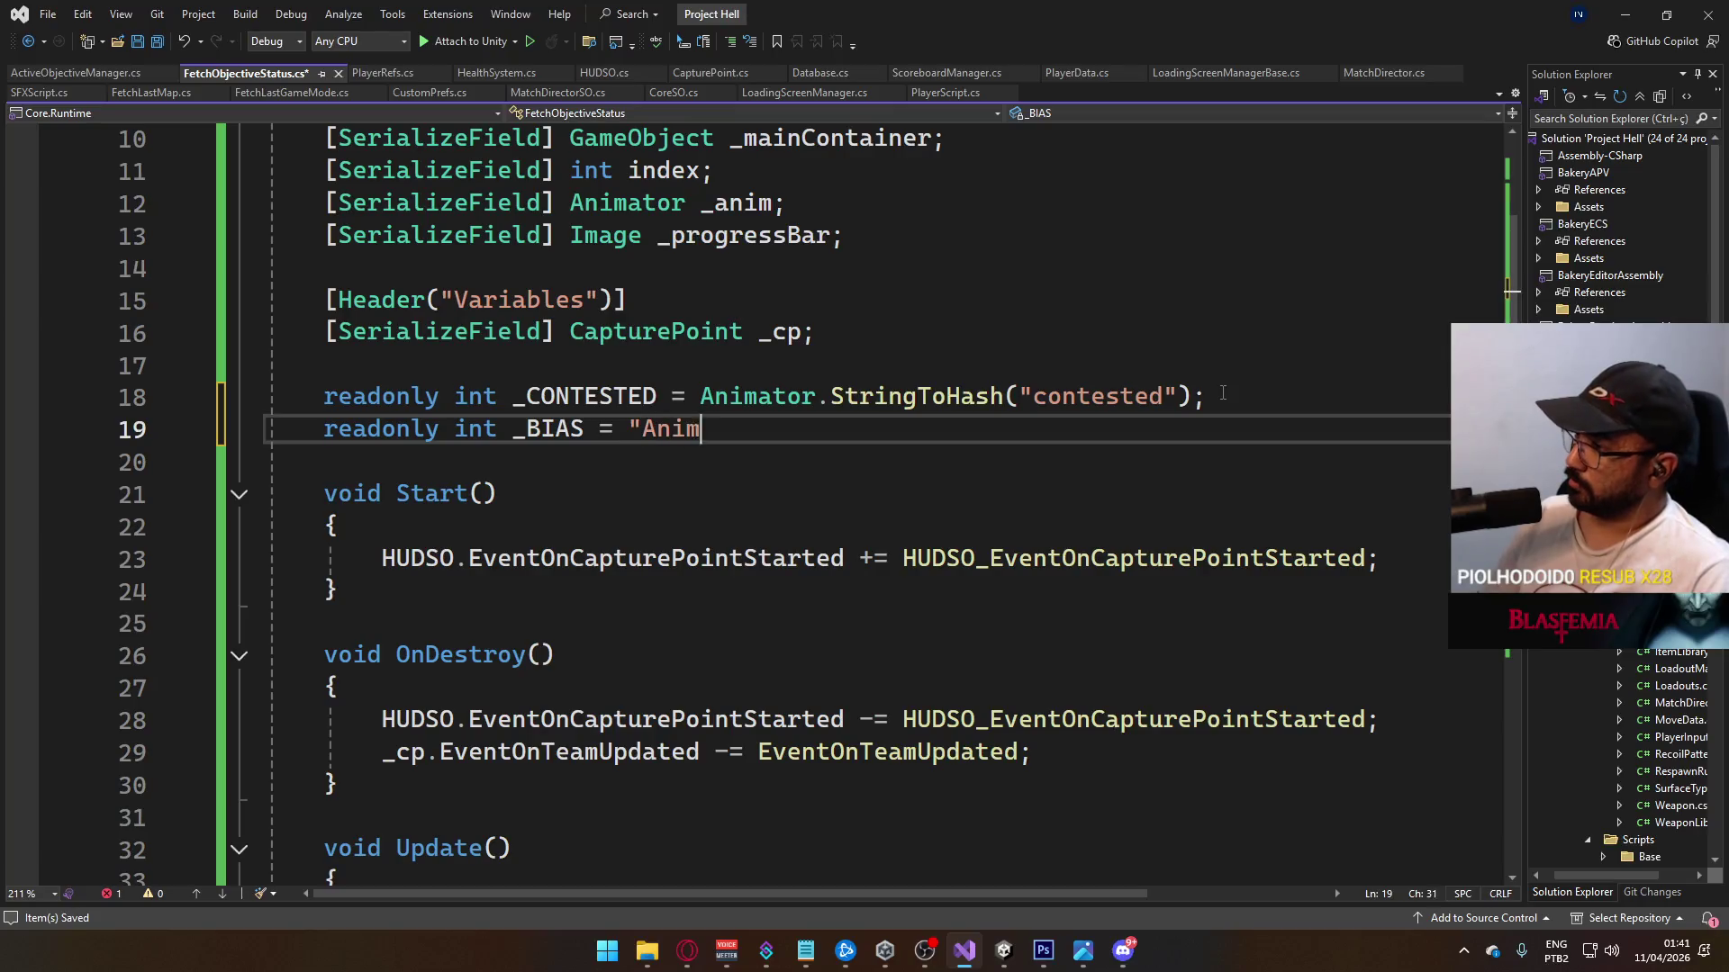
Step: Declare _BIAS and _IDLE as Animator.StringToHash hashes of "bias" and "idle"
{"action": "key", "text": "BackSpace"}
{"action": "key", "text": "BackSpace"}
{"action": "key", "text": "BackSpace"}
{"action": "key", "text": "BackSpace"}
{"action": "key", "text": "BackSpace"}
{"action": "type", "text": "Ani"}
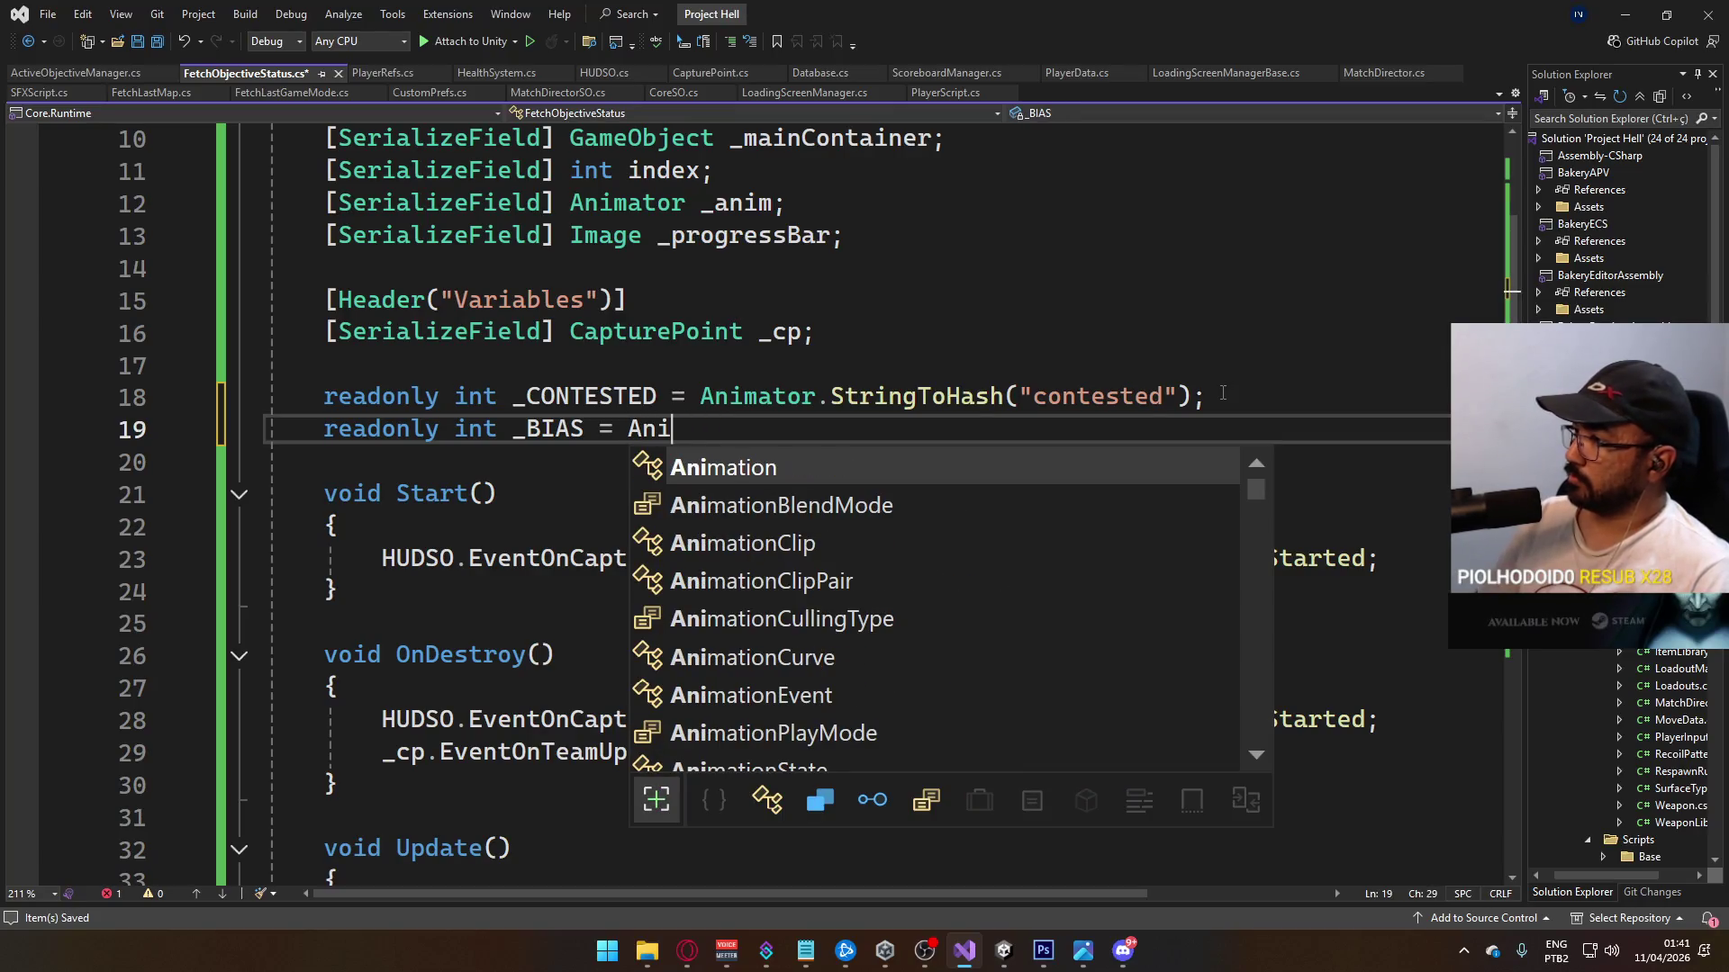
{"action": "type", "text": "mator.StringToHash(\"bias\")"}
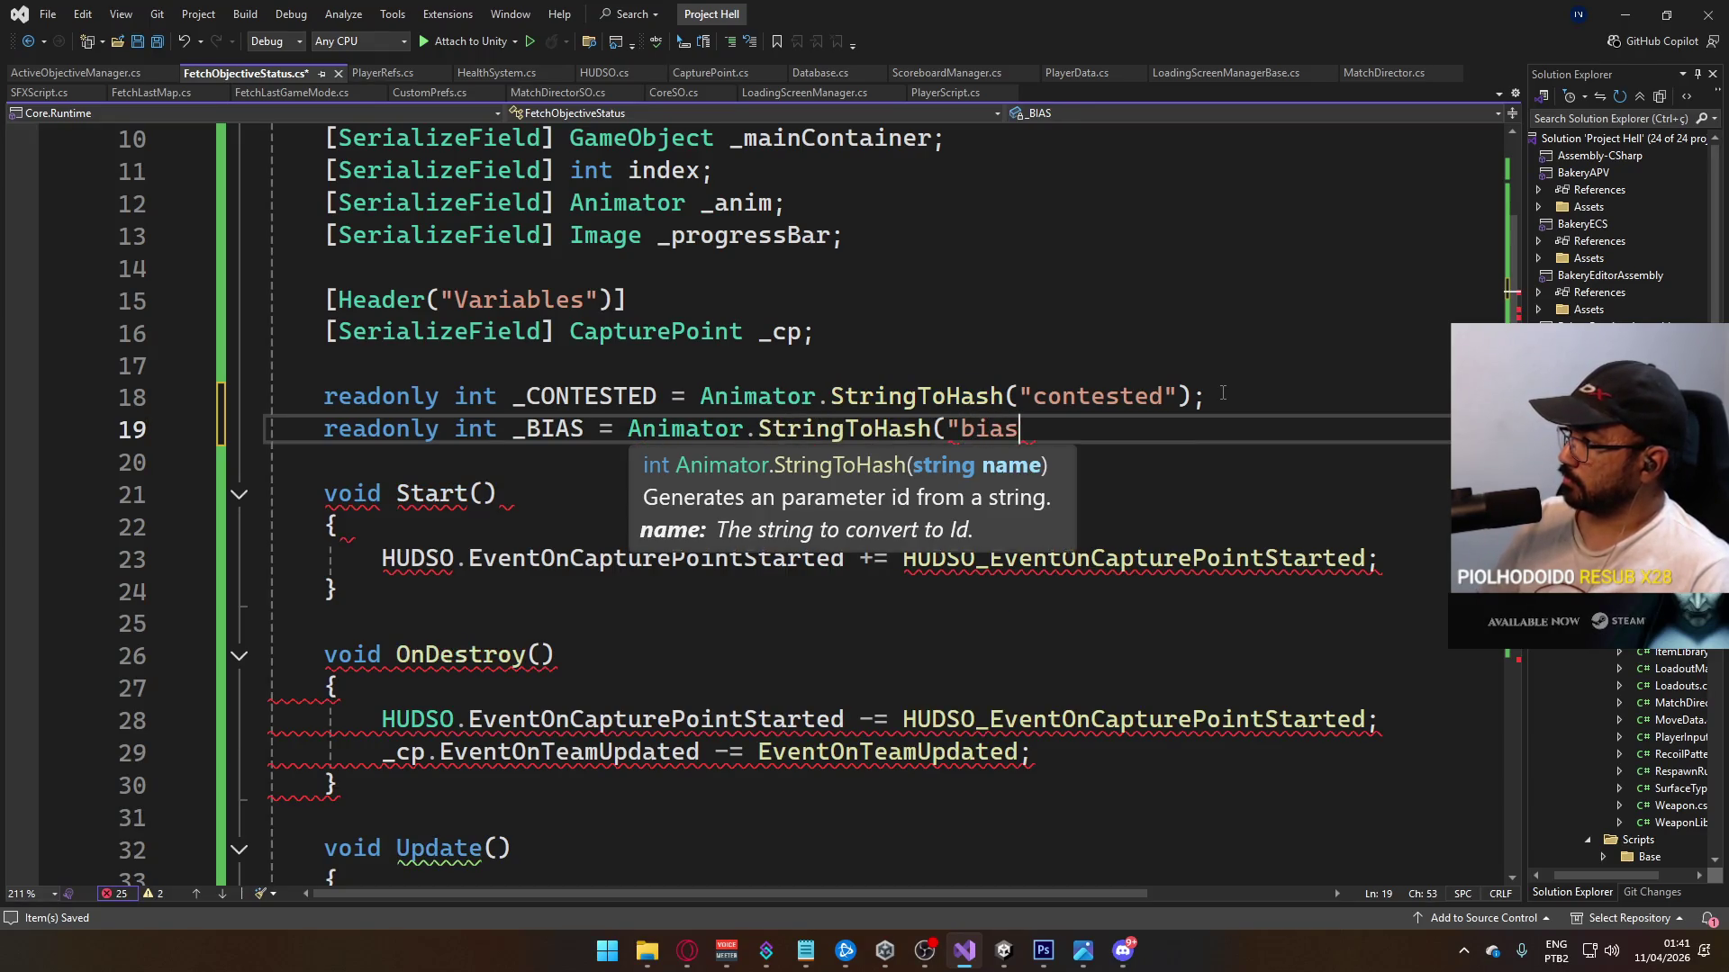
{"action": "type", "text": ";"}
{"action": "key", "text": "Return"}
{"action": "type", "text": "readonly int _IDLE = \"ANimator"}
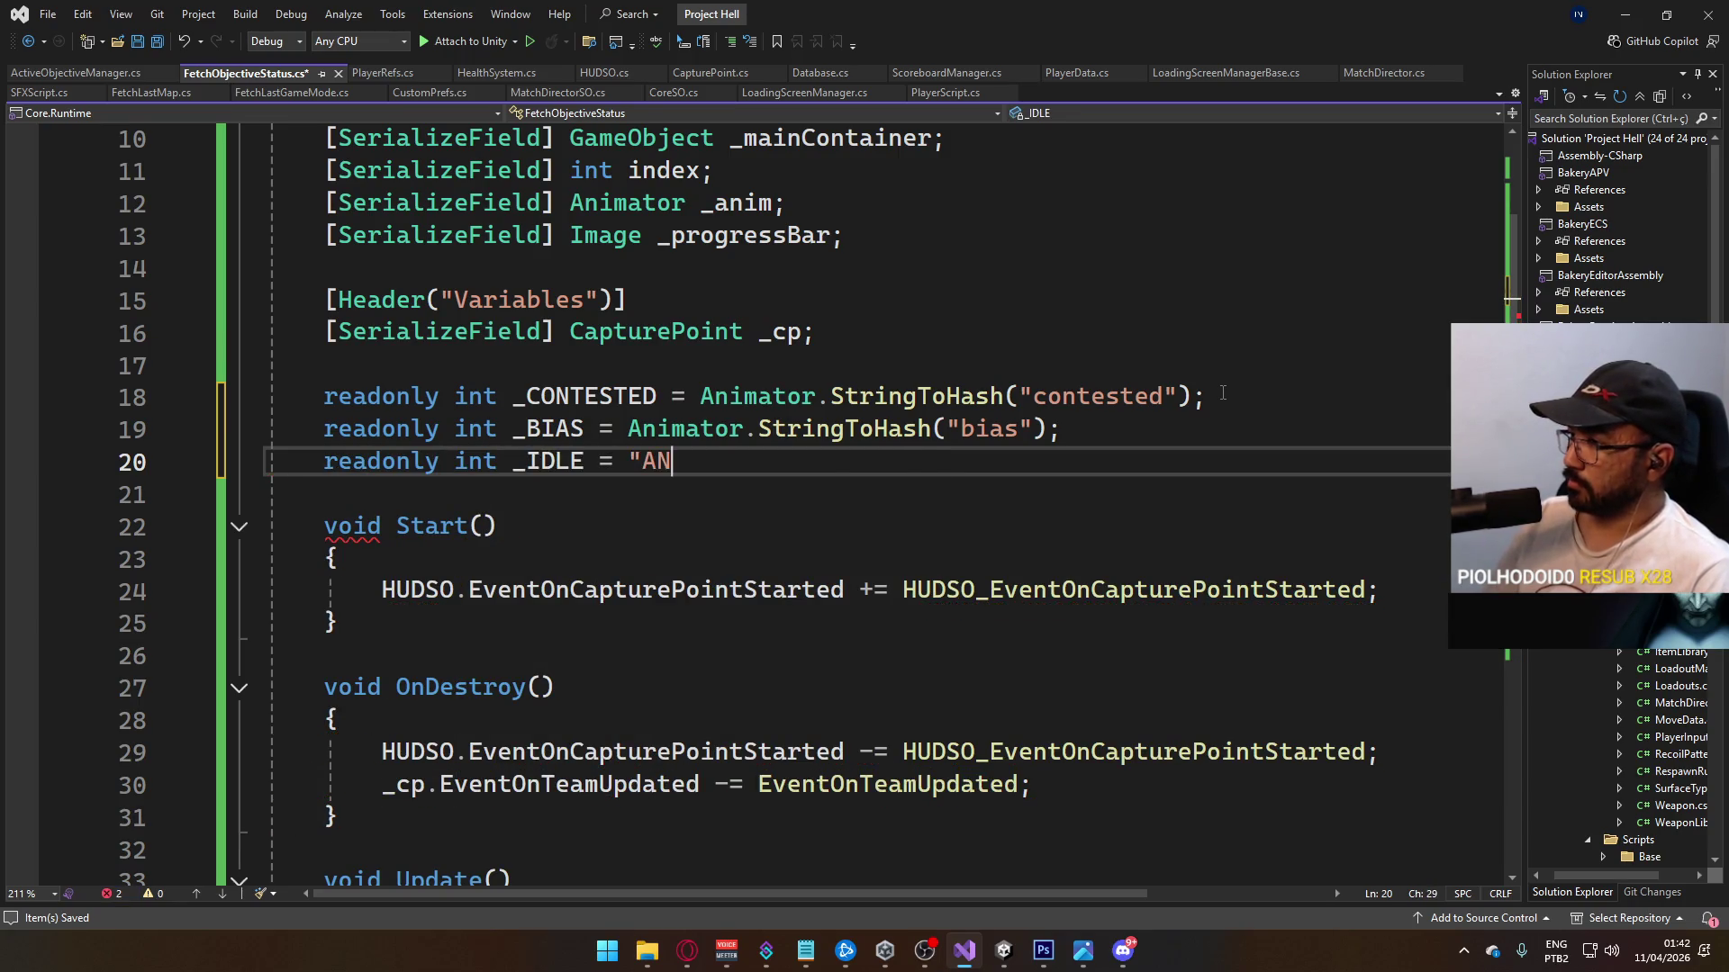
{"action": "type", "text": ".st"}
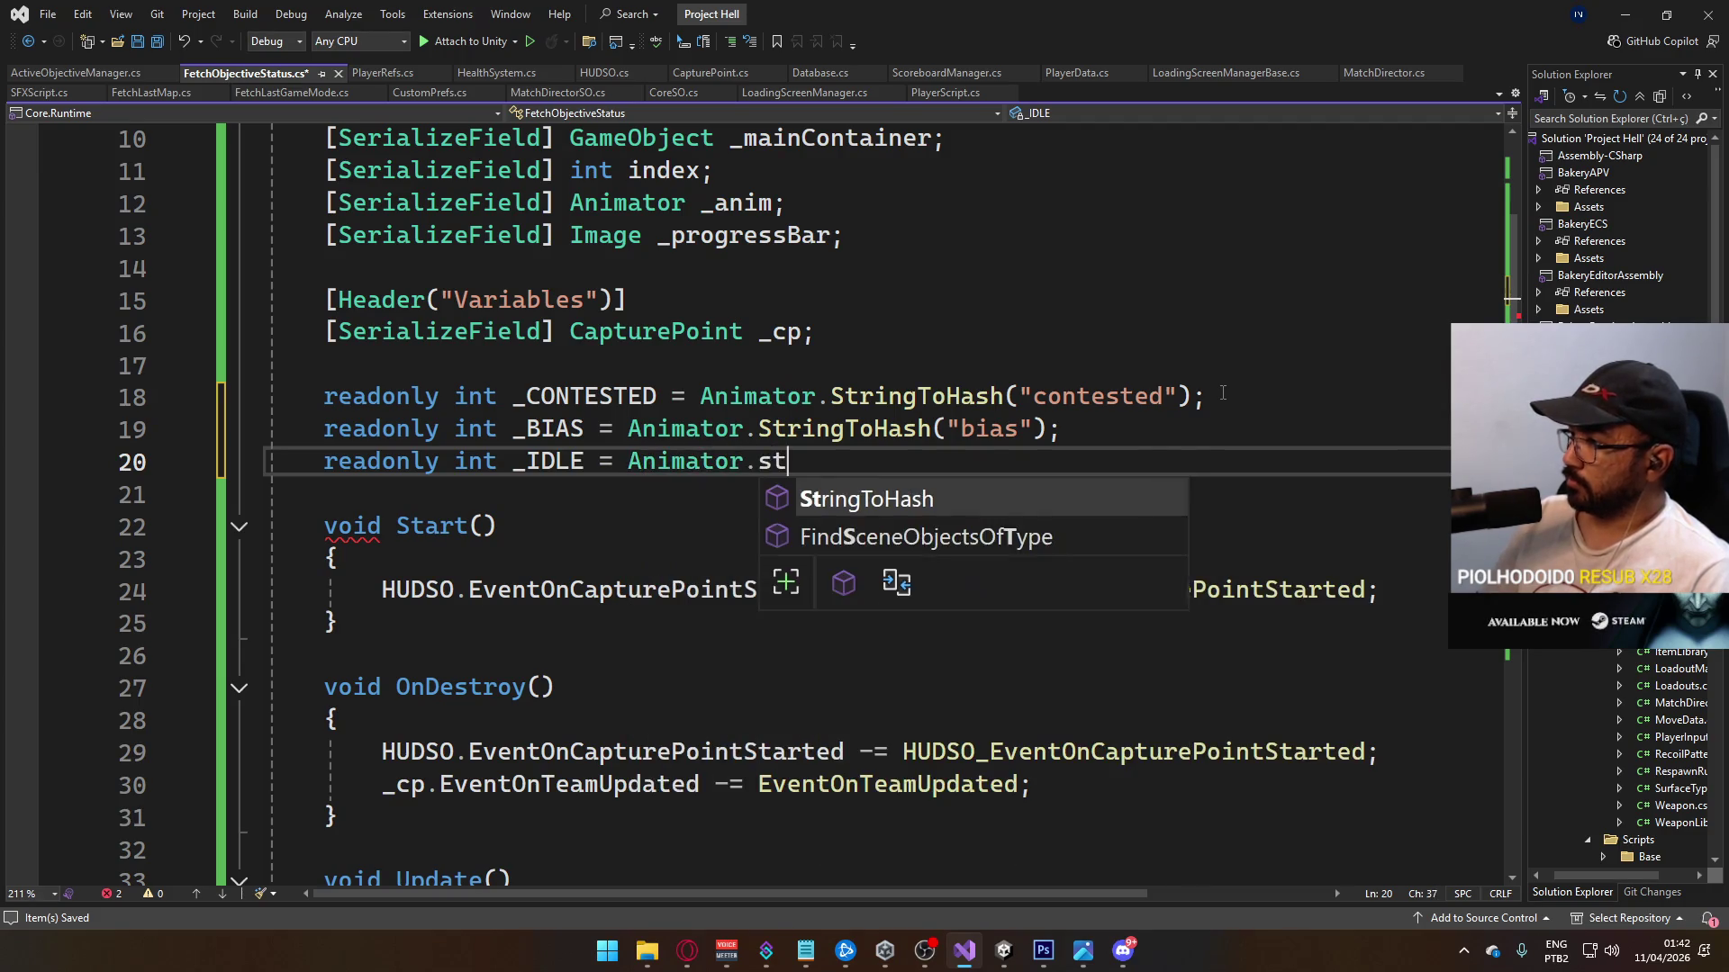
{"action": "type", "text": "(\"idle\");"}
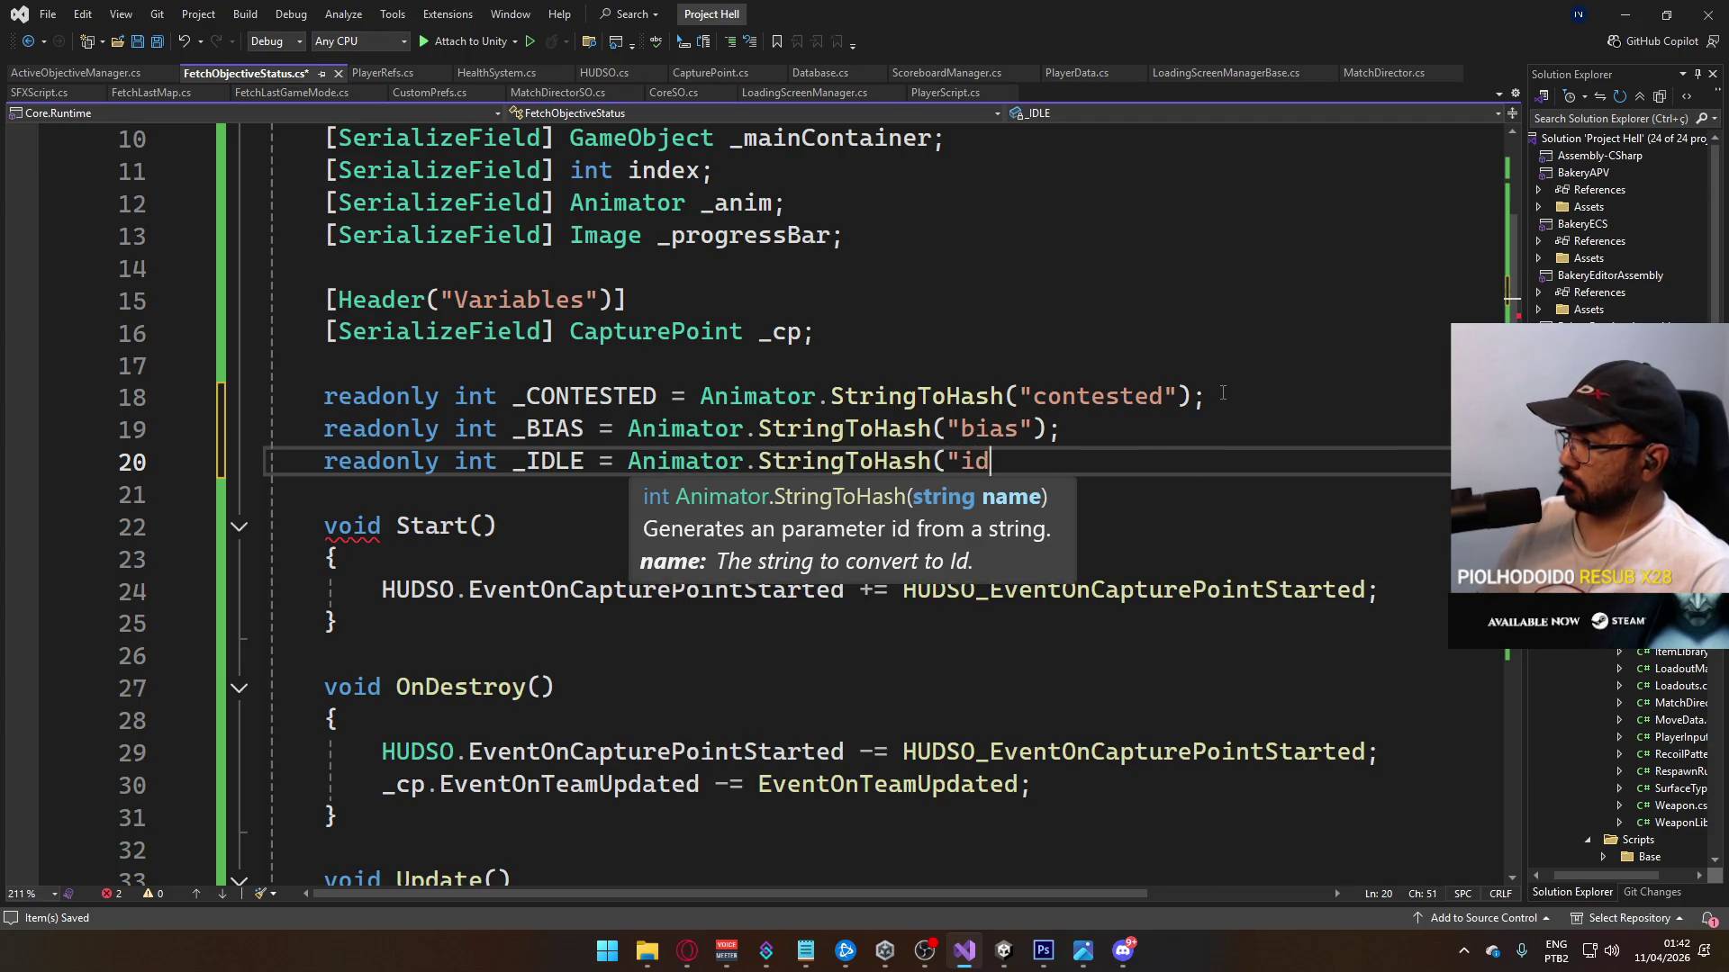
{"action": "scroll", "coordinate": [1311, 358], "scroll_direction": "down", "scroll_amount": 5}
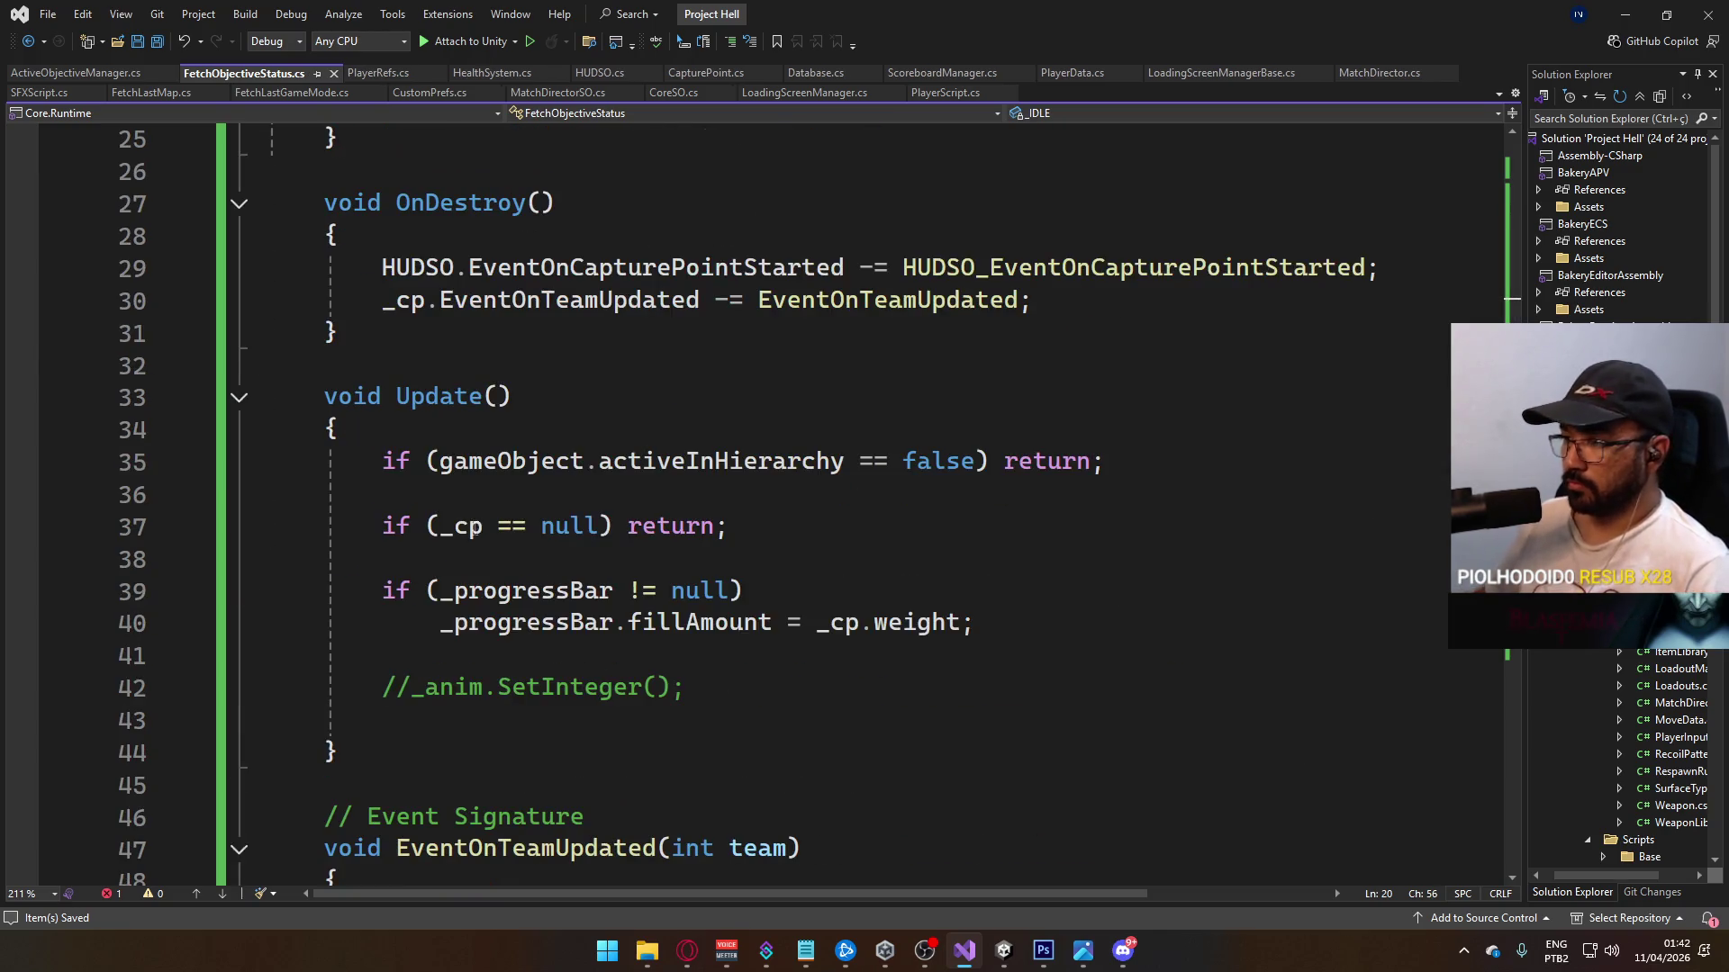
Step: Uncomment the _anim.SetInteger call and pass _BIAS as its parameter
{"action": "left_click", "coordinate": [363, 696]}
{"action": "key", "text": "Delete"}
{"action": "key", "text": "Delete"}
{"action": "key", "text": "End"}
{"action": "key", "text": "Left"}
{"action": "key", "text": "Left"}
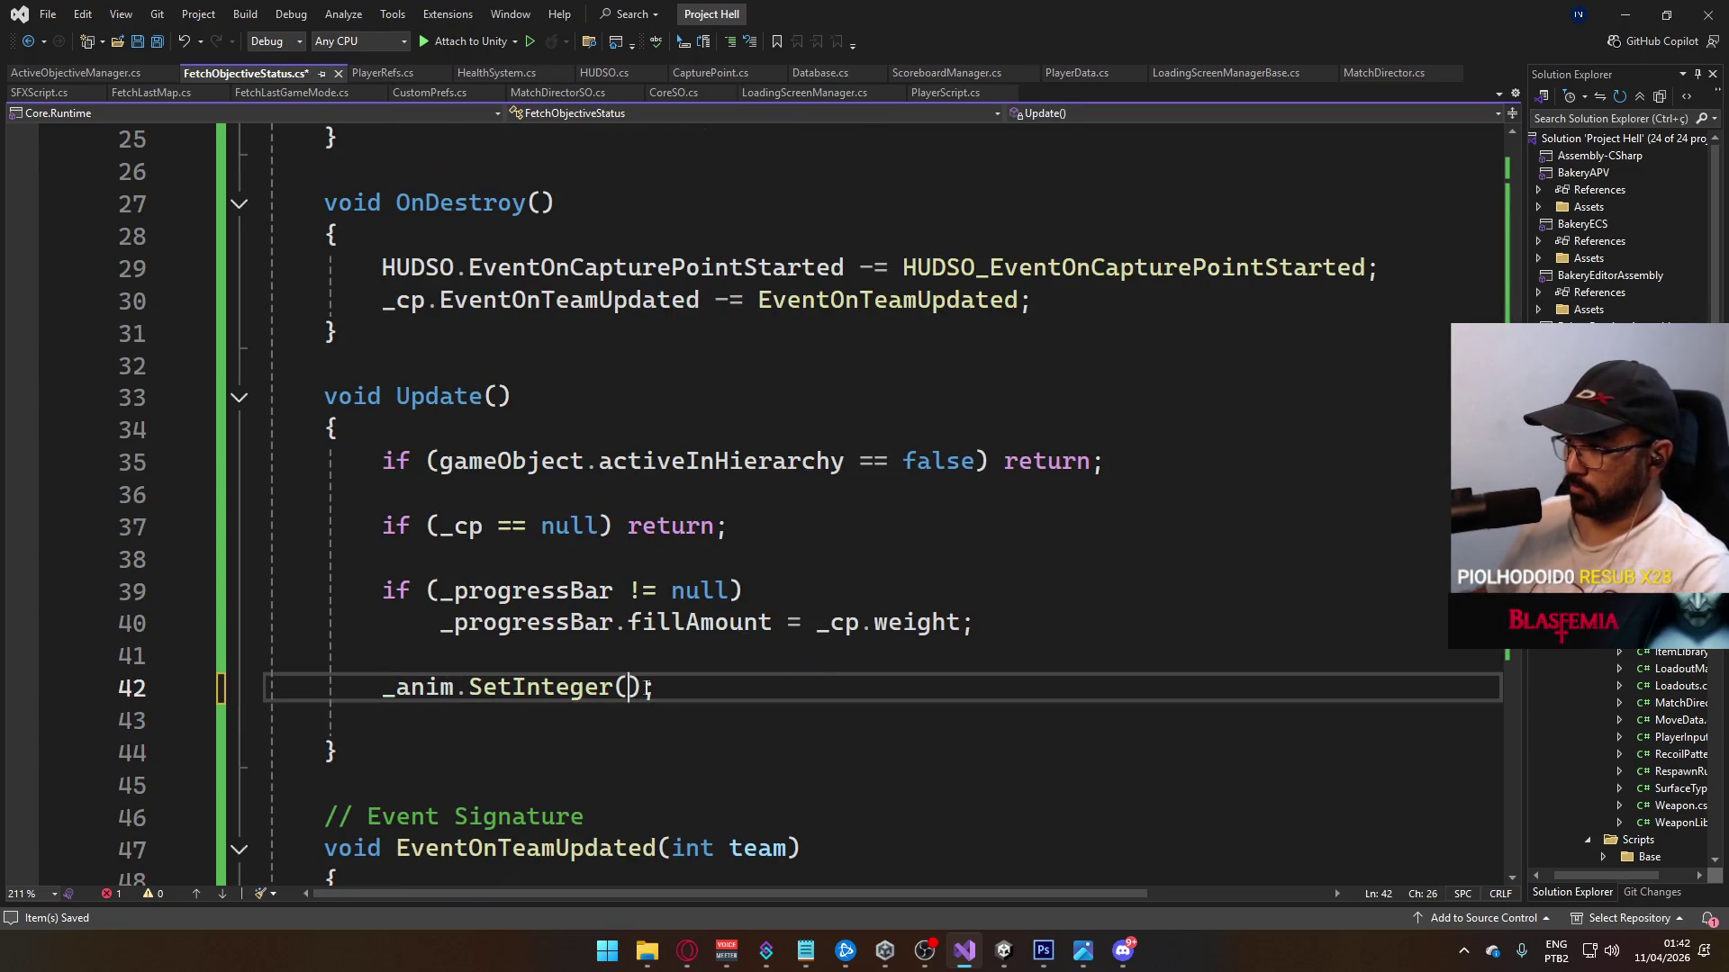
{"action": "type", "text": "_bi"}
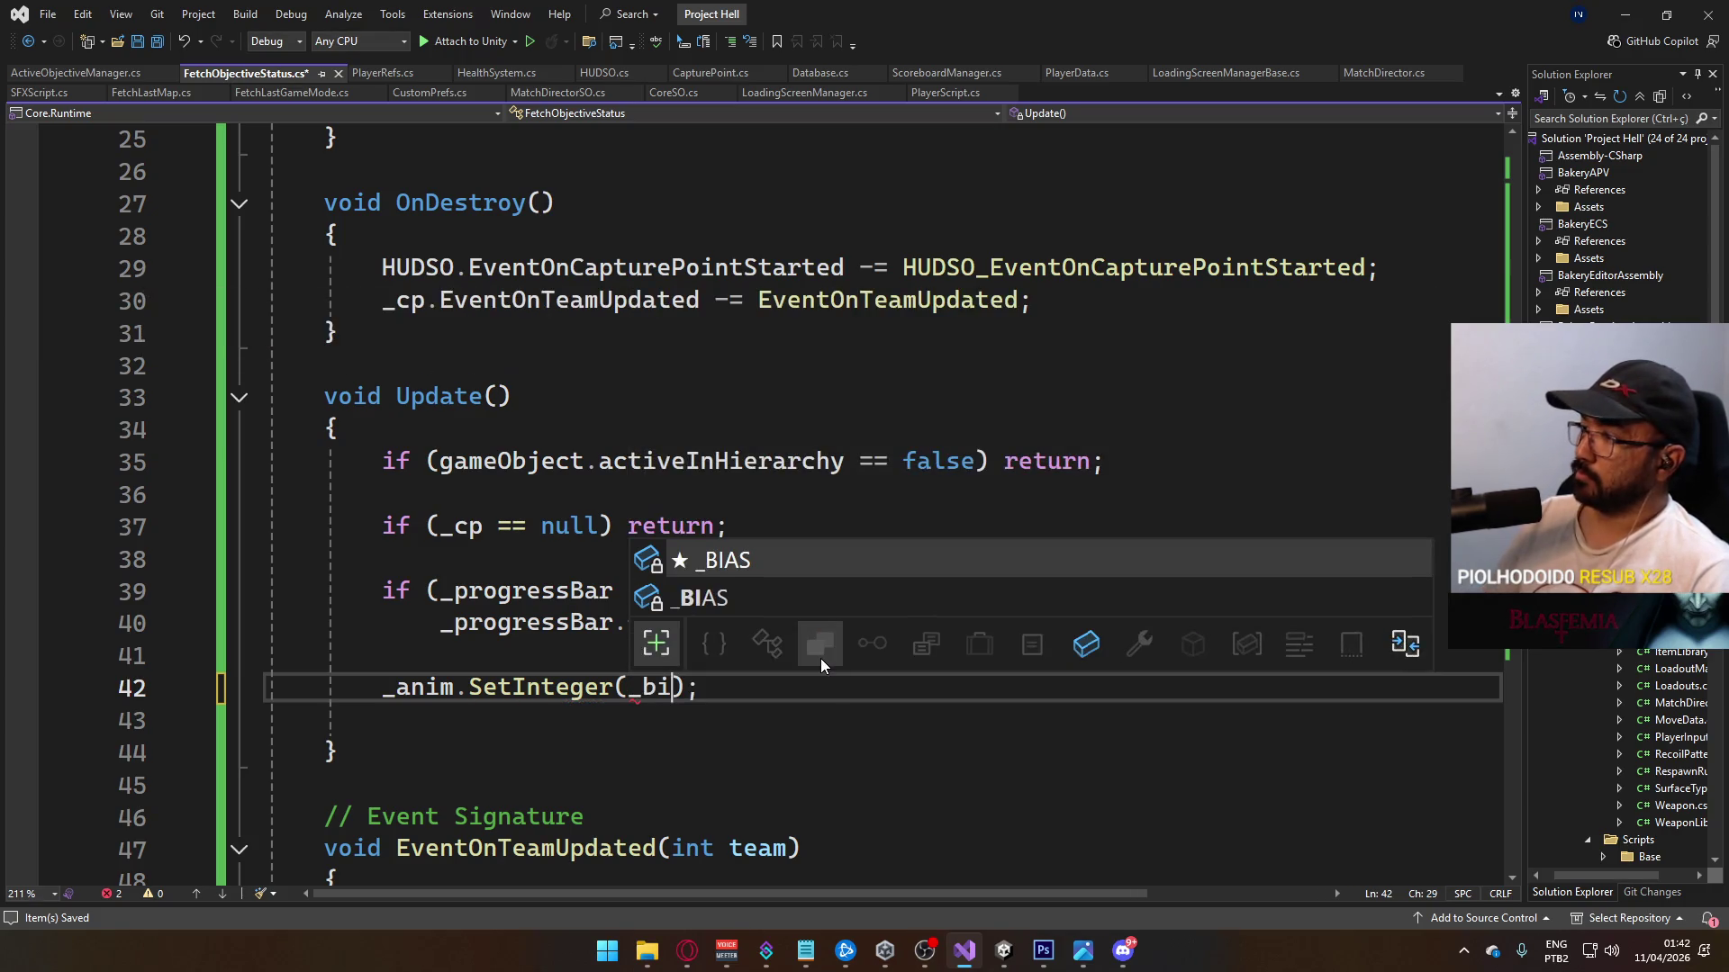
{"action": "key", "text": "Tab"}
Step: Declare int bias = 0; above the SetInteger call
{"action": "key", "text": "ctrl+Return"}
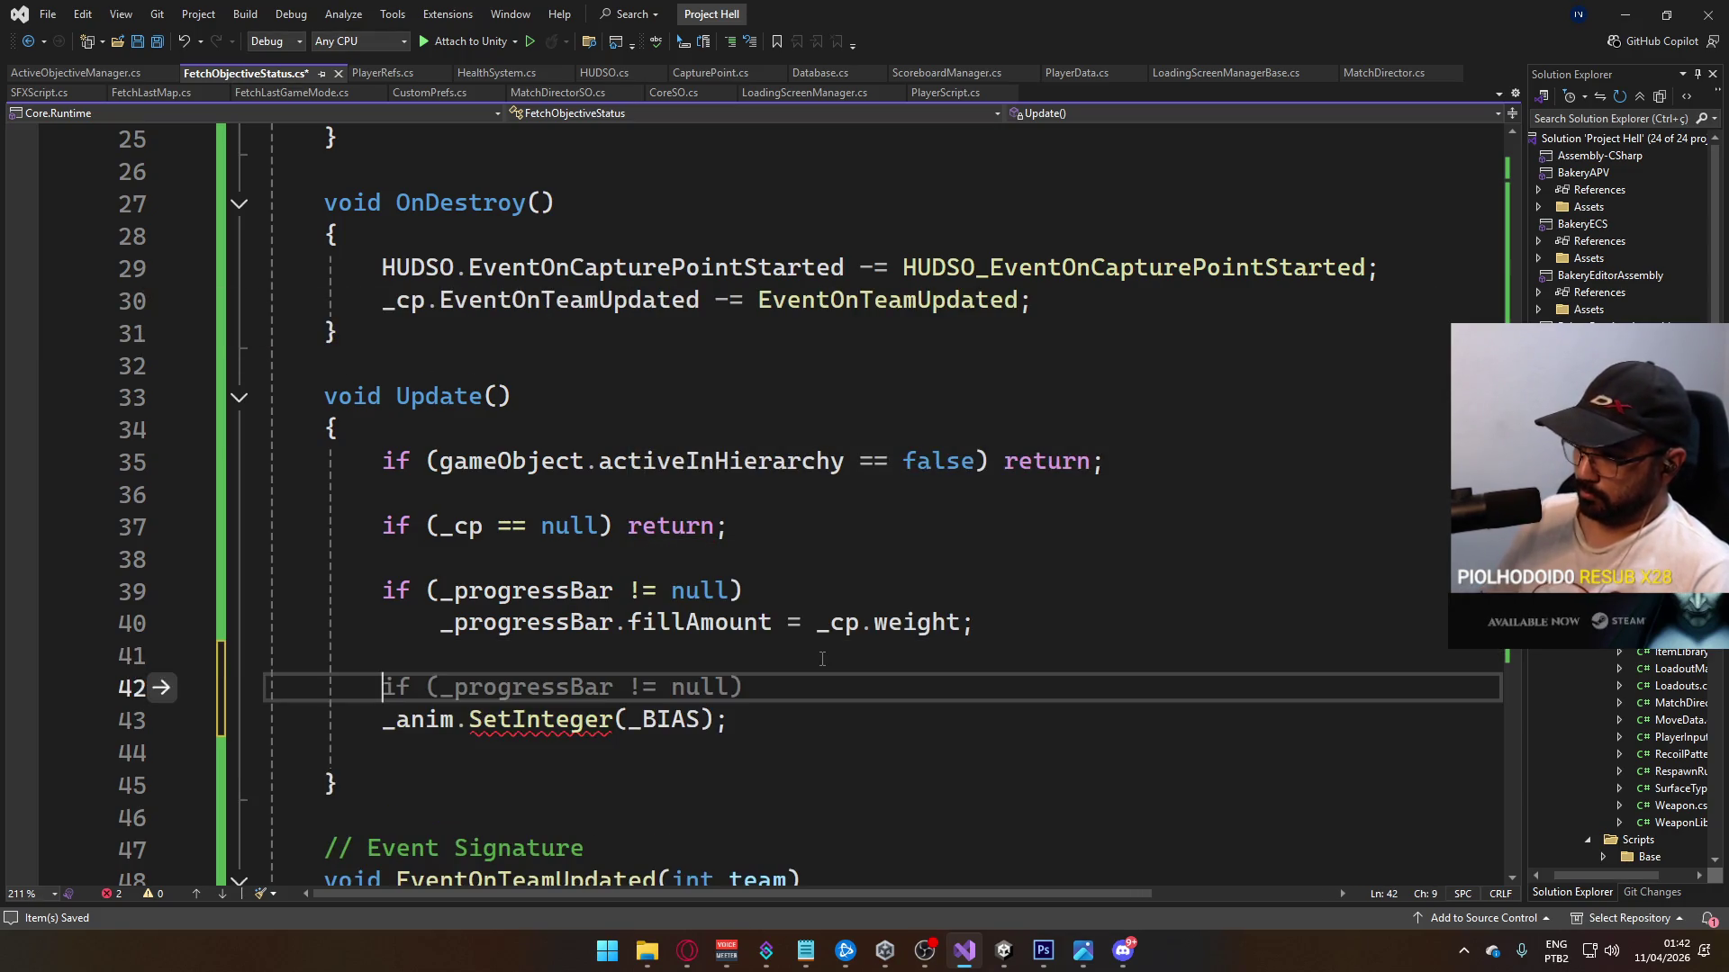
{"action": "key", "text": "ctrl+Return"}
{"action": "type", "text": "it"}
{"action": "key", "text": "BackSpace"}
{"action": "key", "text": "BackSpace"}
{"action": "key", "text": "BackSpace"}
{"action": "type", "text": "nt"}
{"action": "key", "text": "BackSpace"}
{"action": "type", "text": "t bias = 0;"}
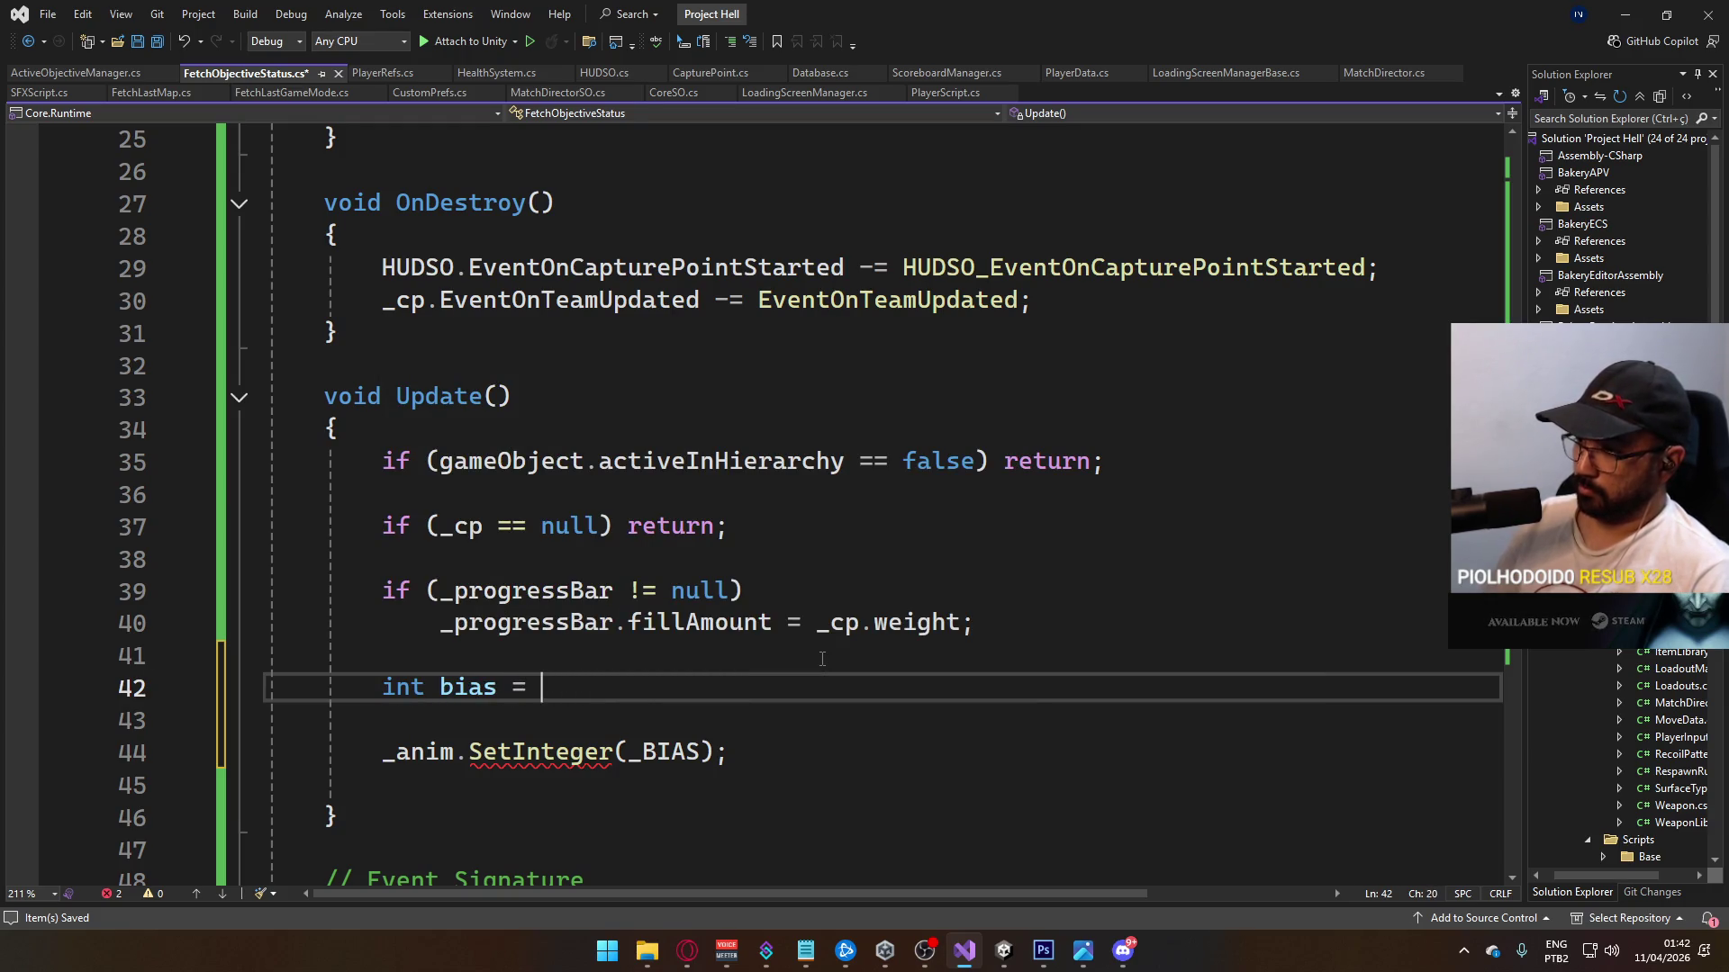
{"action": "key", "text": "Return"}
{"action": "key", "text": "Return"}
Step: Add if (_cp.redCount > _cp.blueCount) bias = 2;
{"action": "type", "text": "if ("}
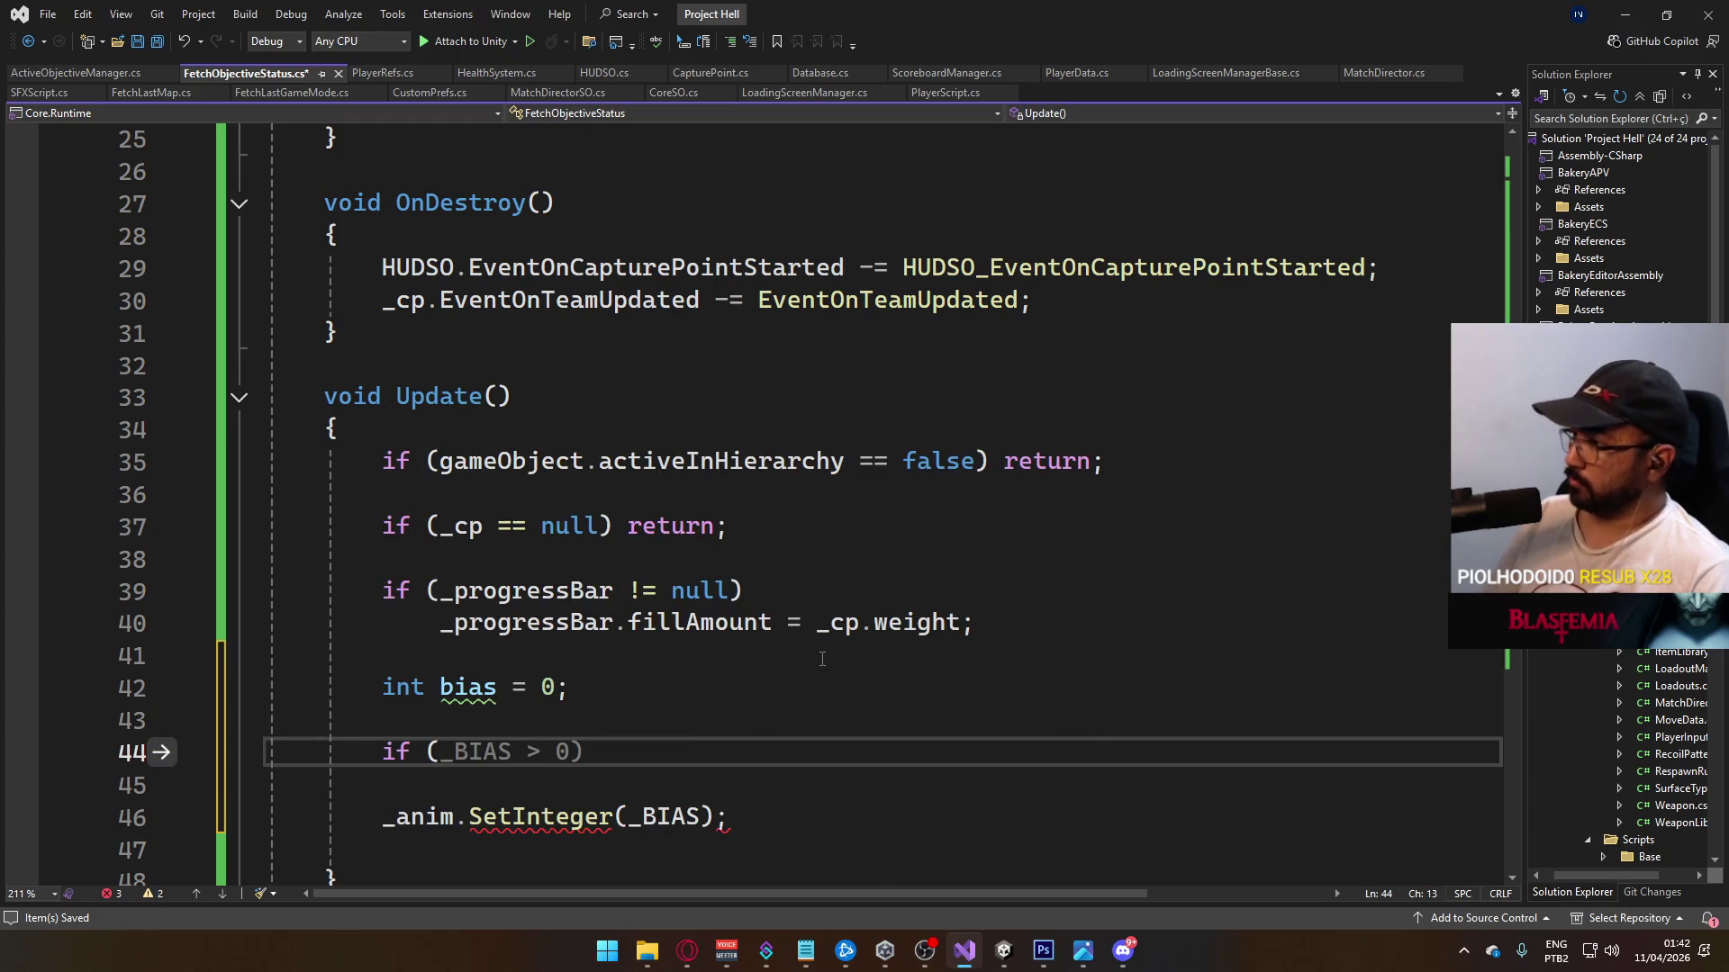
{"action": "type", "text": "_cp.re"}
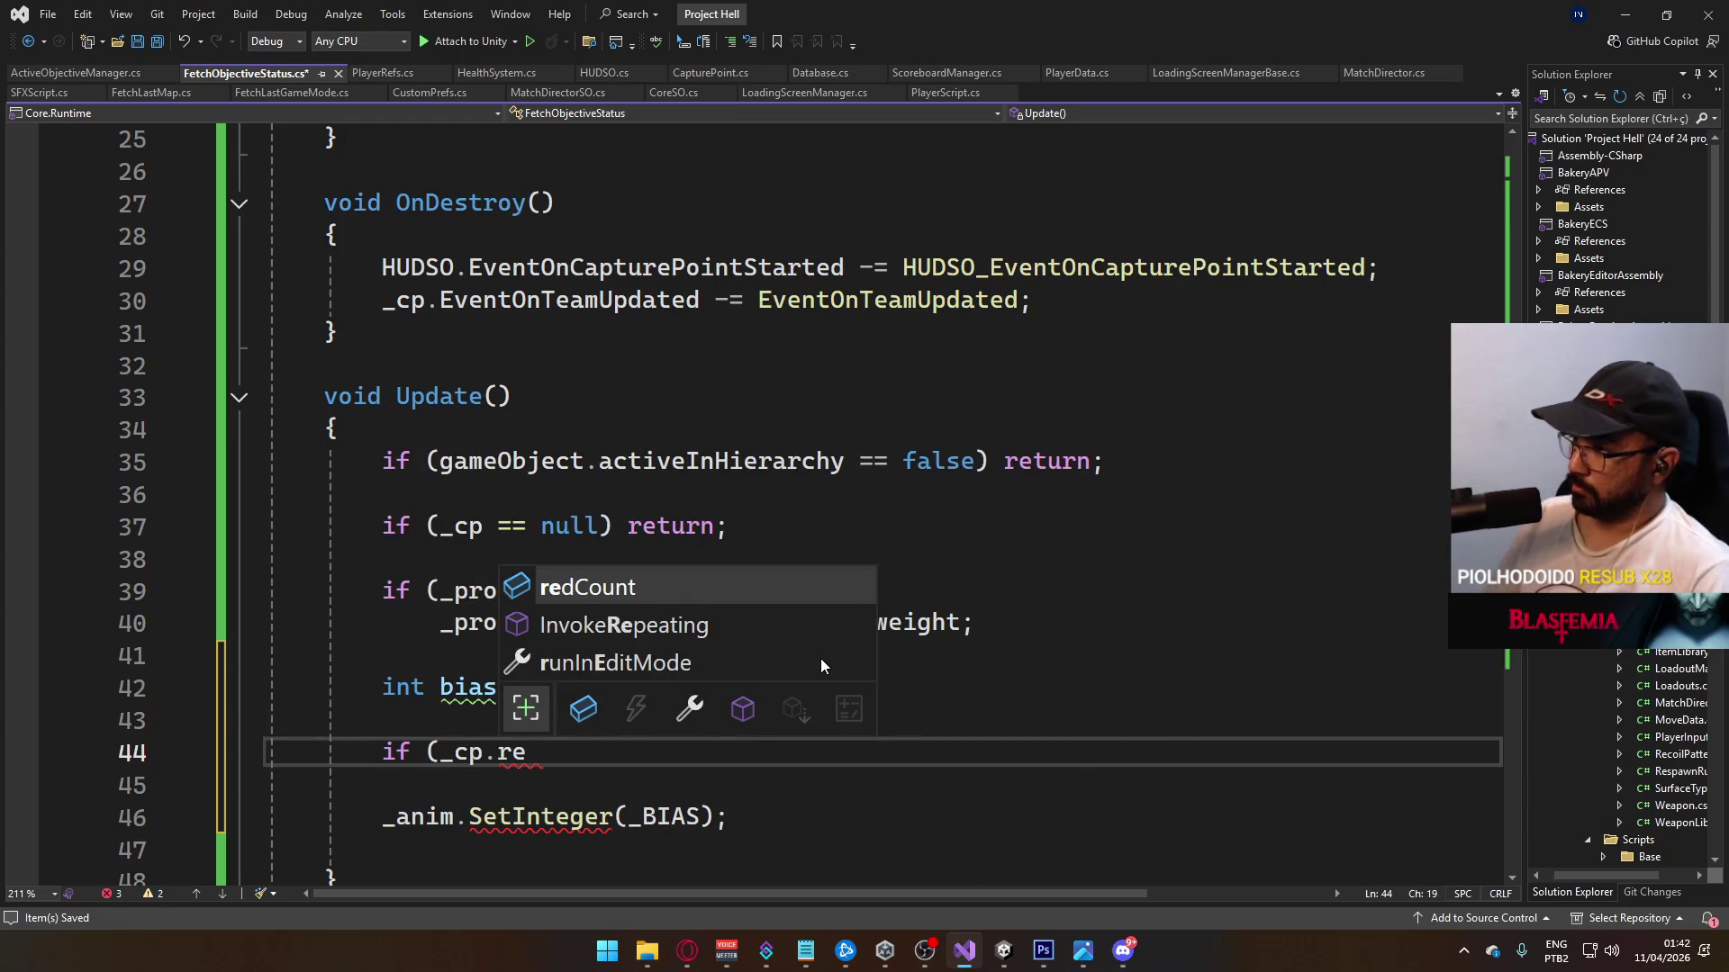
{"action": "key", "text": "Tab"}
{"action": "type", "text": "> "}
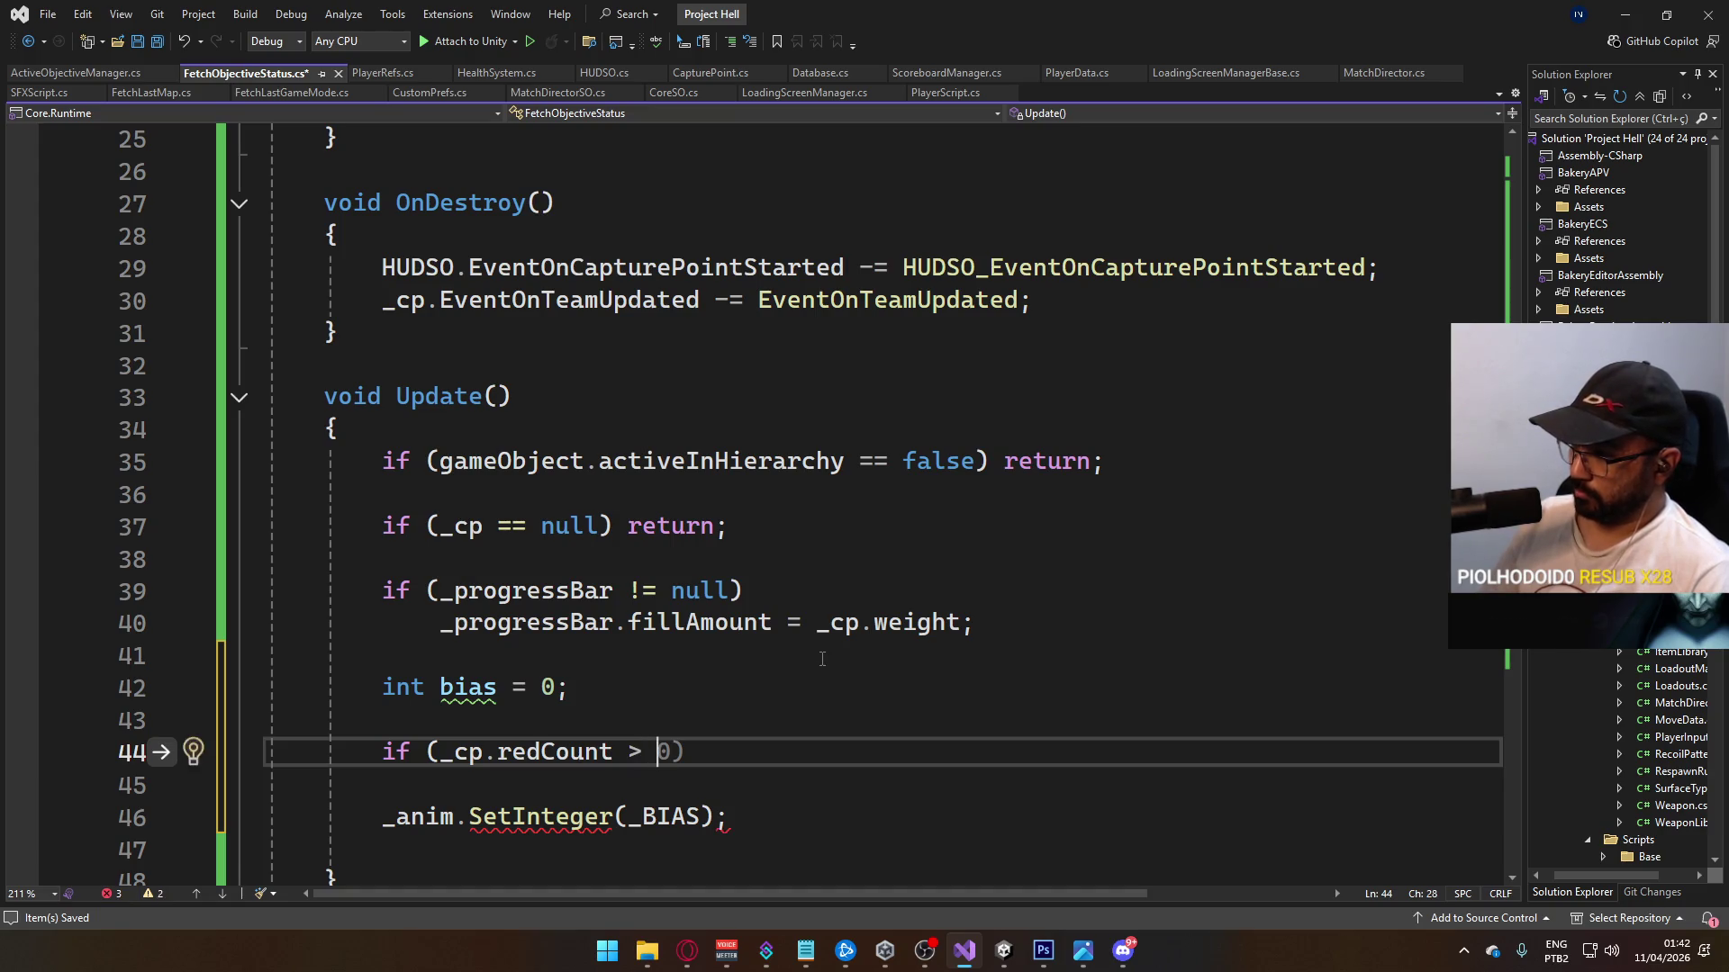
{"action": "type", "text": "_cp.b"}
{"action": "key", "text": "Tab"}
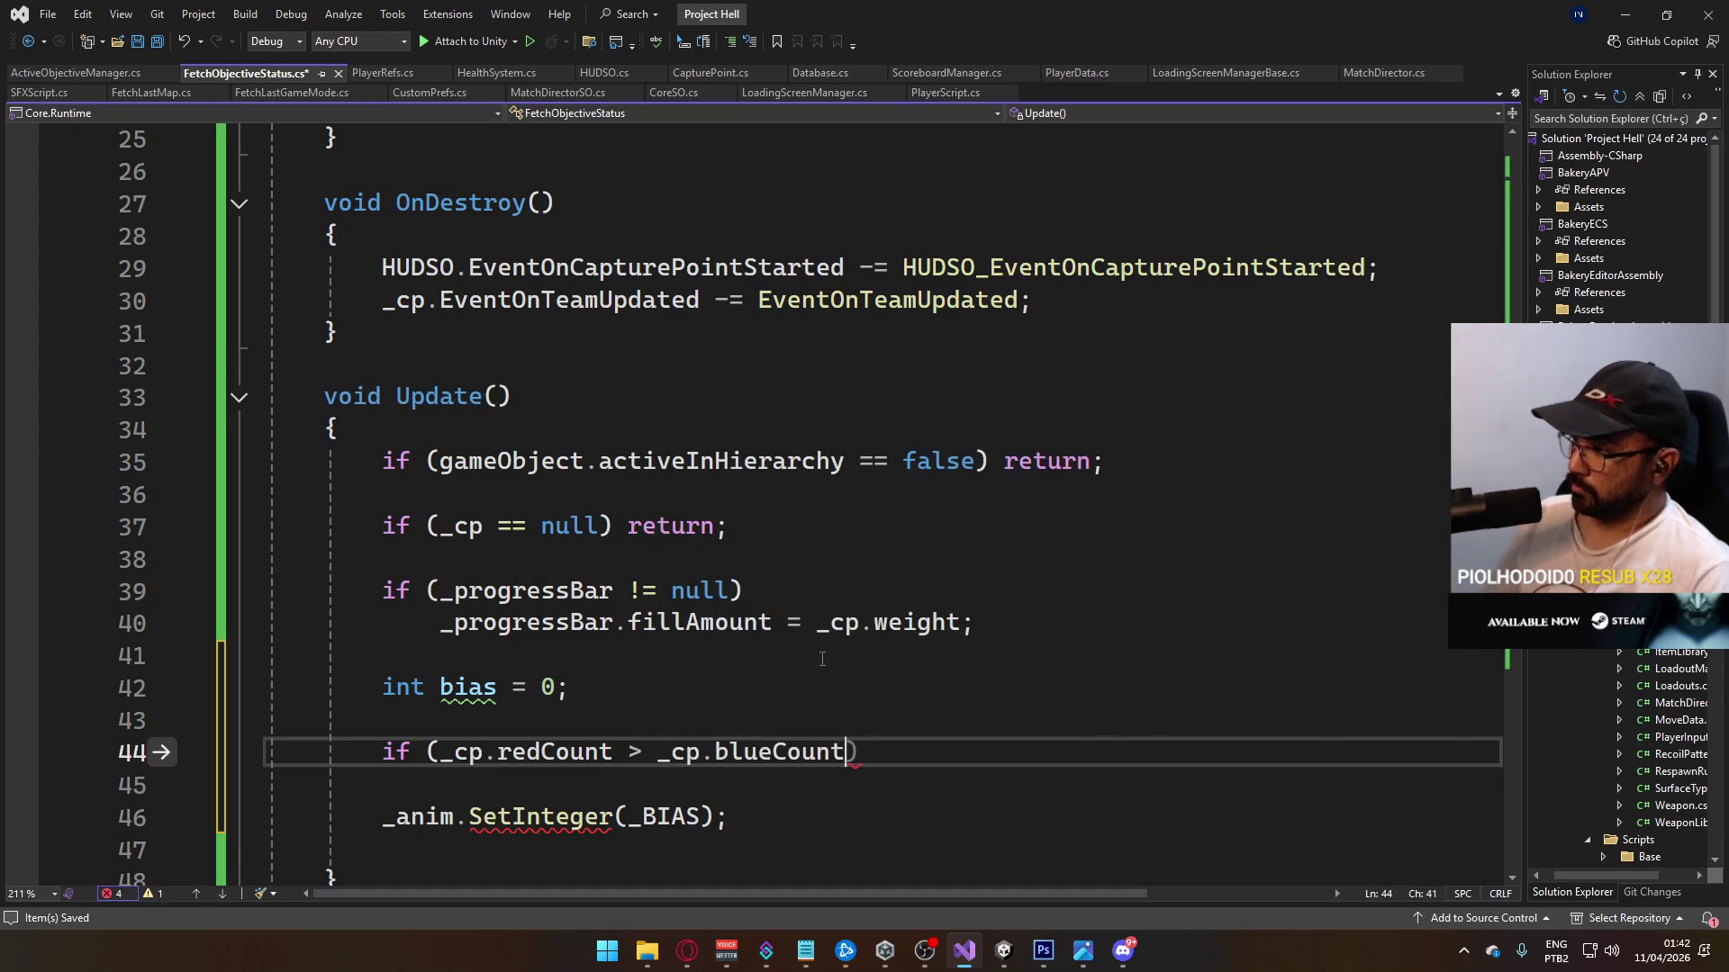
{"action": "key", "text": "Return"}
{"action": "key", "text": "Up"}
{"action": "key", "text": "End"}
{"action": "type", "text": ") bias = 2;"}
Step: Add if (_cp.blueCount > _cp.redCount) bias = 1; above it and save the script
{"action": "key", "text": "Up"}
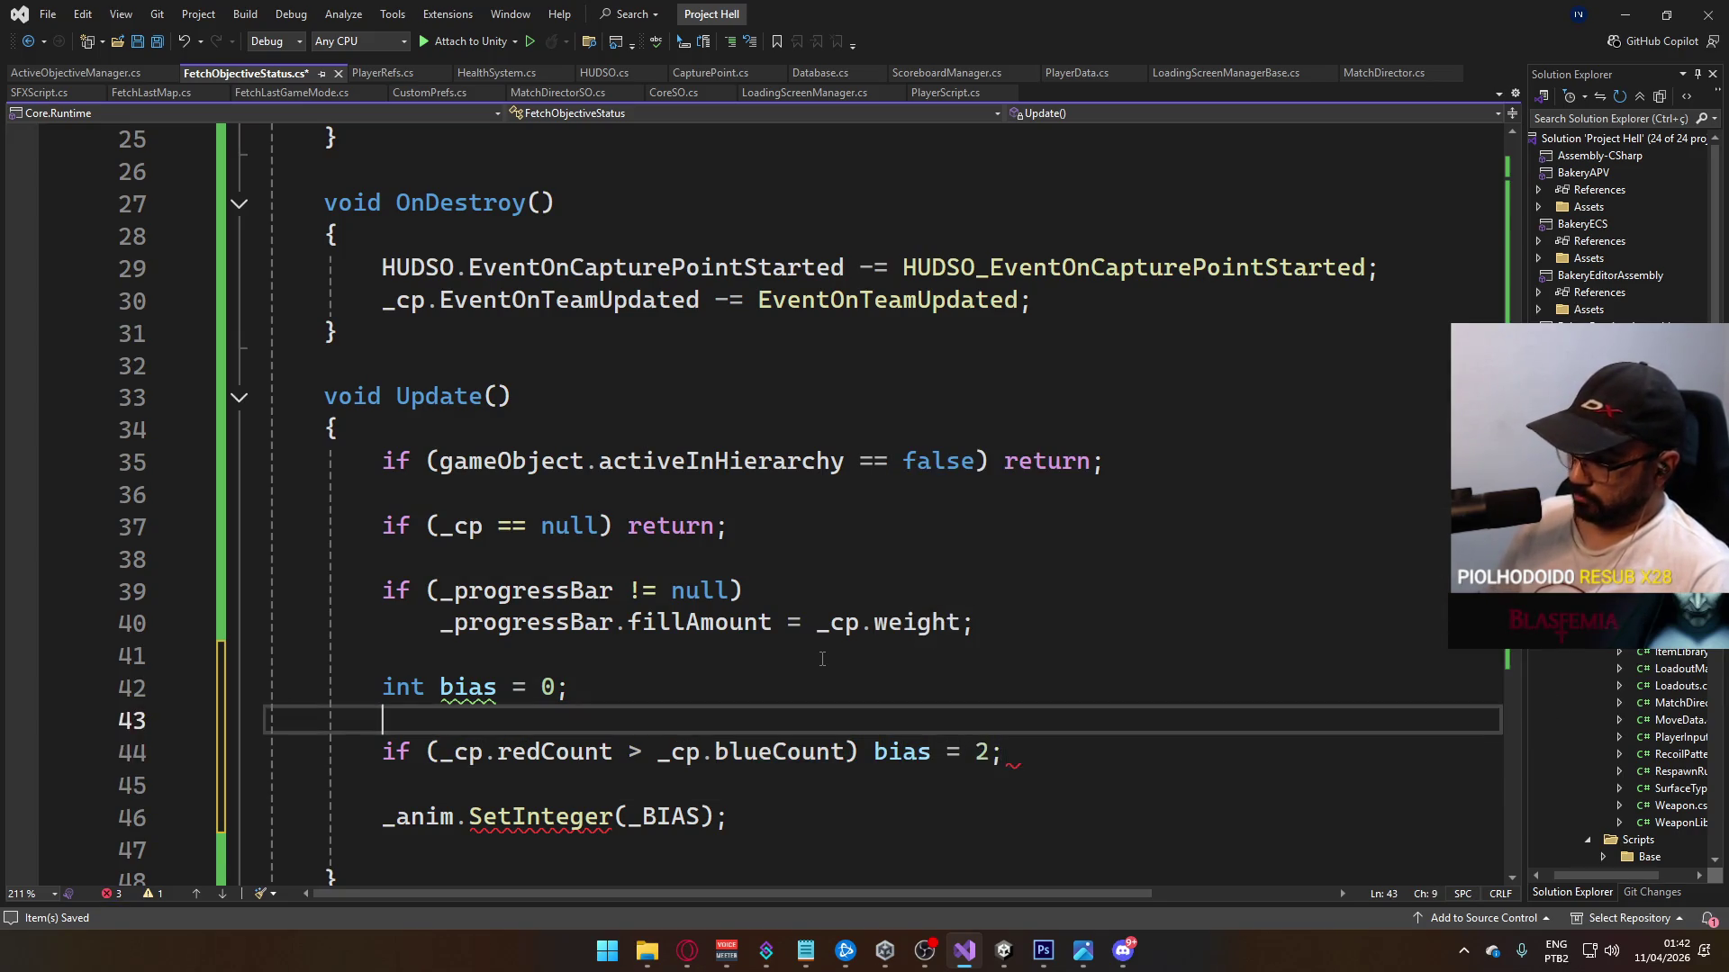
{"action": "key", "text": "Return"}
{"action": "type", "text": "if"}
{"action": "key", "text": "Tab"}
{"action": "key", "text": "Tab"}
{"action": "type", "text": "("}
{"action": "key", "text": "BackSpace"}
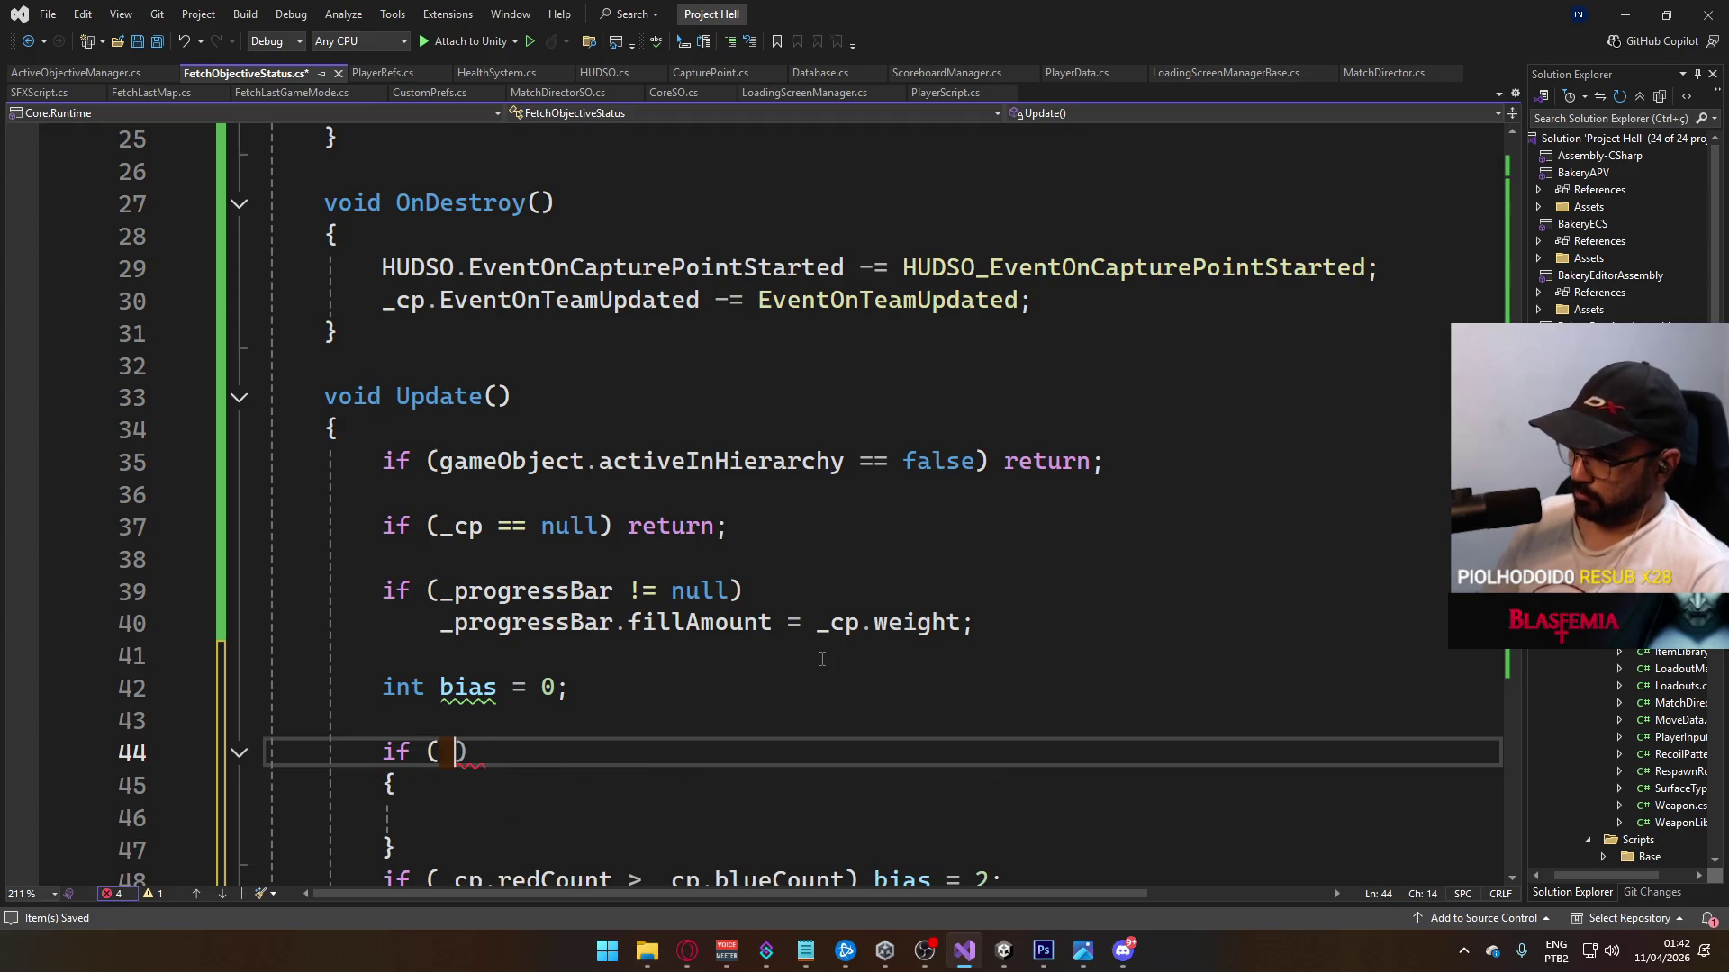
{"action": "key", "text": "ctrl+z"}
{"action": "type", "text": "(_cp.b"}
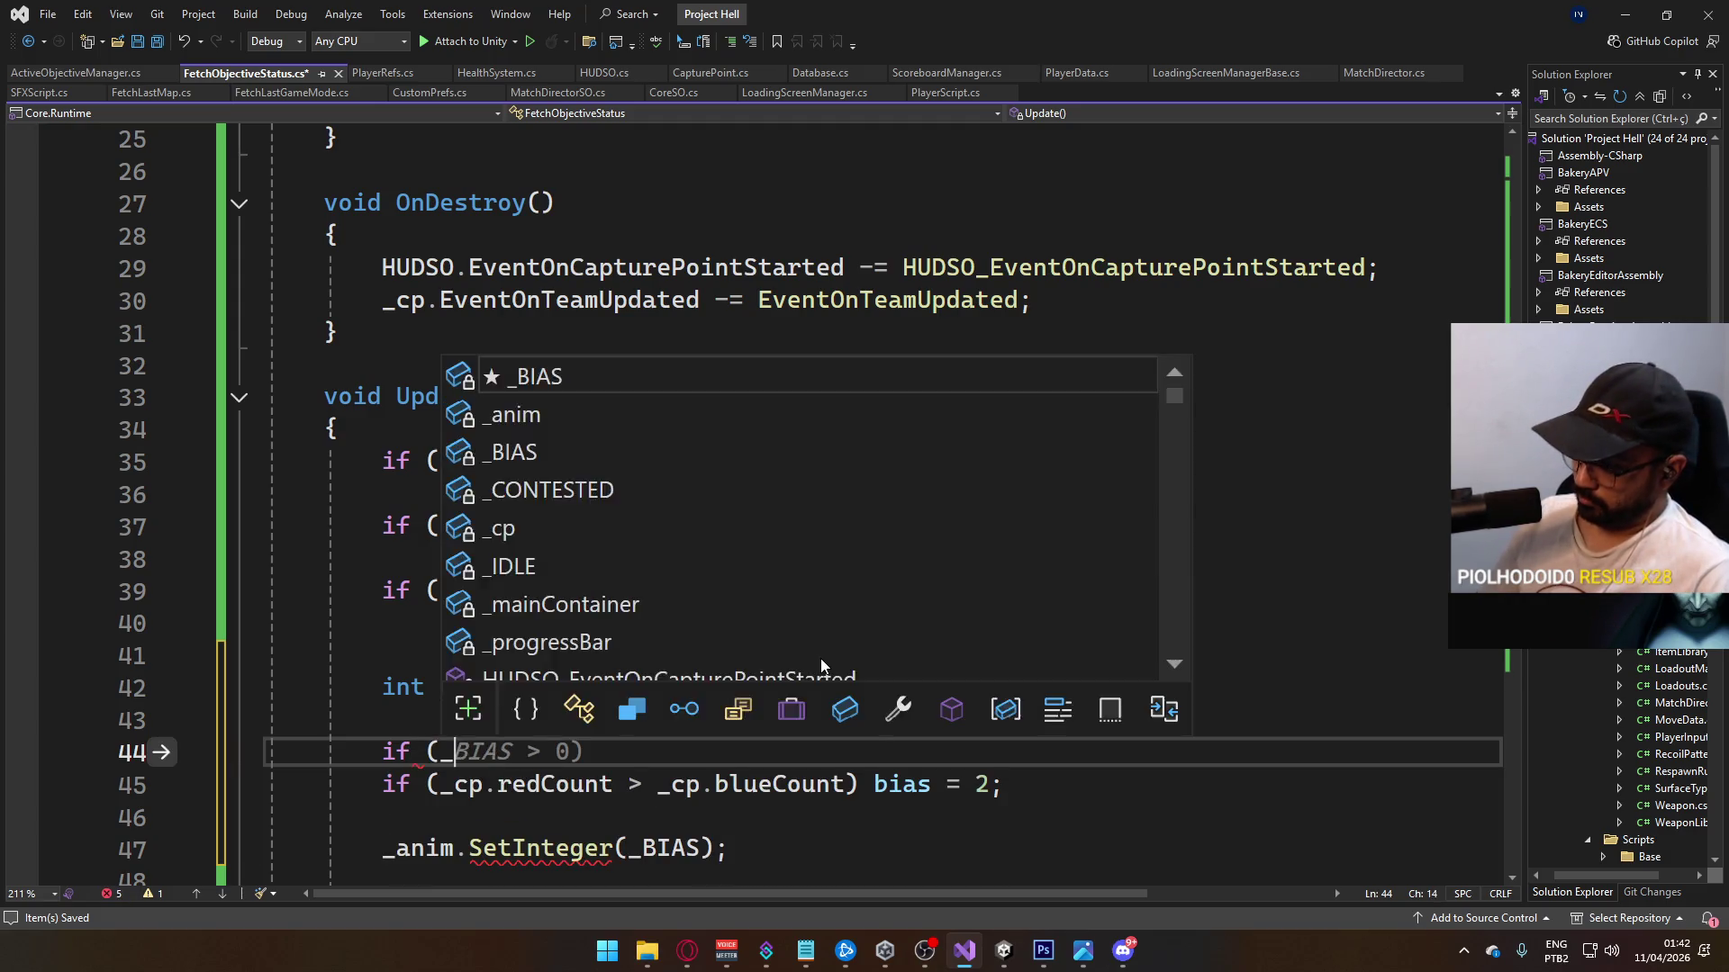
{"action": "key", "text": "Tab"}
{"action": "type", "text": "> _c"}
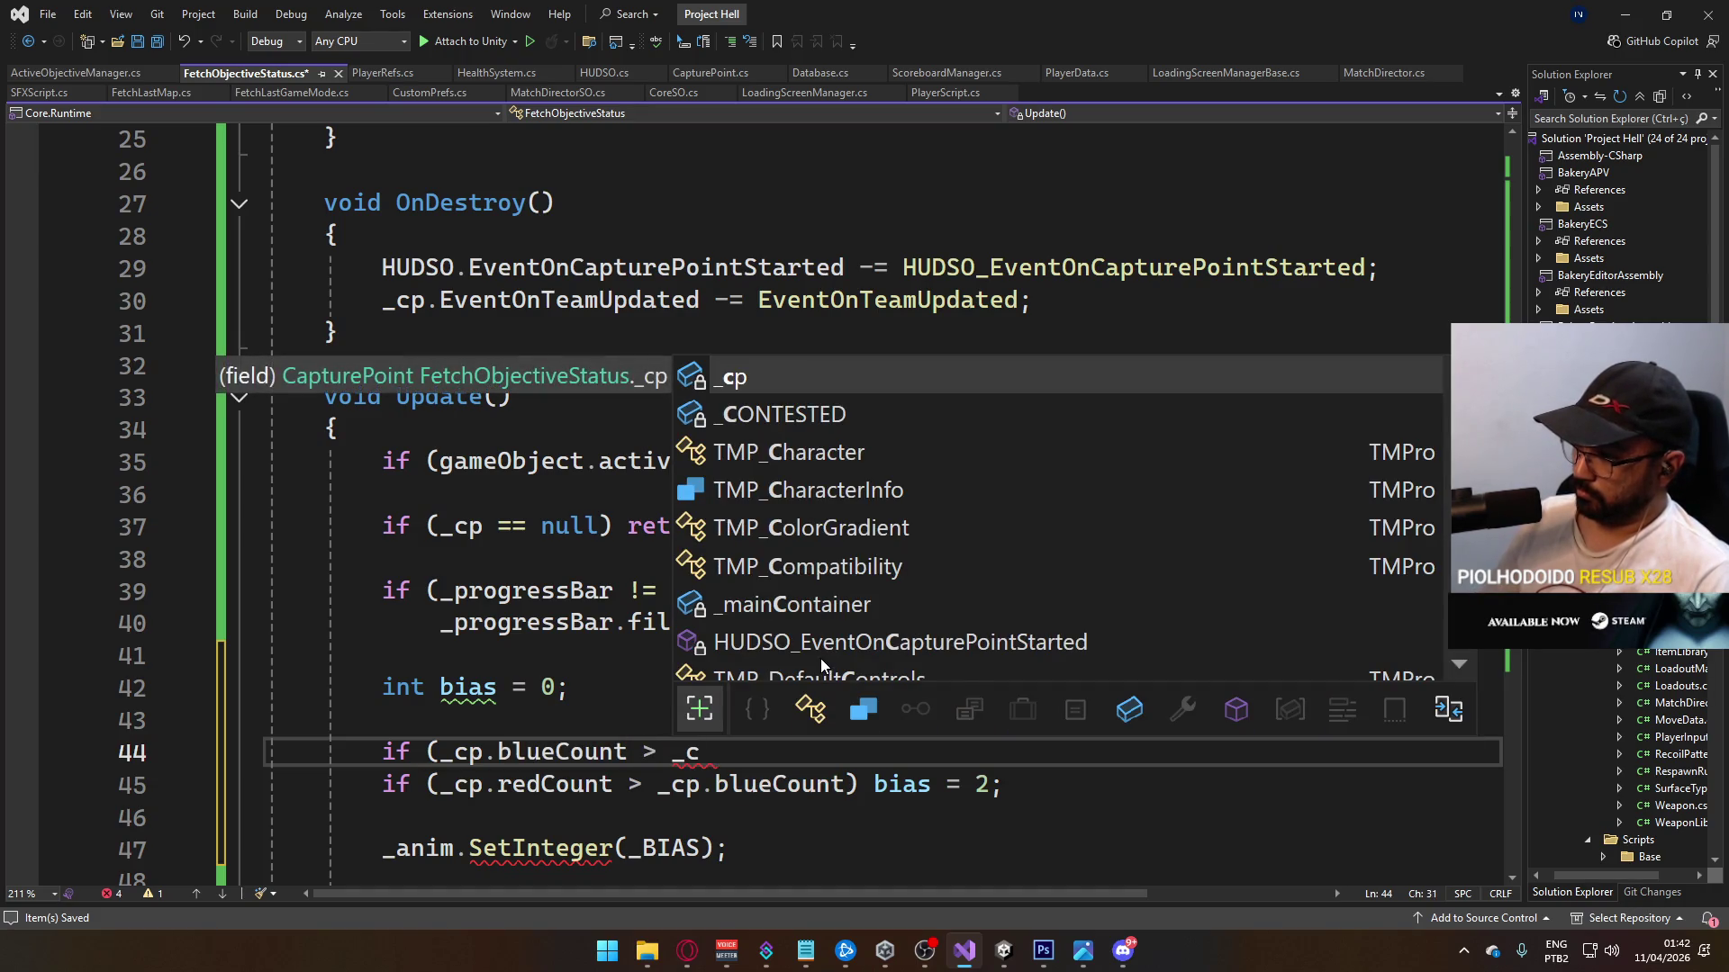
{"action": "type", "text": "p.red"}
{"action": "key", "text": "Tab"}
{"action": "type", "text": ") bias = 1;"}
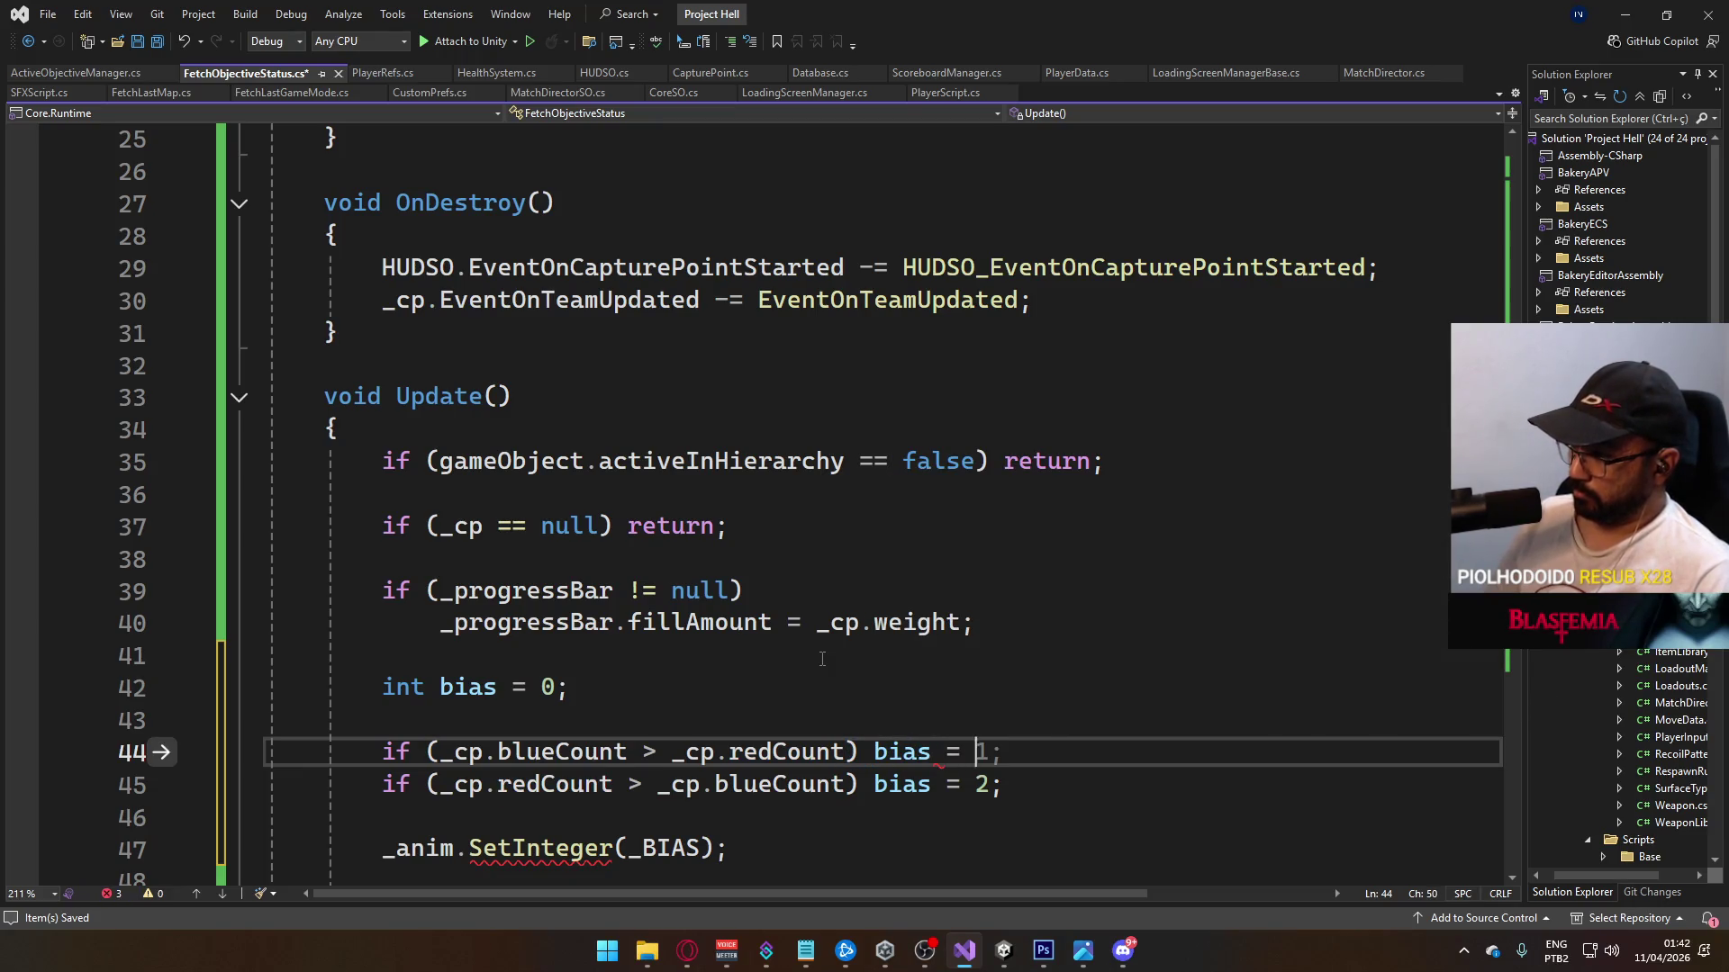
{"action": "key", "text": "ctrl+s"}
{"action": "scroll", "coordinate": [756, 696], "scroll_direction": "down", "scroll_amount": 4}
{"action": "left_click", "coordinate": [702, 526]}
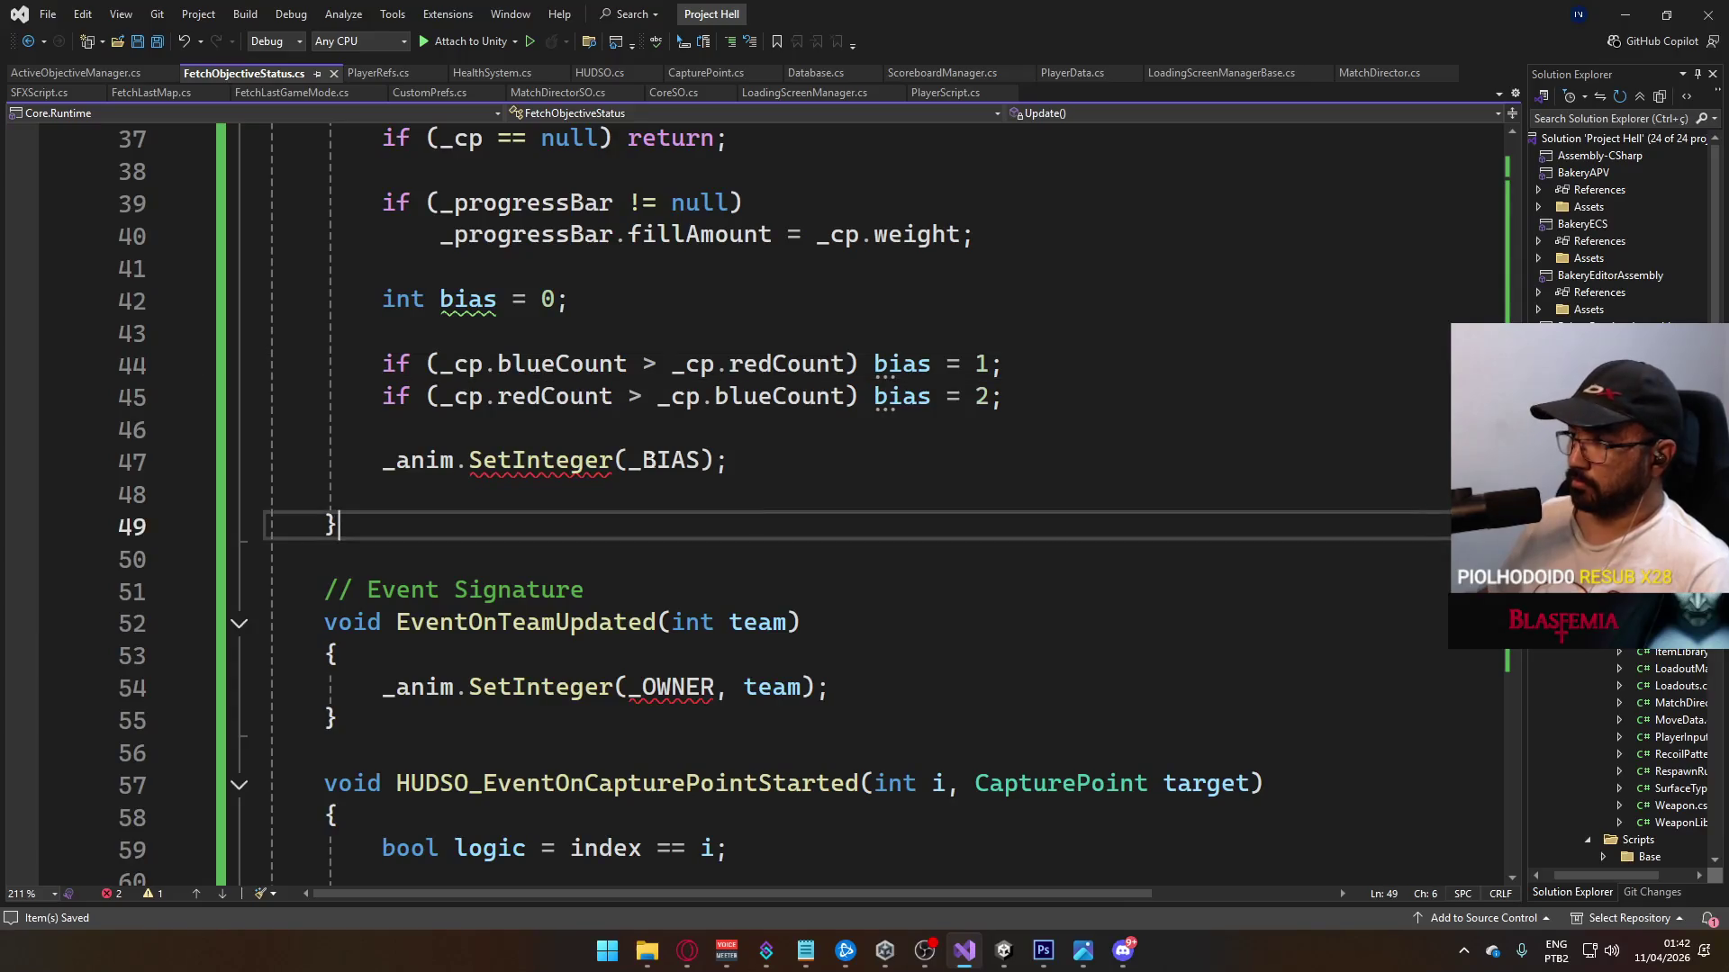
Step: Pass bias as the second argument of _anim.SetInteger(_BIAS, bias)
{"action": "left_click", "coordinate": [684, 460]}
{"action": "scroll", "coordinate": [684, 460], "scroll_direction": "up", "scroll_amount": 2}
{"action": "left_click", "coordinate": [656, 653]}
{"action": "key", "text": "Right"}
{"action": "key", "text": "Right"}
{"action": "key", "text": "Right"}
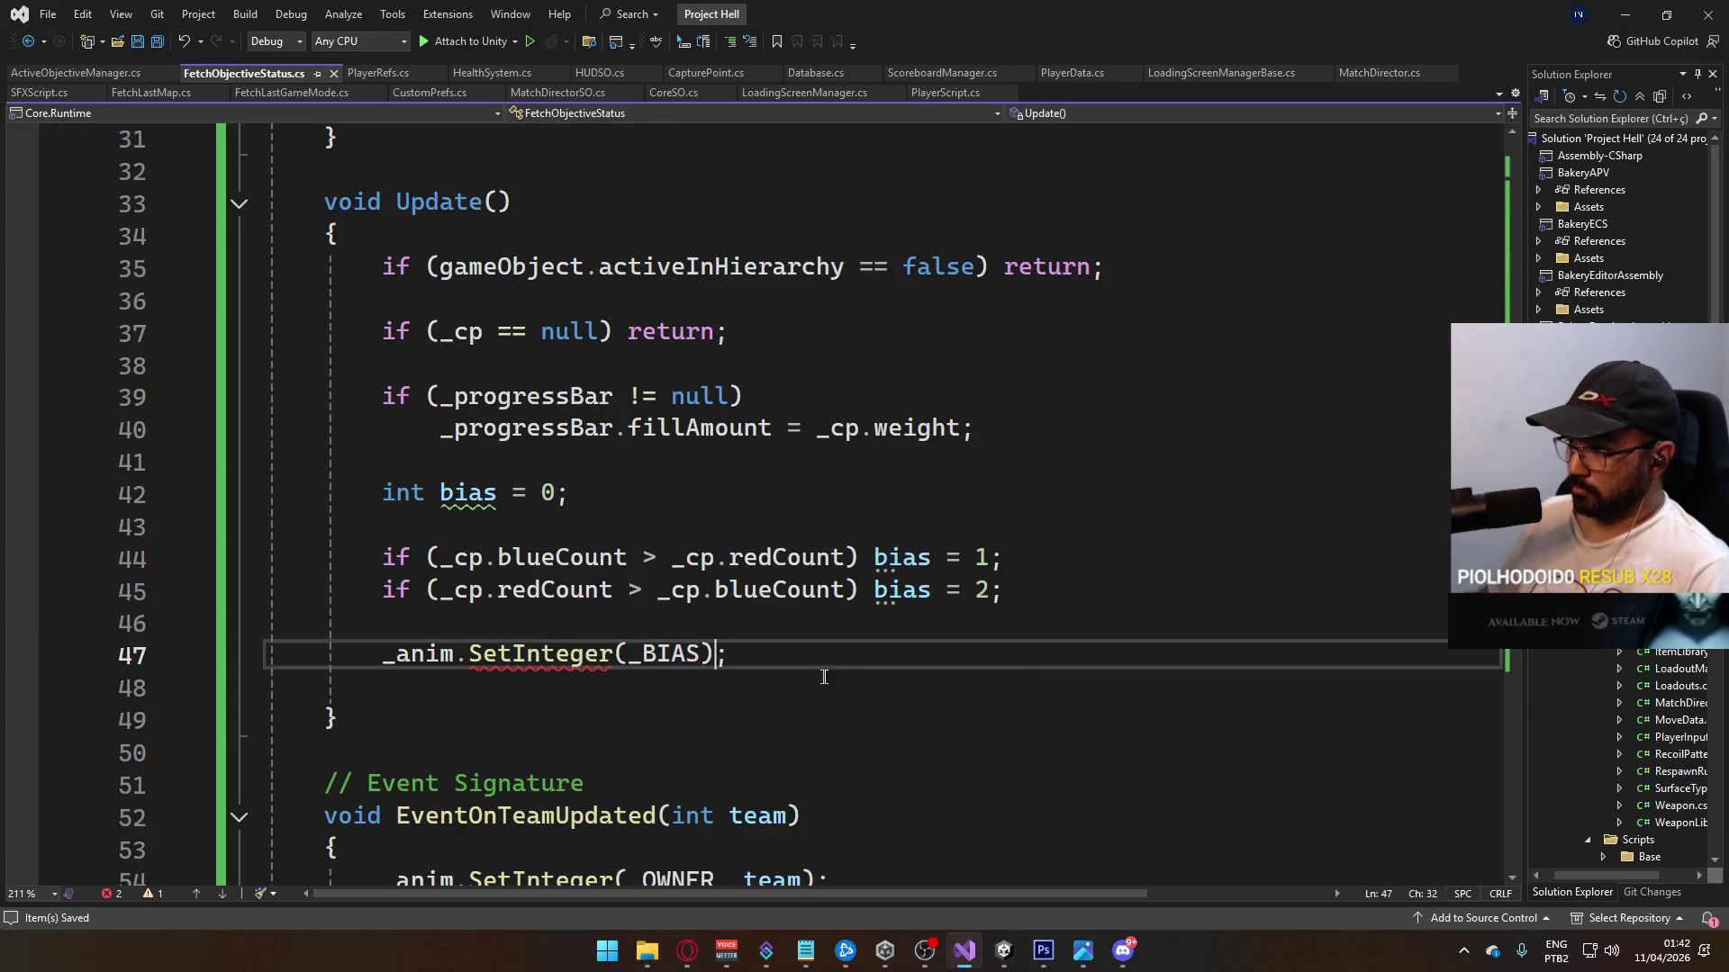
{"action": "key", "text": "Left"}
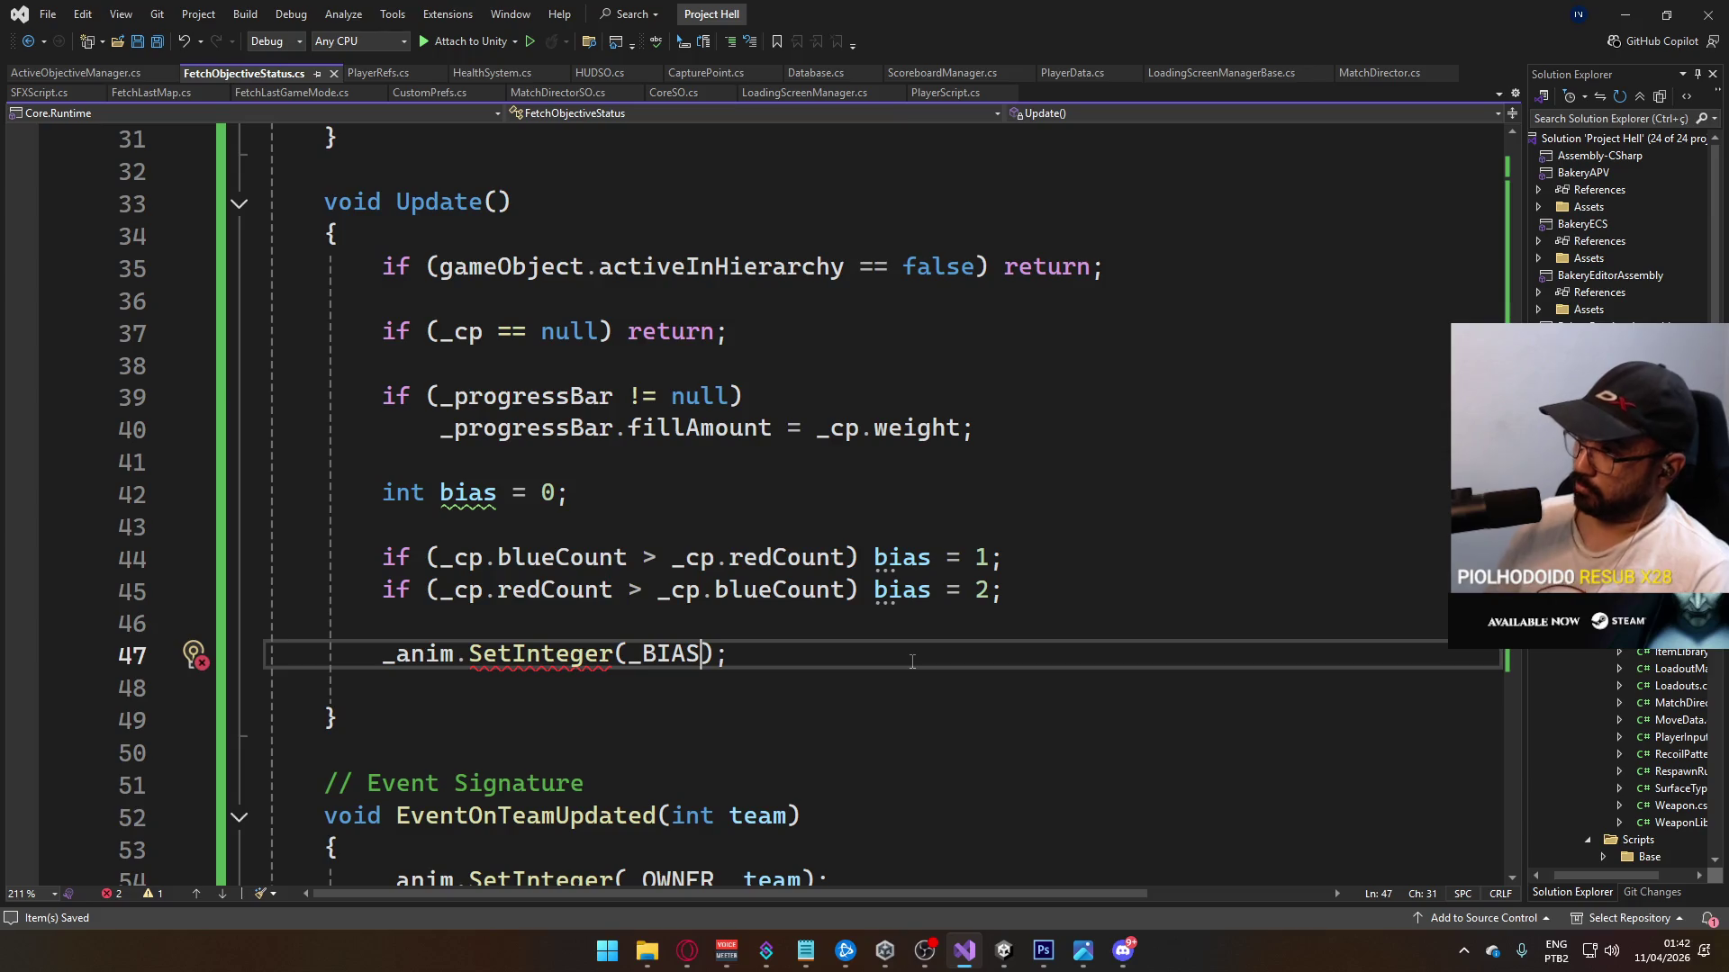
{"action": "type", "text": ", bias"}
{"action": "key", "text": "End"}
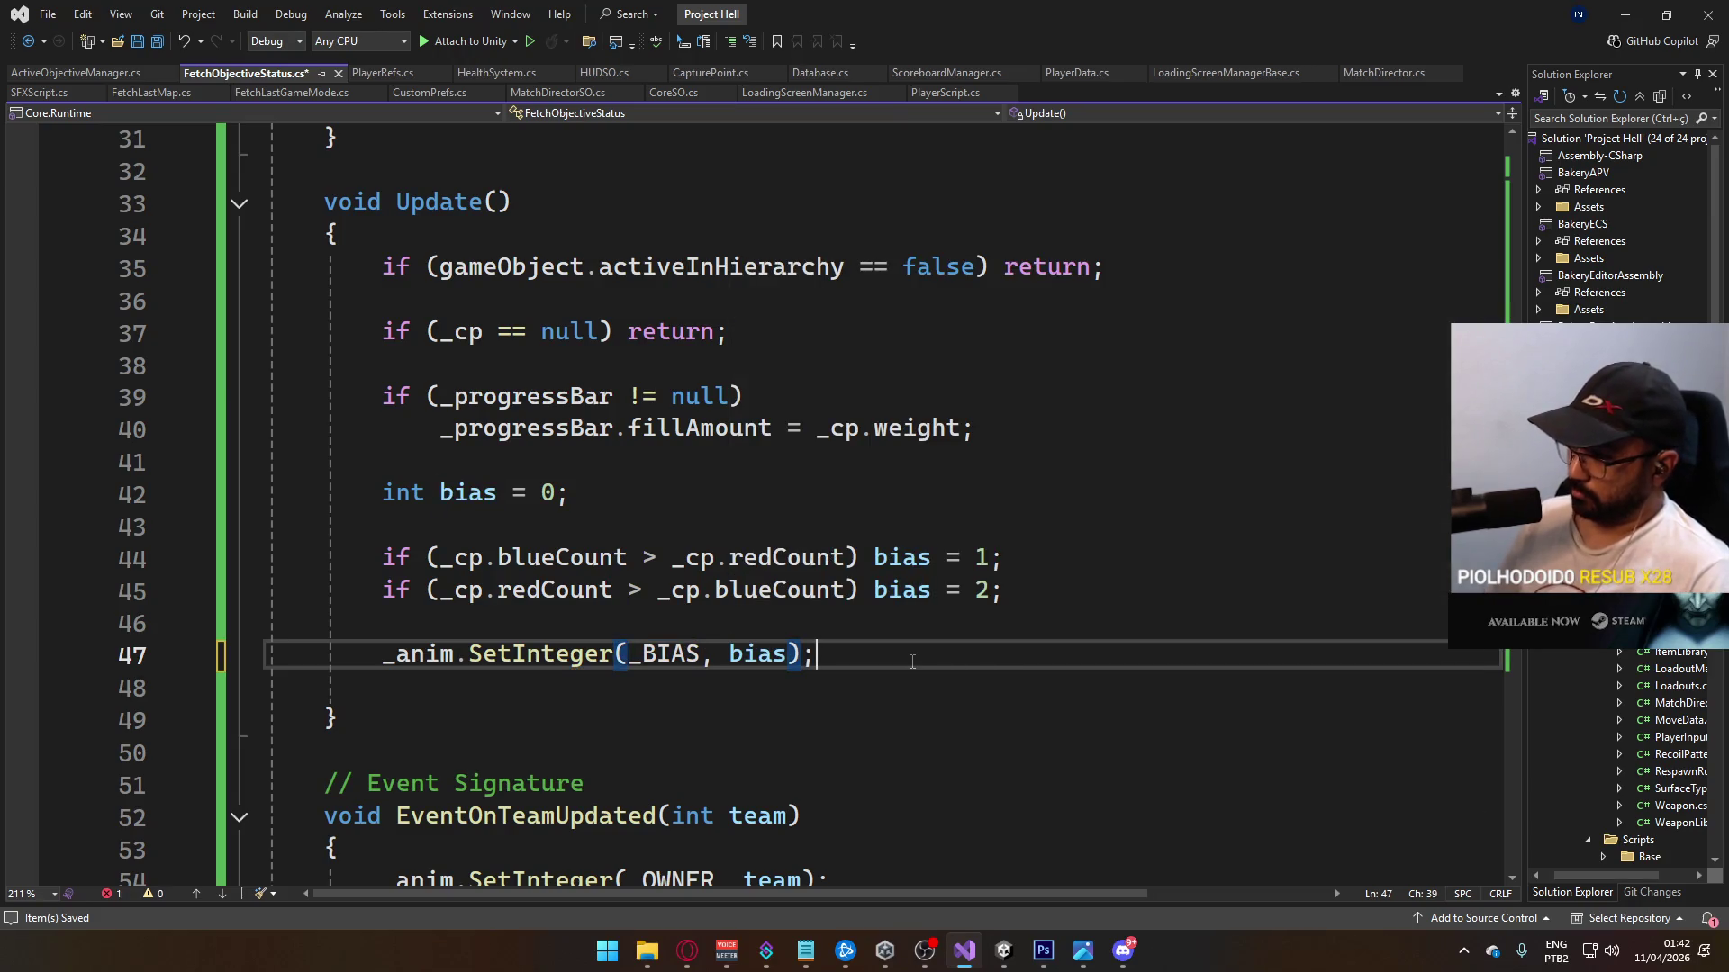
Step: Add _anim.SetBool(_IDLE, _cp.IsIdle()); below the SetInteger line
{"action": "key", "text": "Return"}
{"action": "type", "text": "_anim.set"}
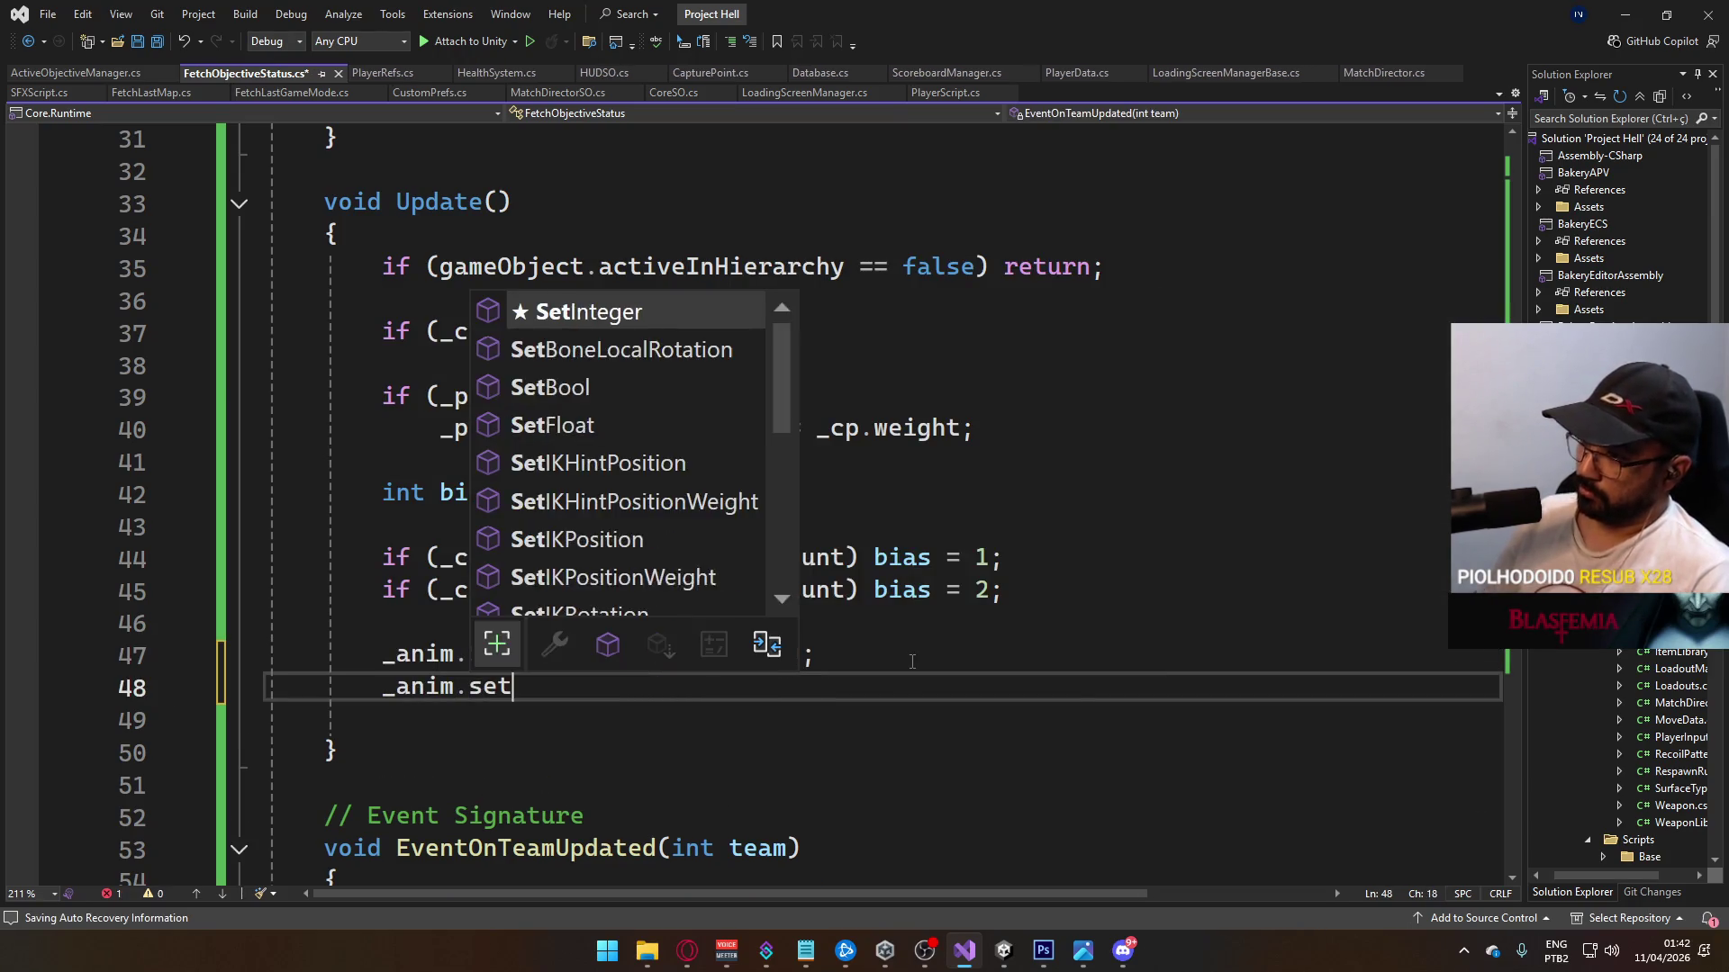
{"action": "type", "text": "bo"}
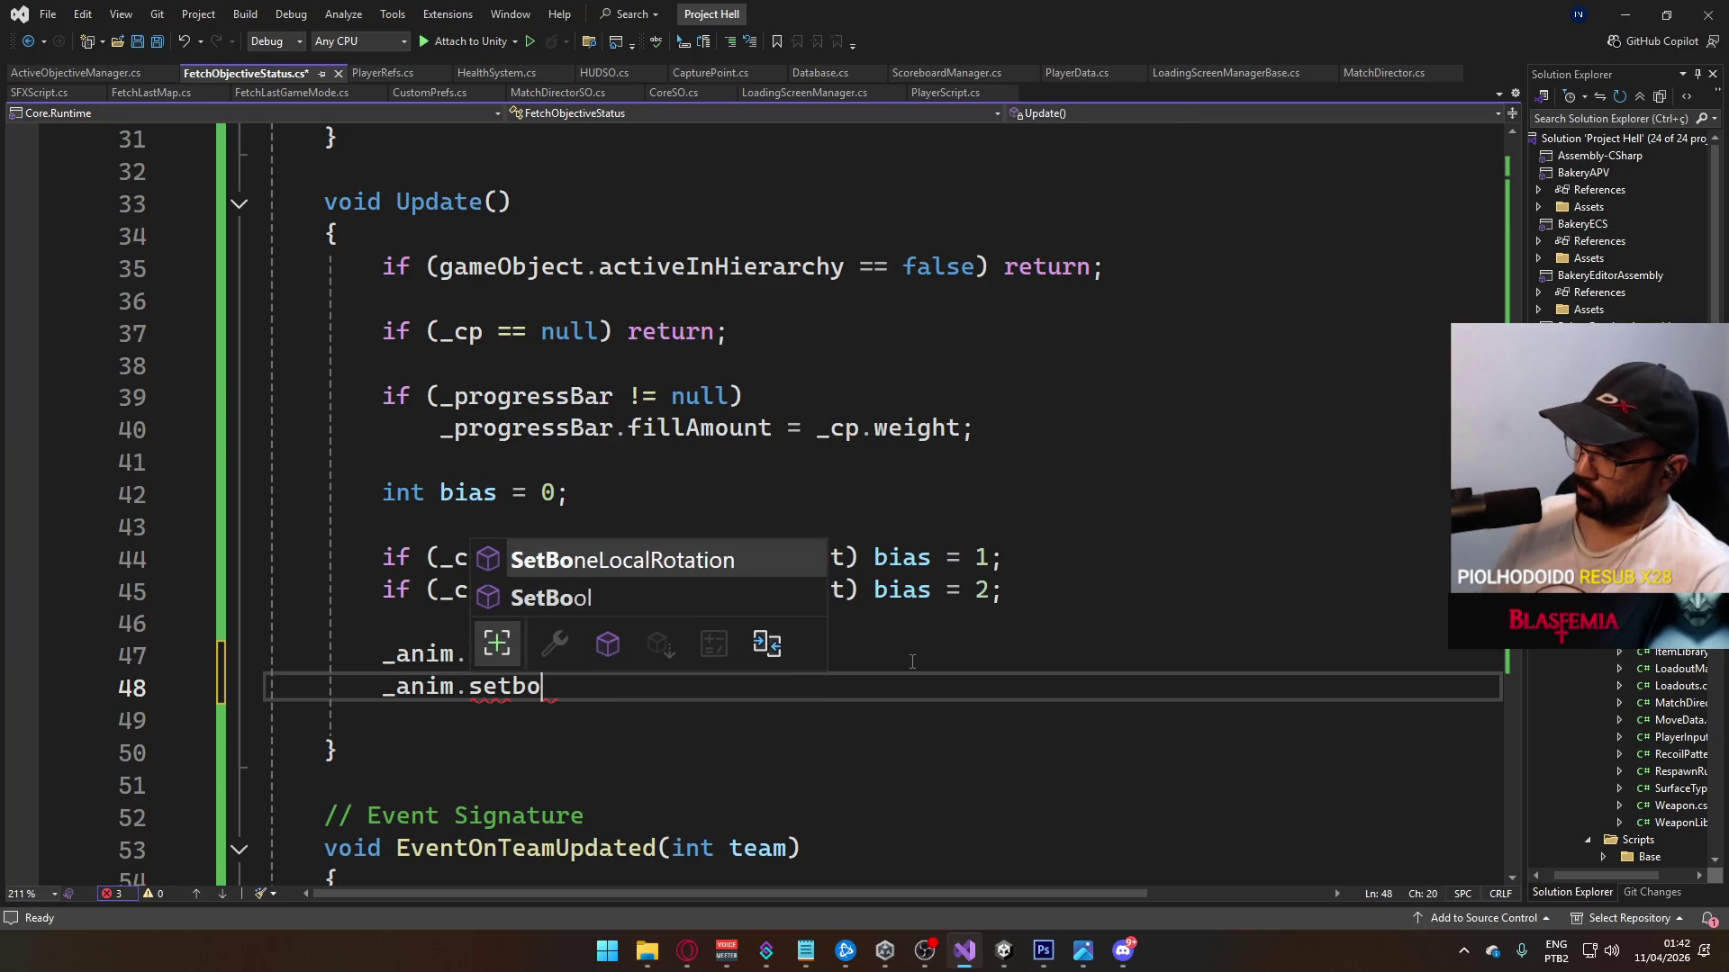
{"action": "key", "text": "Tab"}
{"action": "key", "text": "BackSpace"}
{"action": "key", "text": "BackSpace"}
{"action": "key", "text": "BackSpace"}
{"action": "key", "text": "BackSpace"}
{"action": "type", "text": "ol(_IDLE"}
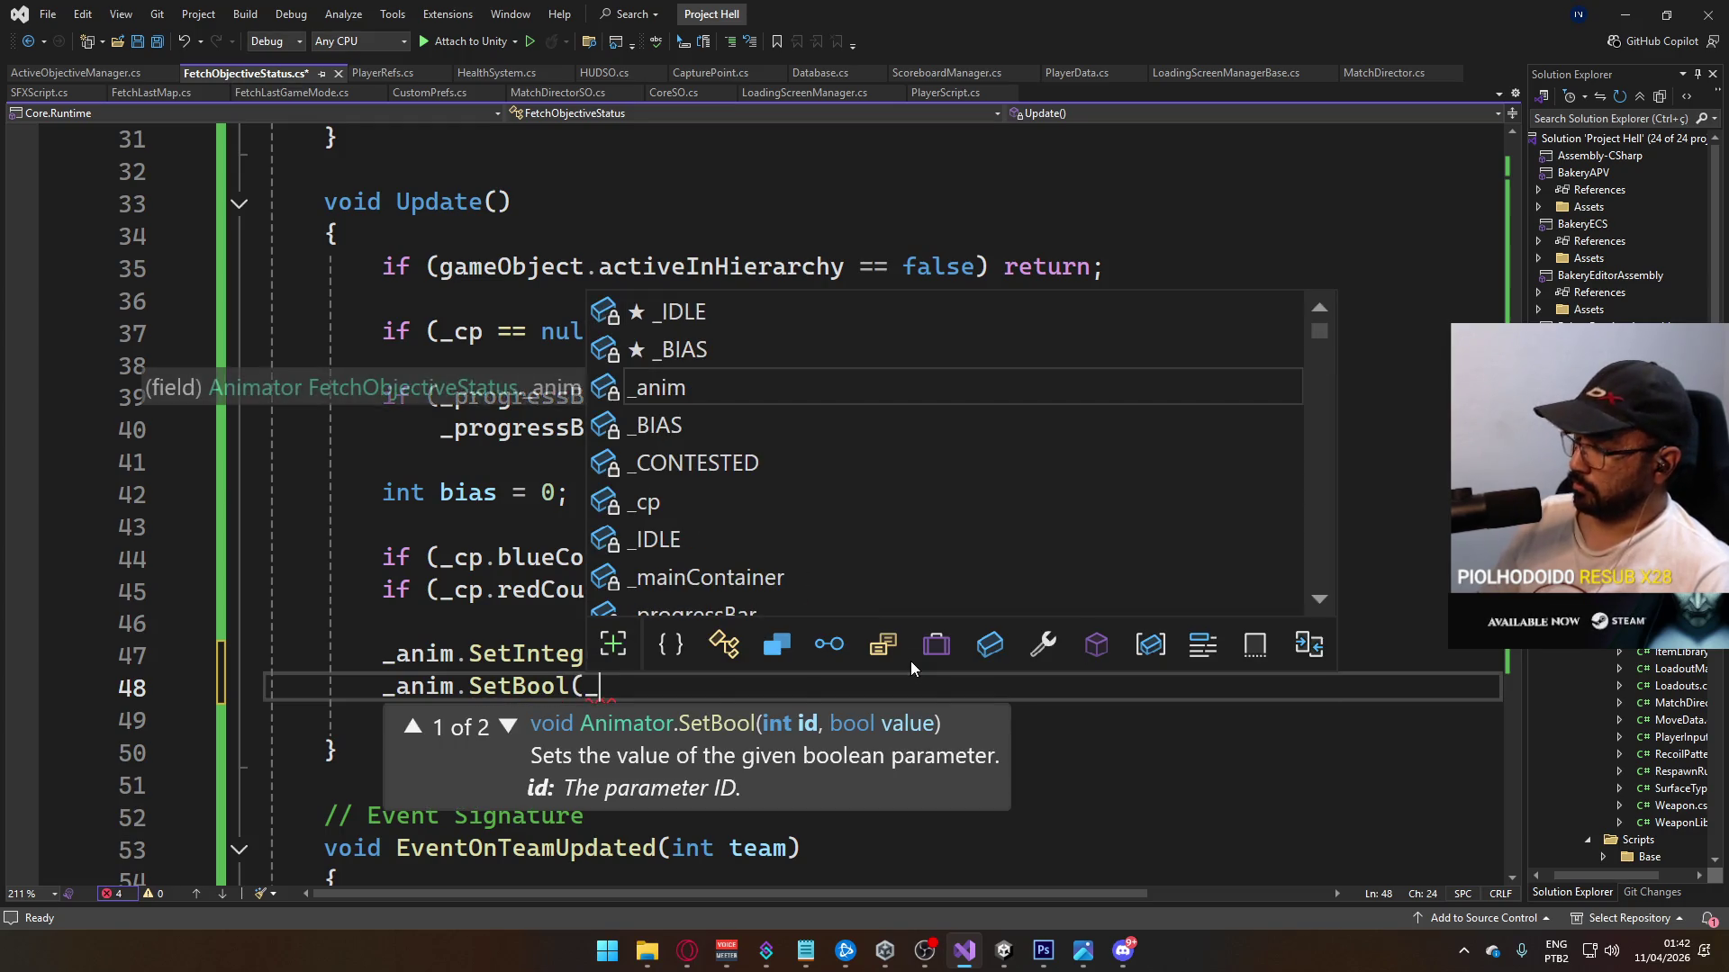
{"action": "type", "text": ", idl"}
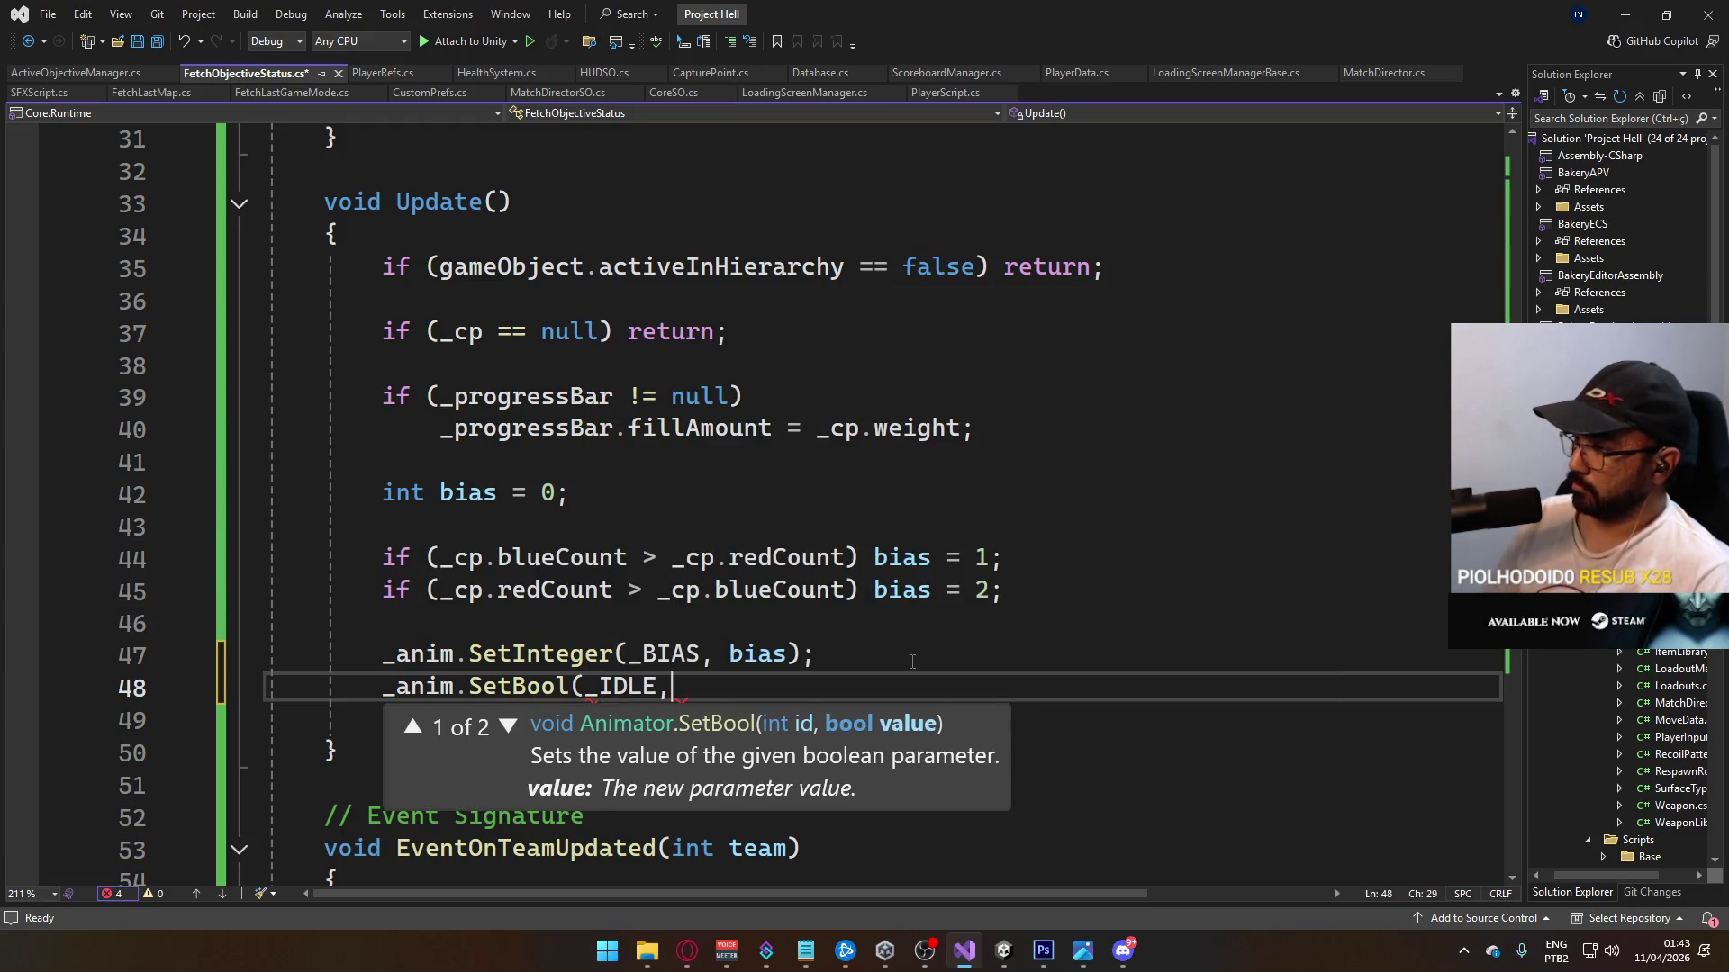
{"action": "key", "text": "BackSpace"}
{"action": "key", "text": "BackSpace"}
{"action": "key", "text": "BackSpace"}
{"action": "type", "text": "_"}
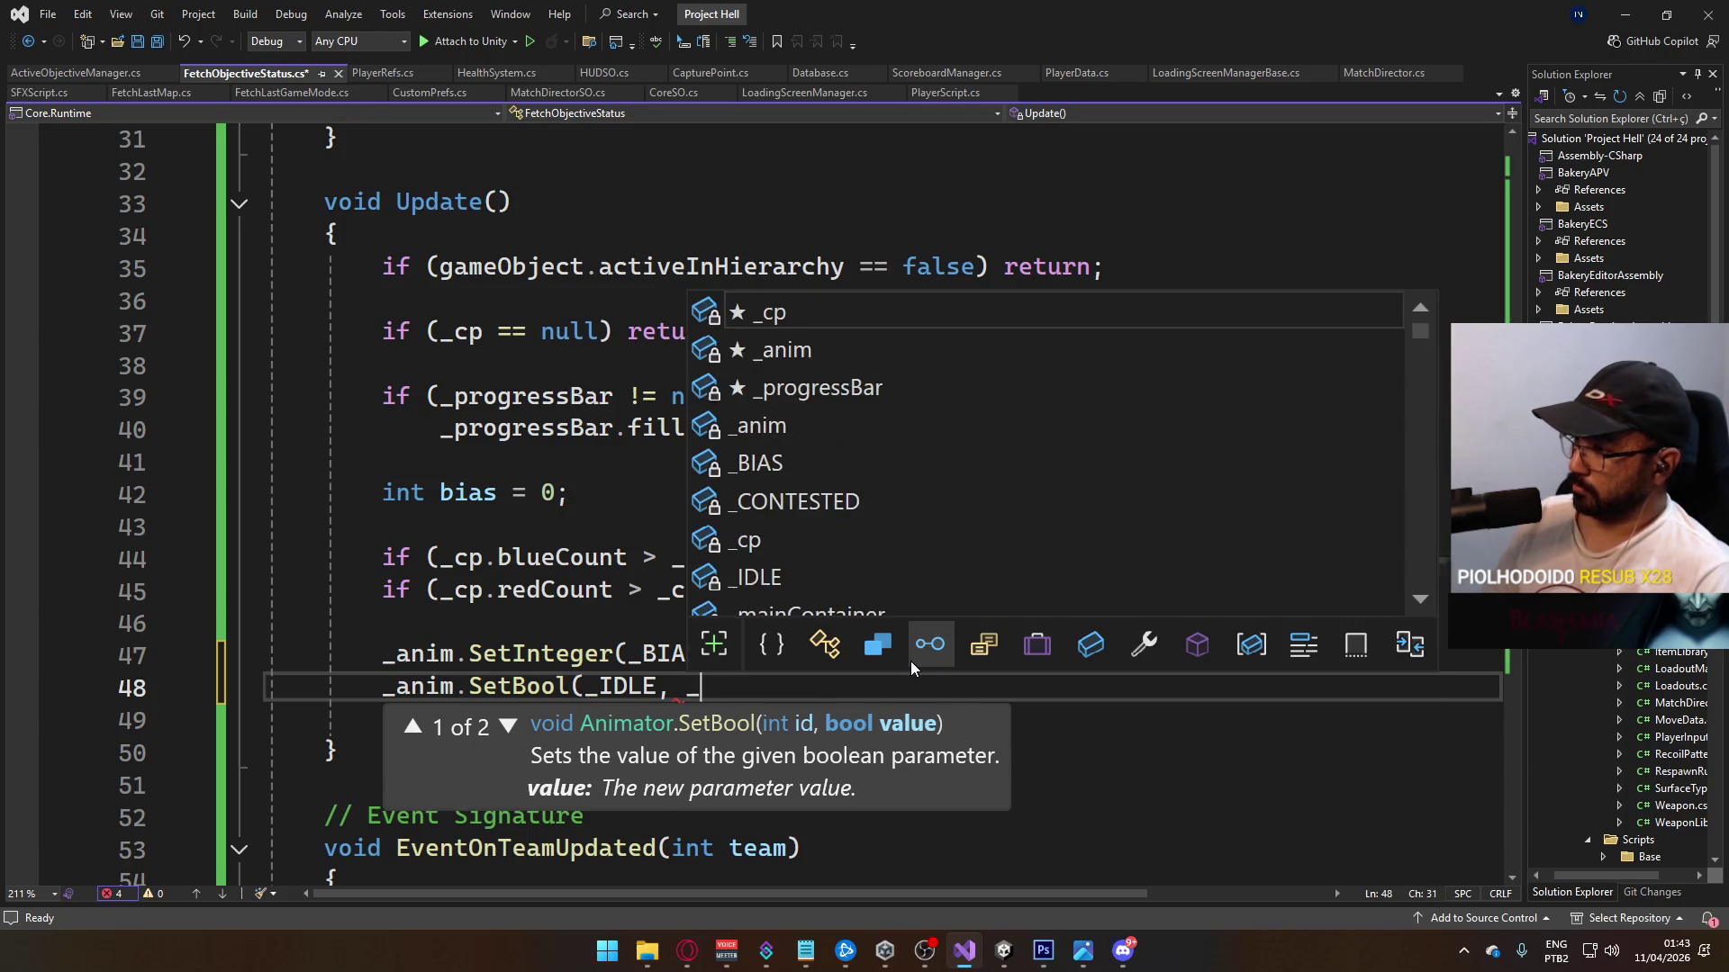
{"action": "type", "text": "cp.is"}
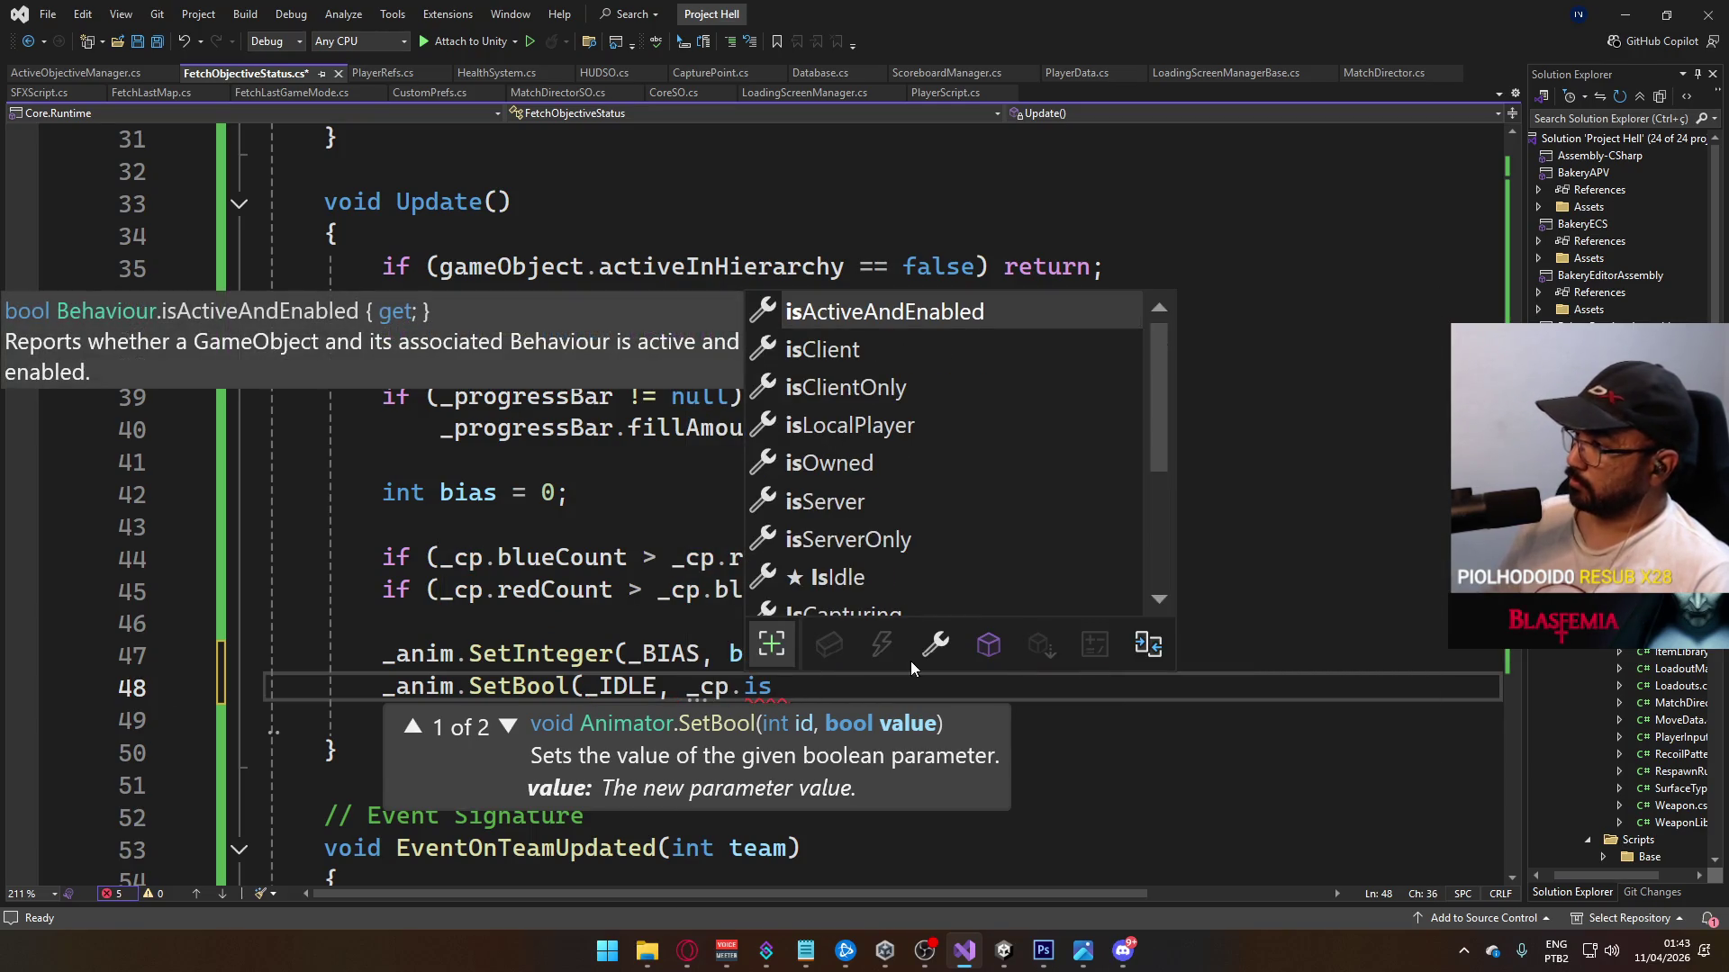
{"action": "key", "text": "Down"}
{"action": "key", "text": "Down"}
{"action": "key", "text": "Down"}
{"action": "key", "text": "Down"}
{"action": "key", "text": "Down"}
{"action": "key", "text": "Tab"}
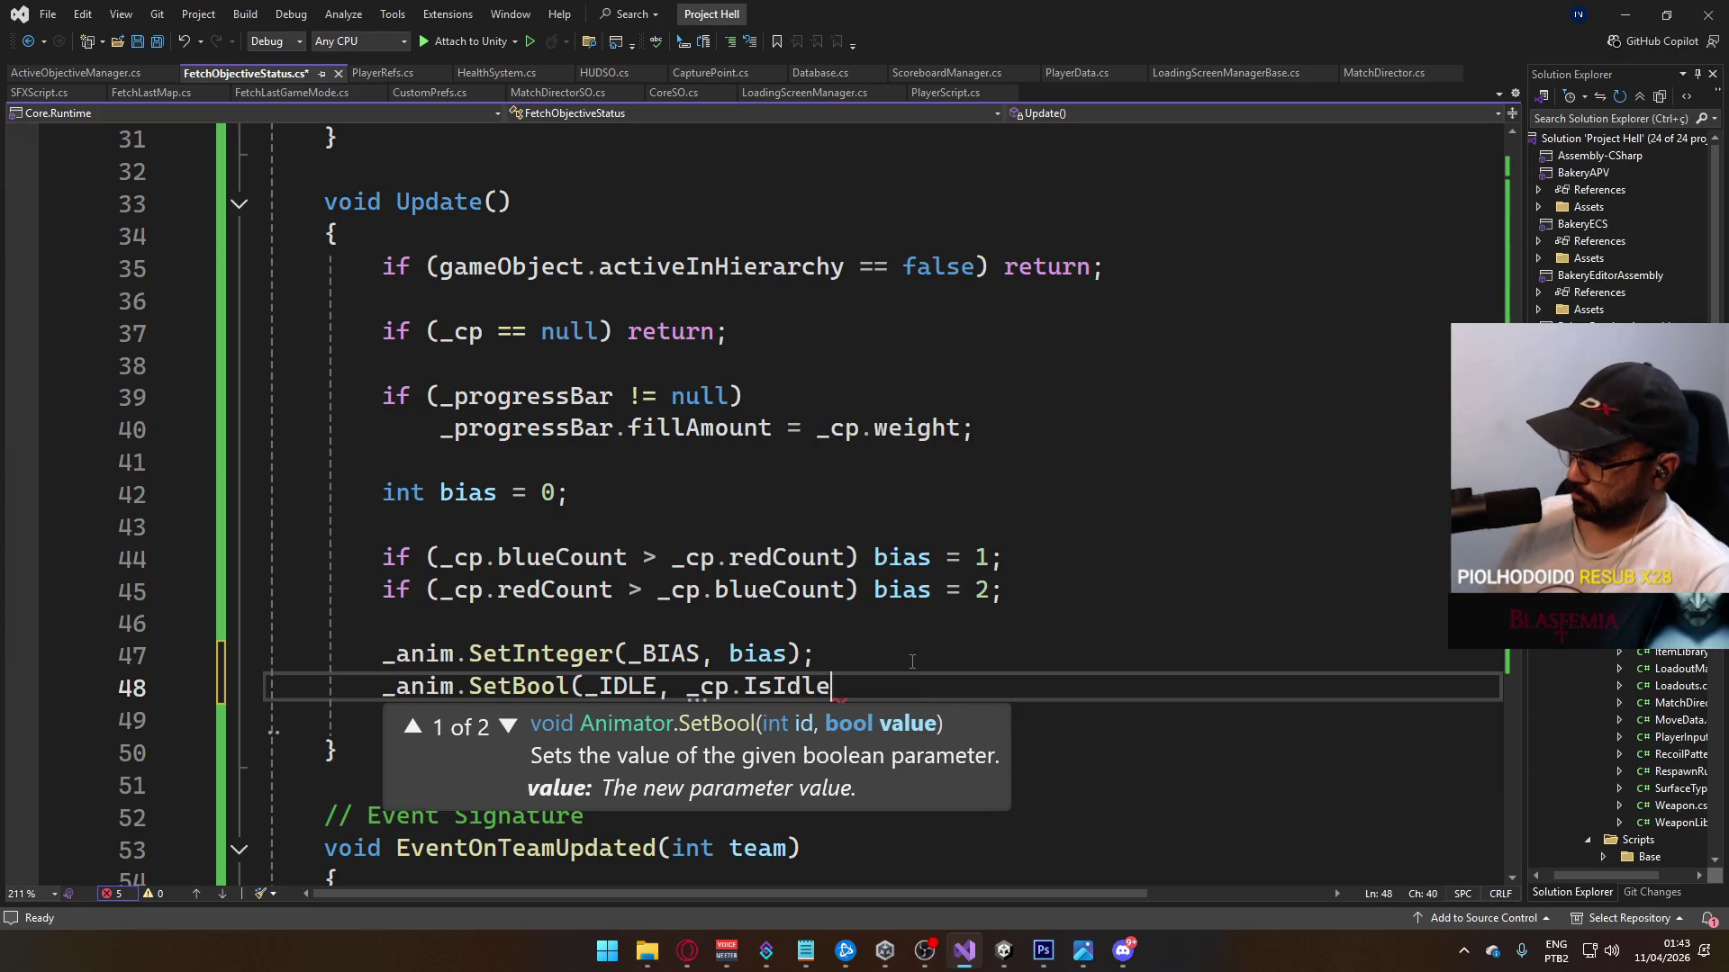
{"action": "type", "text": ");"}
{"action": "key", "text": "Return"}
Step: Add _anim.SetBool(_CONTESTED, _cp.IsContested), remove the empty line, and save
{"action": "type", "text": "_anim.setb"}
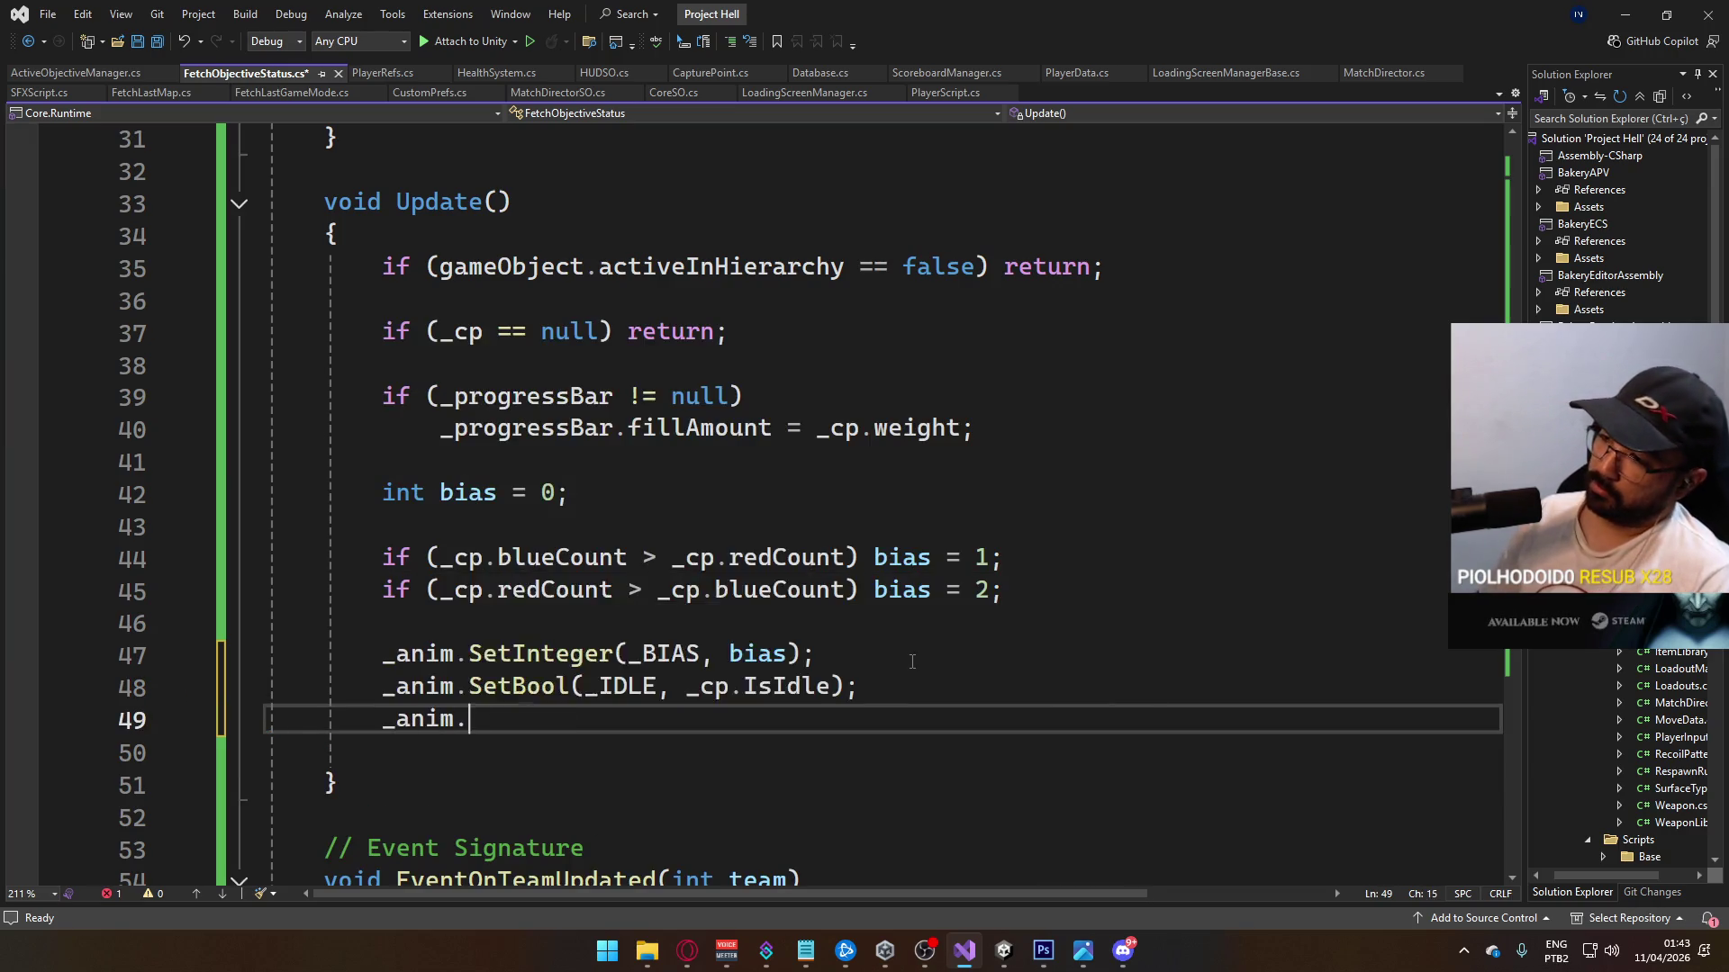
{"action": "key", "text": "Down"}
{"action": "key", "text": "Tab"}
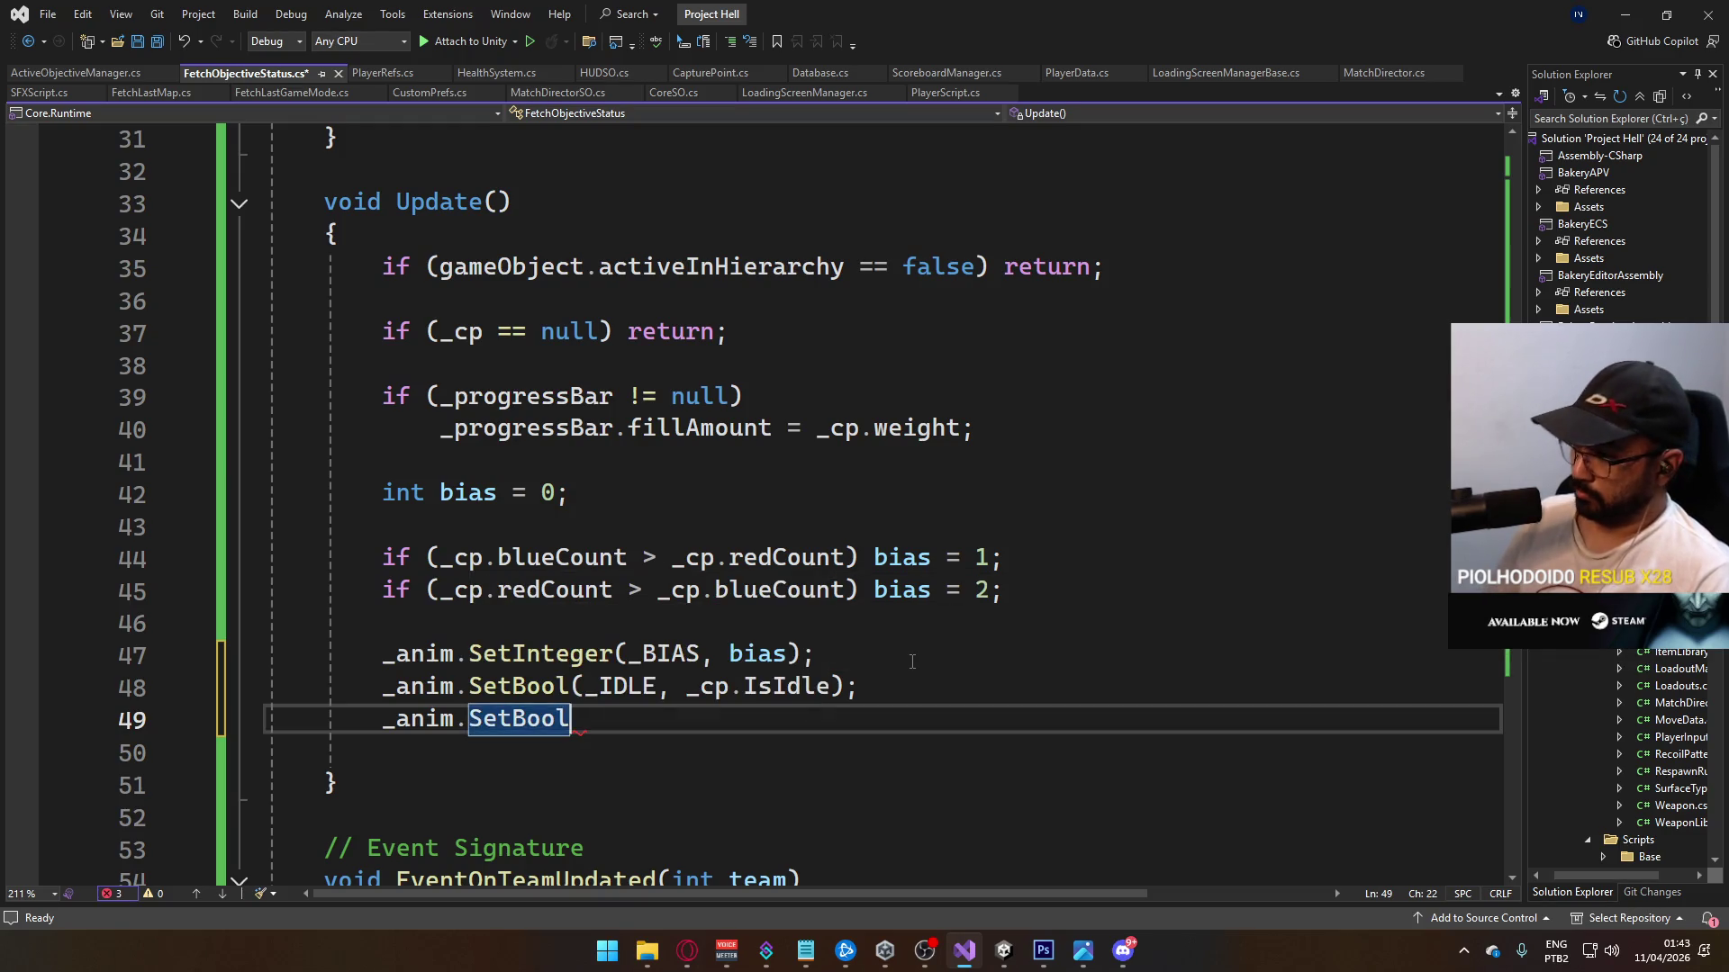
{"action": "type", "text": "(_"}
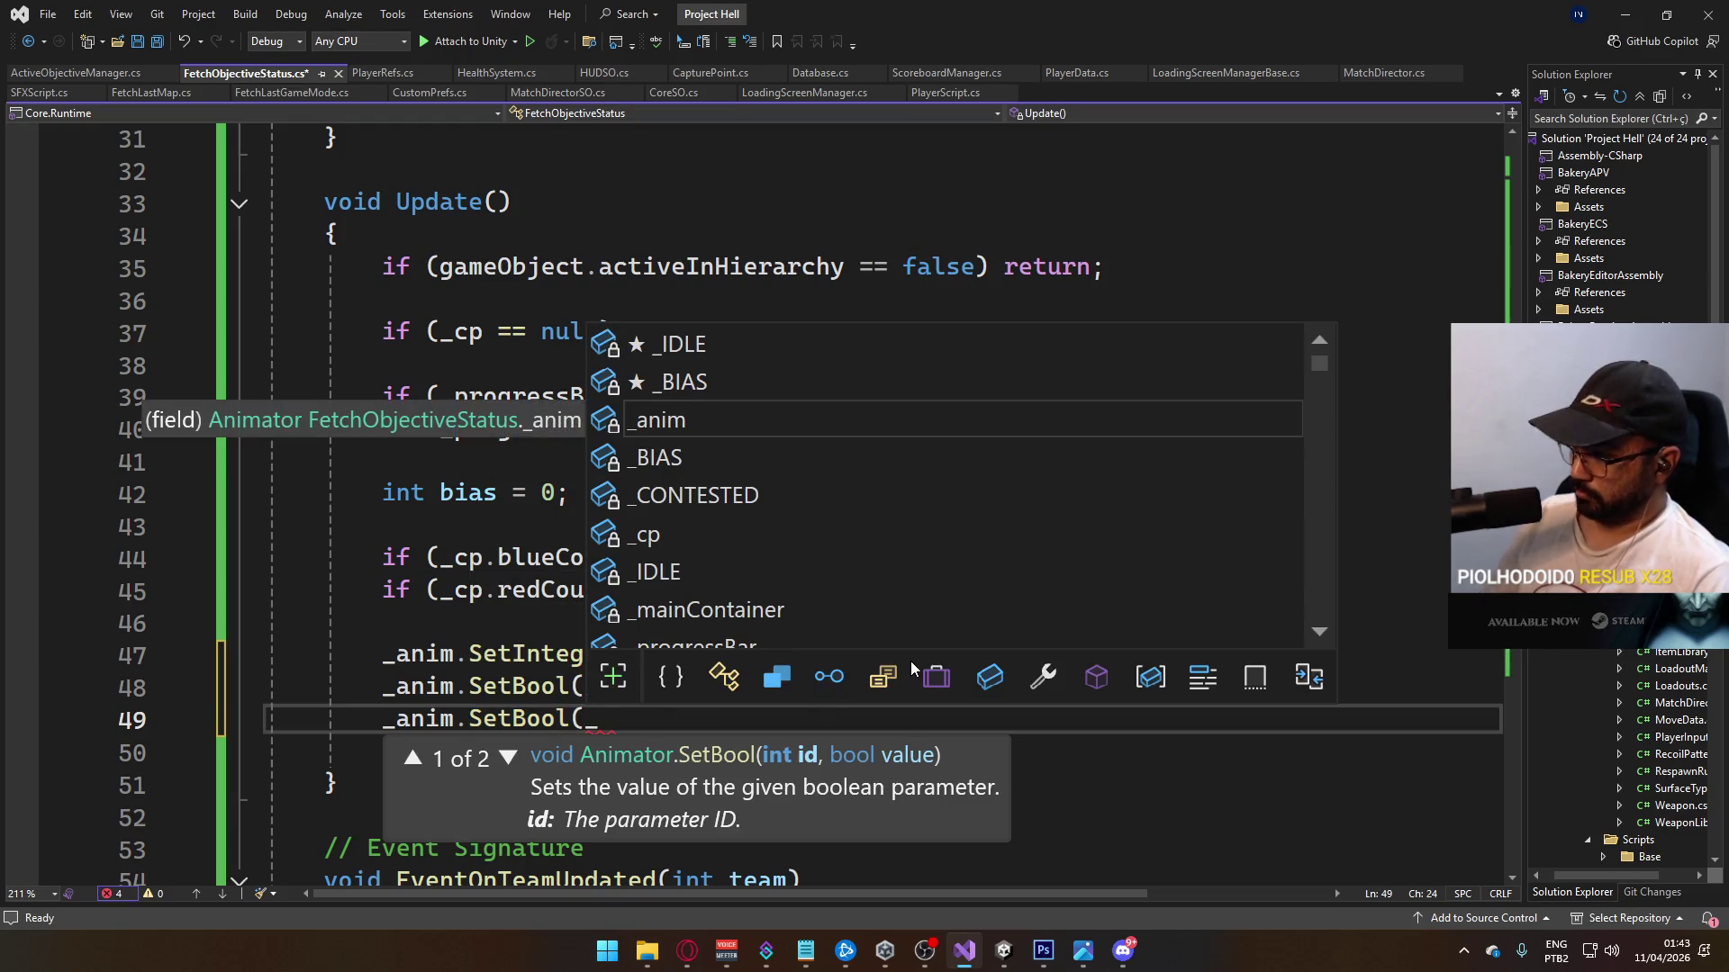
{"action": "type", "text": "CON"}
{"action": "key", "text": "Tab"}
{"action": "type", "text": ","}
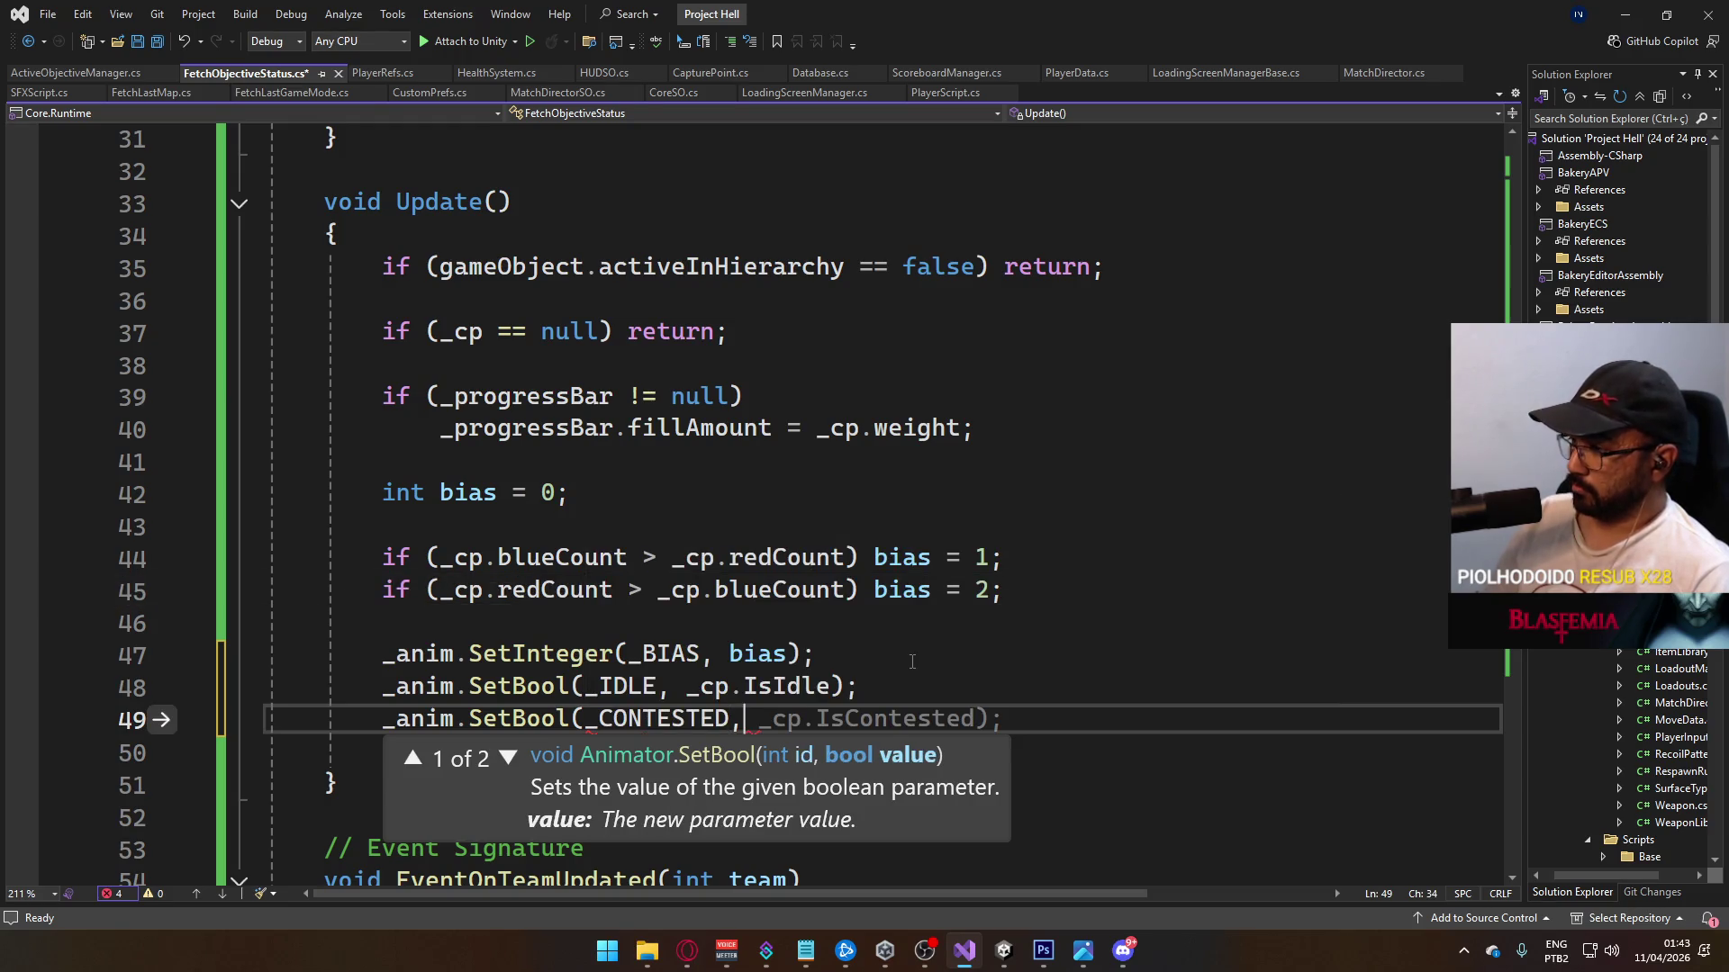
{"action": "key", "text": "Escape"}
{"action": "key", "text": "Tab"}
{"action": "key", "text": "ctrl+s"}
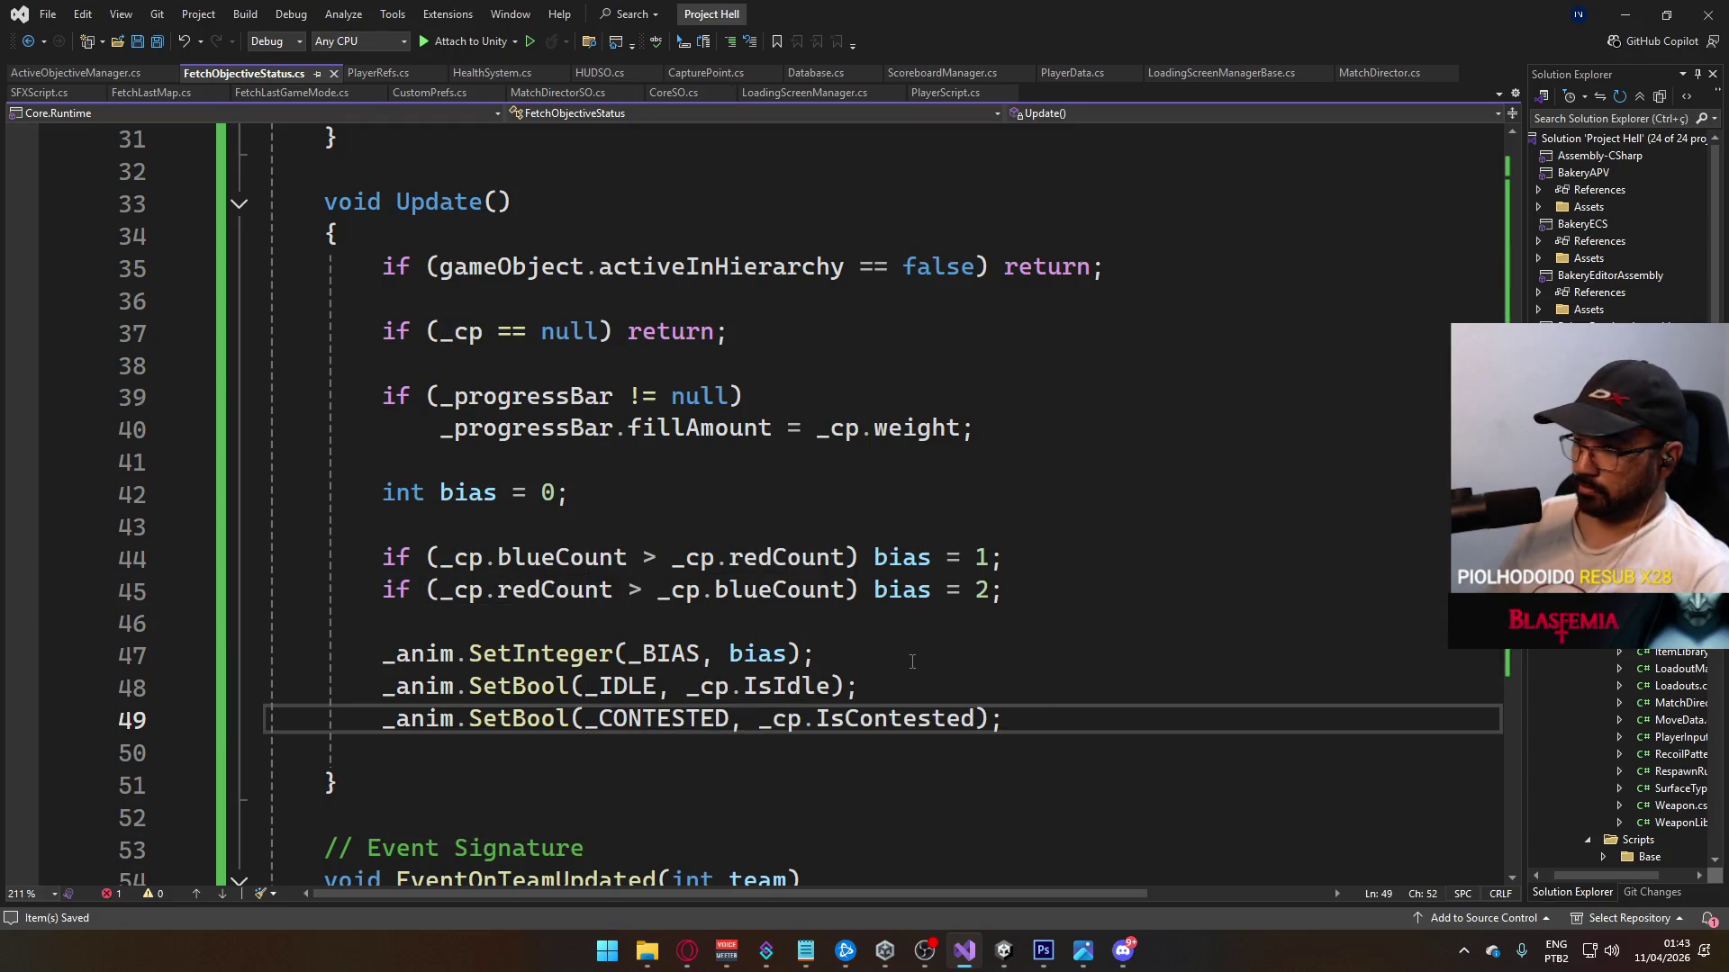
{"action": "key", "text": "Delete"}
{"action": "key", "text": "ctrl+s"}
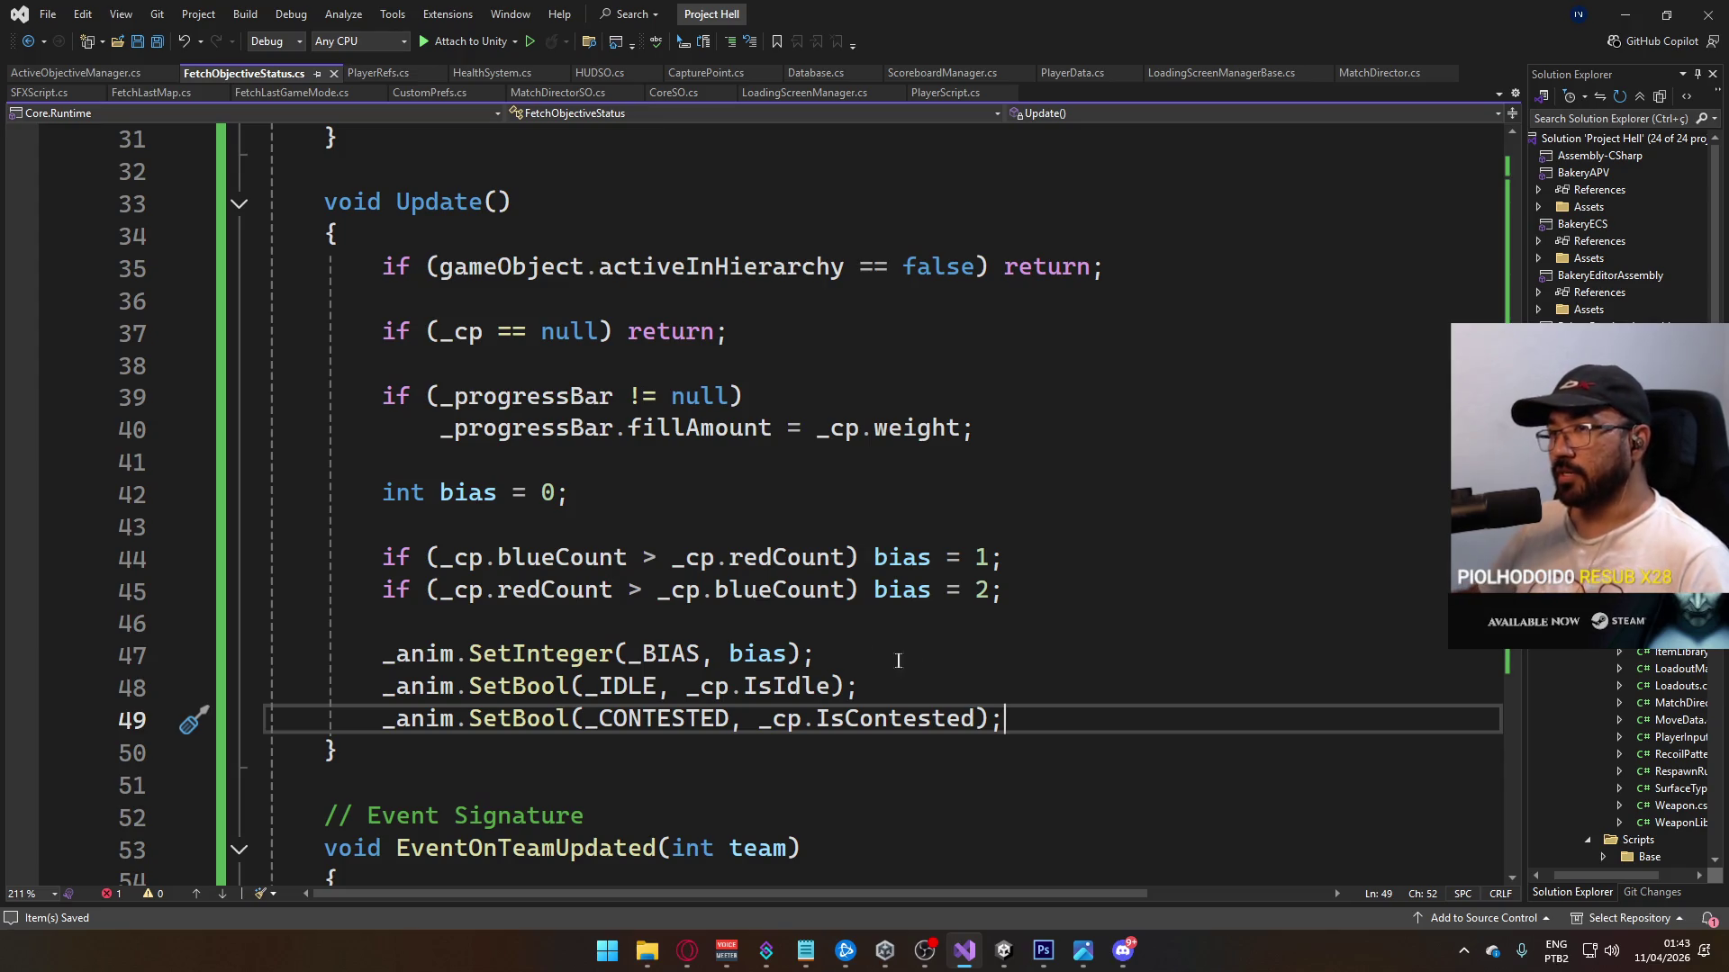
Step: Switch to Unity and select the _OWNER compile error in the Console
{"action": "scroll", "coordinate": [898, 661], "scroll_direction": "up", "scroll_amount": 9}
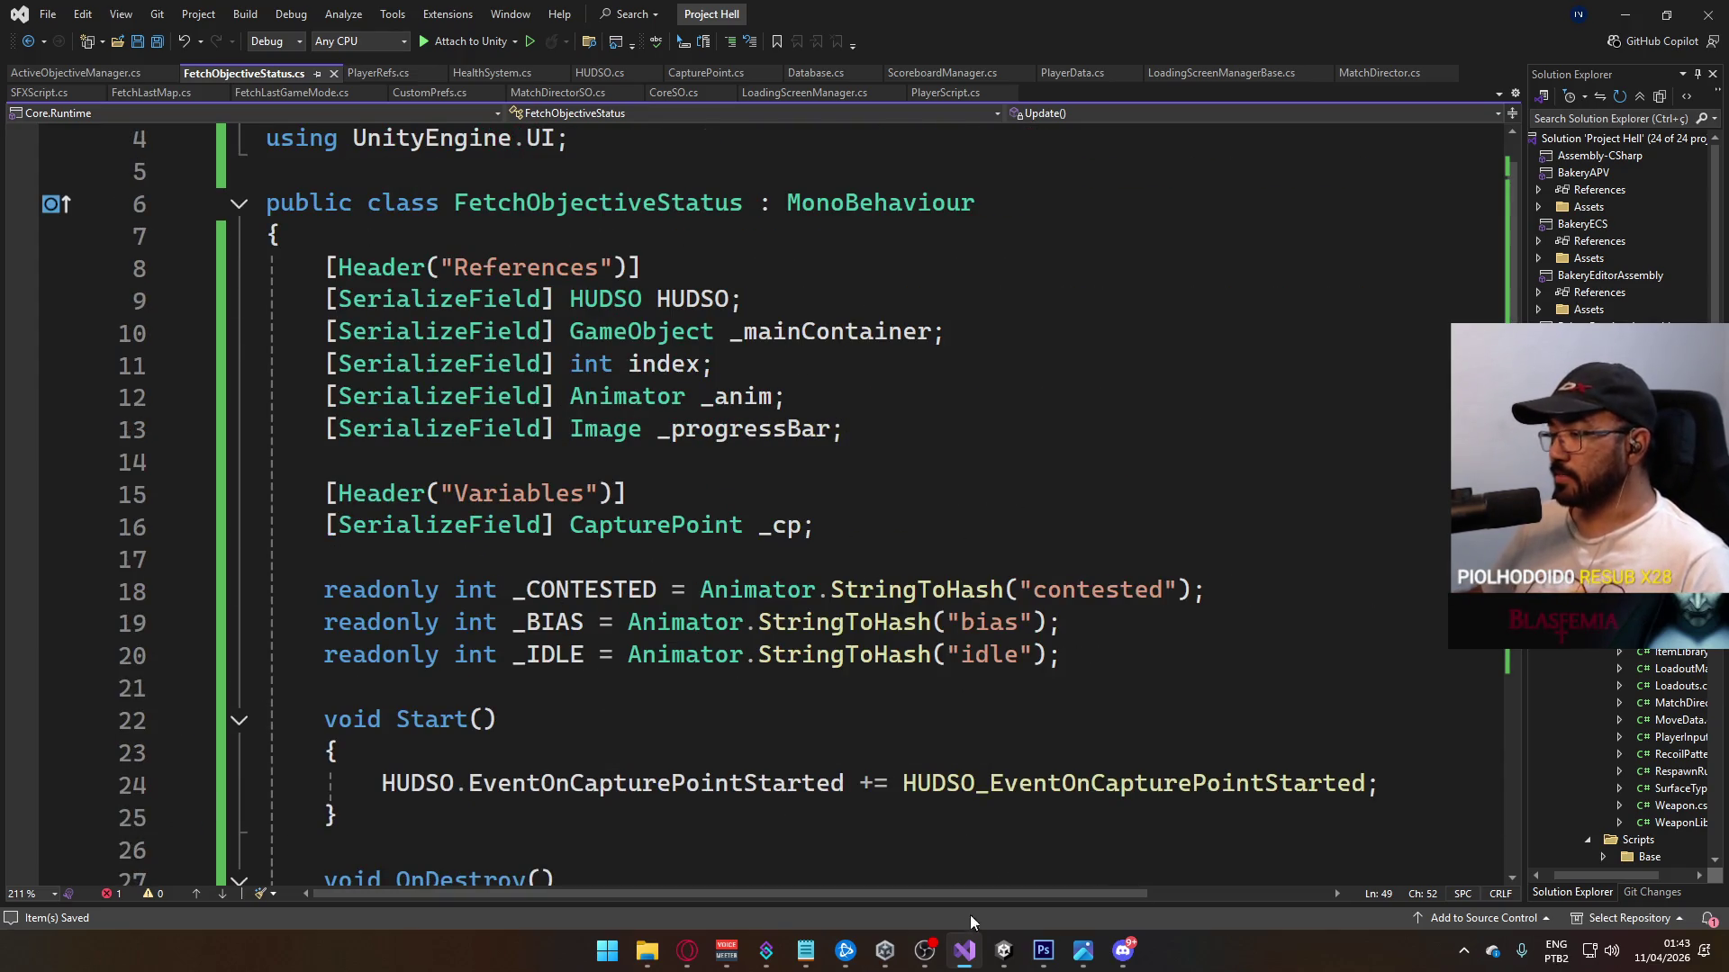
{"action": "mouse_move", "coordinate": [1003, 950]}
{"action": "left_click", "coordinate": [992, 864]}
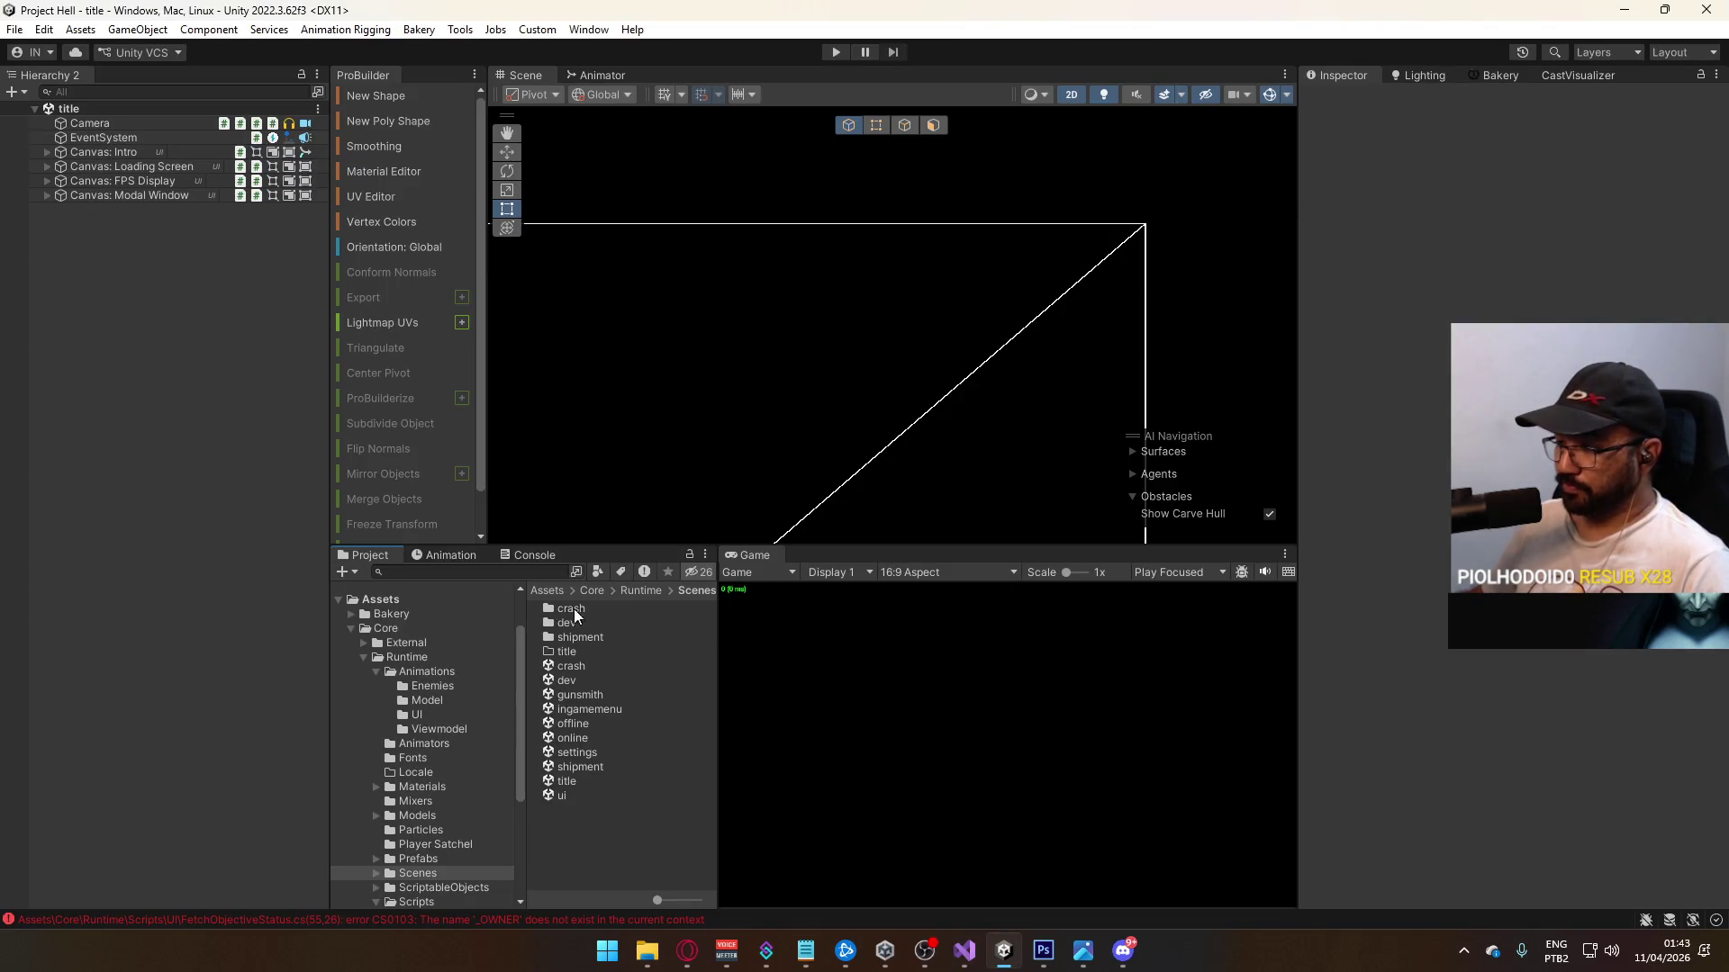
{"action": "left_click", "coordinate": [474, 921]}
Step: Jump from the CS0103 error to EventOnTeamUpdated's _OWNER line and review the hash fields
{"action": "double_click", "coordinate": [560, 614]}
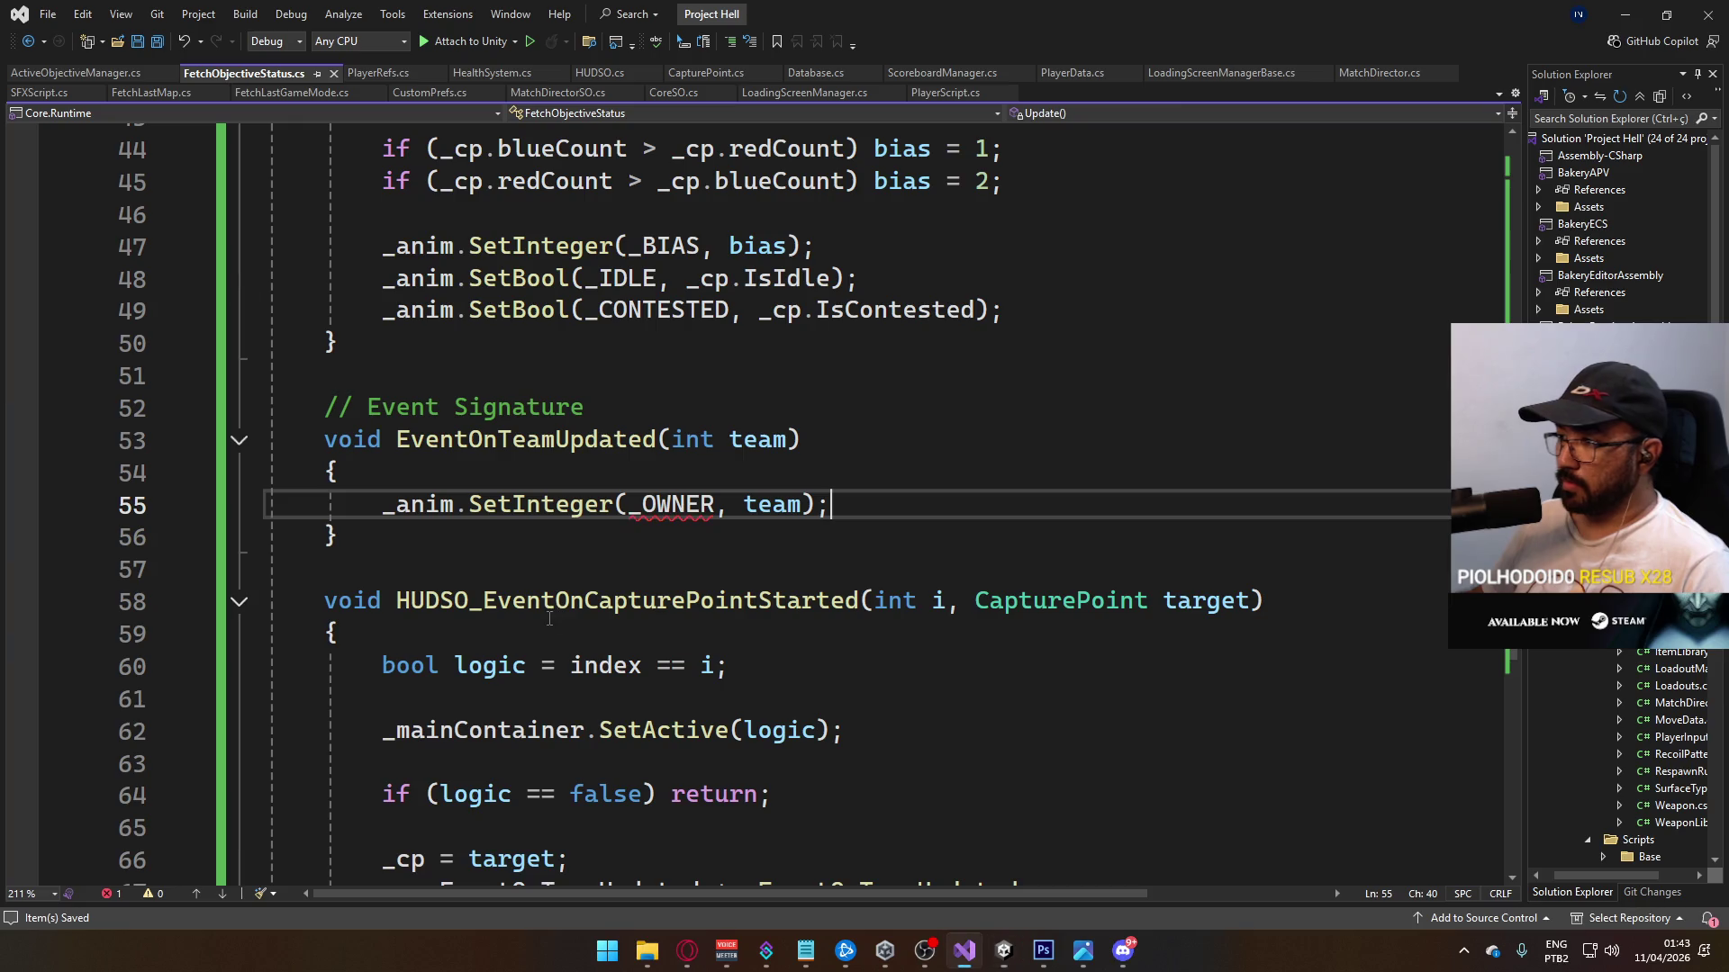
{"action": "scroll", "coordinate": [505, 543], "scroll_direction": "up", "scroll_amount": 2}
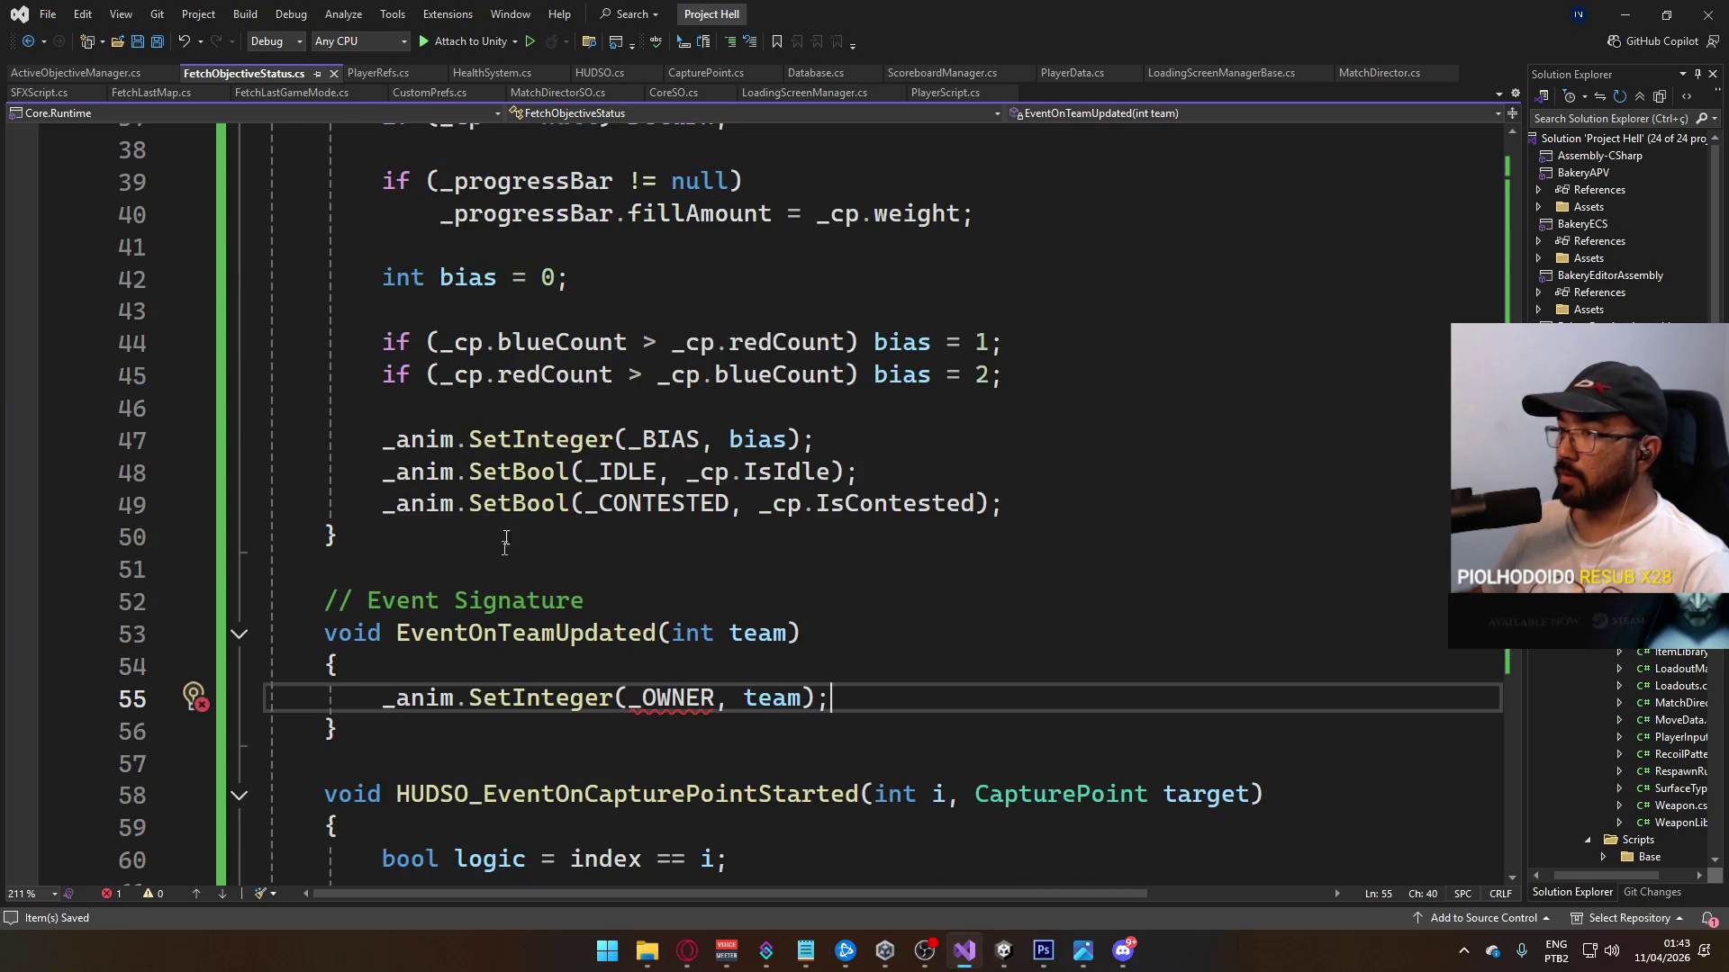
{"action": "scroll", "coordinate": [566, 503], "scroll_direction": "up", "scroll_amount": 10}
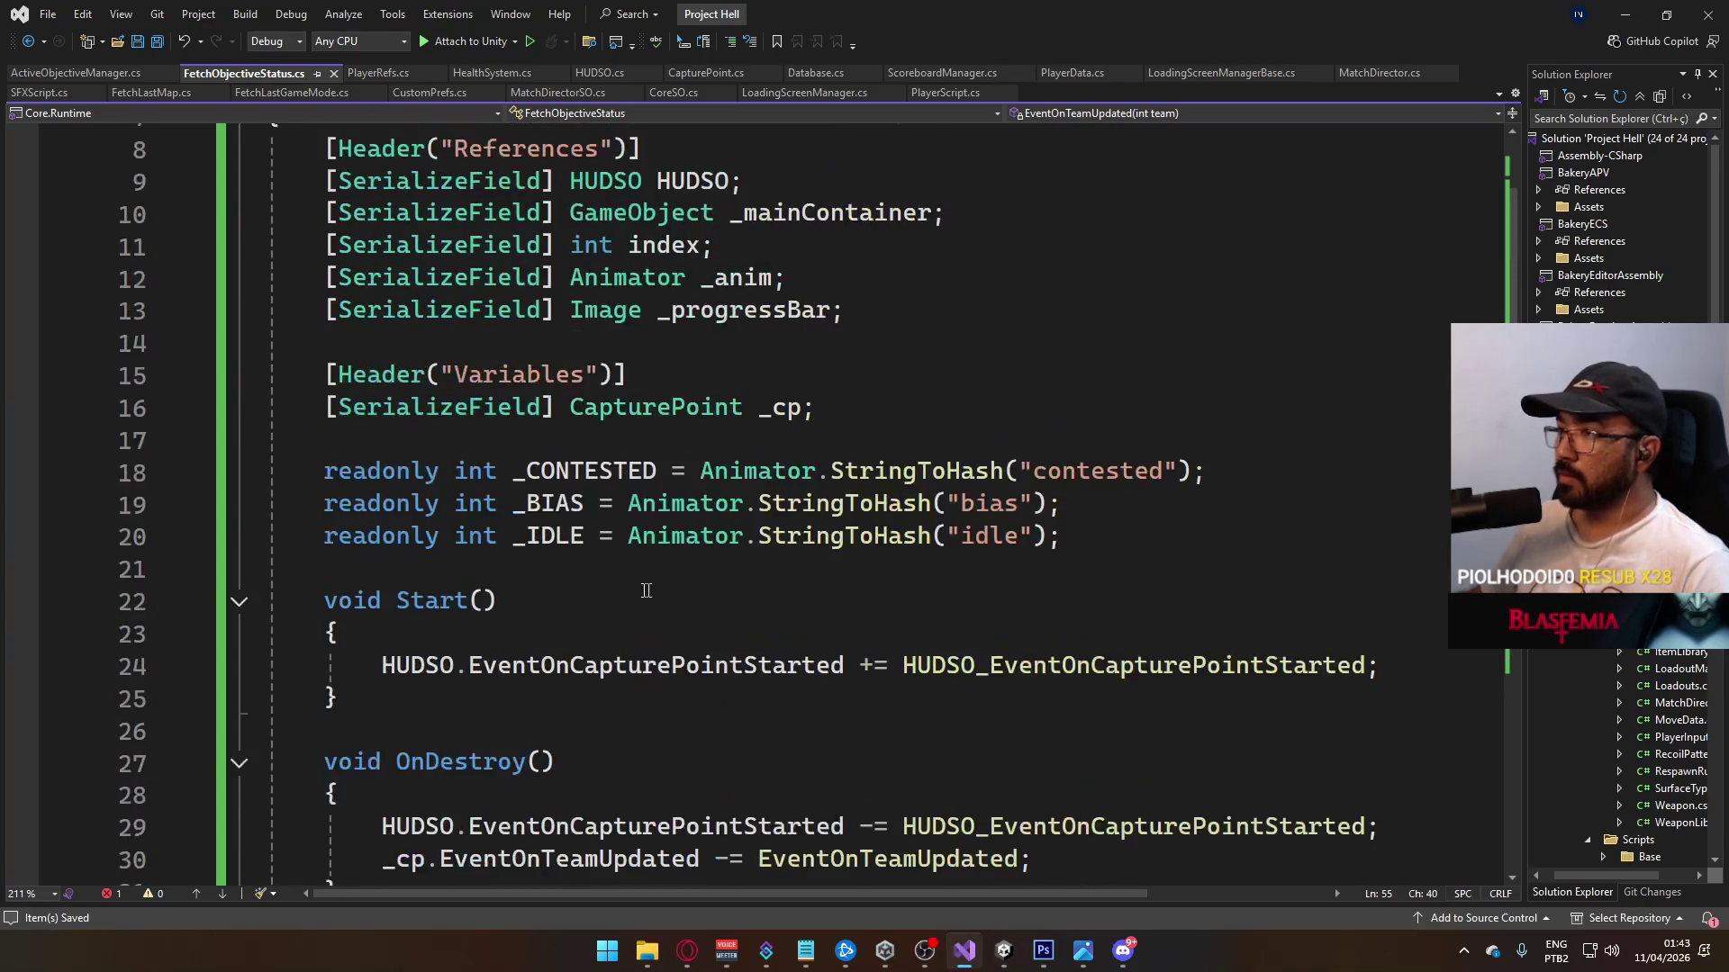
{"action": "scroll", "coordinate": [703, 446], "scroll_direction": "down", "scroll_amount": 10}
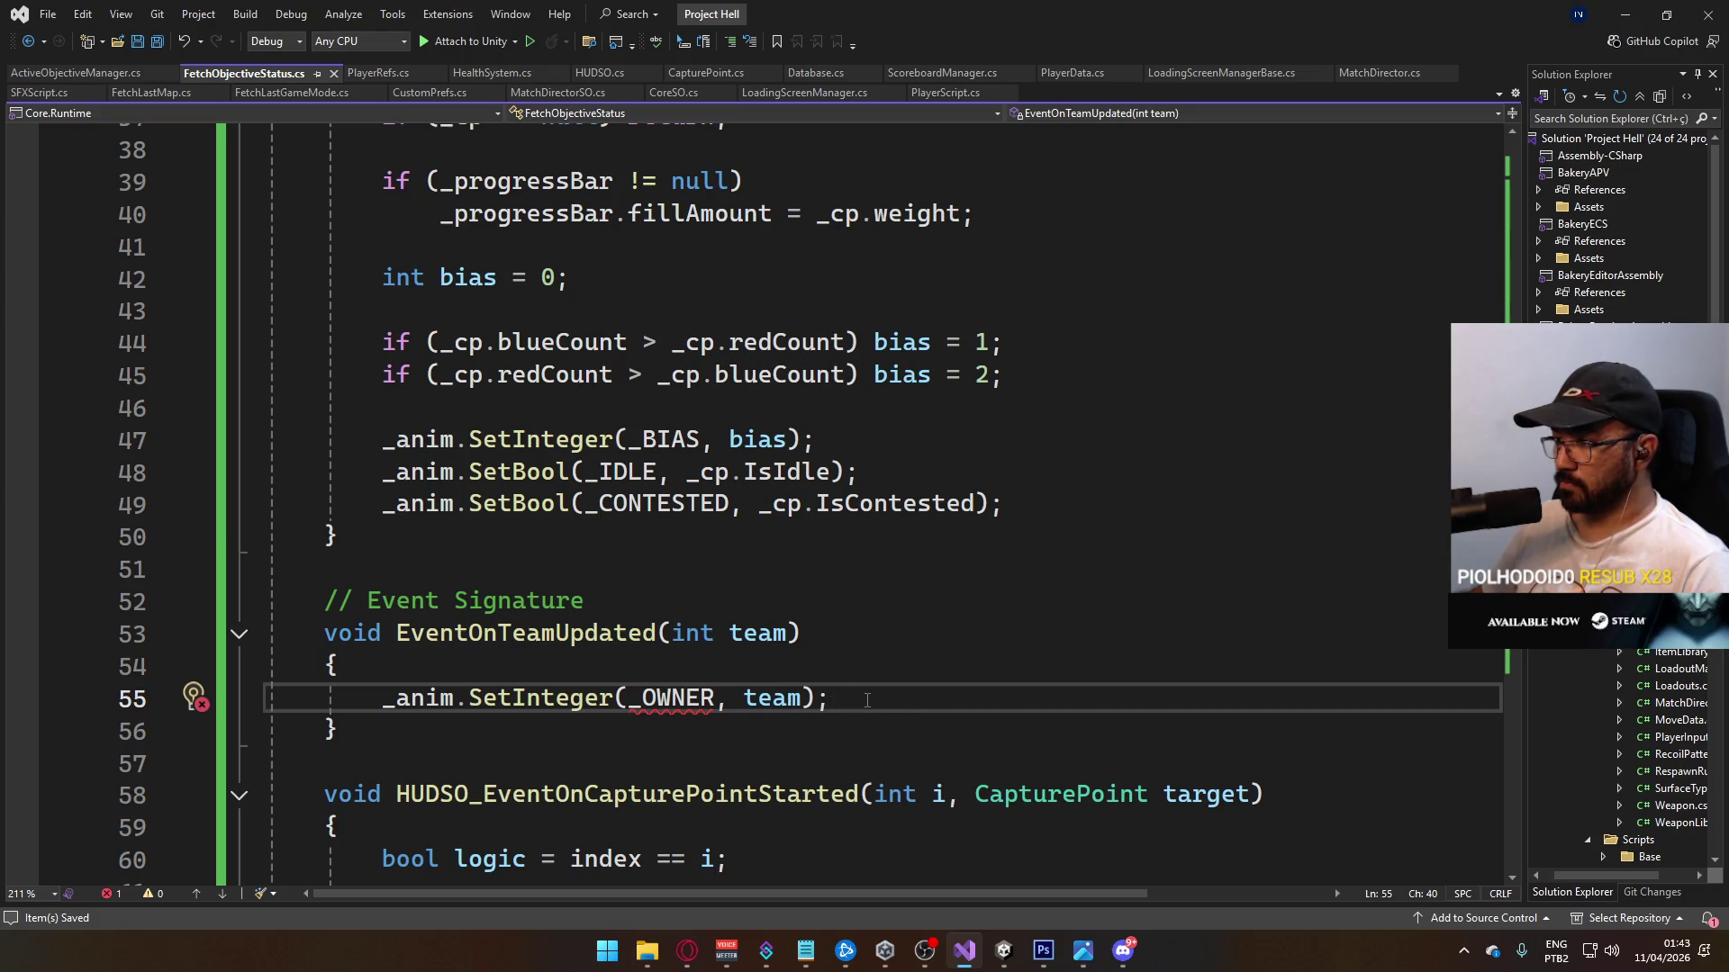
Step: Add readonly int _OWNER = Animator.StringToHash("owner"); below the _cp field
{"action": "scroll", "coordinate": [651, 636], "scroll_direction": "up", "scroll_amount": 10}
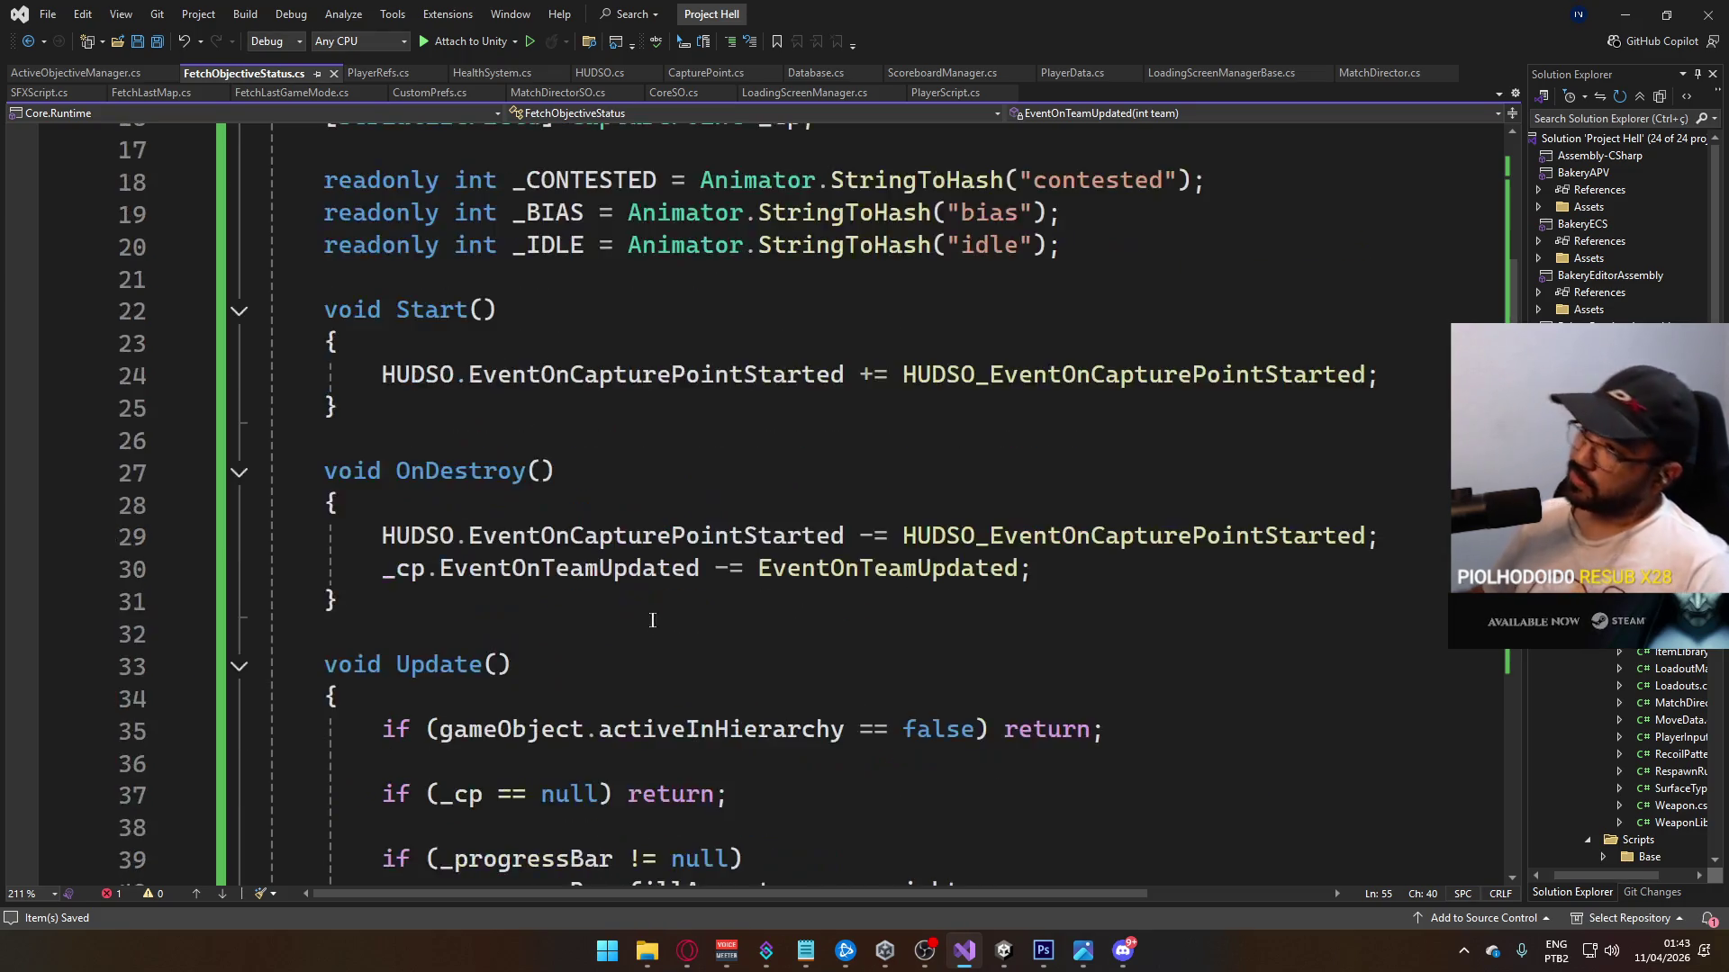
{"action": "left_click", "coordinate": [890, 427]}
{"action": "key", "text": "Down"}
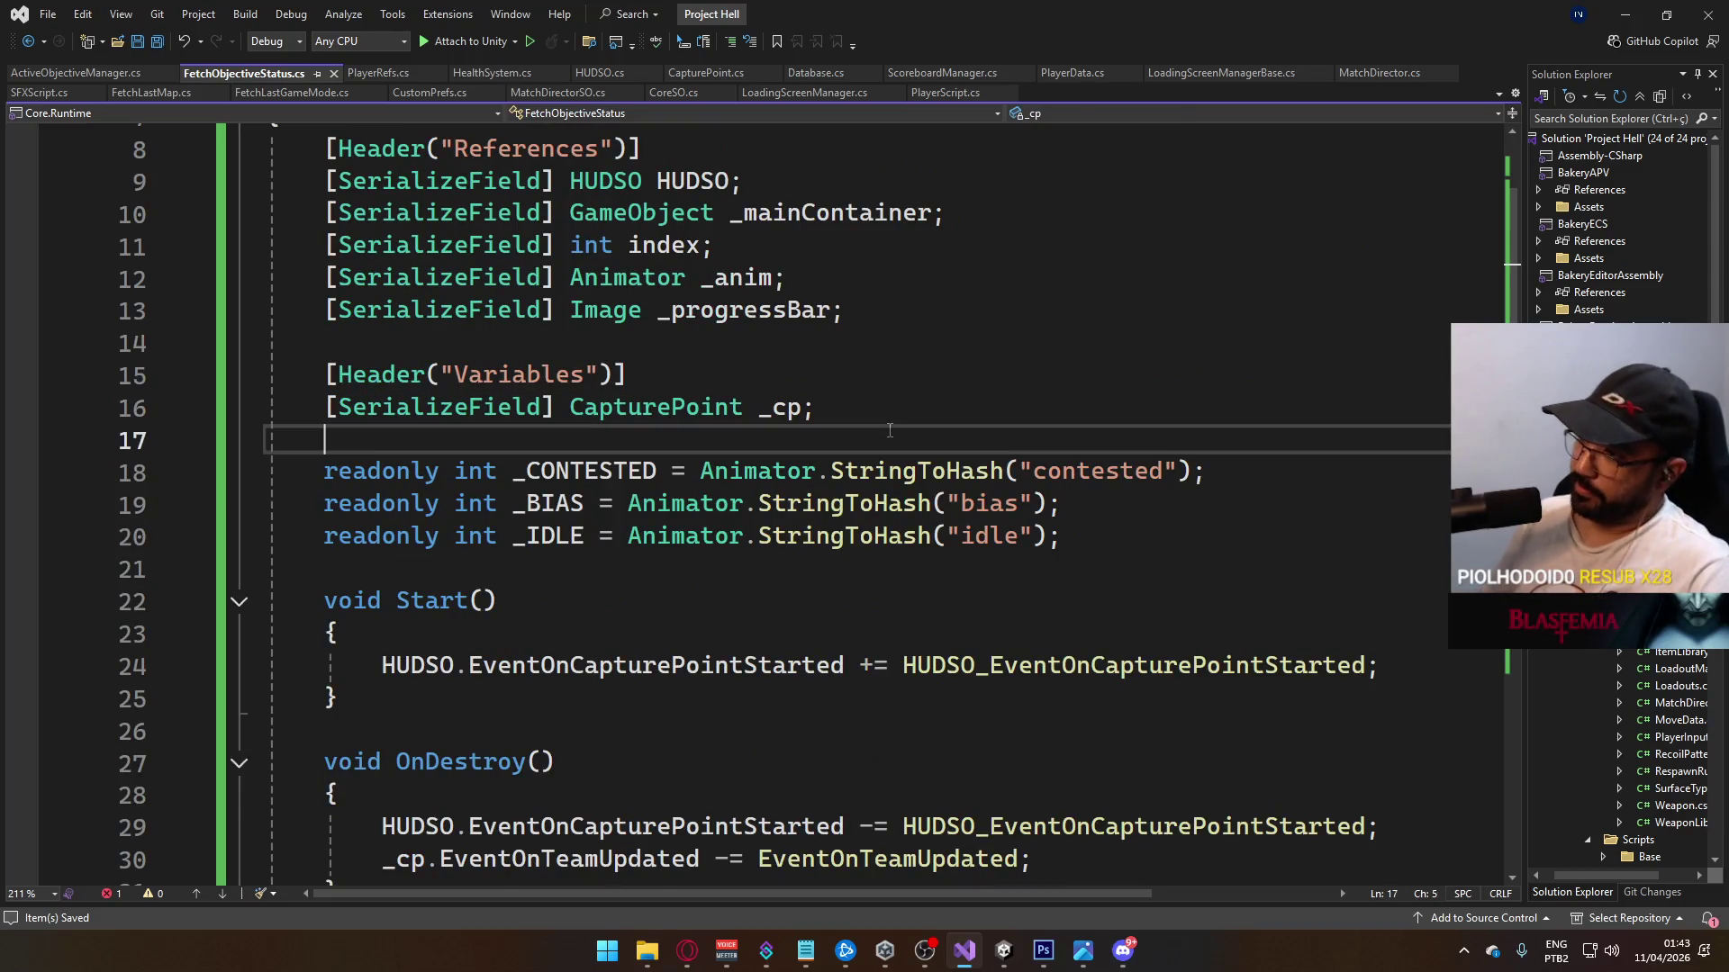
{"action": "key", "text": "Return"}
{"action": "type", "text": "readonlyint _OWNER = \""}
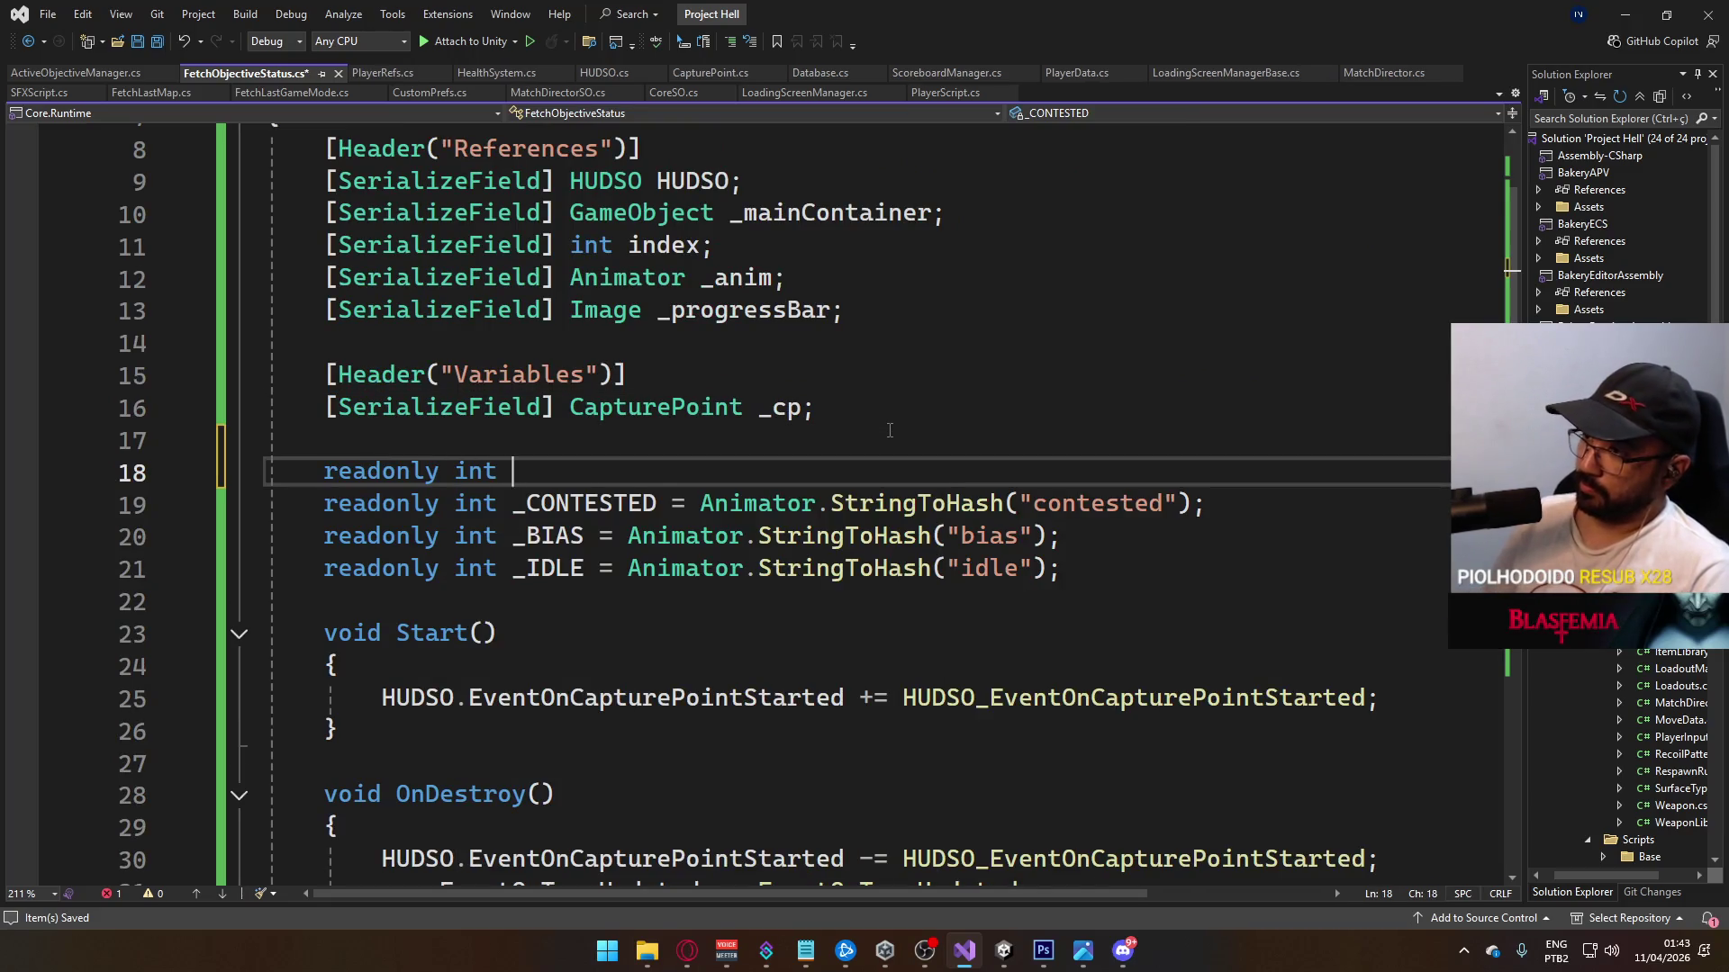
{"action": "type", "text": "Ani"}
{"action": "key", "text": "BackSpace"}
{"action": "key", "text": "BackSpace"}
{"action": "key", "text": "BackSpace"}
{"action": "type", "text": "ANi"}
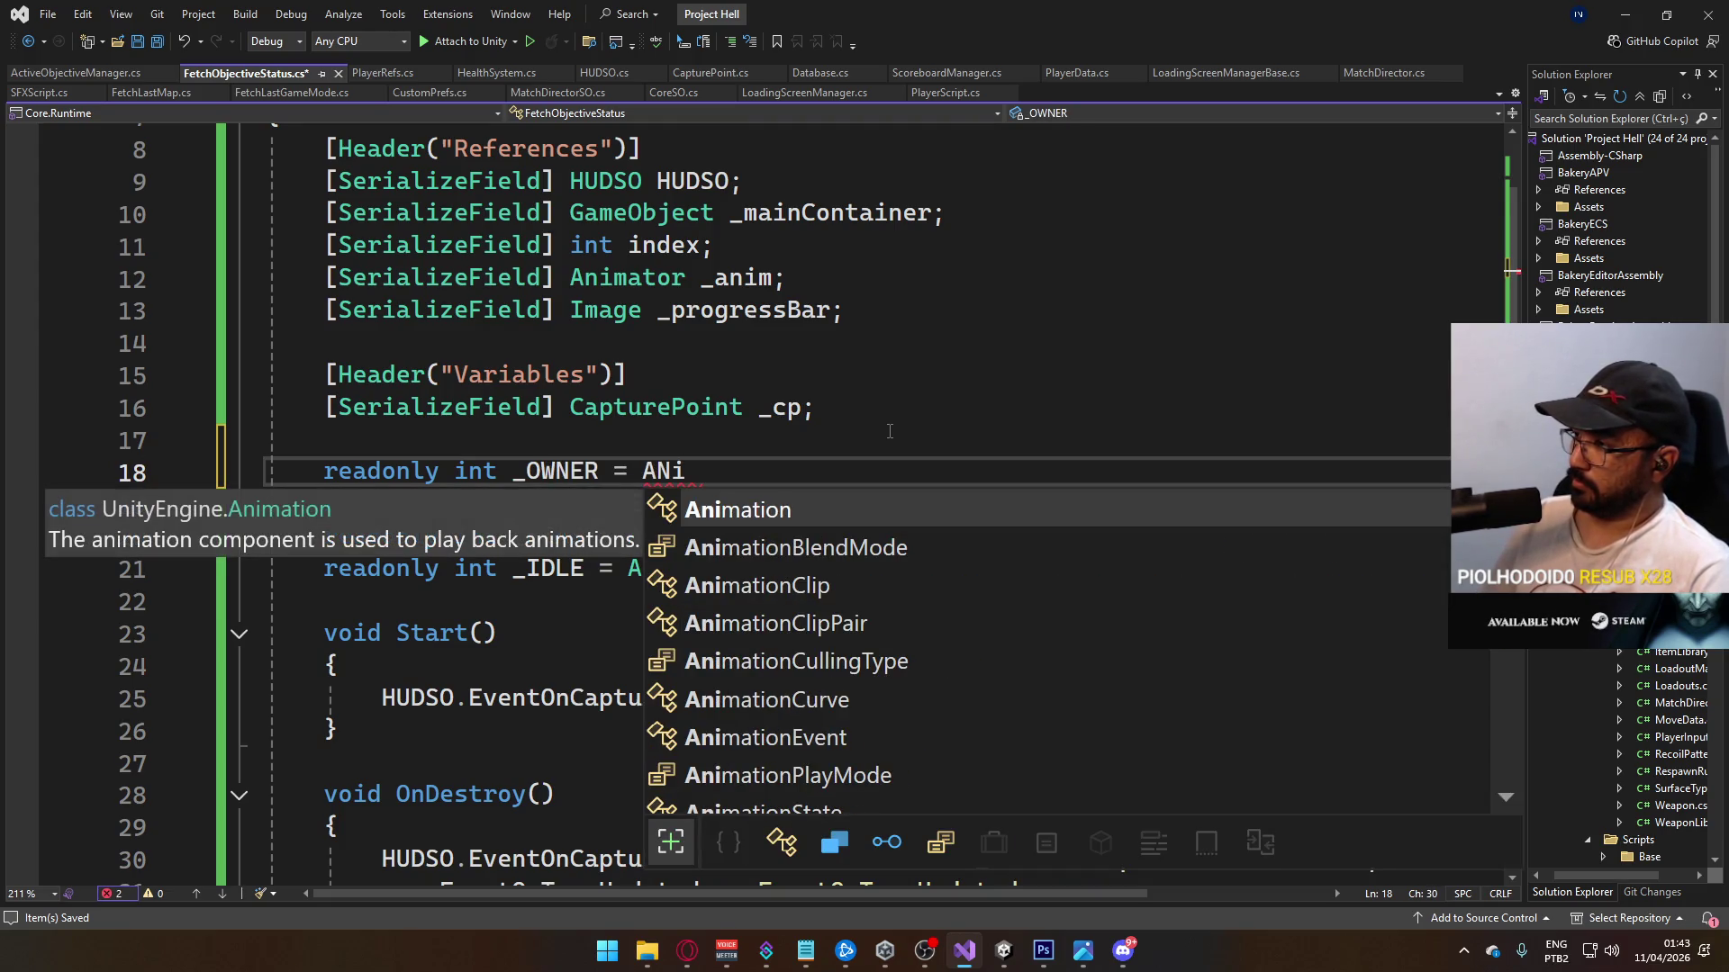
{"action": "type", "text": "mator.str"}
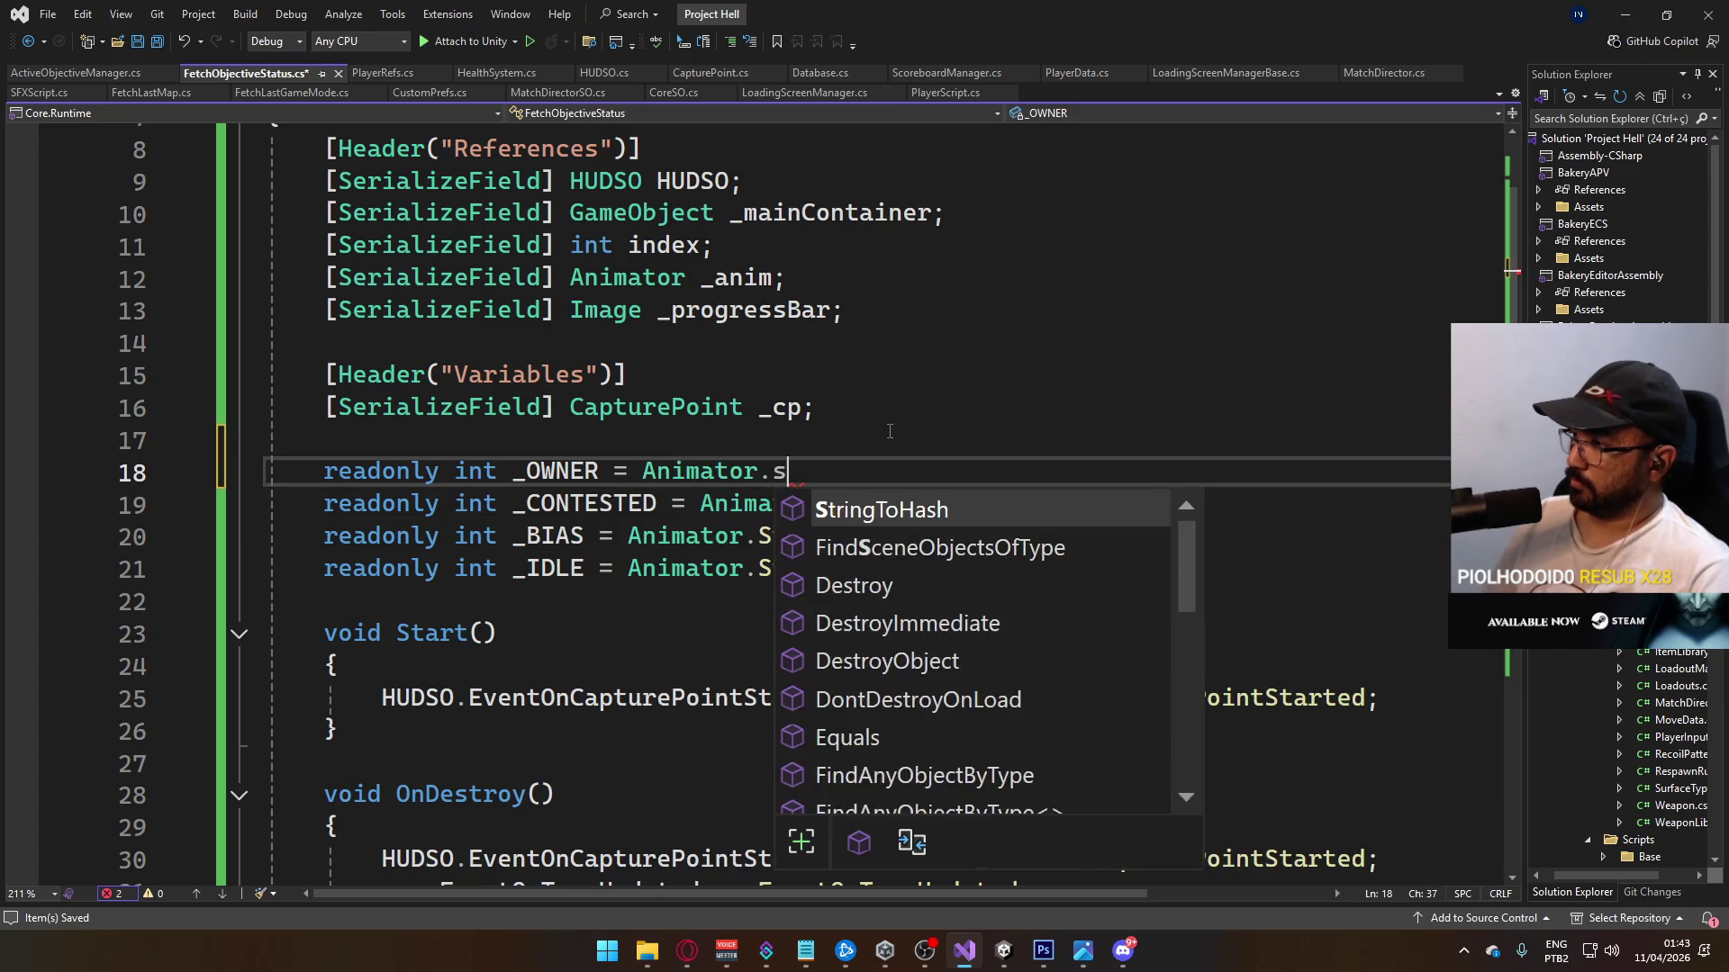
{"action": "key", "text": "Tab"}
{"action": "type", "text": "(\"owner\"_"}
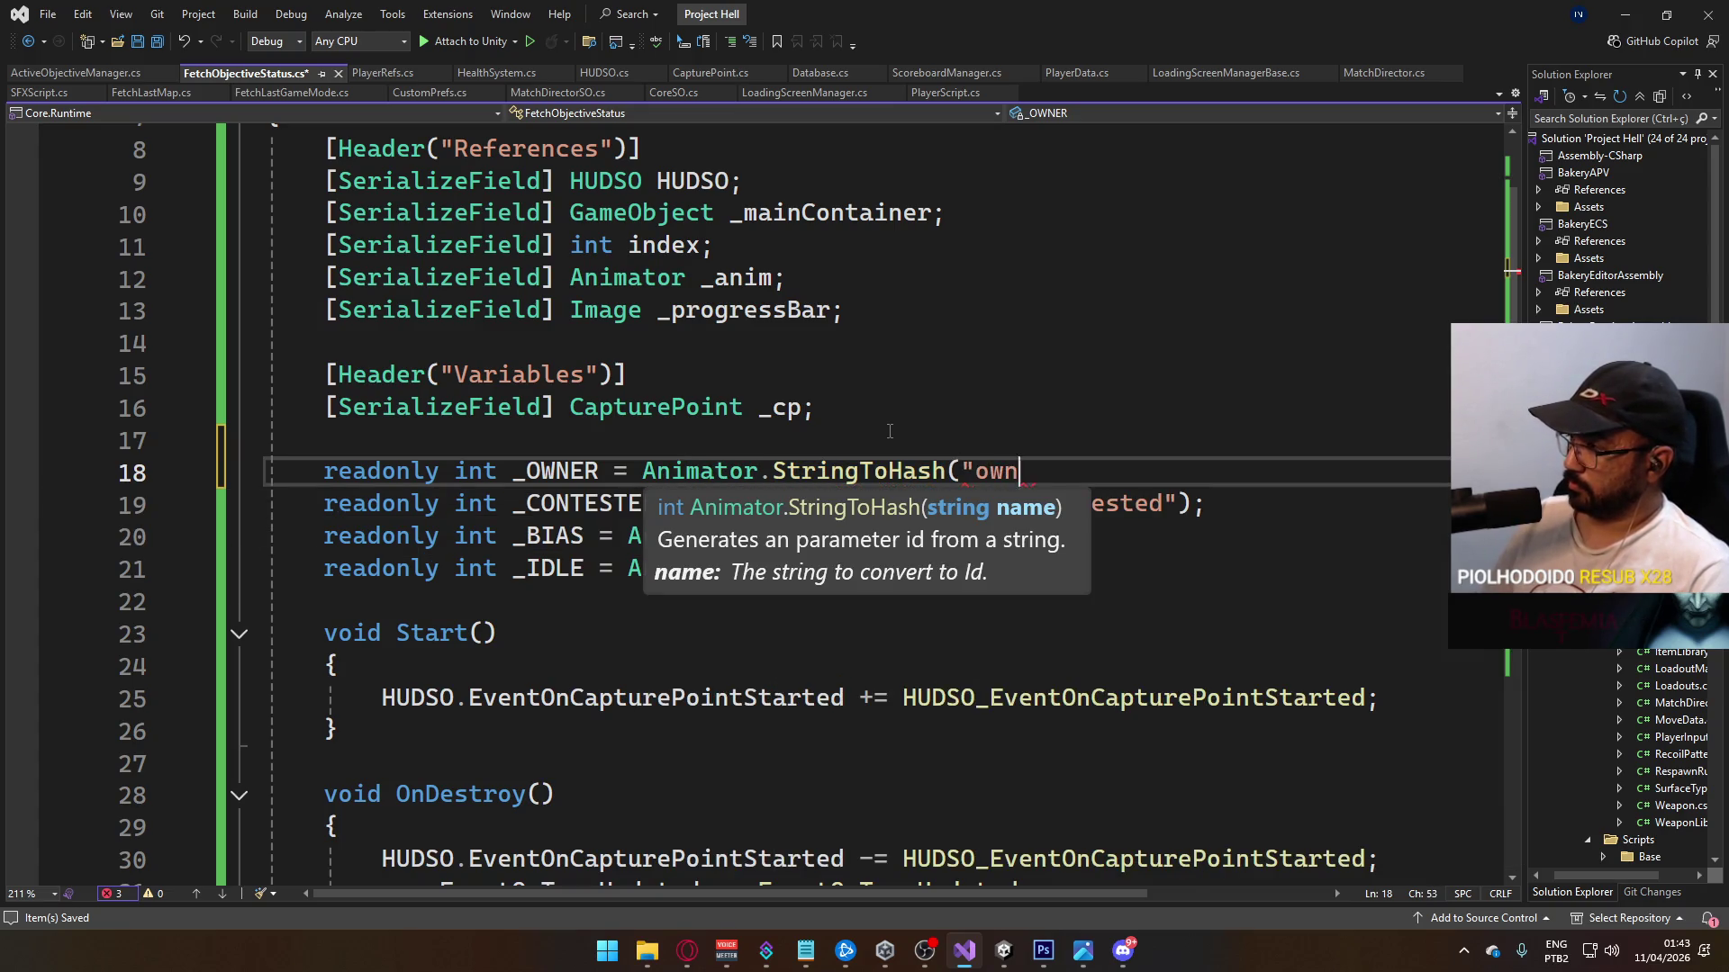
{"action": "key", "text": "BackSpace"}
{"action": "type", "text": ");"}
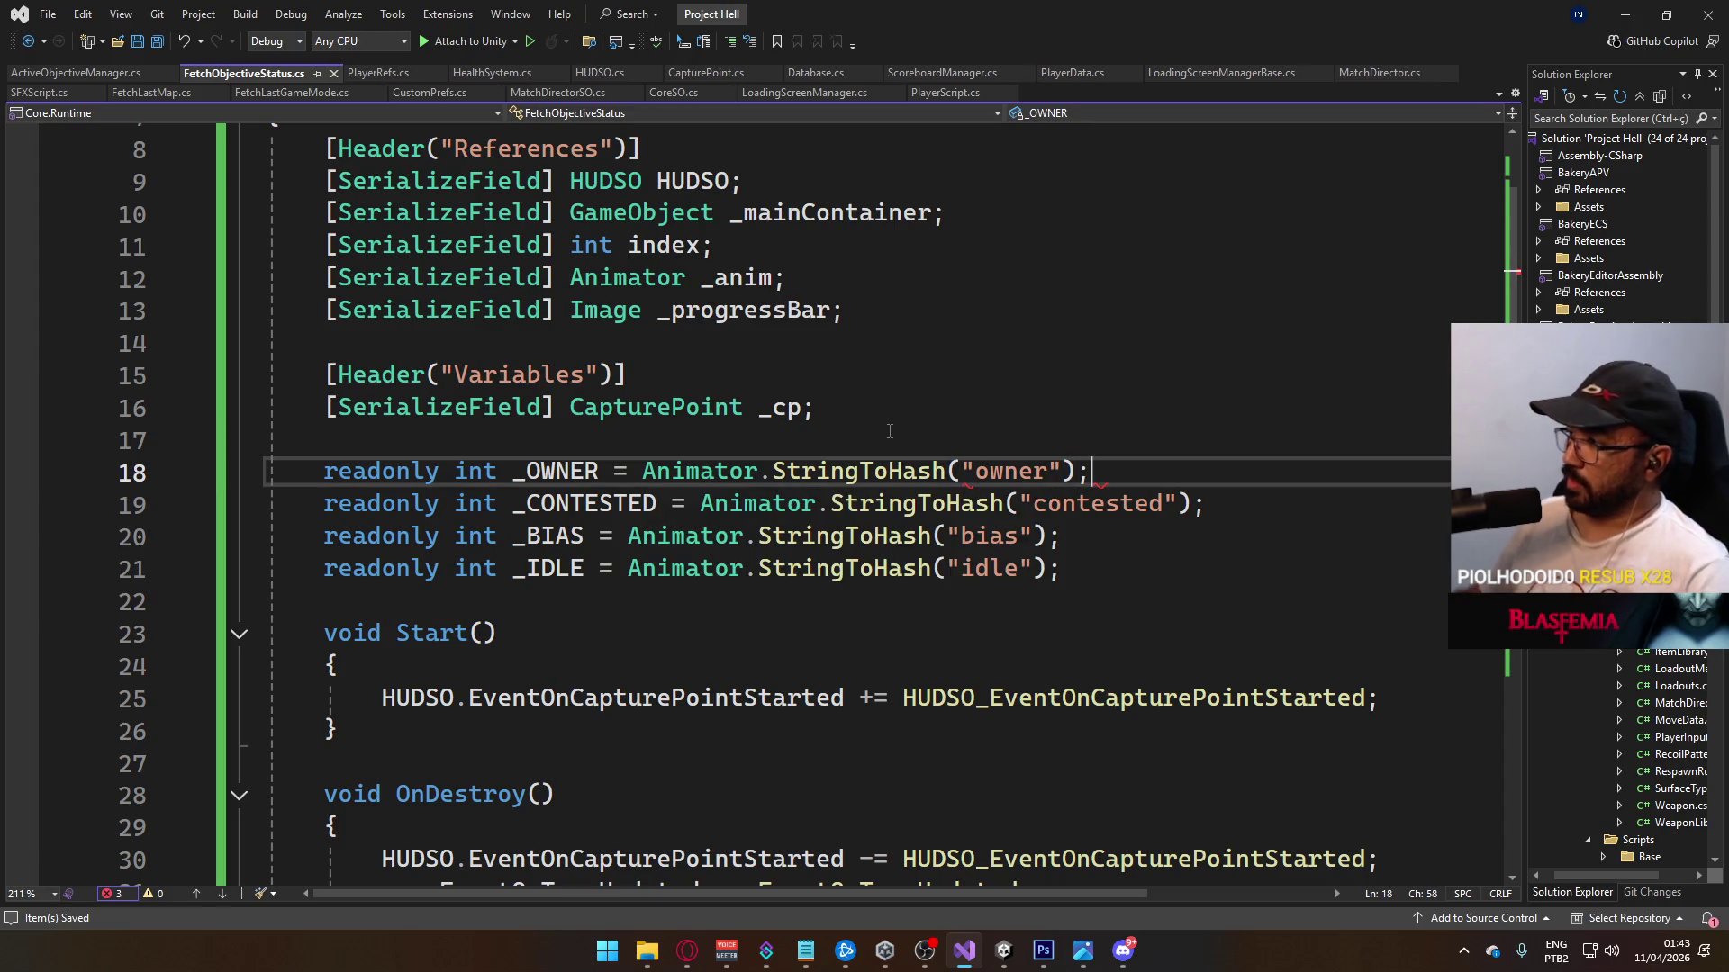
{"action": "mouse_move", "coordinate": [1007, 962]}
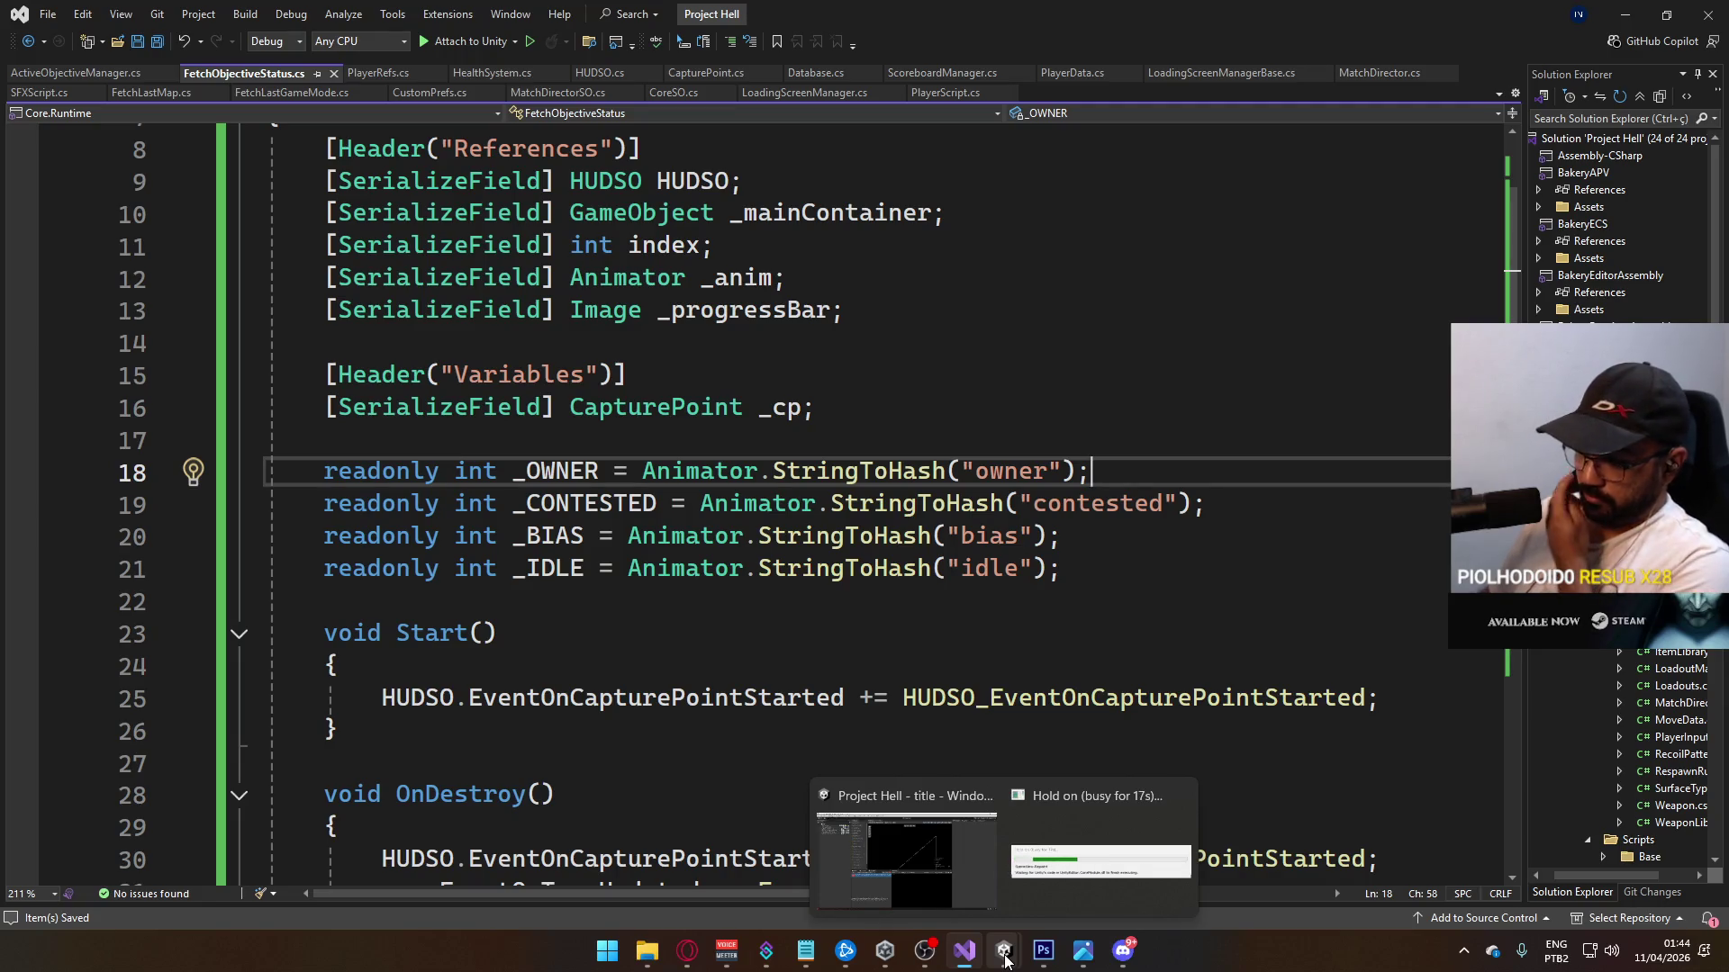
Step: Back in Unity, clear the Console and browse the Project's animation folders
{"action": "left_click", "coordinate": [1005, 956]}
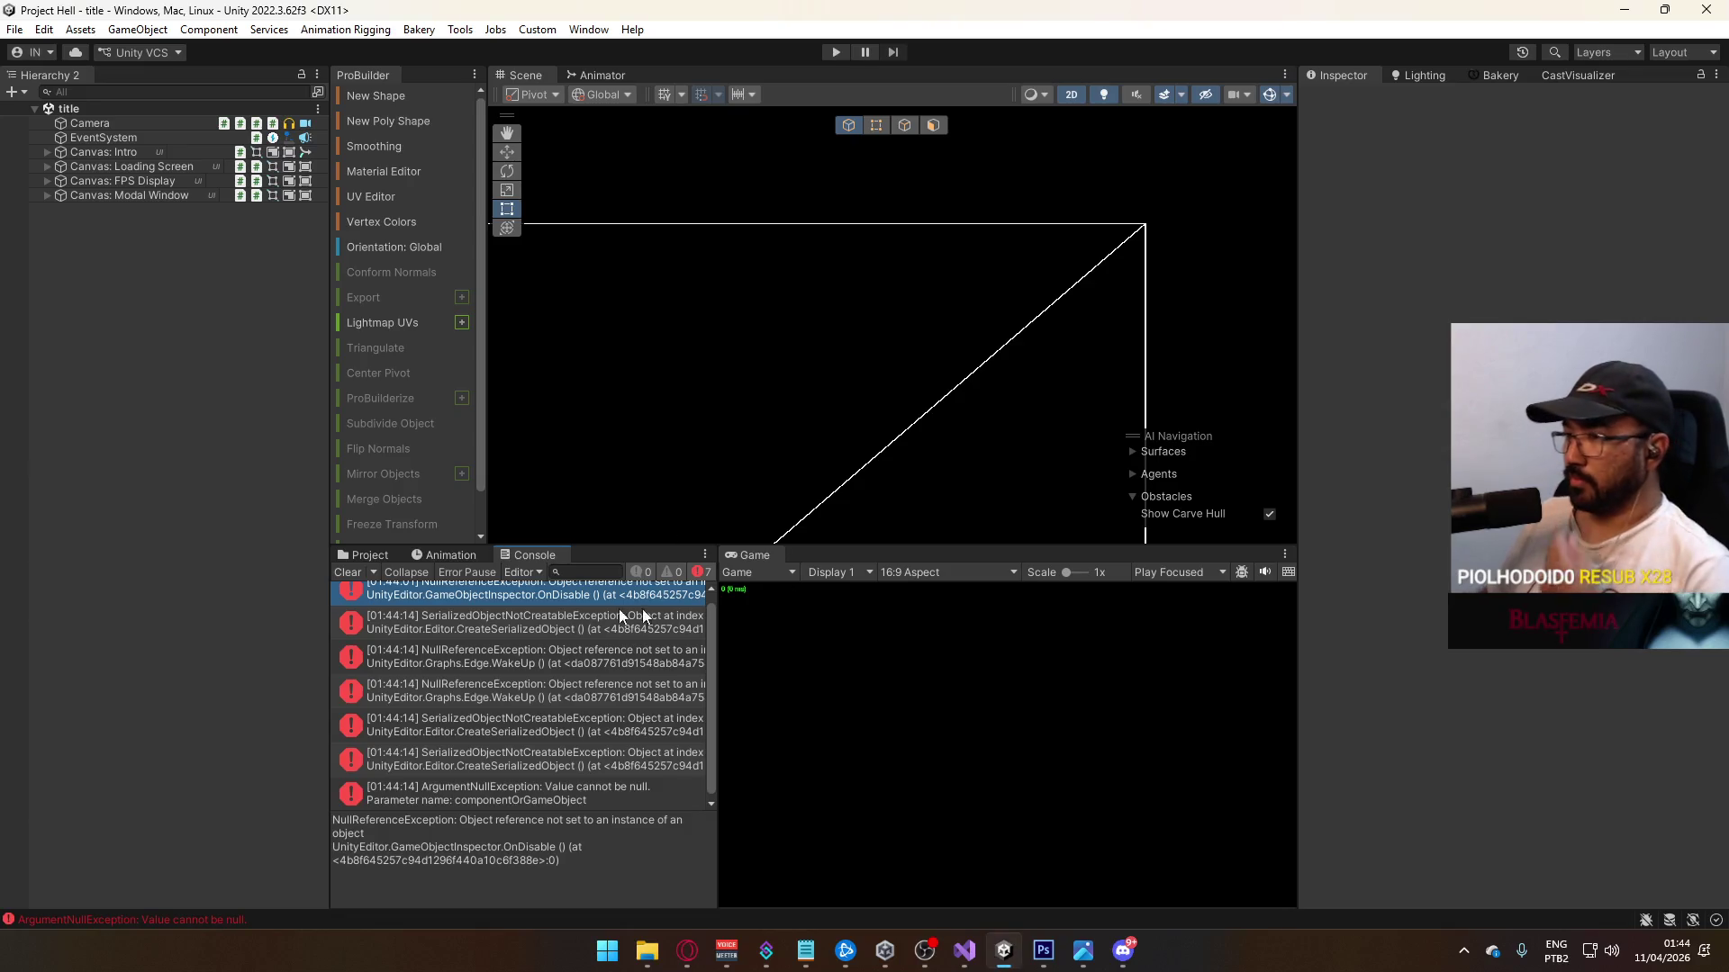
{"action": "left_click", "coordinate": [358, 574]}
{"action": "left_click", "coordinate": [364, 554]}
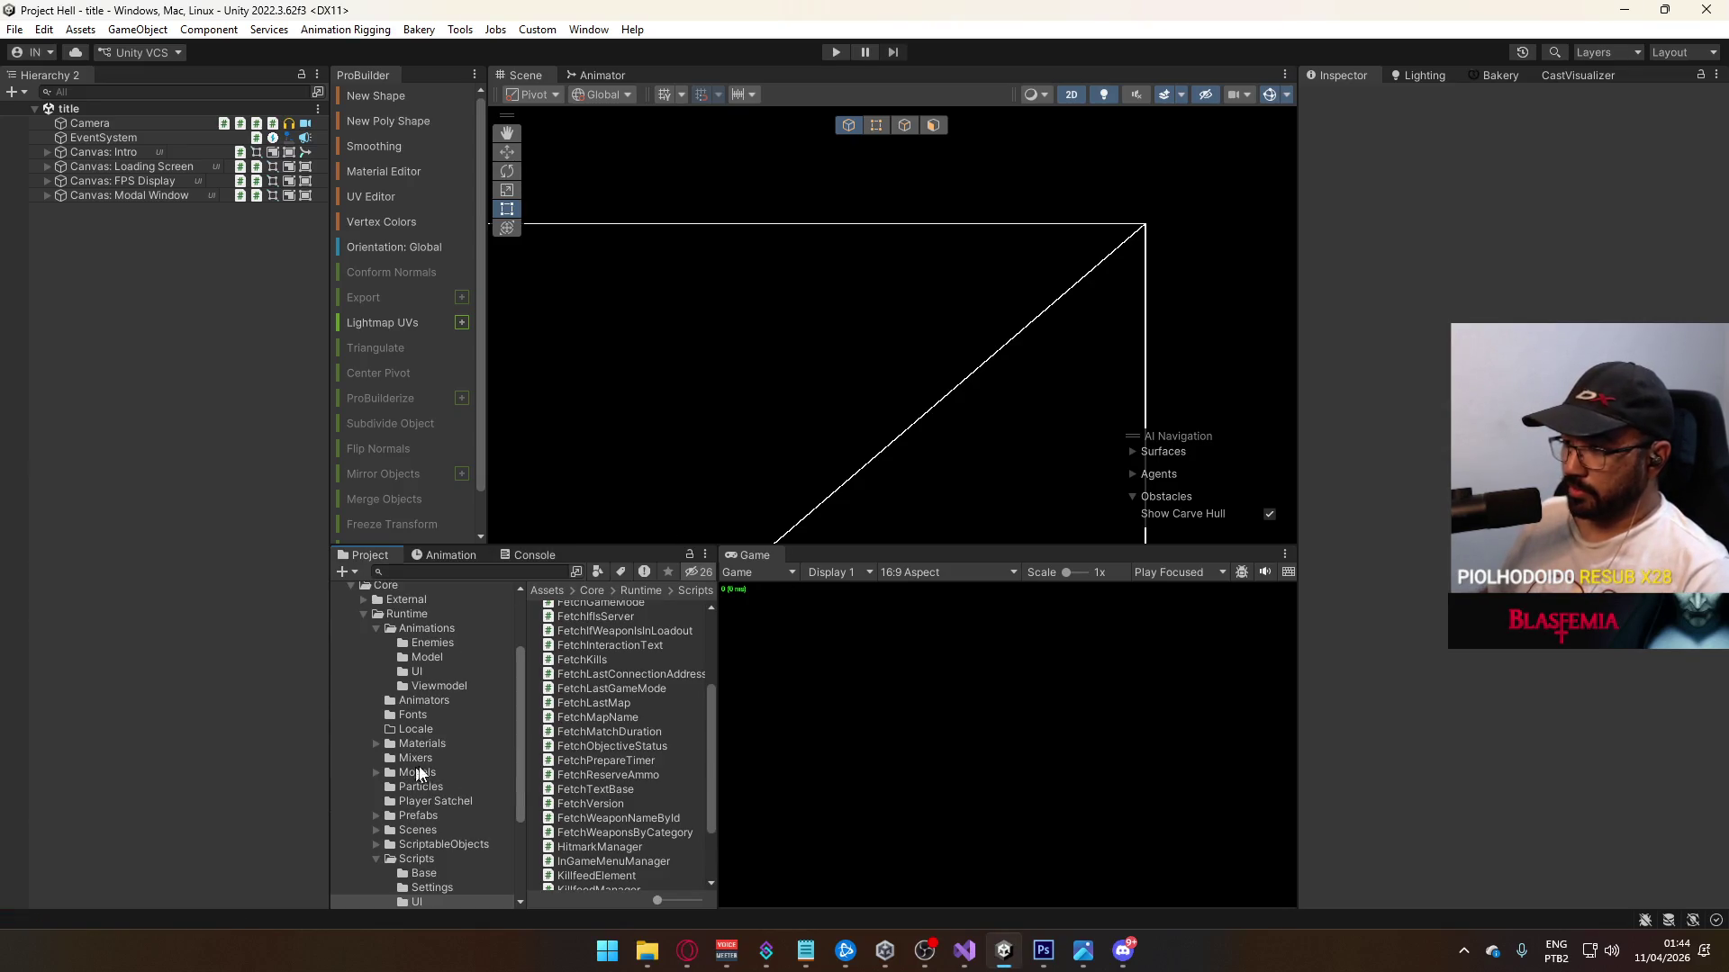
{"action": "left_click", "coordinate": [415, 703]}
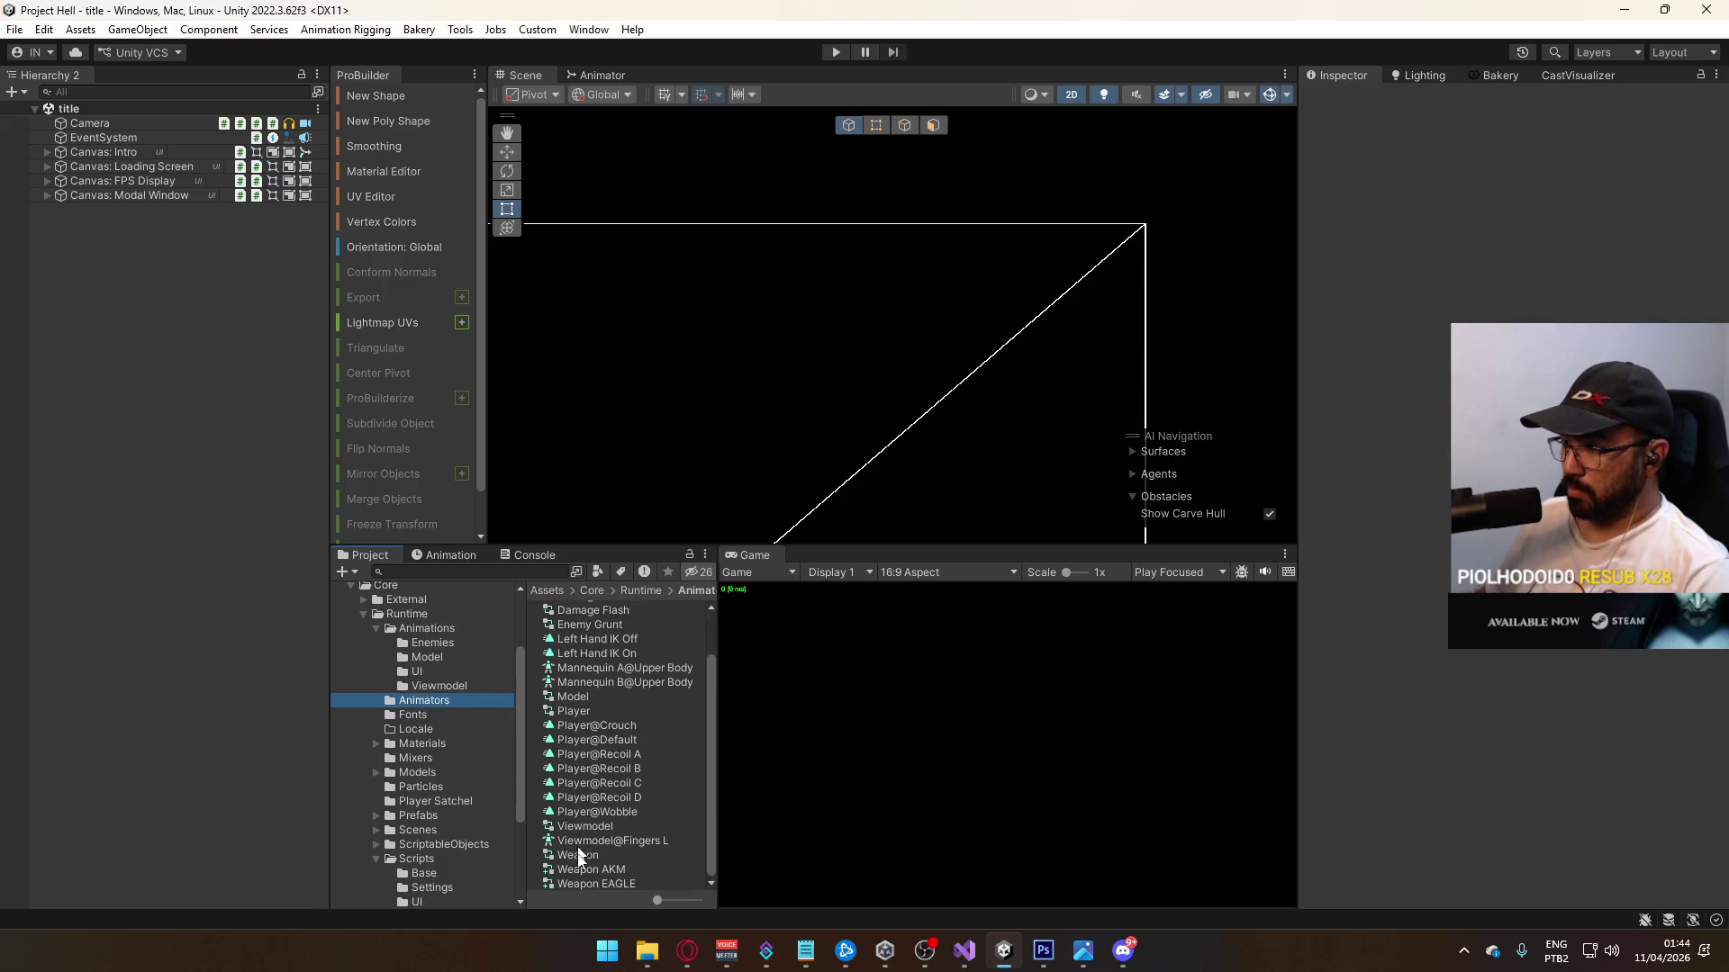
{"action": "scroll", "coordinate": [582, 782], "scroll_direction": "up", "scroll_amount": 2}
{"action": "scroll", "coordinate": [447, 727], "scroll_direction": "up", "scroll_amount": 3}
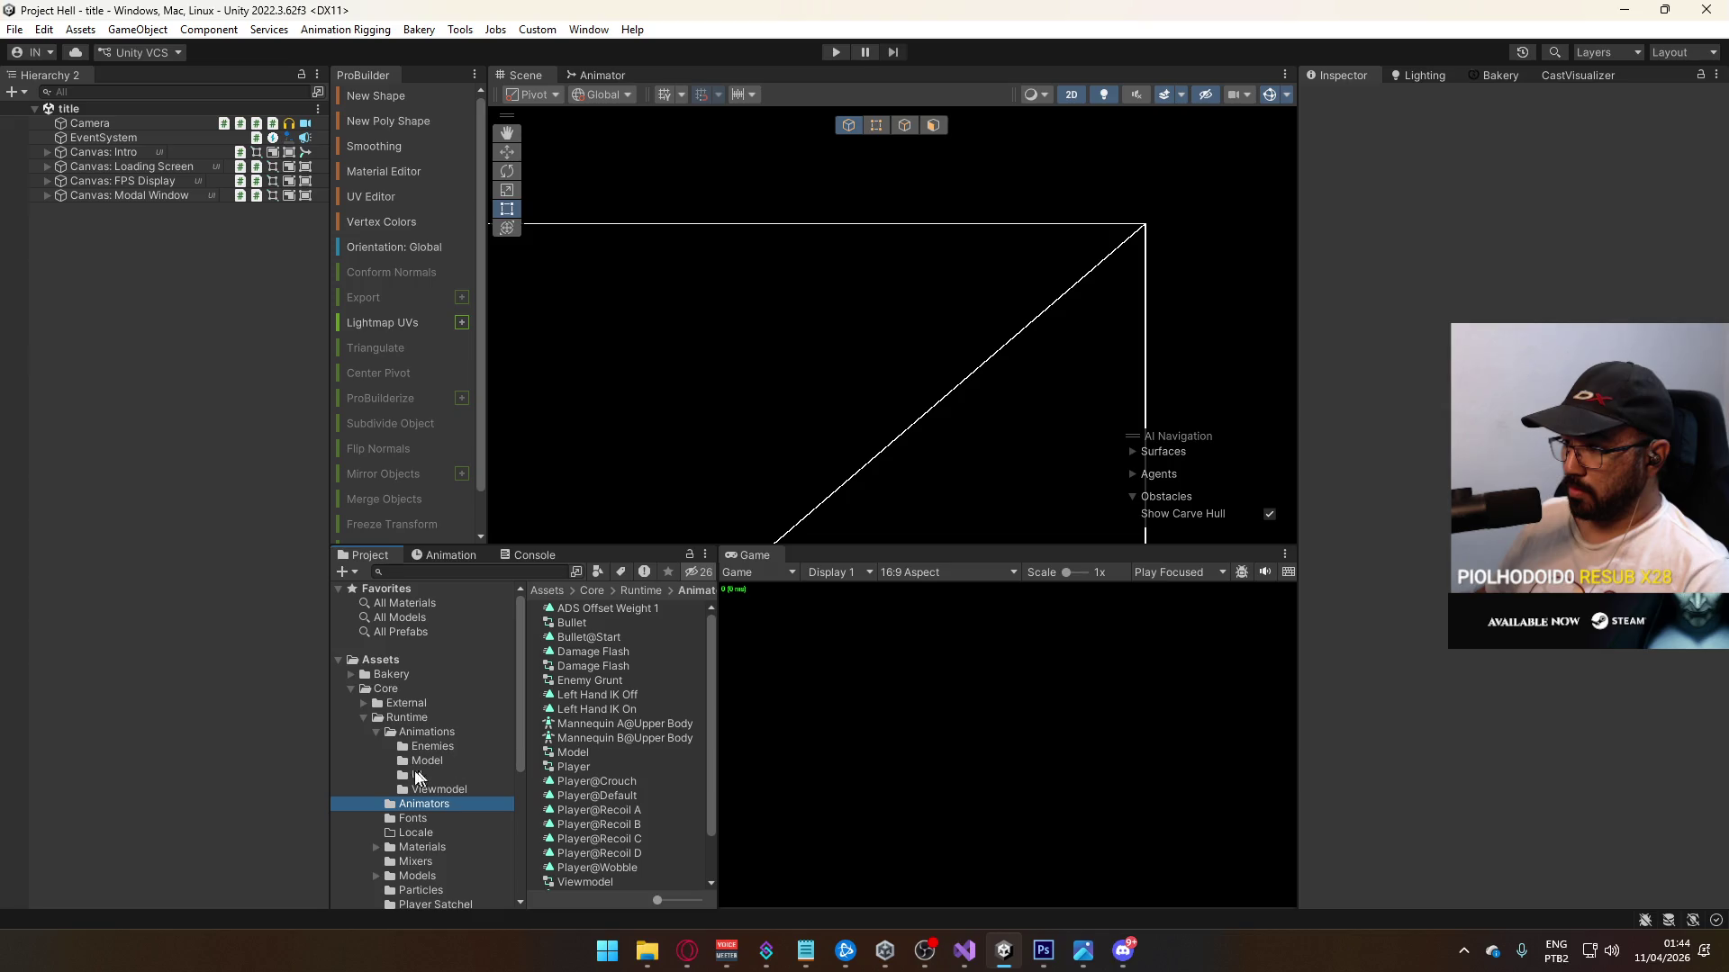
{"action": "left_click", "coordinate": [435, 745]}
{"action": "left_click", "coordinate": [423, 776]}
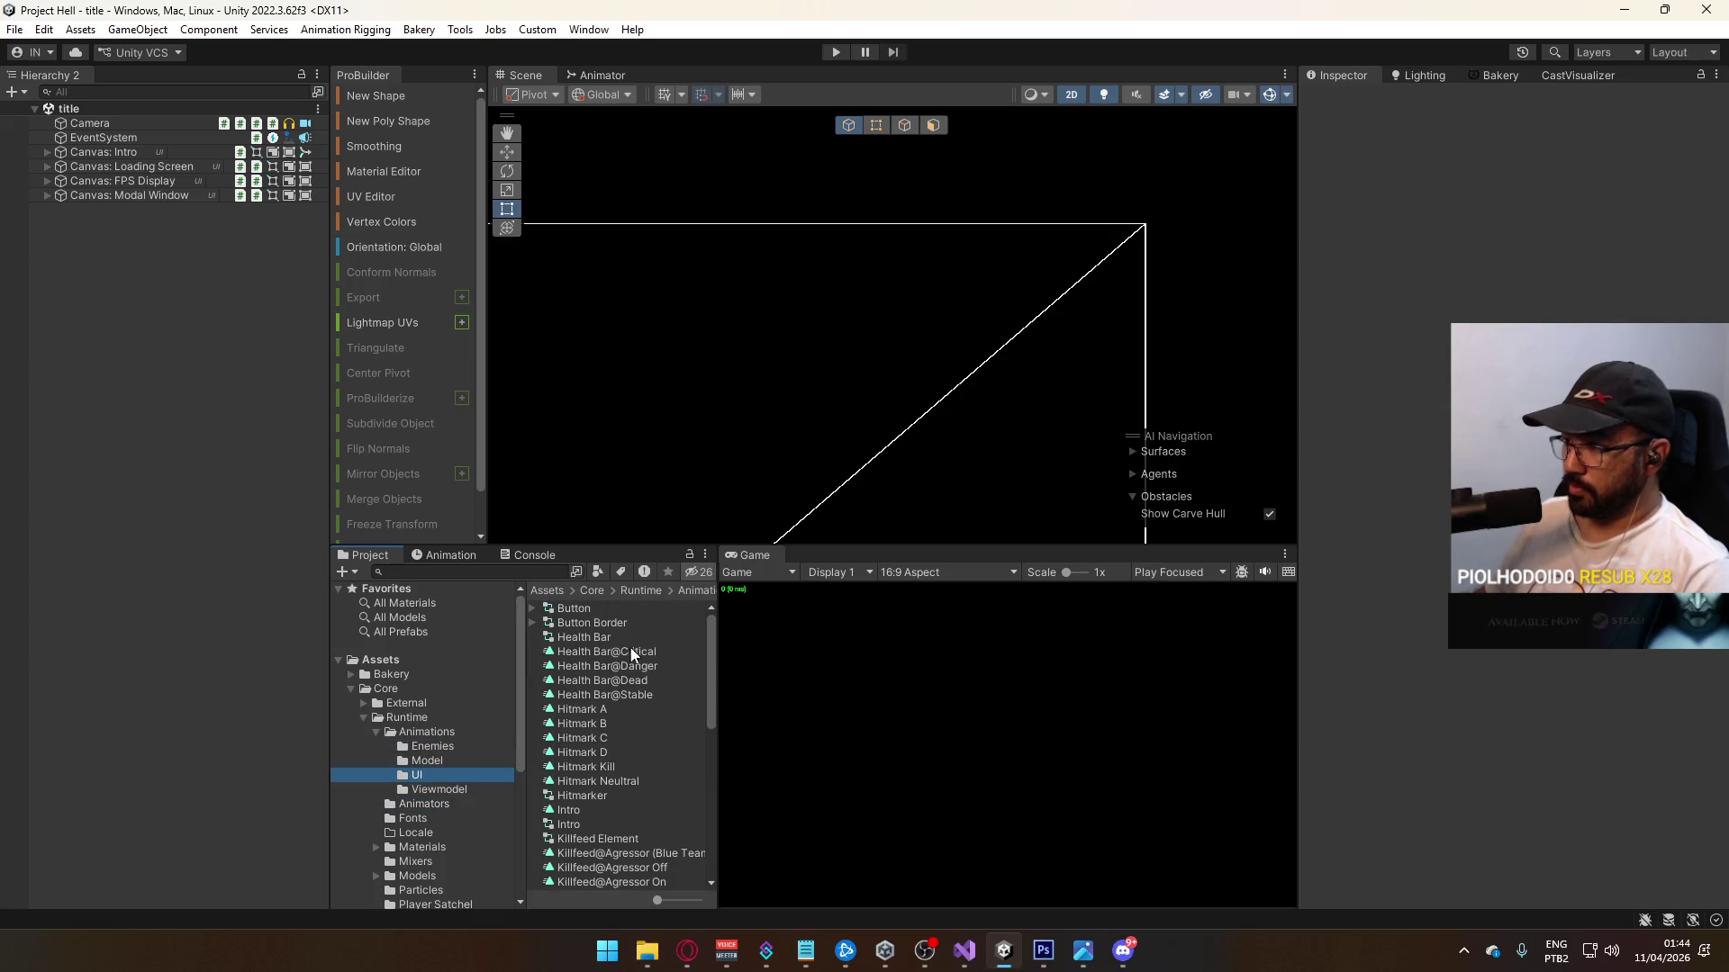
Step: Open Animations/UI, widen the Project file list, and open the Objective animator controller
{"action": "scroll", "coordinate": [708, 689], "scroll_direction": "down", "scroll_amount": 10}
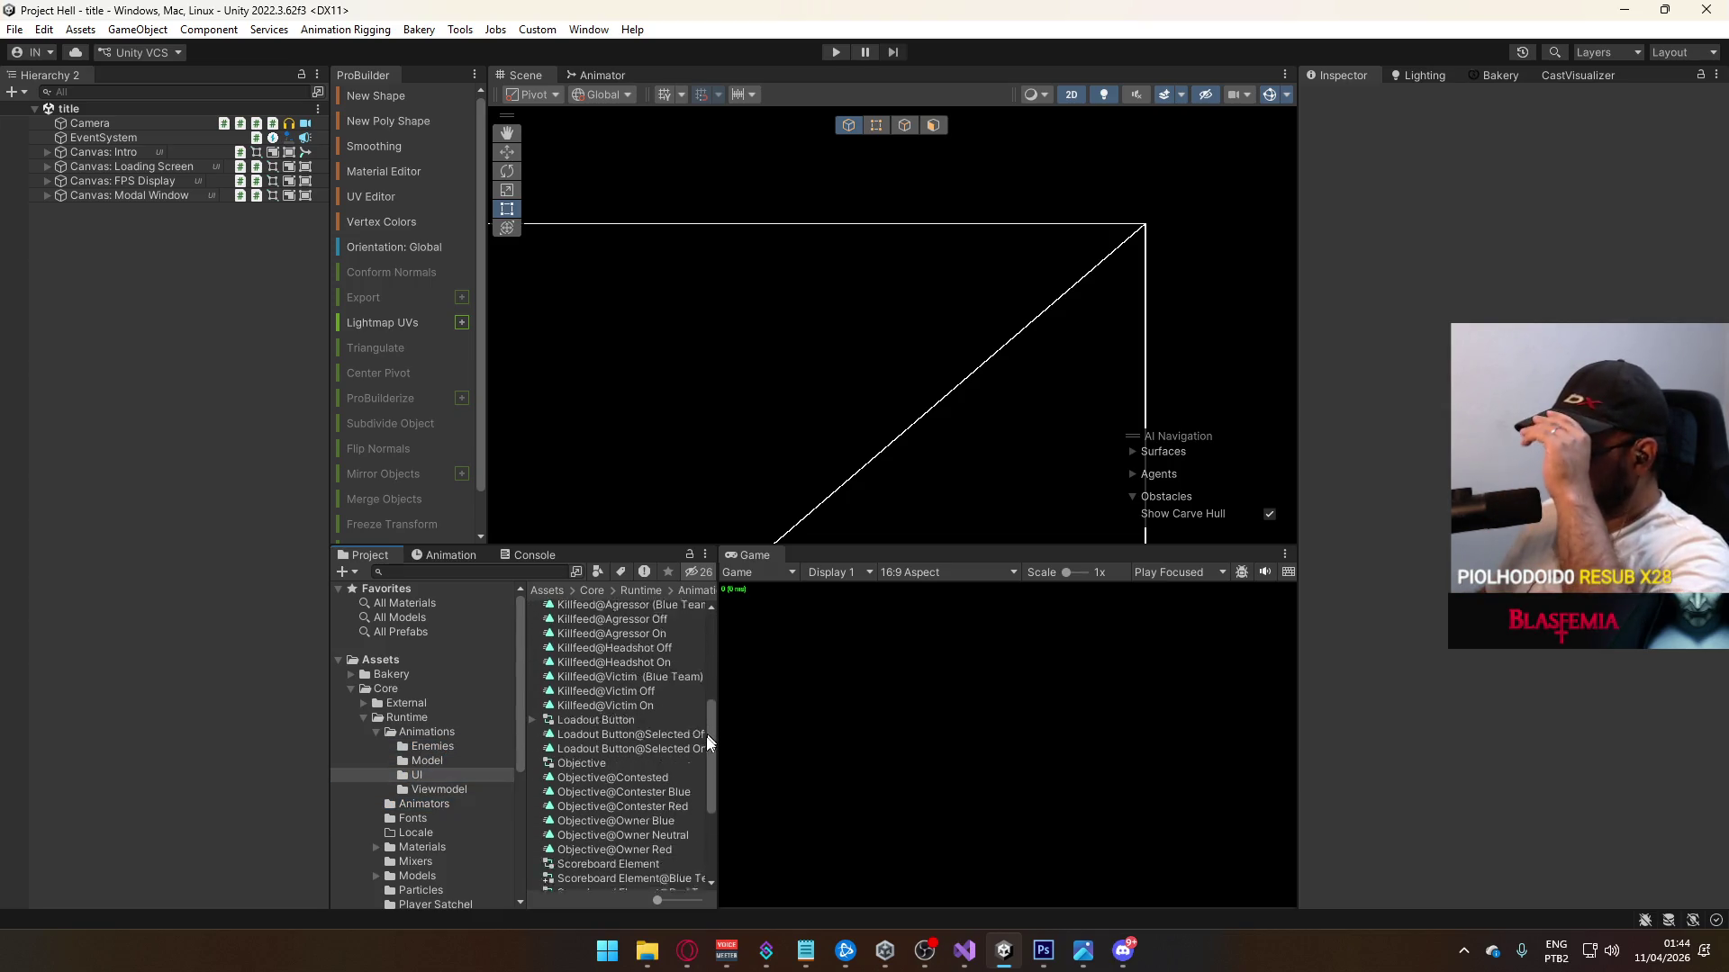
{"action": "scroll", "coordinate": [694, 803], "scroll_direction": "up", "scroll_amount": 8}
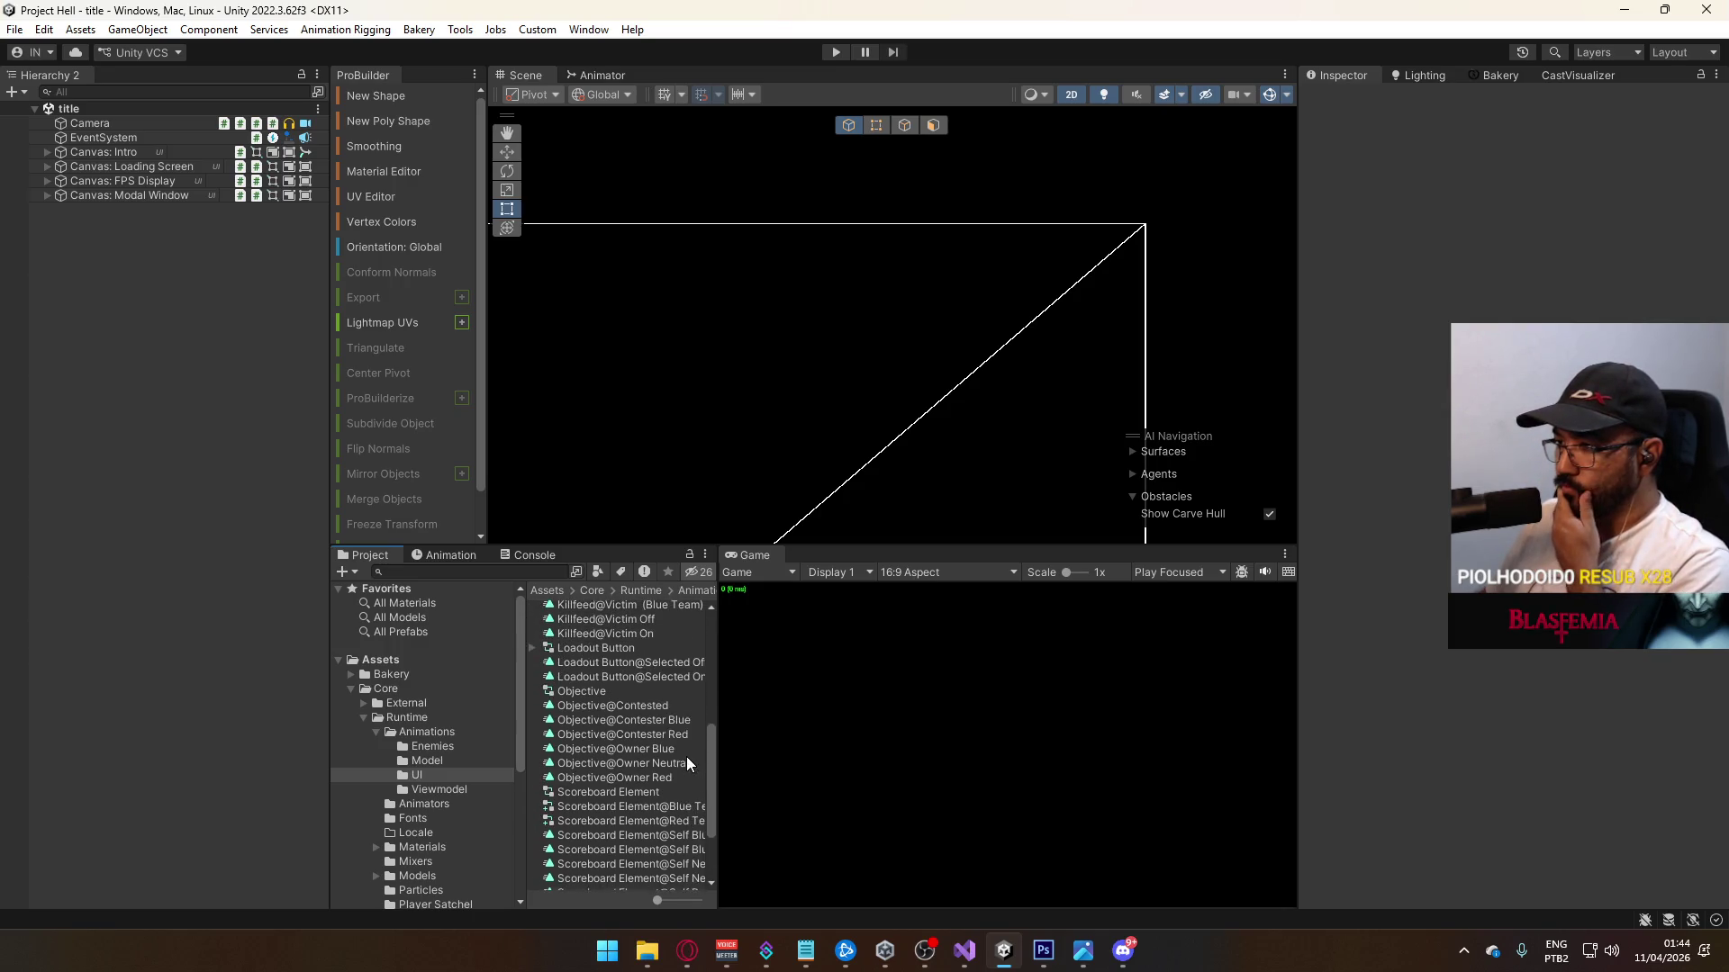
{"action": "scroll", "coordinate": [686, 695], "scroll_direction": "up", "scroll_amount": 5}
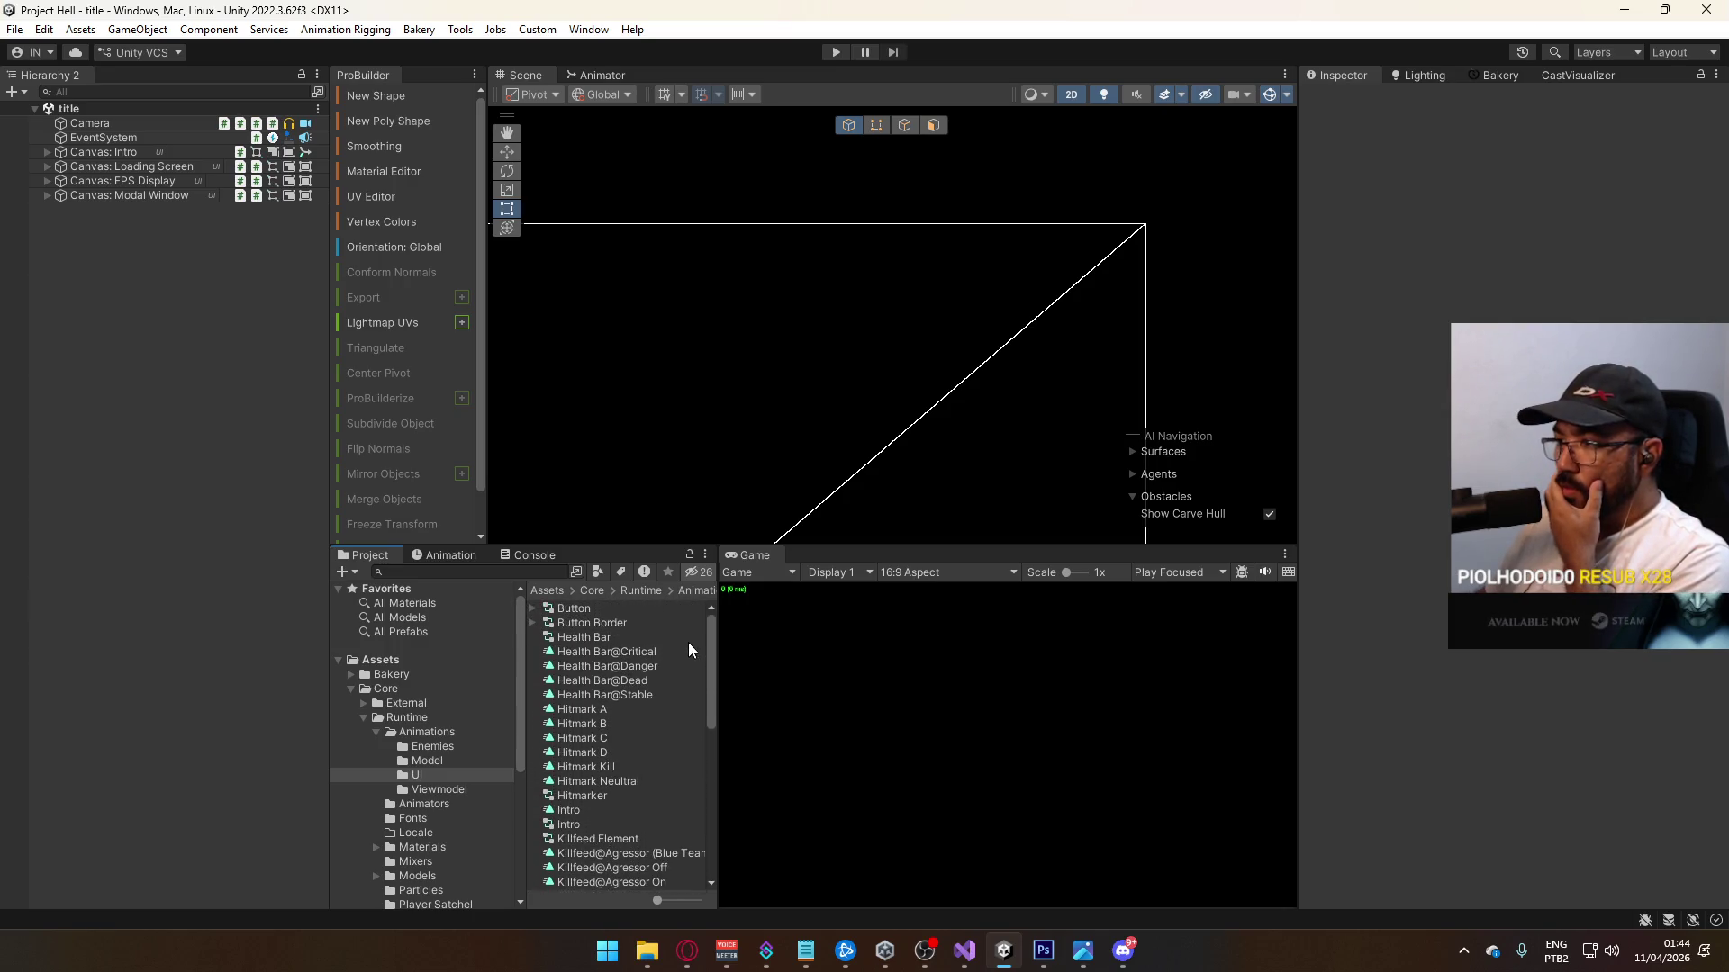
{"action": "left_click", "coordinate": [431, 733]}
{"action": "double_click", "coordinate": [585, 634]}
{"action": "left_click", "coordinate": [606, 637]}
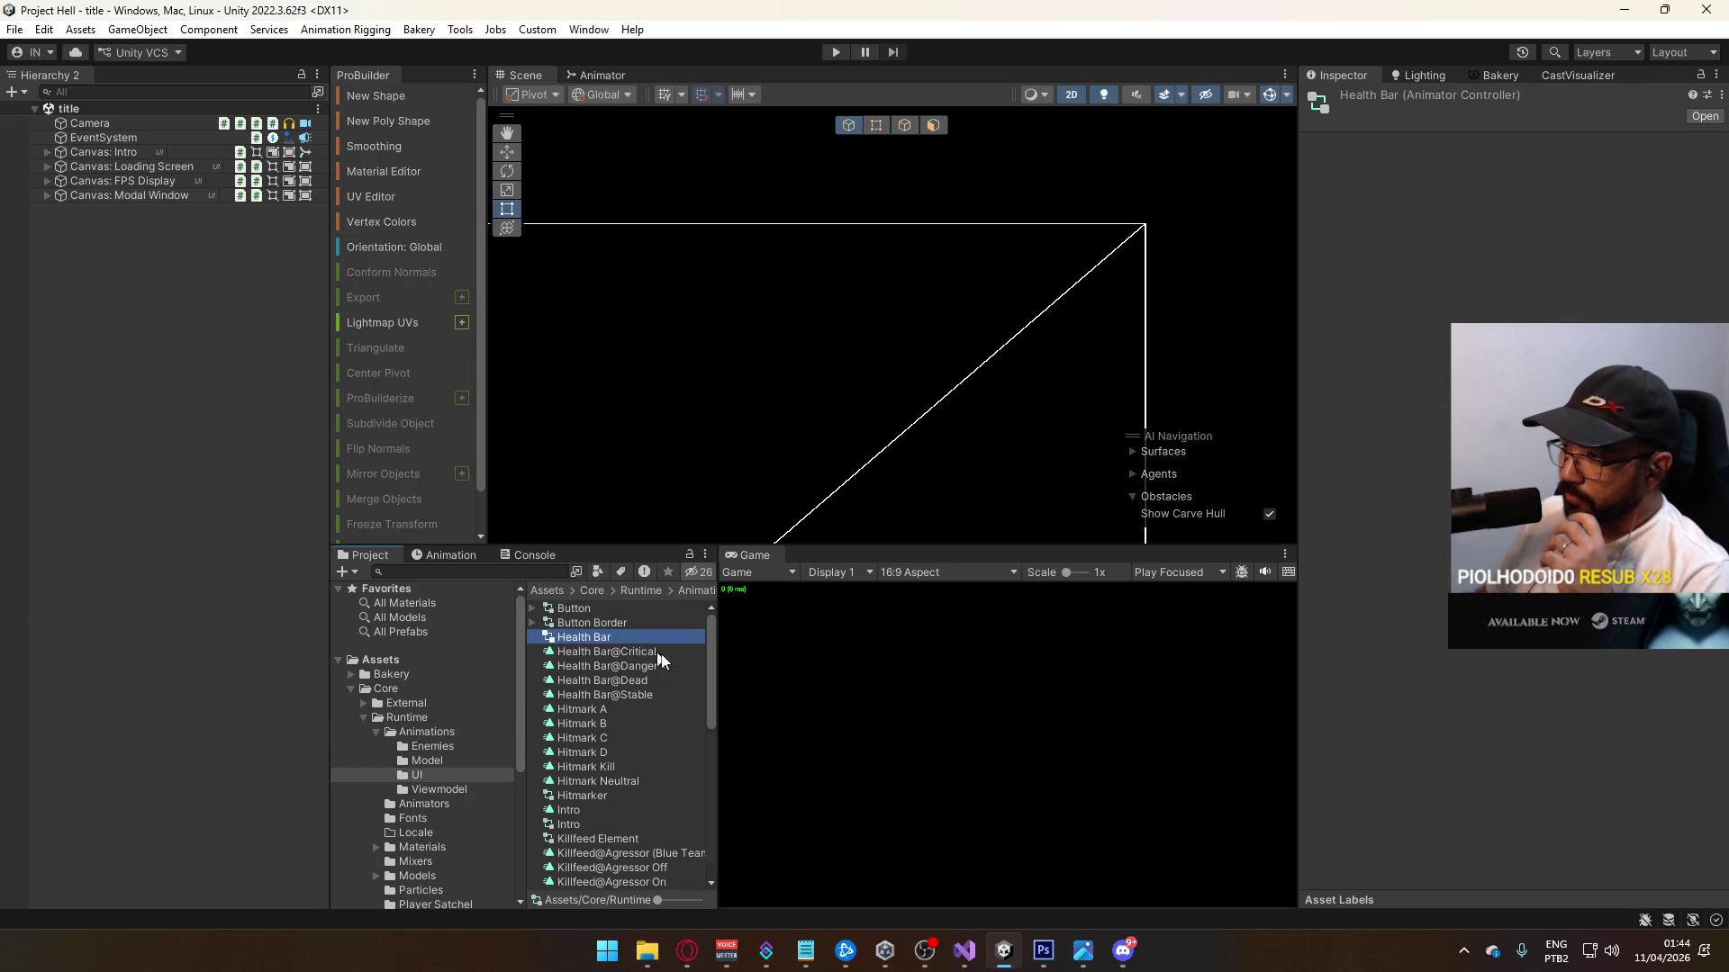
{"action": "mouse_move", "coordinate": [713, 719]}
{"action": "left_mouse_down"}
{"action": "mouse_move", "coordinate": [797, 723]}
{"action": "mouse_move", "coordinate": [781, 868]}
{"action": "mouse_move", "coordinate": [775, 818]}
{"action": "left_mouse_up"}
{"action": "double_click", "coordinate": [582, 684]}
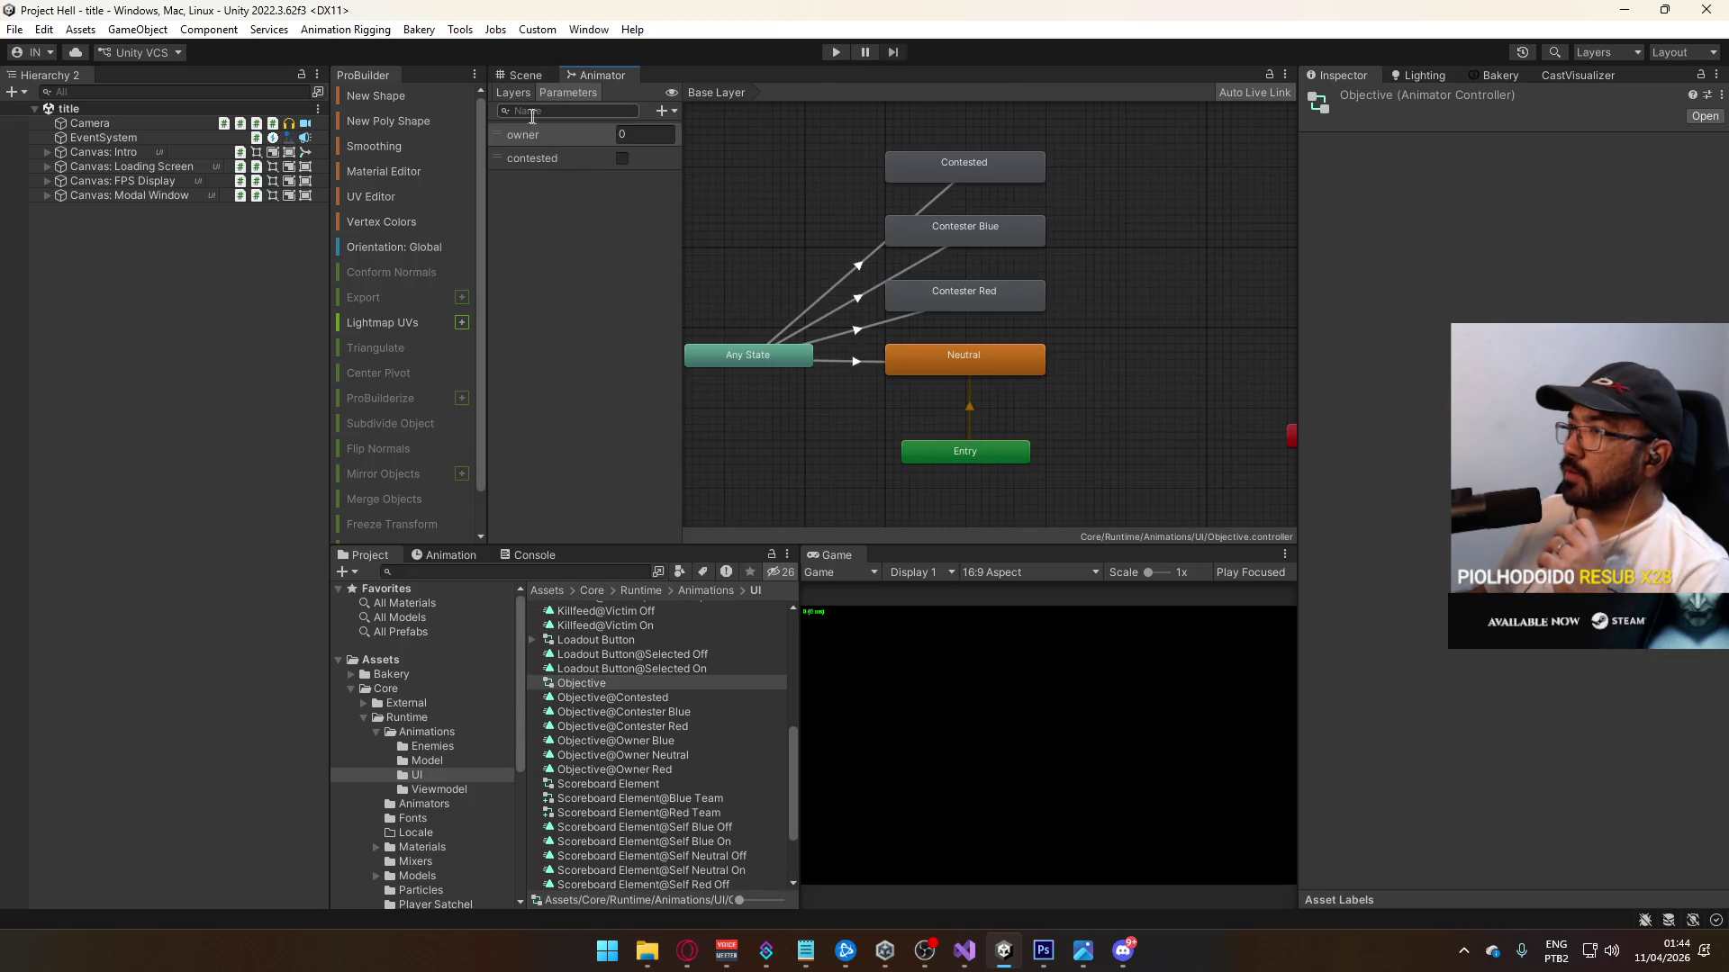
Step: Rename the Base Layer to Active Objective
{"action": "left_click", "coordinate": [518, 95]}
{"action": "left_click", "coordinate": [538, 169]}
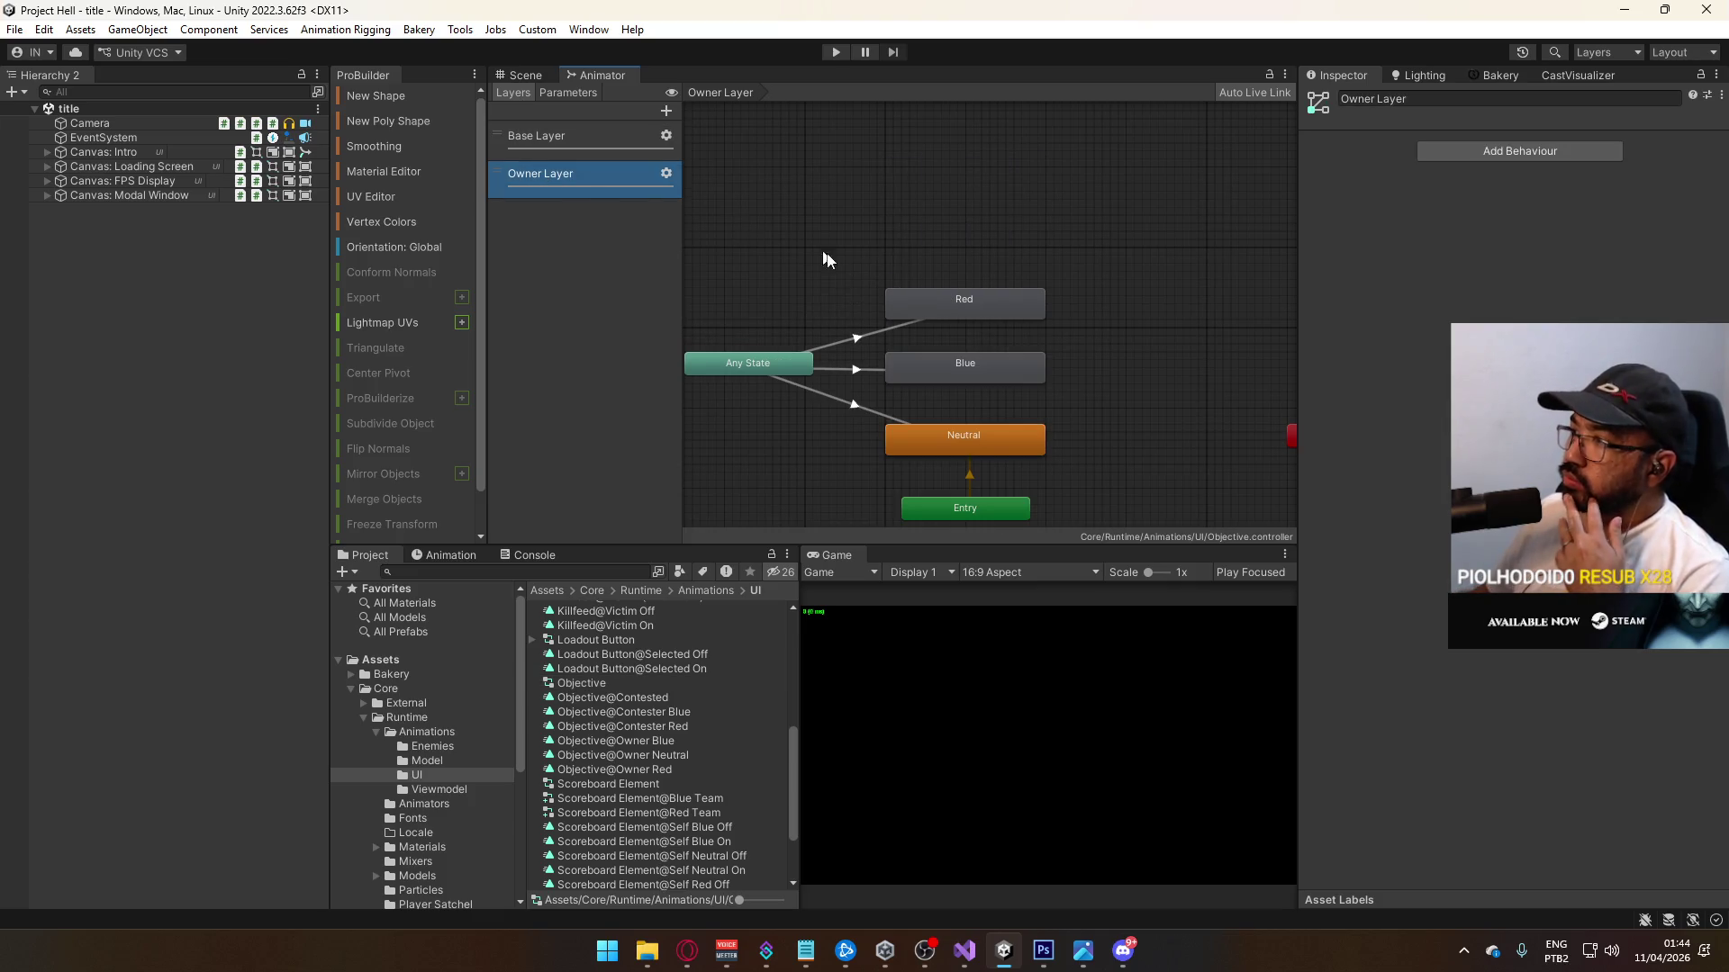
{"action": "left_click", "coordinate": [558, 140]}
{"action": "left_click", "coordinate": [555, 137]}
{"action": "type", "text": "Active Objective"}
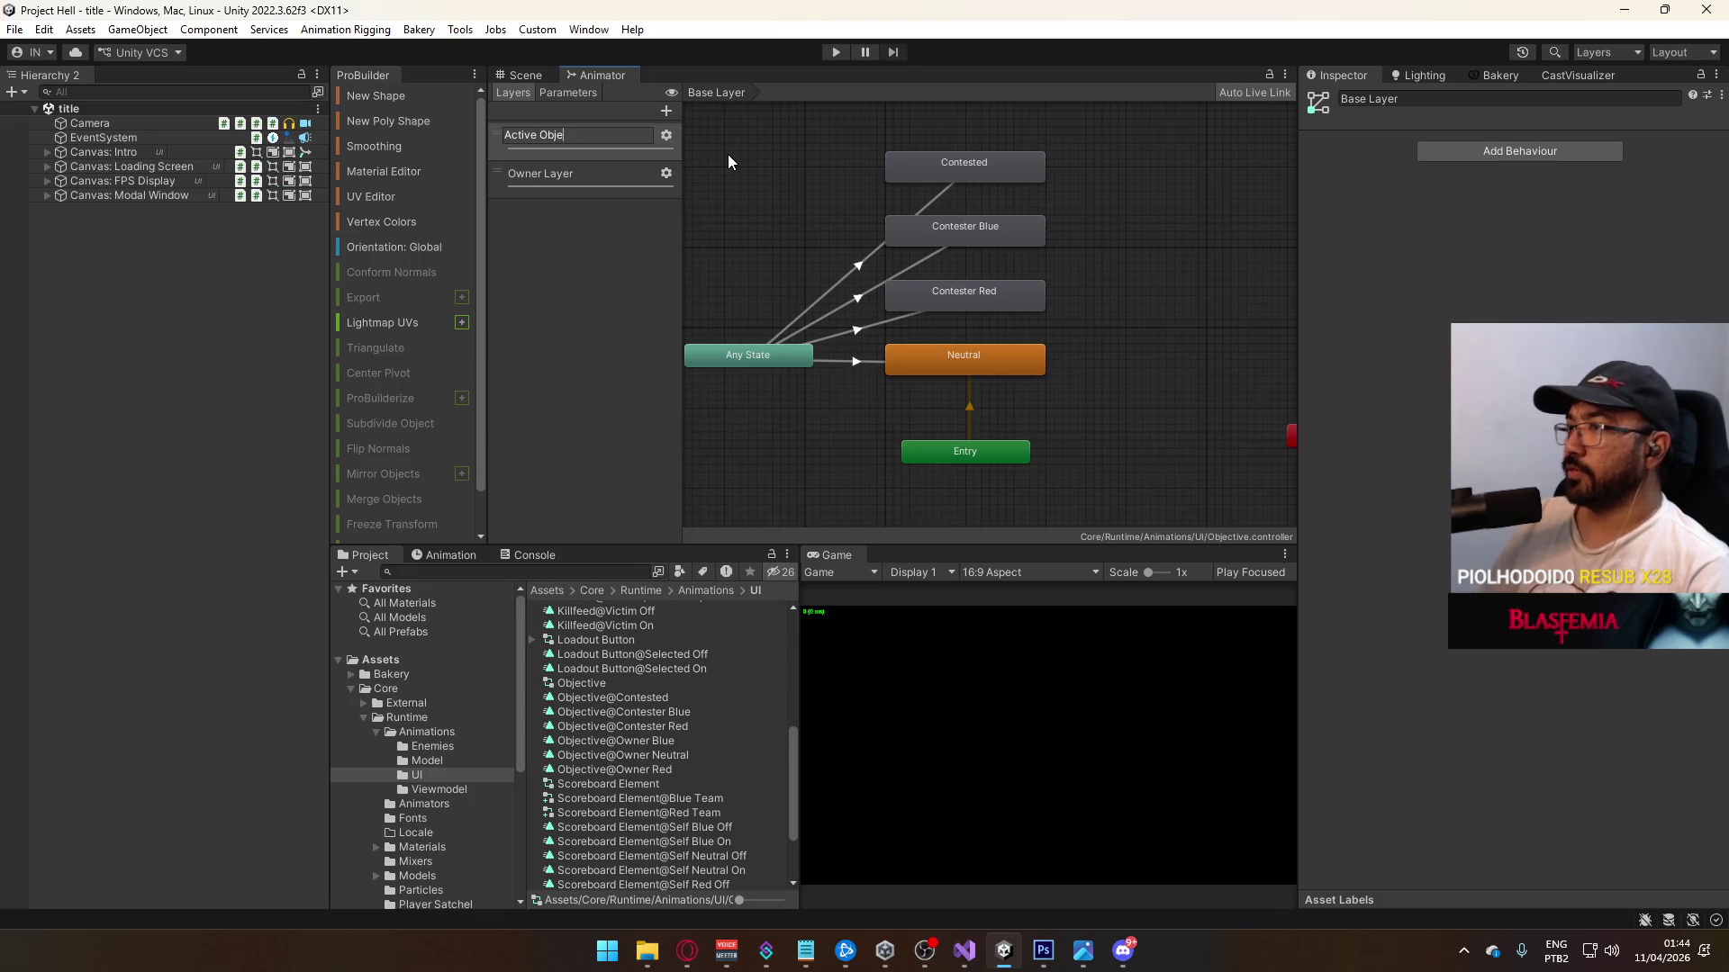
{"action": "key", "text": "Return"}
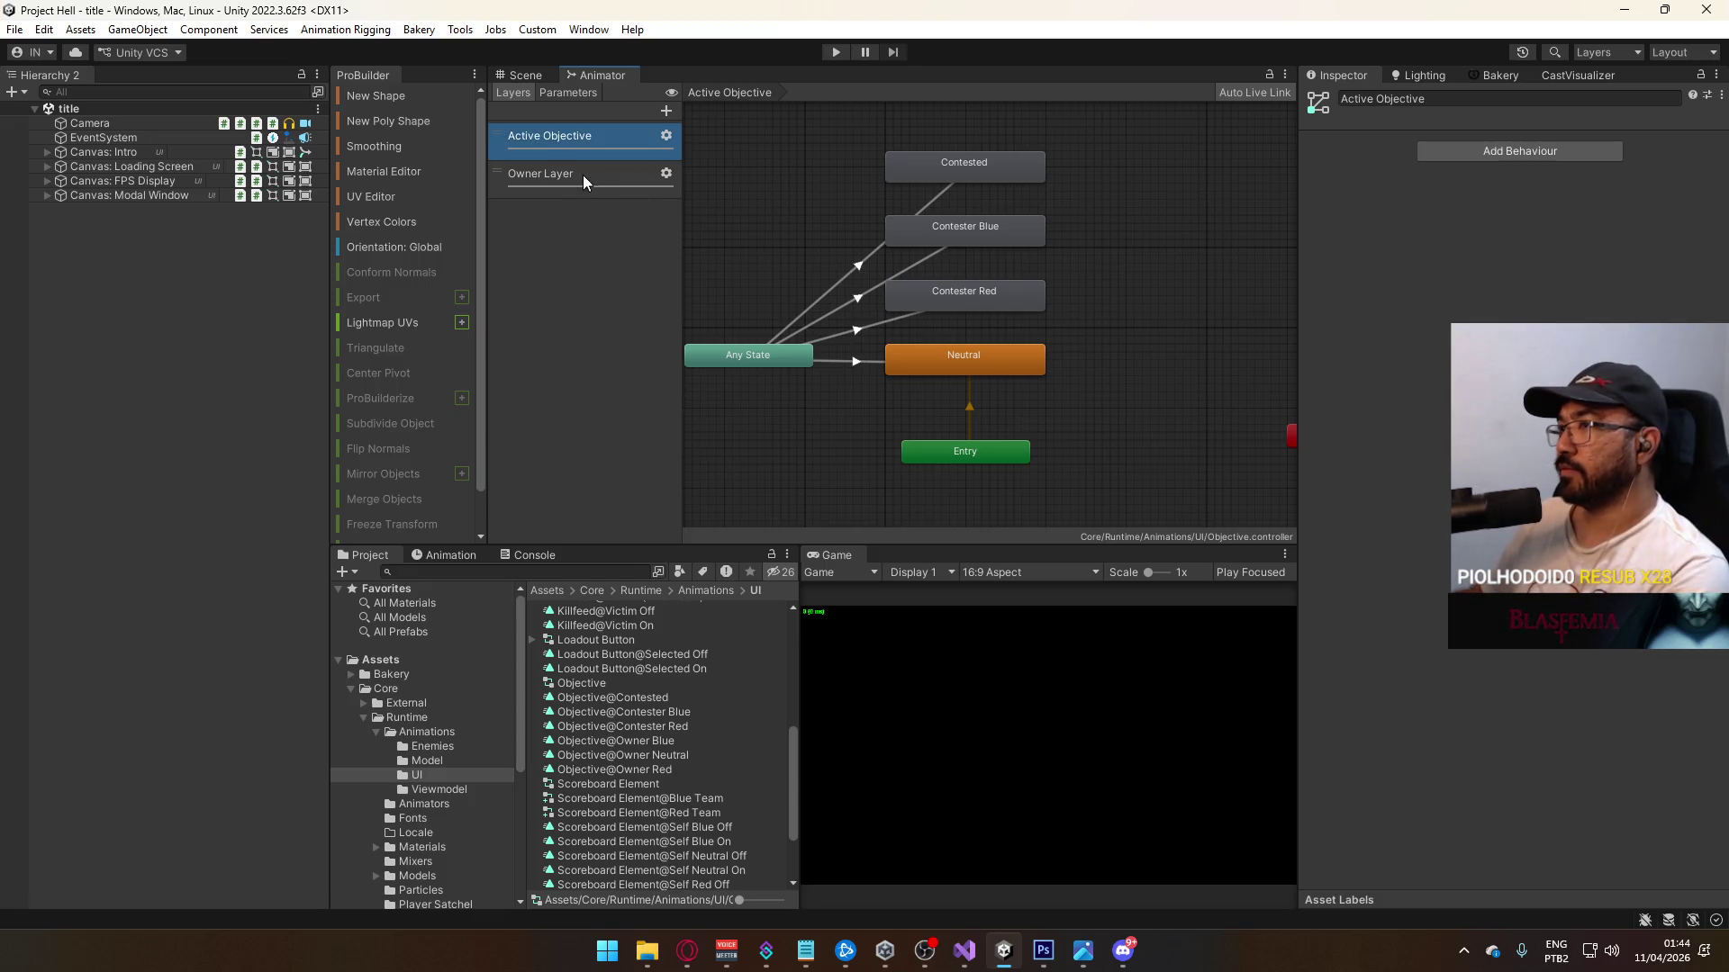
Step: Rename Owner Layer to Overview Owner and add an Overview Idle layer
{"action": "left_click", "coordinate": [582, 175]}
{"action": "left_click", "coordinate": [582, 175]}
{"action": "left_click_drag", "start_coordinate": [578, 171], "coordinate": [542, 175]}
{"action": "key", "text": "BackSpace"}
{"action": "key", "text": "Return"}
{"action": "left_click", "coordinate": [666, 110]}
{"action": "type", "text": "Overview"}
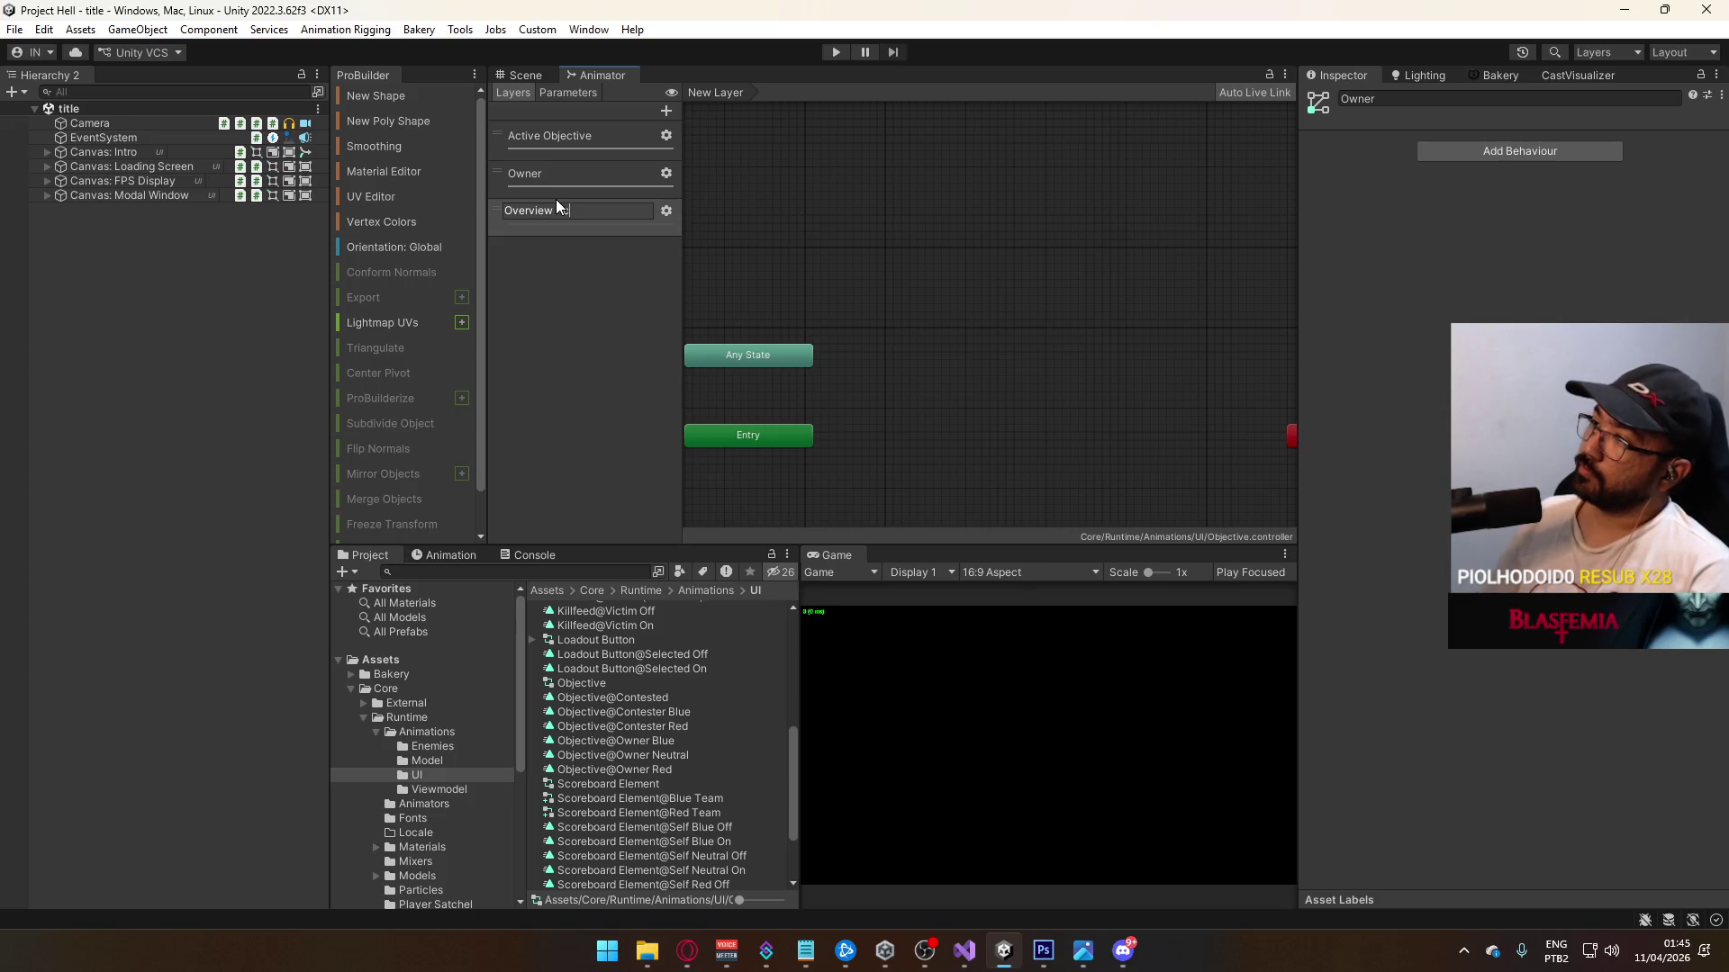
{"action": "type", "text": "Idle"}
{"action": "key", "text": "Return"}
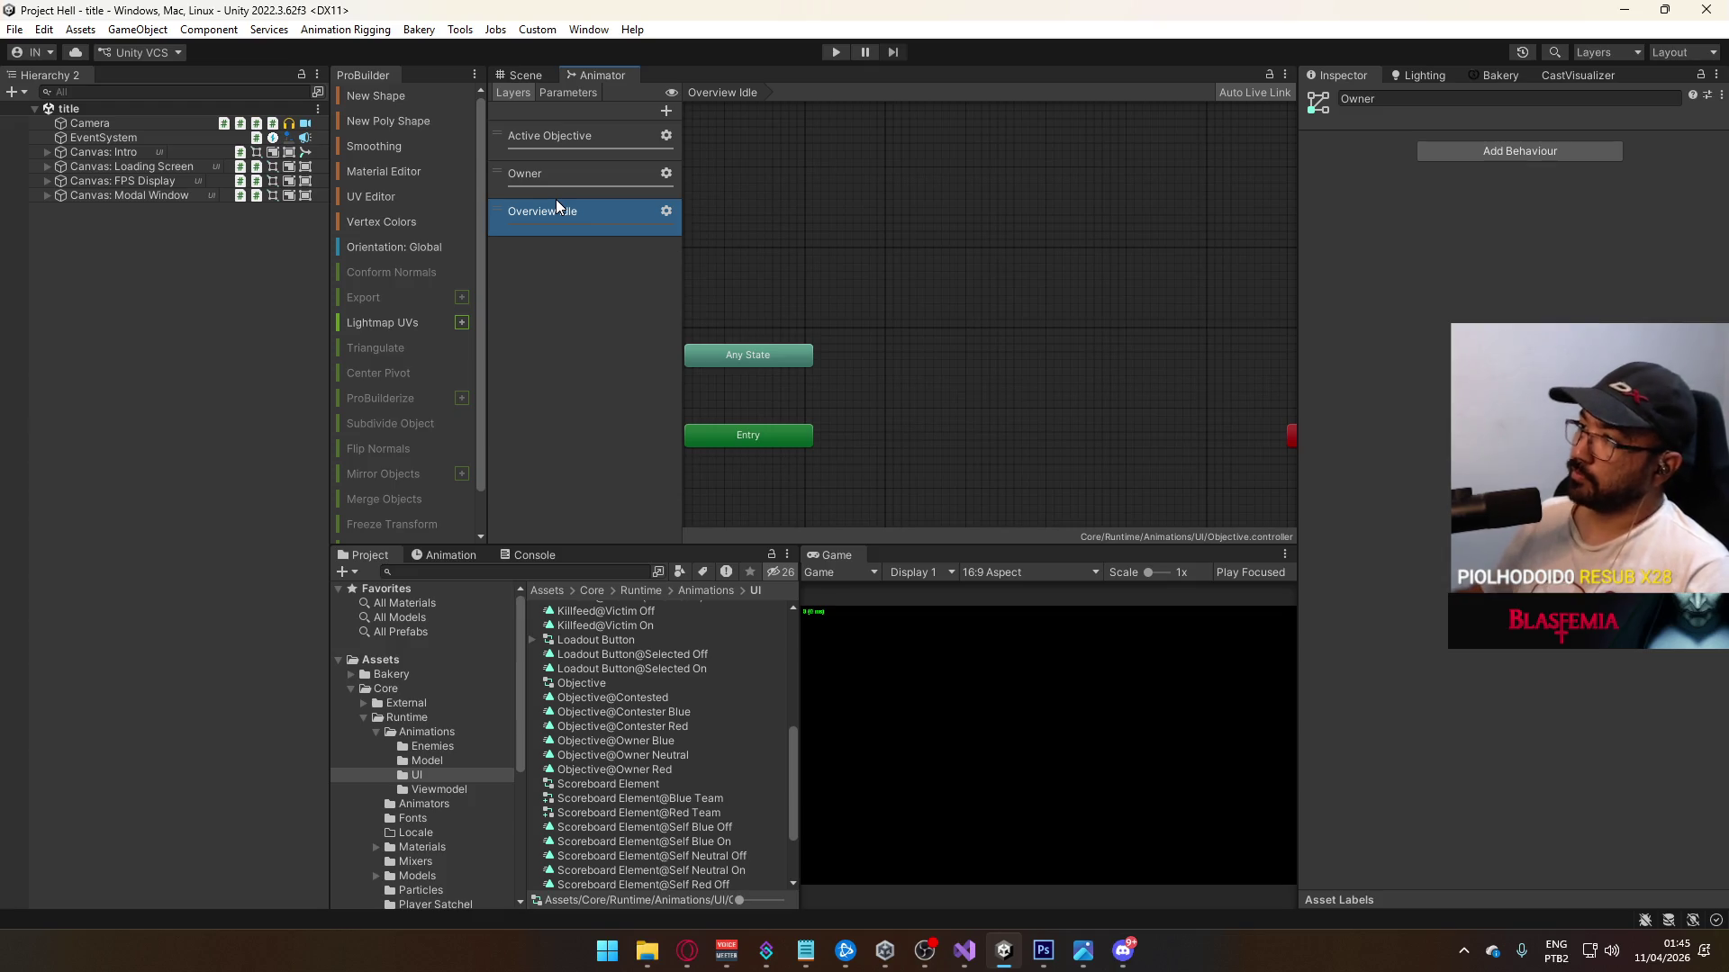
{"action": "left_click", "coordinate": [535, 180]}
{"action": "left_click", "coordinate": [535, 180]}
{"action": "type", "text": "Ove"}
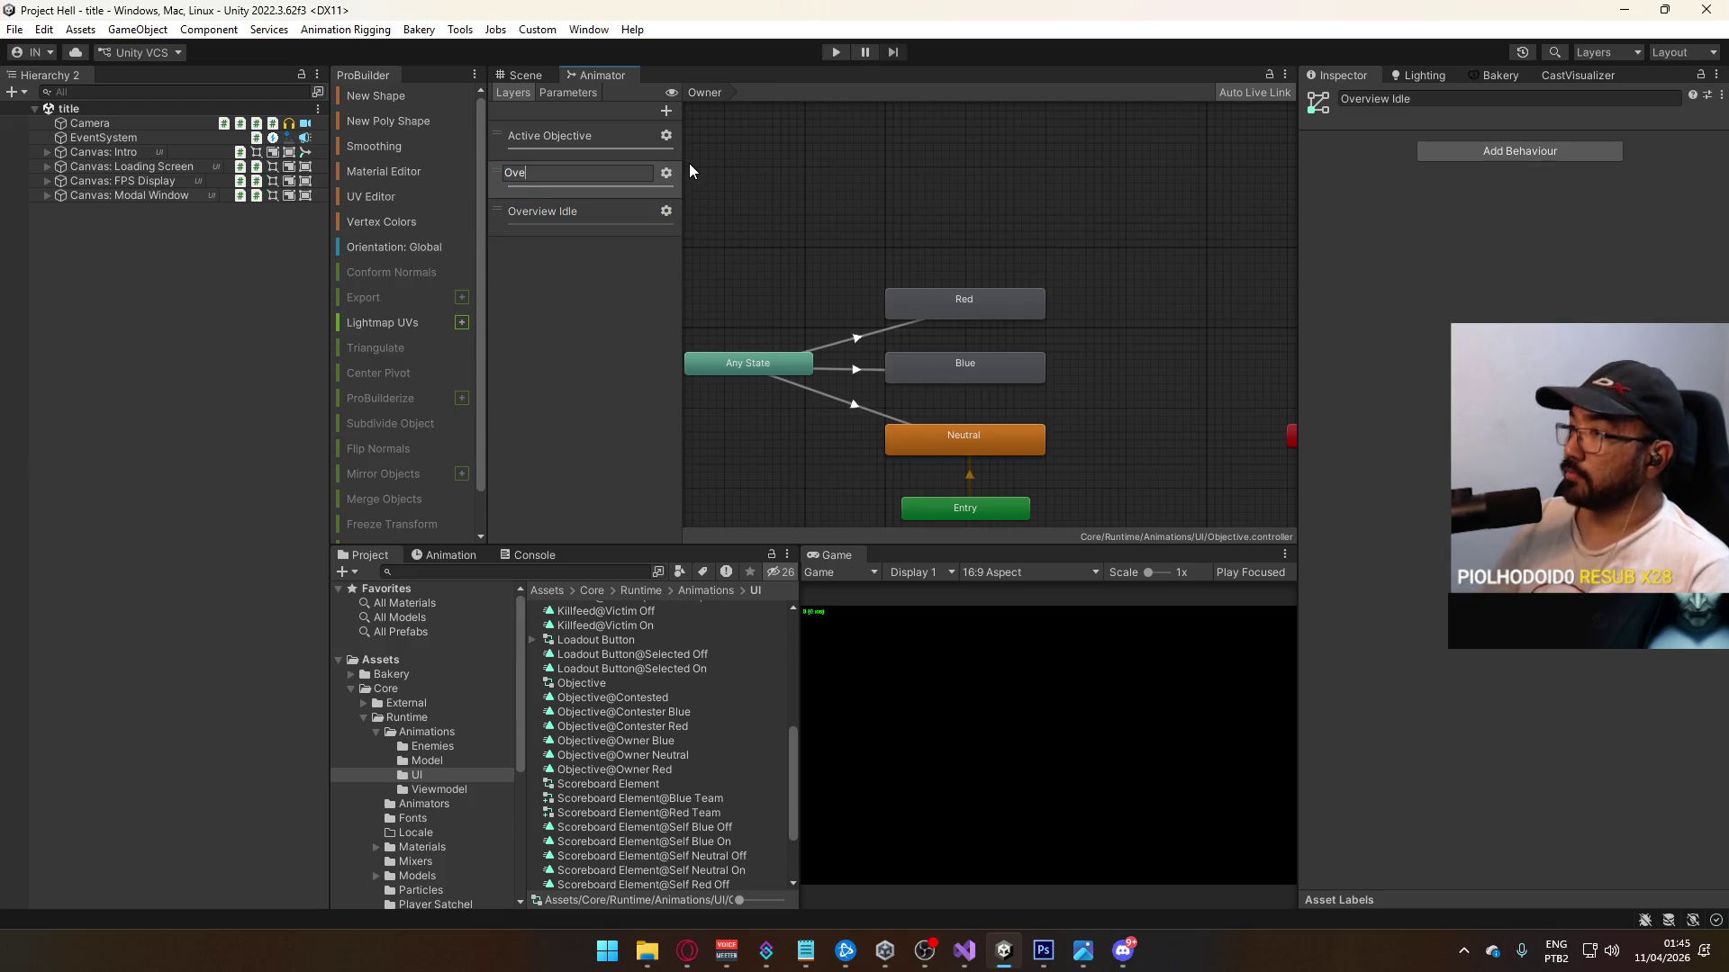
{"action": "type", "text": "rview Owner"}
{"action": "key", "text": "Return"}
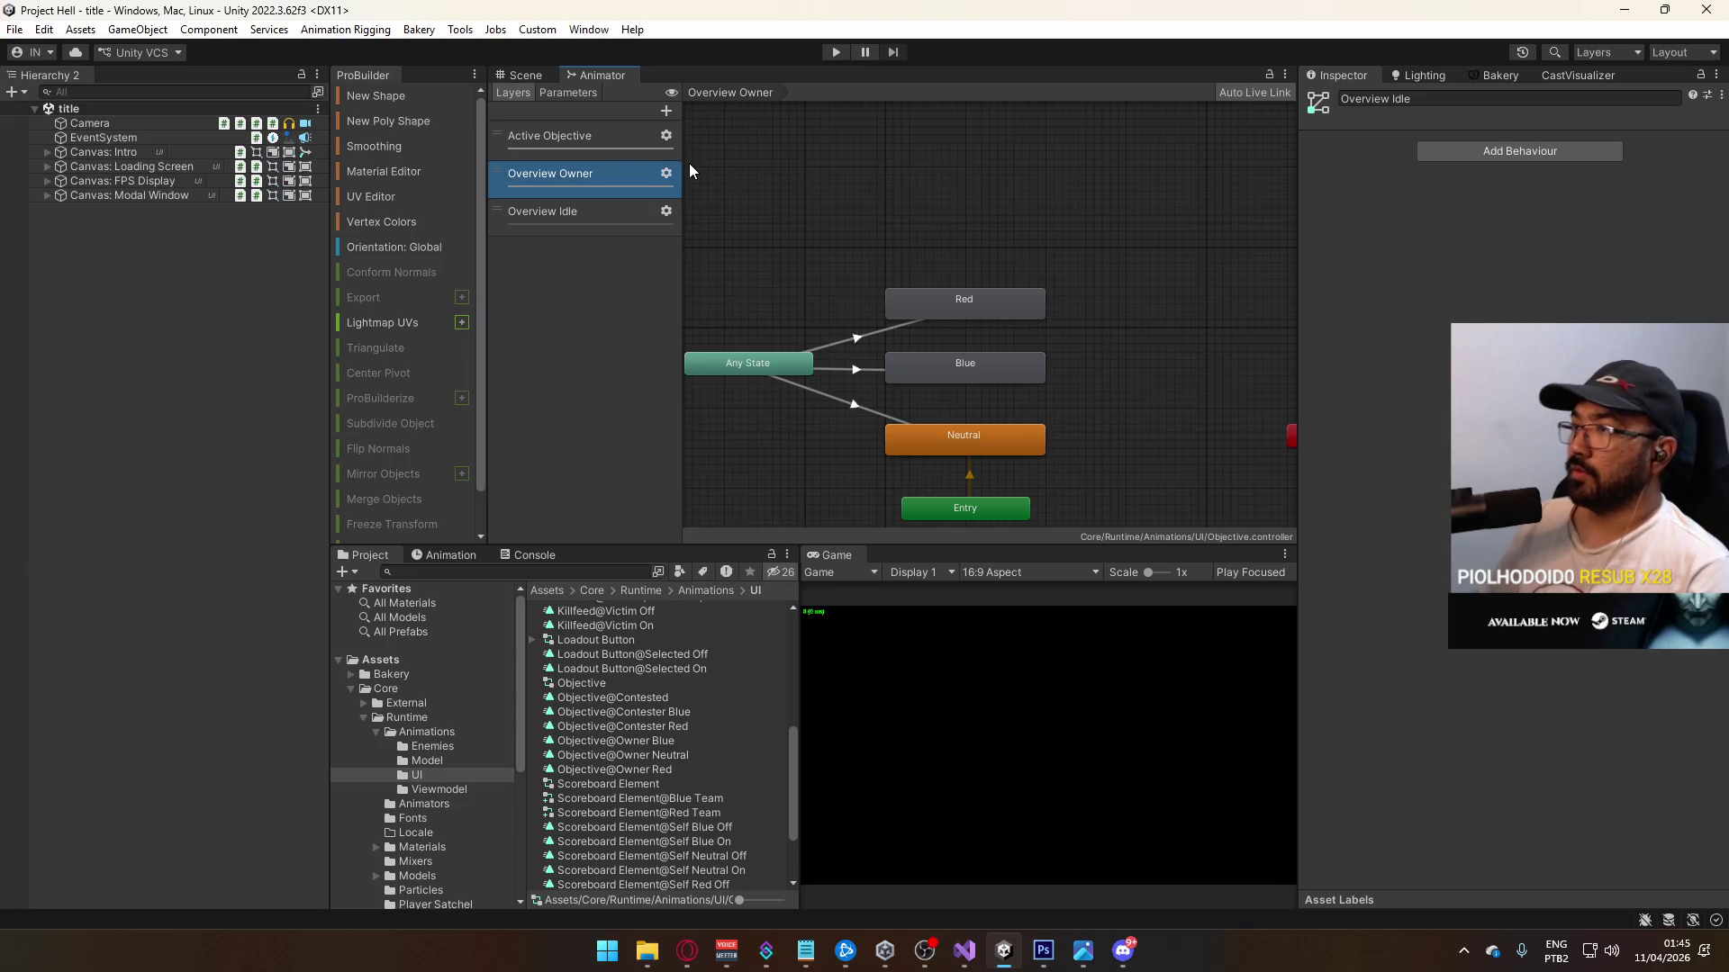
Step: Set Overview Idle's weight to full and add an Overview Contested layer
{"action": "left_click", "coordinate": [591, 225]}
{"action": "left_click", "coordinate": [666, 212]}
{"action": "left_click_drag", "start_coordinate": [823, 218], "coordinate": [1095, 243]}
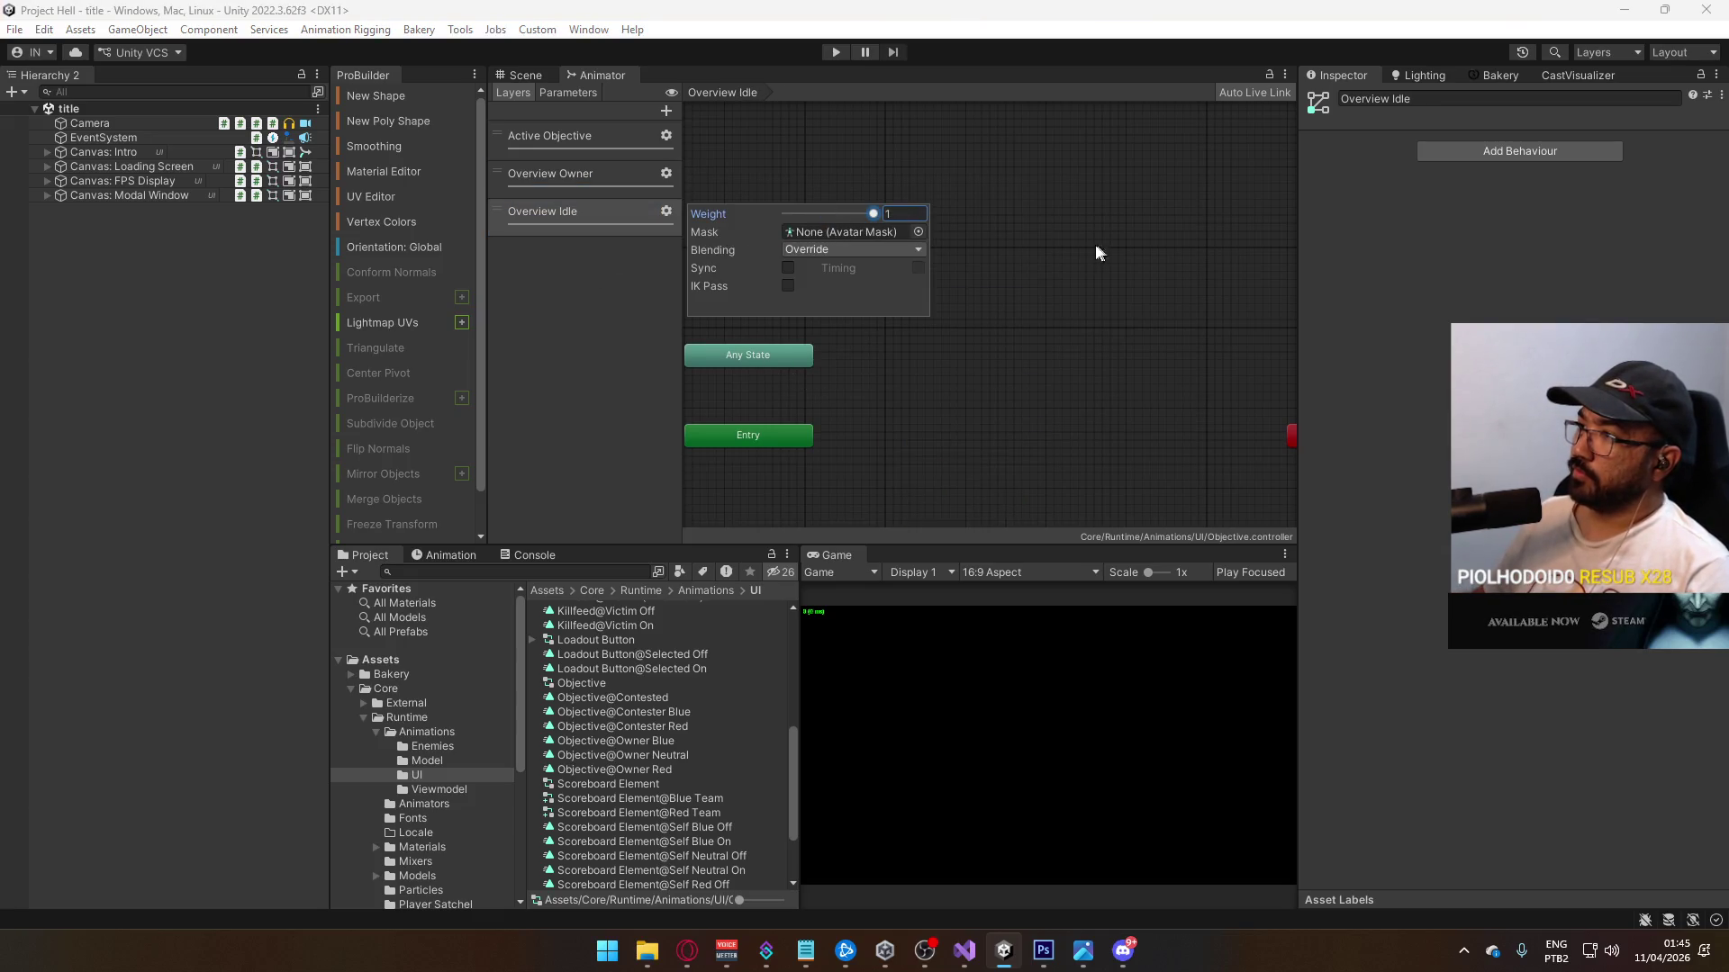
{"action": "left_click", "coordinate": [664, 110]}
{"action": "type", "text": "Over"}
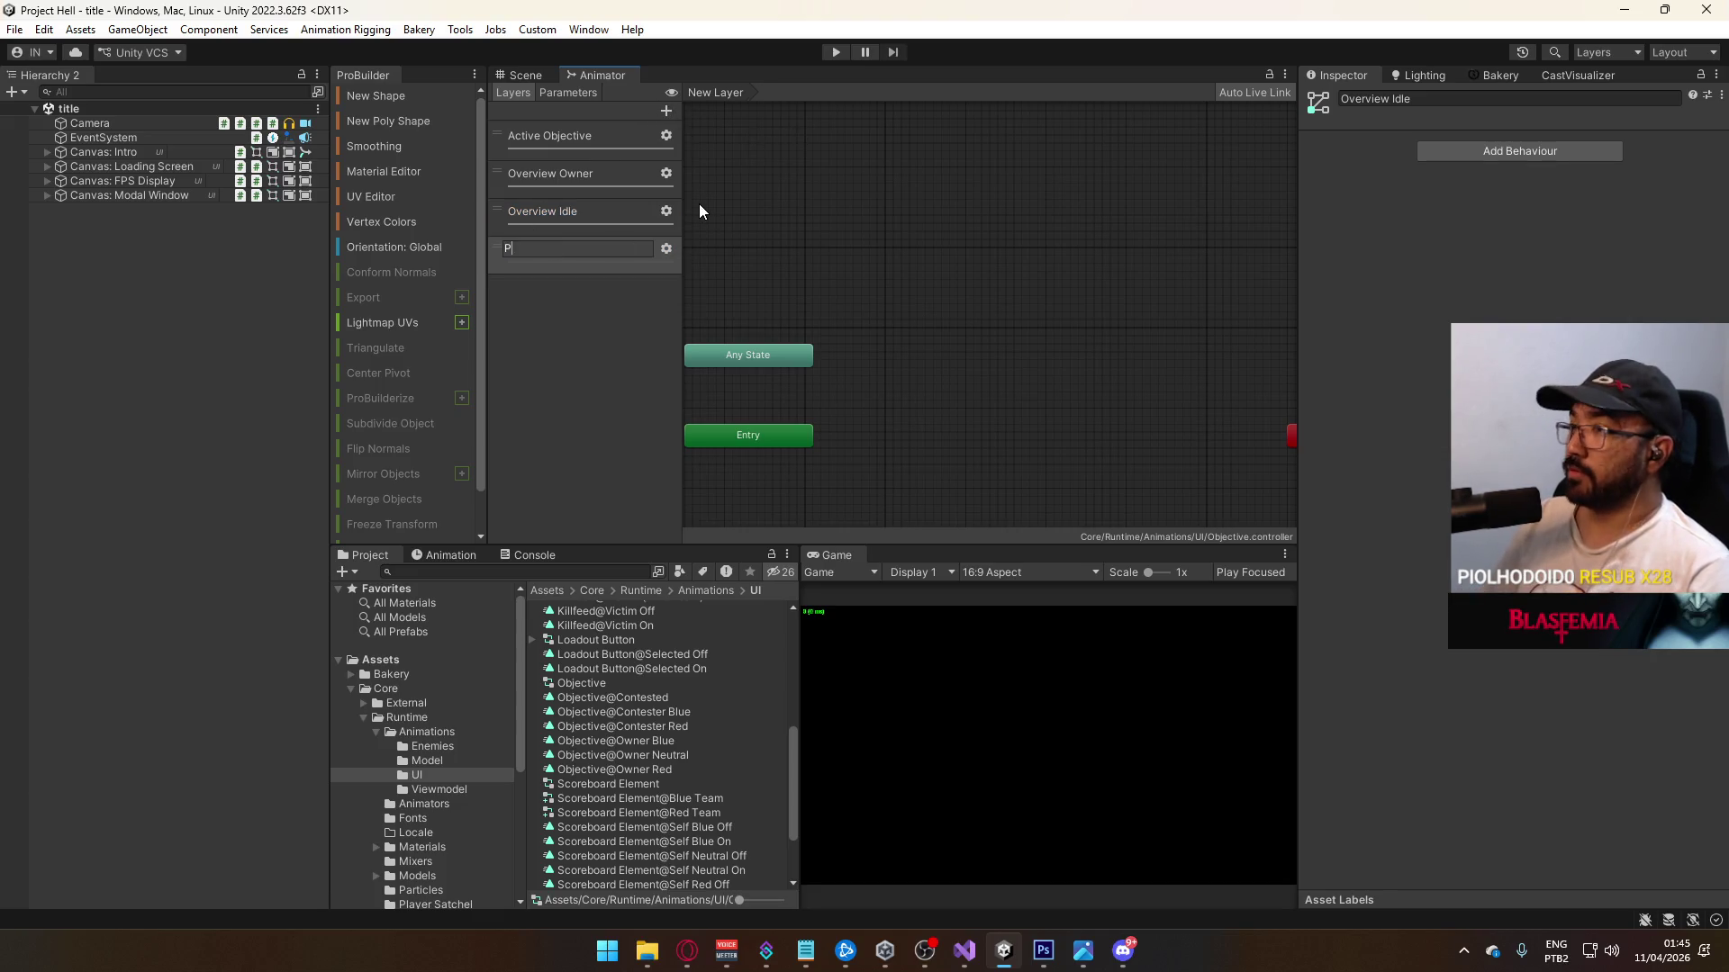
{"action": "type", "text": "vi"}
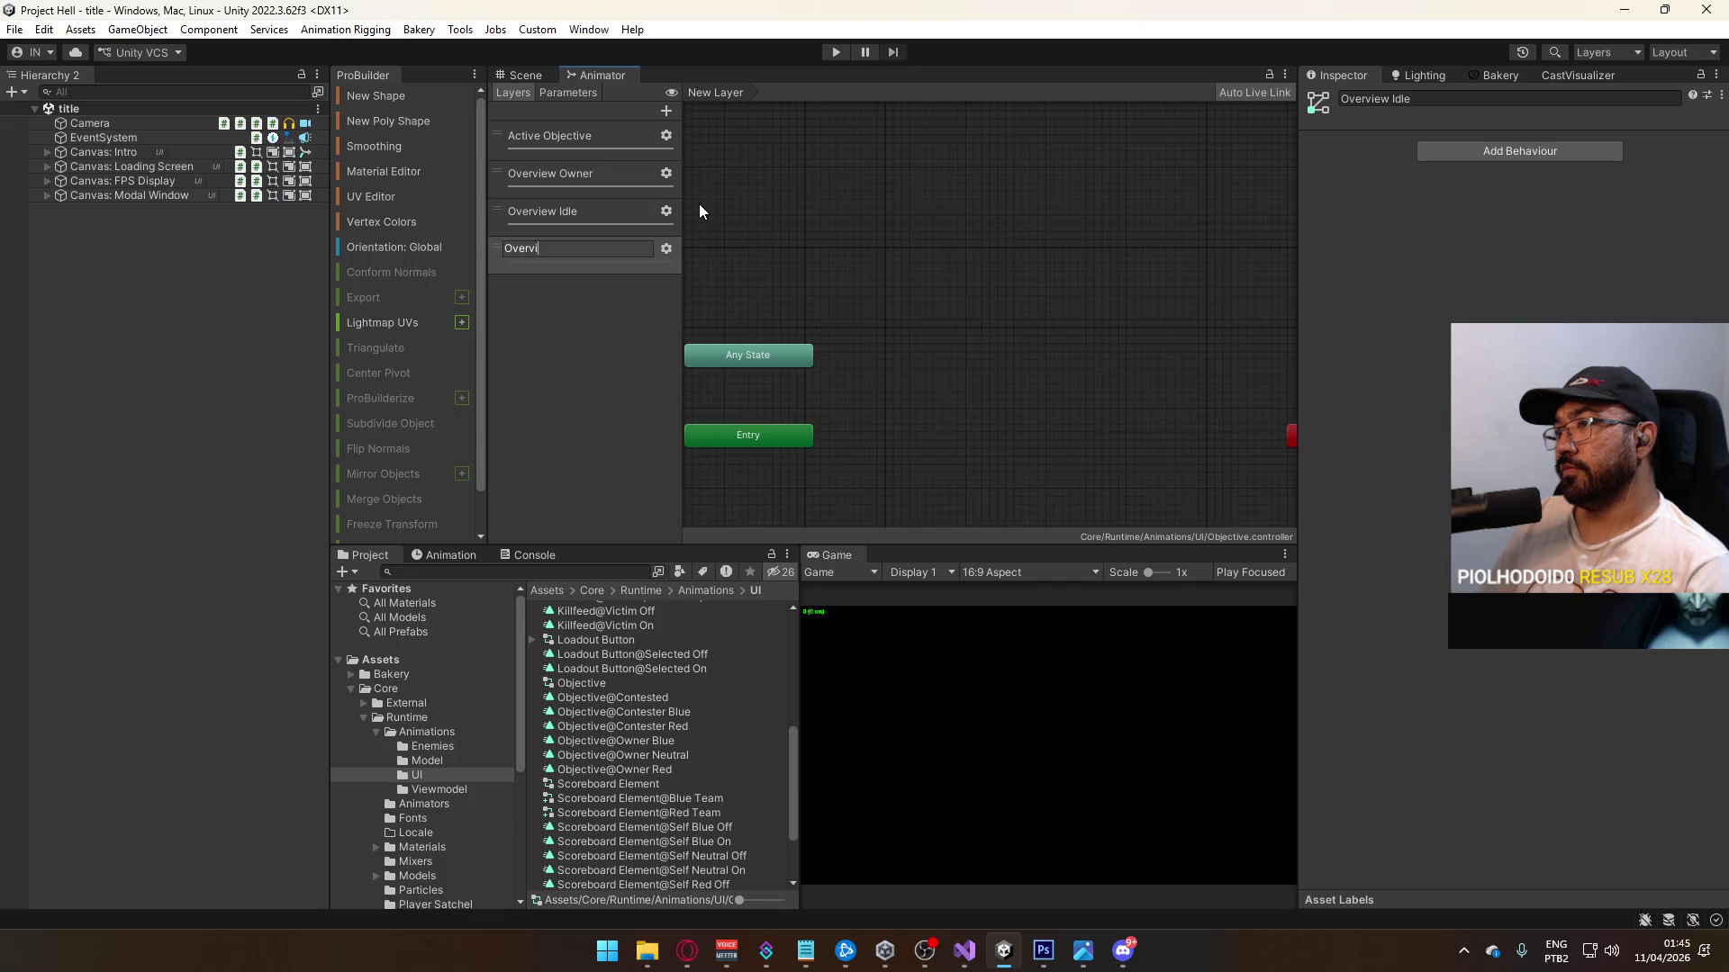
{"action": "type", "text": "ew Contested"}
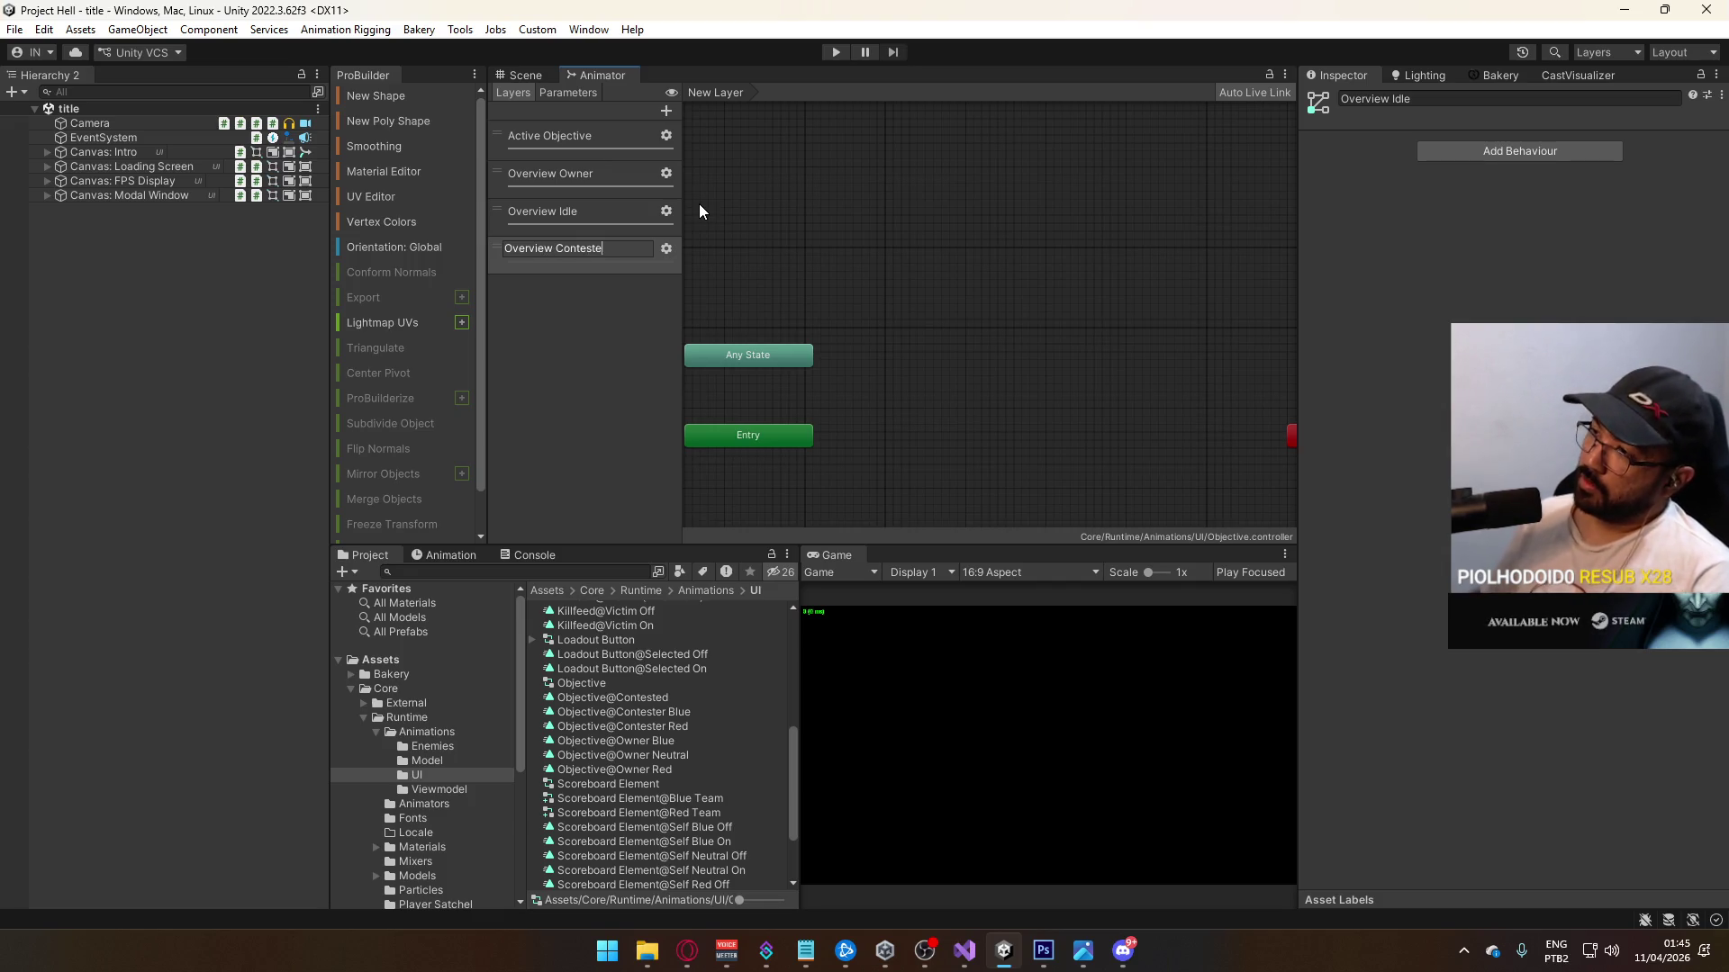
{"action": "key", "text": "Return"}
{"action": "left_click", "coordinate": [666, 249]}
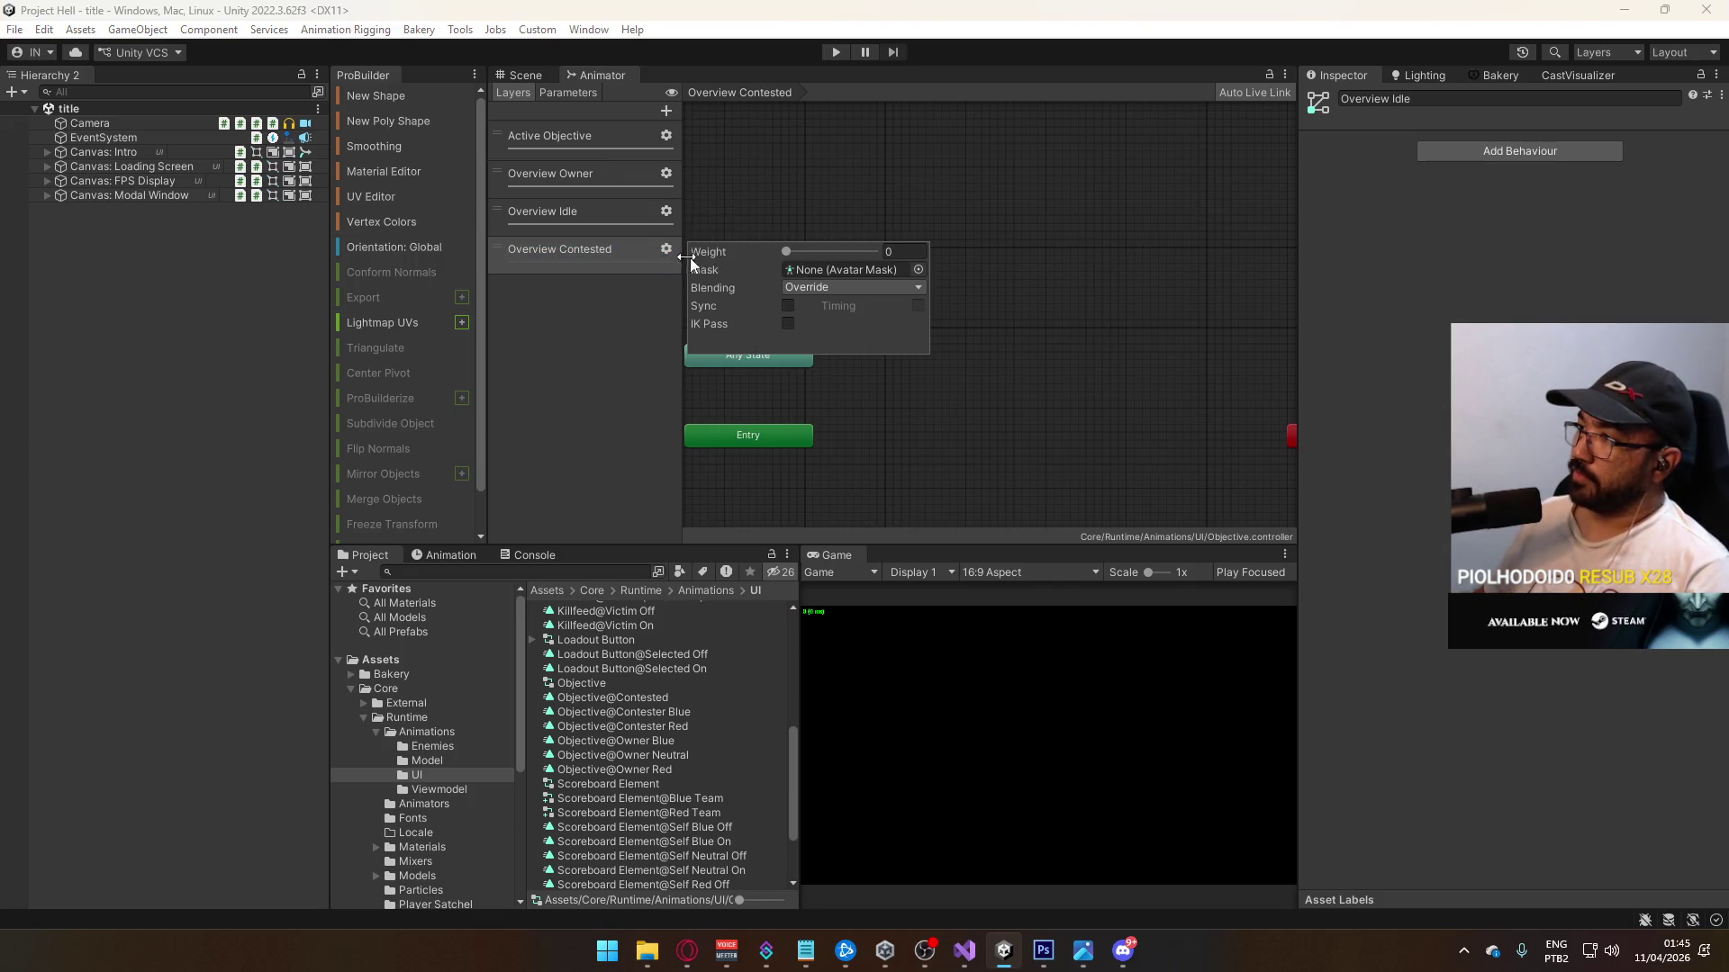
{"action": "left_click", "coordinate": [589, 211]}
{"action": "left_click", "coordinate": [589, 176]}
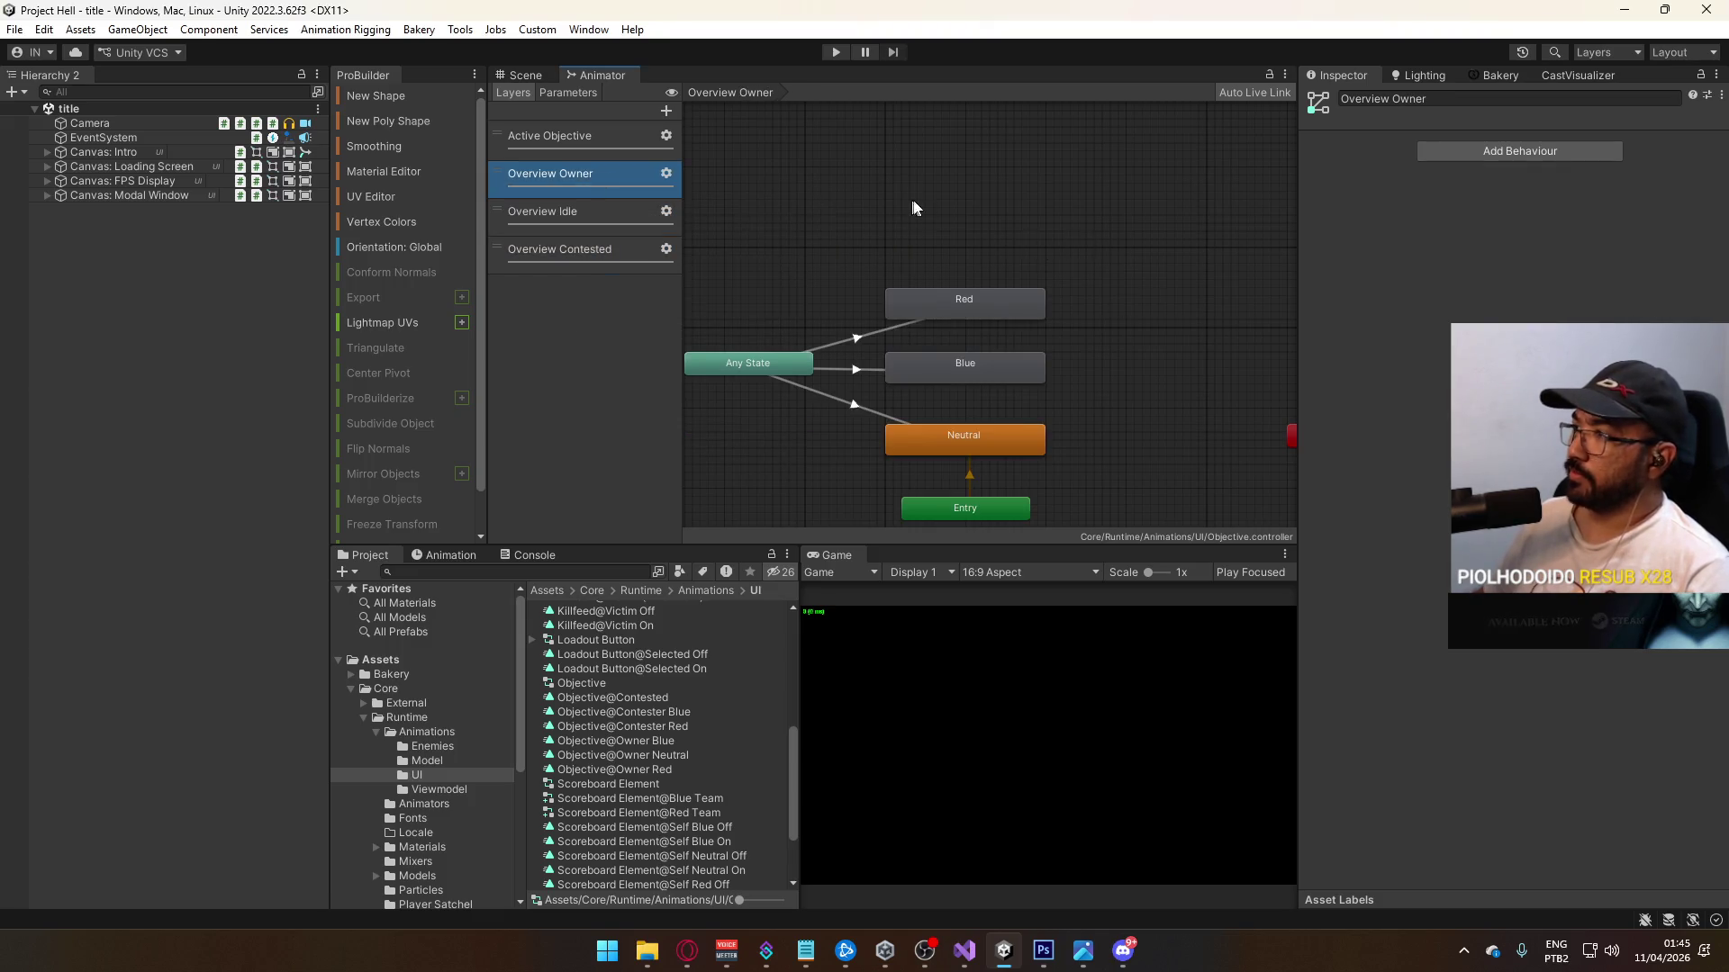
{"action": "left_click", "coordinate": [926, 301]}
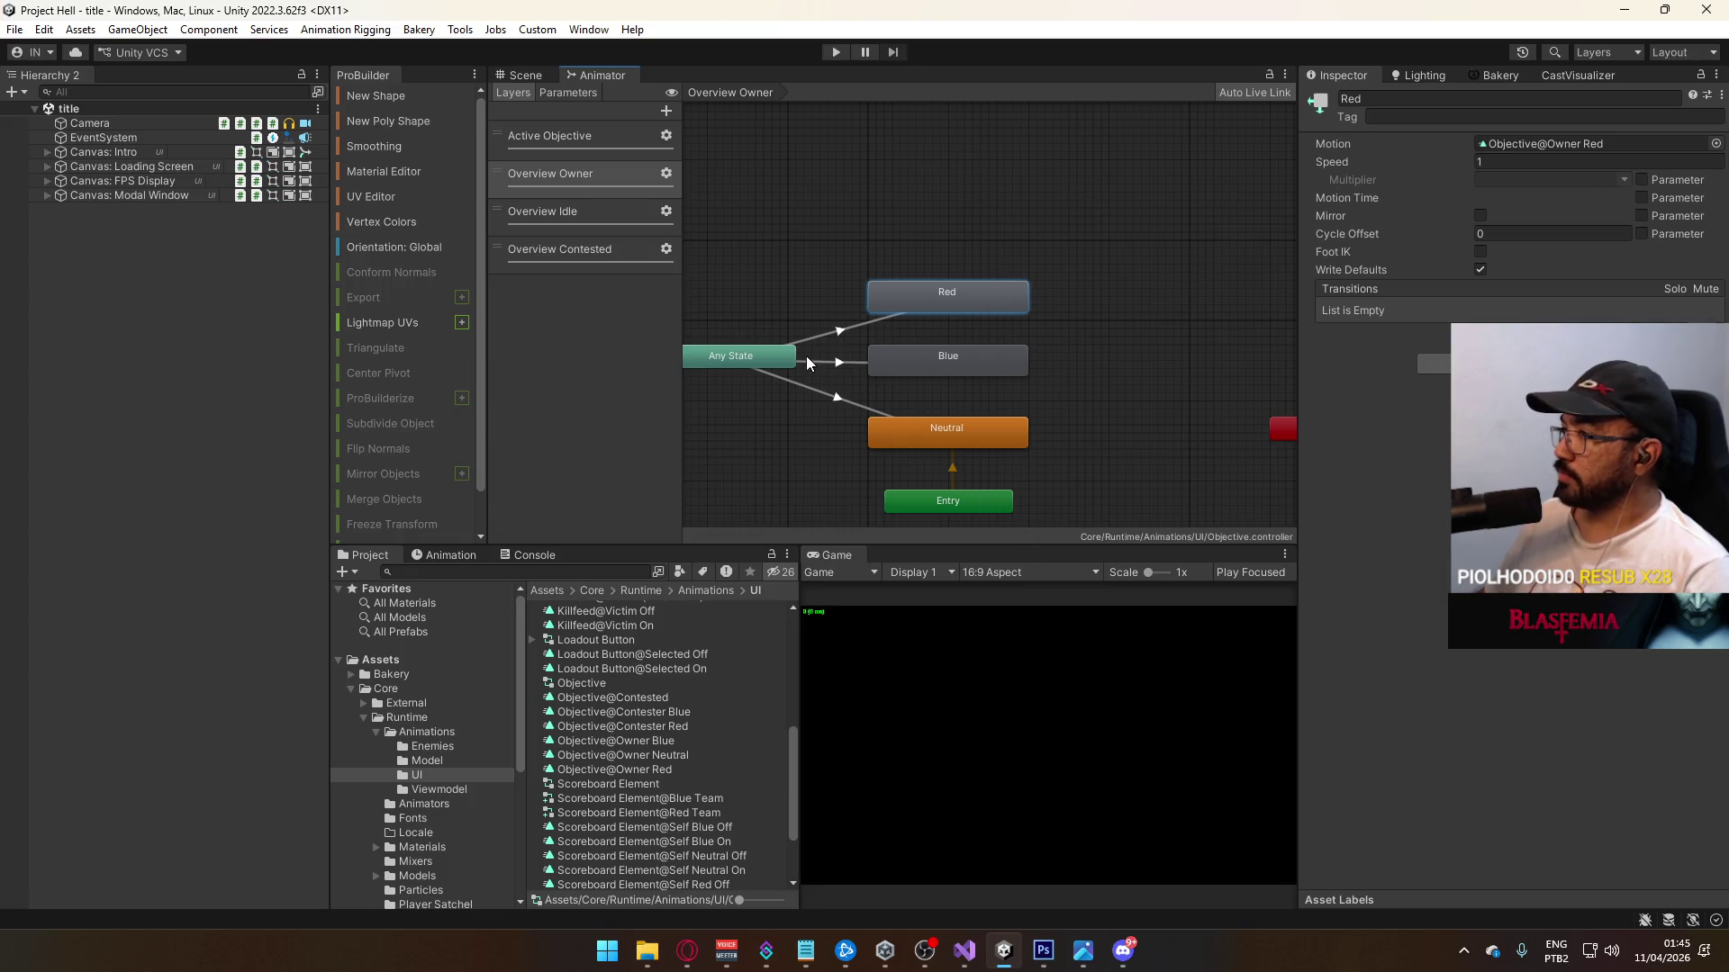
{"action": "left_click", "coordinate": [572, 212]}
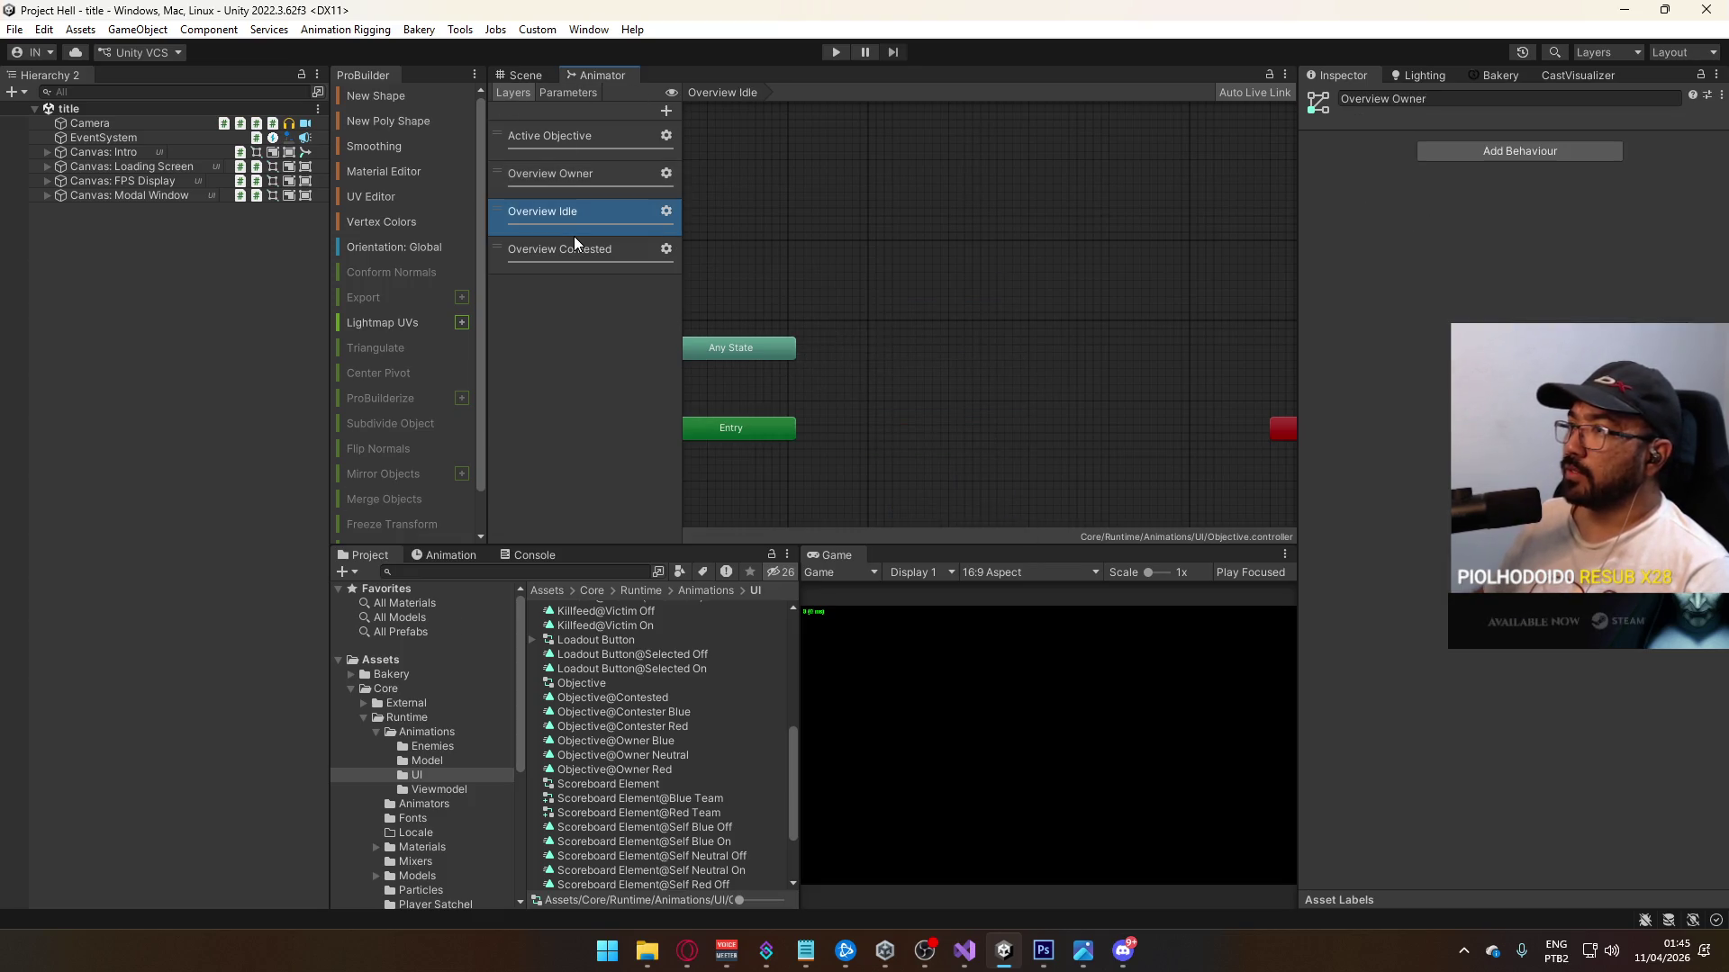
Step: Rename the fourth layer from Overview Contested to Overview Bias in the Inspector
{"action": "right_click", "coordinate": [956, 339]}
{"action": "mouse_move", "coordinate": [1107, 351]}
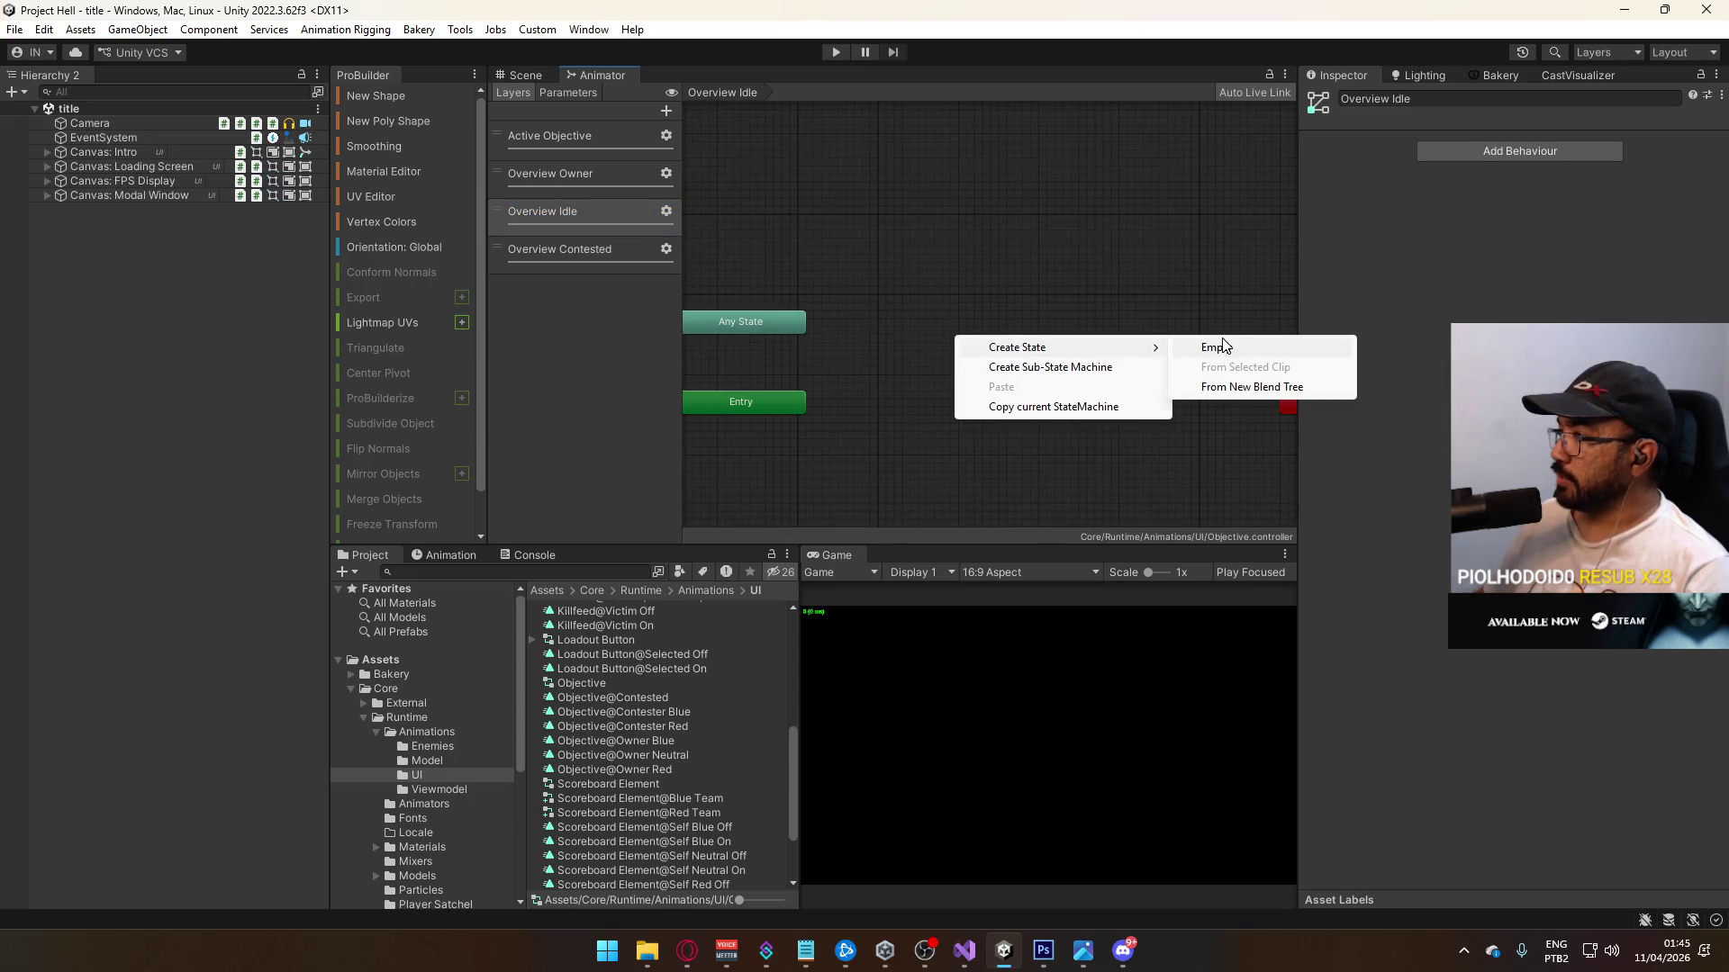
{"action": "left_click", "coordinate": [886, 231]}
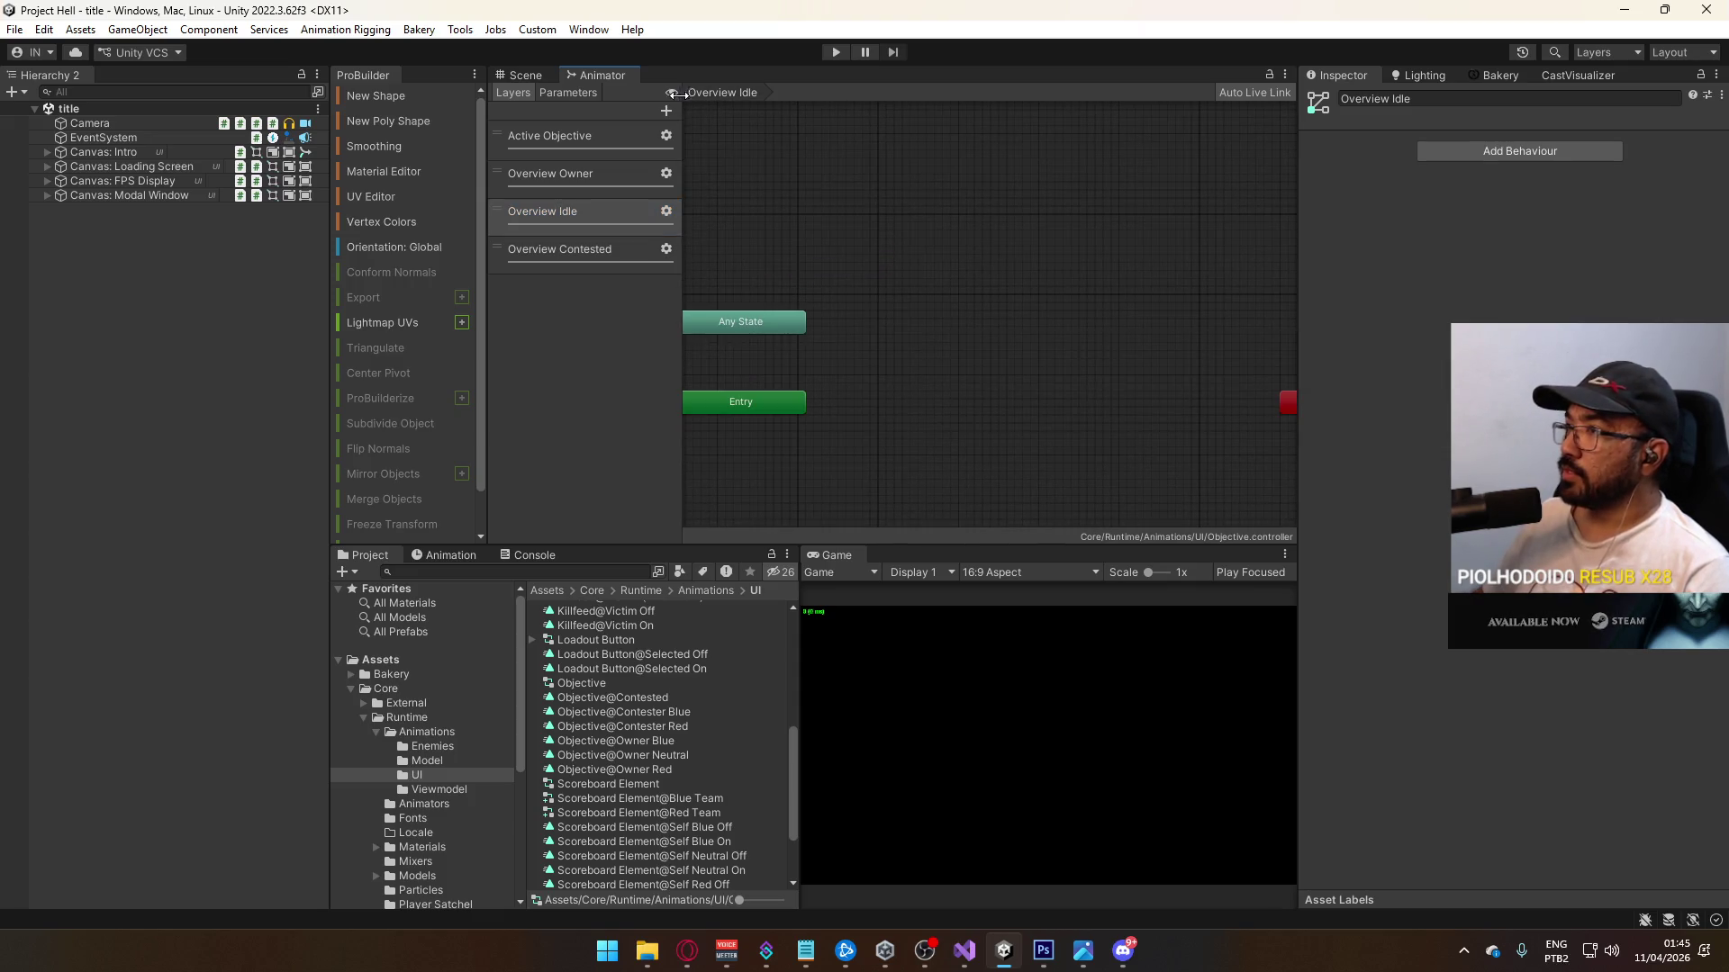
{"action": "left_click", "coordinate": [565, 263]}
{"action": "left_click", "coordinate": [1439, 99]}
{"action": "type", "text": "Bias"}
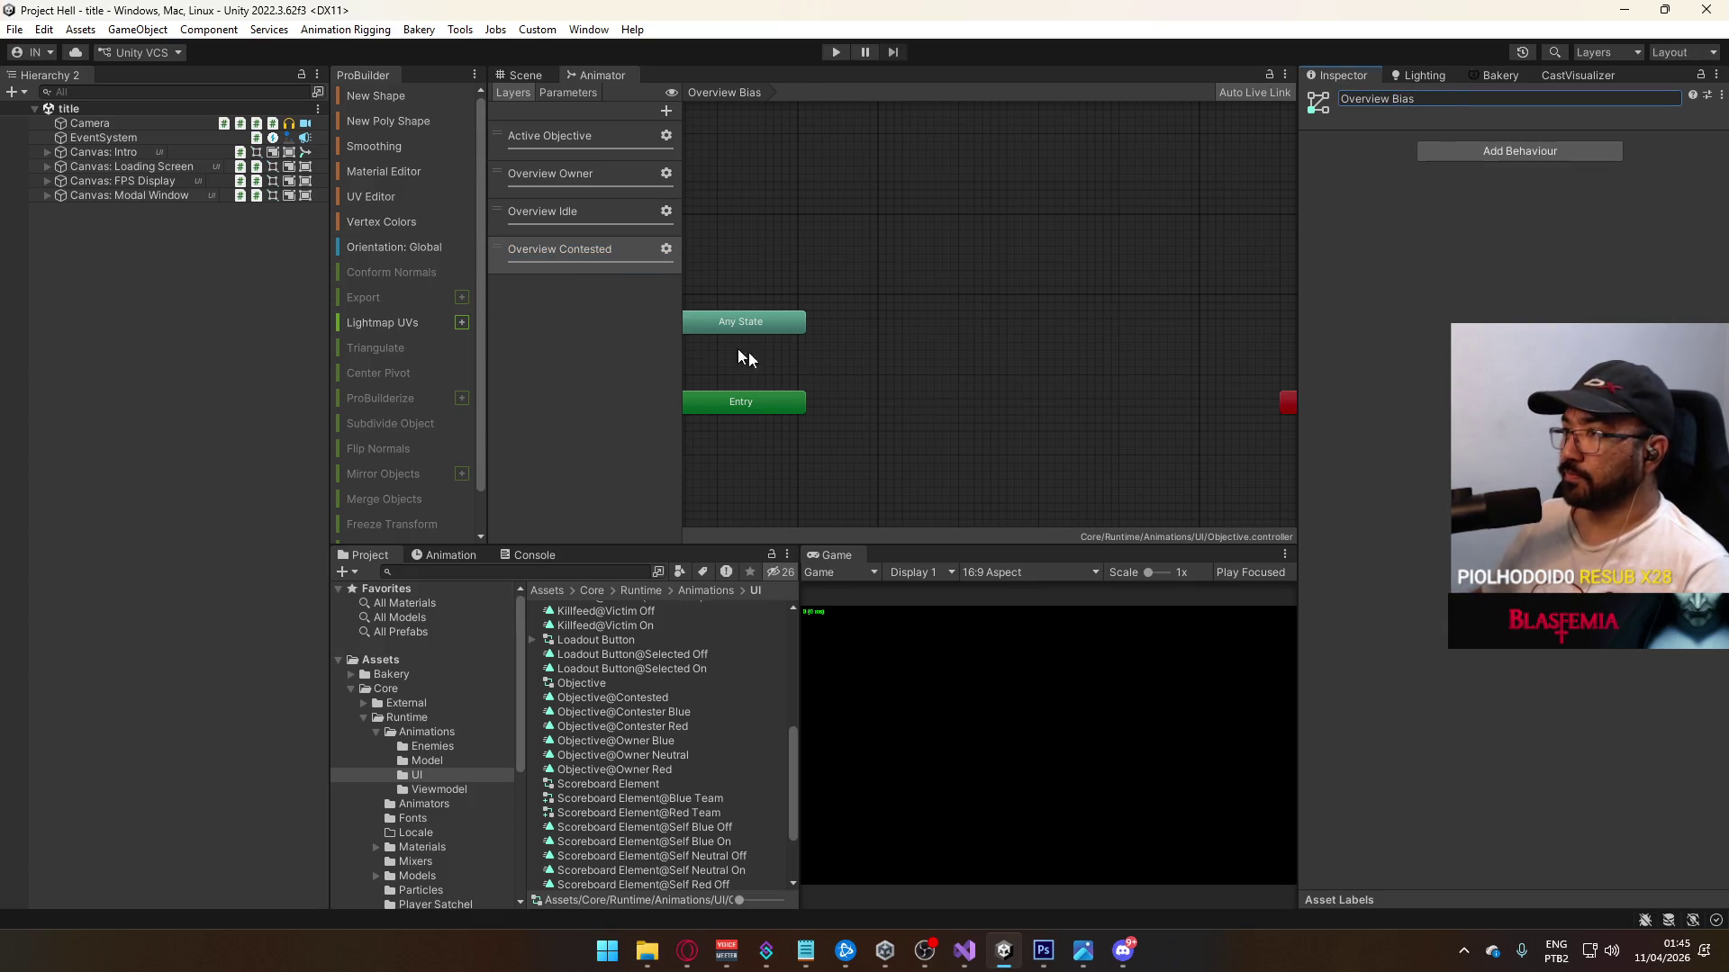
{"action": "scroll", "coordinate": [737, 360], "scroll_direction": "up", "scroll_amount": 2}
{"action": "right_click", "coordinate": [952, 378]}
{"action": "left_click", "coordinate": [572, 246]}
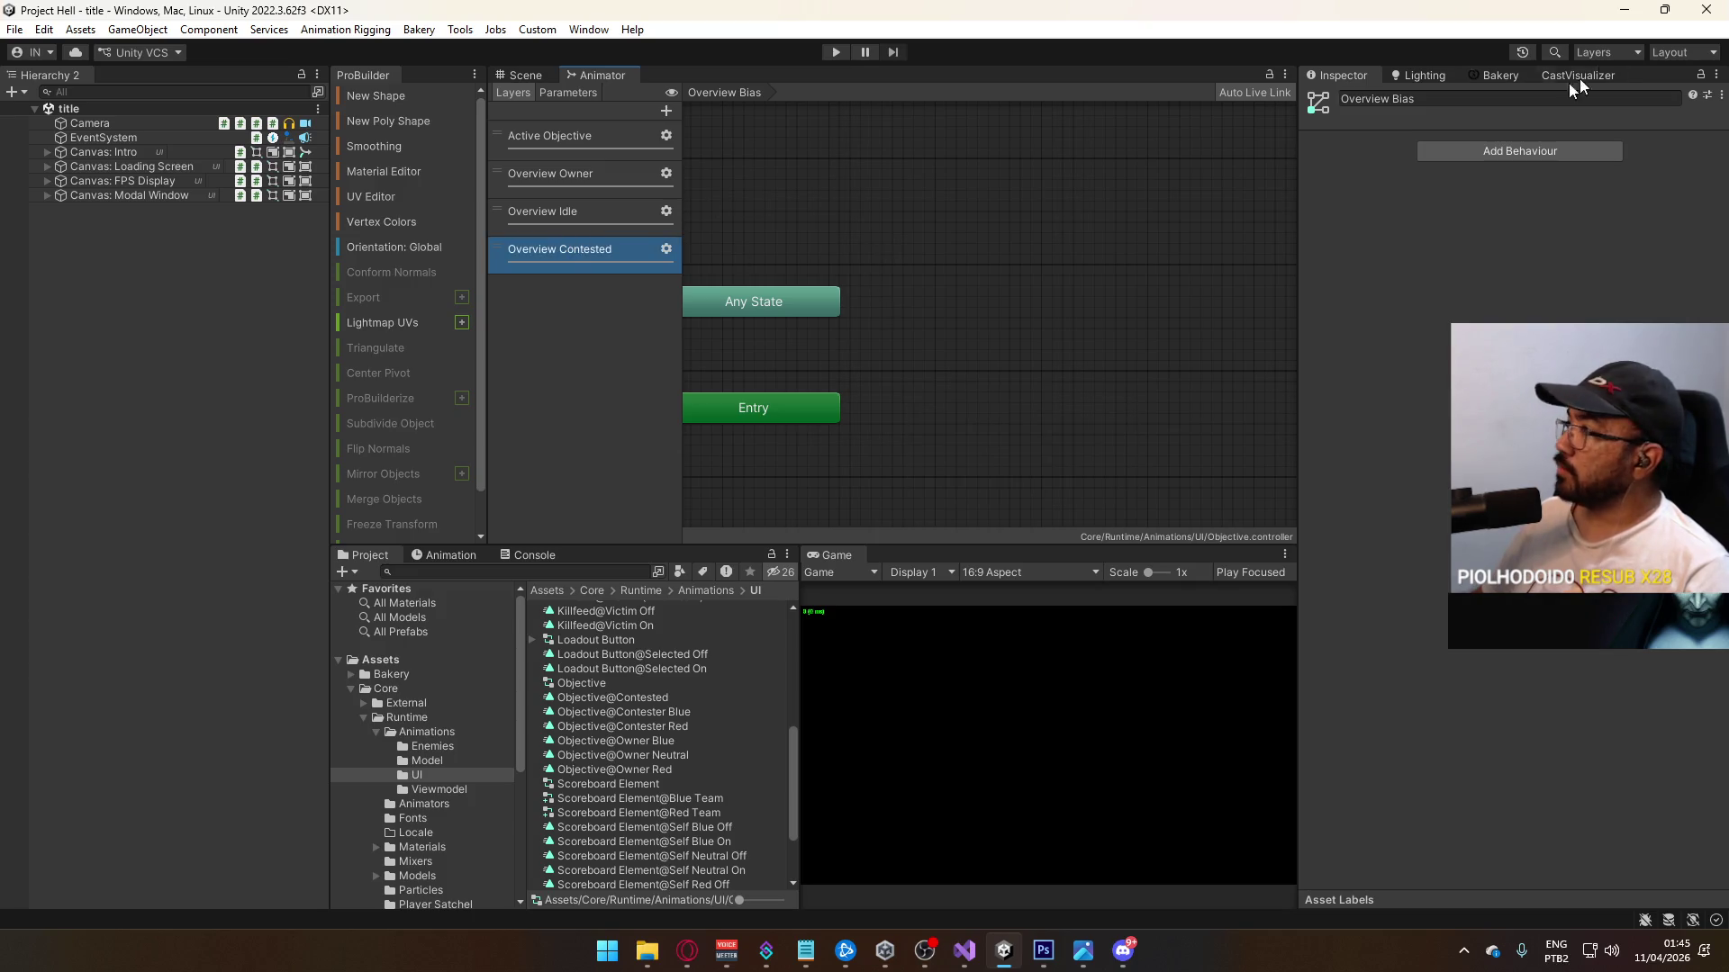
{"action": "left_click", "coordinate": [1440, 98]}
{"action": "left_click", "coordinate": [596, 220]}
{"action": "left_click", "coordinate": [576, 249]}
{"action": "left_click", "coordinate": [1381, 99]}
{"action": "left_click", "coordinate": [576, 211]}
Step: Close the Animator tab and reopen the Animator from Window > Animation
{"action": "right_click", "coordinate": [605, 74]}
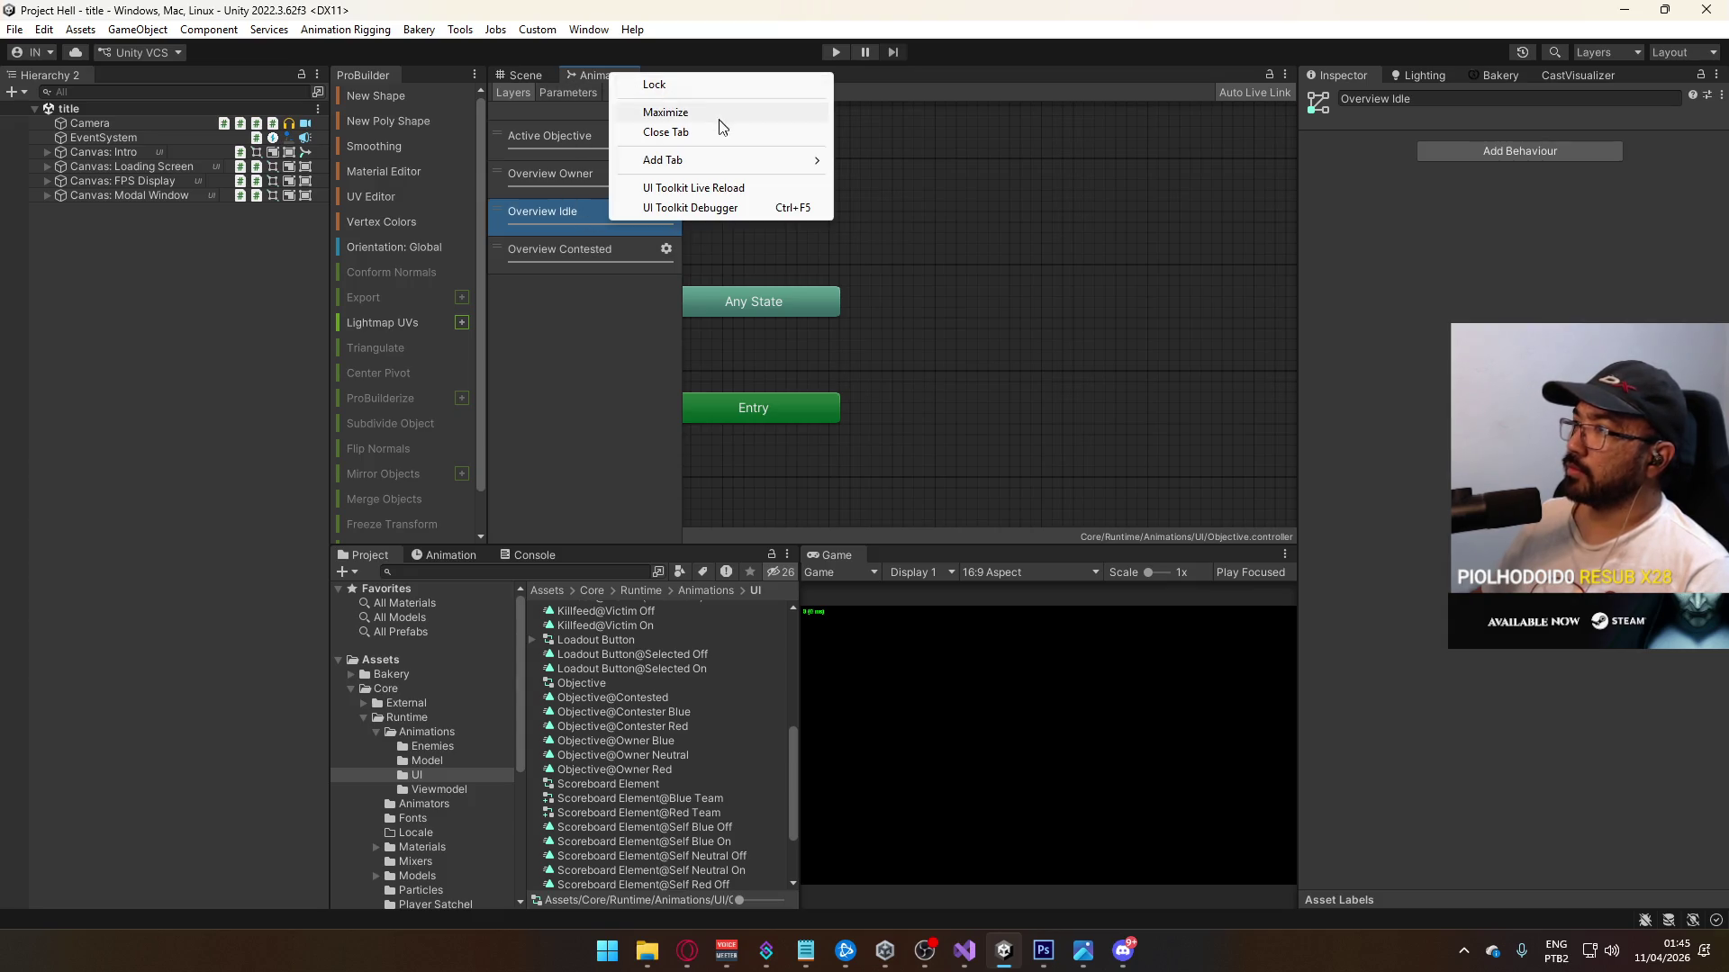
{"action": "left_click", "coordinate": [666, 131]}
{"action": "left_click", "coordinate": [589, 29]}
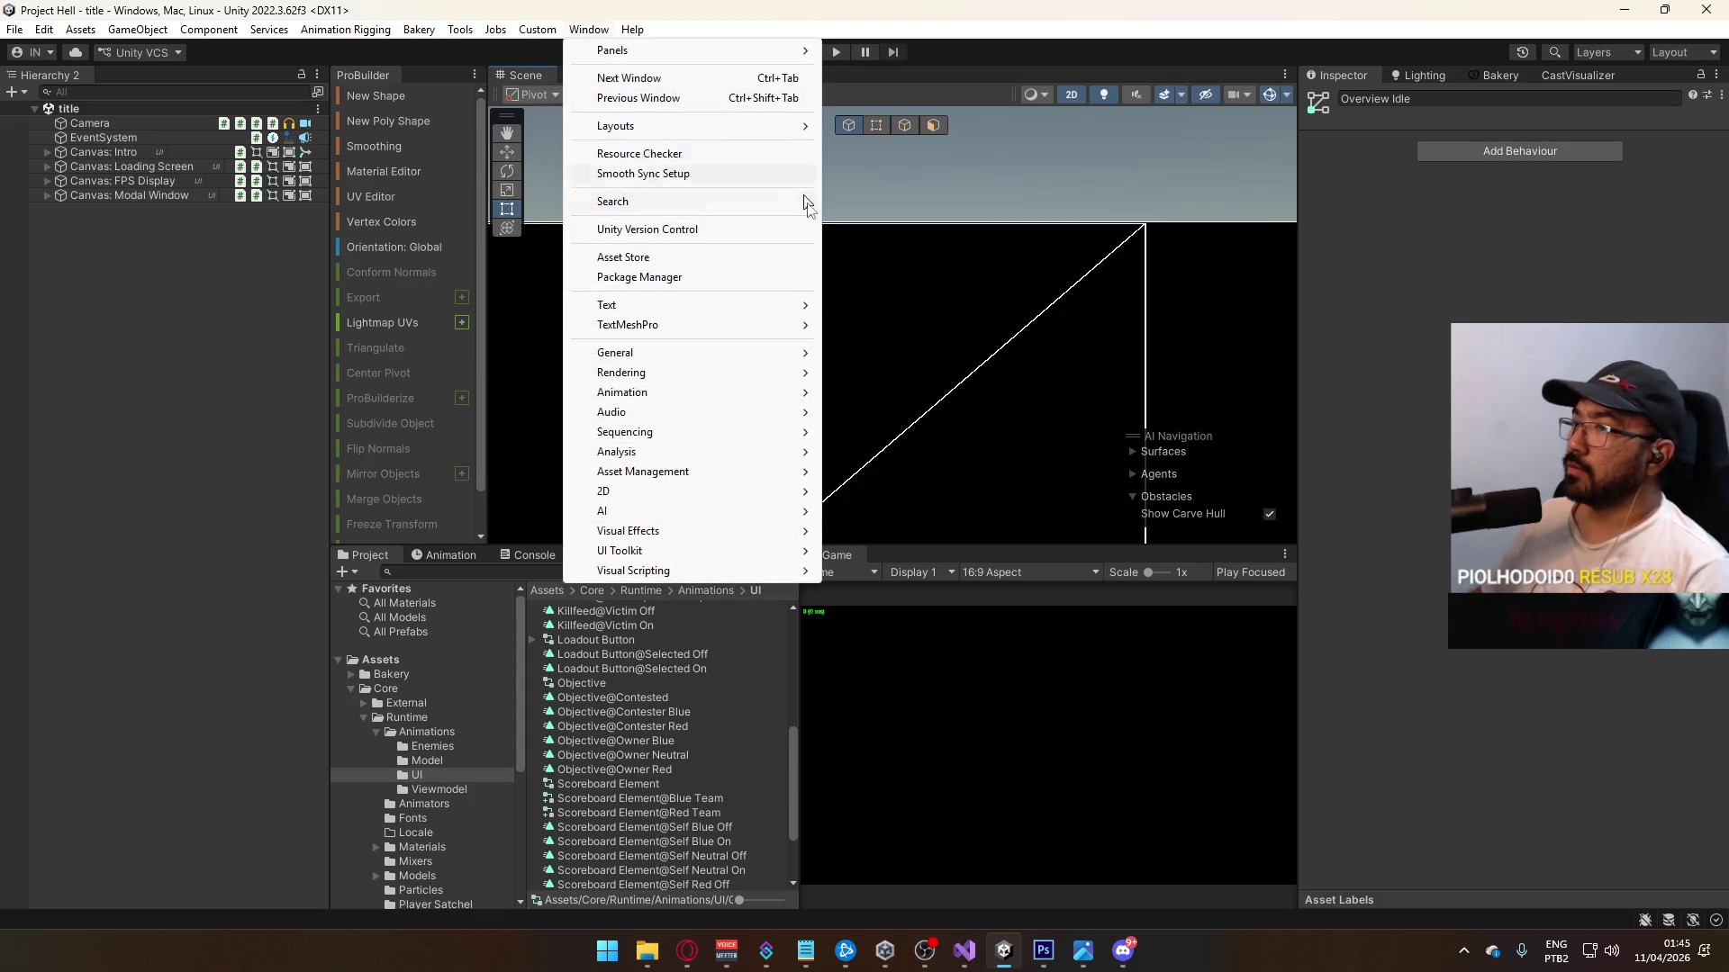
{"action": "mouse_move", "coordinate": [682, 398]}
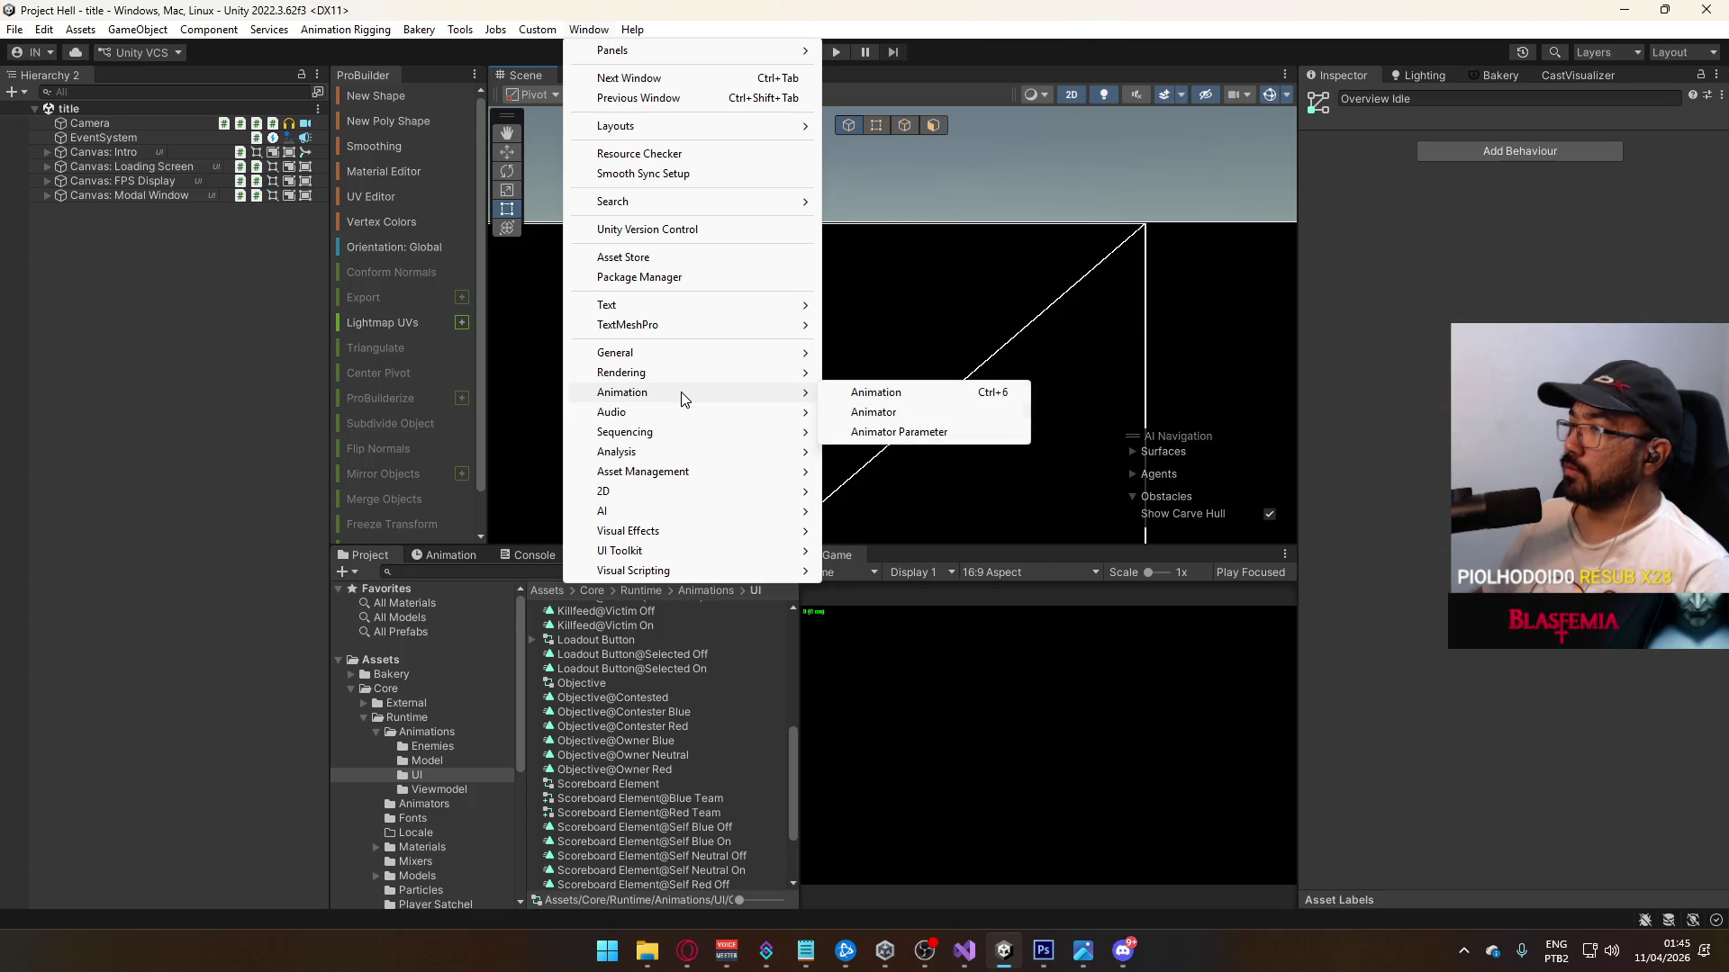
{"action": "left_click", "coordinate": [873, 412]}
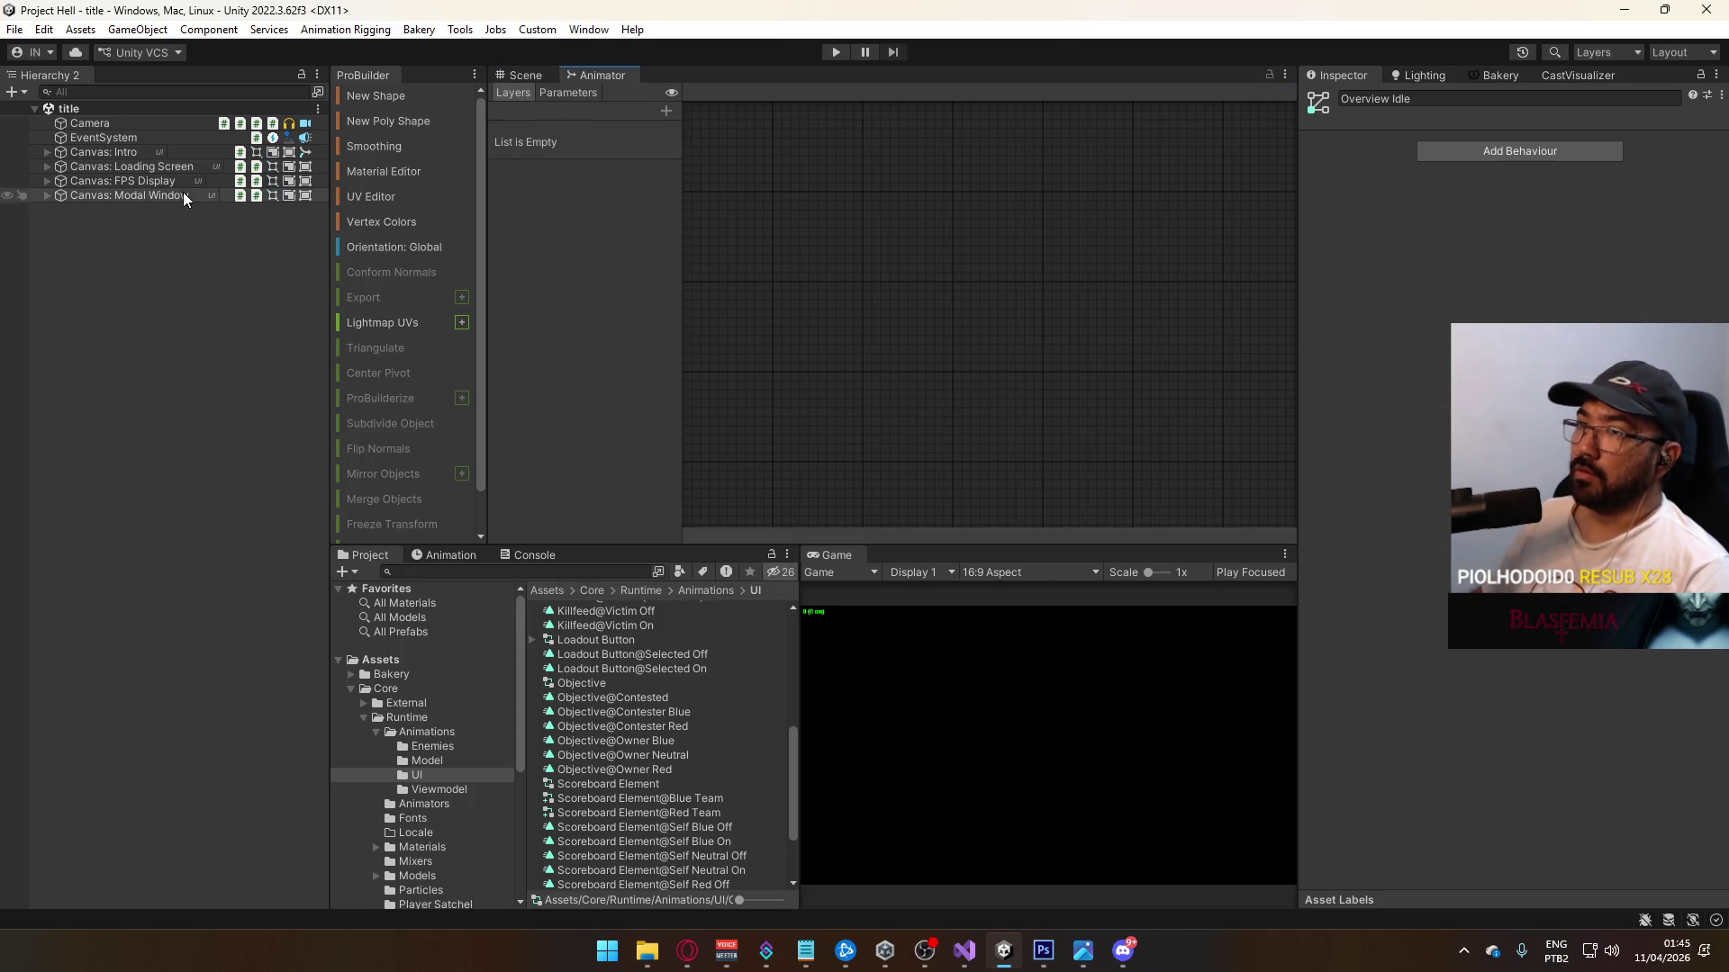
{"action": "scroll", "coordinate": [625, 701], "scroll_direction": "up", "scroll_amount": 5}
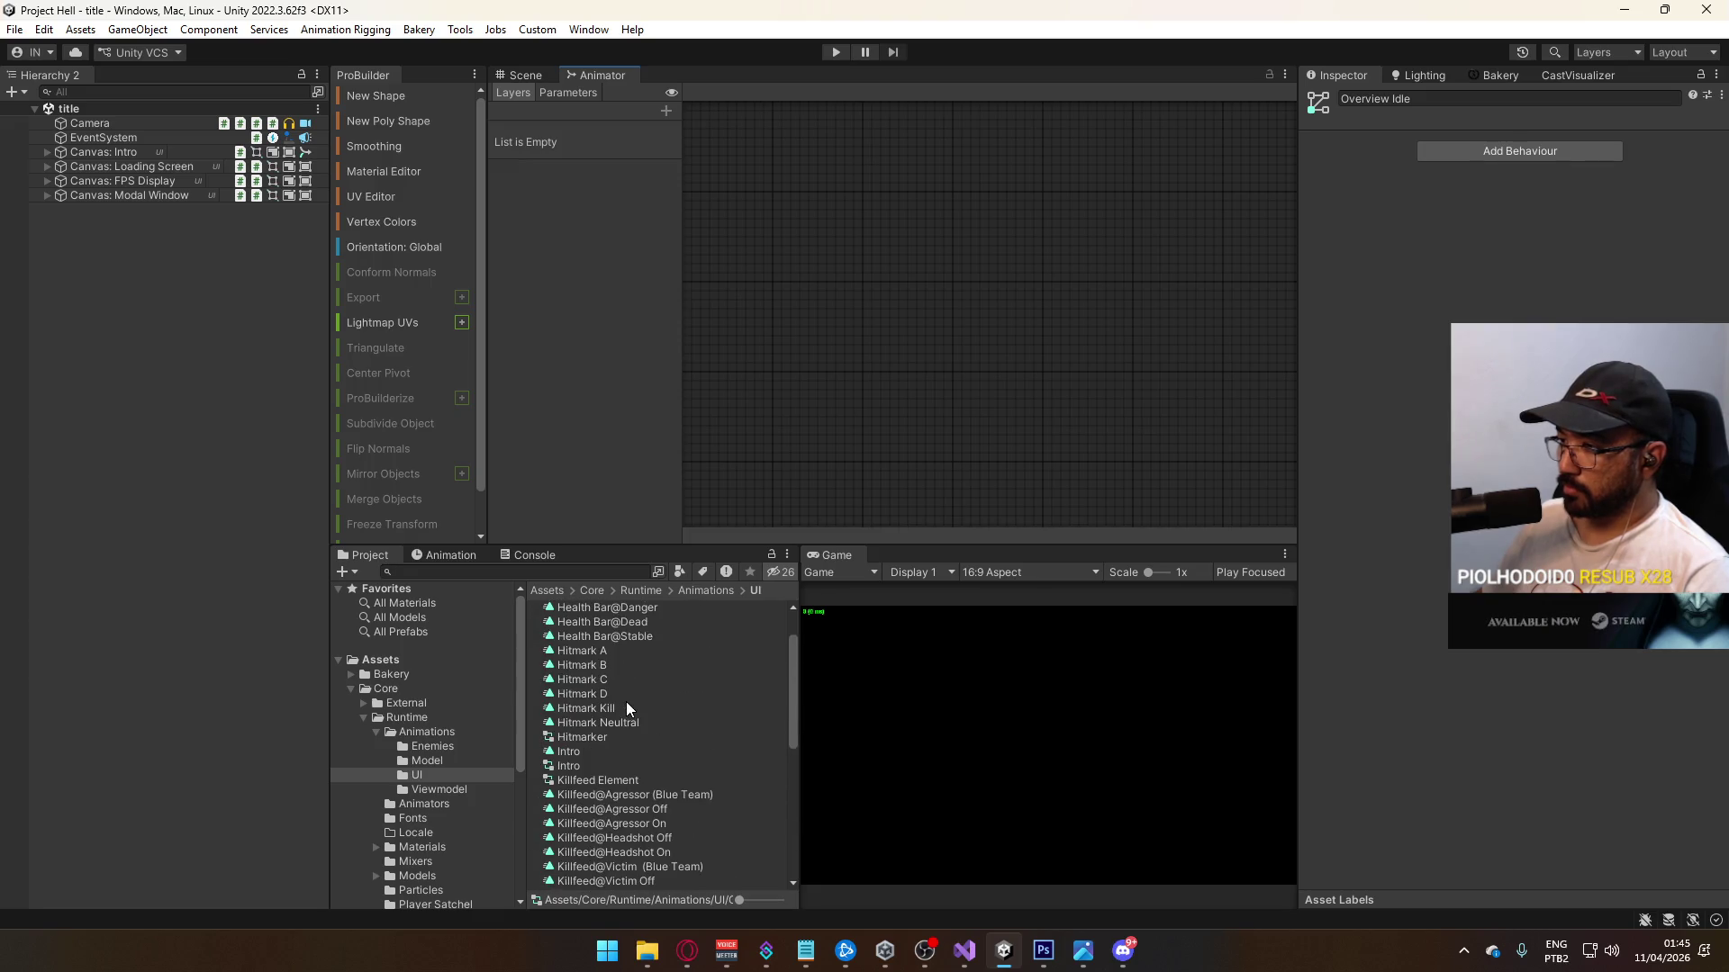
Step: Load the Objective controller and rename its fourth layer to Overview Bias
{"action": "scroll", "coordinate": [618, 701], "scroll_direction": "down", "scroll_amount": 5}
{"action": "left_click", "coordinate": [594, 688]}
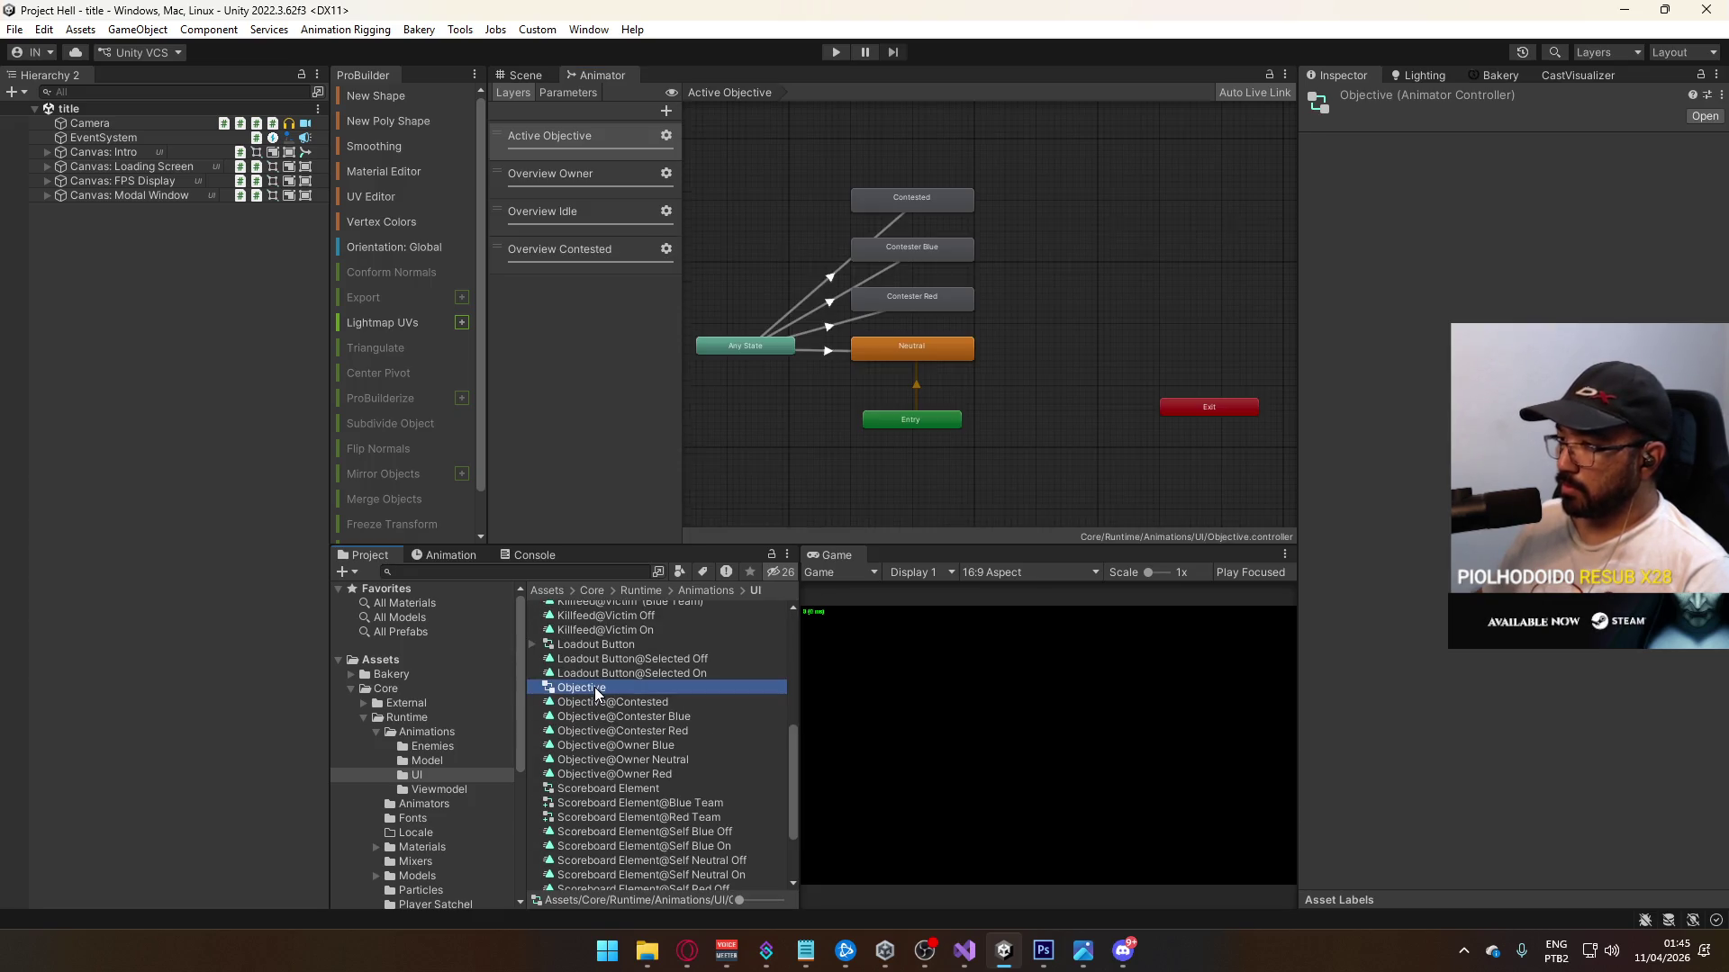
{"action": "left_click", "coordinate": [594, 255]}
{"action": "double_click", "coordinate": [576, 256]}
{"action": "double_click", "coordinate": [584, 249]}
{"action": "type", "text": "Bias"}
{"action": "key", "text": "Return"}
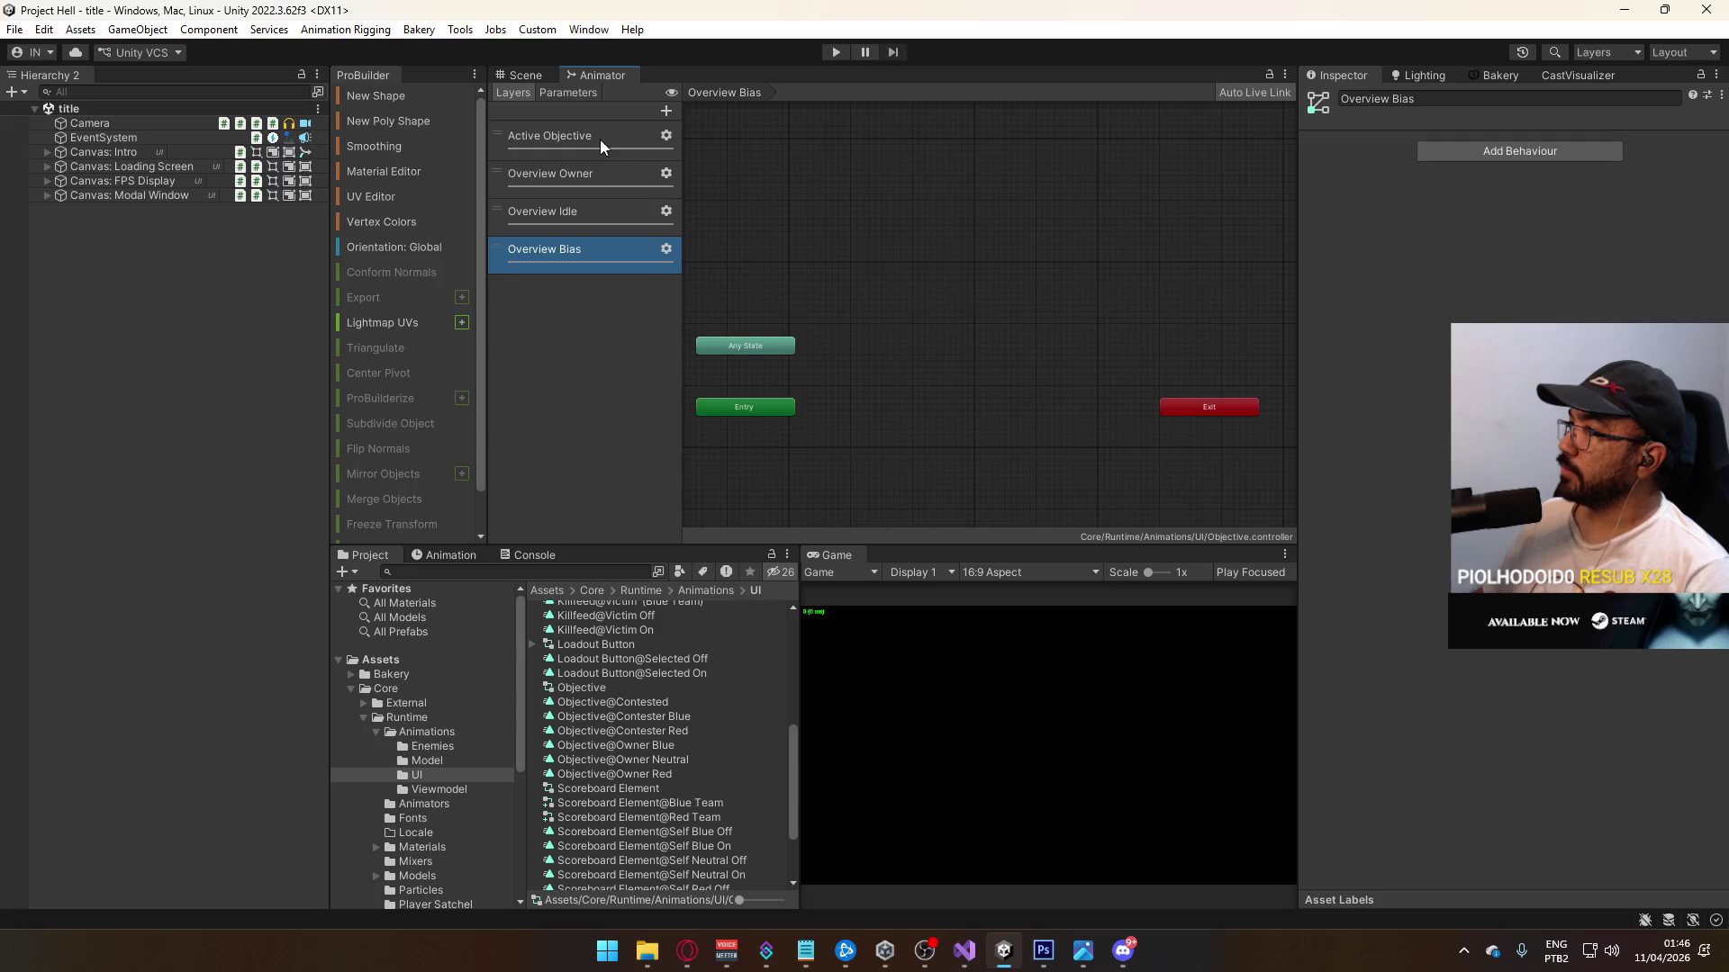
Step: Review the Any State to Red transition in the Overview Owner layer
{"action": "left_click", "coordinate": [587, 180]}
{"action": "left_click", "coordinate": [828, 335]}
{"action": "left_click", "coordinate": [814, 385]}
{"action": "left_click", "coordinate": [912, 353]}
{"action": "left_click", "coordinate": [895, 371]}
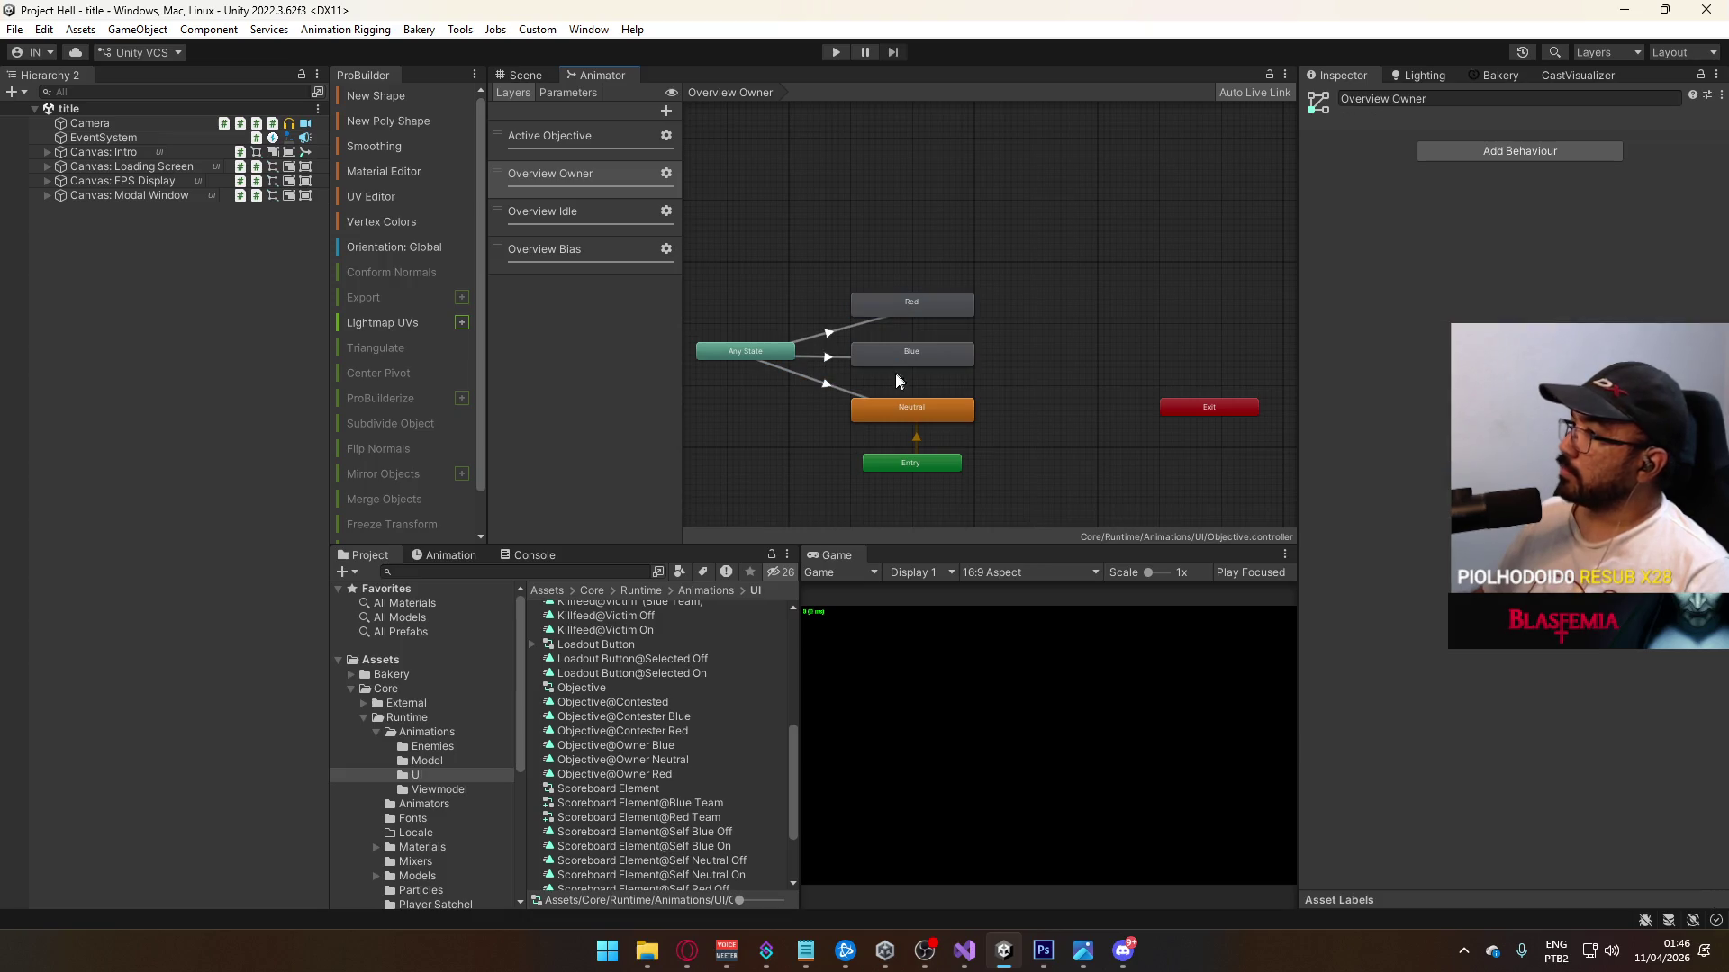
Step: Recreate the Overview Bias layer as a new layer and set its weight to 1
{"action": "left_click", "coordinate": [582, 267]}
{"action": "left_click", "coordinate": [571, 252]}
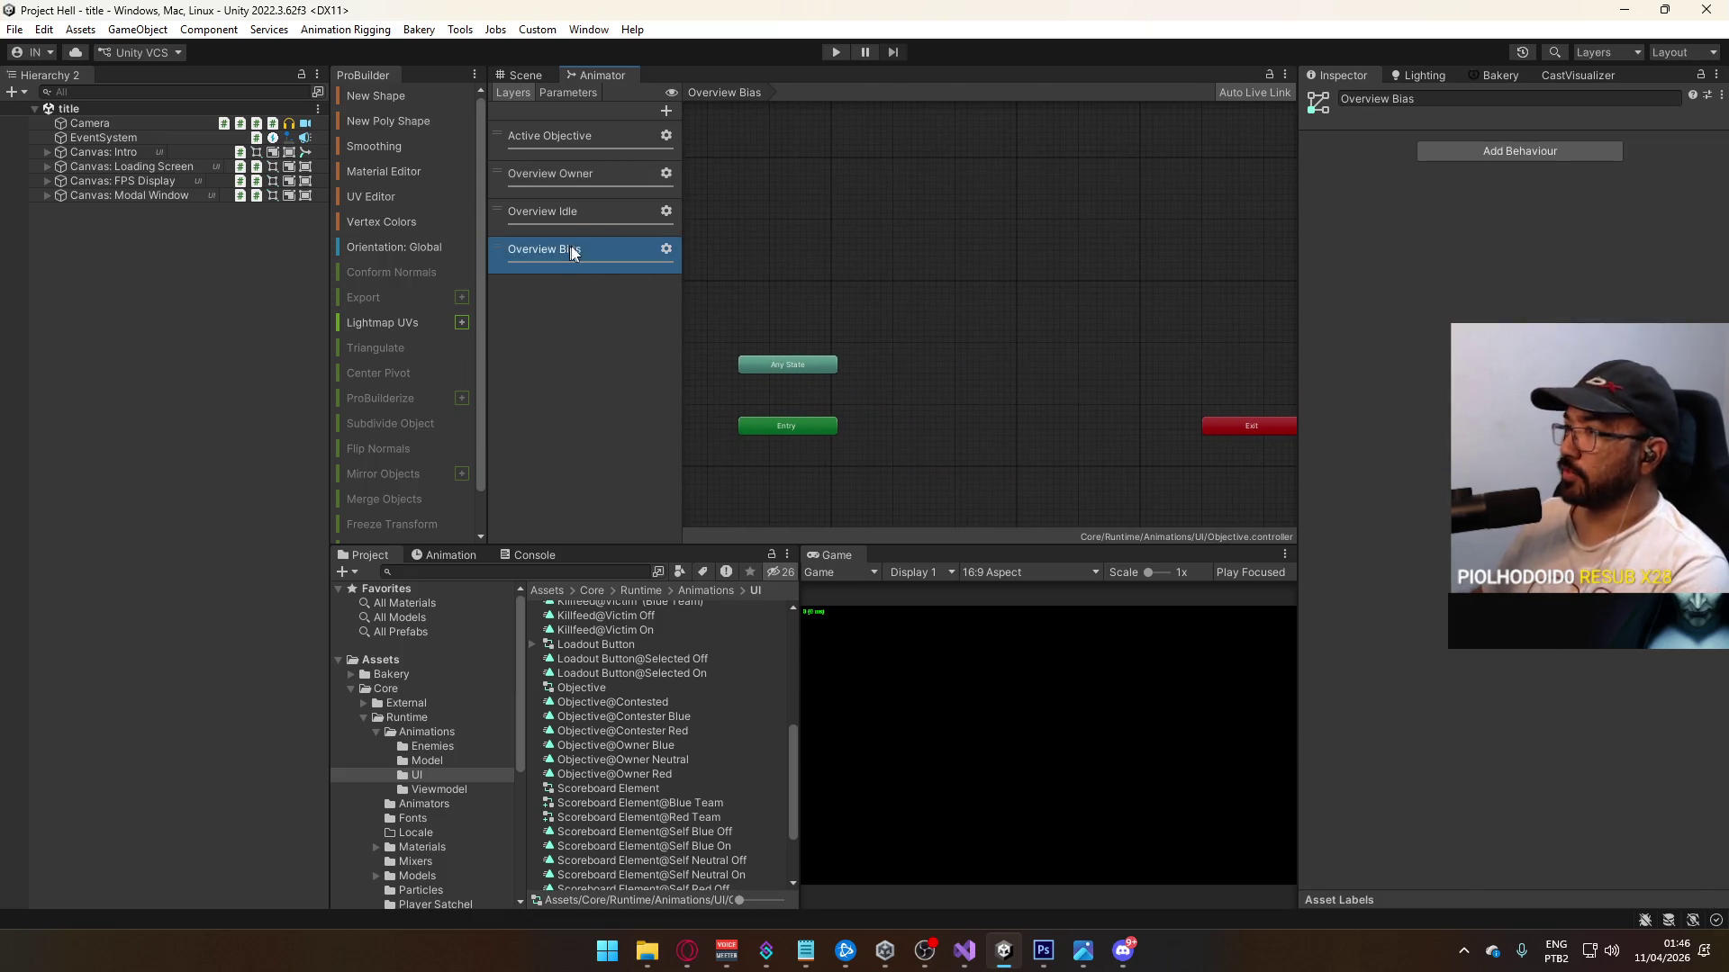
{"action": "key", "text": "Delete"}
{"action": "left_click", "coordinate": [663, 110]}
{"action": "left_click", "coordinate": [560, 248]}
{"action": "type", "text": "Overview Bias"}
{"action": "key", "text": "Return"}
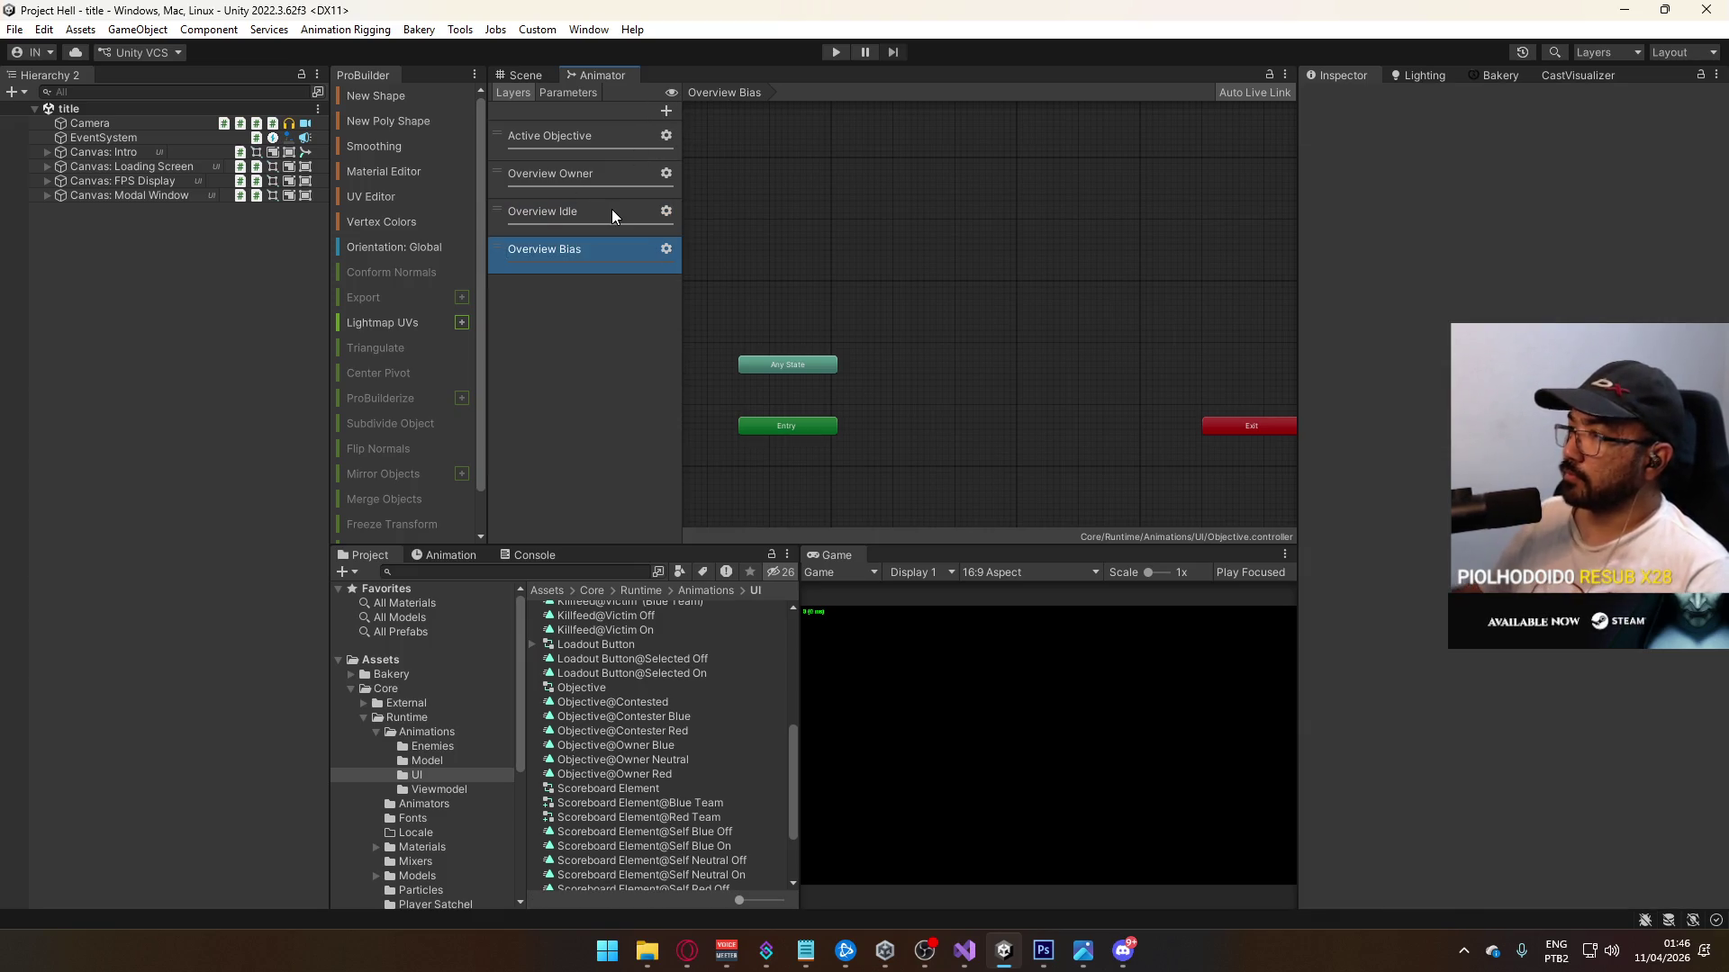
{"action": "left_click", "coordinate": [665, 249]}
{"action": "left_click_drag", "start_coordinate": [813, 261], "coordinate": [994, 306]}
{"action": "left_click", "coordinate": [698, 312]}
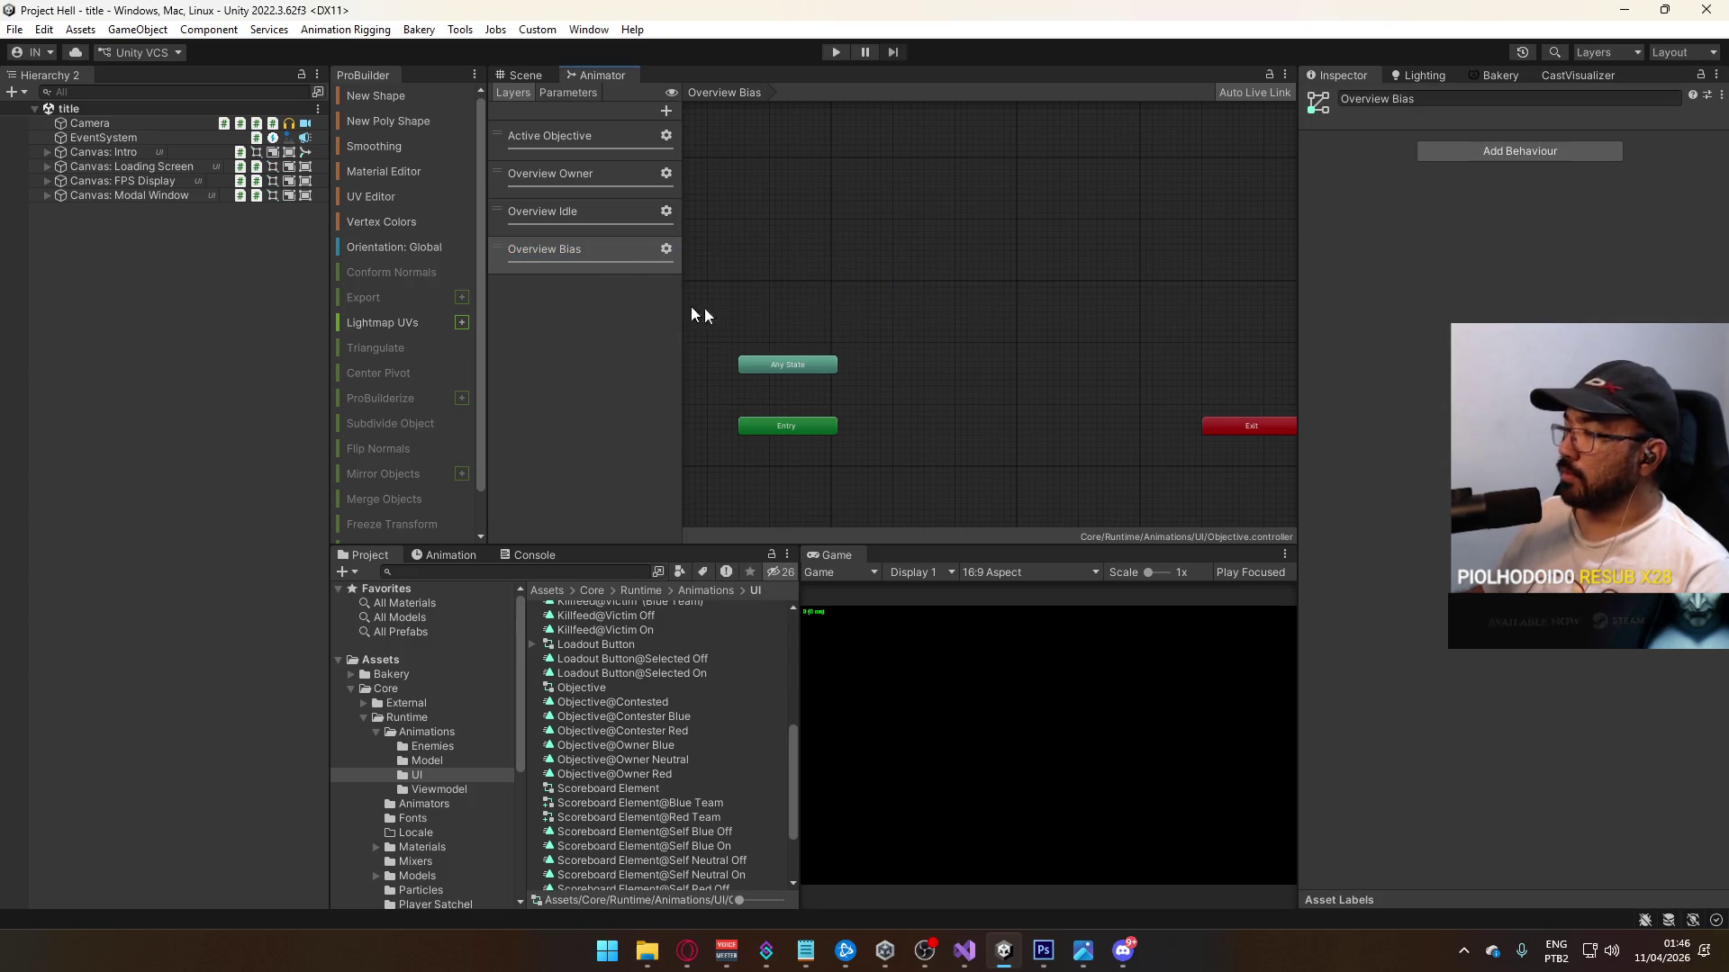
Step: Add an empty default state to the Overview Idle layer and start naming it Empty
{"action": "left_click", "coordinate": [549, 172]}
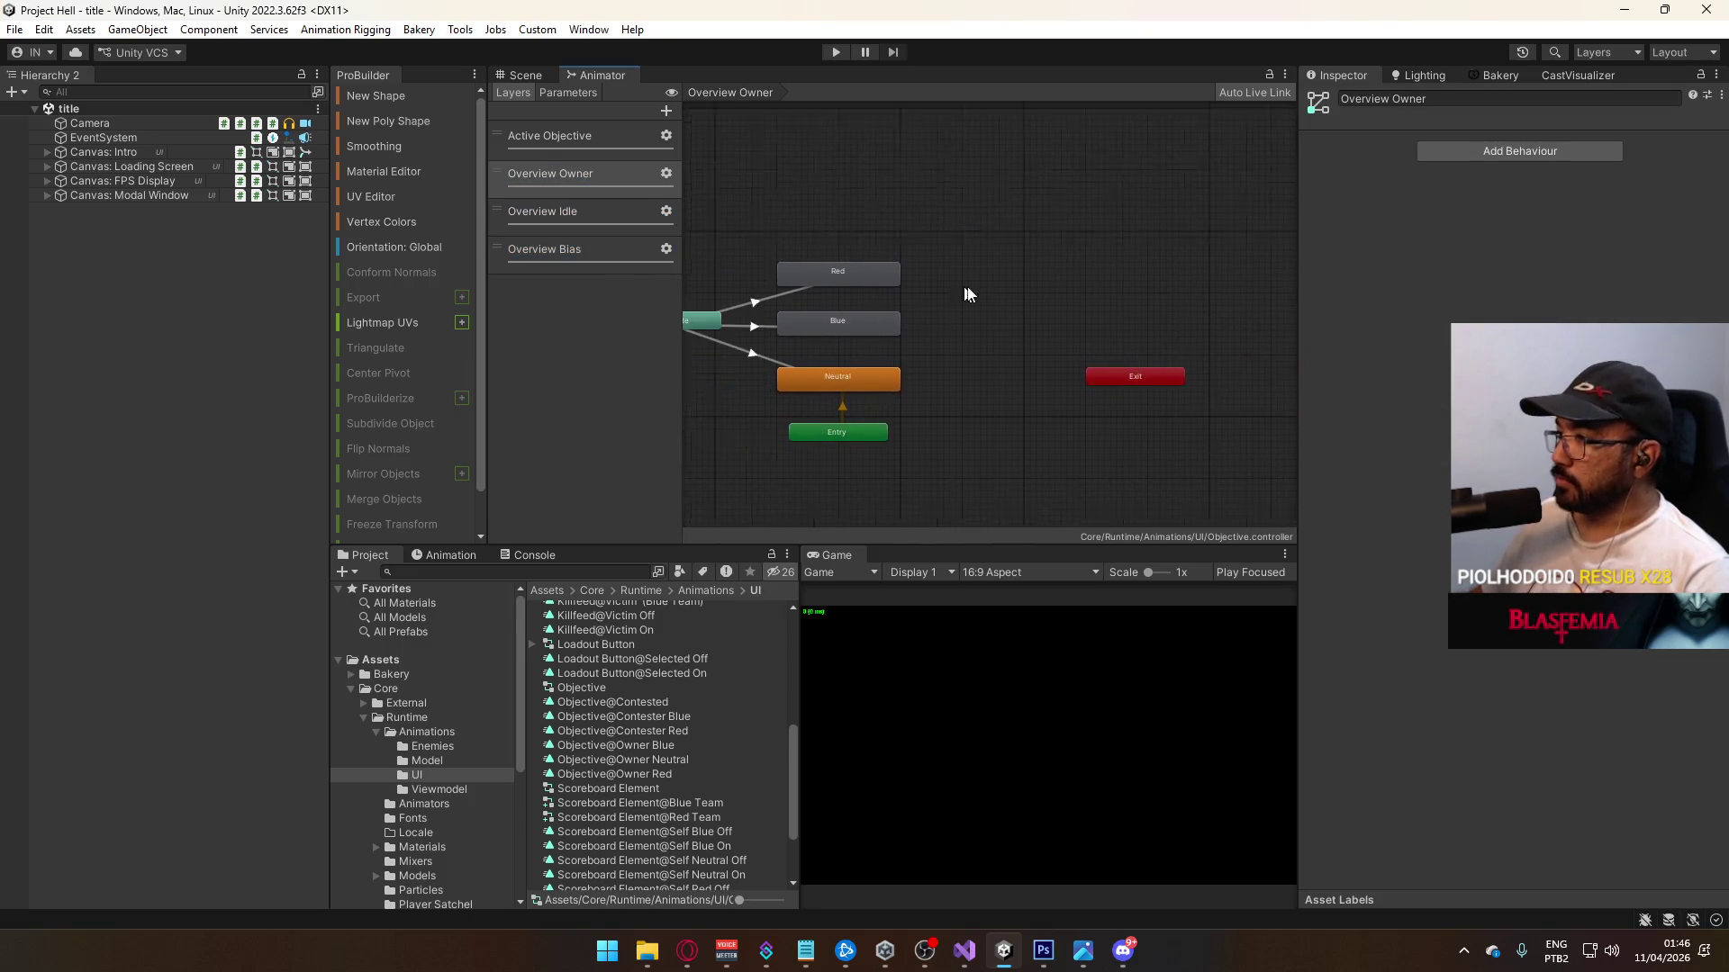
{"action": "left_click", "coordinate": [911, 390]}
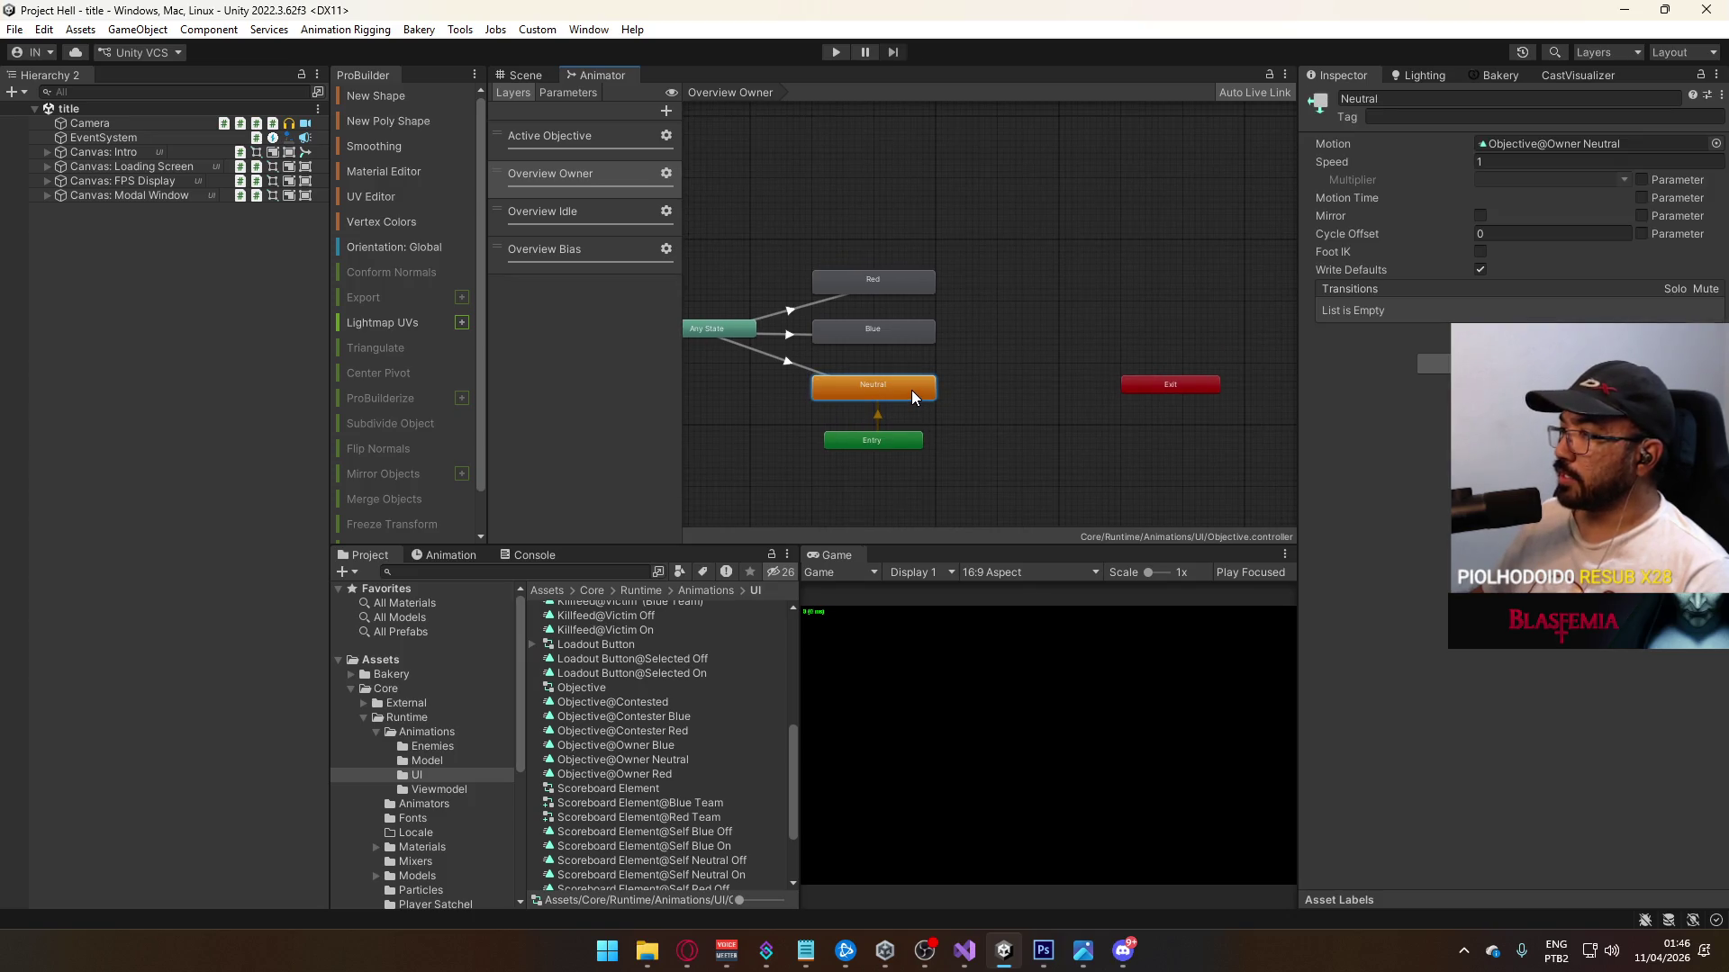
{"action": "left_click", "coordinate": [1074, 348]}
{"action": "left_click", "coordinate": [618, 207]}
{"action": "right_click", "coordinate": [900, 394]}
{"action": "left_click", "coordinate": [1152, 397]}
{"action": "left_click_drag", "start_coordinate": [957, 405], "coordinate": [960, 415]}
{"action": "left_click", "coordinate": [1491, 99]}
{"action": "type", "text": "Empty"}
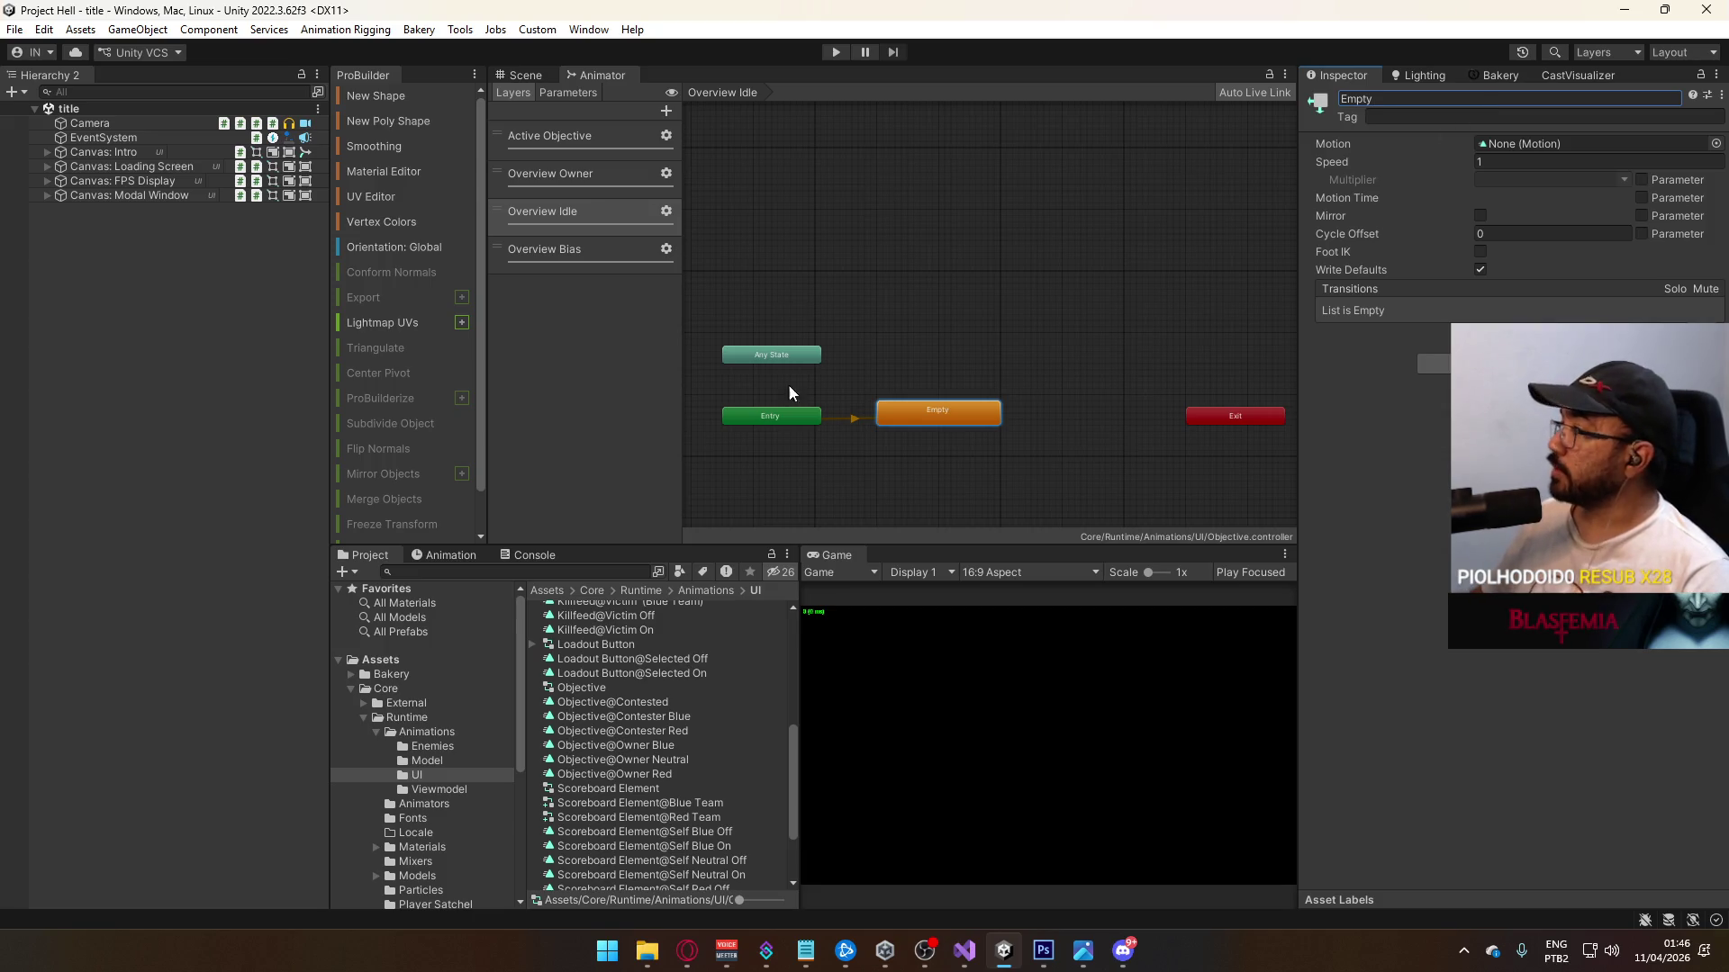
Step: Add a second state and name the two states Bars Off and Bars On
{"action": "left_click", "coordinate": [793, 383]}
{"action": "right_click", "coordinate": [921, 334]}
{"action": "mouse_move", "coordinate": [1059, 351]}
{"action": "left_click", "coordinate": [1182, 346]}
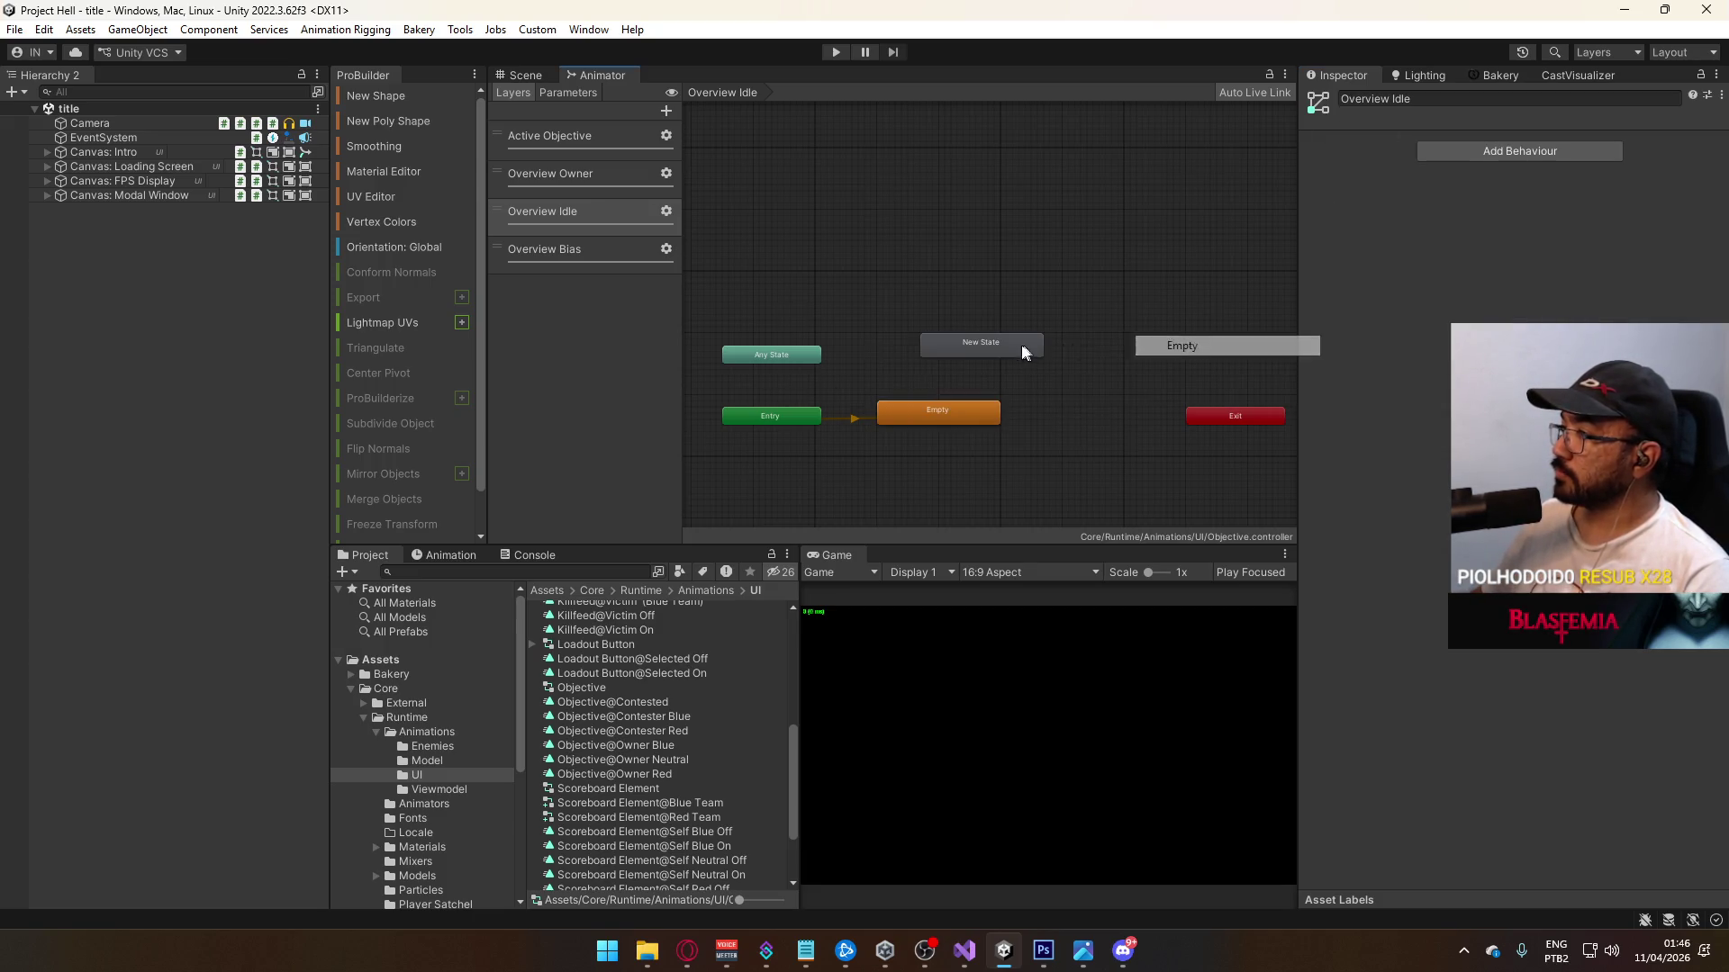
{"action": "left_click", "coordinate": [1421, 99]}
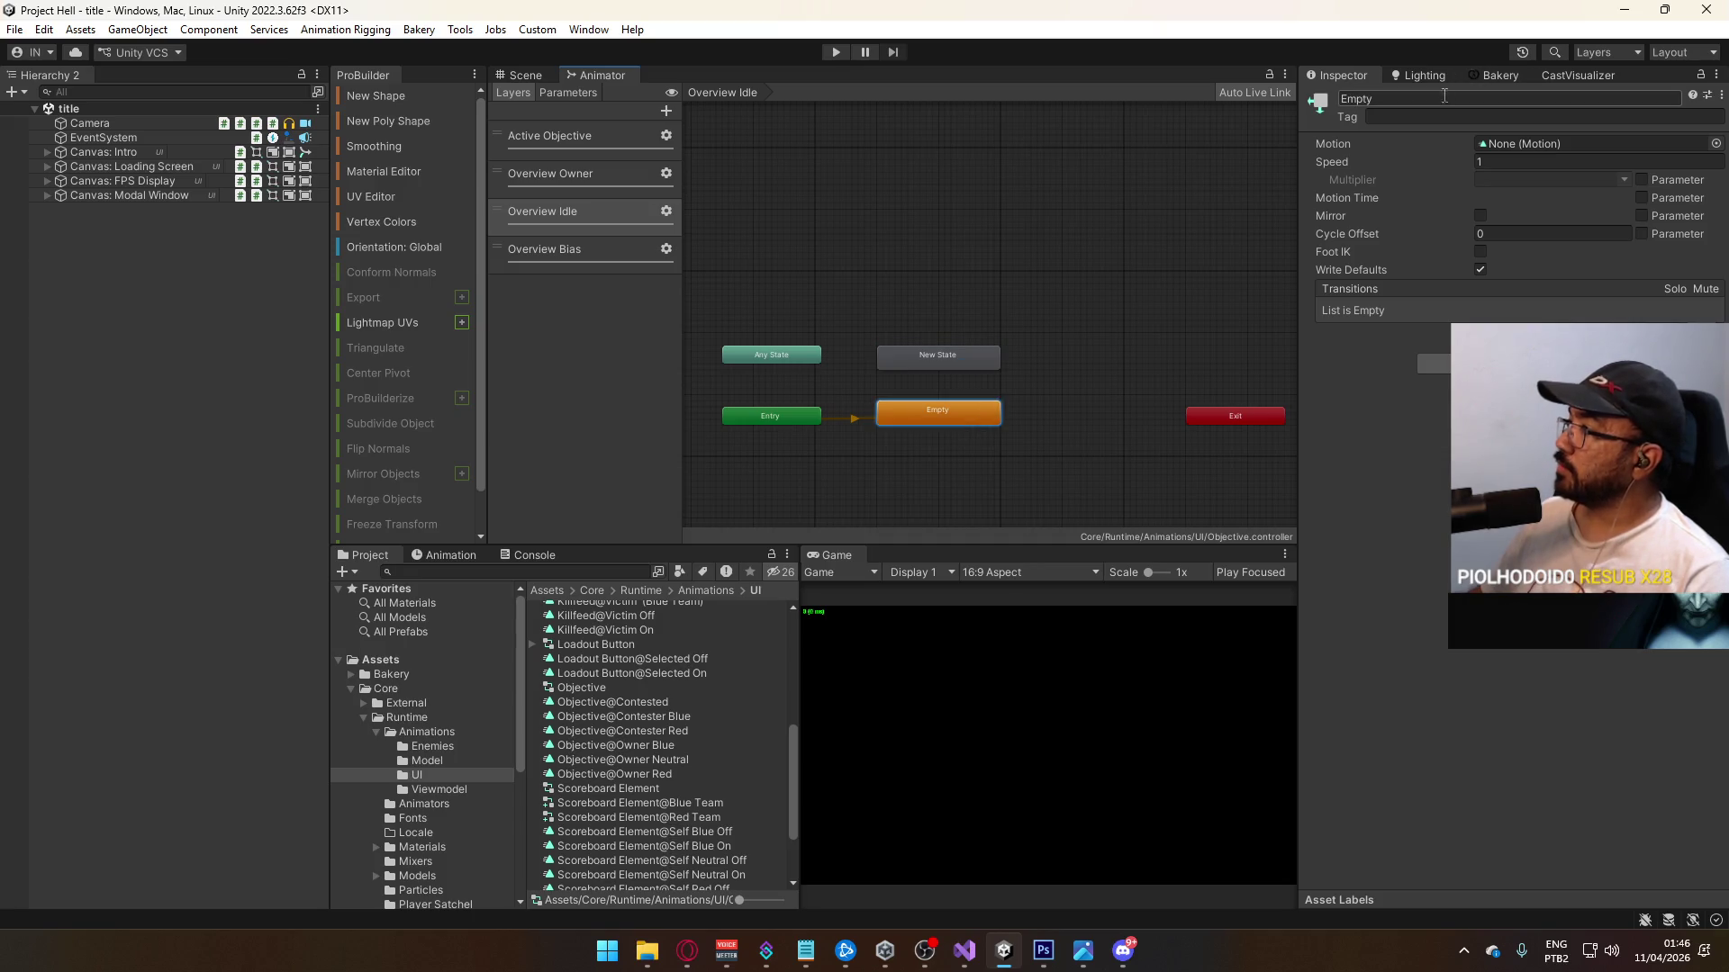
{"action": "type", "text": "Bars Off"}
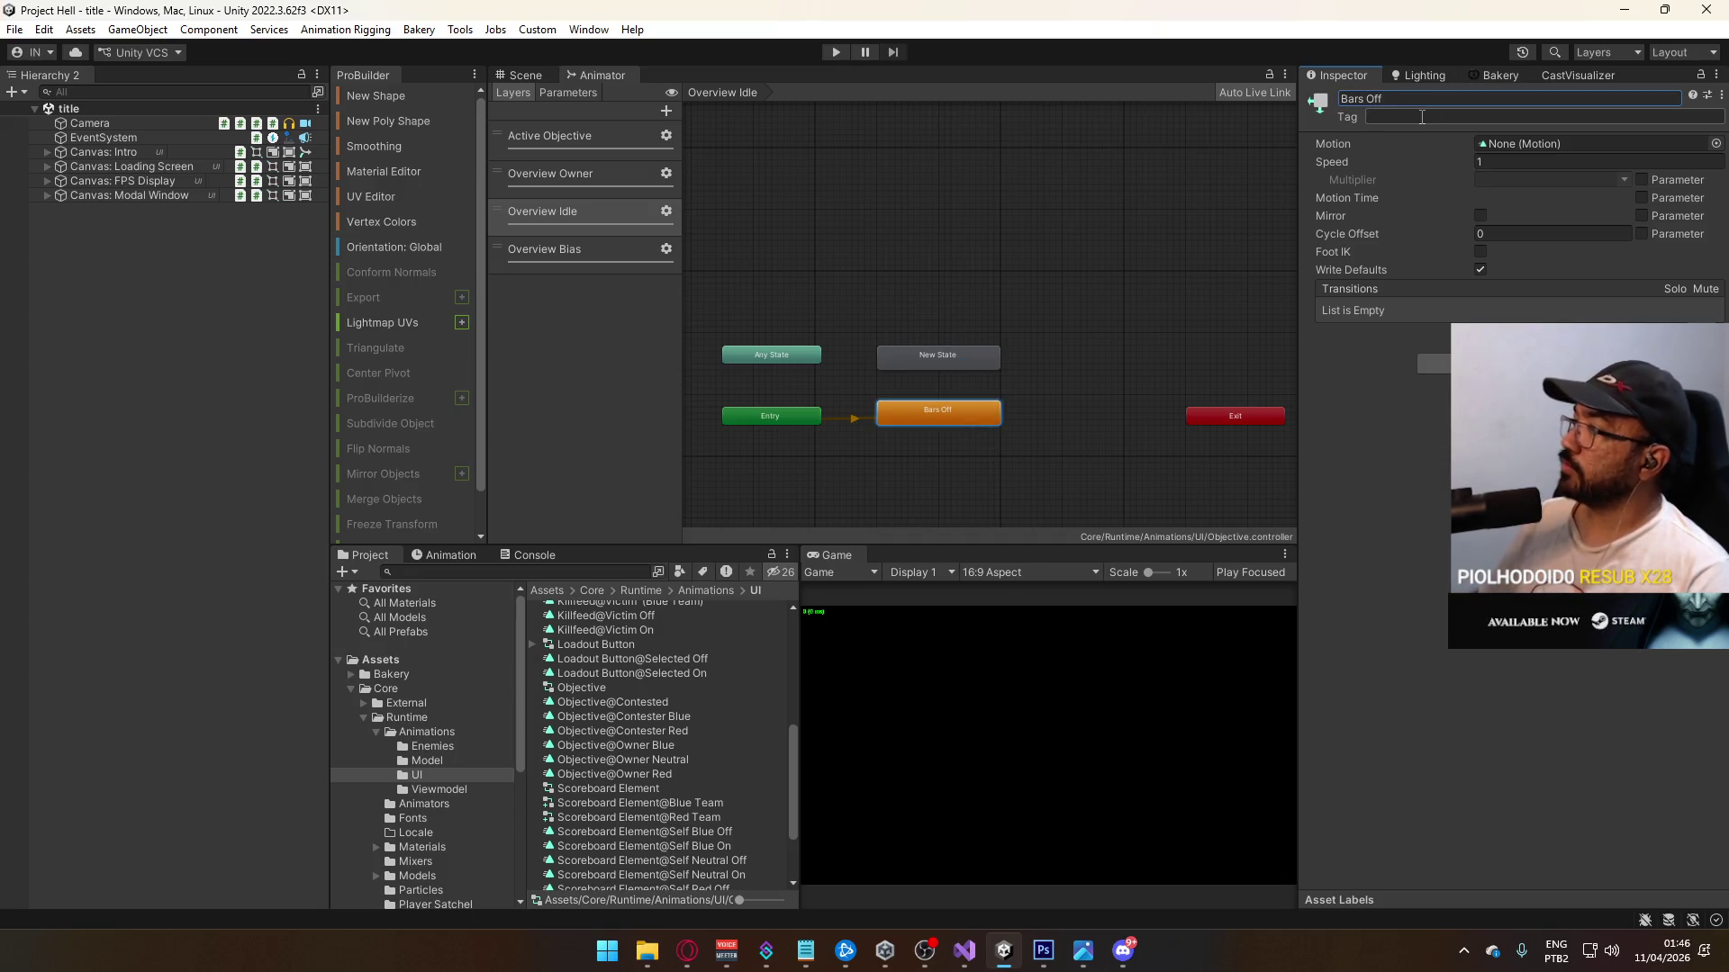
{"action": "left_click", "coordinate": [928, 356]}
{"action": "type", "text": "Bars On"}
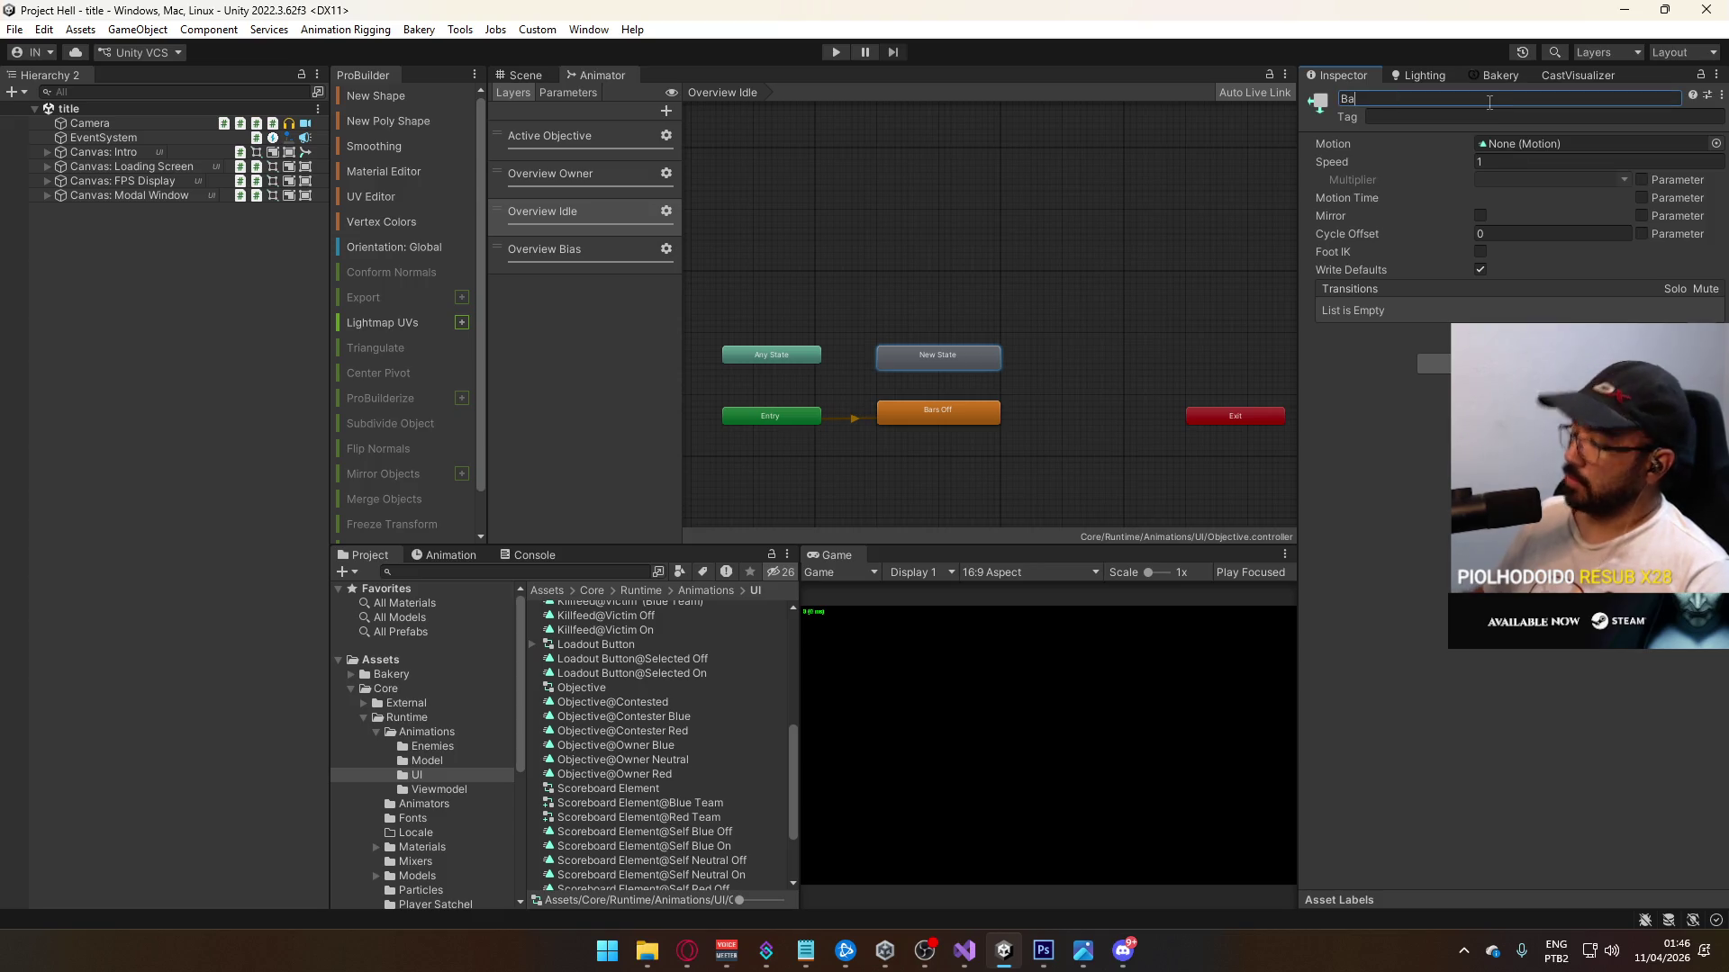
{"action": "key", "text": "Return"}
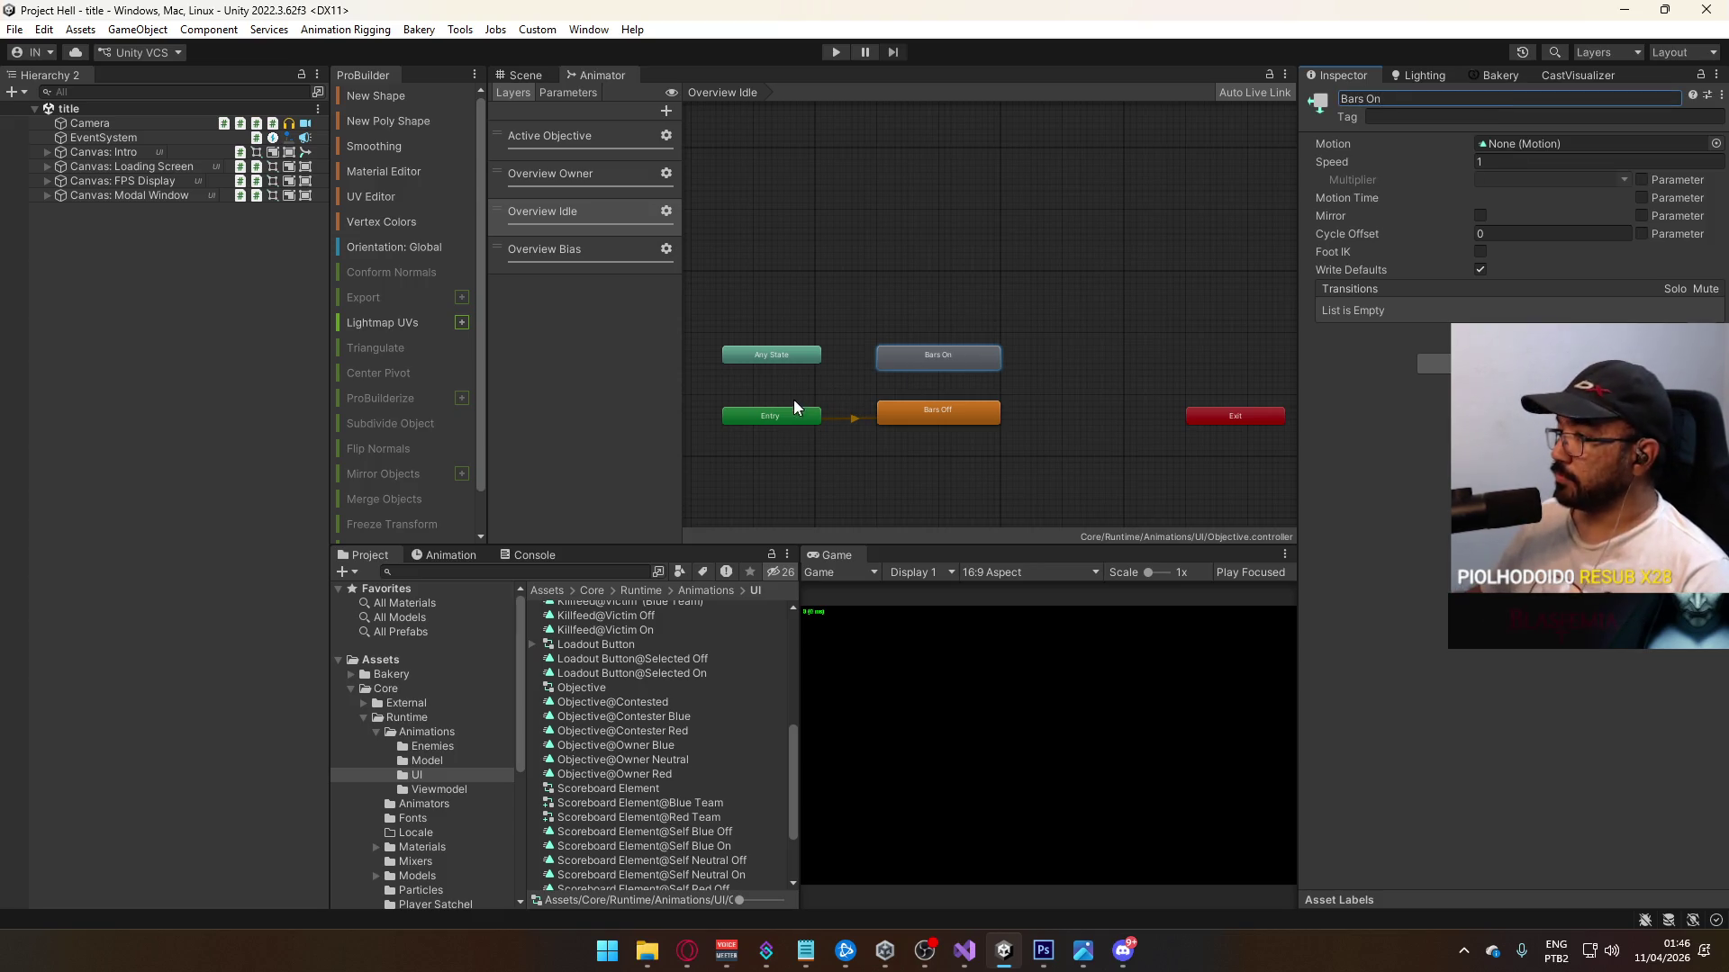
Step: Connect Bars Off and Bars On with transitions in both directions
{"action": "left_click_drag", "start_coordinate": [776, 420], "coordinate": [969, 479]}
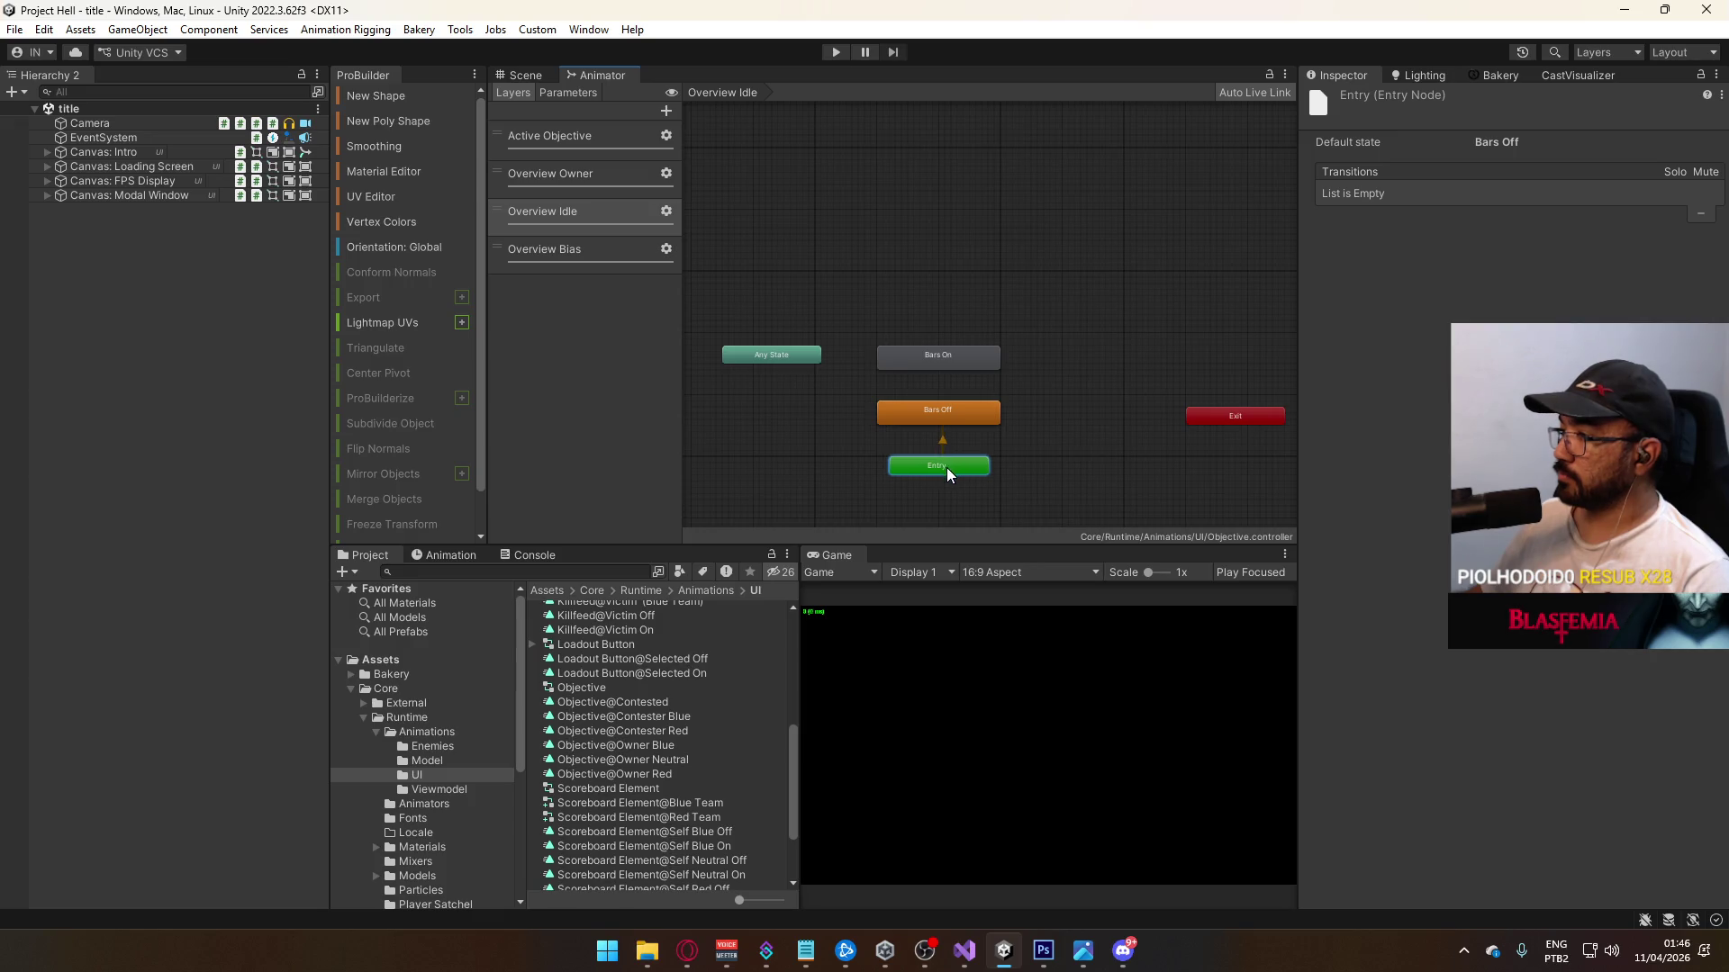
{"action": "right_click", "coordinate": [947, 411]}
{"action": "left_click", "coordinate": [990, 422]}
{"action": "left_click", "coordinate": [929, 355]}
{"action": "right_click", "coordinate": [936, 357]}
{"action": "left_click", "coordinate": [981, 360]}
{"action": "left_click", "coordinate": [962, 411]}
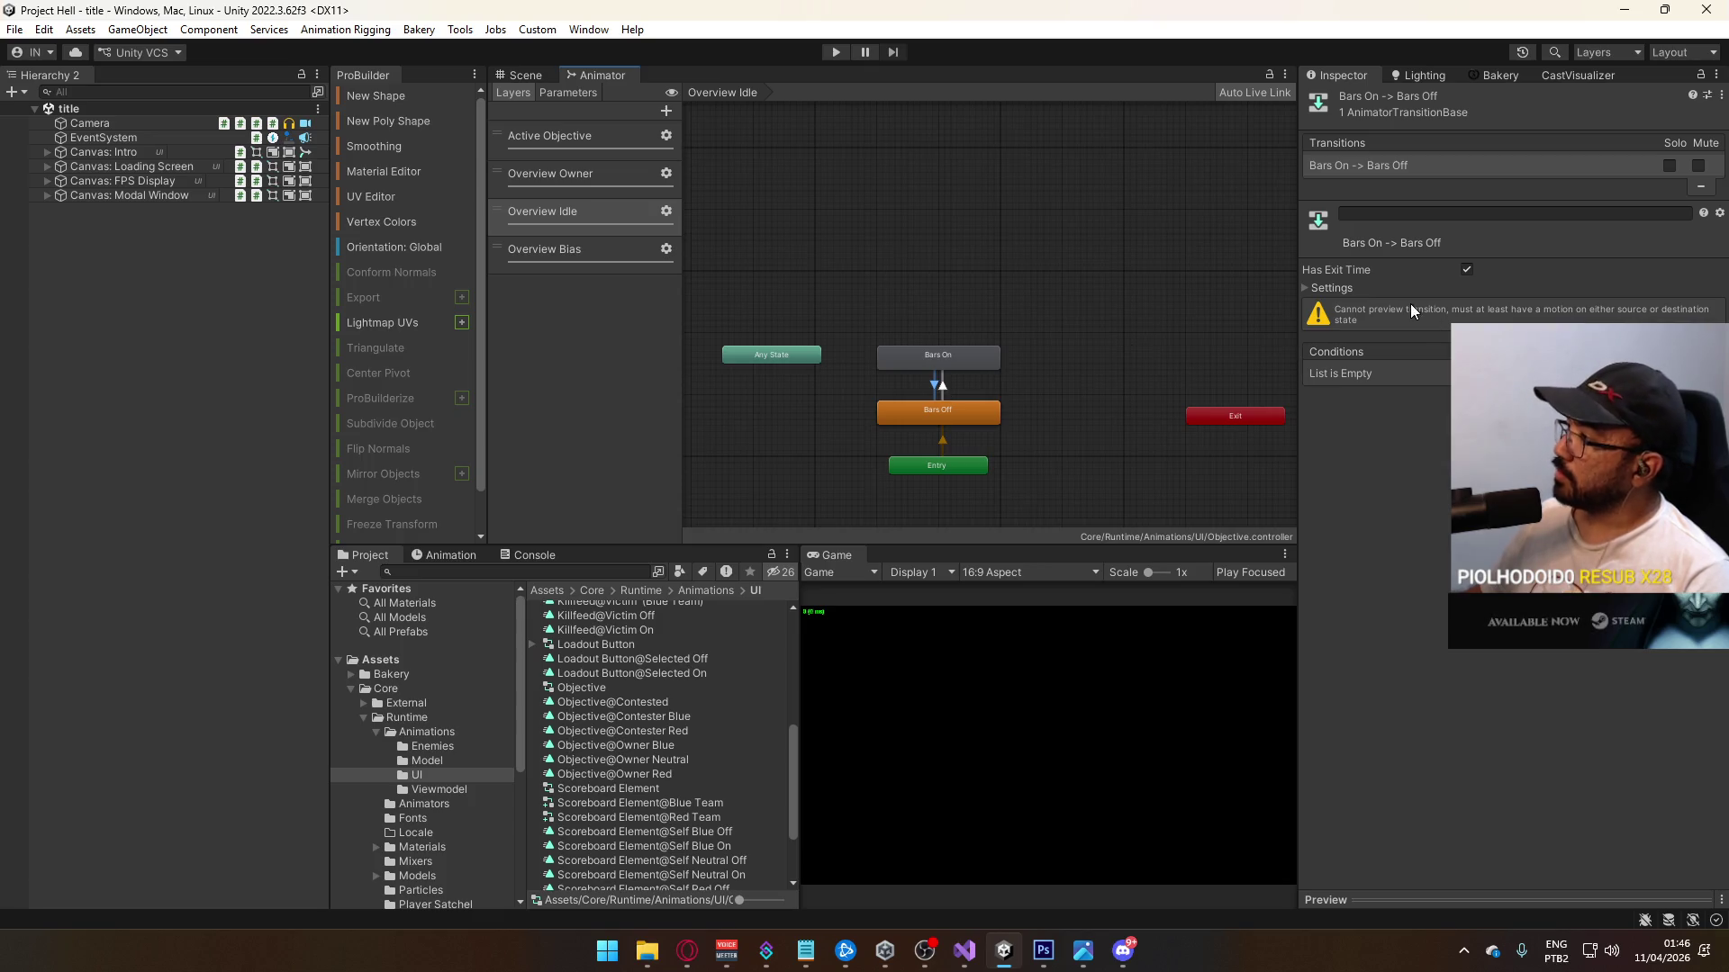
Step: Disable exit time on the Bars On→Bars Off transition and add a condition
{"action": "left_click", "coordinate": [1466, 269]}
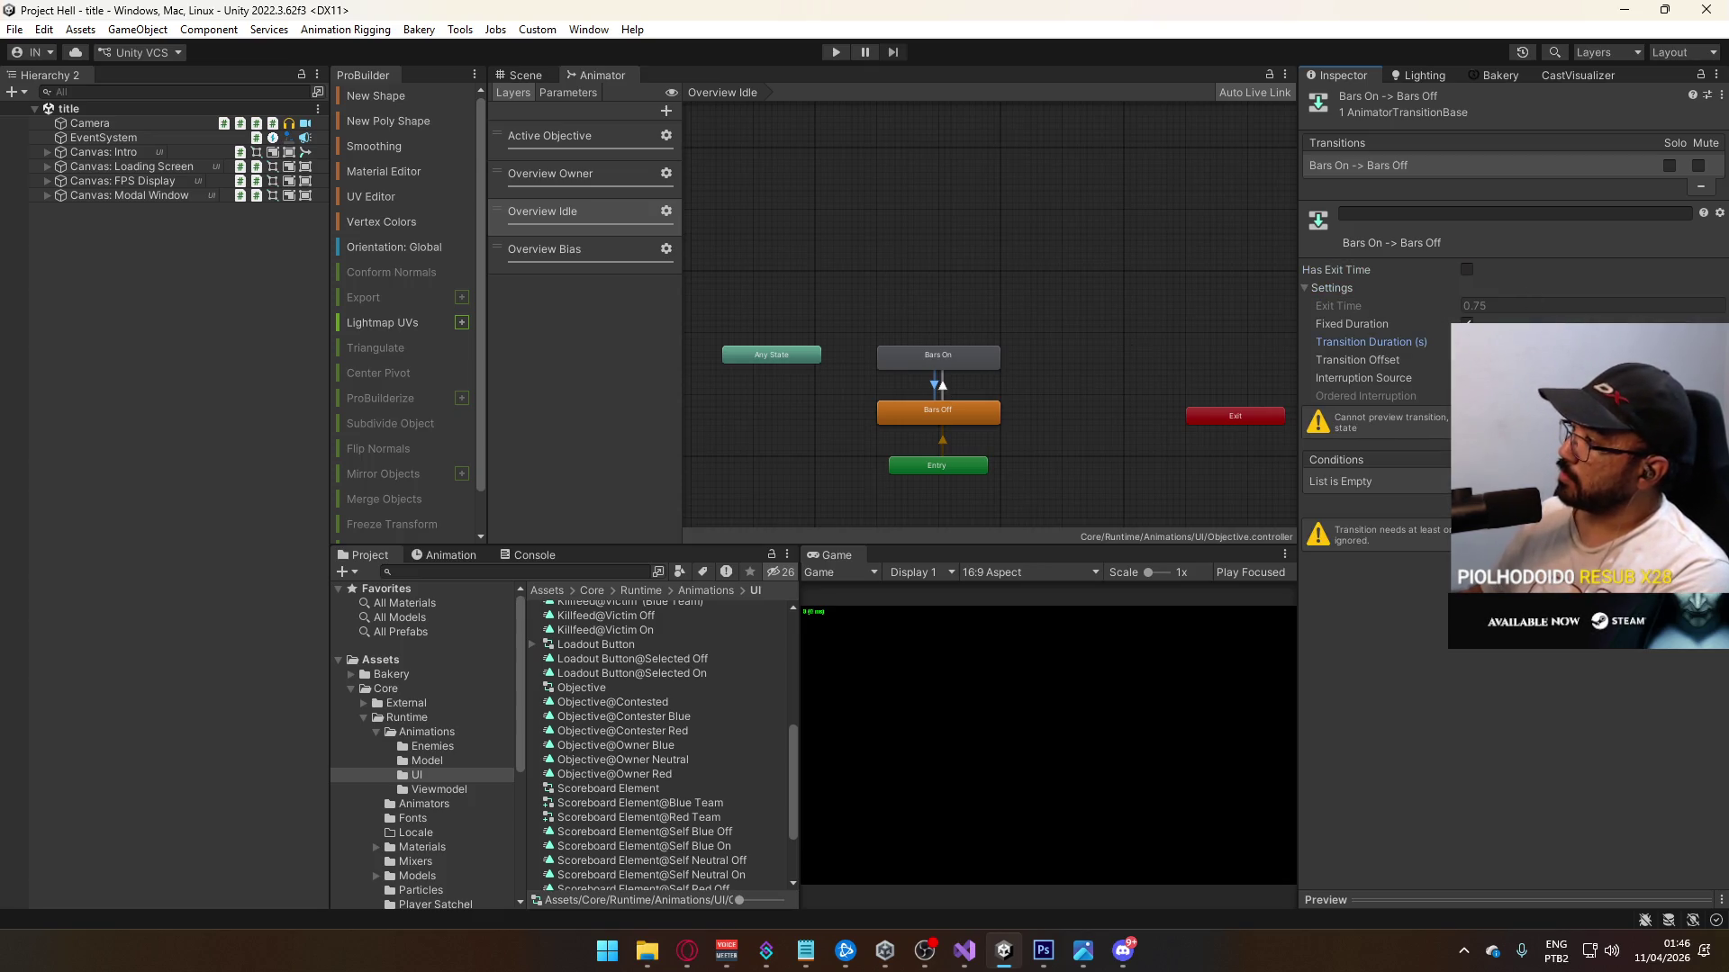
{"action": "left_click", "coordinate": [1692, 500]}
{"action": "left_click", "coordinate": [1424, 486]}
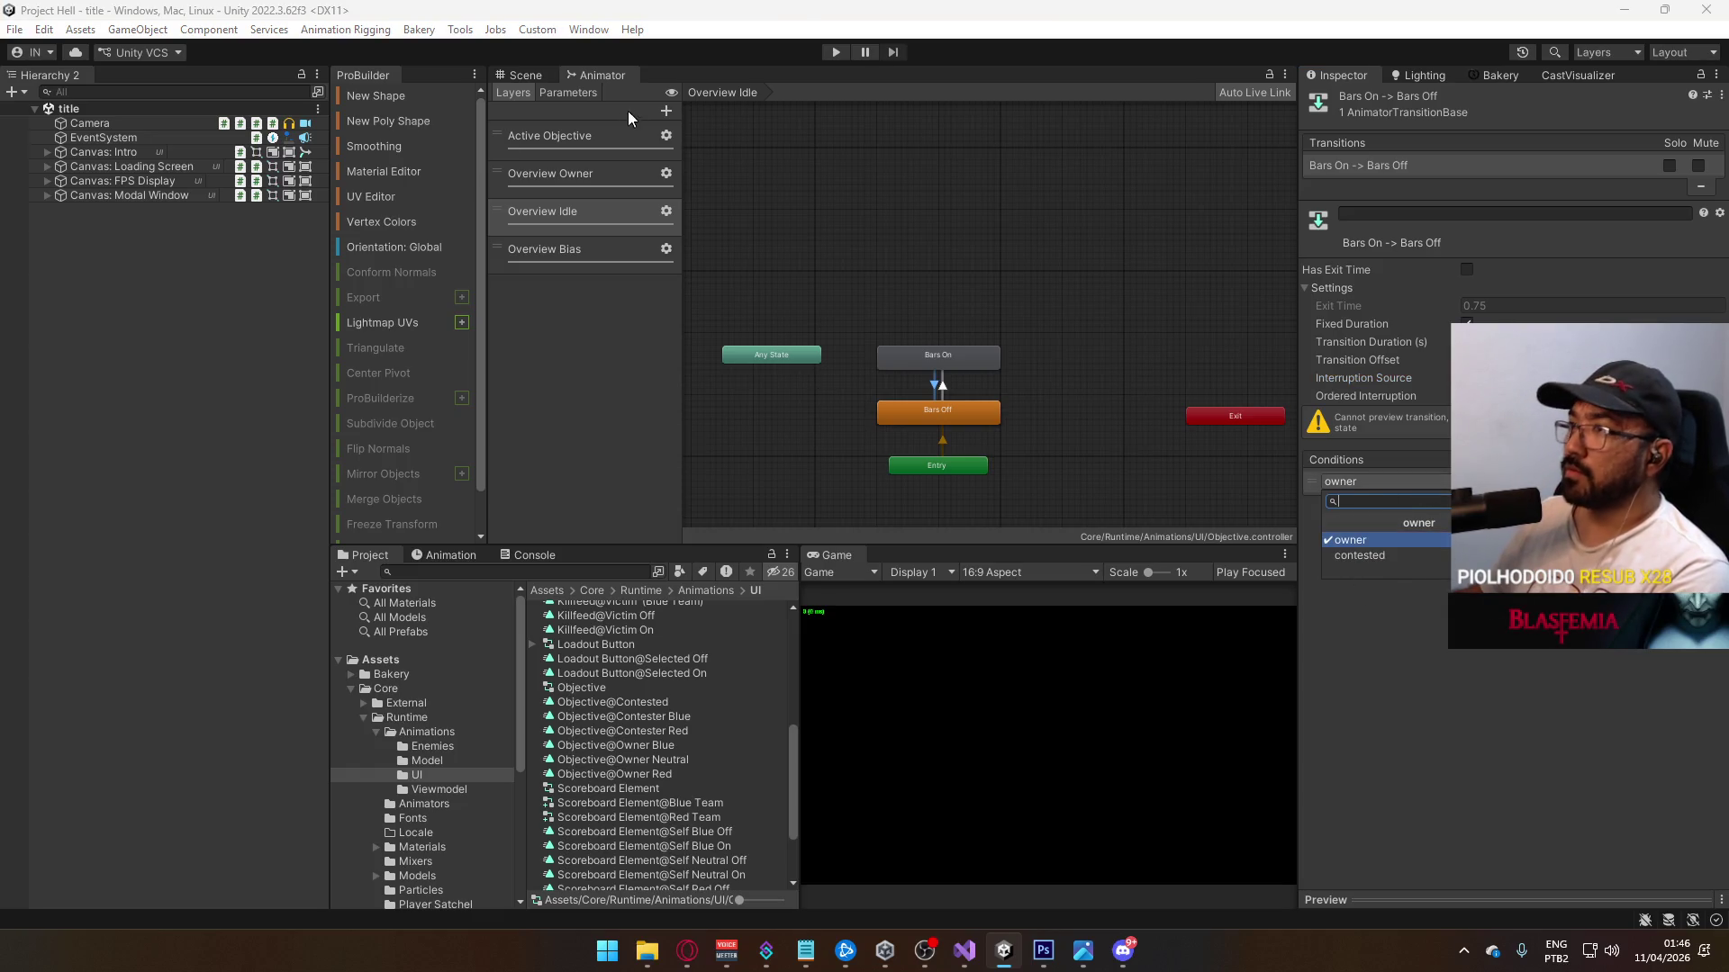
Step: Add an Int parameter 'bias' and a Bool parameter 'idle' to the controller
{"action": "left_click", "coordinate": [586, 93]}
{"action": "left_click", "coordinate": [660, 110]}
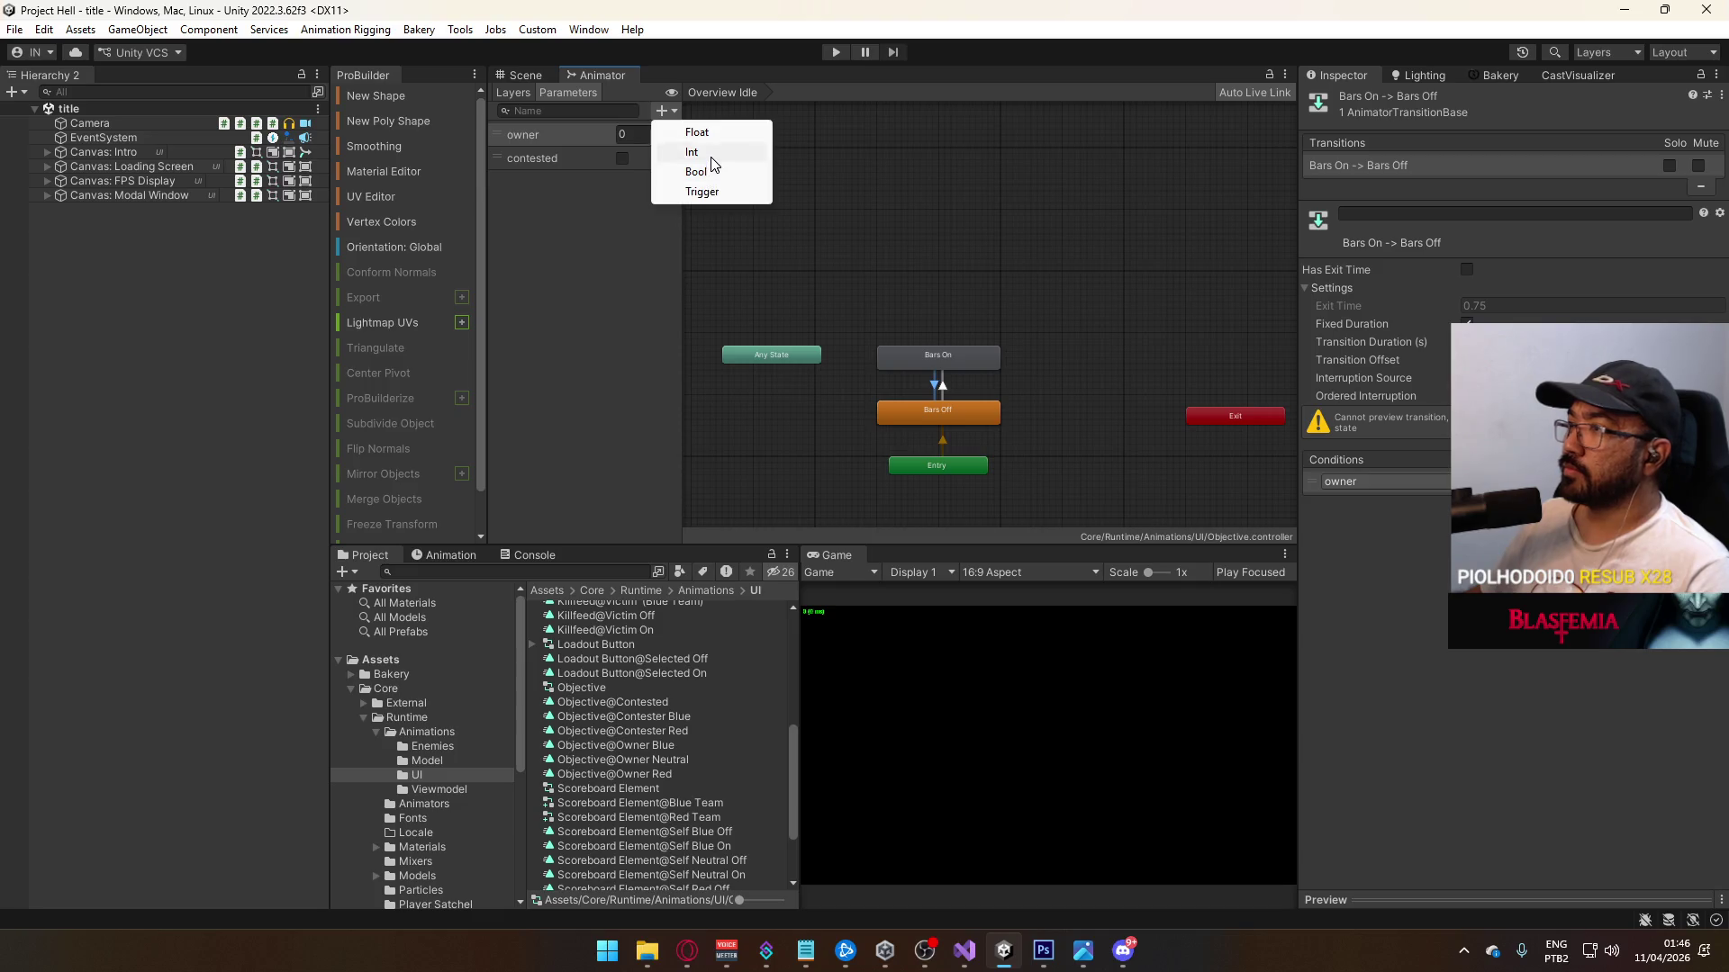
{"action": "left_click", "coordinate": [709, 157]}
{"action": "type", "text": "bias"}
{"action": "key", "text": "Return"}
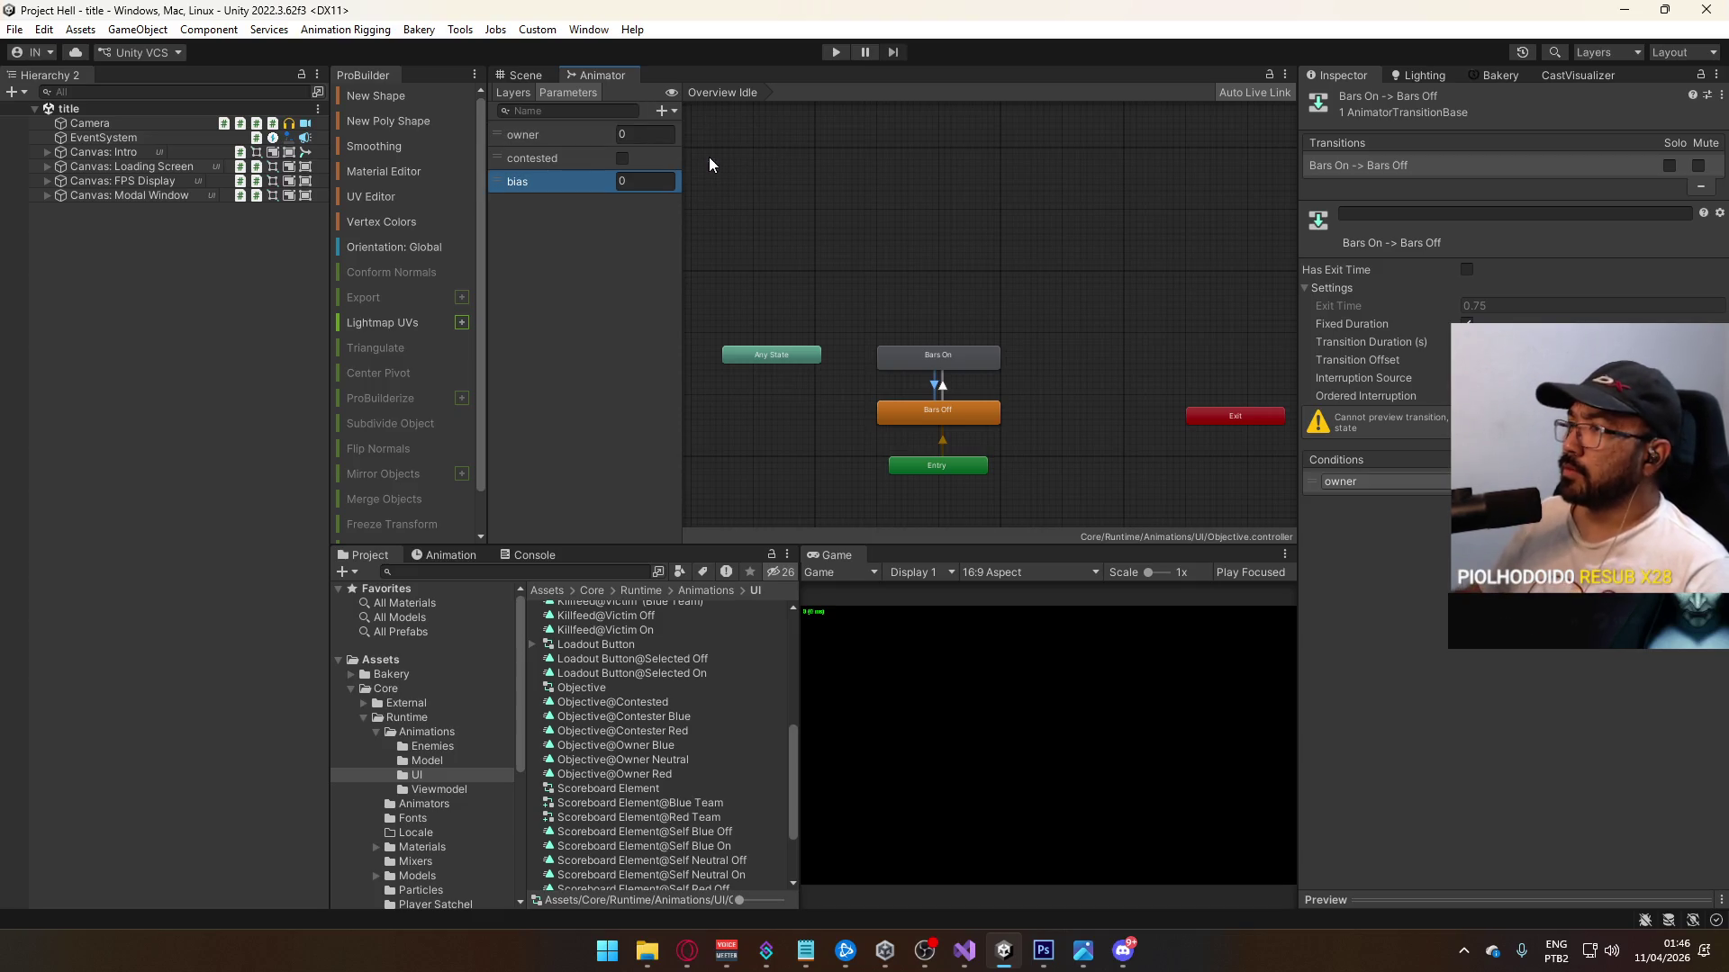
{"action": "left_click", "coordinate": [673, 106]}
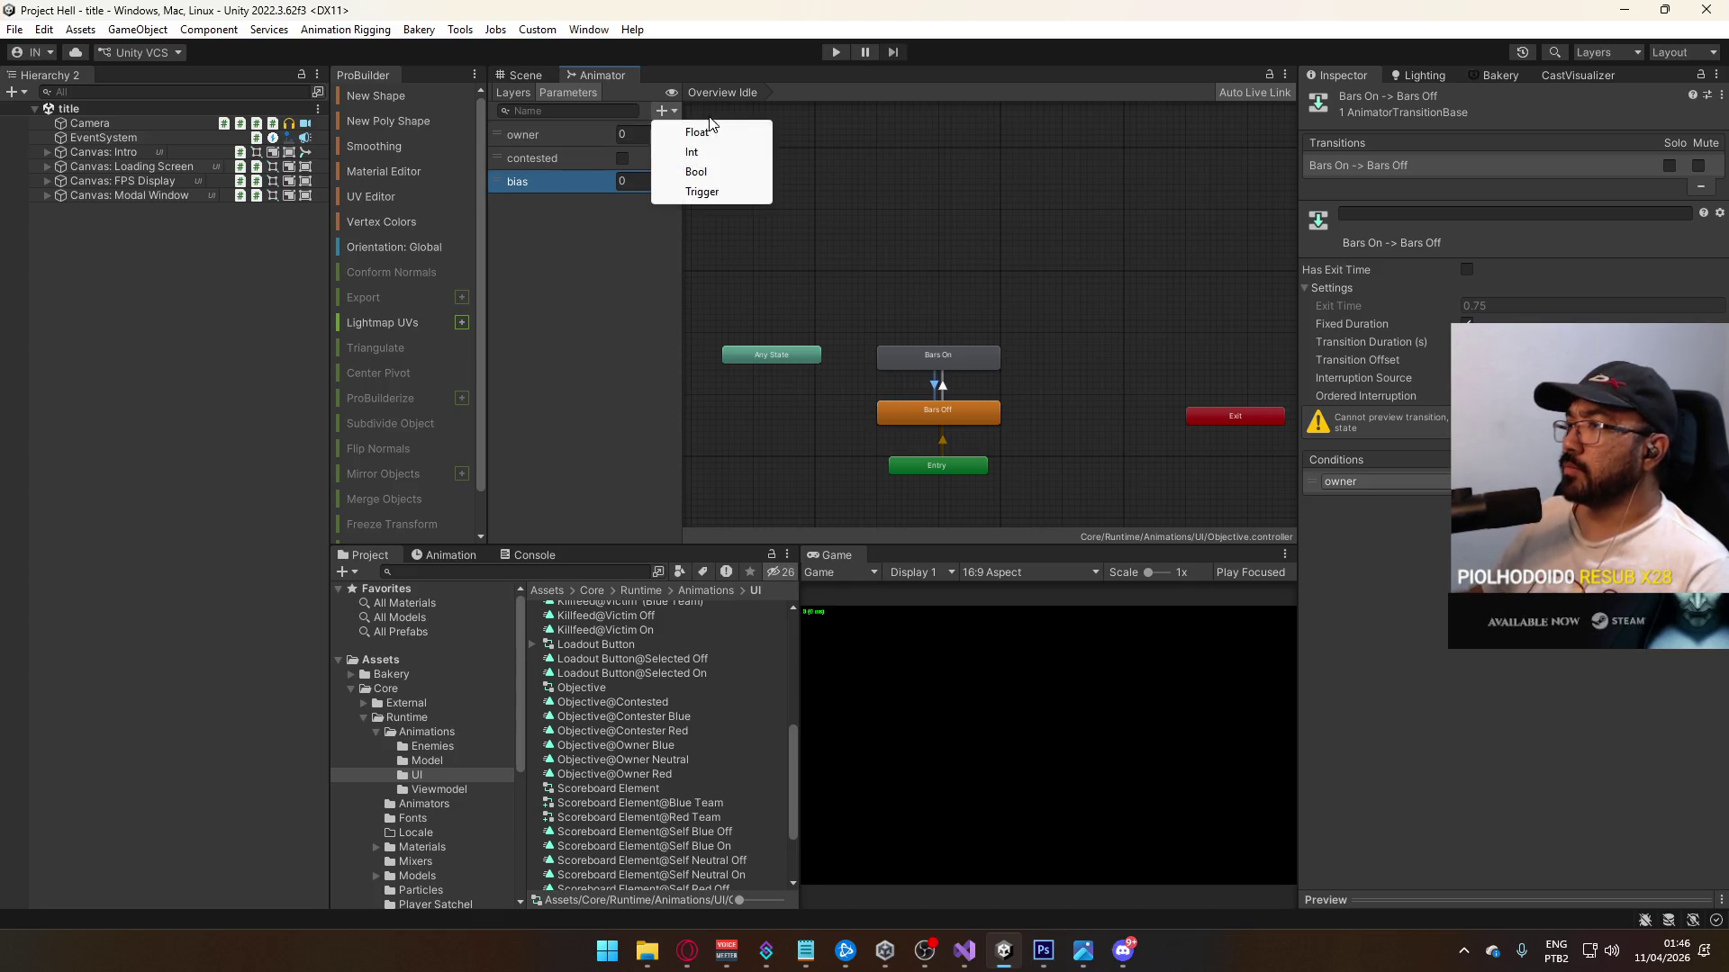
{"action": "left_click", "coordinate": [698, 171]}
{"action": "type", "text": "idle"}
Step: Set both Bars transitions' conditions to idle, then switch to Visual Studio
{"action": "left_click", "coordinate": [1405, 483]}
{"action": "left_click", "coordinate": [1405, 484]}
{"action": "left_click", "coordinate": [1422, 570]}
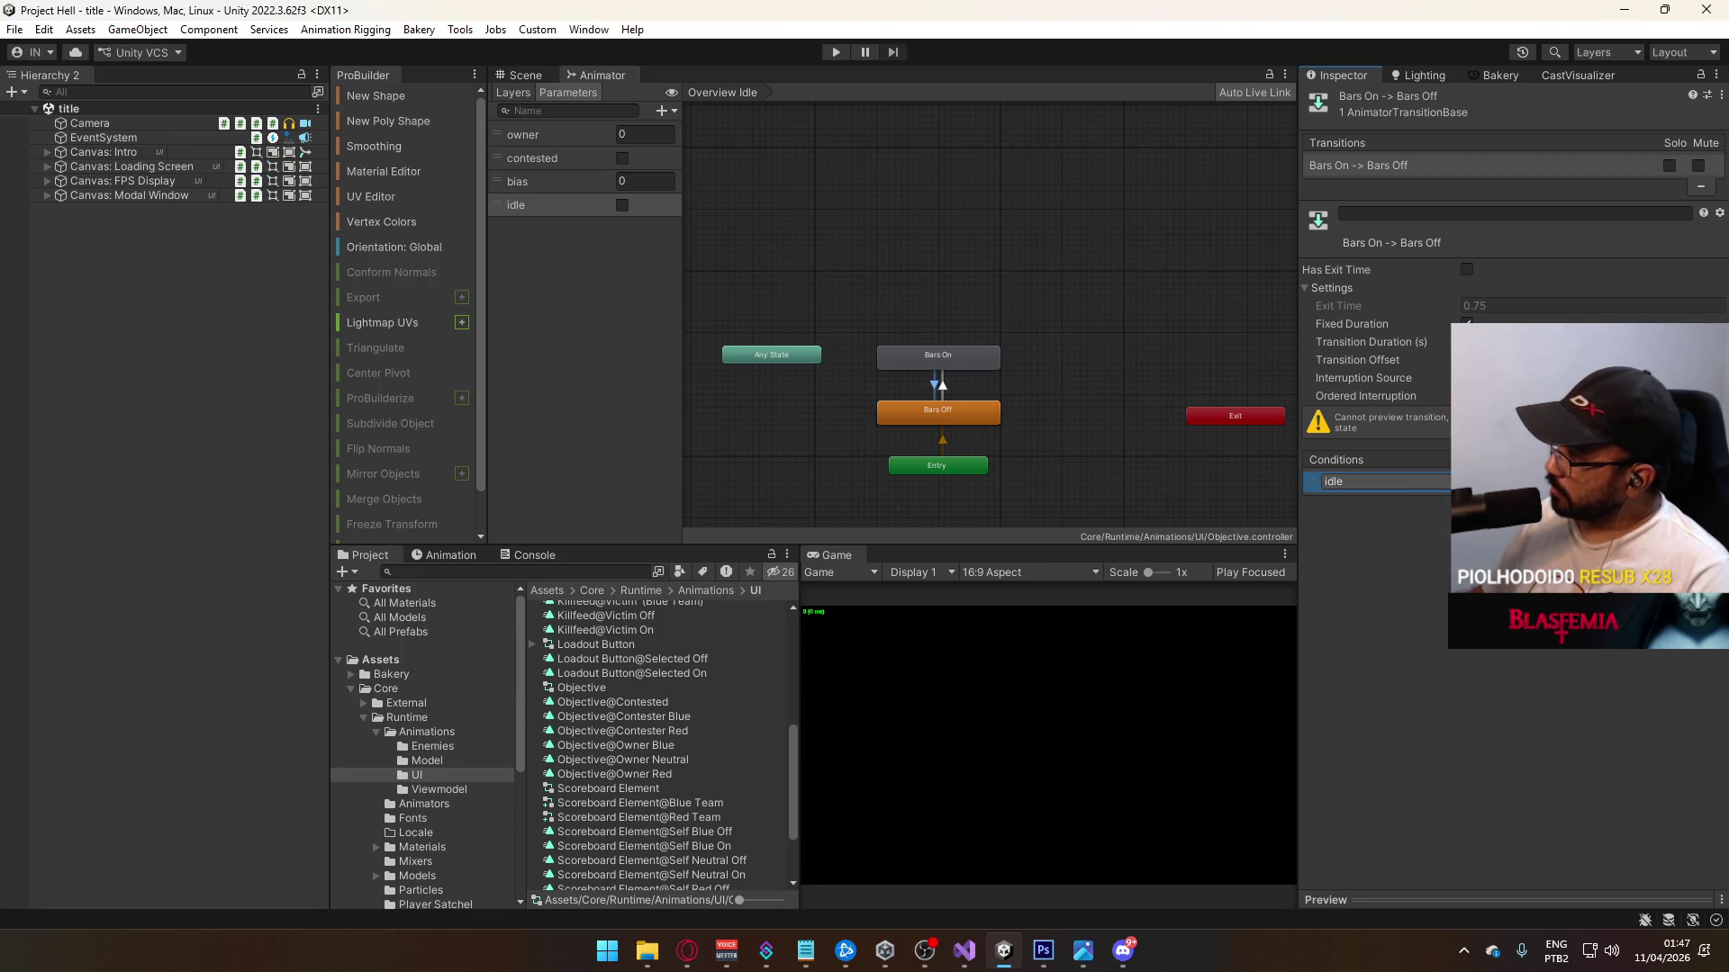
{"action": "left_click", "coordinate": [944, 393]}
{"action": "left_click", "coordinate": [1689, 500]}
{"action": "left_click", "coordinate": [1405, 482]}
{"action": "left_click", "coordinate": [1369, 573]}
{"action": "left_click", "coordinate": [1405, 484]}
{"action": "left_click", "coordinate": [1376, 586]}
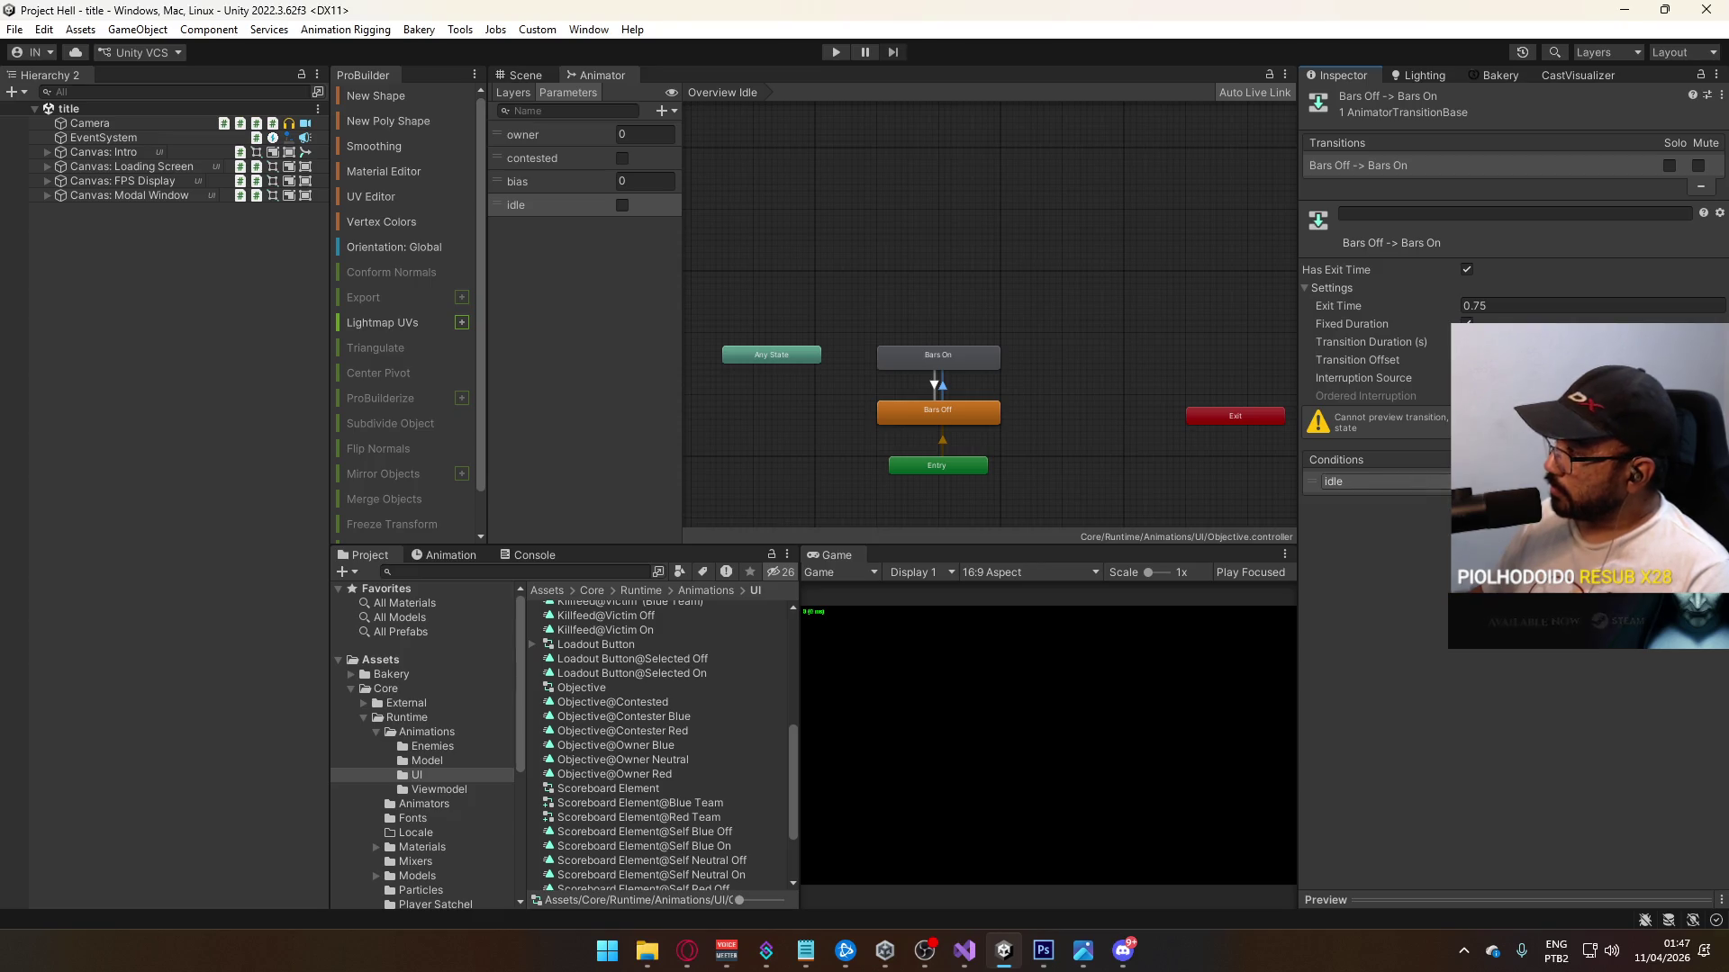
{"action": "scroll", "coordinate": [976, 443], "scroll_direction": "up", "scroll_amount": 4}
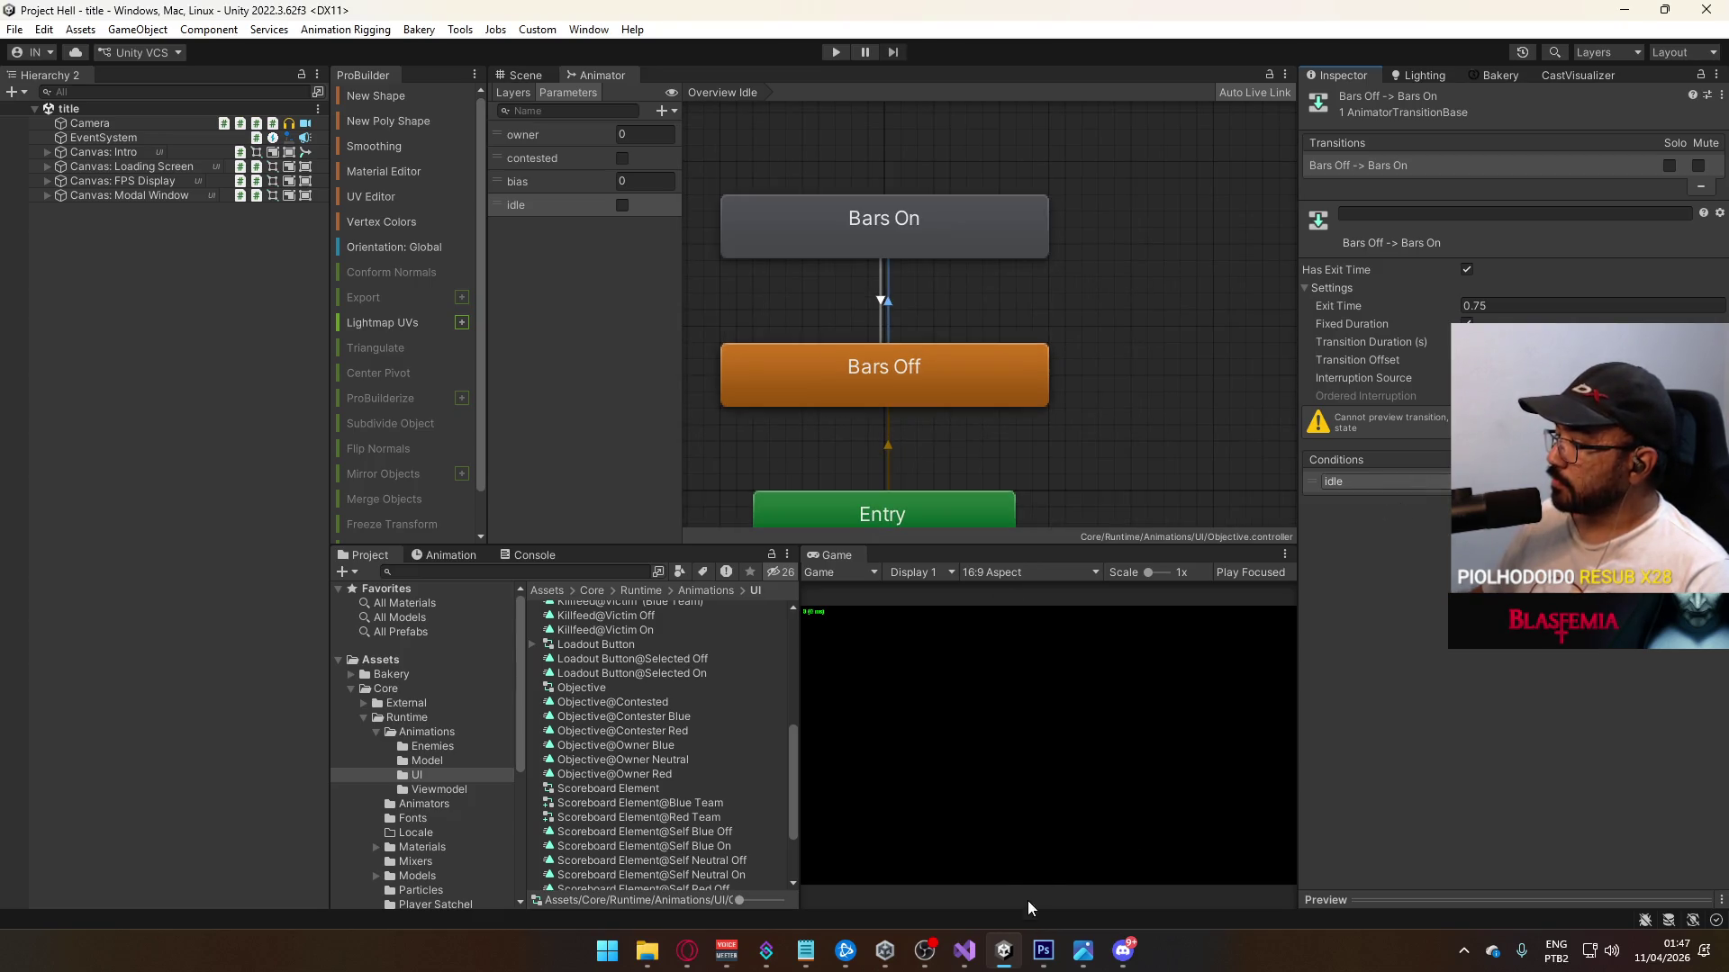
{"action": "left_click", "coordinate": [970, 951]}
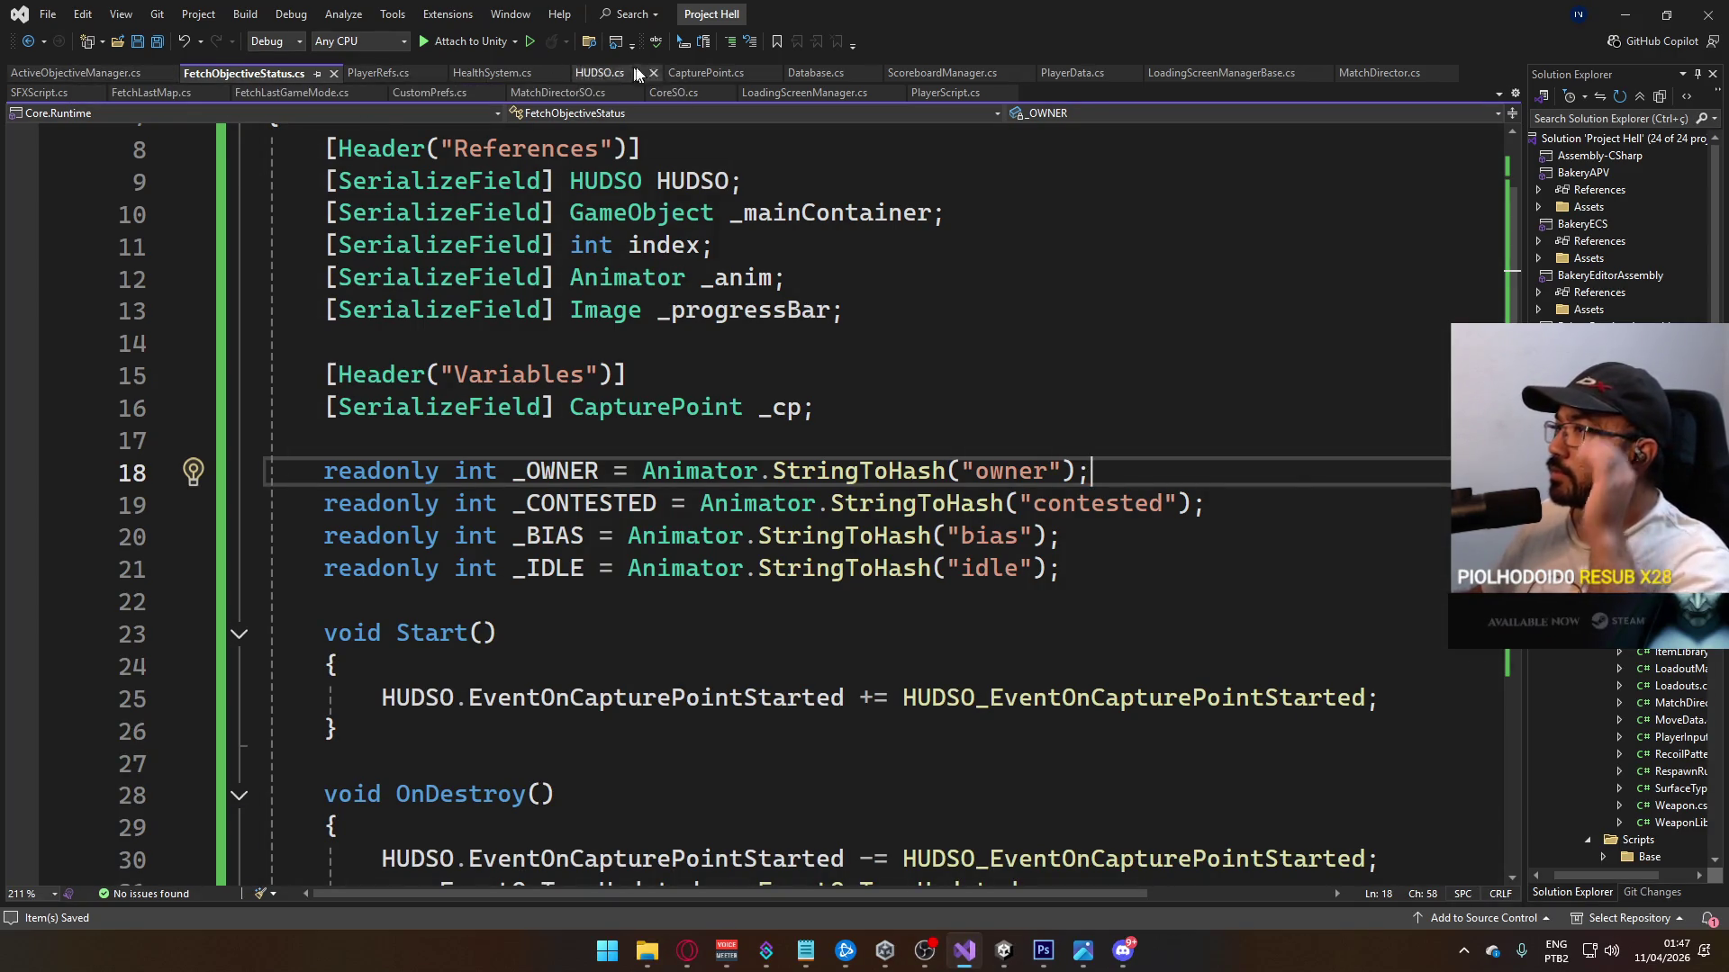
Step: Review the IsIdle property in CapturePoint.cs, then return to Unity
{"action": "left_click", "coordinate": [700, 72]}
{"action": "scroll", "coordinate": [815, 451], "scroll_direction": "up", "scroll_amount": 4}
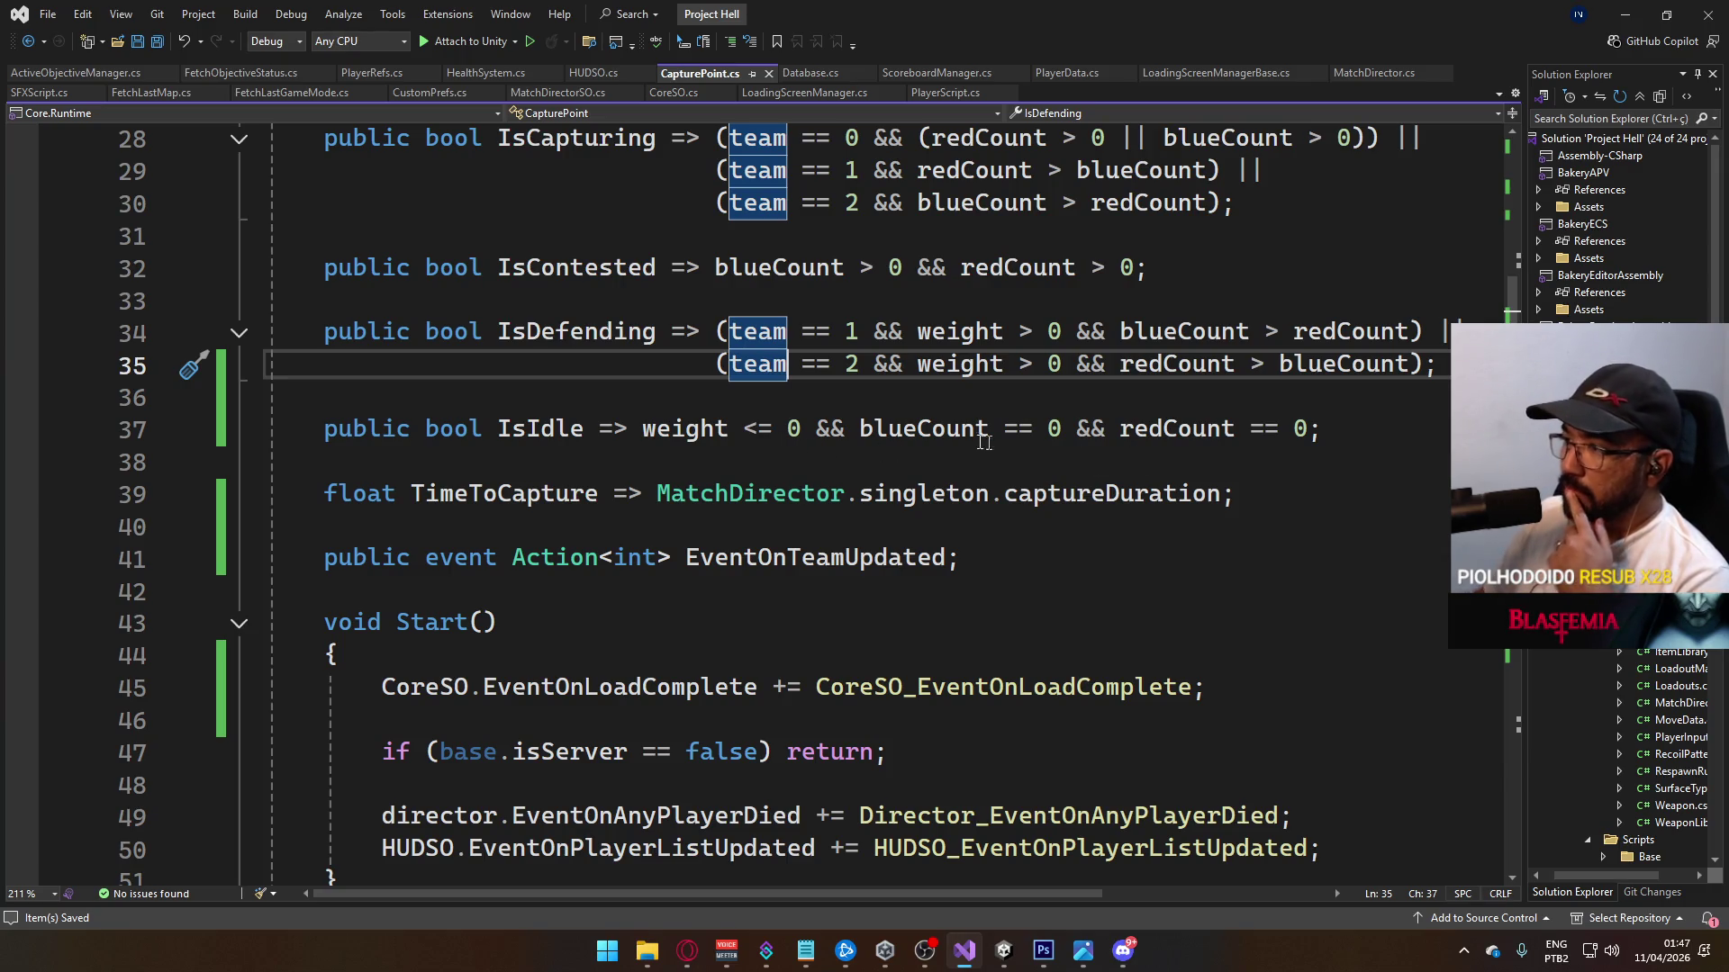
{"action": "key", "text": "alt+Tab"}
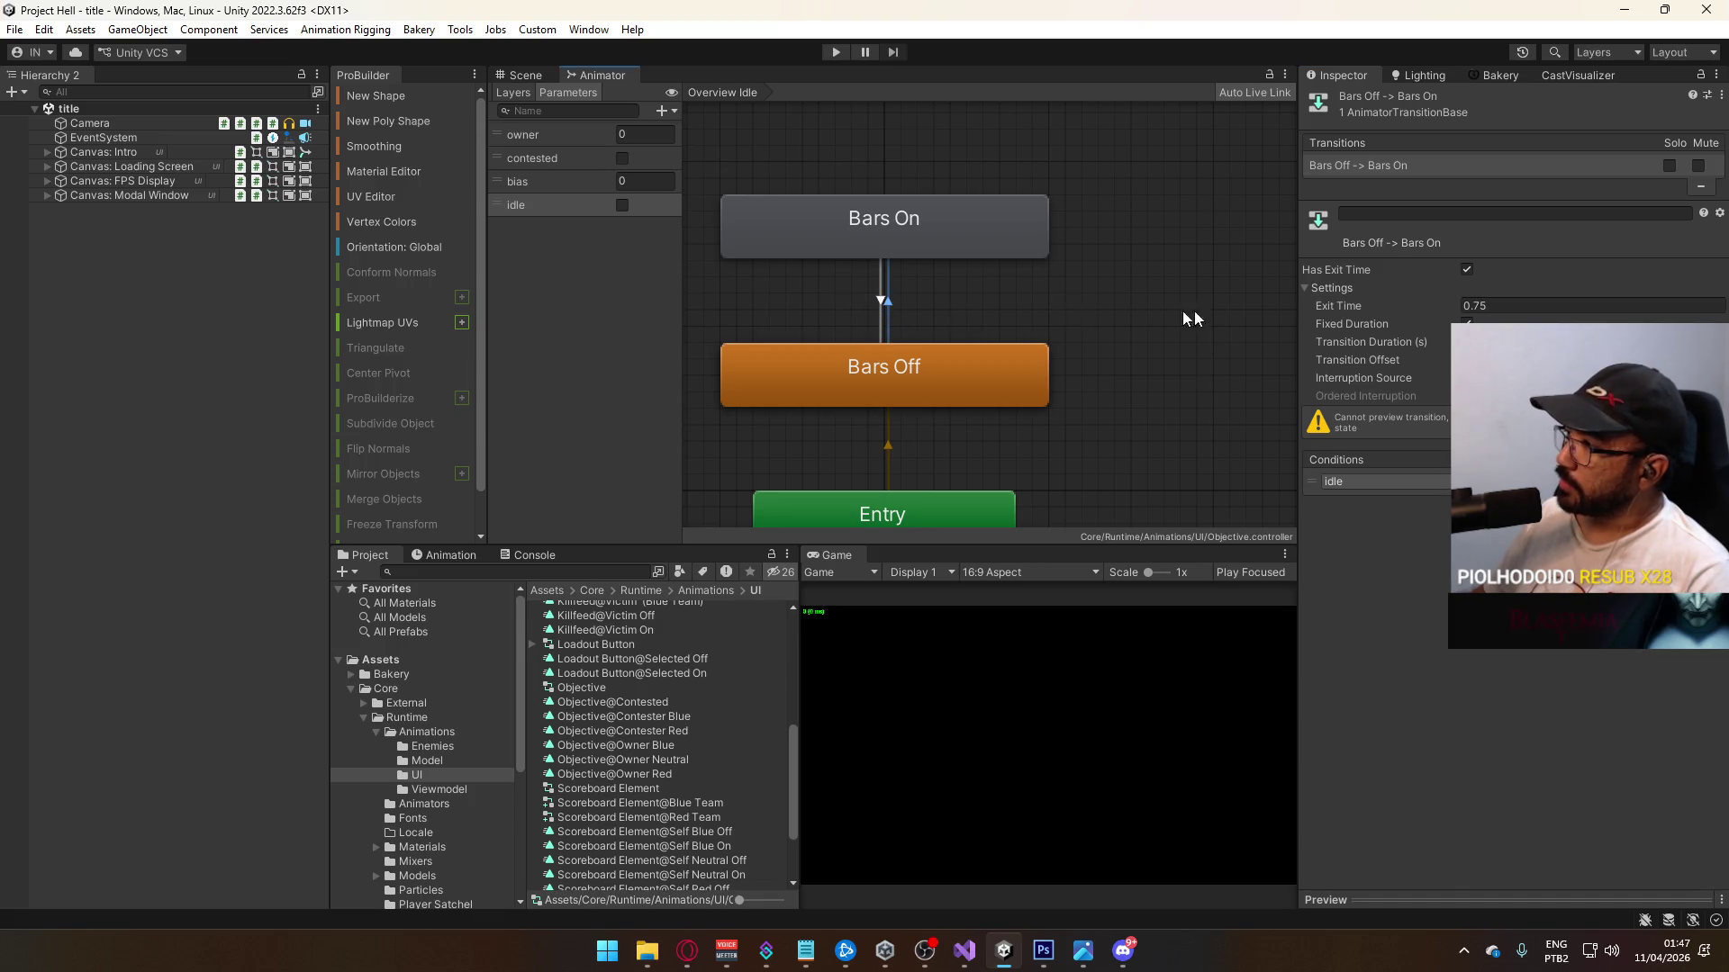
Step: Turn off Has Exit Time on both the Bars Off→Bars On and Bars On→Bars Off transitions
{"action": "left_click", "coordinate": [1466, 269]}
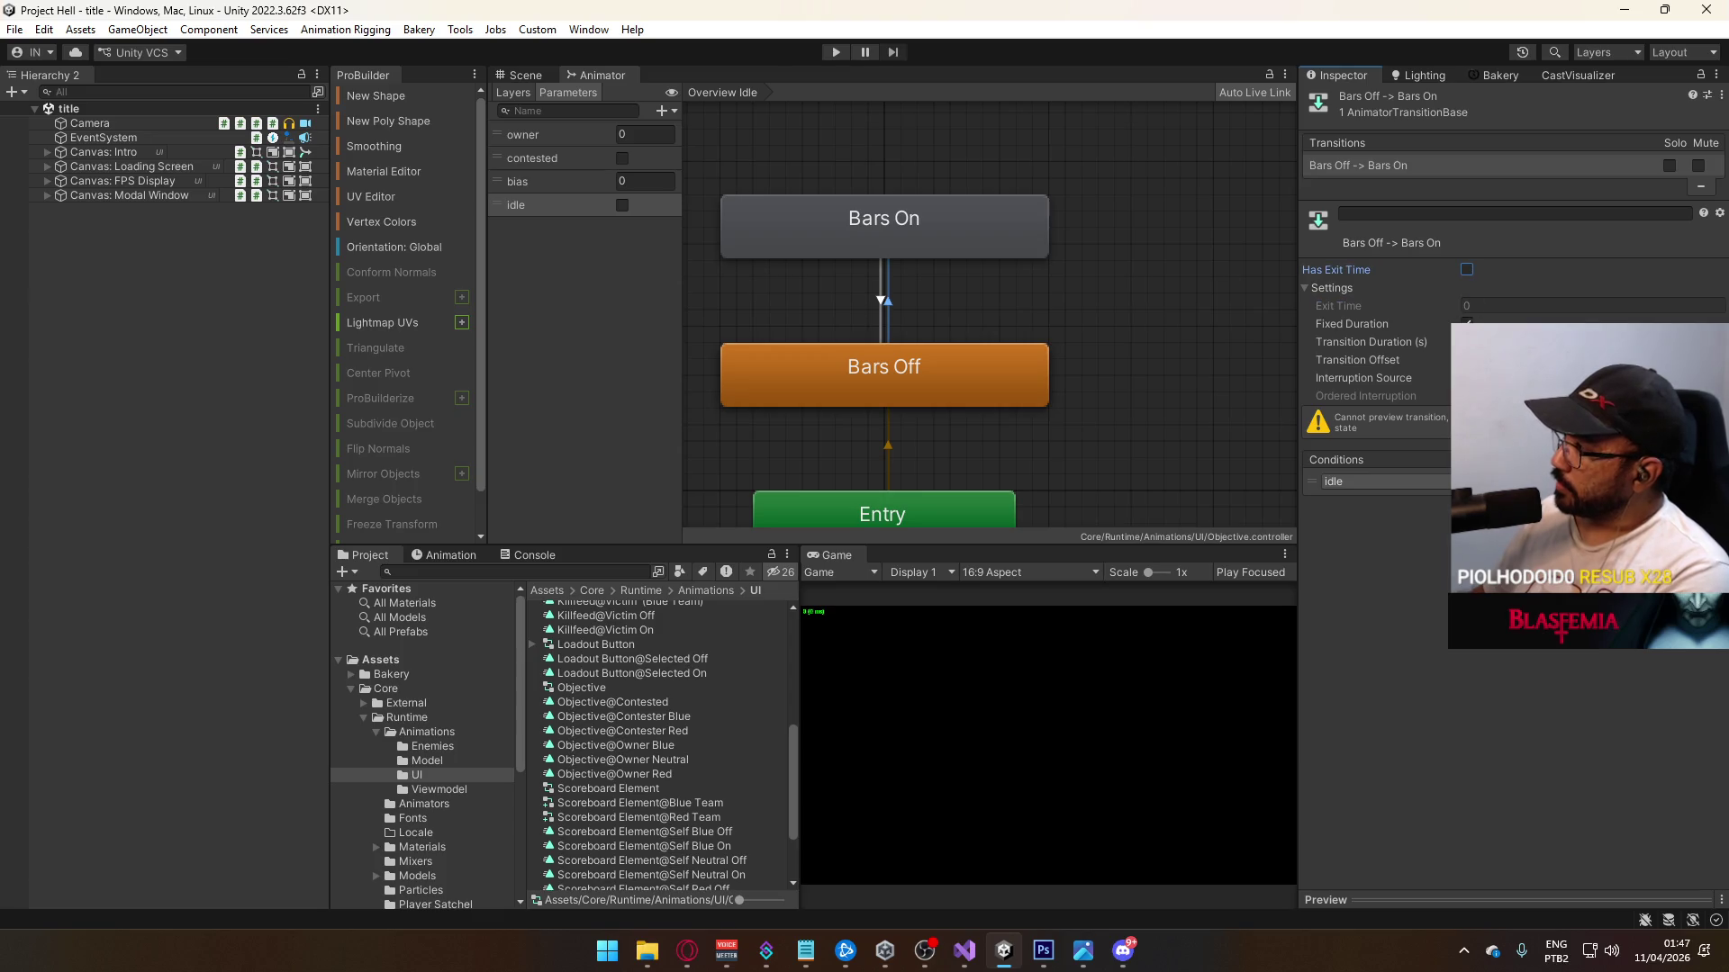
{"action": "left_click", "coordinate": [882, 297]}
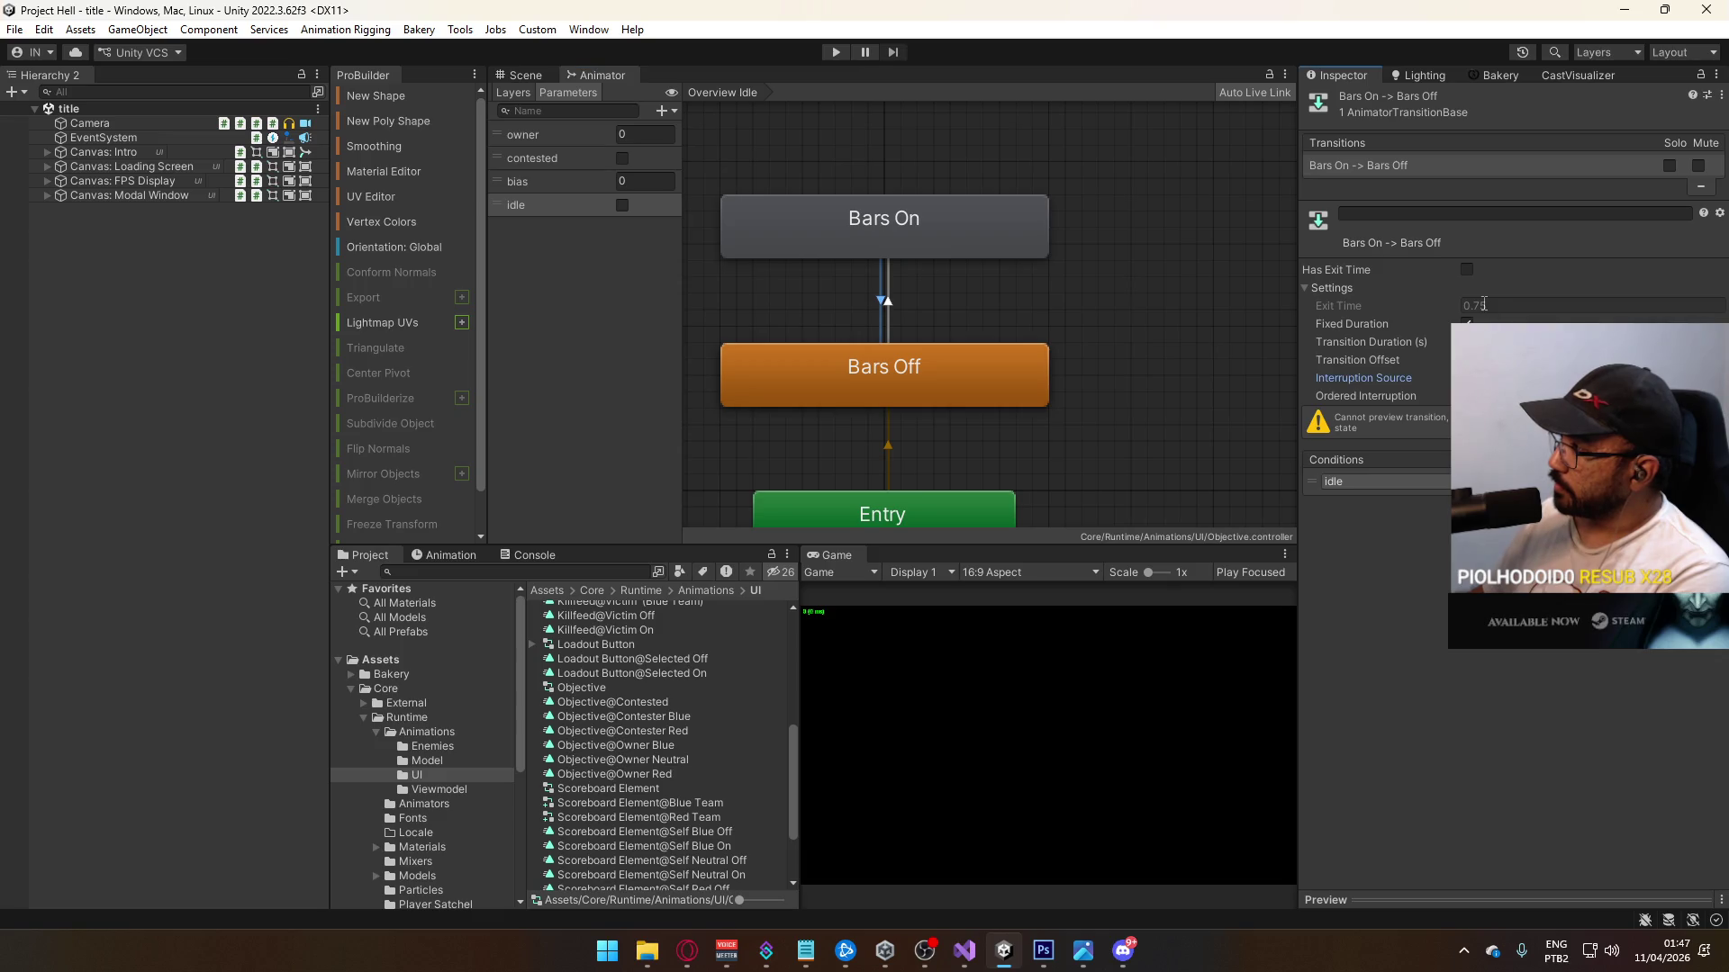
{"action": "left_click", "coordinate": [880, 303]}
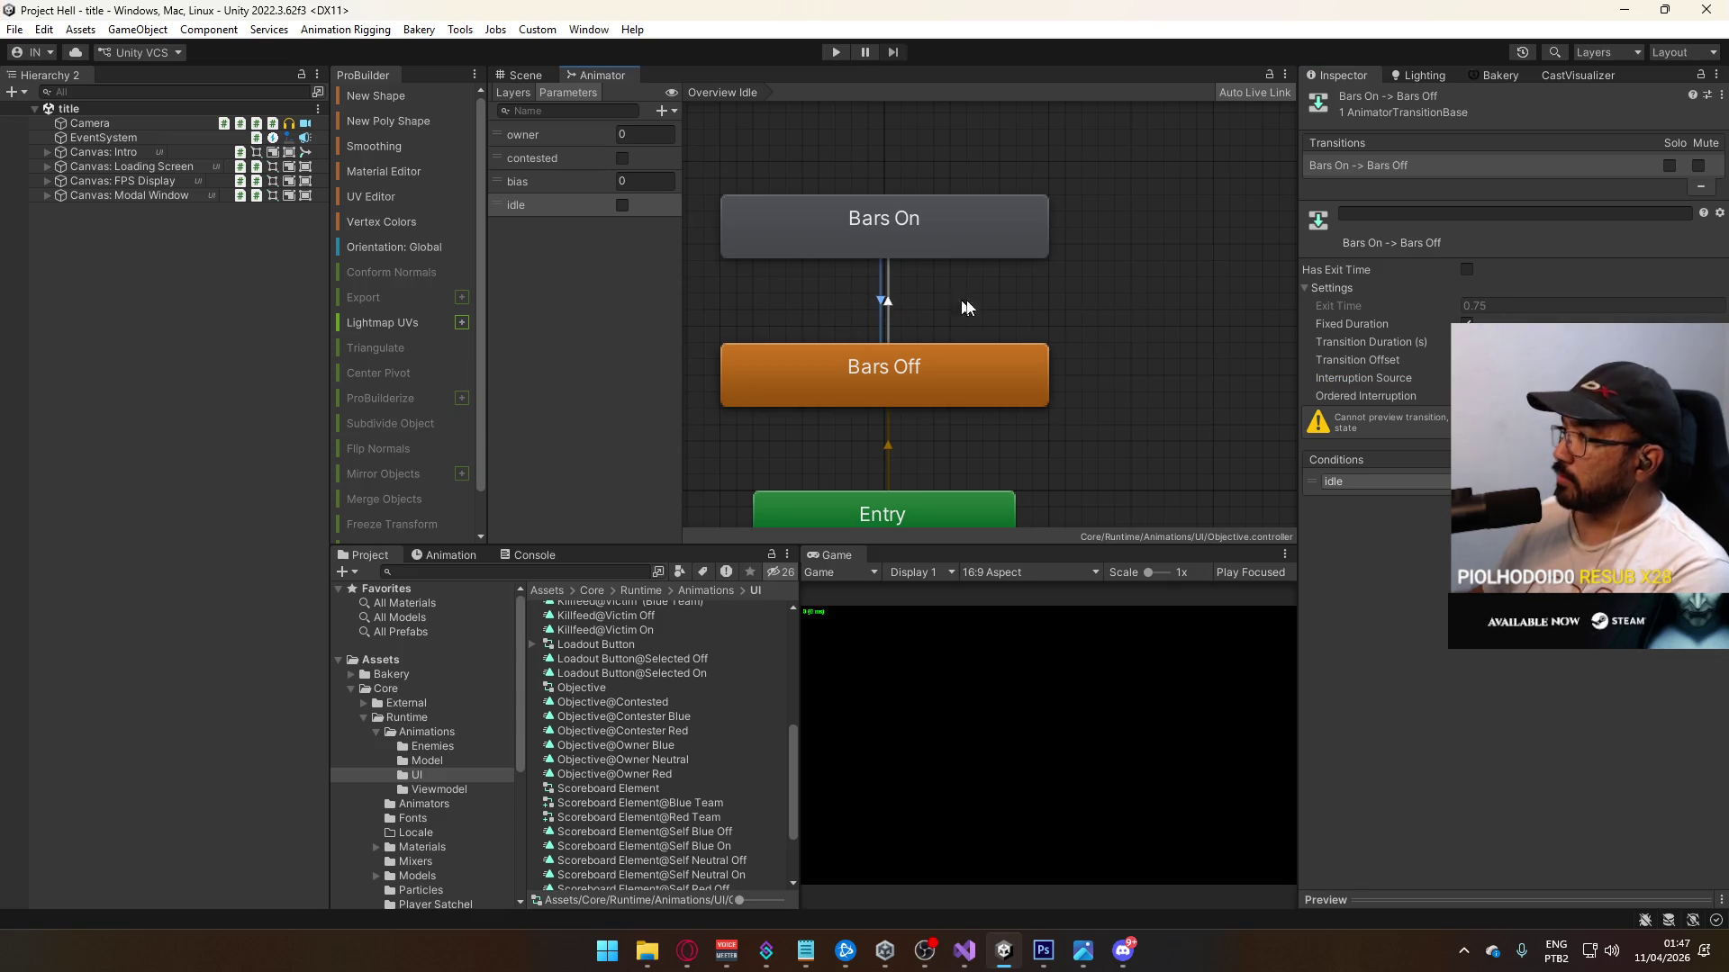
{"action": "left_click", "coordinate": [1467, 269]}
{"action": "left_click", "coordinate": [1466, 269]}
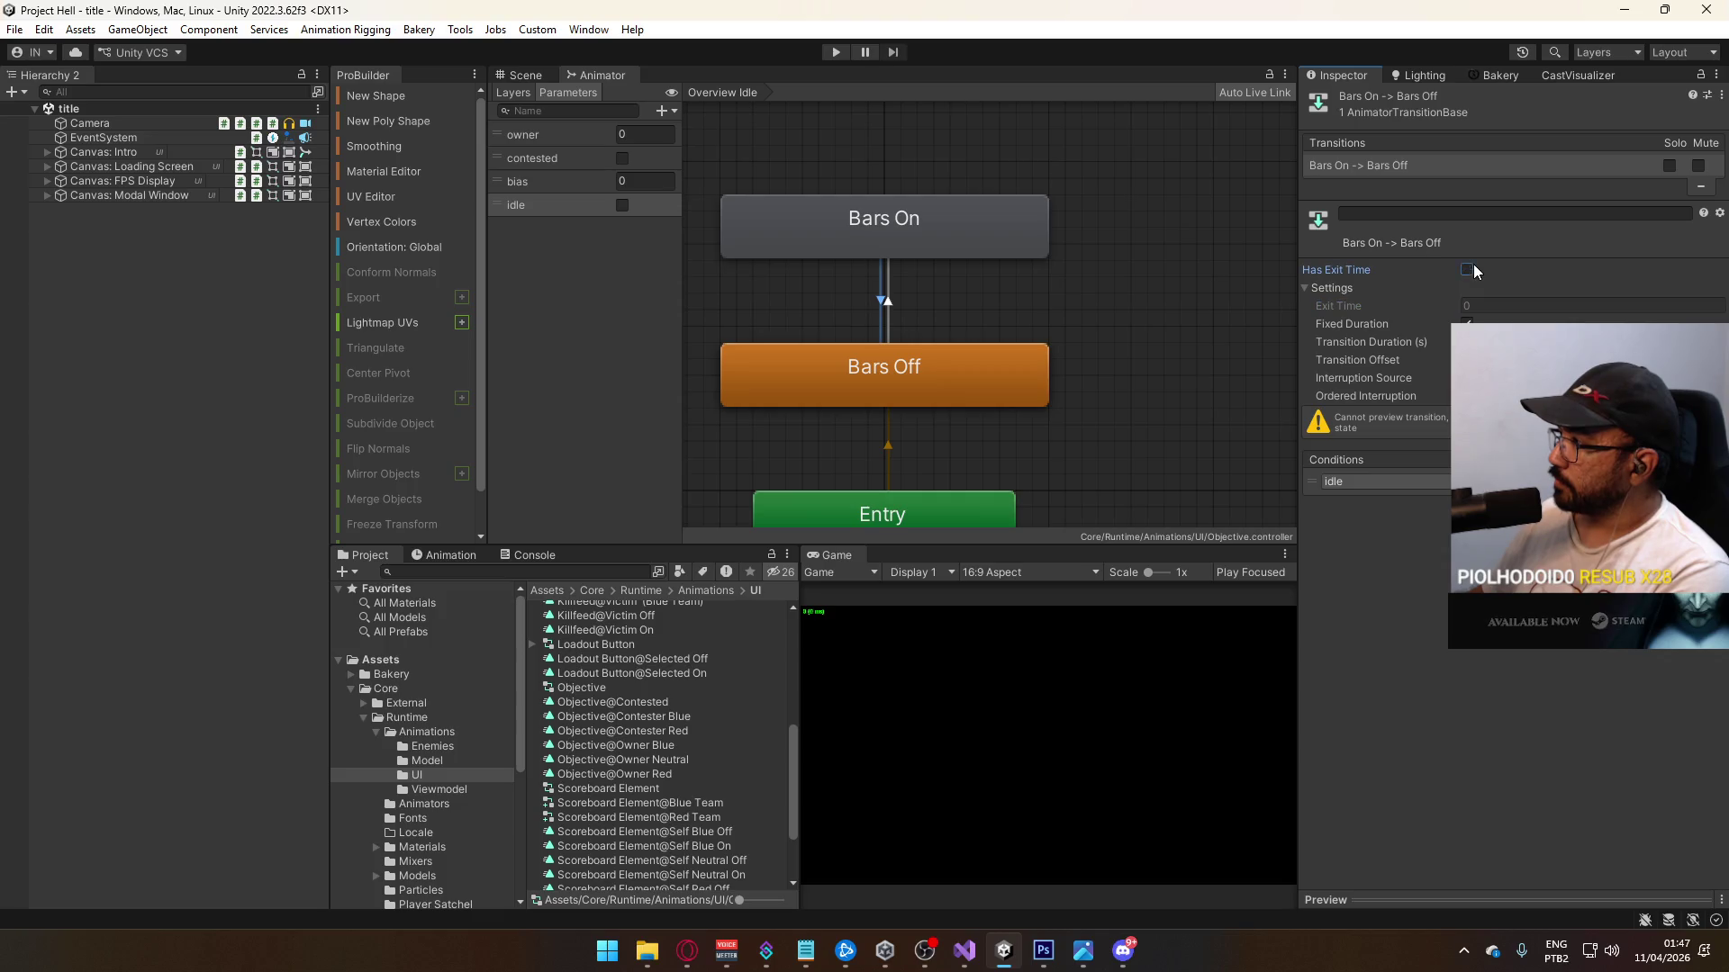
{"action": "left_click", "coordinate": [1086, 258]}
Step: Show the Layers list and open the Overview Bias layer
{"action": "left_click", "coordinate": [520, 95]}
{"action": "mouse_move", "coordinate": [1173, 156]}
{"action": "left_mouse_down"}
{"action": "mouse_move", "coordinate": [1094, 266]}
{"action": "mouse_move", "coordinate": [776, 457]}
{"action": "left_mouse_up"}
{"action": "left_click", "coordinate": [549, 247]}
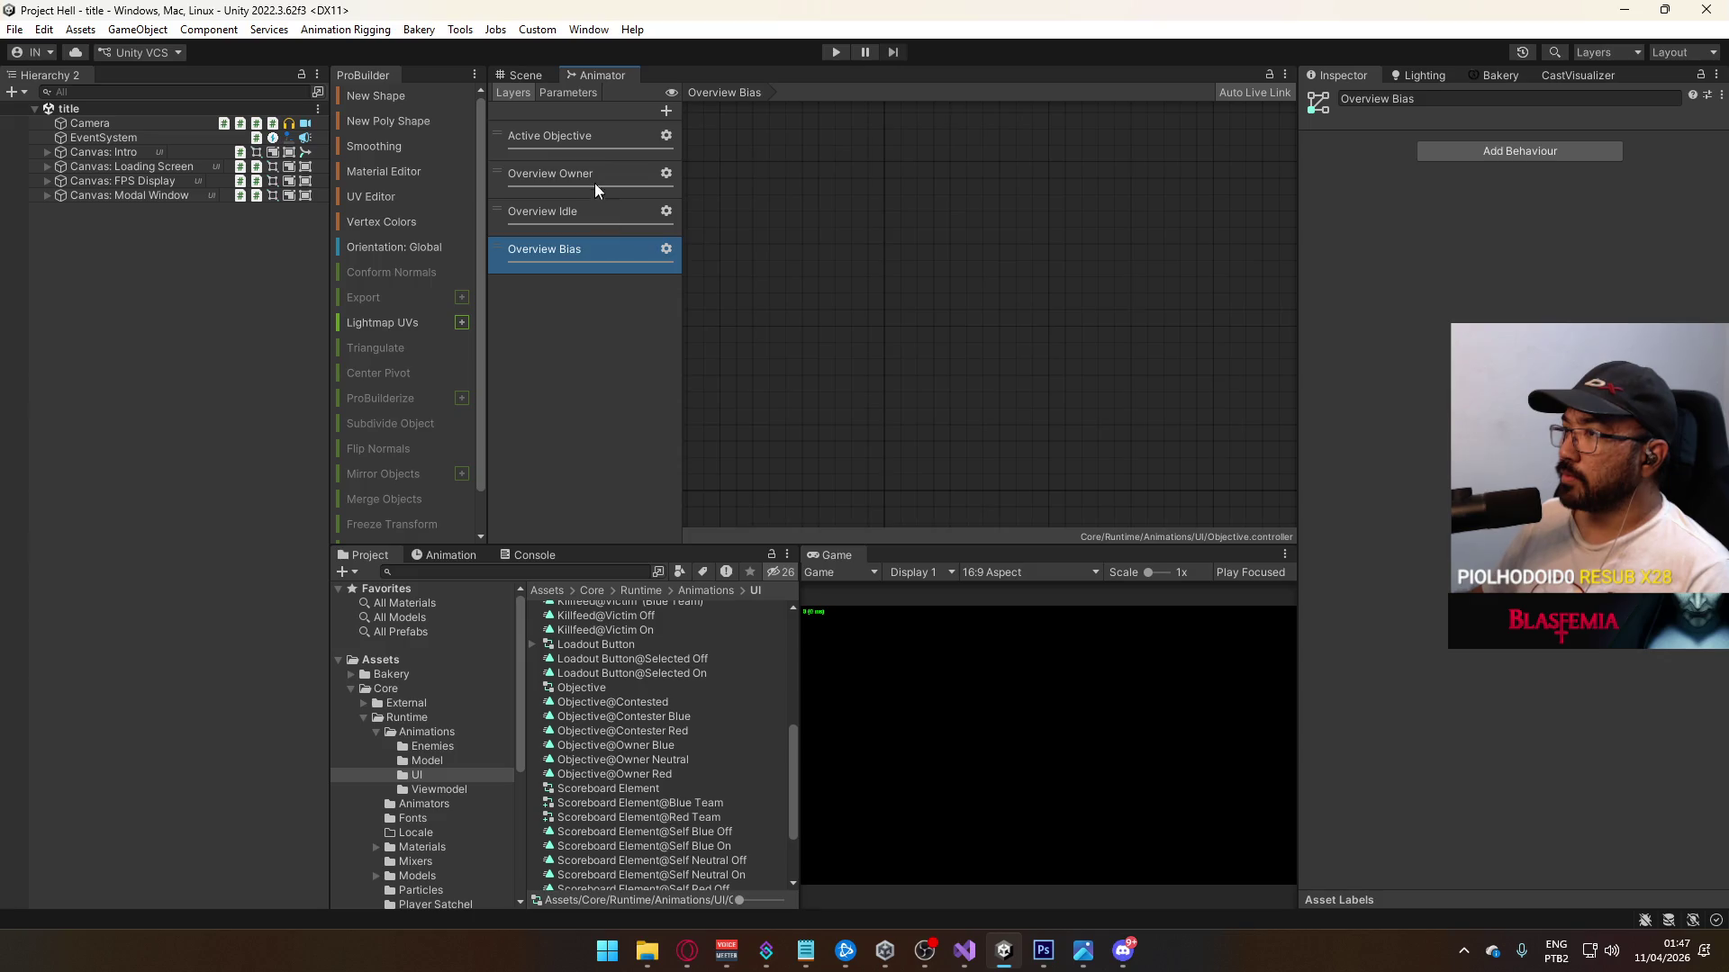
Step: Copy the Red, Blue and Neutral states from Overview Owner into the Overview Bias layer
{"action": "left_click", "coordinate": [588, 184]}
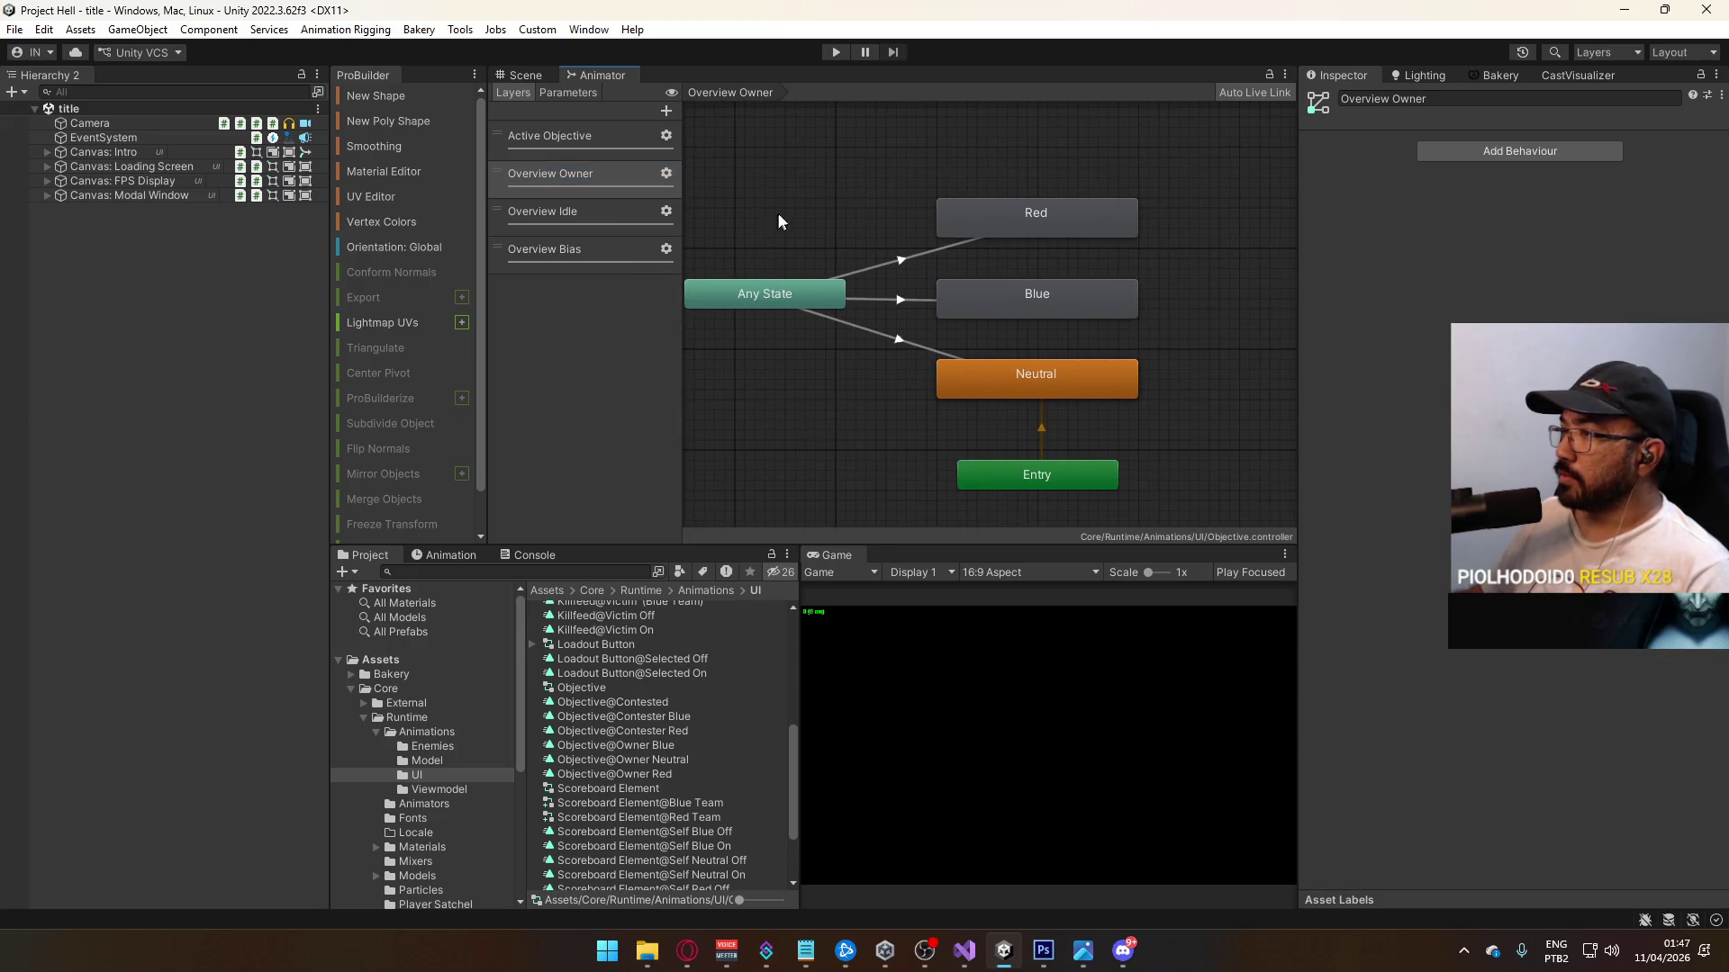
{"action": "left_click_drag", "start_coordinate": [779, 221], "coordinate": [1087, 413]}
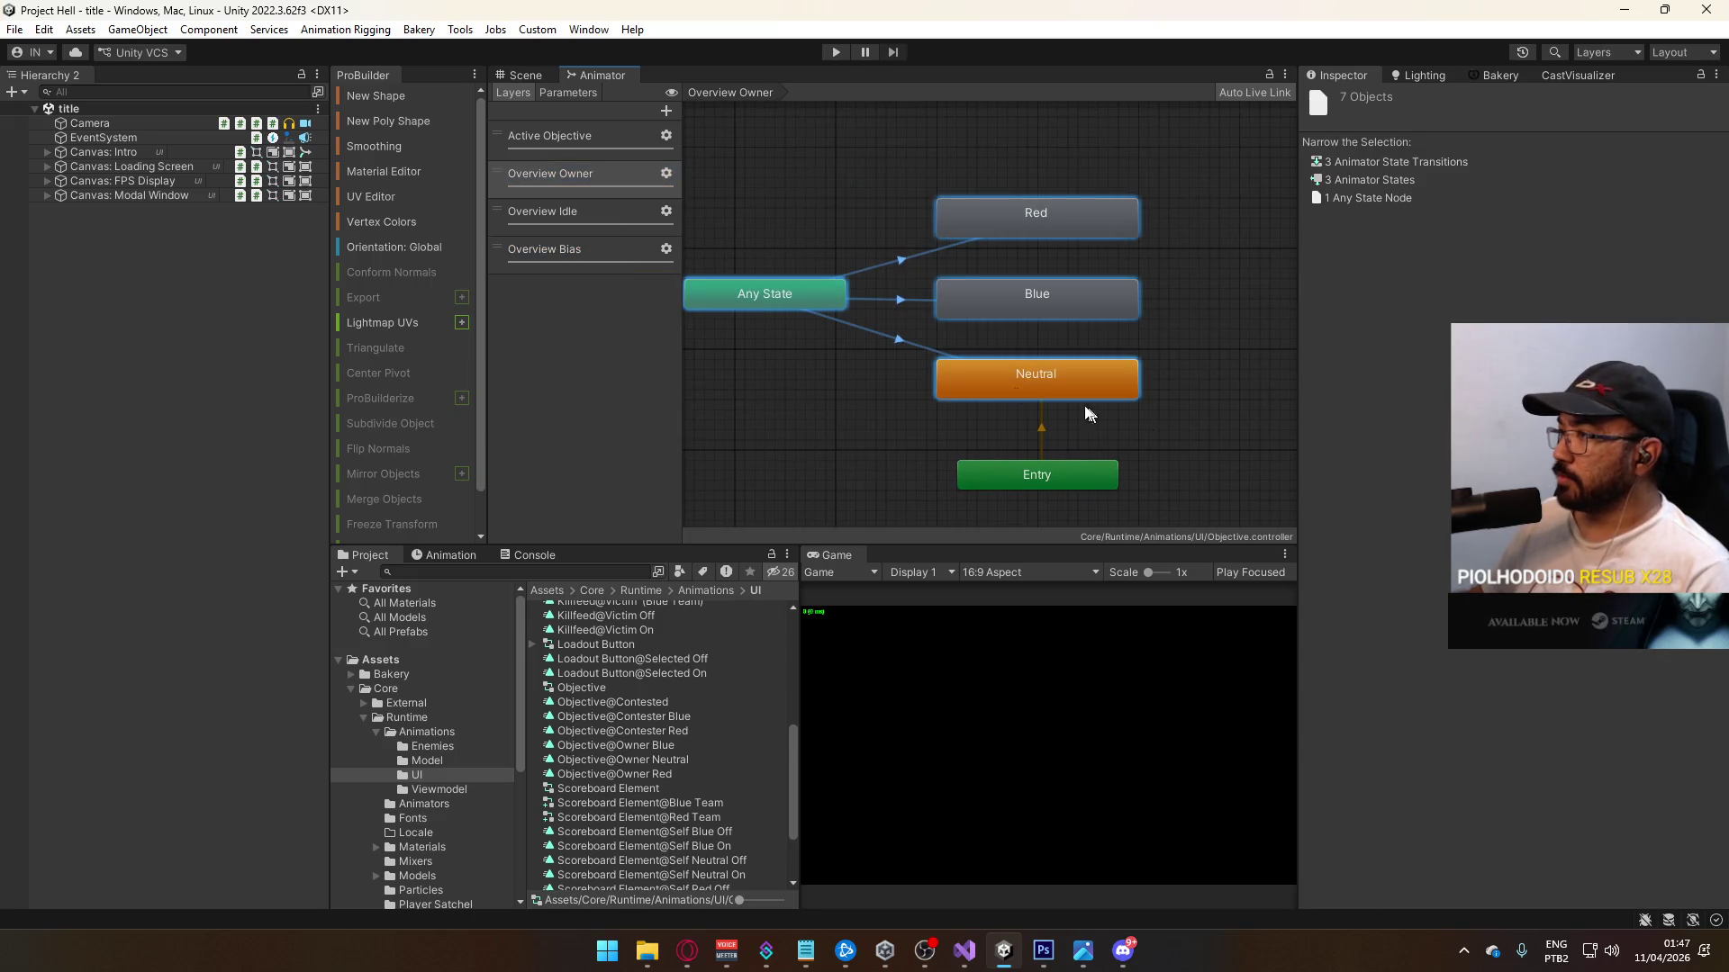
{"action": "left_click", "coordinate": [576, 211]}
{"action": "left_click", "coordinate": [570, 249]}
{"action": "key", "text": "ctrl+v"}
{"action": "mouse_move", "coordinate": [764, 243]}
{"action": "left_mouse_down"}
{"action": "mouse_move", "coordinate": [1136, 412]}
{"action": "mouse_move", "coordinate": [1158, 295]}
{"action": "left_mouse_up"}
{"action": "left_click_drag", "start_coordinate": [842, 394], "coordinate": [1150, 487]}
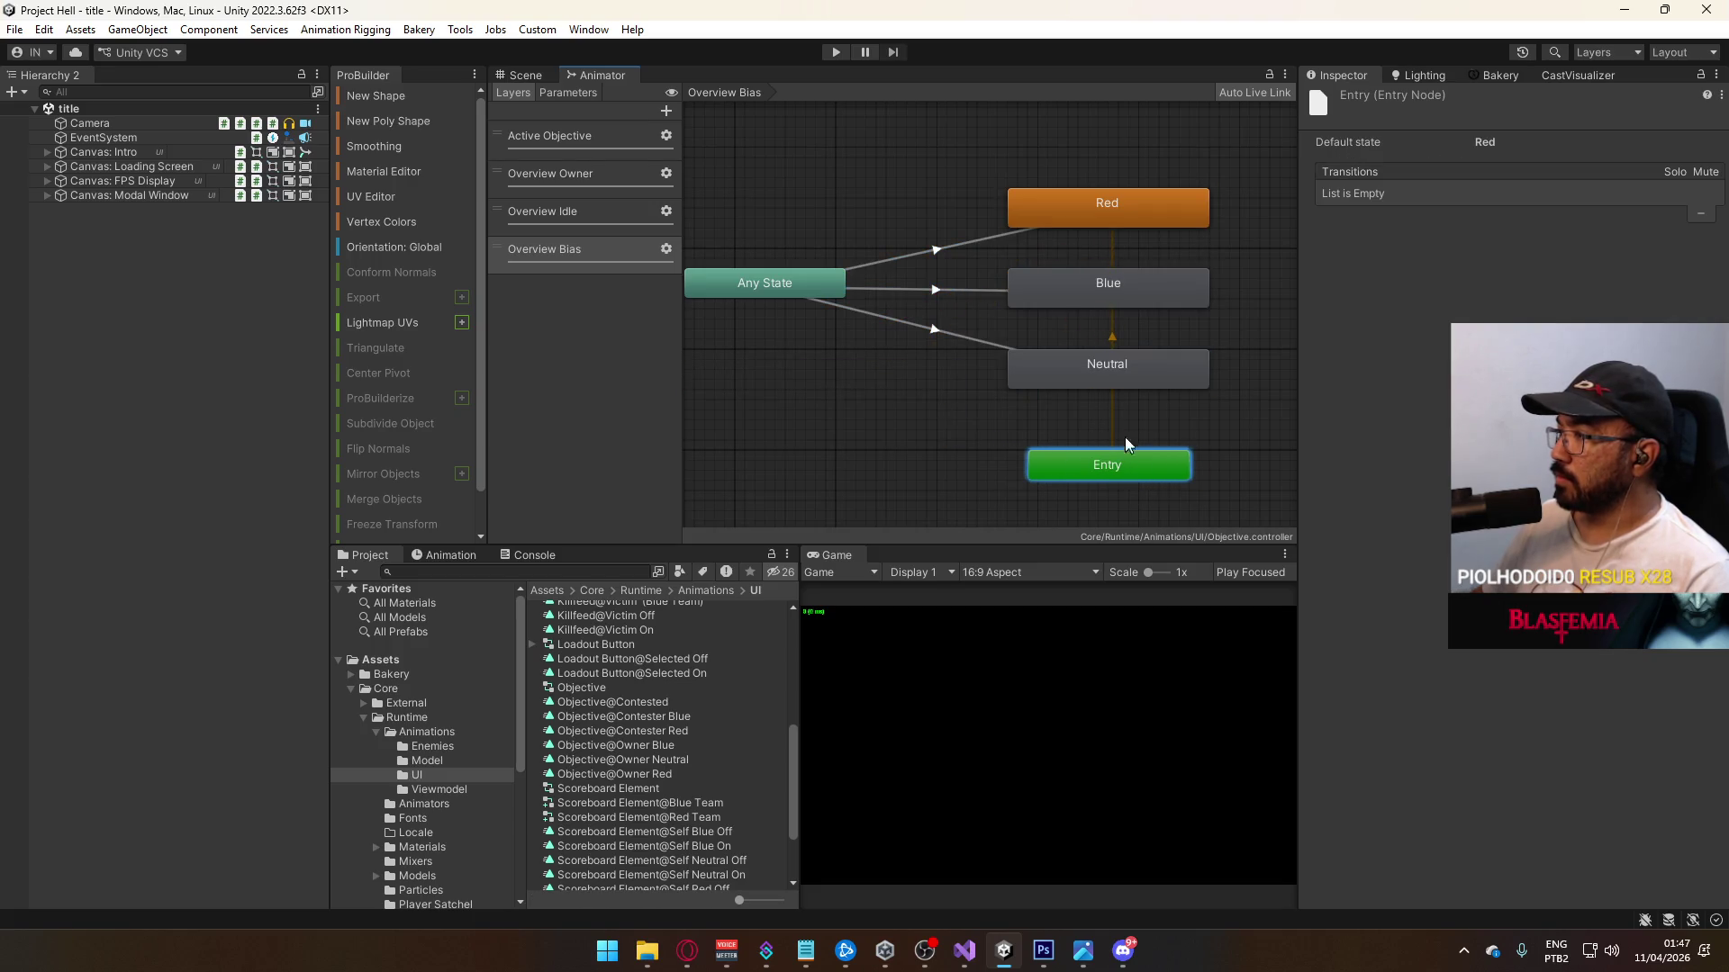
Step: Make Neutral the layer default state and rename it Contested
{"action": "left_click", "coordinate": [1124, 378]}
{"action": "right_click", "coordinate": [1132, 367]}
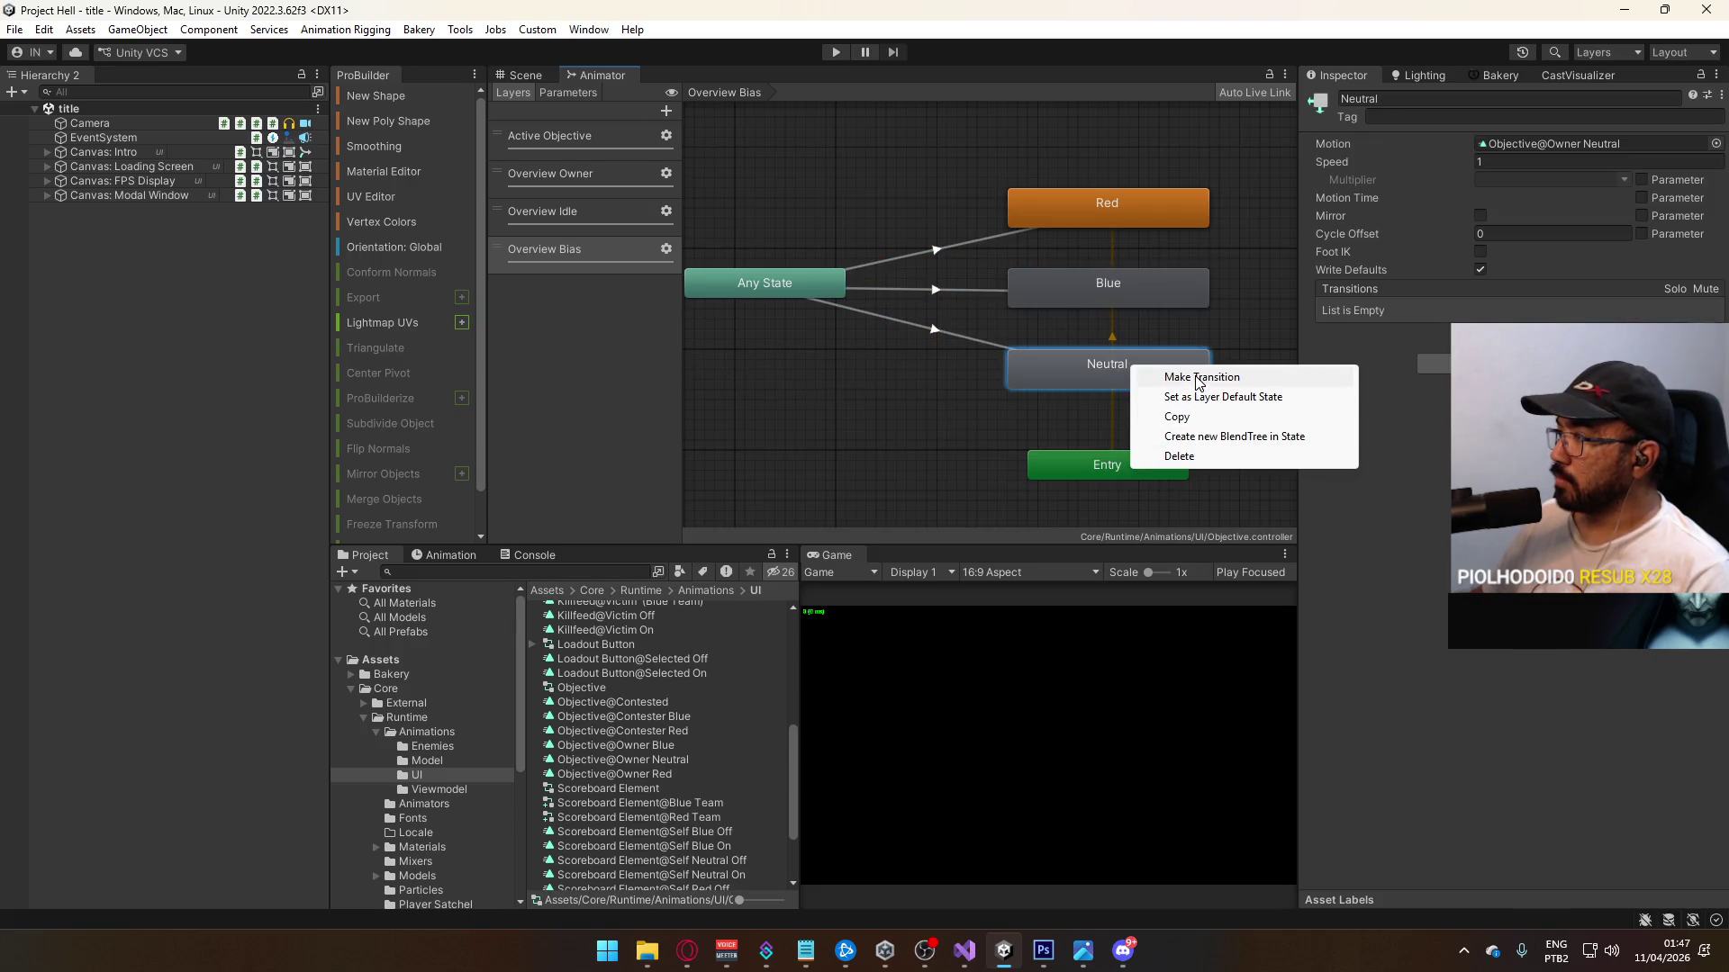
{"action": "left_click", "coordinate": [1225, 397]}
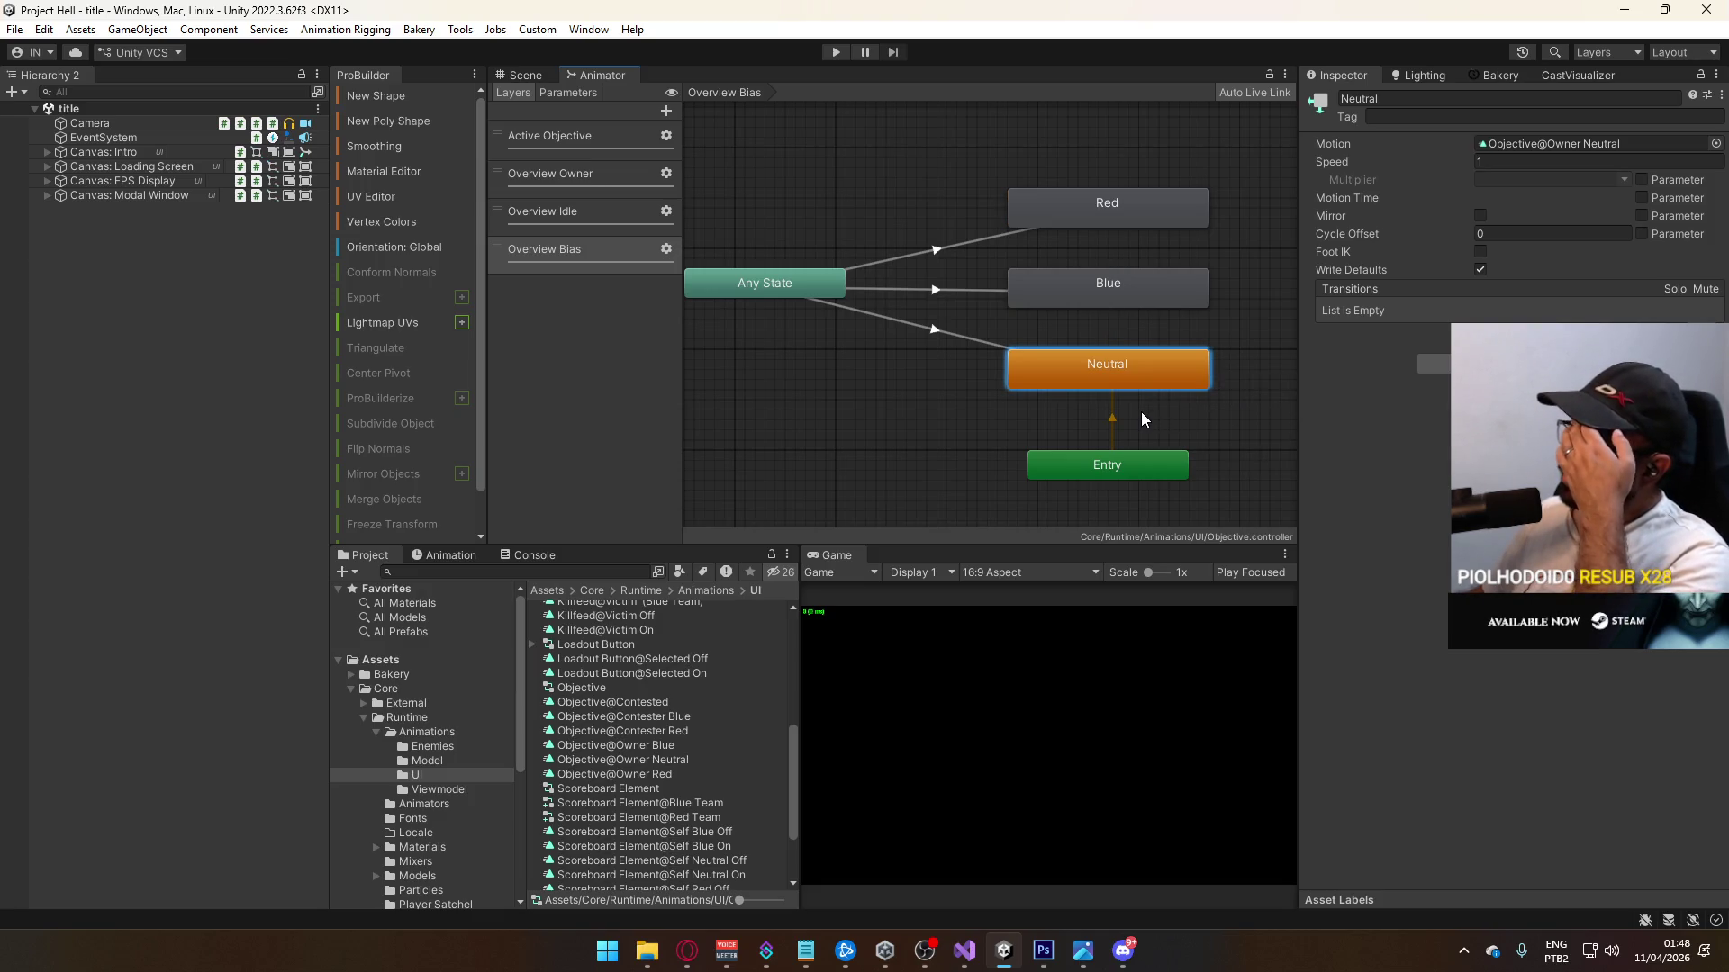
{"action": "left_click", "coordinate": [1432, 99]}
{"action": "type", "text": "Contested"}
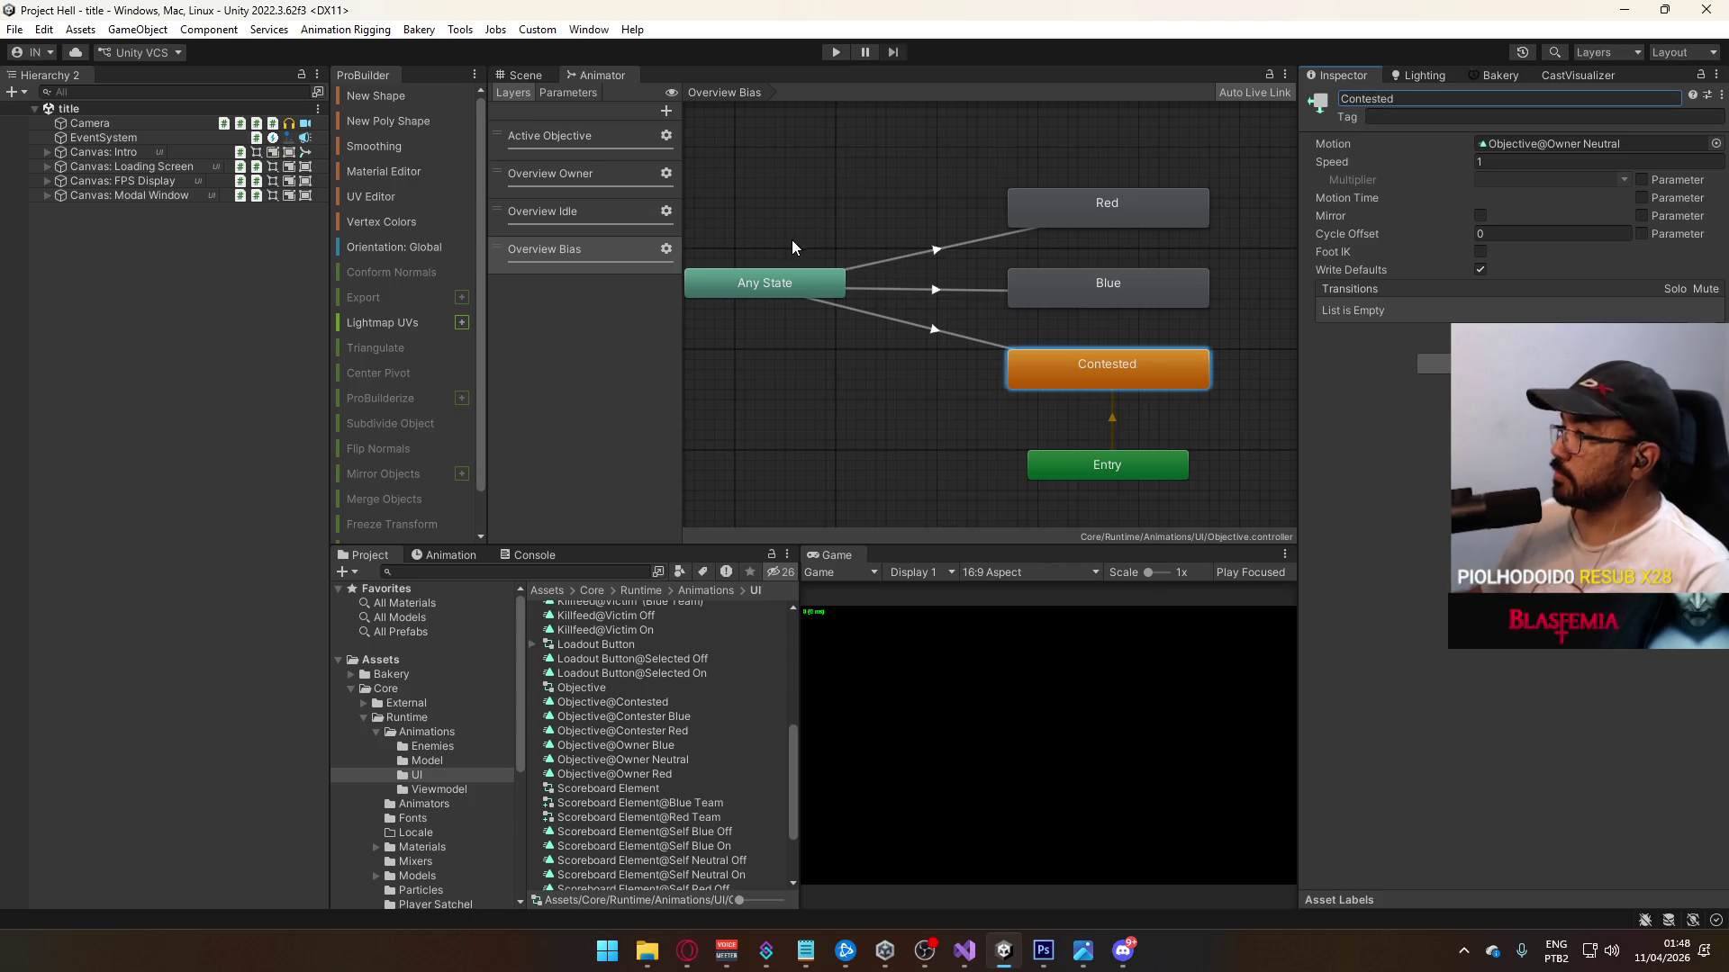
Step: Change the Any State→Blue transition's condition parameter to bias
{"action": "left_click", "coordinate": [783, 287]}
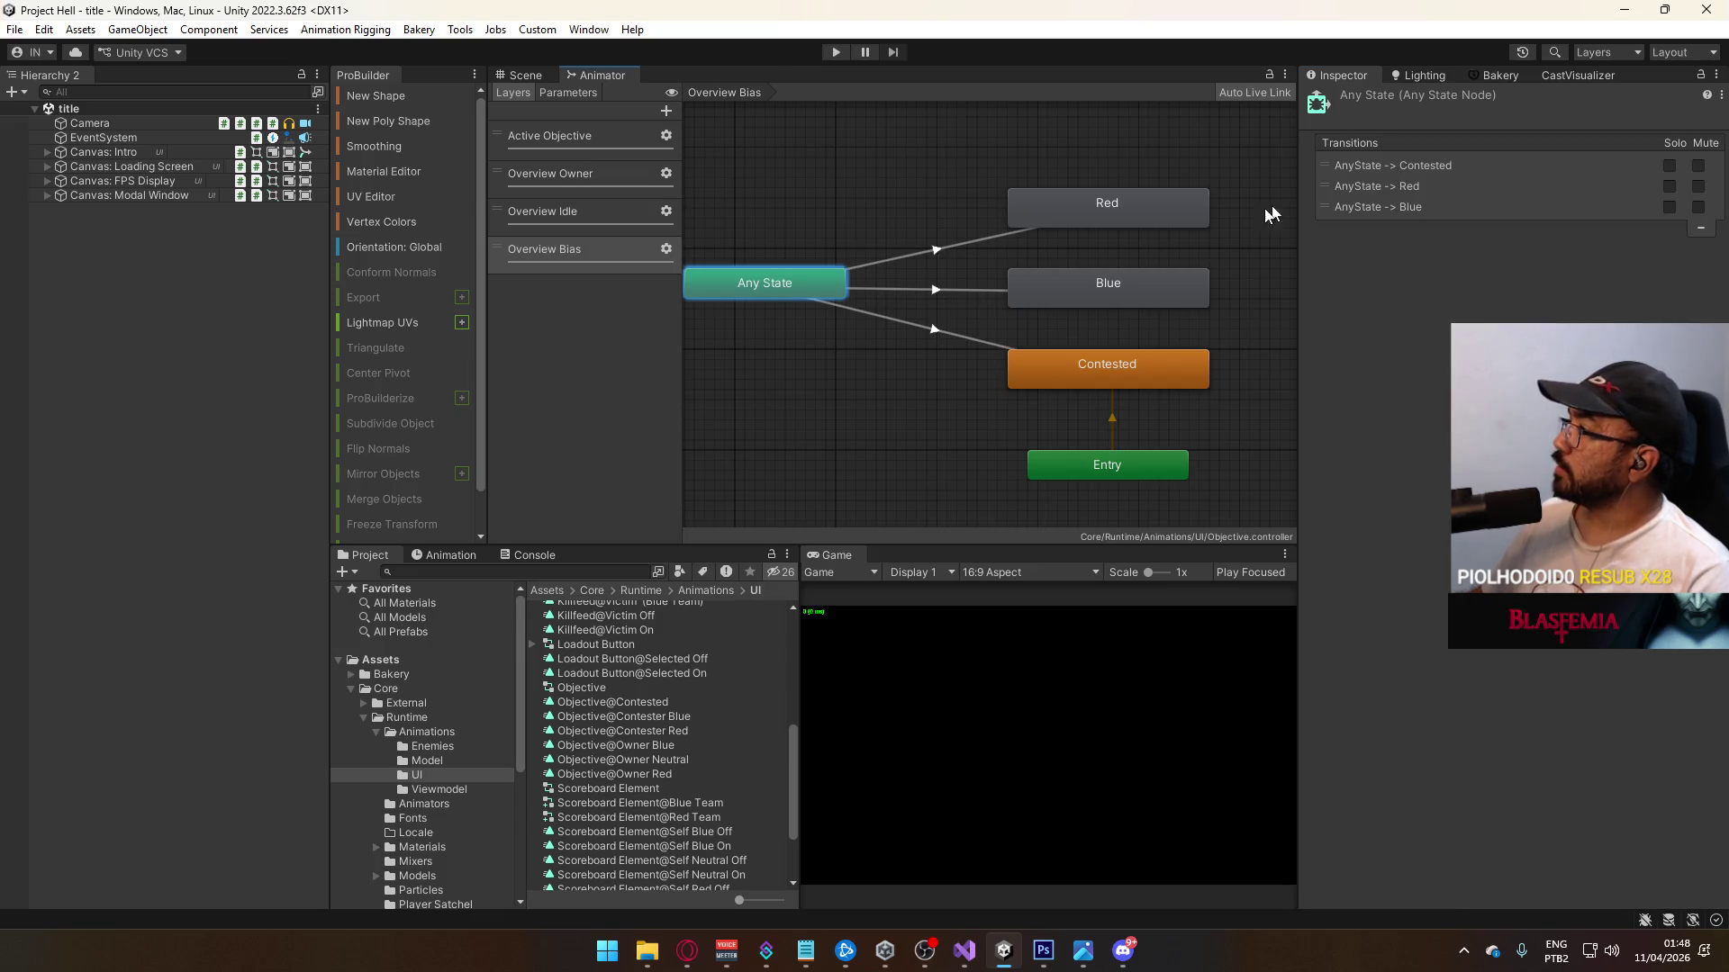
{"action": "left_click", "coordinate": [1049, 369]}
{"action": "left_click", "coordinate": [1054, 286]}
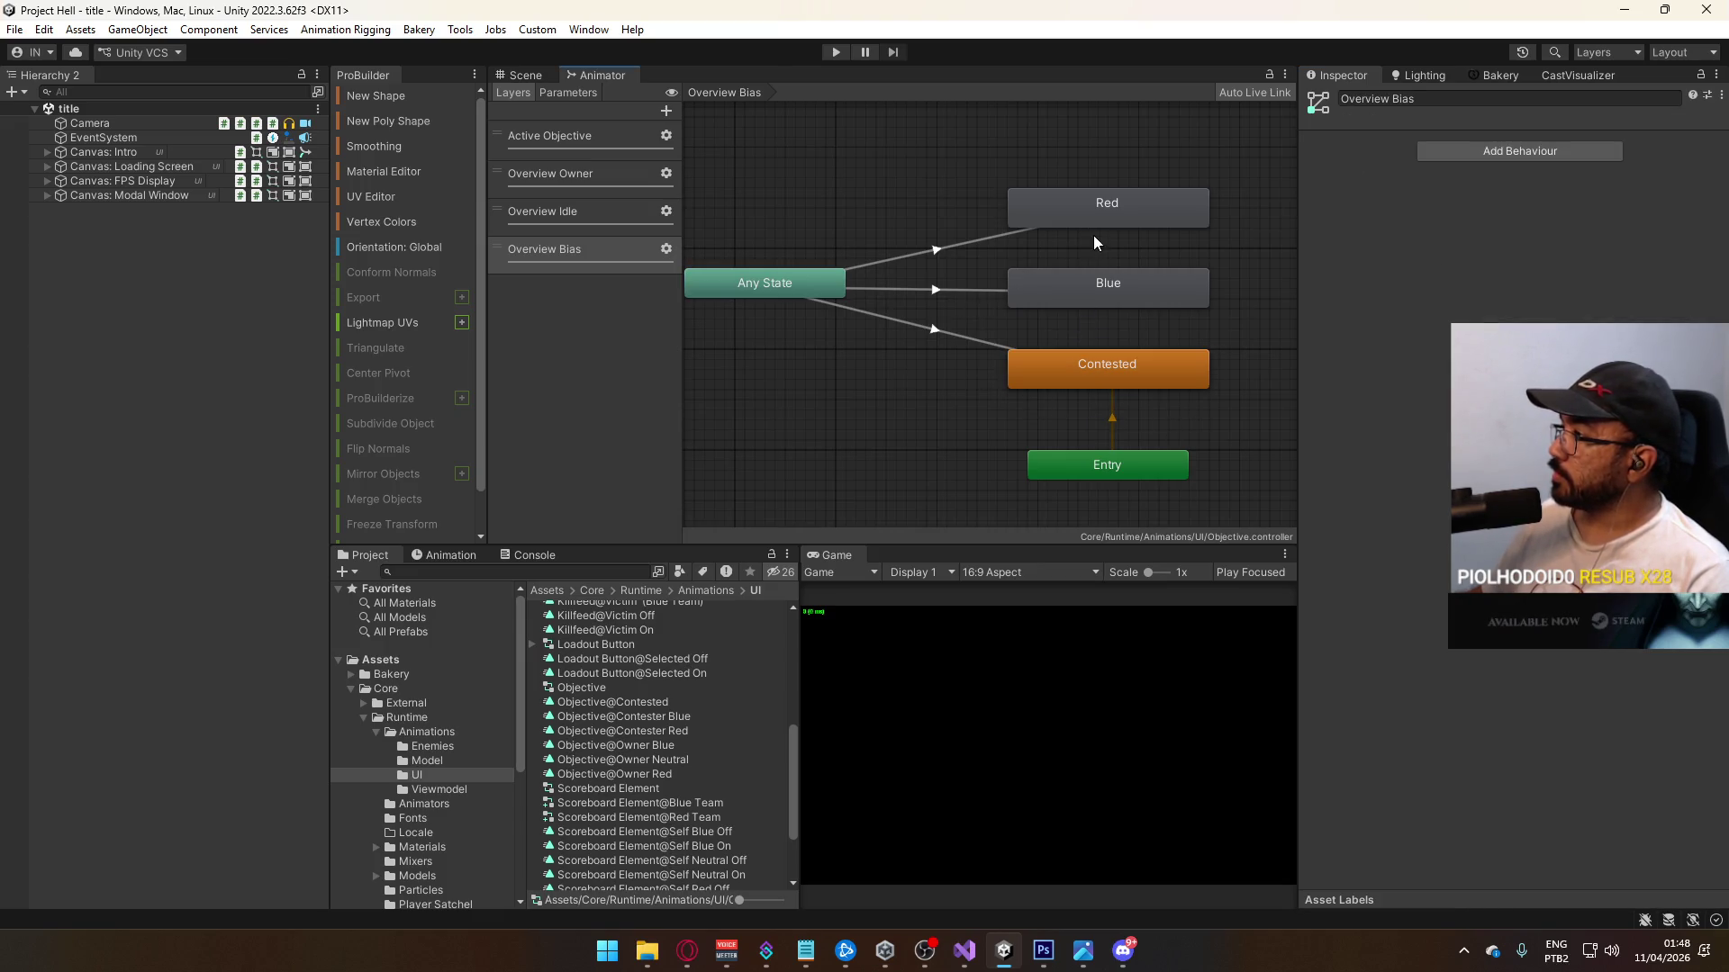
{"action": "left_click", "coordinate": [943, 287]}
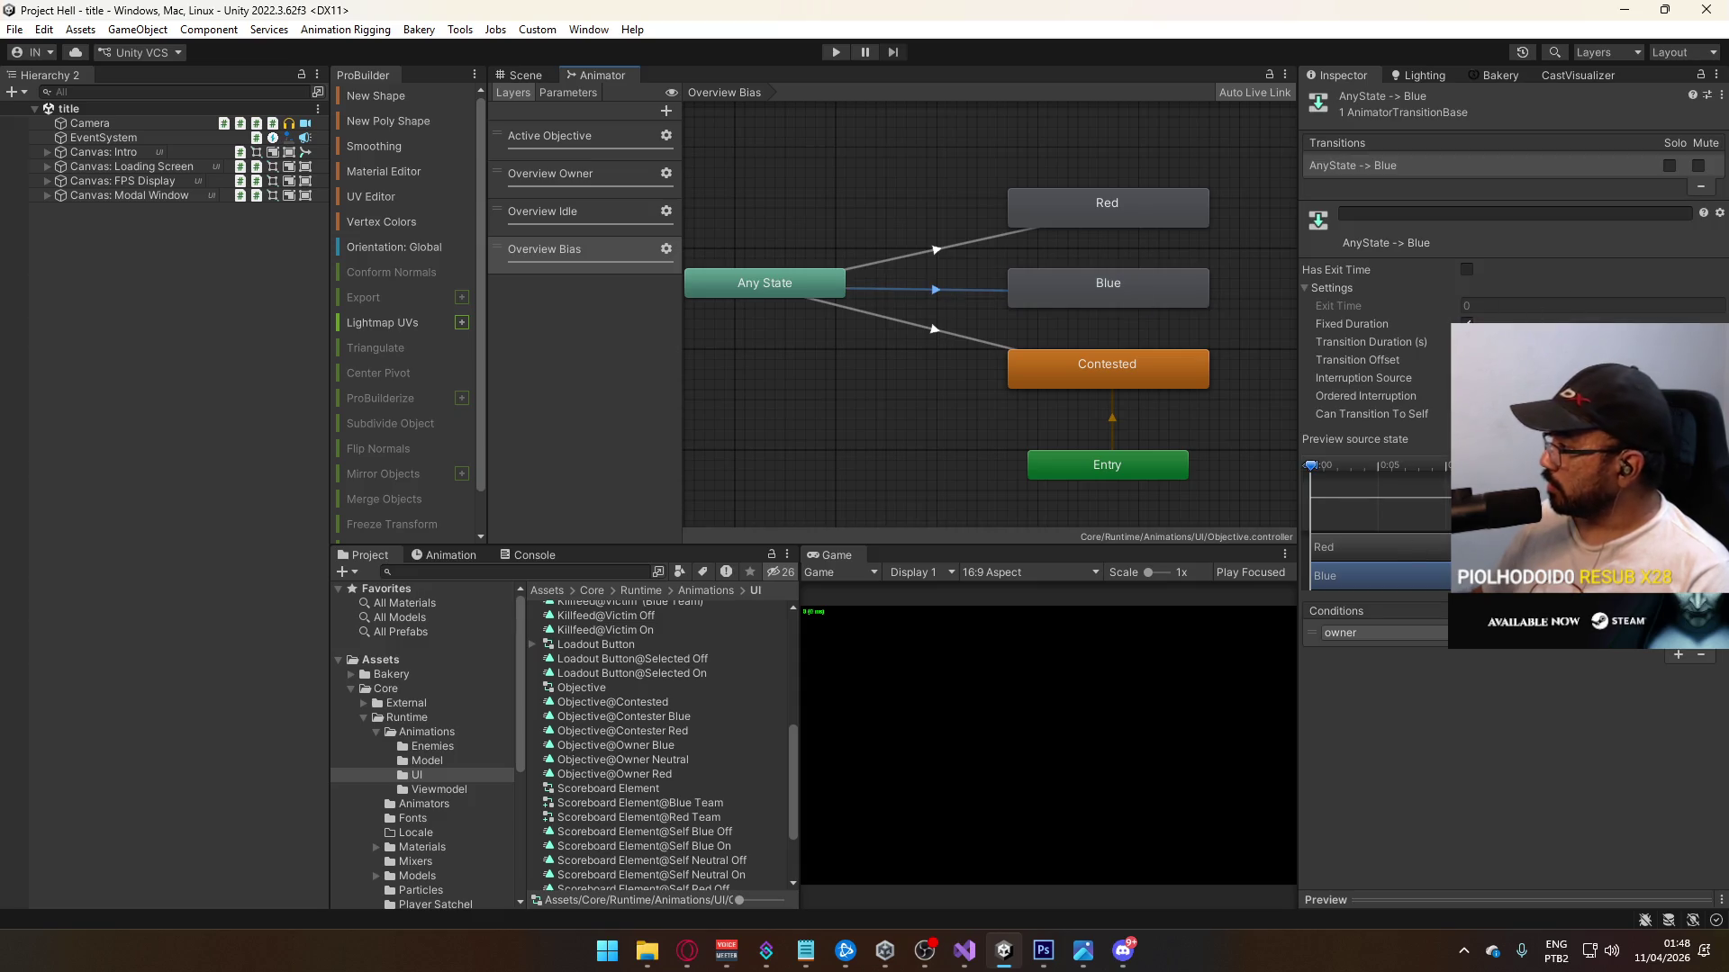
{"action": "left_click", "coordinate": [1378, 632]}
{"action": "left_click", "coordinate": [1345, 722]}
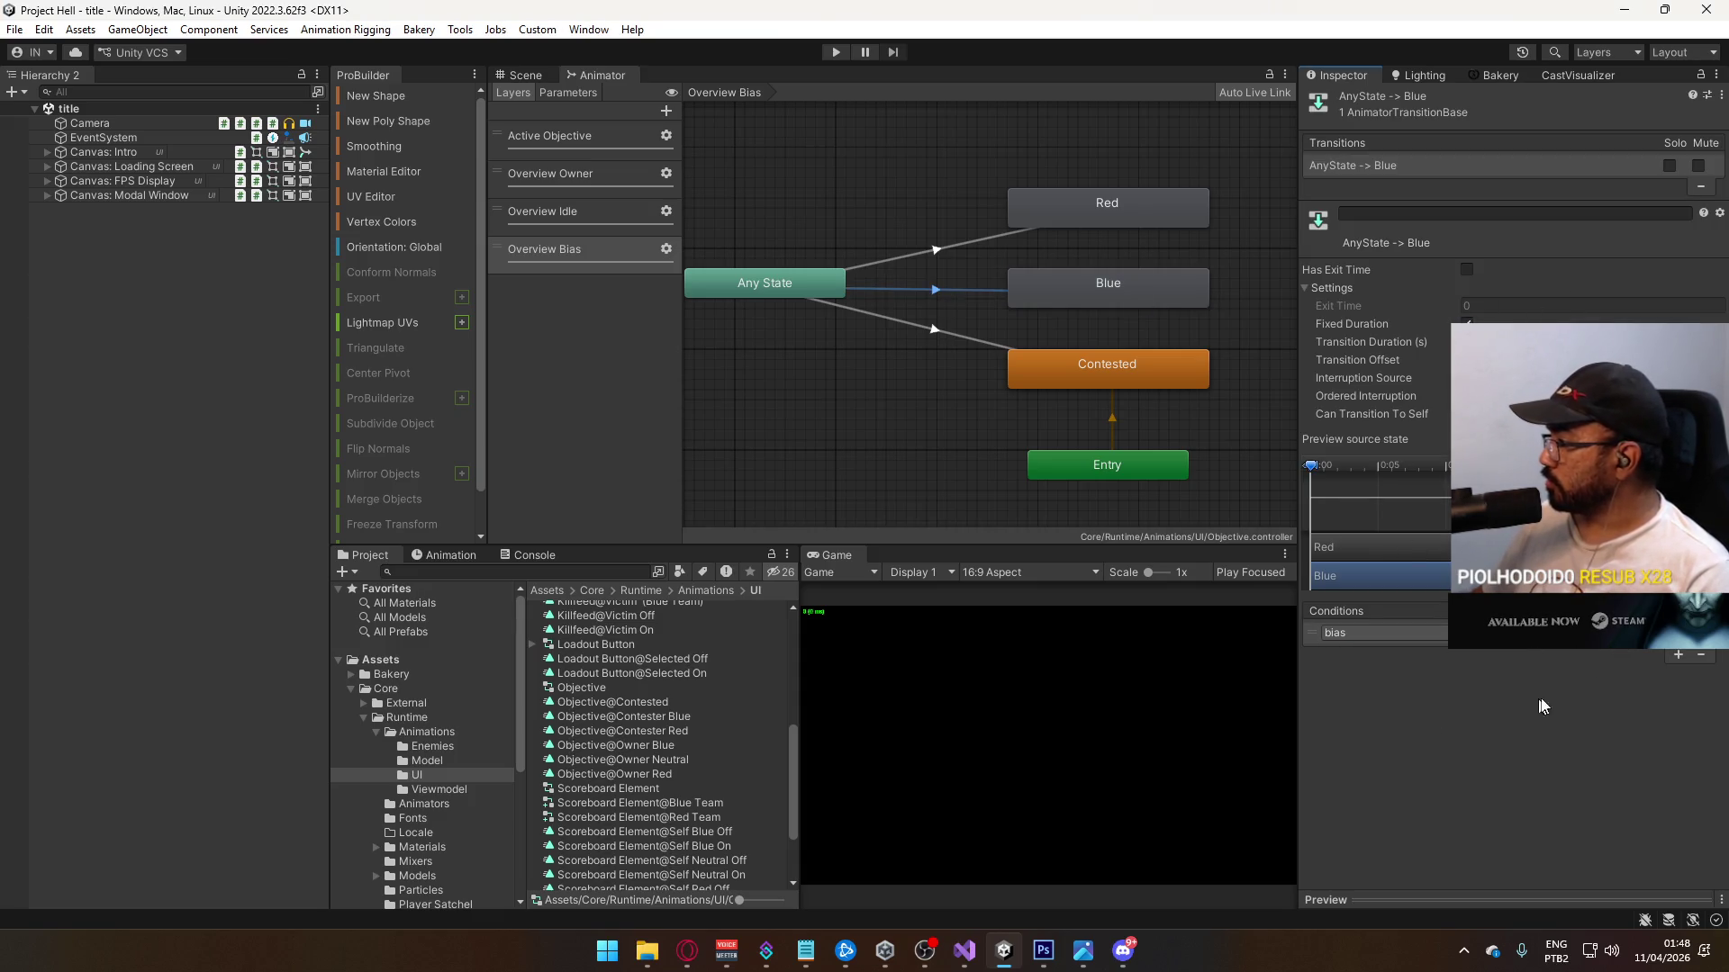
Step: Give the Any State→Red transition conditions bias Equals and contested false
{"action": "left_click", "coordinate": [1595, 633]}
{"action": "left_click", "coordinate": [1598, 702]}
{"action": "left_click", "coordinate": [990, 238]}
{"action": "left_click", "coordinate": [1440, 634]}
{"action": "left_click", "coordinate": [1428, 722]}
{"action": "left_click", "coordinate": [1596, 633]}
{"action": "left_click", "coordinate": [1595, 692]}
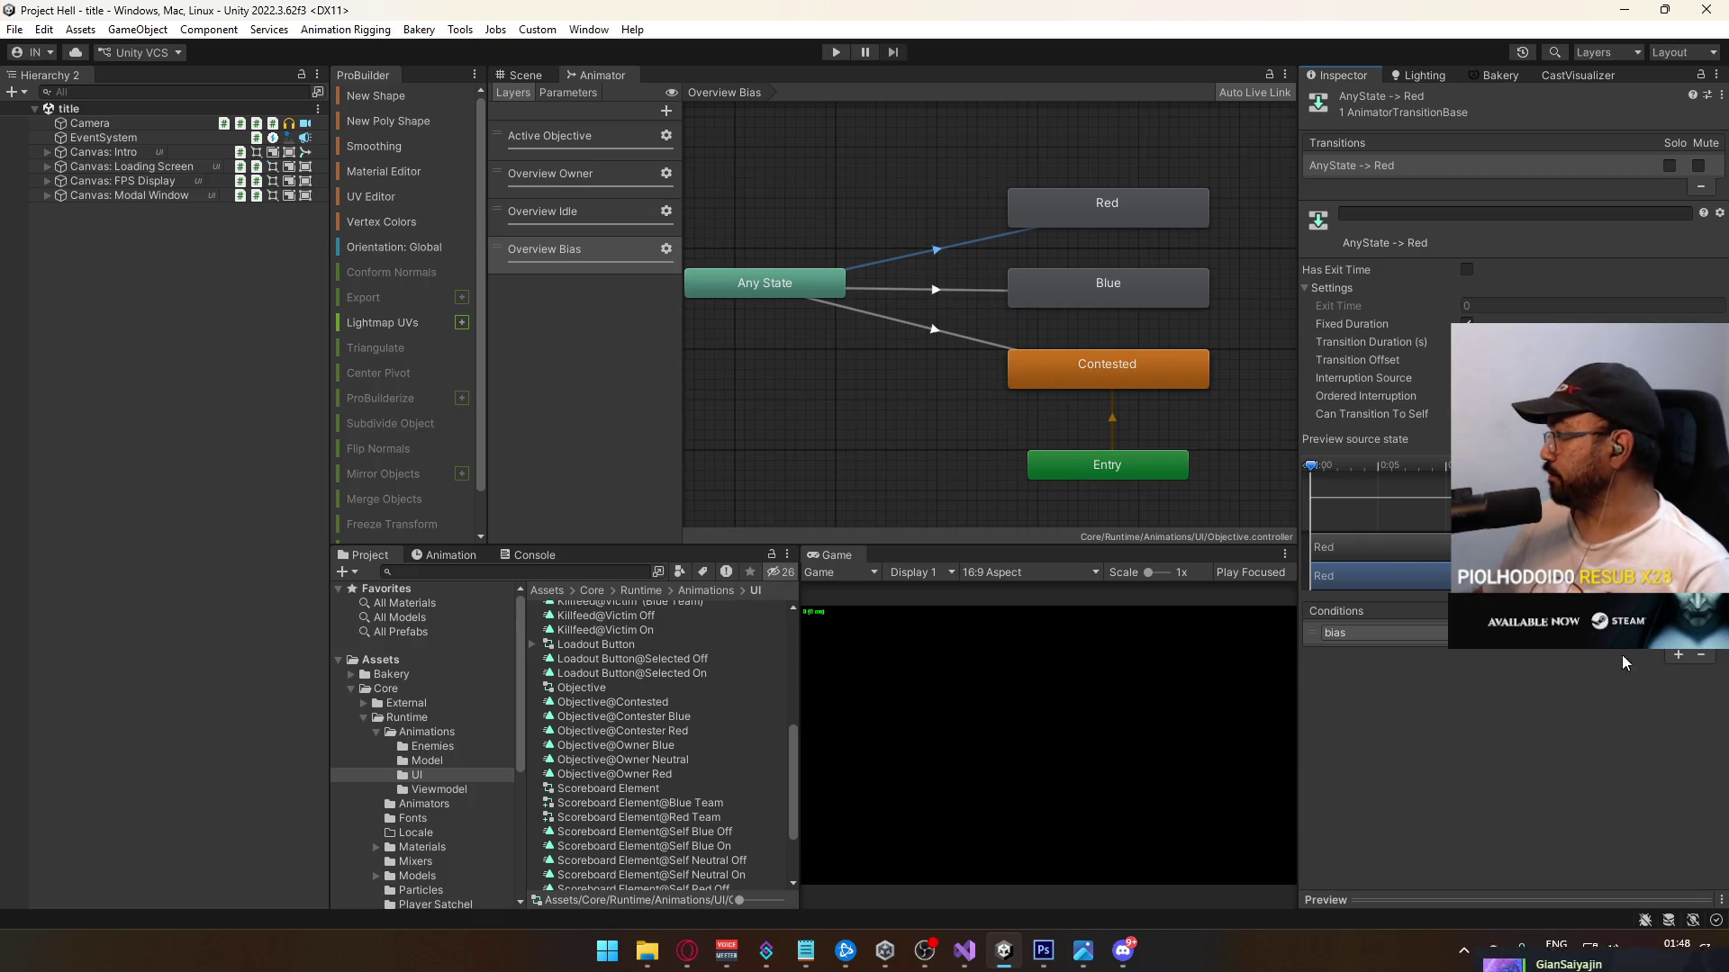
{"action": "left_click", "coordinate": [1677, 655]}
{"action": "left_click", "coordinate": [1428, 653]}
{"action": "left_click", "coordinate": [1359, 728]}
{"action": "left_click", "coordinate": [1566, 653]}
{"action": "left_click", "coordinate": [1567, 694]}
Step: Add a contested false condition to the Any State→Blue transition
{"action": "left_click", "coordinate": [934, 290]}
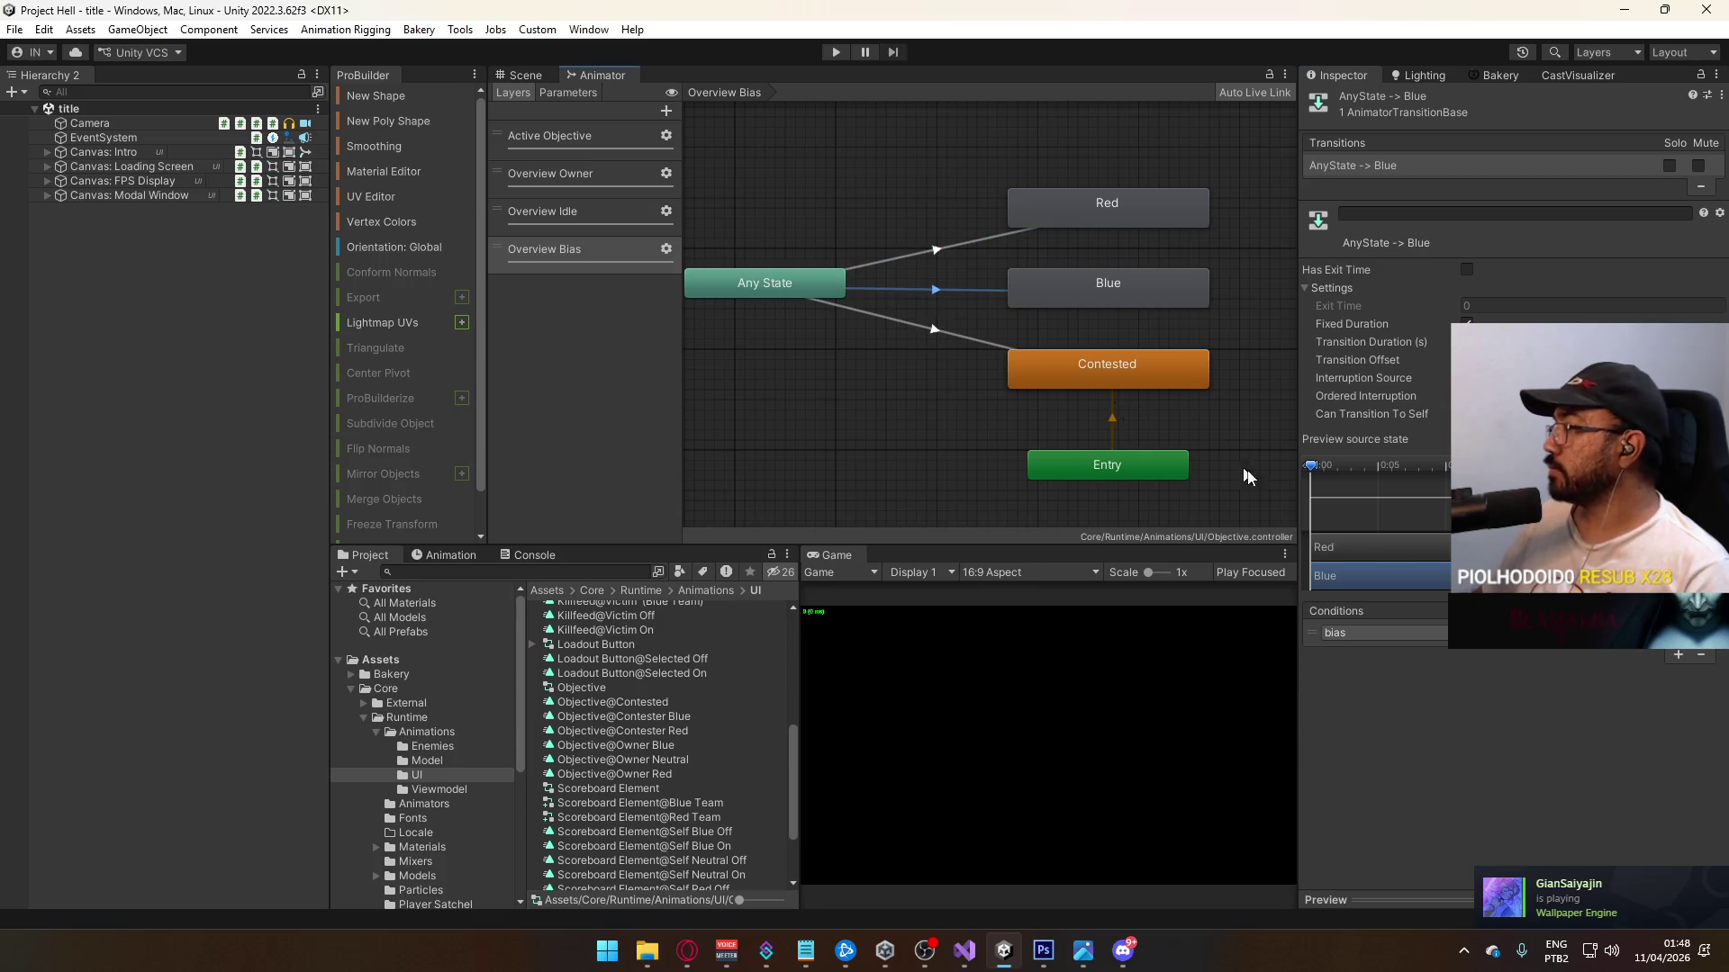
{"action": "left_click", "coordinate": [1677, 655]}
{"action": "left_click", "coordinate": [1439, 652]}
{"action": "left_click", "coordinate": [1562, 667]}
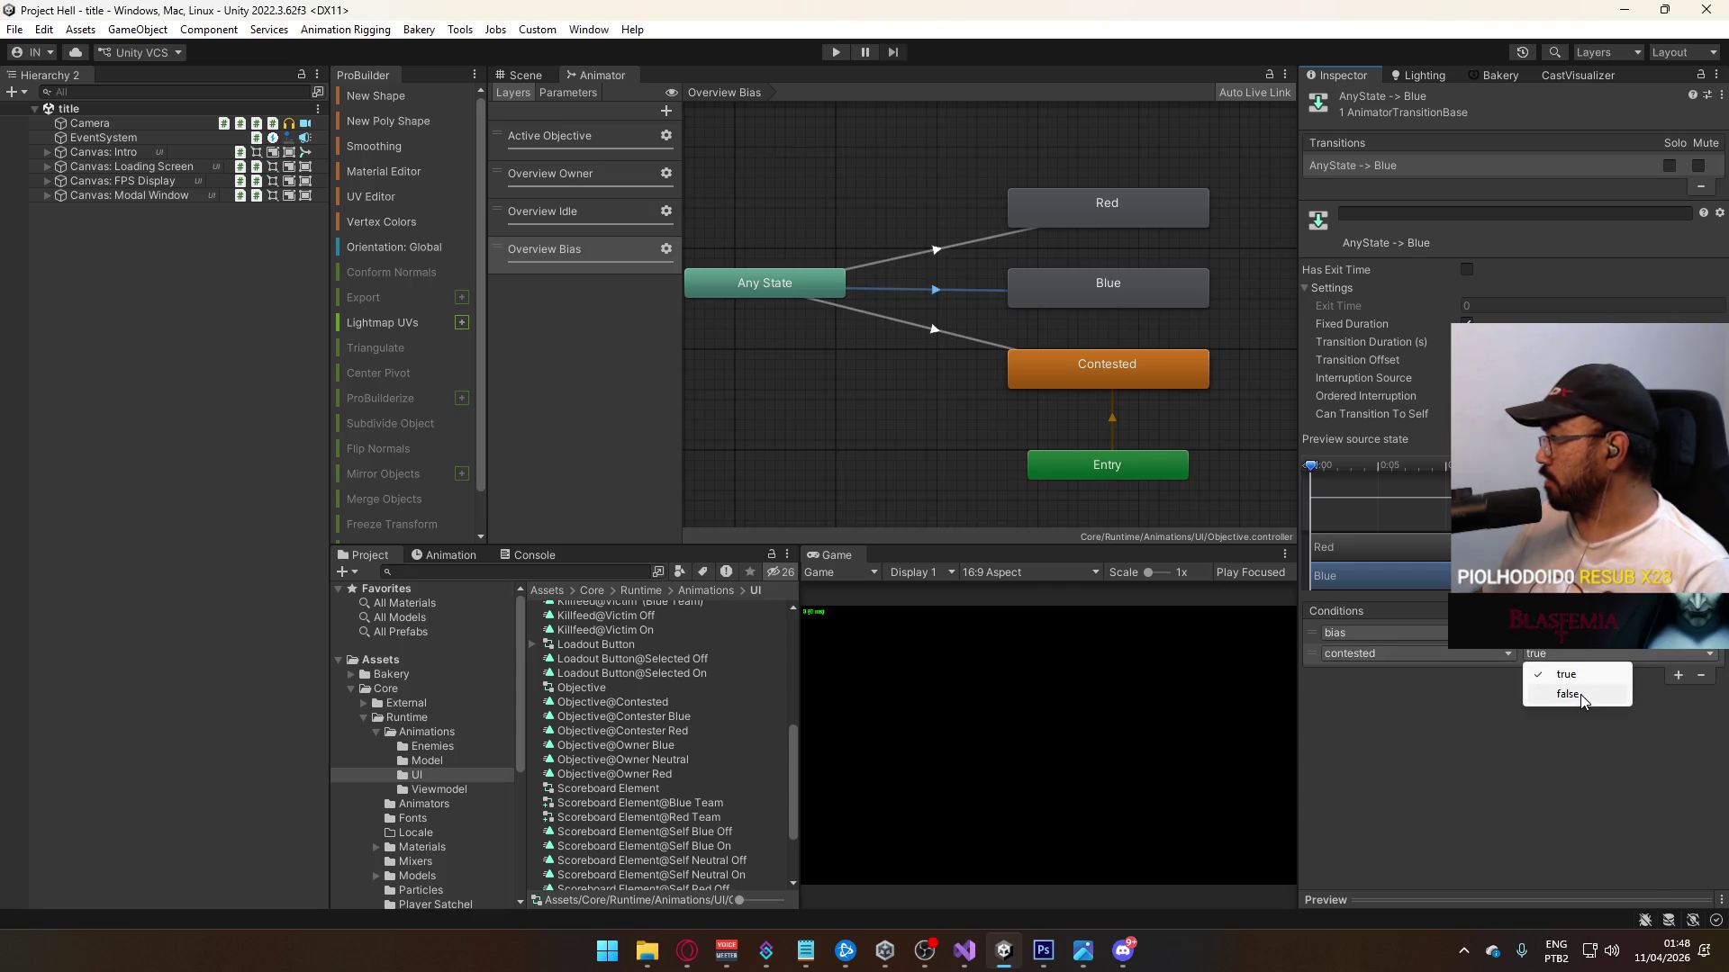
Step: Set the Any State→Contested condition to contested and select the Blue state
{"action": "left_click", "coordinate": [963, 339]}
{"action": "left_click", "coordinate": [1386, 633]}
{"action": "left_click", "coordinate": [1414, 714]}
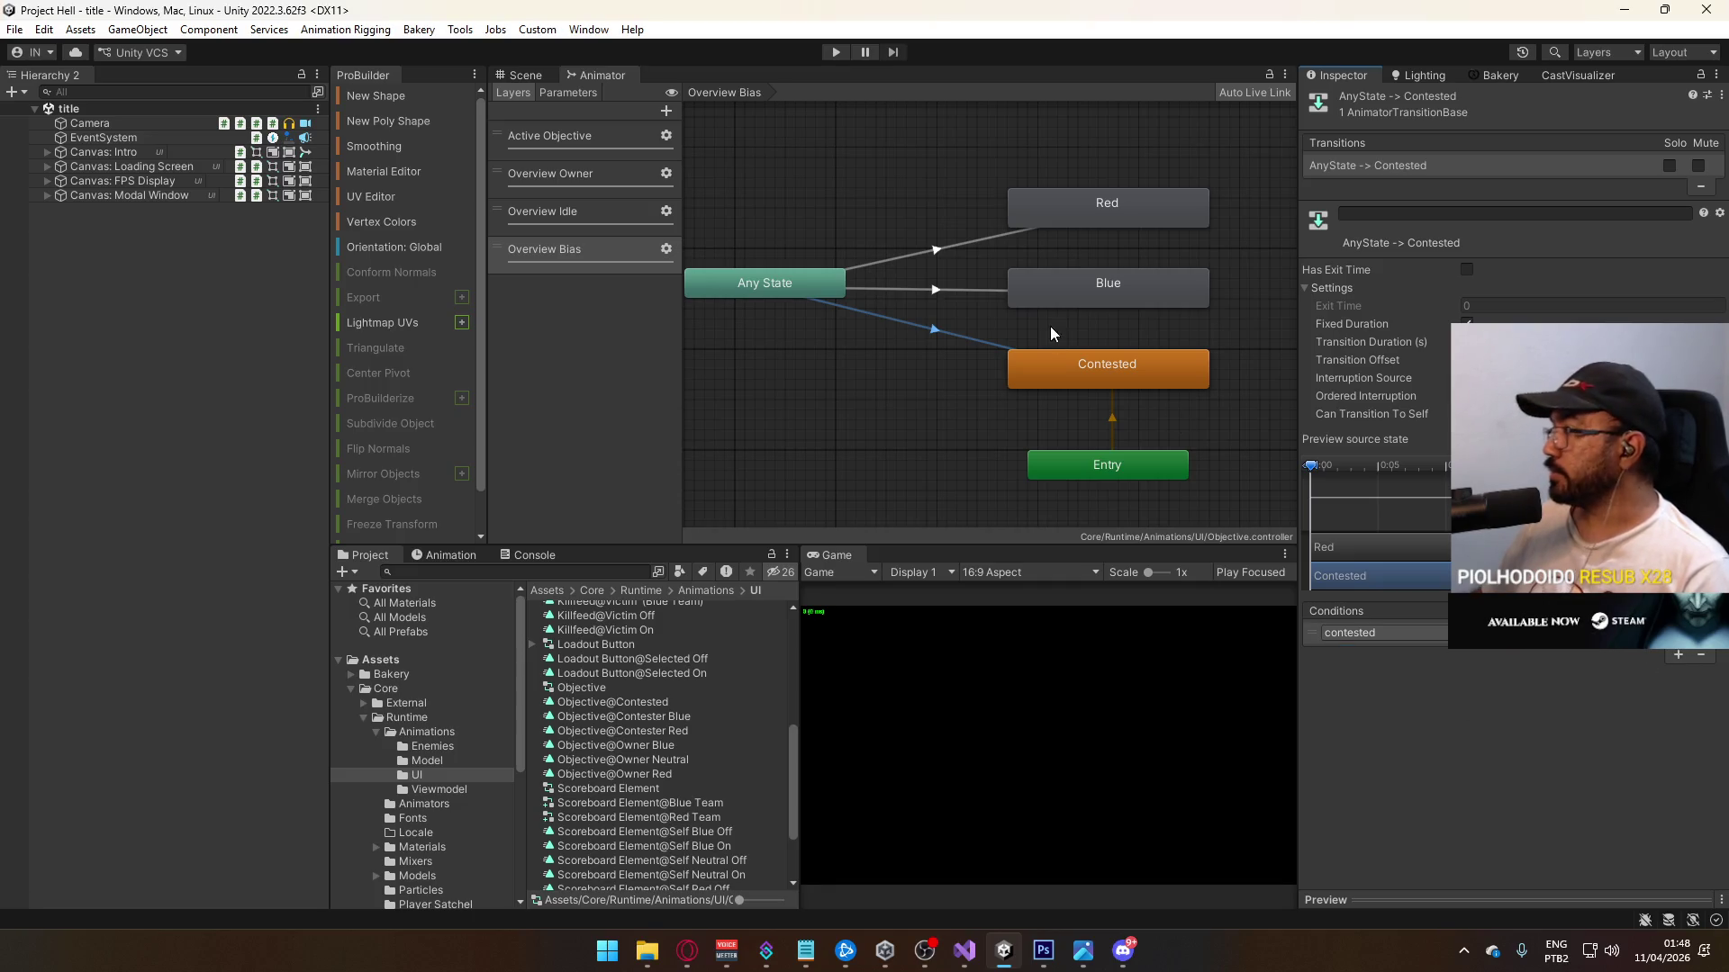
{"action": "left_click", "coordinate": [1050, 330]}
{"action": "left_click", "coordinate": [1112, 207]}
{"action": "left_click", "coordinate": [1112, 288]}
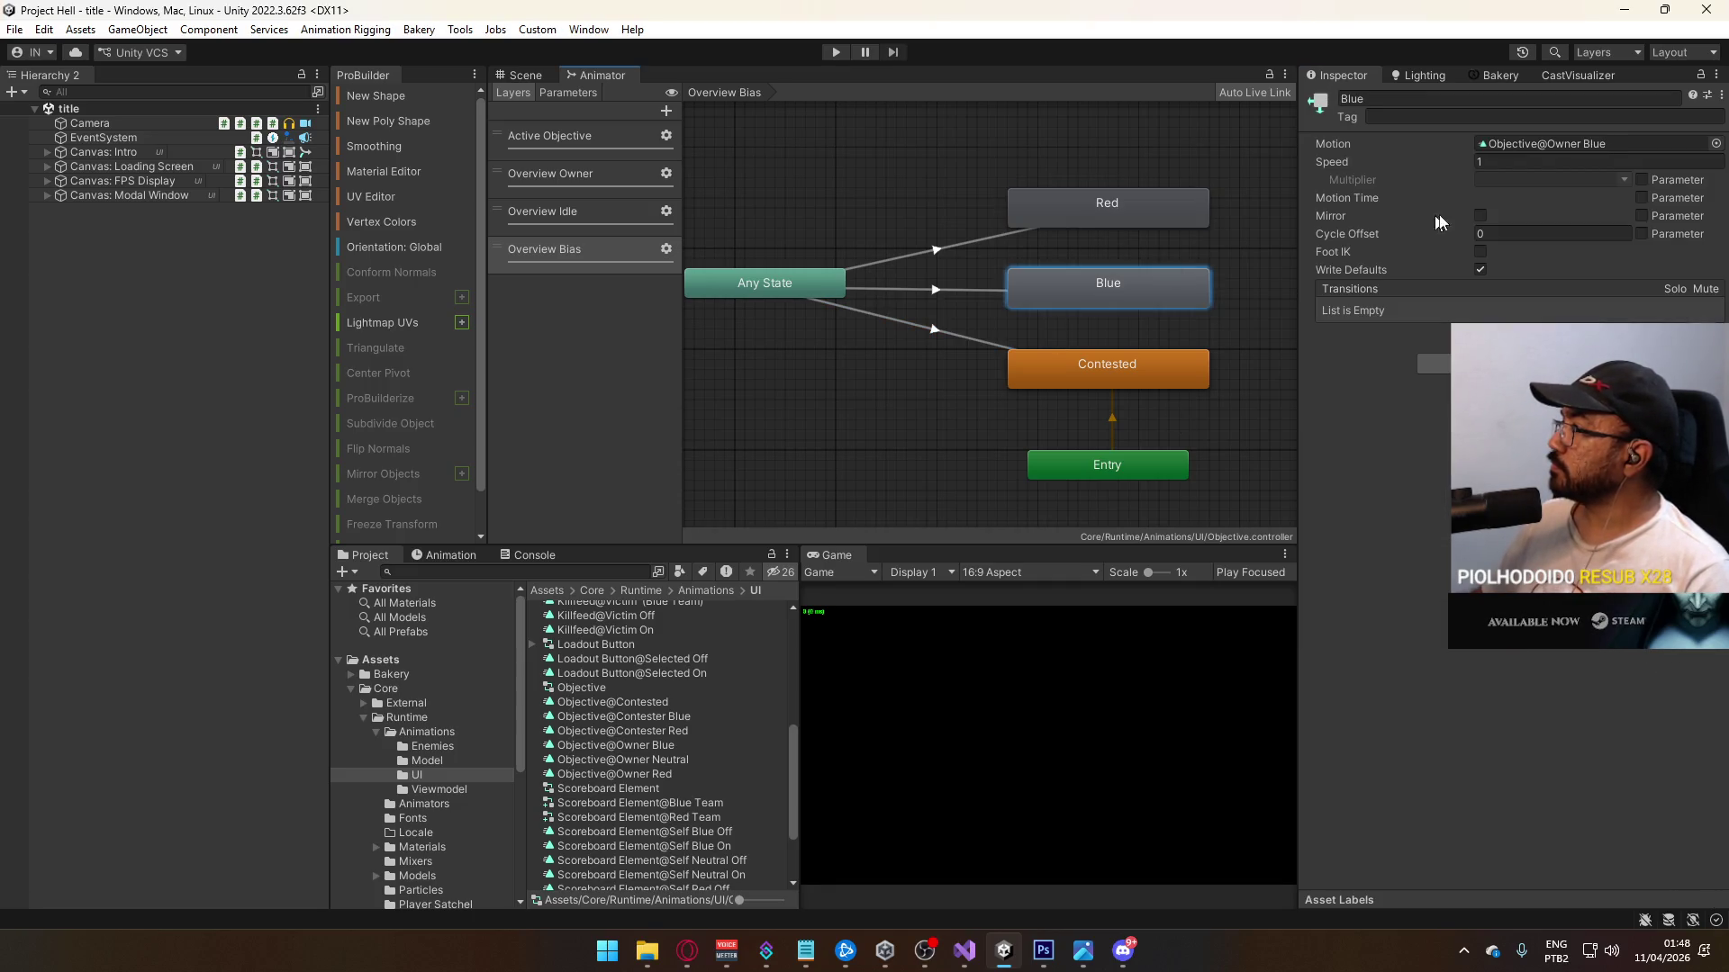
Step: Duplicate the Objective@Owner Blue, Neutral and Red clips in the Project window
{"action": "double_click", "coordinate": [1573, 149]}
{"action": "left_click", "coordinate": [630, 775]}
{"action": "left_click", "coordinate": [680, 746], "text": "shift"}
{"action": "key", "text": "ctrl+d"}
Step: Rename the Owner Blue copy to Objective@Bias Blue
{"action": "left_click", "coordinate": [644, 688]}
{"action": "left_click", "coordinate": [630, 674]}
{"action": "left_click", "coordinate": [620, 688]}
{"action": "left_click", "coordinate": [623, 690]}
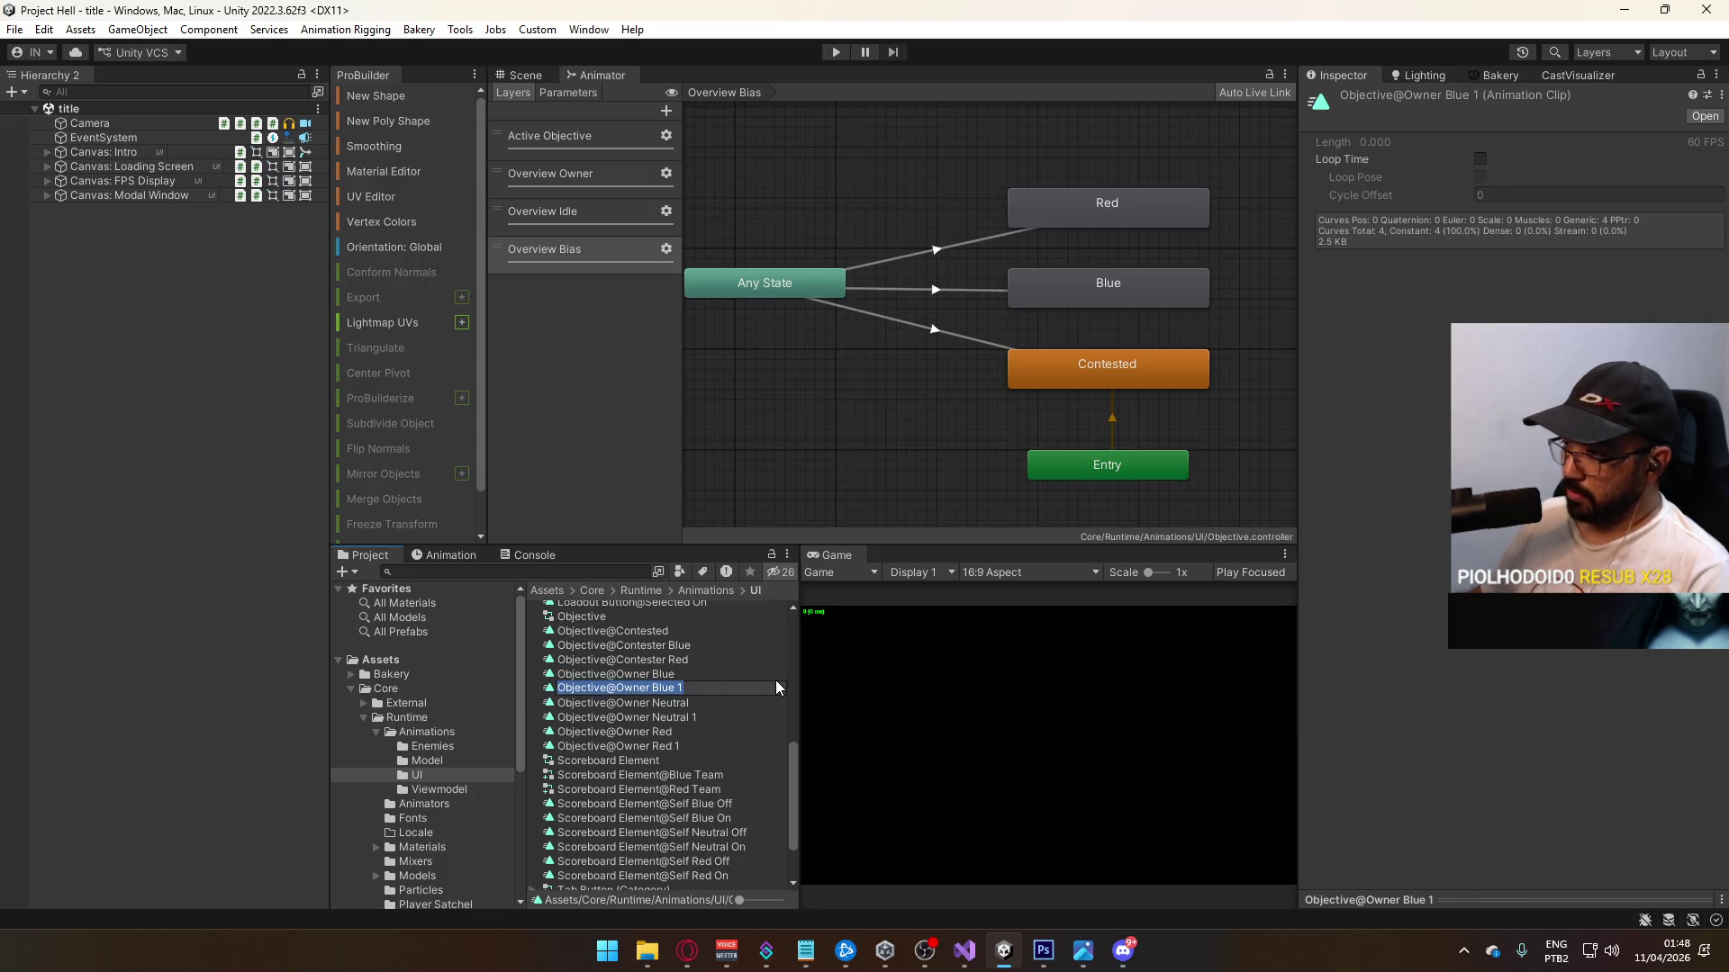
{"action": "left_click", "coordinate": [685, 687]}
{"action": "left_click_drag", "start_coordinate": [617, 688], "coordinate": [850, 671]}
{"action": "type", "text": "Bias Blue"}
{"action": "key", "text": "Return"}
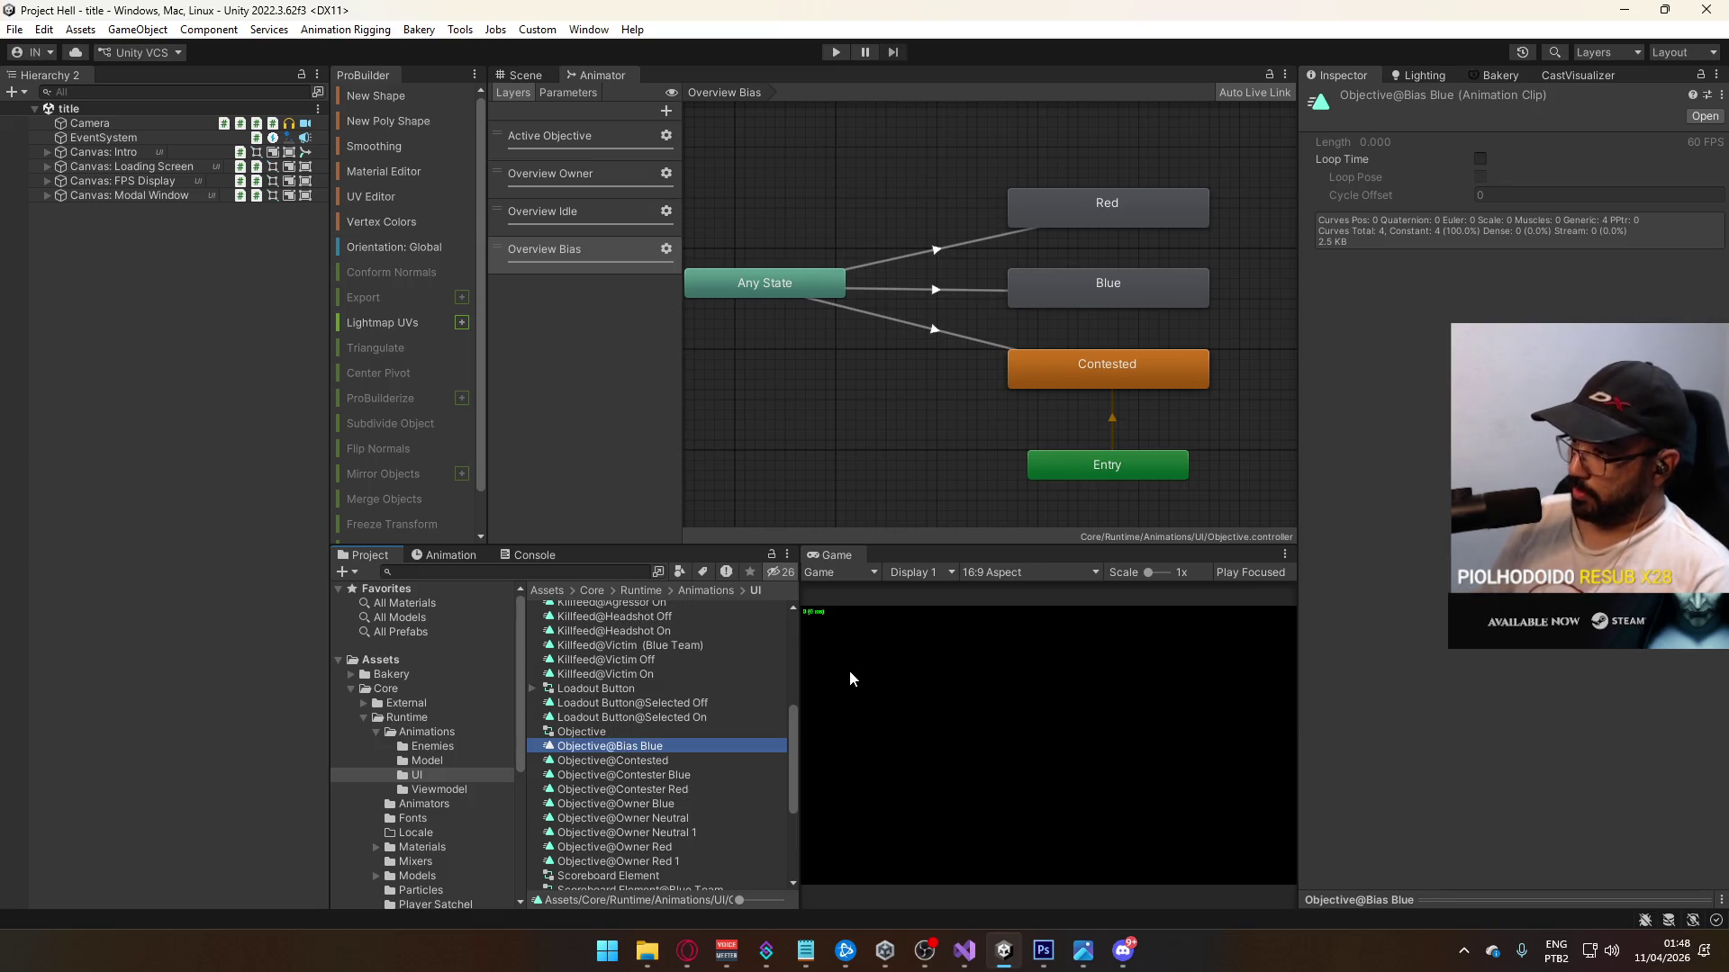
Step: Rename the Neutral and Red copies to Objective@Bias Contested and Objective@Bias Red
{"action": "left_click", "coordinate": [662, 832]}
{"action": "left_click", "coordinate": [621, 838]}
{"action": "left_click_drag", "start_coordinate": [618, 832], "coordinate": [770, 829]}
{"action": "type", "text": "B"}
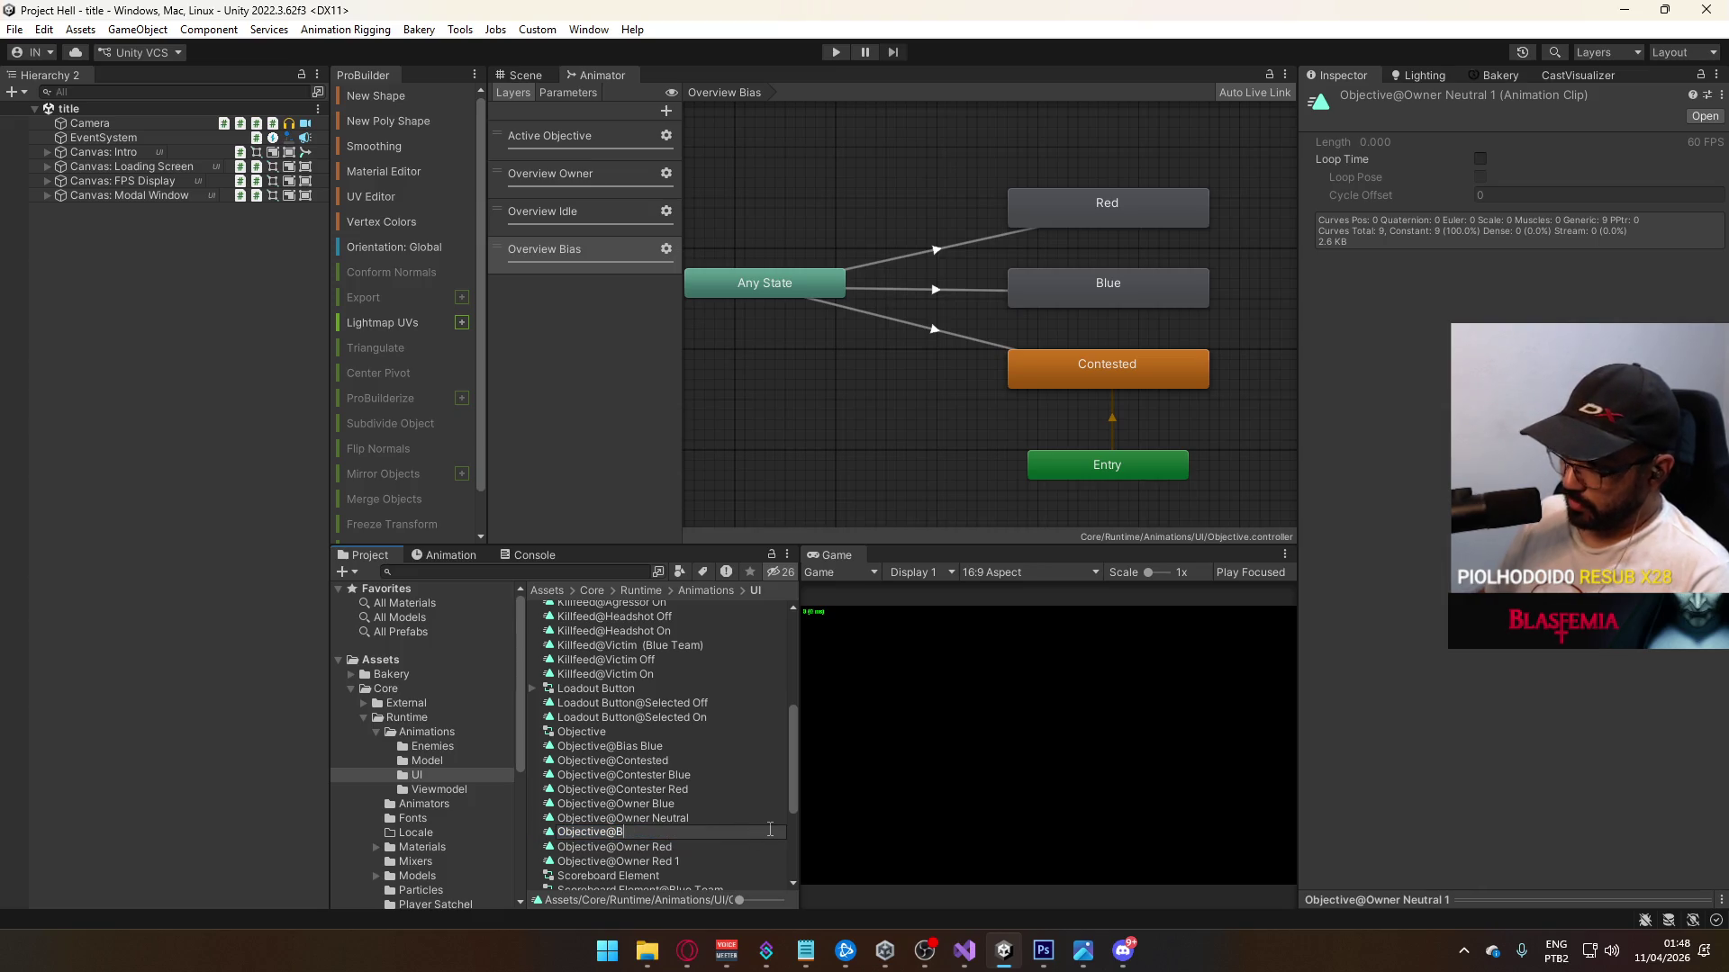
{"action": "type", "text": "ted"}
{"action": "key", "text": "Return"}
{"action": "left_click", "coordinate": [647, 848]}
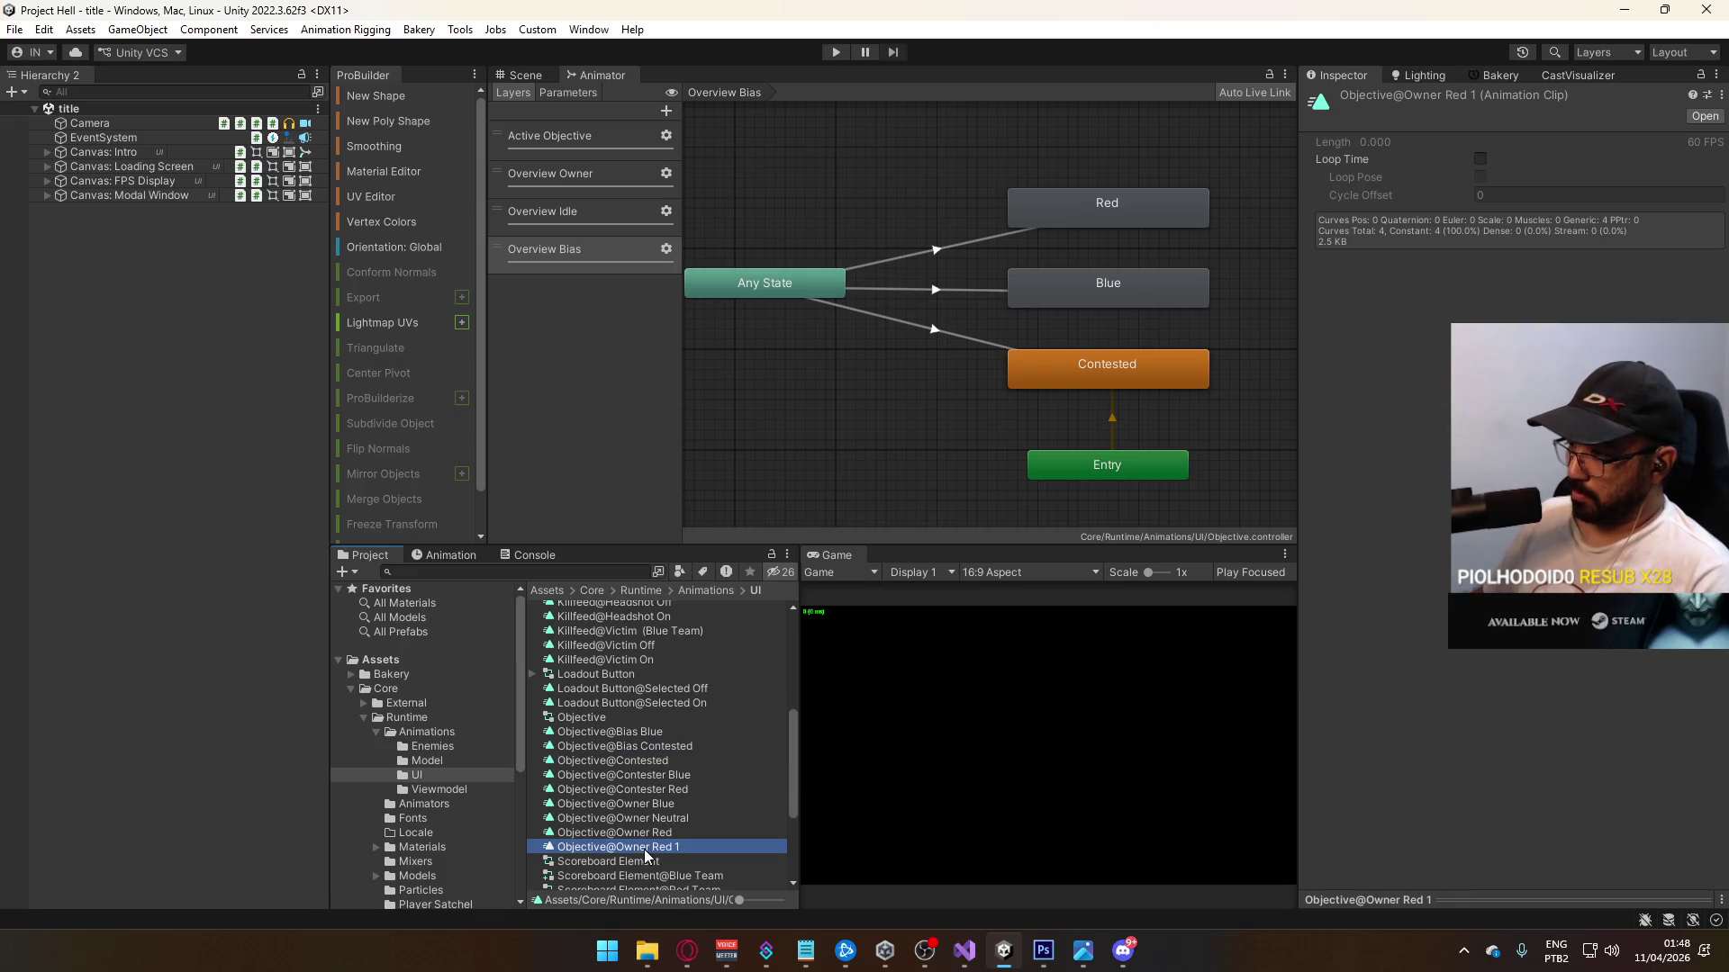
{"action": "left_click", "coordinate": [623, 849]}
{"action": "left_click_drag", "start_coordinate": [623, 849], "coordinate": [807, 852]}
{"action": "type", "text": "Bias Red"}
{"action": "key", "text": "Return"}
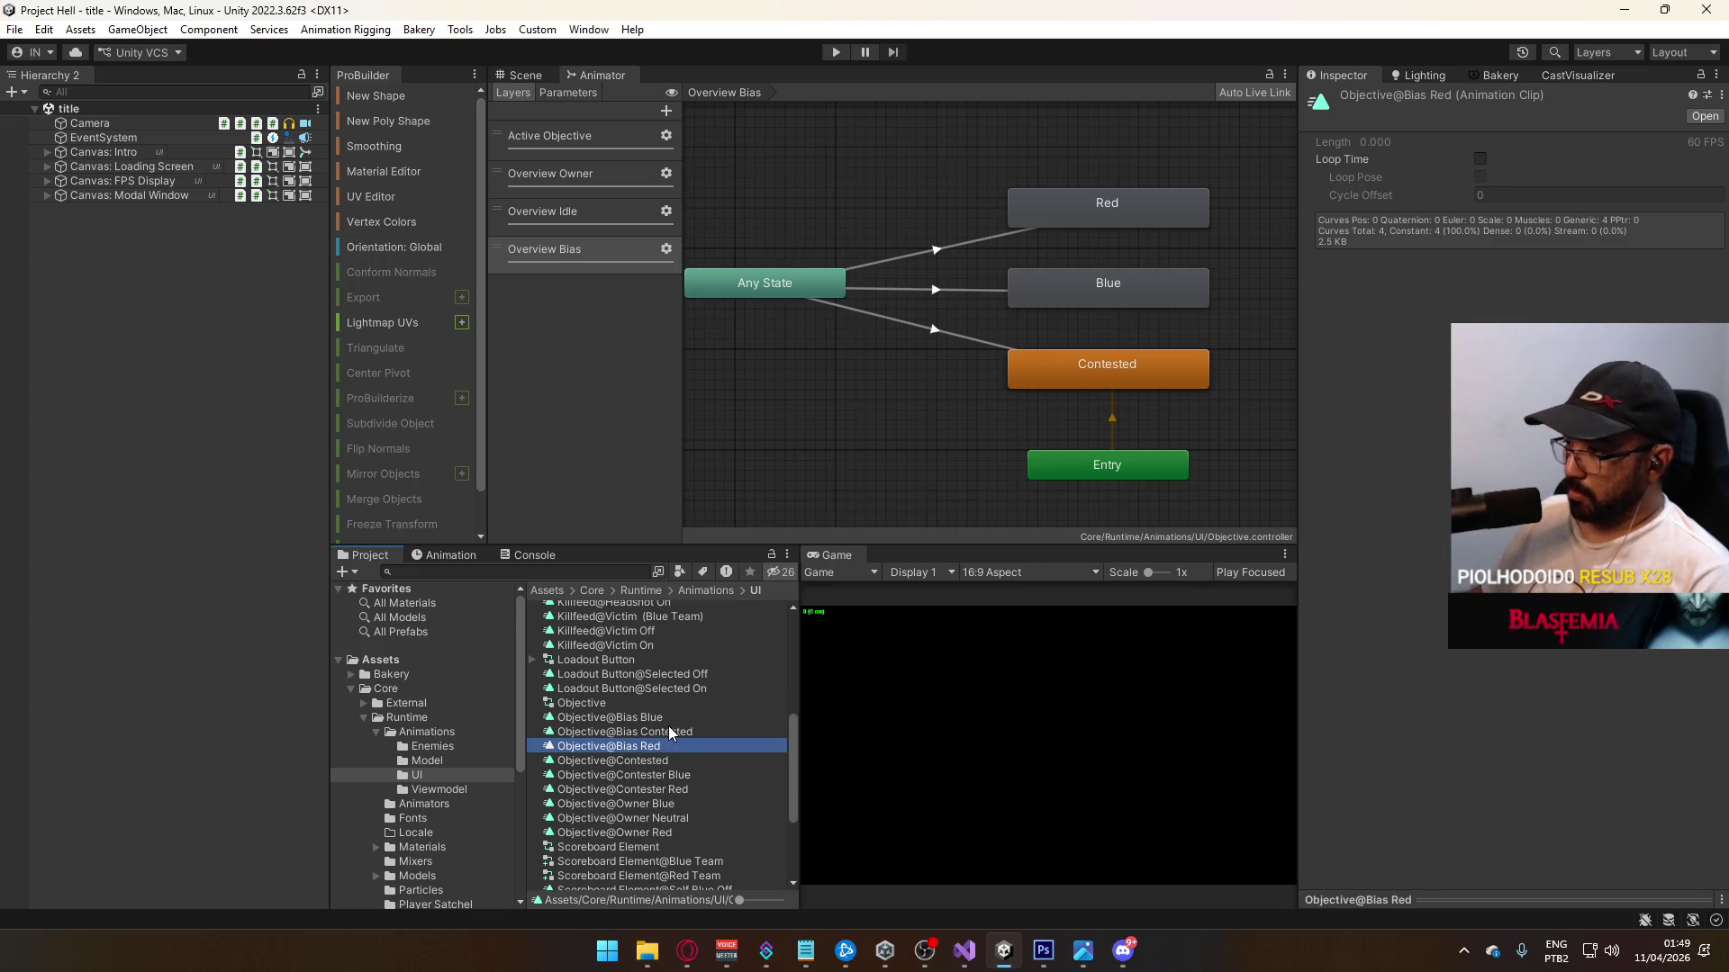
Step: Duplicate the Bias Blue and Bias Contested clips and rename one copy Objective@Bars On
{"action": "left_click", "coordinate": [645, 731]}
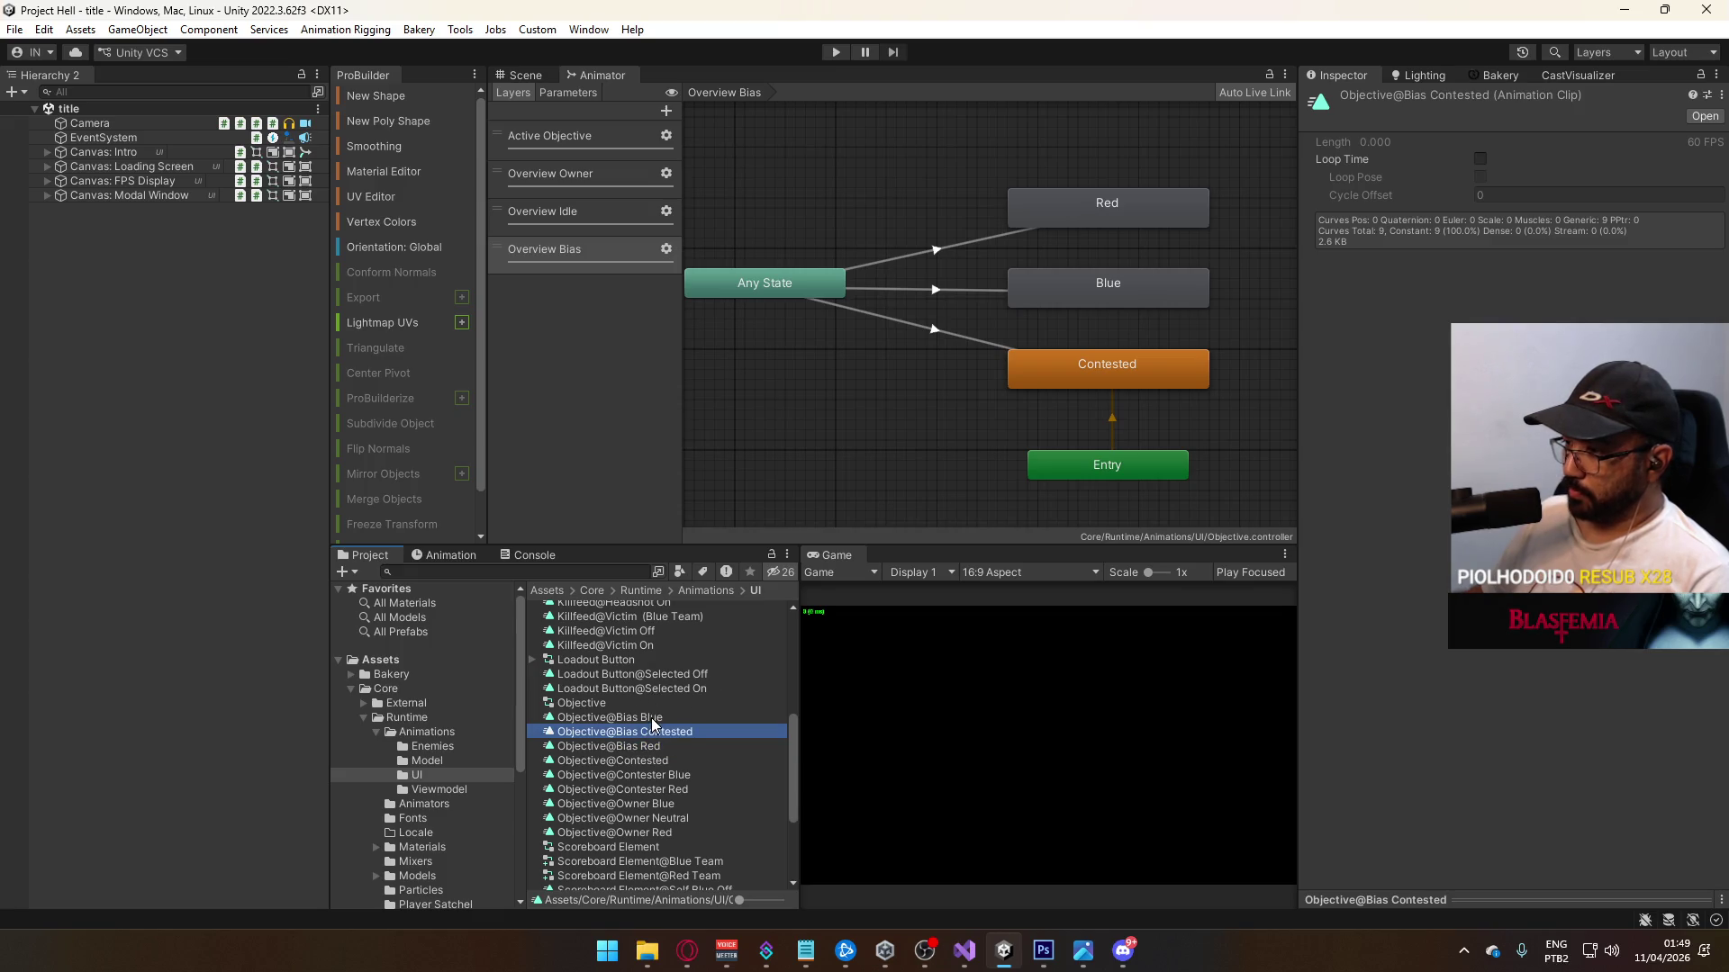
{"action": "left_click", "coordinate": [650, 716], "text": "ctrl"}
{"action": "key", "text": "ctrl+d"}
{"action": "left_click", "coordinate": [645, 748]}
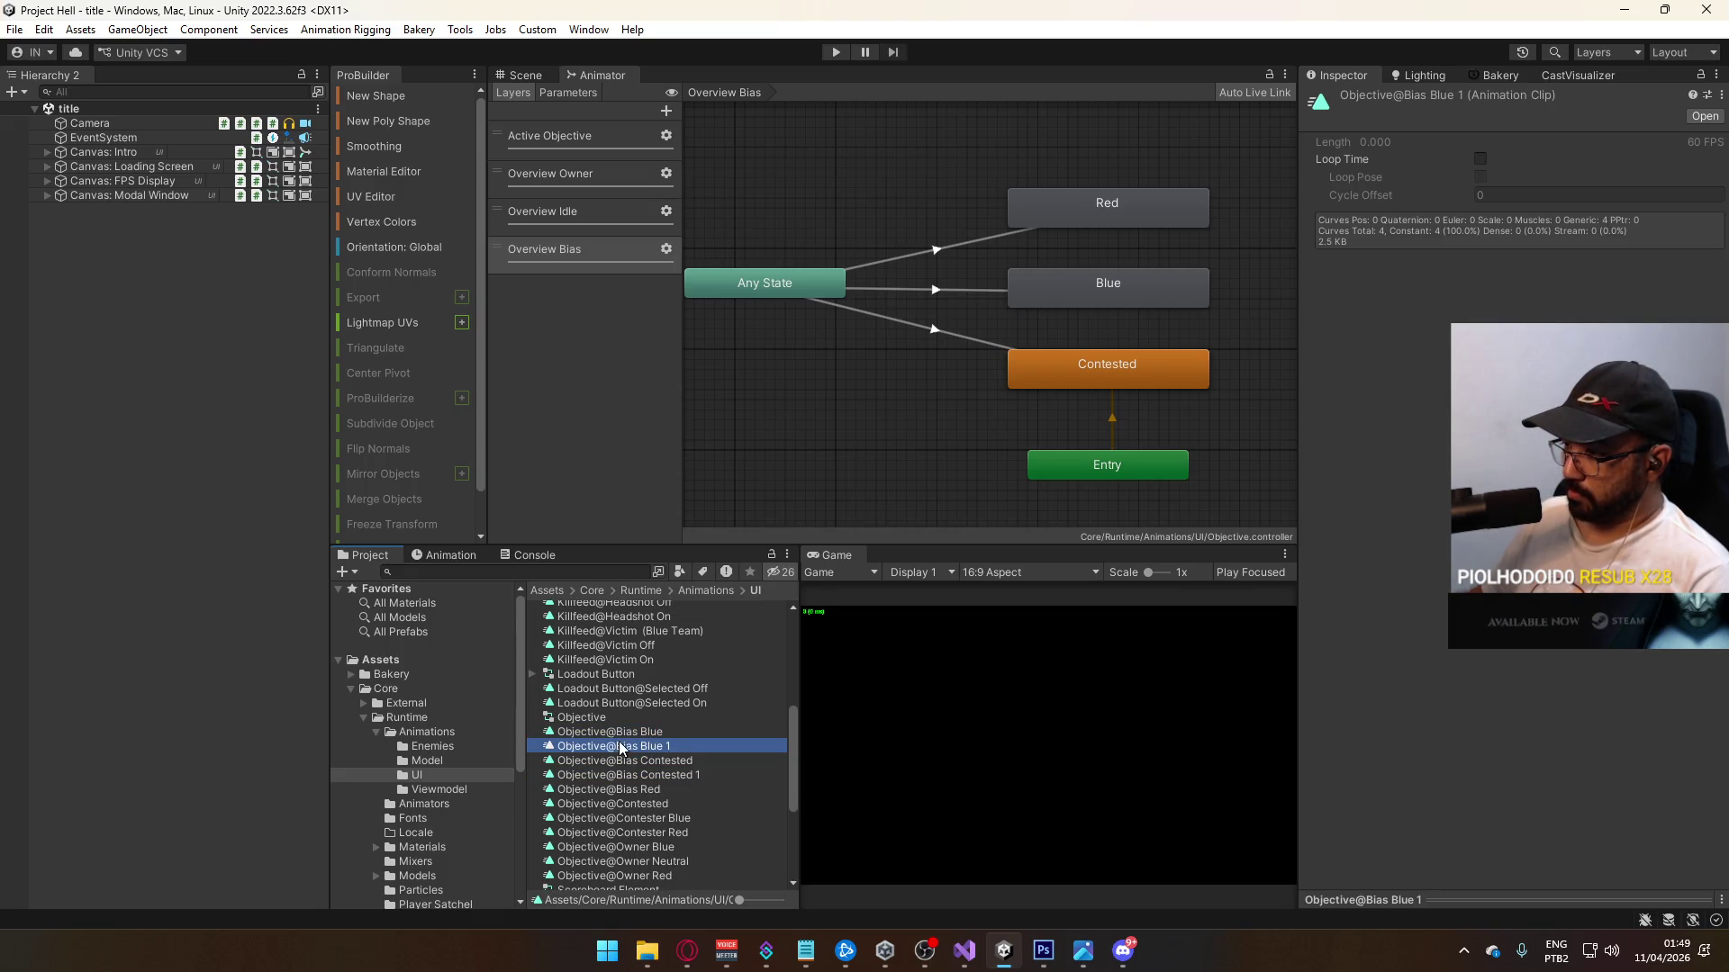
{"action": "key", "text": "F2"}
{"action": "left_click_drag", "start_coordinate": [616, 746], "coordinate": [720, 746]}
{"action": "type", "text": "Bars On"}
{"action": "key", "text": "Return"}
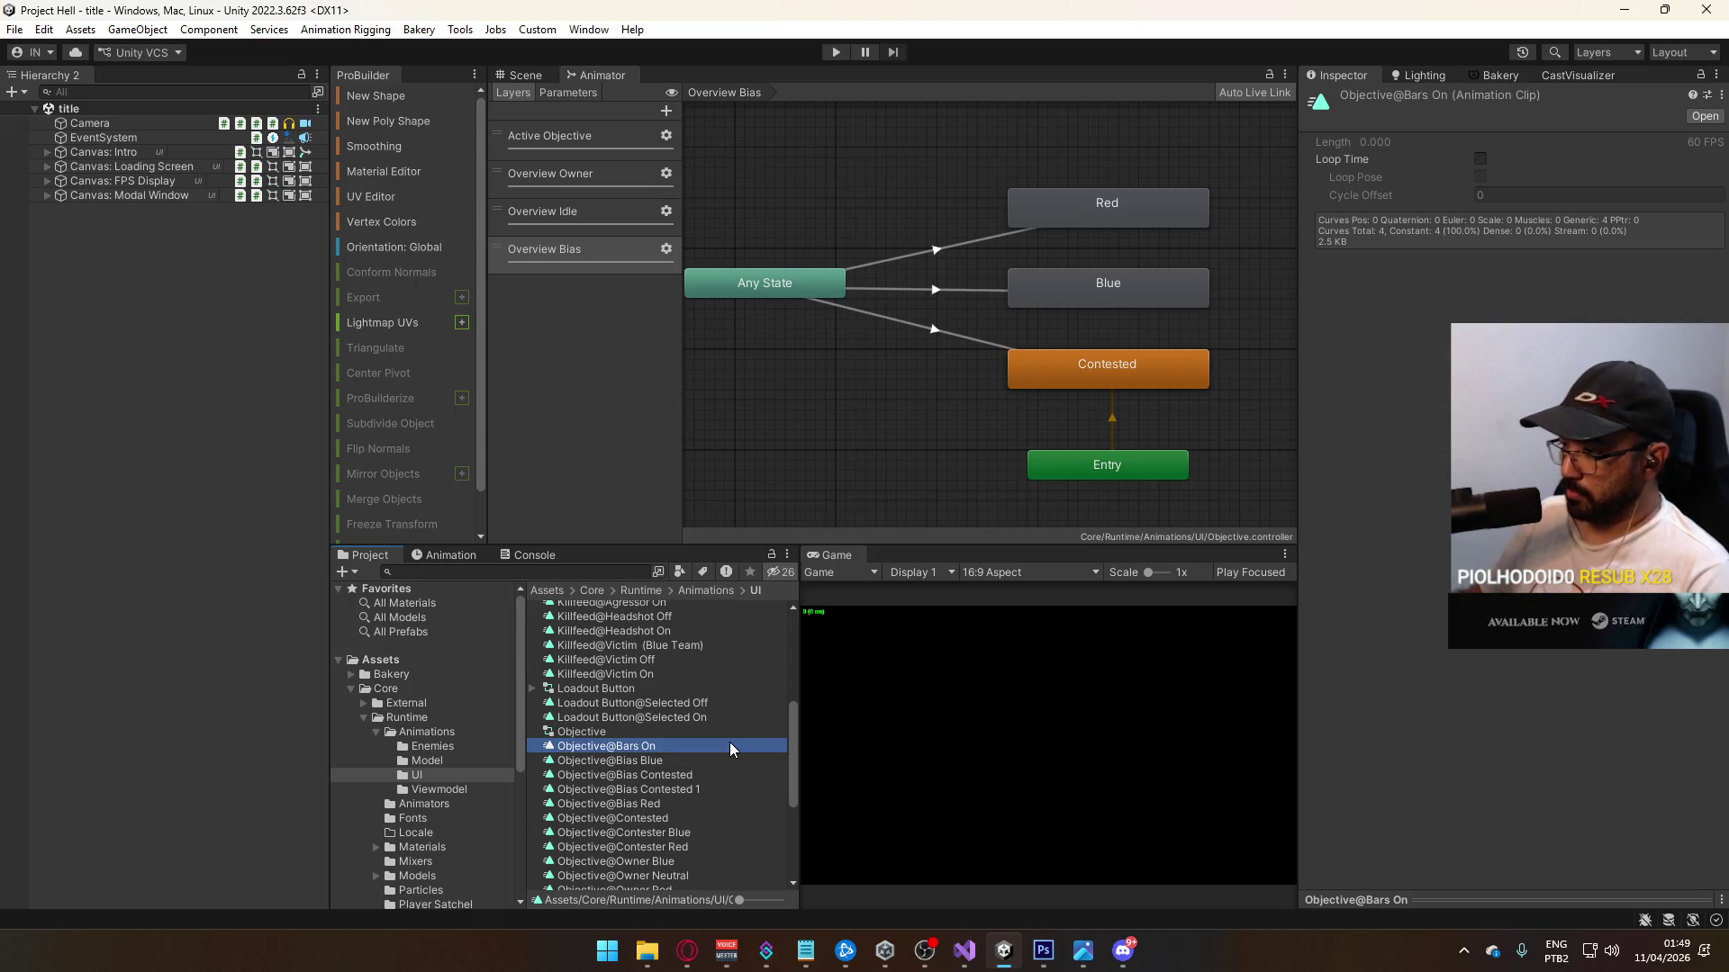
Step: Rename the Bias Contested copy to Objective@Bars Off
{"action": "left_click", "coordinate": [654, 790]}
{"action": "key", "text": "F2"}
{"action": "key", "text": "Right"}
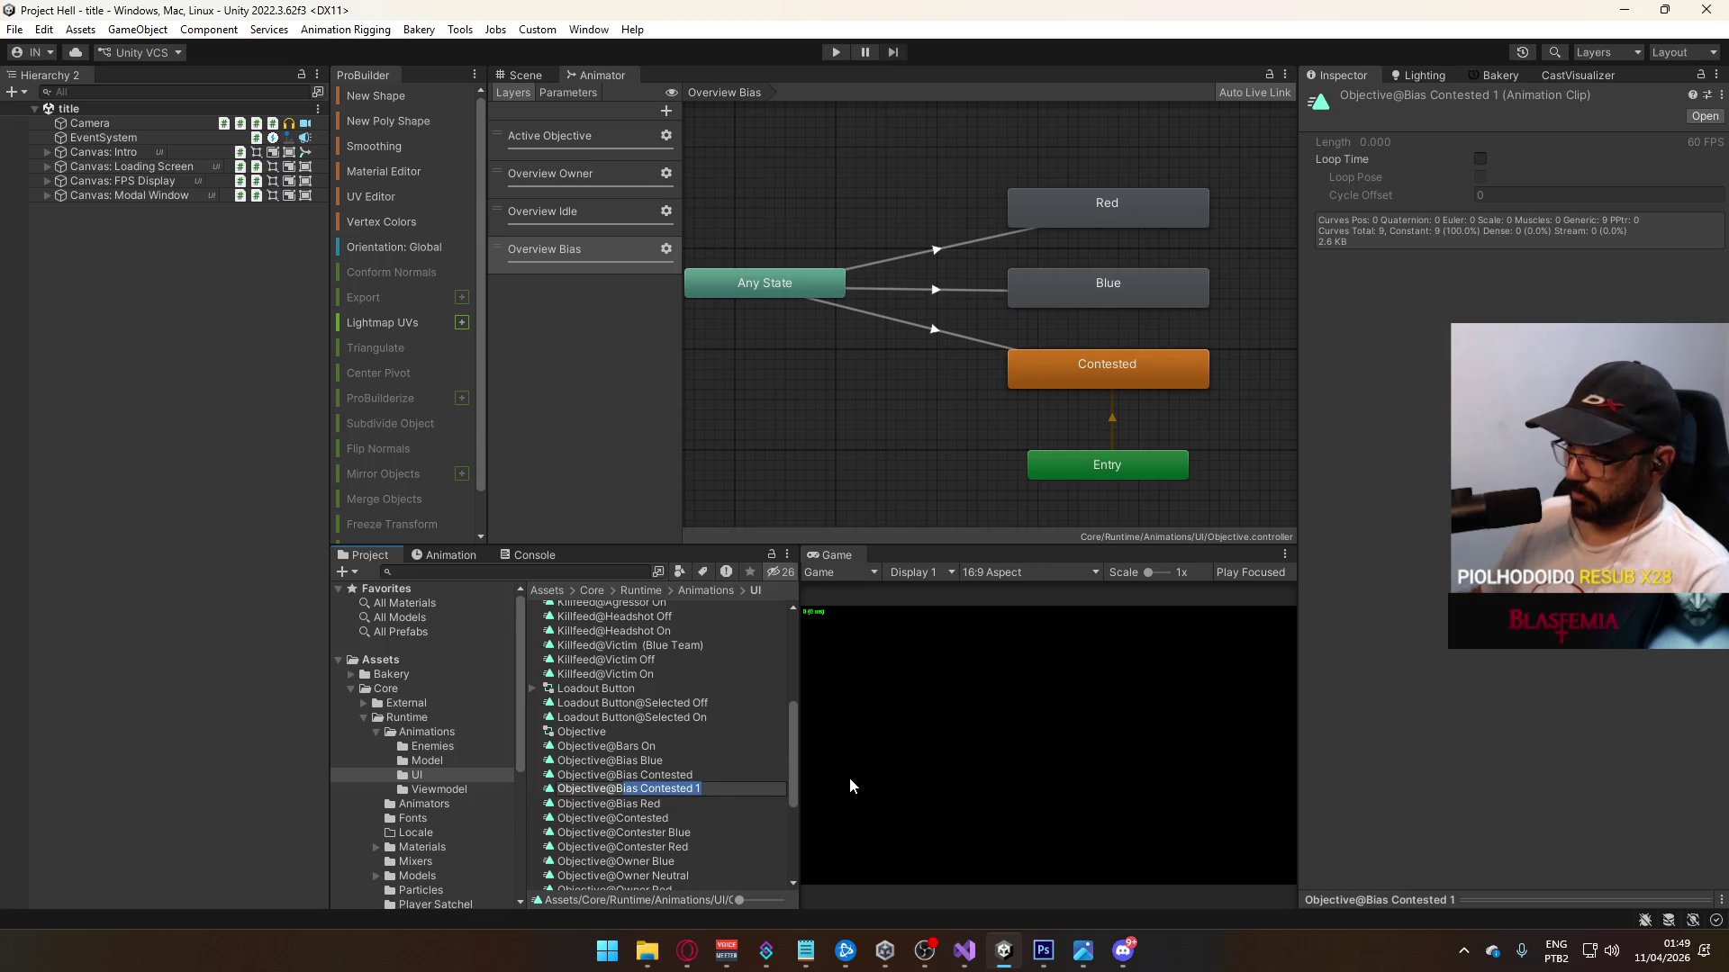
{"action": "key", "text": "BackSpace"}
{"action": "key", "text": "BackSpace"}
{"action": "key", "text": "BackSpace"}
{"action": "type", "text": "rs Off"}
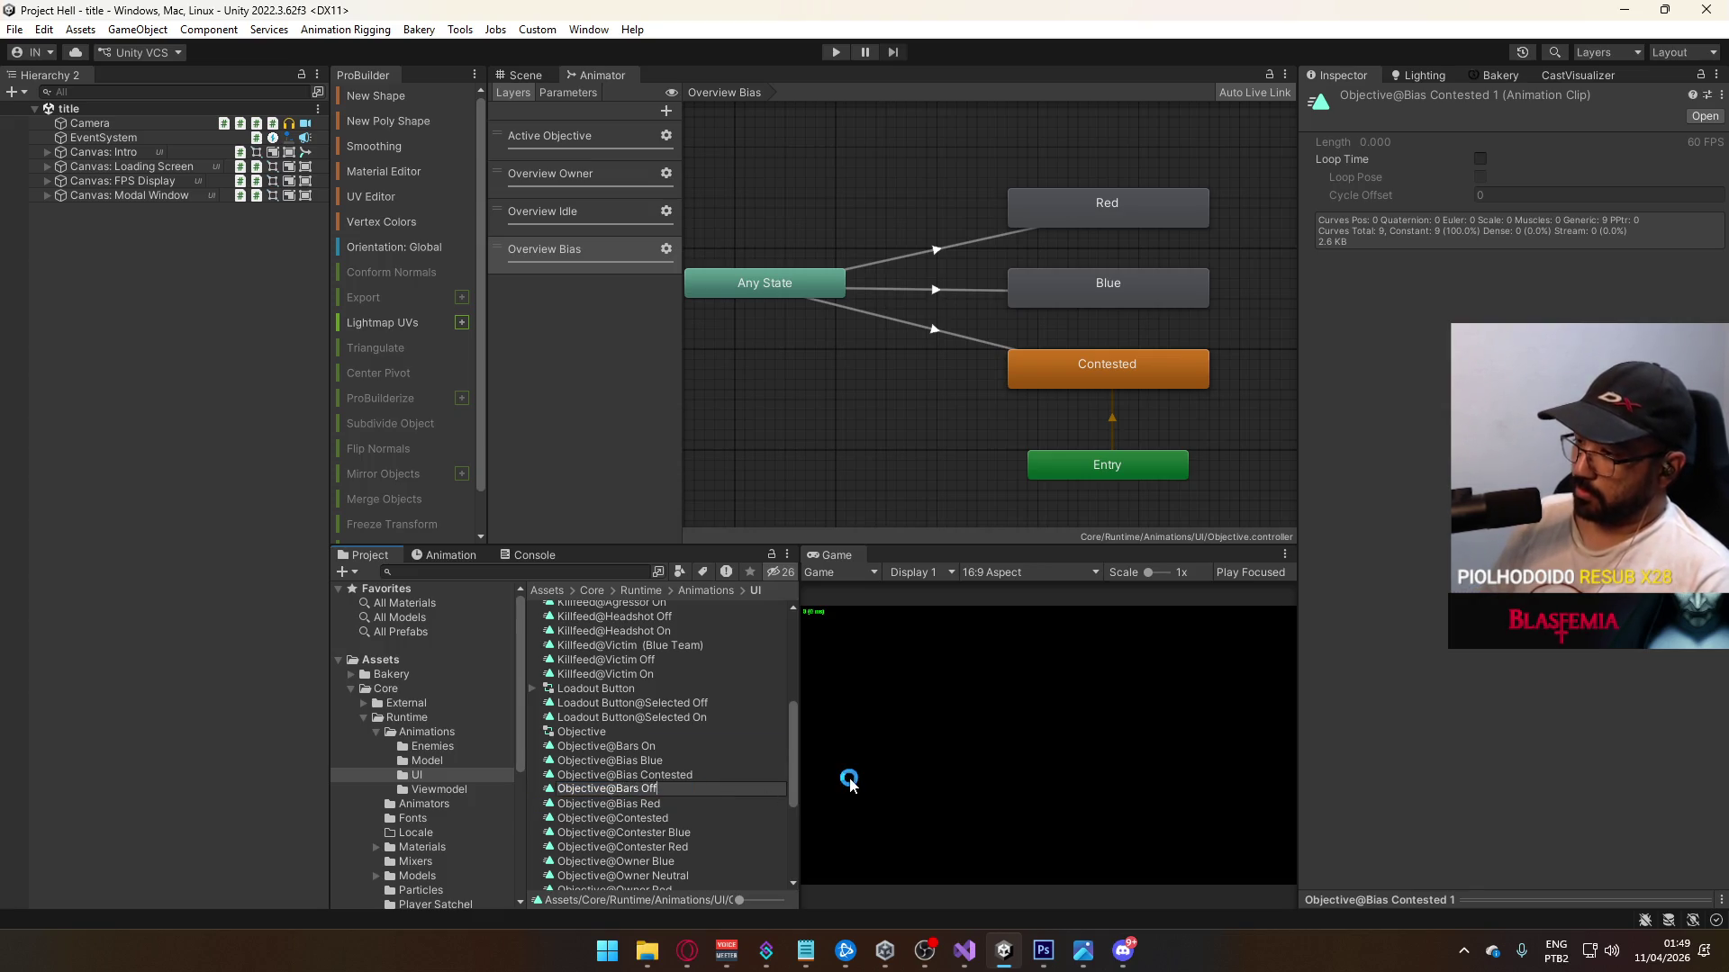
{"action": "key", "text": "Return"}
{"action": "left_click", "coordinate": [1156, 221]}
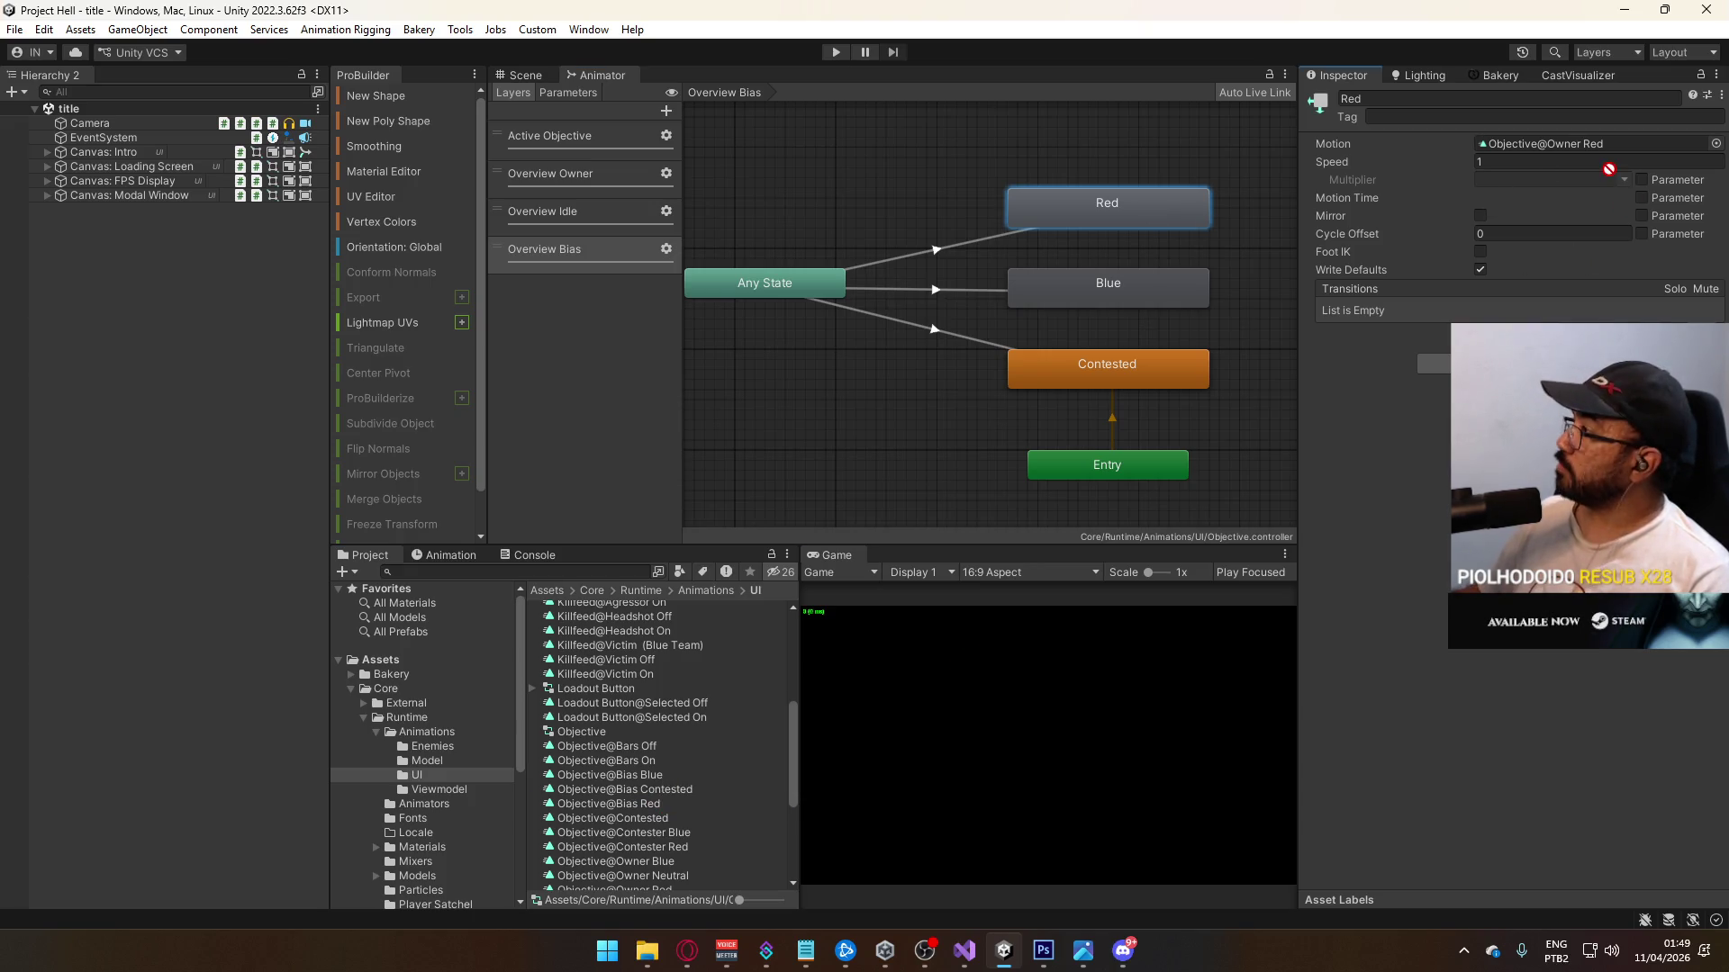
Step: Assign Objective@Bias Contested as the Contested state's clip
{"action": "left_click", "coordinate": [1133, 297]}
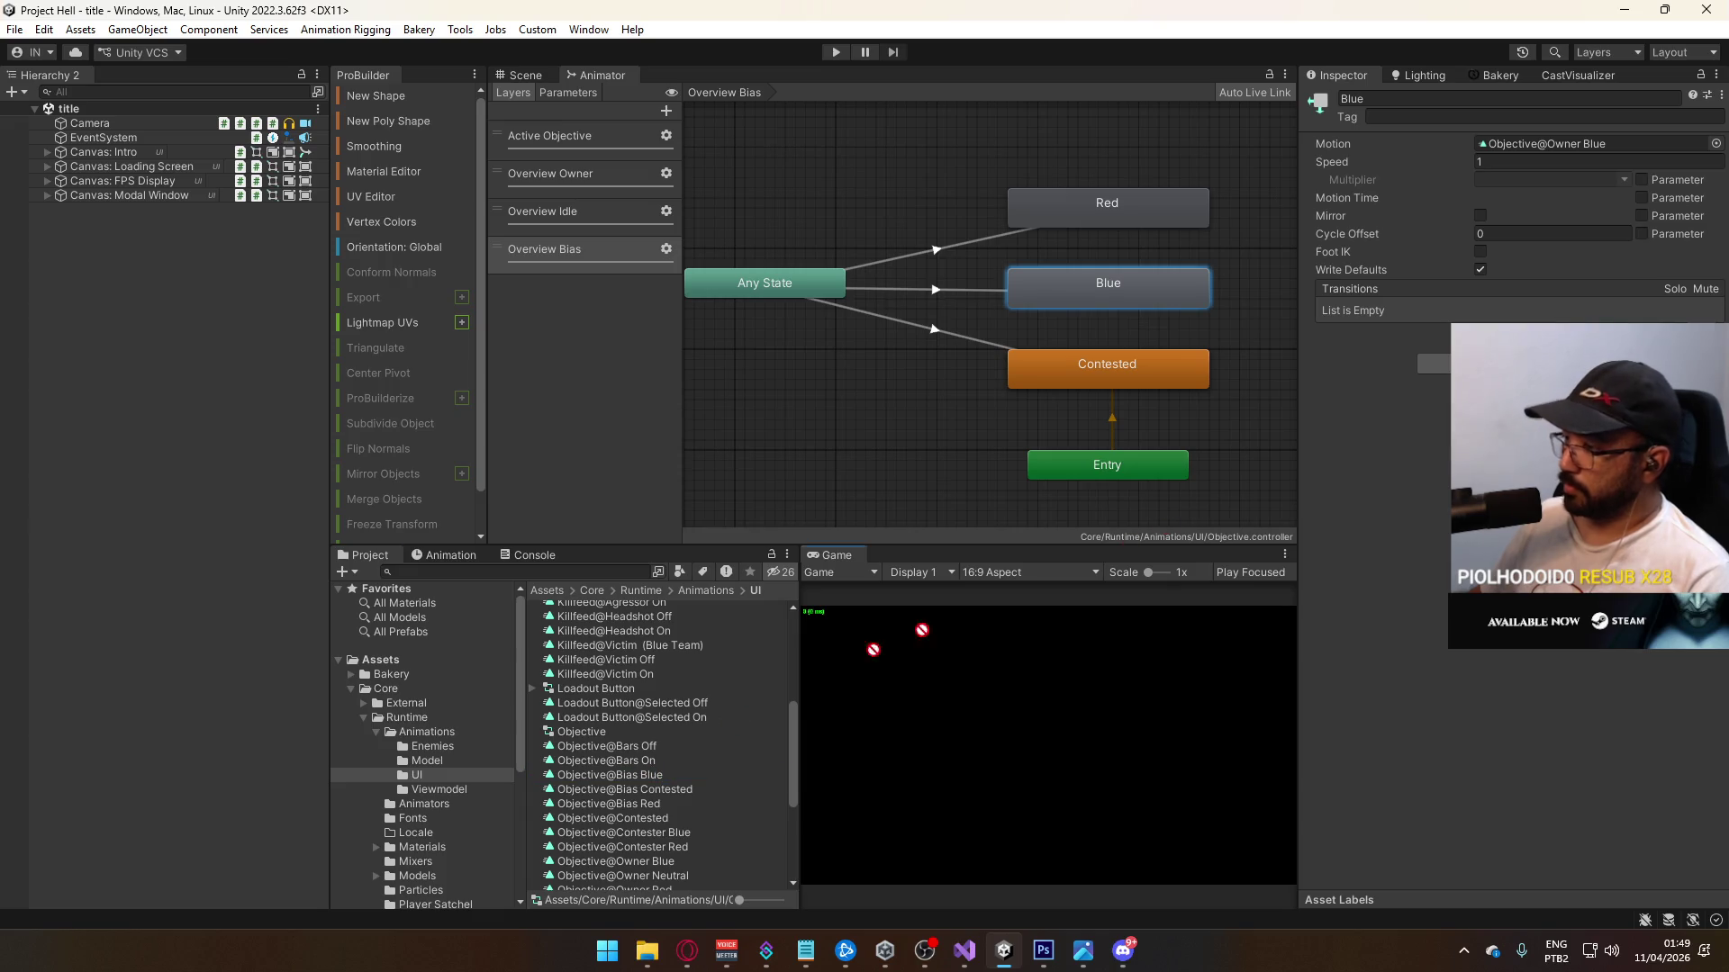
{"action": "left_click", "coordinate": [1200, 356]}
{"action": "mouse_move", "coordinate": [625, 789]}
{"action": "left_mouse_down"}
{"action": "mouse_move", "coordinate": [1450, 258]}
{"action": "mouse_move", "coordinate": [1549, 144]}
{"action": "left_mouse_up"}
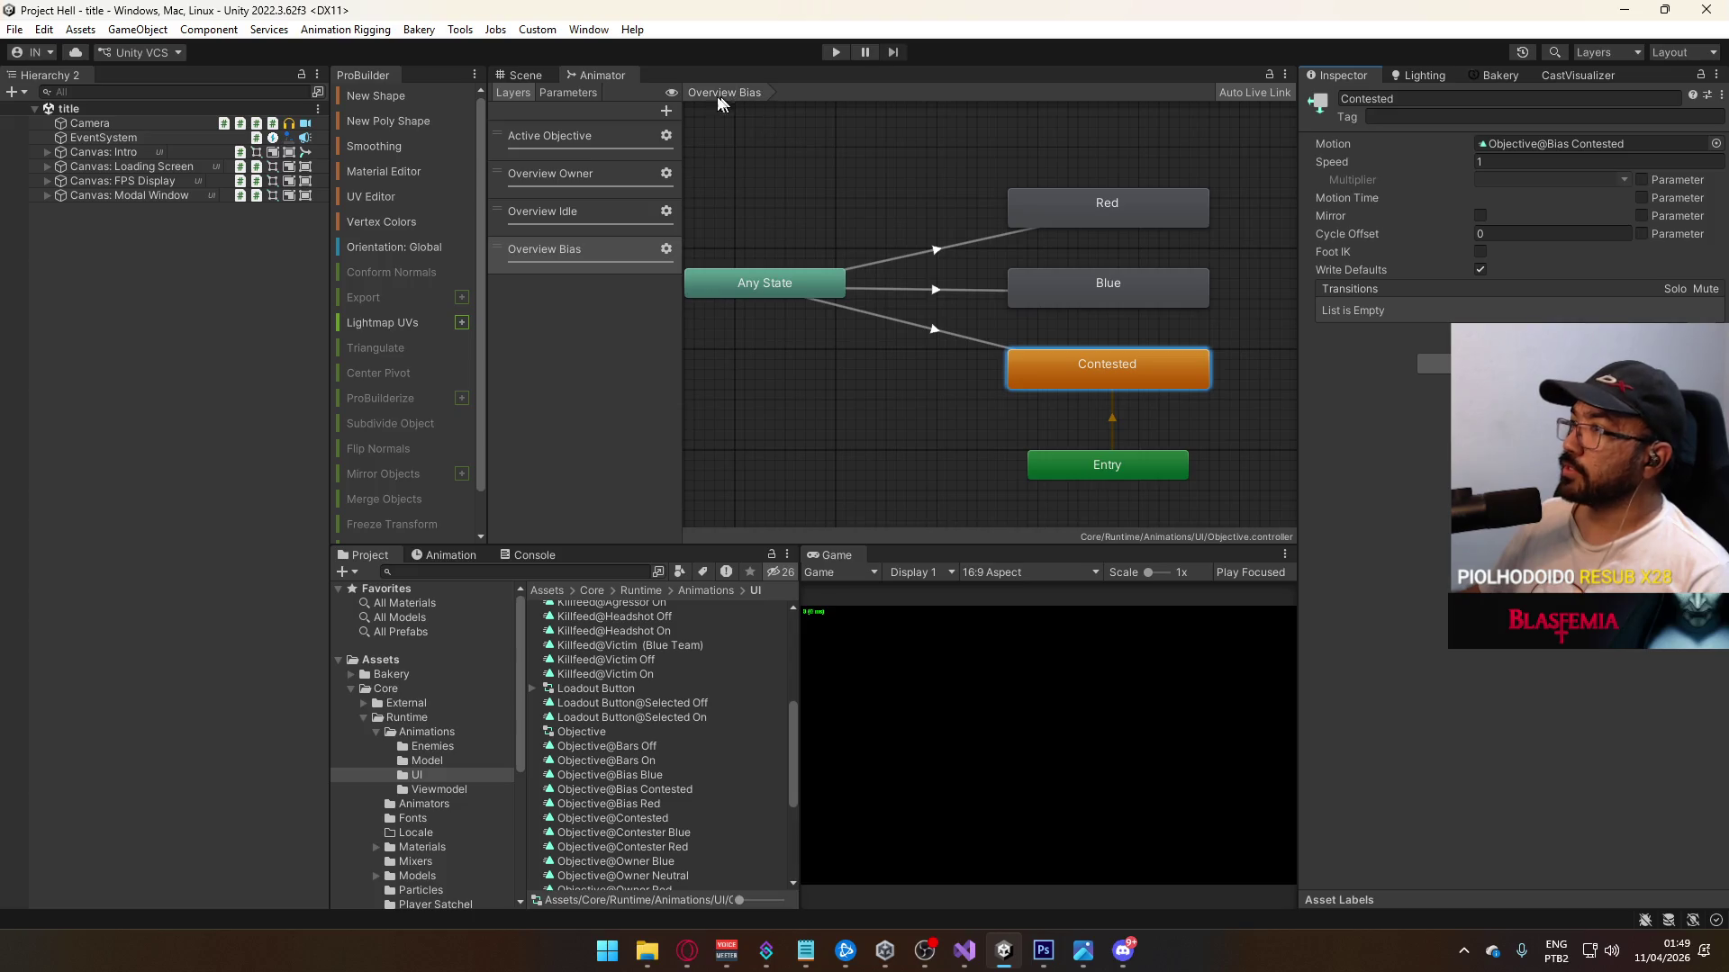
Step: On the Overview Idle layer, assign Objective@Bars On and Objective@Bars Off to their states
{"action": "left_click", "coordinate": [557, 223]}
{"action": "left_click", "coordinate": [1024, 300]}
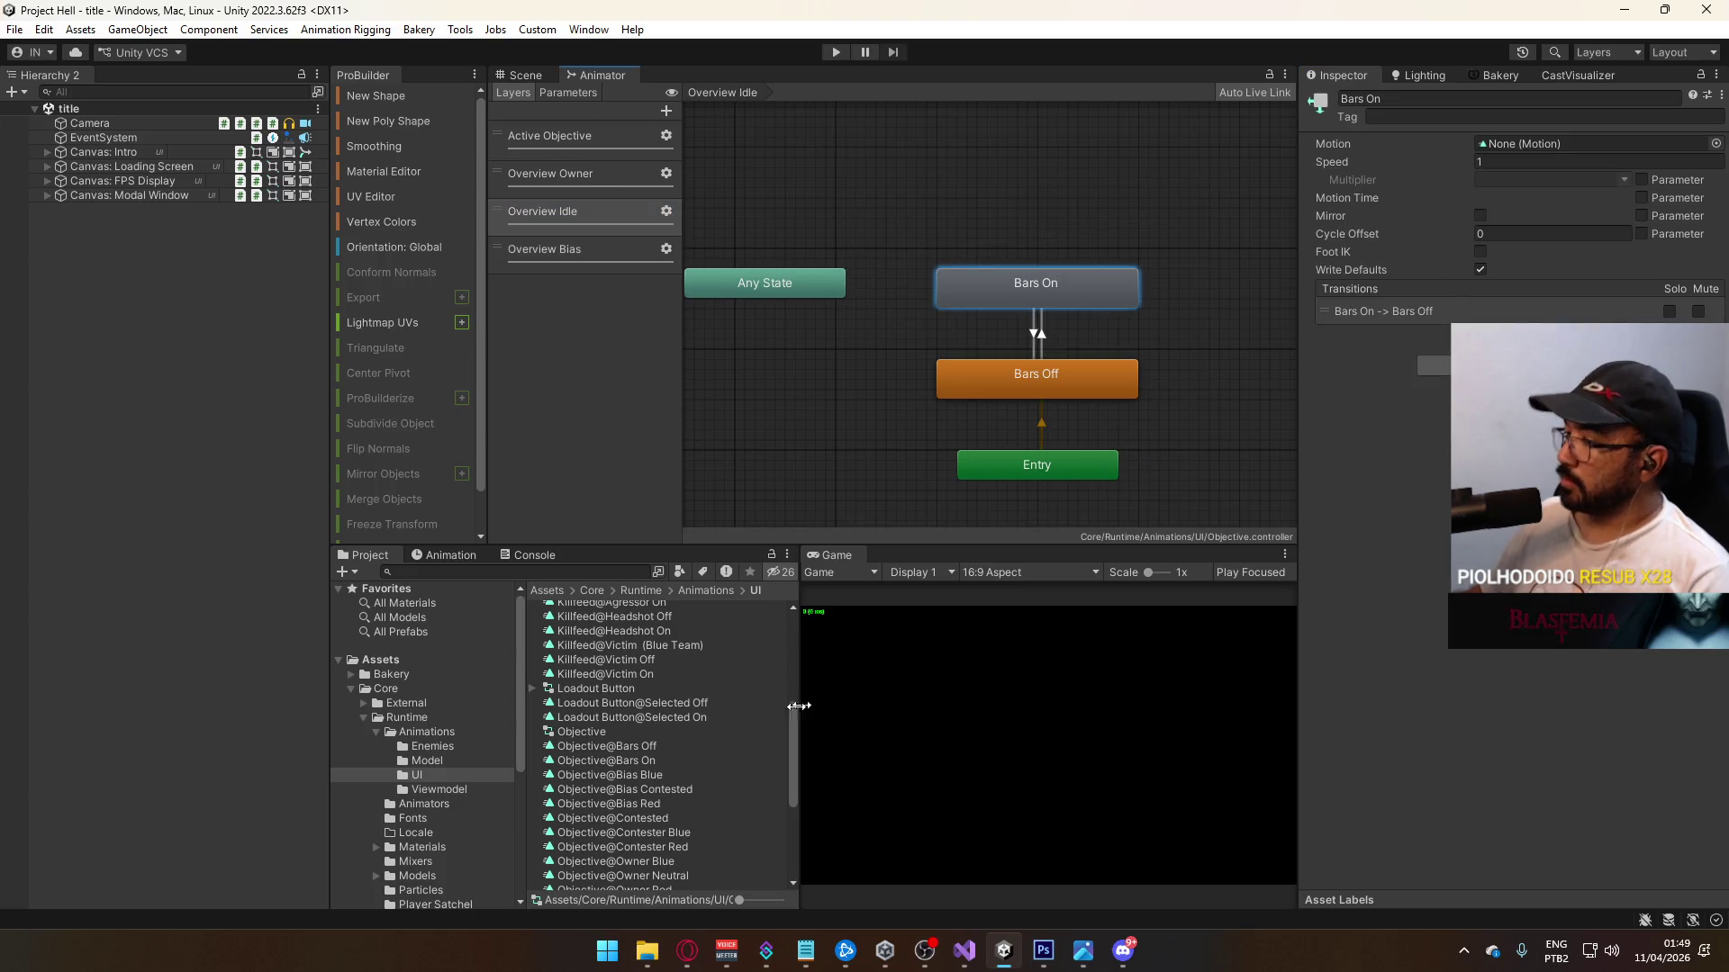
{"action": "mouse_move", "coordinate": [661, 779]}
{"action": "left_mouse_down"}
{"action": "mouse_move", "coordinate": [1476, 282]}
{"action": "mouse_move", "coordinate": [1602, 155]}
{"action": "left_mouse_up"}
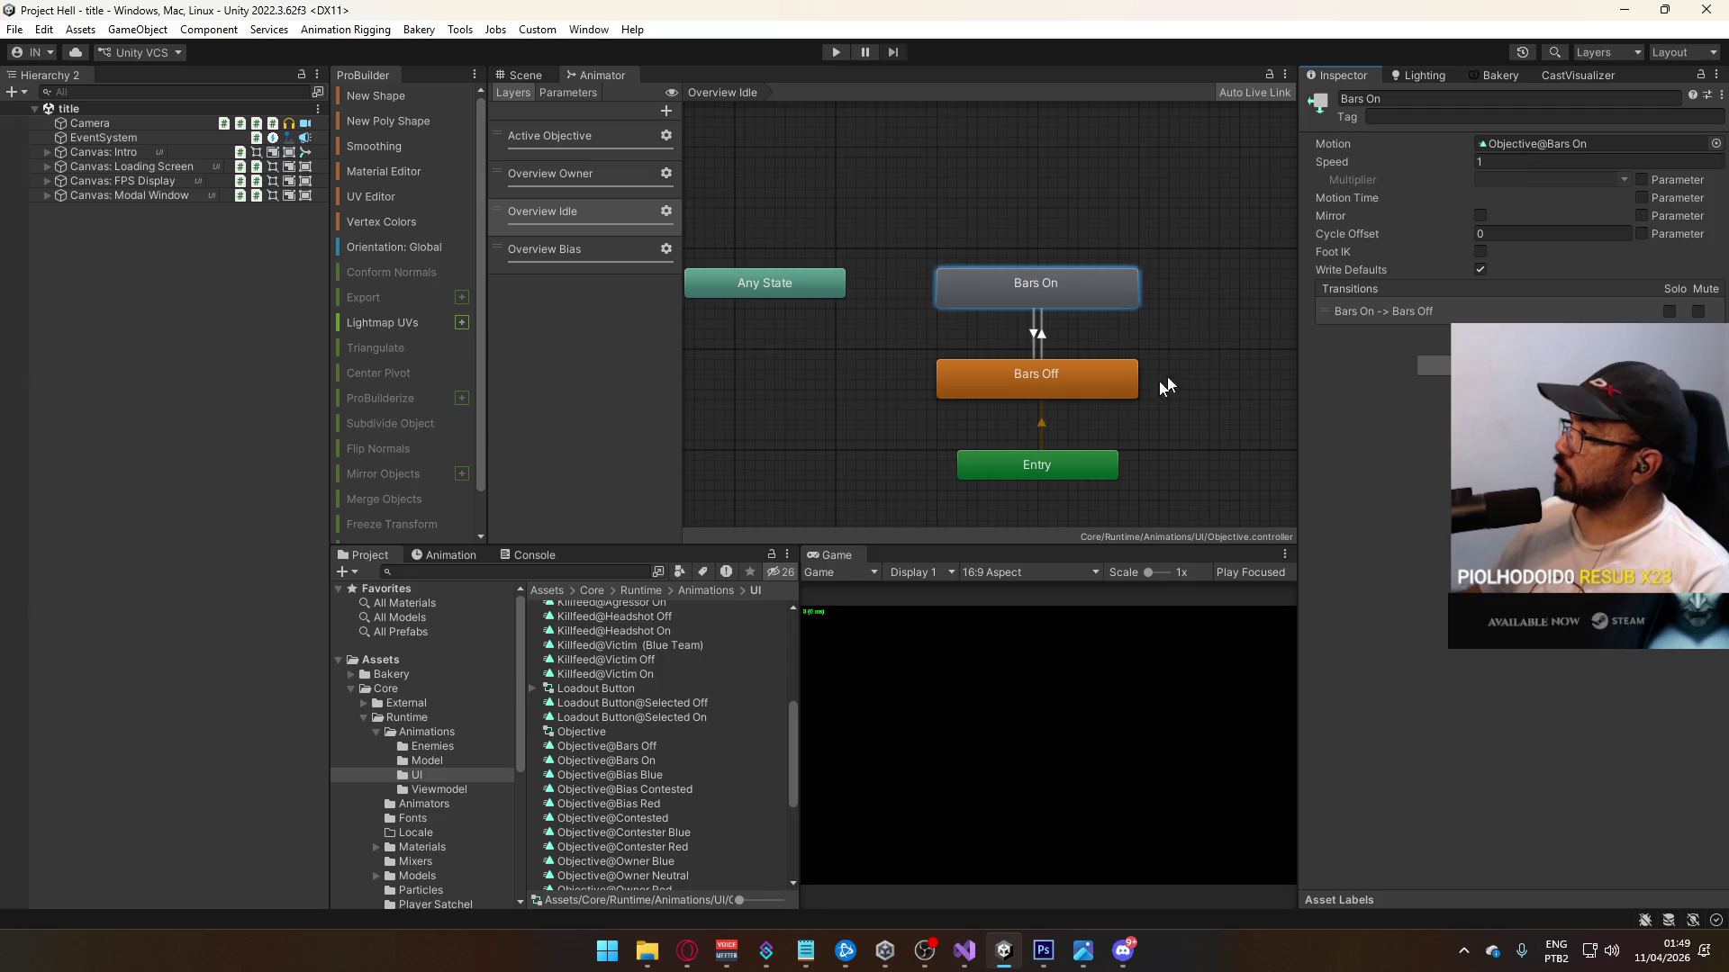
{"action": "left_click", "coordinate": [1107, 385]}
{"action": "mouse_move", "coordinate": [653, 746]}
{"action": "left_mouse_down"}
{"action": "mouse_move", "coordinate": [1438, 282]}
{"action": "mouse_move", "coordinate": [1521, 144]}
{"action": "left_mouse_up"}
{"action": "left_click", "coordinate": [996, 213]}
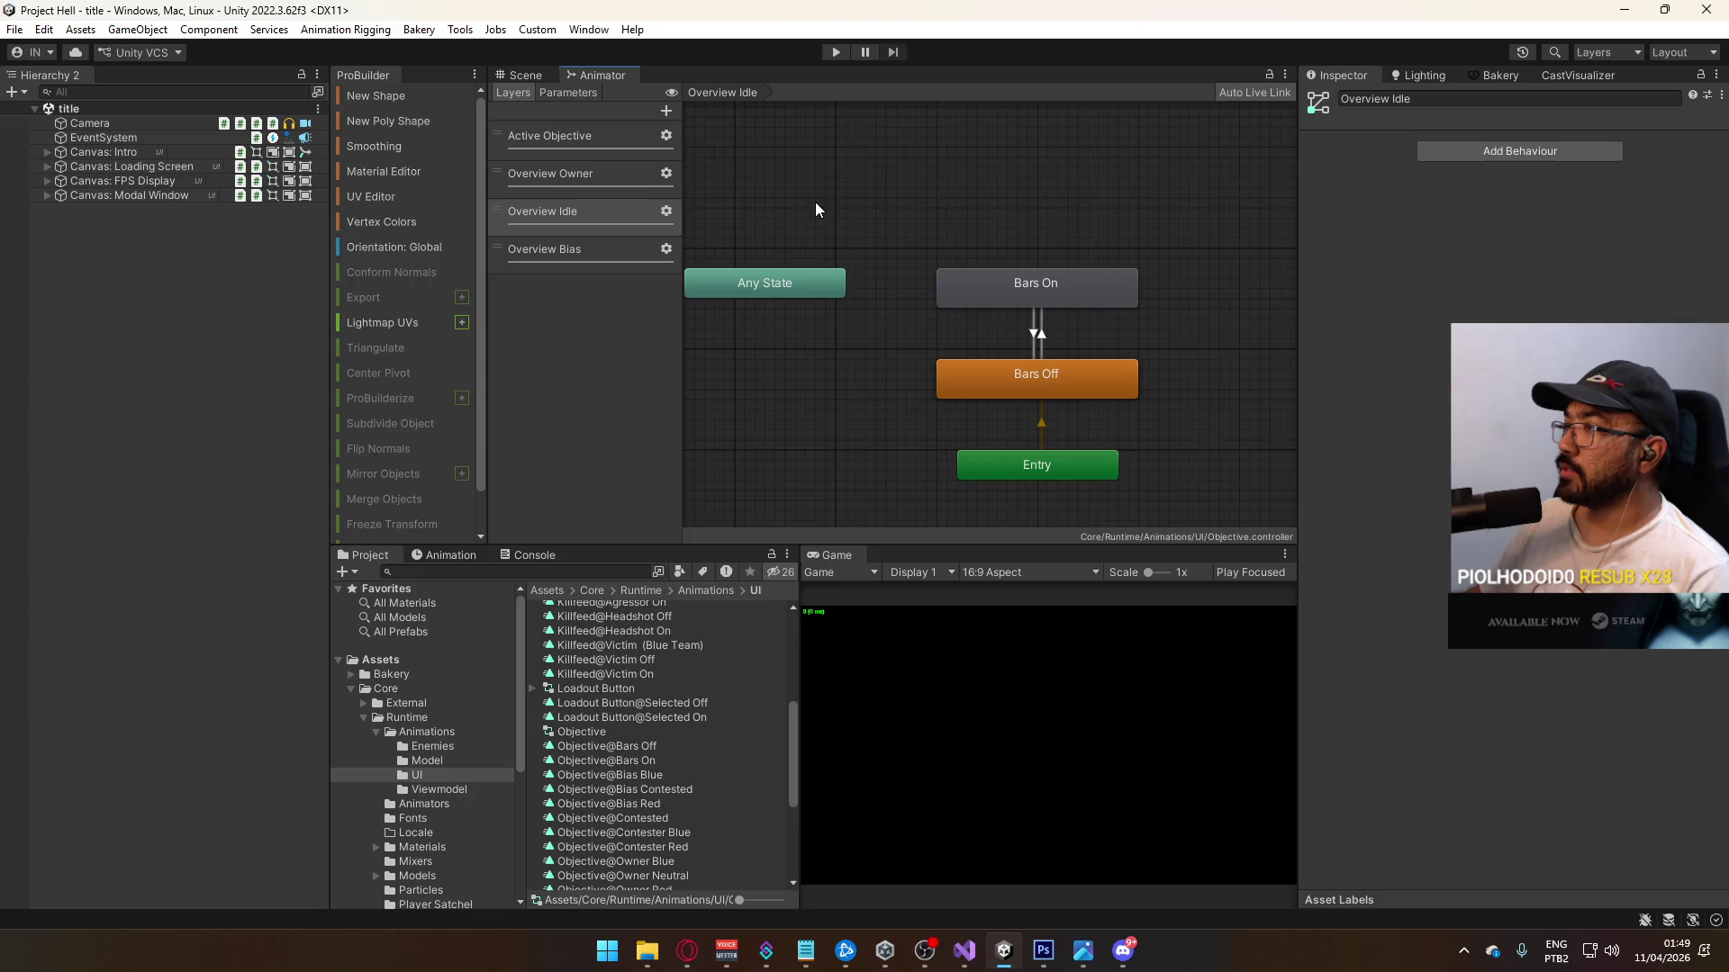
Step: Review the Red, Blue and Contested/Neutral states on the Overview Bias and Overview Owner layers
{"action": "left_click", "coordinate": [594, 253]}
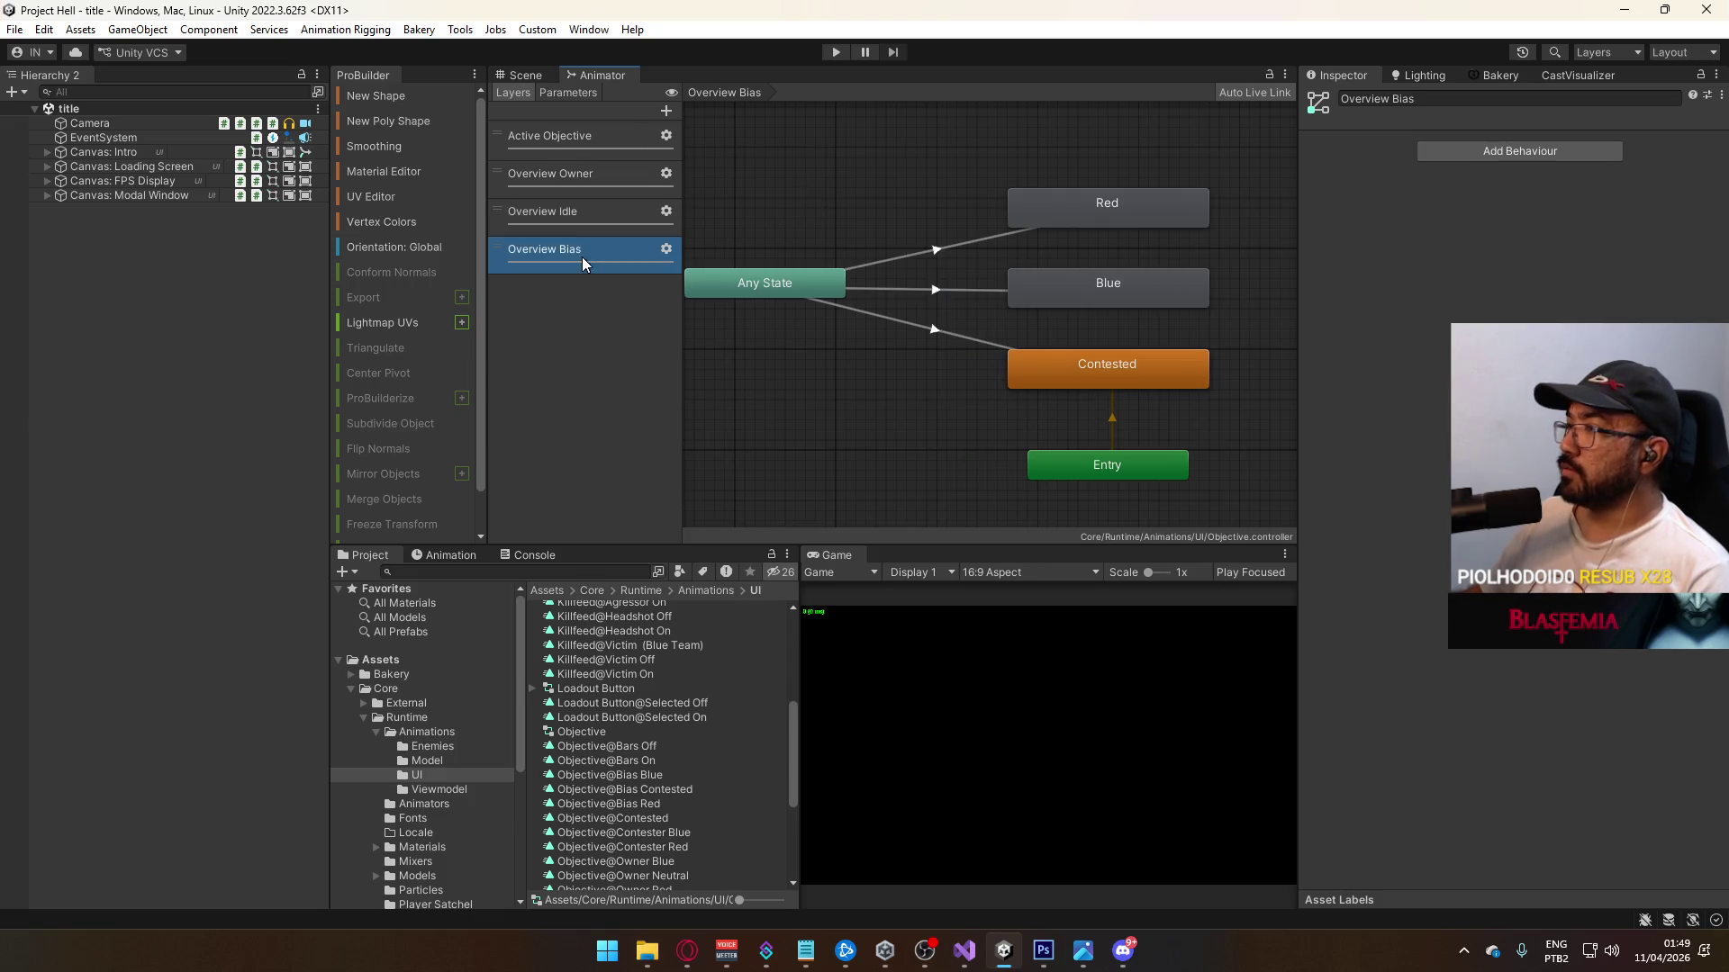
{"action": "left_click", "coordinate": [1094, 358]}
{"action": "left_click", "coordinate": [1092, 297]}
{"action": "left_click", "coordinate": [1098, 216]}
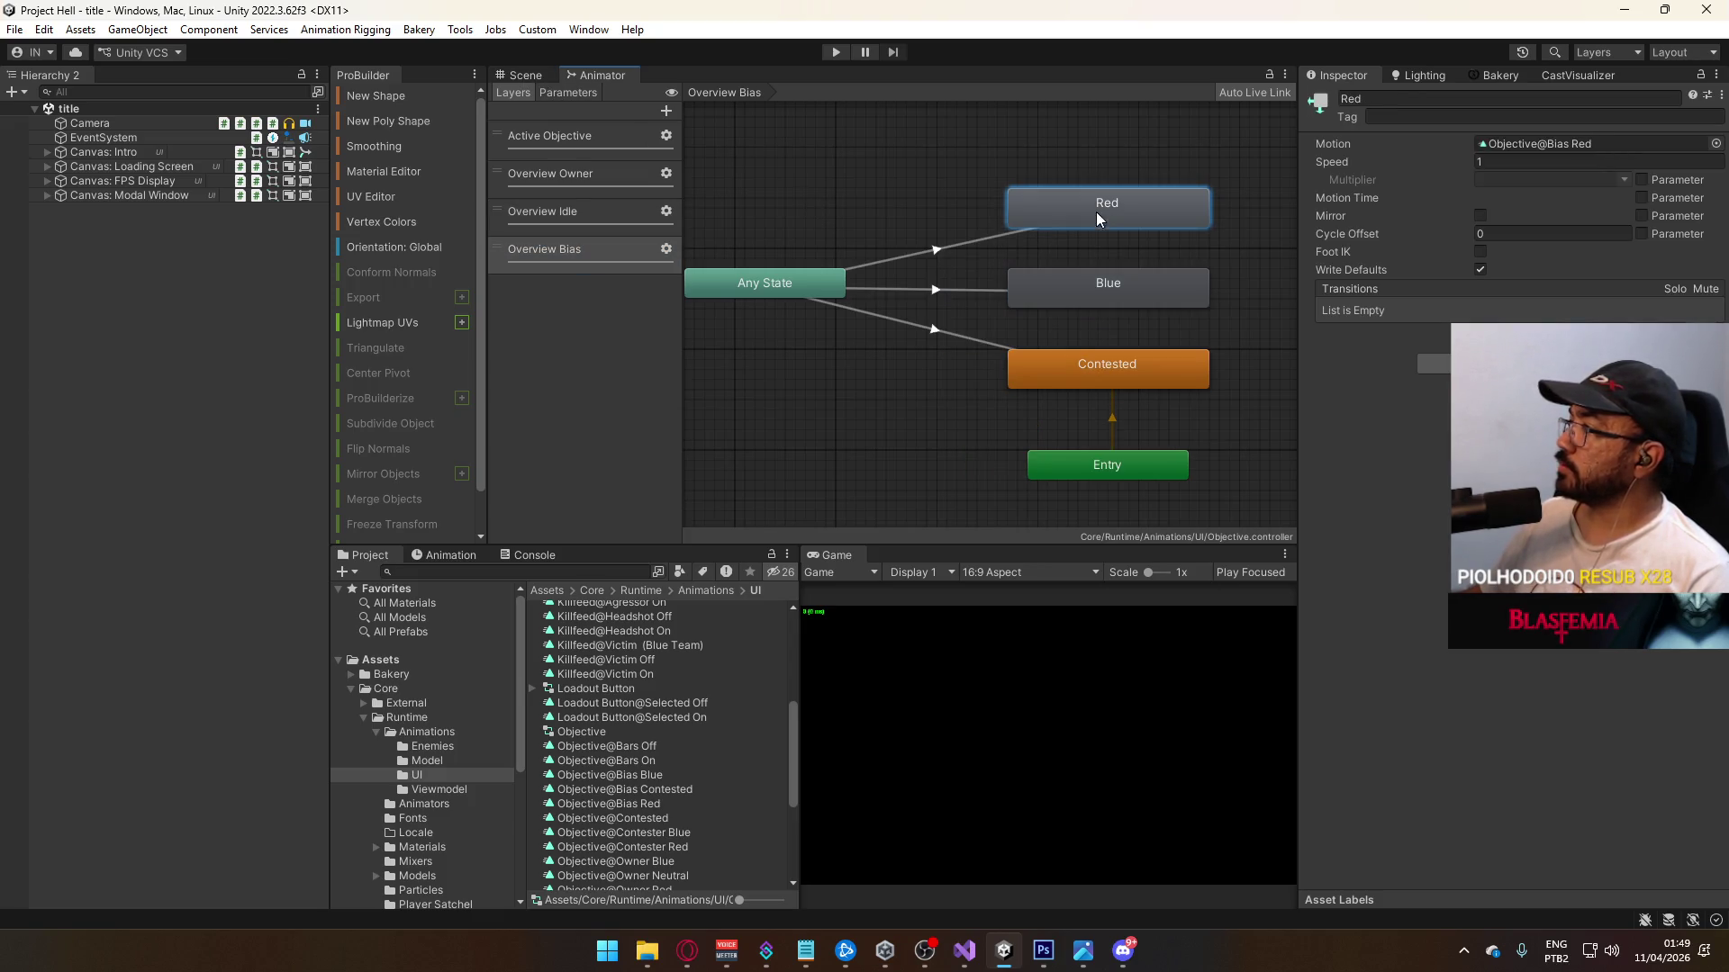
{"action": "left_click", "coordinate": [545, 216]}
{"action": "left_click", "coordinate": [1035, 391]}
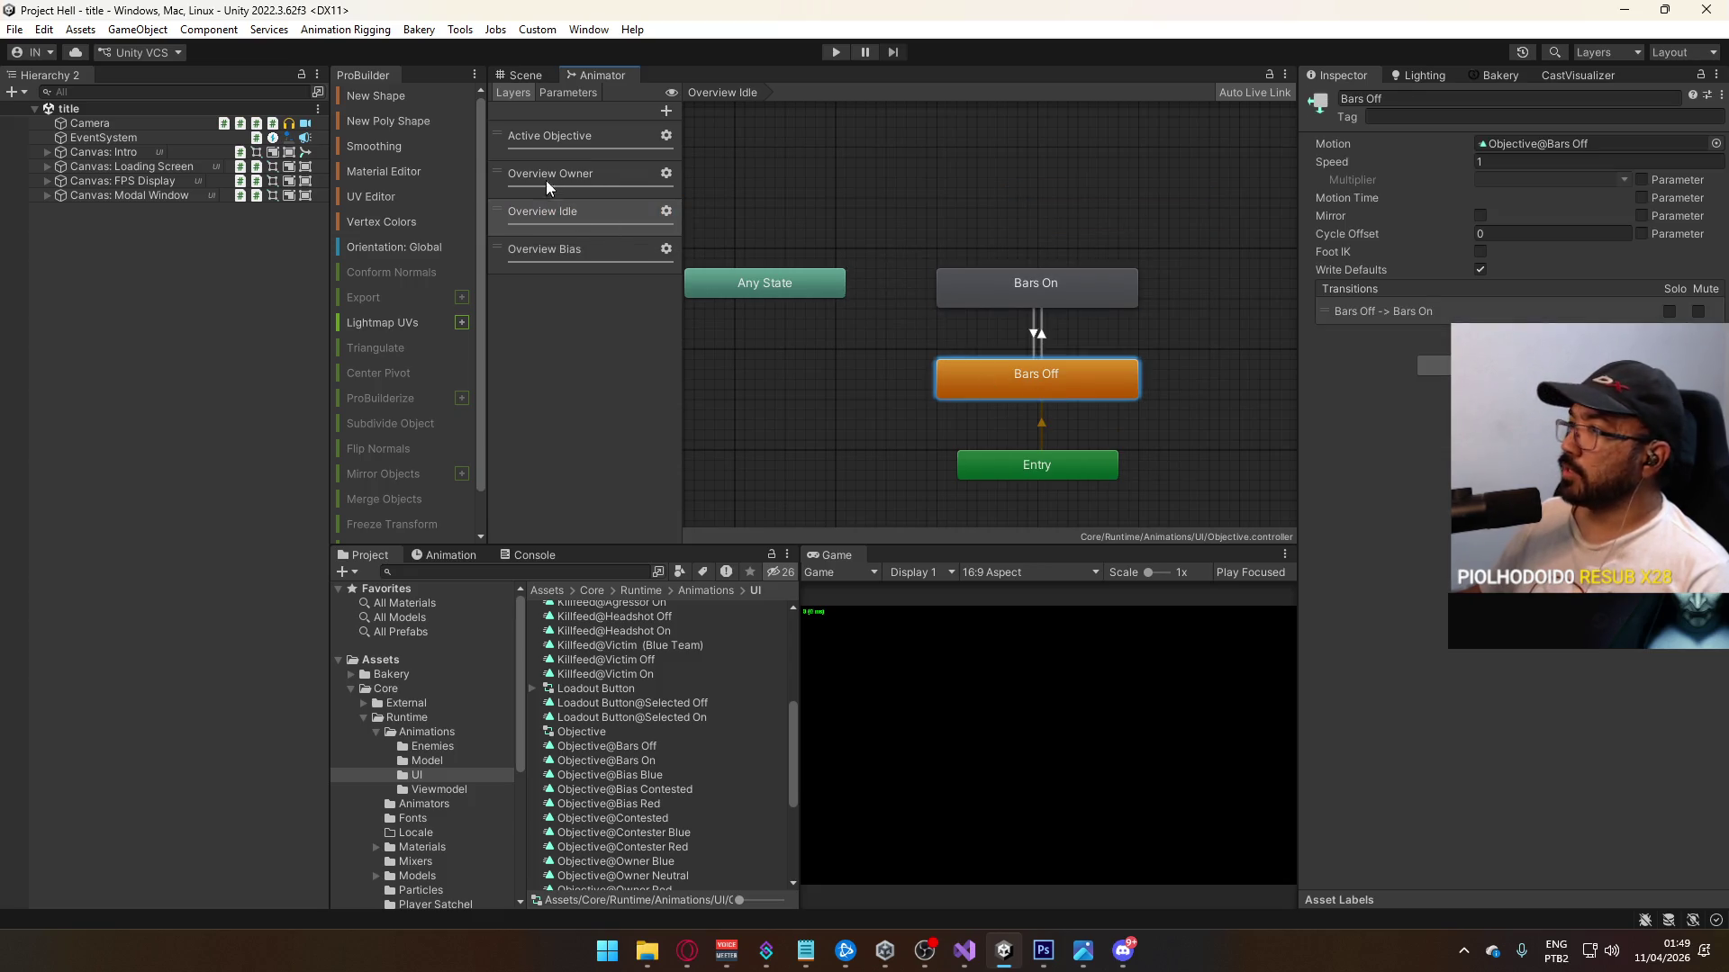
{"action": "left_click", "coordinate": [549, 180]}
{"action": "left_click", "coordinate": [1006, 216]}
{"action": "left_click", "coordinate": [1018, 299]}
{"action": "left_click", "coordinate": [868, 375]}
{"action": "left_click", "coordinate": [1036, 379]}
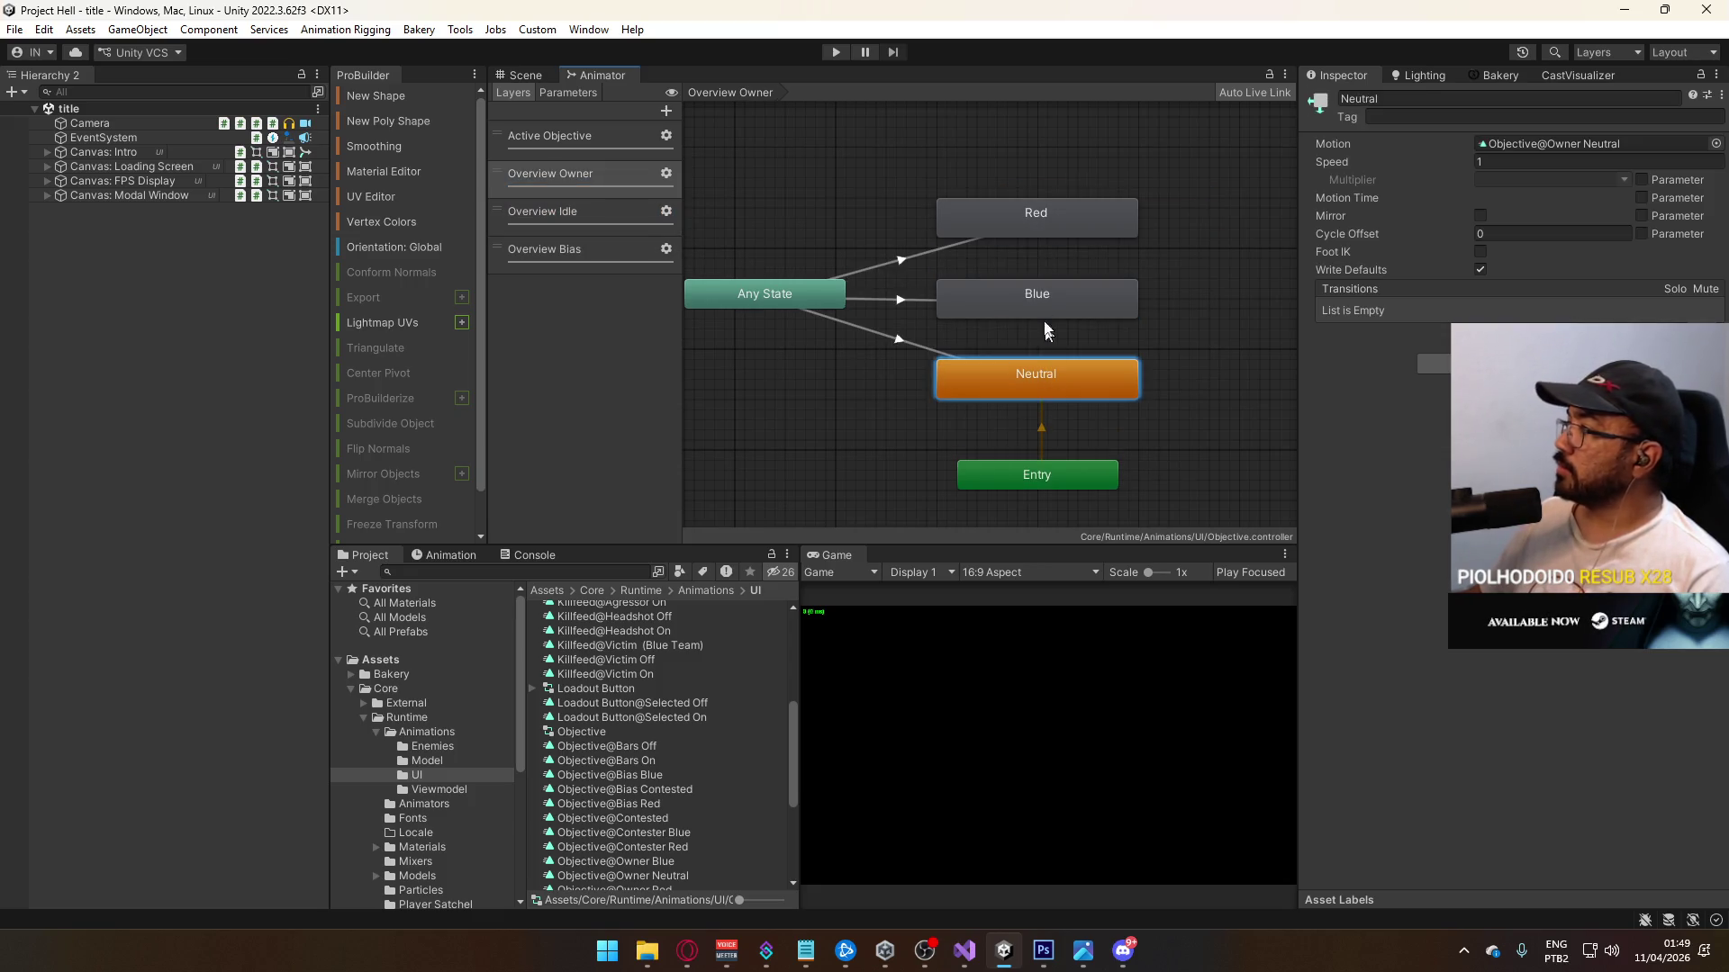
{"action": "left_click", "coordinate": [1035, 297]}
{"action": "left_click", "coordinate": [1046, 213]}
Step: Inspect the Active Objective layer's Contester Red state, then return to the Scene view
{"action": "left_click", "coordinate": [585, 137]}
{"action": "left_click", "coordinate": [1017, 193]}
{"action": "left_click", "coordinate": [1039, 342]}
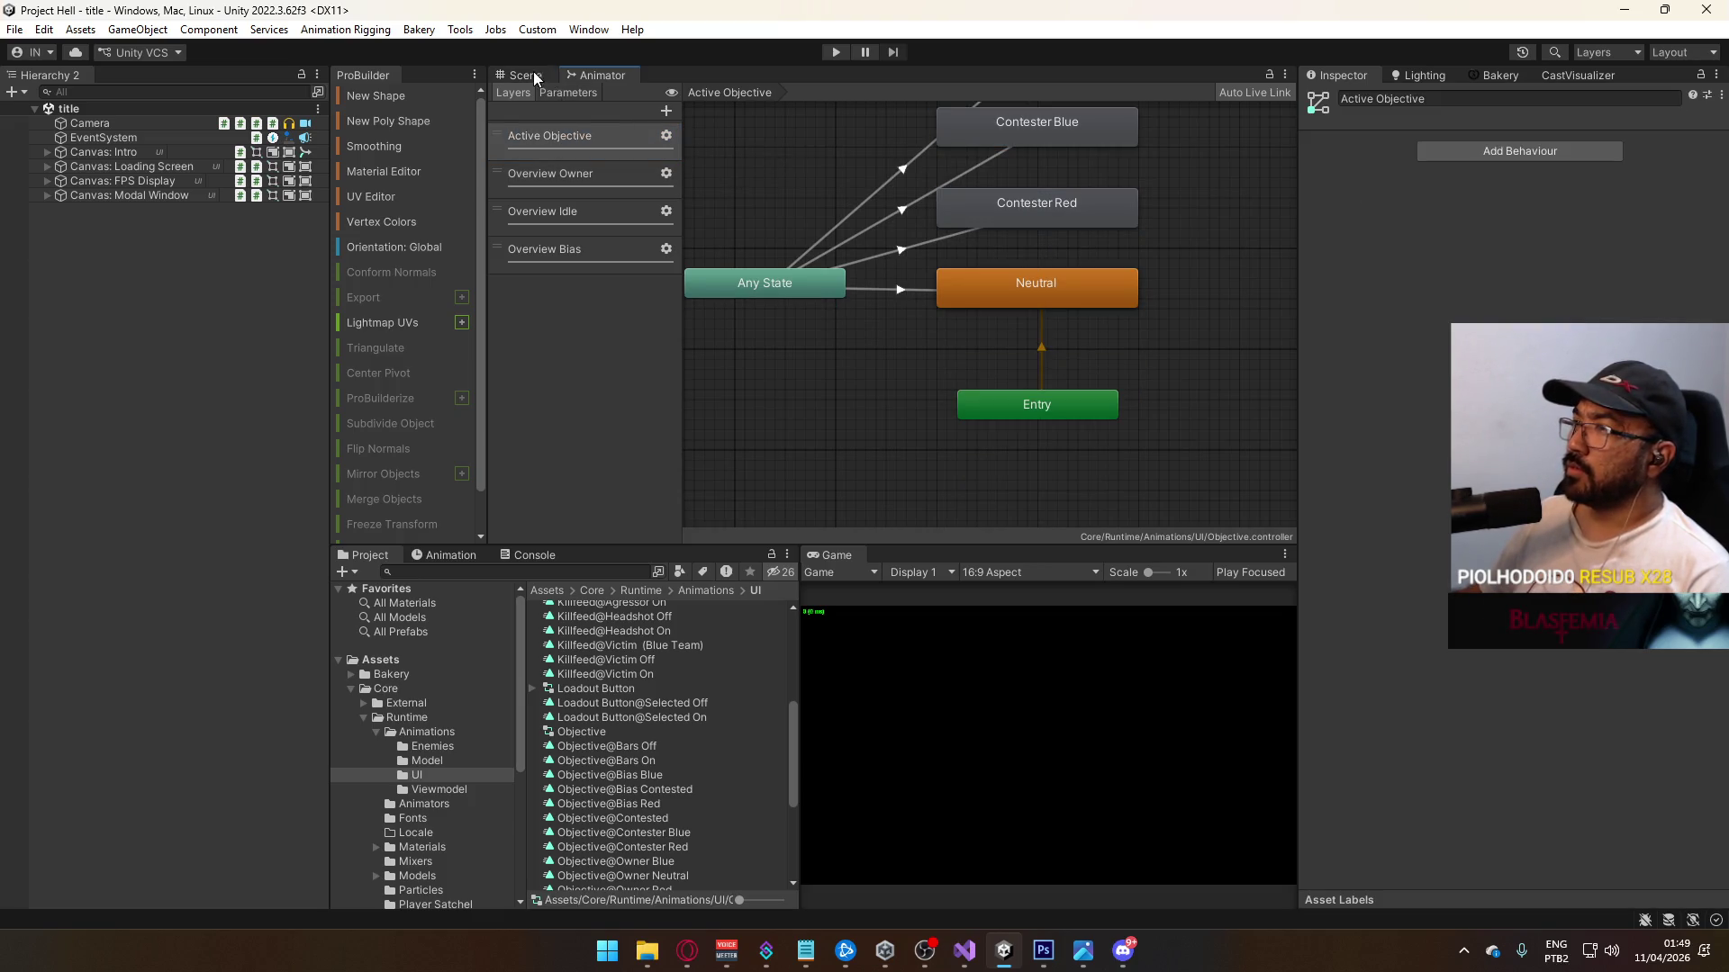
{"action": "left_click", "coordinate": [529, 74]}
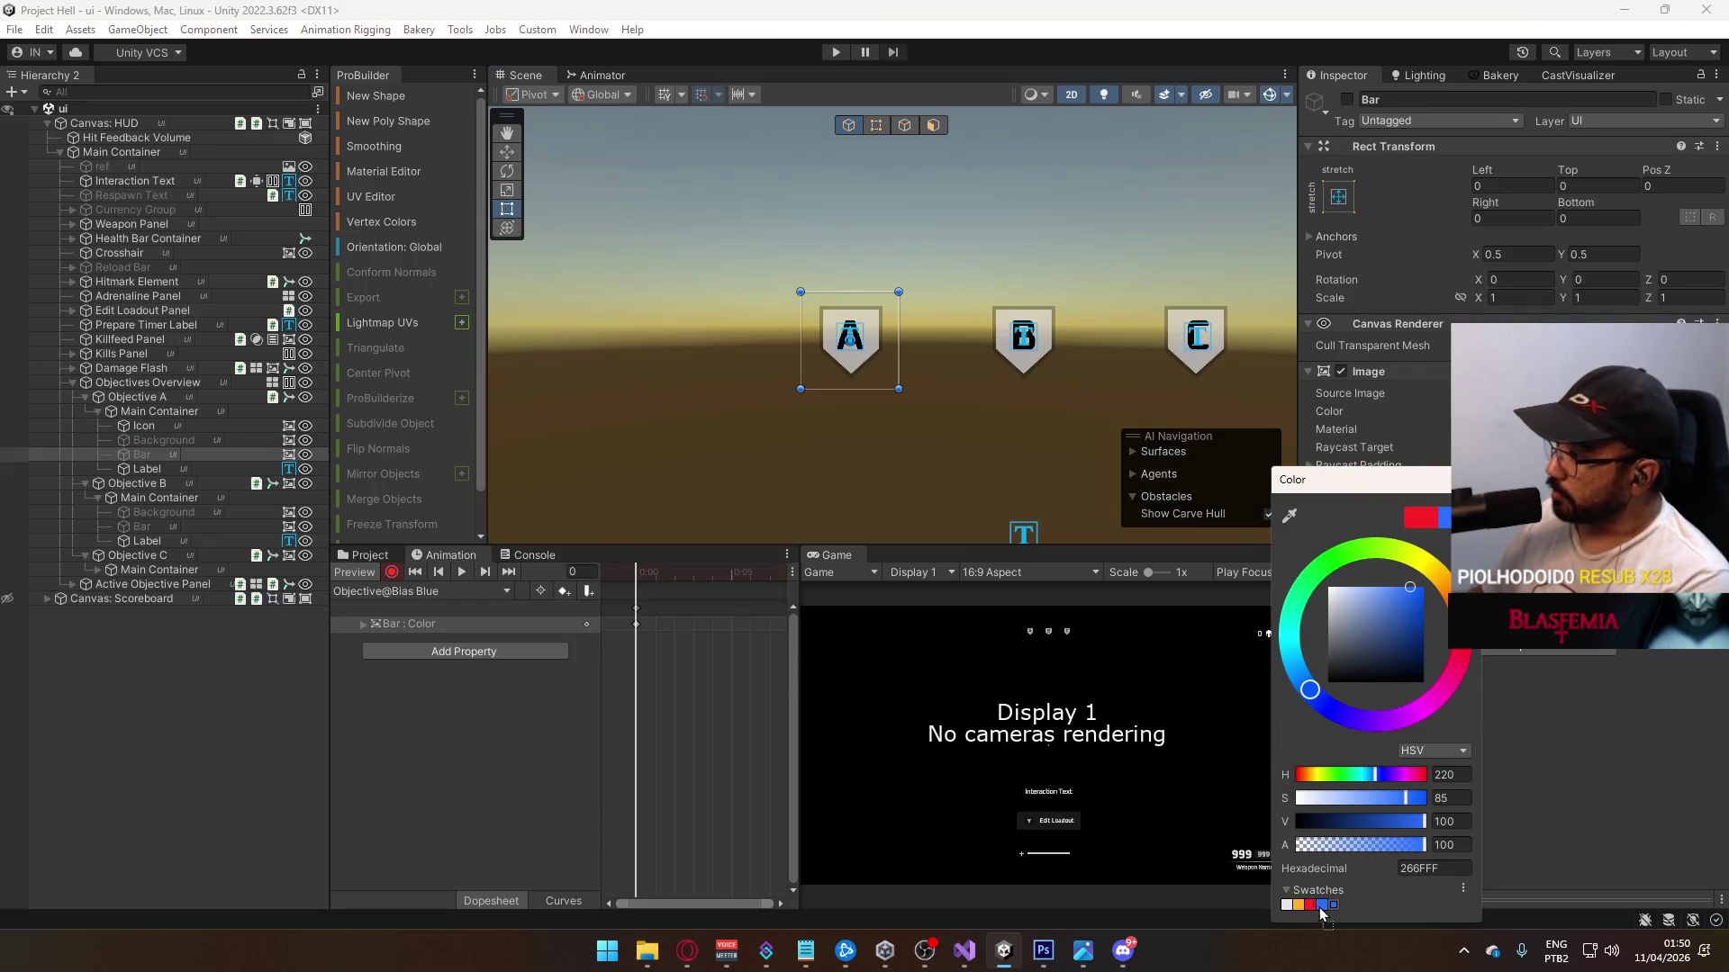
Step: Switch to the Objective@Bias Red clip and remove its Icon colour tracks
{"action": "left_click", "coordinate": [398, 592]}
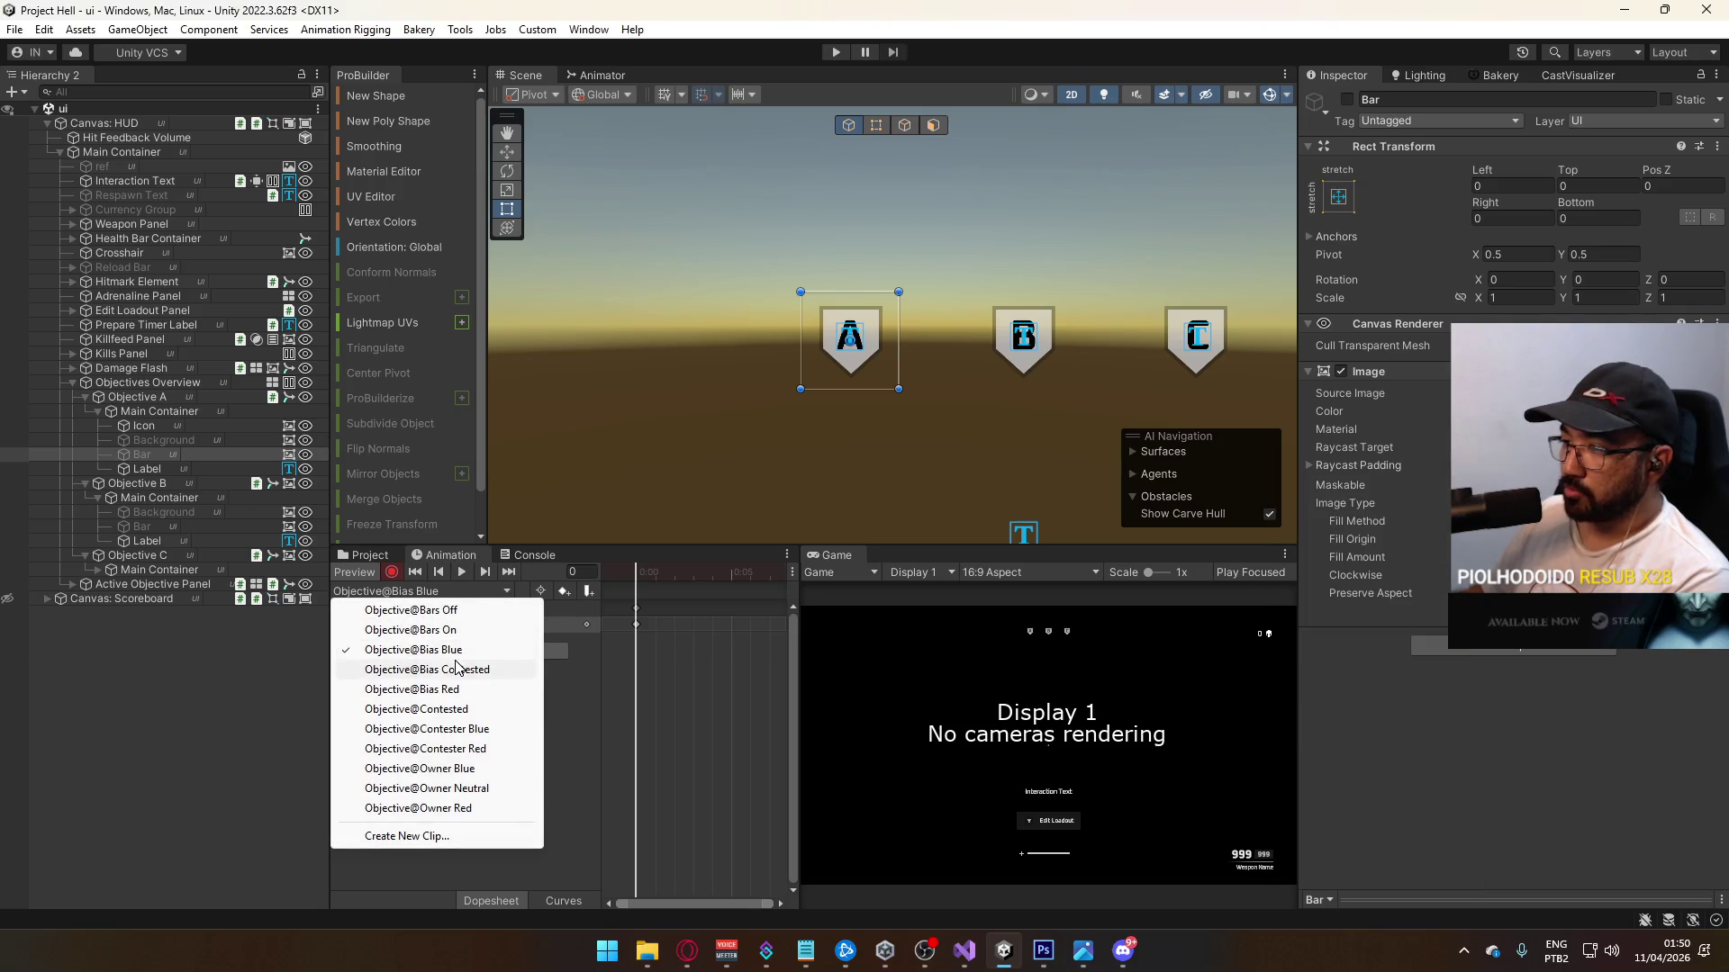
{"action": "left_click", "coordinate": [491, 690]}
{"action": "left_click", "coordinate": [401, 619]}
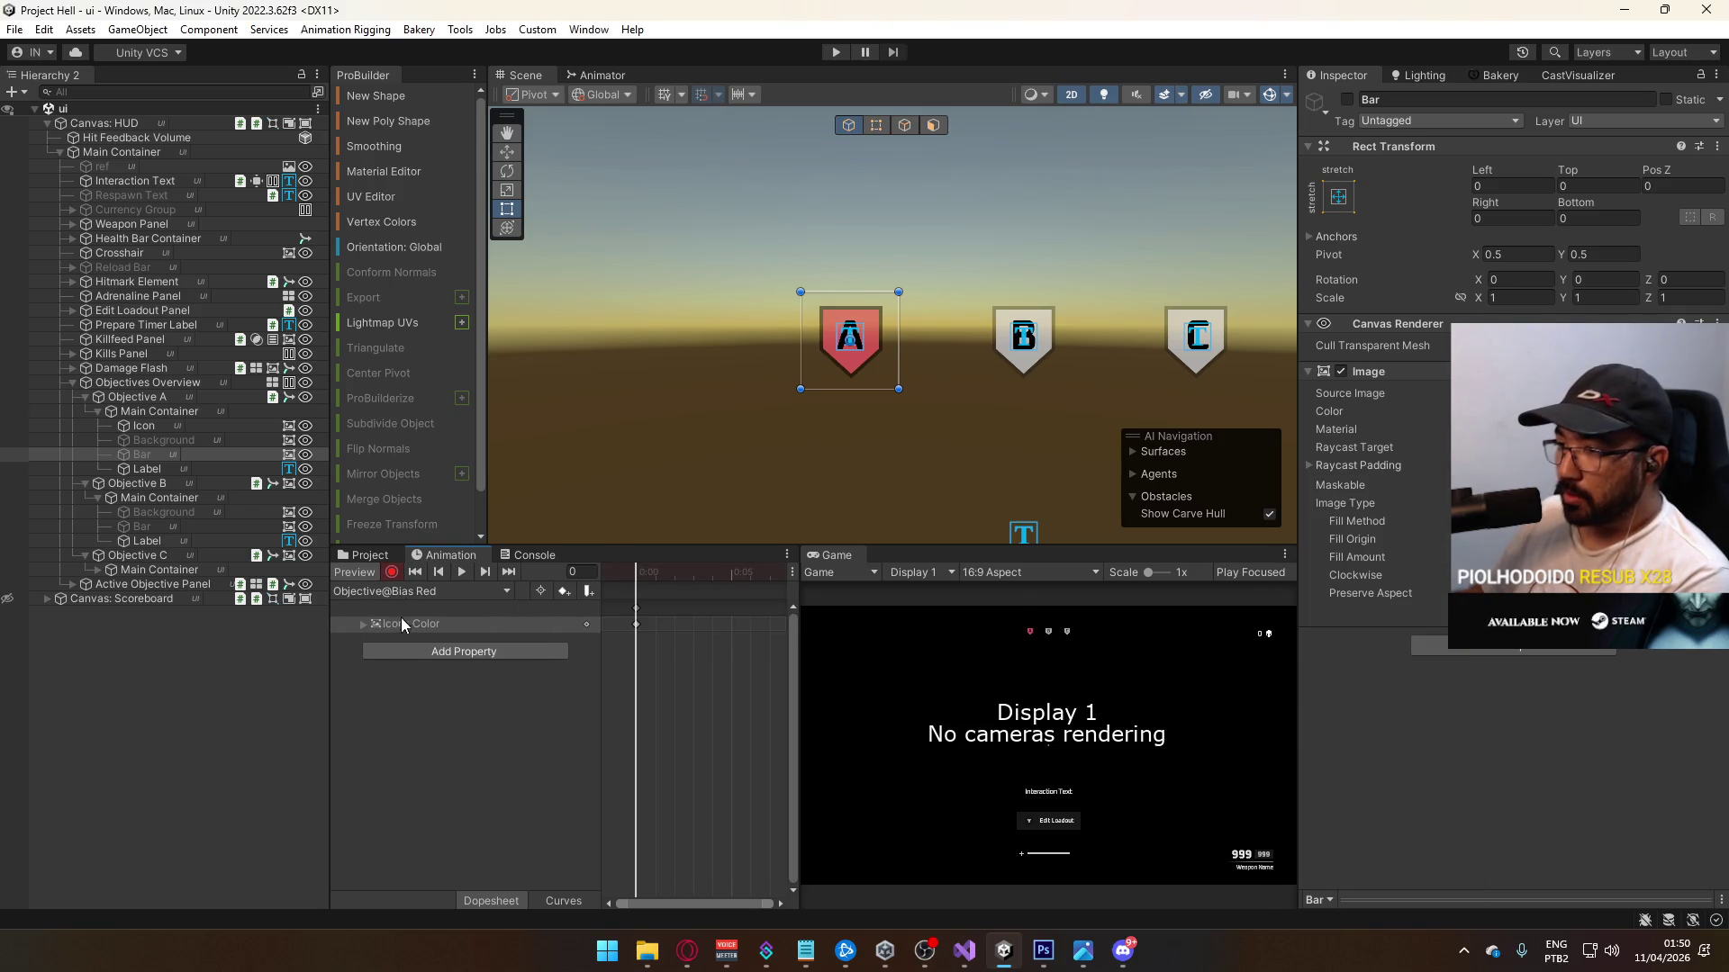
{"action": "key", "text": "Delete"}
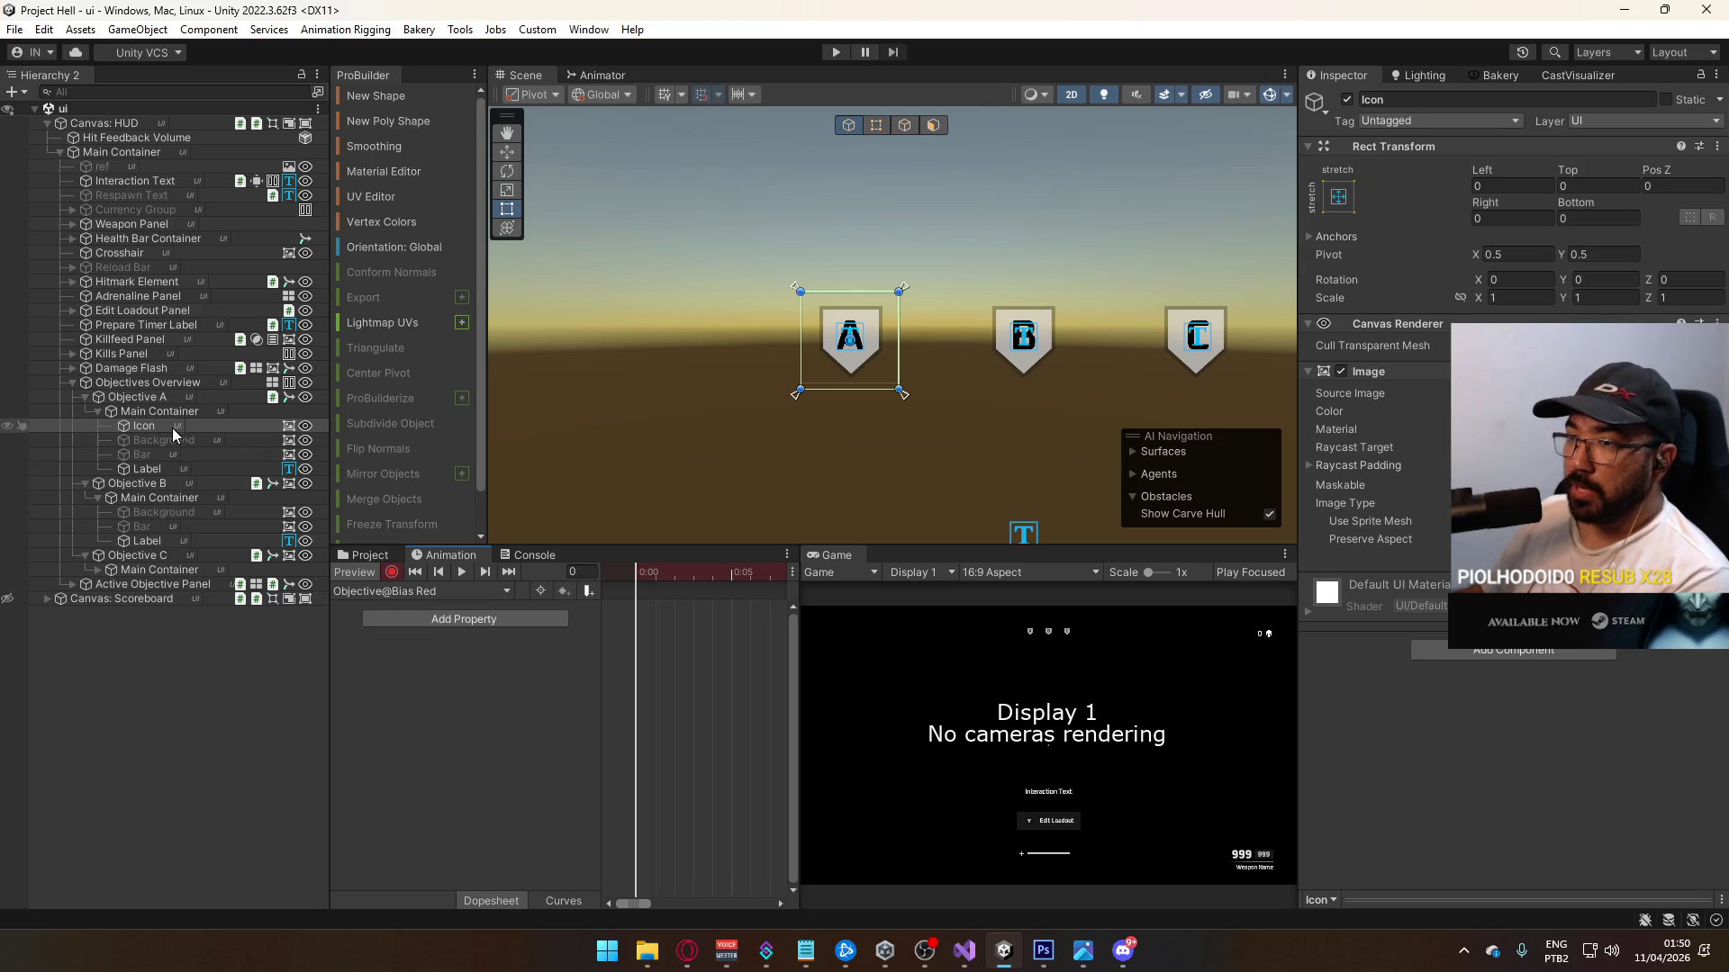
{"action": "left_click", "coordinate": [1584, 411]}
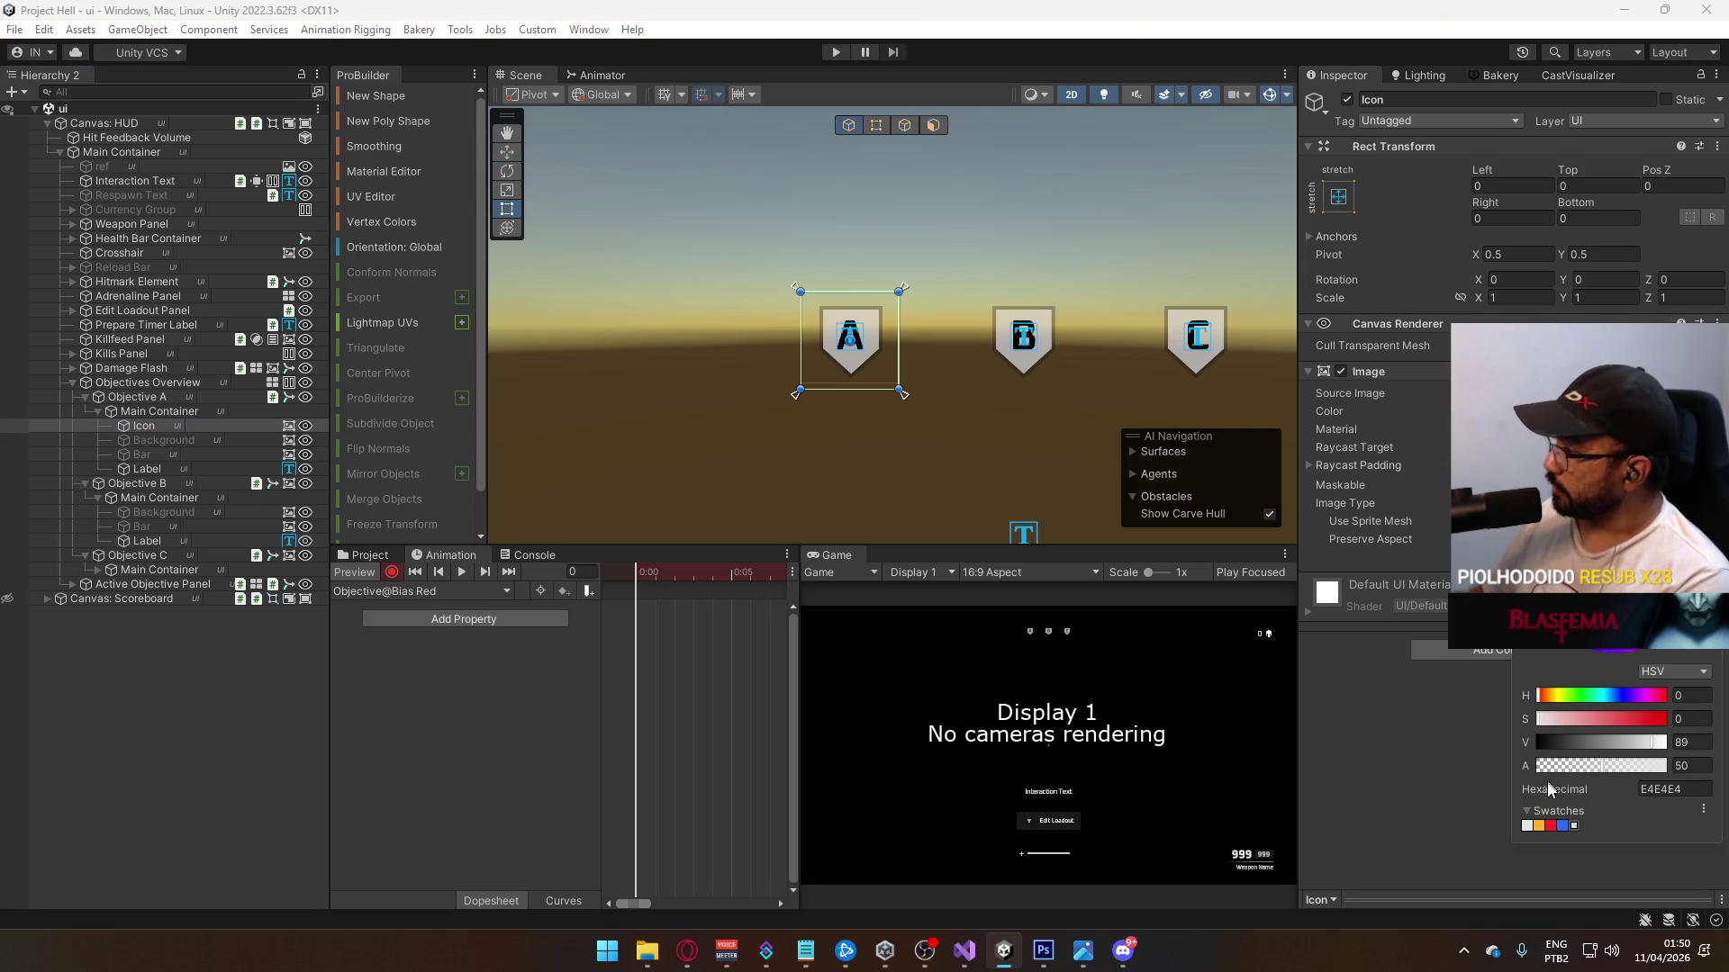
{"action": "left_click", "coordinate": [1552, 827]}
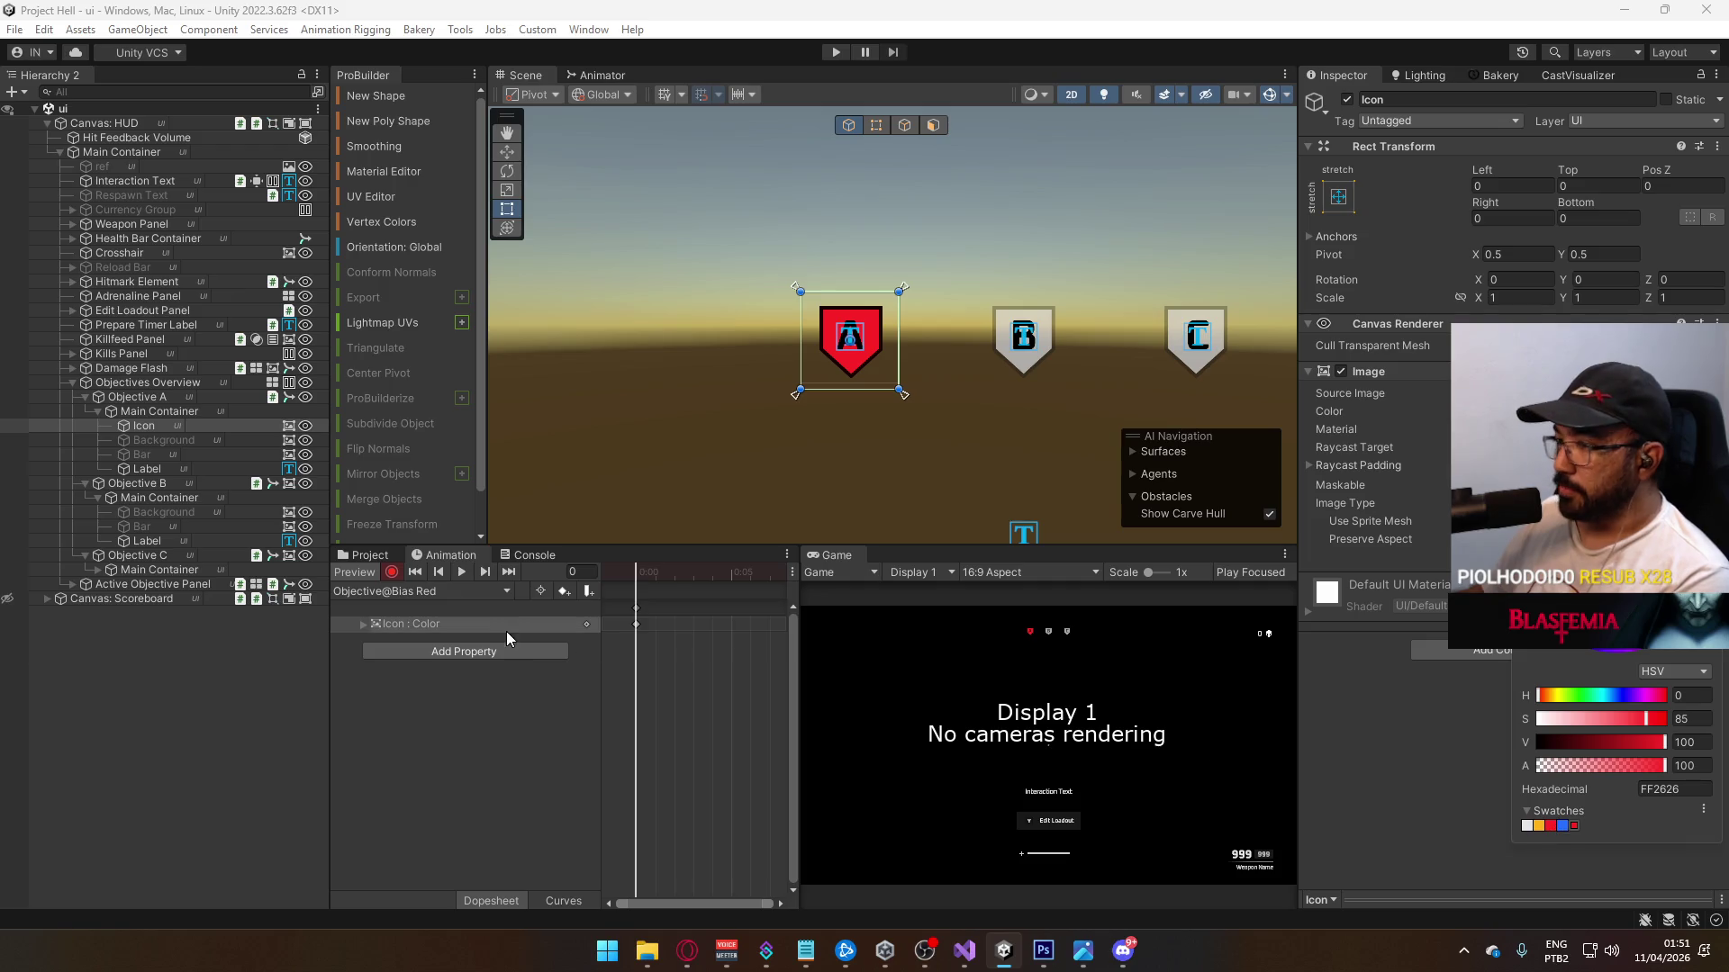
{"action": "left_click", "coordinate": [443, 621]}
{"action": "key", "text": "Delete"}
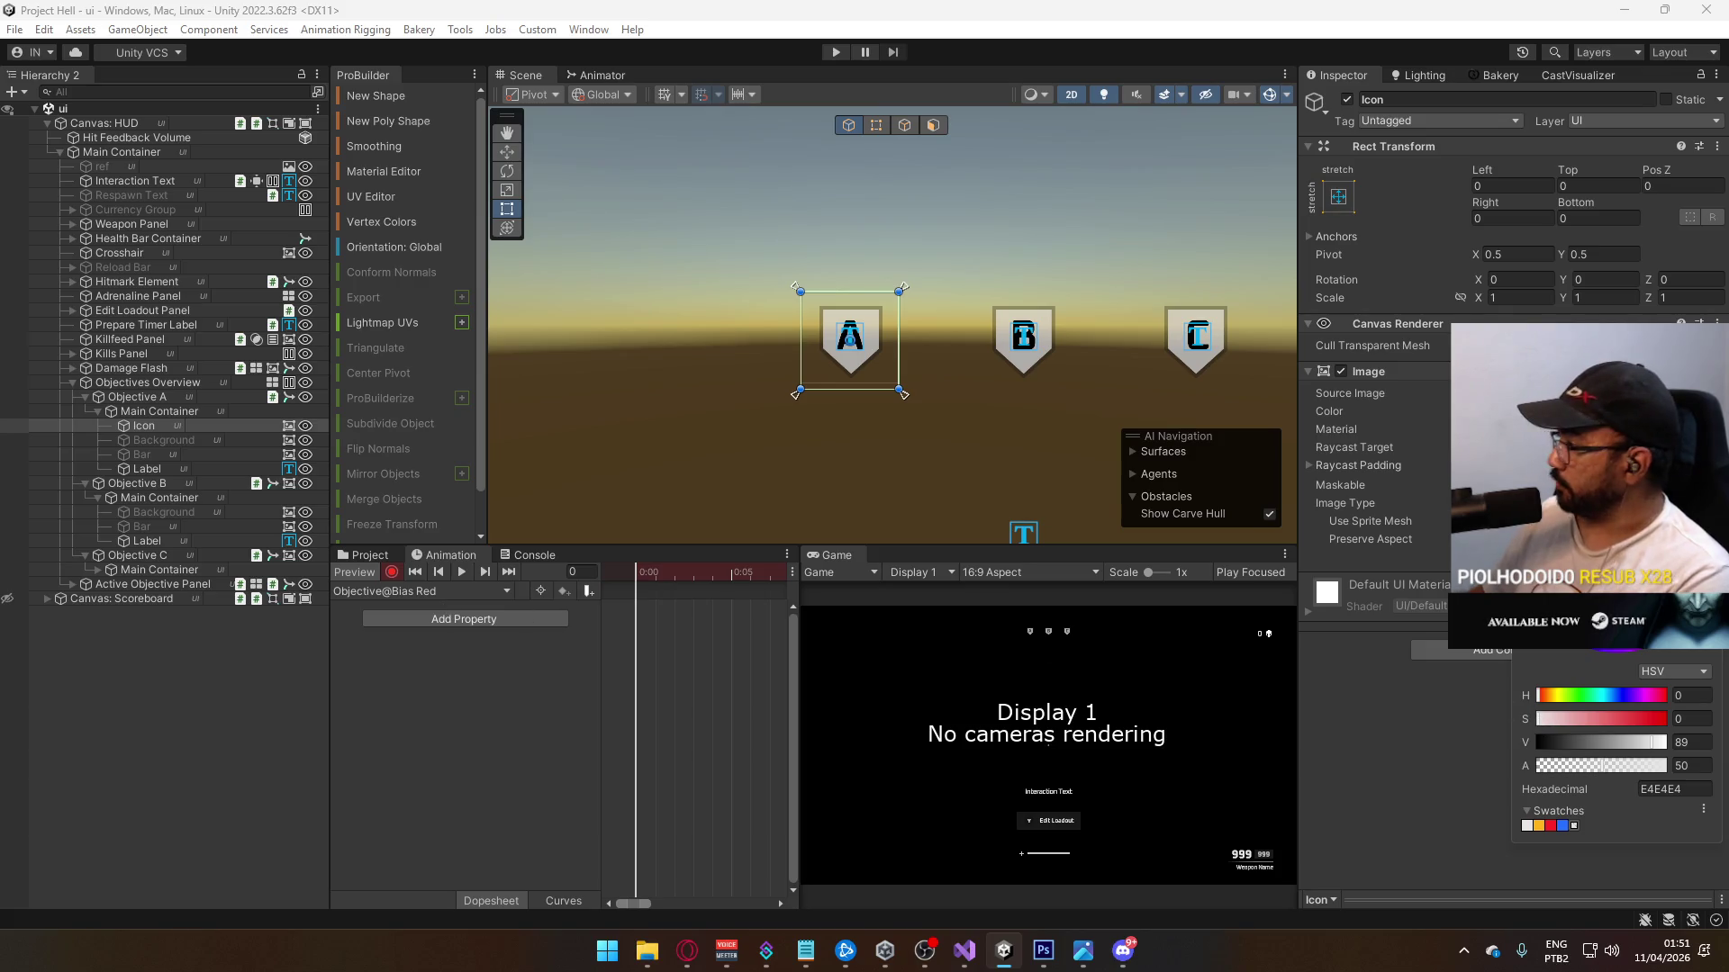
Step: Key Objective A's Bar colour to red in the Bias Red clip
{"action": "left_click", "coordinate": [165, 456]}
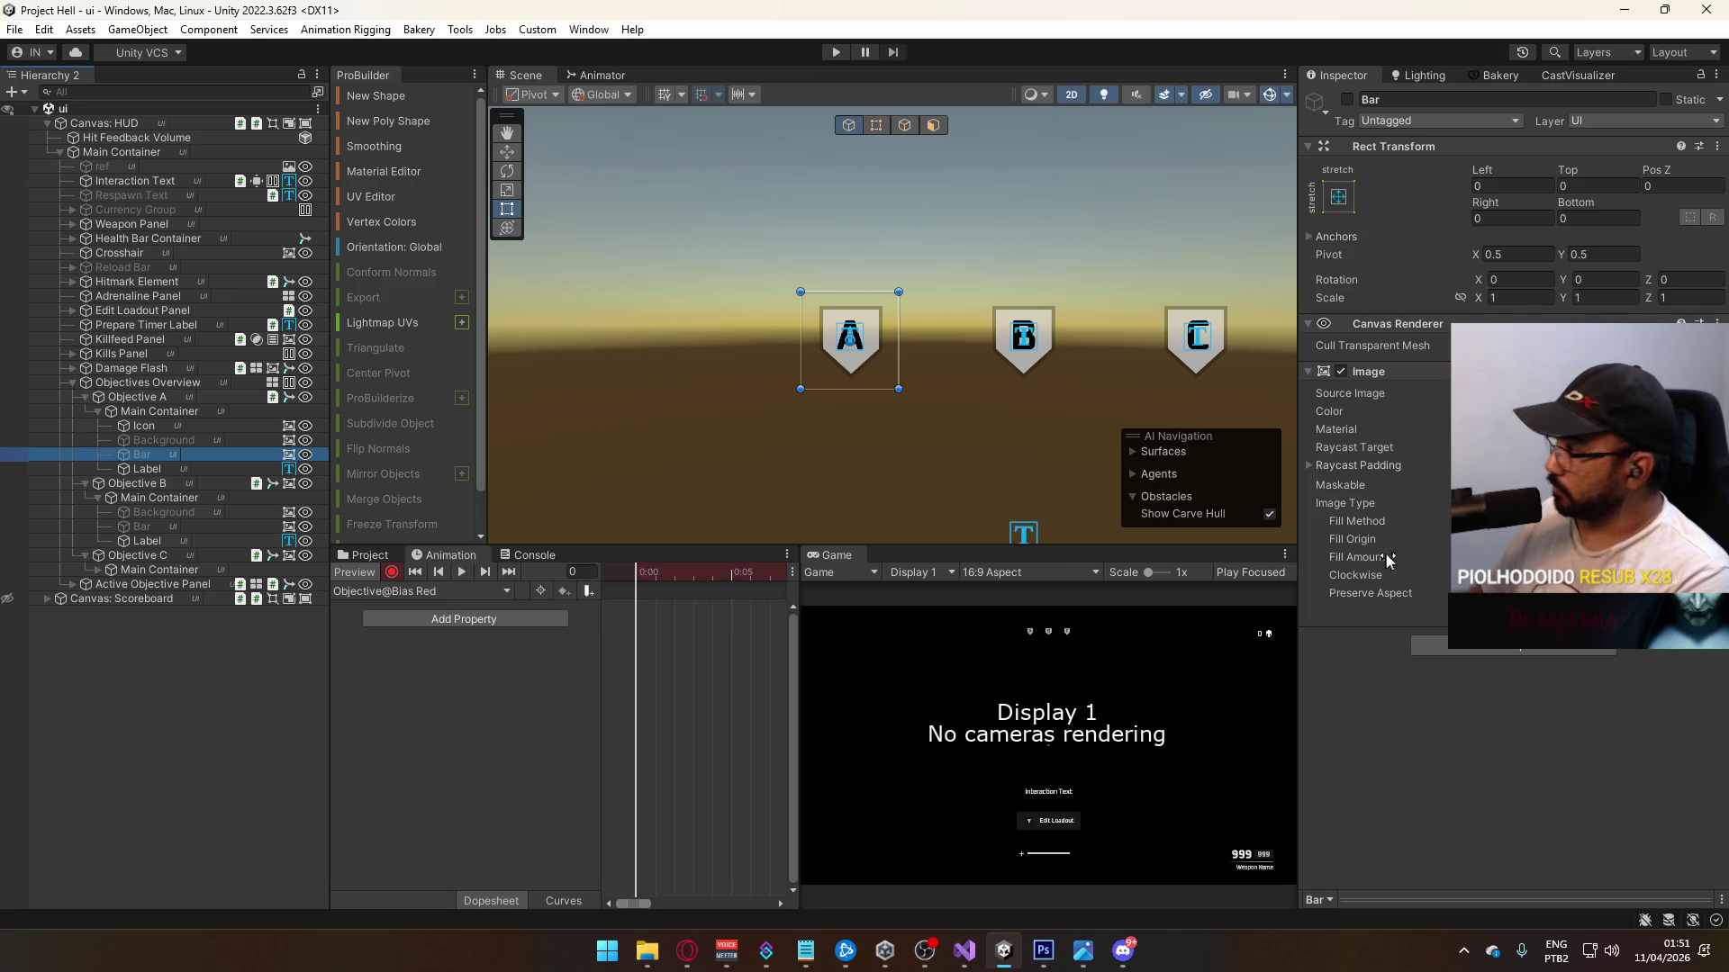
{"action": "left_click", "coordinate": [1575, 412]}
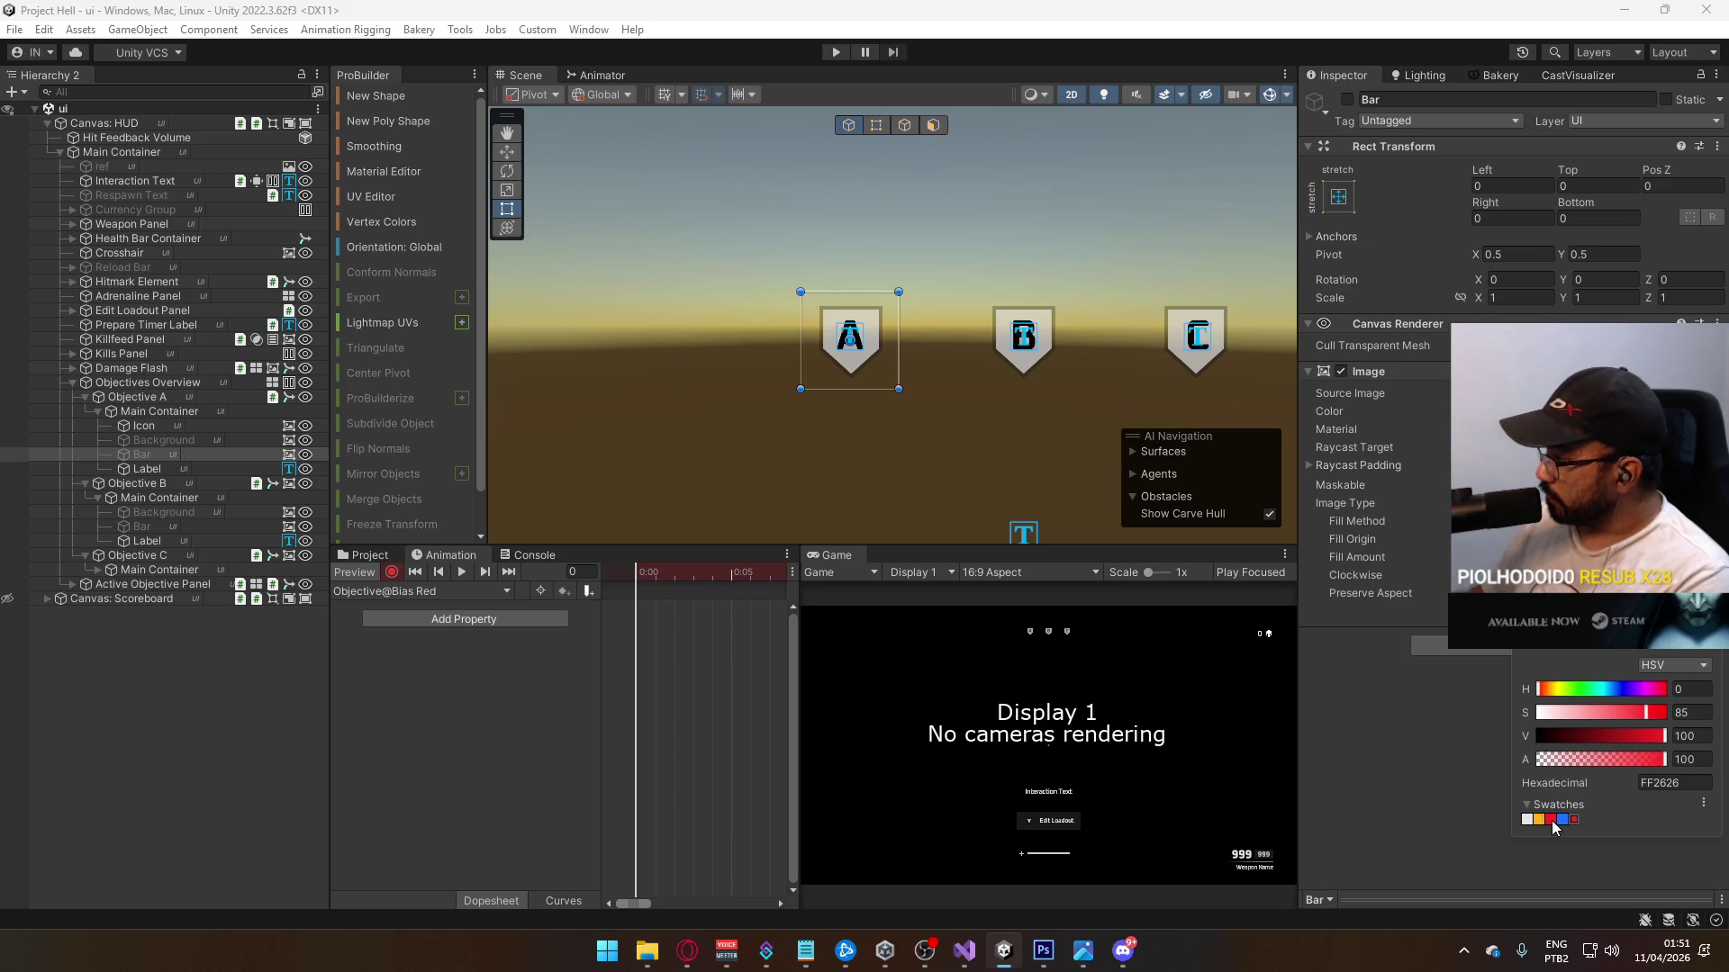
{"action": "left_click", "coordinate": [1541, 819]}
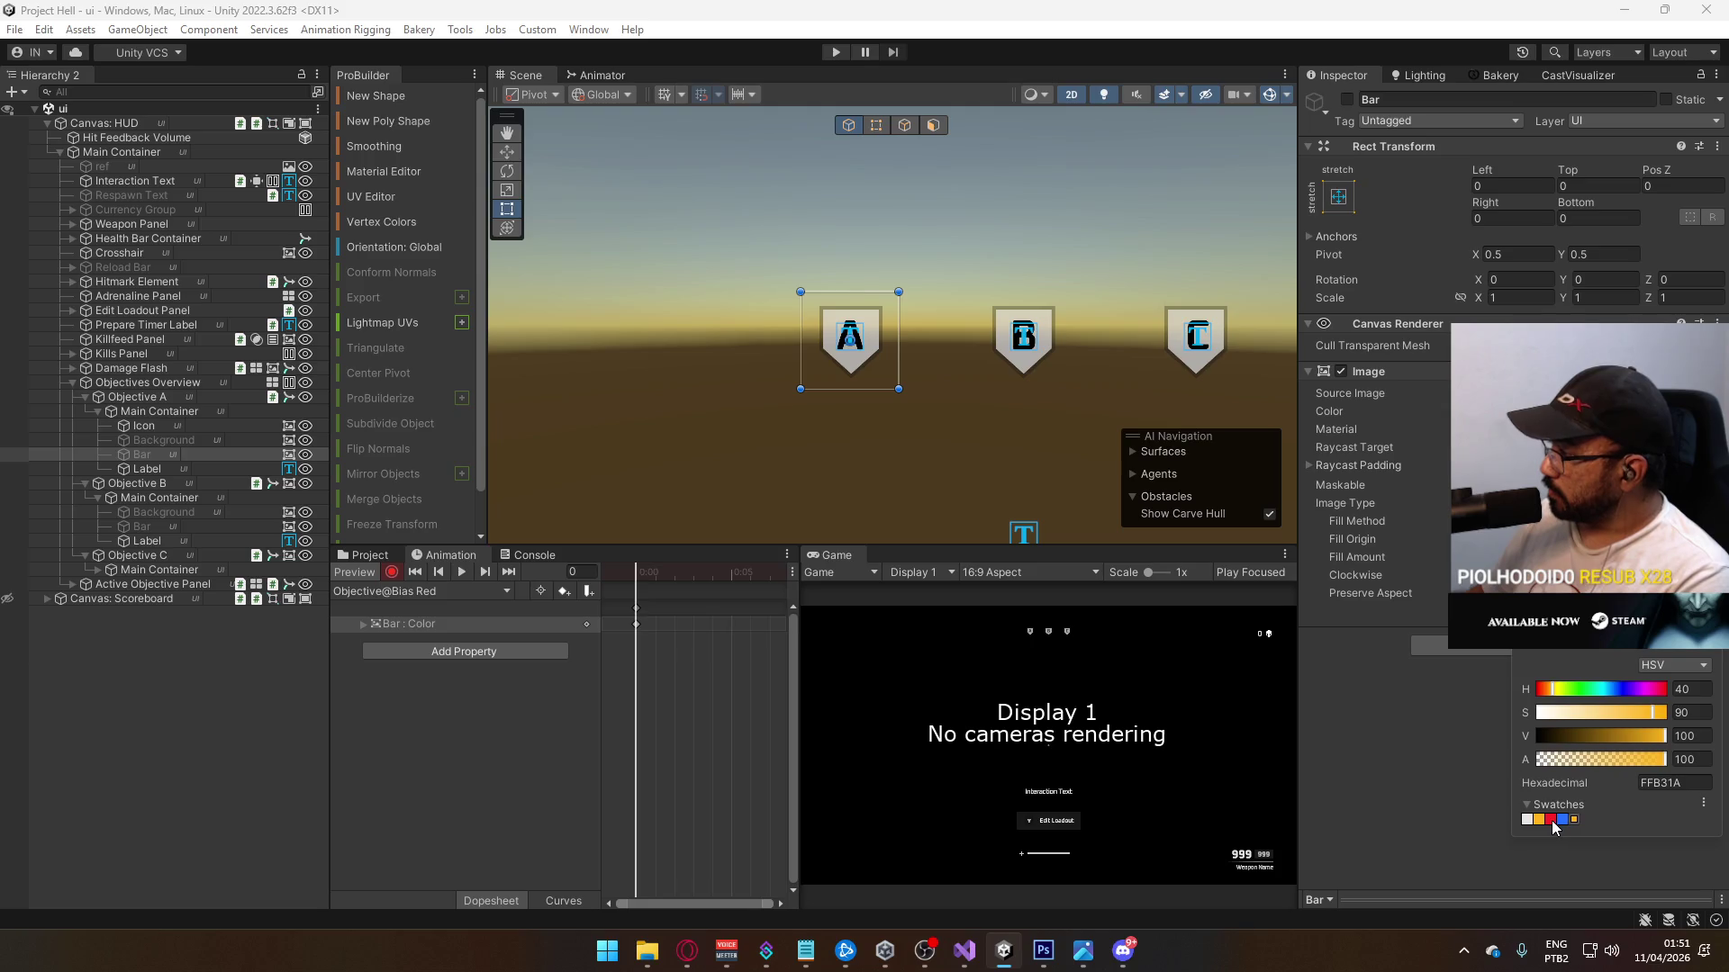
{"action": "left_click", "coordinate": [1551, 819]}
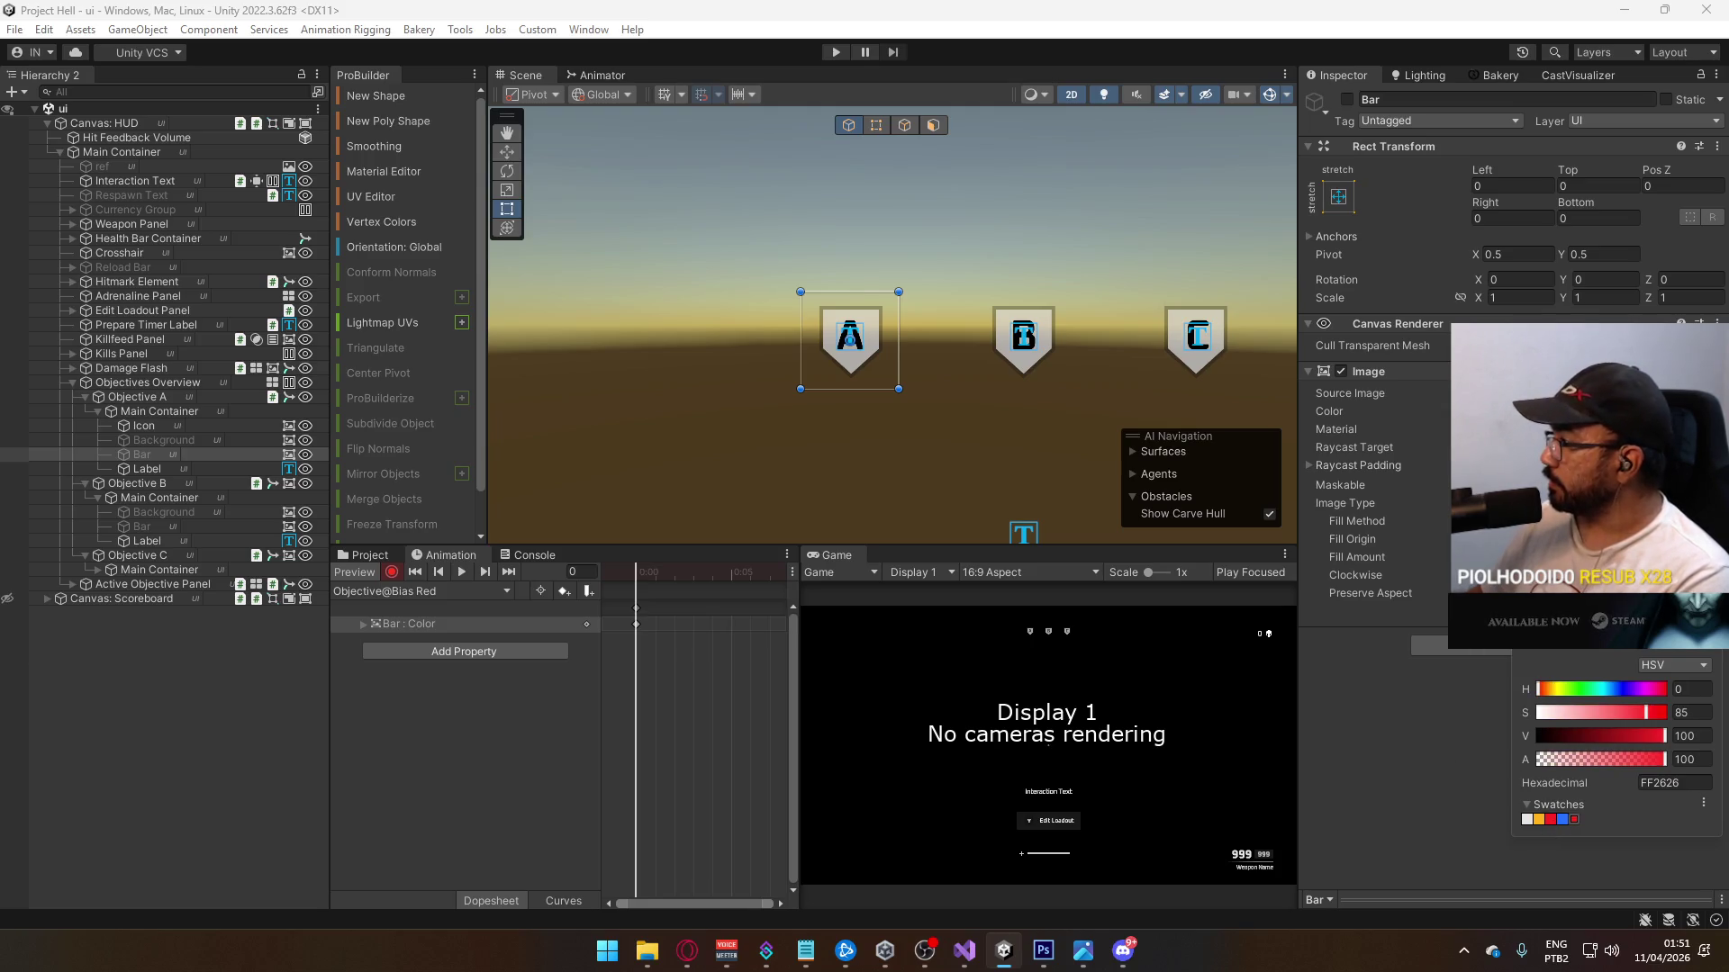
{"action": "key", "text": "Return"}
{"action": "left_click", "coordinate": [457, 619]}
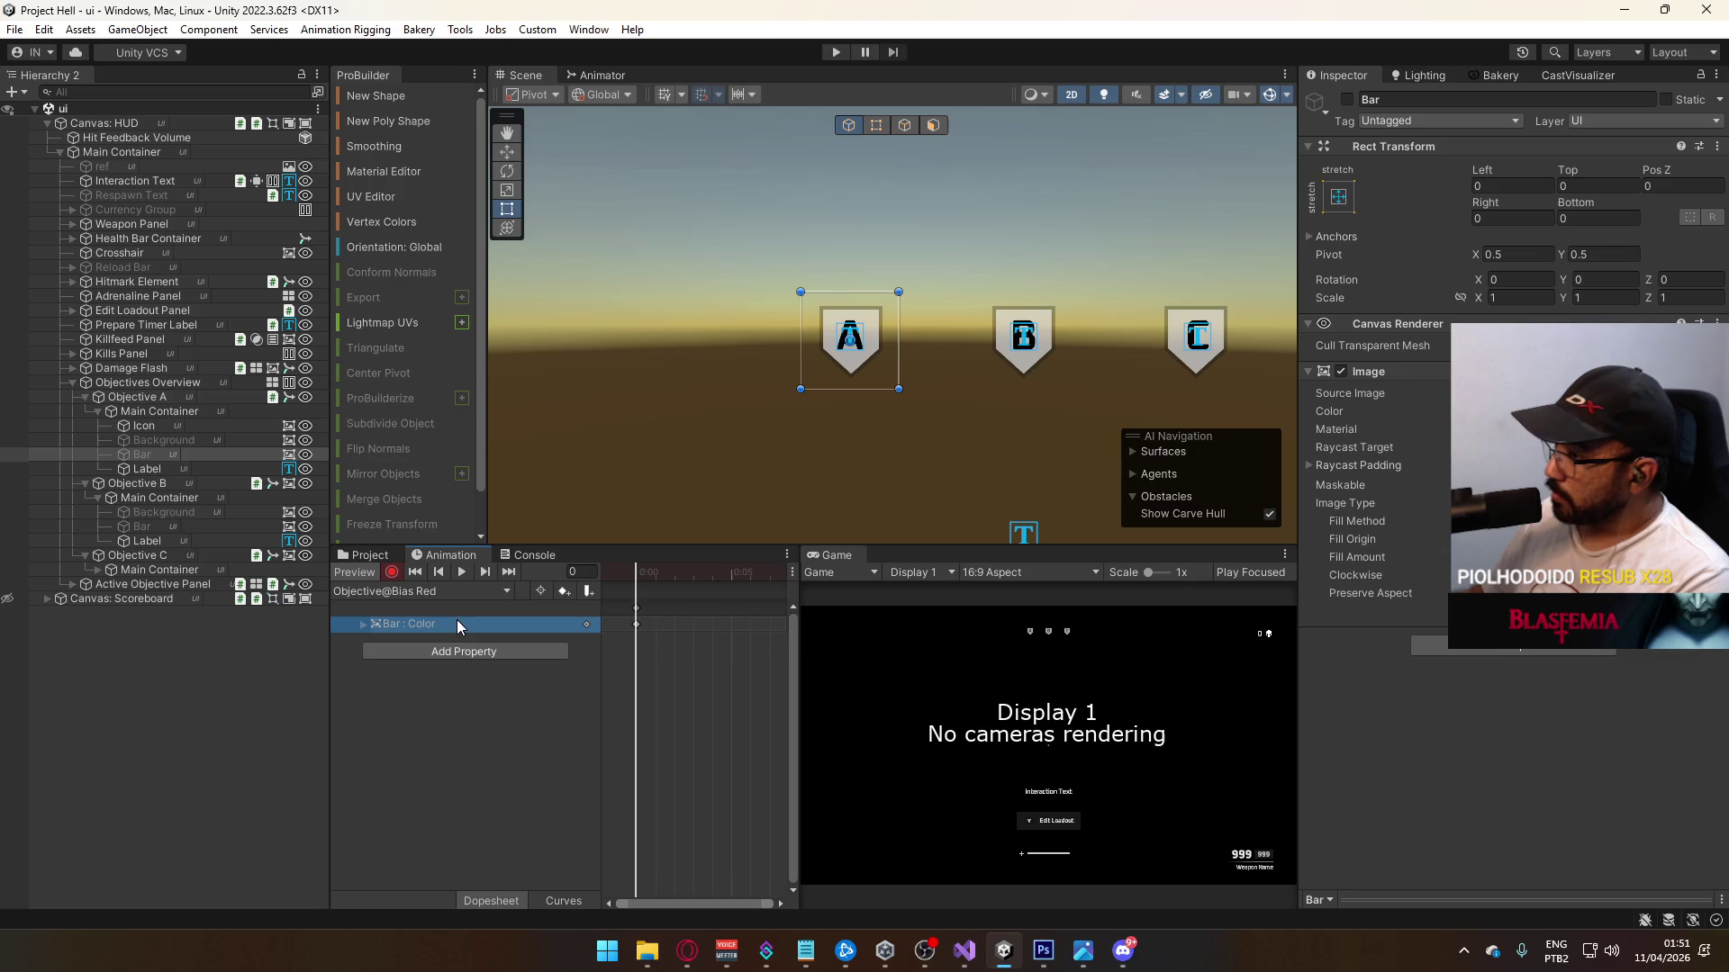
Step: In Objective@Bias Contested, clear the old Icon, Label and Progress Bar tracks
{"action": "left_click", "coordinate": [366, 591]}
{"action": "left_click", "coordinate": [474, 671]}
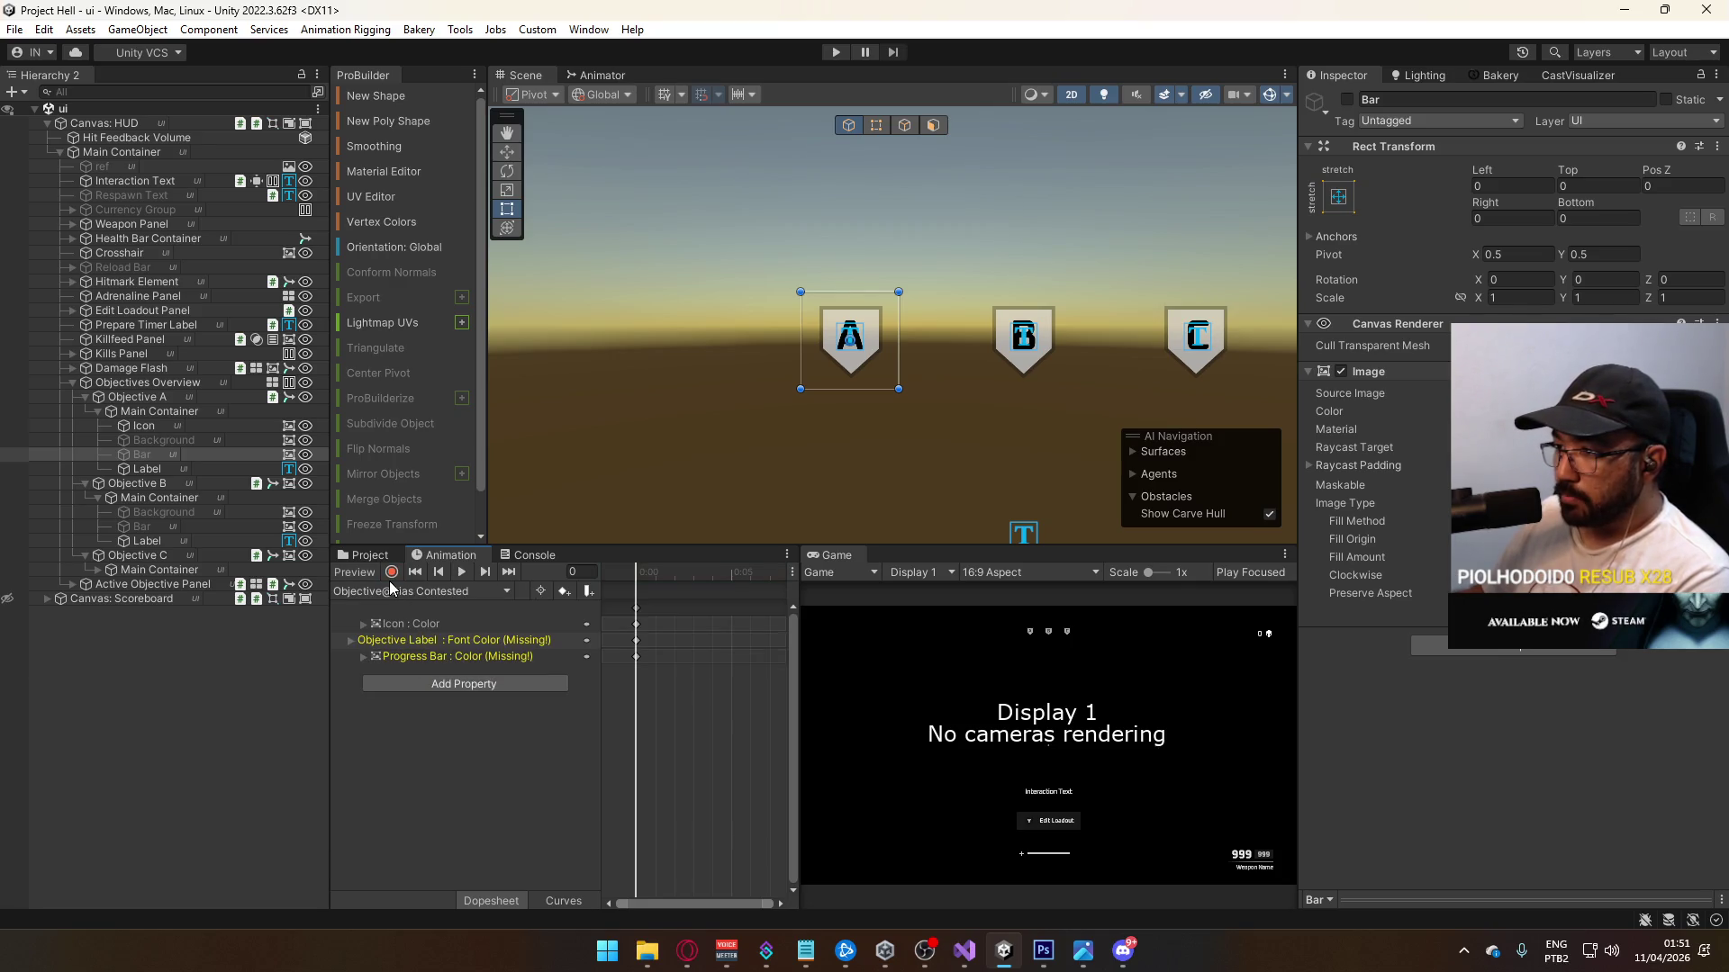
{"action": "left_click", "coordinate": [365, 573]}
{"action": "left_click", "coordinate": [423, 624]}
{"action": "key", "text": "Delete"}
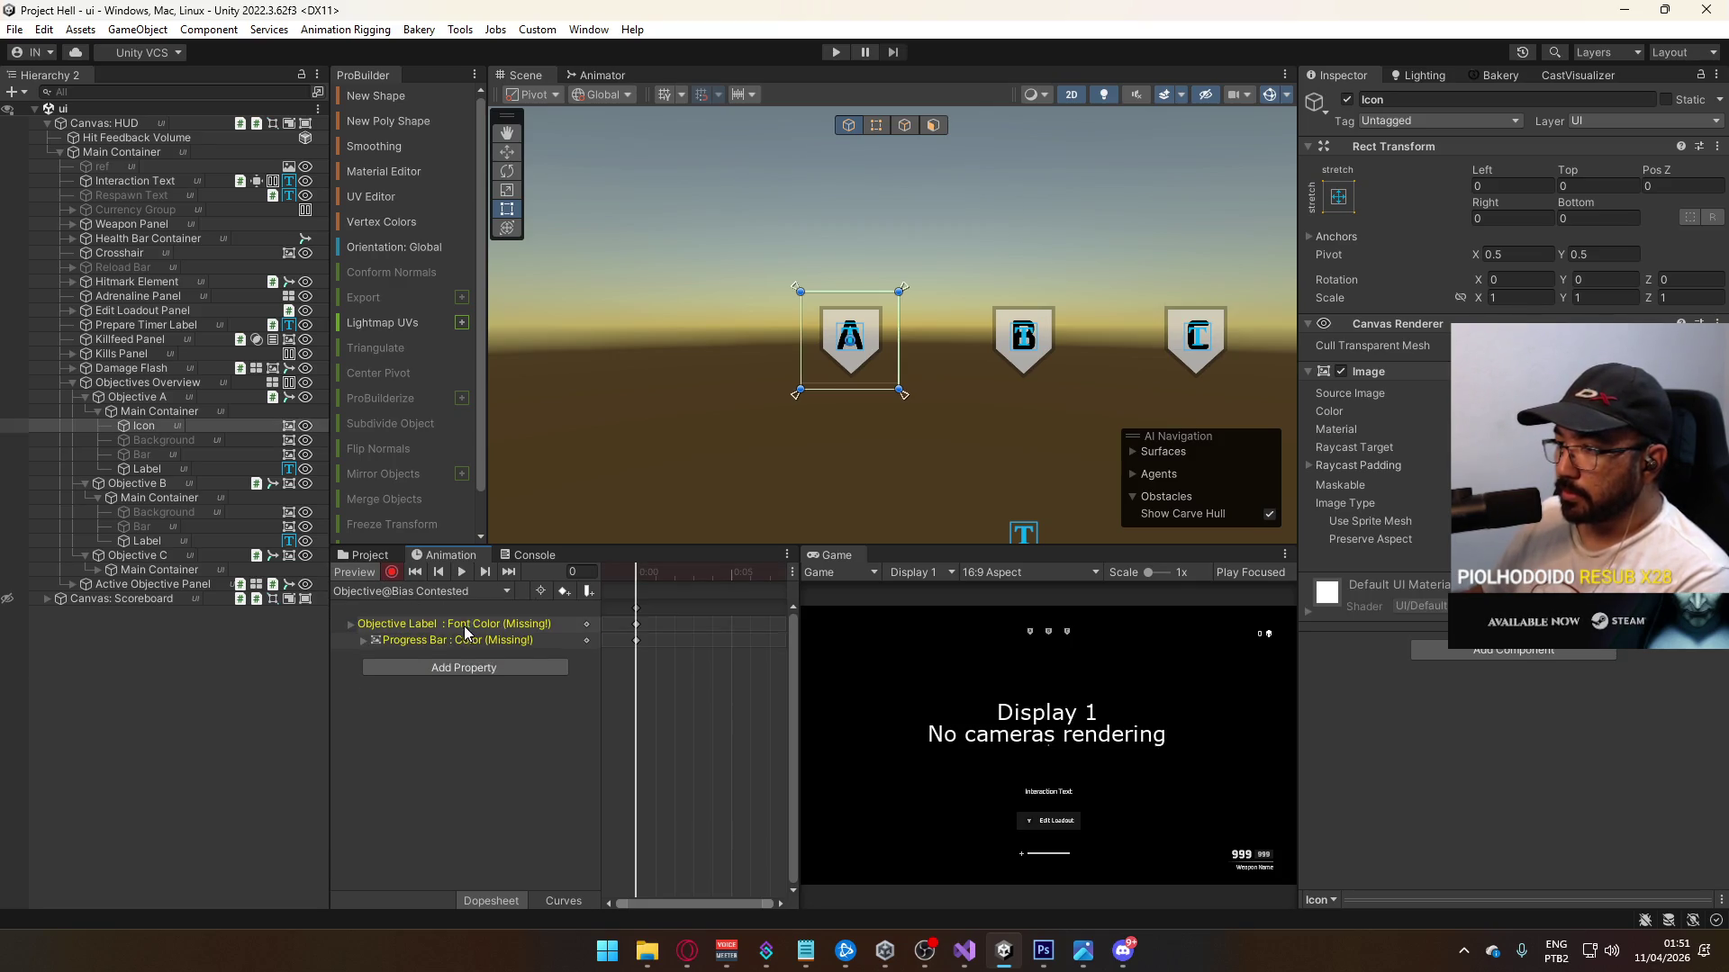
{"action": "left_click", "coordinate": [433, 631]}
{"action": "left_click", "coordinate": [441, 640], "text": "shift"}
{"action": "key", "text": "Delete"}
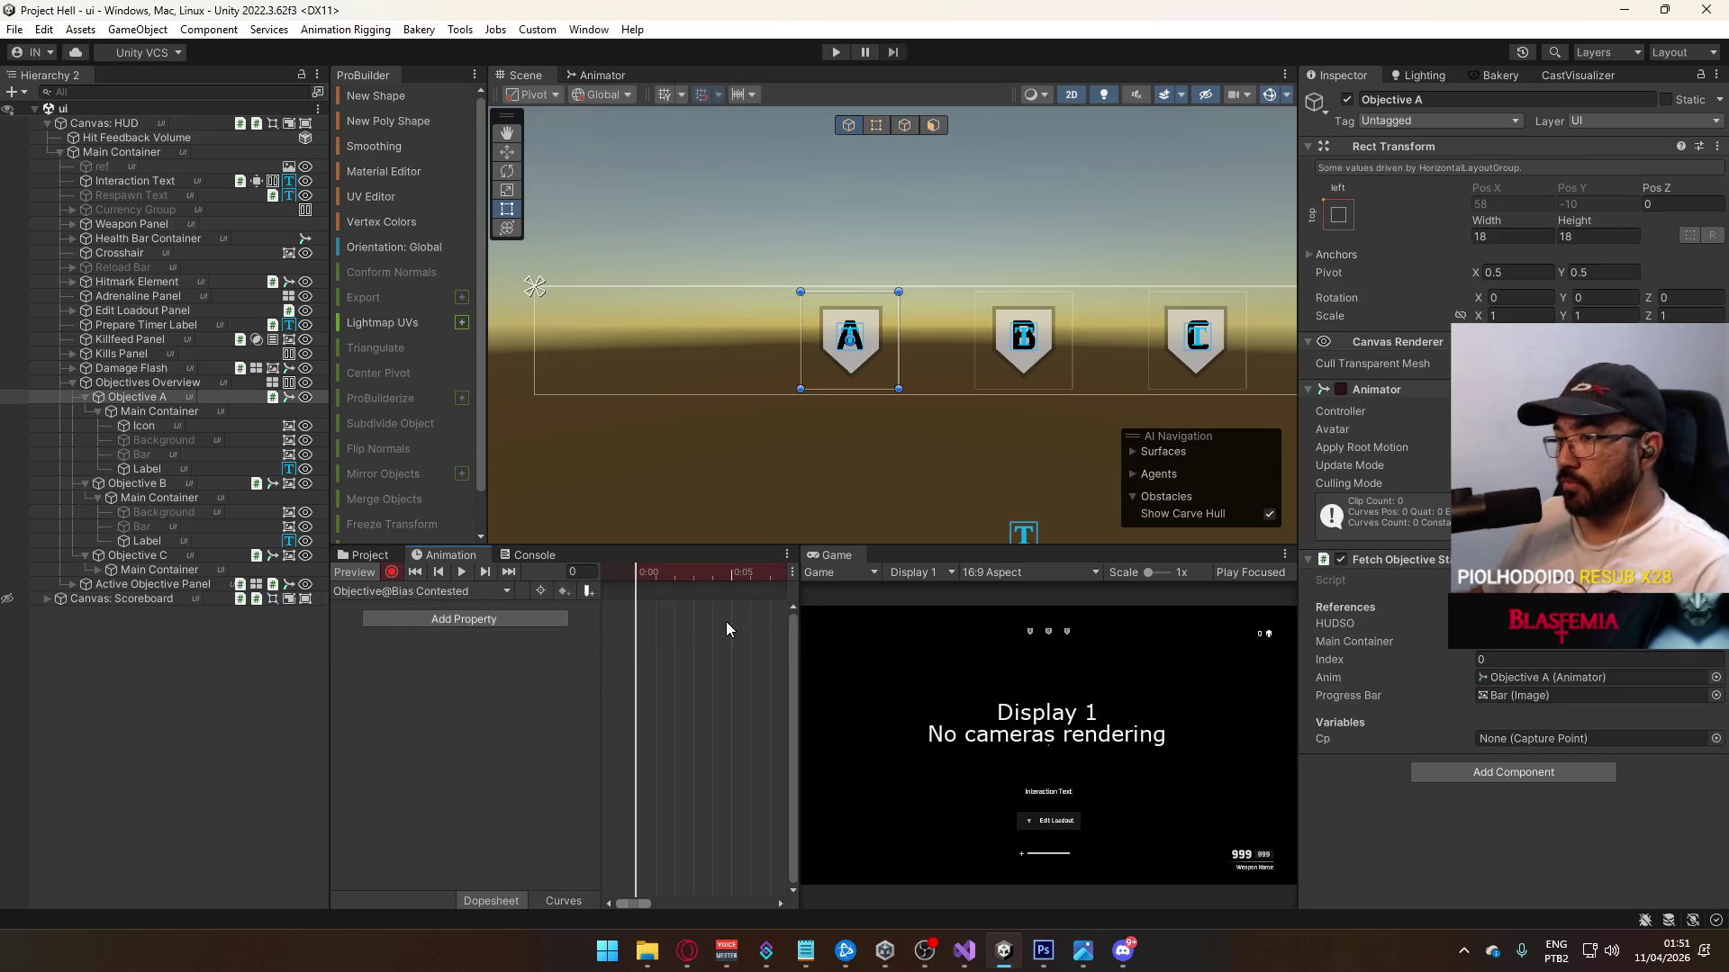
{"action": "key", "text": "ctrl+z"}
{"action": "key", "text": "ctrl+z"}
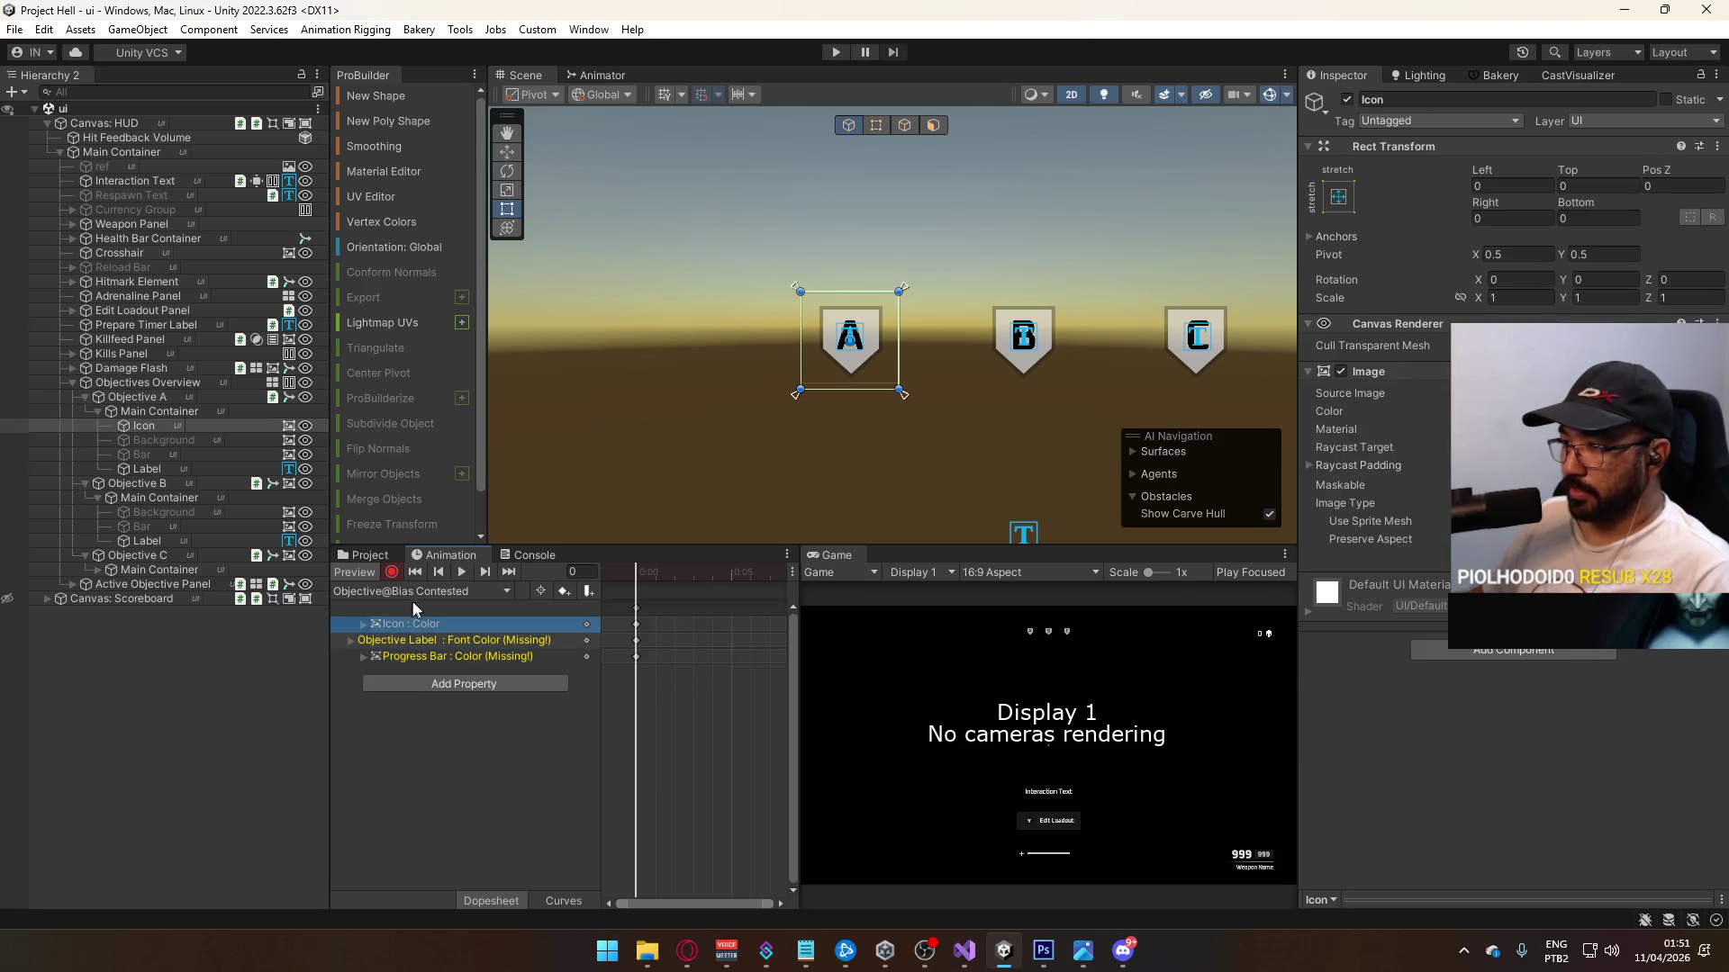
{"action": "left_click", "coordinate": [414, 594]}
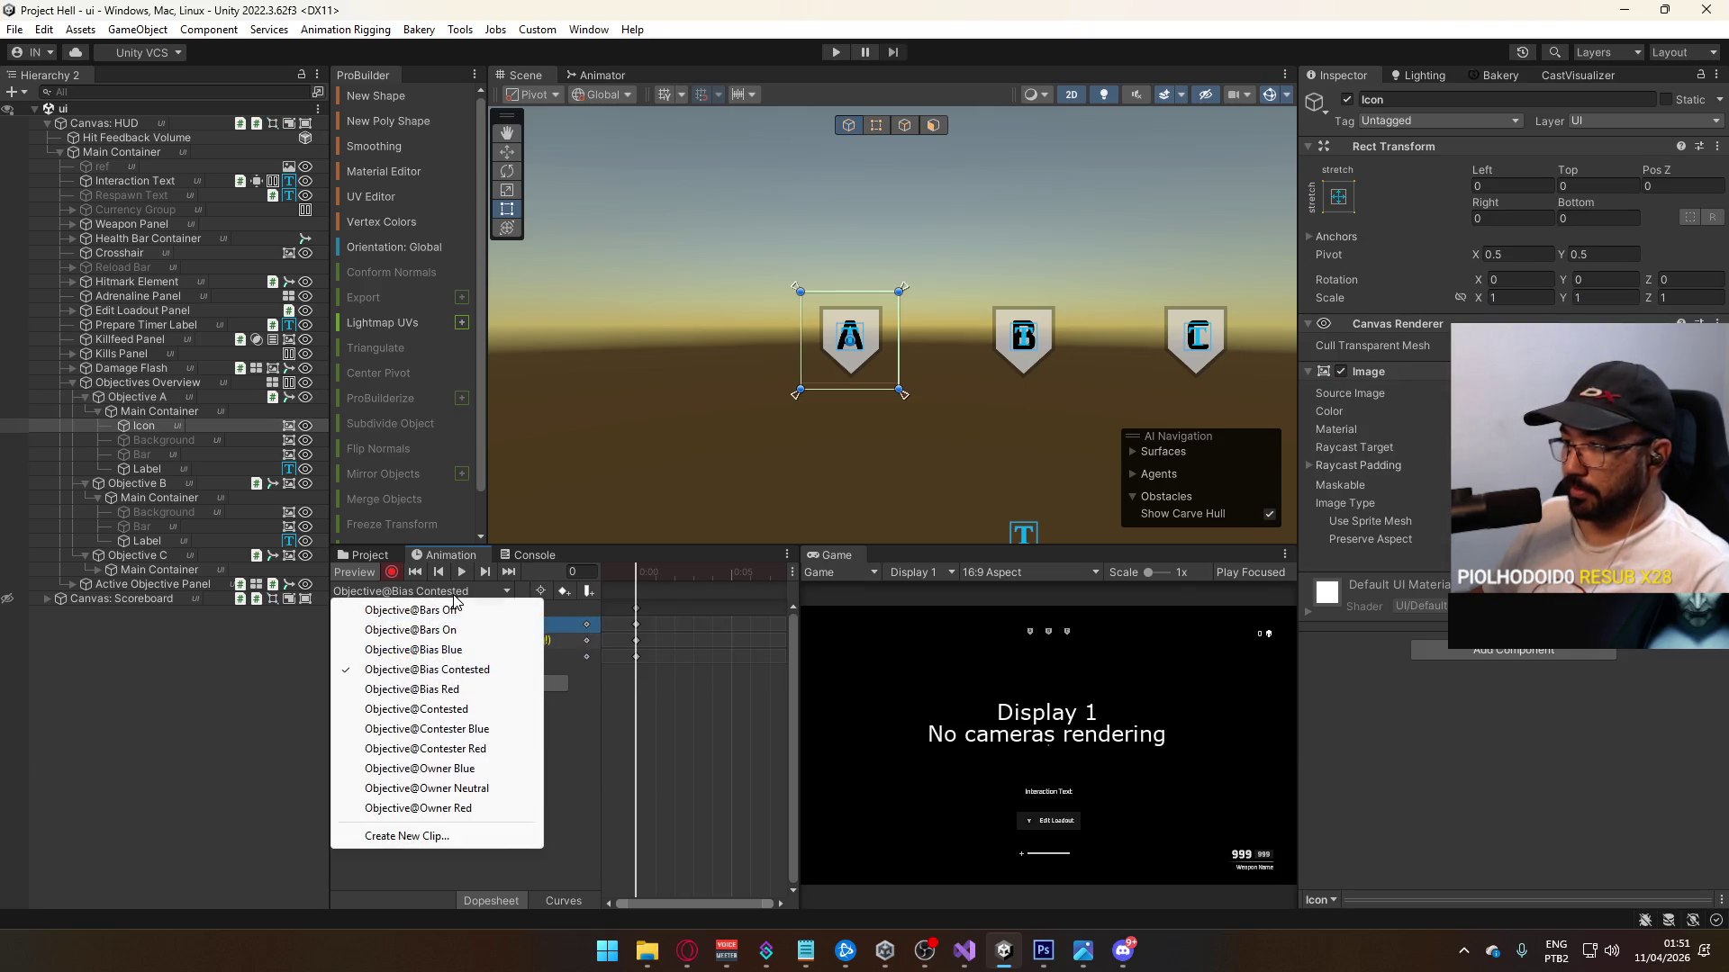
{"action": "left_click", "coordinate": [450, 670]}
{"action": "left_click", "coordinate": [432, 657]}
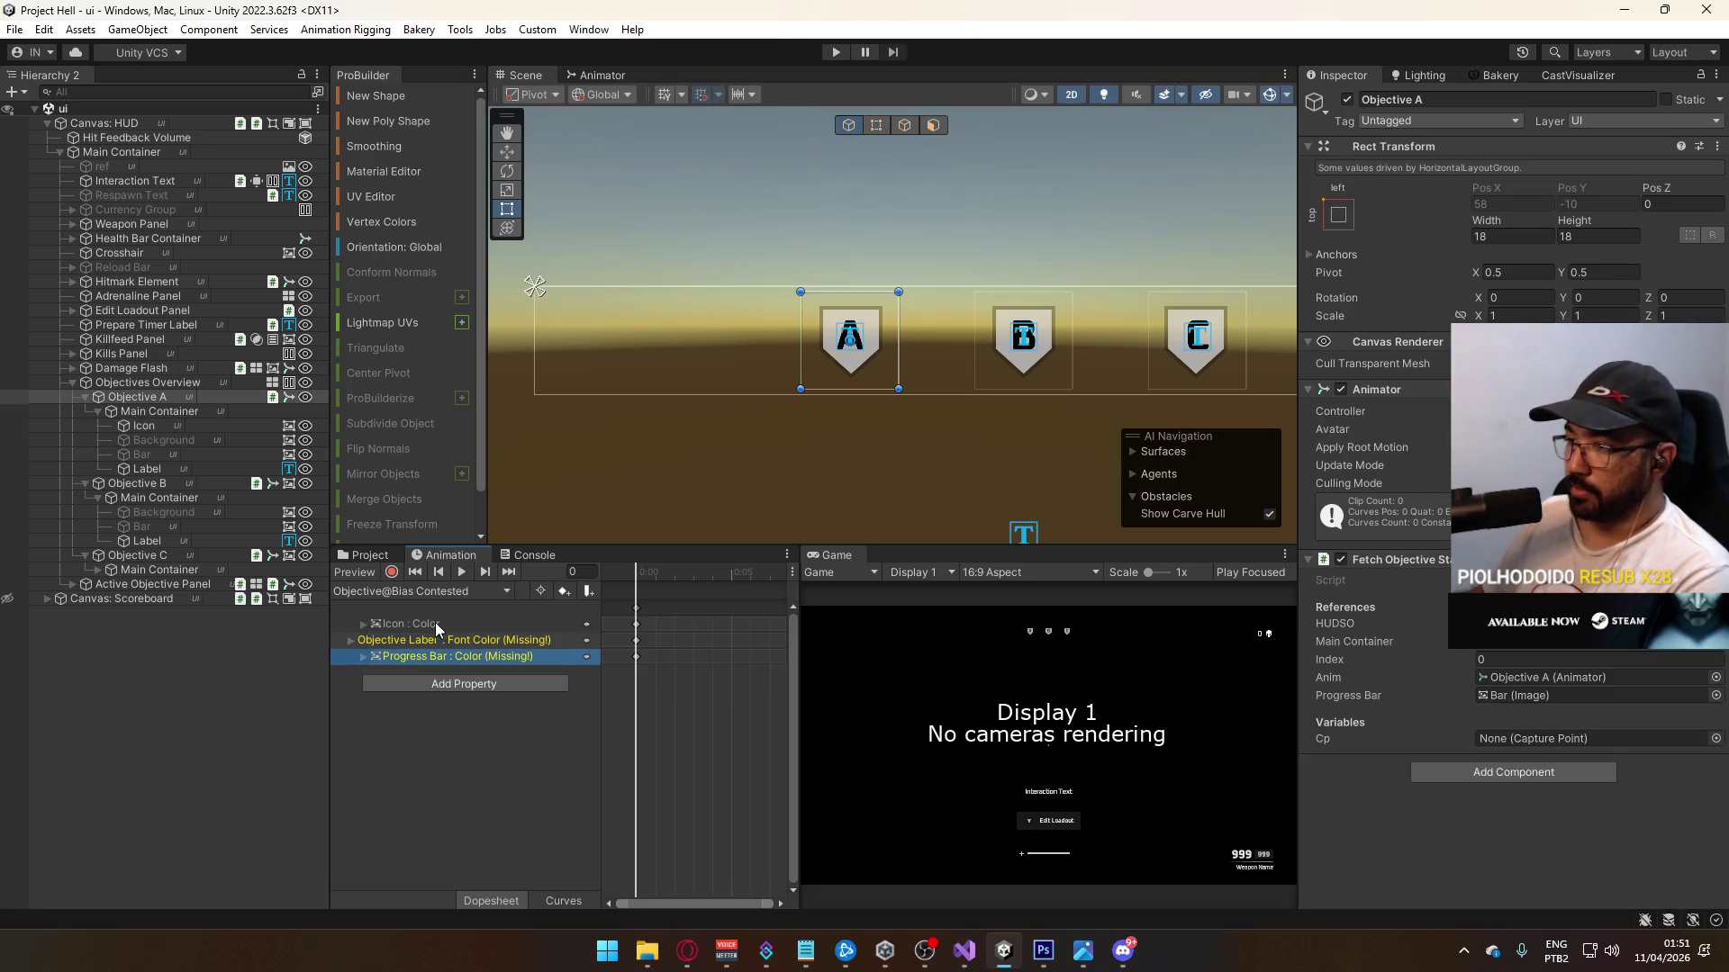
{"action": "key", "text": "ctrl+z"}
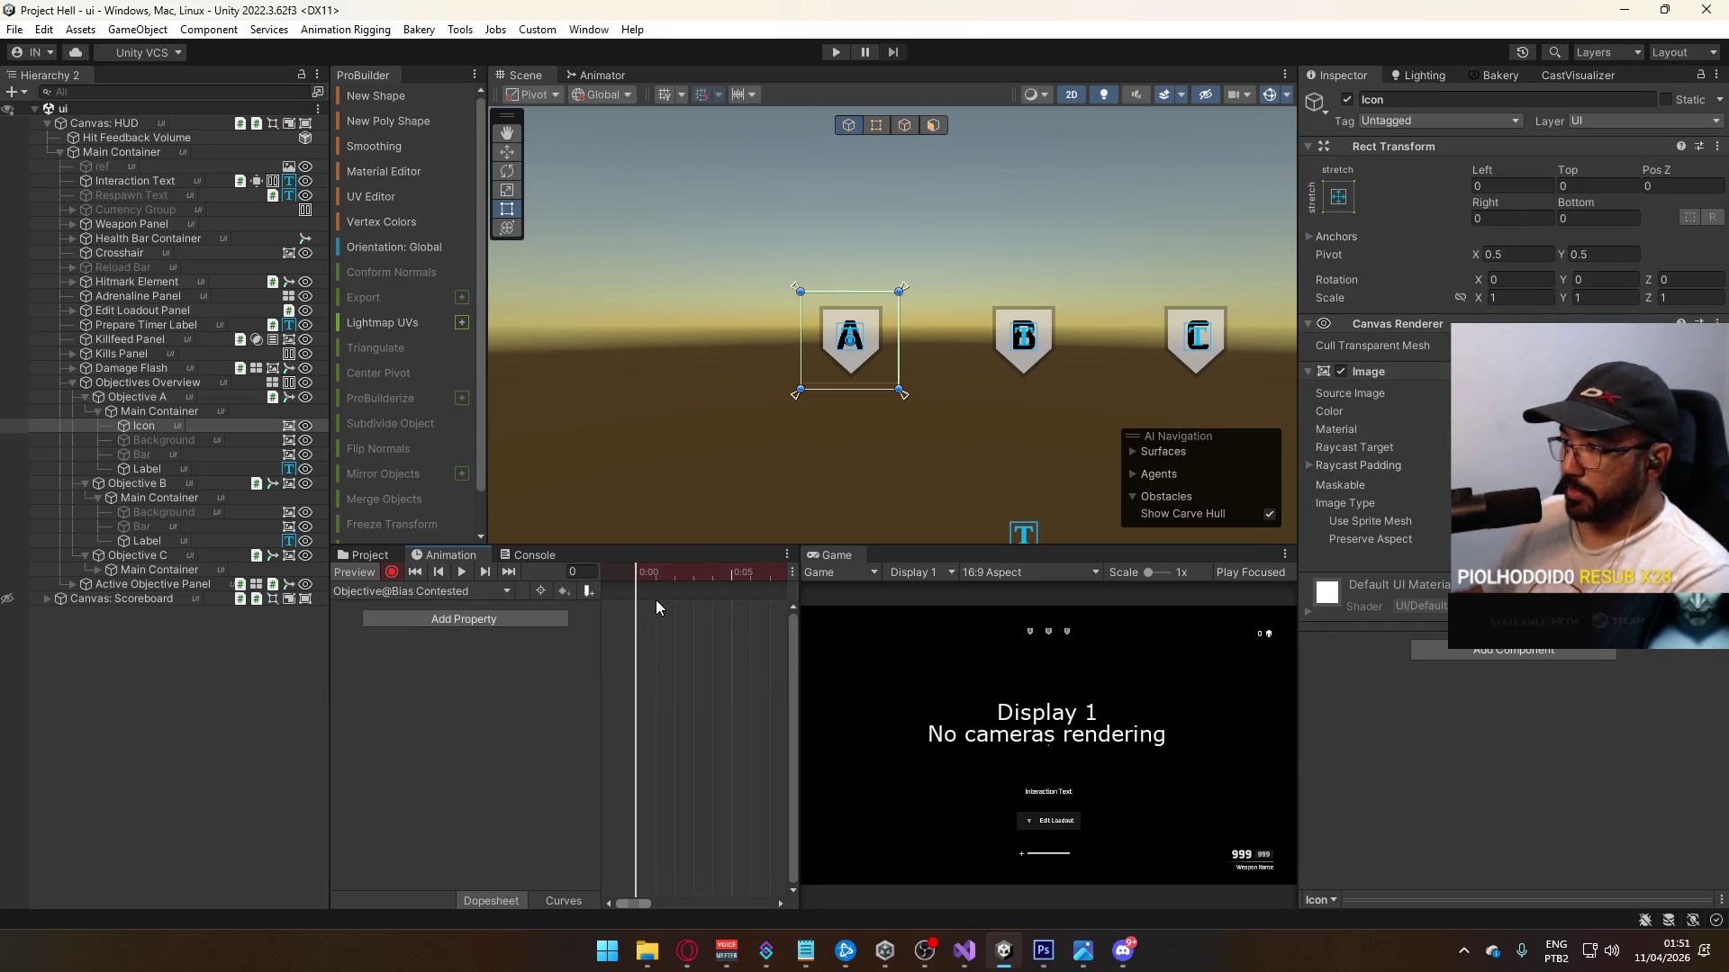
Step: Record a Bar colour key in the Bias Contested clip
{"action": "left_click", "coordinate": [157, 457]}
{"action": "left_click", "coordinate": [1585, 411]}
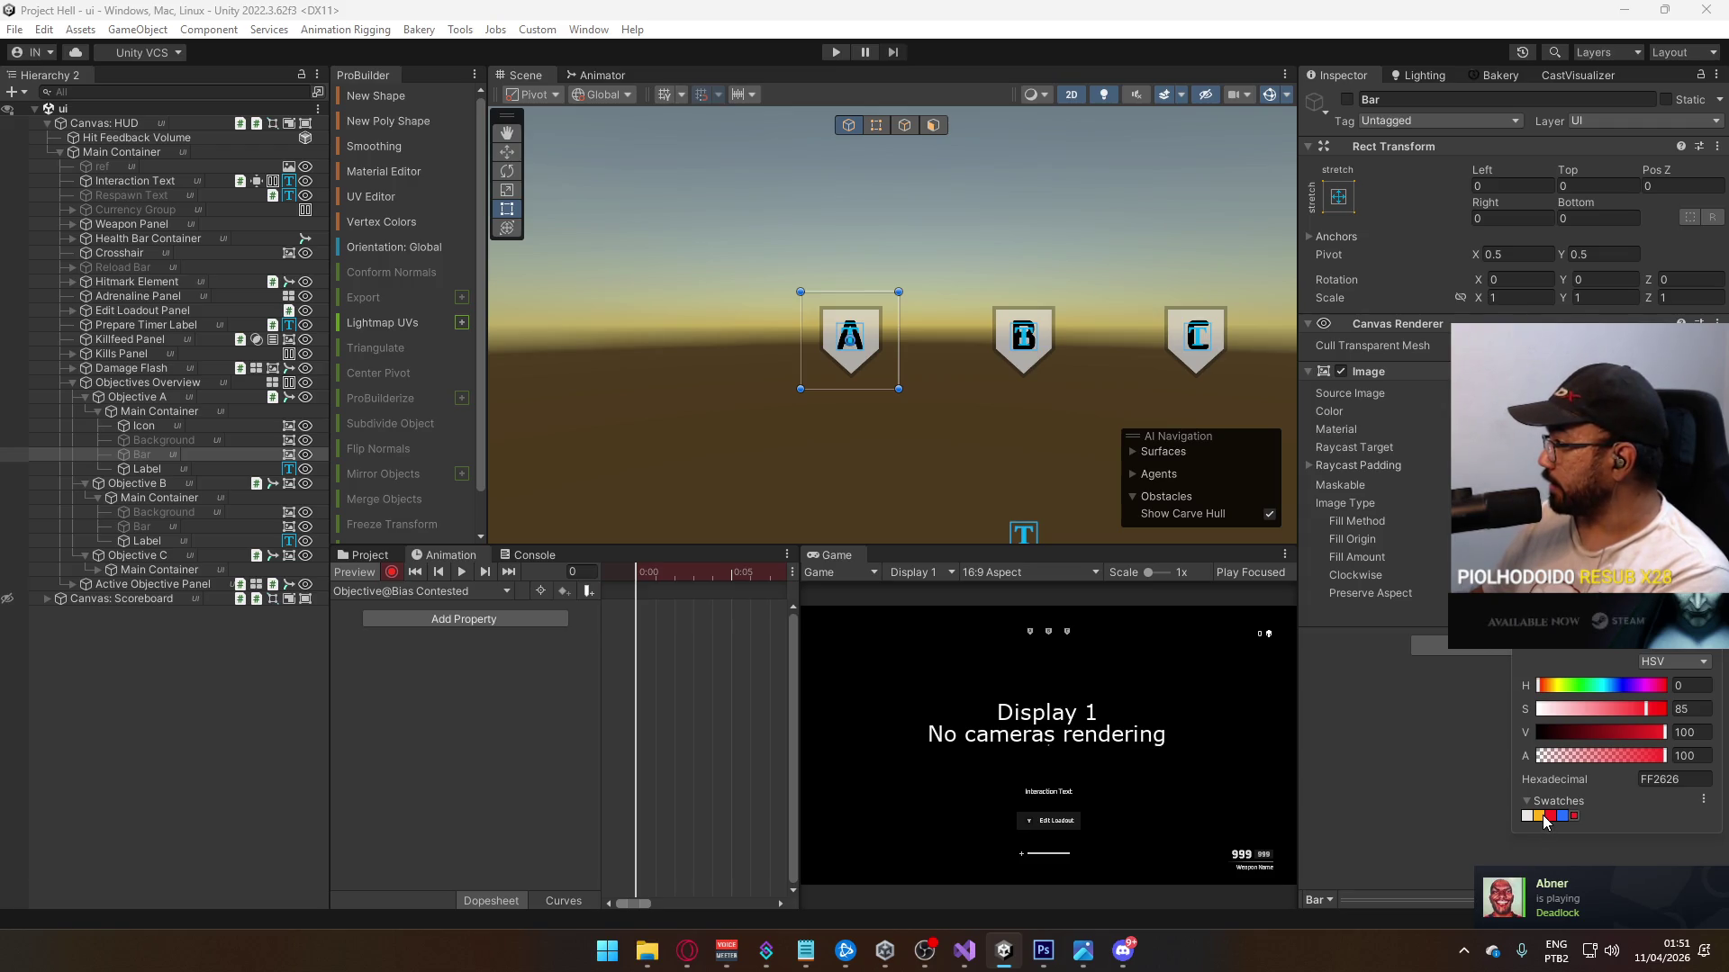
{"action": "left_click", "coordinate": [1545, 816]}
{"action": "left_click", "coordinate": [452, 619]}
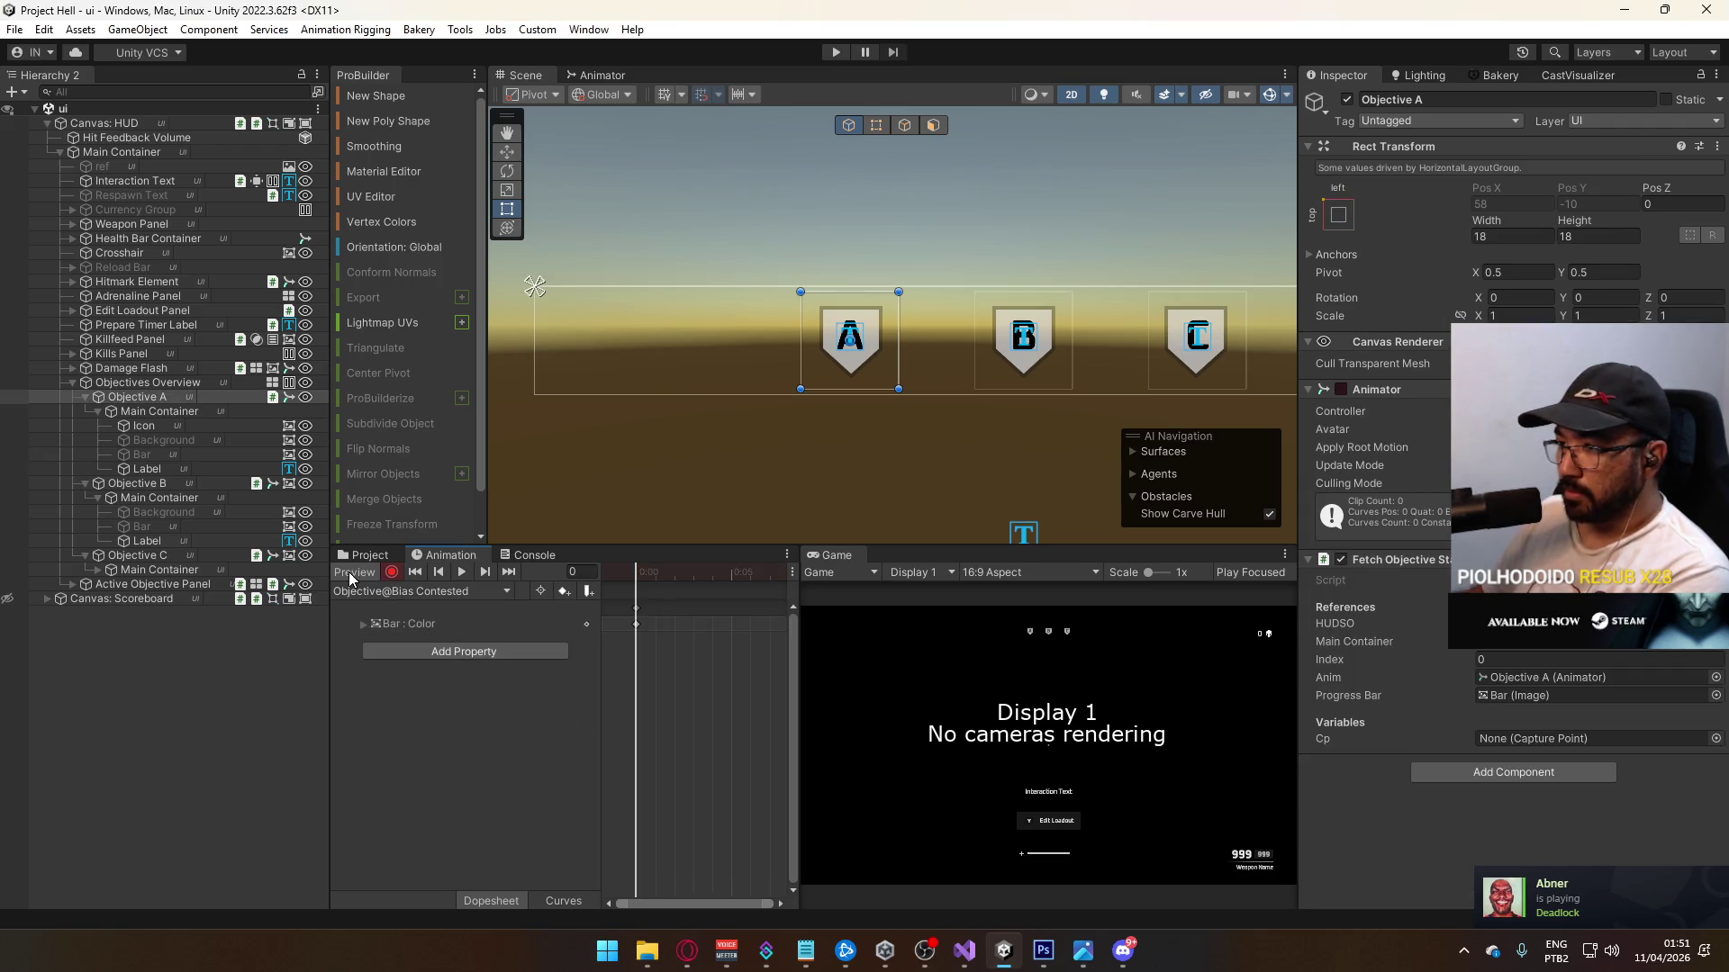
{"action": "left_click", "coordinate": [416, 593]}
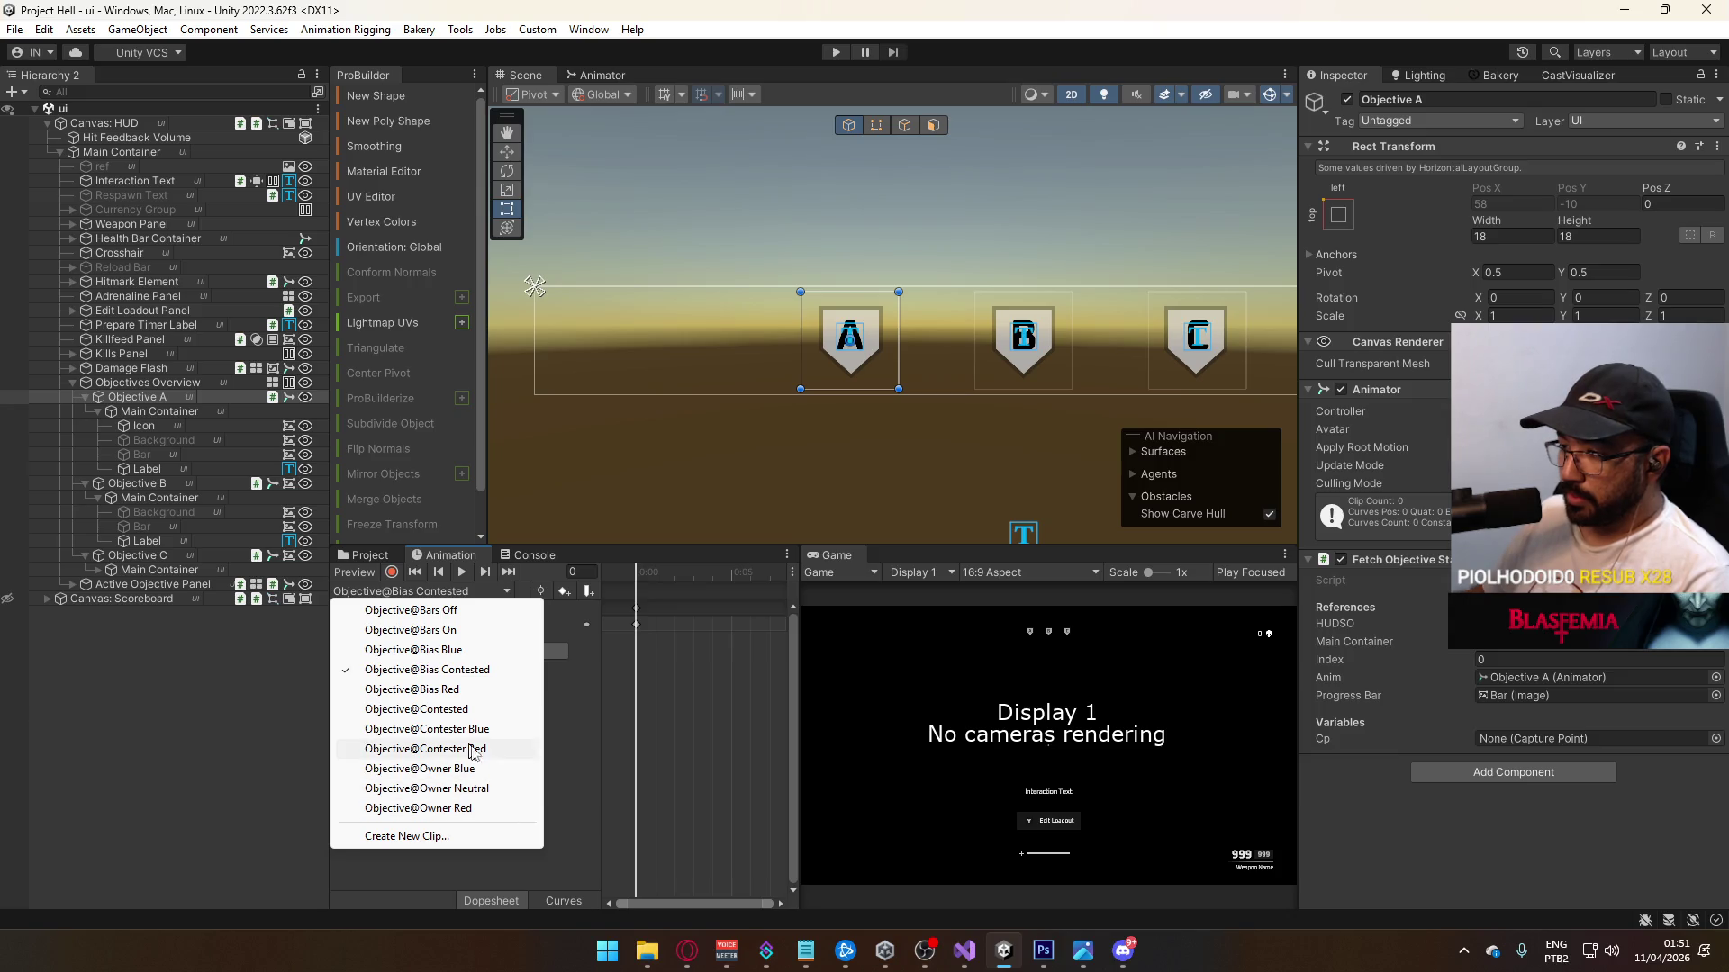
{"action": "left_click", "coordinate": [591, 731]}
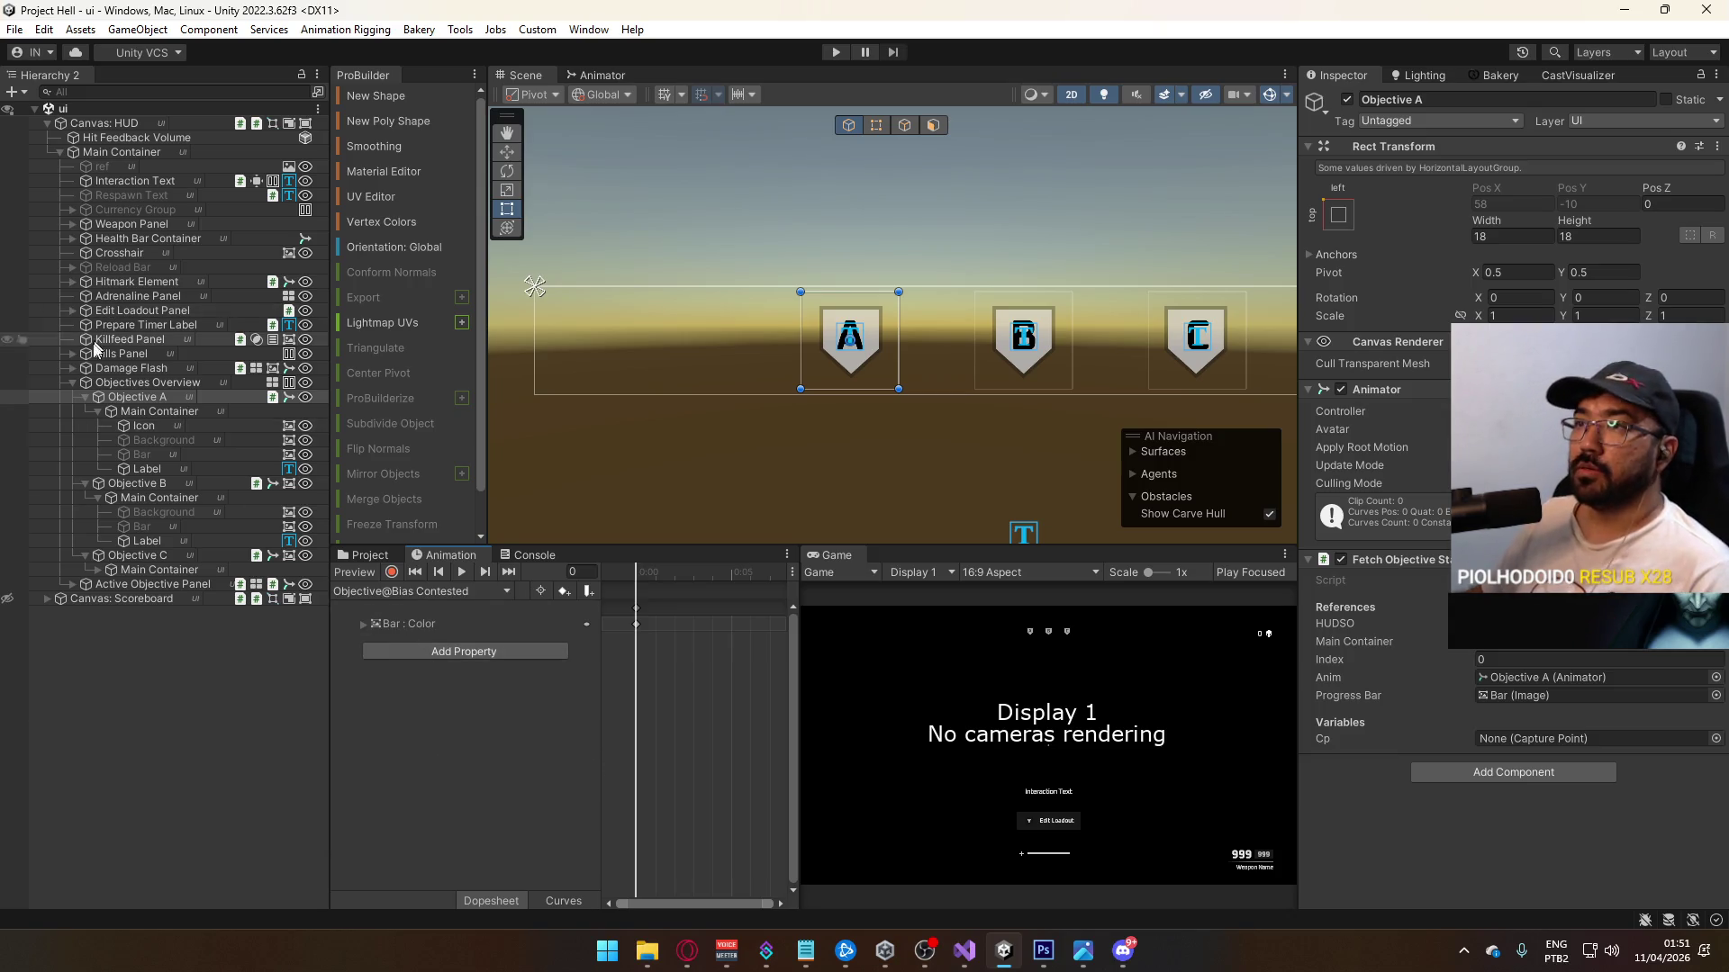
{"action": "left_click", "coordinate": [88, 382]}
{"action": "left_click", "coordinate": [73, 382]}
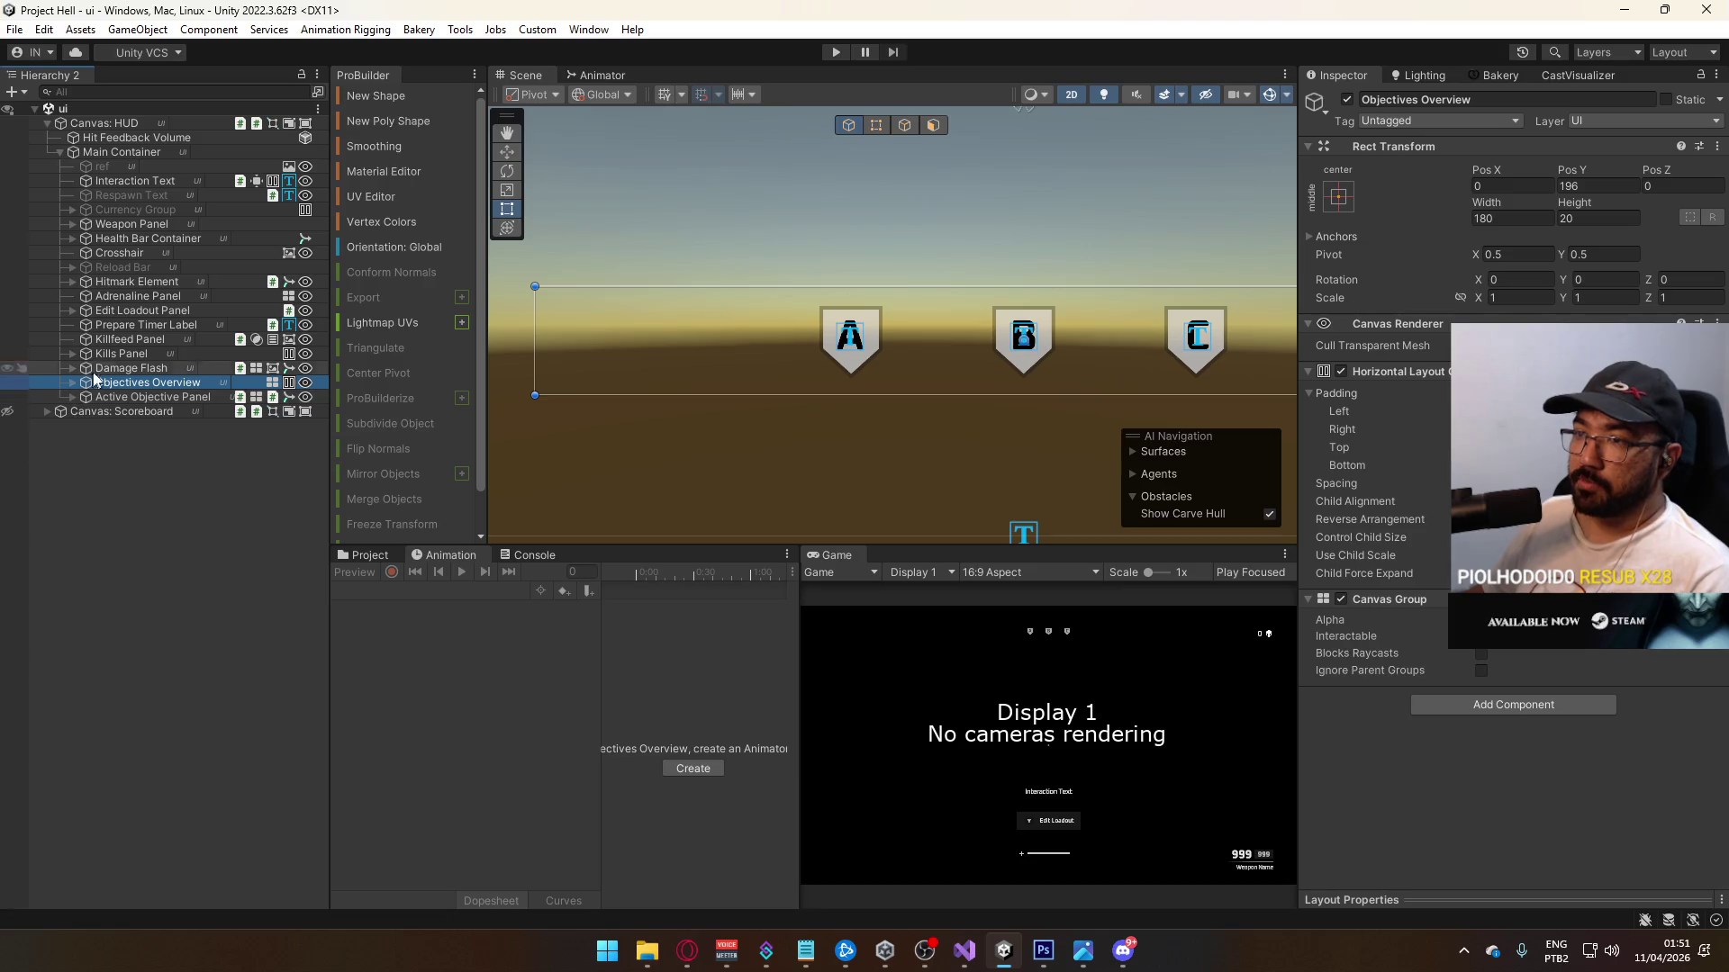
Step: Open the title scene, enter Play mode, then Host and Create Match to load the crash map
{"action": "left_click", "coordinate": [364, 554]}
{"action": "double_click", "coordinate": [601, 781]}
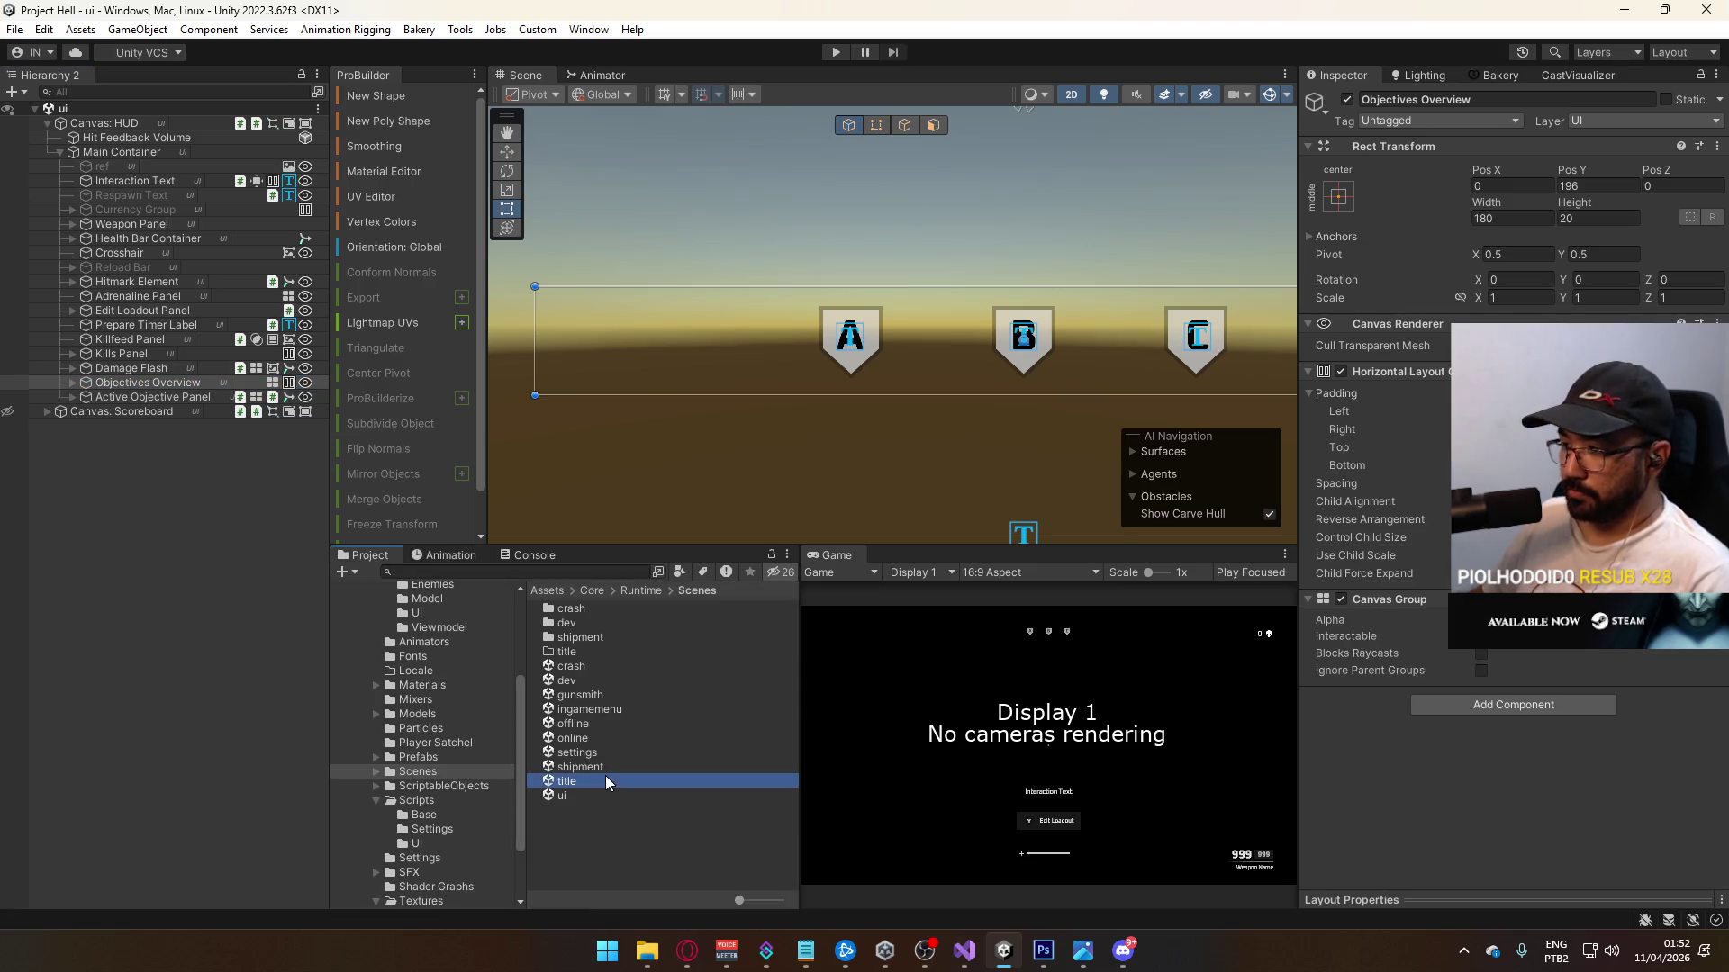
{"action": "left_click", "coordinate": [833, 52]}
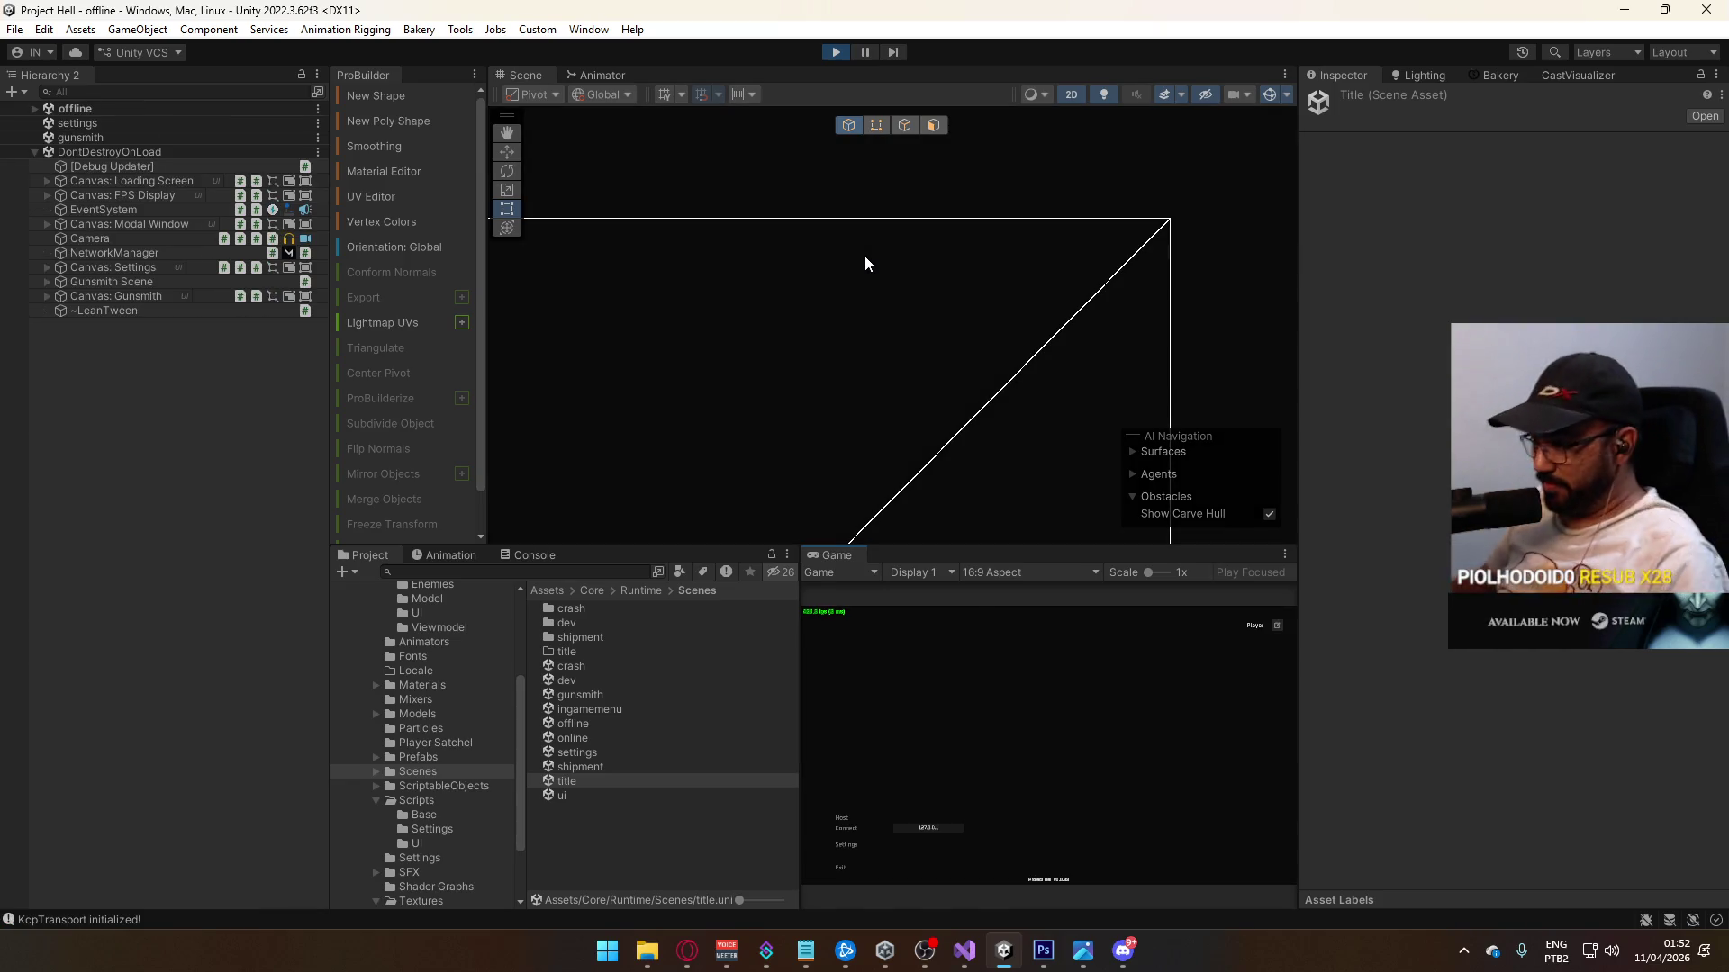
{"action": "left_click", "coordinate": [842, 820]}
{"action": "left_click", "coordinate": [947, 866]}
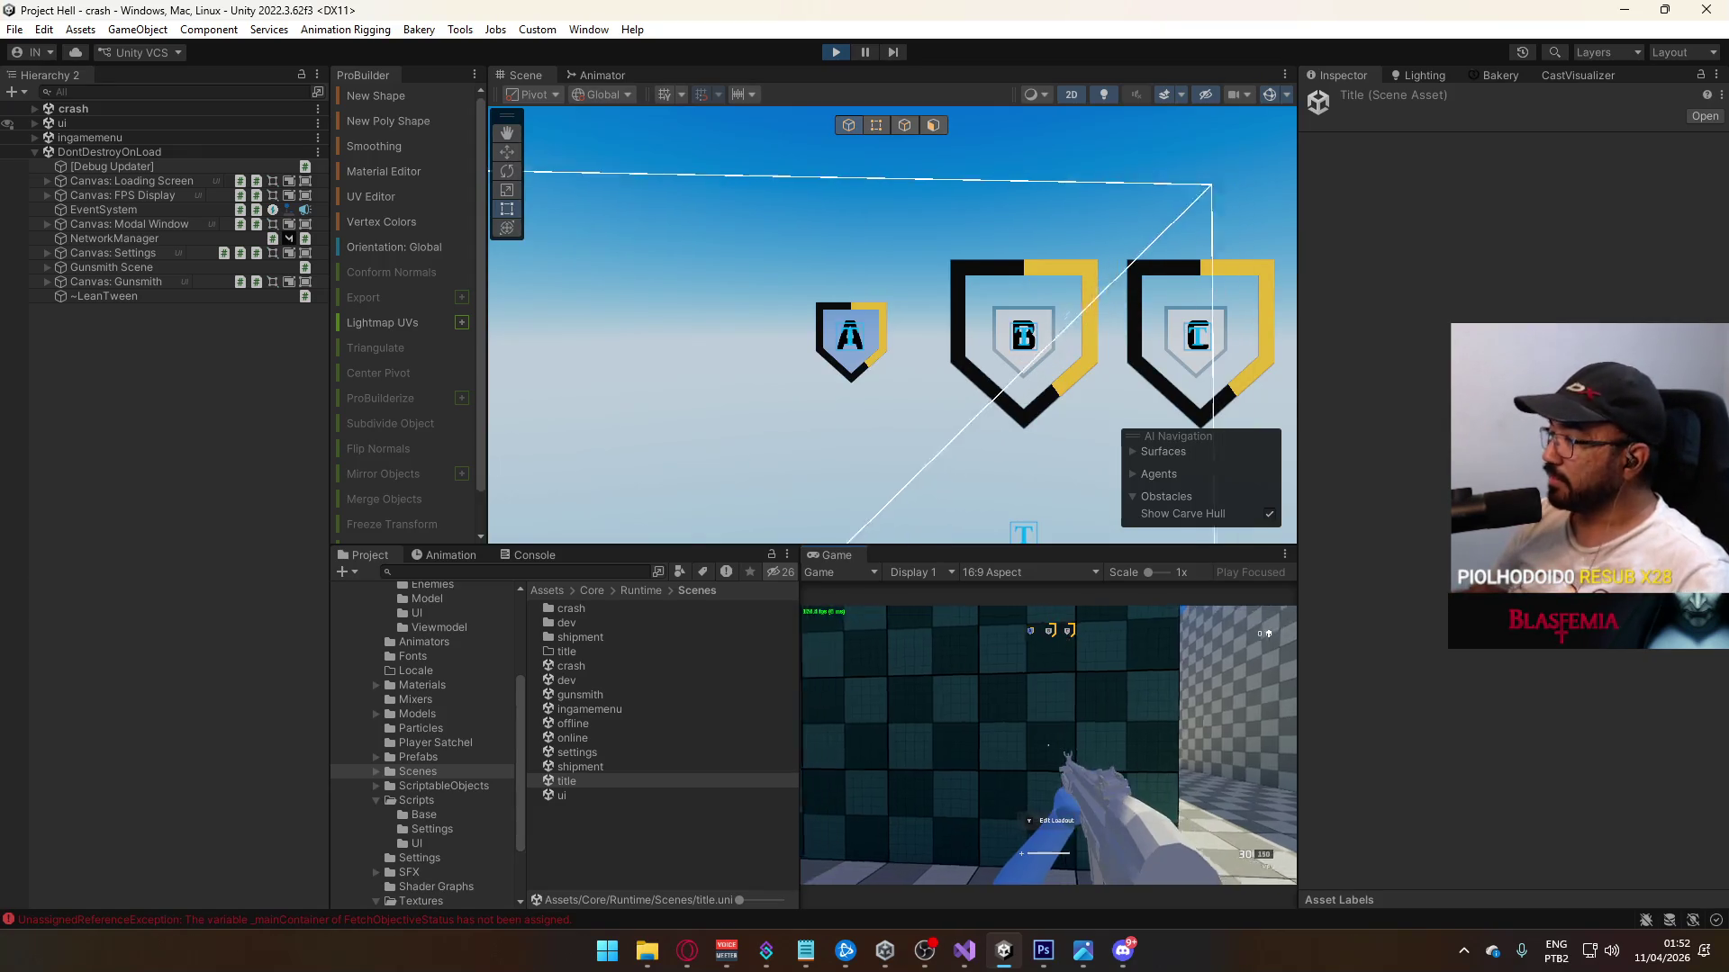
Step: Sprint the player down the corridor in the running game, then release the mouse
{"action": "key", "text": "shift"}
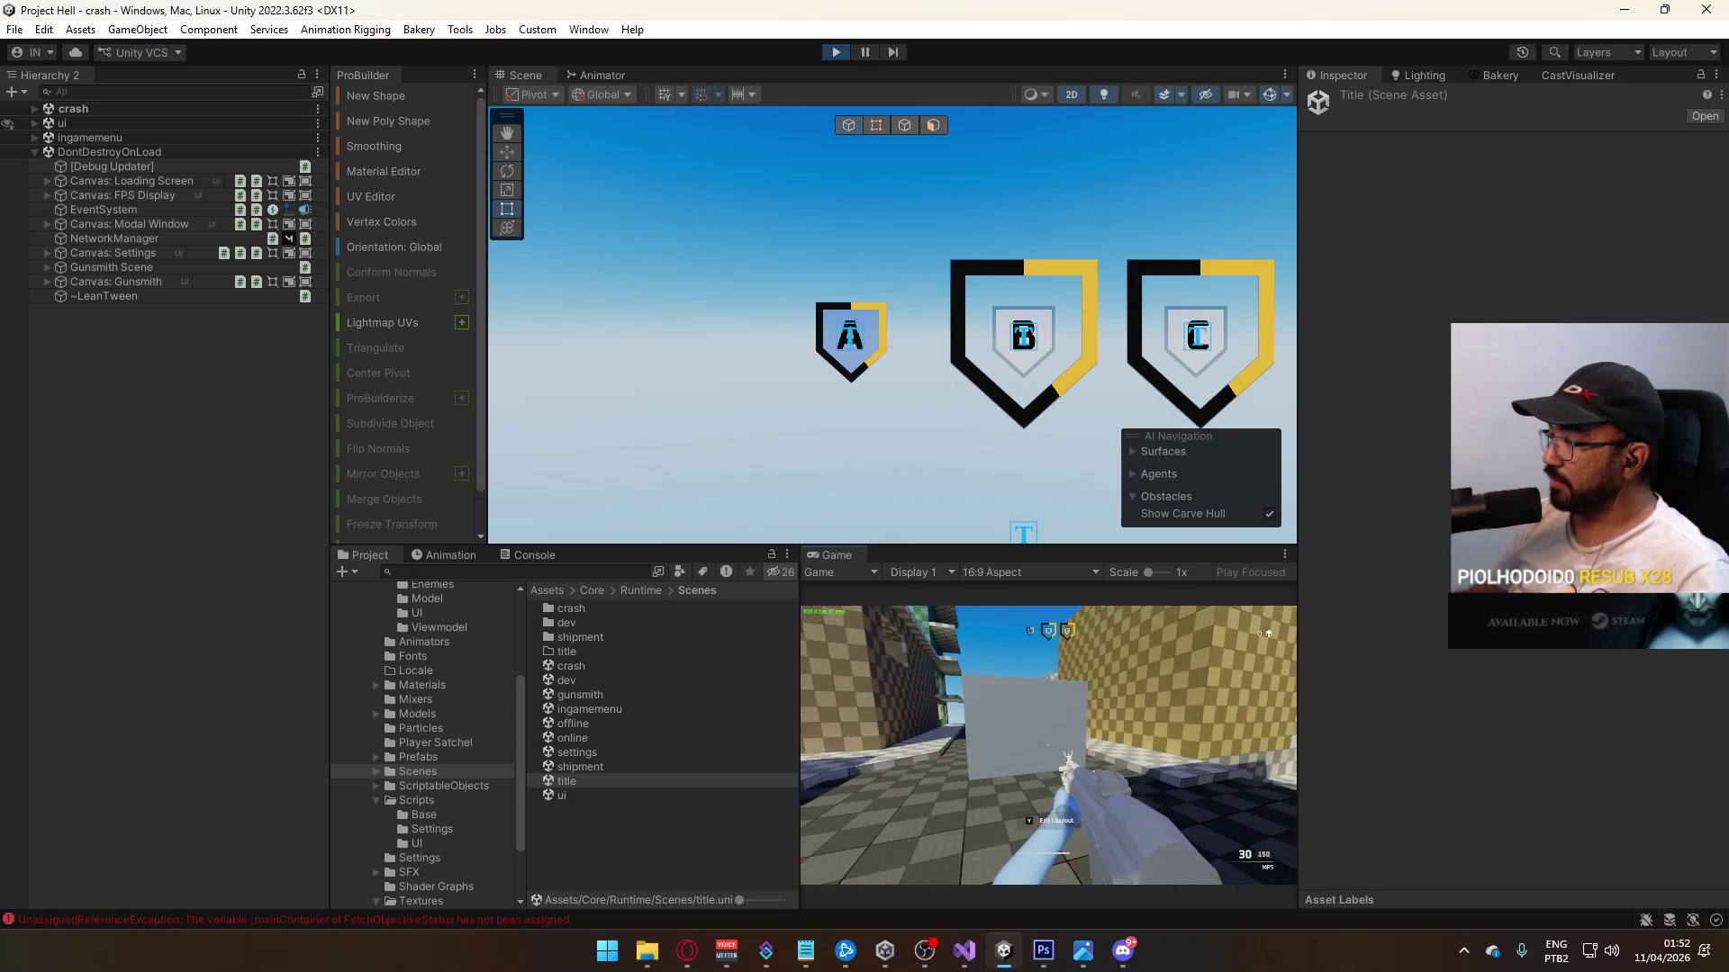
{"action": "key", "text": "w"}
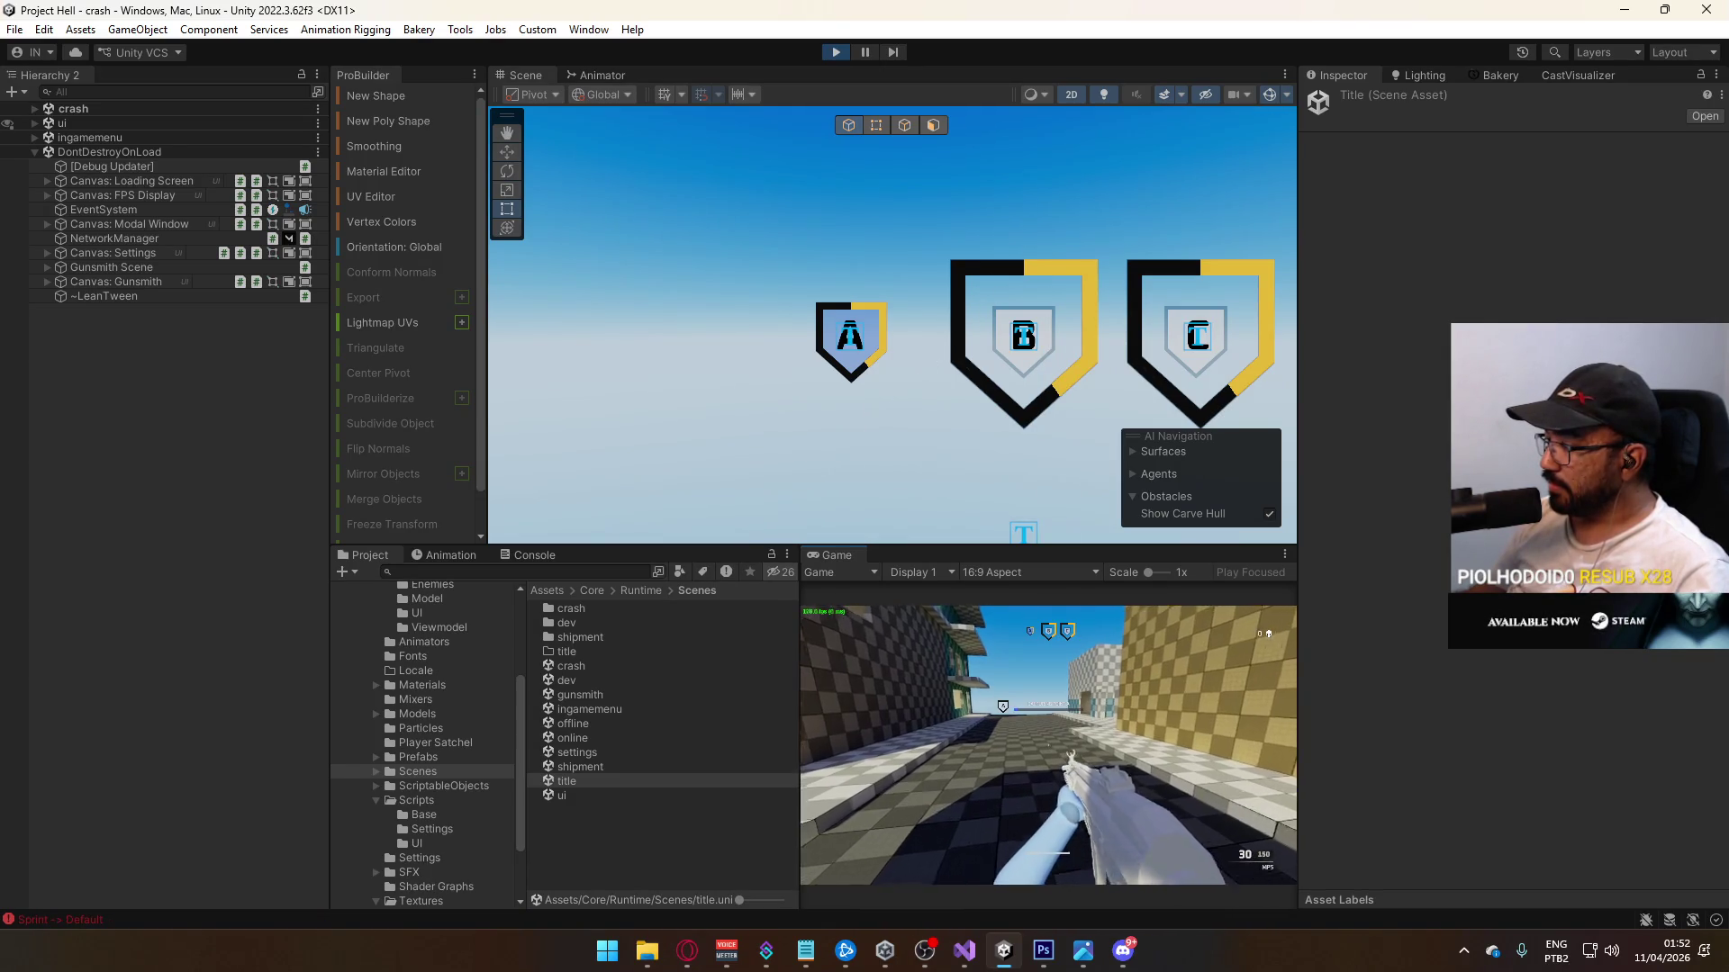
{"action": "key", "text": "w"}
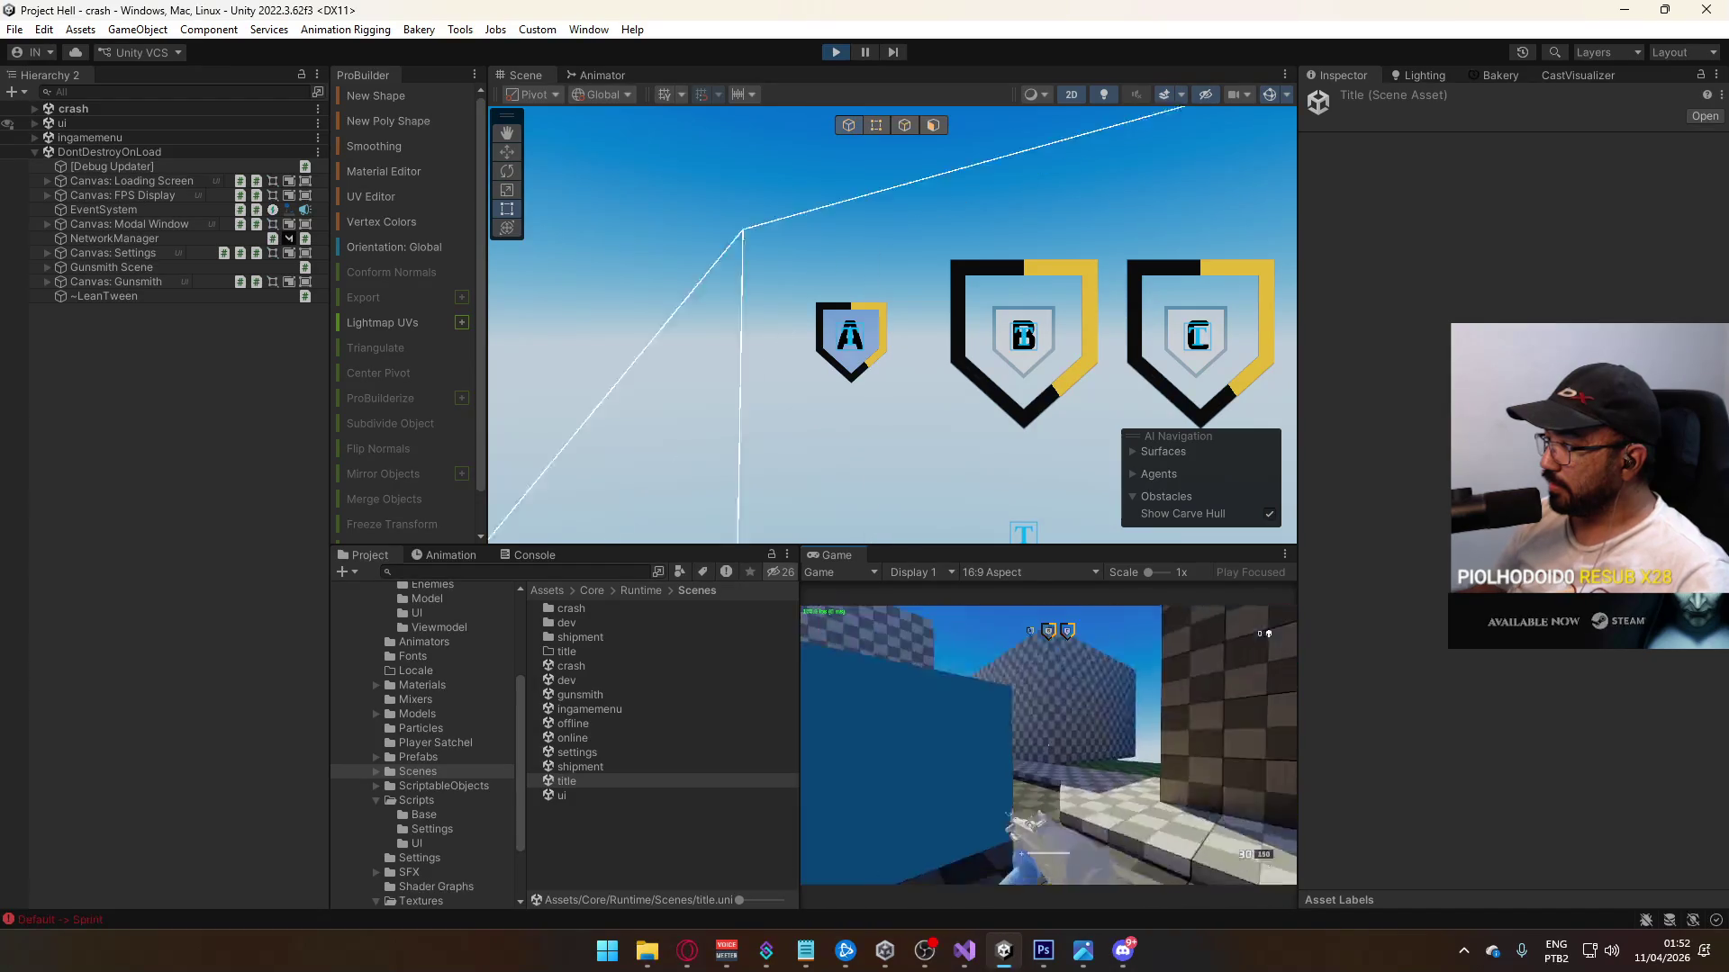
{"action": "key", "text": "super"}
{"action": "left_click", "coordinate": [998, 451]}
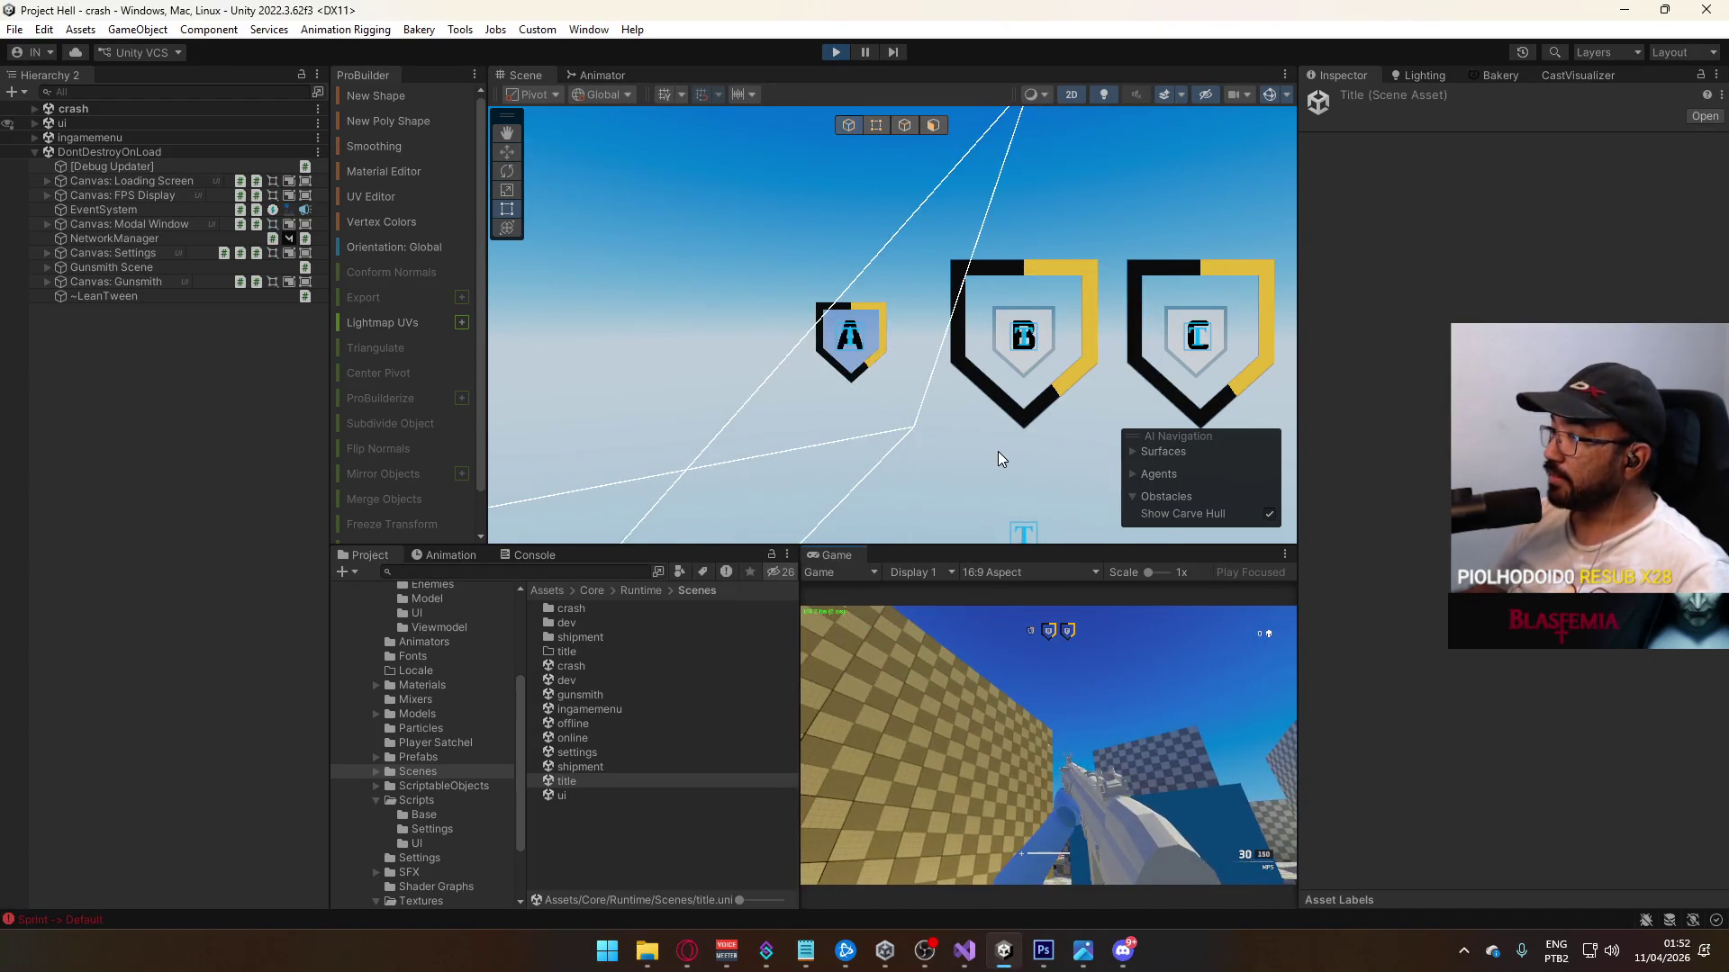
Step: Select Objective A via its scene label and show its Animator graph
{"action": "left_click", "coordinate": [852, 340]}
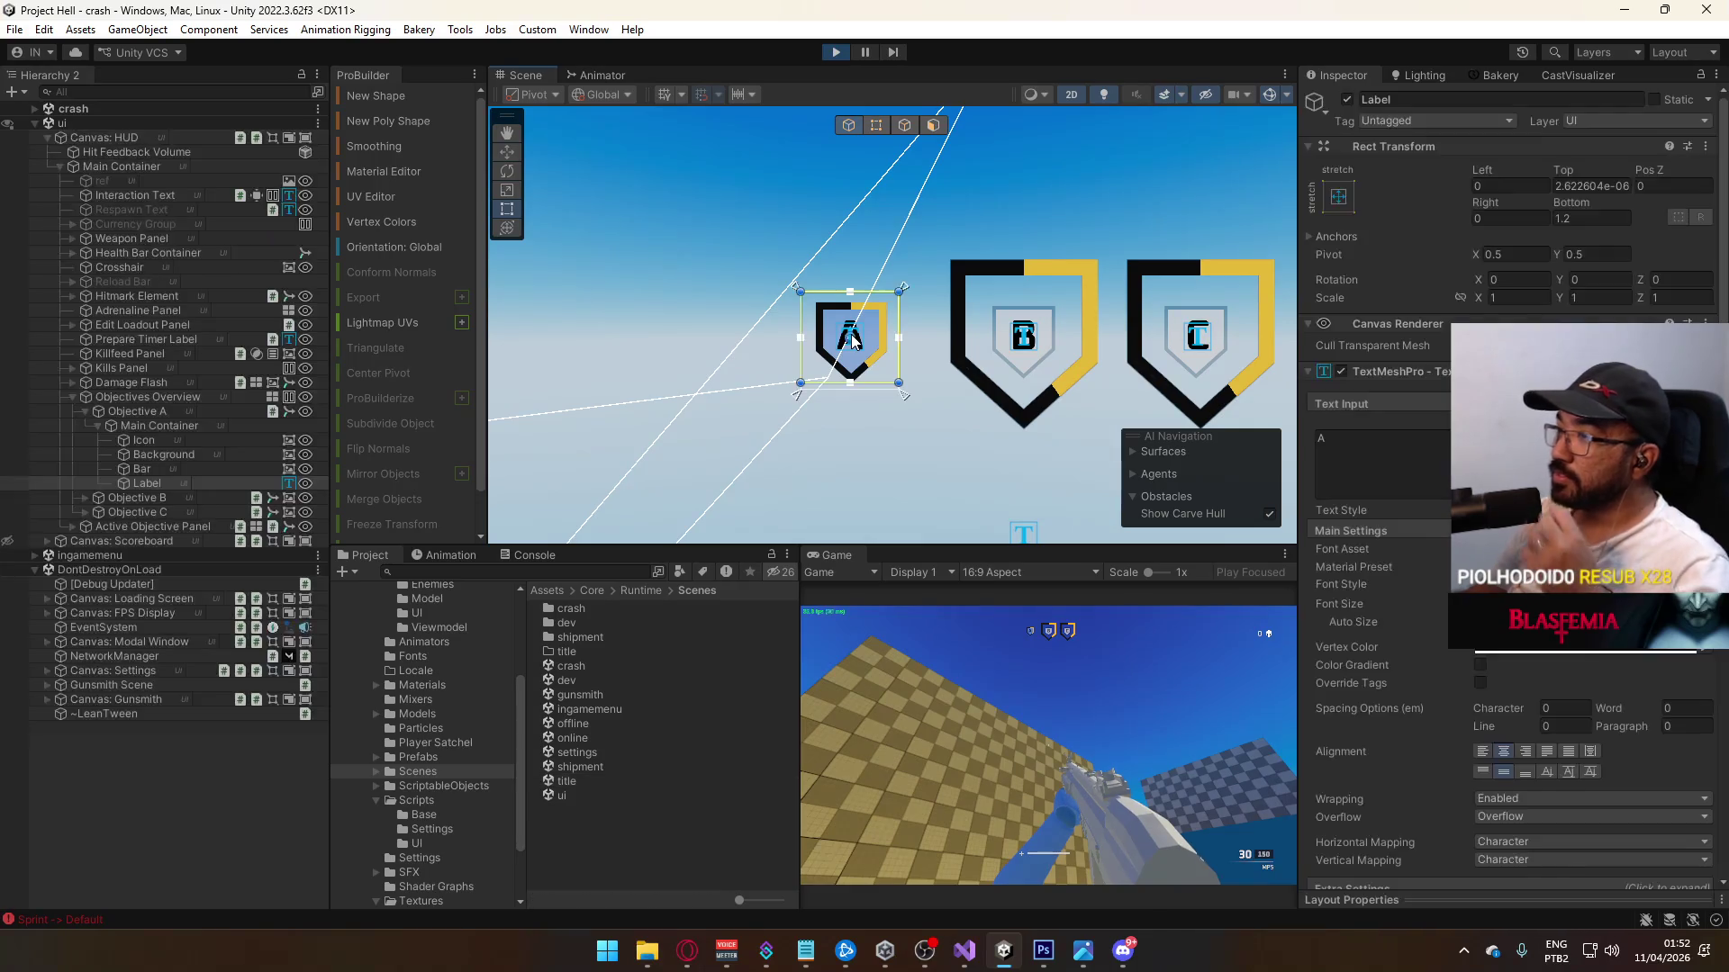
{"action": "left_click", "coordinate": [153, 411]}
{"action": "left_click", "coordinate": [598, 75]}
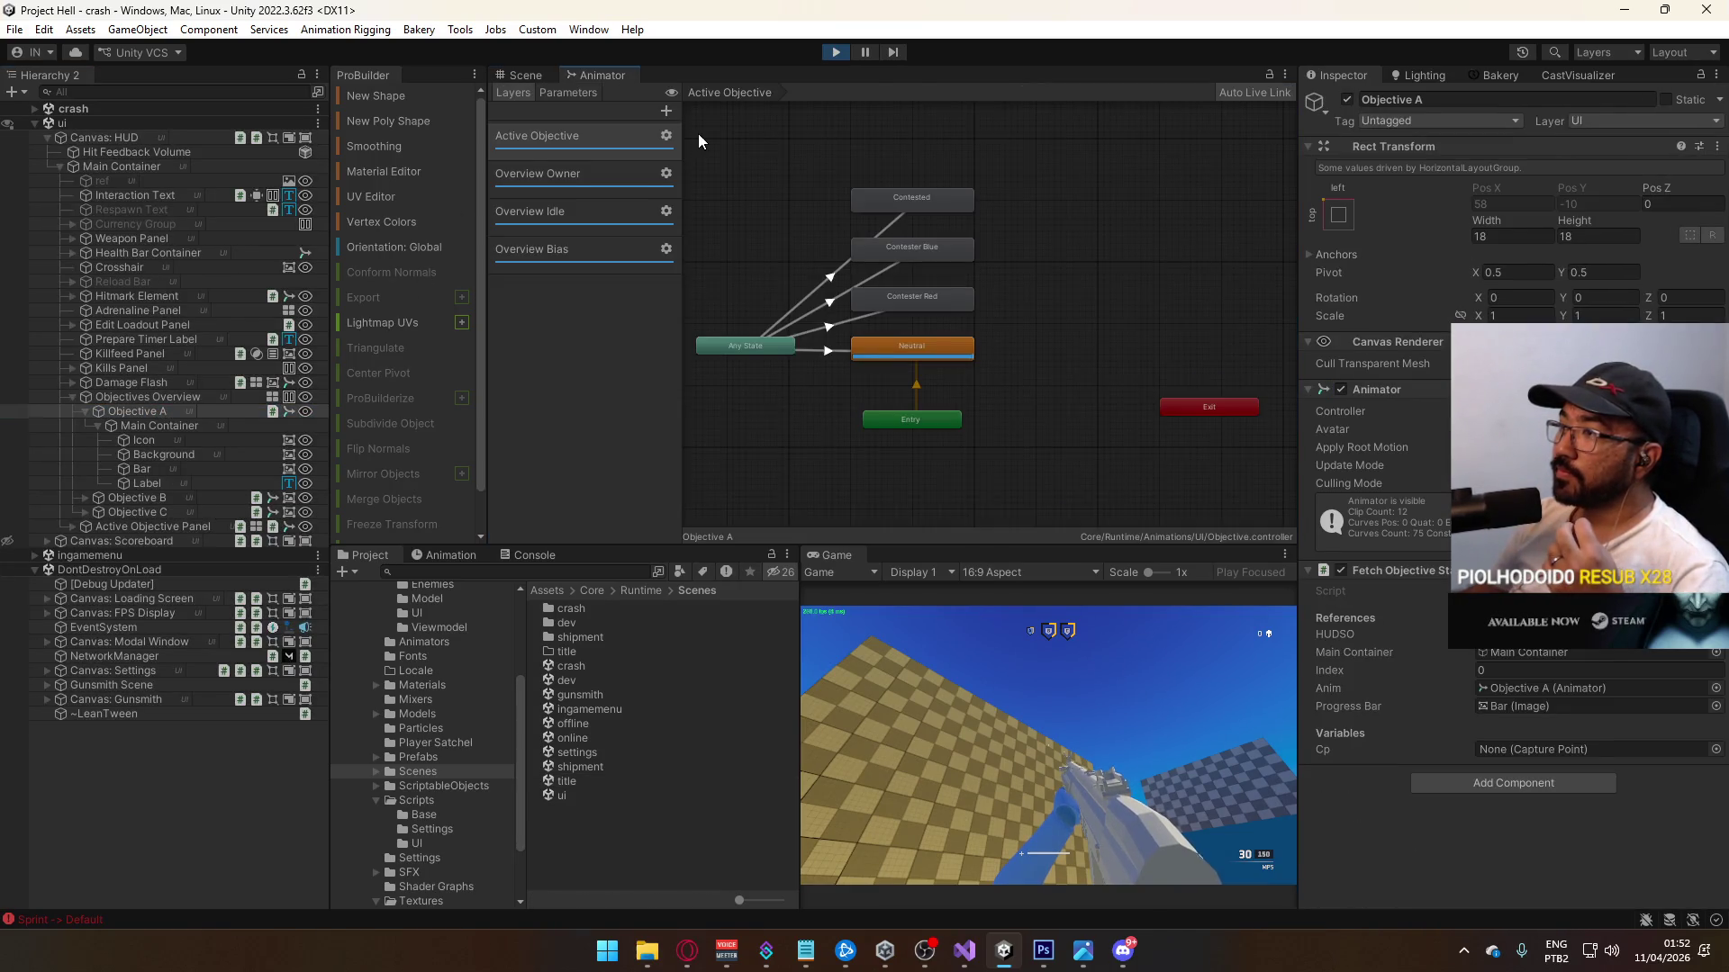
Step: Browse the Objective animator's Parameters and its Overview Owner, Idle and Bias layers
{"action": "left_click", "coordinate": [563, 93]}
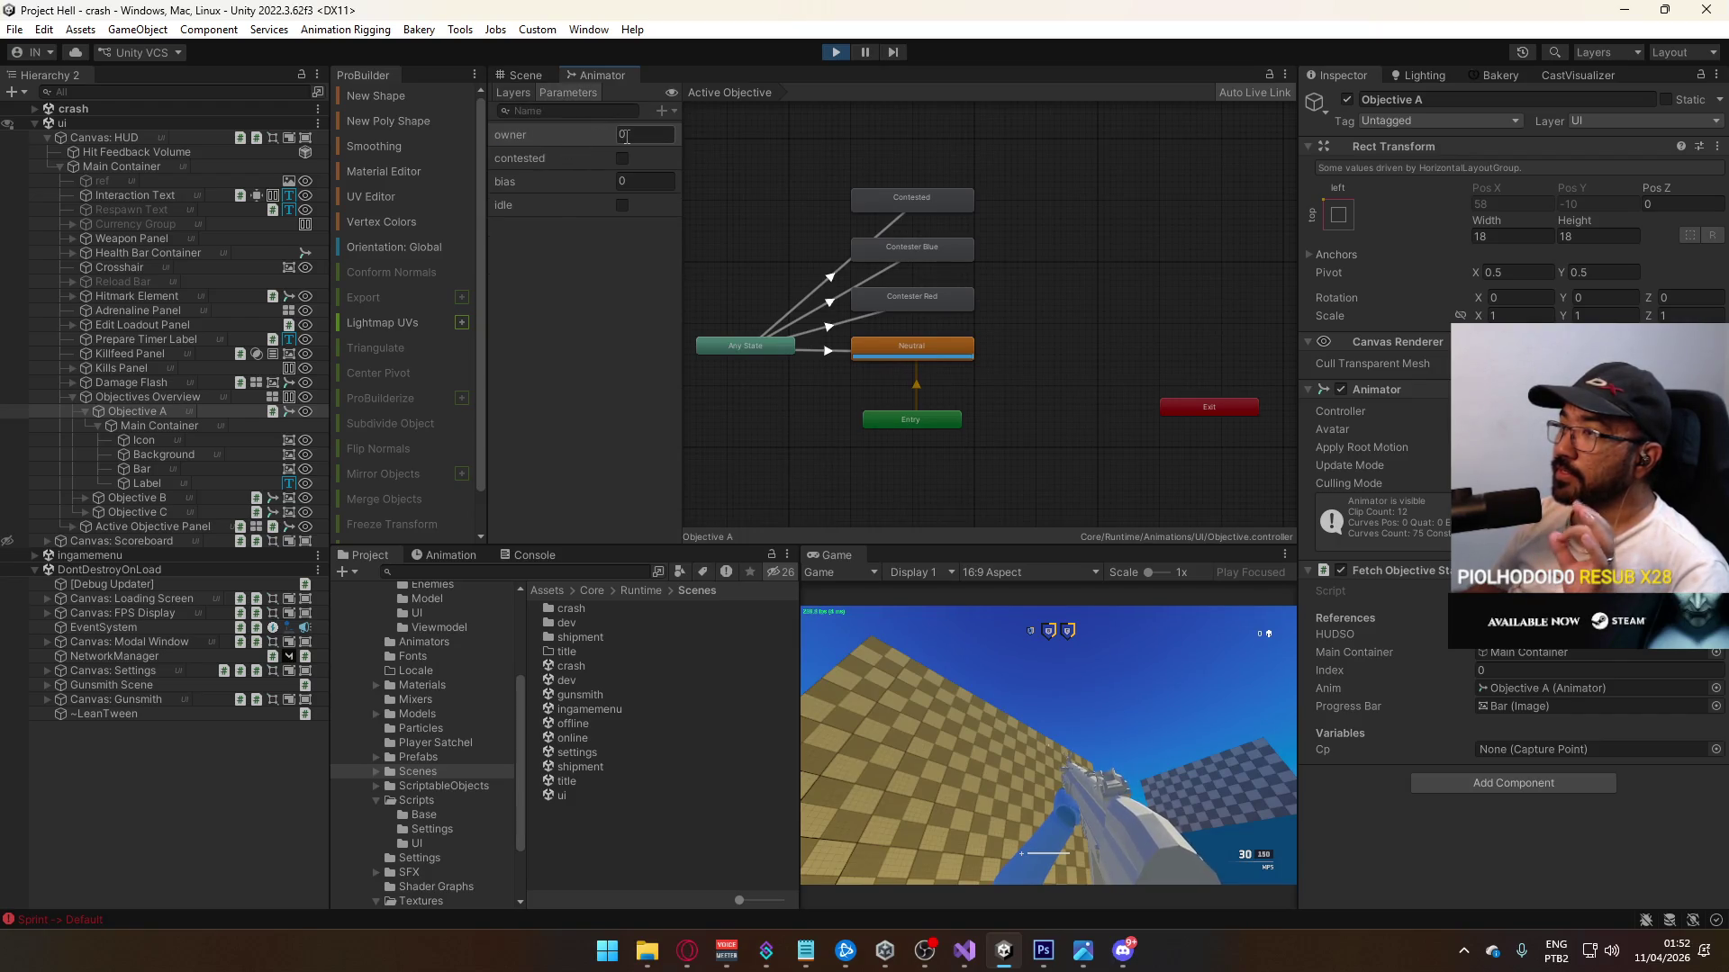
{"action": "left_click", "coordinate": [512, 93]}
{"action": "left_click", "coordinate": [553, 176]}
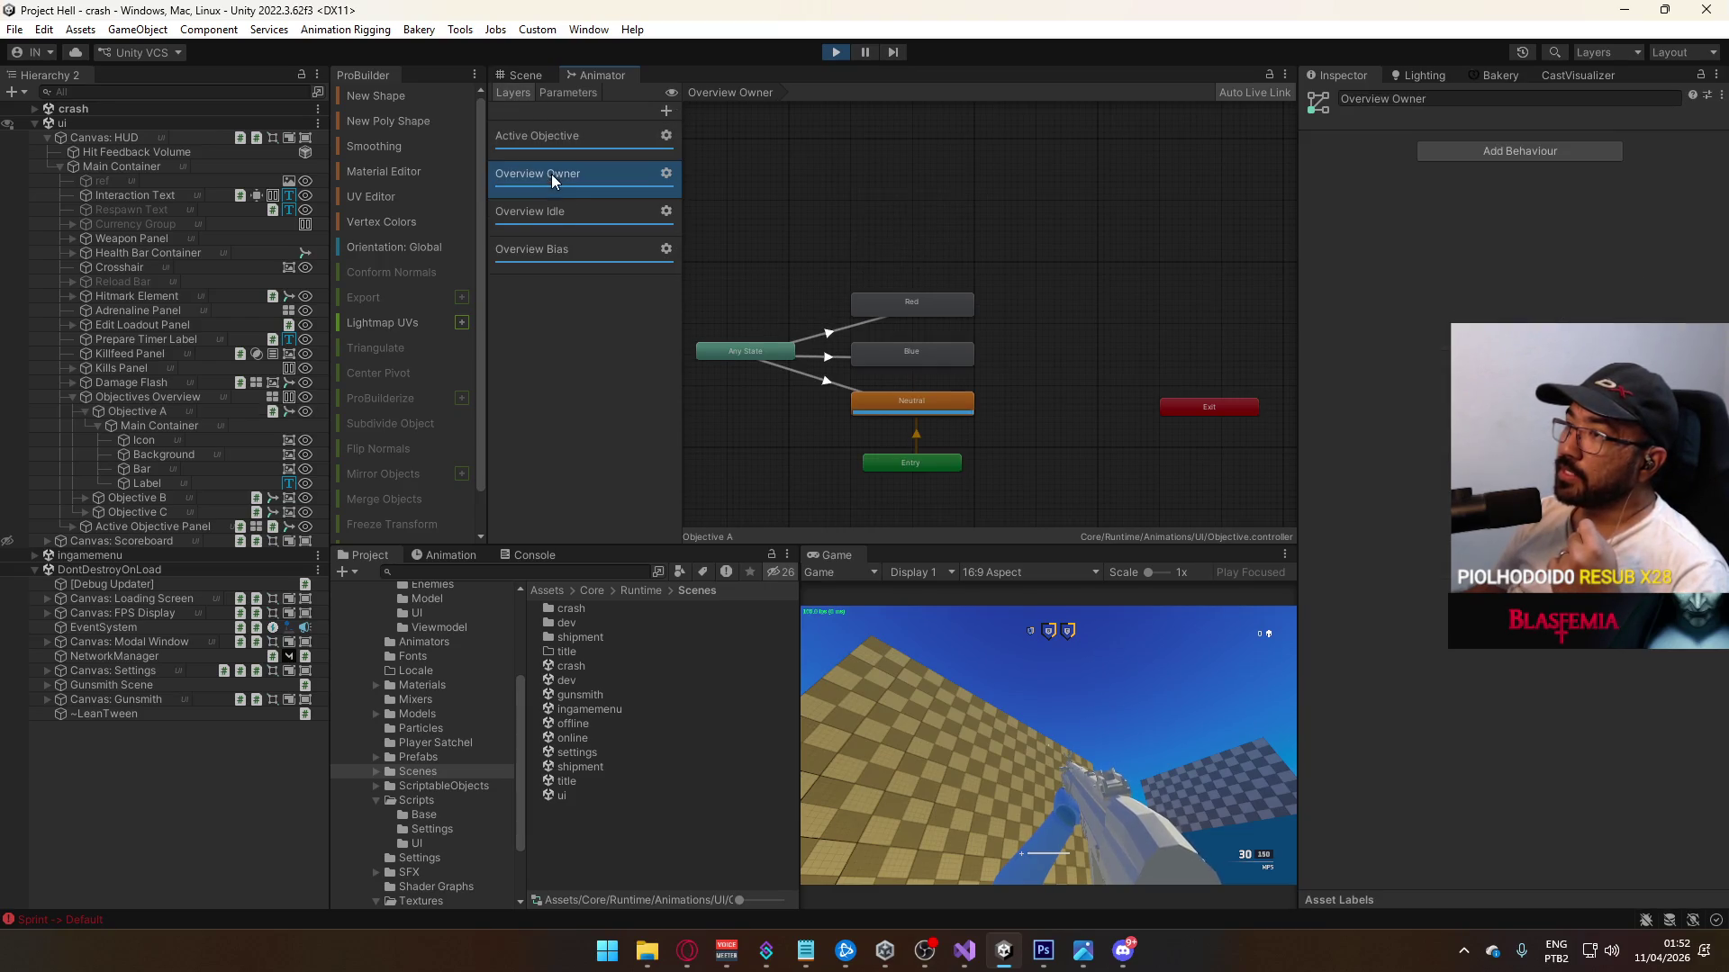
{"action": "left_click", "coordinate": [562, 213]}
{"action": "left_click", "coordinate": [567, 250]}
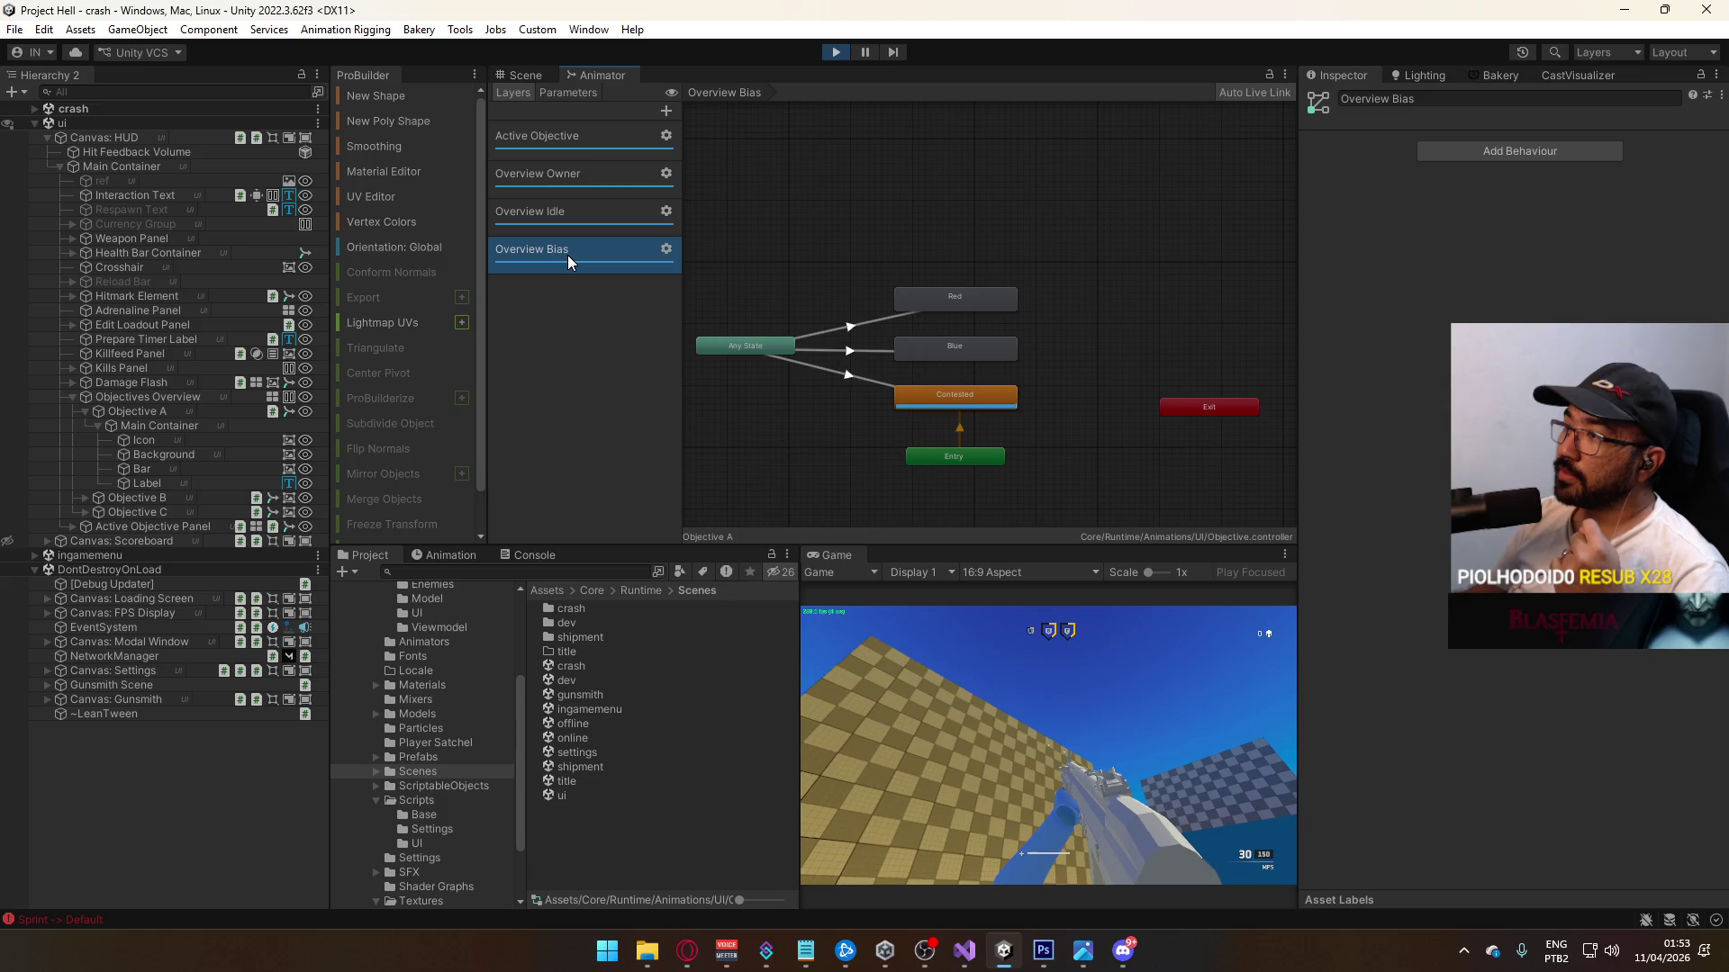
{"action": "left_click", "coordinate": [564, 182]}
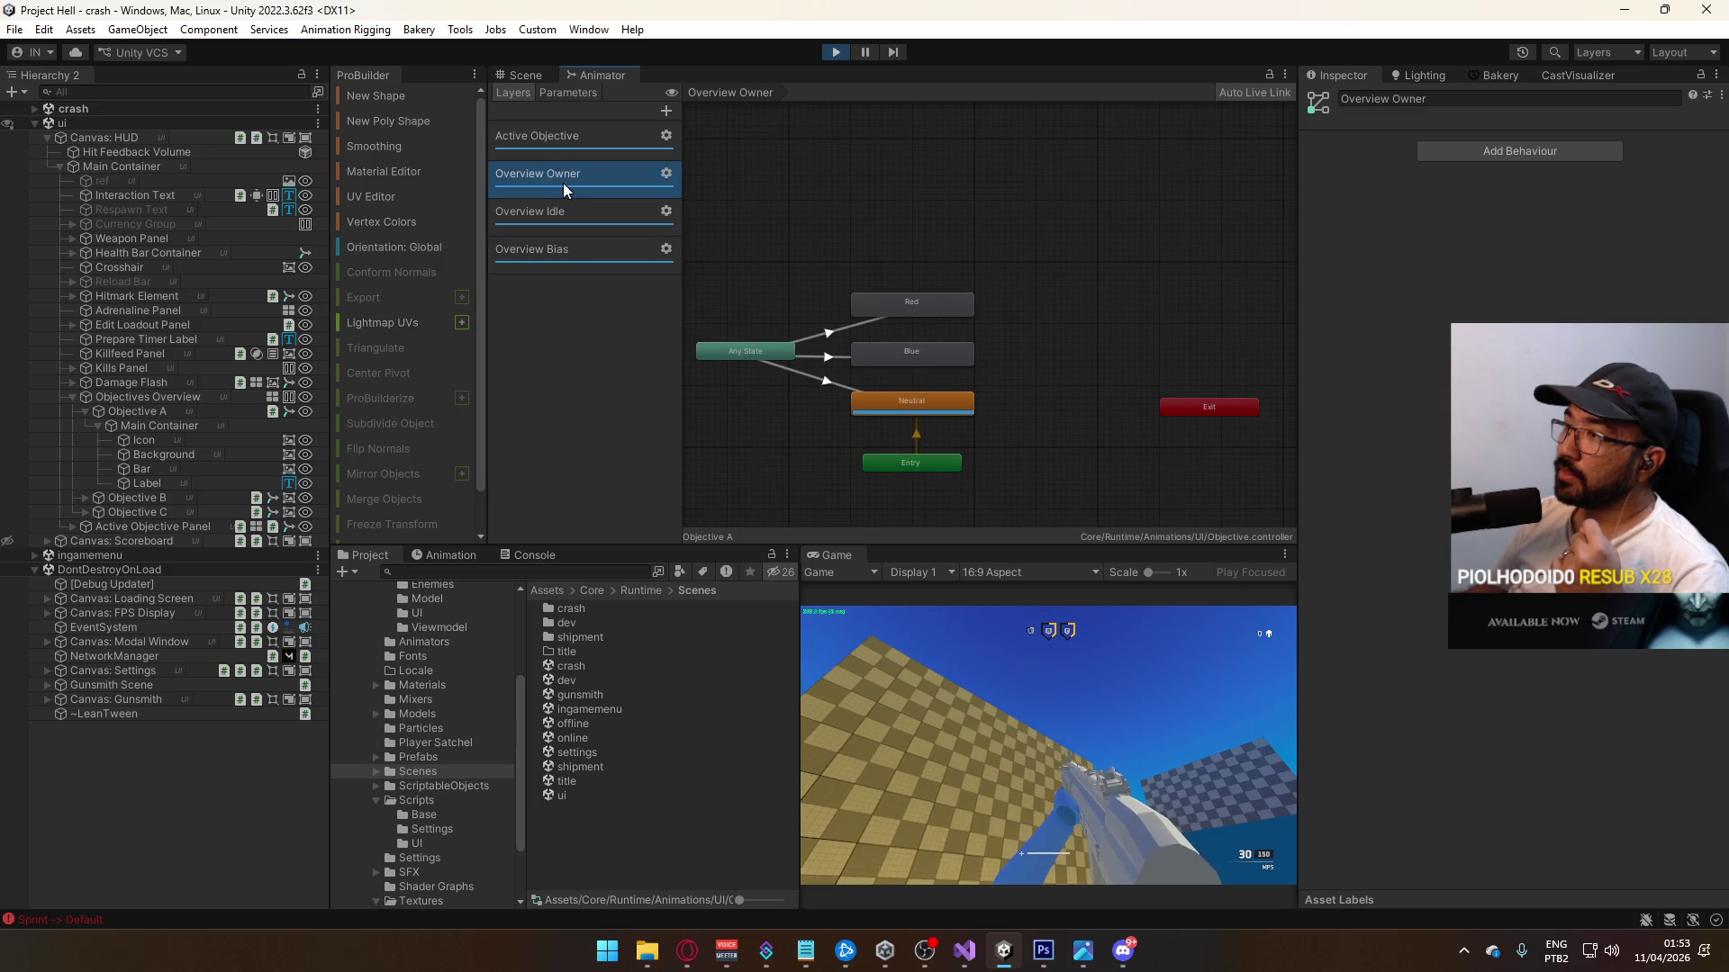
{"action": "left_click", "coordinate": [575, 146]}
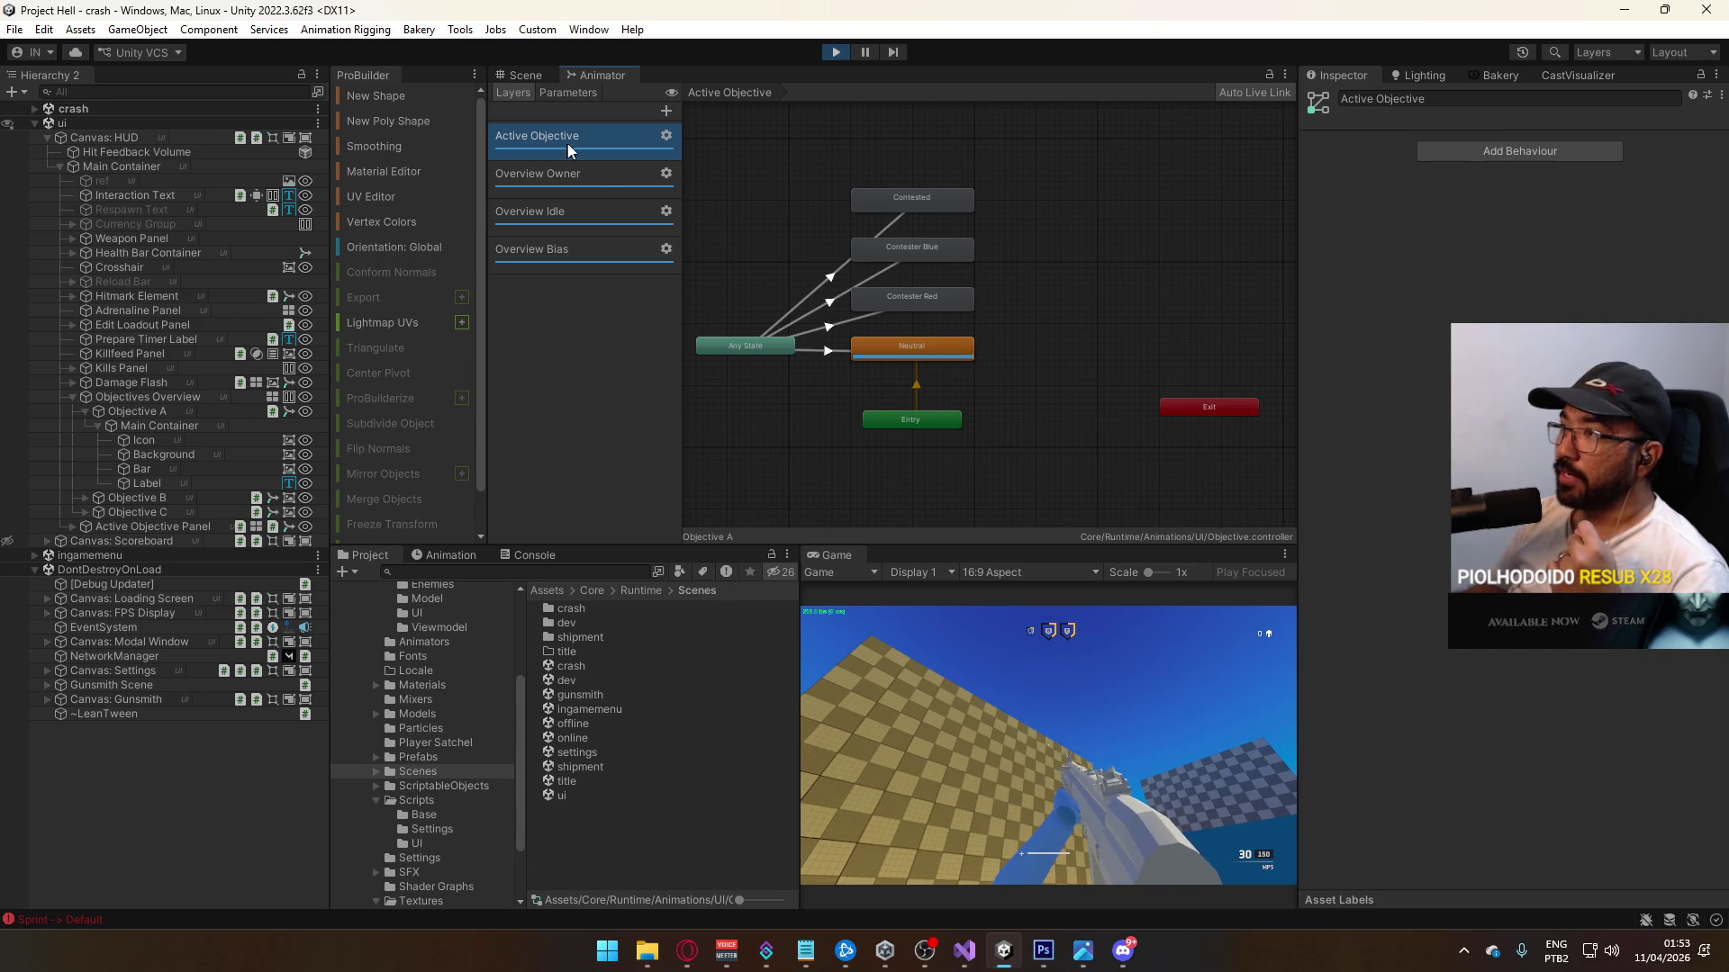
{"action": "left_click", "coordinate": [568, 93]}
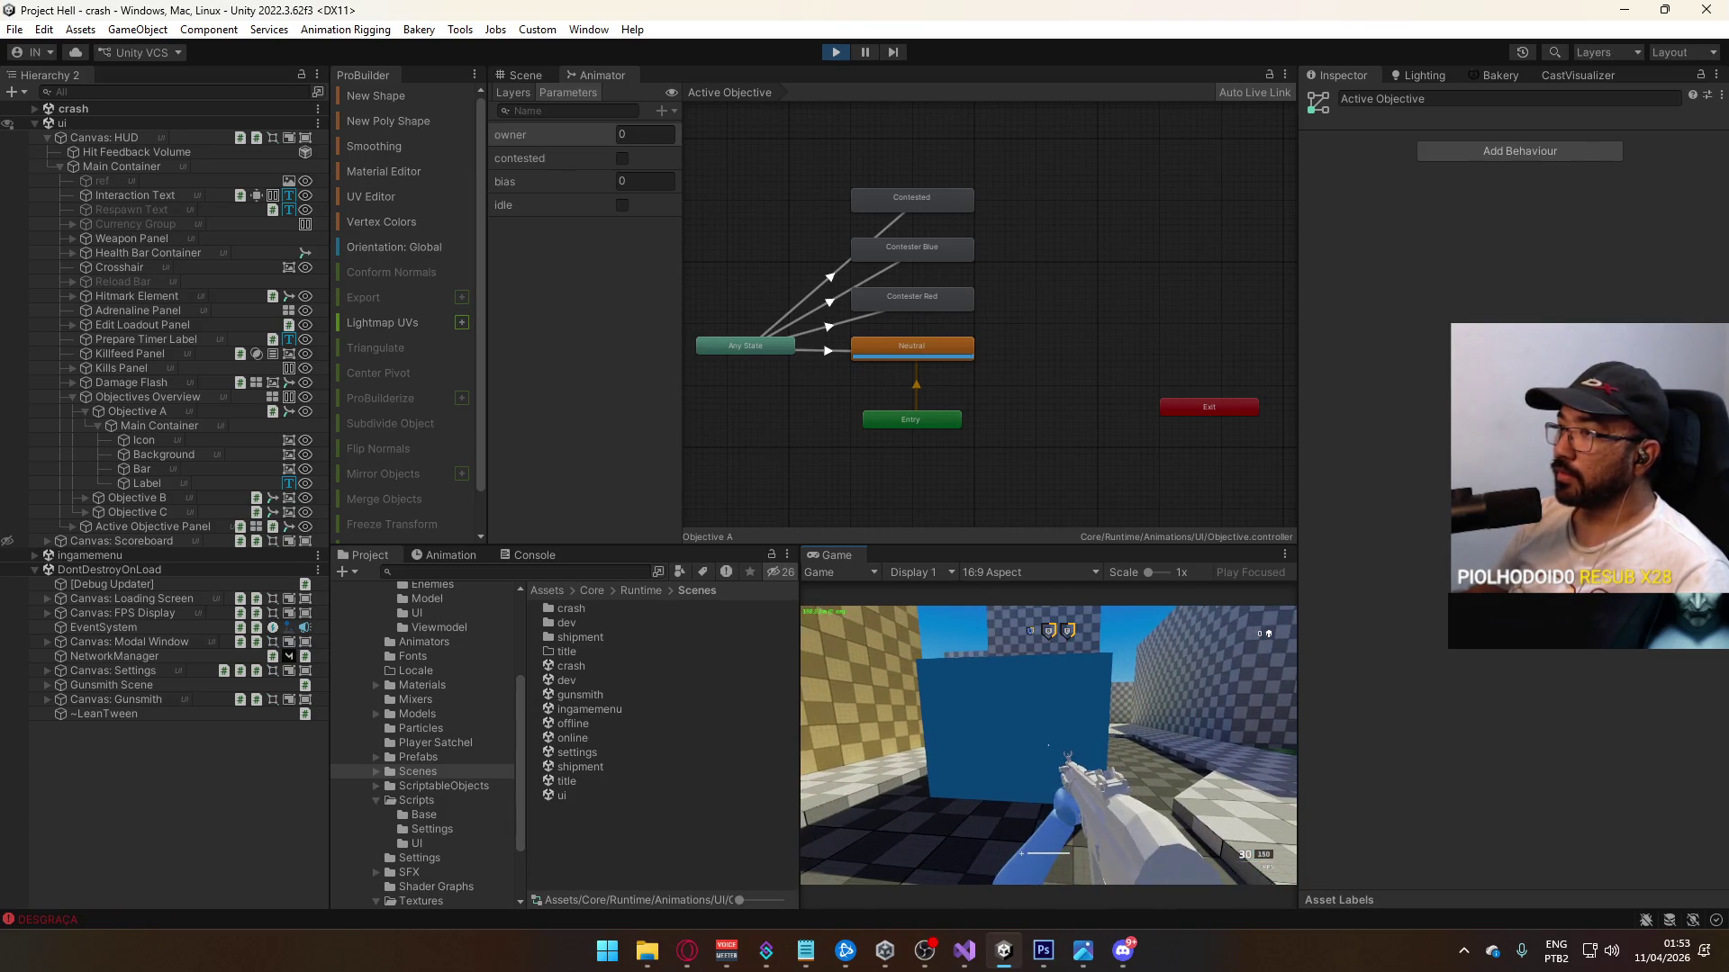
Step: Clear the Console, stop play mode, clear it again and switch to CapturePoint.cs in Visual Studio
{"action": "key", "text": "super"}
{"action": "left_click", "coordinate": [524, 554]}
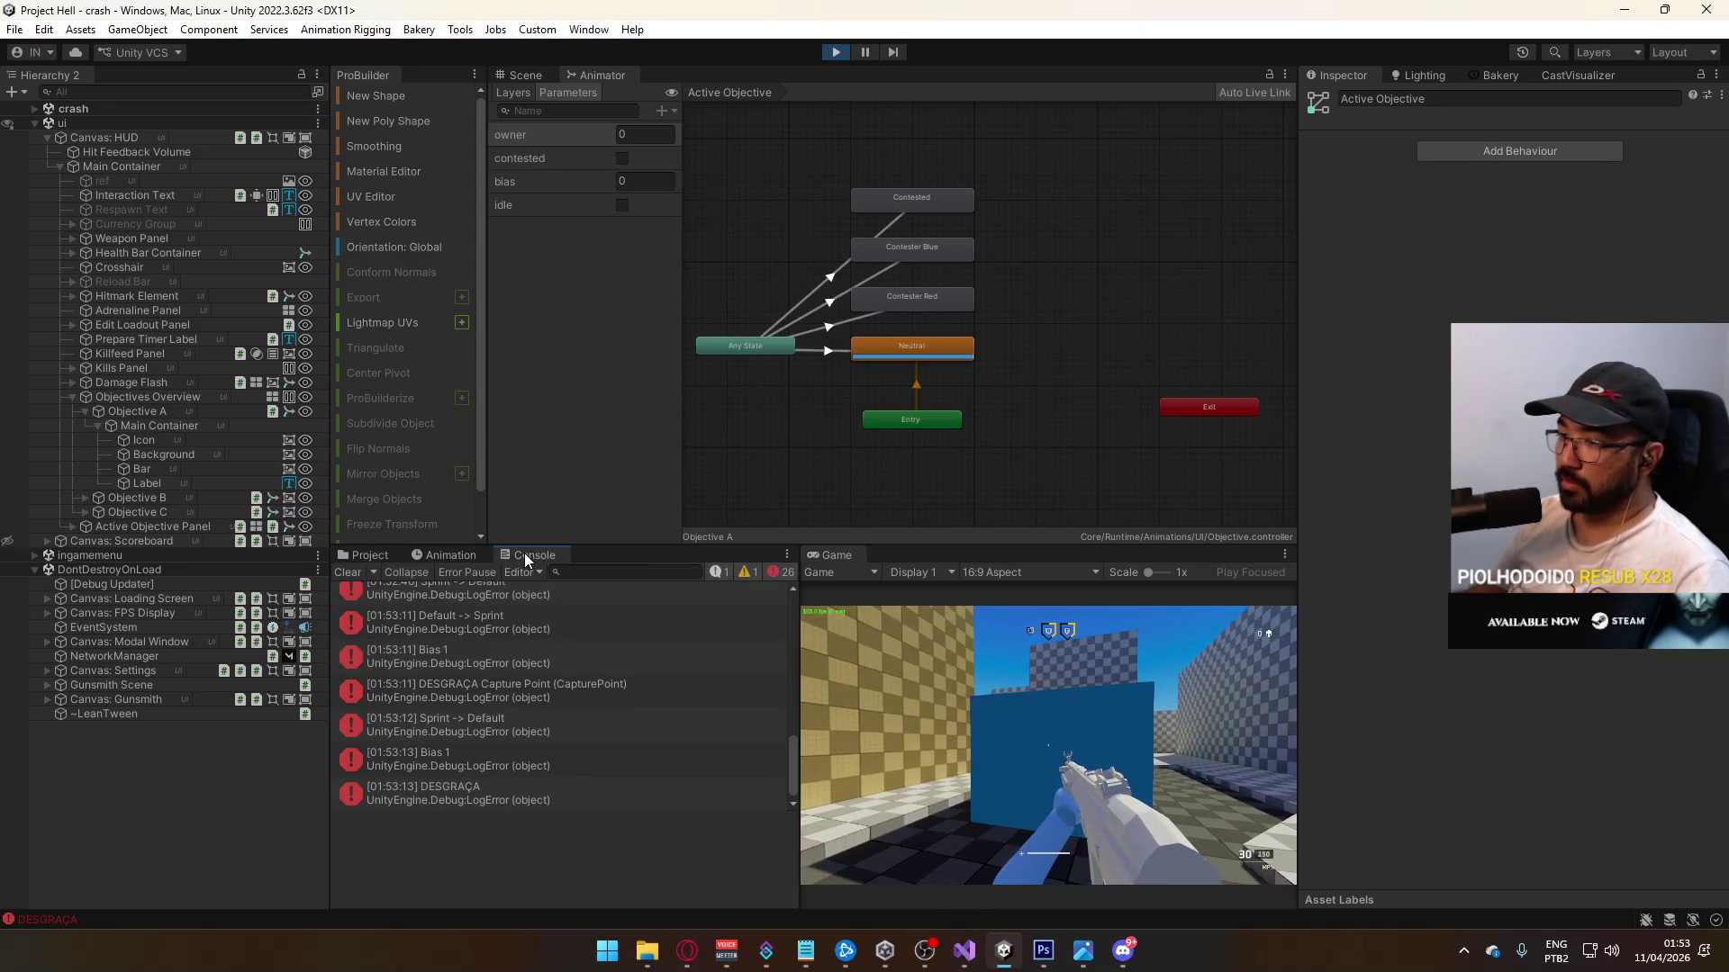
{"action": "left_click", "coordinate": [349, 572]}
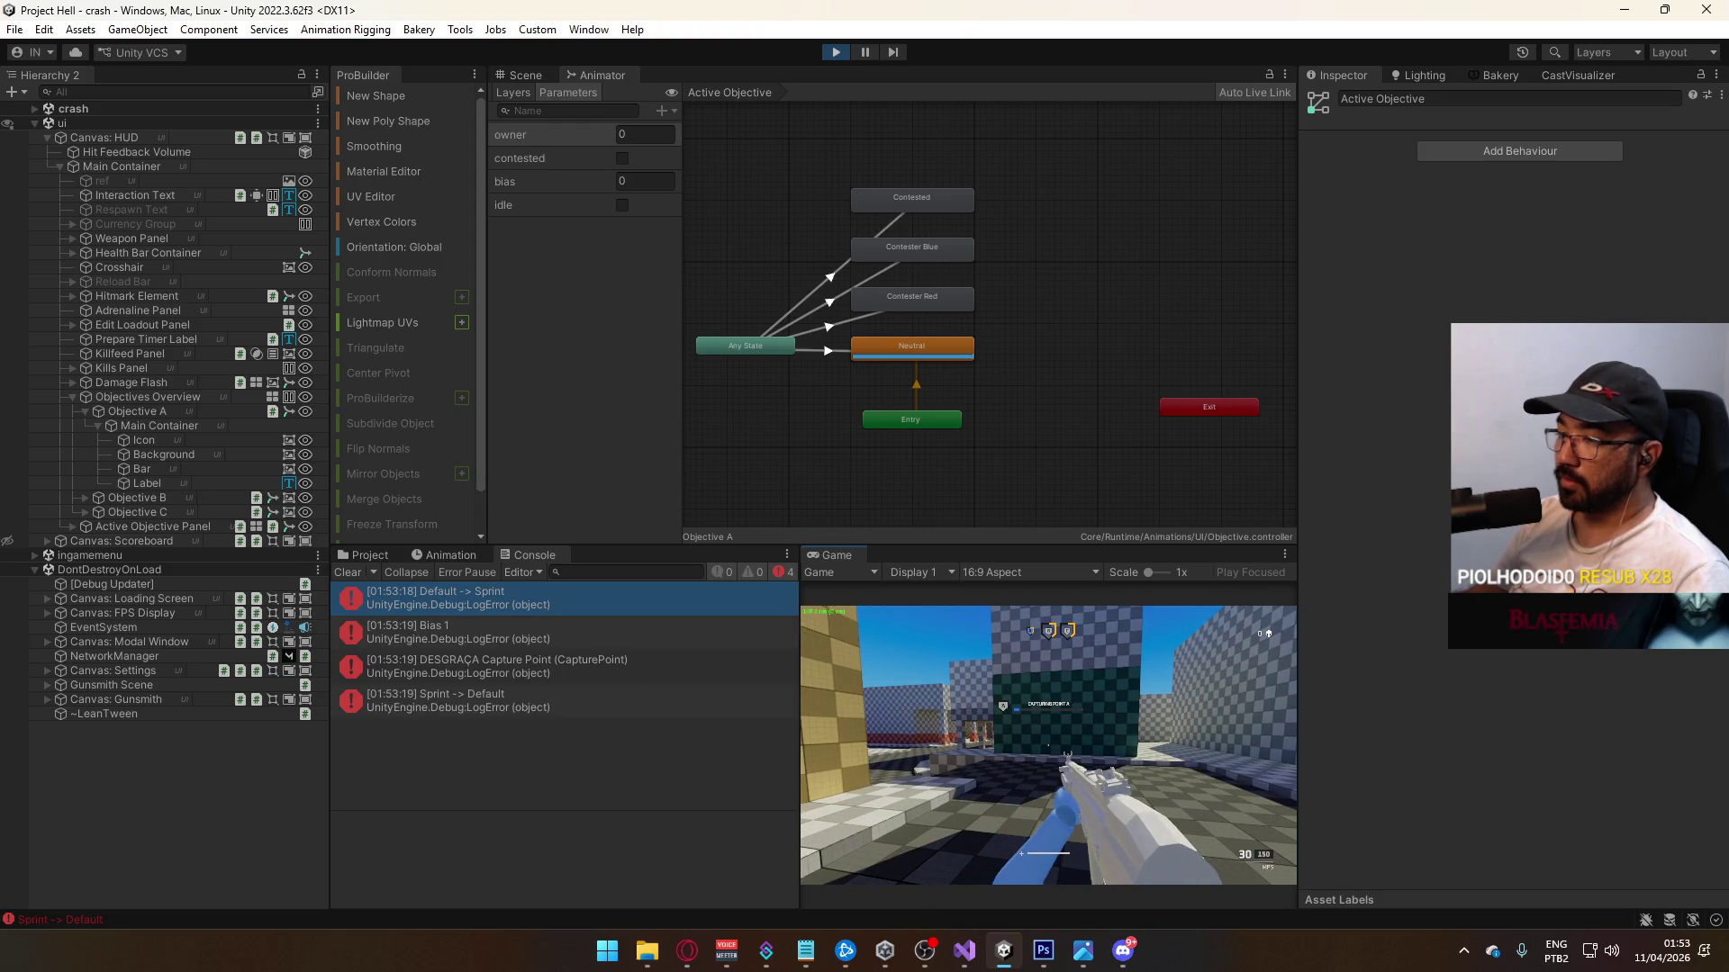
{"action": "key", "text": "super"}
{"action": "left_click", "coordinate": [592, 105]}
{"action": "left_click", "coordinate": [527, 74]}
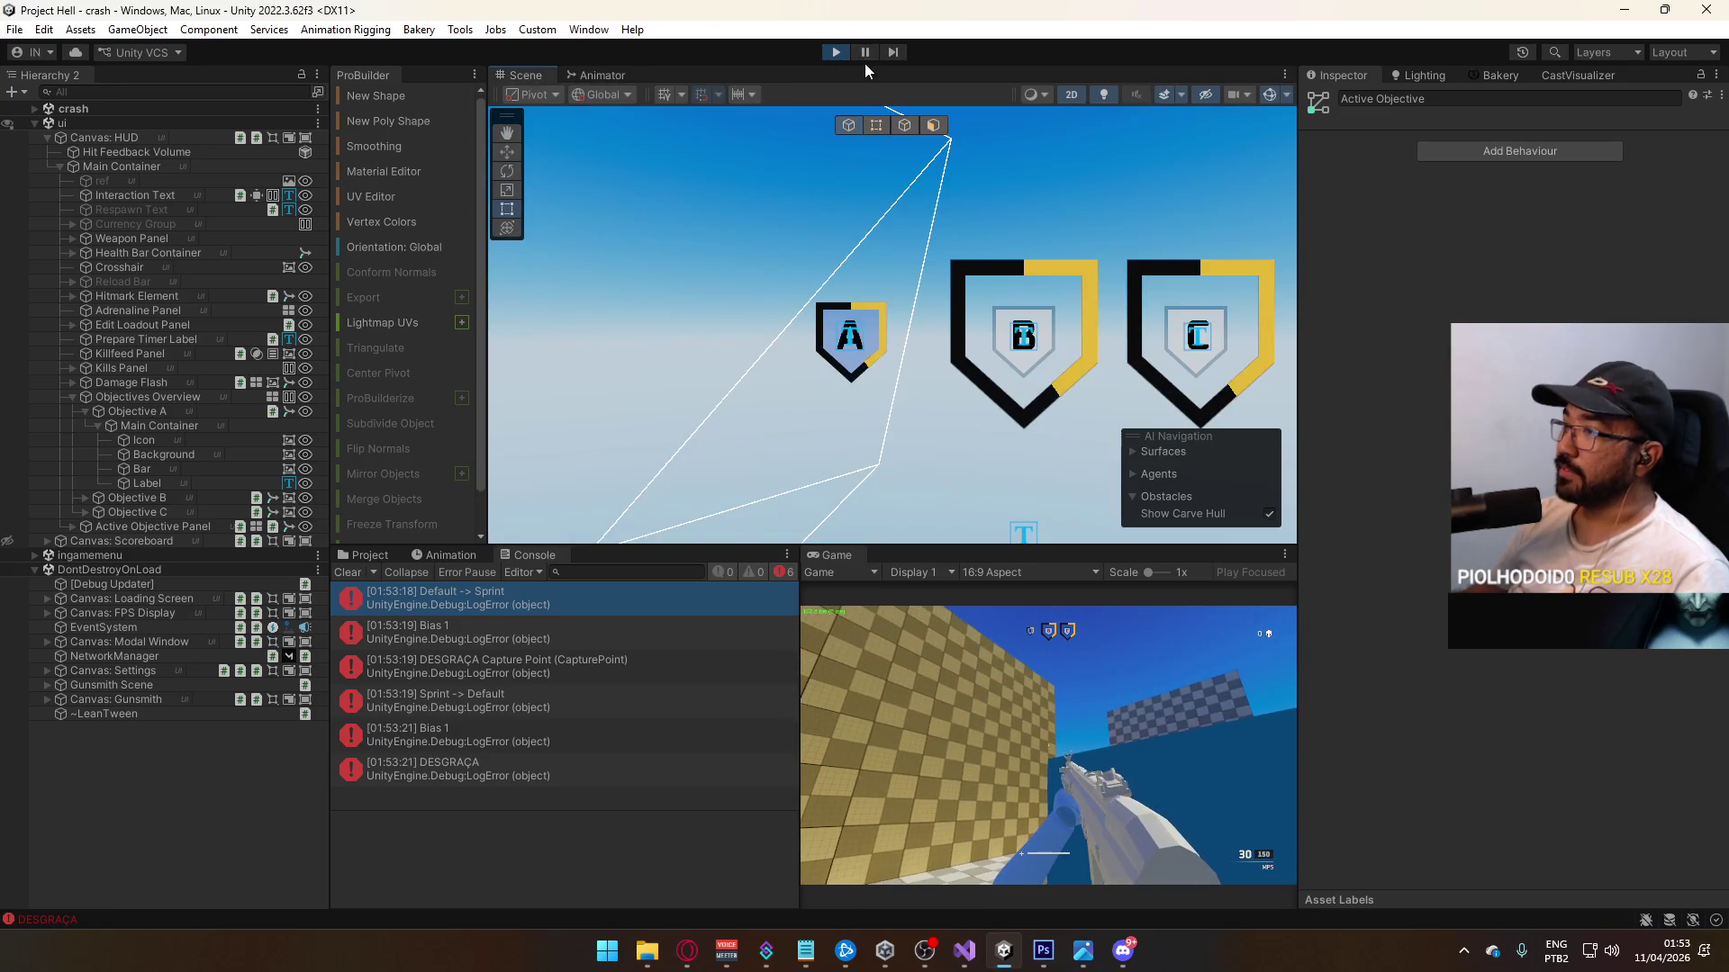
{"action": "left_click", "coordinate": [835, 52]}
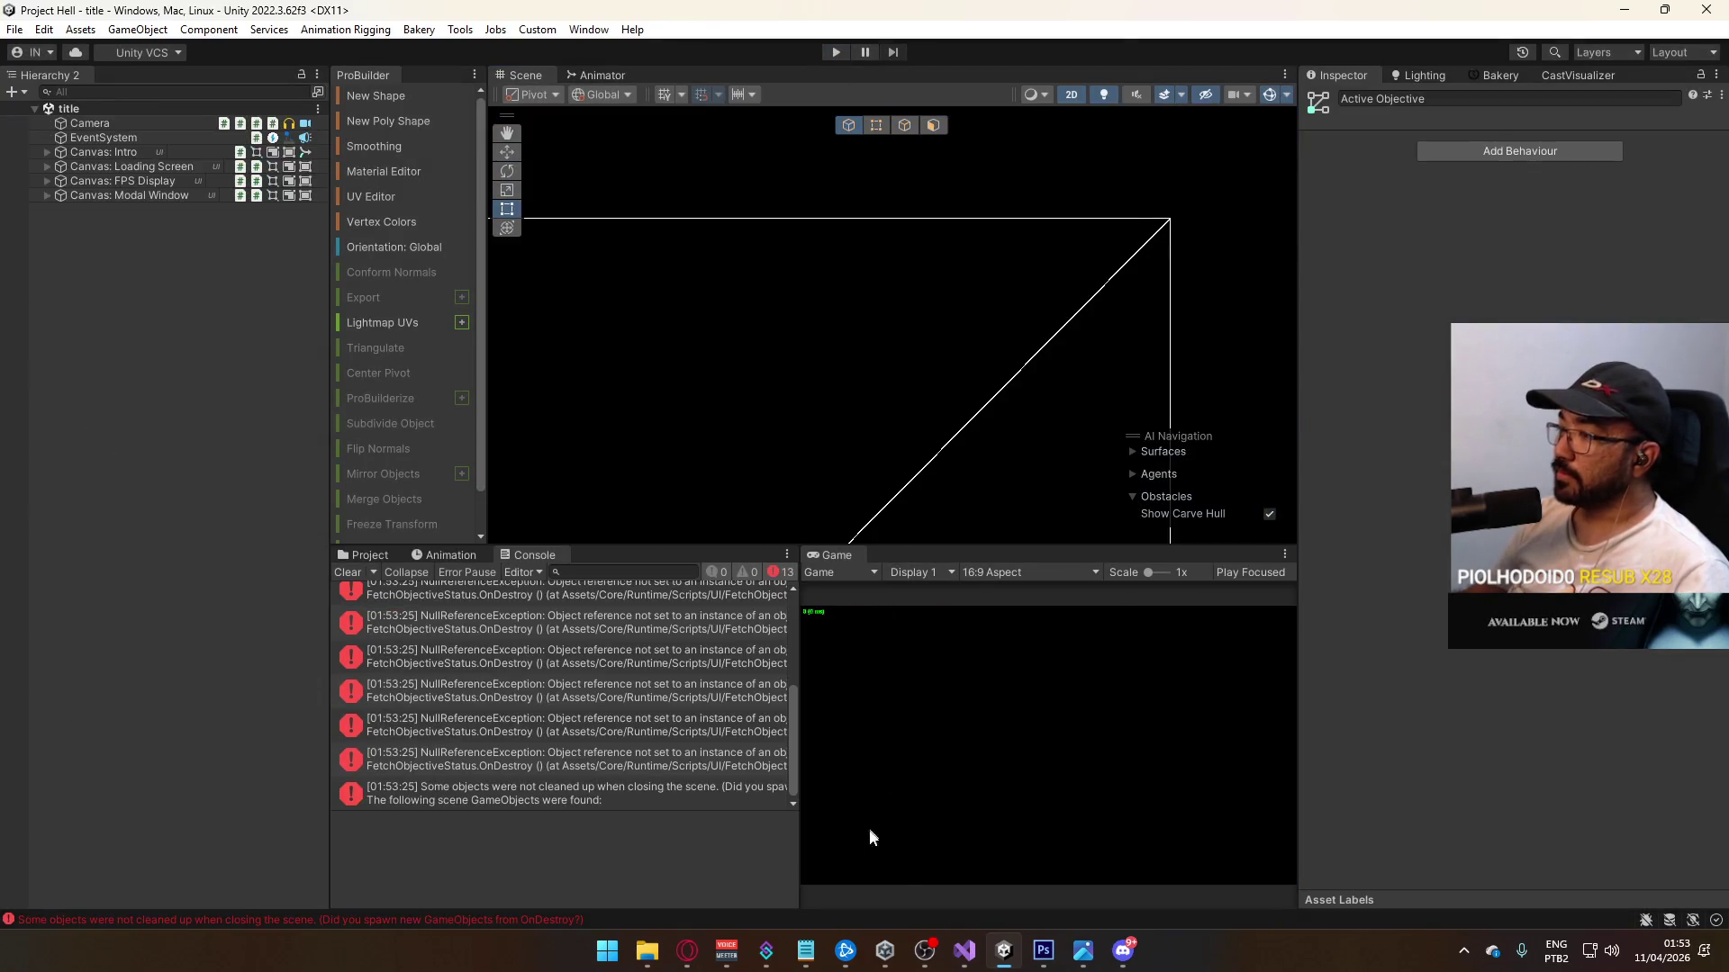
{"action": "left_click", "coordinate": [349, 573]}
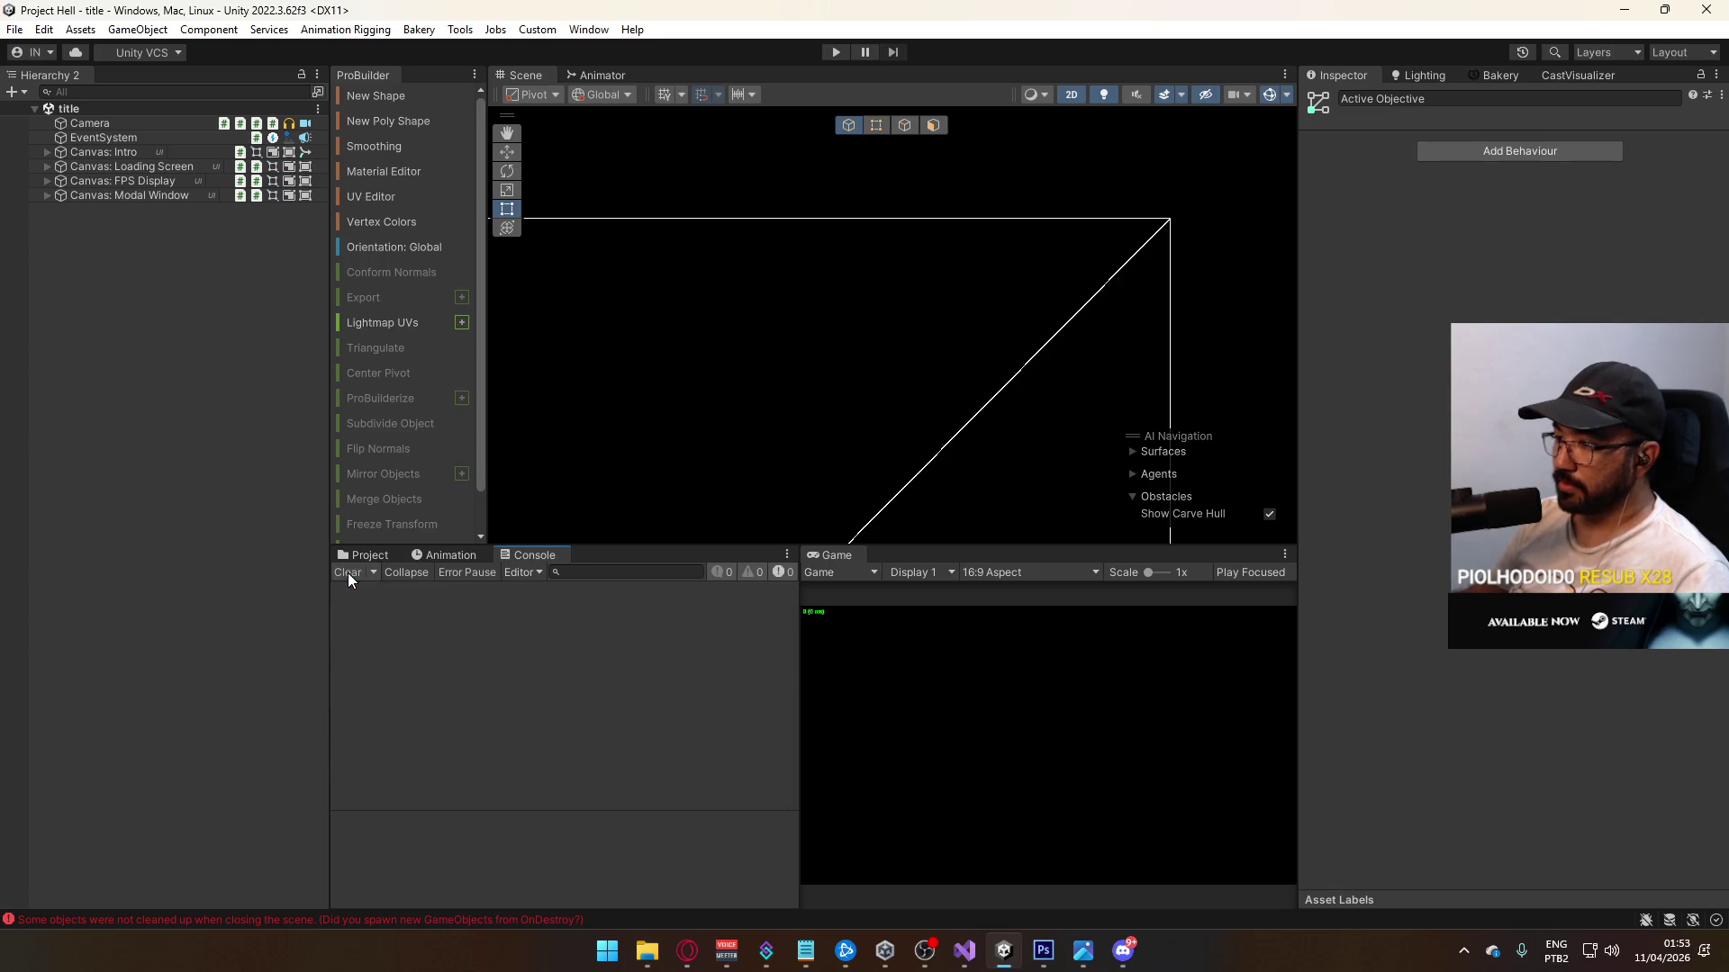
{"action": "left_click", "coordinate": [964, 950]}
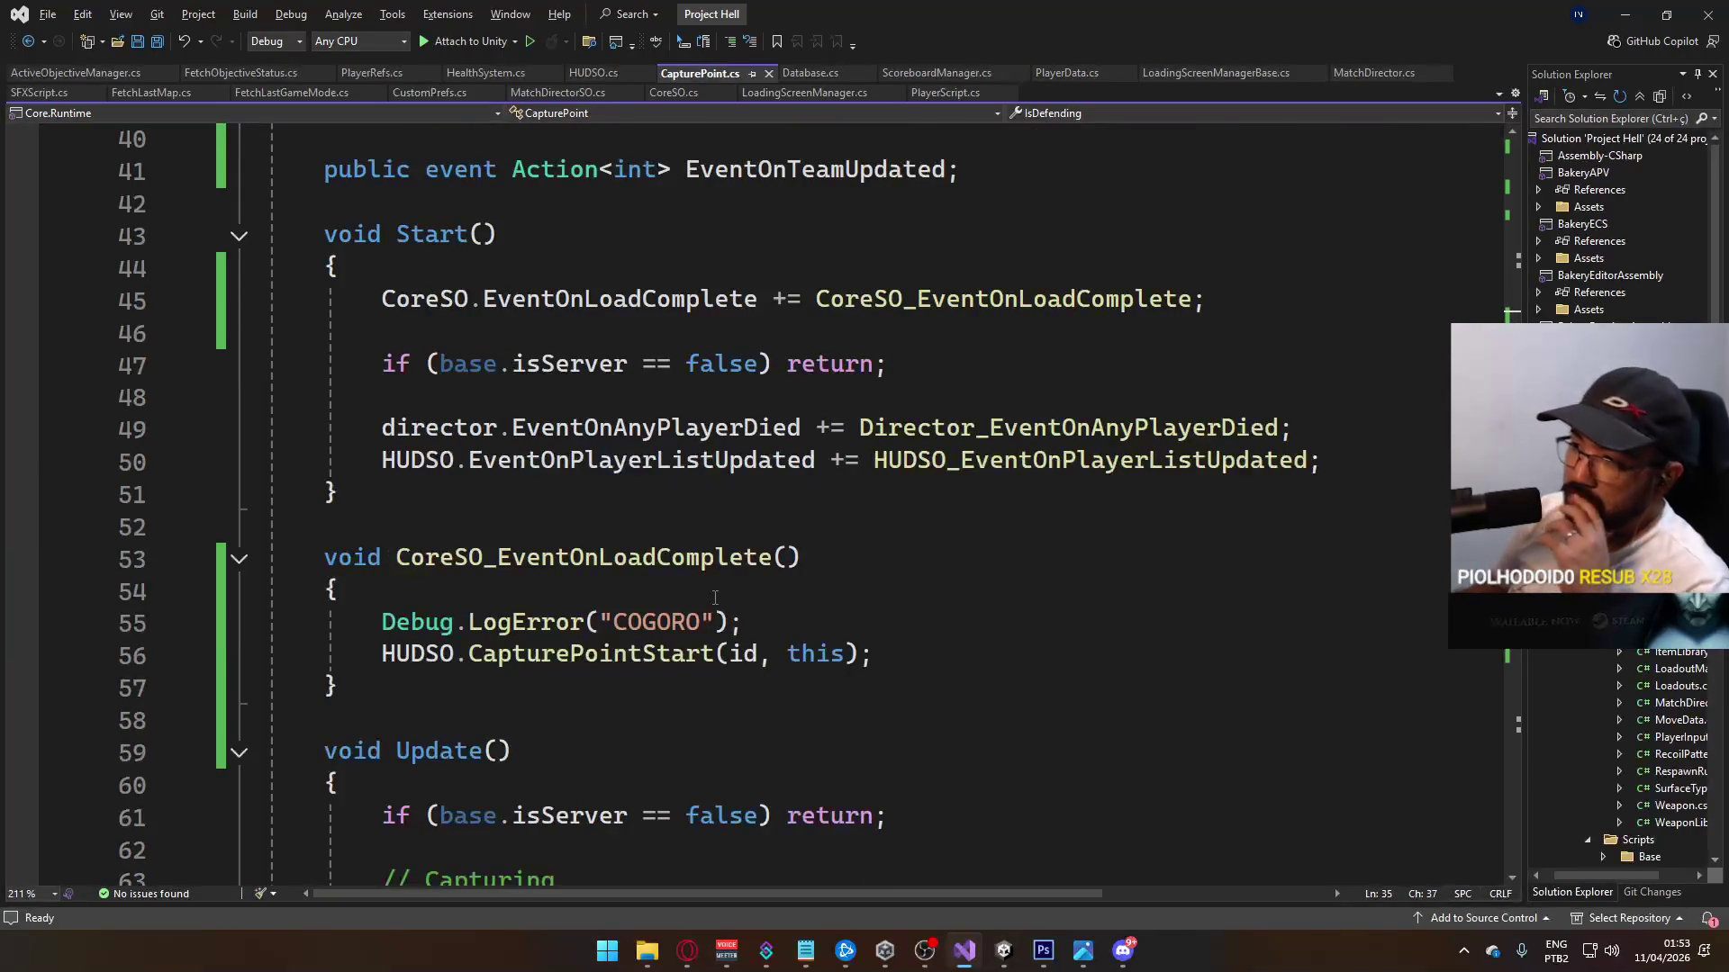
Step: Switch to the FetchObjectiveStatus.cs tab and scroll through its code
{"action": "scroll", "coordinate": [770, 580], "scroll_direction": "down", "scroll_amount": 4}
{"action": "scroll", "coordinate": [584, 461], "scroll_direction": "down", "scroll_amount": 2}
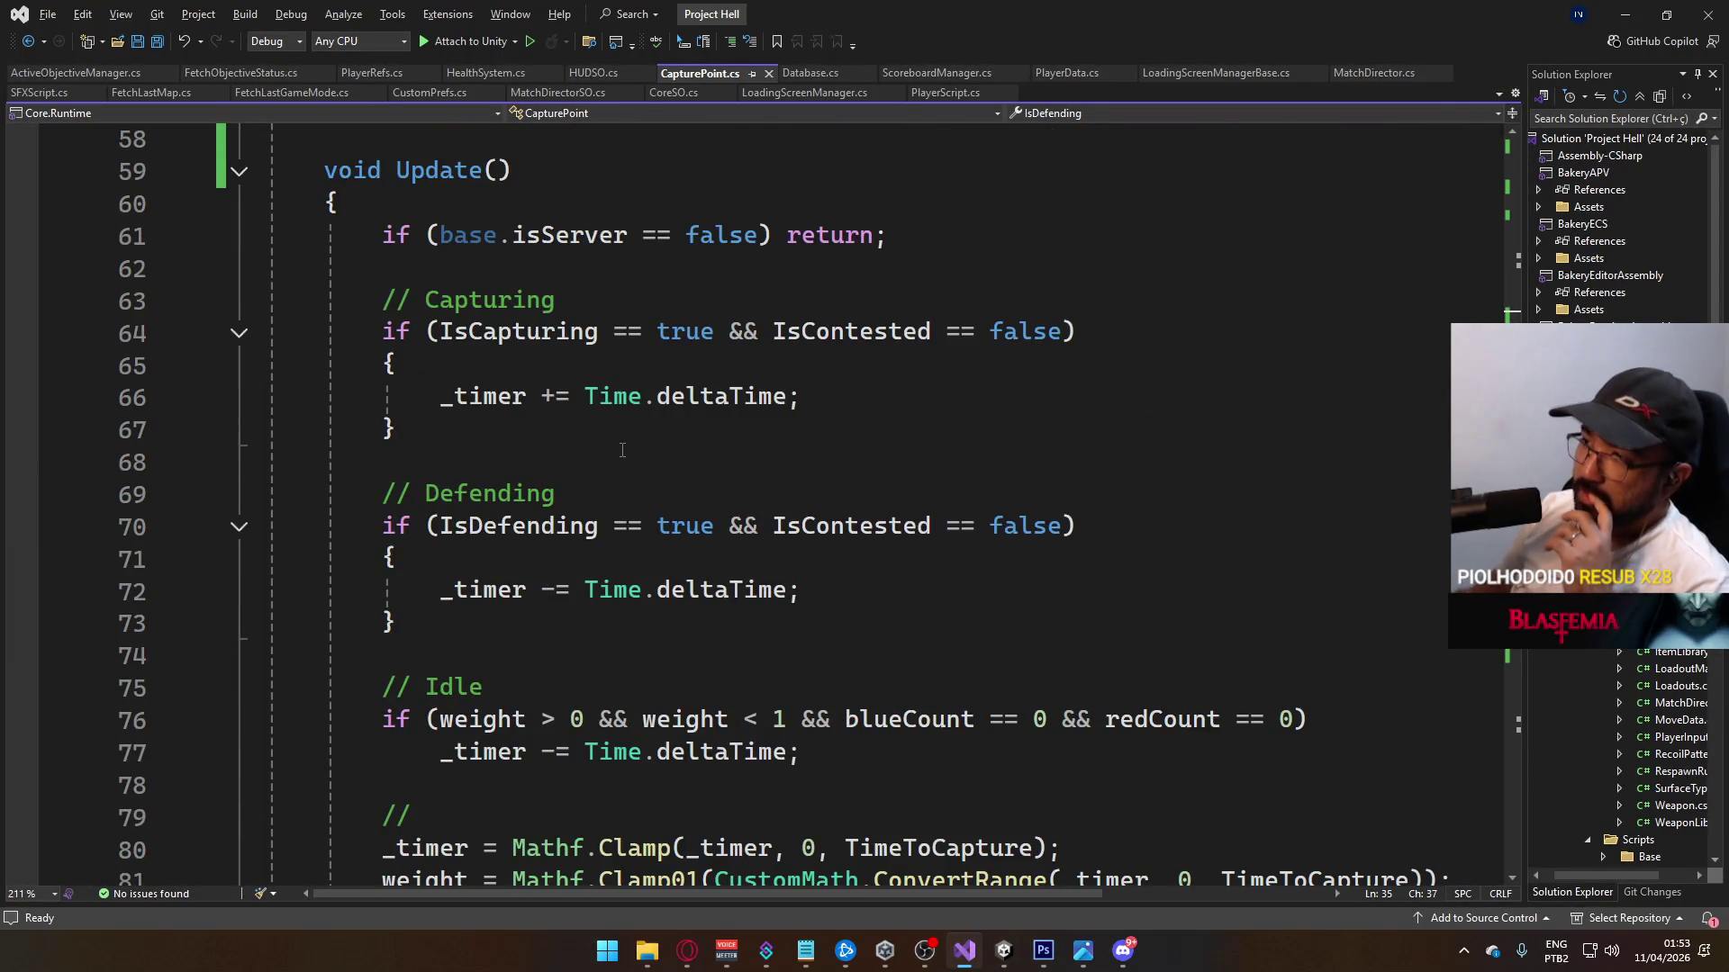
{"action": "left_click", "coordinate": [232, 72]}
{"action": "scroll", "coordinate": [719, 443], "scroll_direction": "down", "scroll_amount": 4}
{"action": "scroll", "coordinate": [719, 444], "scroll_direction": "down", "scroll_amount": 3}
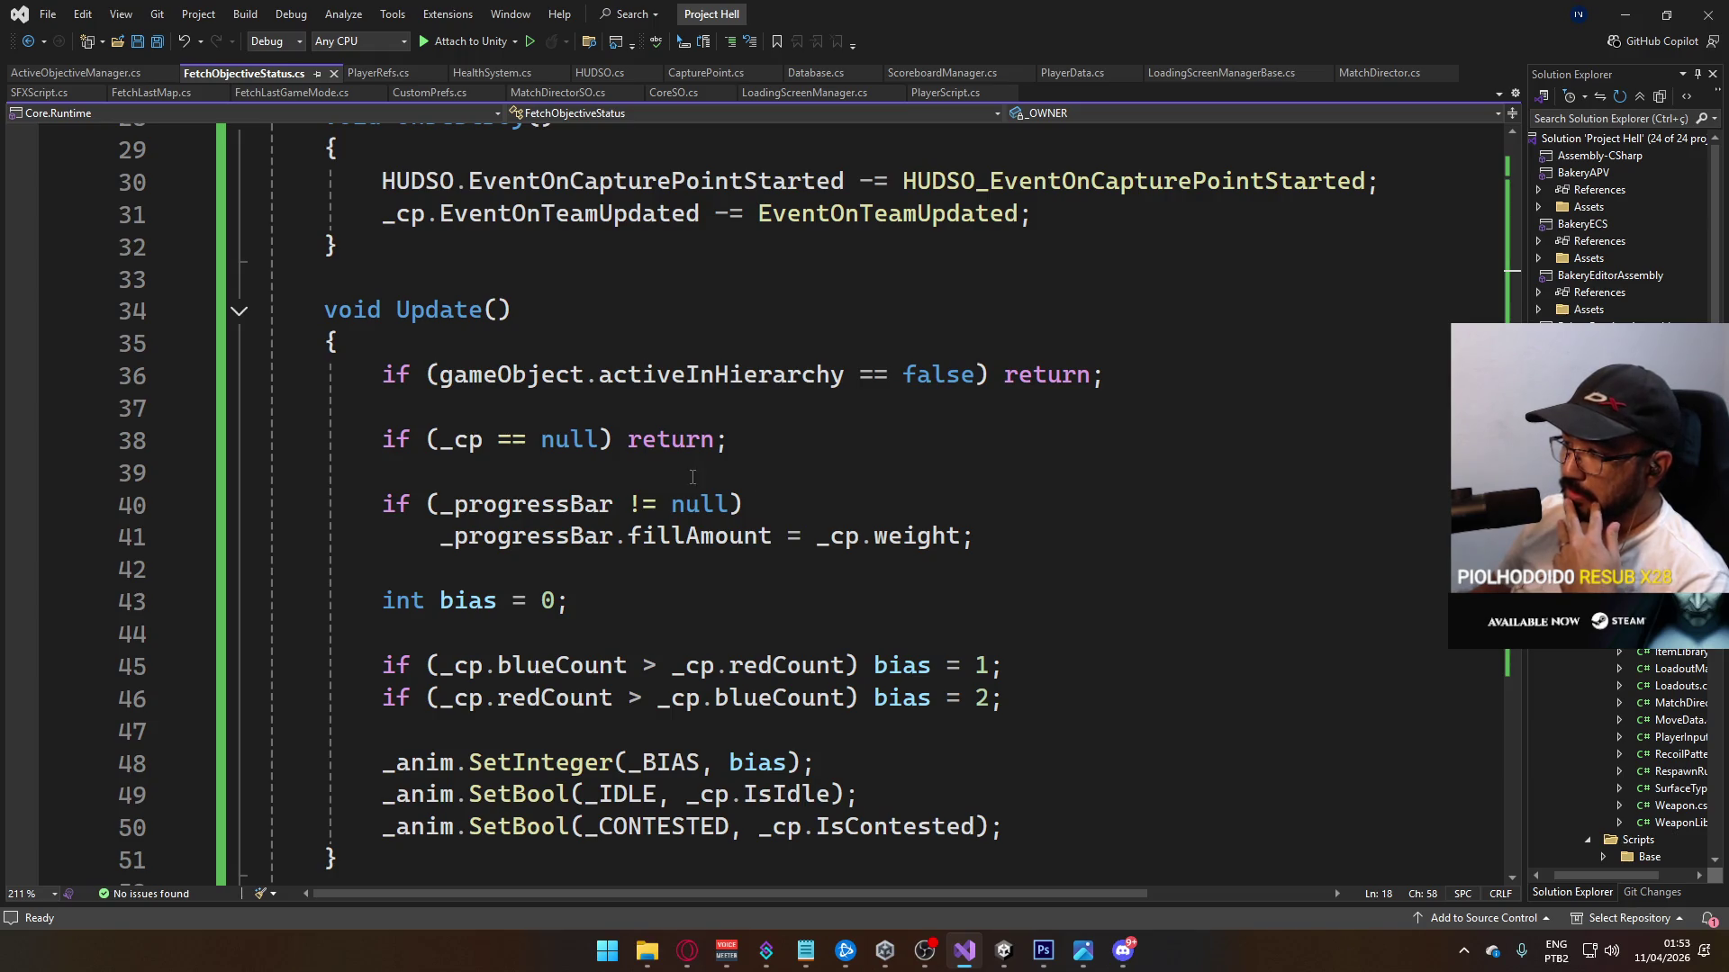
{"action": "scroll", "coordinate": [692, 477], "scroll_direction": "down", "scroll_amount": 1}
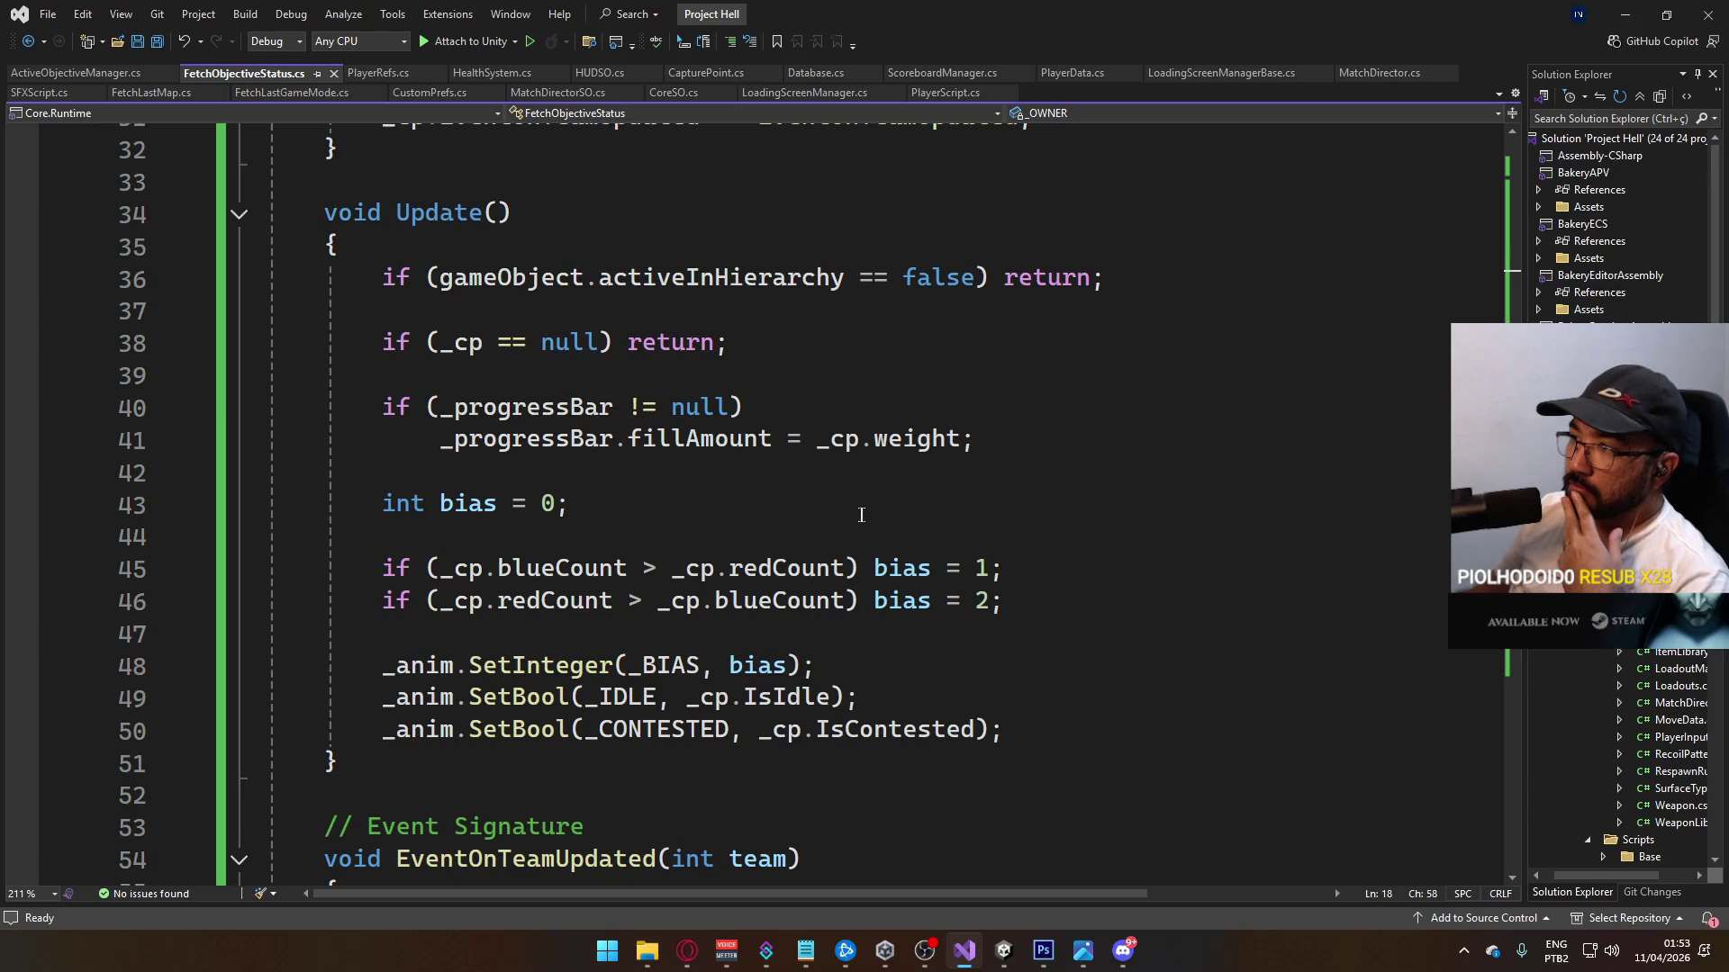
Step: Select the _cp null check line in Update and review the code around it
{"action": "left_click", "coordinate": [727, 342]}
{"action": "key", "text": "shift+Home"}
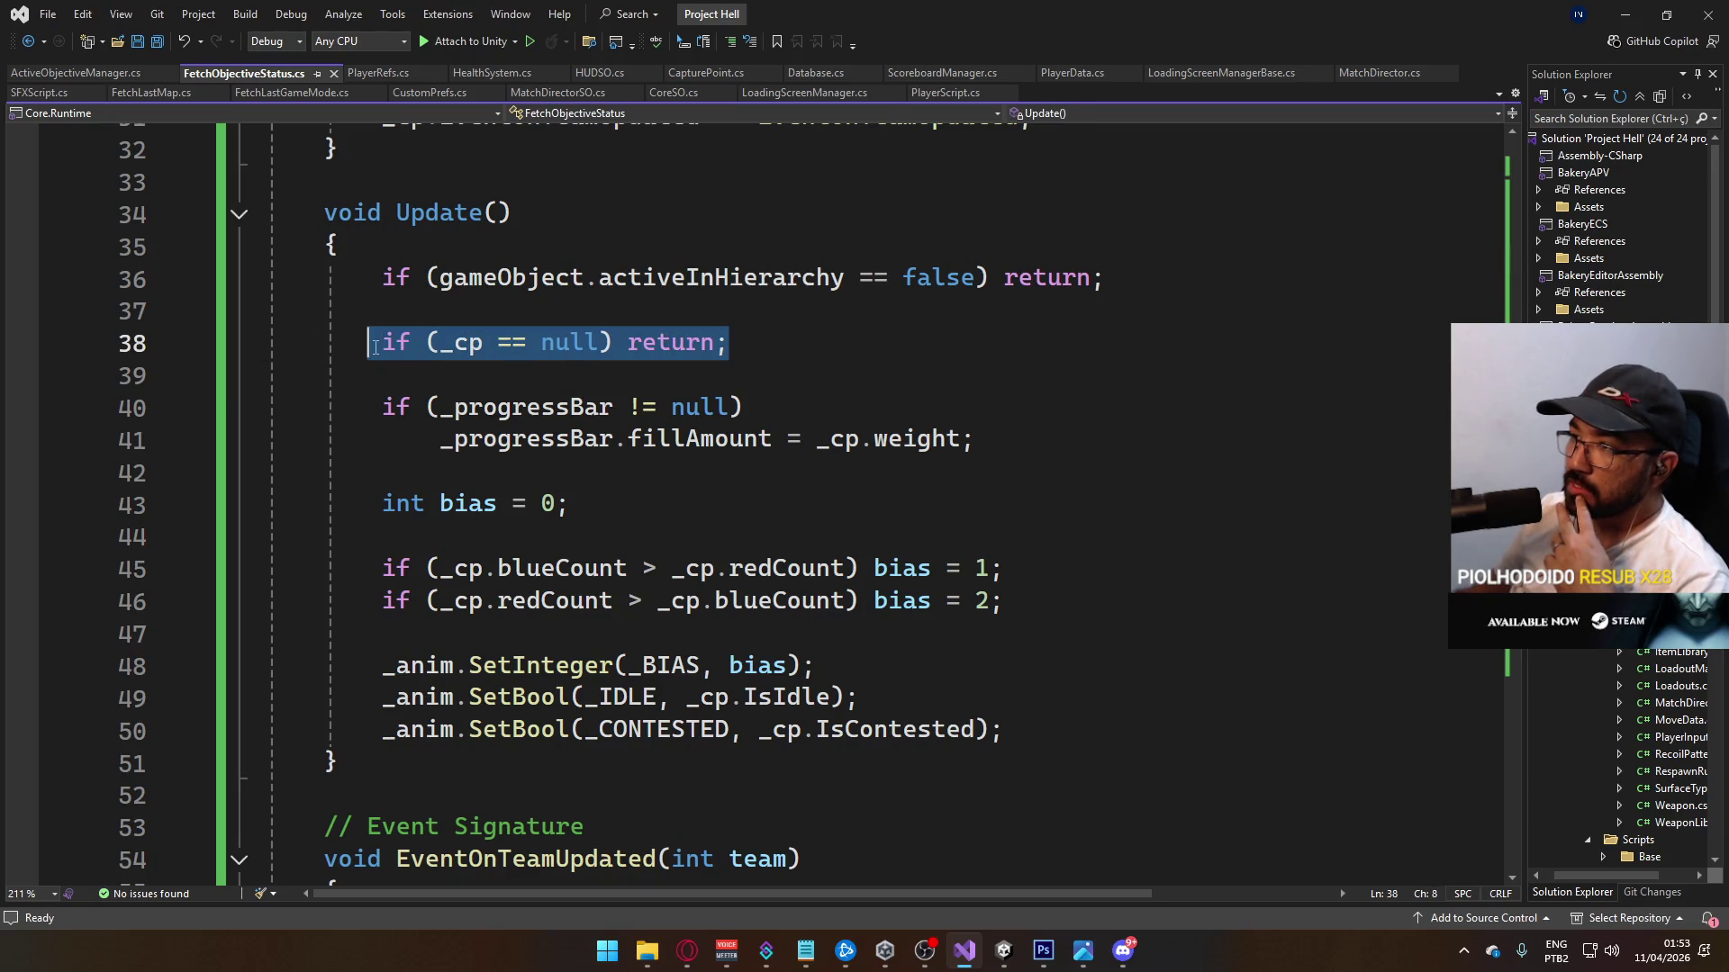
{"action": "scroll", "coordinate": [665, 527], "scroll_direction": "down", "scroll_amount": 3}
{"action": "scroll", "coordinate": [666, 527], "scroll_direction": "down", "scroll_amount": 5}
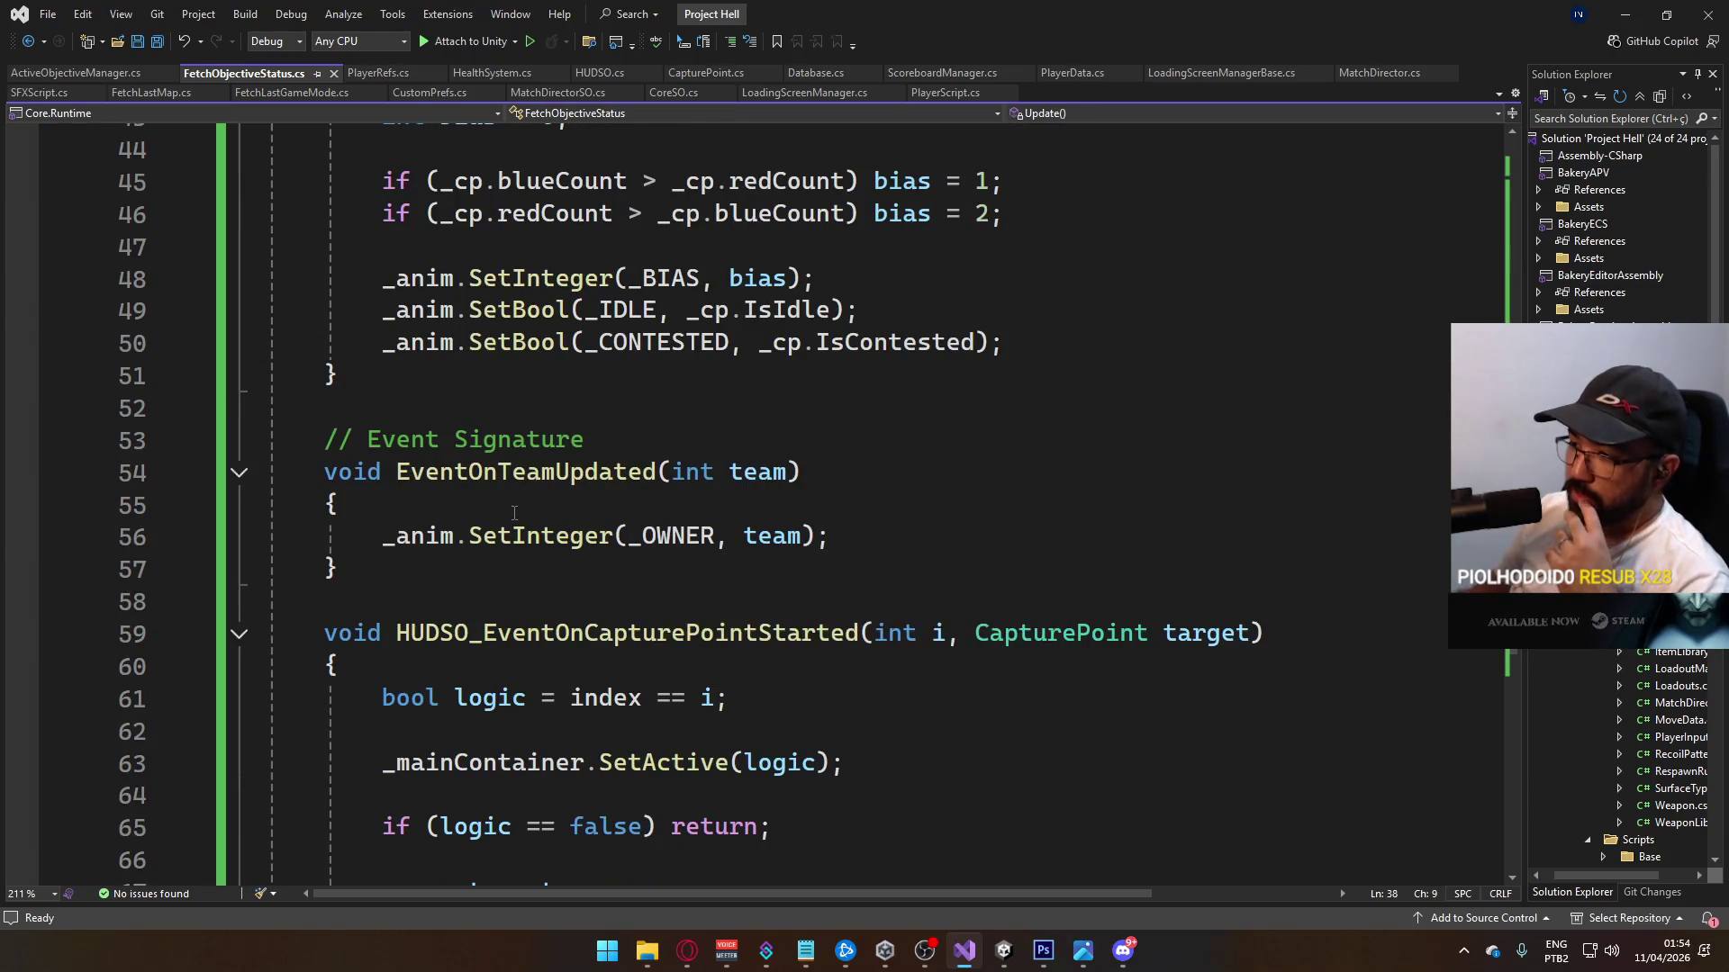
{"action": "scroll", "coordinate": [517, 512], "scroll_direction": "up", "scroll_amount": 1}
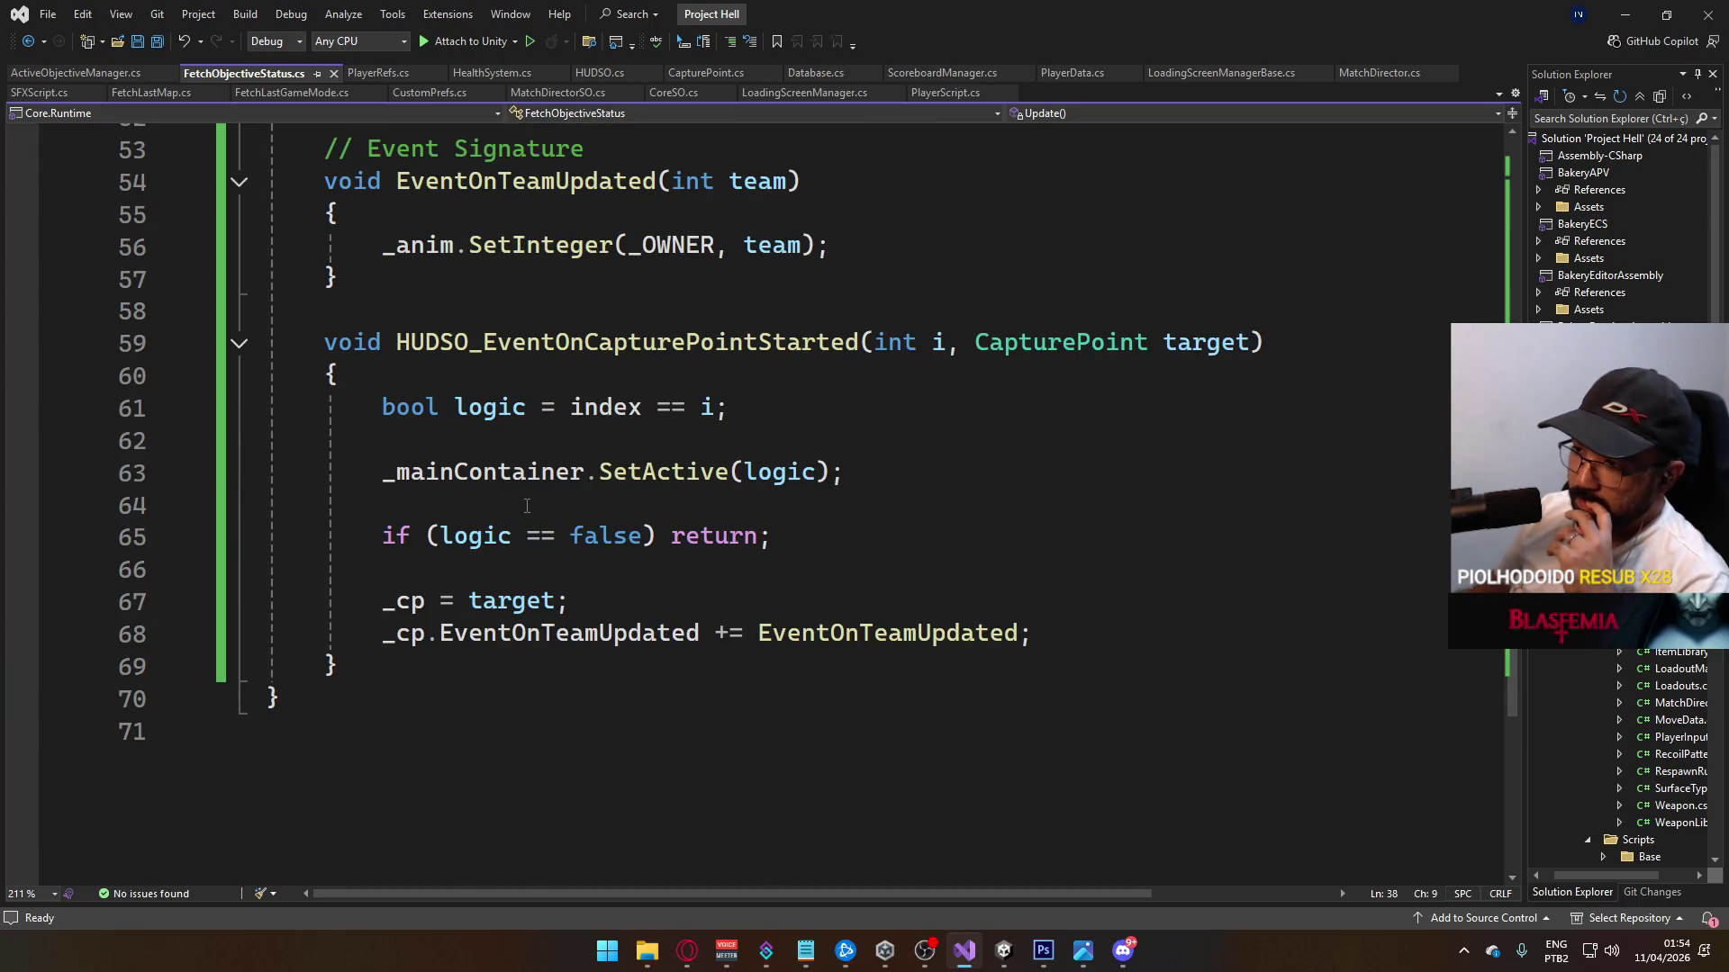
{"action": "scroll", "coordinate": [526, 506], "scroll_direction": "up", "scroll_amount": 2}
{"action": "scroll", "coordinate": [527, 506], "scroll_direction": "down", "scroll_amount": 1}
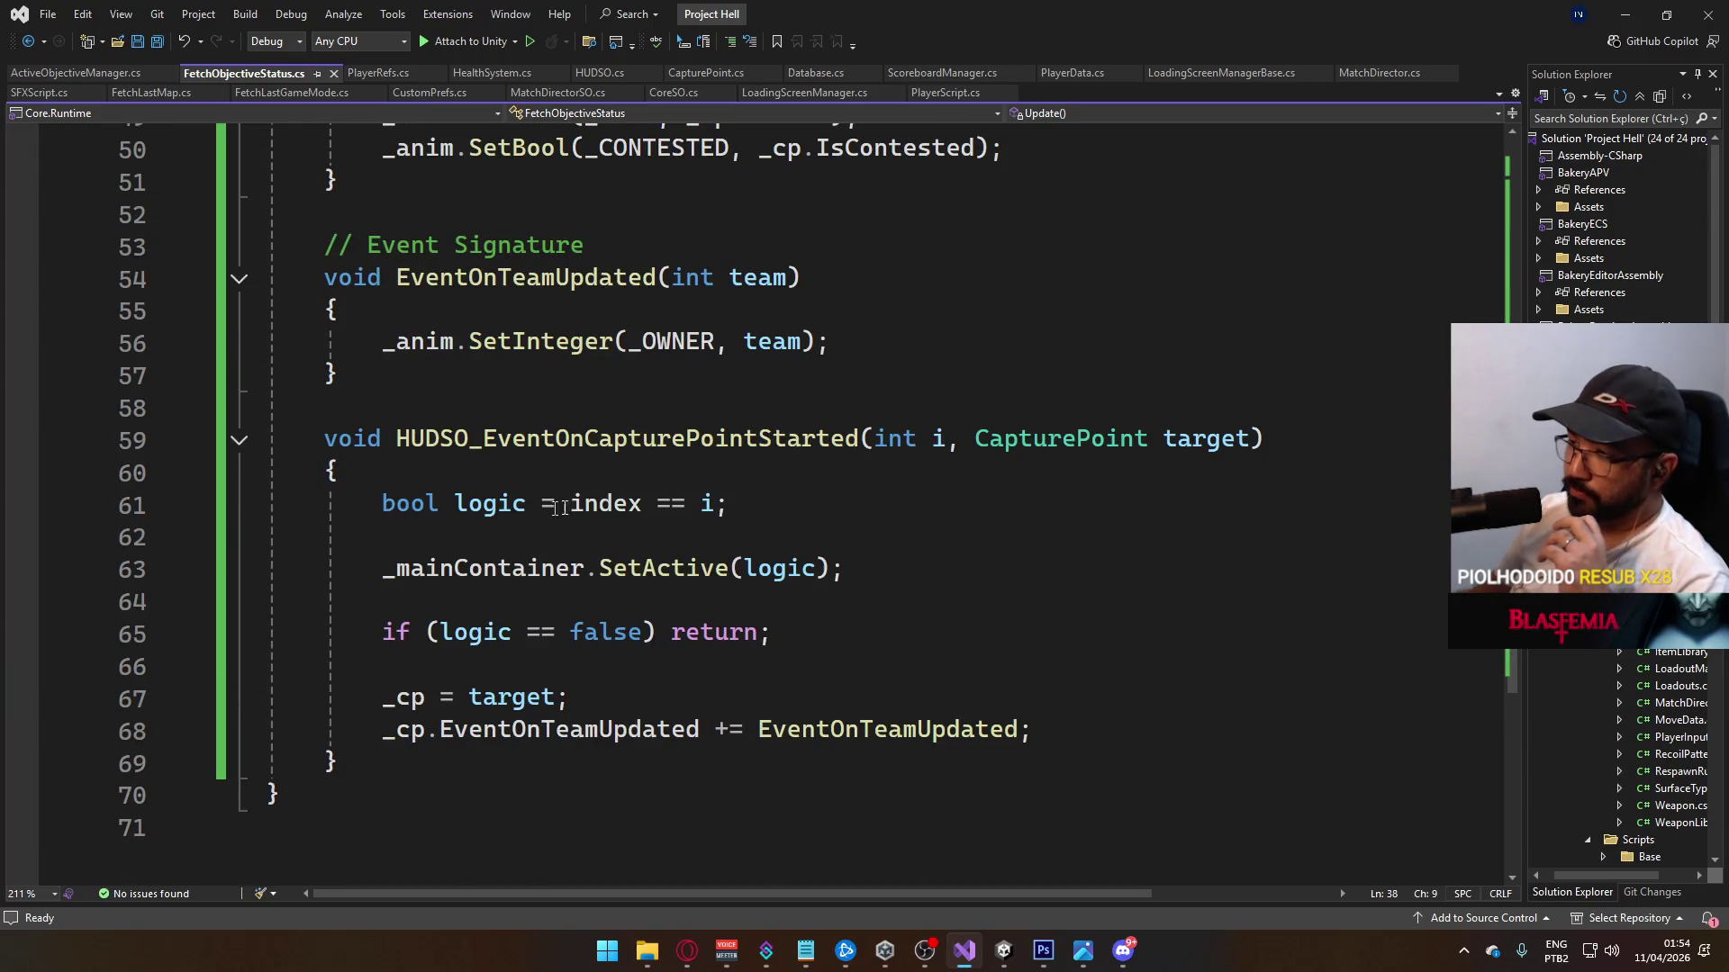
Step: Inspect the index comparison and _cp subscription lines, then place the caret before return in the null check
{"action": "left_click_drag", "start_coordinate": [570, 503], "coordinate": [725, 503]}
{"action": "left_click", "coordinate": [843, 568]}
{"action": "left_click_drag", "start_coordinate": [396, 601], "coordinate": [869, 639]}
{"action": "left_click", "coordinate": [900, 666]}
{"action": "left_click", "coordinate": [1032, 726], "text": "shift"}
{"action": "key", "text": "ctrl+x"}
{"action": "scroll", "coordinate": [694, 562], "scroll_direction": "up", "scroll_amount": 6}
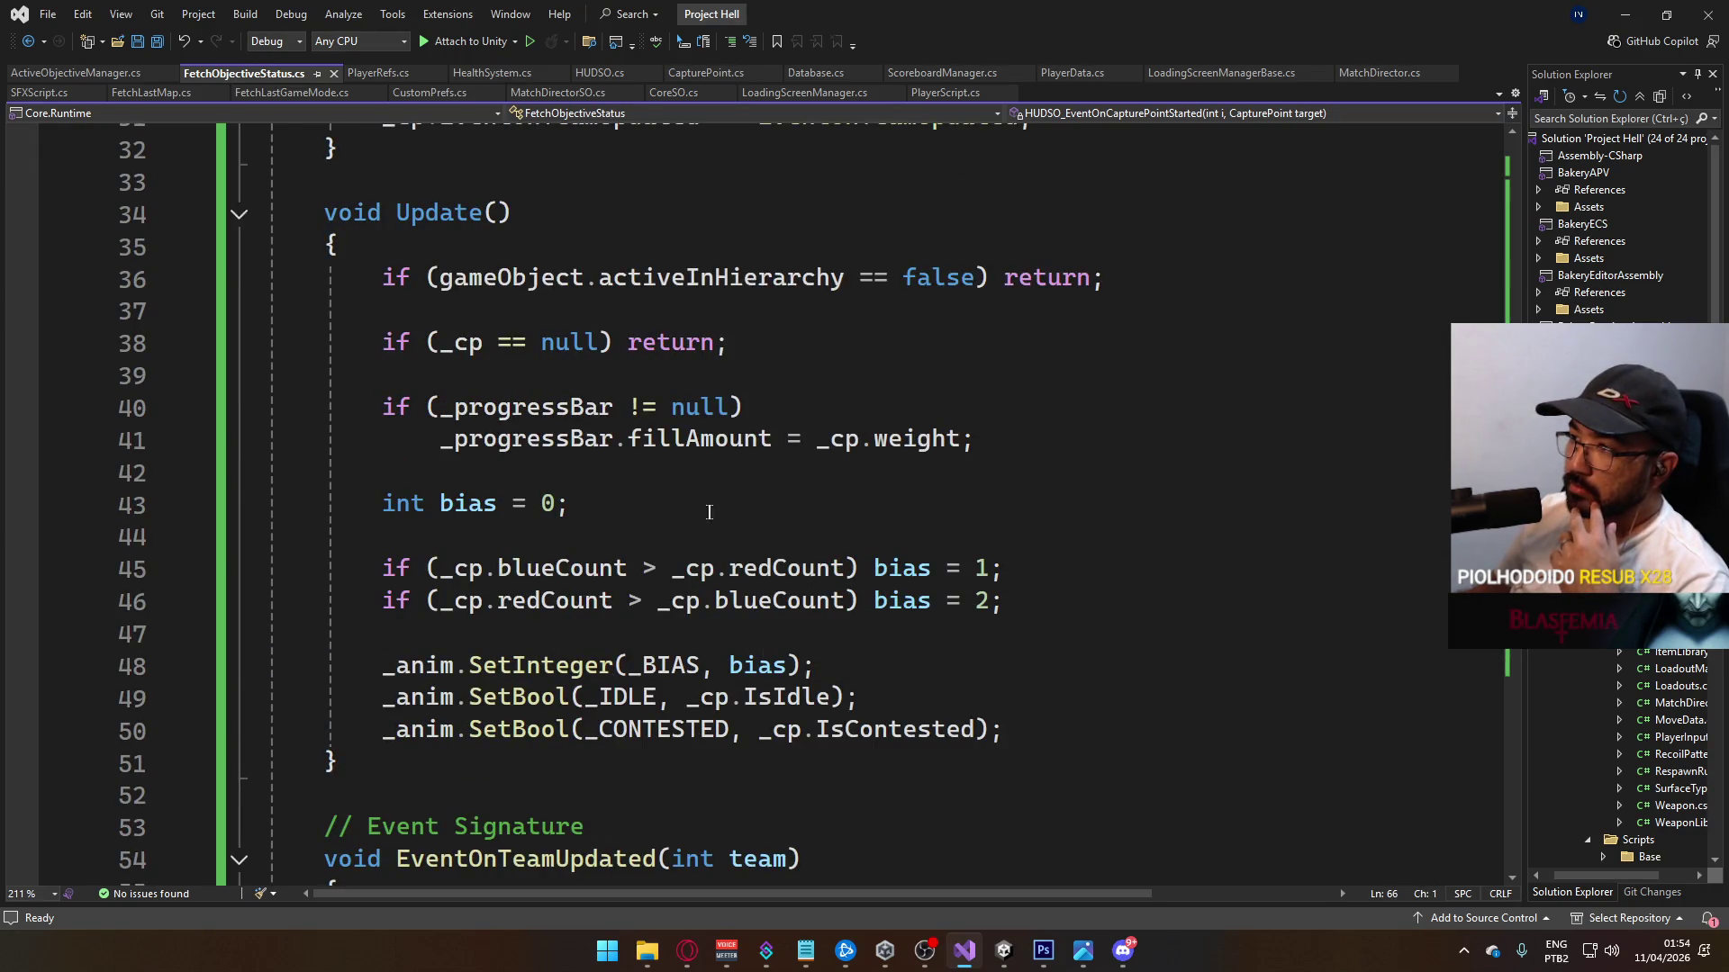
{"action": "left_click", "coordinate": [628, 343]}
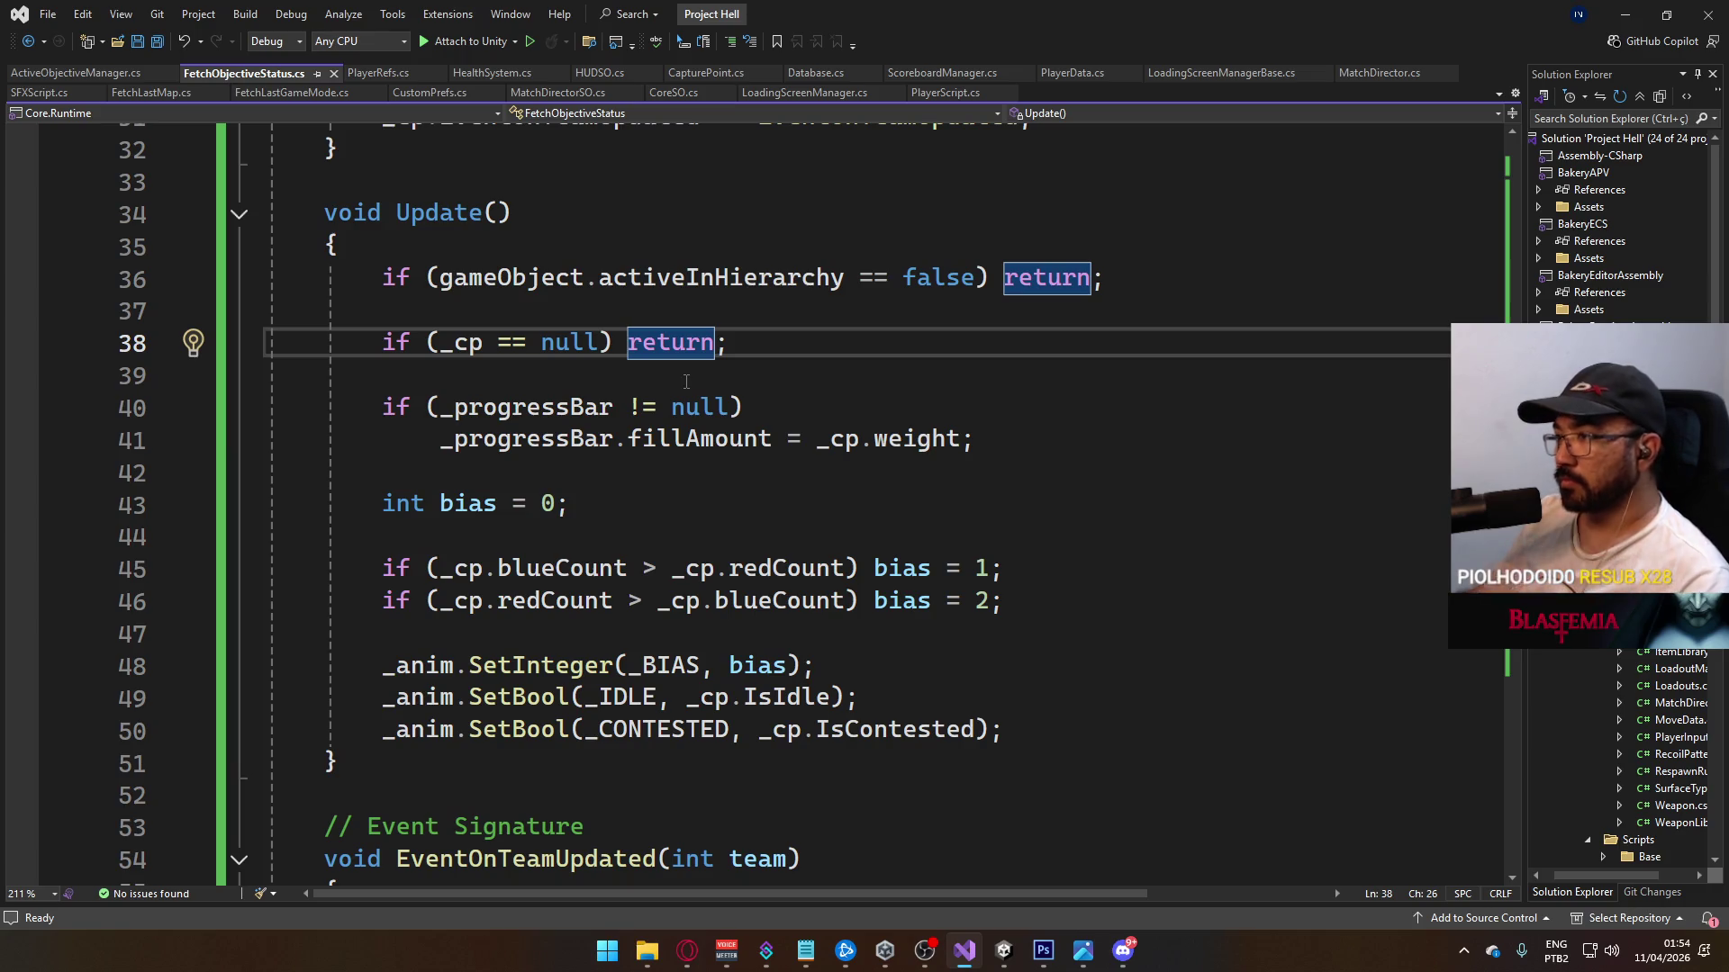
Step: Wrap the return in Update's null-_cp check in a braced block with an empty line
{"action": "key", "text": "Return"}
{"action": "type", "text": "{"}
{"action": "key", "text": "End"}
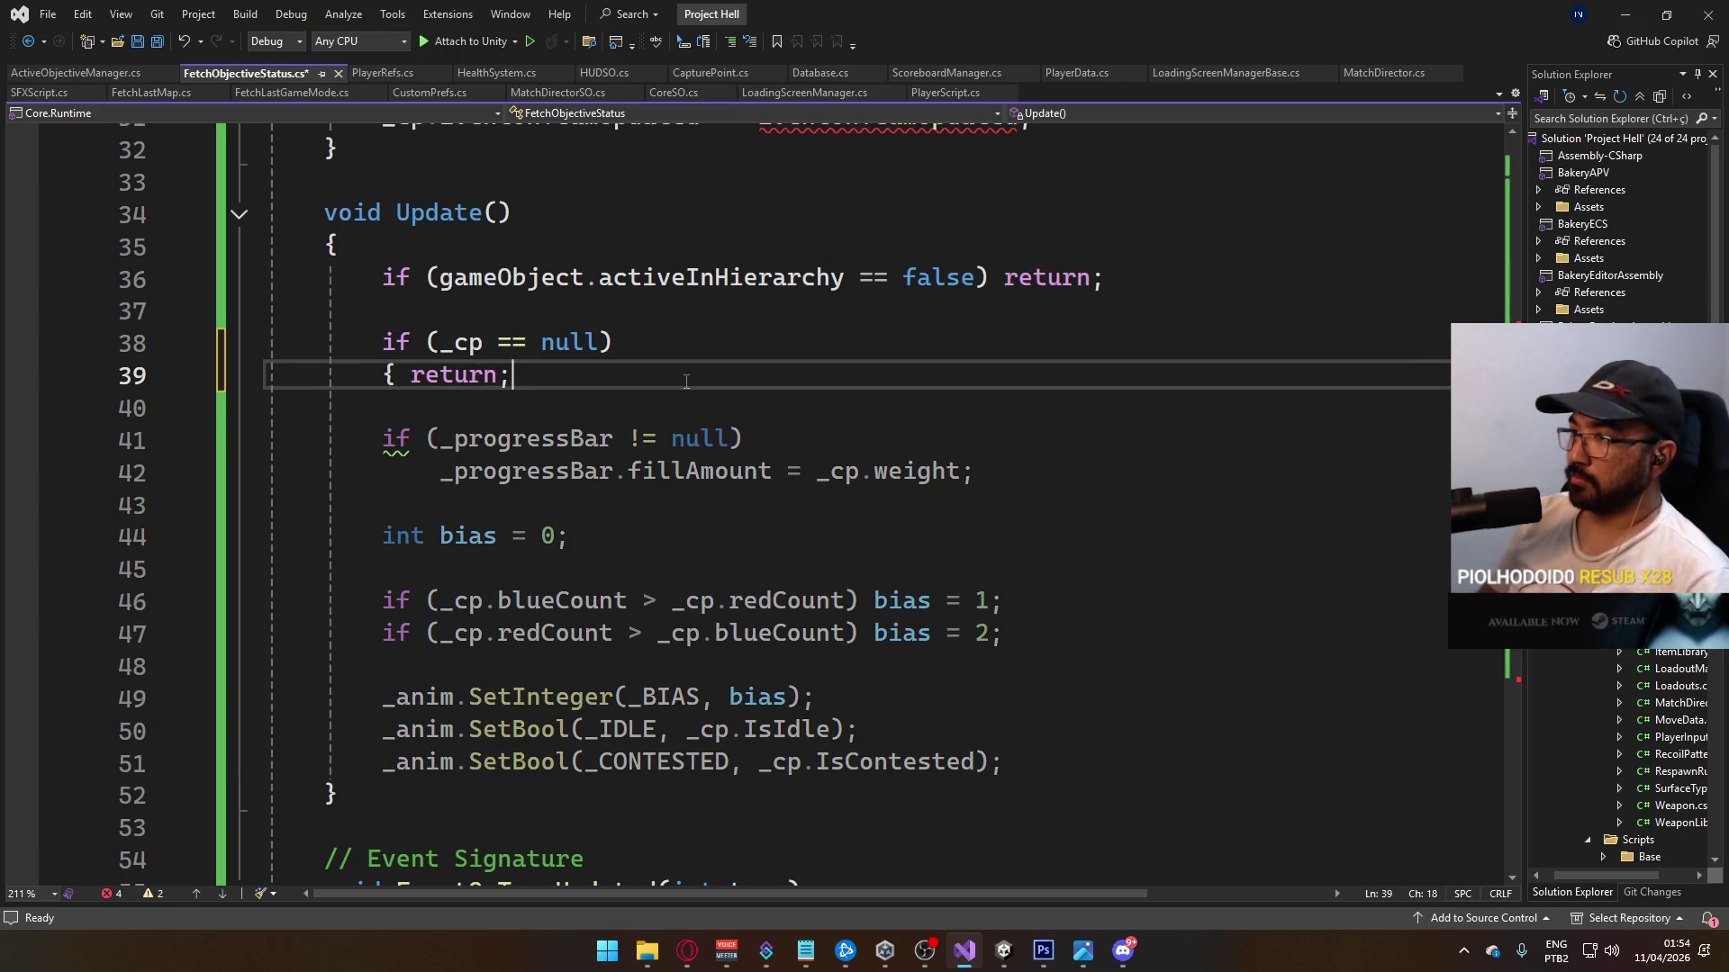
{"action": "key", "text": "Return"}
{"action": "type", "text": "}"}
{"action": "key", "text": "Up"}
{"action": "key", "text": "Up"}
{"action": "key", "text": "Return"}
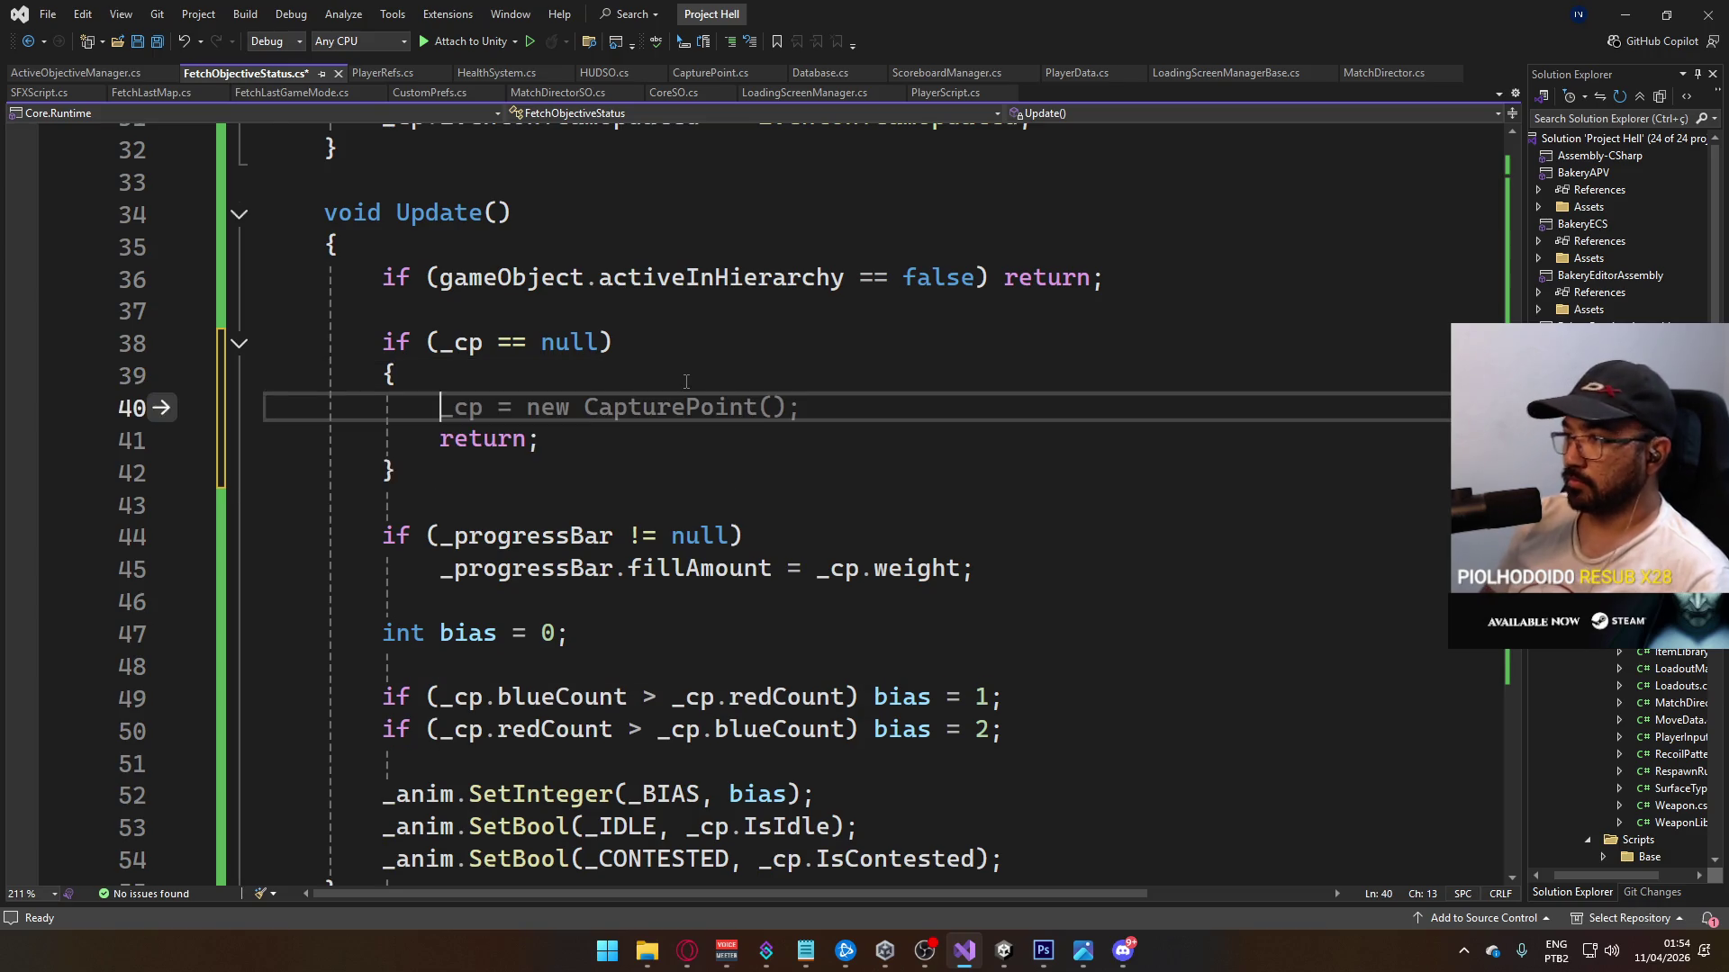
Step: Copy the three _anim parameter-setting lines into the null-check block
{"action": "left_click_drag", "start_coordinate": [1003, 859], "coordinate": [382, 795]}
{"action": "key", "text": "ctrl+c"}
{"action": "left_click", "coordinate": [571, 410]}
{"action": "key", "text": "ctrl+v"}
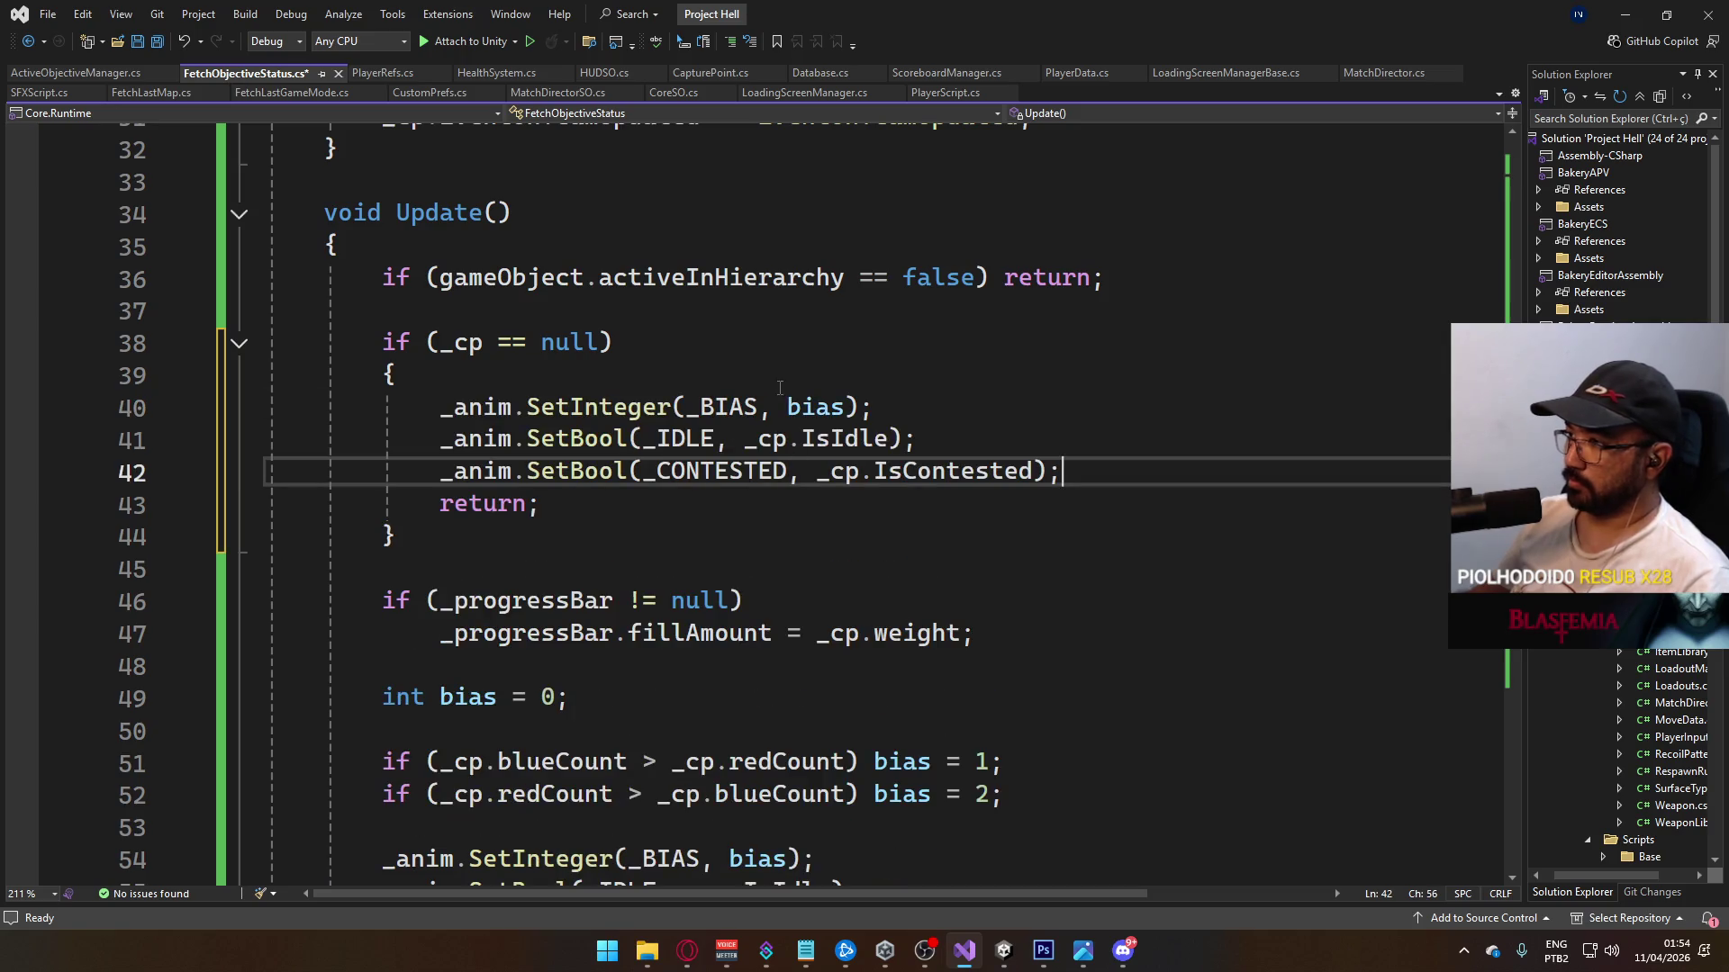
Step: Change the pasted arguments to bias 0, idle true and contested false, and save
{"action": "double_click", "coordinate": [815, 410]}
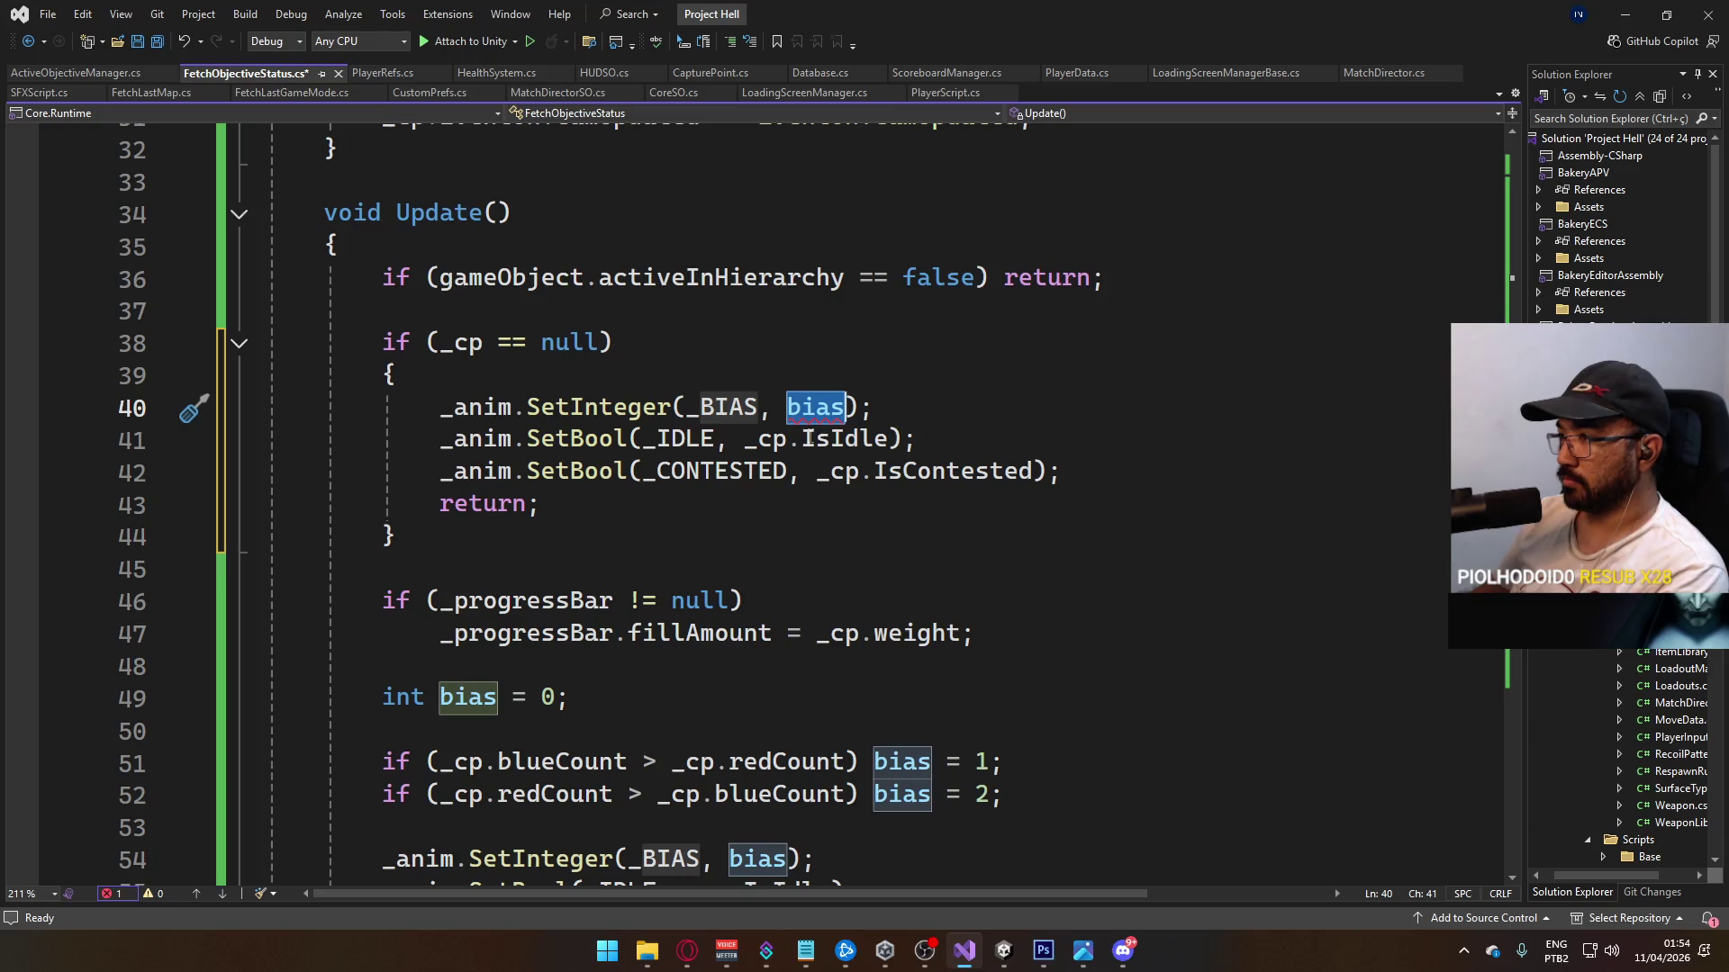
{"action": "type", "text": "0"}
{"action": "mouse_move", "coordinate": [746, 443]}
{"action": "left_mouse_down"}
{"action": "mouse_move", "coordinate": [892, 441]}
{"action": "mouse_move", "coordinate": [745, 443]}
{"action": "left_mouse_up"}
{"action": "type", "text": "true"}
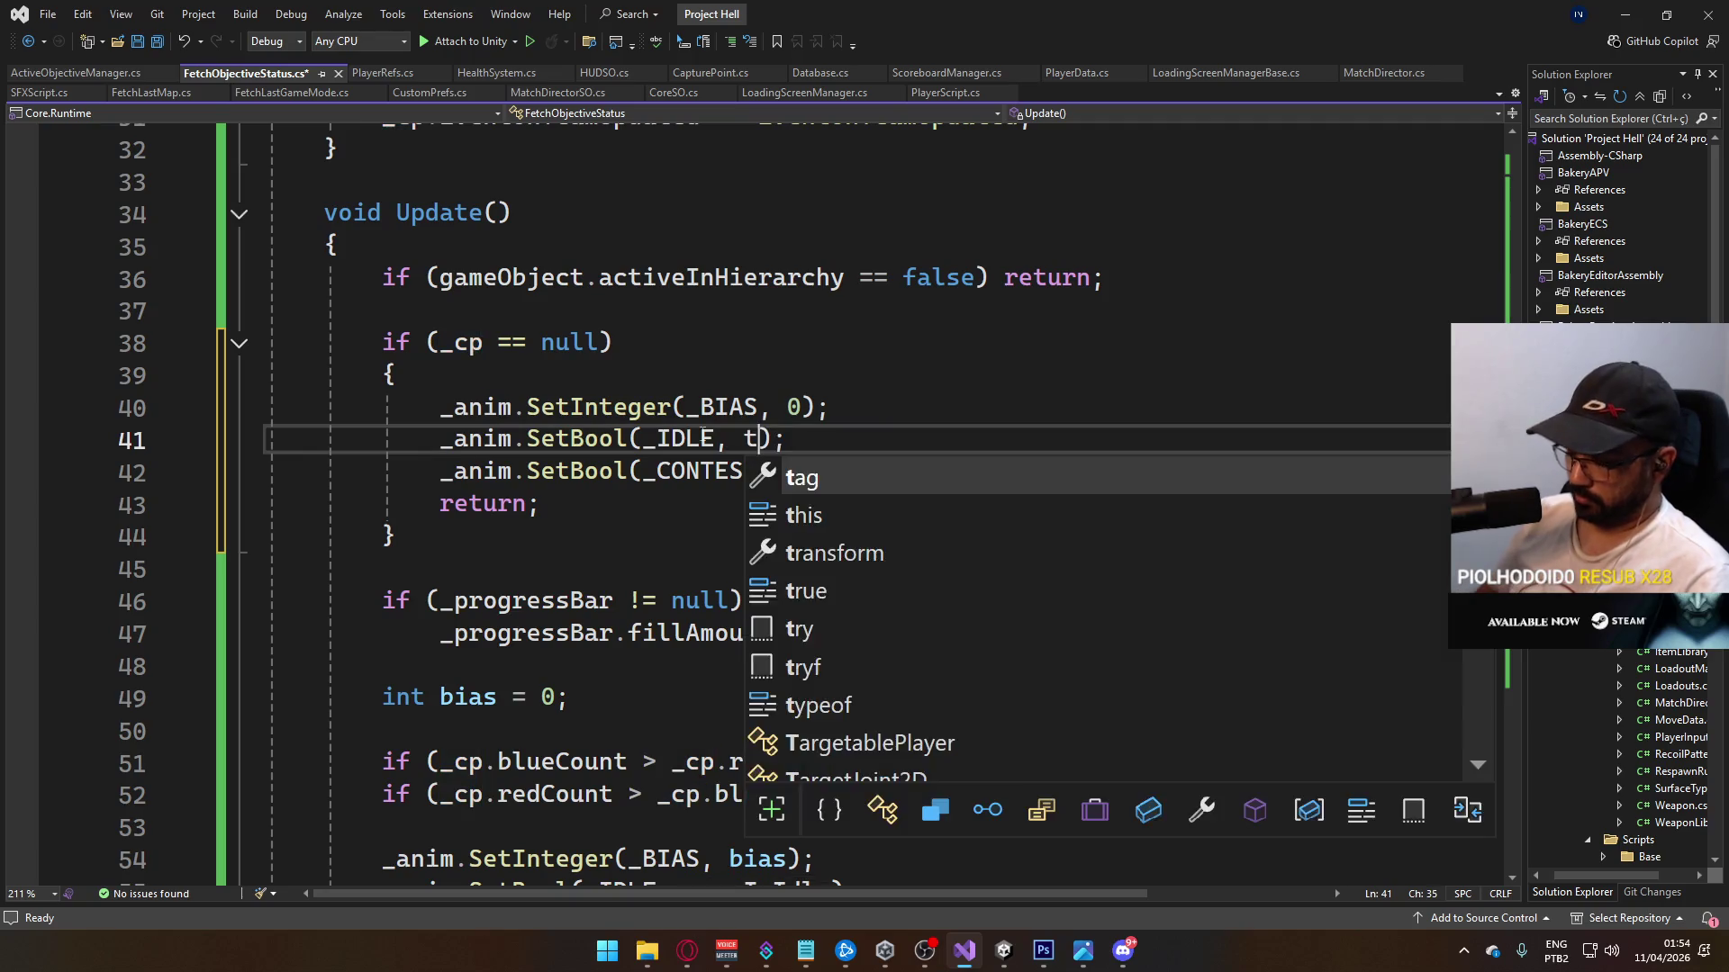
{"action": "key", "text": "Escape"}
{"action": "left_click", "coordinate": [952, 371]}
{"action": "left_click_drag", "start_coordinate": [815, 471], "coordinate": [1053, 456]}
{"action": "type", "text": "false);"}
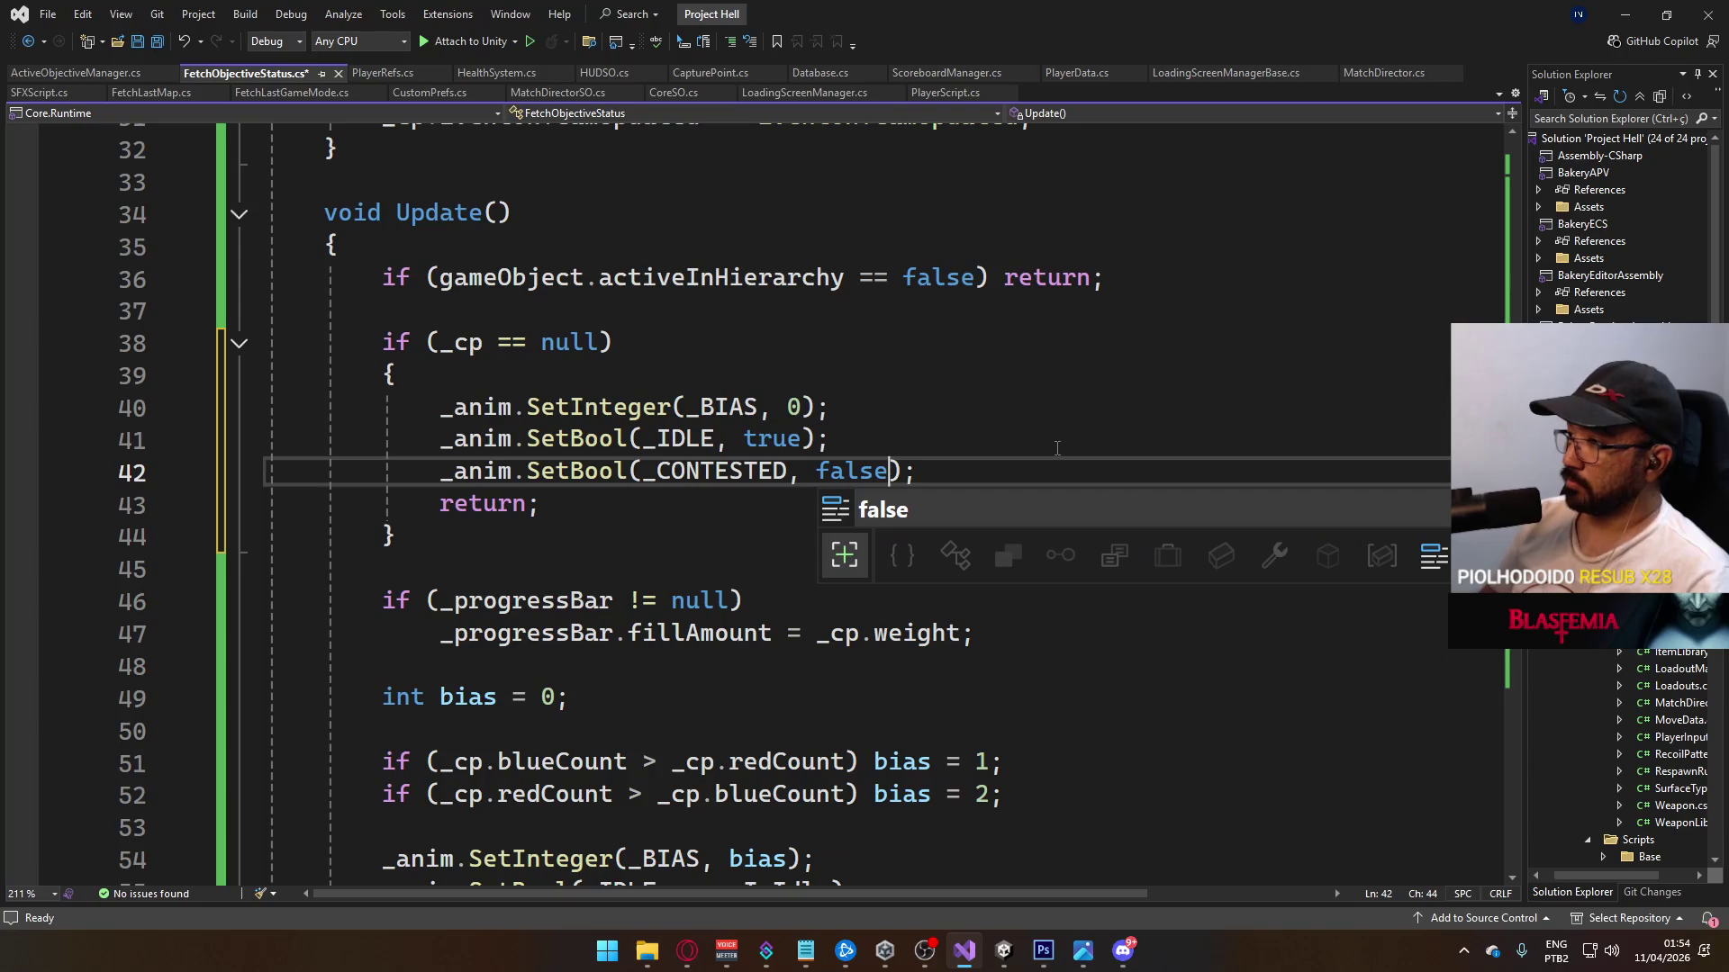
{"action": "left_click", "coordinate": [909, 413]}
{"action": "key", "text": "ctrl+s"}
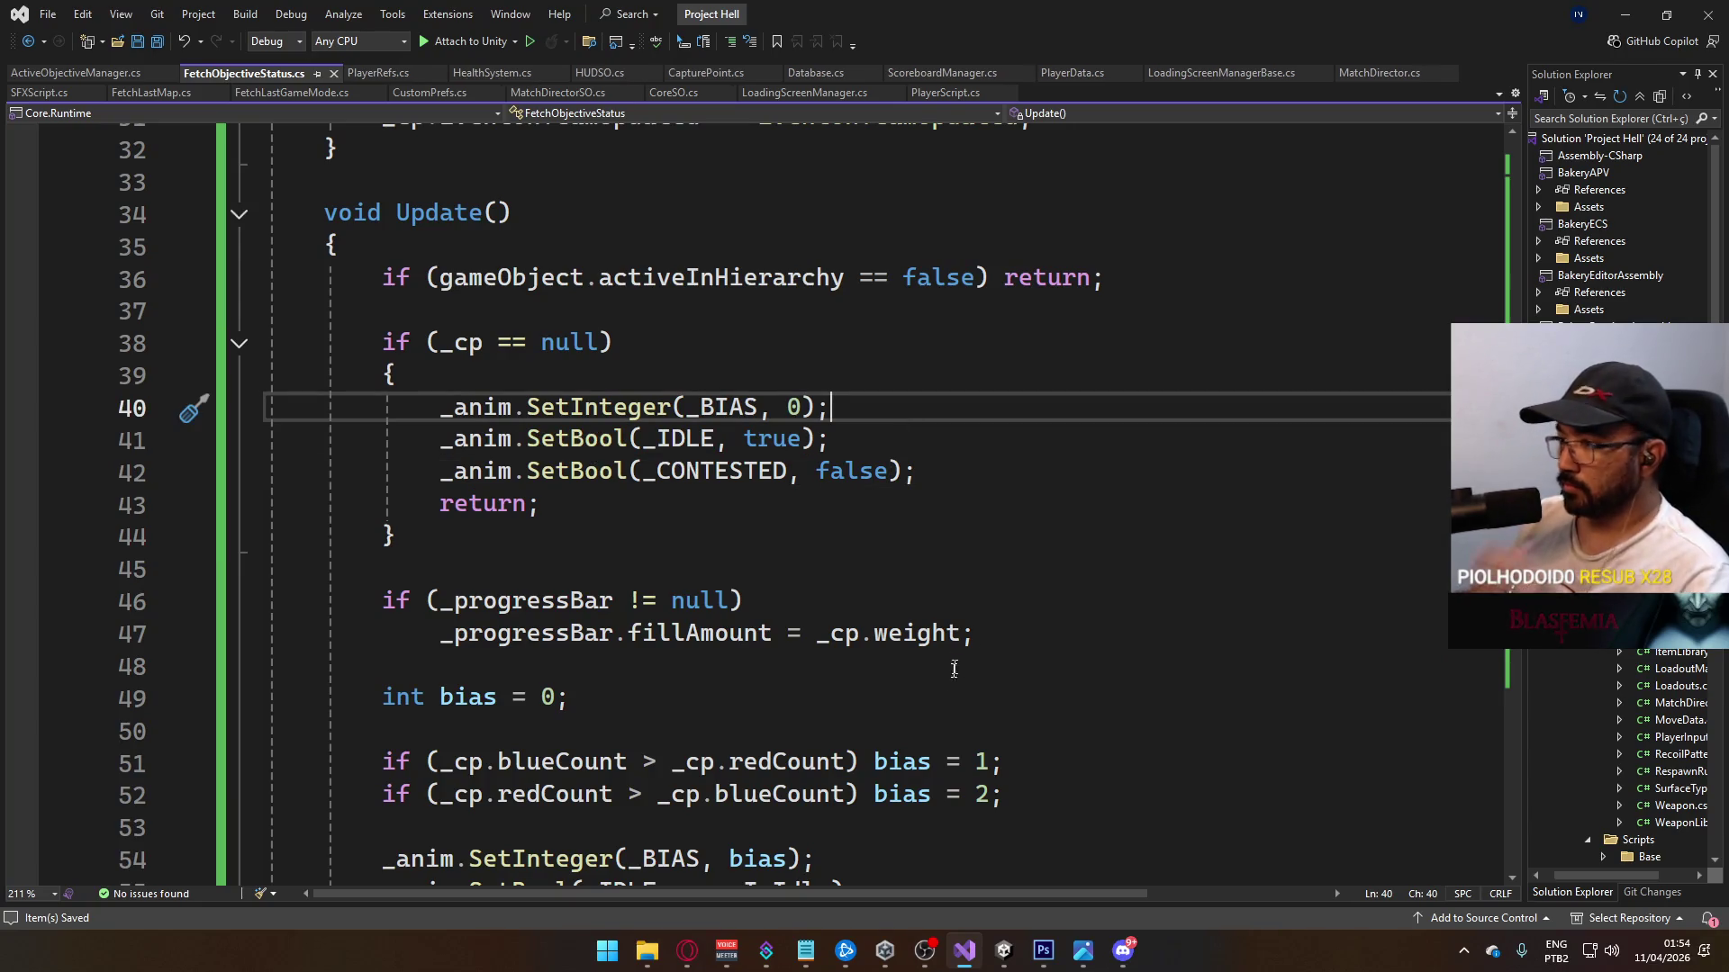
{"action": "mouse_move", "coordinate": [1007, 952]}
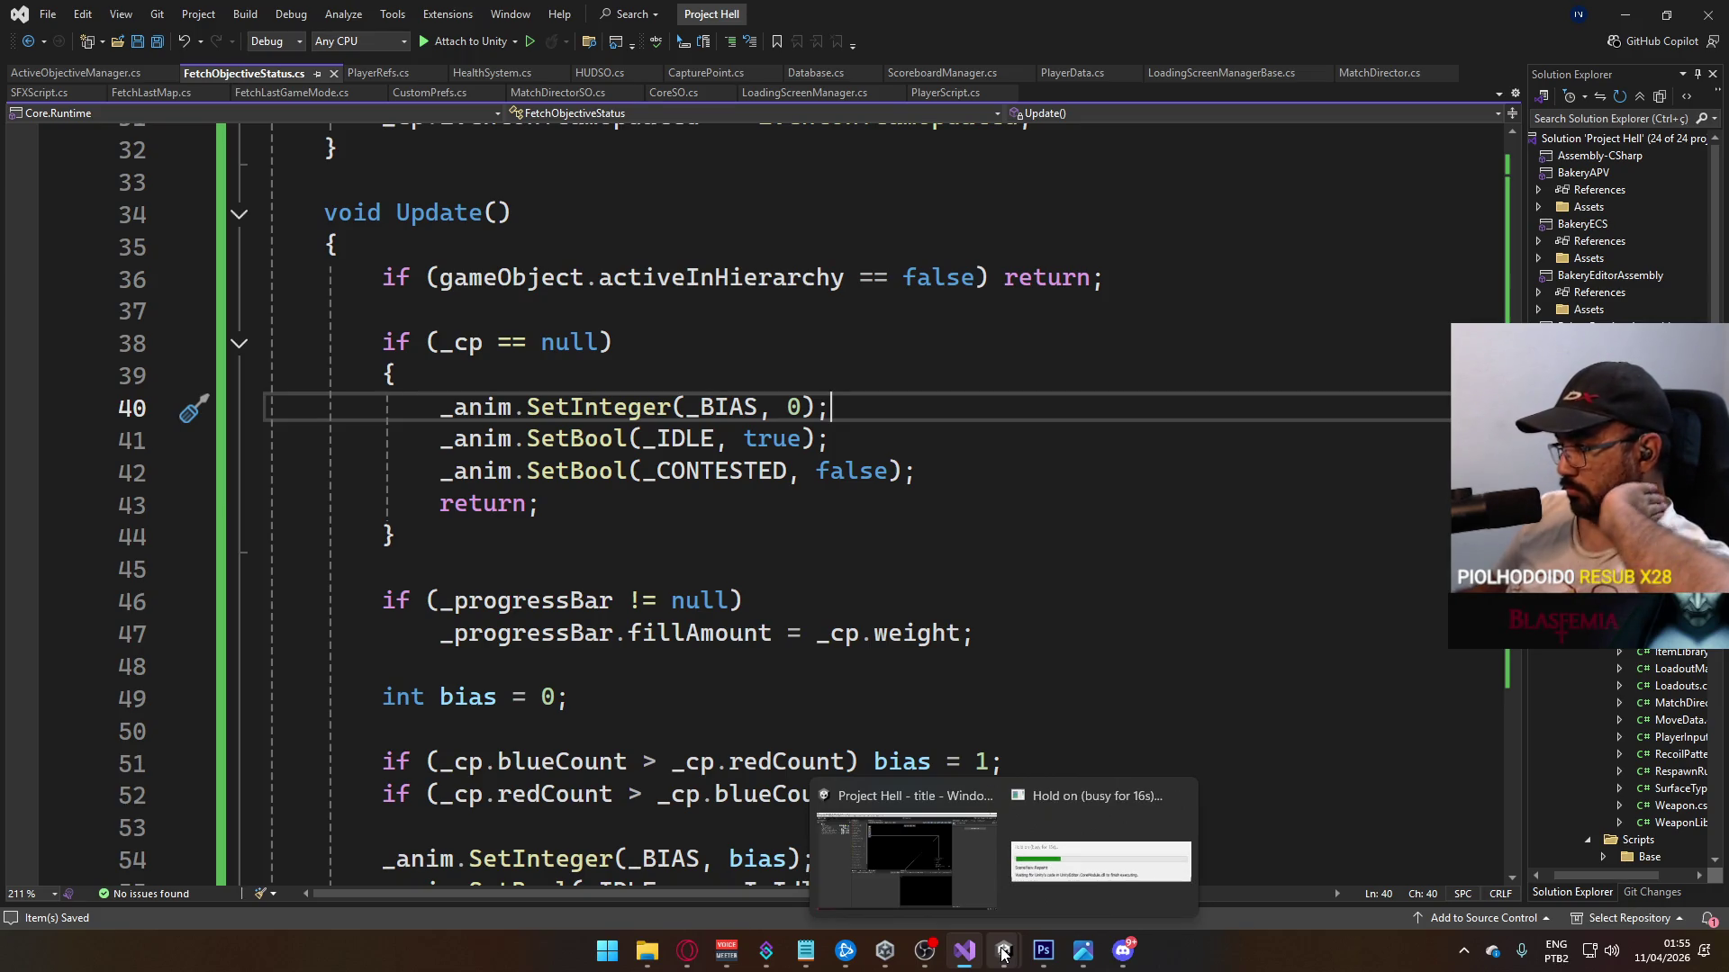
Step: Back in Unity, clear the Console and select the title scene in the Scenes folder
{"action": "left_click", "coordinate": [1000, 860]}
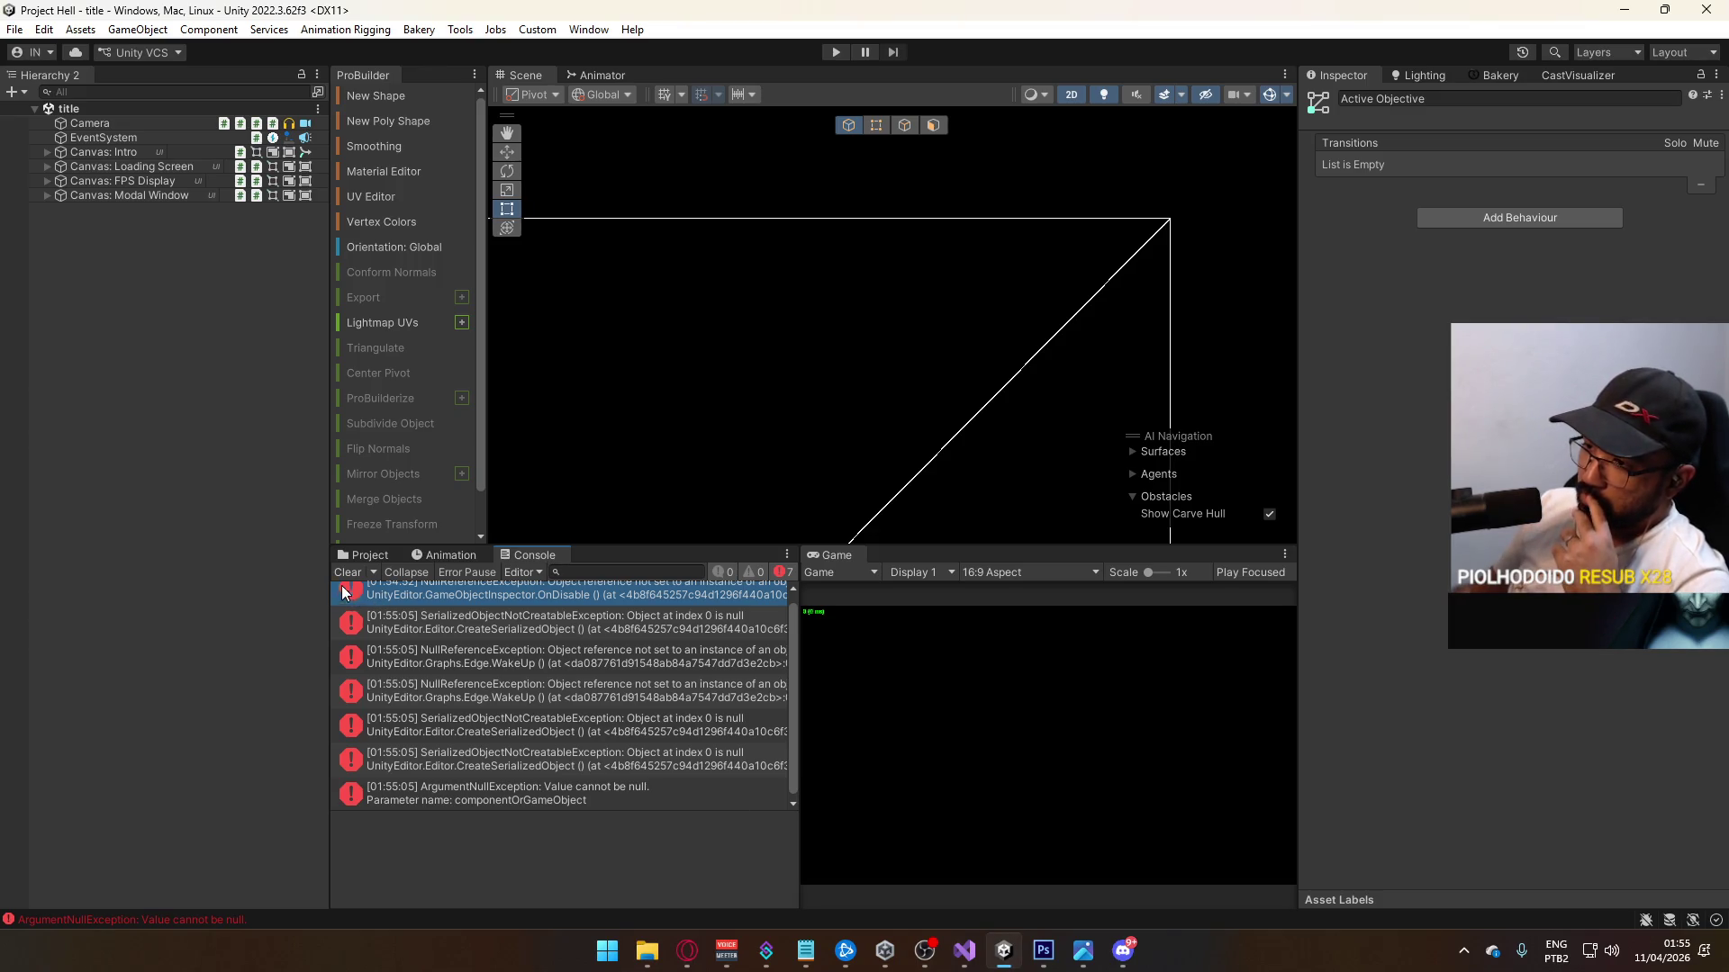
{"action": "left_click", "coordinate": [349, 575]}
{"action": "left_click", "coordinate": [369, 560]}
{"action": "left_click", "coordinate": [582, 780]}
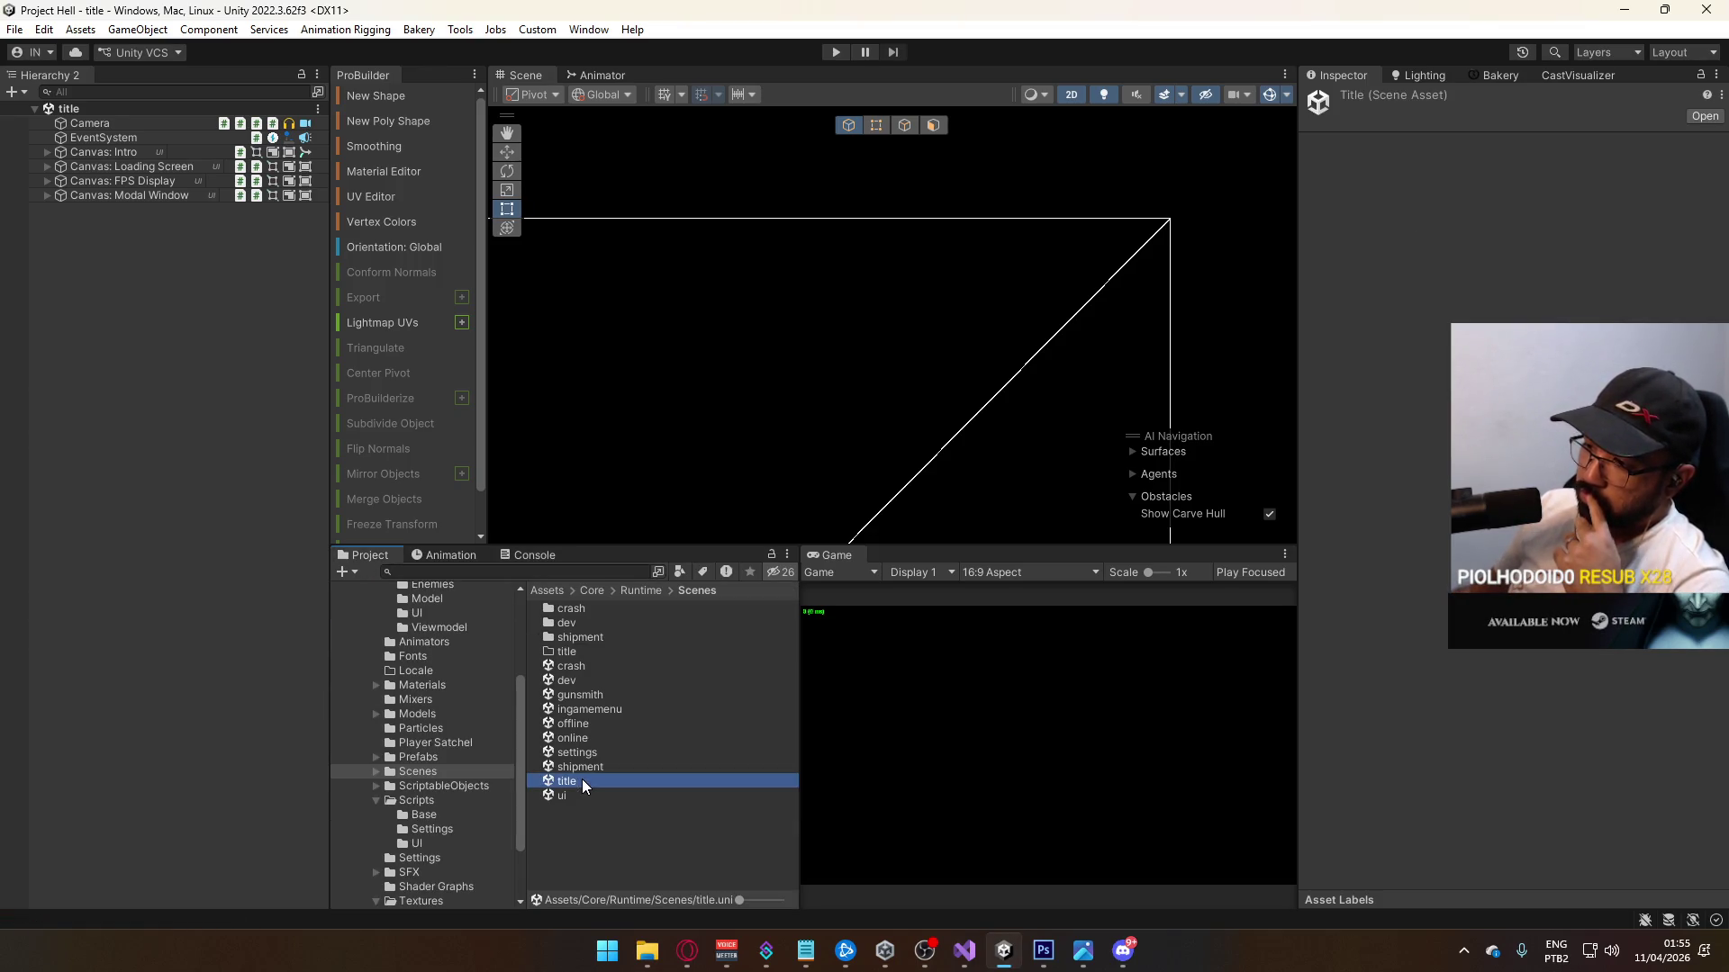
Step: Check the Overview Idle layer's Bars Off to Bars On transition, then play from the title scene
{"action": "left_click", "coordinate": [586, 78]}
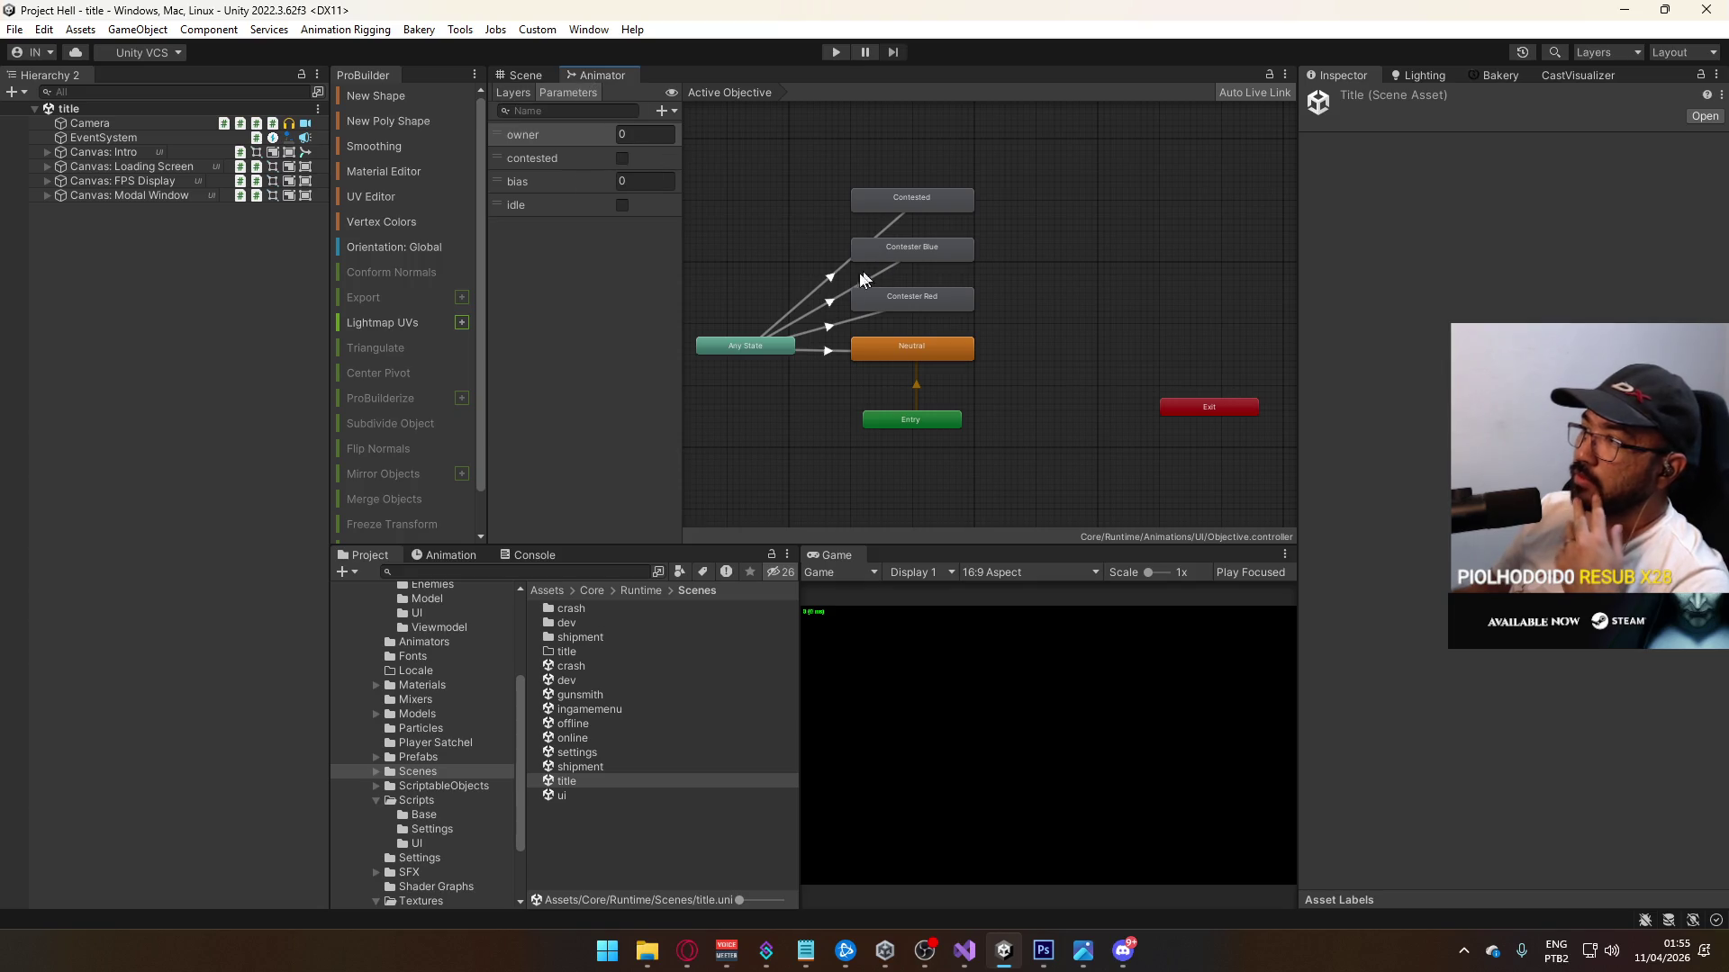
{"action": "left_click", "coordinate": [515, 94]}
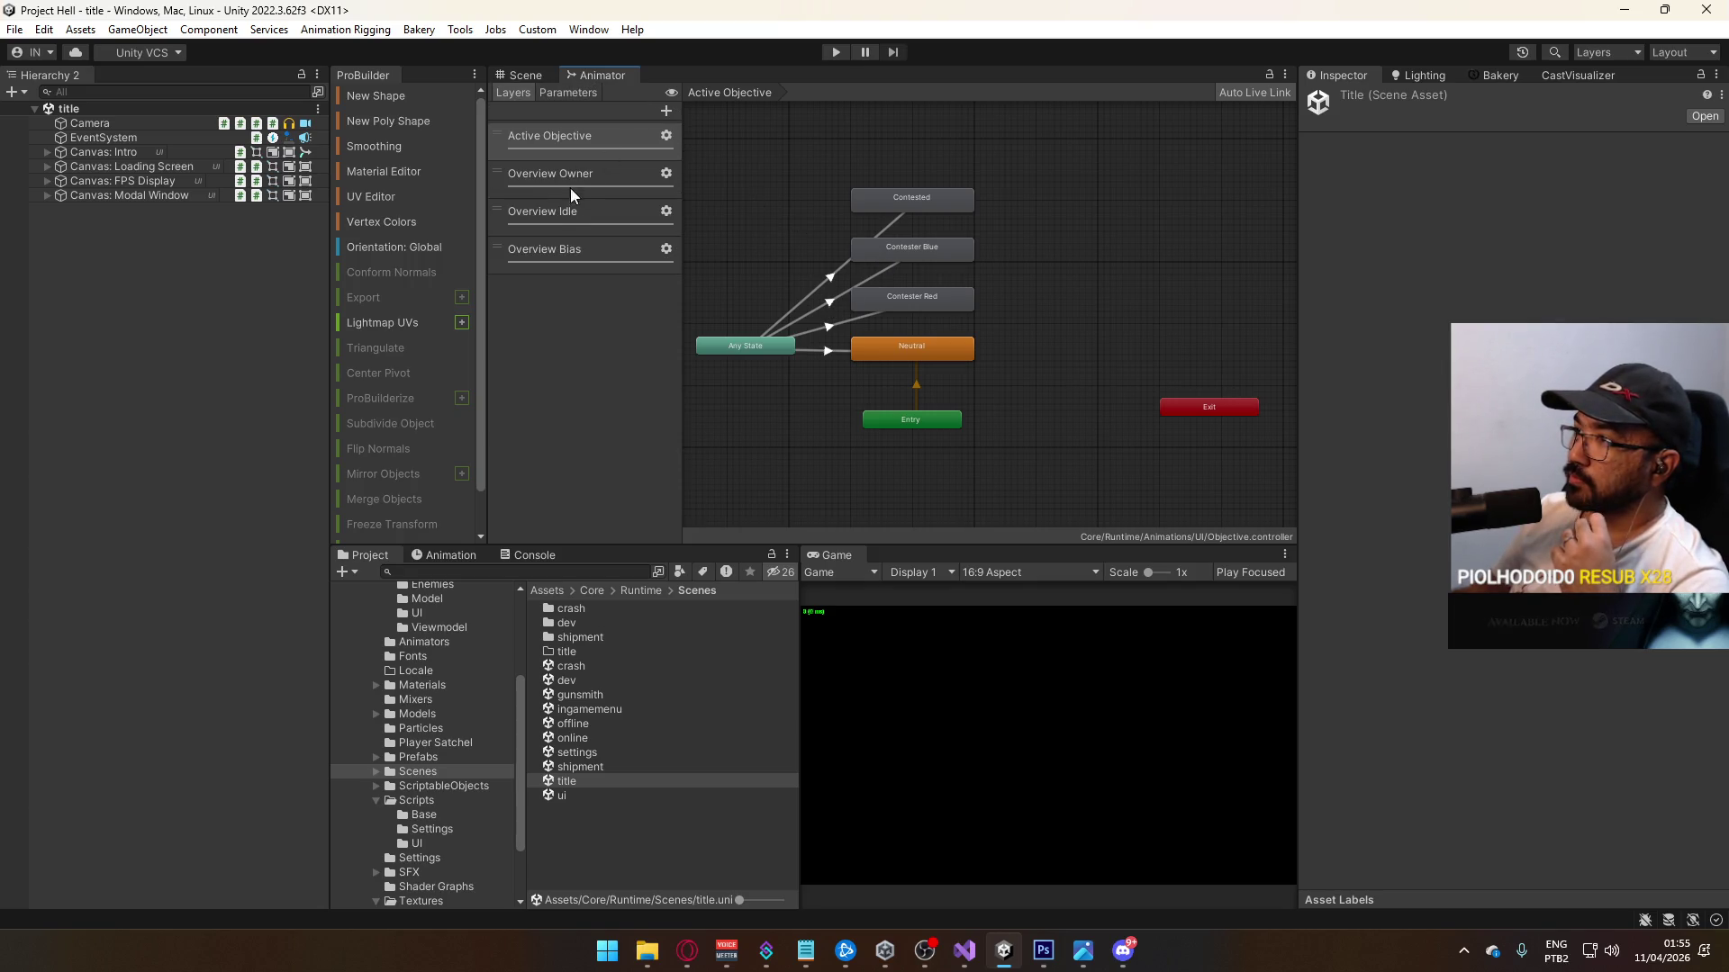
{"action": "left_click", "coordinate": [565, 212]}
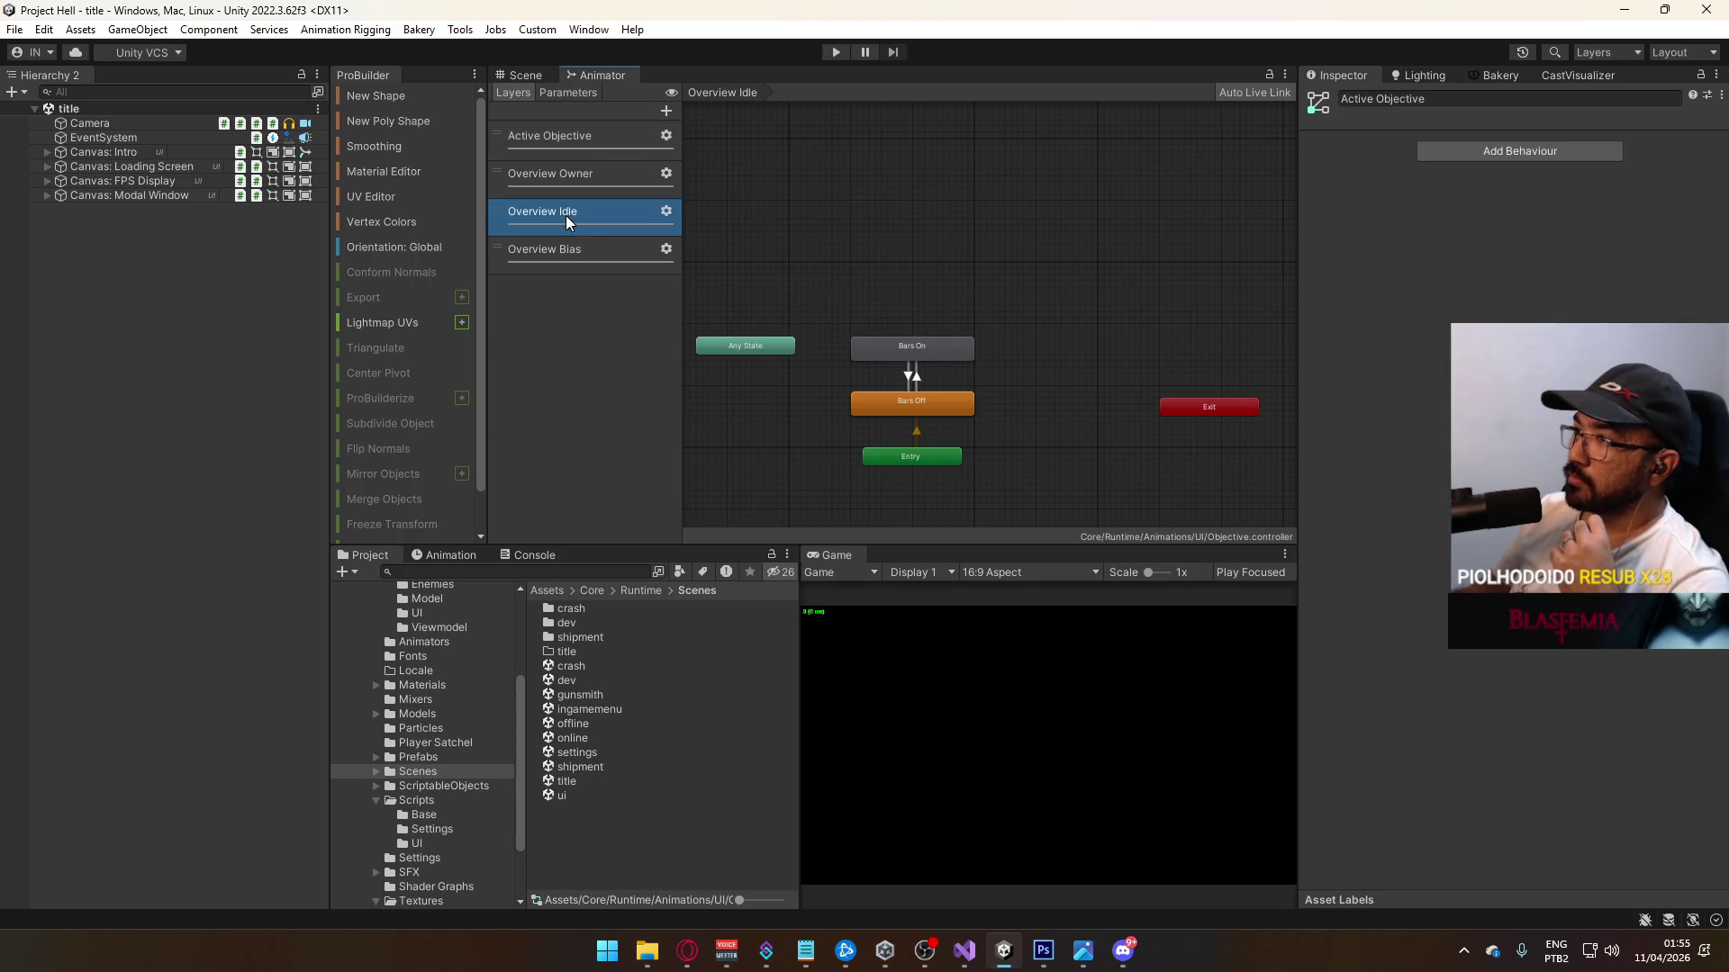
{"action": "left_click", "coordinate": [915, 374]}
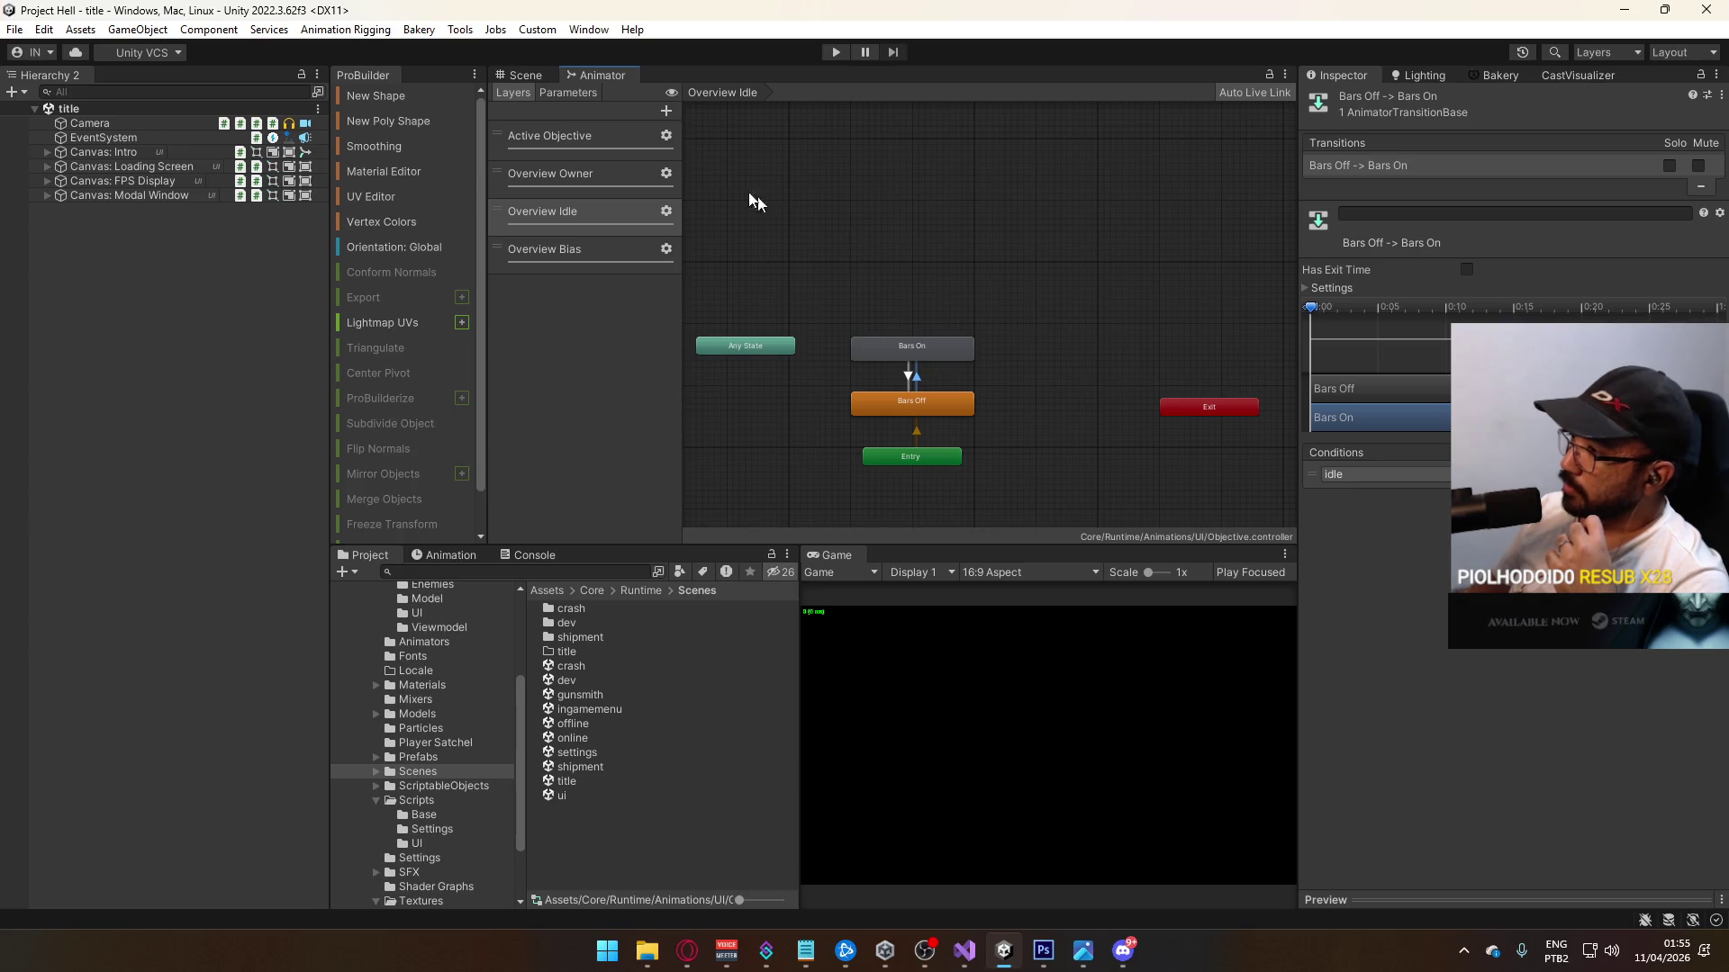
{"action": "left_click", "coordinate": [539, 79]}
{"action": "left_click", "coordinate": [567, 782]}
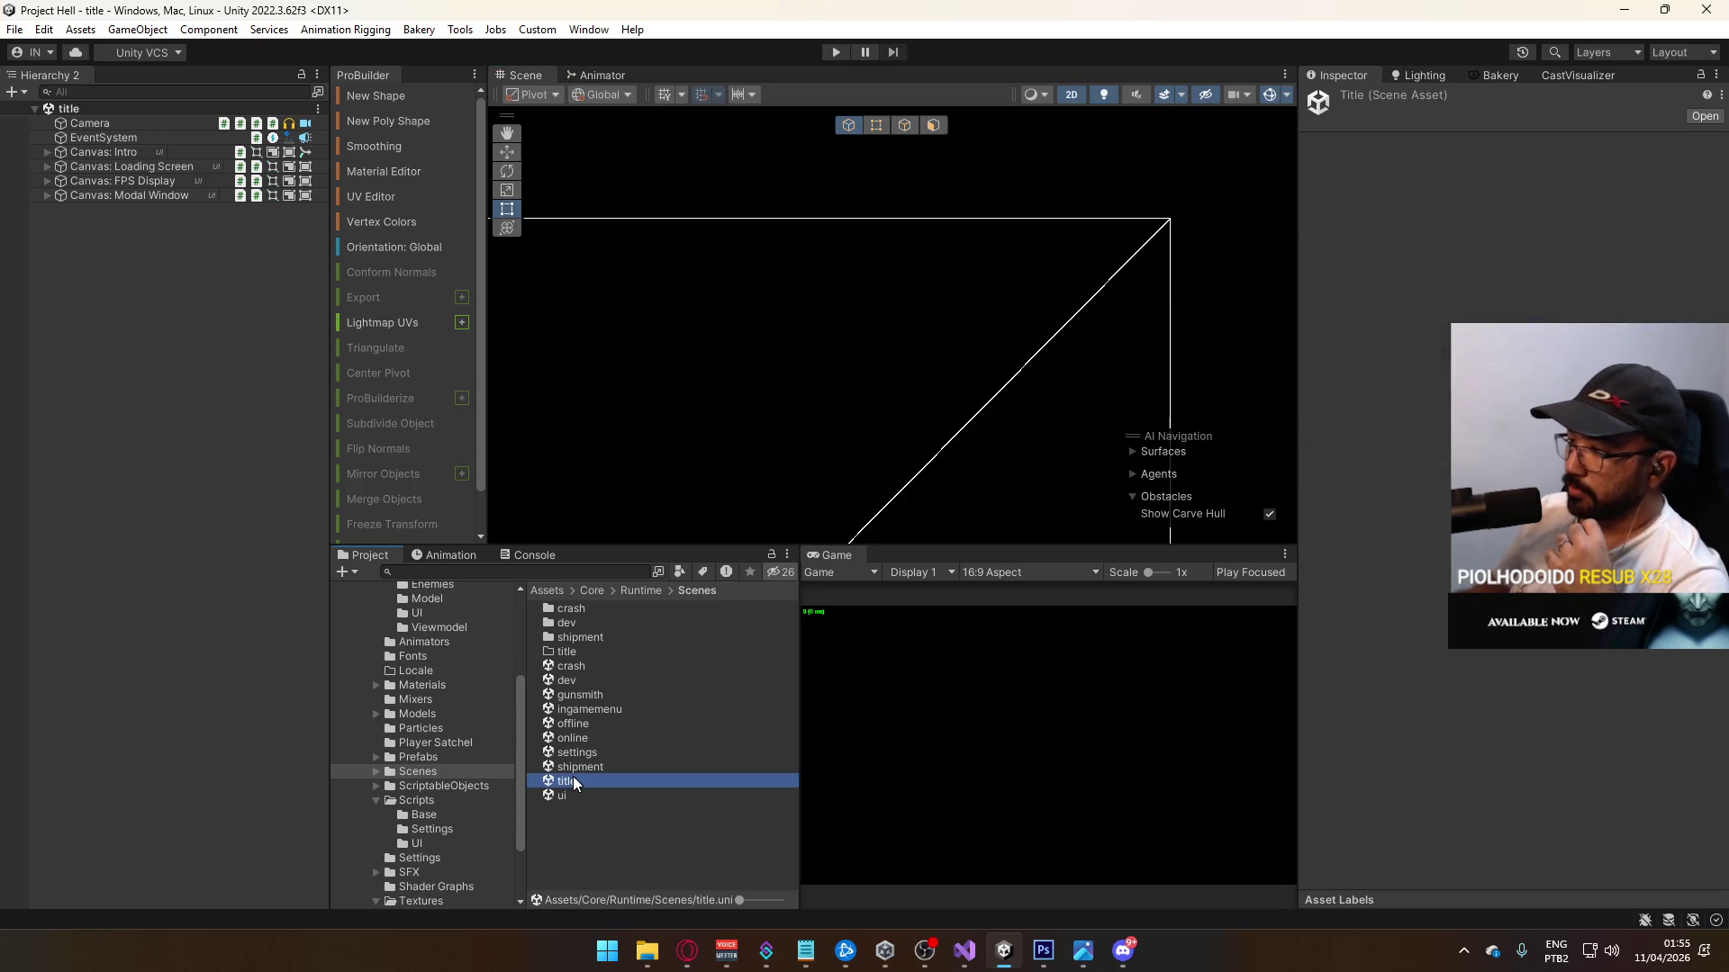
{"action": "left_click", "coordinate": [836, 51]}
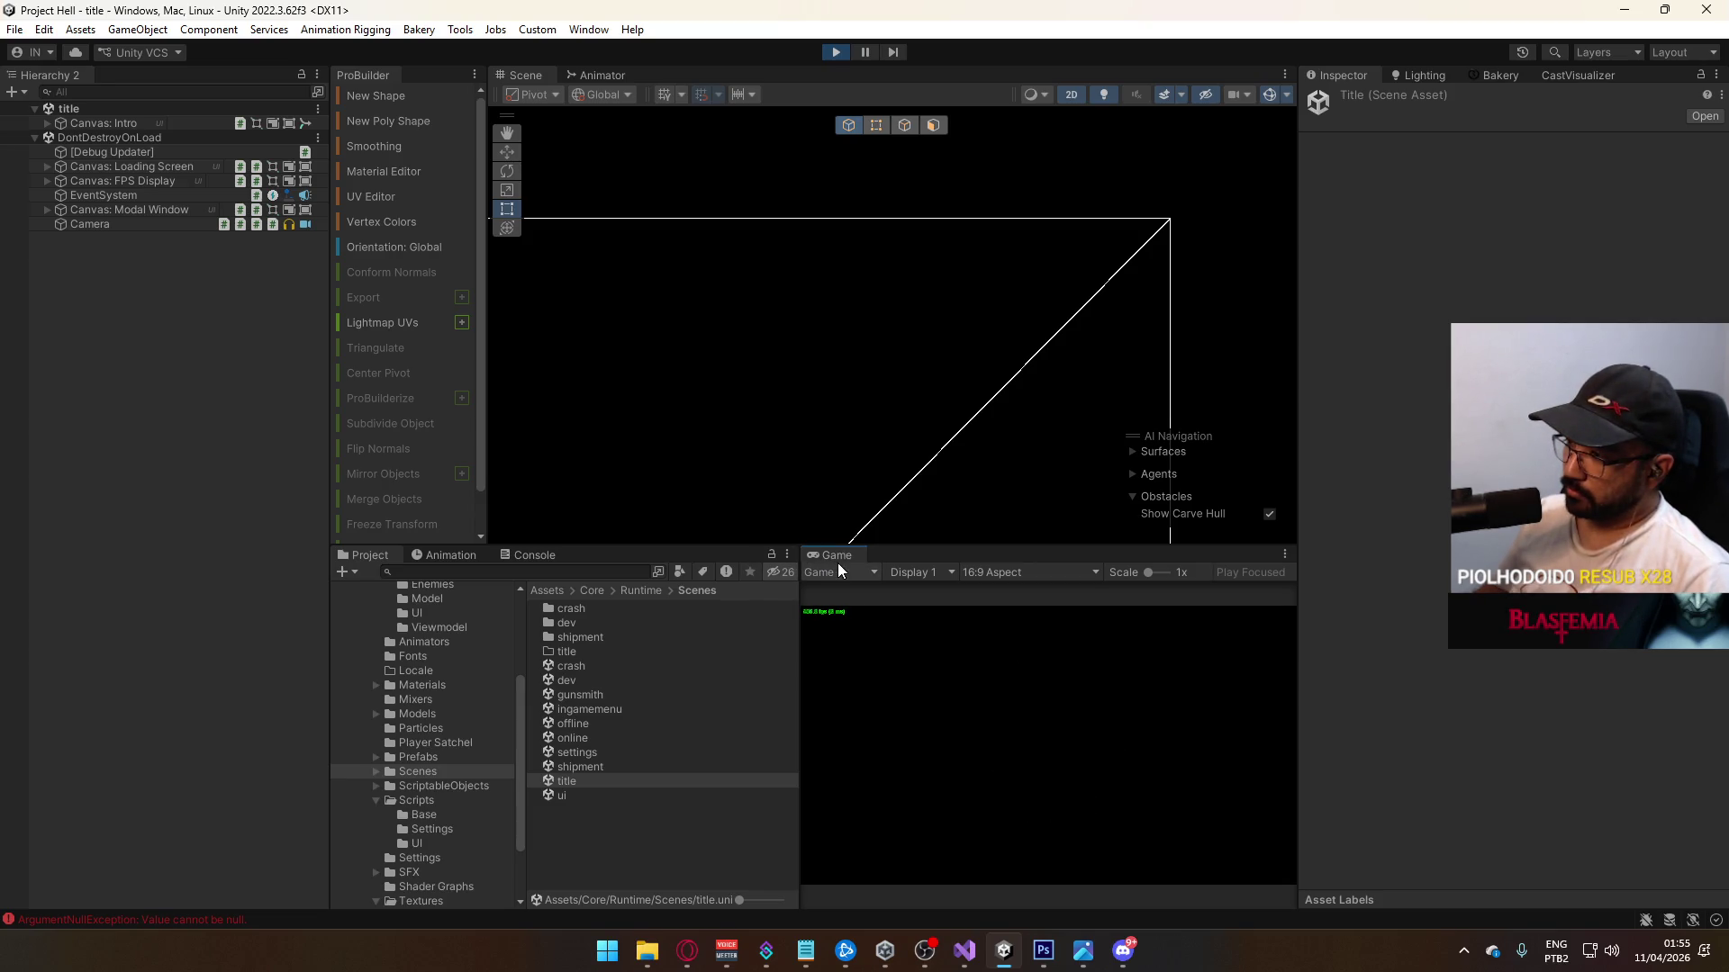
Step: Maximize the Game view, host and create a match, then un-maximize to restore the editor layout
{"action": "key", "text": "shift+space"}
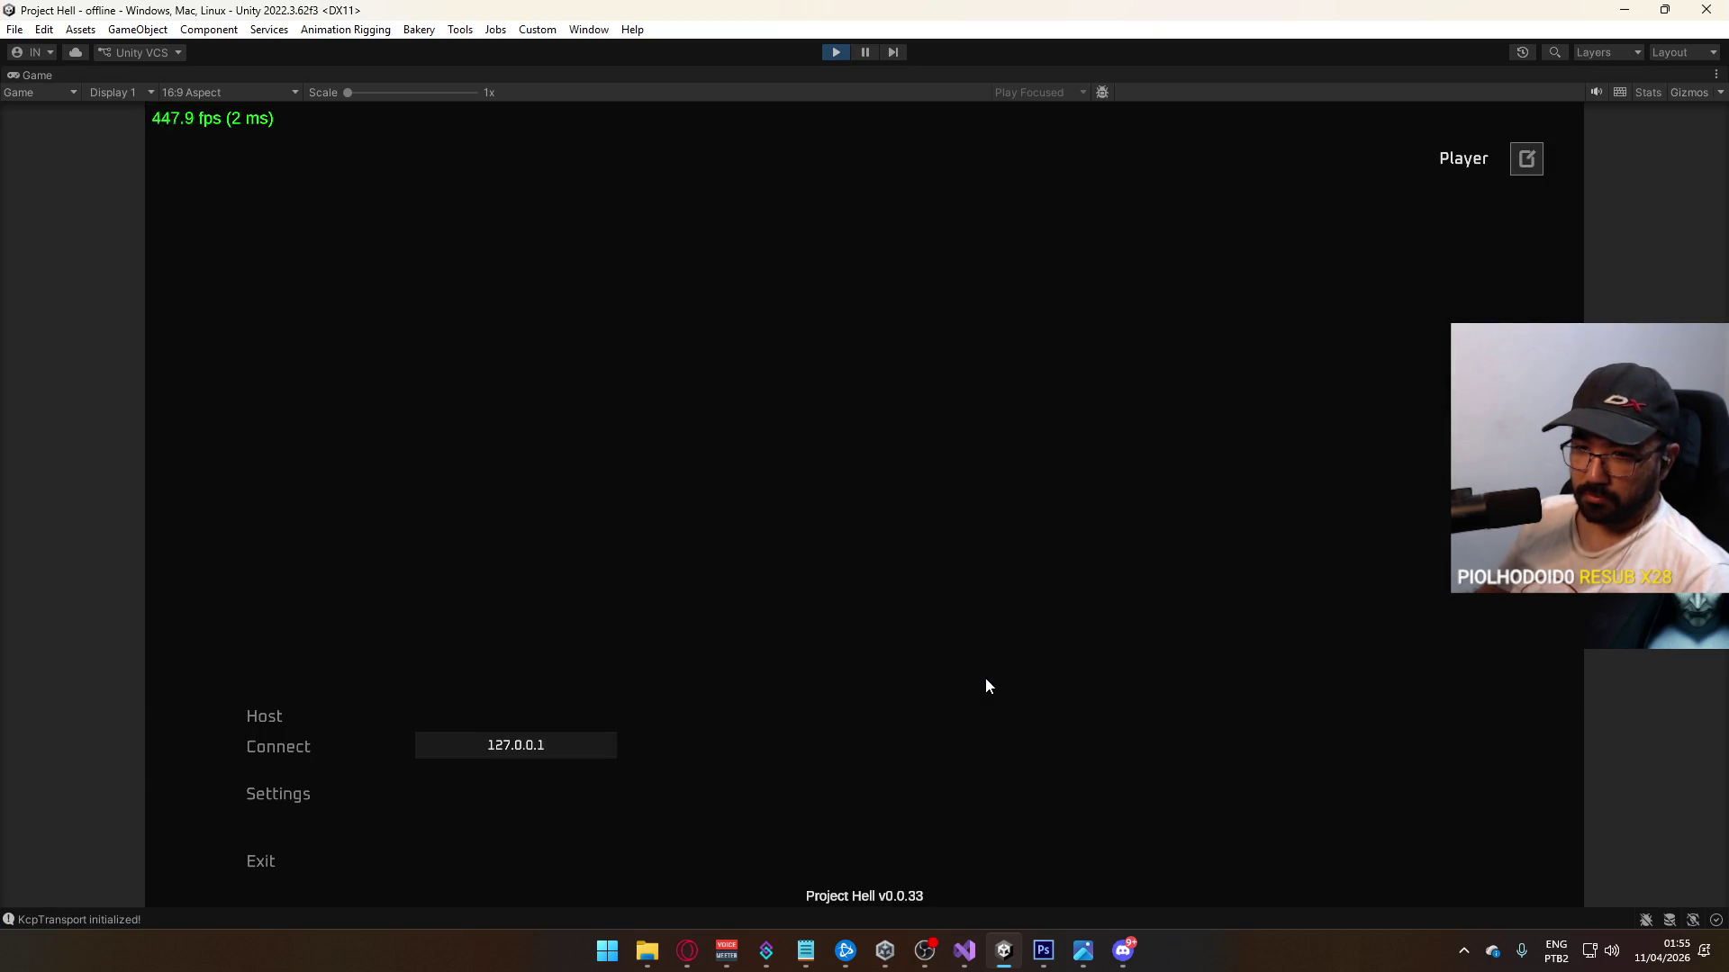
{"action": "left_click", "coordinate": [315, 720]}
{"action": "left_click", "coordinate": [628, 872]}
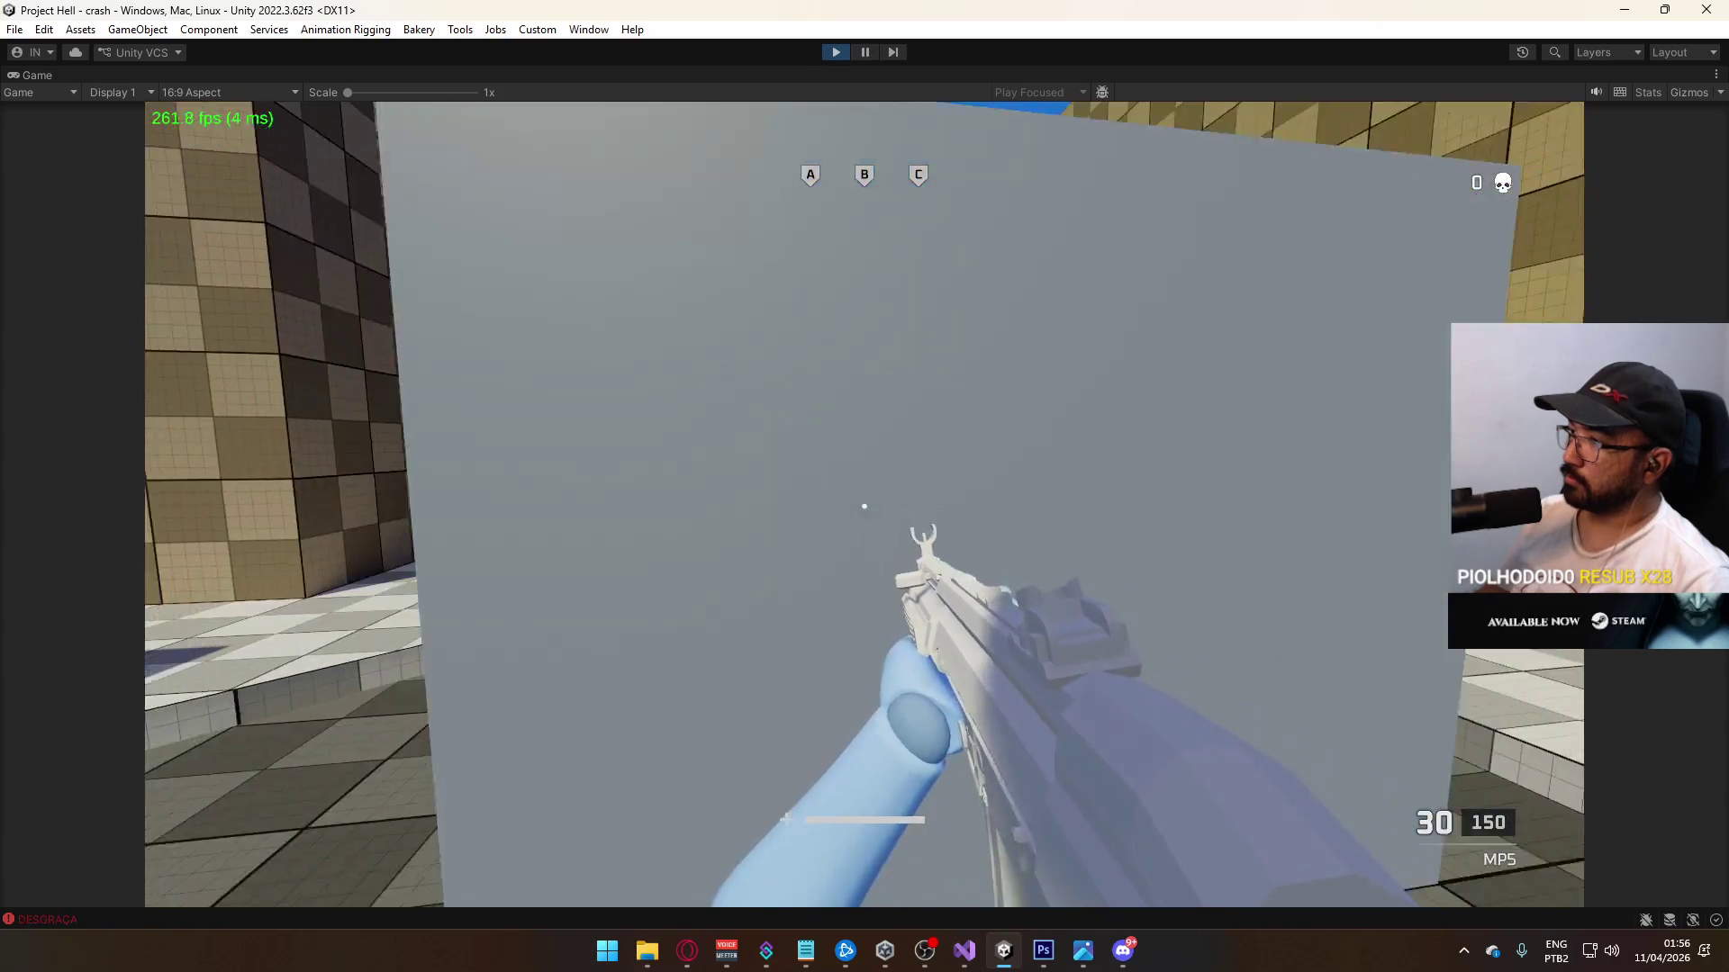
{"action": "key", "text": "super"}
{"action": "left_click", "coordinate": [815, 70]}
{"action": "right_click", "coordinate": [815, 70]}
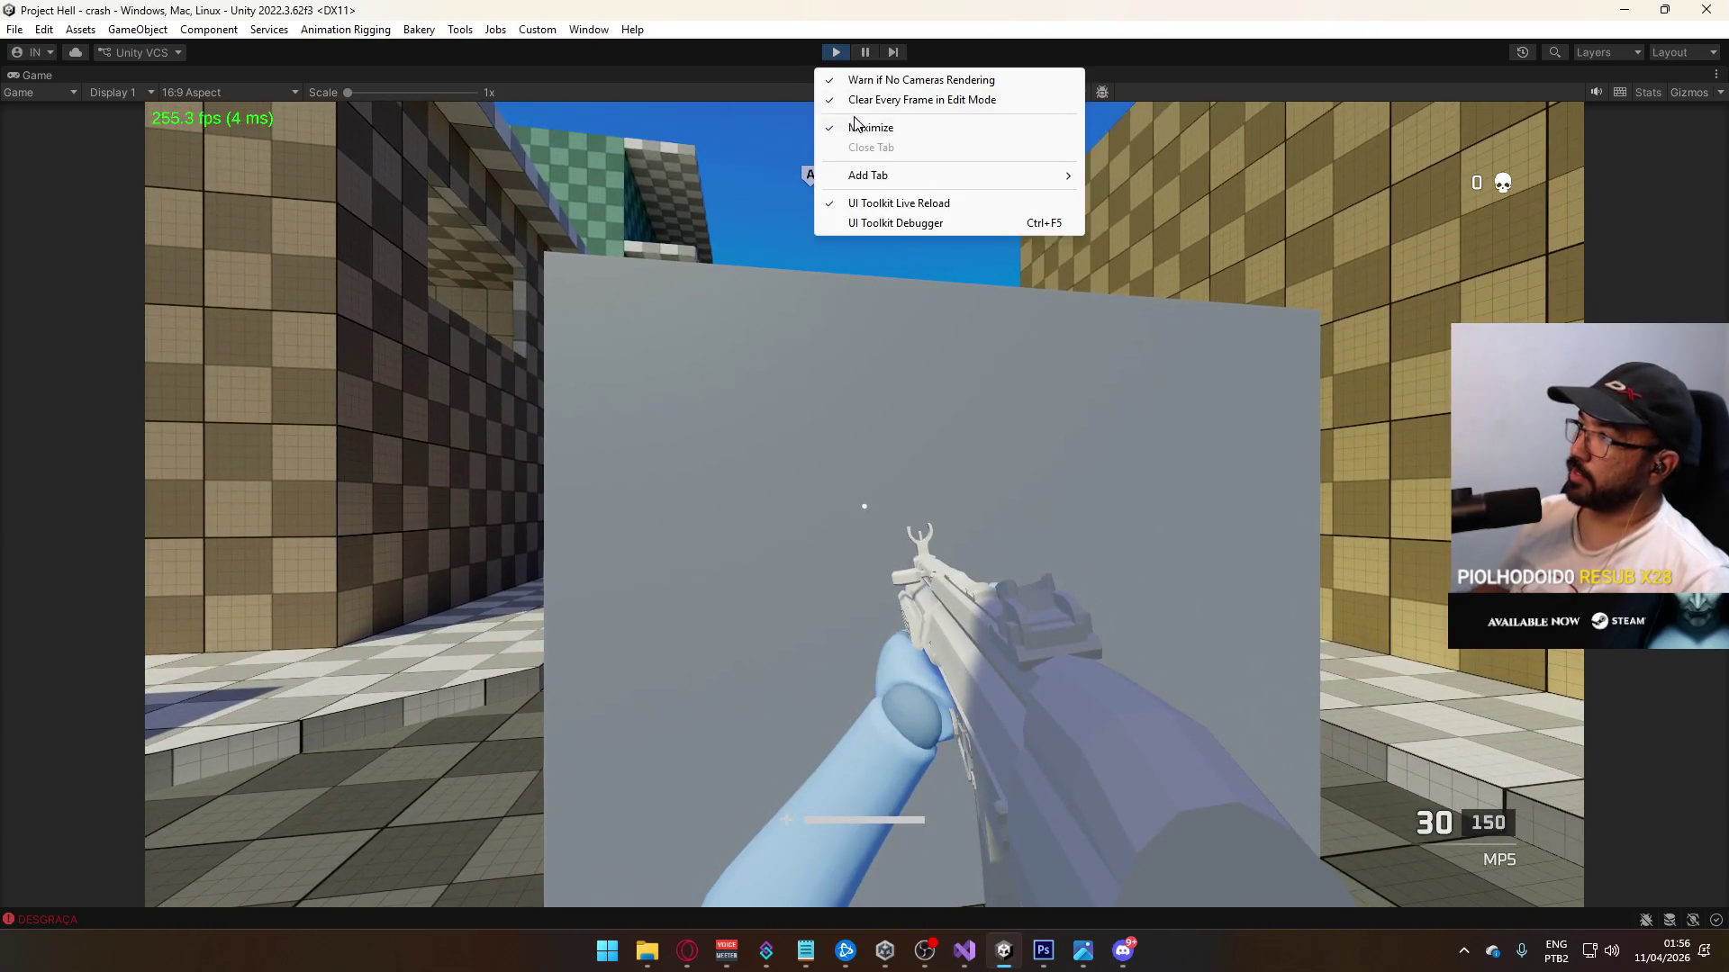
{"action": "left_click", "coordinate": [850, 131]}
{"action": "left_click", "coordinate": [850, 337]}
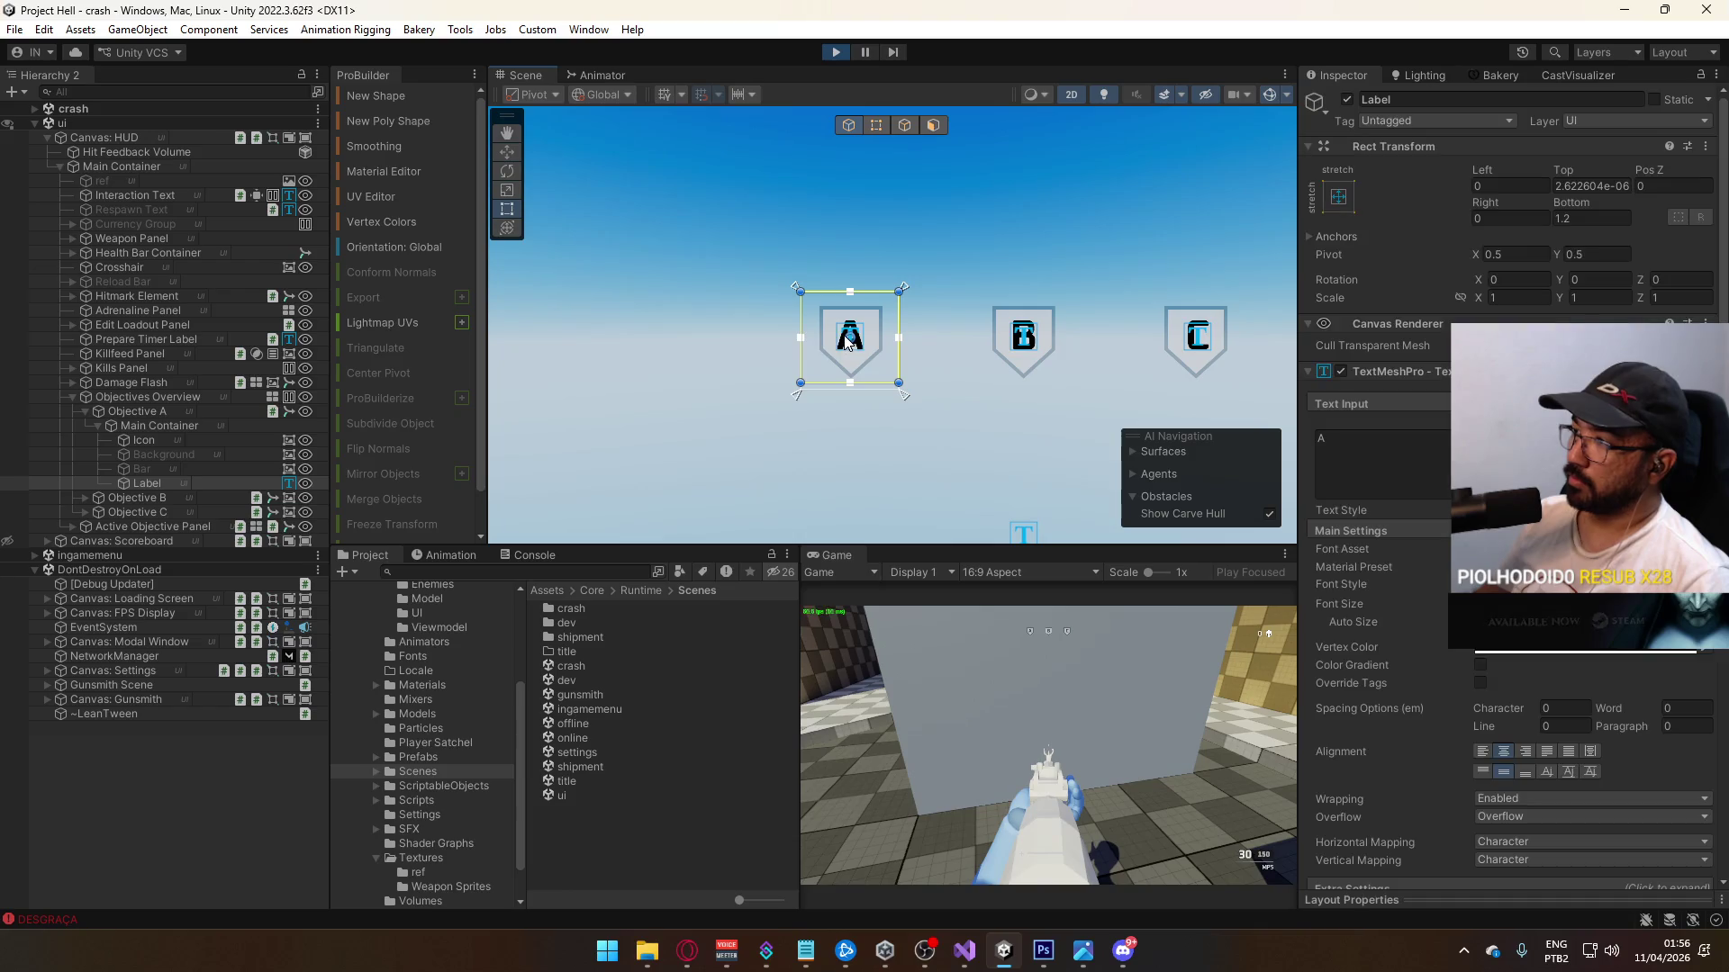
Step: Inspect the Objective A, B and C HUD slots in the Hierarchy, then collapse Objective A
{"action": "left_click", "coordinate": [134, 410]}
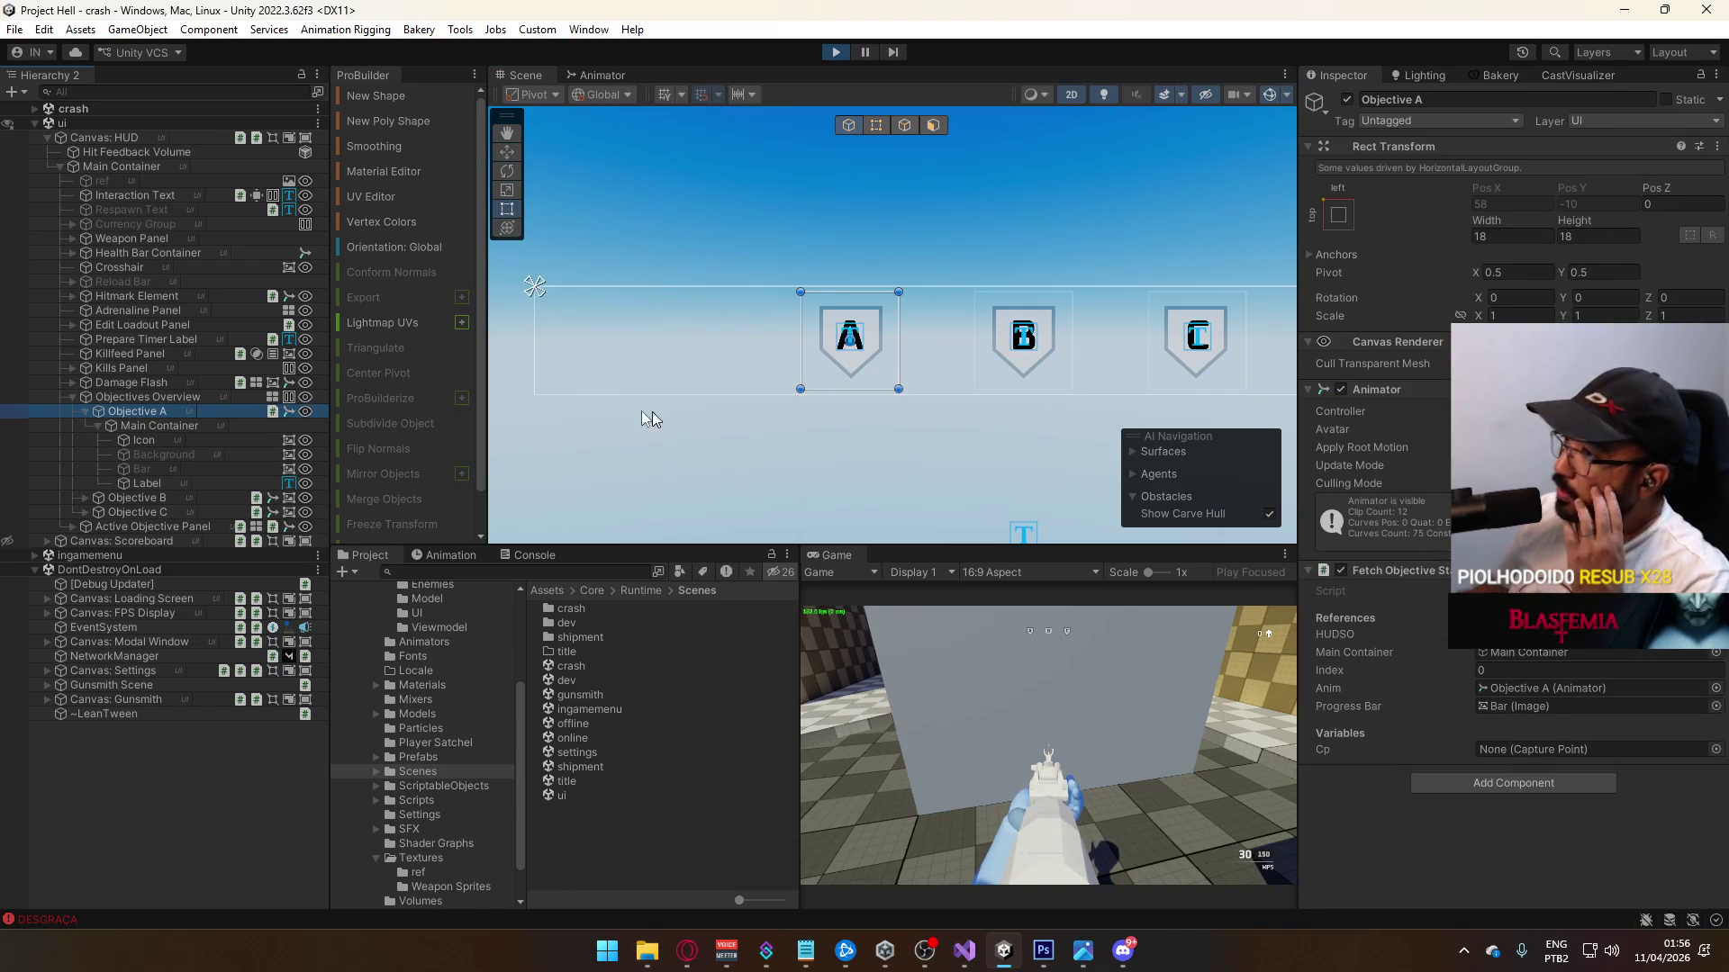
{"action": "scroll", "coordinate": [1396, 630], "scroll_direction": "down", "scroll_amount": 5}
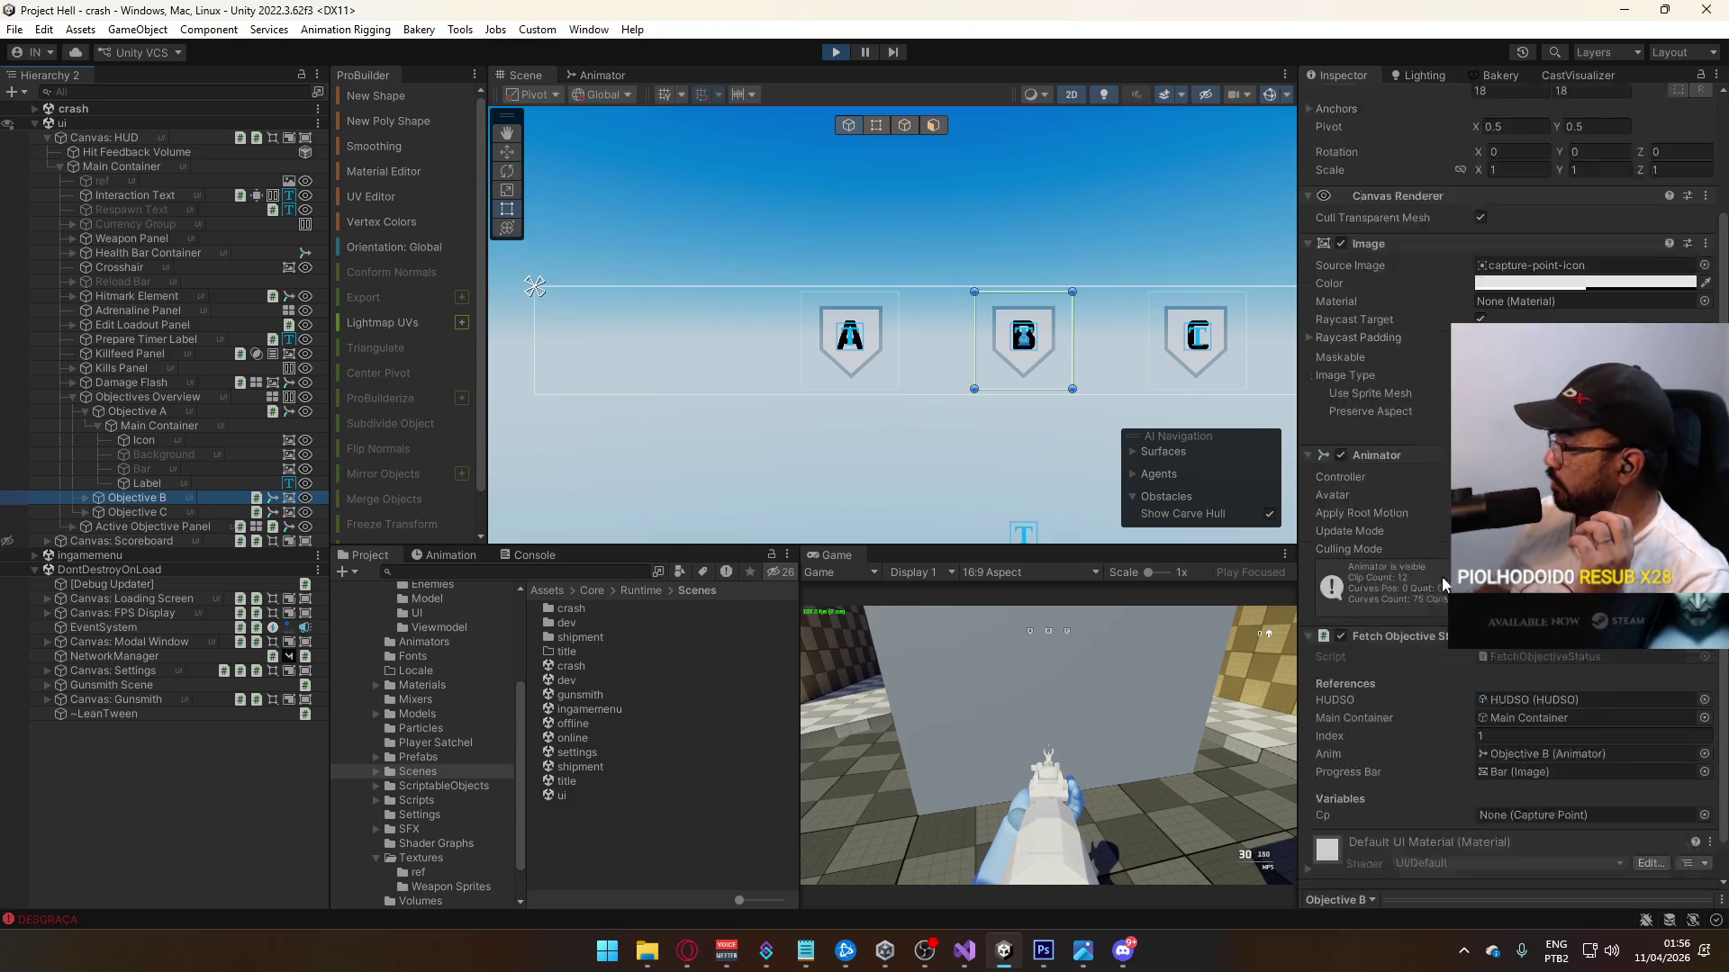
{"action": "left_click", "coordinate": [167, 510]}
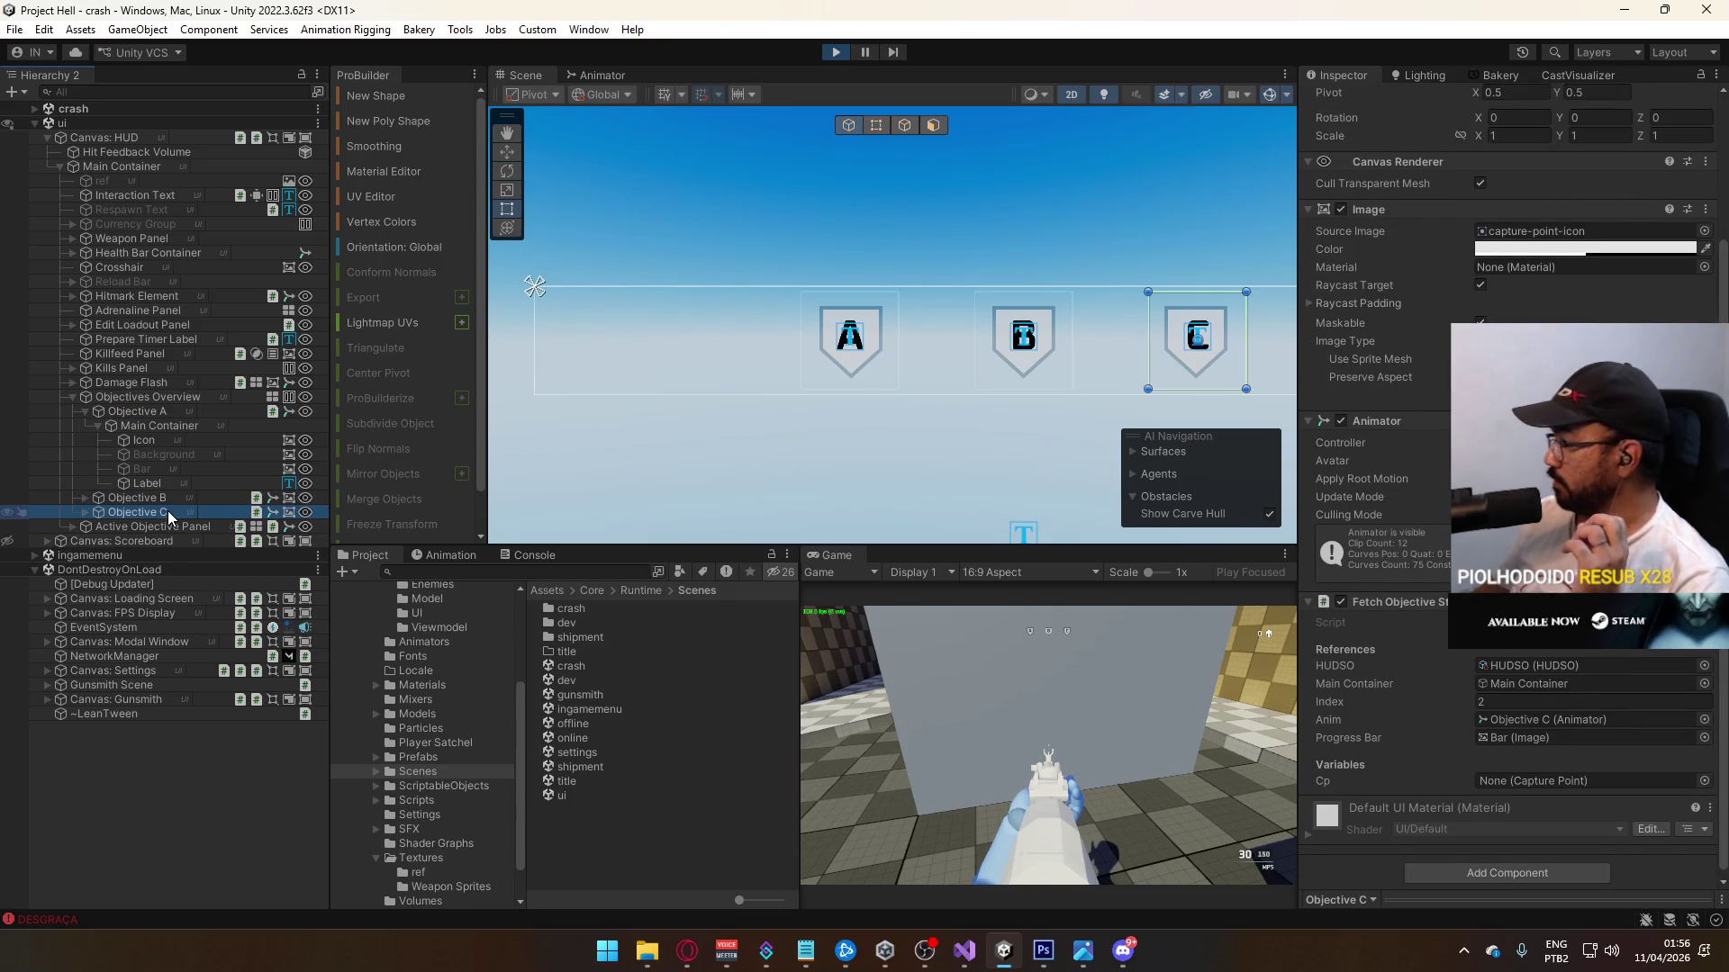
{"action": "left_click", "coordinate": [144, 495]}
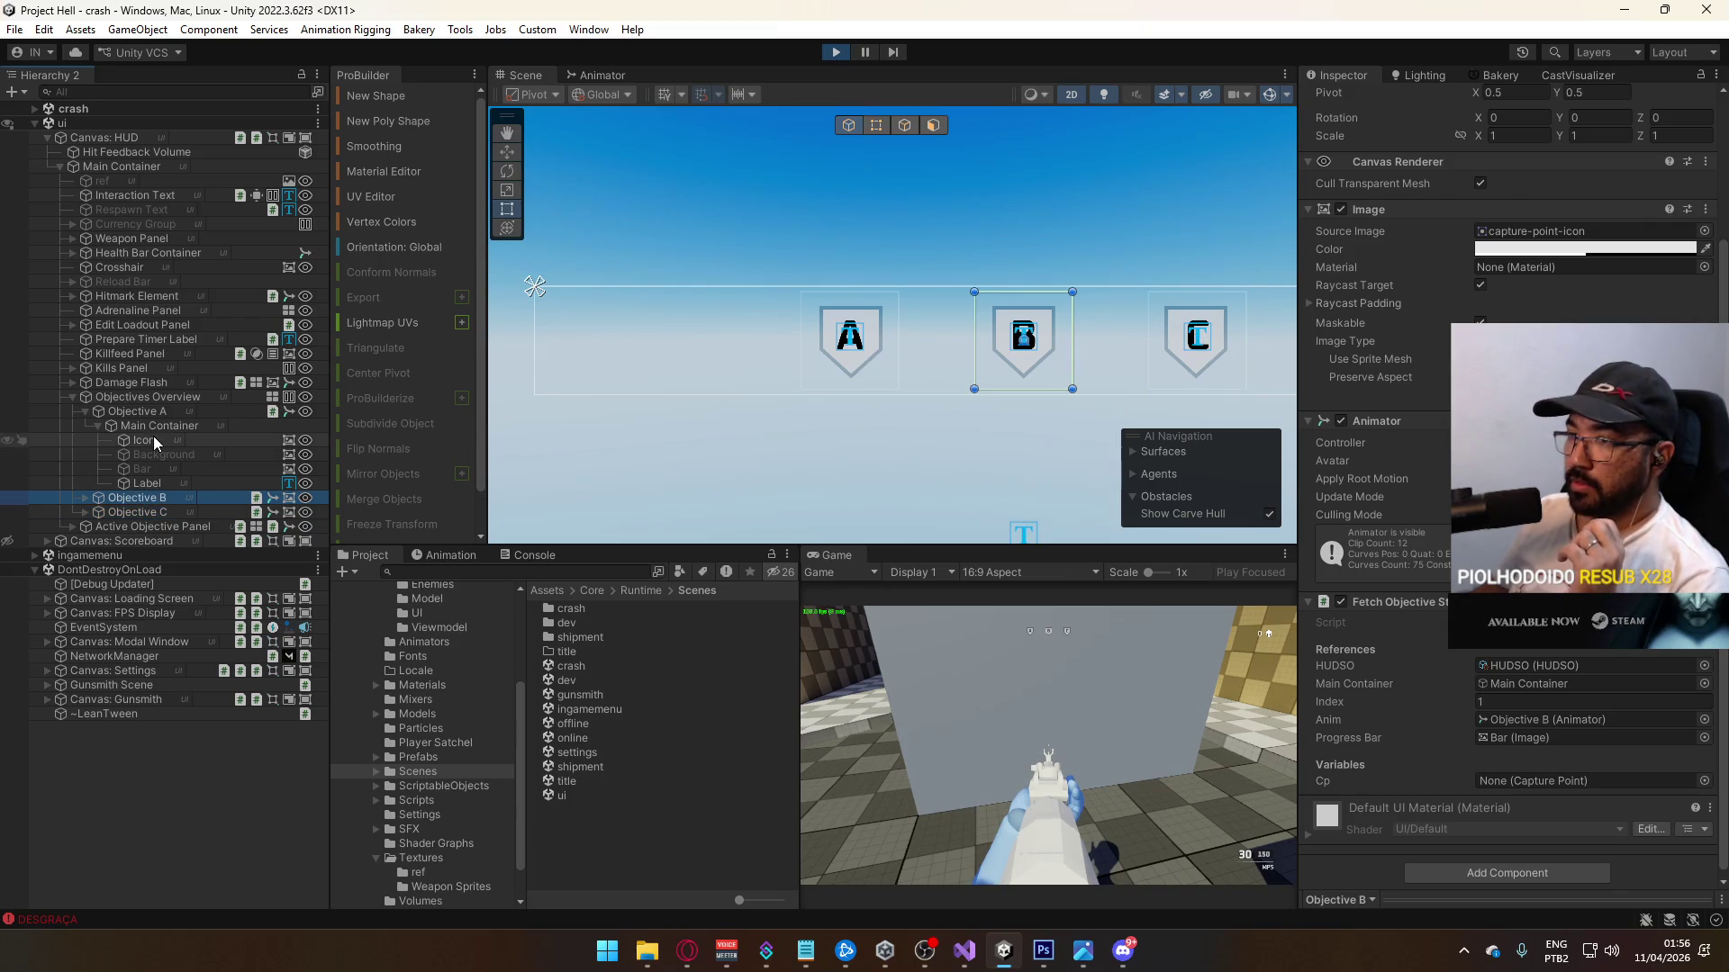
{"action": "left_click", "coordinate": [155, 409]}
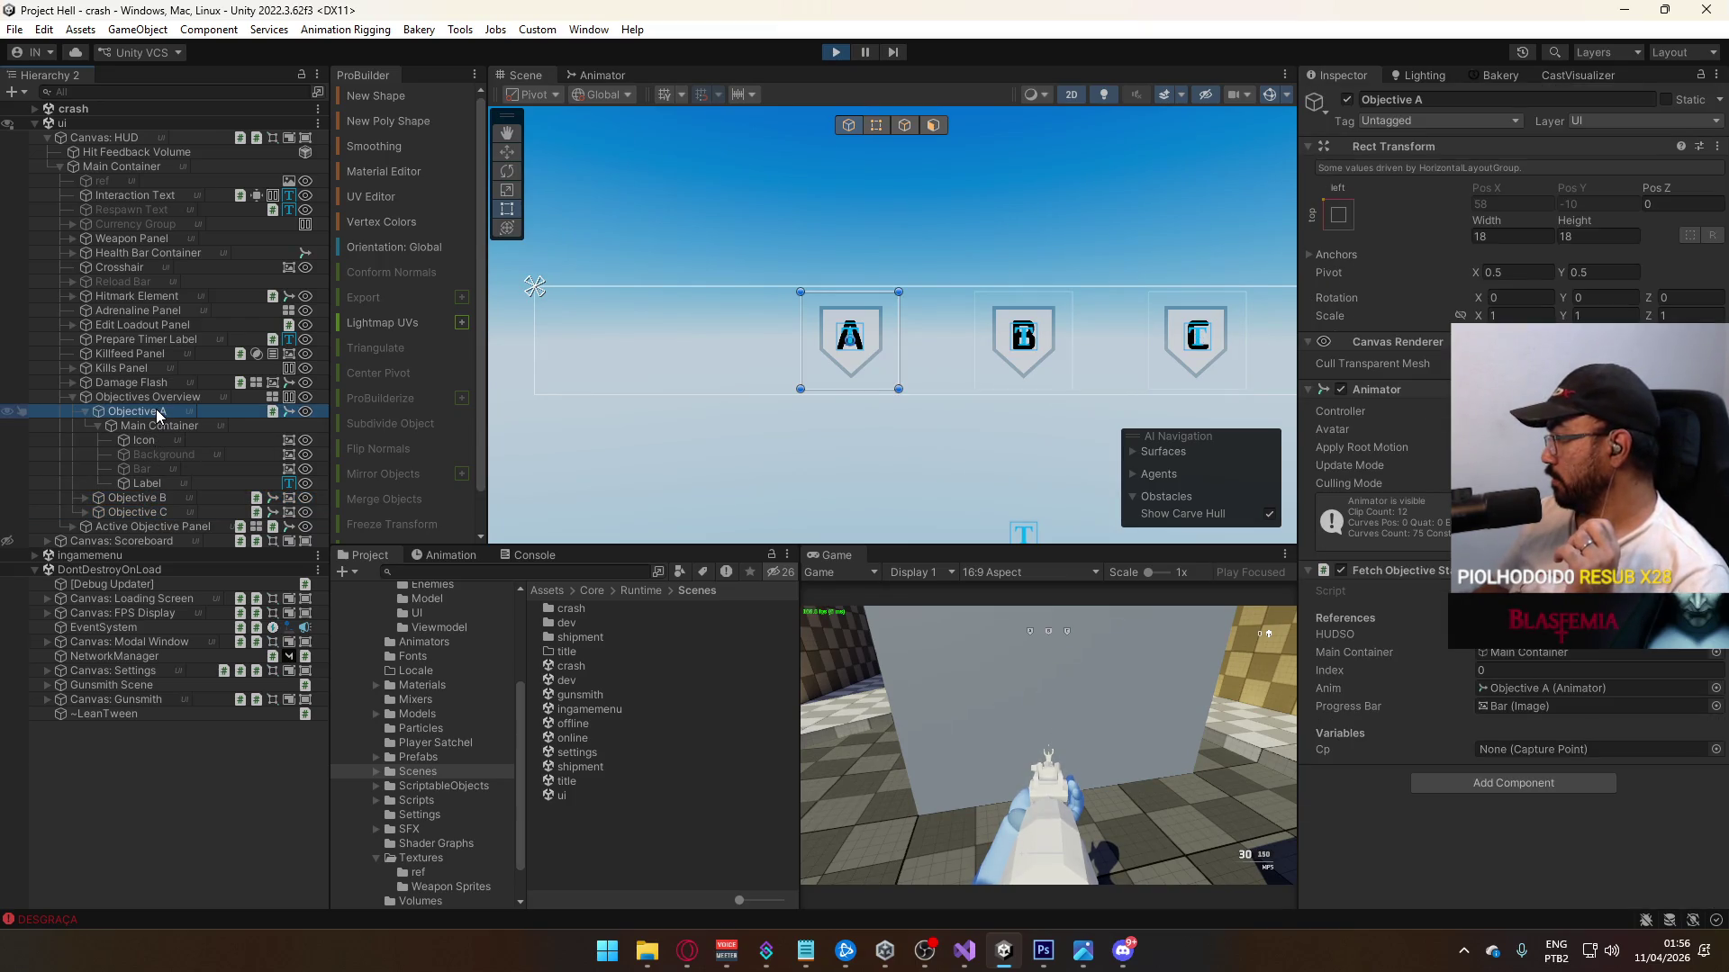
{"action": "left_click", "coordinate": [144, 501]}
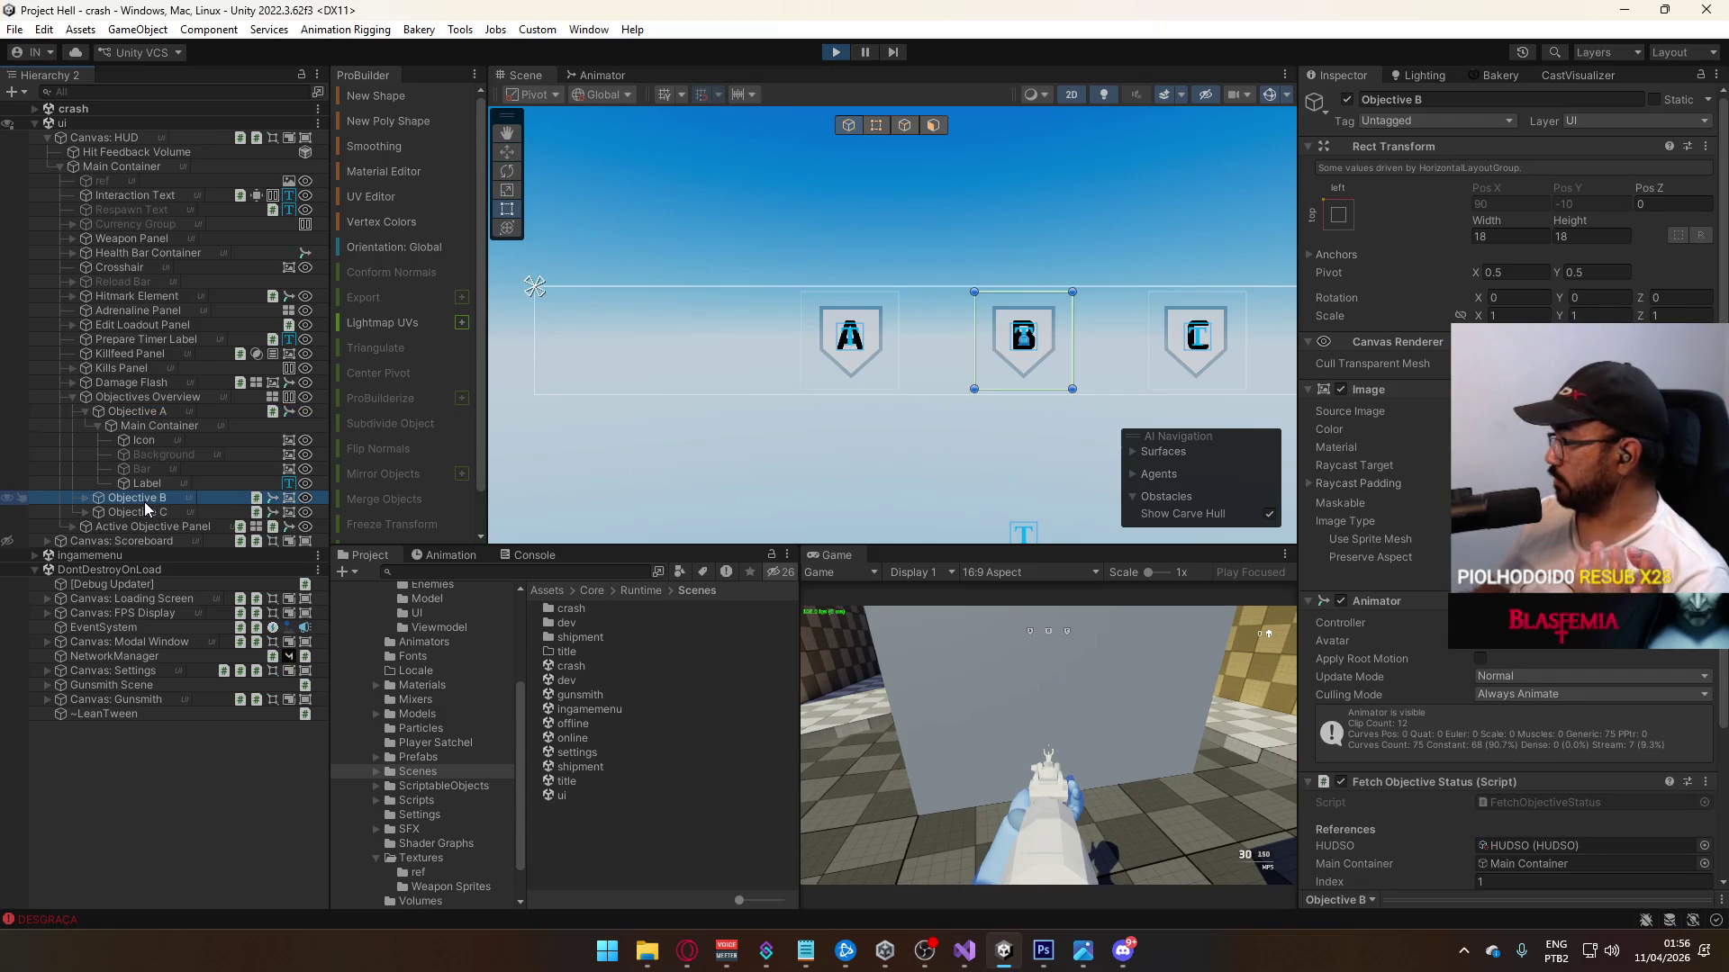
{"action": "scroll", "coordinate": [1481, 695], "scroll_direction": "down", "scroll_amount": 3}
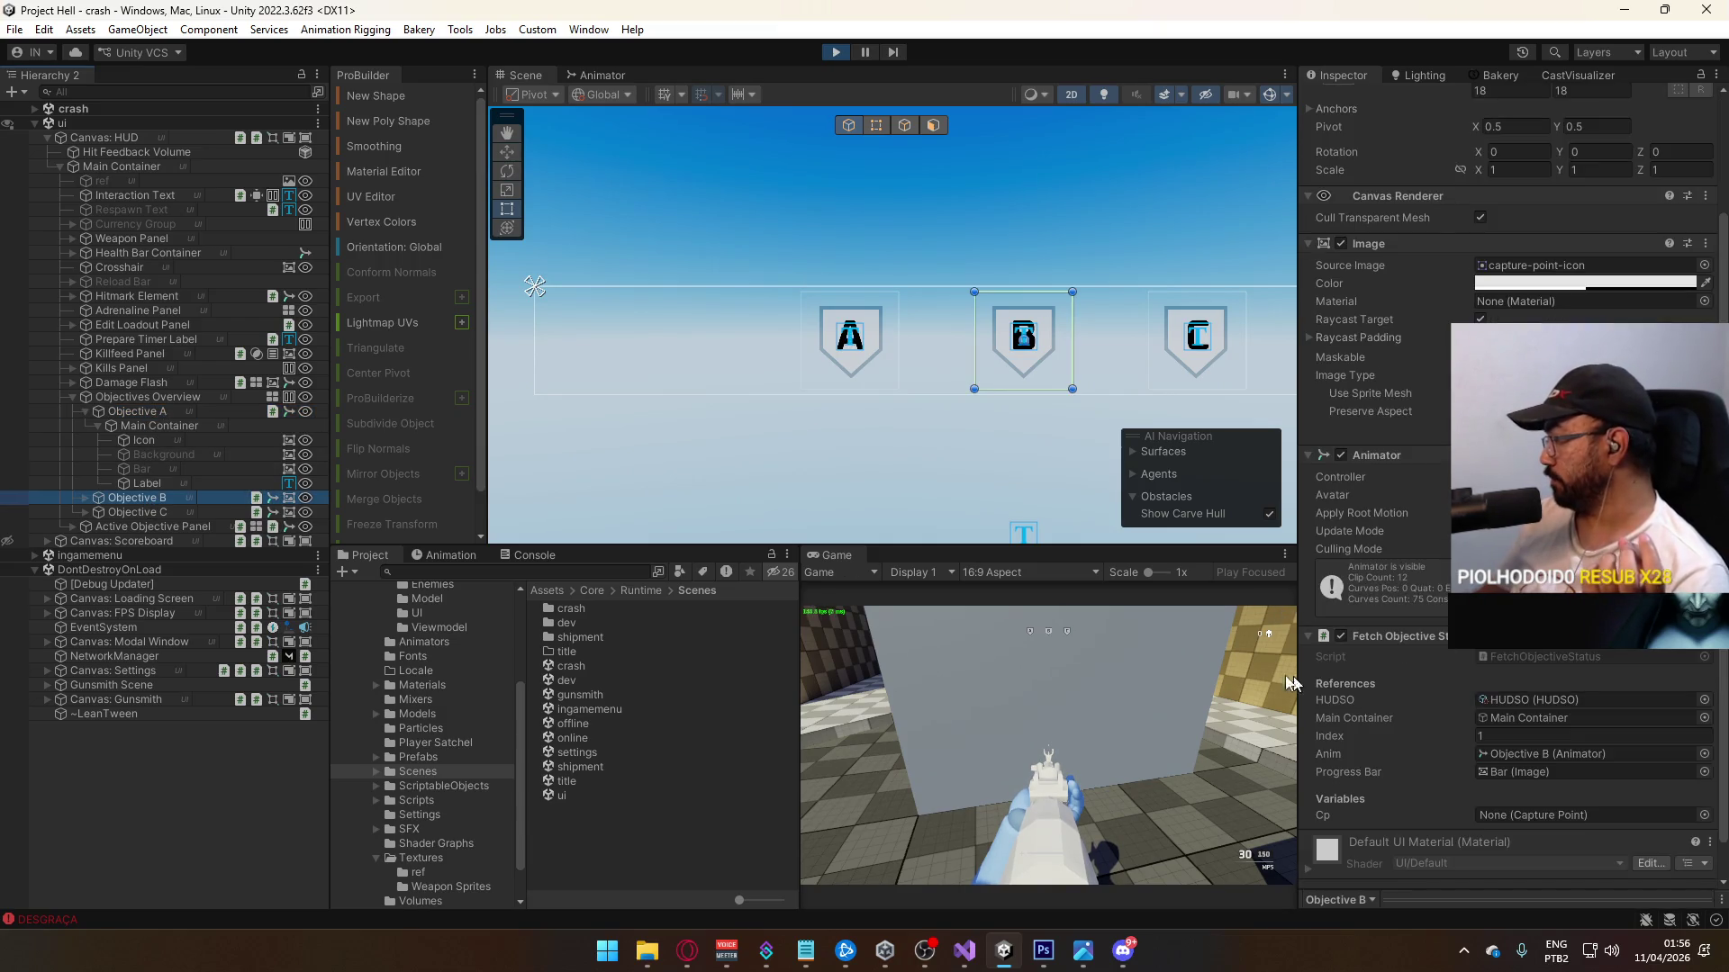
{"action": "left_click", "coordinate": [135, 512]}
{"action": "scroll", "coordinate": [1435, 601], "scroll_direction": "down", "scroll_amount": 1}
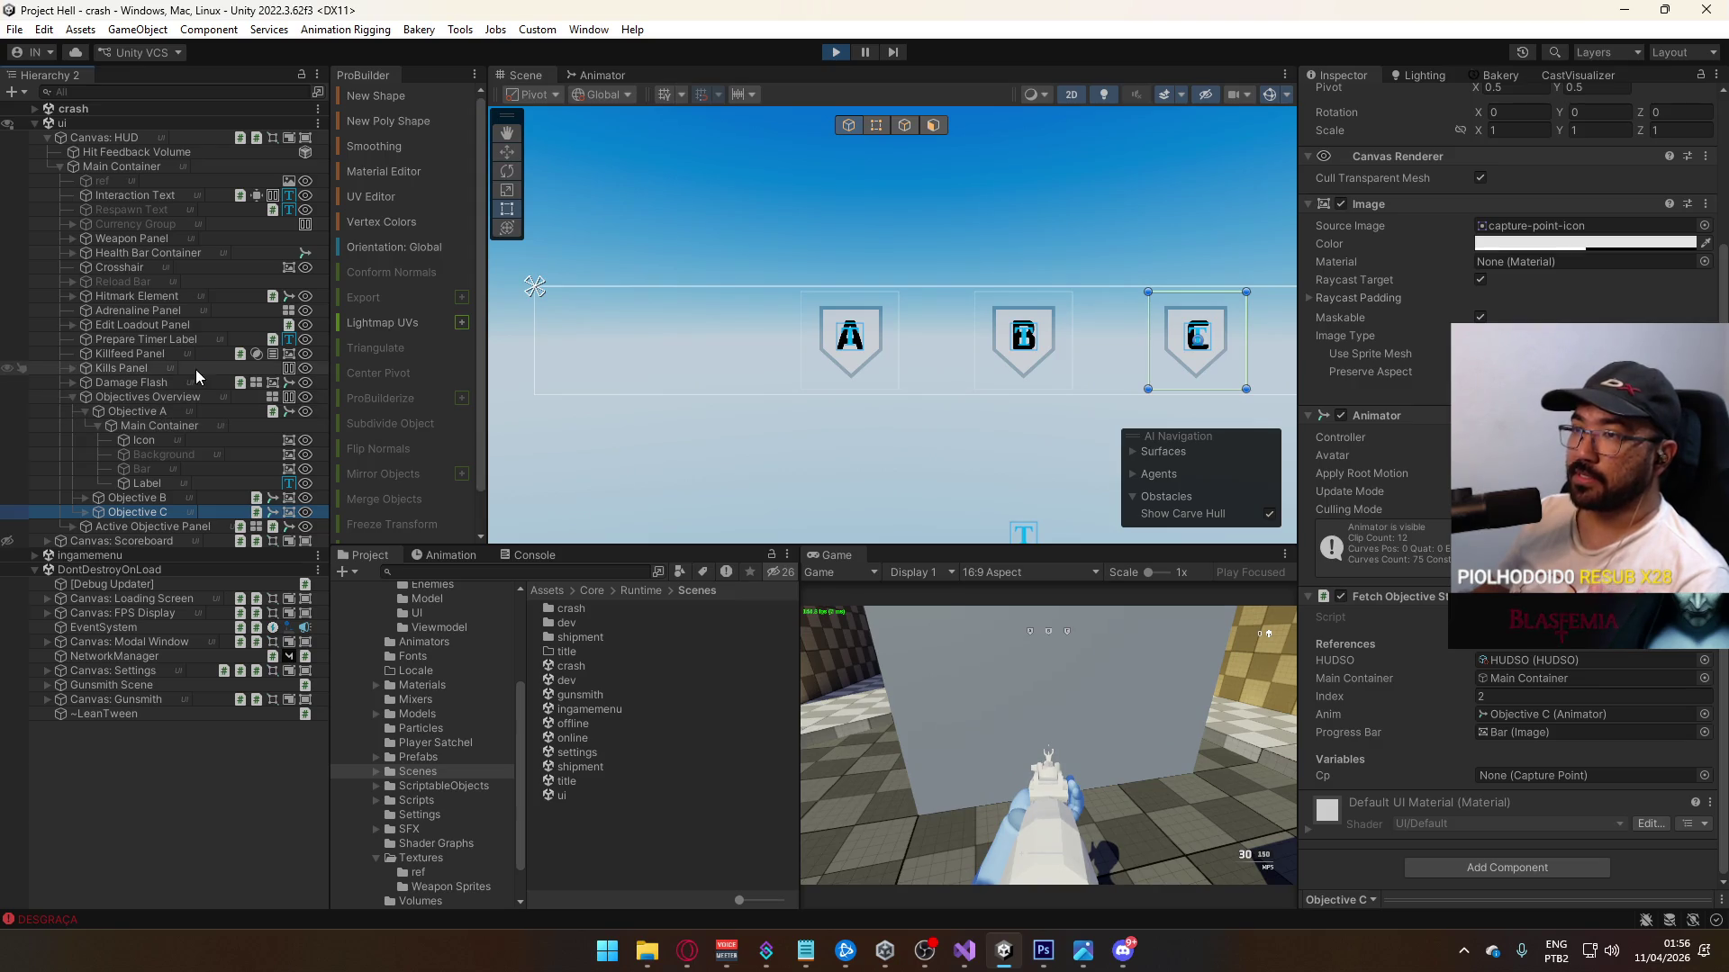
{"action": "left_click", "coordinate": [973, 628]}
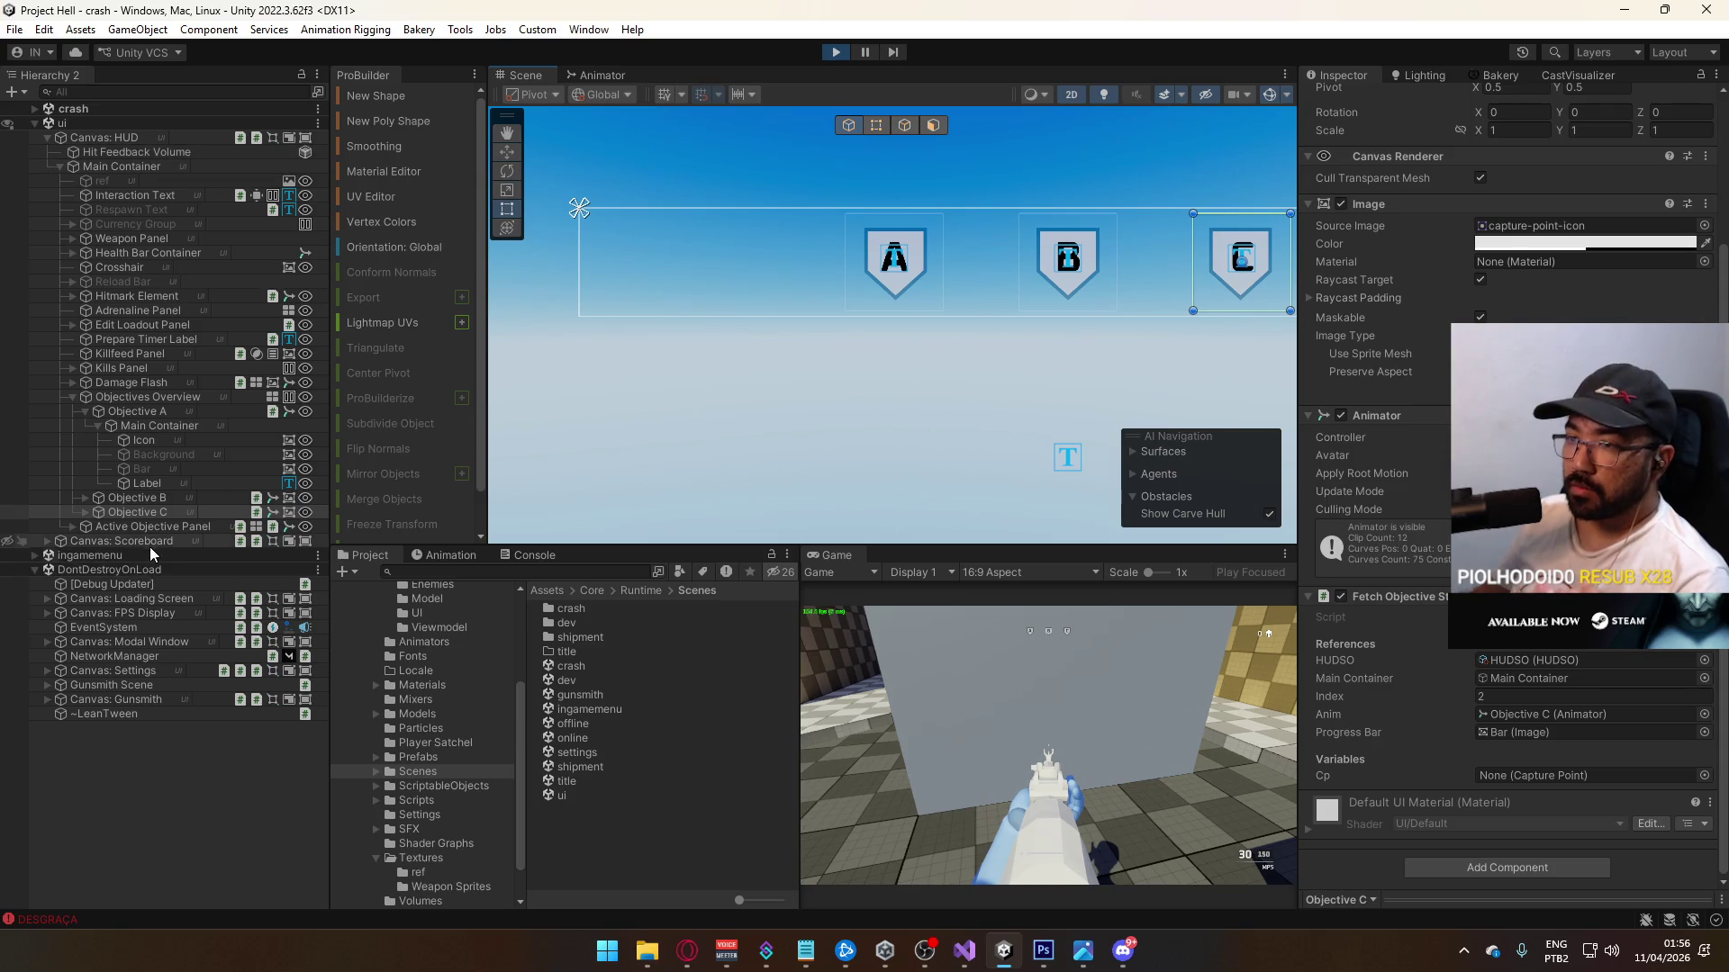
{"action": "left_click", "coordinate": [81, 411]}
{"action": "left_click", "coordinate": [81, 411]}
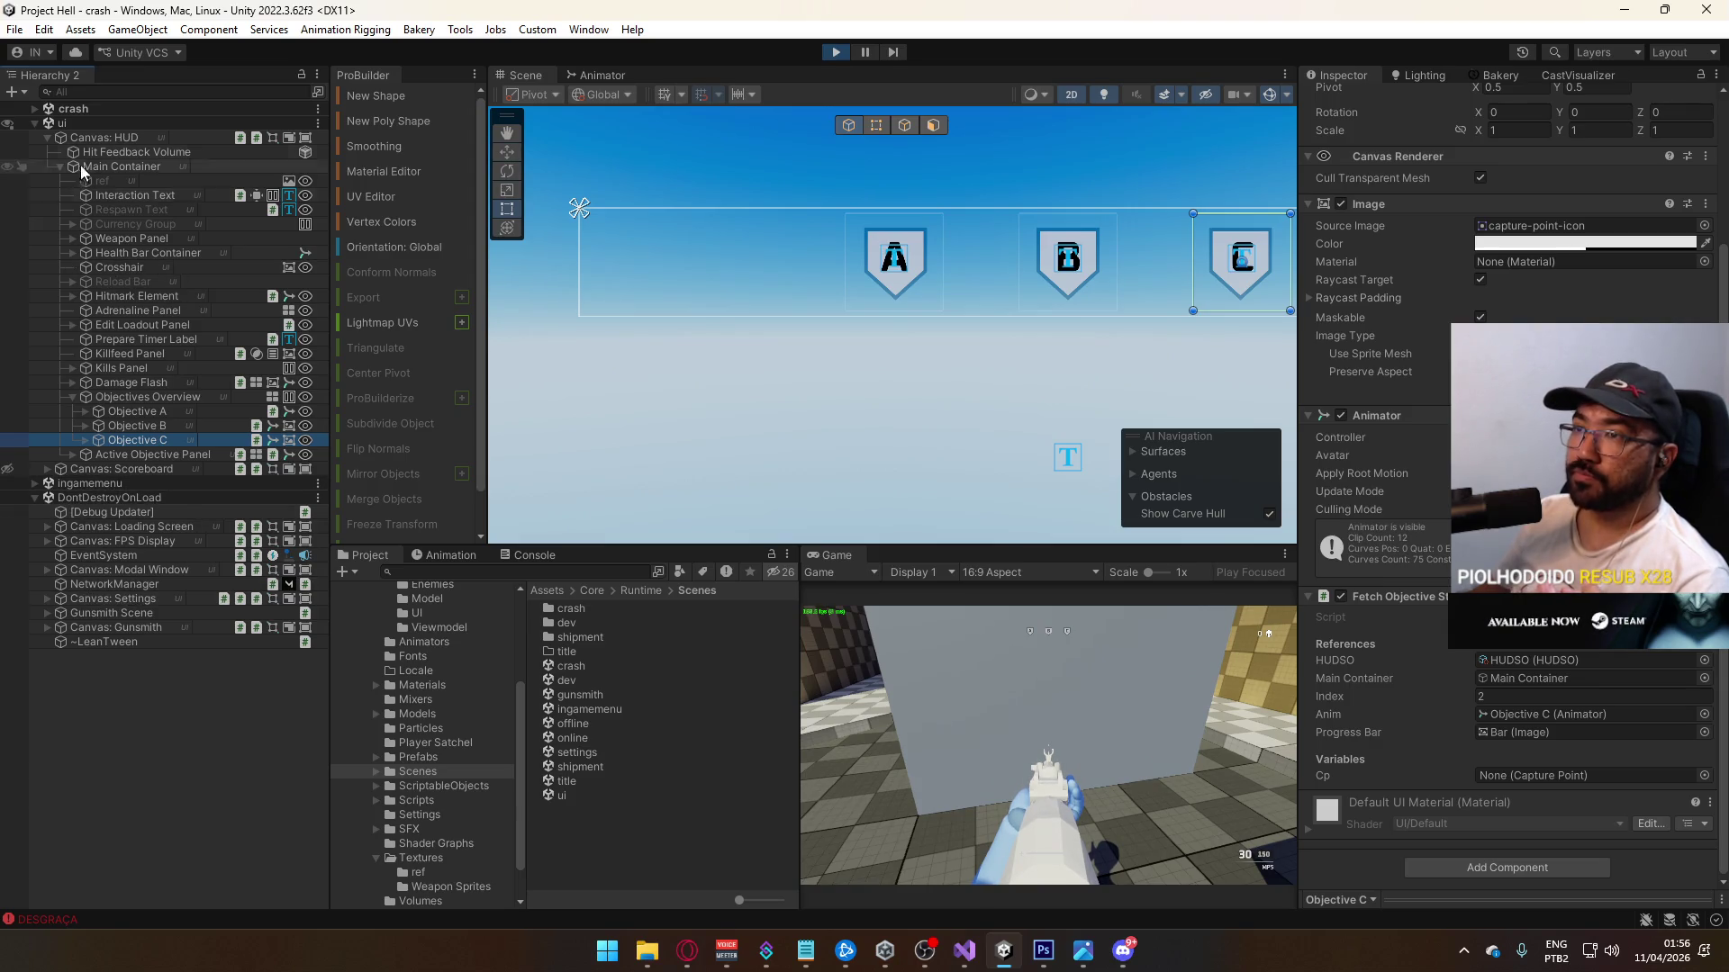
Step: Check the crash scene's Capture Point Id value, then return to Visual Studio
{"action": "left_click", "coordinate": [34, 109]}
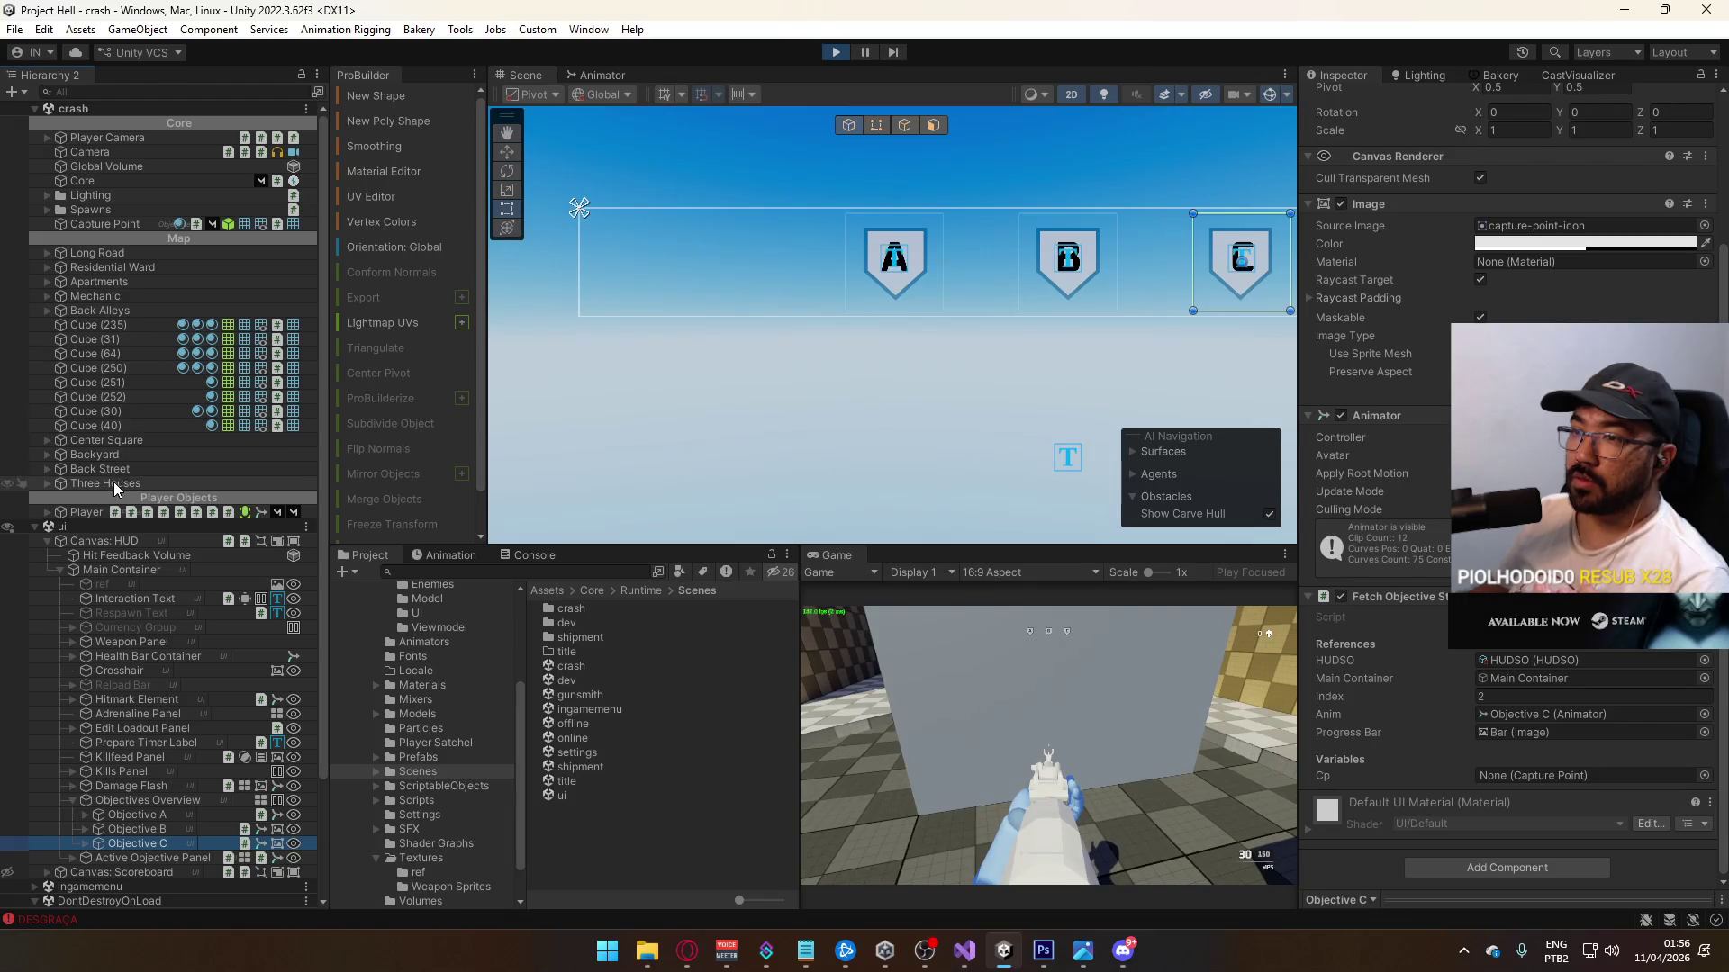
{"action": "left_click", "coordinate": [123, 223]}
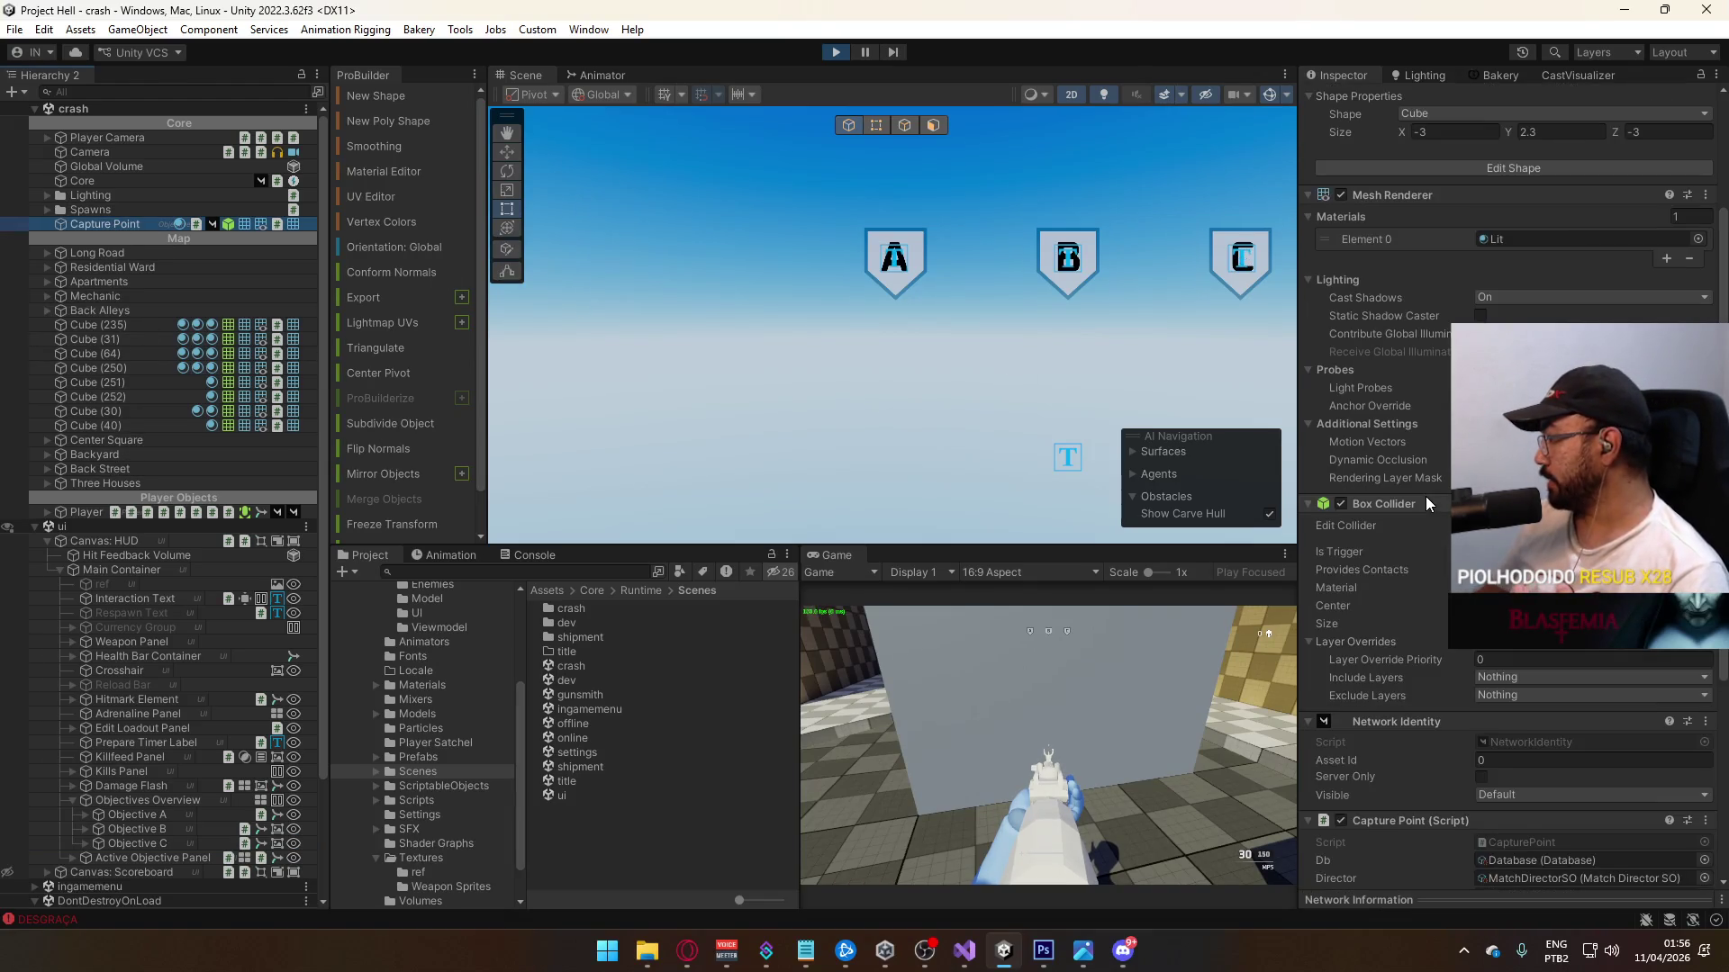
{"action": "scroll", "coordinate": [1424, 495], "scroll_direction": "down", "scroll_amount": 2}
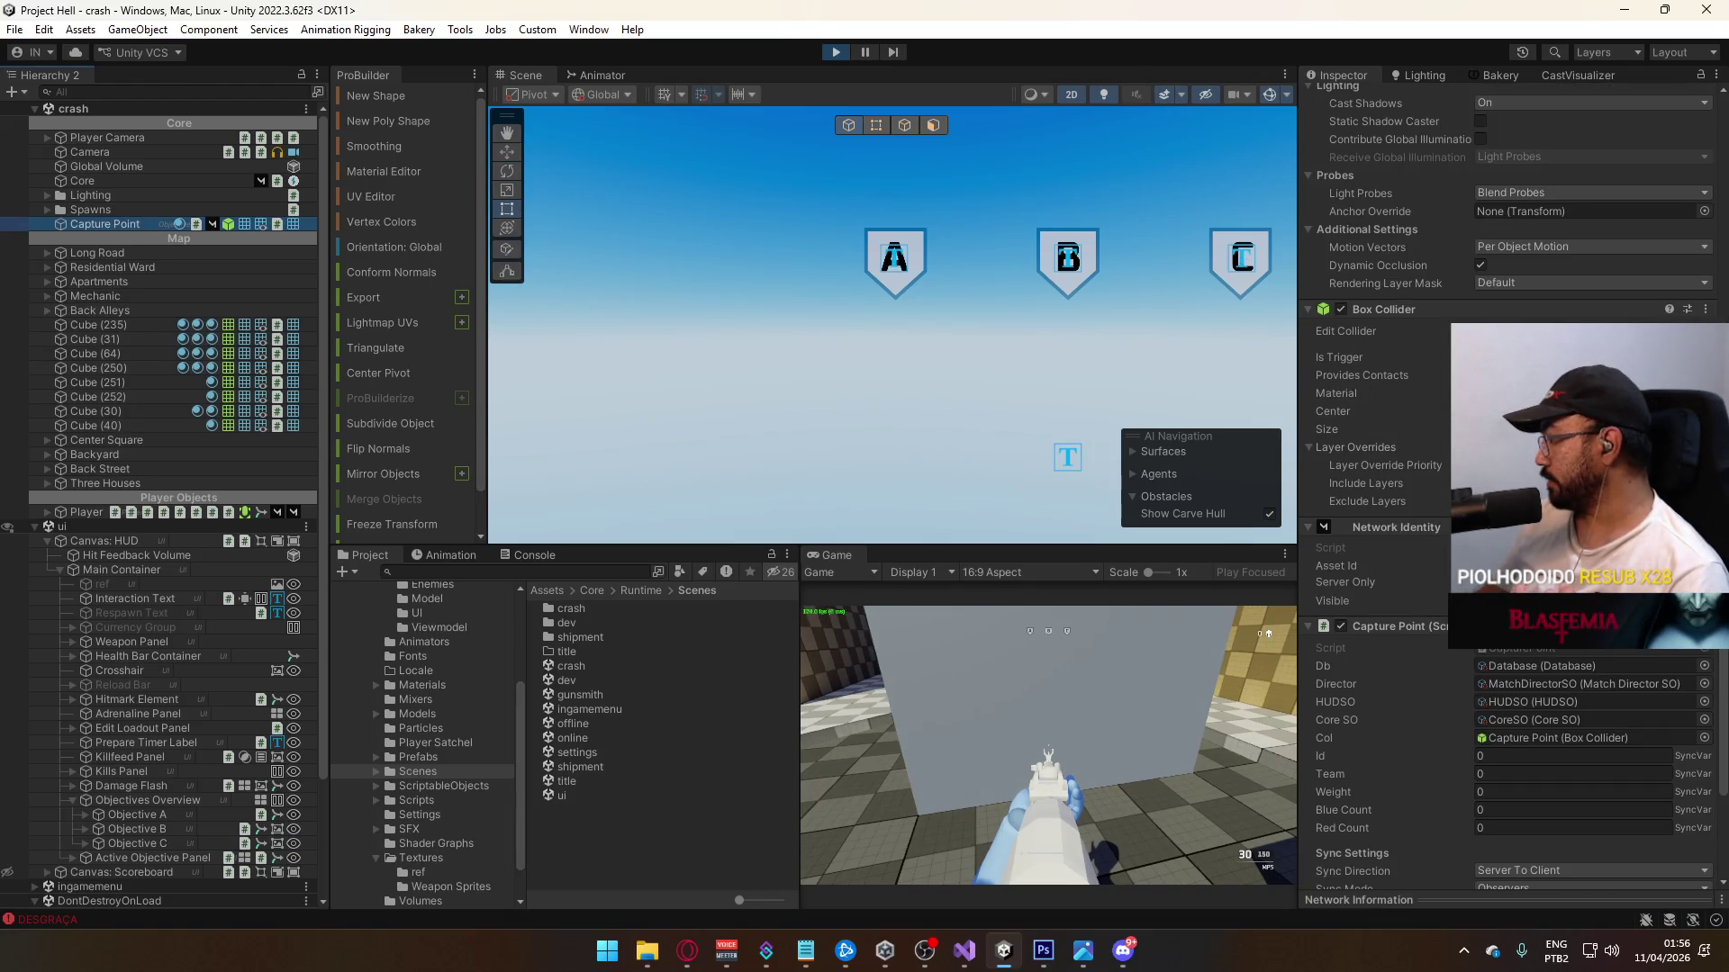
{"action": "left_click", "coordinate": [1527, 754]}
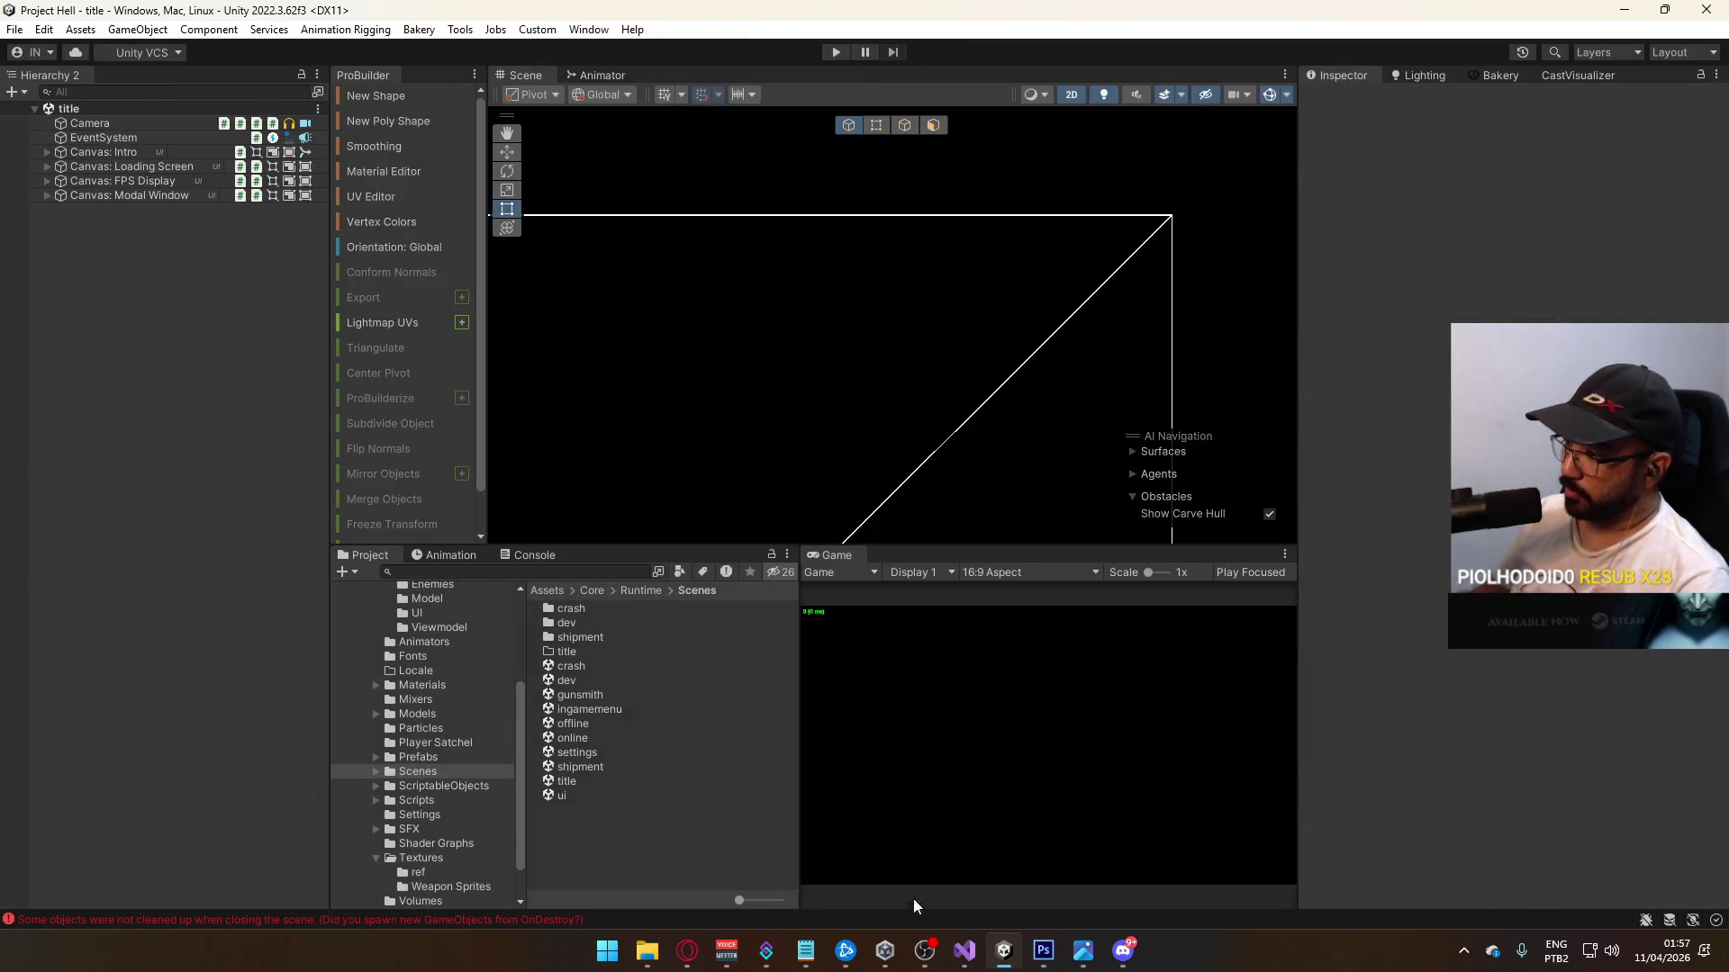
{"action": "left_click", "coordinate": [963, 950]}
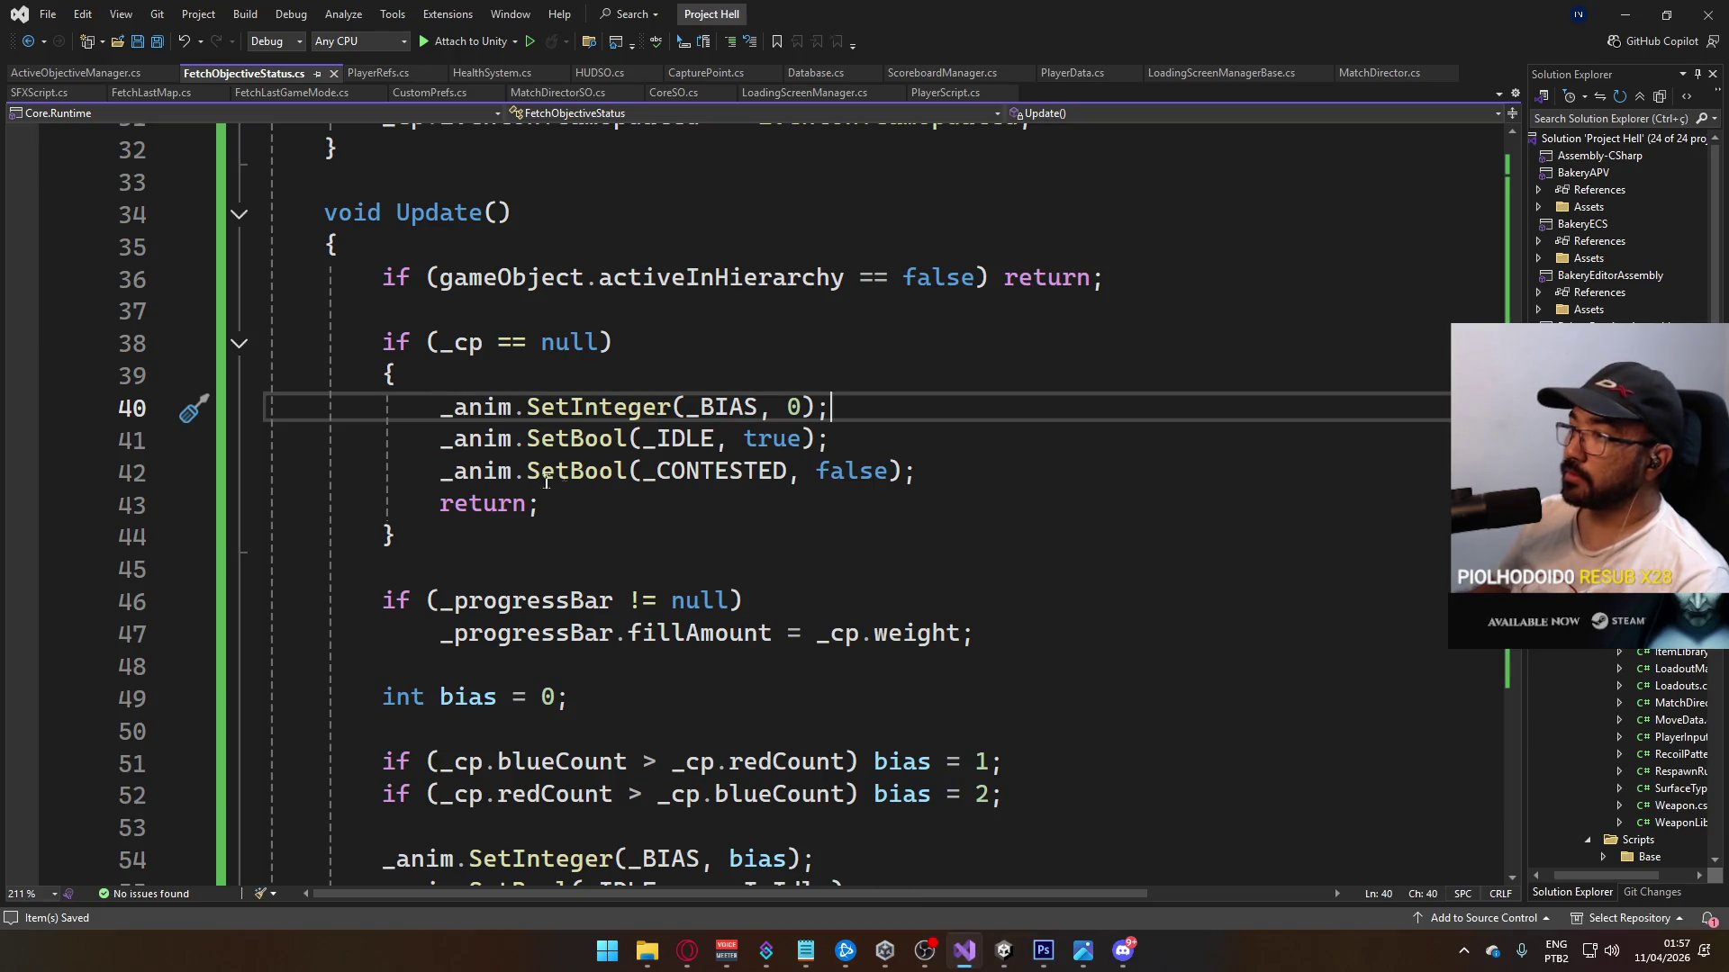
Step: In CapturePoint.cs, rename the id field to index
{"action": "scroll", "coordinate": [647, 501], "scroll_direction": "up", "scroll_amount": 10}
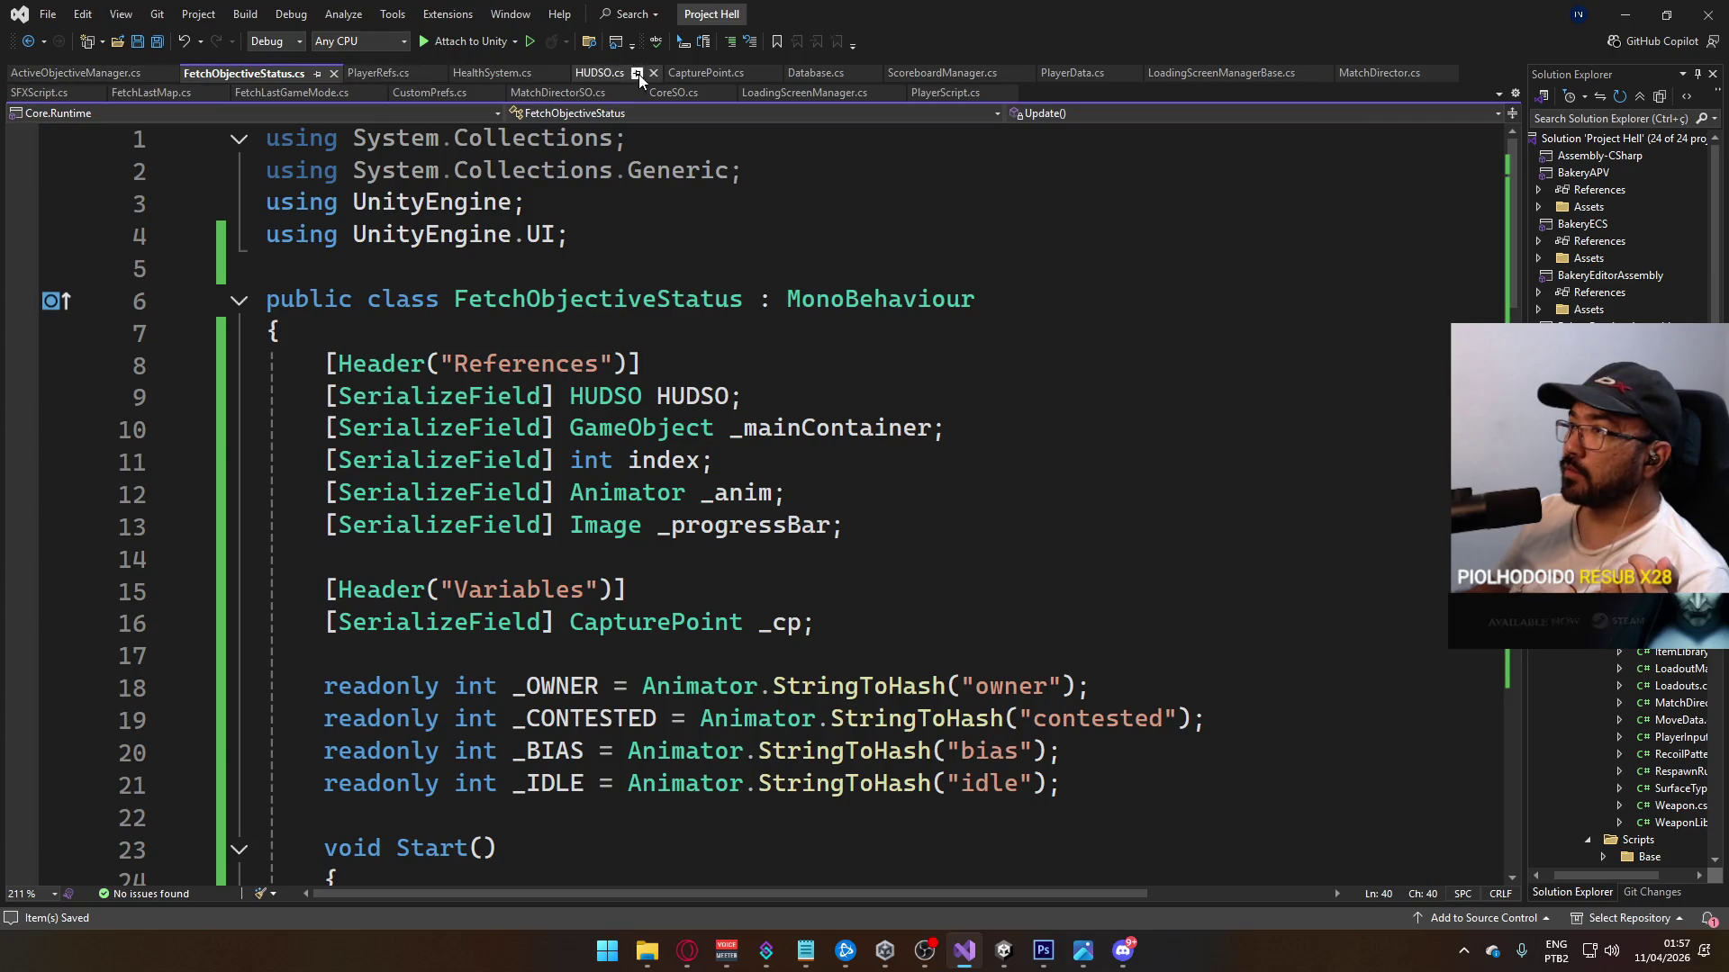
{"action": "left_click", "coordinate": [706, 73]}
{"action": "scroll", "coordinate": [640, 525], "scroll_direction": "up", "scroll_amount": 6}
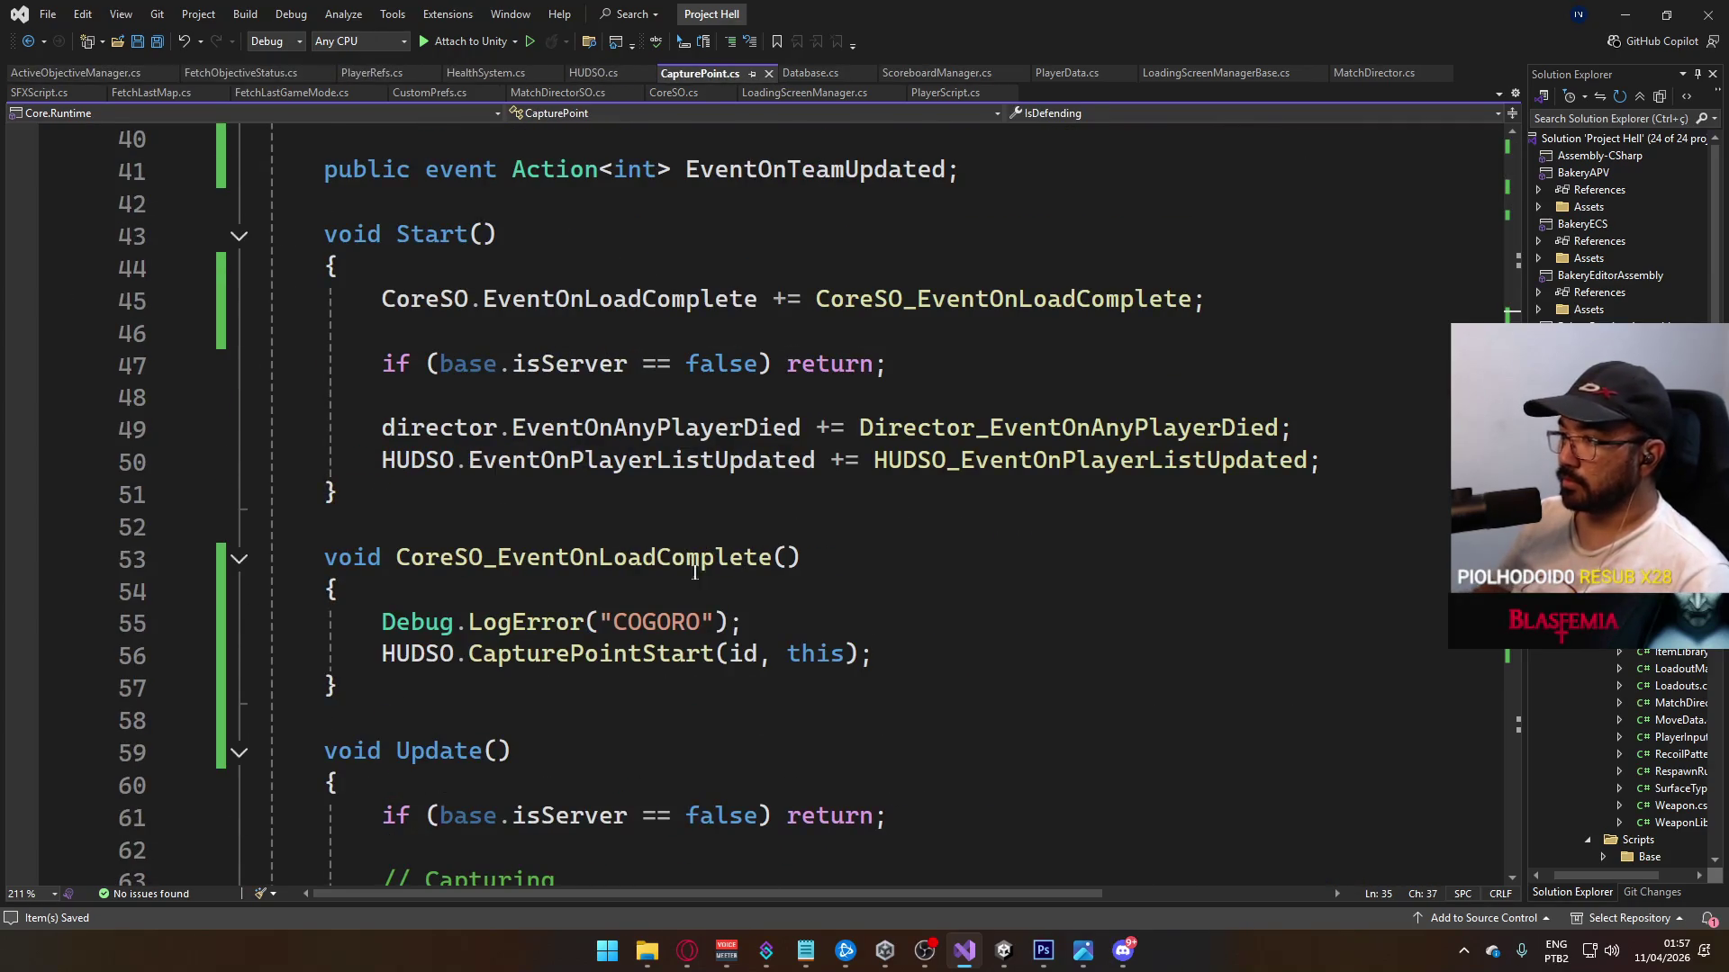
{"action": "scroll", "coordinate": [694, 572], "scroll_direction": "up", "scroll_amount": 2}
{"action": "scroll", "coordinate": [863, 416], "scroll_direction": "up", "scroll_amount": 4}
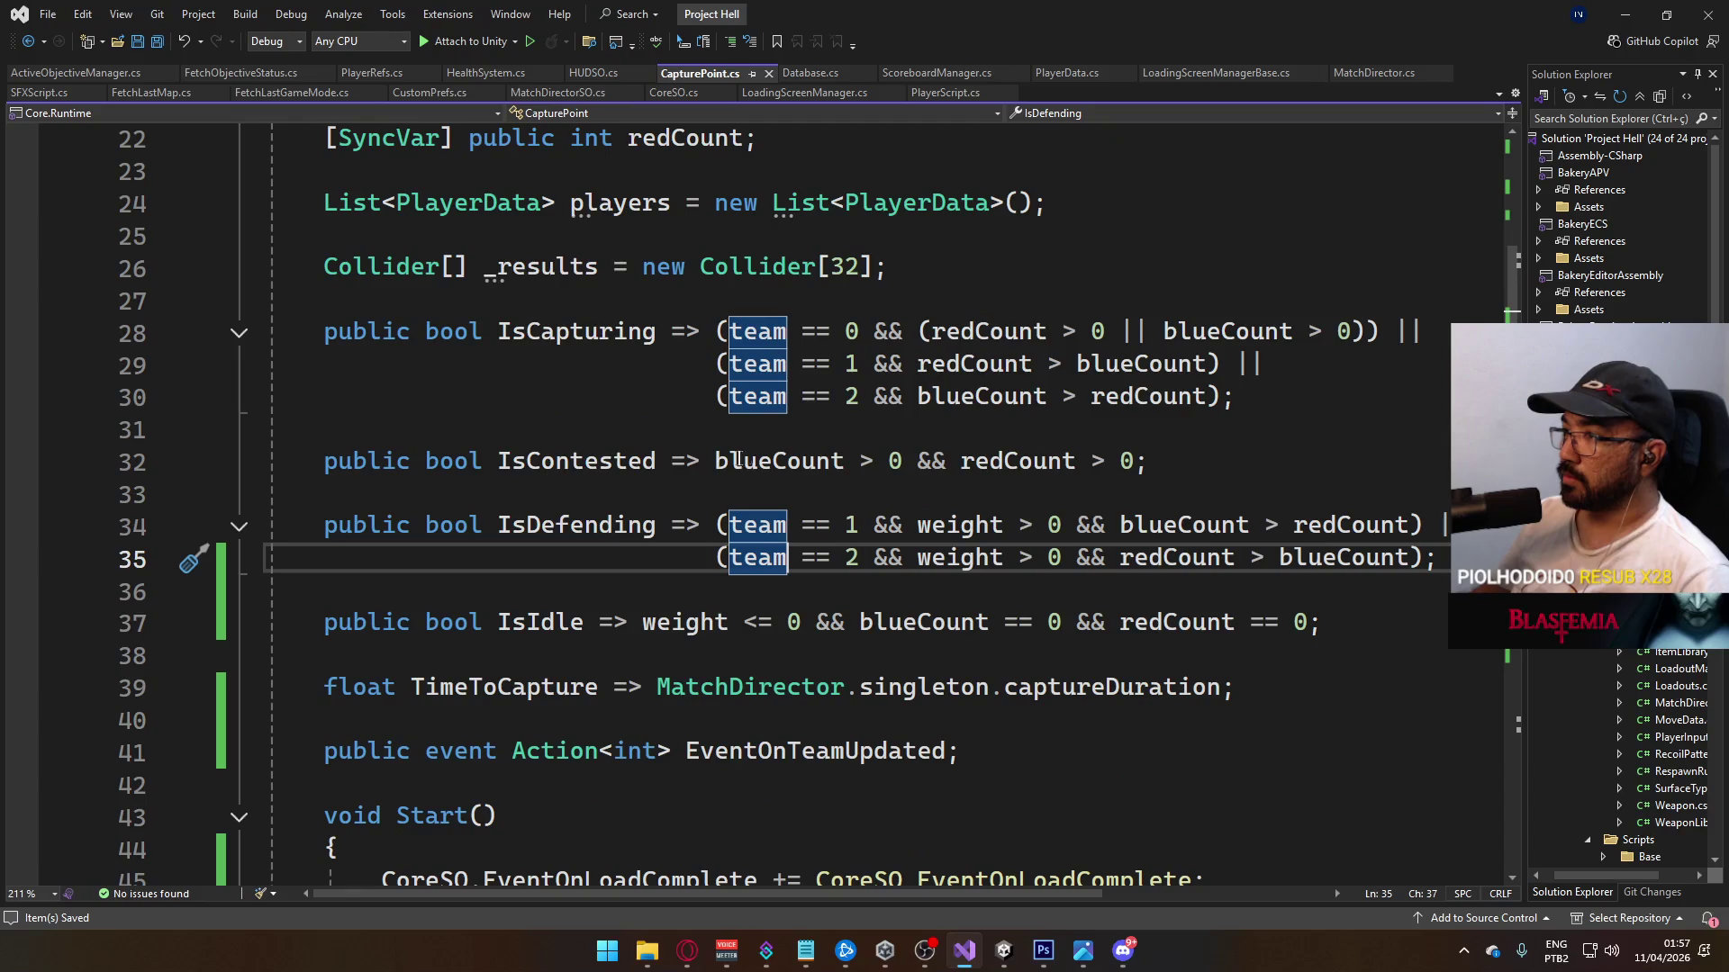
{"action": "scroll", "coordinate": [570, 664], "scroll_direction": "down", "scroll_amount": 4}
{"action": "scroll", "coordinate": [553, 594], "scroll_direction": "up", "scroll_amount": 10}
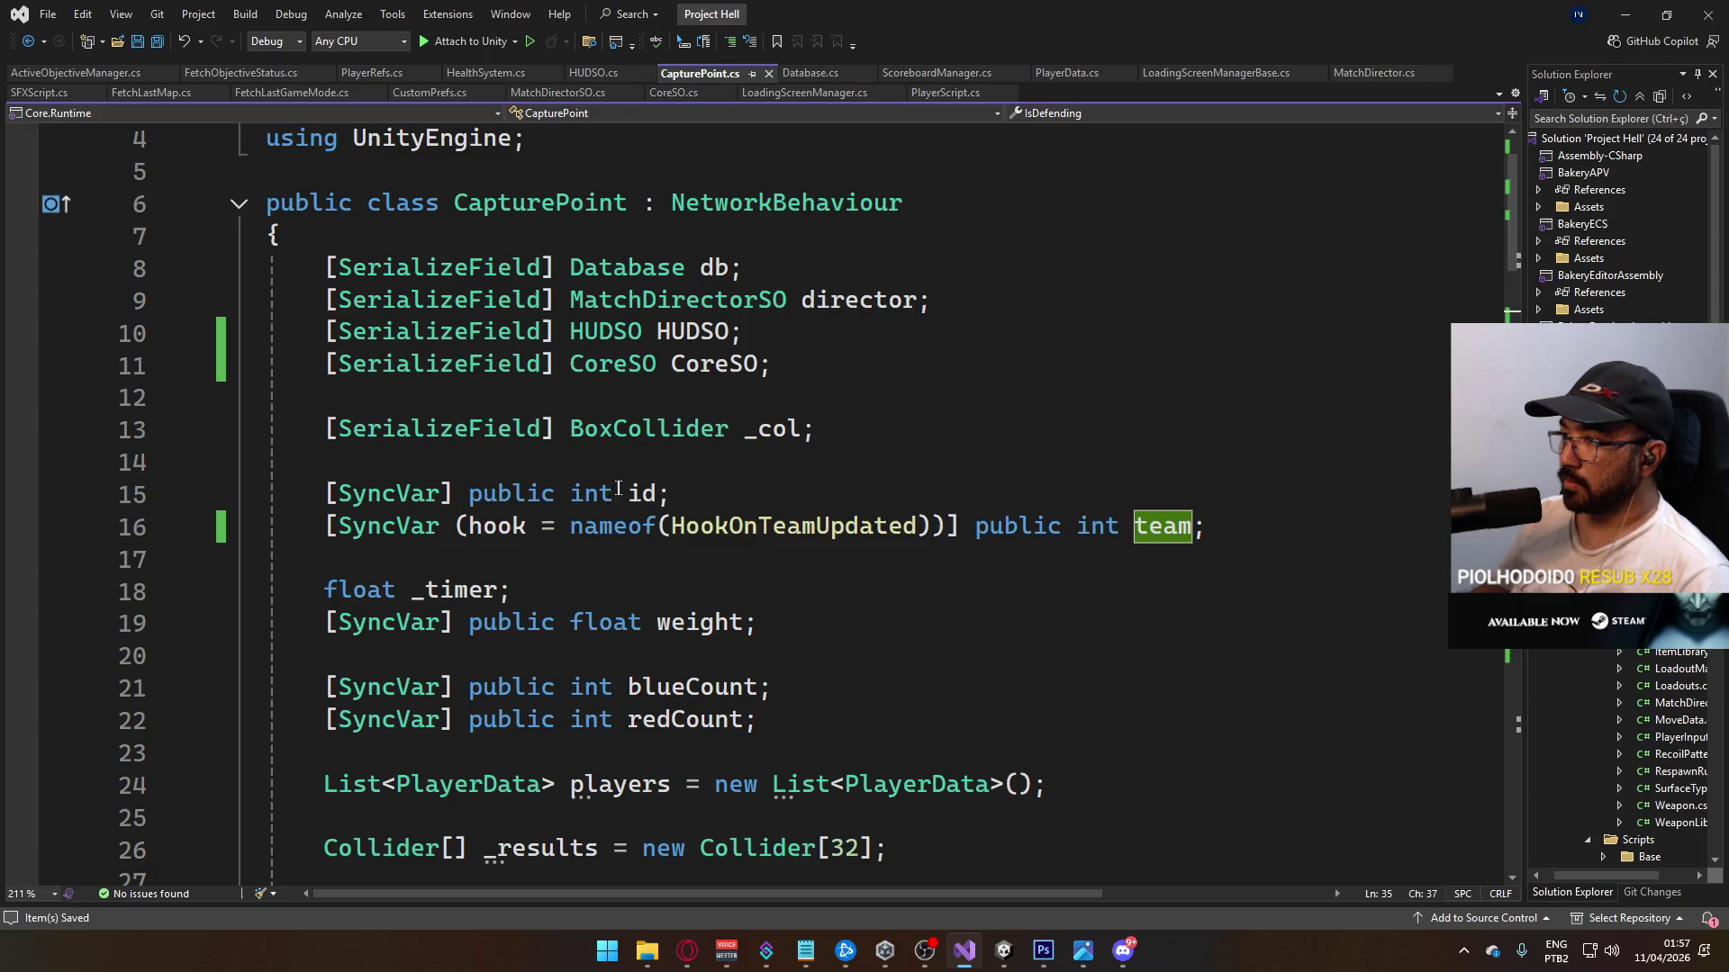
{"action": "left_click", "coordinate": [641, 493]}
{"action": "key", "text": "ctrl+r"}
{"action": "key", "text": "ctrl+r"}
{"action": "type", "text": "index"}
{"action": "key", "text": "Return"}
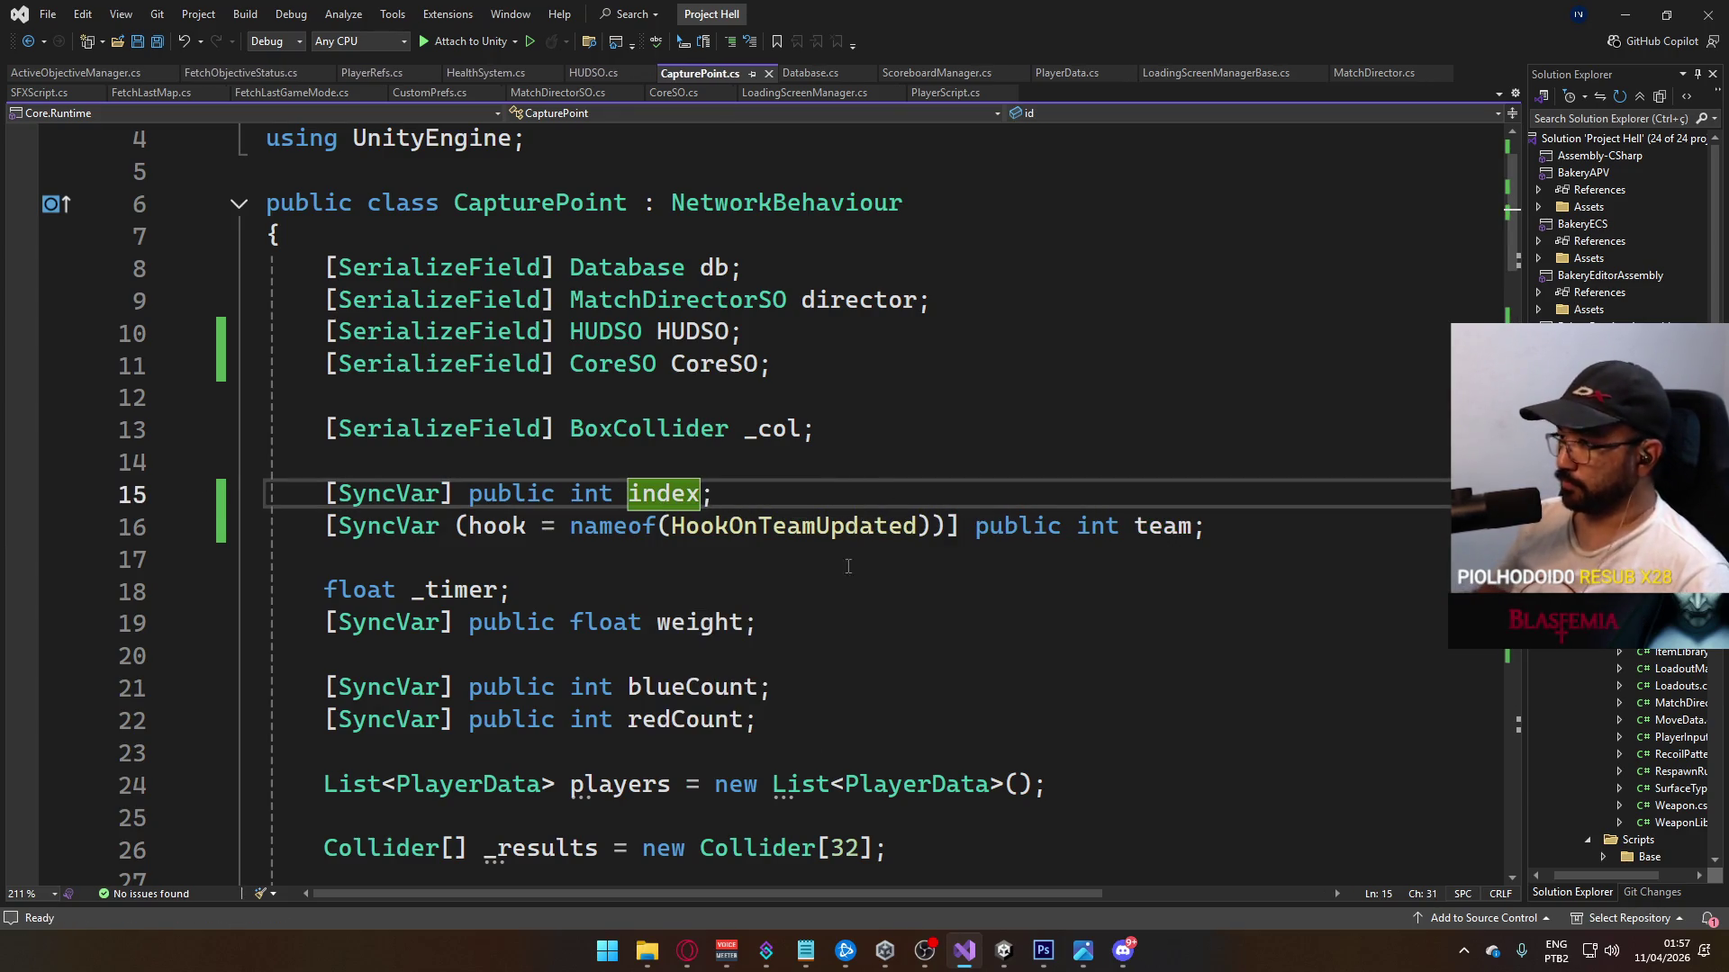
Step: From the load-complete handler, go to the CapturePointStart definition in HUDSO and inspect its log line
{"action": "scroll", "coordinate": [847, 565], "scroll_direction": "down", "scroll_amount": 15}
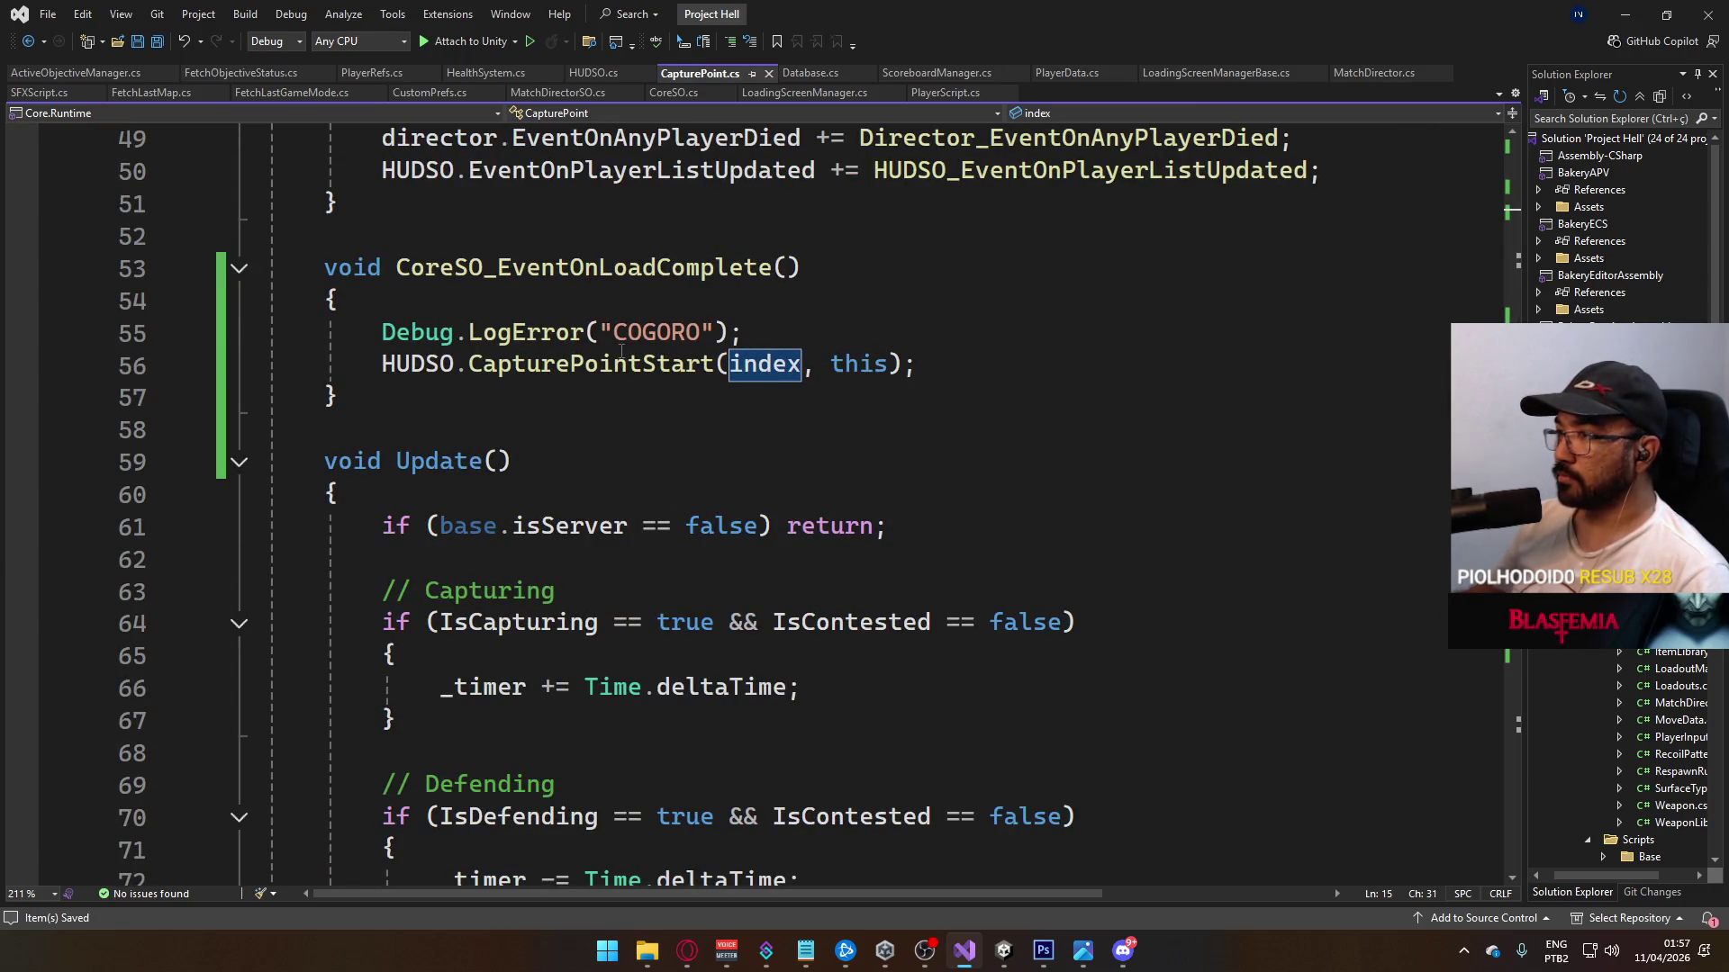
{"action": "scroll", "coordinate": [622, 392], "scroll_direction": "up", "scroll_amount": 2}
{"action": "left_click", "coordinate": [624, 461]}
{"action": "key", "text": "Down"}
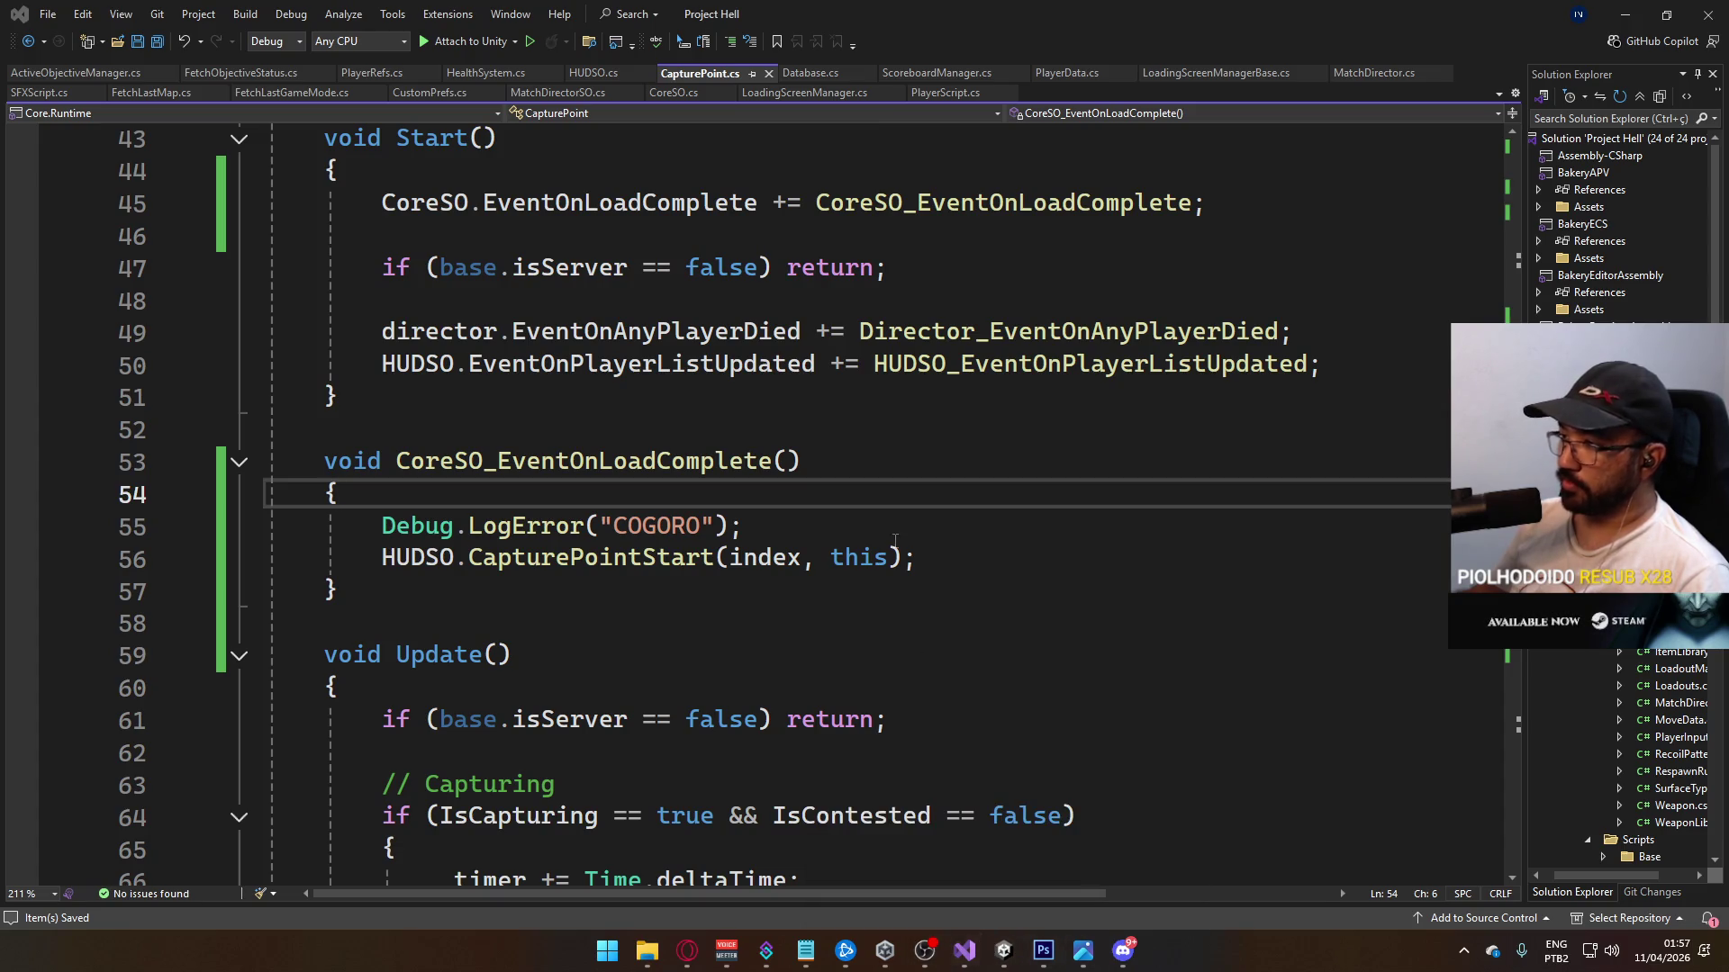
{"action": "key", "text": "Down"}
{"action": "key", "text": "End"}
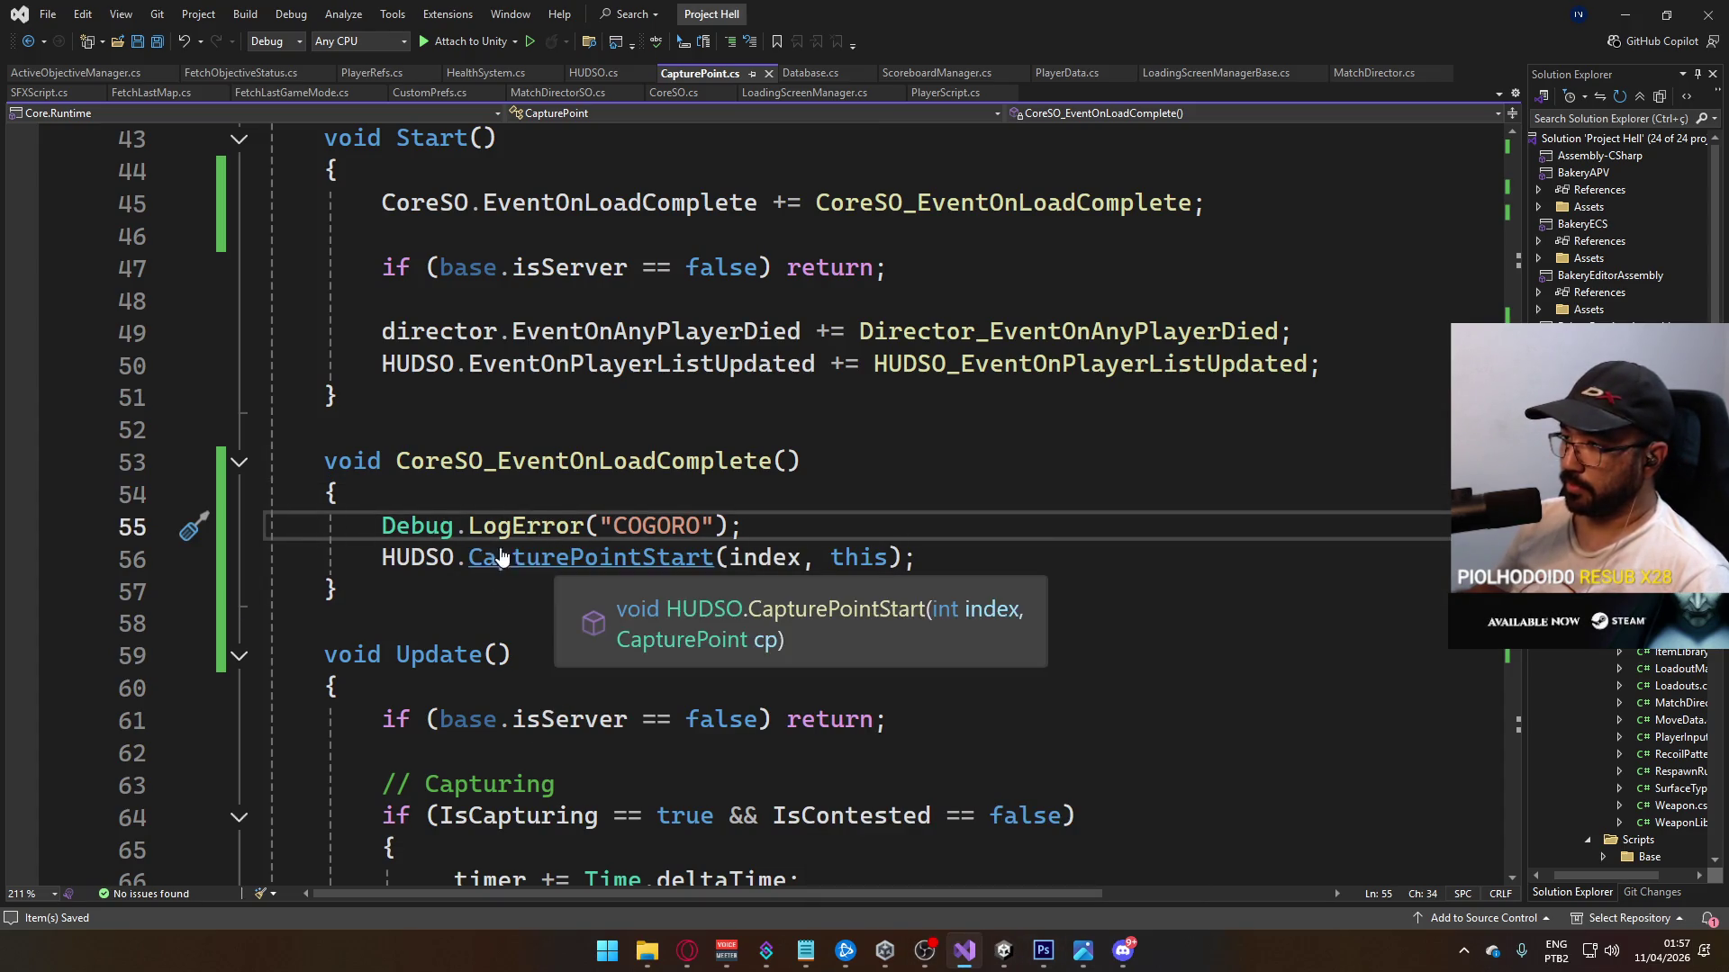
{"action": "scroll", "coordinate": [672, 442], "scroll_direction": "up", "scroll_amount": 2}
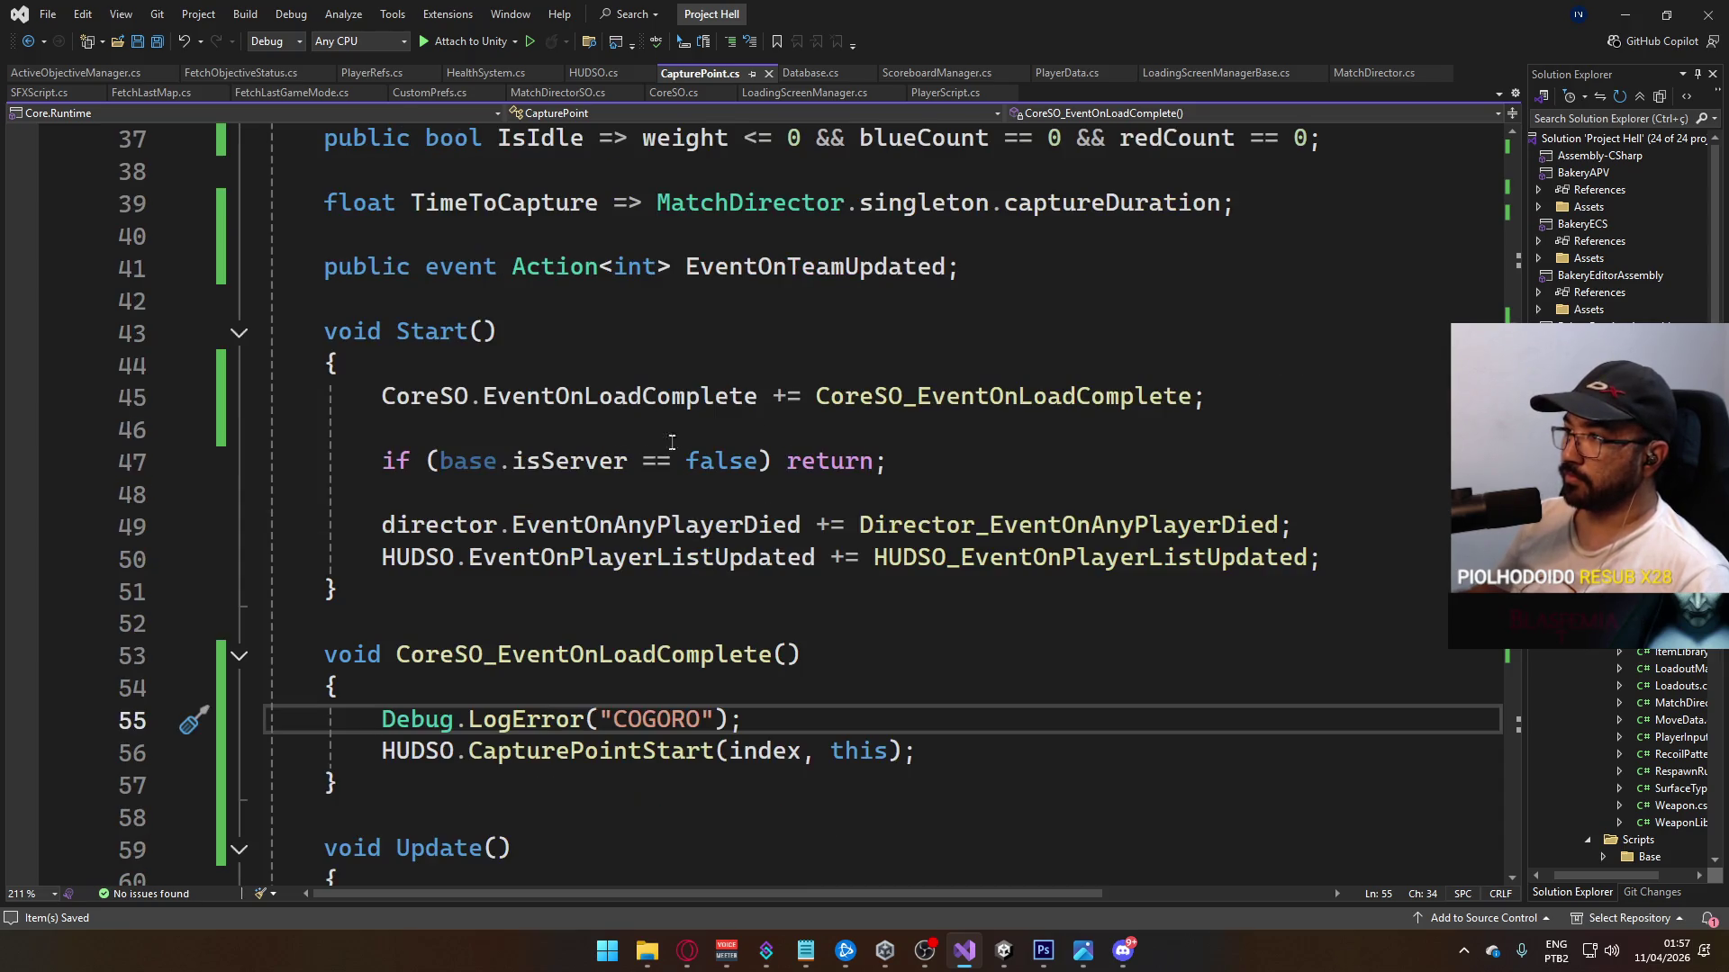
{"action": "scroll", "coordinate": [1012, 597], "scroll_direction": "down", "scroll_amount": 1}
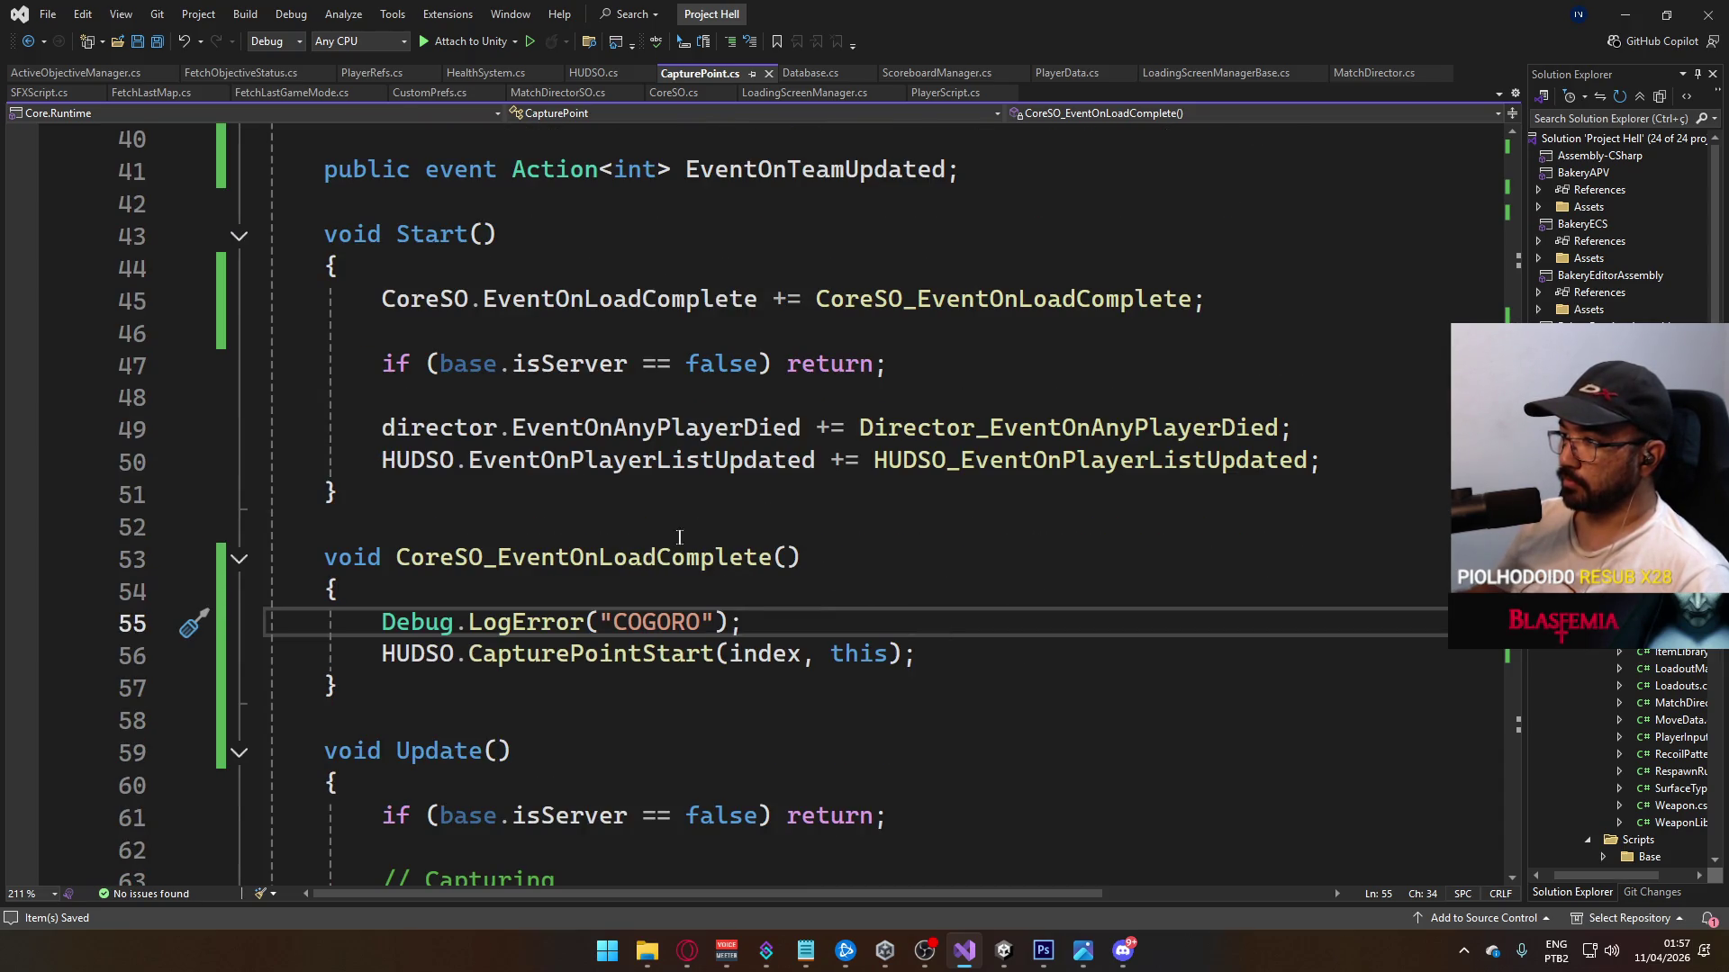
{"action": "left_click", "coordinate": [520, 657]}
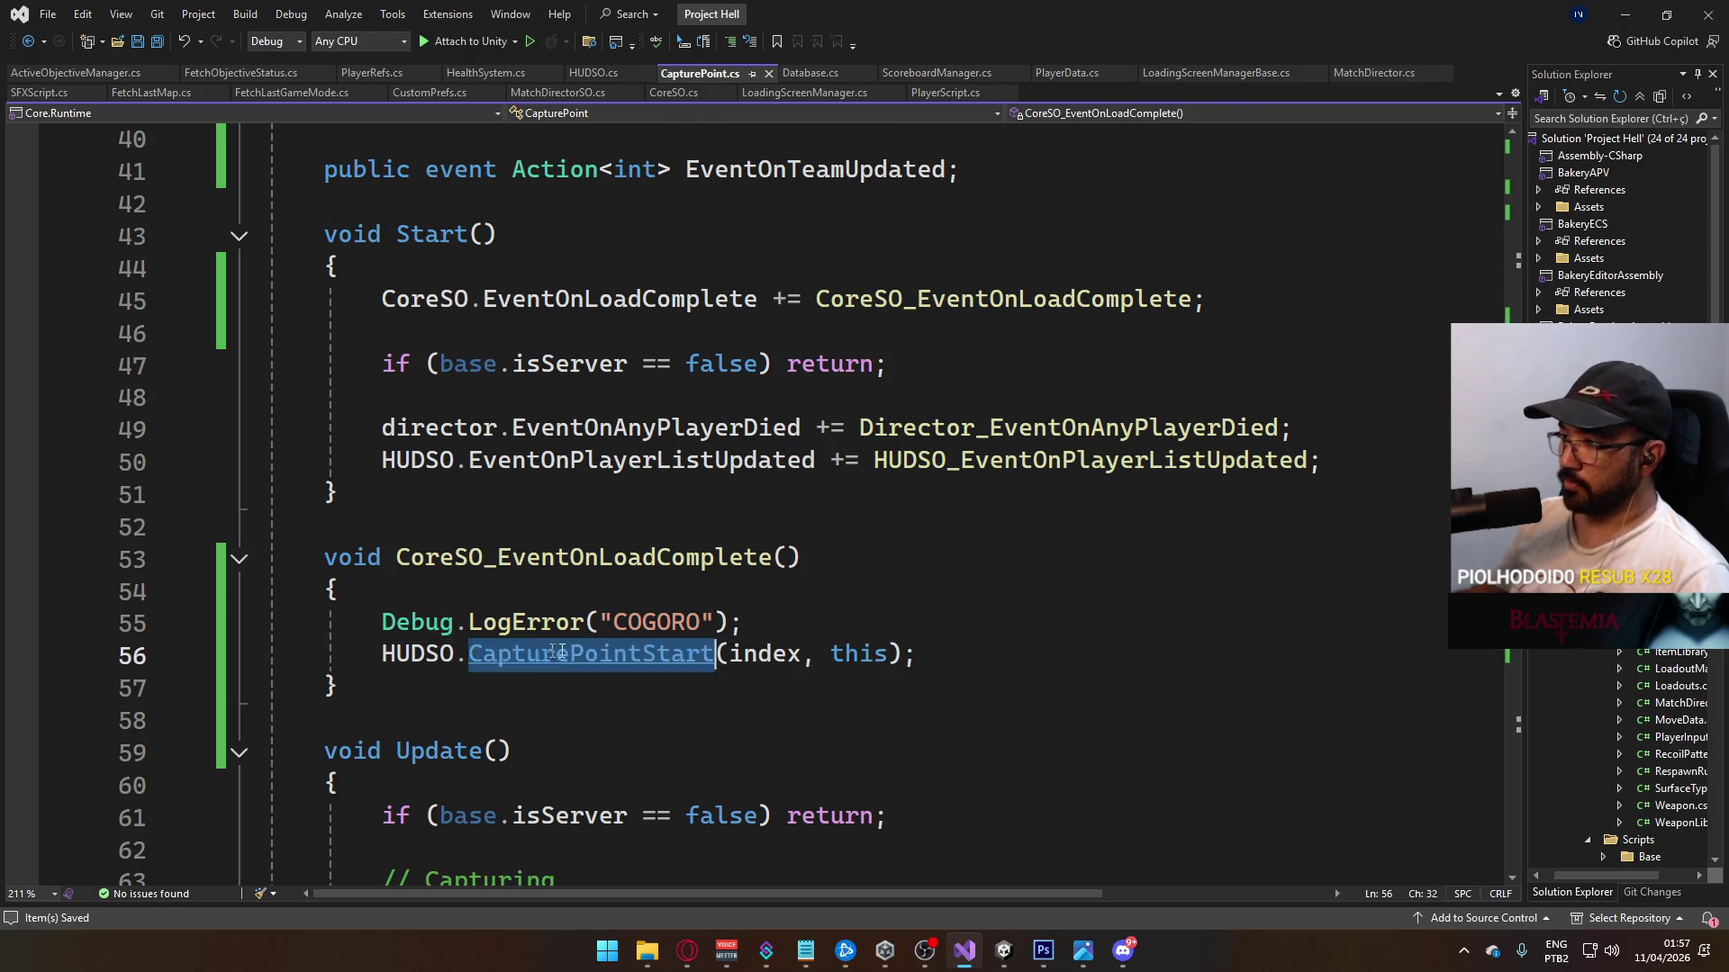
{"action": "left_click", "coordinate": [519, 657], "text": "ctrl"}
{"action": "left_click", "coordinate": [998, 549]}
{"action": "left_click_drag", "start_coordinate": [1080, 574], "coordinate": [385, 569]}
{"action": "left_click", "coordinate": [387, 569]}
Step: Find all references to EventOnCapturePointStarted and open its subscription in FetchObjectiveStatus.cs
{"action": "left_click", "coordinate": [792, 502]}
{"action": "left_click", "coordinate": [1185, 551]}
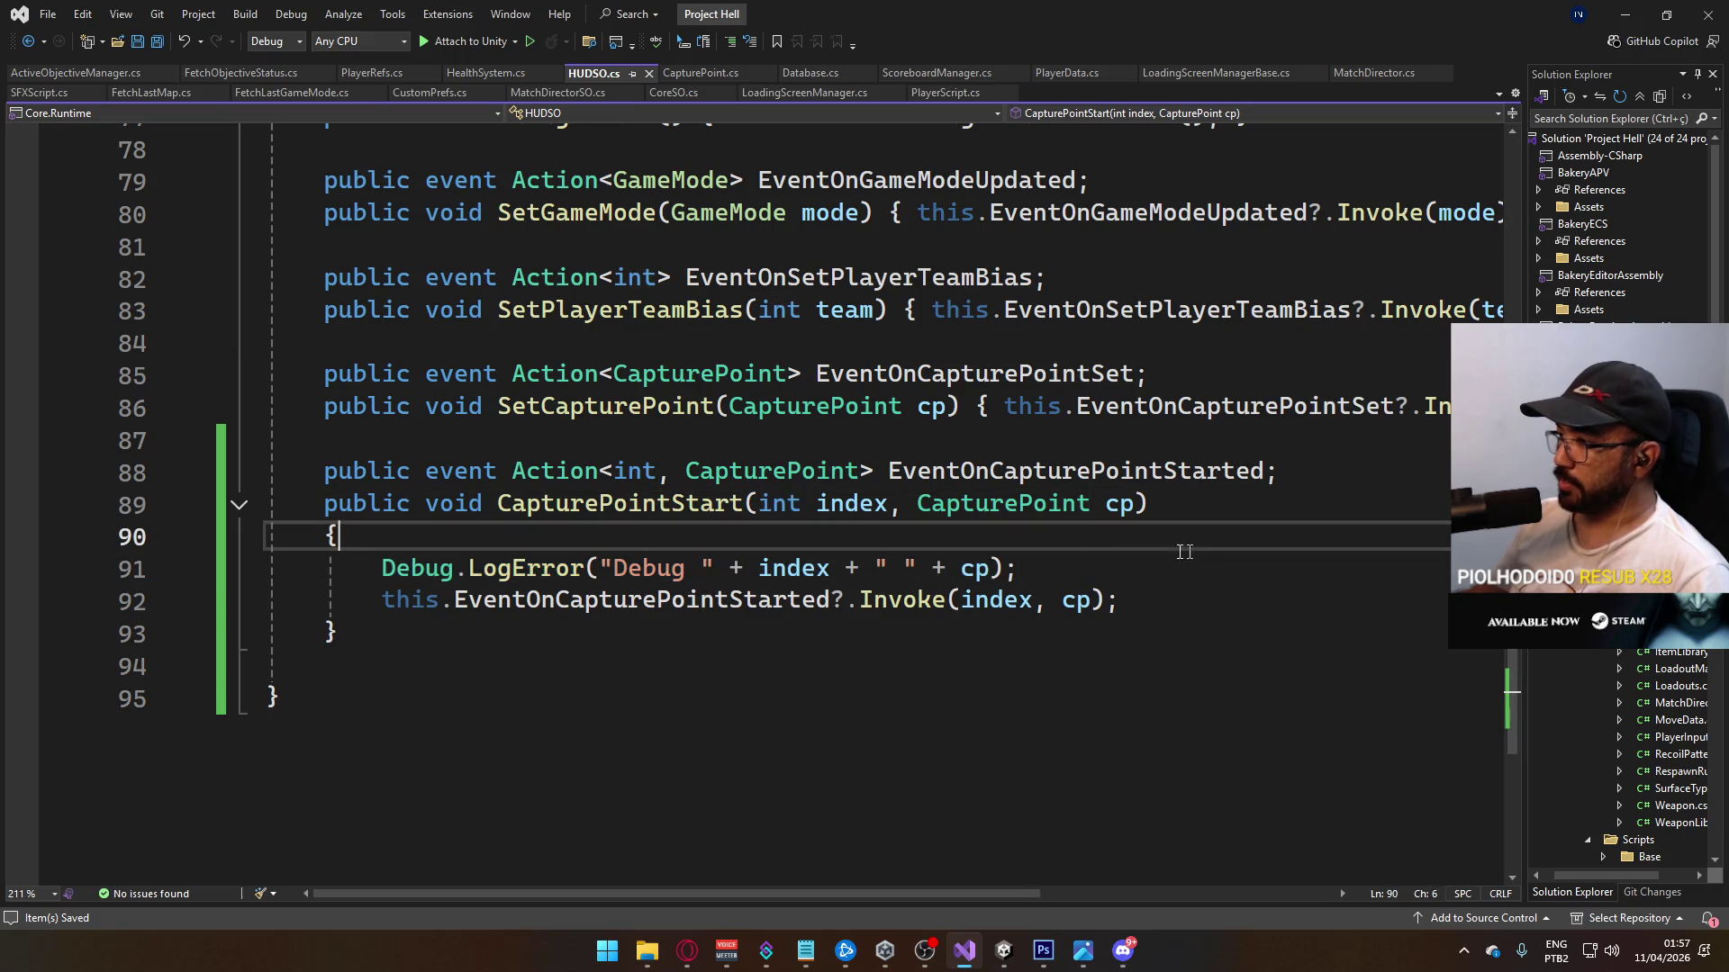
{"action": "left_click", "coordinate": [793, 568]}
{"action": "left_click", "coordinate": [975, 568]}
{"action": "left_click", "coordinate": [1161, 504]}
{"action": "left_click", "coordinate": [729, 568]}
{"action": "double_click", "coordinate": [631, 606]}
{"action": "right_click", "coordinate": [977, 470]}
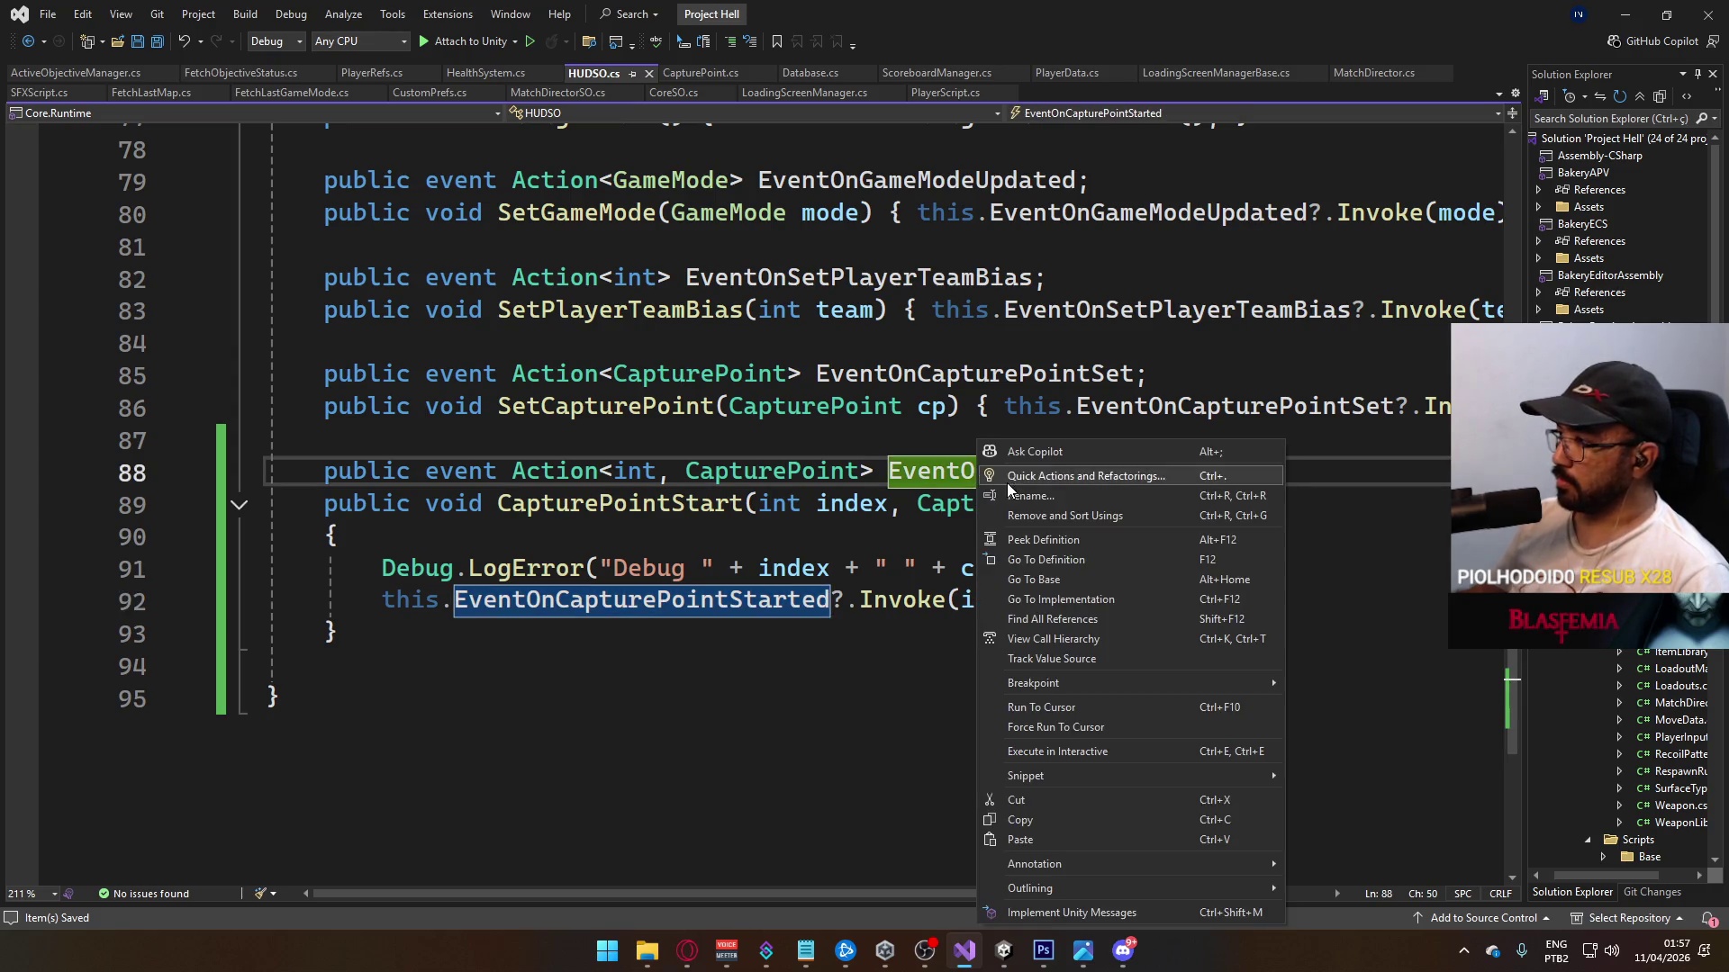
{"action": "left_click", "coordinate": [1078, 619]}
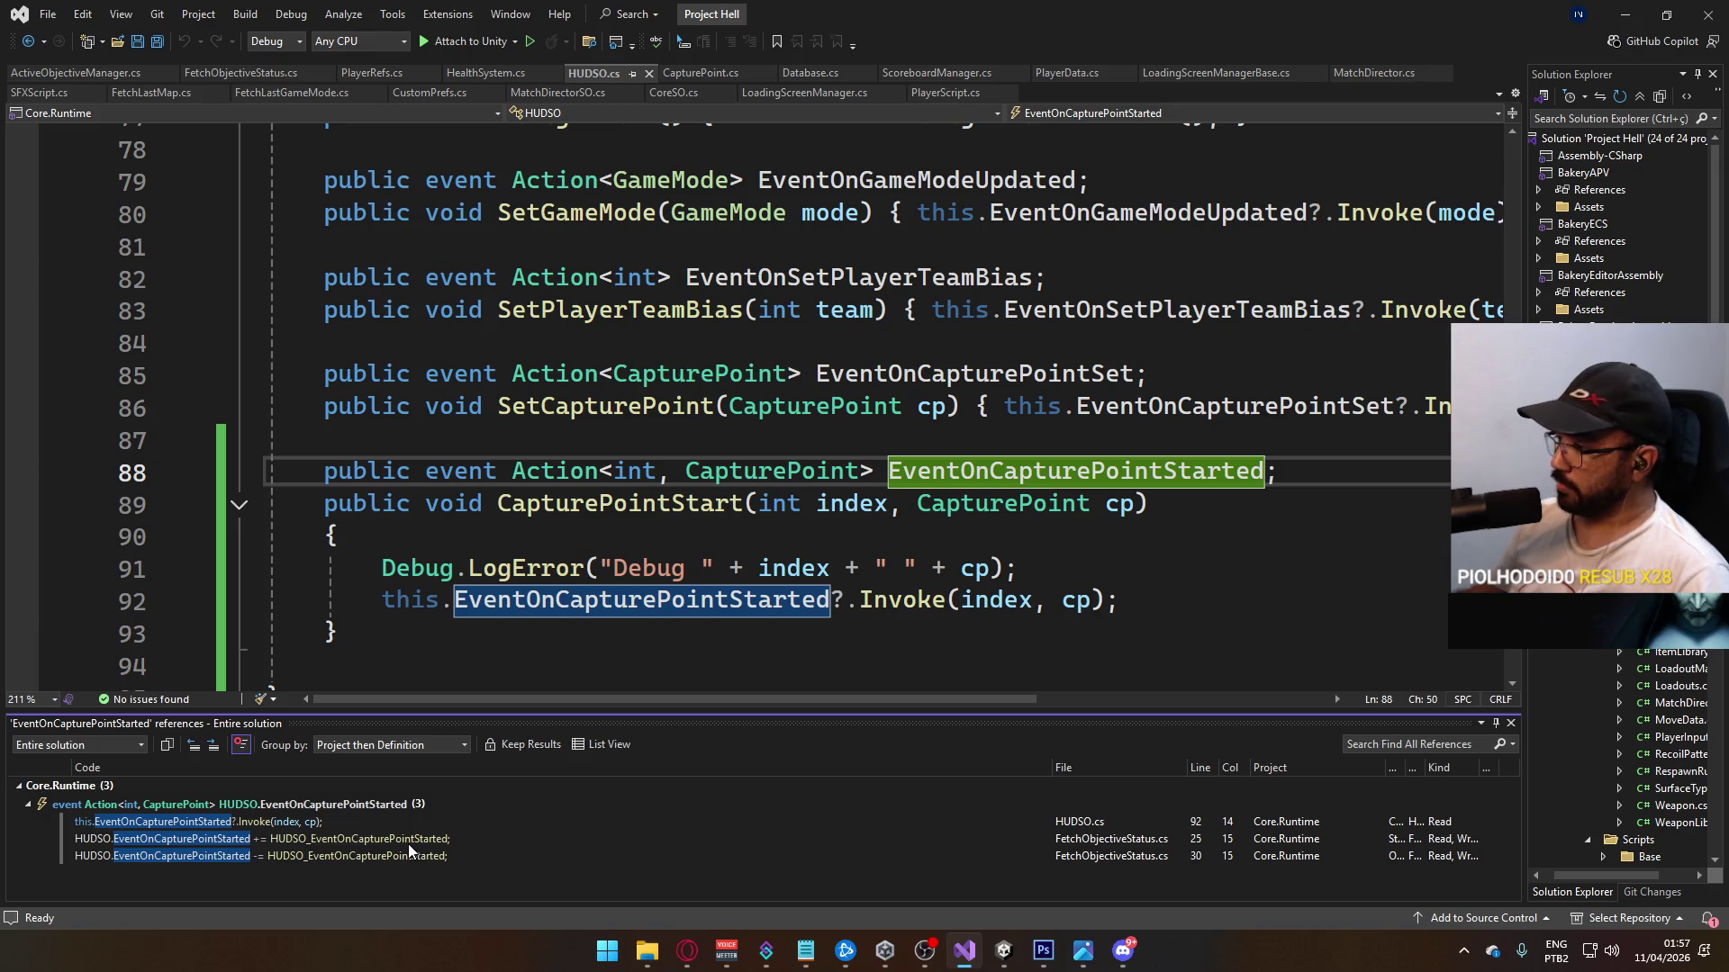
{"action": "double_click", "coordinate": [410, 838]}
{"action": "left_click", "coordinate": [997, 497]}
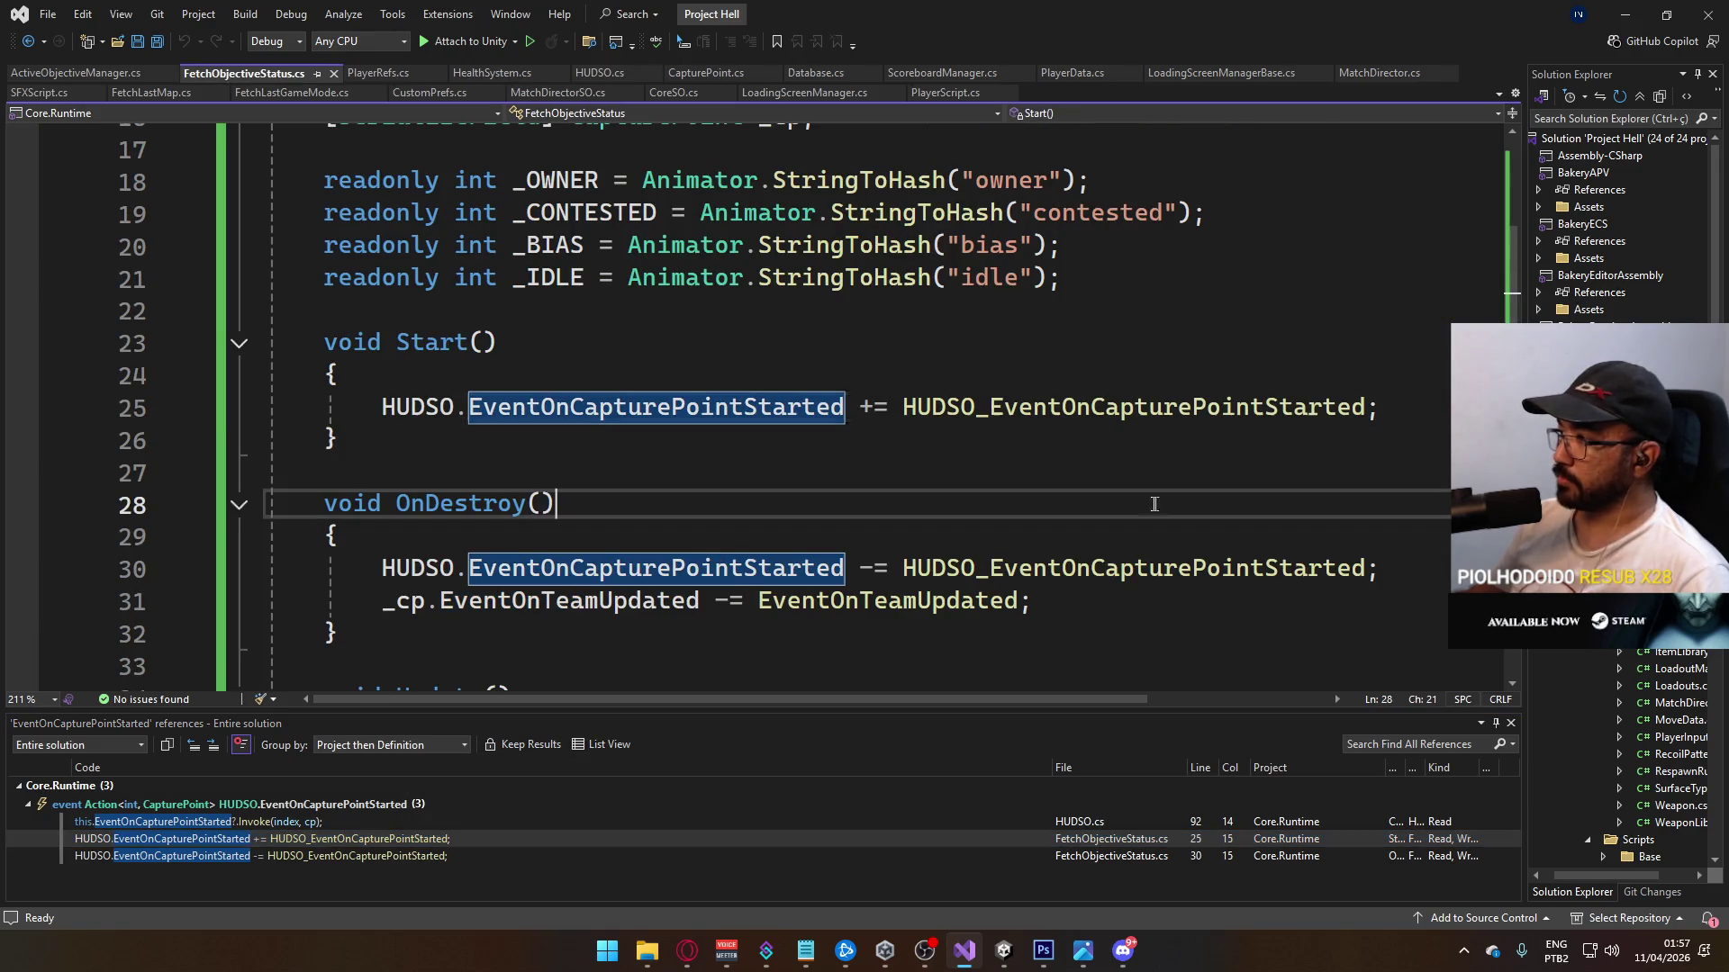
Step: In the HUDSO_EventOnCapturePointStarted handler, add Debug.Log("DESTINATION " + i + " " + target);
{"action": "left_click", "coordinate": [1071, 406], "text": "ctrl"}
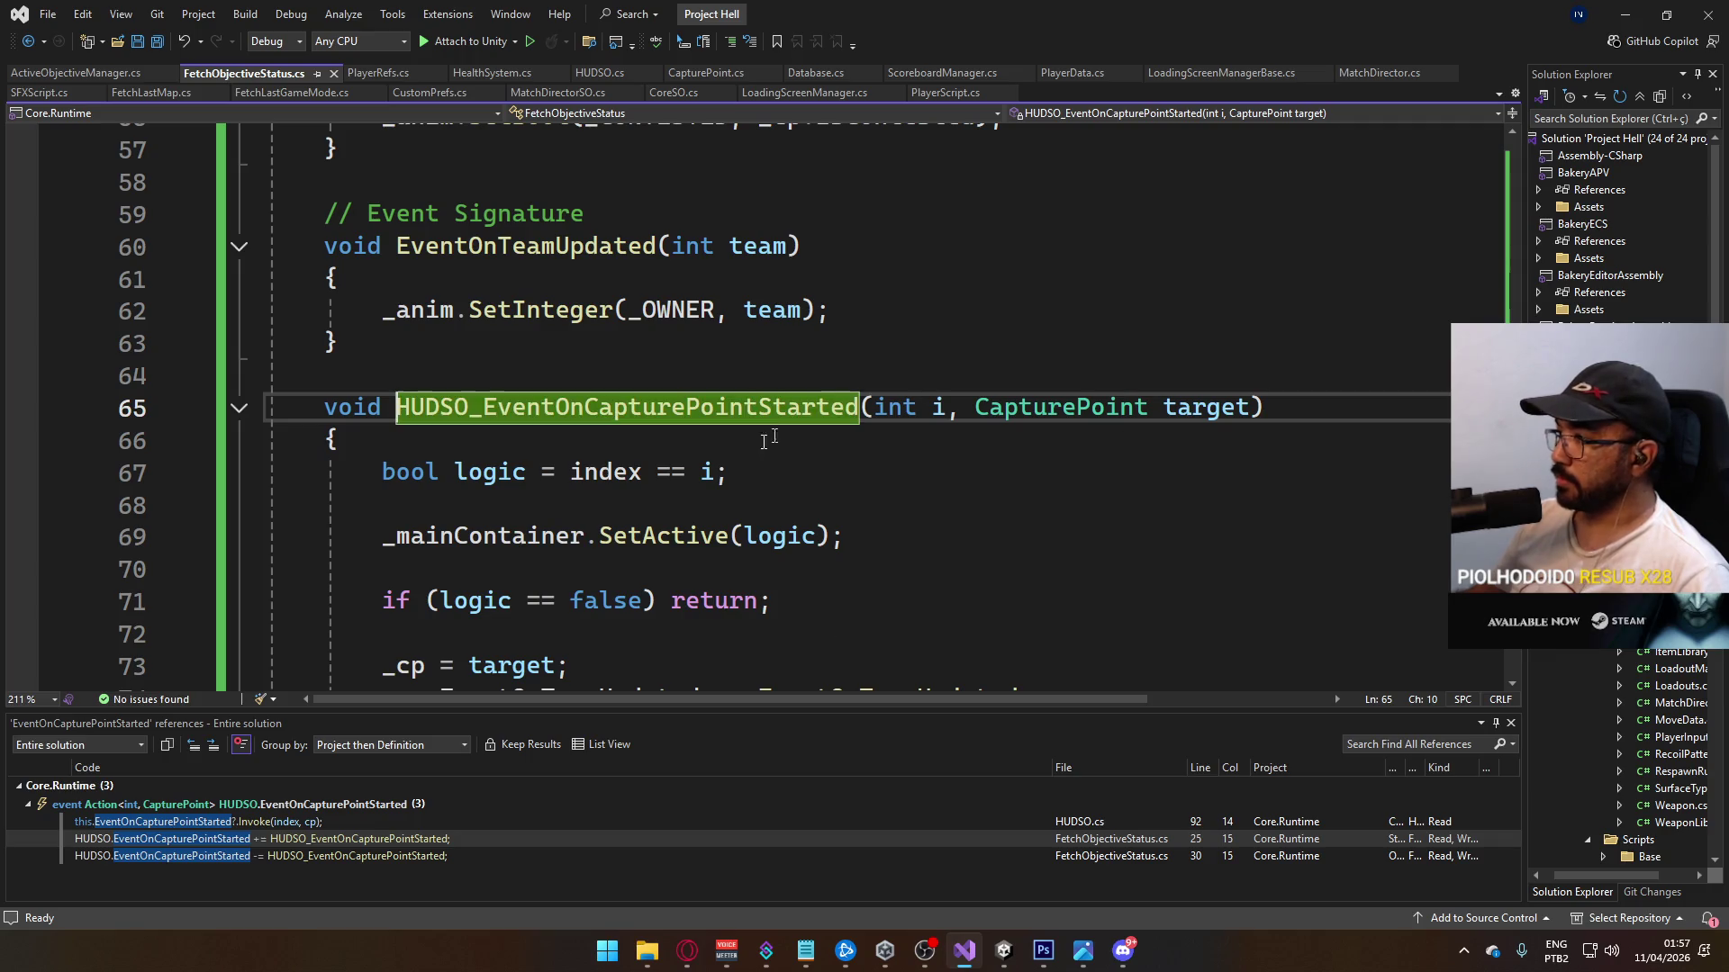
{"action": "left_click", "coordinate": [711, 484]}
{"action": "scroll", "coordinate": [797, 608], "scroll_direction": "down", "scroll_amount": 3}
{"action": "scroll", "coordinate": [620, 526], "scroll_direction": "up", "scroll_amount": 2}
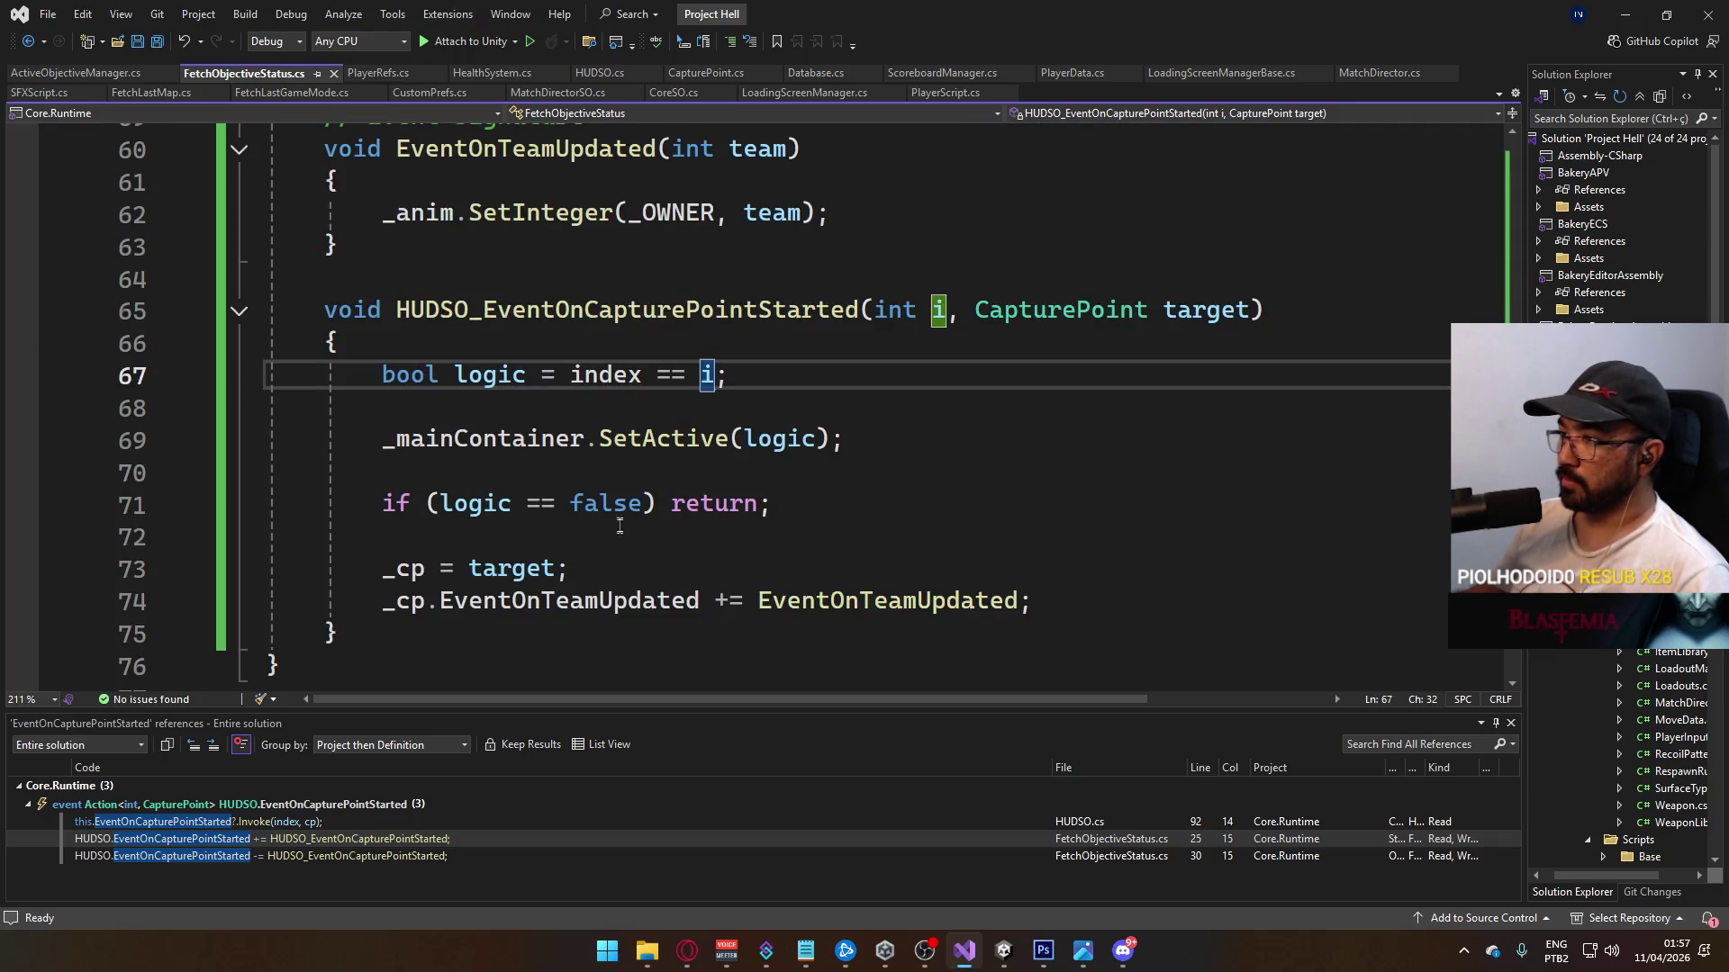
{"action": "key", "text": "Up"}
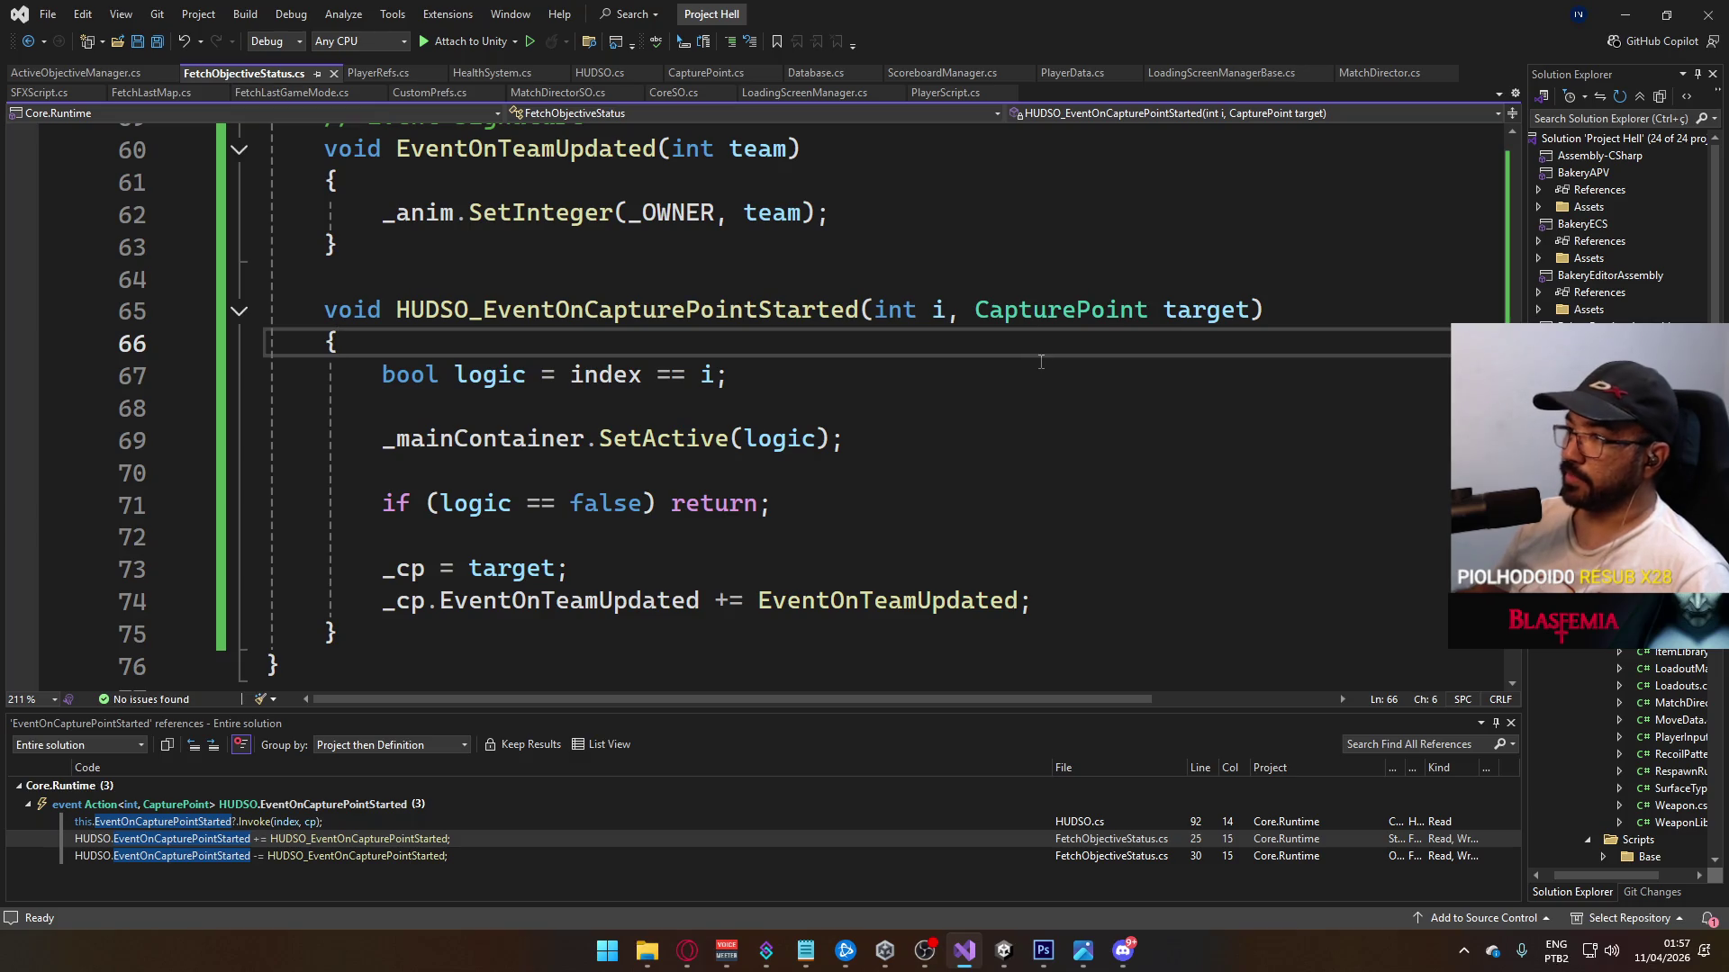
{"action": "key", "text": "Return"}
{"action": "type", "text": "Debug.log"}
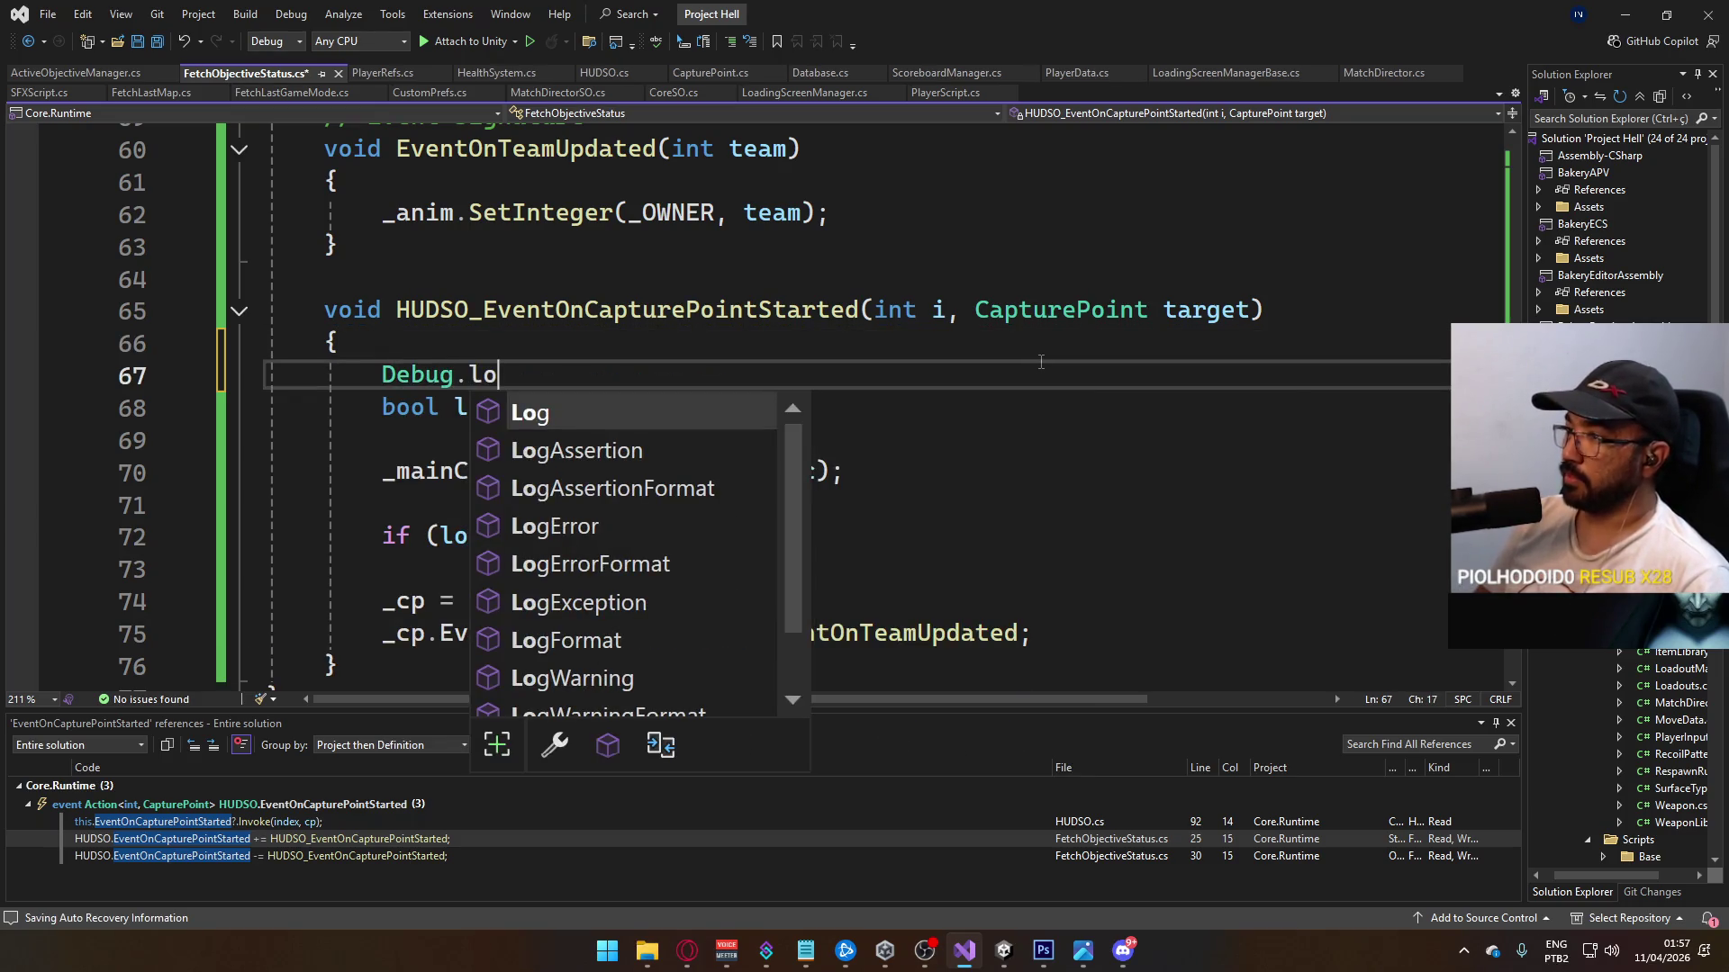
{"action": "key", "text": "Tab"}
{"action": "type", "text": "("}
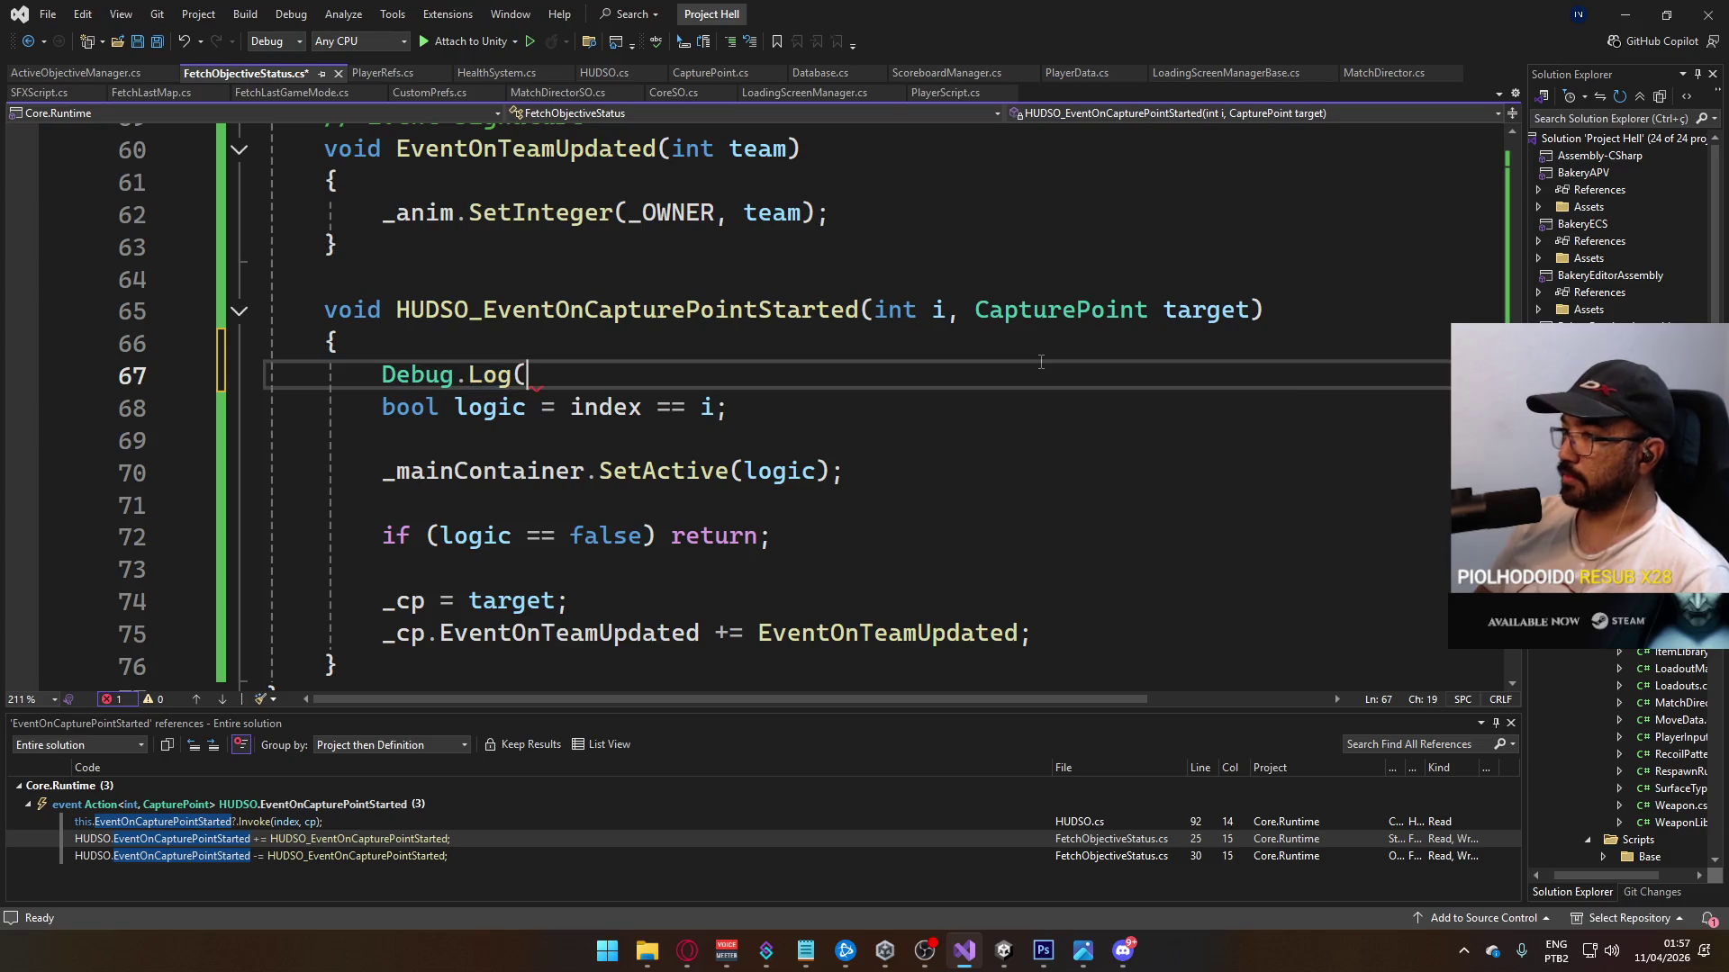
{"action": "type", "text": "\""}
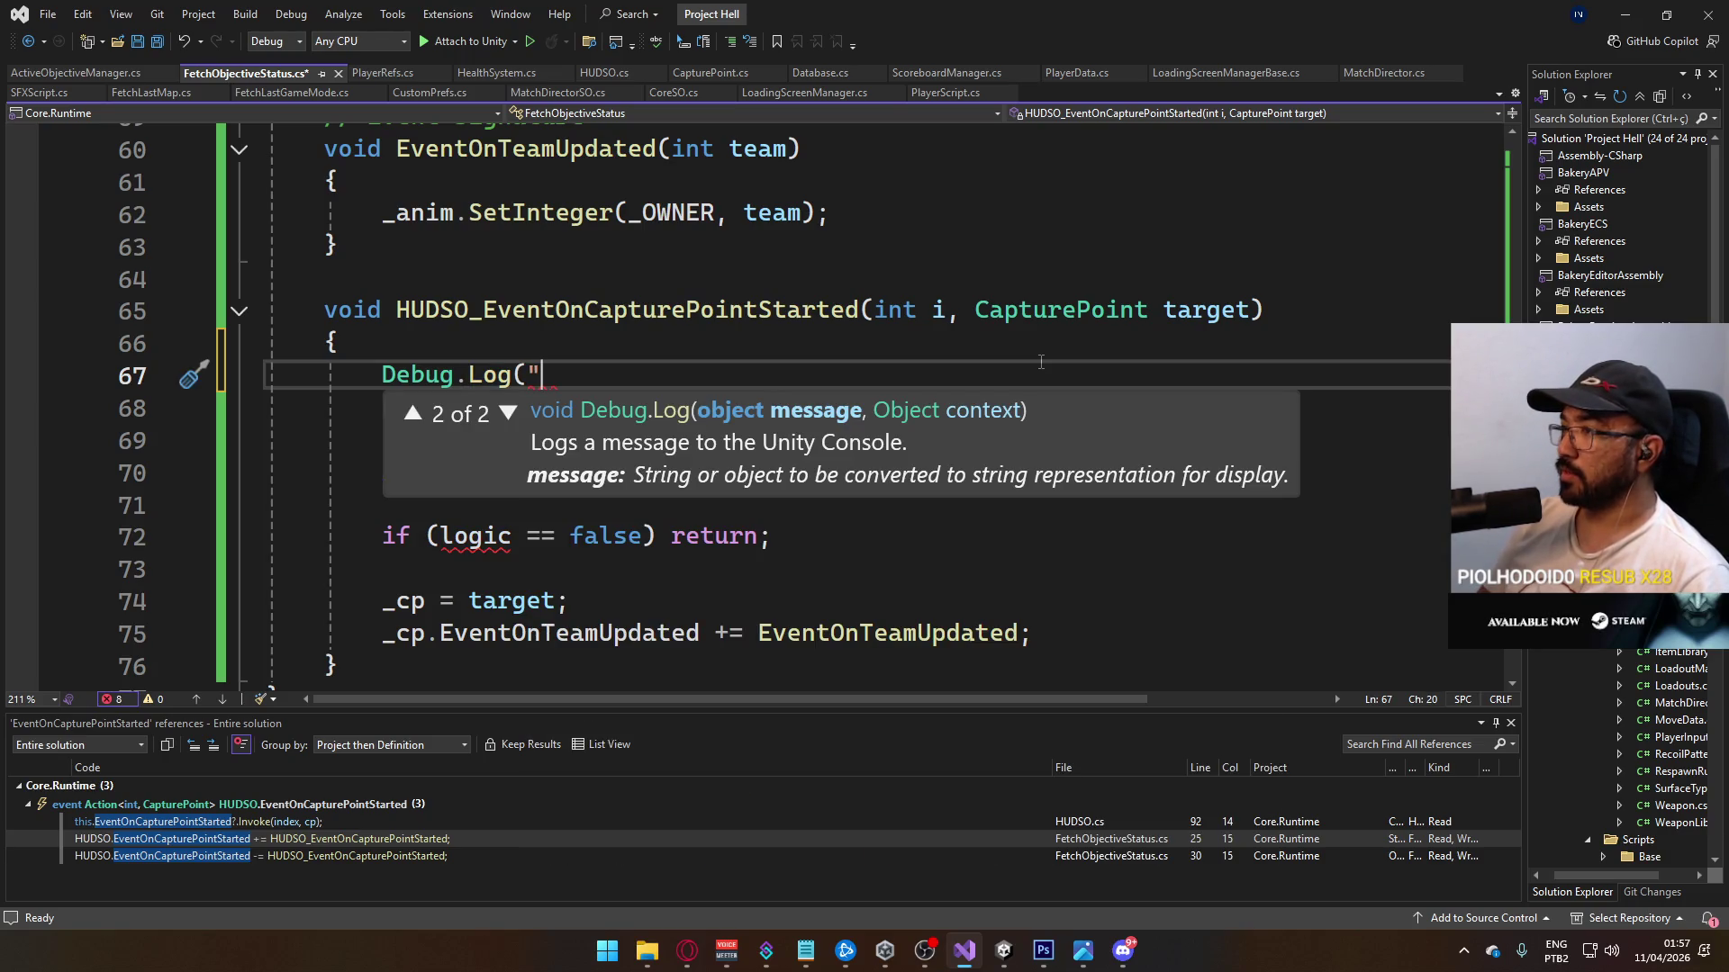
{"action": "type", "text": "DE"}
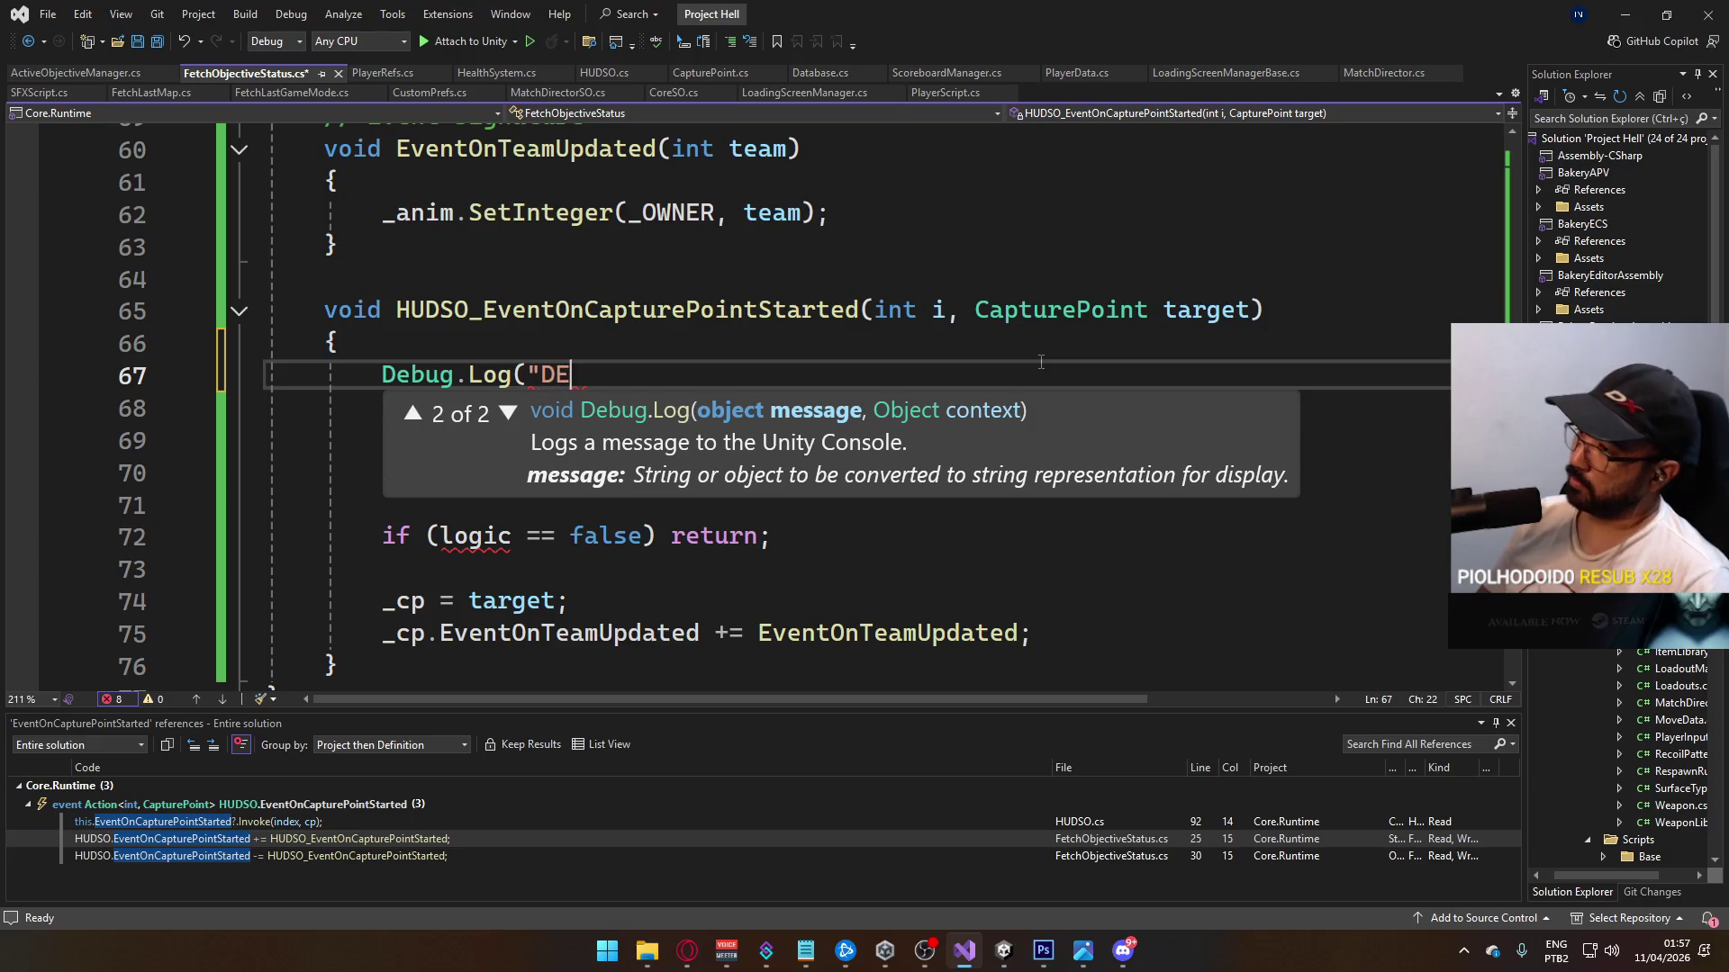
{"action": "type", "text": "STINATION \" + i"}
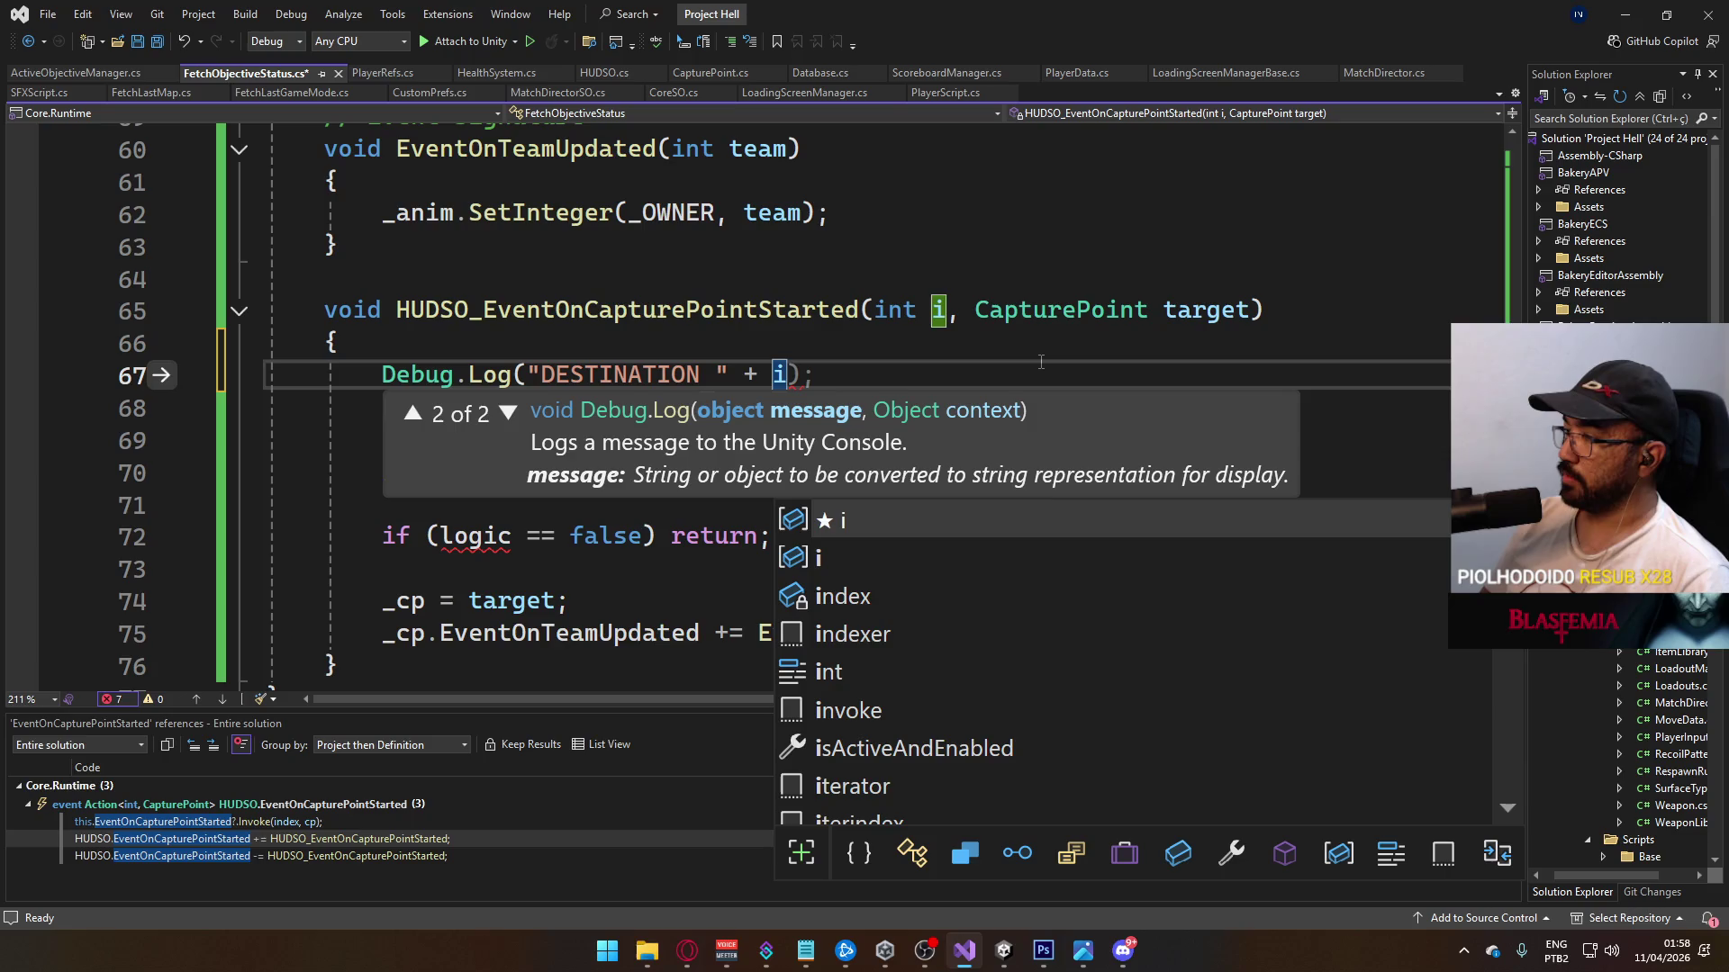
{"action": "type", "text": " + \" \" + target)"}
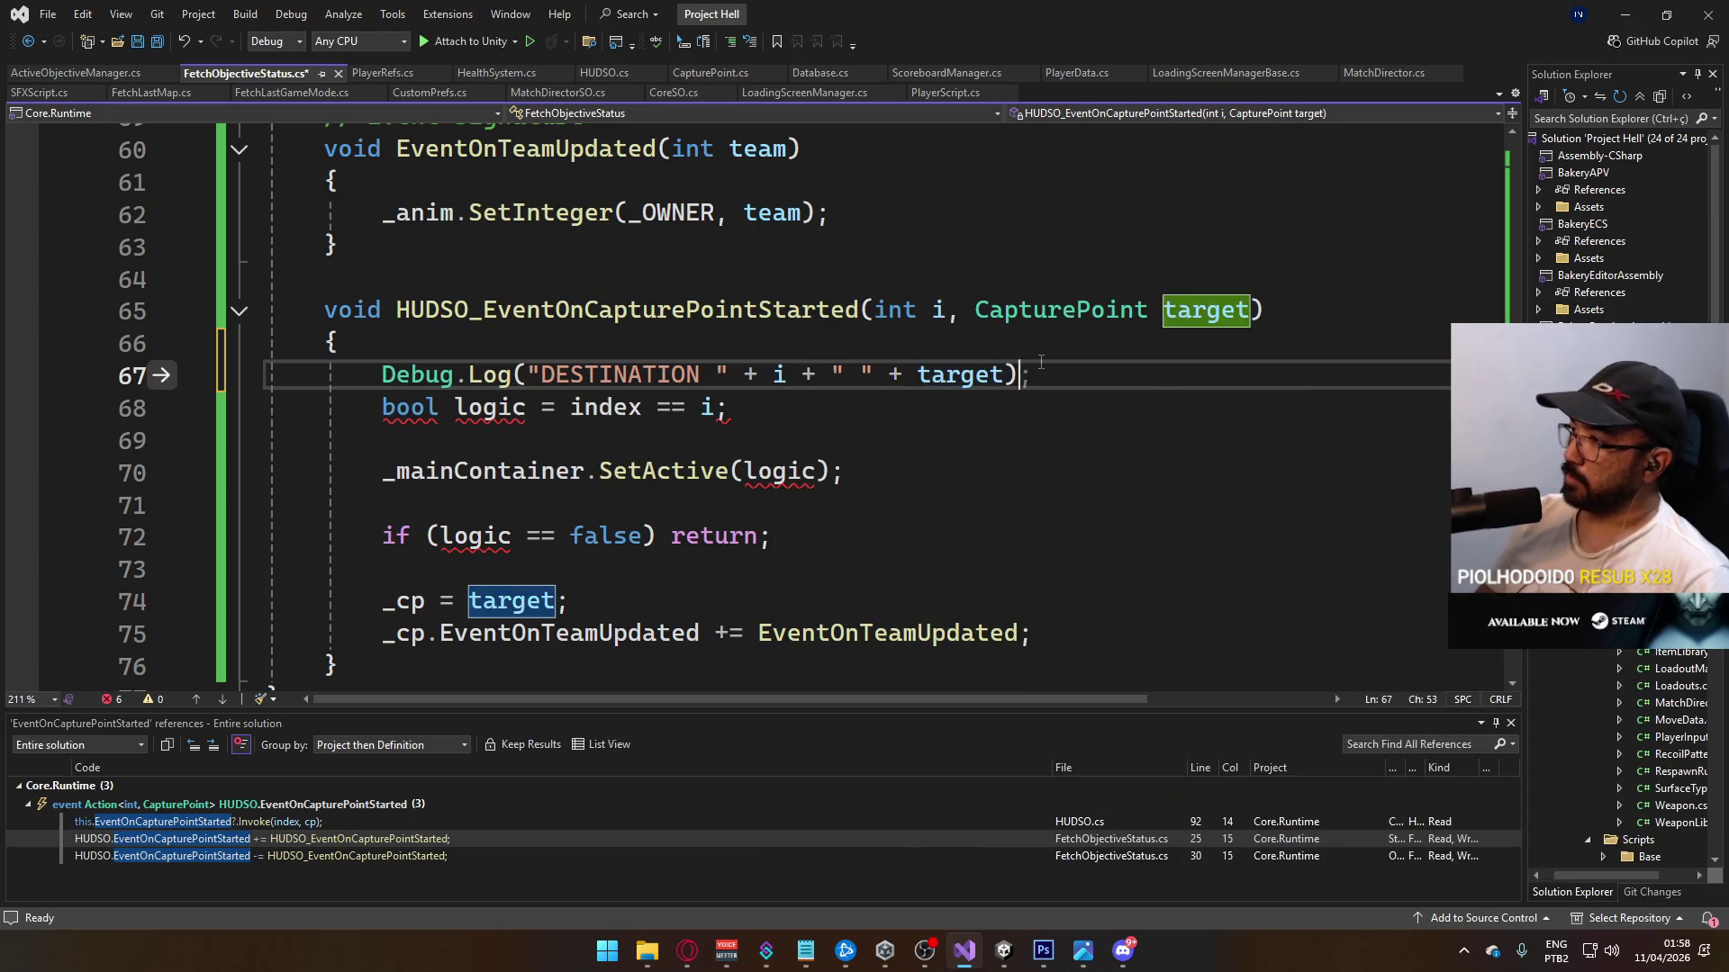
{"action": "type", "text": ";"}
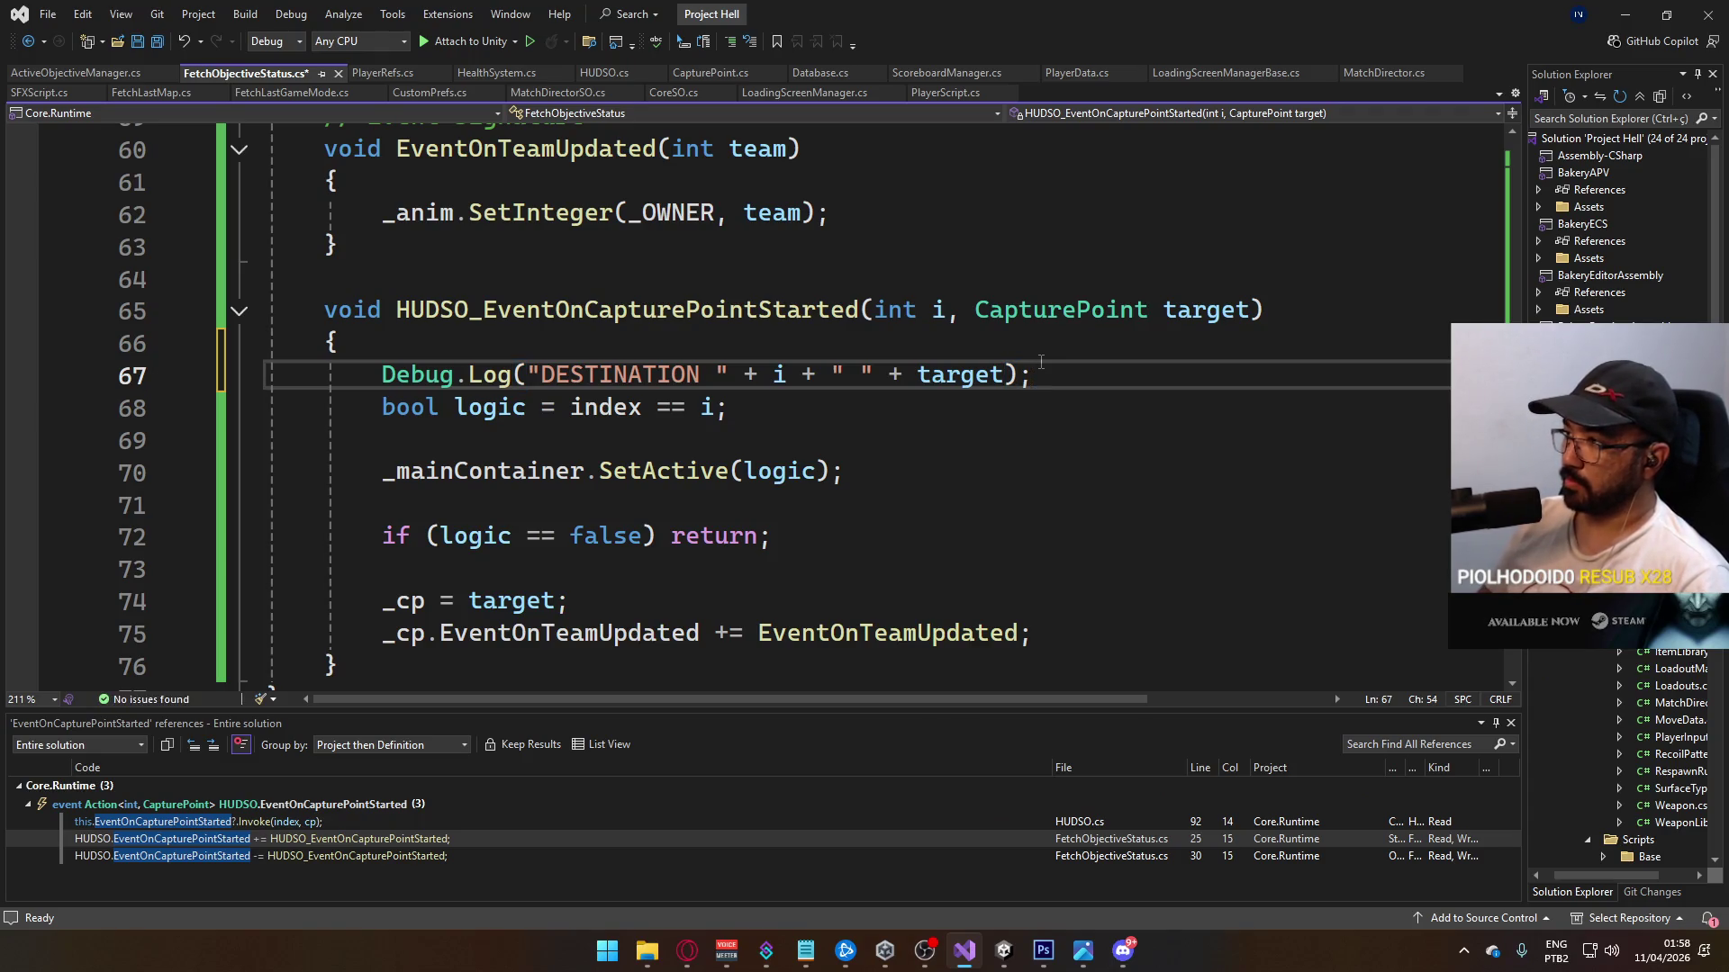
Step: Move the DESTINATION log line to just after the index comparison
{"action": "key", "text": "shift+Home"}
{"action": "key", "text": "Down"}
{"action": "key", "text": "Up"}
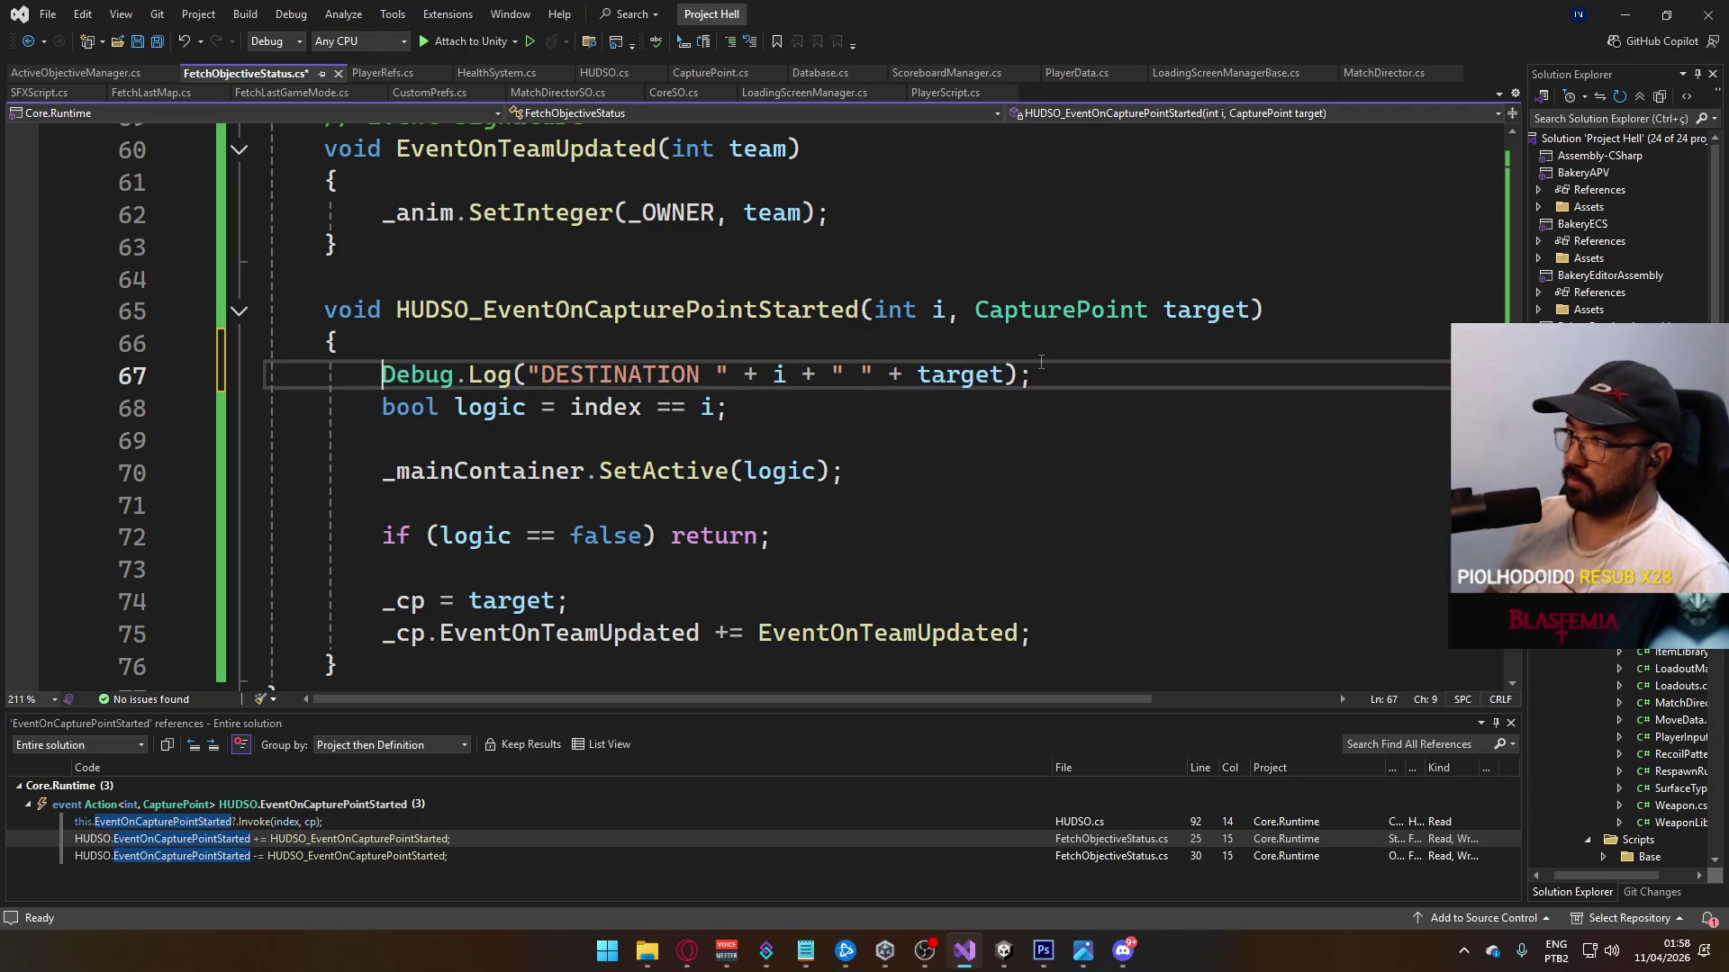
{"action": "key", "text": "shift+End"}
{"action": "key", "text": "ctrl+c"}
{"action": "key", "text": "Delete"}
{"action": "key", "text": "Down"}
{"action": "key", "text": "Down"}
{"action": "key", "text": "Return"}
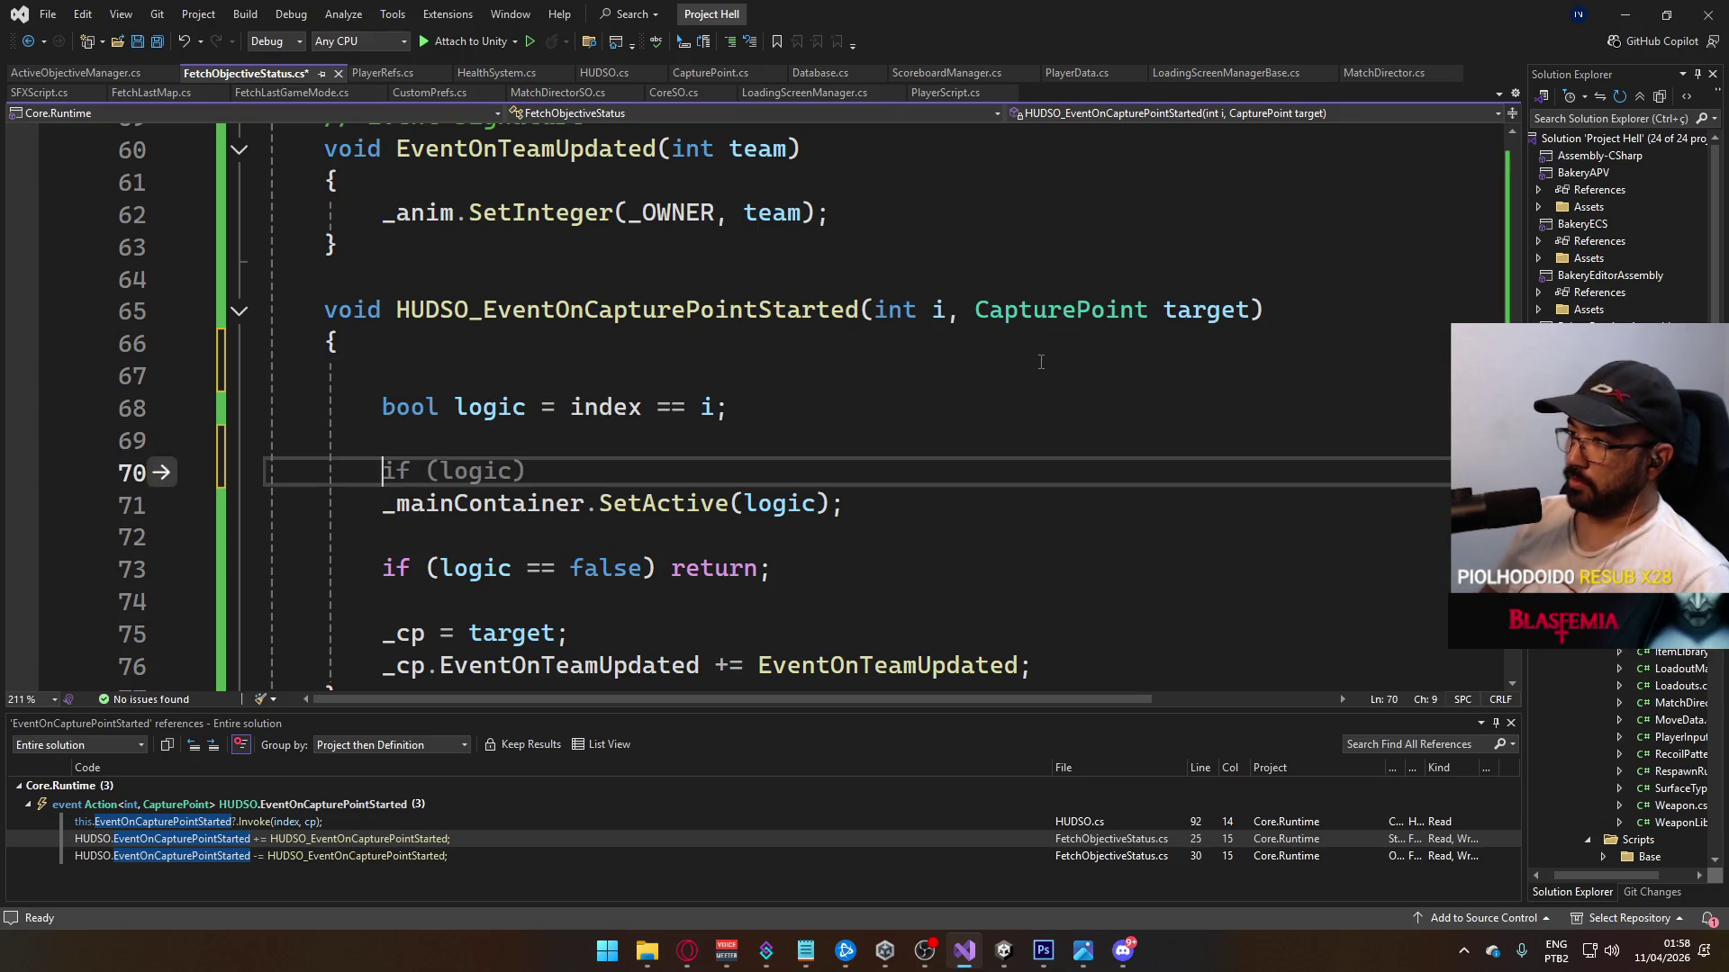
{"action": "key", "text": "ctrl+v"}
Step: Append " logic " + logic to the DESTINATION log and save the script
{"action": "key", "text": "Left"}
{"action": "key", "text": "Left"}
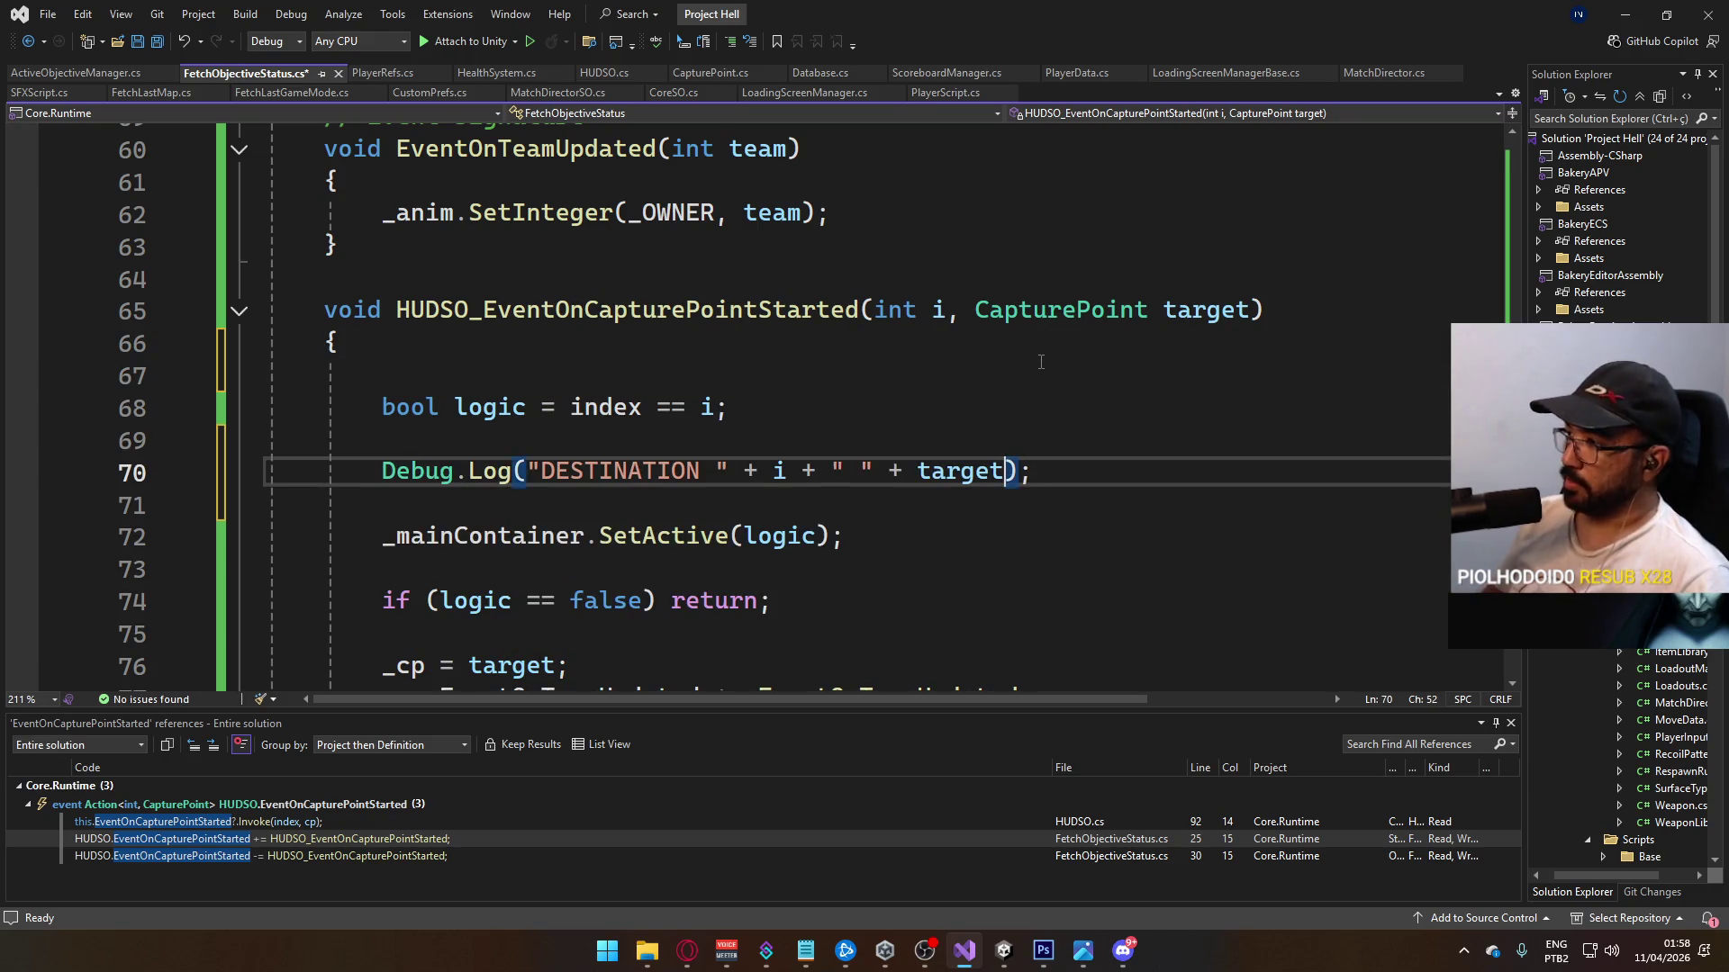
{"action": "type", "text": "+ \" logic \" + lo"}
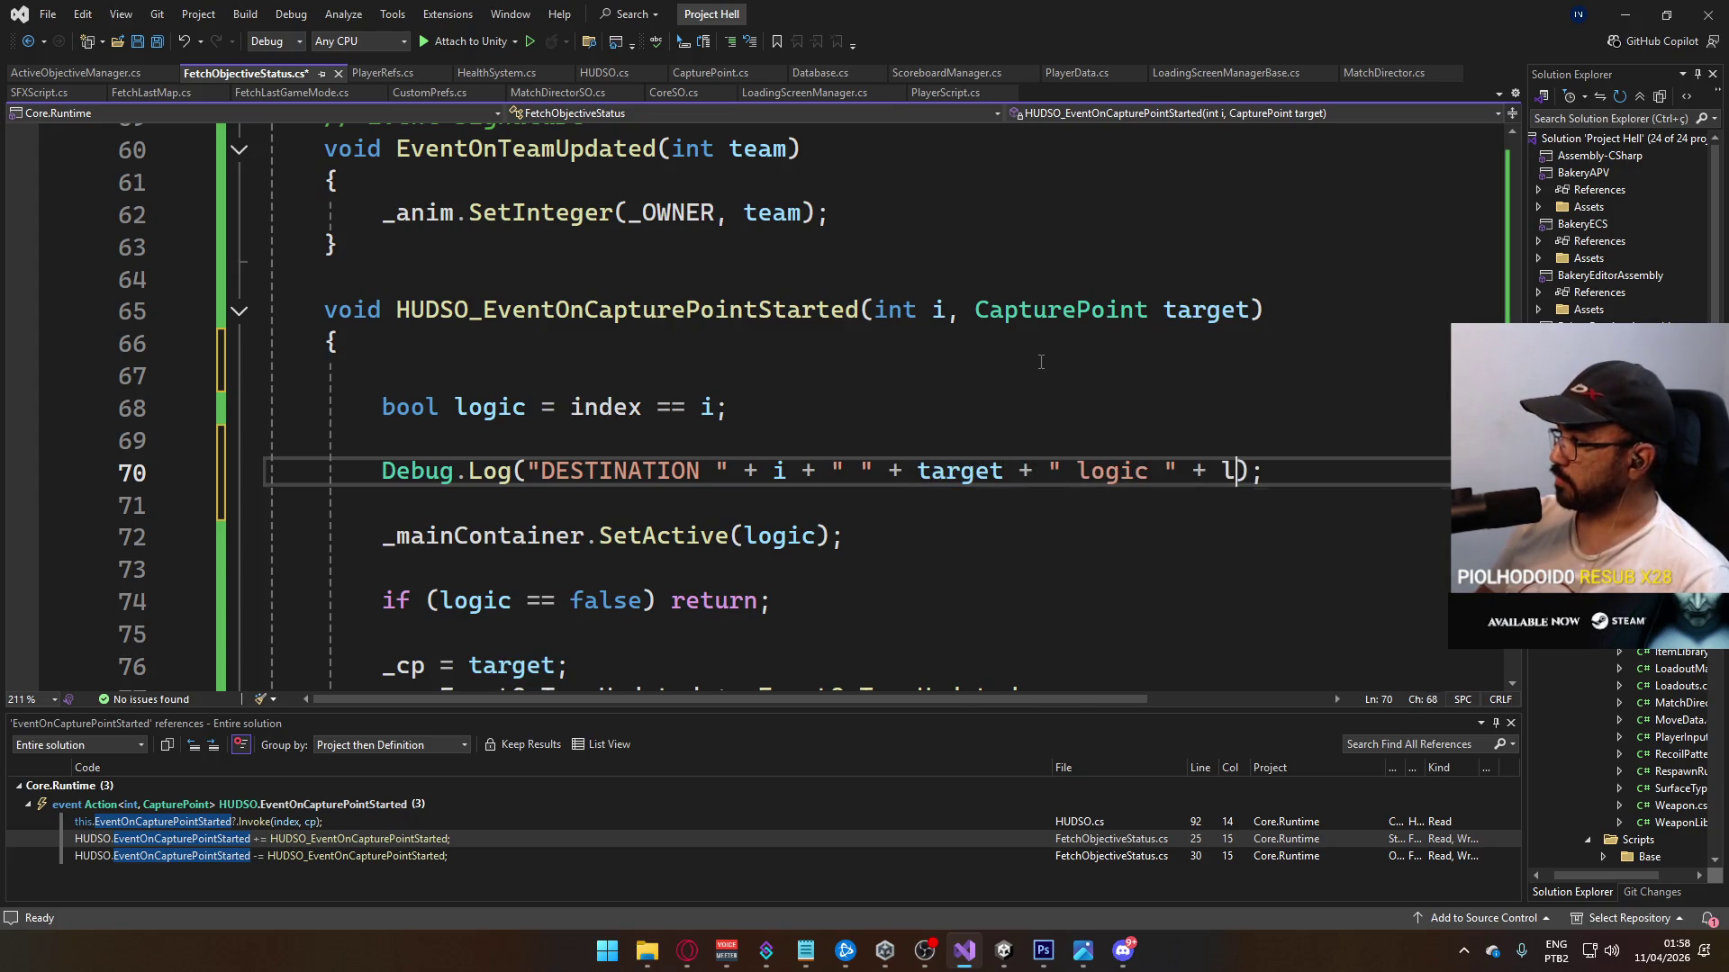
{"action": "key", "text": "Down"}
{"action": "key", "text": "Tab"}
{"action": "key", "text": "Delete"}
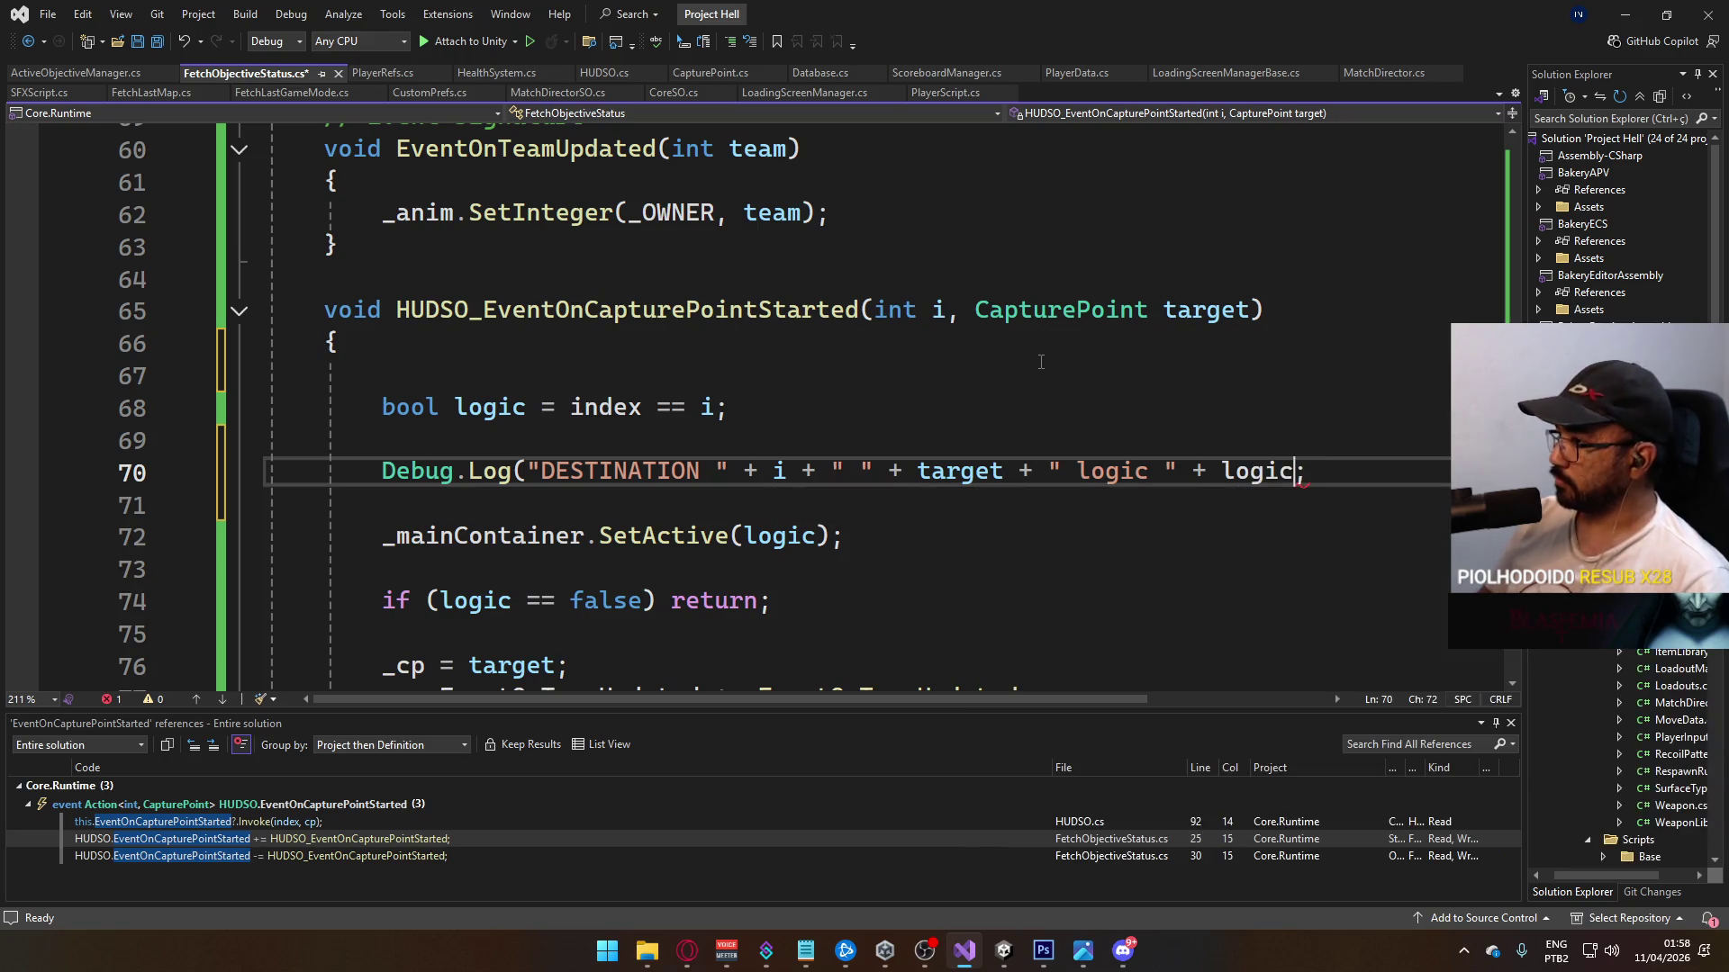
{"action": "type", "text": ")"}
{"action": "key", "text": "ctrl+s"}
Step: Review the index == i comparison and close the Find All References panel
{"action": "mouse_move", "coordinate": [730, 410]}
{"action": "left_mouse_down"}
{"action": "mouse_move", "coordinate": [502, 414]}
{"action": "mouse_move", "coordinate": [557, 420]}
{"action": "left_mouse_up"}
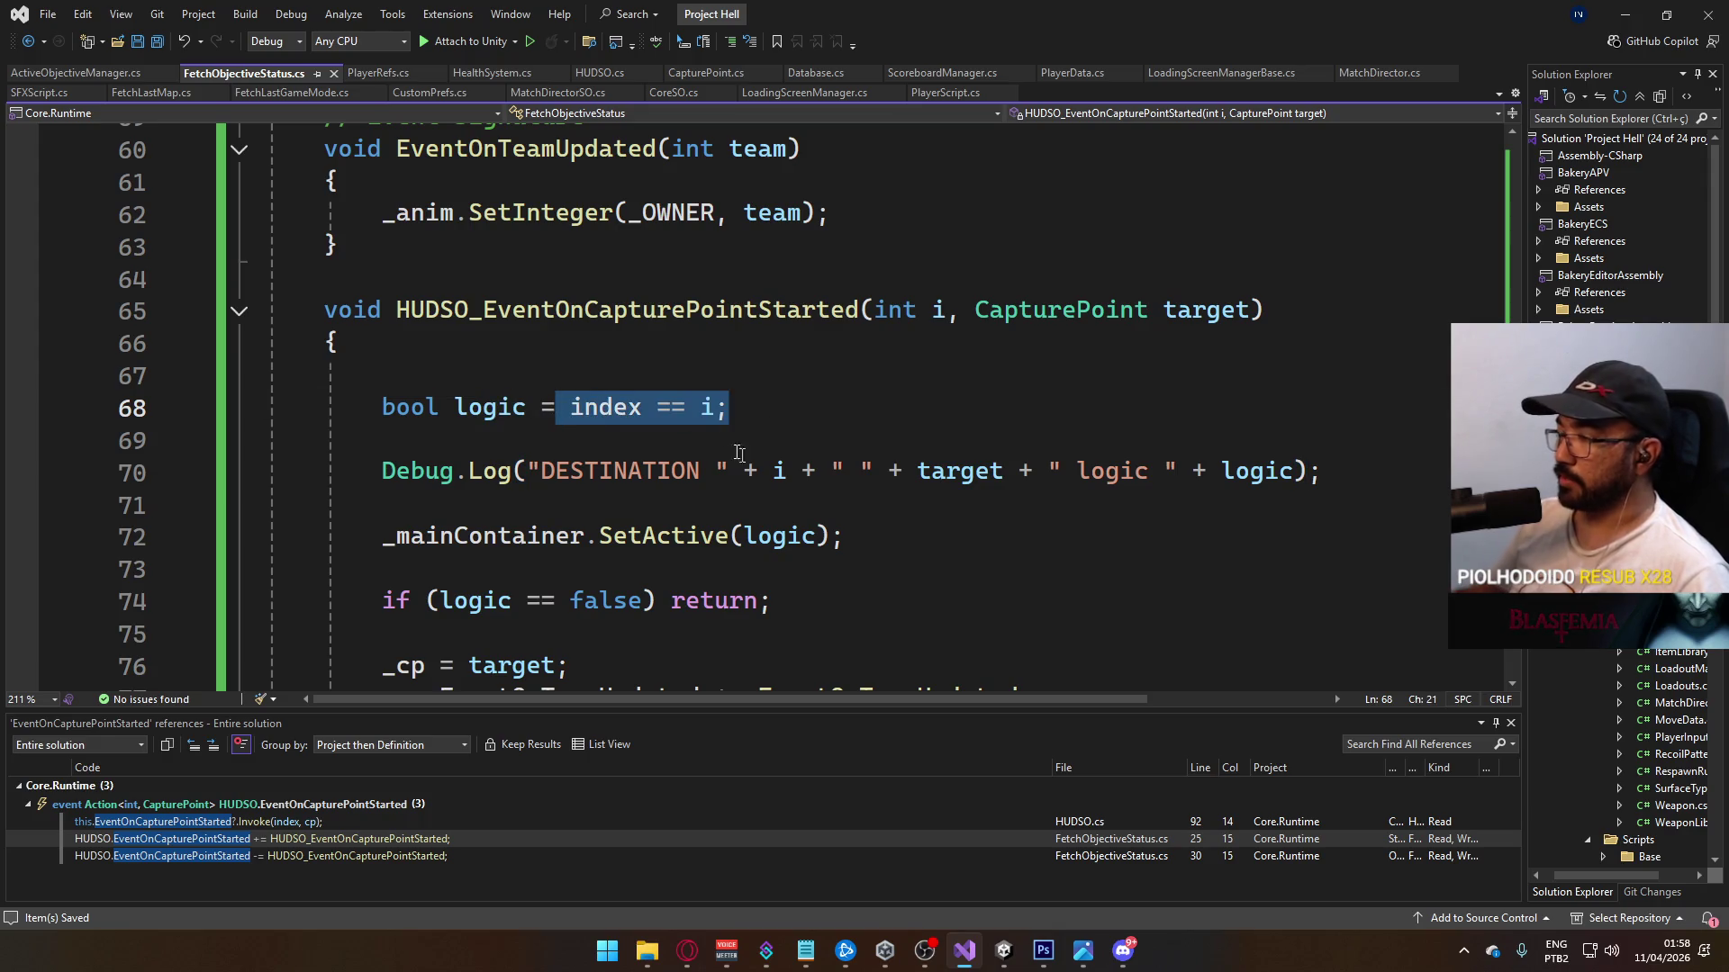
{"action": "scroll", "coordinate": [723, 436], "scroll_direction": "up", "scroll_amount": 19}
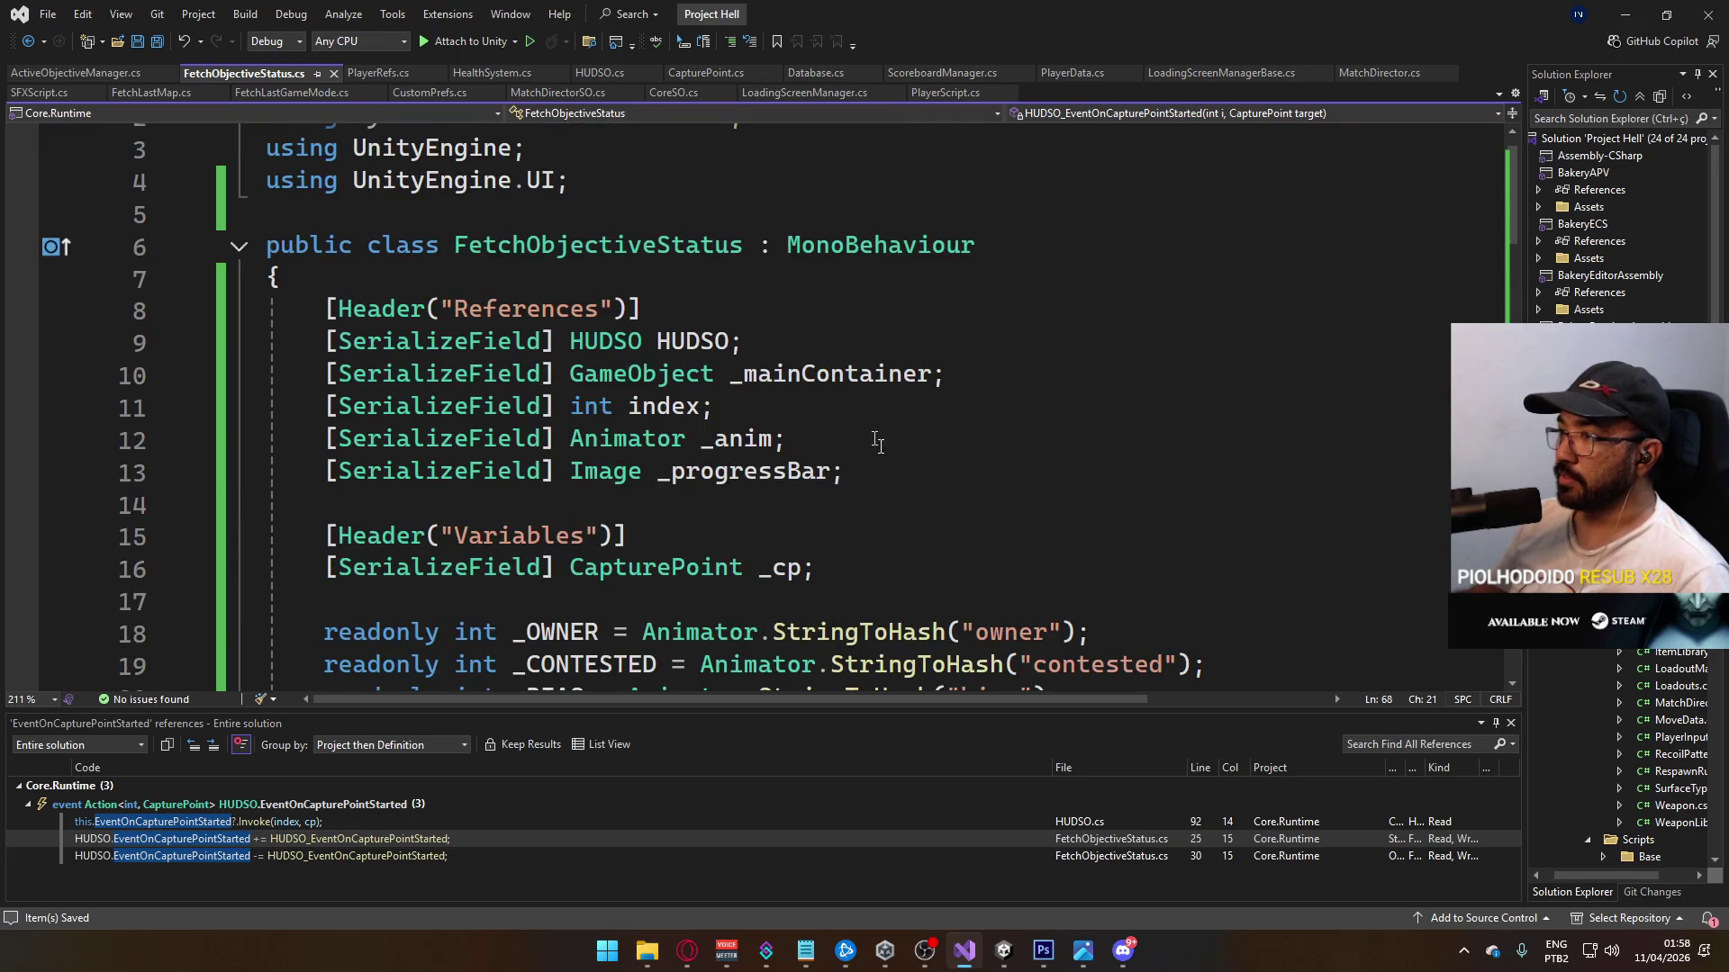
{"action": "left_click_drag", "start_coordinate": [771, 412], "coordinate": [413, 409]}
{"action": "scroll", "coordinate": [792, 504], "scroll_direction": "down", "scroll_amount": 20}
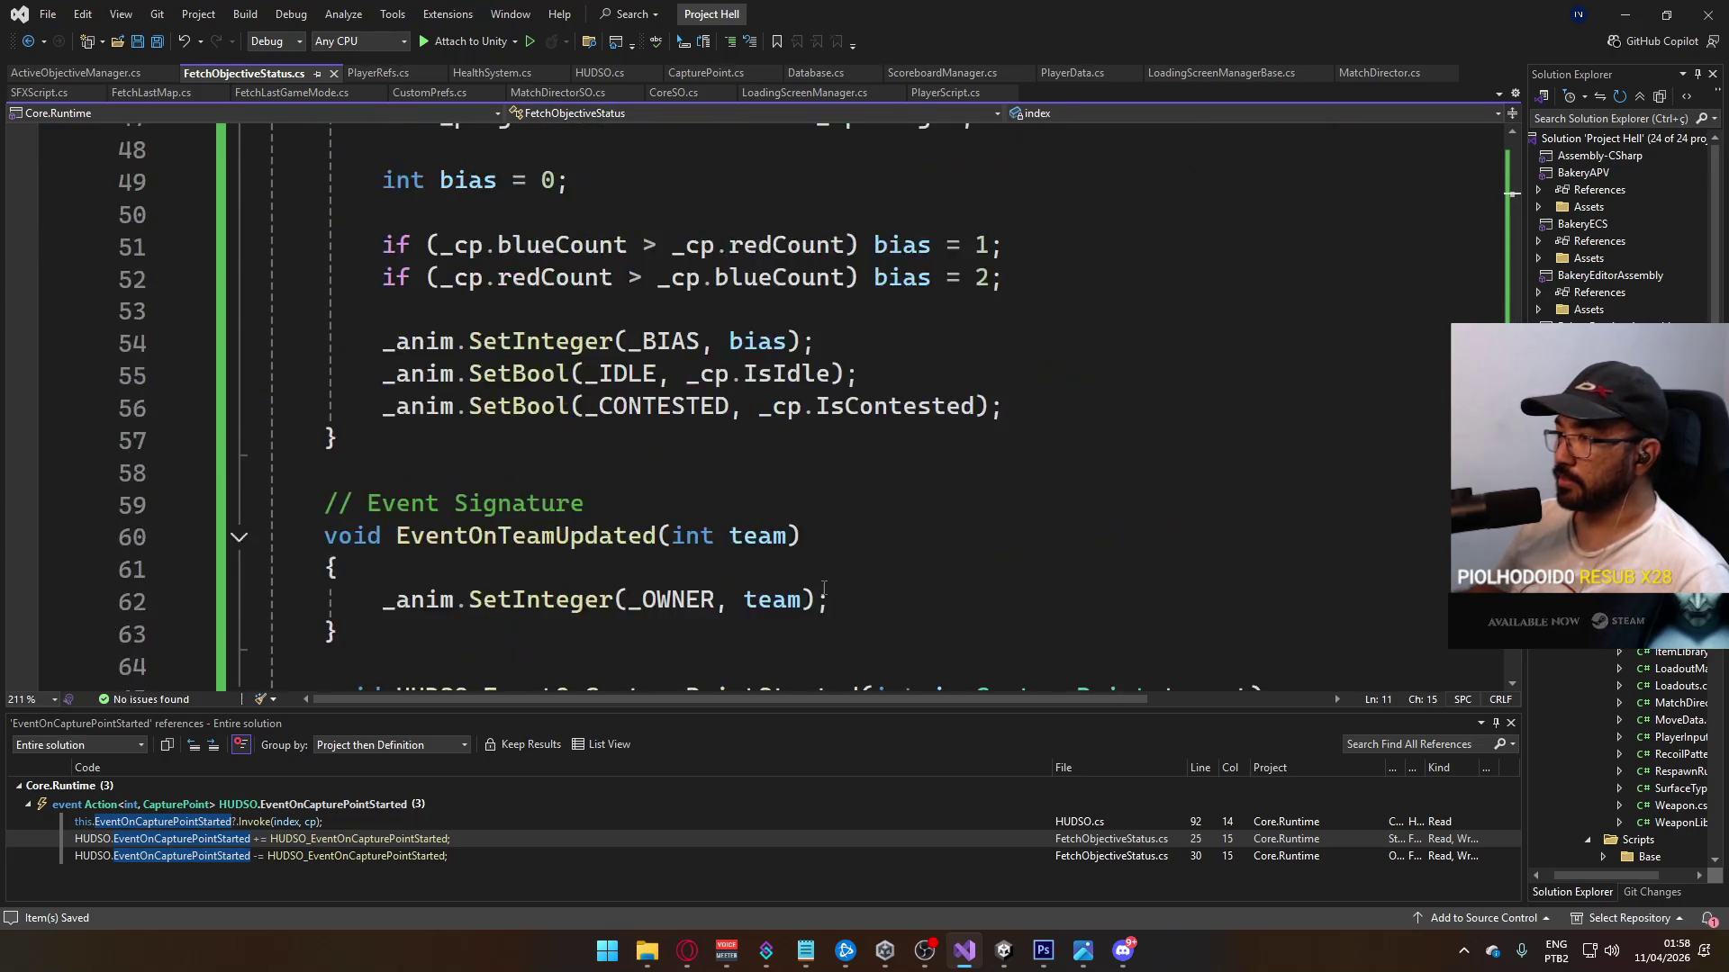
{"action": "scroll", "coordinate": [821, 603], "scroll_direction": "up", "scroll_amount": 3}
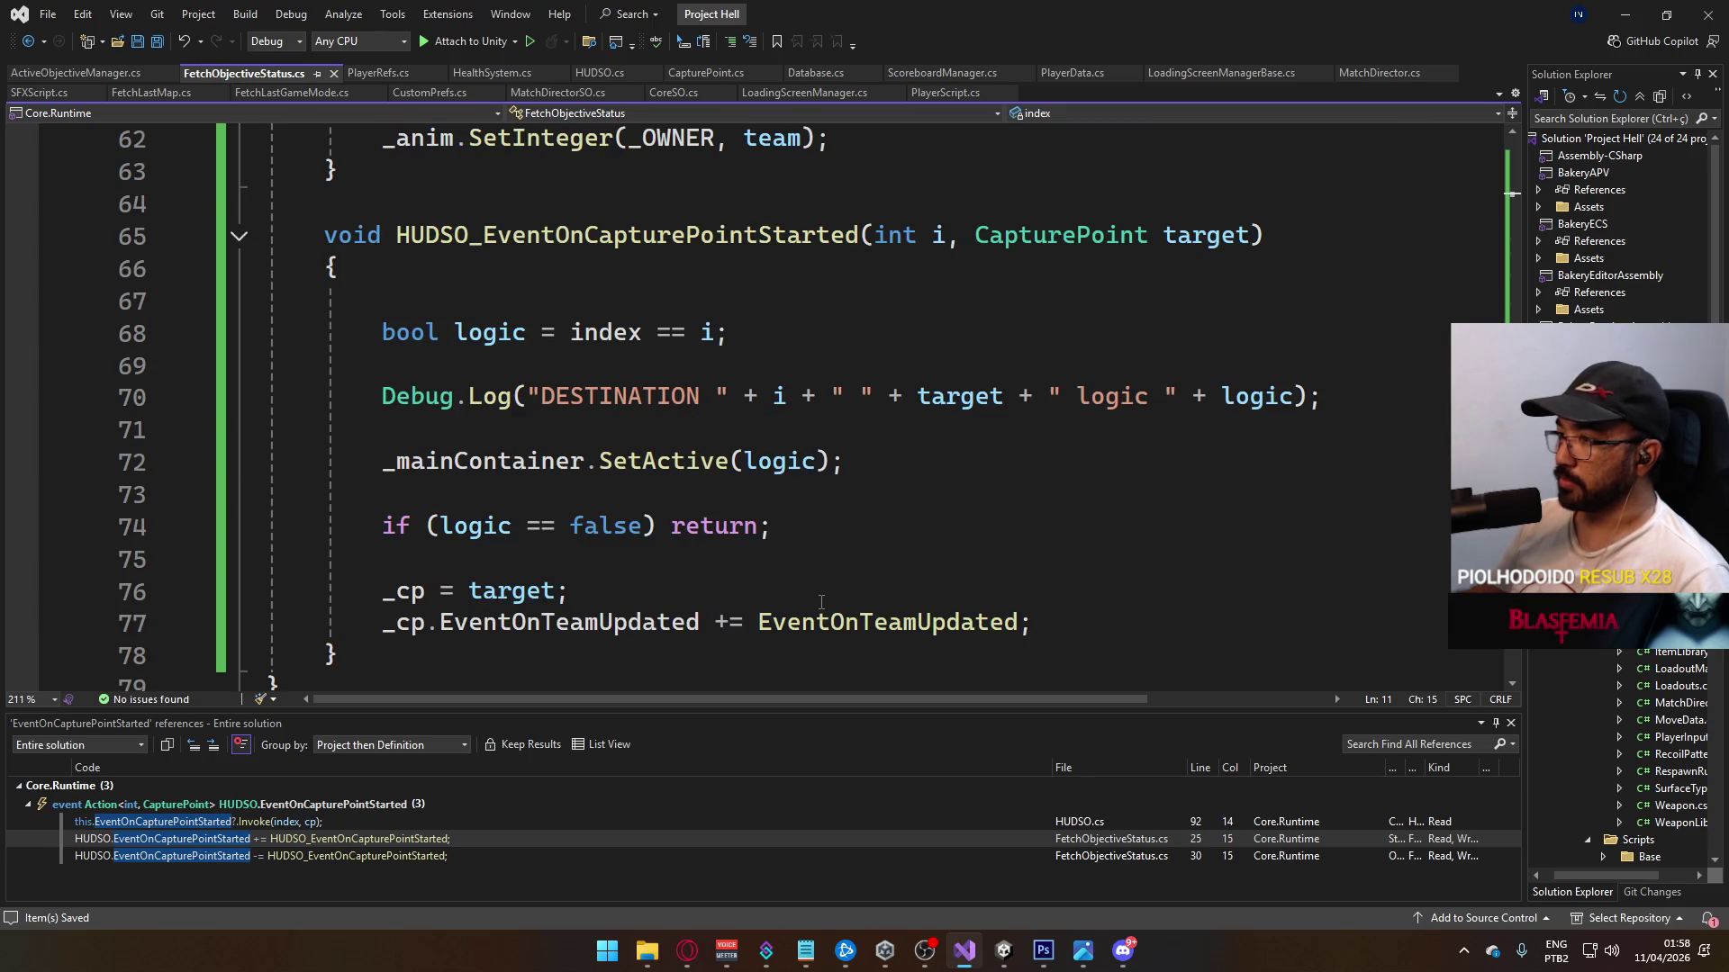
{"action": "left_click", "coordinate": [1496, 727]}
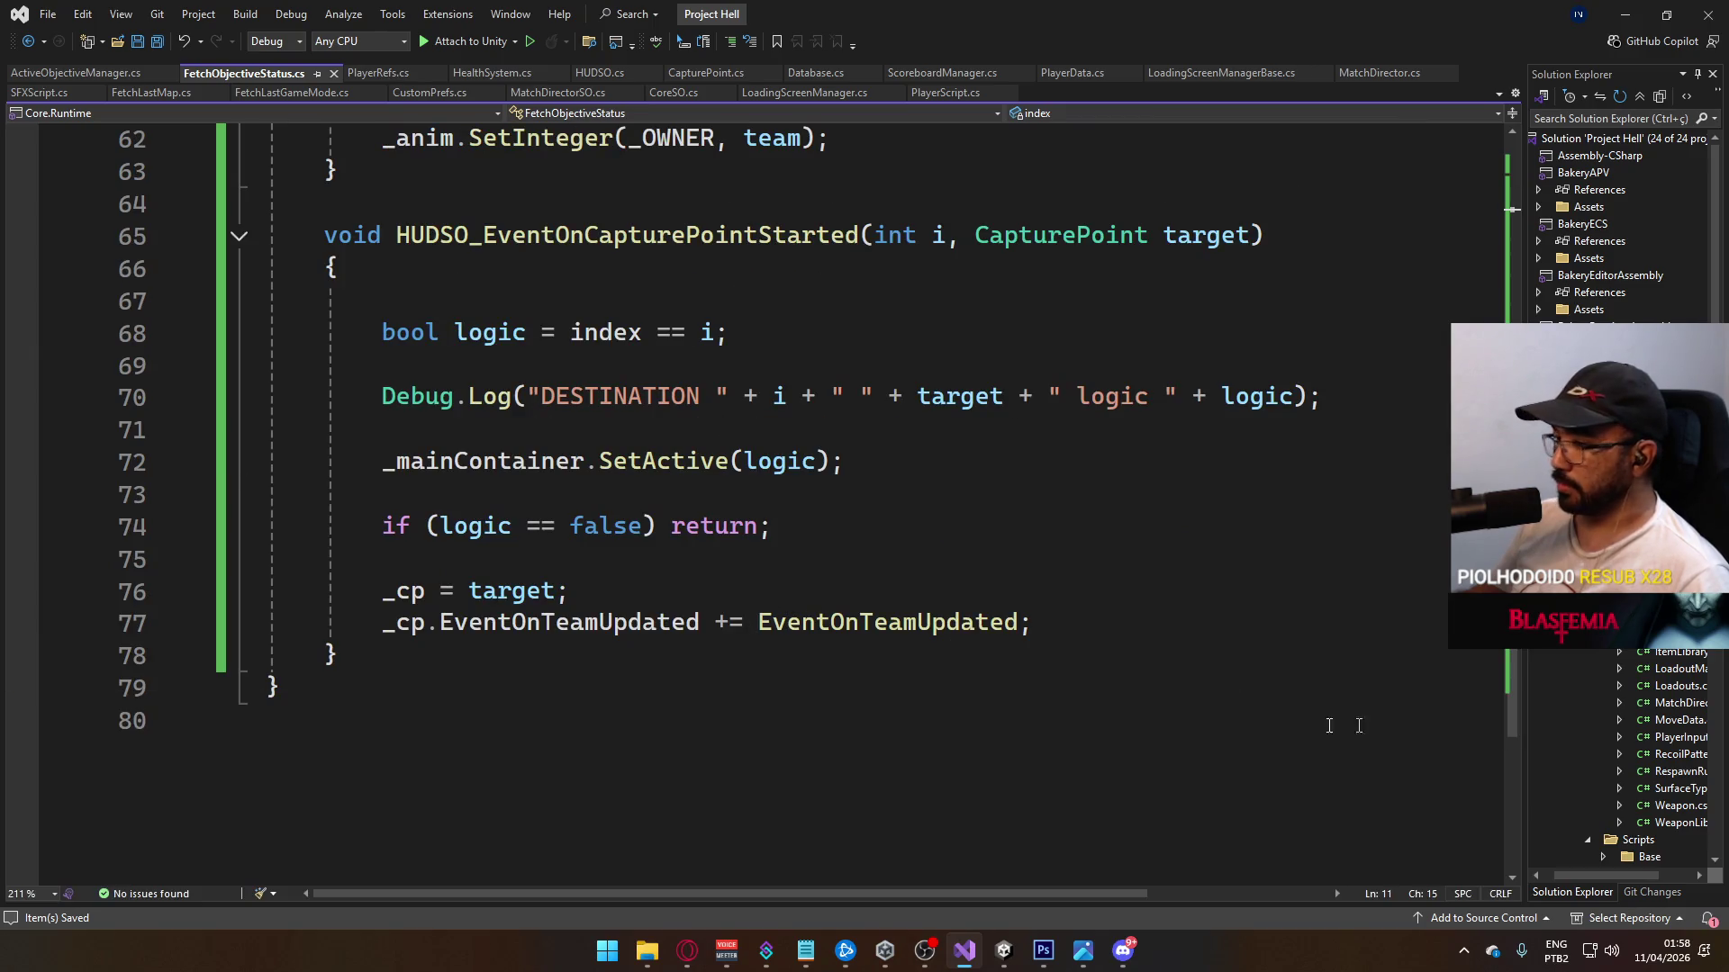
{"action": "mouse_move", "coordinate": [1007, 953]}
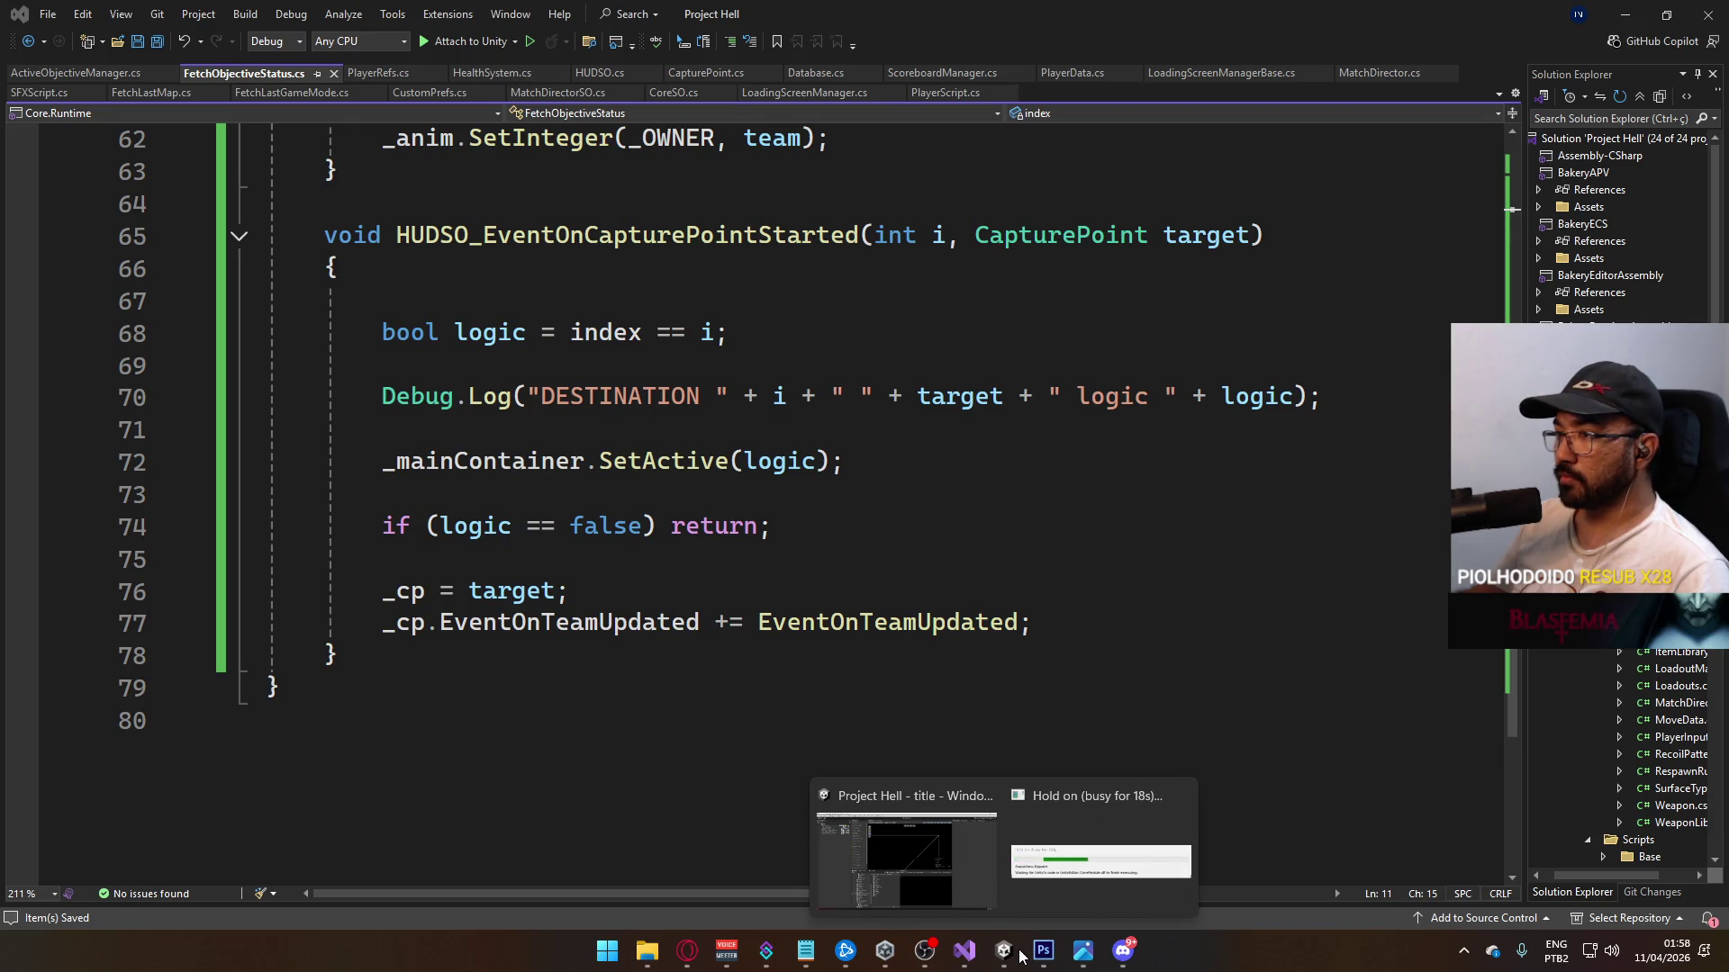
Step: Back in Unity, toggle Objective A's Main Container off and on again
{"action": "left_click", "coordinate": [1004, 956]}
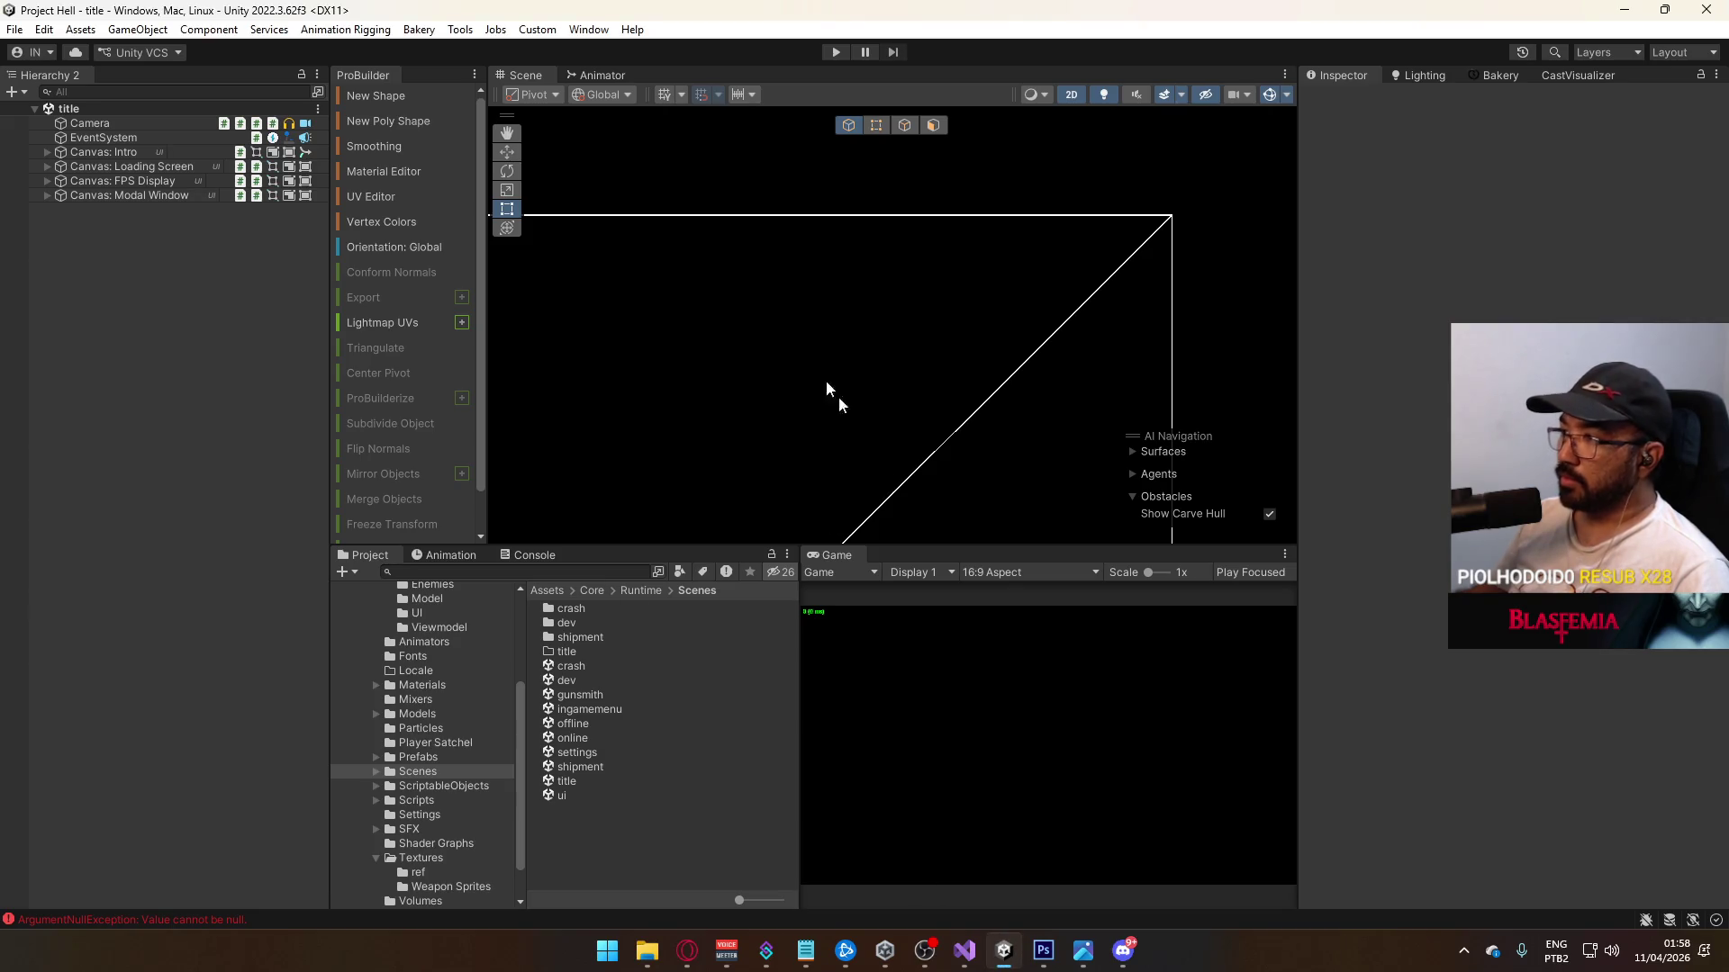
{"action": "left_click", "coordinate": [574, 783]}
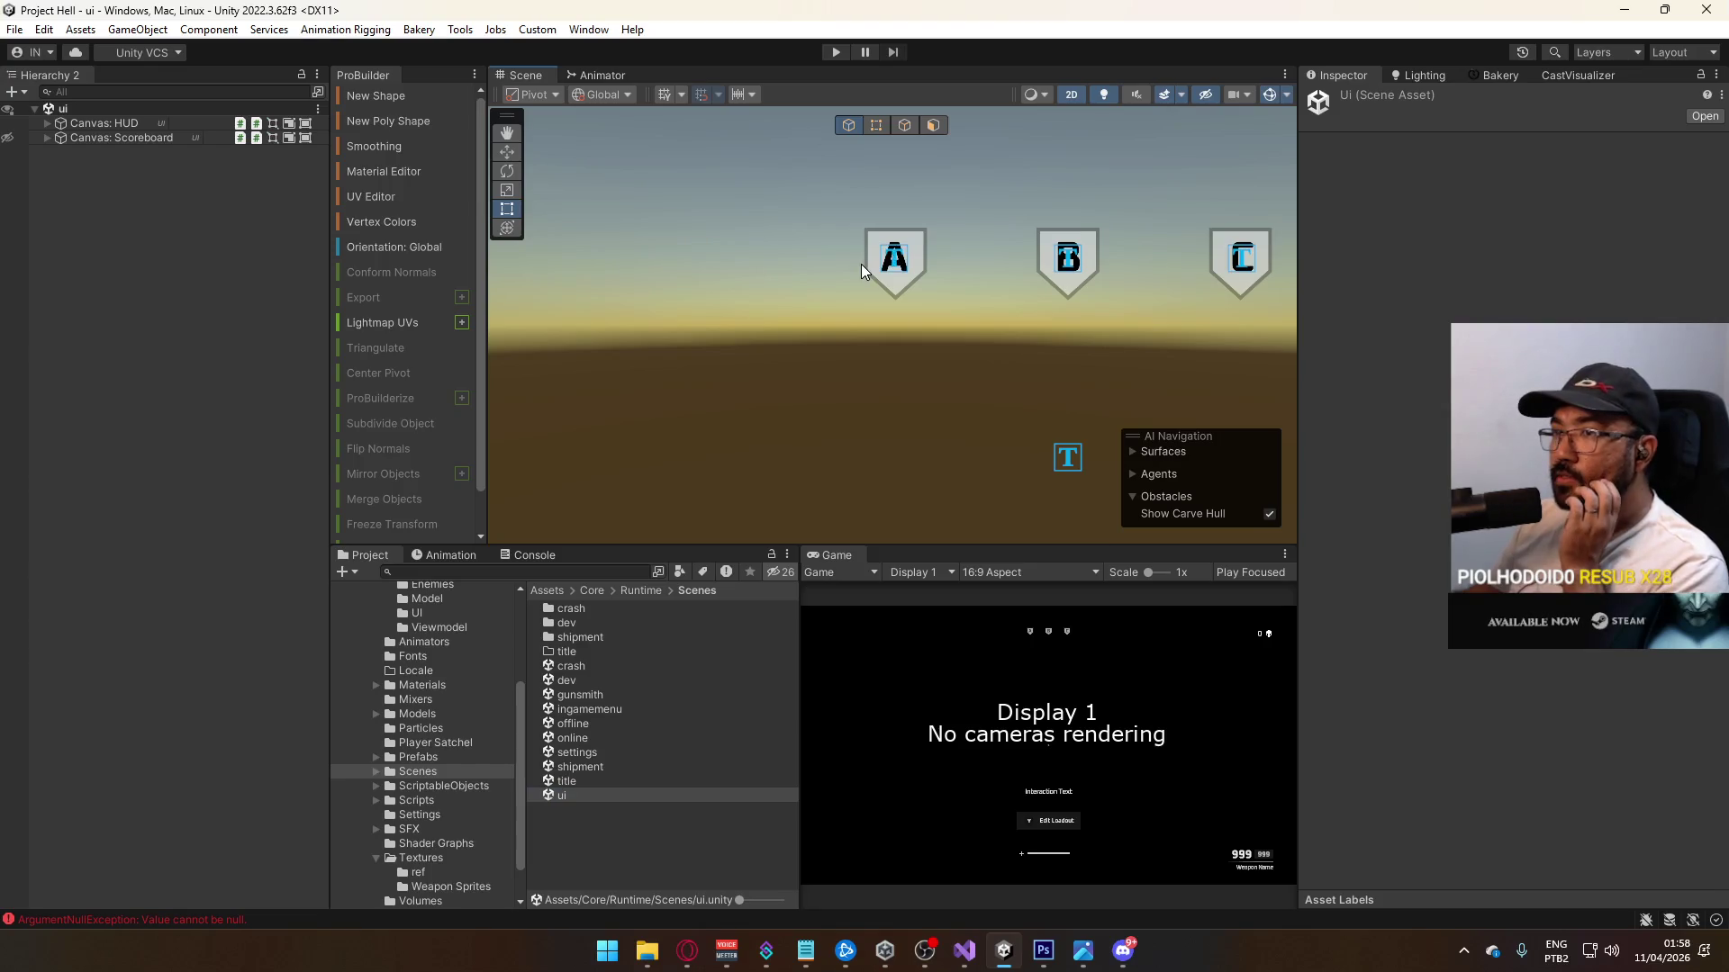
{"action": "left_click", "coordinate": [865, 269]}
{"action": "left_click", "coordinate": [131, 413]}
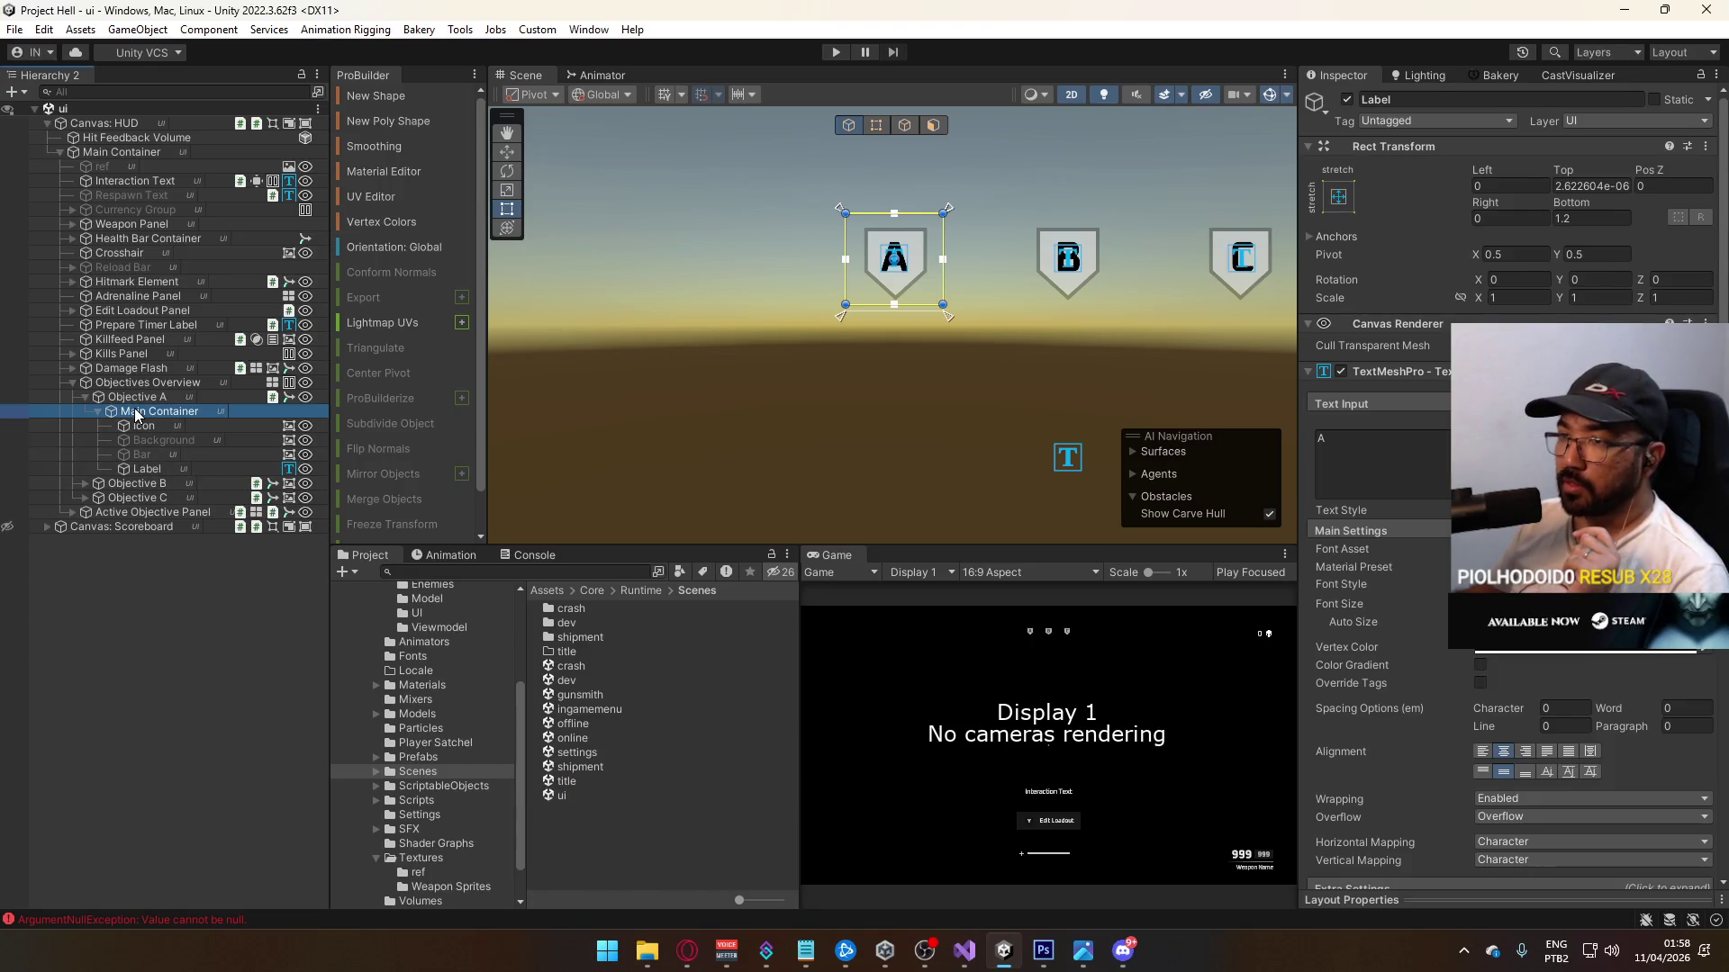
{"action": "left_click", "coordinate": [1348, 100]}
{"action": "left_click", "coordinate": [1348, 99]}
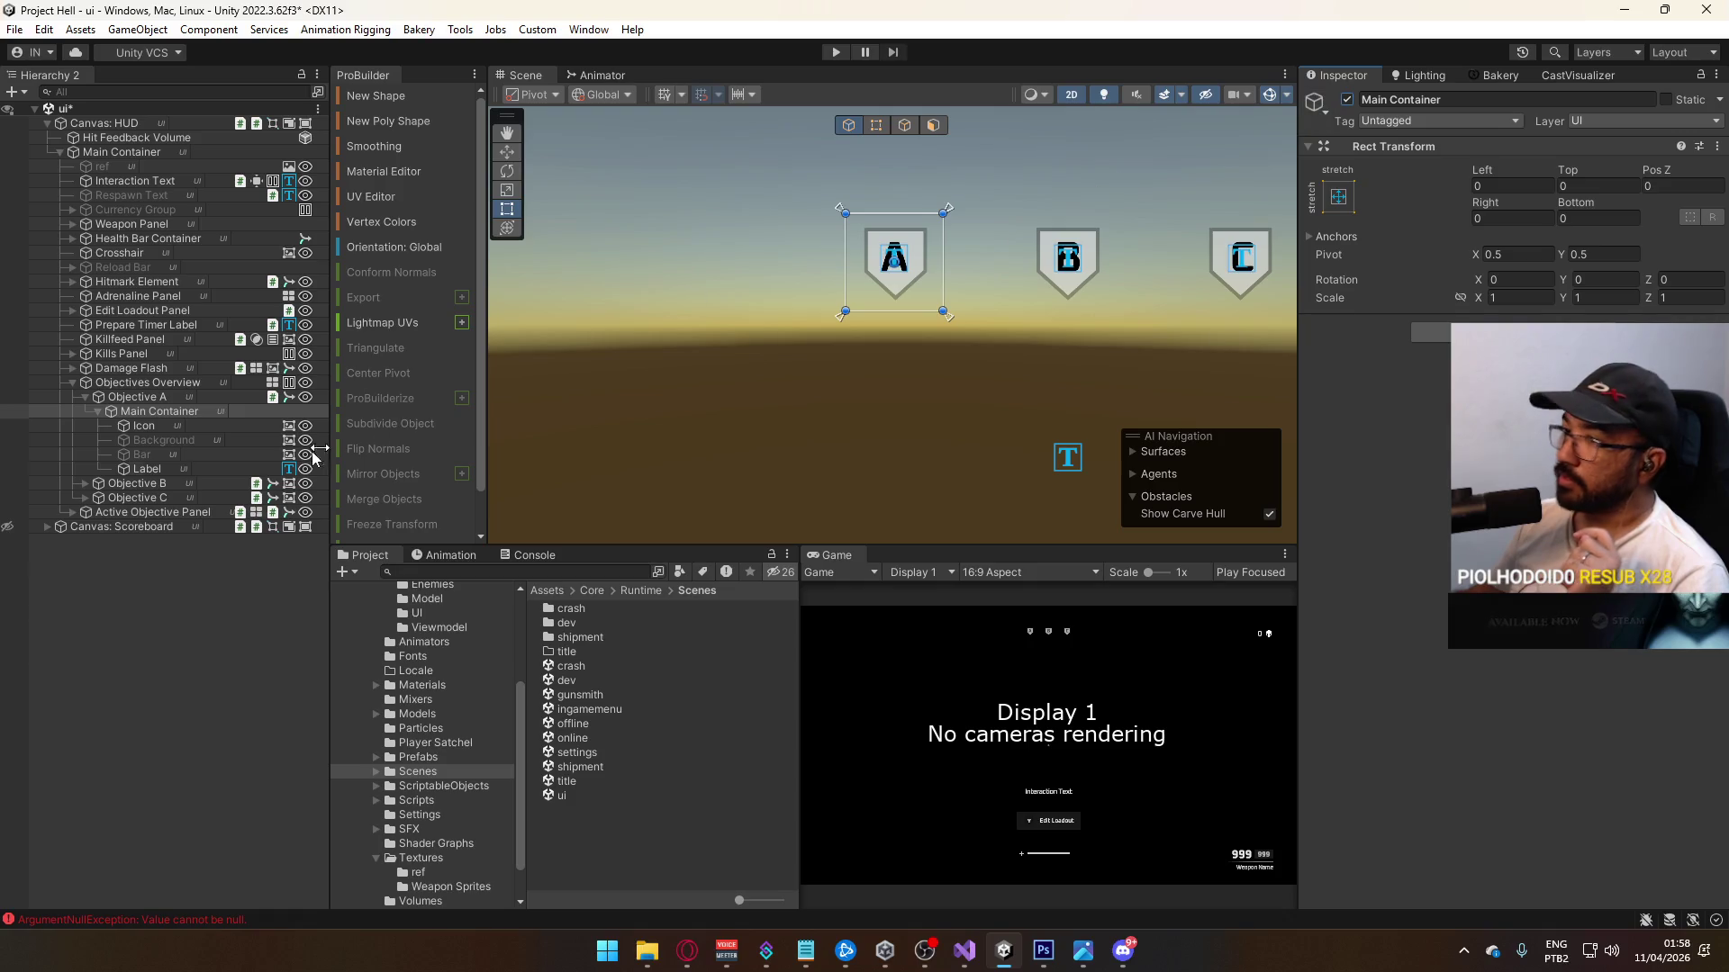
Step: Toggle Objective B's Main Container off and on, then expand its children
{"action": "left_click", "coordinate": [207, 487]}
{"action": "left_click", "coordinate": [86, 484]}
{"action": "left_click", "coordinate": [160, 498]}
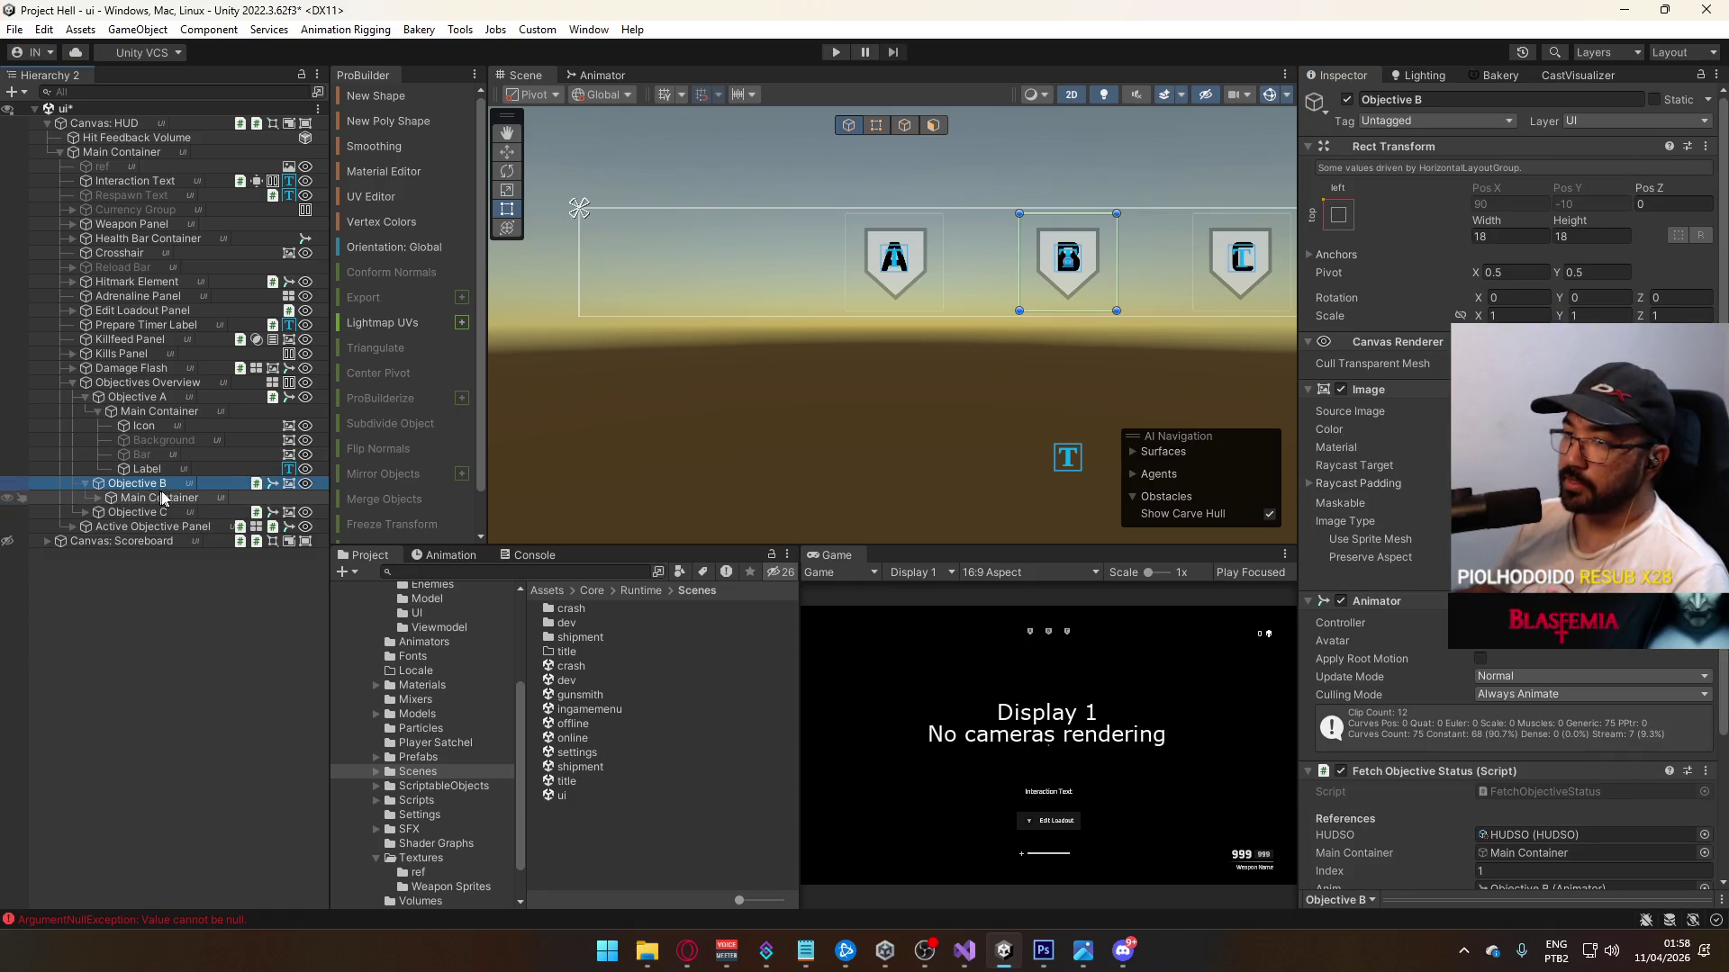
{"action": "left_click", "coordinate": [1350, 98]}
{"action": "left_click", "coordinate": [1350, 97]}
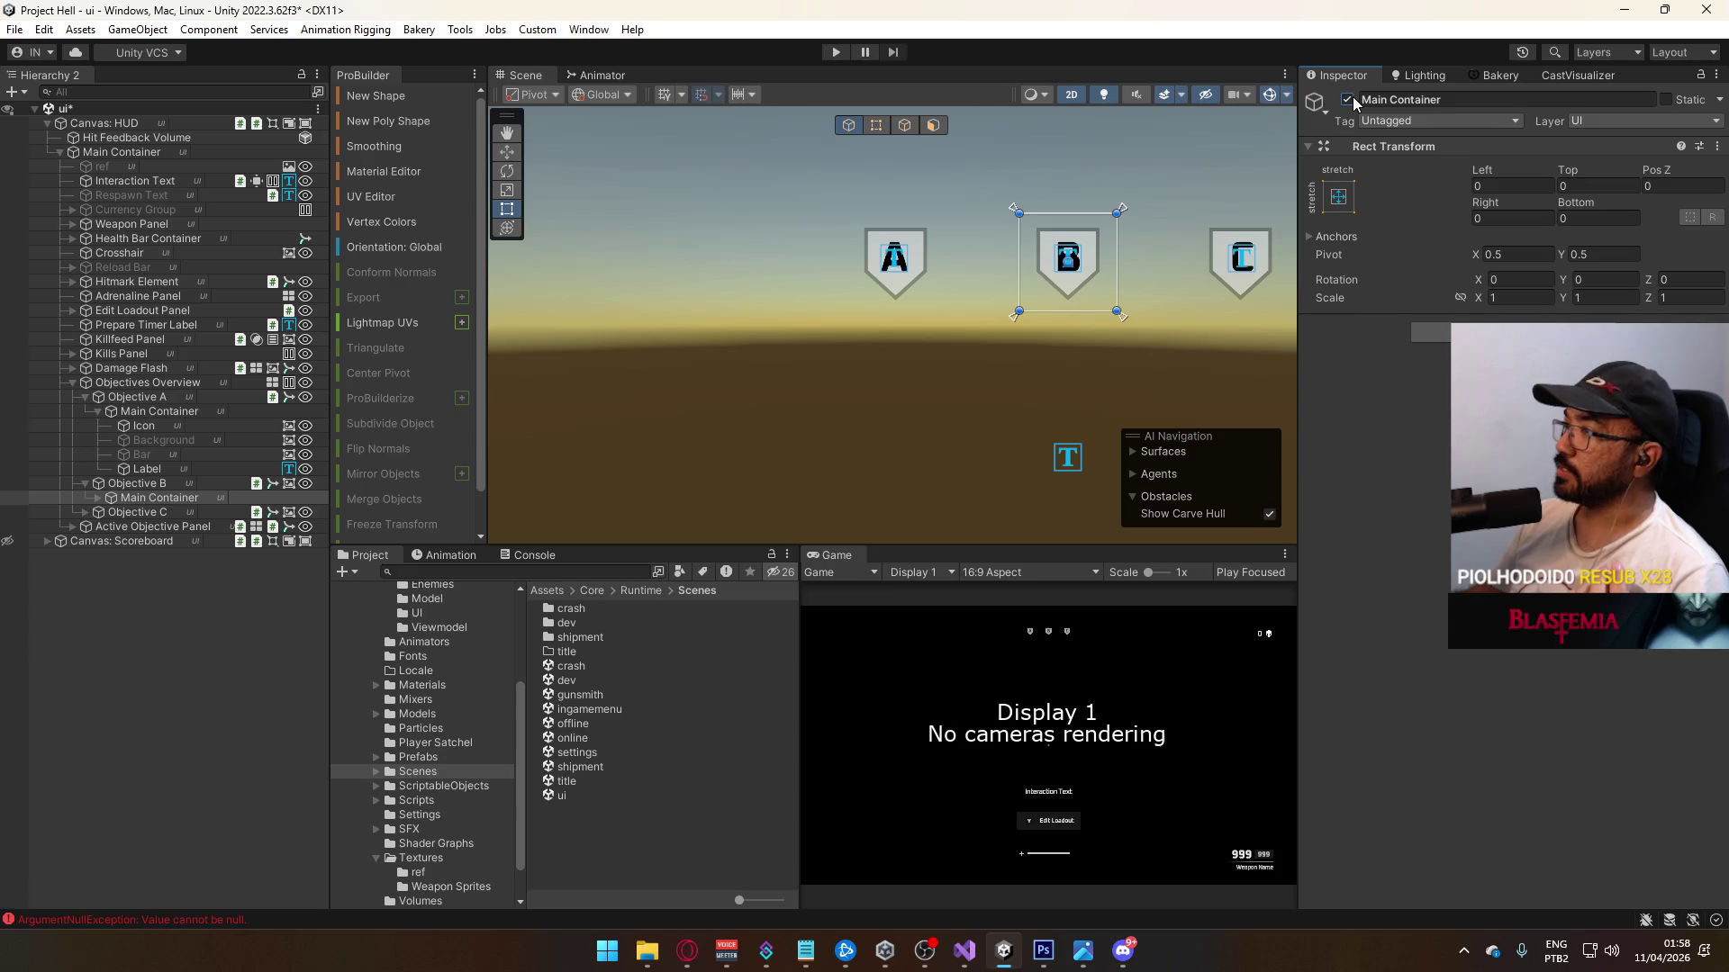
{"action": "left_click", "coordinate": [98, 498]}
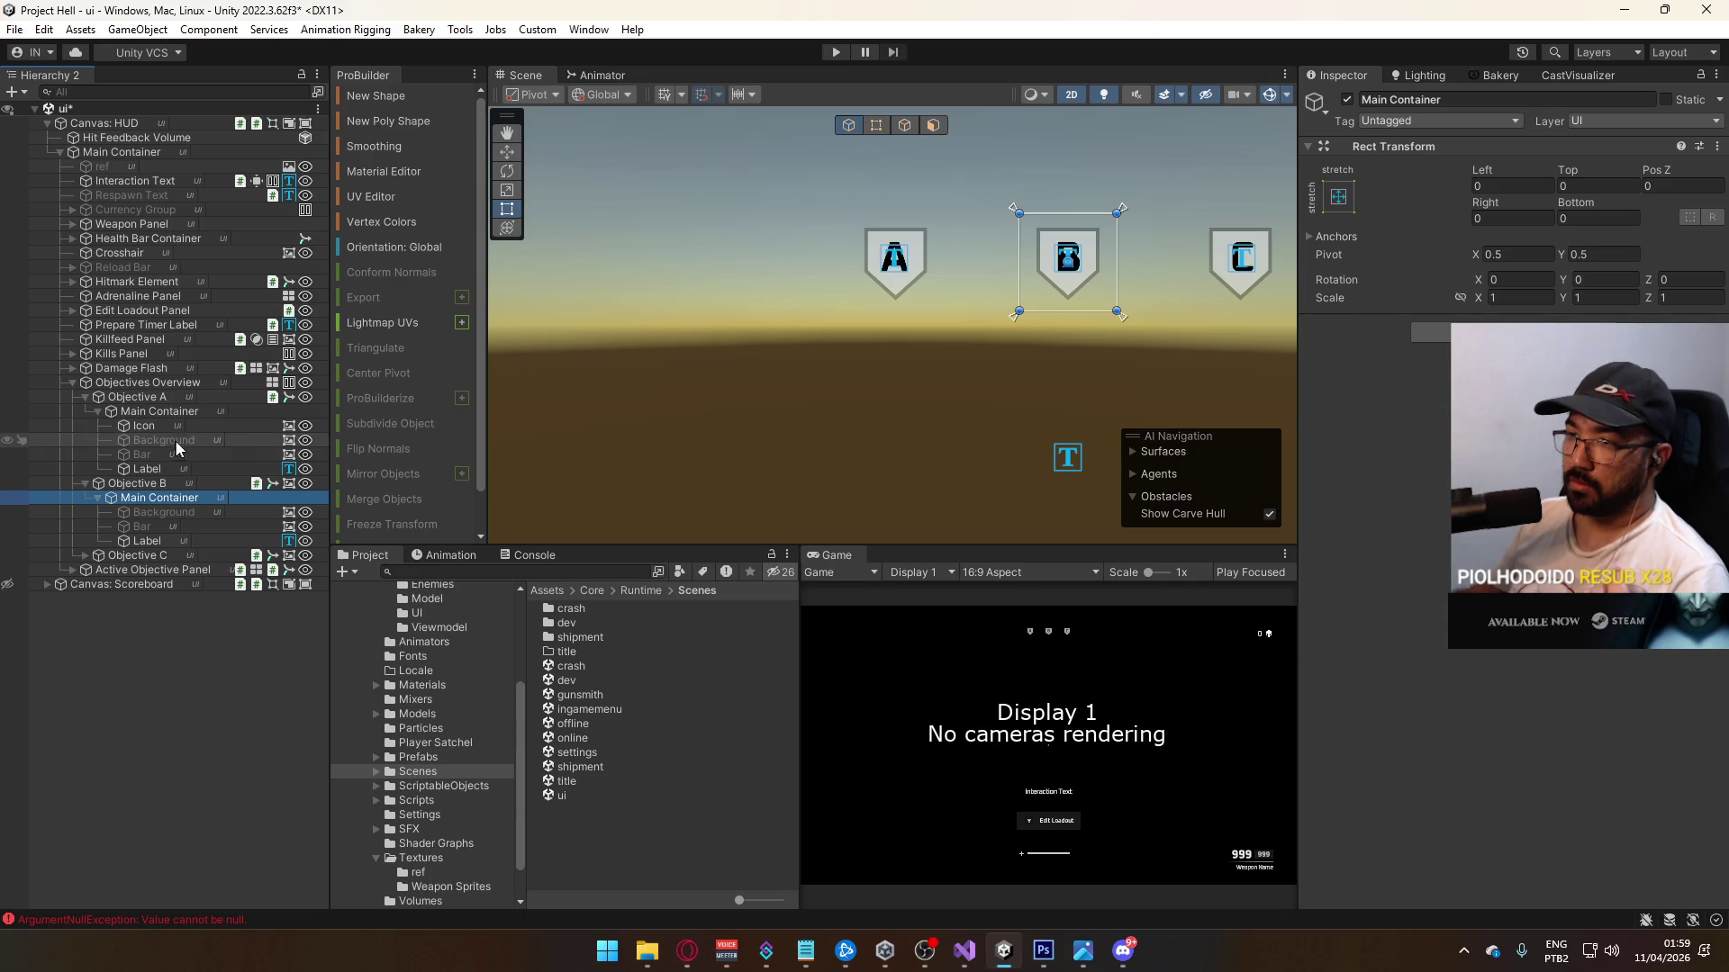
{"action": "right_click", "coordinate": [150, 500]}
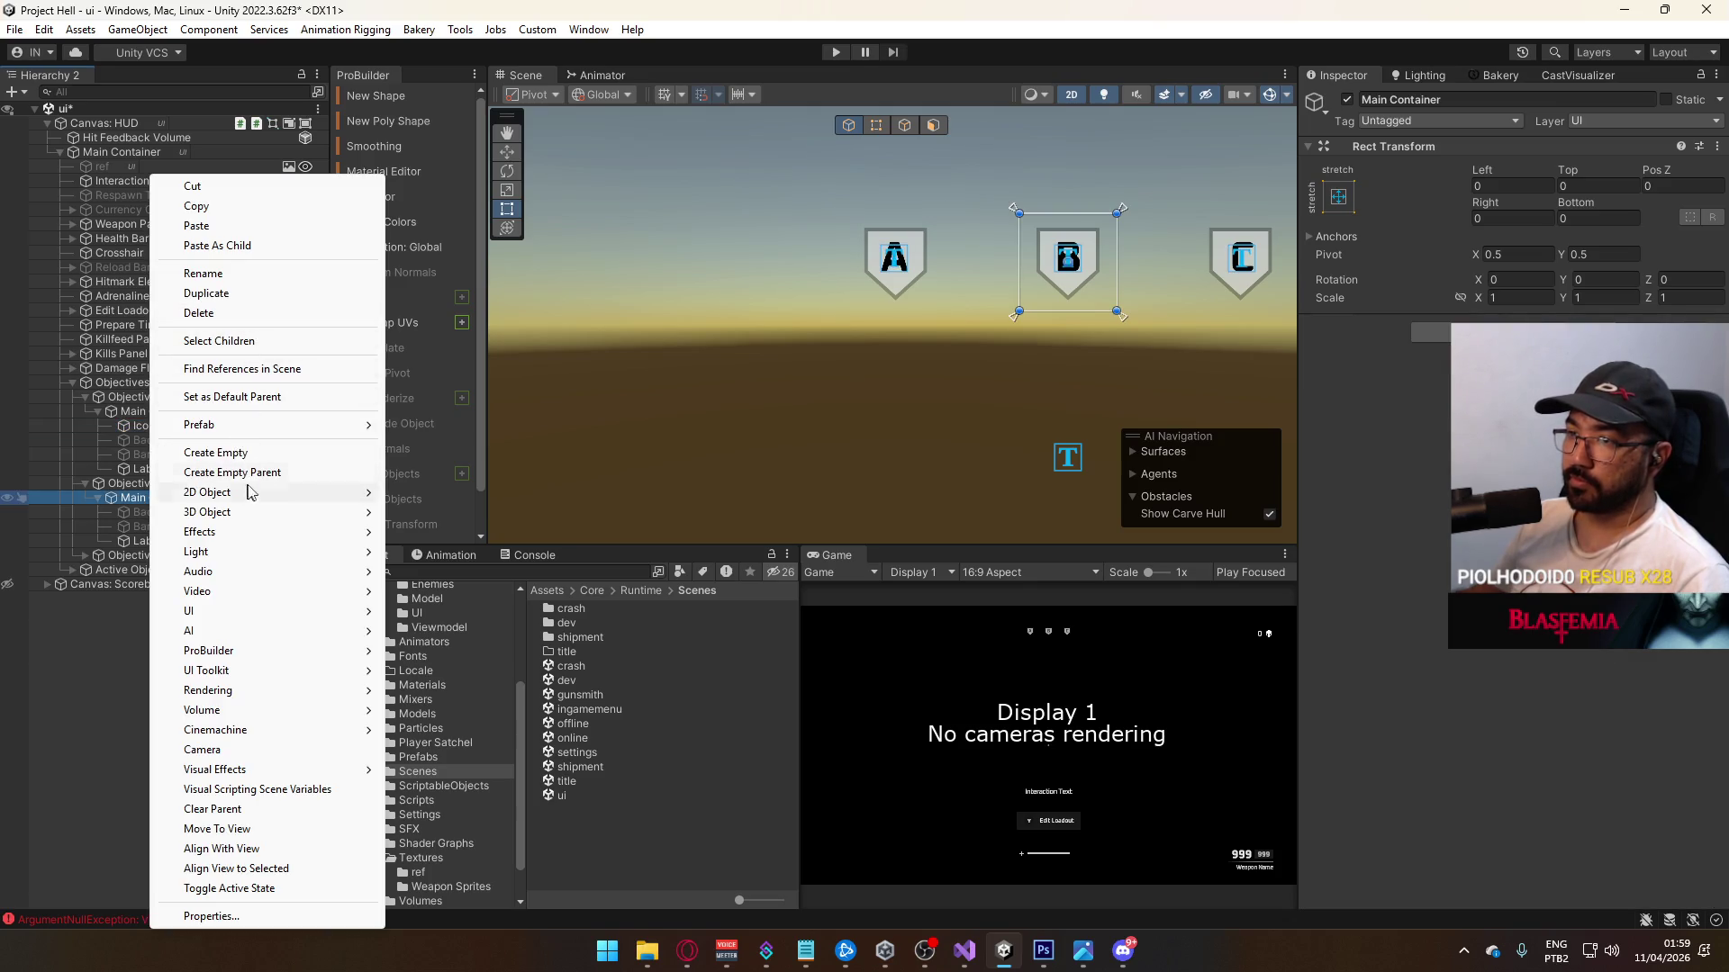
Step: Paste the Icon at the top of Objective B's Main Container with Left and Right set to 0
{"action": "left_click", "coordinate": [220, 245]}
{"action": "left_click_drag", "start_coordinate": [157, 545], "coordinate": [187, 513]}
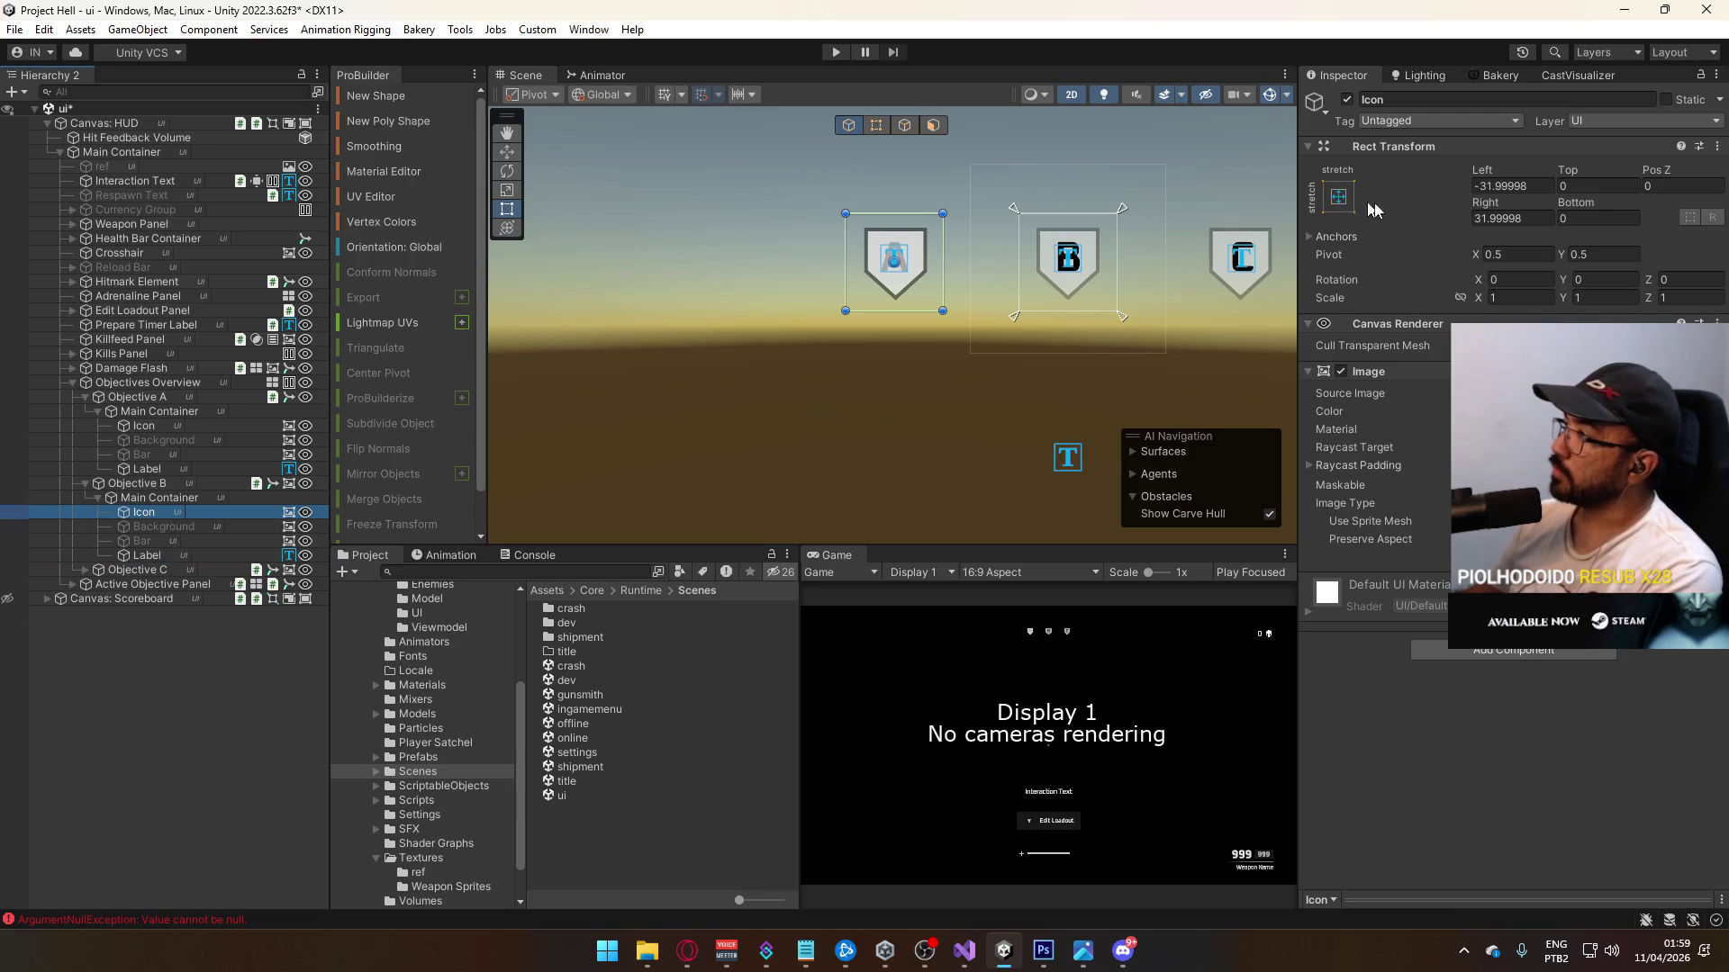
{"action": "left_click", "coordinate": [1512, 218]}
{"action": "type", "text": "0"}
{"action": "left_click", "coordinate": [1513, 186]}
{"action": "type", "text": "0"}
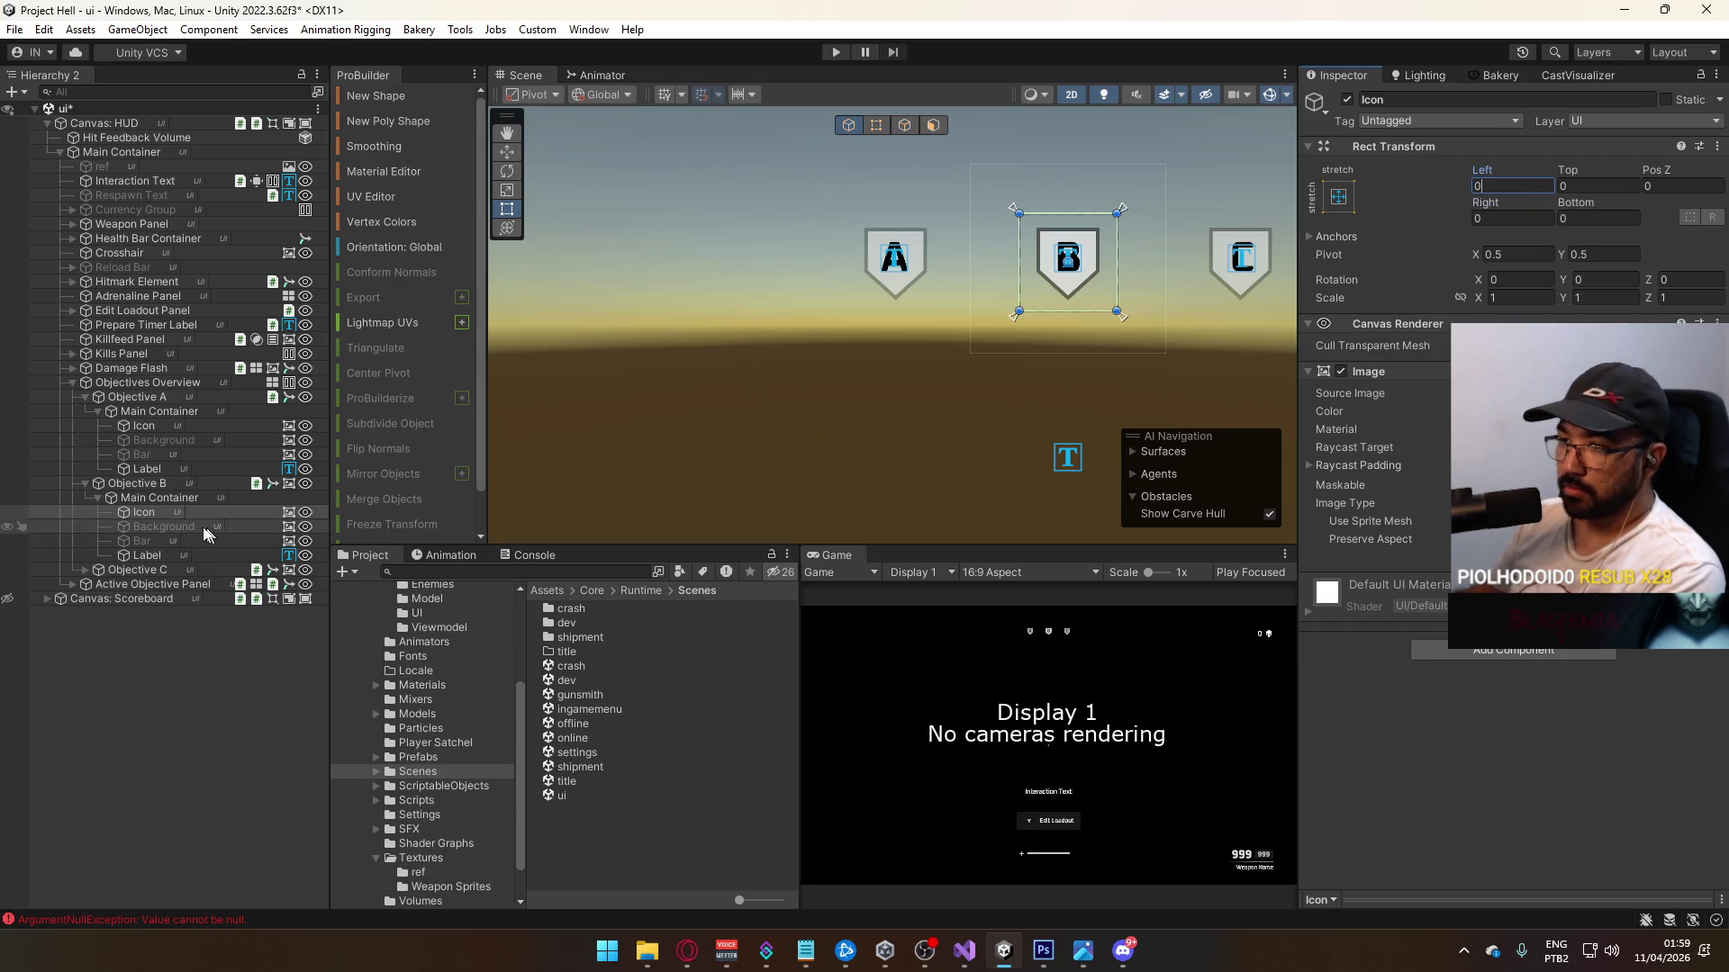
Step: Remove the Image components from the Objective B and Objective C slots
{"action": "left_click", "coordinate": [287, 485]}
{"action": "right_click", "coordinate": [289, 485]}
{"action": "left_click", "coordinate": [361, 569]}
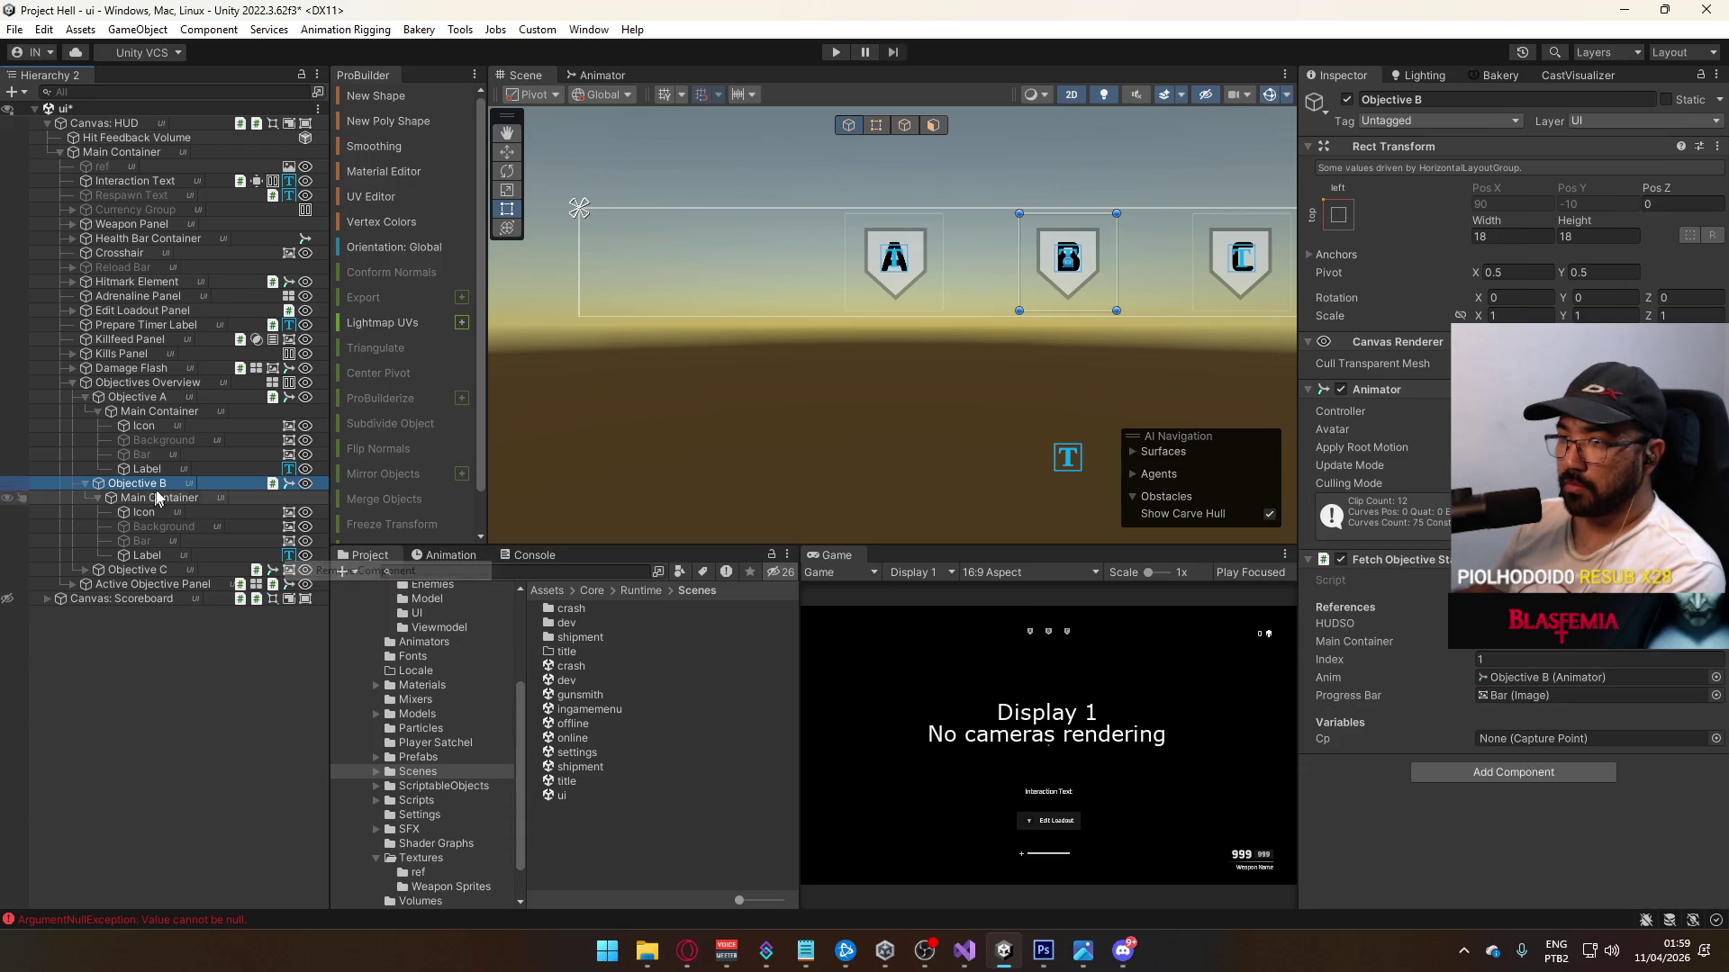
{"action": "left_click", "coordinate": [85, 570]}
{"action": "right_click", "coordinate": [288, 569]}
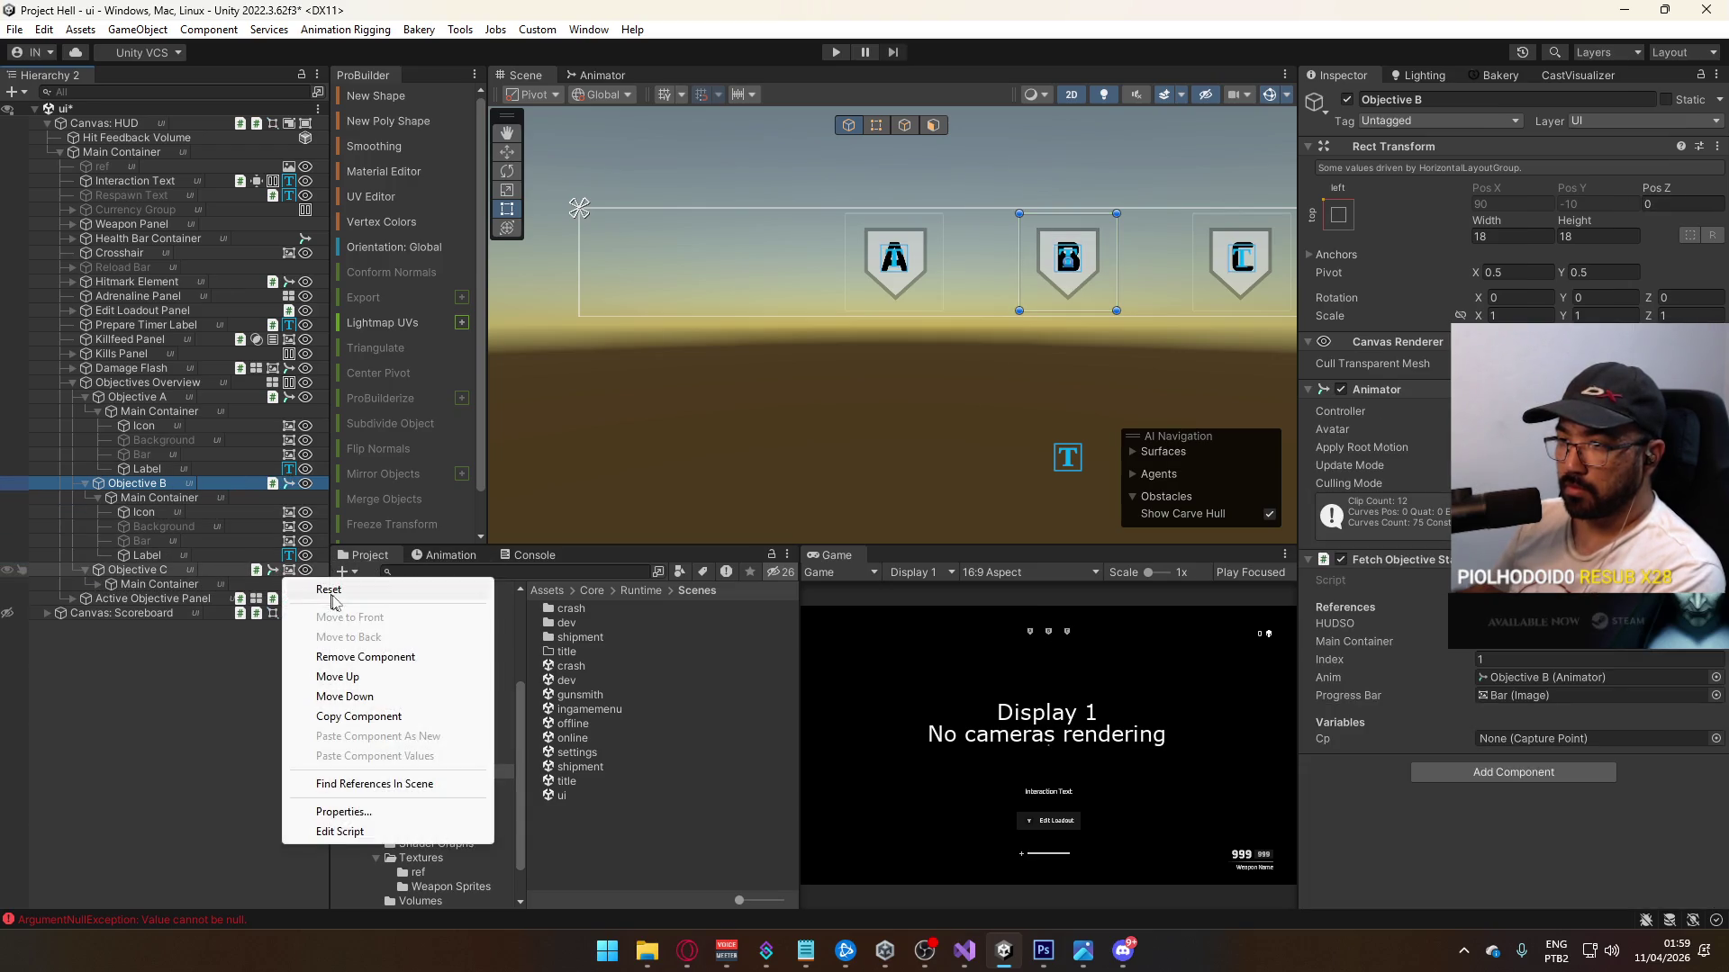
{"action": "left_click", "coordinate": [360, 657]}
Step: Paste the Icon above Background in Objective C's Main Container, then play the title scene
{"action": "right_click", "coordinate": [147, 586]}
{"action": "left_click", "coordinate": [225, 311]}
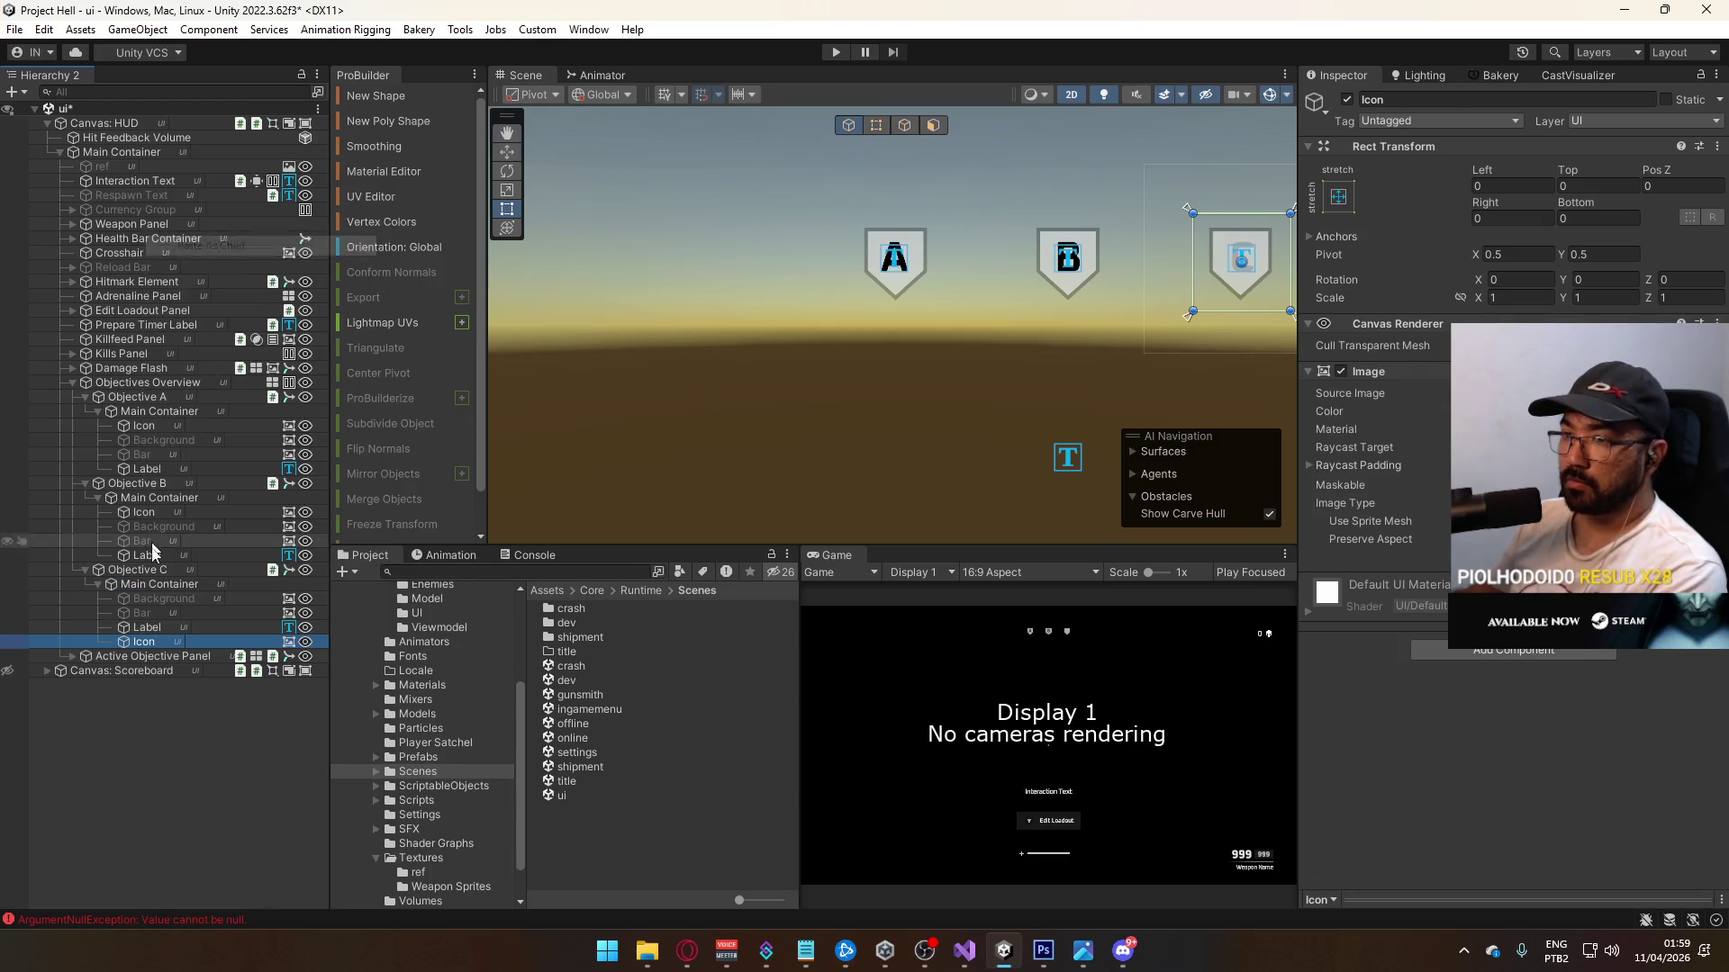
{"action": "left_click_drag", "start_coordinate": [144, 646], "coordinate": [177, 597]}
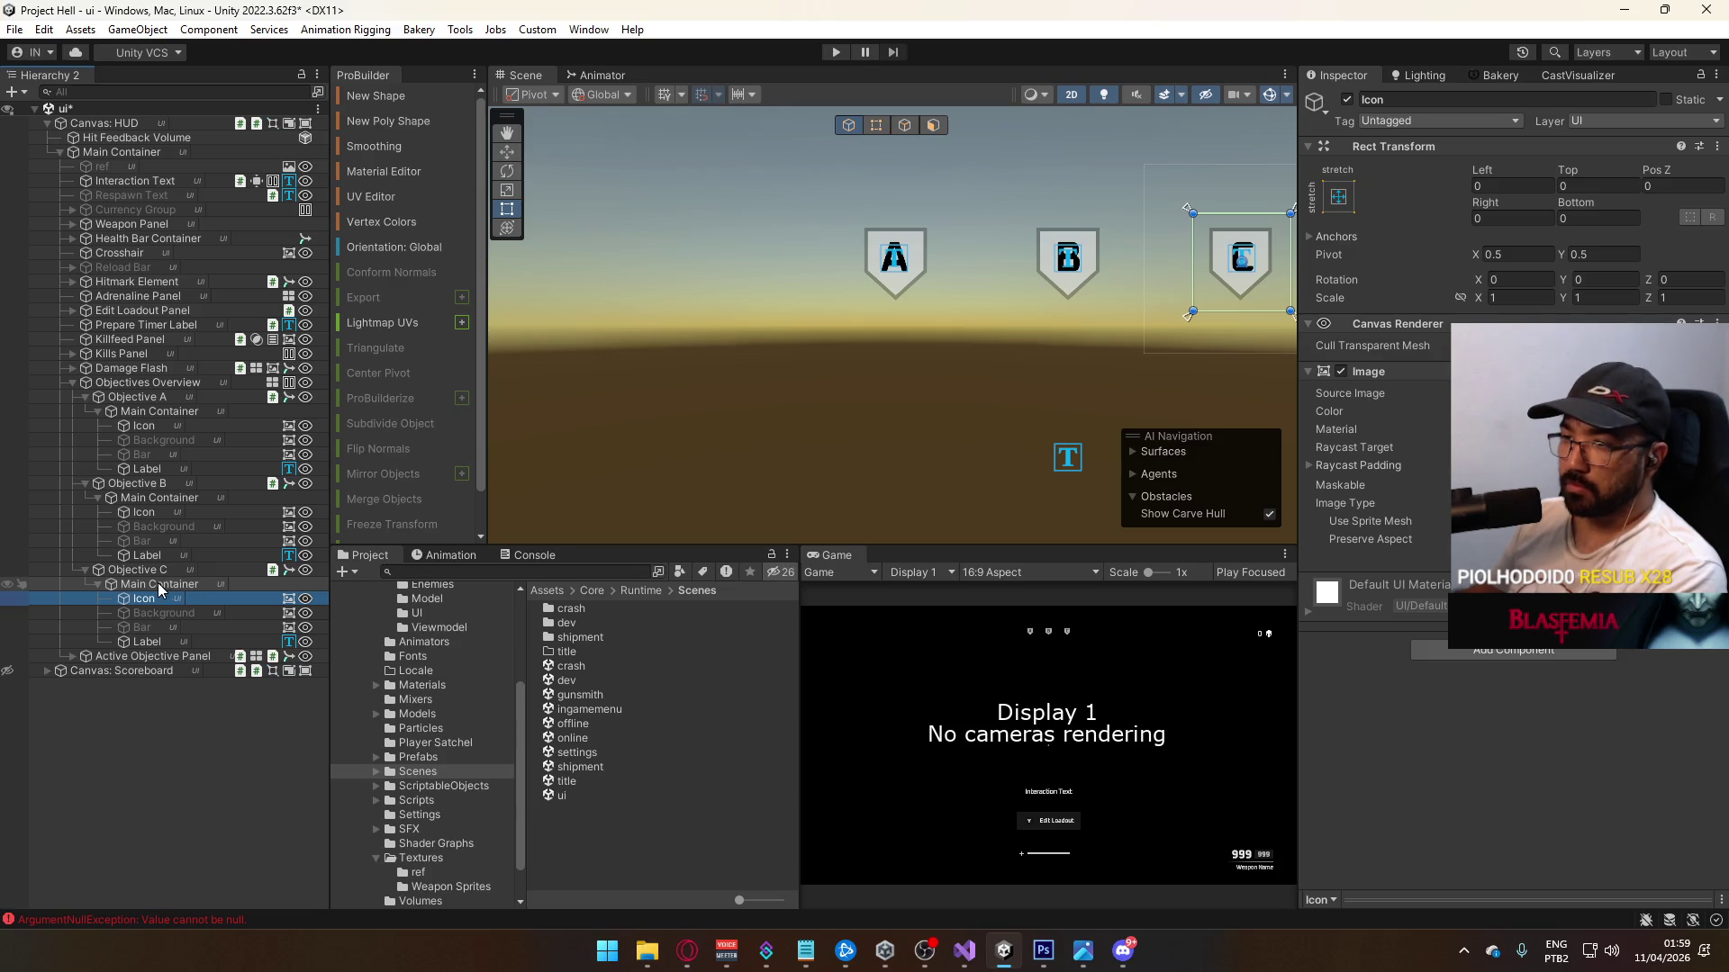
{"action": "double_click", "coordinate": [567, 780]}
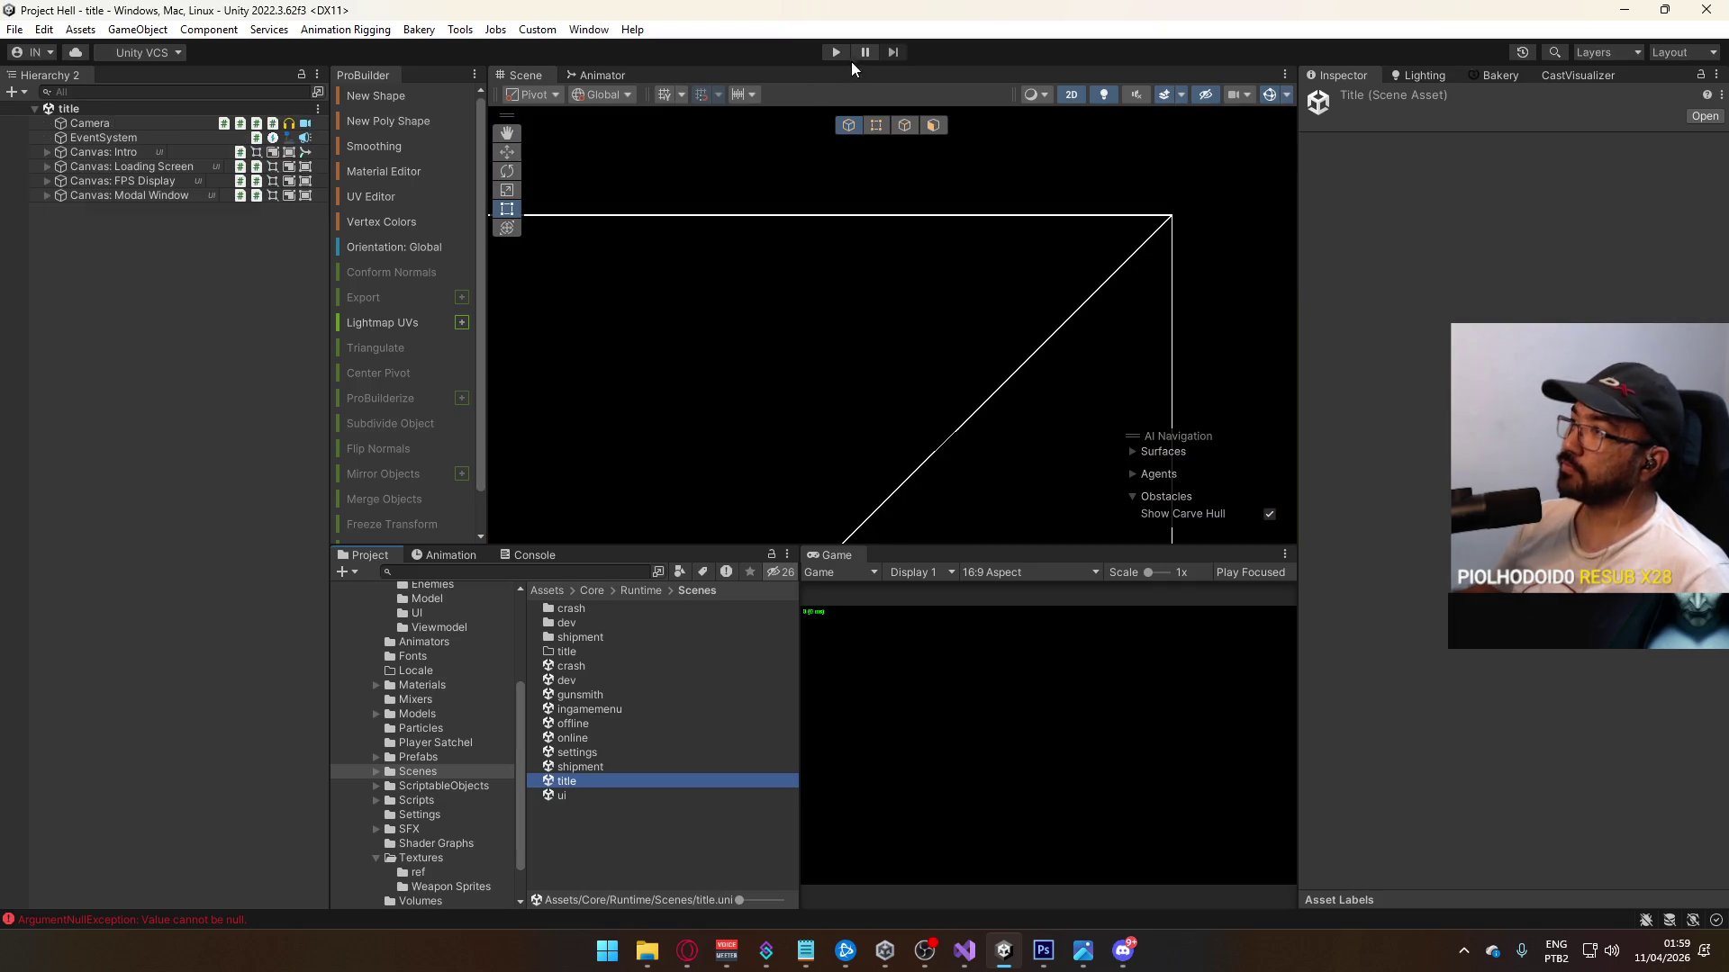
{"action": "left_click", "coordinate": [836, 52]}
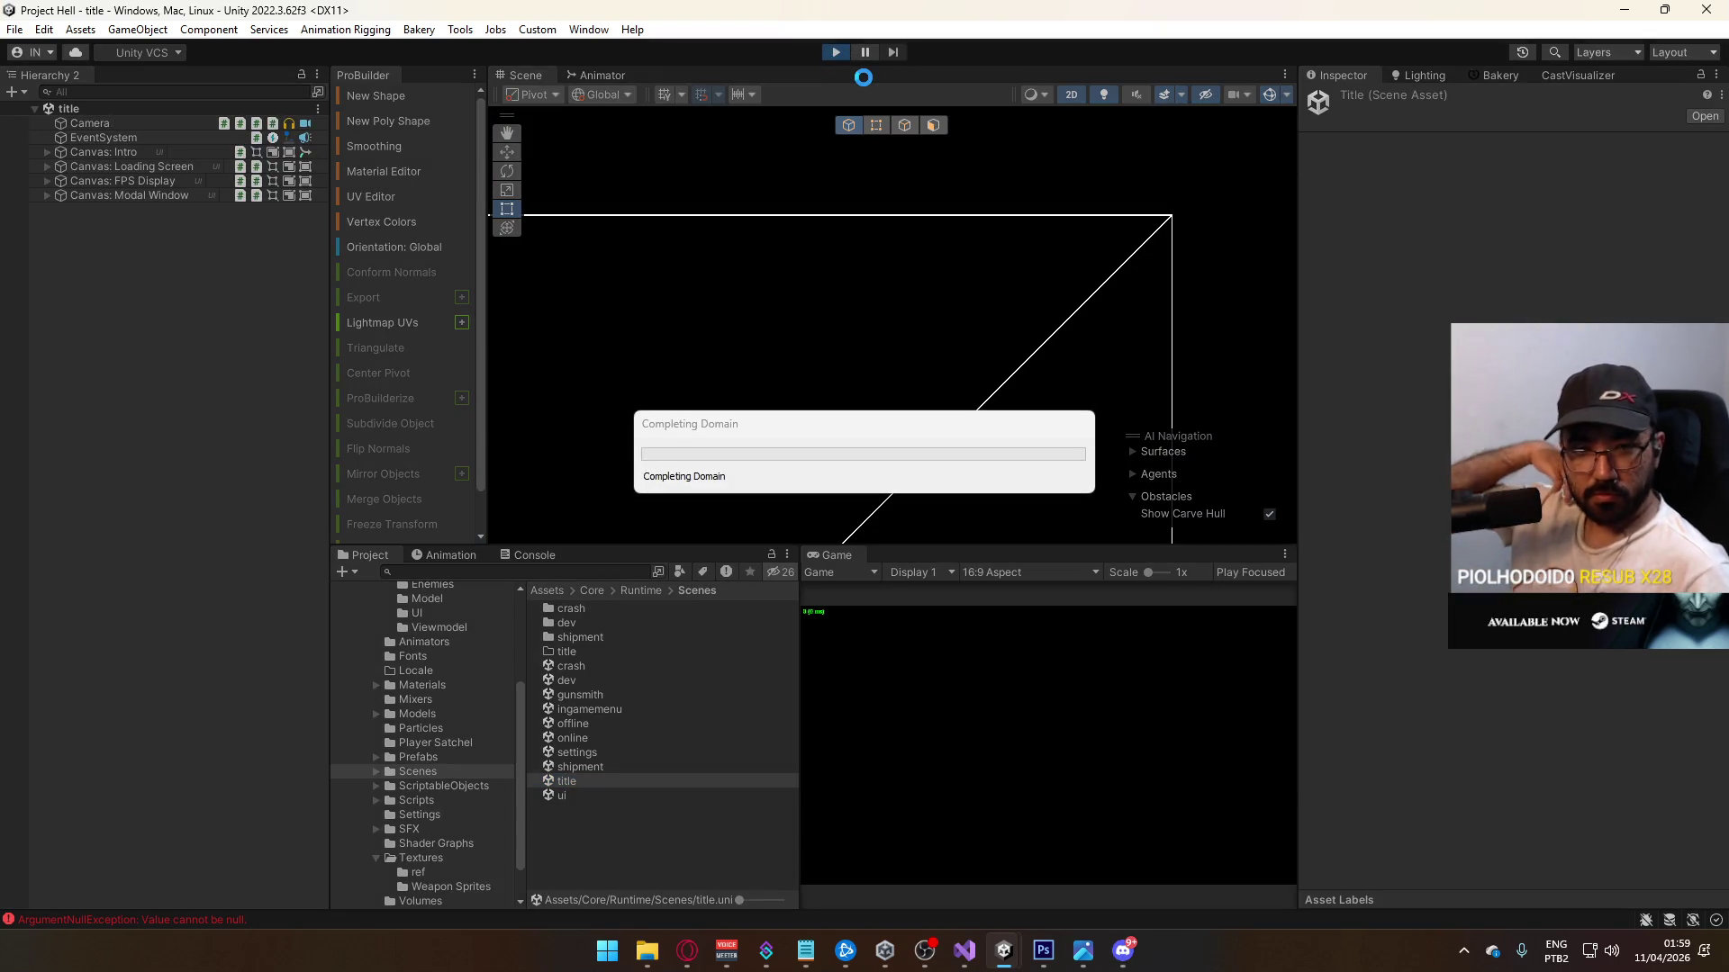
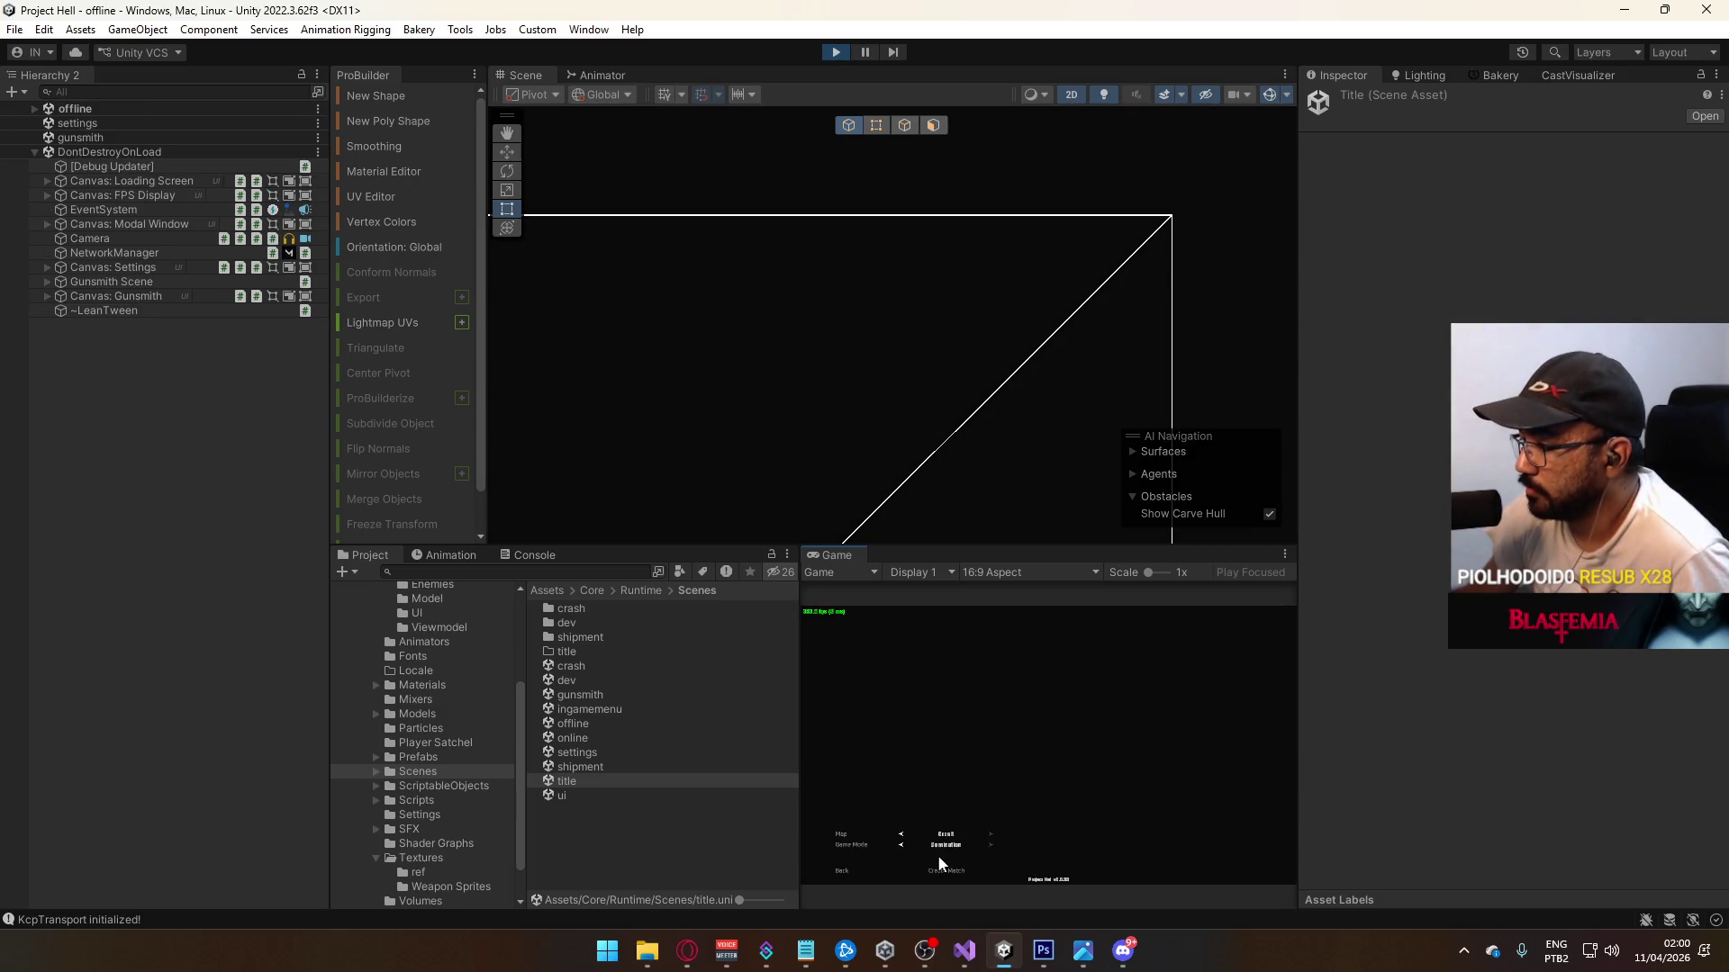
Step: Start a match to reproduce the crash, stop Play mode, and bring up the Console
{"action": "left_click", "coordinate": [937, 874]}
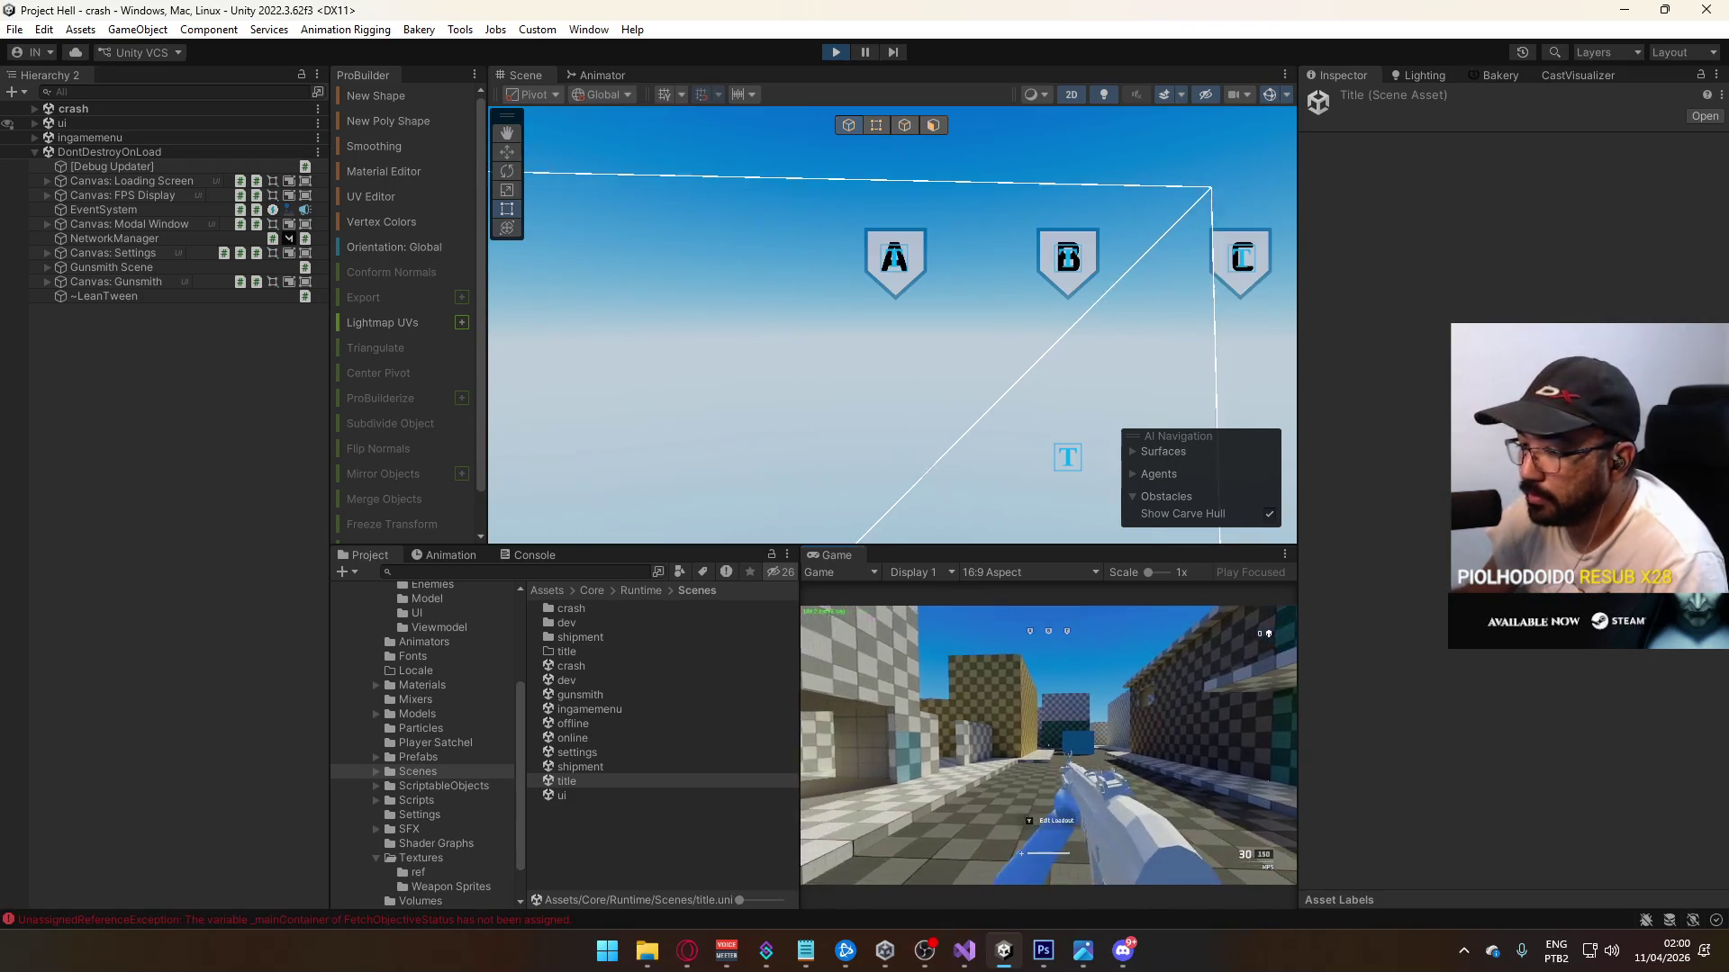
{"action": "key", "text": "ctrl+p"}
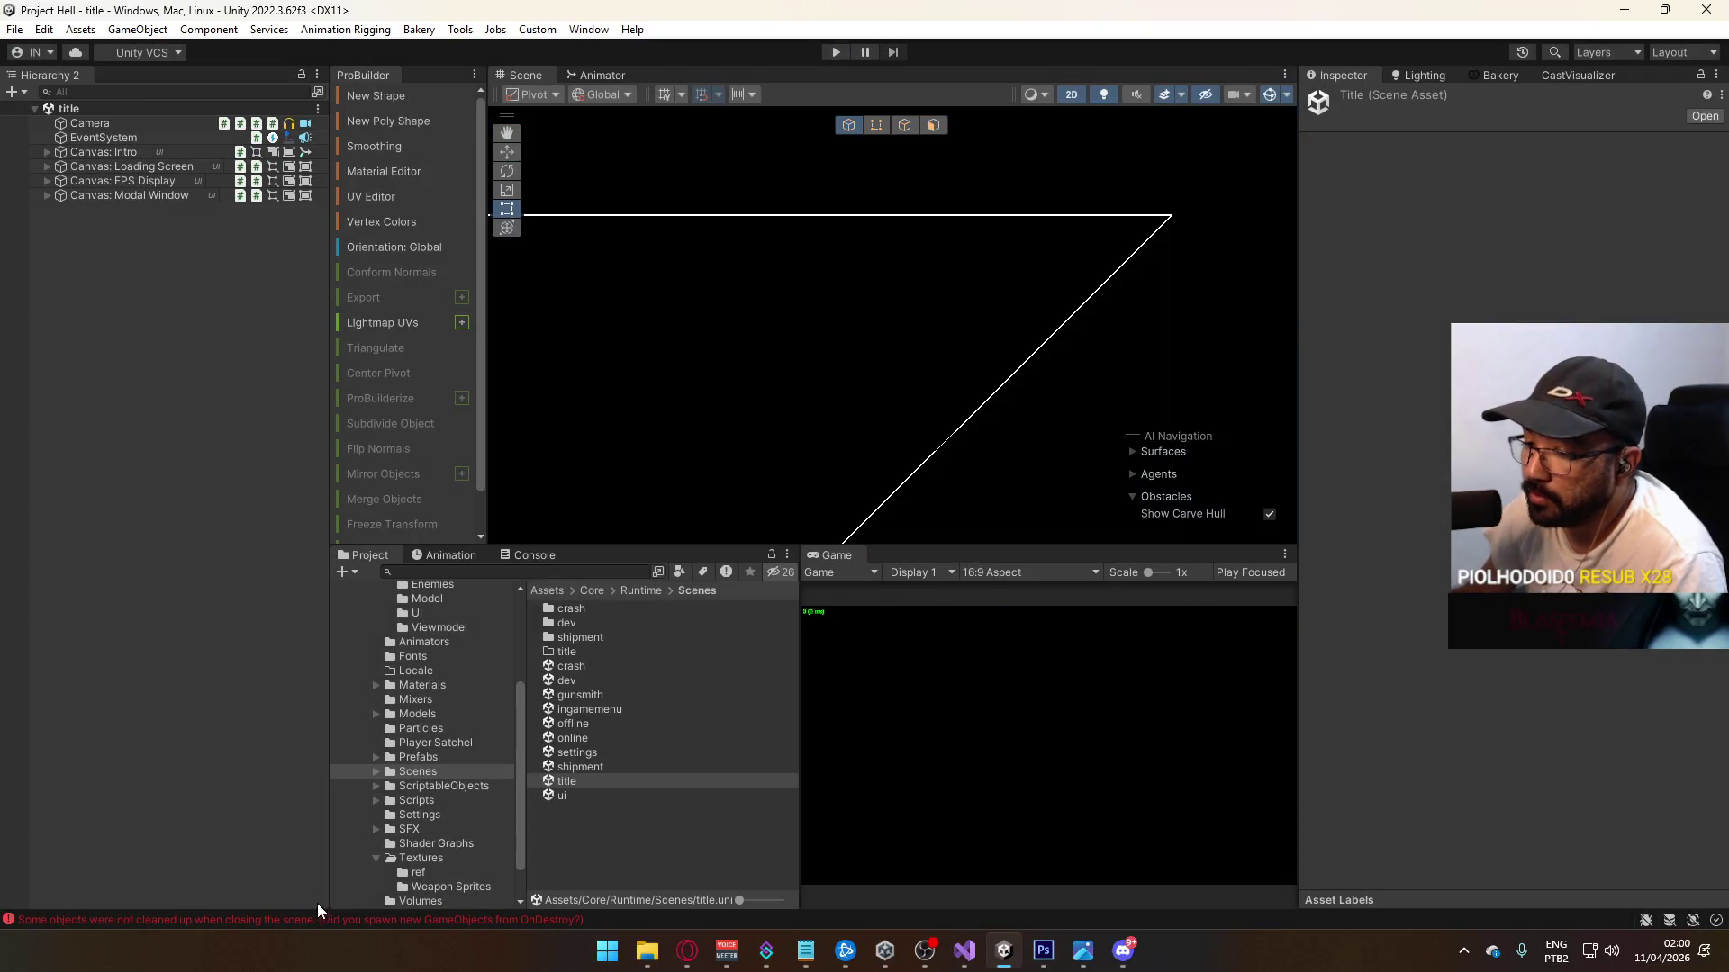
{"action": "left_click", "coordinate": [531, 555]}
{"action": "scroll", "coordinate": [605, 704], "scroll_direction": "up", "scroll_amount": 5}
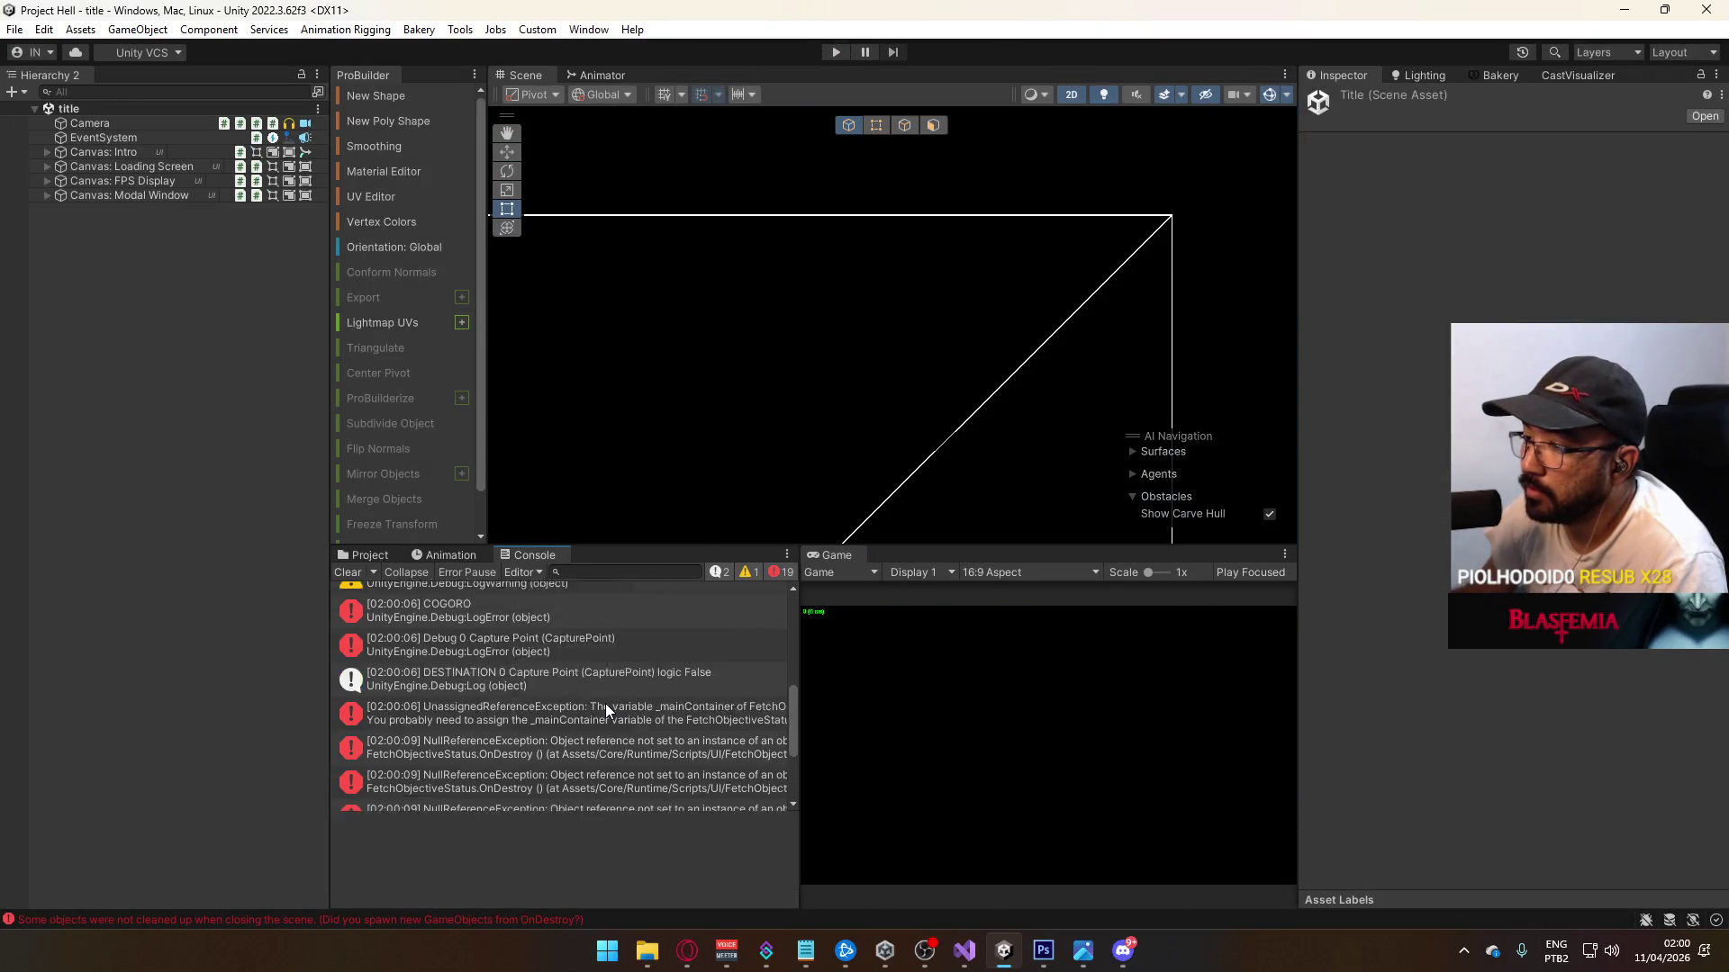
Step: Read the unassigned _mainContainer exception, then open FetchObjectiveStatus.cs from the Project tab
{"action": "left_click", "coordinate": [643, 714]}
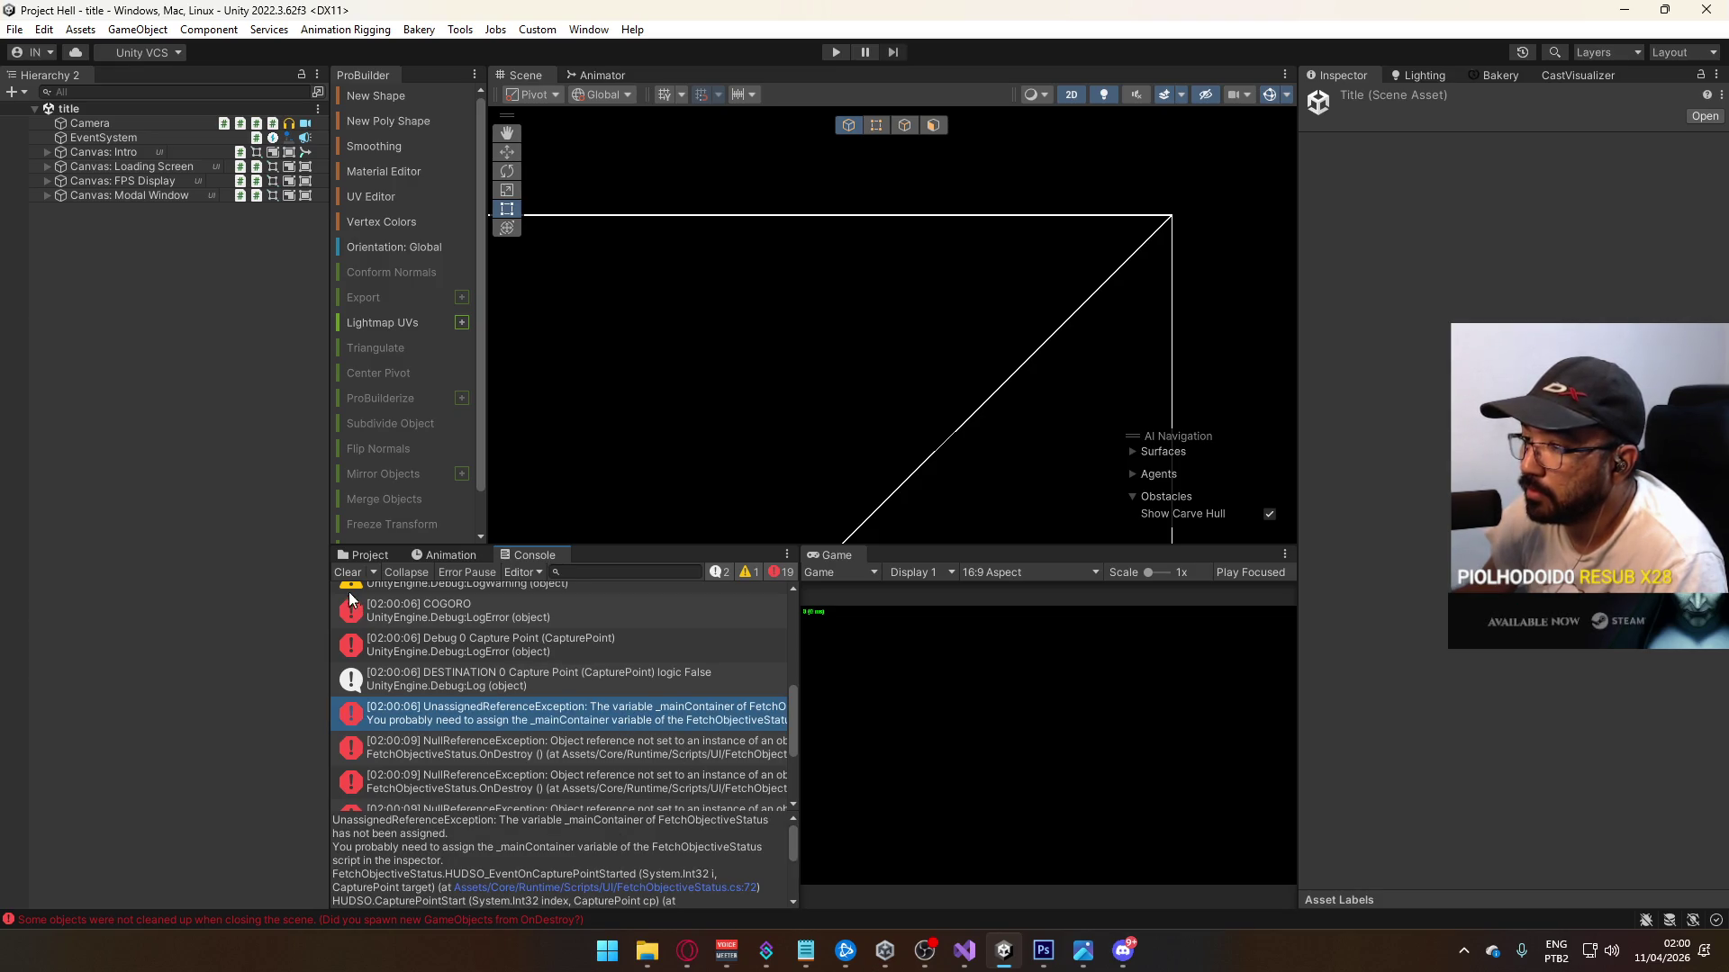
{"action": "left_click", "coordinate": [378, 557]}
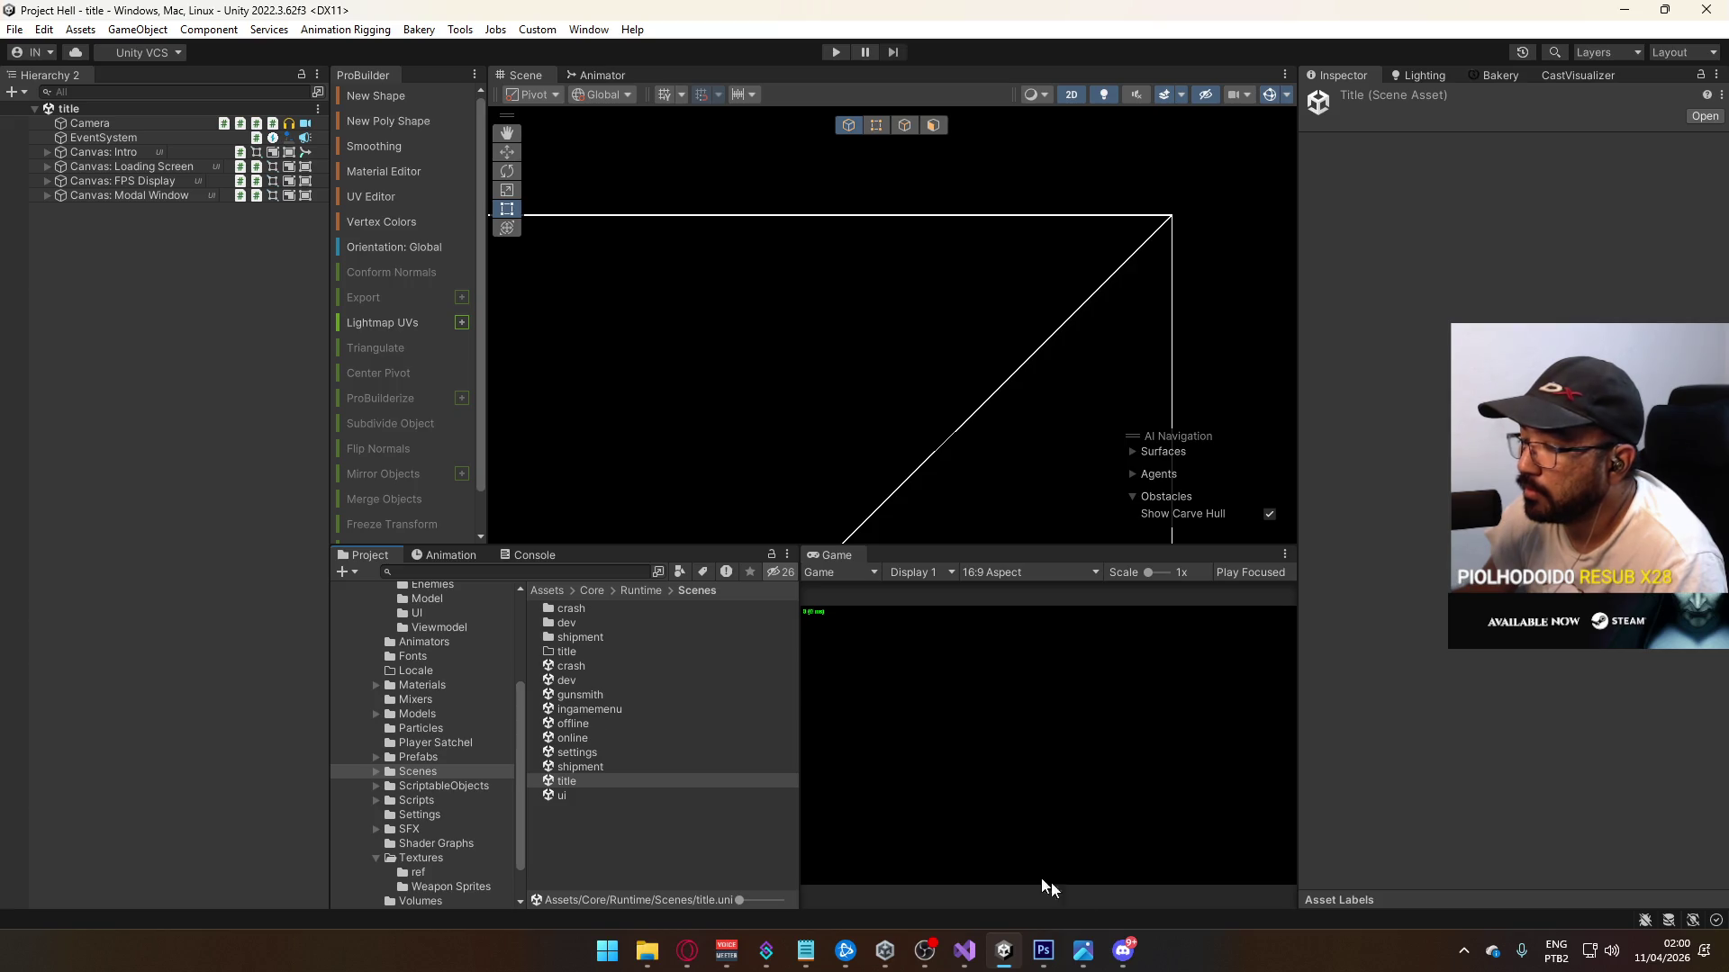
{"action": "left_click", "coordinate": [964, 950]}
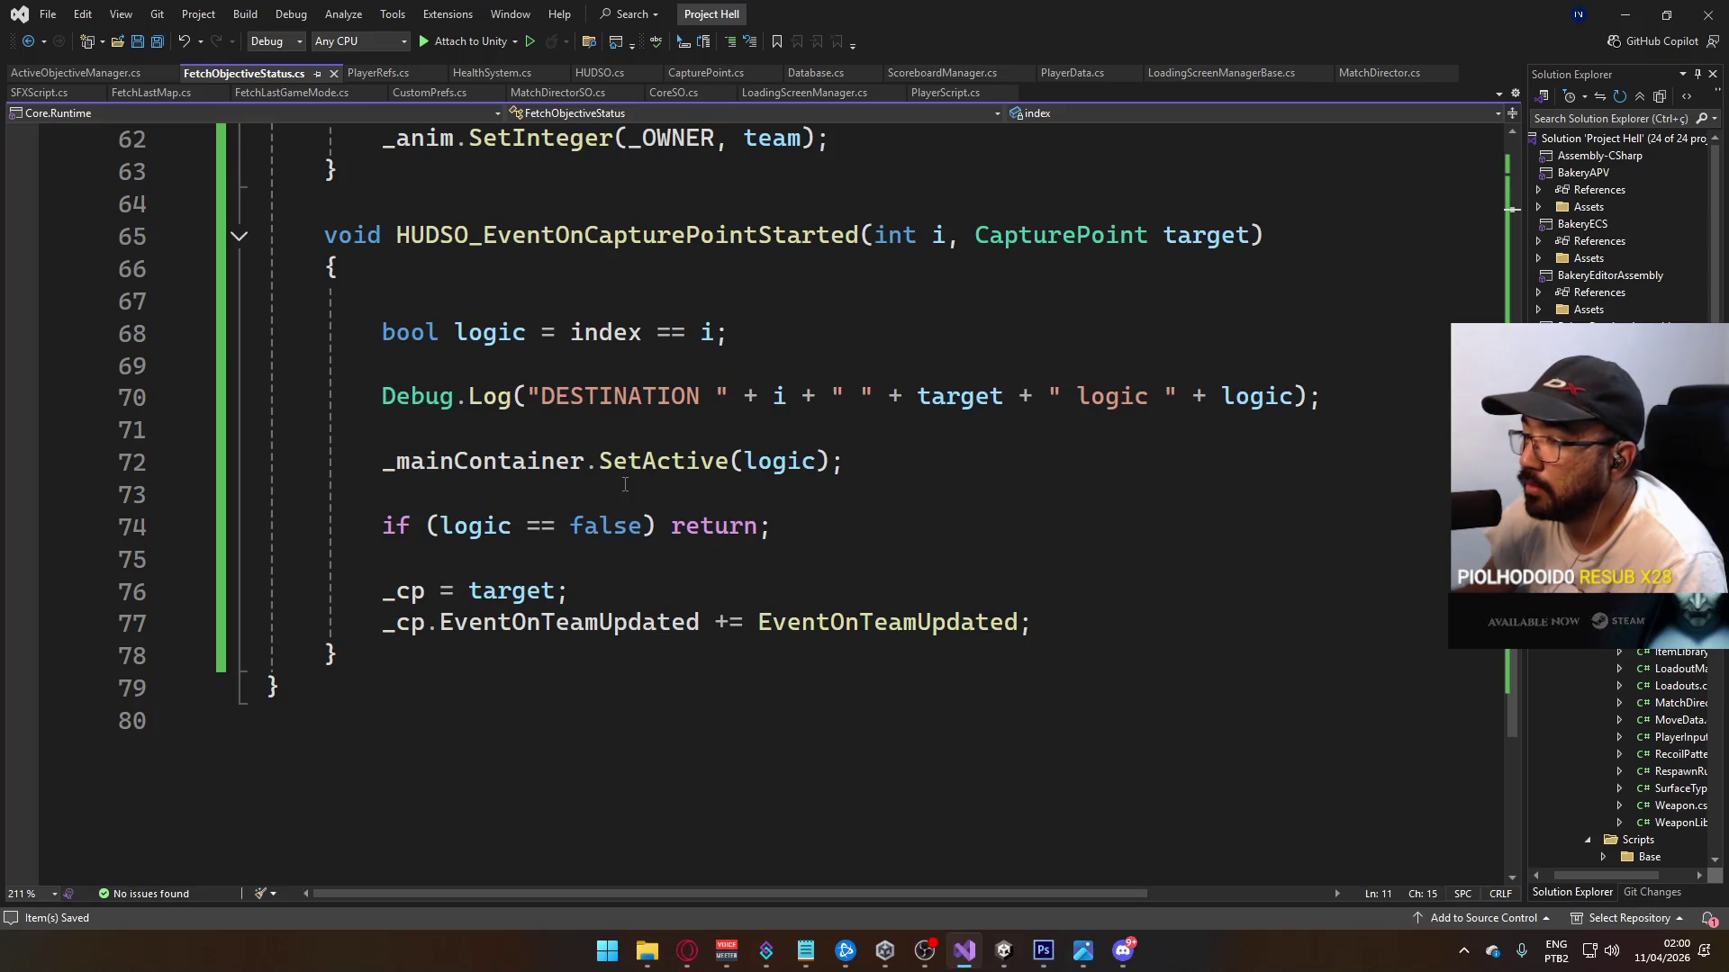
Step: Guard line 72's SetActive call with if (_mainContainer != null), then return to Unity
{"action": "mouse_move", "coordinate": [615, 528]}
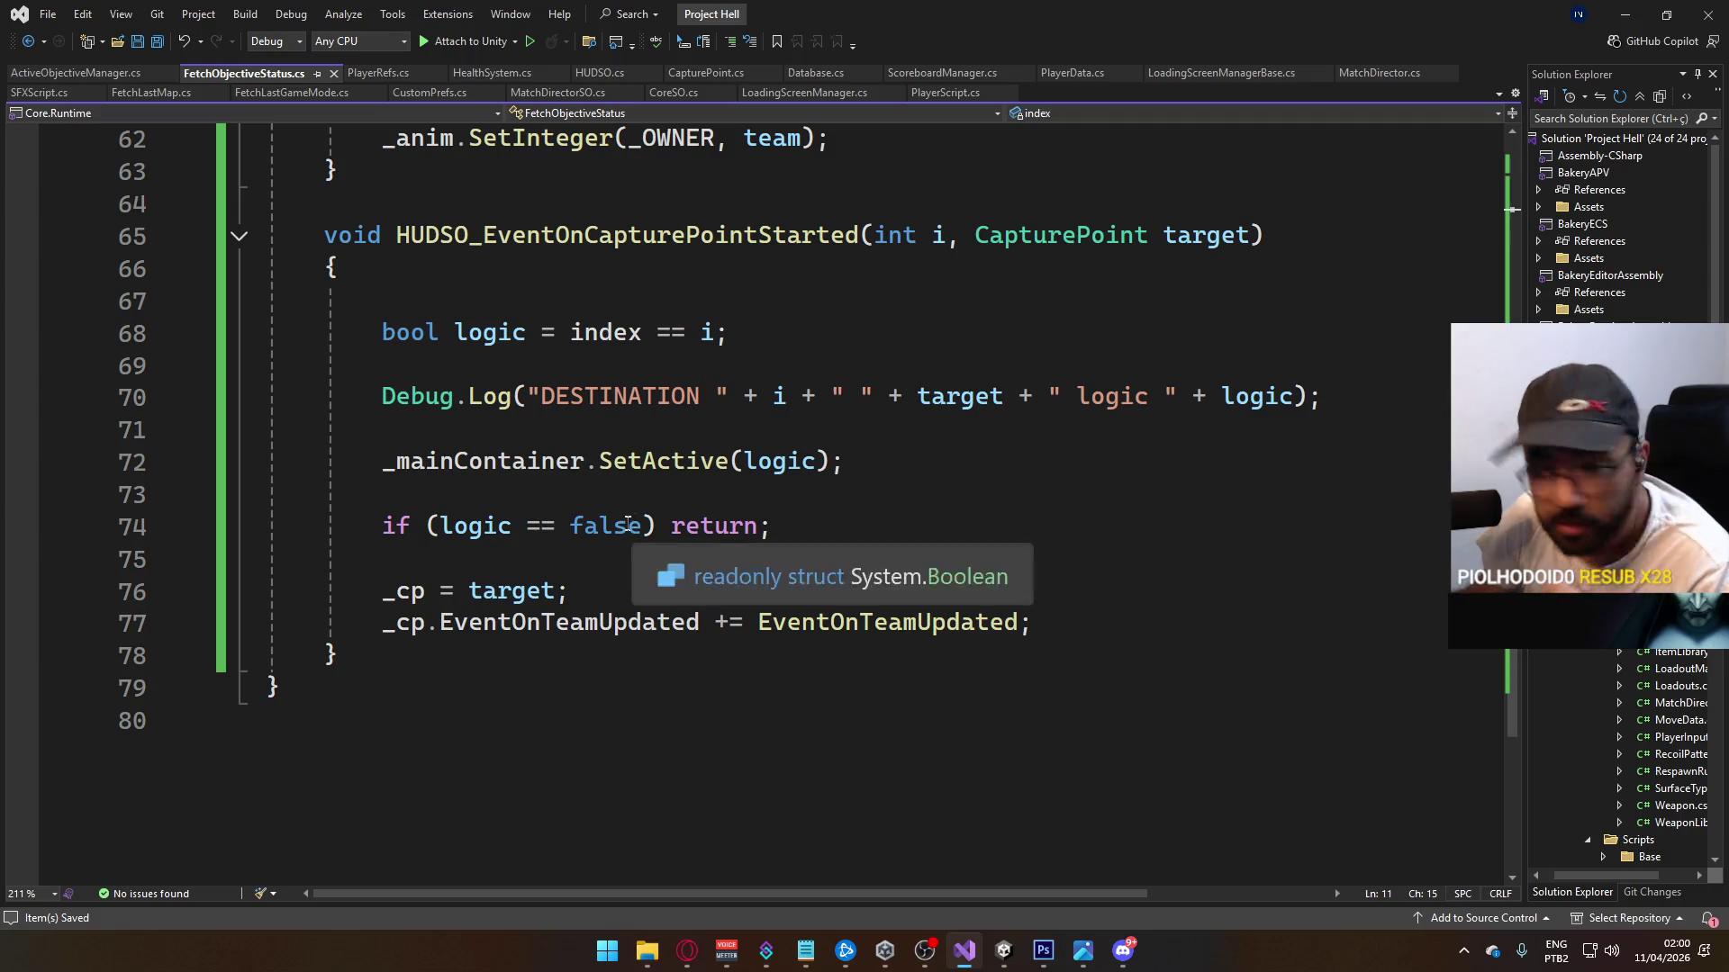
{"action": "left_click", "coordinate": [377, 472]}
{"action": "left_click", "coordinate": [381, 464]}
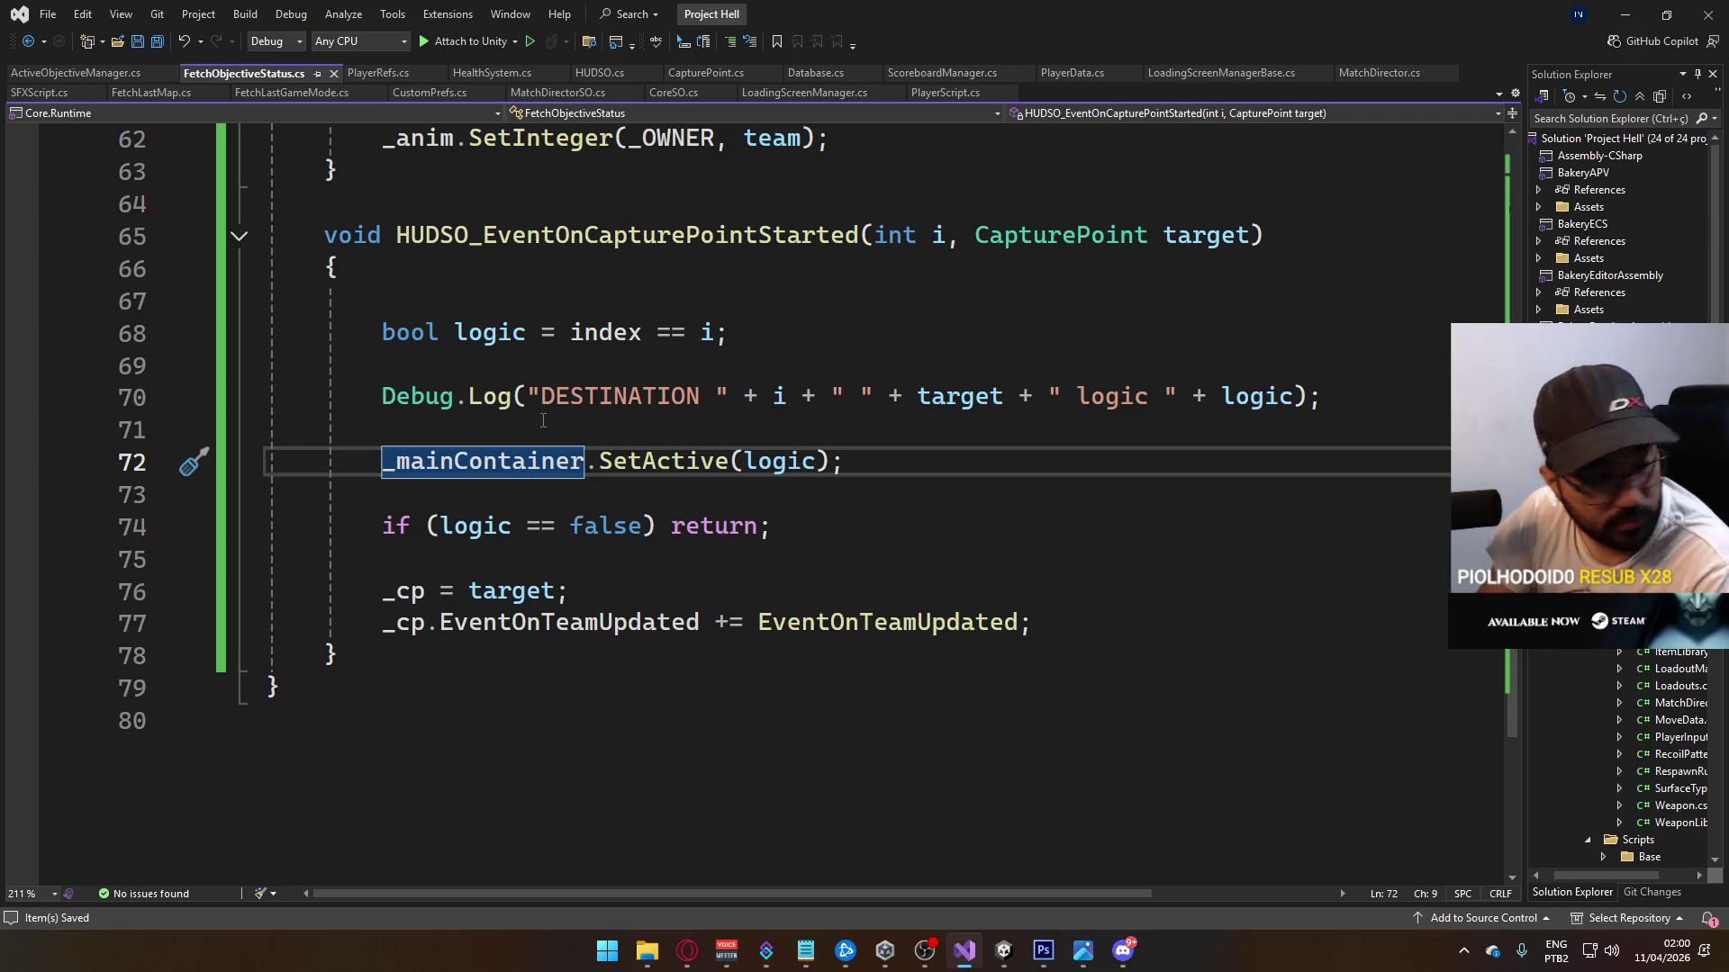
{"action": "type", "text": "if (_m"}
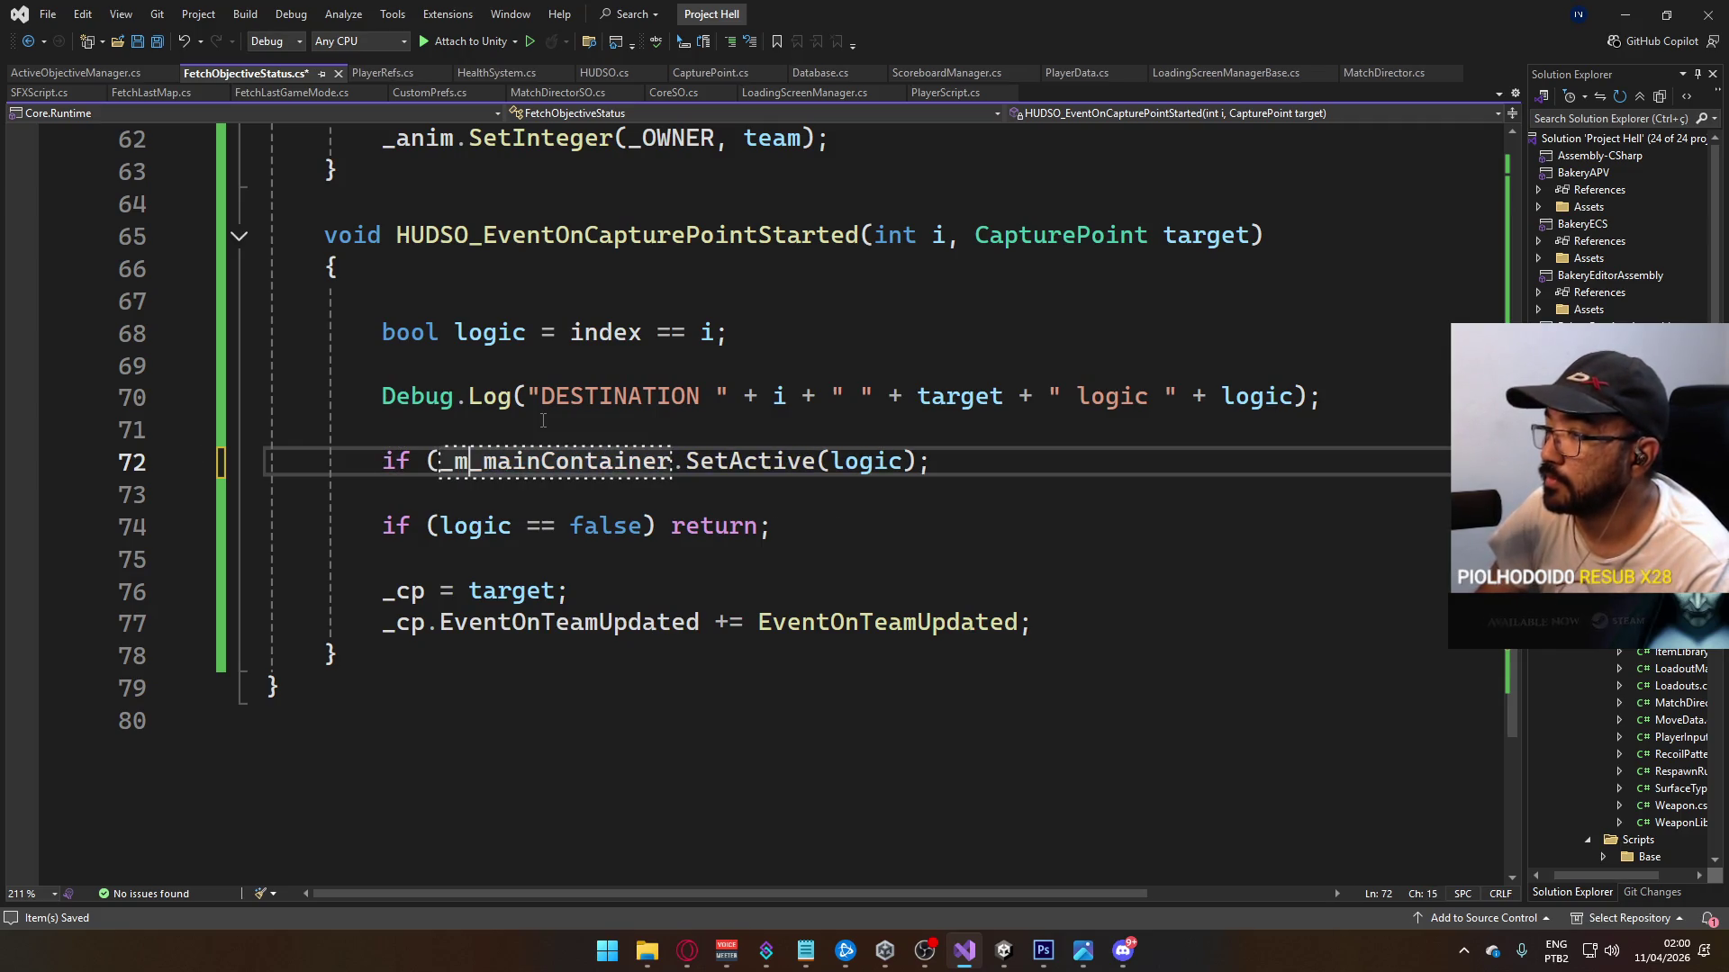
{"action": "key", "text": "Left"}
{"action": "type", "text": "ainCOnt"}
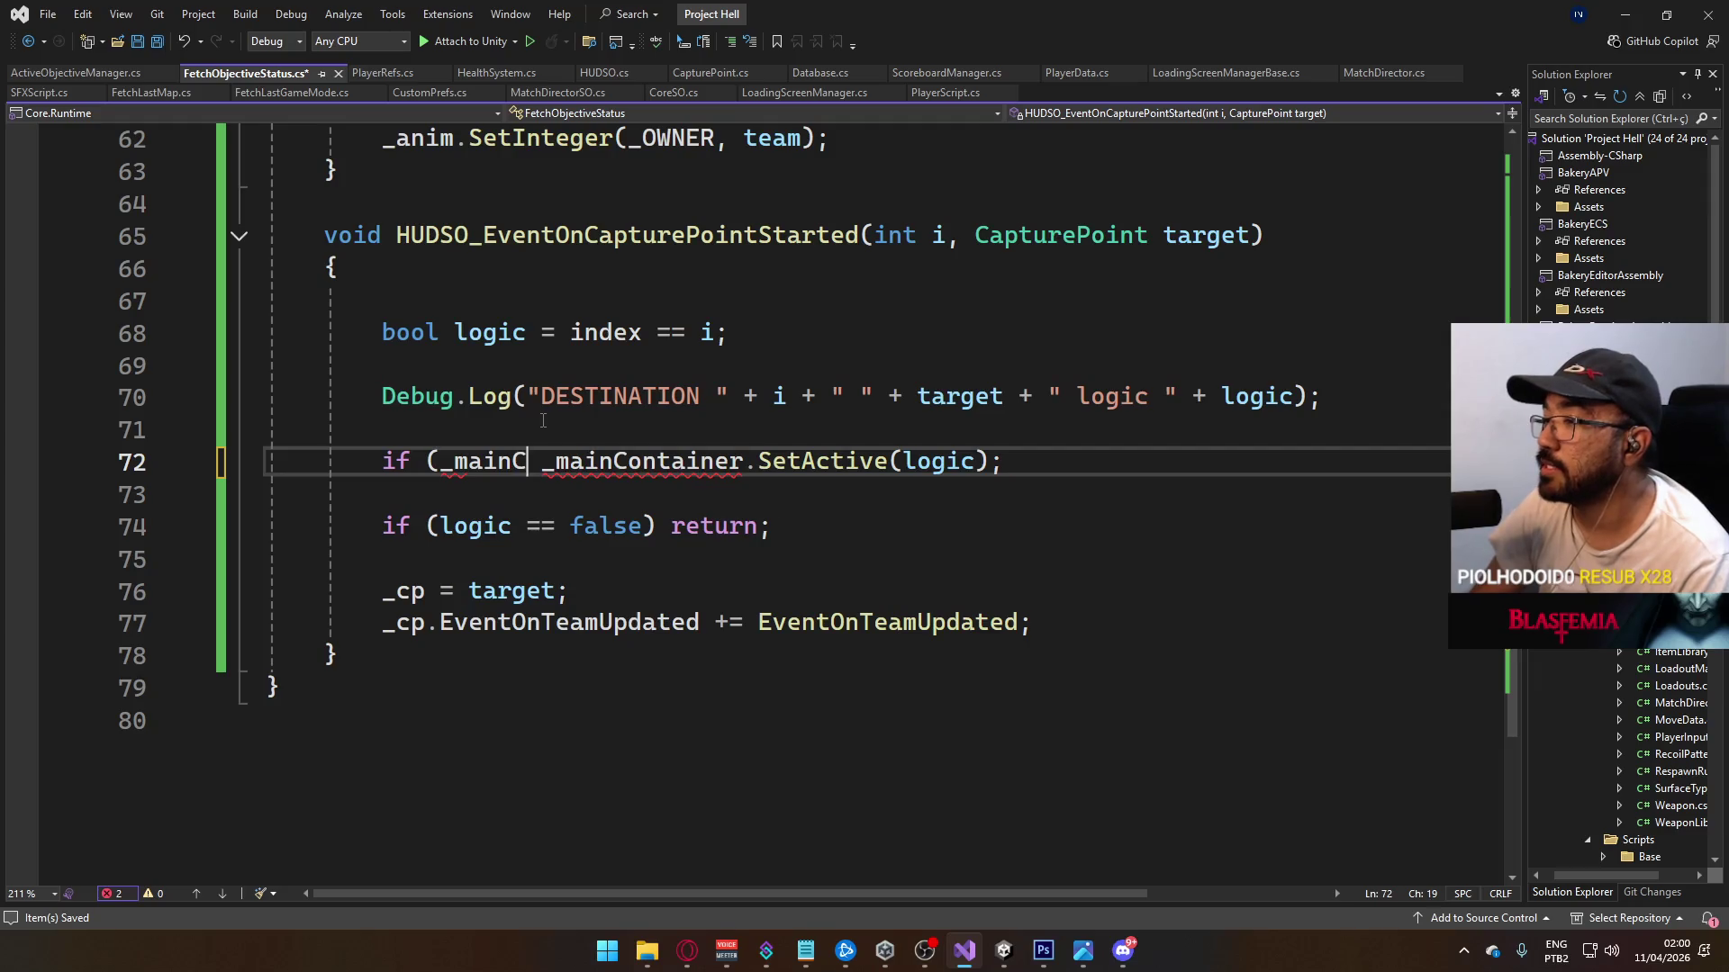
{"action": "key", "text": "BackSpace"}
{"action": "key", "text": "BackSpace"}
{"action": "key", "text": "BackSpace"}
{"action": "type", "text": "ontainer)"}
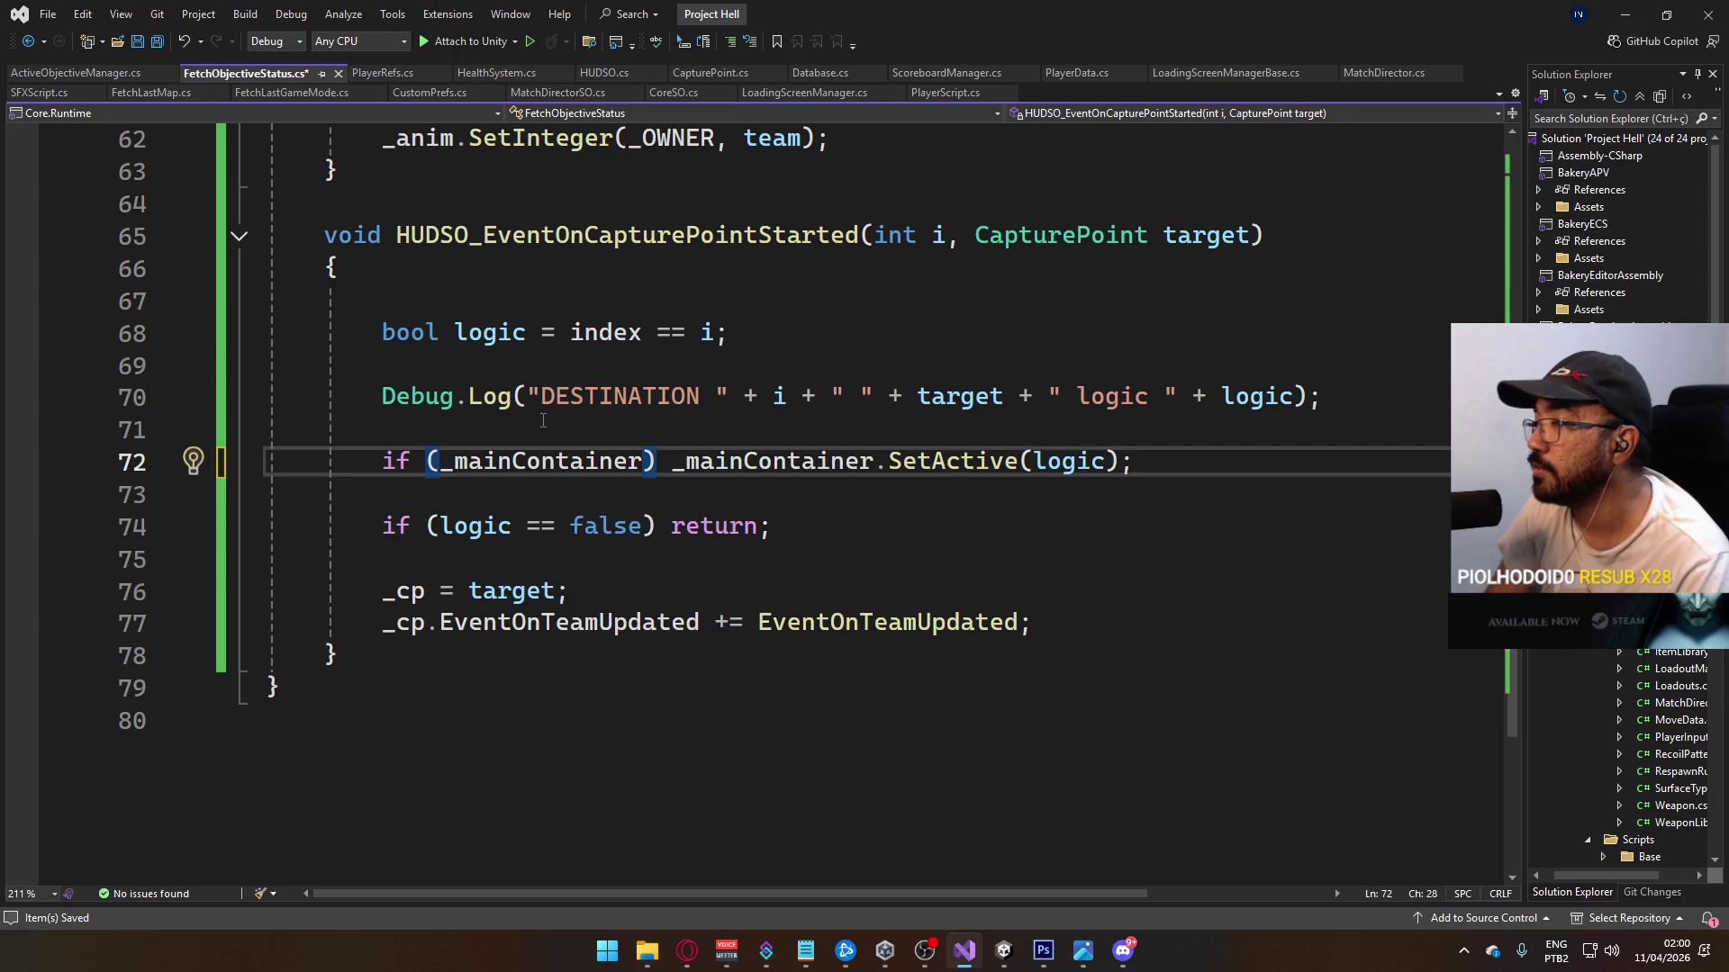
{"action": "key", "text": "BackSpace"}
{"action": "type", "text": "!= n"}
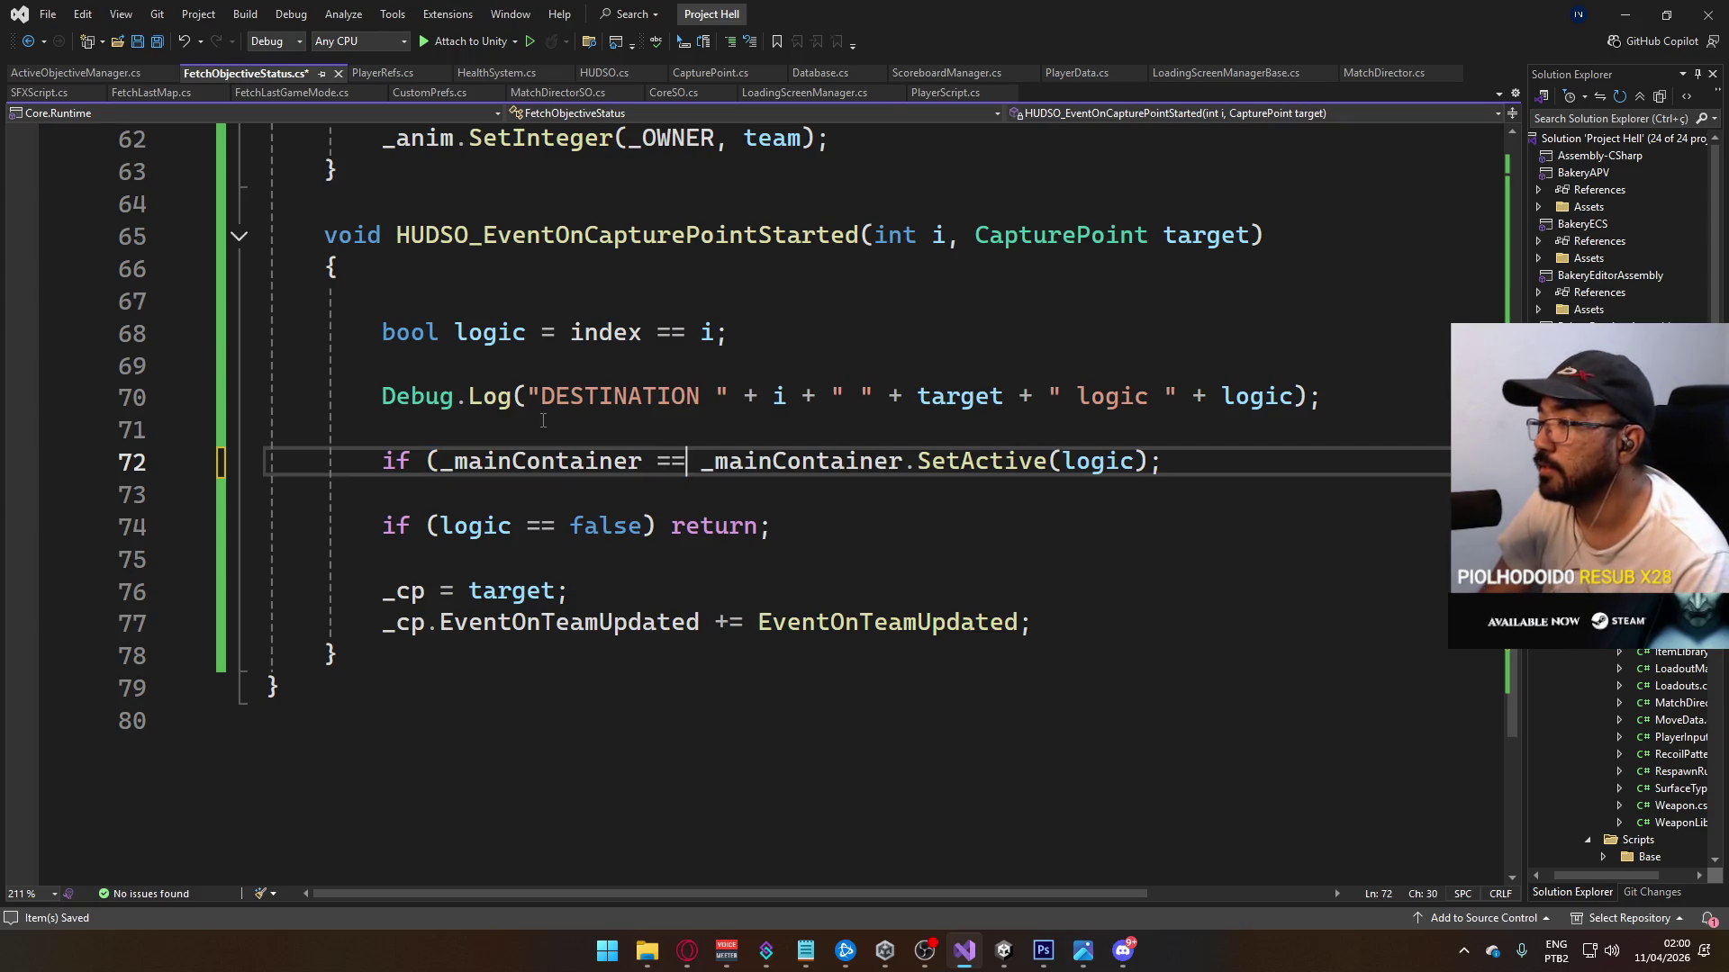
{"action": "type", "text": "ull)"}
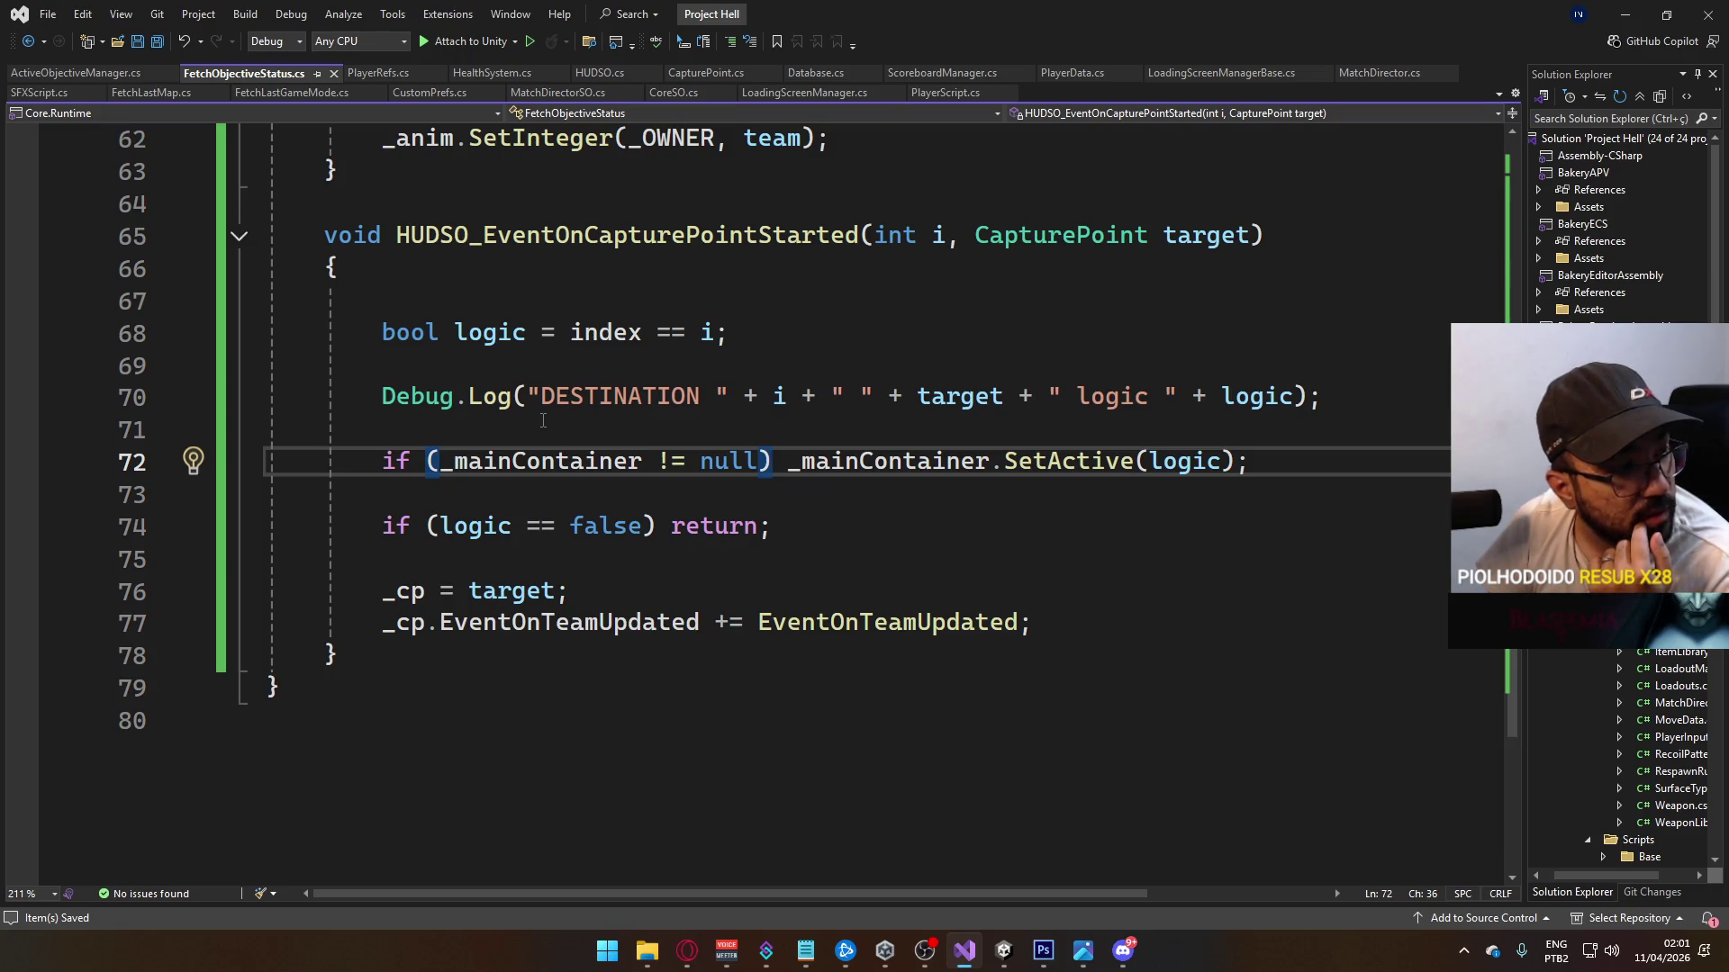
{"action": "mouse_move", "coordinate": [997, 952]}
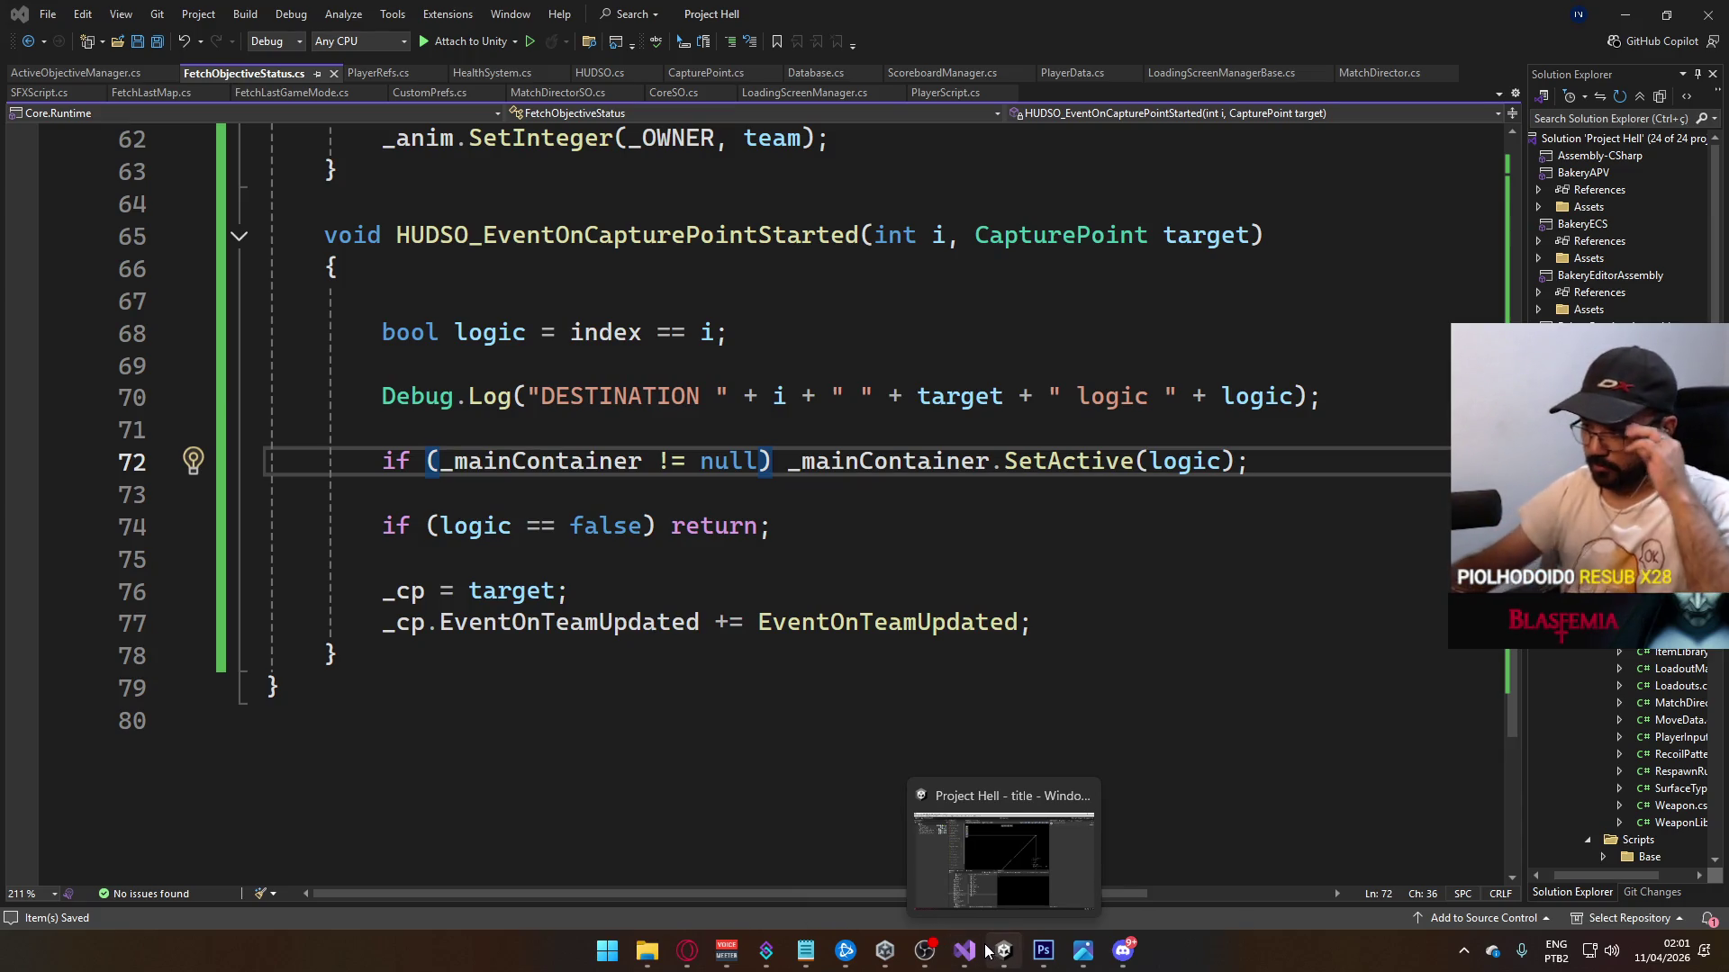
{"action": "left_click", "coordinate": [1017, 828]}
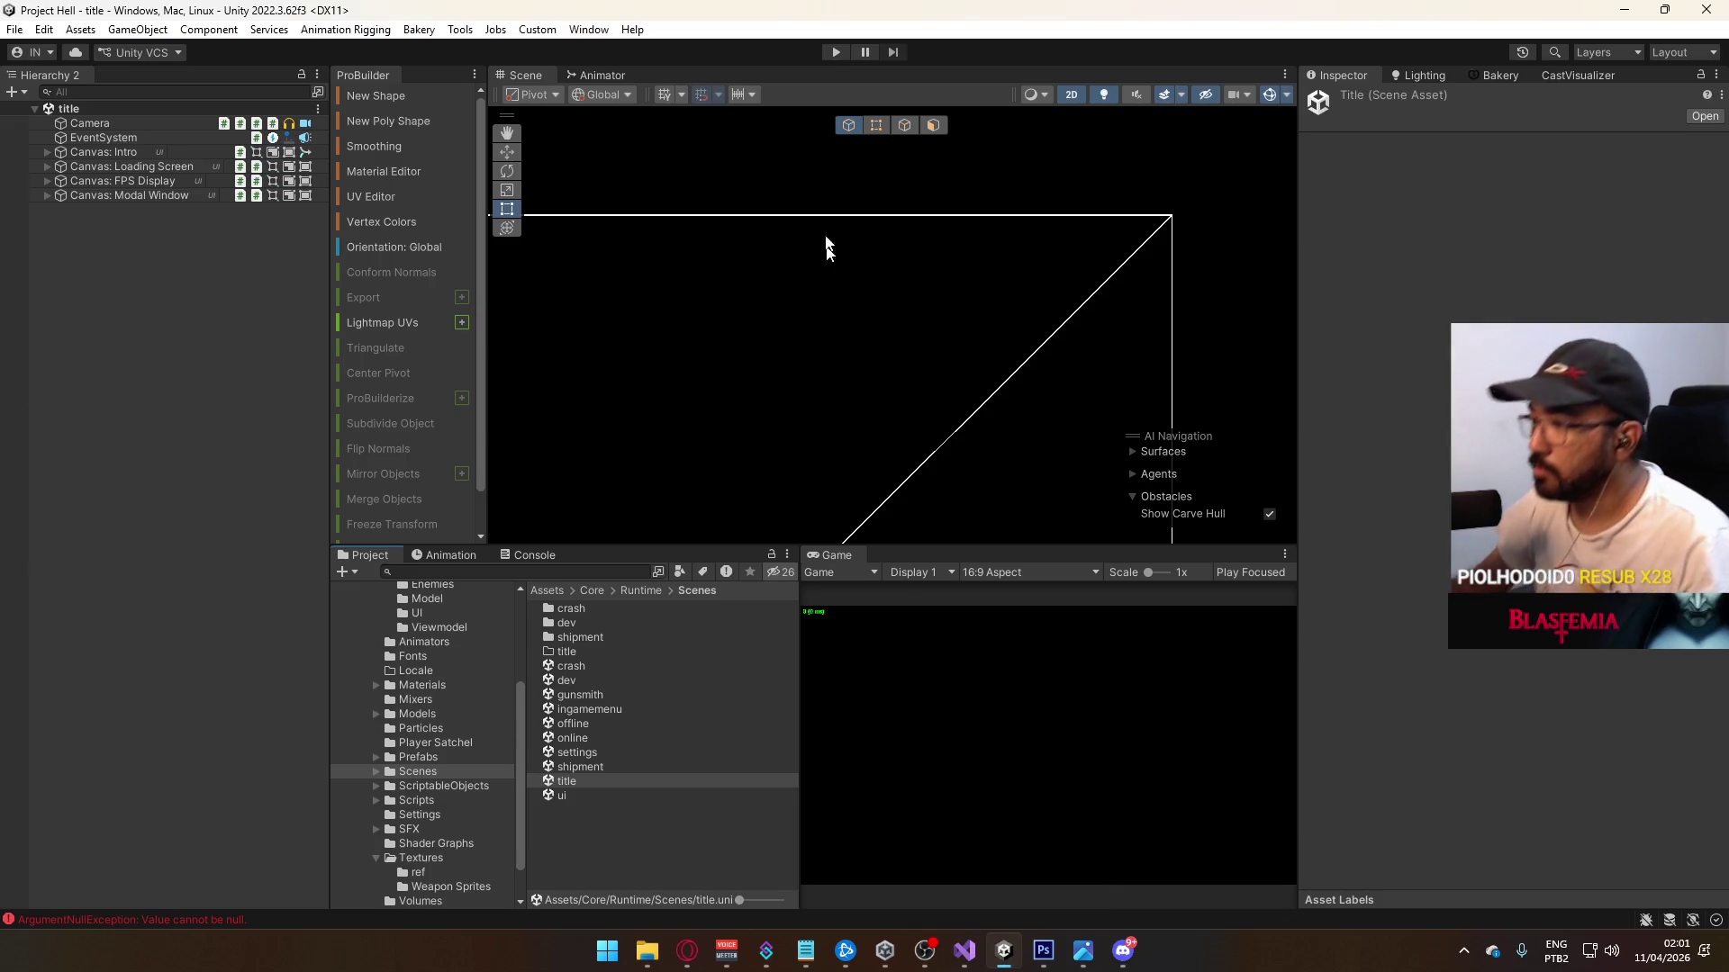
Step: Test the null-check fix in Play mode, then stop and open the crash scene
{"action": "left_click", "coordinate": [835, 52]}
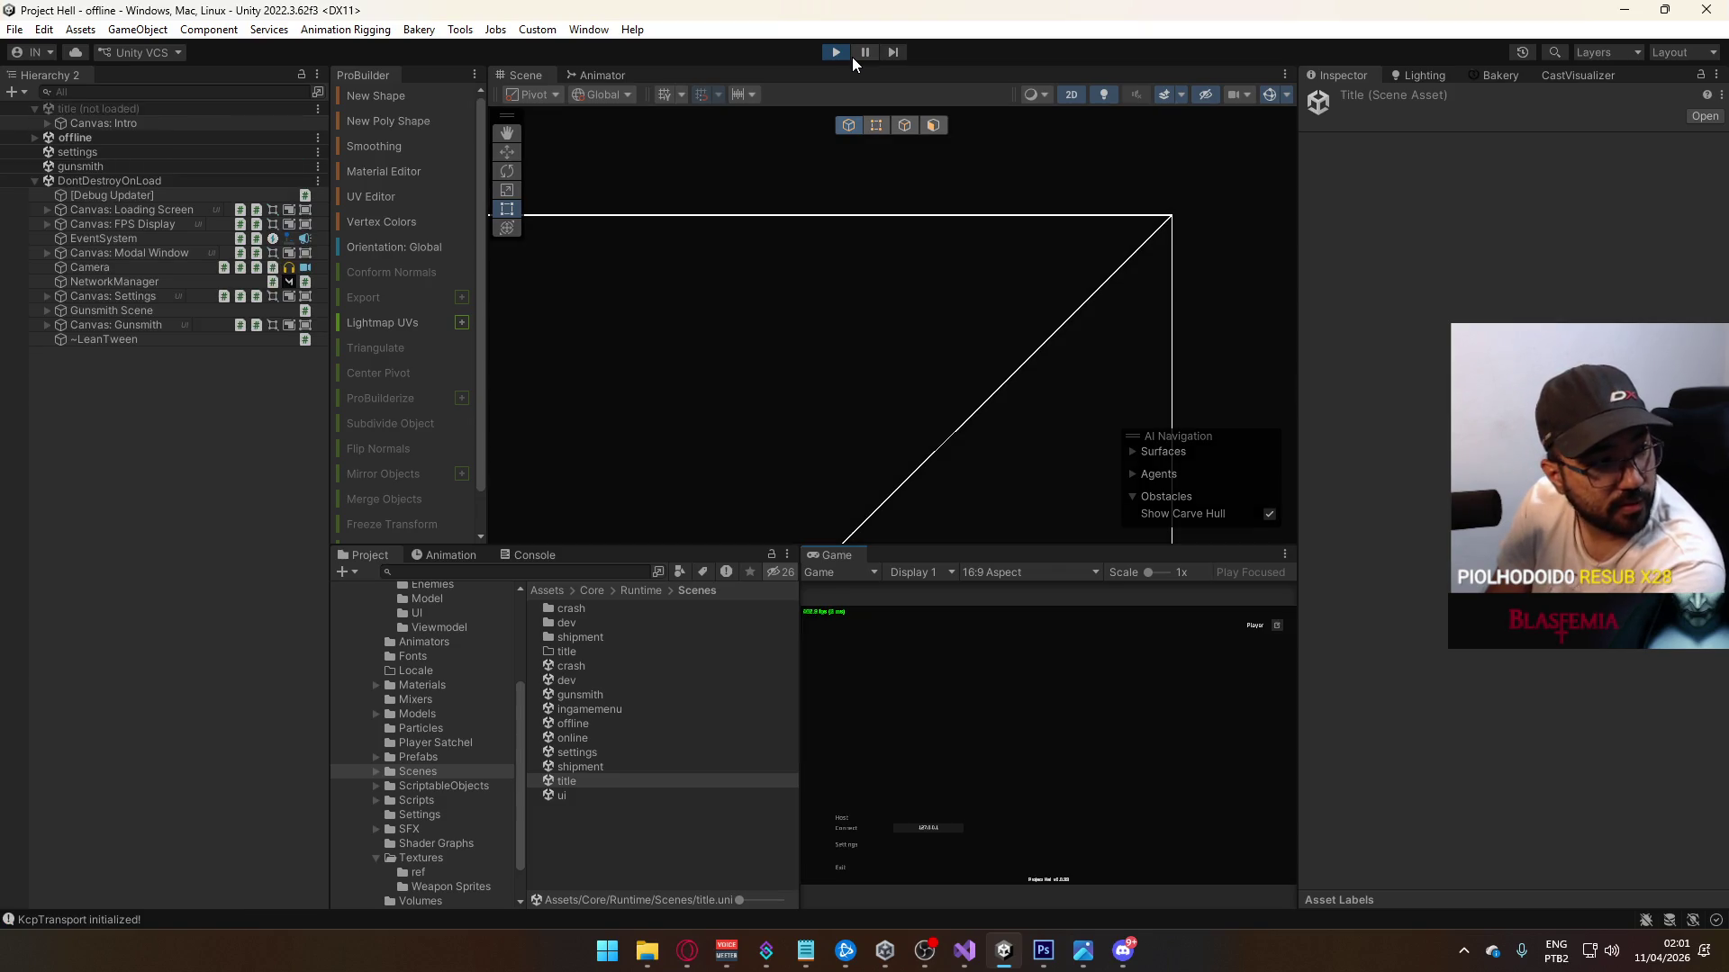
{"action": "double_click", "coordinate": [570, 665]}
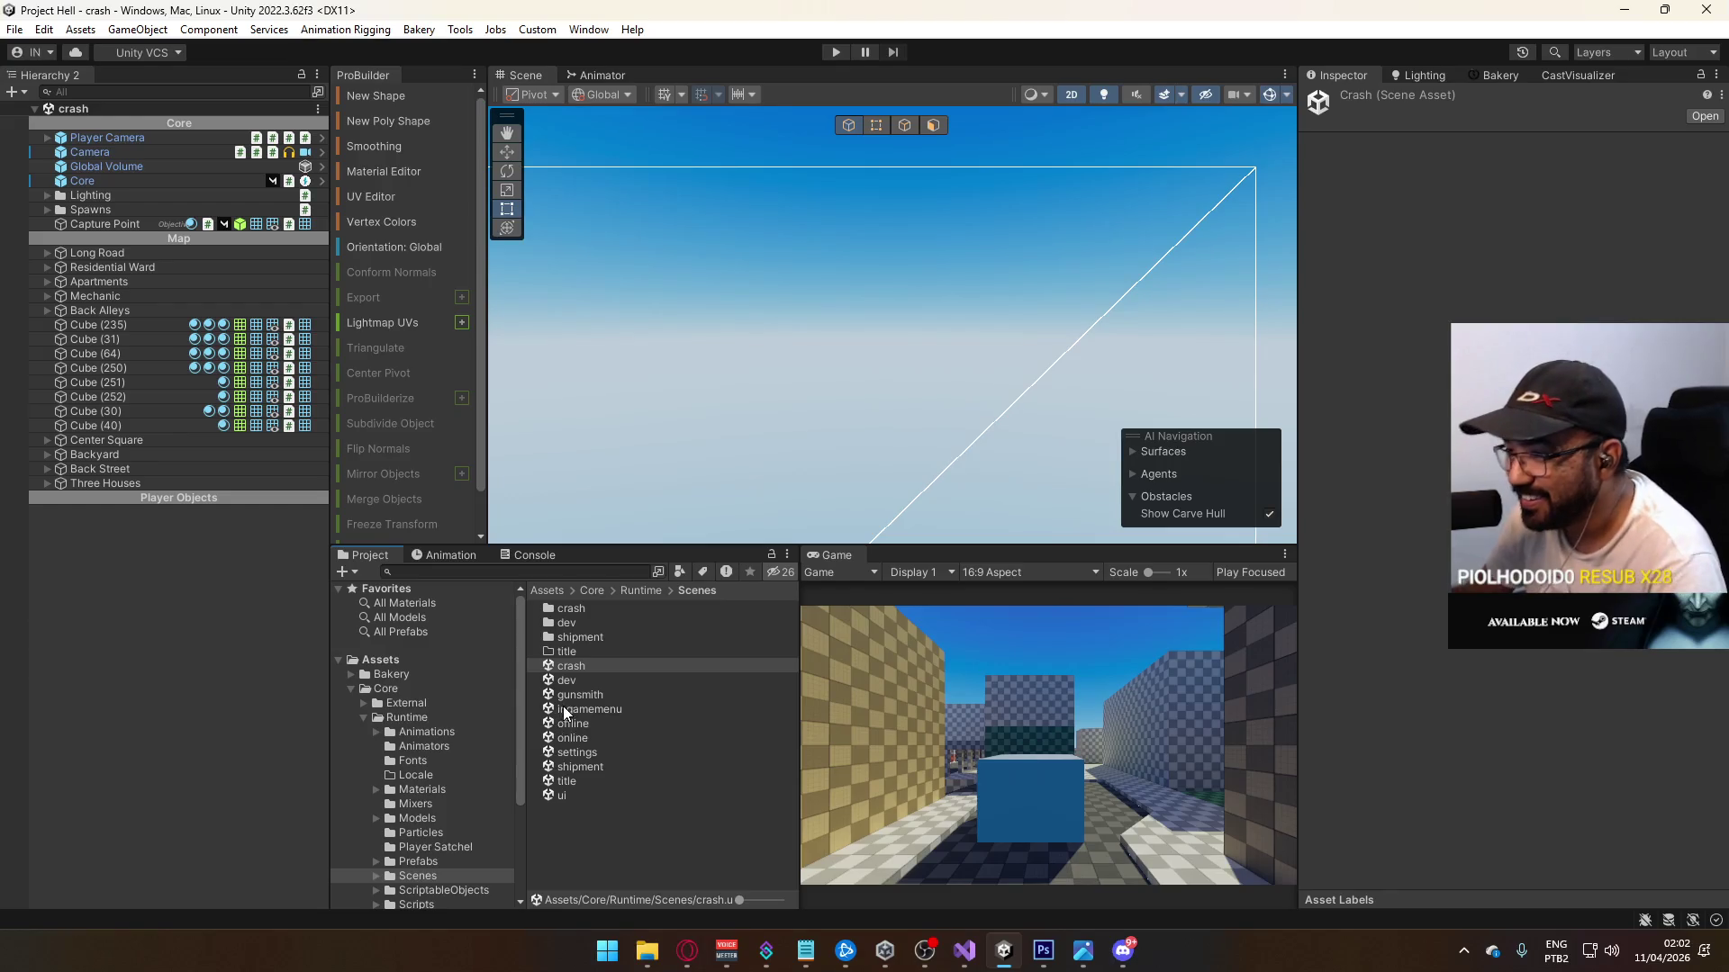
{"action": "left_click", "coordinate": [427, 555]}
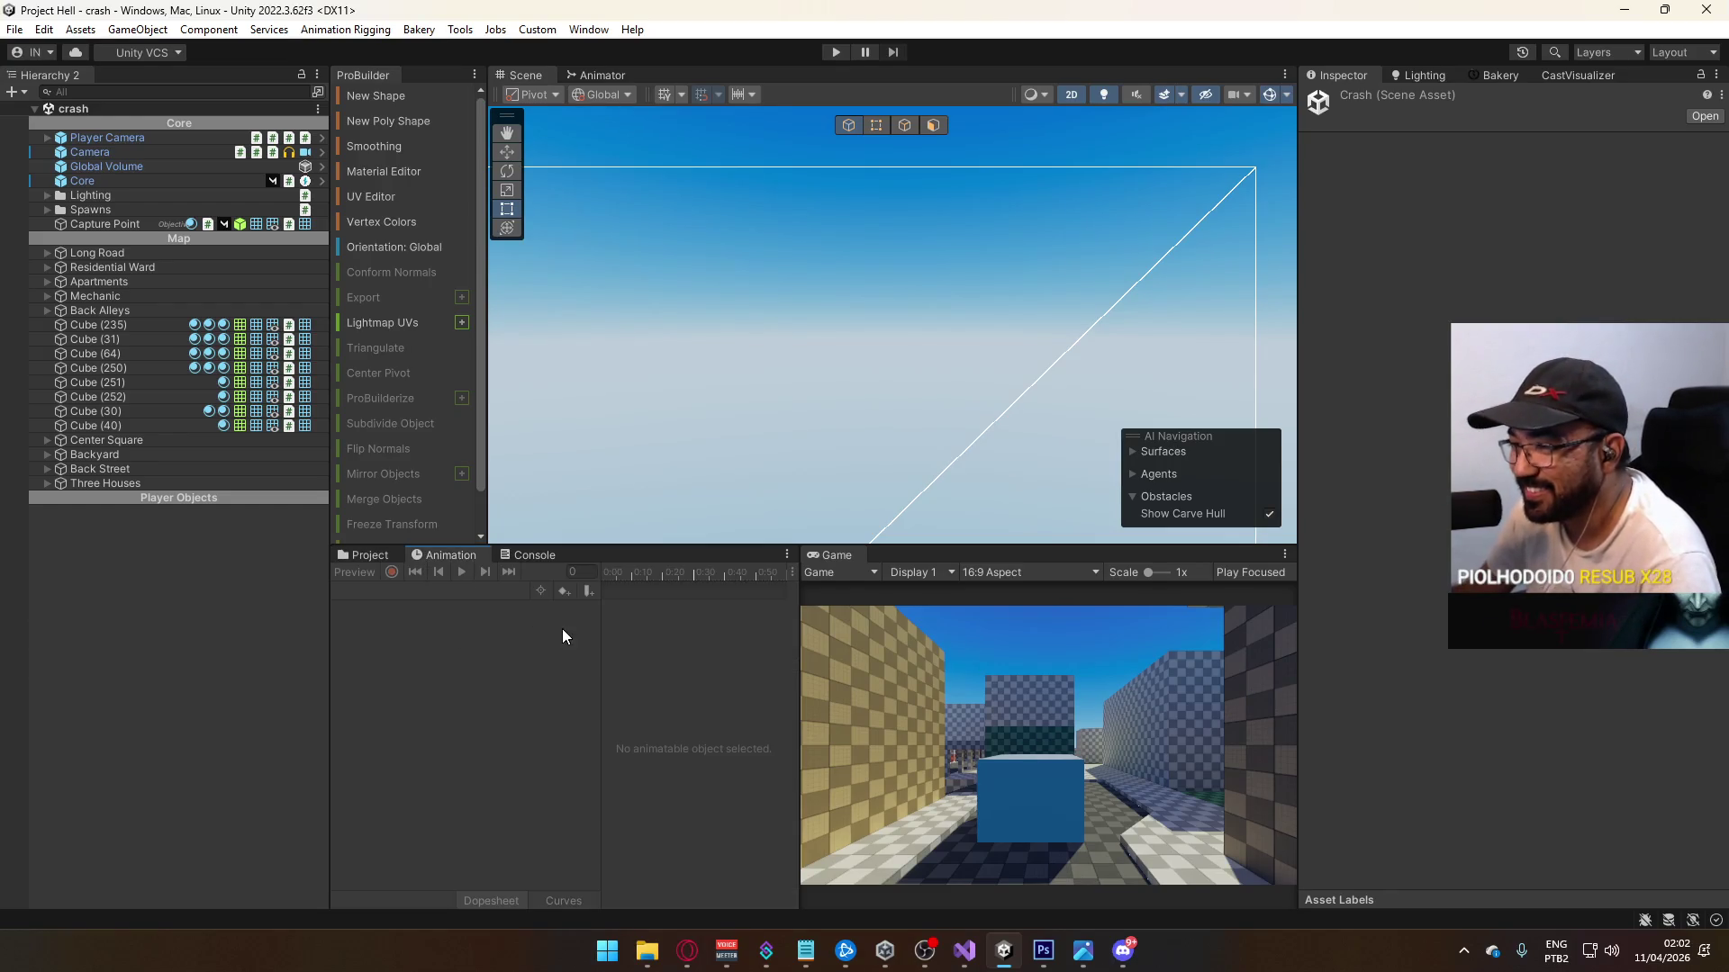
{"action": "left_click", "coordinate": [388, 556]}
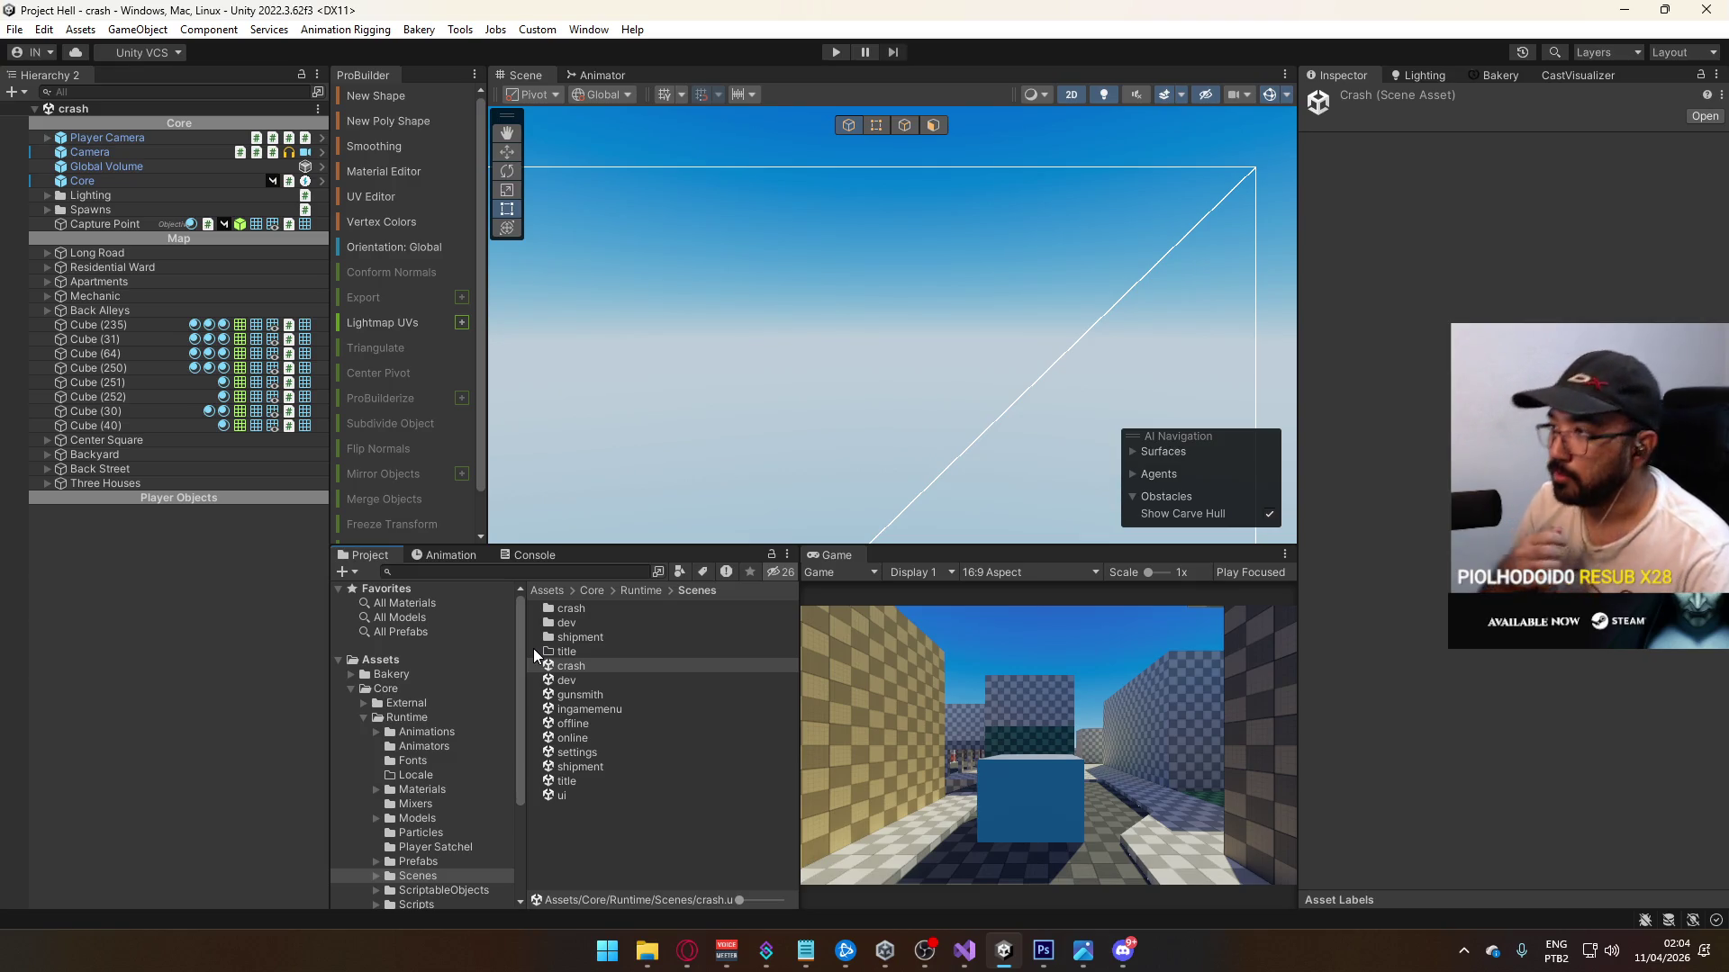
{"action": "scroll", "coordinate": [897, 409], "scroll_direction": "up", "scroll_amount": 3}
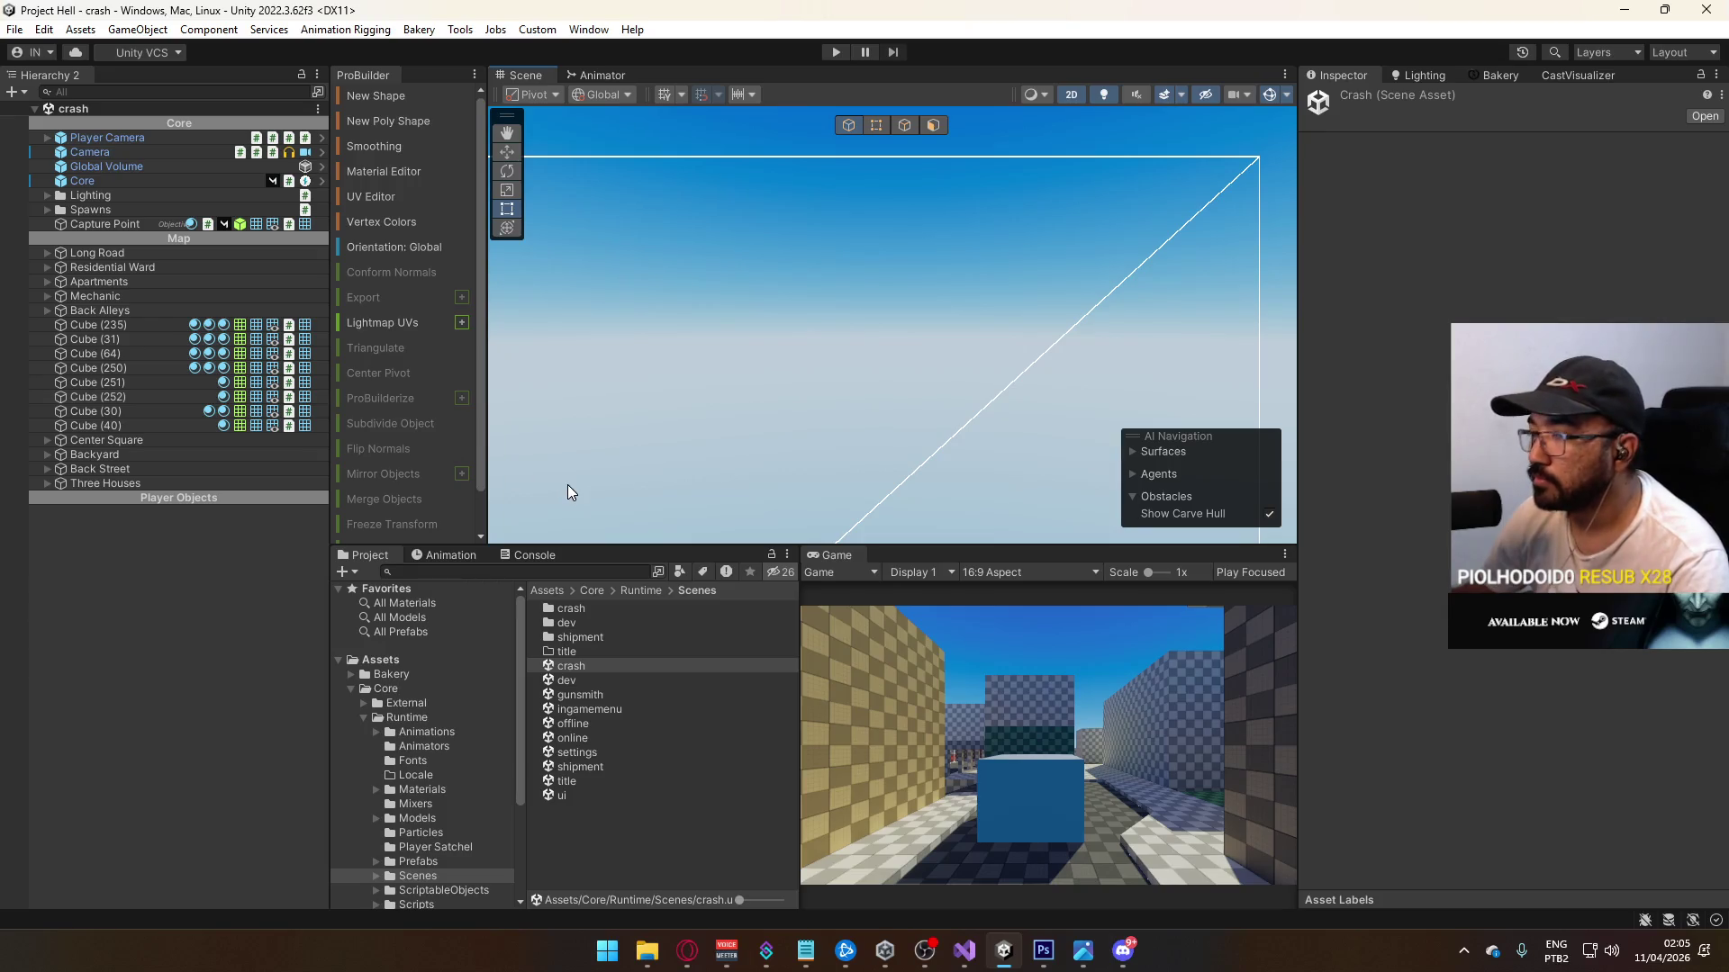
{"action": "left_click", "coordinate": [964, 949]}
{"action": "mouse_move", "coordinate": [786, 619]}
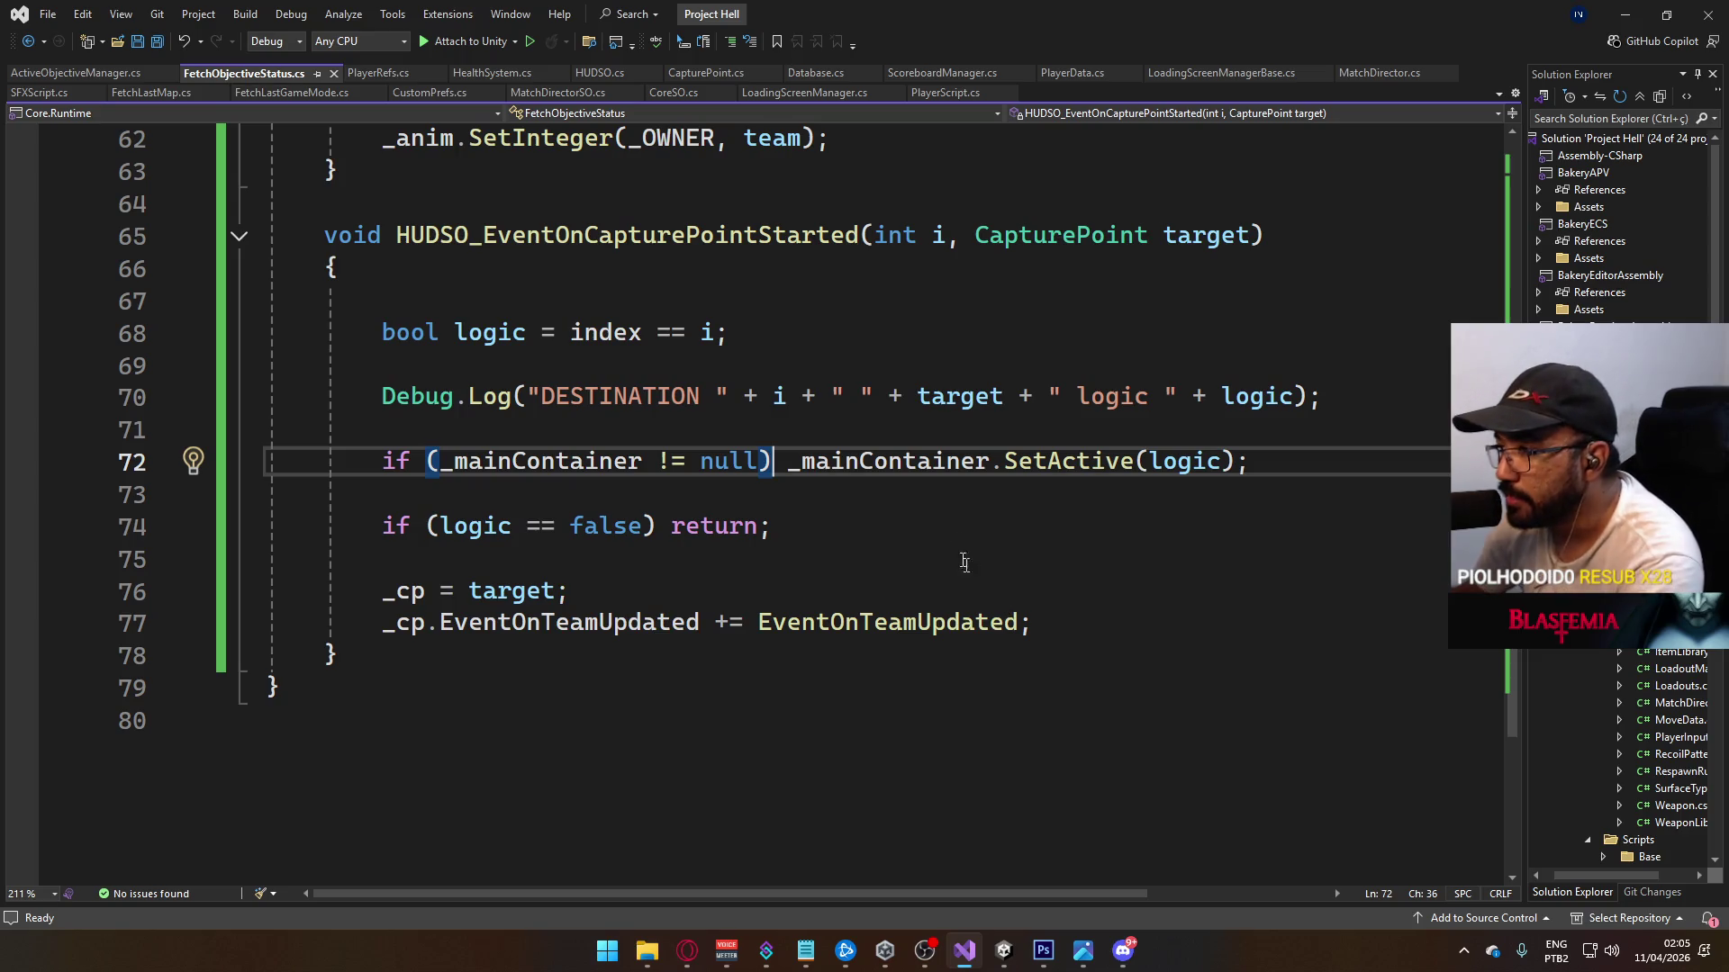
{"action": "scroll", "coordinate": [882, 668], "scroll_direction": "up", "scroll_amount": 1}
{"action": "scroll", "coordinate": [881, 668], "scroll_direction": "up", "scroll_amount": 1}
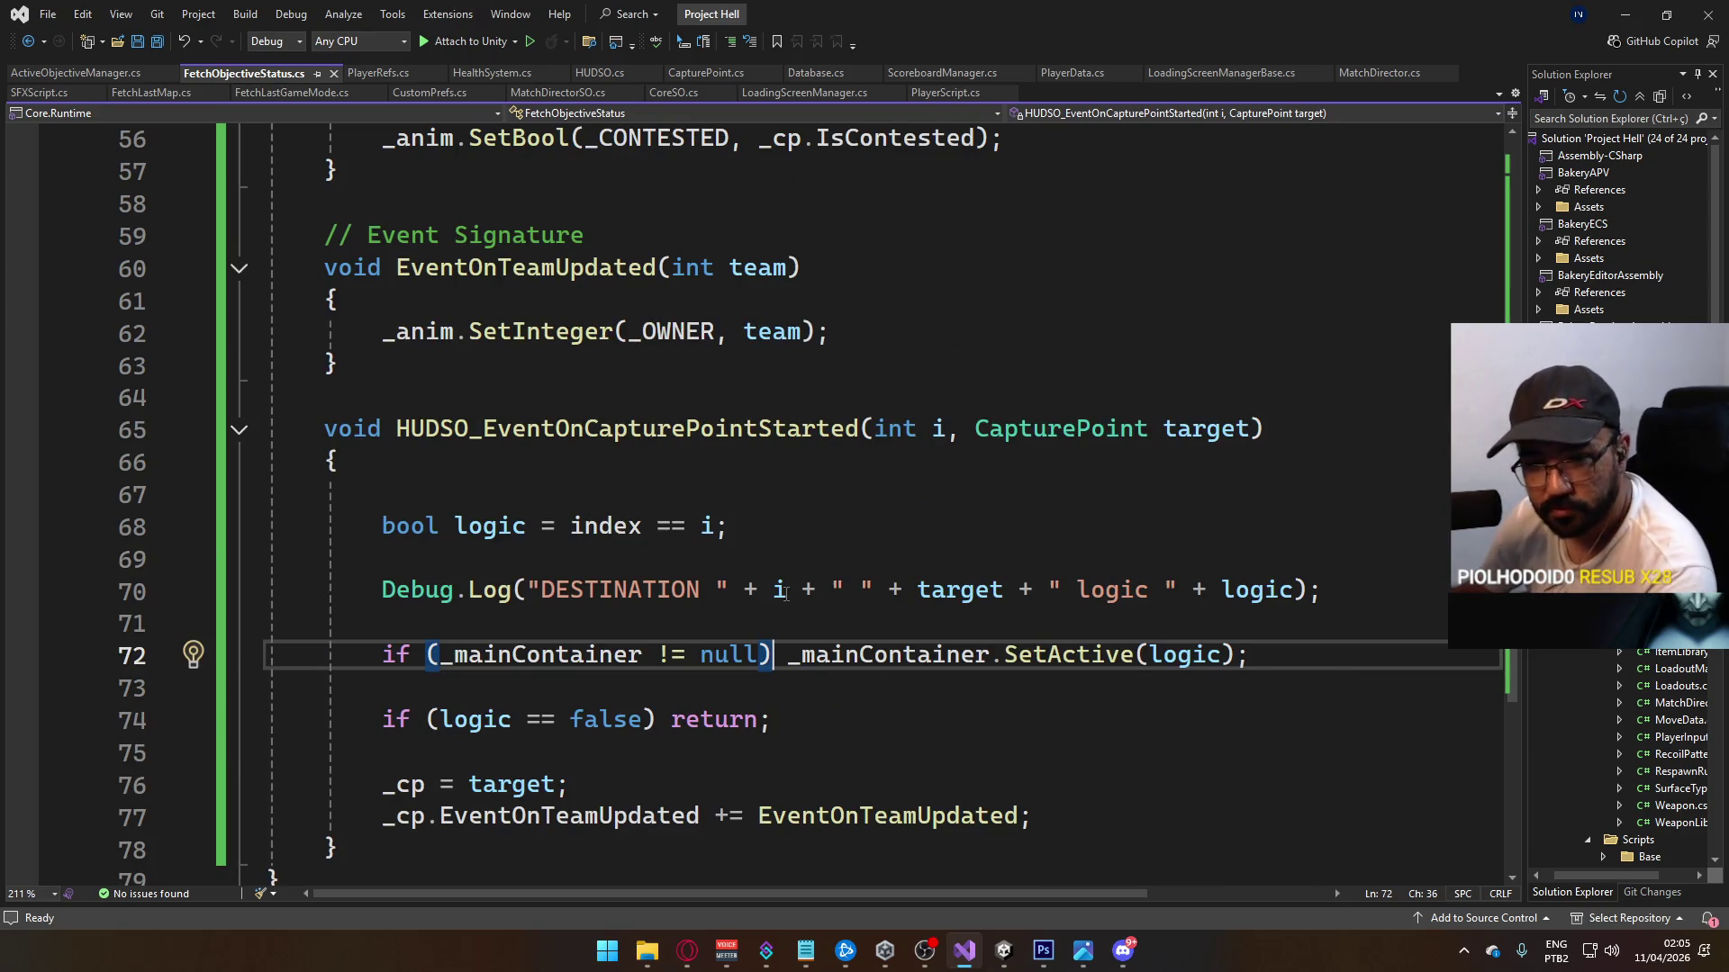
{"action": "scroll", "coordinate": [786, 593], "scroll_direction": "up", "scroll_amount": 4}
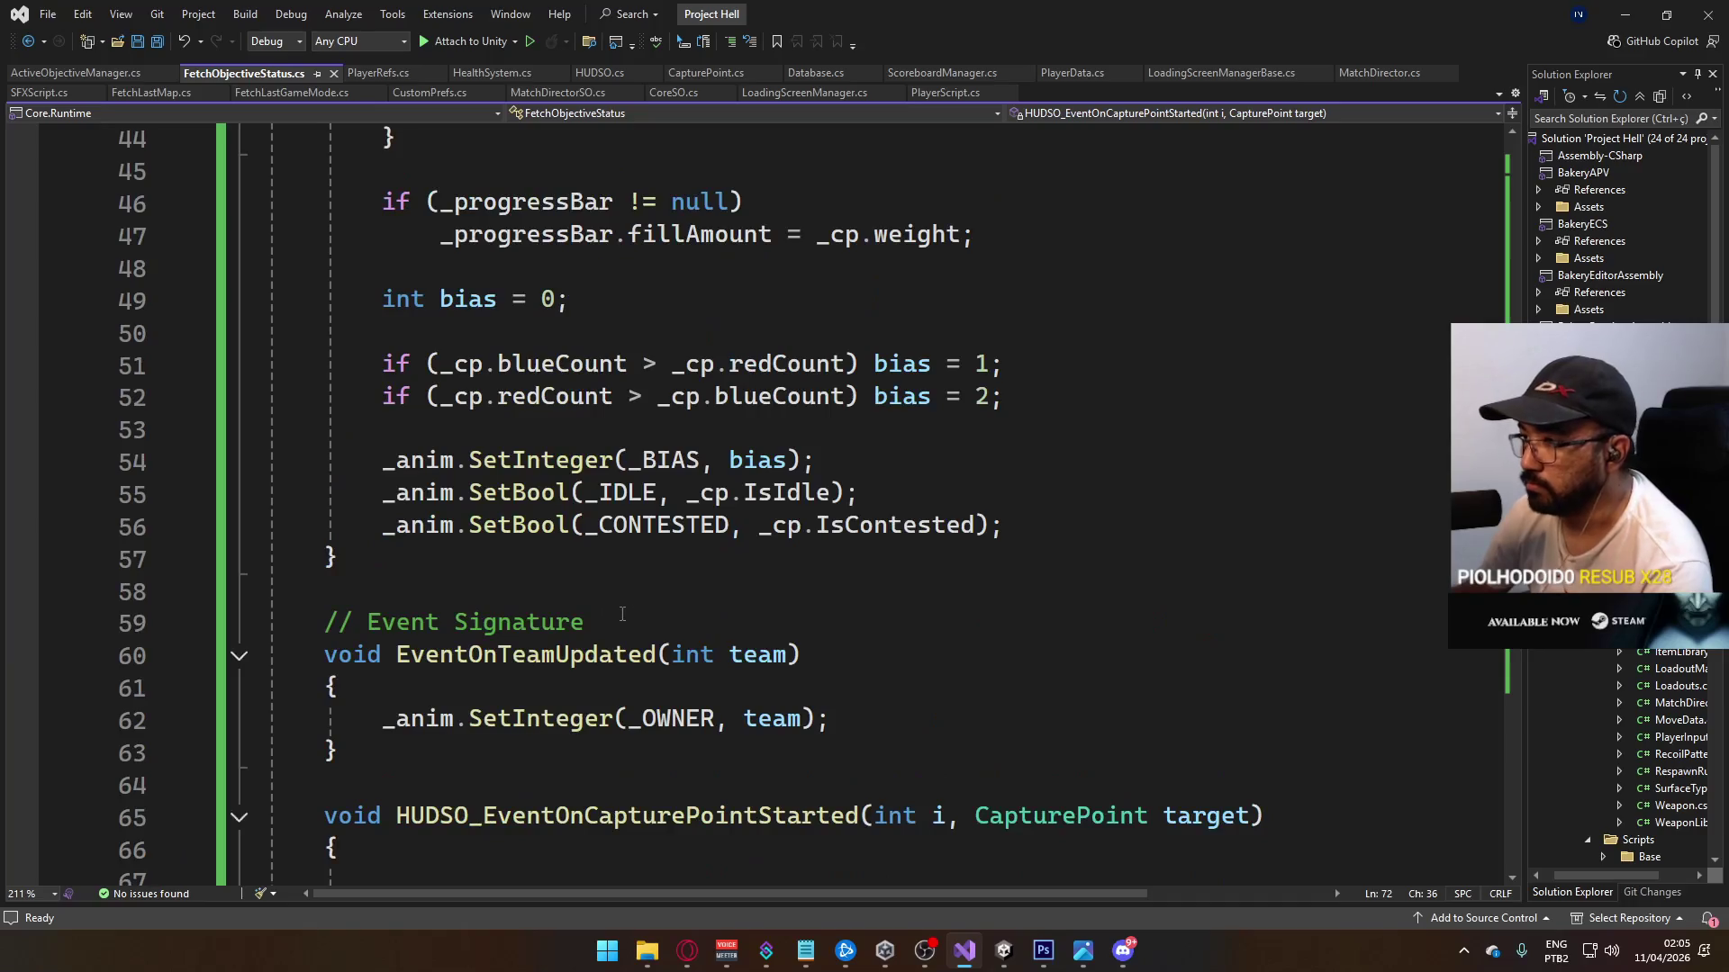
{"action": "scroll", "coordinate": [629, 633], "scroll_direction": "down", "scroll_amount": 1}
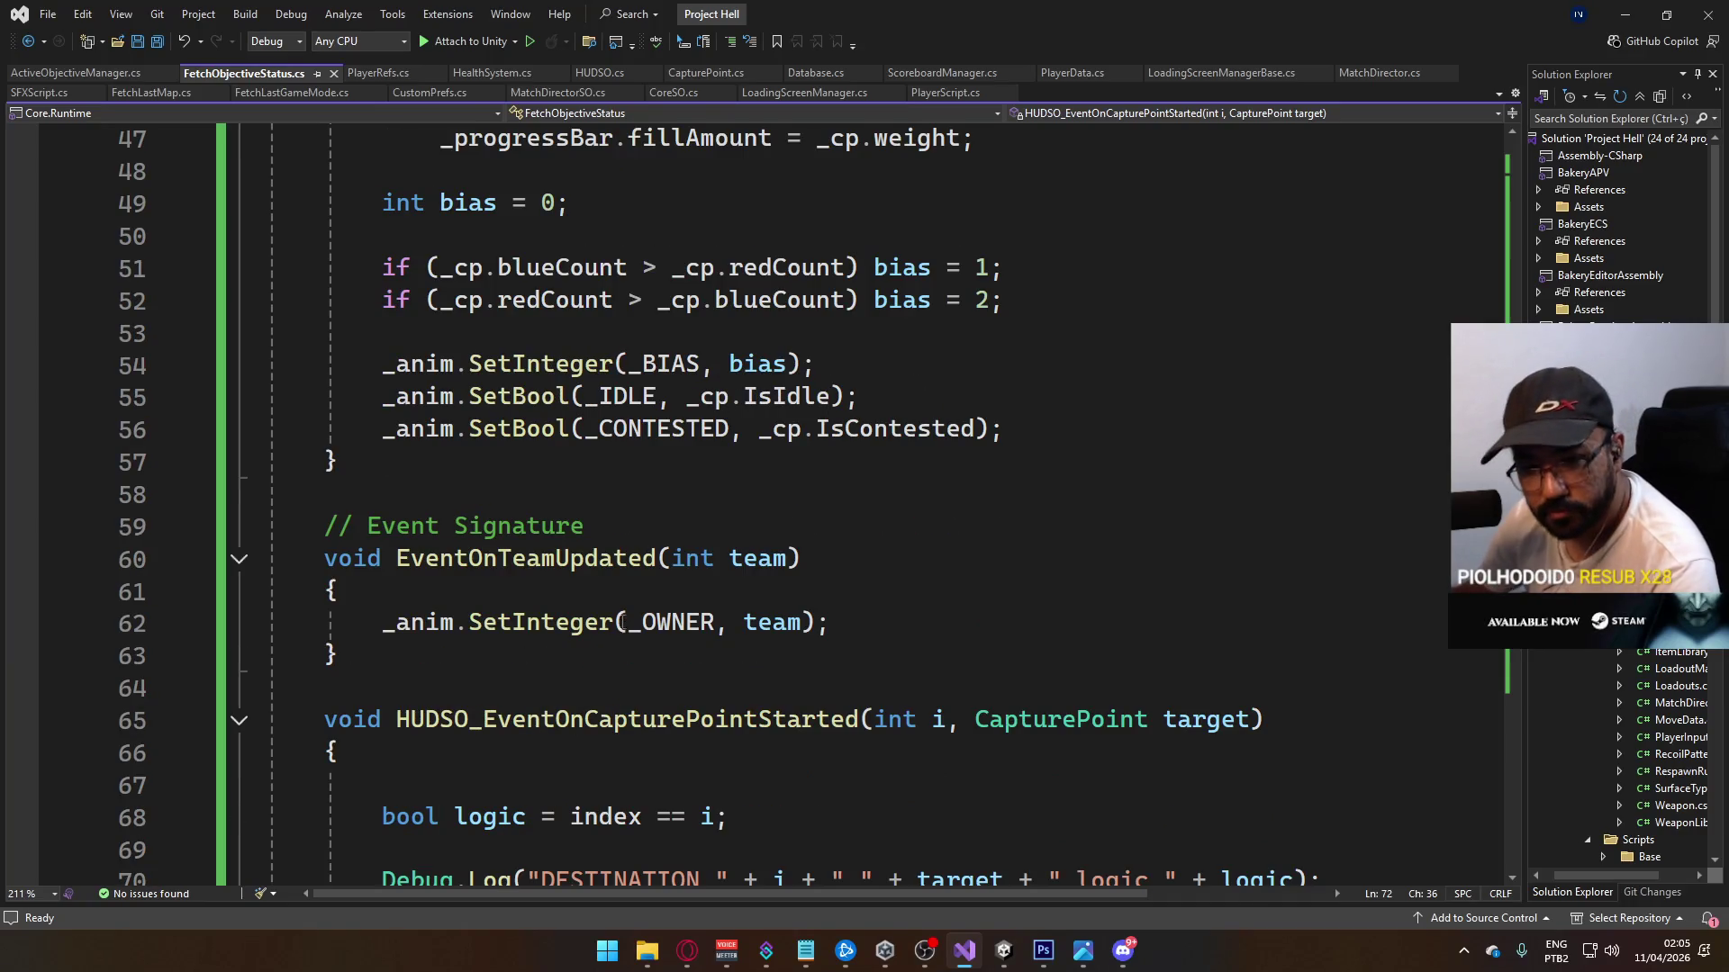
{"action": "scroll", "coordinate": [773, 598], "scroll_direction": "down", "scroll_amount": 2}
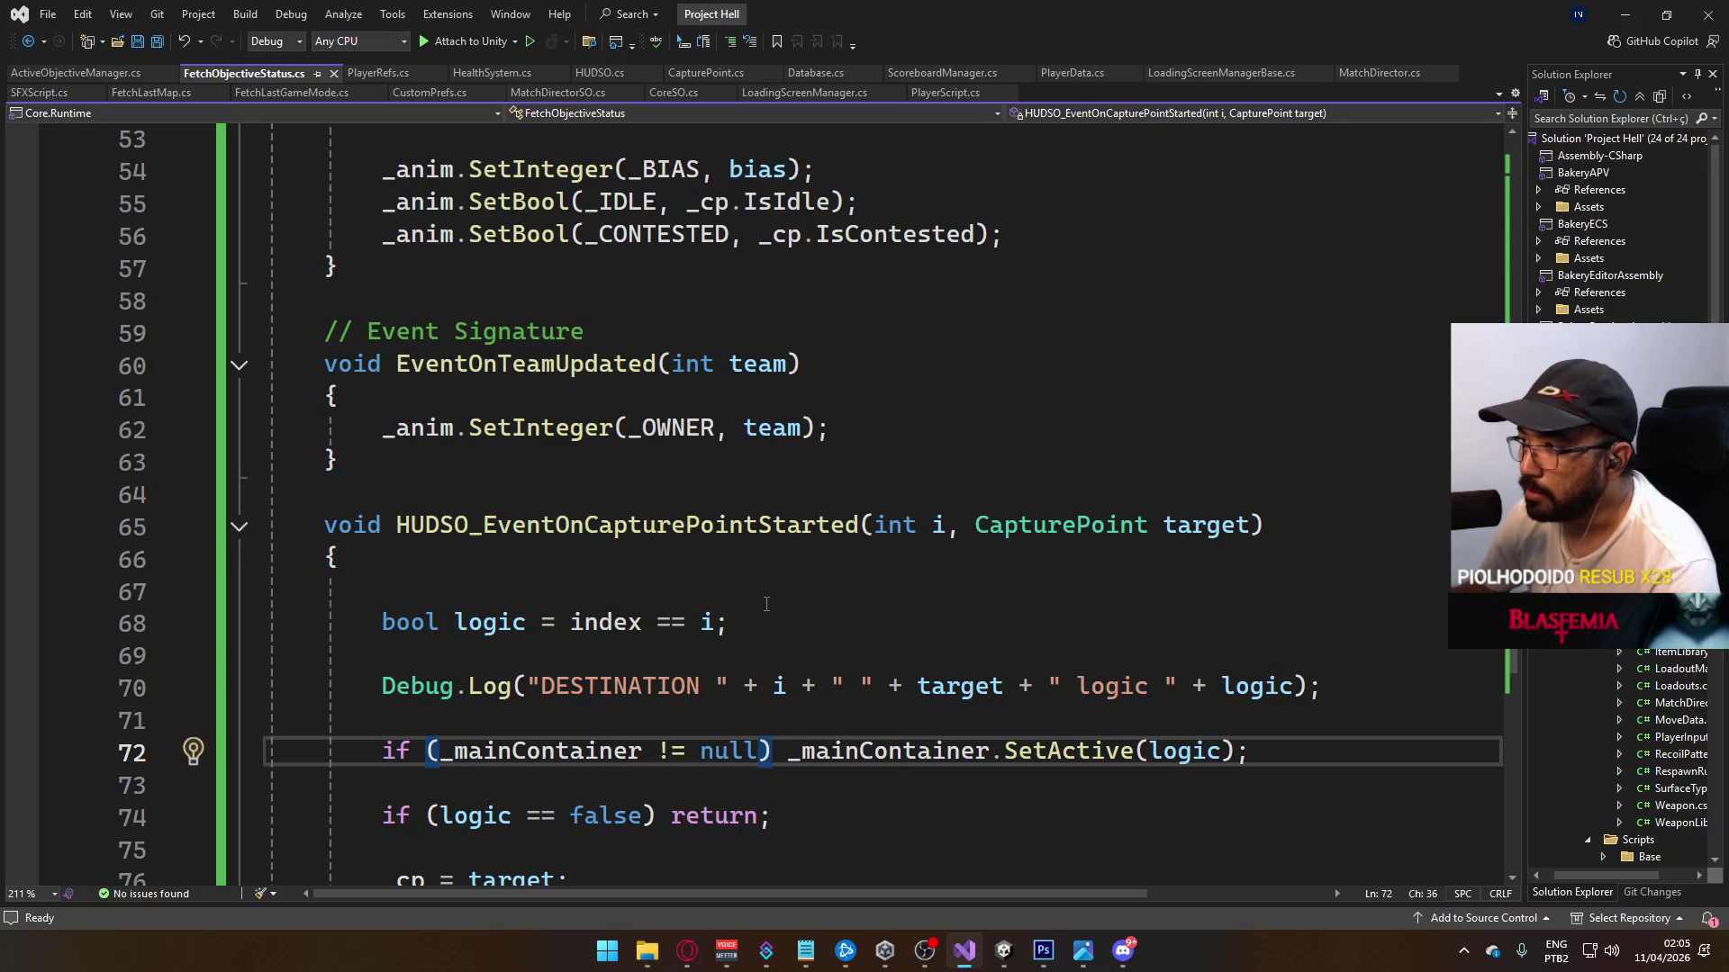
{"action": "scroll", "coordinate": [706, 573], "scroll_direction": "down", "scroll_amount": 3}
{"action": "scroll", "coordinate": [658, 572], "scroll_direction": "up", "scroll_amount": 3}
{"action": "scroll", "coordinate": [630, 612], "scroll_direction": "down", "scroll_amount": 3}
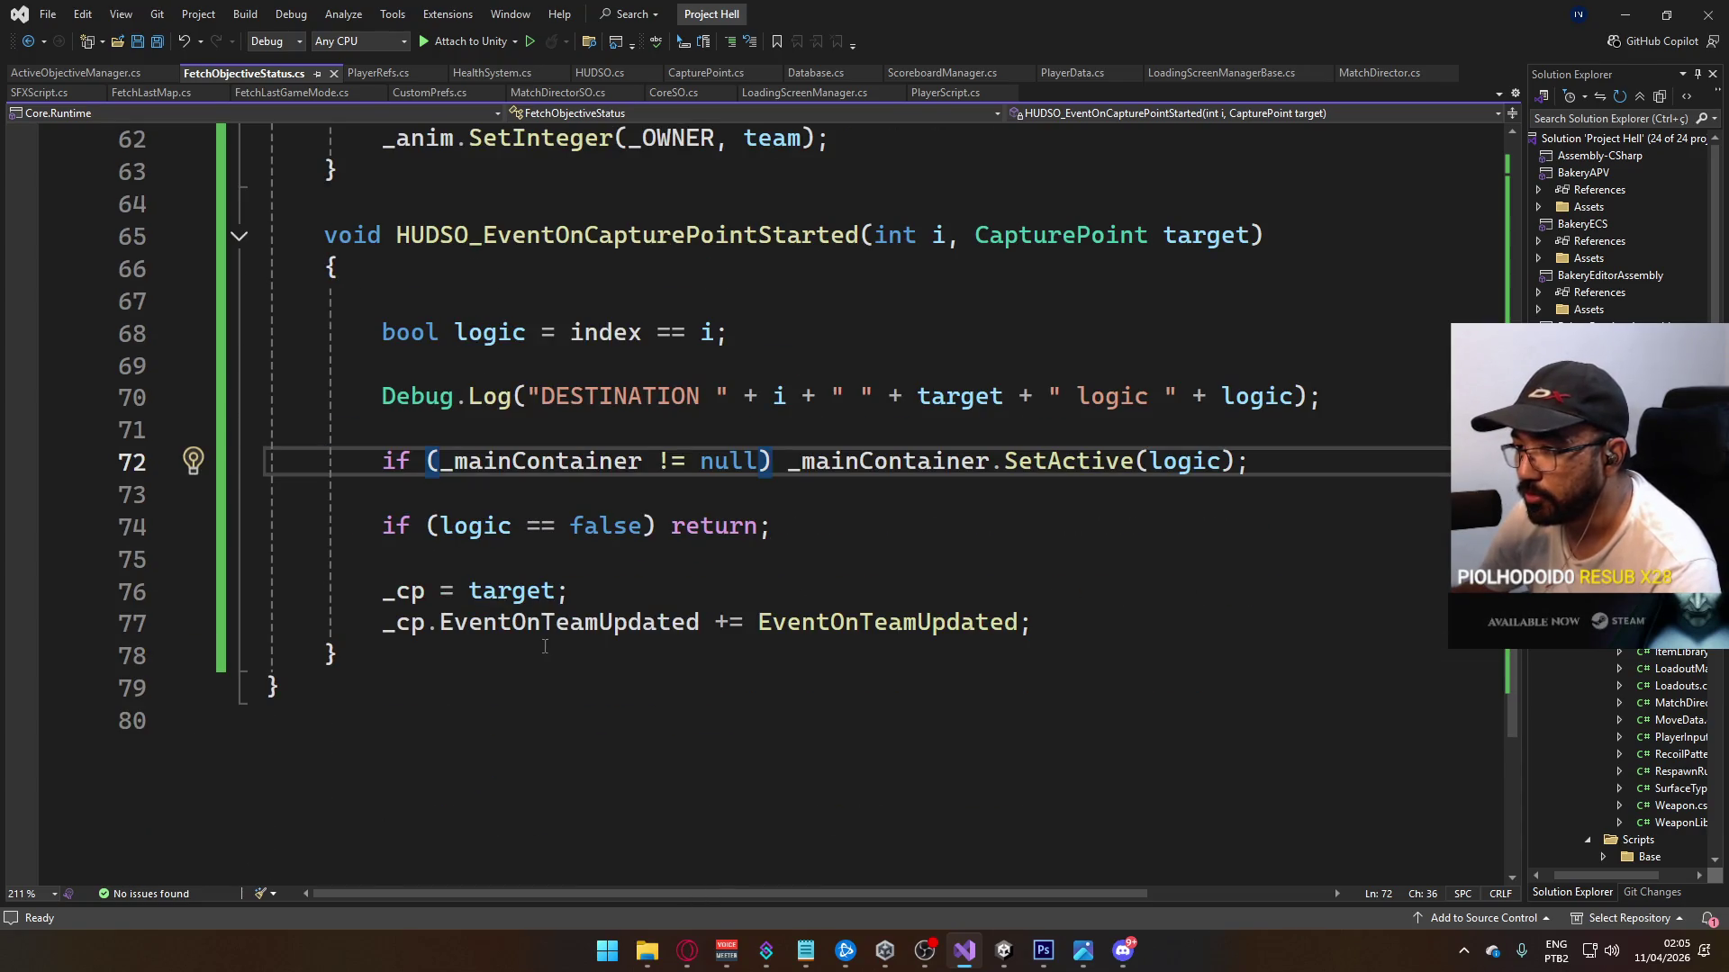
{"action": "key", "text": "ctrl+End"}
{"action": "key", "text": "BackSpace"}
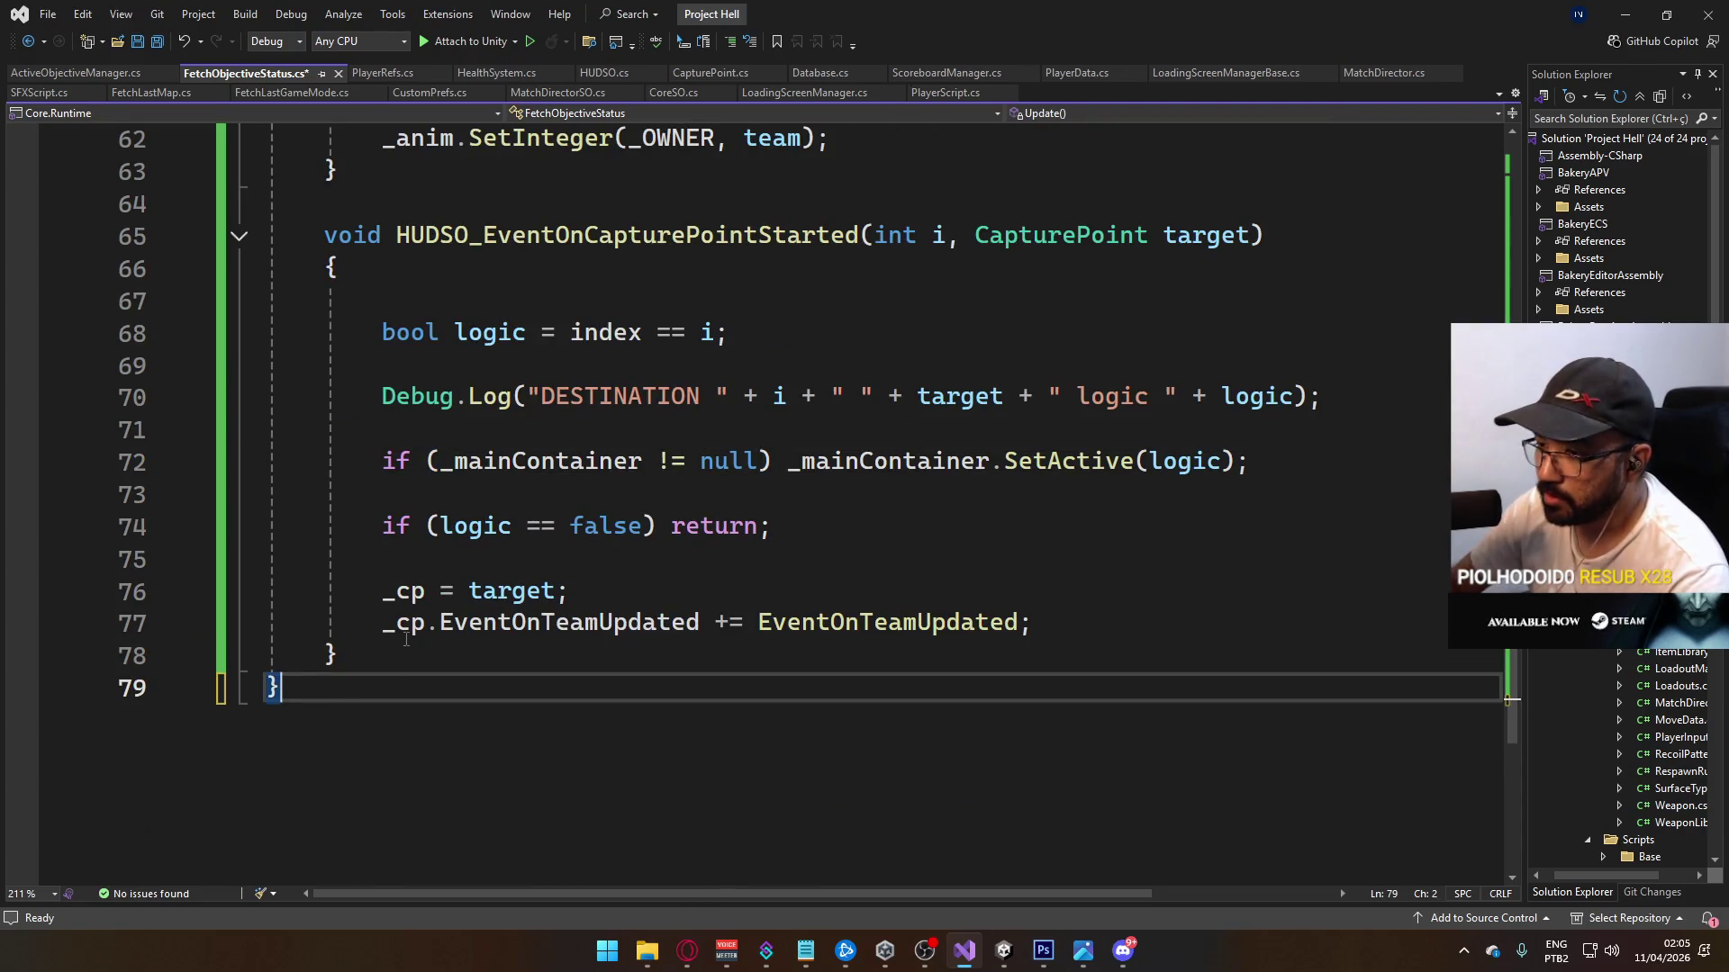
{"action": "key", "text": "Left"}
{"action": "key", "text": "Return"}
{"action": "key", "text": "Up"}
{"action": "key", "text": "Up"}
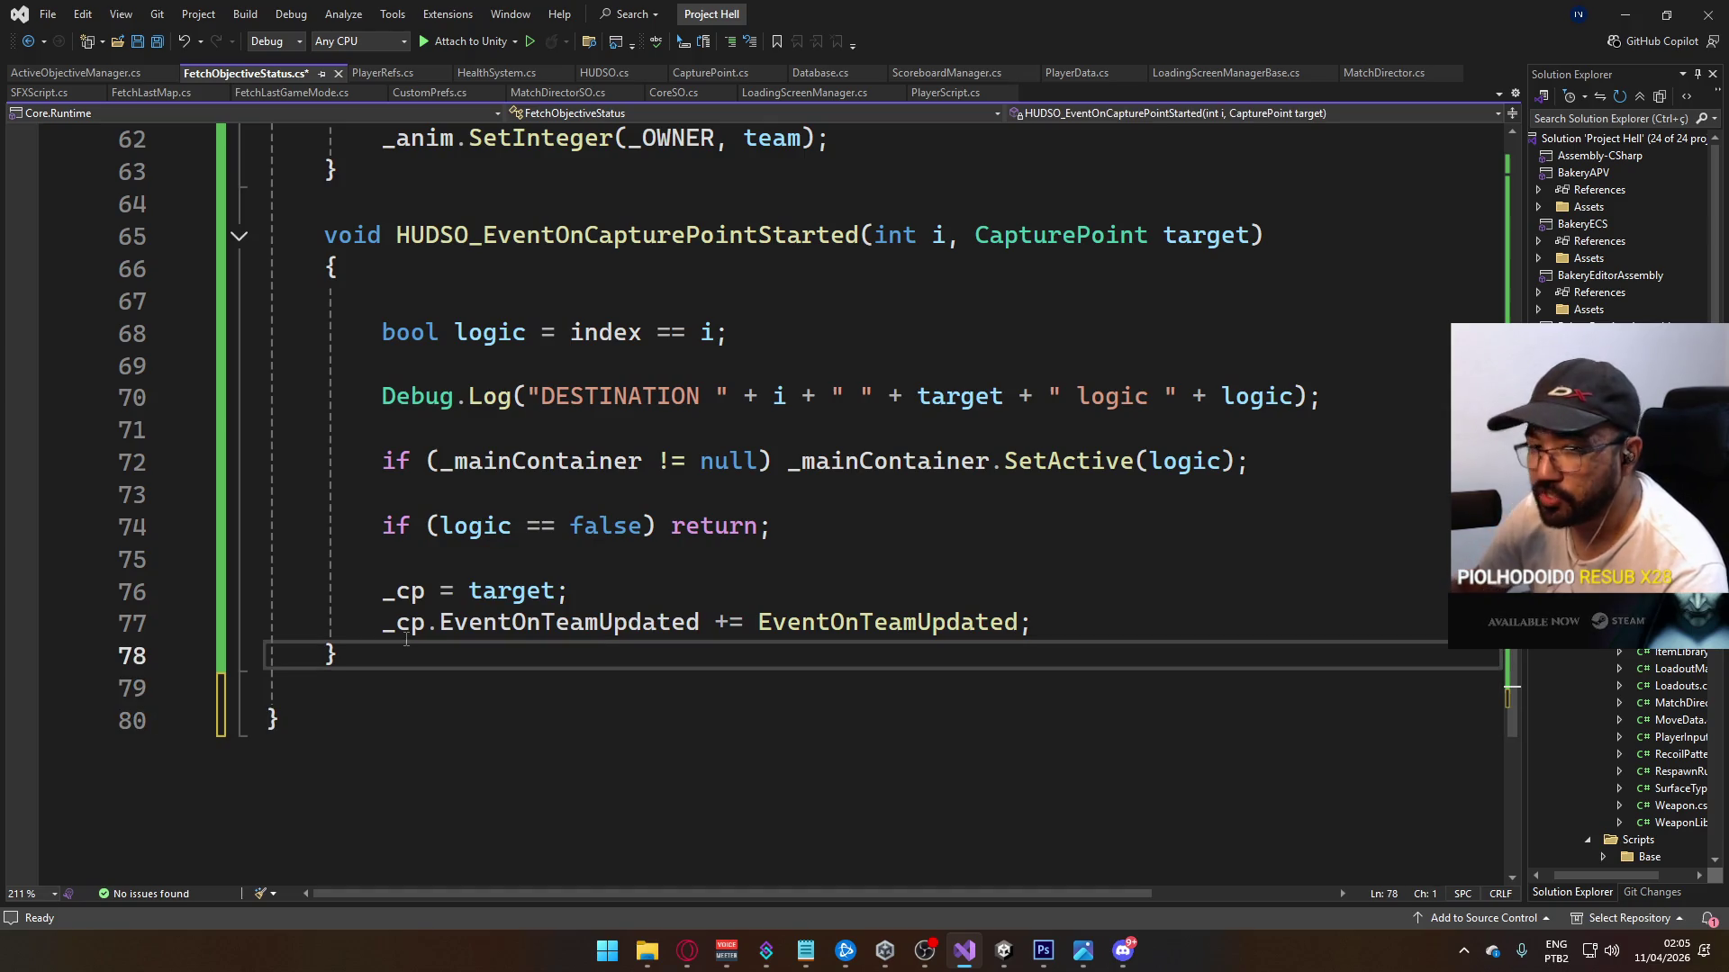
{"action": "scroll", "coordinate": [406, 640], "scroll_direction": "up", "scroll_amount": 5}
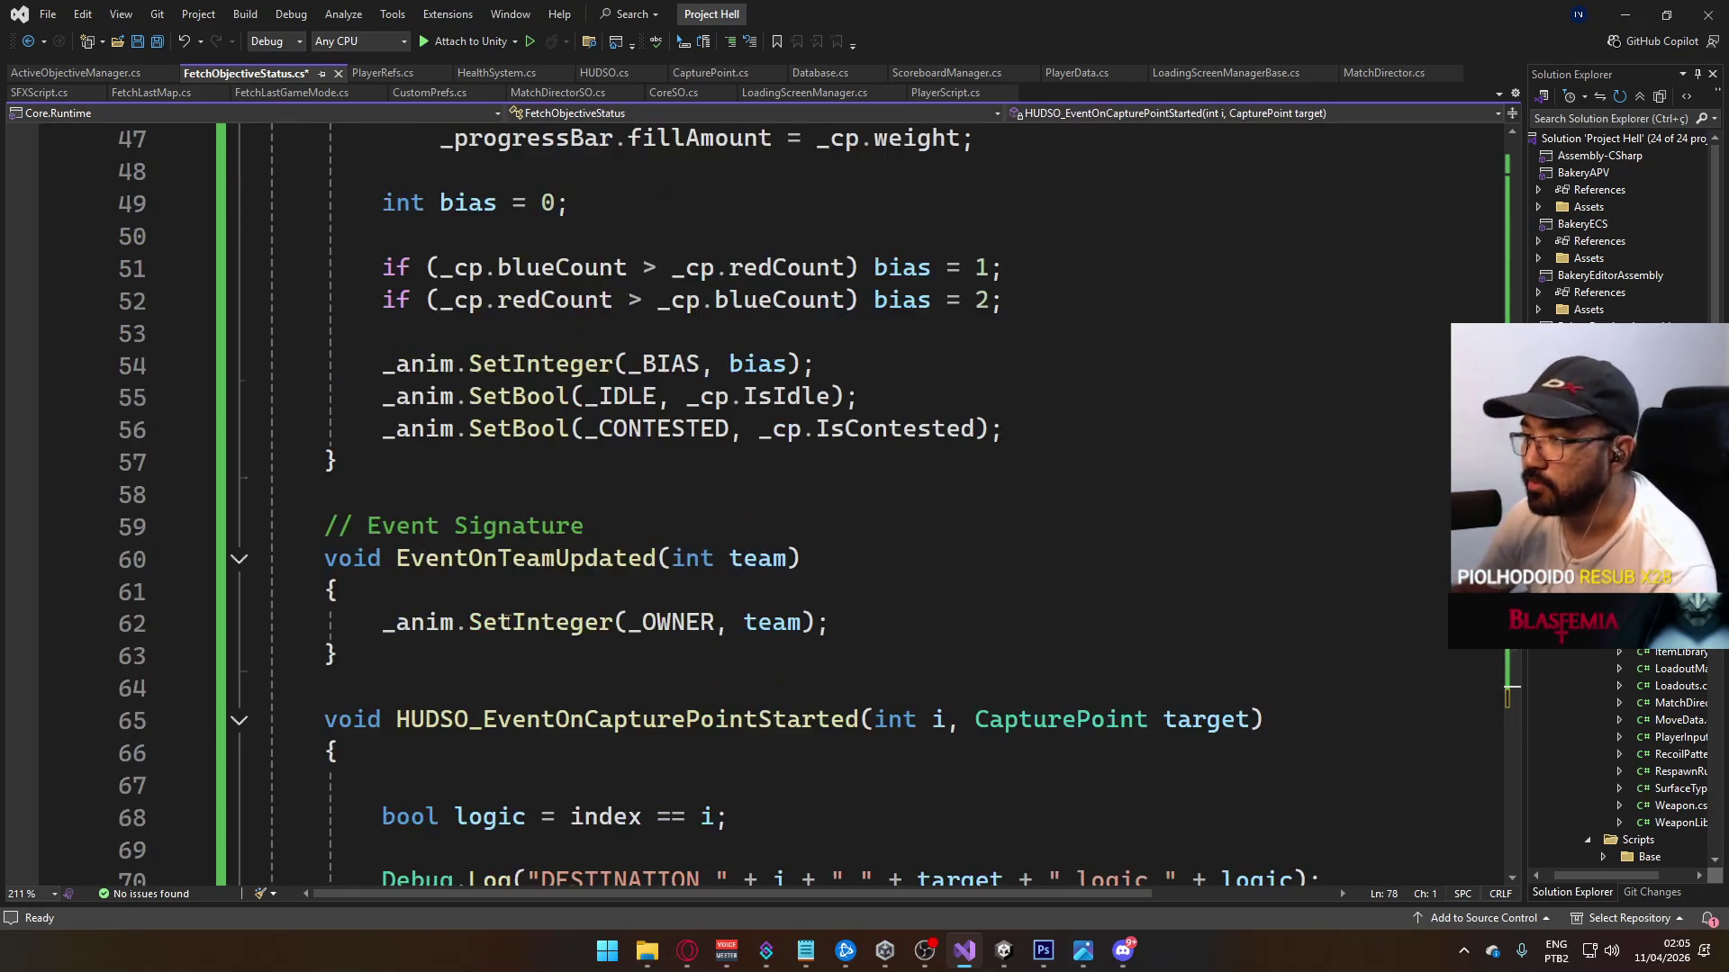
{"action": "scroll", "coordinate": [506, 620], "scroll_direction": "up", "scroll_amount": 4}
{"action": "scroll", "coordinate": [544, 620], "scroll_direction": "up", "scroll_amount": 3}
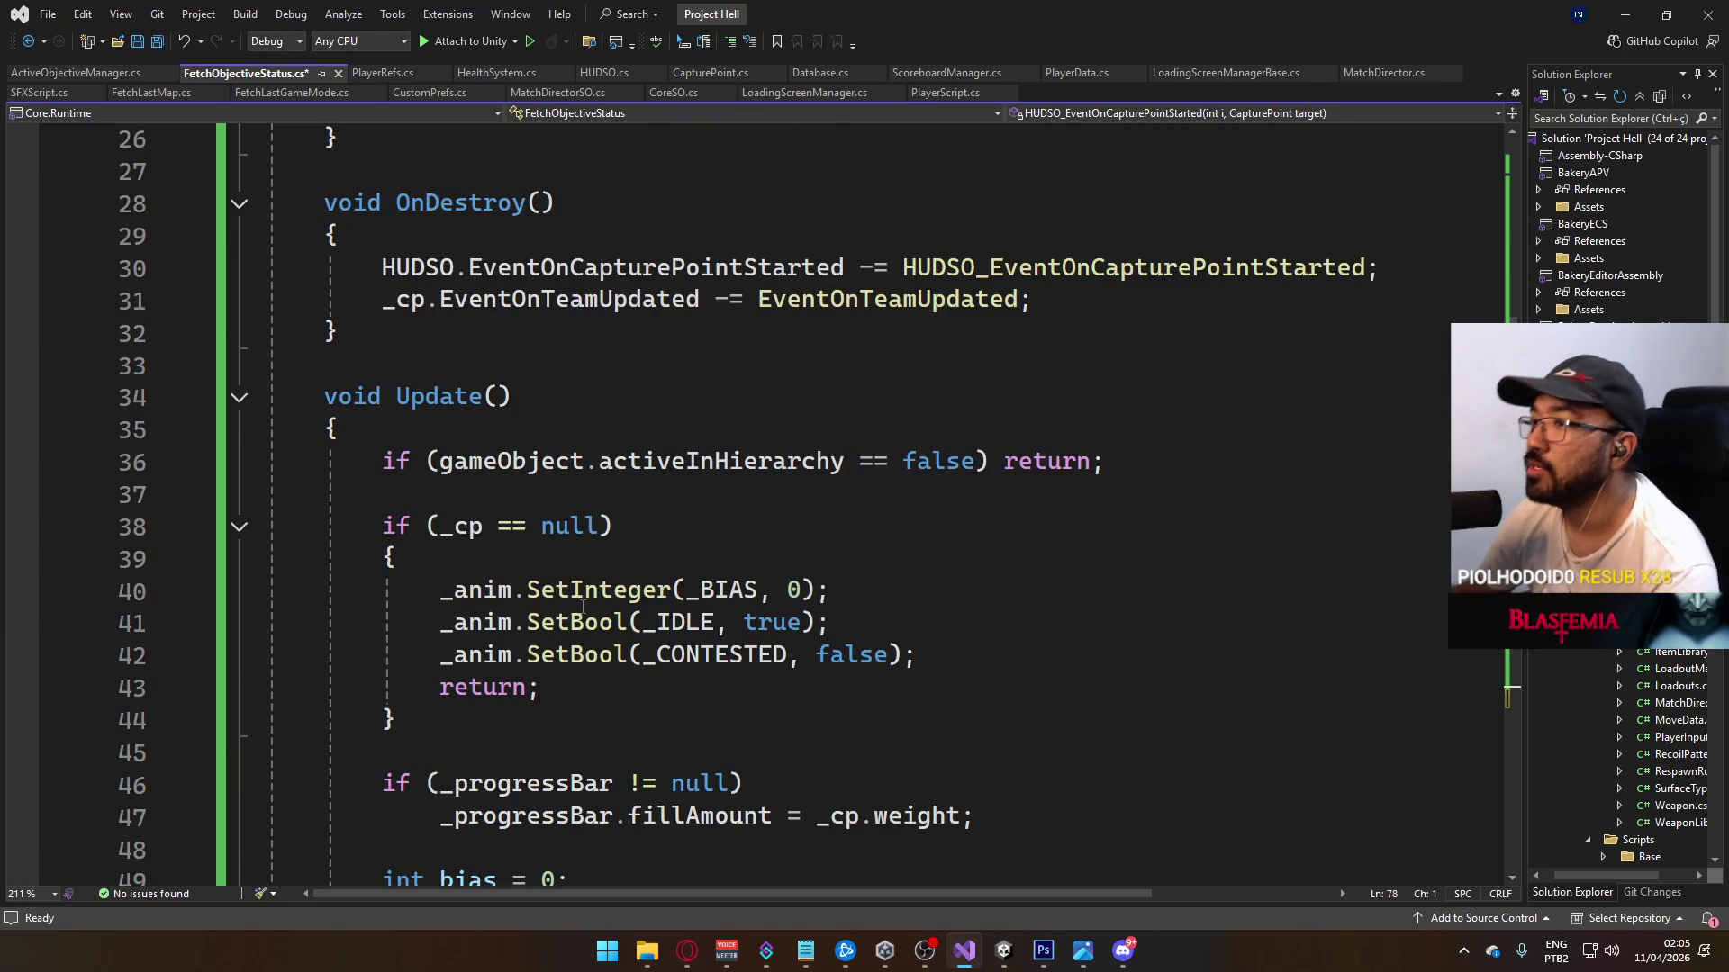
{"action": "scroll", "coordinate": [585, 612], "scroll_direction": "up", "scroll_amount": 2}
{"action": "scroll", "coordinate": [592, 614], "scroll_direction": "up", "scroll_amount": 6}
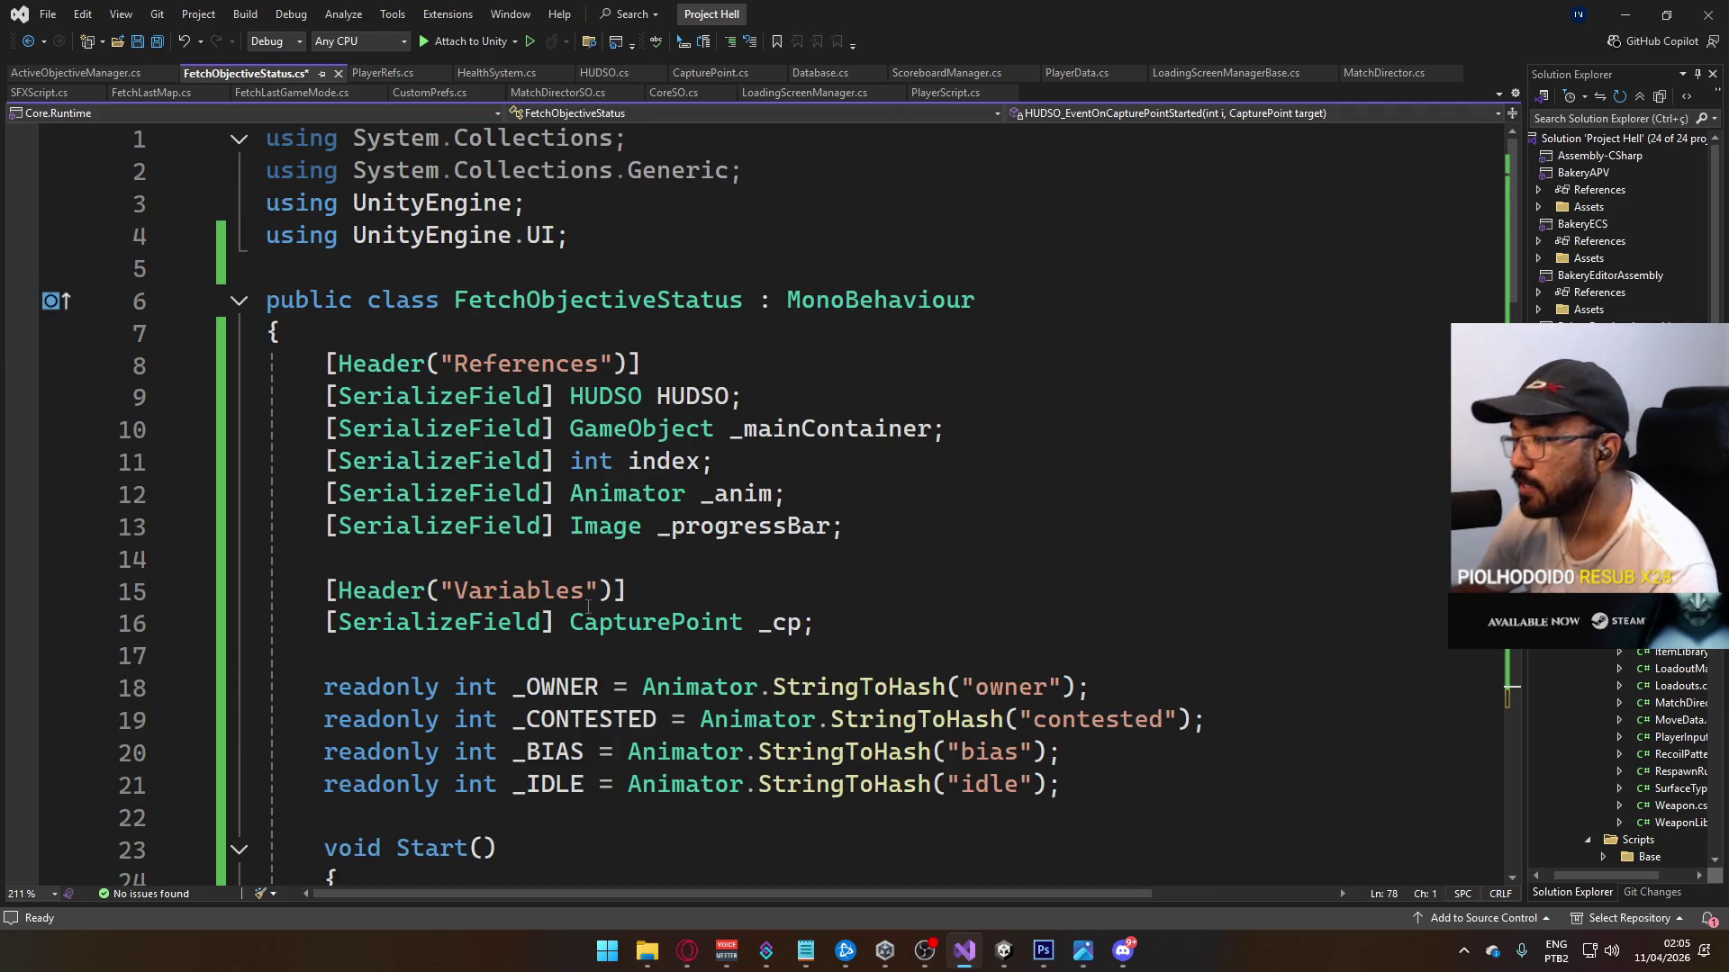
{"action": "scroll", "coordinate": [576, 610], "scroll_direction": "down", "scroll_amount": 9}
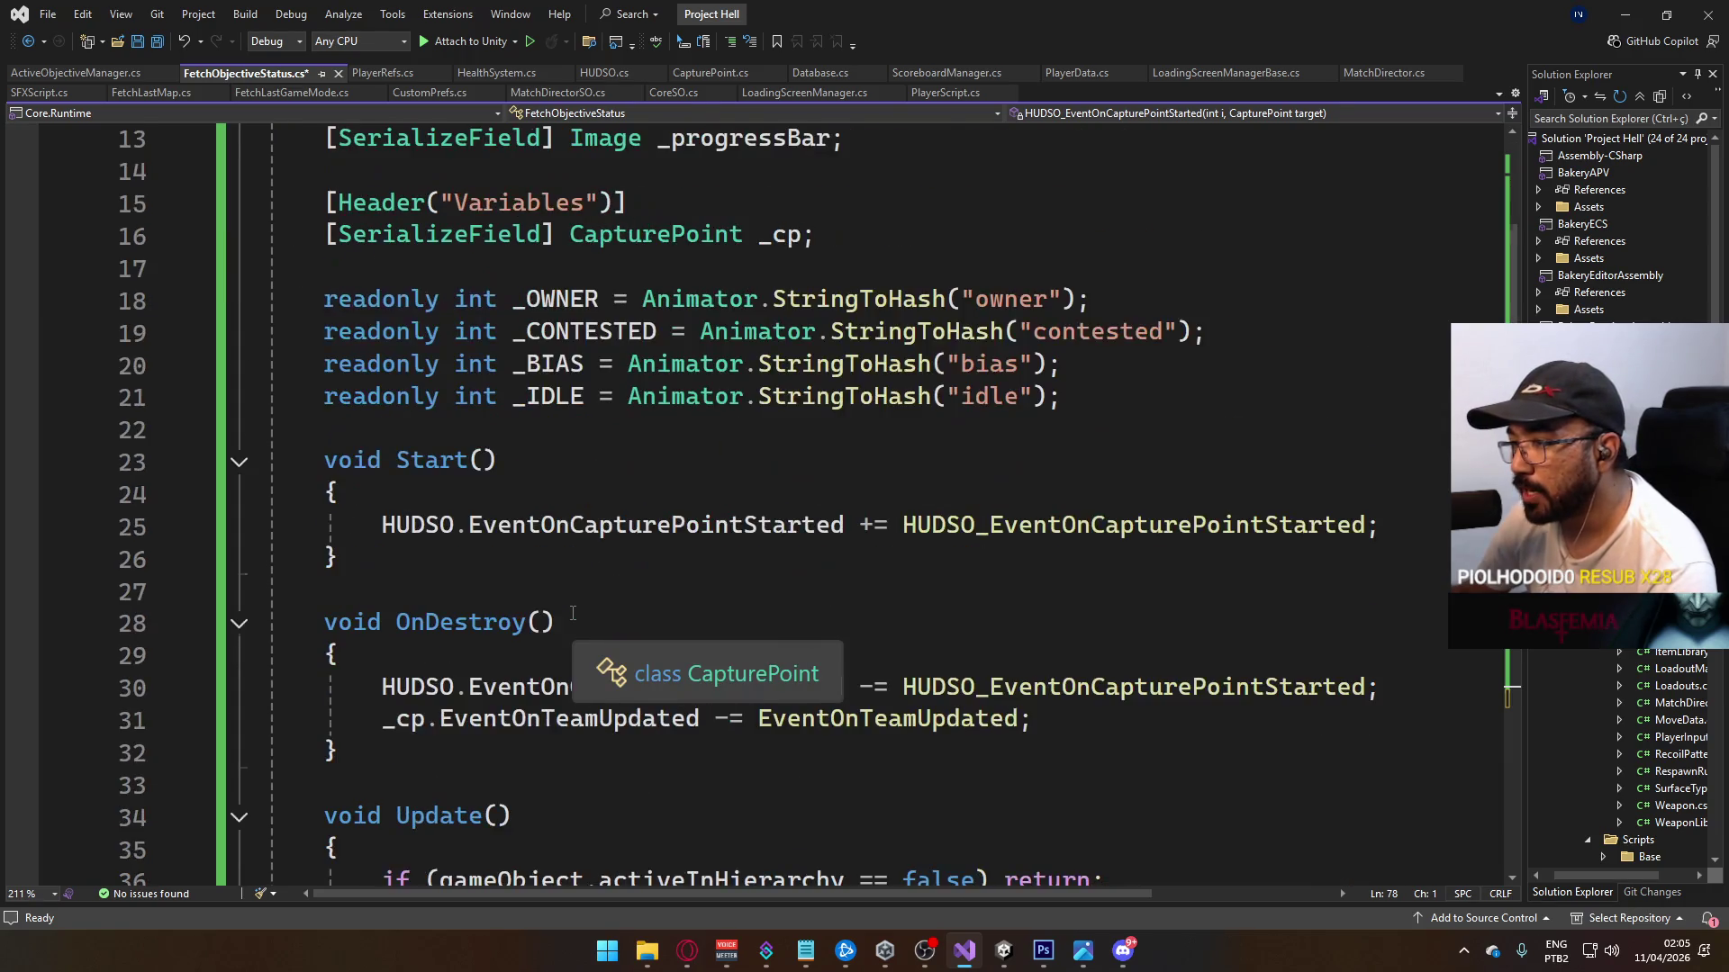
{"action": "scroll", "coordinate": [565, 615], "scroll_direction": "down", "scroll_amount": 3}
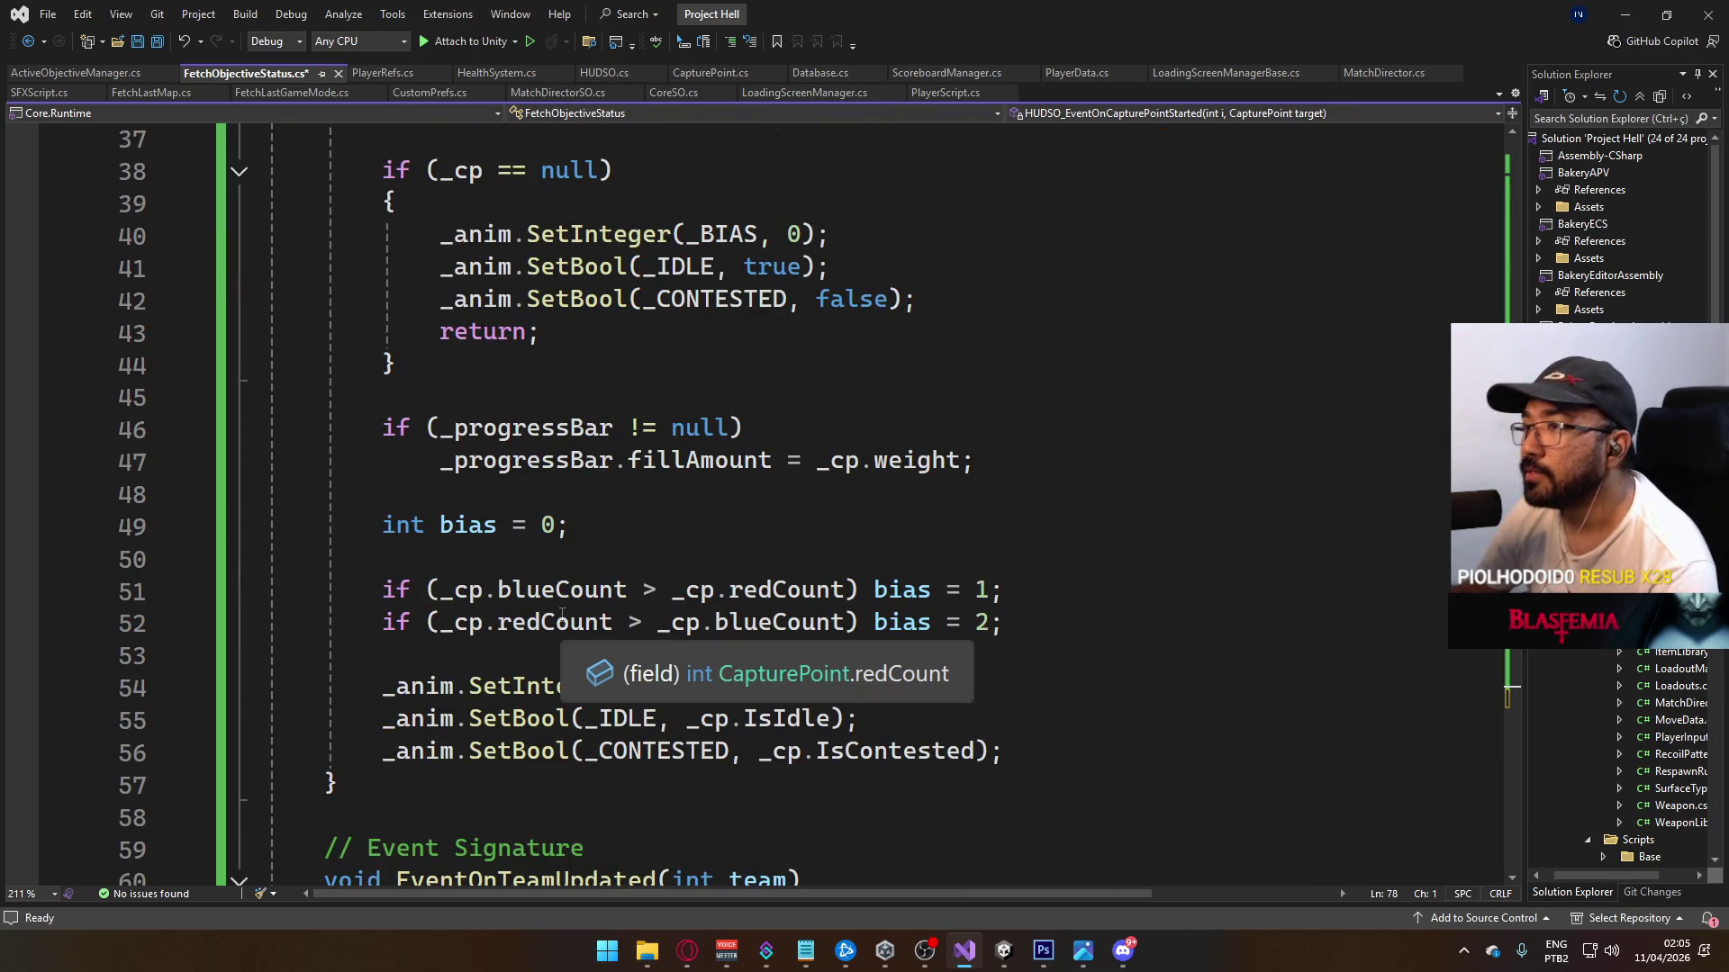
{"action": "scroll", "coordinate": [562, 614], "scroll_direction": "down", "scroll_amount": 6}
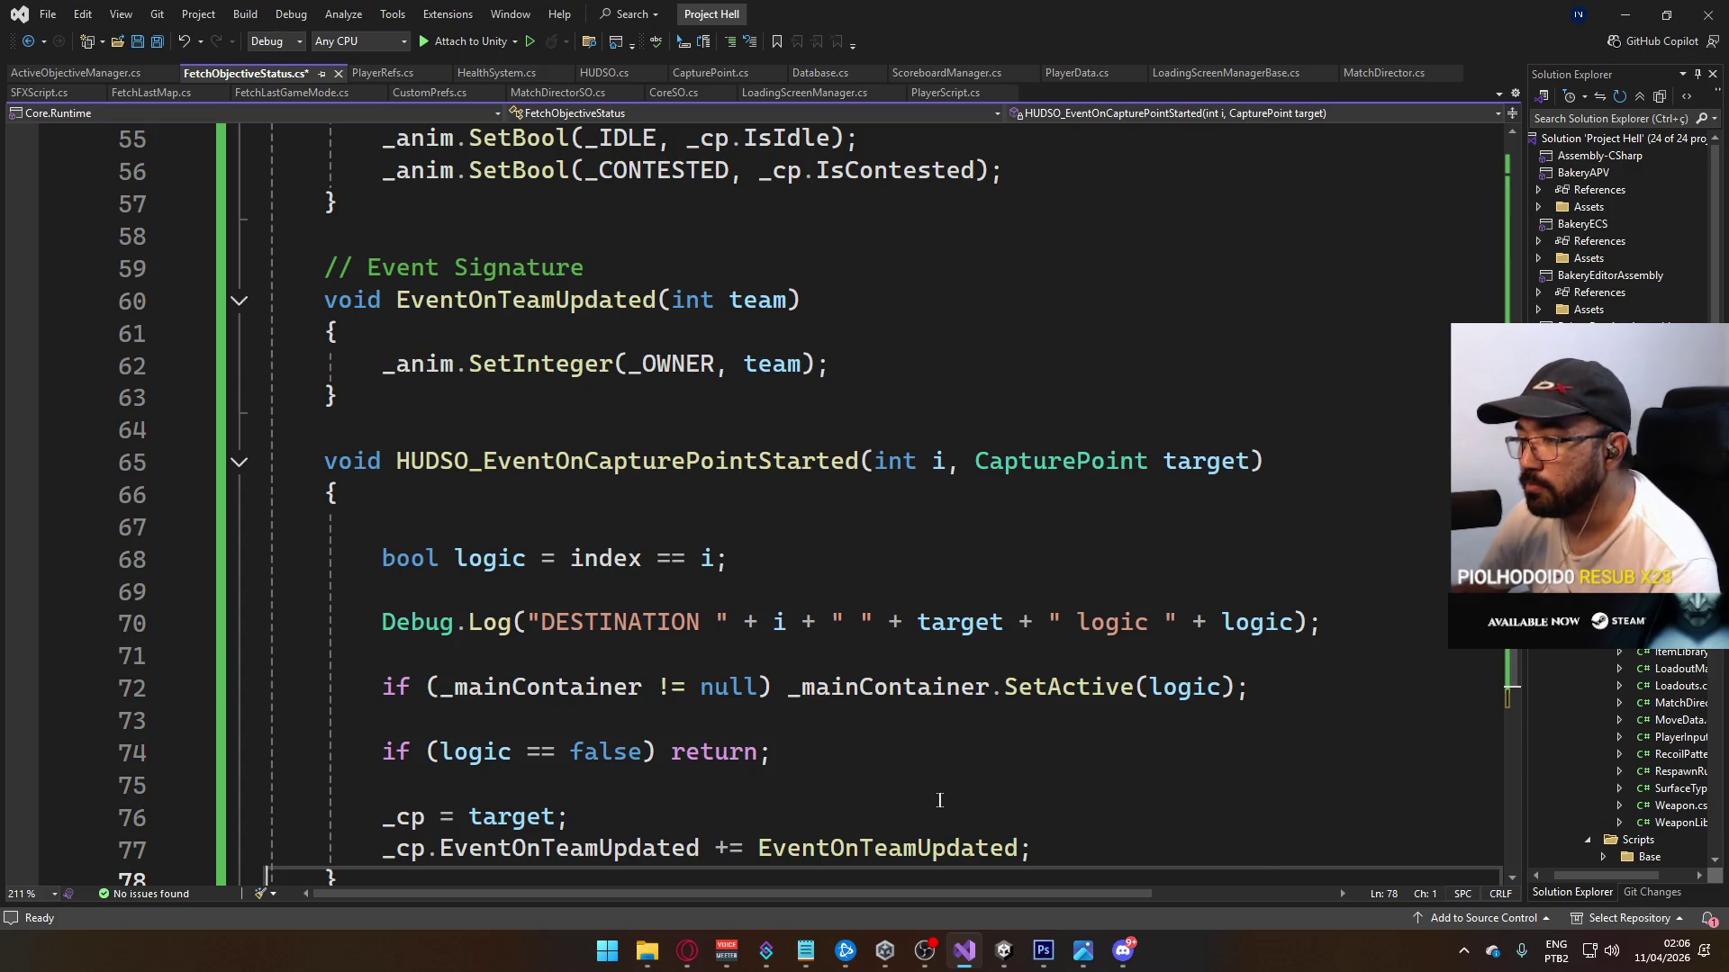
{"action": "left_click", "coordinate": [725, 522]}
Step: Delete the blank line 67 above bool logic = index == i;, save, and switch to the browser
{"action": "left_click_drag", "start_coordinate": [96, 551], "coordinate": [78, 527]}
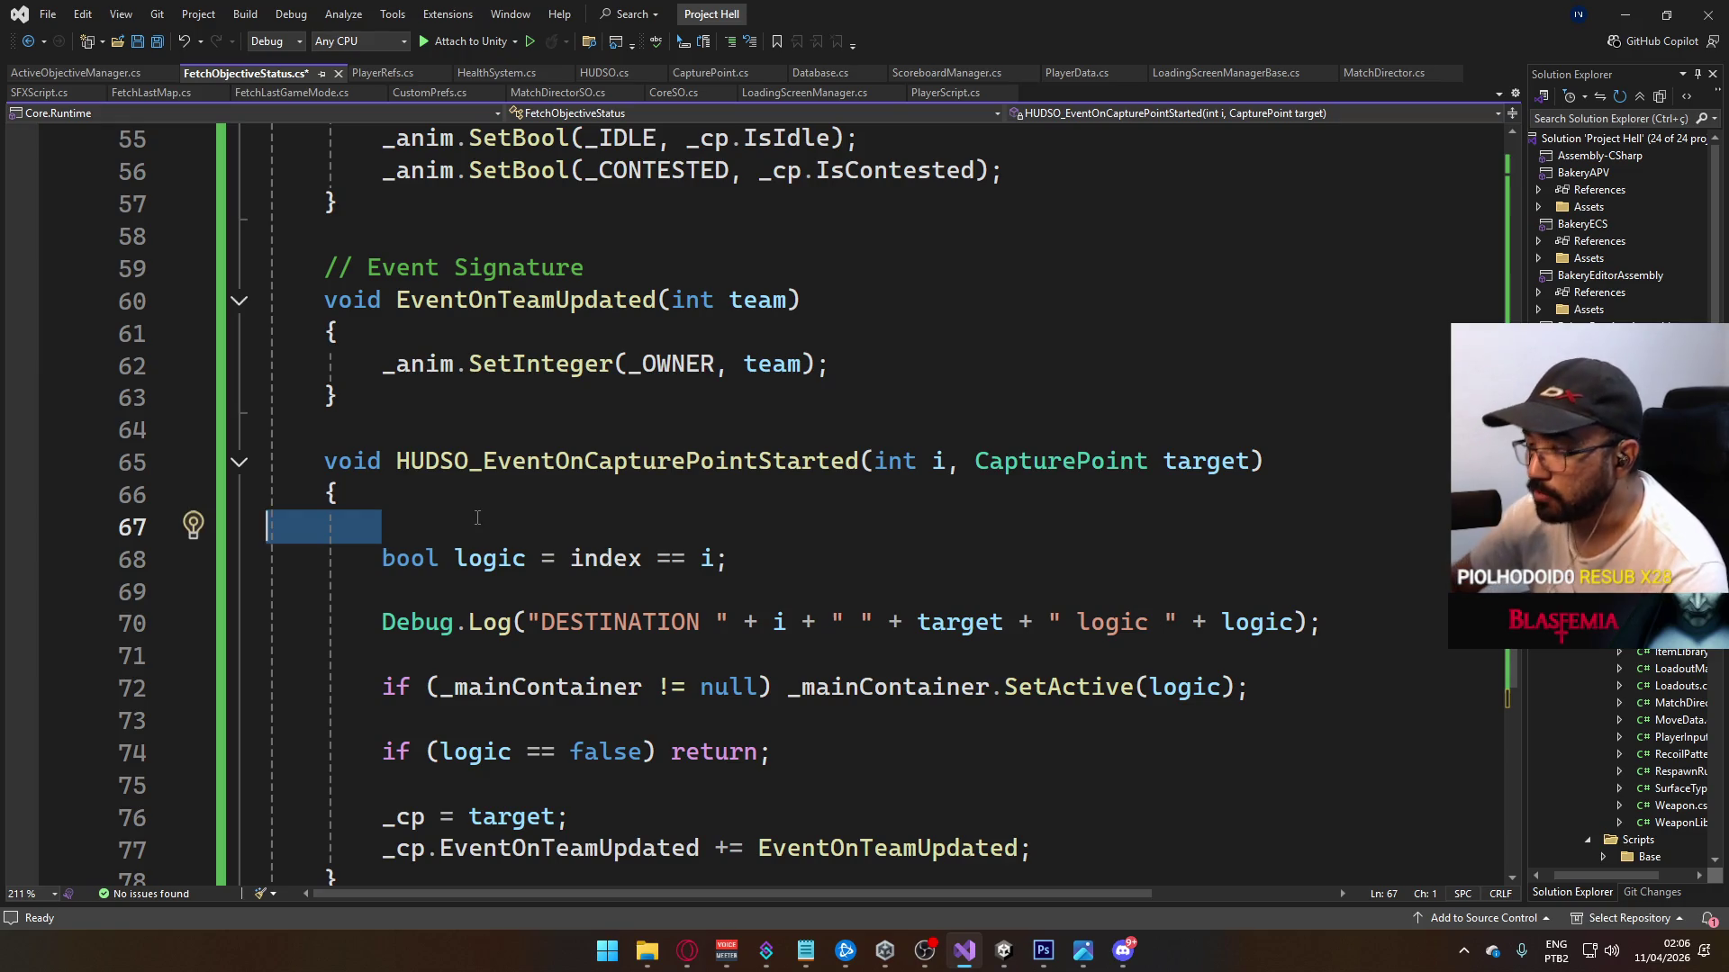
{"action": "key", "text": "BackSpace"}
{"action": "key", "text": "Delete"}
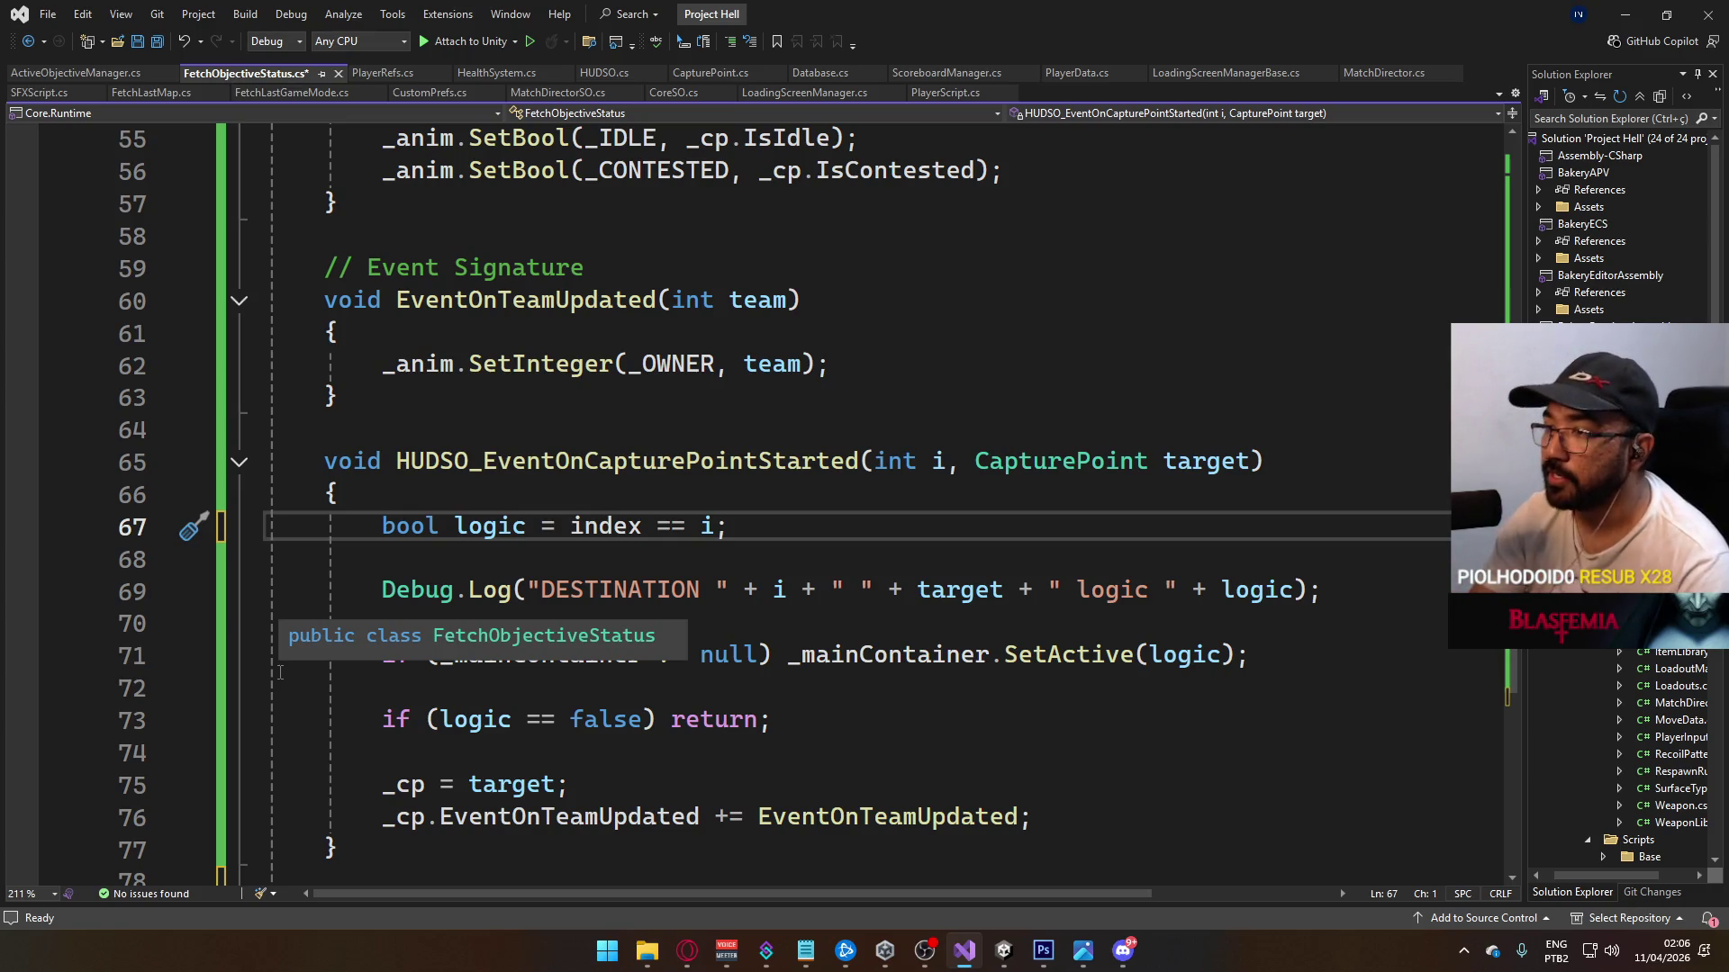
{"action": "key", "text": "ctrl+s"}
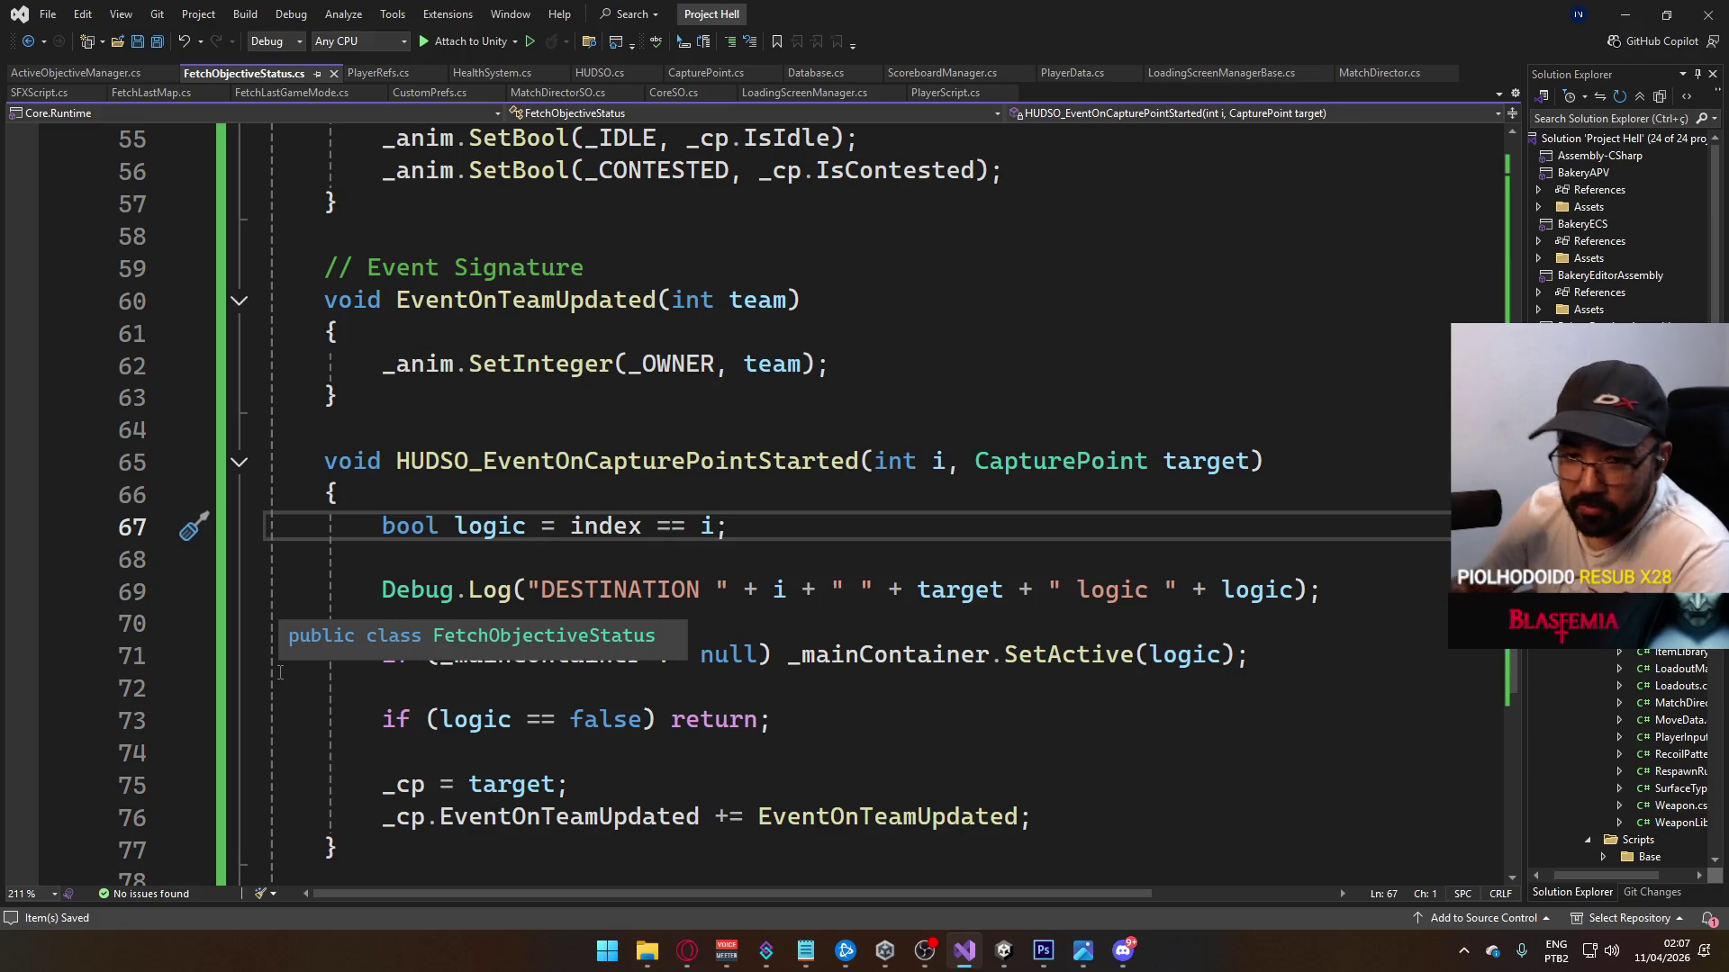
{"action": "key", "text": "alt+Tab"}
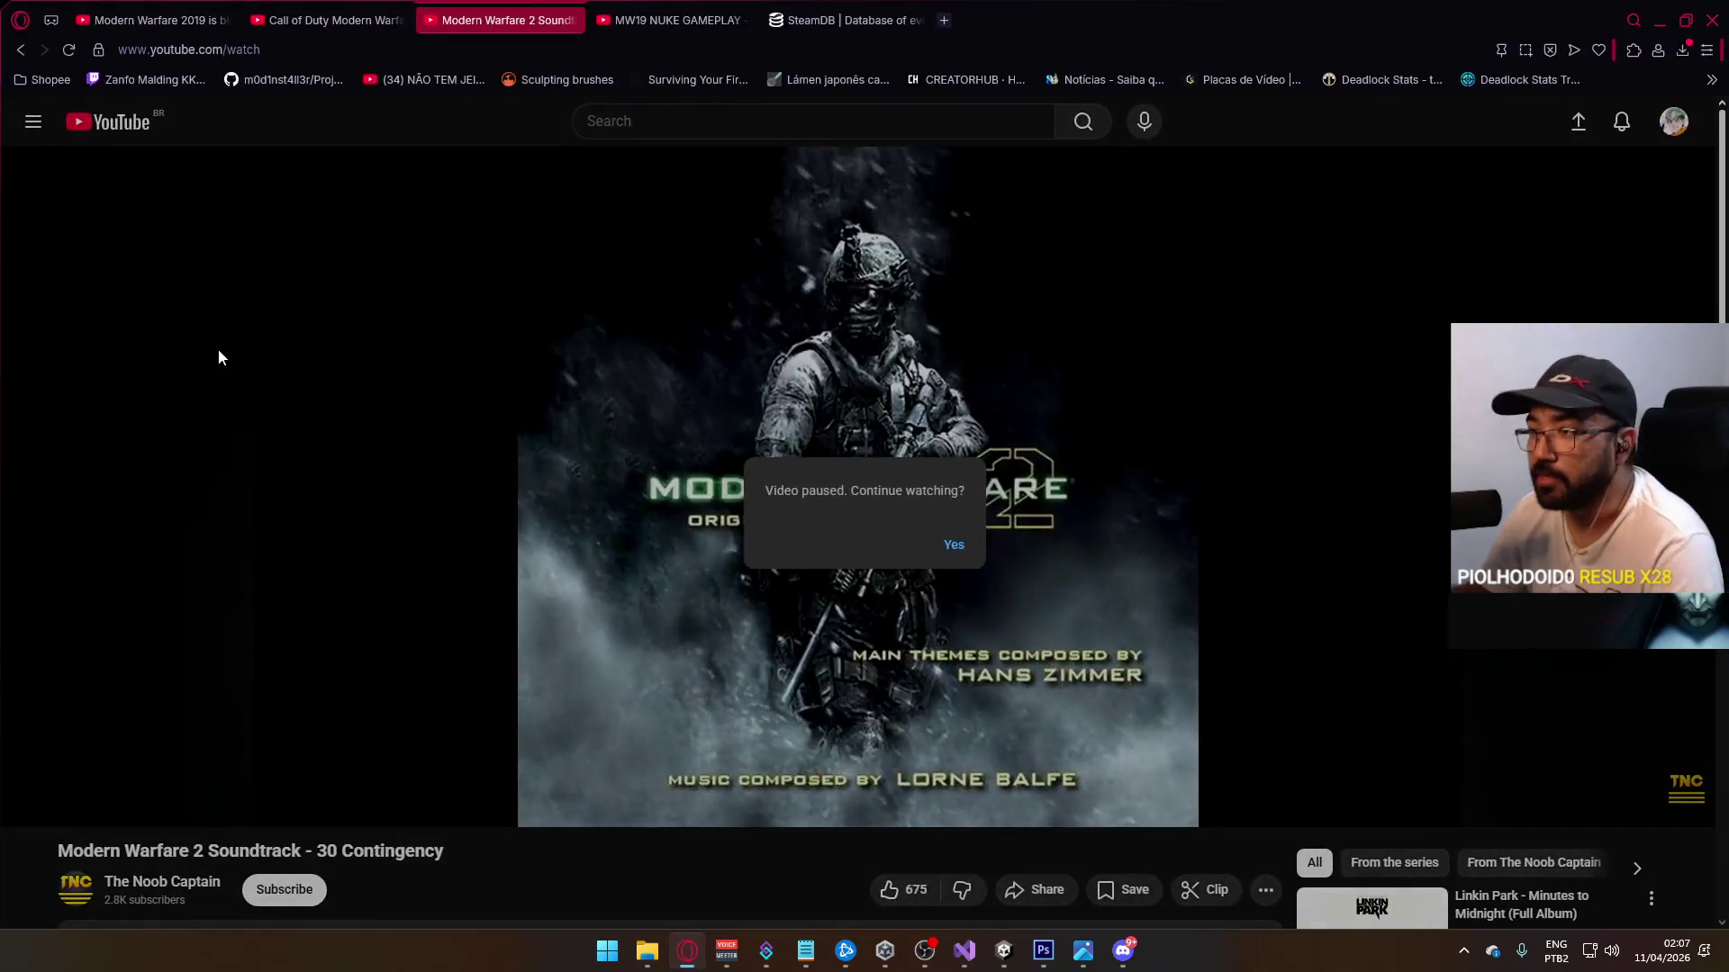
Step: Resume the paused Modern Warfare 2 soundtrack and minimize the browser
{"action": "left_click", "coordinate": [222, 357]}
{"action": "left_click", "coordinate": [686, 951]}
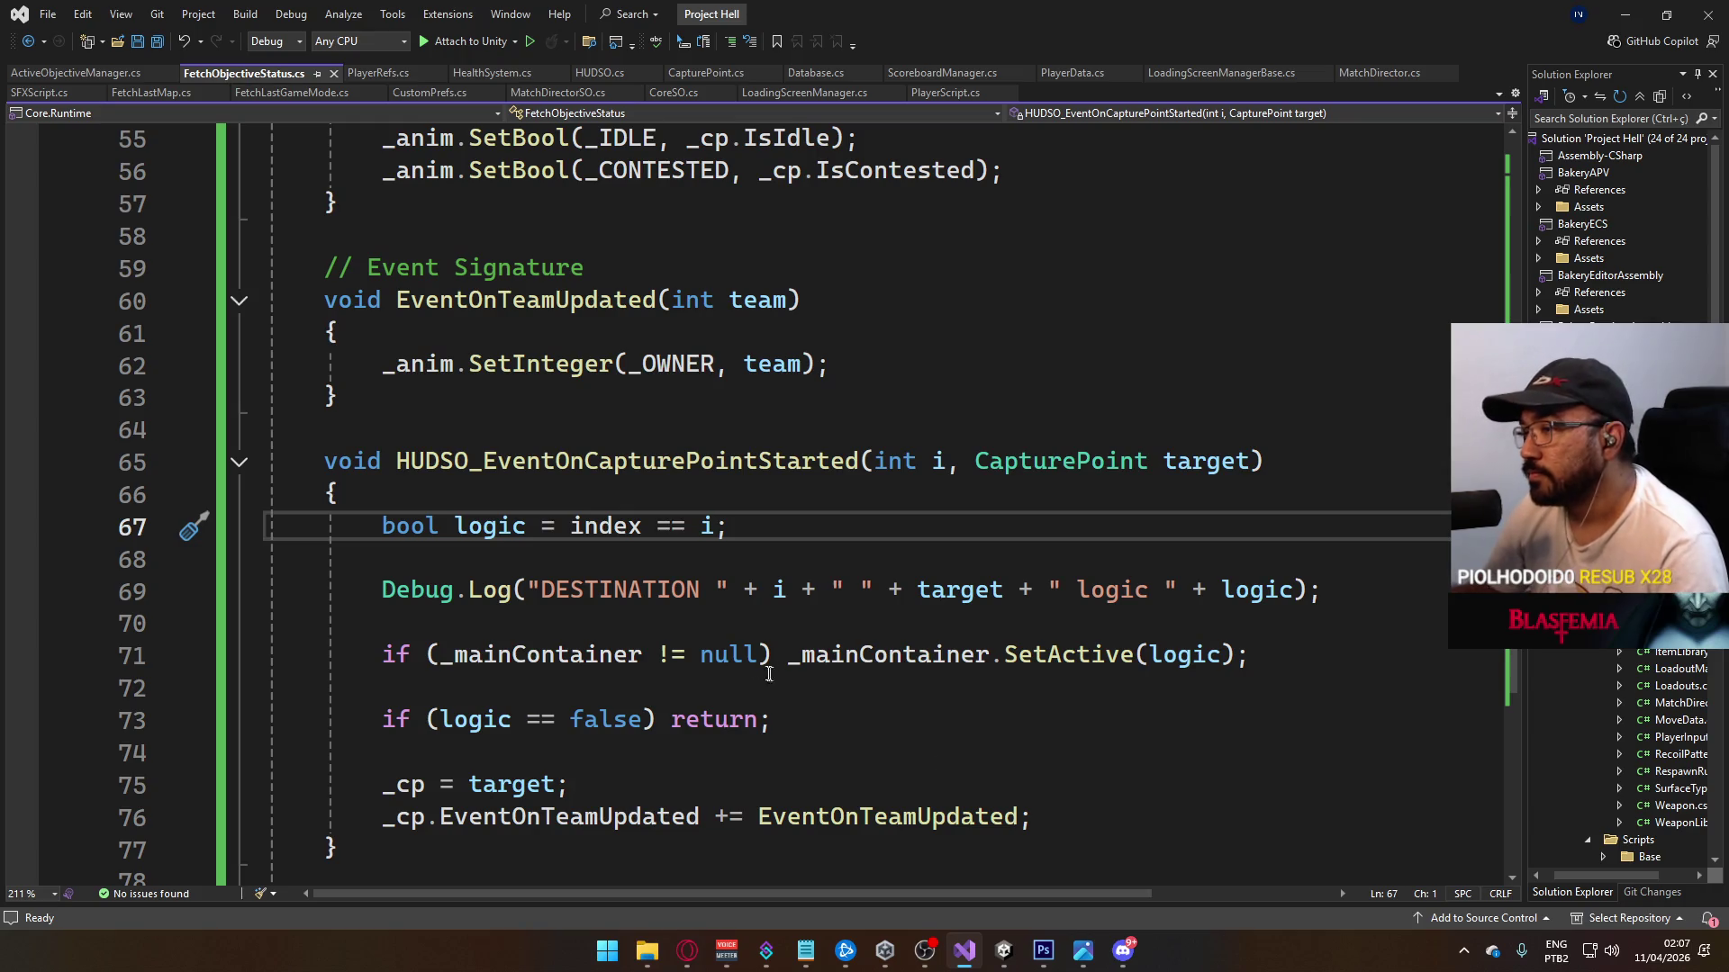
{"action": "scroll", "coordinate": [749, 654], "scroll_direction": "down", "scroll_amount": 4}
{"action": "scroll", "coordinate": [745, 671], "scroll_direction": "up", "scroll_amount": 2}
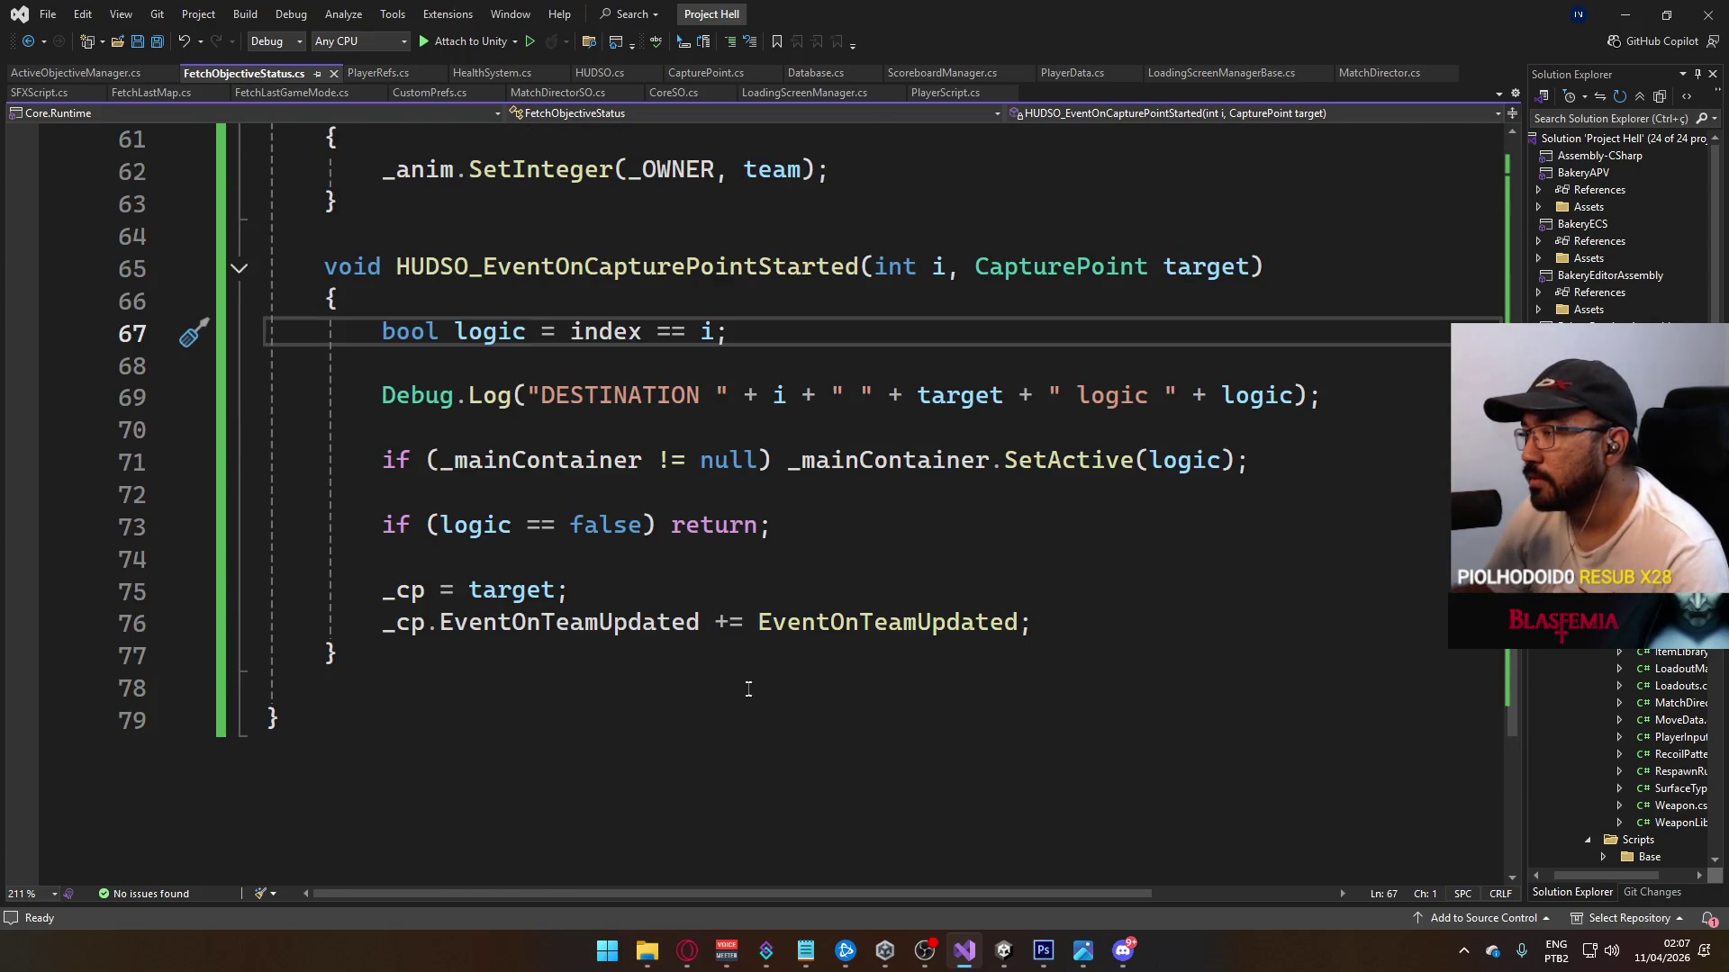
{"action": "scroll", "coordinate": [748, 689], "scroll_direction": "up", "scroll_amount": 3}
{"action": "scroll", "coordinate": [748, 689], "scroll_direction": "up", "scroll_amount": 2}
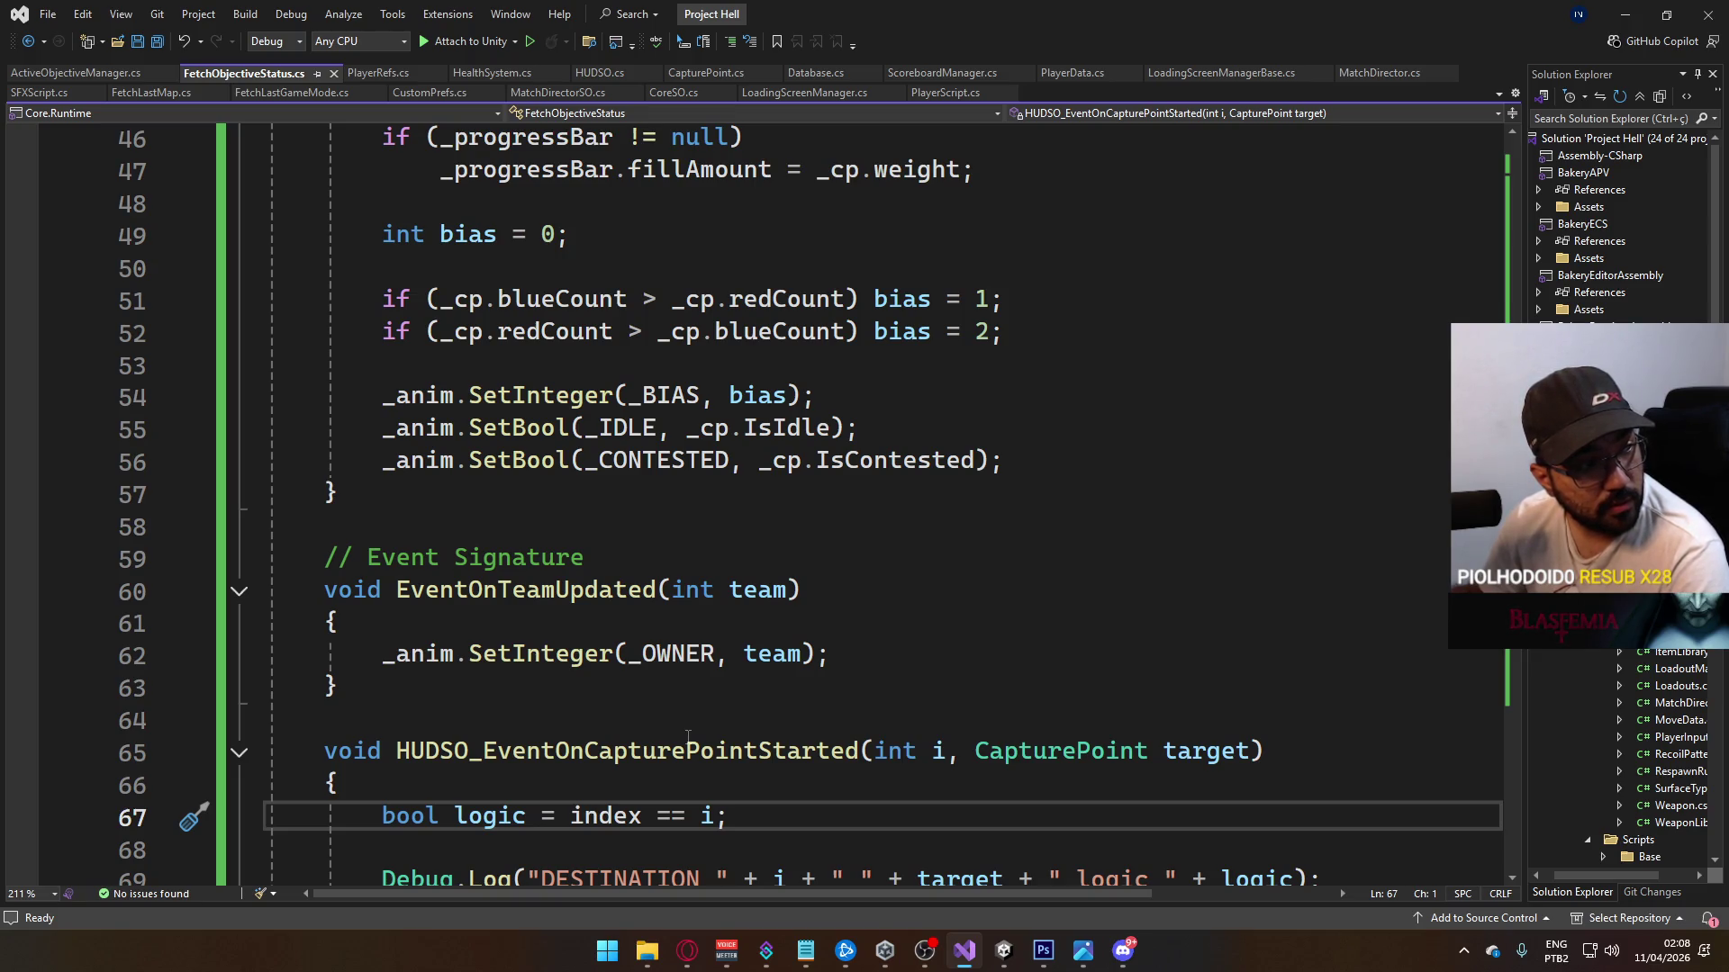
{"action": "mouse_move", "coordinate": [684, 744]}
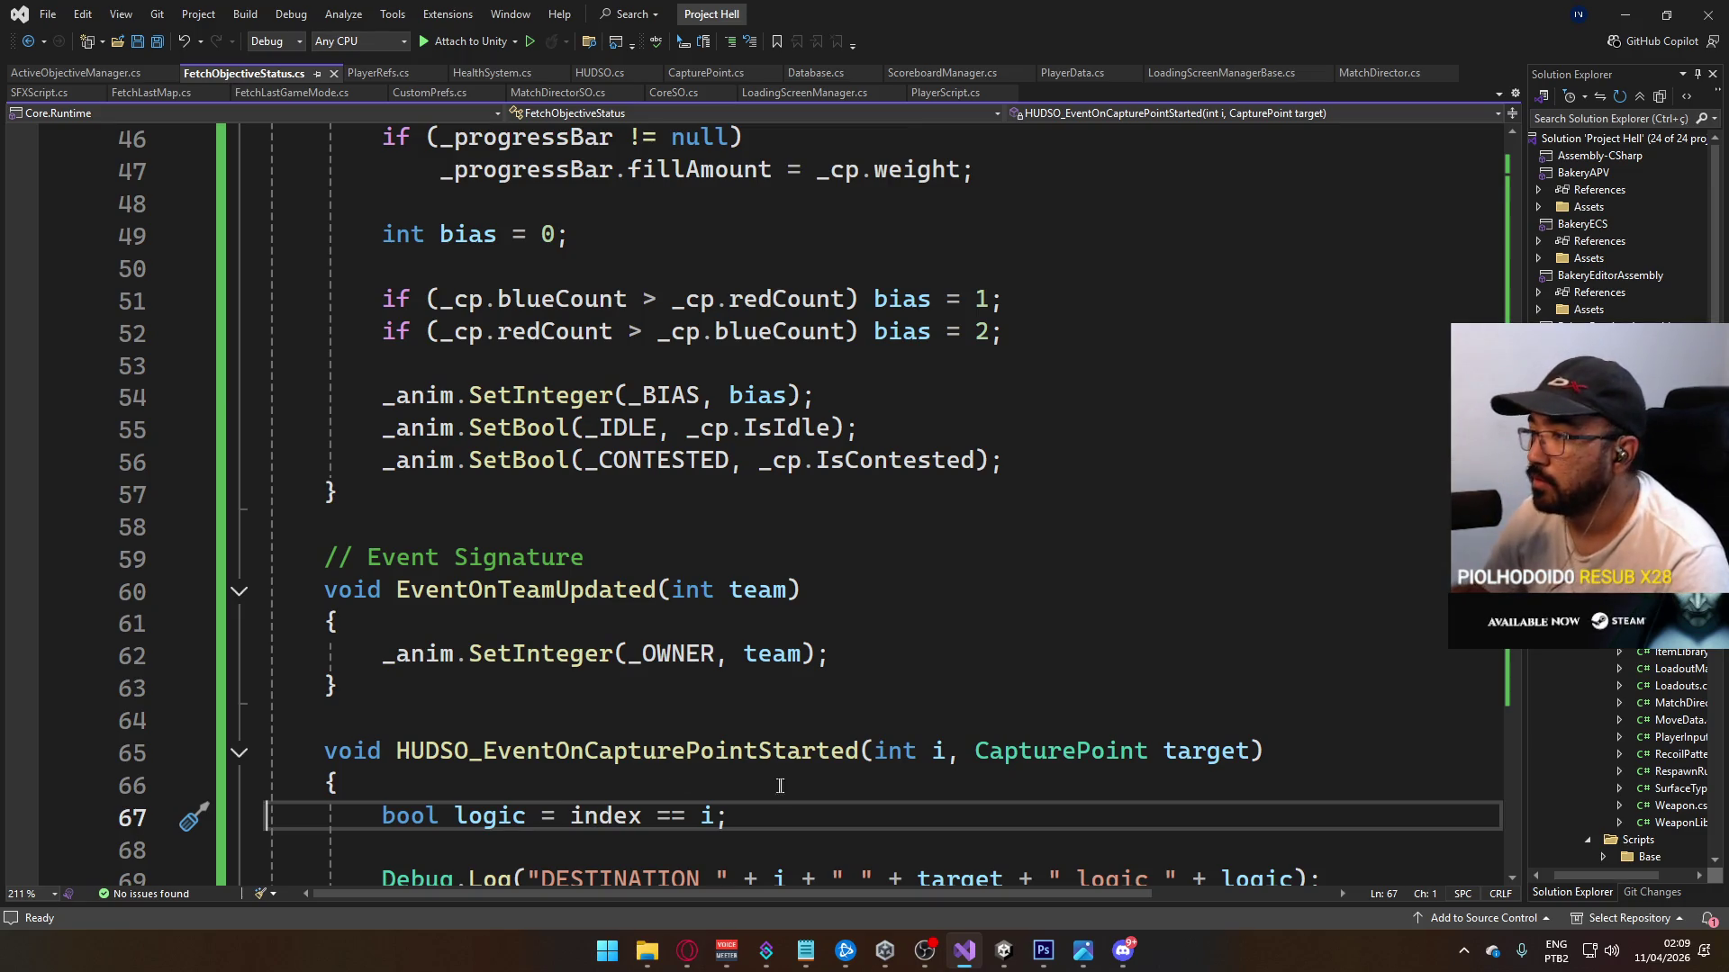
{"action": "scroll", "coordinate": [845, 687], "scroll_direction": "down", "scroll_amount": 3}
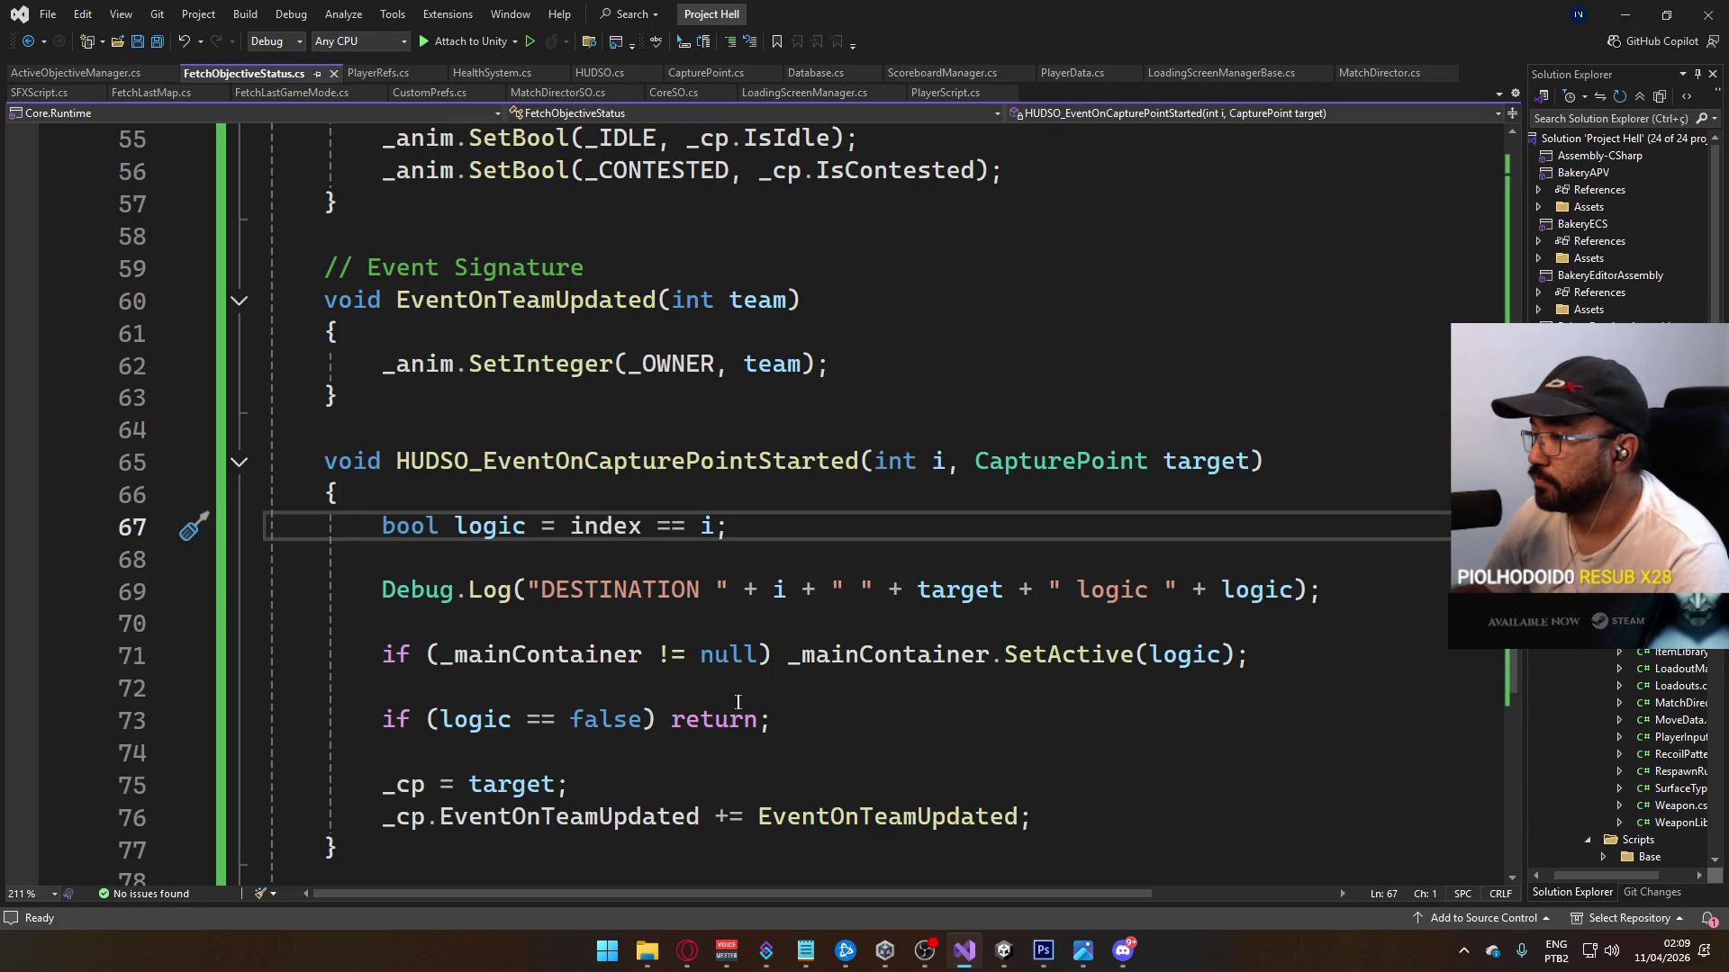
{"action": "scroll", "coordinate": [667, 697], "scroll_direction": "down", "scroll_amount": 2}
{"action": "scroll", "coordinate": [667, 697], "scroll_direction": "up", "scroll_amount": 15}
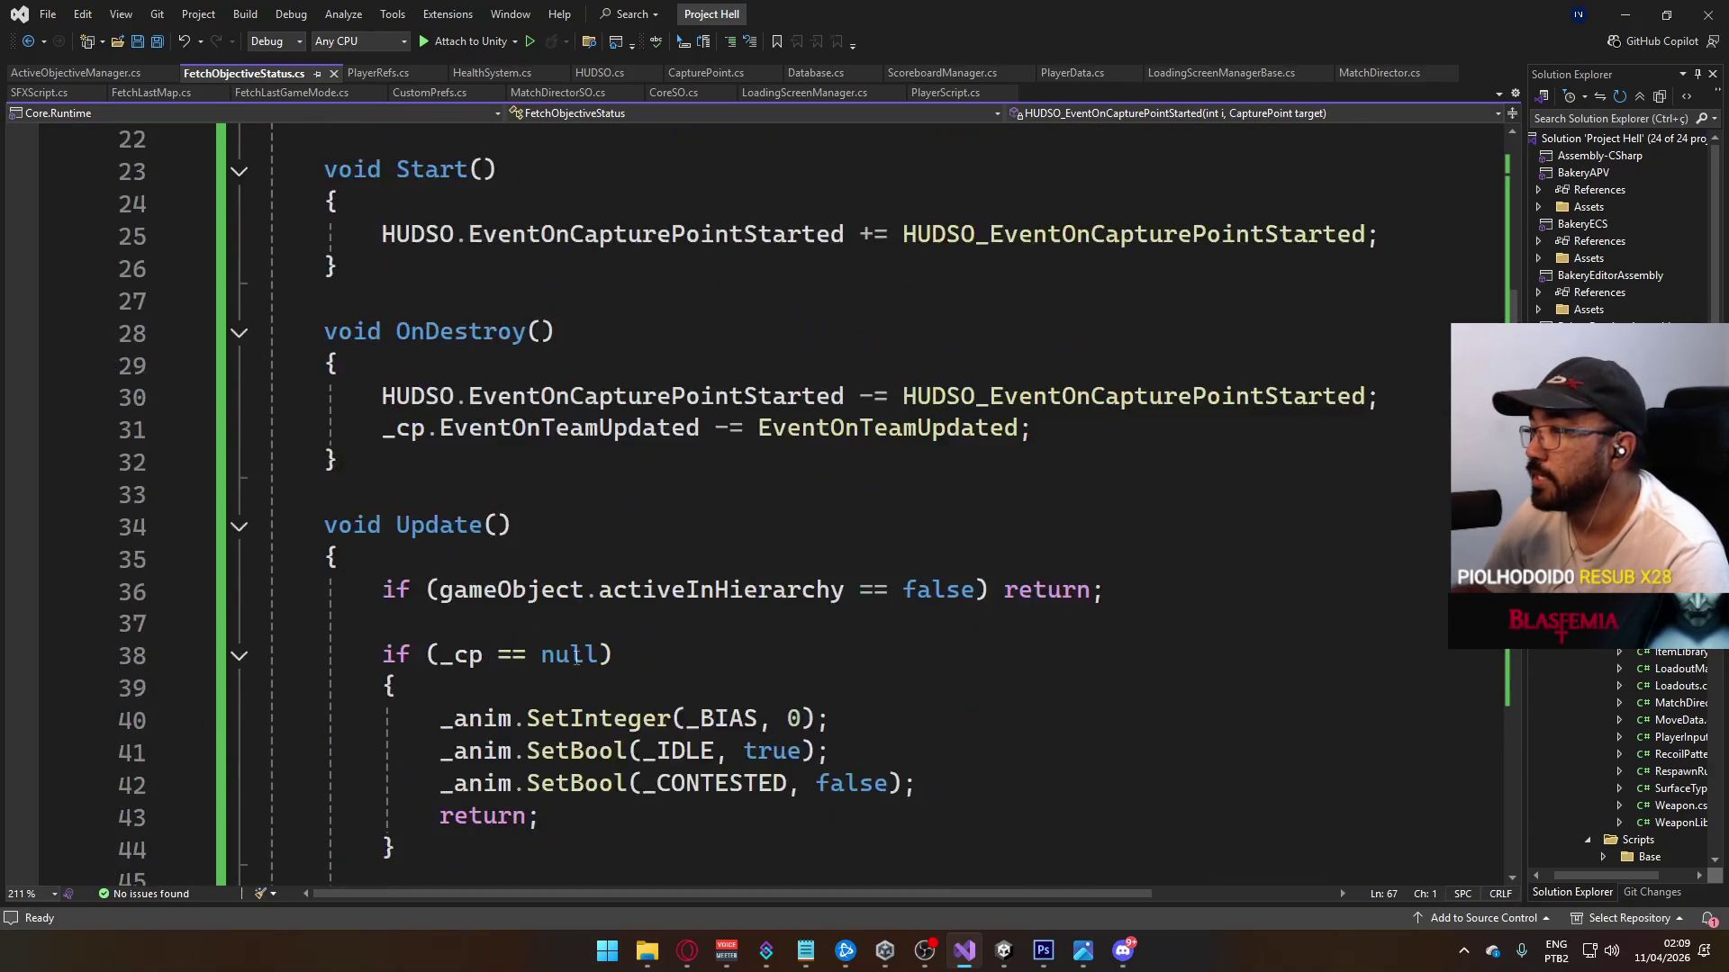
{"action": "scroll", "coordinate": [568, 653], "scroll_direction": "up", "scroll_amount": 4}
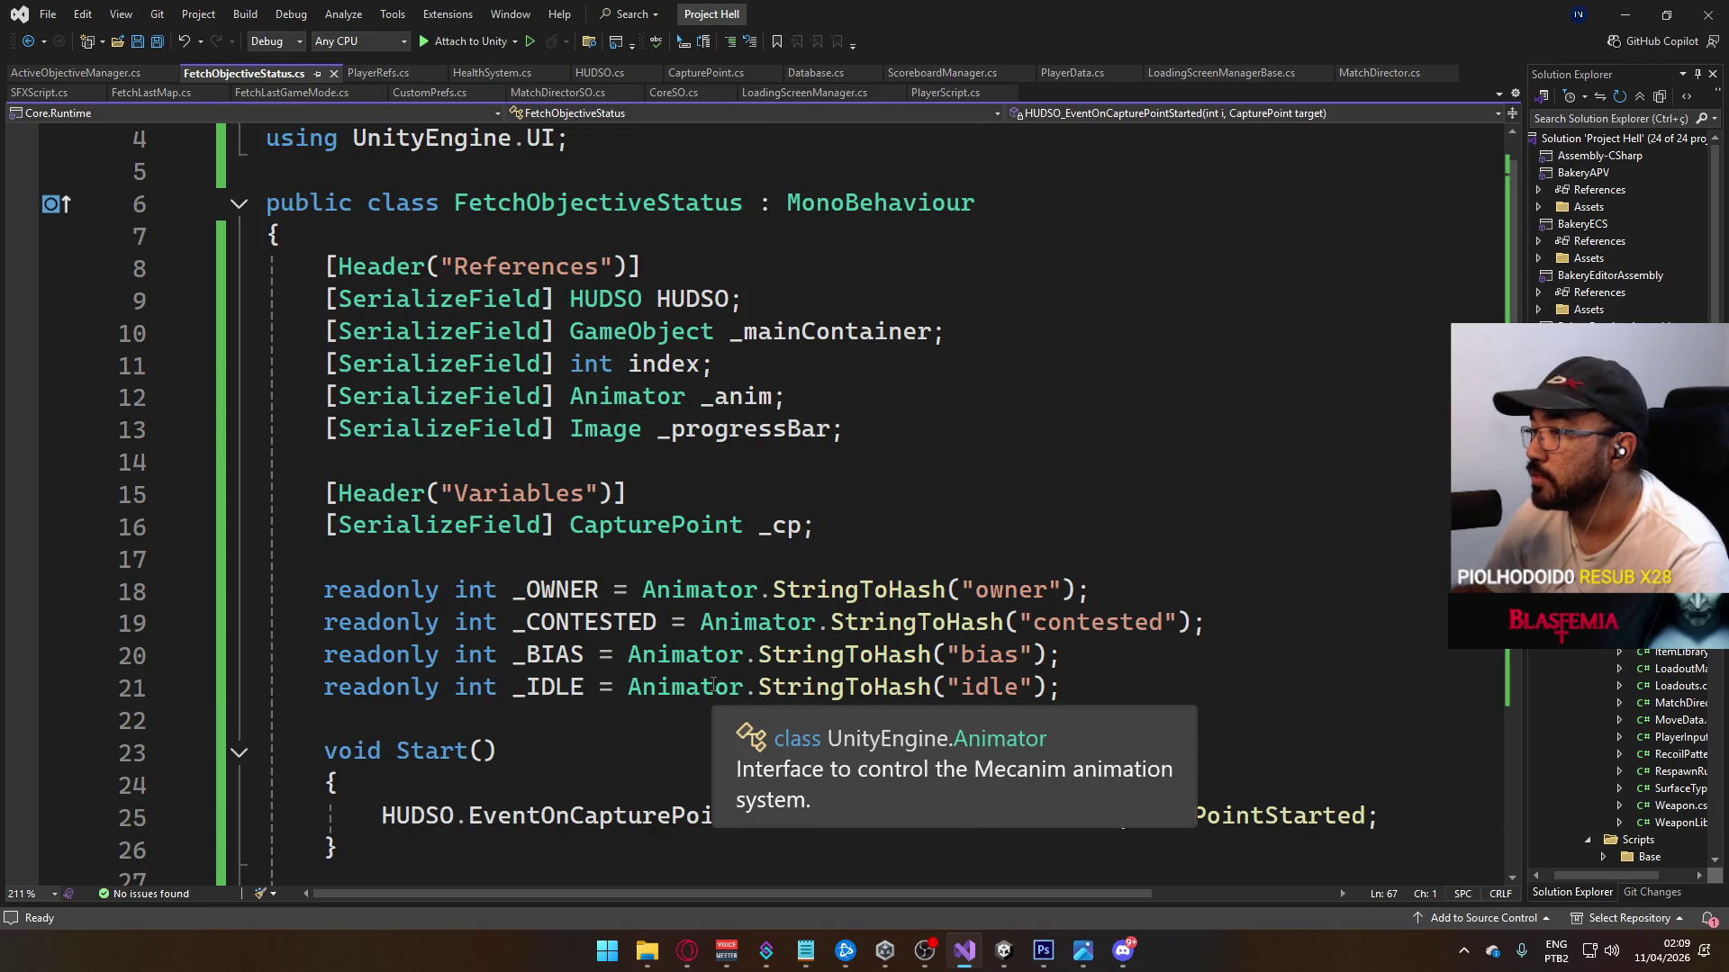
{"action": "mouse_move", "coordinate": [641, 681]}
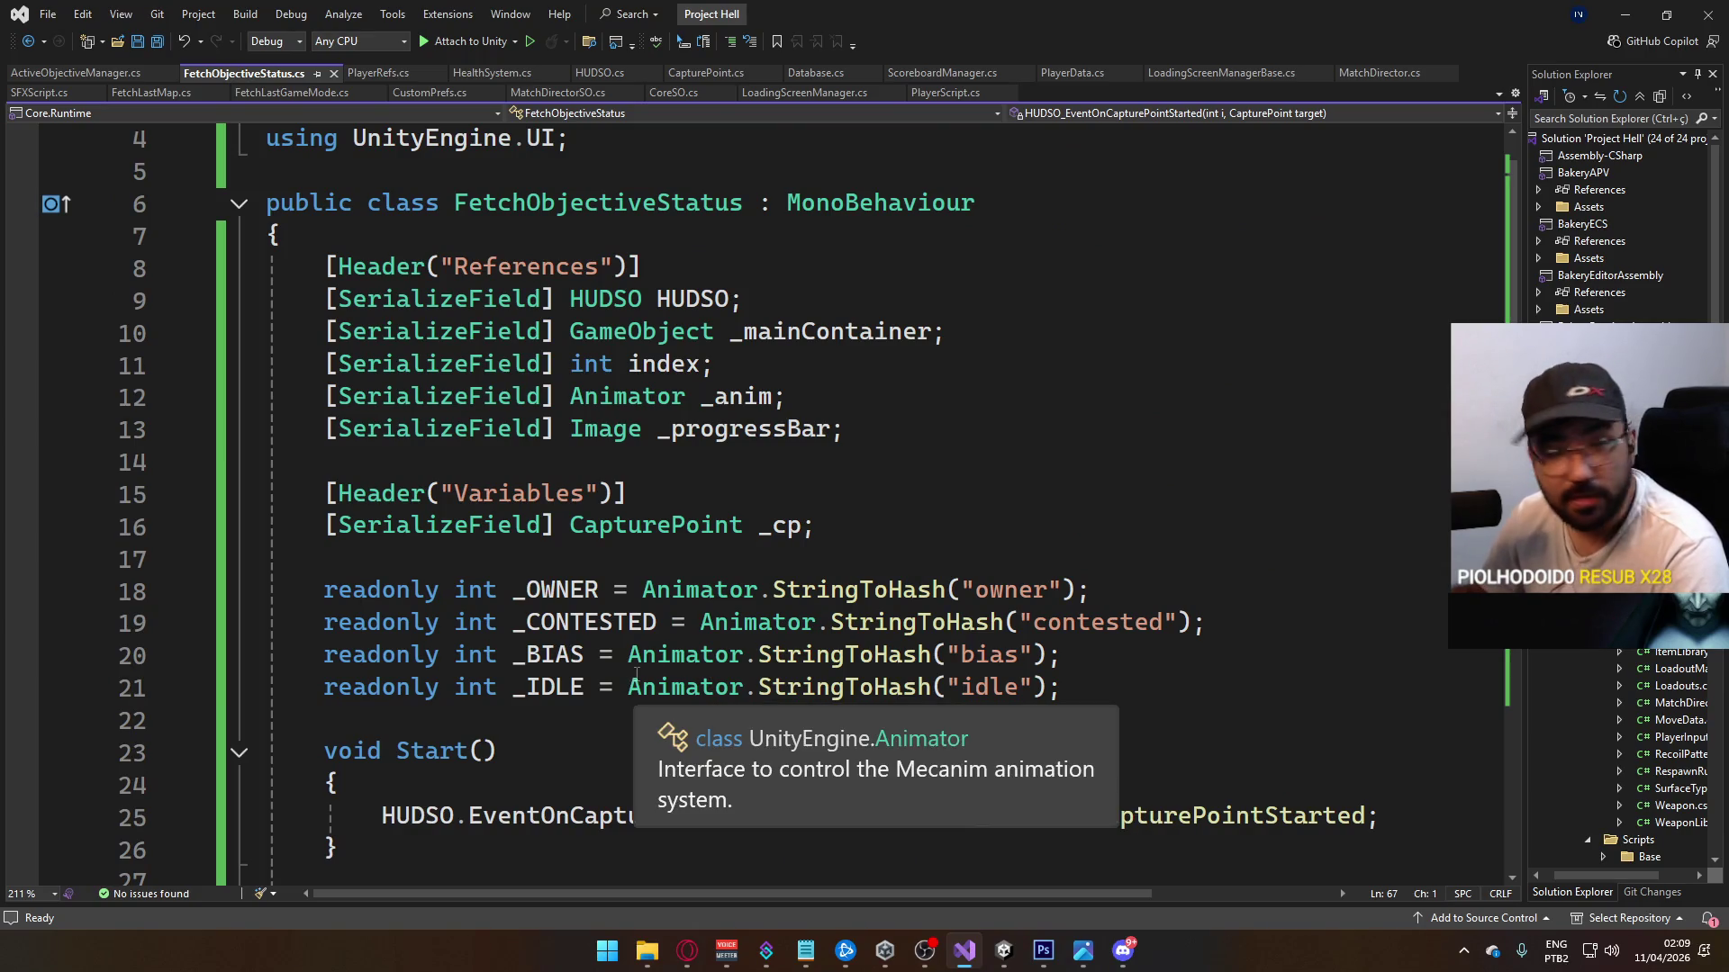
{"action": "scroll", "coordinate": [651, 680], "scroll_direction": "down", "scroll_amount": 6}
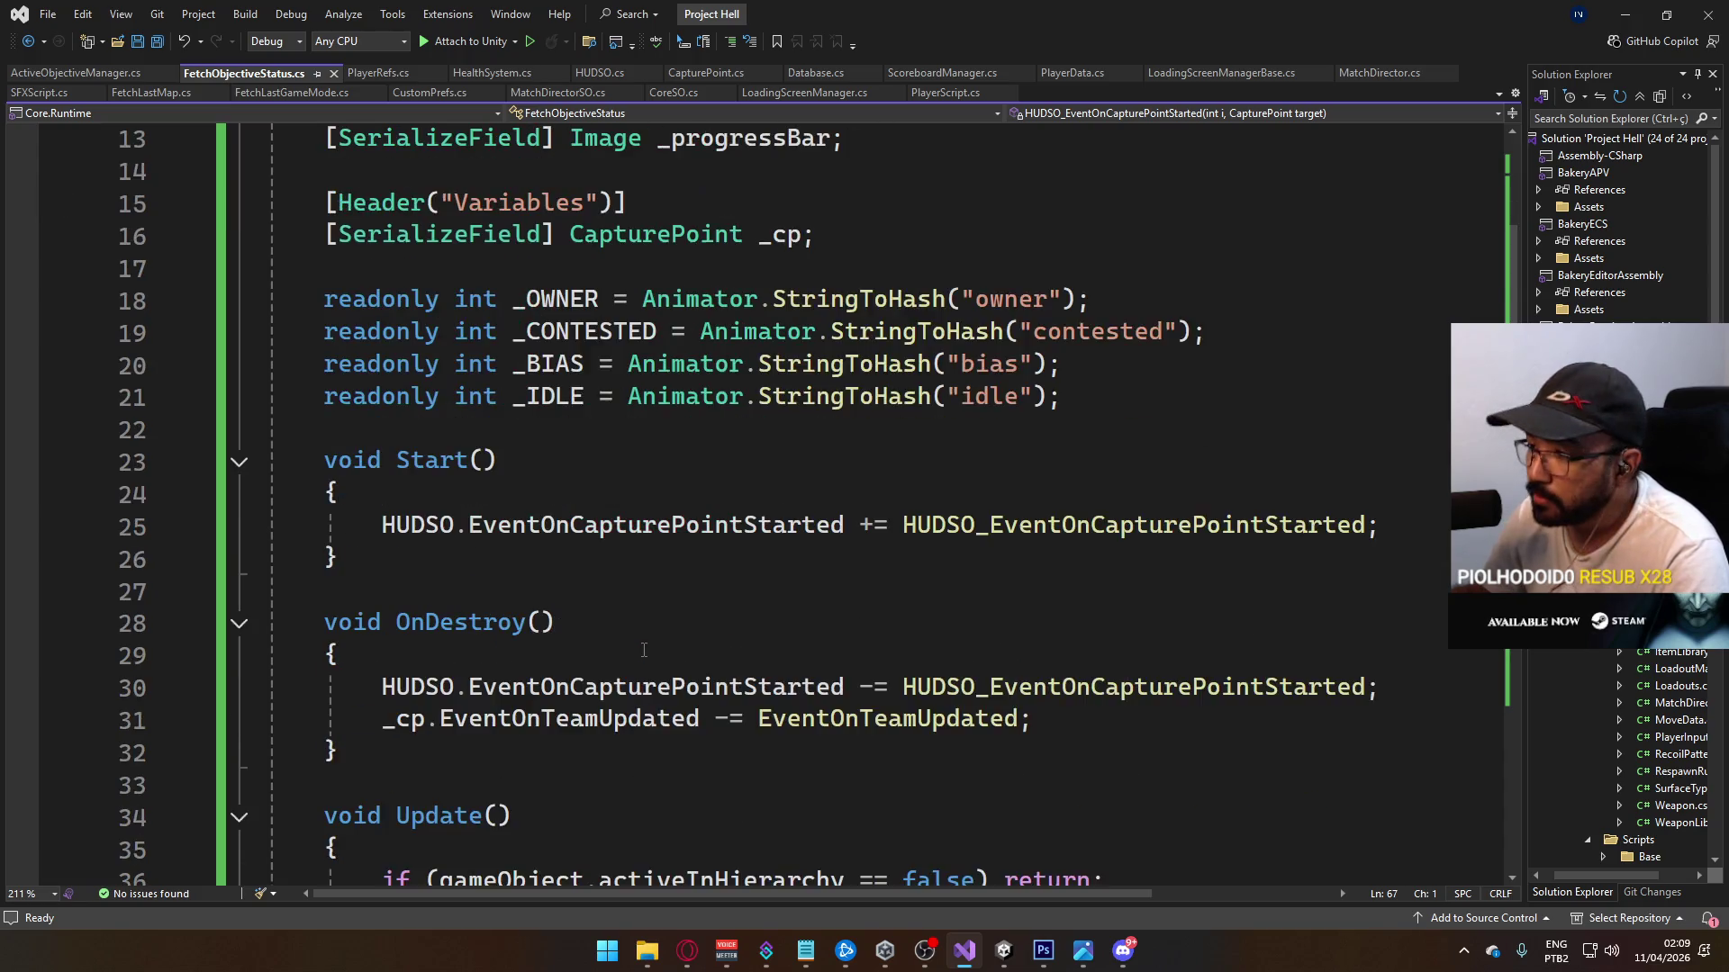
{"action": "left_click", "coordinate": [1006, 954]}
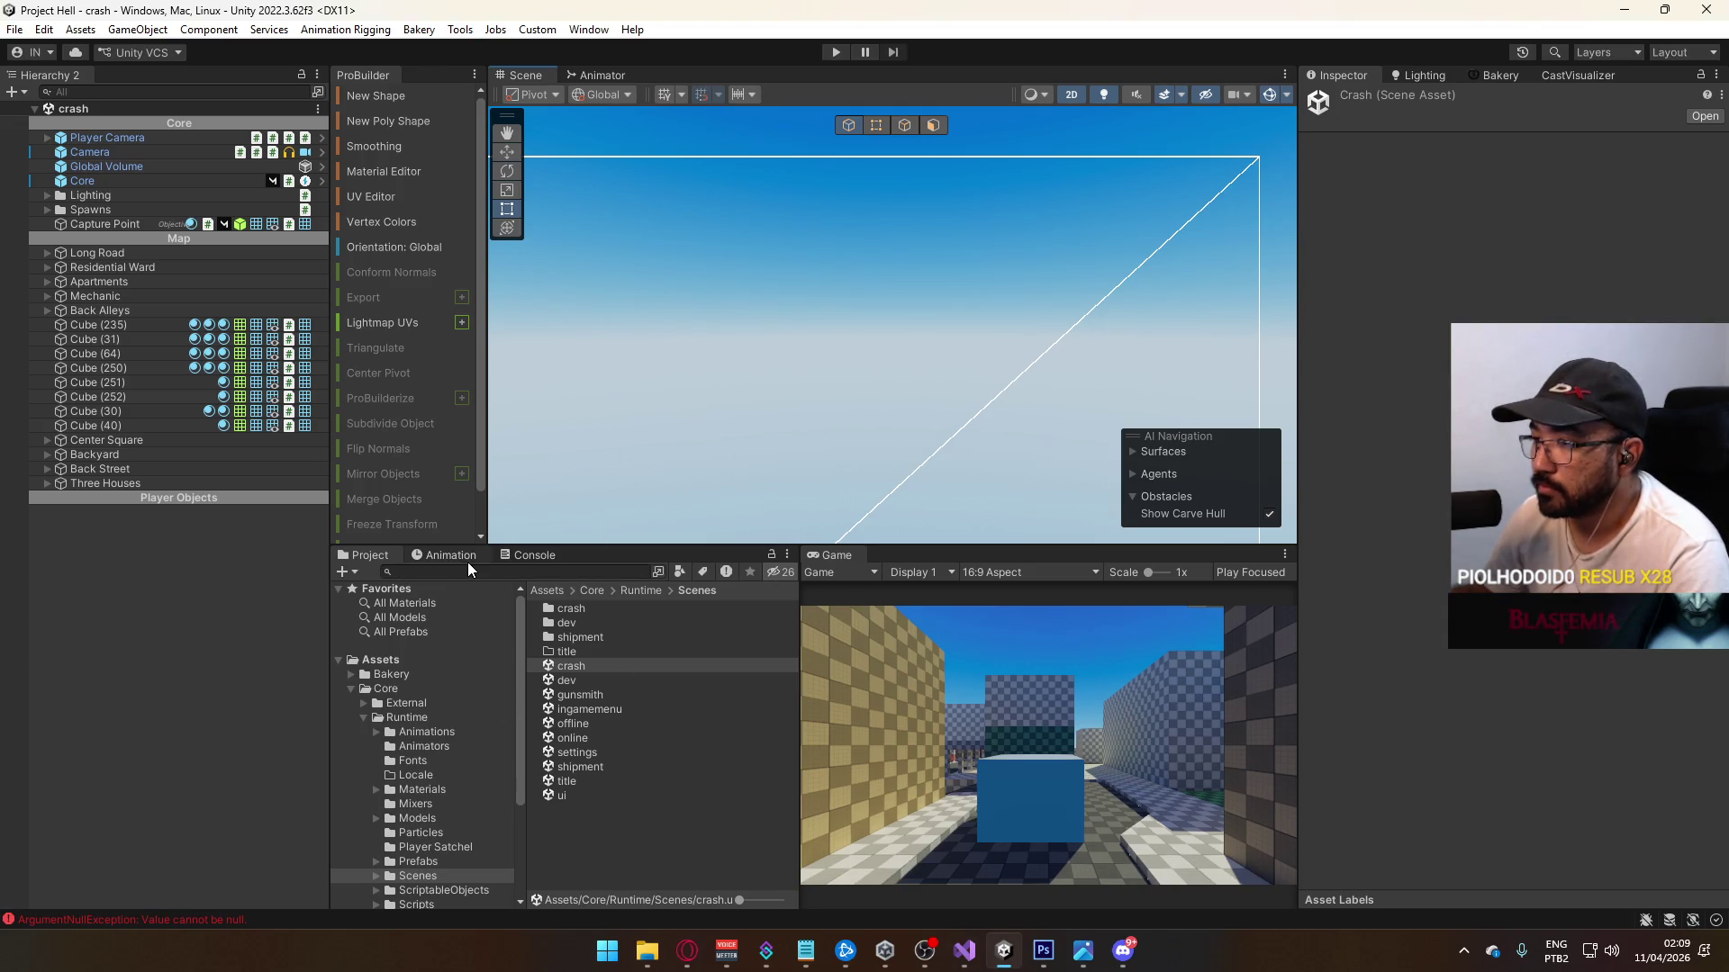
Step: Clear the Console's error messages and switch to the Animator window
{"action": "left_click", "coordinate": [549, 555]}
{"action": "left_click", "coordinate": [347, 573]}
{"action": "left_click", "coordinate": [595, 94]}
{"action": "left_click", "coordinate": [597, 72]}
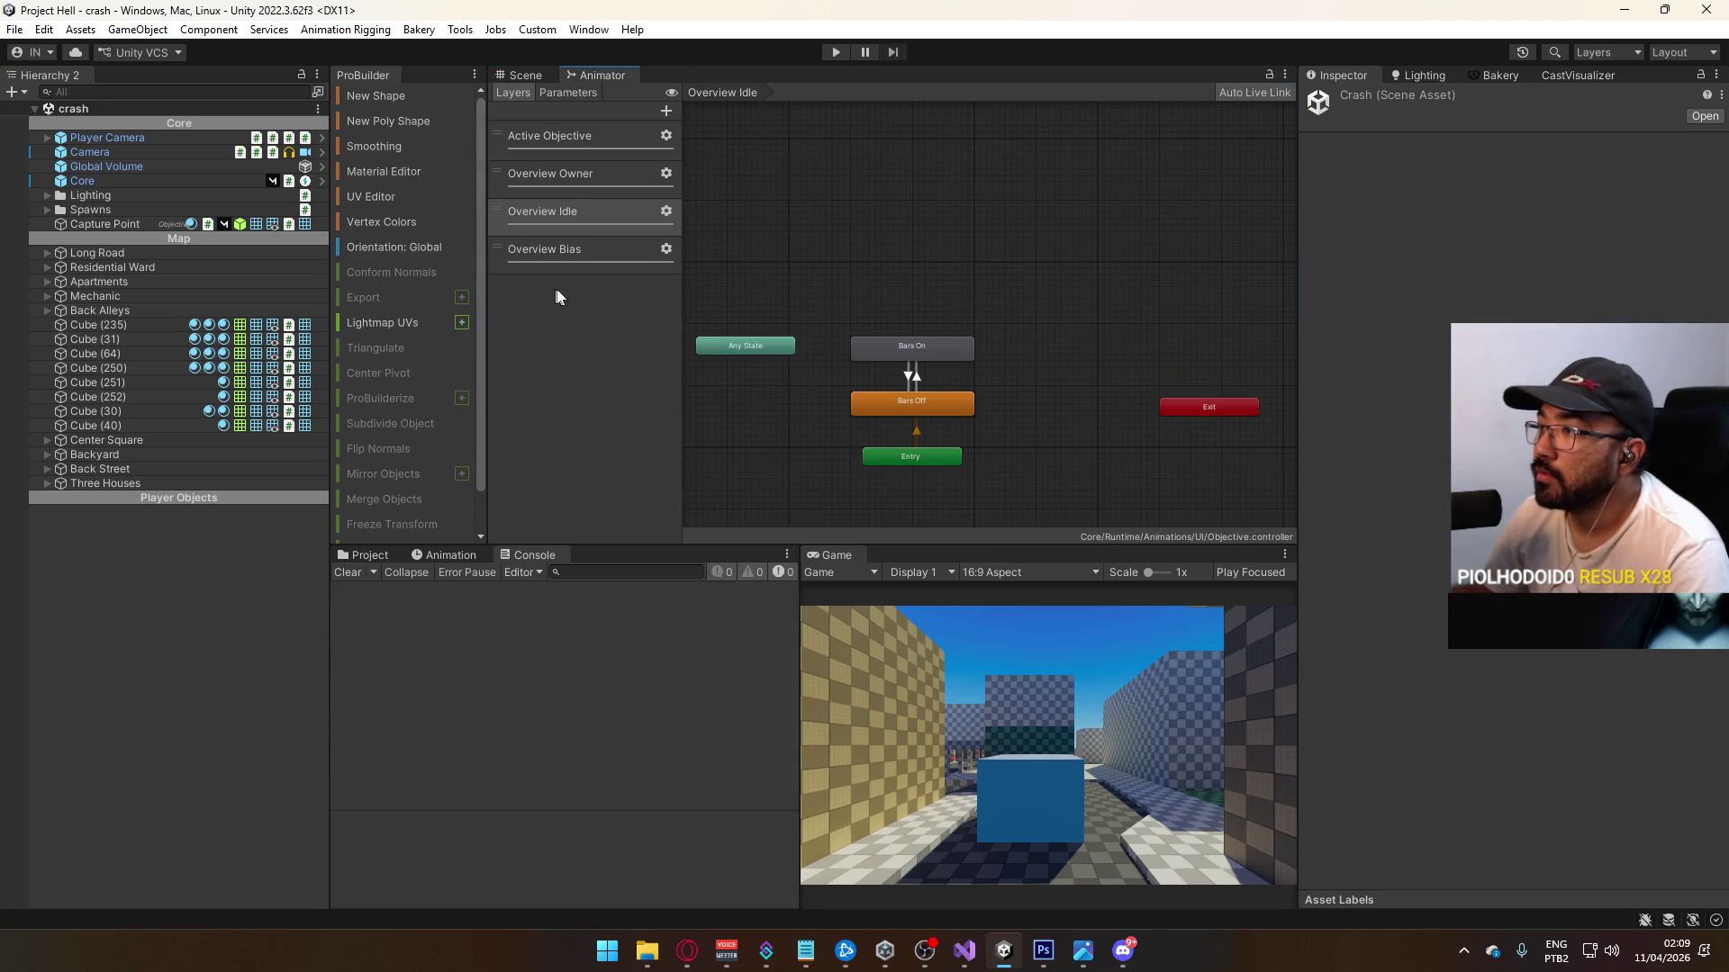
Step: Inspect the Overview Owner layer's Red state and its Any State to Red and Neutral transitions
{"action": "left_click", "coordinate": [577, 175]}
{"action": "left_click", "coordinate": [895, 304]}
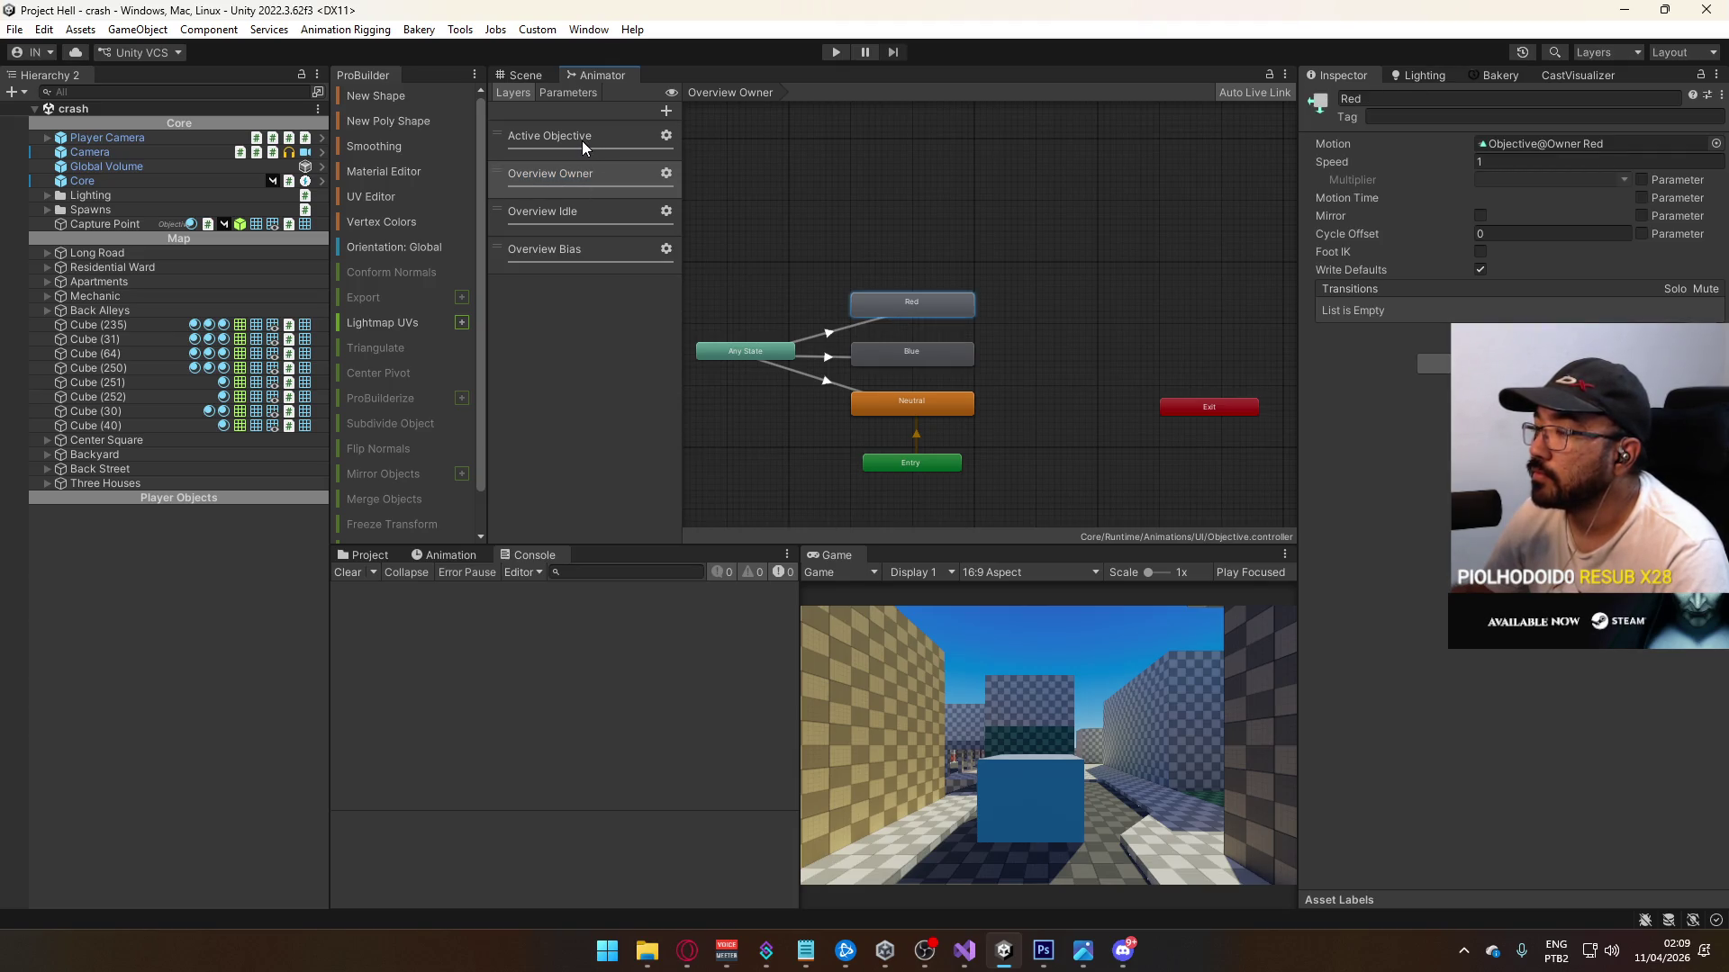
{"action": "left_click", "coordinate": [593, 186]}
{"action": "left_click", "coordinate": [863, 326]}
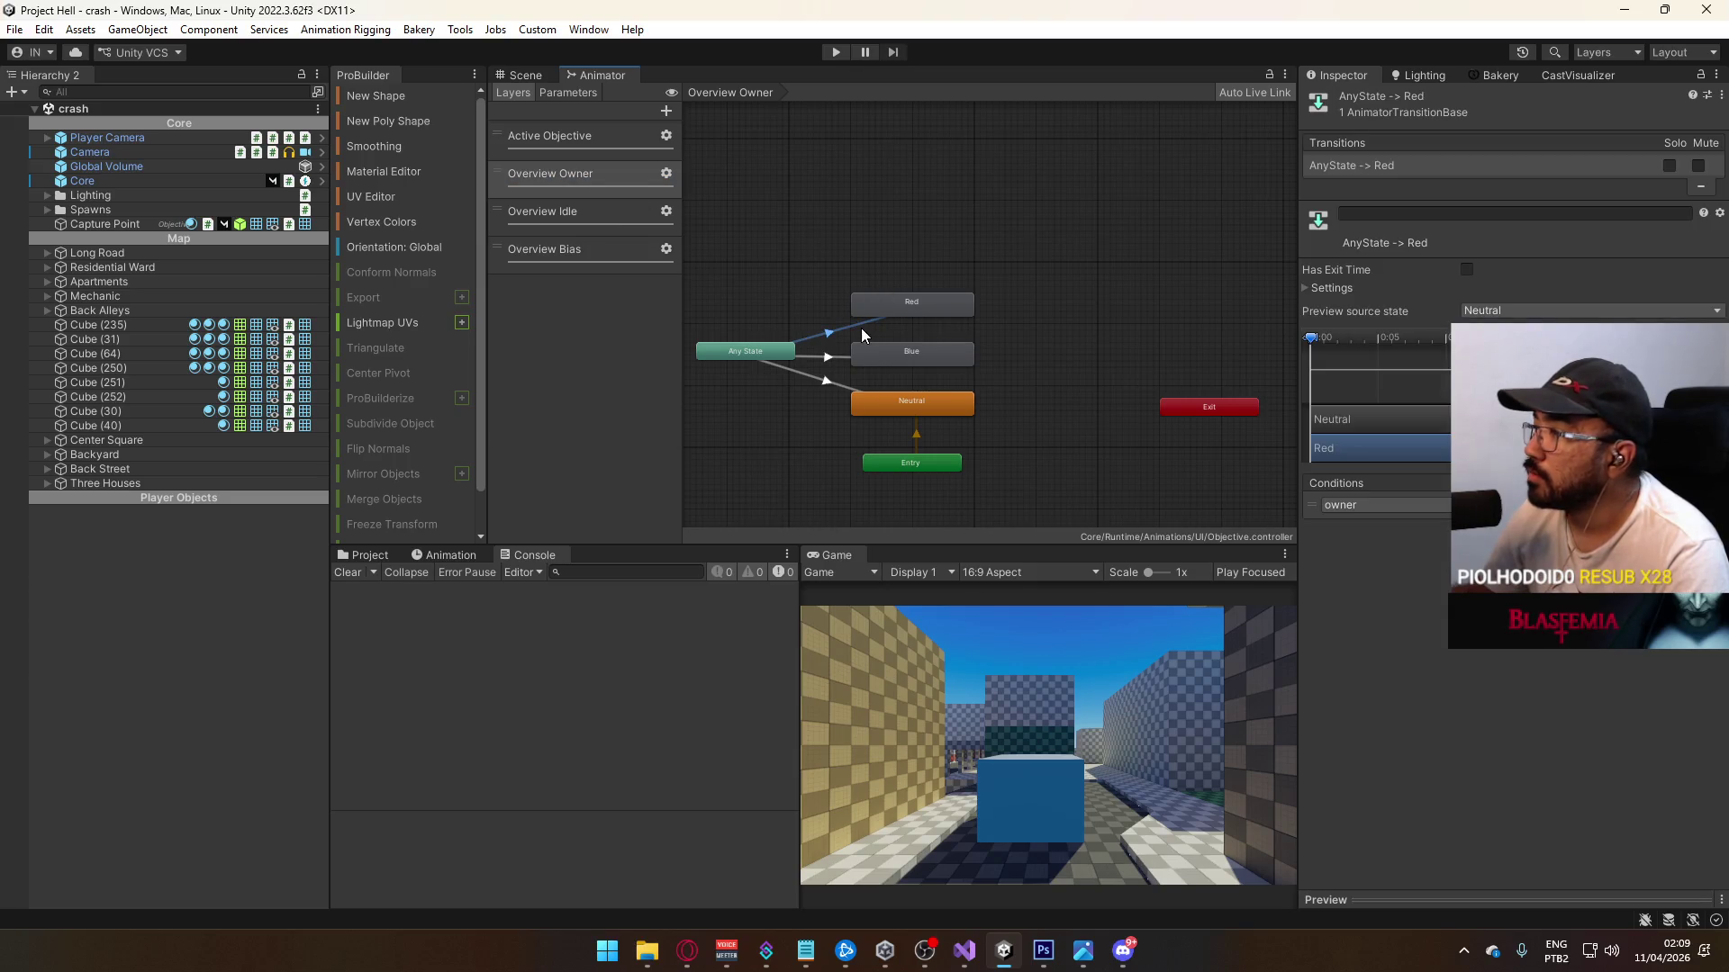
{"action": "left_click", "coordinate": [819, 387]}
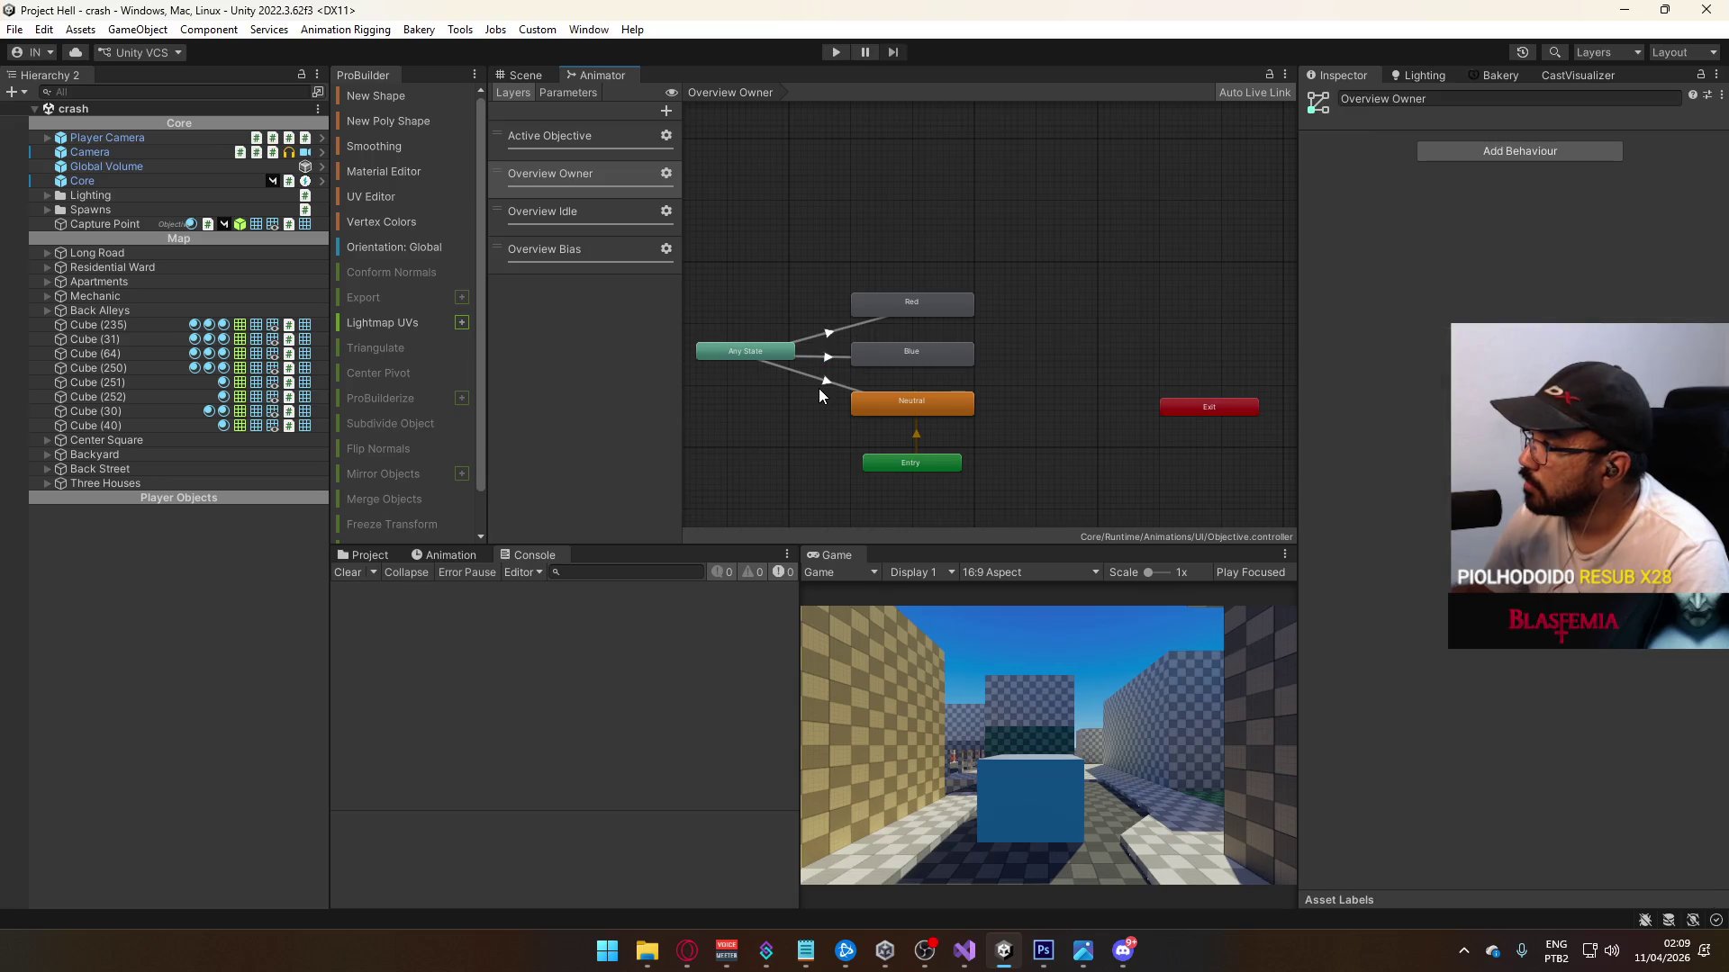
{"action": "left_click", "coordinate": [832, 386]}
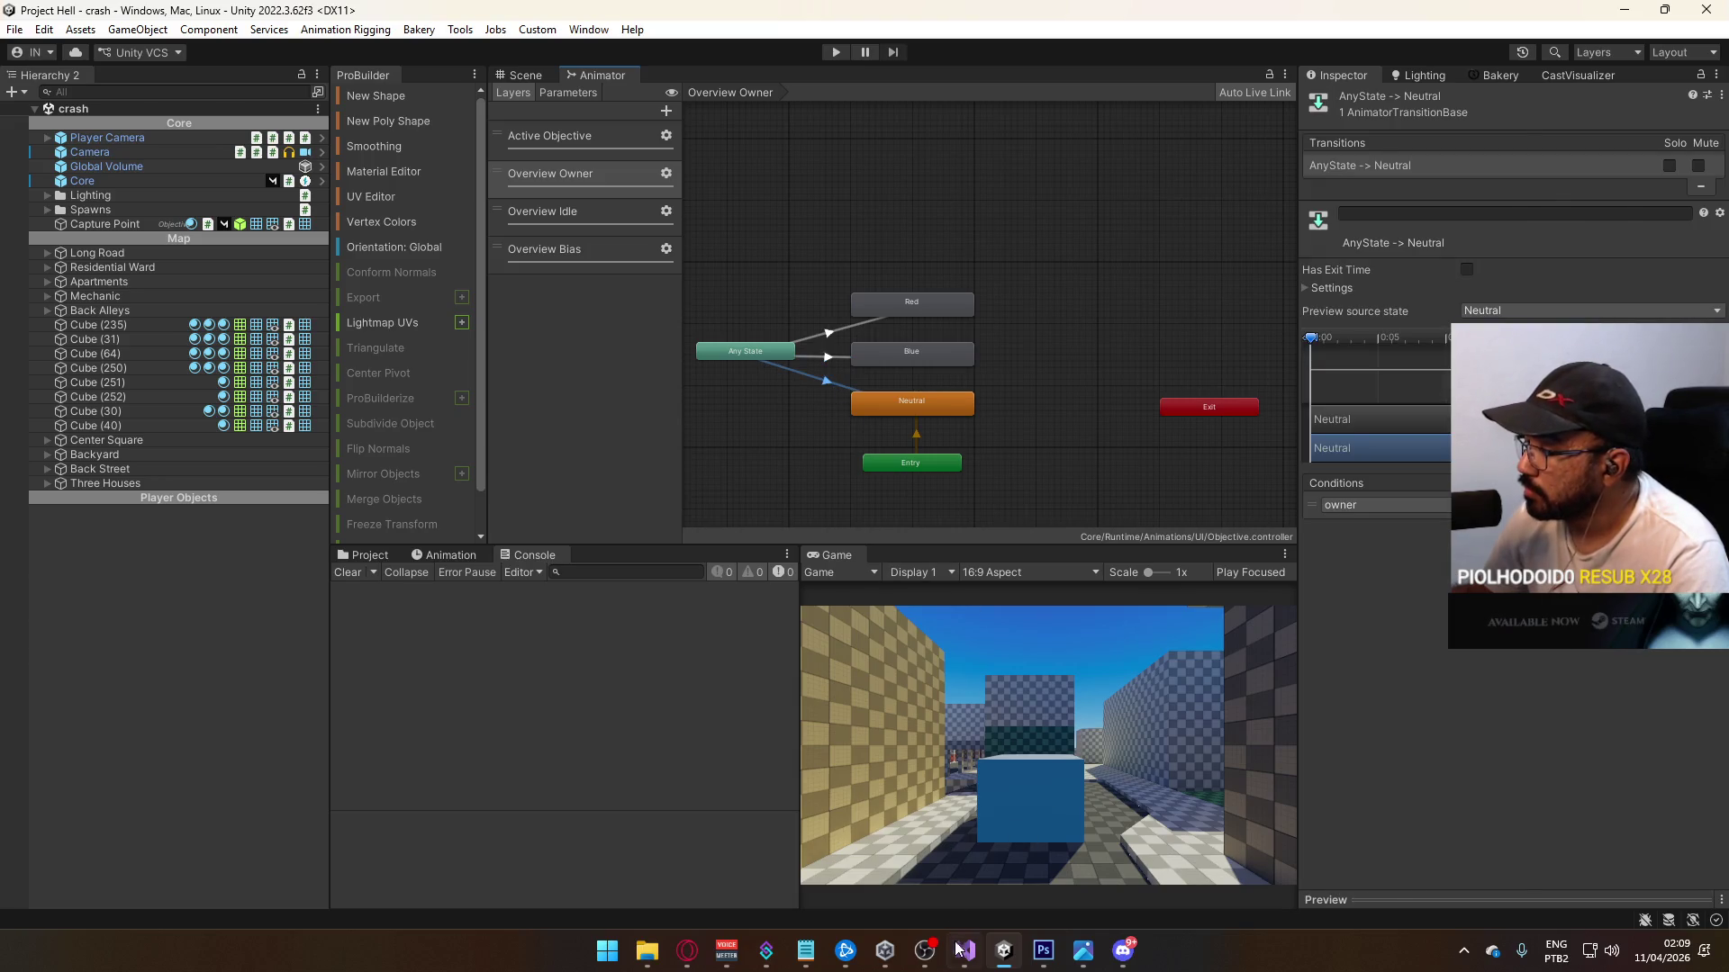
{"action": "left_click", "coordinate": [965, 949]}
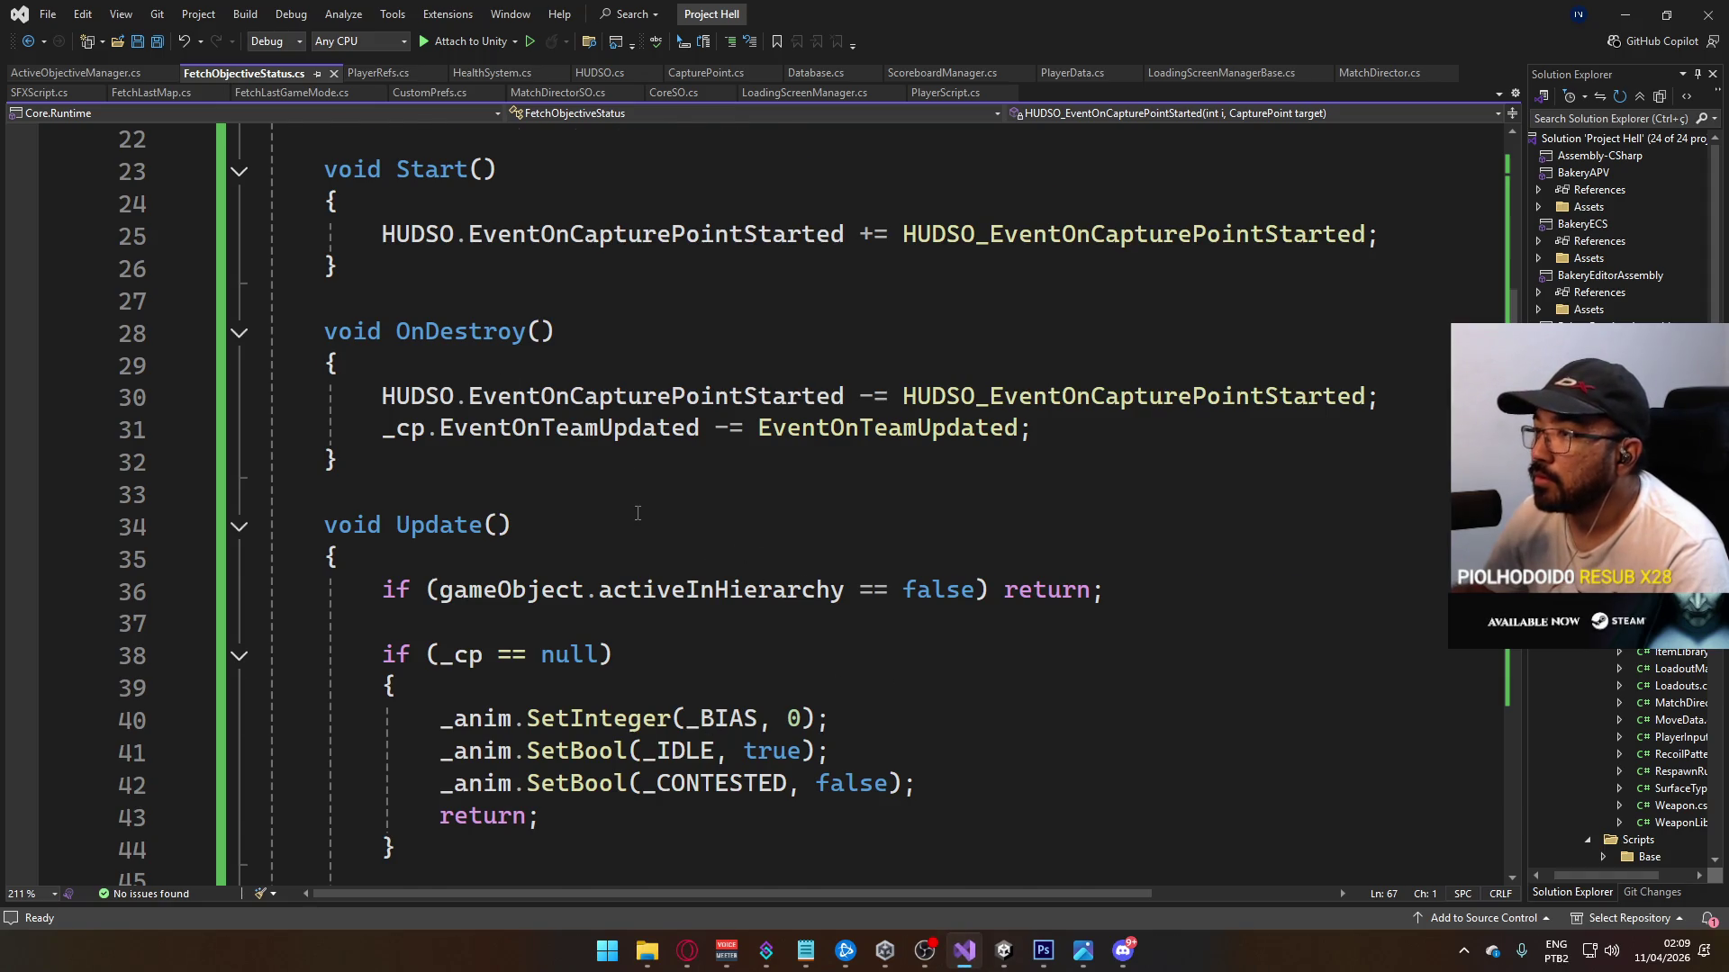
Step: Scroll through FetchObjectiveStatus.cs to look it over, then switch back to Unity
{"action": "scroll", "coordinate": [637, 513], "scroll_direction": "up", "scroll_amount": 5}
{"action": "scroll", "coordinate": [641, 504], "scroll_direction": "down", "scroll_amount": 13}
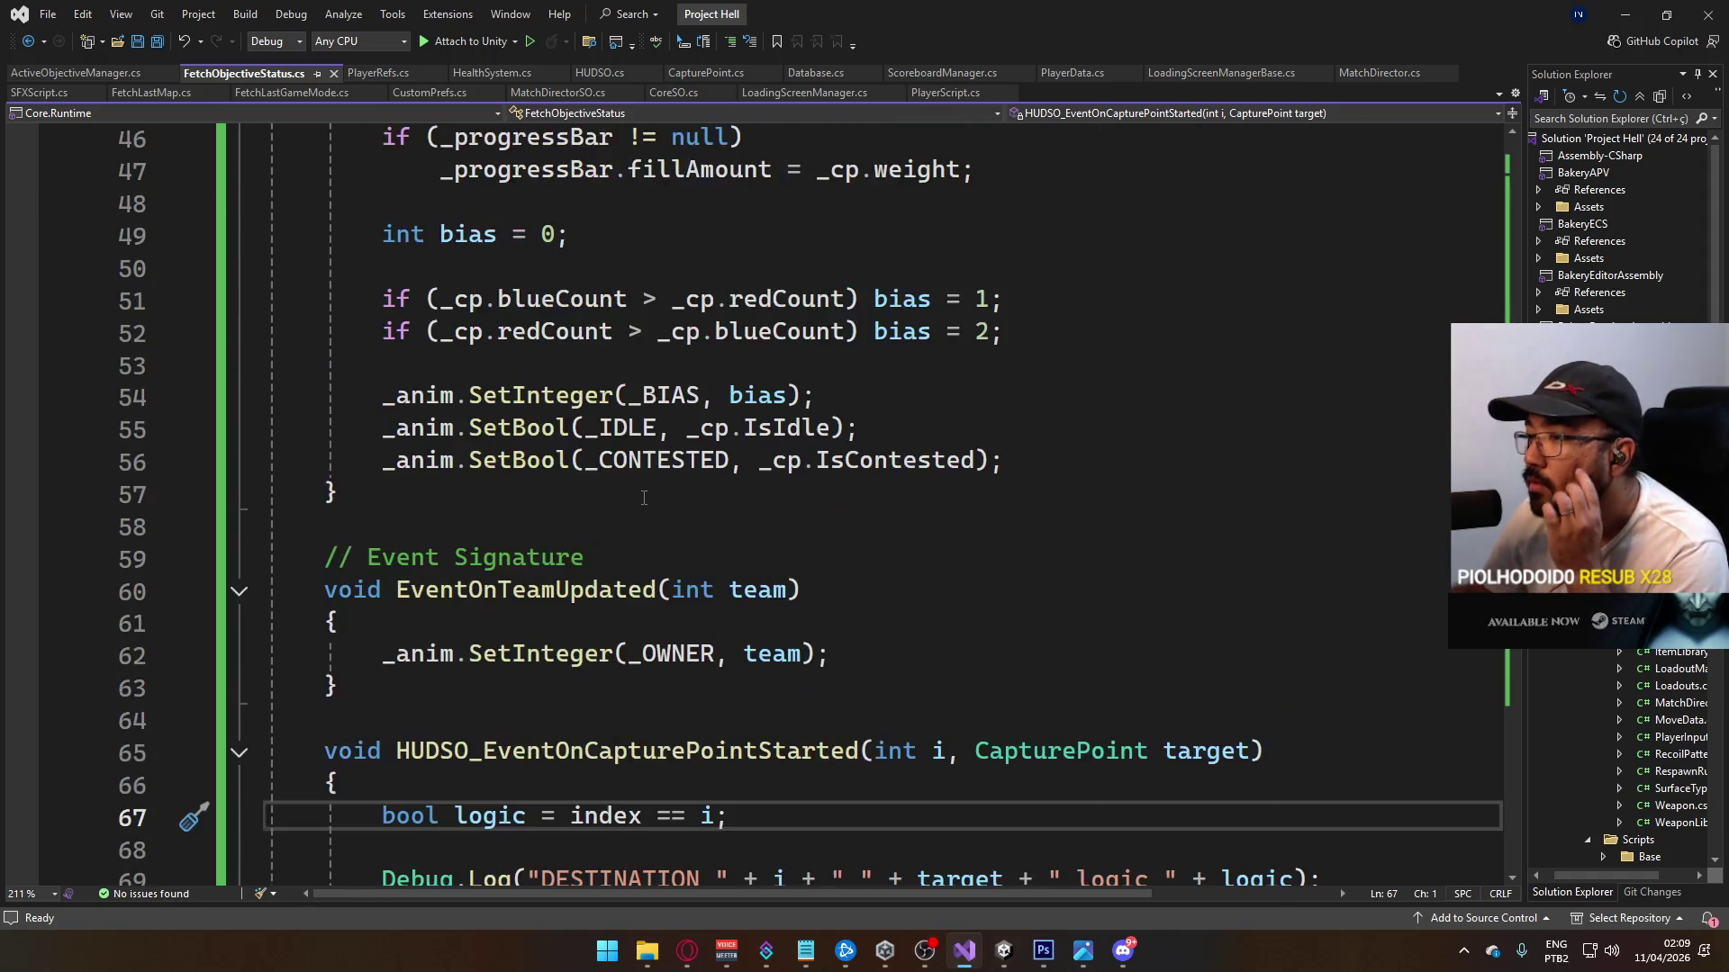
{"action": "scroll", "coordinate": [644, 498], "scroll_direction": "down", "scroll_amount": 6}
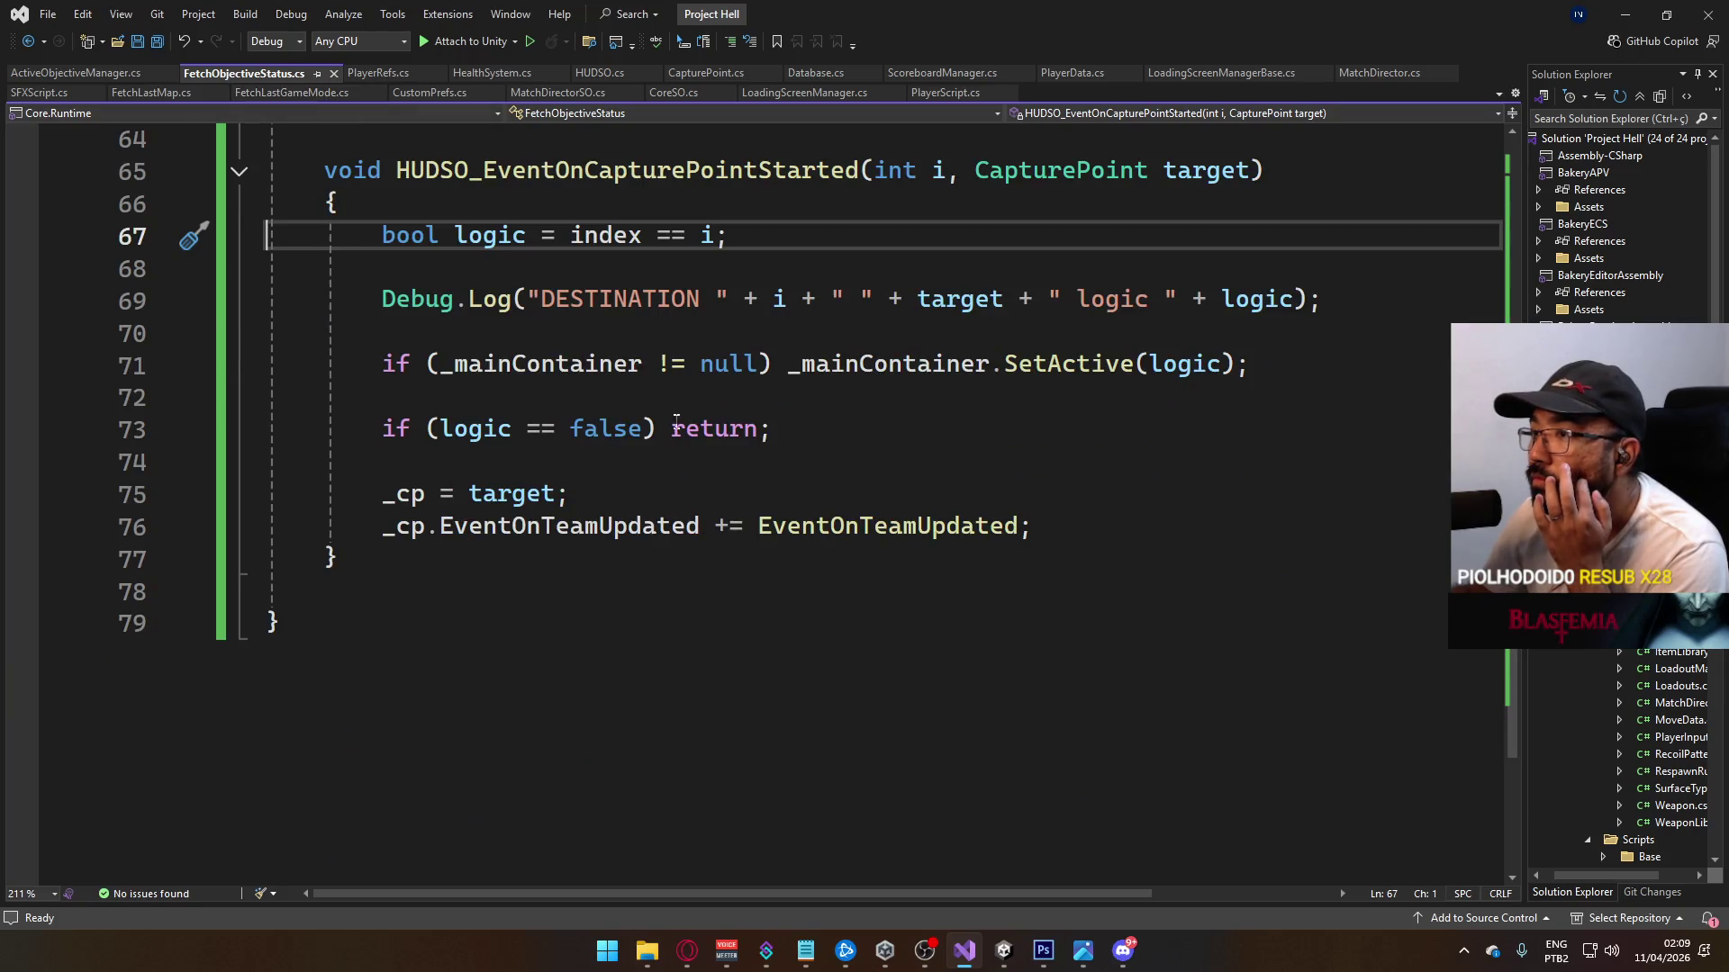
{"action": "scroll", "coordinate": [752, 475], "scroll_direction": "up", "scroll_amount": 7}
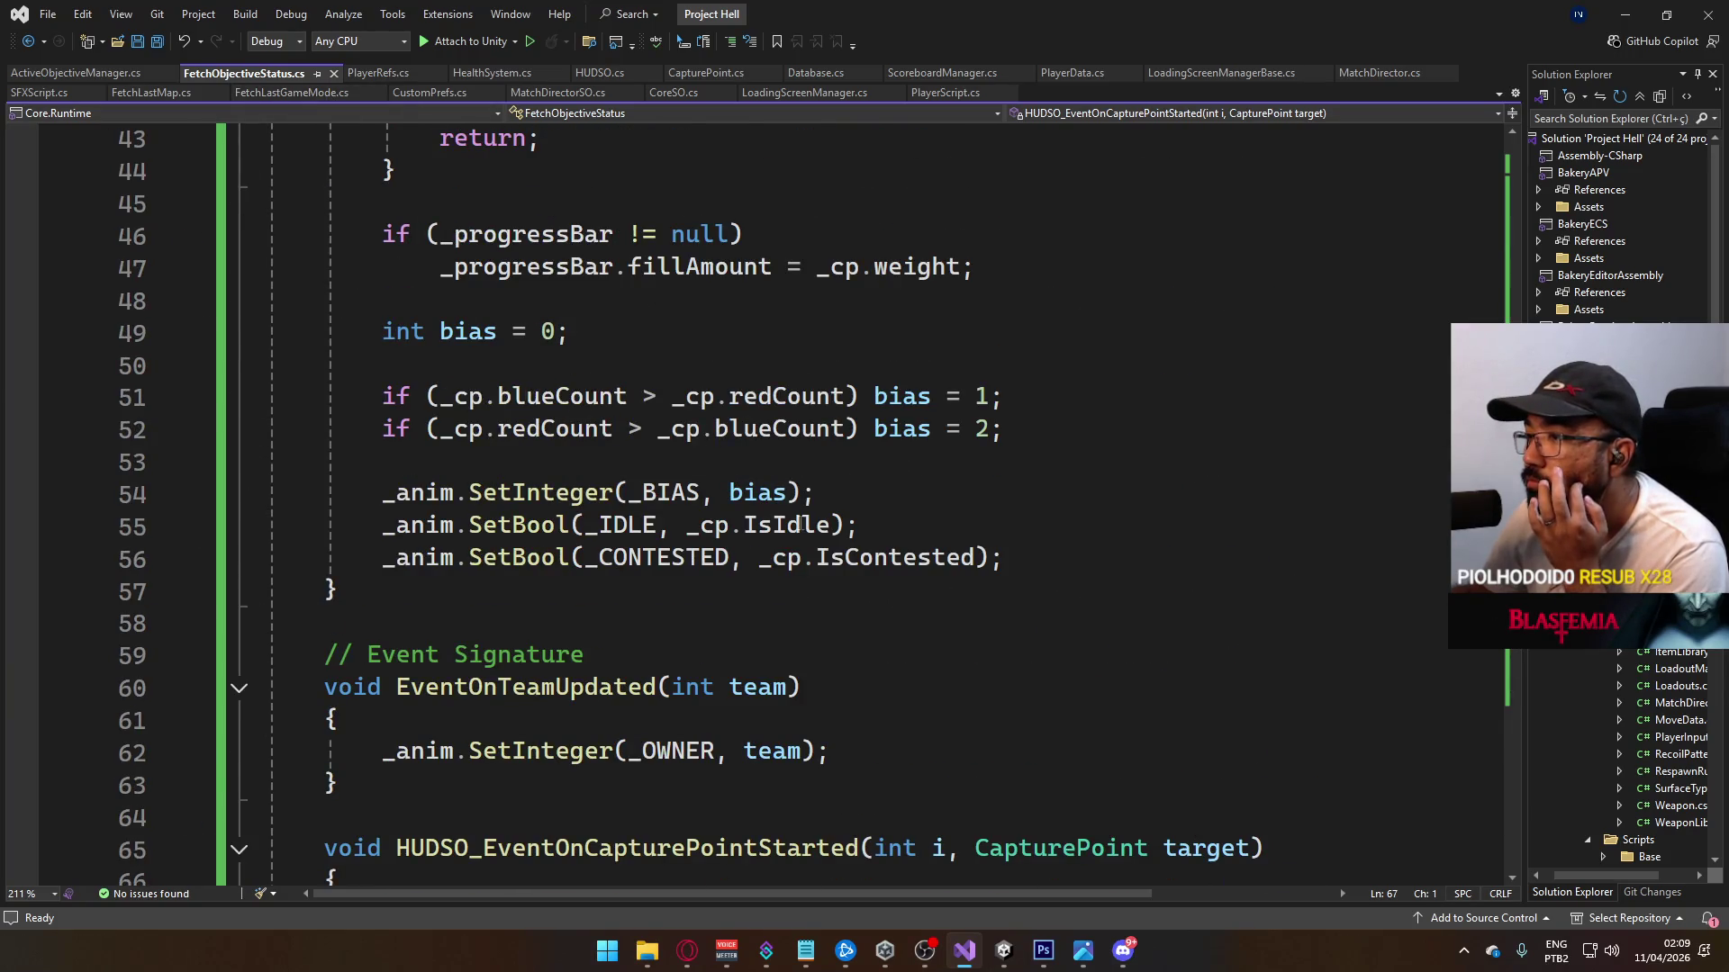
{"action": "scroll", "coordinate": [800, 524], "scroll_direction": "up", "scroll_amount": 1}
{"action": "scroll", "coordinate": [797, 531], "scroll_direction": "down", "scroll_amount": 3}
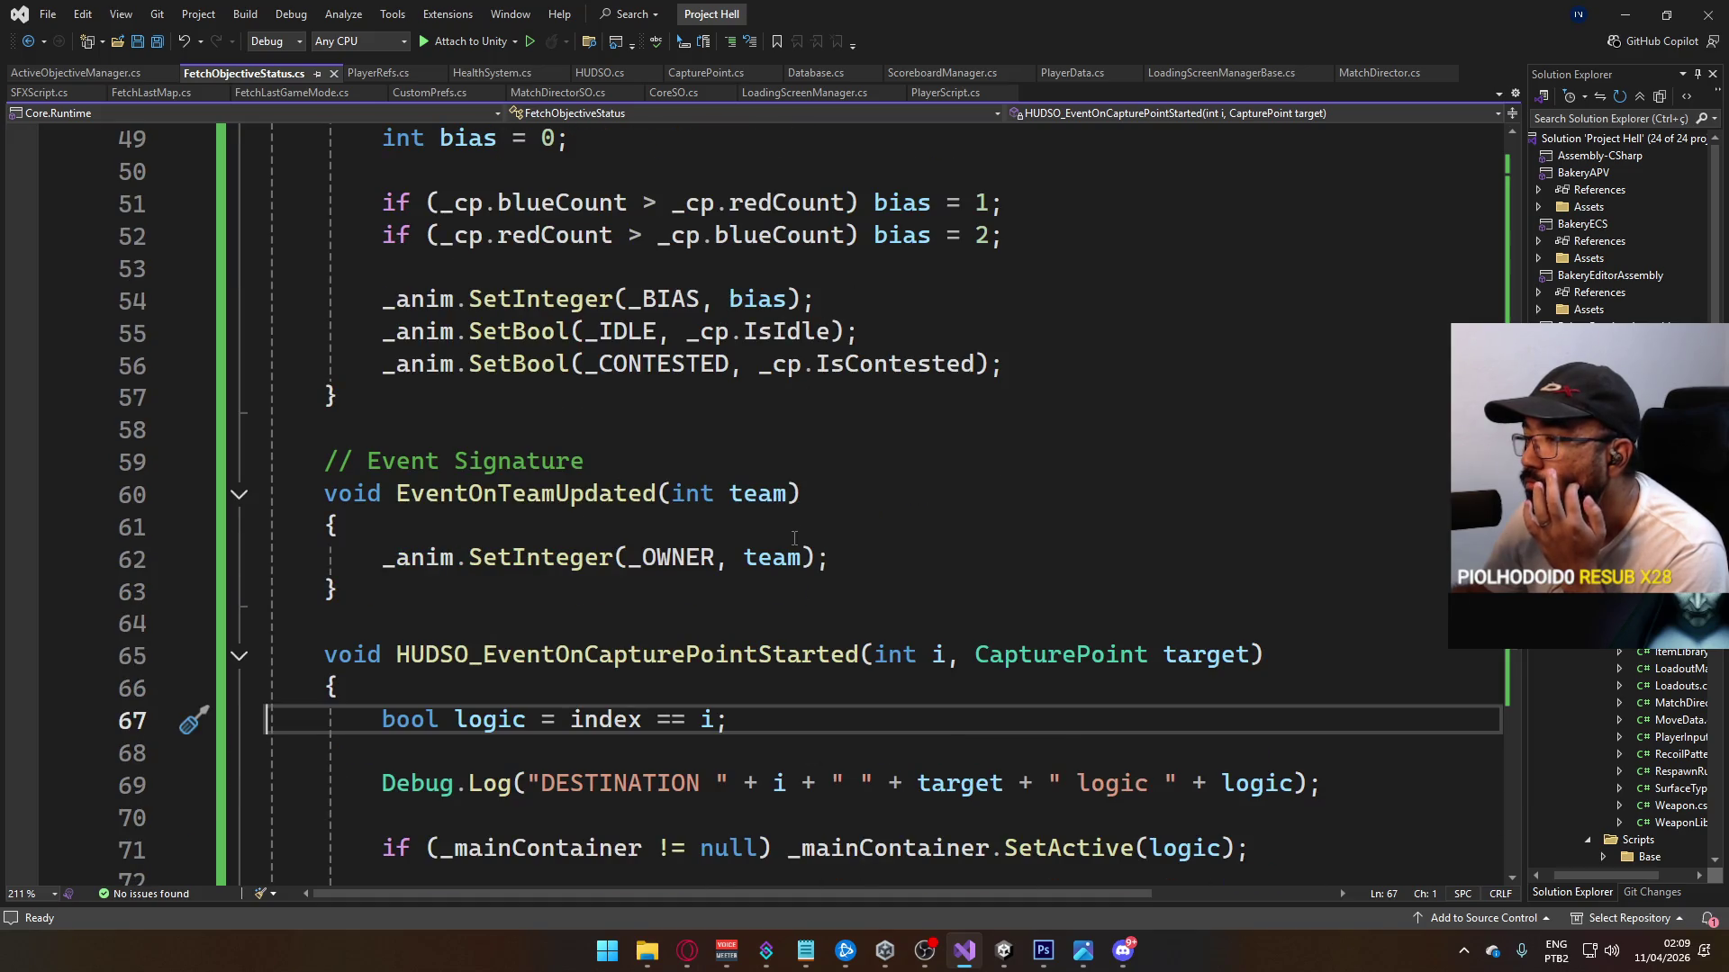
{"action": "scroll", "coordinate": [795, 538], "scroll_direction": "down", "scroll_amount": 2}
{"action": "scroll", "coordinate": [847, 696], "scroll_direction": "up", "scroll_amount": 2}
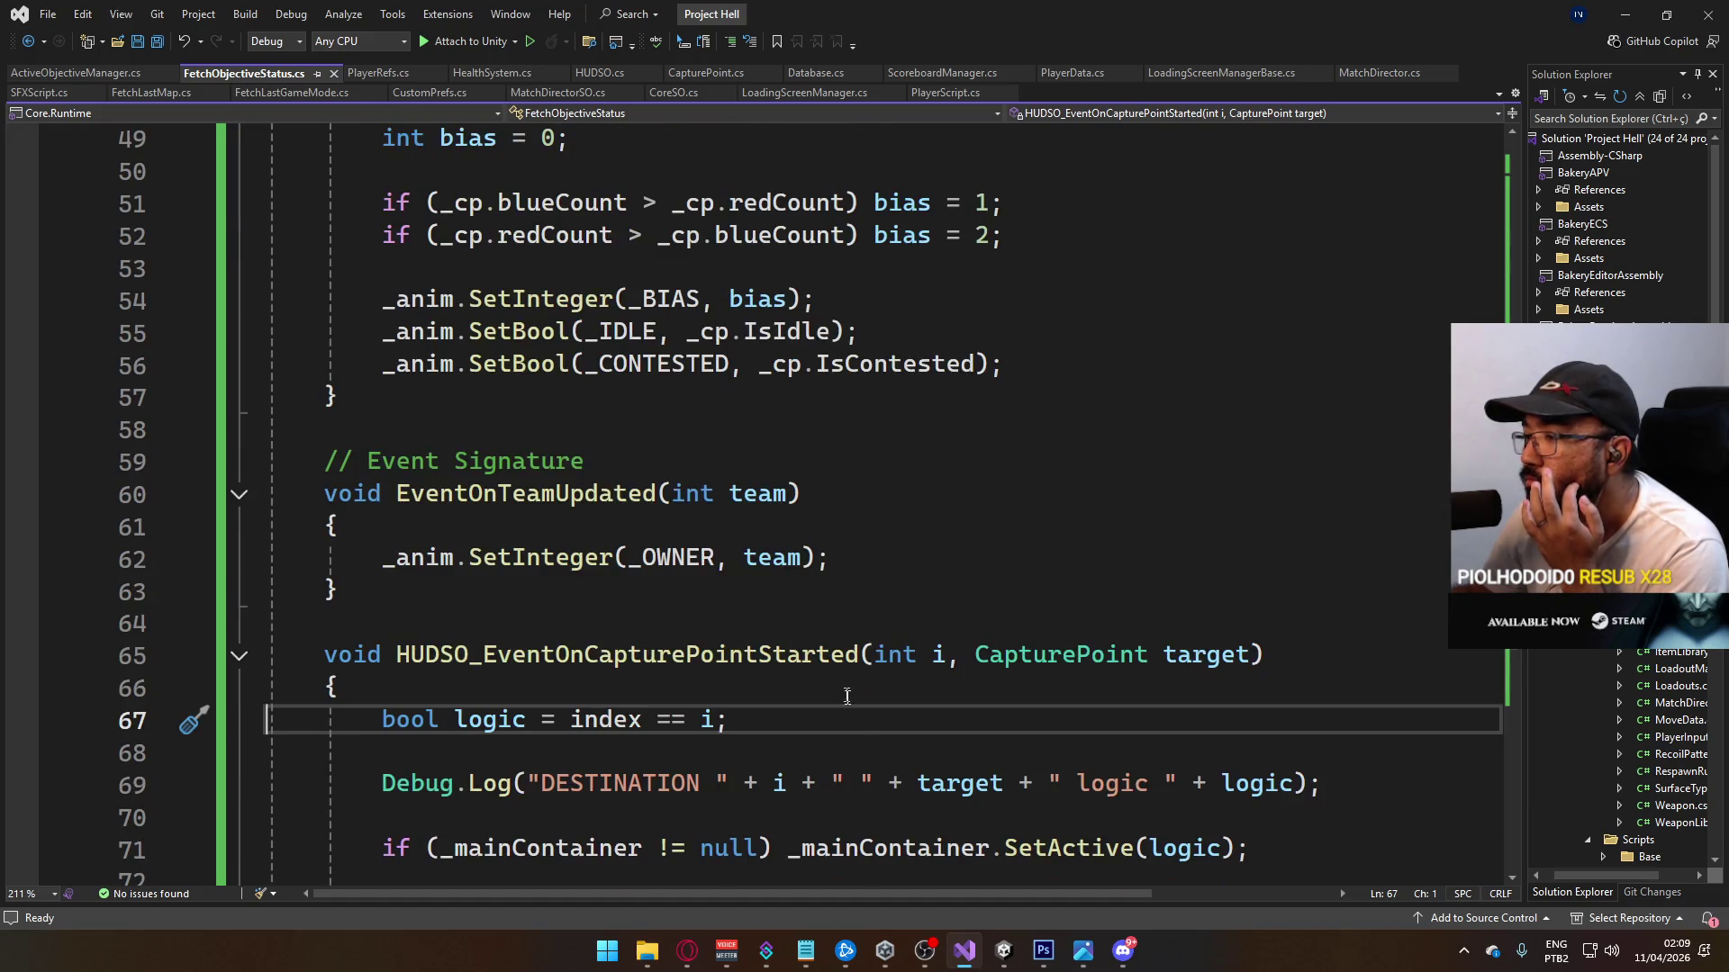
{"action": "left_click", "coordinate": [1004, 949]}
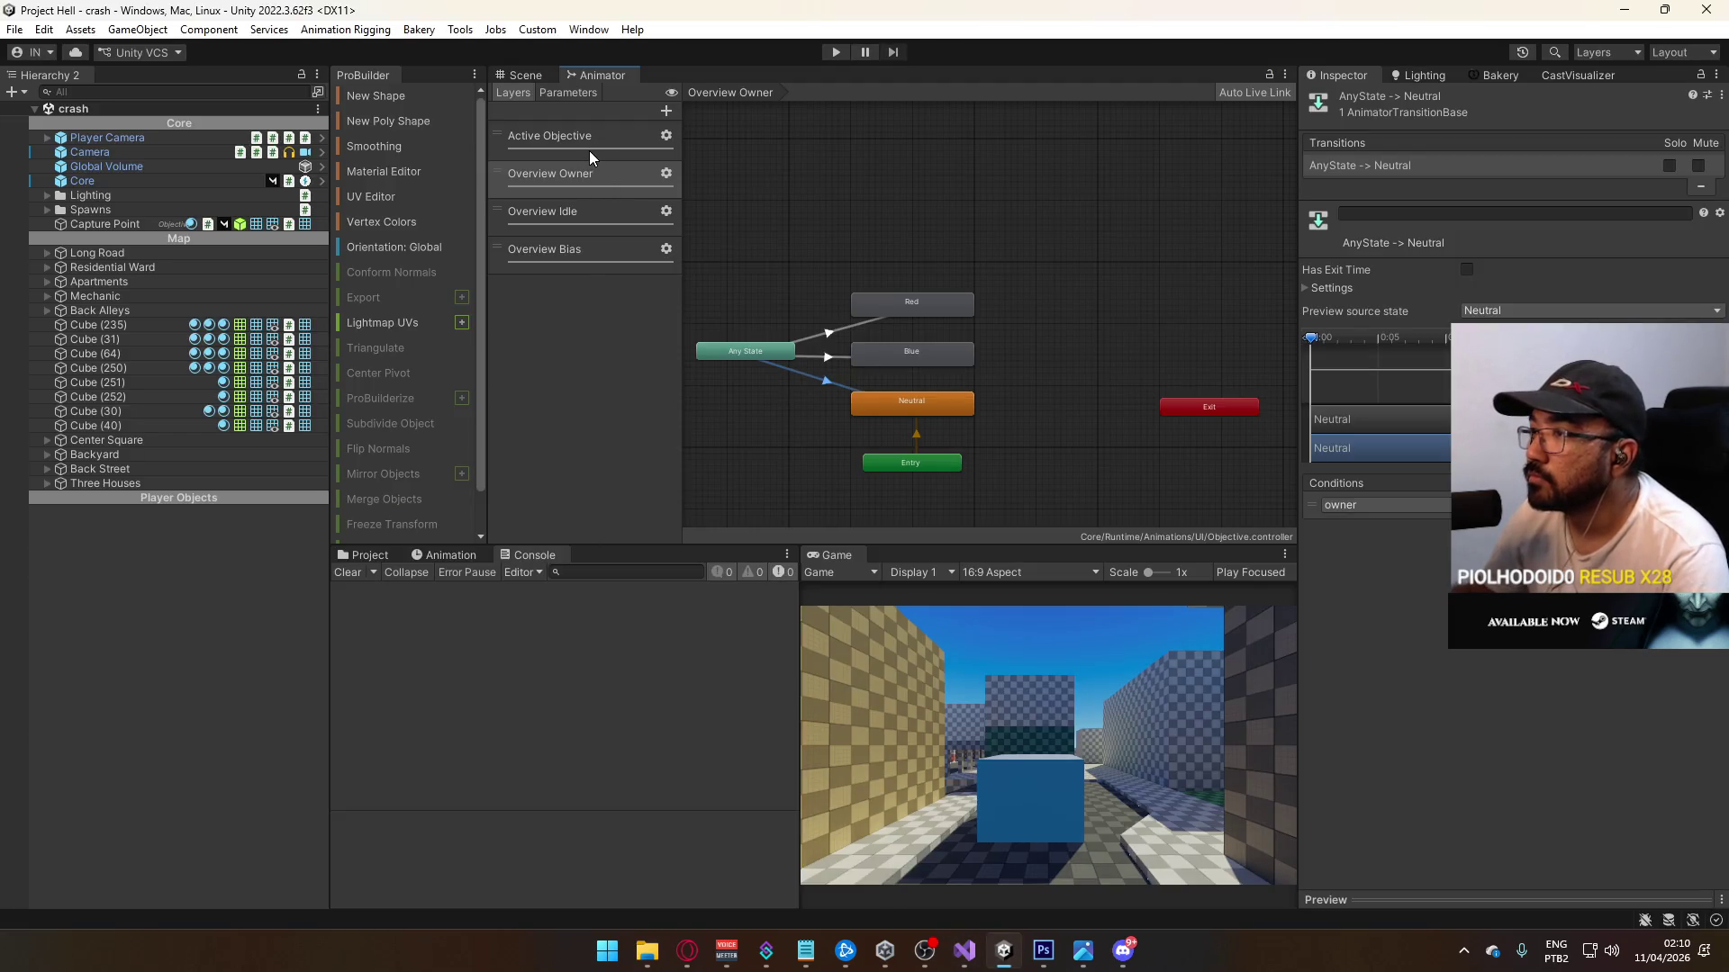
Step: Return to the Scene view, select Cube (40), and peek inside the Spawns and Lighting groups
{"action": "left_click", "coordinate": [522, 75]}
{"action": "left_click", "coordinate": [152, 426]}
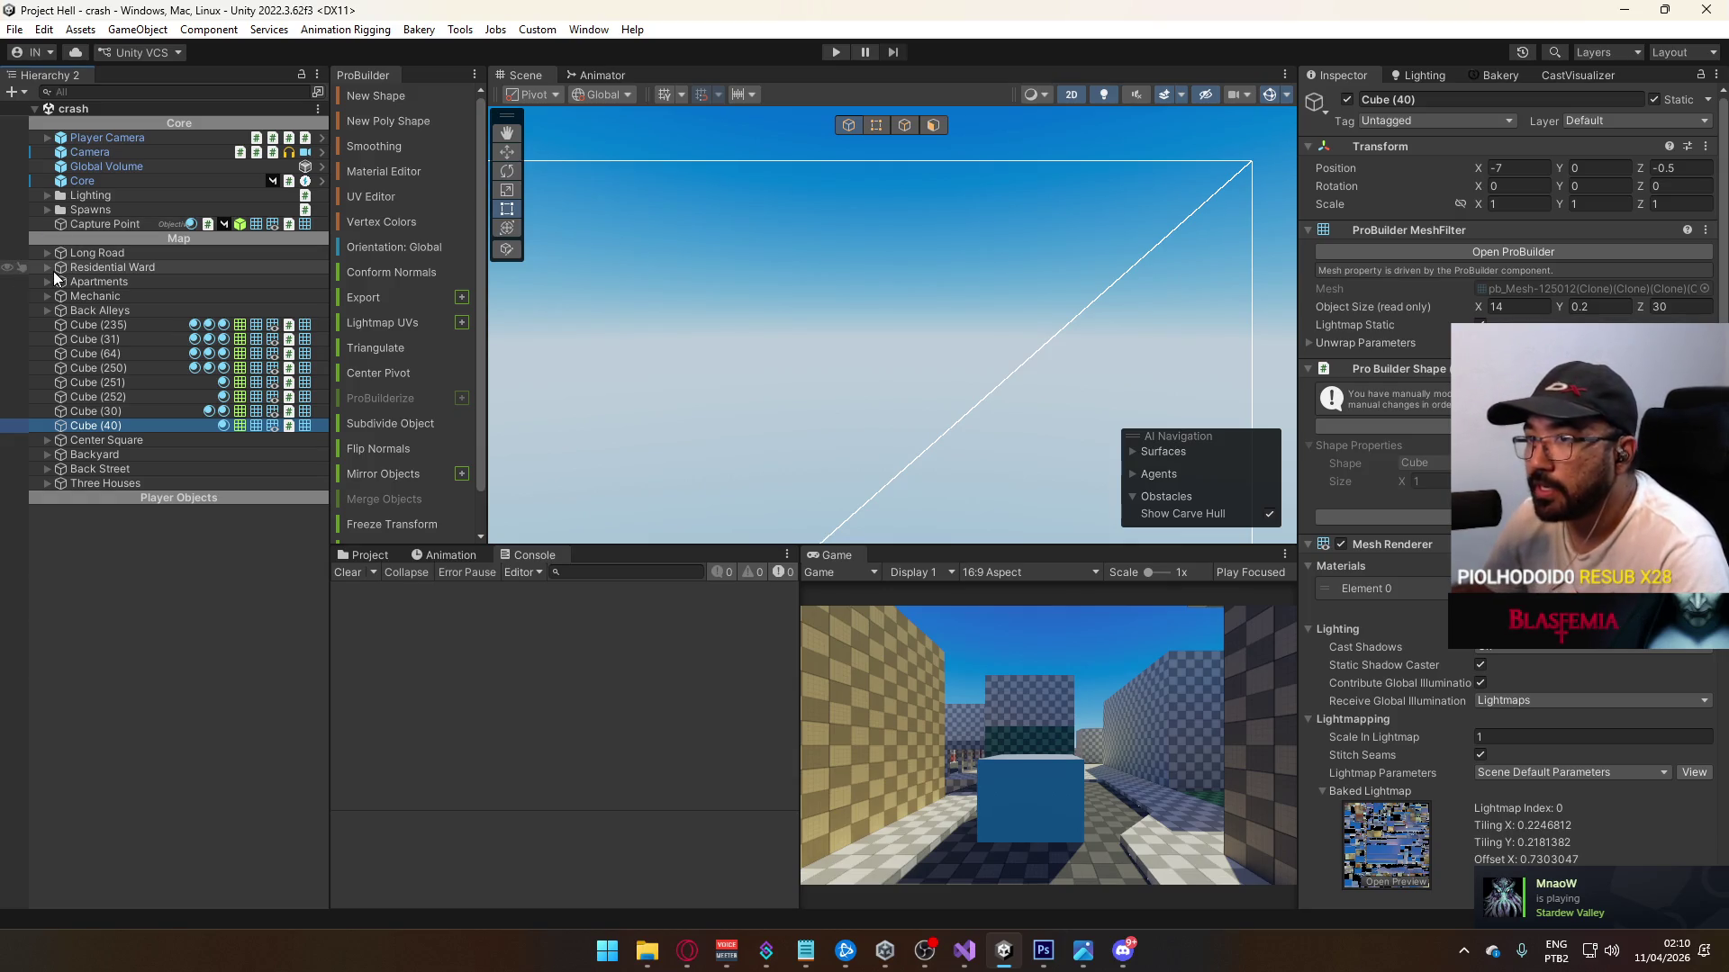
{"action": "left_click", "coordinate": [43, 212]}
{"action": "left_click", "coordinate": [42, 212]}
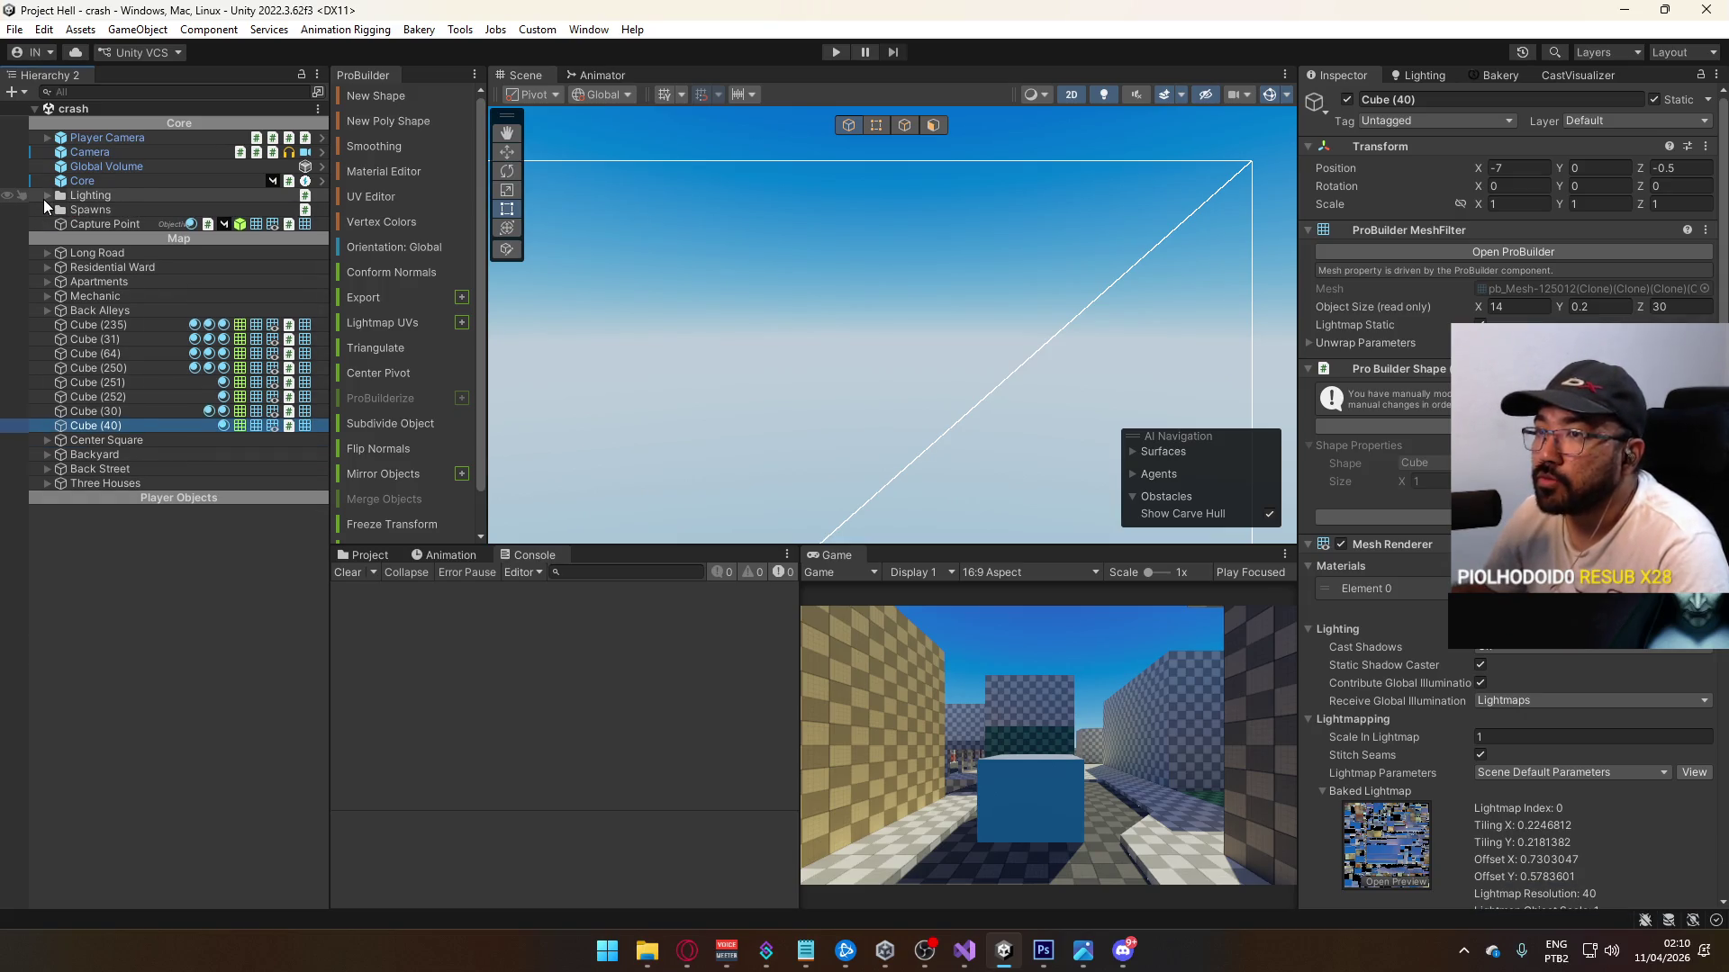
{"action": "left_click", "coordinate": [44, 198]}
{"action": "left_click", "coordinate": [43, 198]}
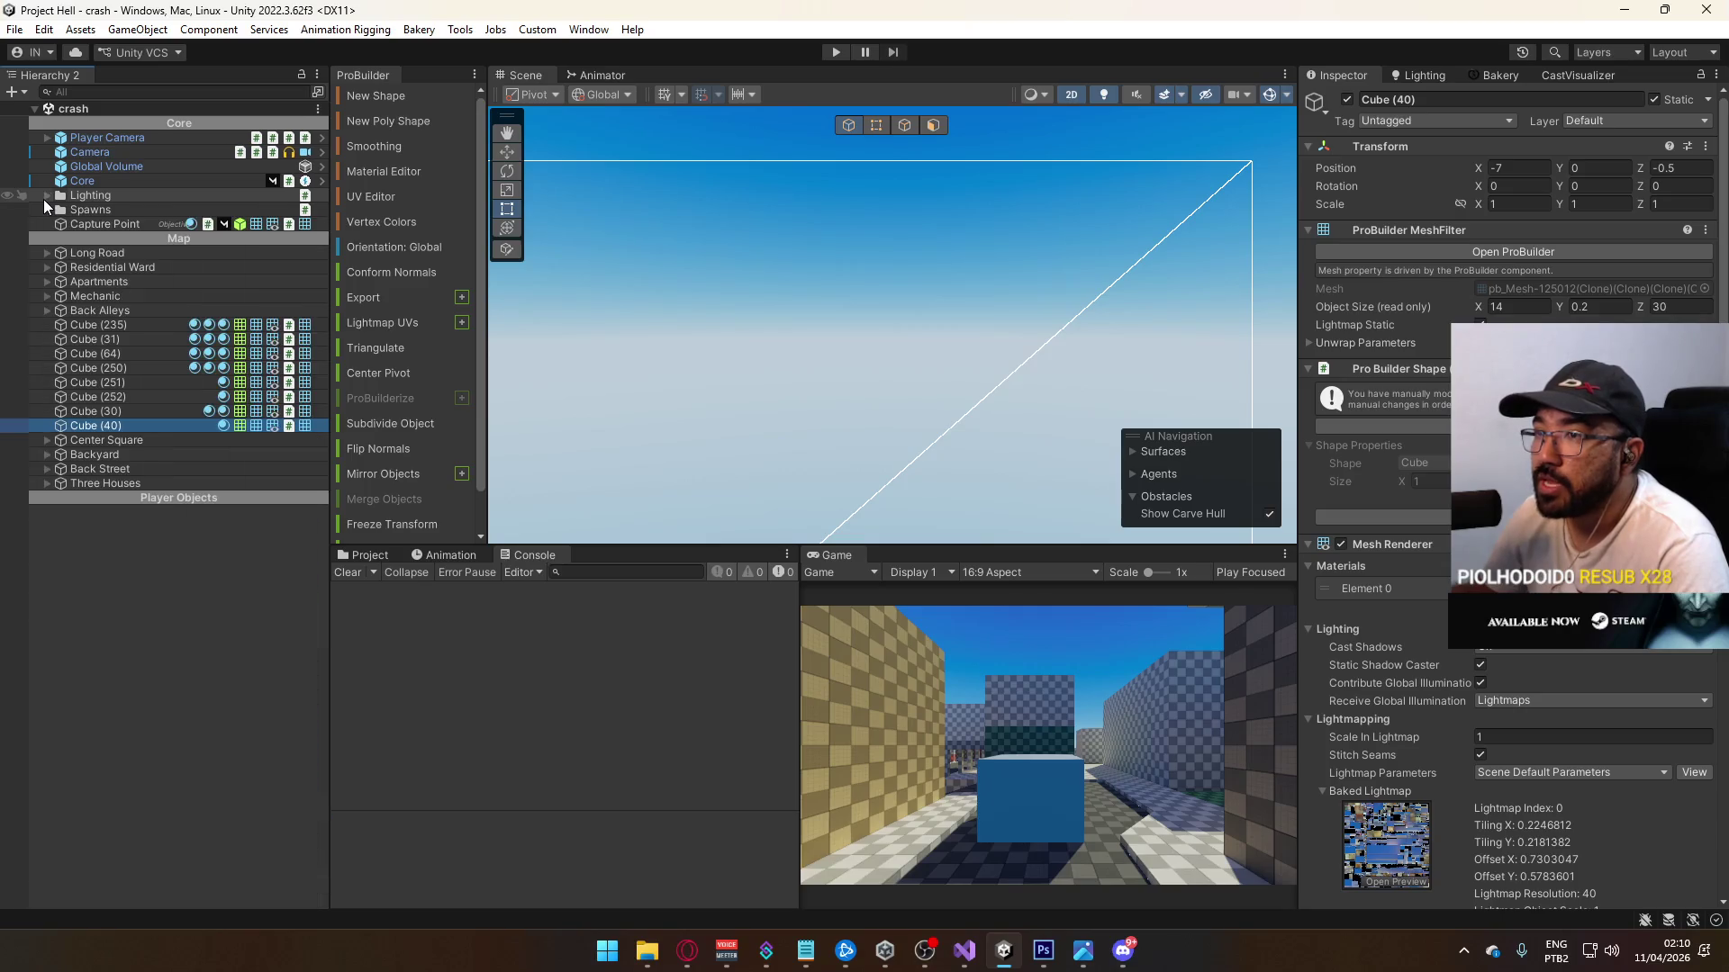
Step: Inspect the Core, Camera and Lighting objects, then browse the project's Scenes folder
{"action": "left_click", "coordinate": [115, 184]}
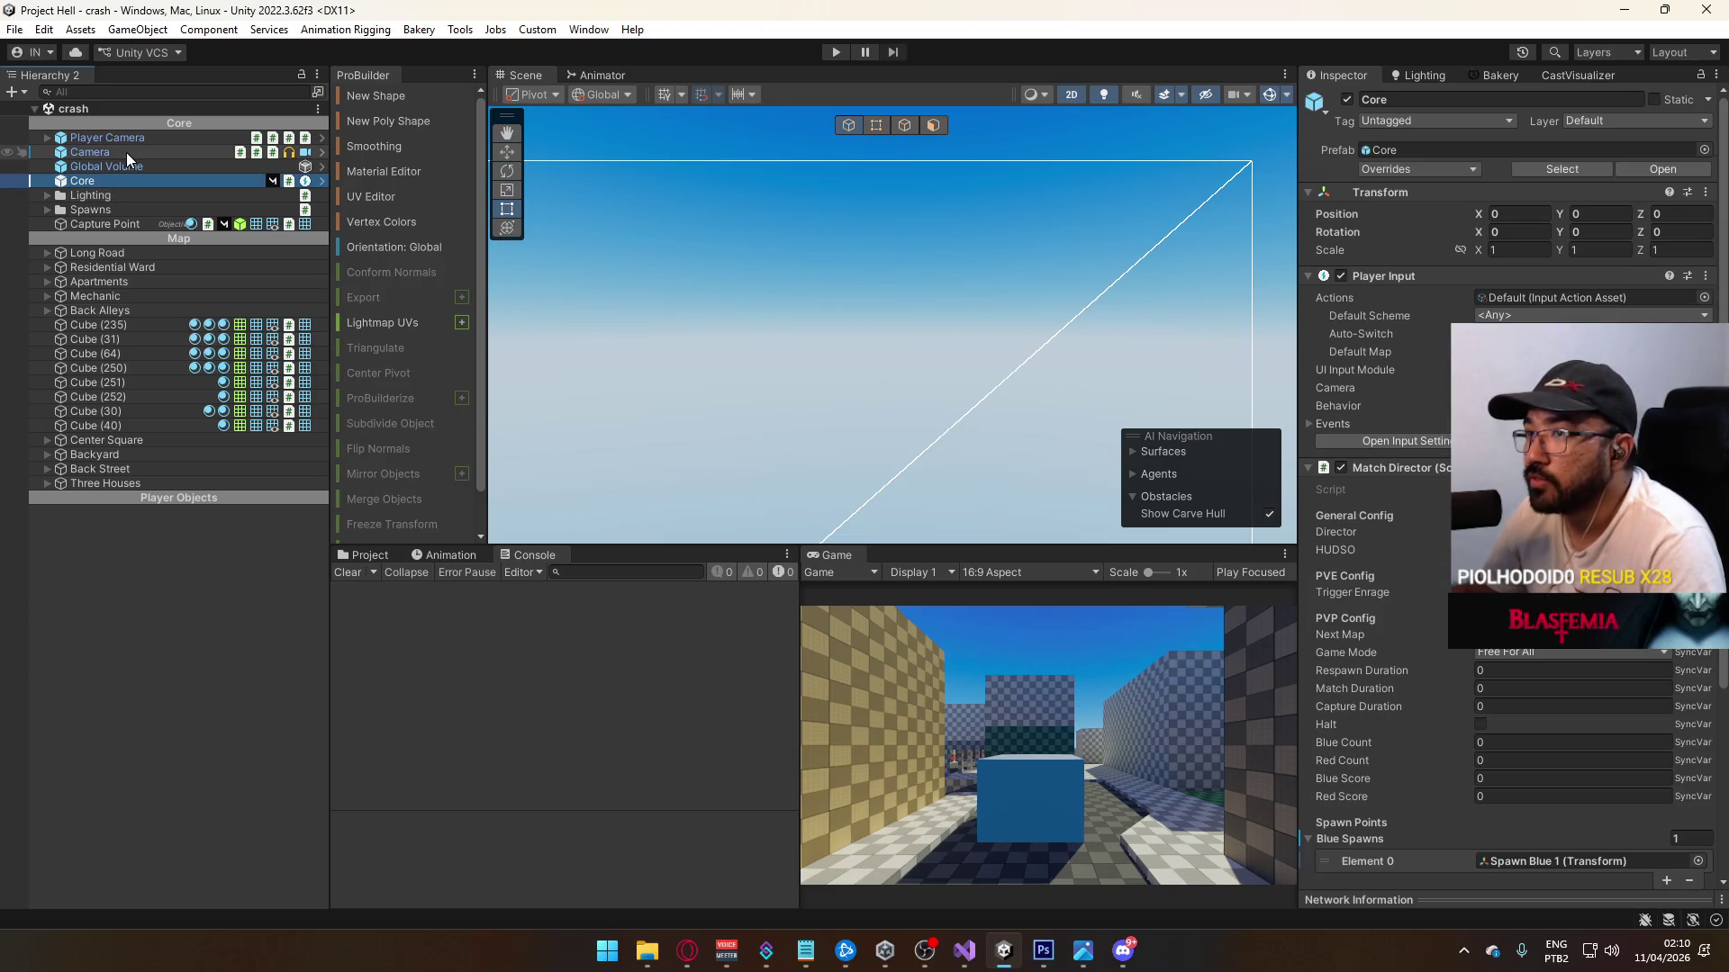
{"action": "left_click", "coordinate": [1224, 443]}
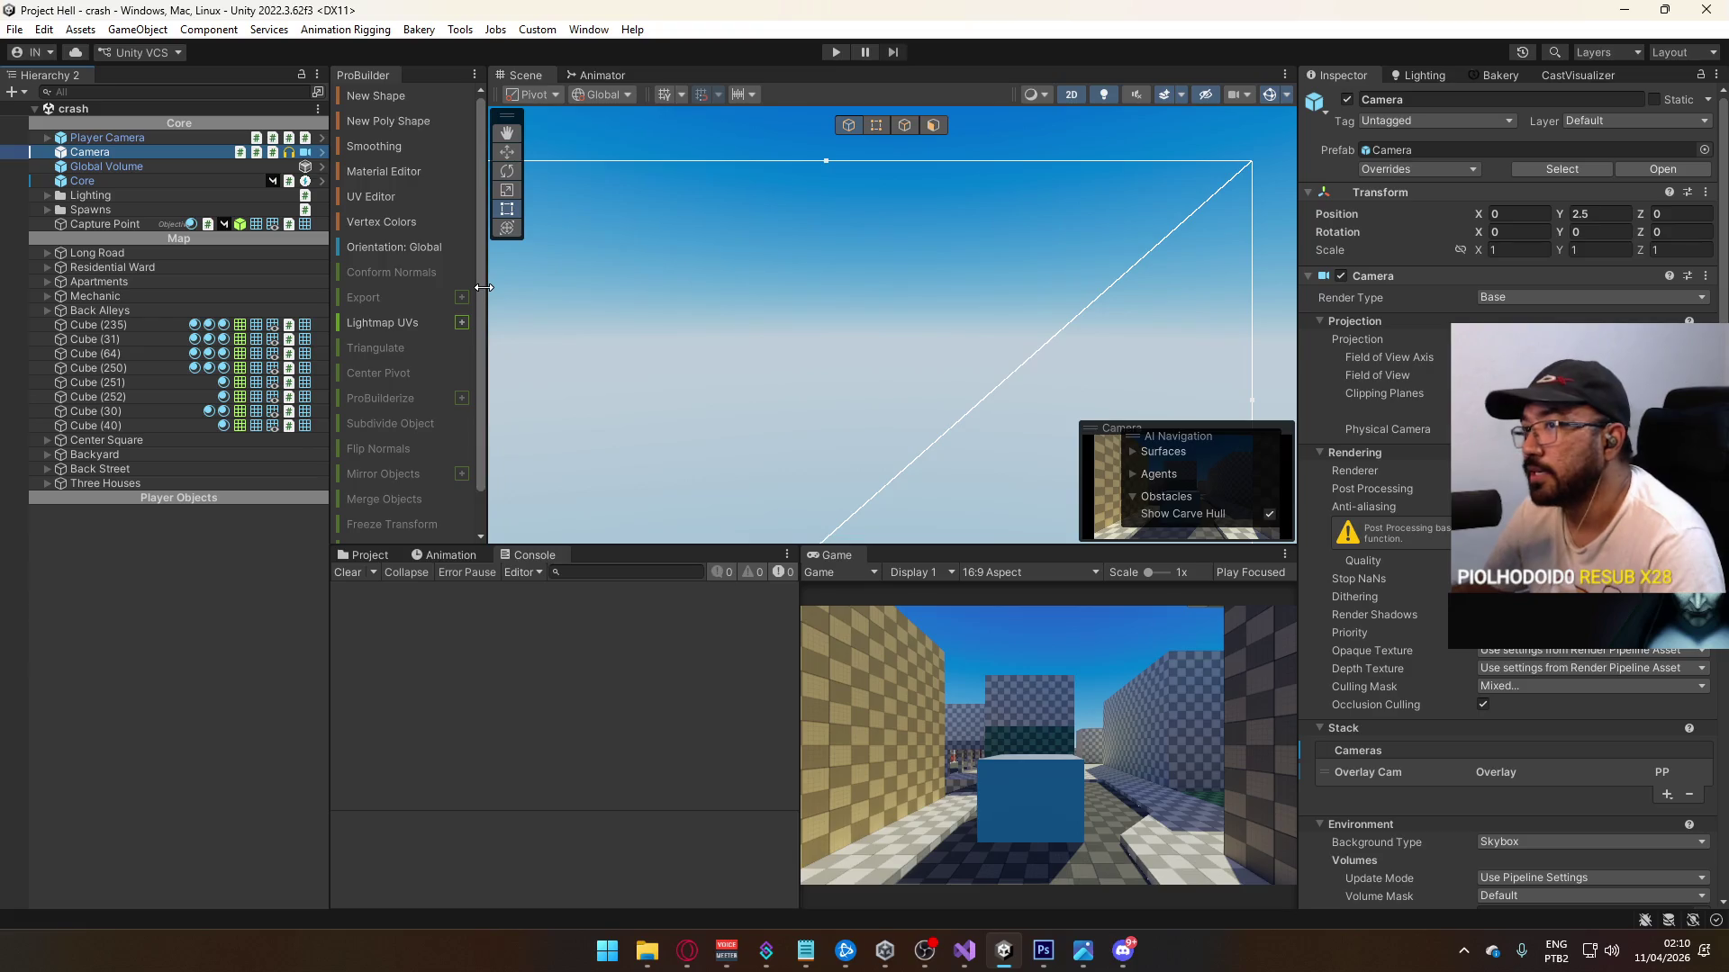
{"action": "scroll", "coordinate": [1563, 659], "scroll_direction": "down", "scroll_amount": 10}
{"action": "scroll", "coordinate": [1550, 670], "scroll_direction": "down", "scroll_amount": 3}
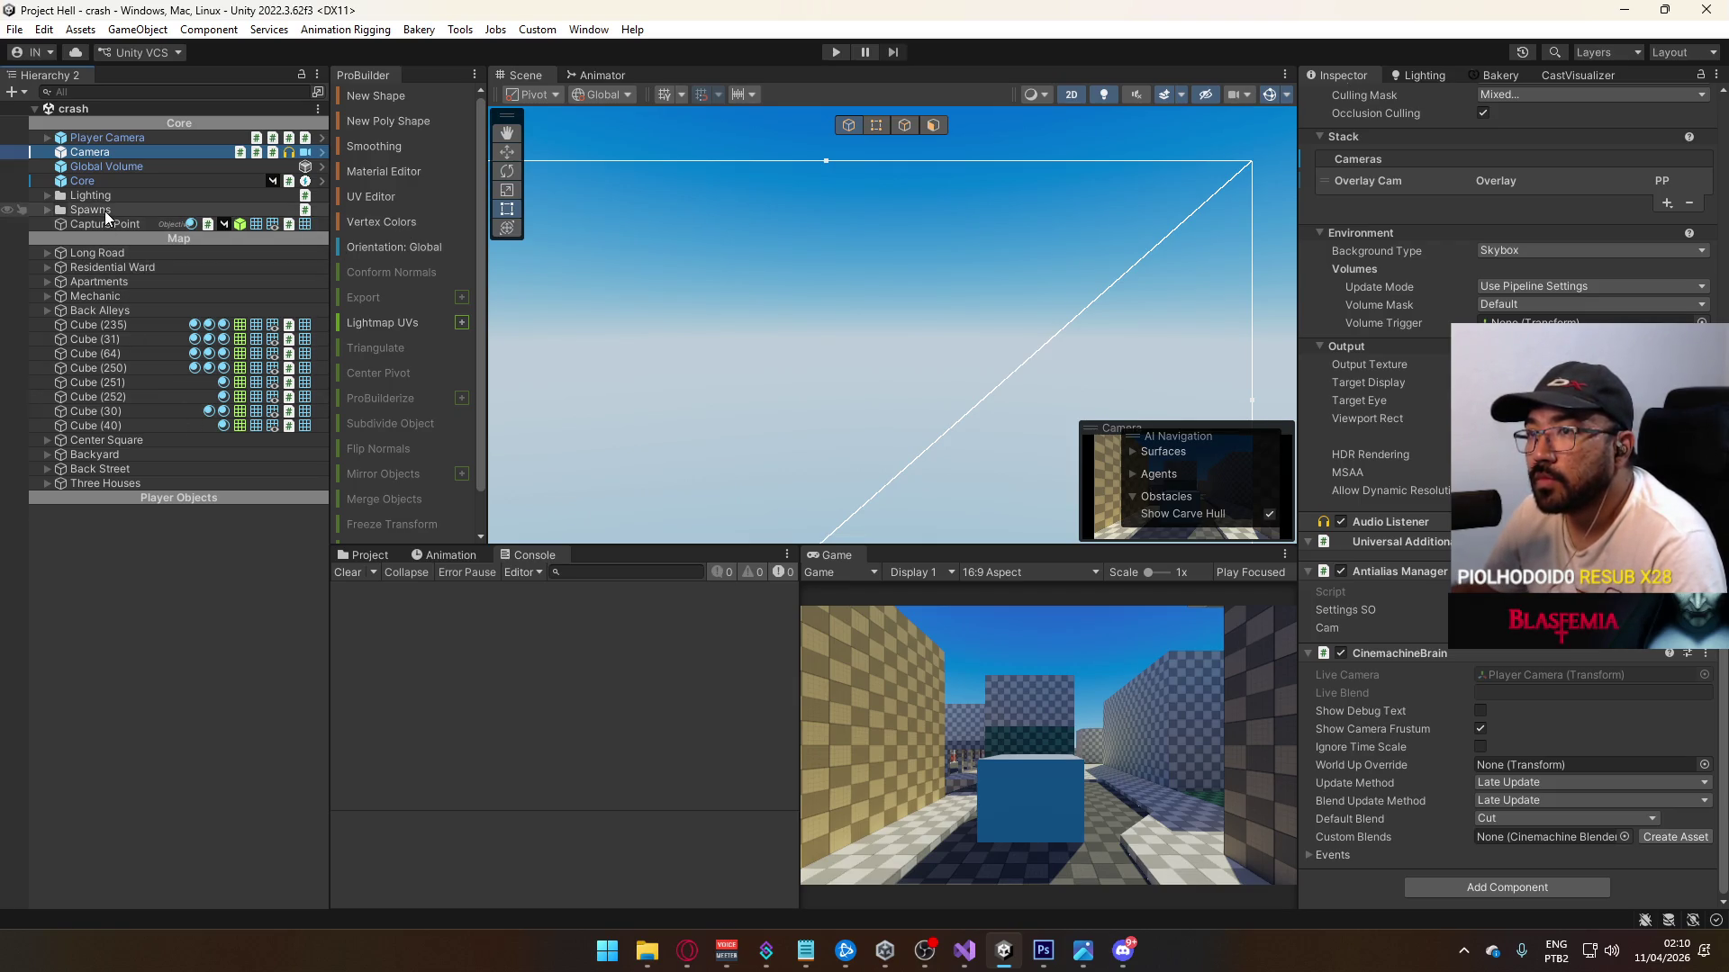
{"action": "left_click", "coordinate": [74, 196]}
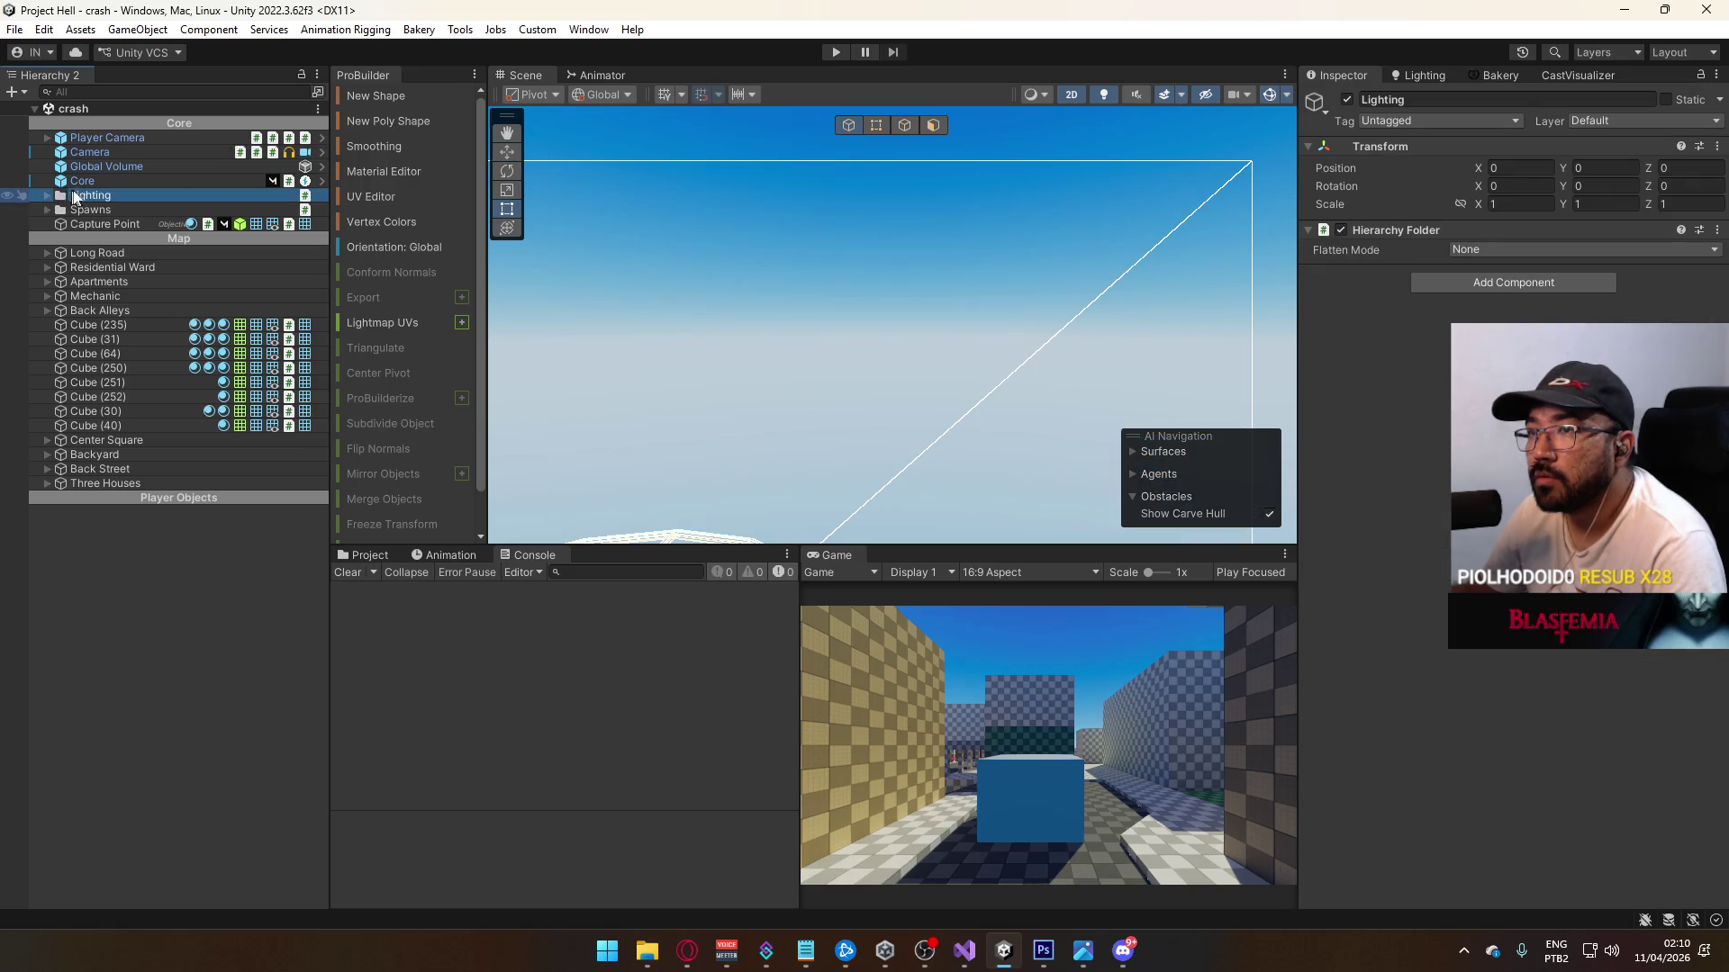
{"action": "left_click", "coordinate": [80, 183]}
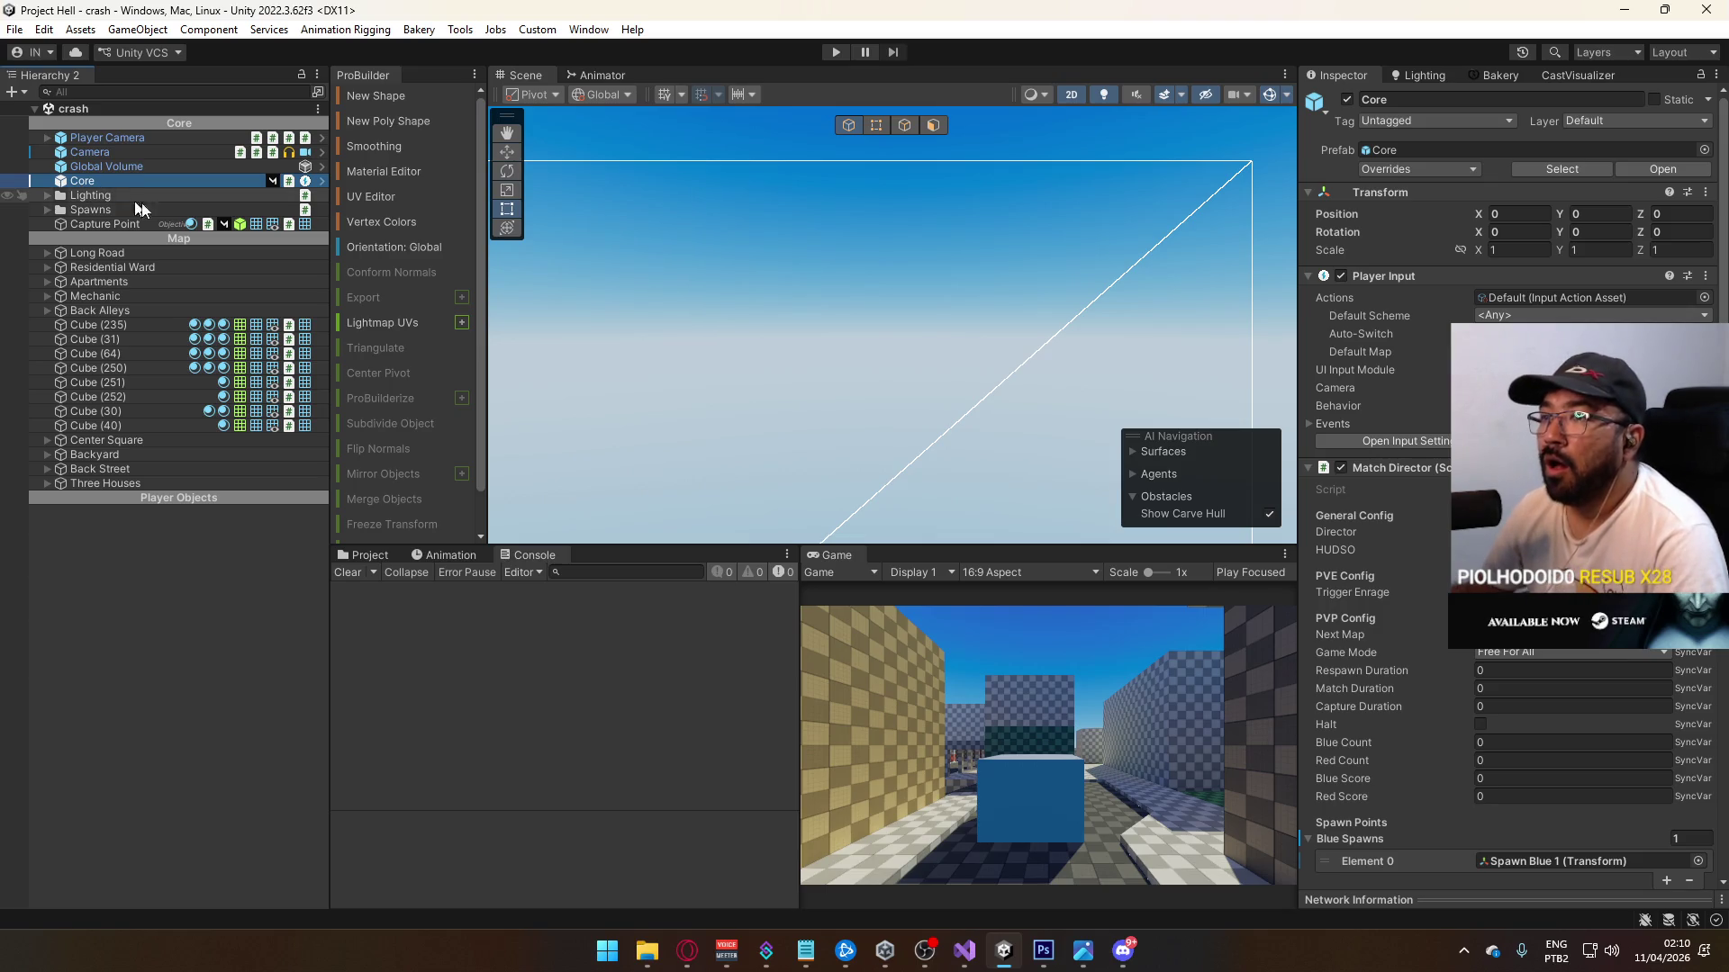
{"action": "left_click", "coordinate": [402, 557]}
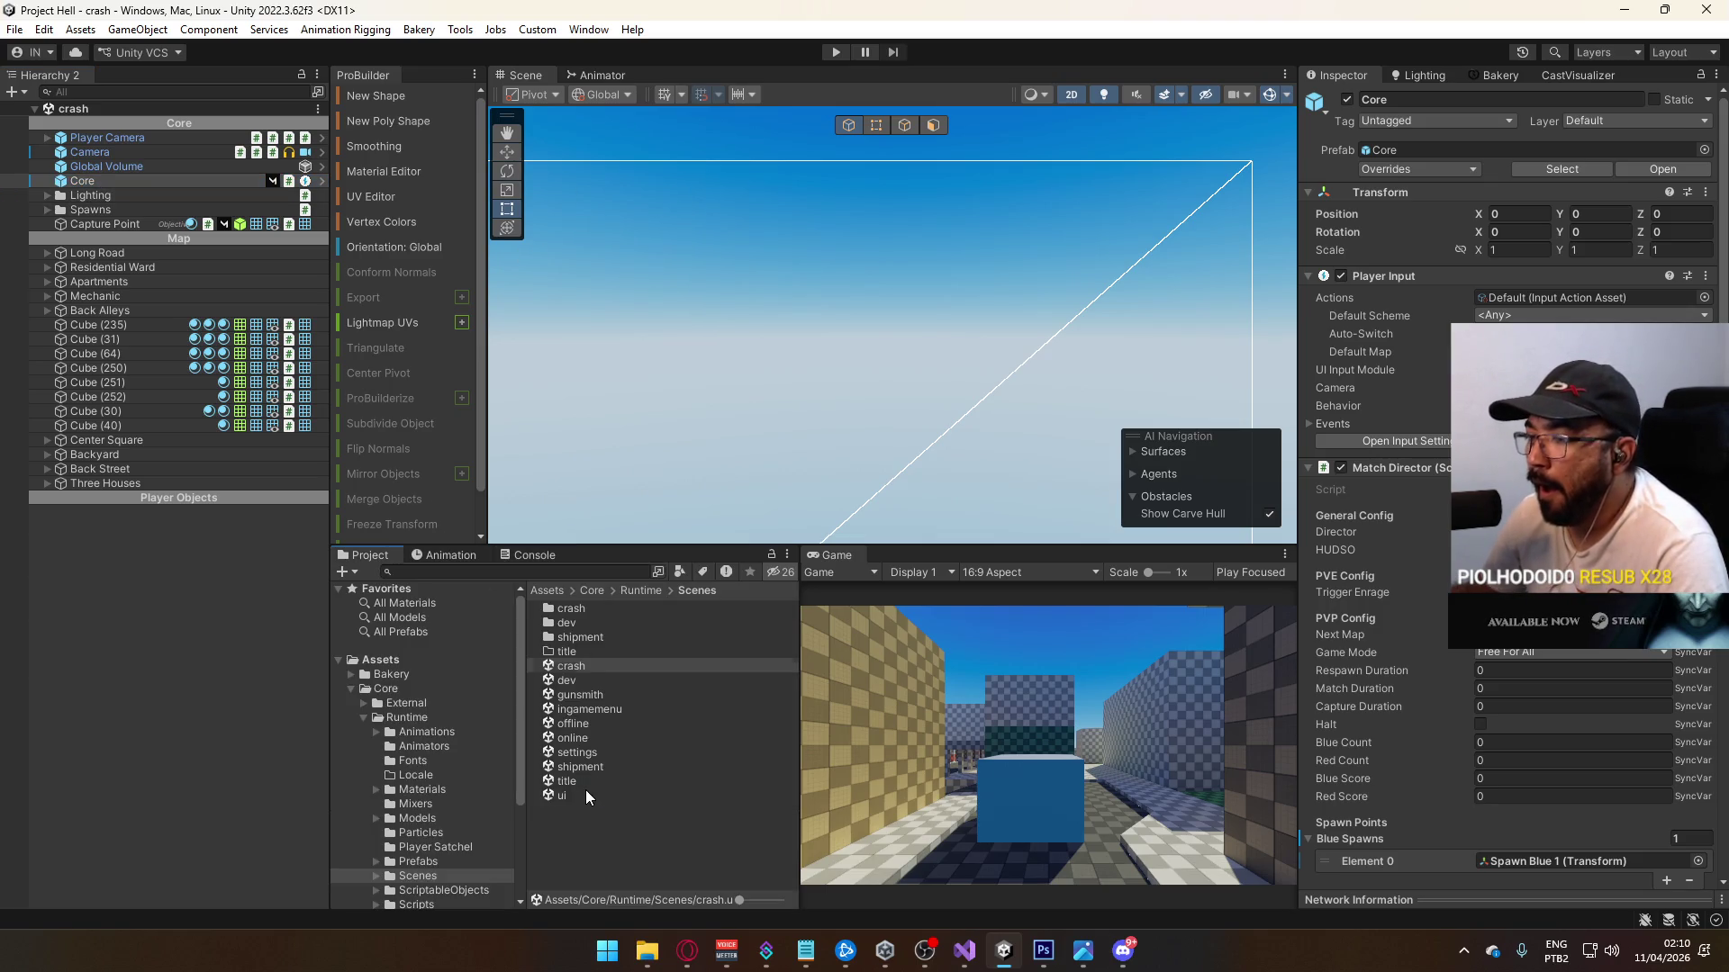
Step: Open the ui scene and select the Objective A HUD element
{"action": "left_click", "coordinate": [562, 795]}
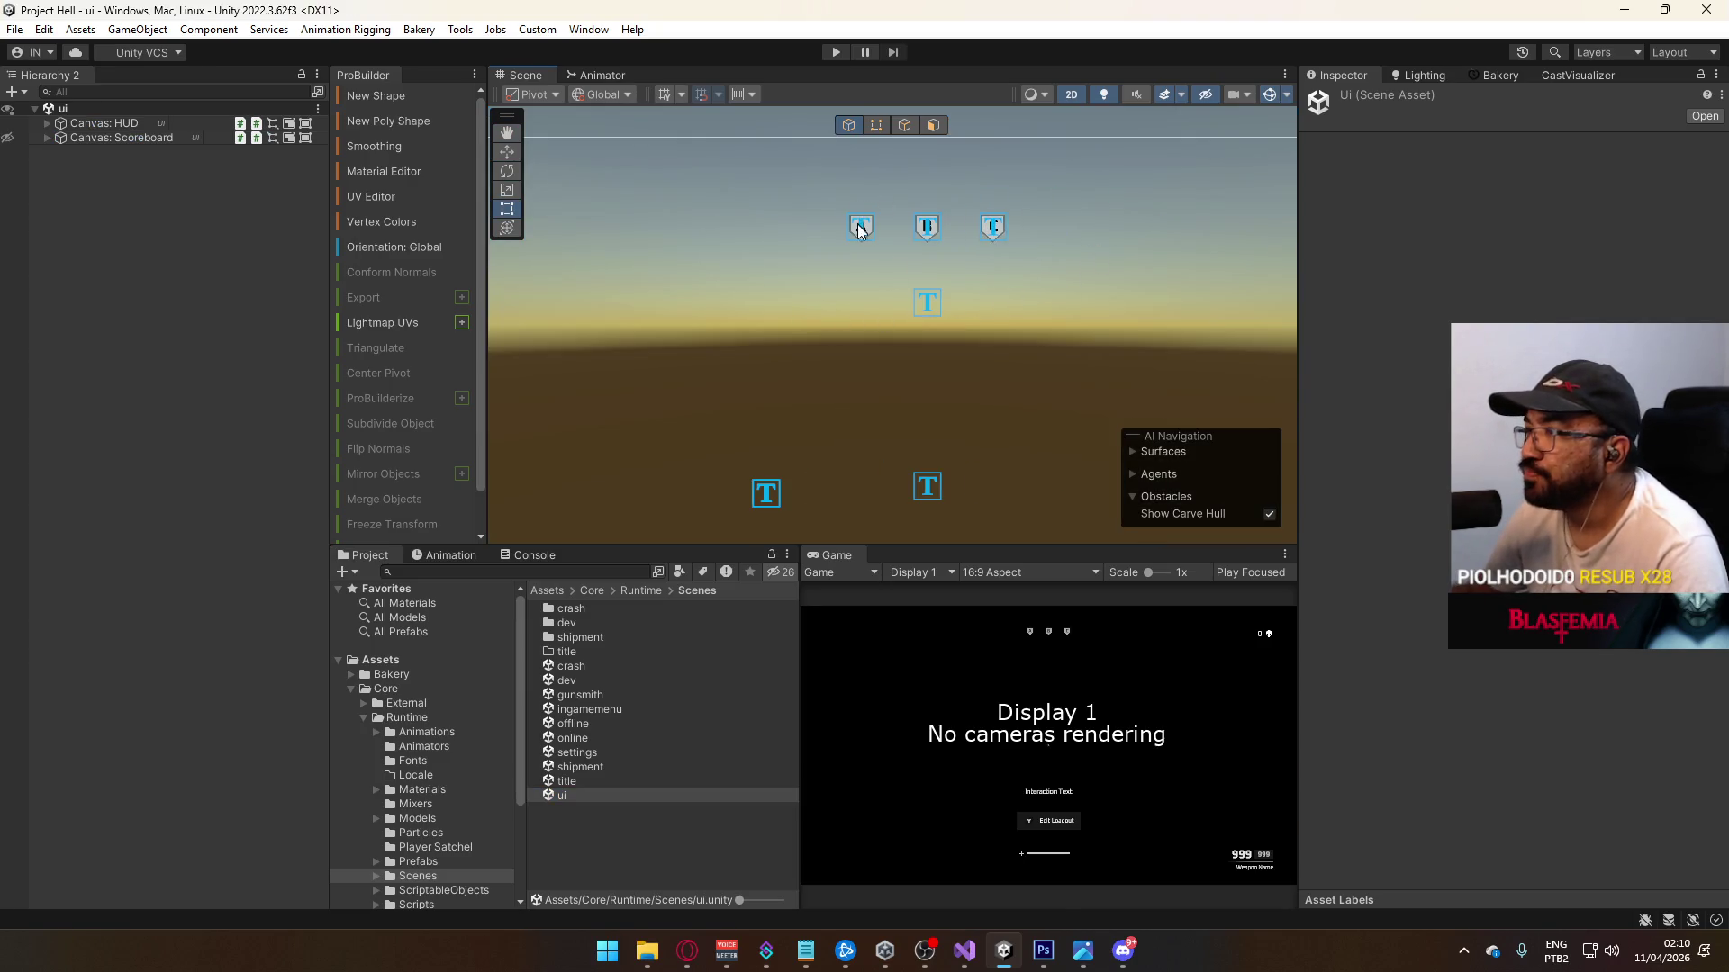
{"action": "left_click", "coordinate": [860, 230]}
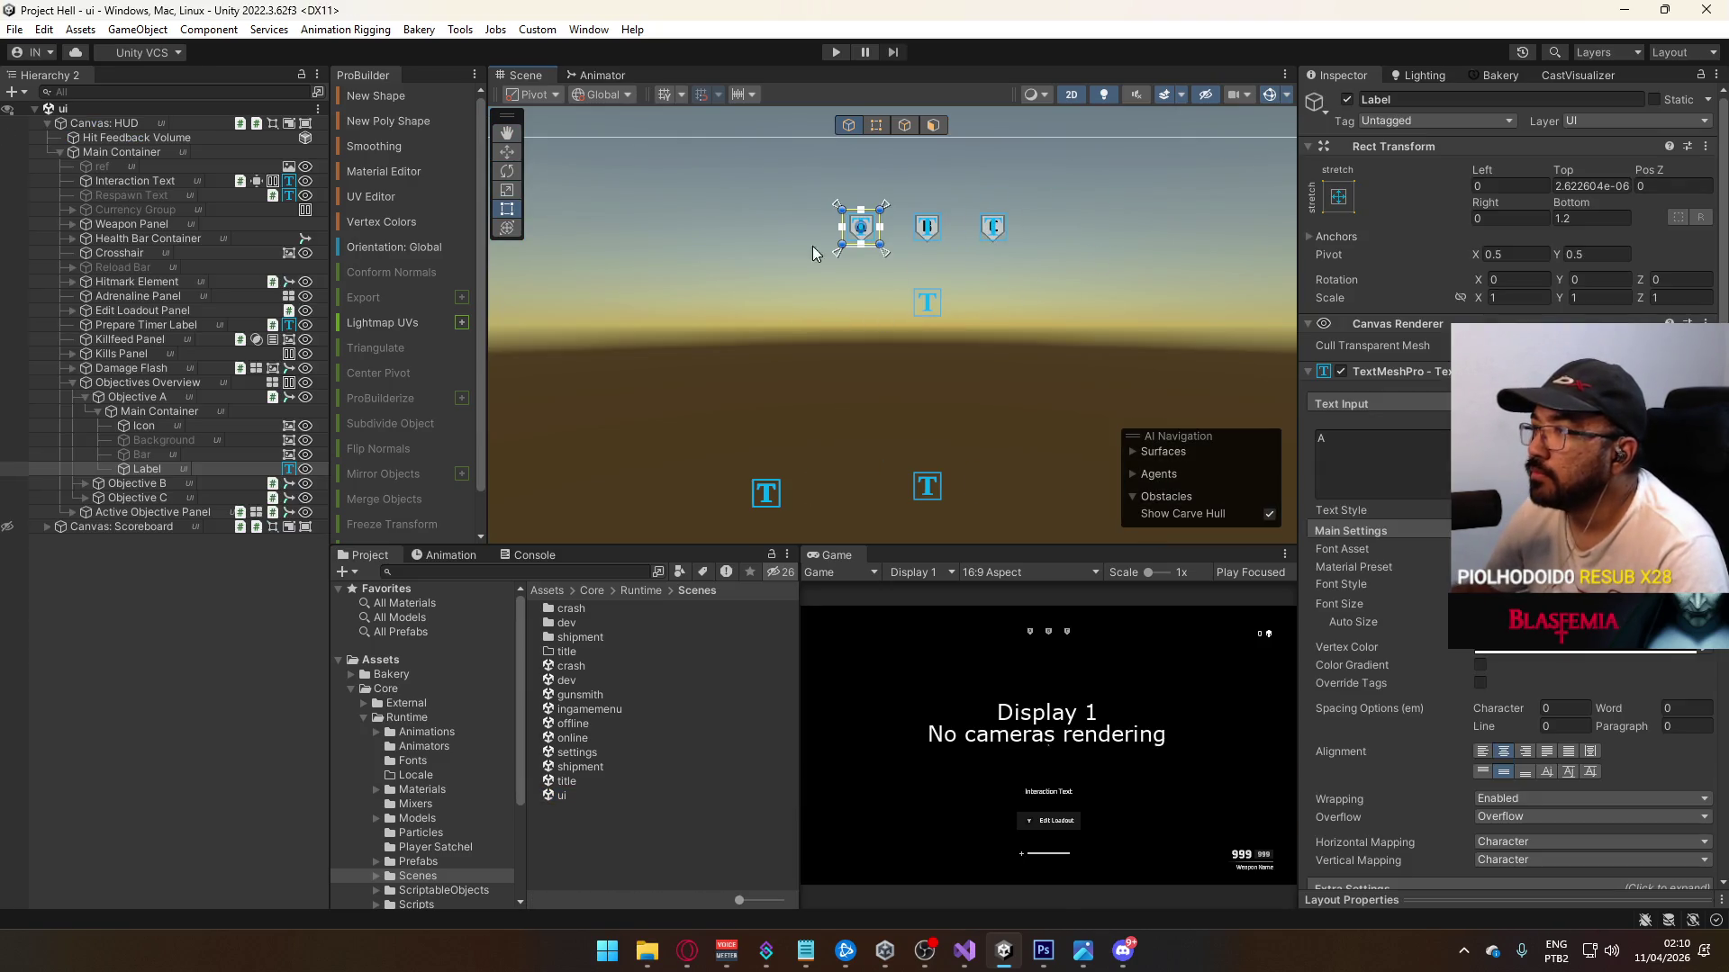
{"action": "left_click", "coordinate": [97, 412]}
{"action": "left_click", "coordinate": [126, 397]}
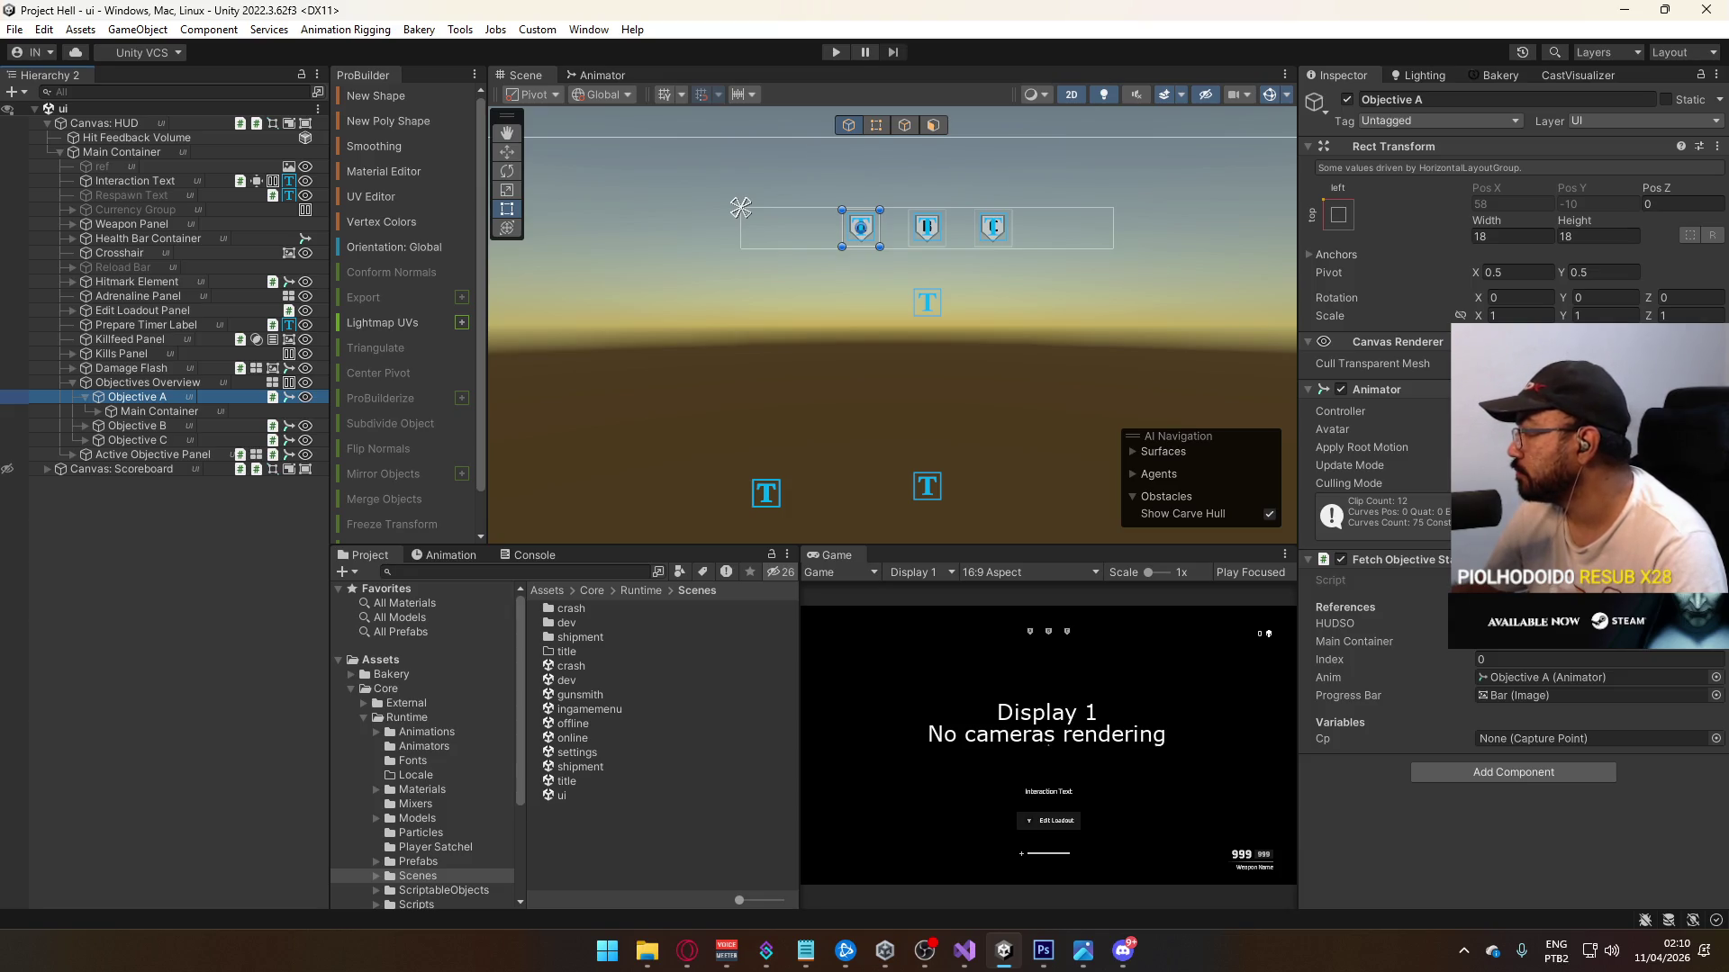
Step: Browse Objective A's Contested, Bias Blue and Owner Blue animation clips, including the animated Icon
{"action": "left_click", "coordinate": [443, 555]}
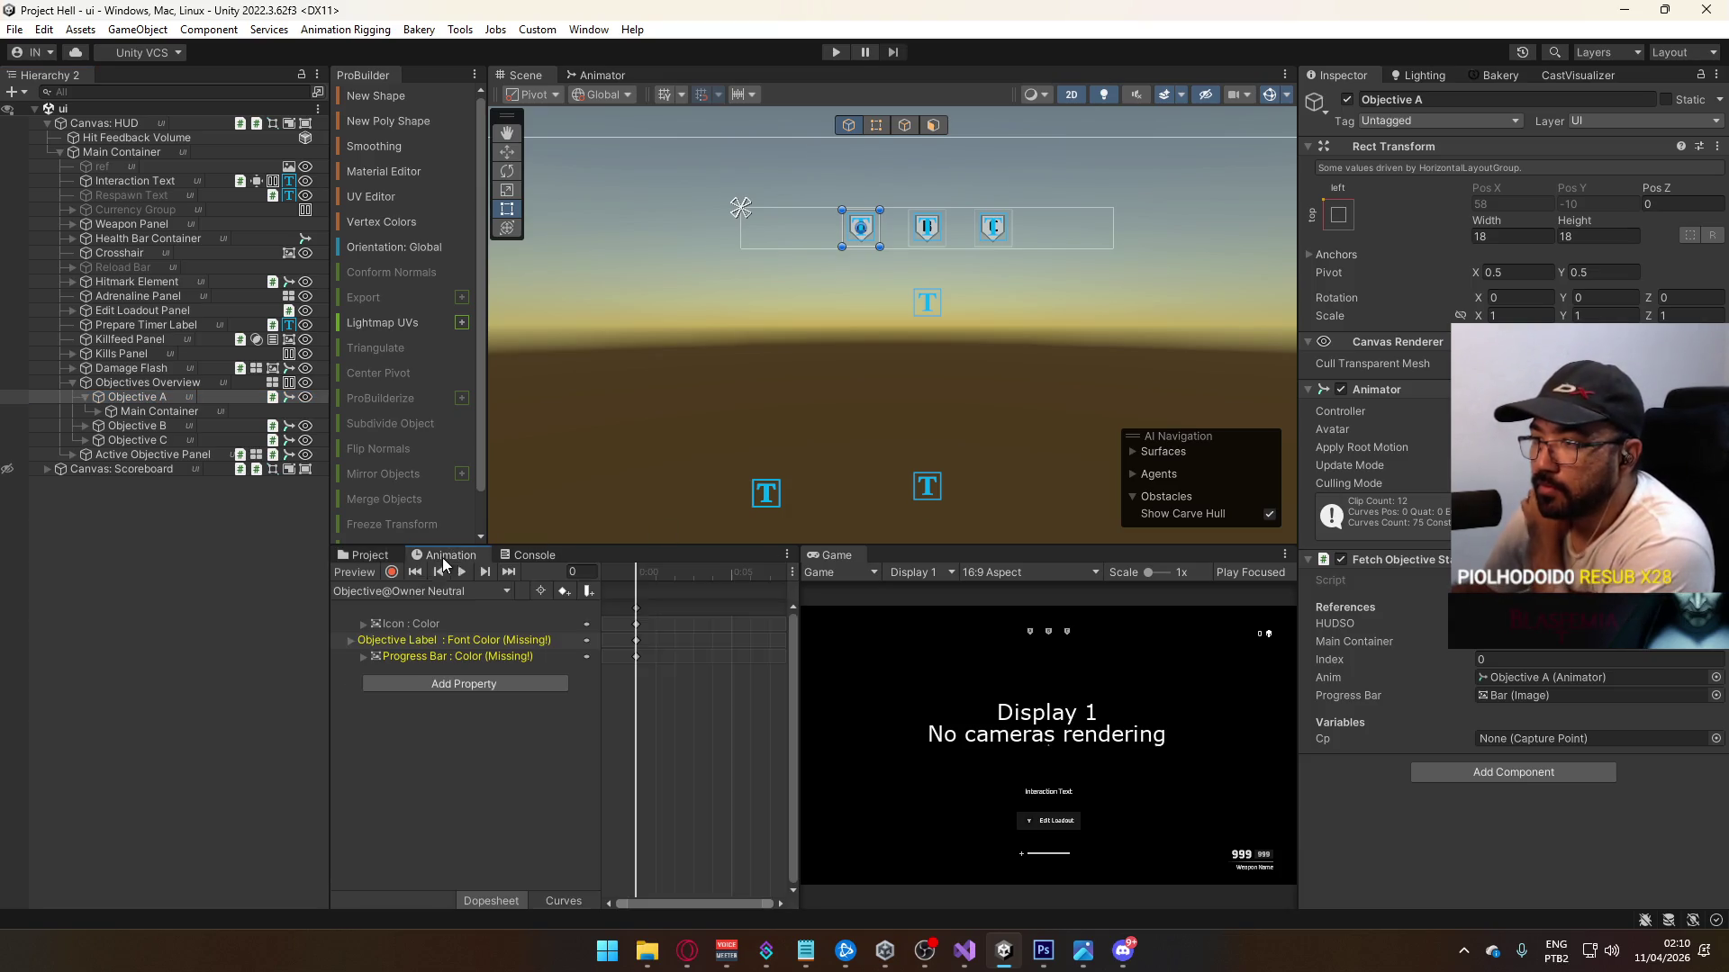
{"action": "left_click", "coordinate": [384, 593]}
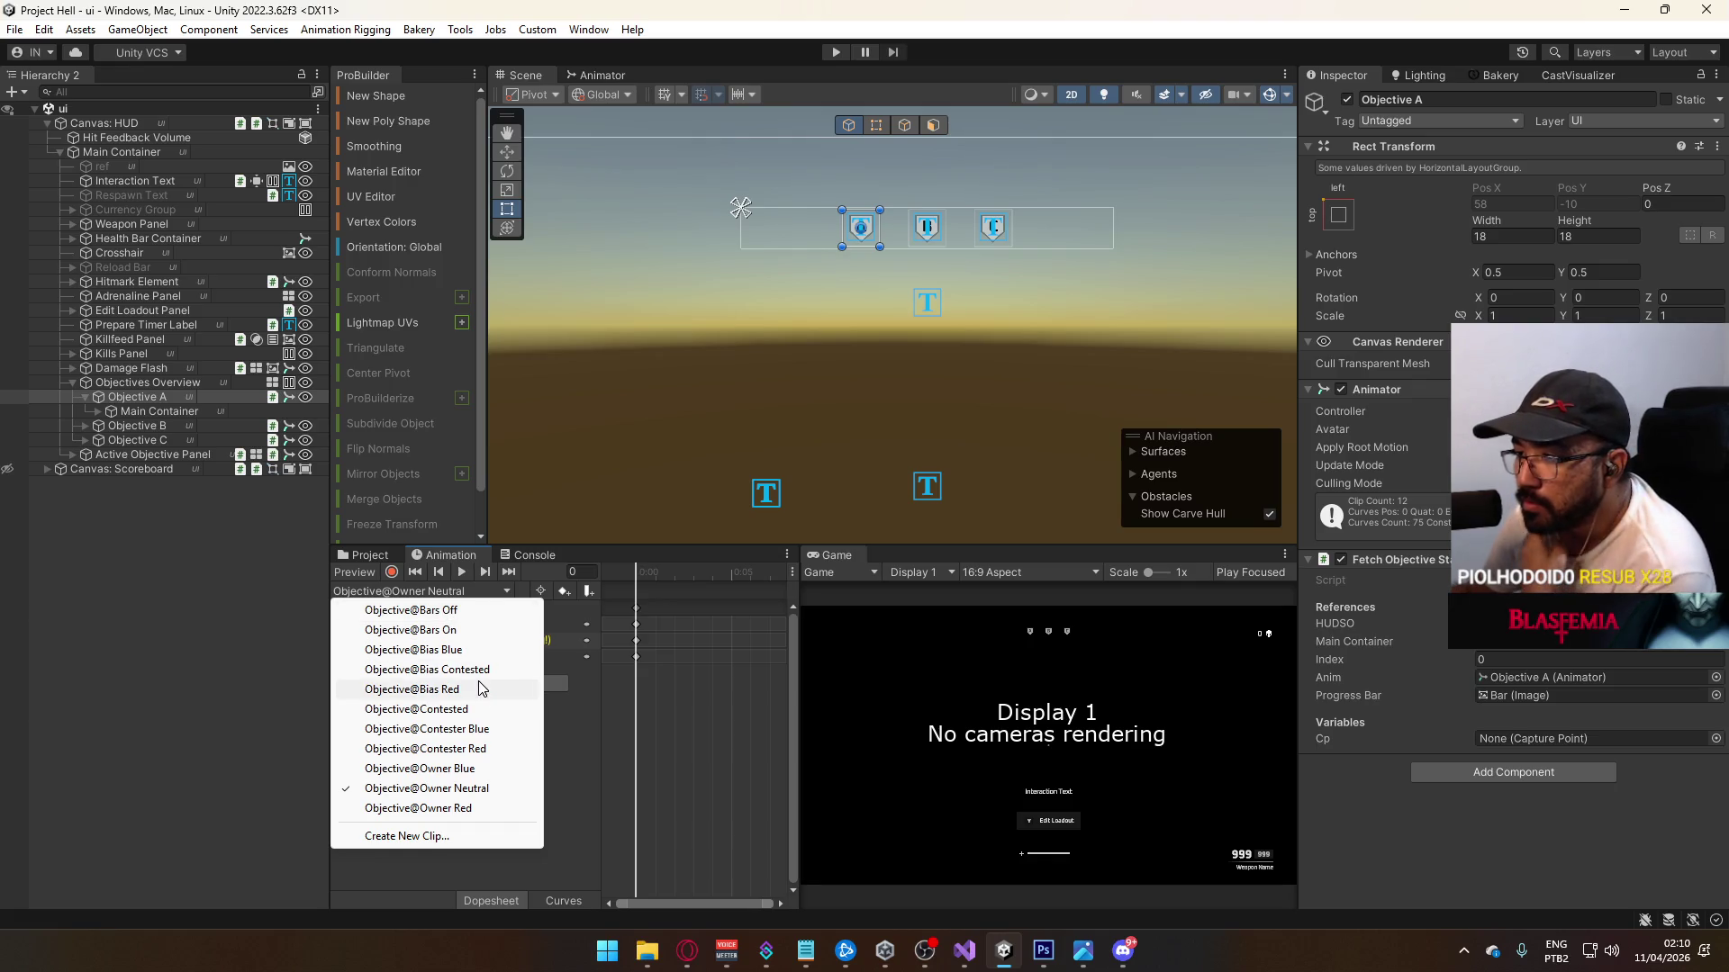
{"action": "left_click", "coordinate": [478, 711]}
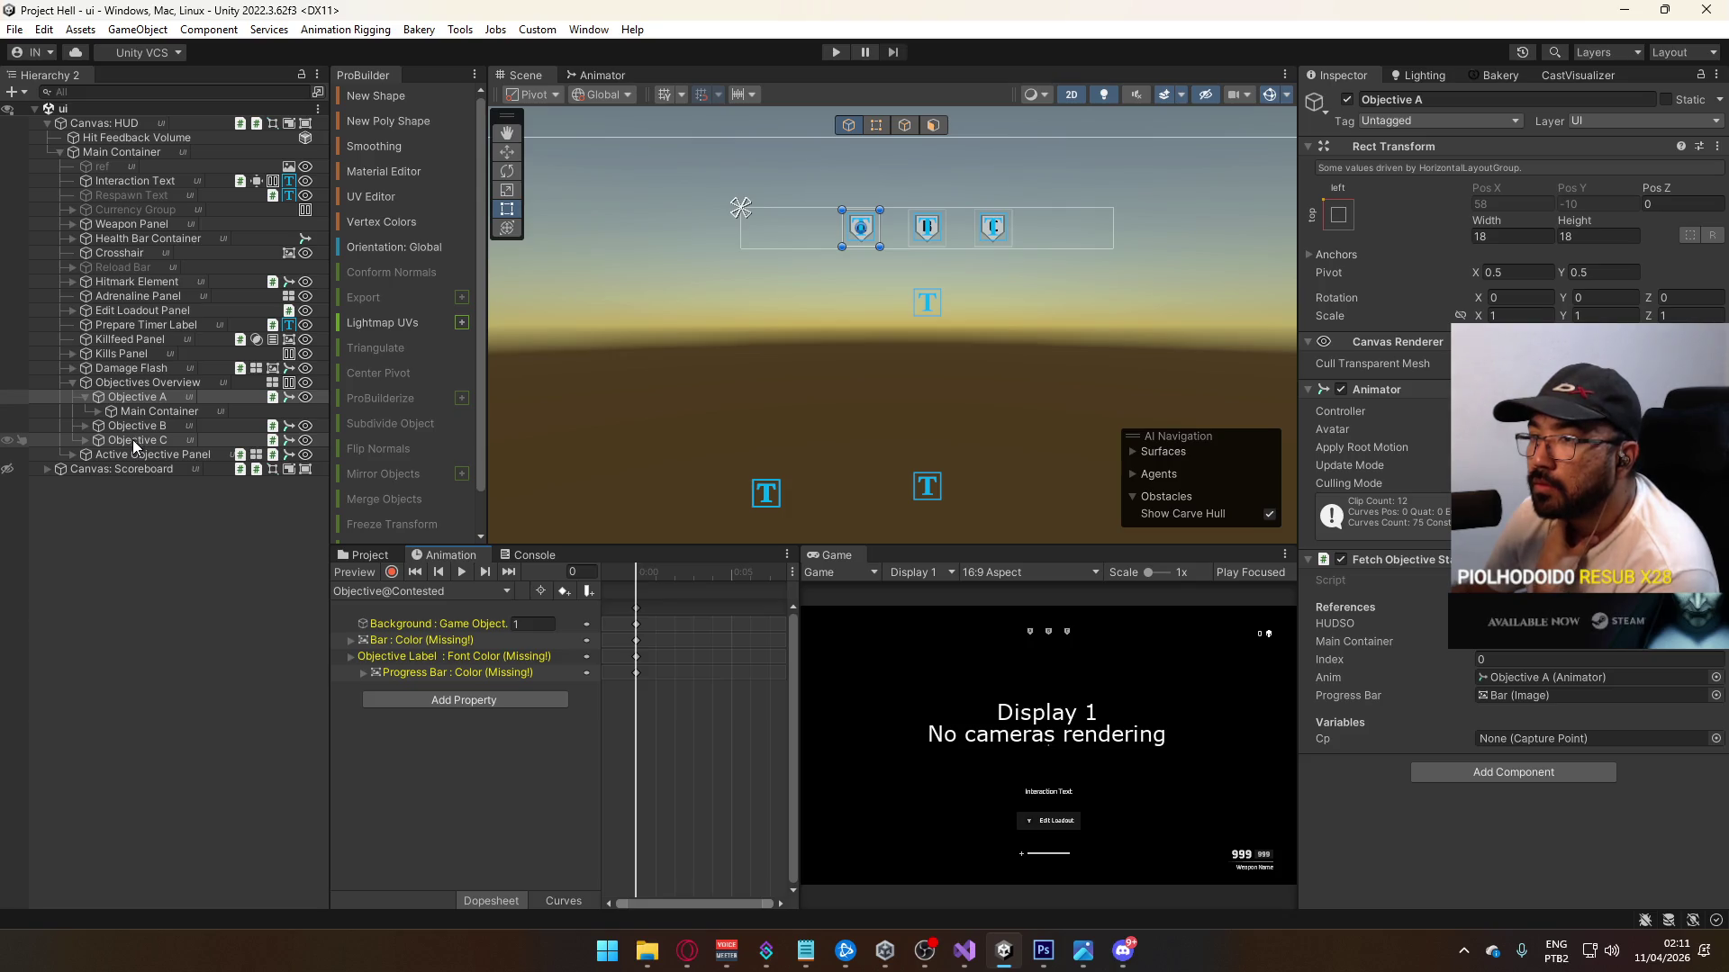
{"action": "left_click", "coordinate": [394, 592]}
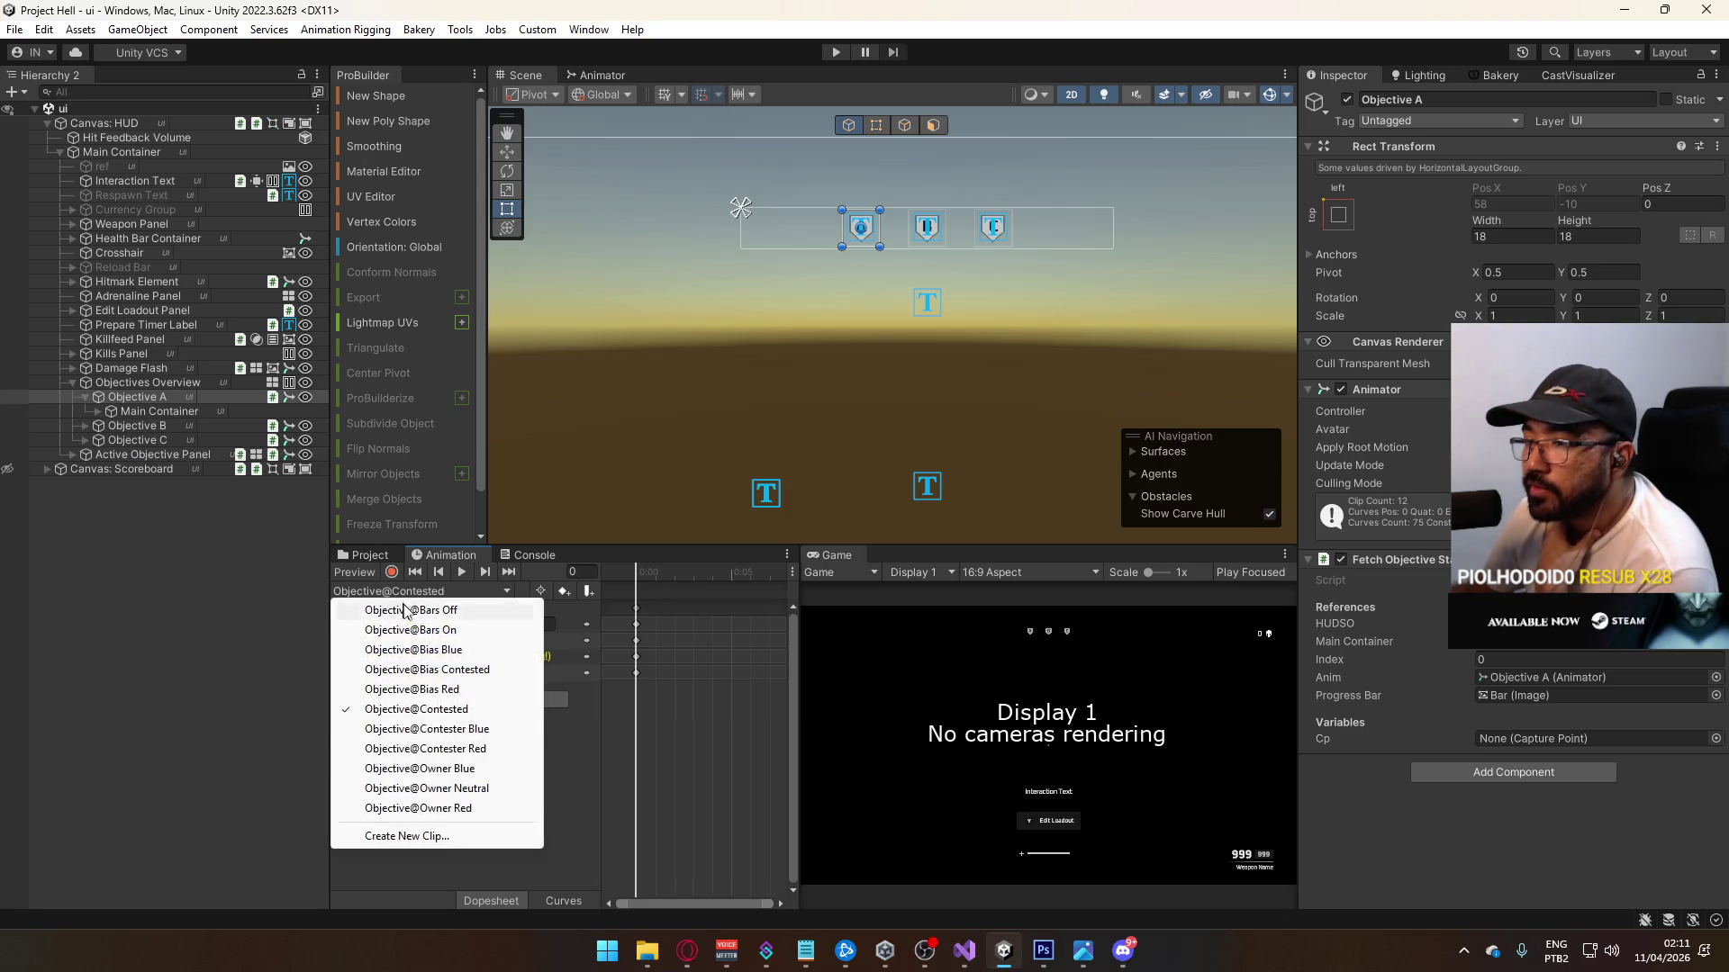
{"action": "left_click", "coordinate": [469, 658]}
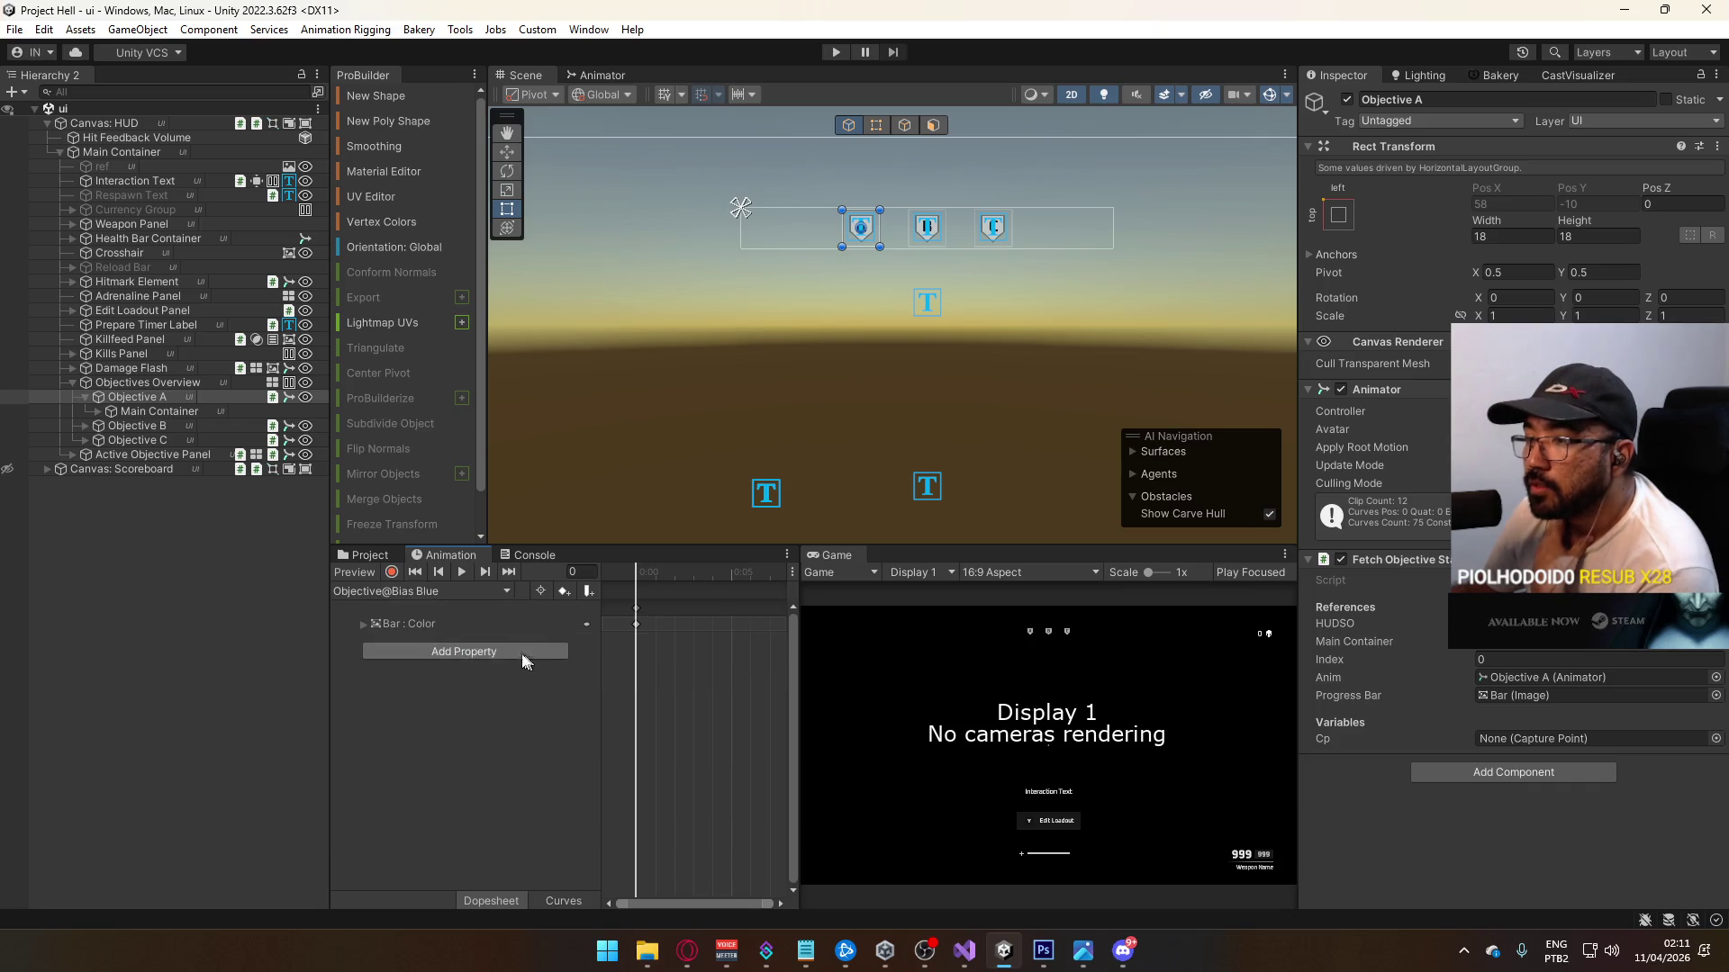
{"action": "left_click", "coordinate": [396, 591]}
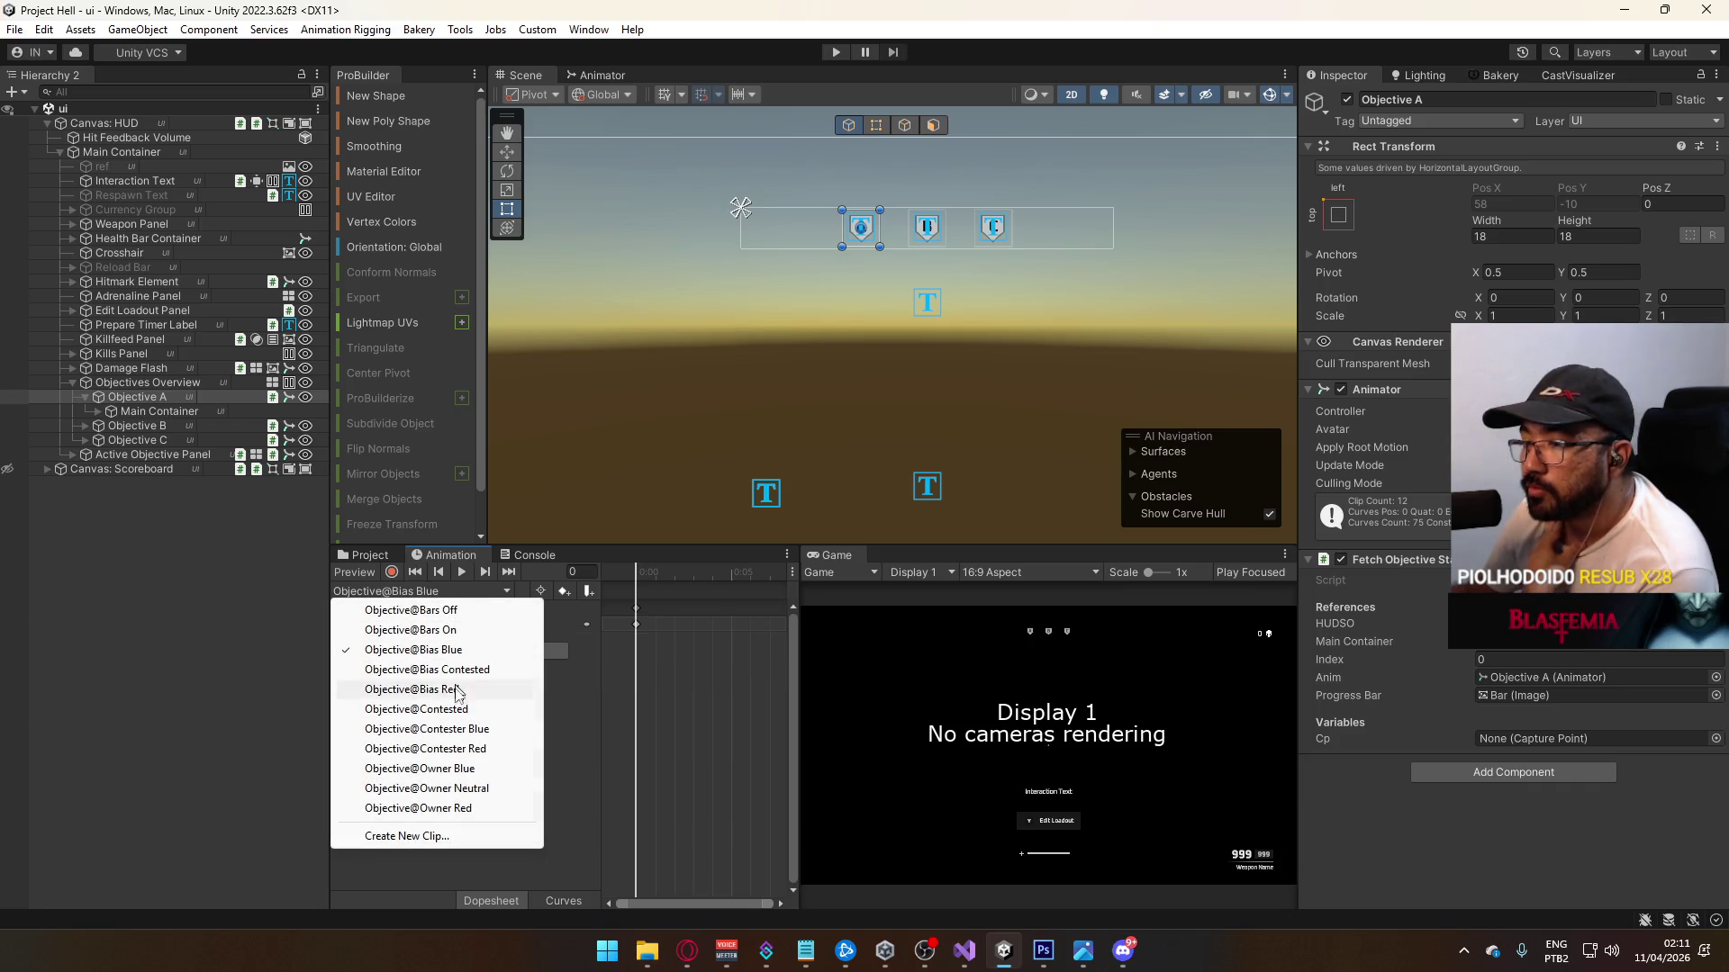
{"action": "left_click", "coordinate": [468, 768]}
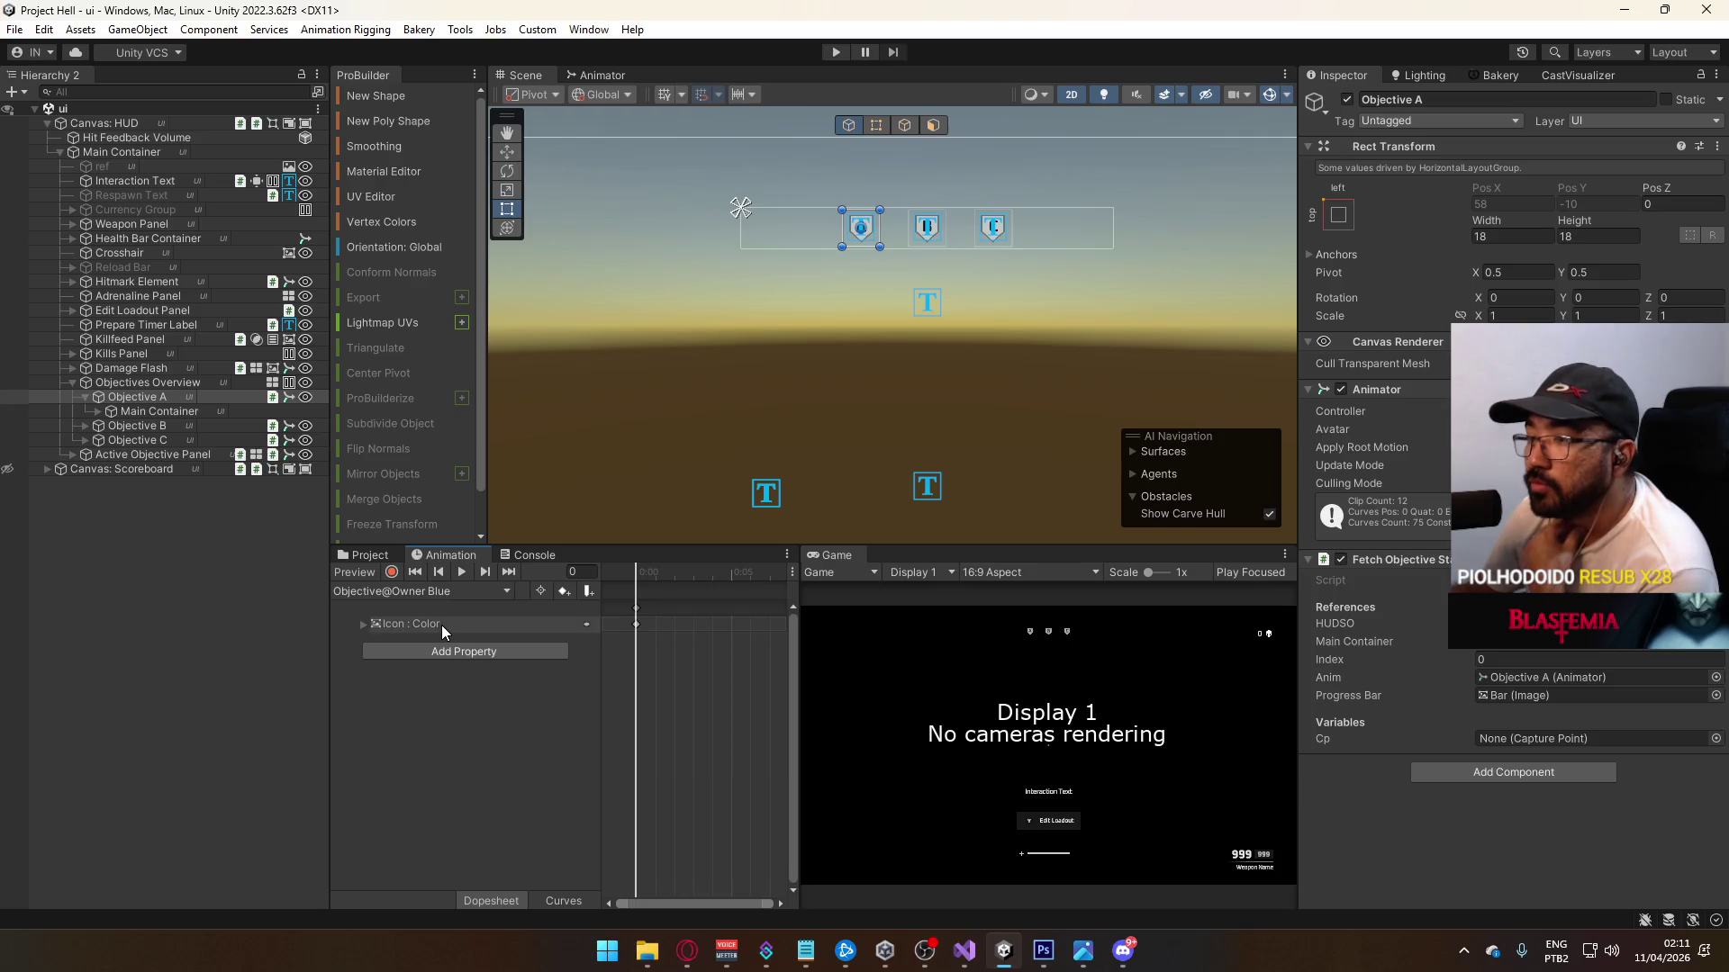
{"action": "left_click", "coordinate": [439, 625]}
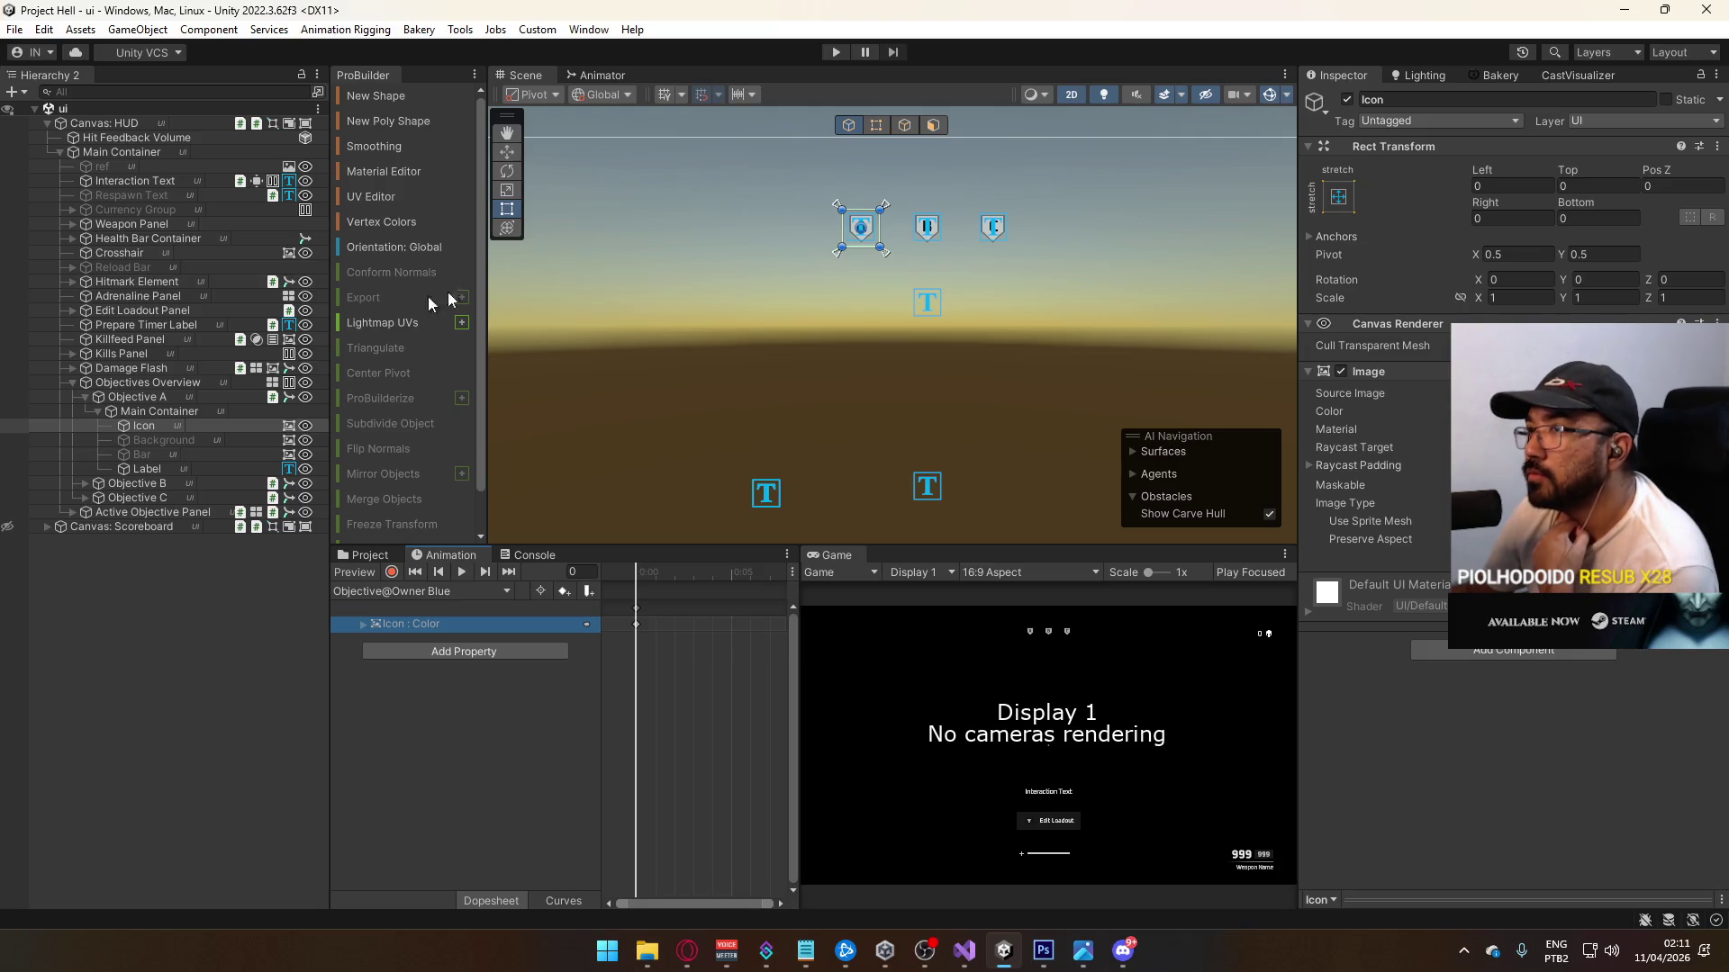
Step: Show the Objective animator graph and its parameters list, then switch to Visual Studio
{"action": "left_click", "coordinate": [600, 78]}
{"action": "left_click", "coordinate": [571, 94]}
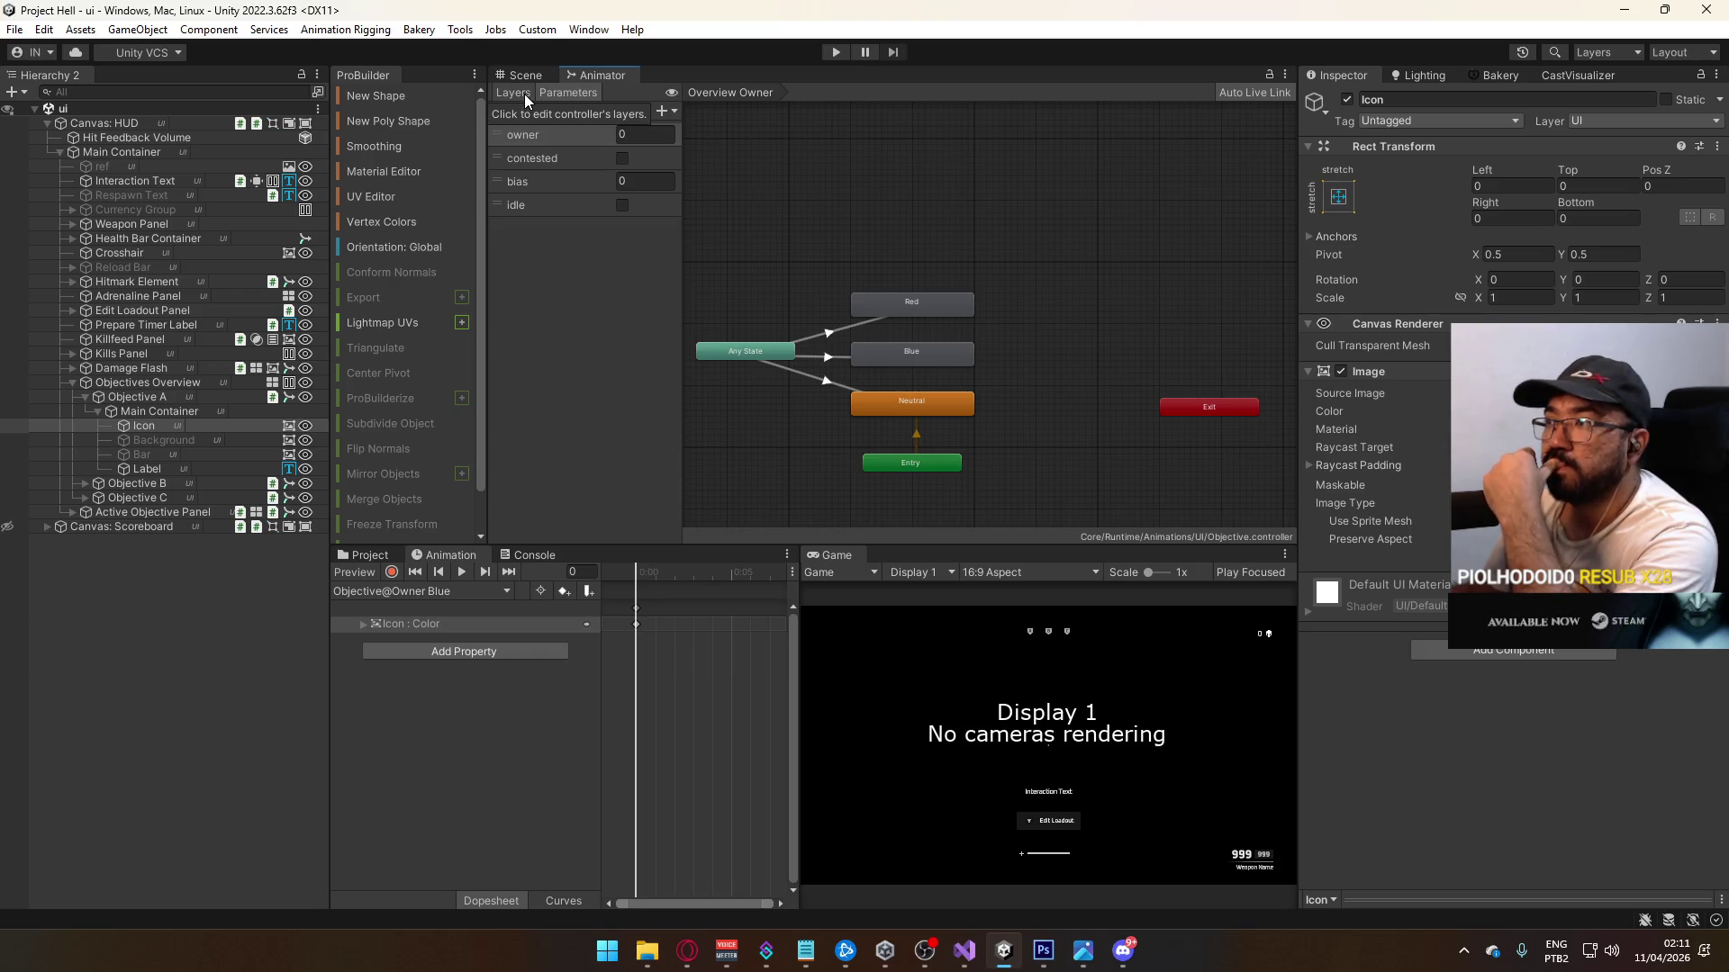
{"action": "left_click", "coordinate": [974, 951]}
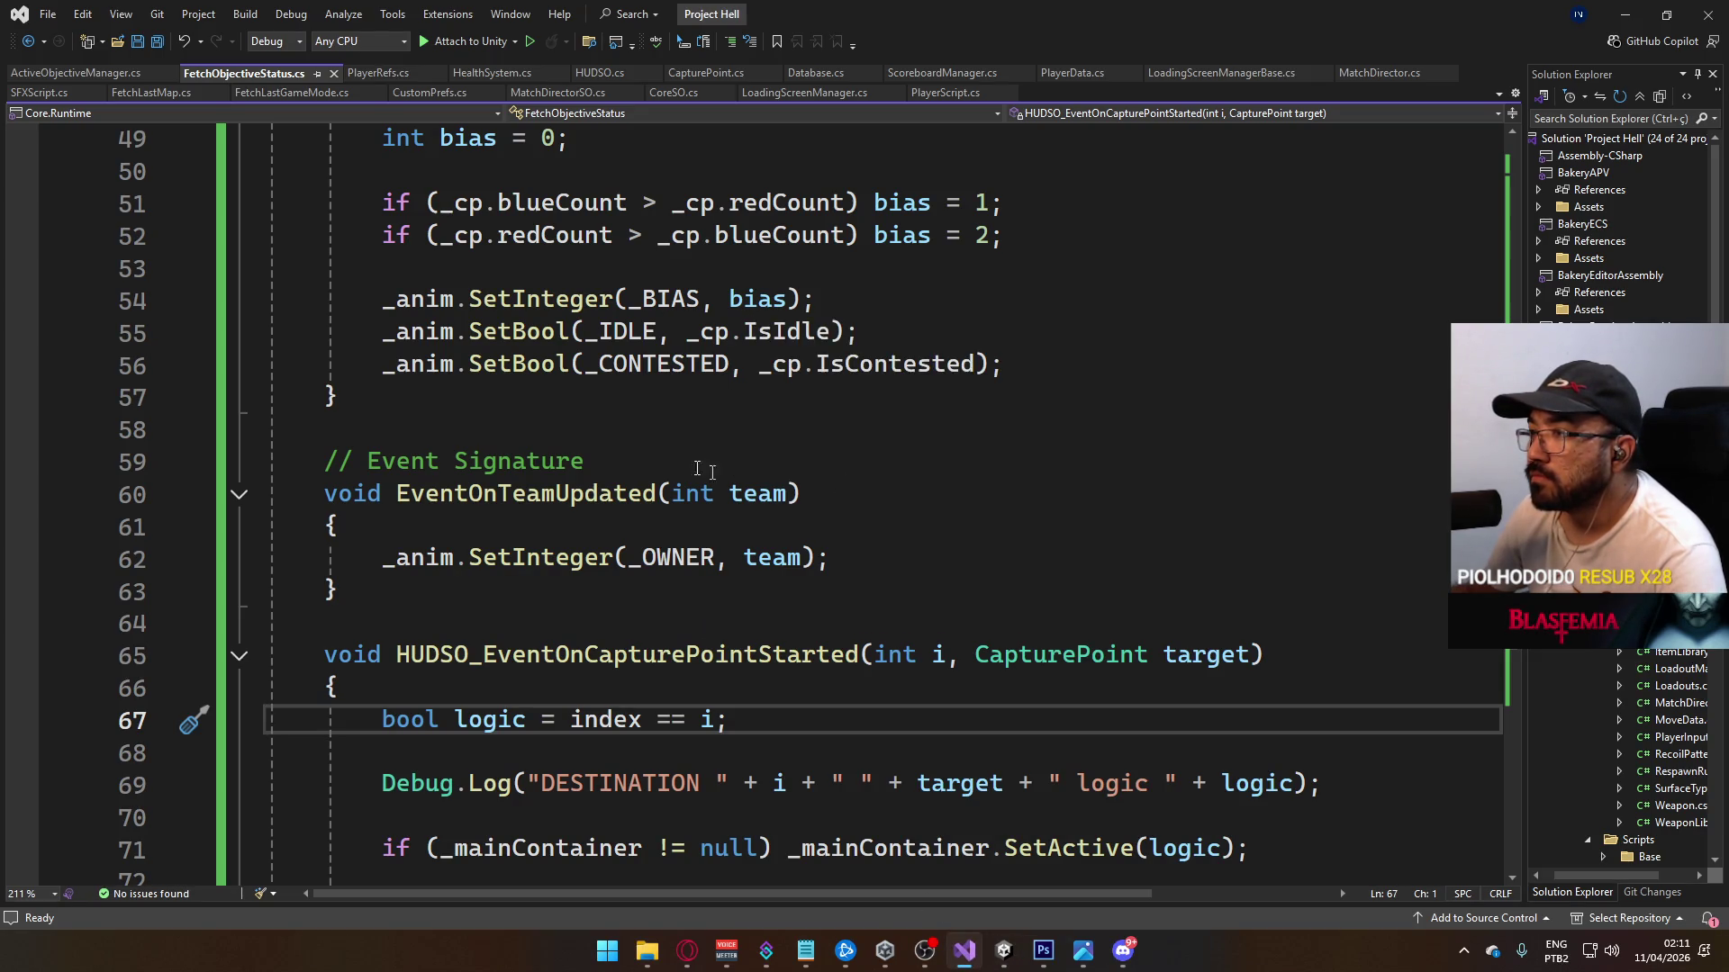
Step: Scroll through the SetInteger/SetBool calls for bias, idle, contested and owner, then return to Unity
{"action": "scroll", "coordinate": [820, 448], "scroll_direction": "down", "scroll_amount": 3}
{"action": "scroll", "coordinate": [765, 441], "scroll_direction": "up", "scroll_amount": 1}
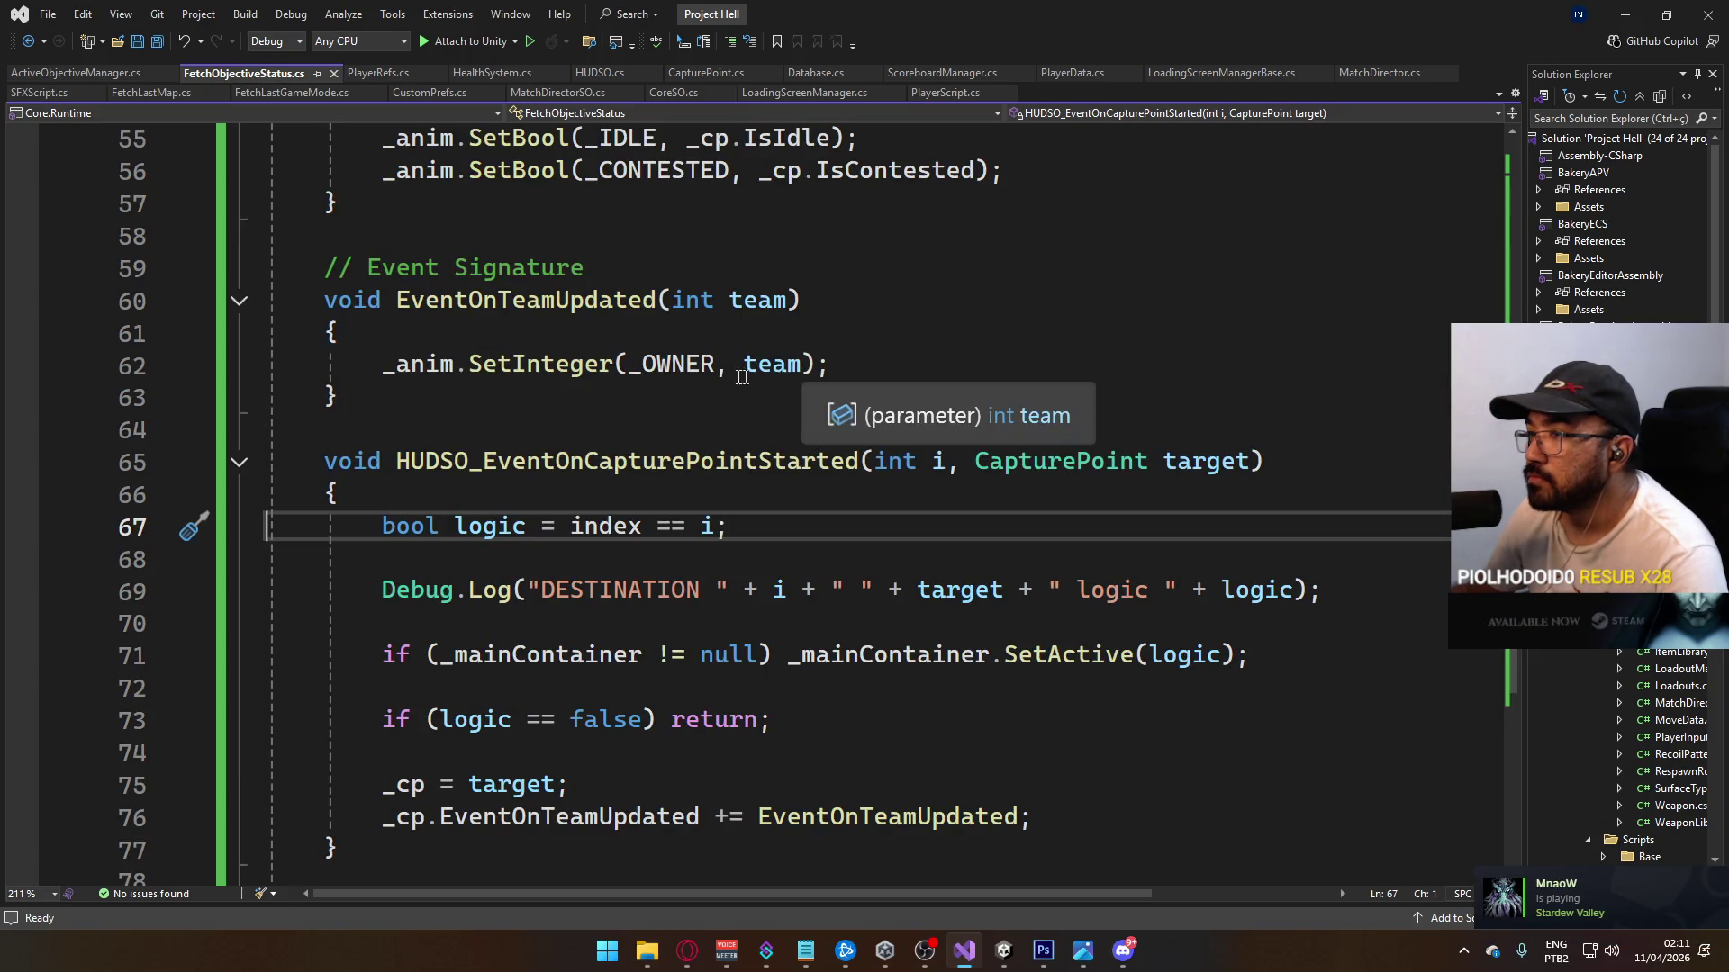
{"action": "scroll", "coordinate": [806, 452], "scroll_direction": "up", "scroll_amount": 1}
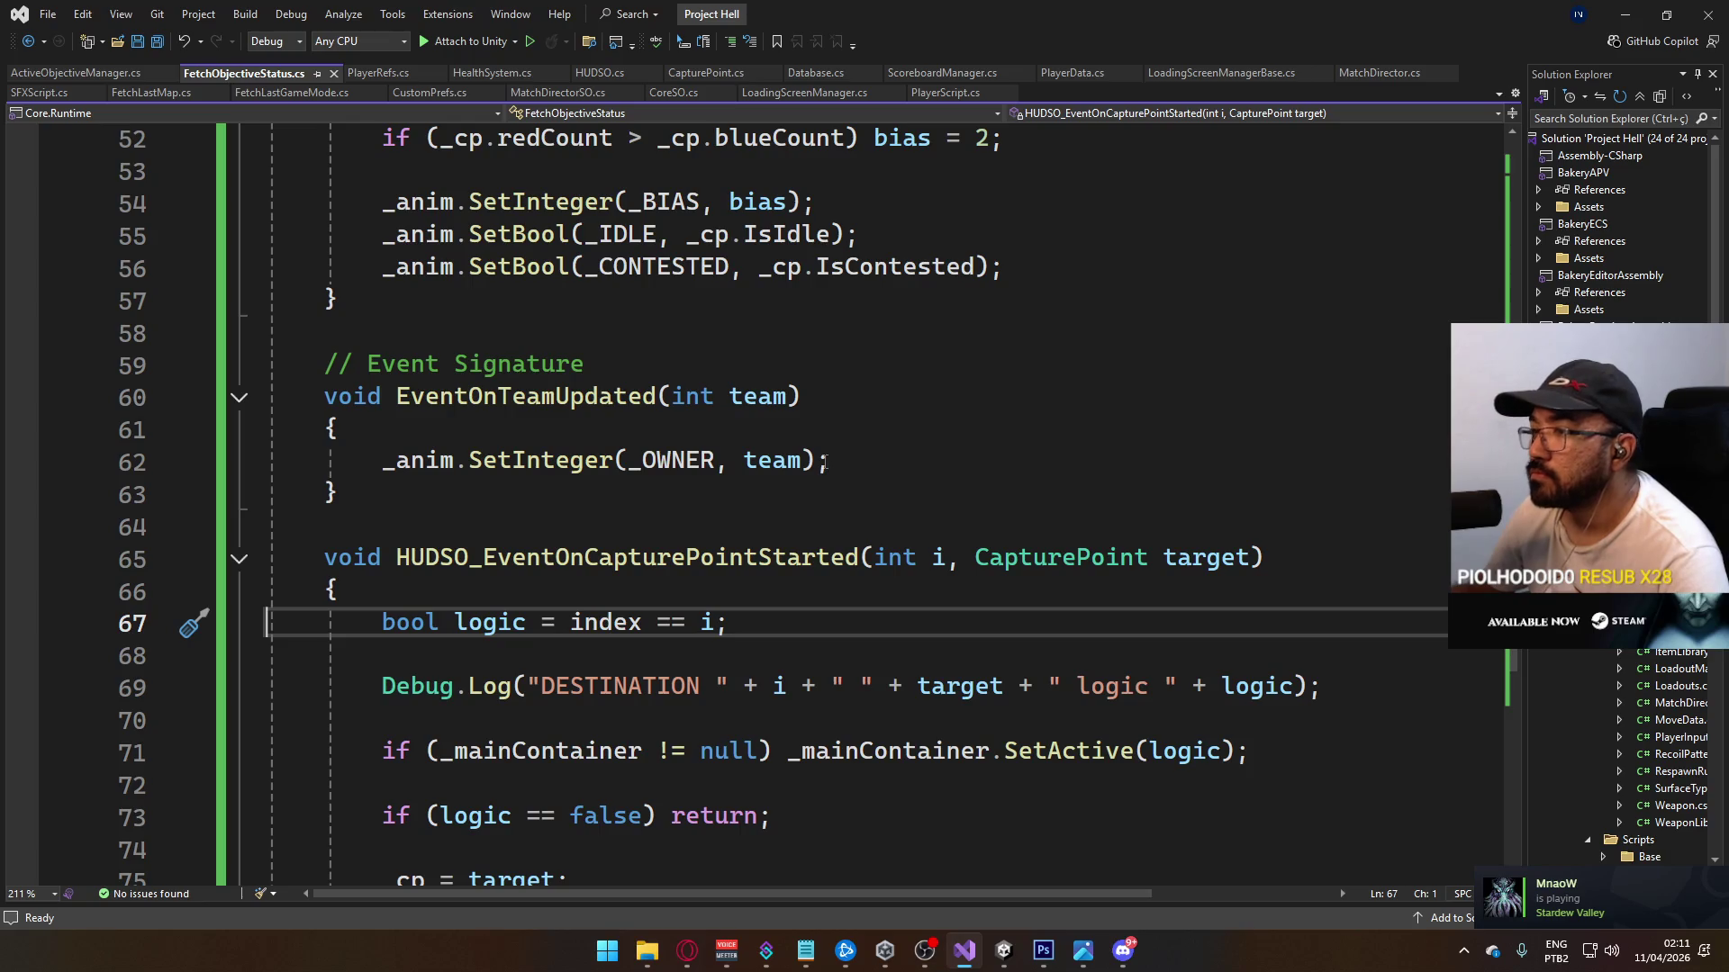
{"action": "scroll", "coordinate": [810, 459], "scroll_direction": "down", "scroll_amount": 2}
{"action": "scroll", "coordinate": [517, 412], "scroll_direction": "up", "scroll_amount": 1}
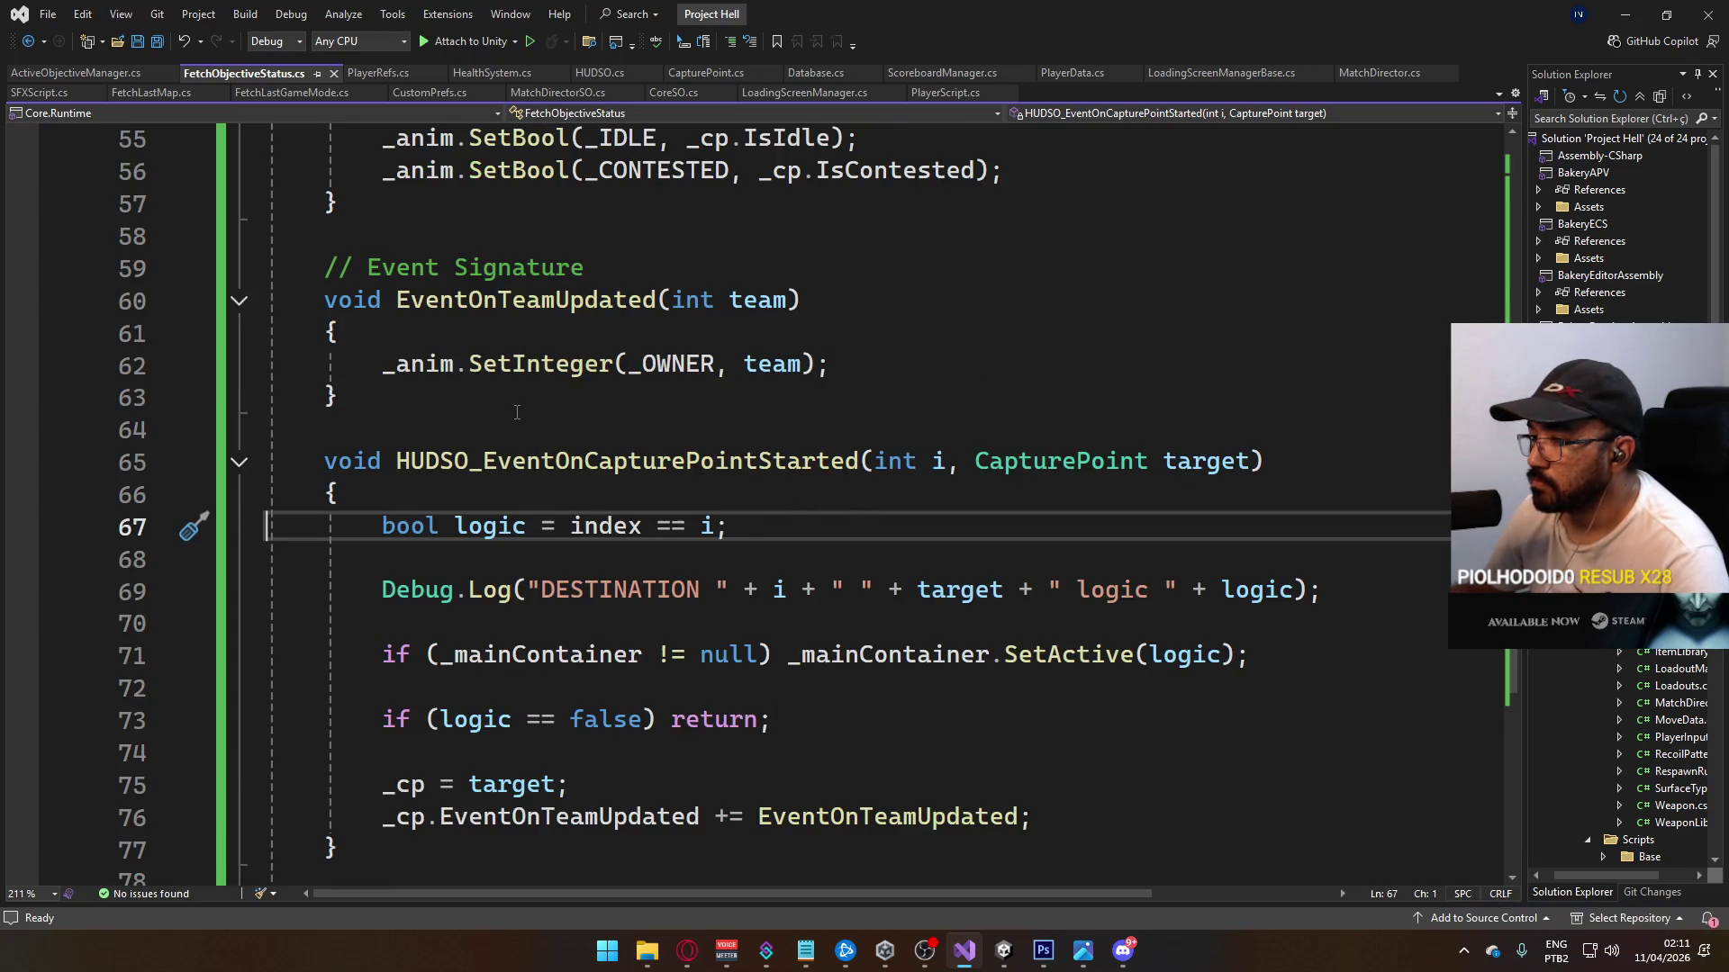
{"action": "scroll", "coordinate": [517, 413], "scroll_direction": "up", "scroll_amount": 2}
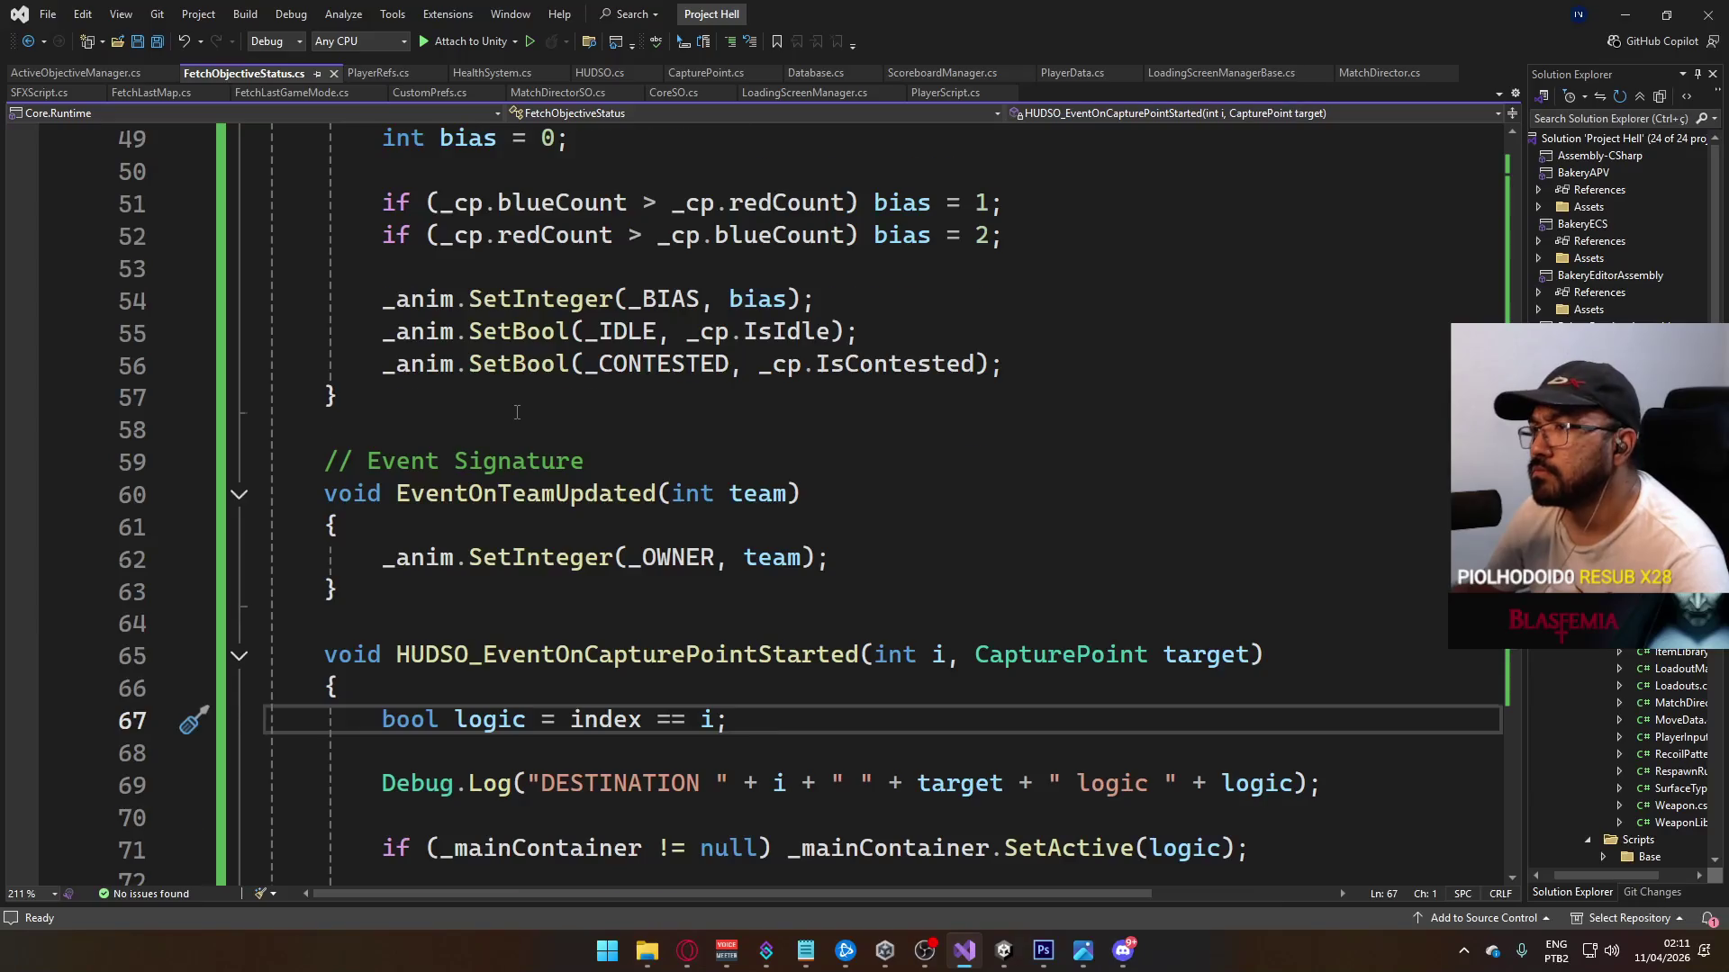
{"action": "scroll", "coordinate": [517, 412], "scroll_direction": "up", "scroll_amount": 1}
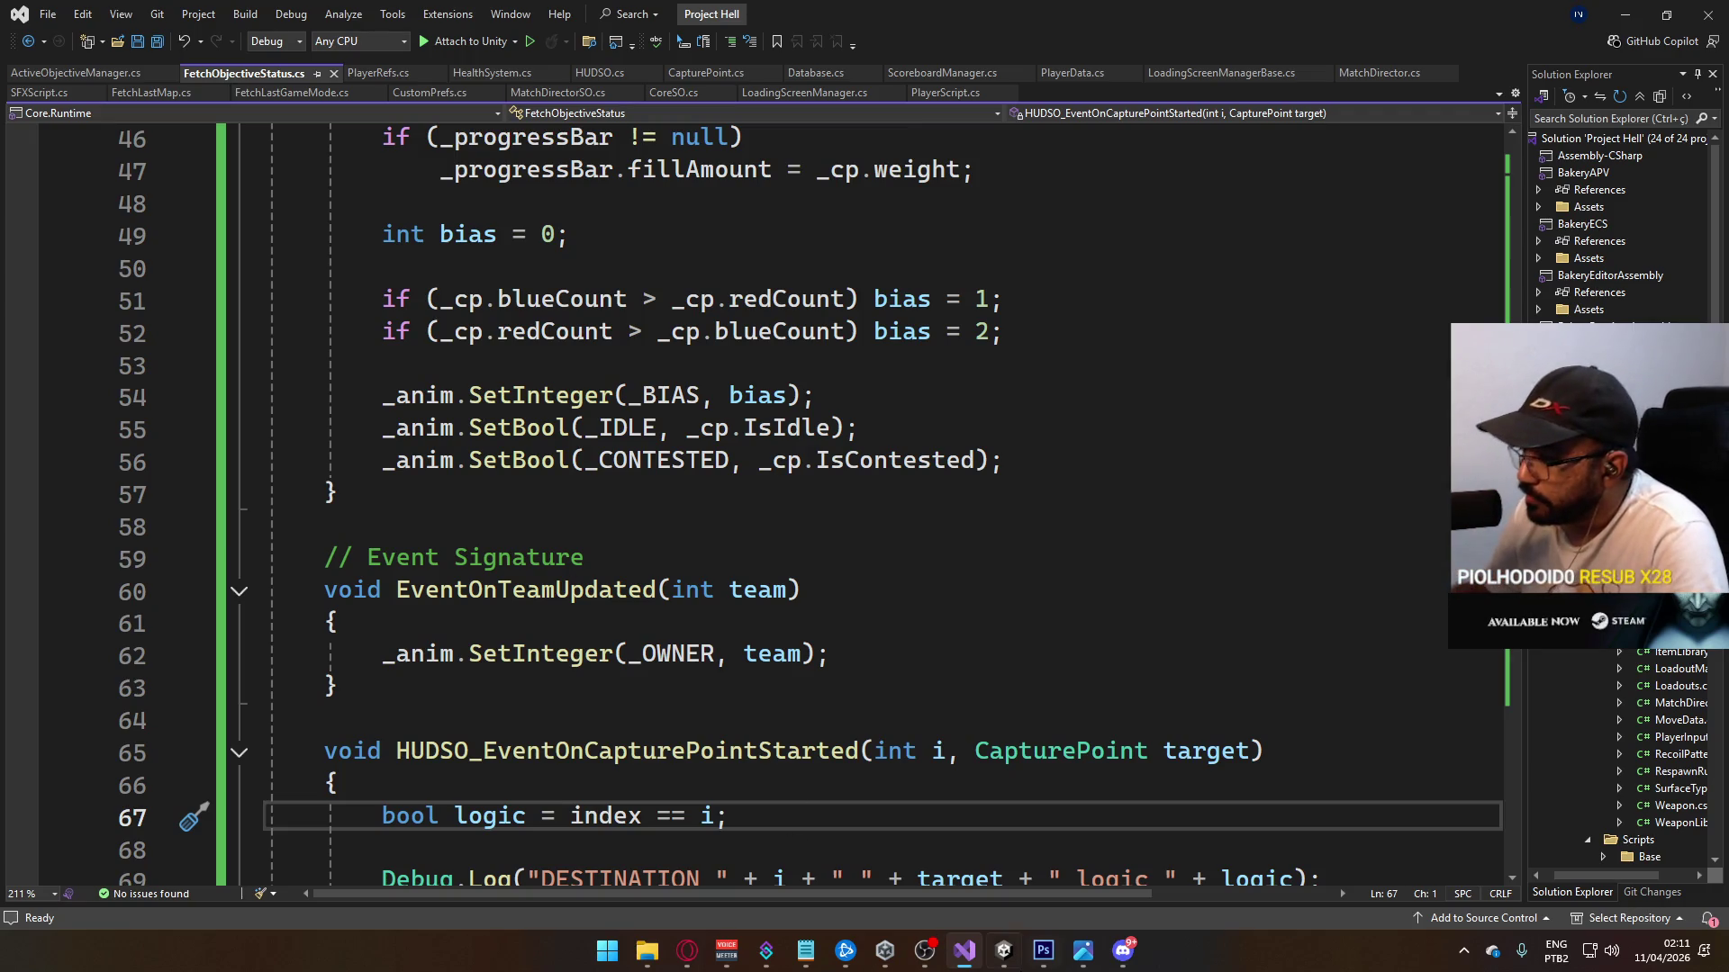
{"action": "key", "text": "alt+Tab"}
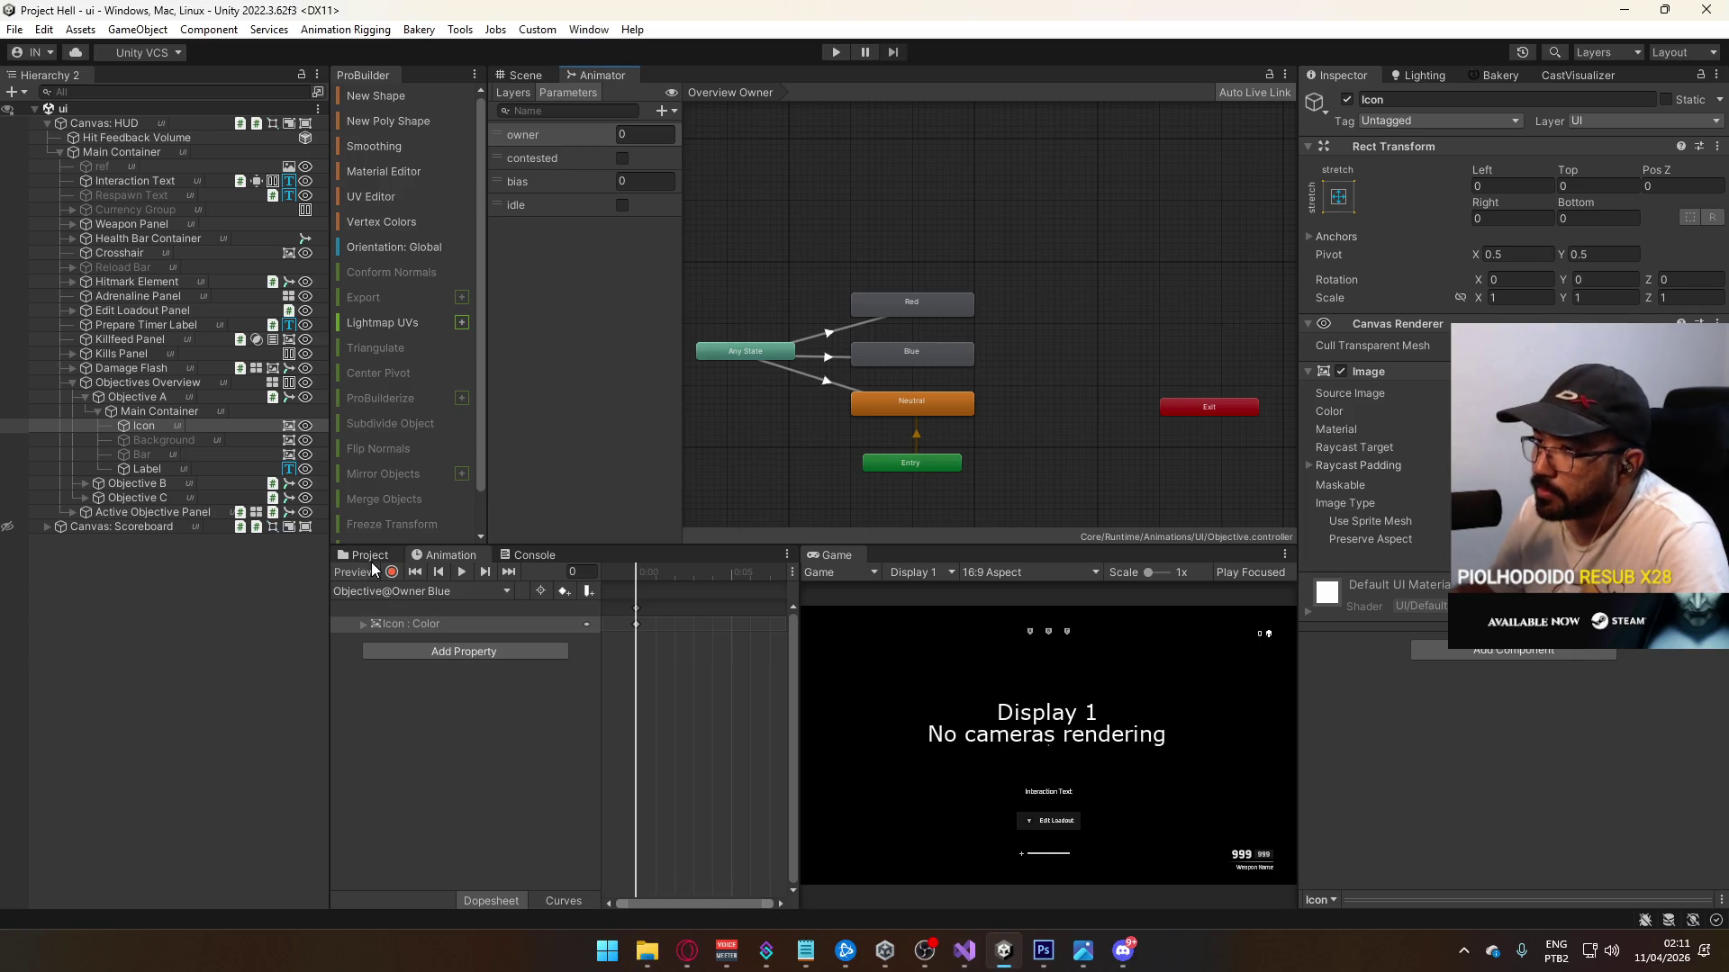
Step: Select and expand the Active Objective Panel, keeping Objective@Owner Neutral as its shown clip
{"action": "left_click", "coordinate": [144, 512]}
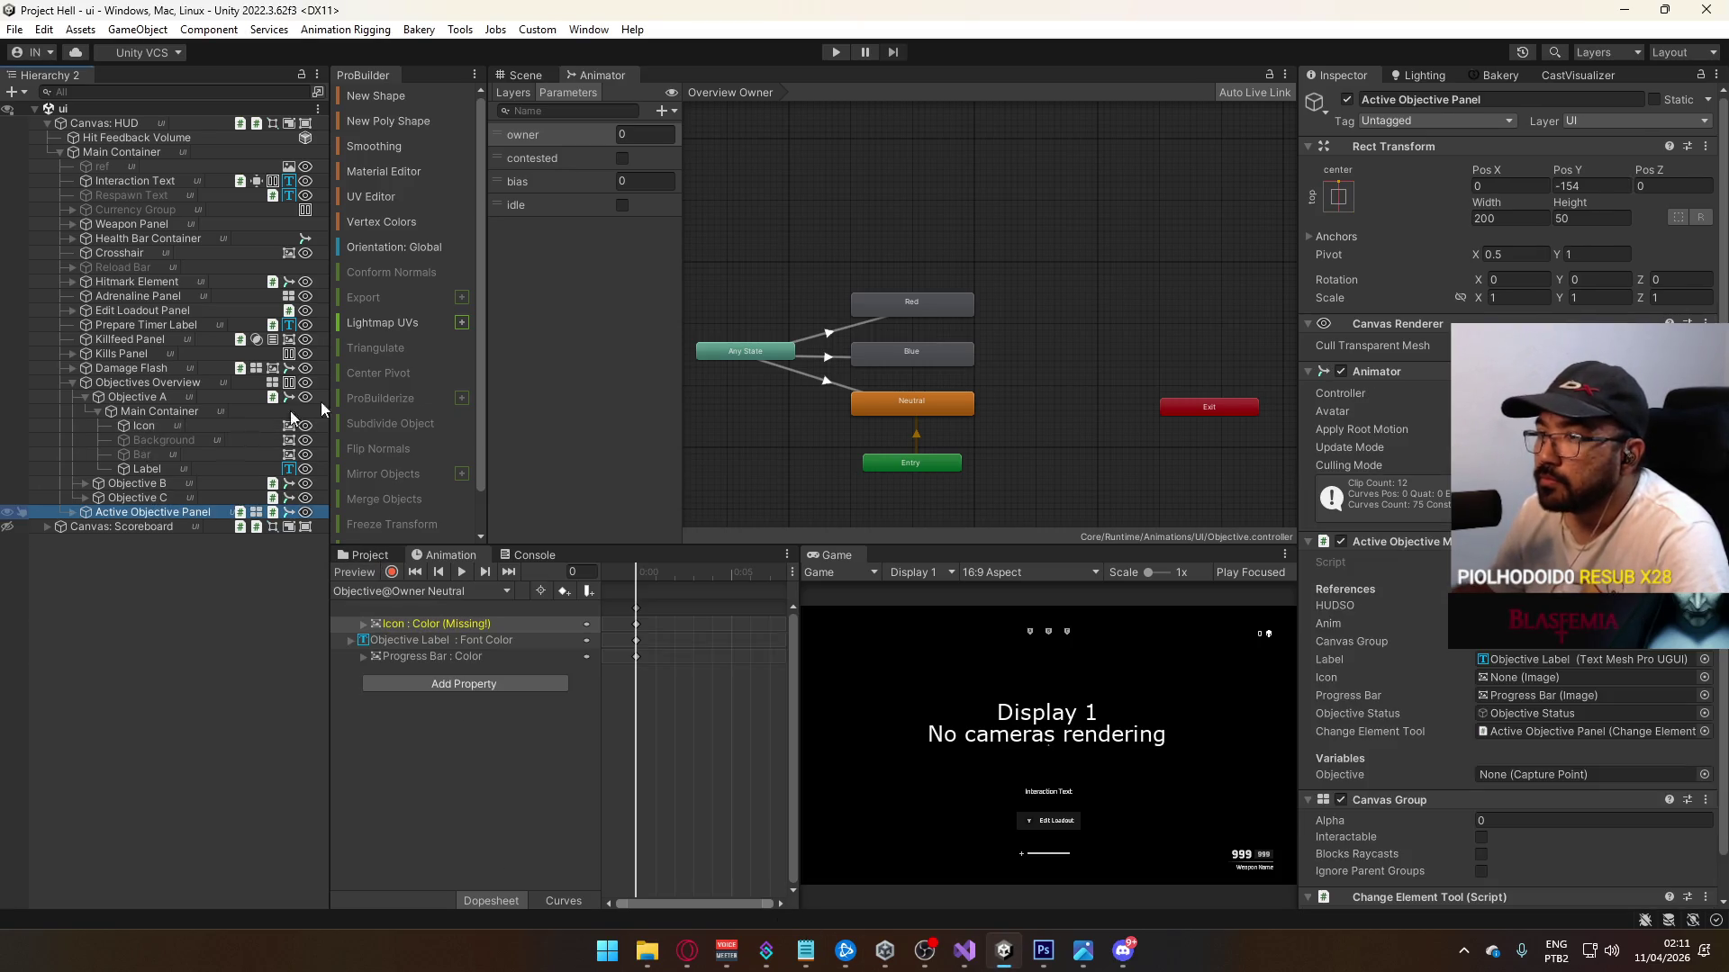
{"action": "left_click", "coordinate": [72, 512]}
{"action": "left_click", "coordinate": [420, 591]}
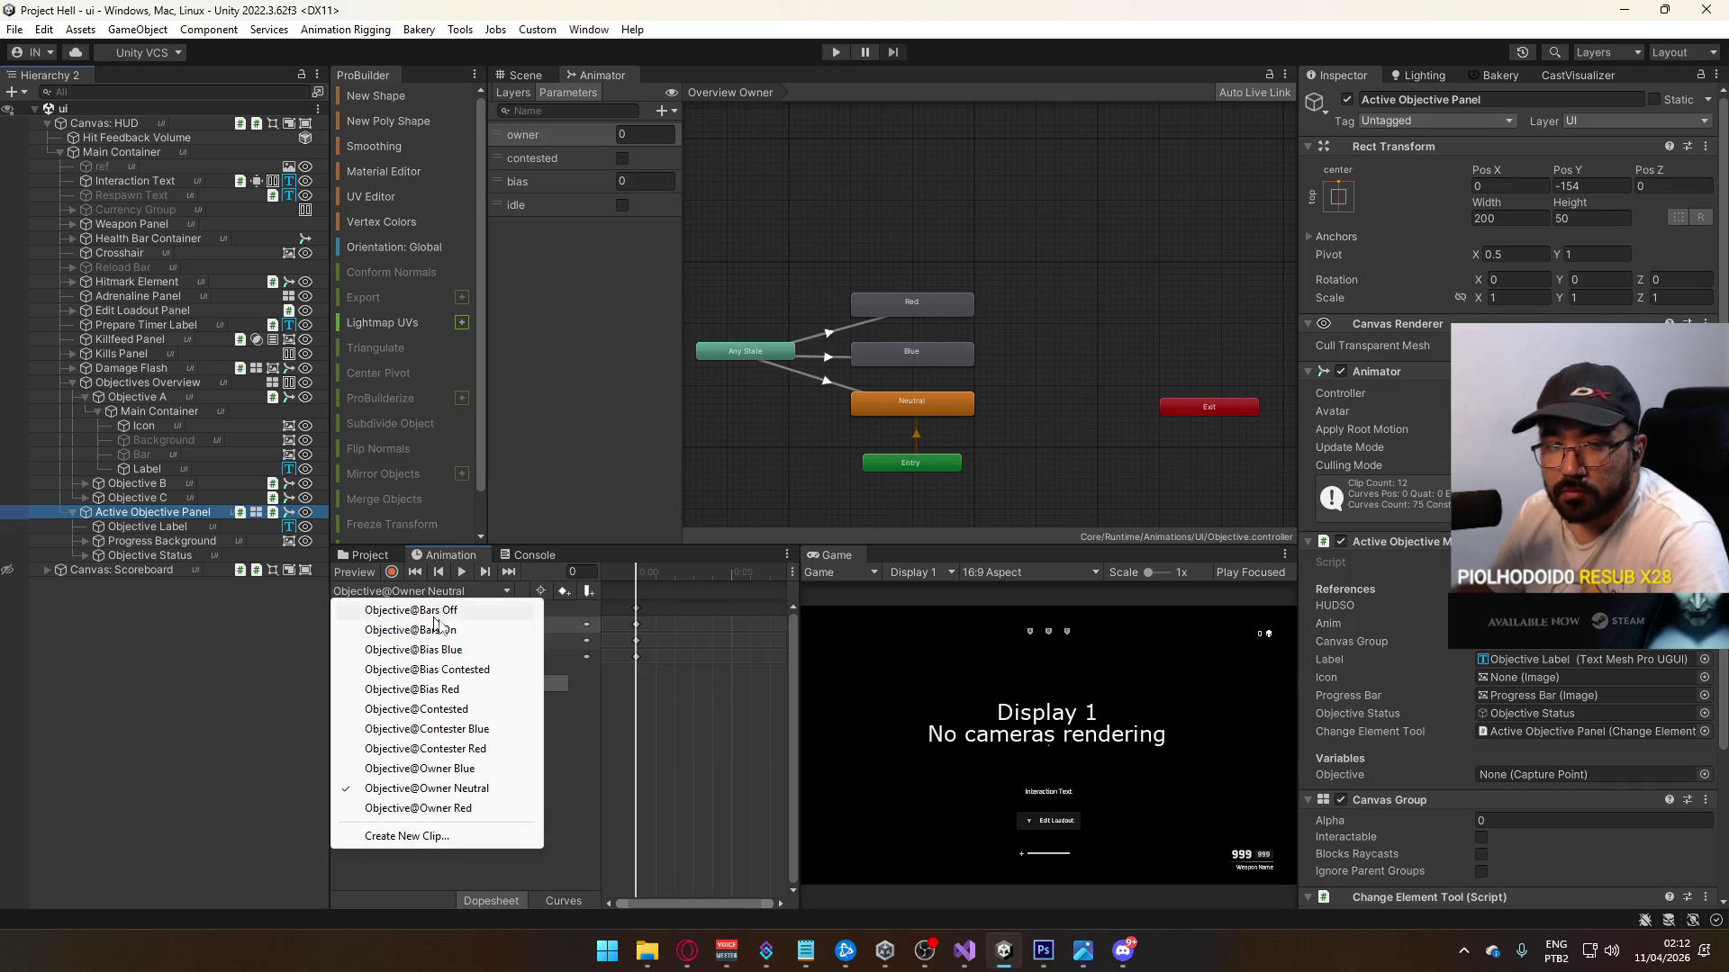
{"action": "left_click", "coordinate": [592, 778]}
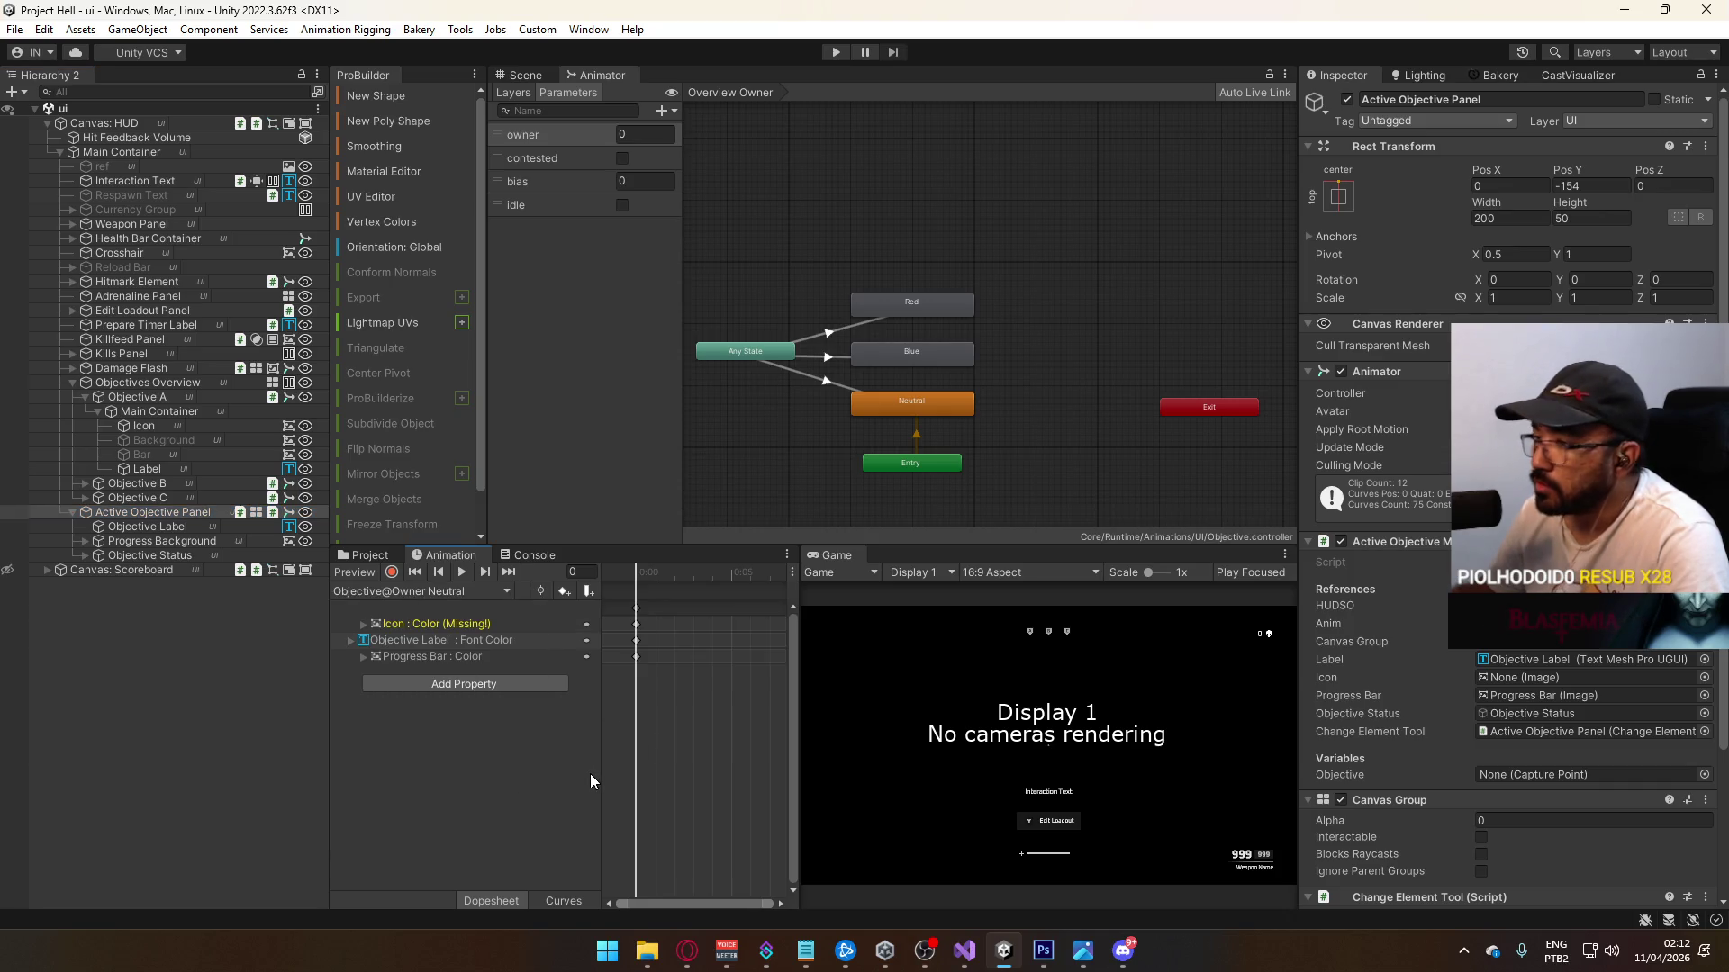
{"action": "left_click", "coordinate": [412, 593]}
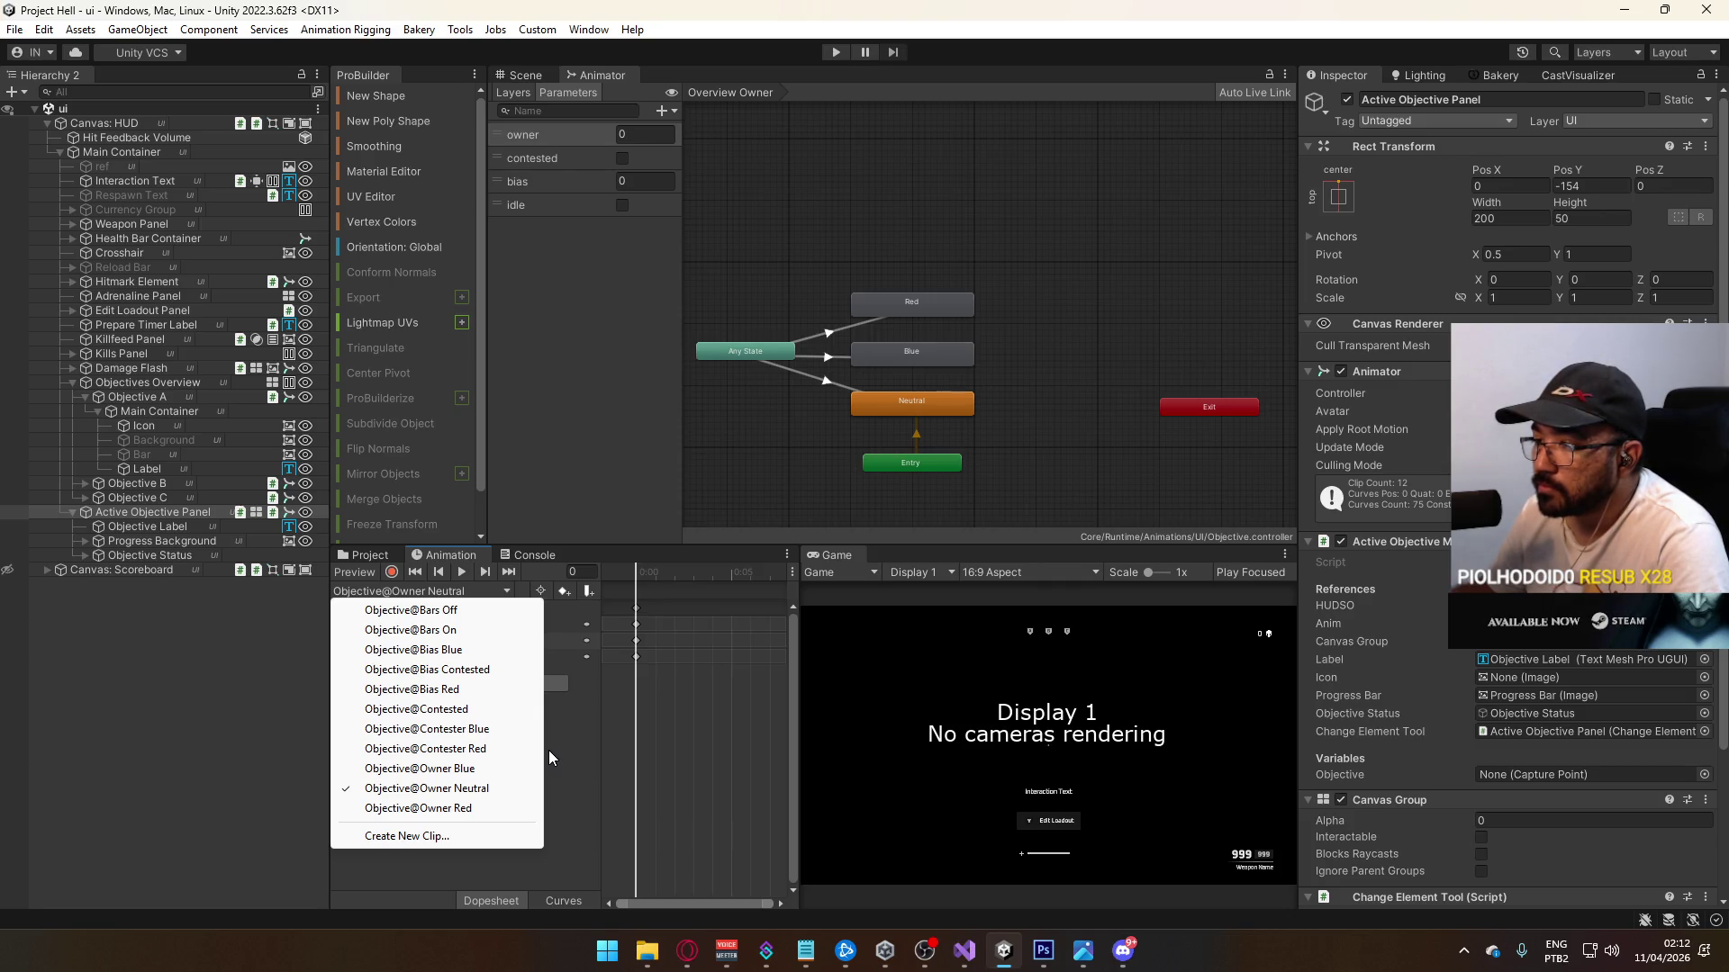
{"action": "left_click", "coordinate": [548, 749]}
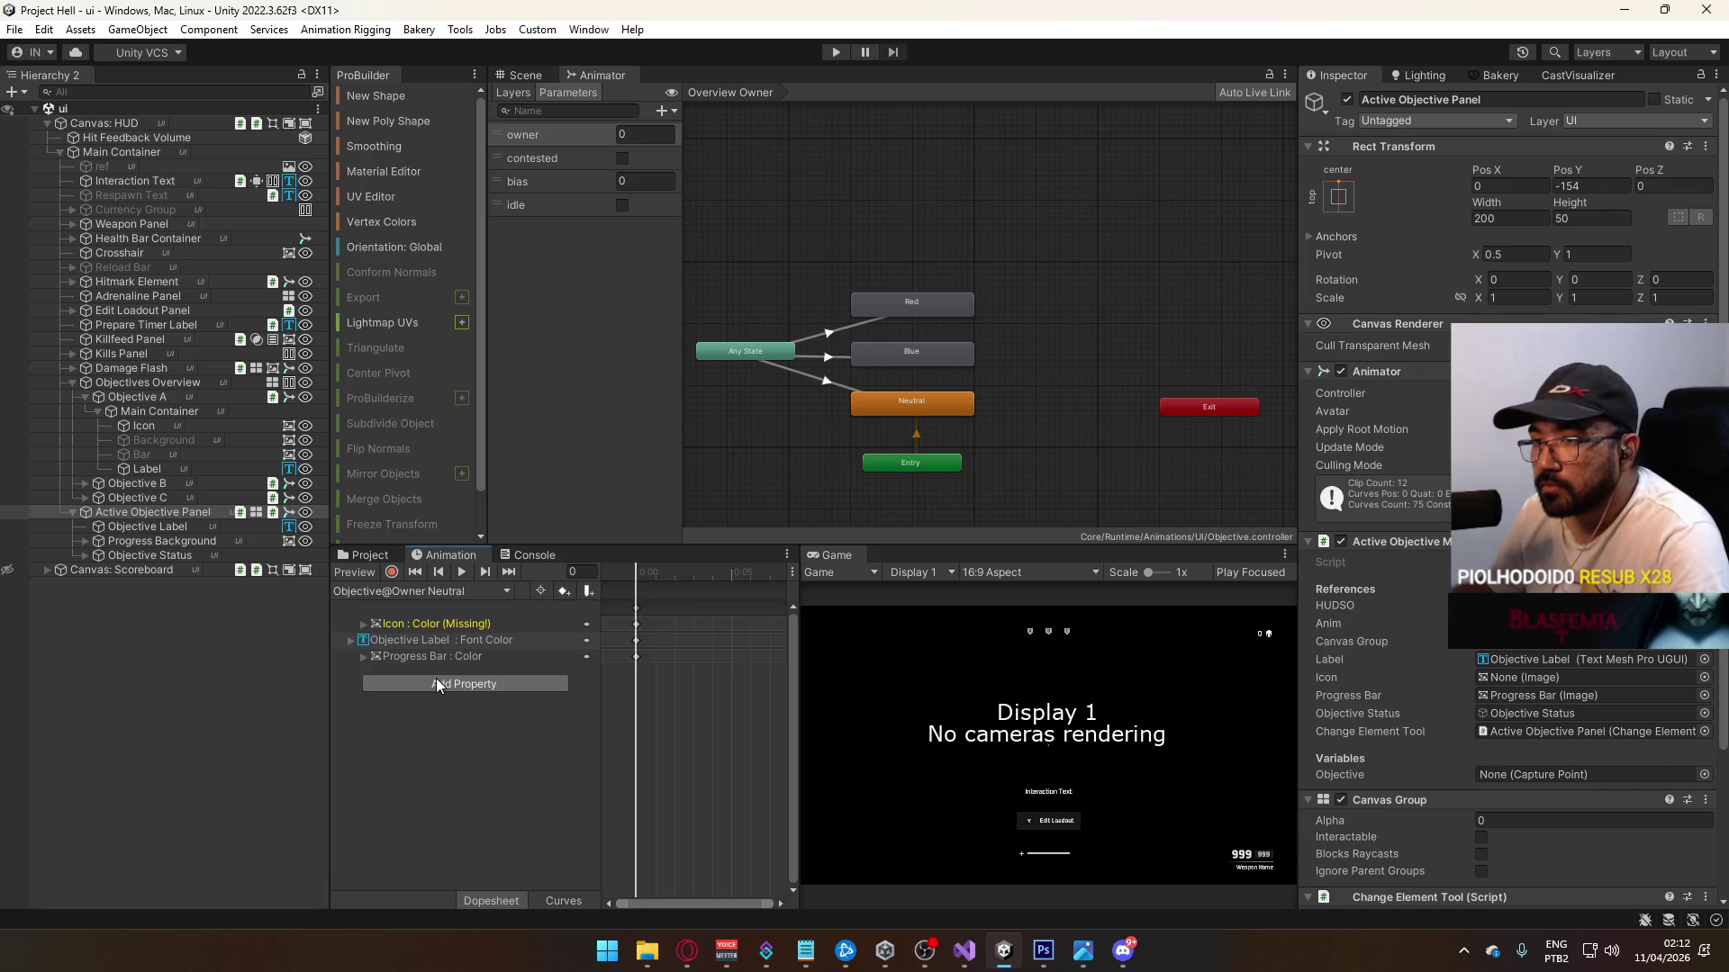
Step: Inspect the Active Objective layer's Neutral state in the Animator, then return to the HUD layout
{"action": "left_click", "coordinate": [513, 93]}
{"action": "left_click", "coordinate": [575, 135]}
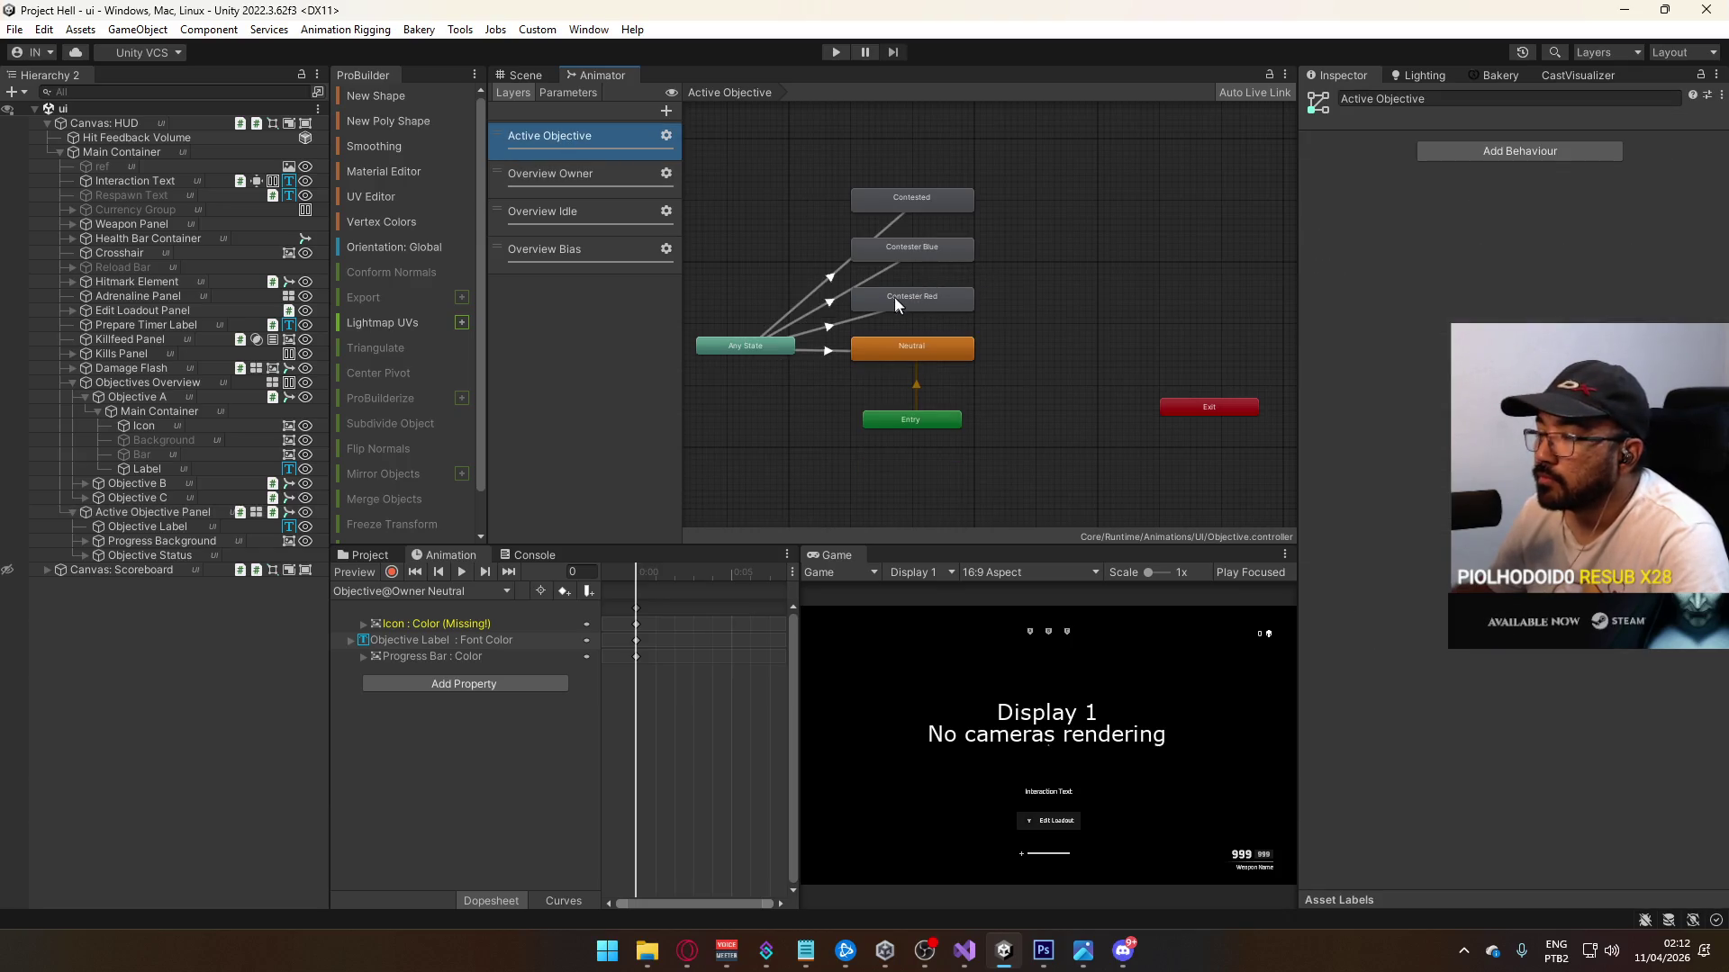
{"action": "left_click", "coordinate": [915, 349]}
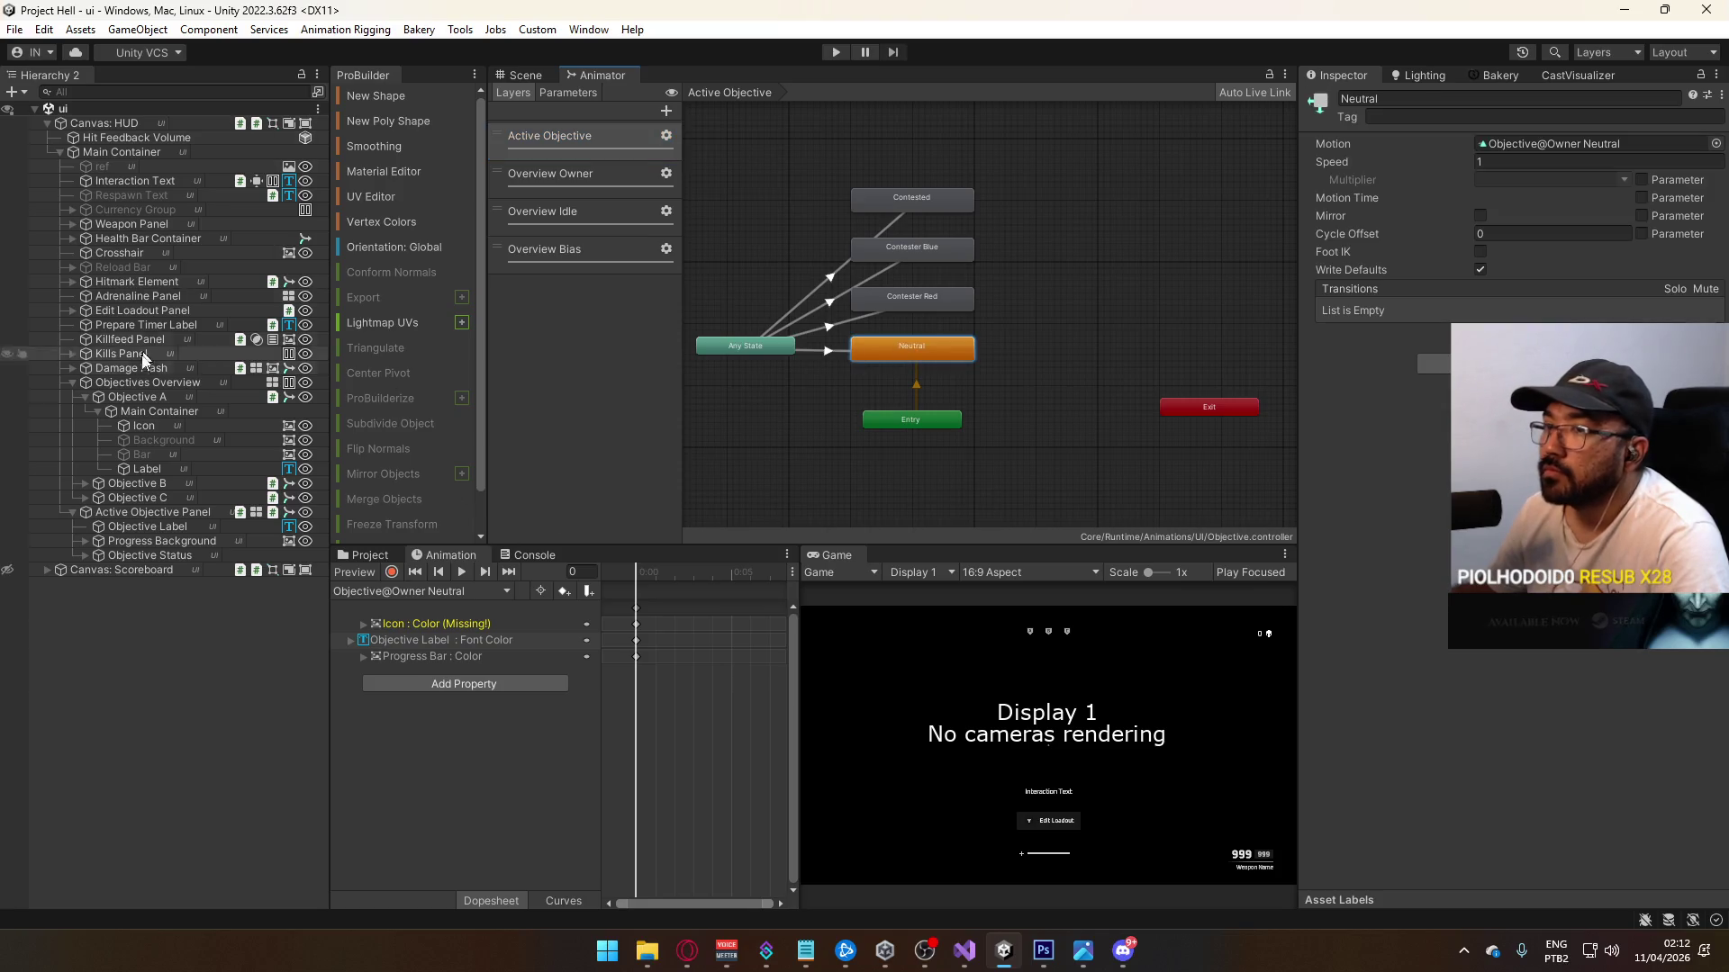
{"action": "left_click", "coordinate": [158, 512]}
{"action": "left_click", "coordinate": [508, 75]}
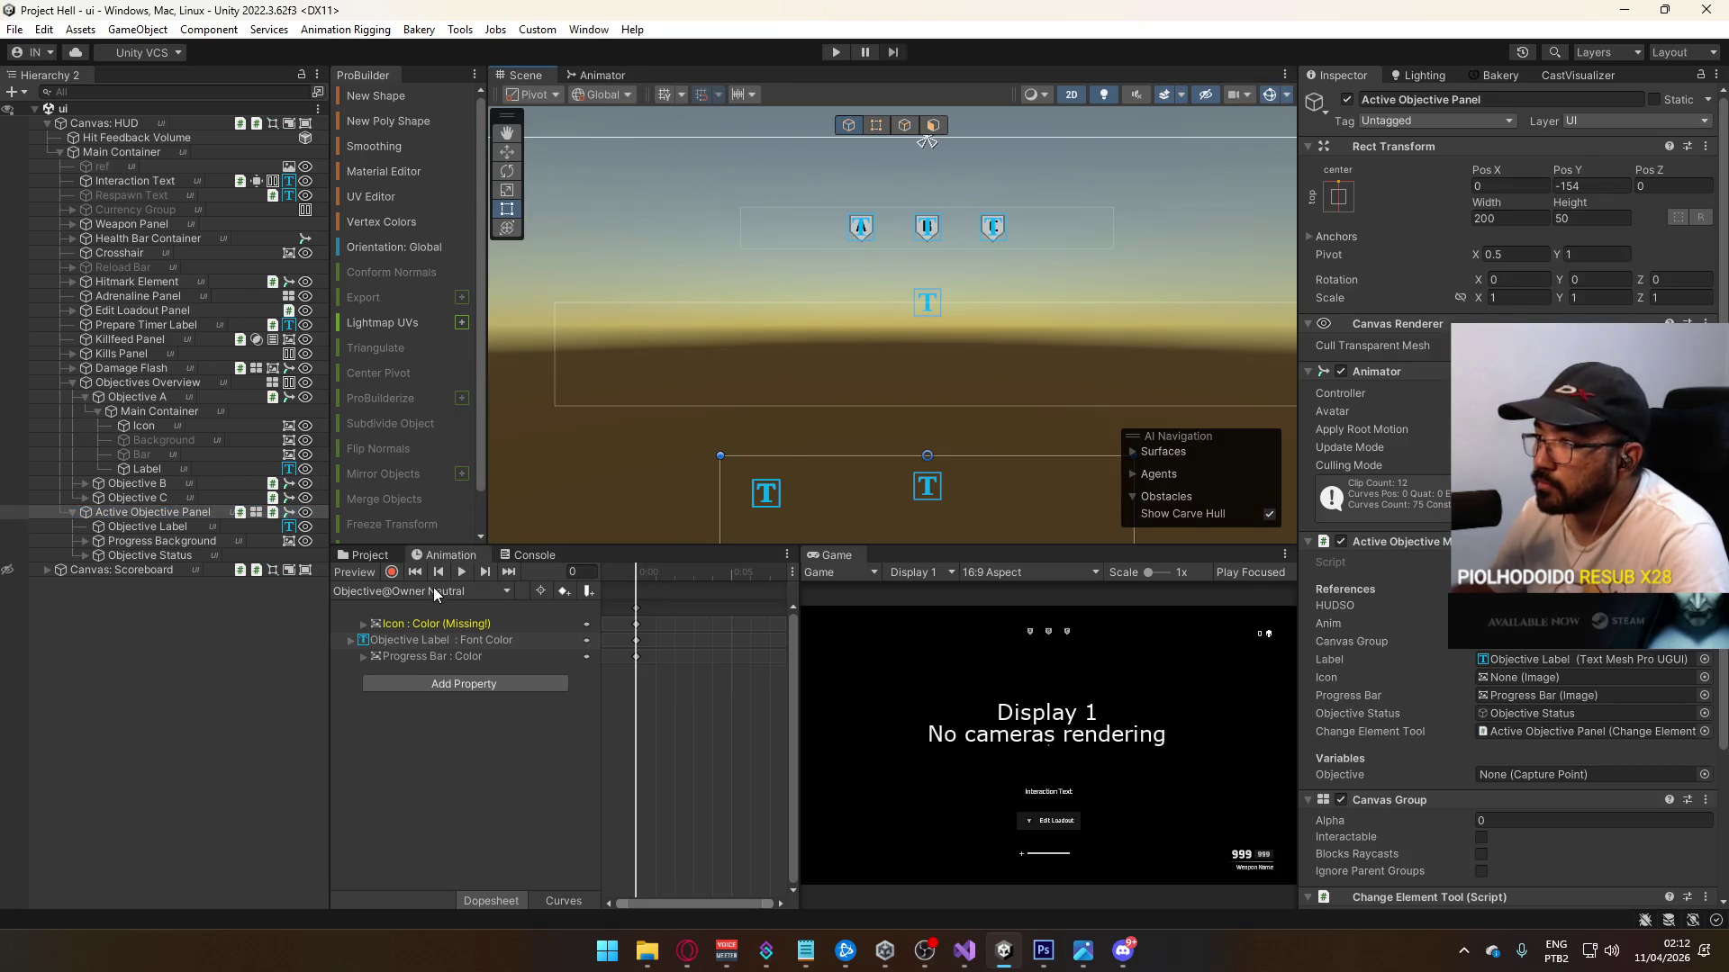
Step: Frame the Active Objective Panel and set its Canvas Group Alpha to 1
{"action": "key", "text": "f"}
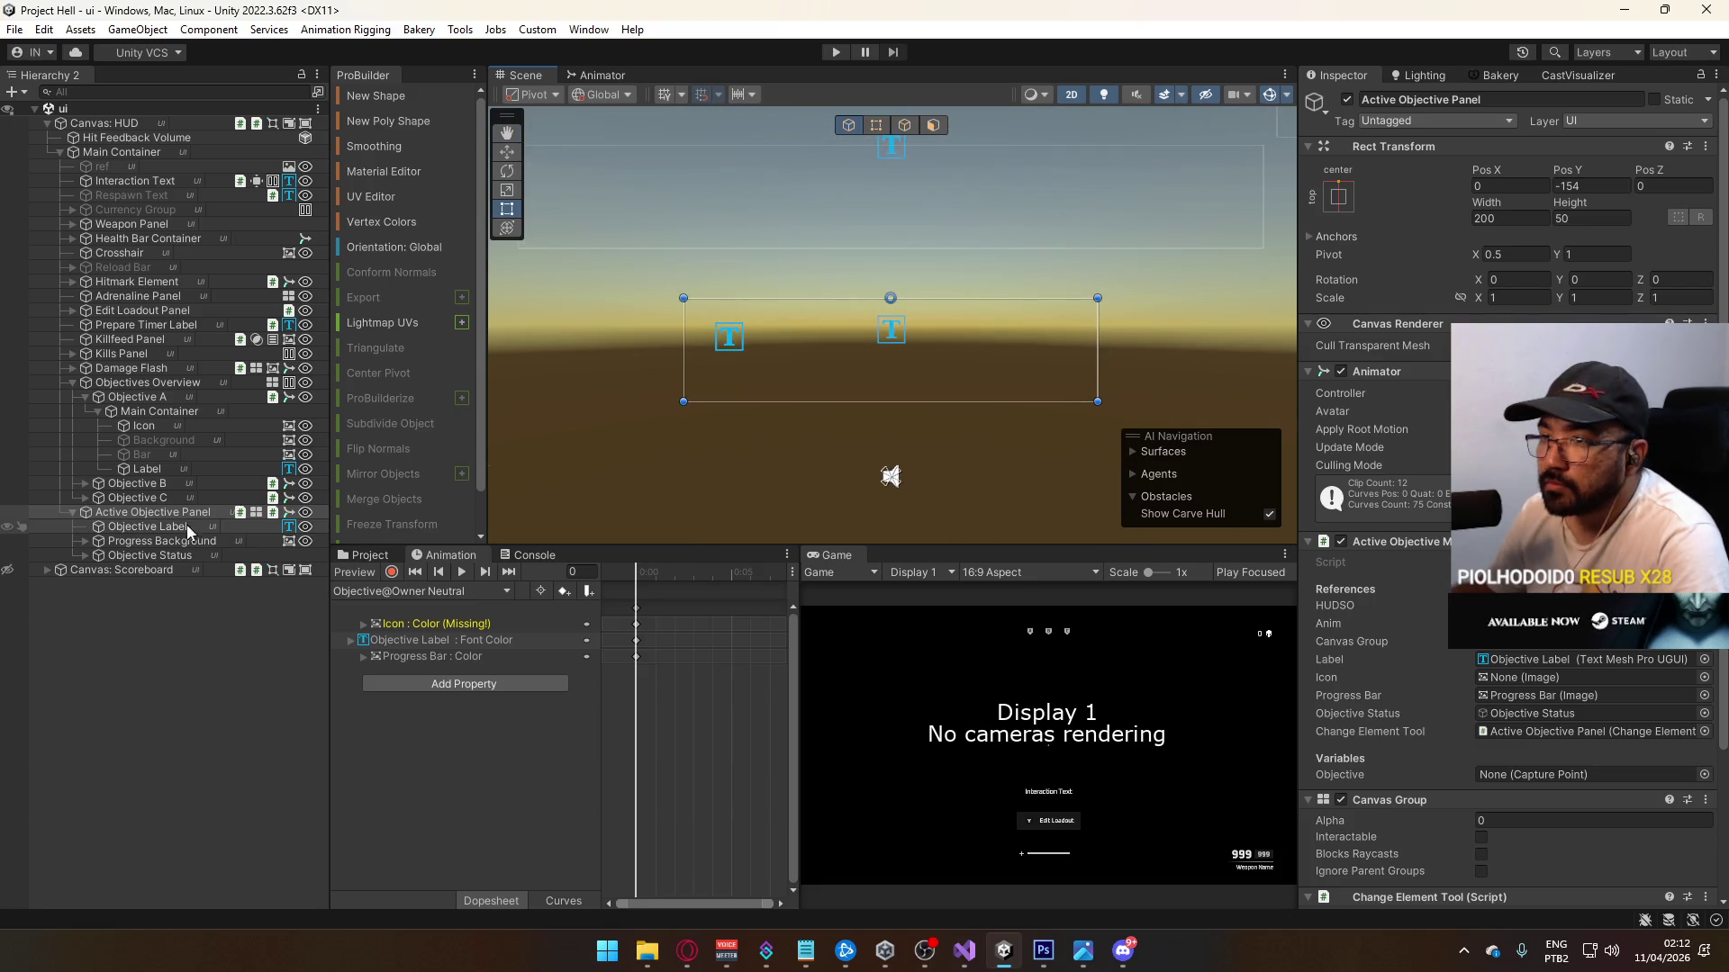
{"action": "left_click", "coordinate": [1538, 818]}
{"action": "type", "text": "1"}
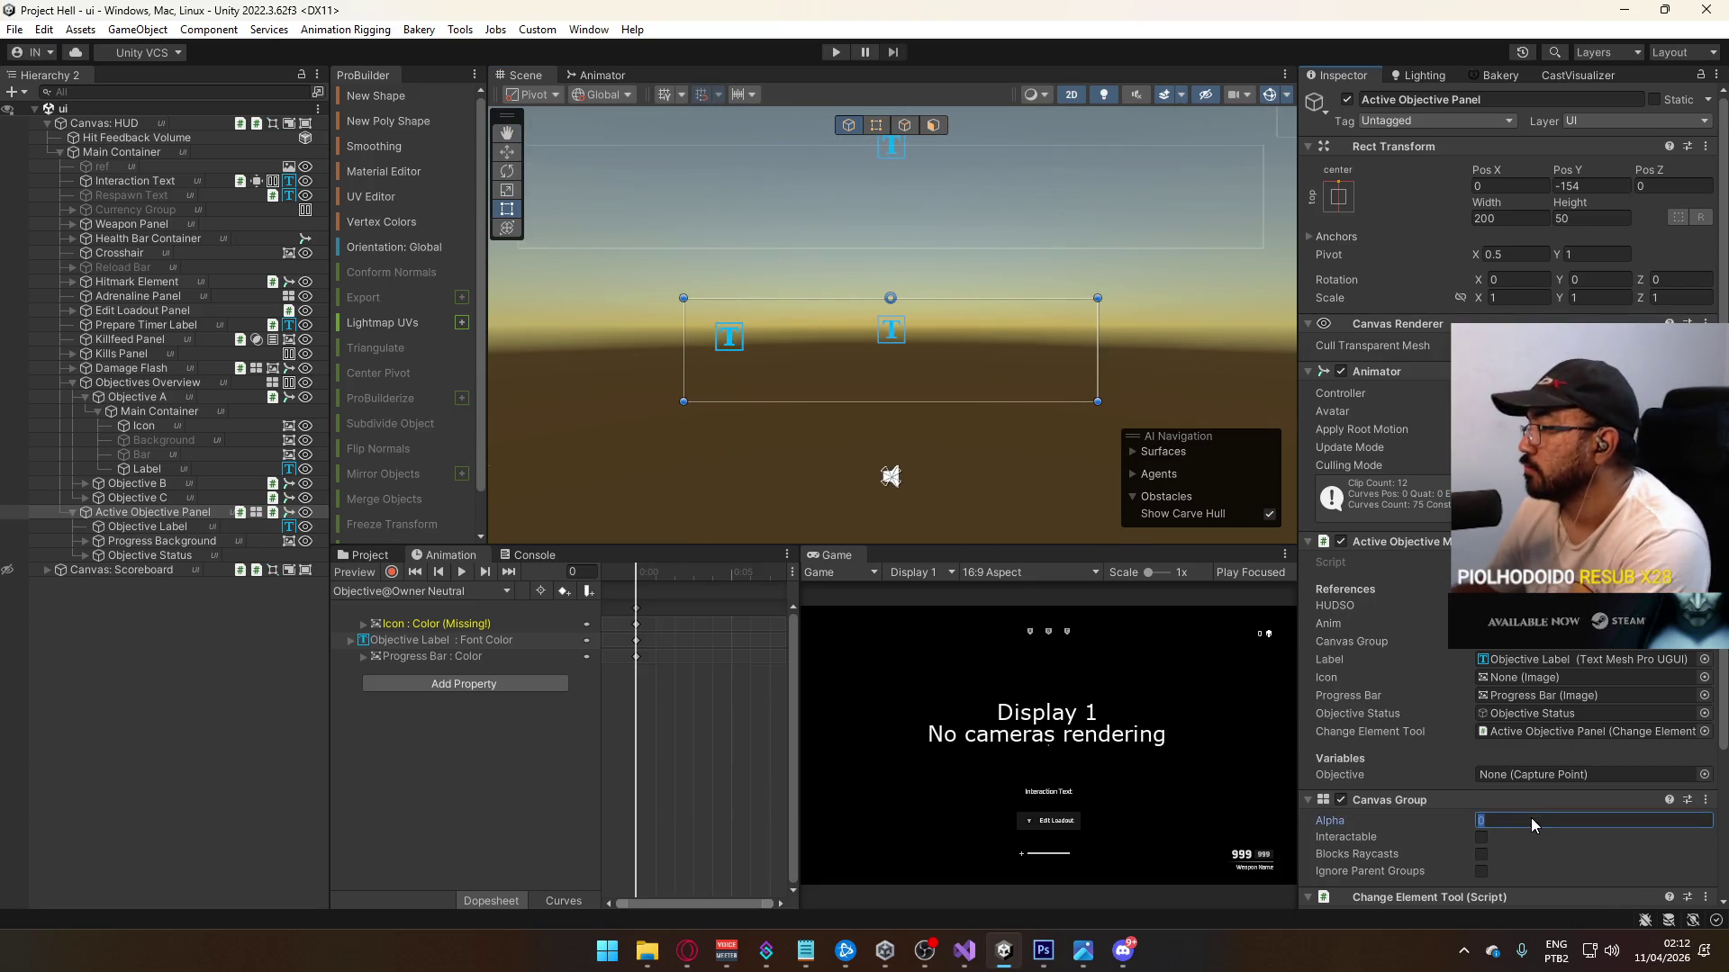
{"action": "scroll", "coordinate": [730, 413], "scroll_direction": "up", "scroll_amount": 2}
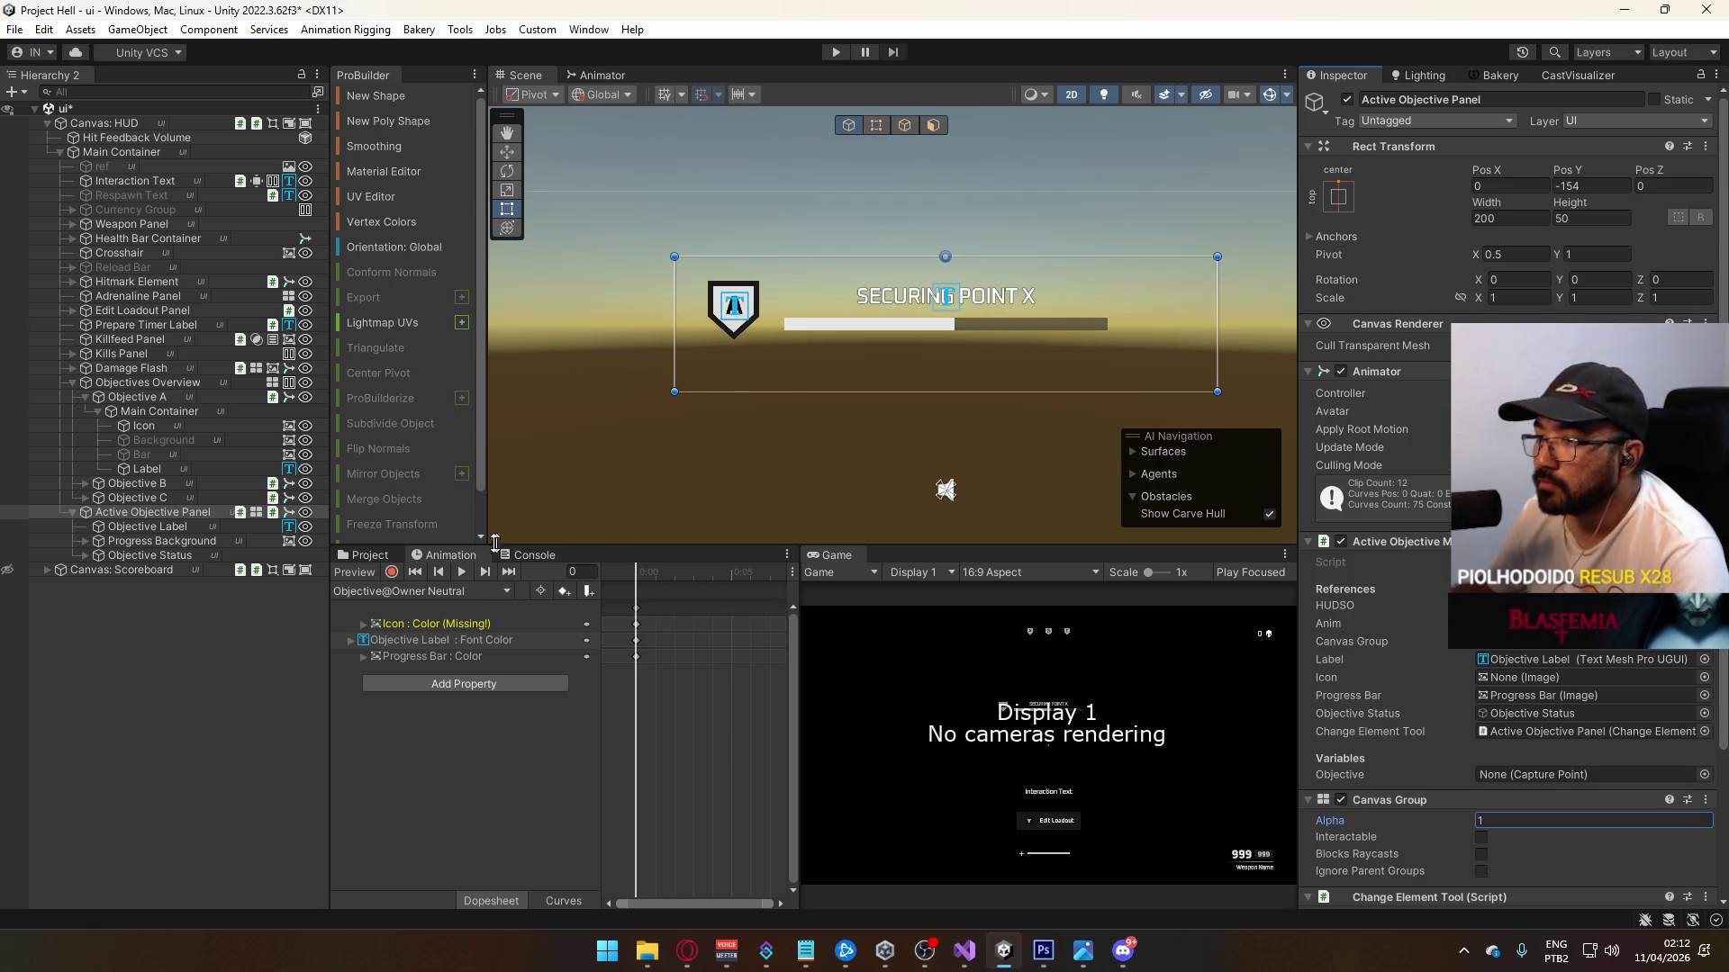
{"action": "left_click", "coordinate": [366, 573]}
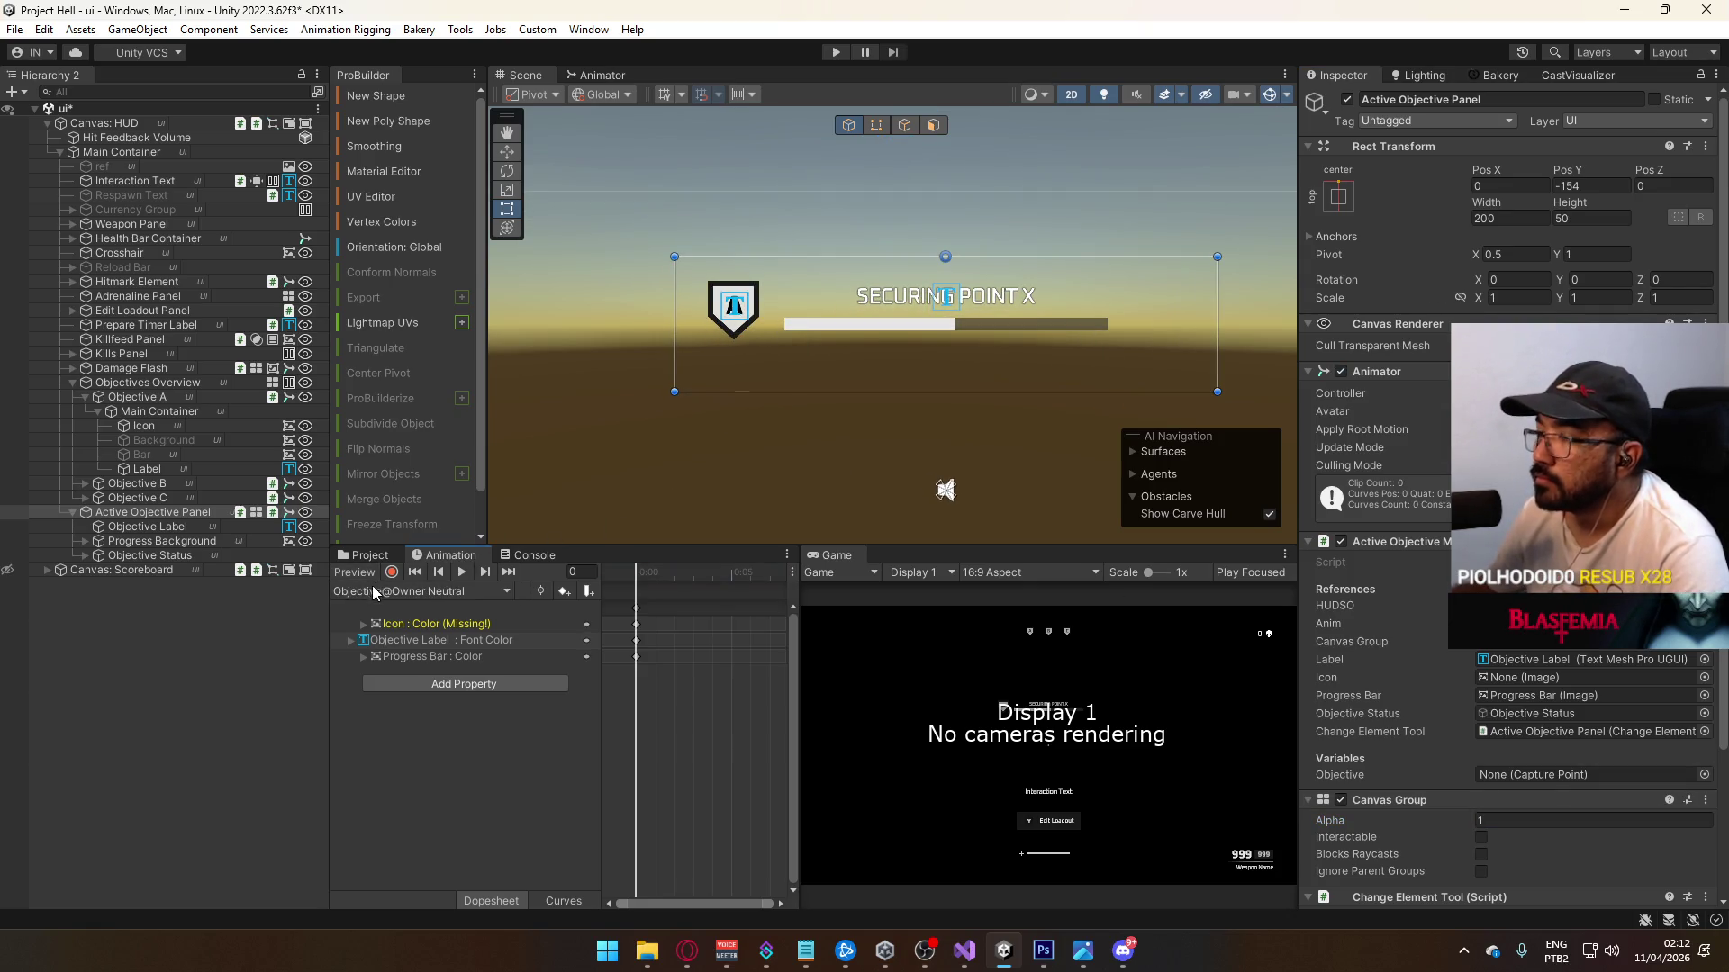
Step: Preview the Objective@Owner Red and Objective@Contester Red clips on the panel
{"action": "left_click", "coordinate": [376, 589]}
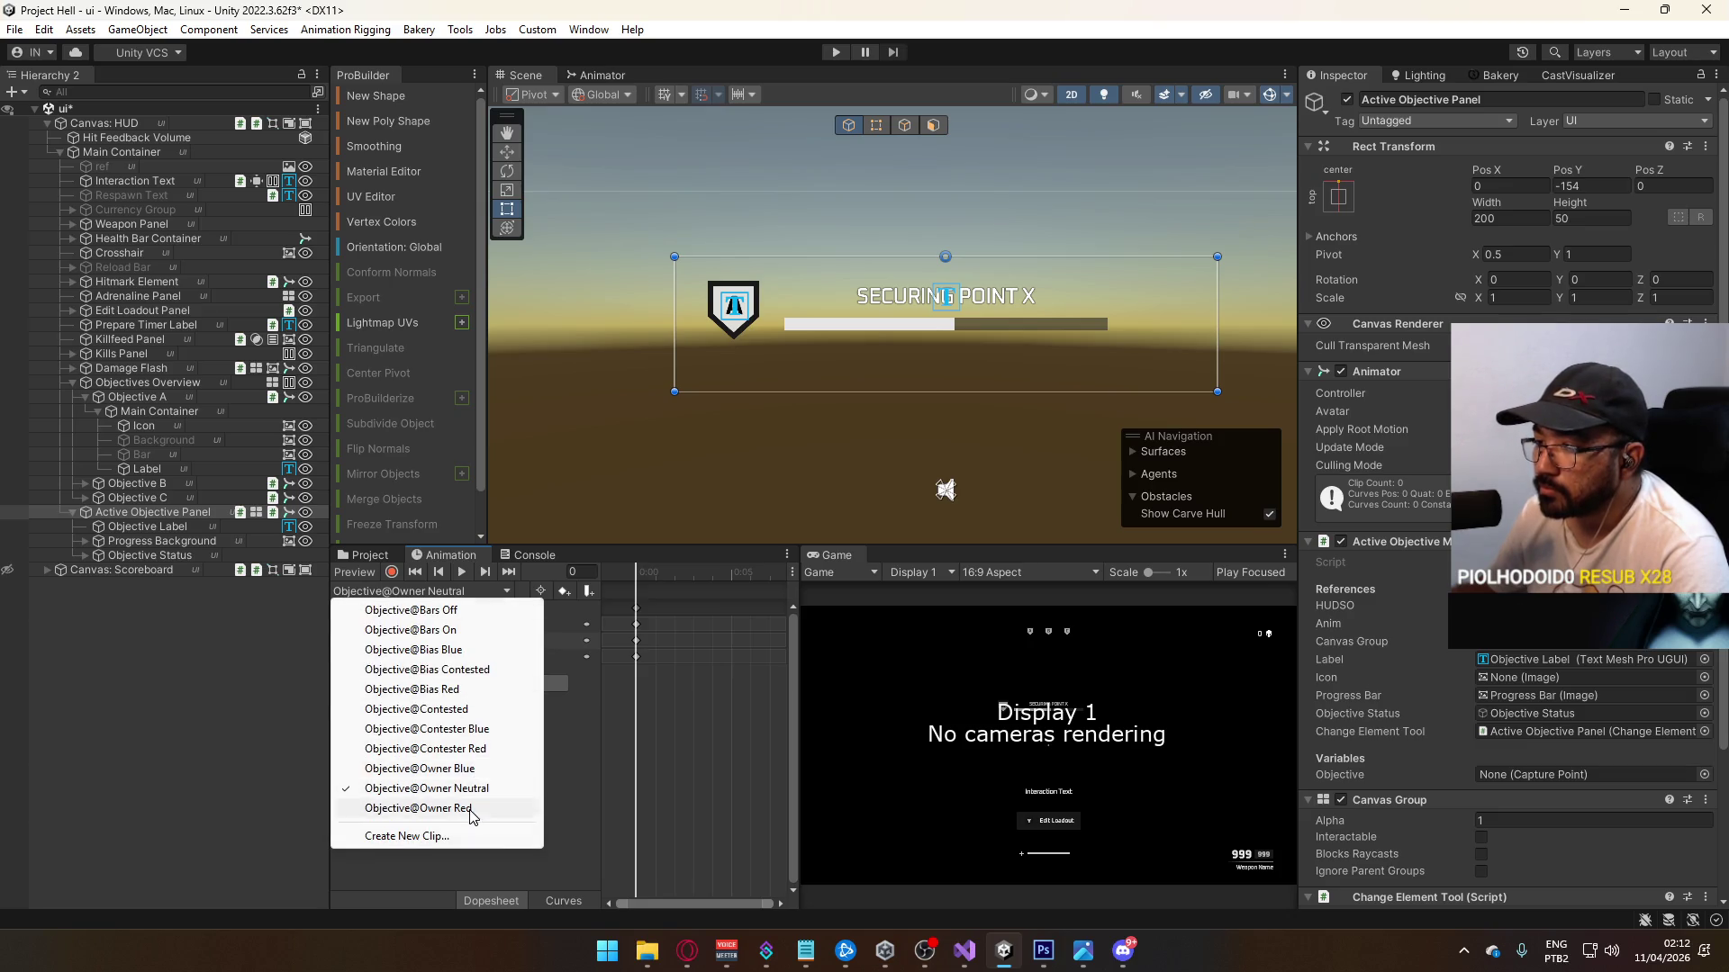
{"action": "left_click", "coordinate": [469, 810]}
{"action": "left_click", "coordinate": [354, 575]}
{"action": "left_click", "coordinate": [359, 575]}
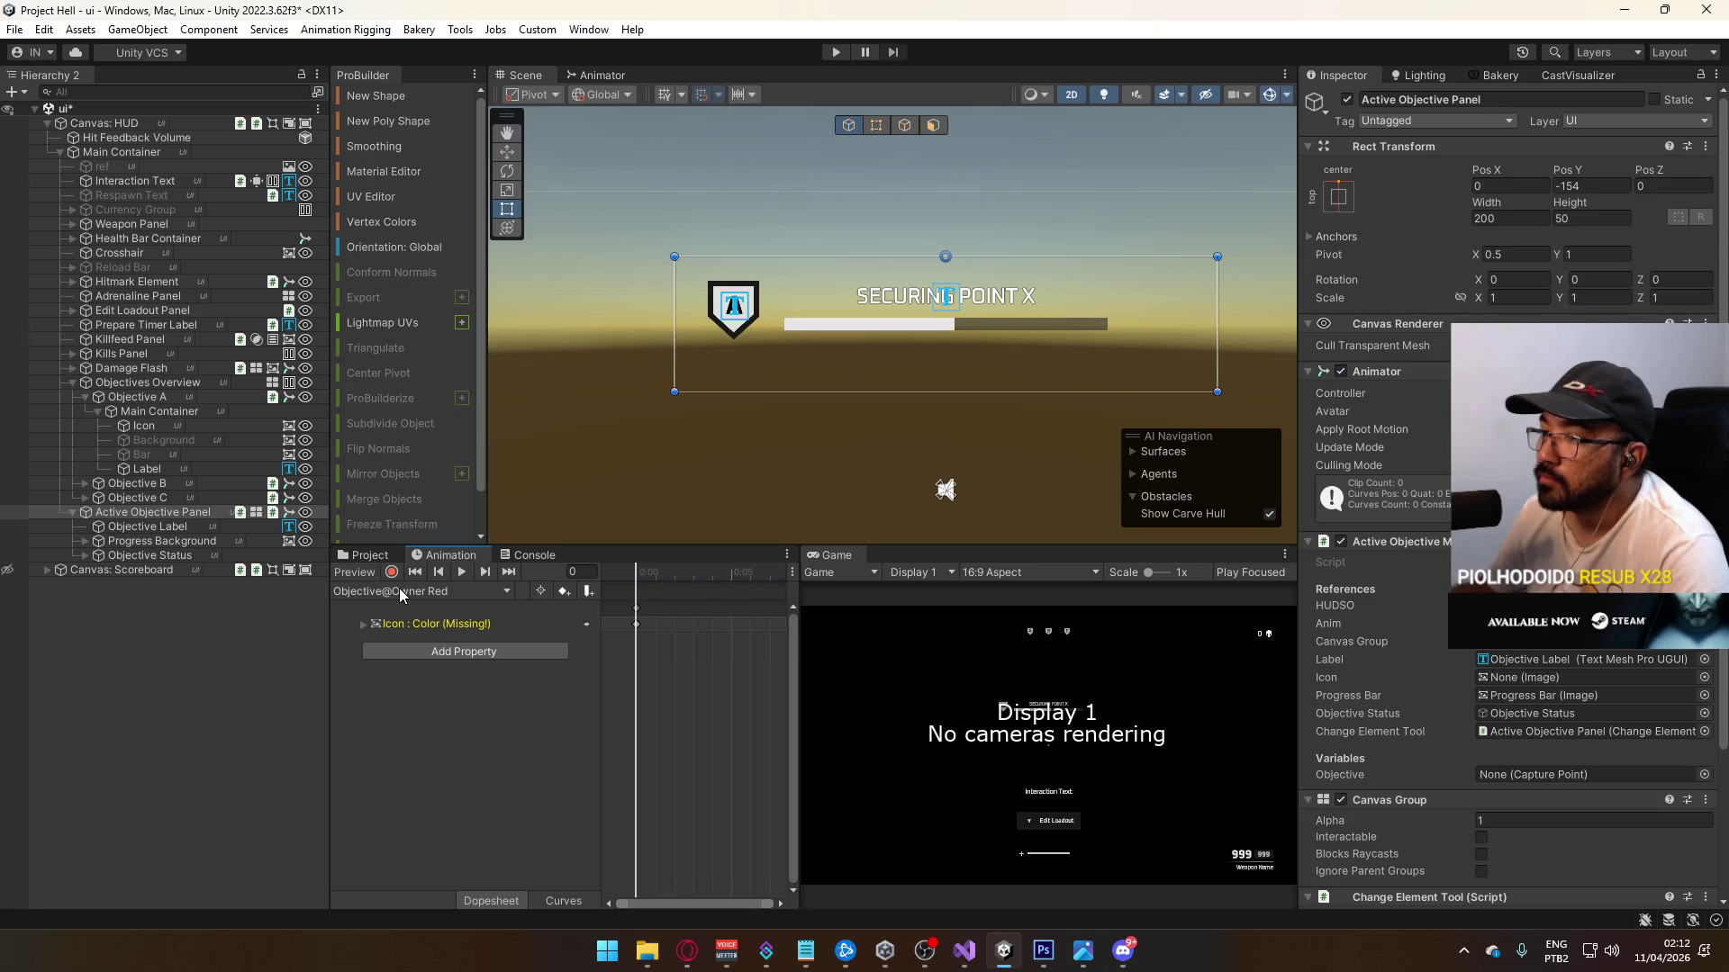
{"action": "left_click", "coordinate": [398, 590]}
{"action": "left_click", "coordinate": [425, 748]}
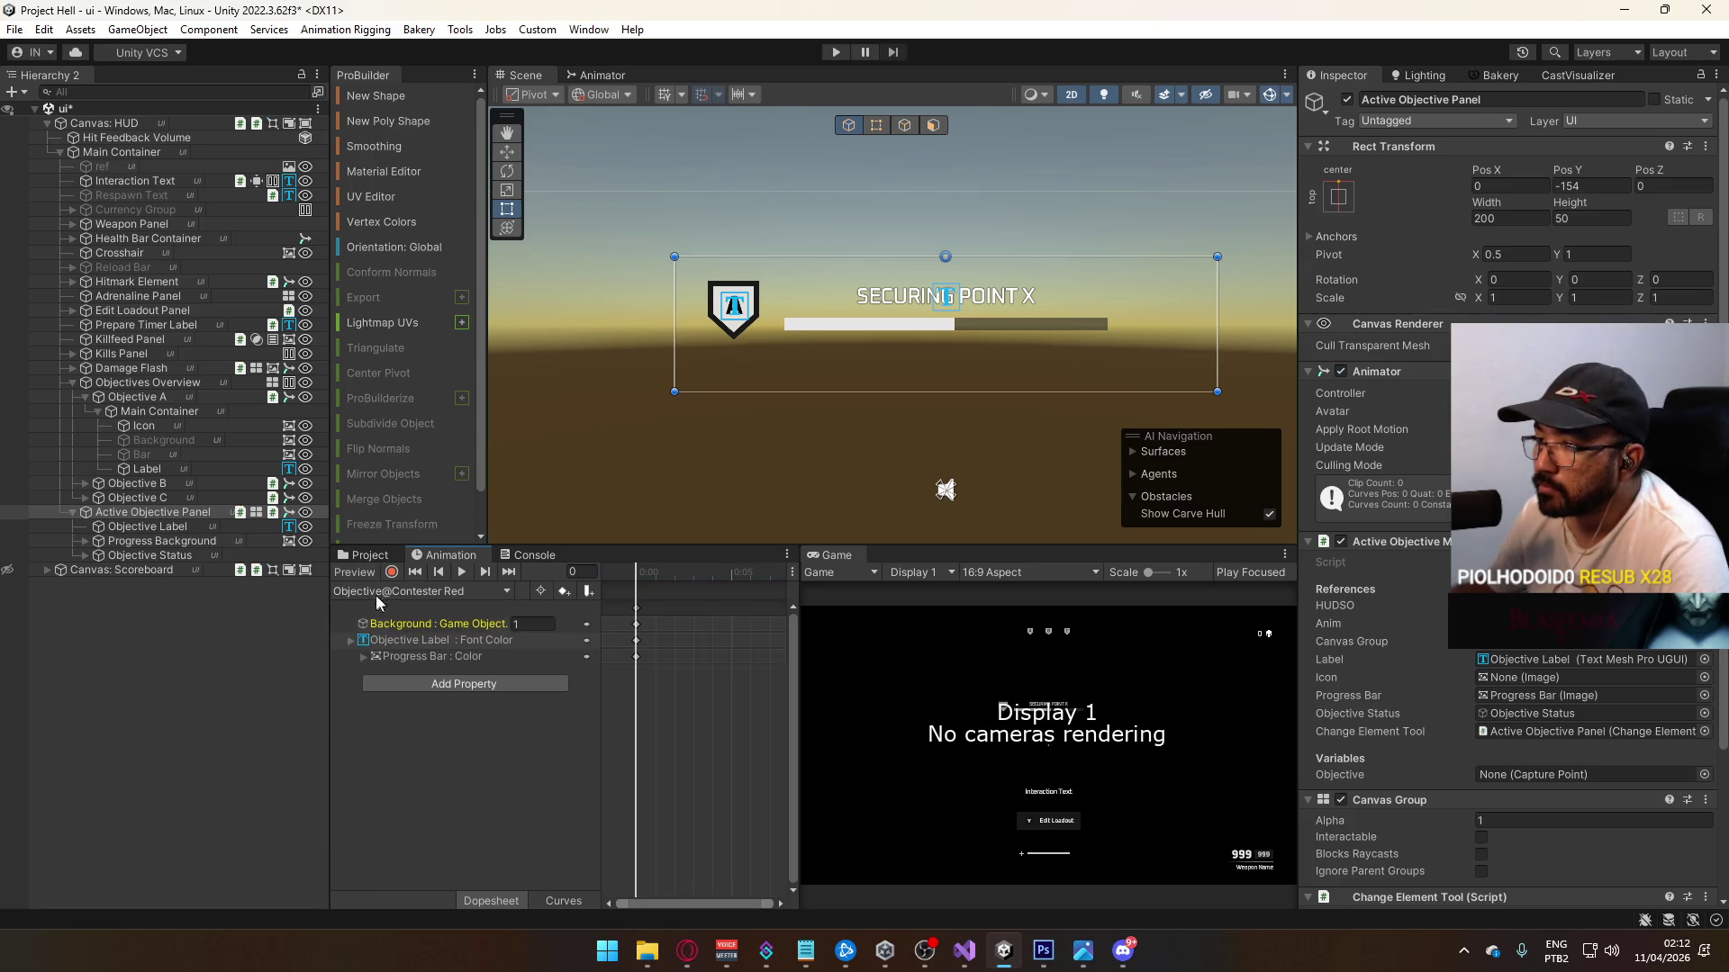
{"action": "left_click", "coordinate": [358, 574]}
{"action": "left_click", "coordinate": [358, 574]}
{"action": "left_click", "coordinate": [358, 575]}
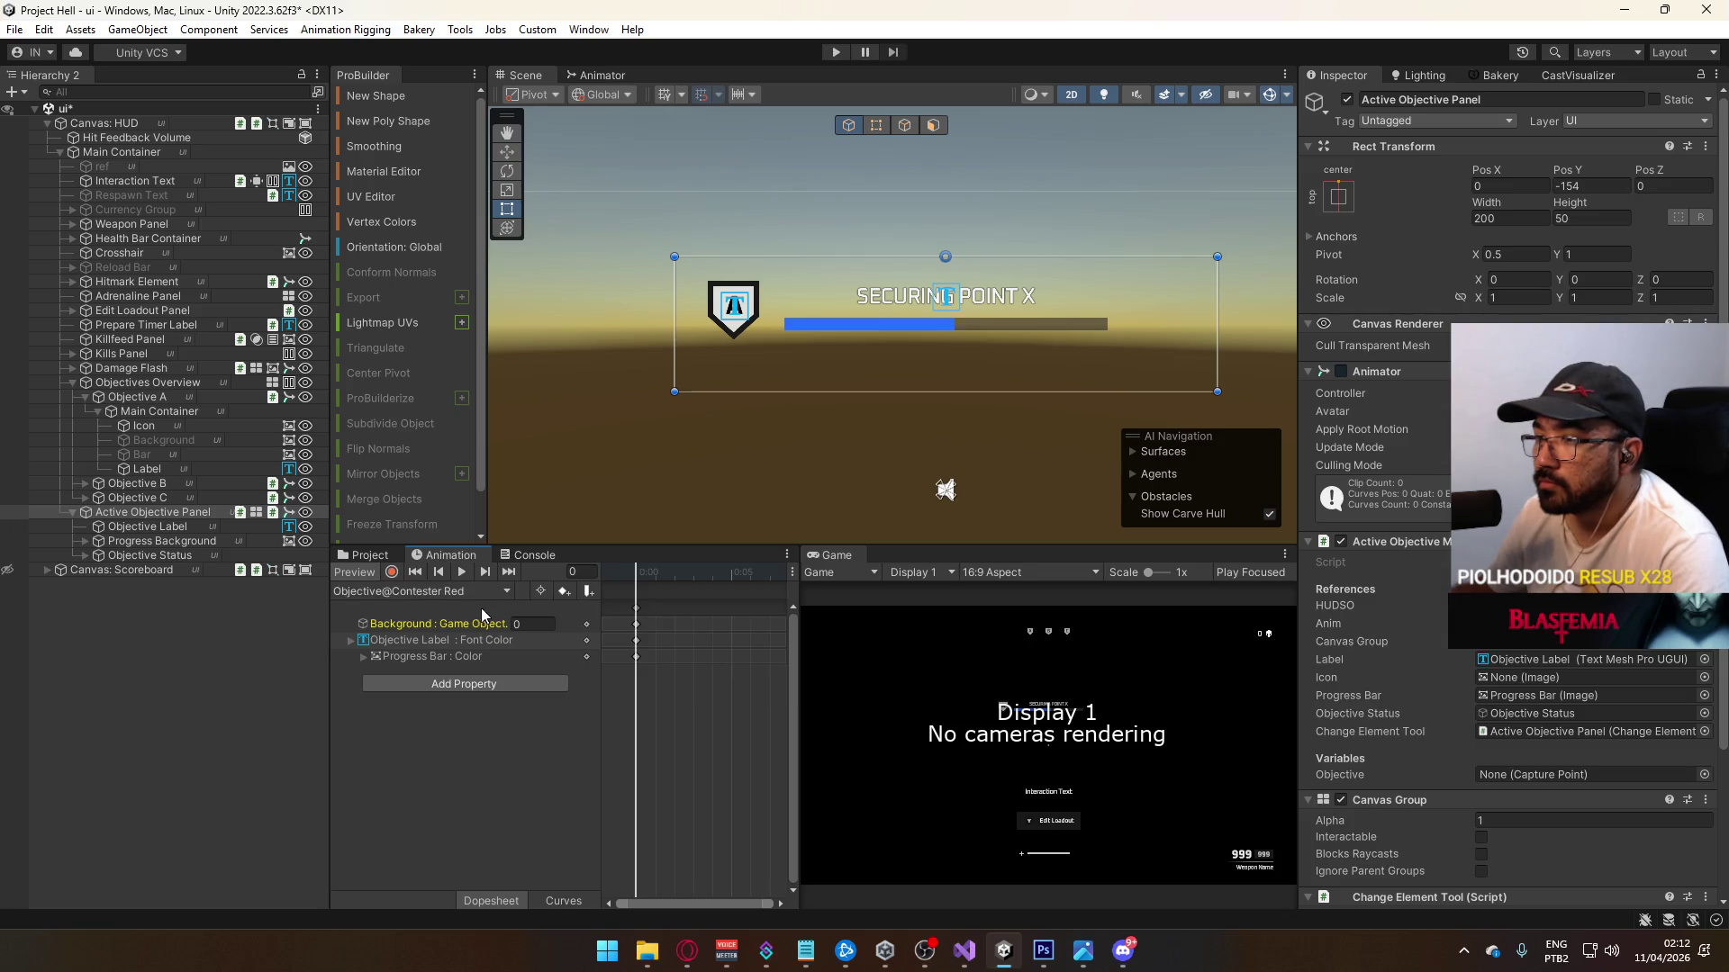
{"action": "left_click", "coordinate": [392, 590]}
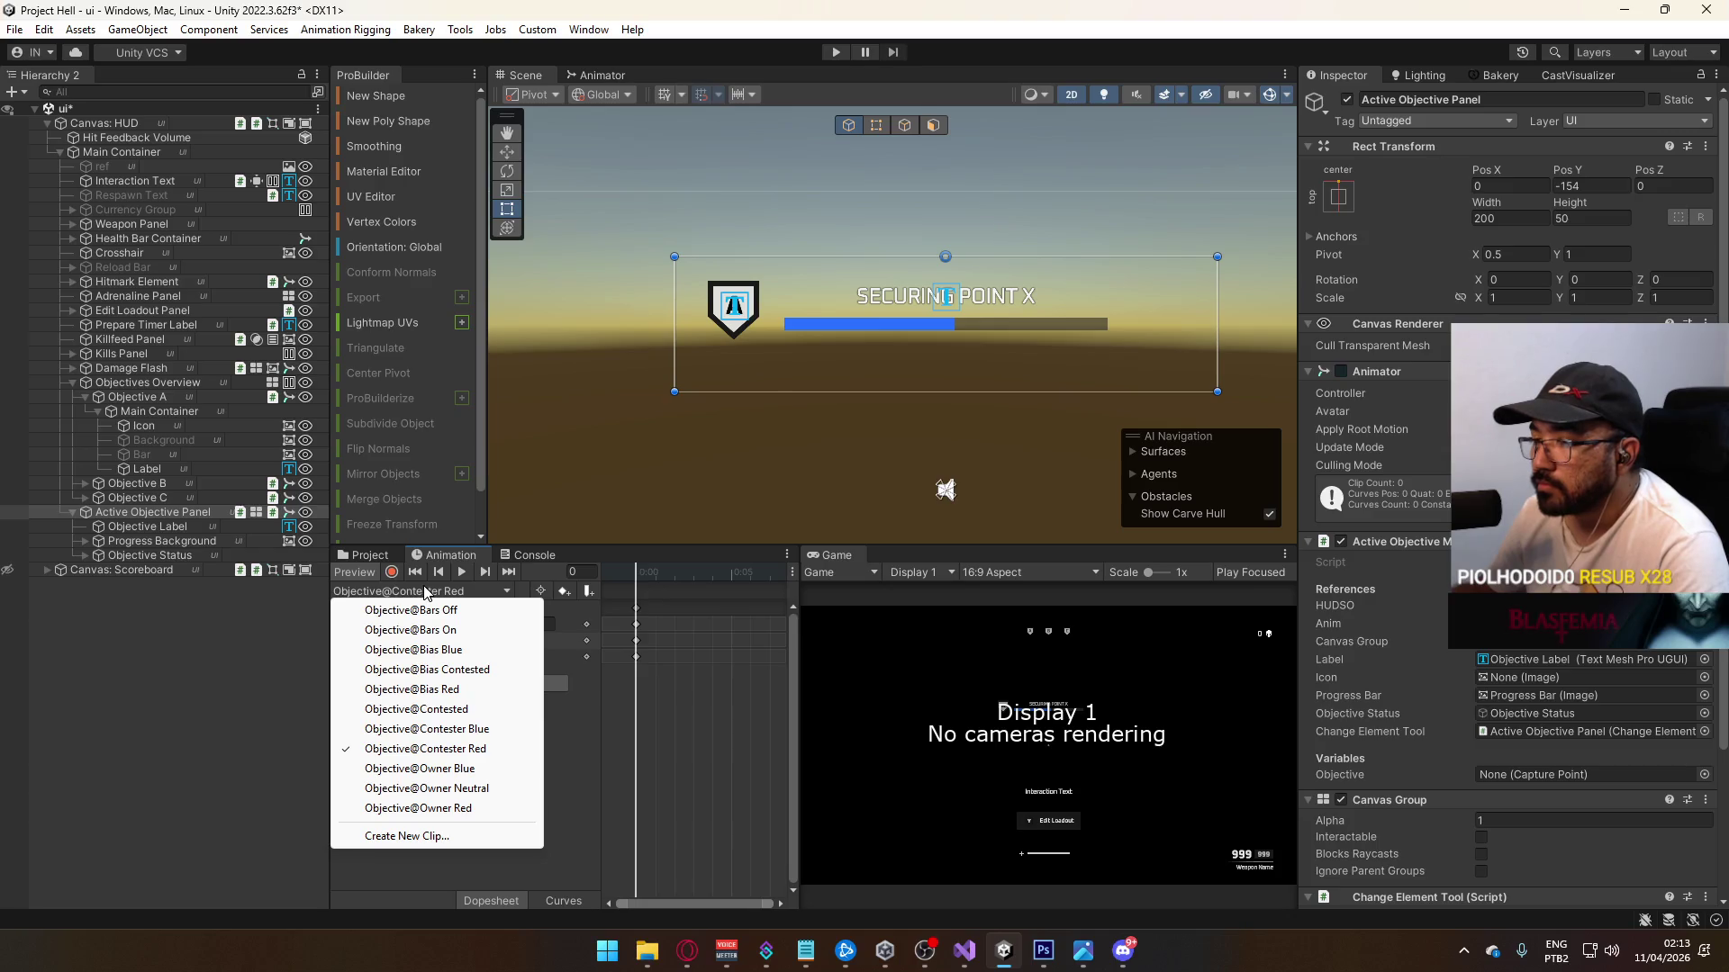
Step: In record mode, key the Progress Bar colour to red FF2626 in Objective@Bias Red
{"action": "left_click", "coordinate": [424, 689]}
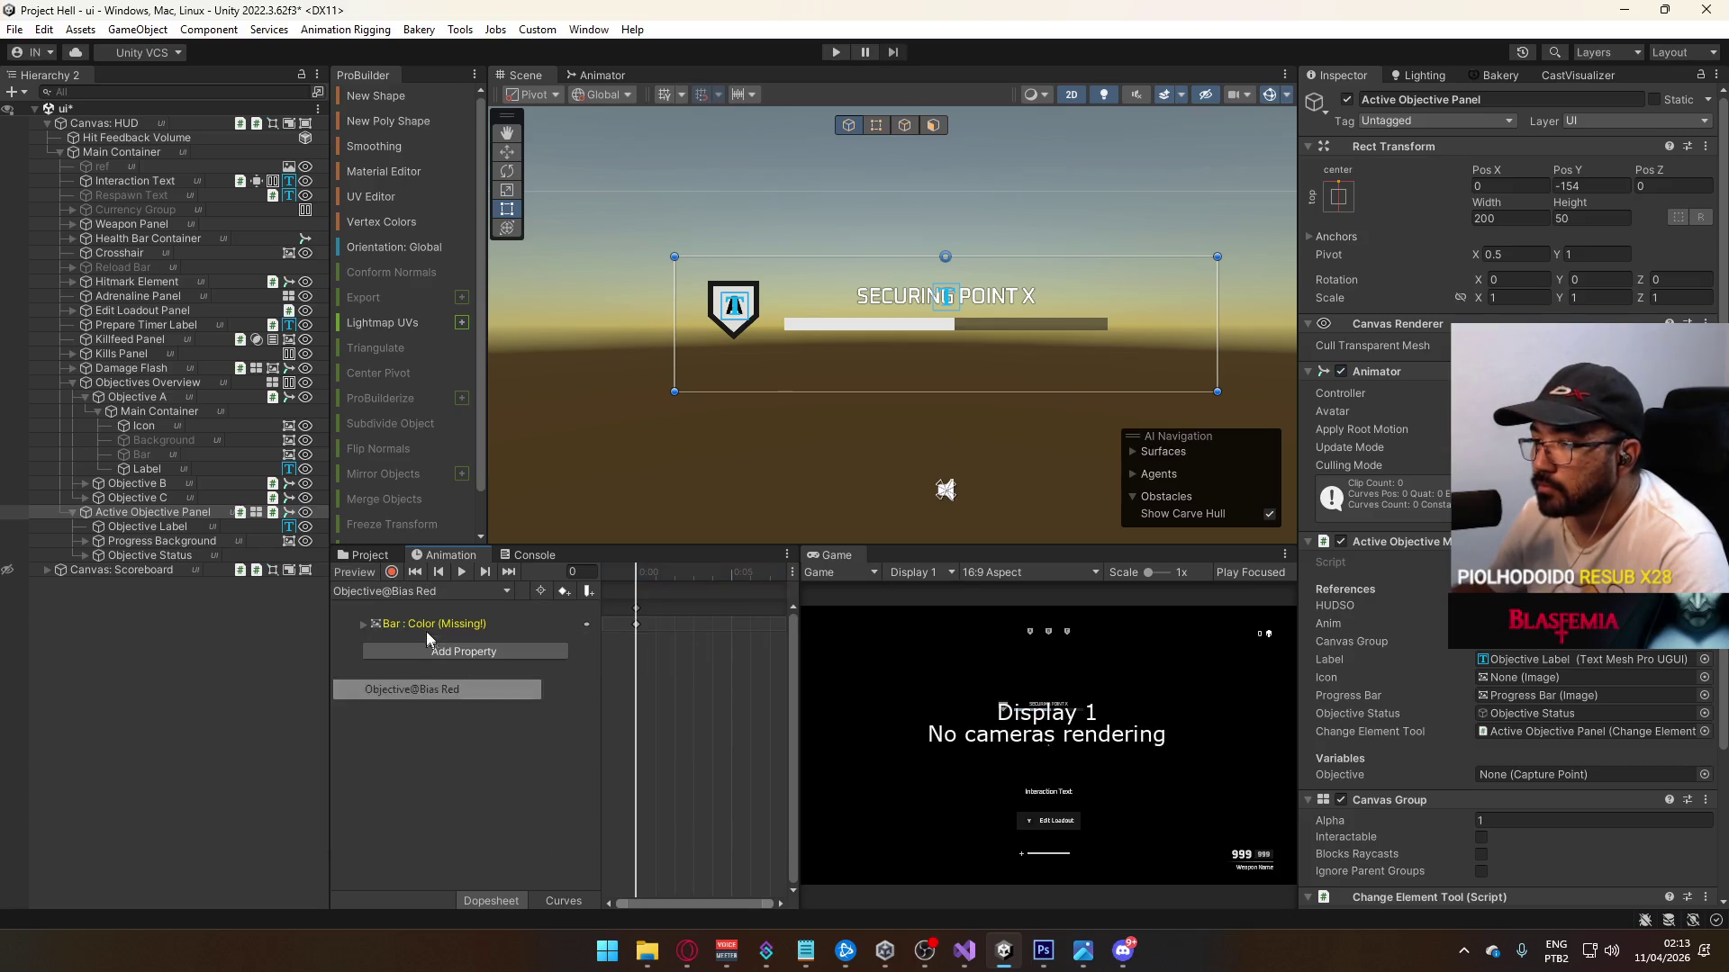
{"action": "left_click", "coordinate": [392, 574]}
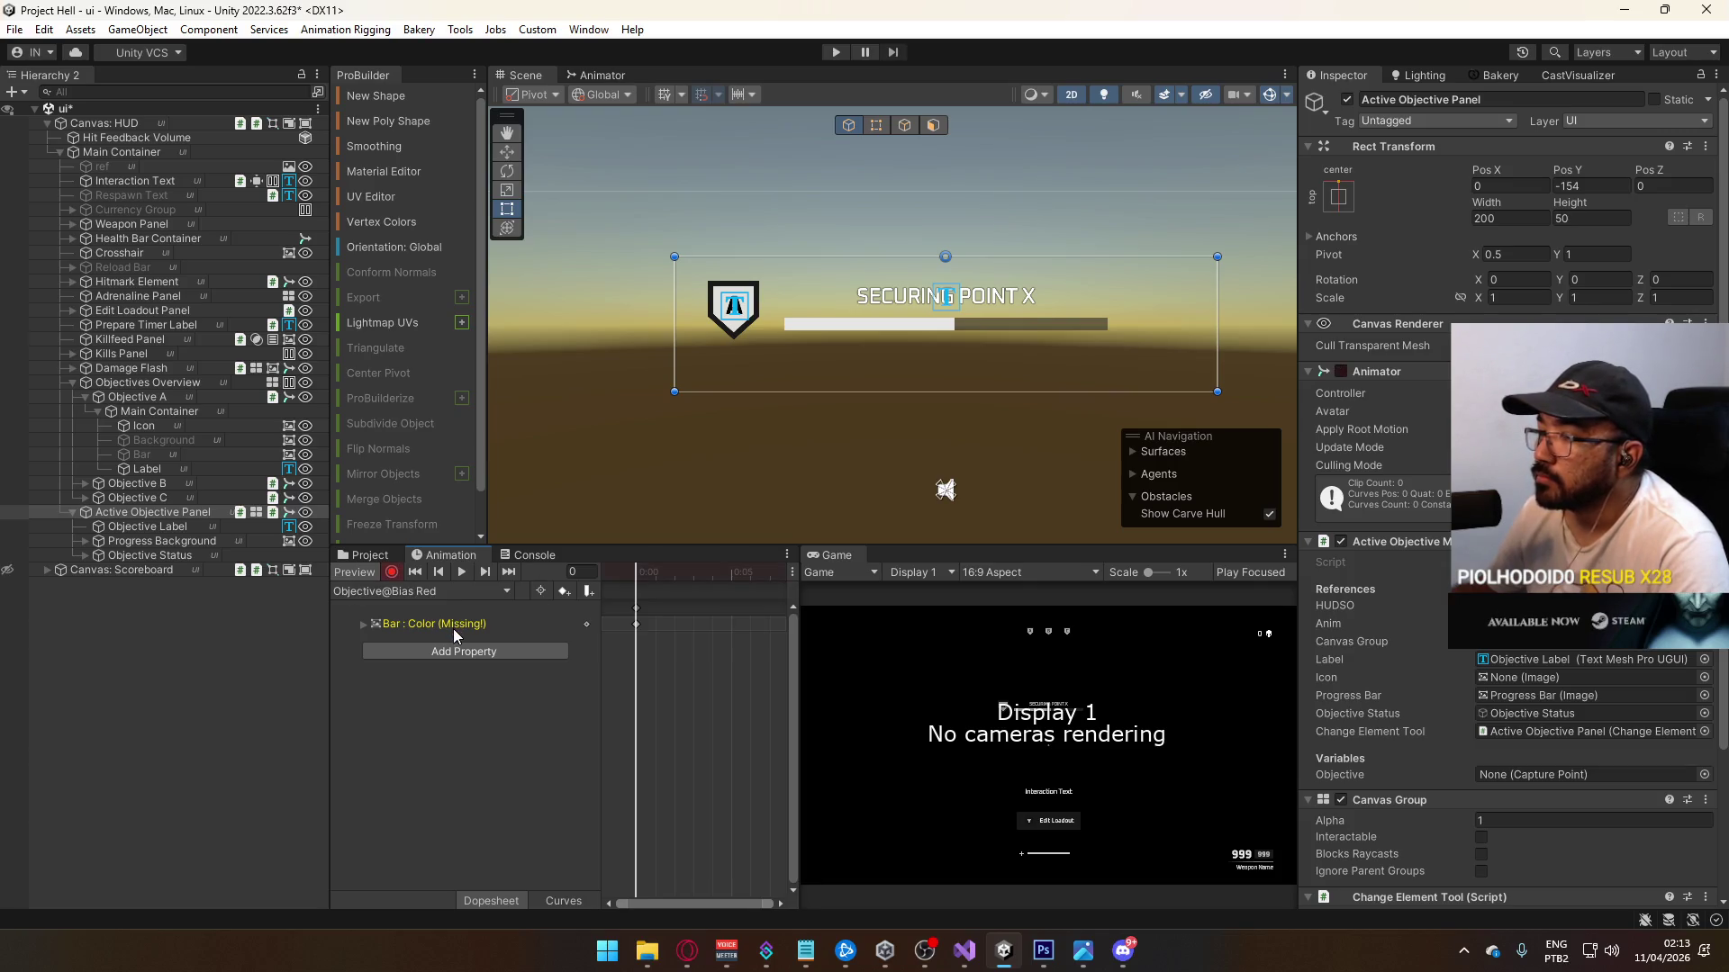
{"action": "left_click", "coordinate": [85, 540]}
{"action": "left_click", "coordinate": [197, 557]}
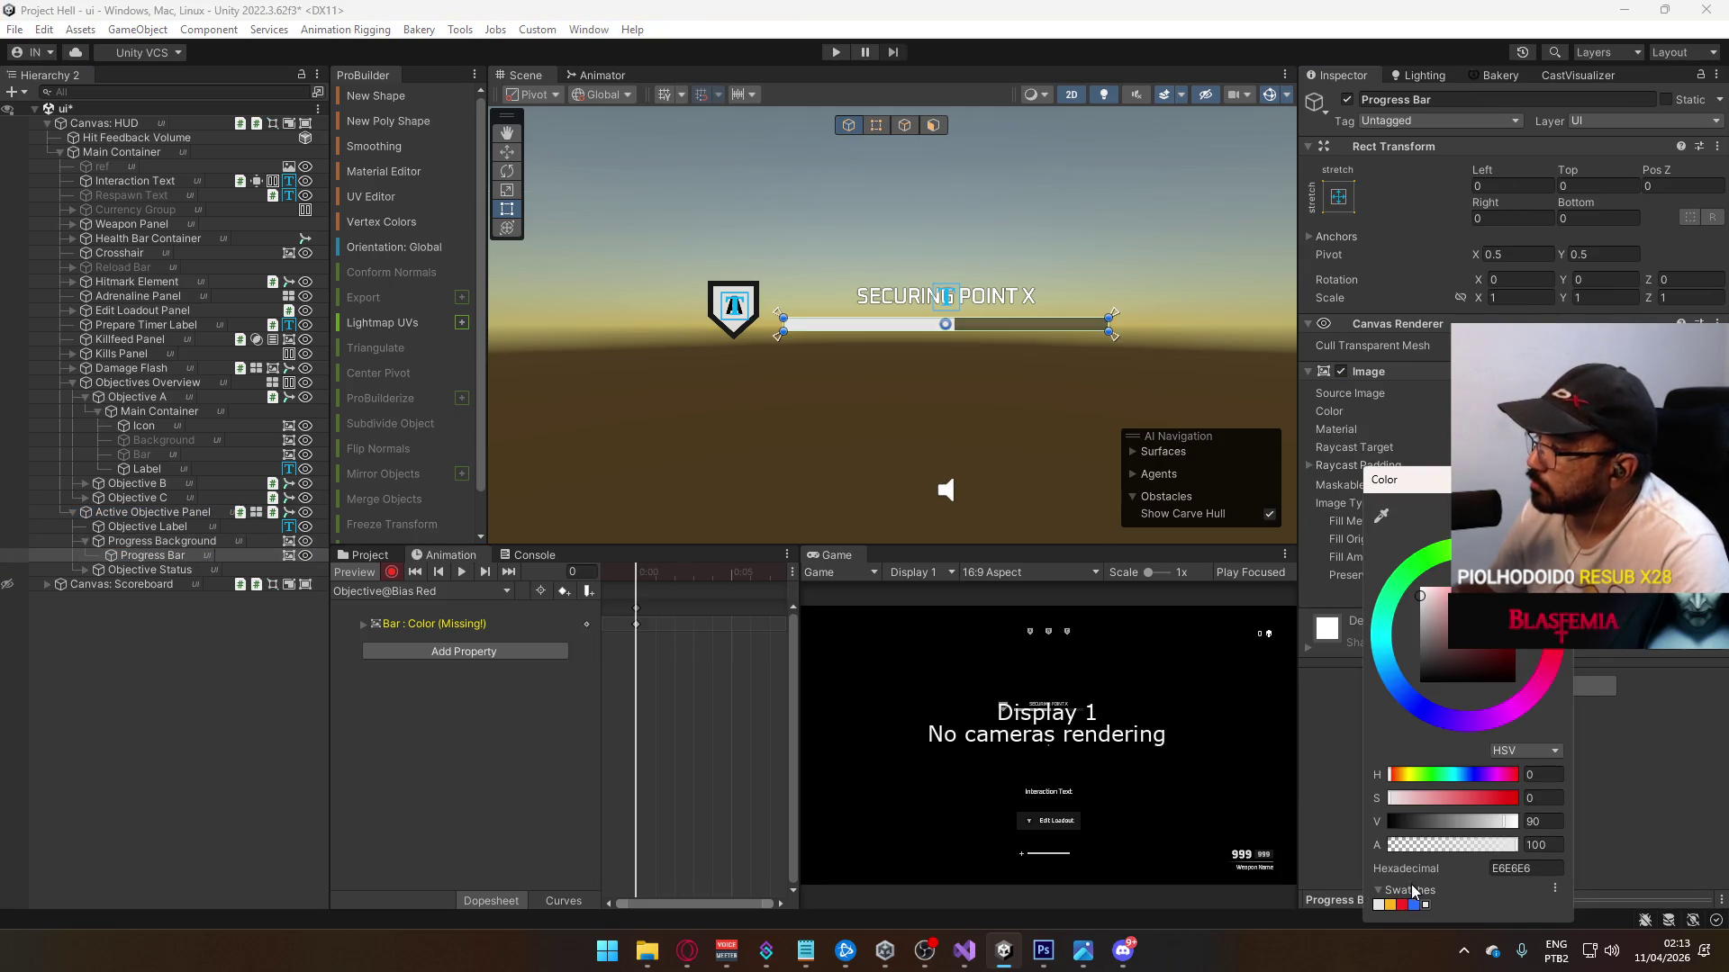
{"action": "left_click", "coordinate": [1402, 906]}
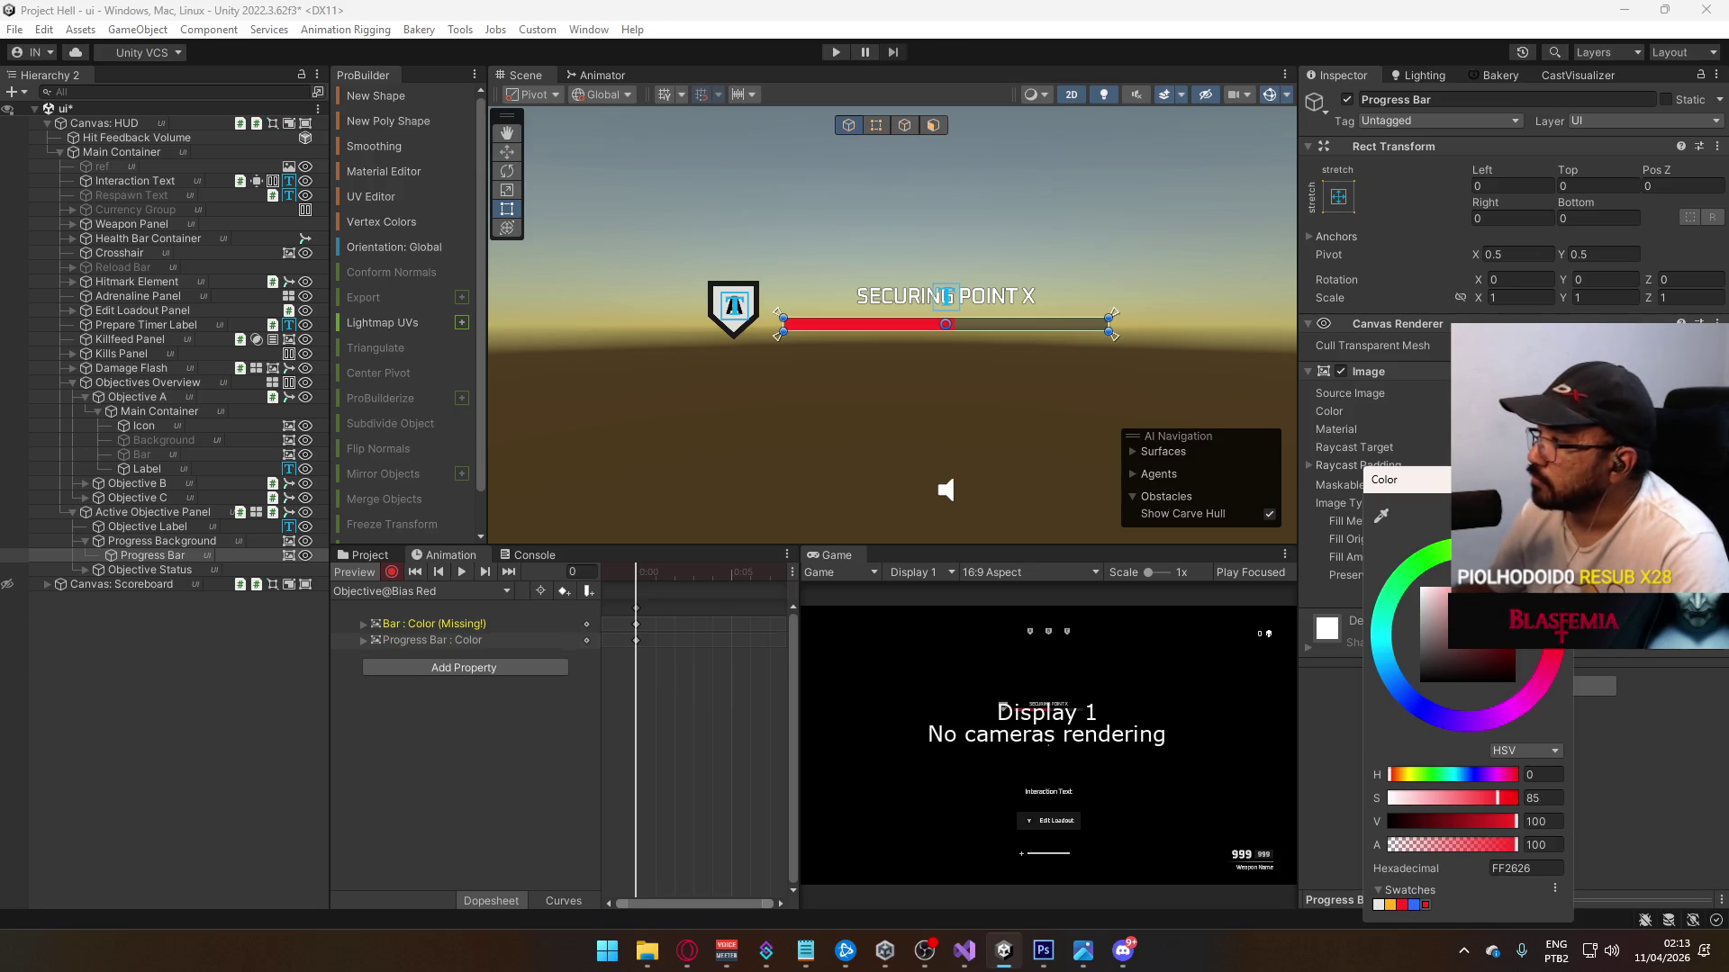
Step: Key the Progress Bar and Objective Label font colours to orange FFB31A in Objective@Bias Contested
{"action": "left_click", "coordinate": [455, 591]}
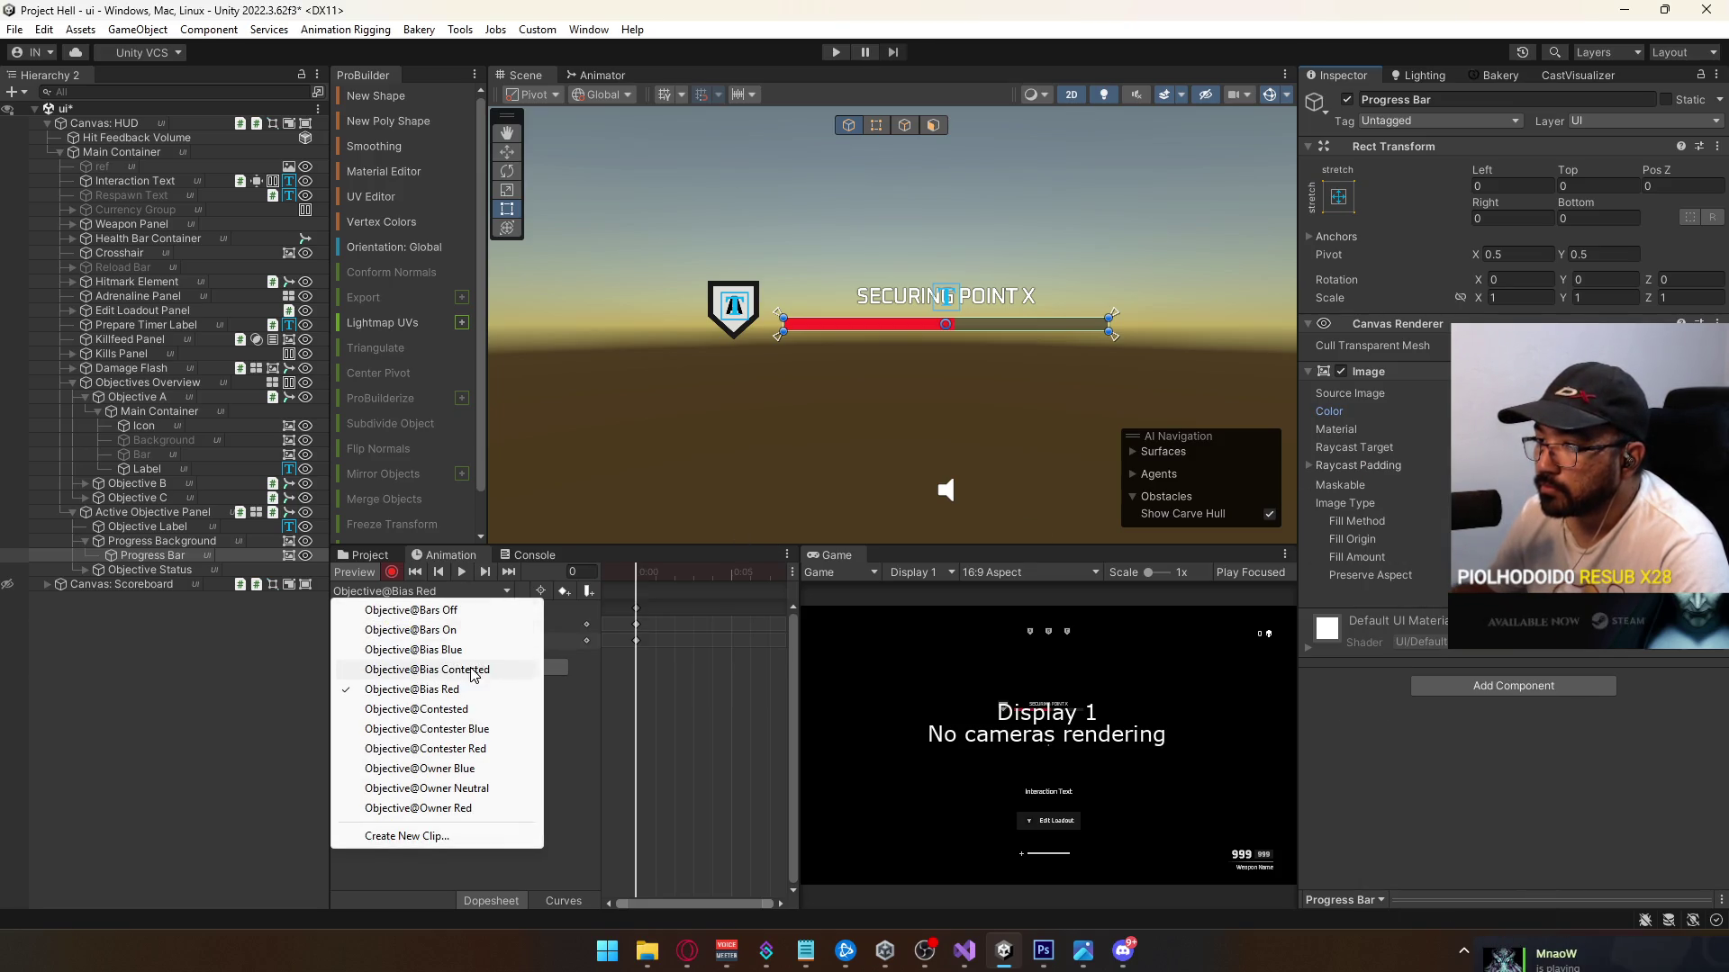
{"action": "left_click", "coordinate": [427, 669]}
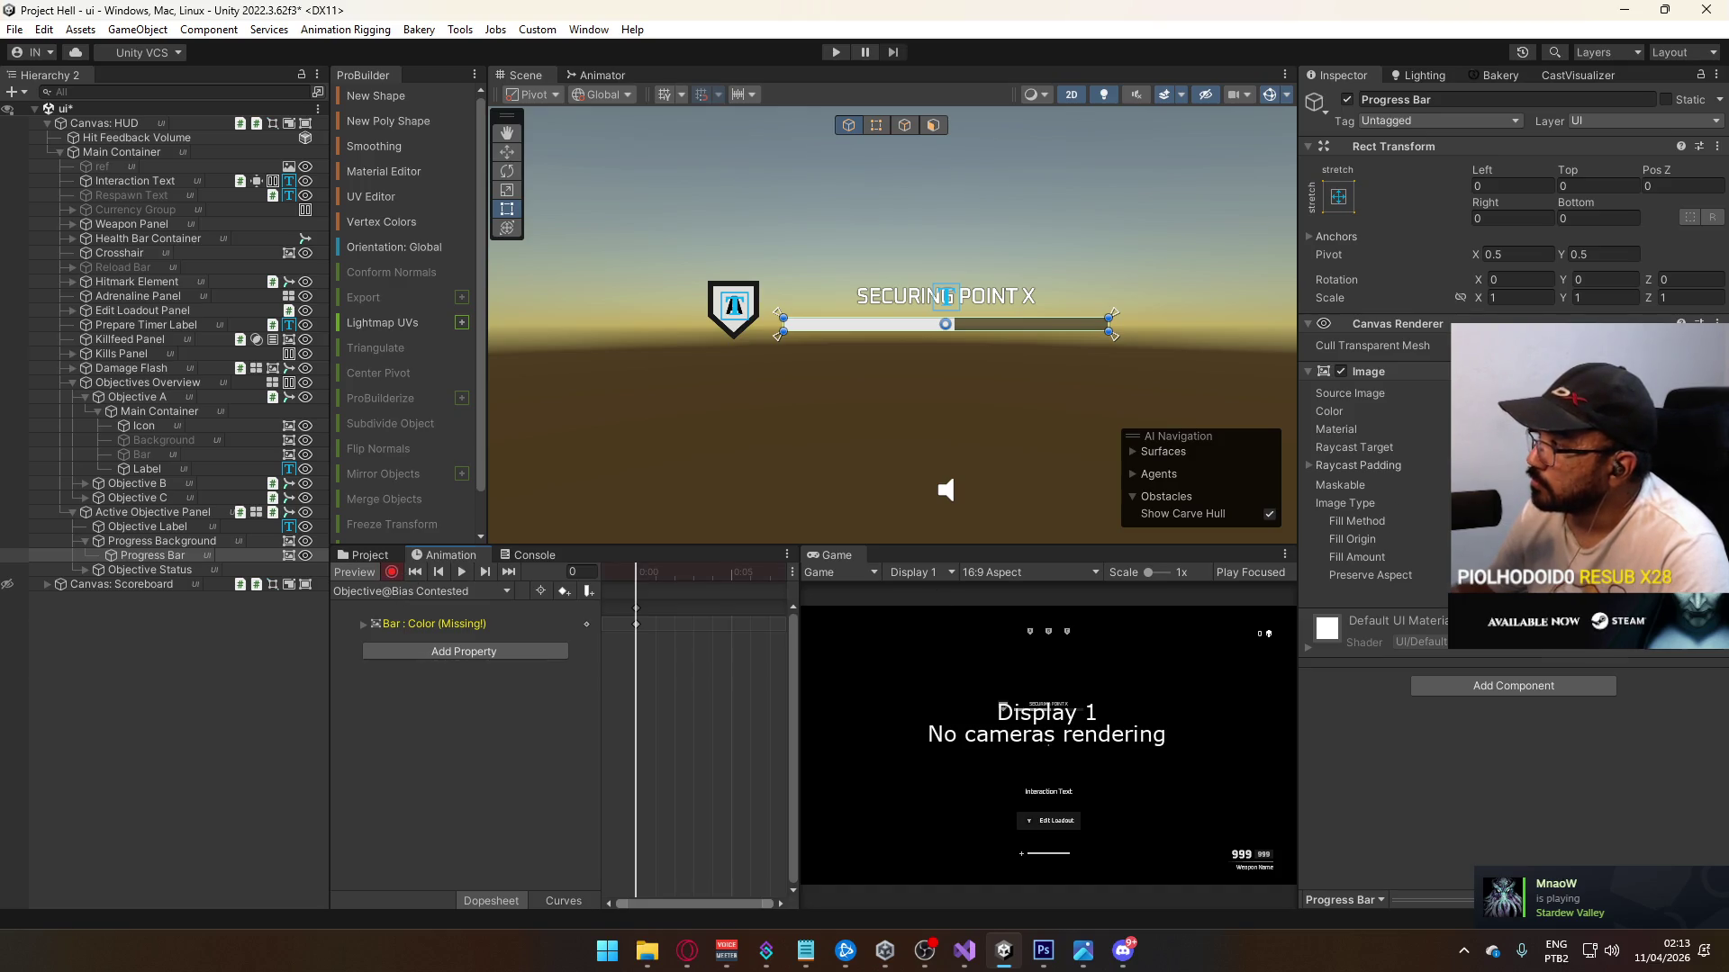
{"action": "left_click", "coordinate": [1585, 410]}
{"action": "left_click", "coordinate": [1542, 819]}
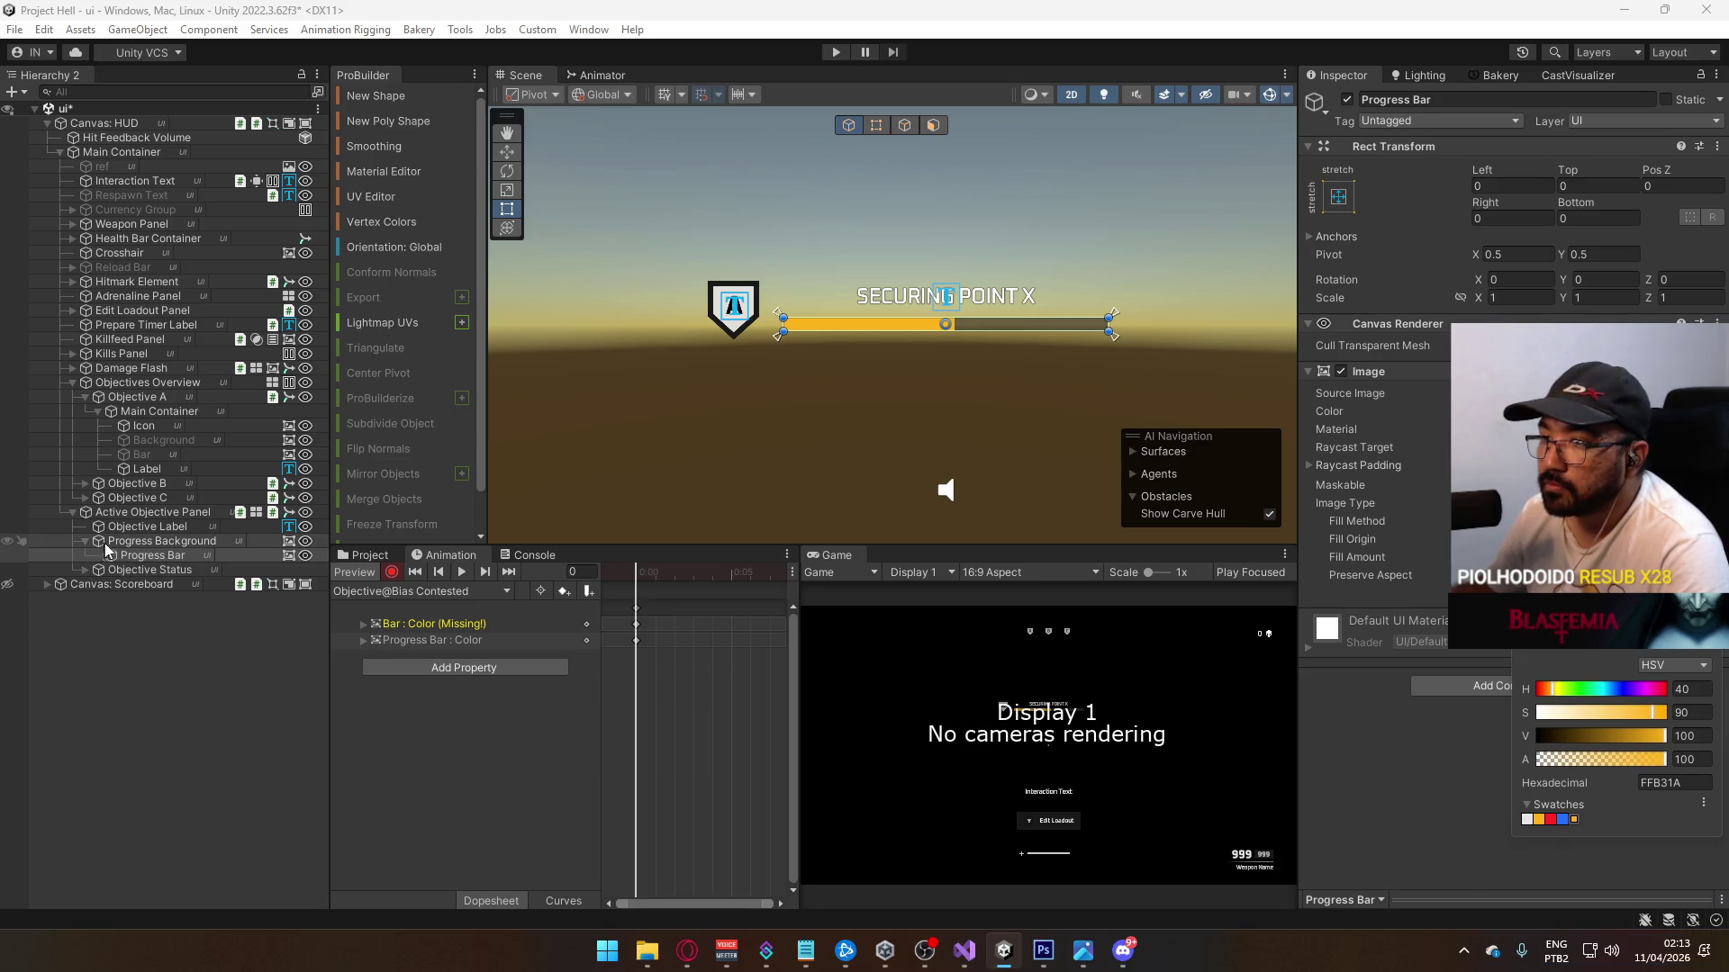
{"action": "left_click", "coordinate": [144, 526]}
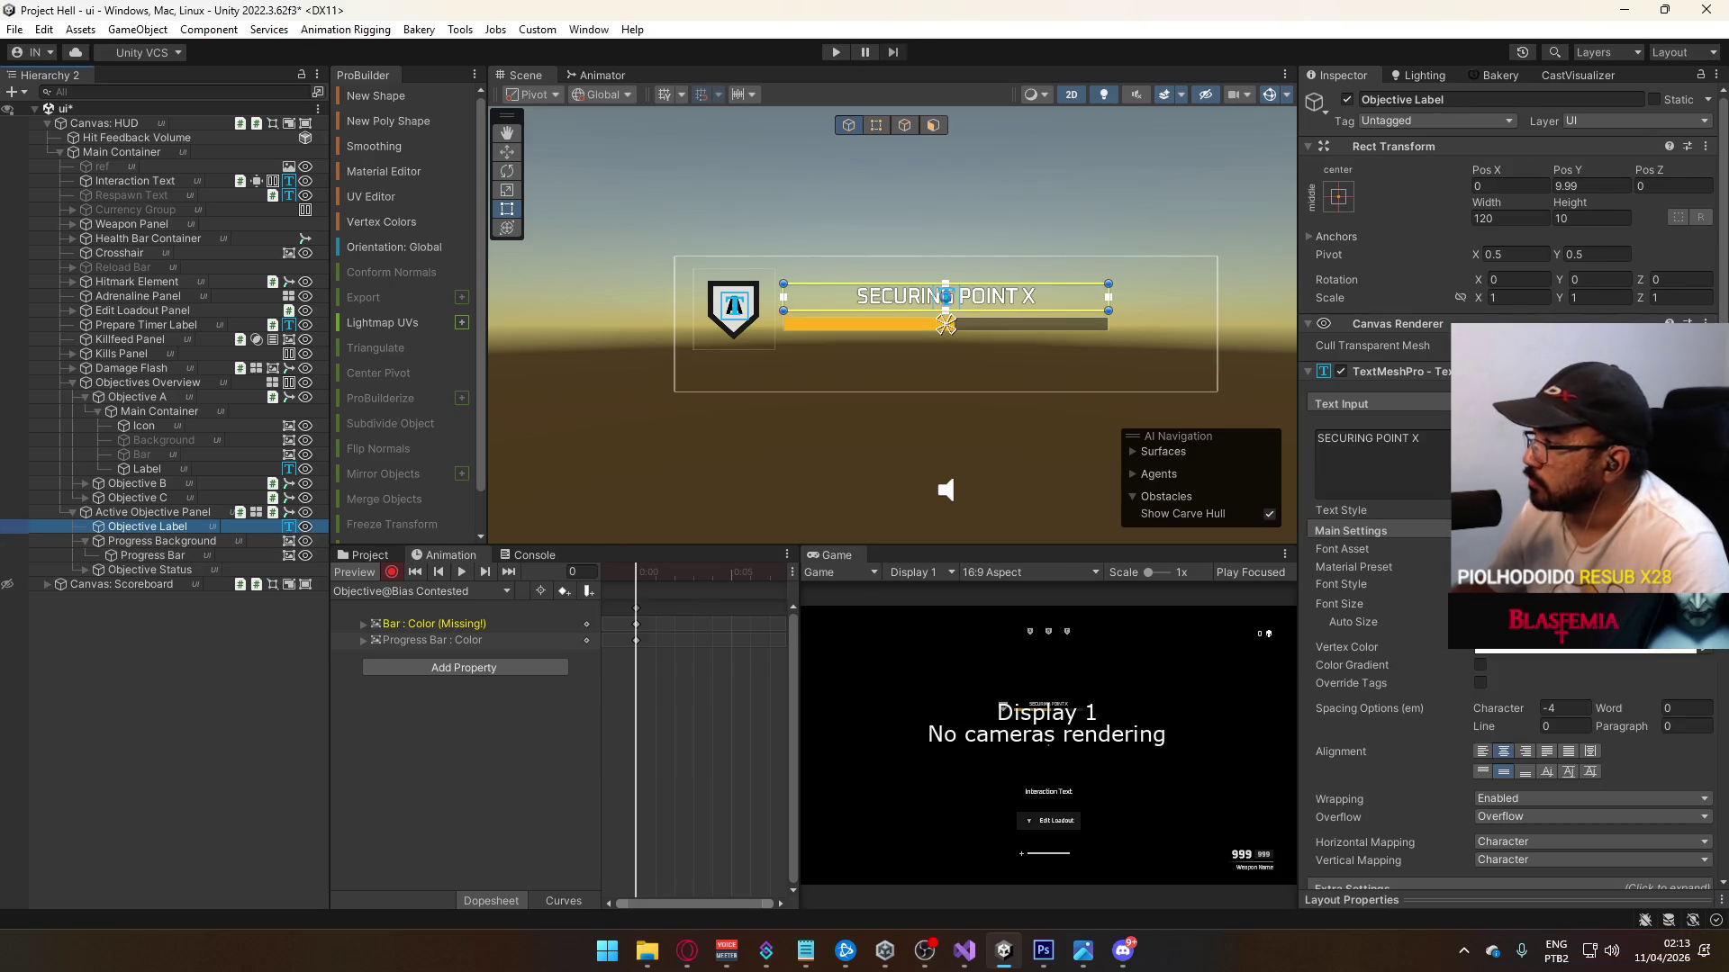
{"action": "left_click", "coordinate": [1584, 648]}
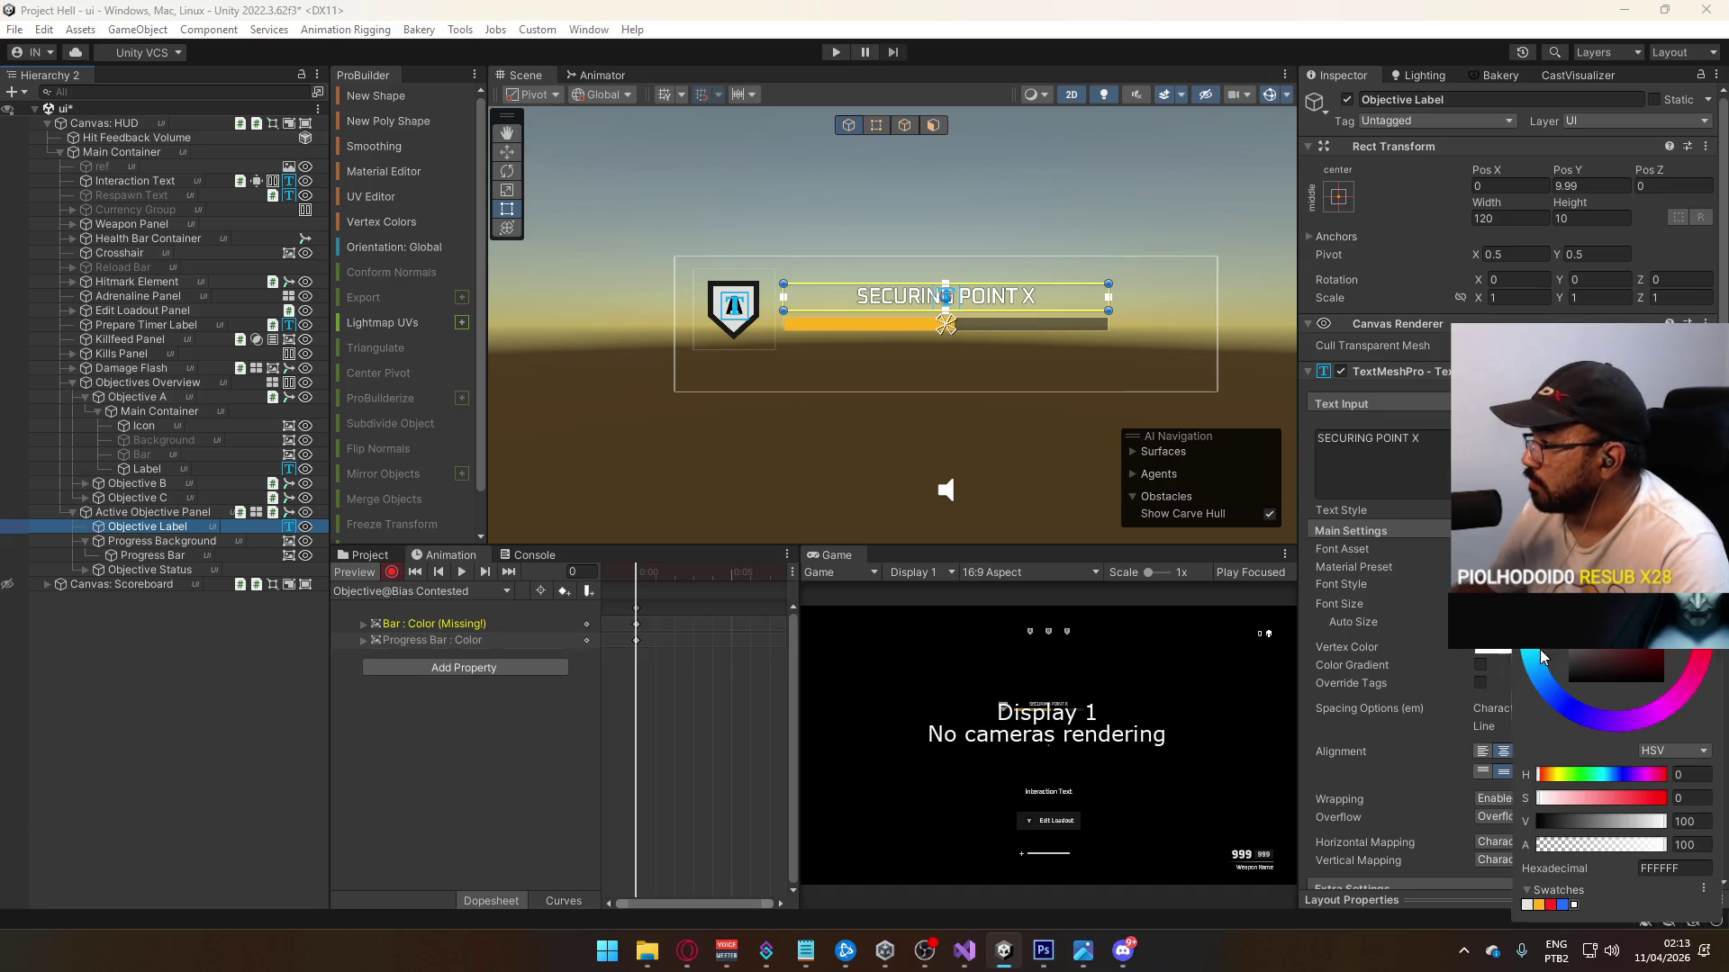
{"action": "left_click", "coordinate": [1540, 904]}
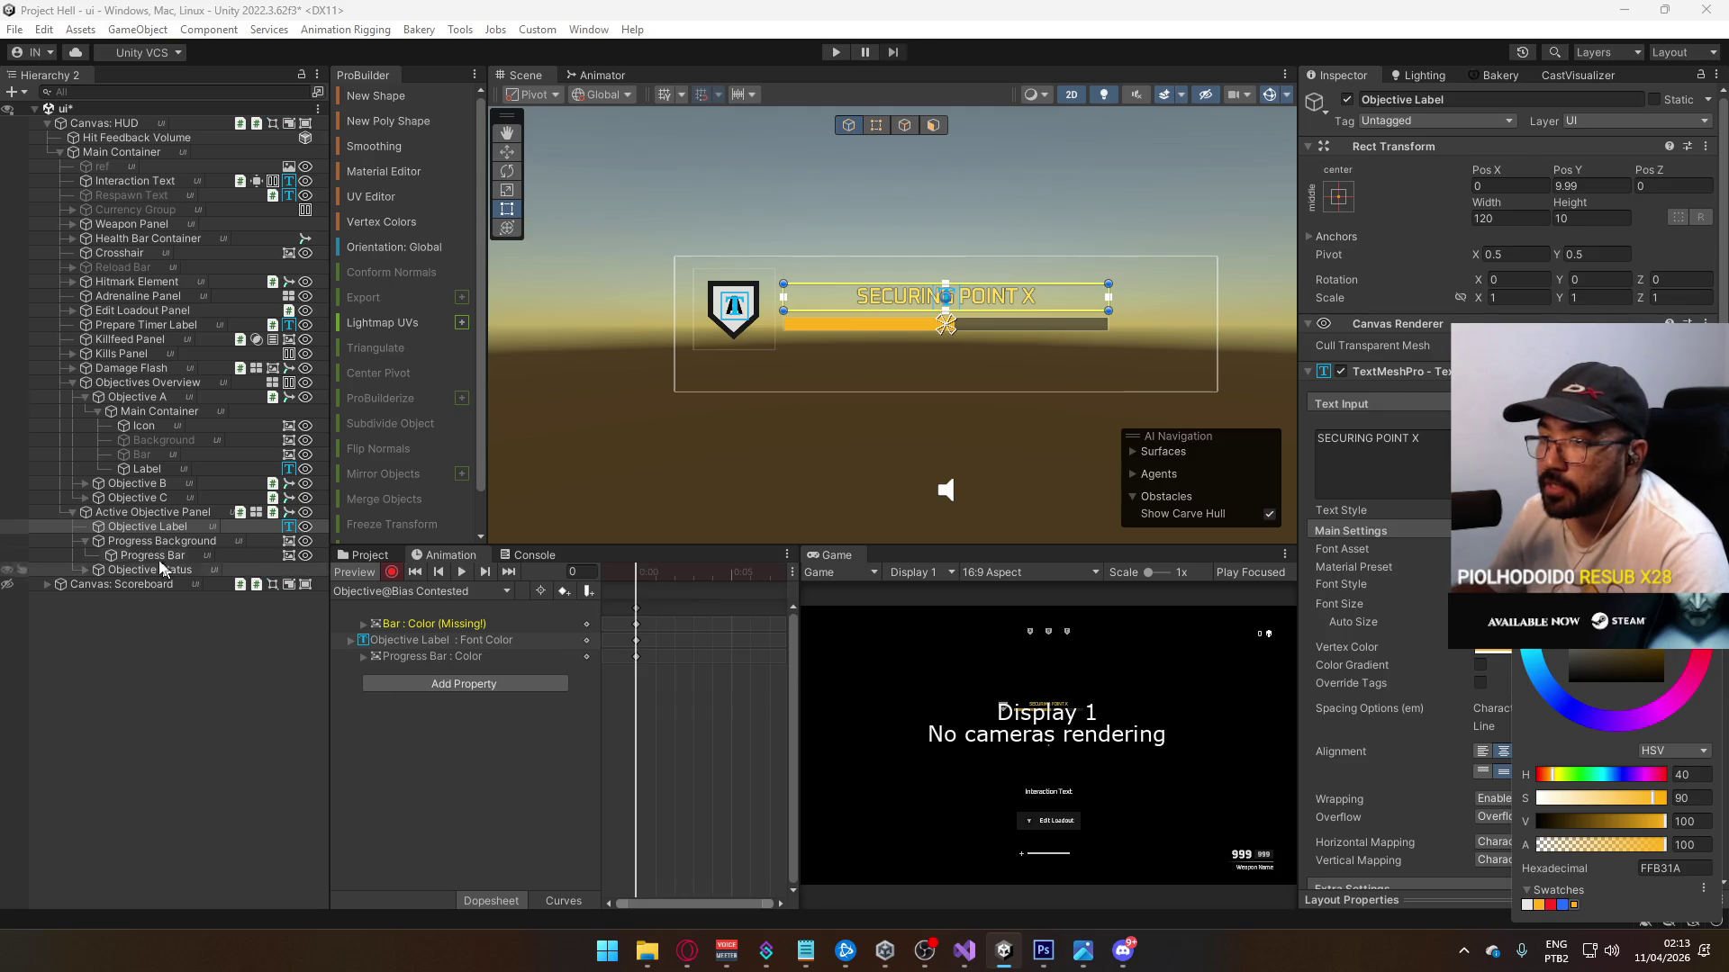
Step: Recheck the Progress Bar colour track and Objective Label font colour in Objective@Bias Red
{"action": "left_click", "coordinate": [427, 594]}
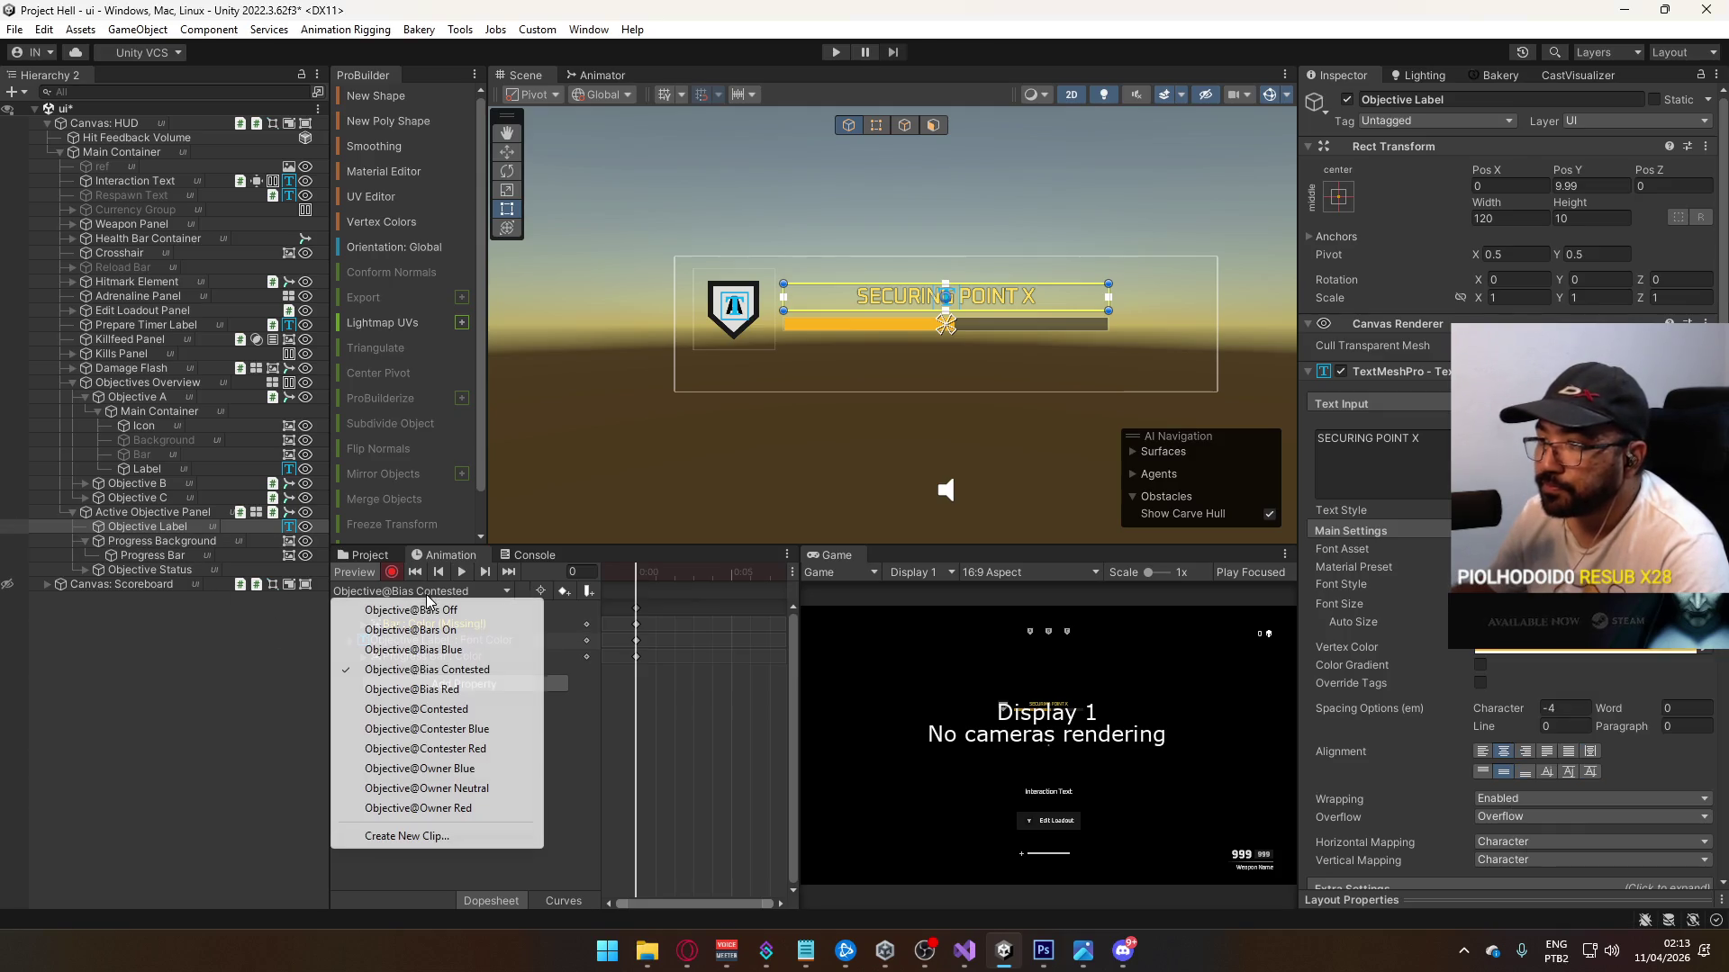
{"action": "left_click", "coordinate": [474, 690]}
{"action": "left_click", "coordinate": [415, 641]}
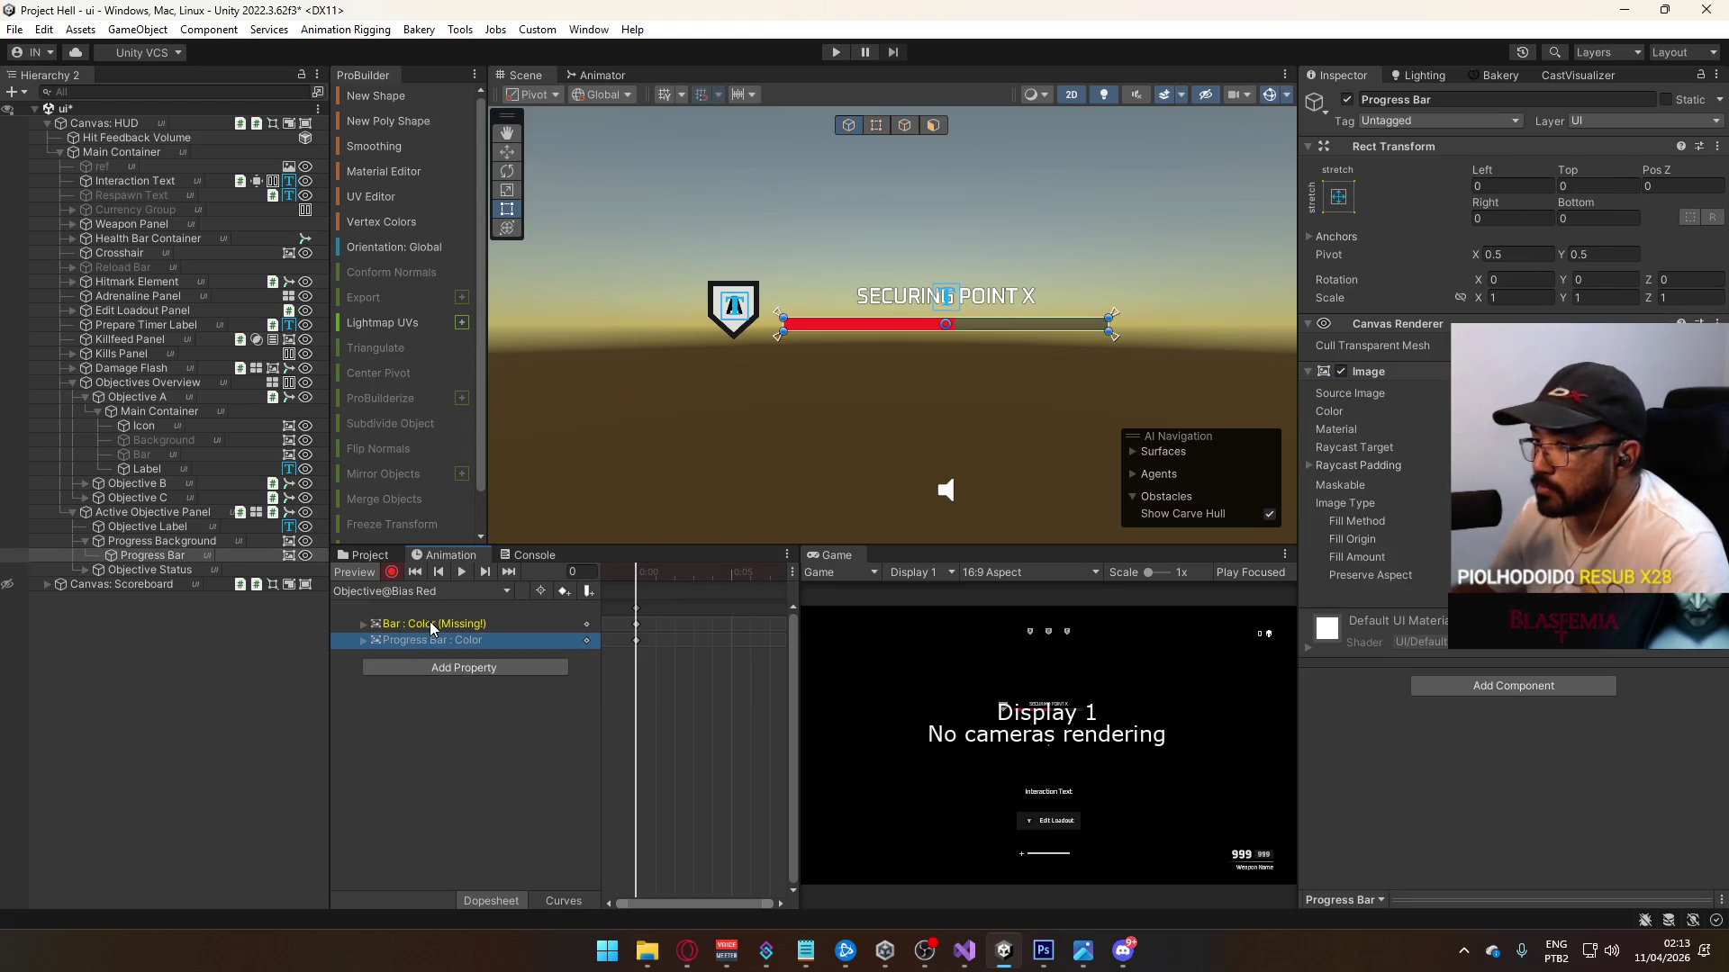
{"action": "left_click", "coordinate": [168, 532]}
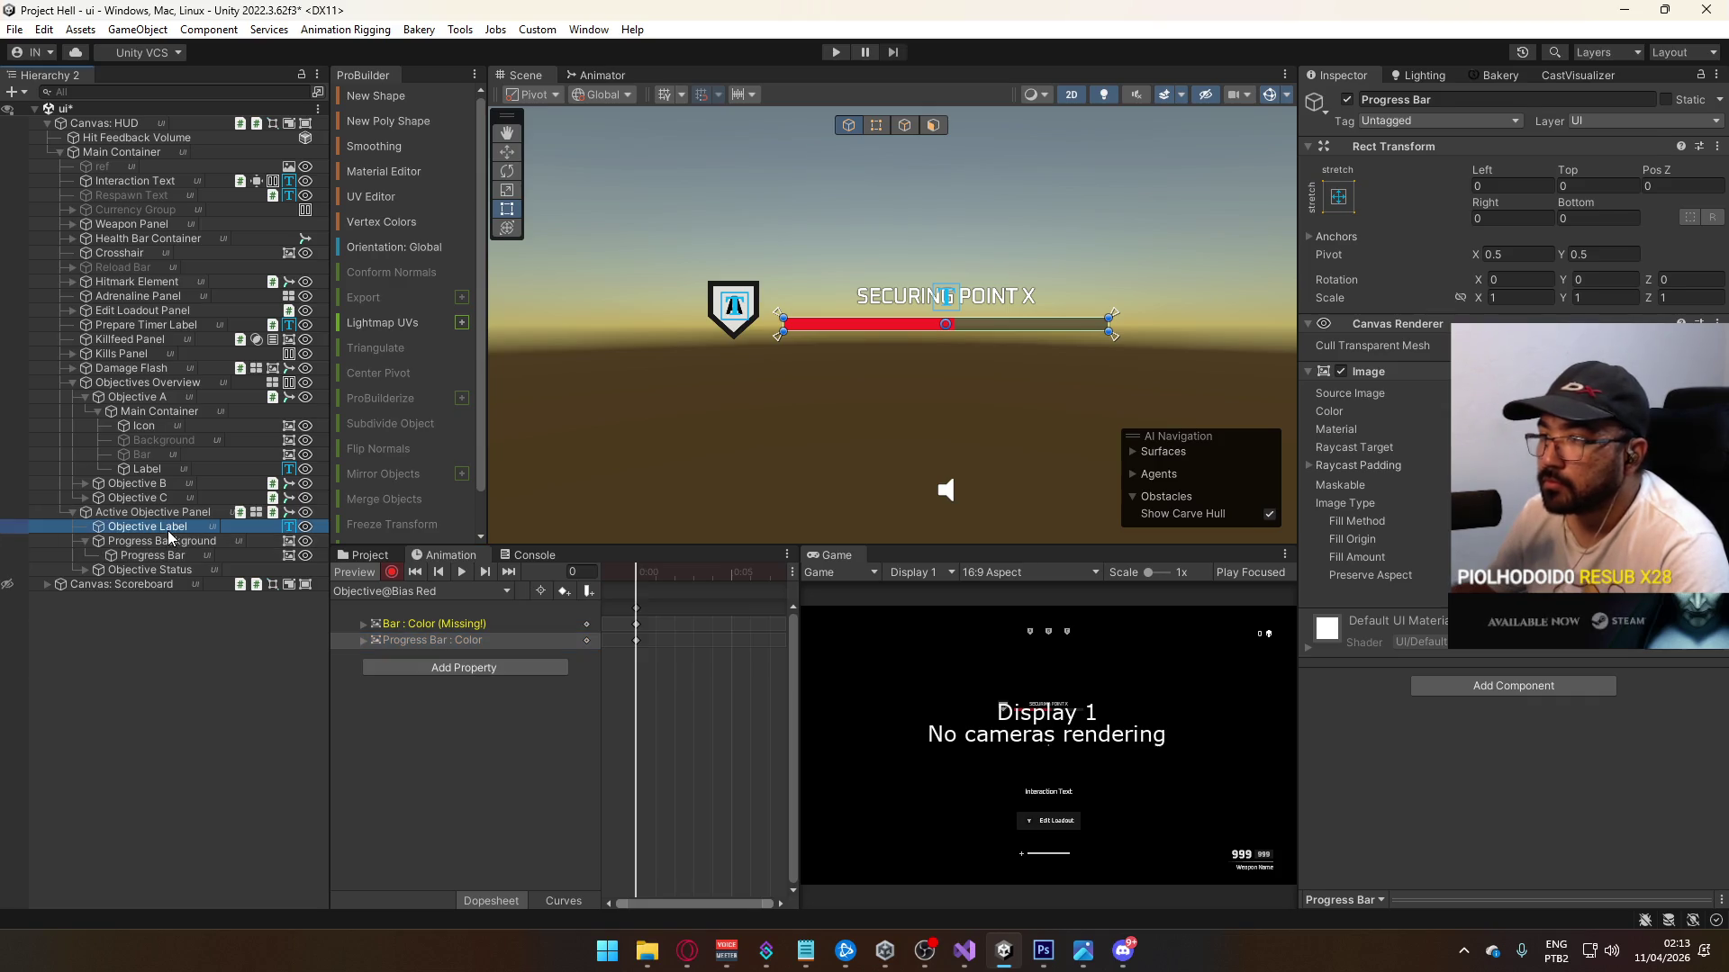
{"action": "left_click", "coordinate": [1492, 649]}
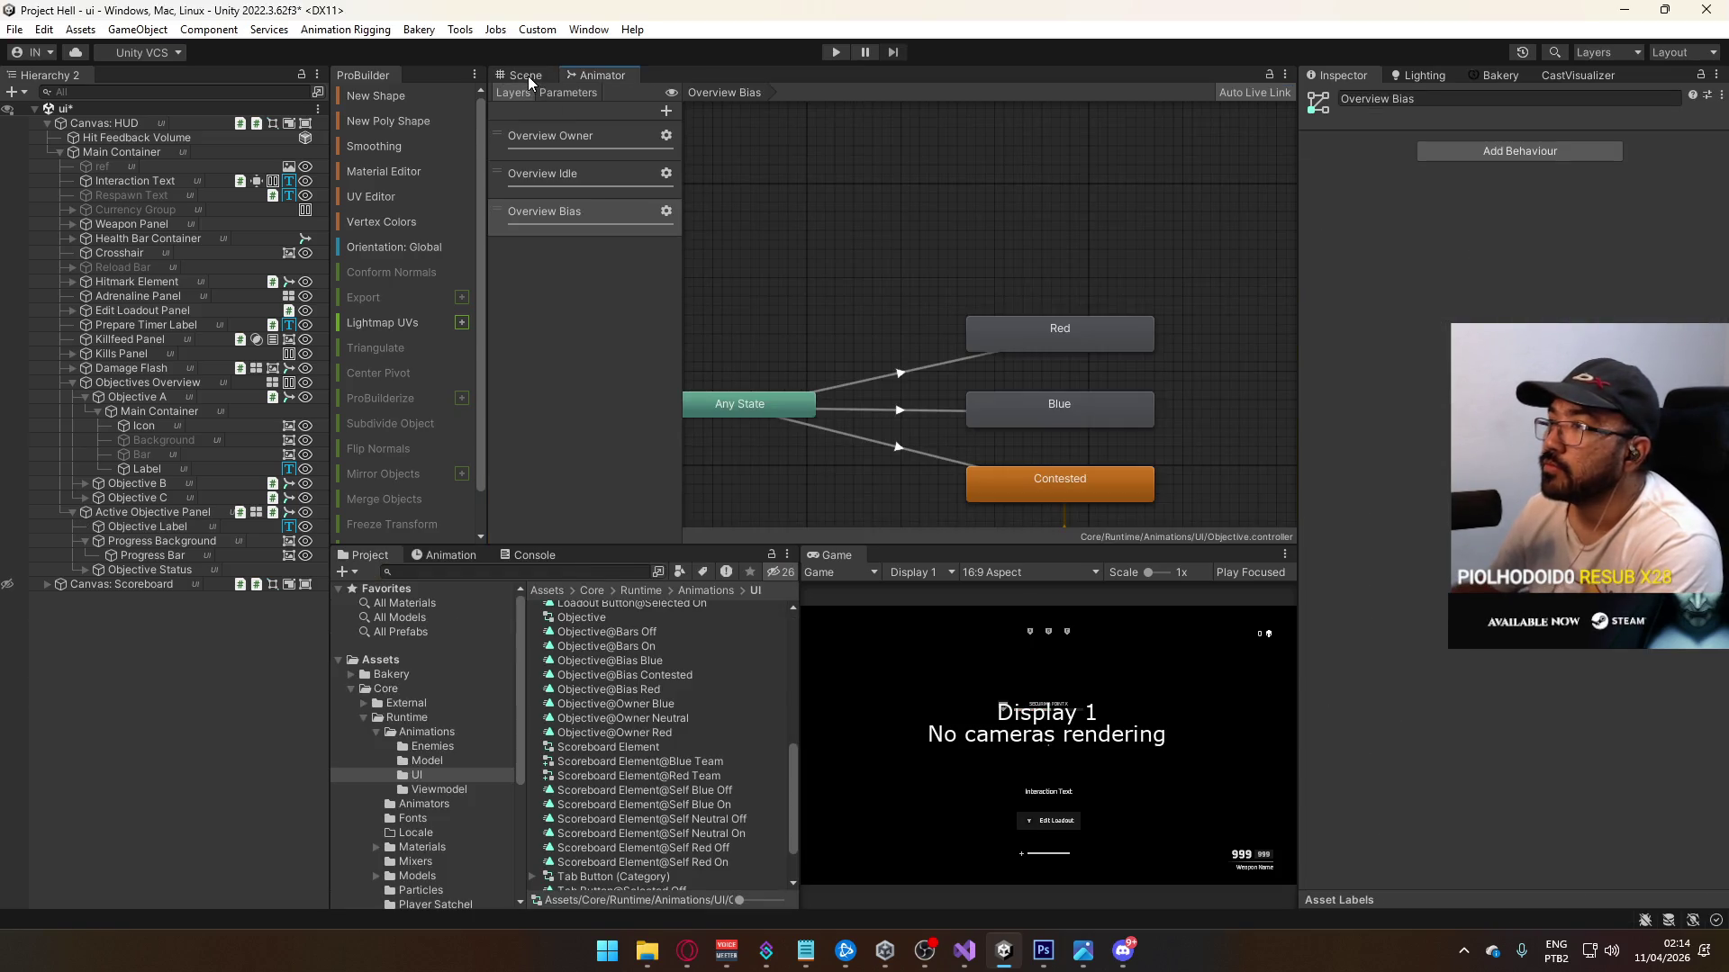
Step: Select Objective A's Background object and toggle it off and back on
{"action": "left_click", "coordinate": [526, 76]}
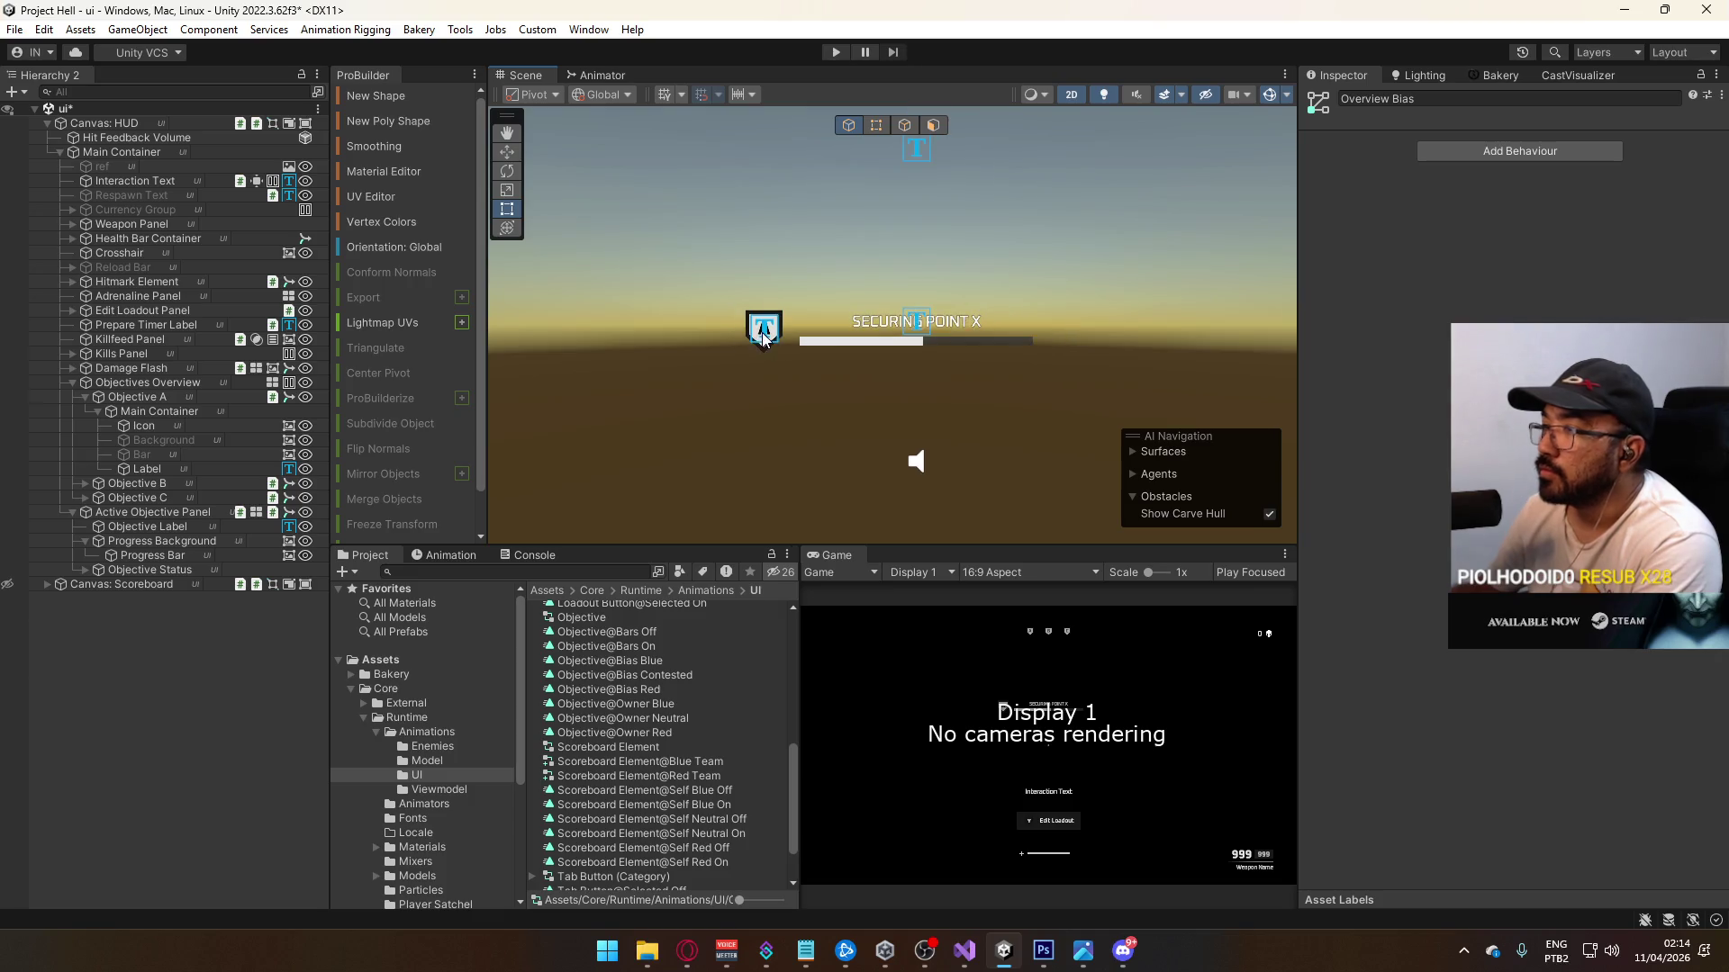
{"action": "left_click", "coordinate": [763, 329]}
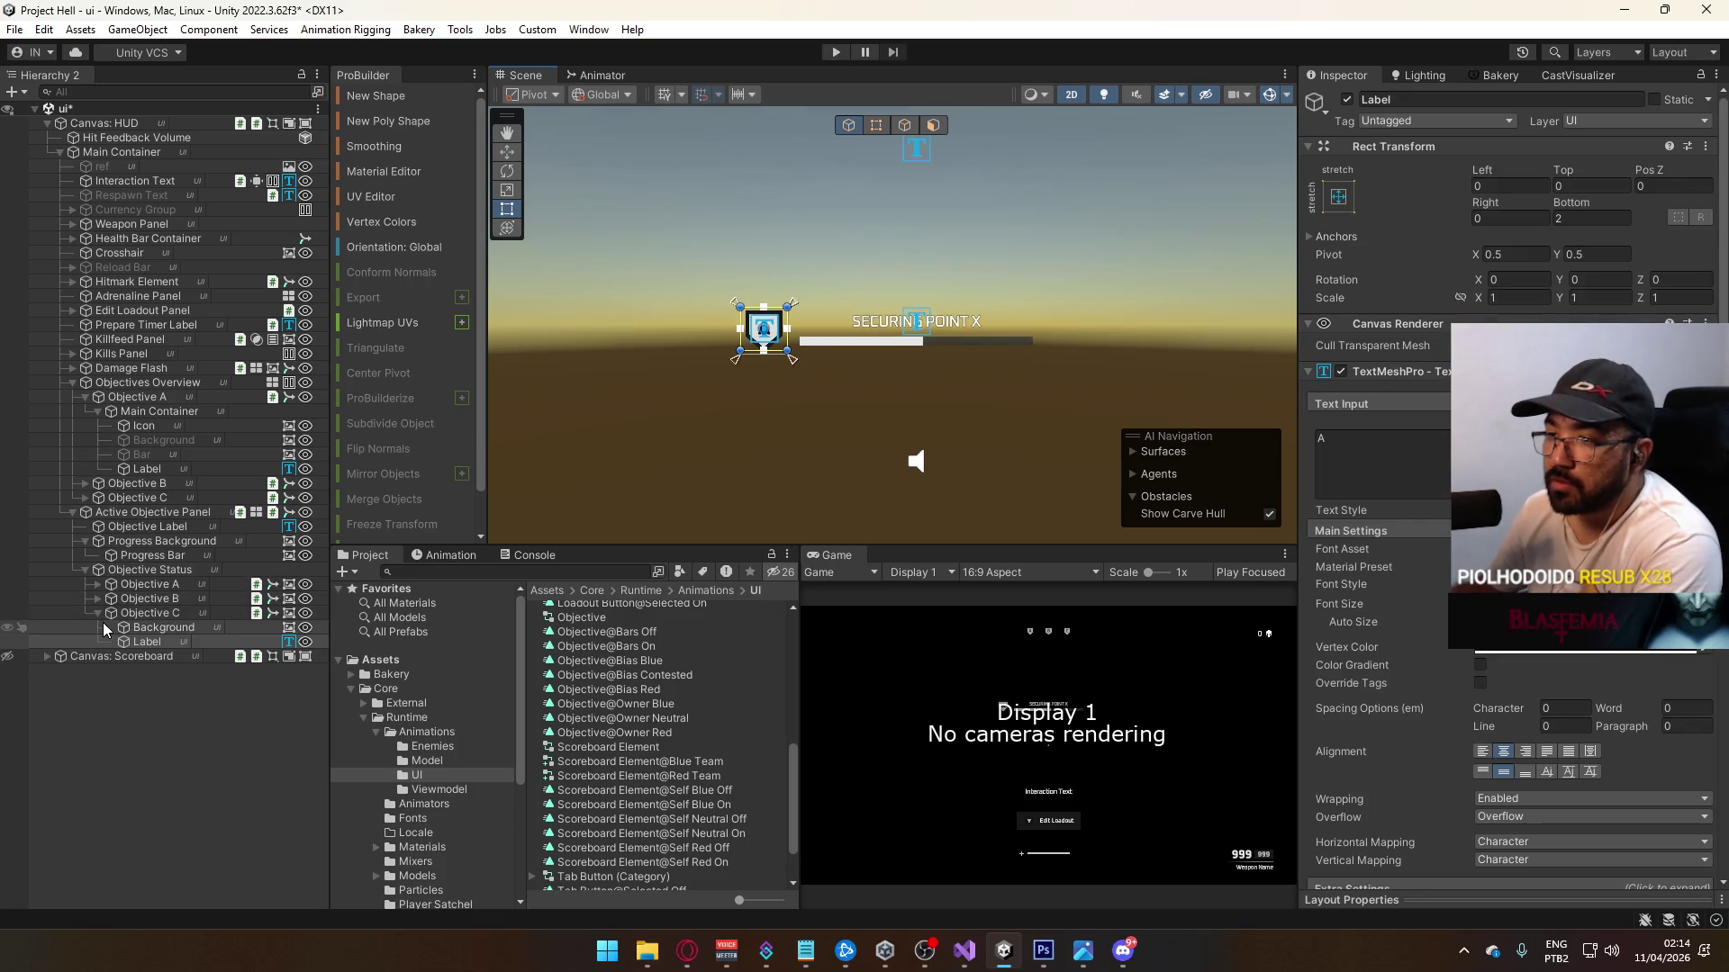
{"action": "left_click", "coordinate": [97, 598]}
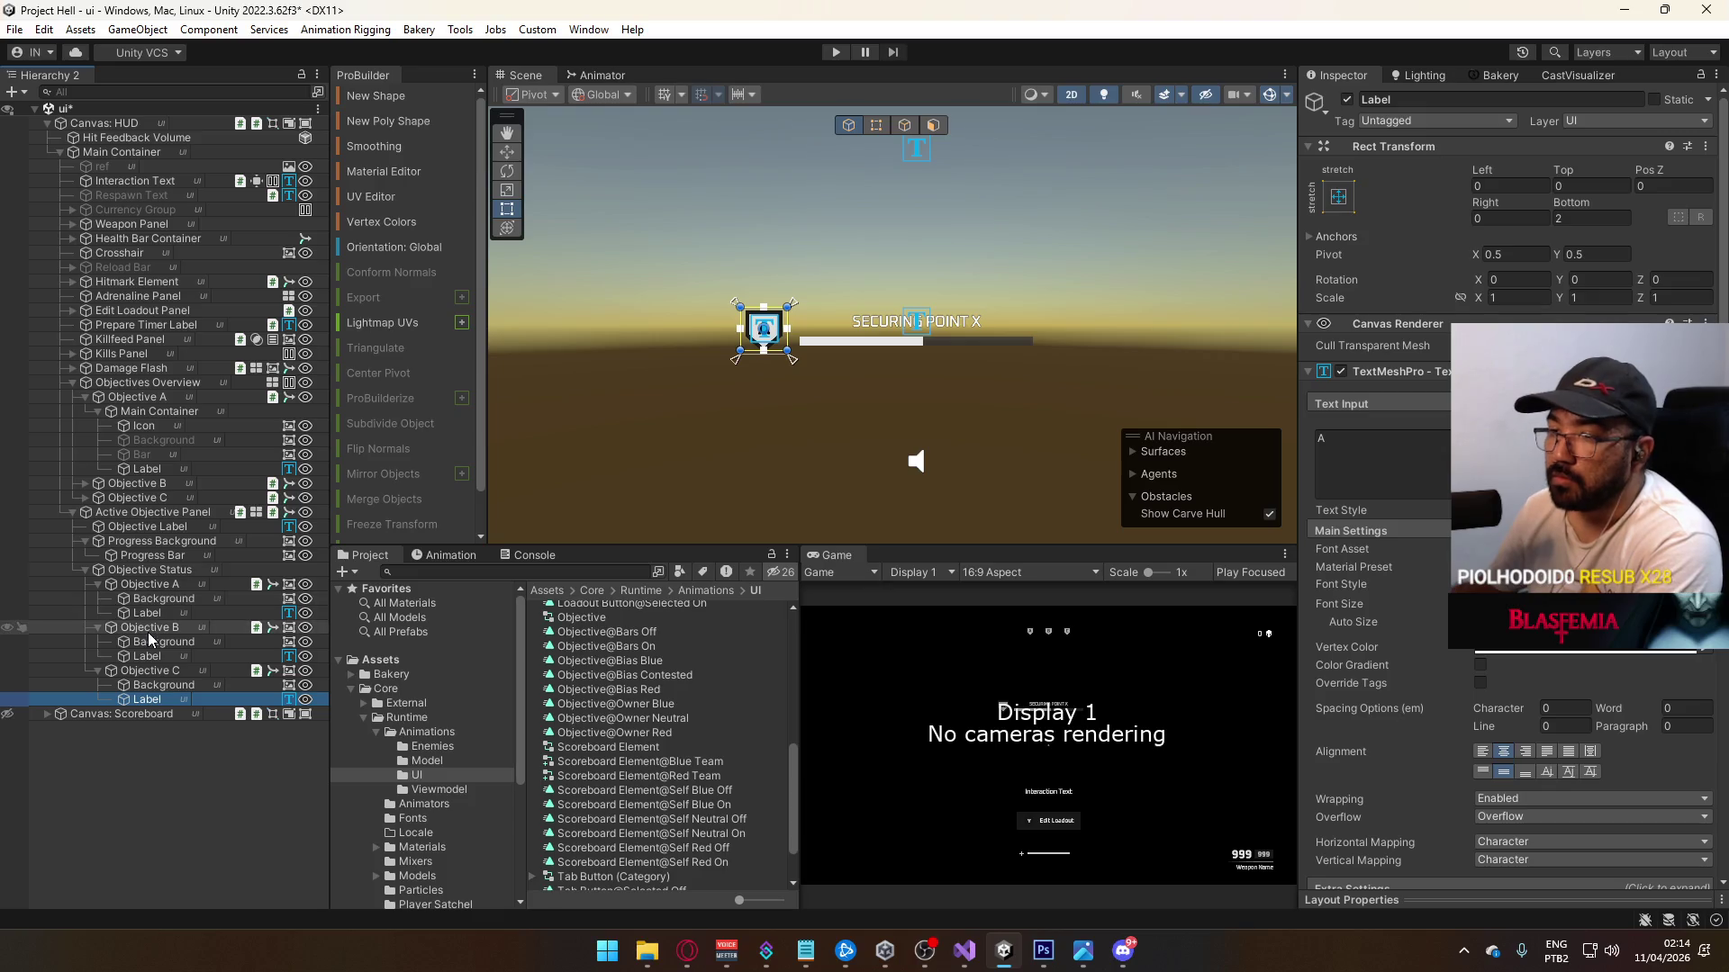
{"action": "left_click", "coordinate": [159, 600]}
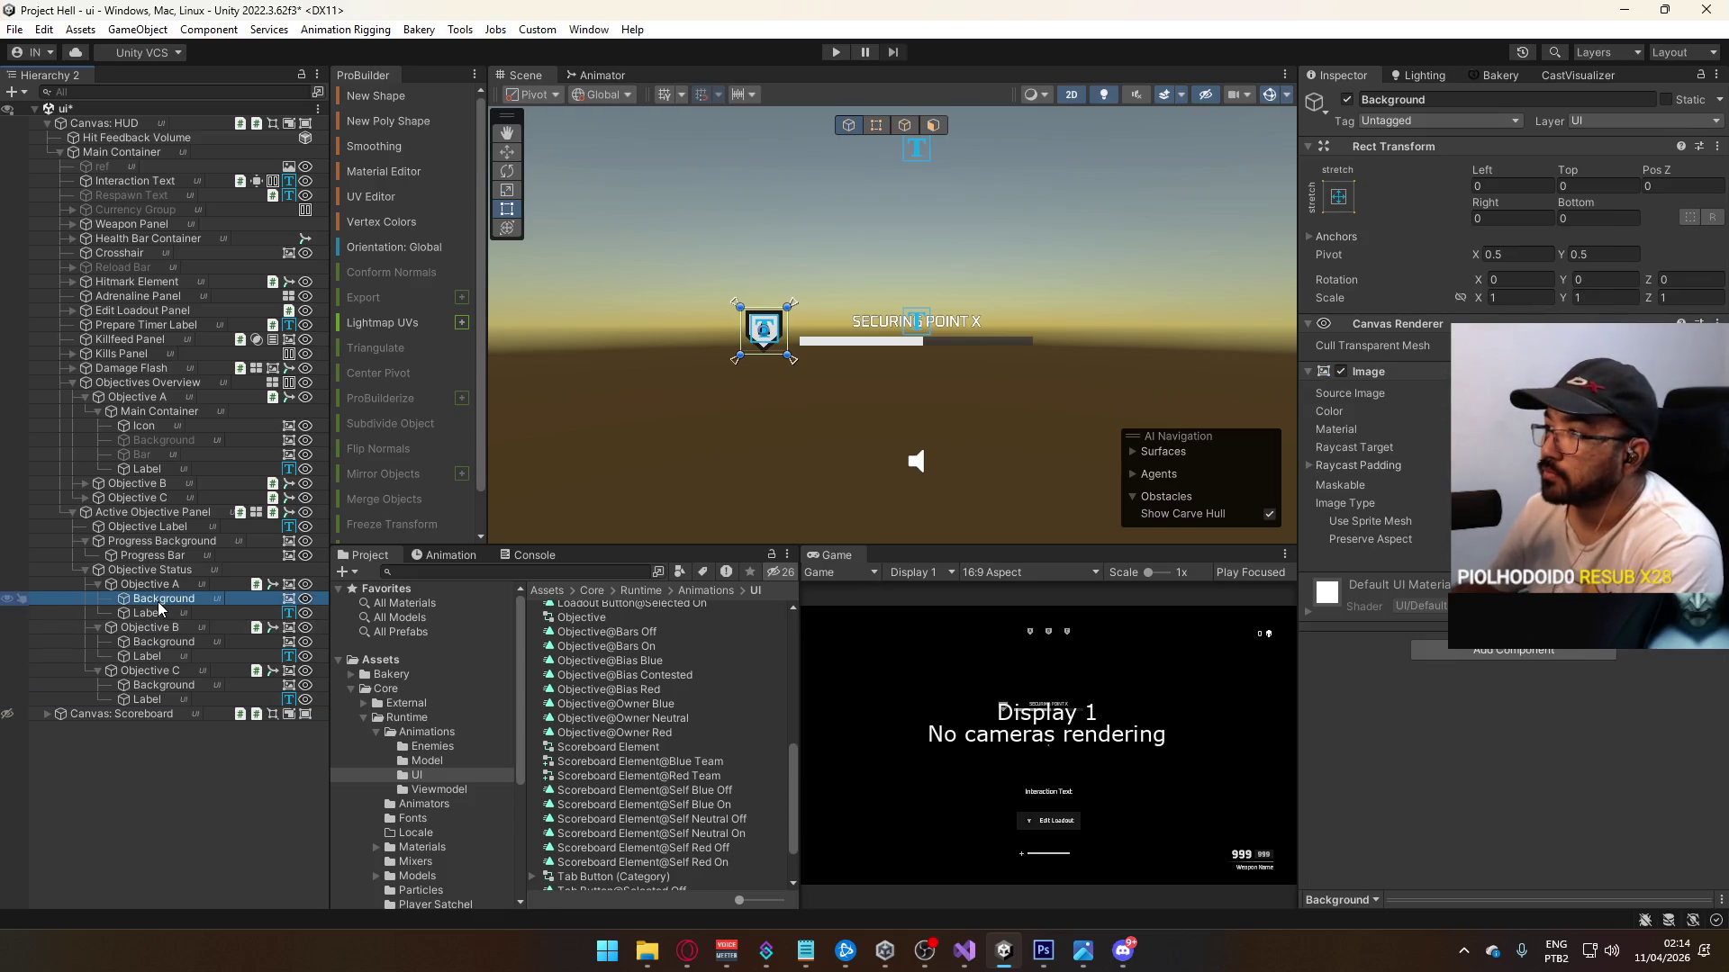
{"action": "left_click", "coordinate": [1351, 374]}
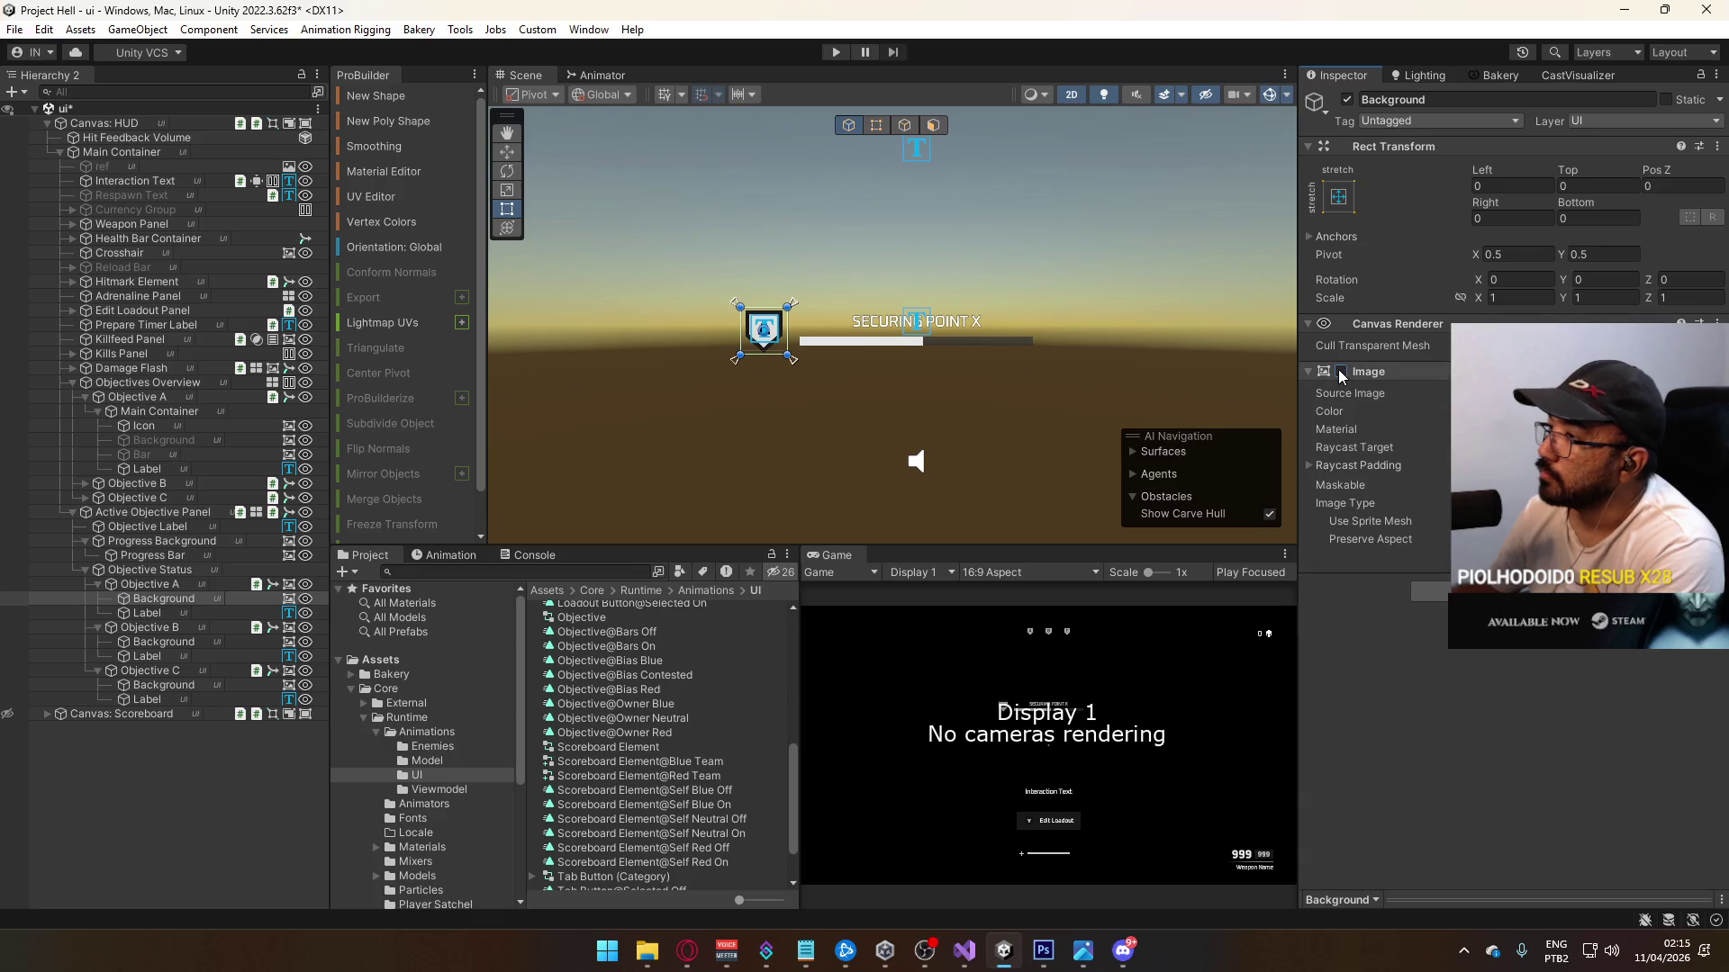
{"action": "scroll", "coordinate": [689, 414], "scroll_direction": "up", "scroll_amount": 2}
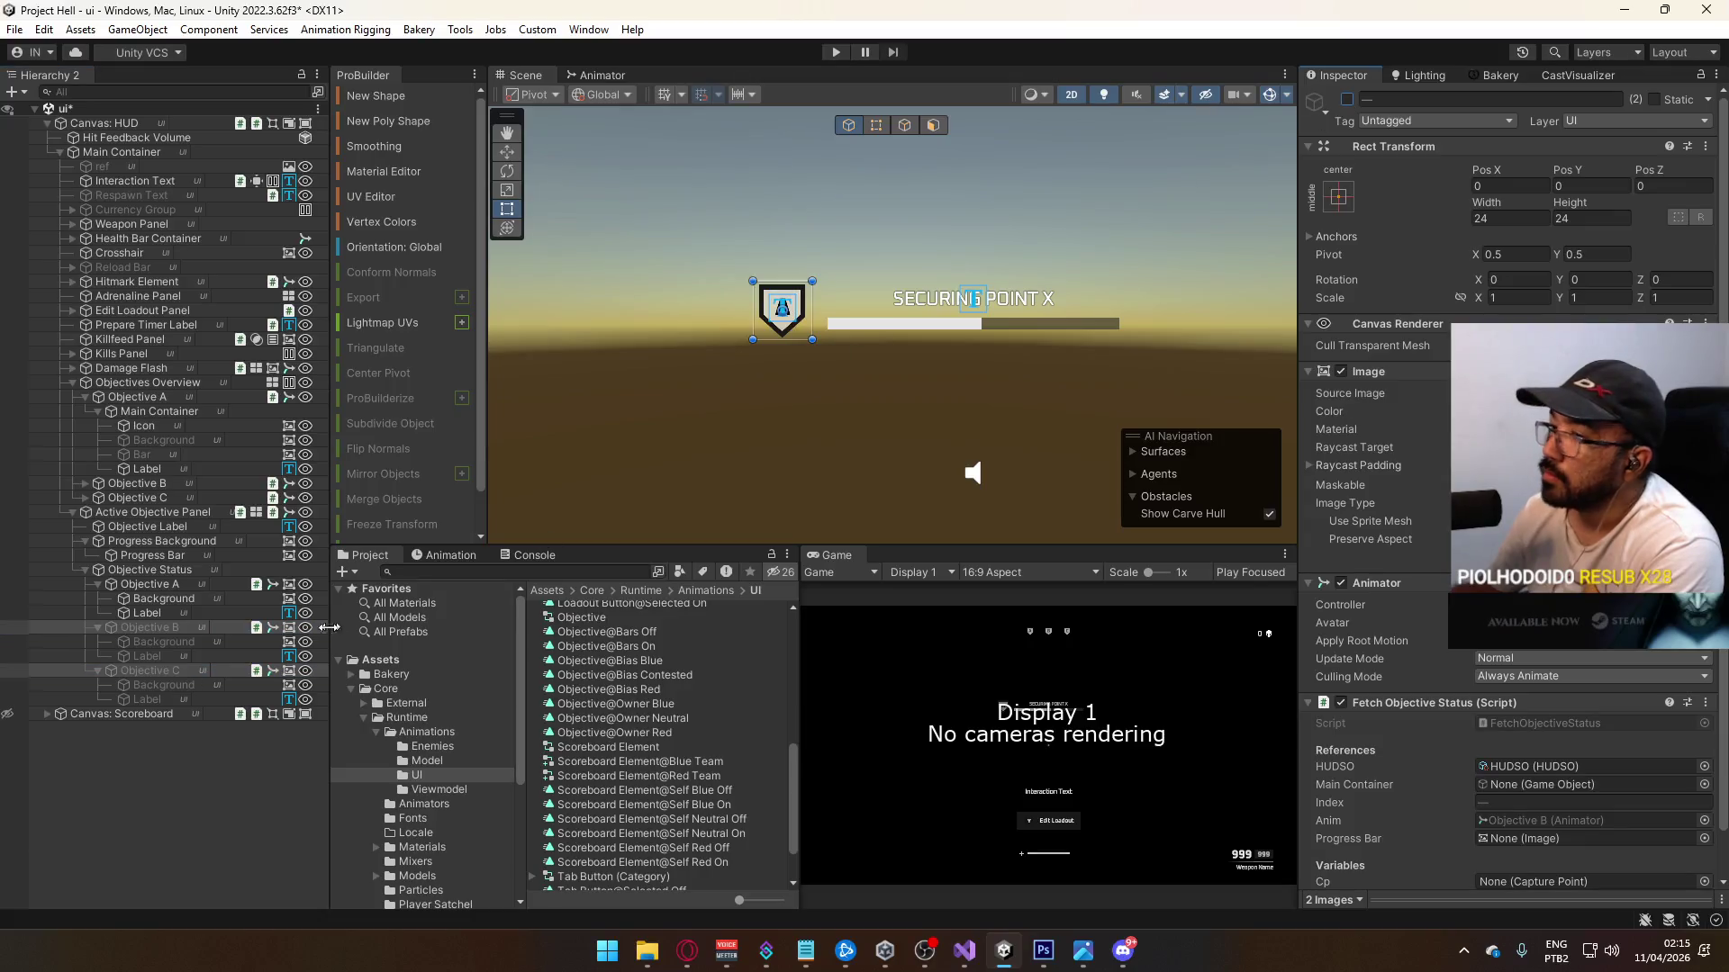
{"action": "left_click", "coordinate": [1350, 98]}
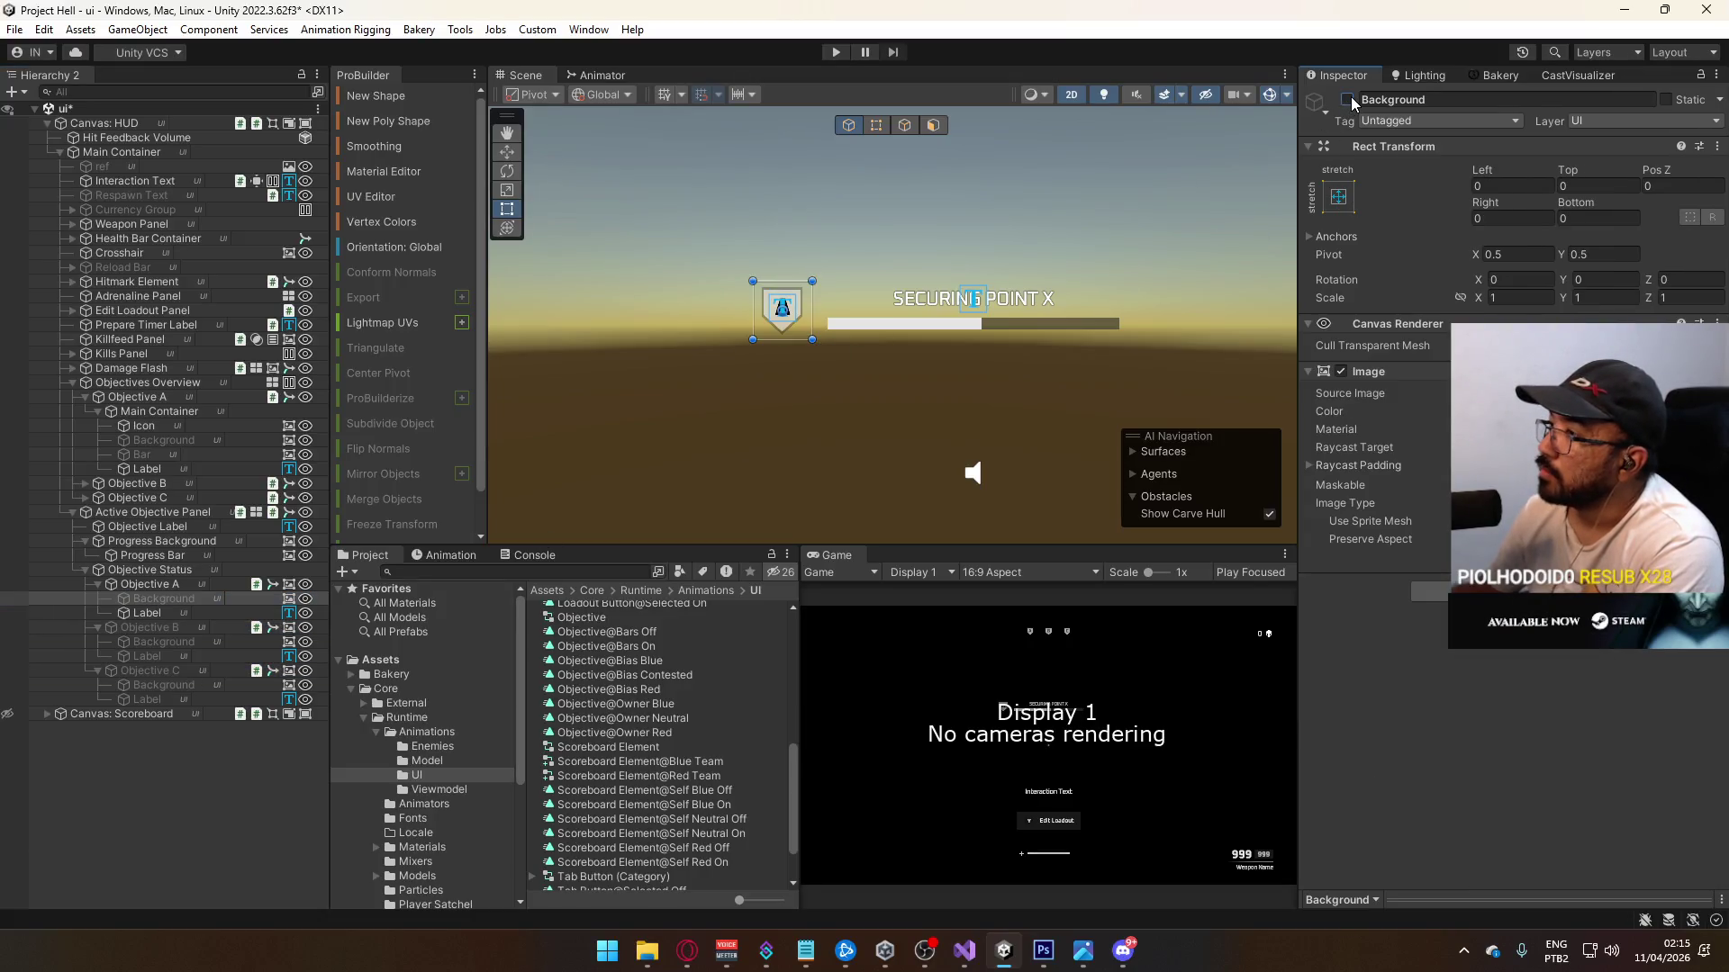
{"action": "left_click", "coordinate": [1350, 97]}
Step: Delete the Background children of Objective A, B and C
{"action": "left_click", "coordinate": [149, 614]}
{"action": "left_click", "coordinate": [164, 598]}
{"action": "left_click", "coordinate": [181, 641], "text": "ctrl"}
{"action": "left_click", "coordinate": [163, 686], "text": "ctrl"}
{"action": "key", "text": "Delete"}
Step: Collapse the objective entries and inspect Objective A's Fetch Objective Status component
{"action": "left_click", "coordinate": [138, 618]}
{"action": "left_click", "coordinate": [159, 642], "text": "ctrl"}
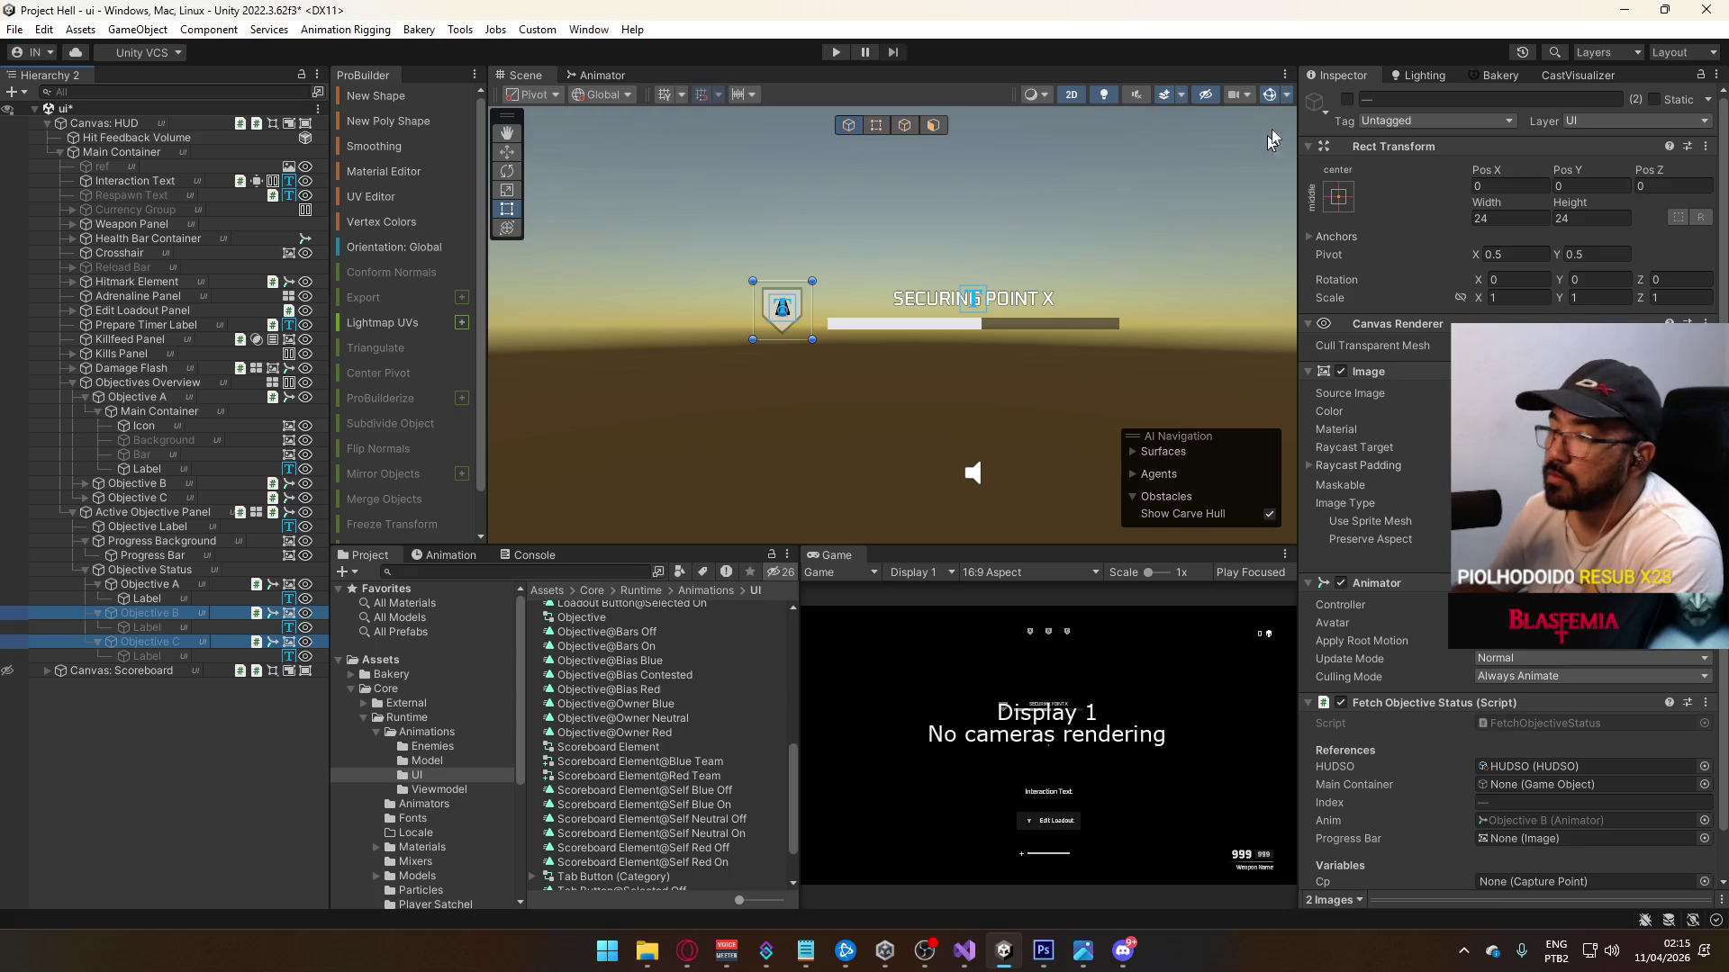
{"action": "left_click", "coordinate": [144, 736]}
{"action": "left_click", "coordinate": [96, 641]}
{"action": "left_click", "coordinate": [97, 613]}
{"action": "left_click", "coordinate": [98, 585]}
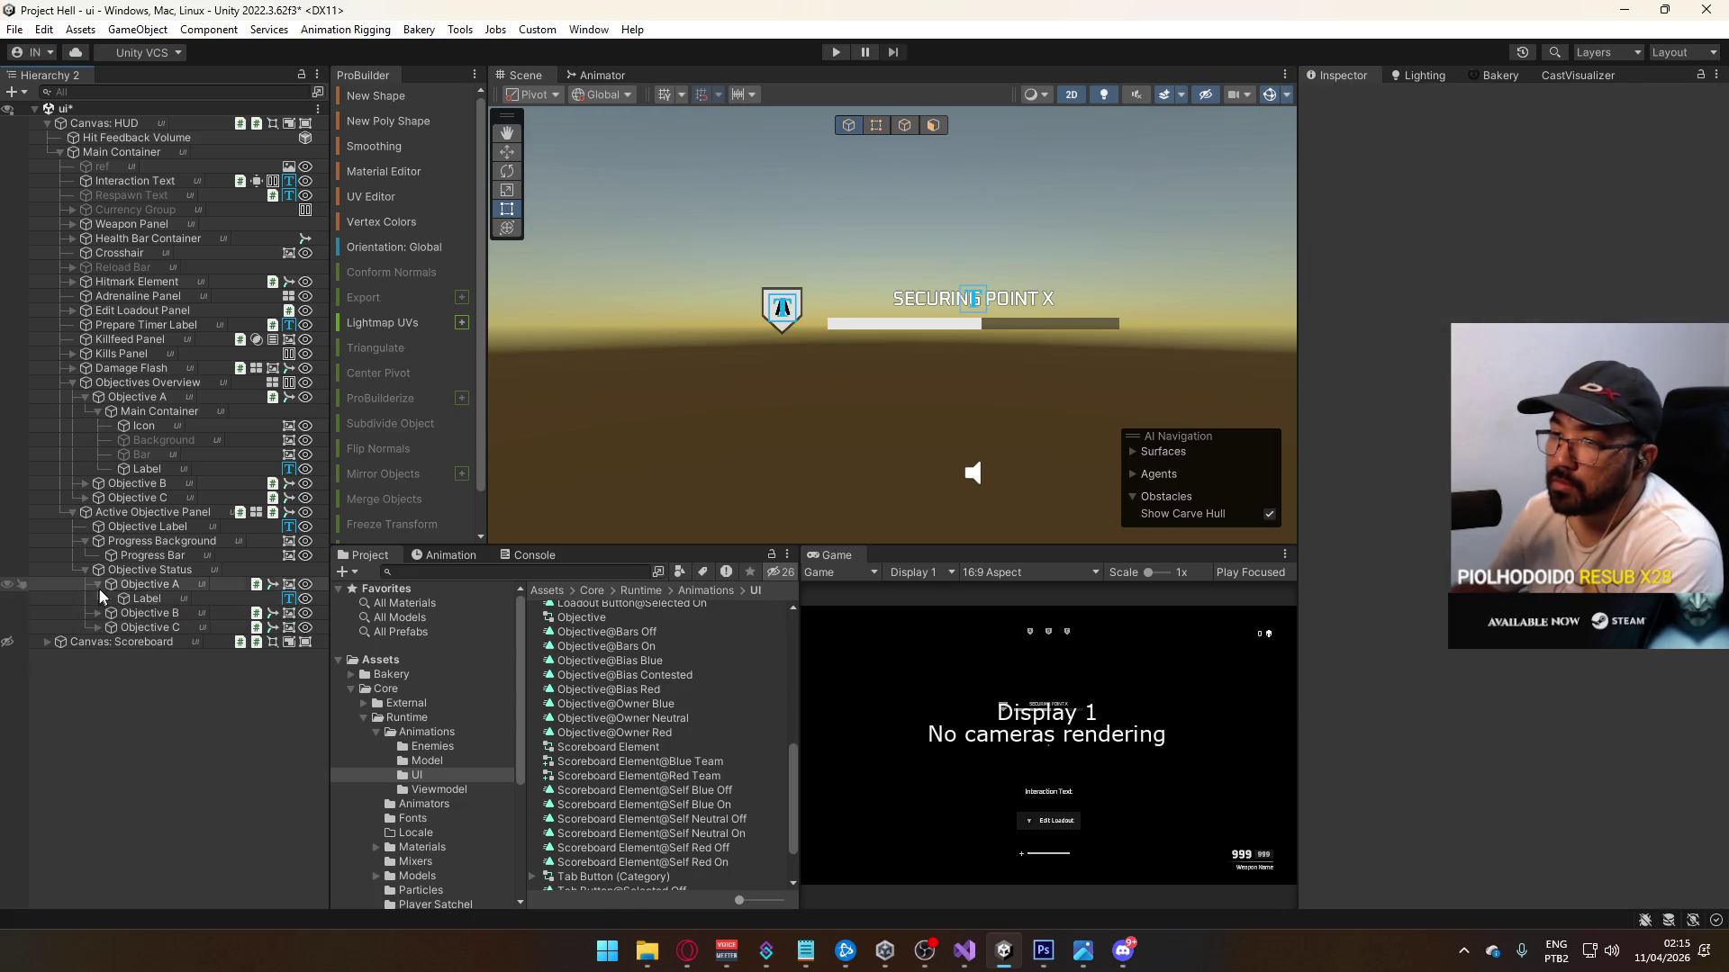
{"action": "left_click", "coordinate": [141, 587]}
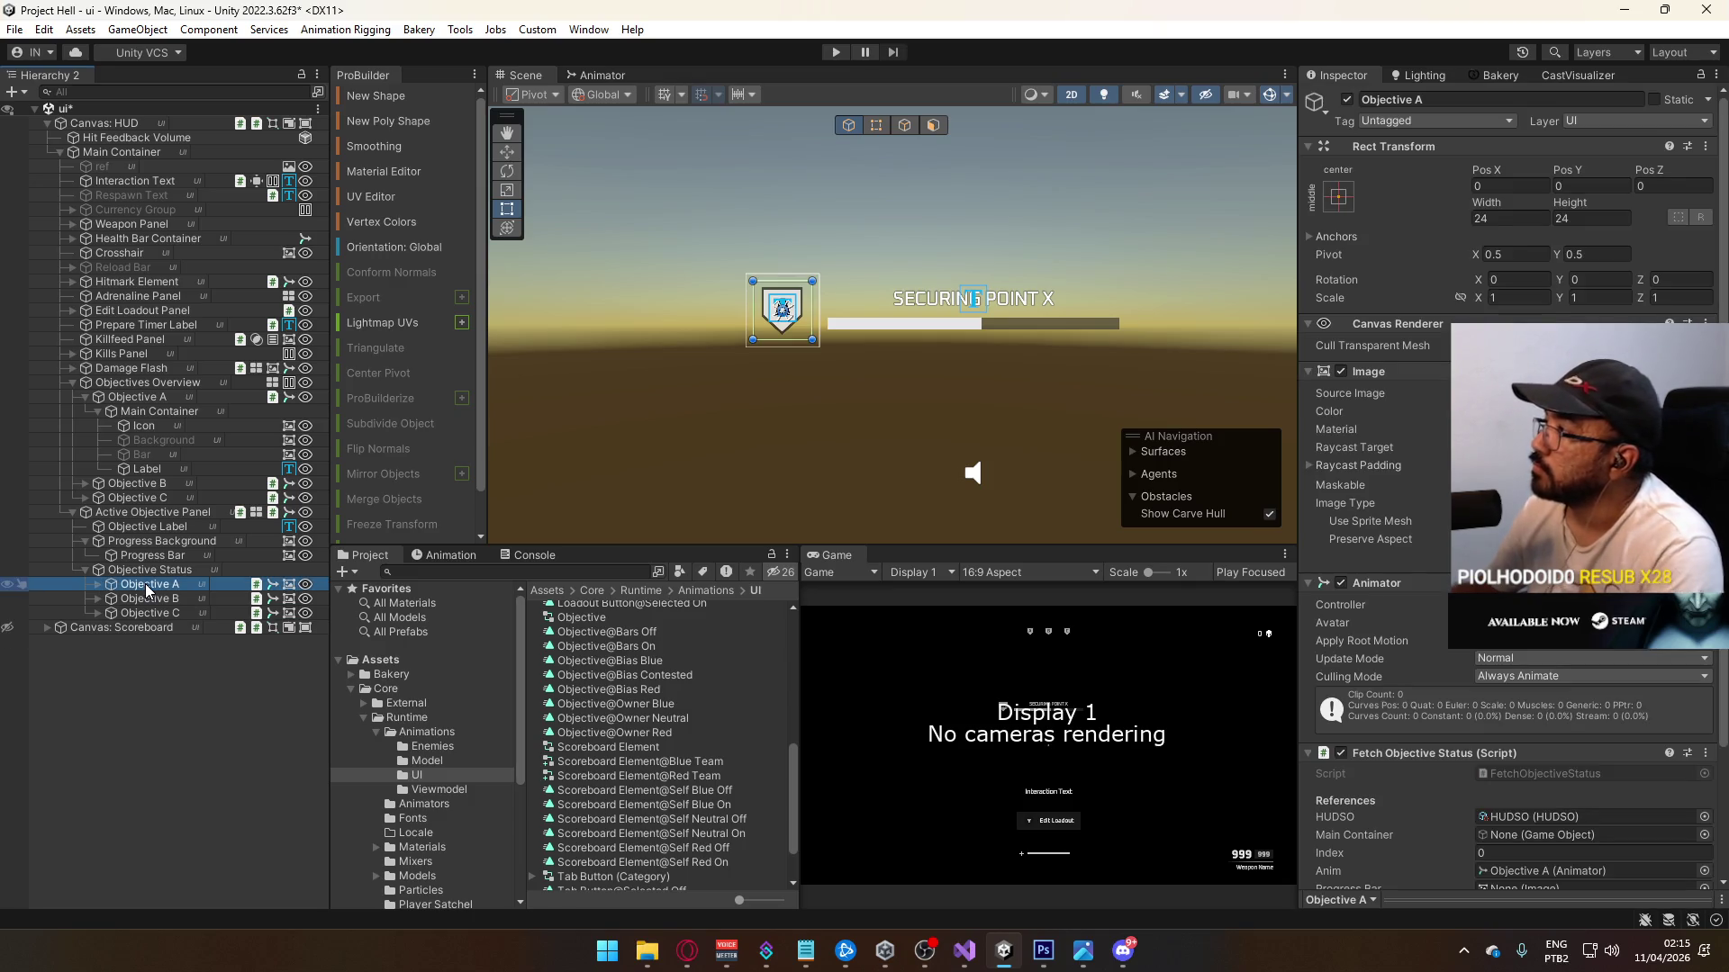
{"action": "scroll", "coordinate": [1427, 648], "scroll_direction": "down", "scroll_amount": 3}
{"action": "scroll", "coordinate": [1432, 650], "scroll_direction": "down", "scroll_amount": 1}
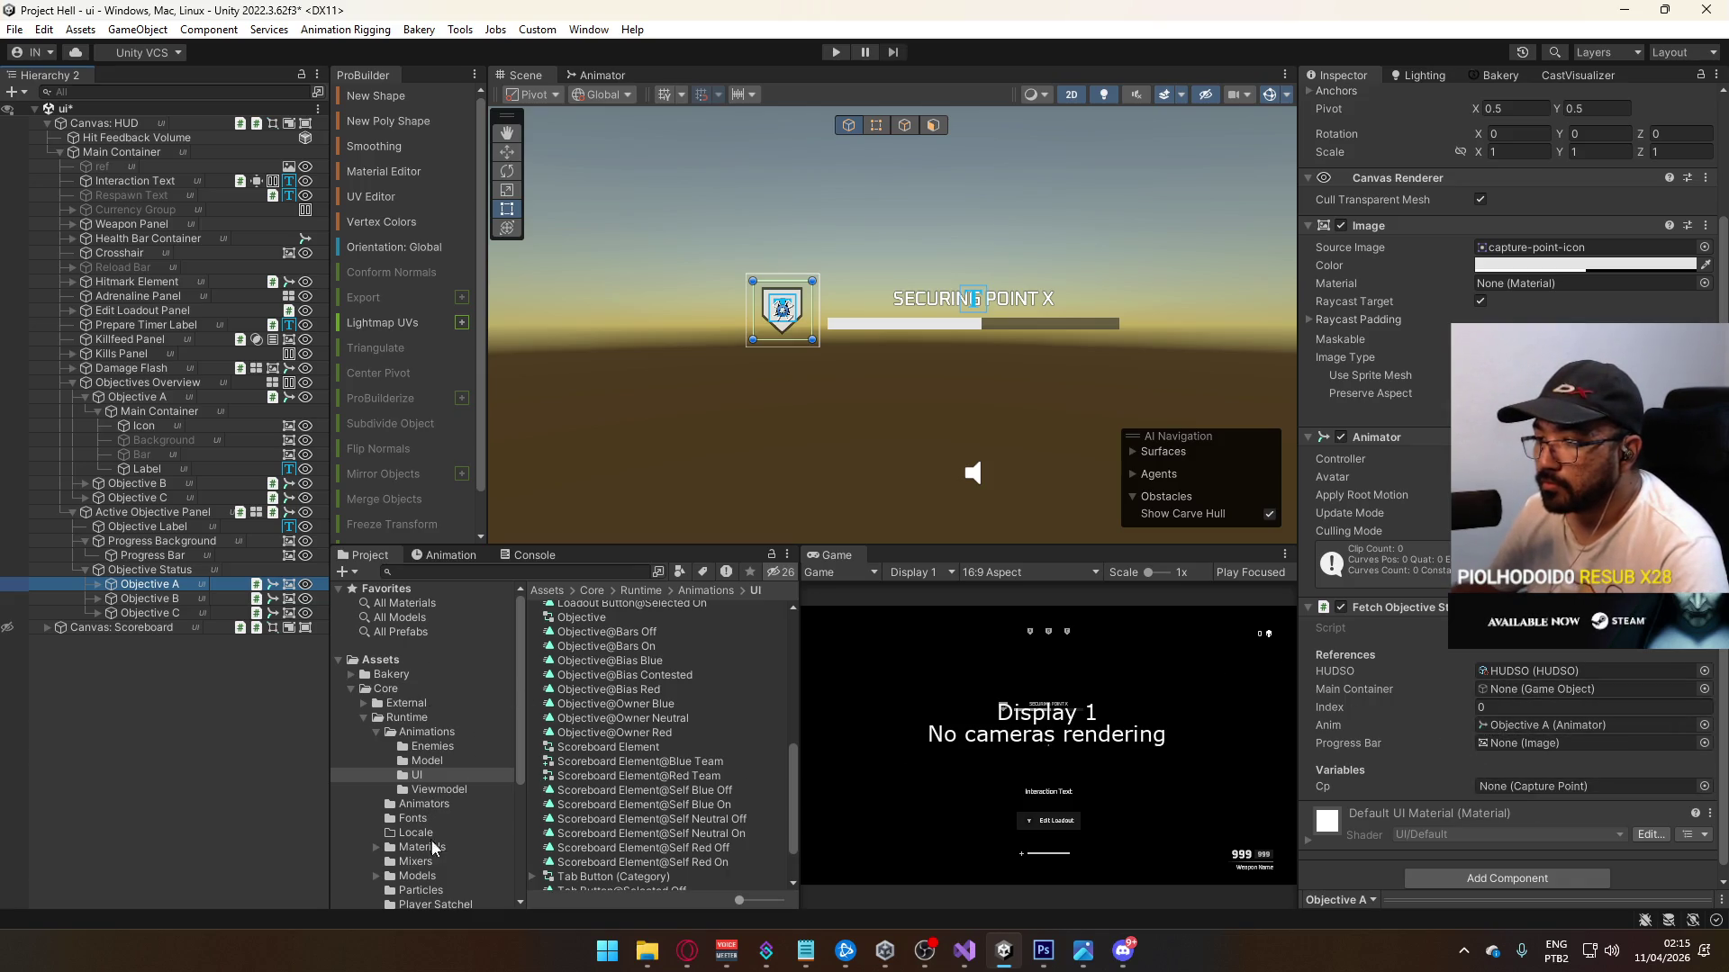
{"action": "scroll", "coordinate": [446, 729], "scroll_direction": "down", "scroll_amount": 5}
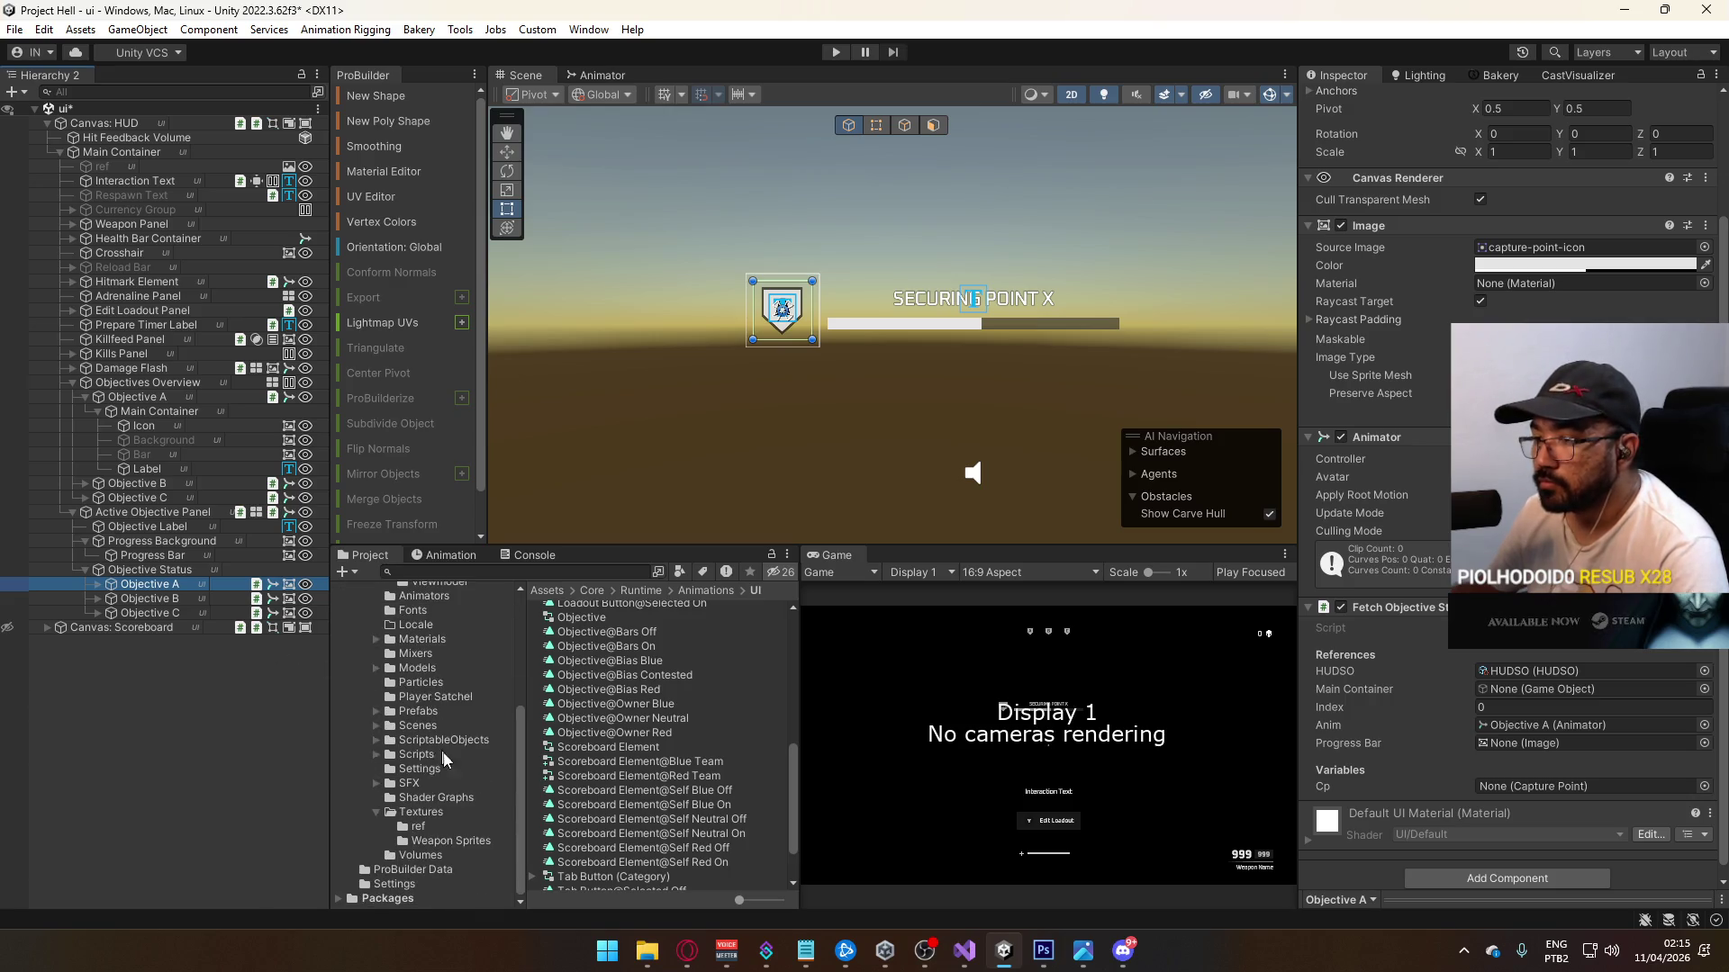
Step: Open the title scene from Assets/Core/Runtime/Scenes, saving the modified ui scene
{"action": "left_click", "coordinate": [418, 726]}
{"action": "double_click", "coordinate": [576, 779]}
{"action": "left_click", "coordinate": [843, 504]}
Step: Enter Play mode from the title scene with Ctrl+P and choose to host a match
{"action": "key", "text": "ctrl+p"}
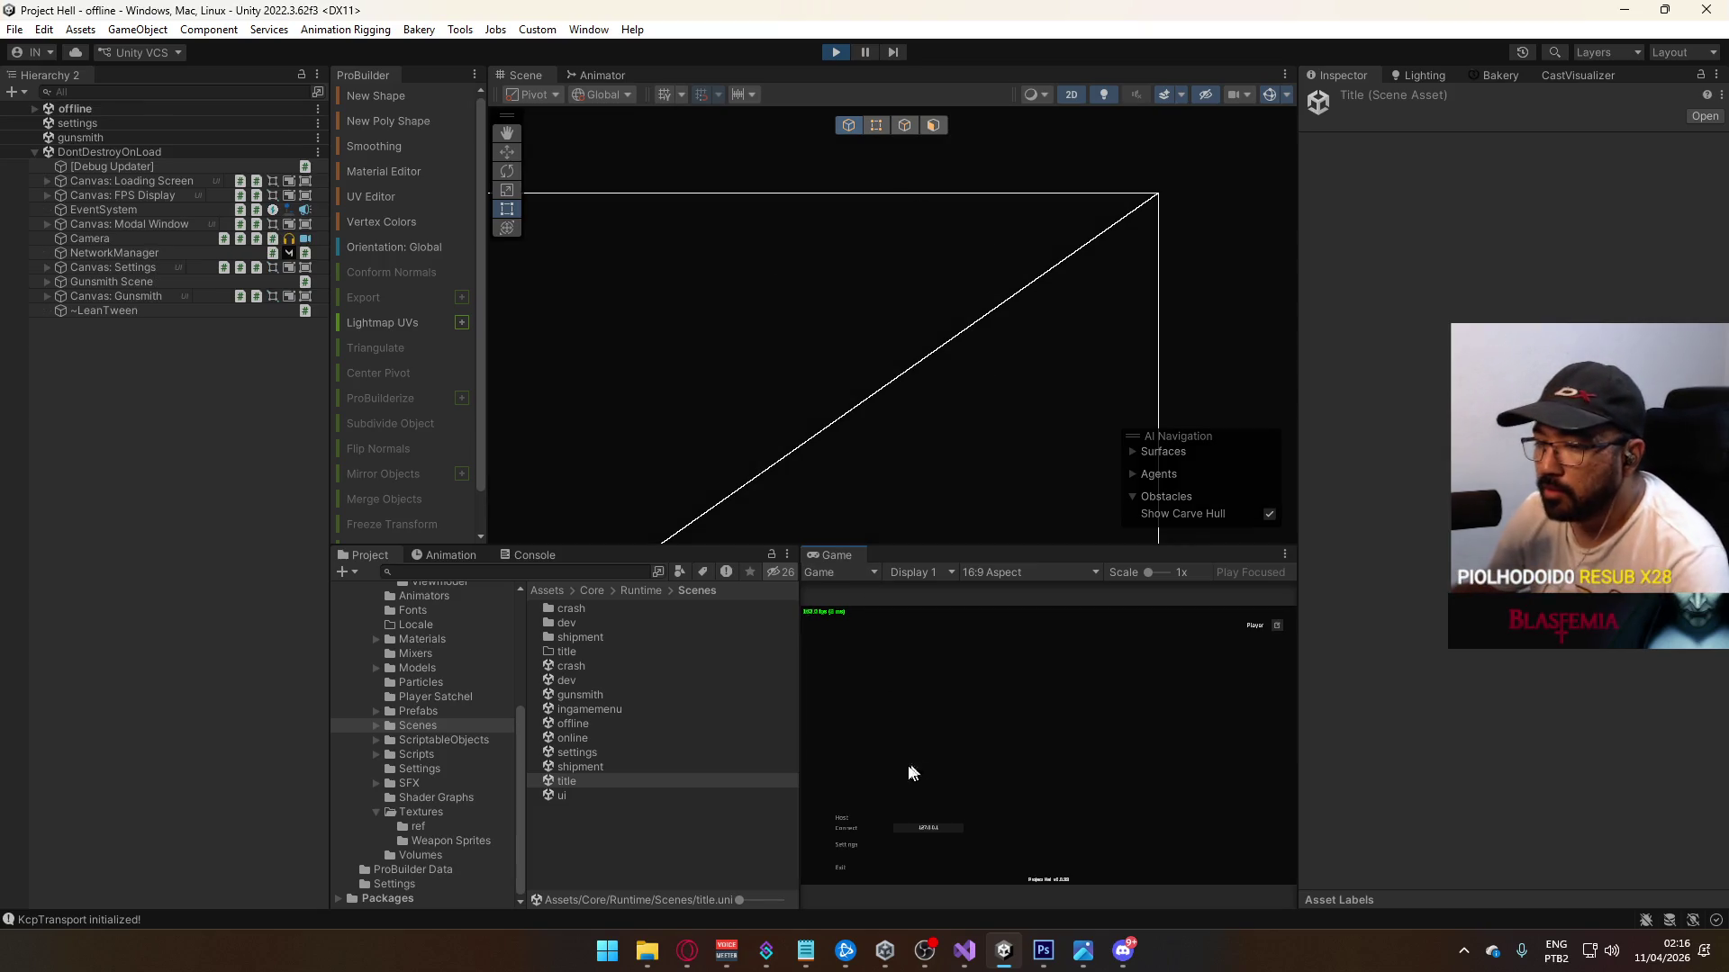
{"action": "left_click", "coordinate": [852, 819]}
Step: Start the hosted crash match, move the player into capture point A, then pause
{"action": "left_click", "coordinate": [936, 868]}
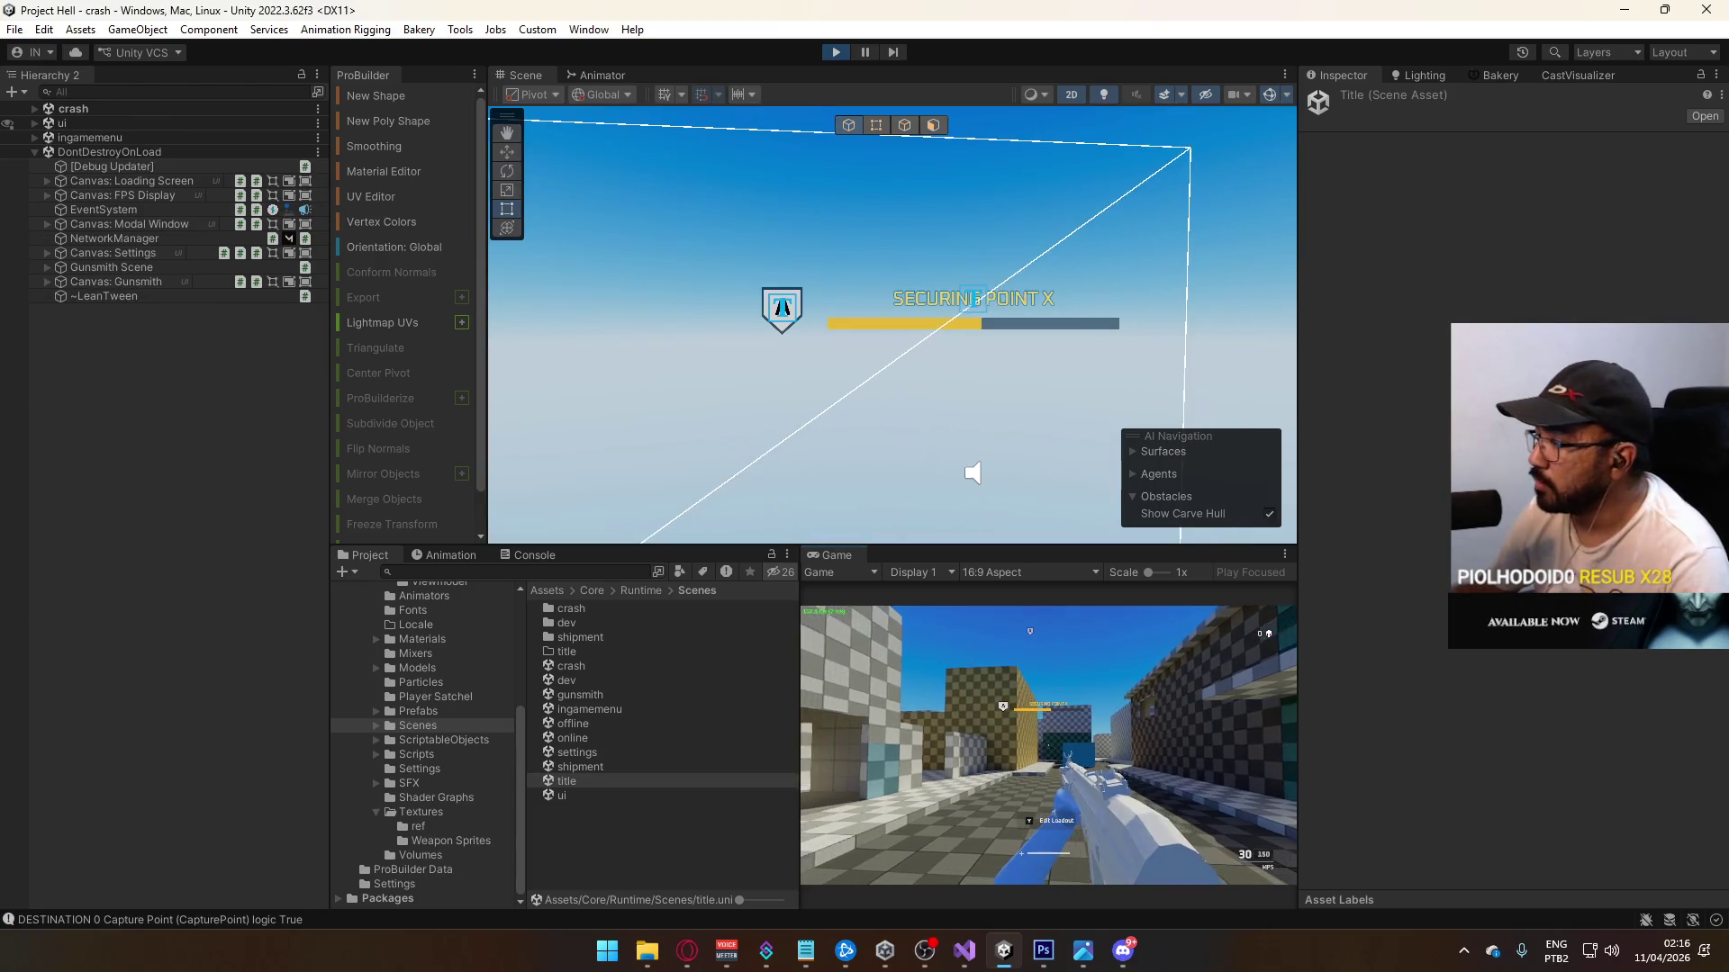
{"action": "key", "text": "shift+w"}
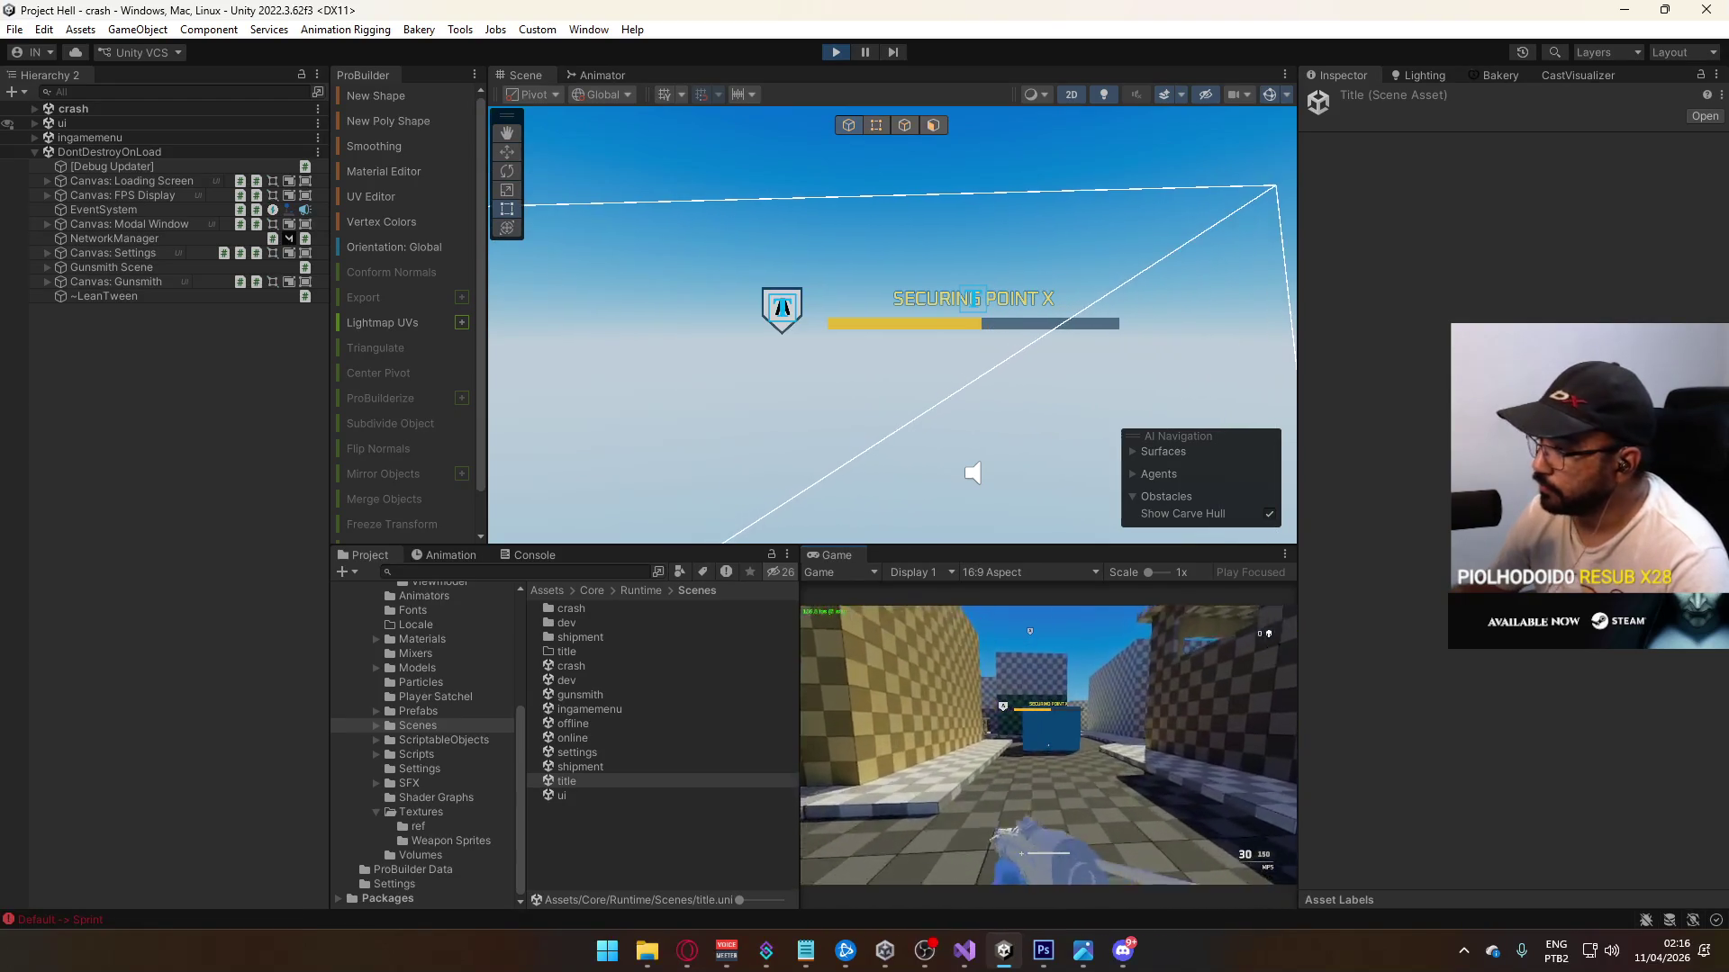
{"action": "key", "text": "w"}
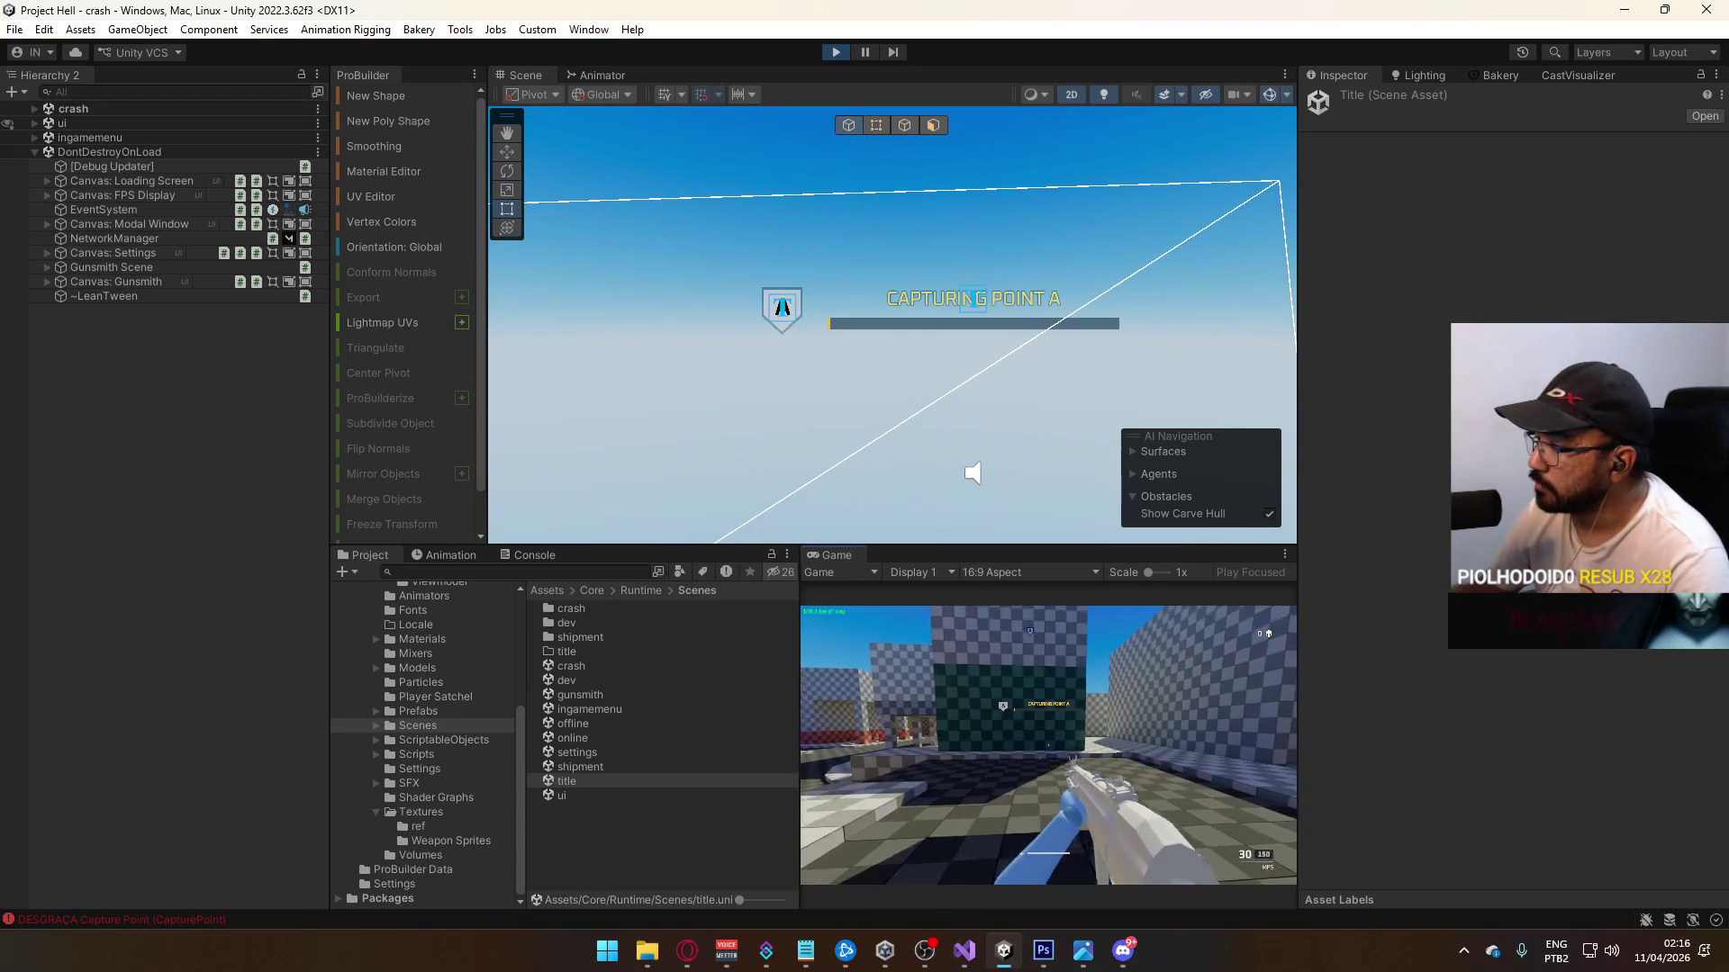
{"action": "key", "text": "w"}
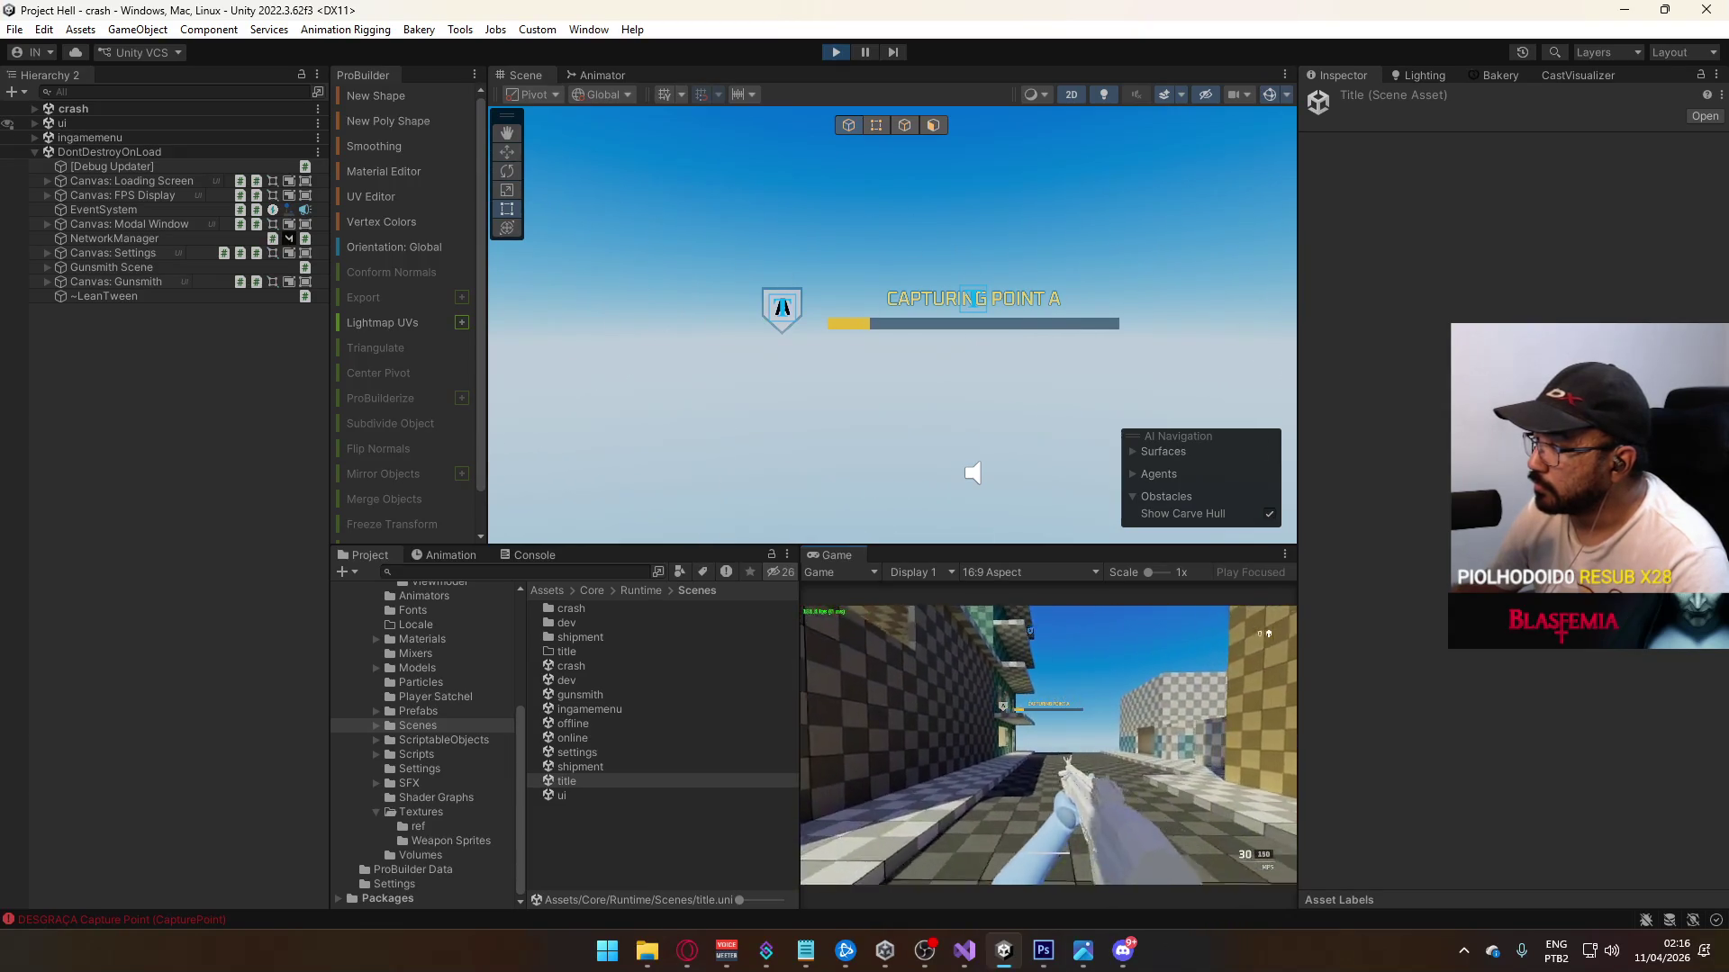
{"action": "key", "text": "w"}
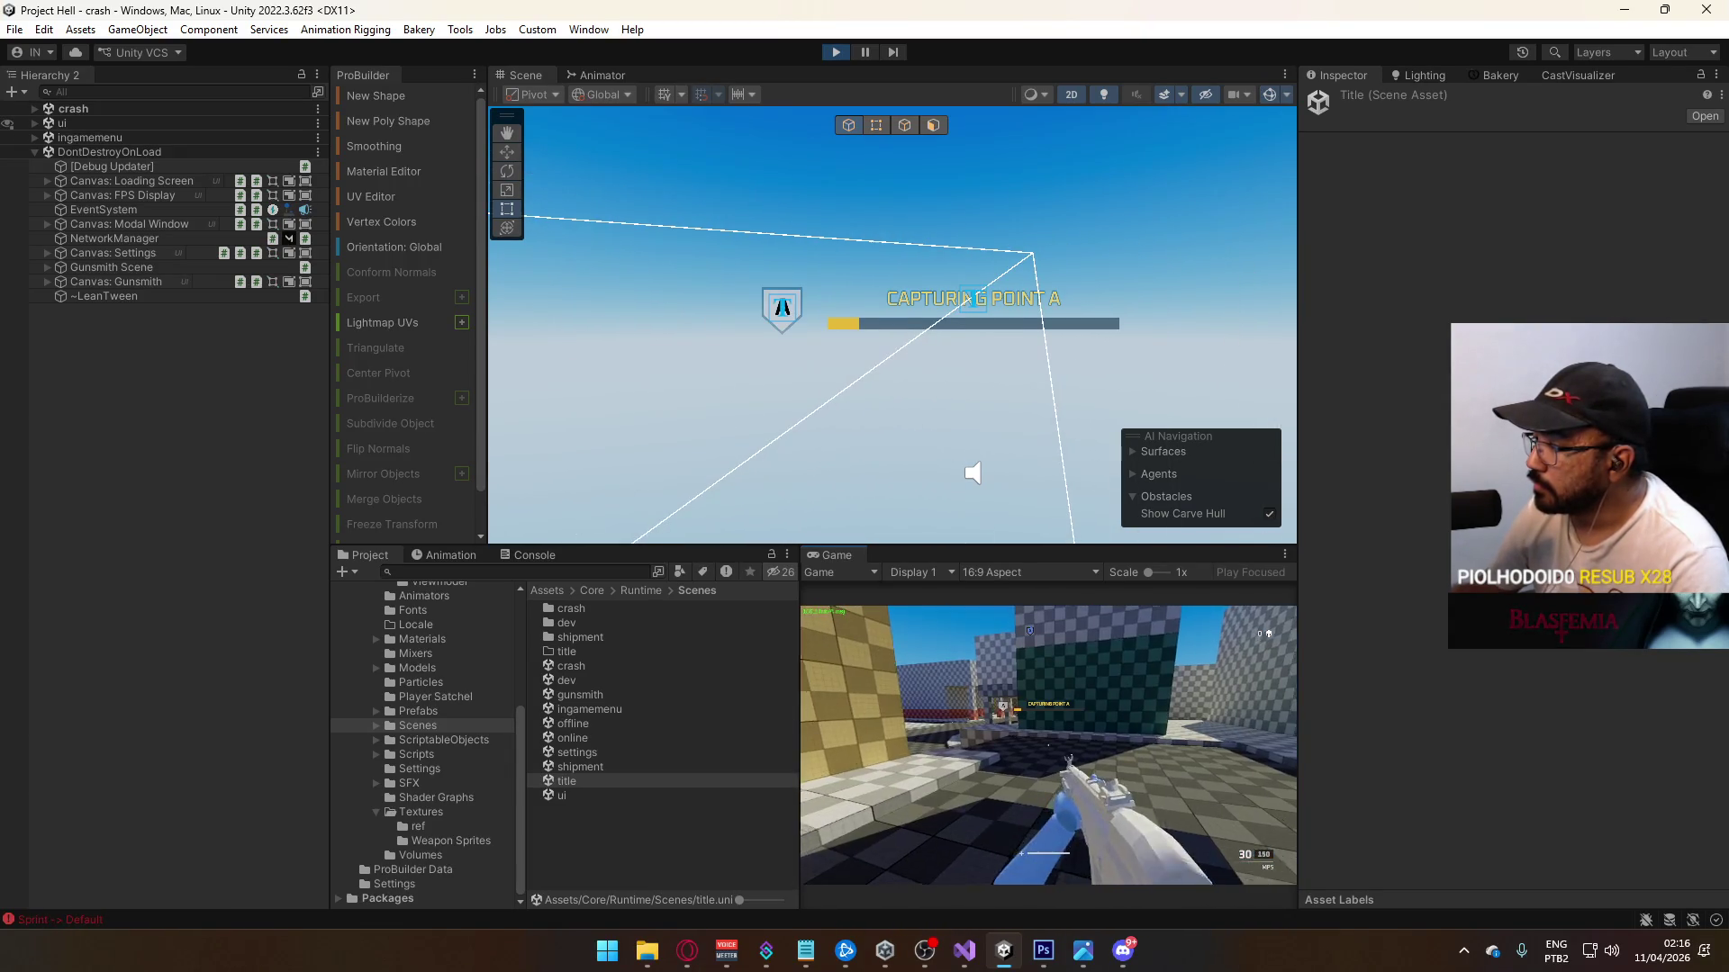
{"action": "key", "text": "w"}
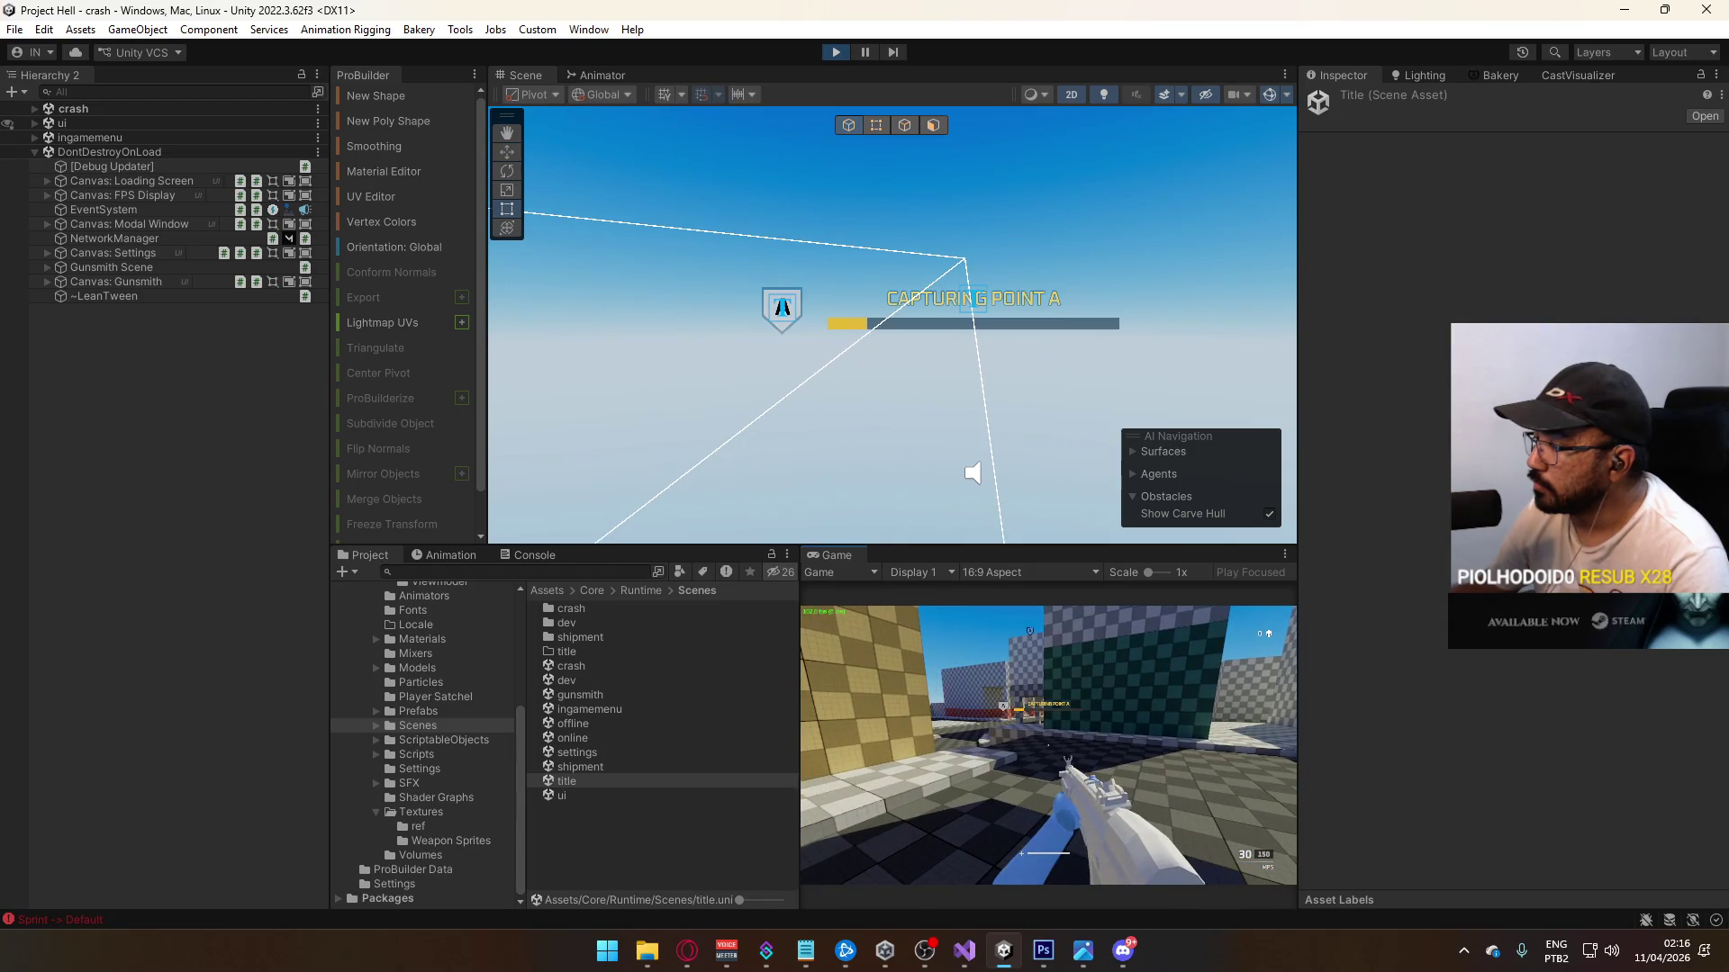
{"action": "key", "text": "w"}
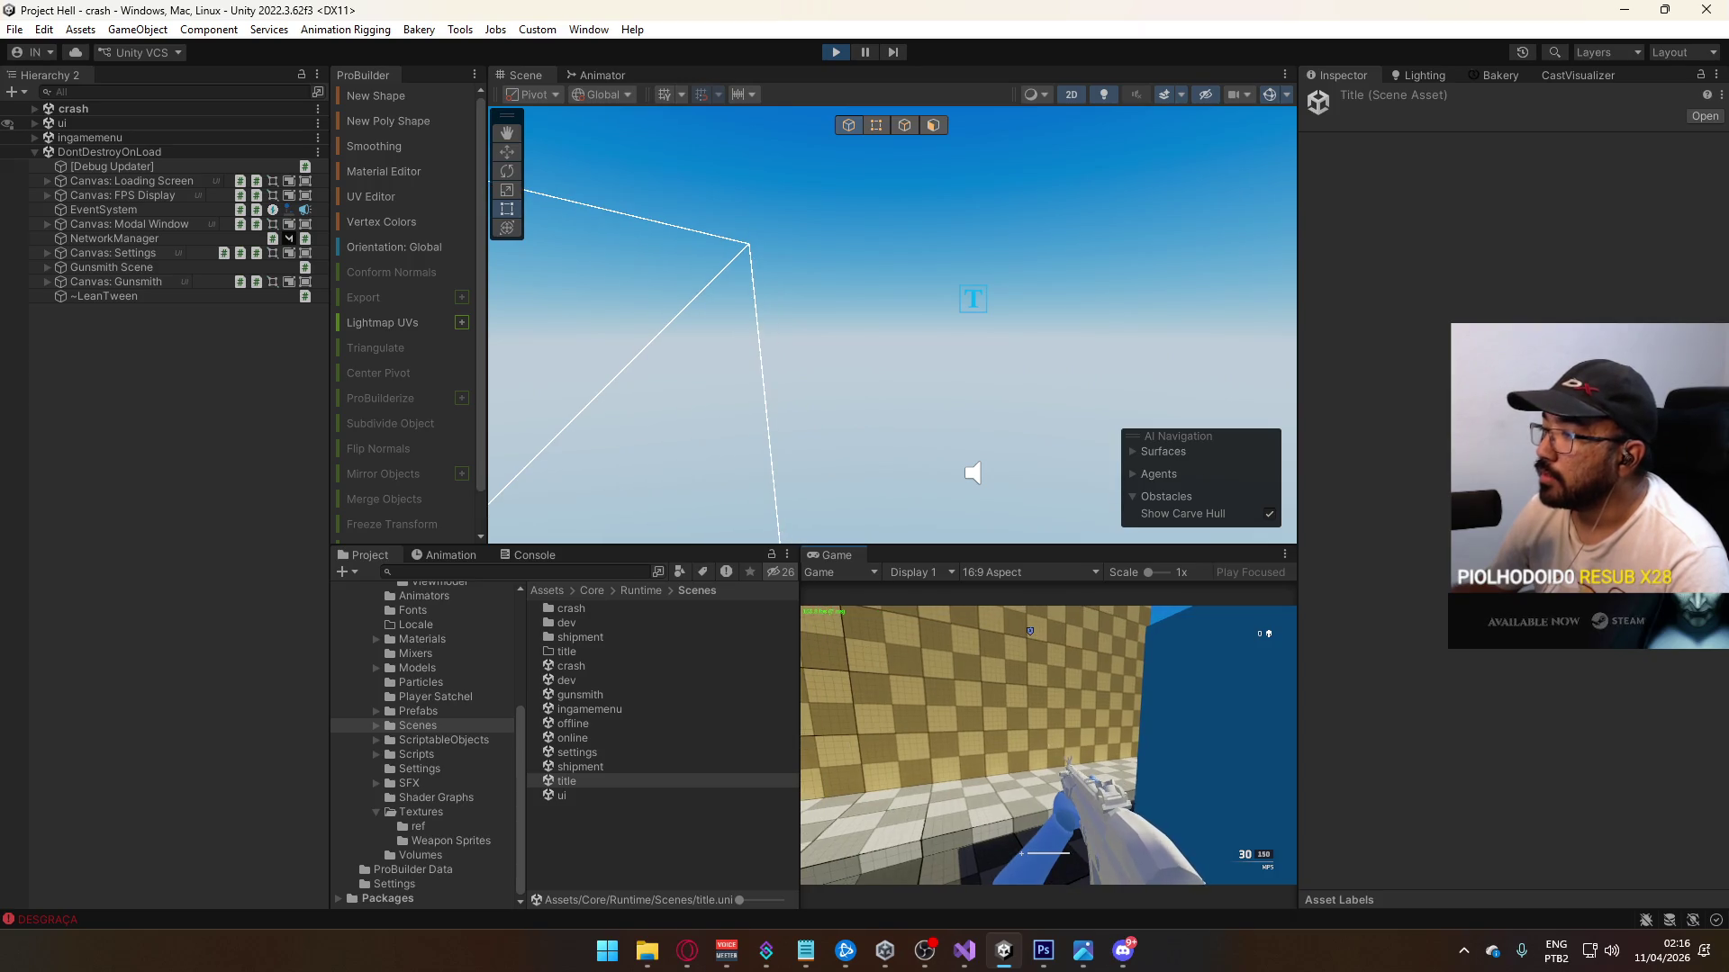
{"action": "key", "text": "w"}
{"action": "key", "text": "w"}
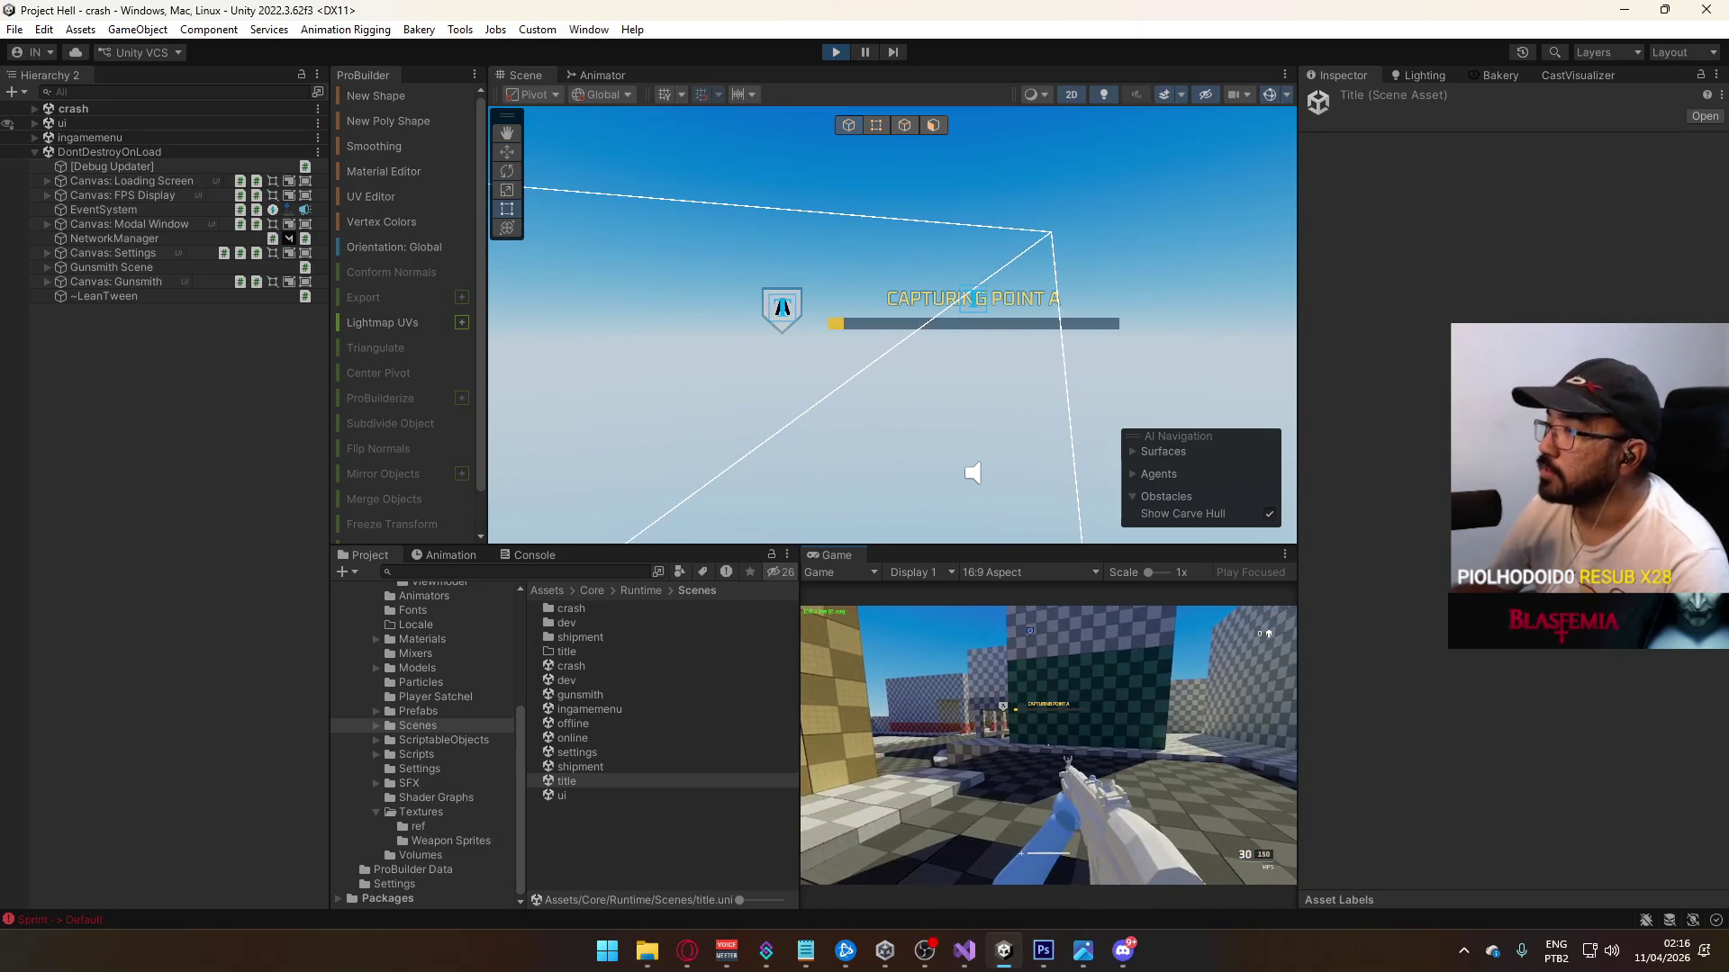
{"action": "key", "text": "Escape"}
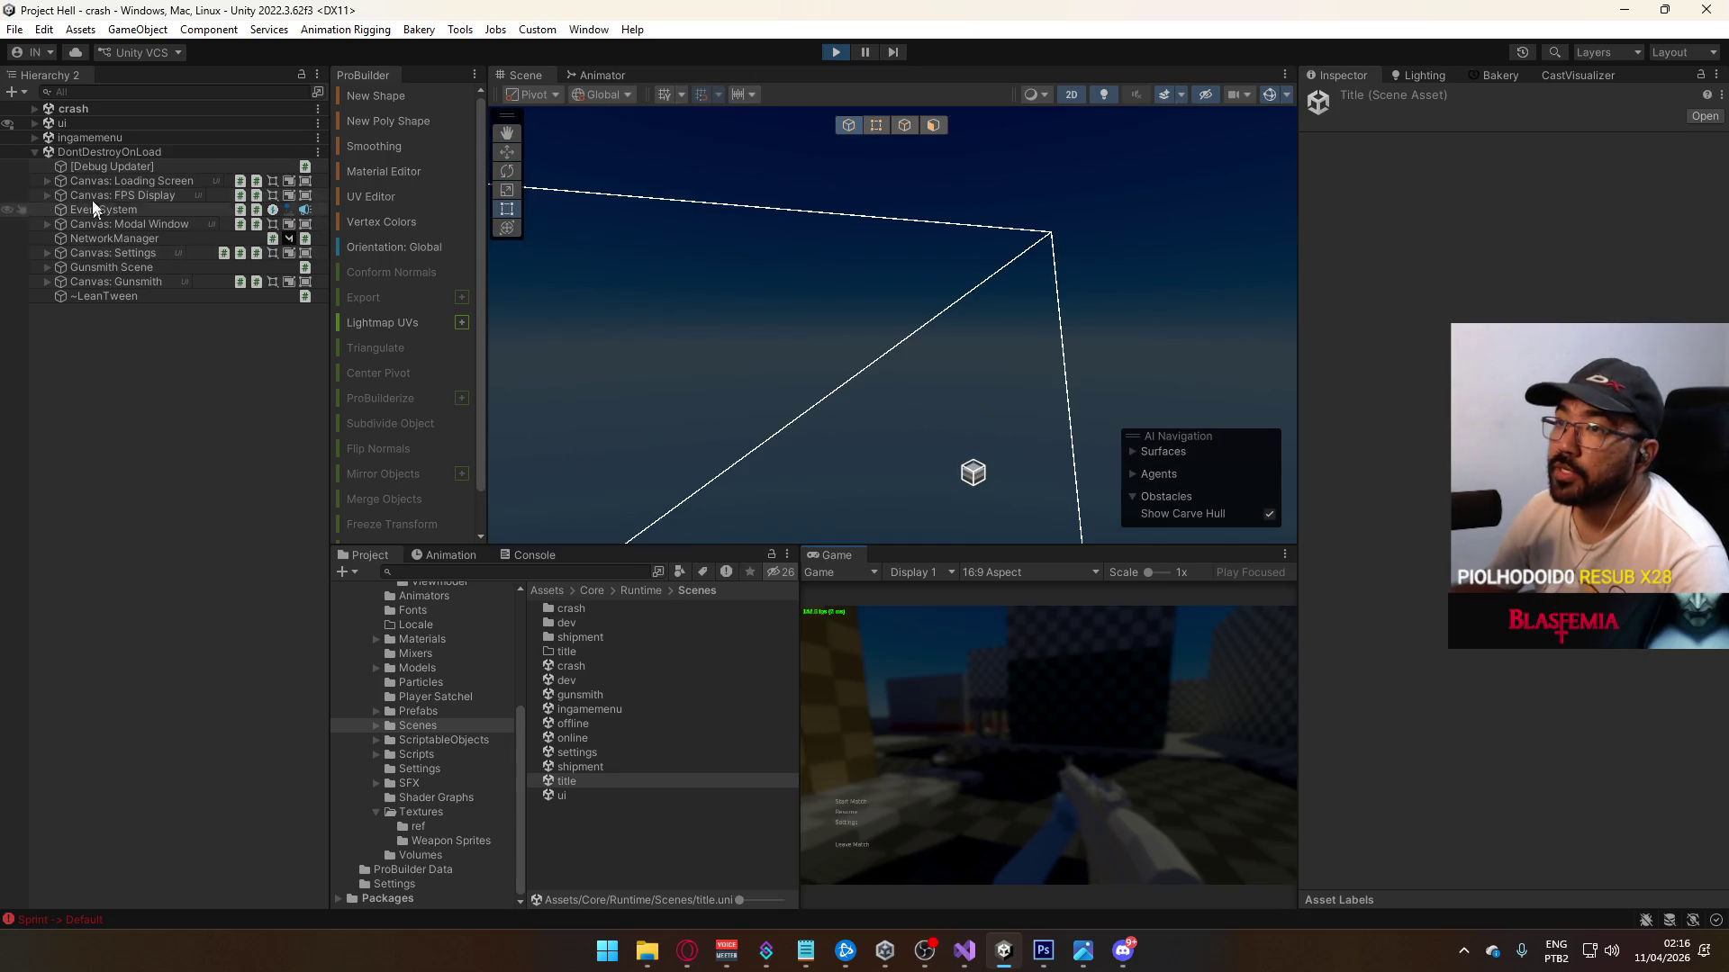
Step: Expand ui > Canvas: HUD, frame it in the Scene view, and resume the game
{"action": "left_click", "coordinate": [34, 124]}
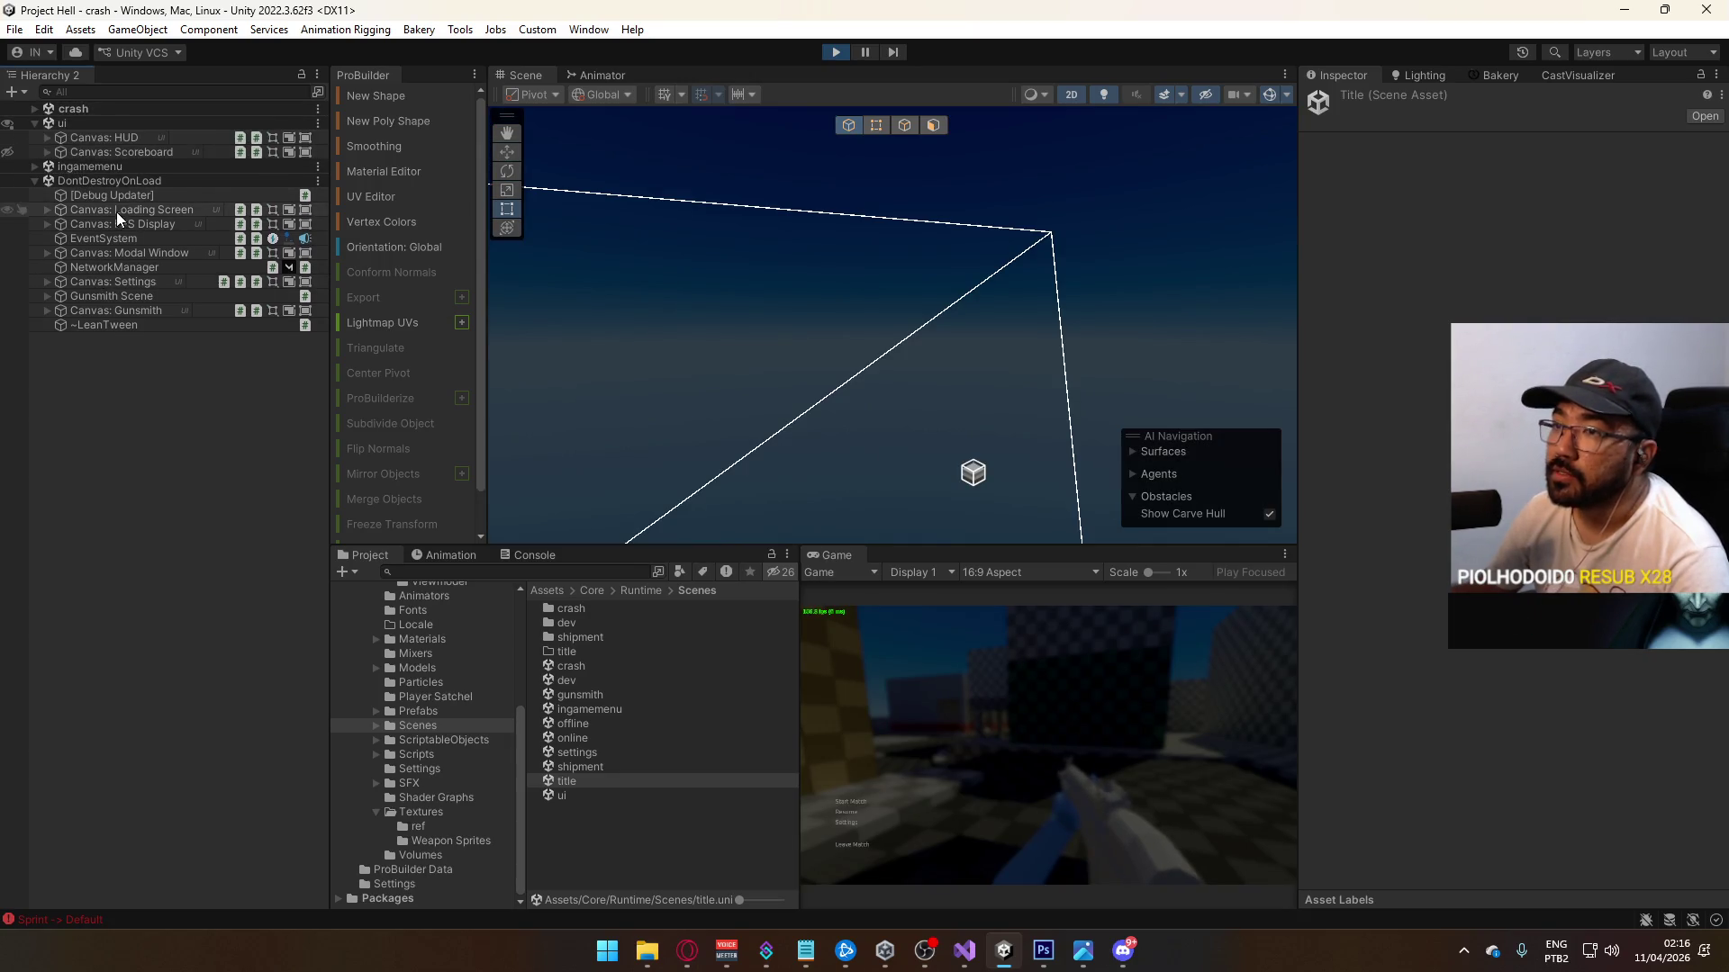
{"action": "left_click", "coordinate": [47, 136]}
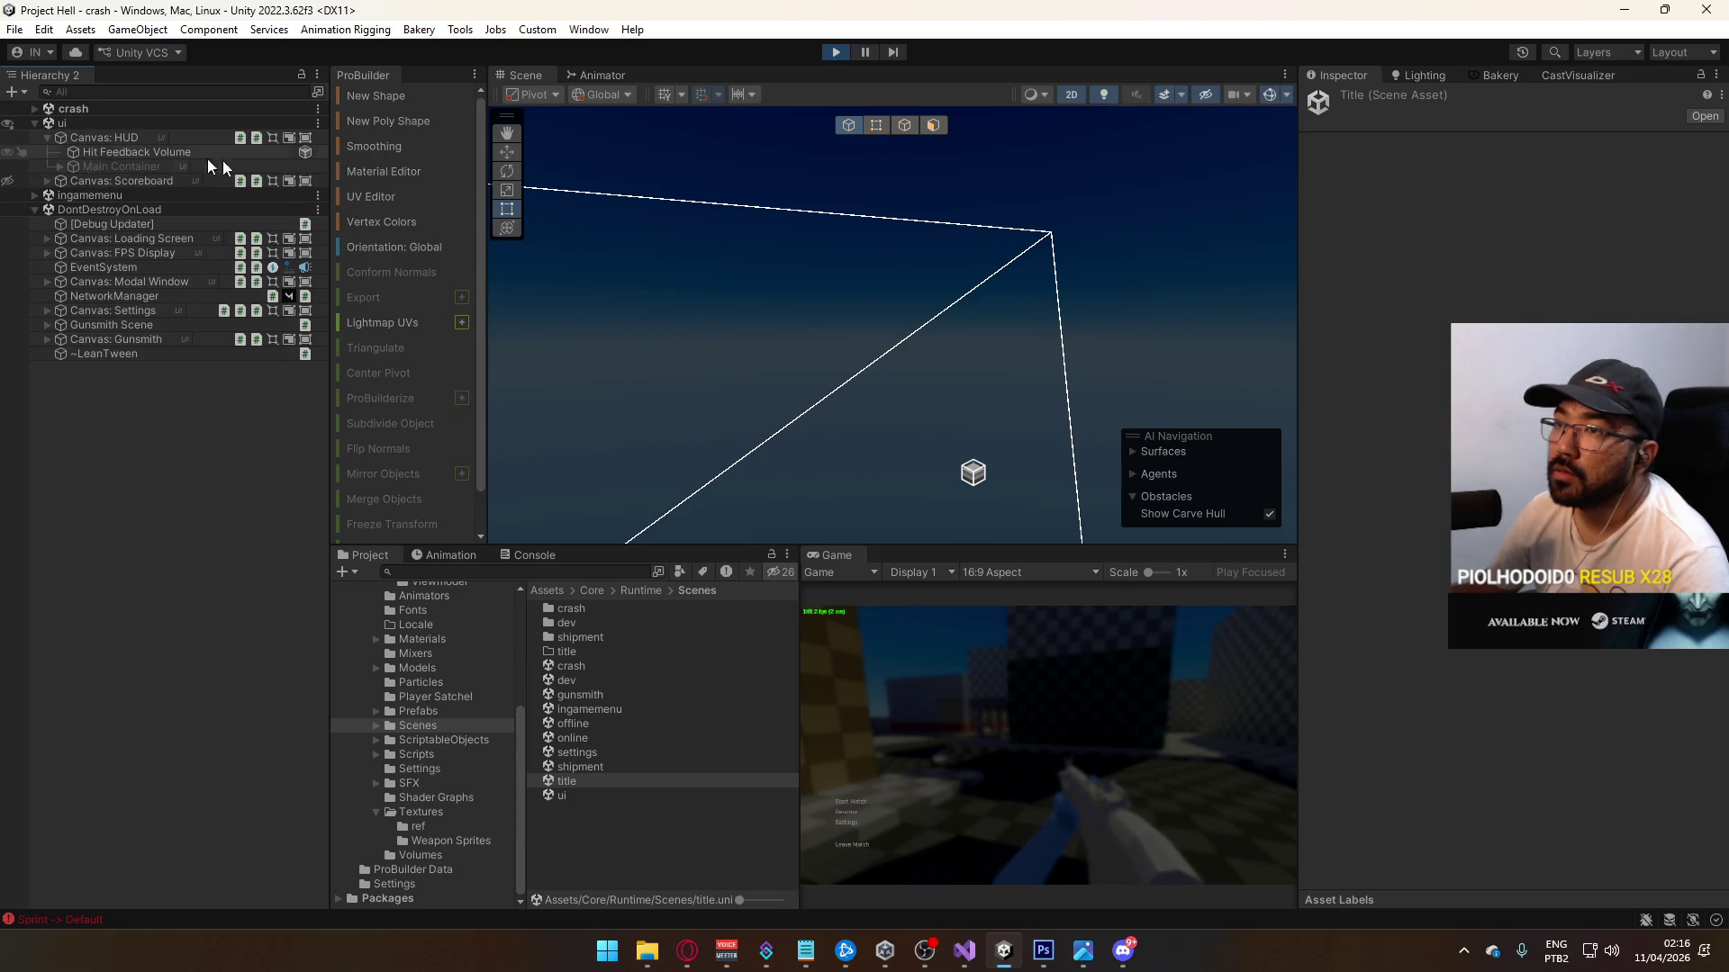
{"action": "left_click", "coordinate": [126, 137]}
{"action": "key", "text": "f"}
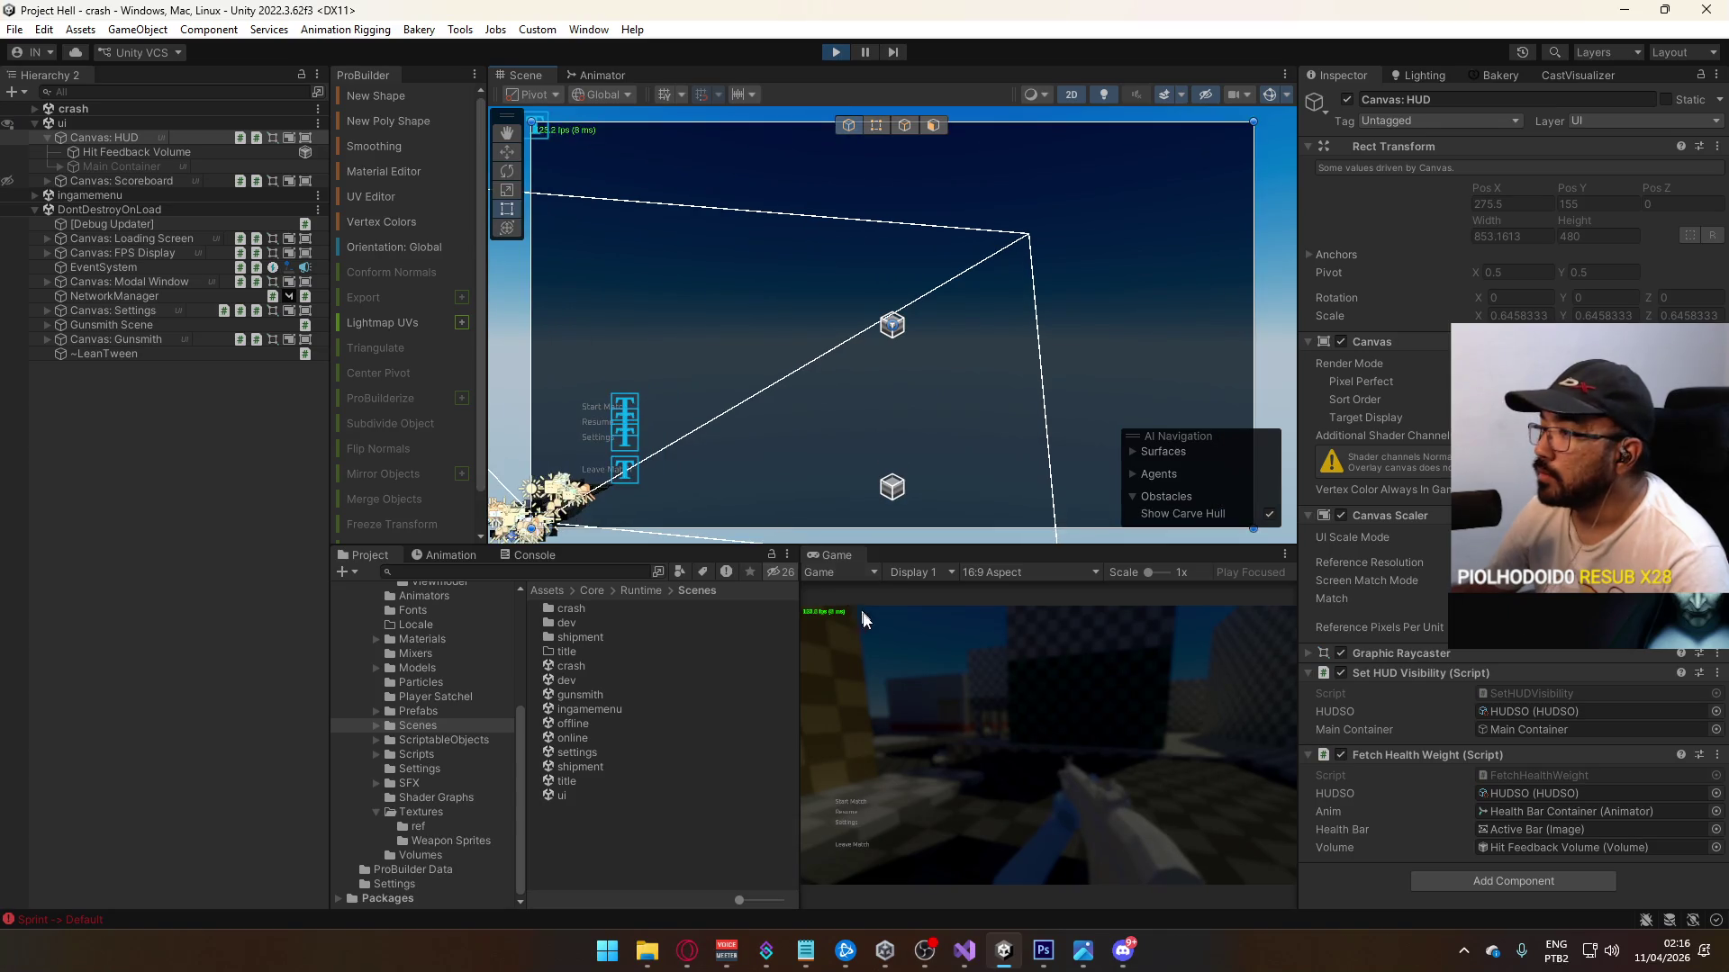
{"action": "left_click", "coordinate": [1012, 694]}
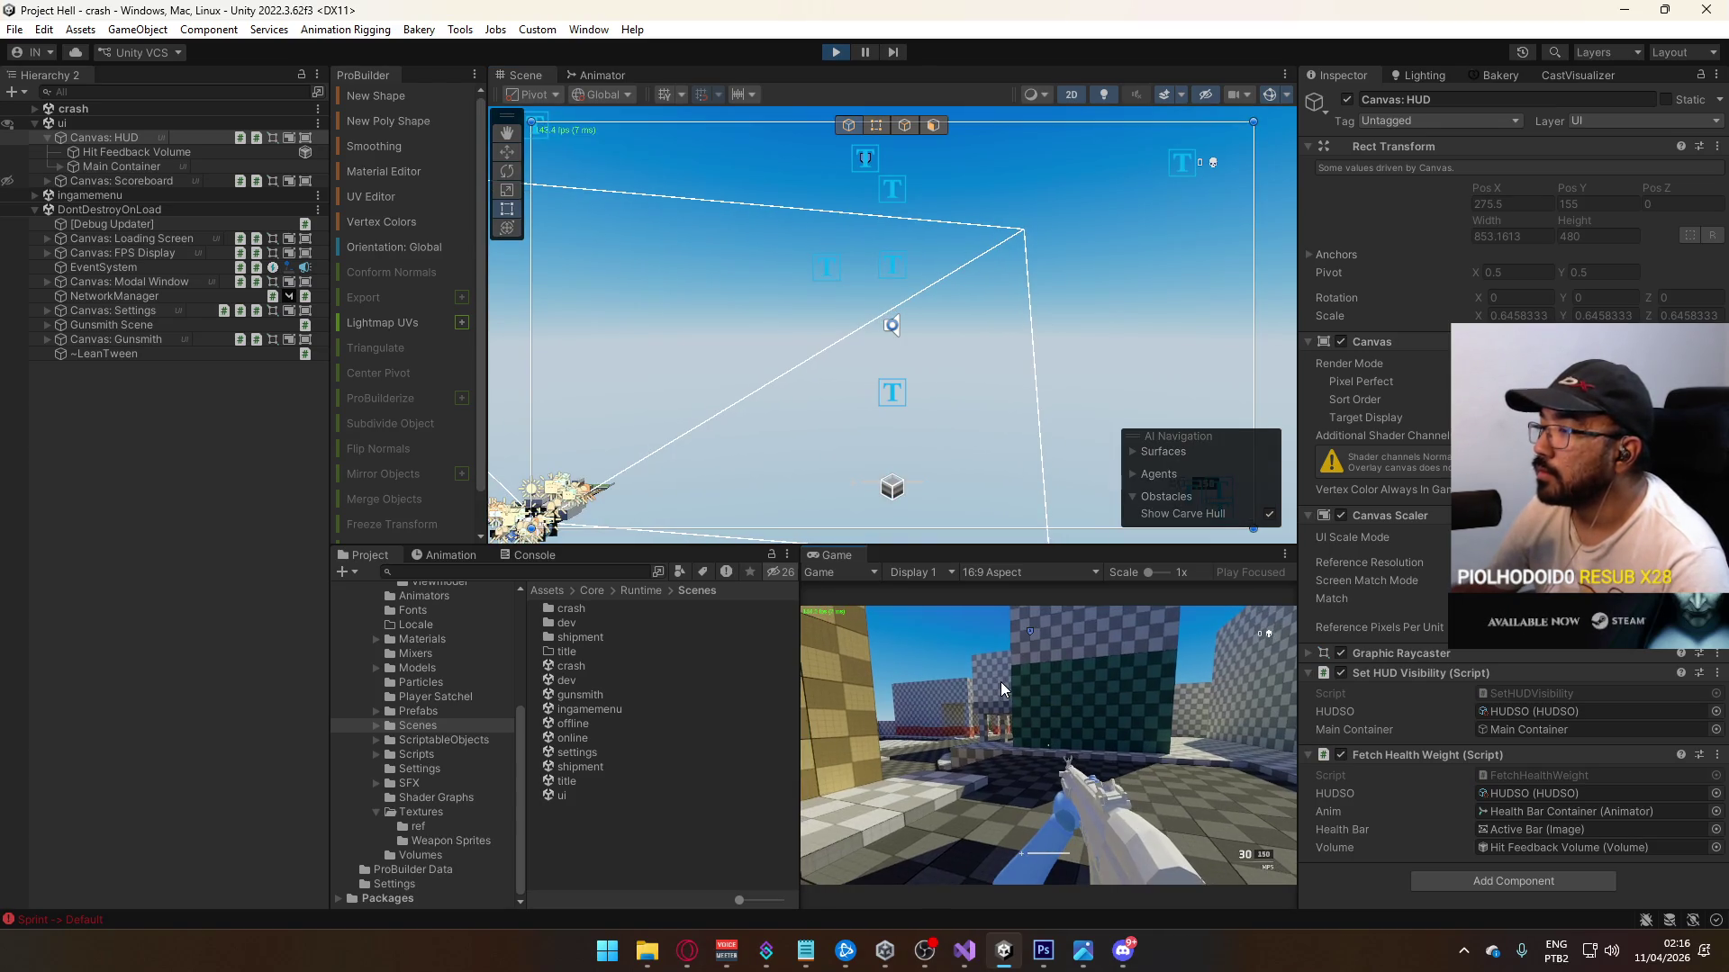
Step: Select Objective A and show its live Animator graph with the Parameters list
{"action": "scroll", "coordinate": [933, 301], "scroll_direction": "up", "scroll_amount": 5}
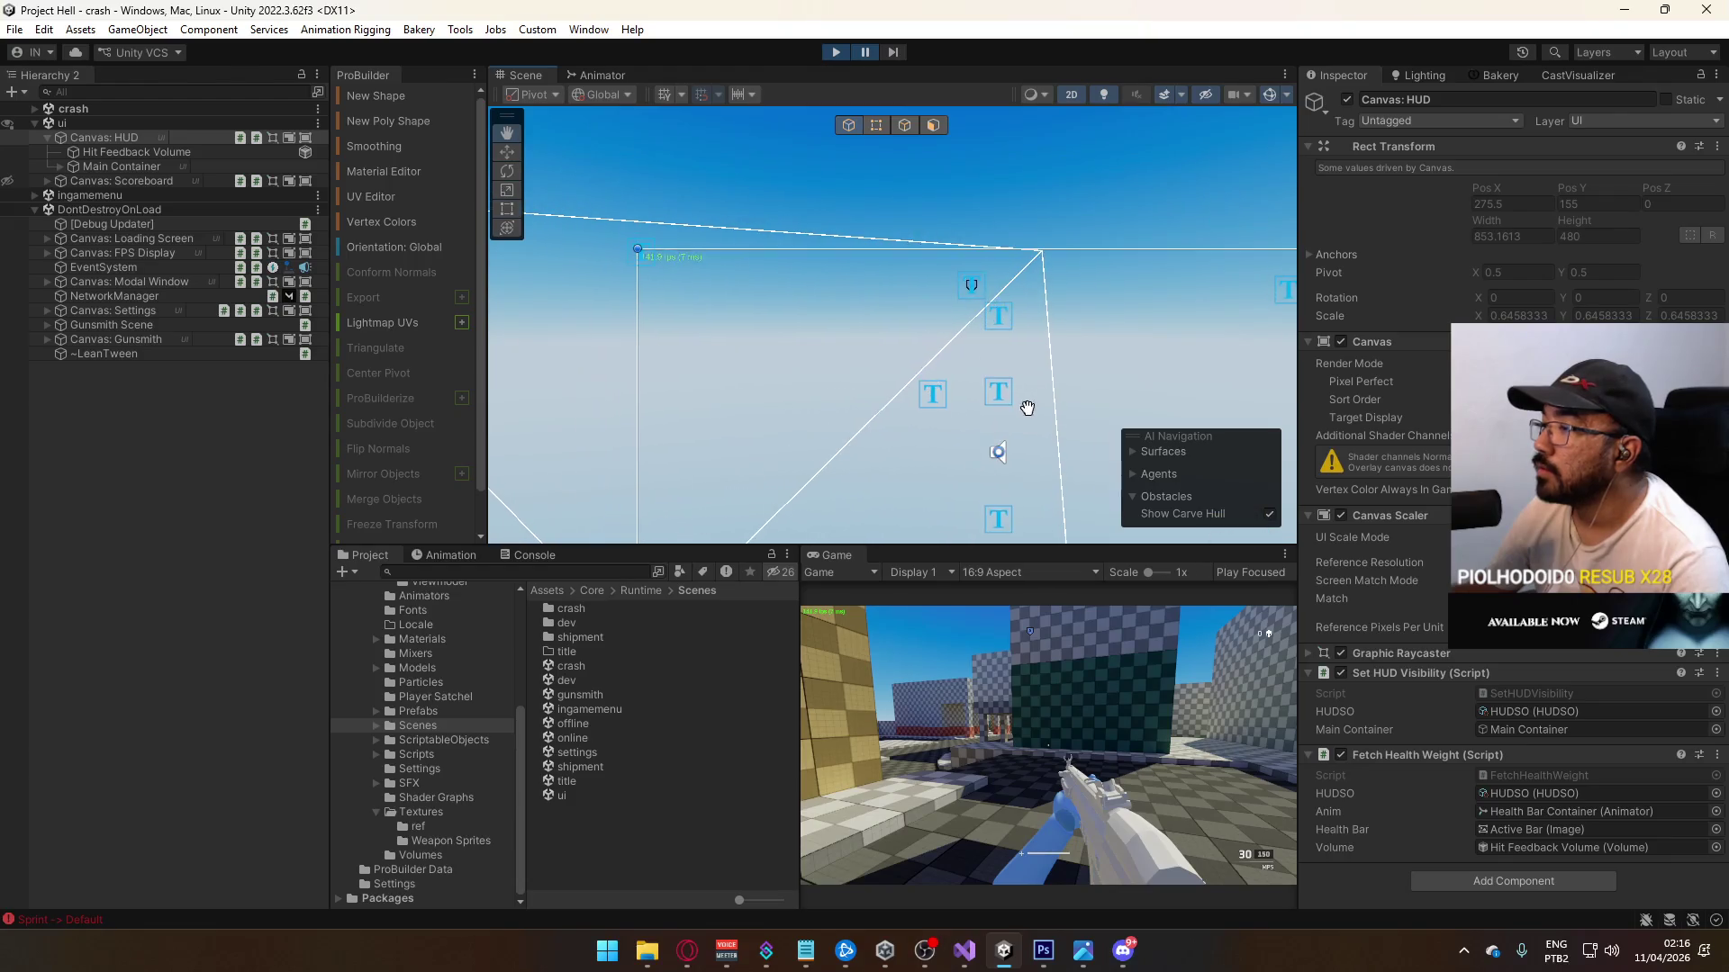
{"action": "scroll", "coordinate": [991, 364], "scroll_direction": "up", "scroll_amount": 3}
{"action": "left_click", "coordinate": [956, 214]}
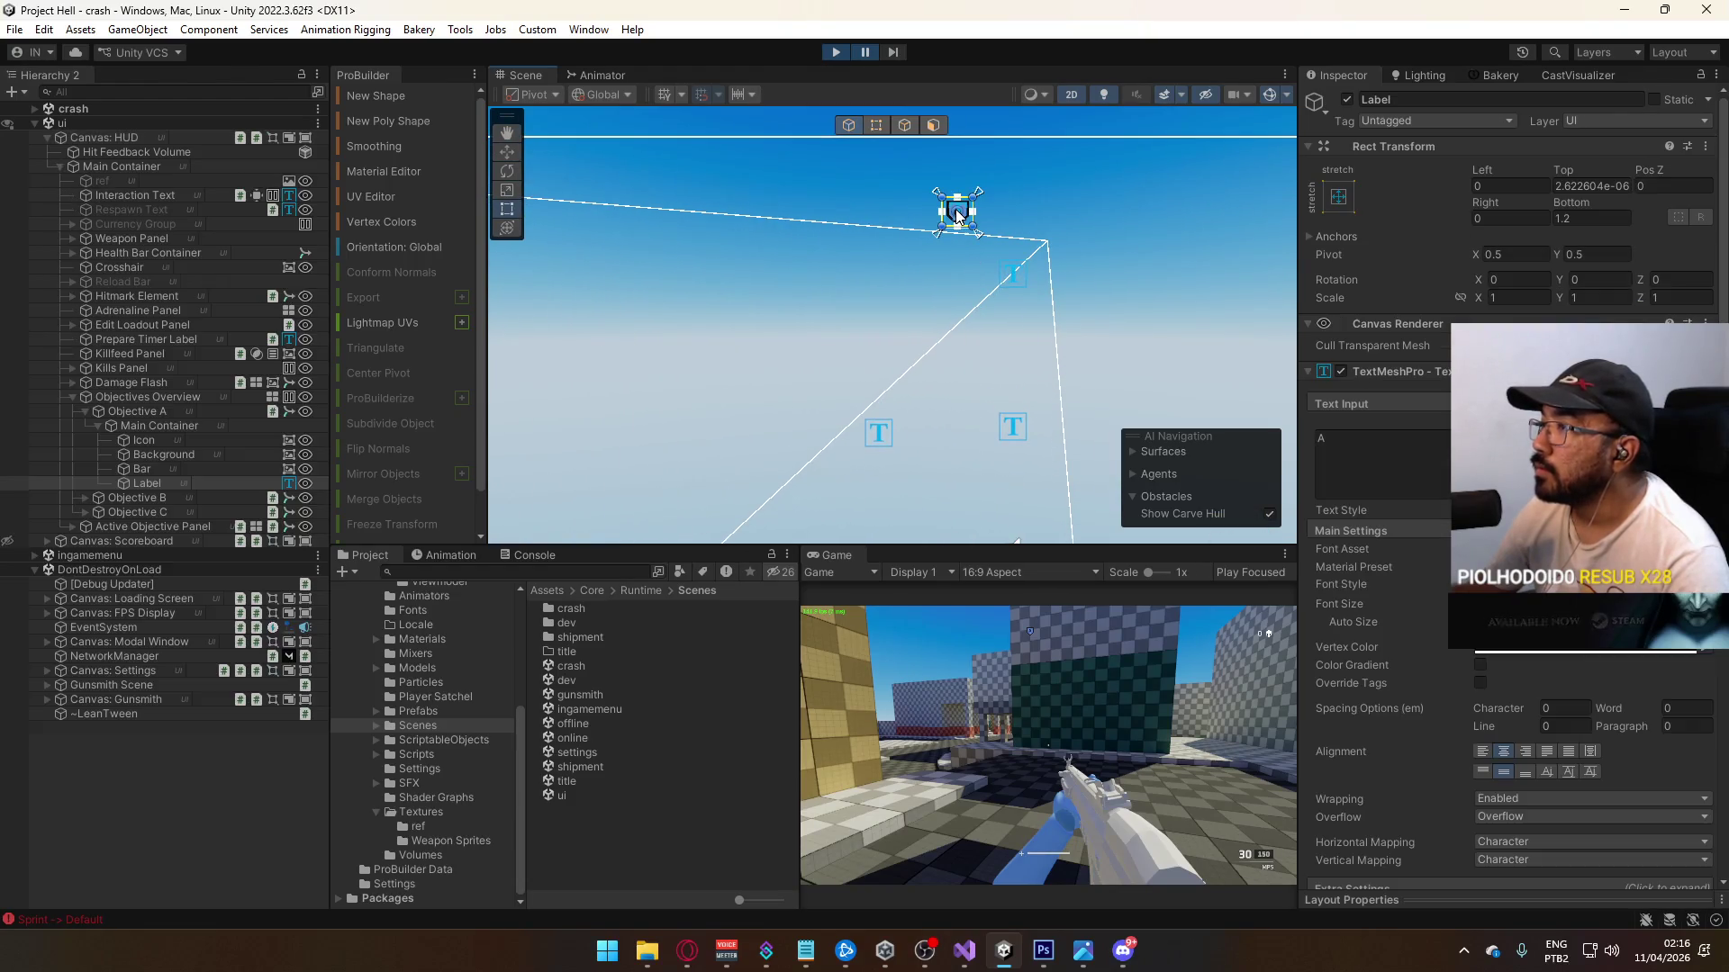
{"action": "scroll", "coordinate": [1577, 693], "scroll_direction": "down", "scroll_amount": 10}
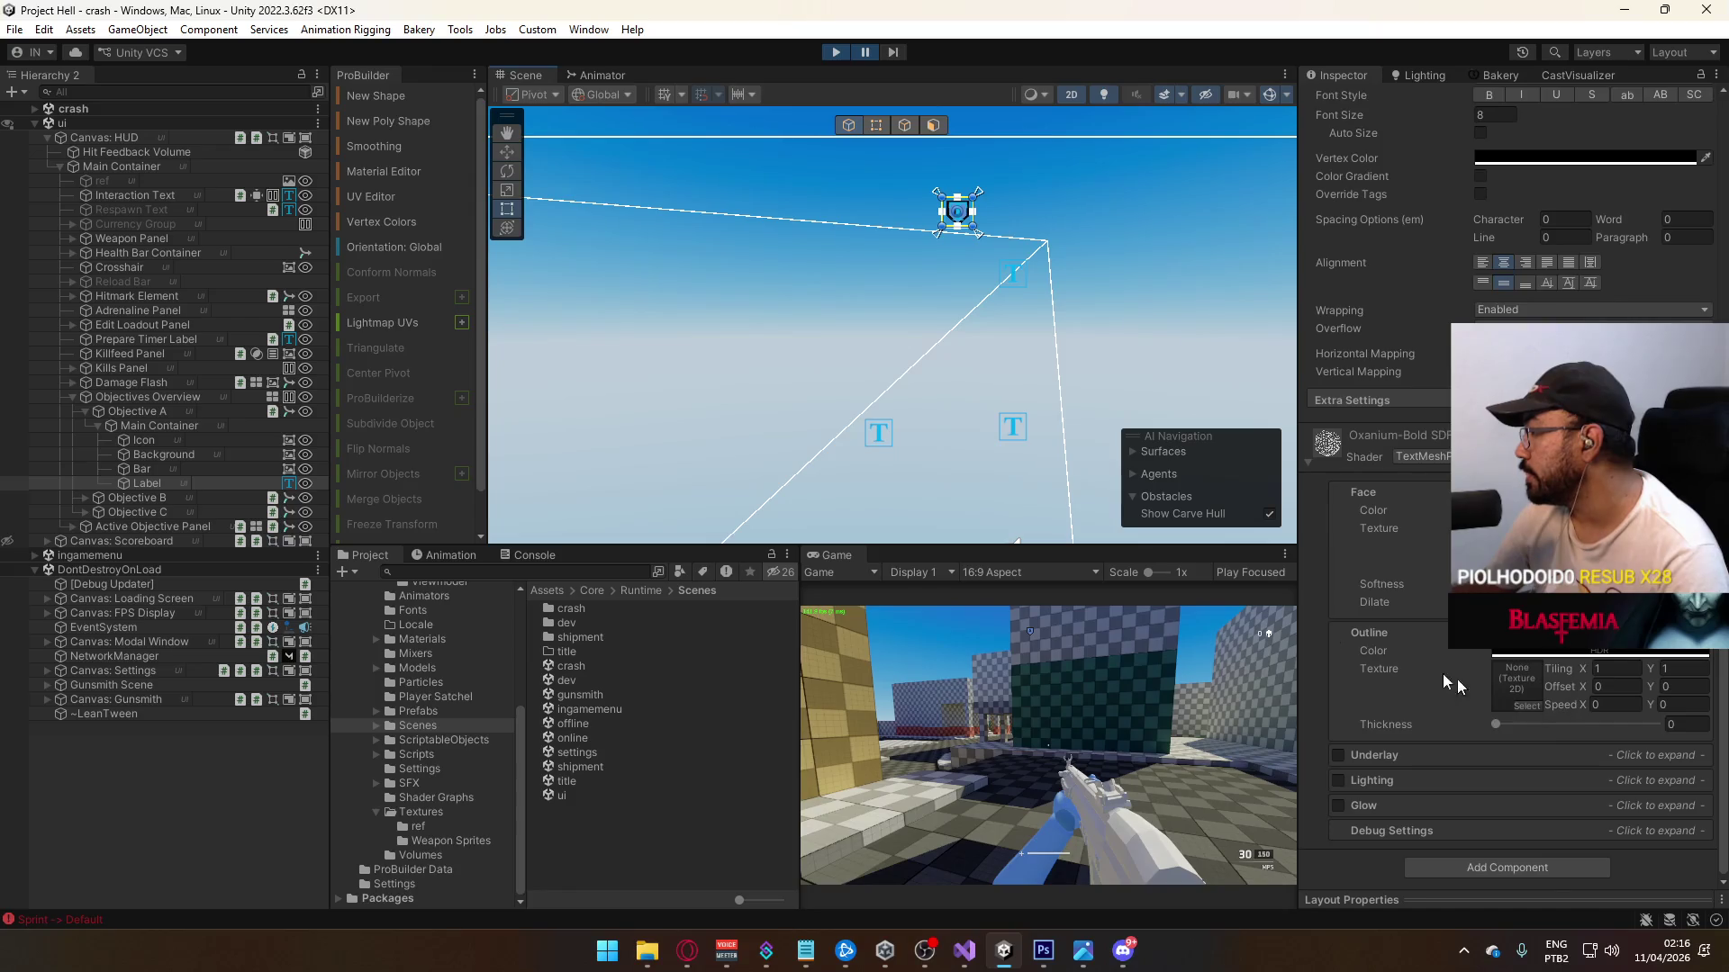
{"action": "left_click", "coordinate": [144, 410]}
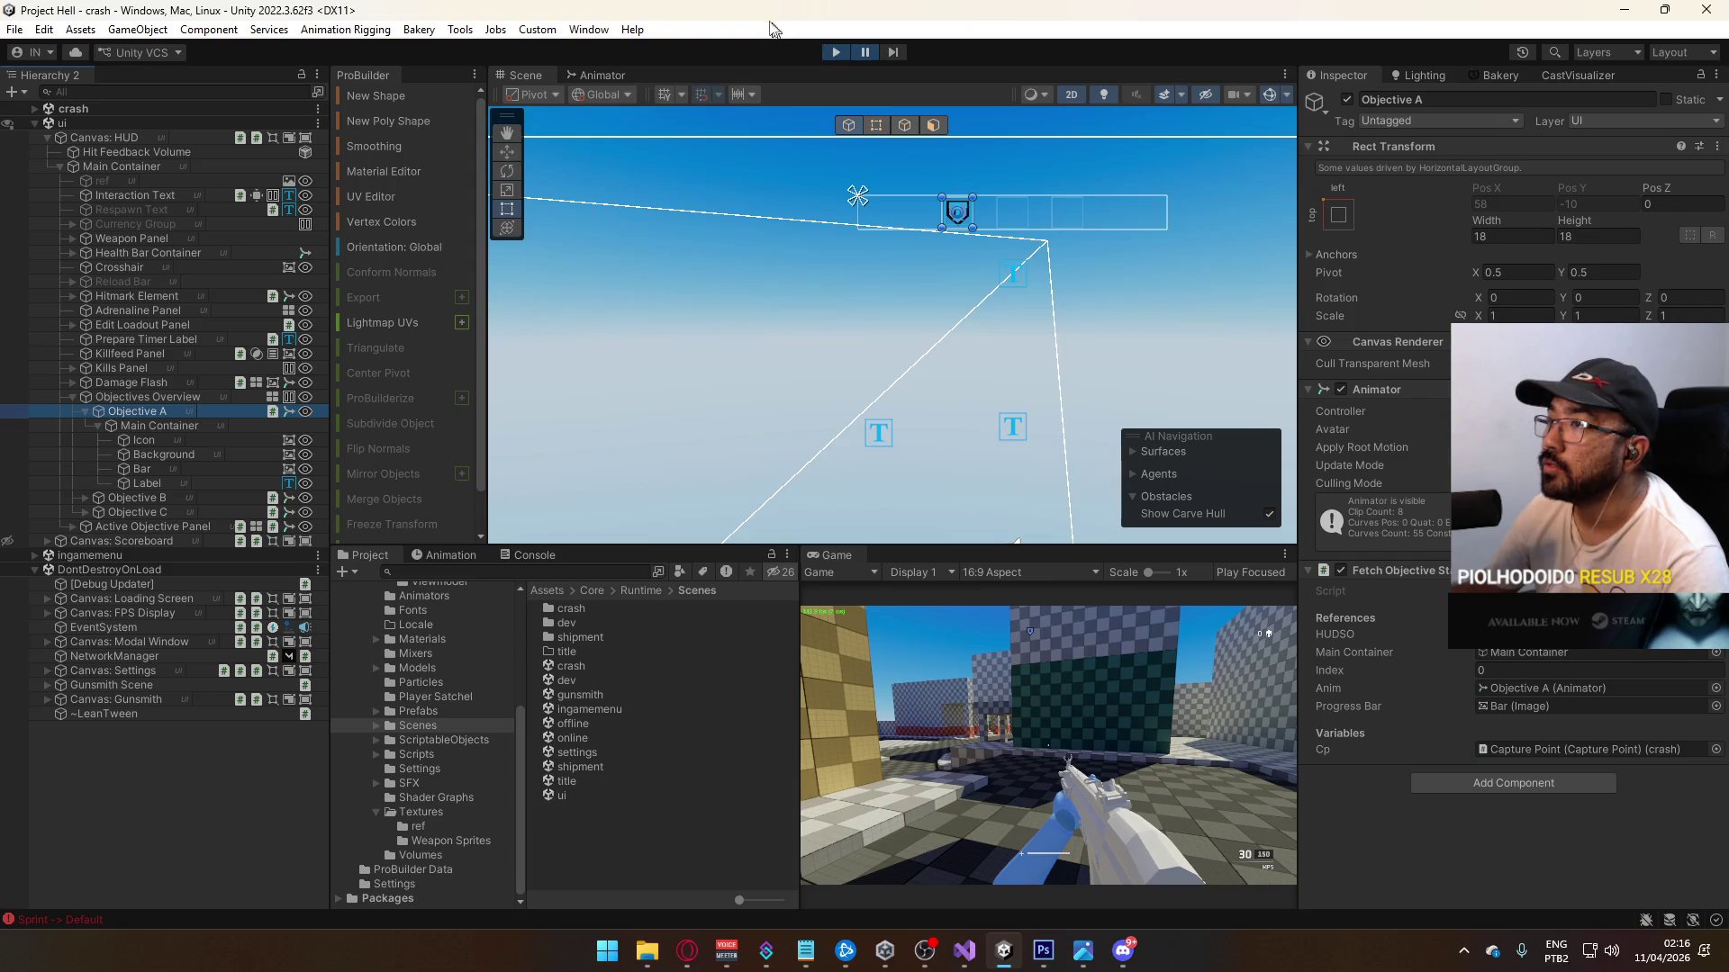
{"action": "left_click", "coordinate": [594, 78]}
{"action": "left_click", "coordinate": [569, 95]}
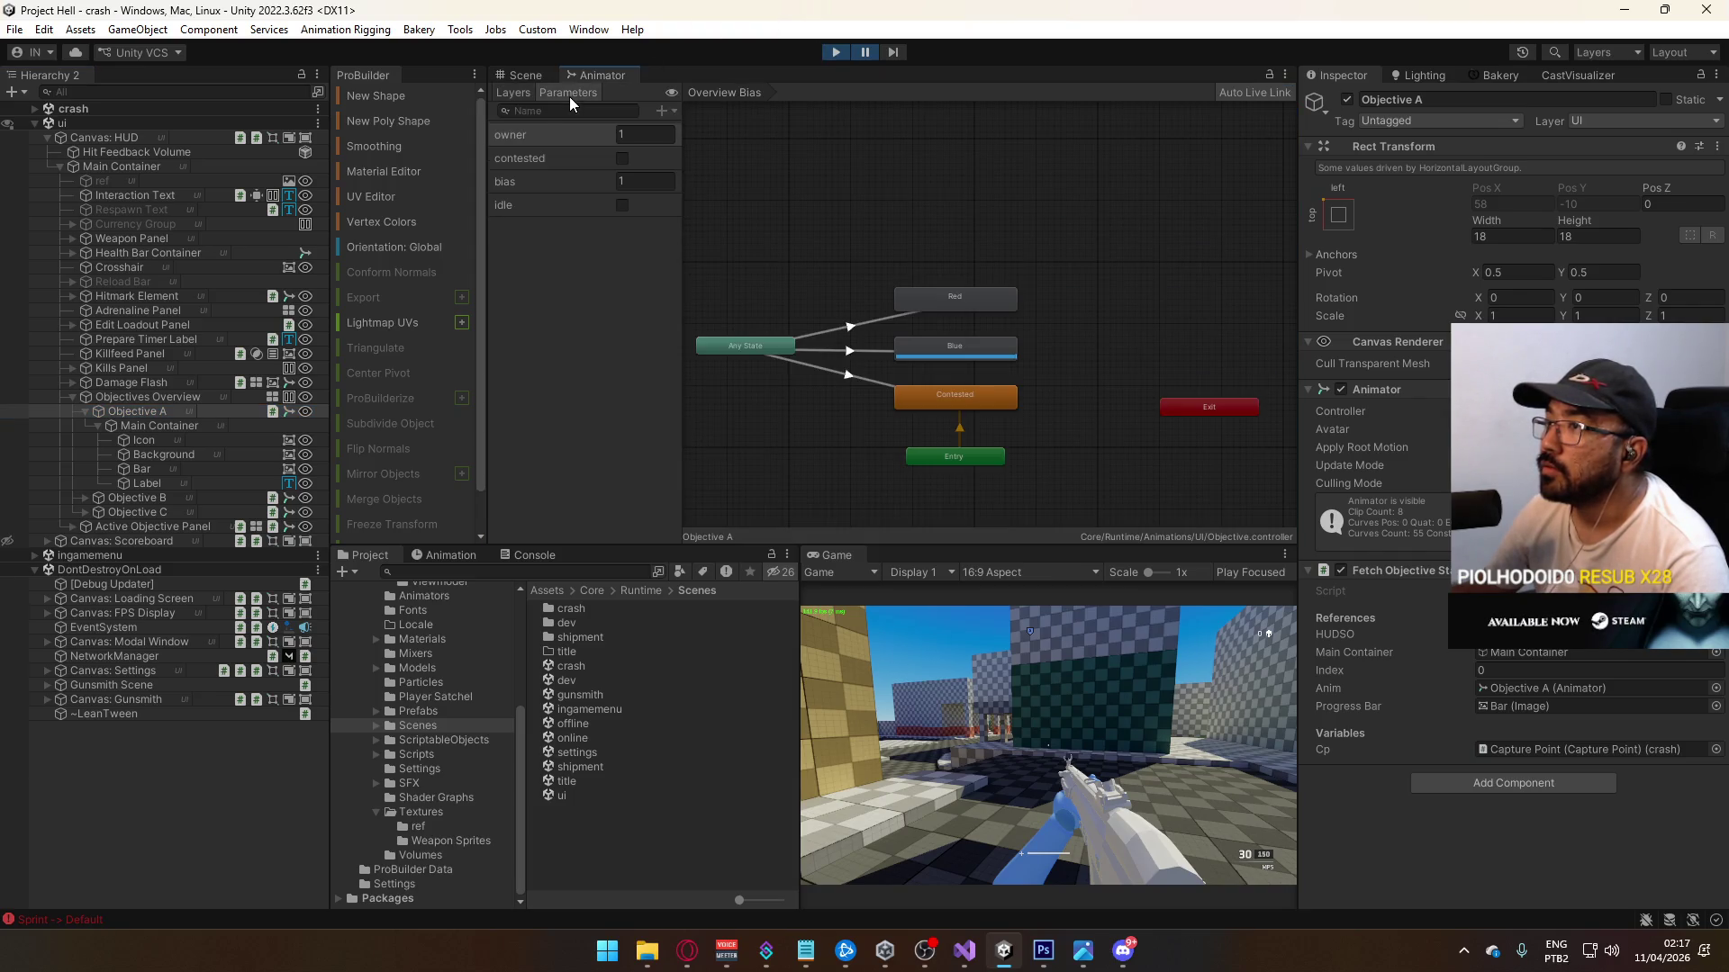
Step: Confirm the owner parameter reads 1, then switch to FetchObjectiveStatus.cs in Visual Studio
{"action": "left_click", "coordinate": [533, 133]}
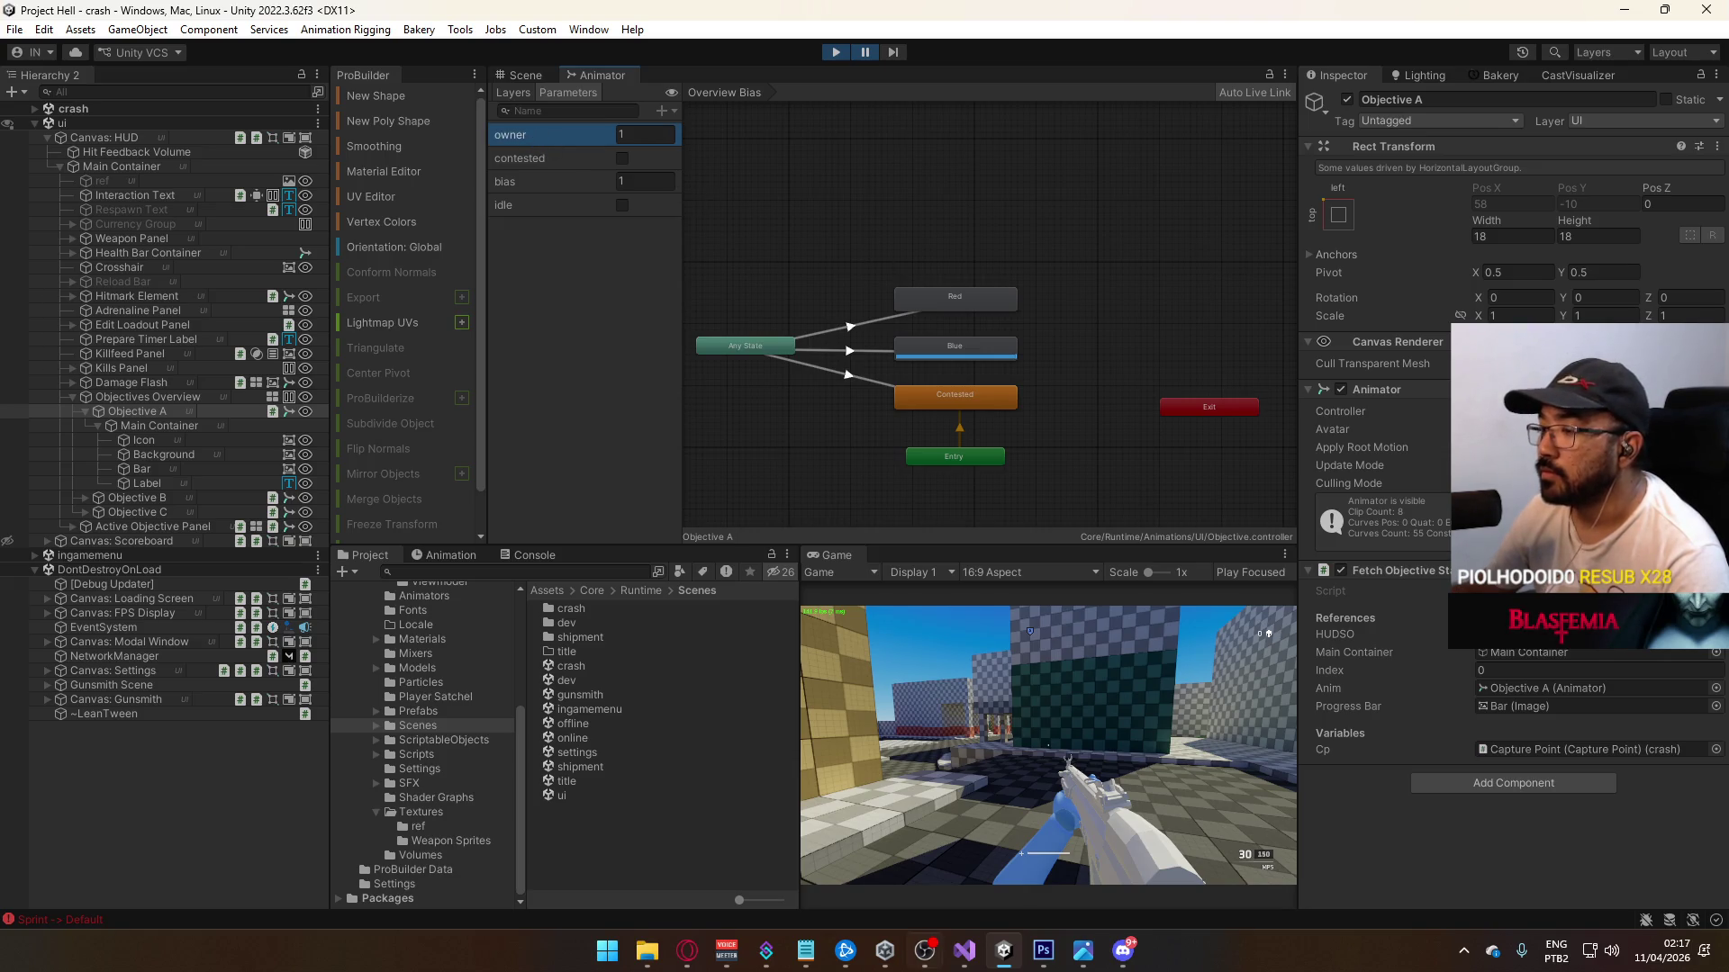
{"action": "left_click", "coordinate": [964, 949]}
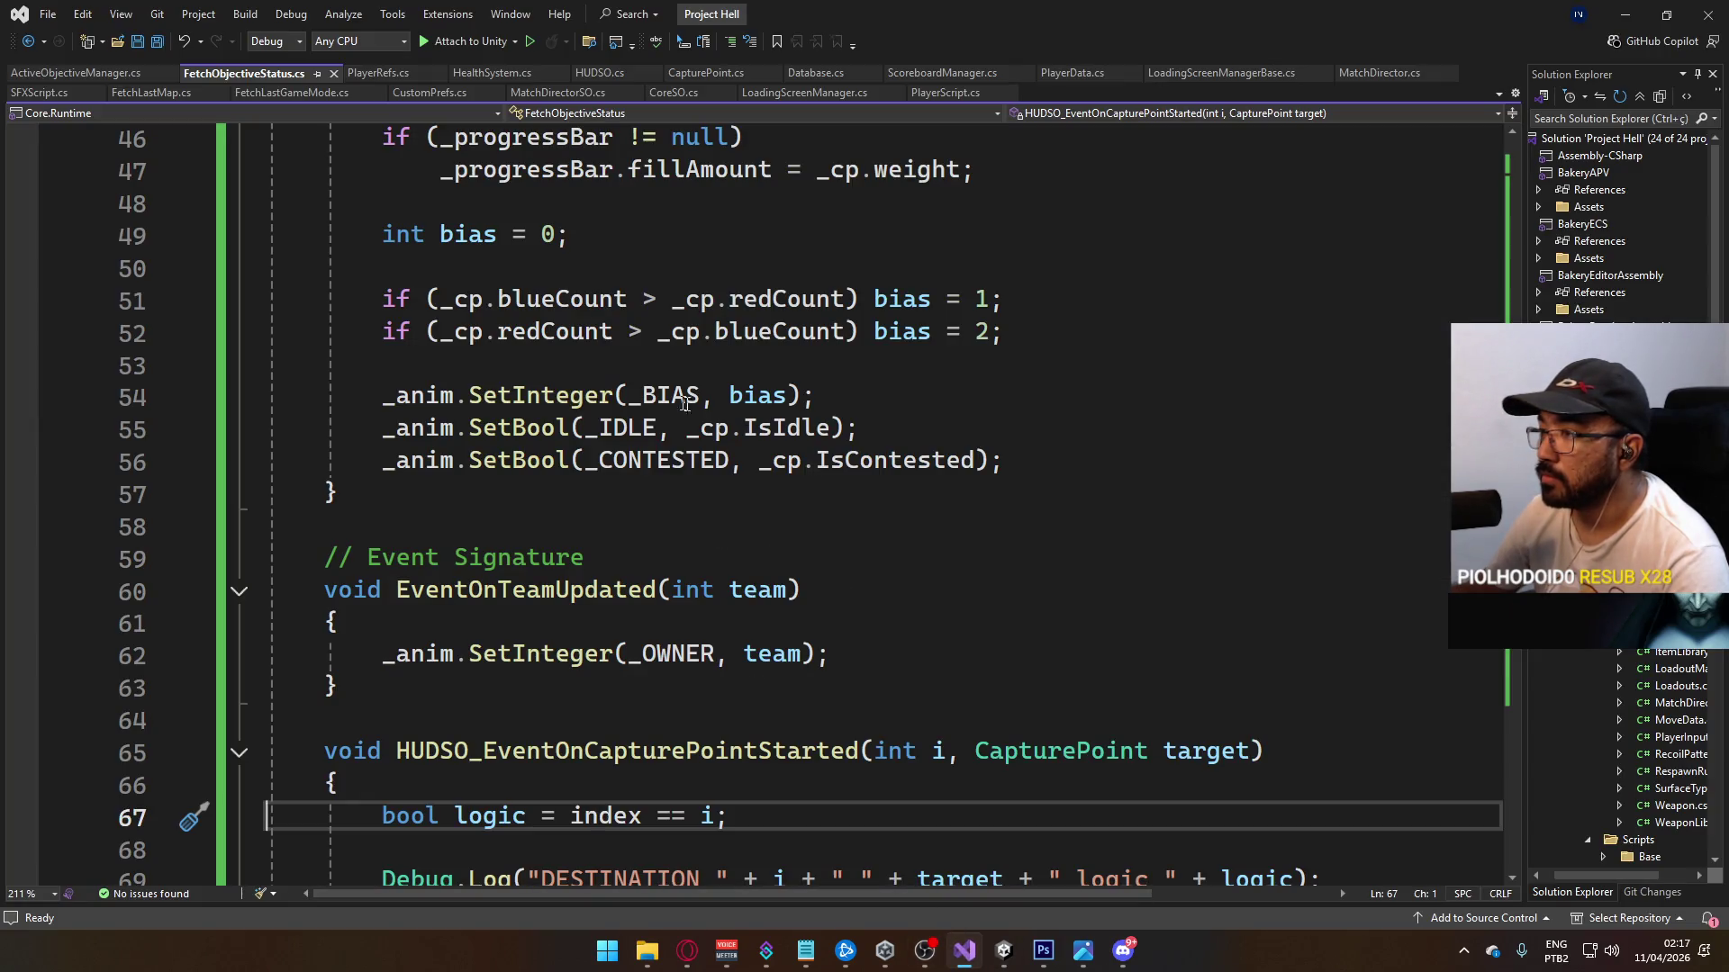
Step: Search FetchObjectiveStatus.cs for every usage of the _OWNER field
{"action": "scroll", "coordinate": [726, 486], "scroll_direction": "up", "scroll_amount": 13}
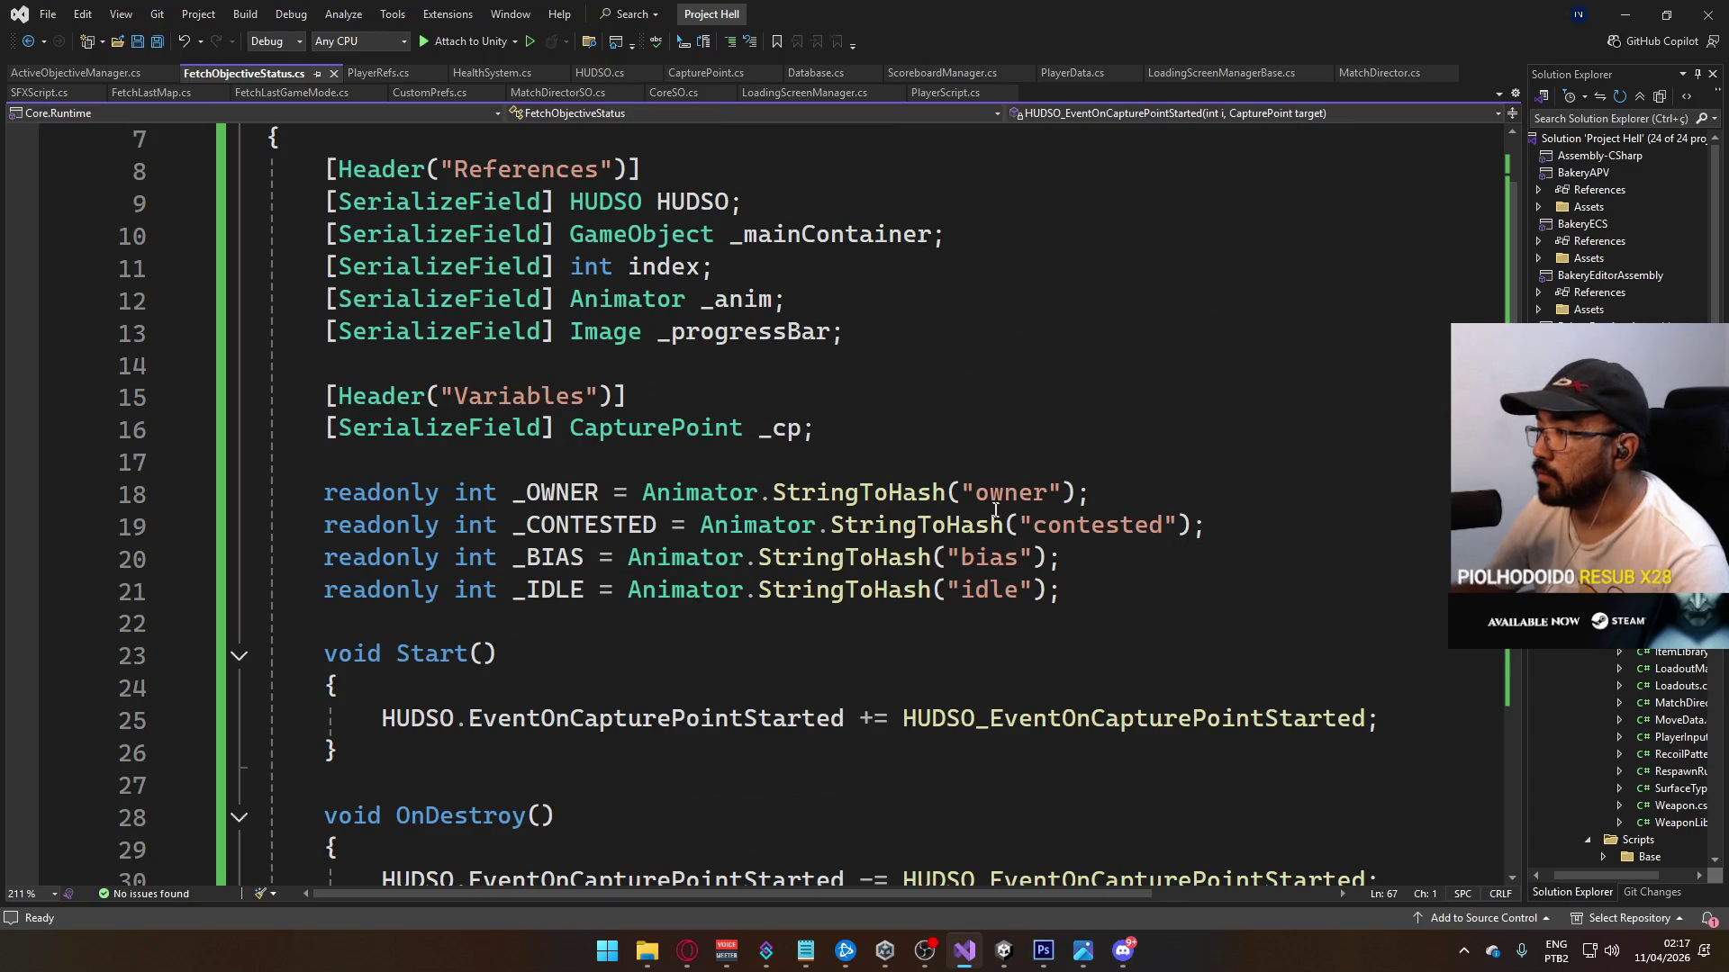
{"action": "double_click", "coordinate": [531, 493]}
{"action": "key", "text": "ctrl+f"}
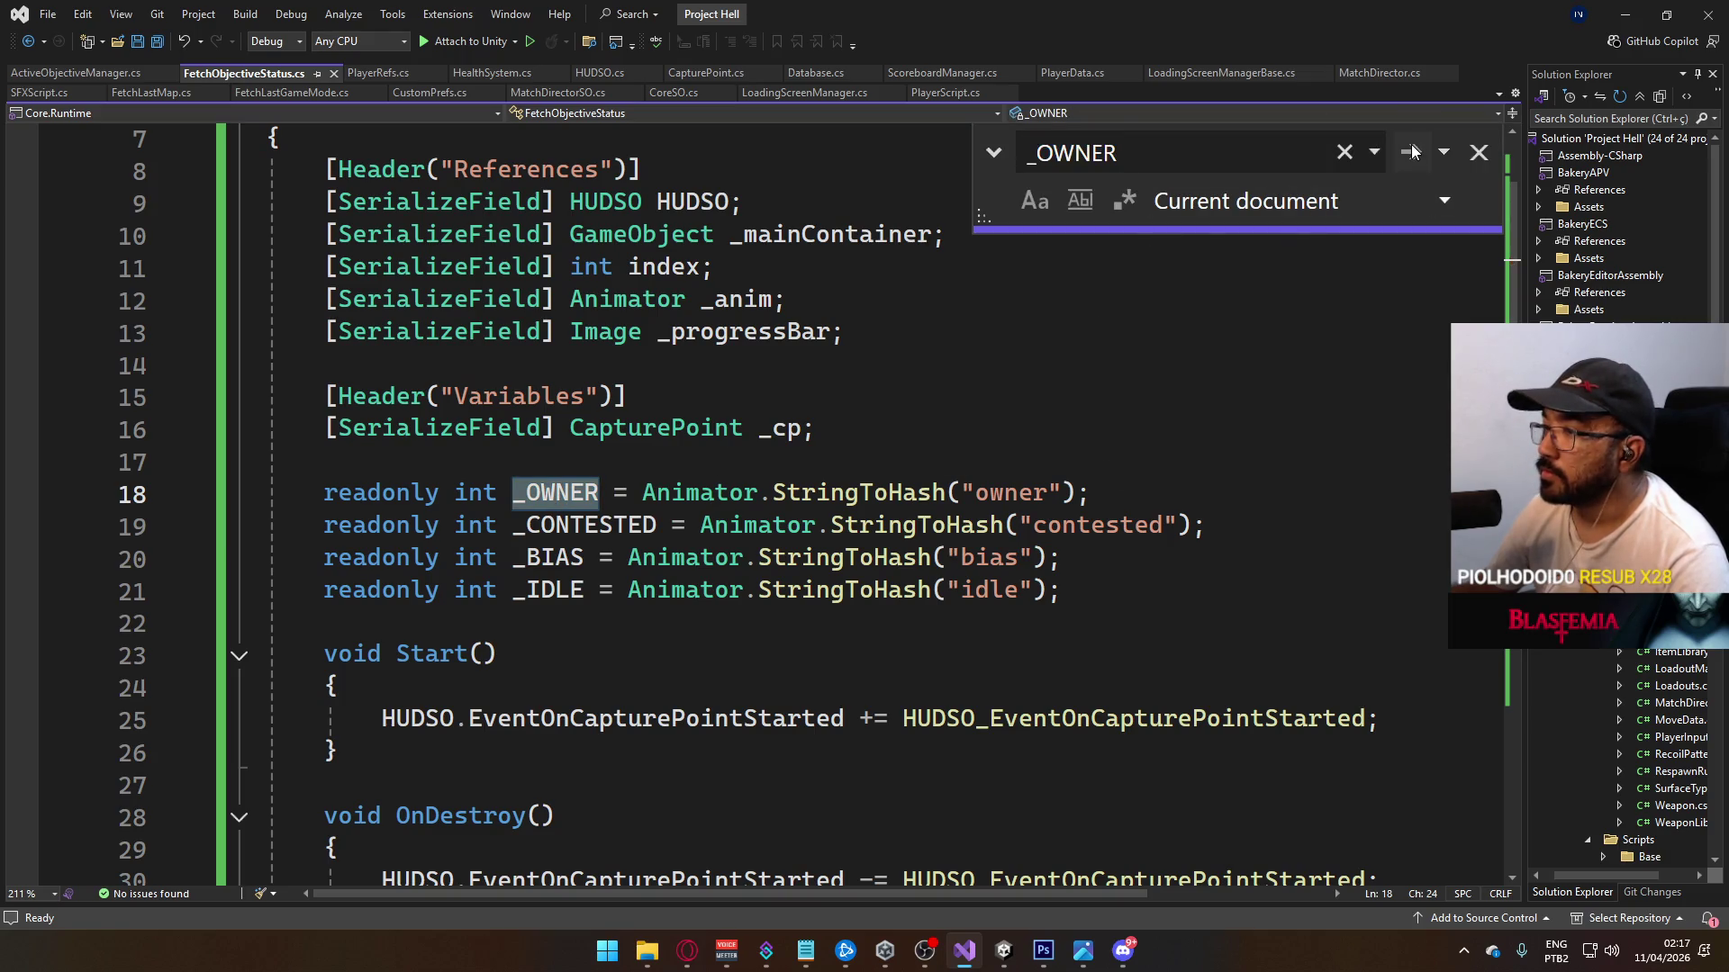
{"action": "left_click", "coordinate": [1410, 155]}
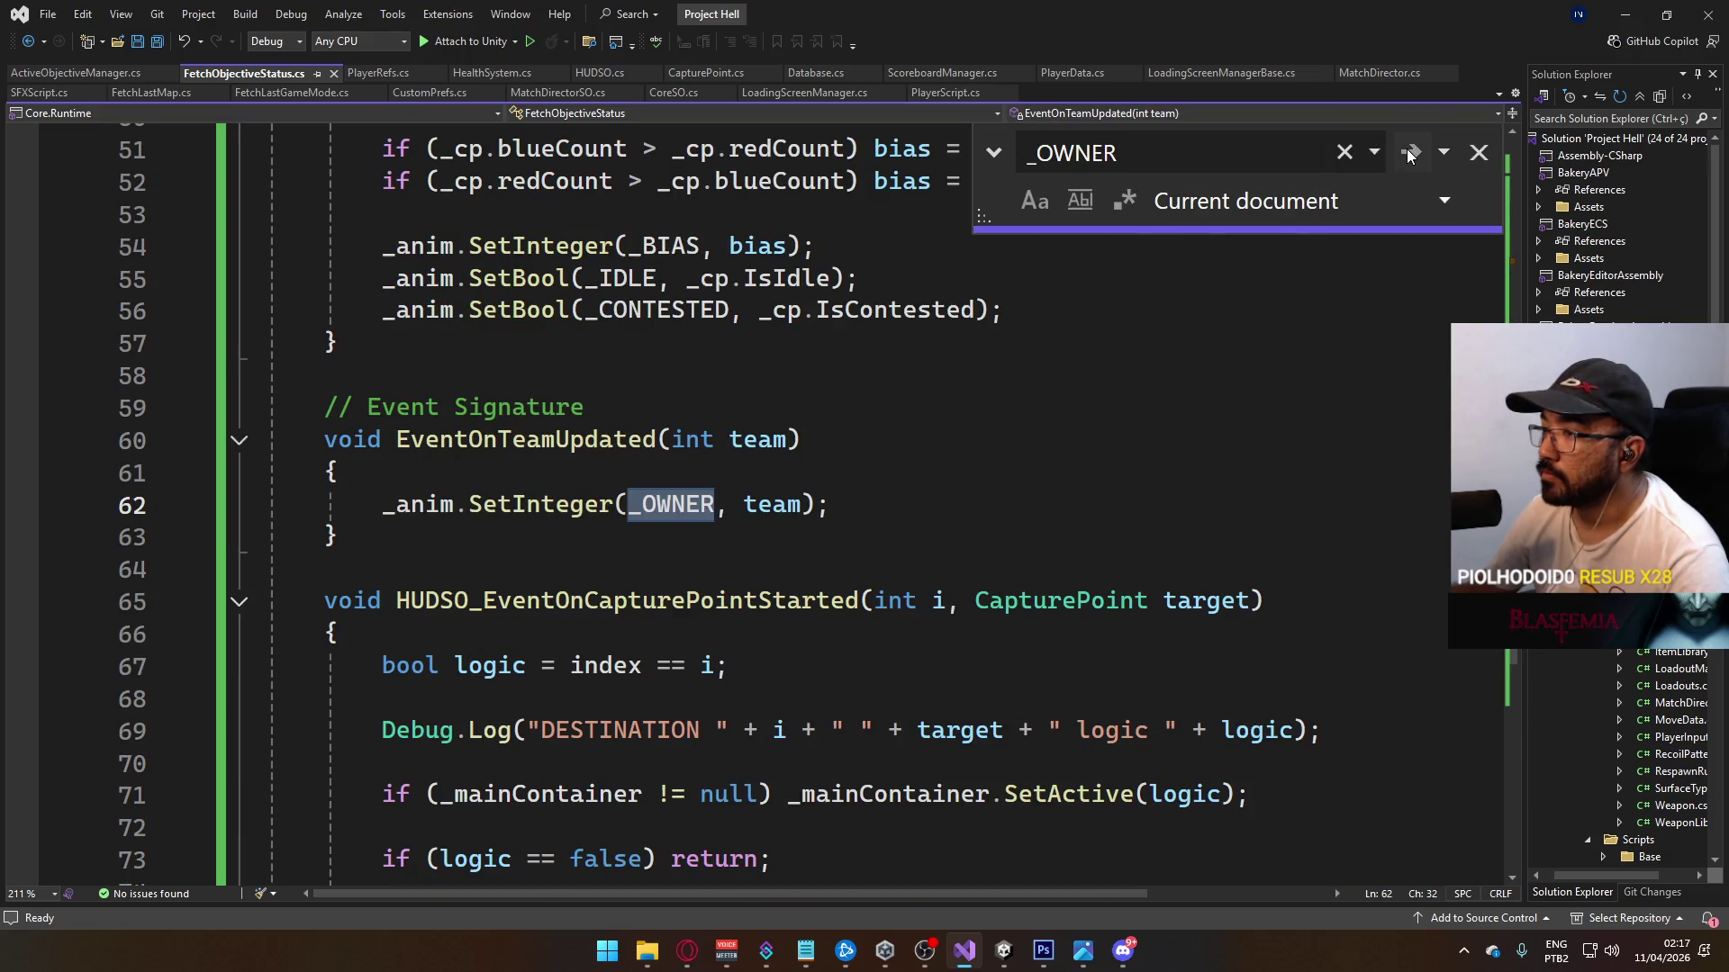
{"action": "left_click", "coordinate": [1409, 155]}
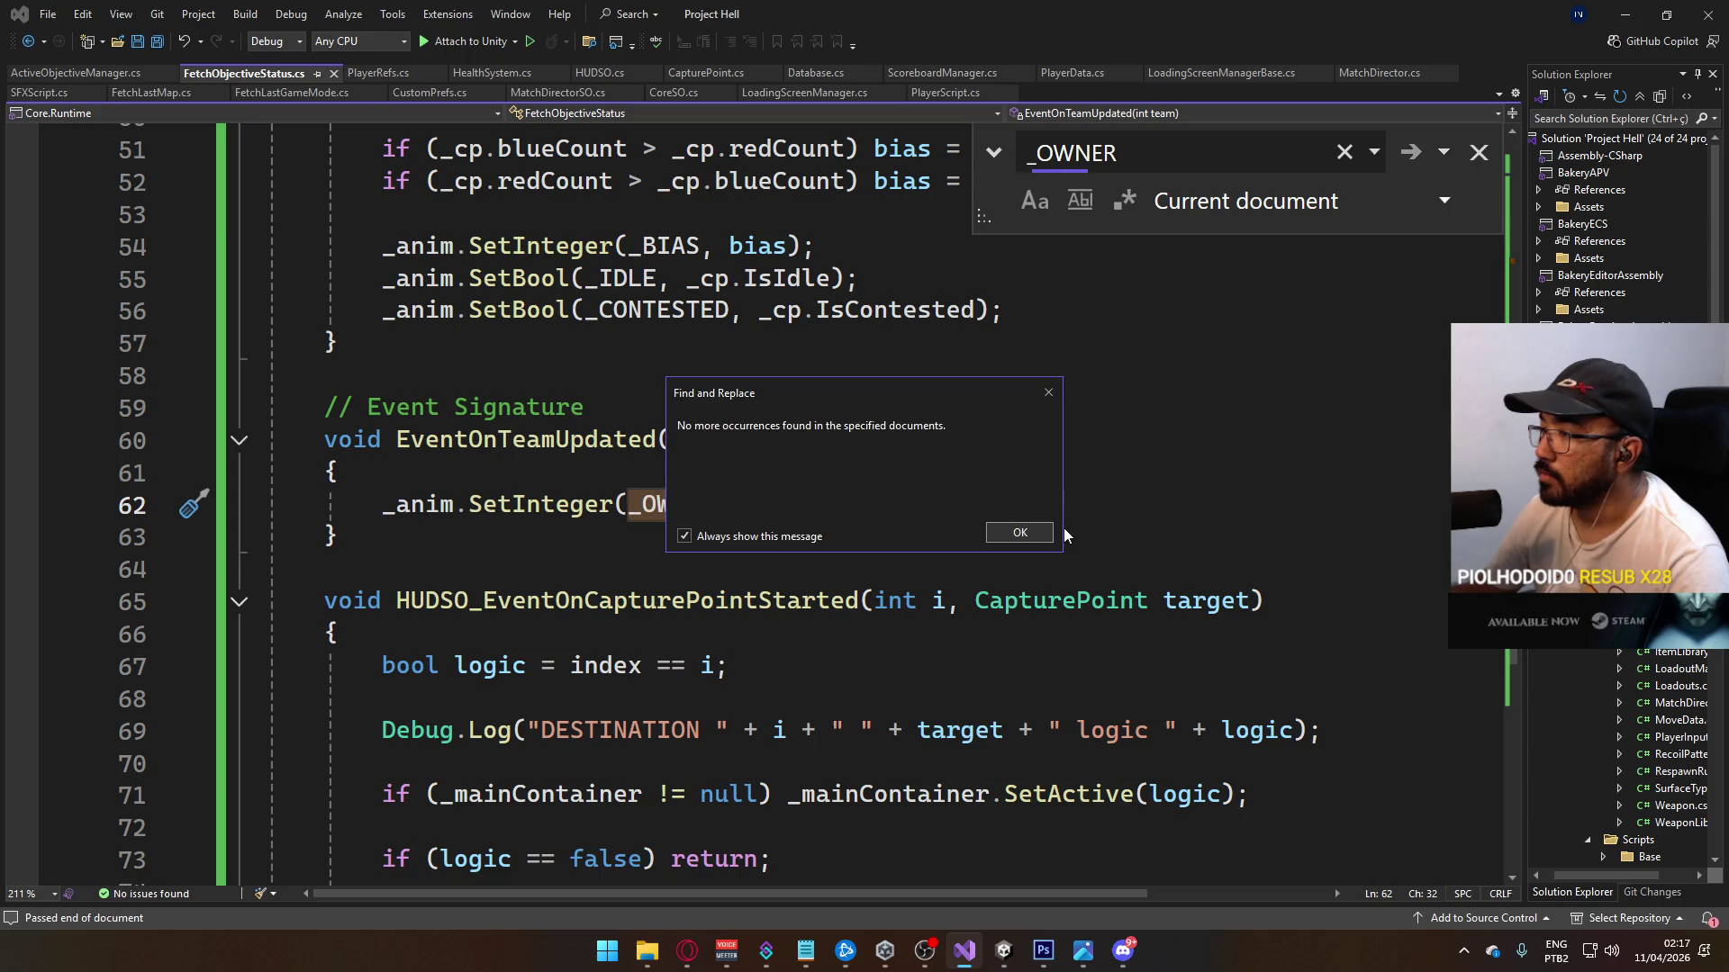
{"action": "left_click", "coordinate": [1015, 534]}
Step: Go to EventOnTeamUpdated's declaration at line 41 of CapturePoint.cs with F12
{"action": "scroll", "coordinate": [669, 547], "scroll_direction": "down", "scroll_amount": 3}
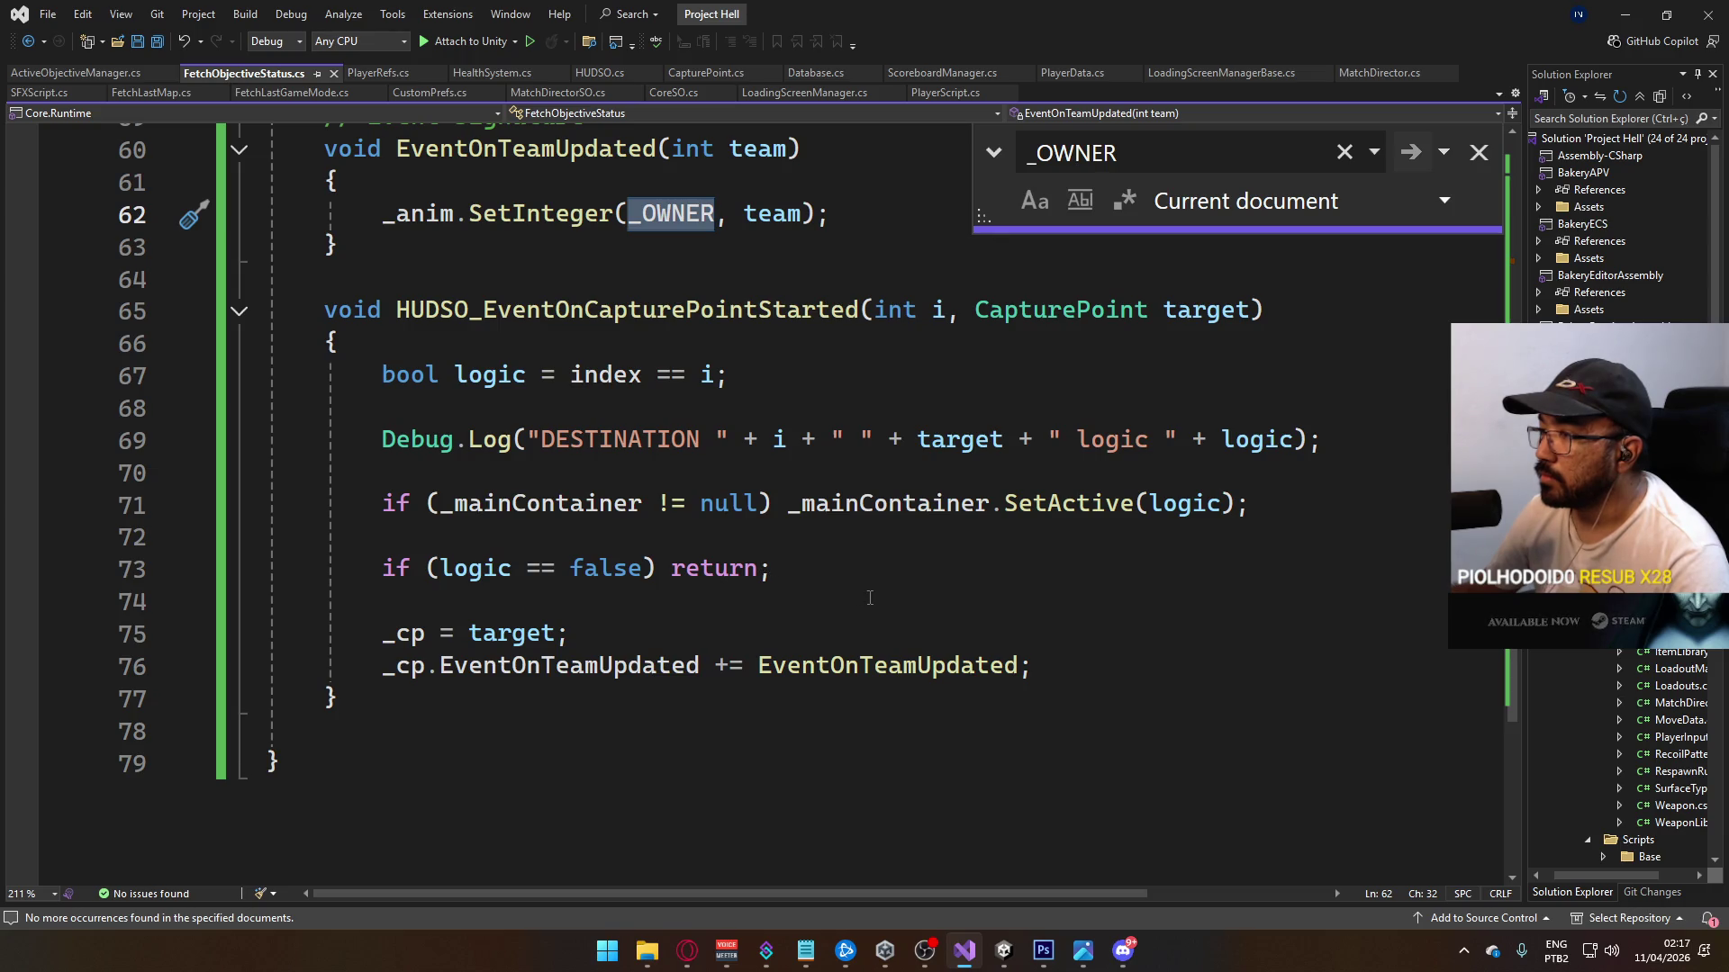
{"action": "scroll", "coordinate": [868, 598], "scroll_direction": "up", "scroll_amount": 1}
{"action": "scroll", "coordinate": [562, 470], "scroll_direction": "up", "scroll_amount": 2}
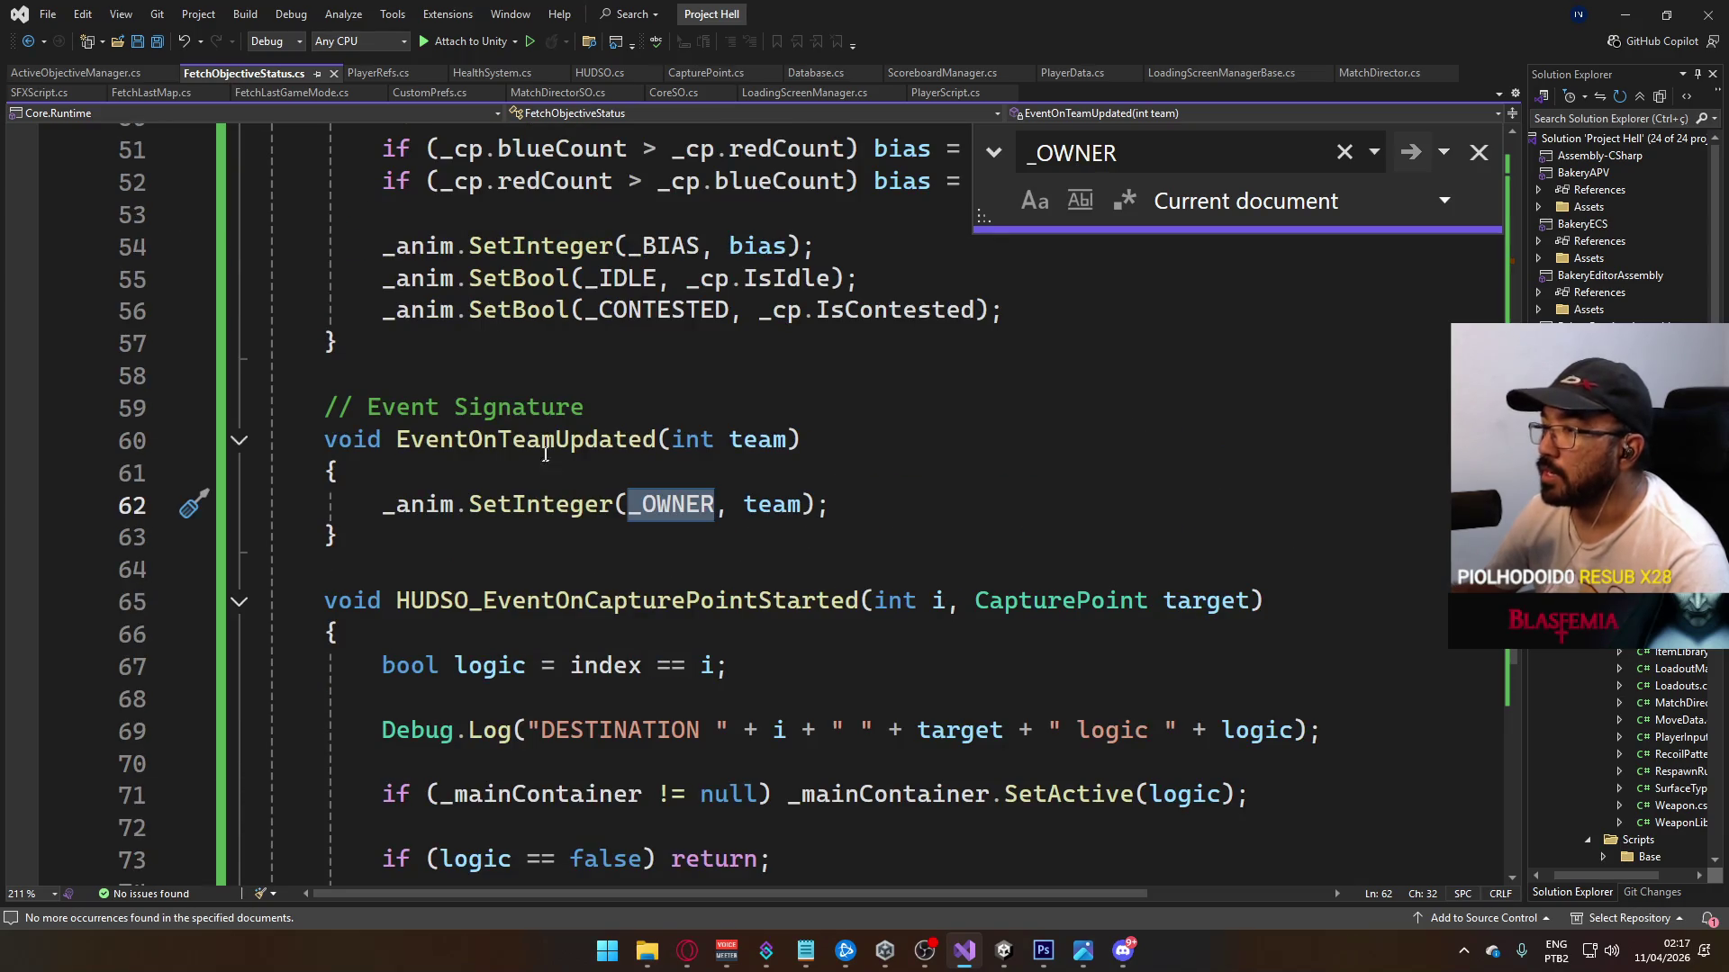
{"action": "left_click", "coordinate": [545, 443]}
{"action": "scroll", "coordinate": [621, 505], "scroll_direction": "up", "scroll_amount": 3}
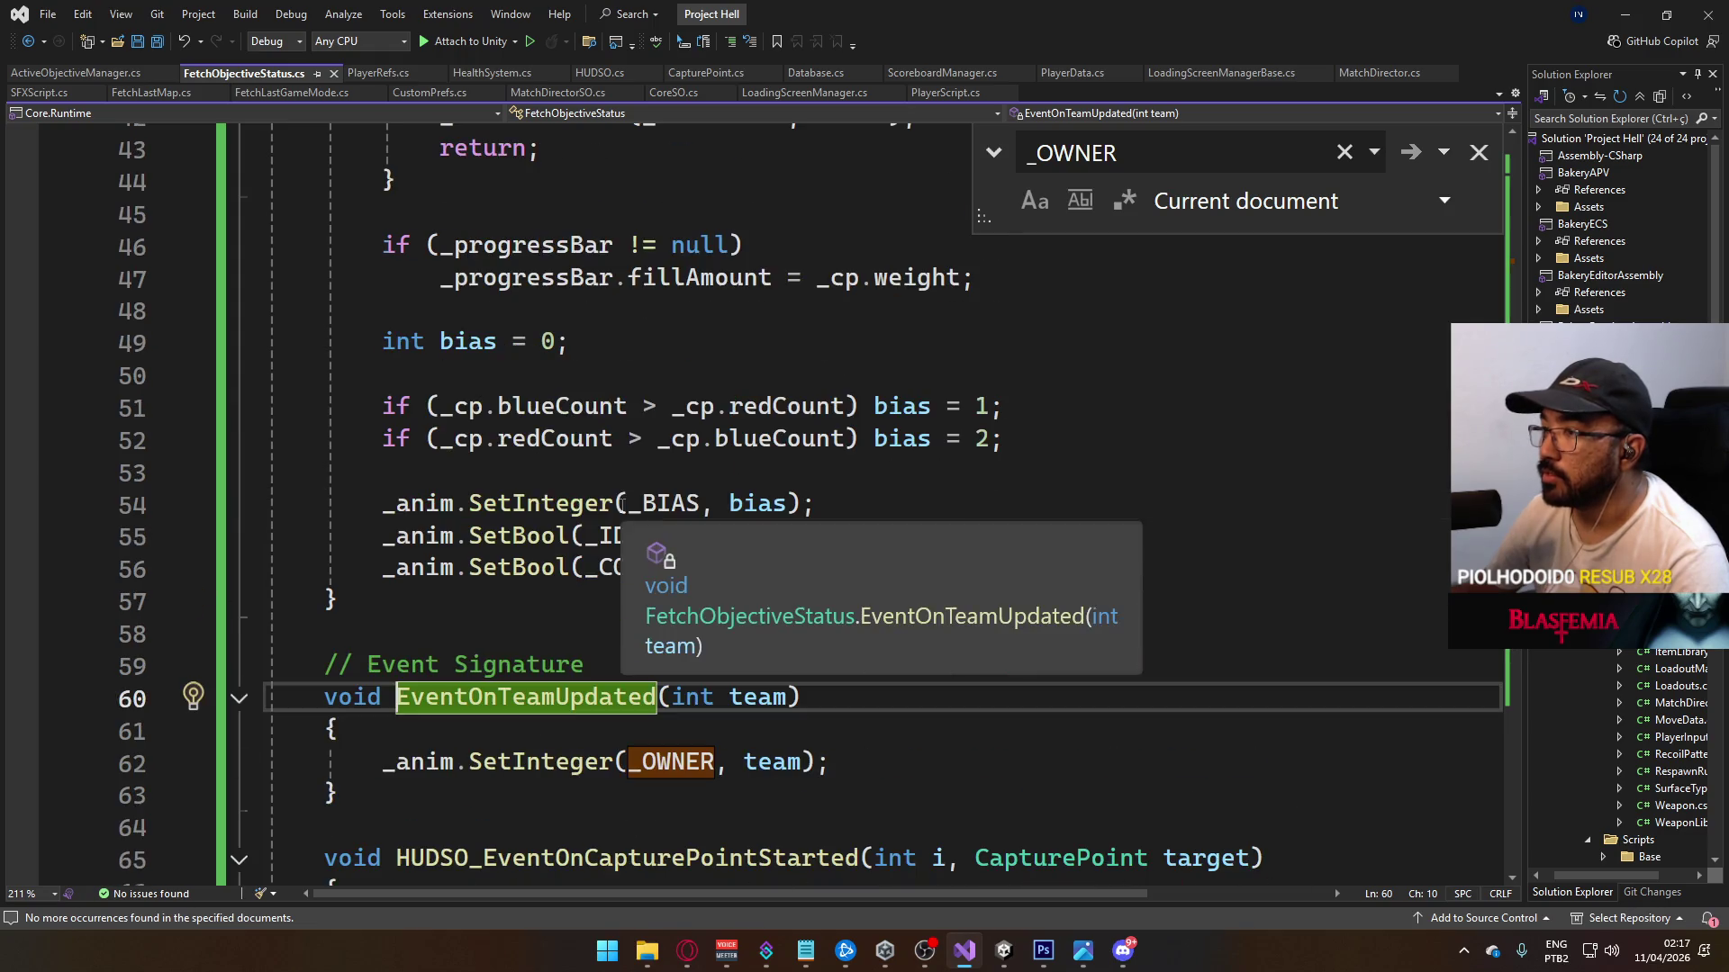
{"action": "scroll", "coordinate": [621, 504], "scroll_direction": "up", "scroll_amount": 9}
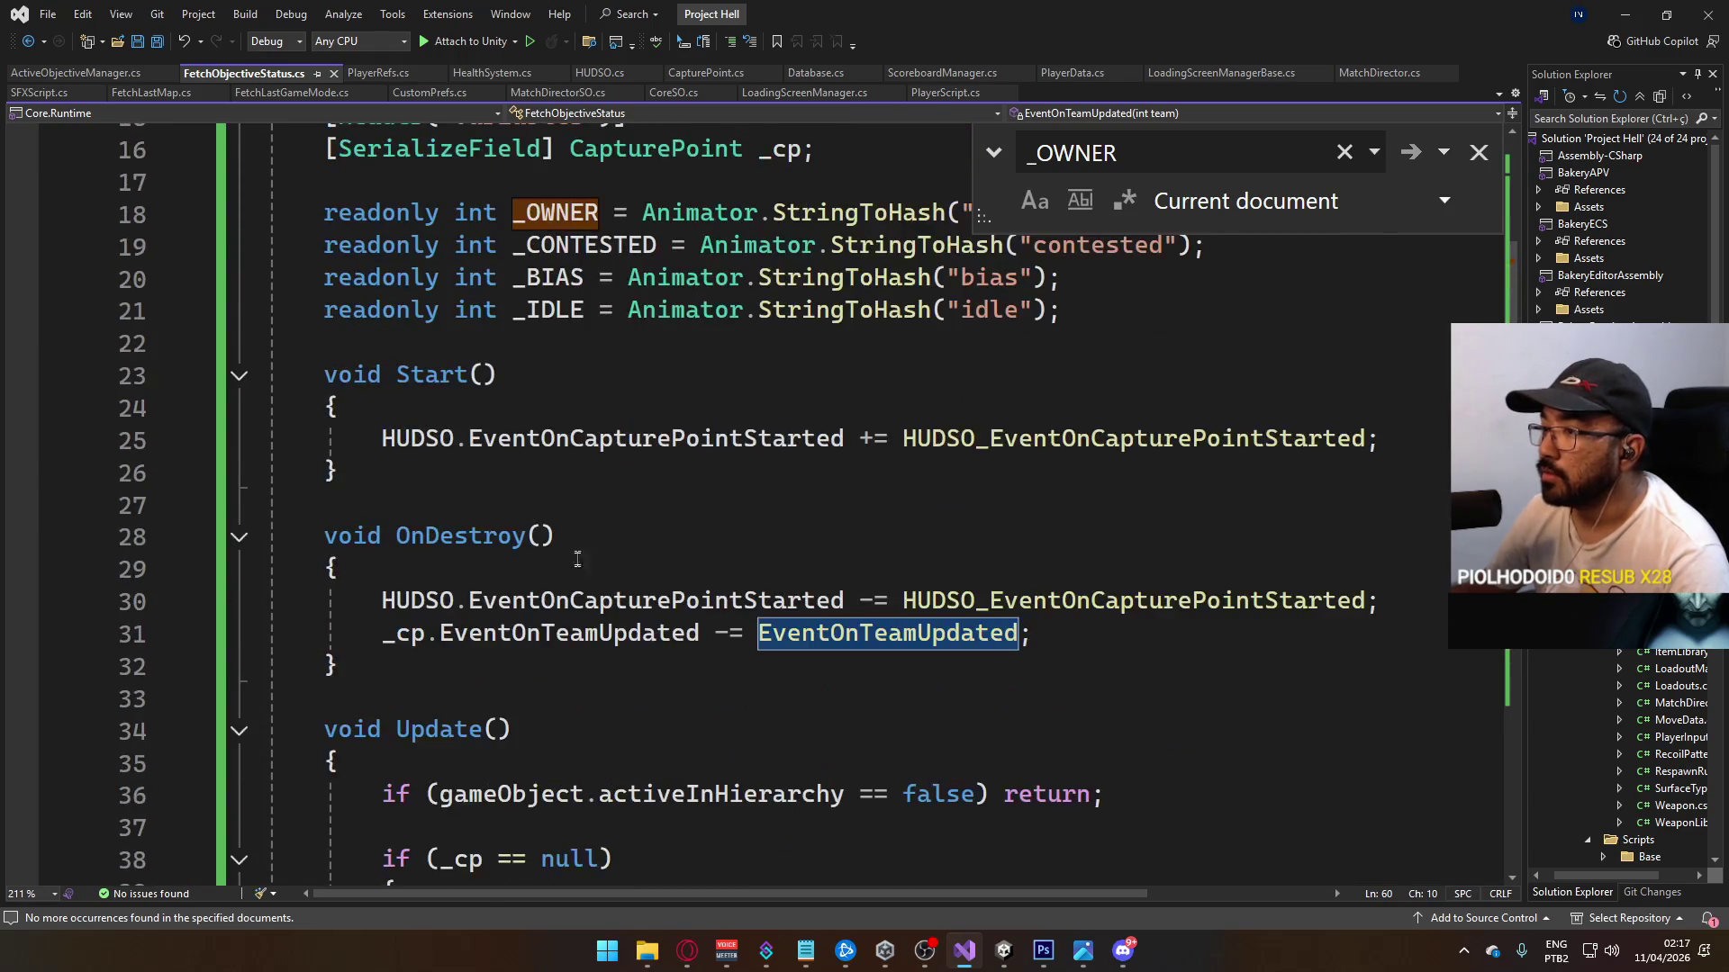
{"action": "key", "text": "F12"}
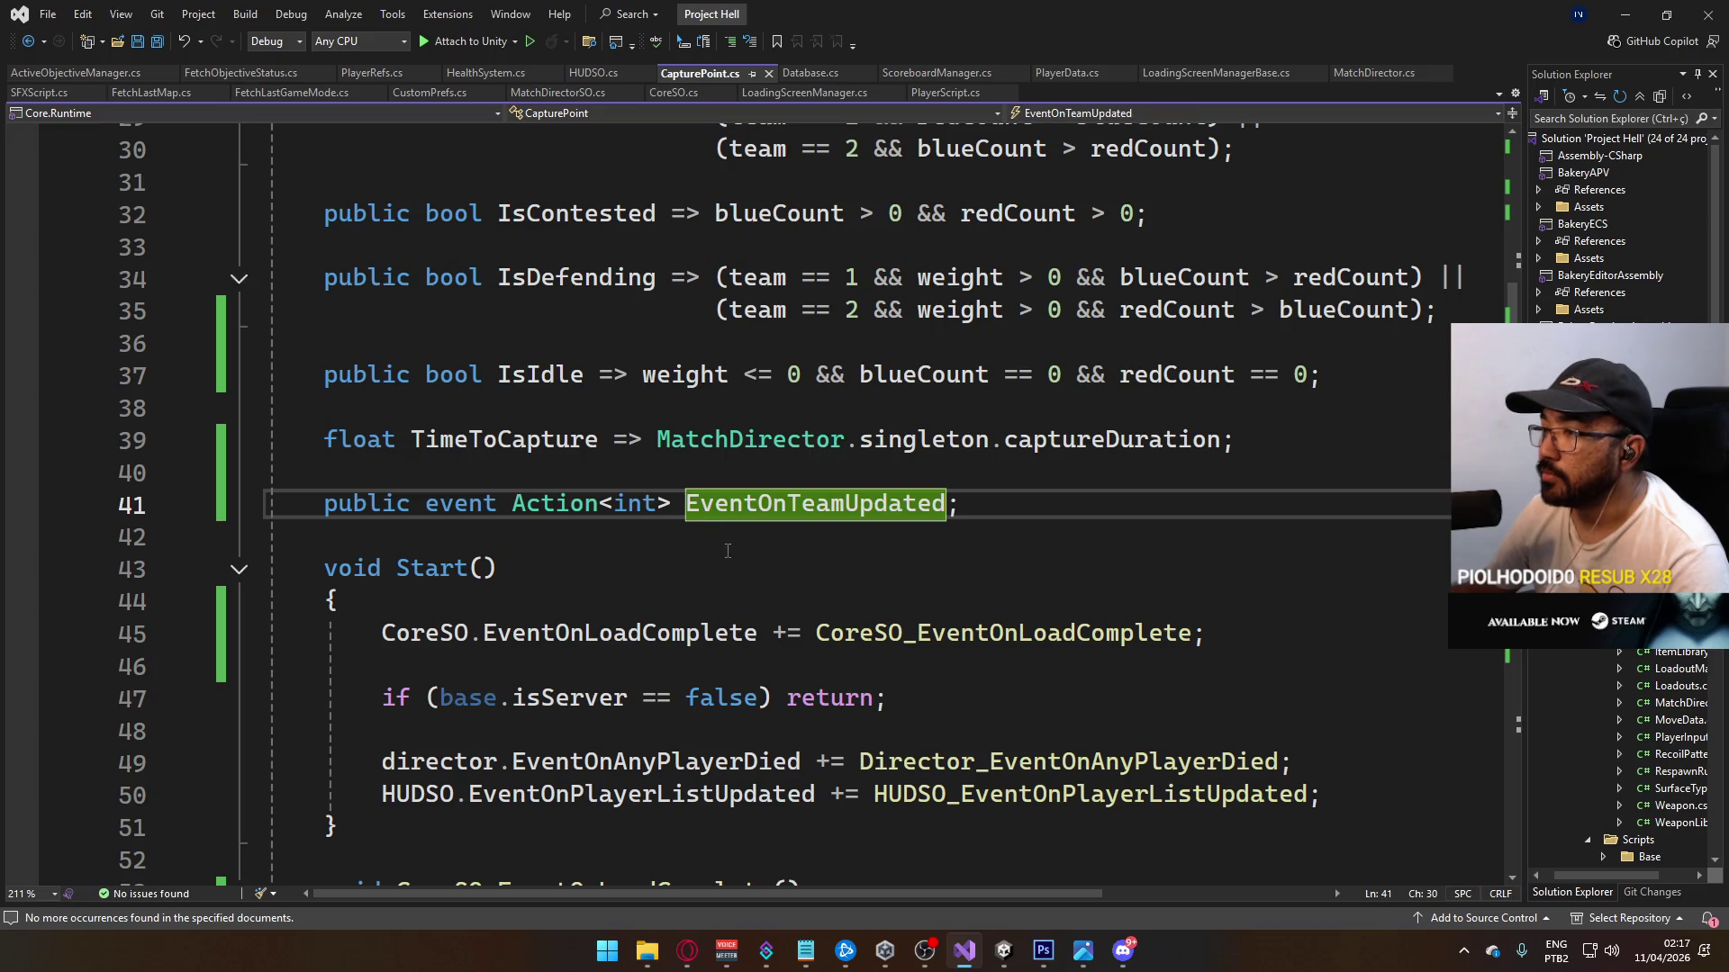
Step: Search CapturePoint.cs for EventOnTeamUpdated, finding its Invoke in HookOnTeamUpdated
{"action": "scroll", "coordinate": [747, 504], "scroll_direction": "down", "scroll_amount": 4}
{"action": "scroll", "coordinate": [783, 450], "scroll_direction": "up", "scroll_amount": 3}
{"action": "left_click", "coordinate": [806, 406]}
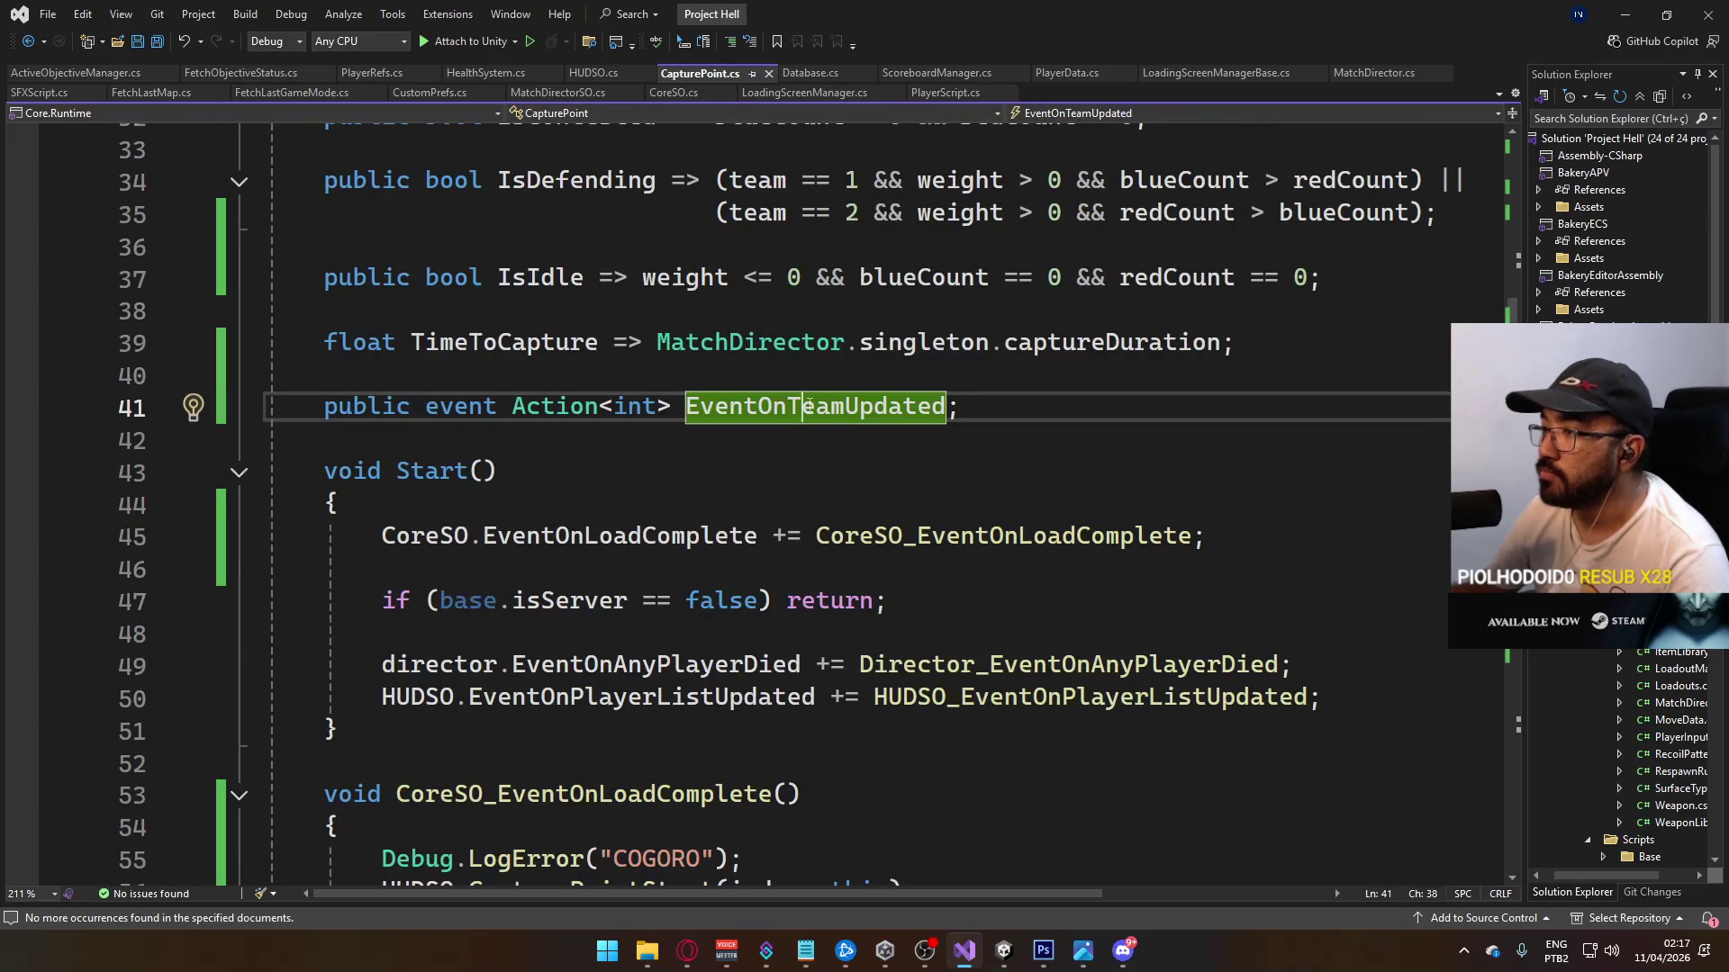
{"action": "key", "text": "ctrl+f"}
{"action": "key", "text": "Return"}
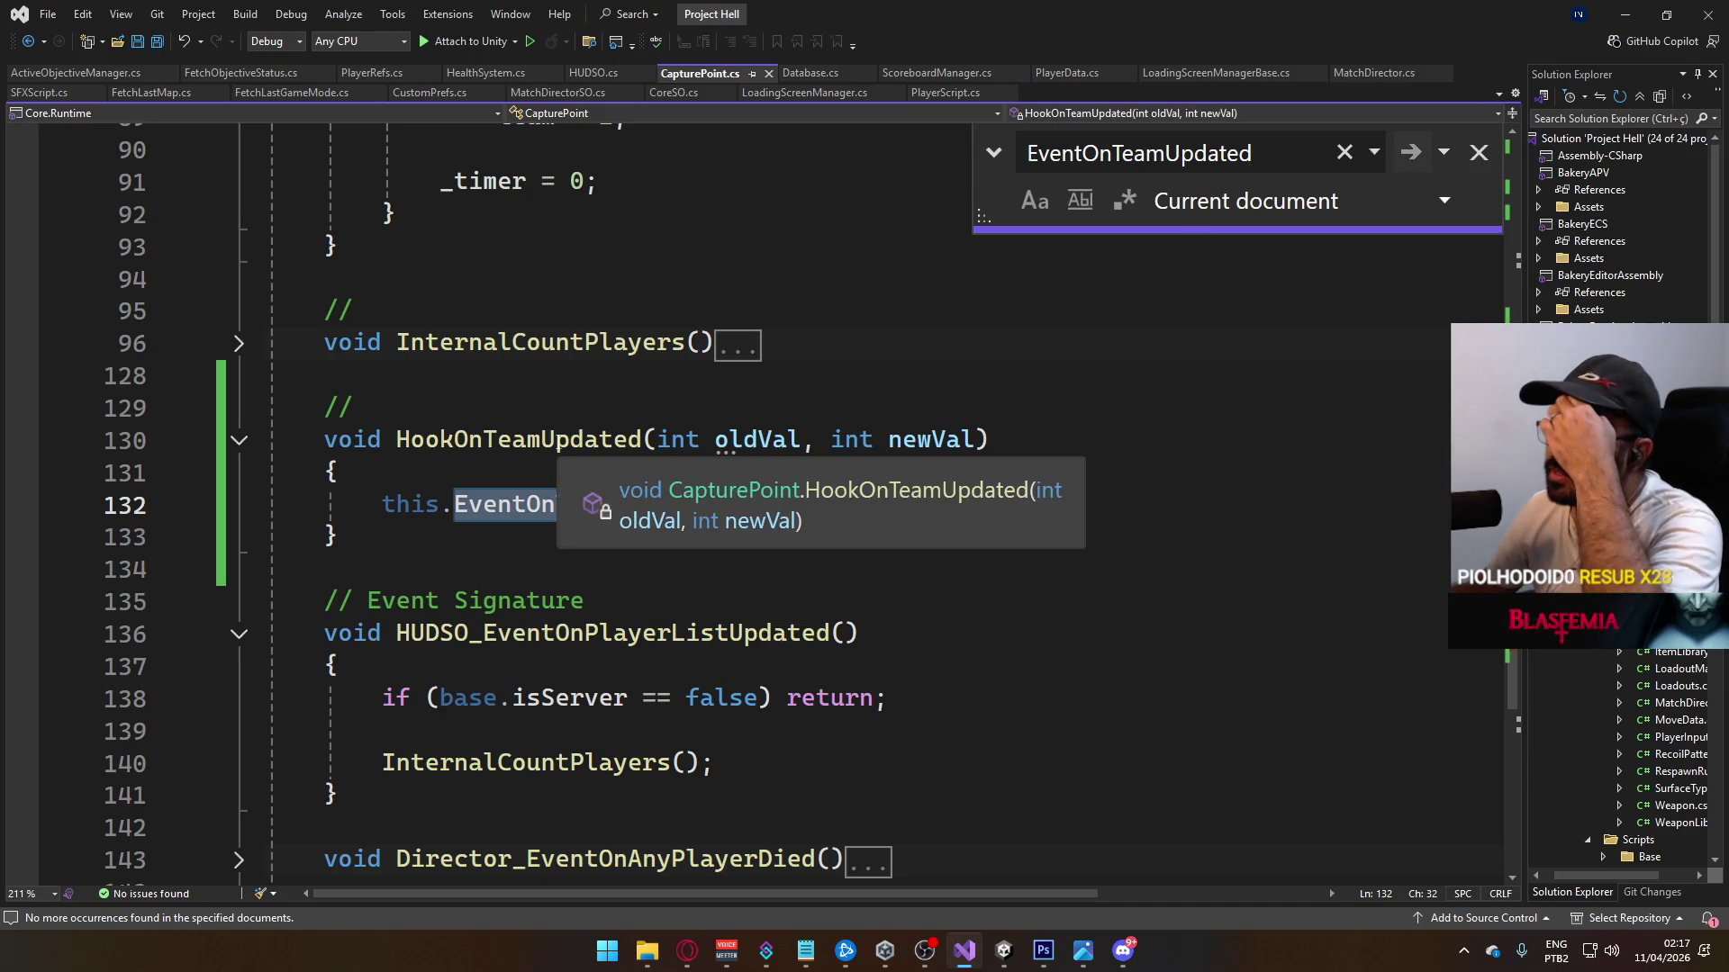
{"action": "left_click", "coordinate": [618, 437], "text": "ctrl"}
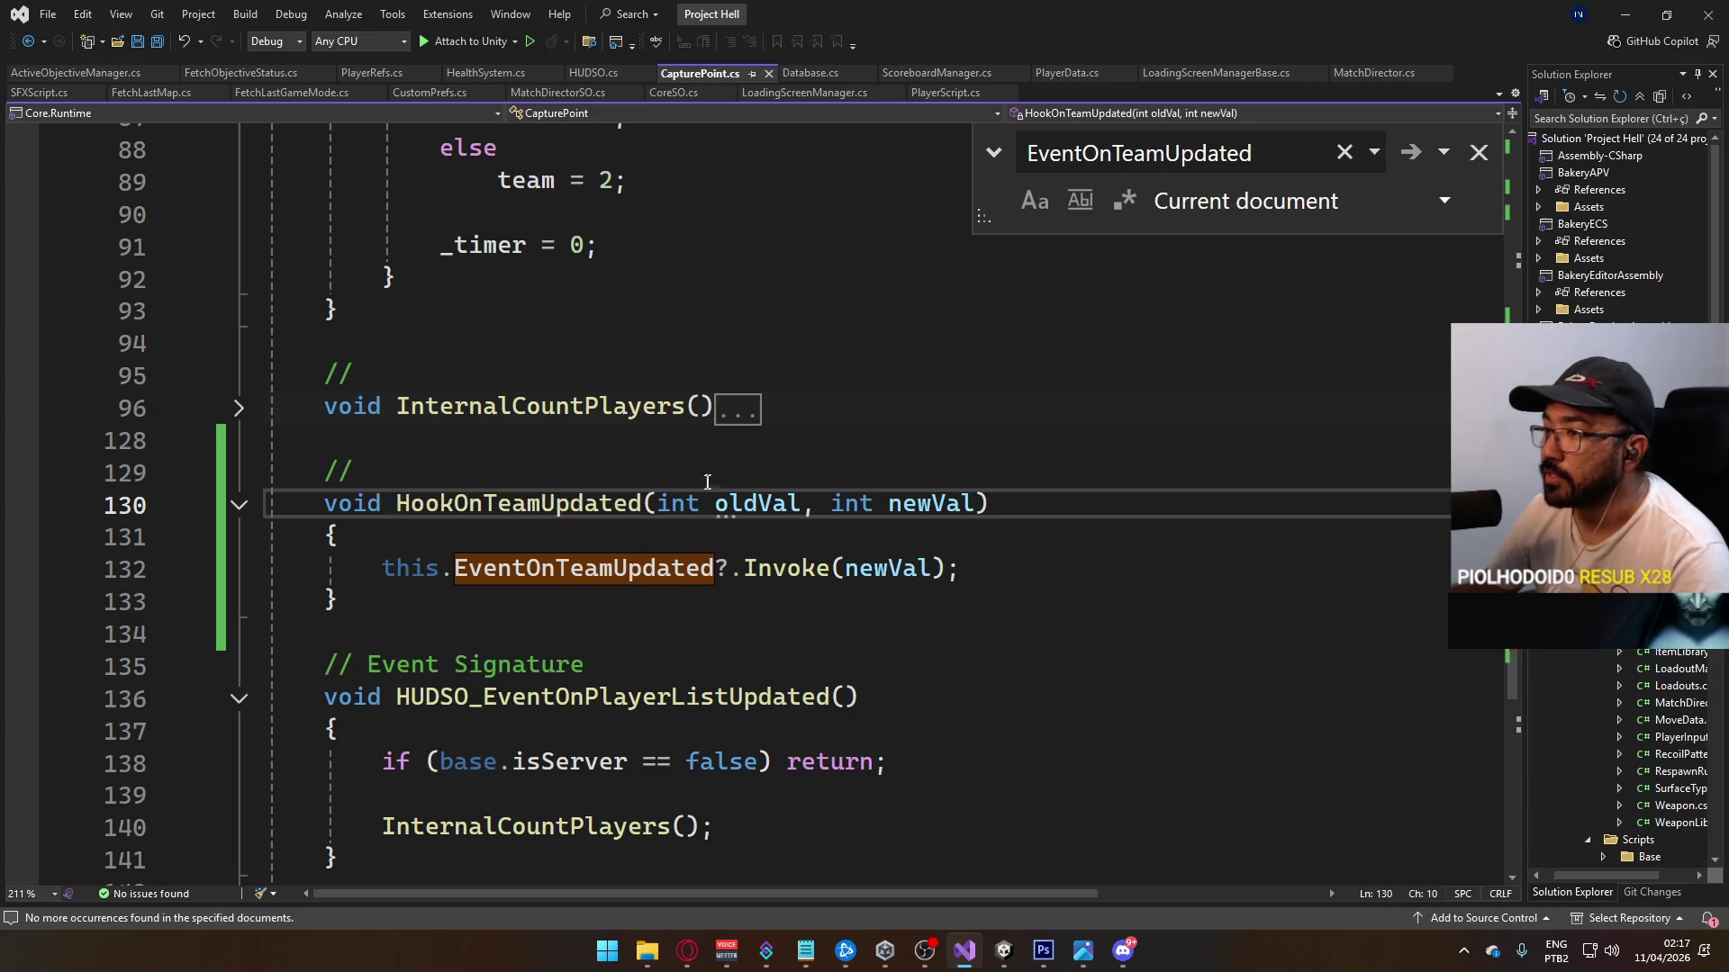
Step: Review the team SyncVar hooked to HookOnTeamUpdated, then return to FetchObjectiveStatus.cs
{"action": "scroll", "coordinate": [710, 549], "scroll_direction": "up", "scroll_amount": 20}
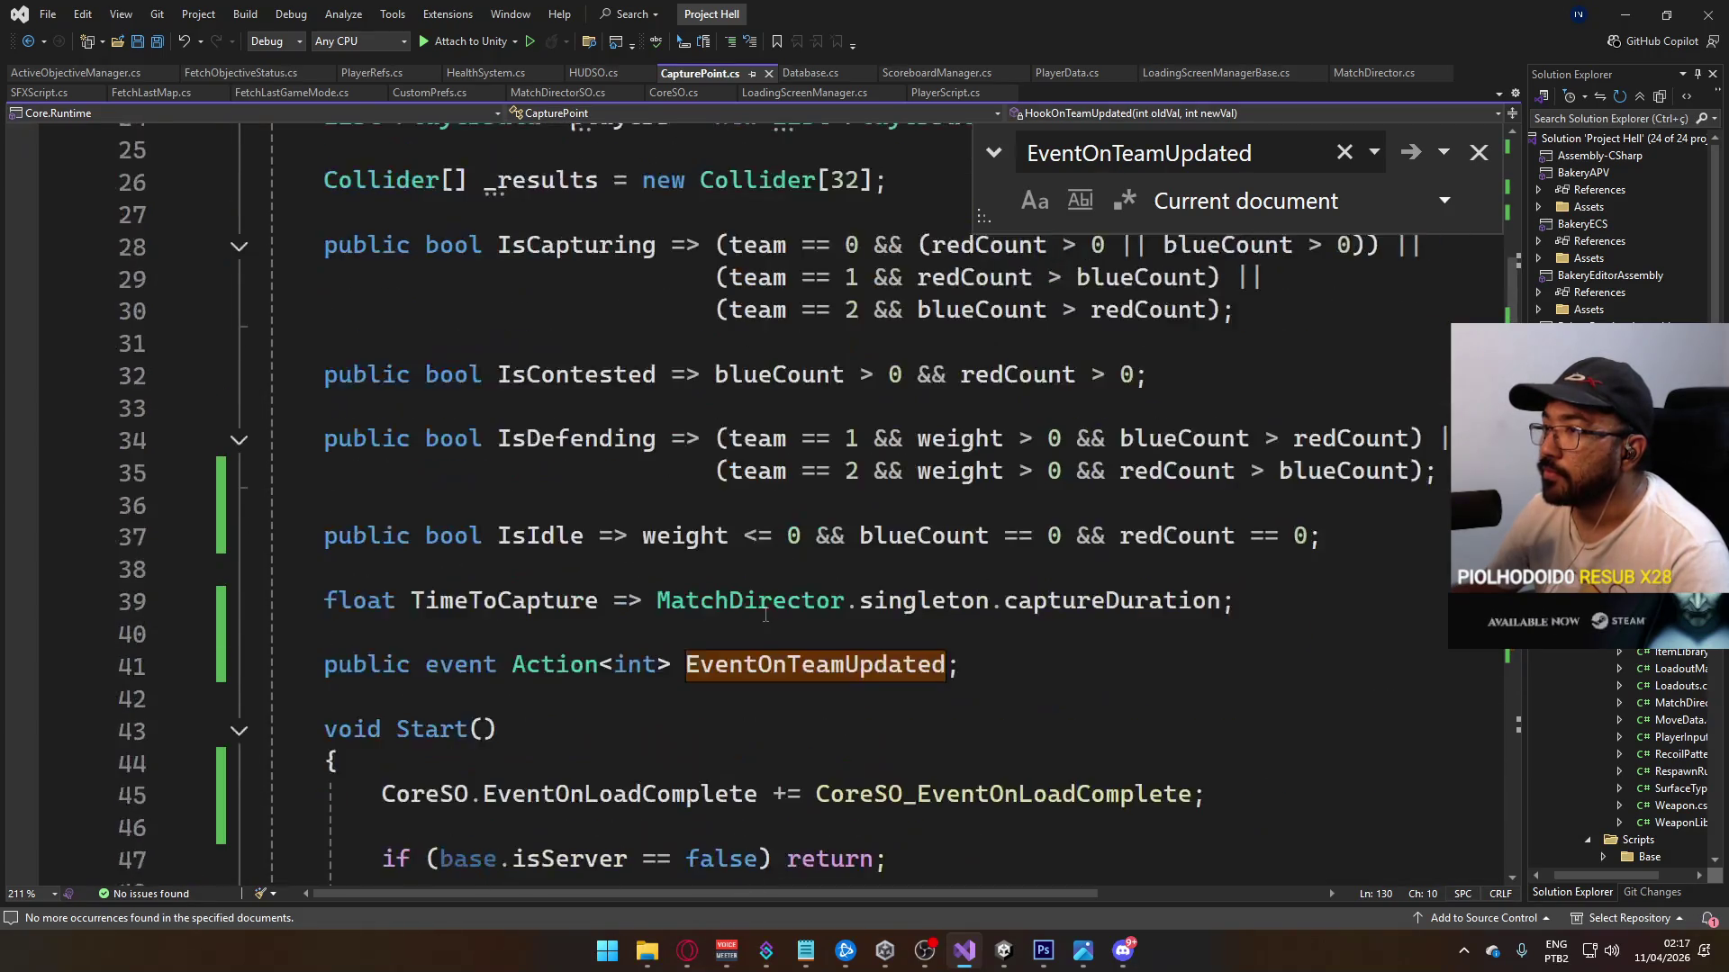
{"action": "scroll", "coordinate": [849, 626], "scroll_direction": "up", "scroll_amount": 3}
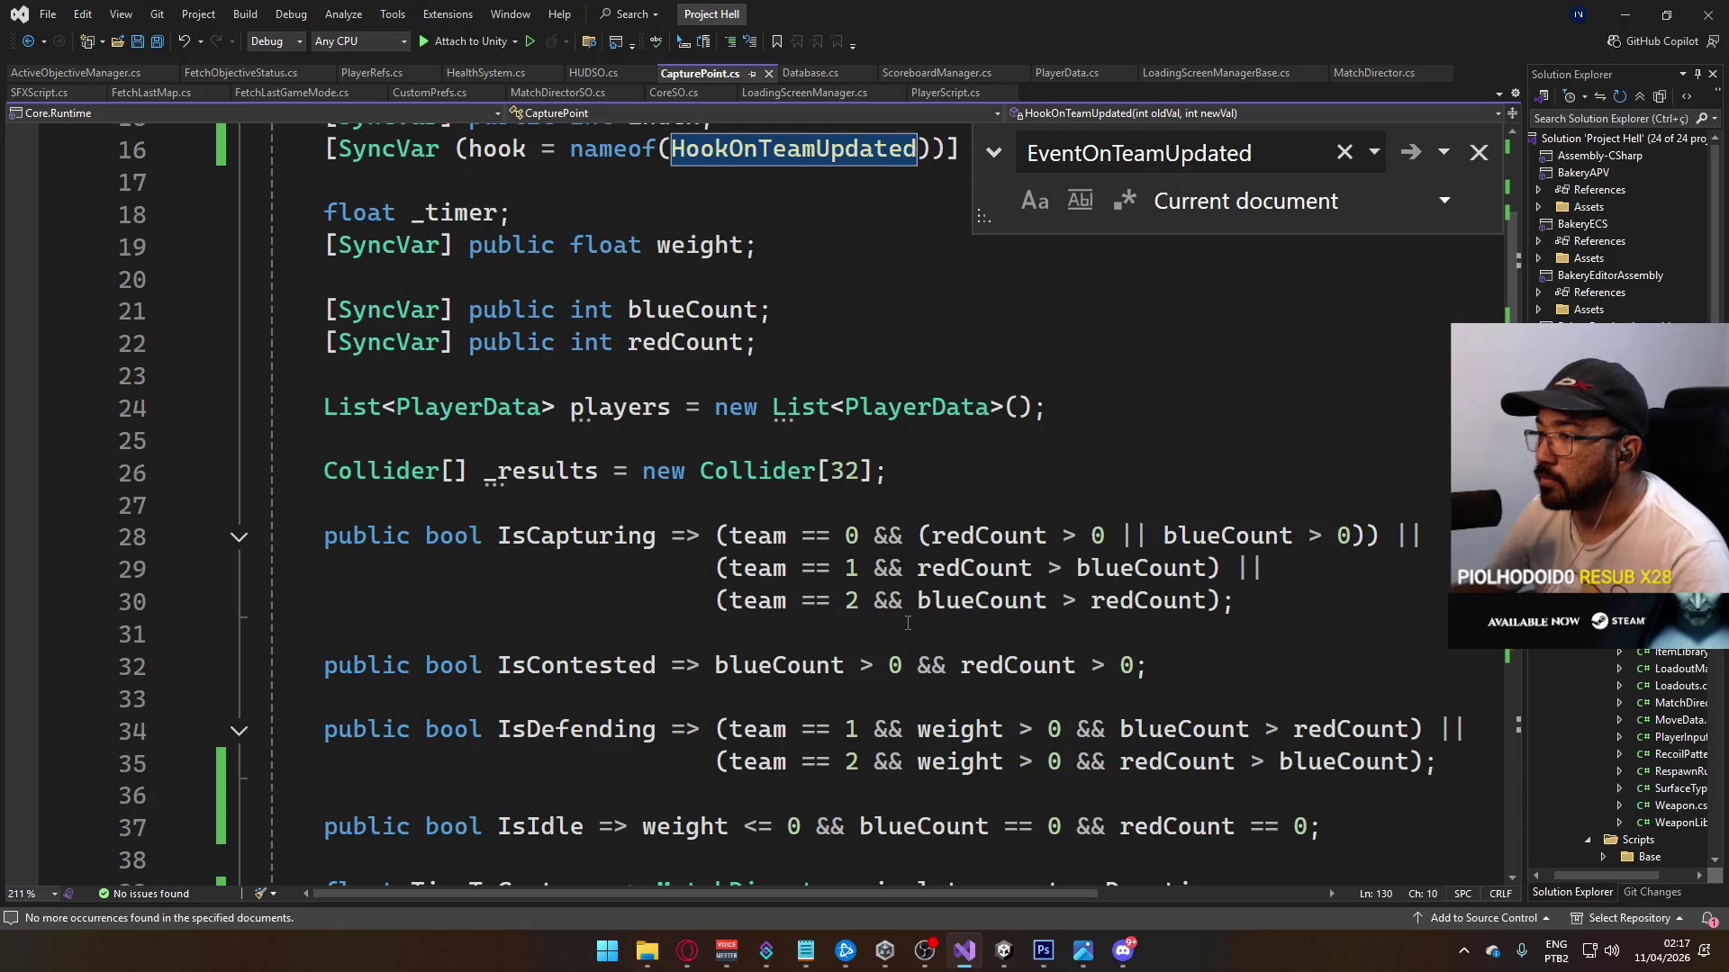
{"action": "scroll", "coordinate": [908, 623], "scroll_direction": "up", "scroll_amount": 2}
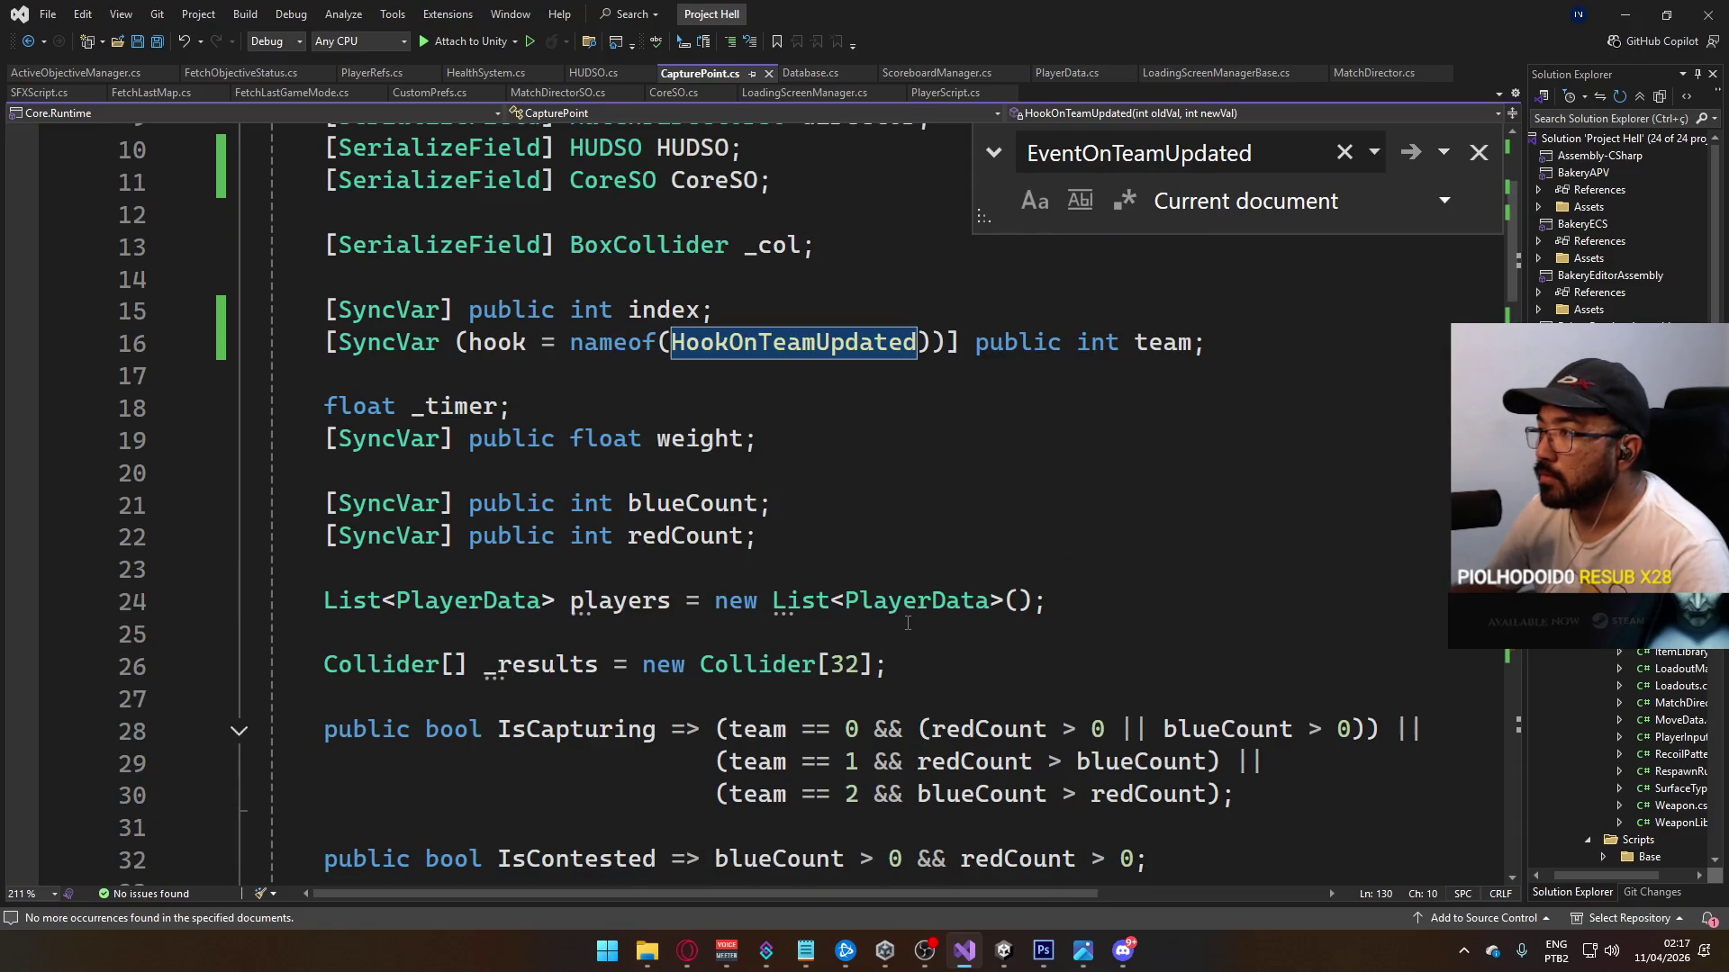
{"action": "scroll", "coordinate": [742, 529], "scroll_direction": "down", "scroll_amount": 3}
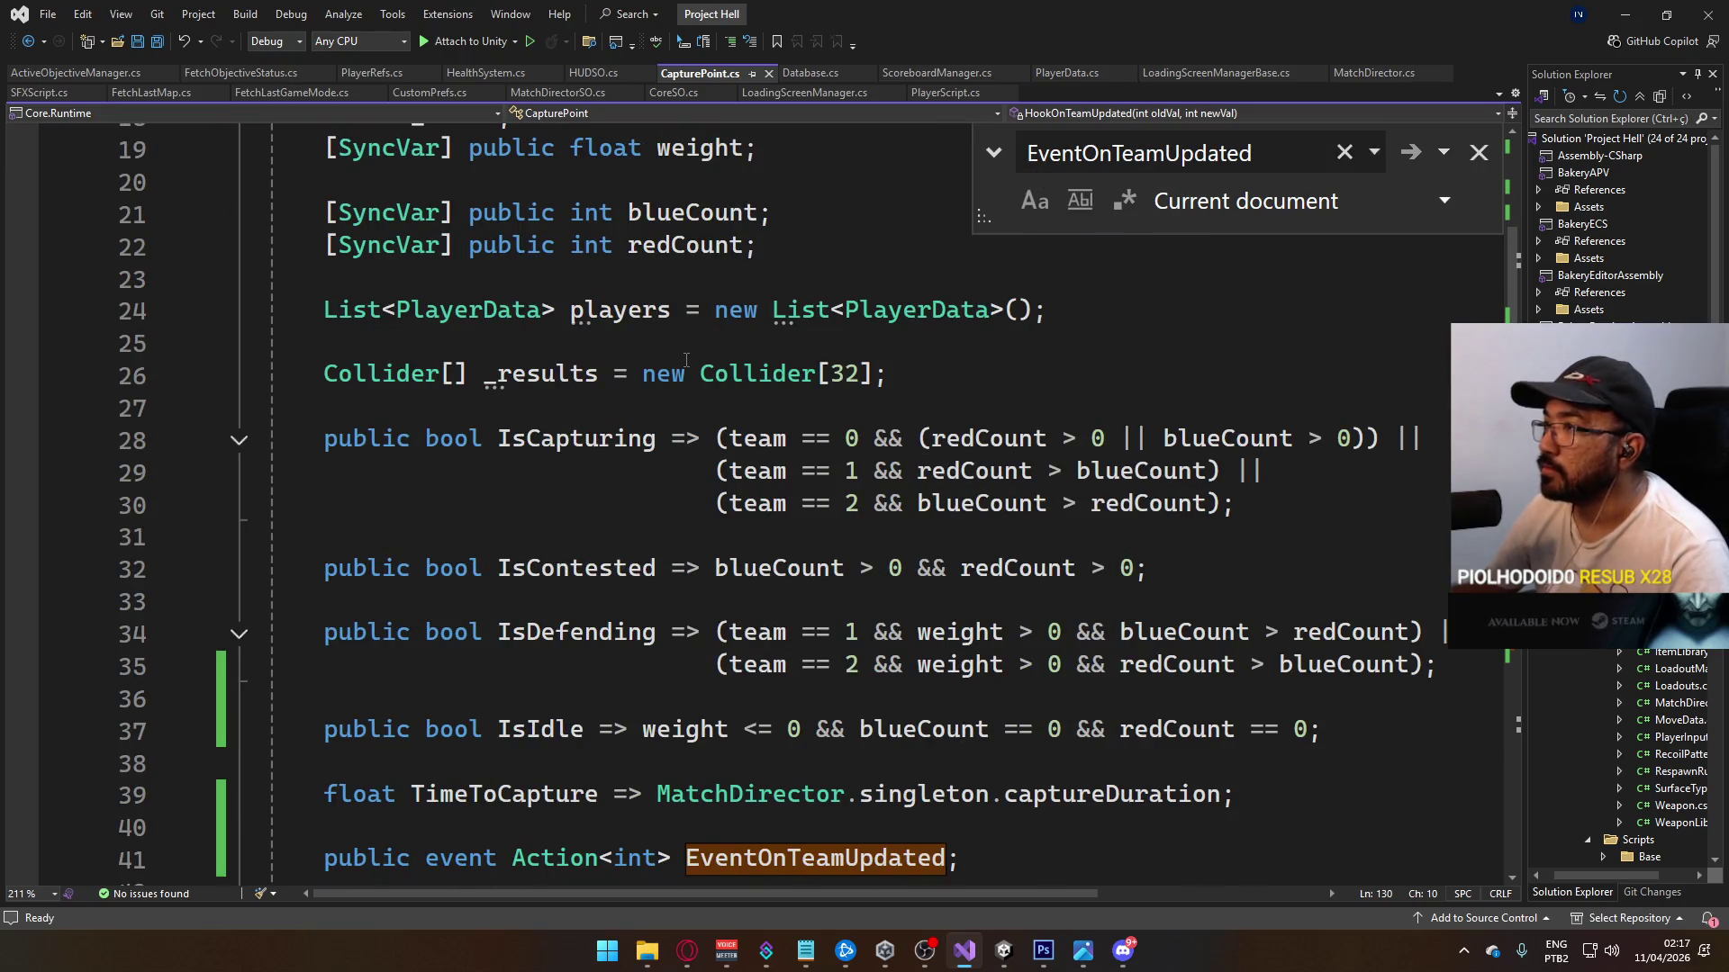
{"action": "scroll", "coordinate": [913, 541], "scroll_direction": "down", "scroll_amount": 6}
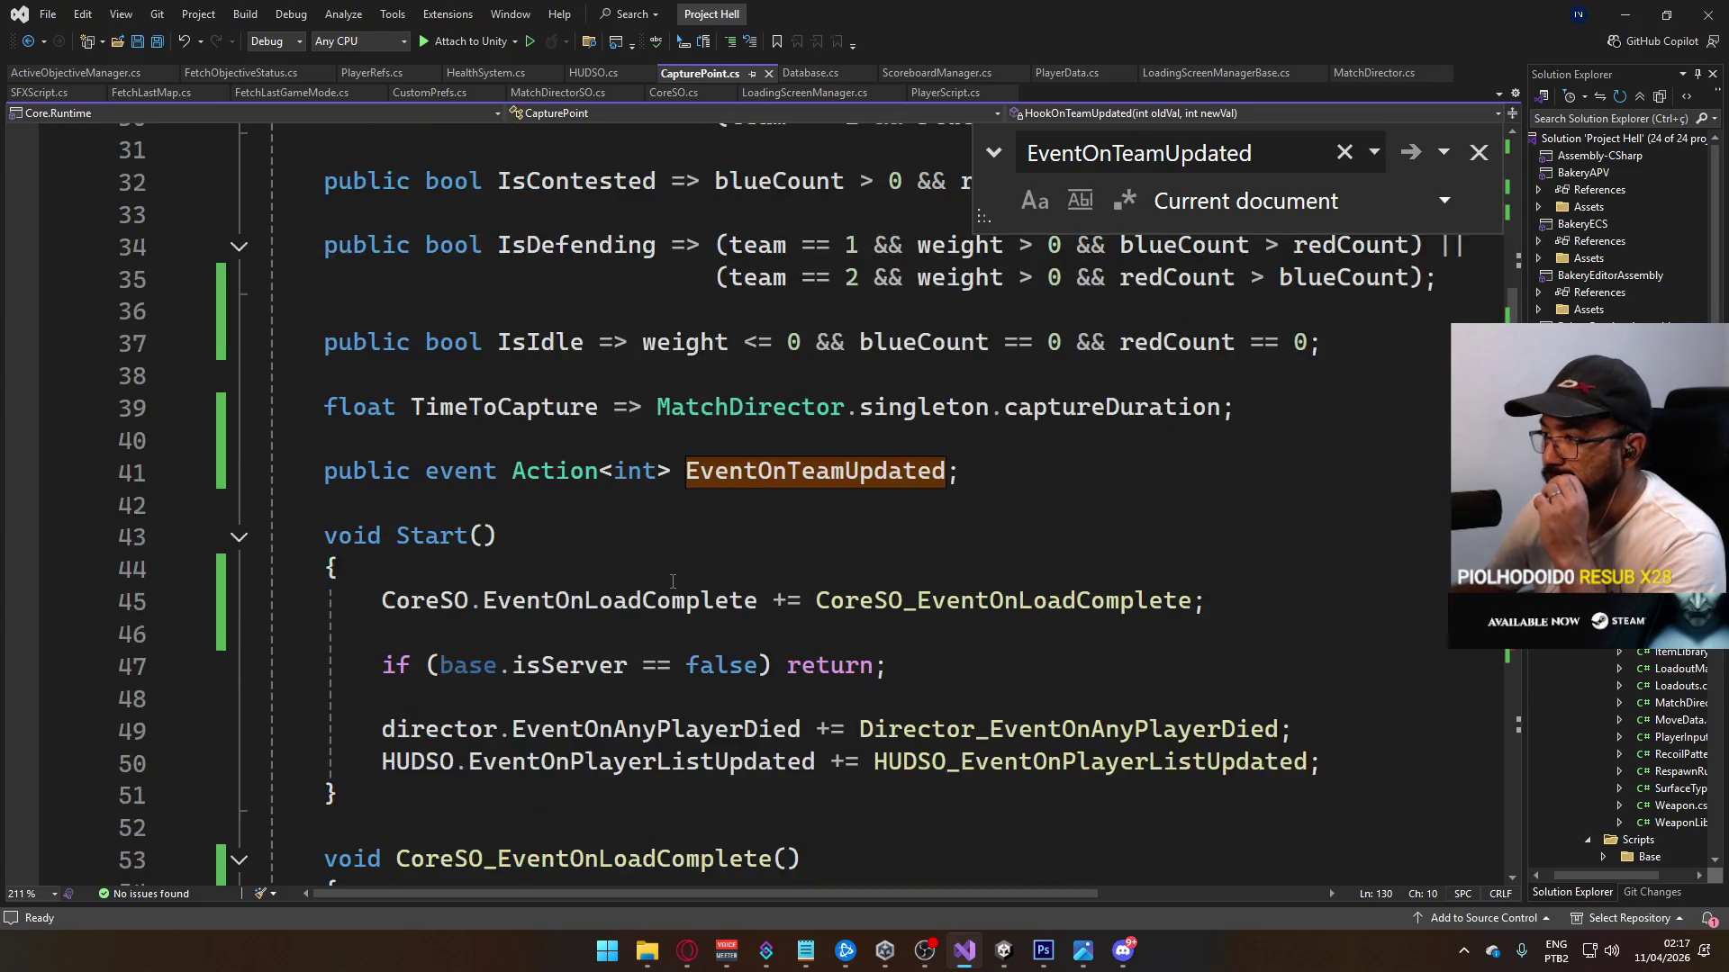
{"action": "left_click", "coordinate": [236, 74]}
Step: Find both 'owner' hash uses in FetchObjectiveStatus.cs (lines 18 and 62), then return to Unity
{"action": "left_click", "coordinate": [672, 512]}
{"action": "key", "text": "ctrl+f"}
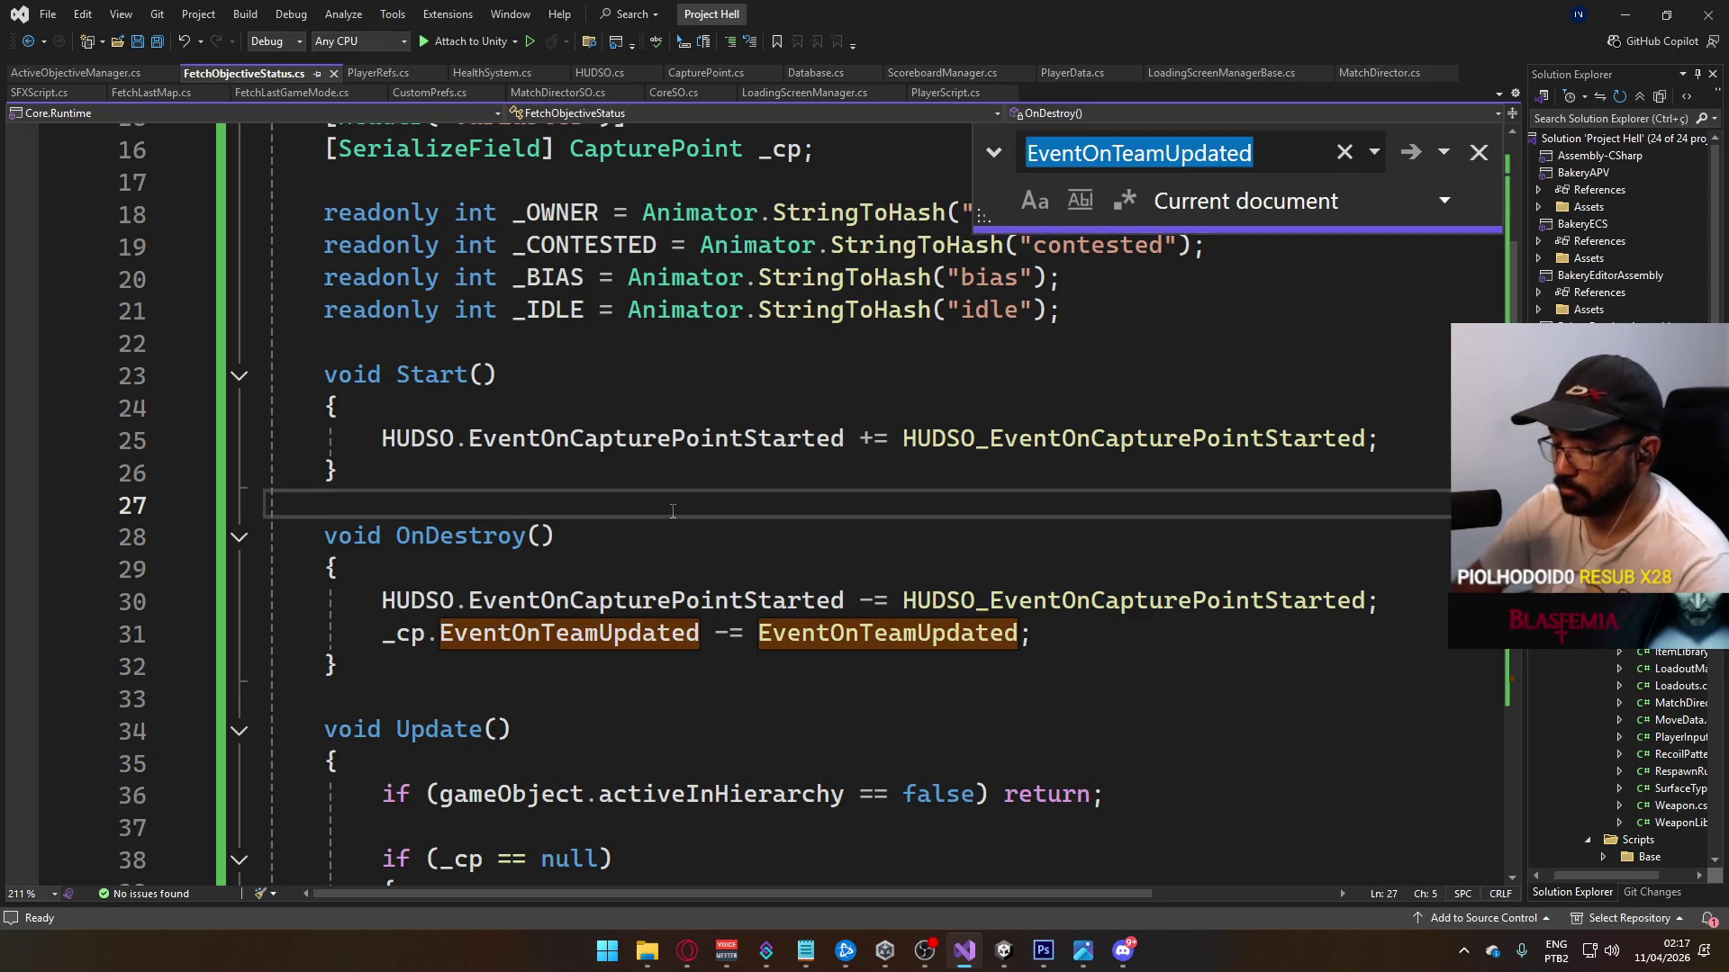
{"action": "type", "text": "owner"}
{"action": "key", "text": "Return"}
{"action": "key", "text": "Return"}
{"action": "key", "text": "Return"}
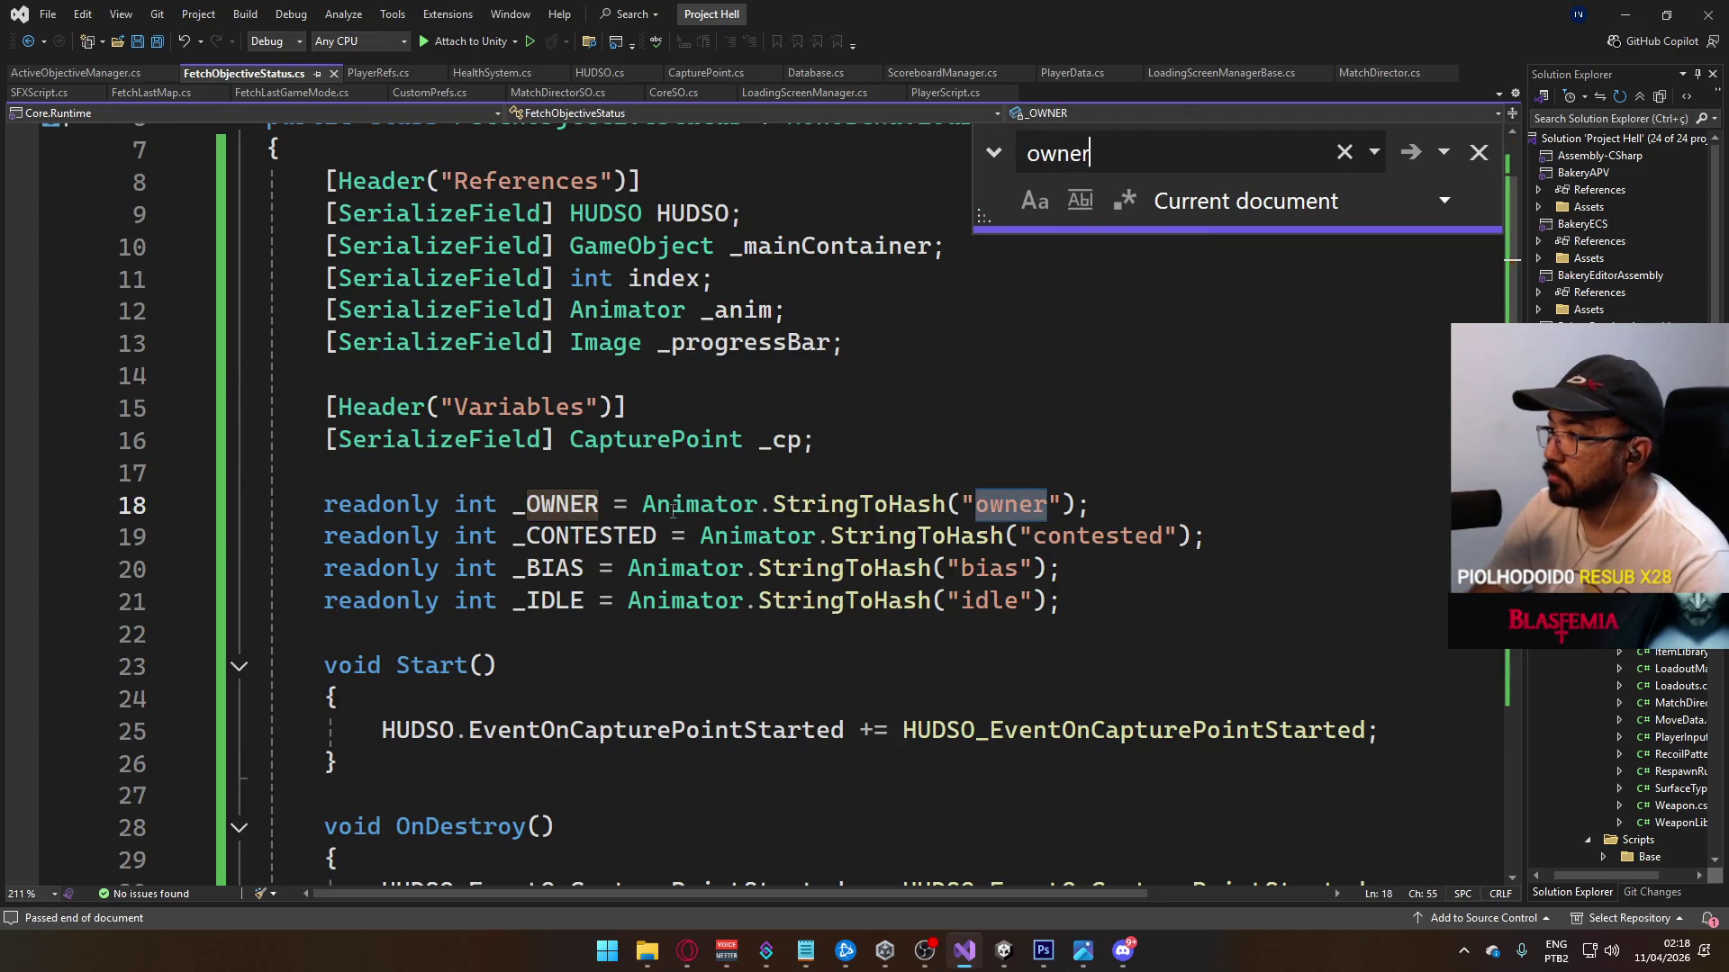
{"action": "key", "text": "Return"}
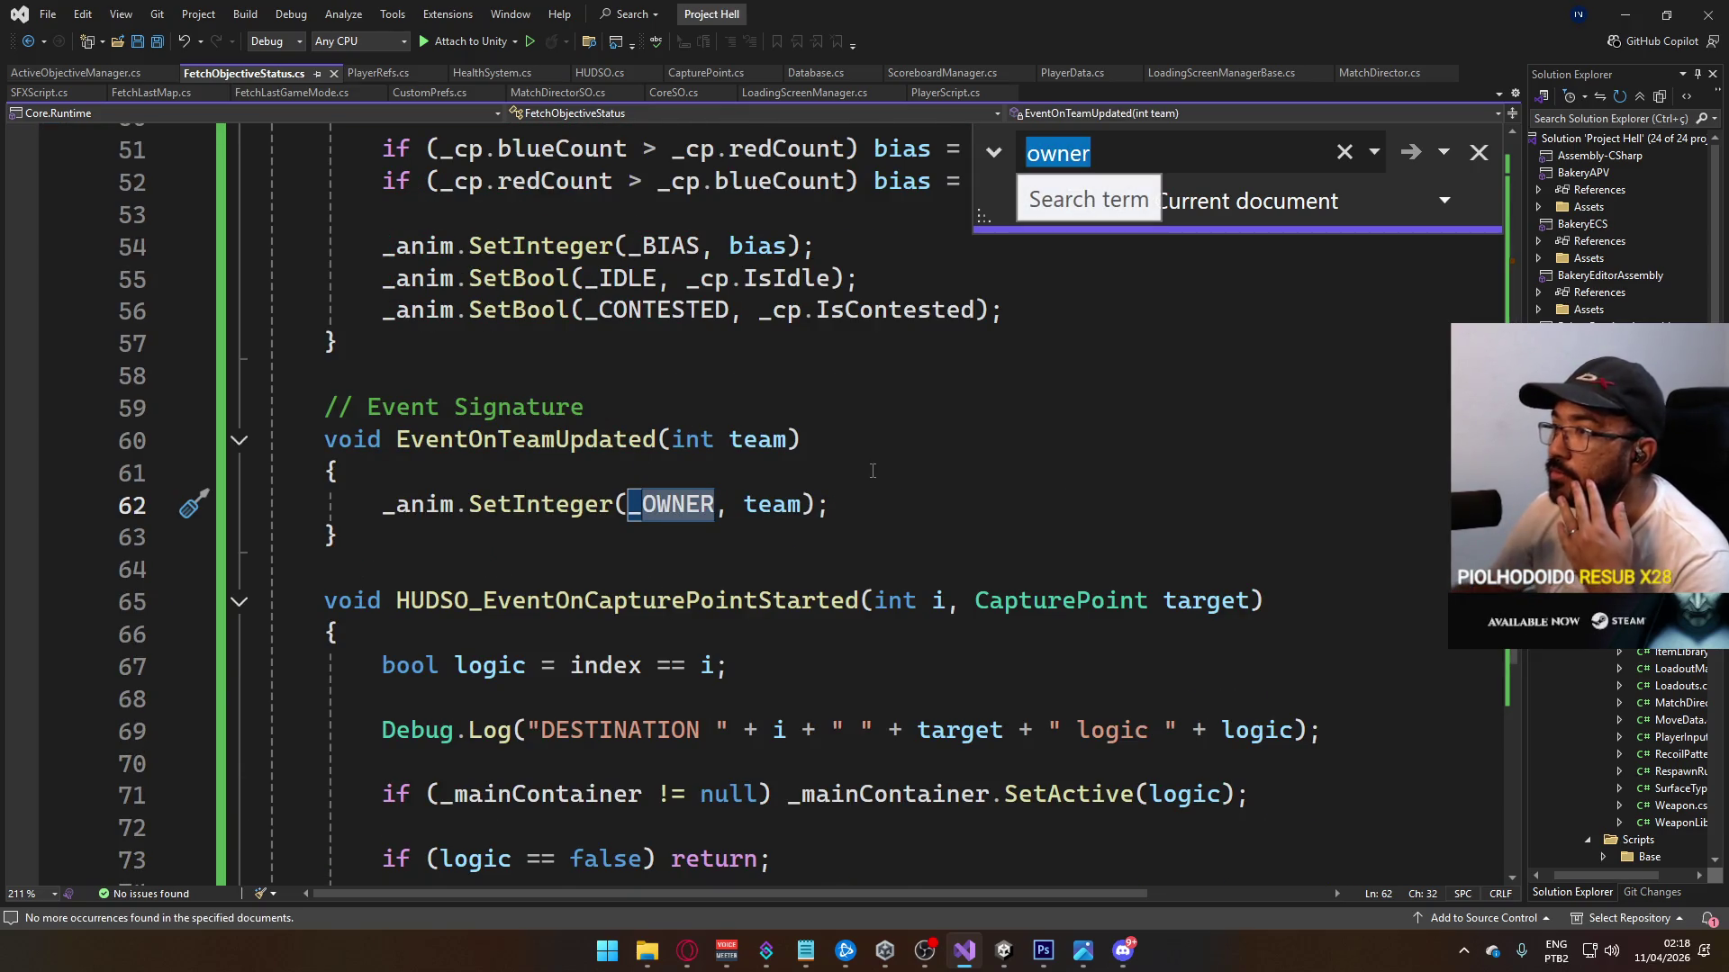
{"action": "scroll", "coordinate": [872, 471], "scroll_direction": "up", "scroll_amount": 1}
{"action": "scroll", "coordinate": [754, 464], "scroll_direction": "up", "scroll_amount": 2}
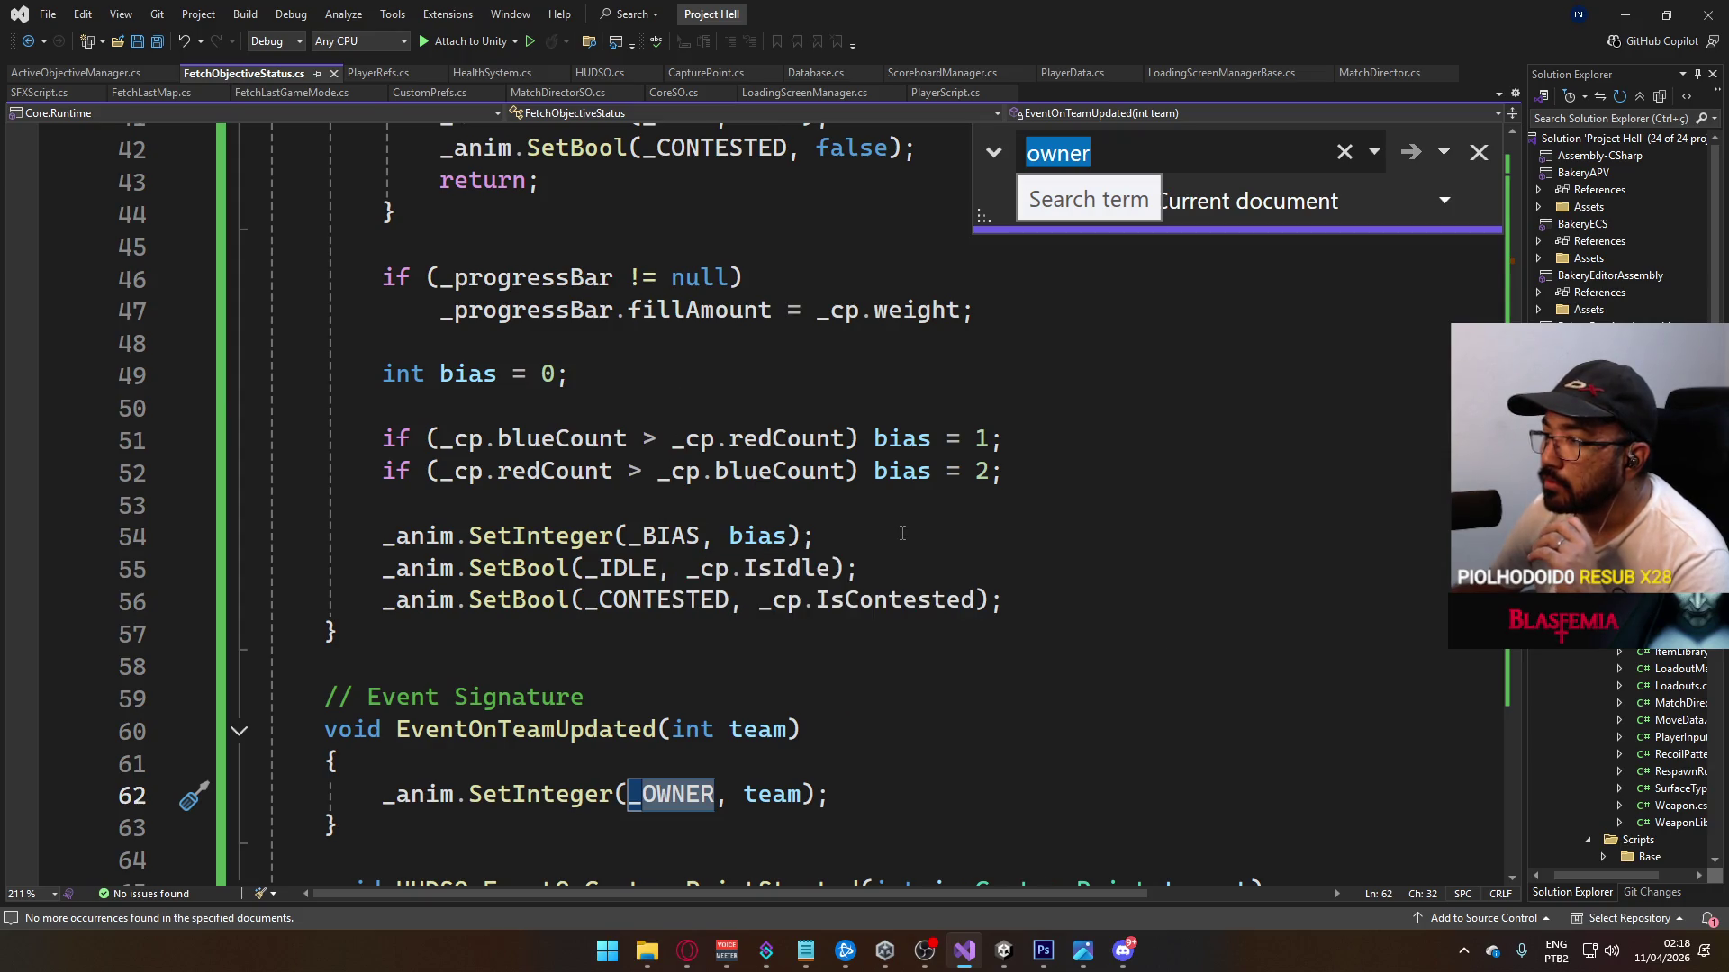
{"action": "key", "text": "alt+Tab"}
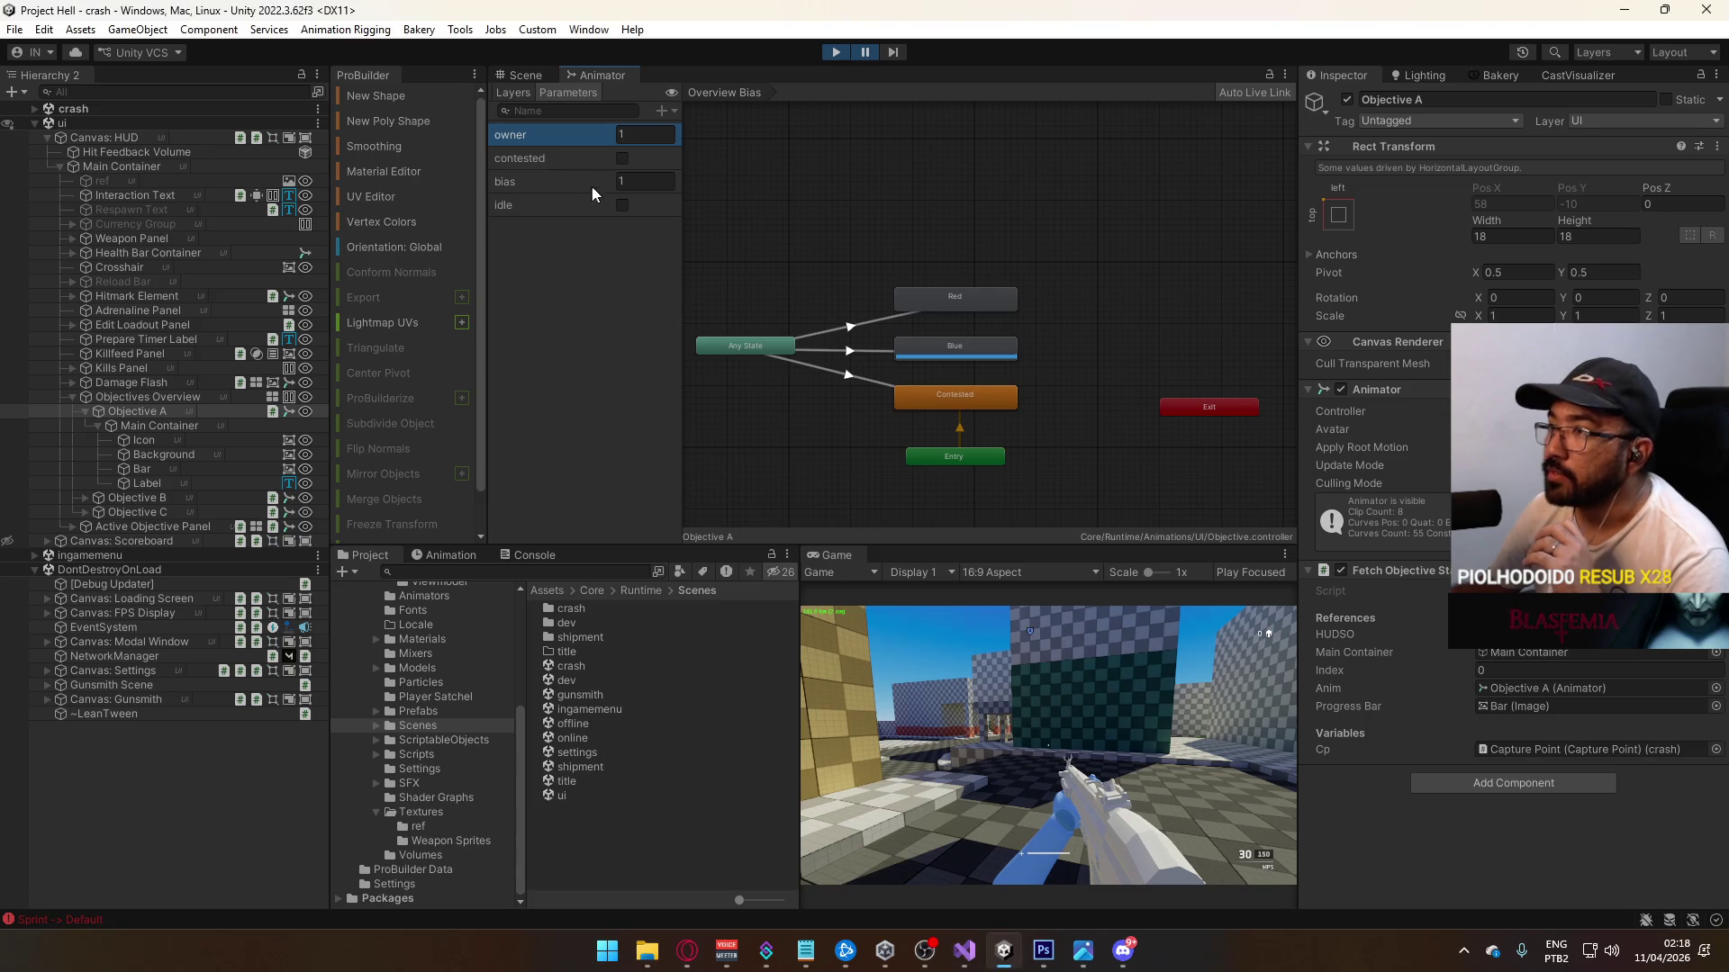
Step: Check Objective A's bias value, then inspect the Active Objective Panel's AnyState→Contested and AnyState→Red transitions
{"action": "left_click", "coordinate": [622, 183]}
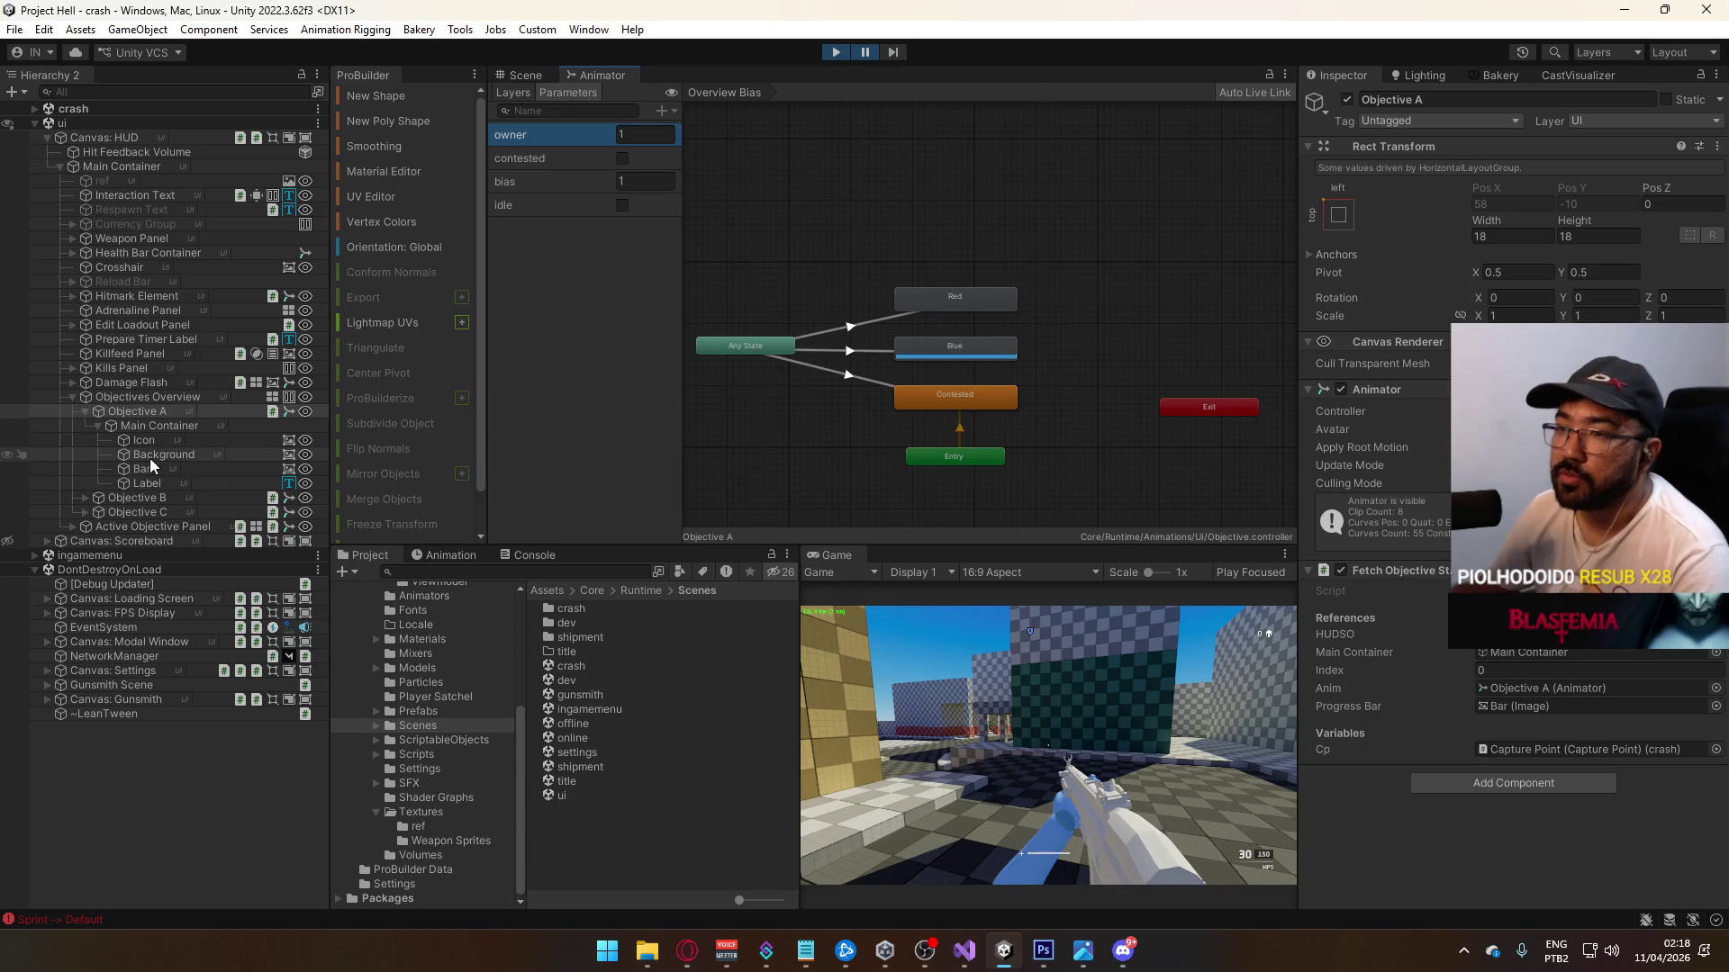
{"action": "left_click", "coordinate": [165, 525]}
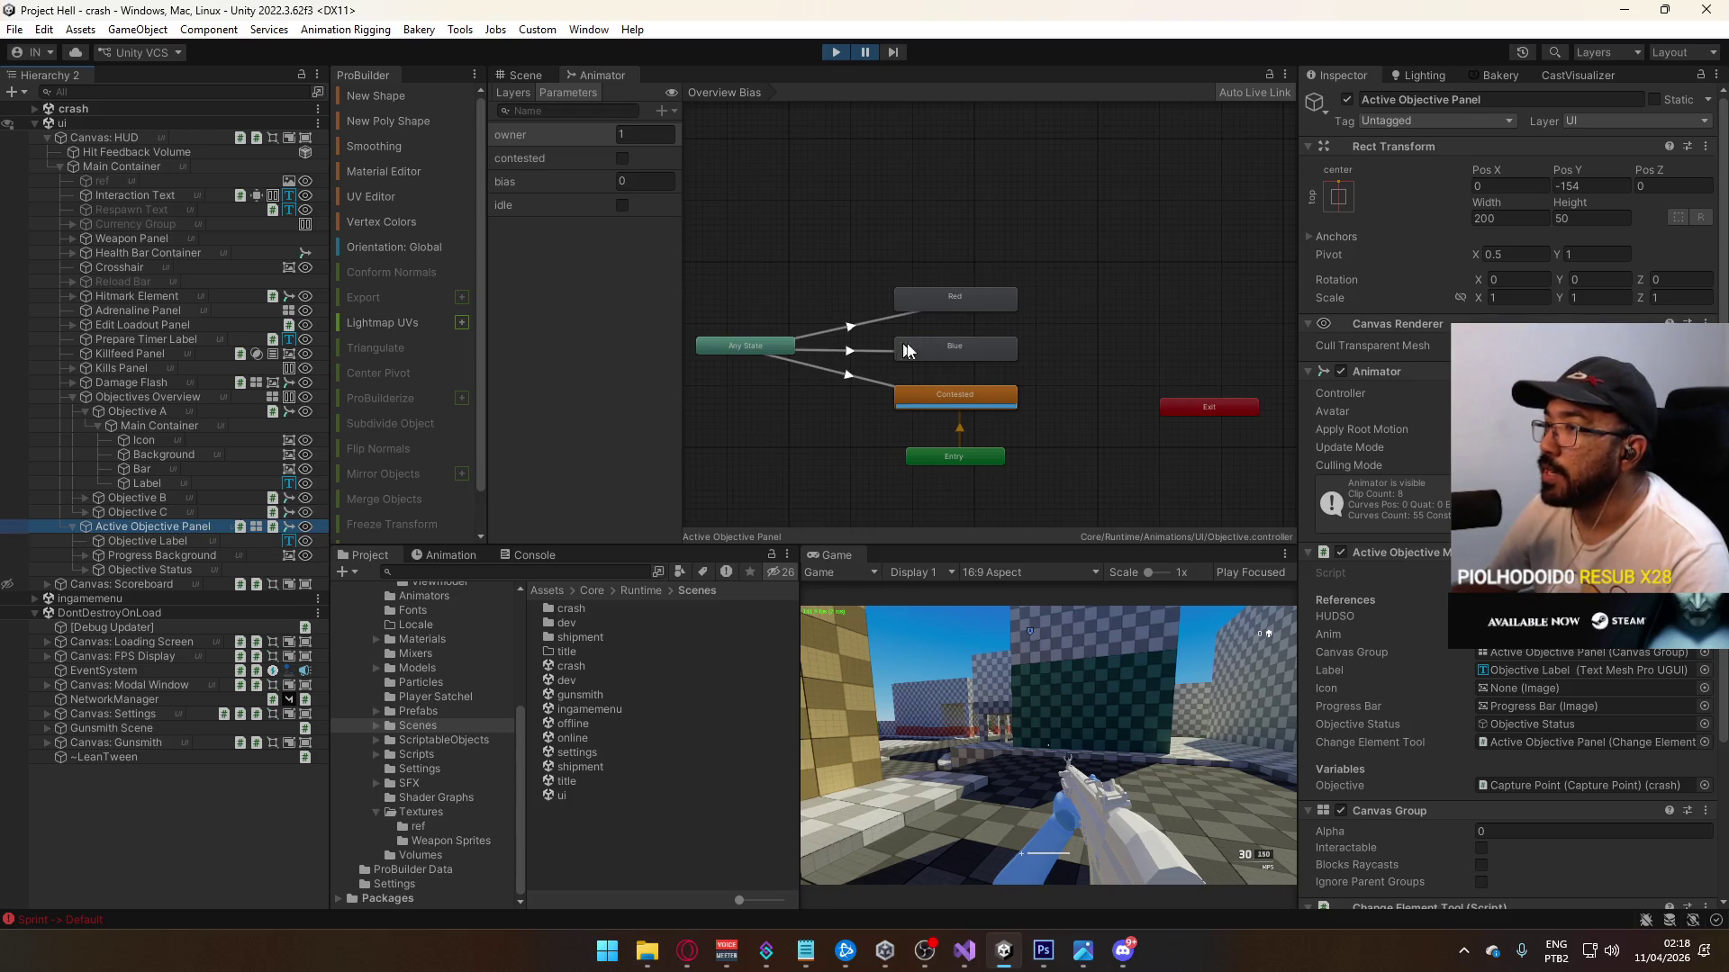
{"action": "left_click", "coordinate": [882, 384]}
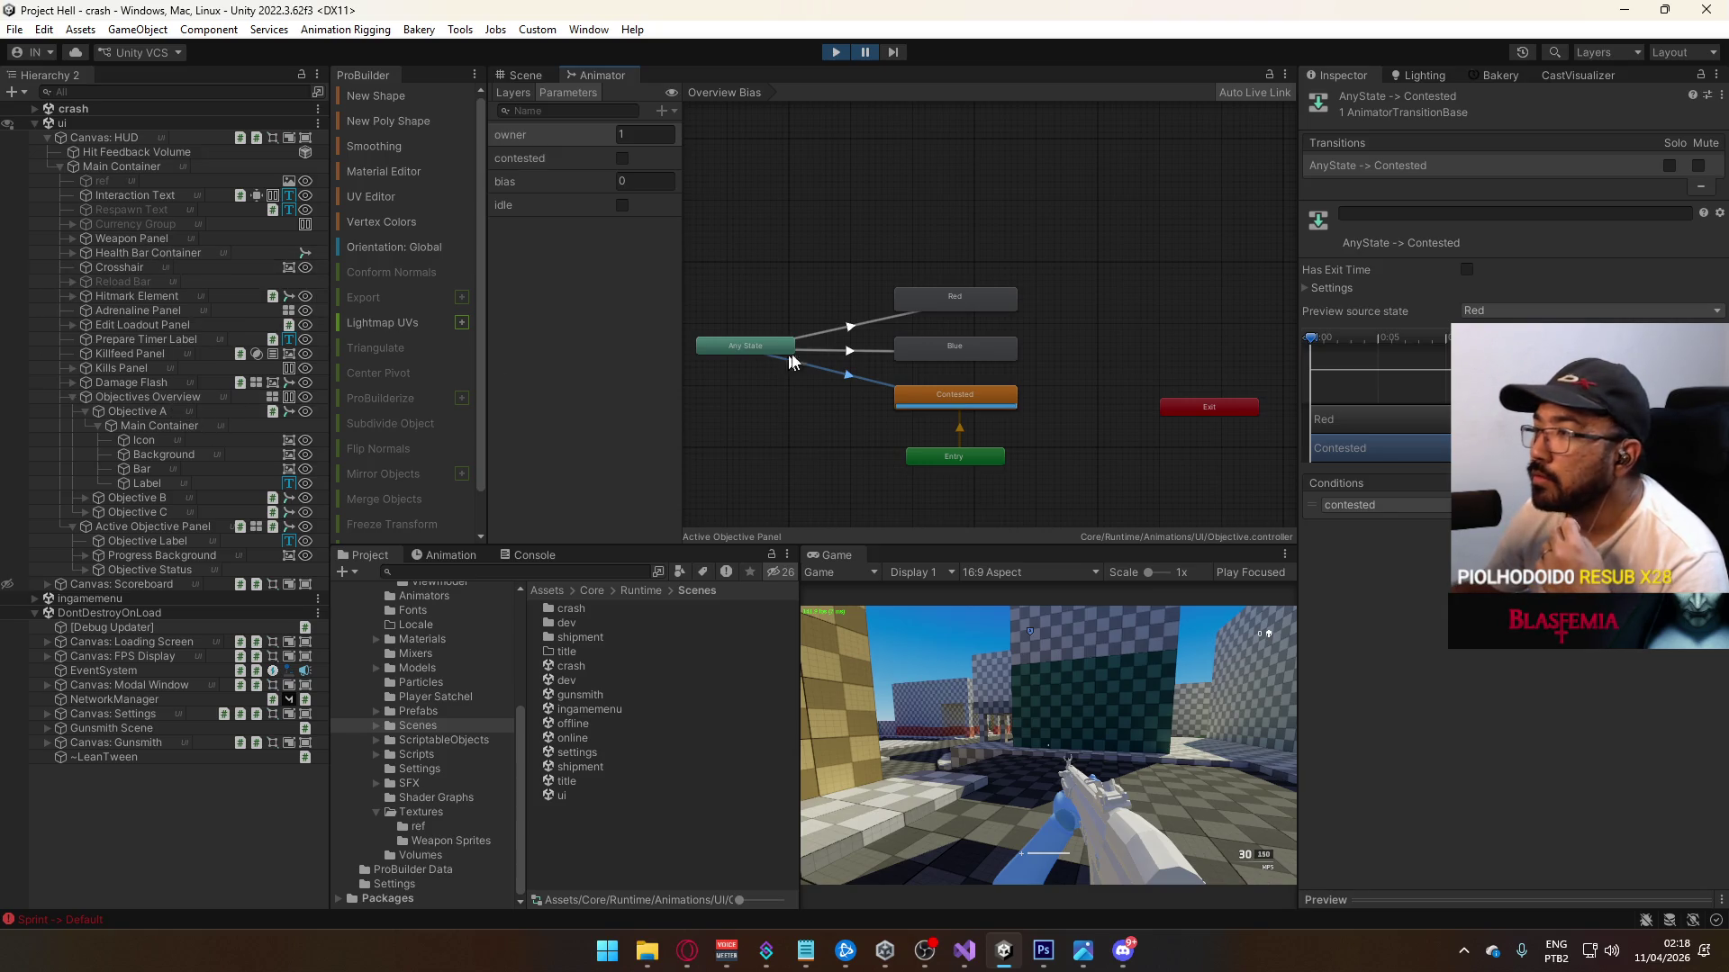
{"action": "left_click", "coordinate": [862, 356]}
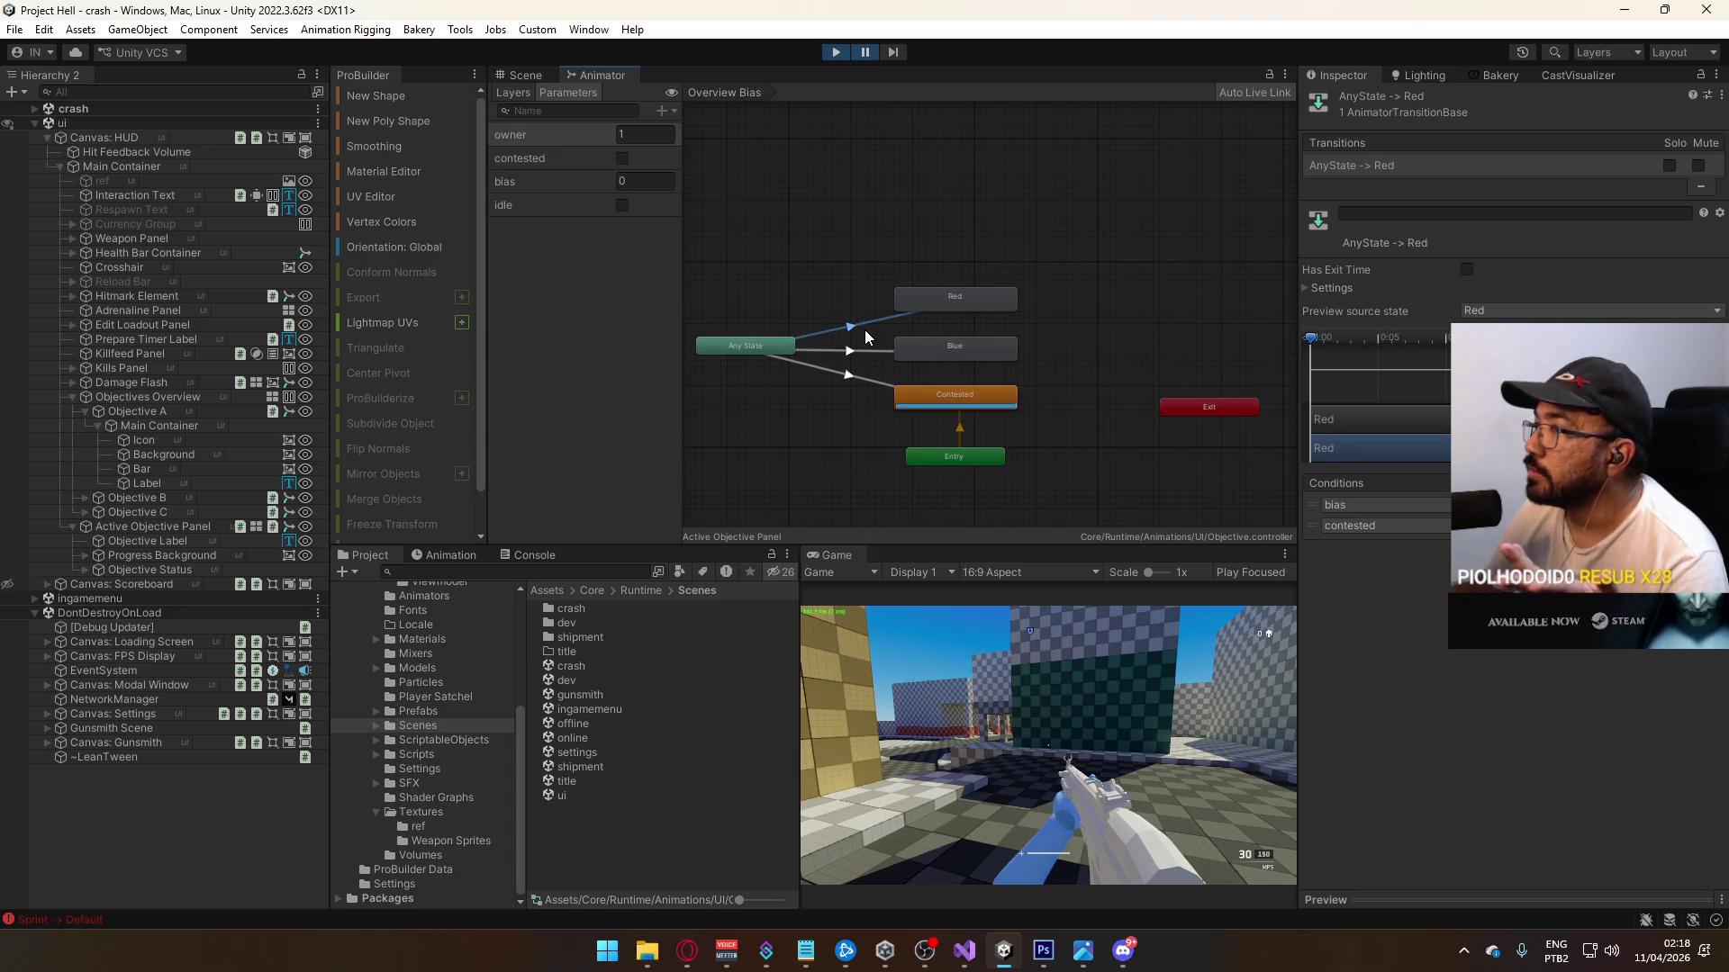
Step: Inspect the AnyState→Blue transition, then the Overview Bias layer's AnyState→Contested condition on contested
{"action": "left_click", "coordinate": [863, 353]}
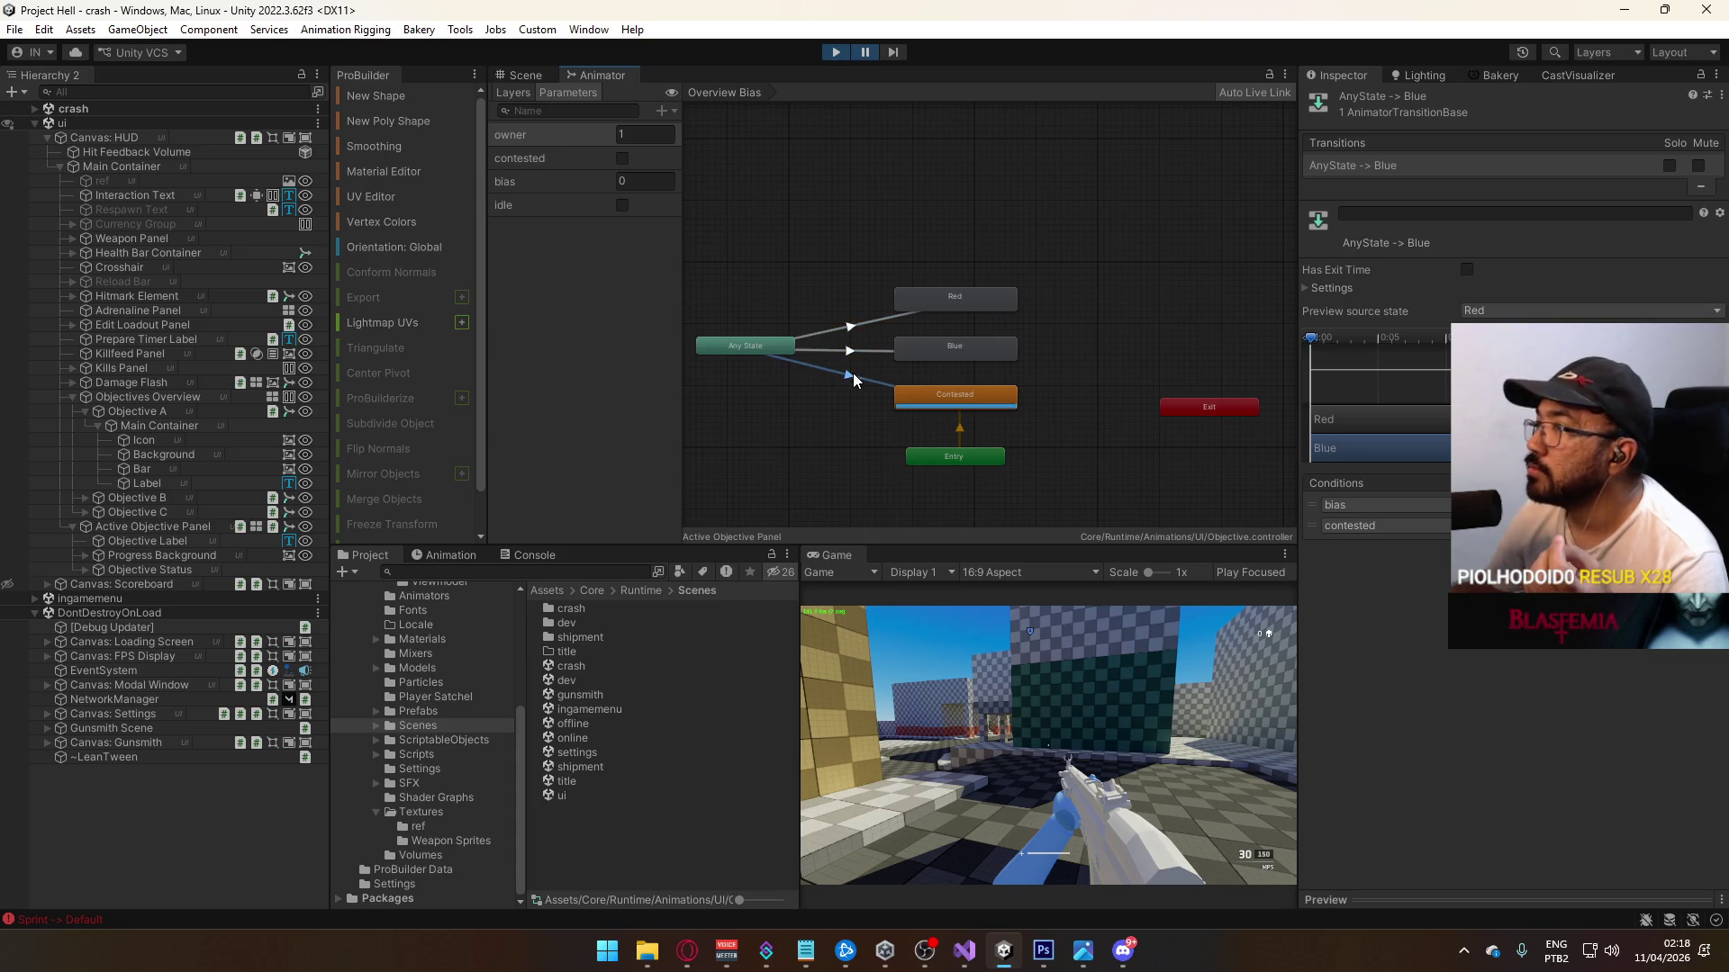
{"action": "left_click", "coordinate": [515, 93]}
{"action": "left_click", "coordinate": [585, 204]}
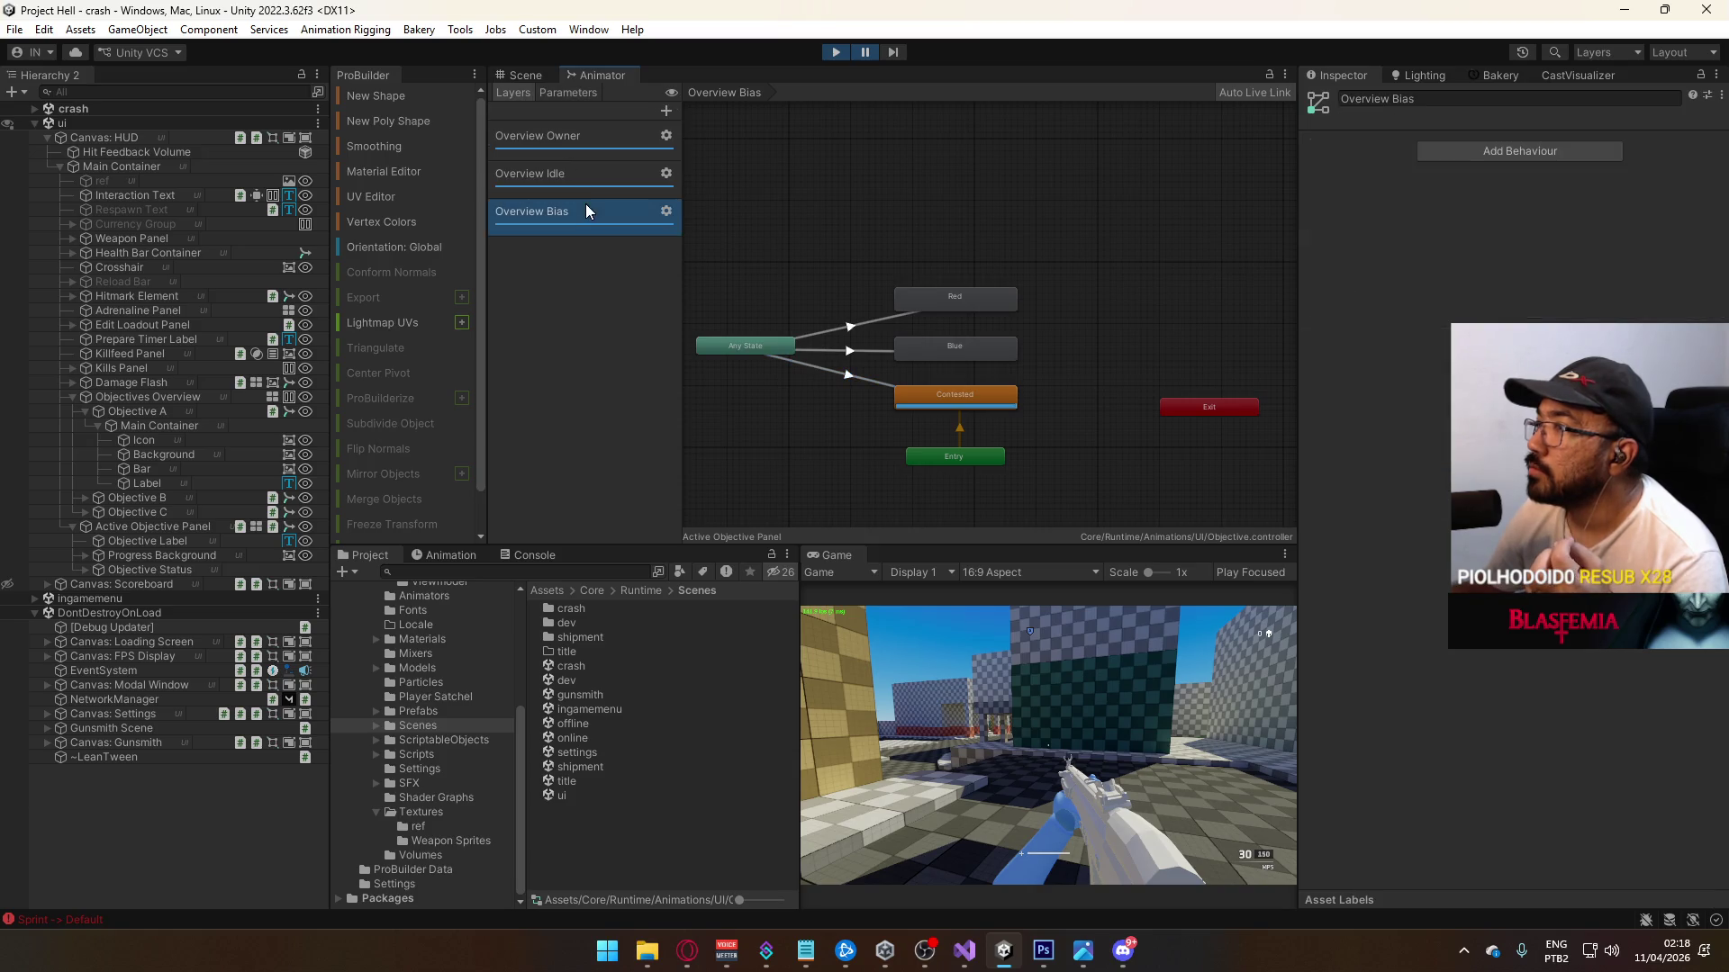
{"action": "left_click", "coordinate": [849, 381]}
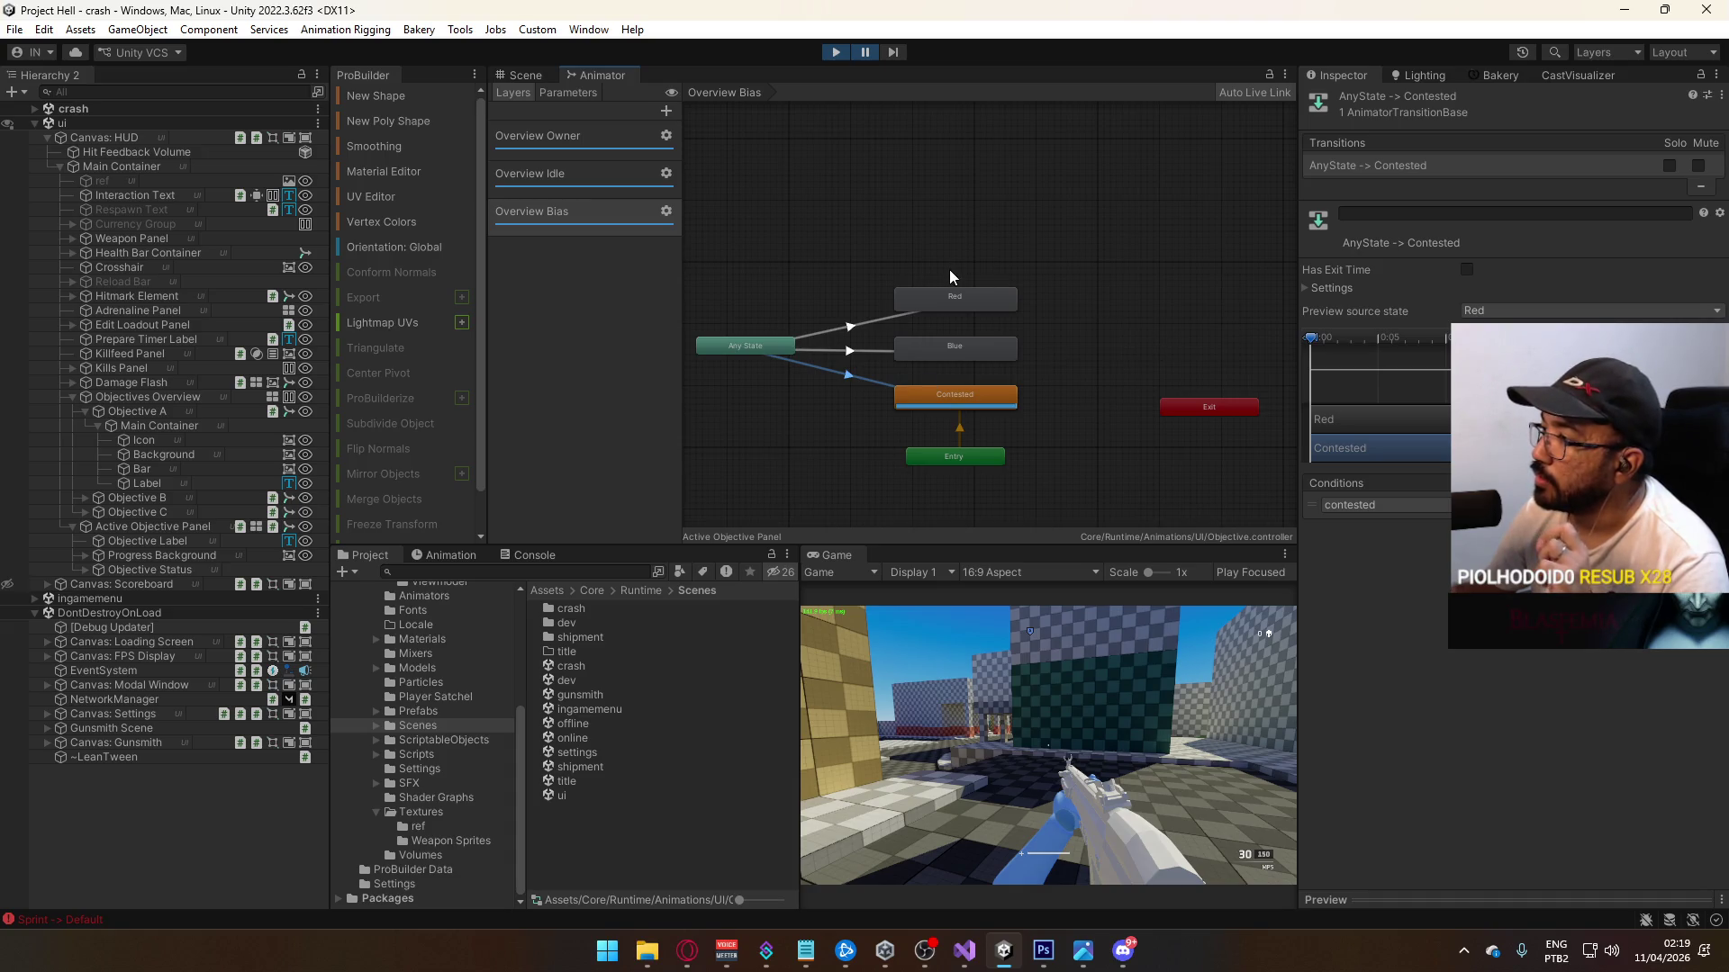
Step: Stop play mode and add a new empty state named Empty to the Overview Bias layer
{"action": "left_click", "coordinate": [834, 52]}
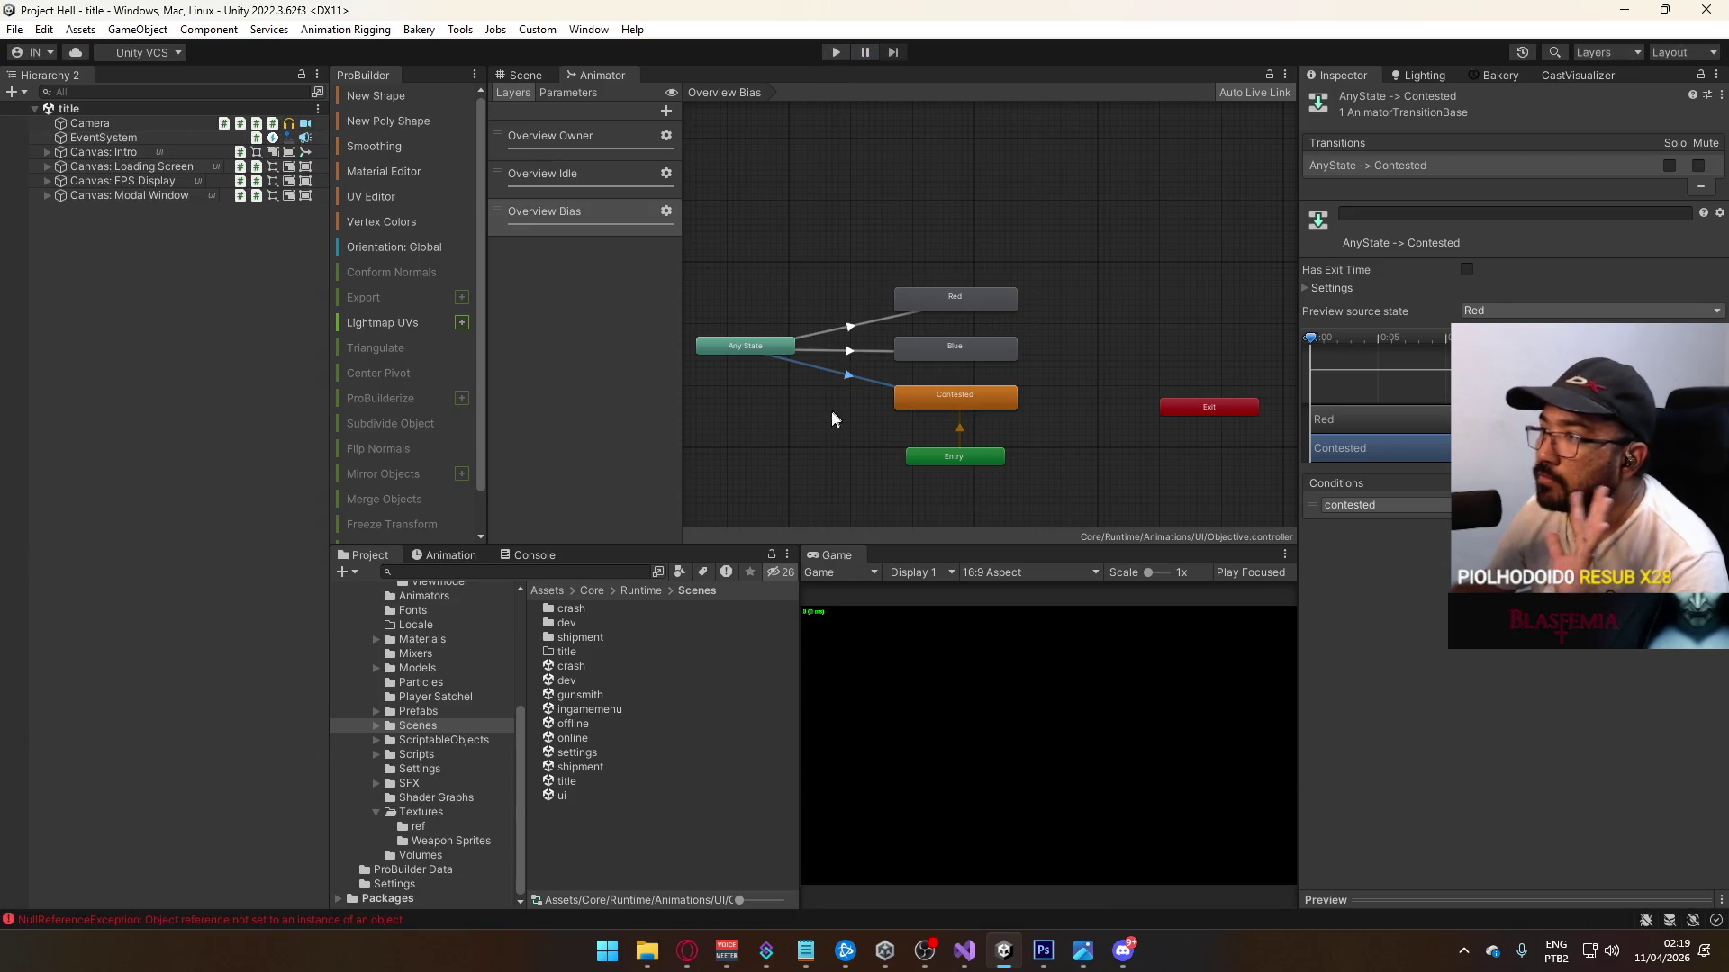
{"action": "right_click", "coordinate": [909, 463]}
{"action": "mouse_move", "coordinate": [909, 476]}
{"action": "left_click", "coordinate": [1049, 475]}
{"action": "left_click_drag", "start_coordinate": [780, 451], "coordinate": [749, 446]}
{"action": "left_click", "coordinate": [1503, 99]}
{"action": "type", "text": "Empty"}
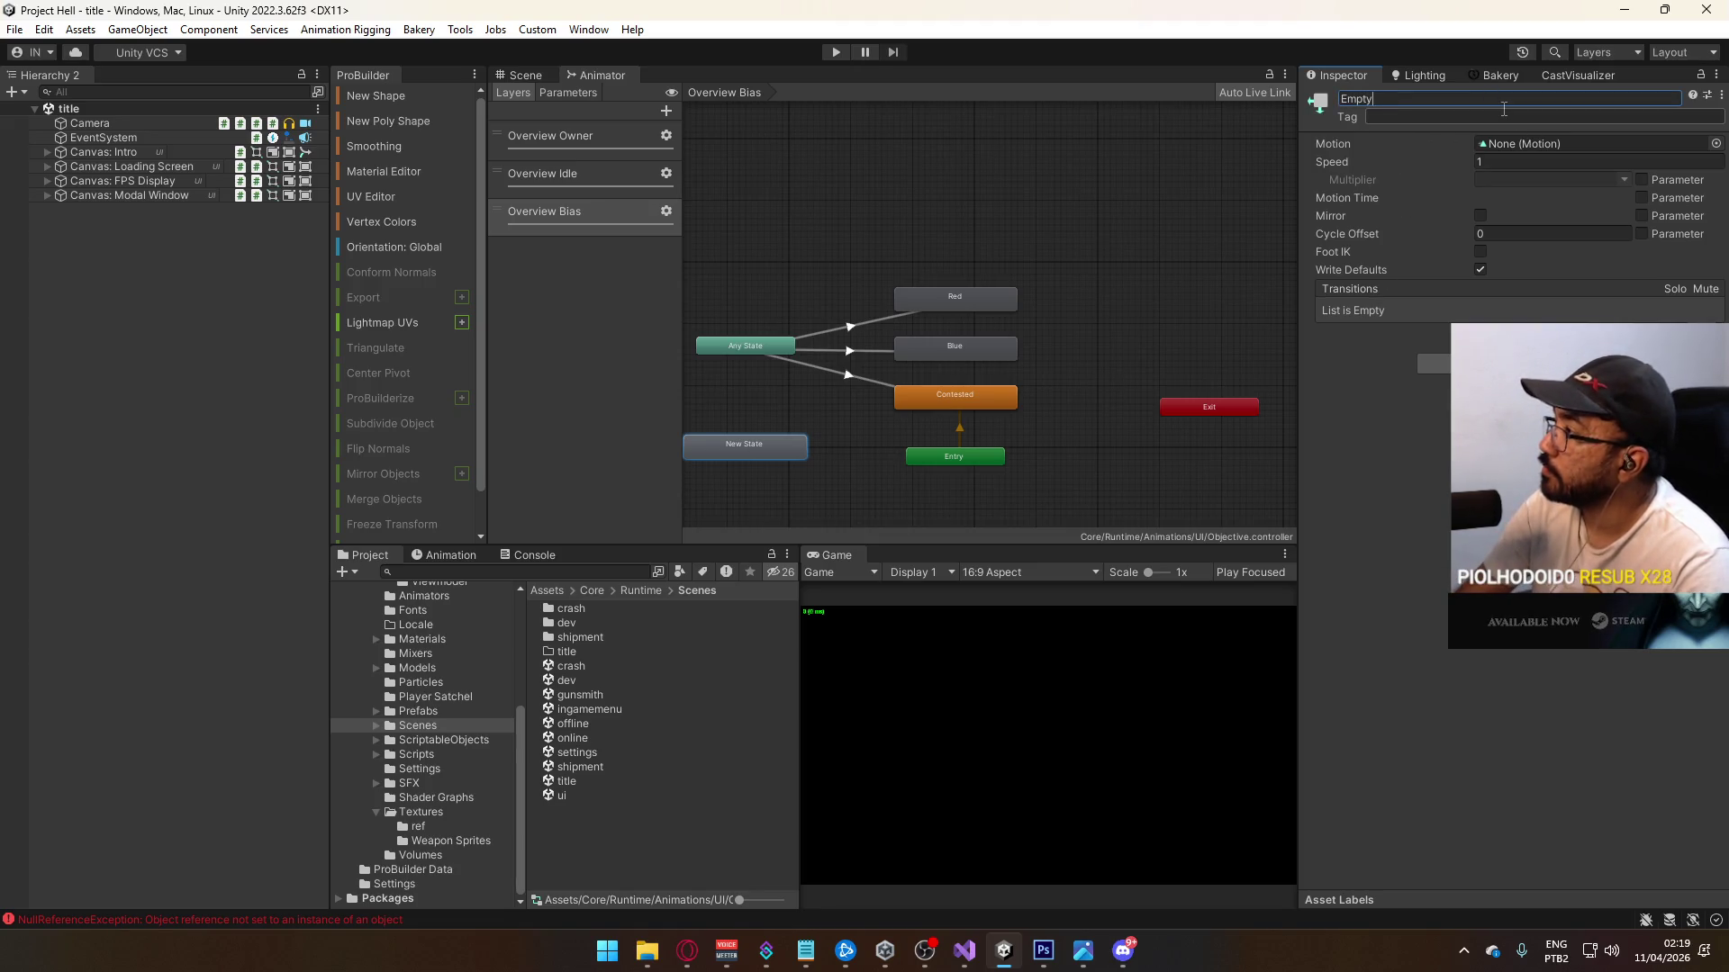
Step: Make Empty the layer's default state and move the Entry node below it
{"action": "right_click", "coordinate": [772, 450]}
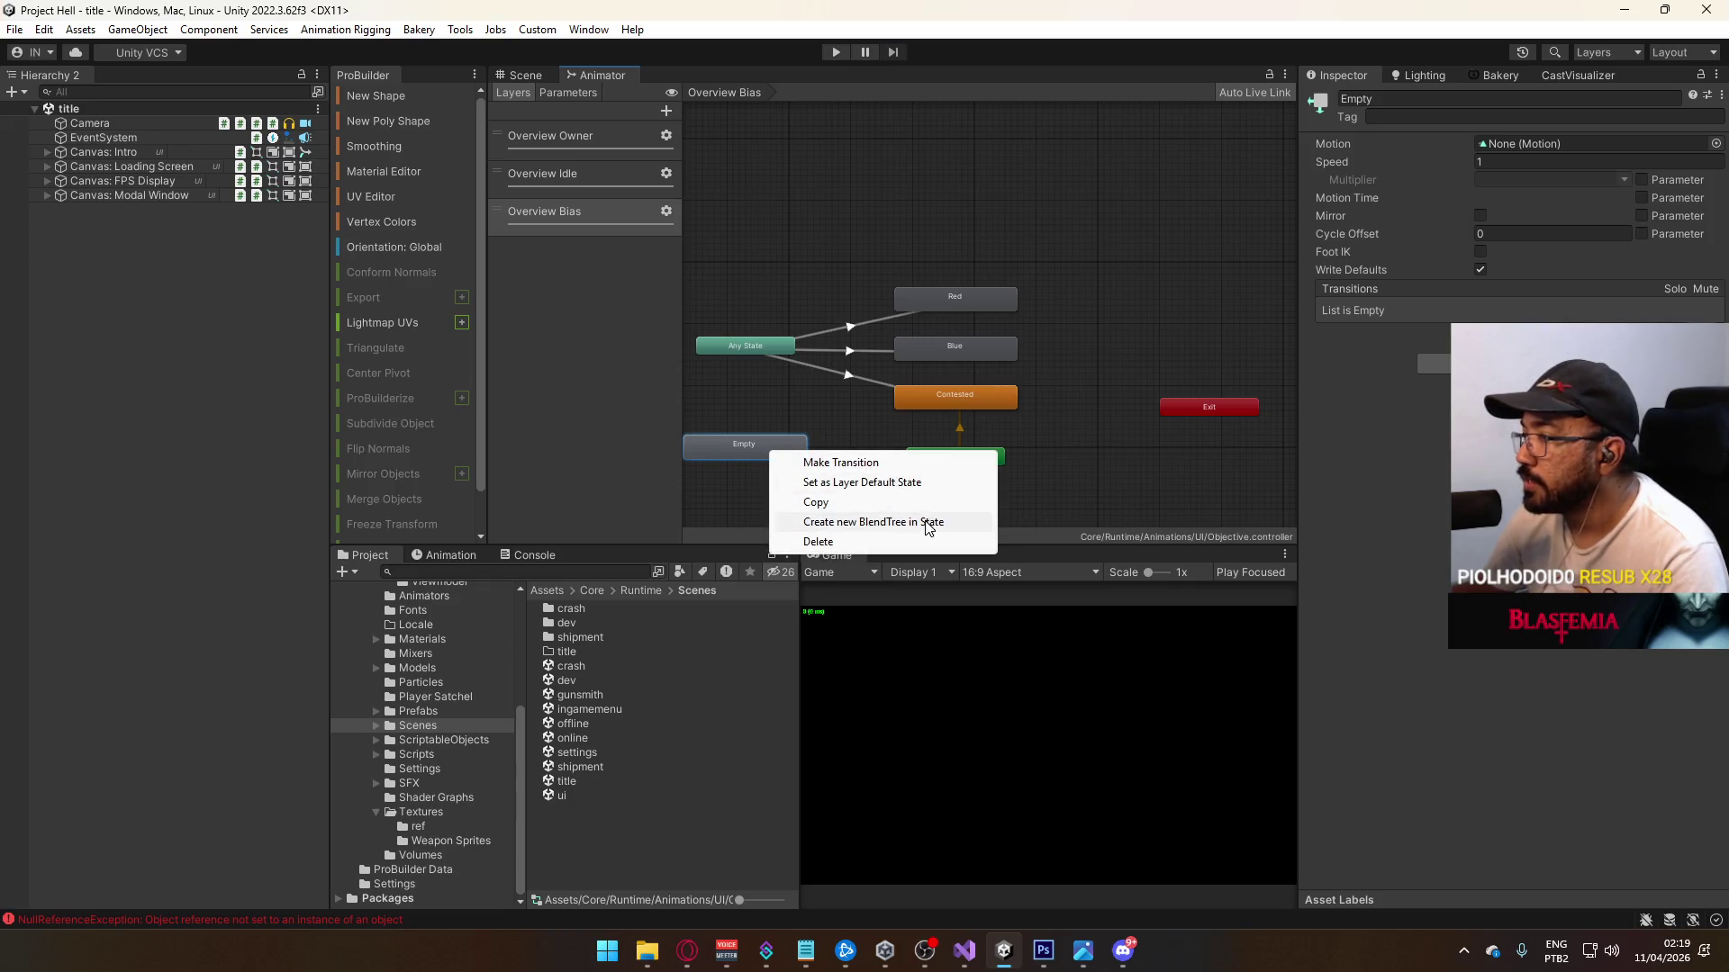
{"action": "left_click", "coordinate": [900, 483]}
{"action": "left_click", "coordinate": [1007, 427]}
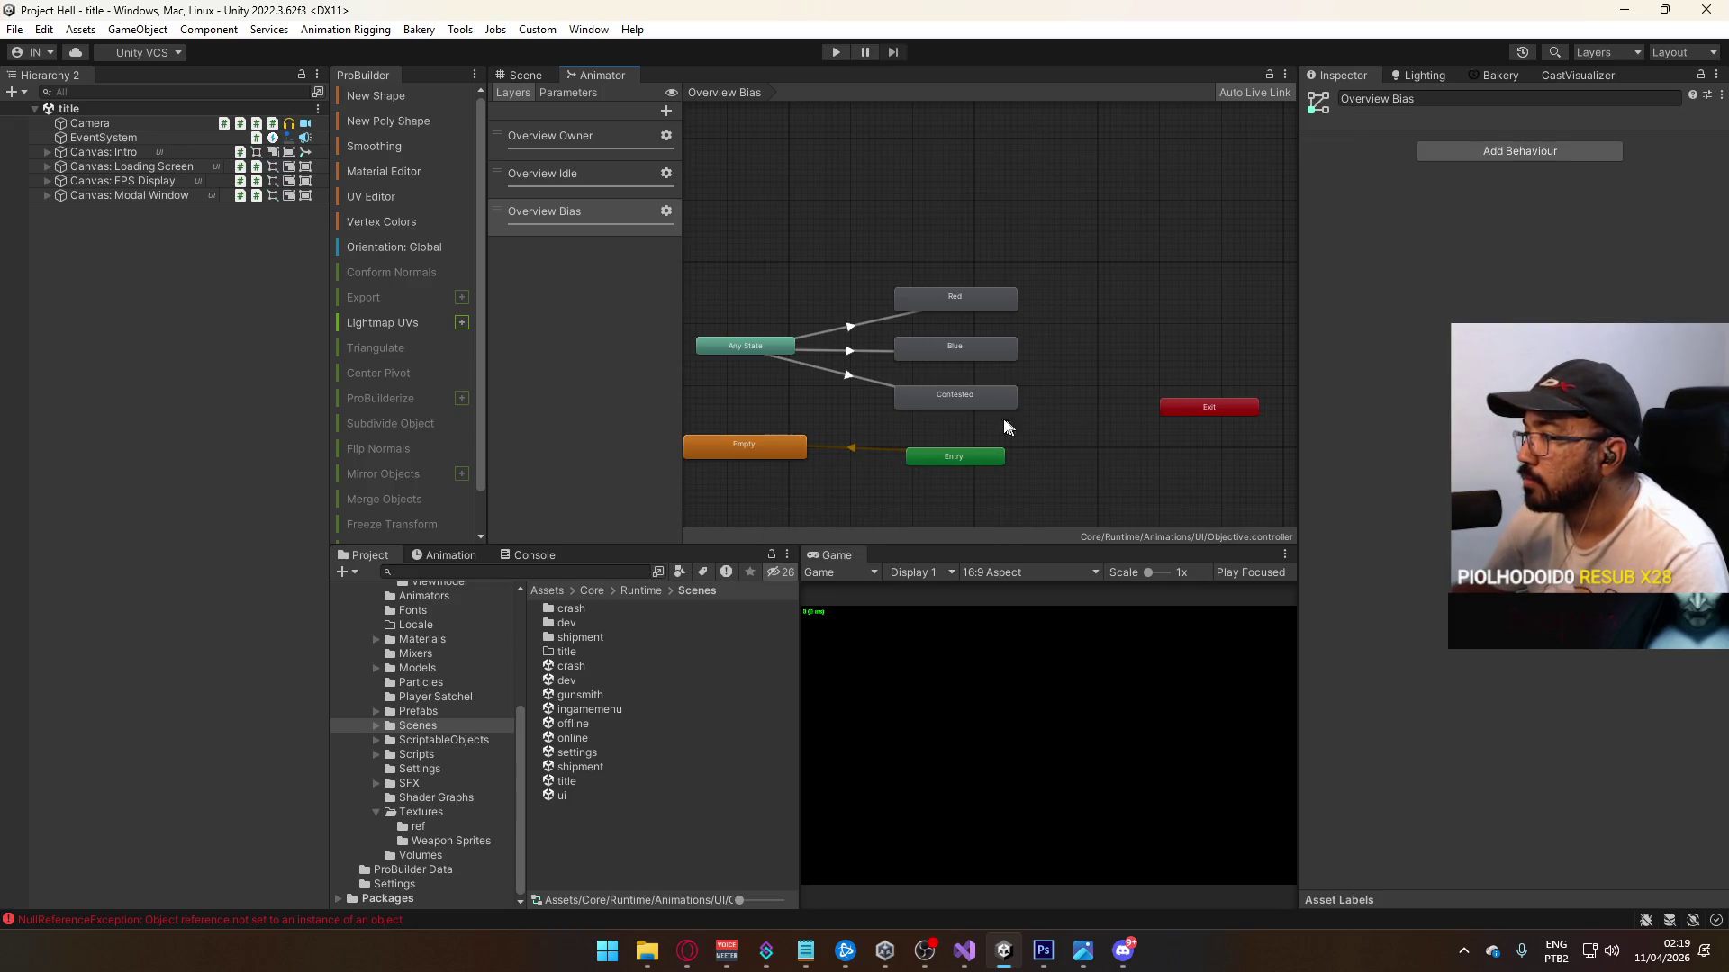
{"action": "left_click_drag", "start_coordinate": [960, 457], "coordinate": [753, 500]}
{"action": "left_click", "coordinate": [947, 466]}
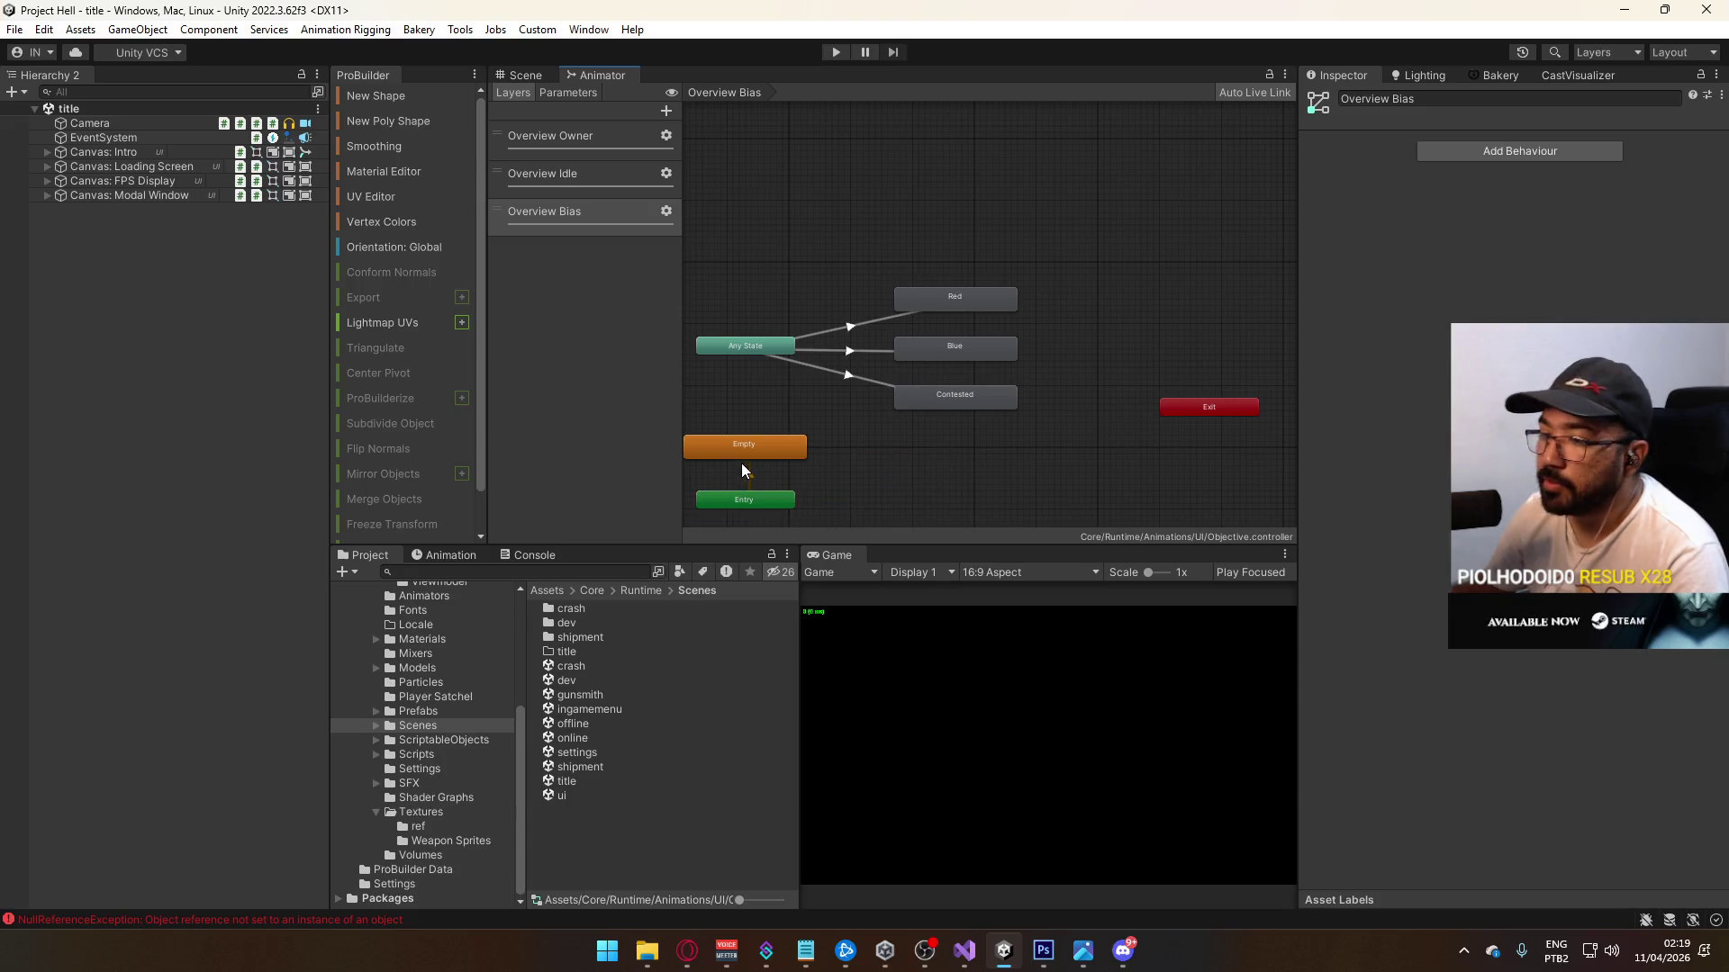
{"action": "left_click", "coordinate": [964, 950]}
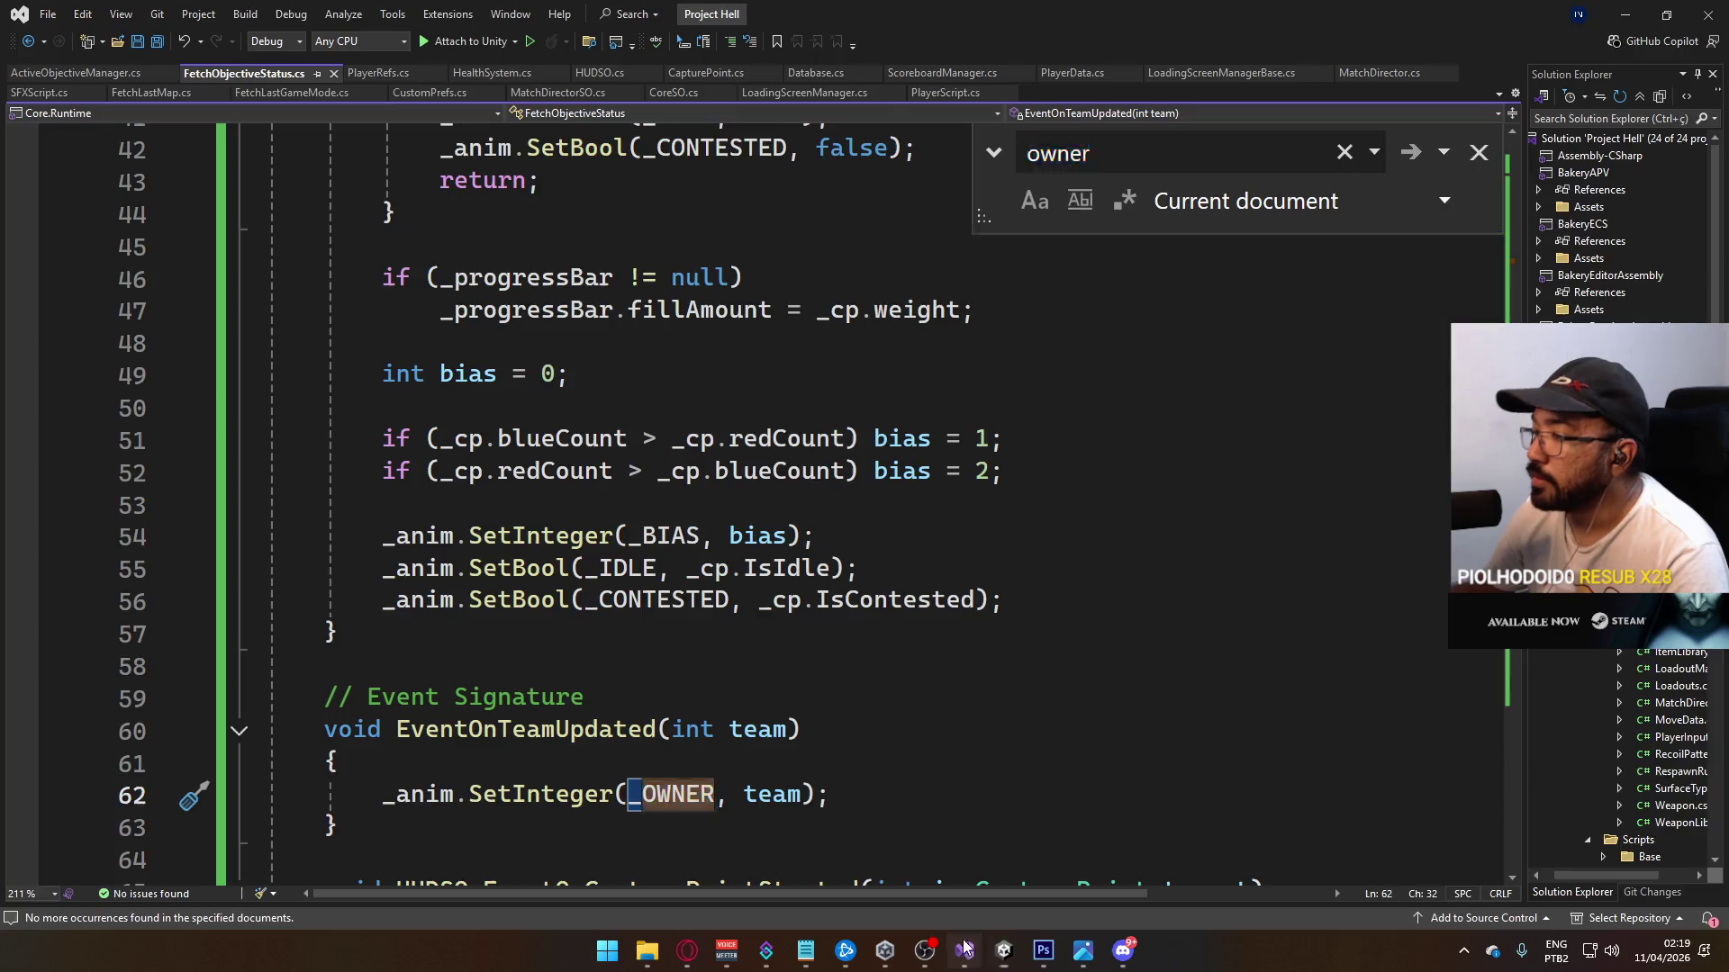
Step: Open ActiveObjectiveManager.cs and review contextTeam, Update's _OWNER call, and the owner/contested StringToHash fields
{"action": "left_click", "coordinate": [132, 74]}
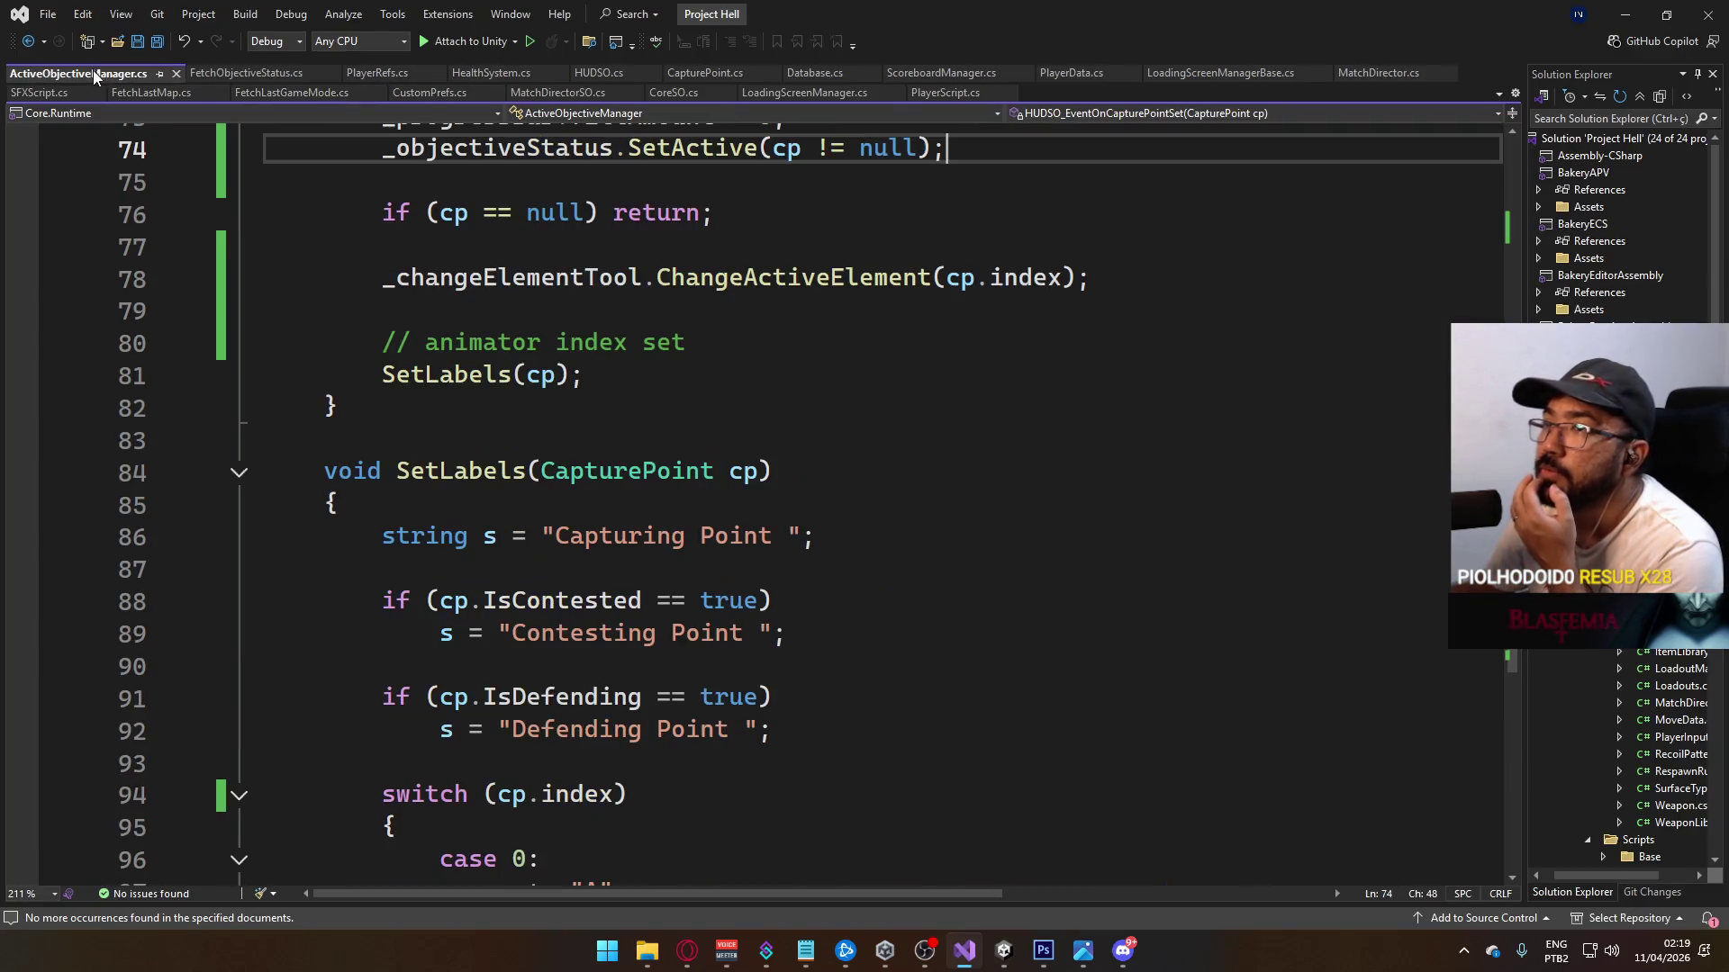
{"action": "scroll", "coordinate": [720, 508], "scroll_direction": "down", "scroll_amount": 7}
{"action": "scroll", "coordinate": [725, 514], "scroll_direction": "up", "scroll_amount": 1}
{"action": "scroll", "coordinate": [725, 514], "scroll_direction": "up", "scroll_amount": 10}
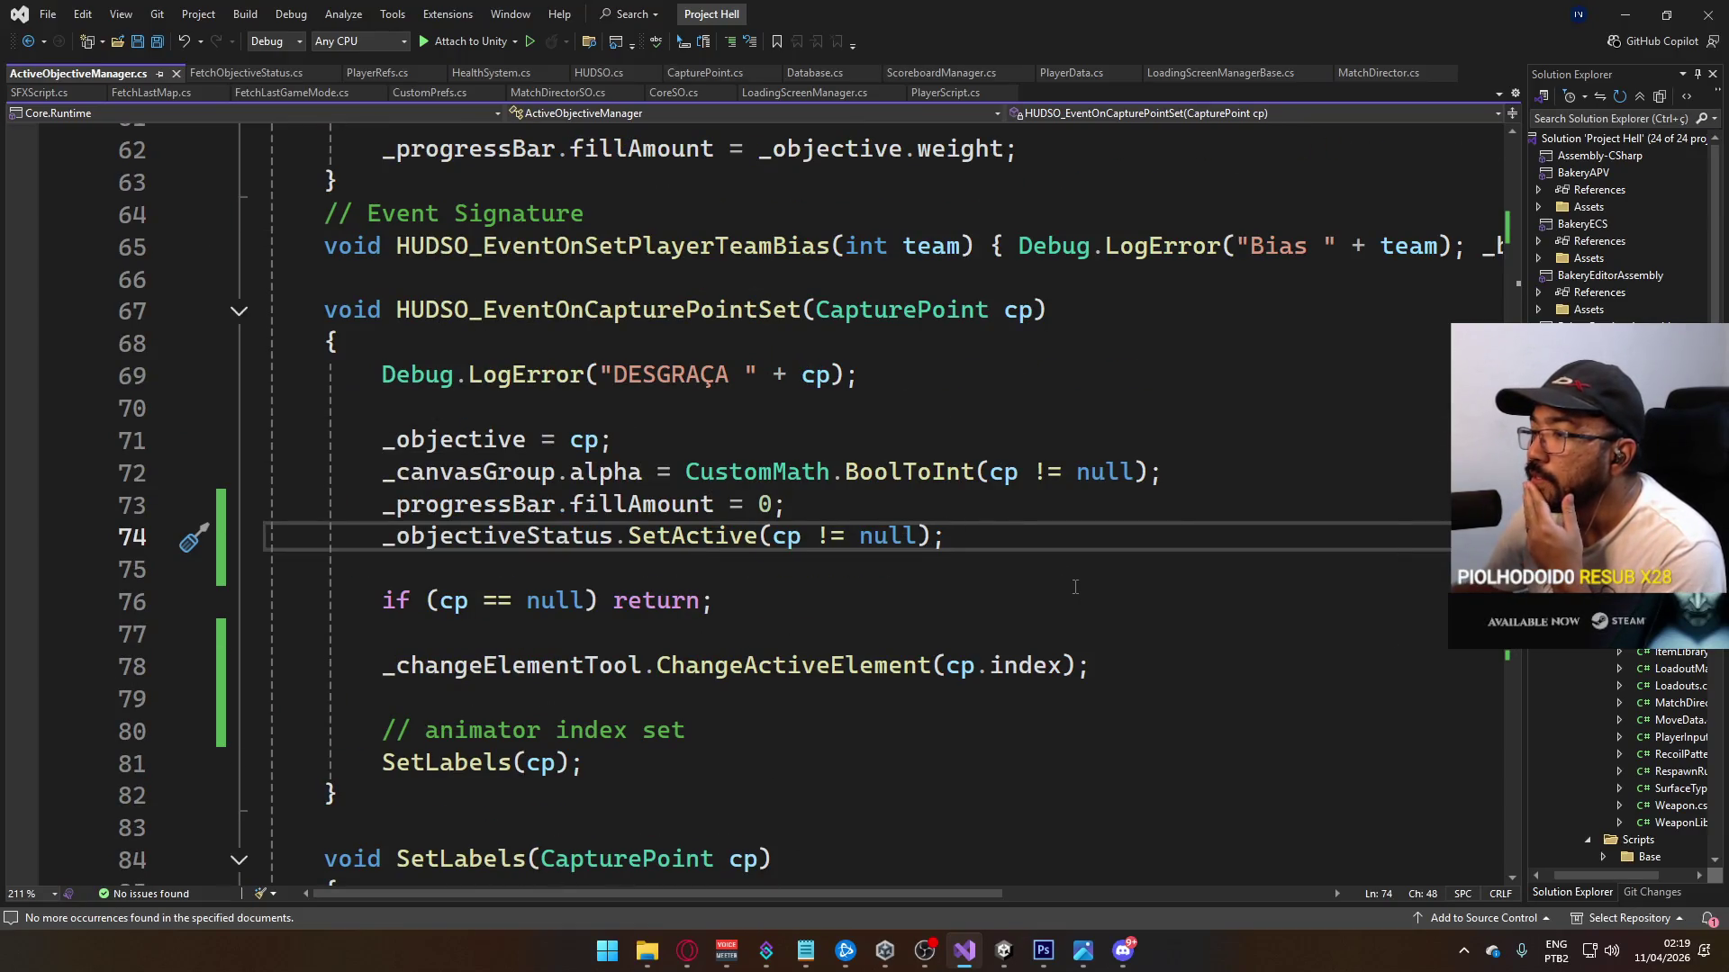
{"action": "scroll", "coordinate": [860, 576], "scroll_direction": "up", "scroll_amount": 2}
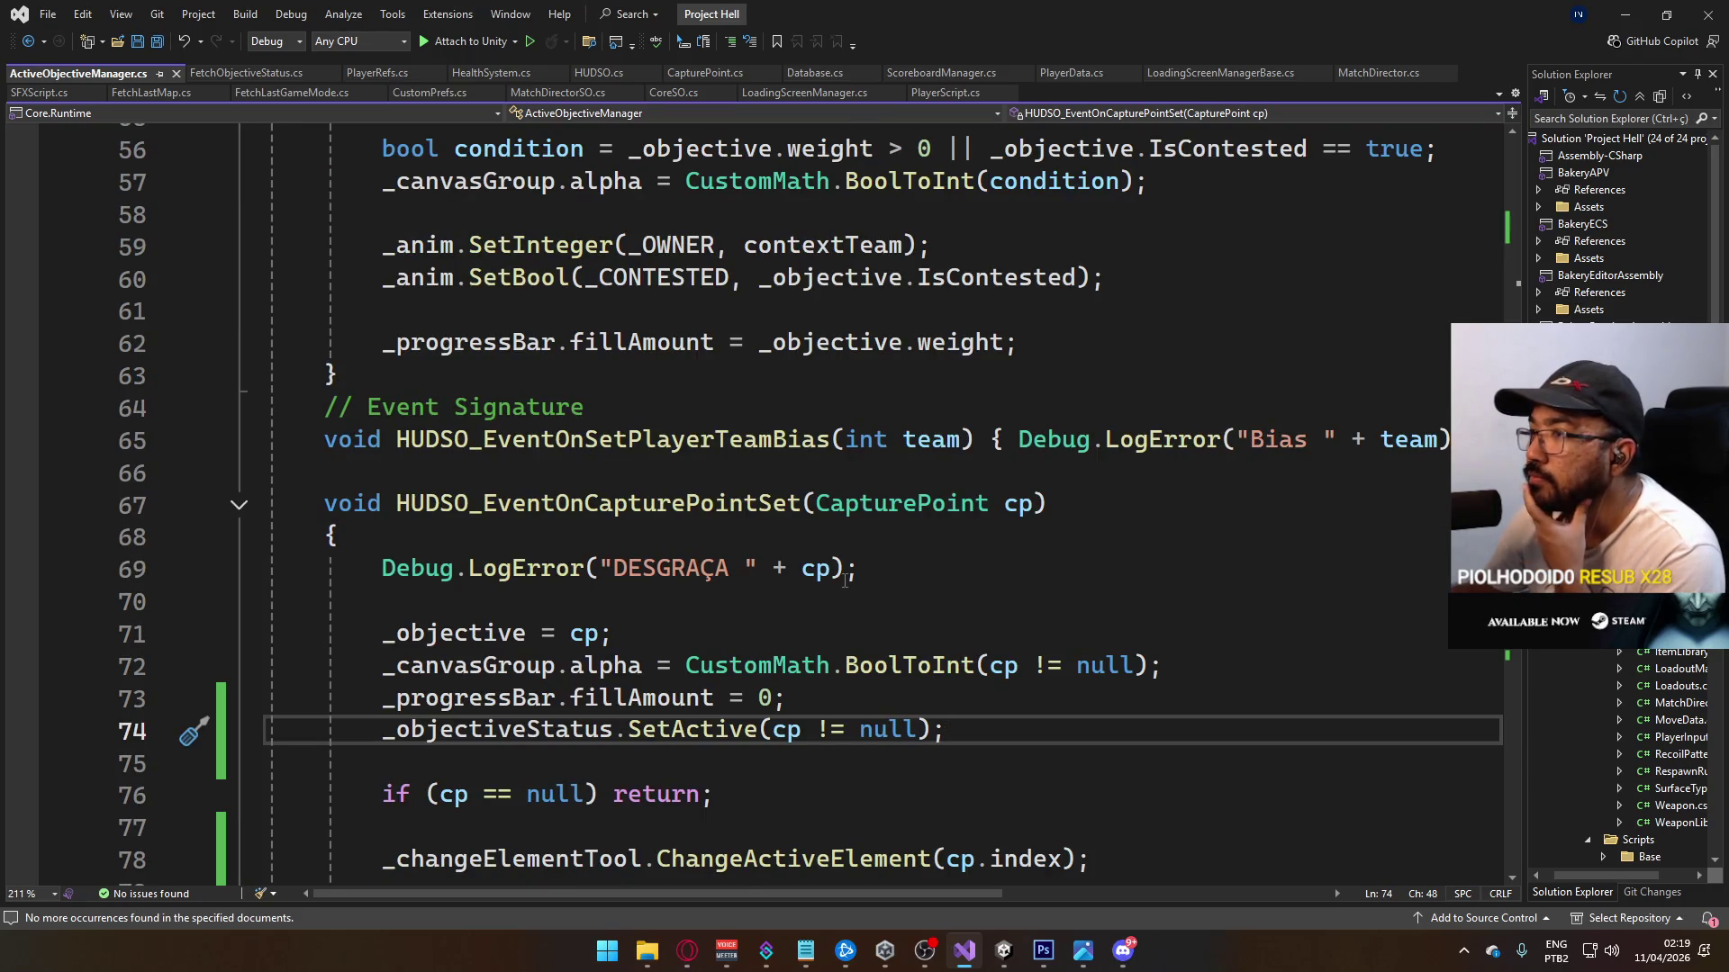
{"action": "scroll", "coordinate": [844, 581], "scroll_direction": "up", "scroll_amount": 1}
{"action": "scroll", "coordinate": [748, 520], "scroll_direction": "up", "scroll_amount": 1}
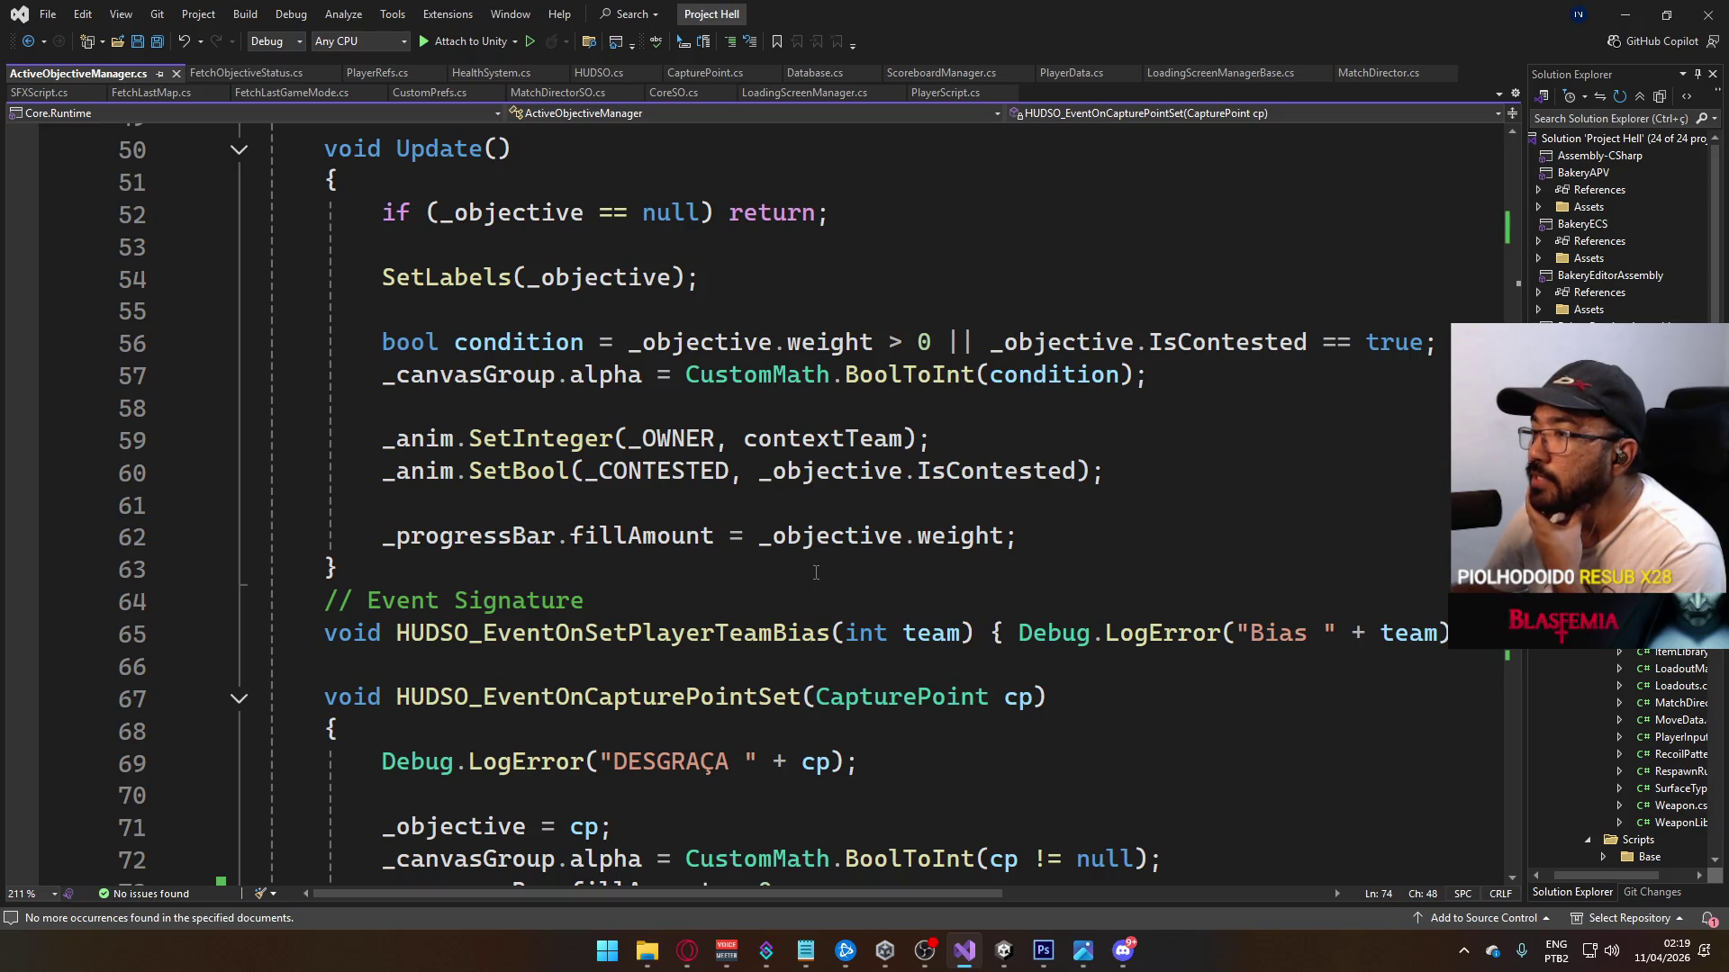
{"action": "mouse_move", "coordinate": [802, 427]}
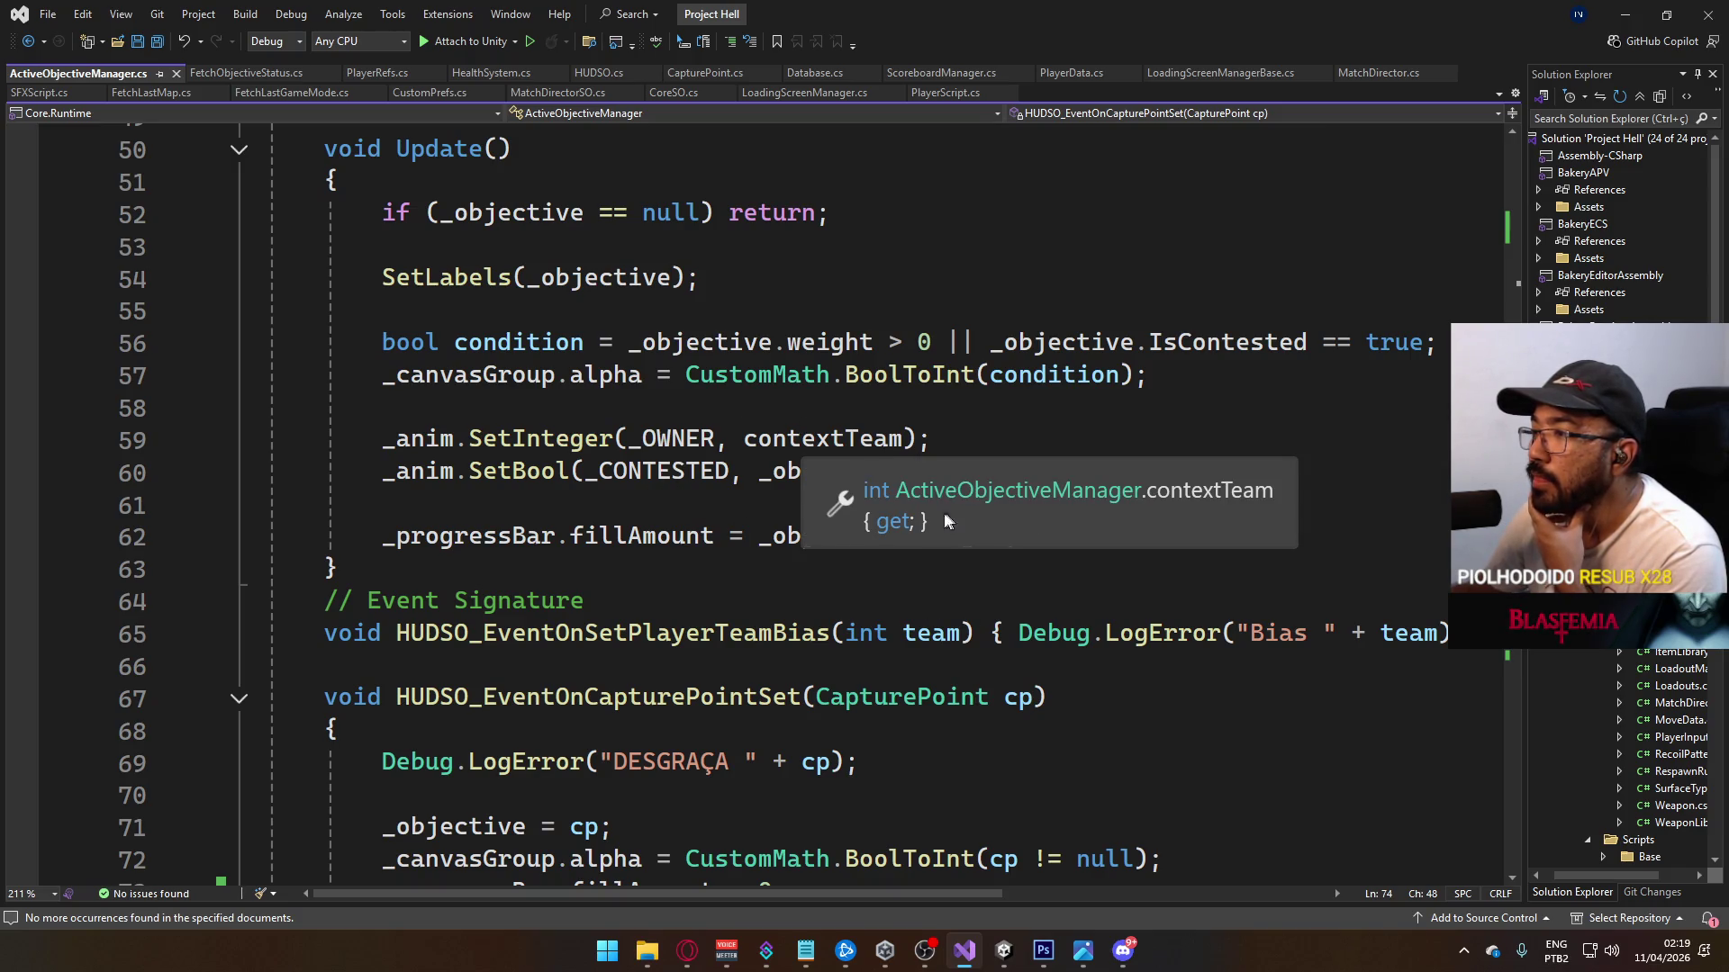
{"action": "left_click", "coordinate": [656, 440]}
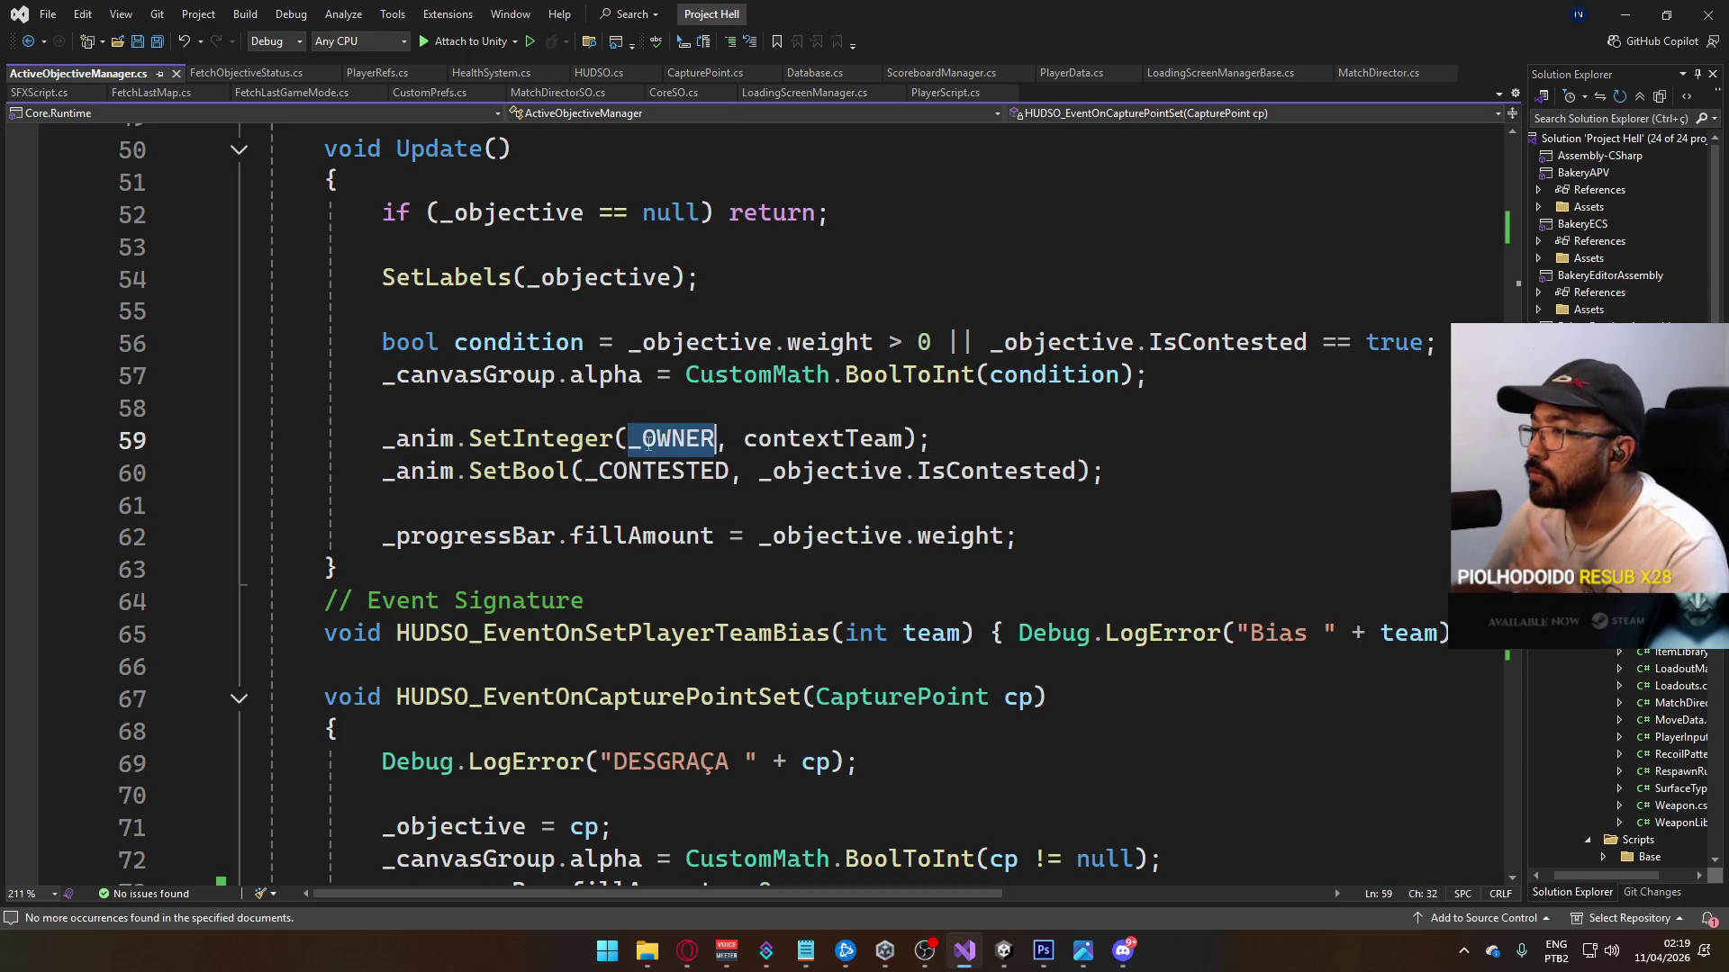
{"action": "scroll", "coordinate": [696, 505], "scroll_direction": "up", "scroll_amount": 10}
{"action": "scroll", "coordinate": [696, 505], "scroll_direction": "up", "scroll_amount": 1}
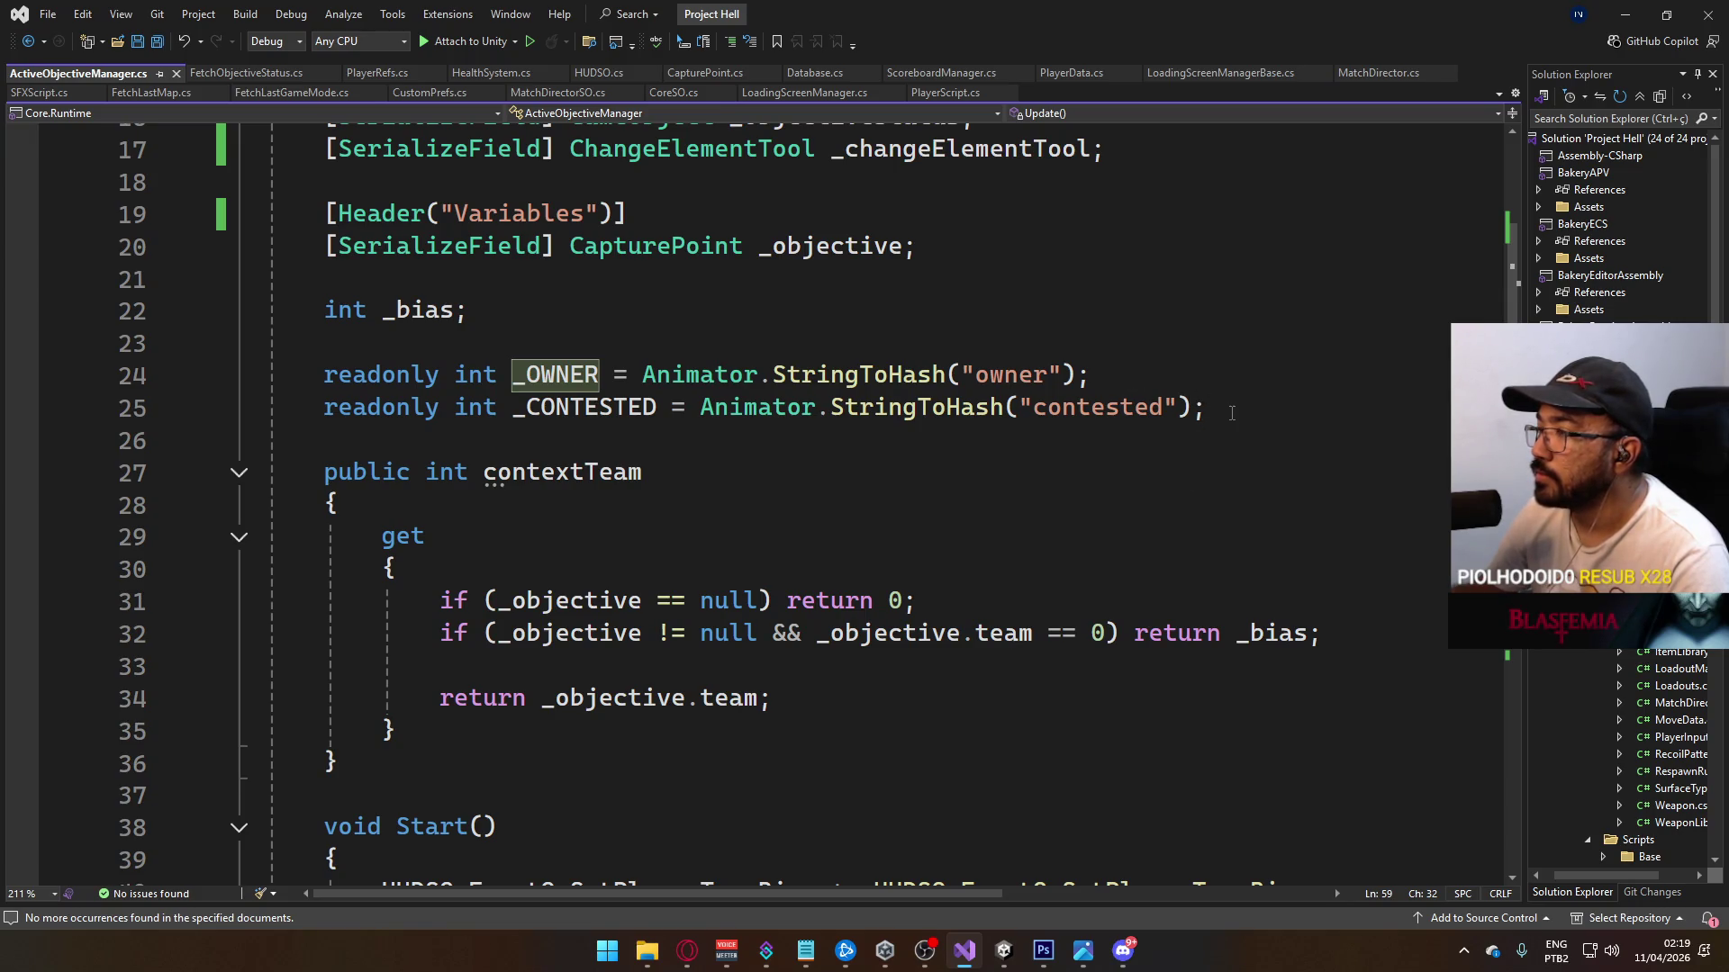
Step: Add 'readonly int _BIAS = Animator.StringToHash("bias");' below the contested hash and save
{"action": "left_click", "coordinate": [1268, 418]}
{"action": "key", "text": "Return"}
{"action": "type", "text": "read"}
{"action": "key", "text": "Tab"}
{"action": "type", "text": "int "}
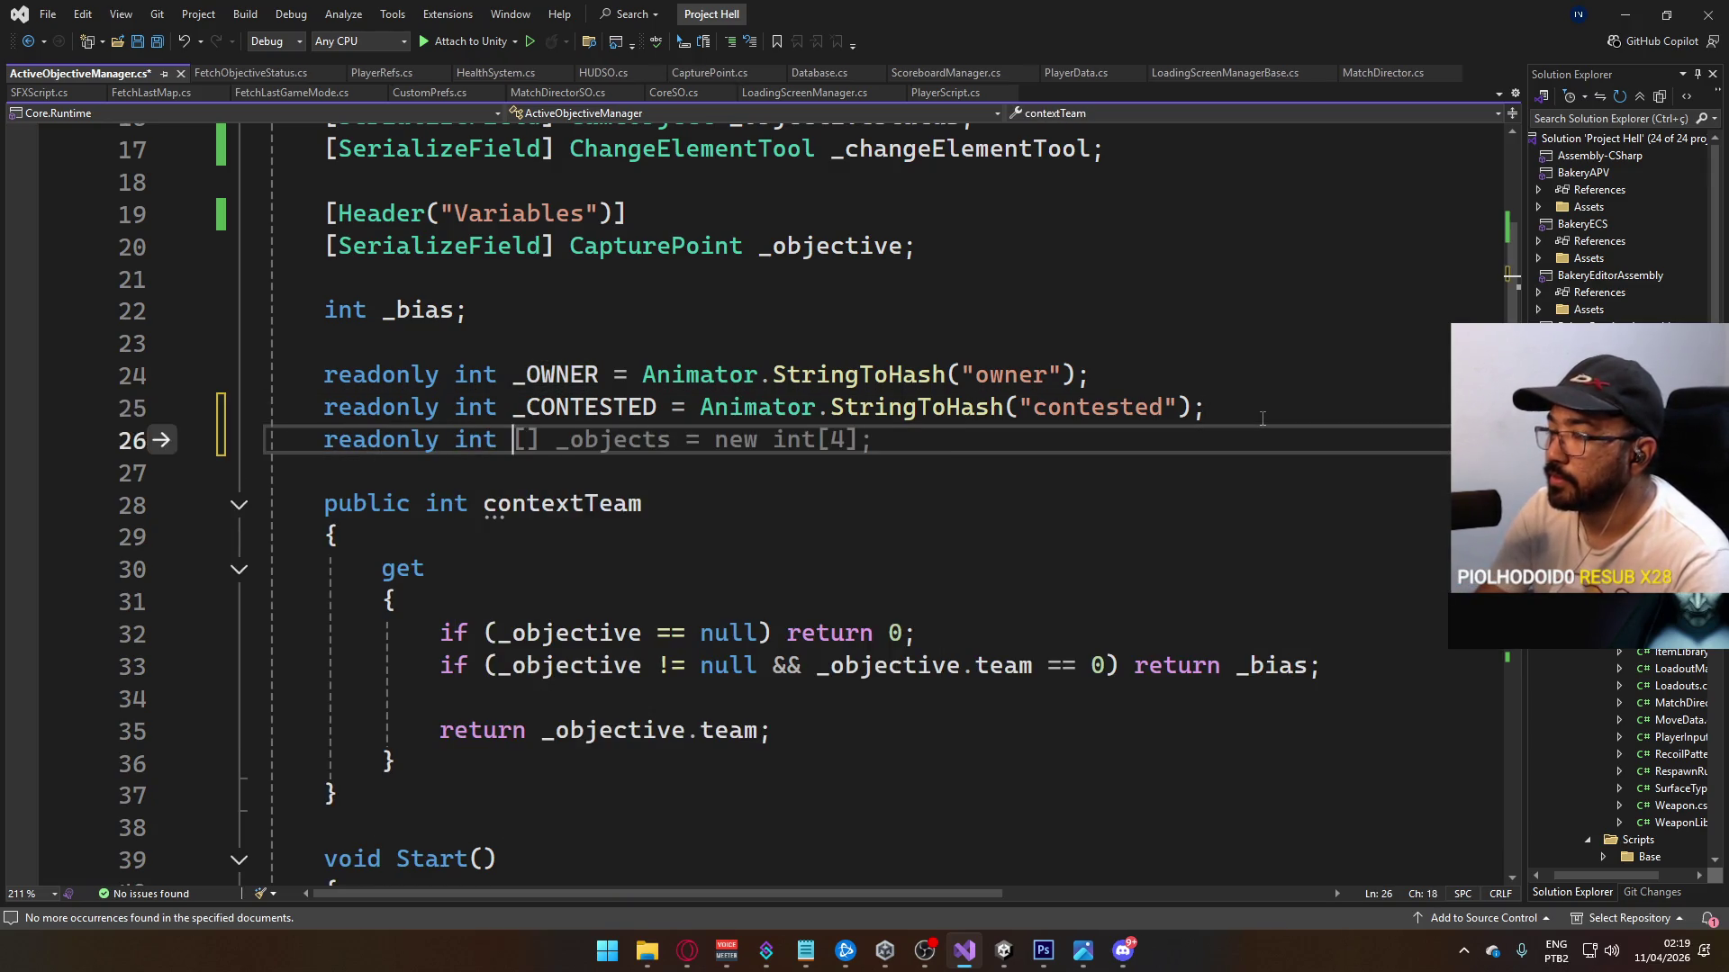
{"action": "type", "text": "_BIAS = "}
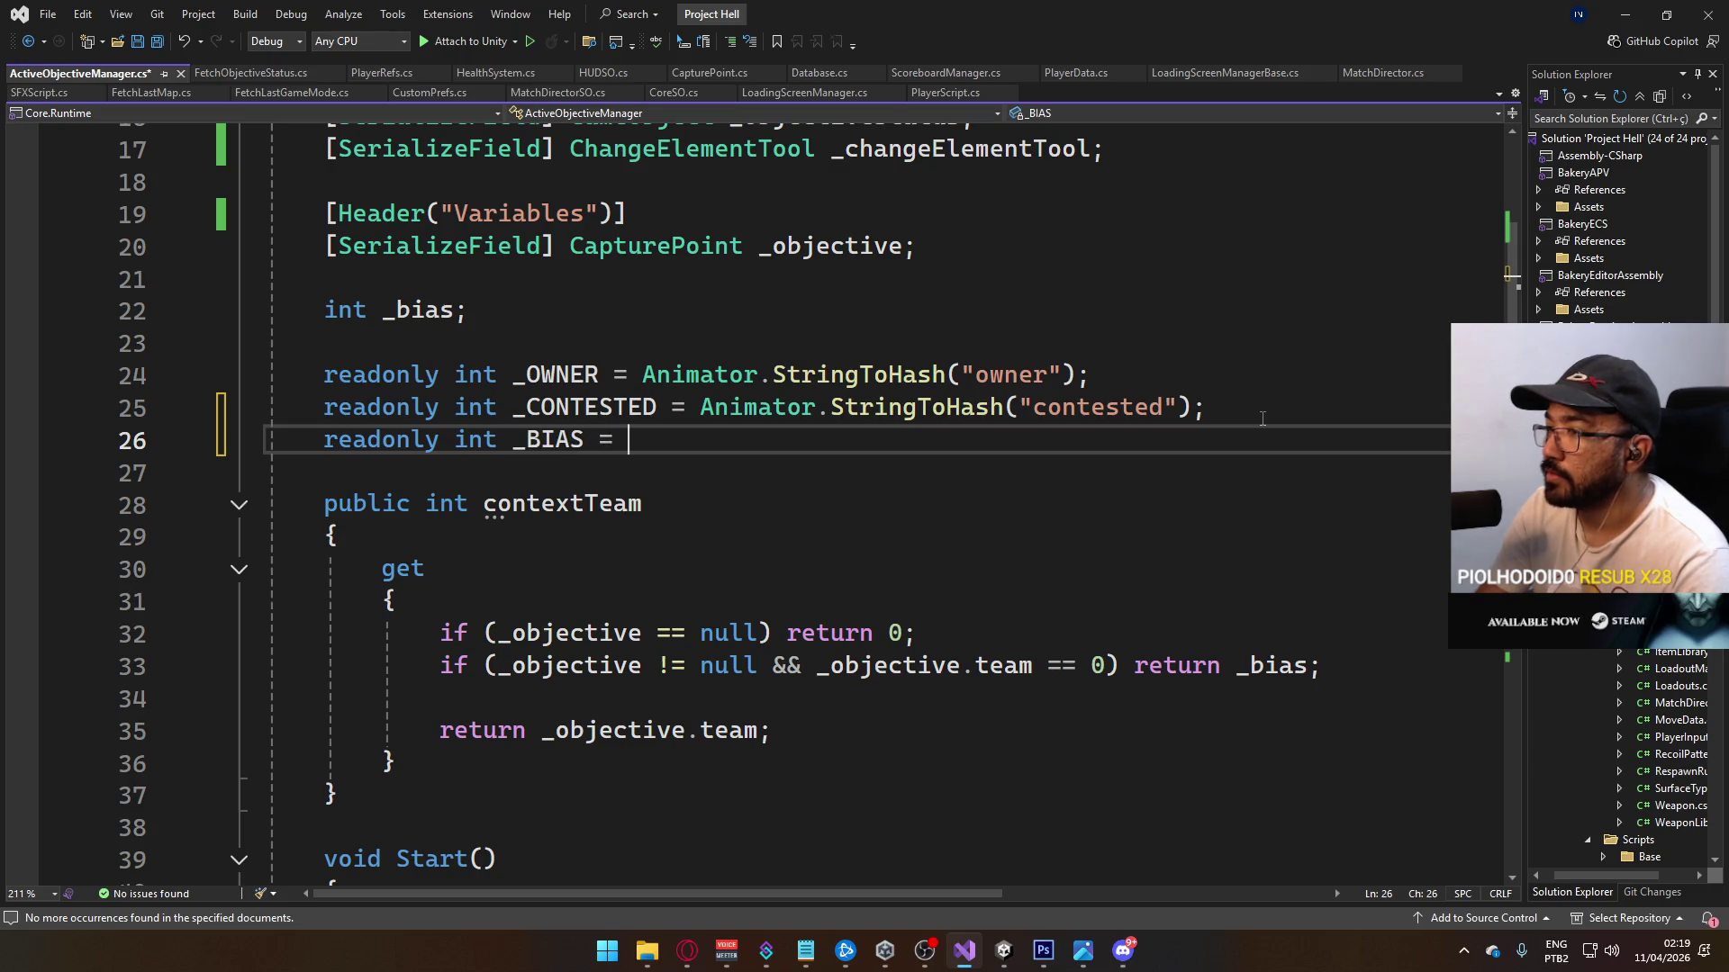
{"action": "type", "text": "Animator.StringToHas"}
{"action": "key", "text": "Tab"}
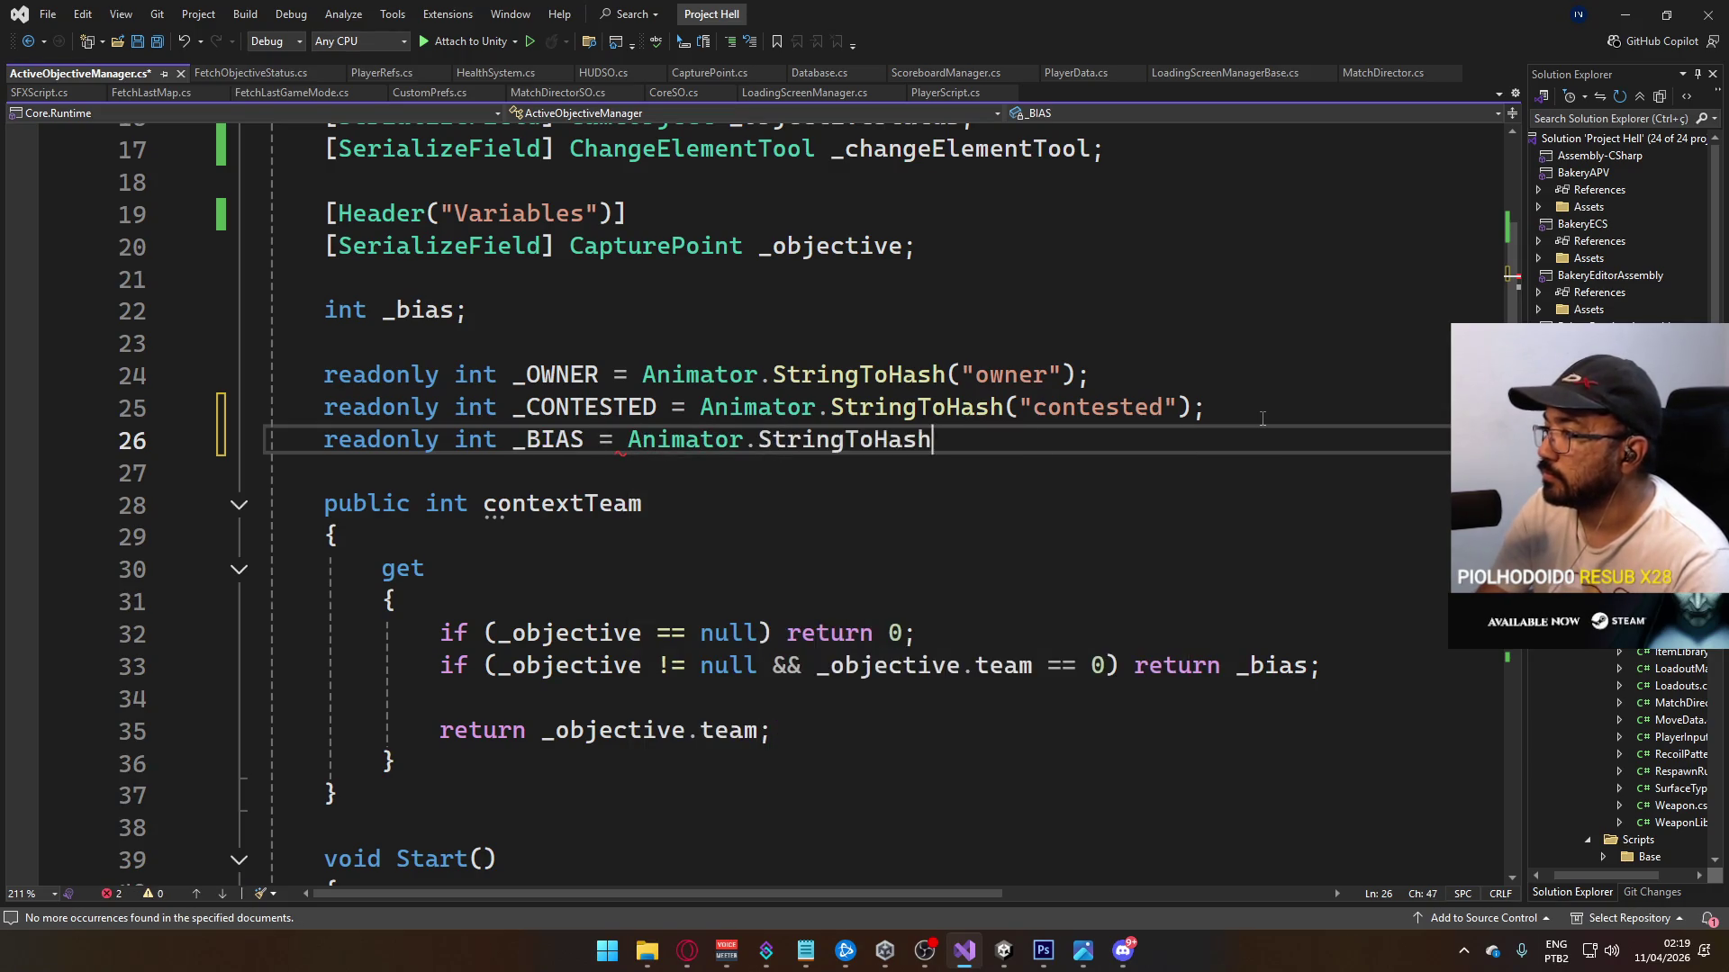
{"action": "type", "text": "(\"bias\");"}
{"action": "key", "text": "ctrl+s"}
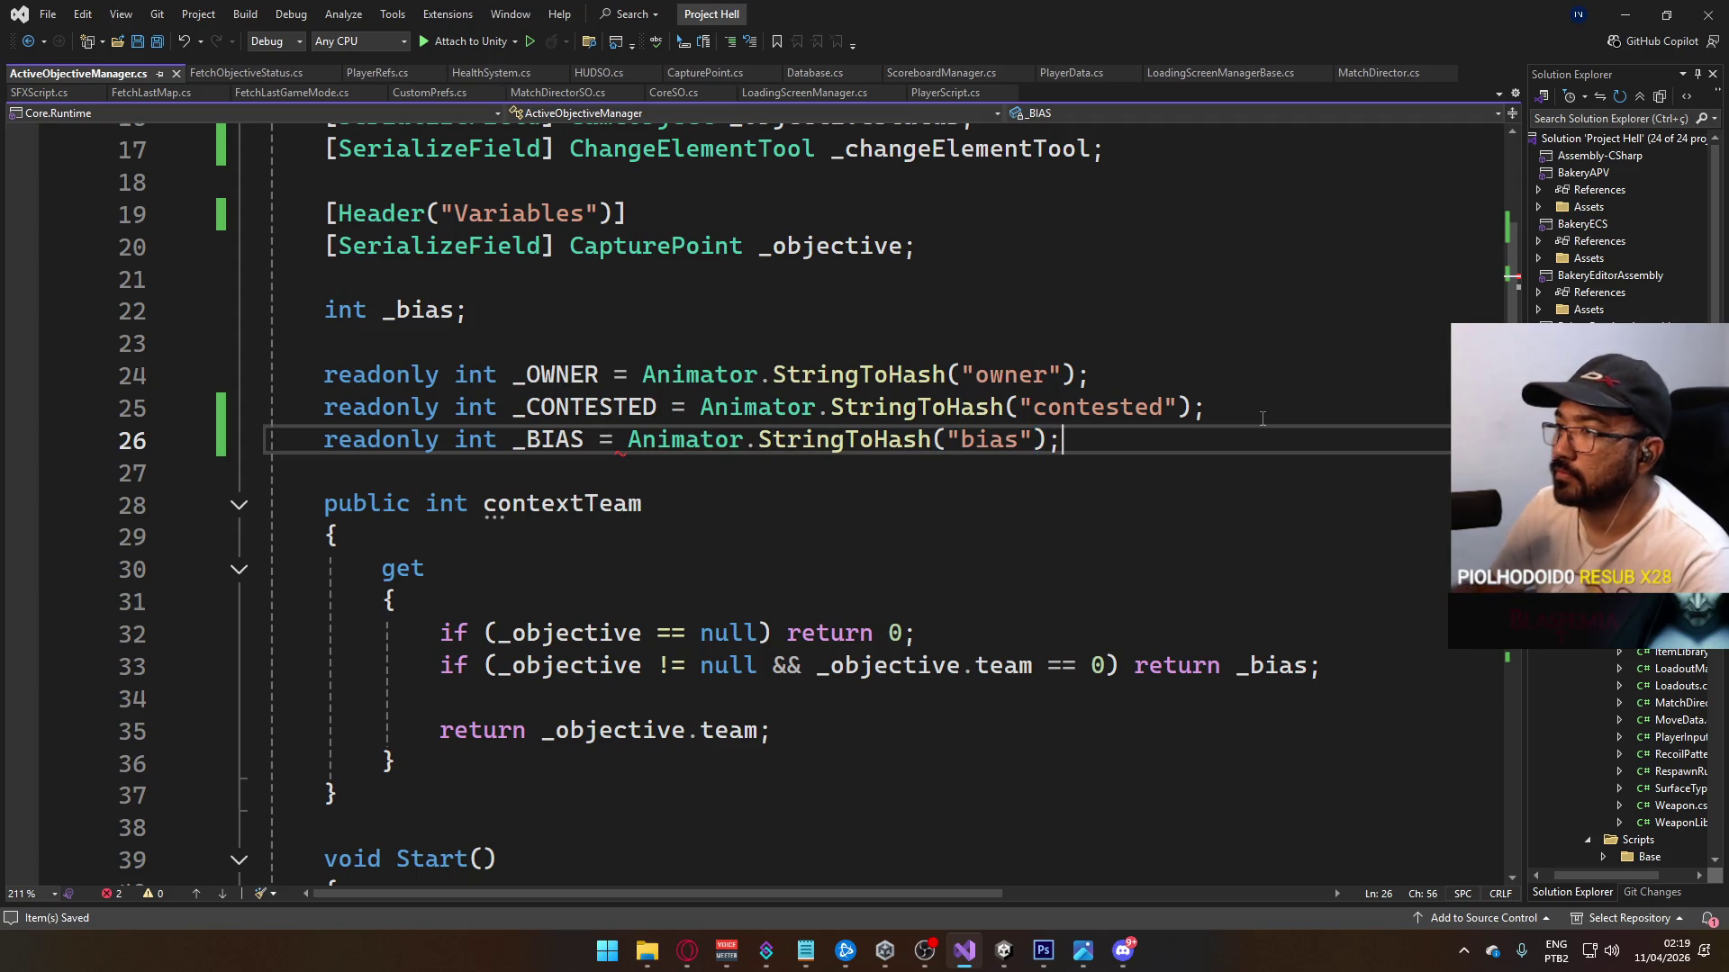
{"action": "scroll", "coordinate": [862, 559], "scroll_direction": "down", "scroll_amount": 3}
{"action": "scroll", "coordinate": [862, 559], "scroll_direction": "down", "scroll_amount": 17}
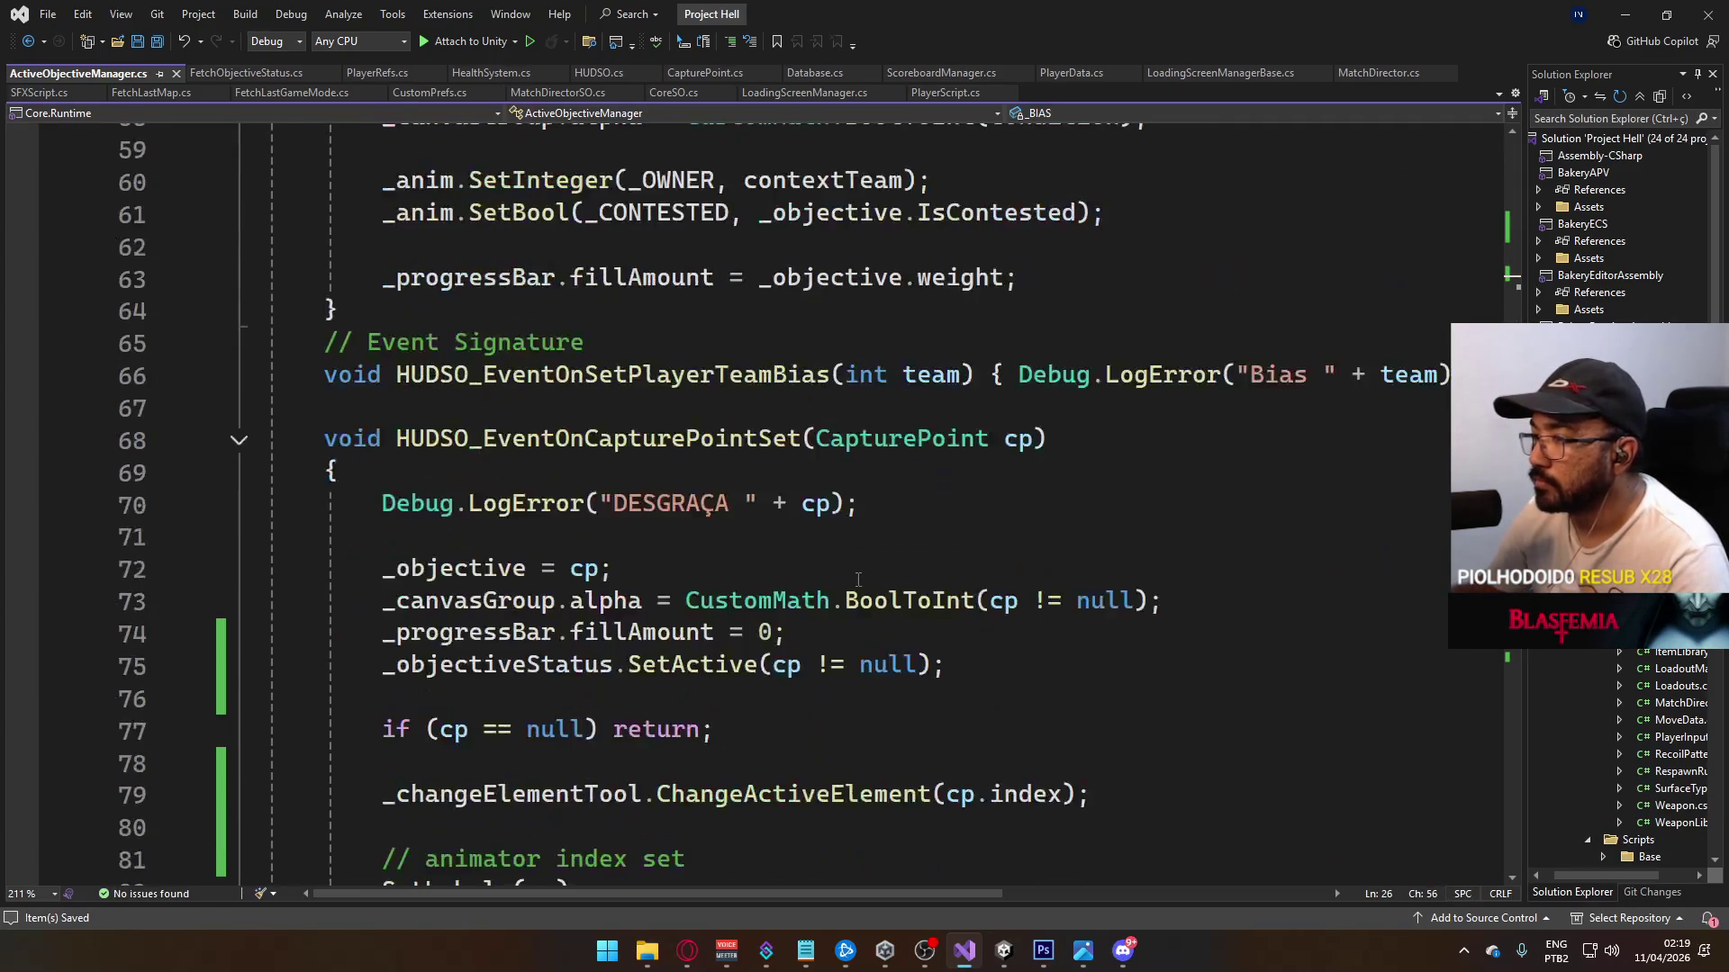
{"action": "scroll", "coordinate": [733, 576], "scroll_direction": "up", "scroll_amount": 4}
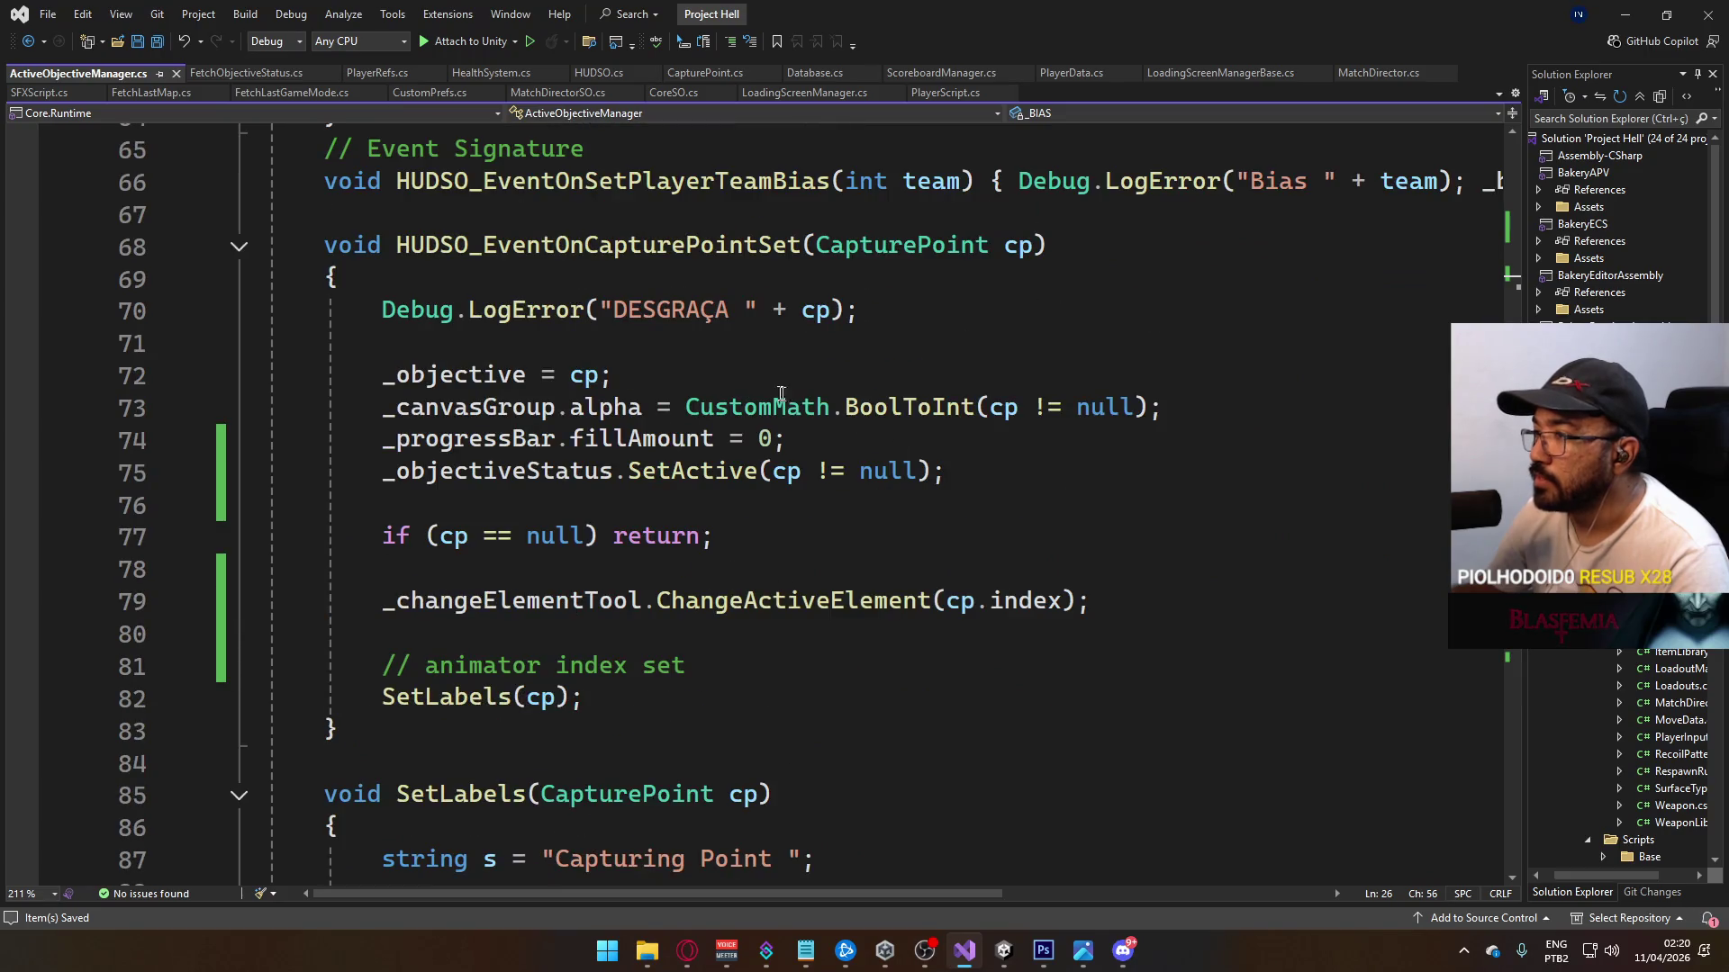
{"action": "scroll", "coordinate": [759, 520], "scroll_direction": "up", "scroll_amount": 5}
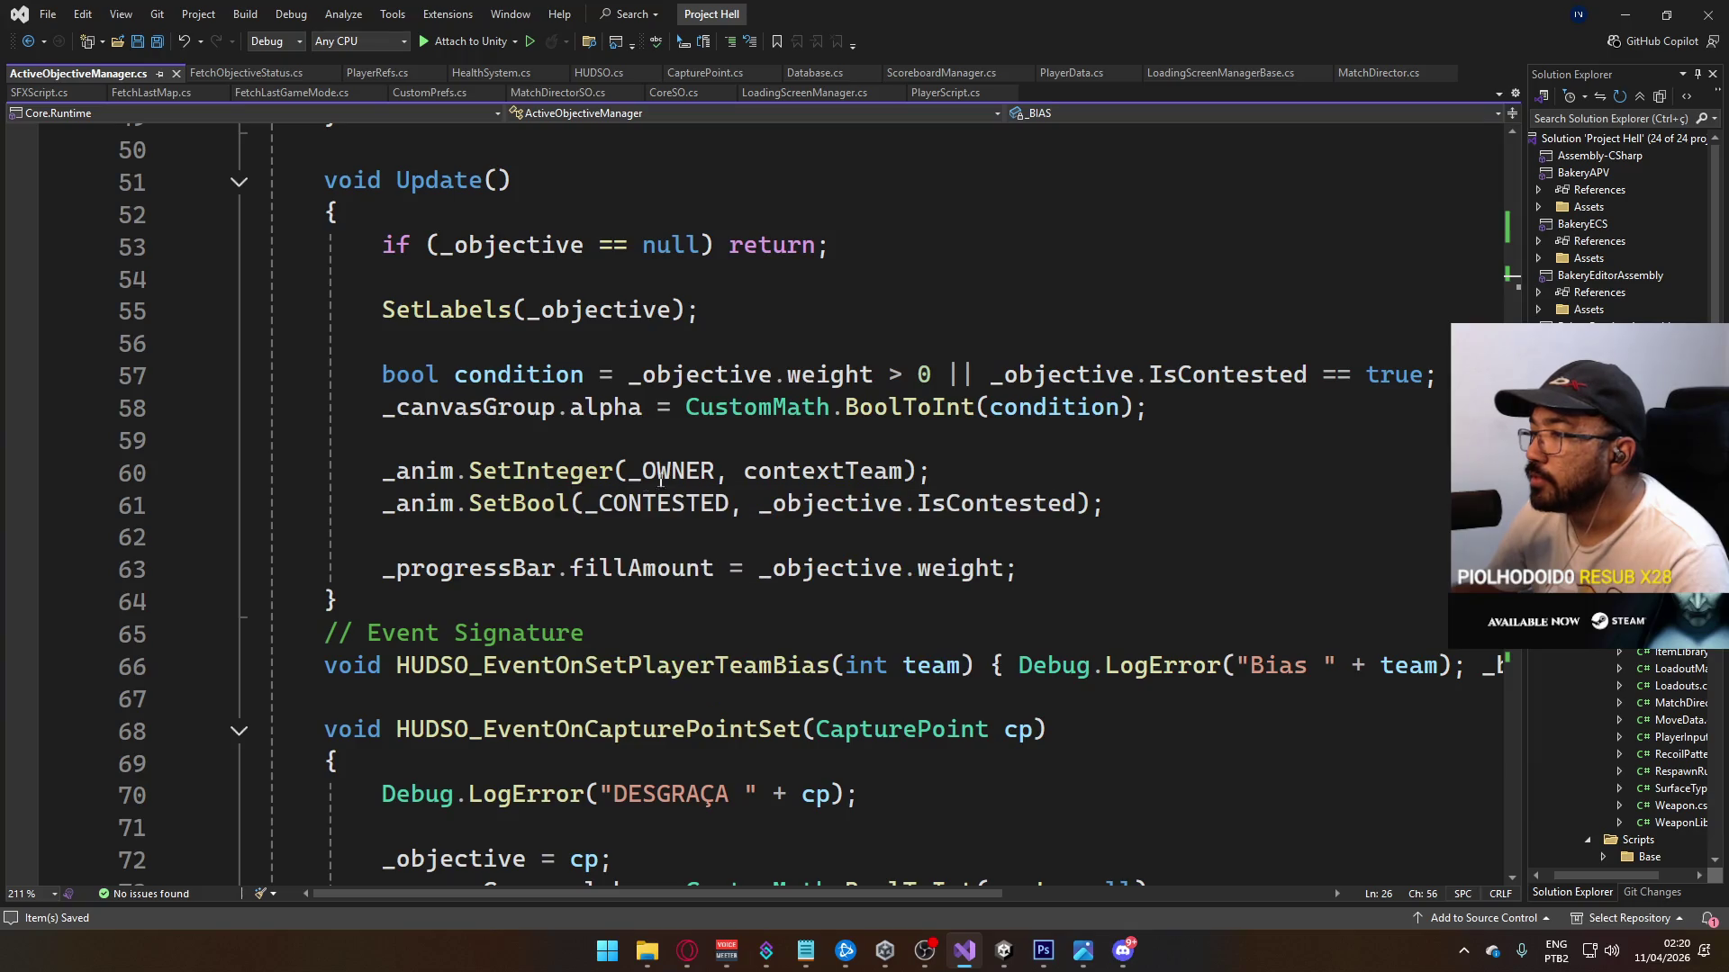
Step: Replace _OWNER with _bias in Update's SetInteger call
{"action": "double_click", "coordinate": [635, 474]}
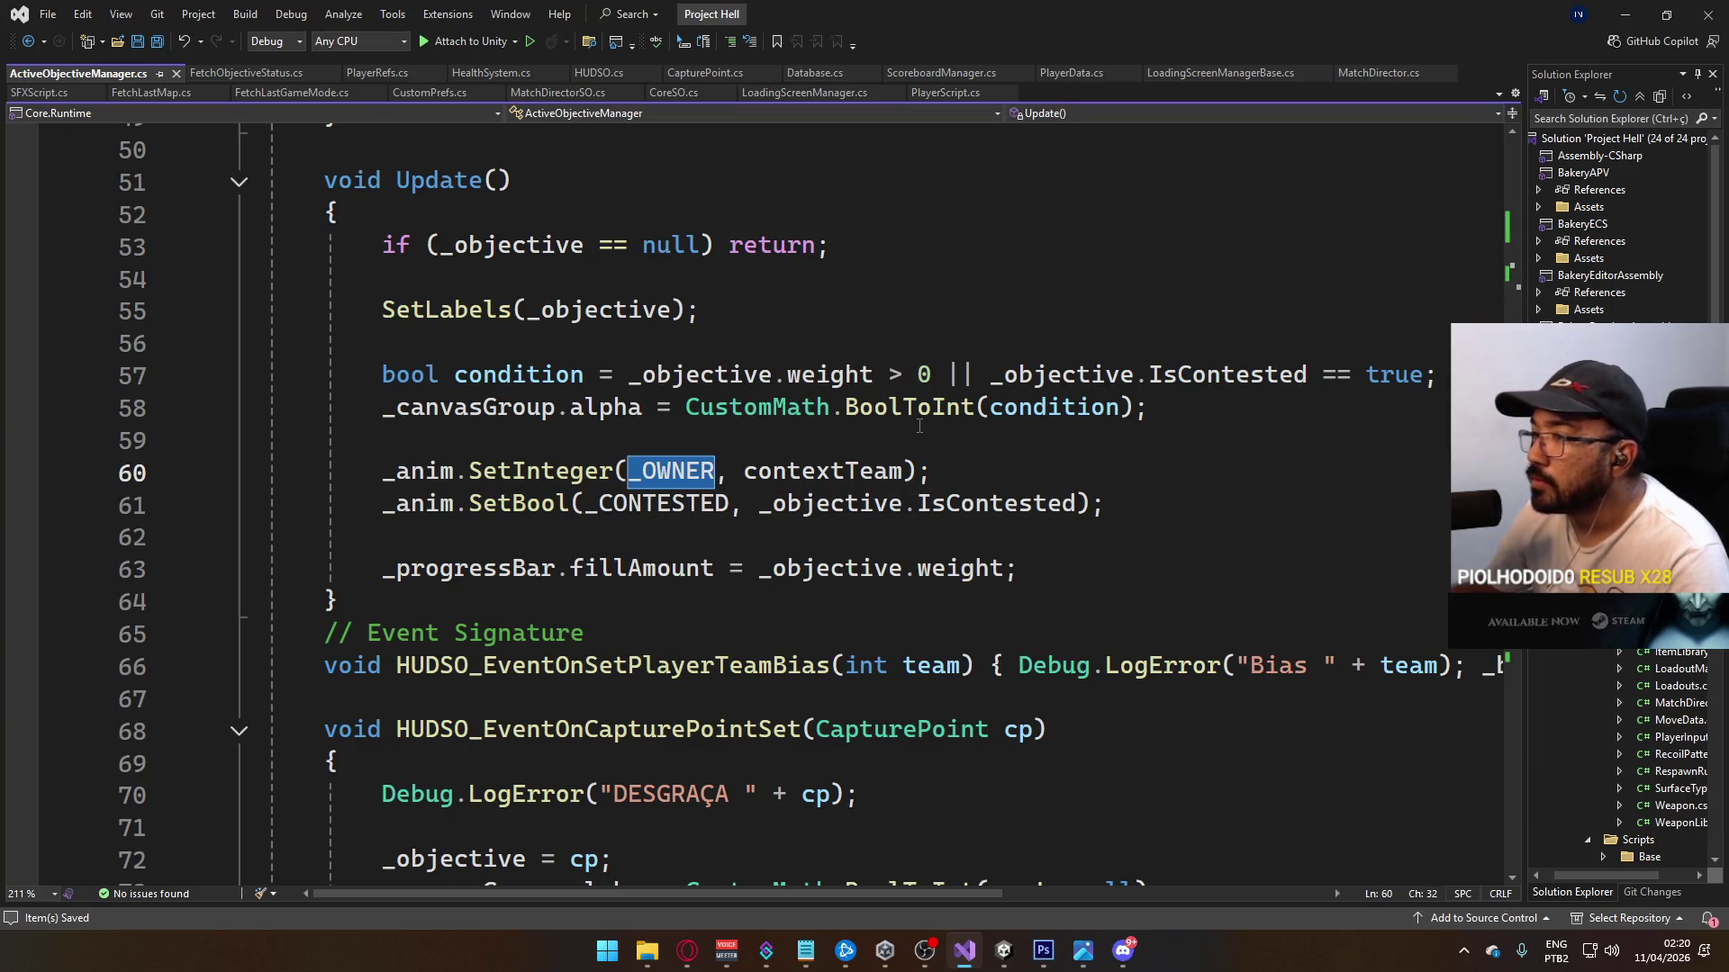
{"action": "type", "text": "_bia"}
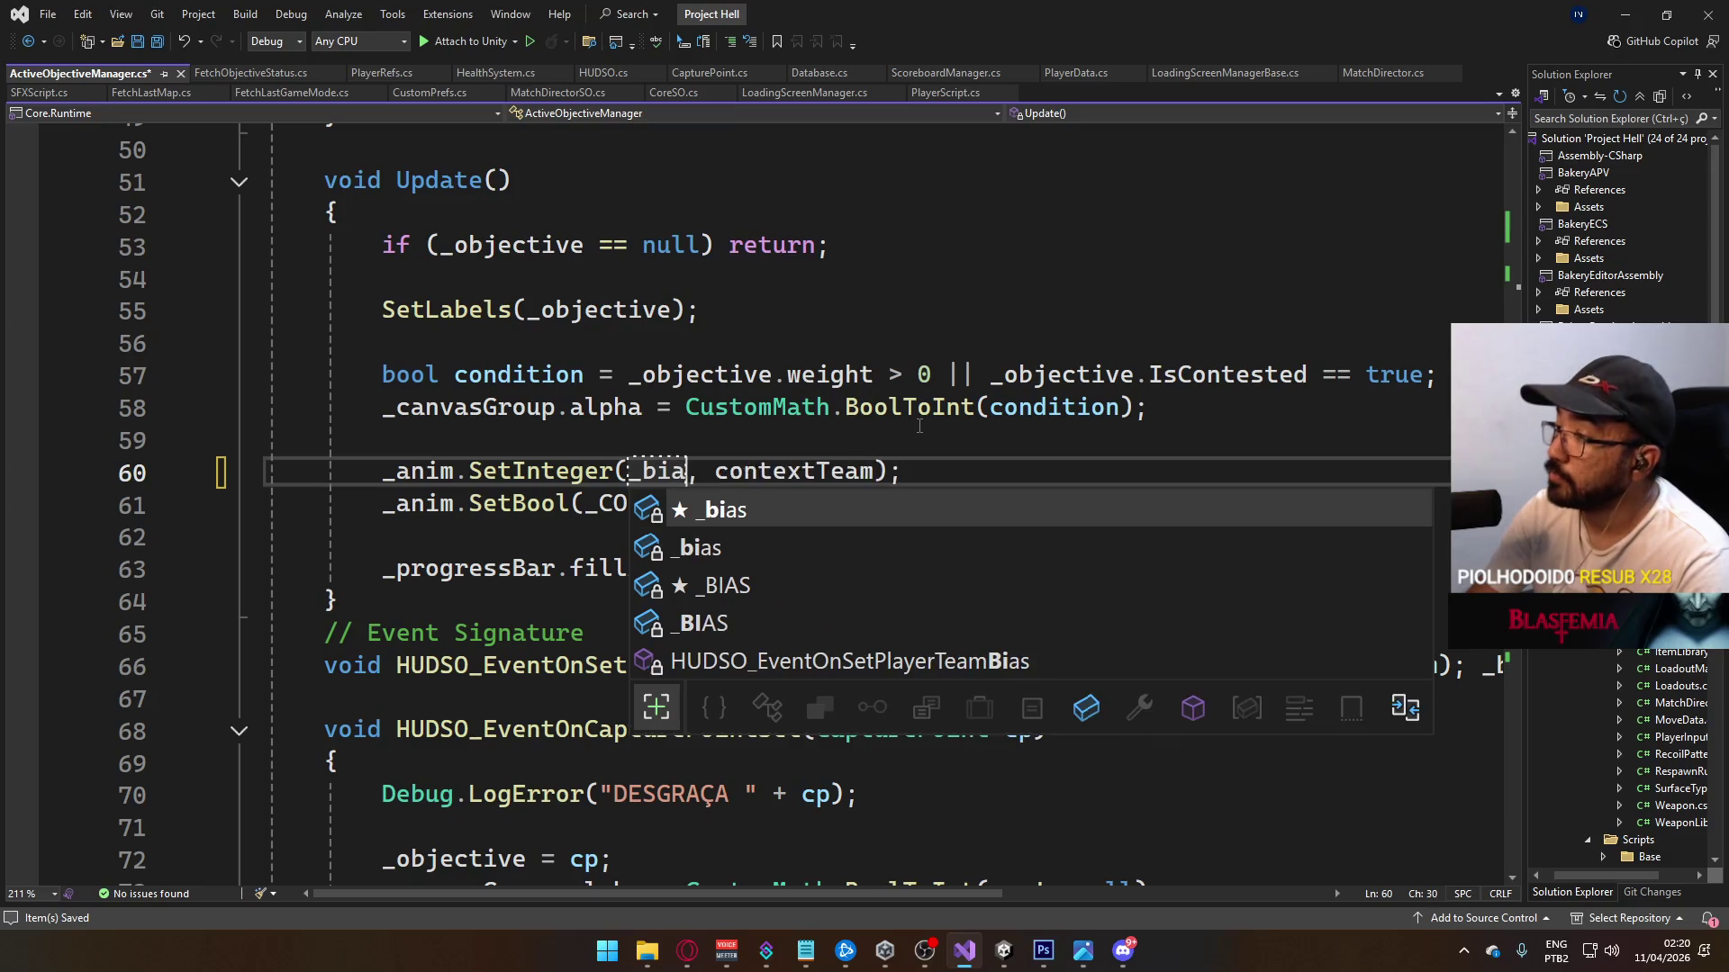
{"action": "key", "text": "Tab"}
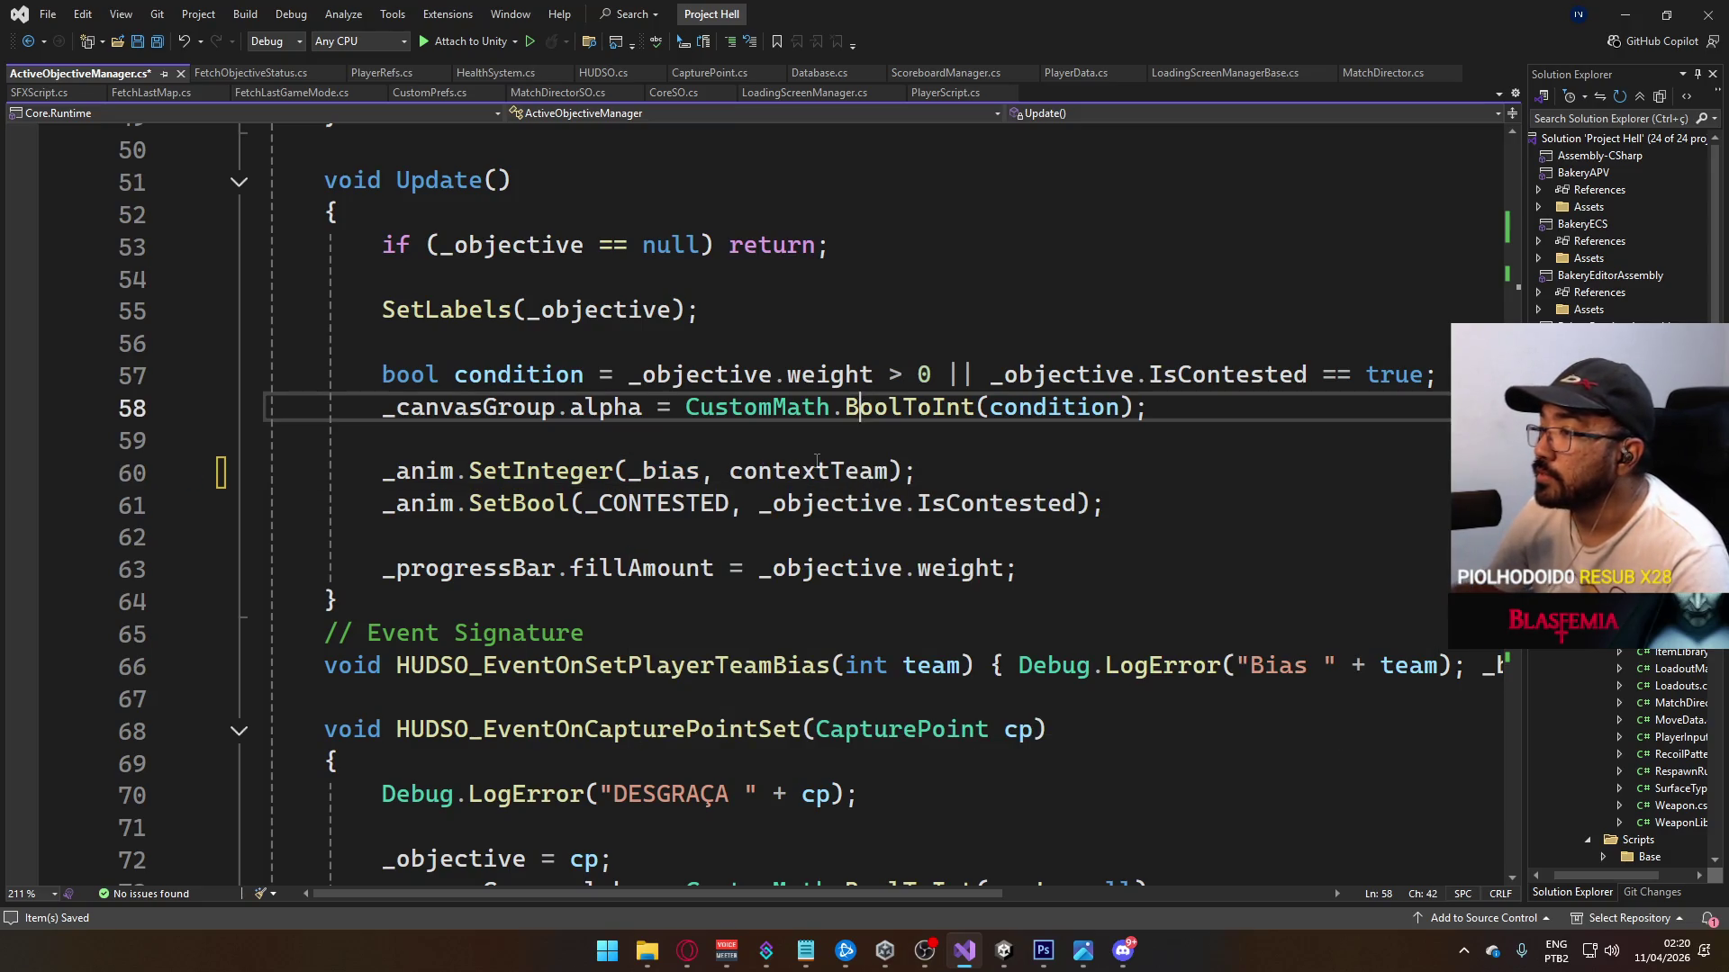
Step: Locate and delete the contextTeam property (lines 28–37) along with its leftover blank lines
{"action": "double_click", "coordinate": [795, 474]}
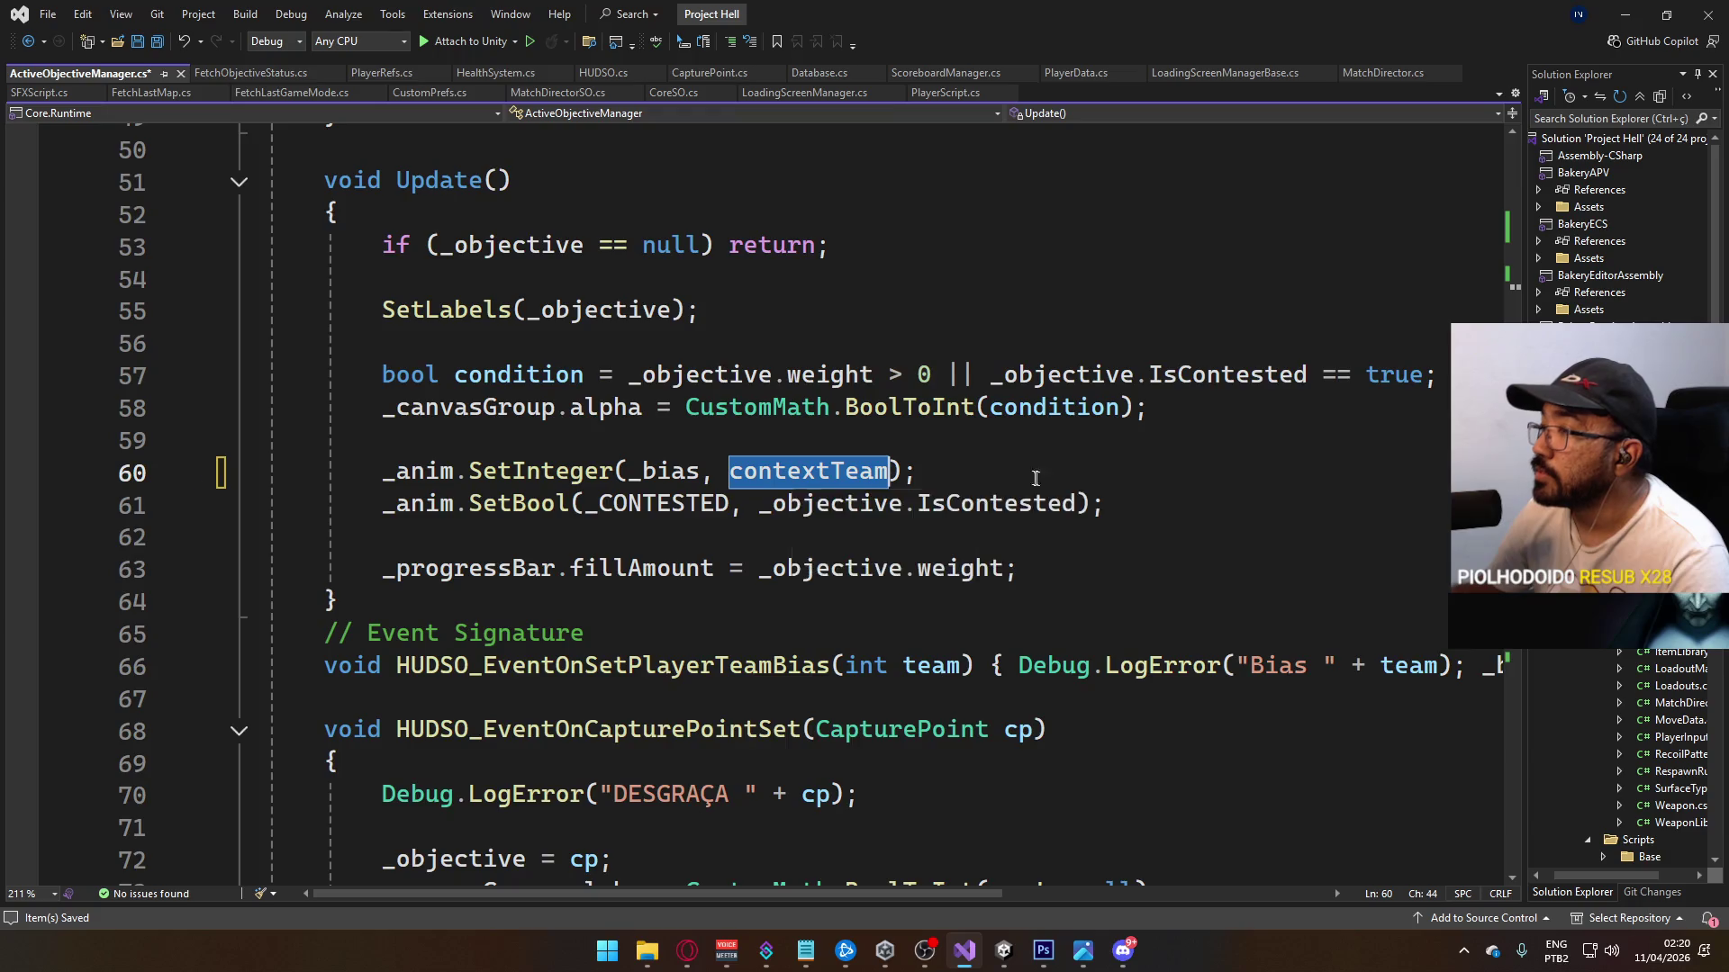
{"action": "scroll", "coordinate": [991, 504], "scroll_direction": "up", "scroll_amount": 2}
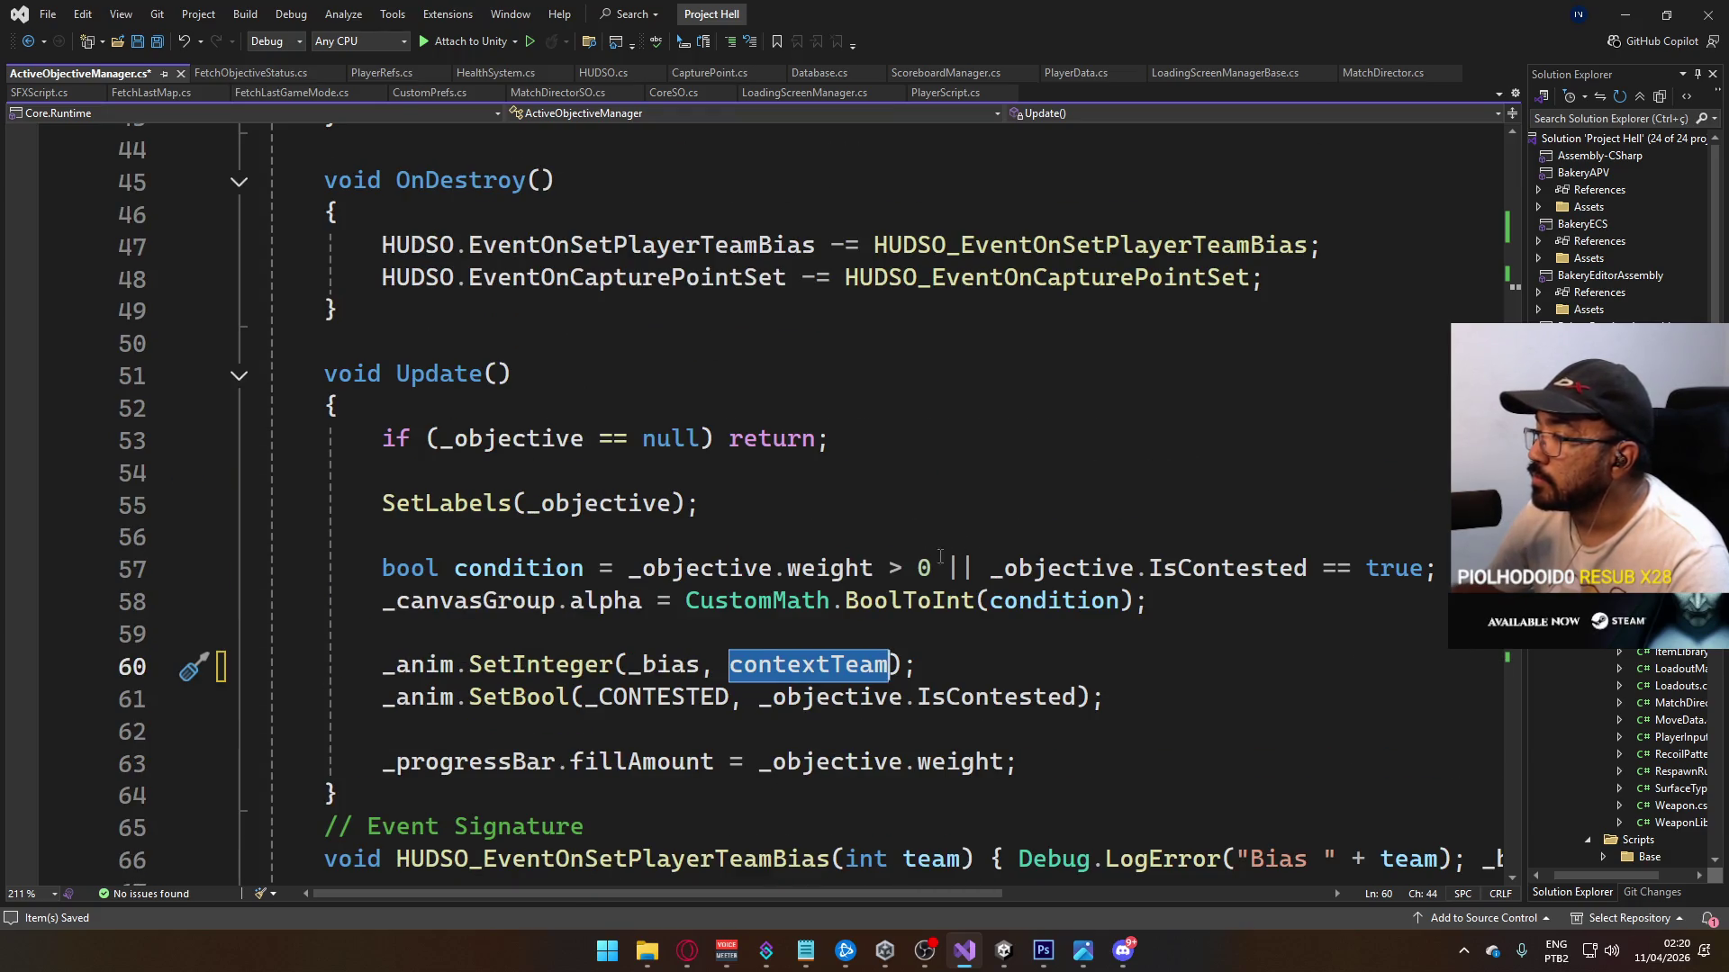
{"action": "key", "text": "ctrl+f"}
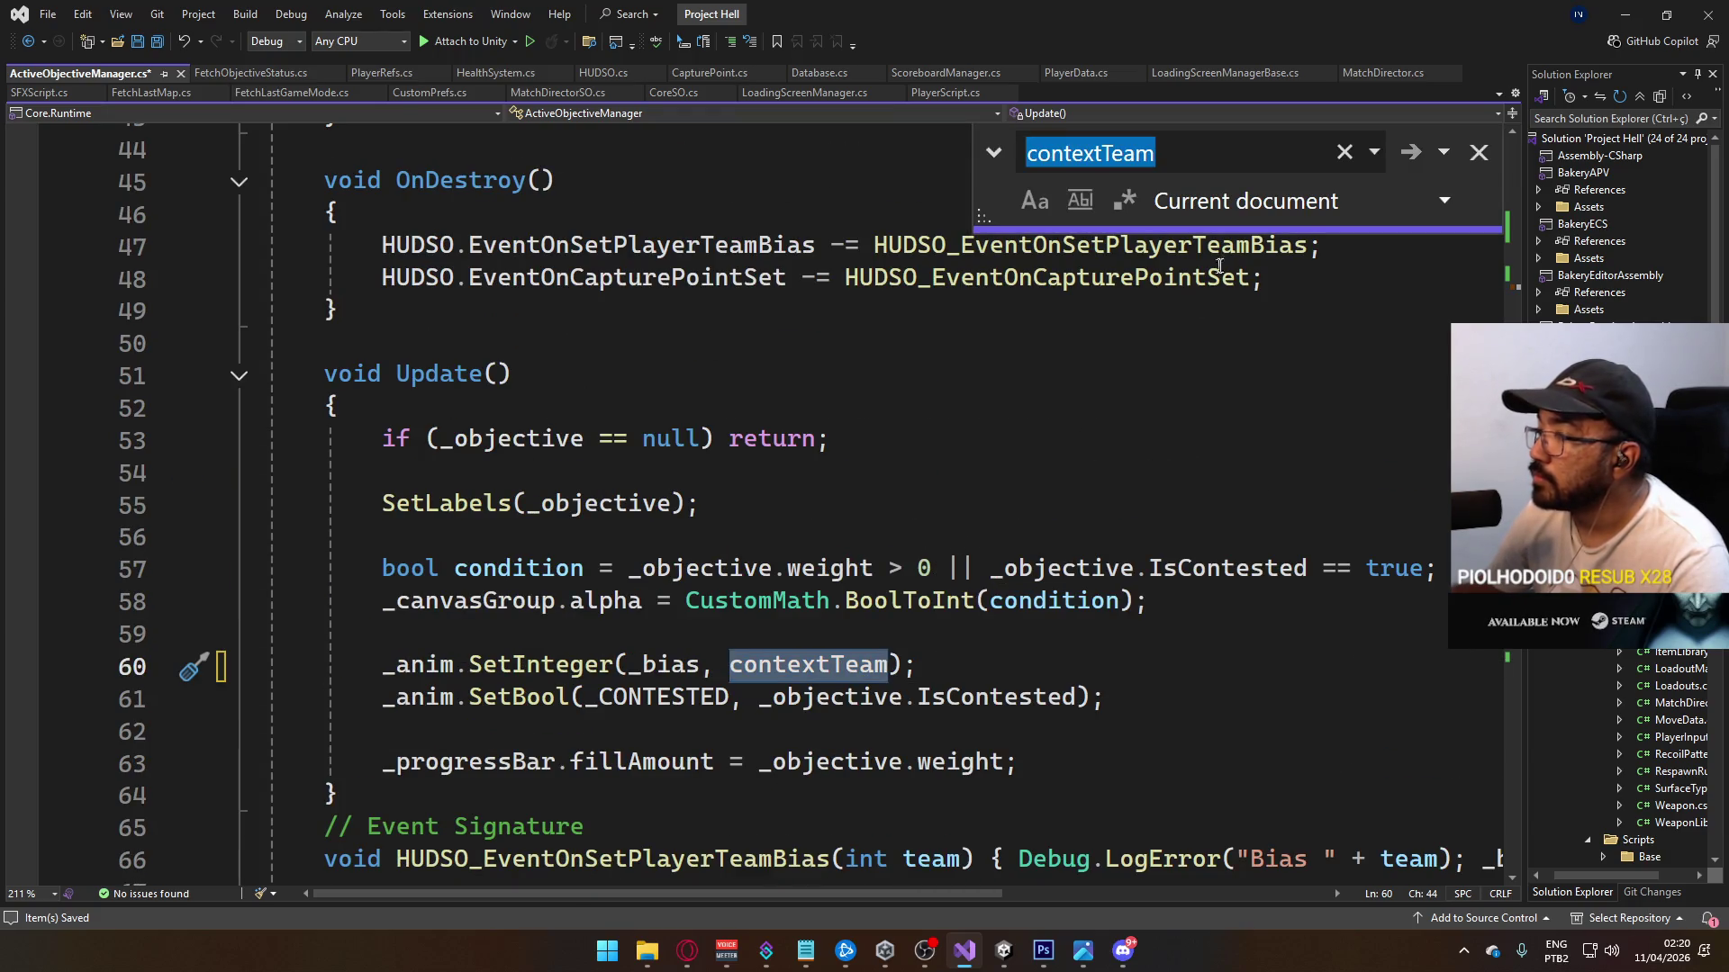
{"action": "left_click", "coordinate": [1410, 153]}
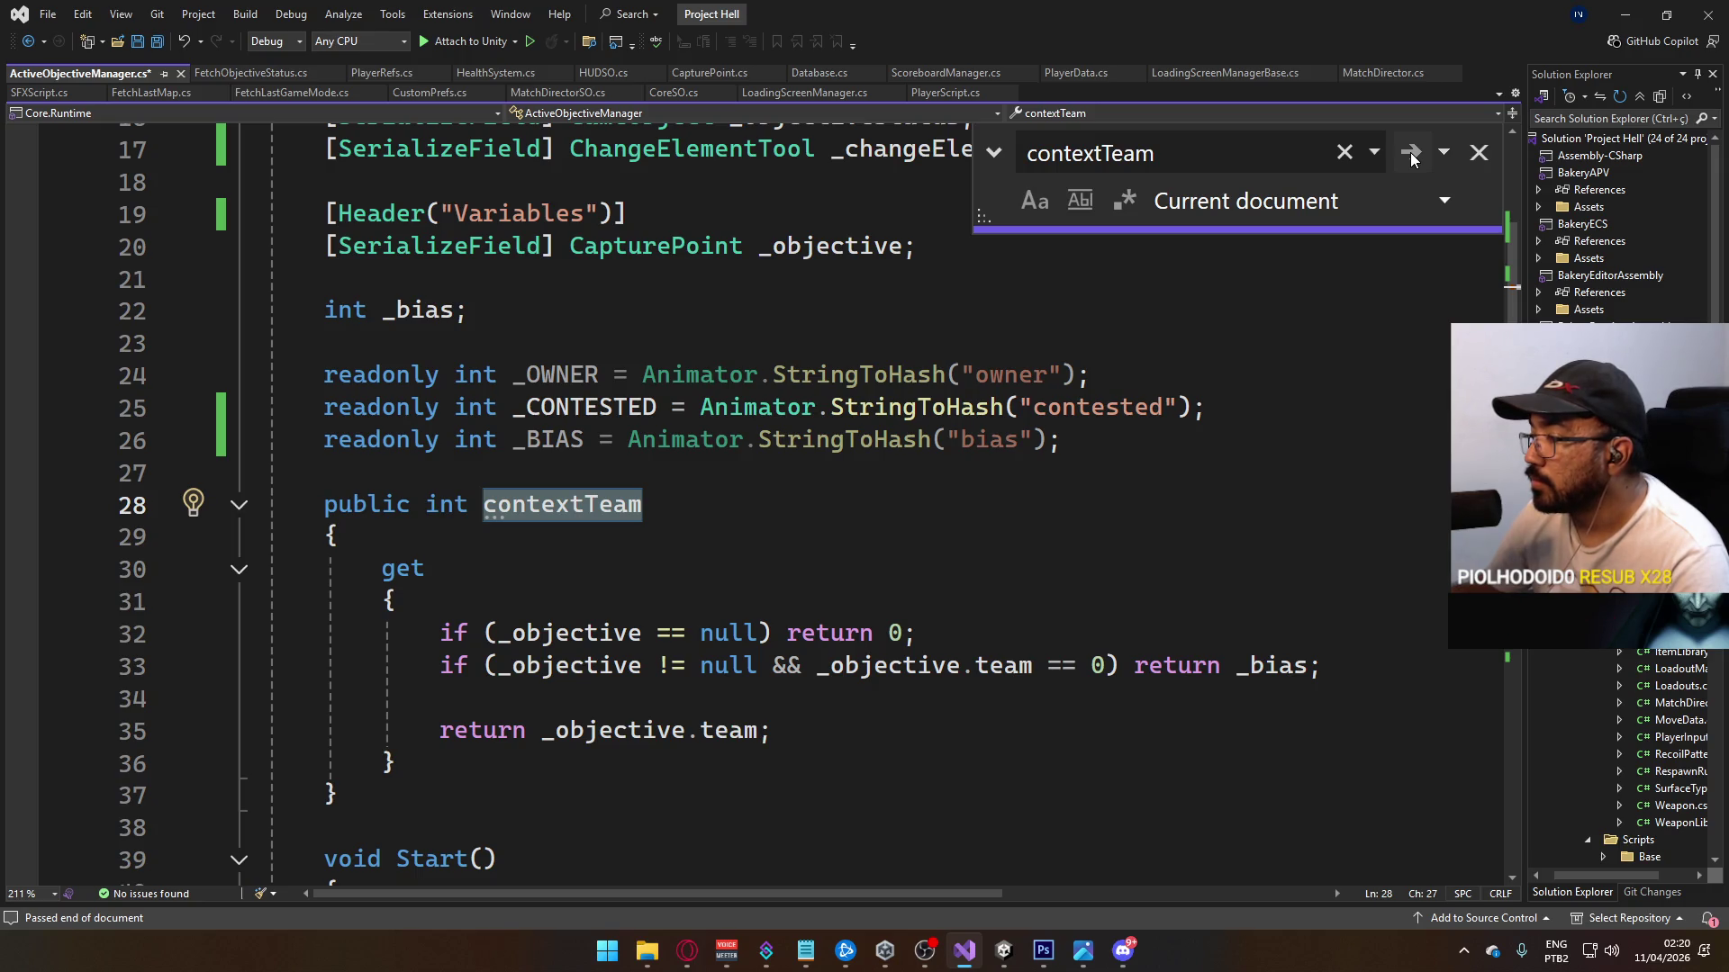
{"action": "scroll", "coordinate": [459, 588], "scroll_direction": "down", "scroll_amount": 1}
{"action": "mouse_move", "coordinate": [477, 678]}
{"action": "left_mouse_down"}
{"action": "mouse_move", "coordinate": [339, 569]}
{"action": "mouse_move", "coordinate": [270, 407]}
{"action": "left_mouse_up"}
{"action": "key", "text": "Delete"}
{"action": "key", "text": "BackSpace"}
{"action": "key", "text": "Delete"}
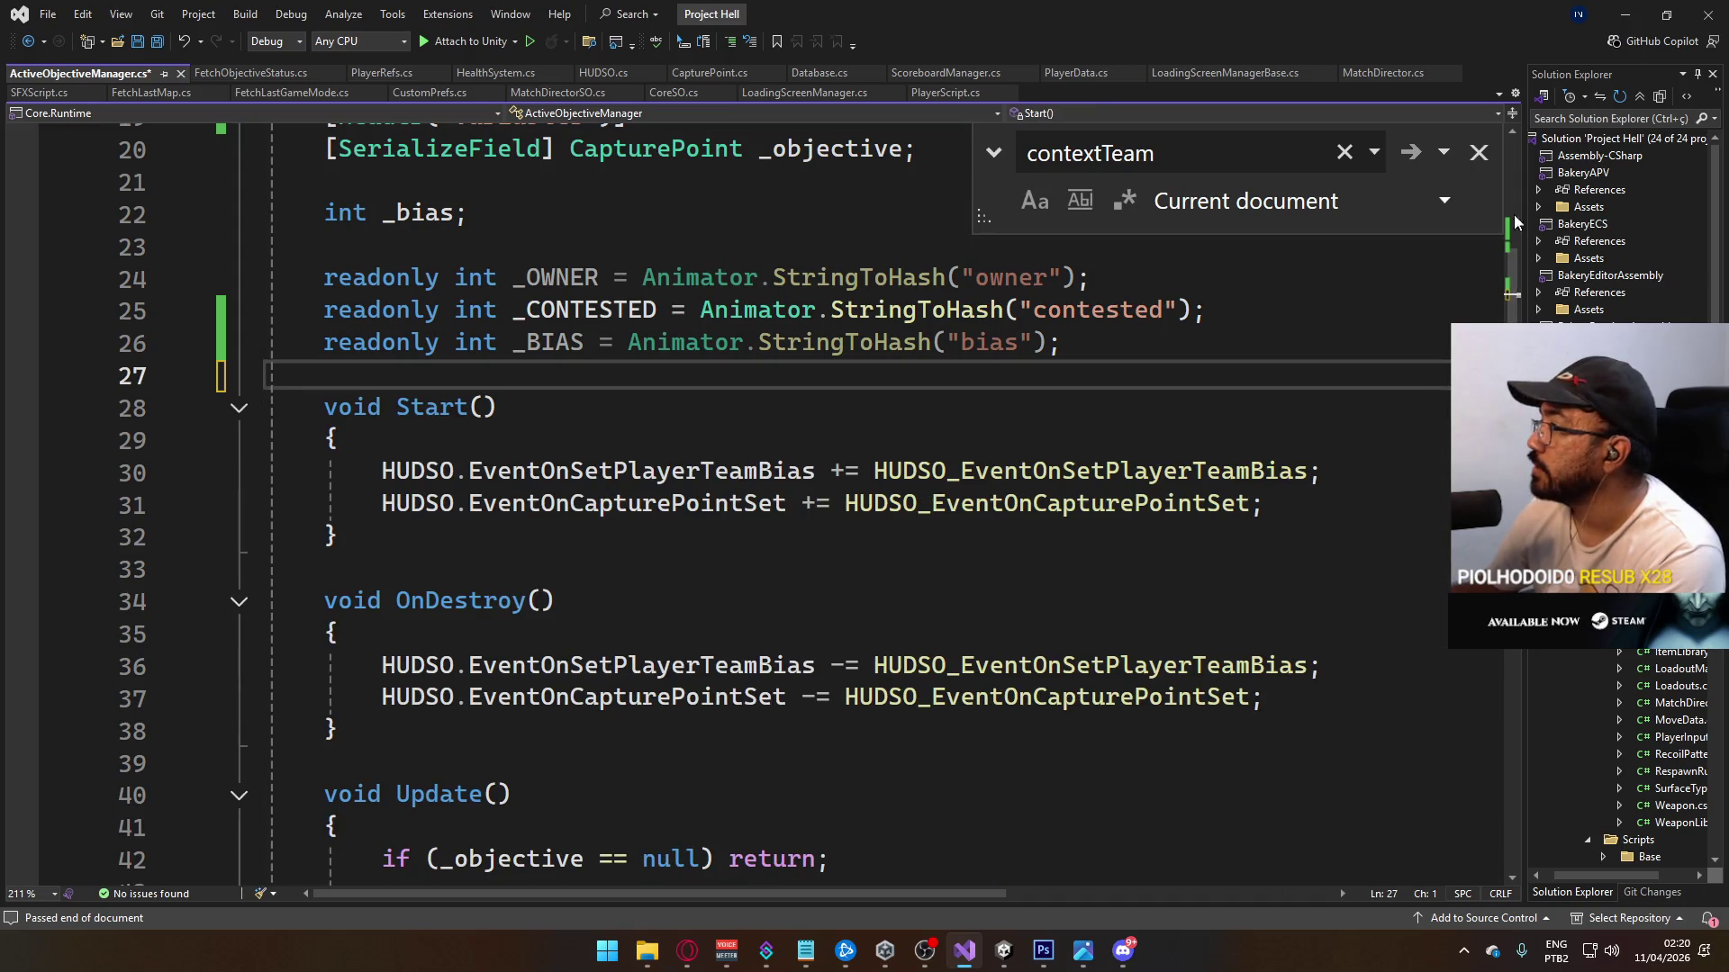
{"action": "left_click", "coordinate": [1486, 154]}
{"action": "scroll", "coordinate": [1264, 475], "scroll_direction": "down", "scroll_amount": 6}
{"action": "double_click", "coordinate": [828, 502]}
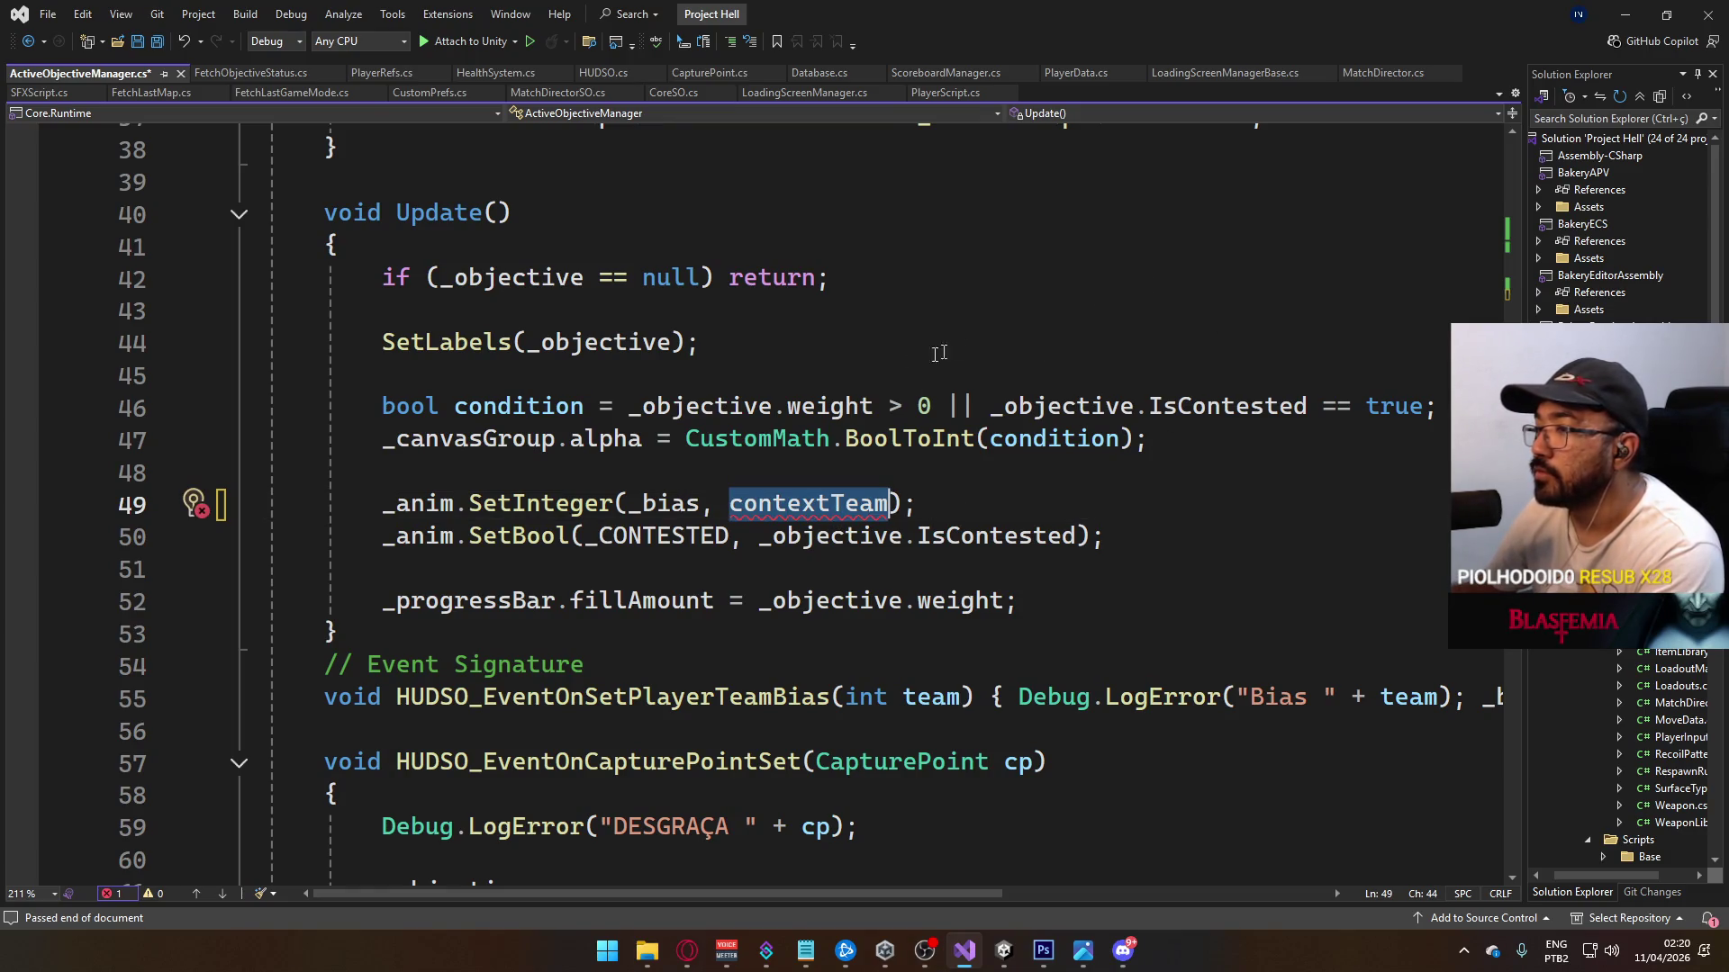
Step: Remove contextTeam from SetInteger and copy the bias calculation (lines 49–52) from FetchObjectiveStatus.cs
{"action": "key", "text": "BackSpace"}
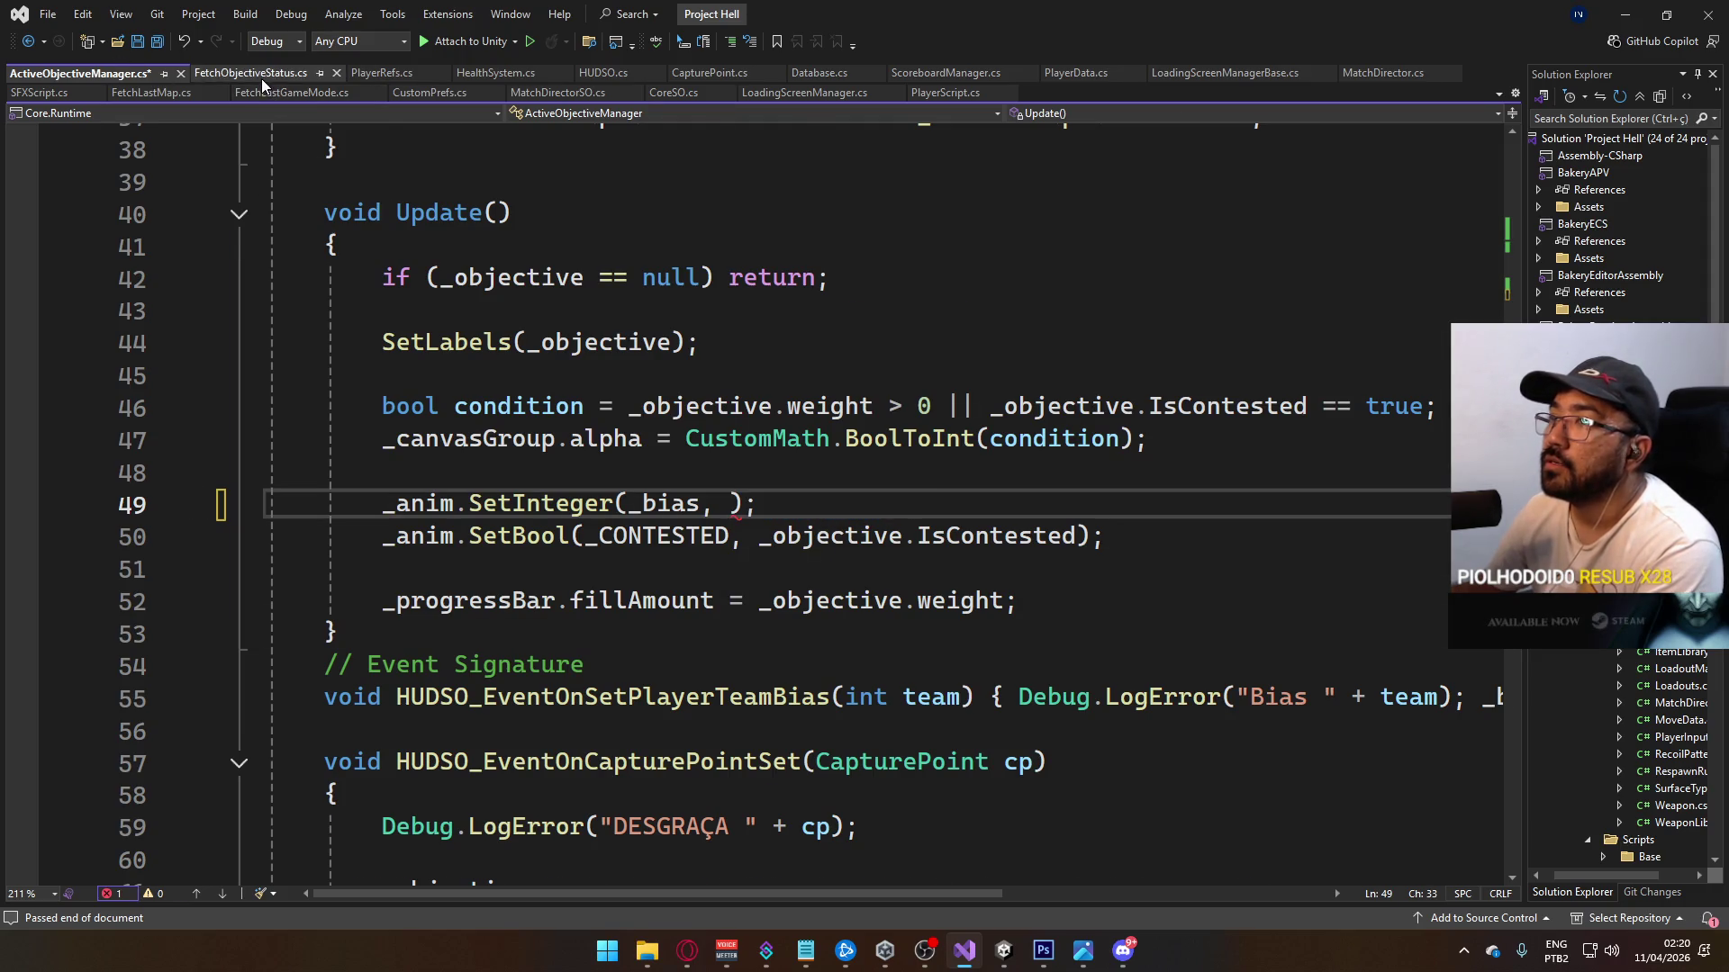
{"action": "left_click", "coordinate": [251, 72]}
{"action": "scroll", "coordinate": [748, 490], "scroll_direction": "down", "scroll_amount": 5}
{"action": "scroll", "coordinate": [748, 491], "scroll_direction": "up", "scroll_amount": 4}
{"action": "scroll", "coordinate": [748, 490], "scroll_direction": "down", "scroll_amount": 4}
{"action": "scroll", "coordinate": [855, 470], "scroll_direction": "up", "scroll_amount": 5}
{"action": "left_click_drag", "start_coordinate": [1045, 484], "coordinate": [382, 374]}
{"action": "key", "text": "ctrl+c"}
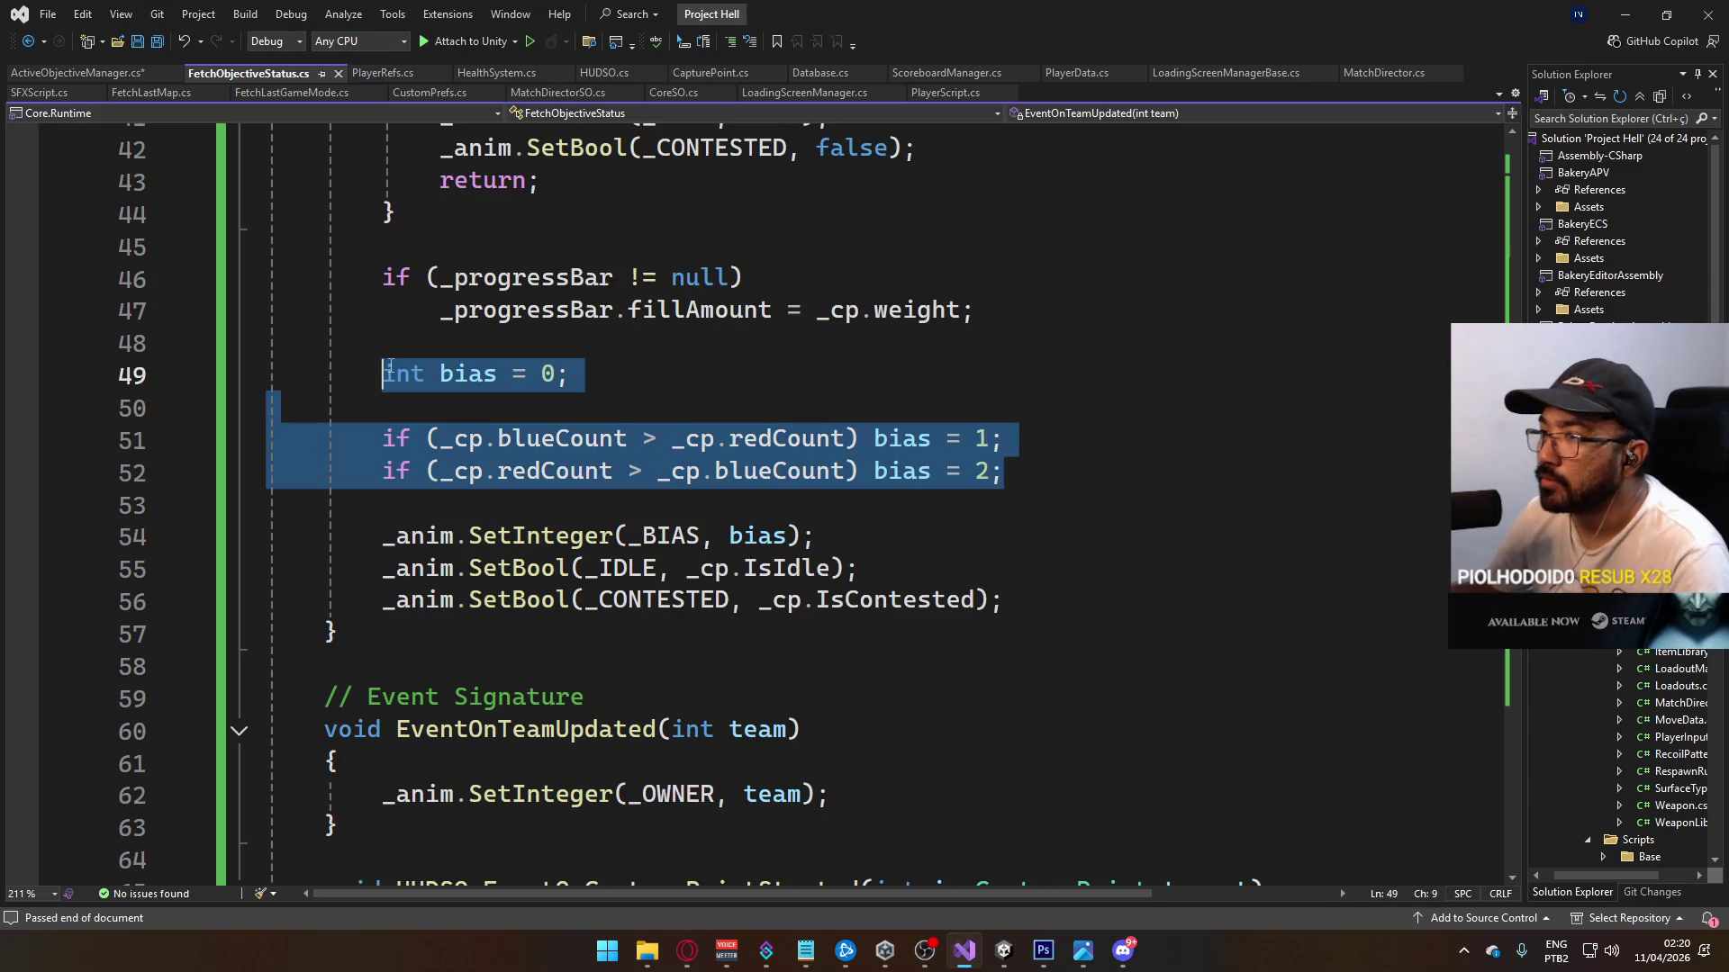
Step: Paste the bias block into ActiveObjectiveManager's Update above SetInteger and save
{"action": "left_click", "coordinate": [81, 78]}
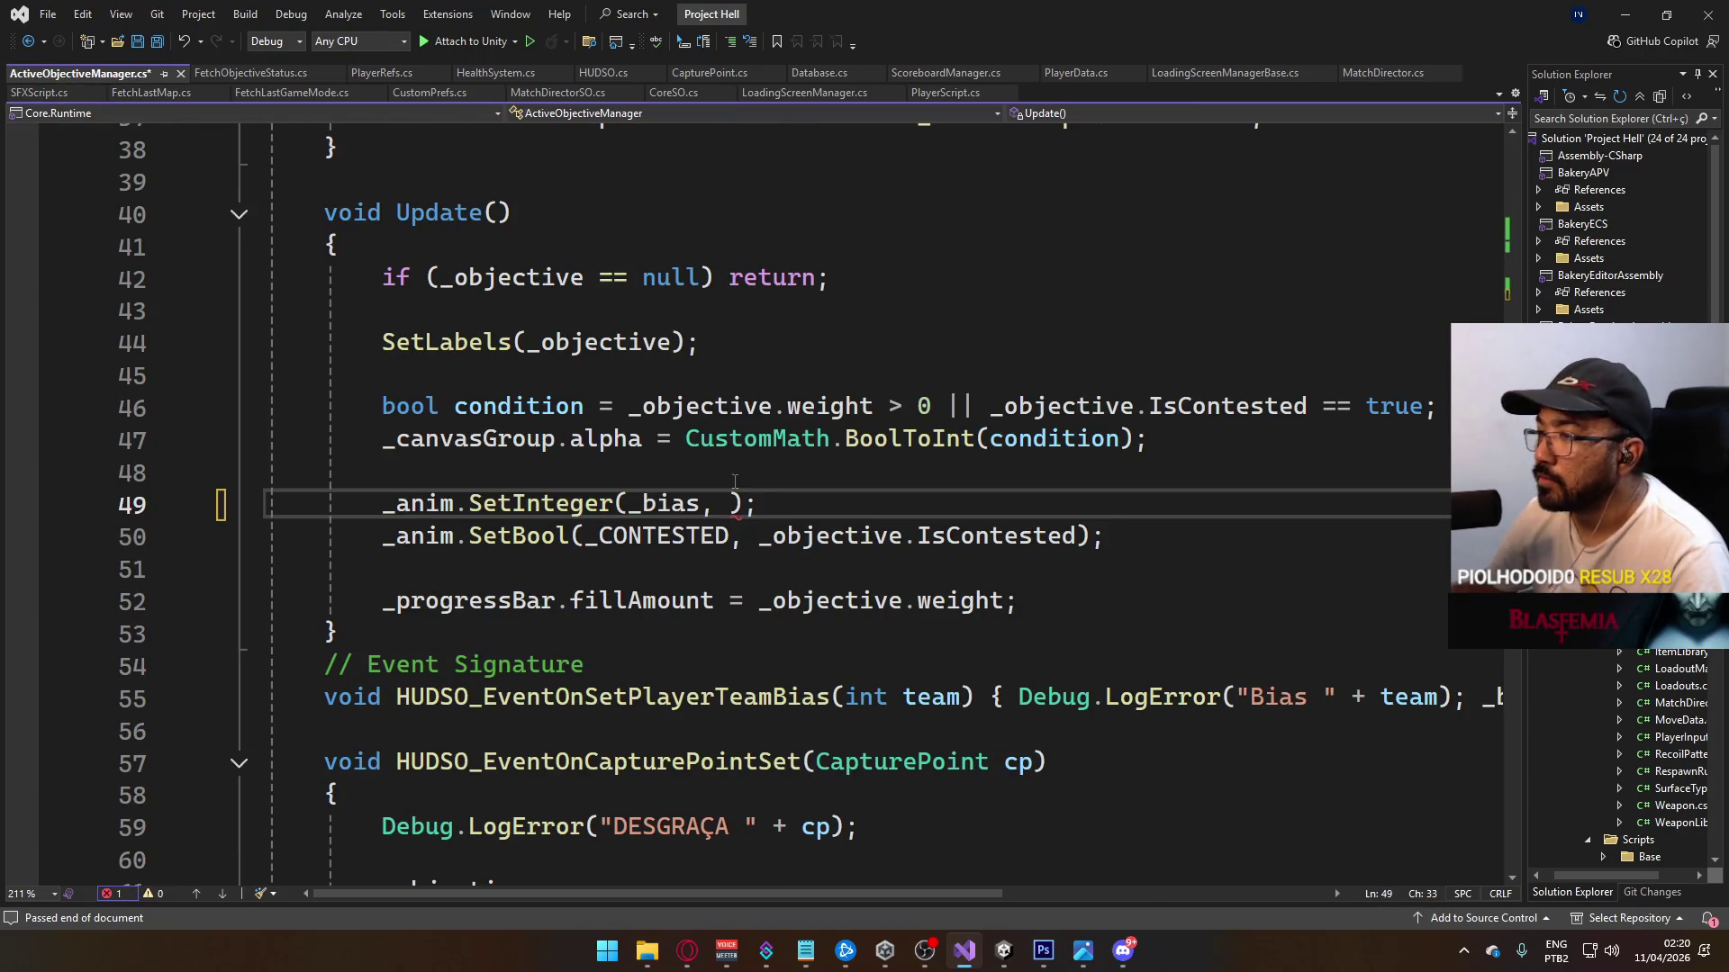
{"action": "left_click", "coordinate": [906, 463]}
{"action": "key", "text": "Return"}
{"action": "key", "text": "Return"}
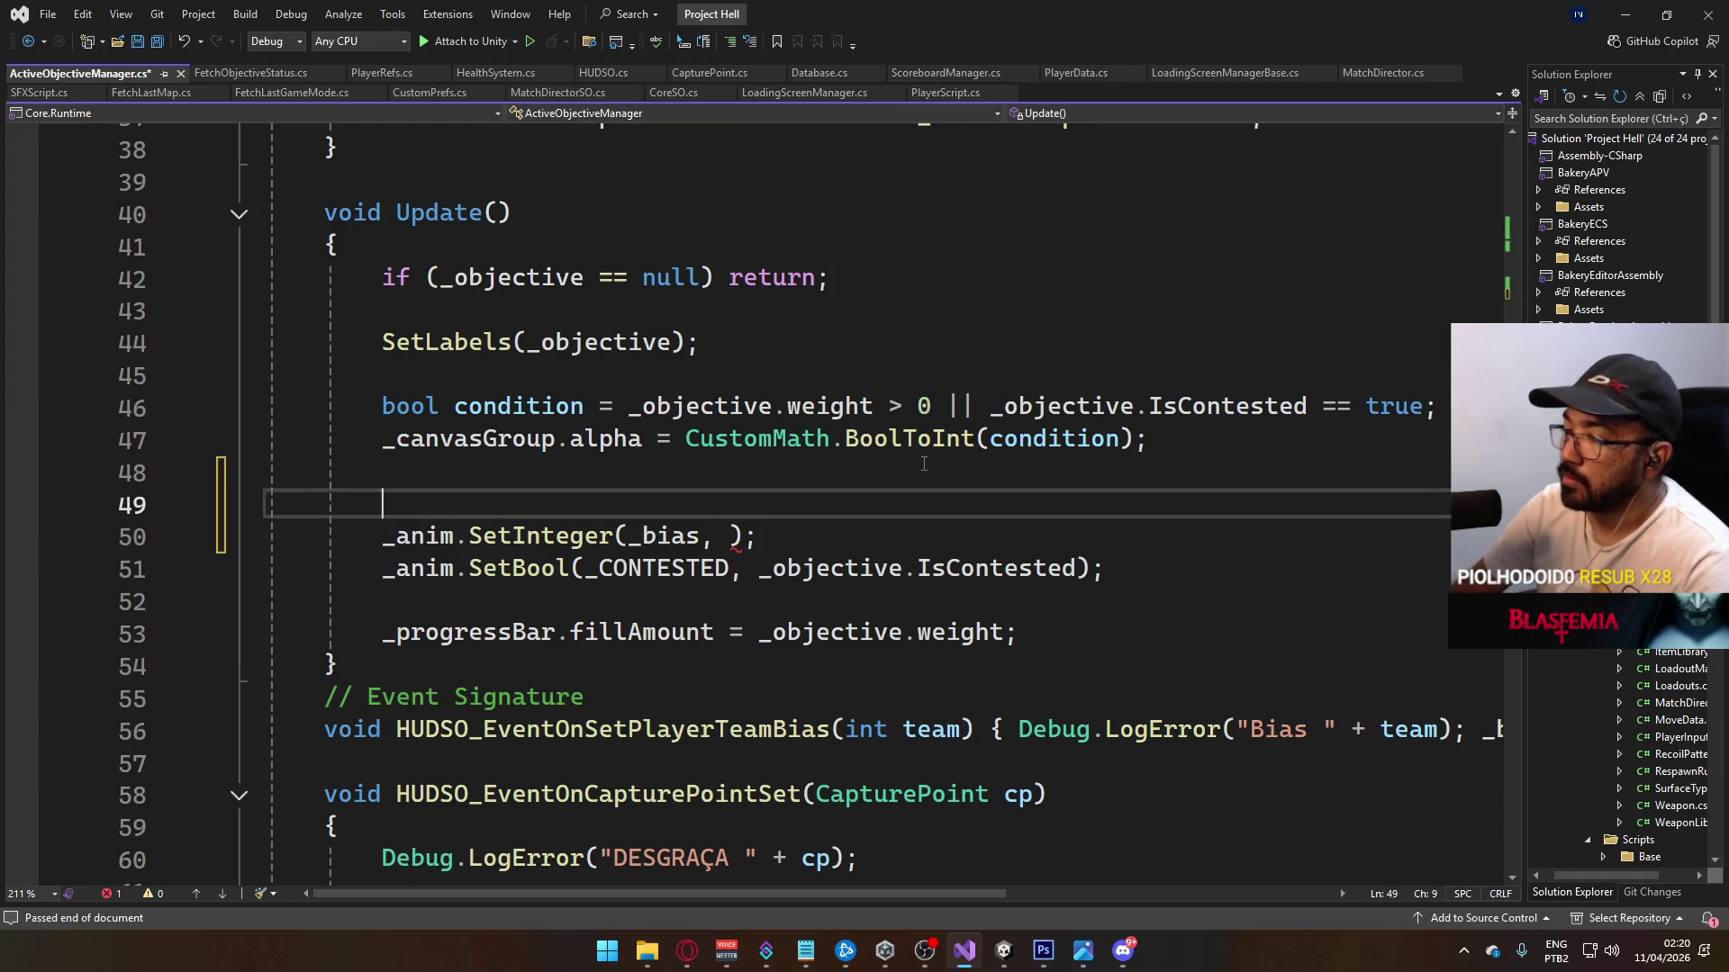
{"action": "key", "text": "ctrl+v"}
{"action": "key", "text": "ctrl+s"}
{"action": "double_click", "coordinate": [461, 568]}
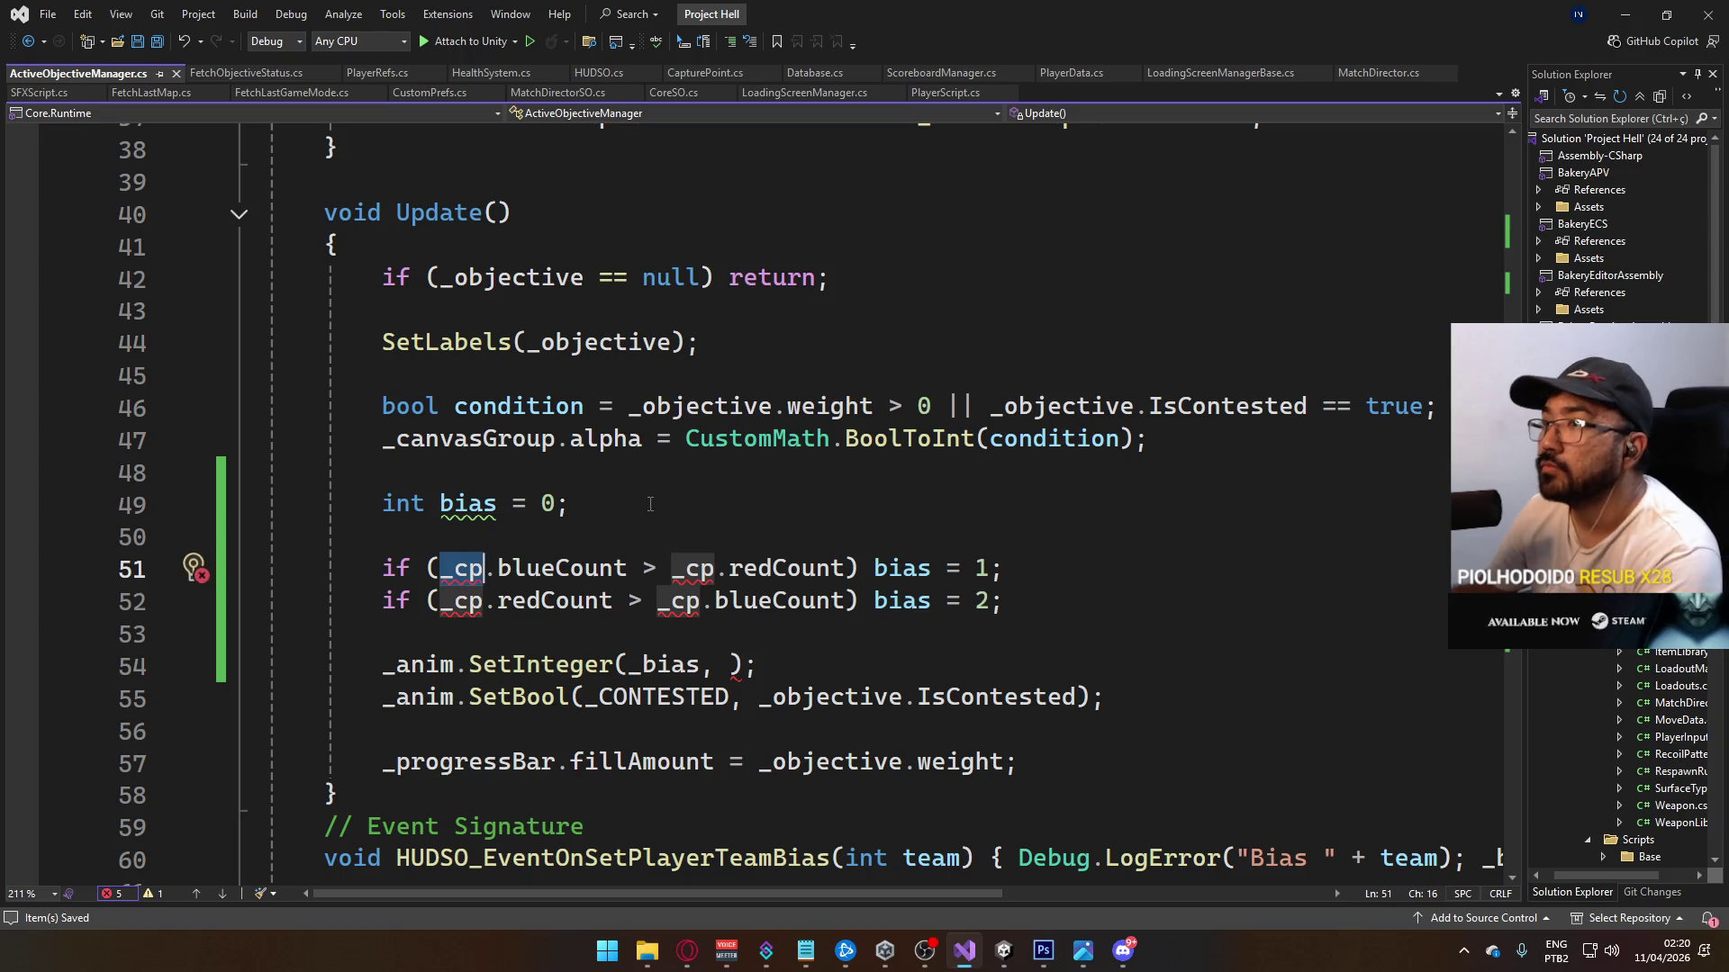
Step: Rename the _objective field to _cp throughout the script
{"action": "scroll", "coordinate": [651, 512], "scroll_direction": "up", "scroll_amount": 9}
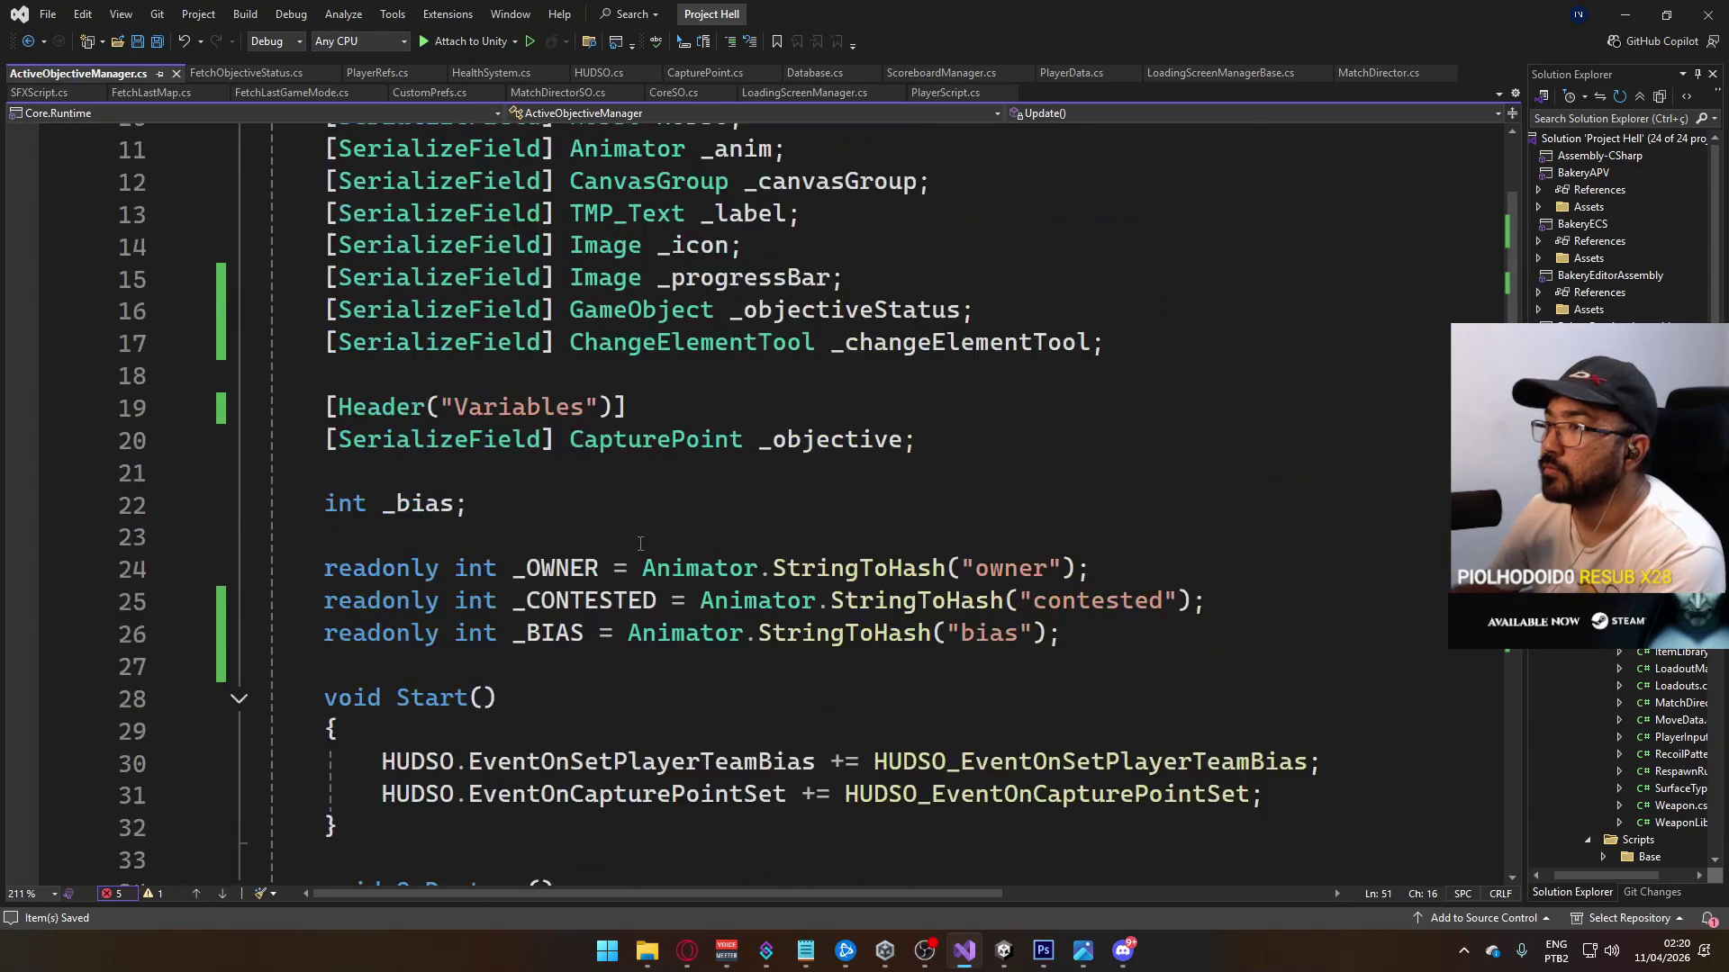
{"action": "left_click", "coordinate": [814, 455]}
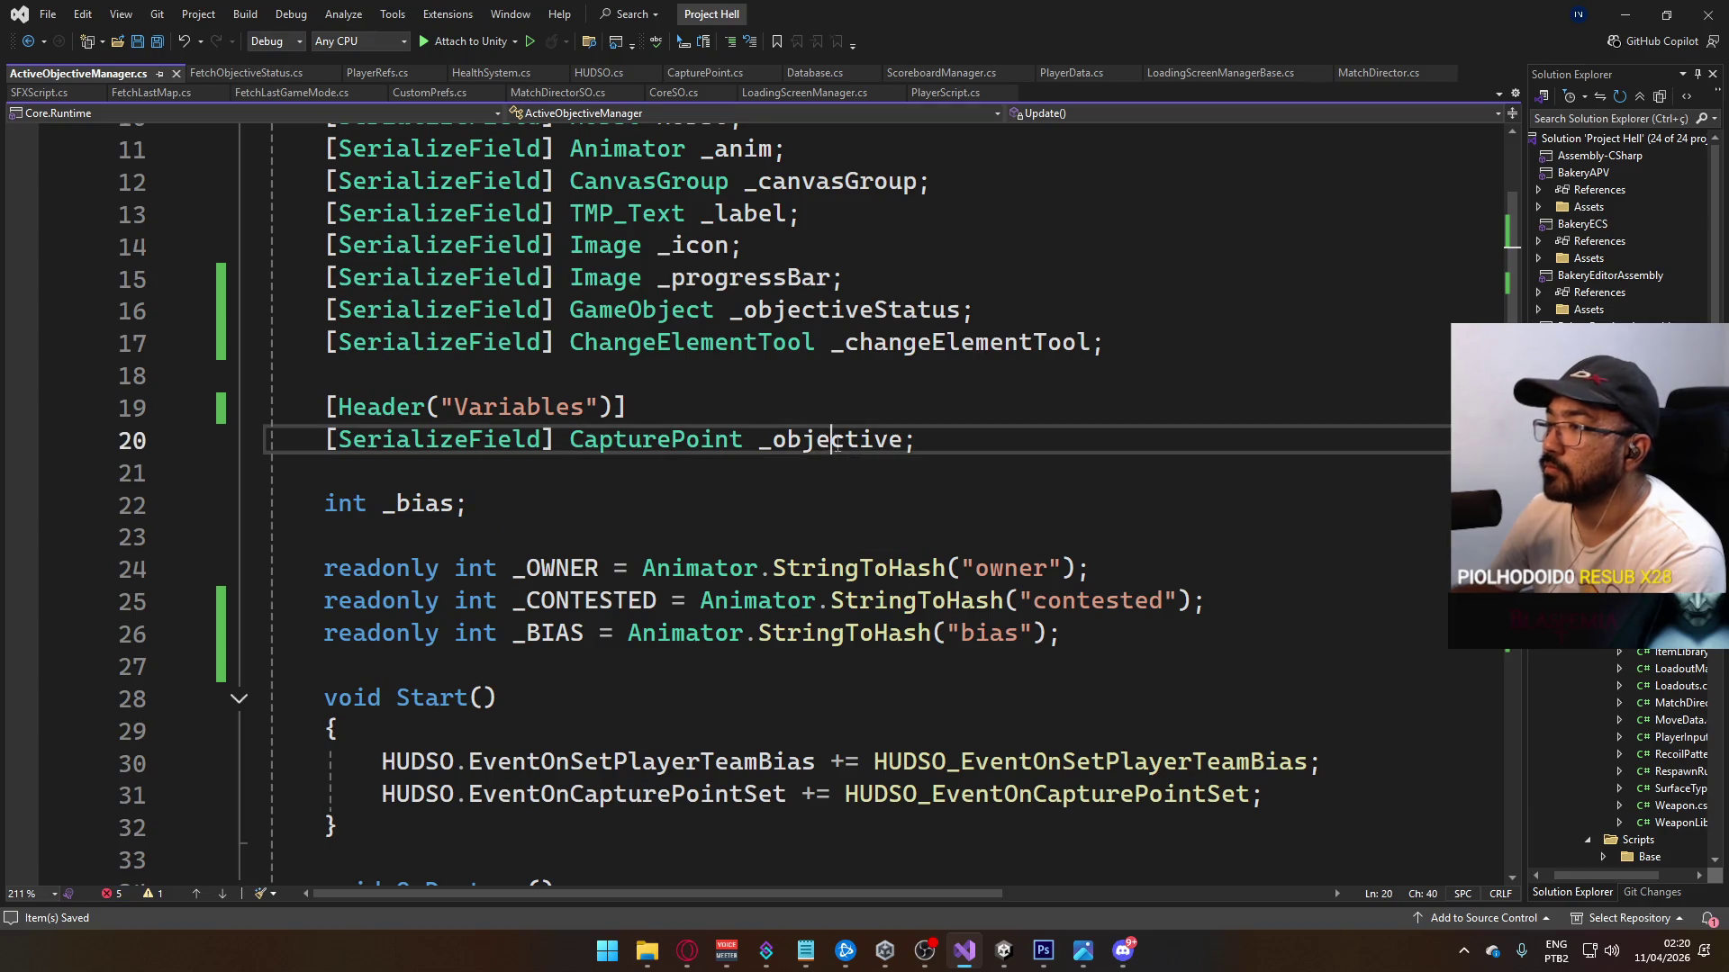
{"action": "double_click", "coordinate": [880, 443]}
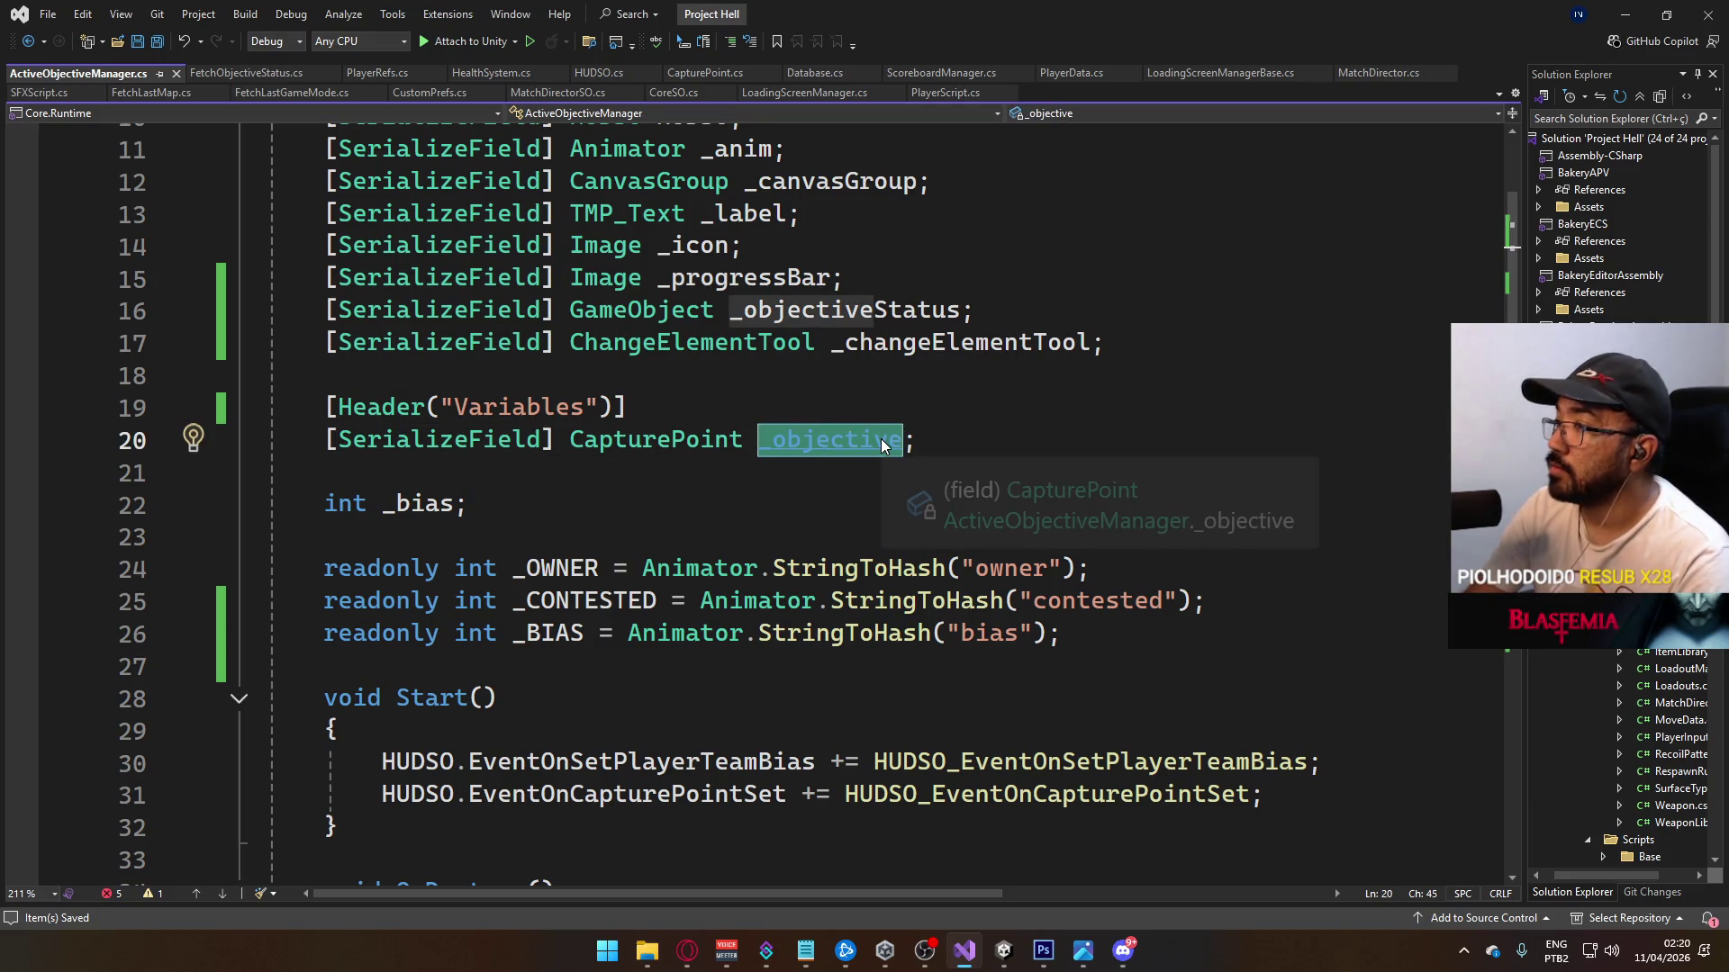
{"action": "key", "text": "ctrl+r"}
{"action": "key", "text": "ctrl+r"}
{"action": "type", "text": "_cp"}
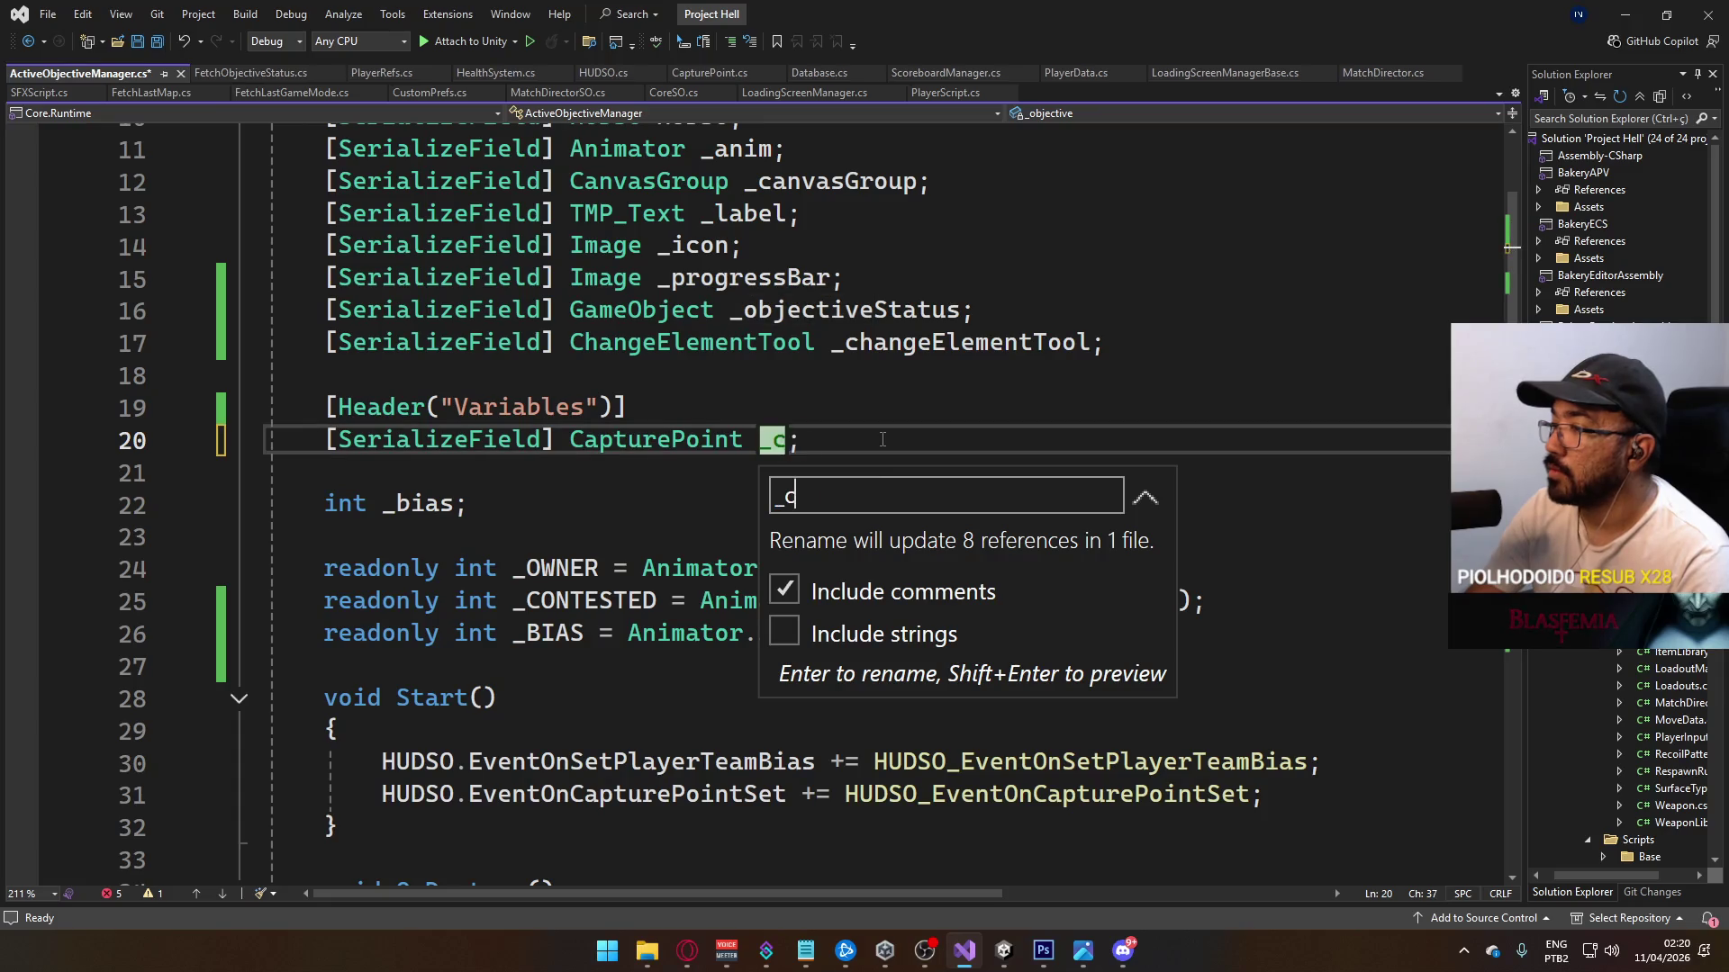
{"action": "key", "text": "Return"}
Step: Pass bias as SetInteger's value argument and save the script
{"action": "scroll", "coordinate": [882, 439], "scroll_direction": "down", "scroll_amount": 8}
{"action": "left_click", "coordinate": [649, 440]}
{"action": "scroll", "coordinate": [653, 567], "scroll_direction": "down", "scroll_amount": 2}
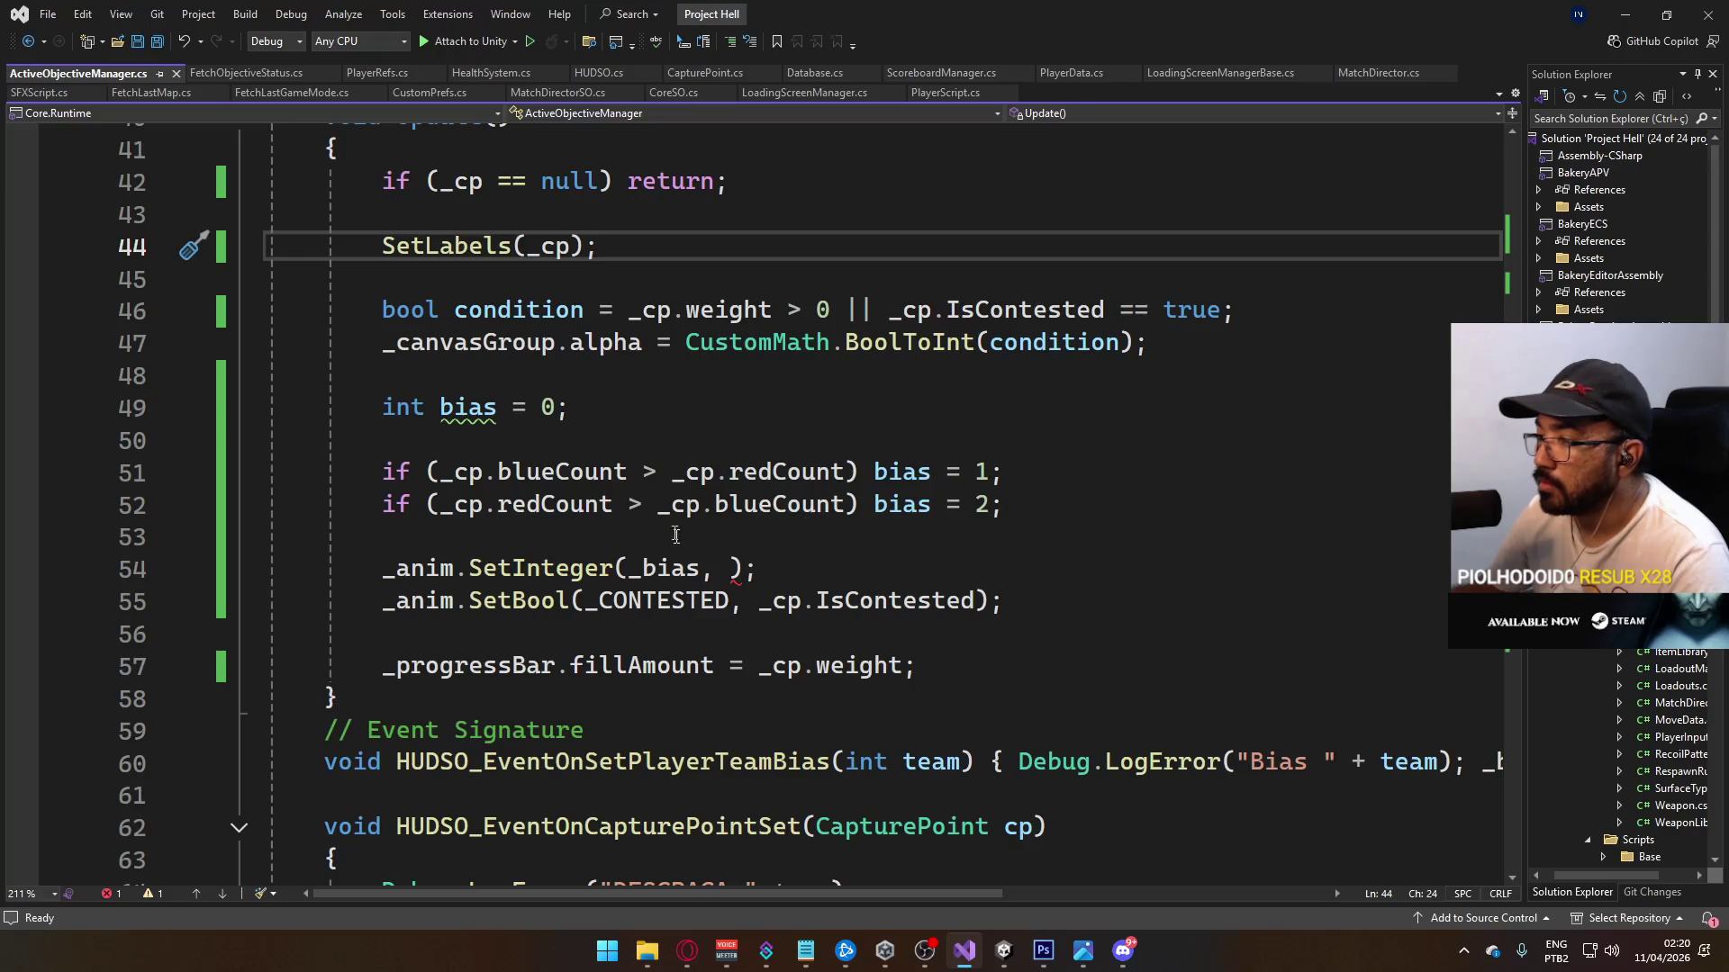
{"action": "left_click", "coordinate": [717, 567]}
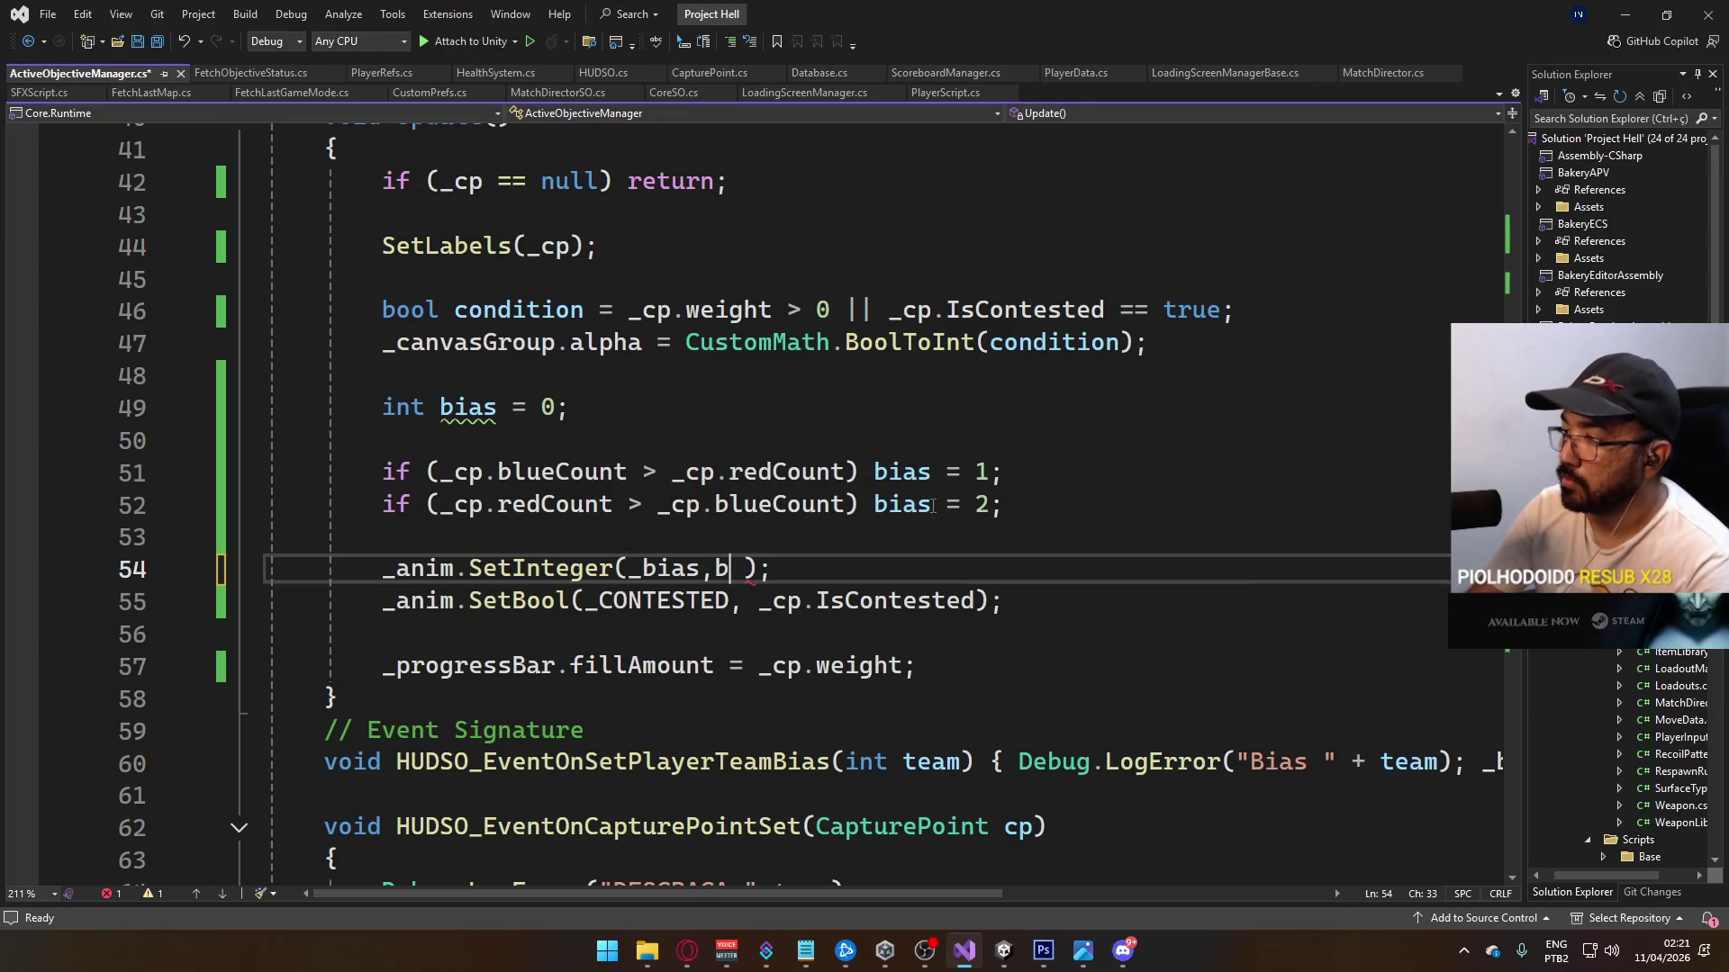
{"action": "type", "text": "bias"}
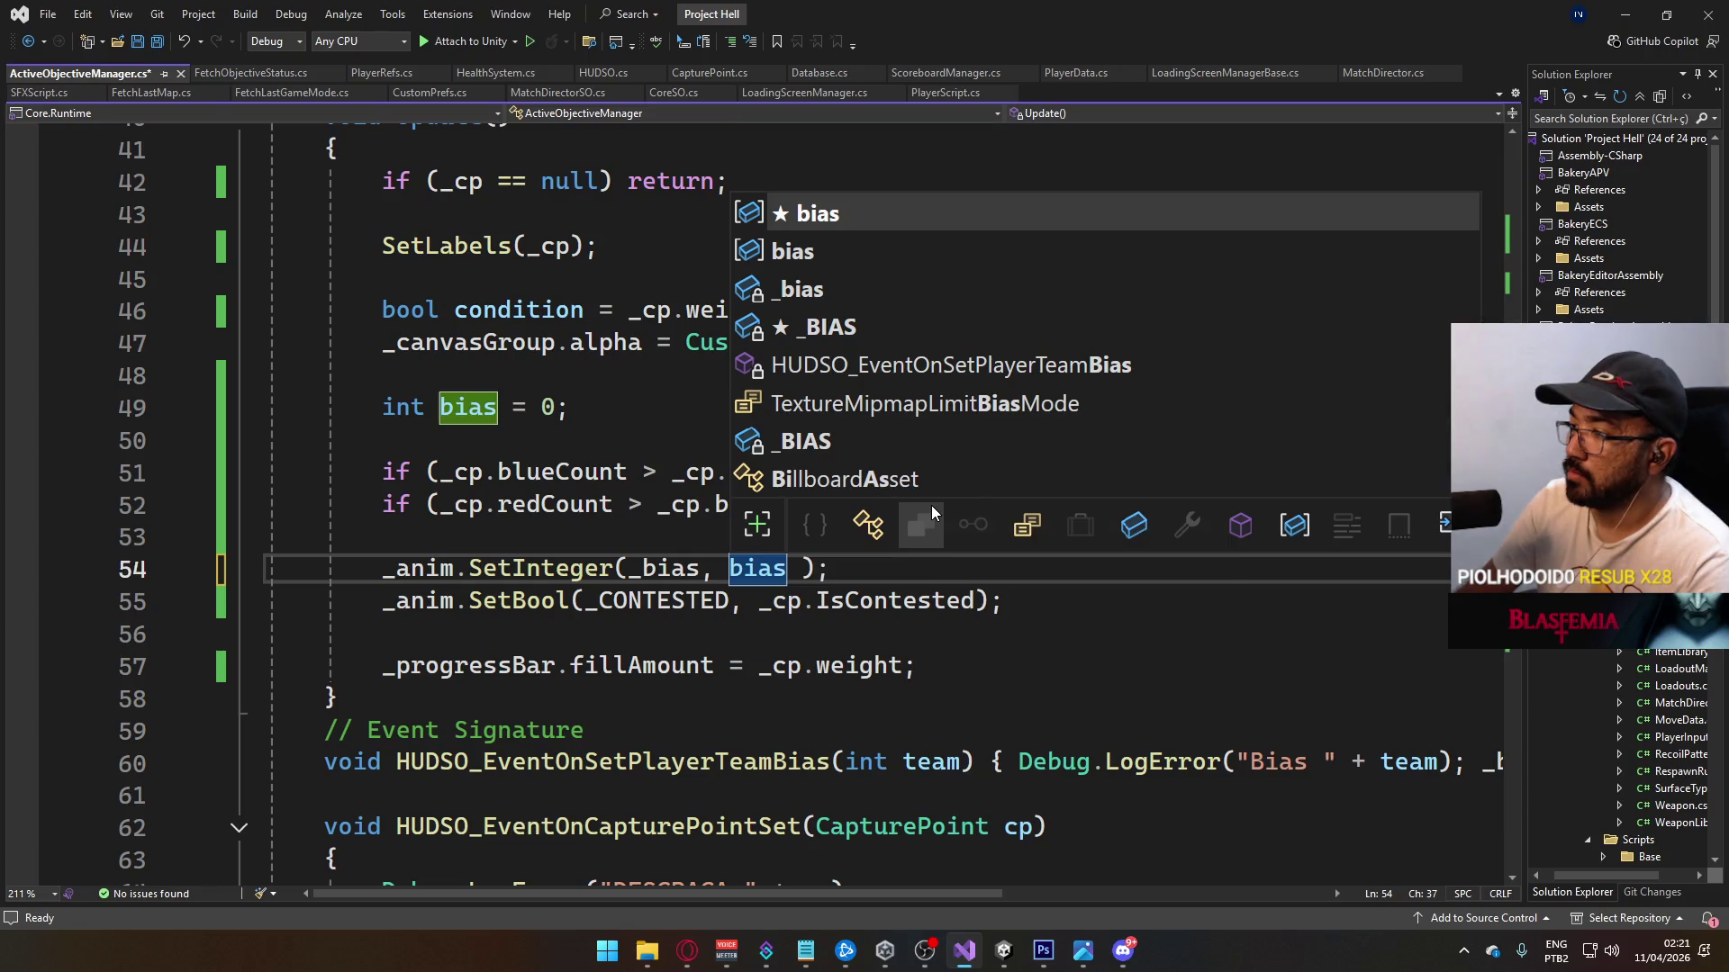
{"action": "left_click", "coordinate": [782, 374]}
{"action": "key", "text": "ctrl+s"}
{"action": "scroll", "coordinate": [785, 463], "scroll_direction": "down", "scroll_amount": 6}
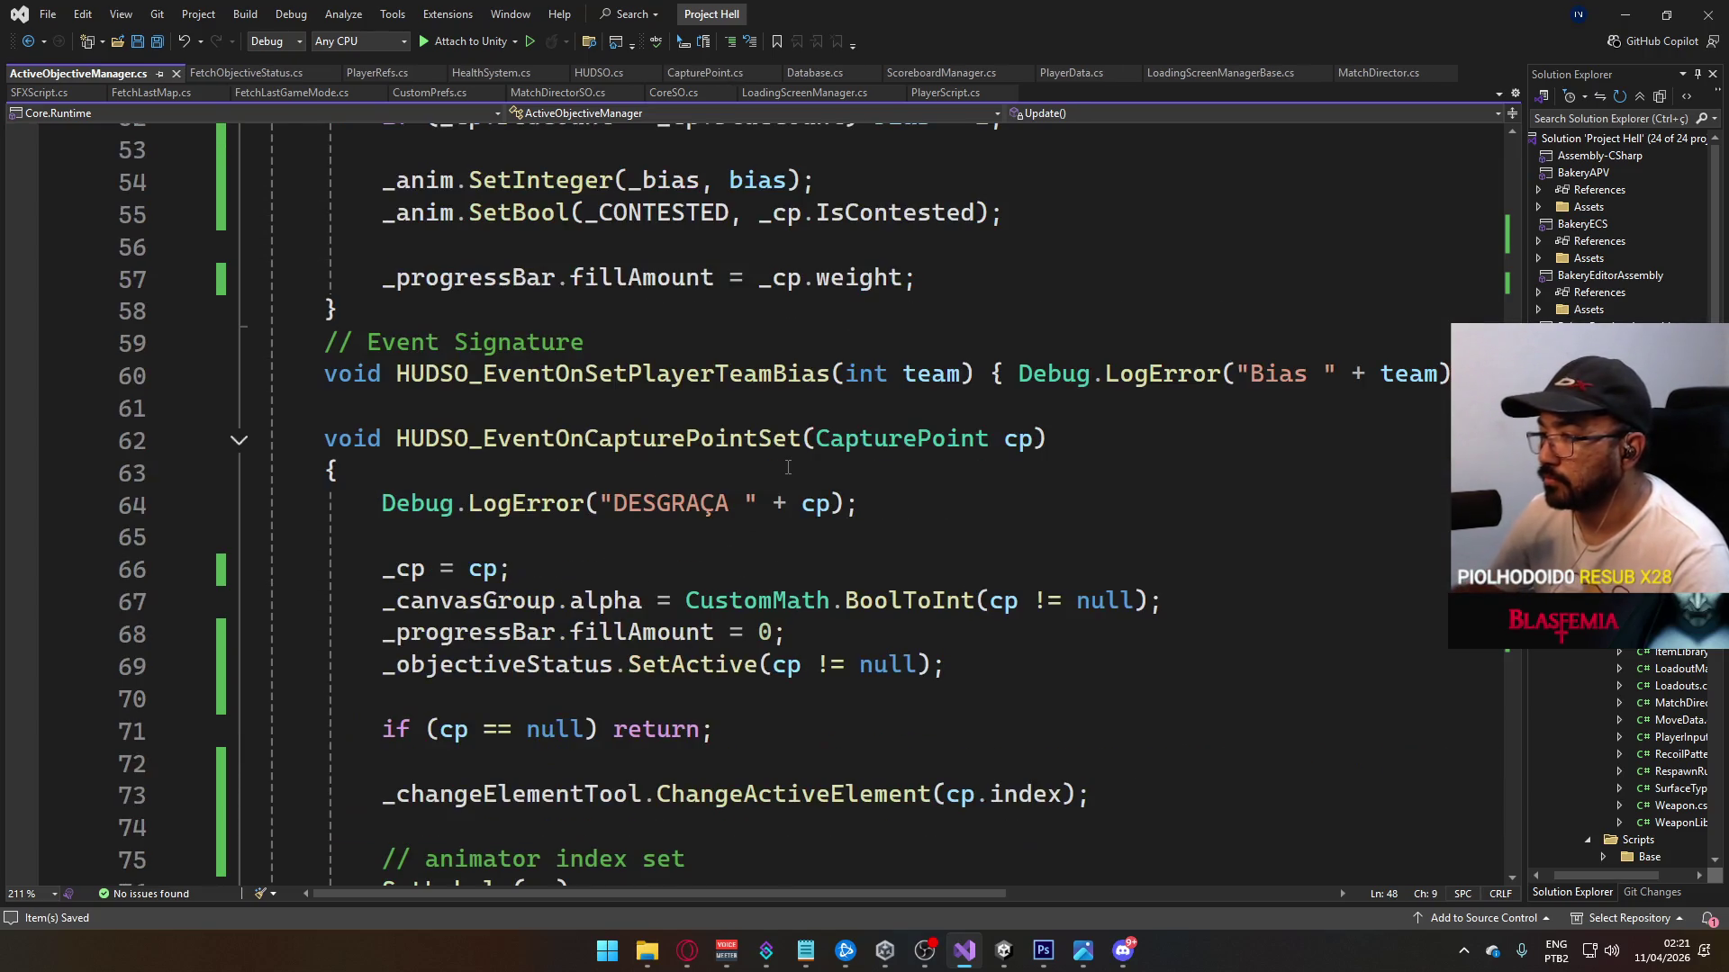
{"action": "scroll", "coordinate": [787, 467], "scroll_direction": "down", "scroll_amount": 8}
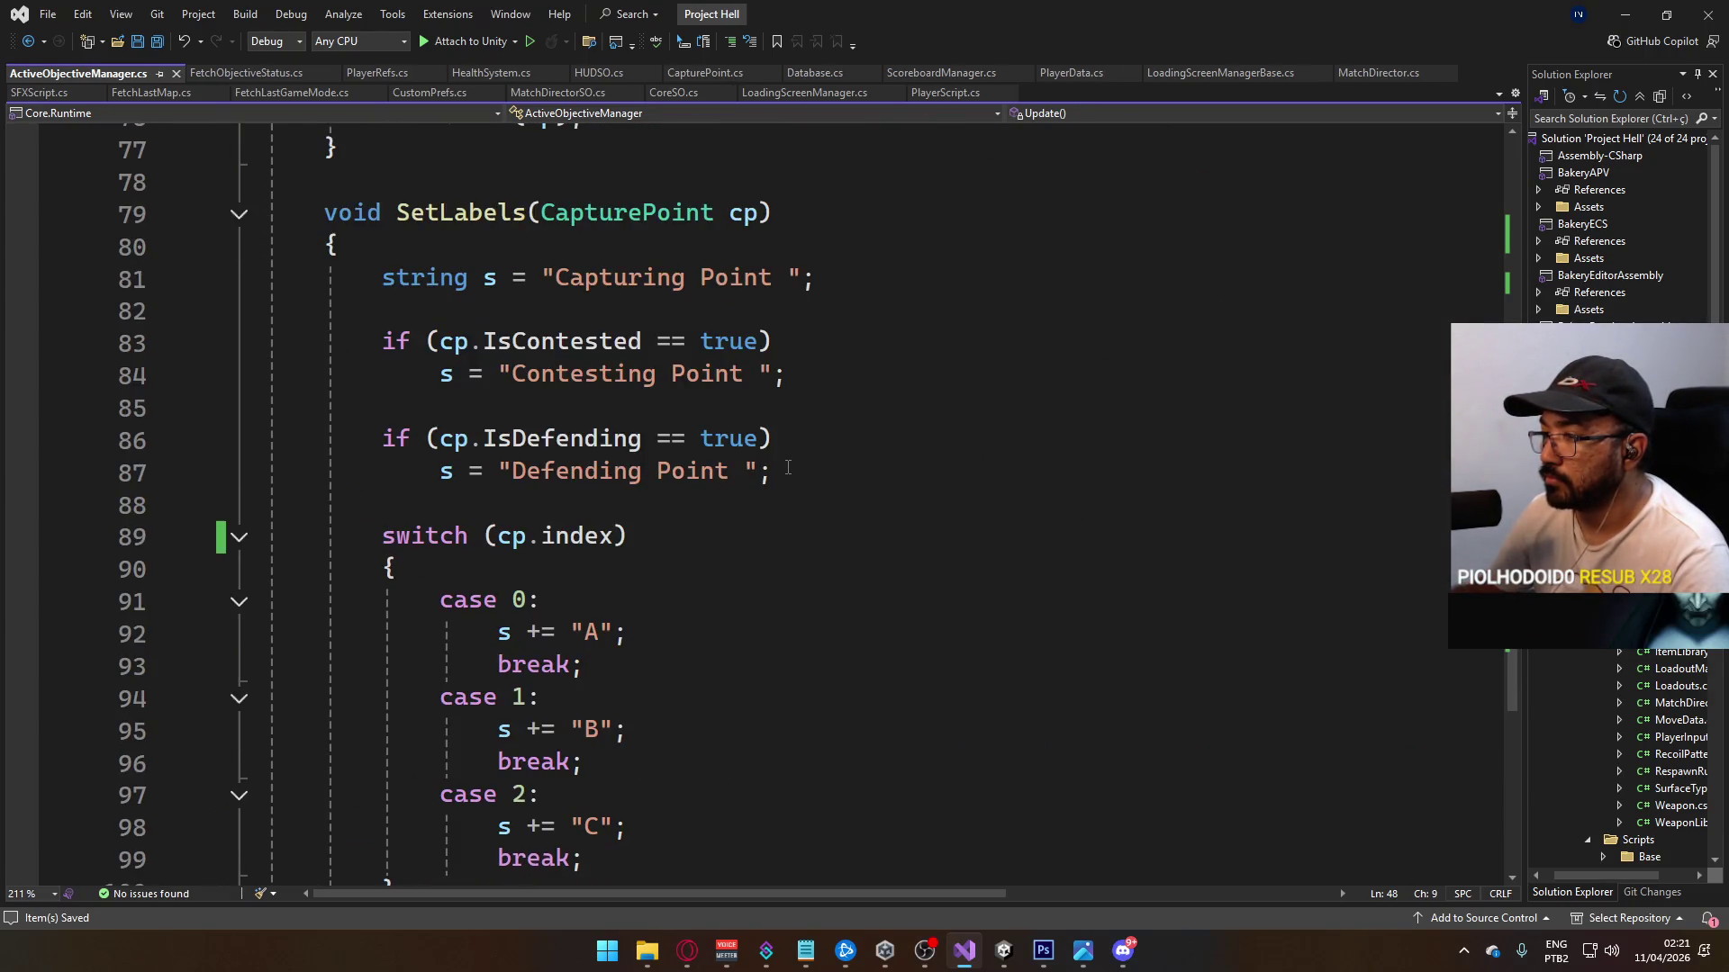
{"action": "scroll", "coordinate": [788, 468], "scroll_direction": "up", "scroll_amount": 3}
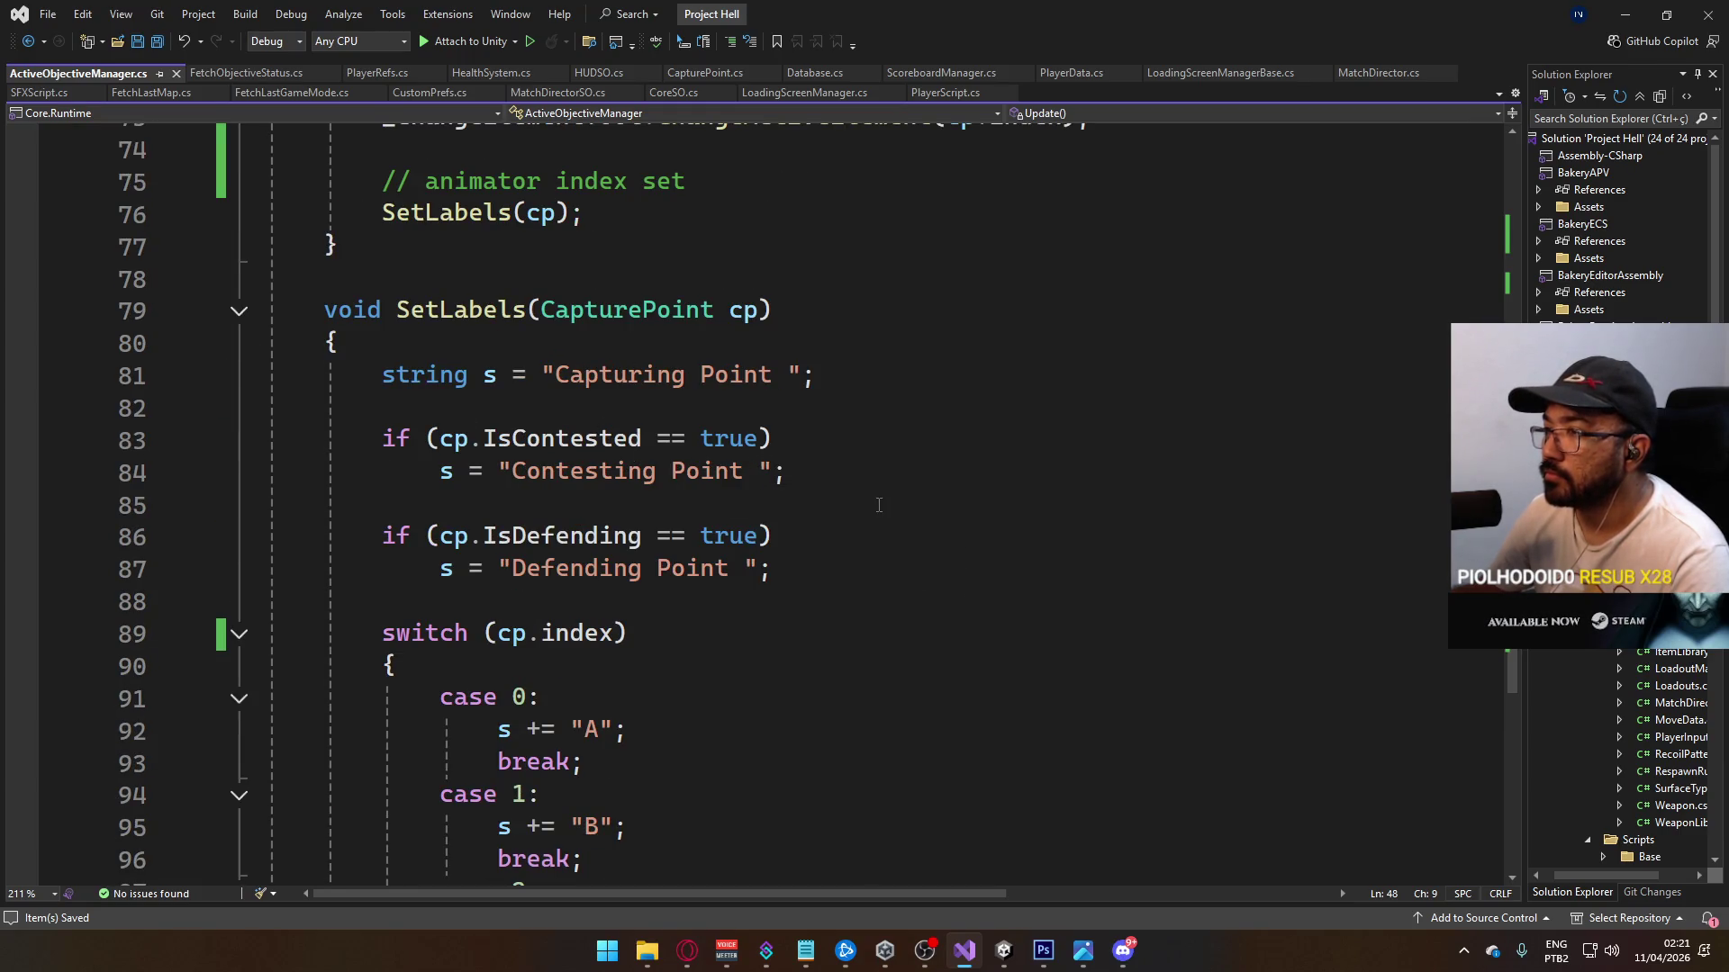
{"action": "scroll", "coordinate": [887, 531], "scroll_direction": "up", "scroll_amount": 12}
{"action": "scroll", "coordinate": [846, 527], "scroll_direction": "down", "scroll_amount": 6}
{"action": "scroll", "coordinate": [834, 532], "scroll_direction": "up", "scroll_amount": 5}
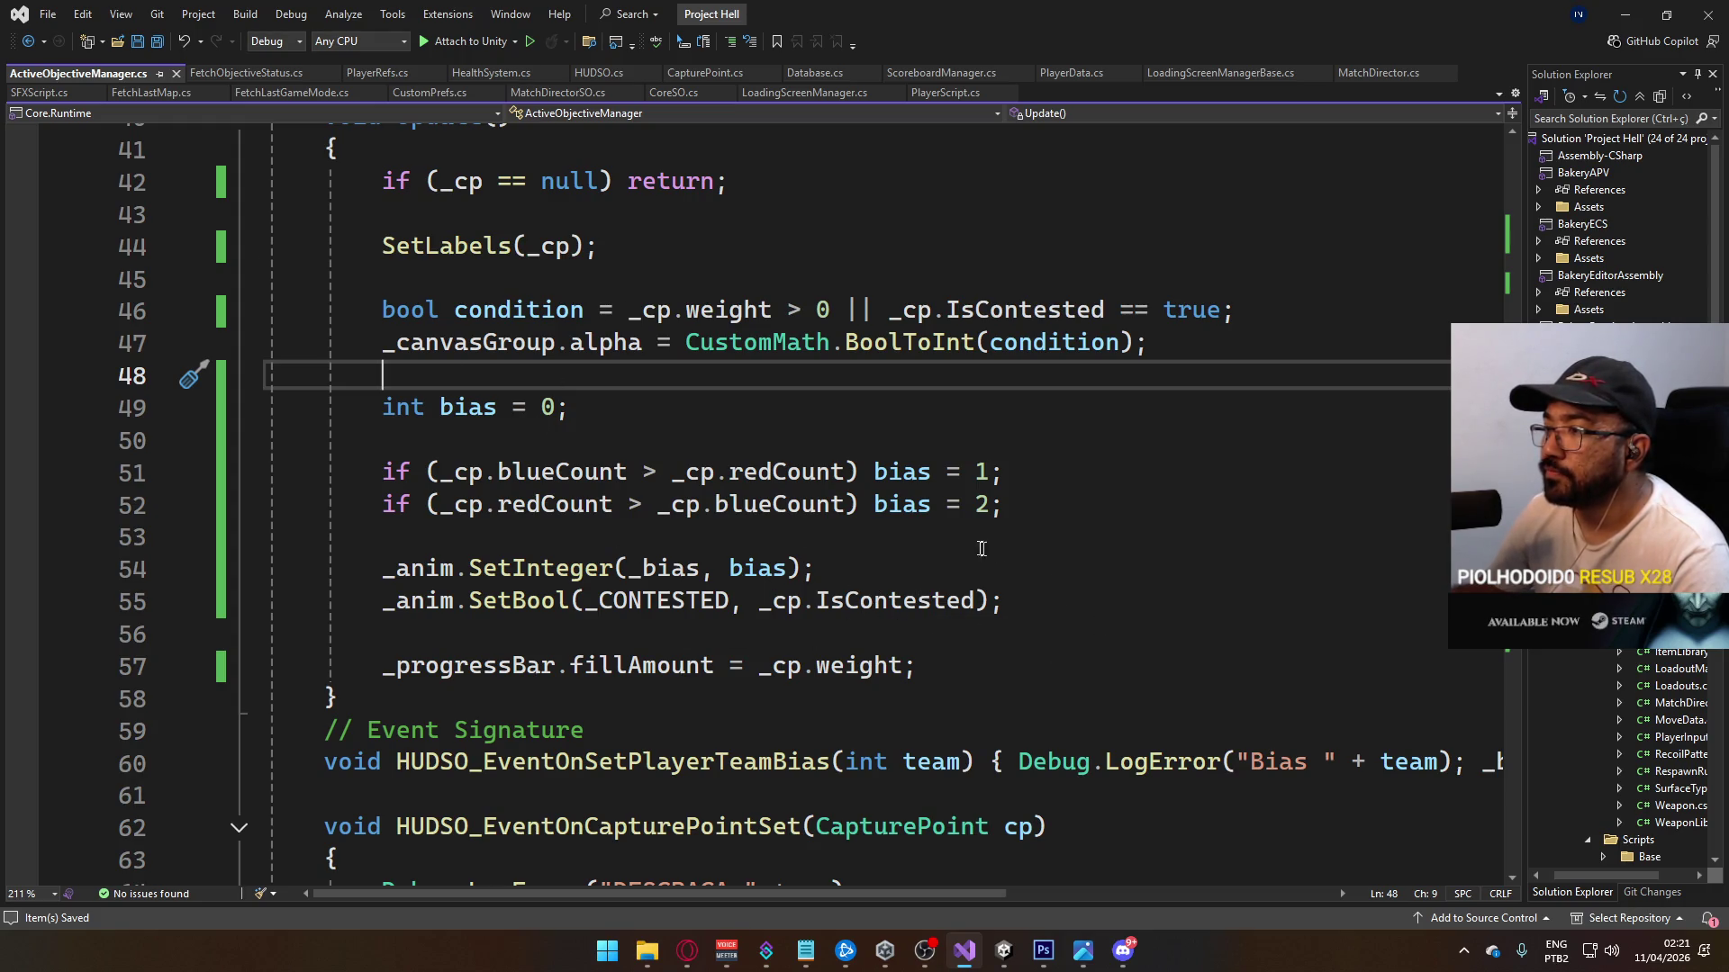
{"action": "scroll", "coordinate": [730, 491], "scroll_direction": "down", "scroll_amount": 1}
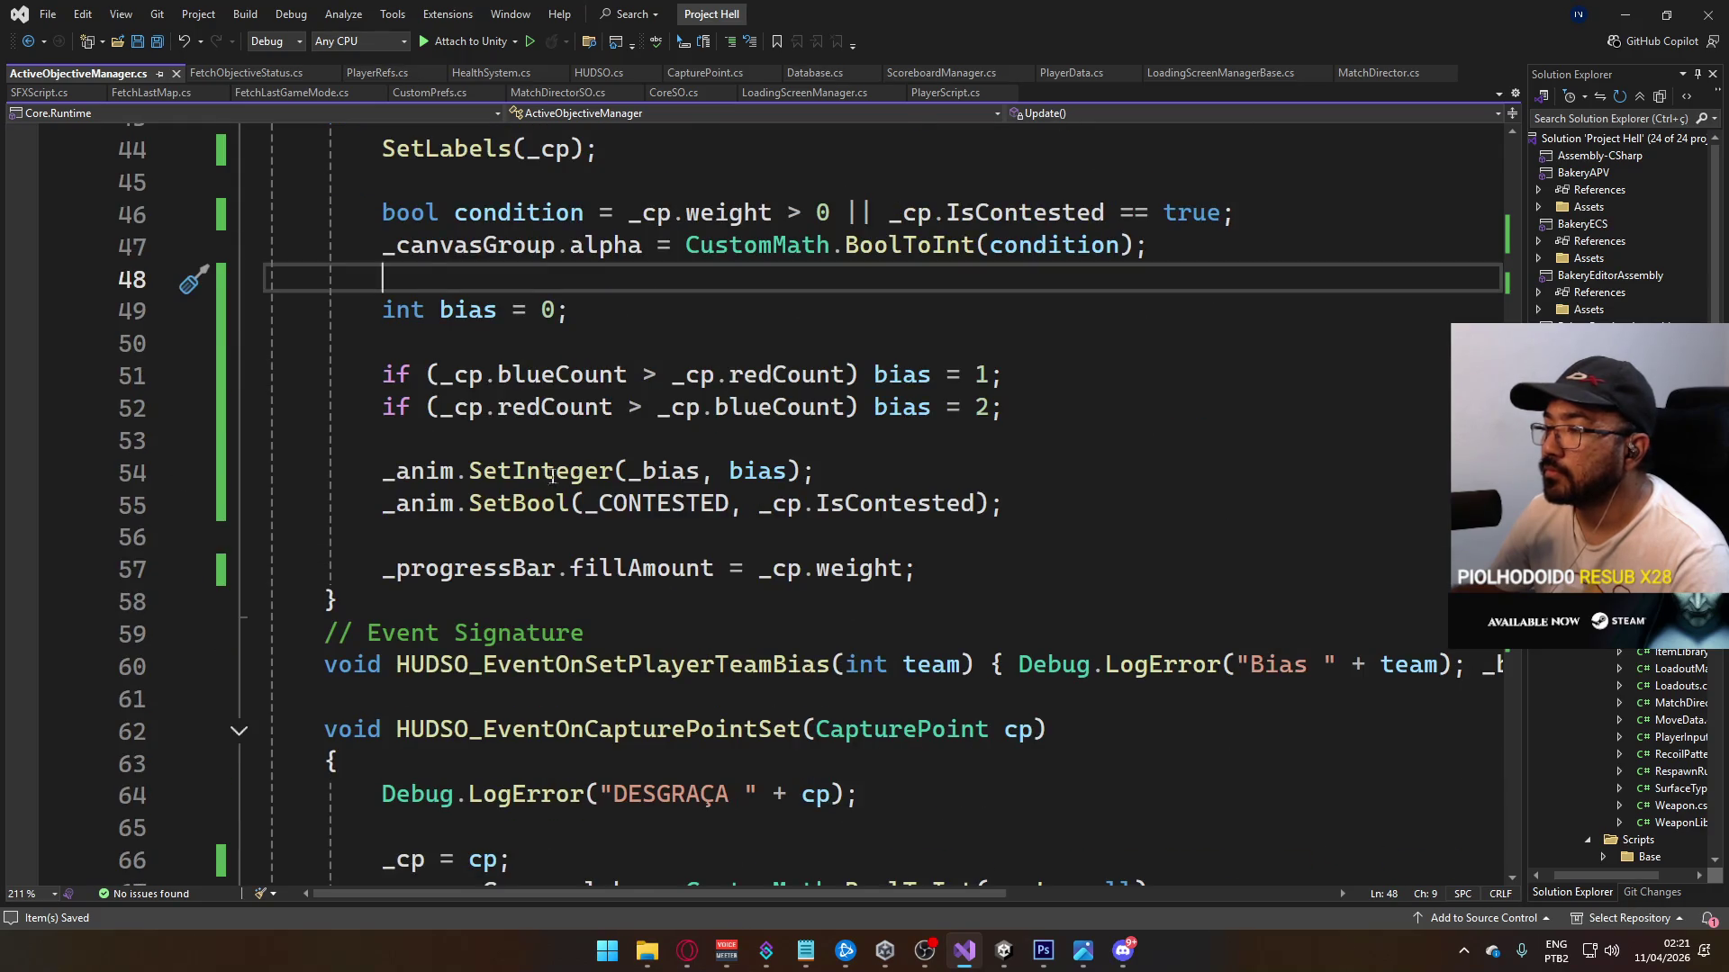
{"action": "scroll", "coordinate": [552, 477], "scroll_direction": "down", "scroll_amount": 1}
{"action": "scroll", "coordinate": [775, 518], "scroll_direction": "down", "scroll_amount": 2}
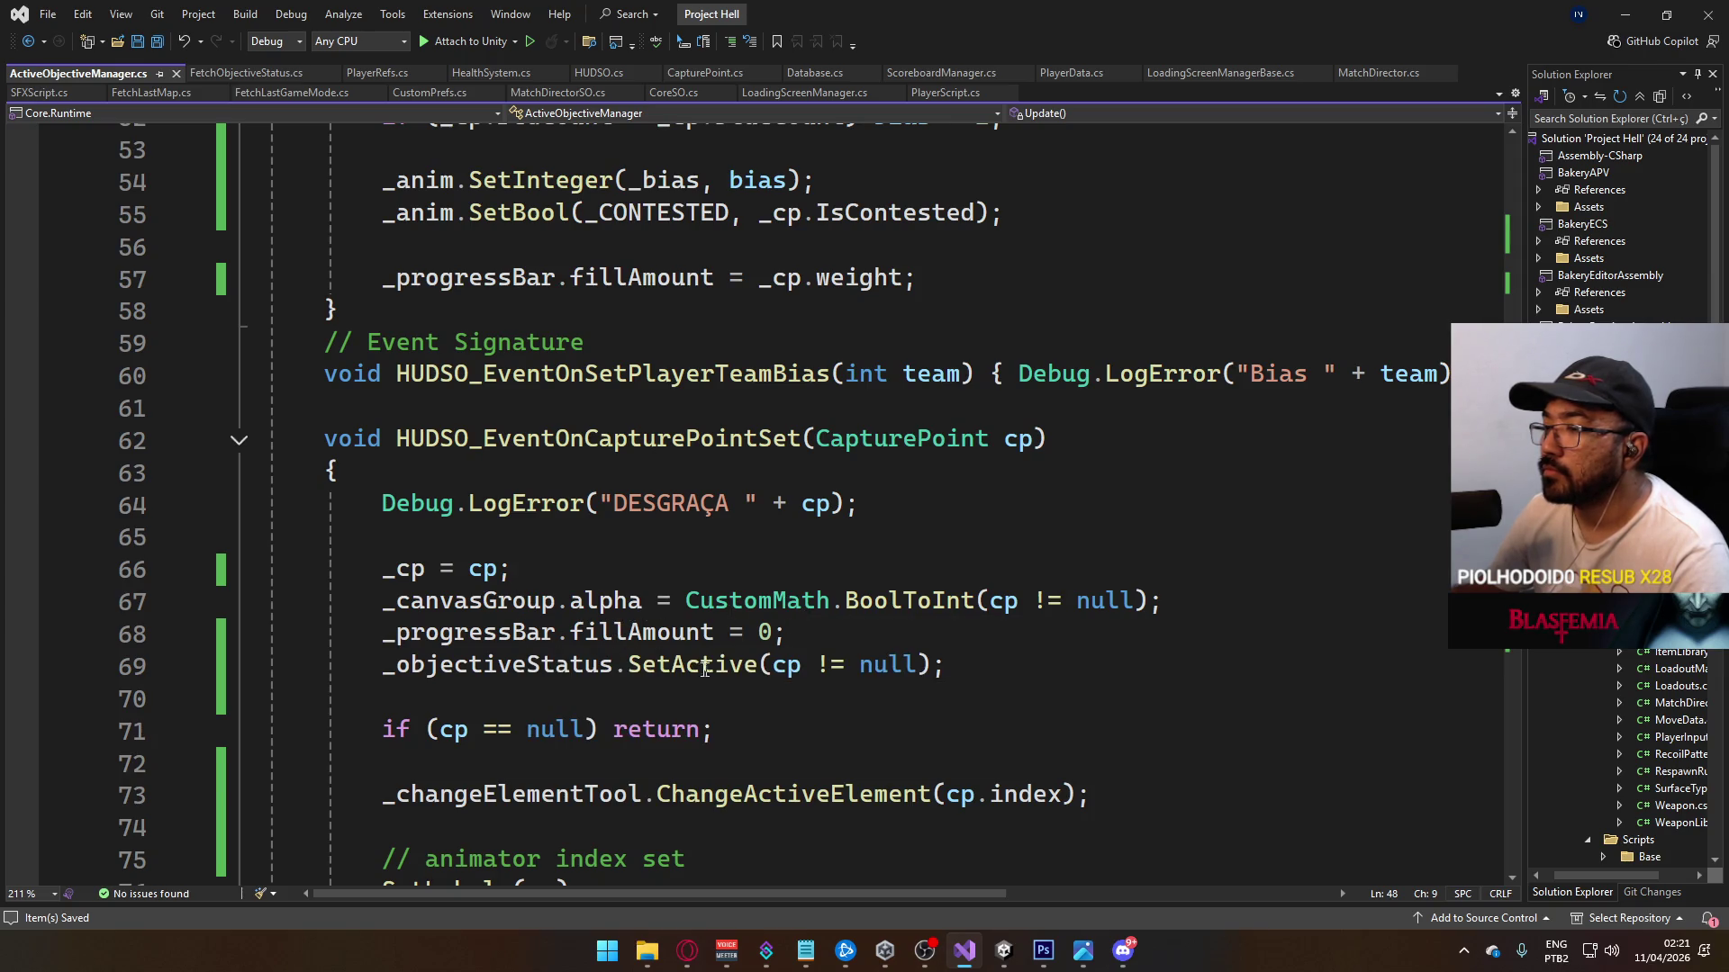
{"action": "scroll", "coordinate": [508, 539], "scroll_direction": "down", "scroll_amount": 6}
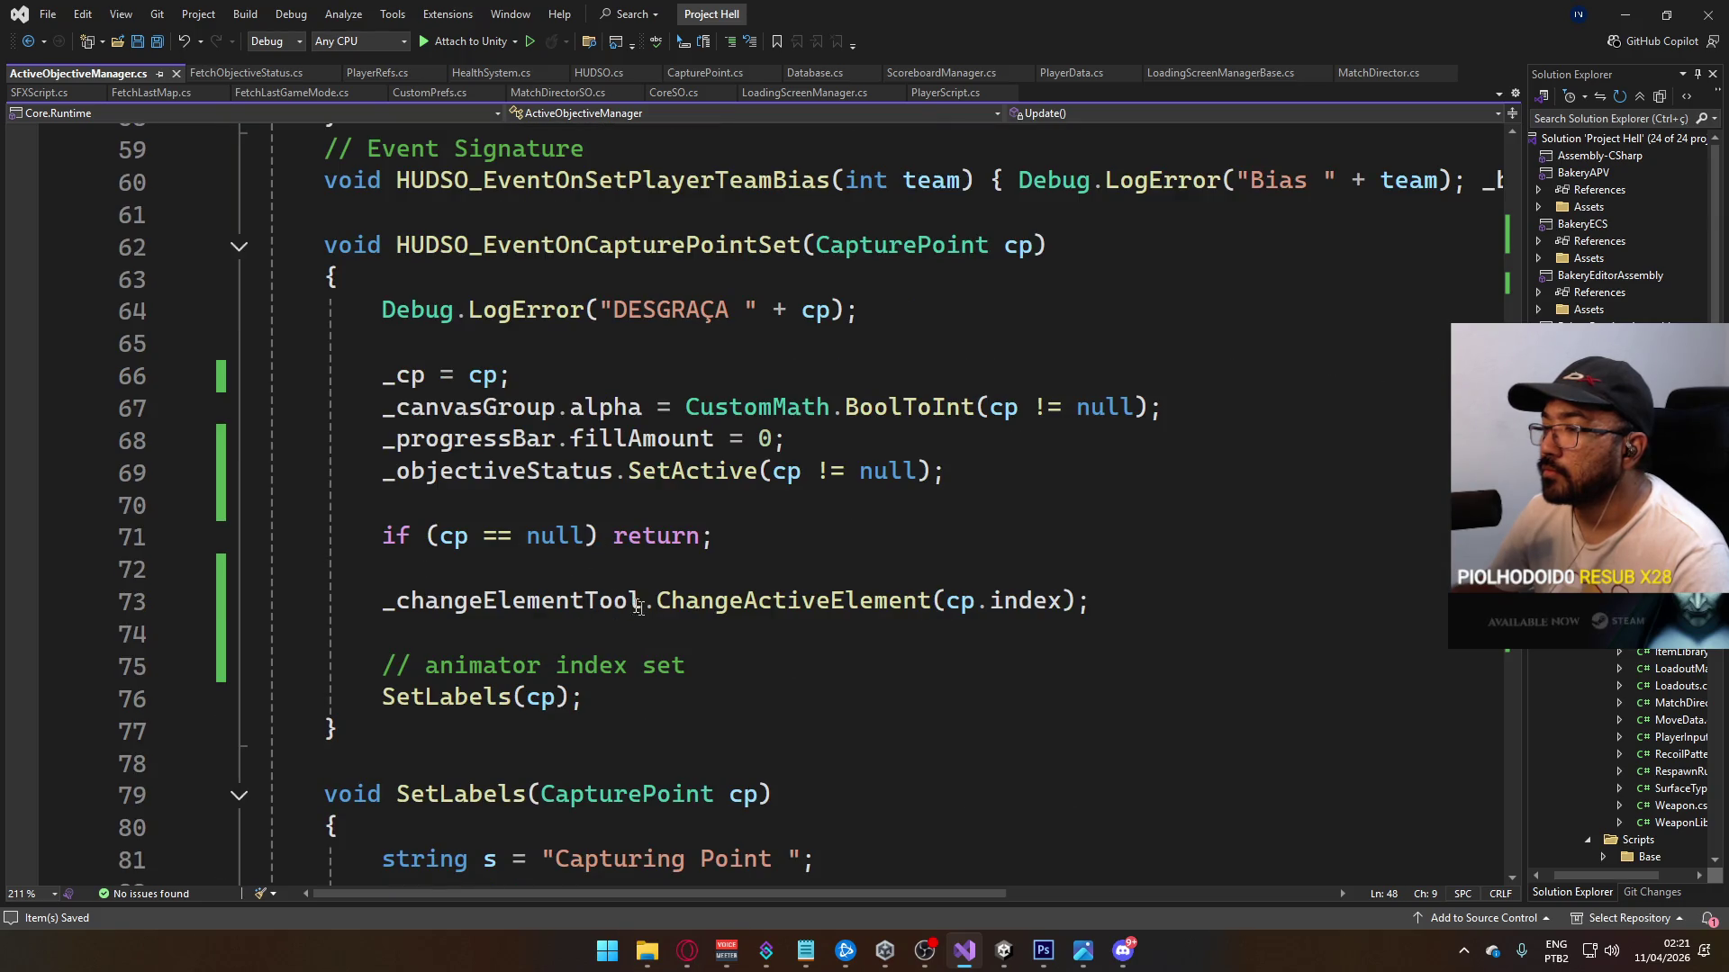
{"action": "scroll", "coordinate": [622, 649], "scroll_direction": "down", "scroll_amount": 5}
{"action": "scroll", "coordinate": [630, 657], "scroll_direction": "up", "scroll_amount": 15}
{"action": "scroll", "coordinate": [634, 661], "scroll_direction": "up", "scroll_amount": 9}
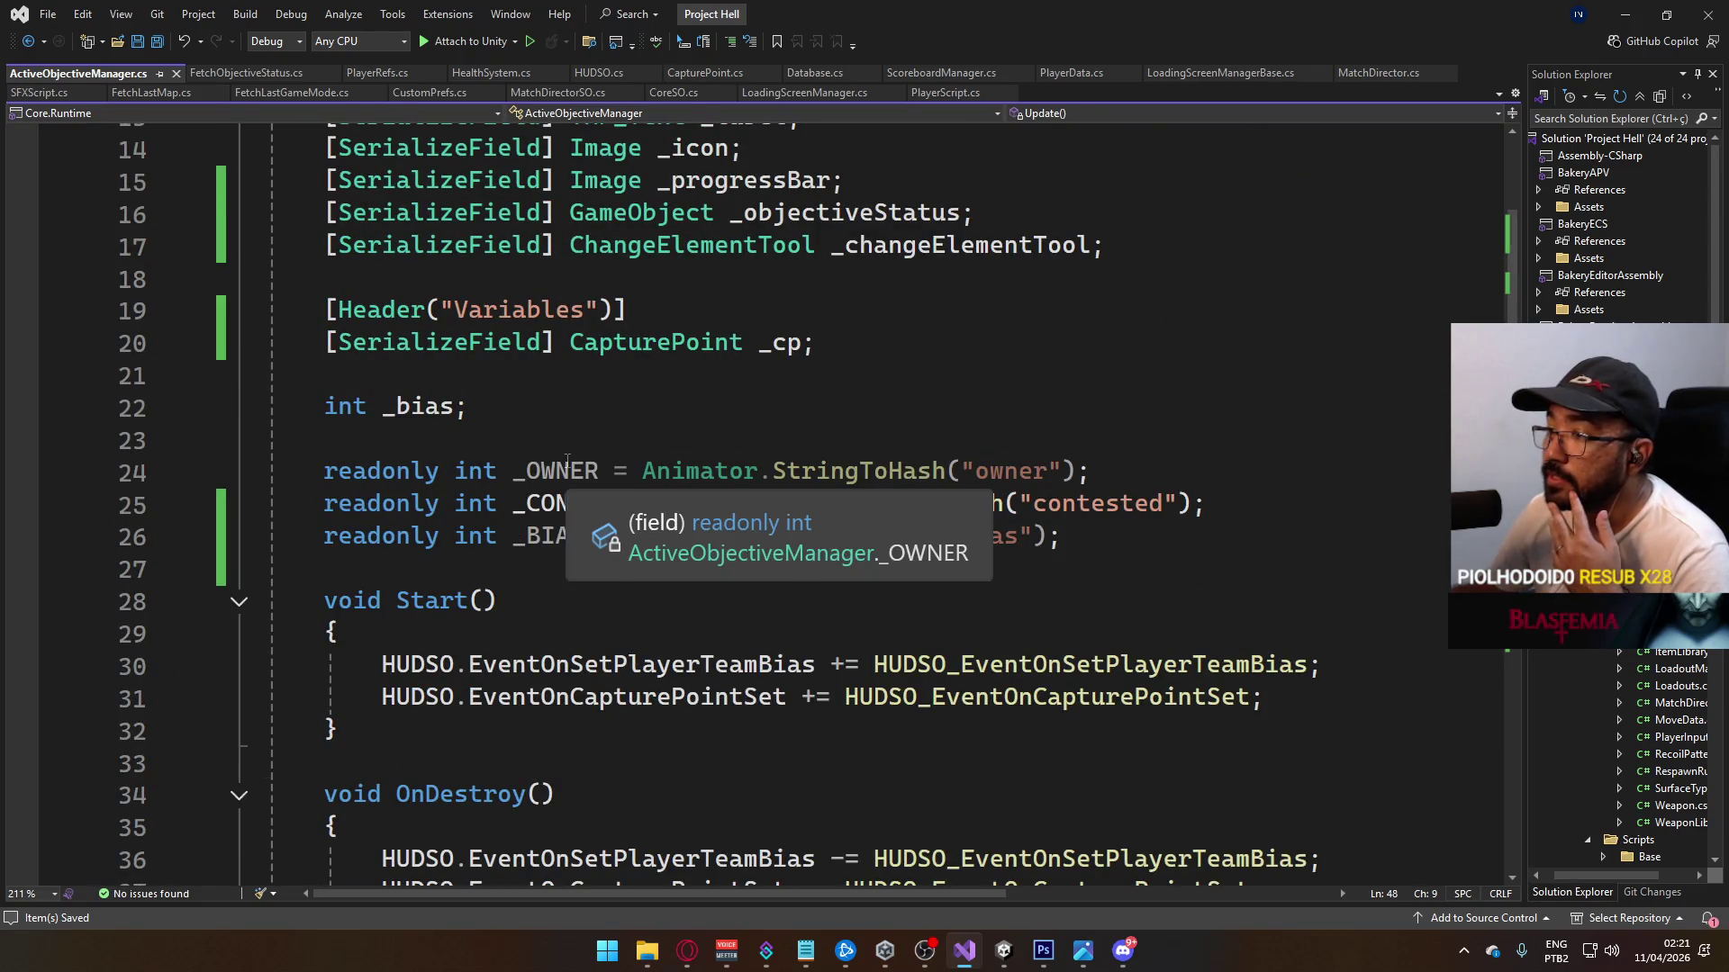
{"action": "mouse_move", "coordinate": [545, 539]}
{"action": "scroll", "coordinate": [546, 538], "scroll_direction": "down", "scroll_amount": 6}
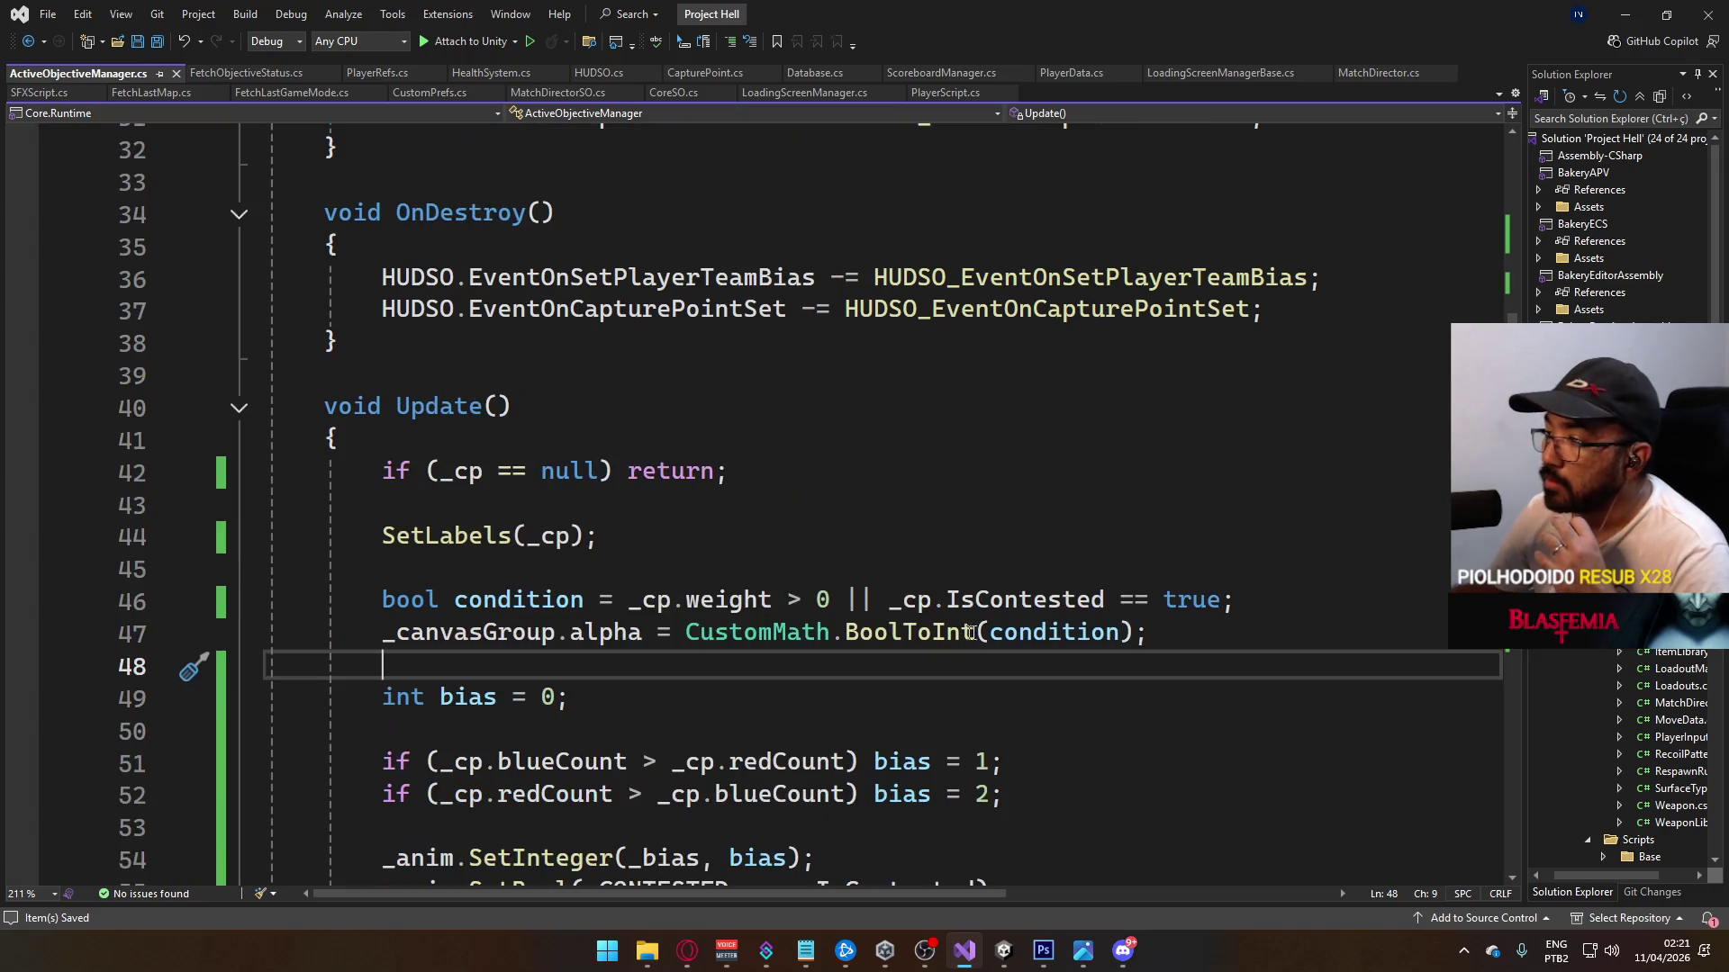
{"action": "scroll", "coordinate": [772, 547], "scroll_direction": "down", "scroll_amount": 4}
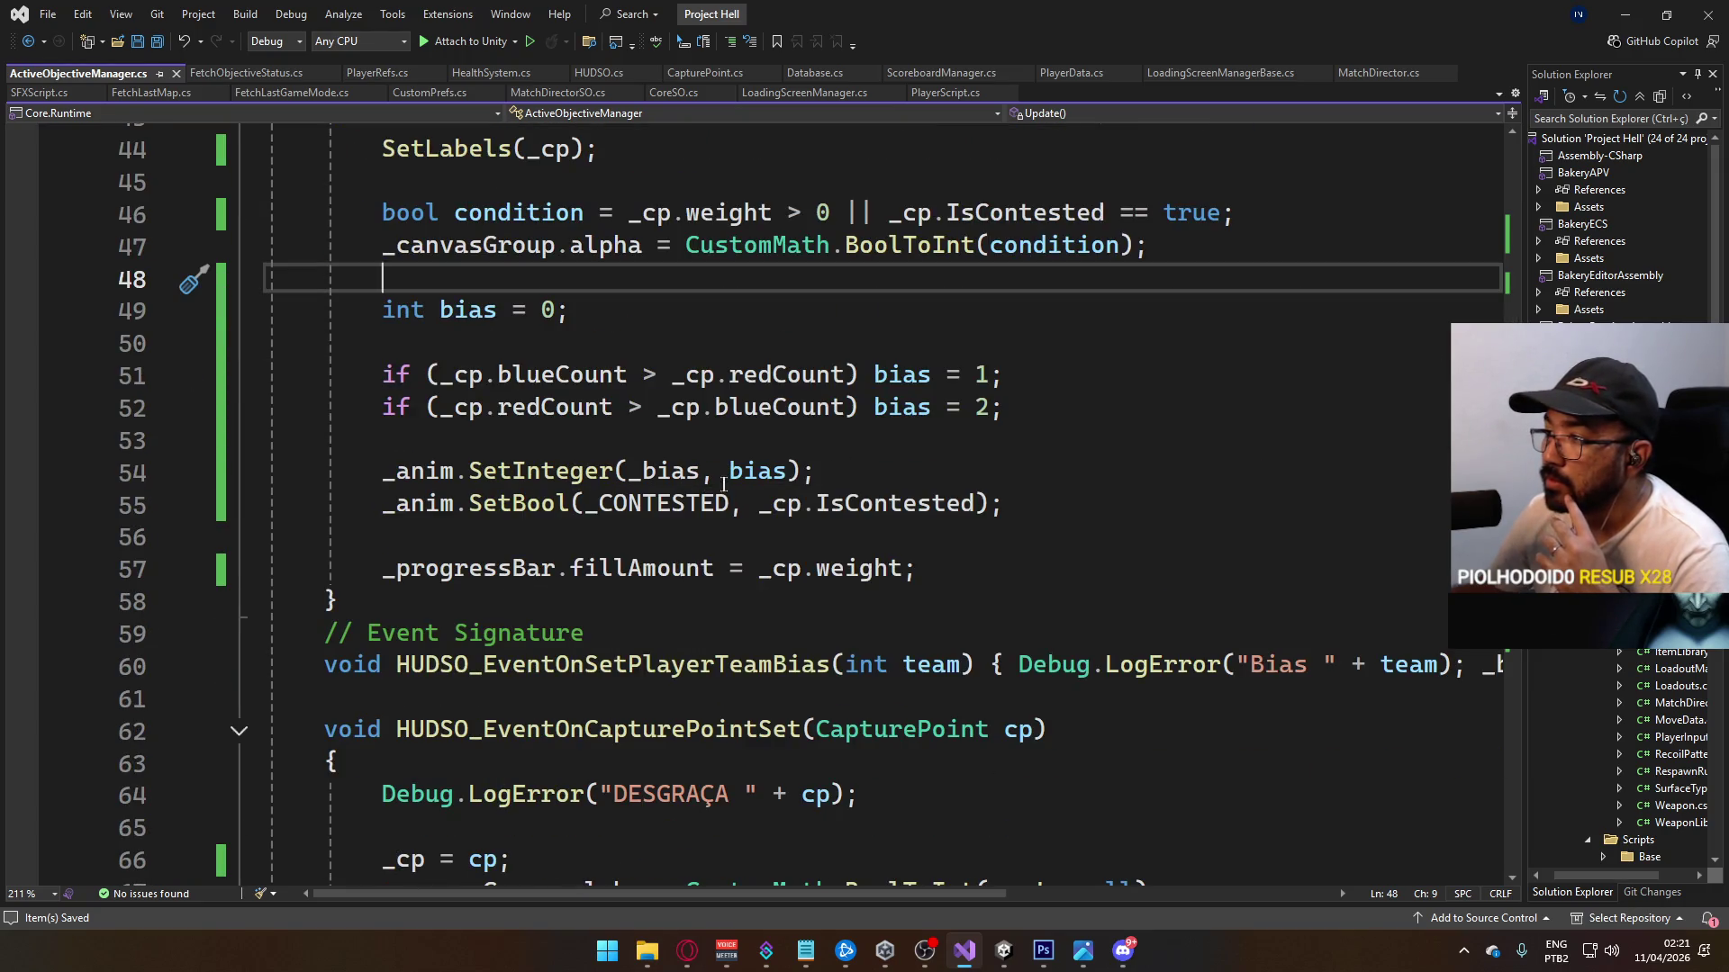
{"action": "left_click", "coordinate": [666, 471]}
Step: Change SetInteger's hash argument from _bias to _BIAS and save ActiveObjectiveManager.cs
{"action": "double_click", "coordinate": [666, 471]}
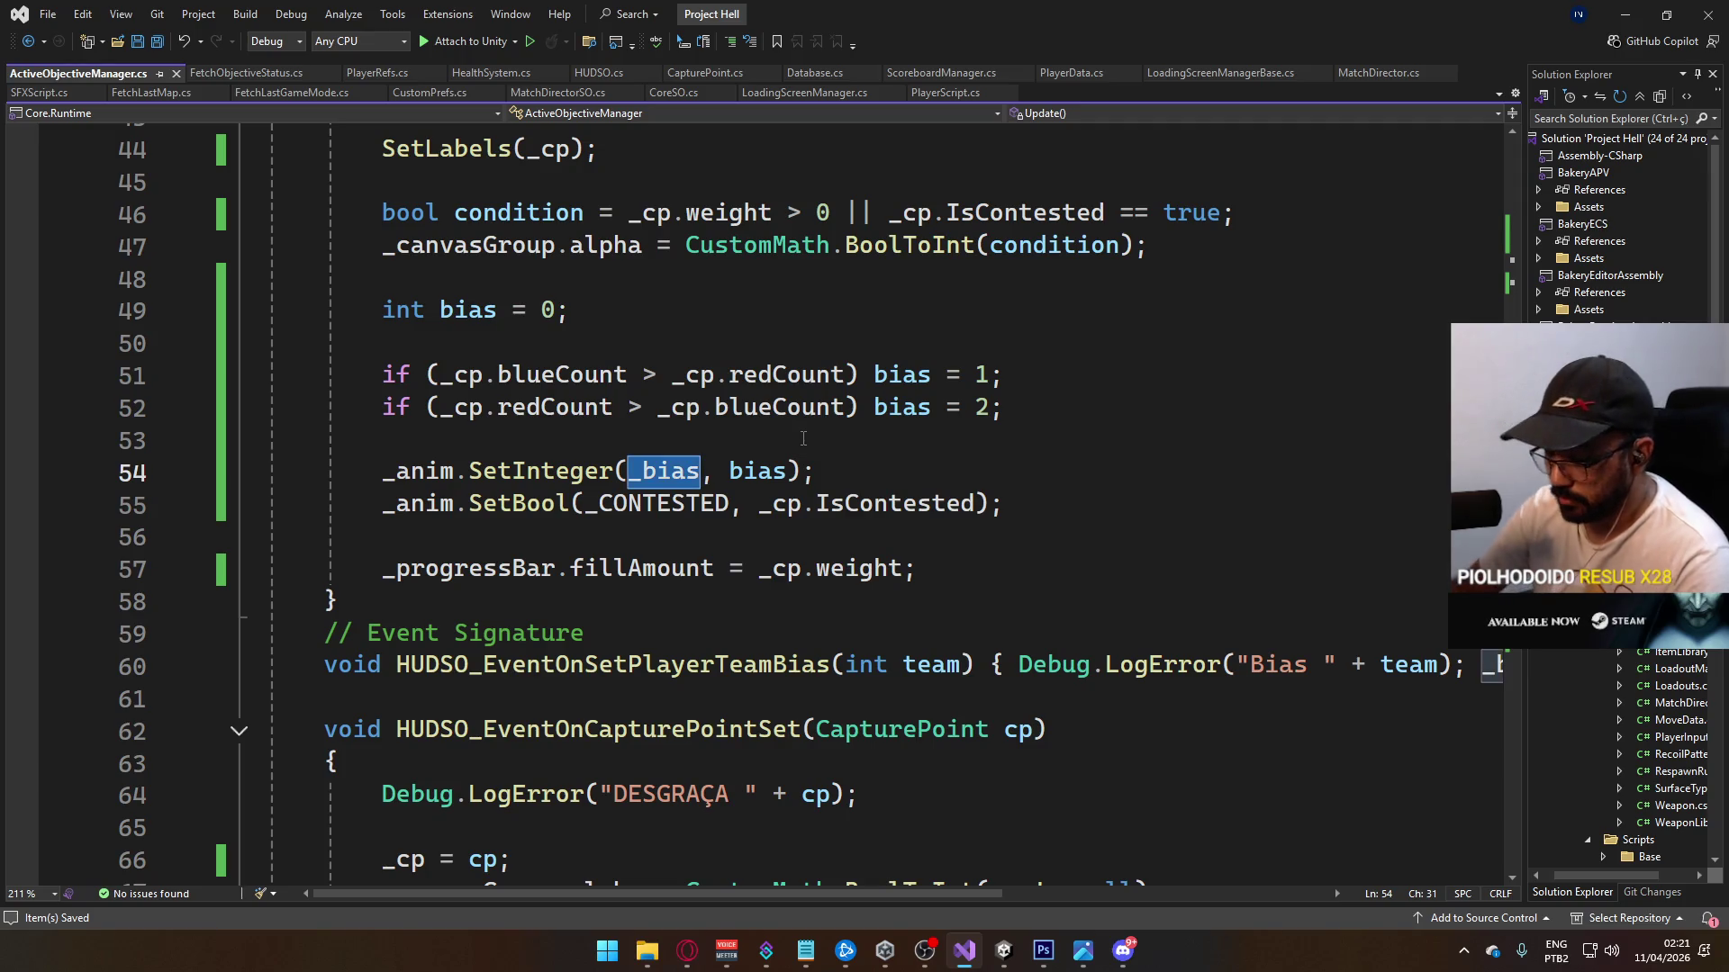
{"action": "type", "text": "_BIAS"}
{"action": "key", "text": "Escape"}
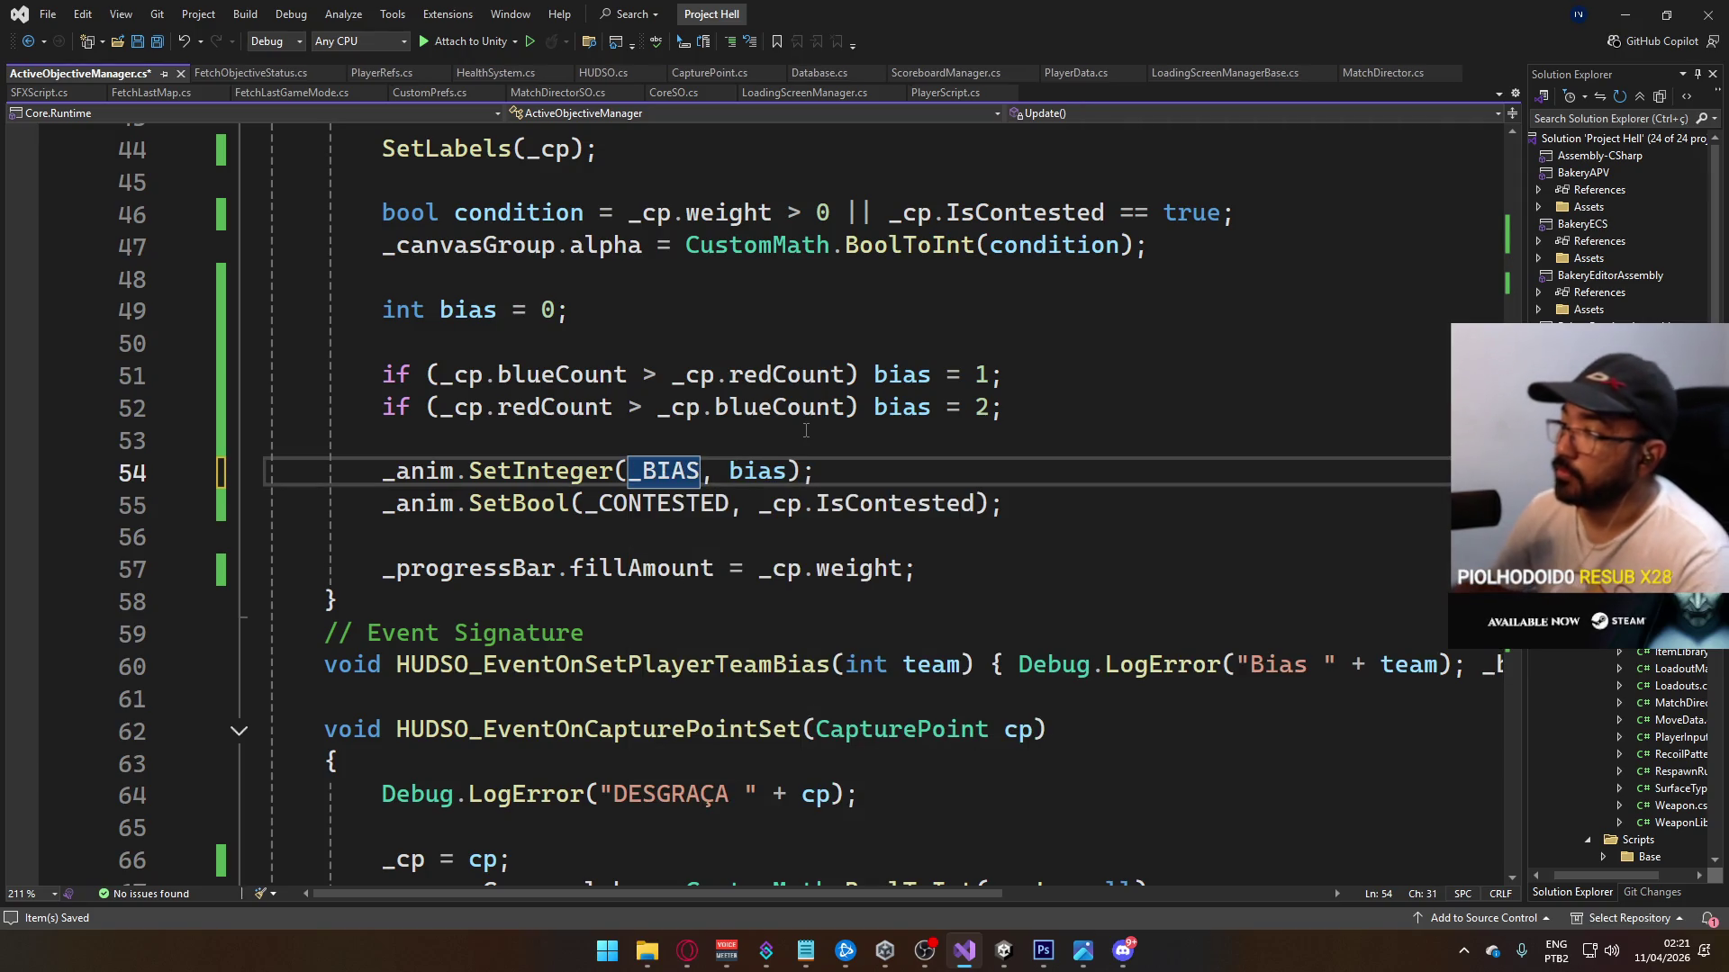
{"action": "key", "text": "ctrl+s"}
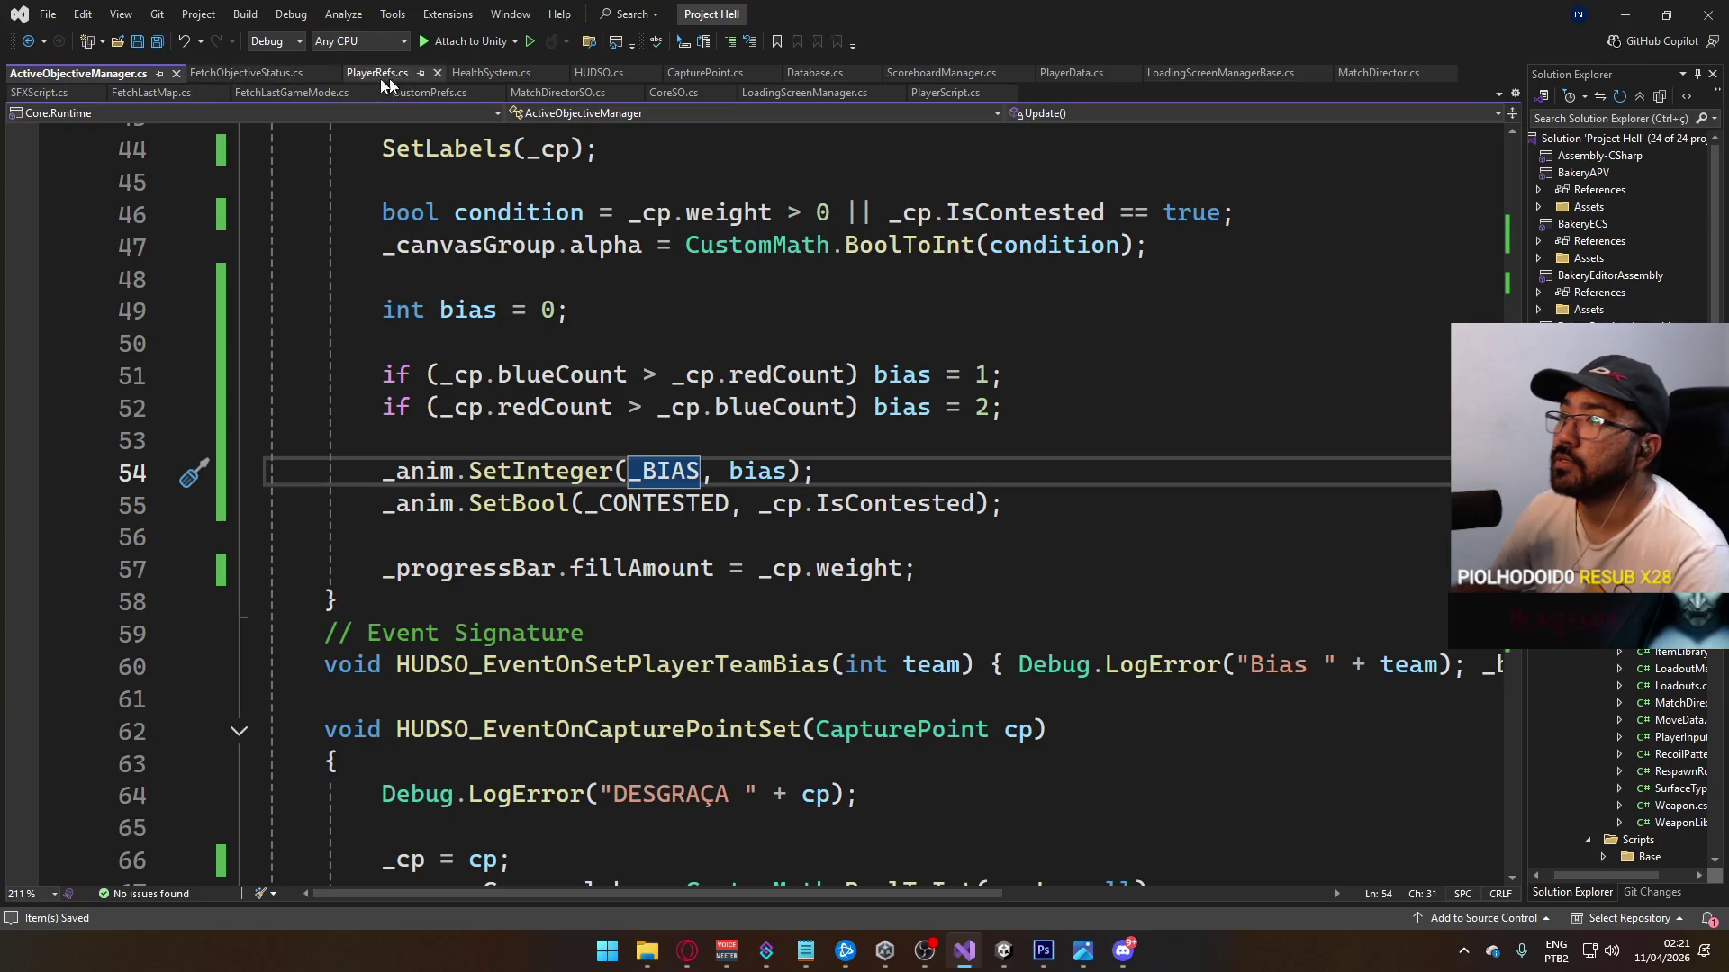
Step: Compare _BIAS in FetchObjectiveStatus.cs, then comment out line 62 and undo it, leaving it unchanged
{"action": "left_click", "coordinate": [223, 80]}
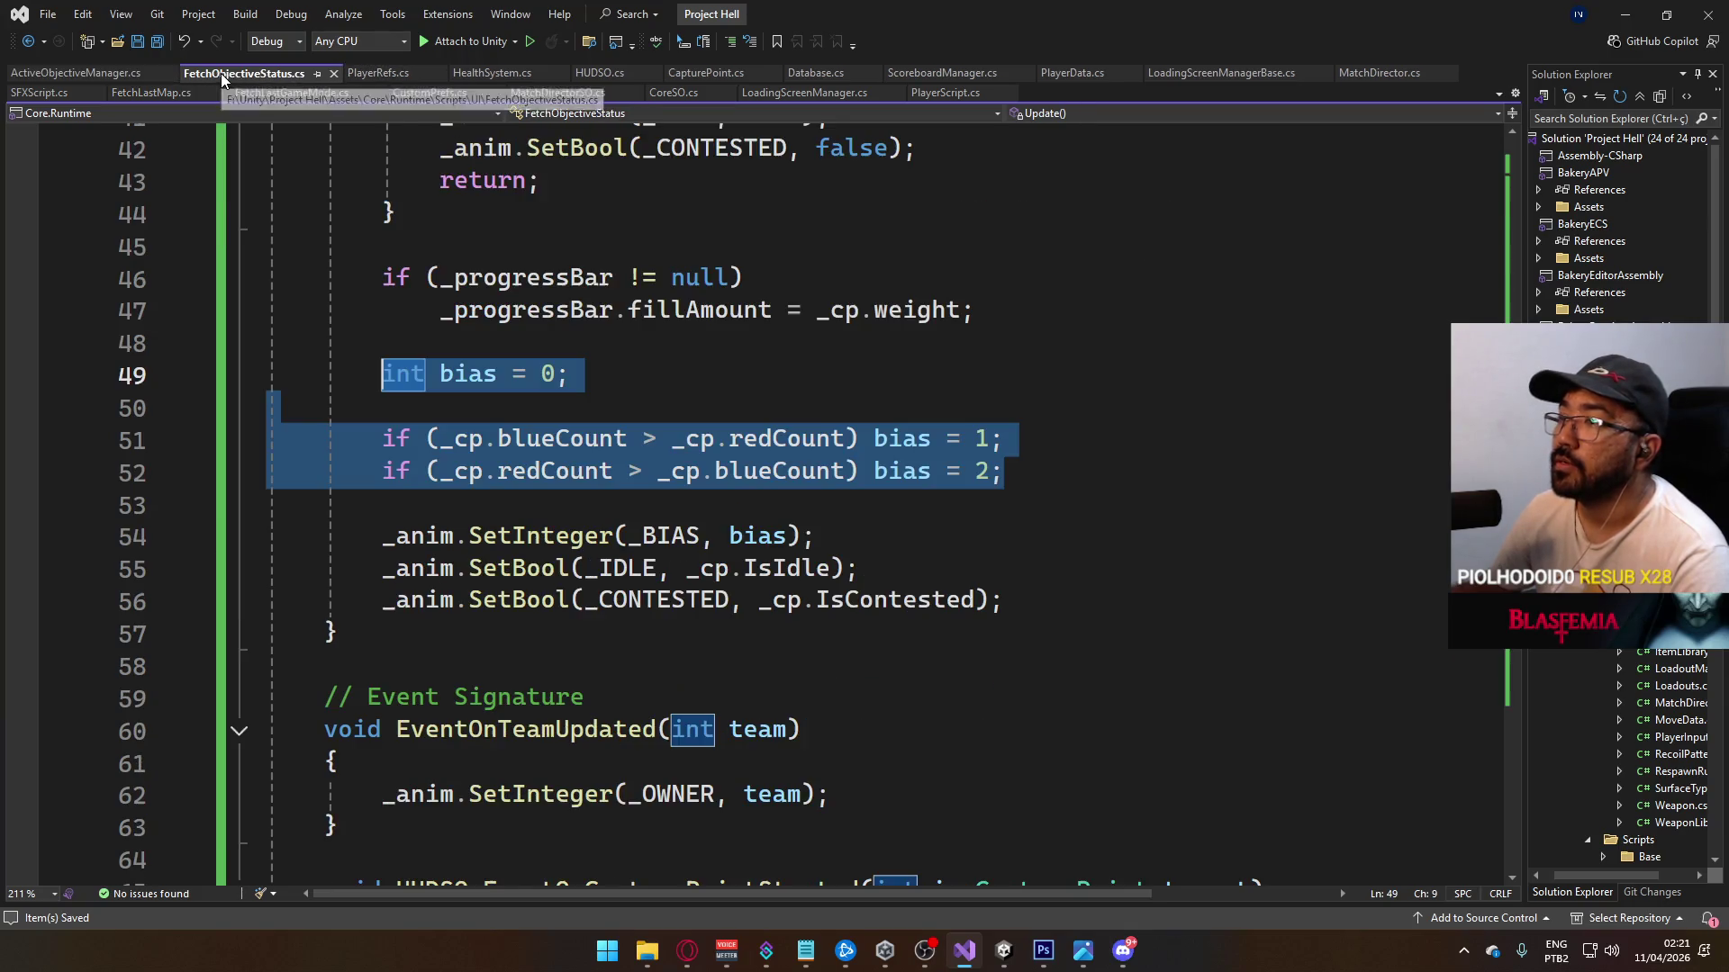
{"action": "left_click", "coordinate": [673, 536]}
{"action": "double_click", "coordinate": [677, 536]}
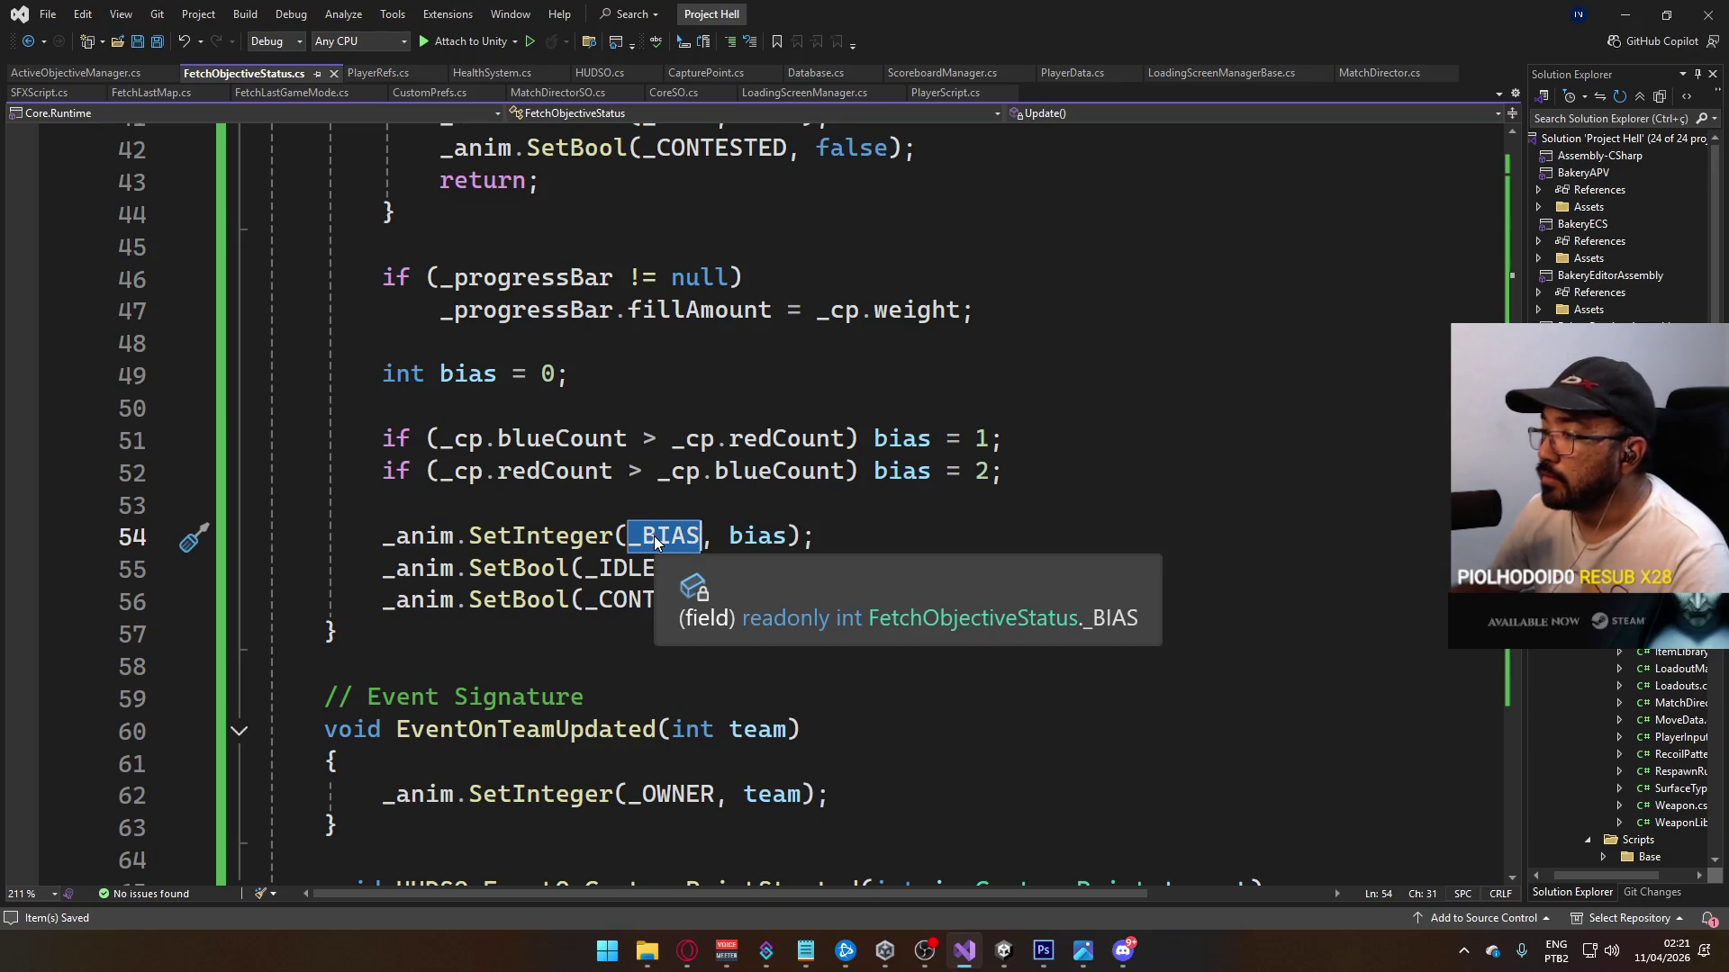
{"action": "scroll", "coordinate": [859, 663], "scroll_direction": "up", "scroll_amount": 6}
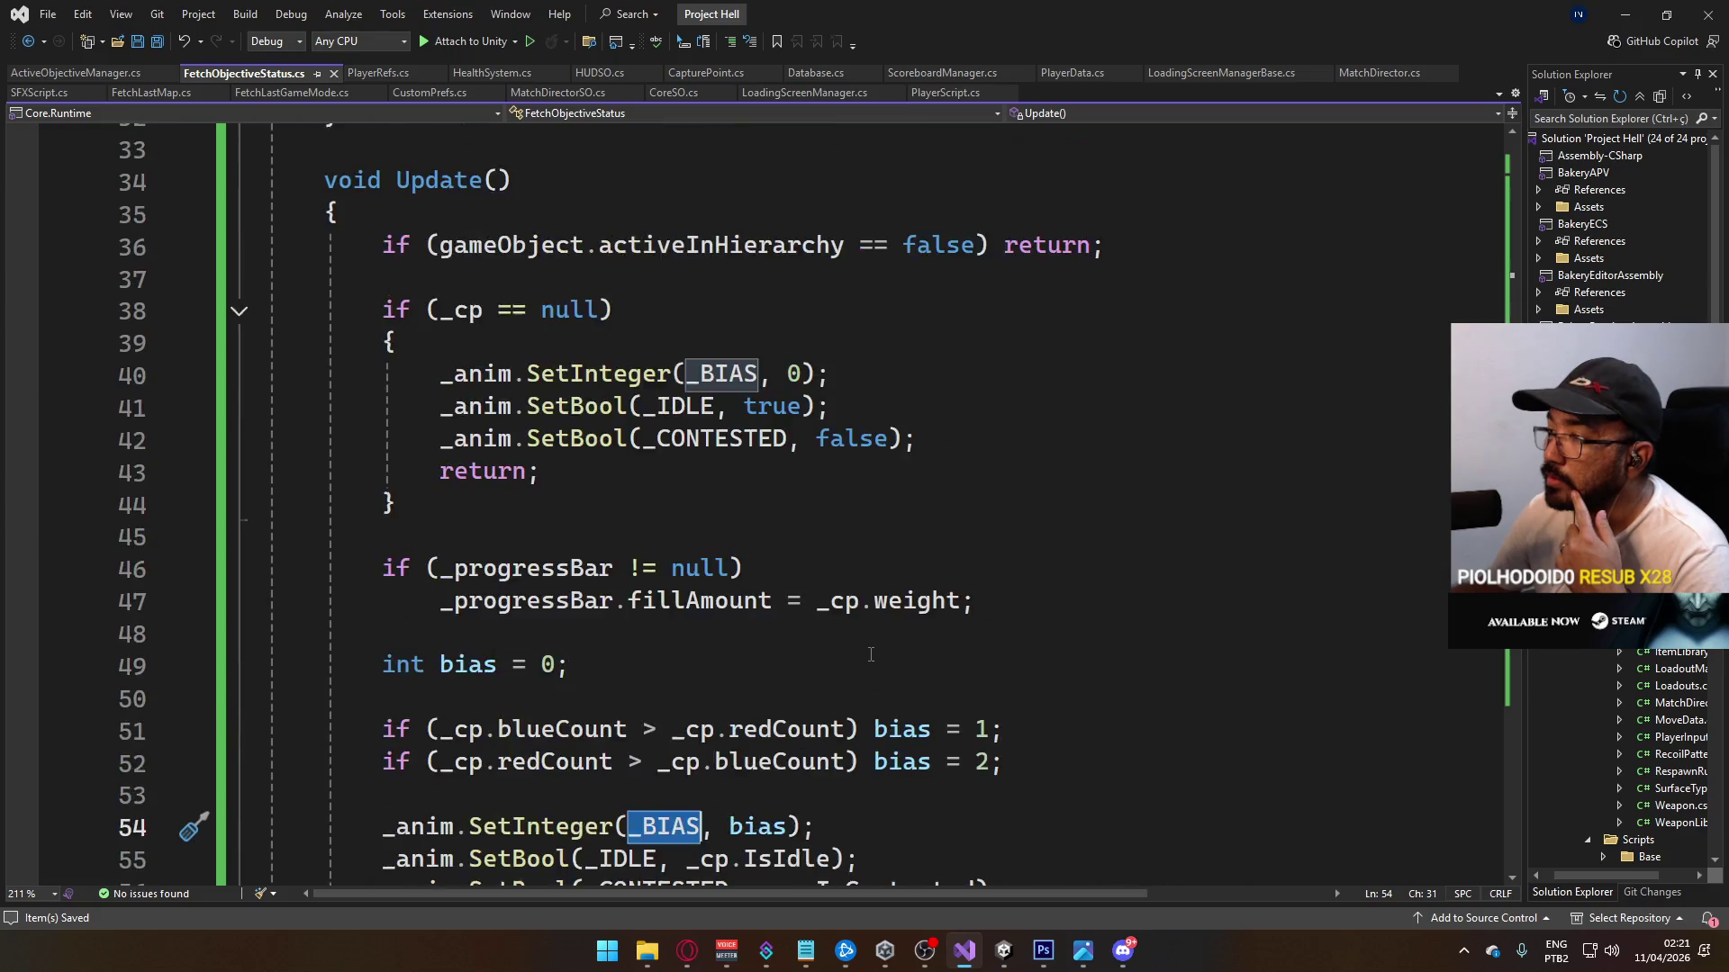
{"action": "scroll", "coordinate": [860, 664], "scroll_direction": "up", "scroll_amount": 6}
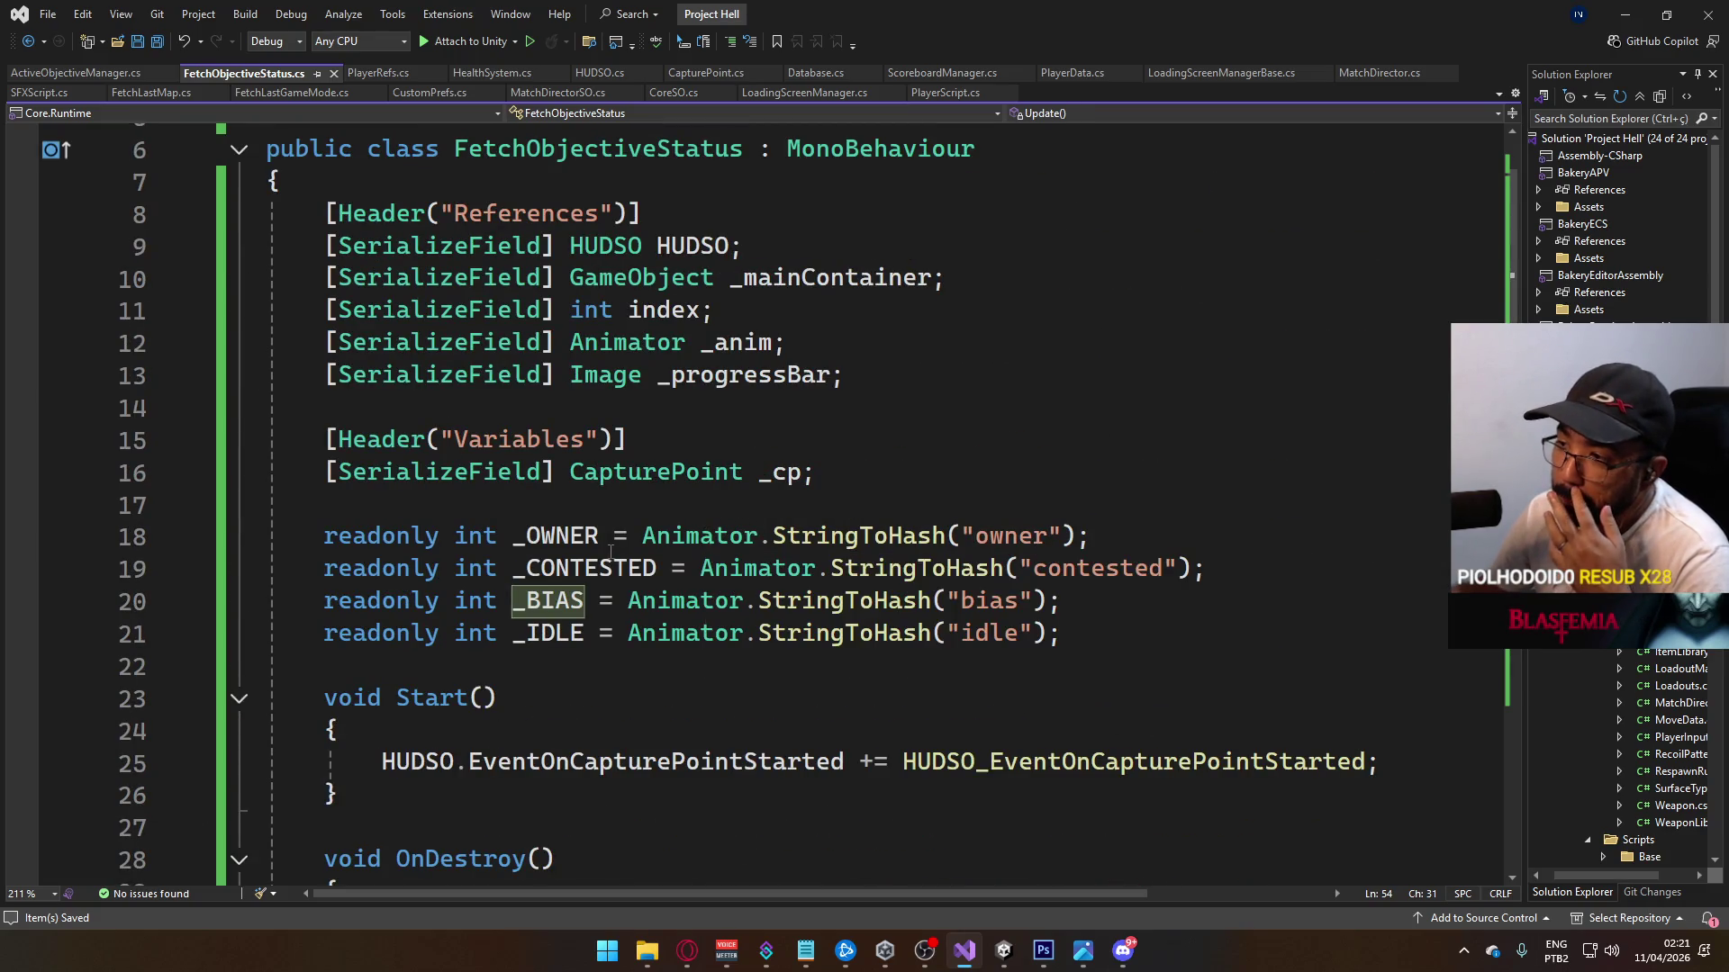
{"action": "scroll", "coordinate": [738, 764], "scroll_direction": "down", "scroll_amount": 10}
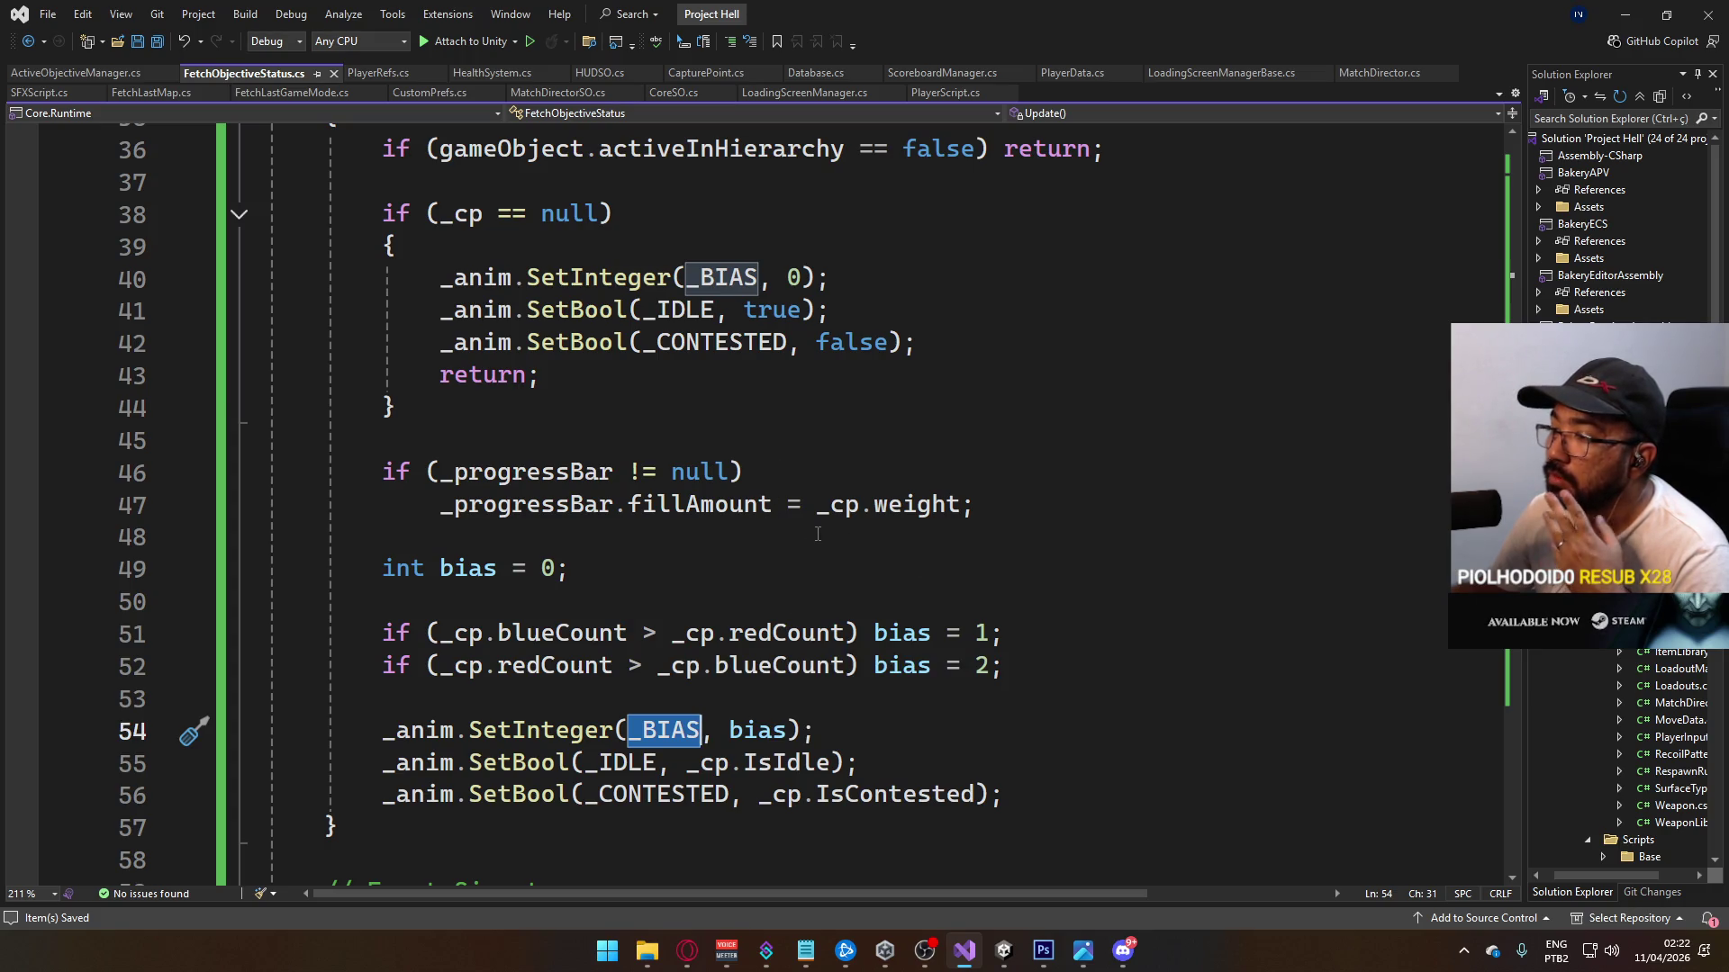
{"action": "scroll", "coordinate": [817, 534], "scroll_direction": "down", "scroll_amount": 2}
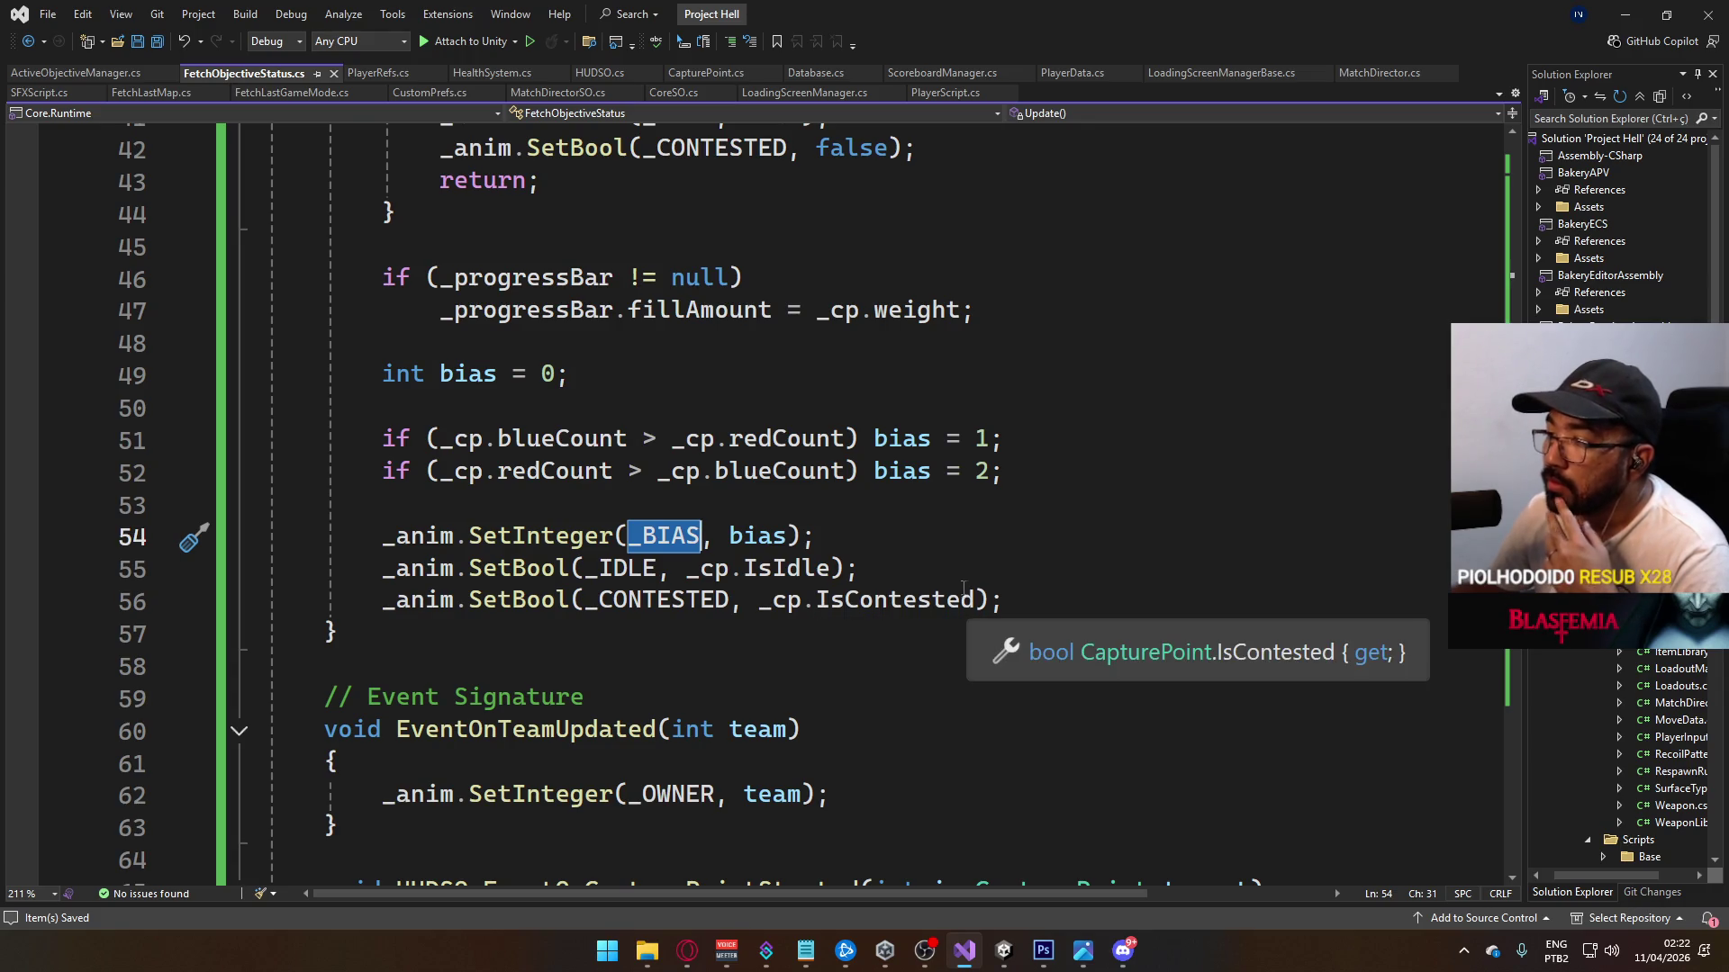
{"action": "scroll", "coordinate": [760, 612], "scroll_direction": "down", "scroll_amount": 2}
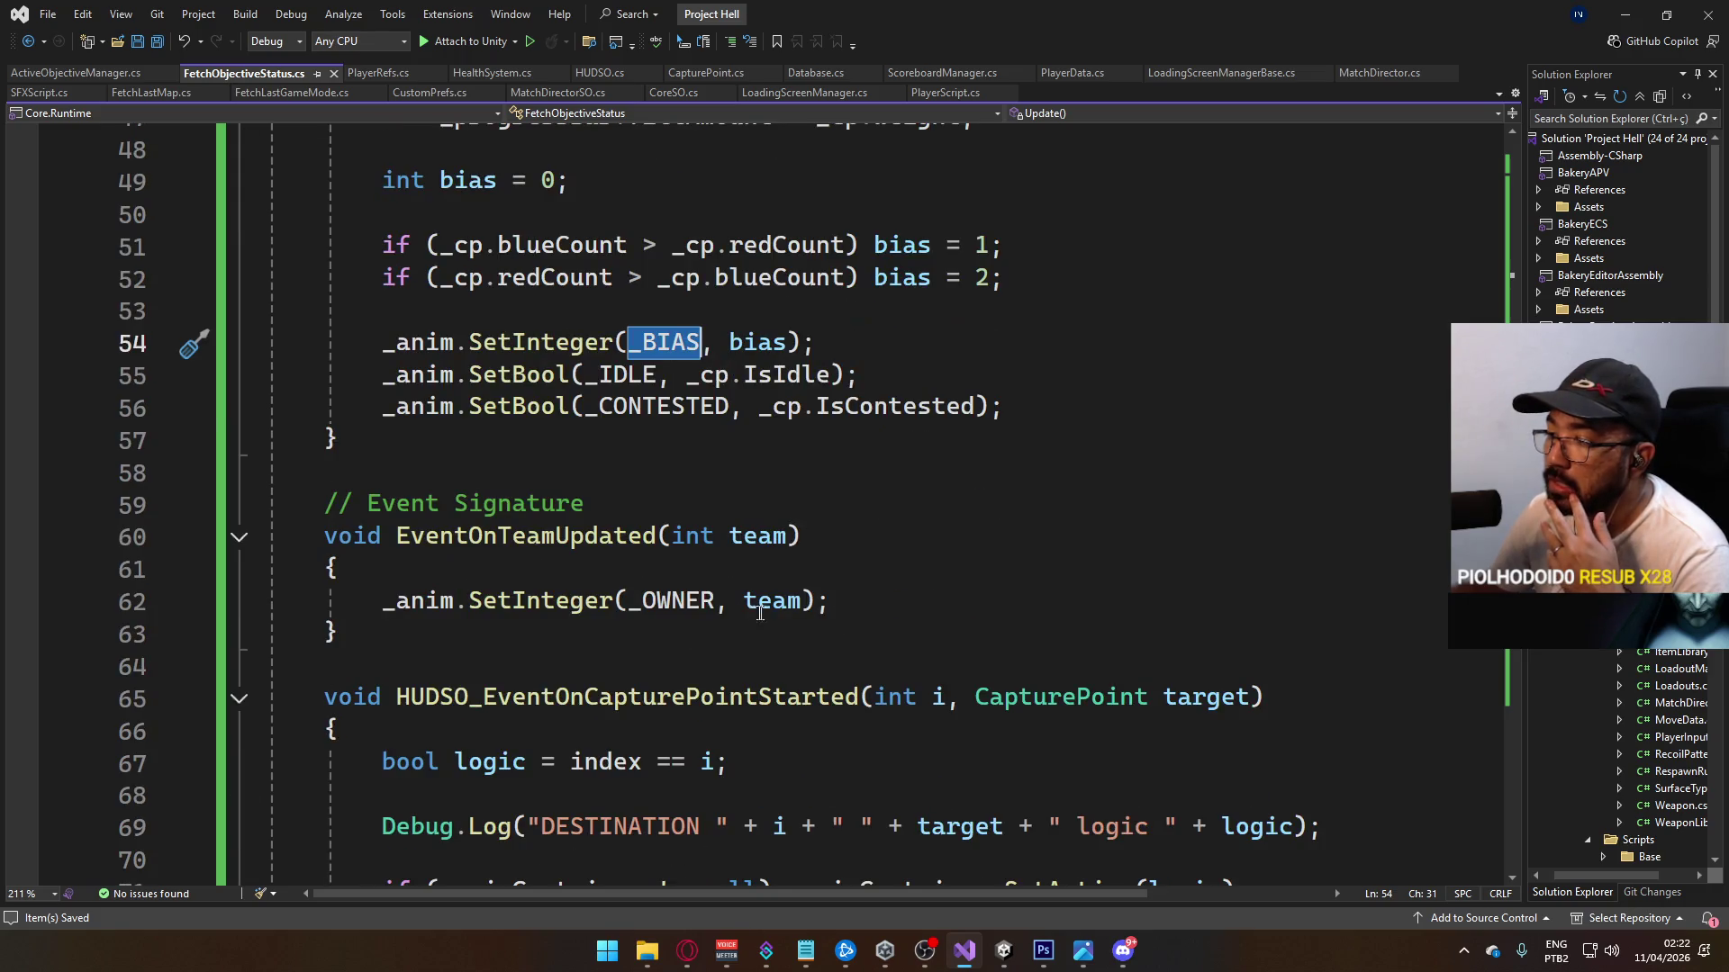
{"action": "left_click", "coordinate": [382, 599]}
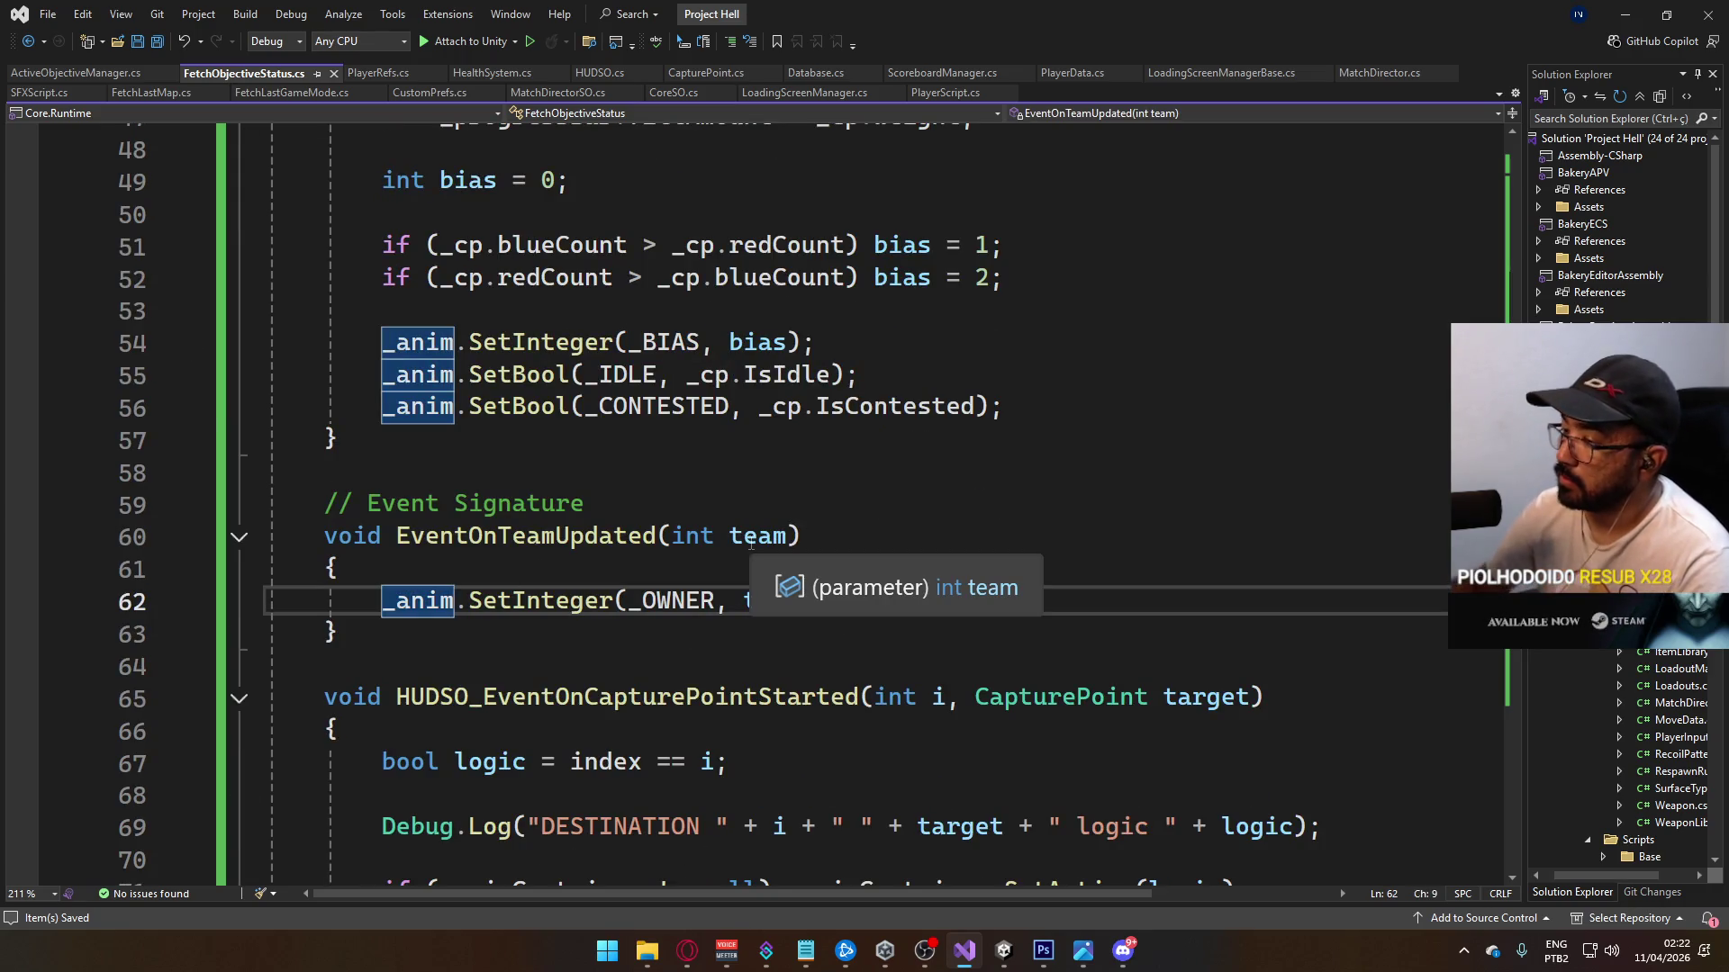
{"action": "type", "text": "//"}
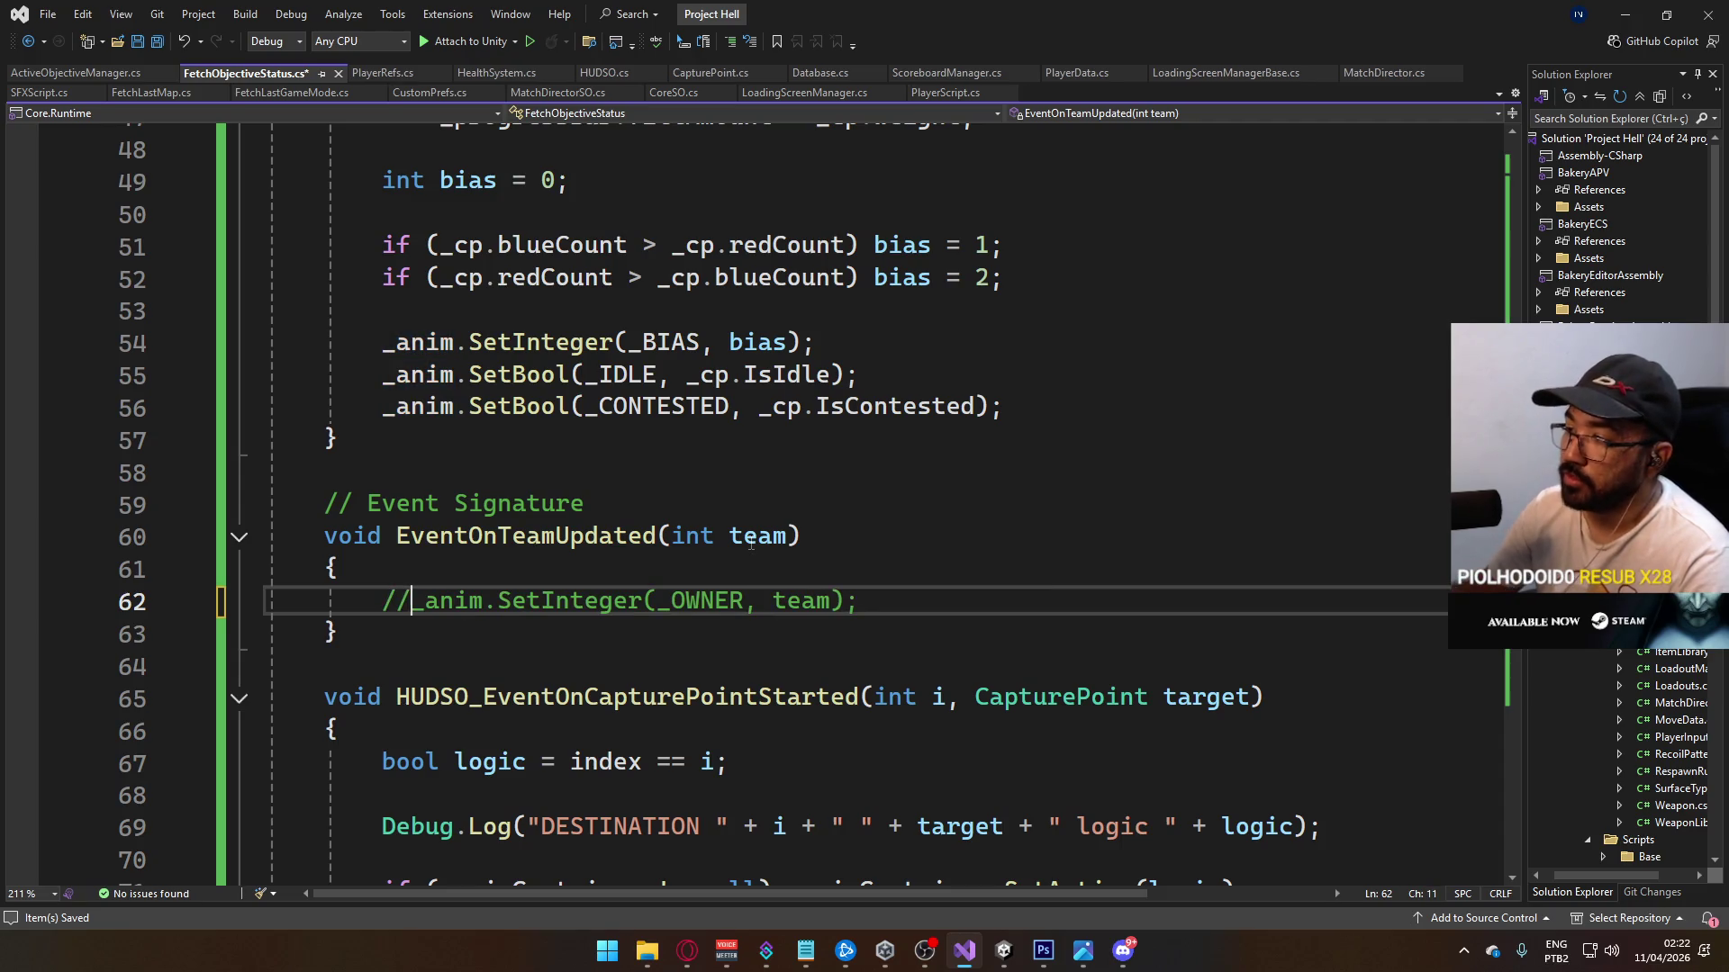
{"action": "key", "text": "ctrl+z"}
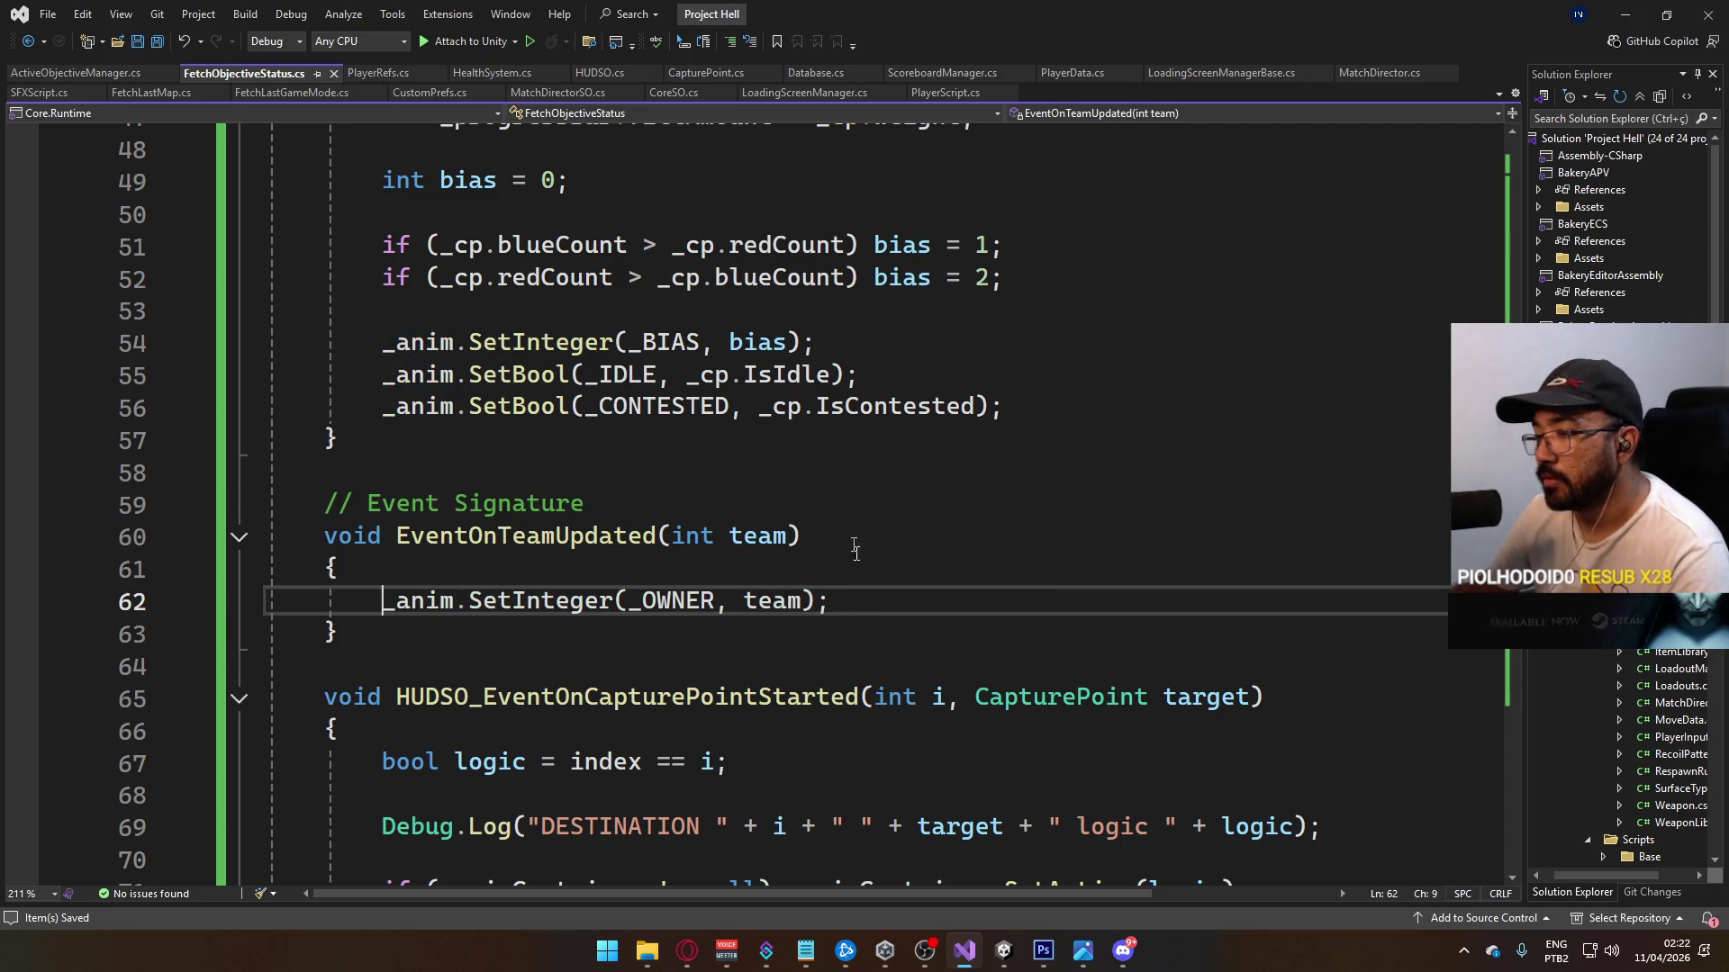
{"action": "left_click", "coordinate": [997, 951]}
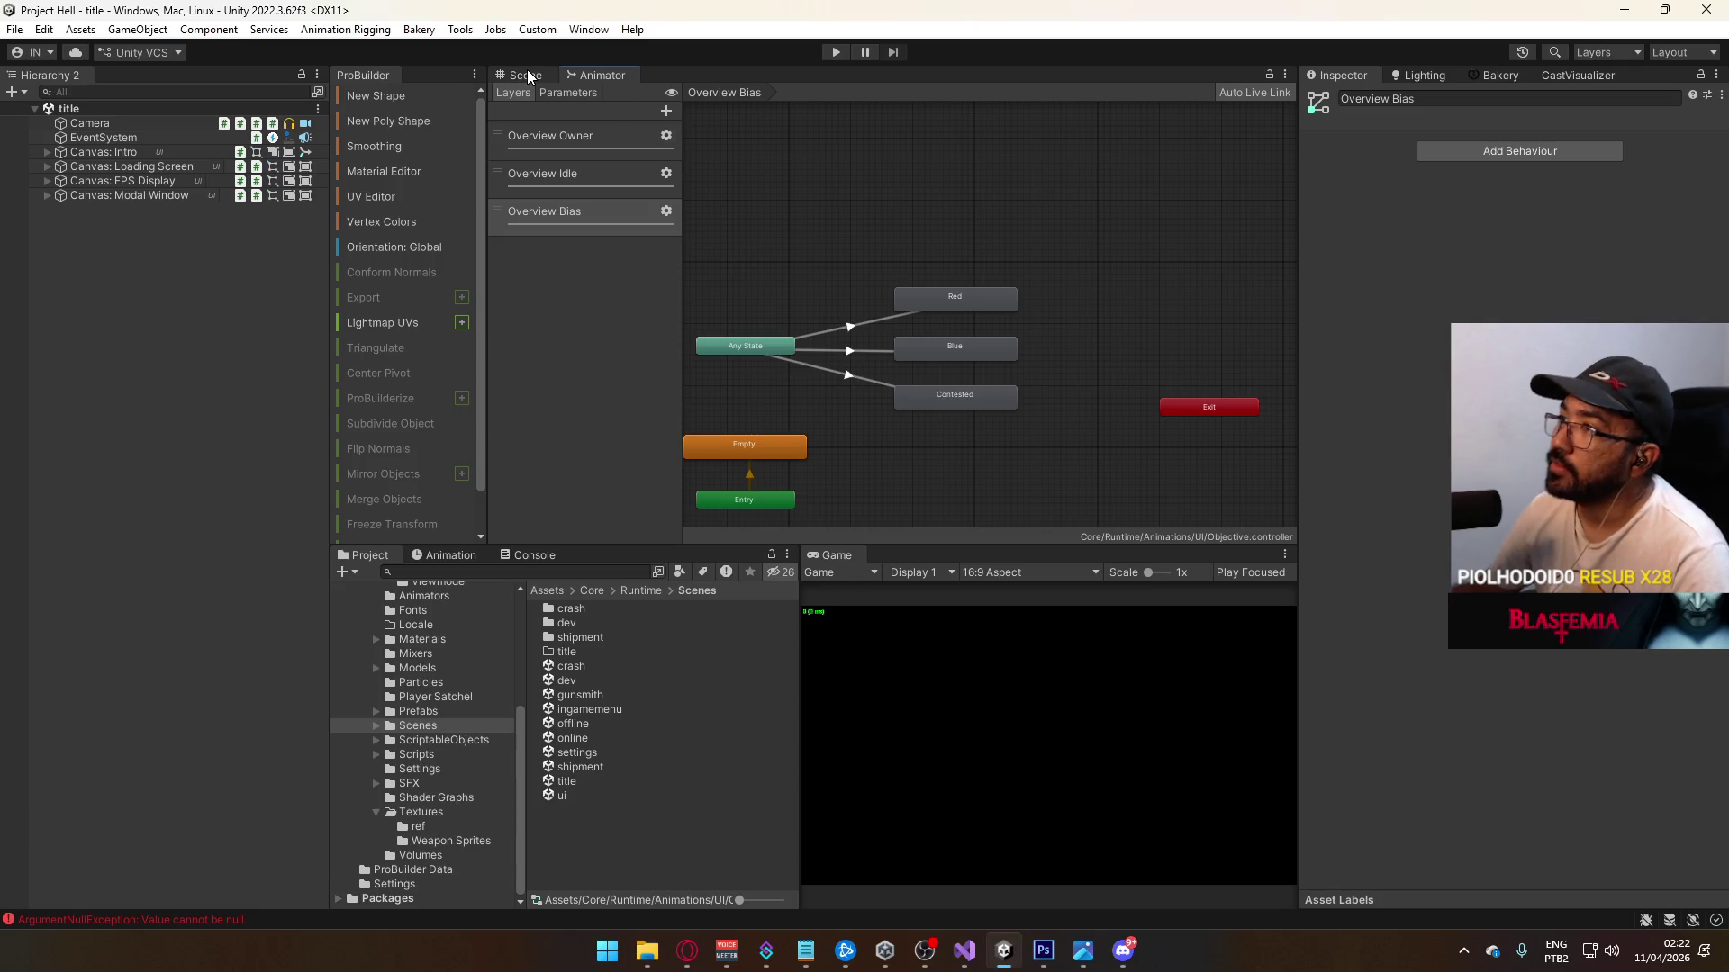
Step: Show the Scene view, select the title scene asset, and enter Play mode to test the HUD
{"action": "left_click", "coordinate": [525, 75]}
{"action": "left_click", "coordinate": [603, 781]}
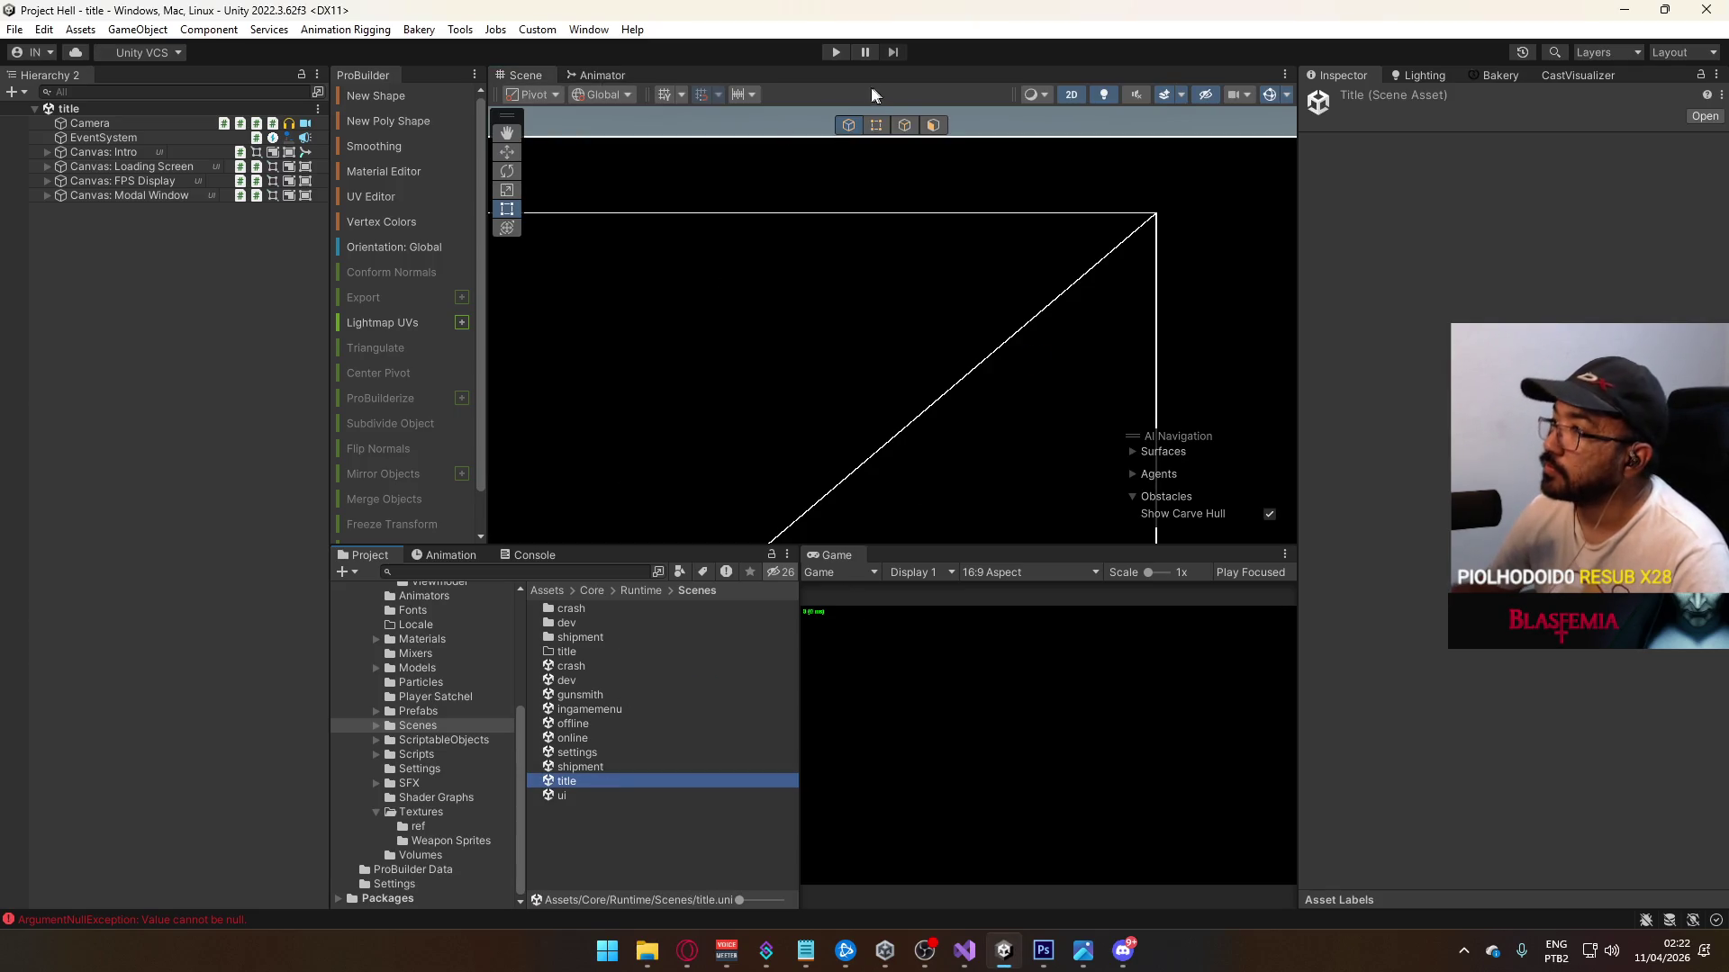
{"action": "left_click", "coordinate": [835, 54]}
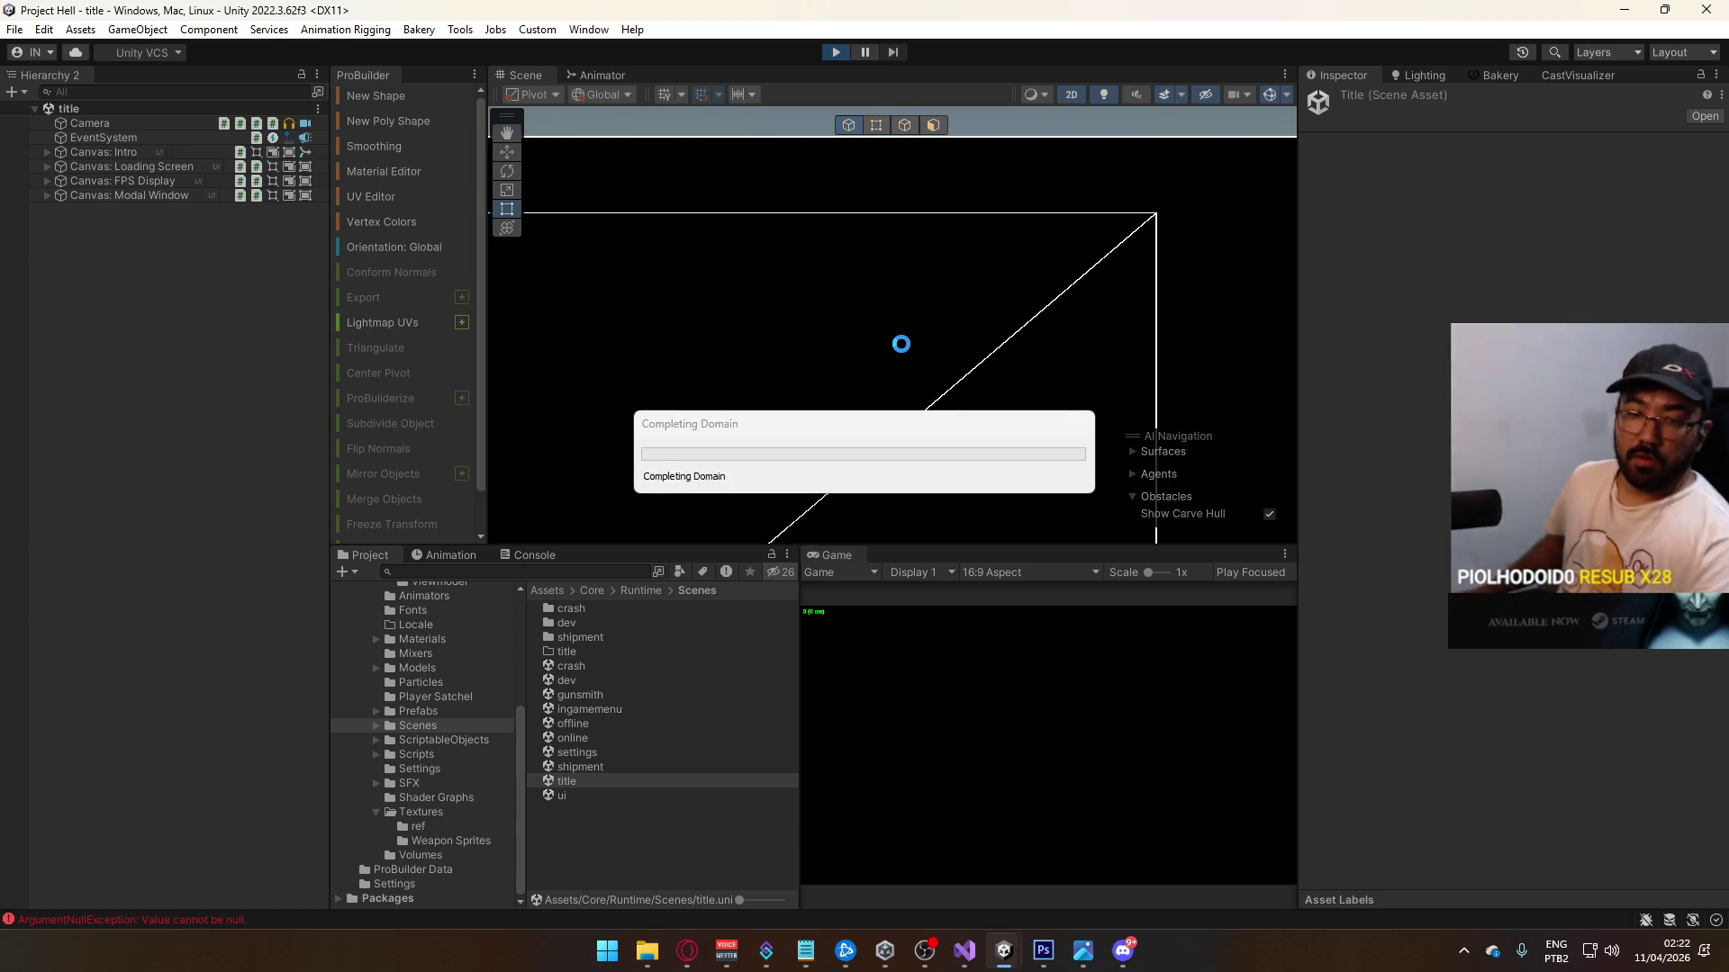
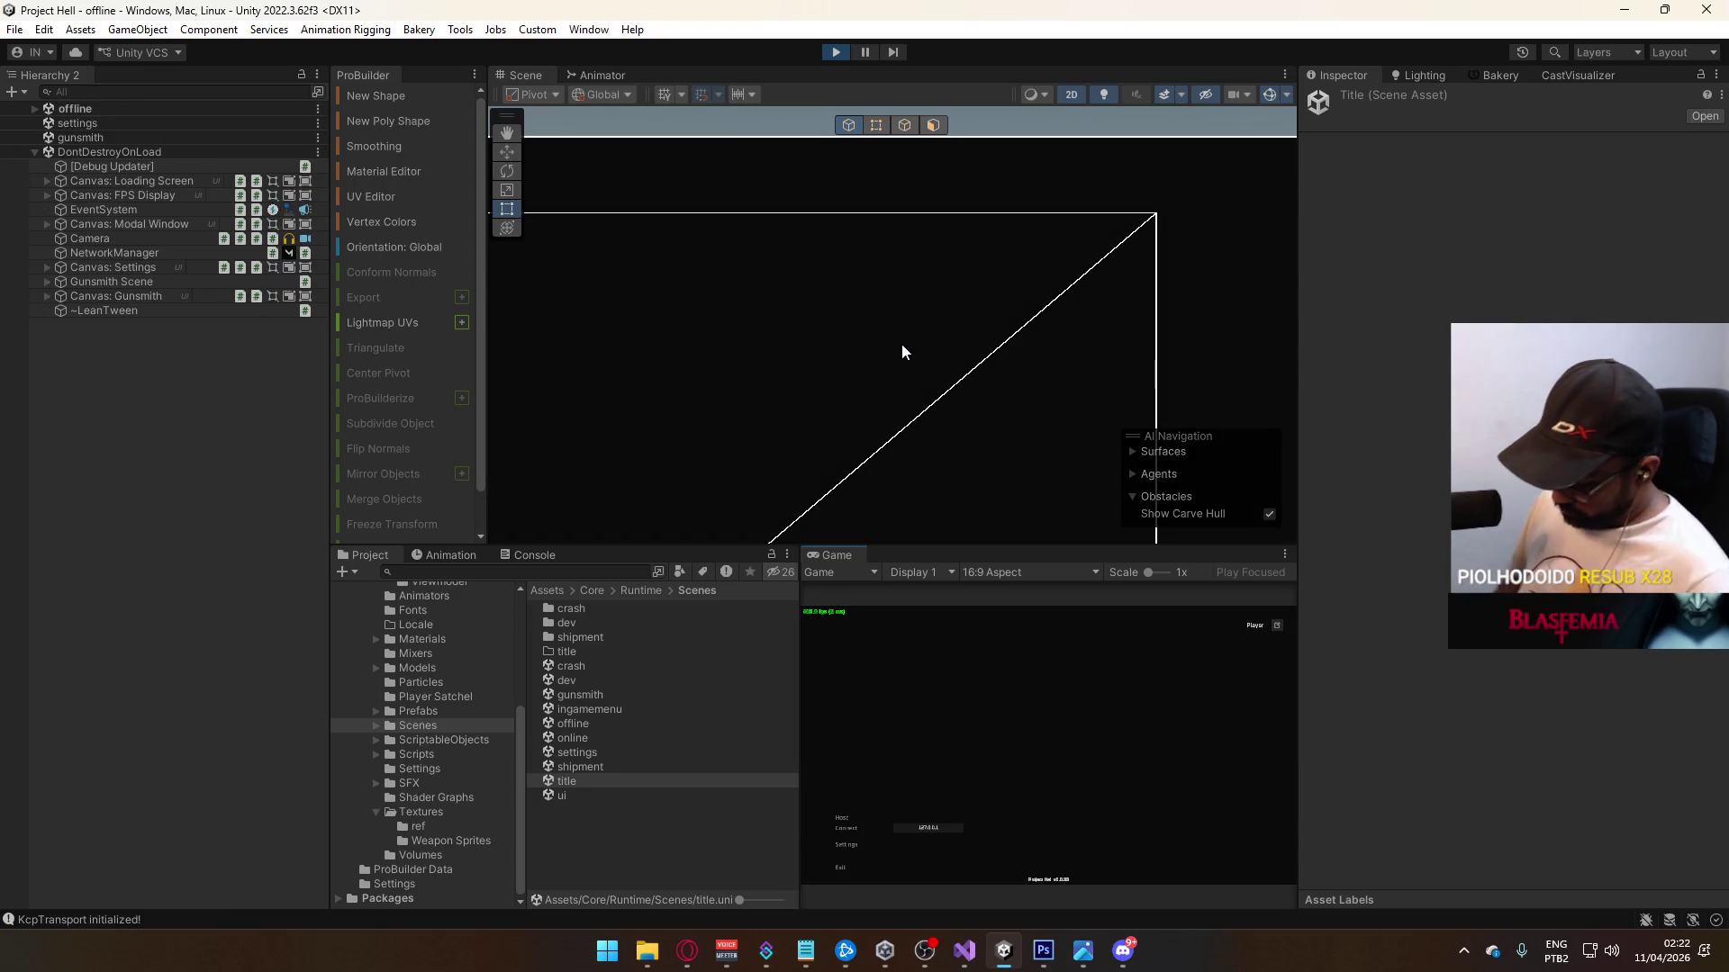
Step: Host a match on the crash map, then return focus to the editor
{"action": "left_click", "coordinate": [846, 821]}
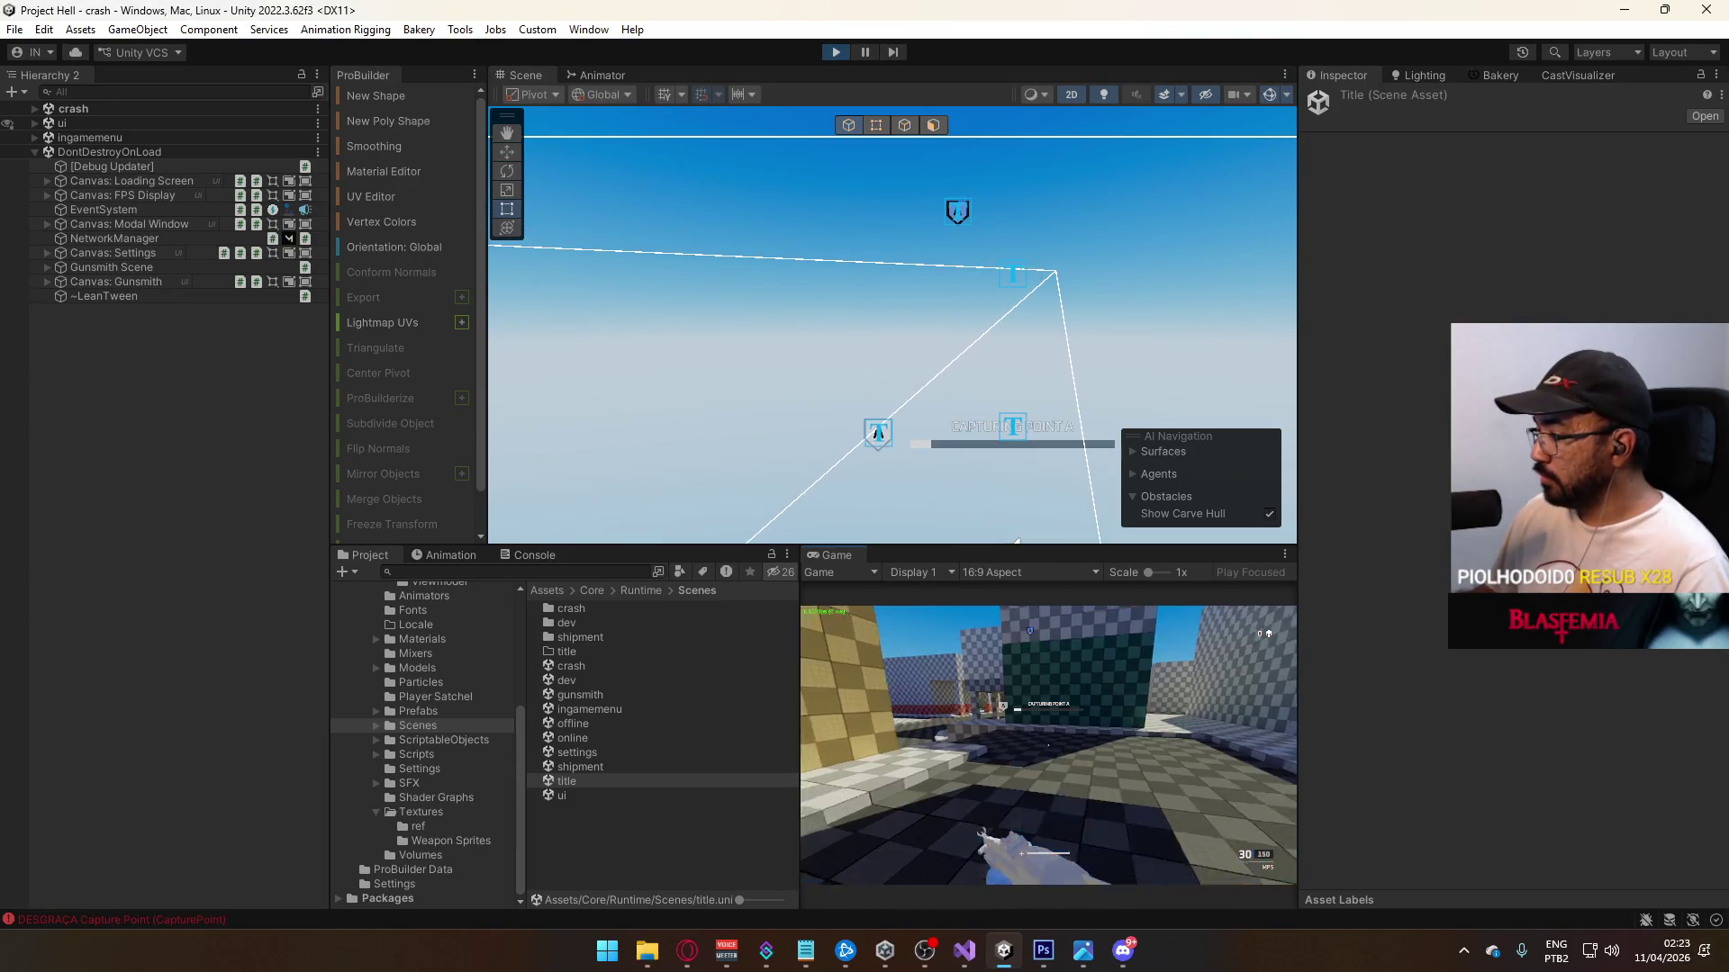
{"action": "key", "text": "super"}
{"action": "left_click", "coordinate": [360, 209]}
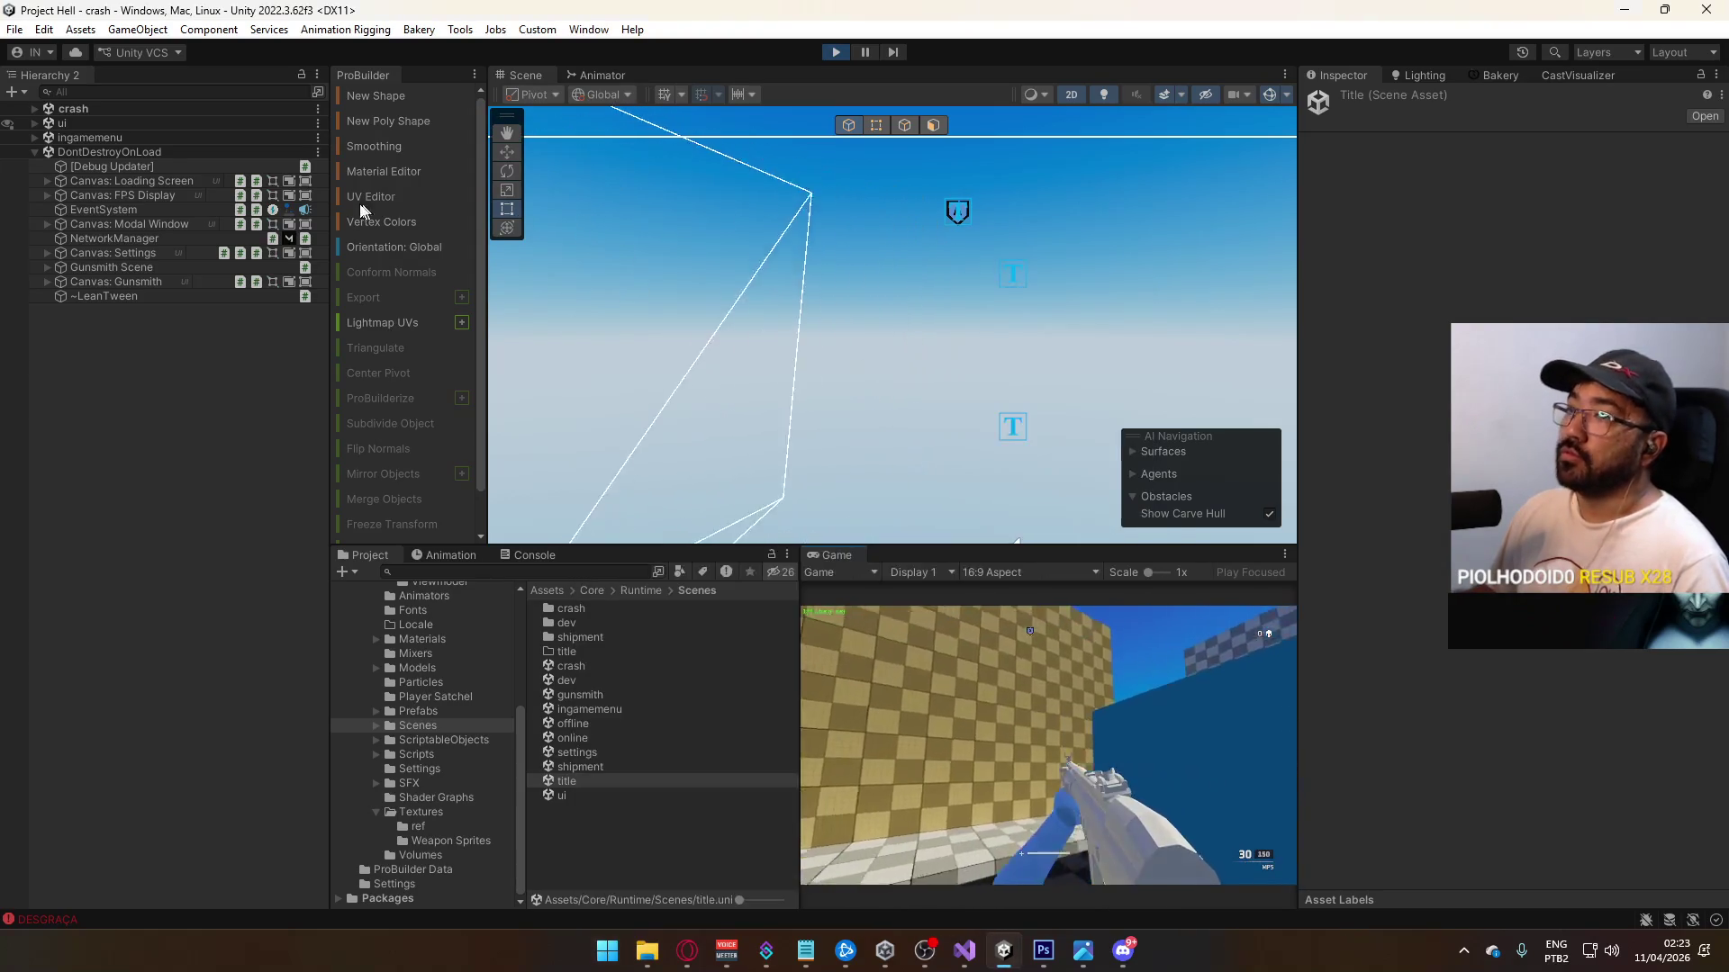
Step: Select Active Objective Panel under ui > Canvas: HUD > Main Container and show its Animator graph
{"action": "left_click", "coordinate": [34, 123]}
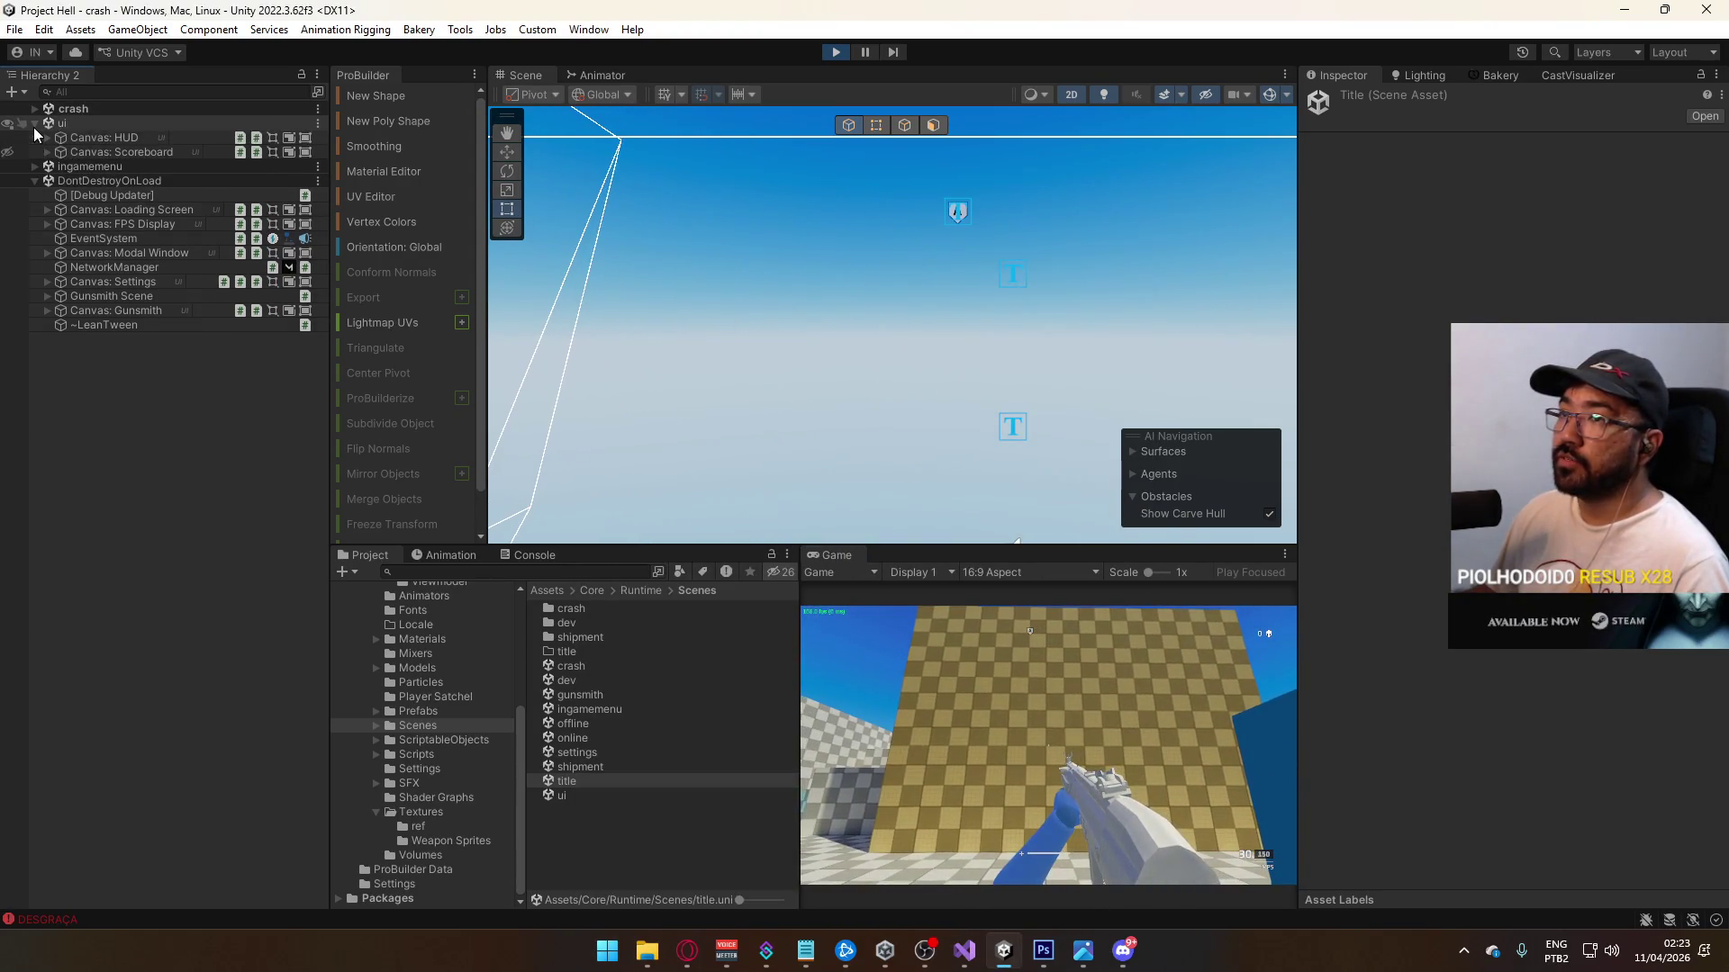
{"action": "left_click", "coordinate": [47, 137]}
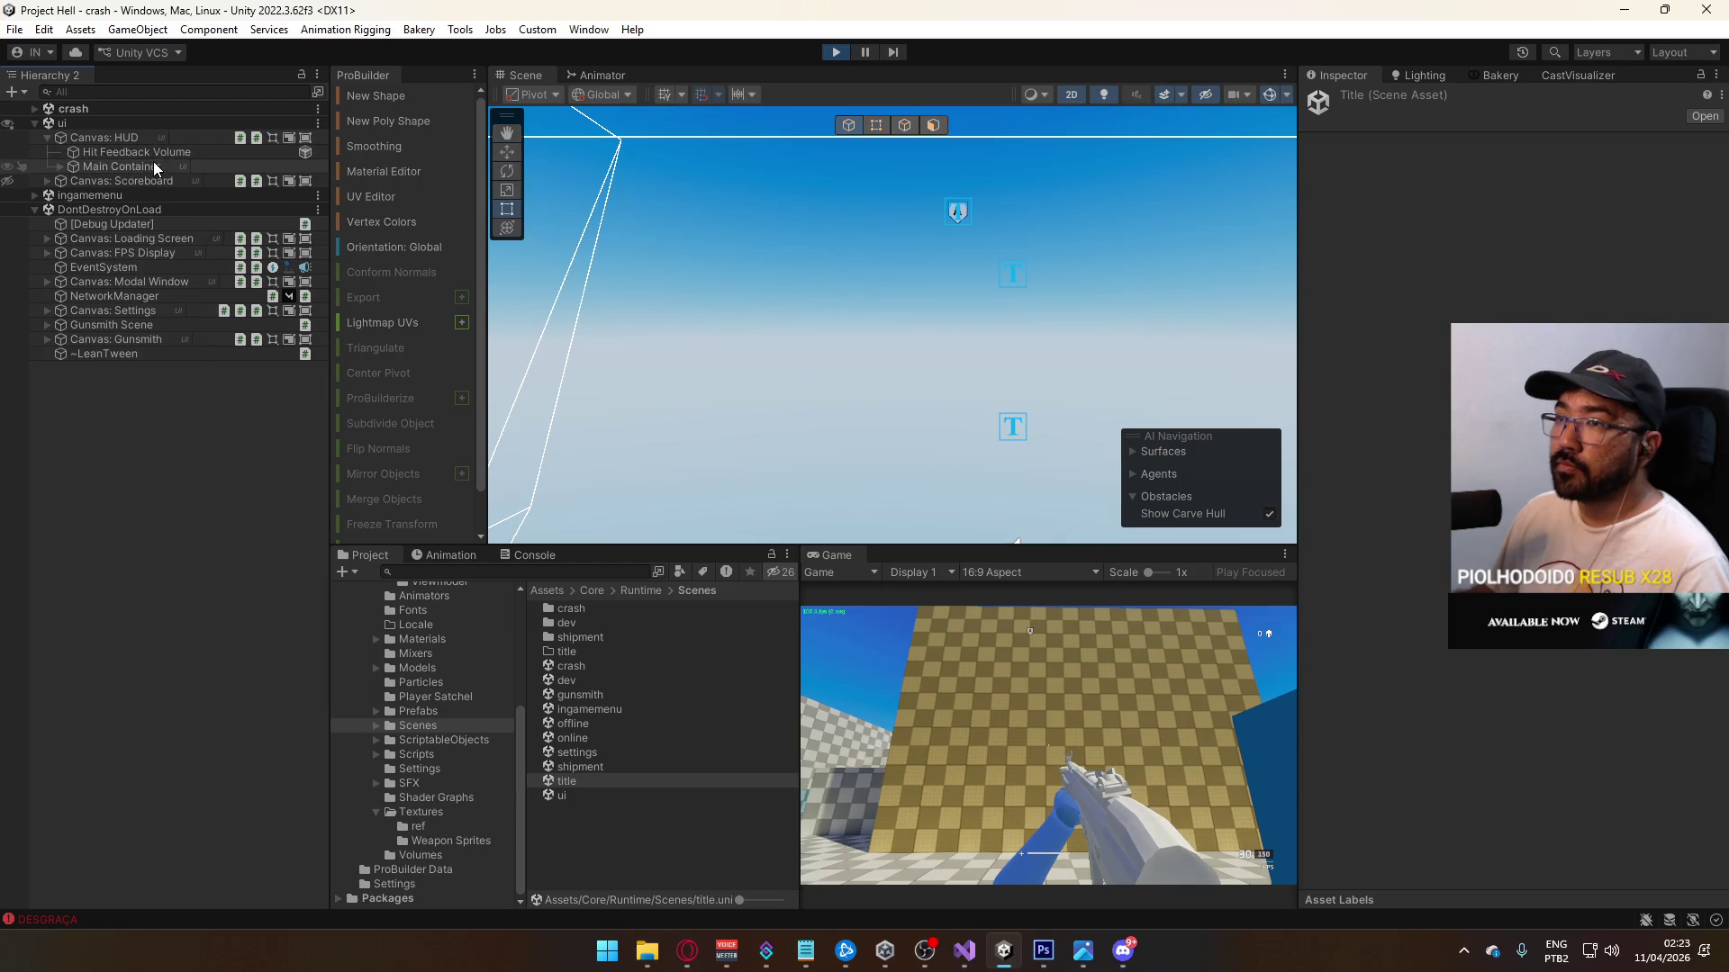
{"action": "left_click", "coordinate": [61, 167]}
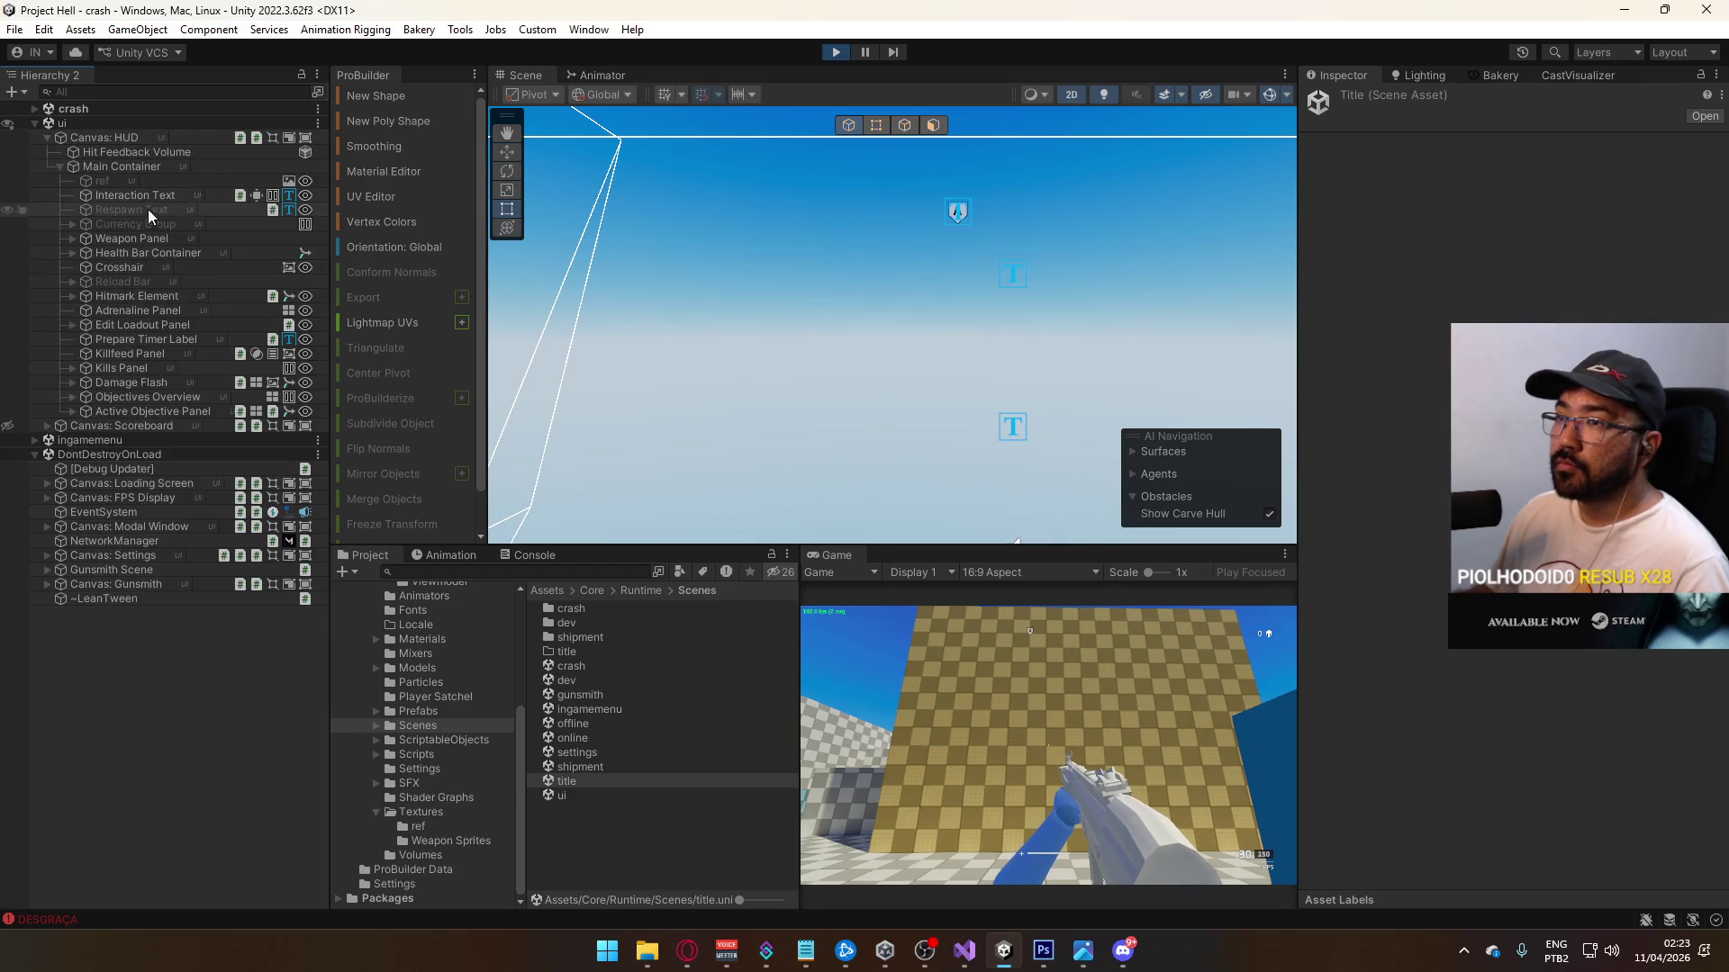
{"action": "left_click", "coordinate": [171, 413]}
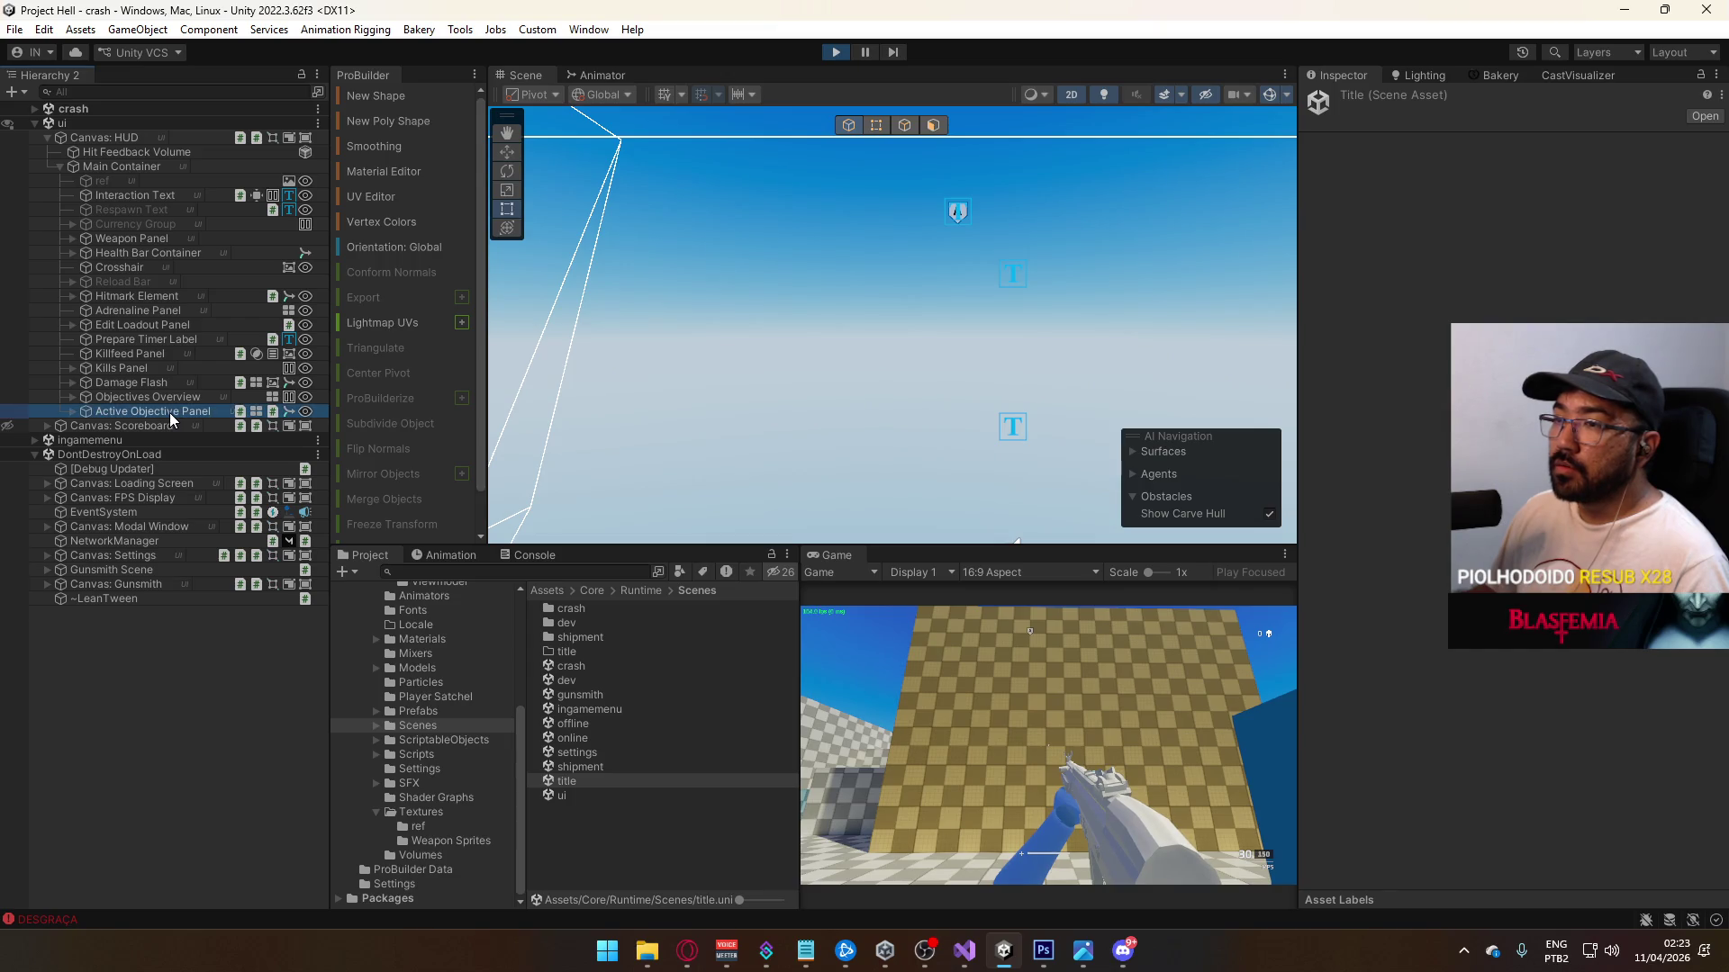
{"action": "left_click", "coordinate": [601, 75]}
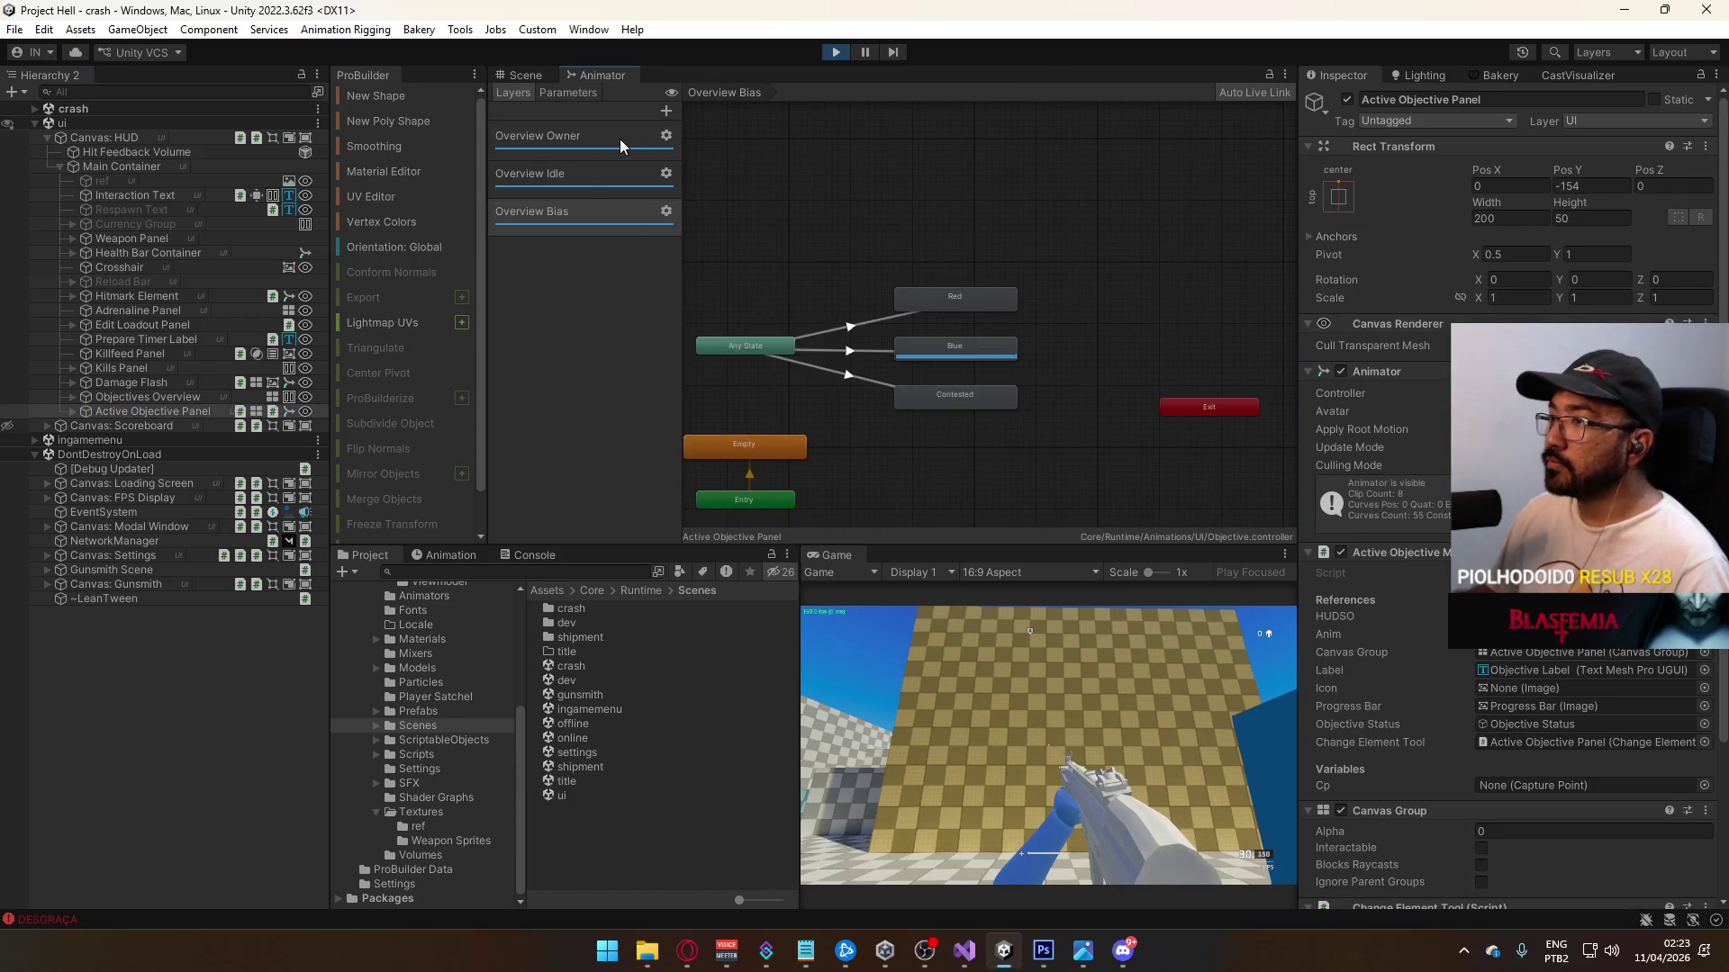
Step: Check the Blue state's Objective@Bias Blue clip, then show the panel's clips in the Animation window
{"action": "scroll", "coordinate": [848, 348], "scroll_direction": "up", "scroll_amount": 3}
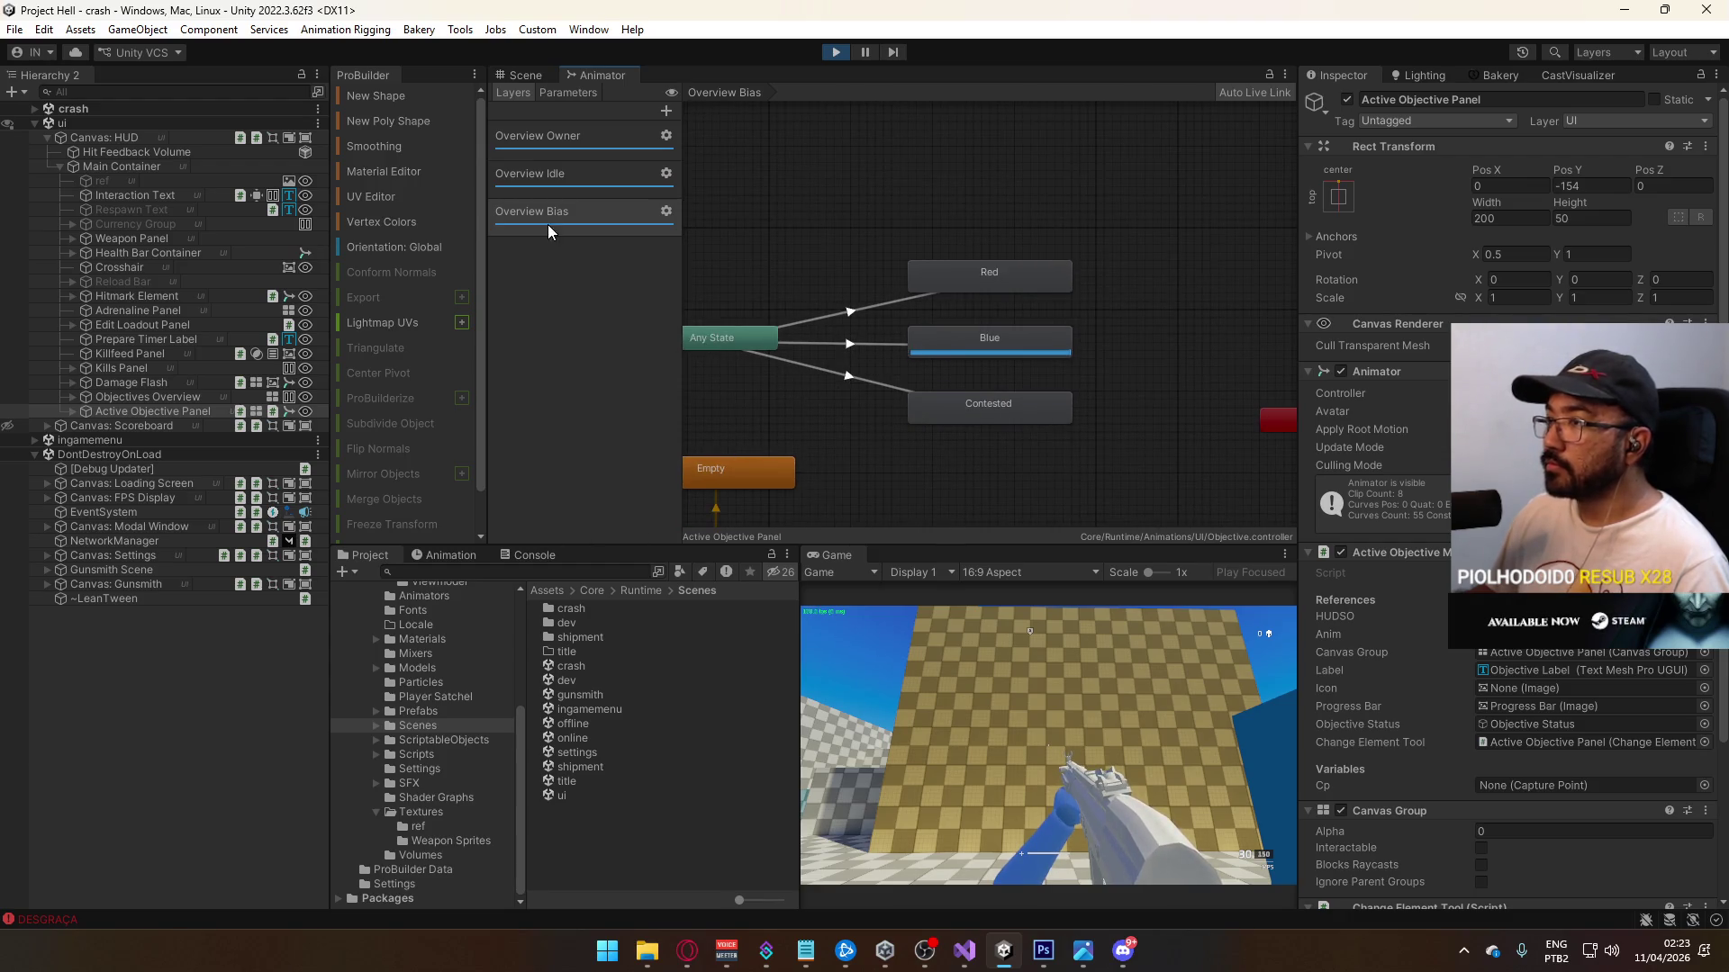
{"action": "left_click", "coordinate": [977, 341]}
{"action": "left_click", "coordinate": [1540, 144]}
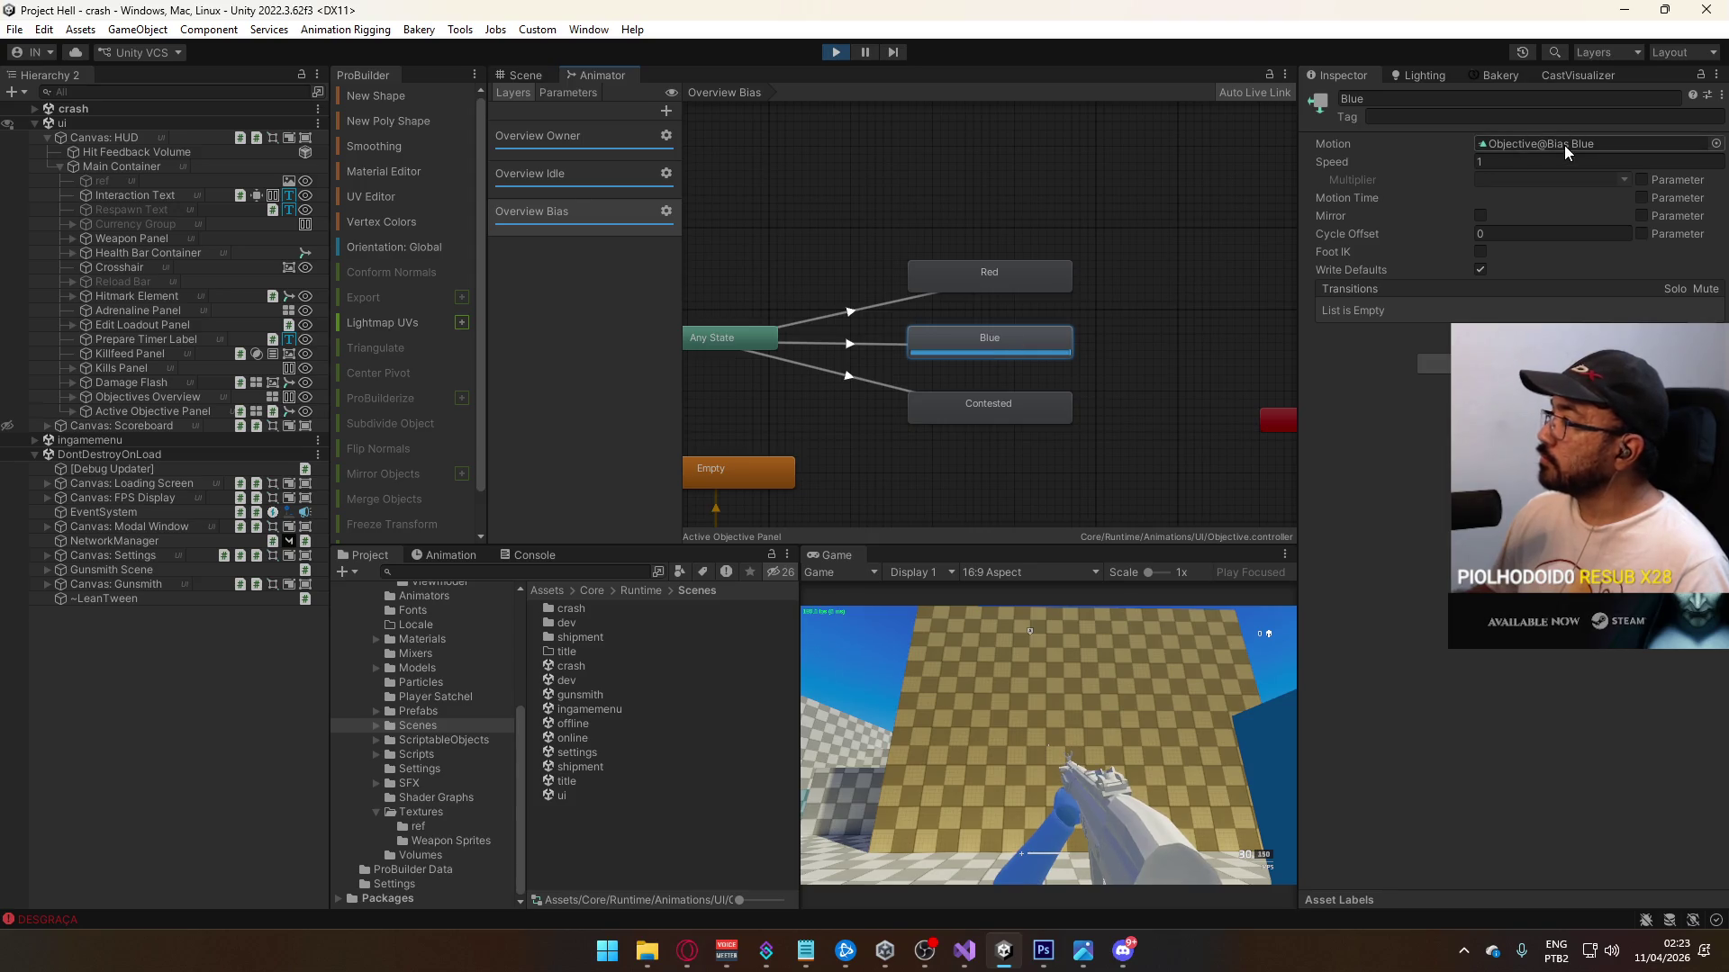
{"action": "left_click", "coordinate": [162, 411]}
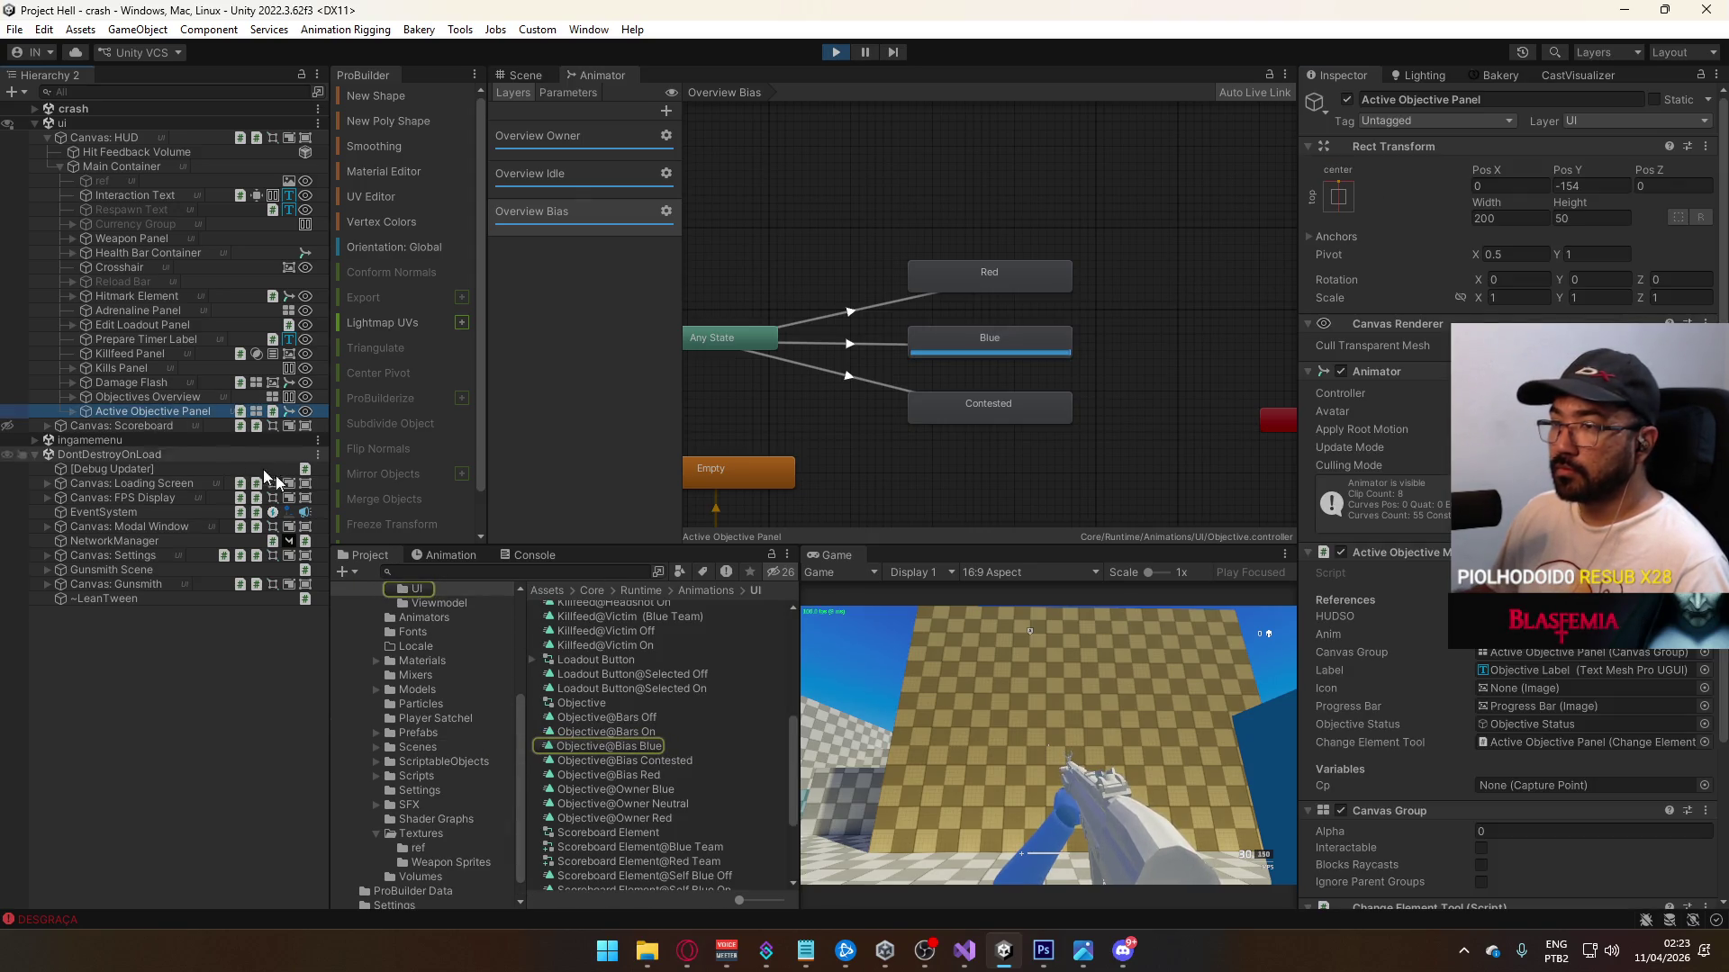
{"action": "left_click", "coordinate": [448, 556]}
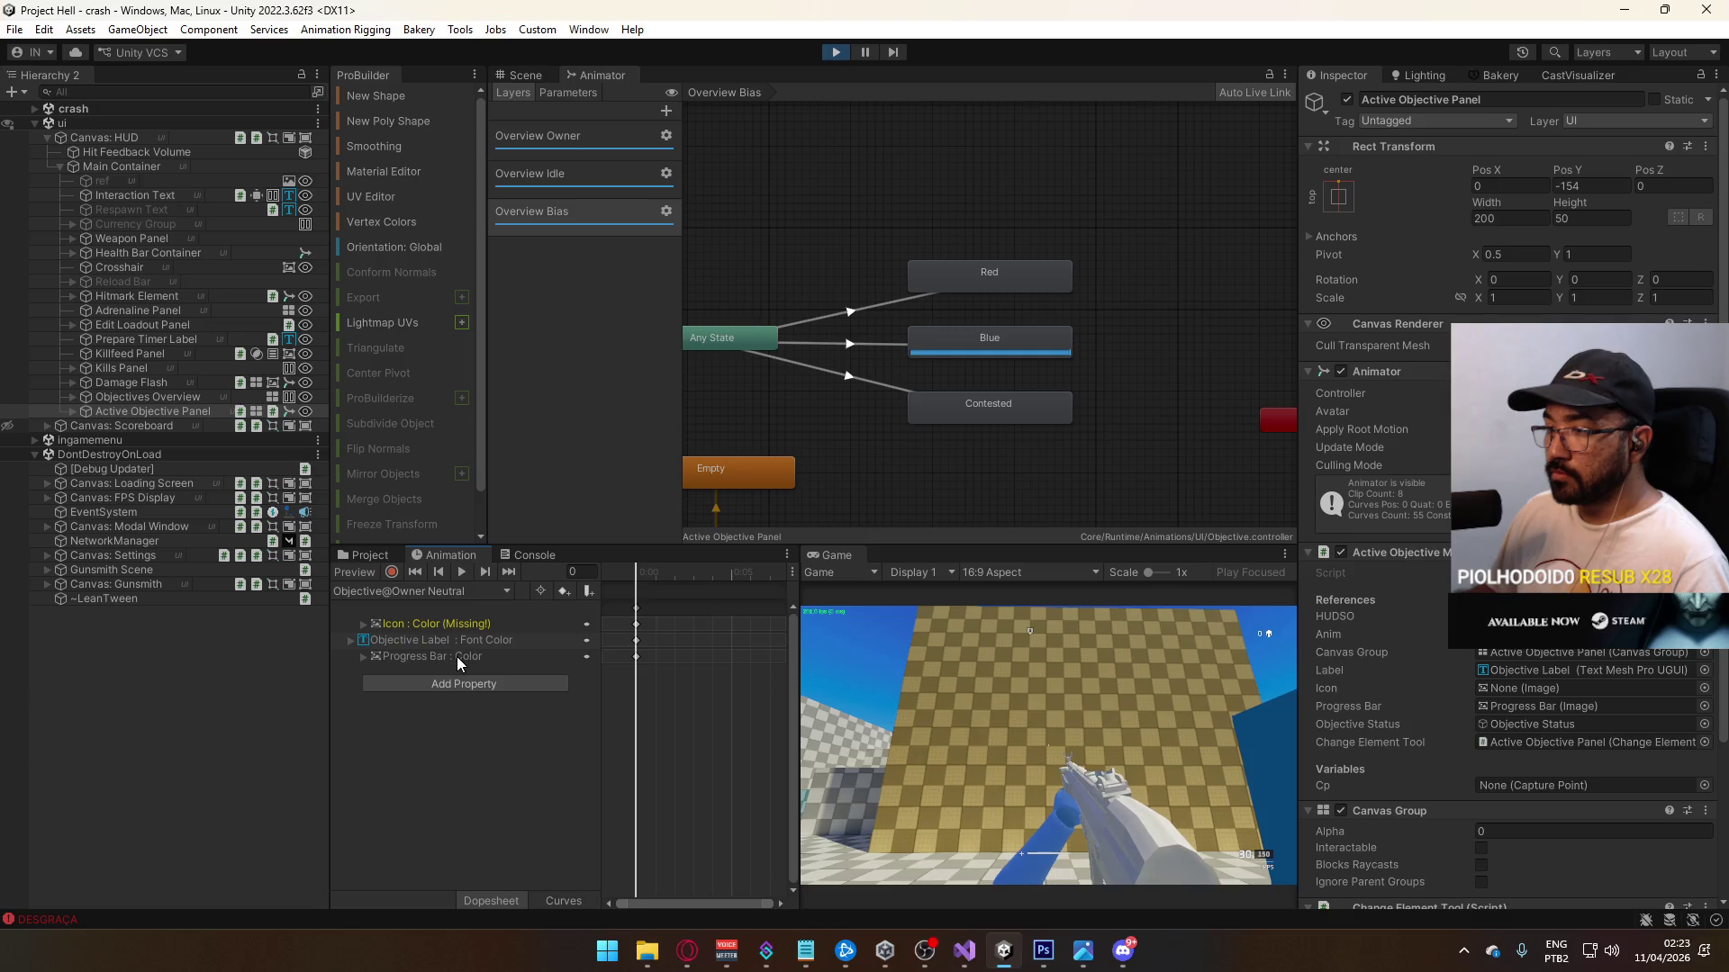
Step: Record the Progress Bar's Image colour as blue in the Objective@Bias Blue clip
{"action": "left_click", "coordinate": [392, 592]}
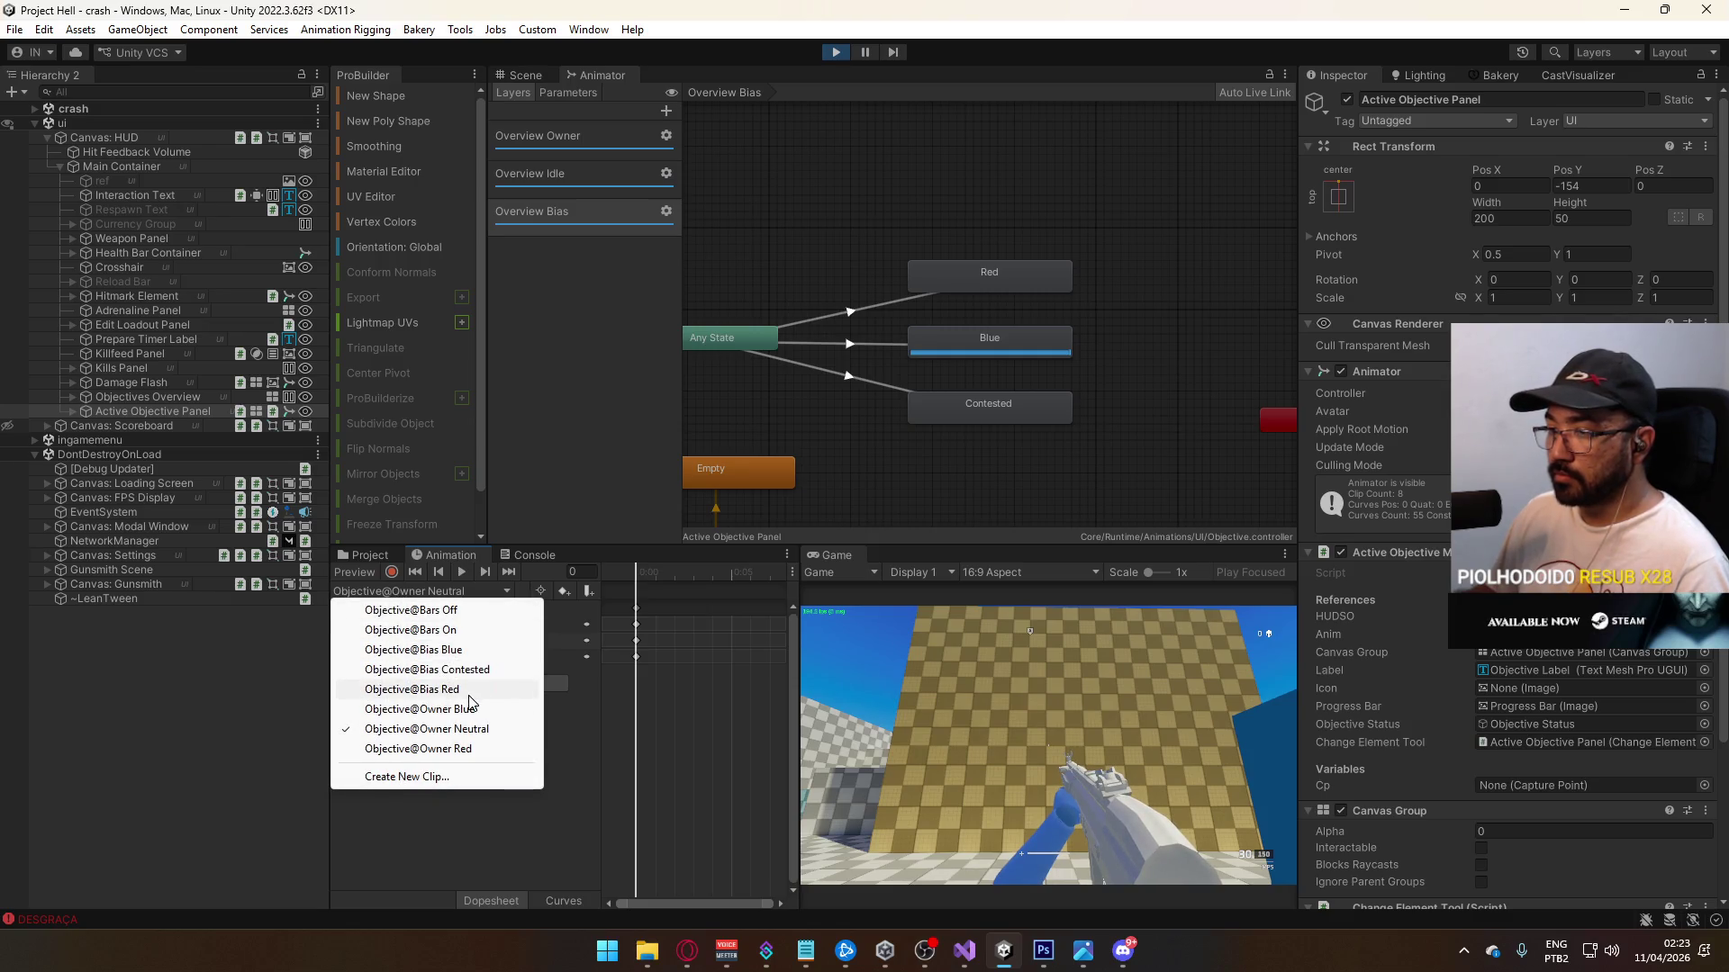
{"action": "left_click", "coordinate": [531, 649]}
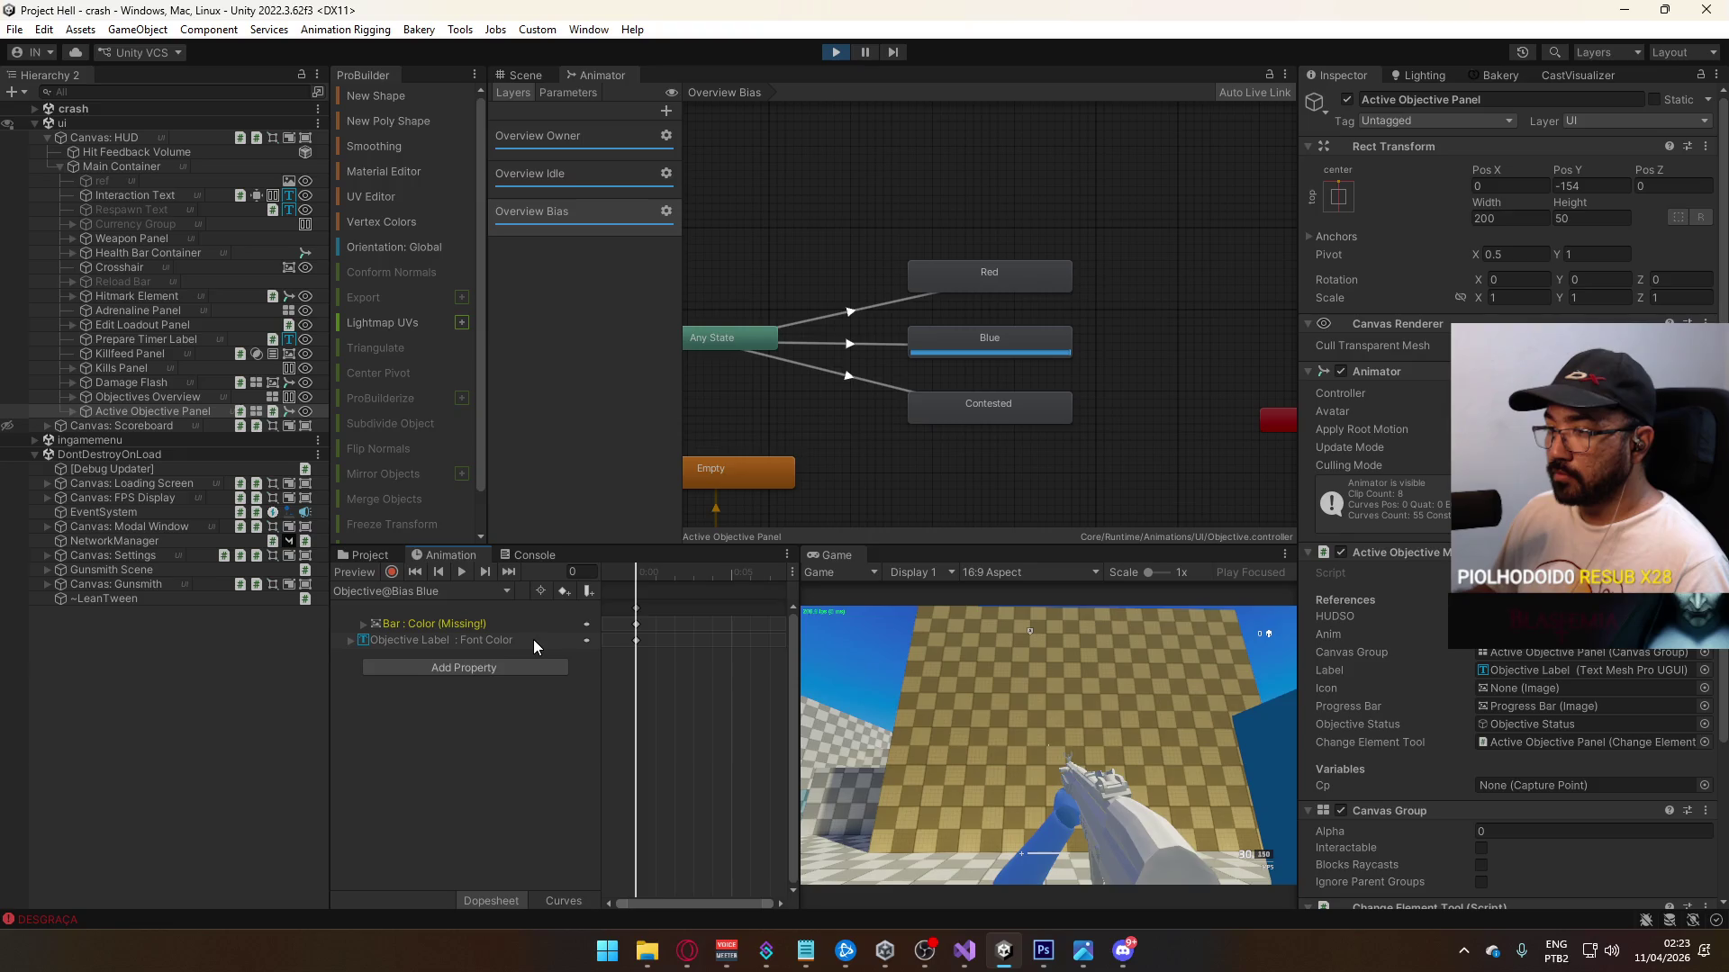
{"action": "left_click", "coordinate": [392, 574]}
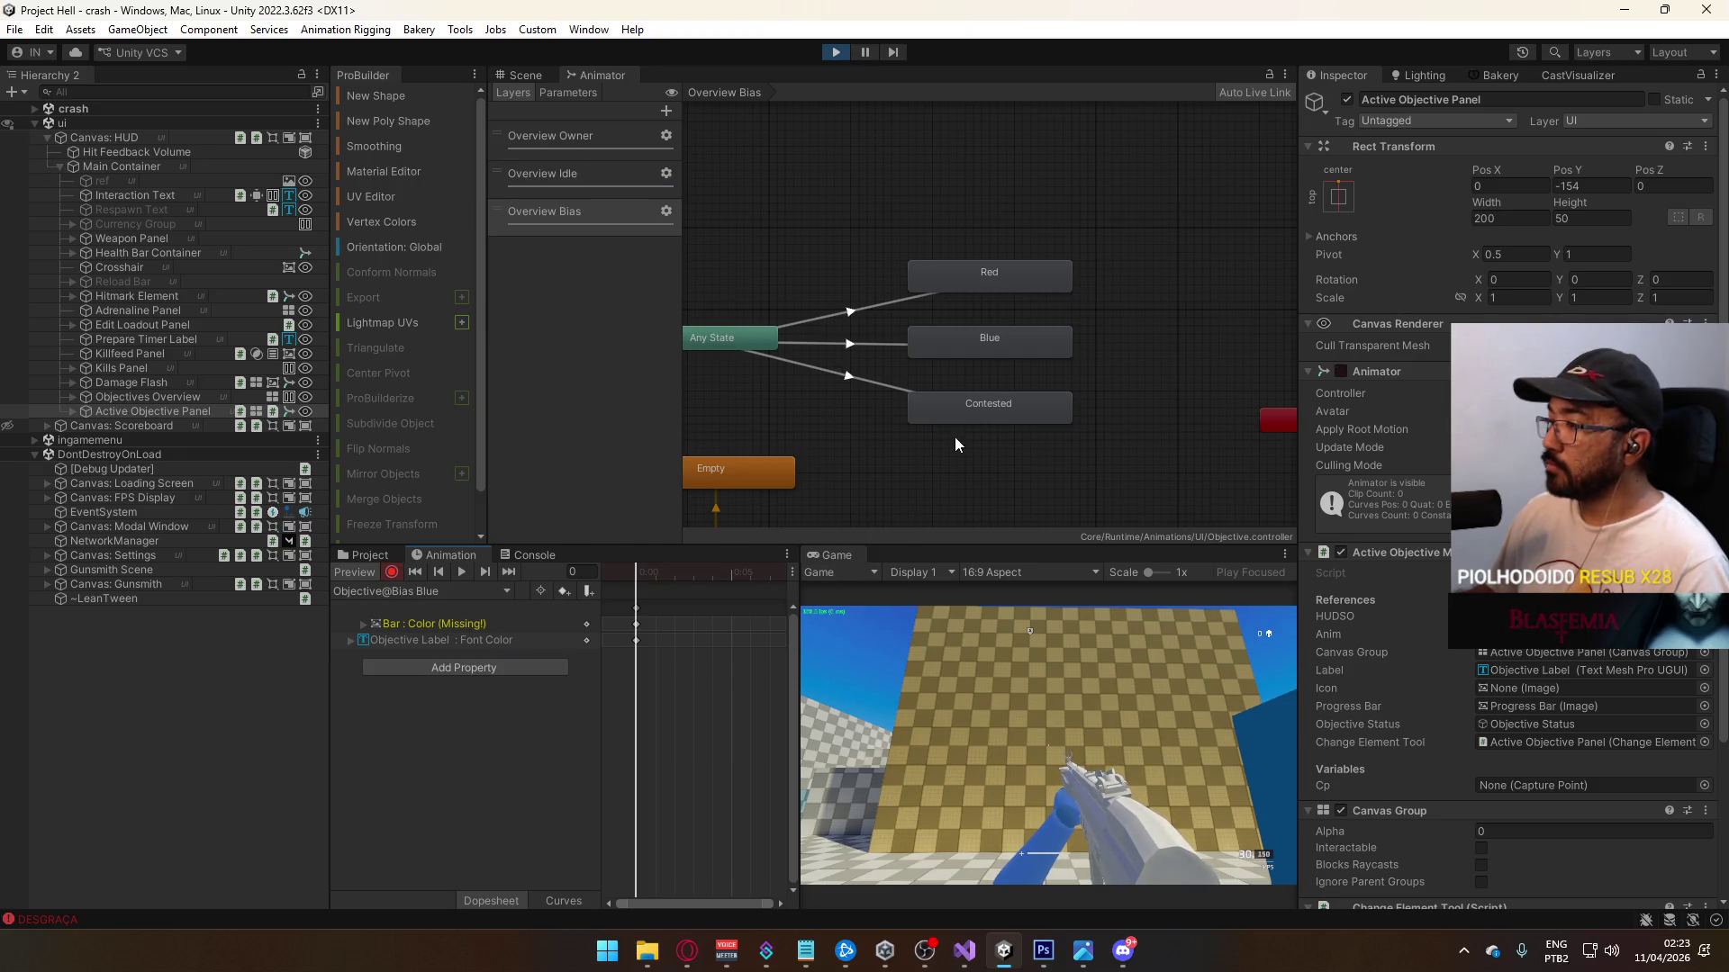
{"action": "left_click", "coordinate": [521, 75]}
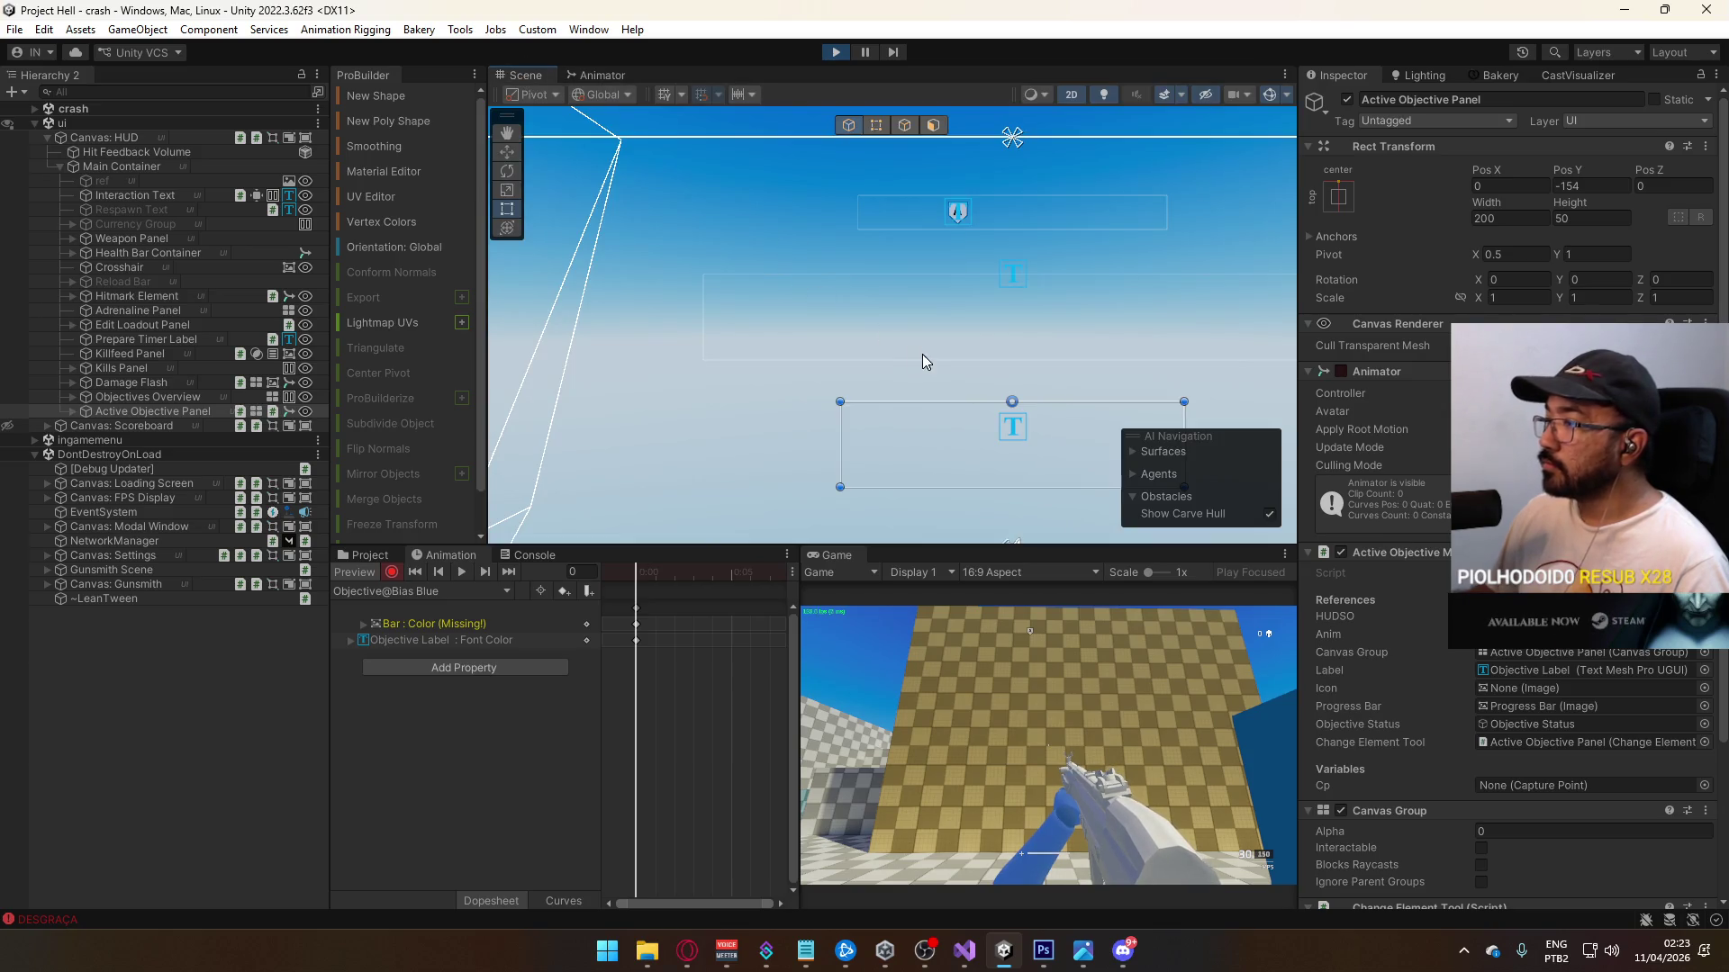
{"action": "key", "text": "f"}
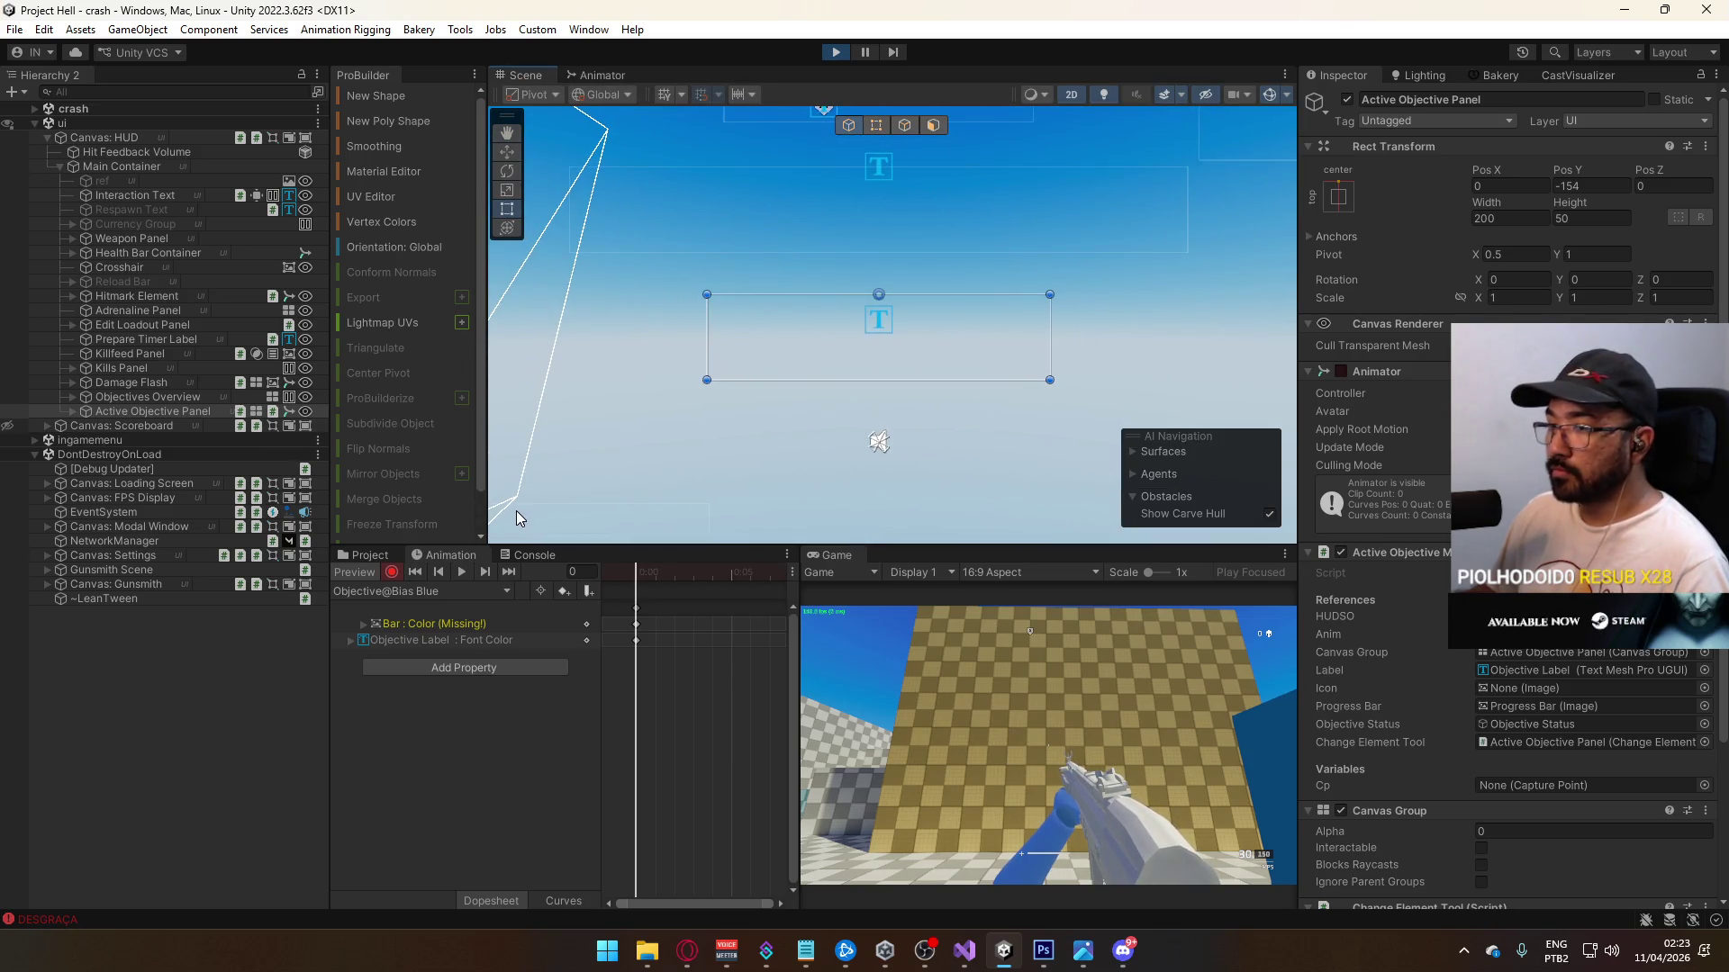
{"action": "left_click", "coordinate": [73, 412]}
{"action": "left_click", "coordinate": [86, 440]}
{"action": "left_click", "coordinate": [148, 454]}
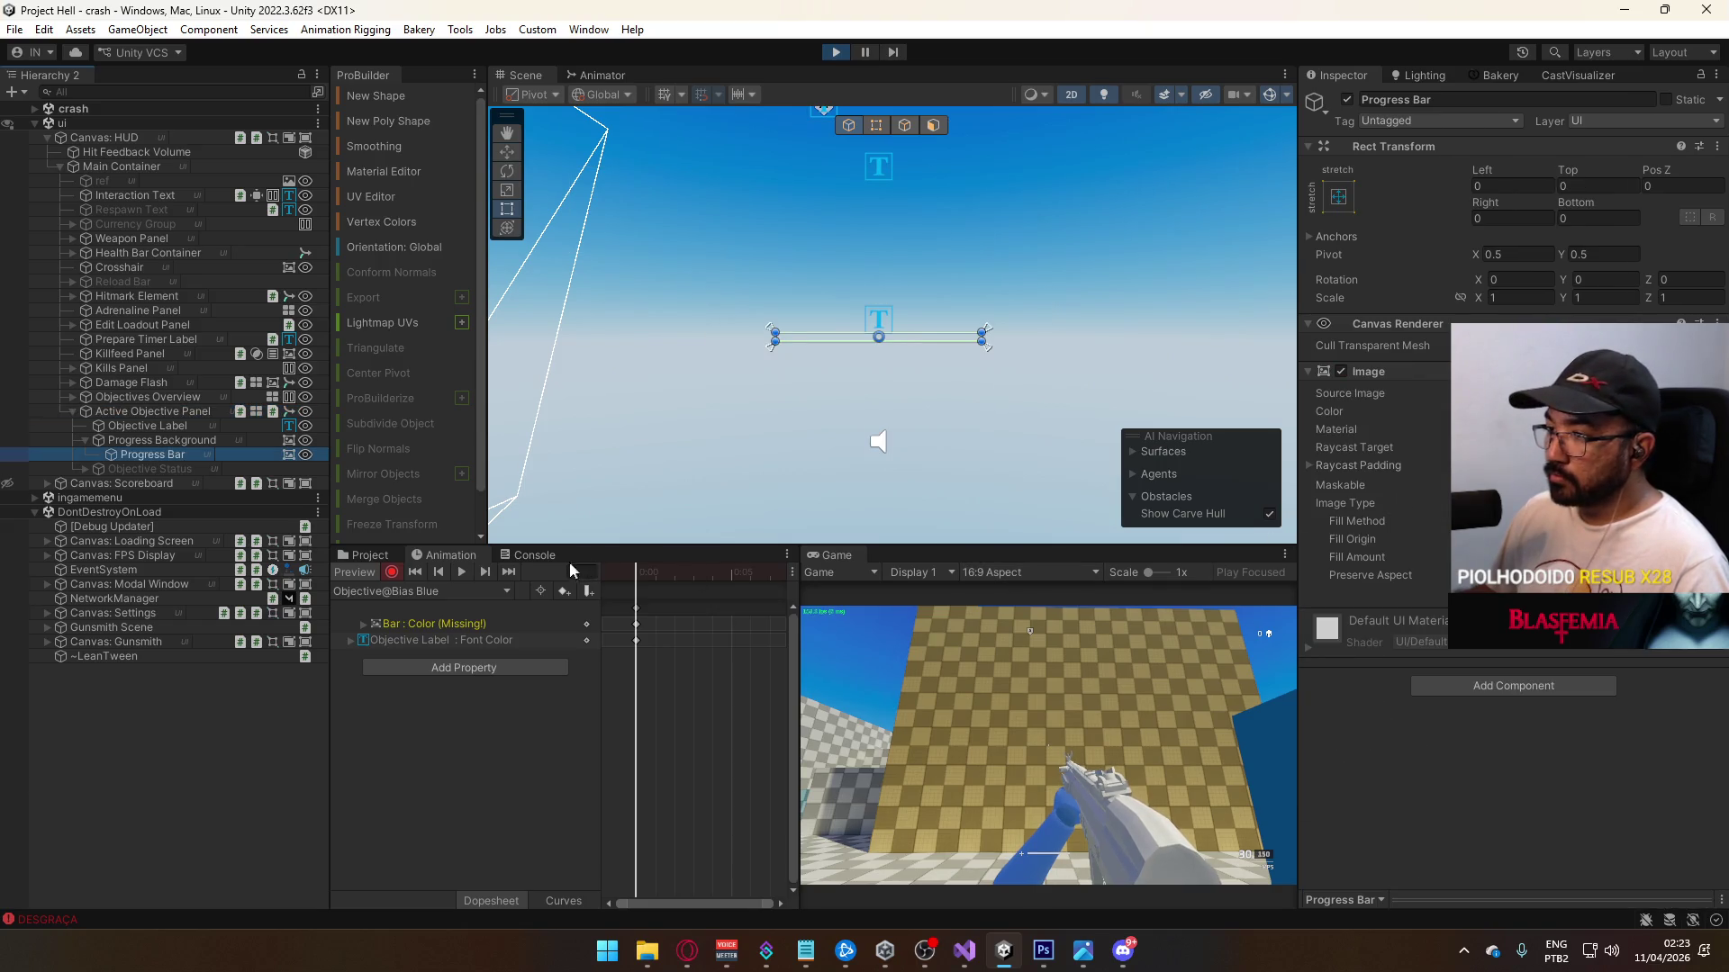
{"action": "left_click", "coordinate": [1576, 410]}
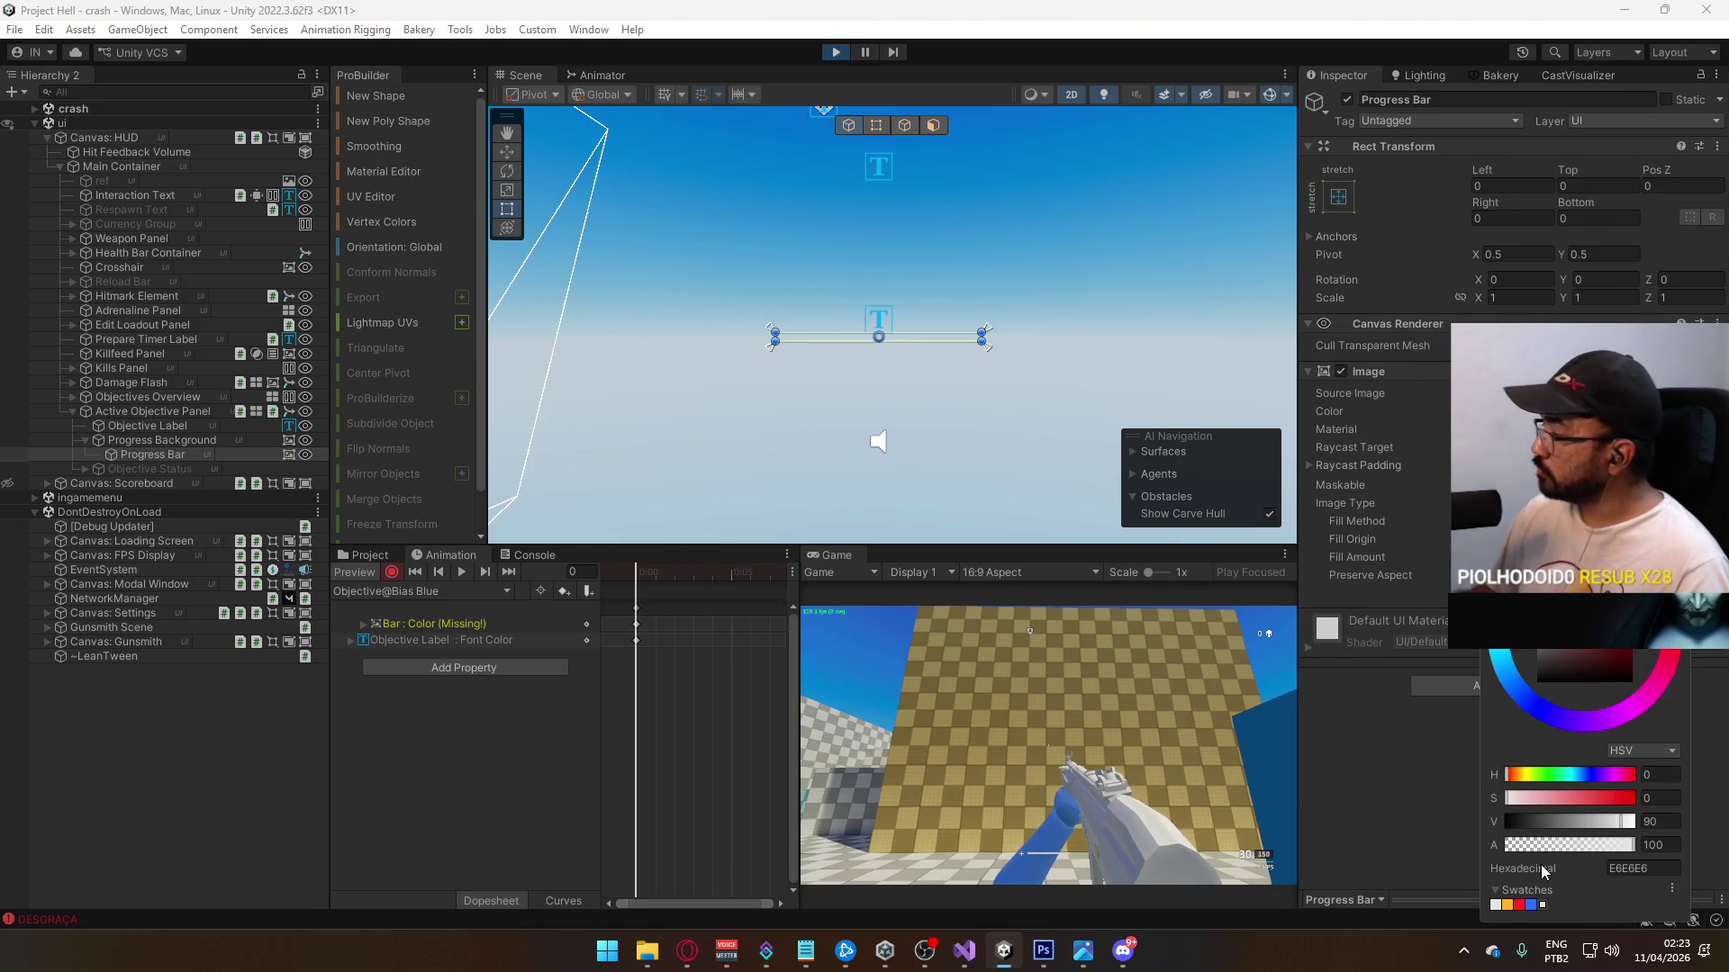
{"action": "left_click", "coordinate": [1532, 904]}
{"action": "key", "text": "Escape"}
Step: Switch to the Objective@Bias Red clip in record mode and select its Progress Bar colour track
{"action": "left_click", "coordinate": [409, 591]}
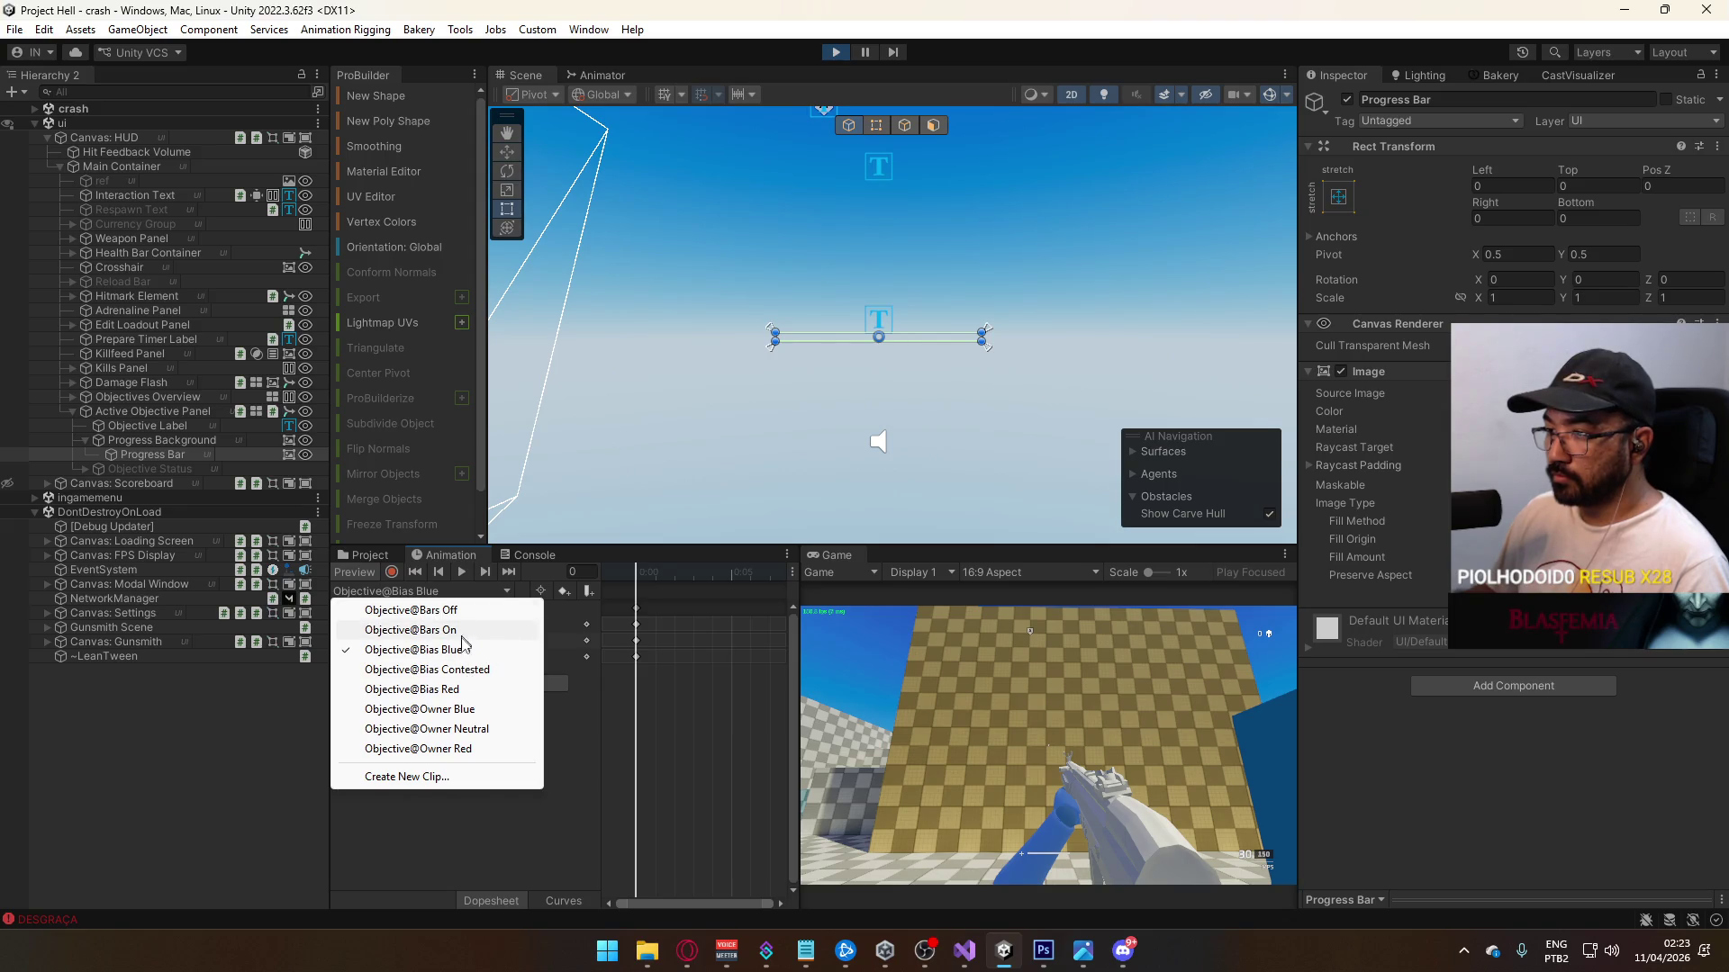
{"action": "left_click", "coordinate": [471, 688]}
{"action": "left_click", "coordinate": [392, 575]}
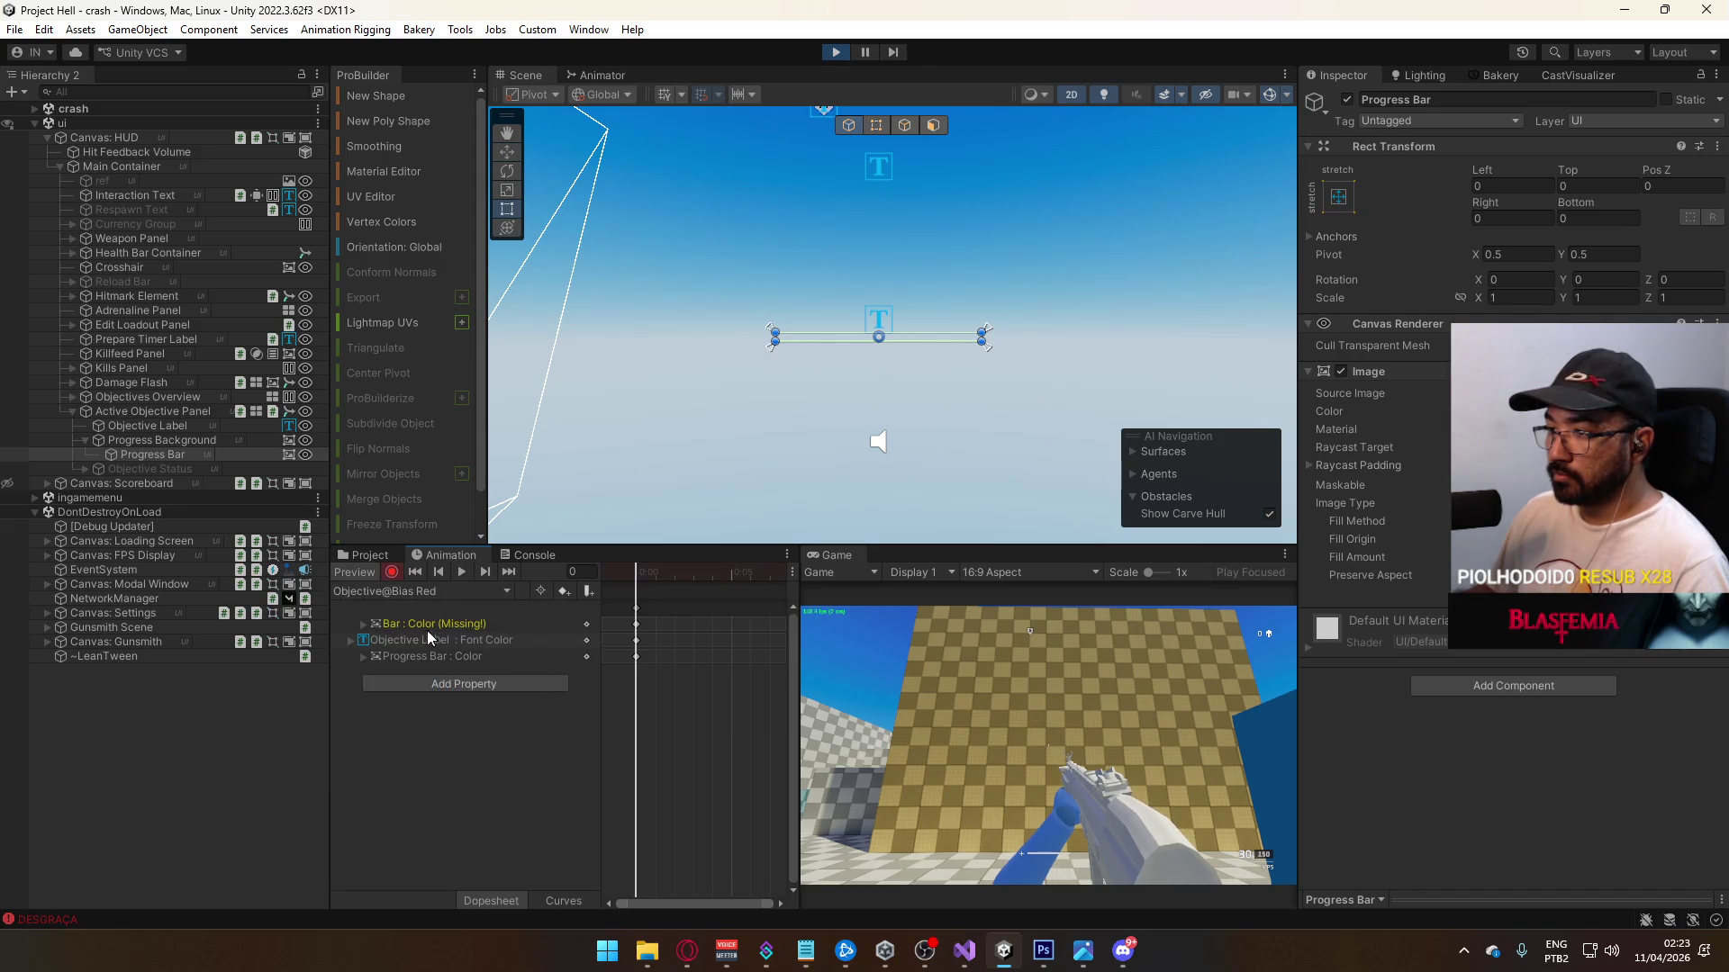
{"action": "left_click", "coordinate": [444, 658]}
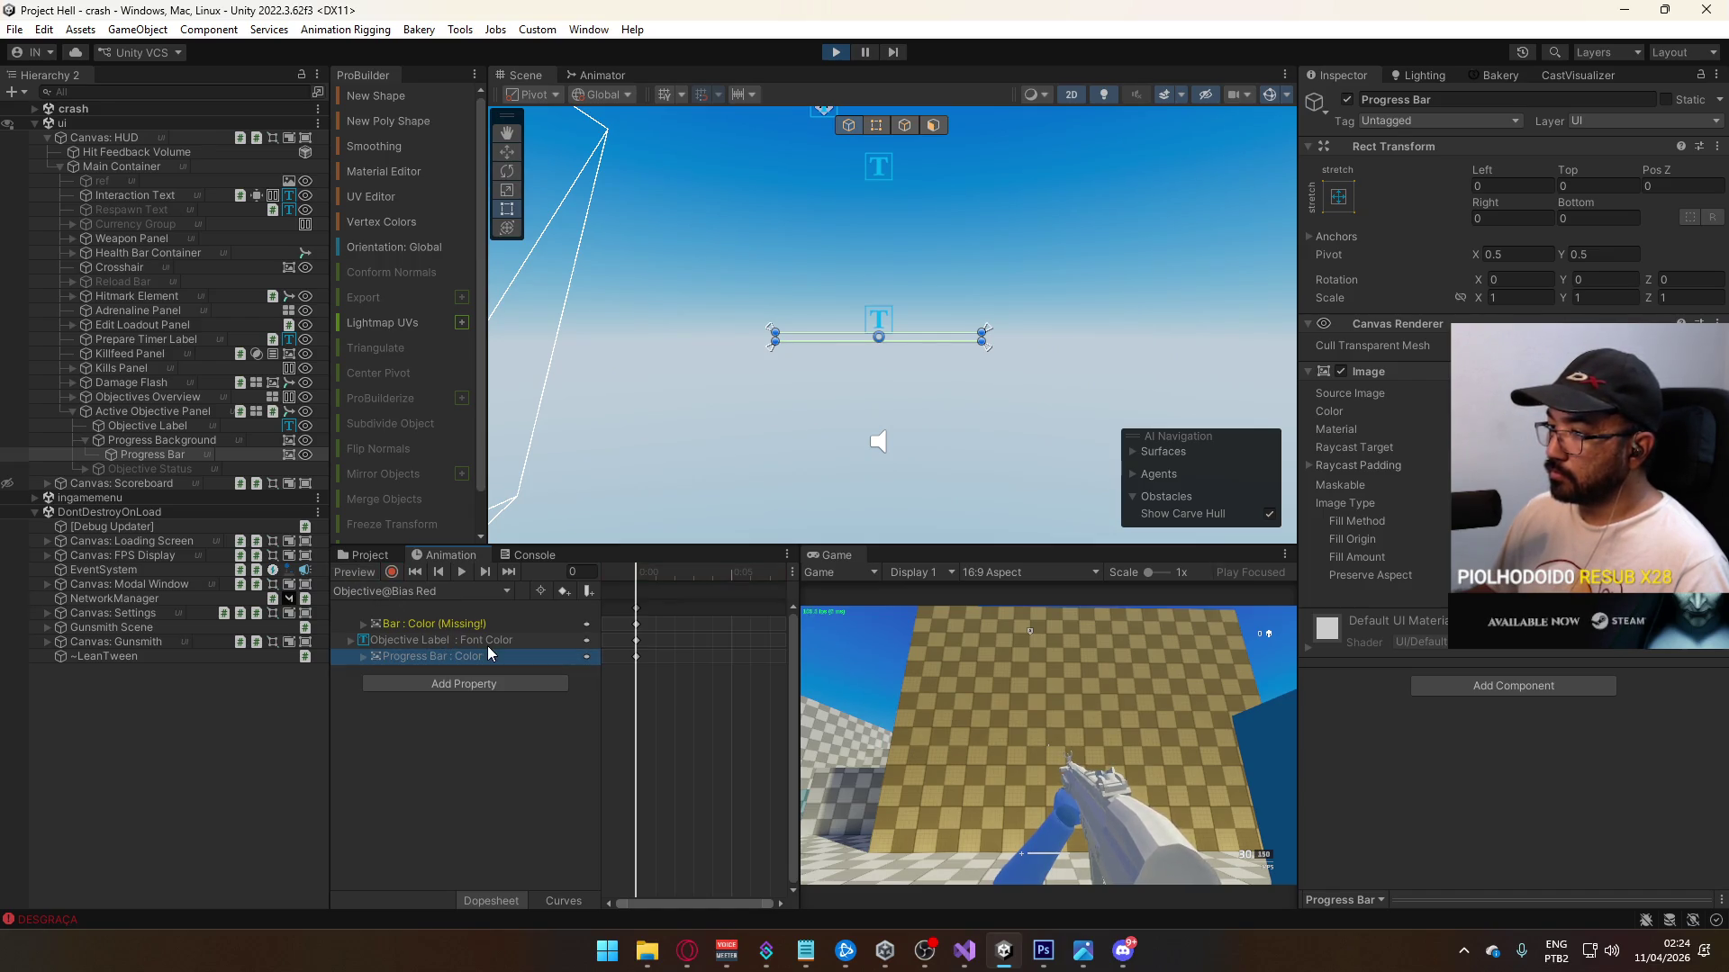
{"action": "left_click", "coordinate": [475, 641]}
{"action": "left_click", "coordinate": [472, 660]}
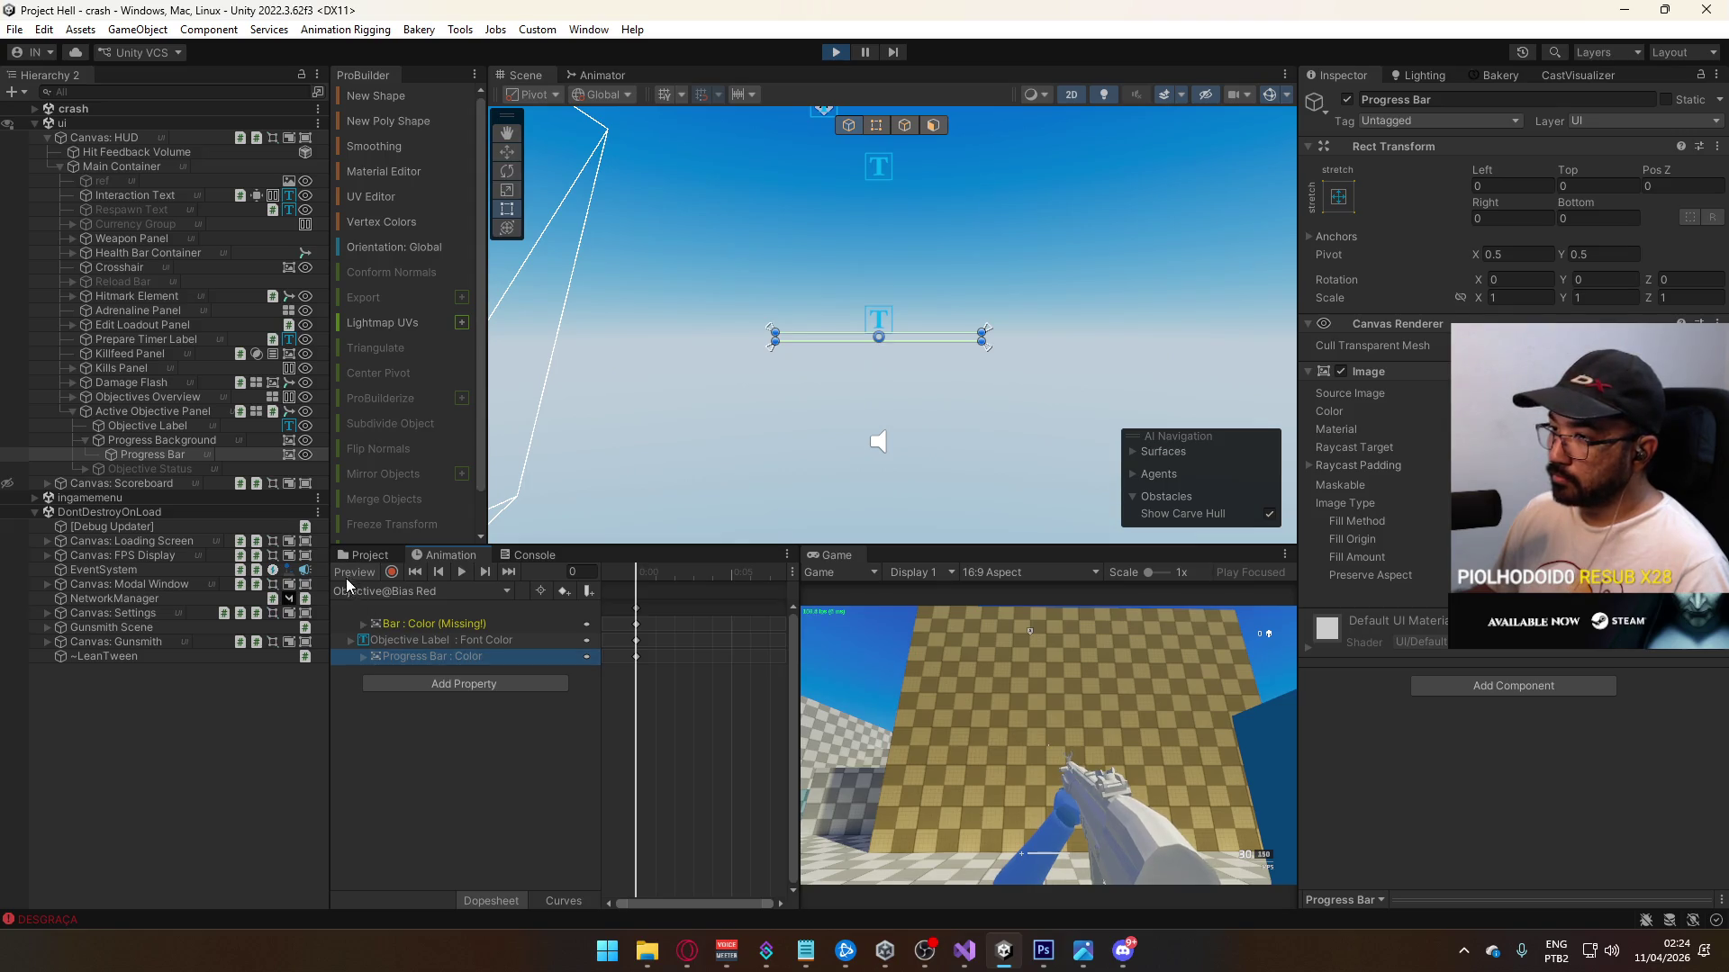
Step: Switch to the Objective@Bias Contested clip
{"action": "left_click", "coordinate": [364, 592]}
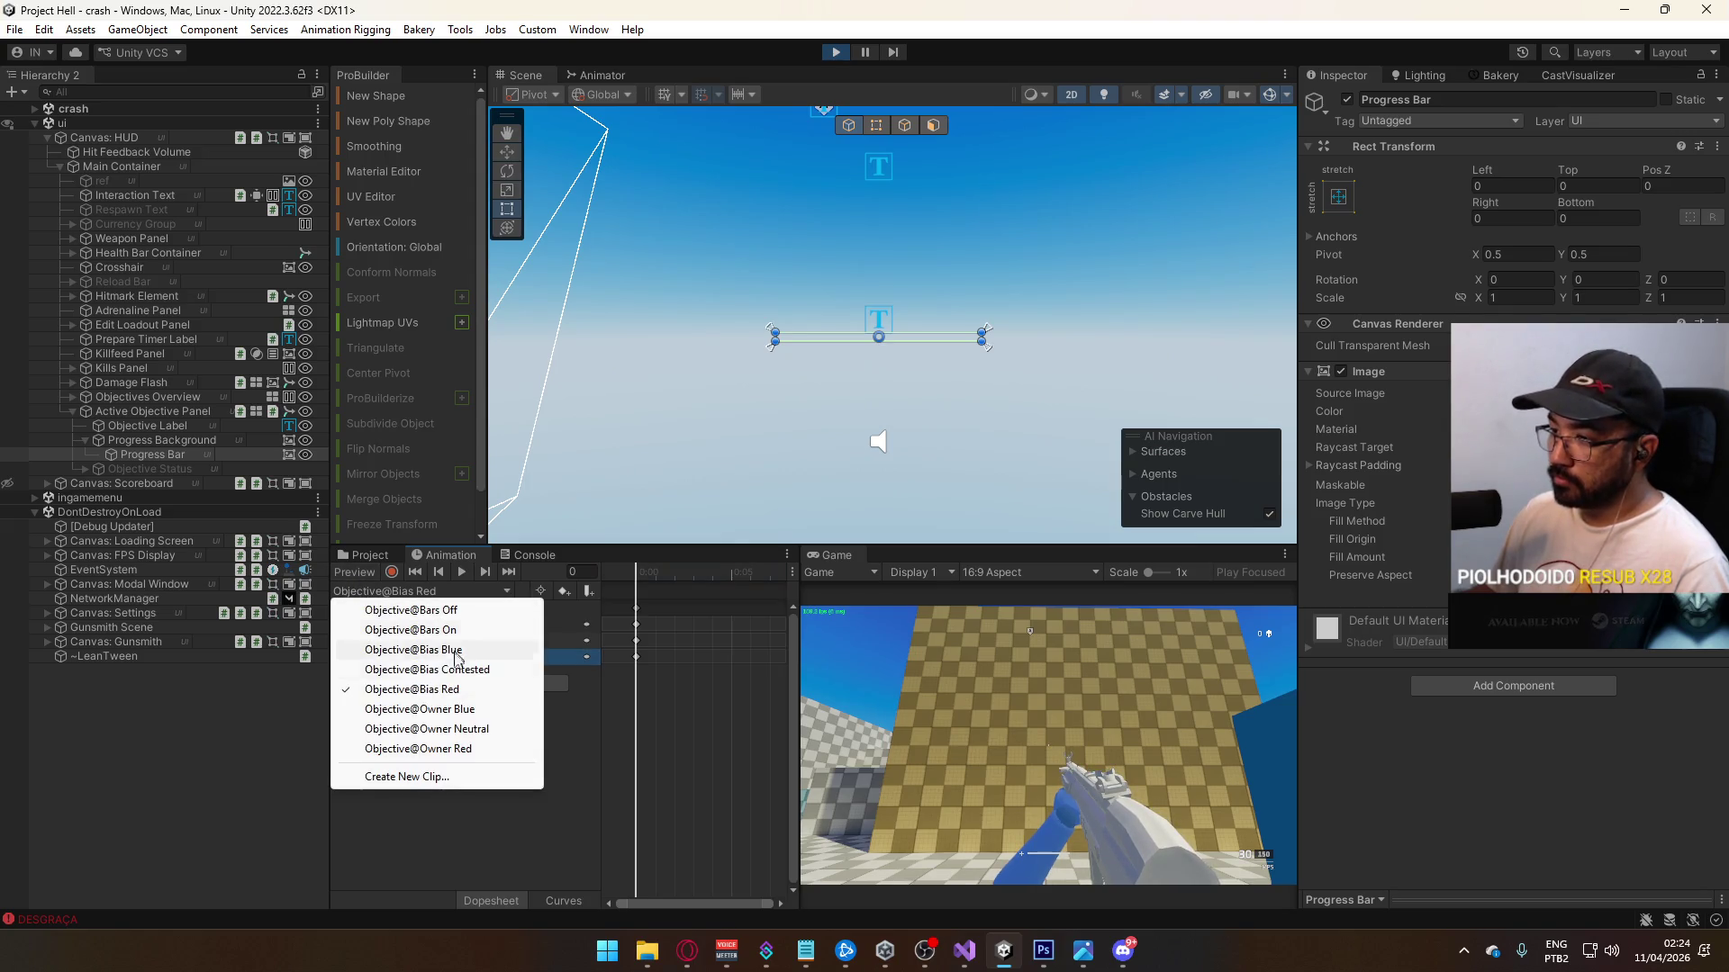
{"action": "left_click", "coordinate": [486, 669]}
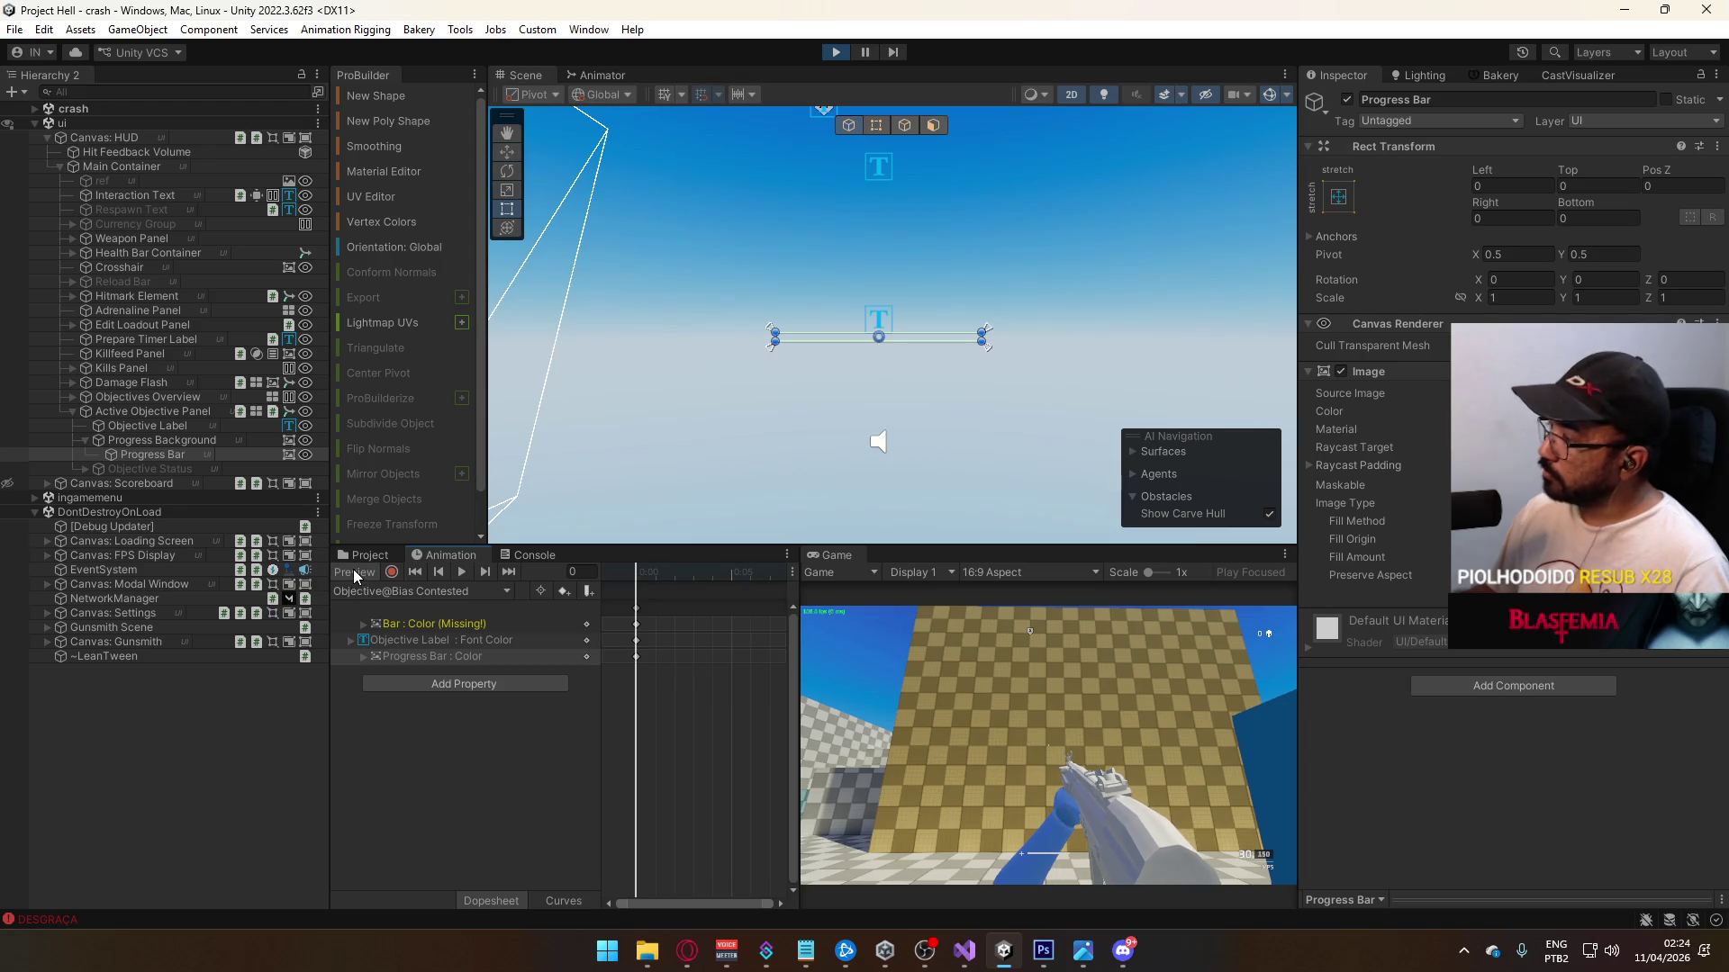
{"action": "left_click", "coordinate": [399, 592]}
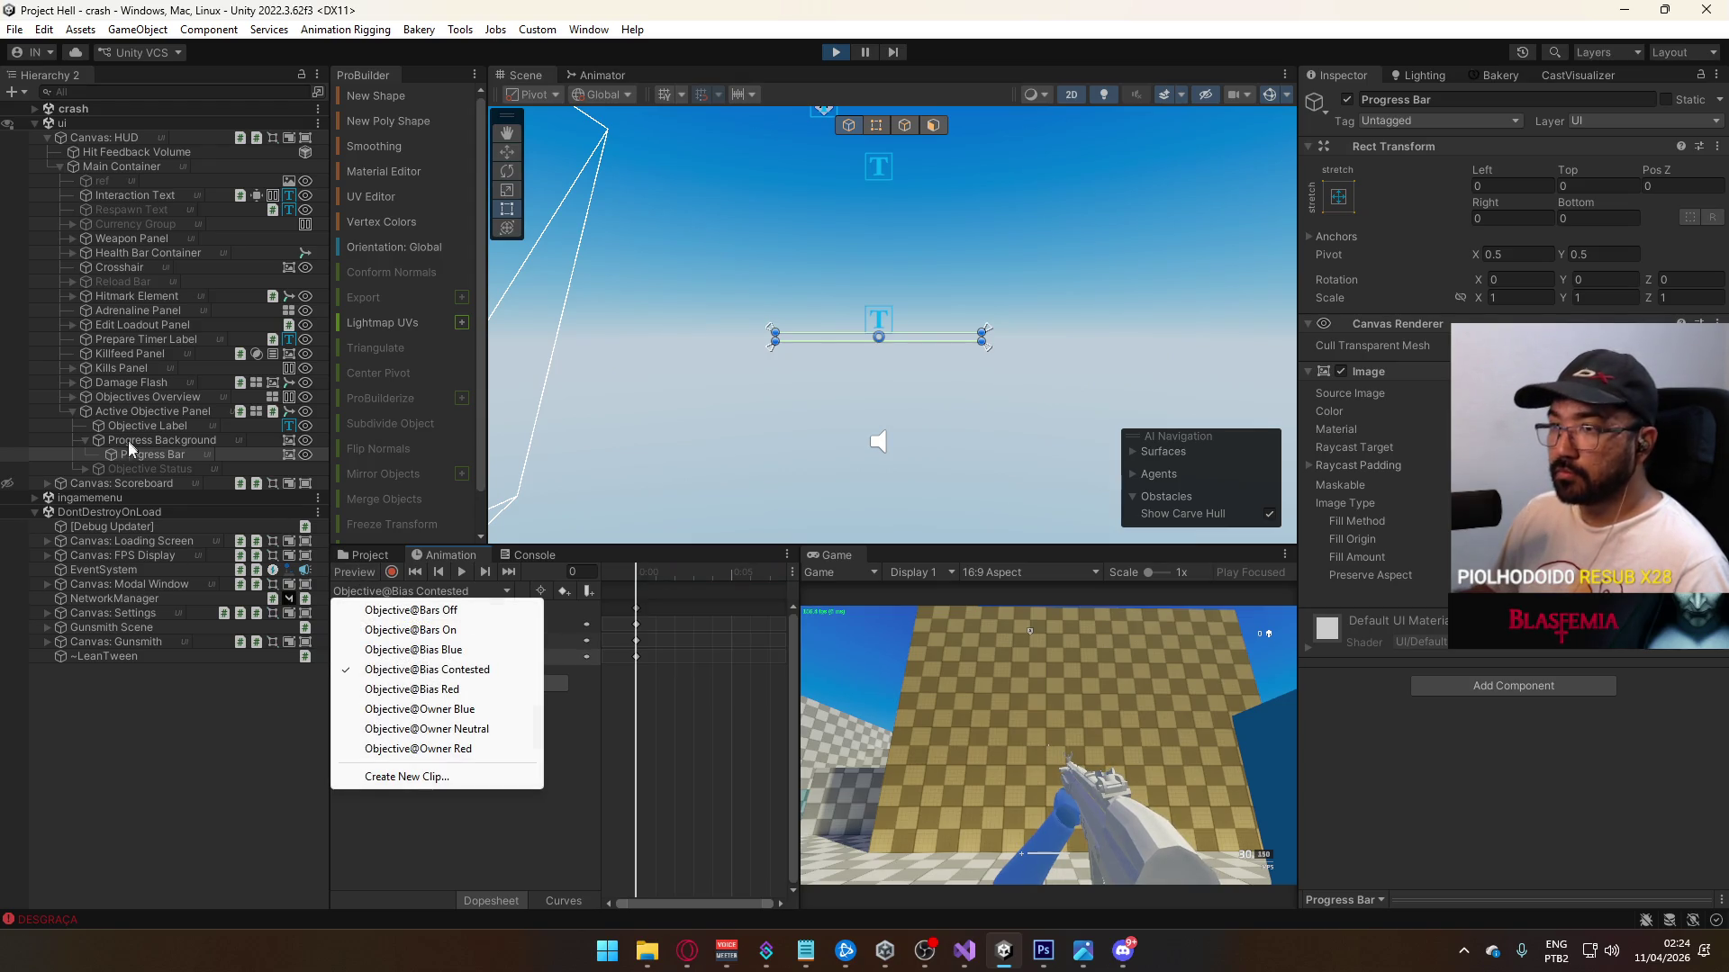
{"action": "left_click", "coordinate": [925, 635]}
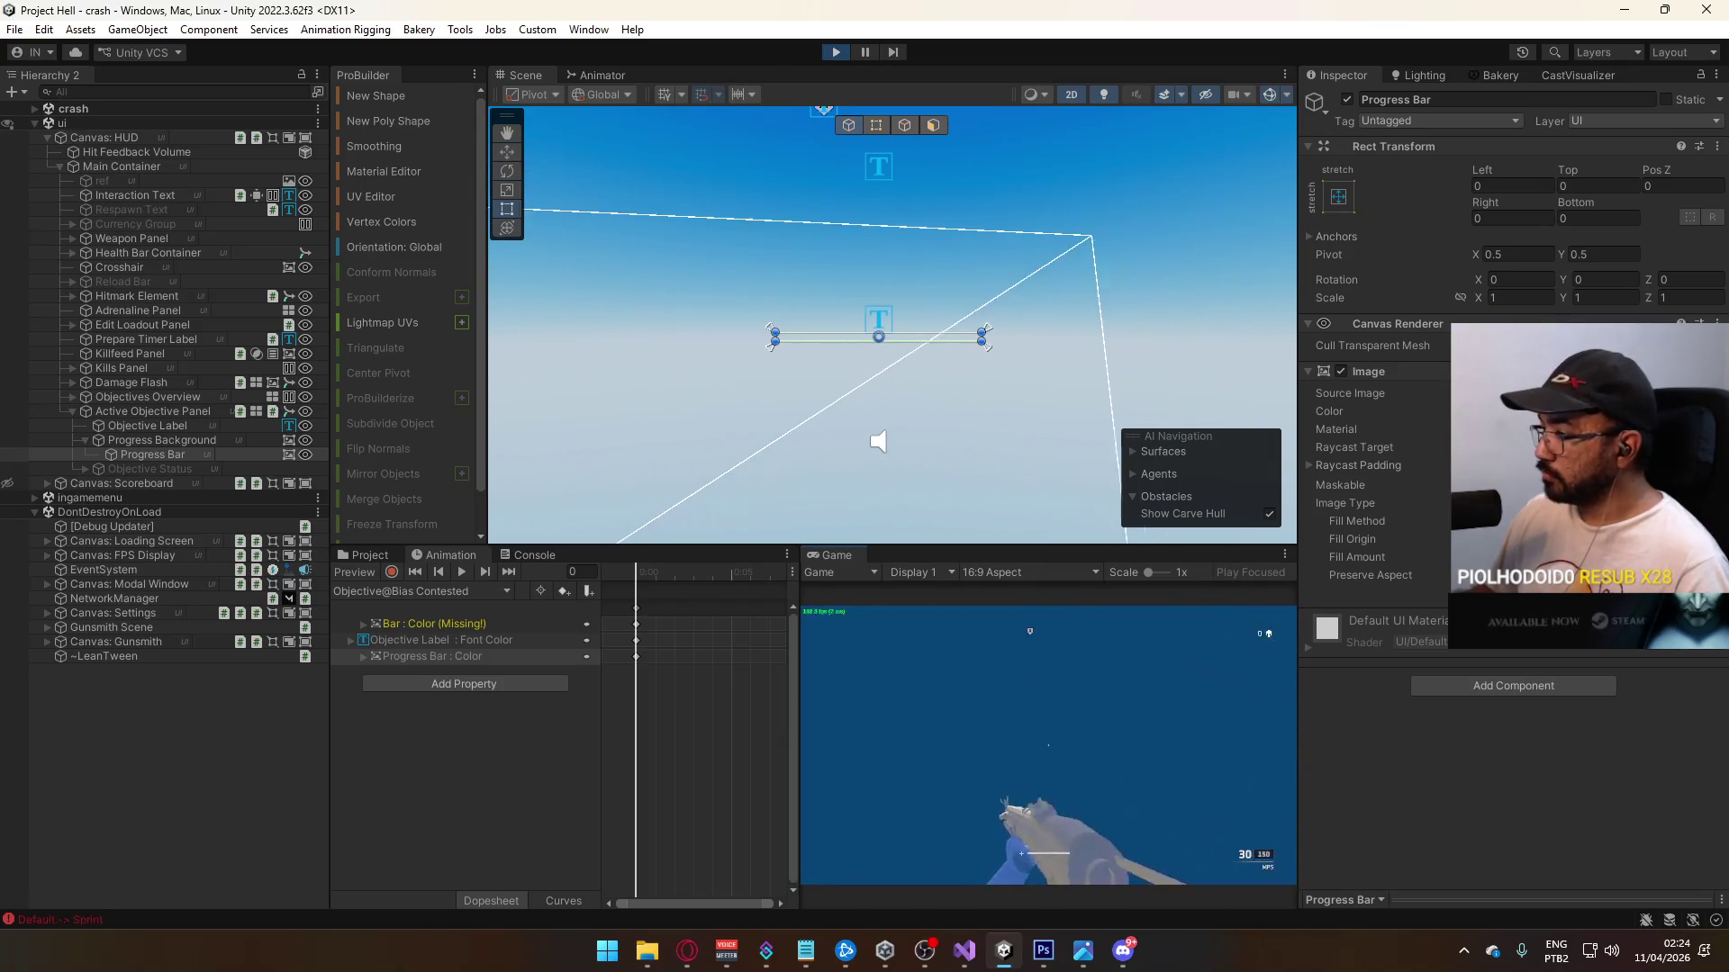
Step: Back in the editor, select the Active Objective Panel and then its Label object
{"action": "key", "text": "w"}
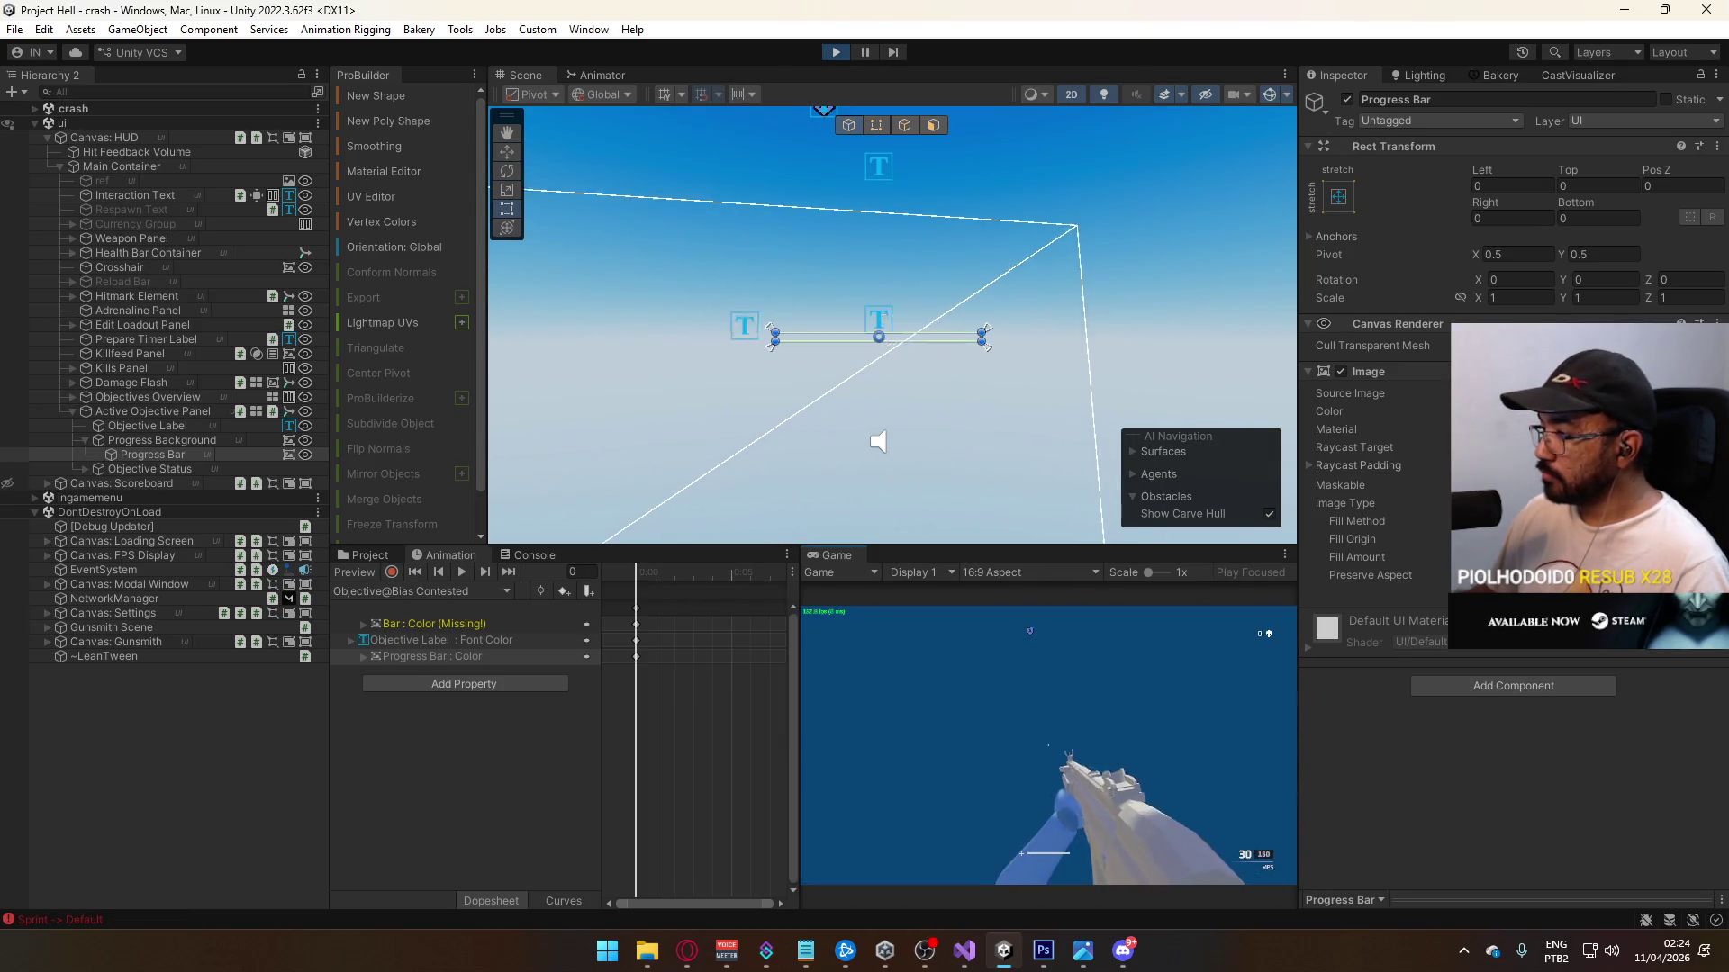
{"action": "key", "text": "super"}
{"action": "key", "text": "Escape"}
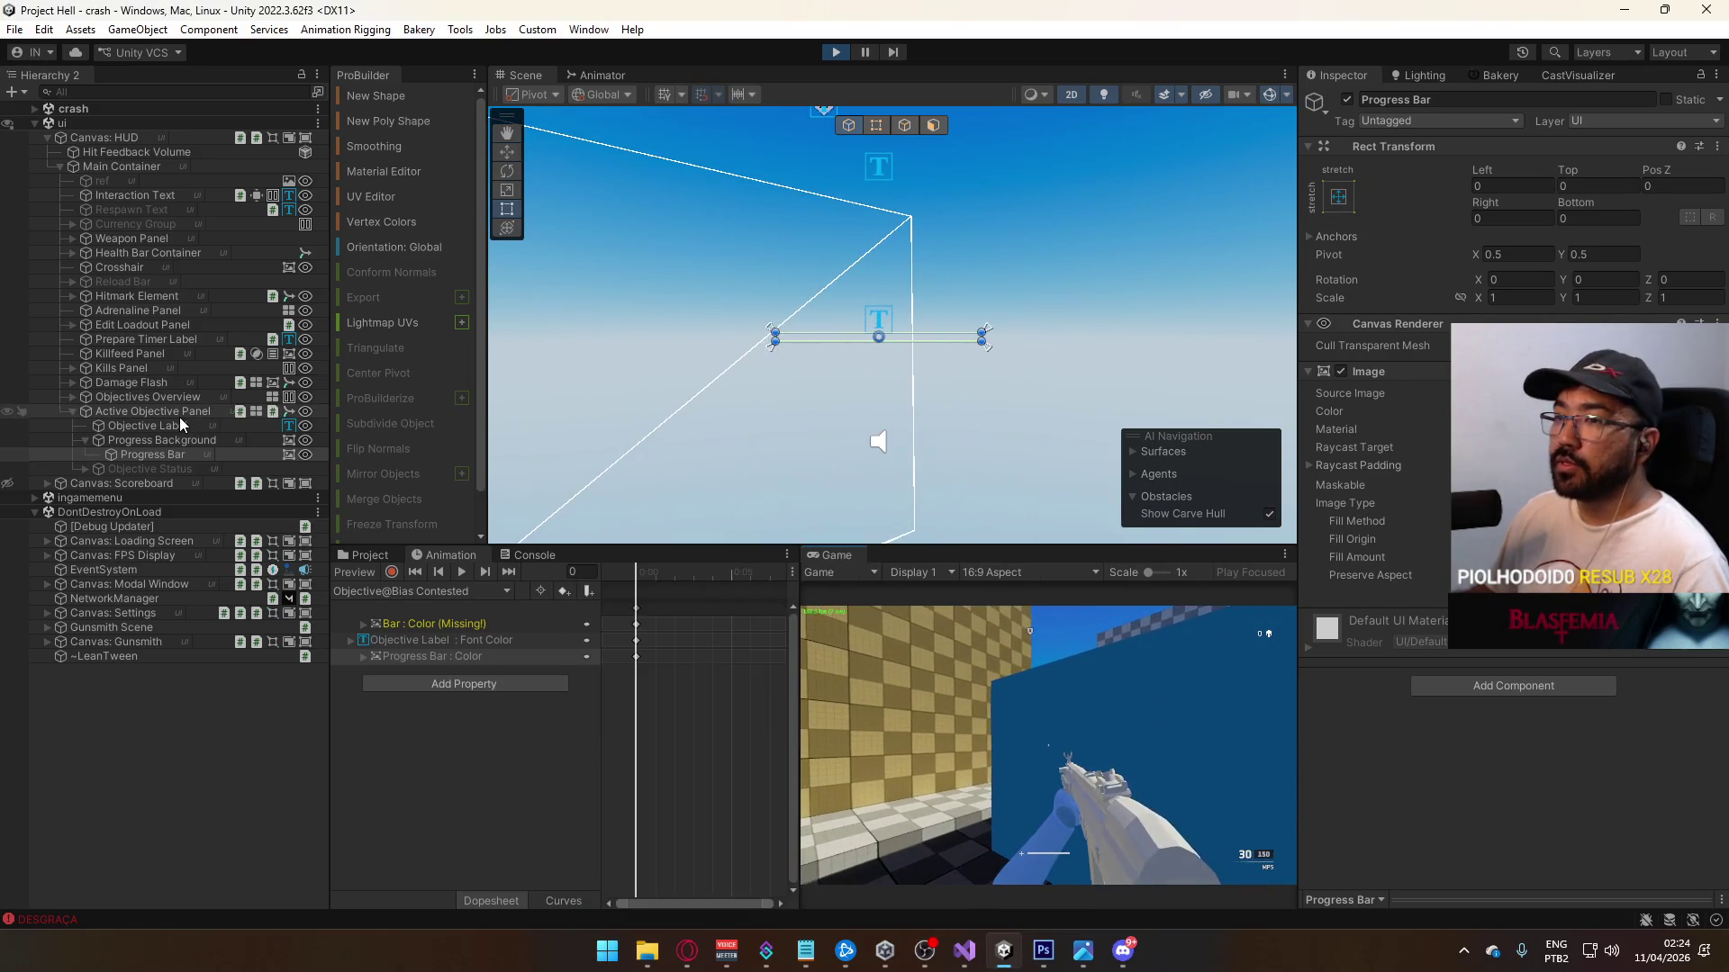
{"action": "left_click", "coordinate": [180, 416]}
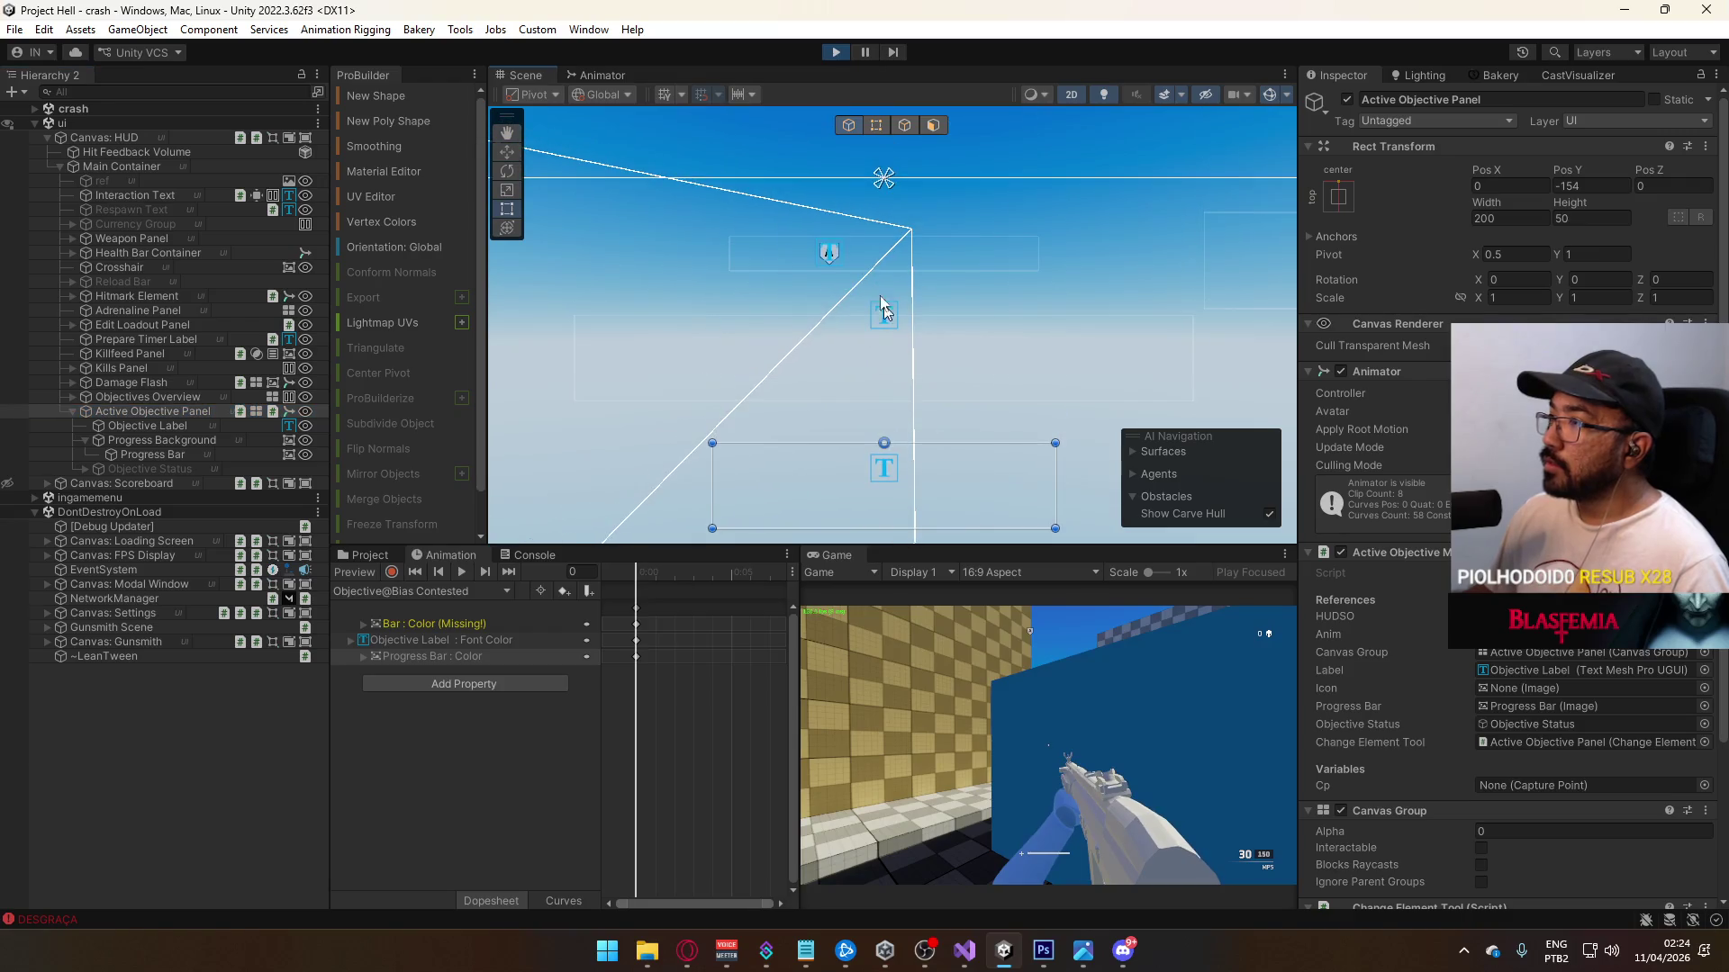
{"action": "left_click", "coordinate": [828, 253]}
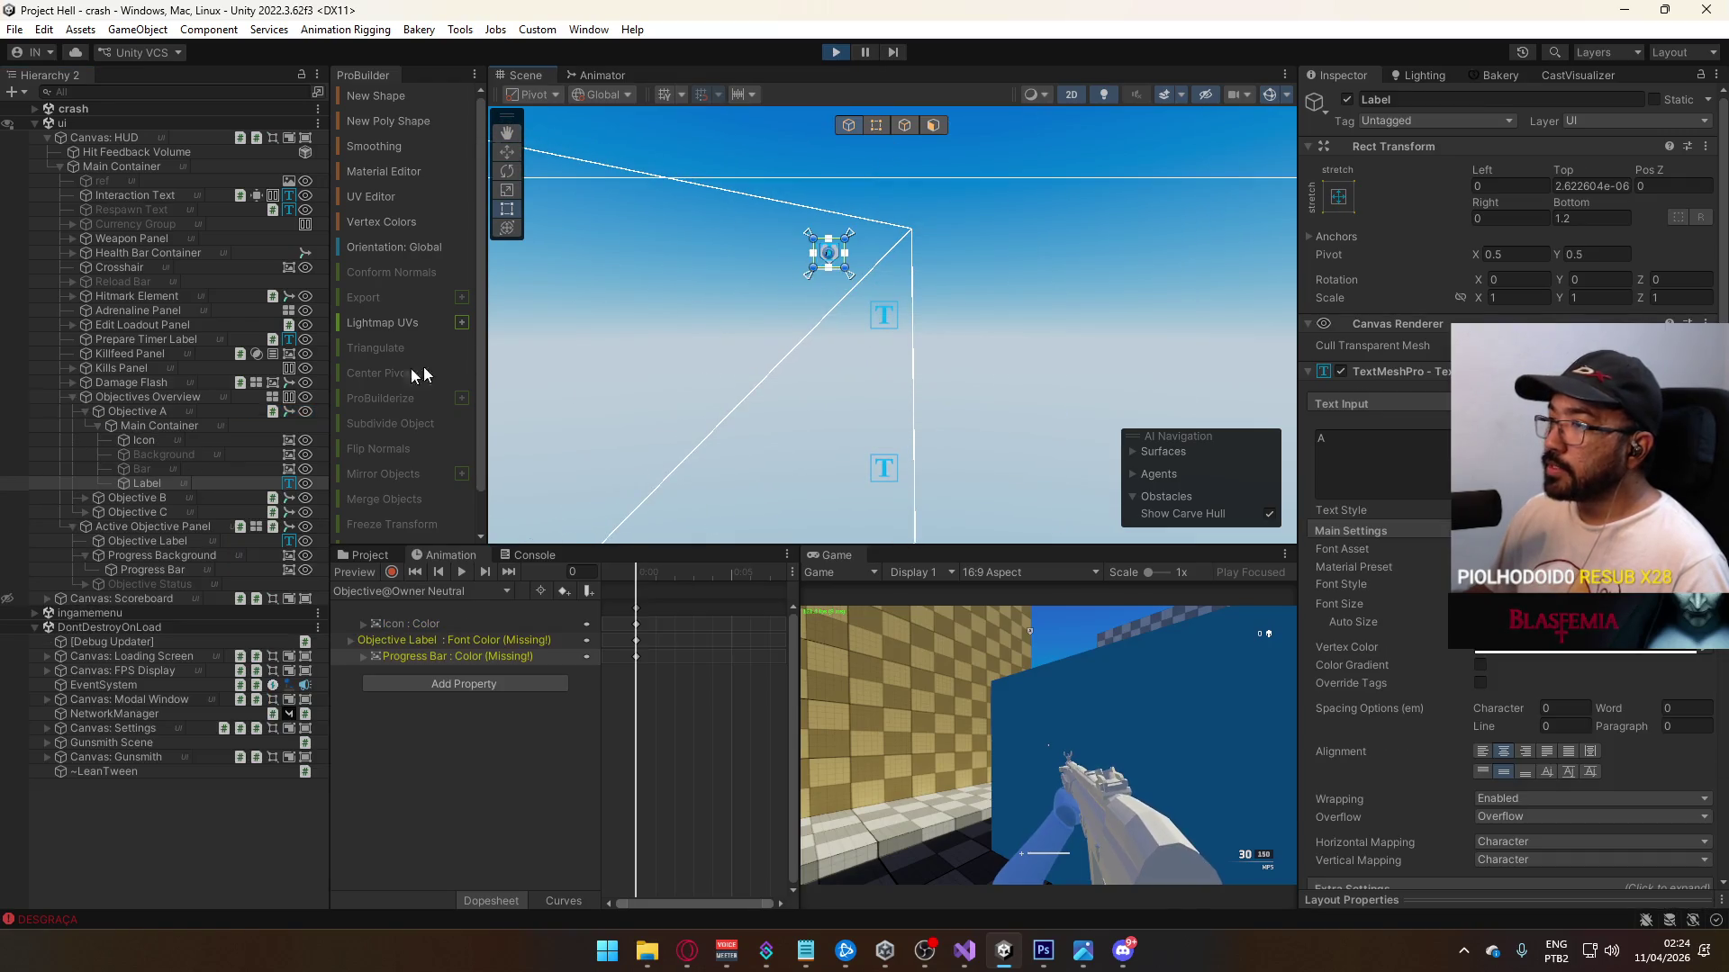
{"action": "left_click", "coordinate": [151, 413]}
{"action": "left_click", "coordinate": [599, 75]}
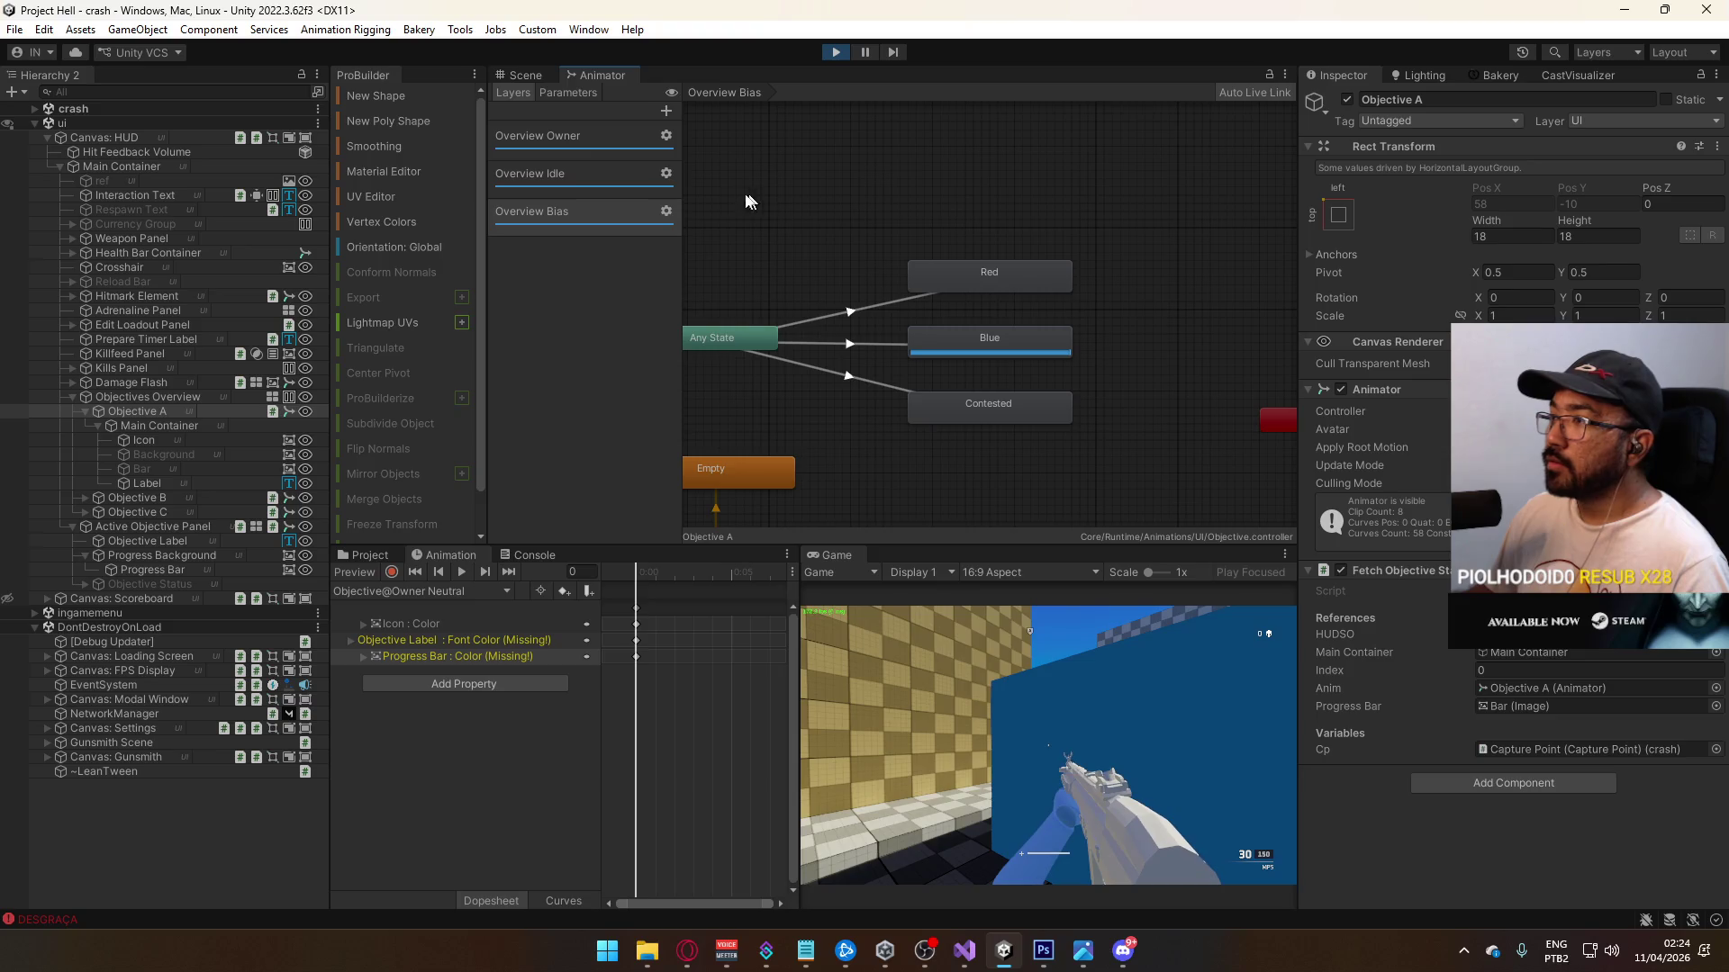
{"action": "left_click", "coordinate": [569, 93]}
{"action": "left_click", "coordinate": [858, 555]}
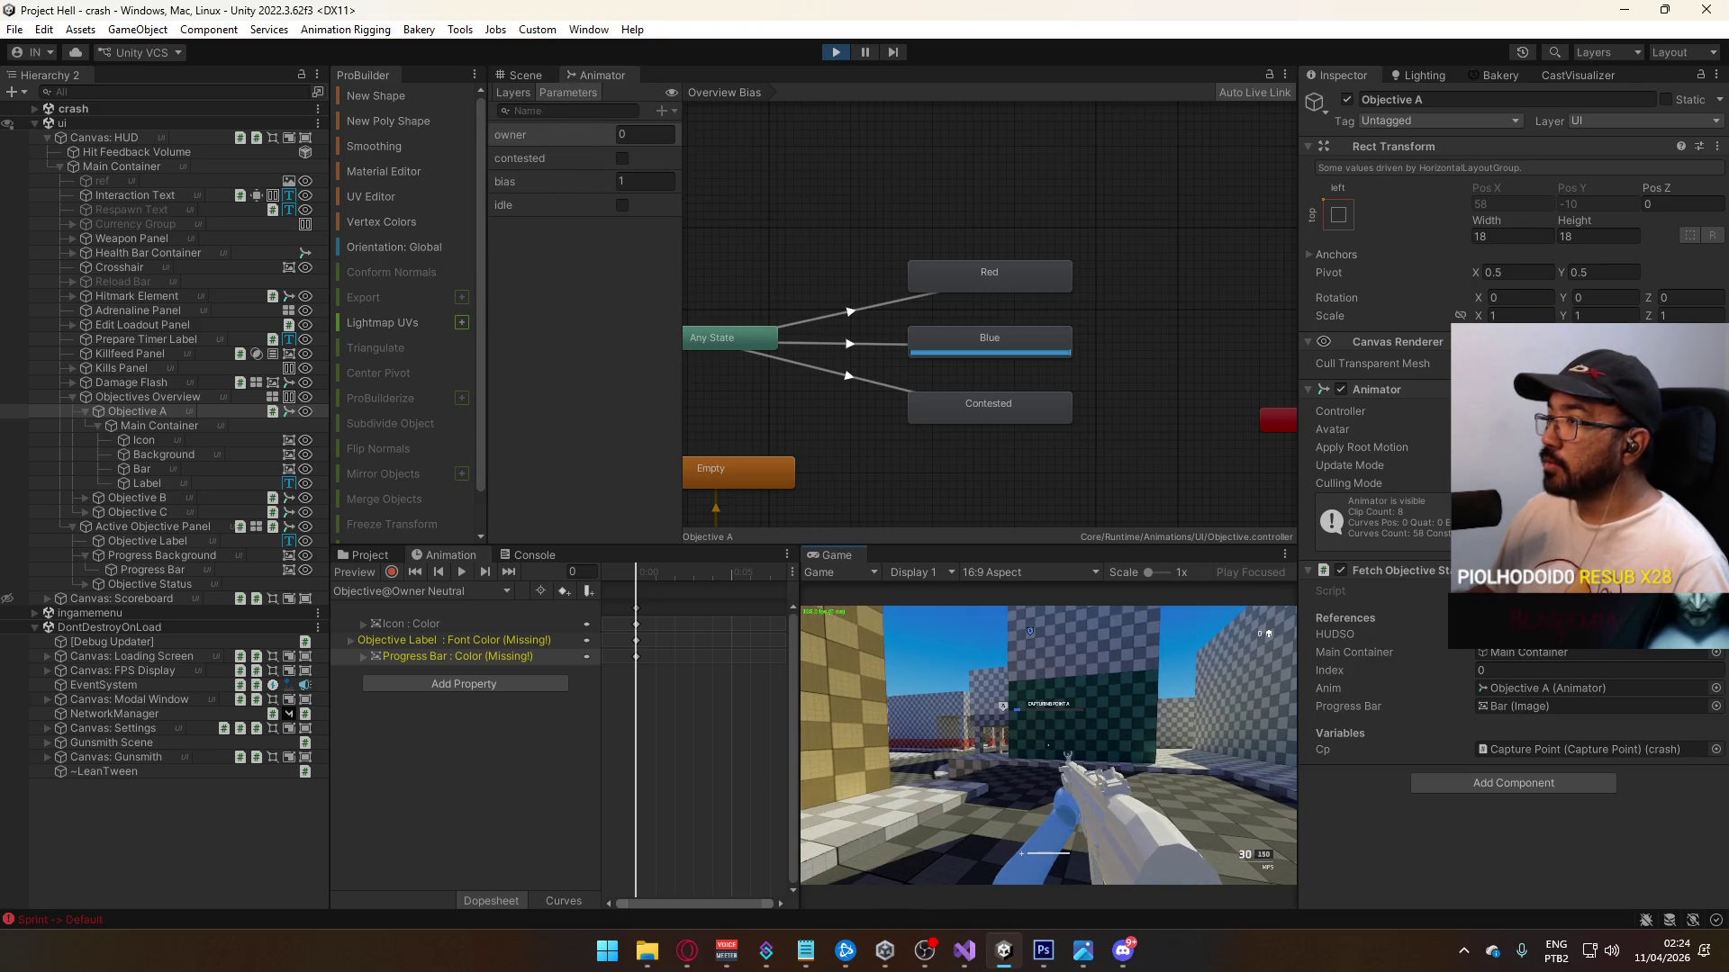
{"action": "key", "text": "w"}
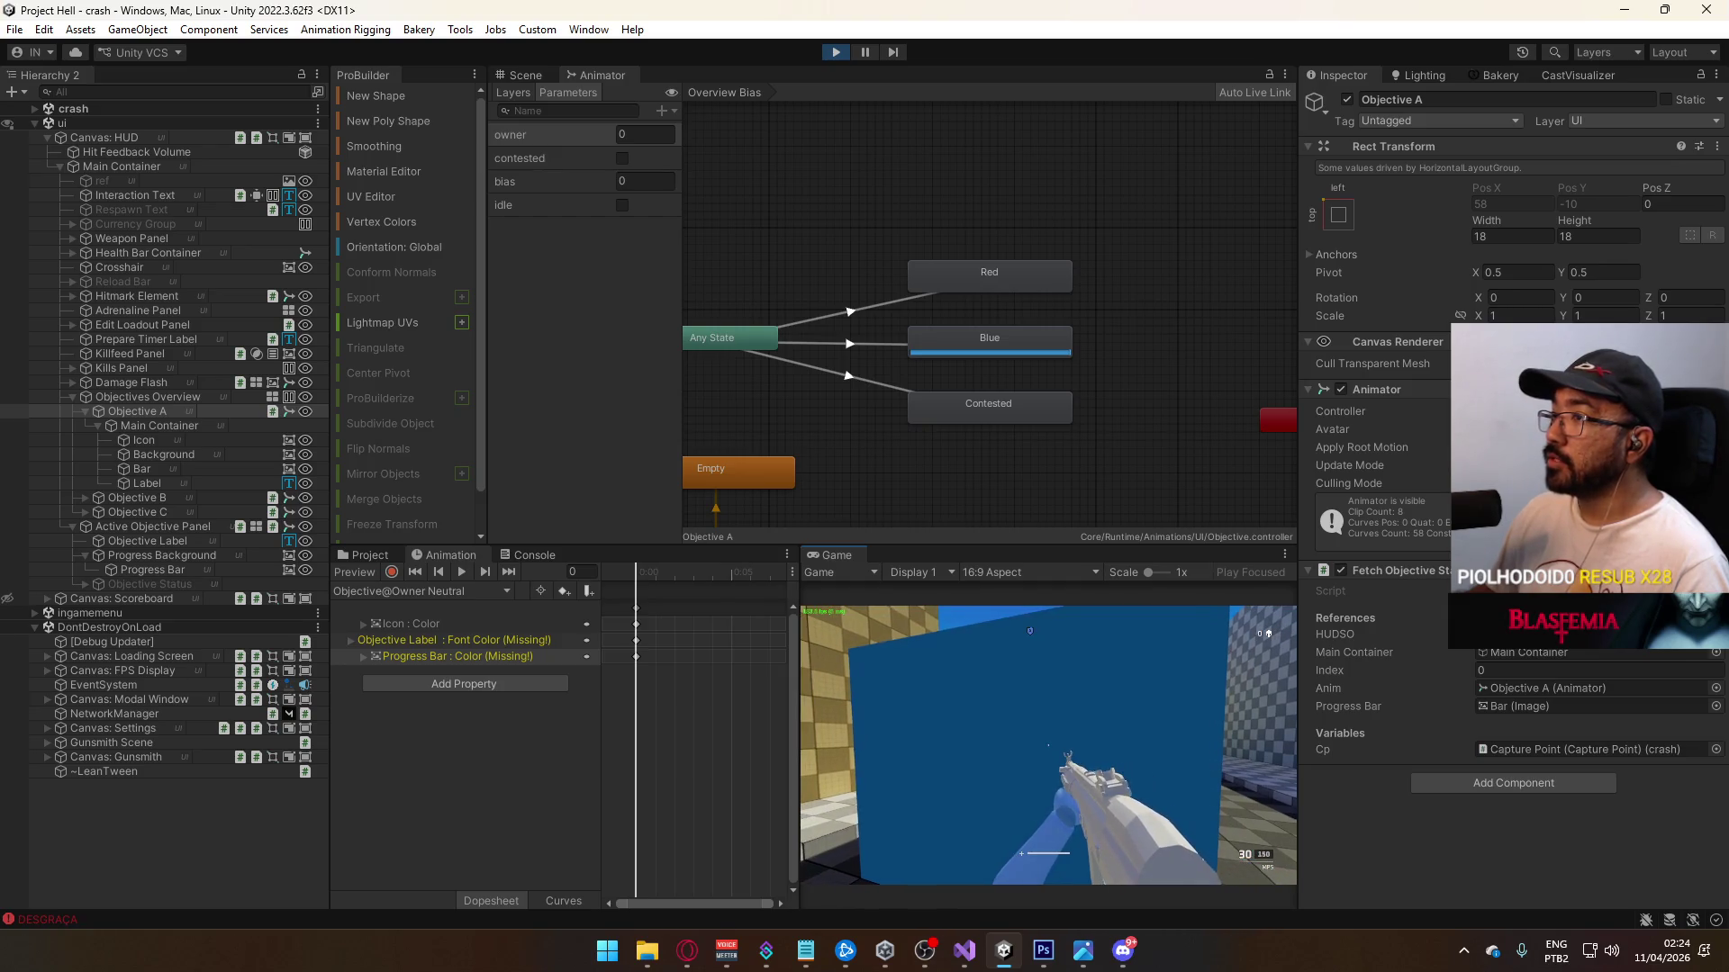
{"action": "key", "text": "super"}
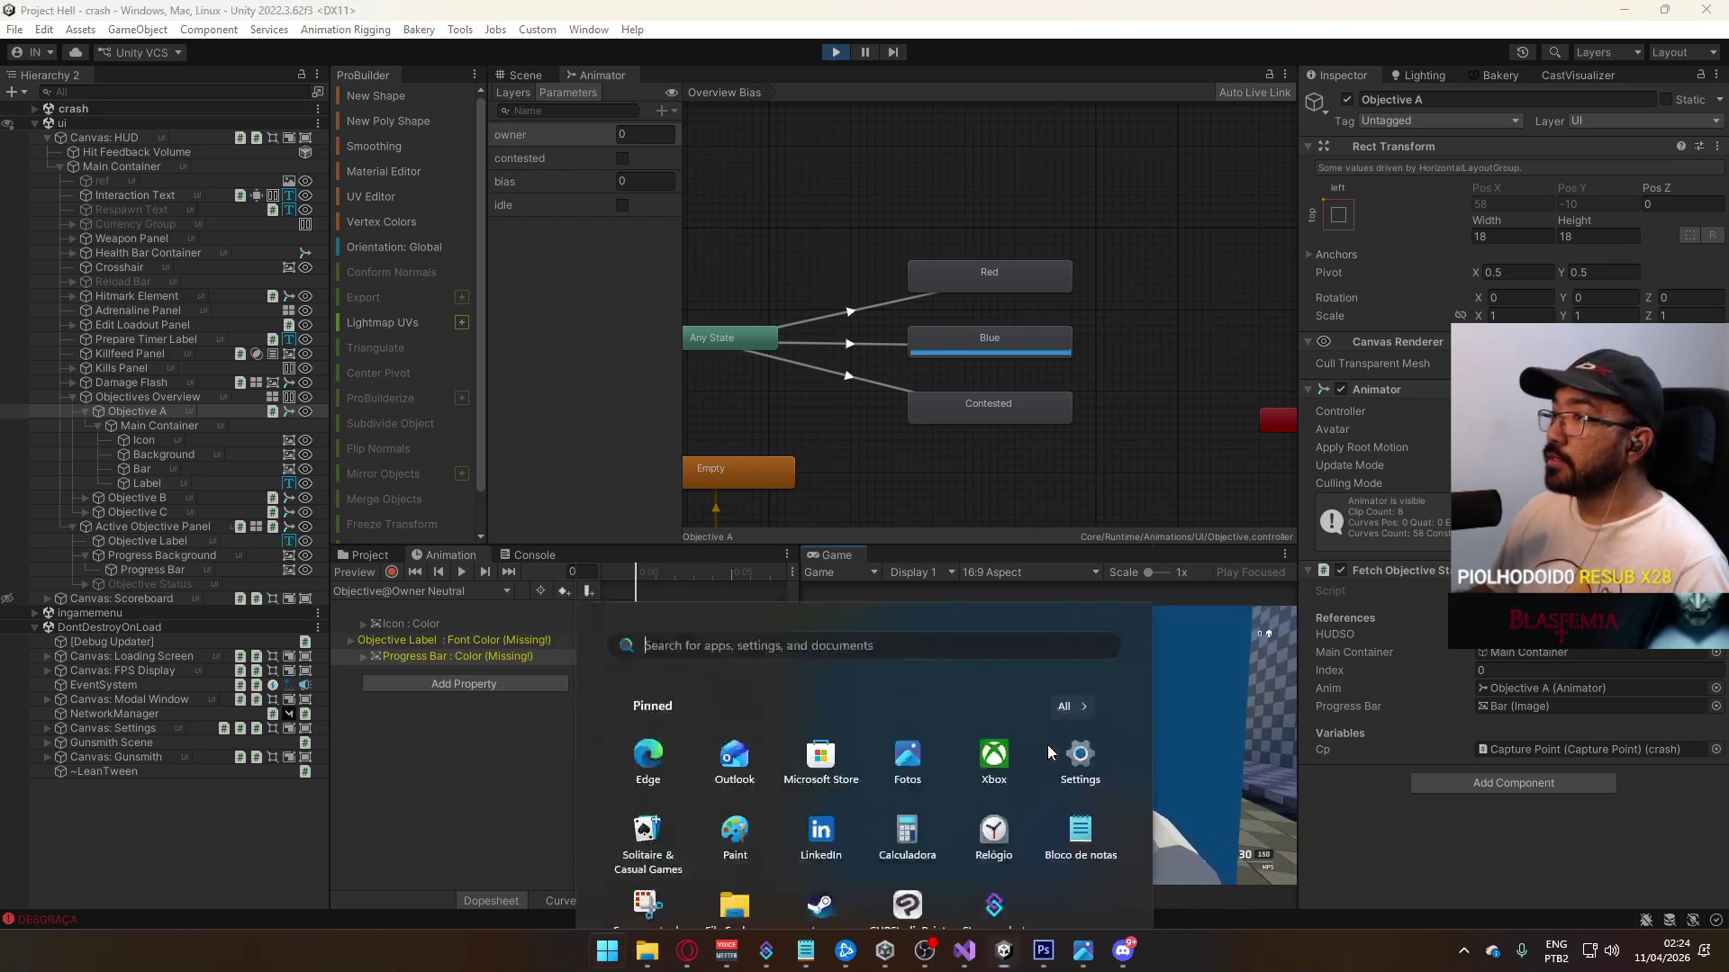
{"action": "left_click", "coordinate": [511, 94]}
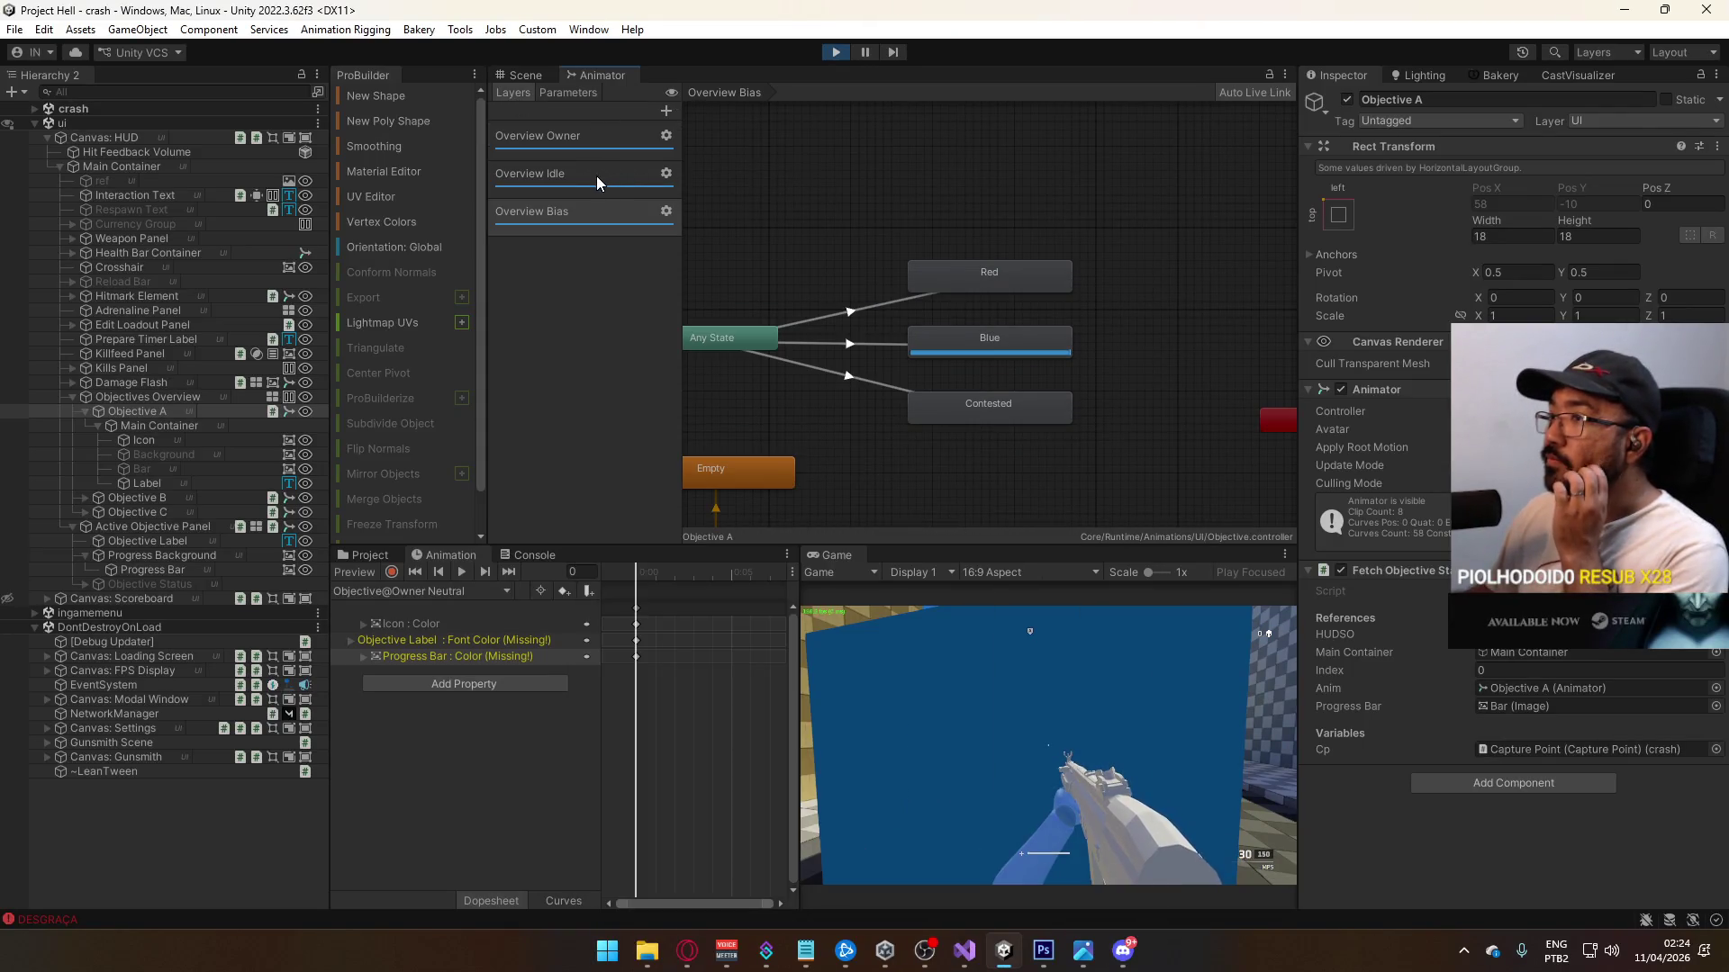
{"action": "left_click", "coordinate": [1016, 343]}
{"action": "left_click", "coordinate": [1469, 146]}
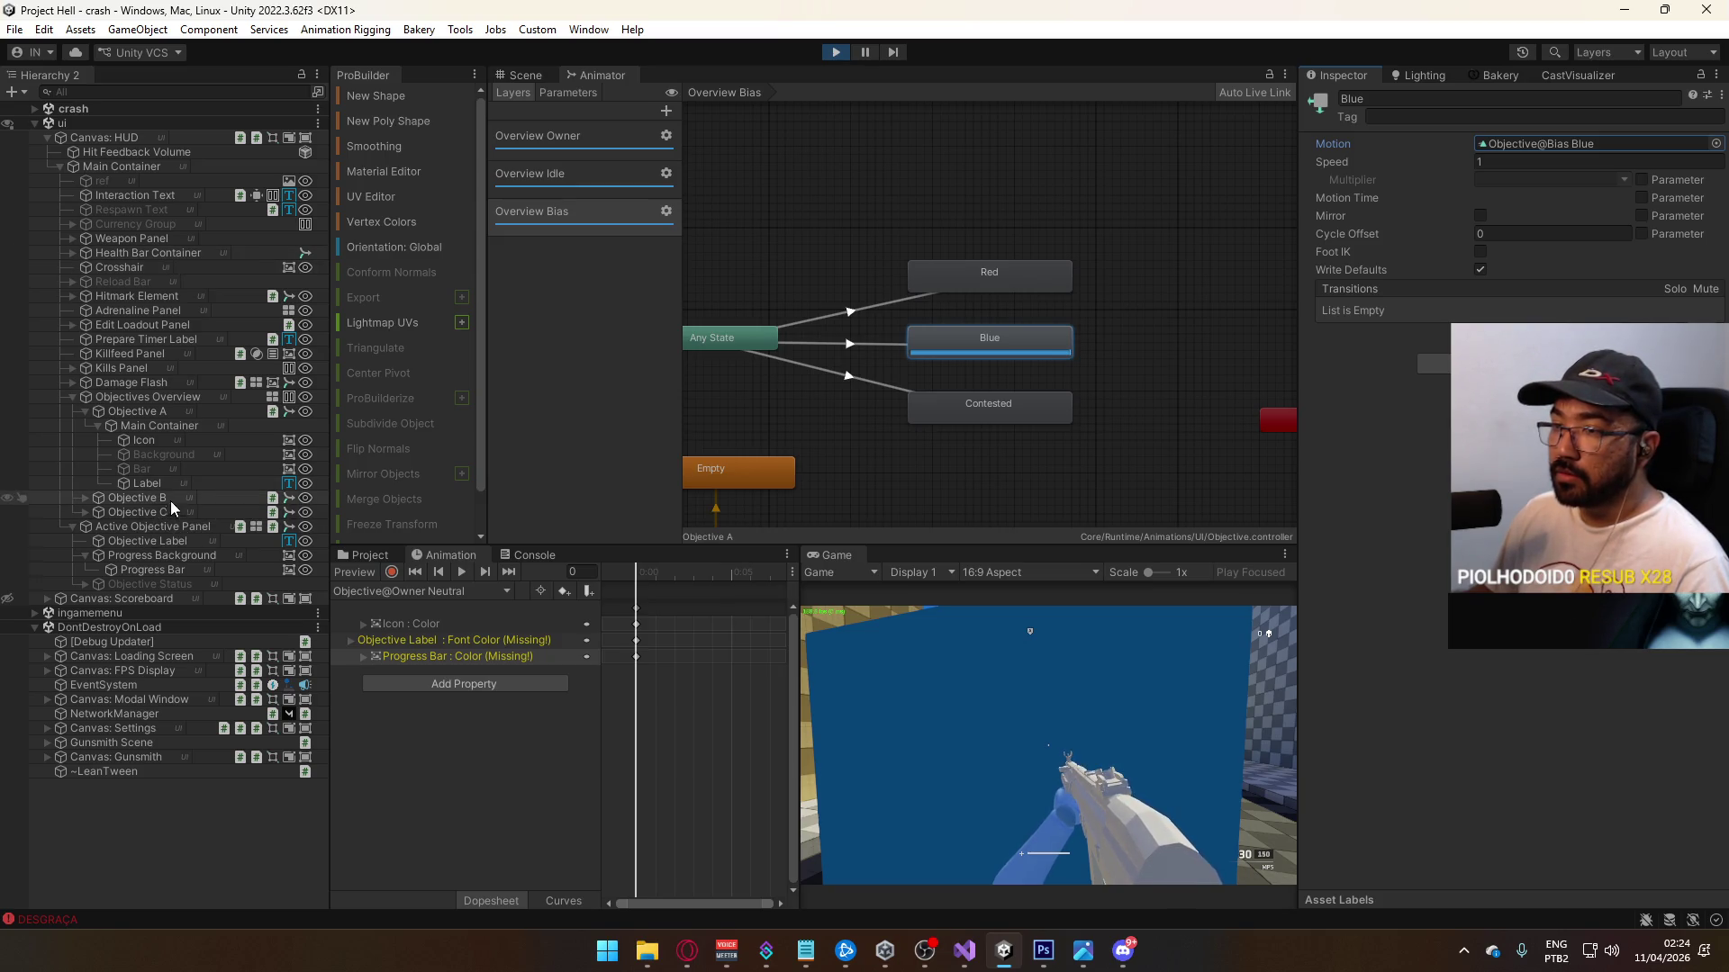
{"action": "left_click", "coordinate": [150, 411]}
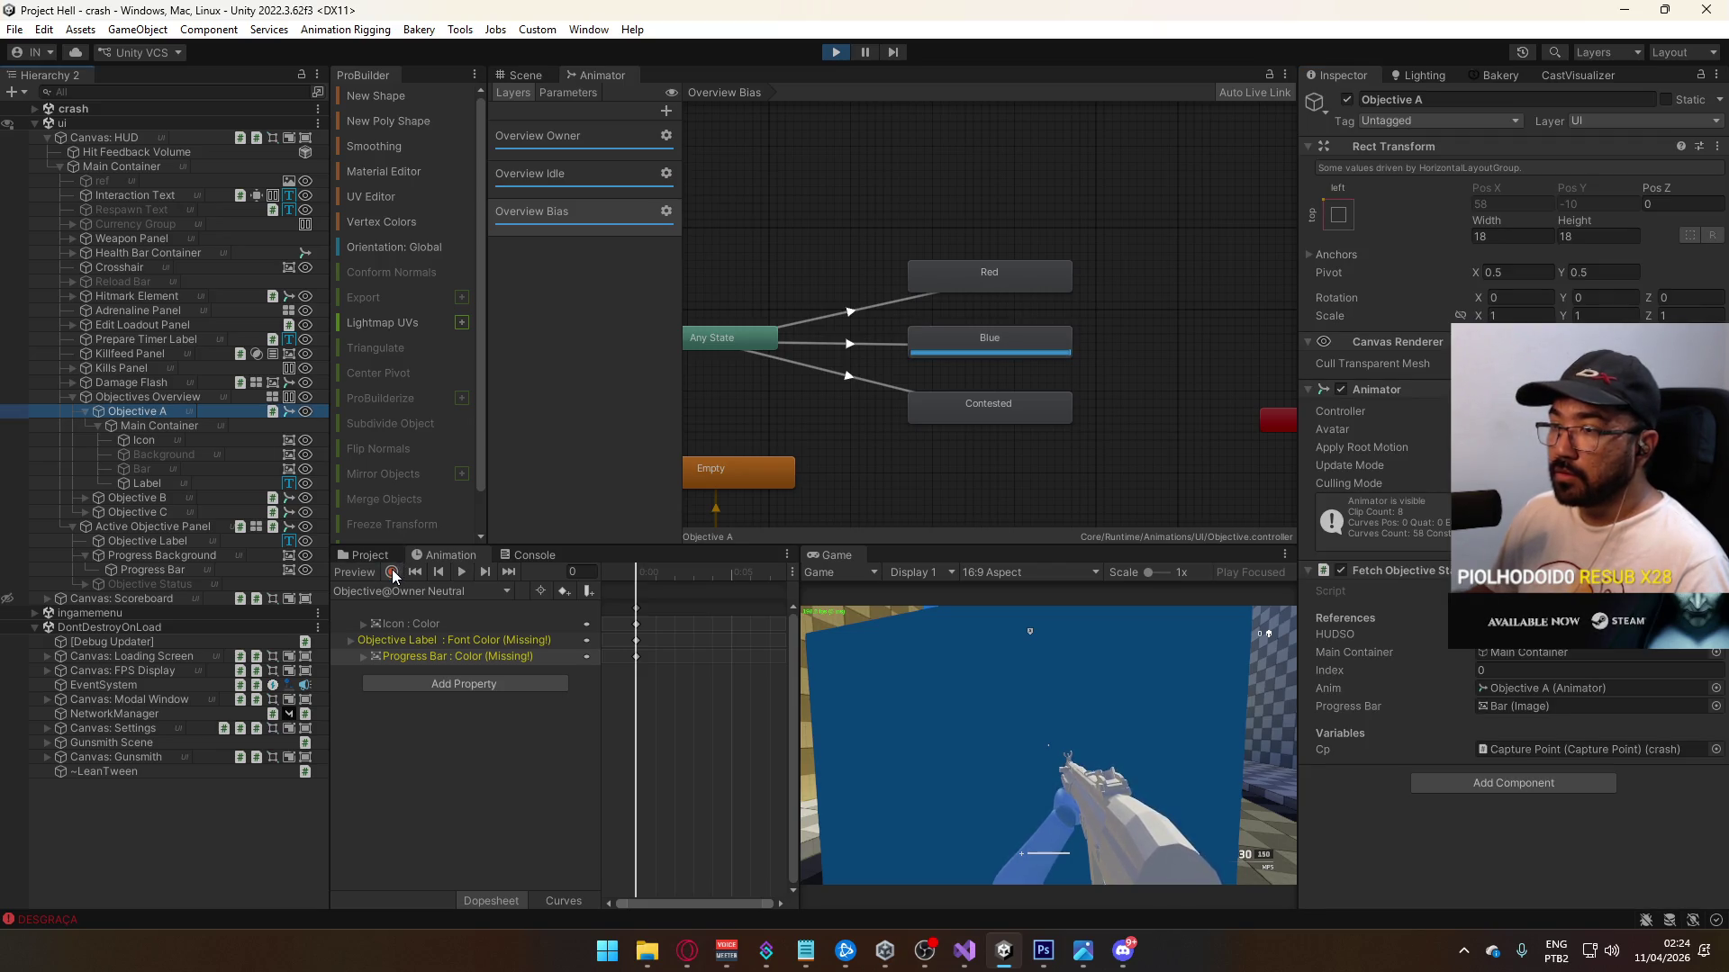
{"action": "left_click", "coordinate": [433, 591]}
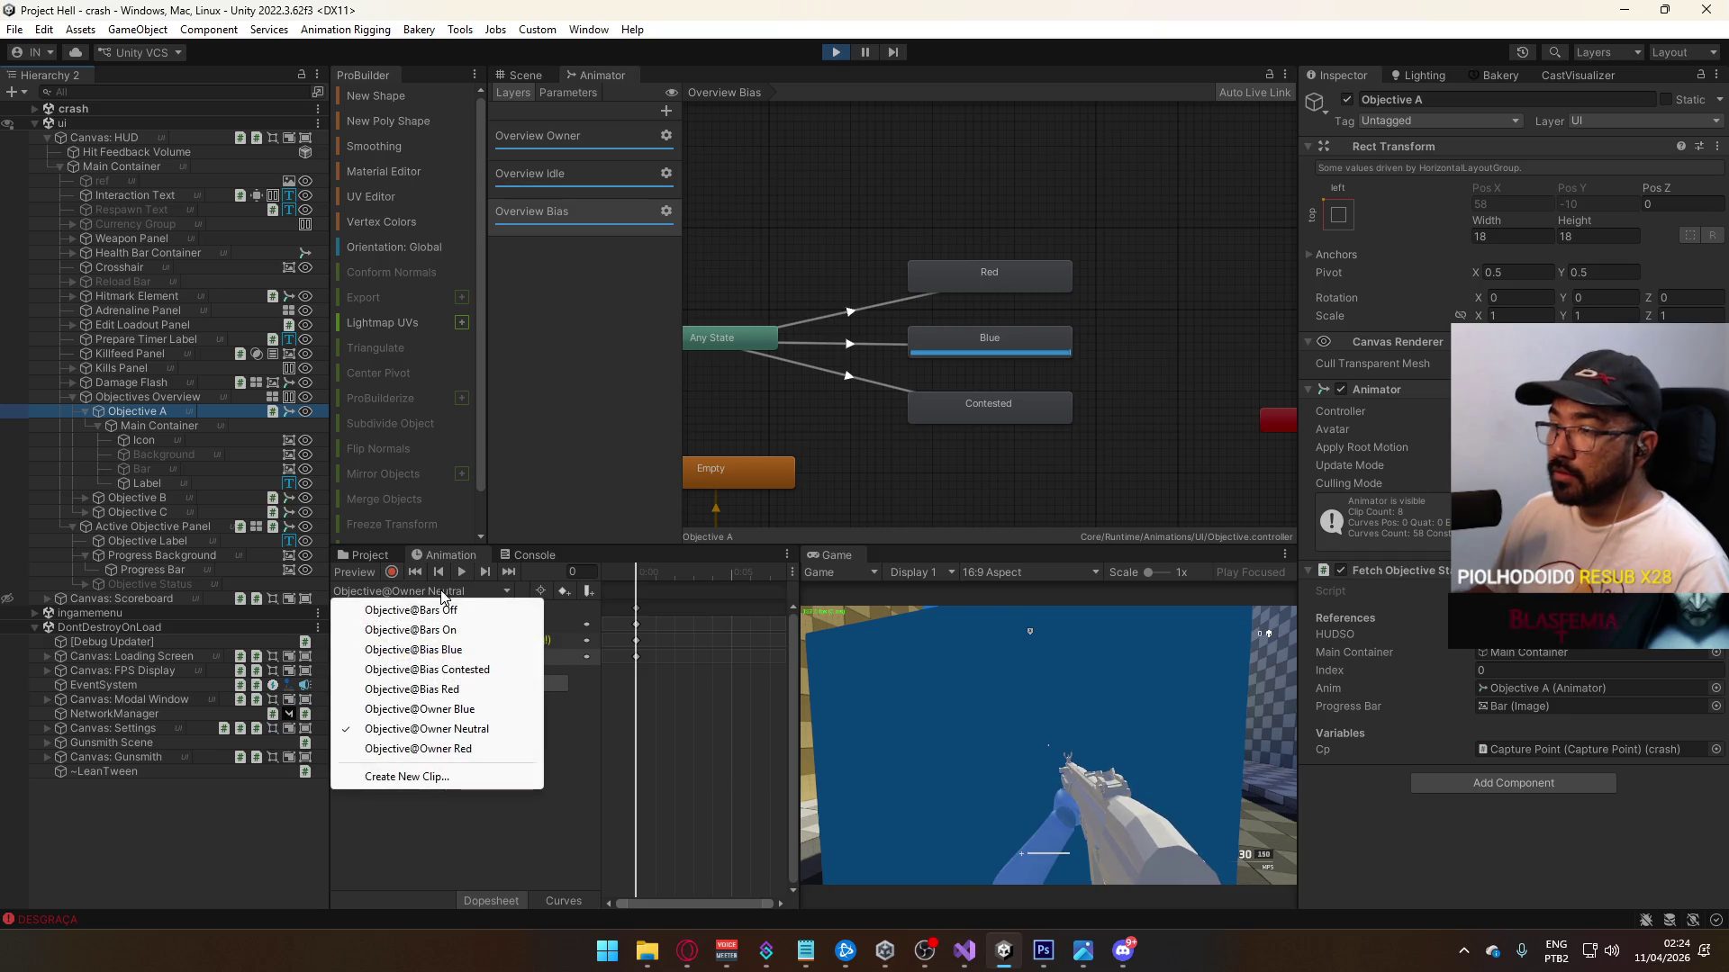
{"action": "left_click", "coordinate": [458, 650]}
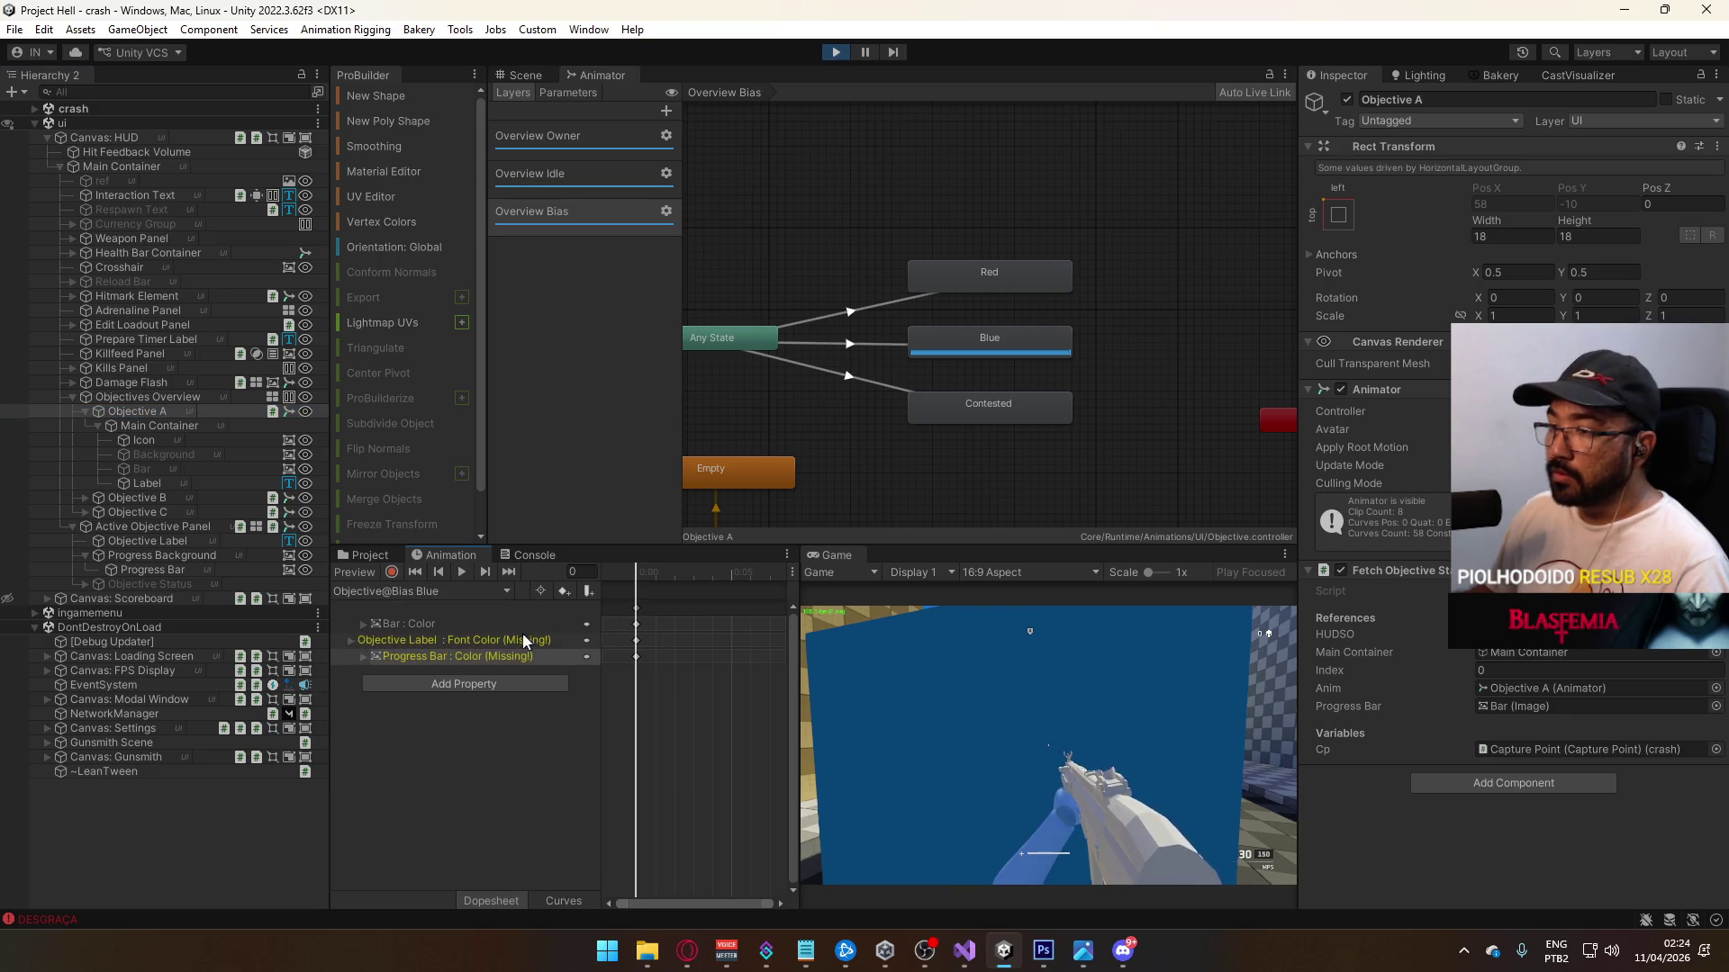
{"action": "left_click", "coordinate": [403, 591]}
{"action": "left_click", "coordinate": [427, 670]}
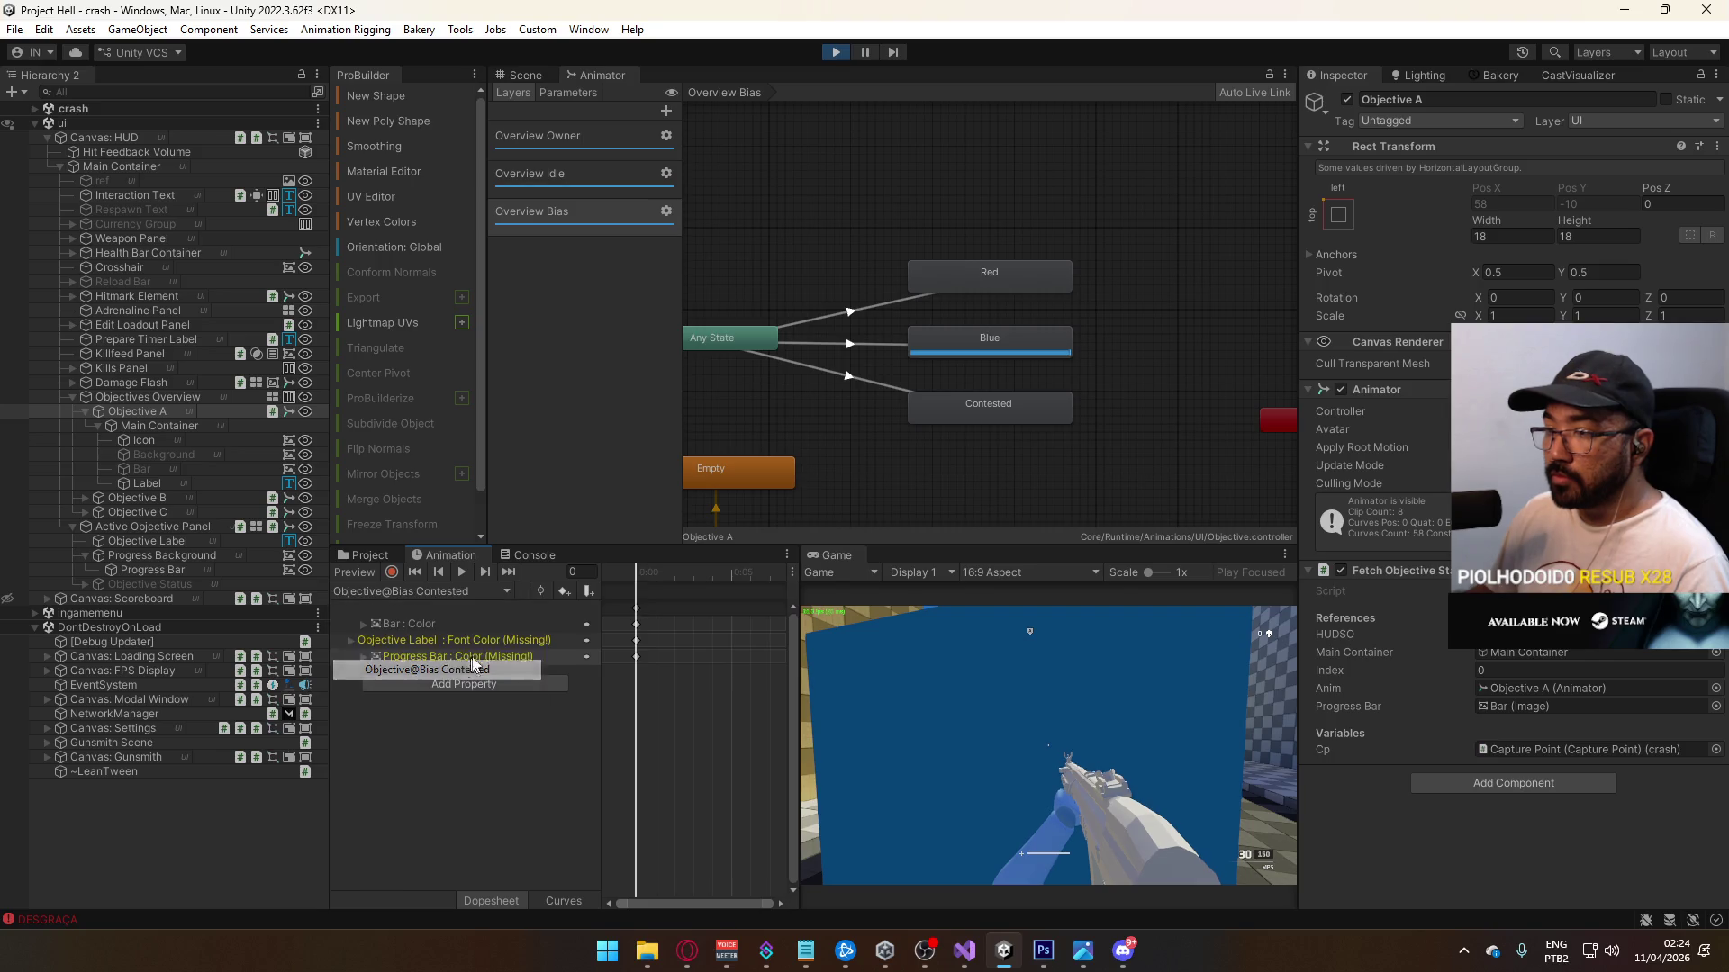
{"action": "left_click", "coordinate": [426, 592]}
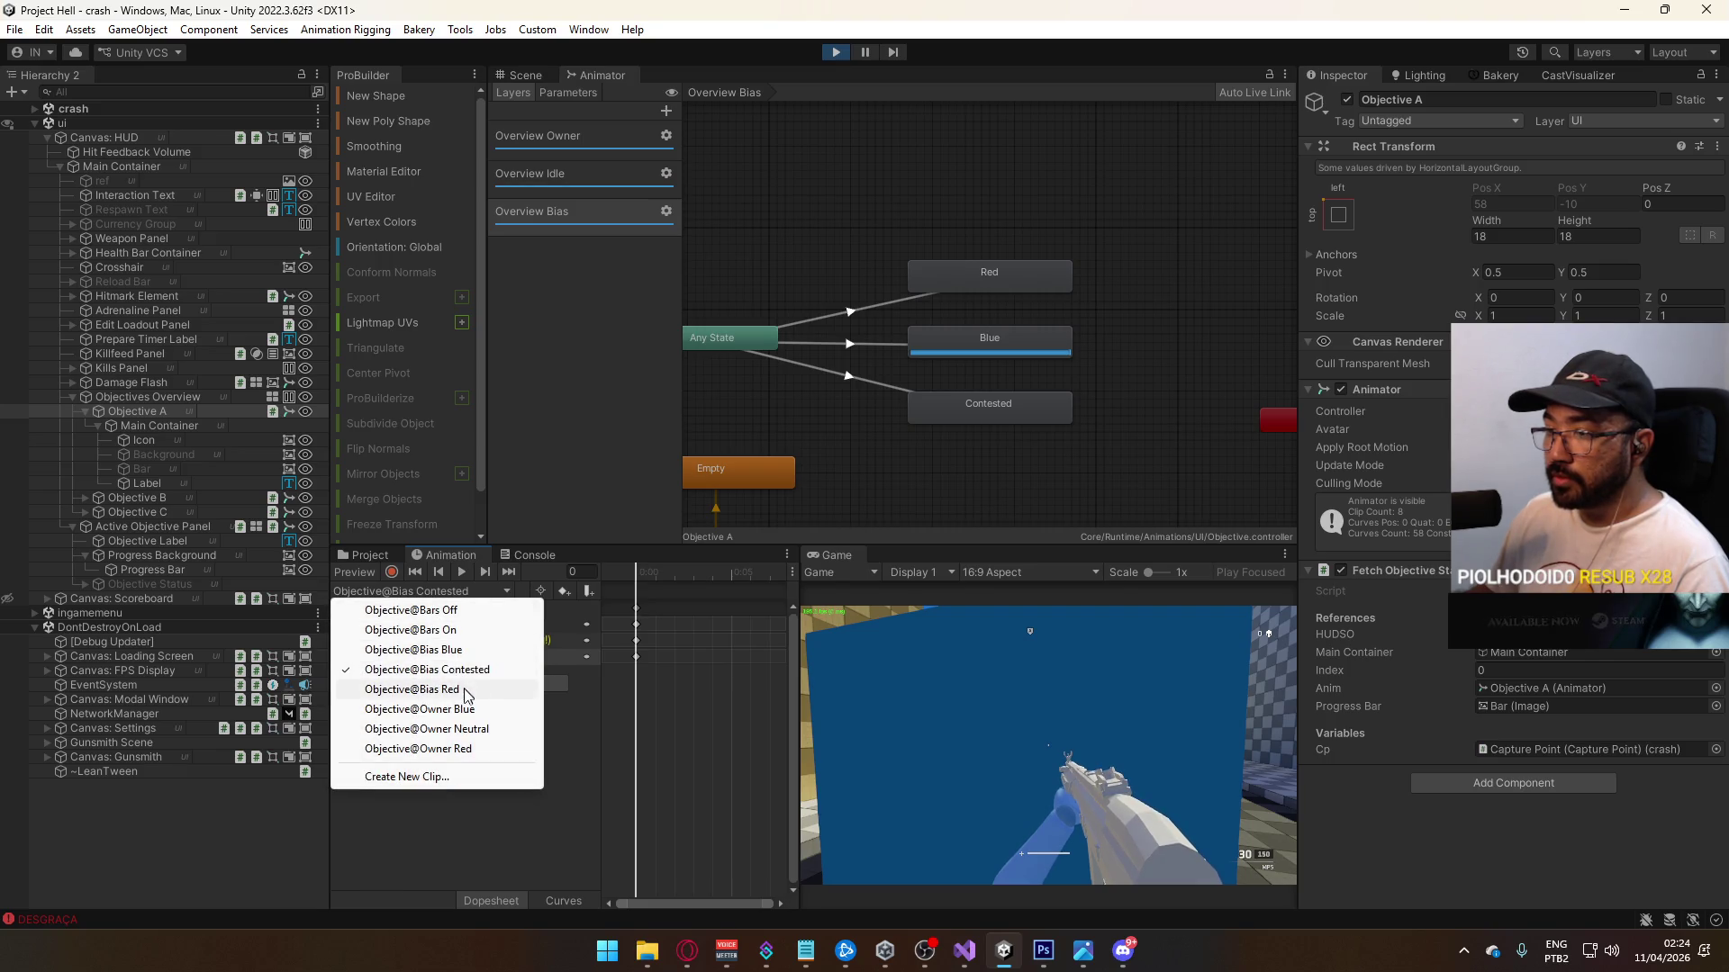
{"action": "left_click", "coordinate": [498, 679]}
{"action": "left_click", "coordinate": [160, 410]}
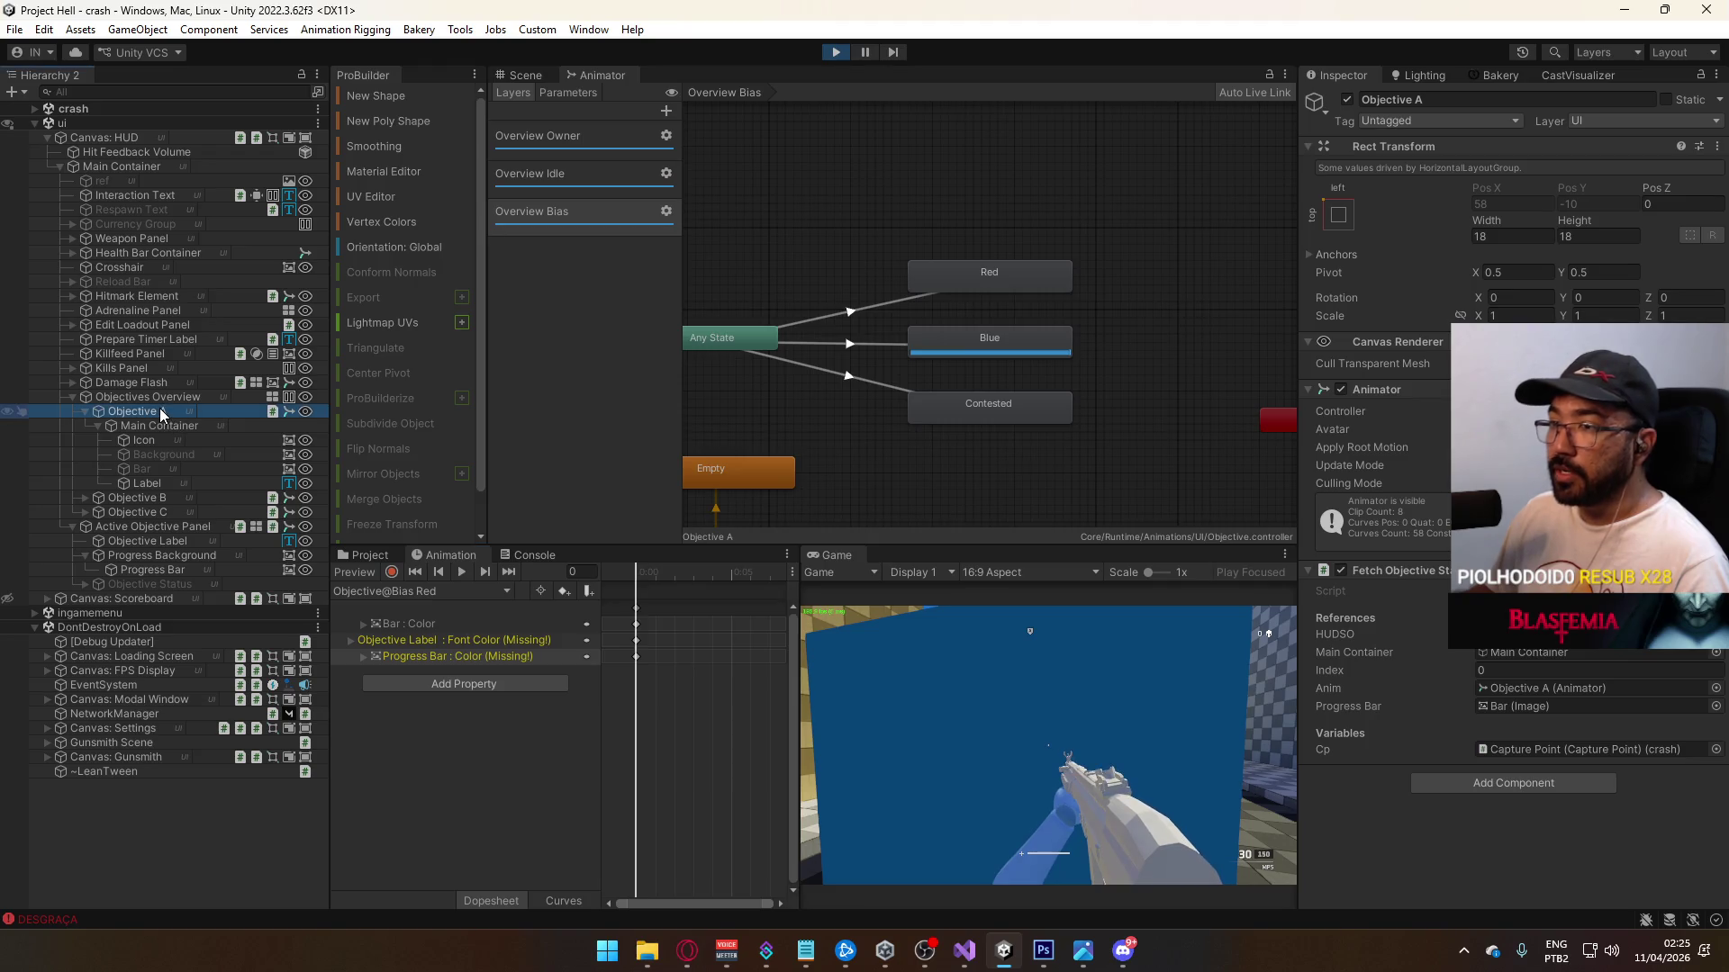
{"action": "left_click", "coordinate": [987, 334]}
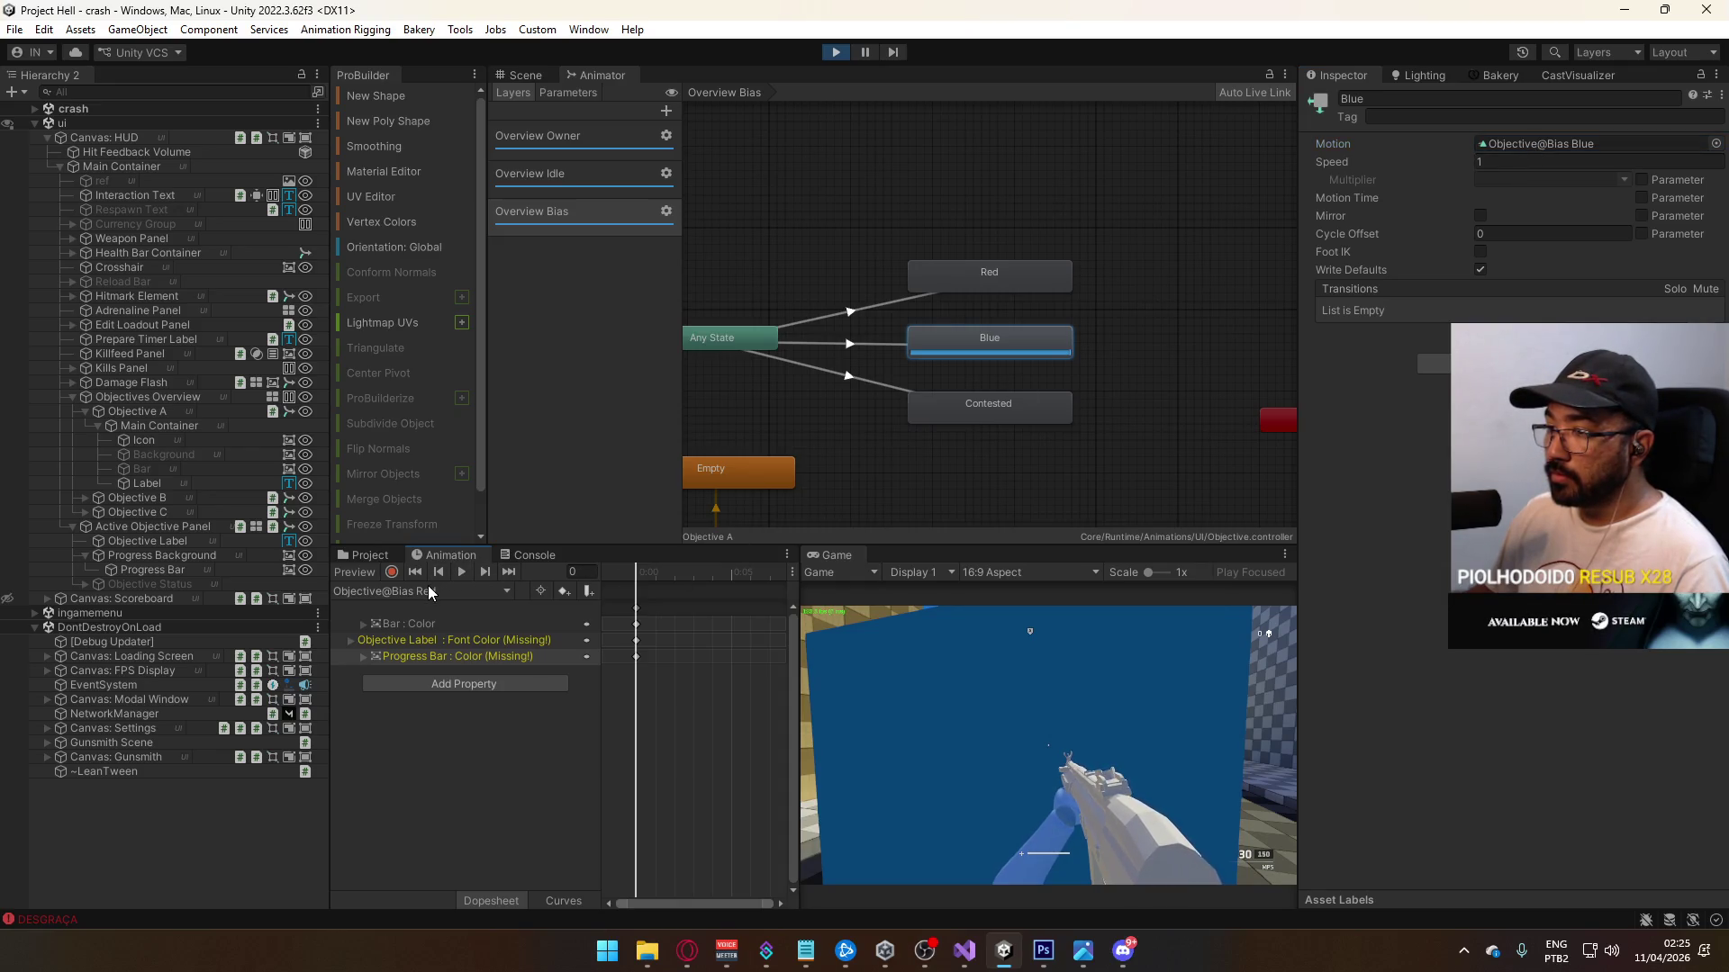
{"action": "left_click", "coordinate": [369, 555]}
{"action": "left_click", "coordinate": [636, 743]}
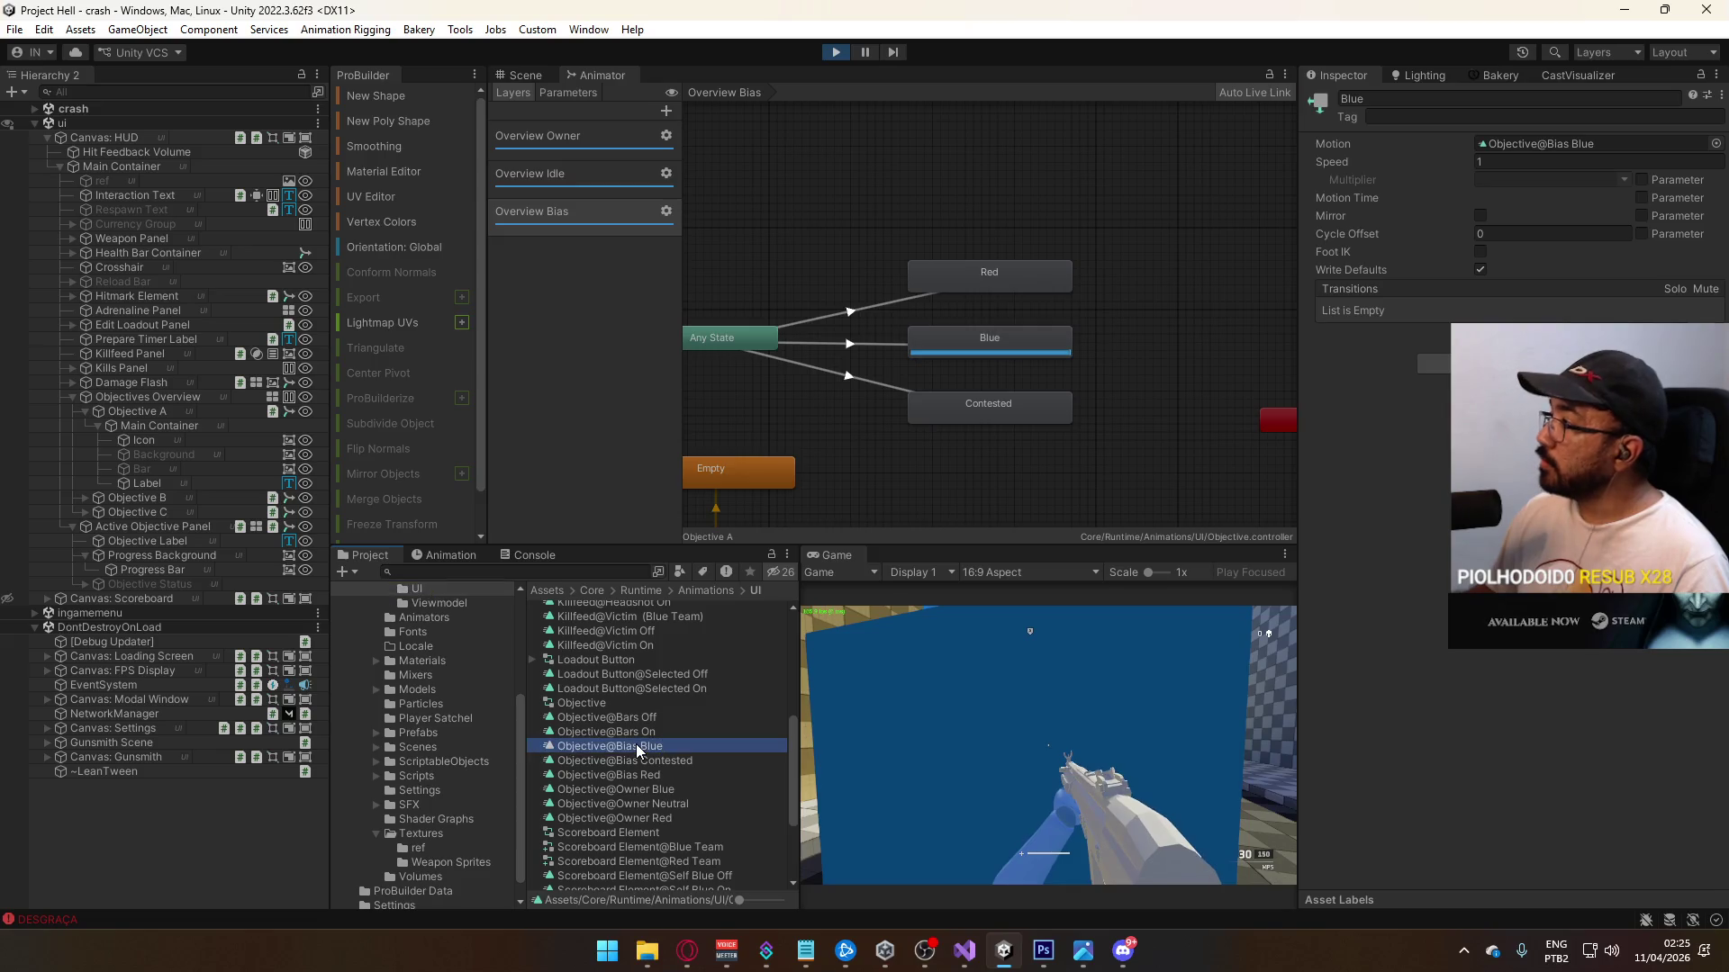
{"action": "left_click", "coordinate": [461, 558]}
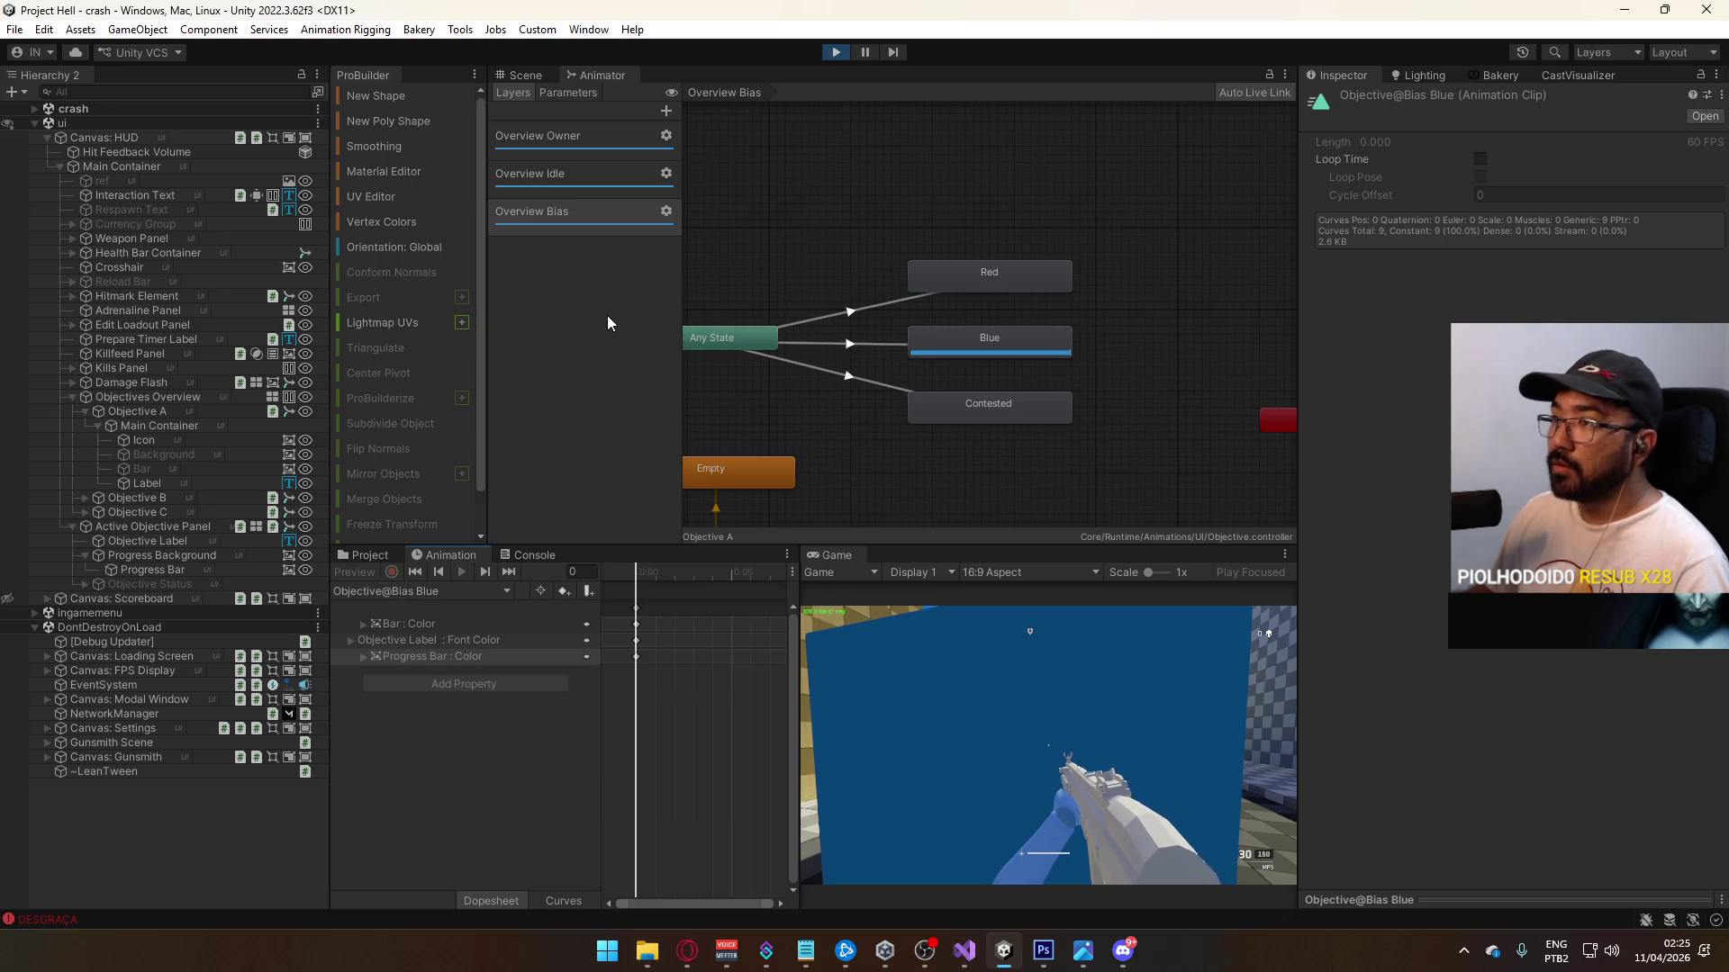
{"action": "left_click", "coordinate": [519, 75]}
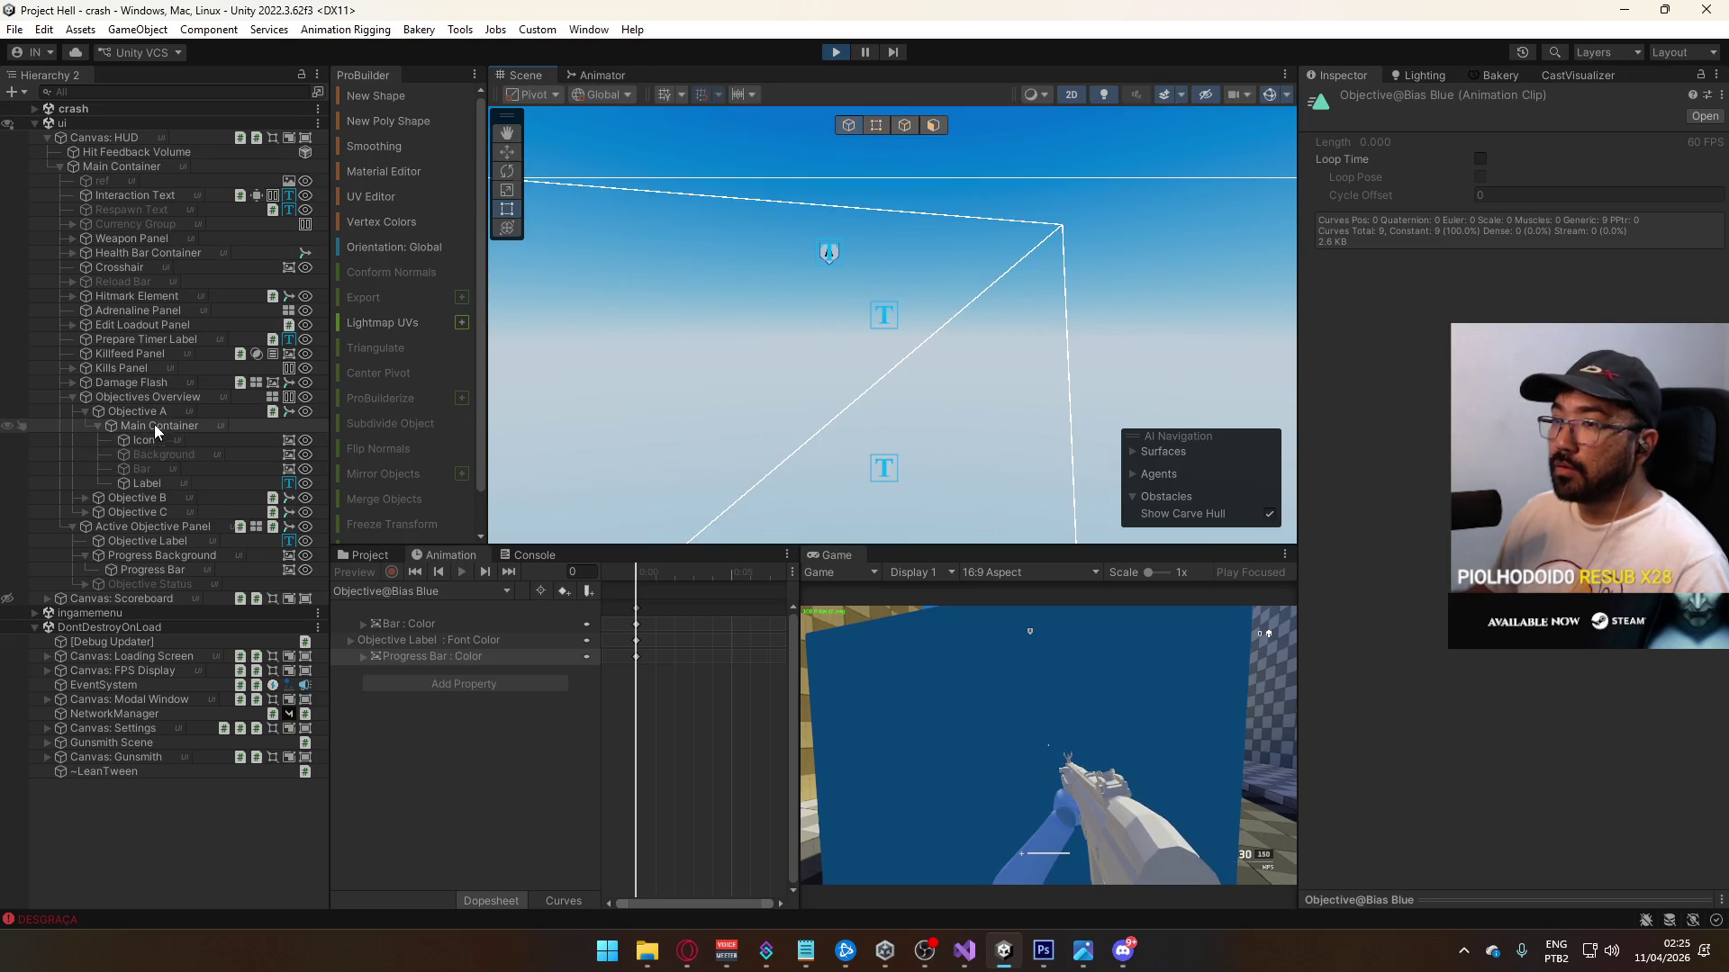
{"action": "left_click", "coordinate": [135, 412]}
{"action": "left_click", "coordinate": [448, 591]}
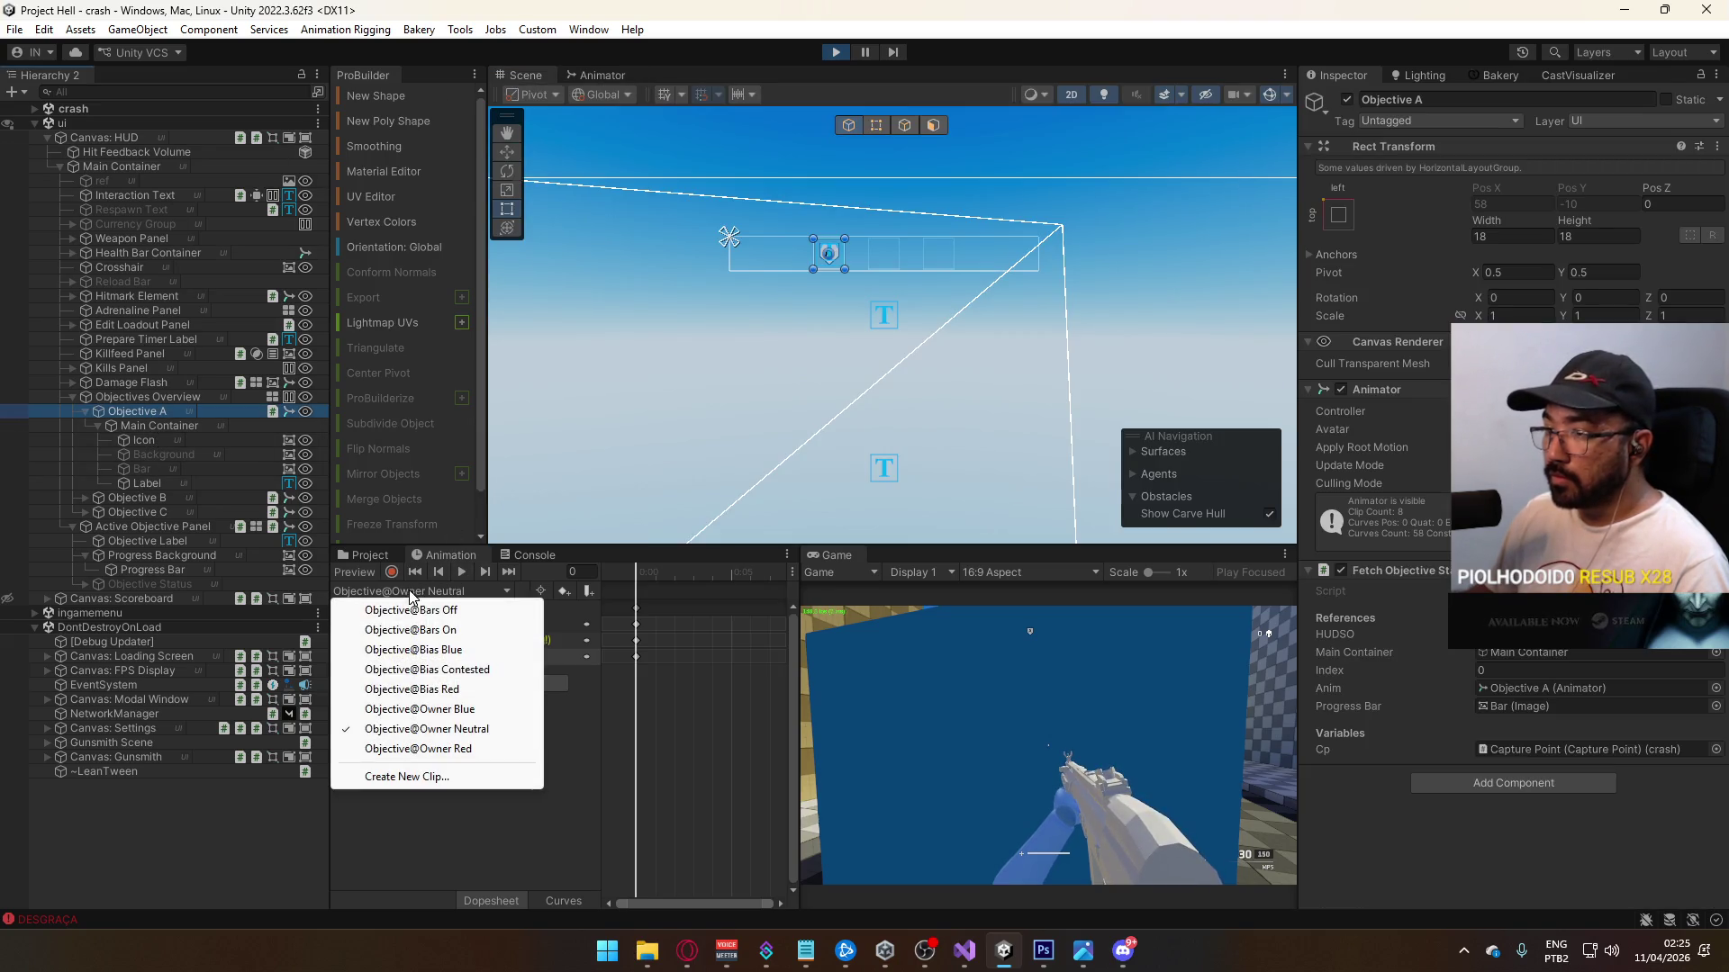
{"action": "left_click", "coordinate": [450, 650]}
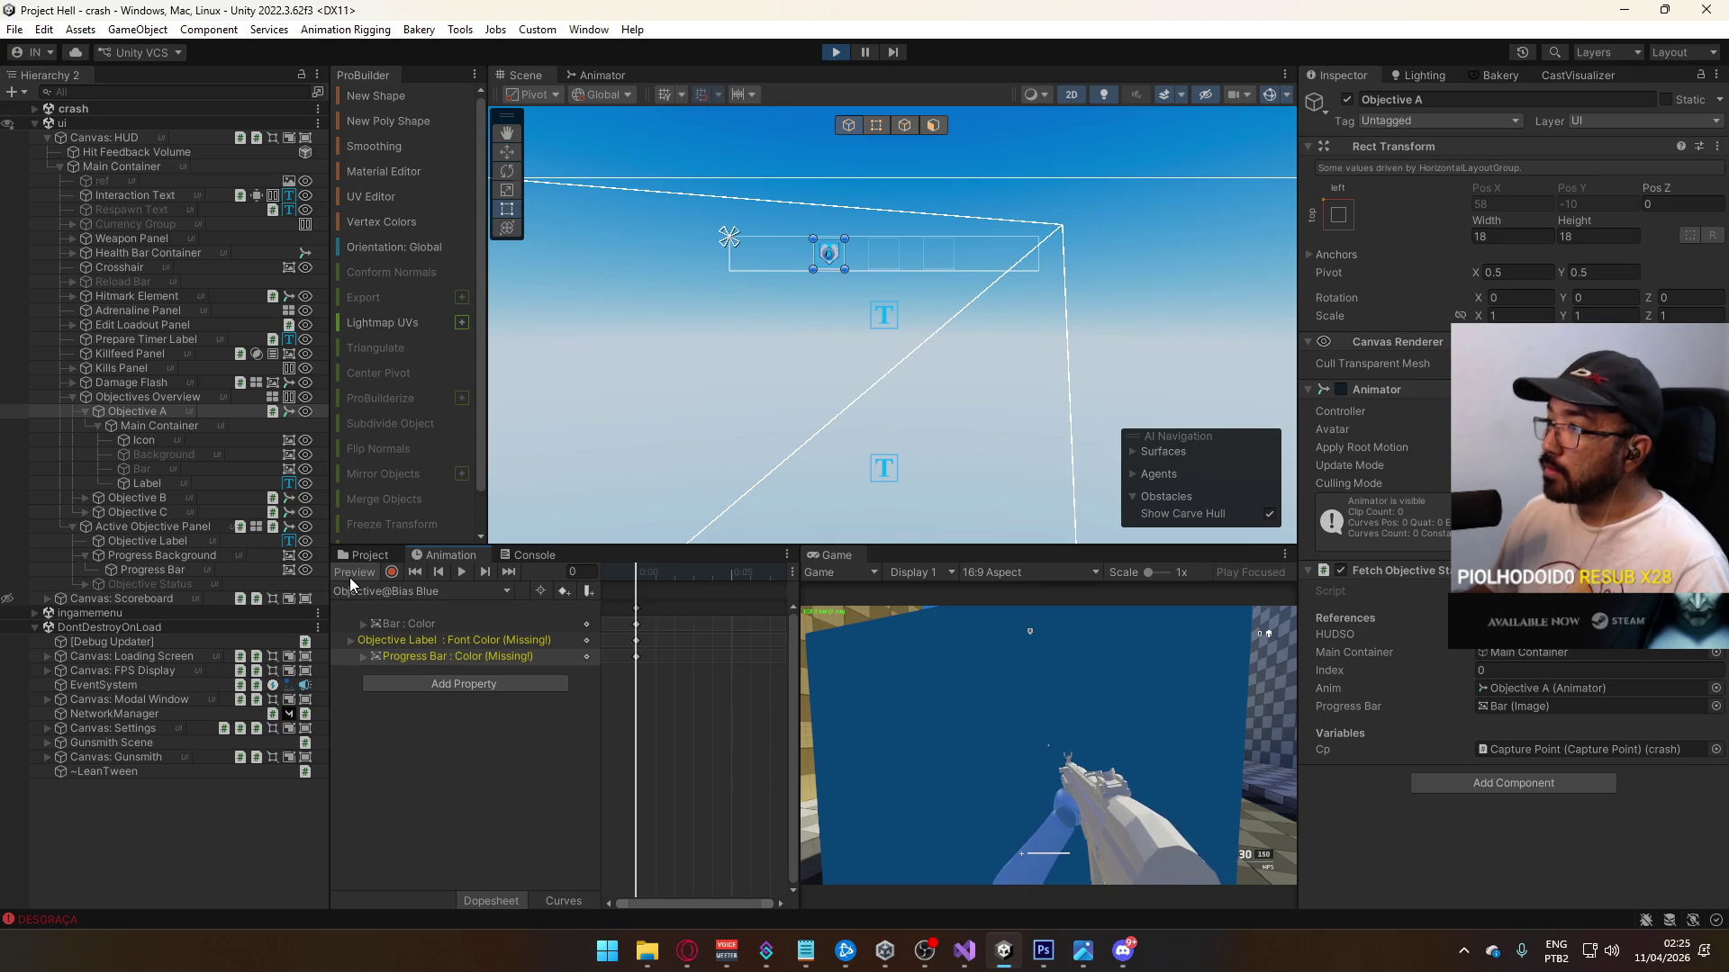
{"action": "left_click", "coordinate": [378, 592]}
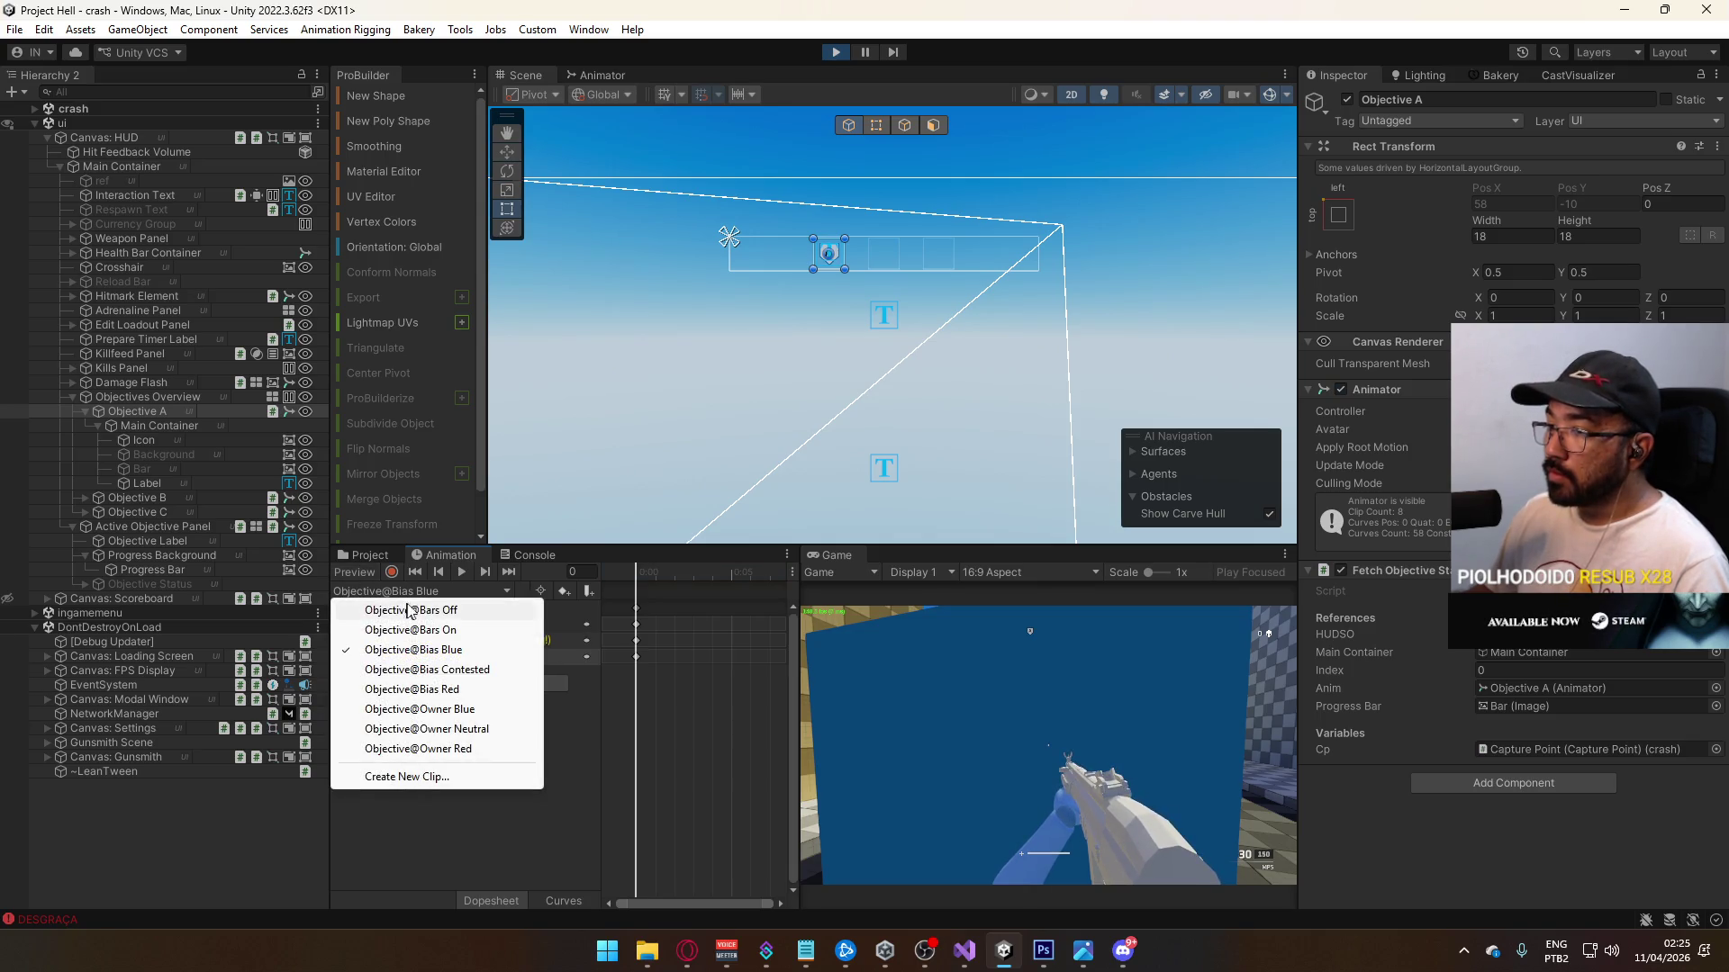
{"action": "left_click", "coordinate": [469, 671]}
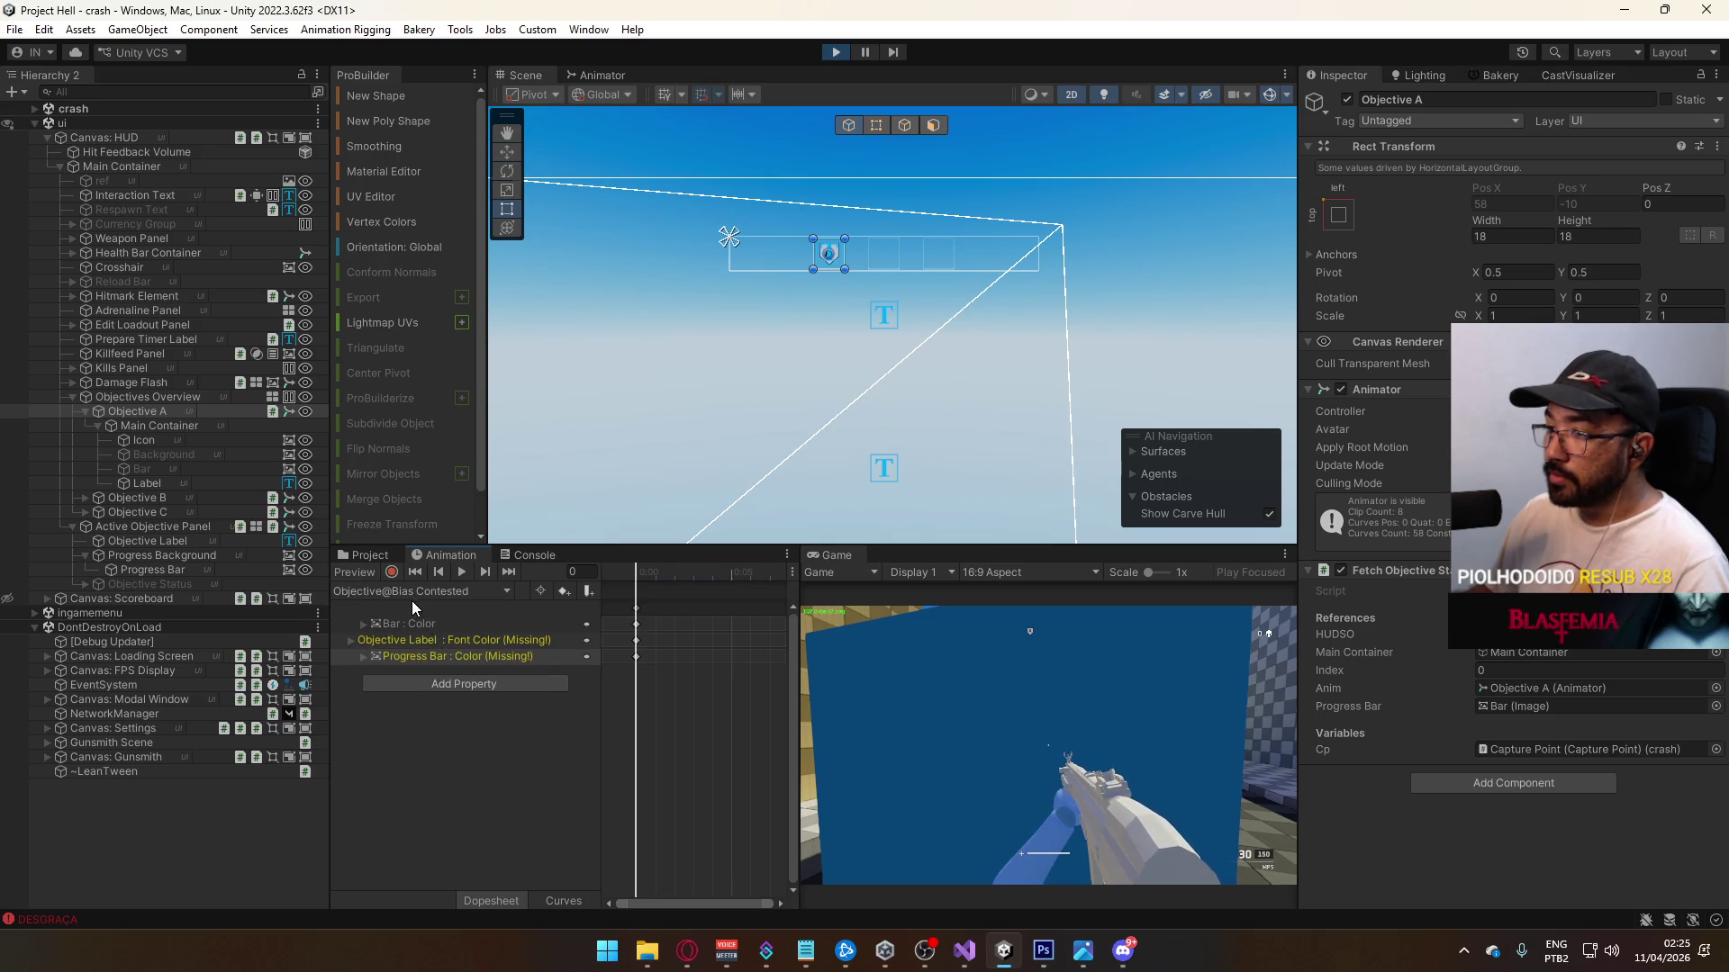
{"action": "left_click", "coordinate": [412, 595]}
{"action": "left_click", "coordinate": [433, 651]}
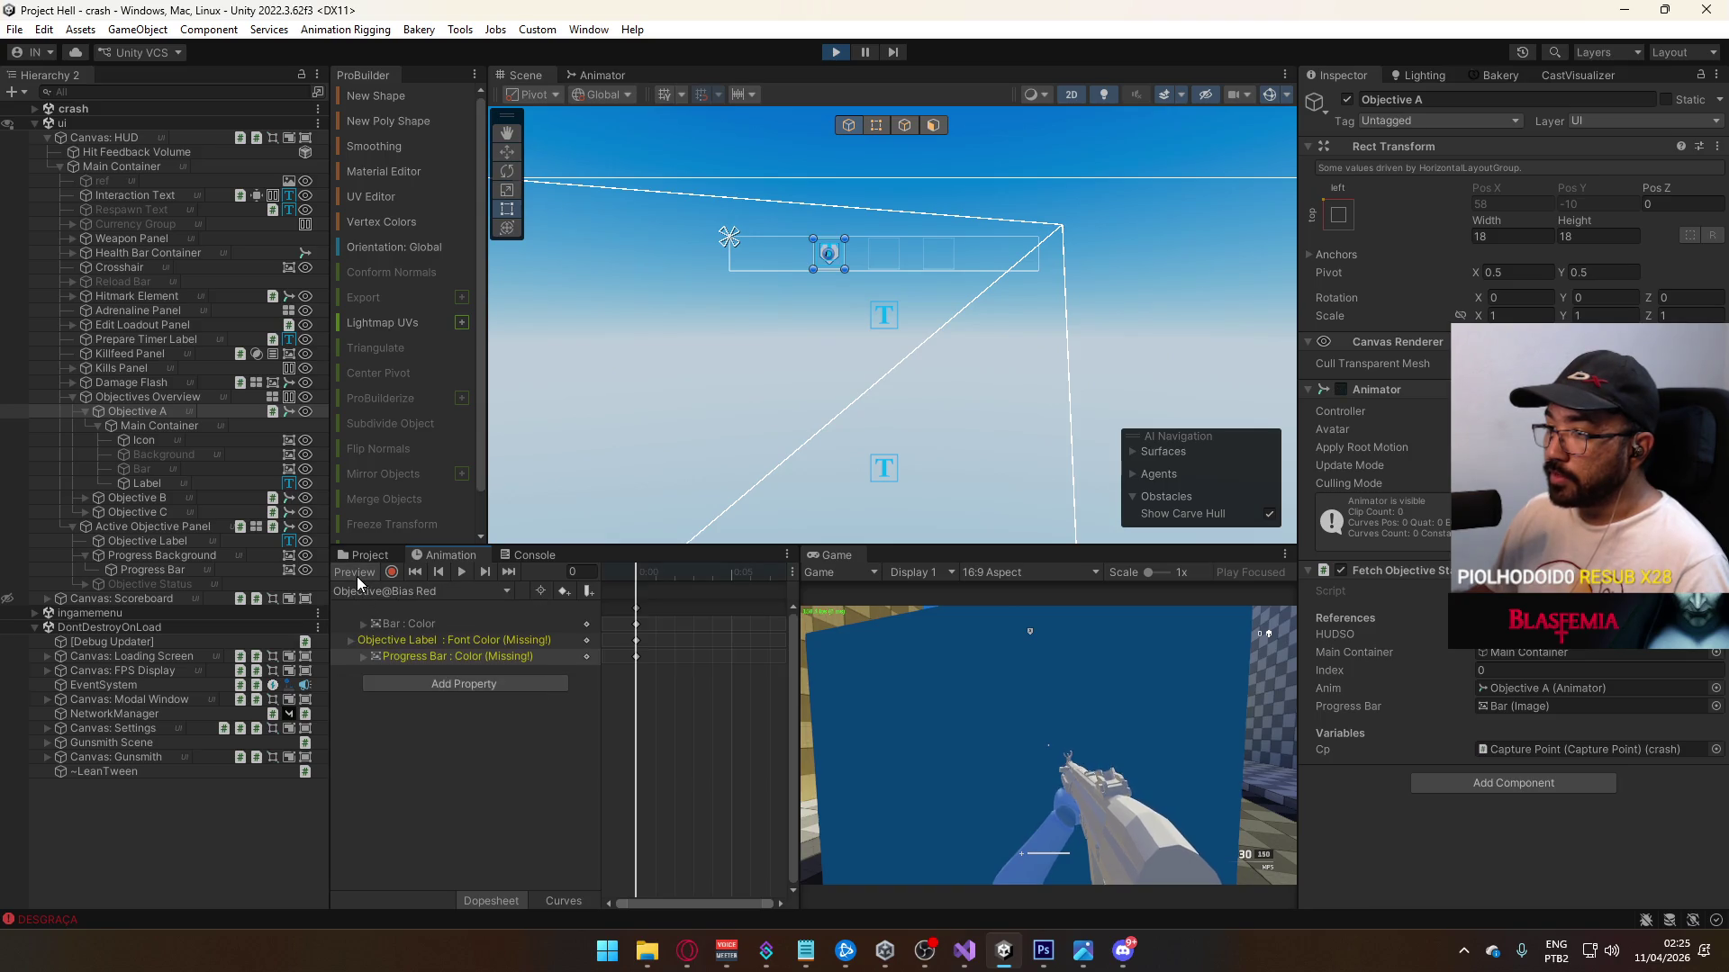
{"action": "left_click", "coordinate": [380, 594]}
{"action": "left_click", "coordinate": [443, 713]}
{"action": "left_click", "coordinate": [401, 593]}
{"action": "left_click", "coordinate": [450, 727]}
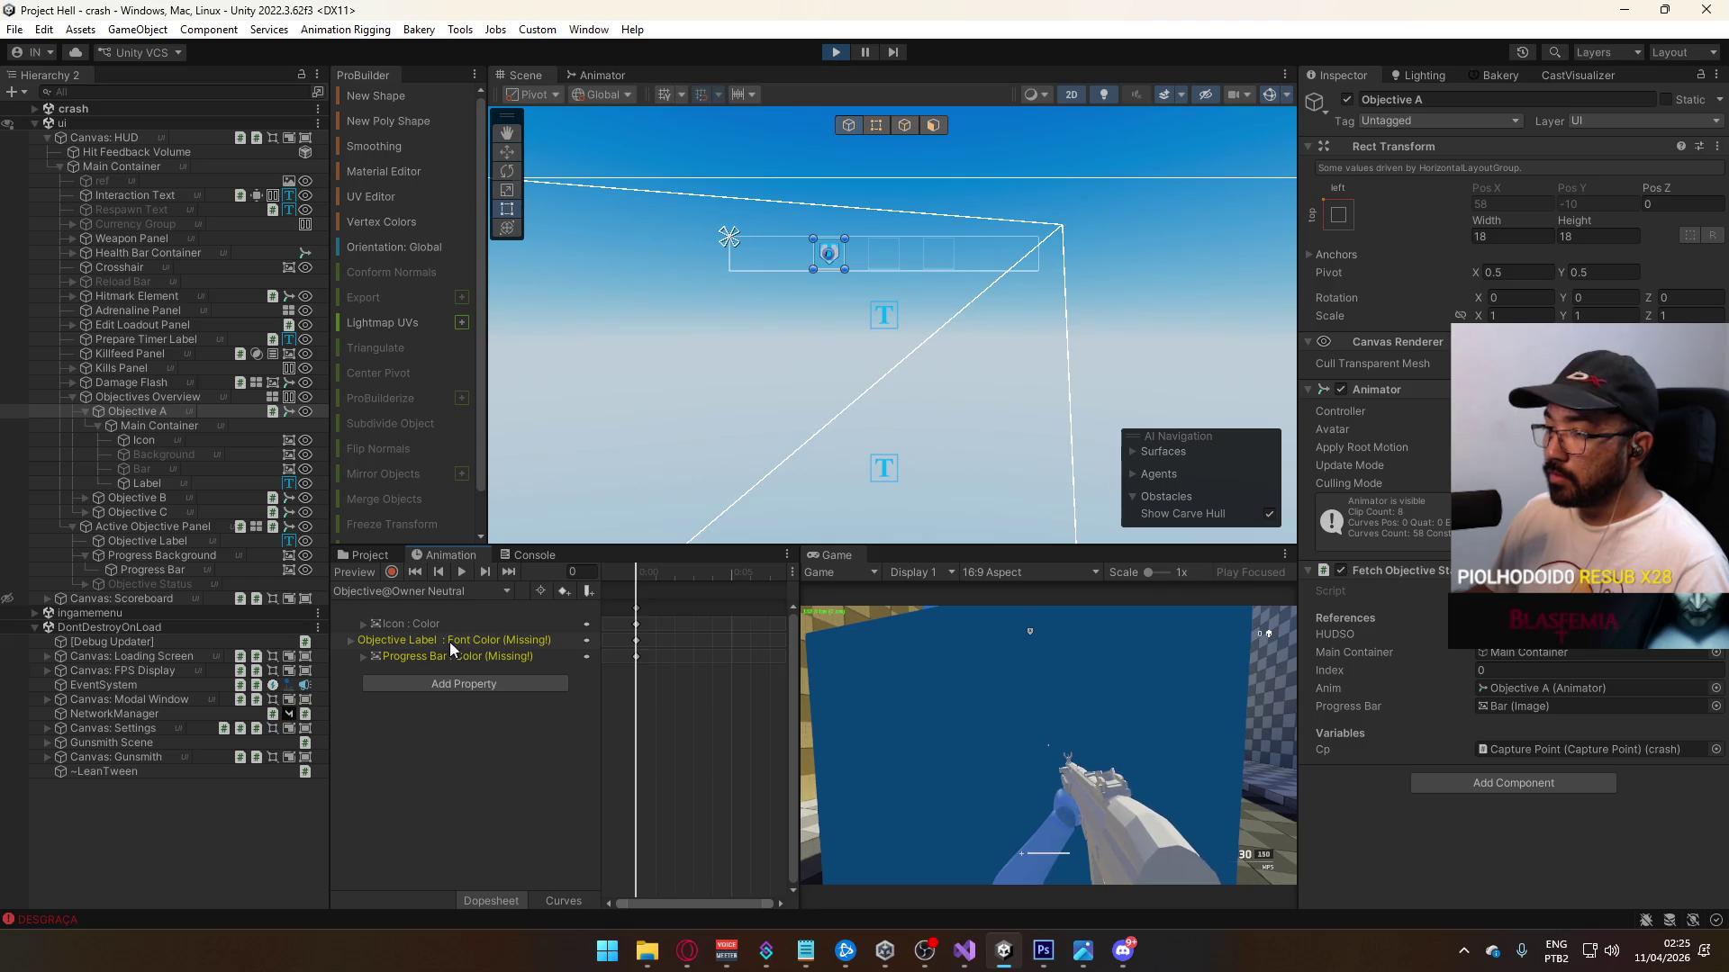
{"action": "left_click", "coordinate": [447, 641]}
{"action": "key", "text": "shift+space"}
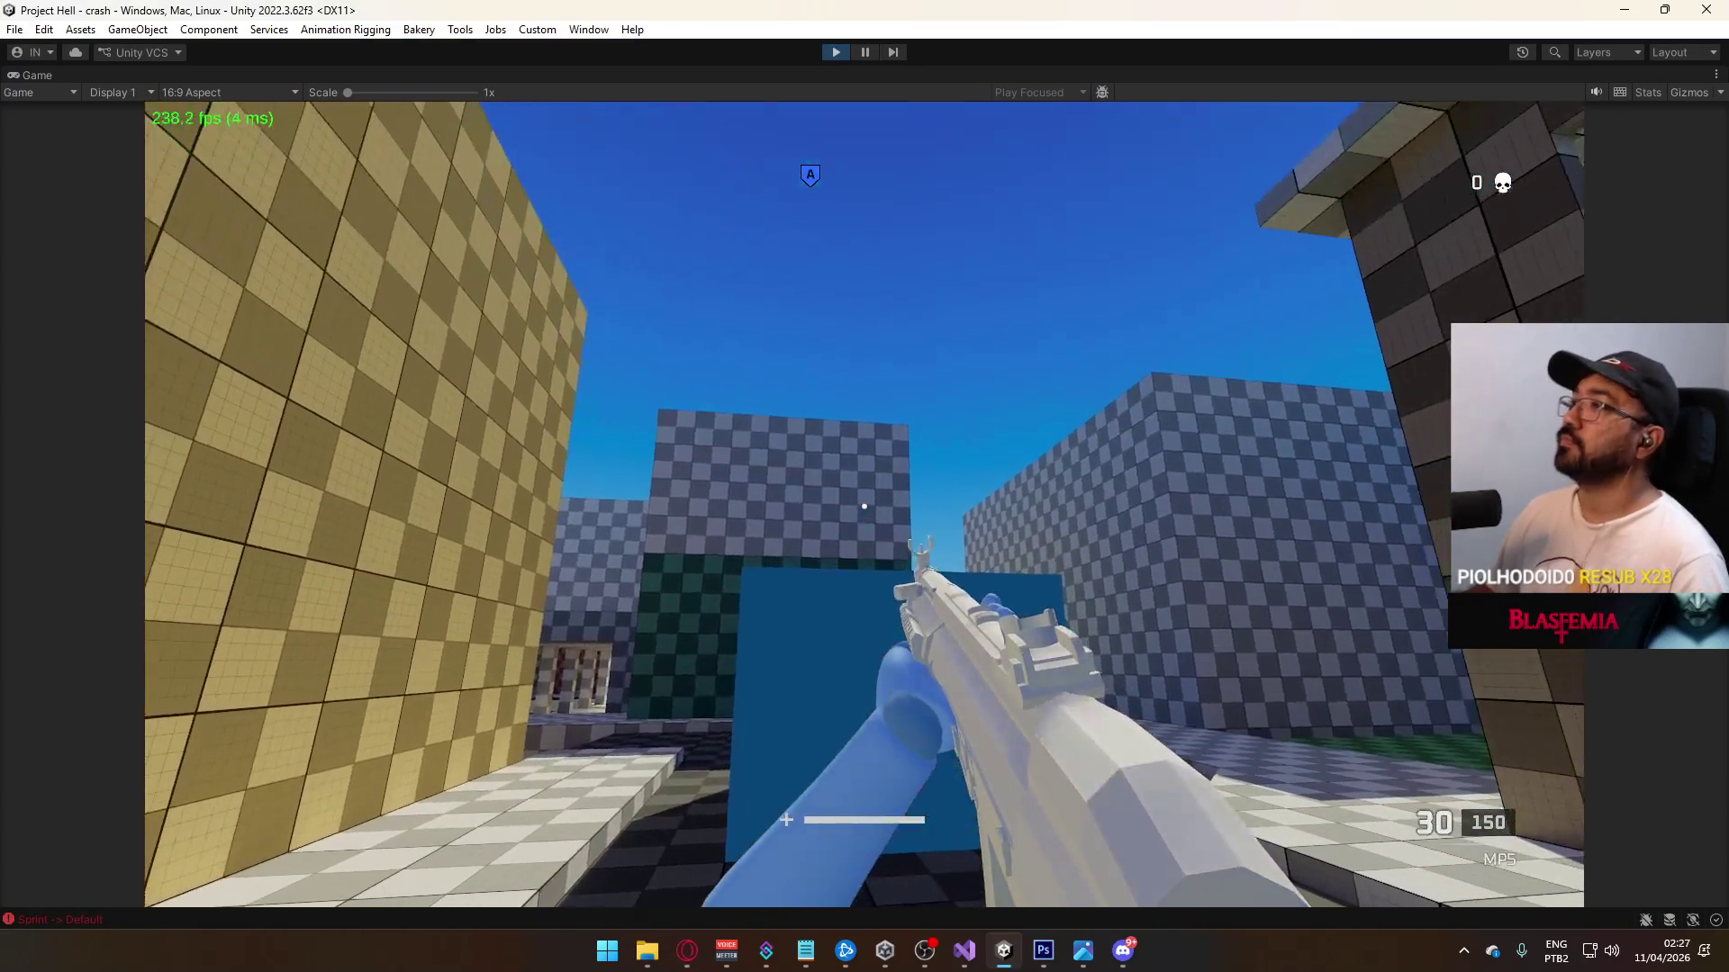
Step: Stop play mode so the editor returns to the title scene
{"action": "key", "text": "super"}
{"action": "left_click", "coordinate": [835, 52]}
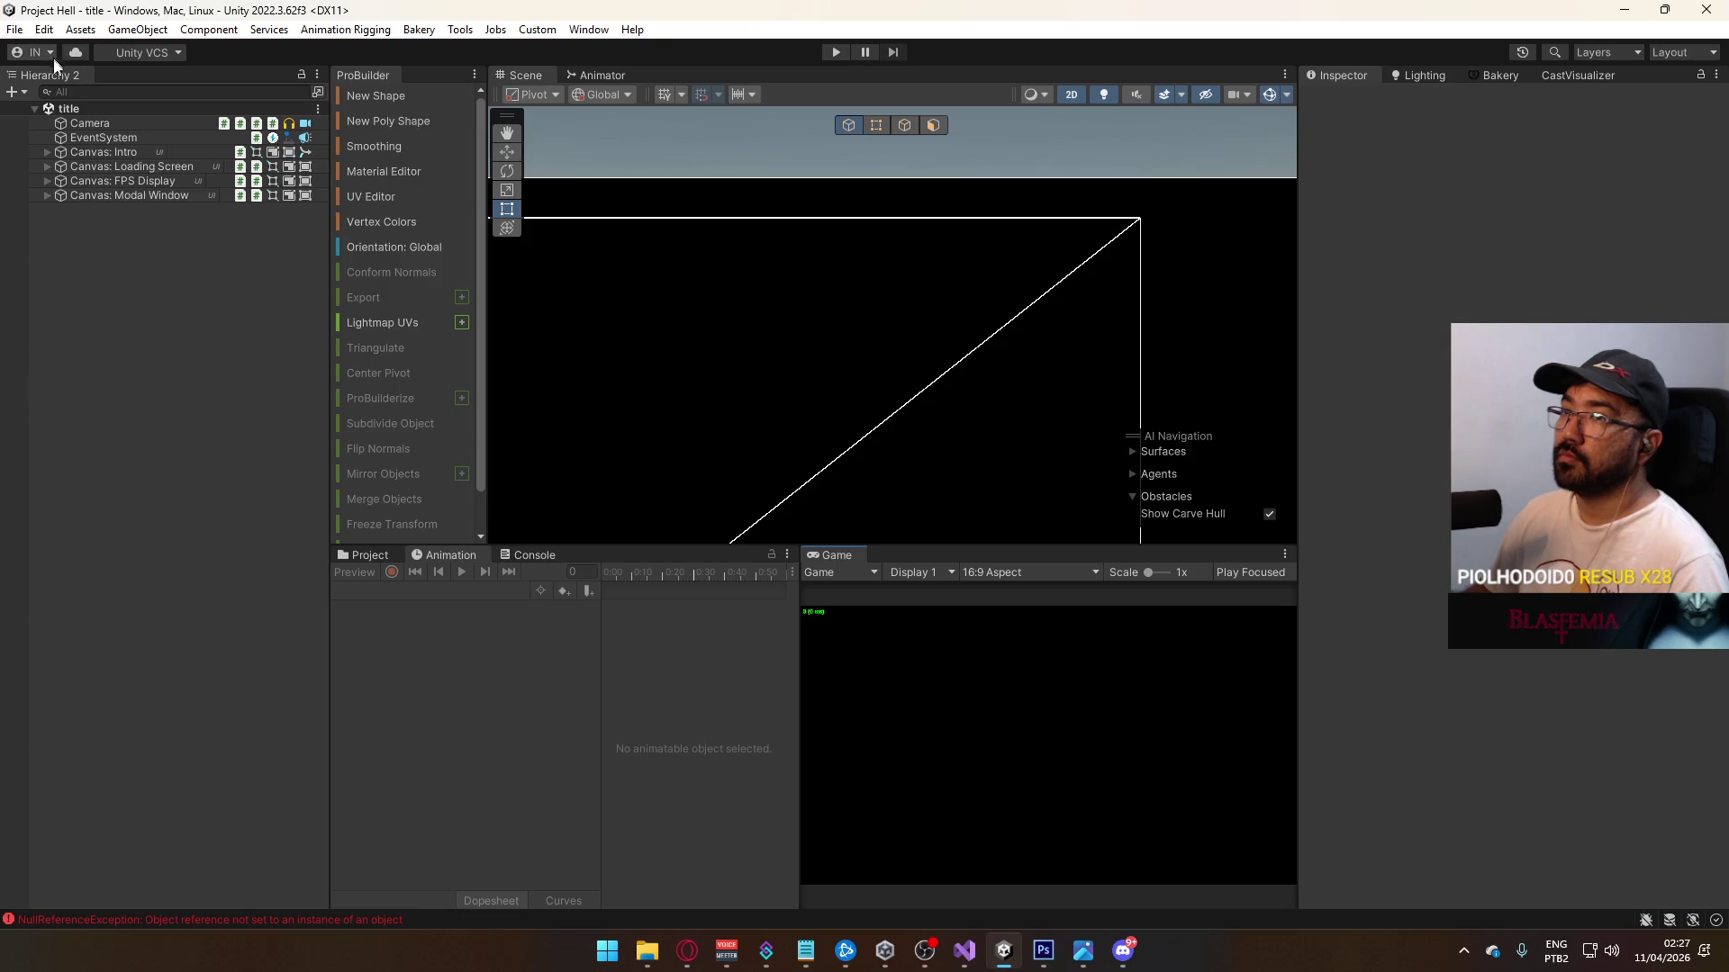
Step: Open Assets/Core/Runtime/Scenes and run File > Build And Run
{"action": "left_click", "coordinate": [370, 555]}
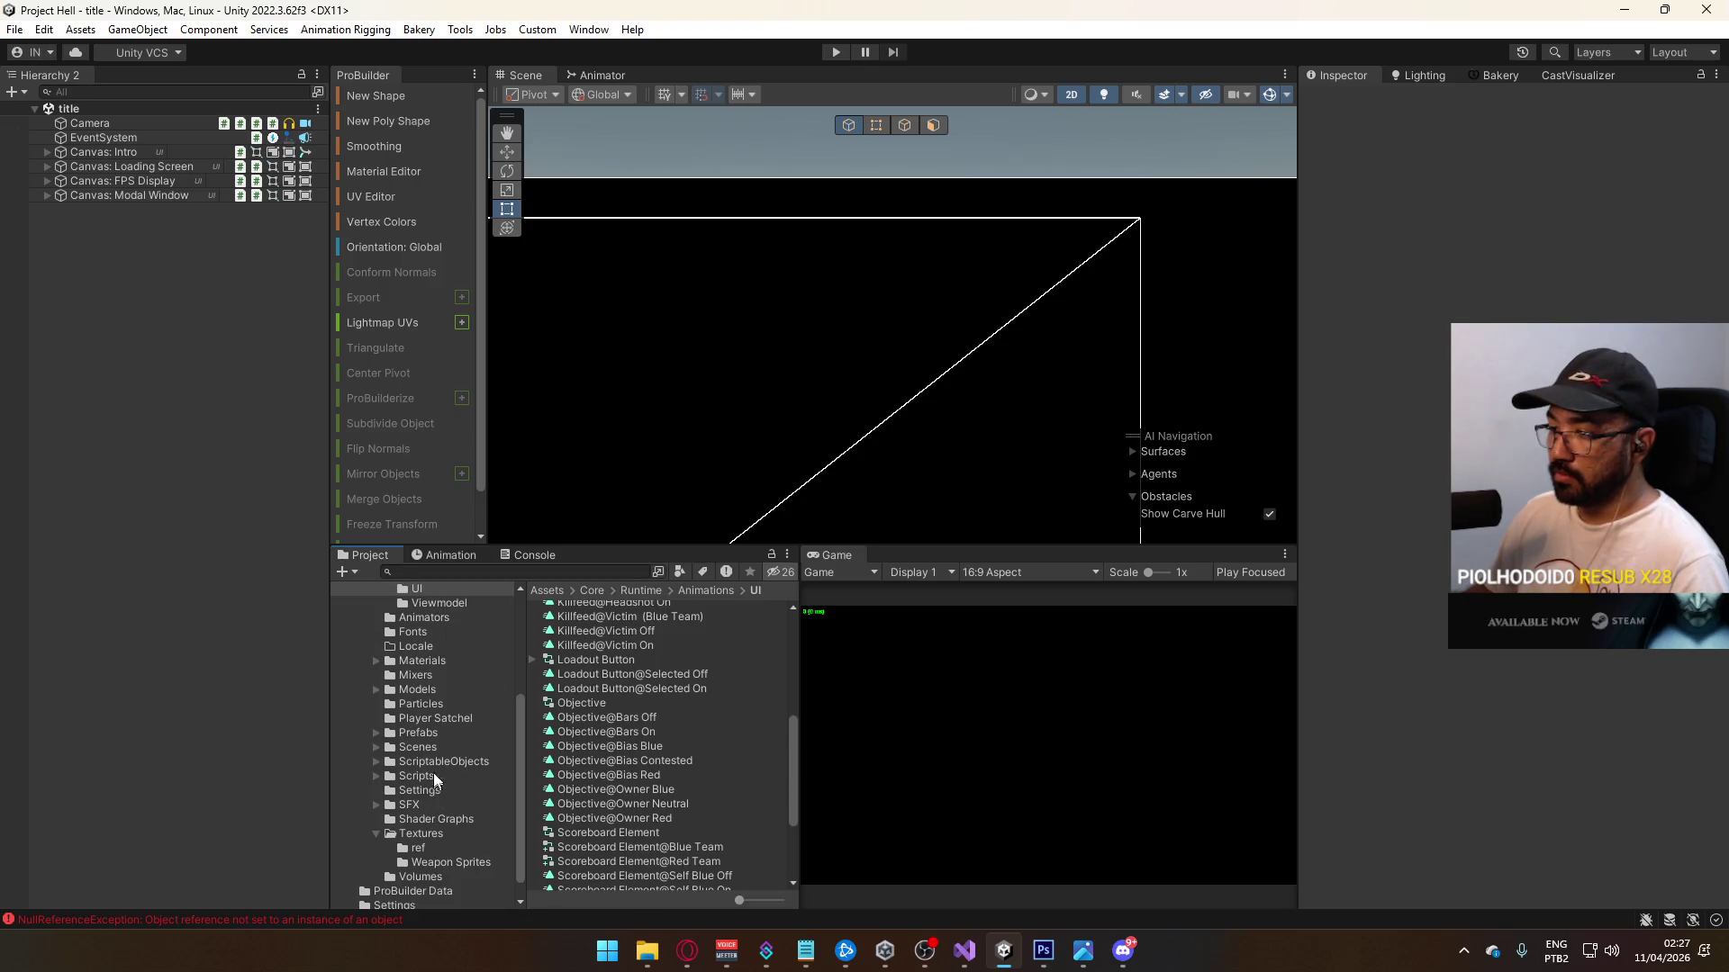
{"action": "left_click", "coordinate": [419, 747]}
{"action": "left_click", "coordinate": [589, 781]}
{"action": "left_click", "coordinate": [20, 30]}
{"action": "left_click", "coordinate": [154, 270]}
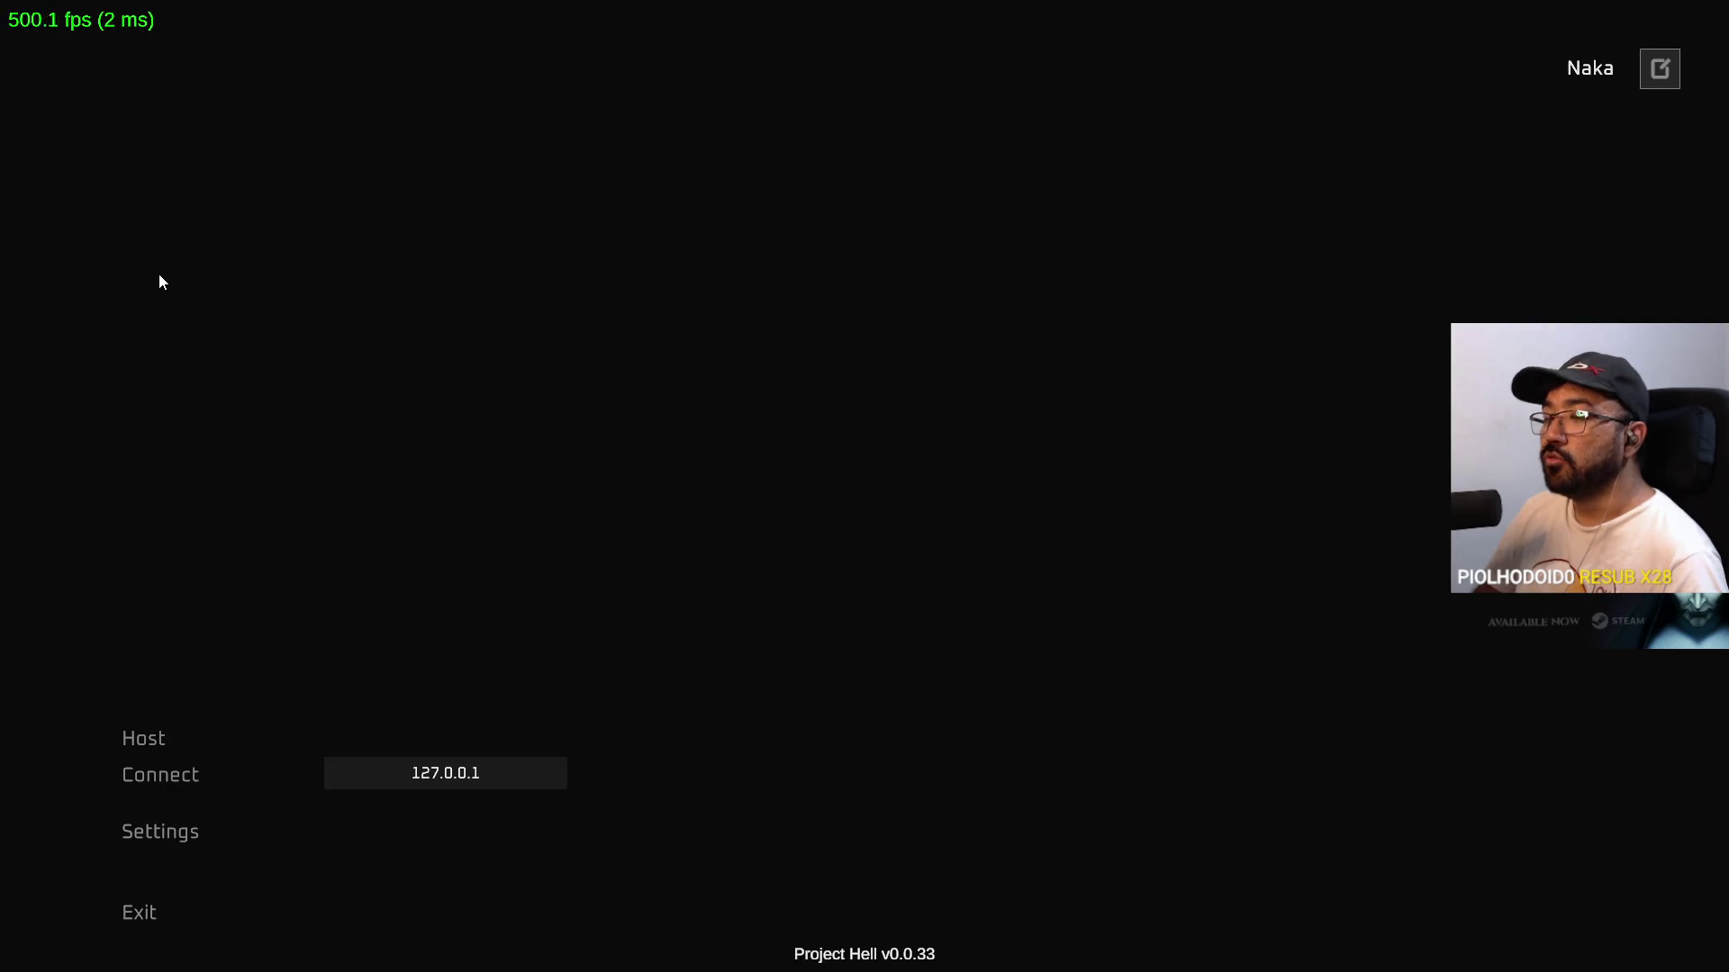
Step: Leave the launched build and return to the editor
{"action": "key", "text": "alt+Tab"}
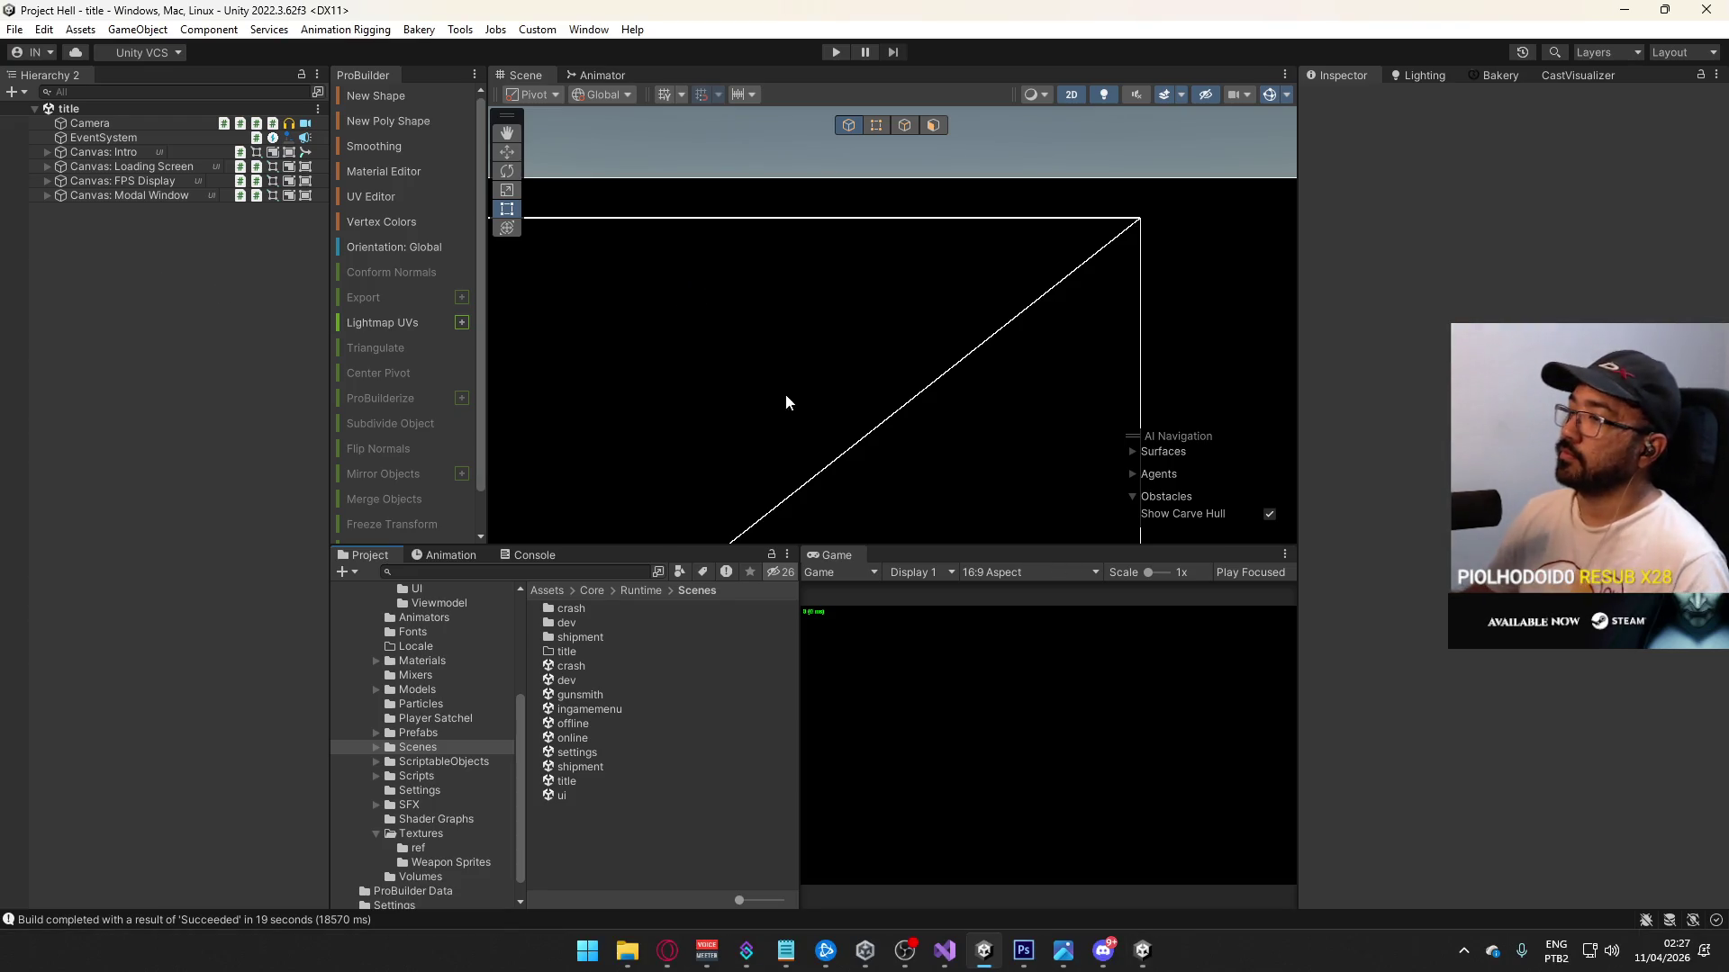
{"action": "scroll", "coordinate": [1013, 268], "scroll_direction": "down", "scroll_amount": 6}
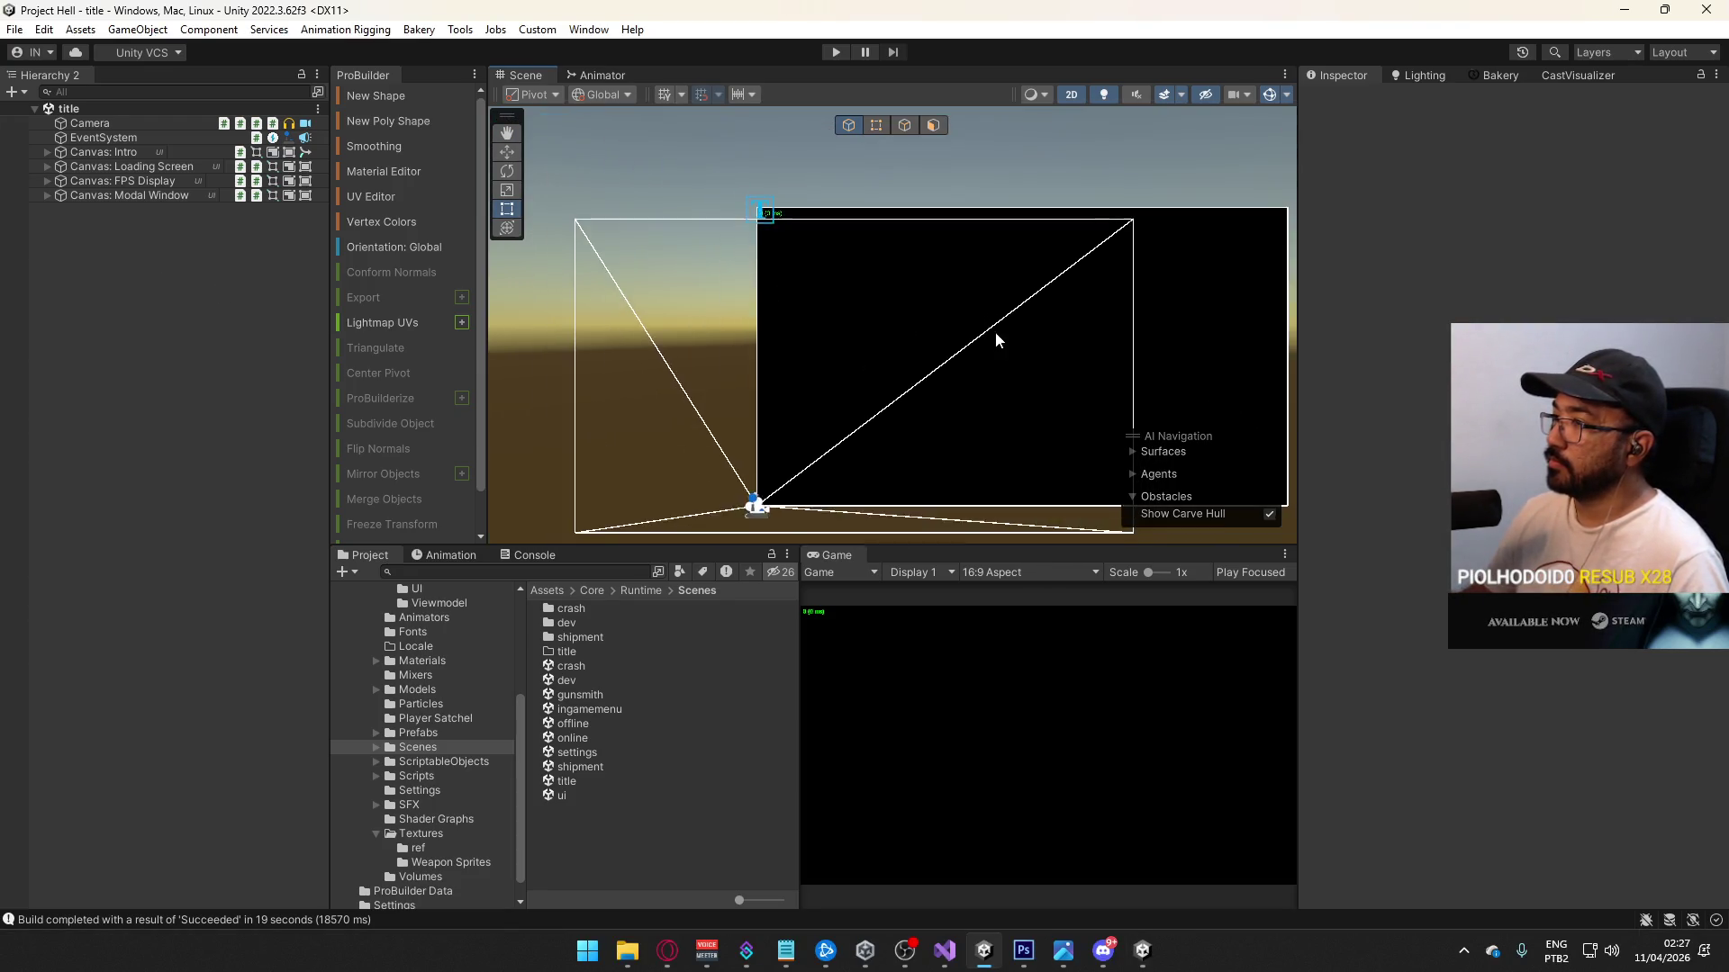
{"action": "scroll", "coordinate": [880, 322], "scroll_direction": "down", "scroll_amount": 1}
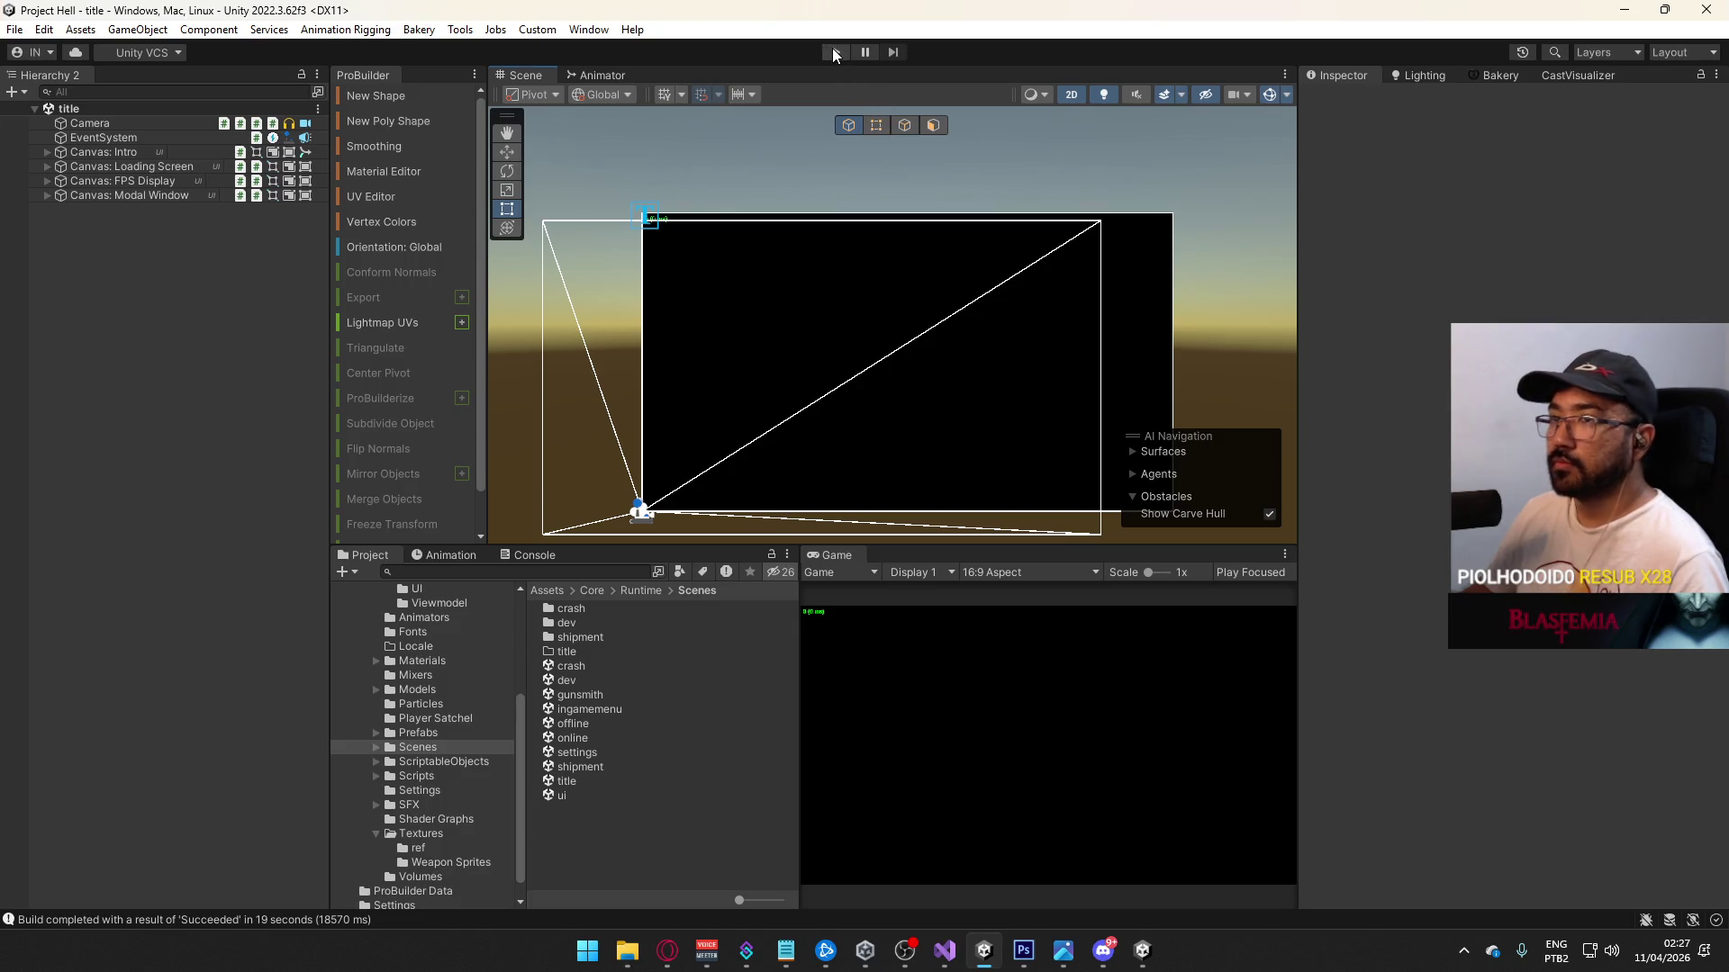
Step: Enter play mode and host a match with Host and Create Match on the crash map
{"action": "left_click", "coordinate": [833, 50]}
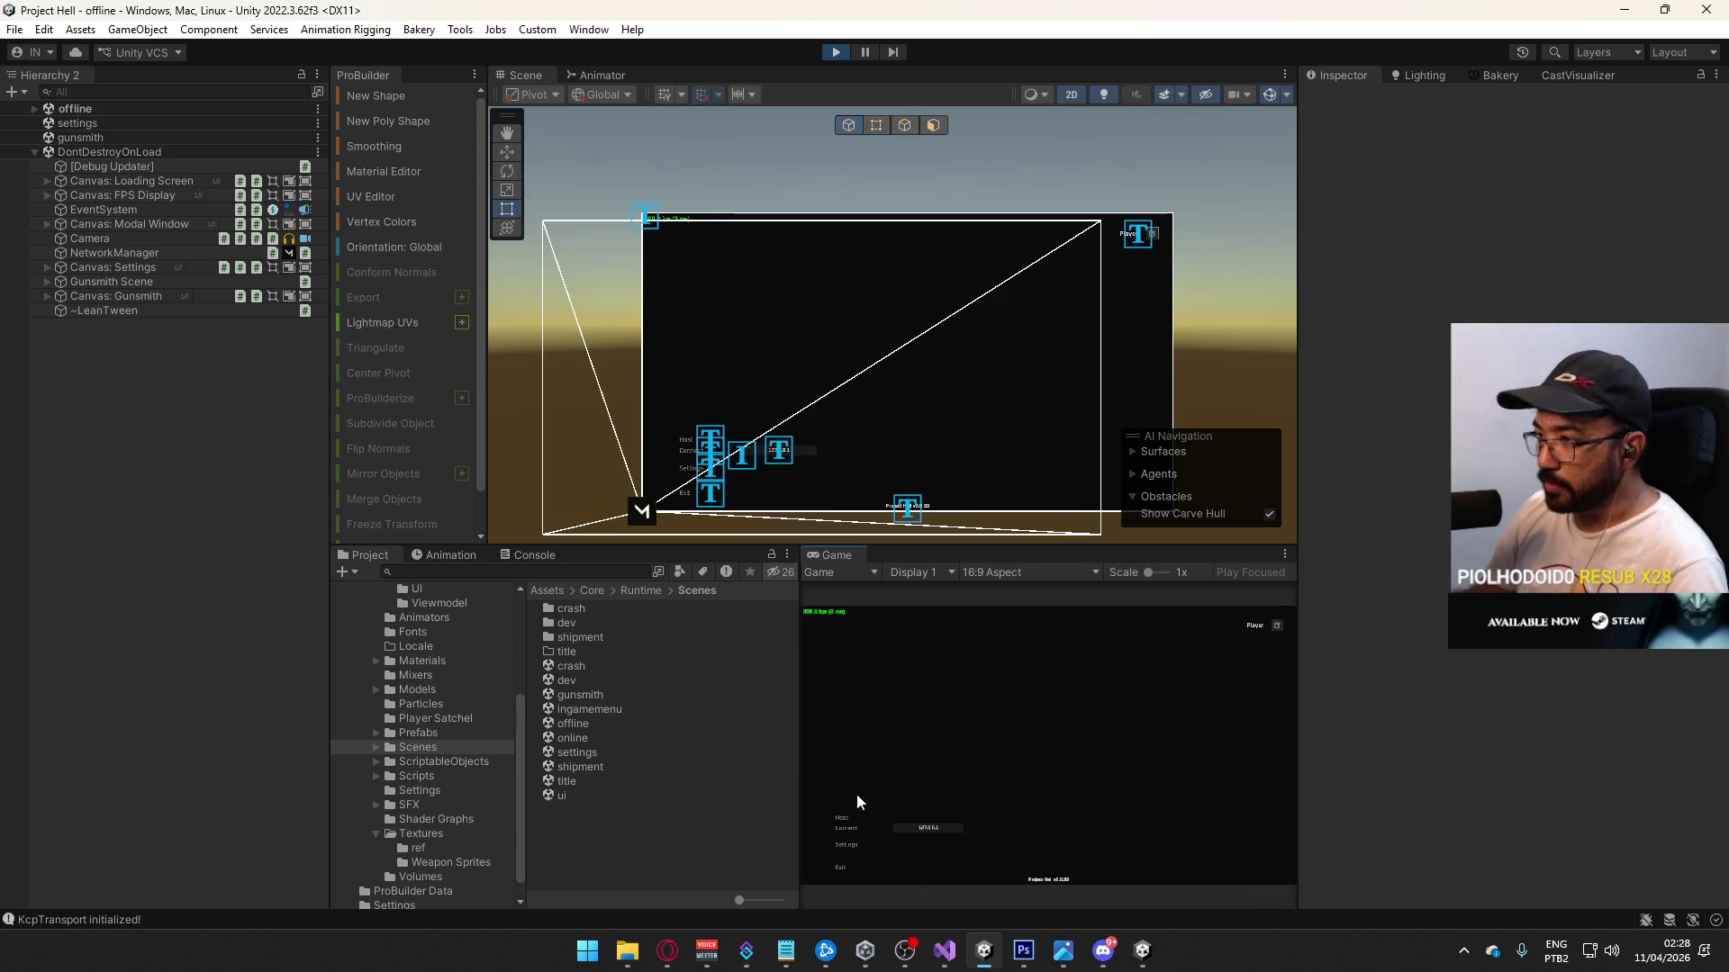
{"action": "left_click", "coordinate": [847, 822]}
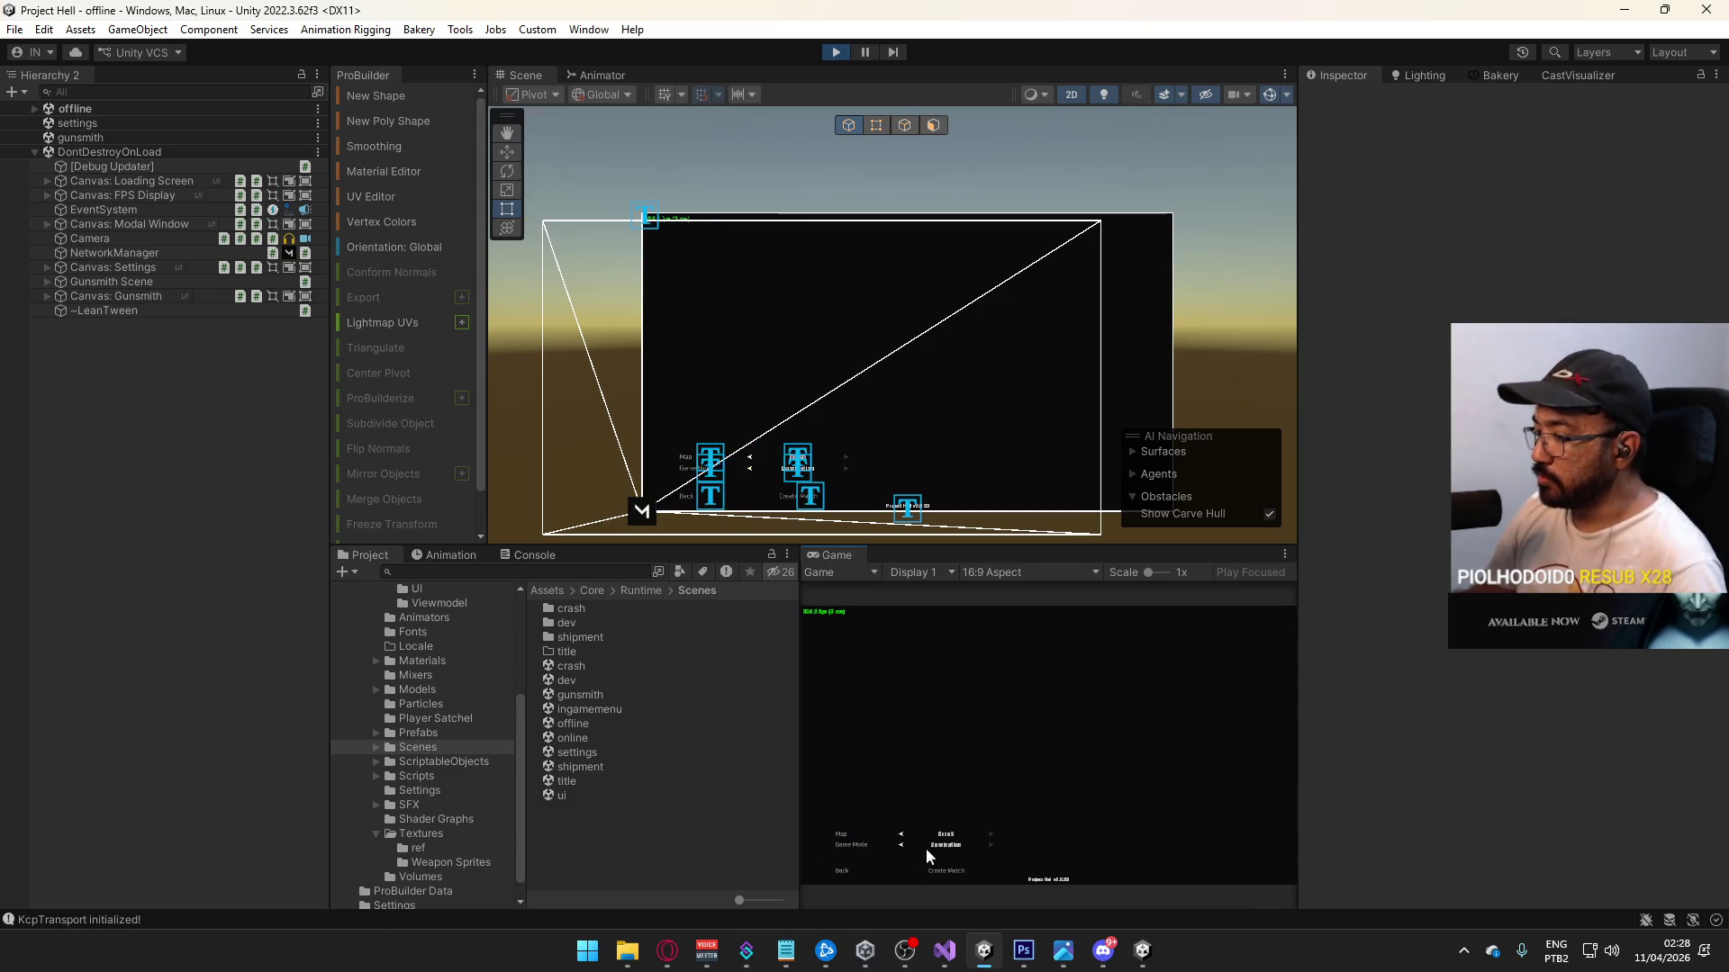
{"action": "left_click", "coordinate": [952, 873]}
{"action": "key", "text": "super"}
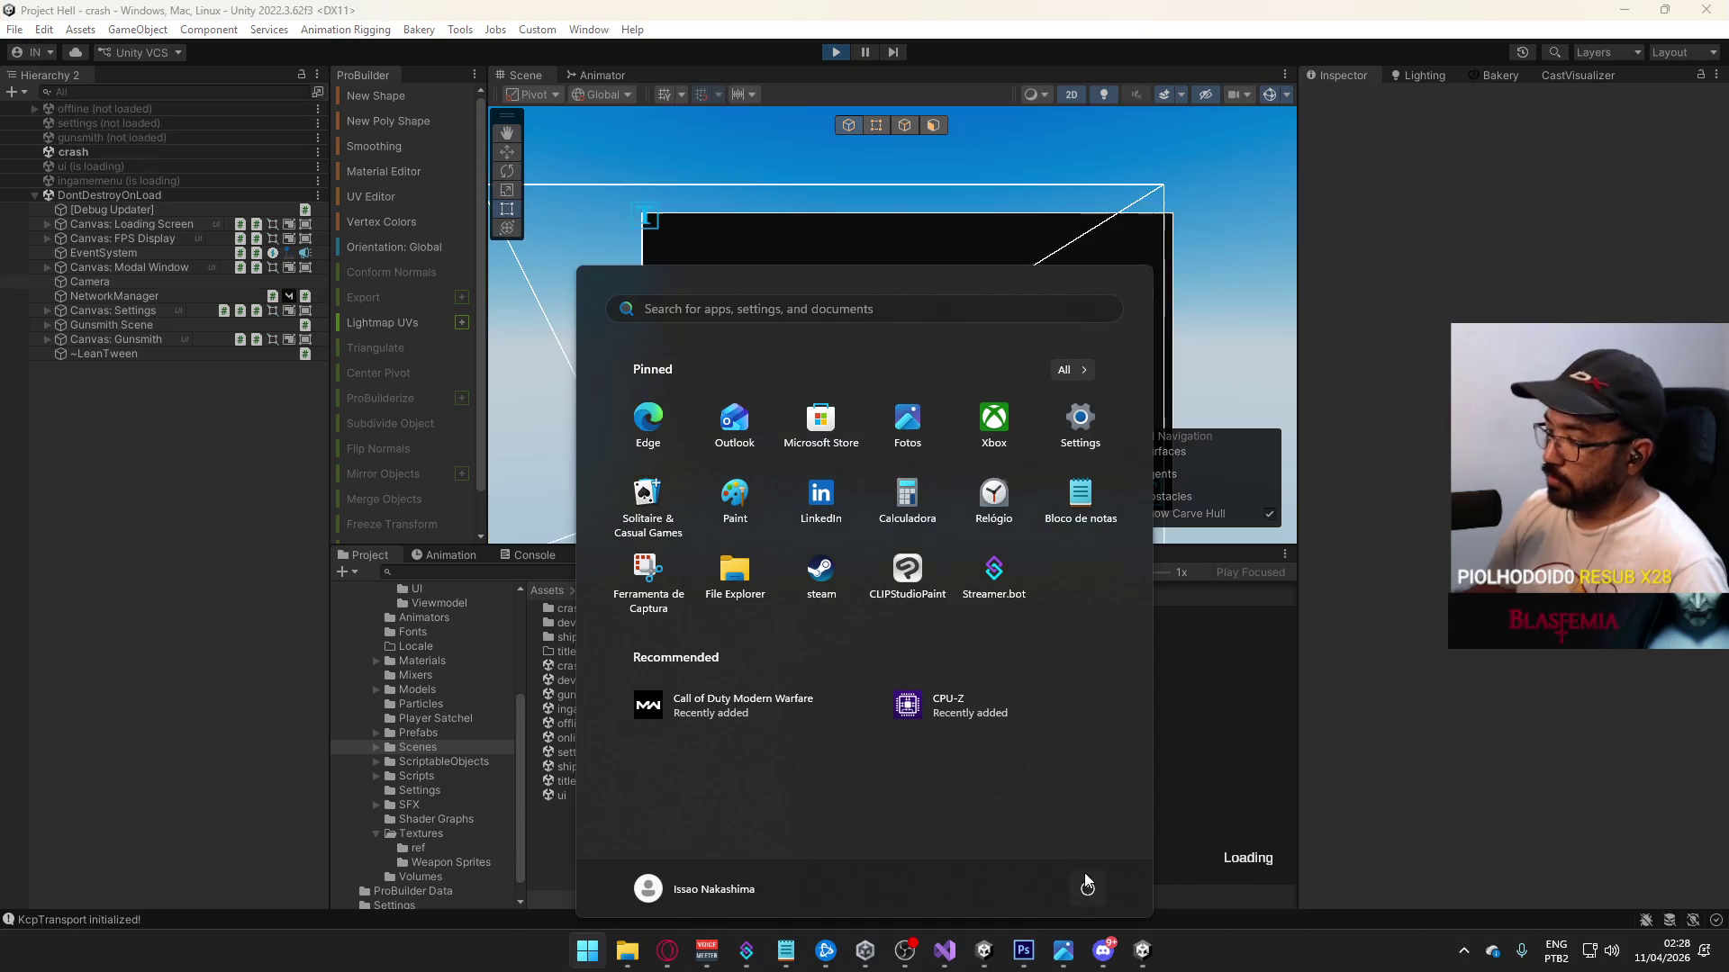
{"action": "key", "text": "super"}
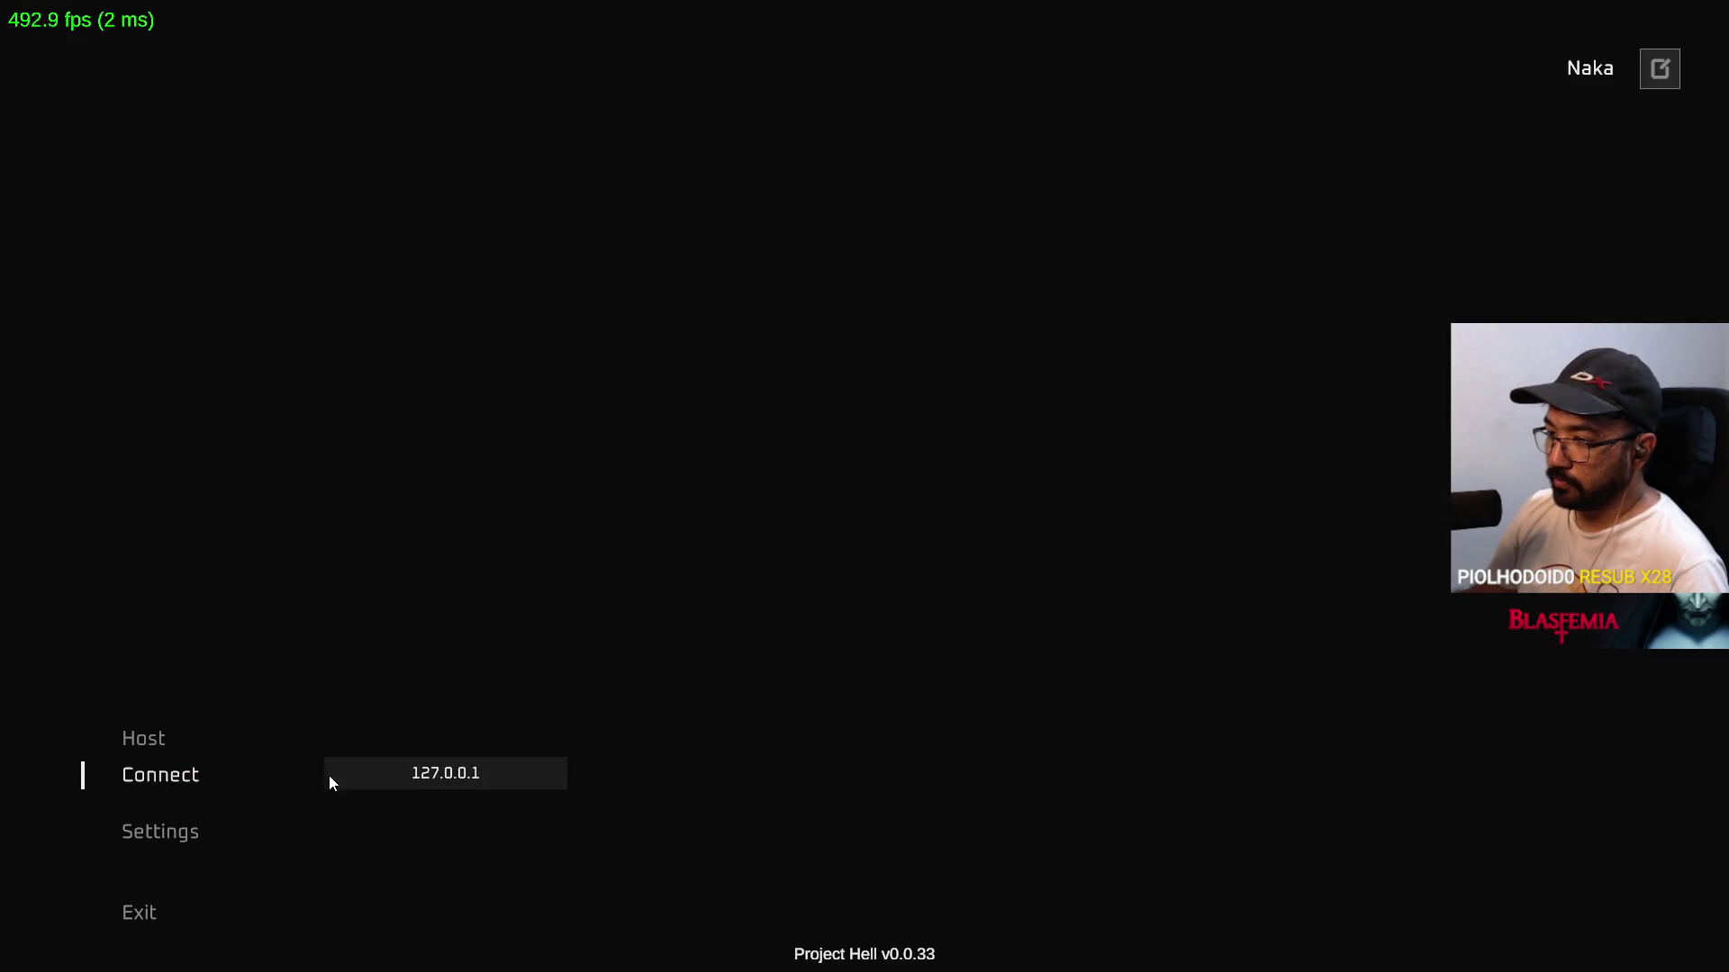
Step: Connect the standalone client to 127.0.0.1 and maximize the editor's Game view
{"action": "left_click", "coordinate": [332, 780]}
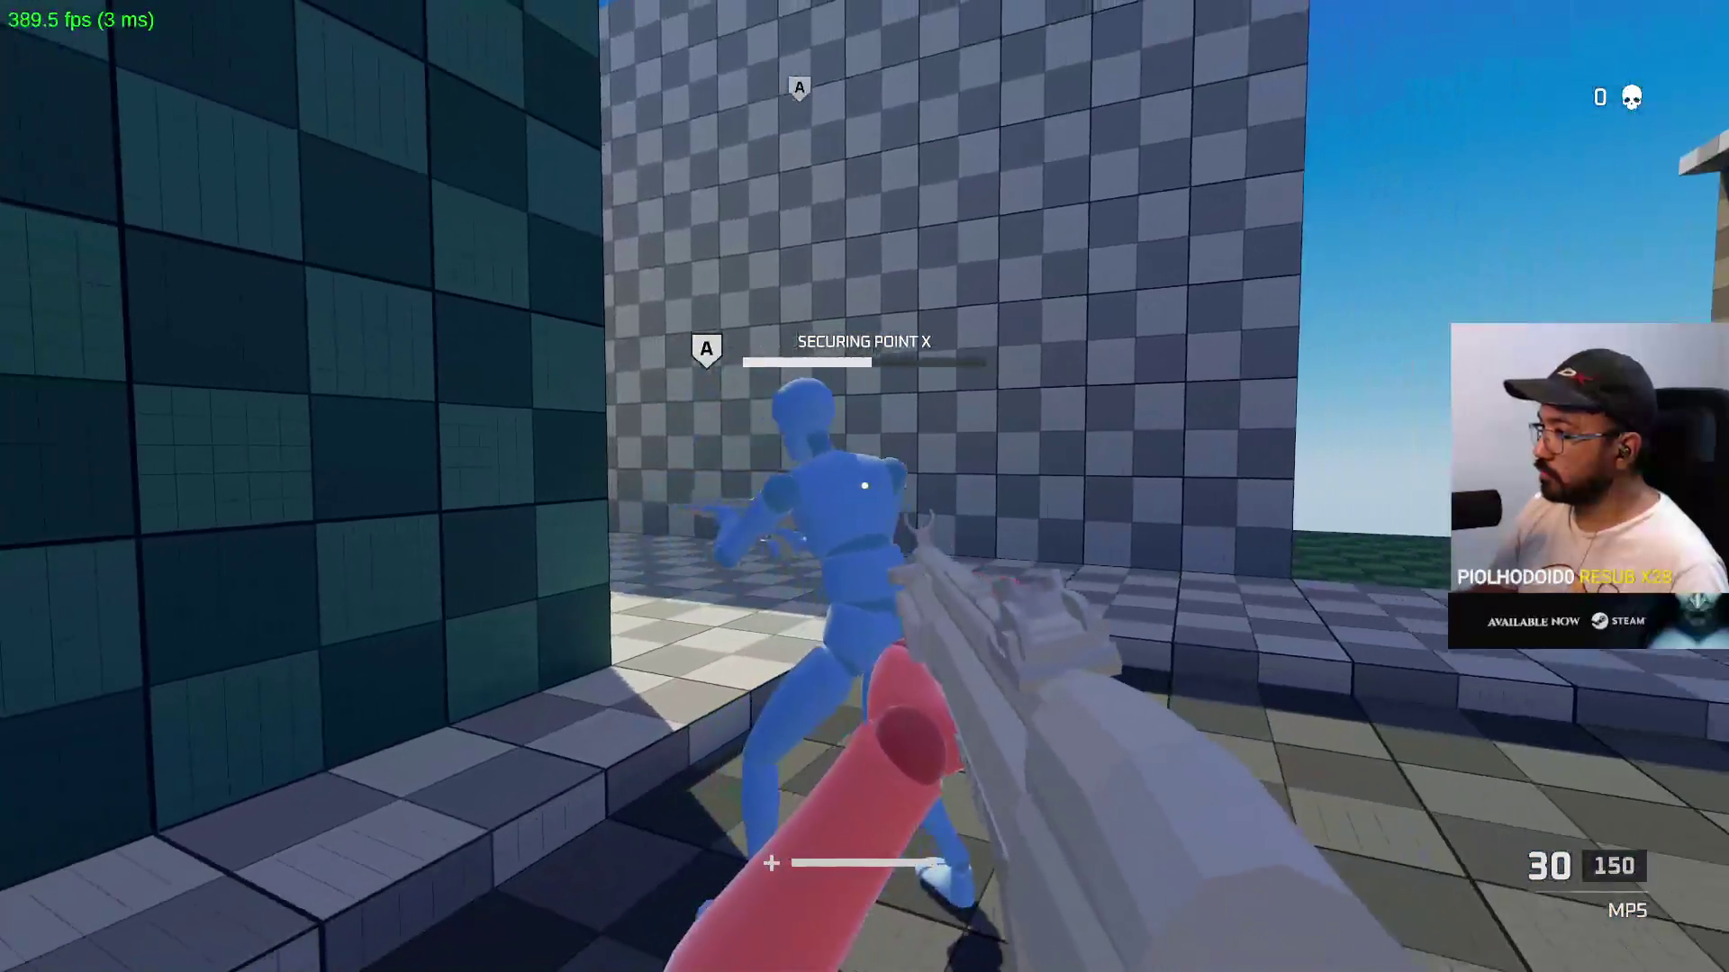
{"action": "key", "text": "F11"}
{"action": "right_click", "coordinate": [855, 554]}
{"action": "left_click", "coordinate": [925, 613]}
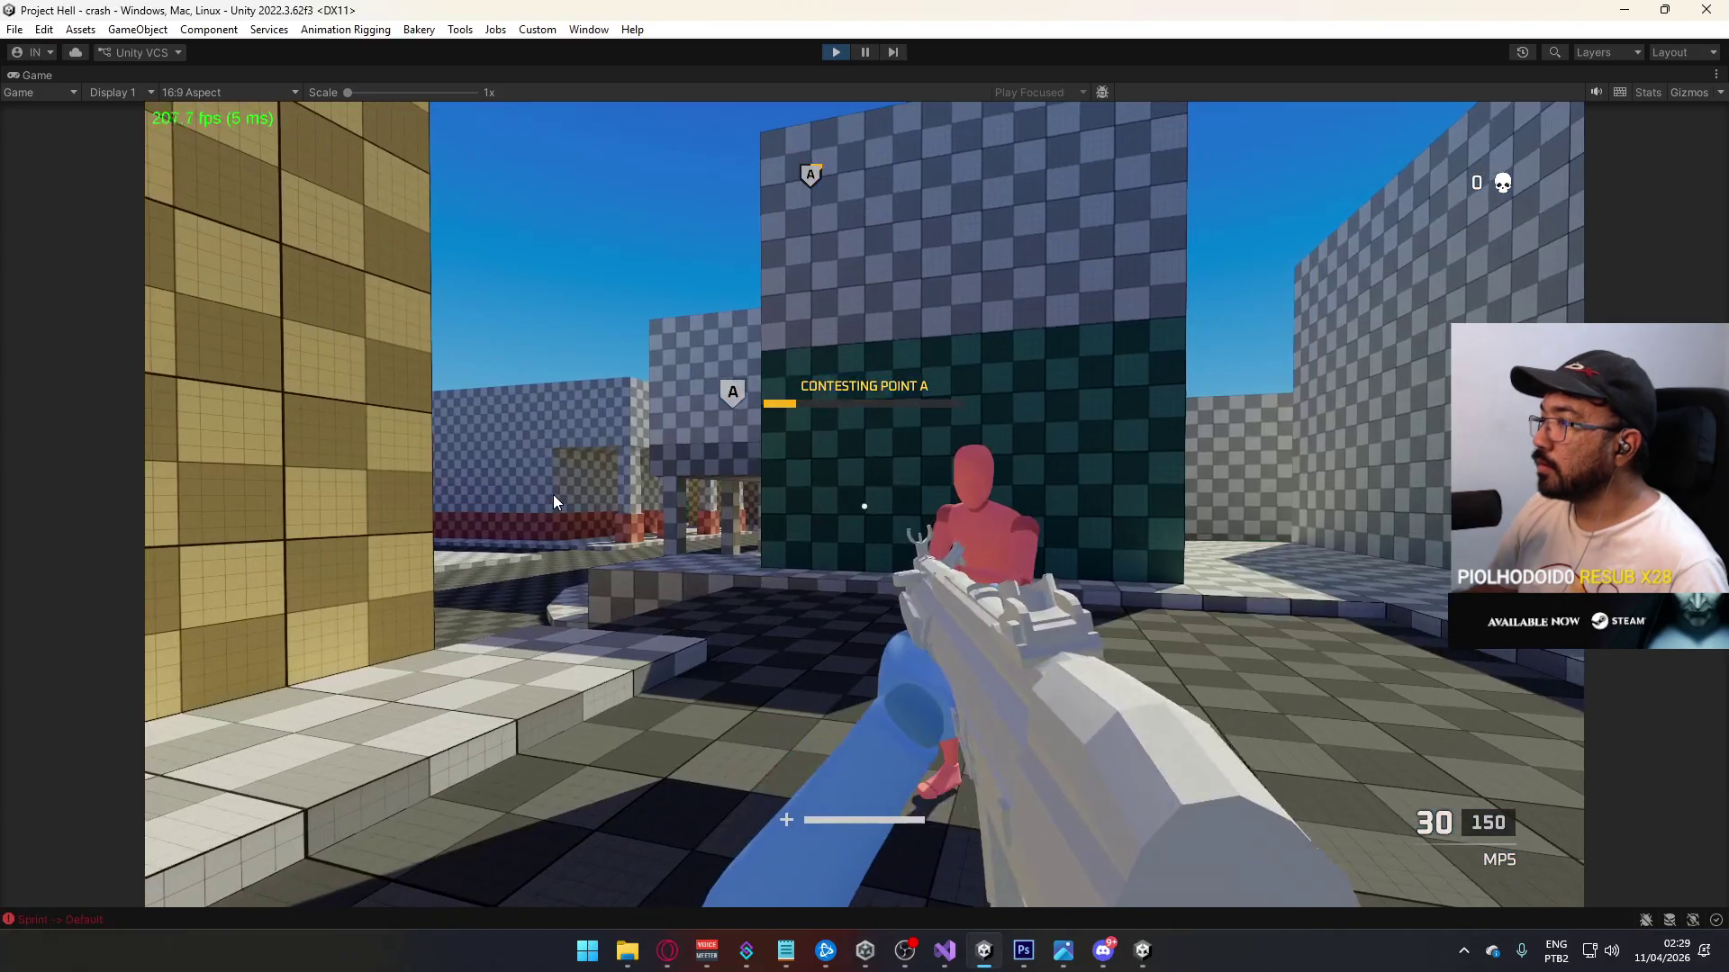
Step: Spawn two blue walls with E and walk up against them
{"action": "key", "text": "e"}
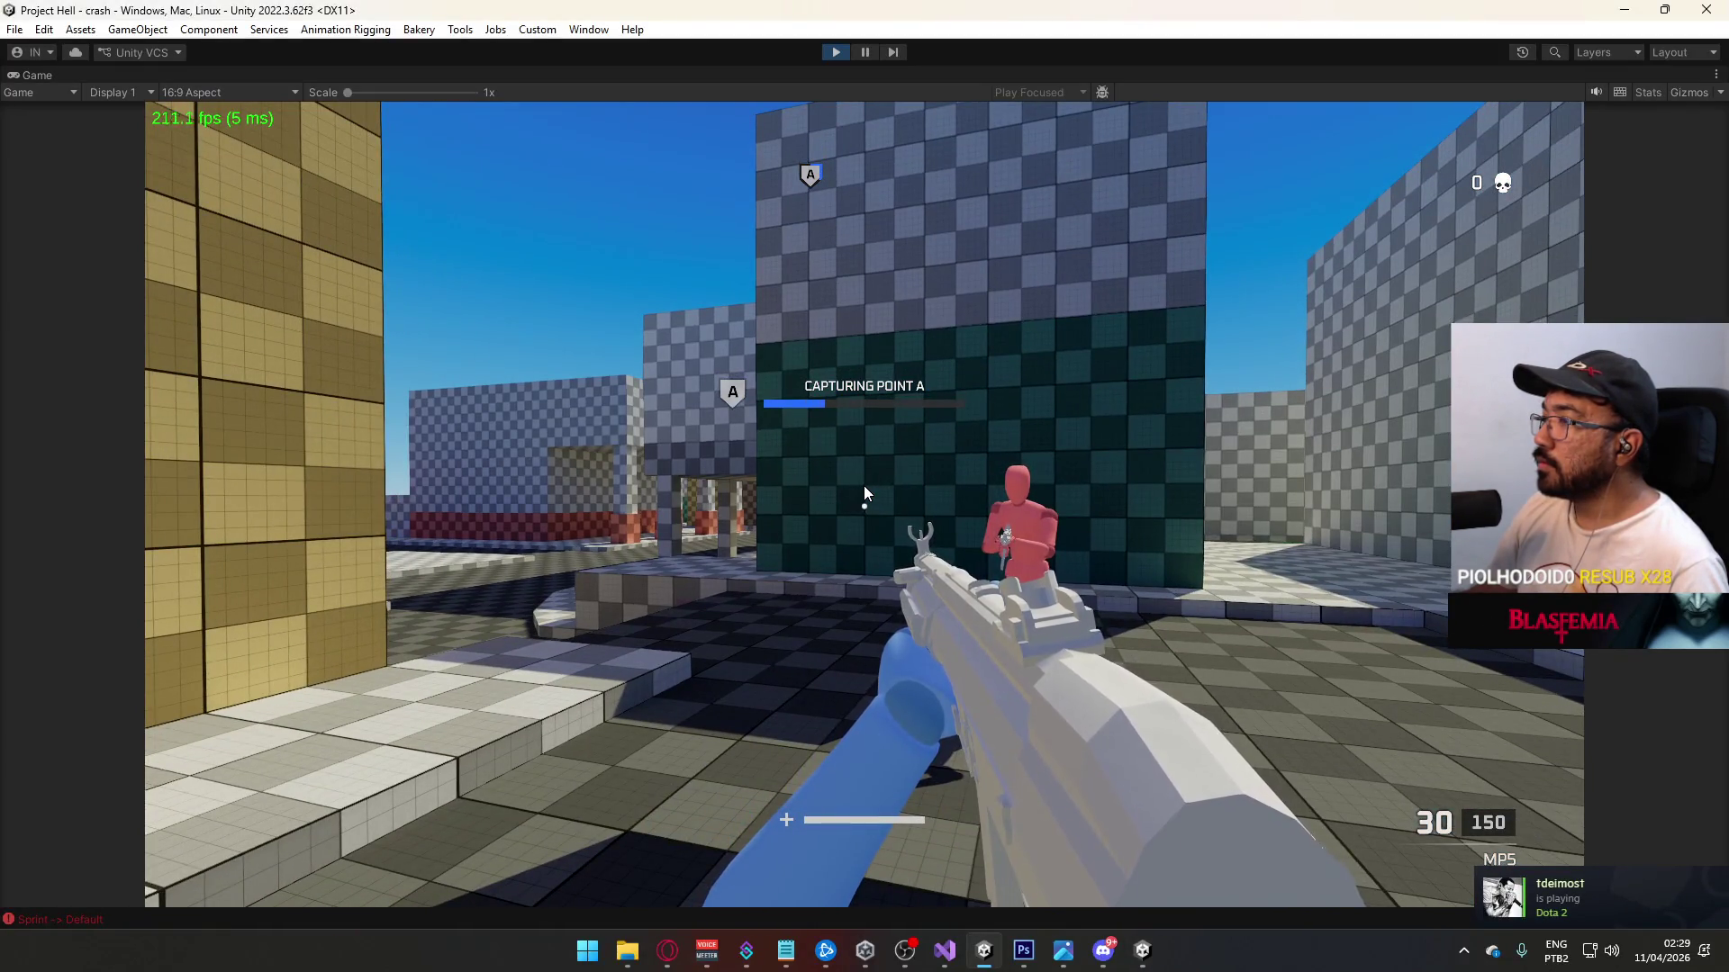
{"action": "key", "text": "e"}
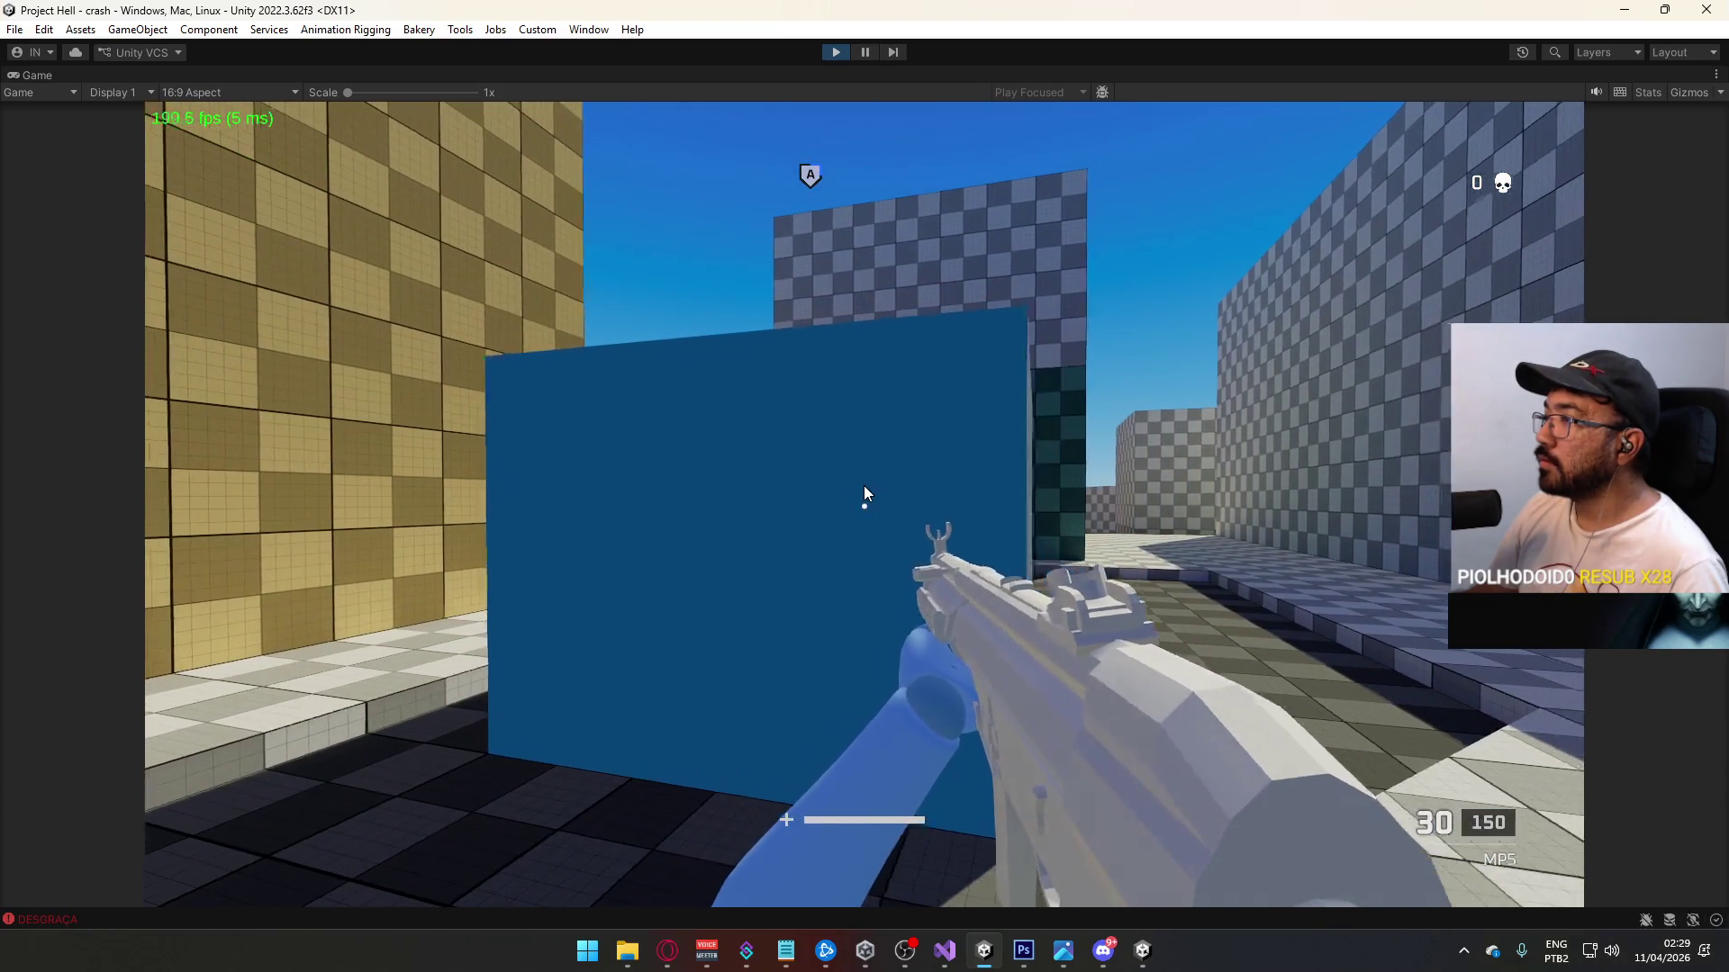
{"action": "key", "text": "d"}
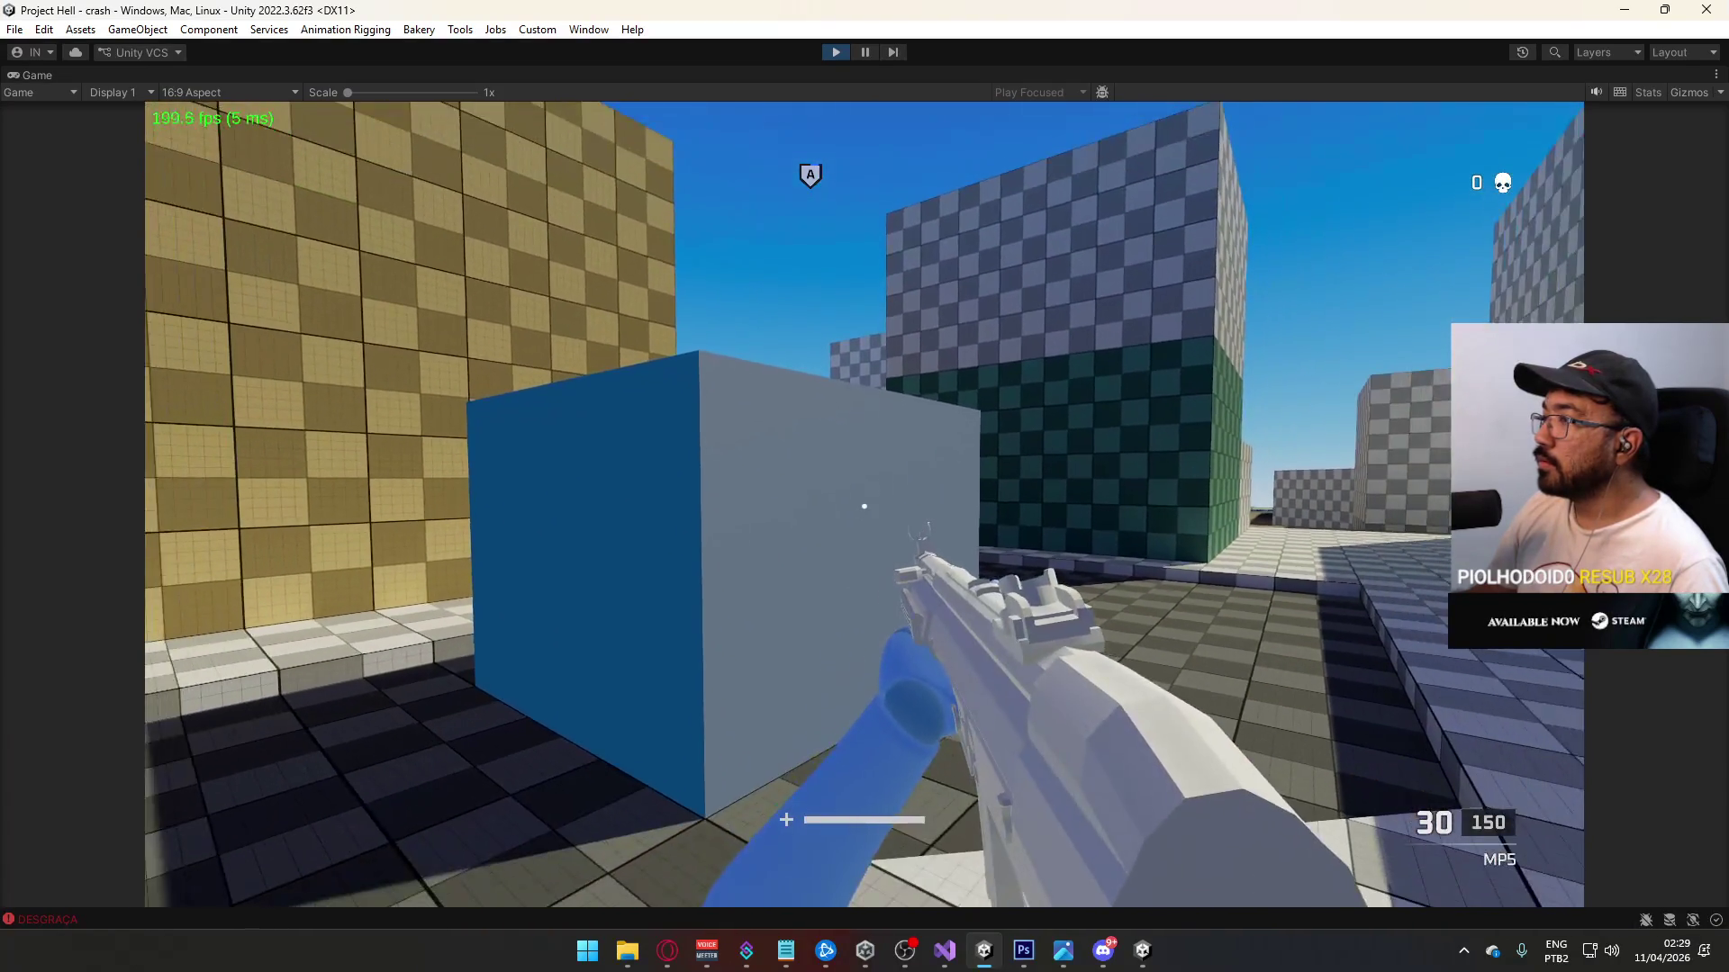
{"action": "key", "text": "w"}
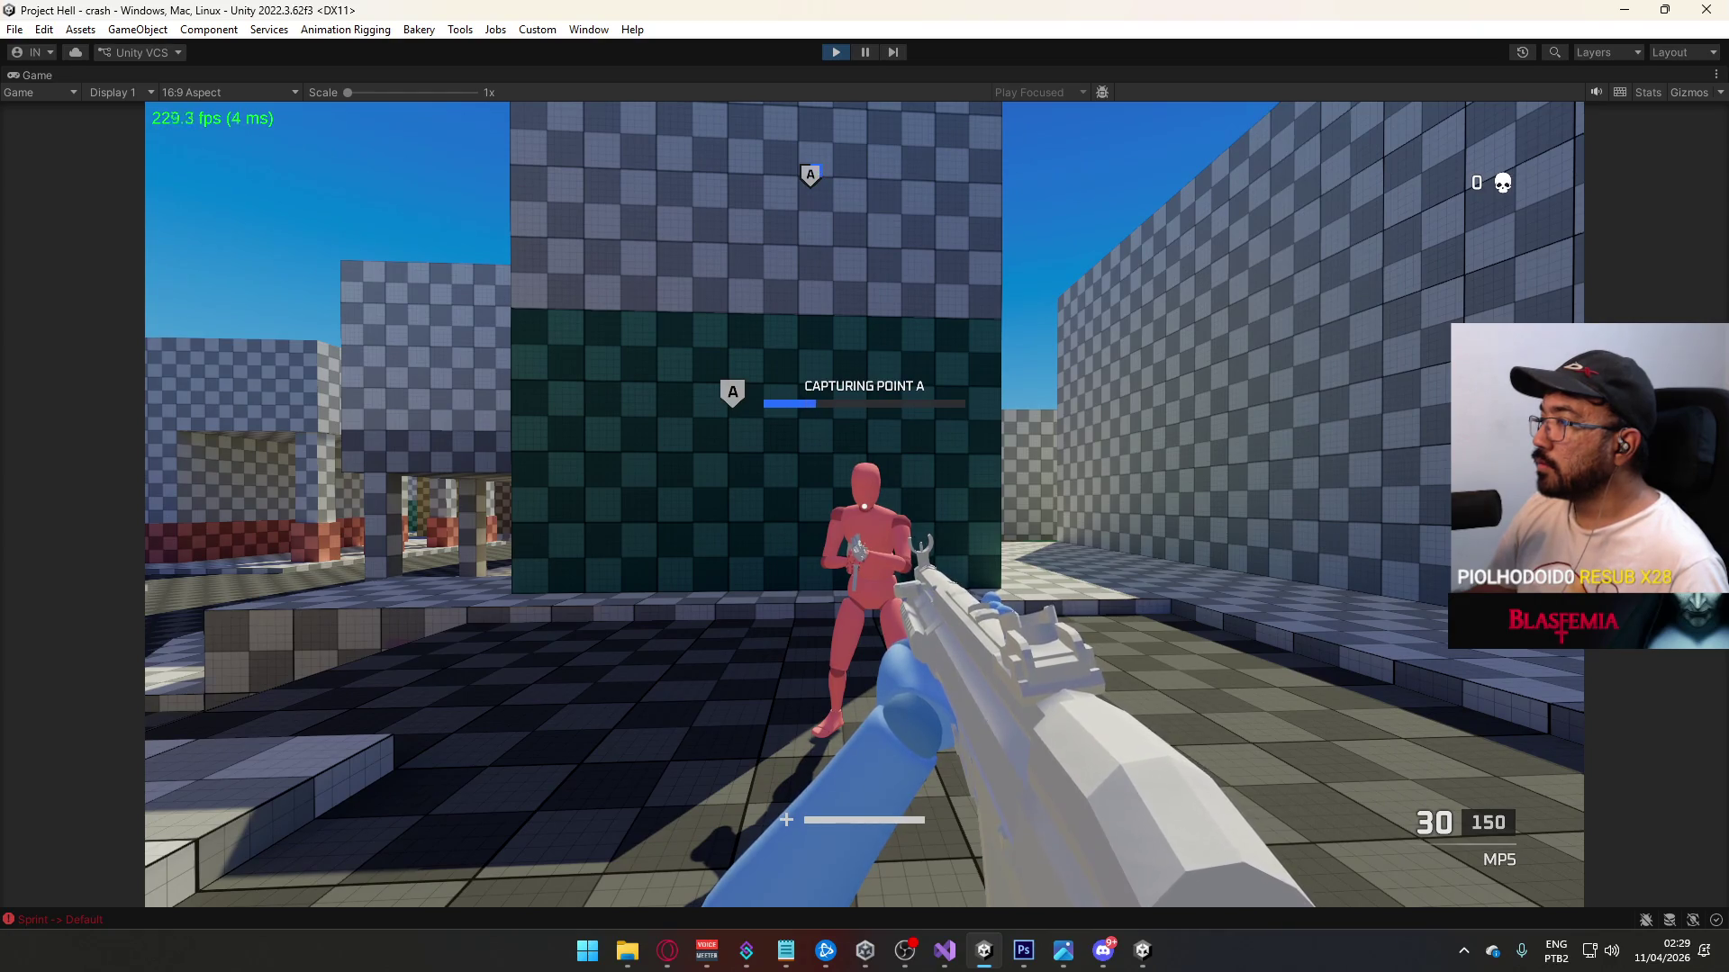
Step: Move the standalone player onto point A, then shoot the enemy dummy from the editor's game
{"action": "key", "text": "alt+Tab"}
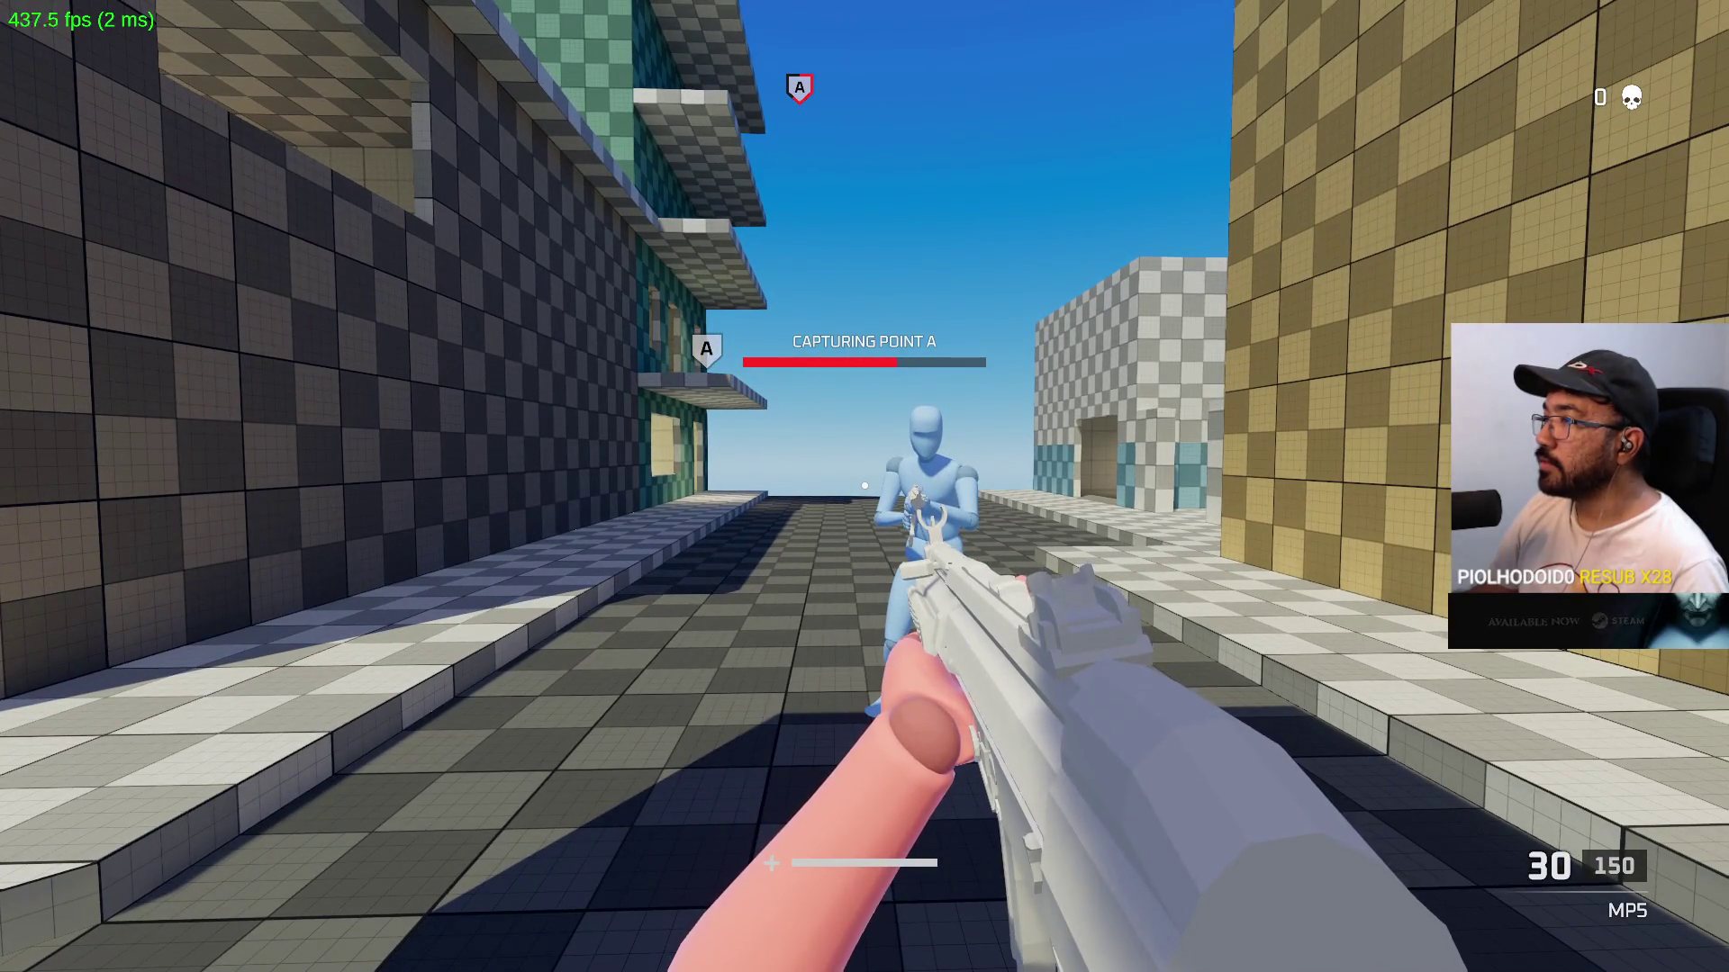
{"action": "key", "text": "w"}
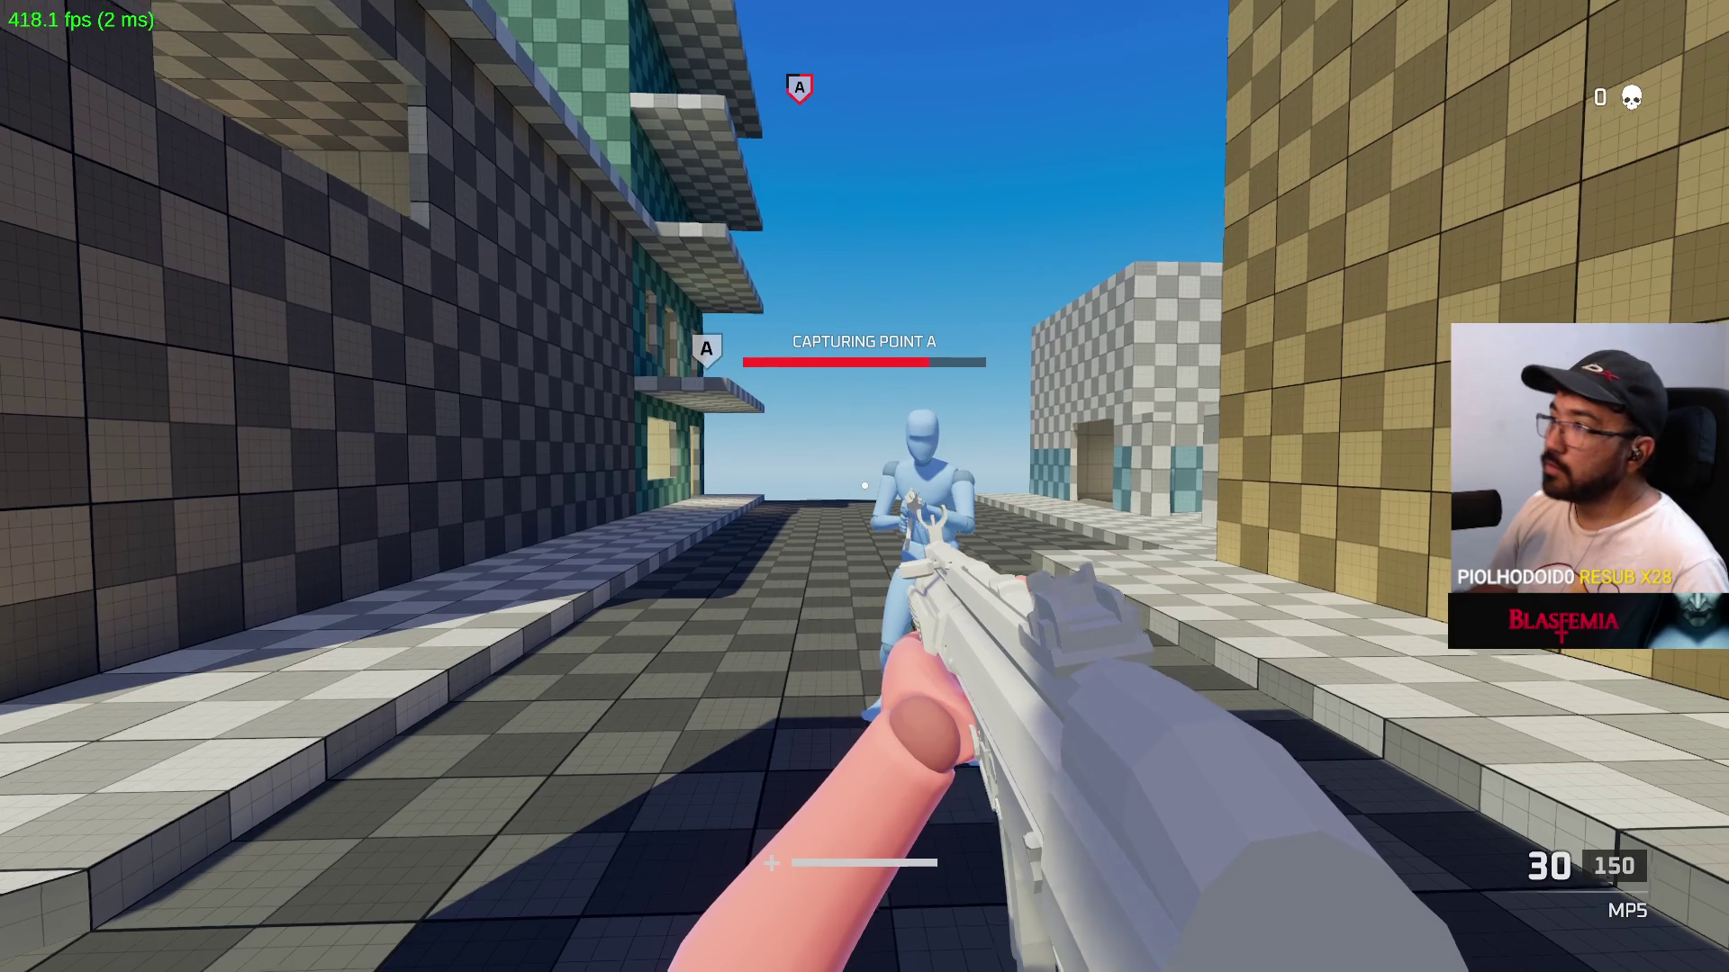
{"action": "key", "text": "d"}
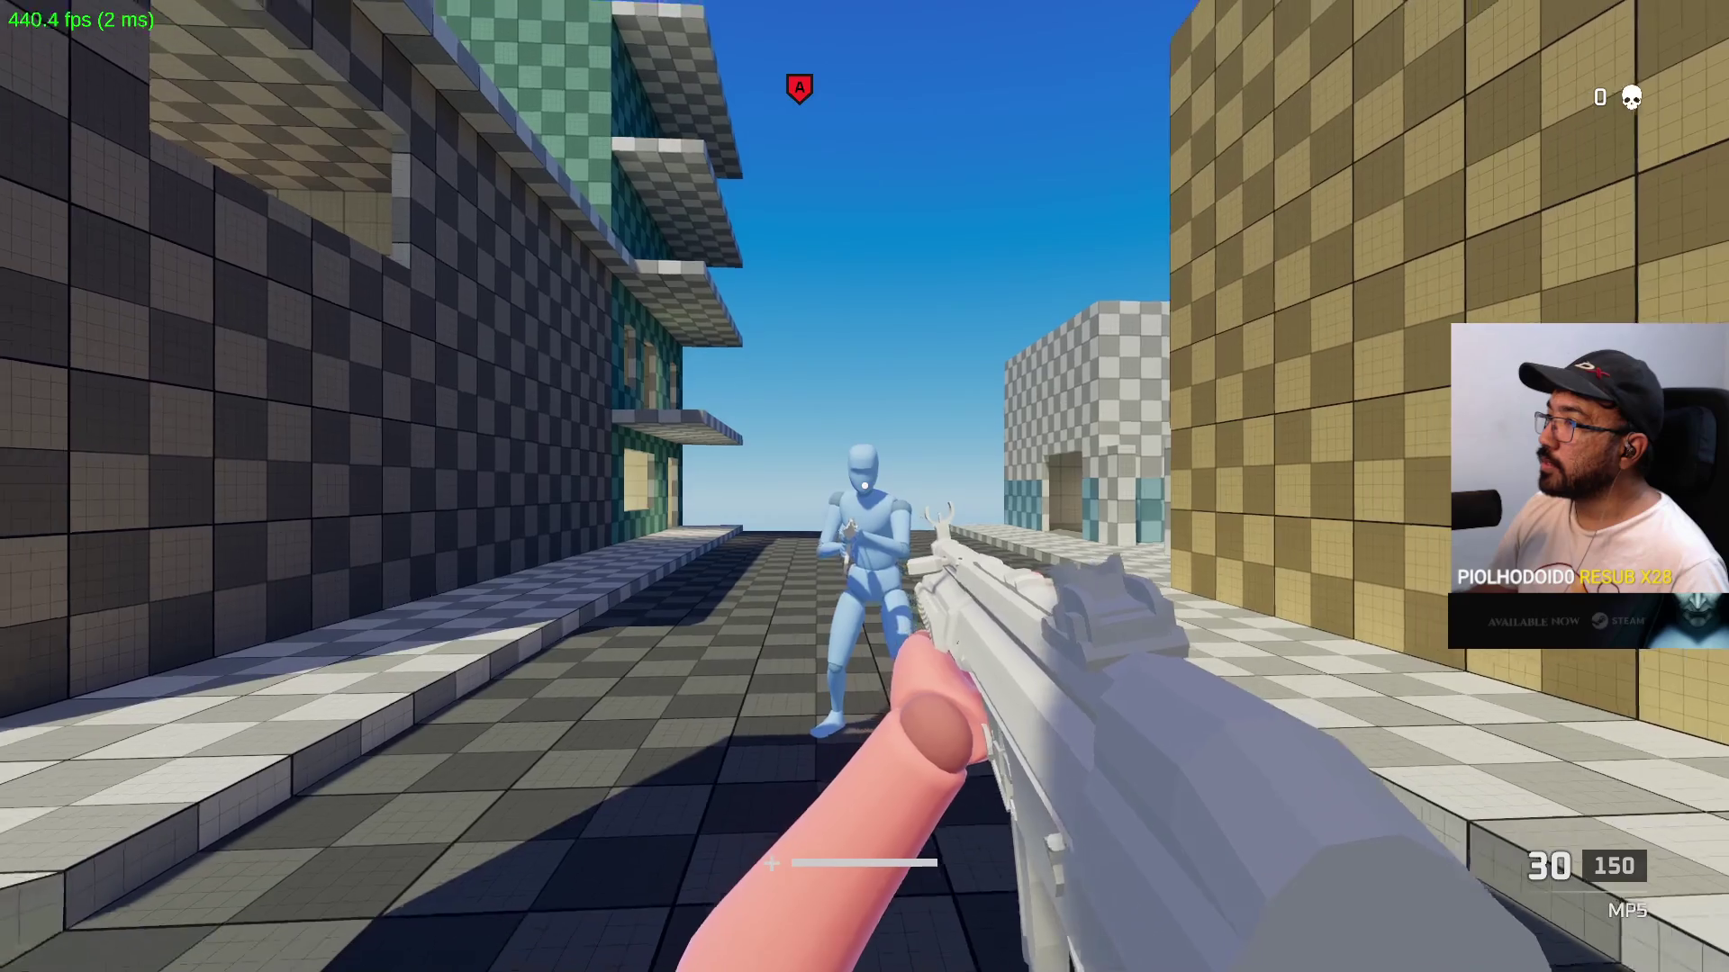
{"action": "key", "text": "Escape"}
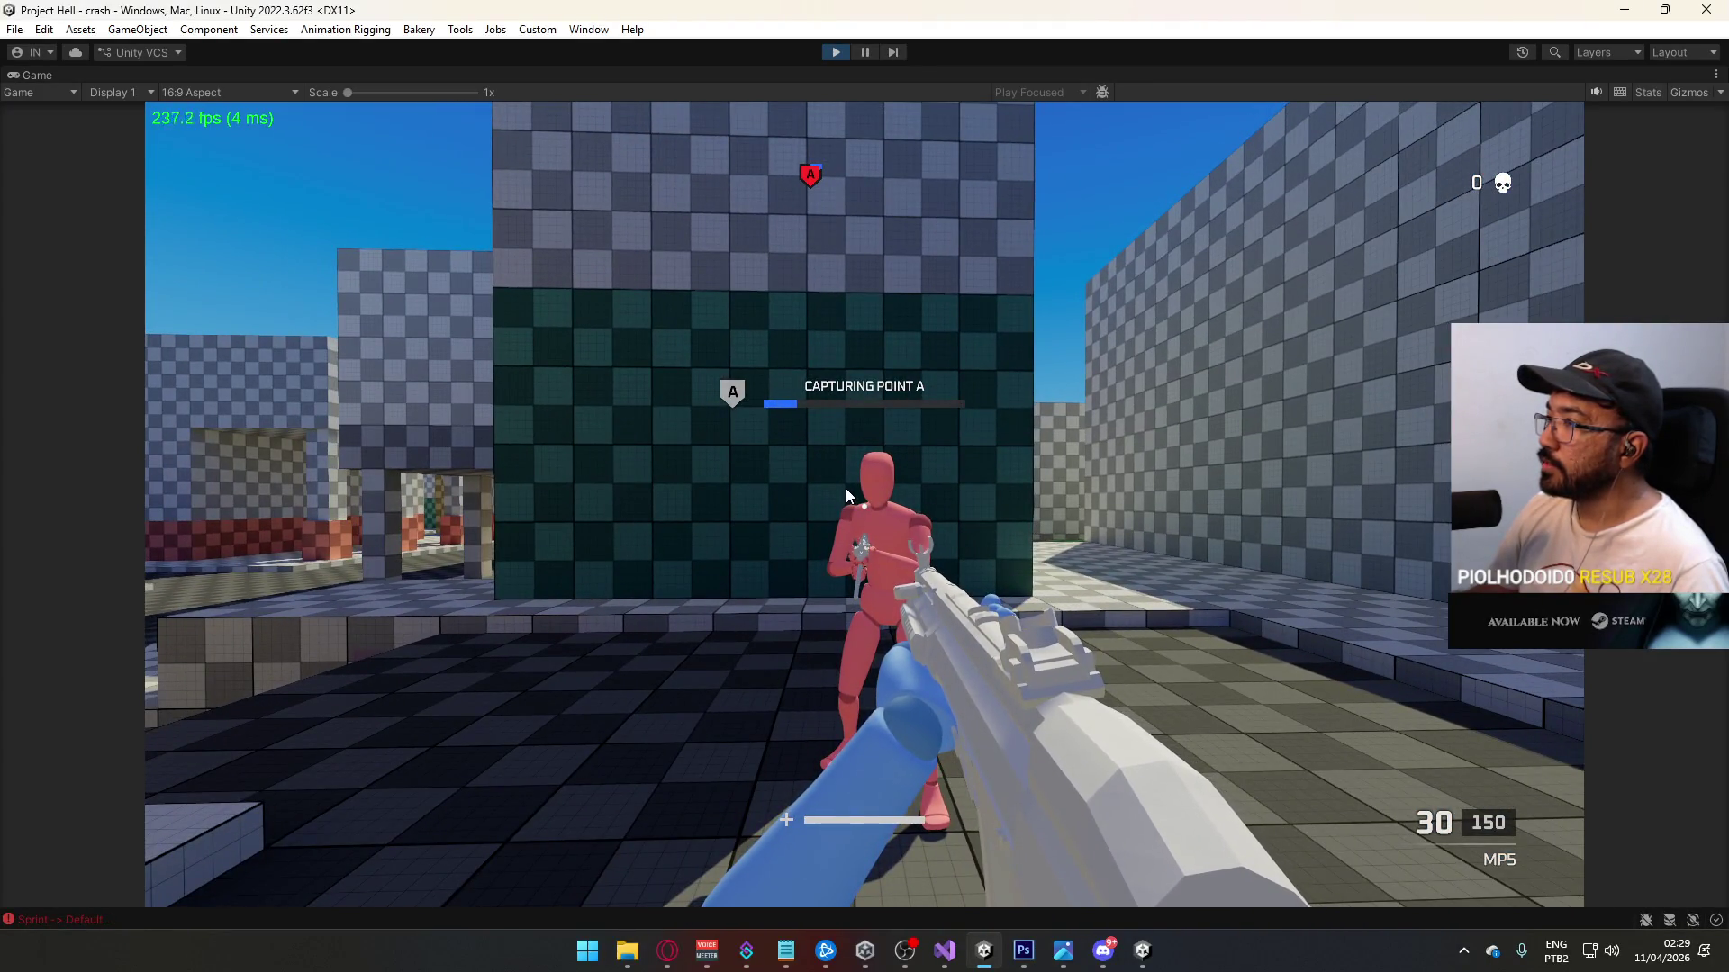
{"action": "left_click", "coordinate": [845, 488]}
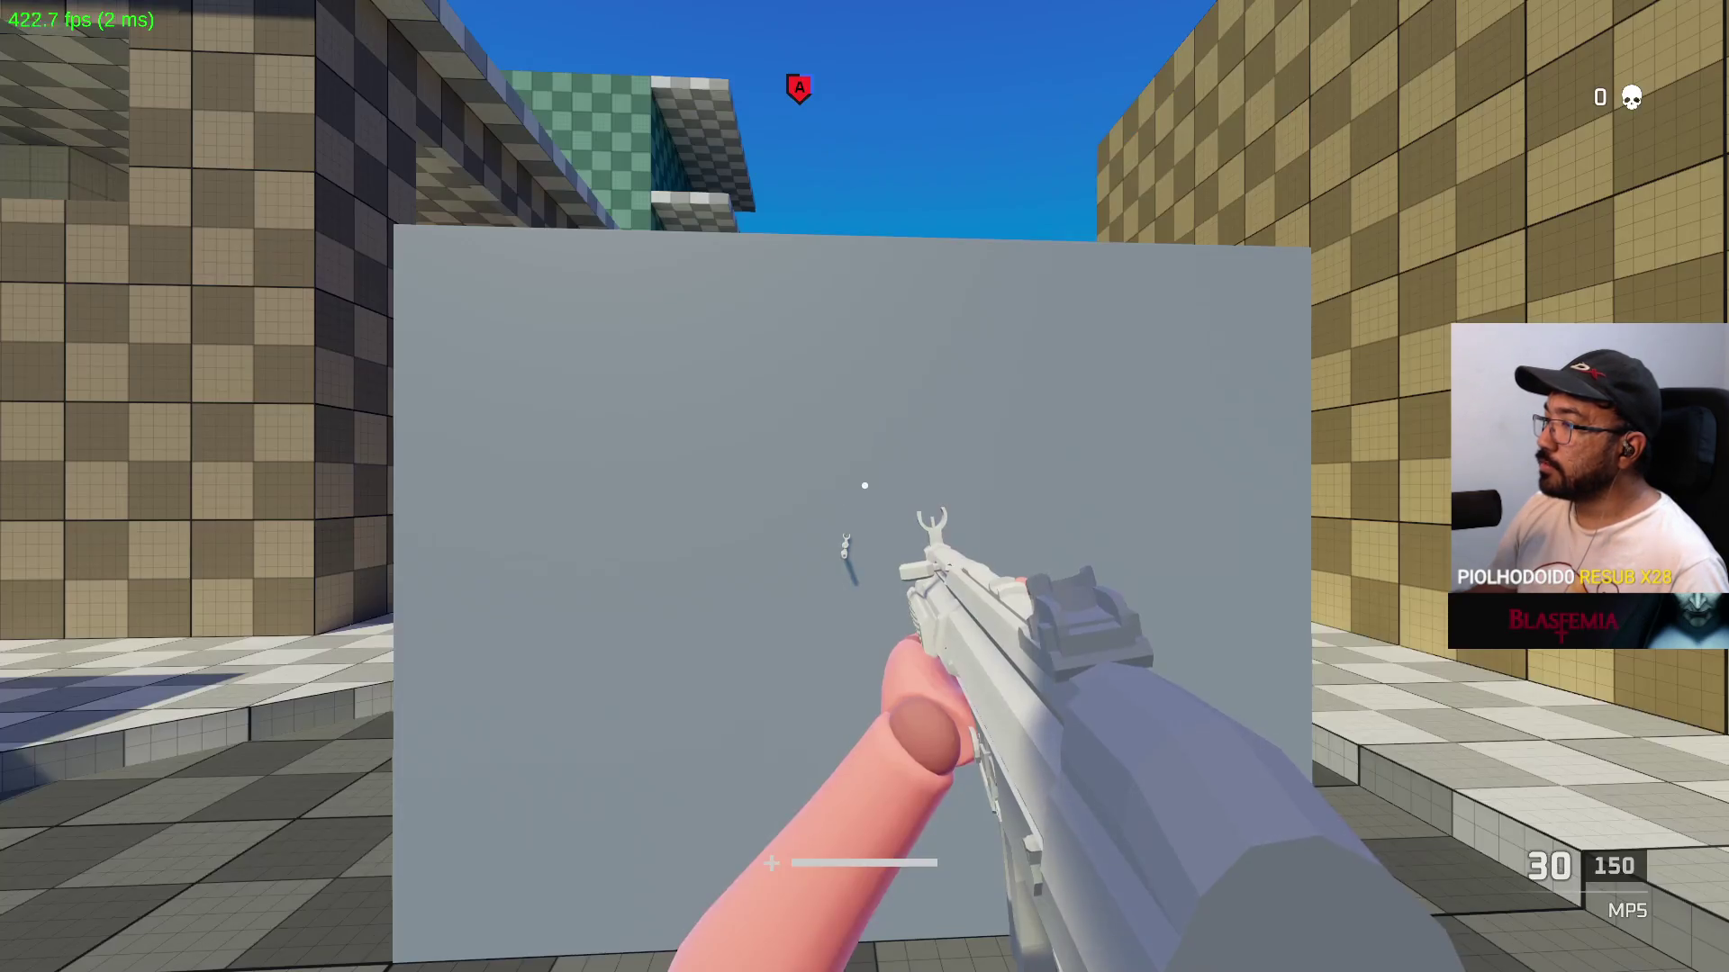
{"action": "left_click", "coordinate": [864, 486]}
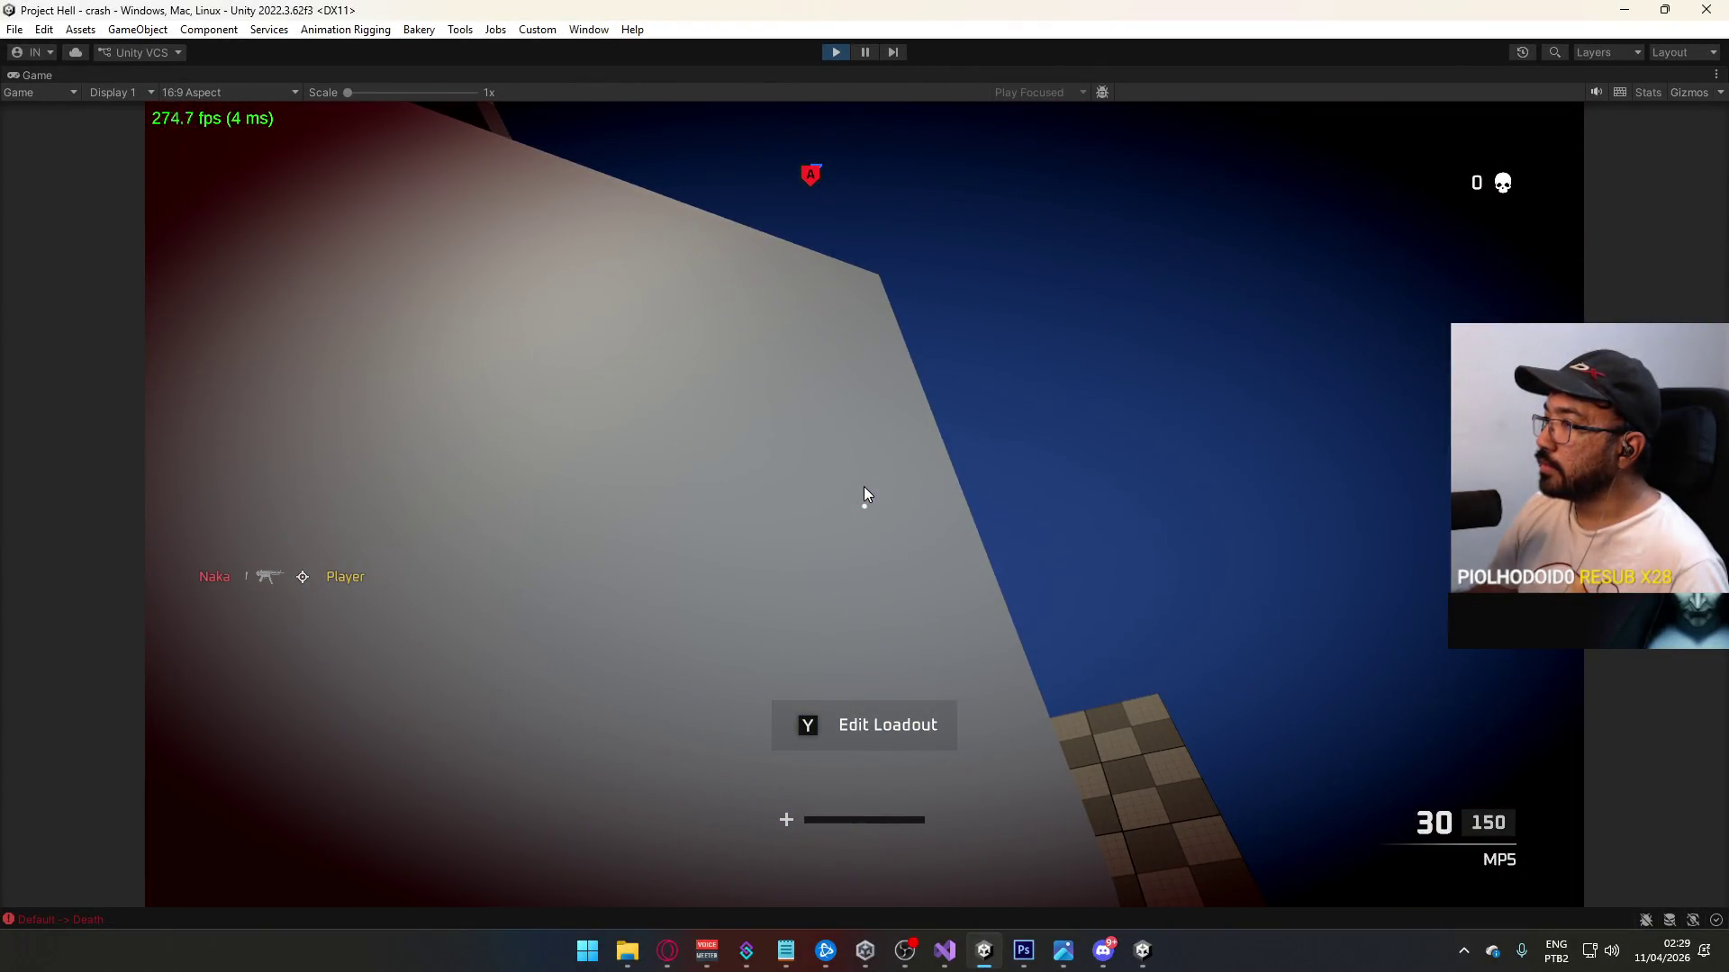
{"action": "left_click", "coordinate": [862, 486]}
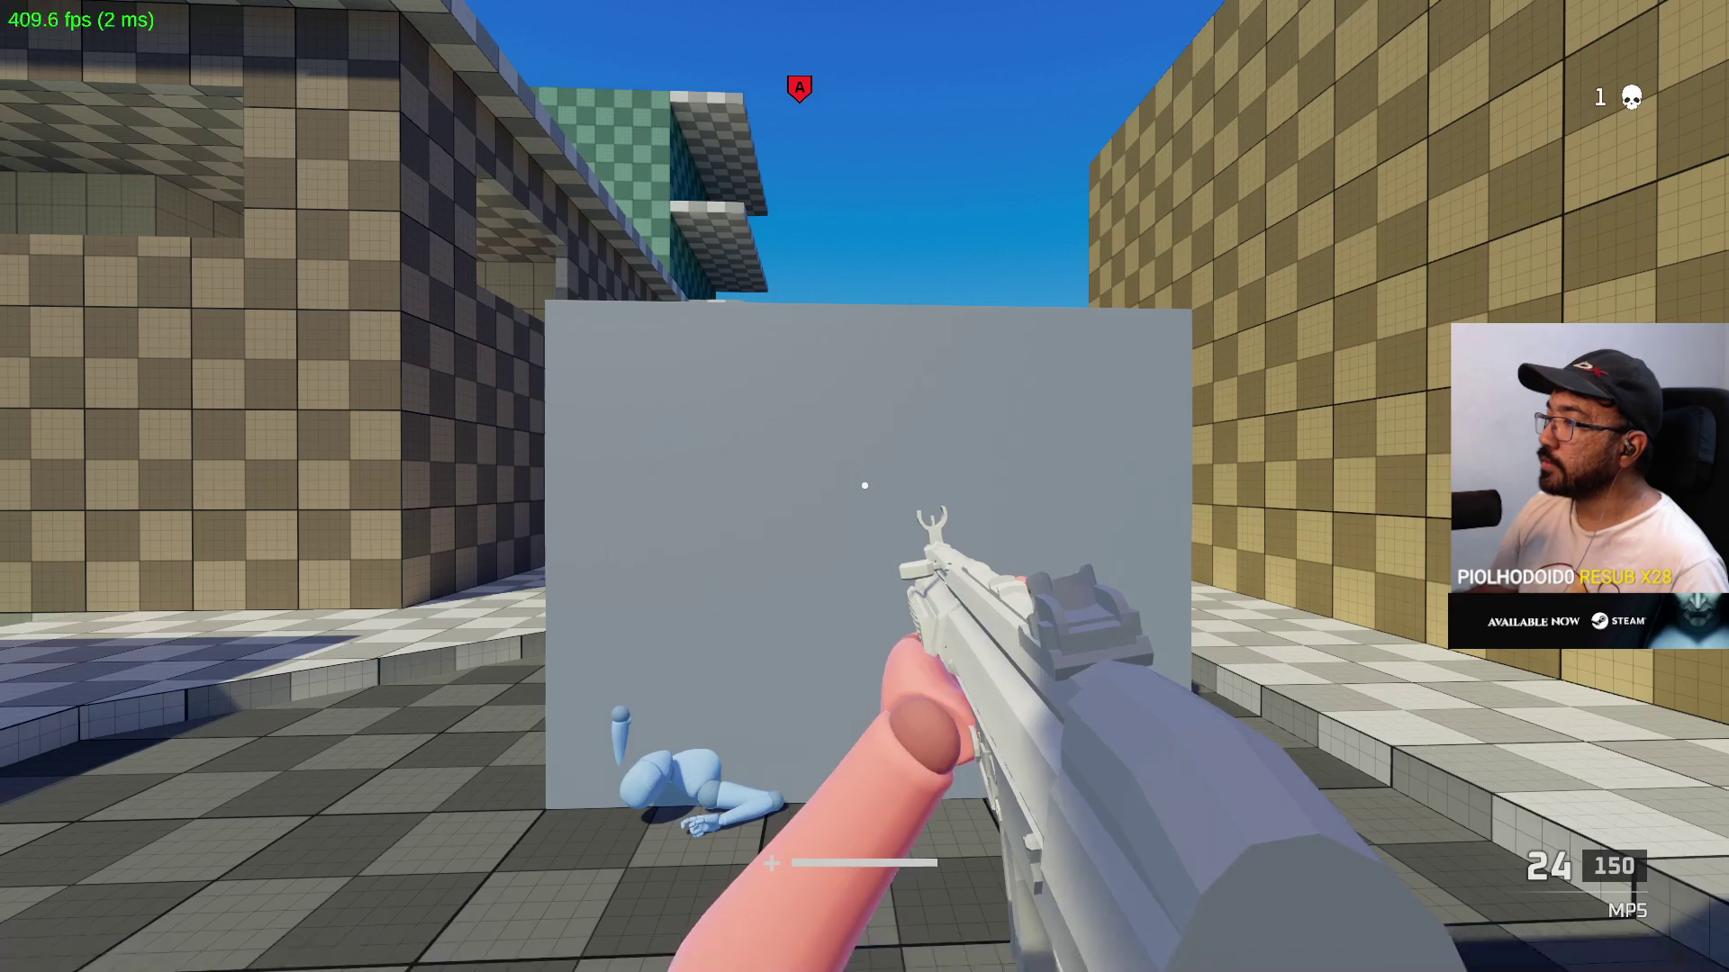
Step: Walk onto capture point A and back off it
{"action": "key", "text": "super+Tab"}
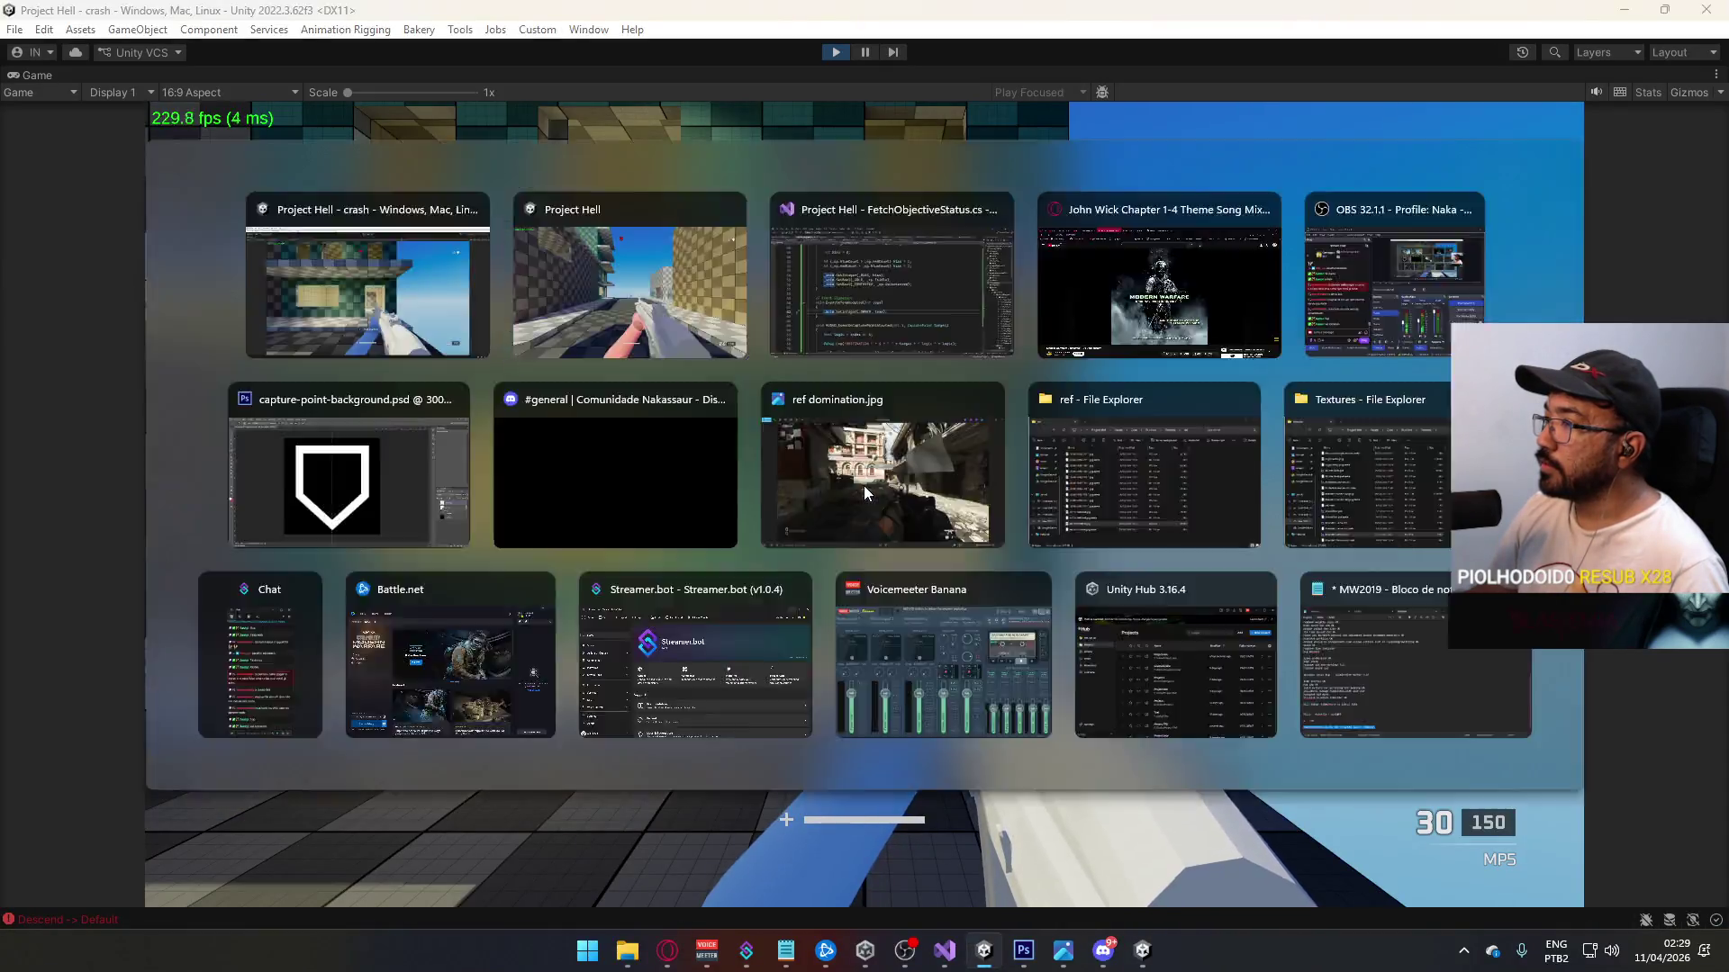
{"action": "key", "text": "Escape"}
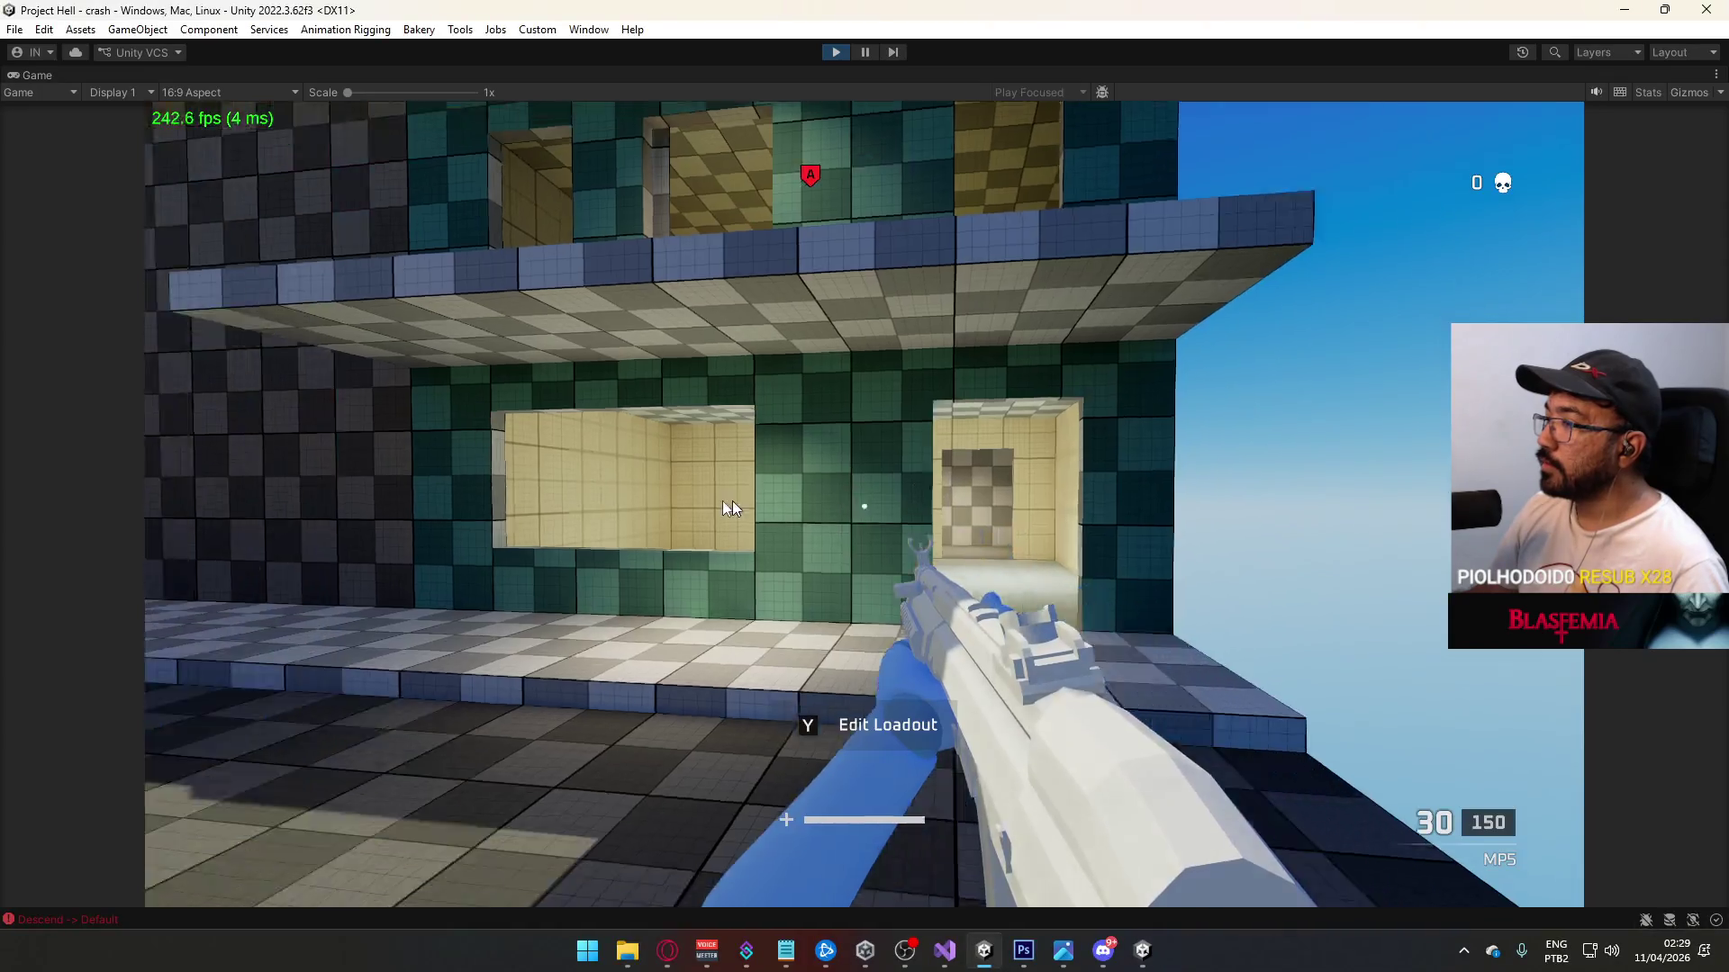
{"action": "left_click", "coordinate": [732, 501]}
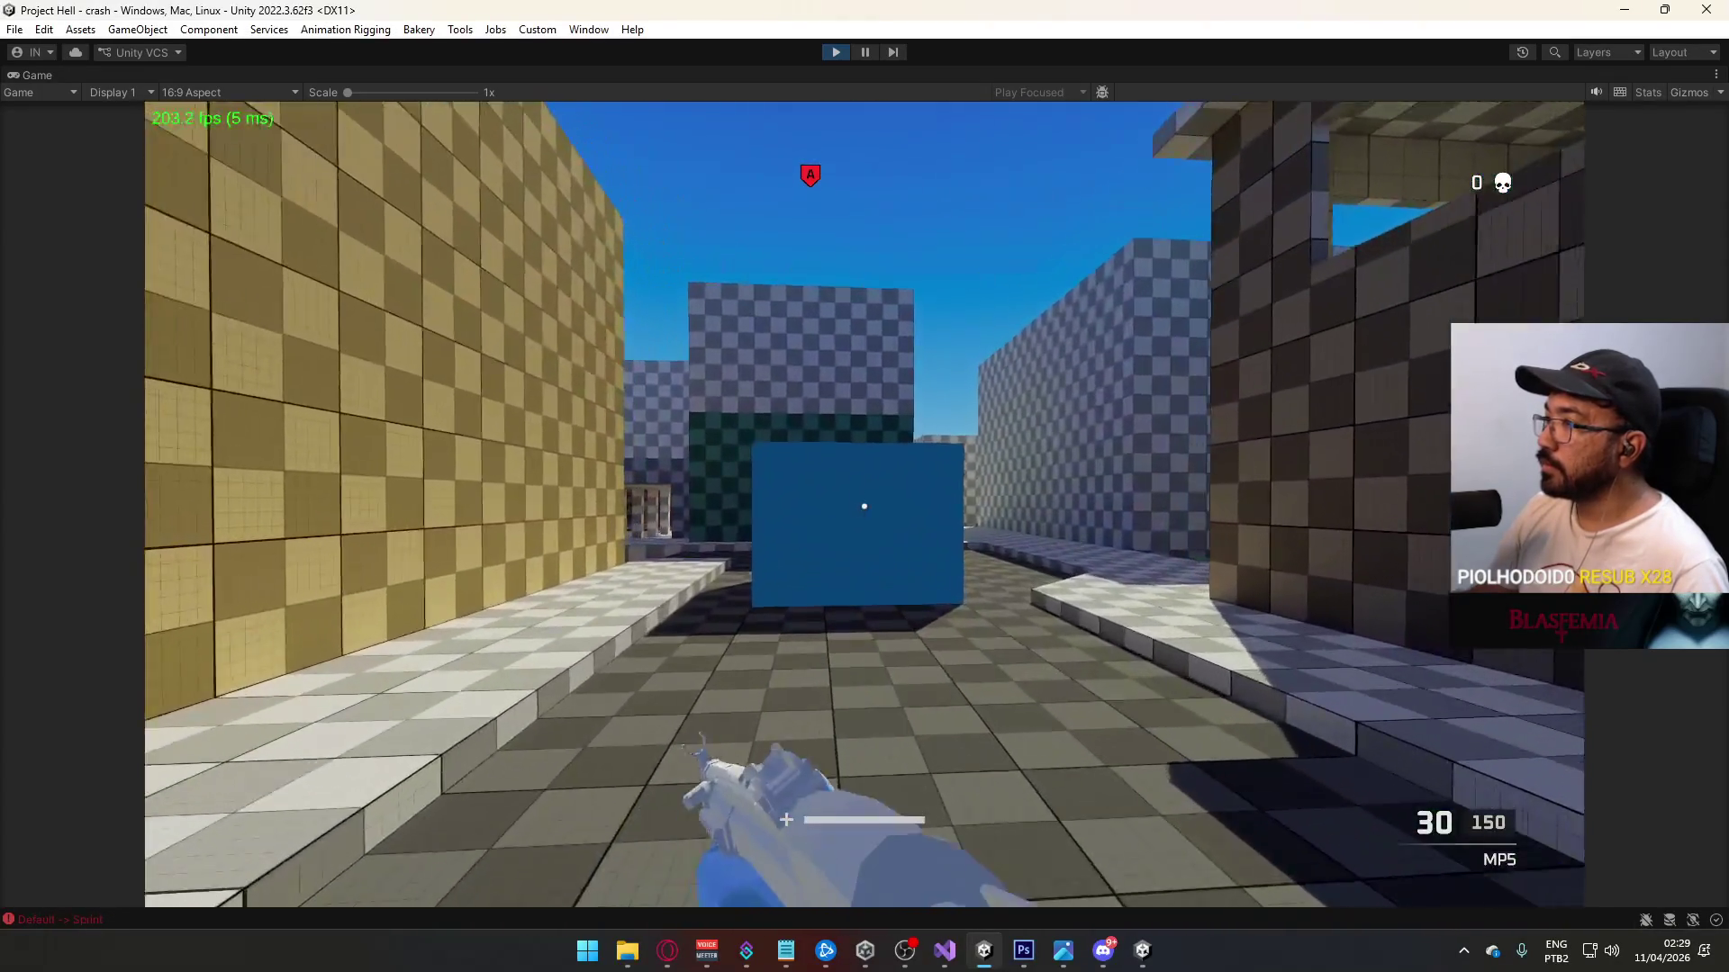
{"action": "key", "text": "w"}
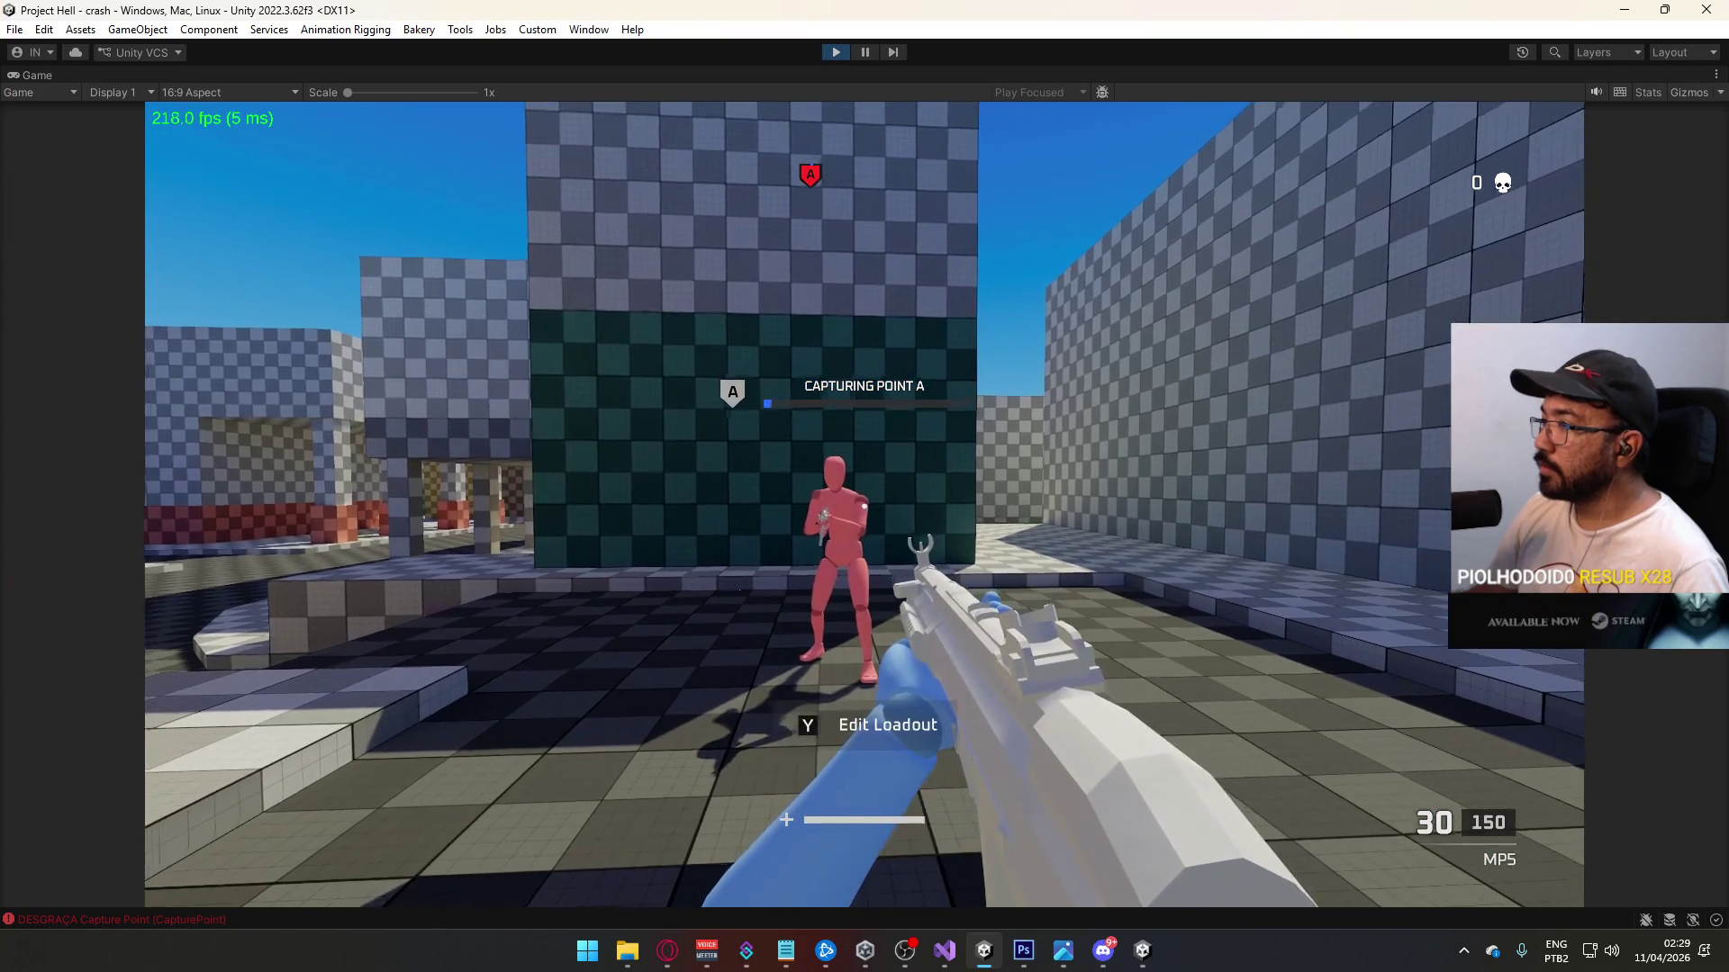
{"action": "key", "text": "s"}
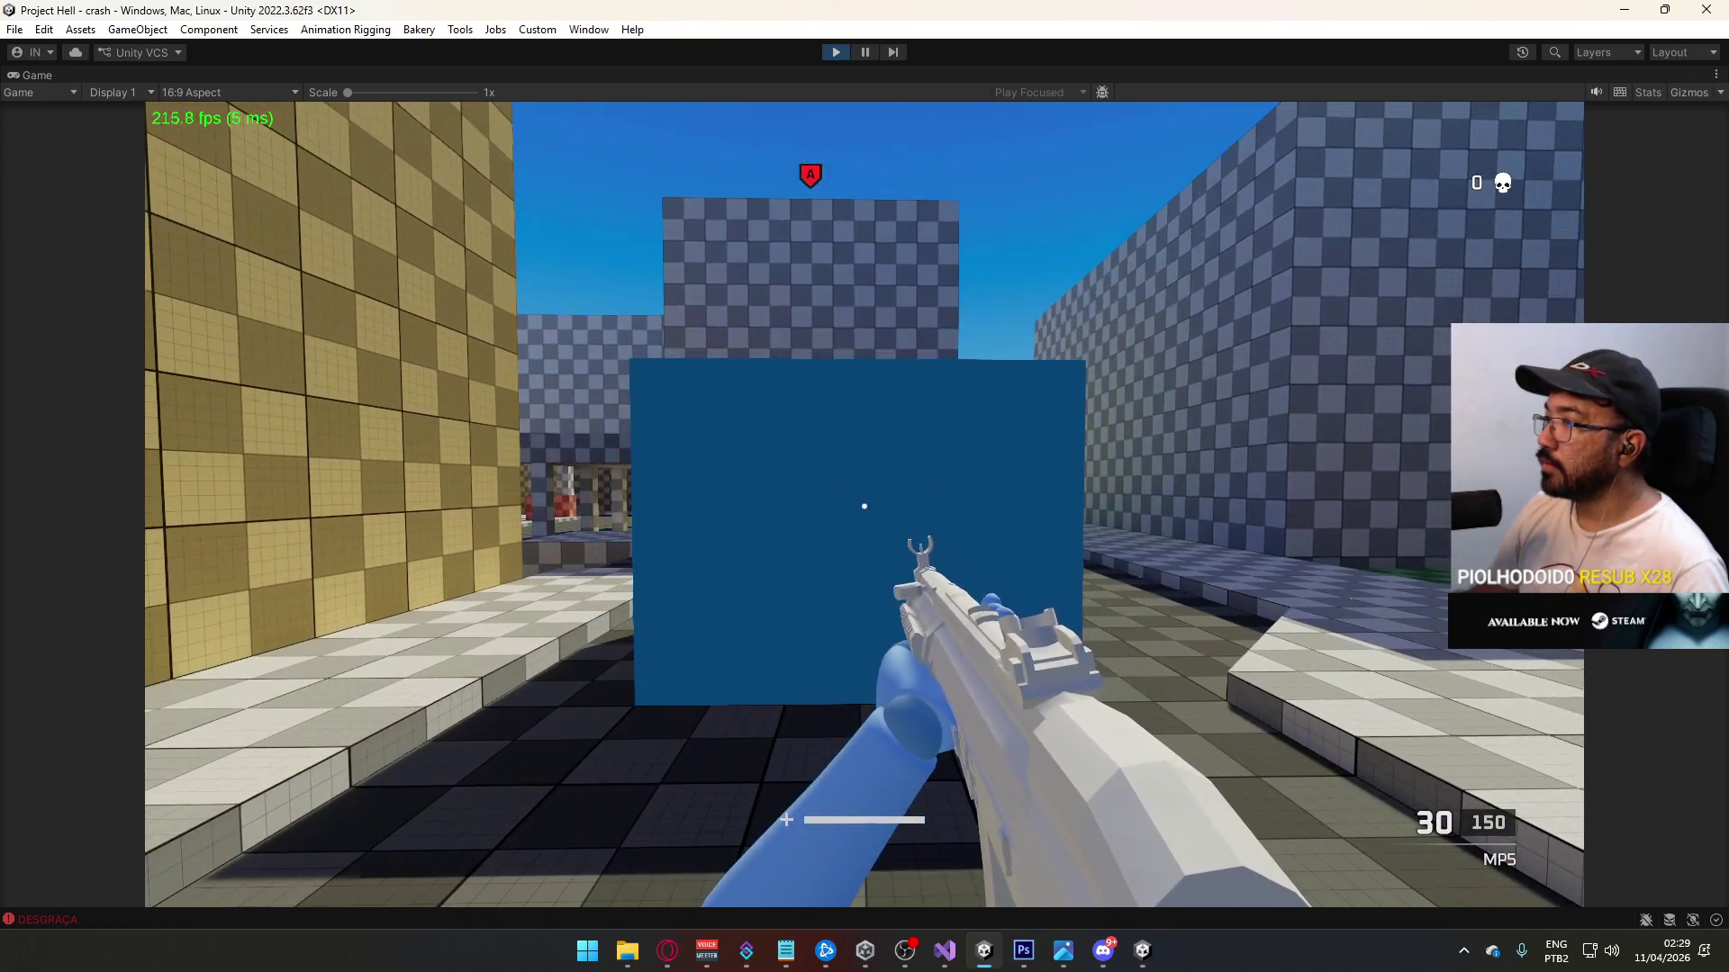
{"action": "key", "text": "super"}
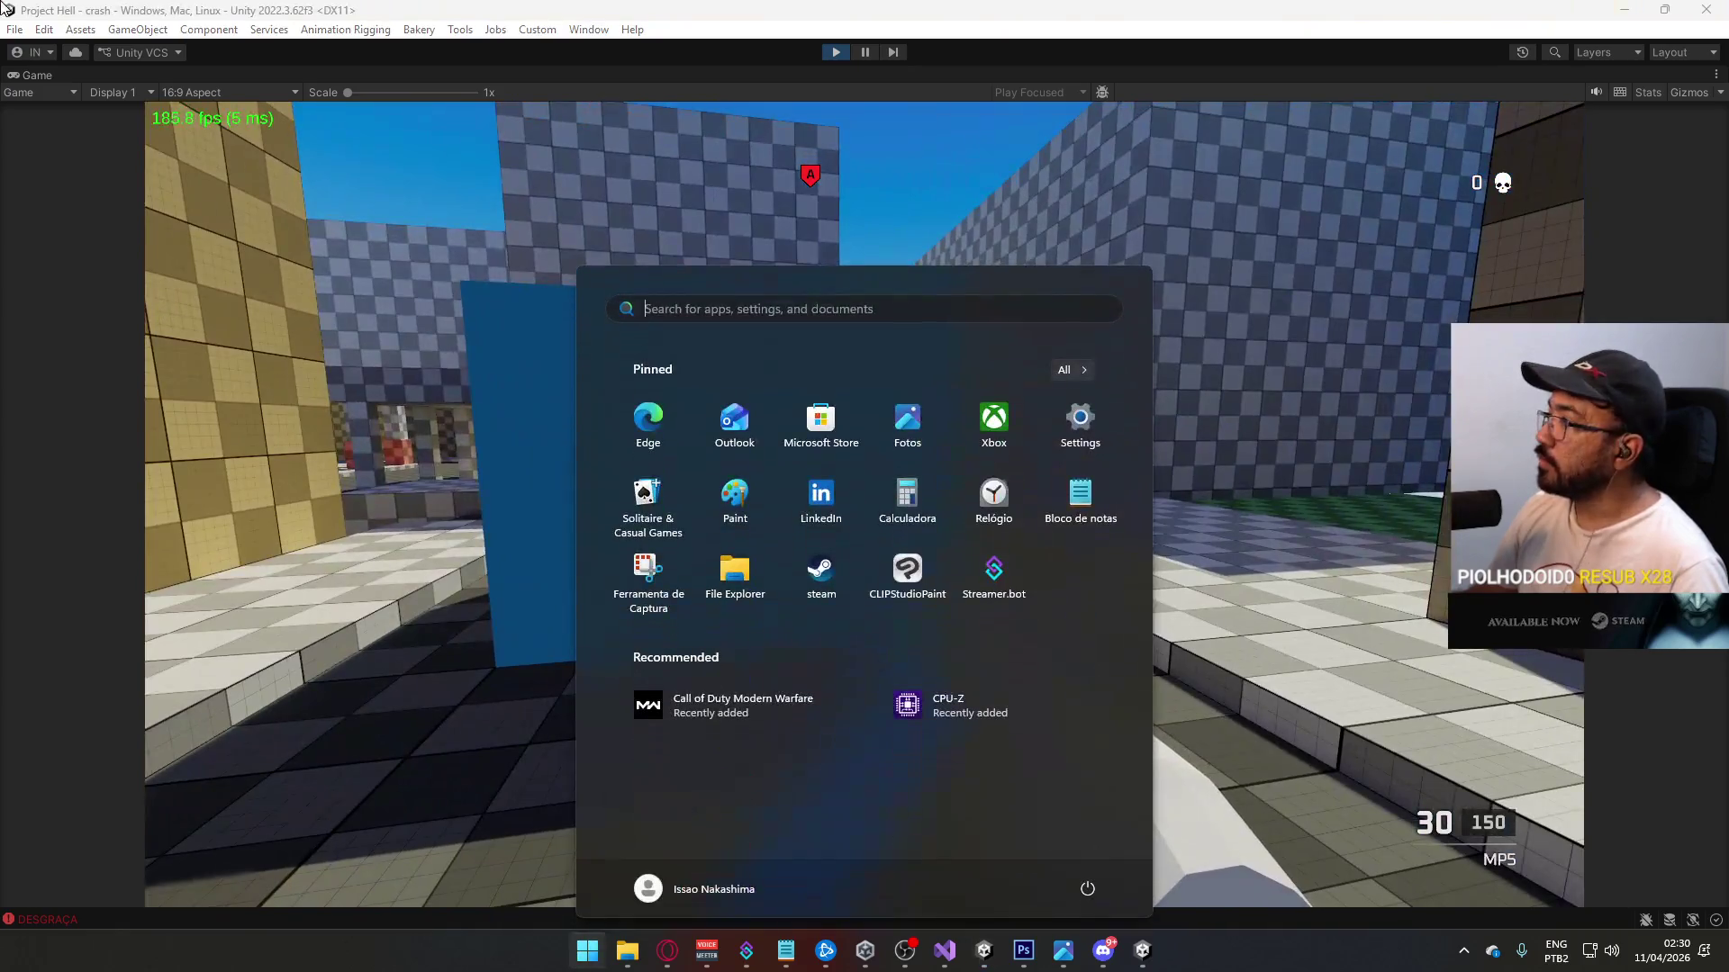
{"action": "left_click", "coordinate": [733, 209]}
Step: Un-maximize the Game view, expand the ui scene and select Canvas: HUD
{"action": "right_click", "coordinate": [834, 72]}
{"action": "left_click", "coordinate": [887, 127]}
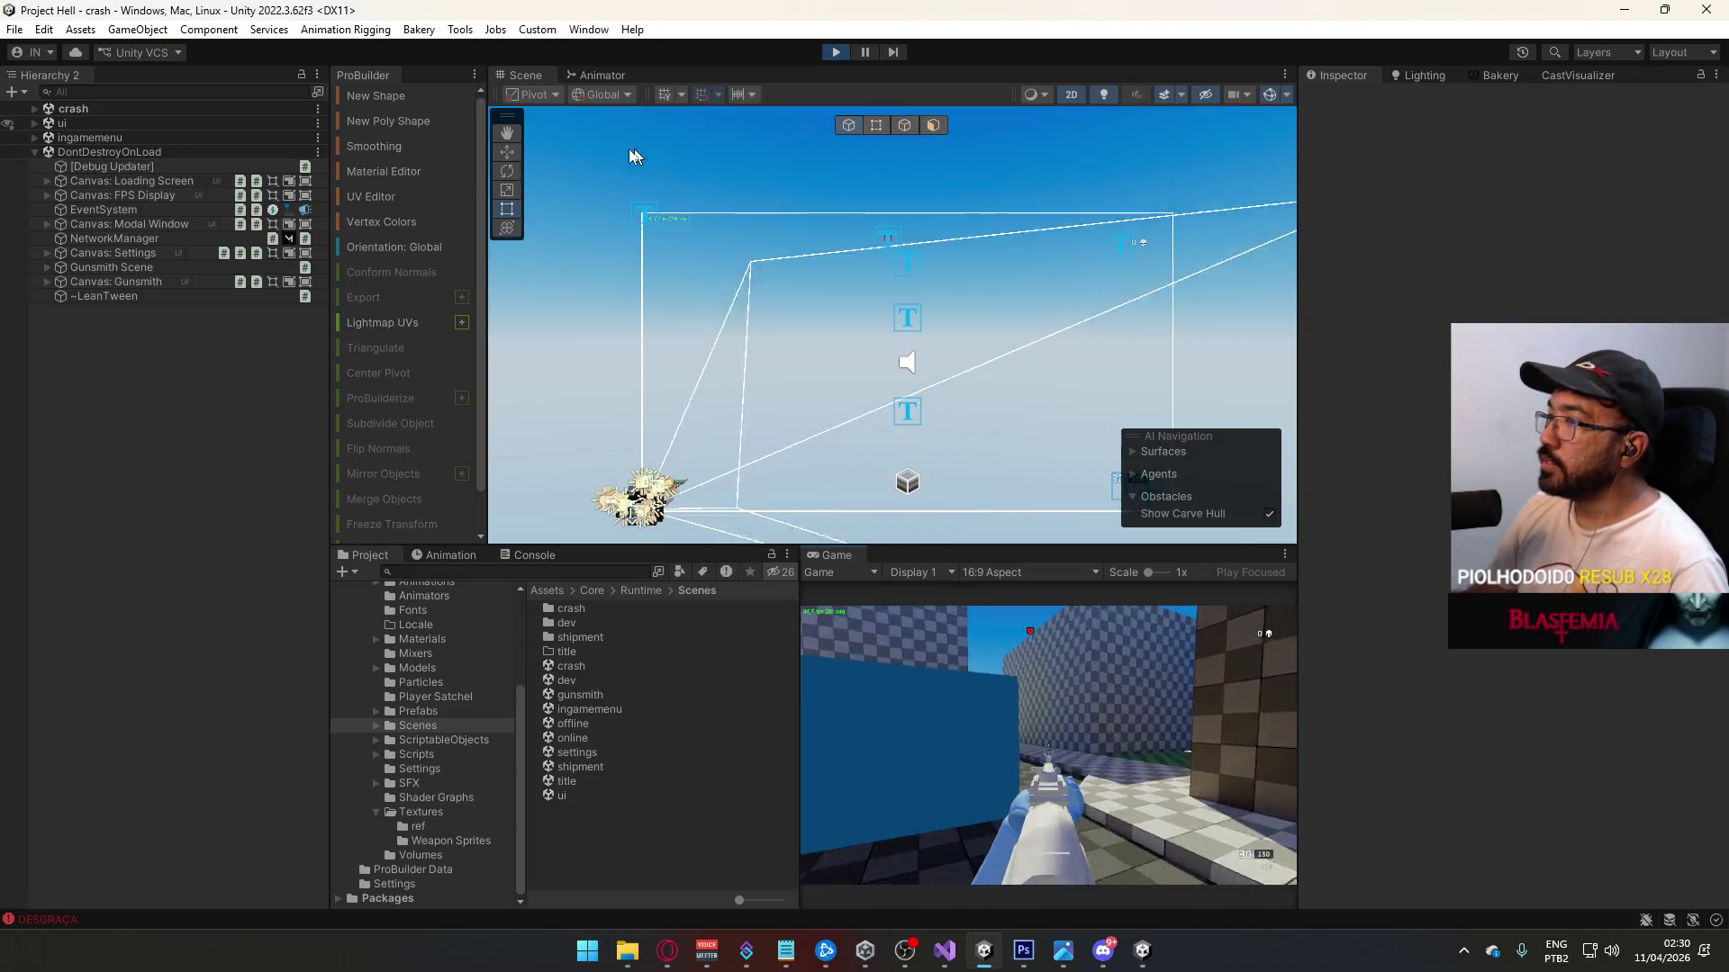
{"action": "left_click", "coordinate": [34, 122]}
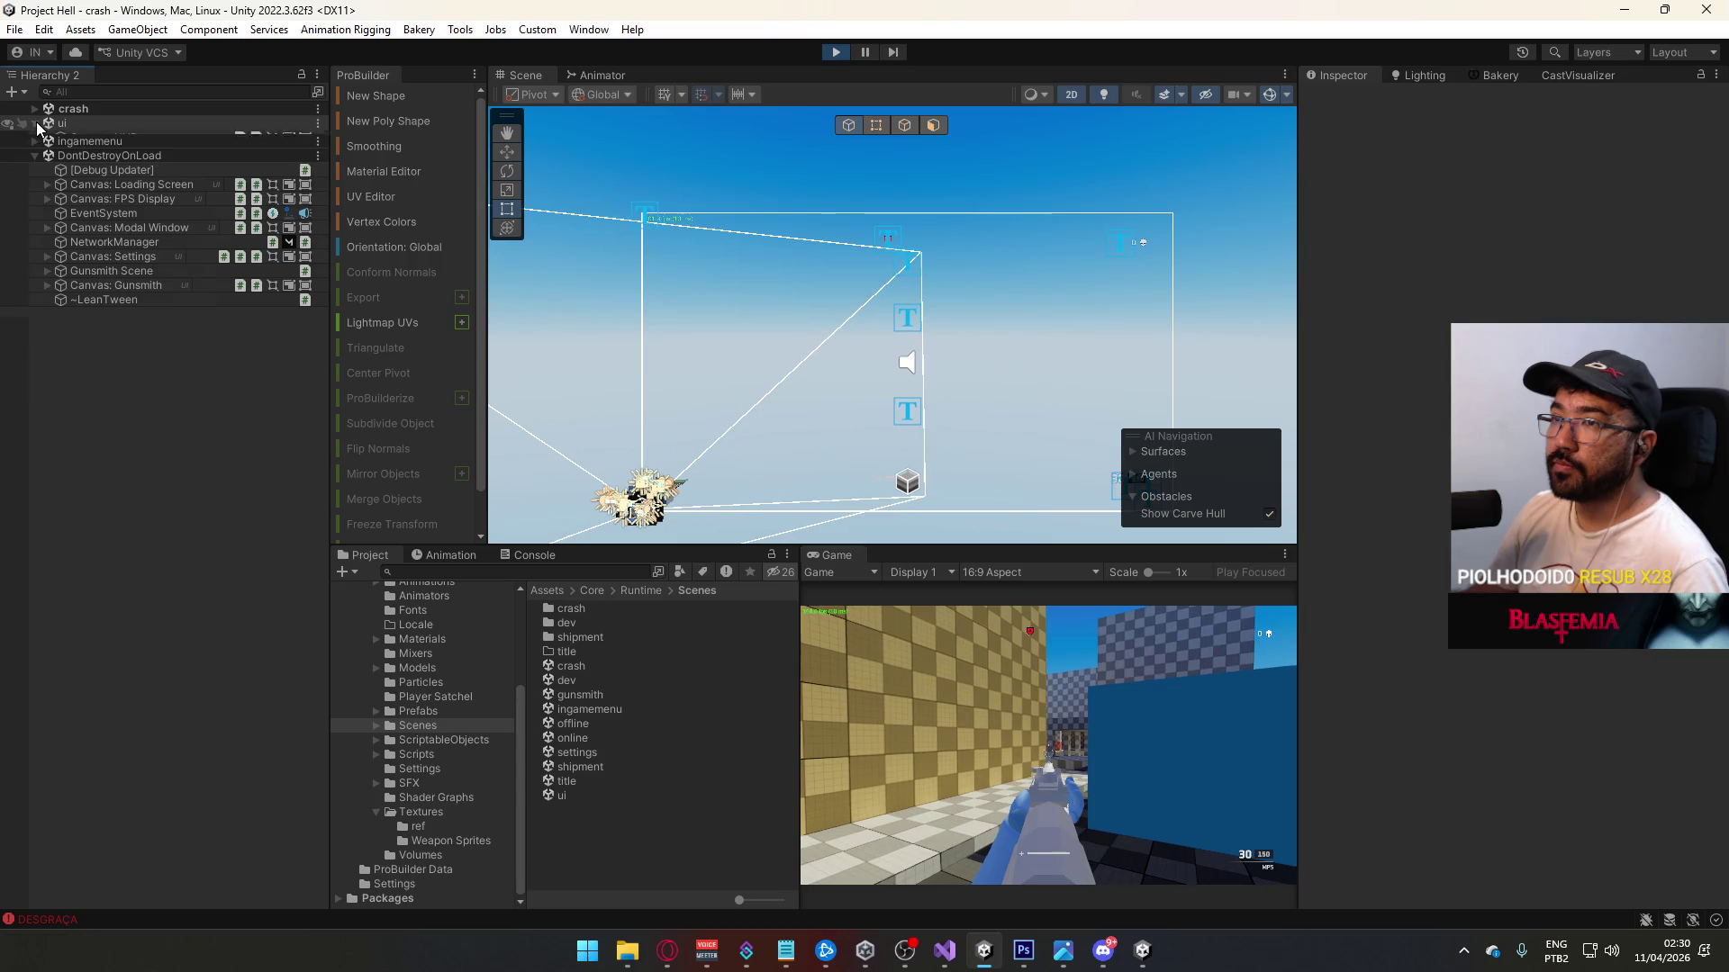
{"action": "left_click", "coordinate": [104, 140]}
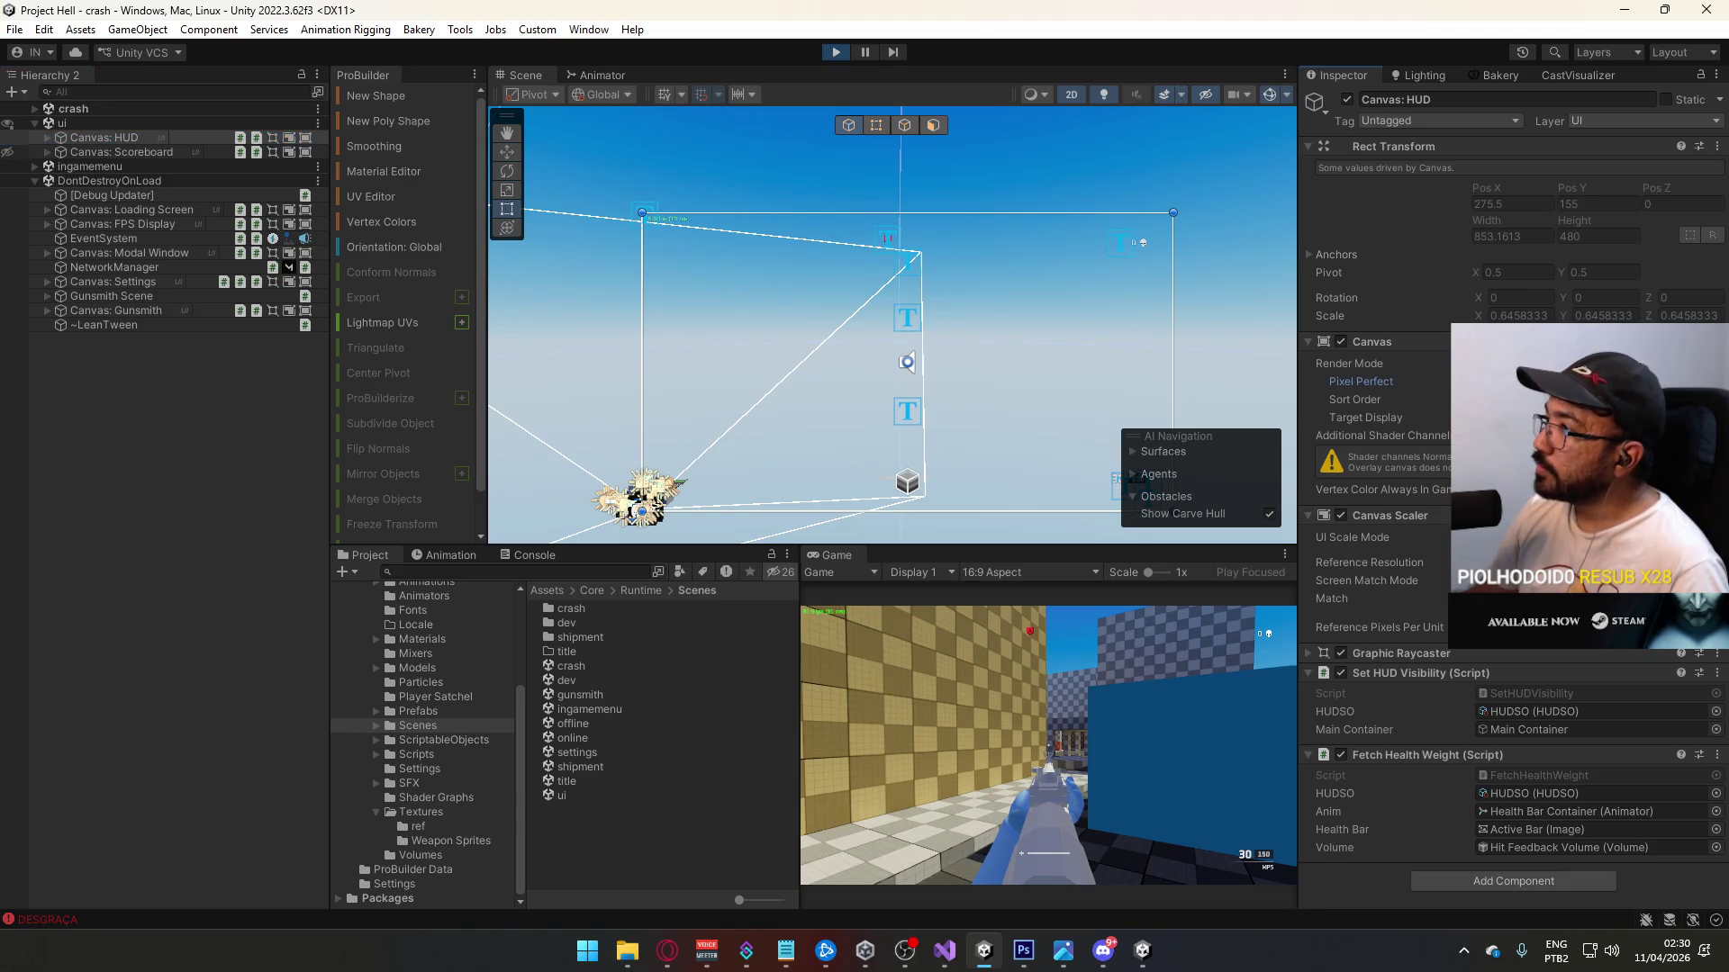
Step: Maximize the Game view and walk on and off capture point A
{"action": "right_click", "coordinate": [834, 553]}
{"action": "left_click", "coordinate": [860, 612]}
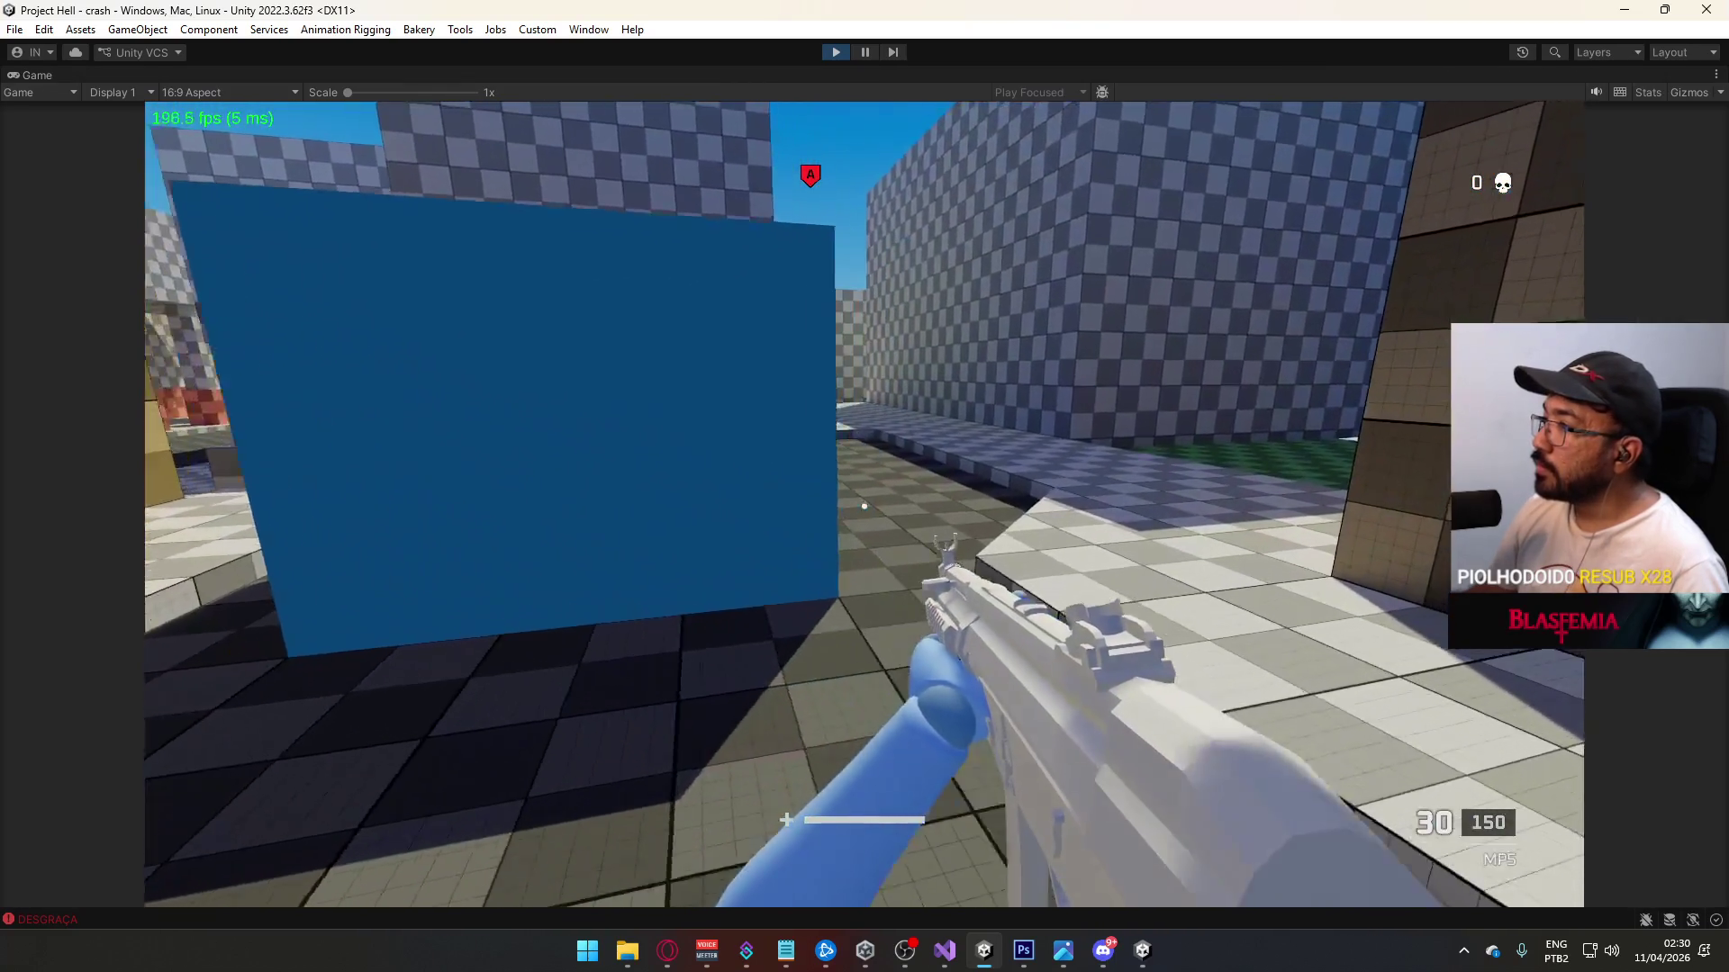
{"action": "key", "text": "w"}
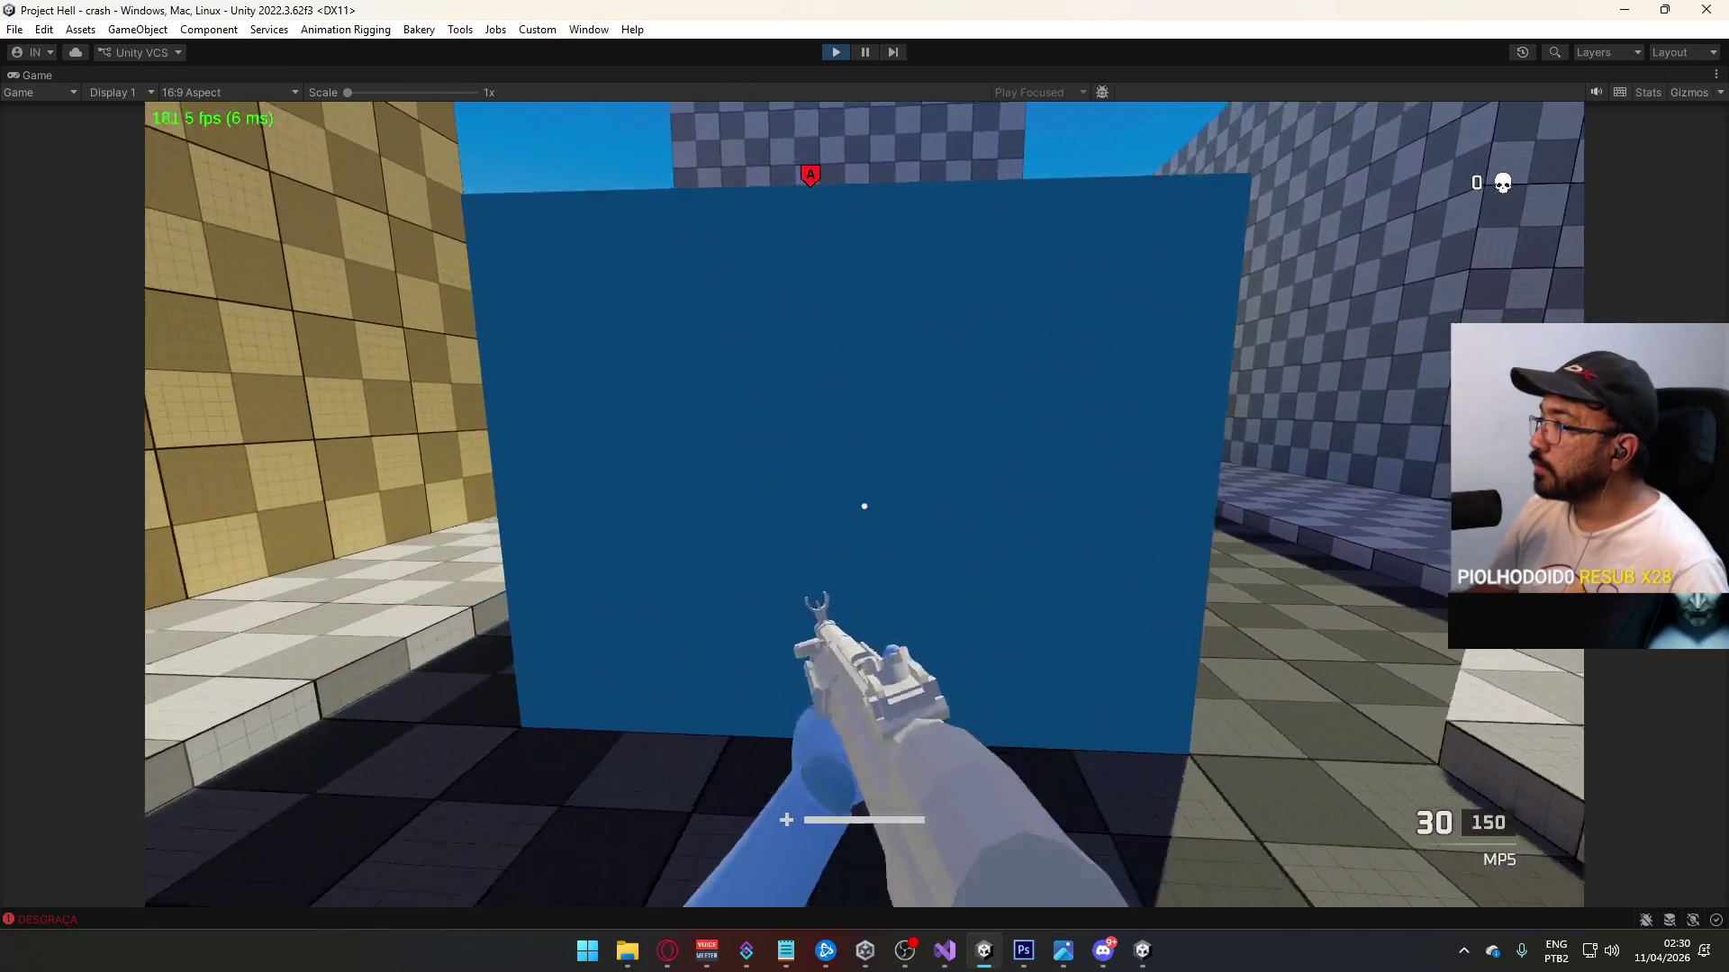
{"action": "key", "text": "w"}
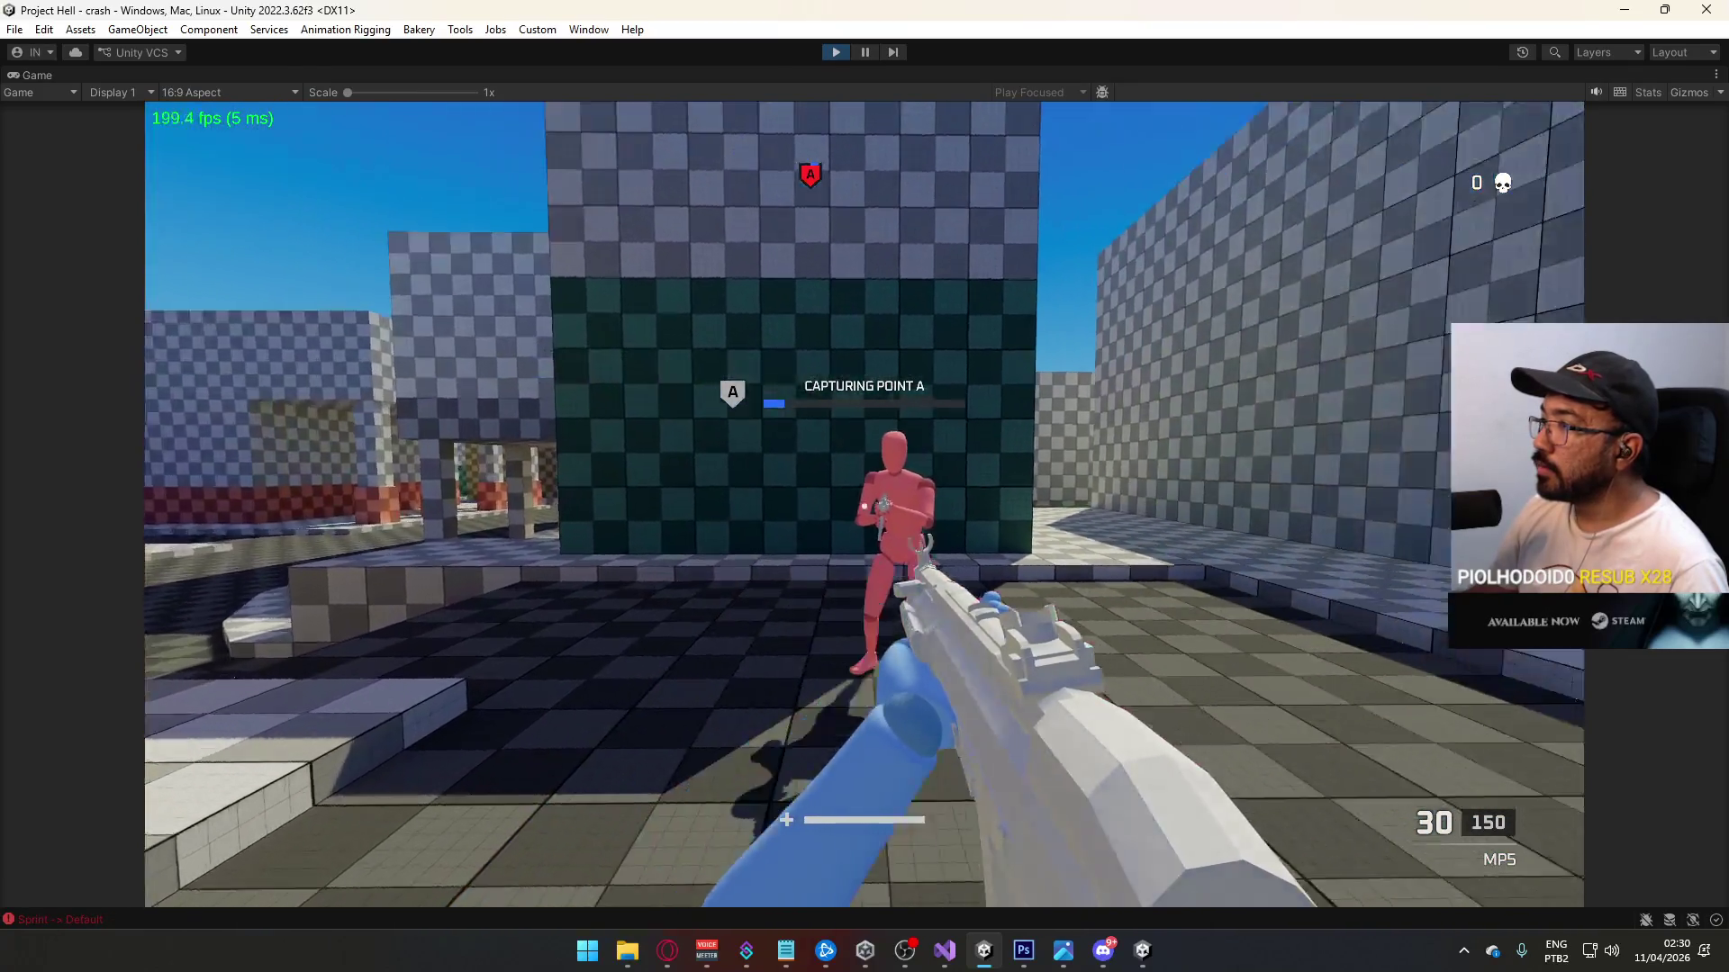
{"action": "key", "text": "s"}
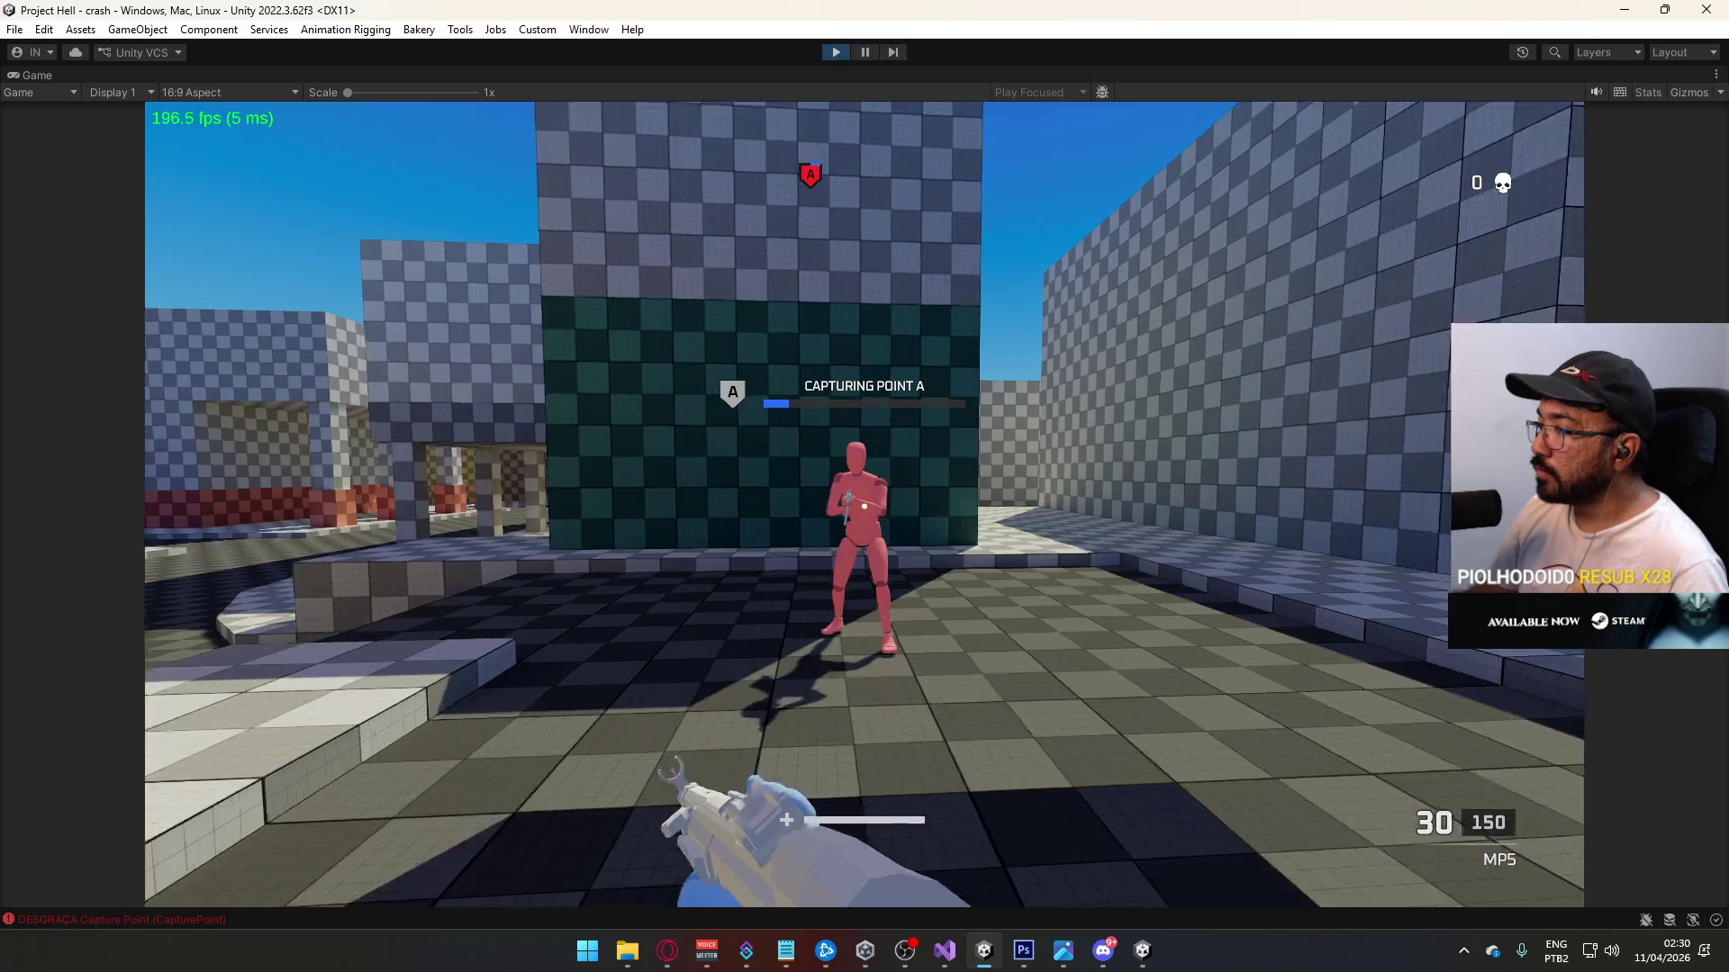
{"action": "key", "text": "w"}
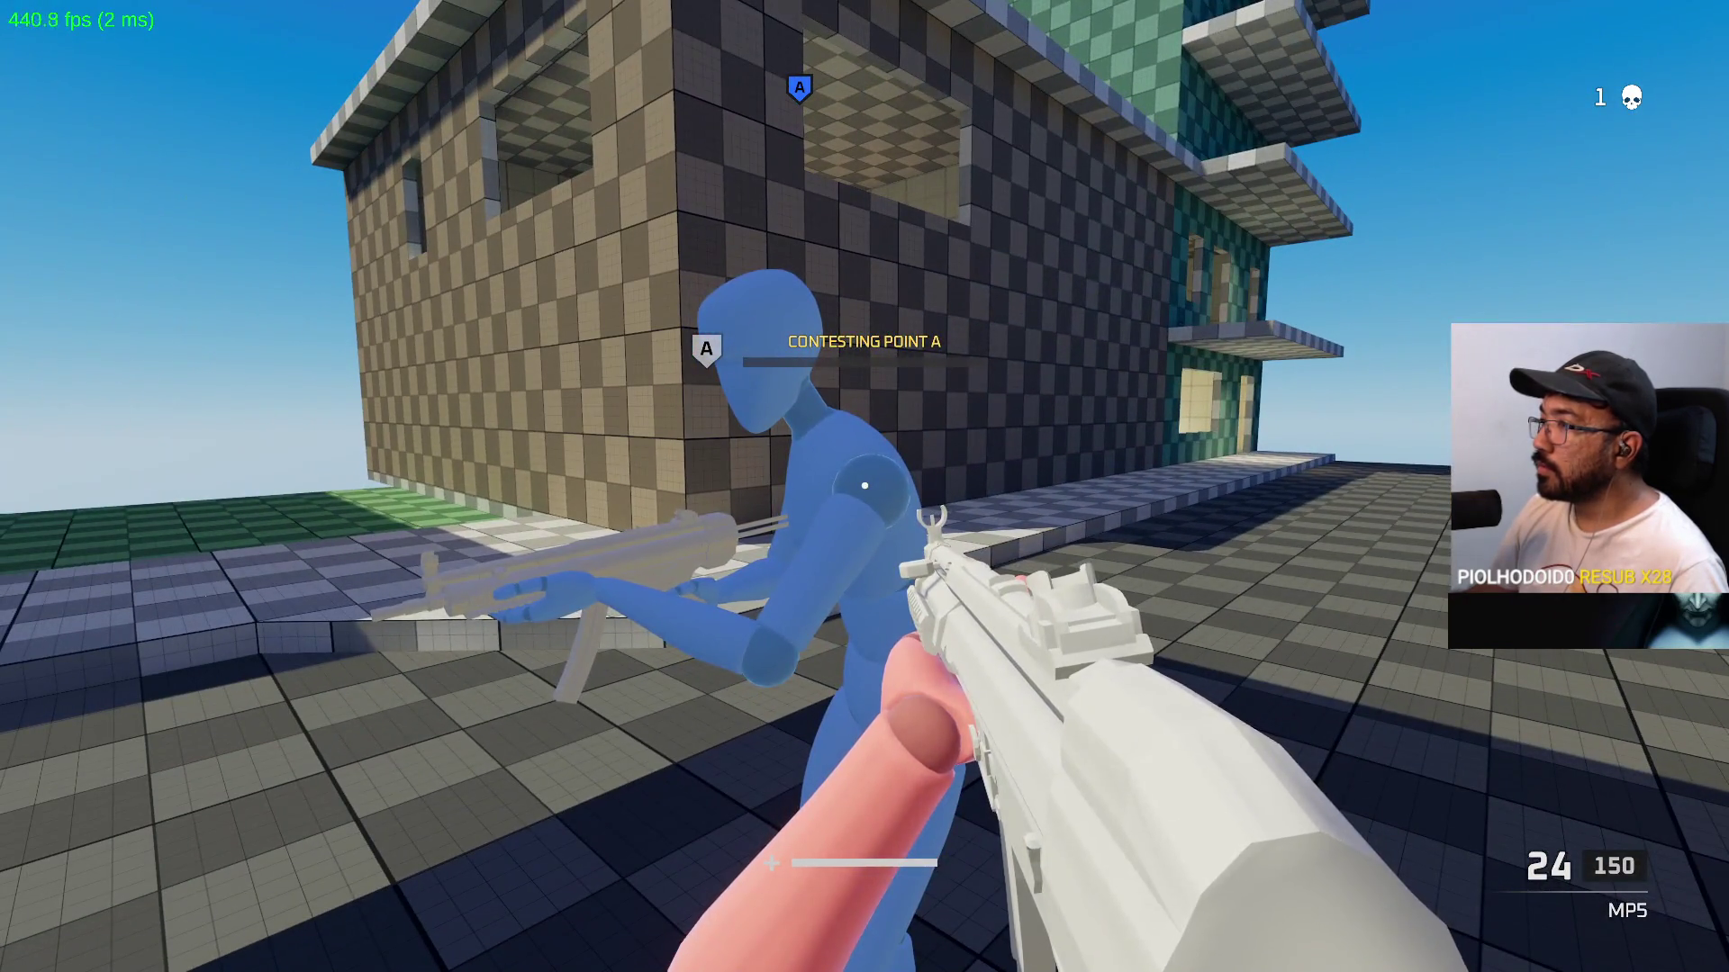
Step: Shoot the blue enemy near point A, reload, and stop play mode with Ctrl+P
{"action": "left_click", "coordinate": [864, 486]}
{"action": "left_click", "coordinate": [864, 486]}
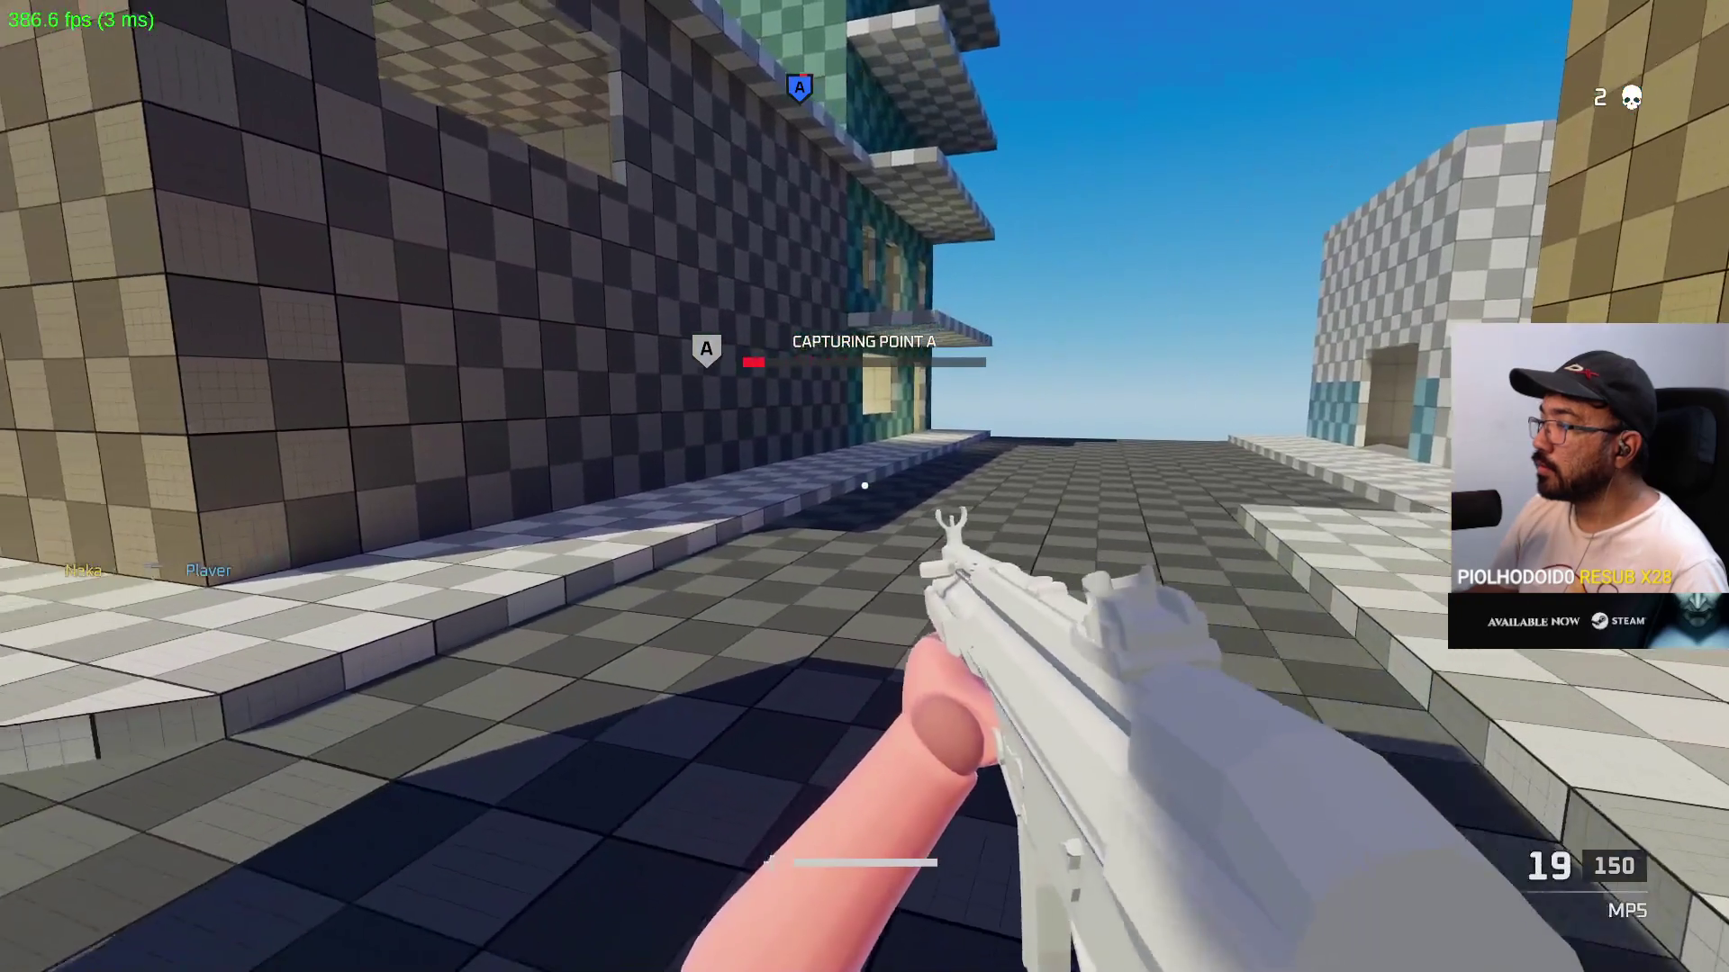
{"action": "key", "text": "r"}
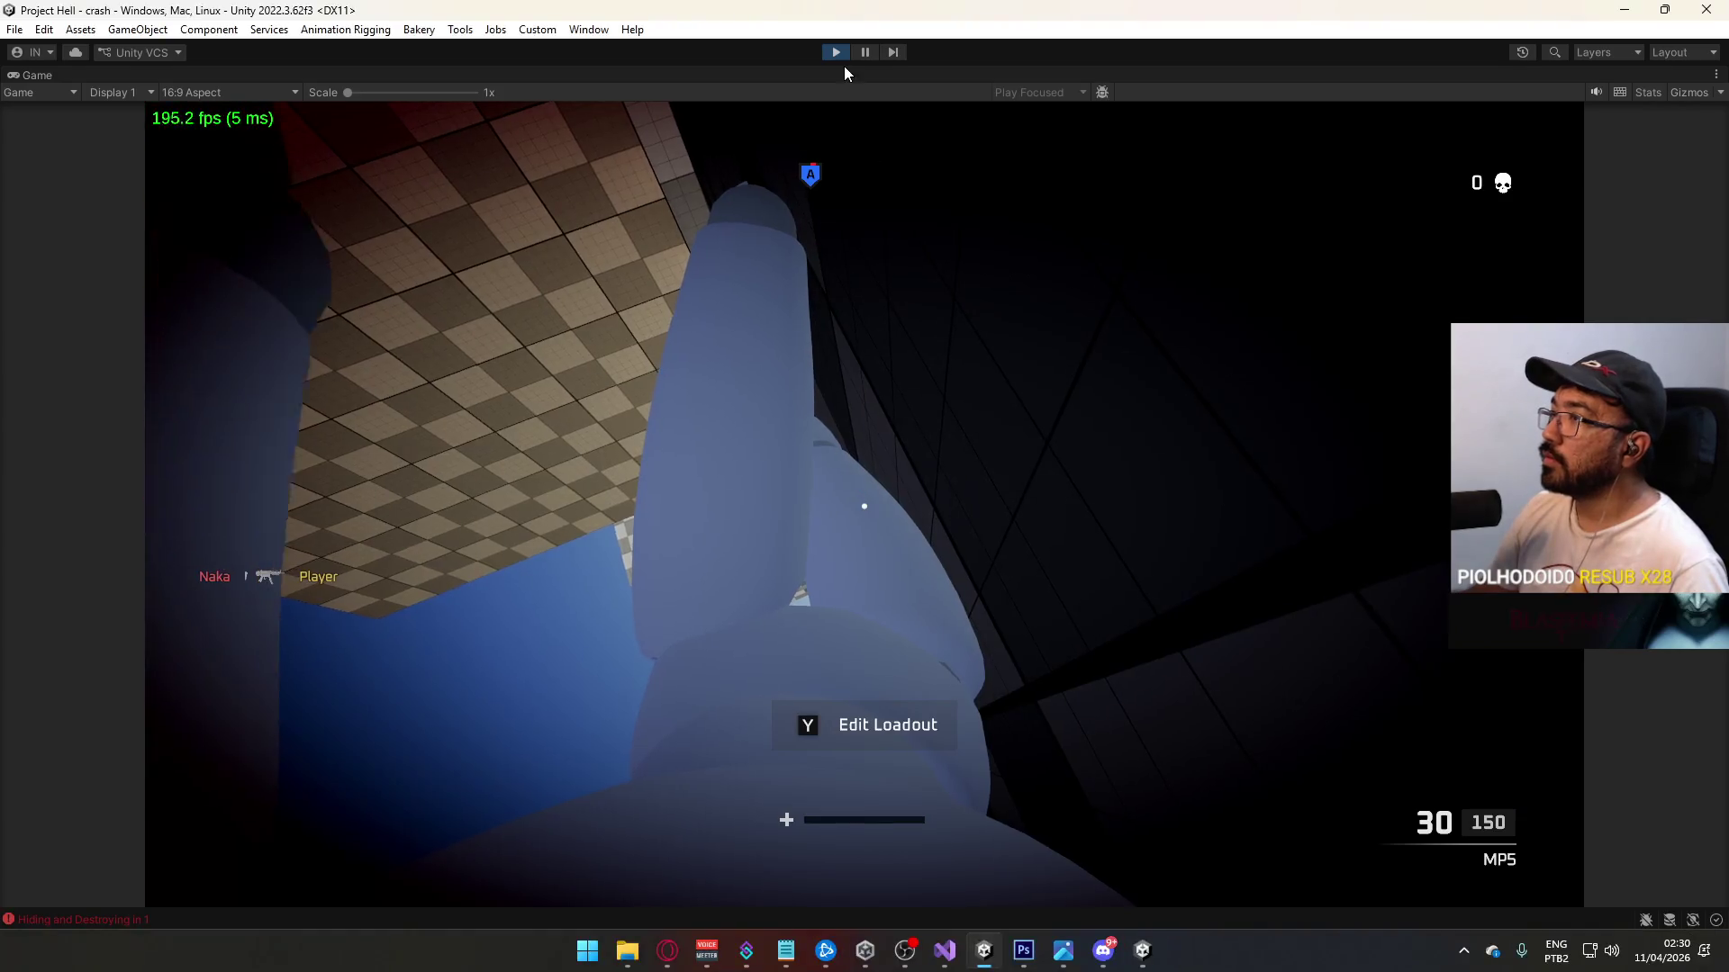
{"action": "key", "text": "ctrl+p"}
{"action": "right_click", "coordinate": [1142, 950]}
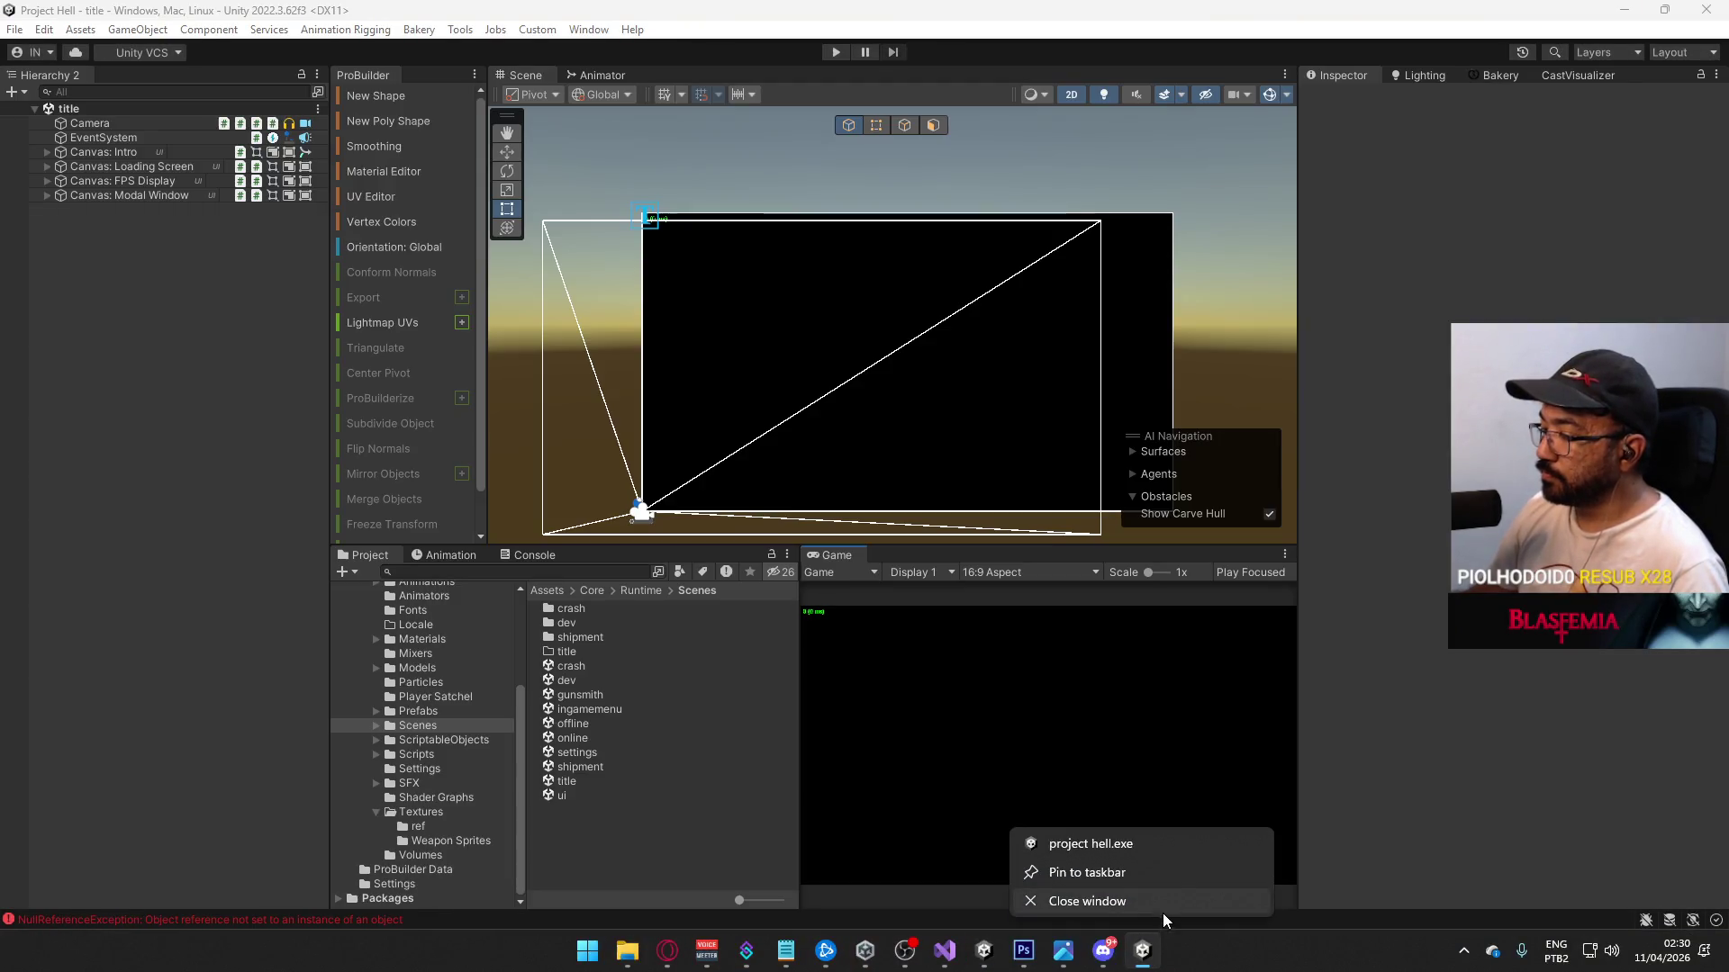
Step: Close the standalone build, open the ui scene and check Canvas: HUD's name
{"action": "left_click", "coordinate": [1163, 913]}
{"action": "left_click", "coordinate": [1004, 950]}
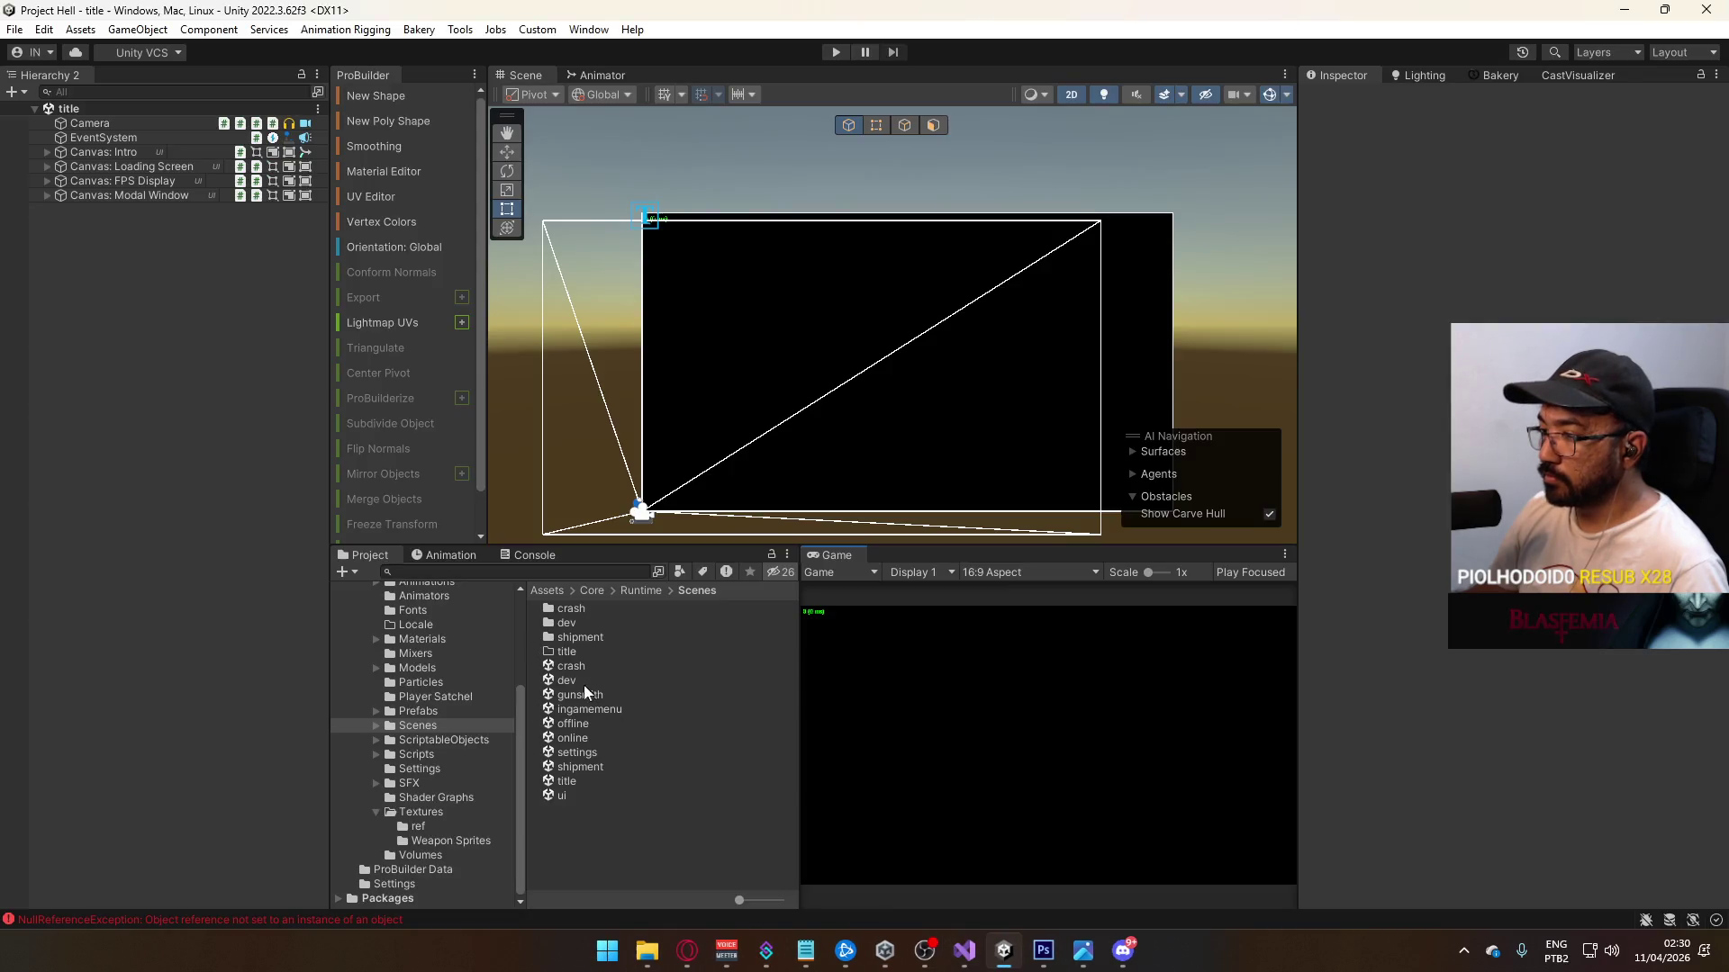
{"action": "double_click", "coordinate": [581, 796]}
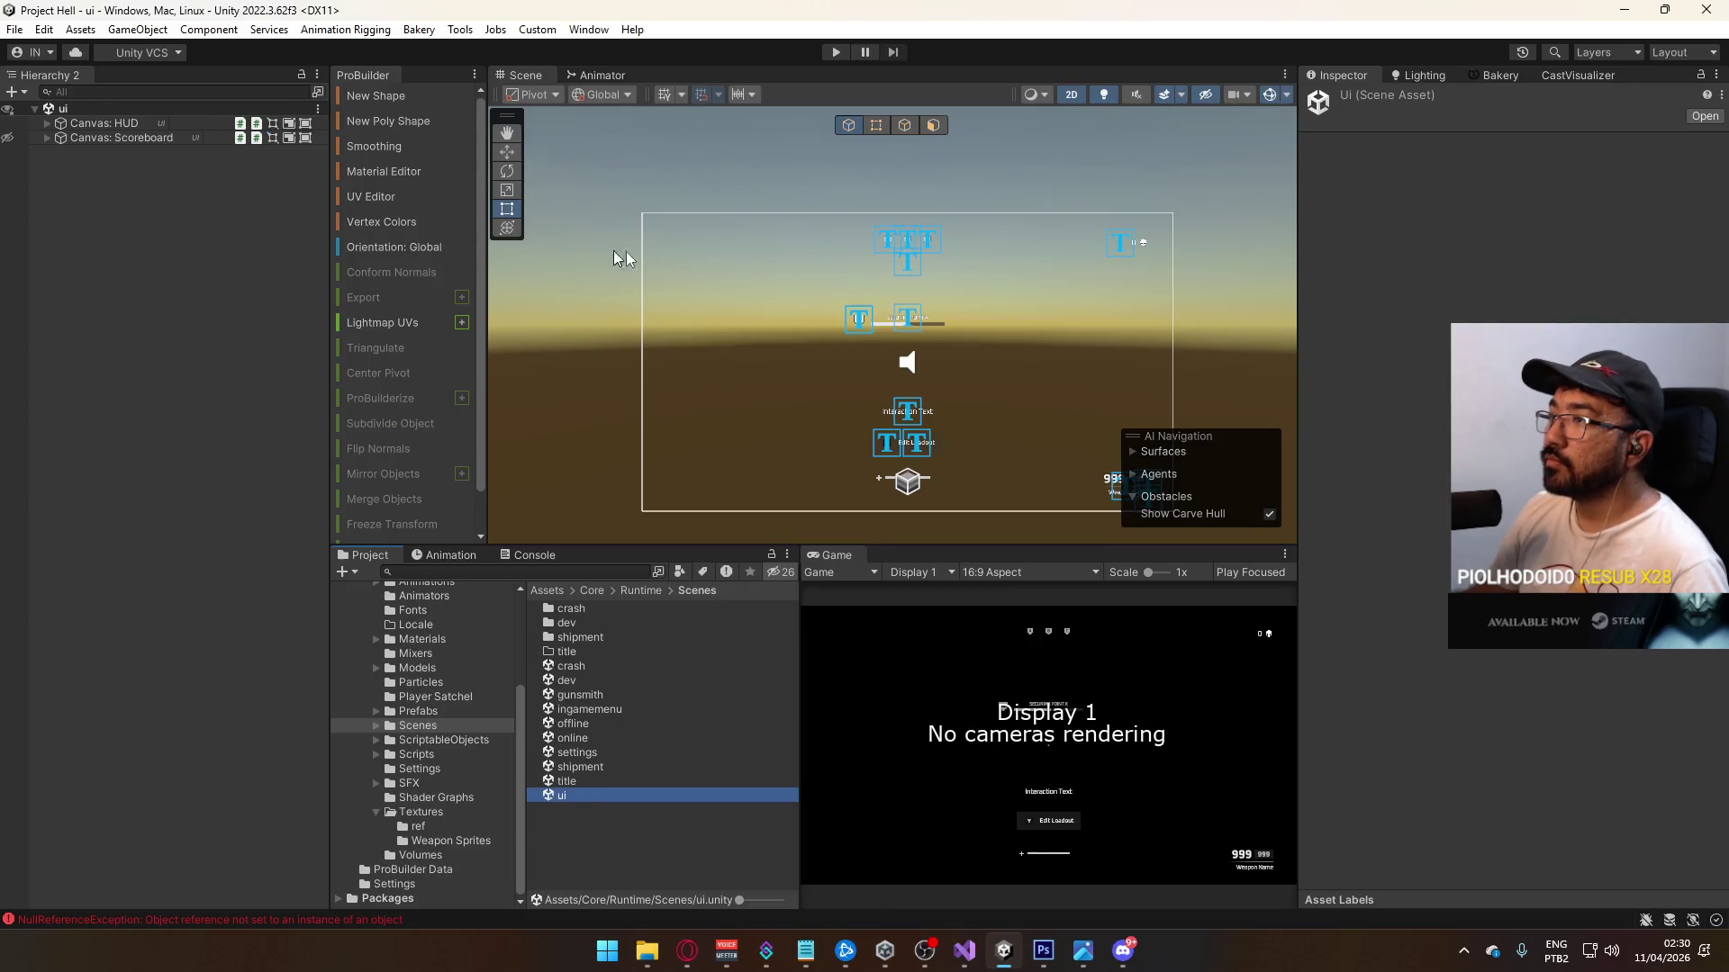
{"action": "left_click", "coordinate": [43, 123]}
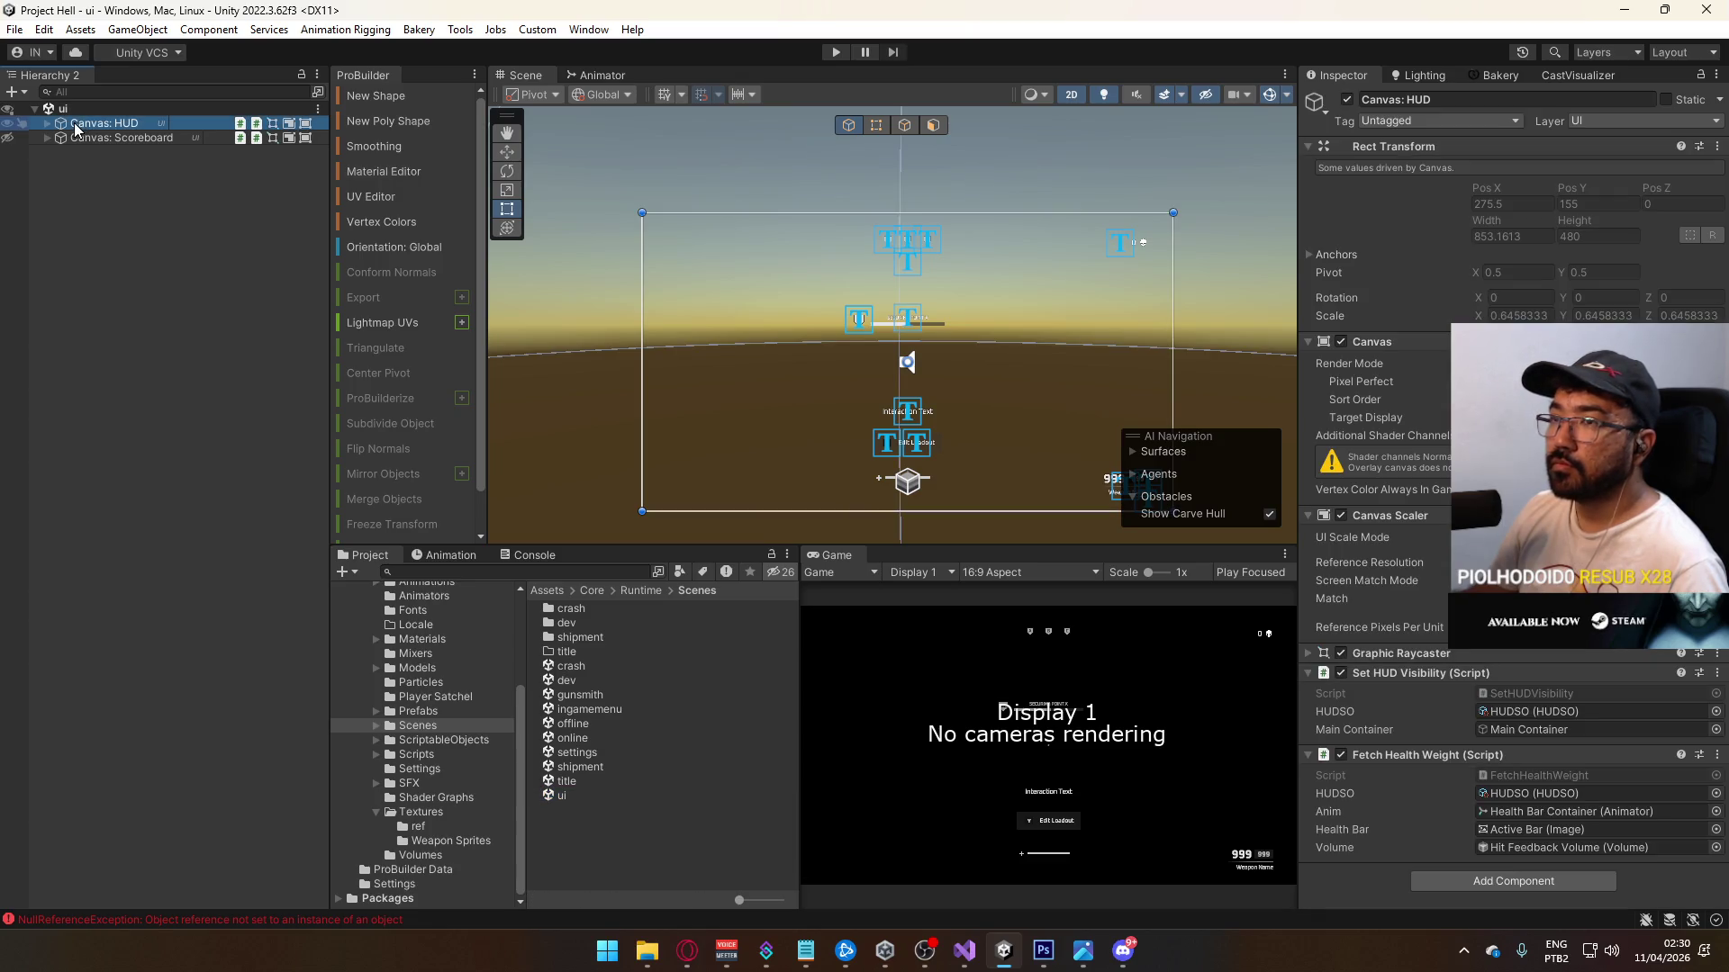
{"action": "key", "text": "F2"}
{"action": "key", "text": "Return"}
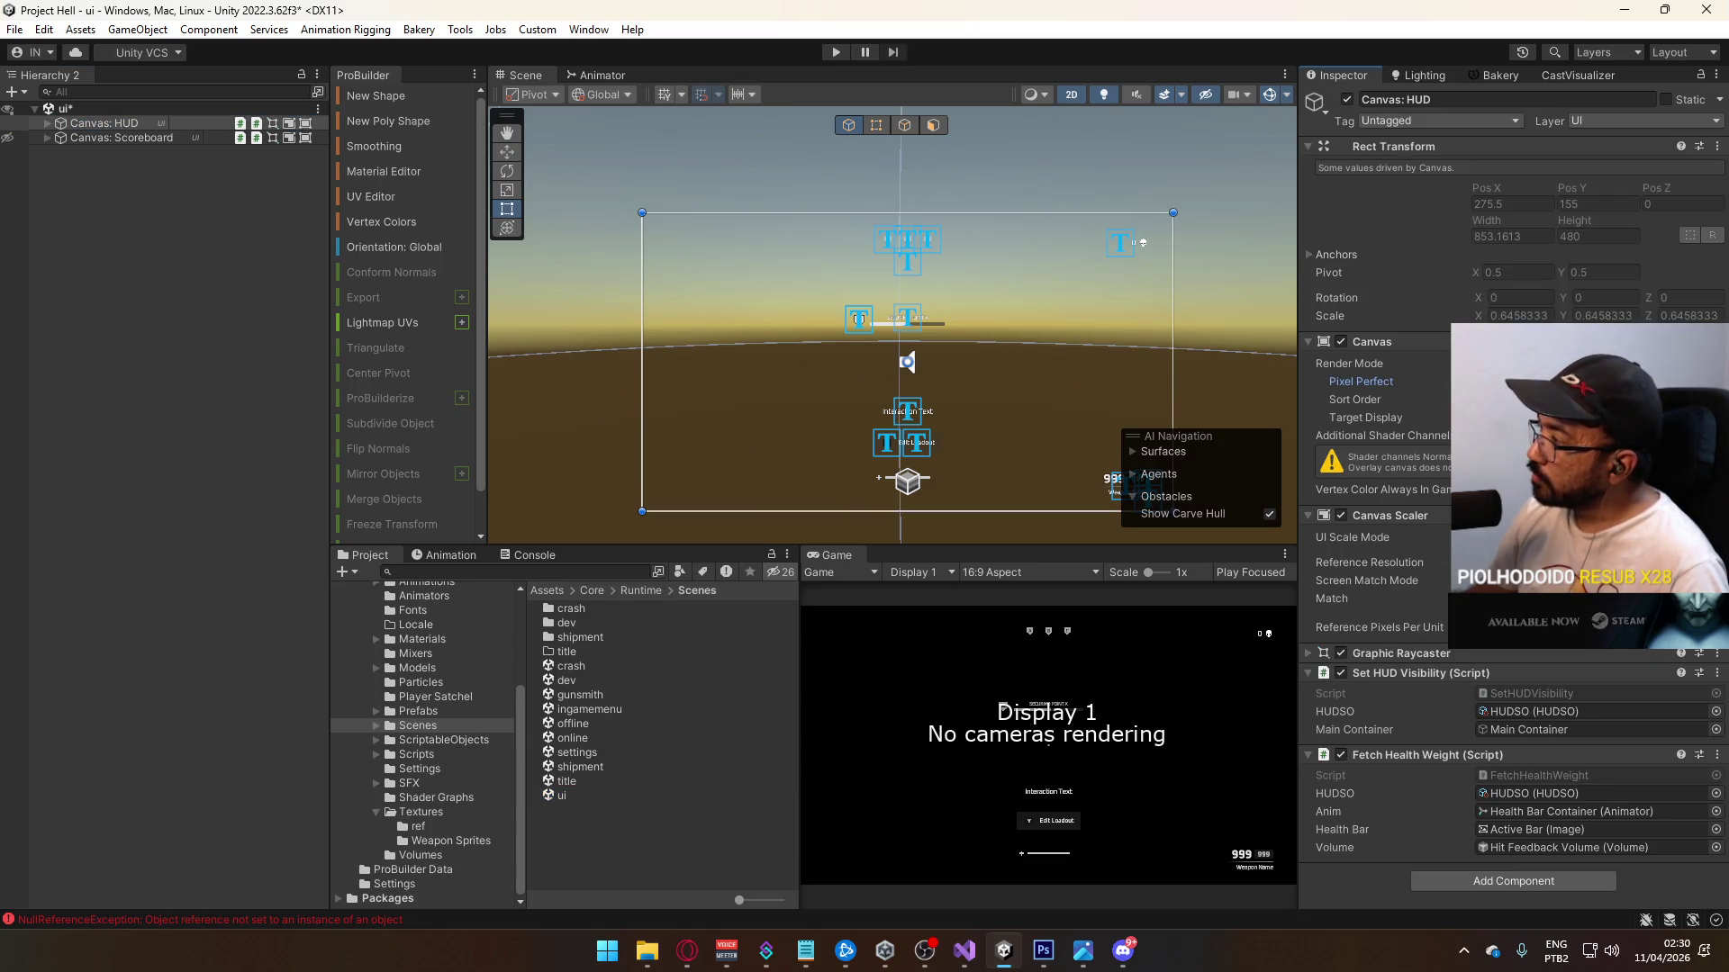
{"action": "left_click", "coordinate": [234, 388]}
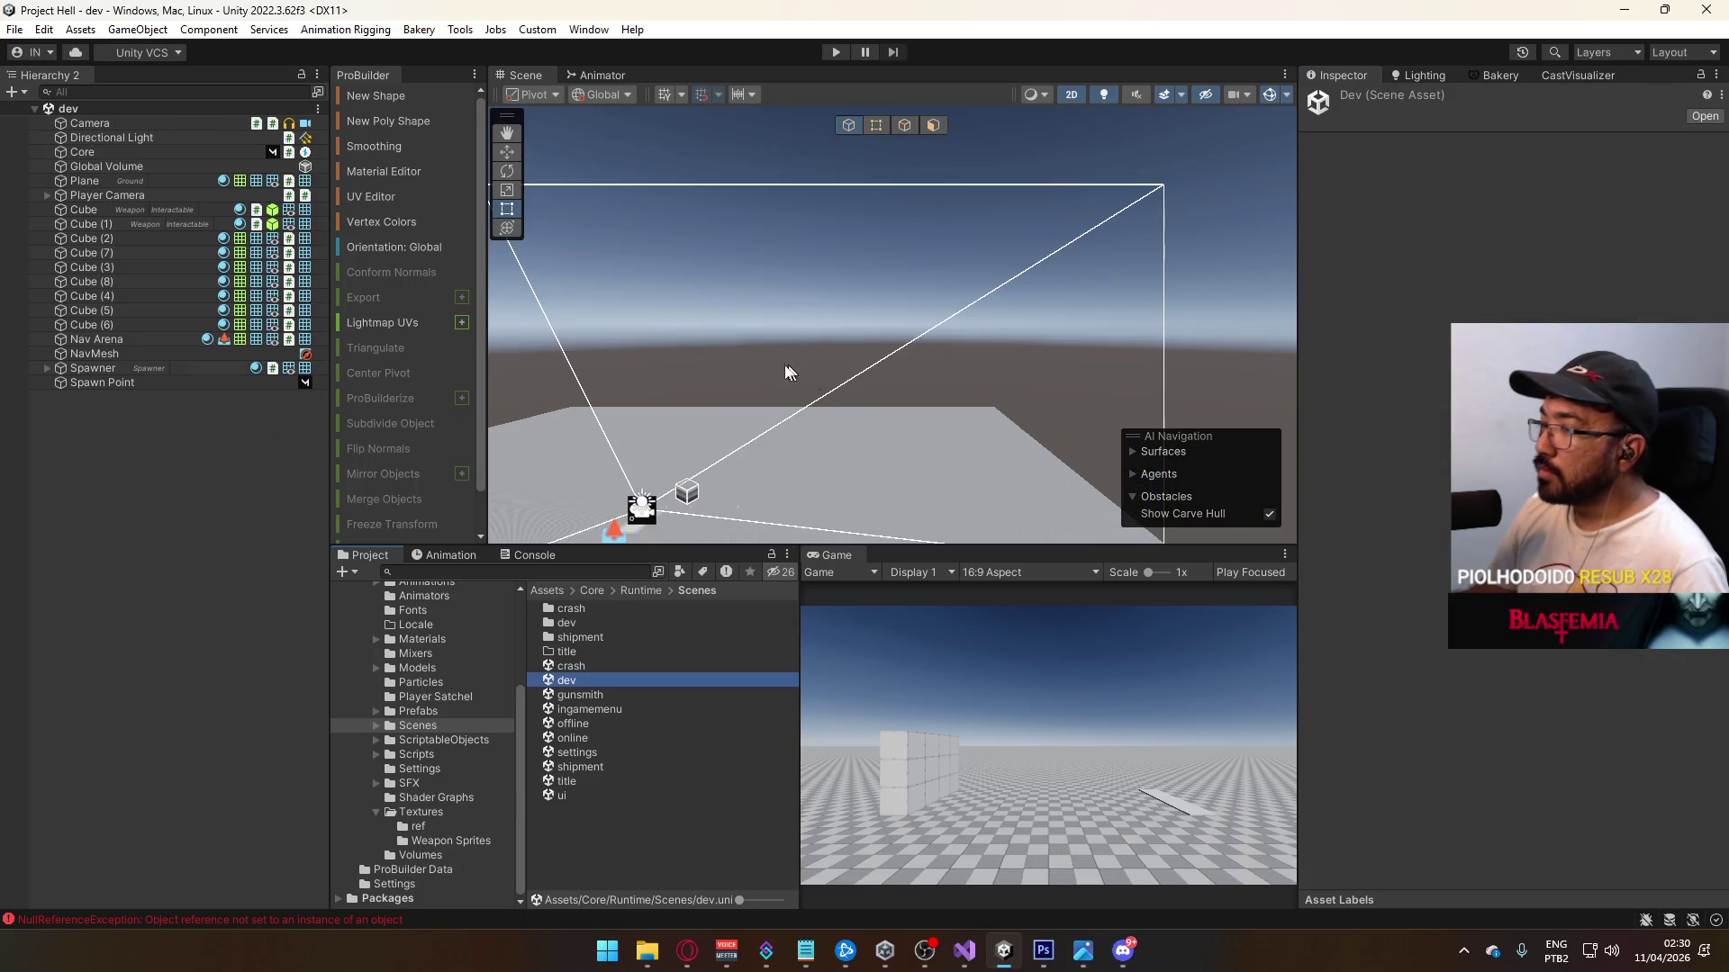
Step: Open the shipment and crash scenes, look over the crash map, then reopen ui
{"action": "double_click", "coordinate": [593, 763]}
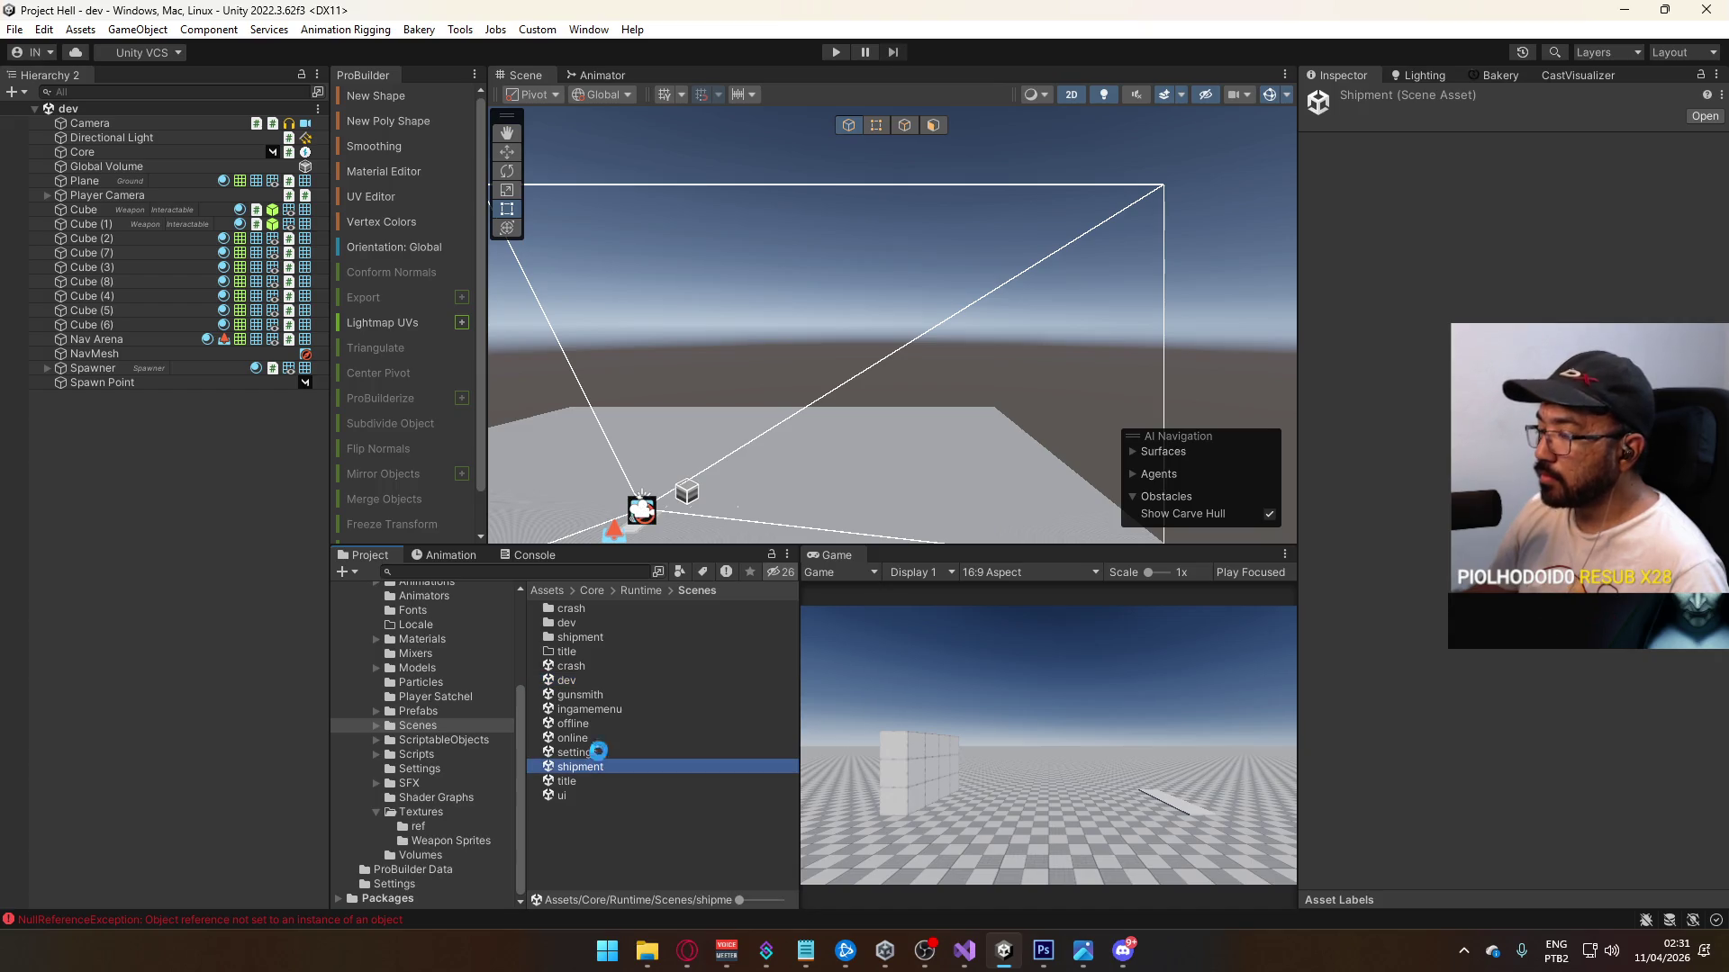
{"action": "left_click", "coordinate": [594, 667]}
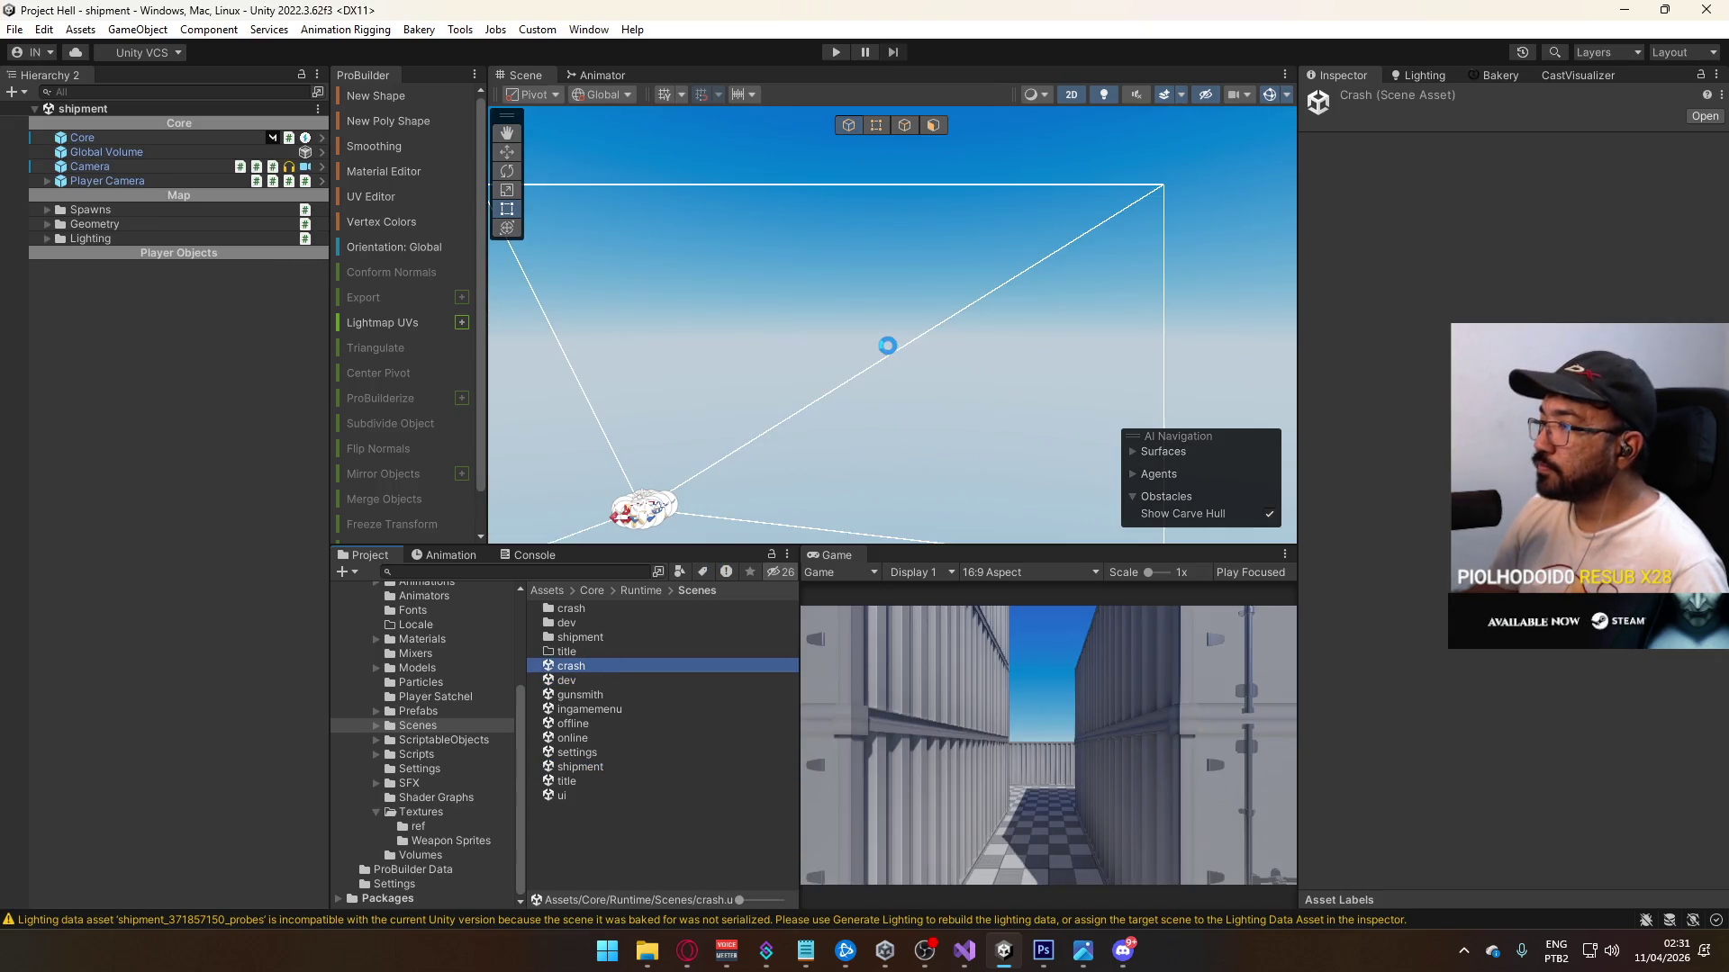
{"action": "key", "text": "f"}
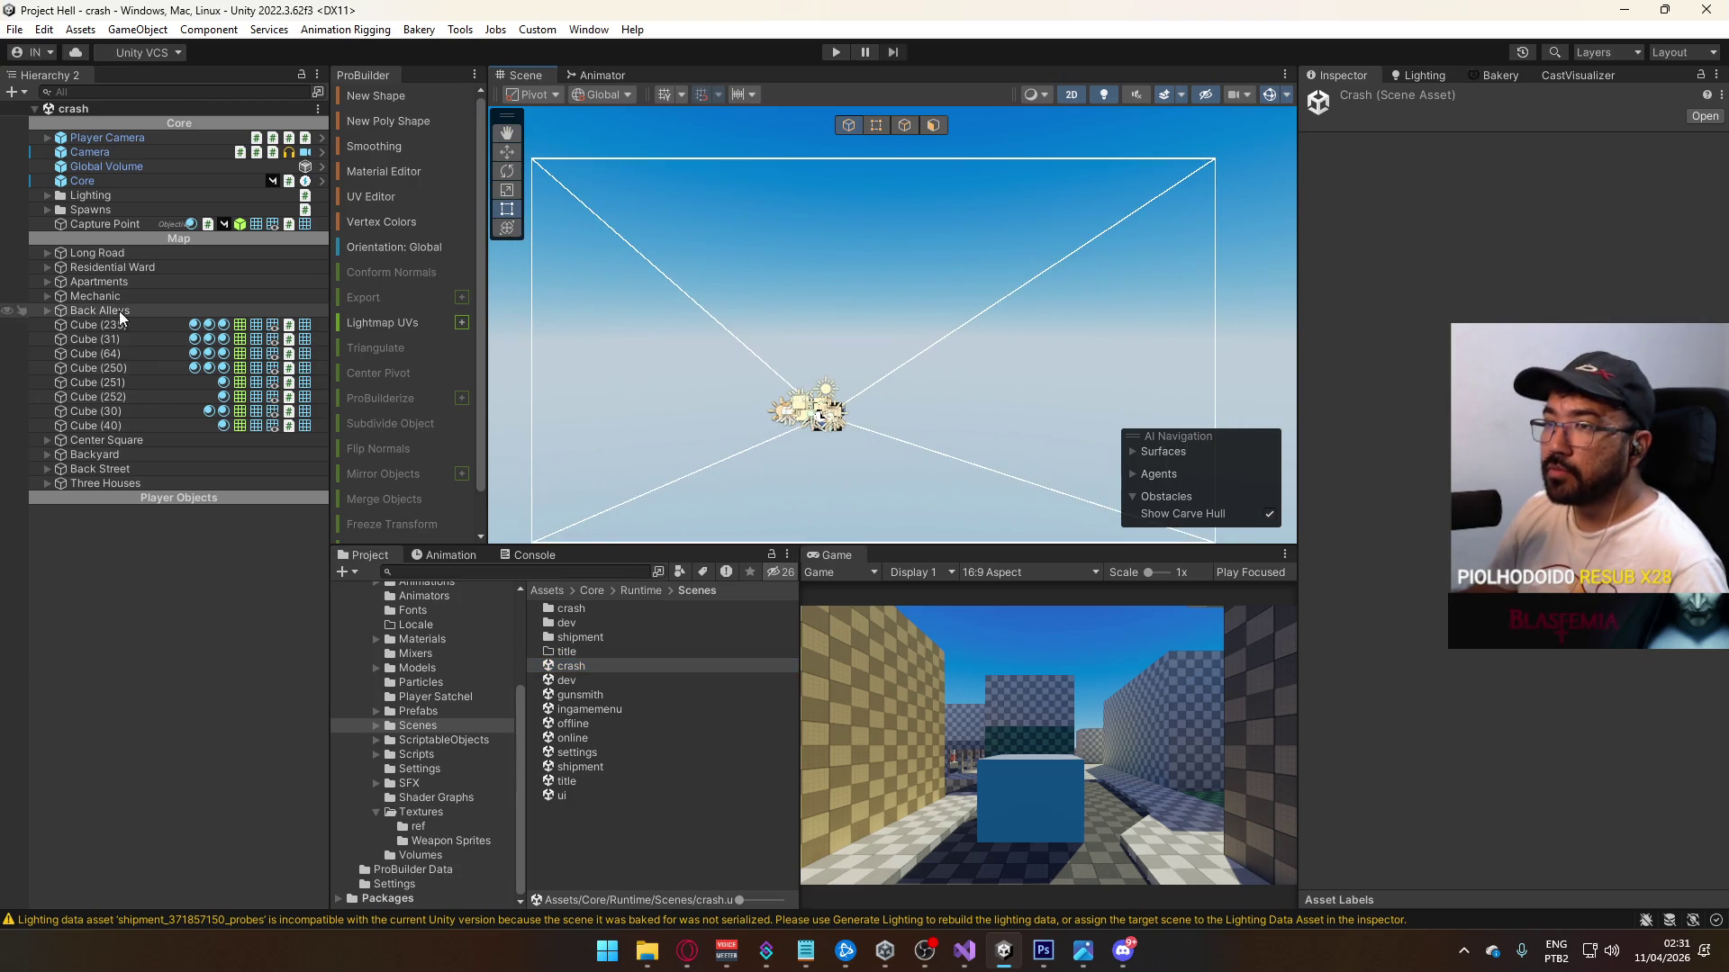
{"action": "left_click", "coordinate": [99, 324]}
{"action": "left_click", "coordinate": [666, 356]}
{"action": "scroll", "coordinate": [666, 355], "scroll_direction": "up", "scroll_amount": 5}
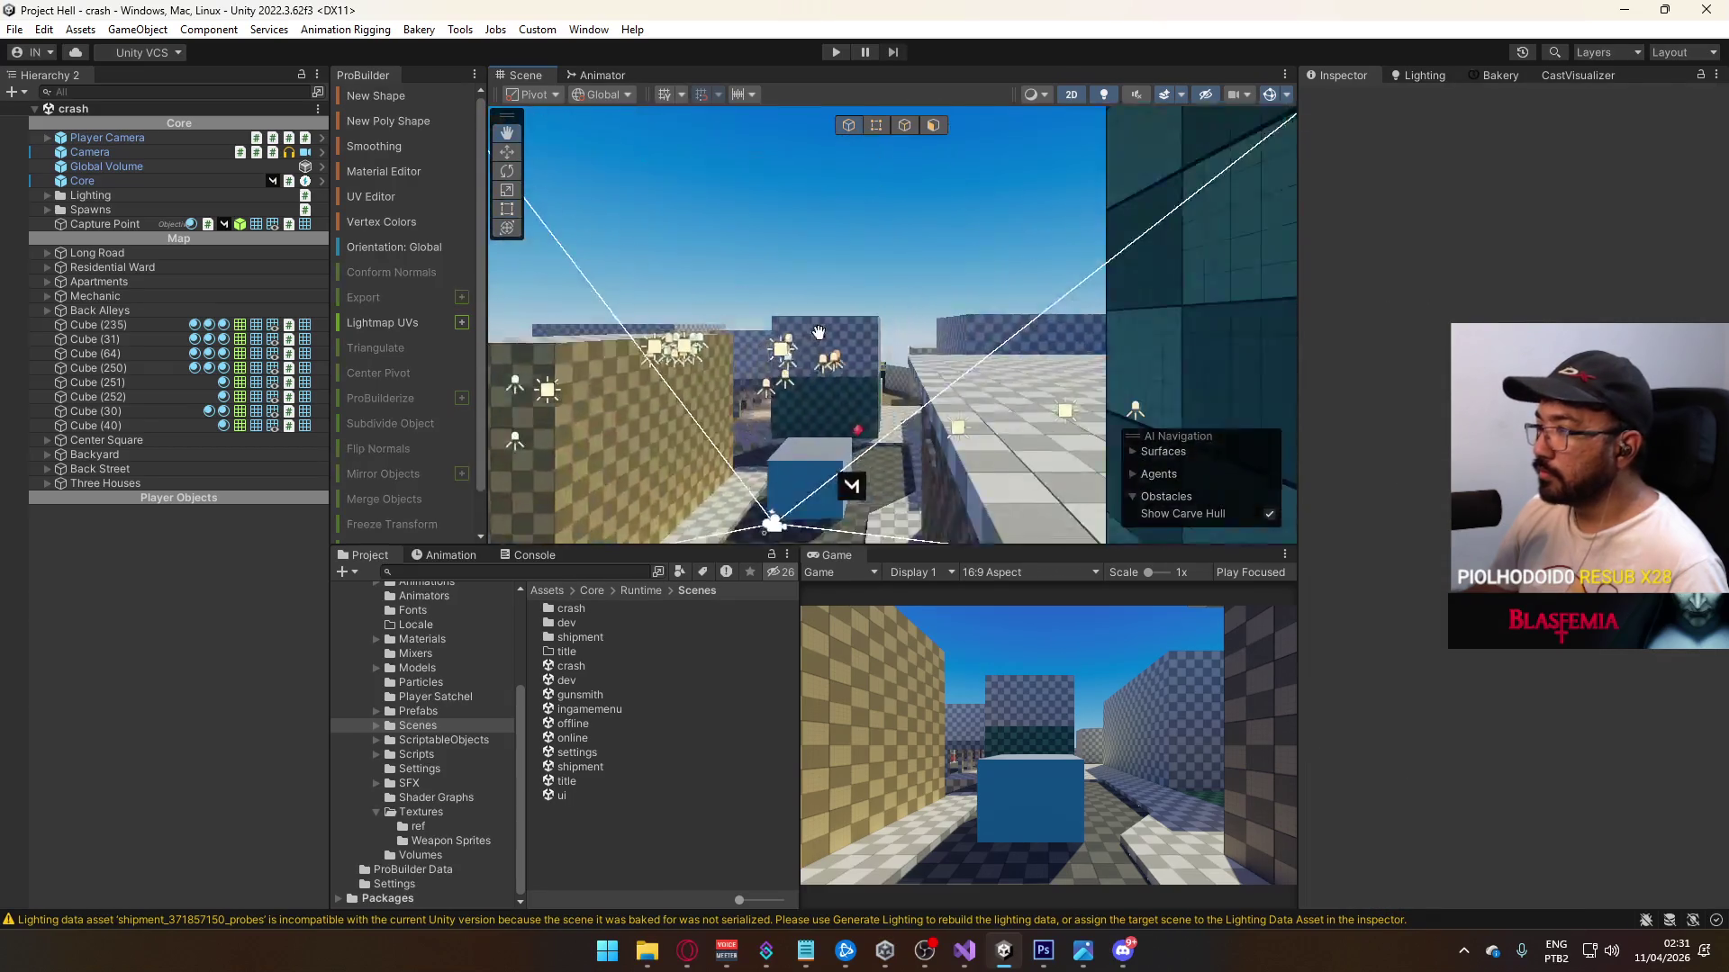
{"action": "scroll", "coordinate": [937, 289], "scroll_direction": "up", "scroll_amount": 3}
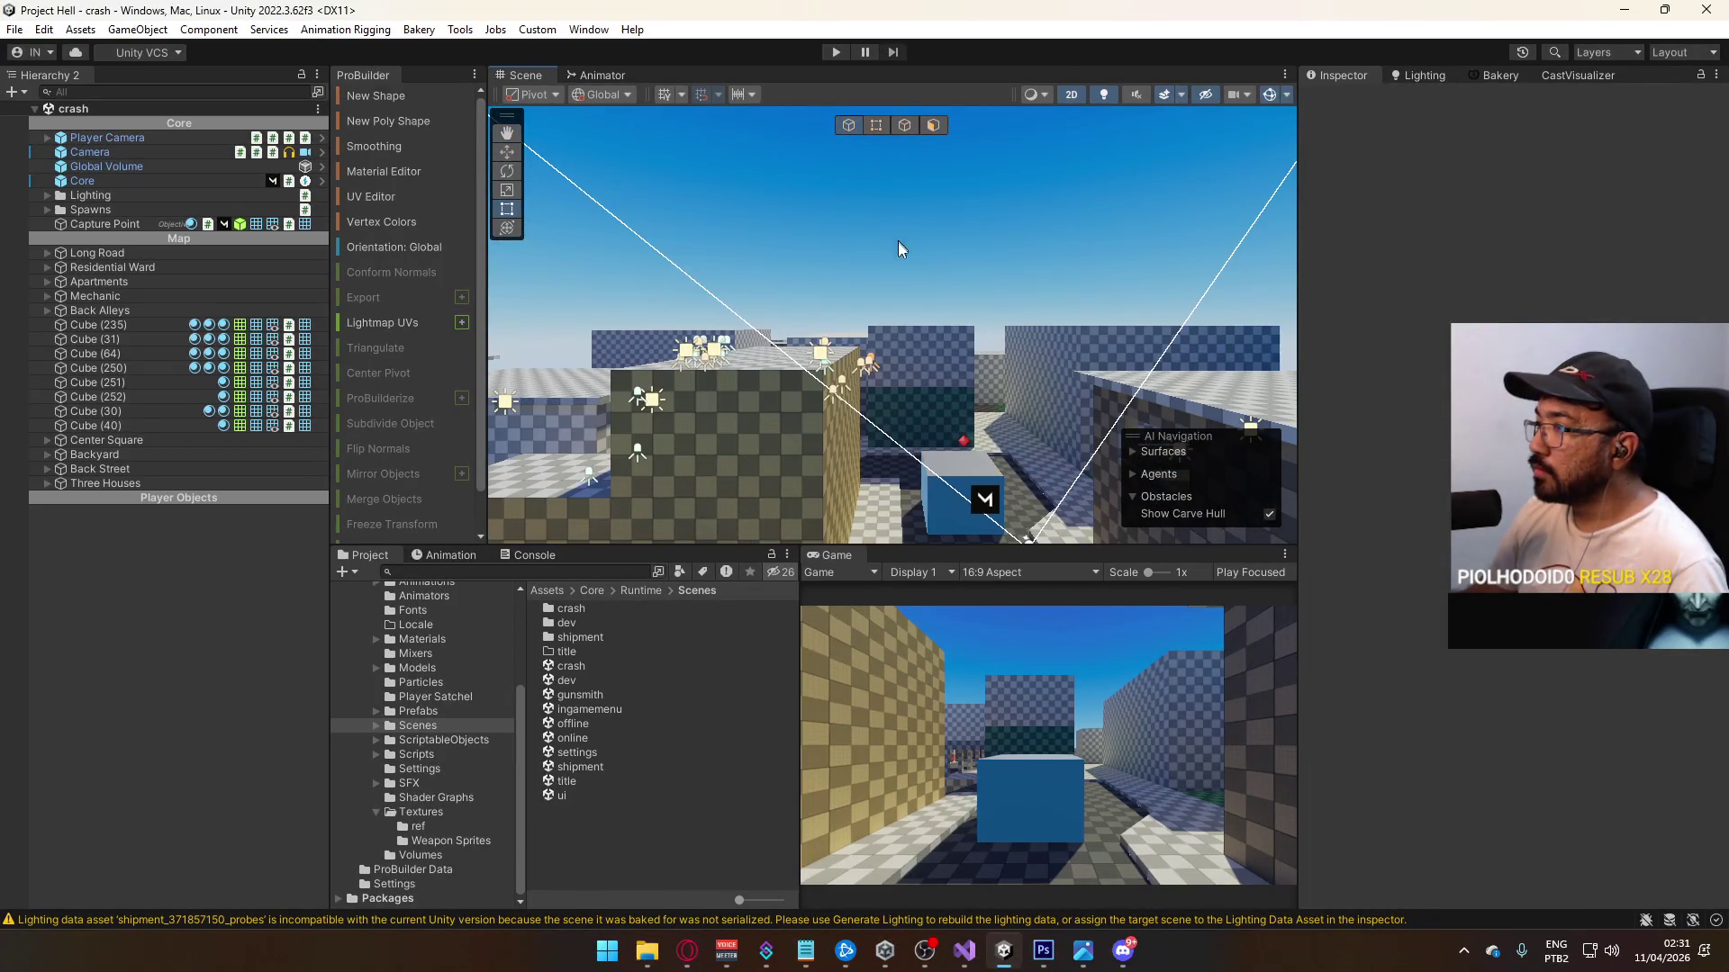
{"action": "scroll", "coordinate": [933, 226], "scroll_direction": "up", "scroll_amount": 2}
{"action": "left_click_drag", "start_coordinate": [933, 226], "coordinate": [826, 249]}
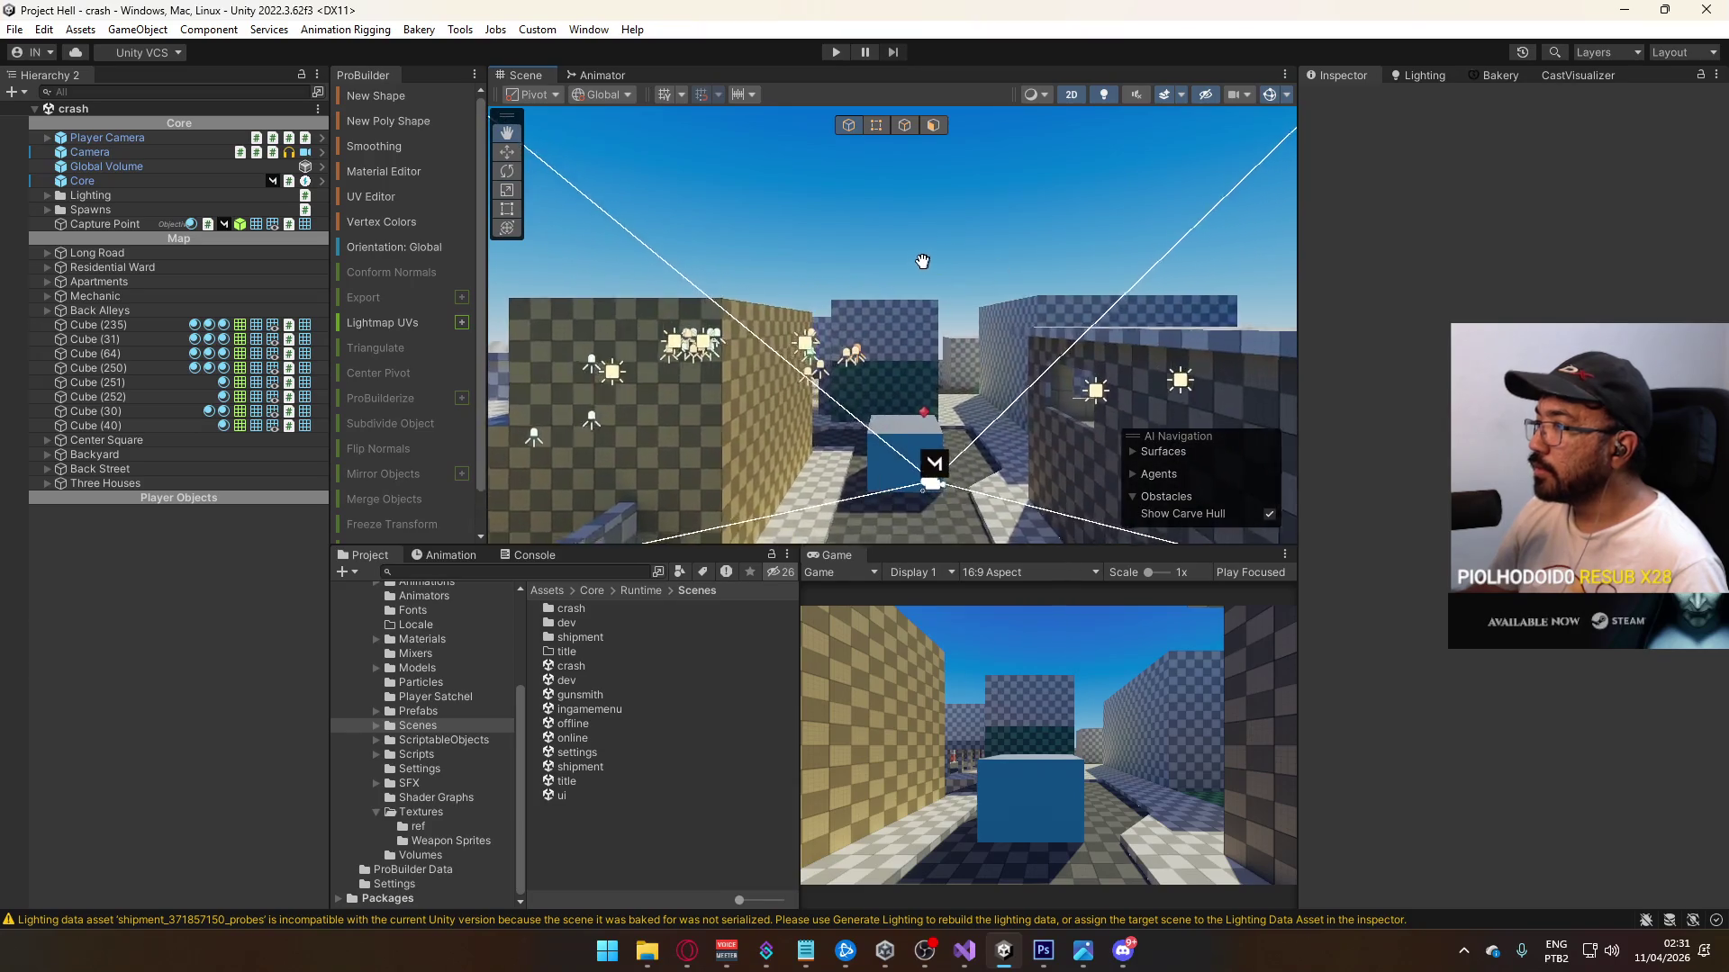
{"action": "mouse_move", "coordinate": [717, 199]}
{"action": "left_mouse_down"}
{"action": "mouse_move", "coordinate": [984, 313]}
{"action": "mouse_move", "coordinate": [957, 197]}
{"action": "mouse_move", "coordinate": [1005, 203]}
{"action": "mouse_move", "coordinate": [920, 343]}
{"action": "mouse_move", "coordinate": [856, 311]}
{"action": "left_mouse_up"}
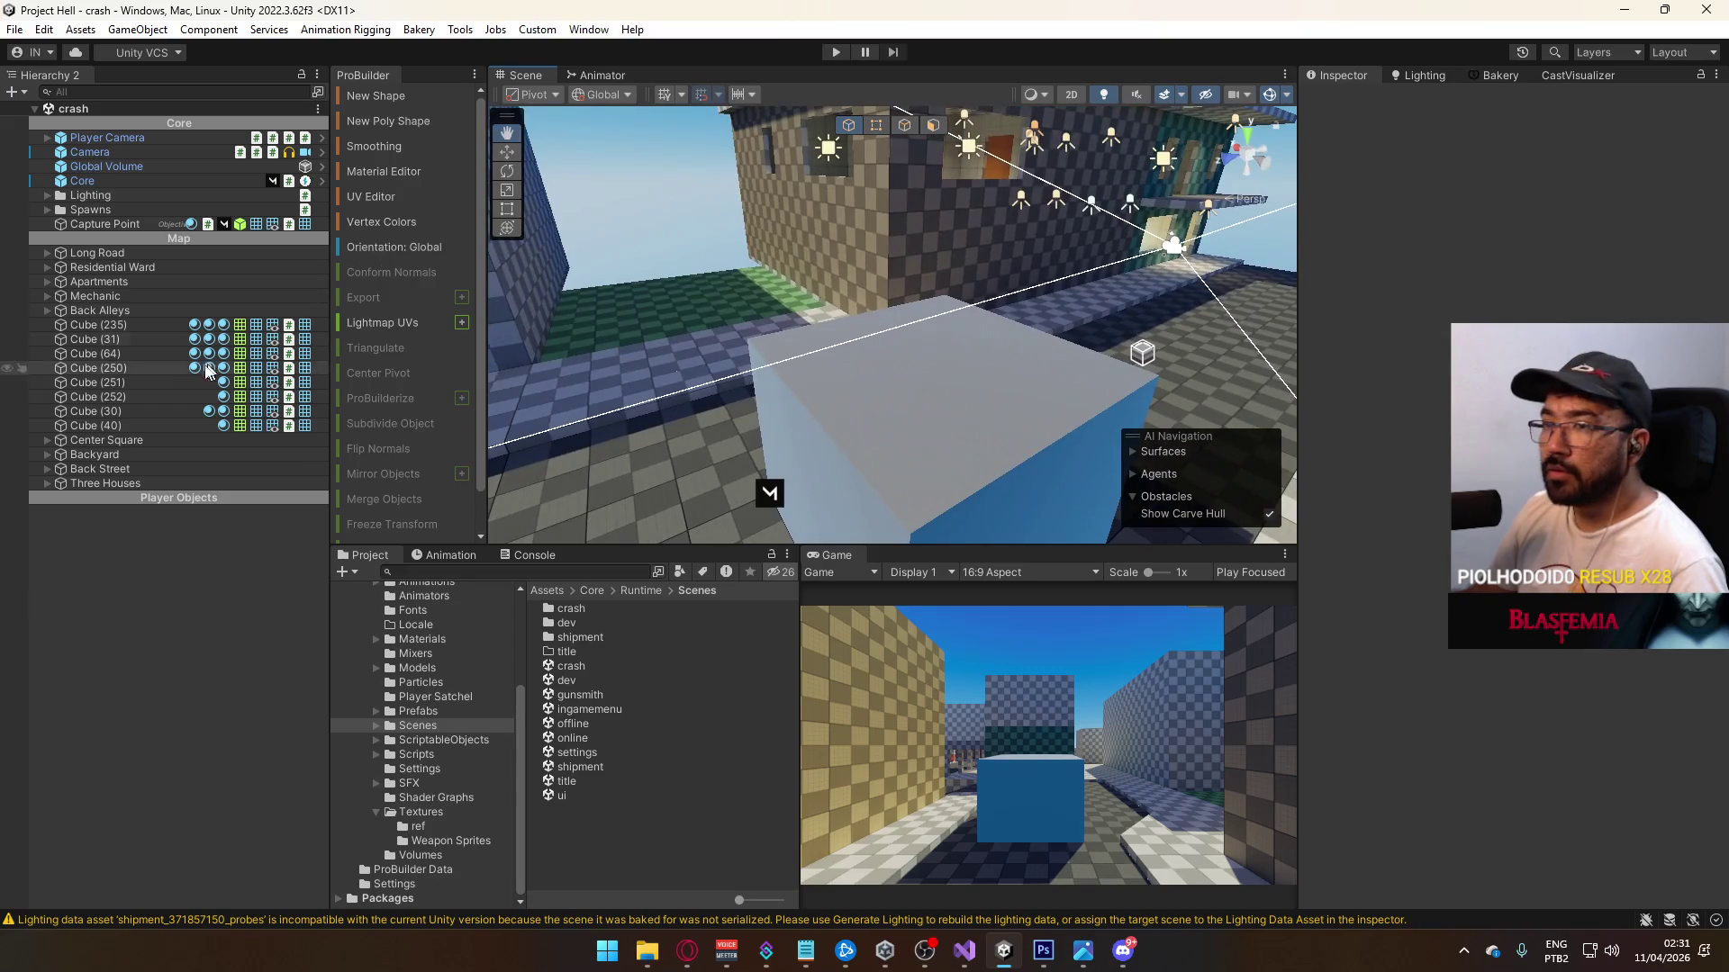
{"action": "double_click", "coordinate": [567, 796]}
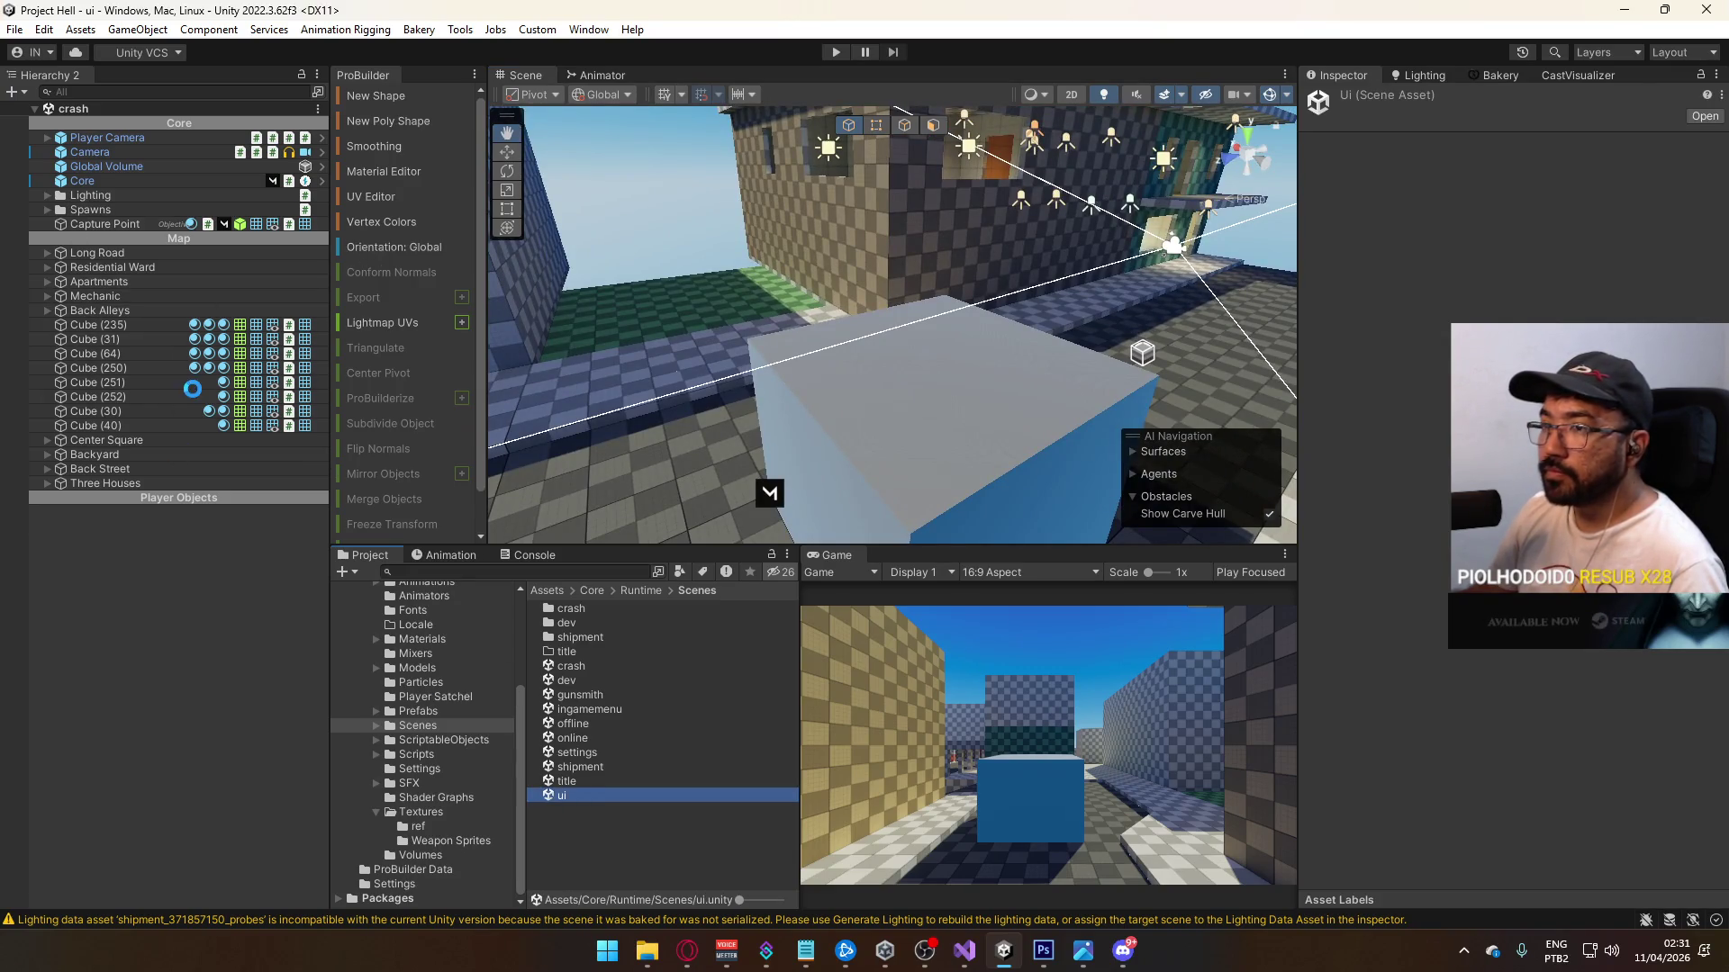
Step: Expand Canvas: HUD down to Active Objective Panel > Objective Status and its Objective A–C entries
{"action": "left_click", "coordinate": [47, 124]}
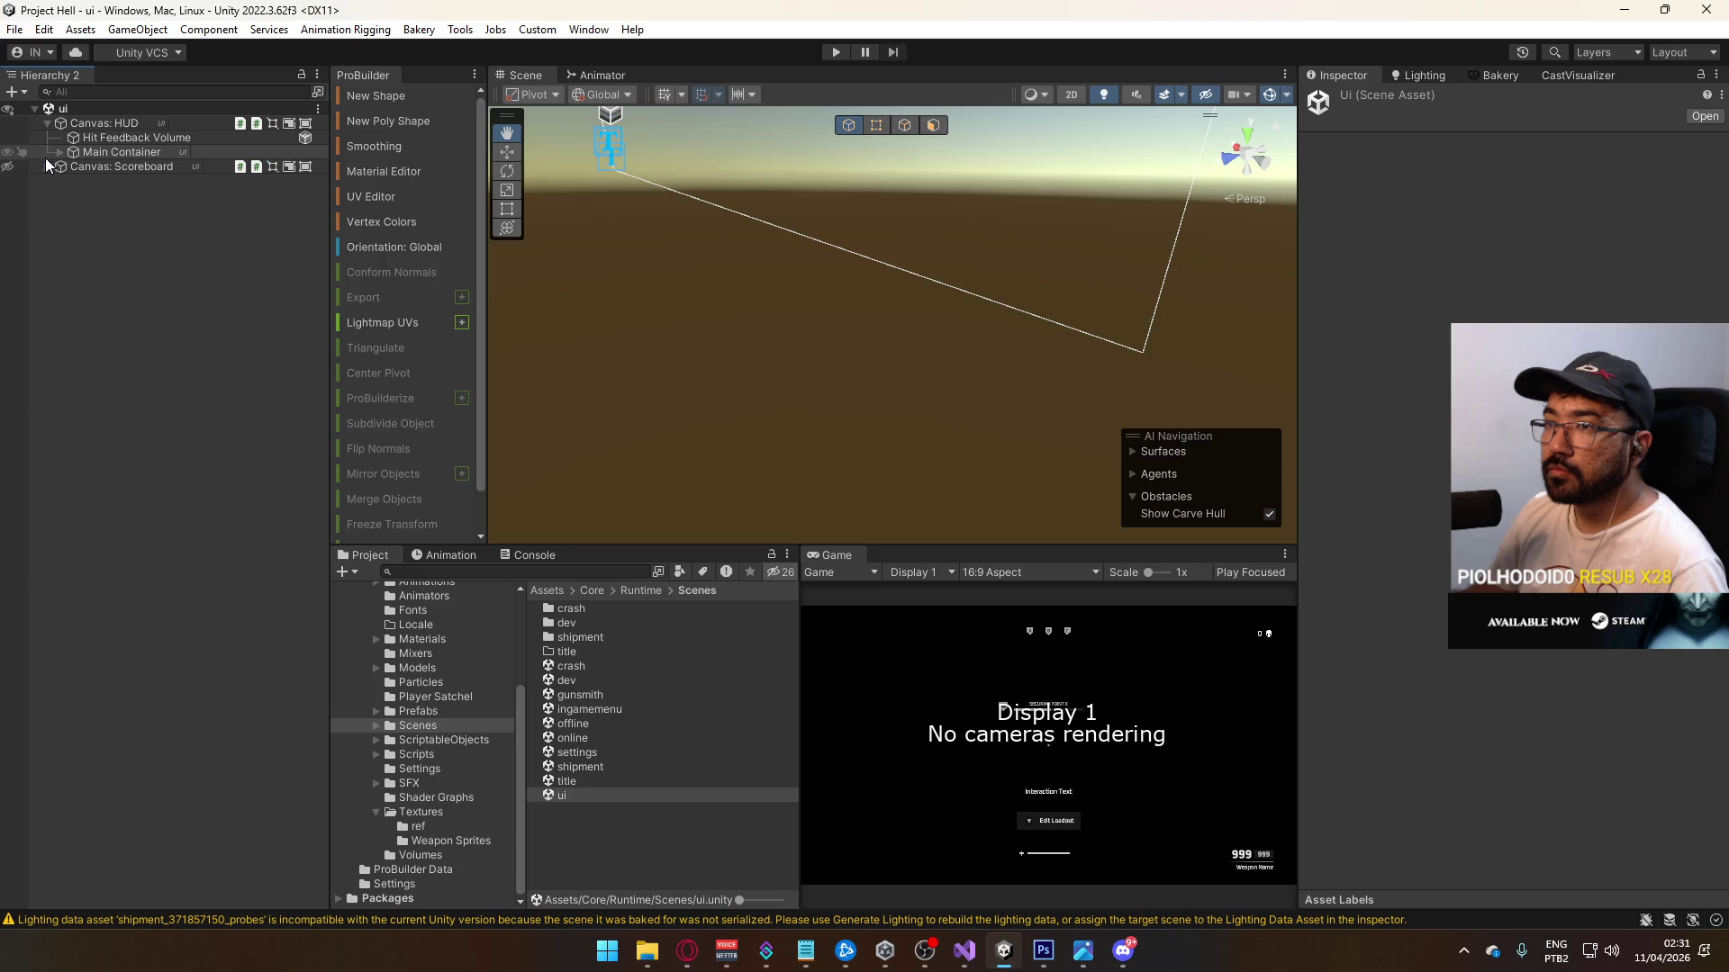
{"action": "left_click", "coordinate": [52, 149]}
{"action": "left_click", "coordinate": [60, 152]}
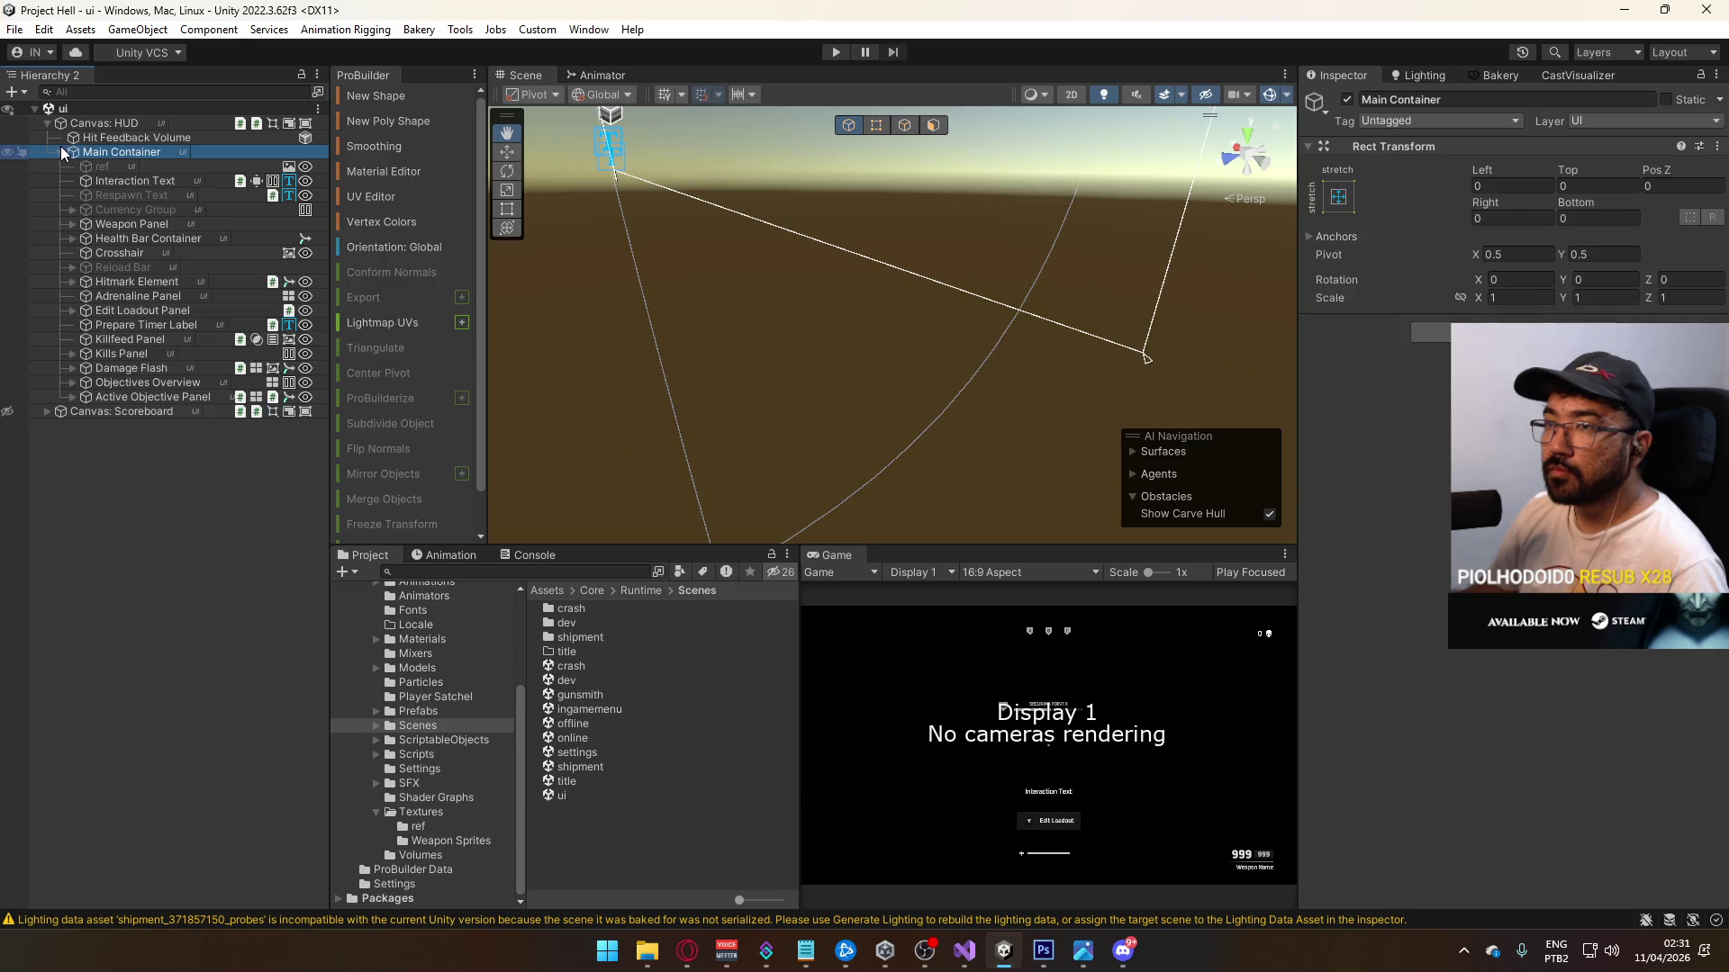
{"action": "left_click", "coordinate": [71, 385]}
{"action": "left_click", "coordinate": [72, 383]}
{"action": "left_click", "coordinate": [72, 397]}
{"action": "left_click", "coordinate": [86, 440]}
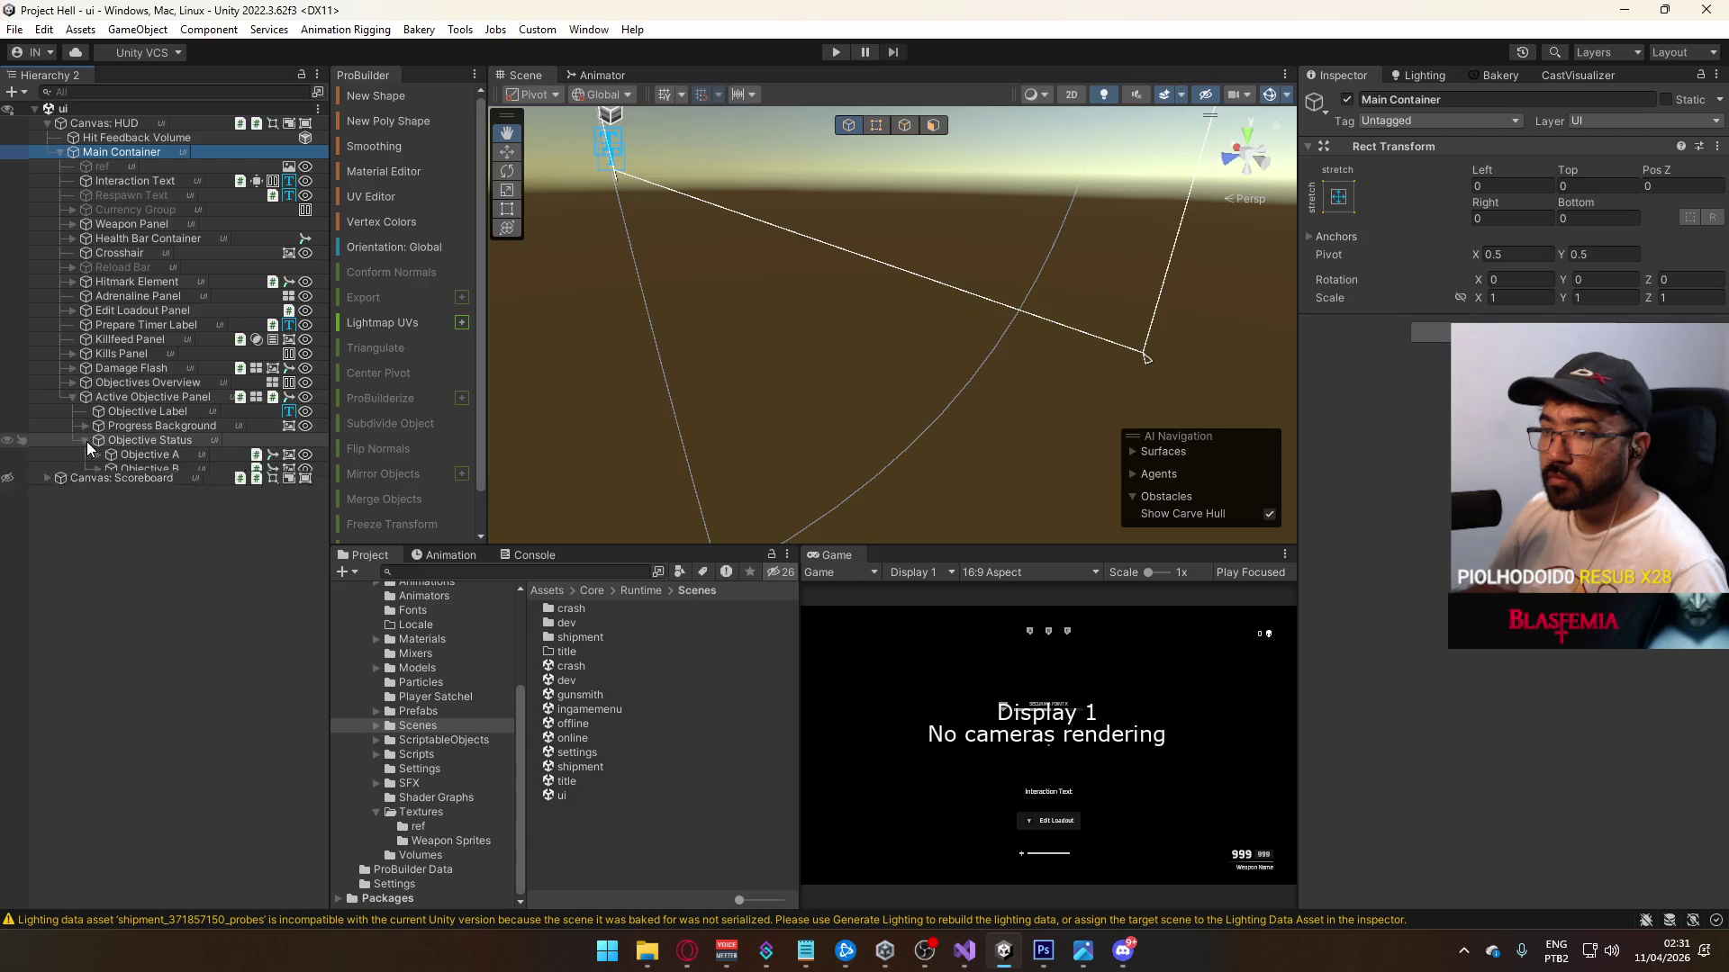
{"action": "left_click", "coordinate": [96, 455]}
{"action": "left_click", "coordinate": [97, 483]}
{"action": "left_click", "coordinate": [94, 512]}
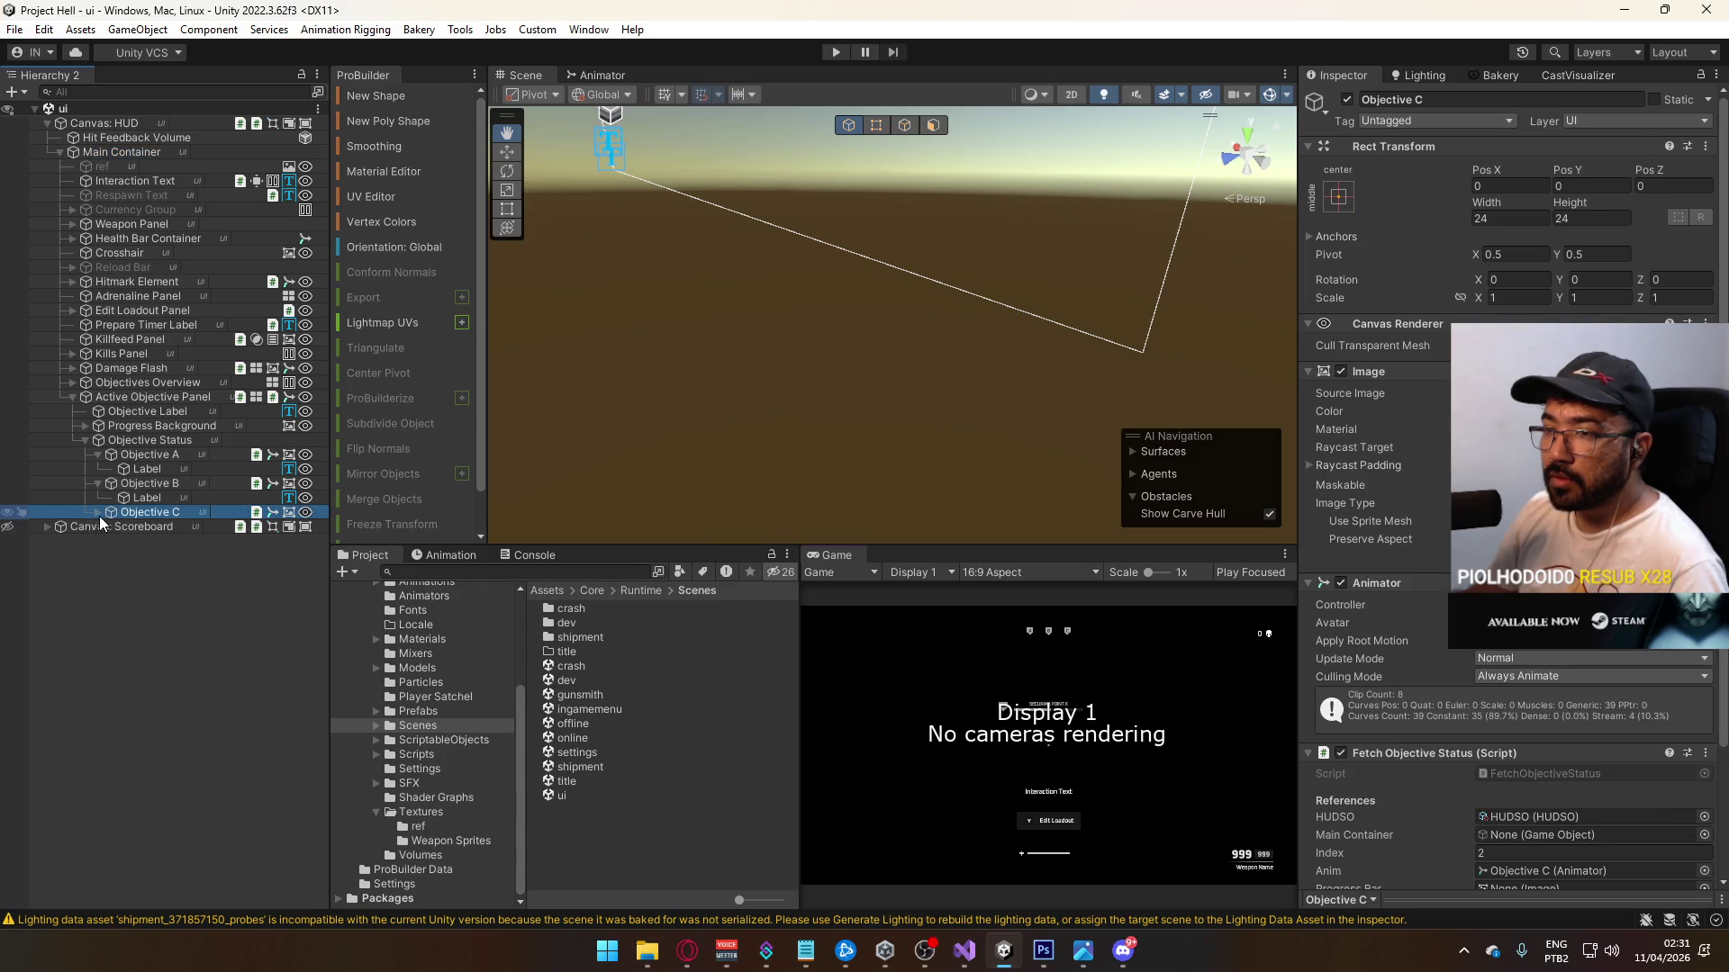
{"action": "left_click", "coordinate": [96, 513]}
Step: Wrap Objective C's Label in a new empty parent named Main Container
{"action": "left_click", "coordinate": [135, 526]}
{"action": "right_click", "coordinate": [143, 527]}
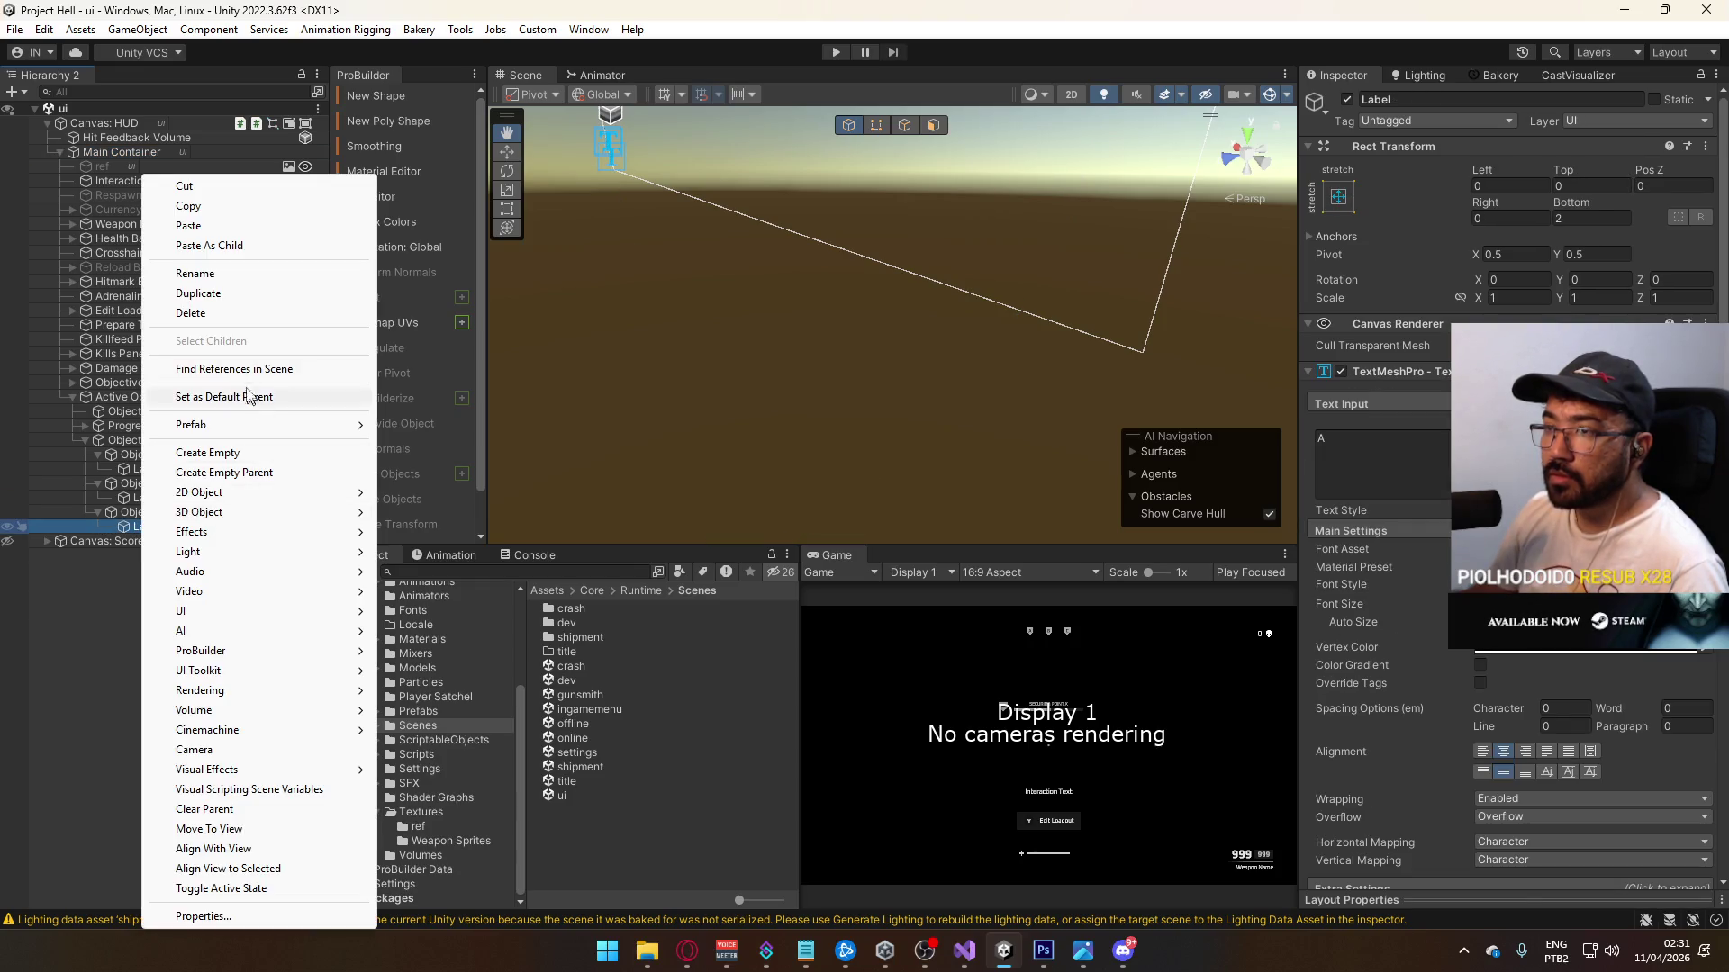
{"action": "left_click", "coordinate": [266, 474]}
{"action": "type", "text": "Main C"}
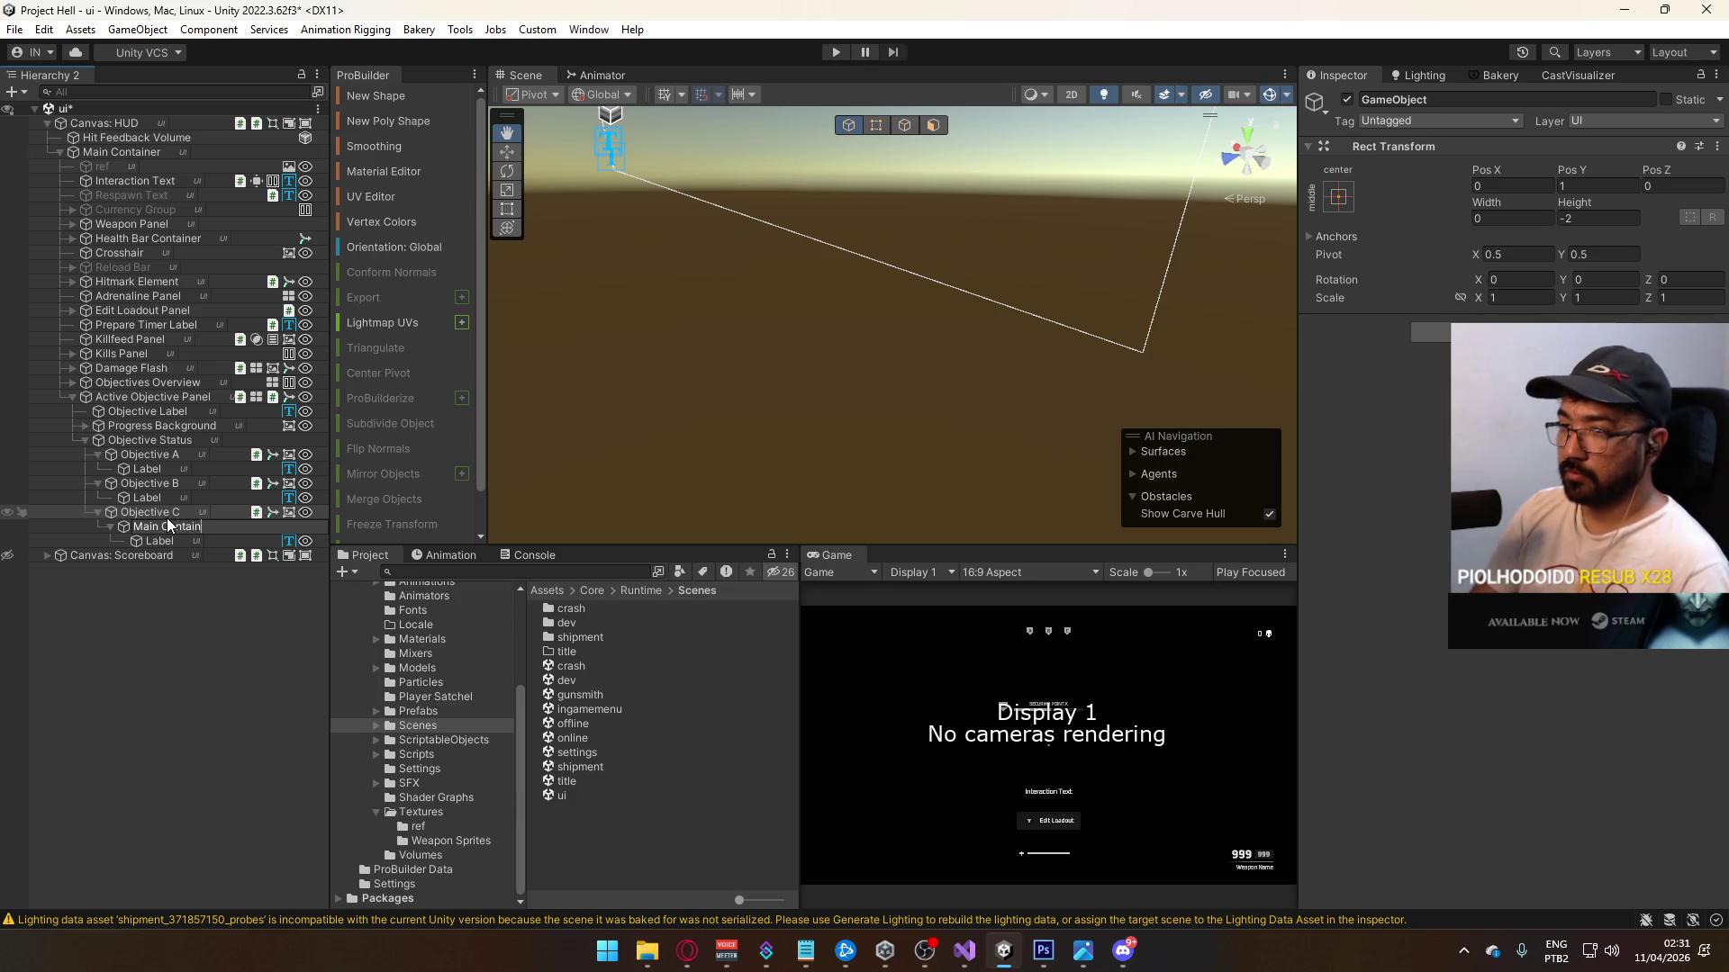
{"action": "type", "text": "ontainer"}
{"action": "key", "text": "Return"}
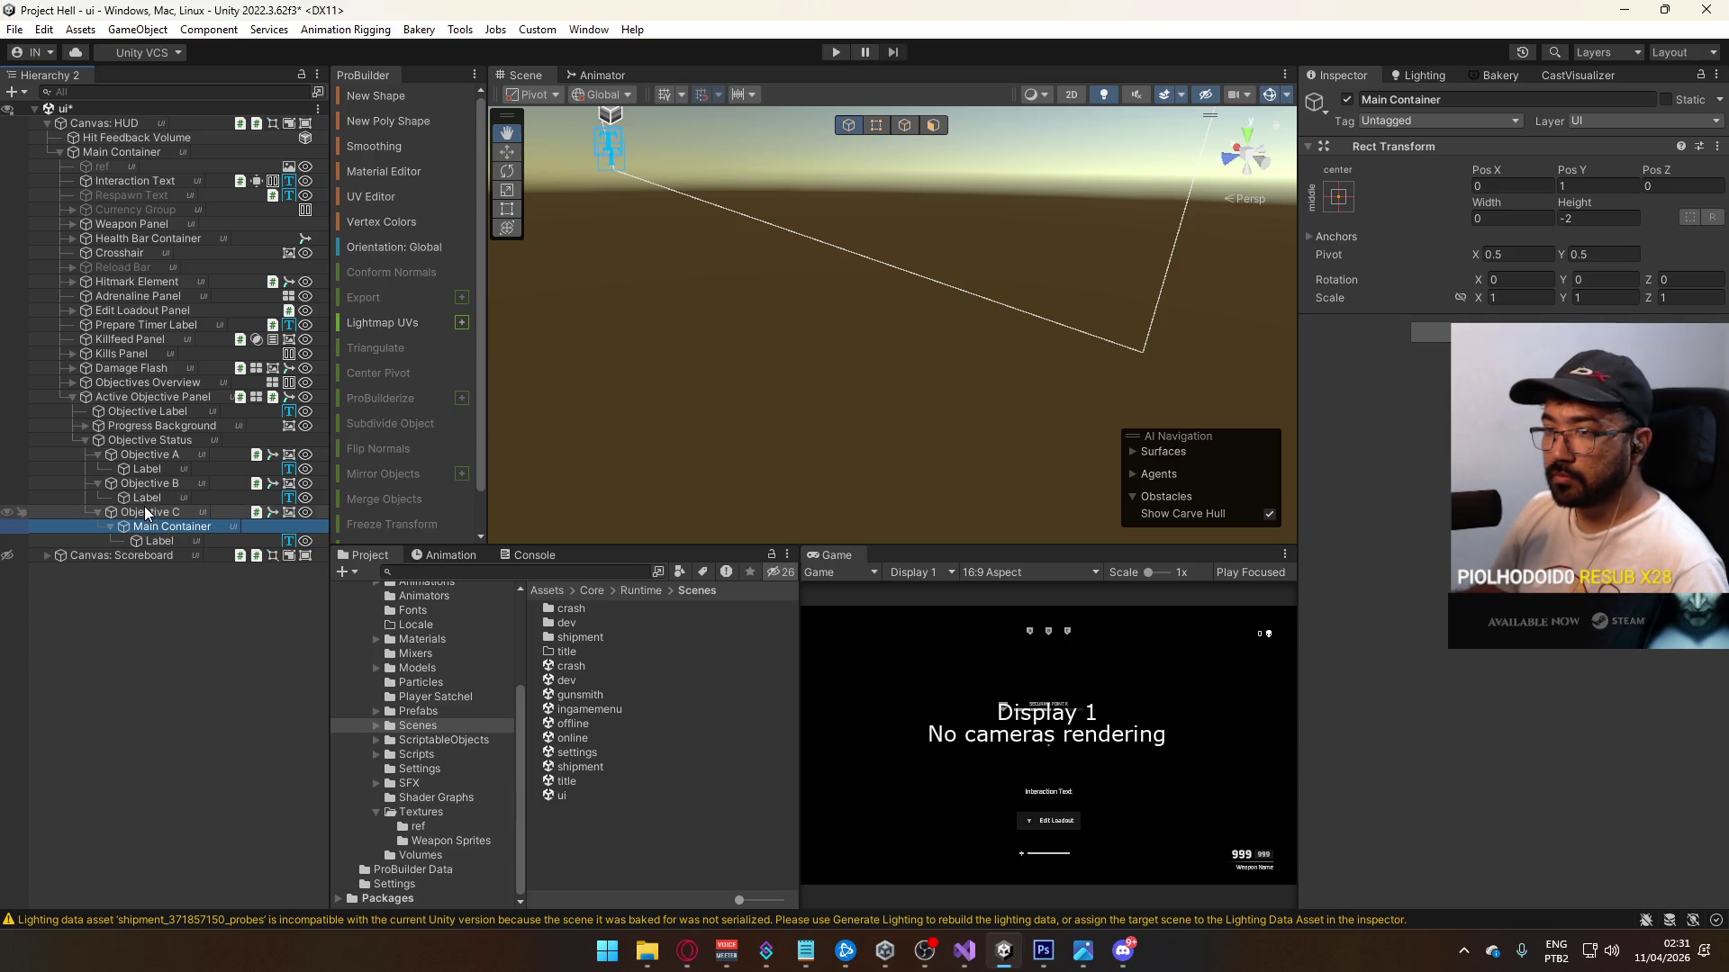
Step: Select Objective A through Objective C's Label and delete them
{"action": "left_click", "coordinate": [144, 455]}
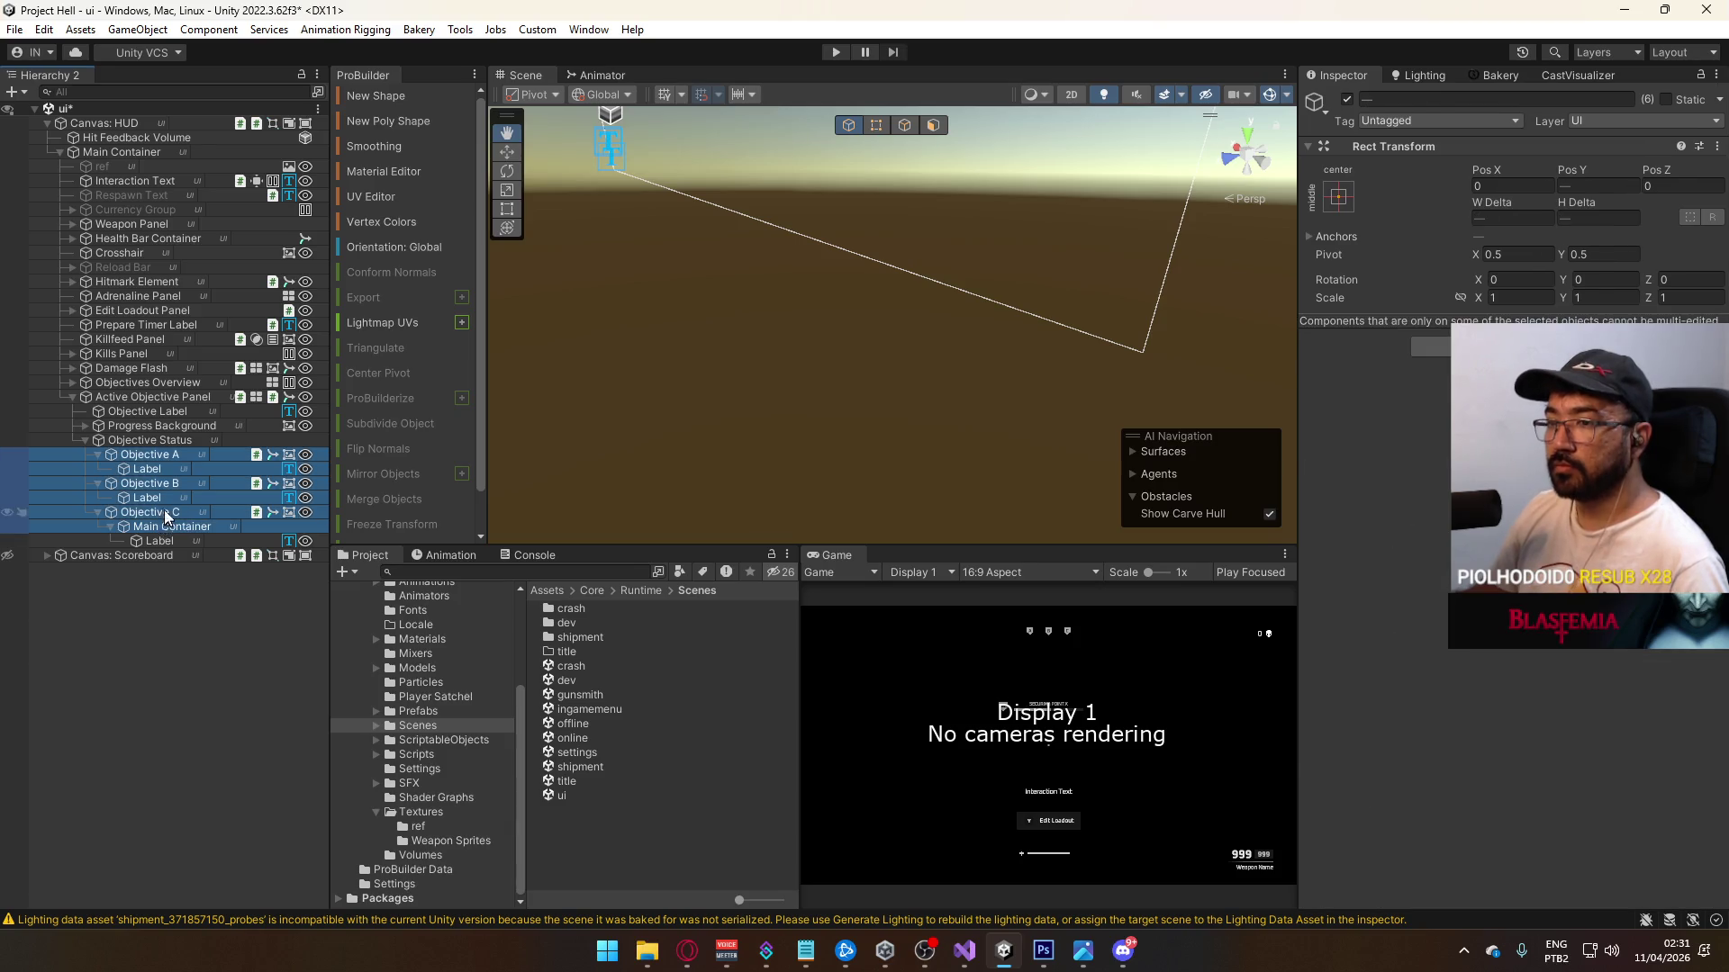
{"action": "left_click", "coordinate": [160, 540]}
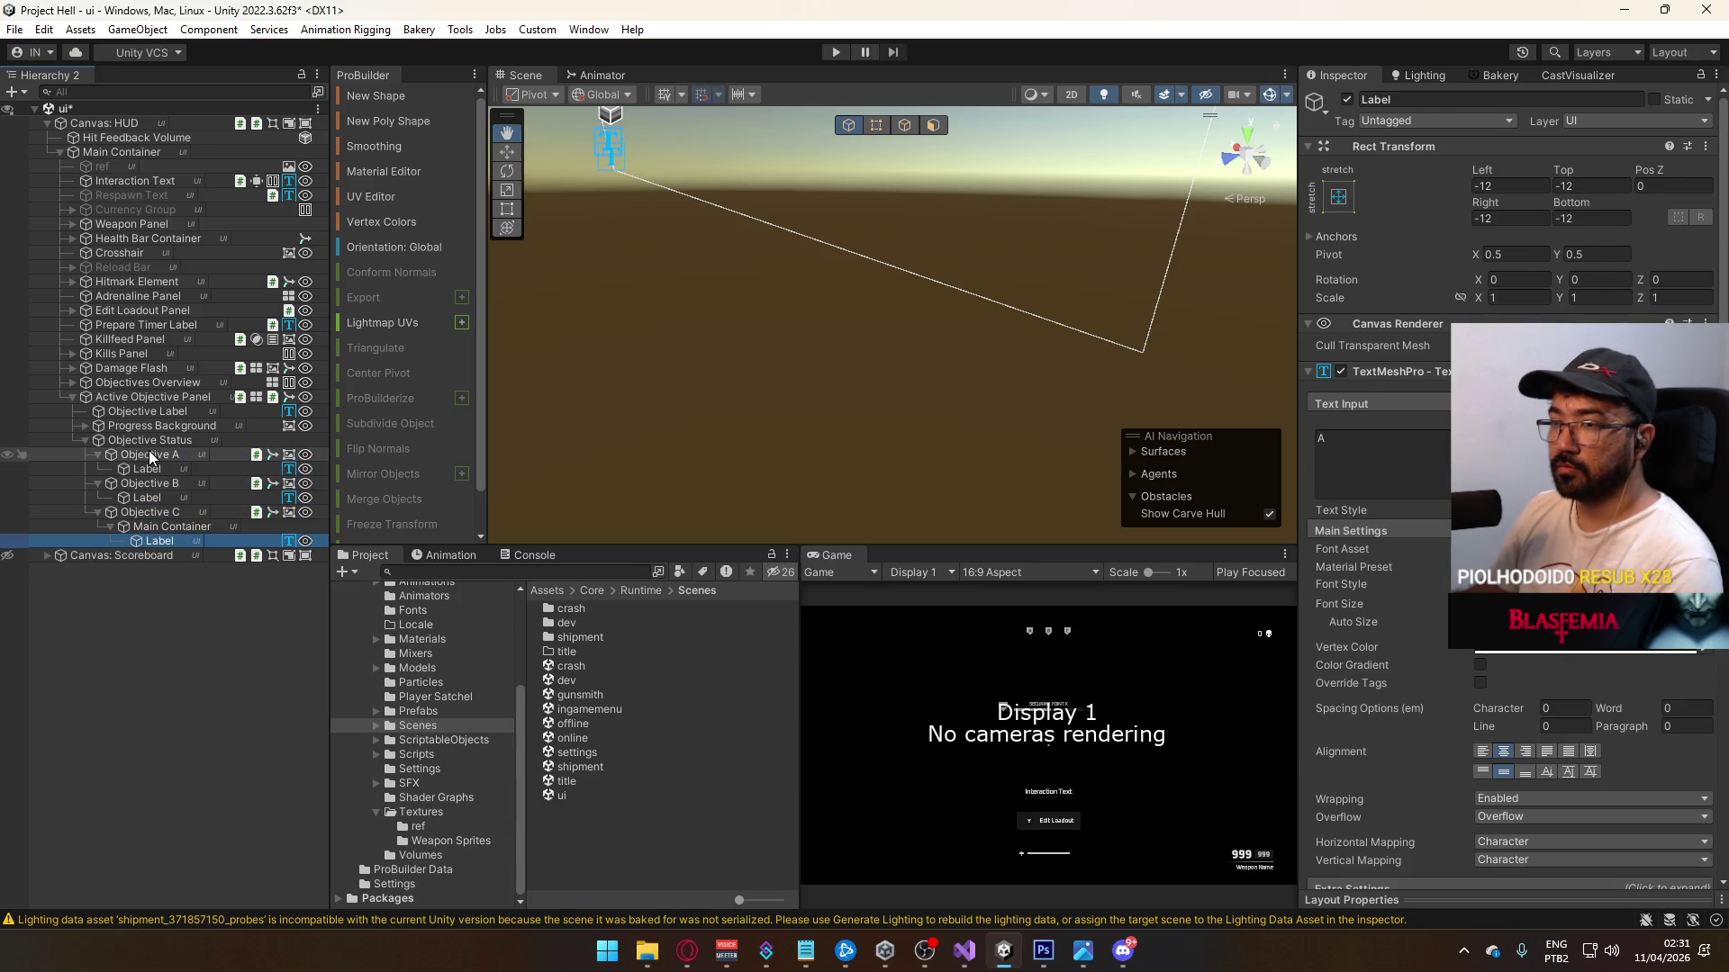
{"action": "left_click", "coordinate": [149, 454], "text": "shift"}
{"action": "key", "text": "Delete"}
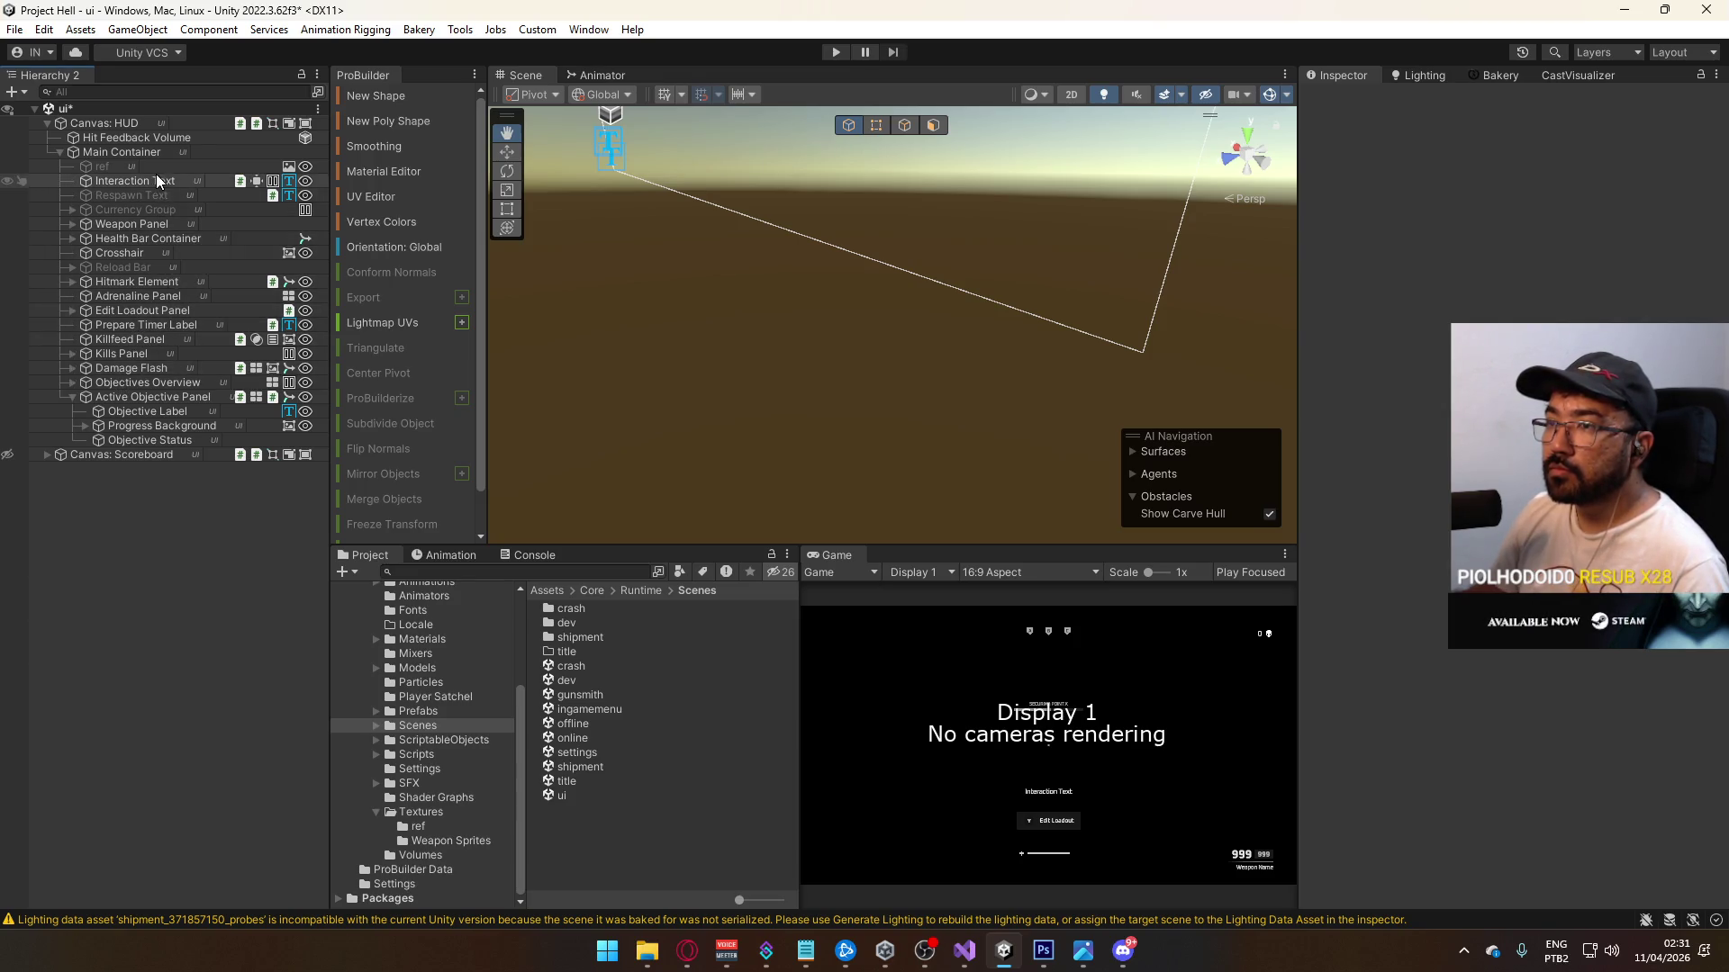
Step: Turn Objective A from Objectives Overview into a Prefabs/UI prefab named Objective Status
{"action": "left_click", "coordinate": [68, 382]}
{"action": "left_click", "coordinate": [128, 394]}
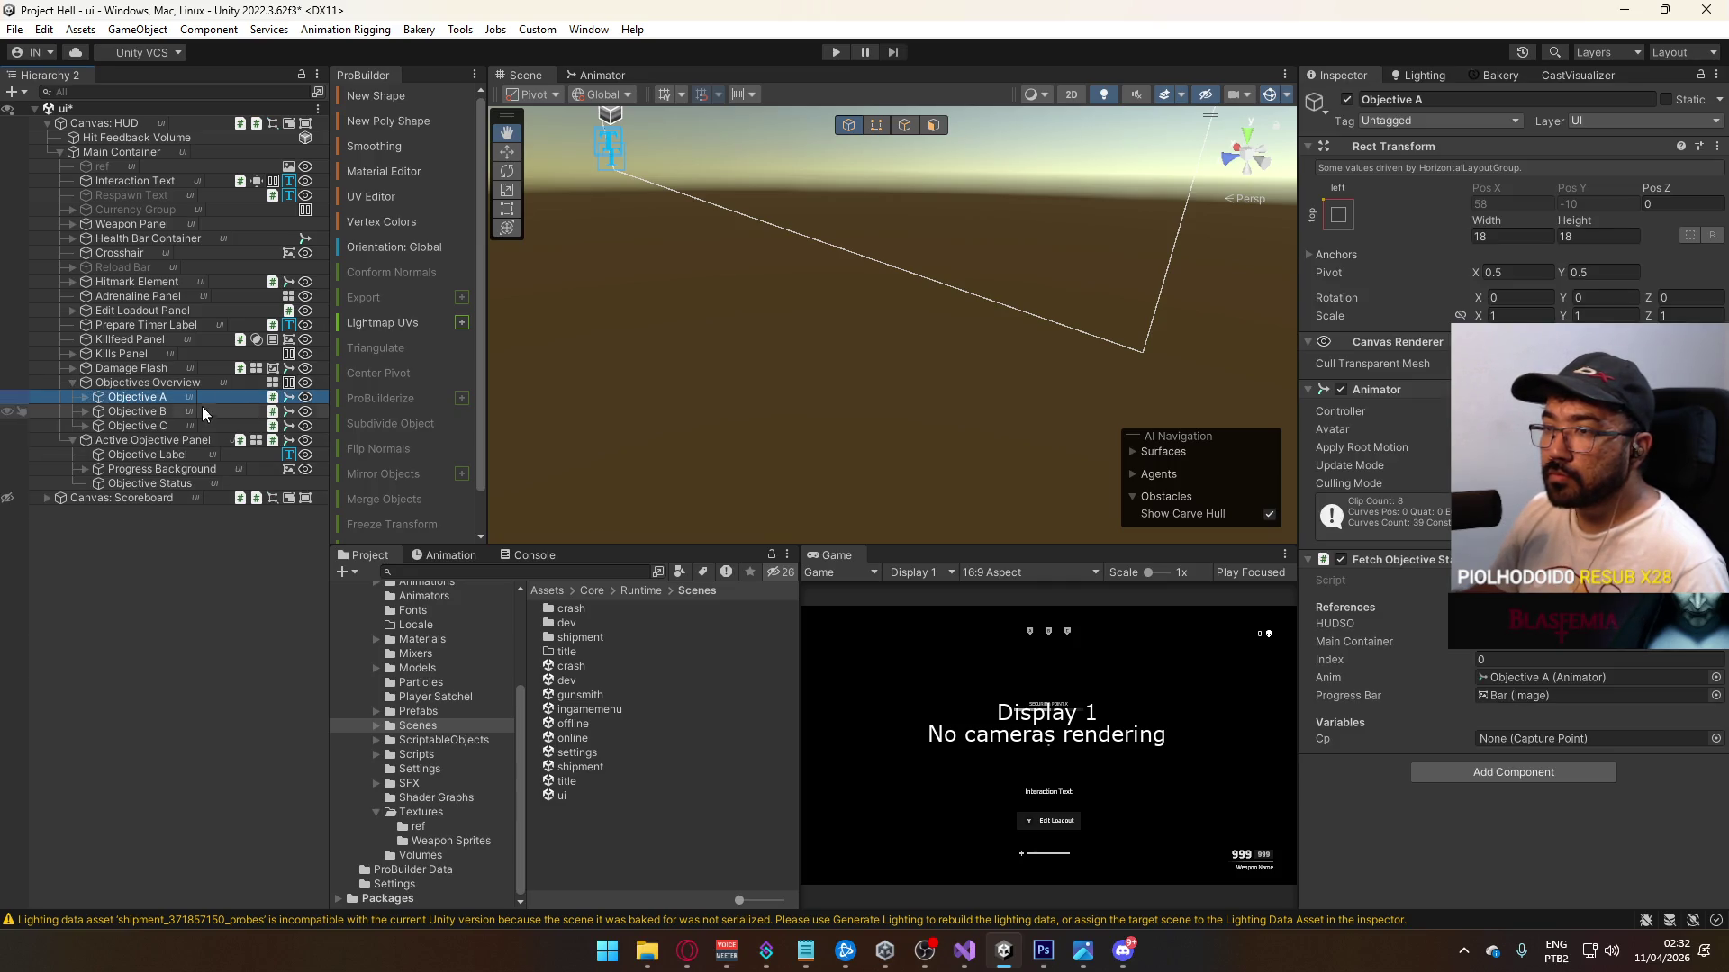
{"action": "left_click", "coordinate": [418, 711]}
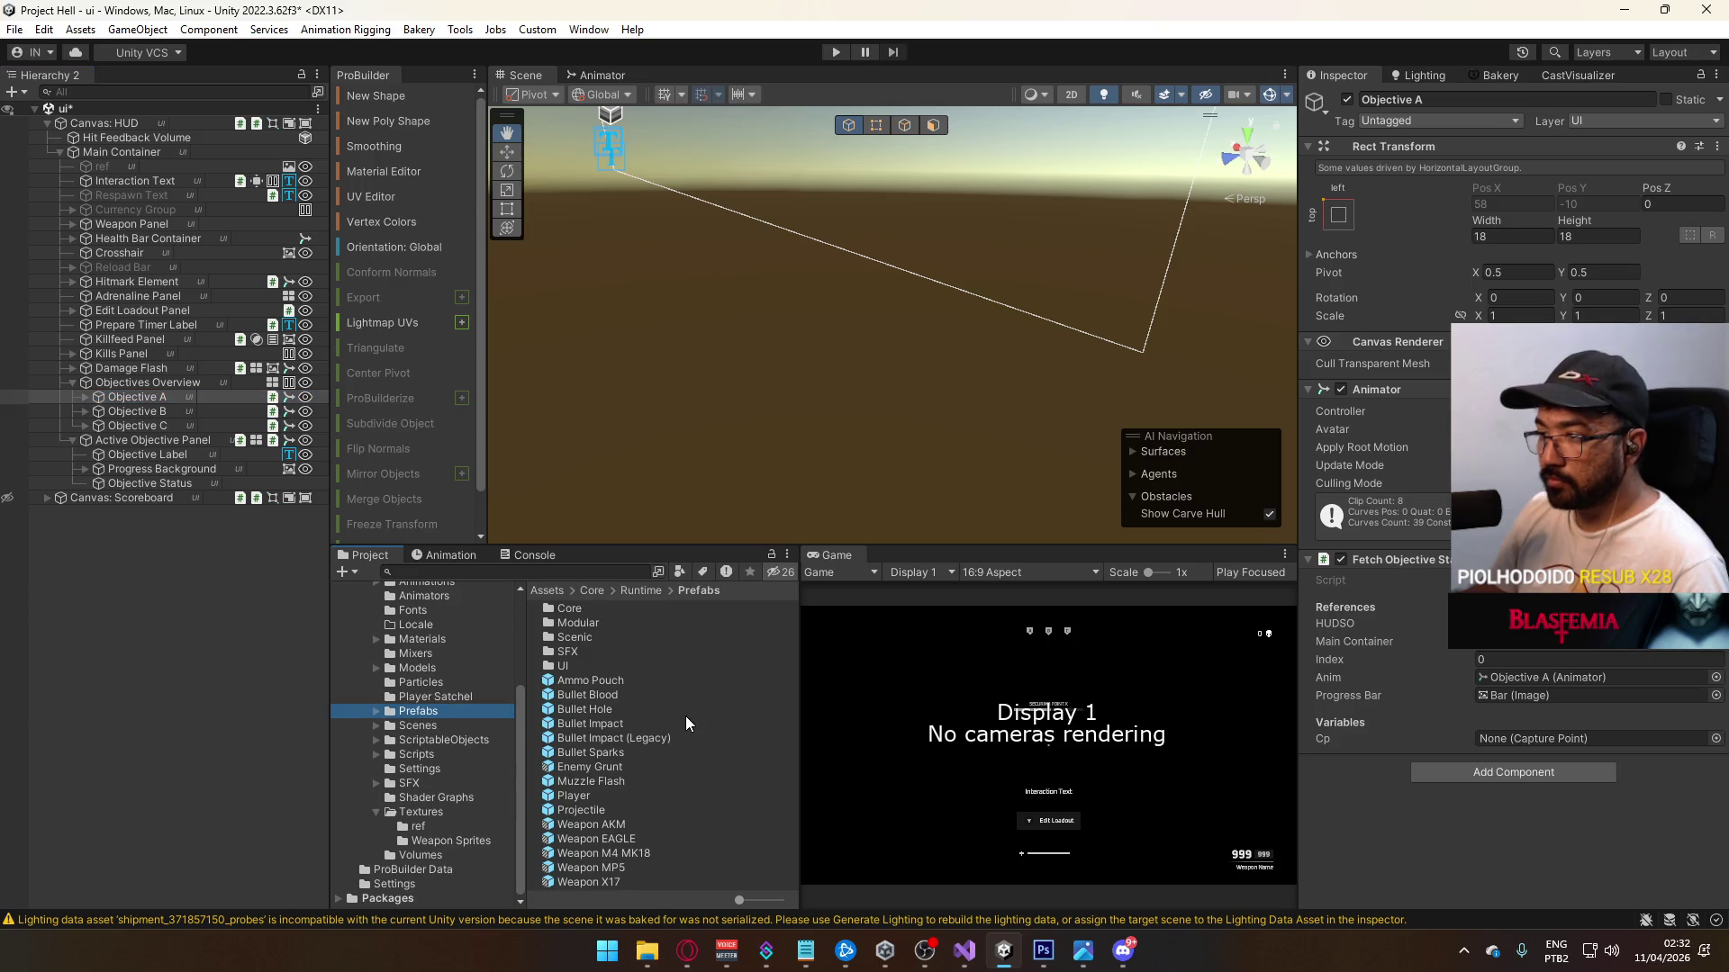
{"action": "mouse_move", "coordinate": [138, 391]}
{"action": "left_mouse_down"}
{"action": "mouse_move", "coordinate": [387, 504]}
{"action": "mouse_move", "coordinate": [587, 661]}
{"action": "left_mouse_up"}
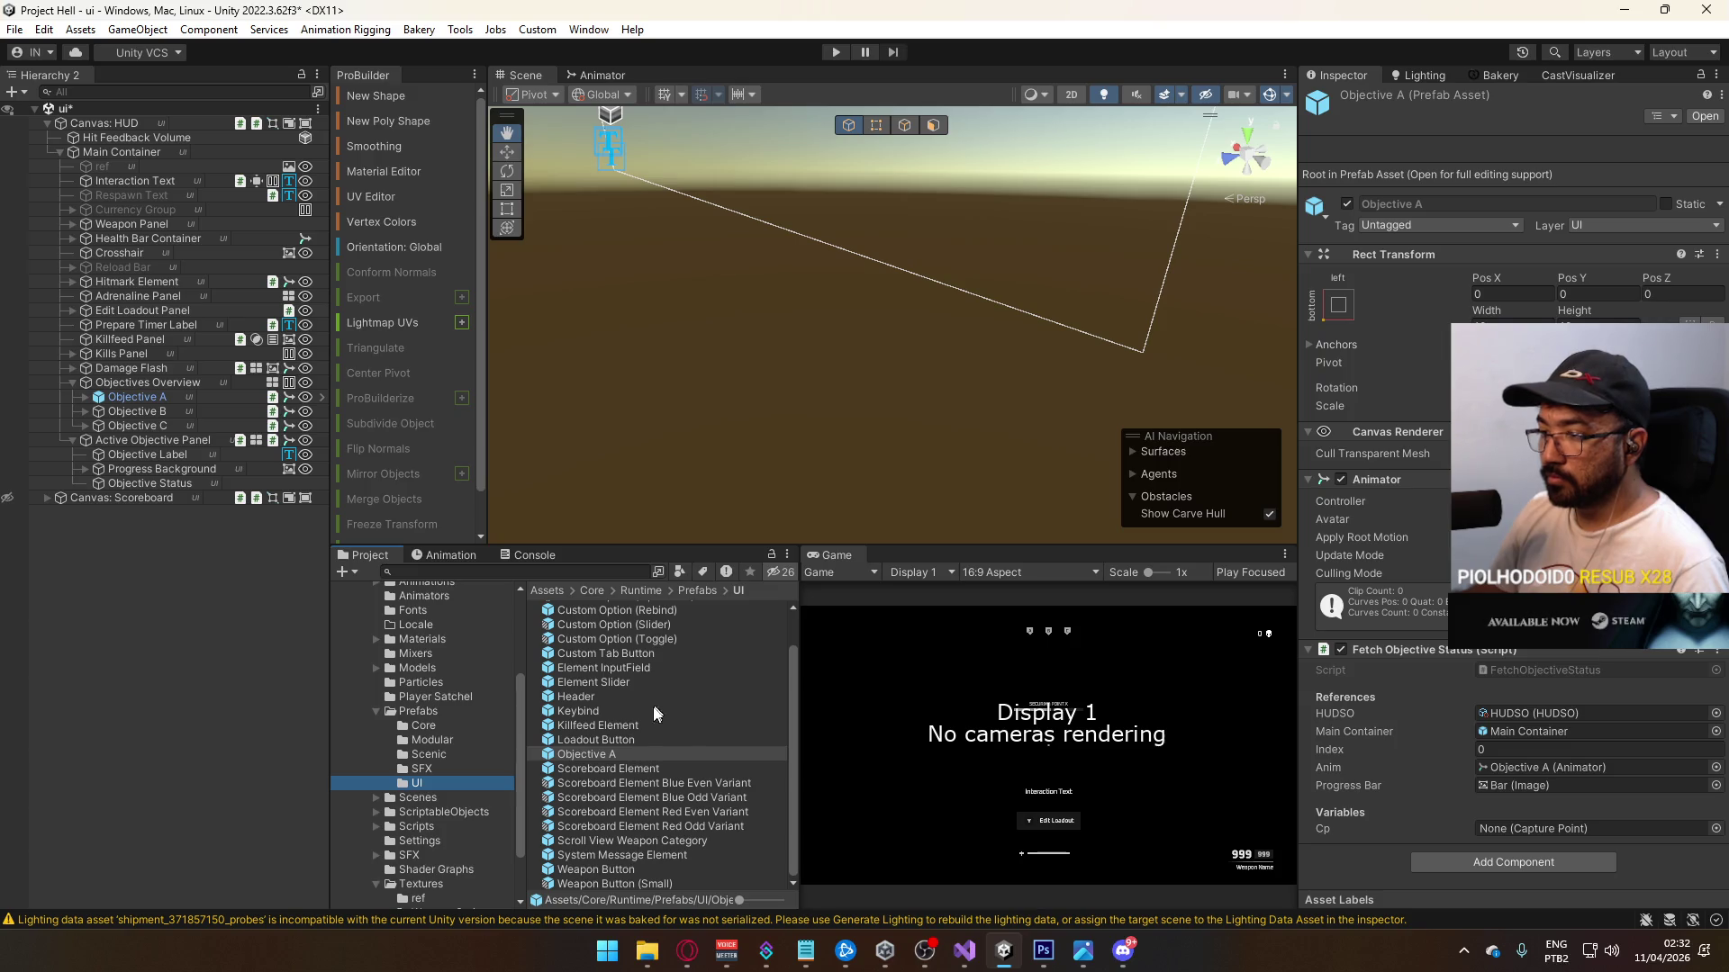
{"action": "left_click", "coordinate": [616, 756]}
{"action": "left_click", "coordinate": [609, 755]}
{"action": "double_click", "coordinate": [637, 755]}
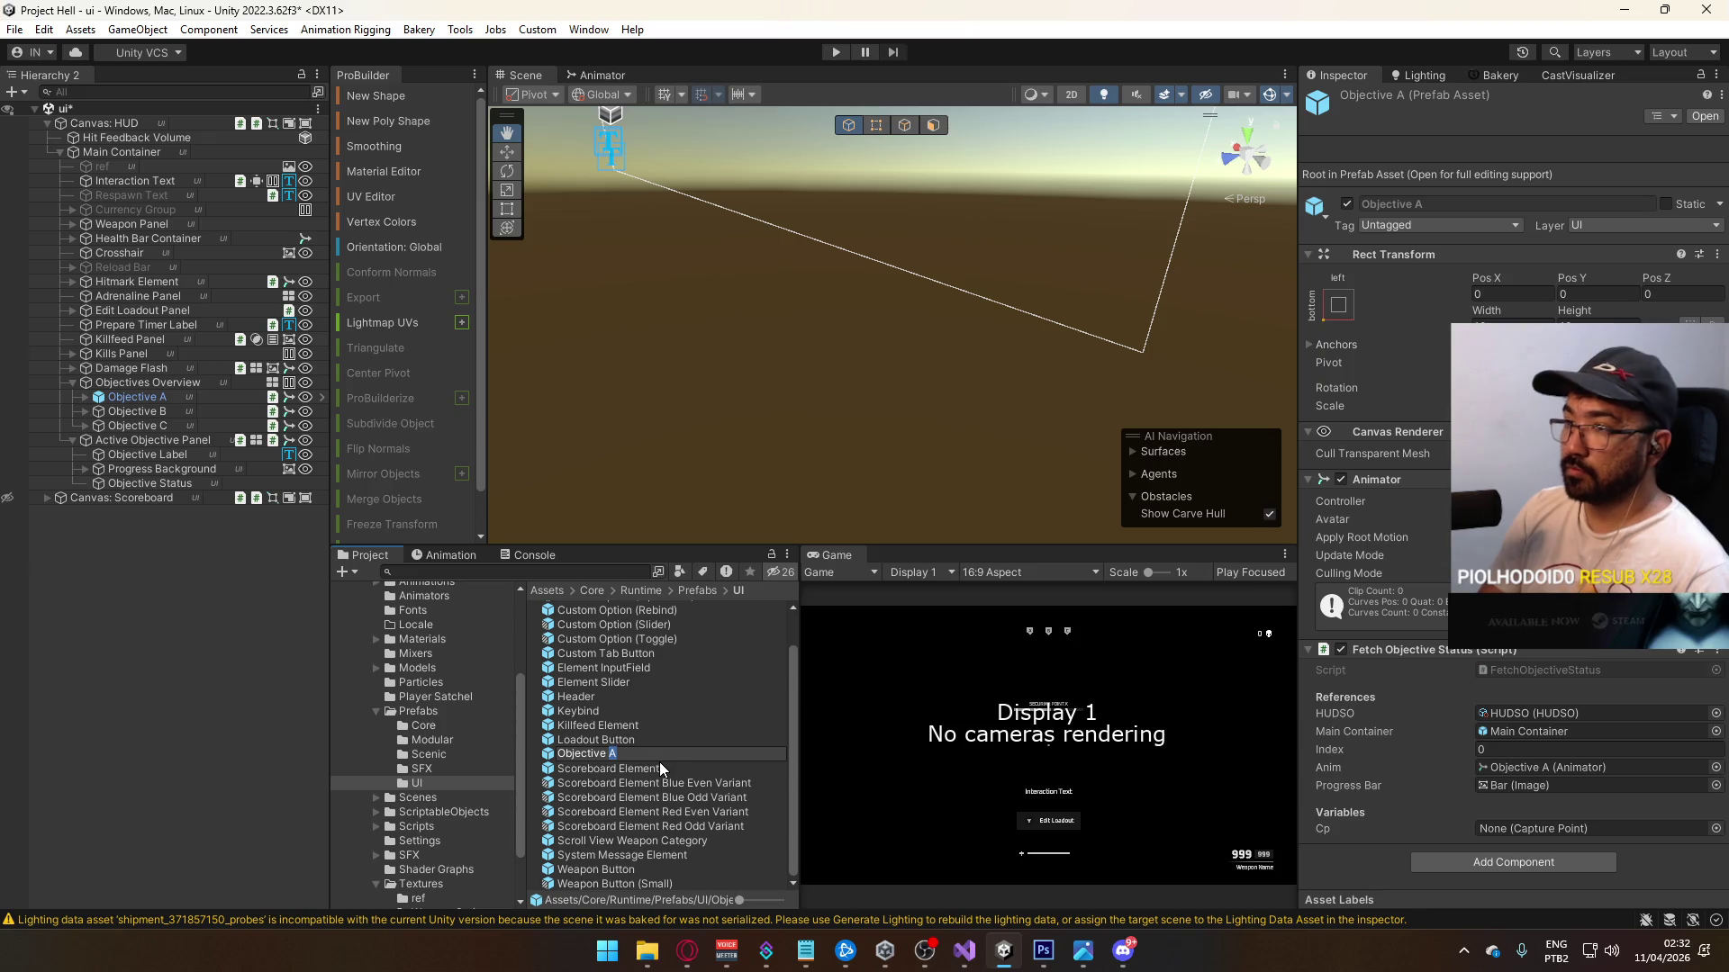
{"action": "type", "text": "Status"}
{"action": "key", "text": "Return"}
Step: Replace Objective B and Objective C with the Objective Status prefab
{"action": "left_click", "coordinate": [127, 407]}
{"action": "left_click", "coordinate": [141, 423], "text": "shift"}
{"action": "right_click", "coordinate": [143, 421]}
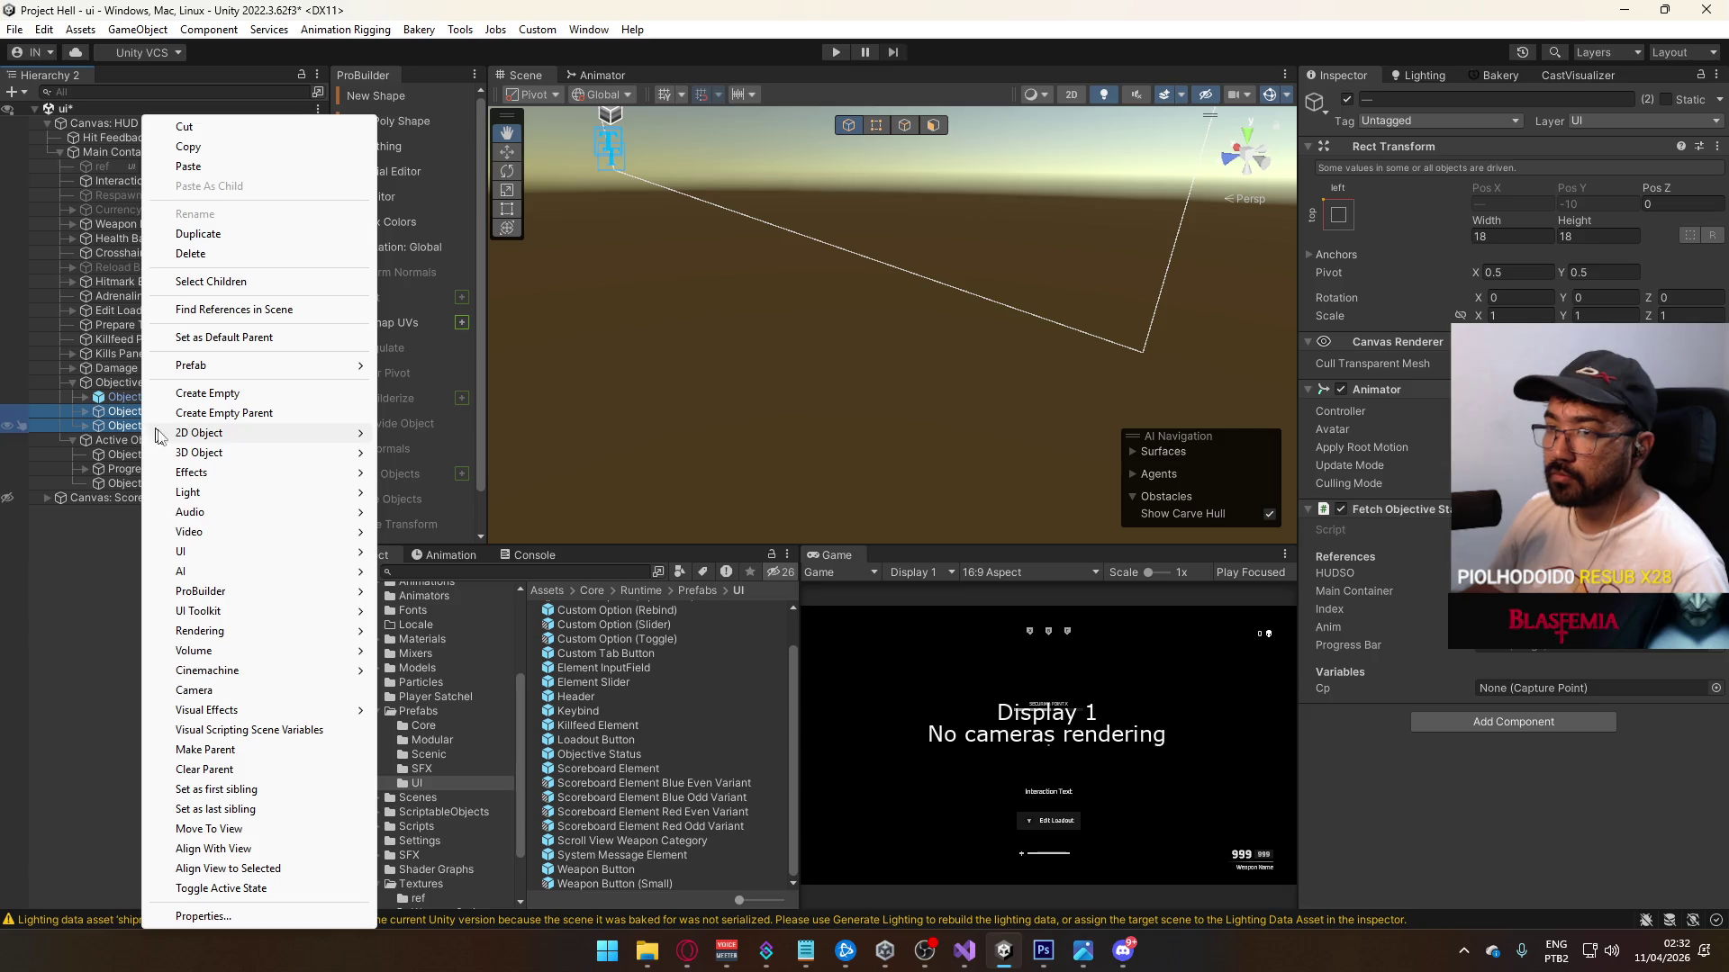
{"action": "mouse_move", "coordinate": [270, 369]}
{"action": "left_click", "coordinate": [459, 366]}
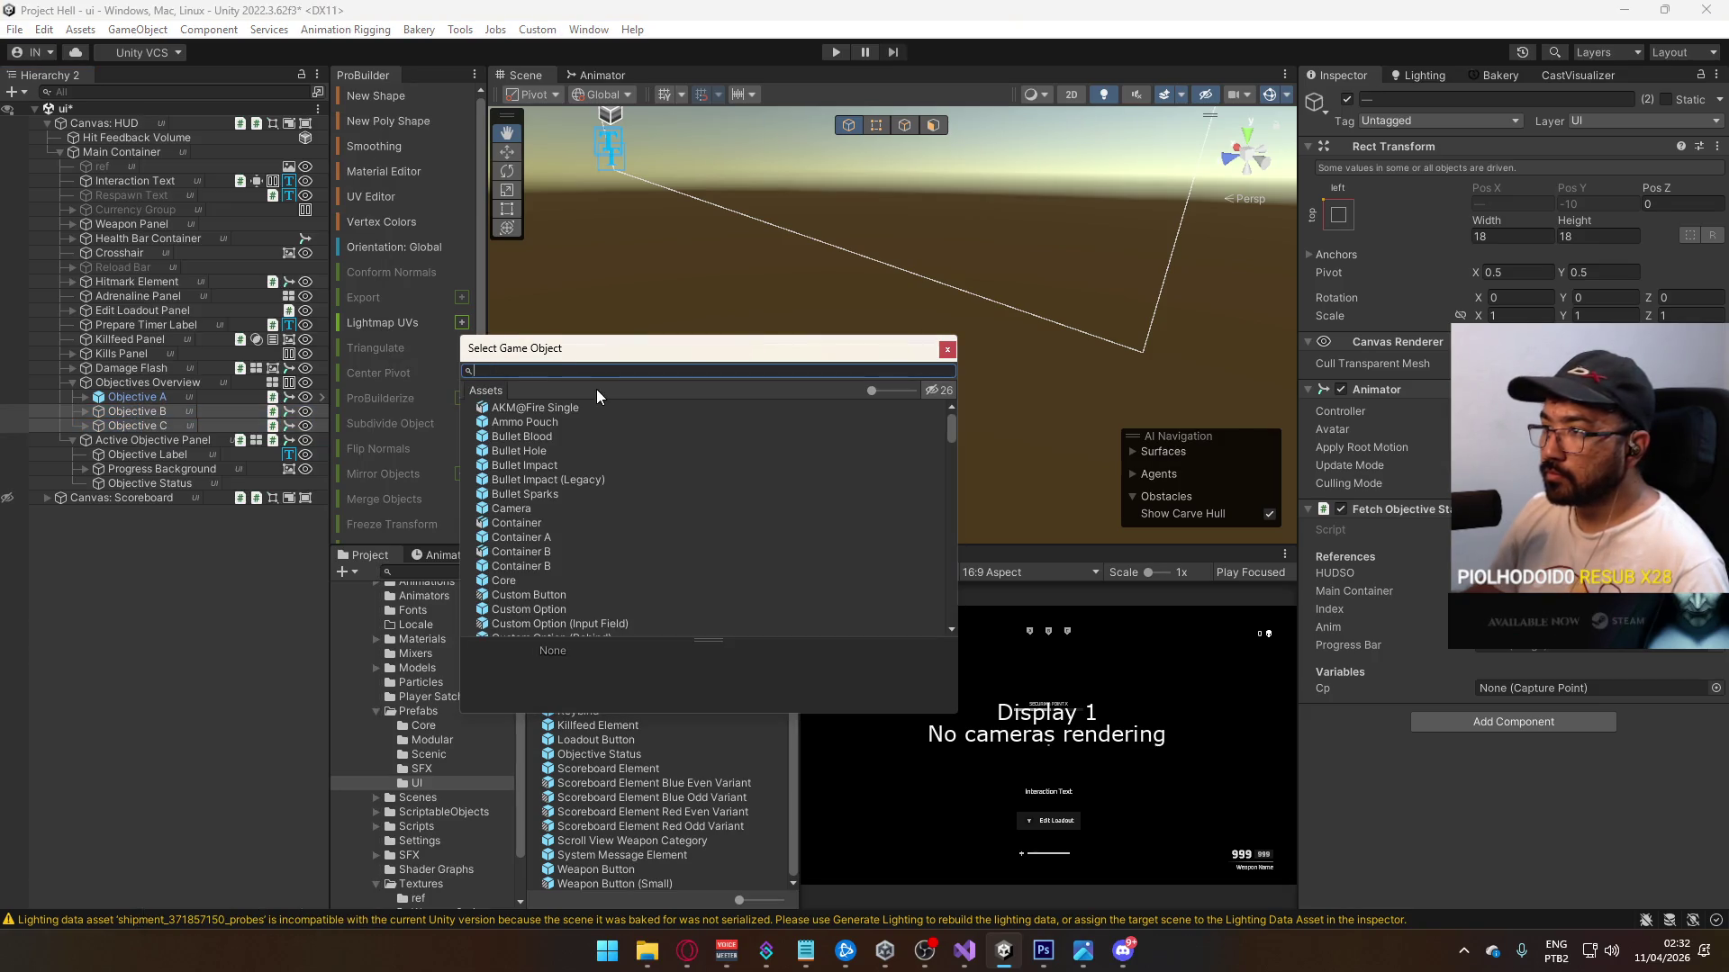
{"action": "type", "text": "obje"}
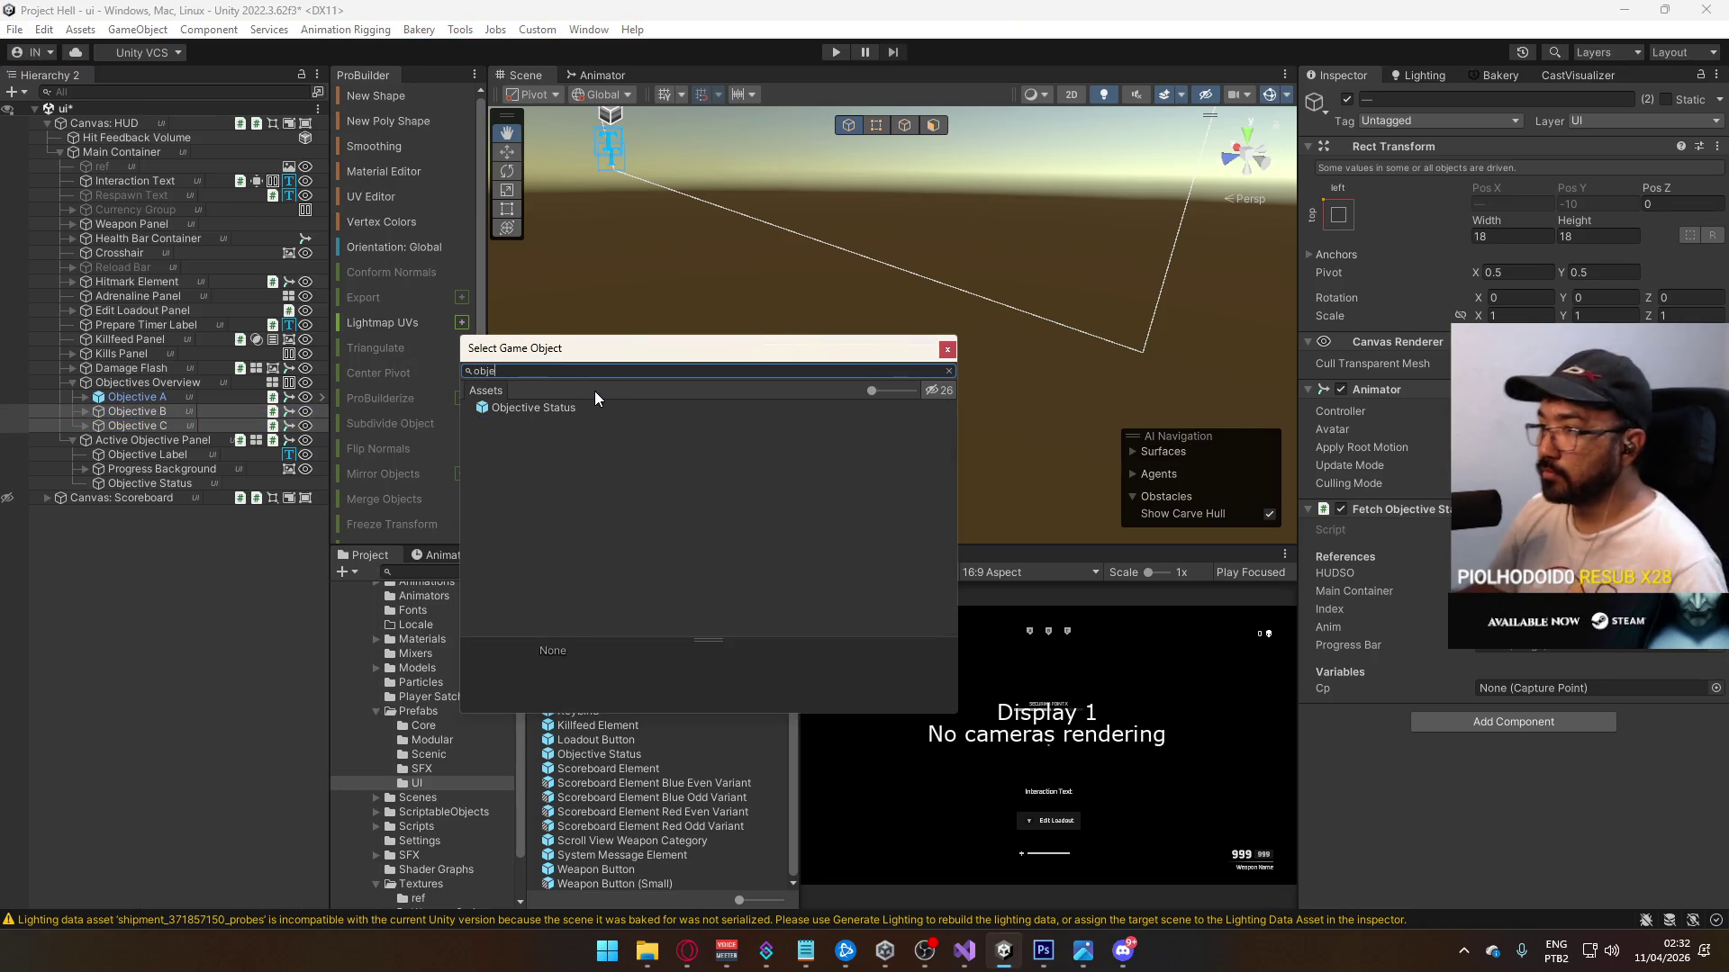
{"action": "double_click", "coordinate": [547, 408]}
Step: Rename the replaced instances to Objective B and Objective C
{"action": "left_click", "coordinate": [164, 411]}
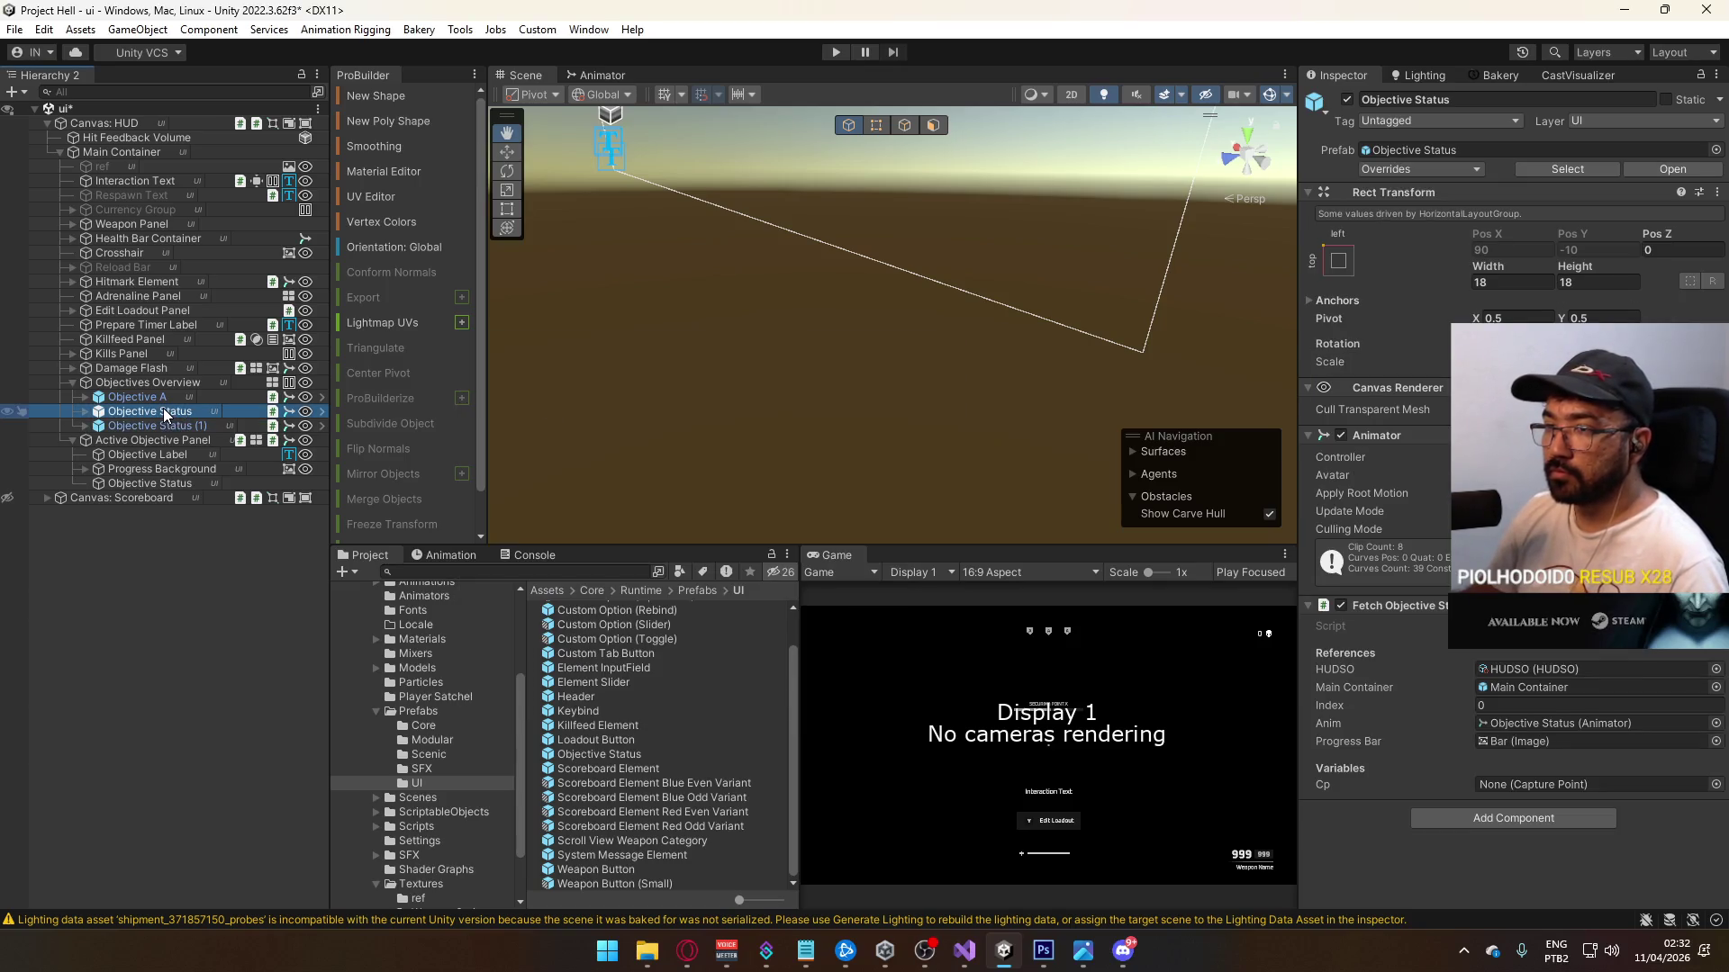
{"action": "left_click", "coordinate": [165, 411]}
{"action": "type", "text": "B"}
{"action": "left_click", "coordinate": [159, 428]}
{"action": "left_click", "coordinate": [160, 425]}
{"action": "type", "text": "C"}
{"action": "key", "text": "Return"}
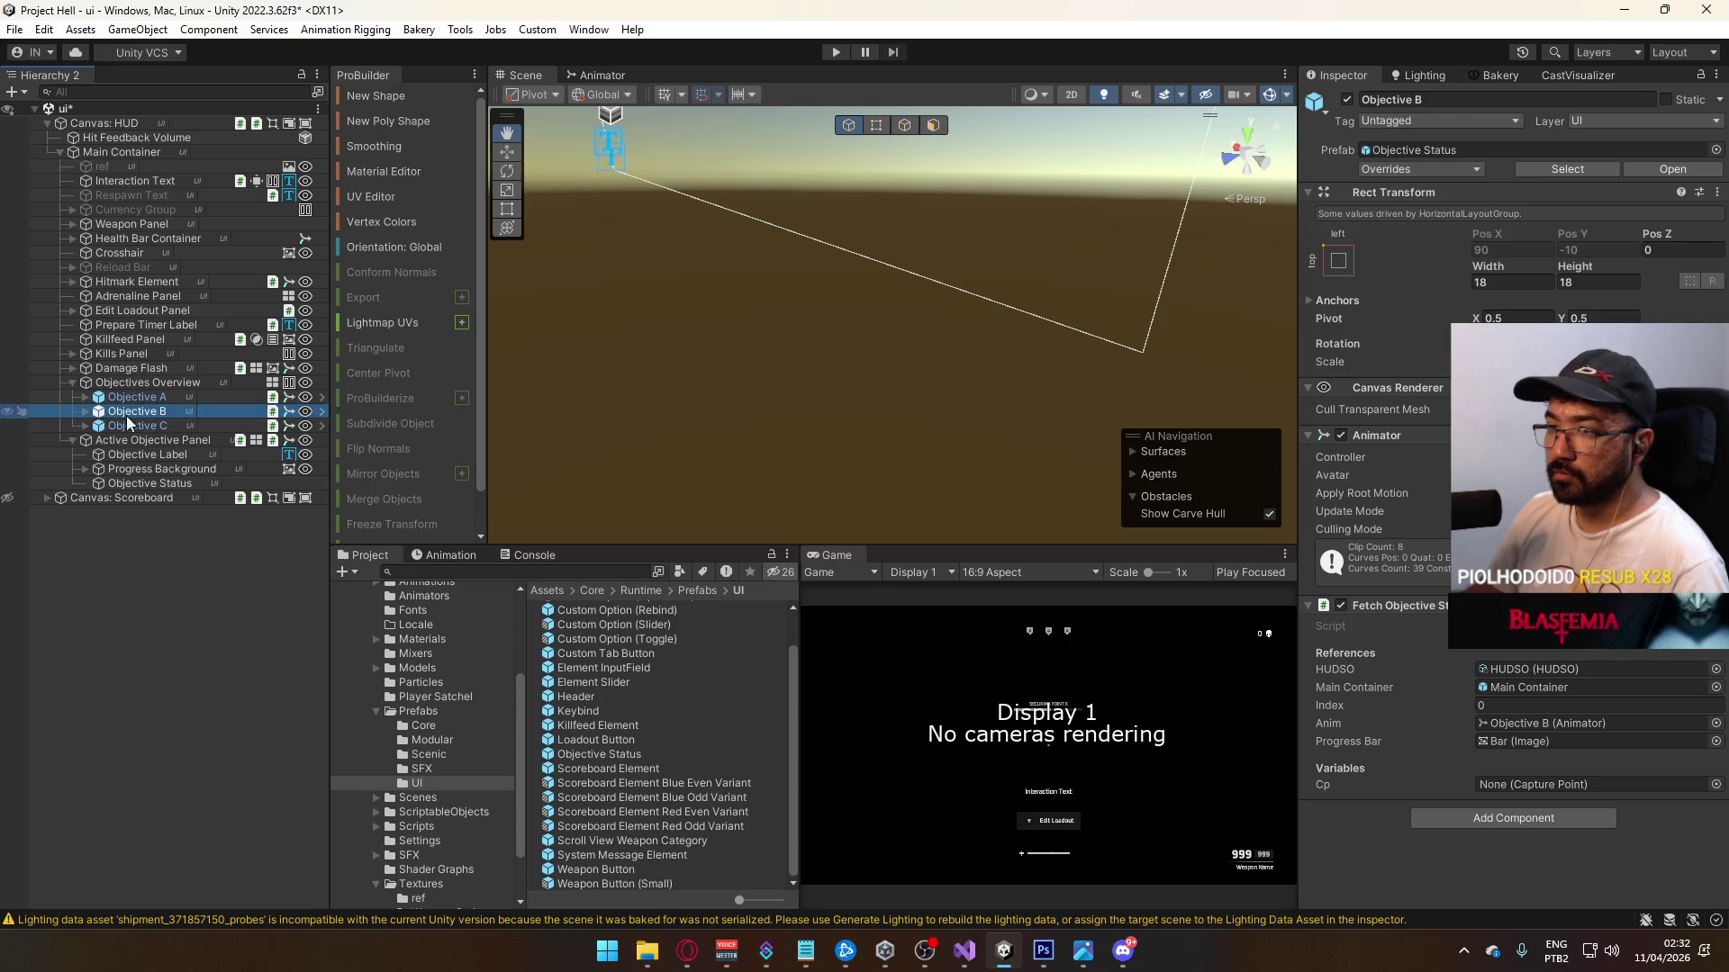
Step: Set Objective B's Label text to B
{"action": "left_click", "coordinate": [85, 400]}
{"action": "left_click", "coordinate": [98, 412]}
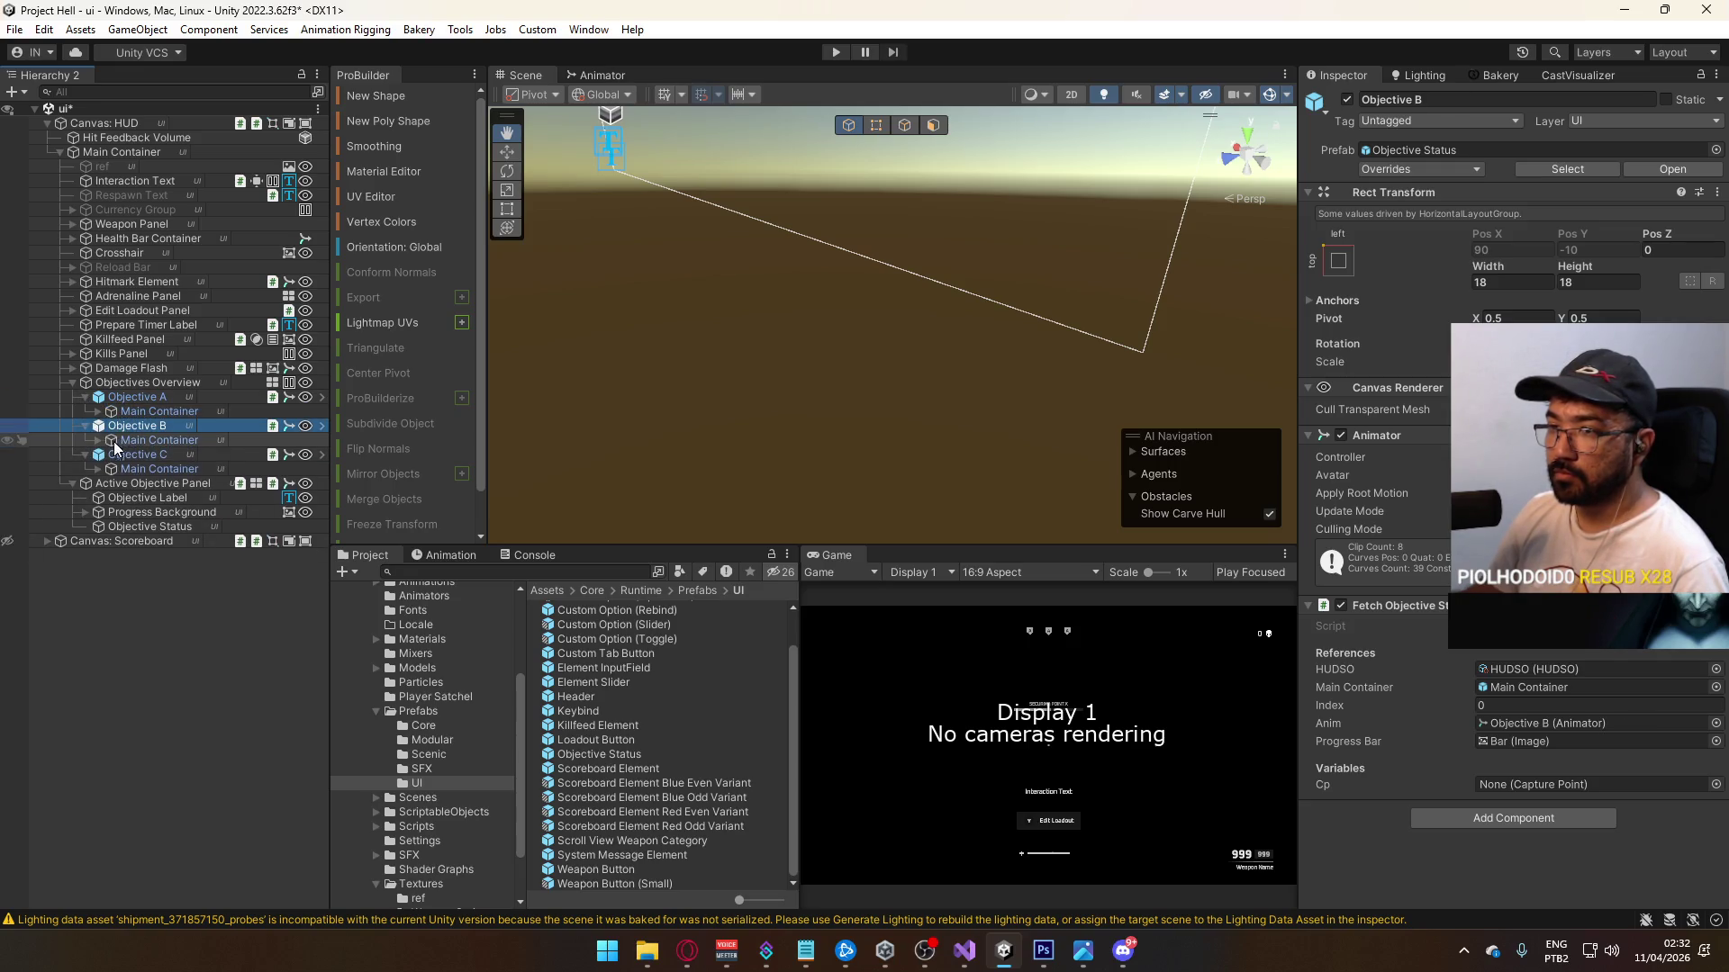
{"action": "left_click", "coordinate": [98, 498]}
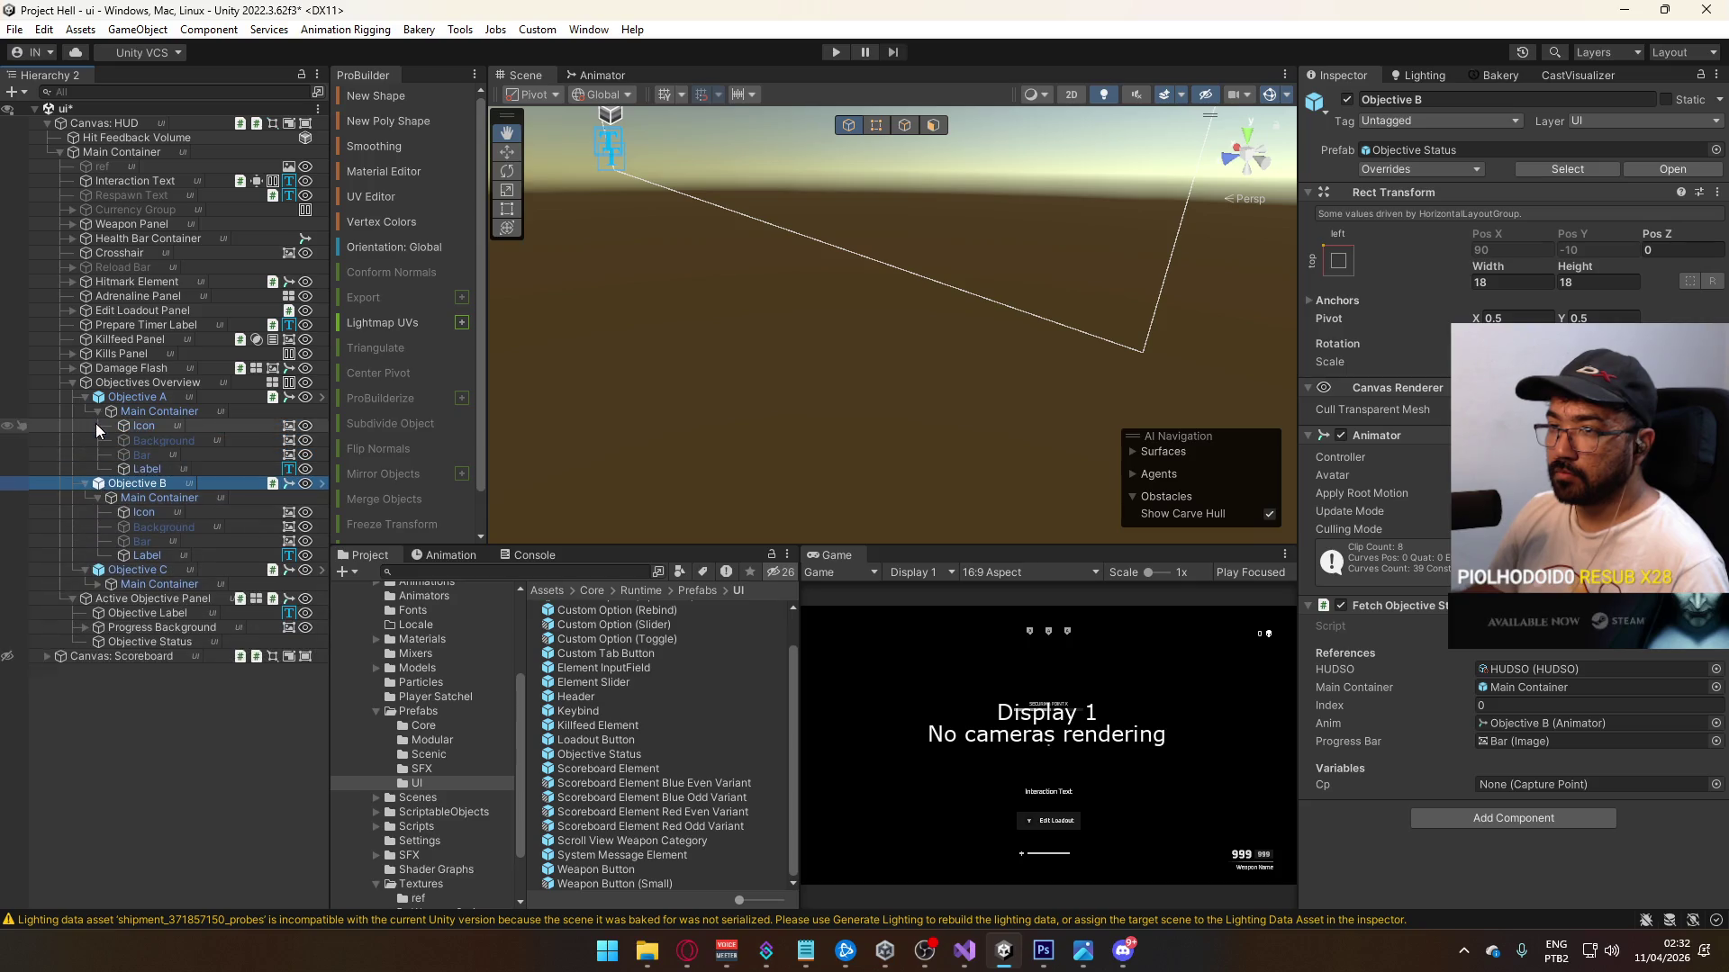
{"action": "left_click", "coordinate": [97, 584]}
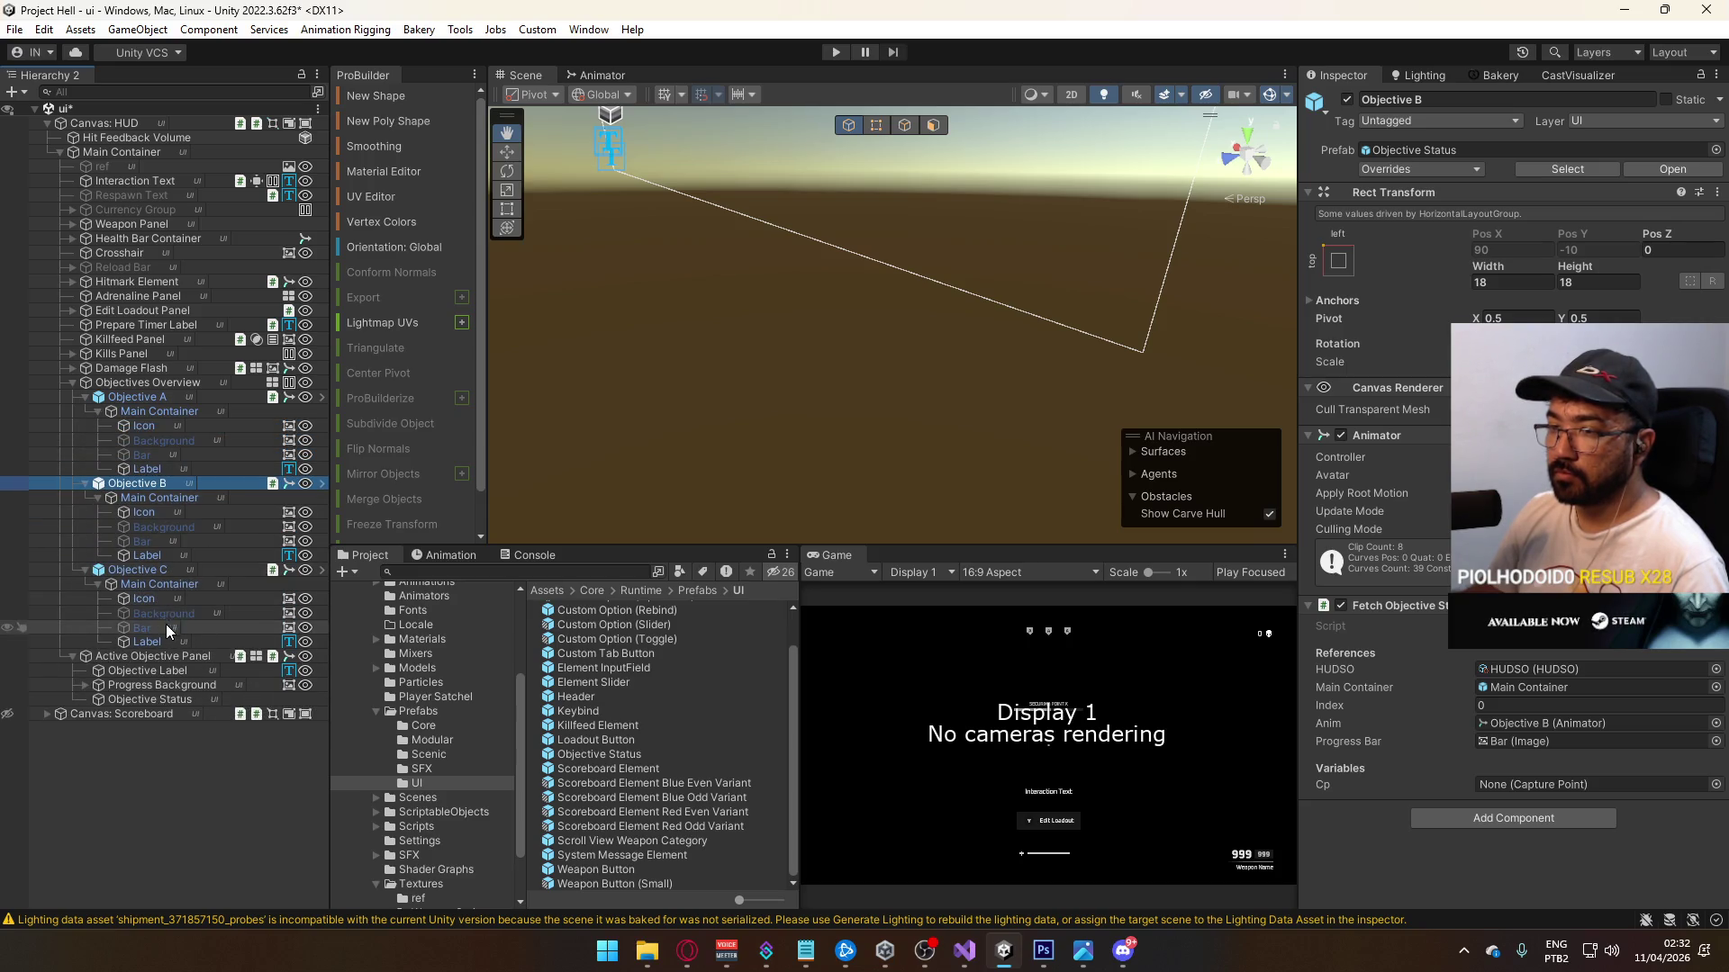
{"action": "left_click", "coordinate": [161, 640]}
{"action": "left_click", "coordinate": [196, 555]}
{"action": "left_click", "coordinate": [1428, 472]}
{"action": "type", "text": "B"}
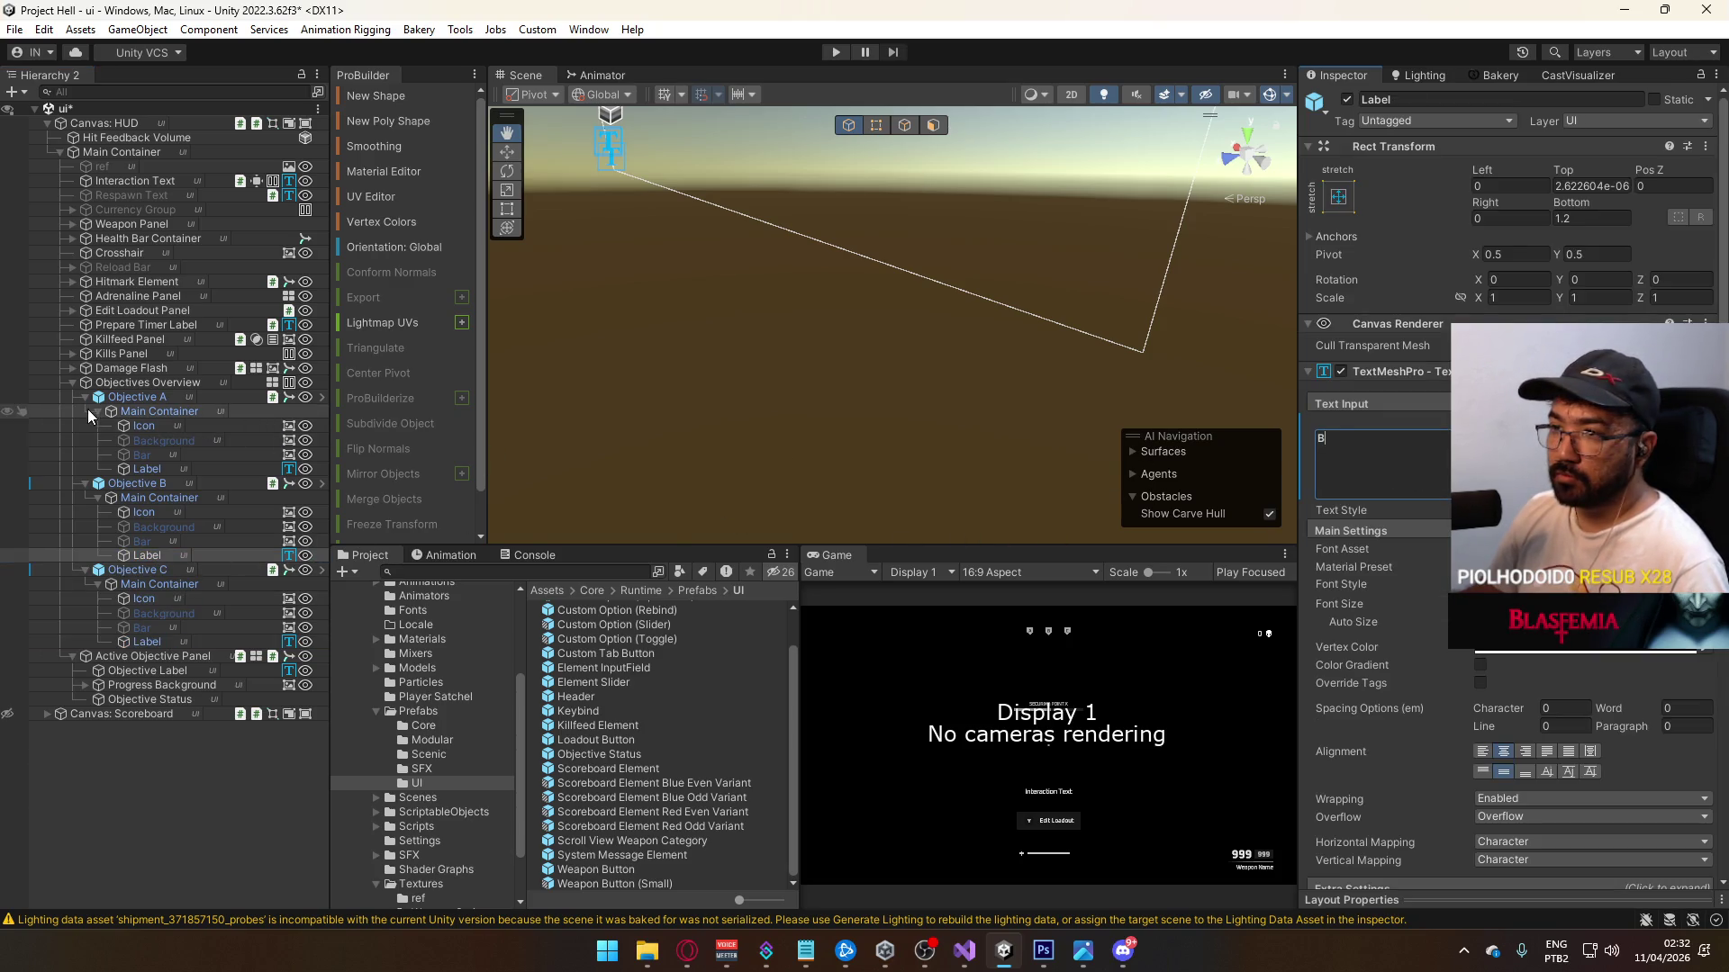
{"action": "left_click", "coordinate": [85, 397]}
{"action": "left_click", "coordinate": [84, 412]}
{"action": "left_click", "coordinate": [85, 426]}
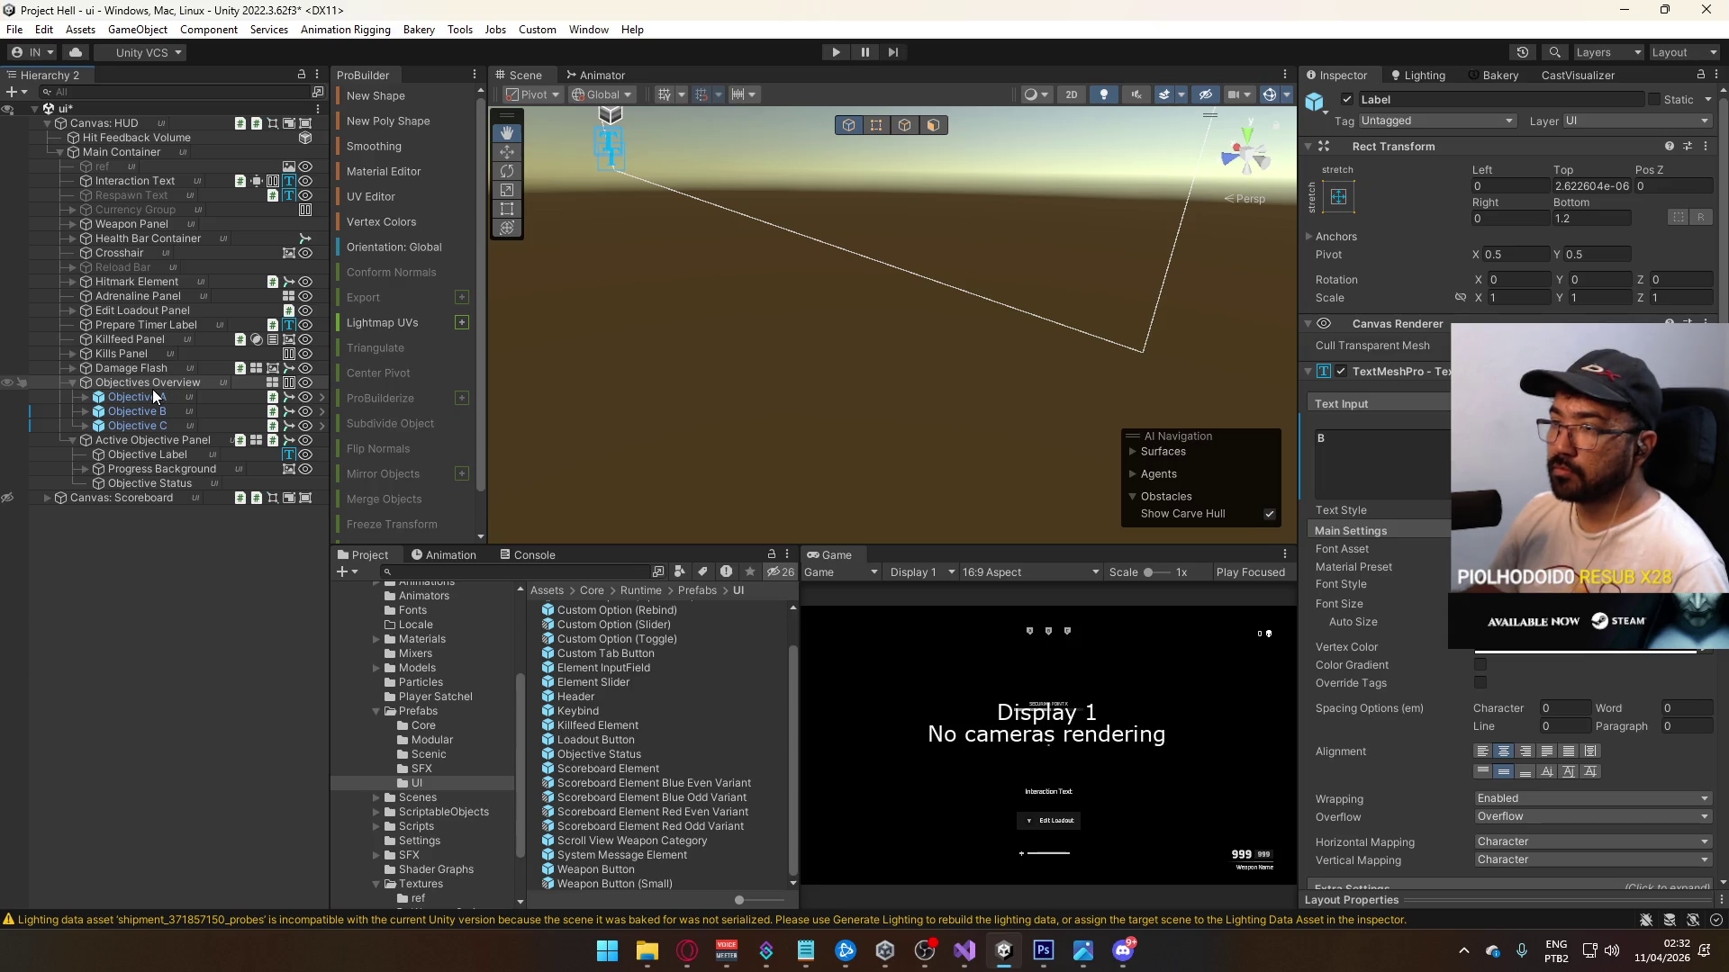
Step: Set the Index values of Objective B to 1 and Objective C to 2
{"action": "left_click", "coordinate": [142, 397]}
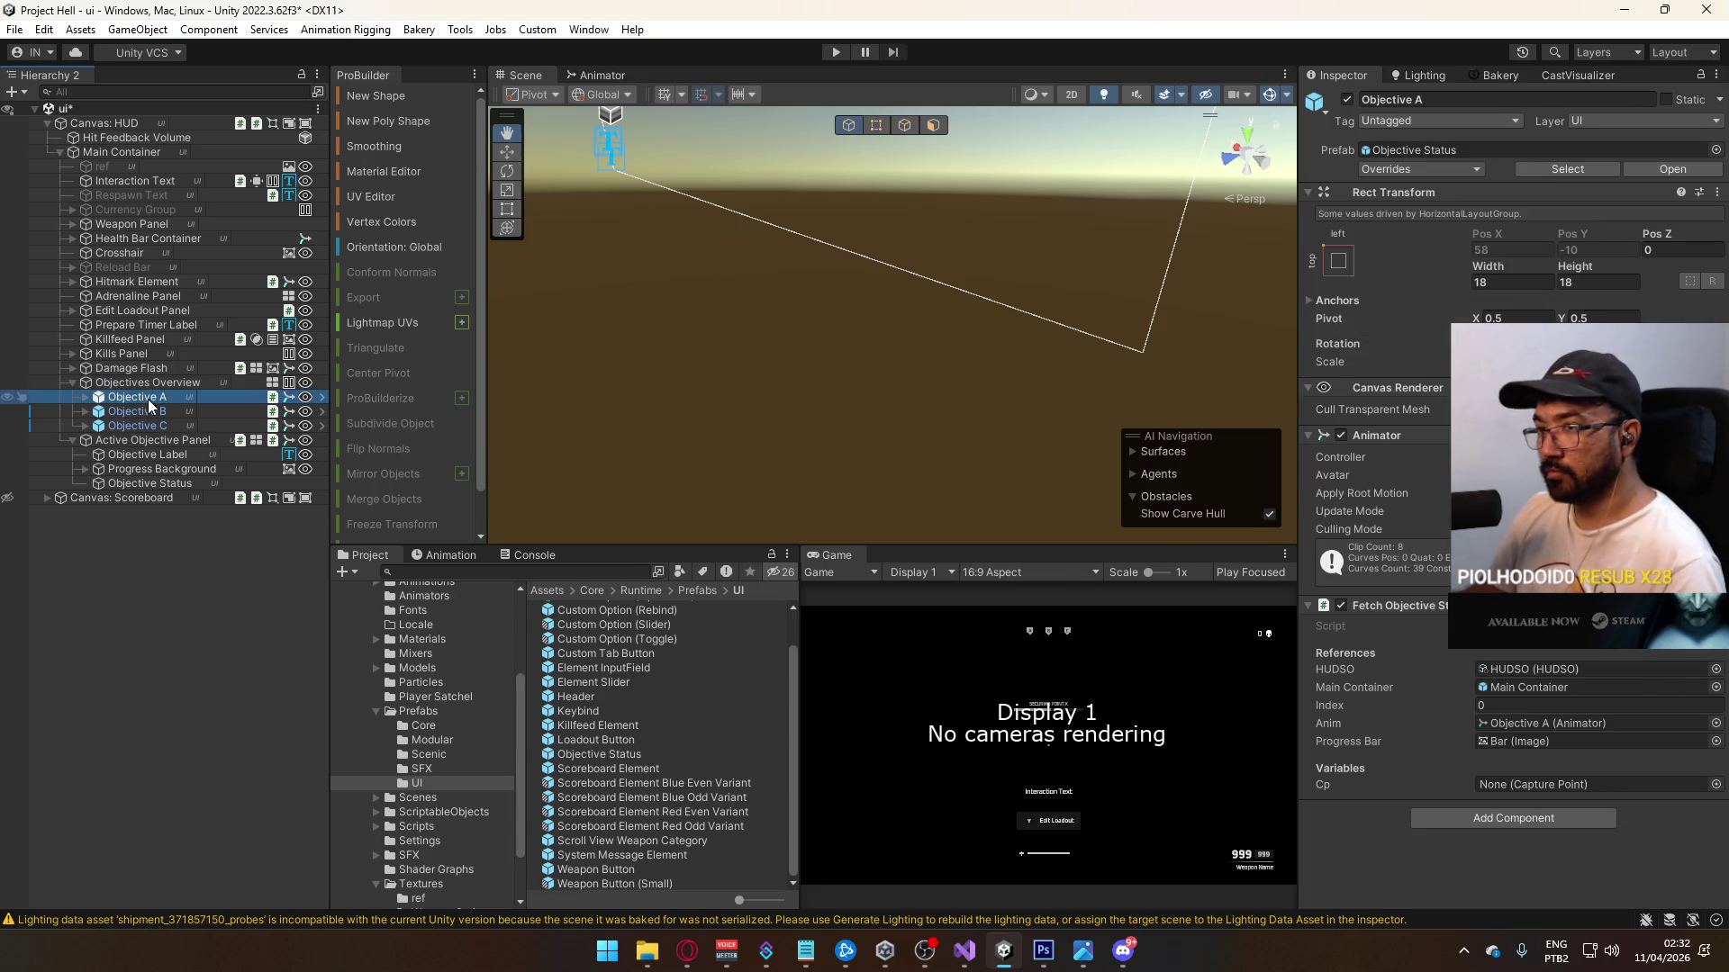
{"action": "left_click", "coordinate": [159, 412]}
{"action": "left_click", "coordinate": [1529, 708]}
{"action": "type", "text": "1"}
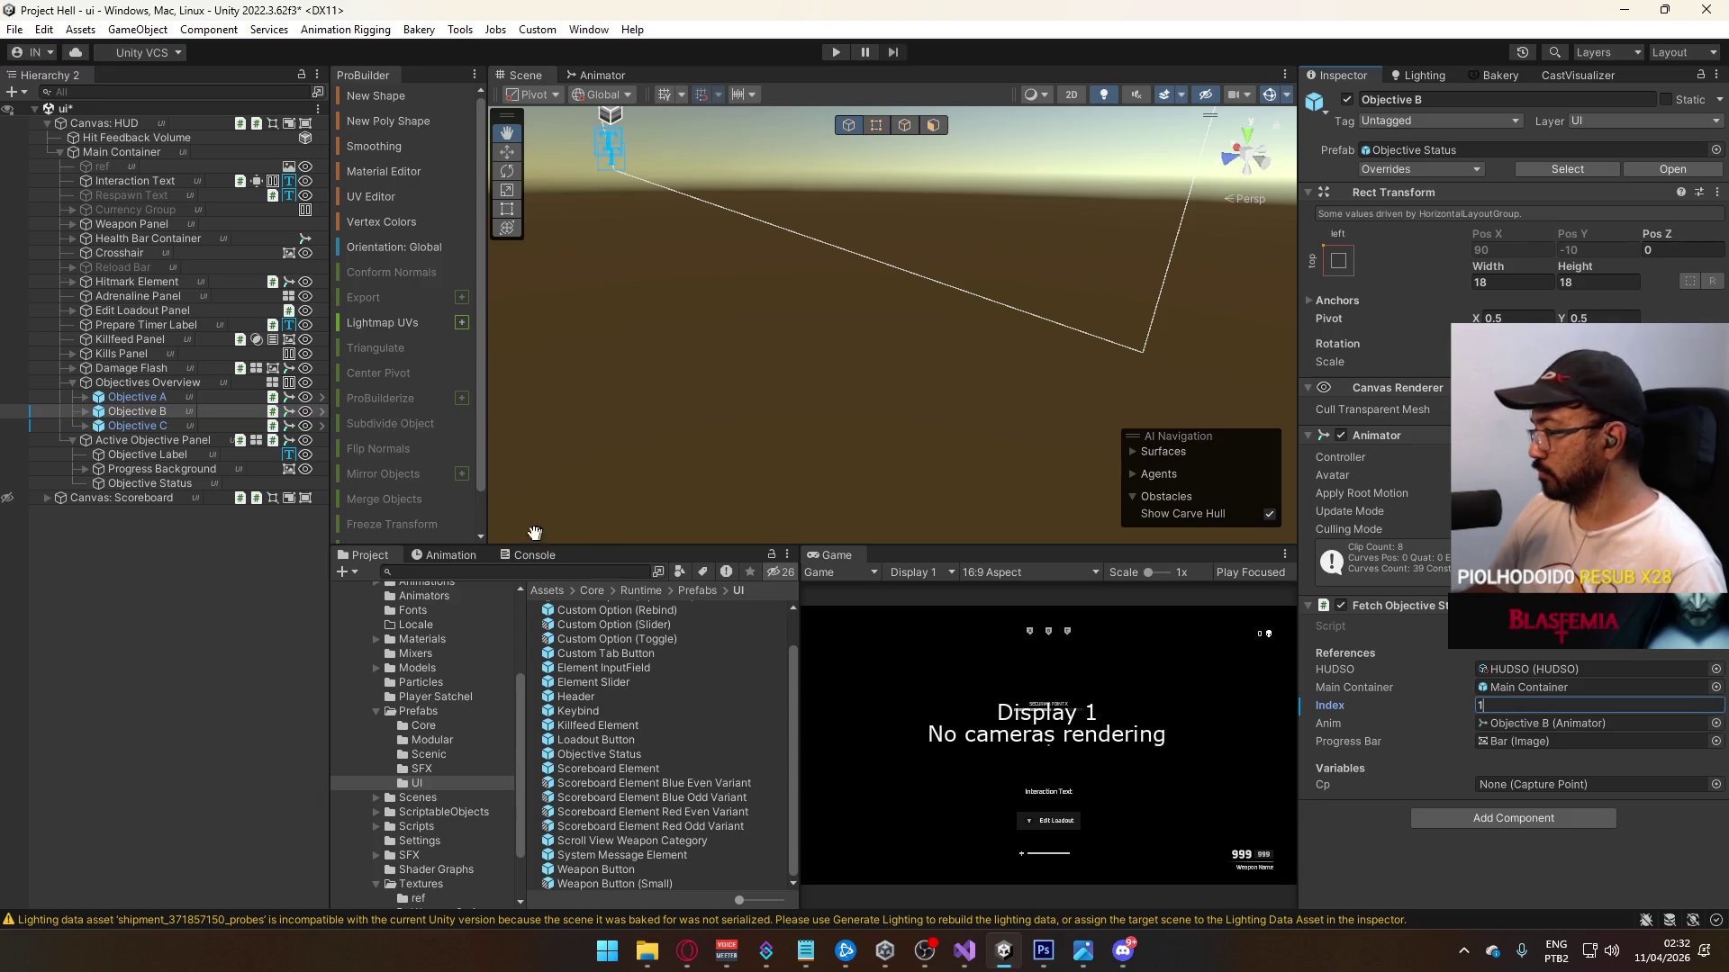
{"action": "left_click", "coordinate": [137, 425]}
{"action": "left_click", "coordinate": [1530, 705]}
{"action": "type", "text": "2"}
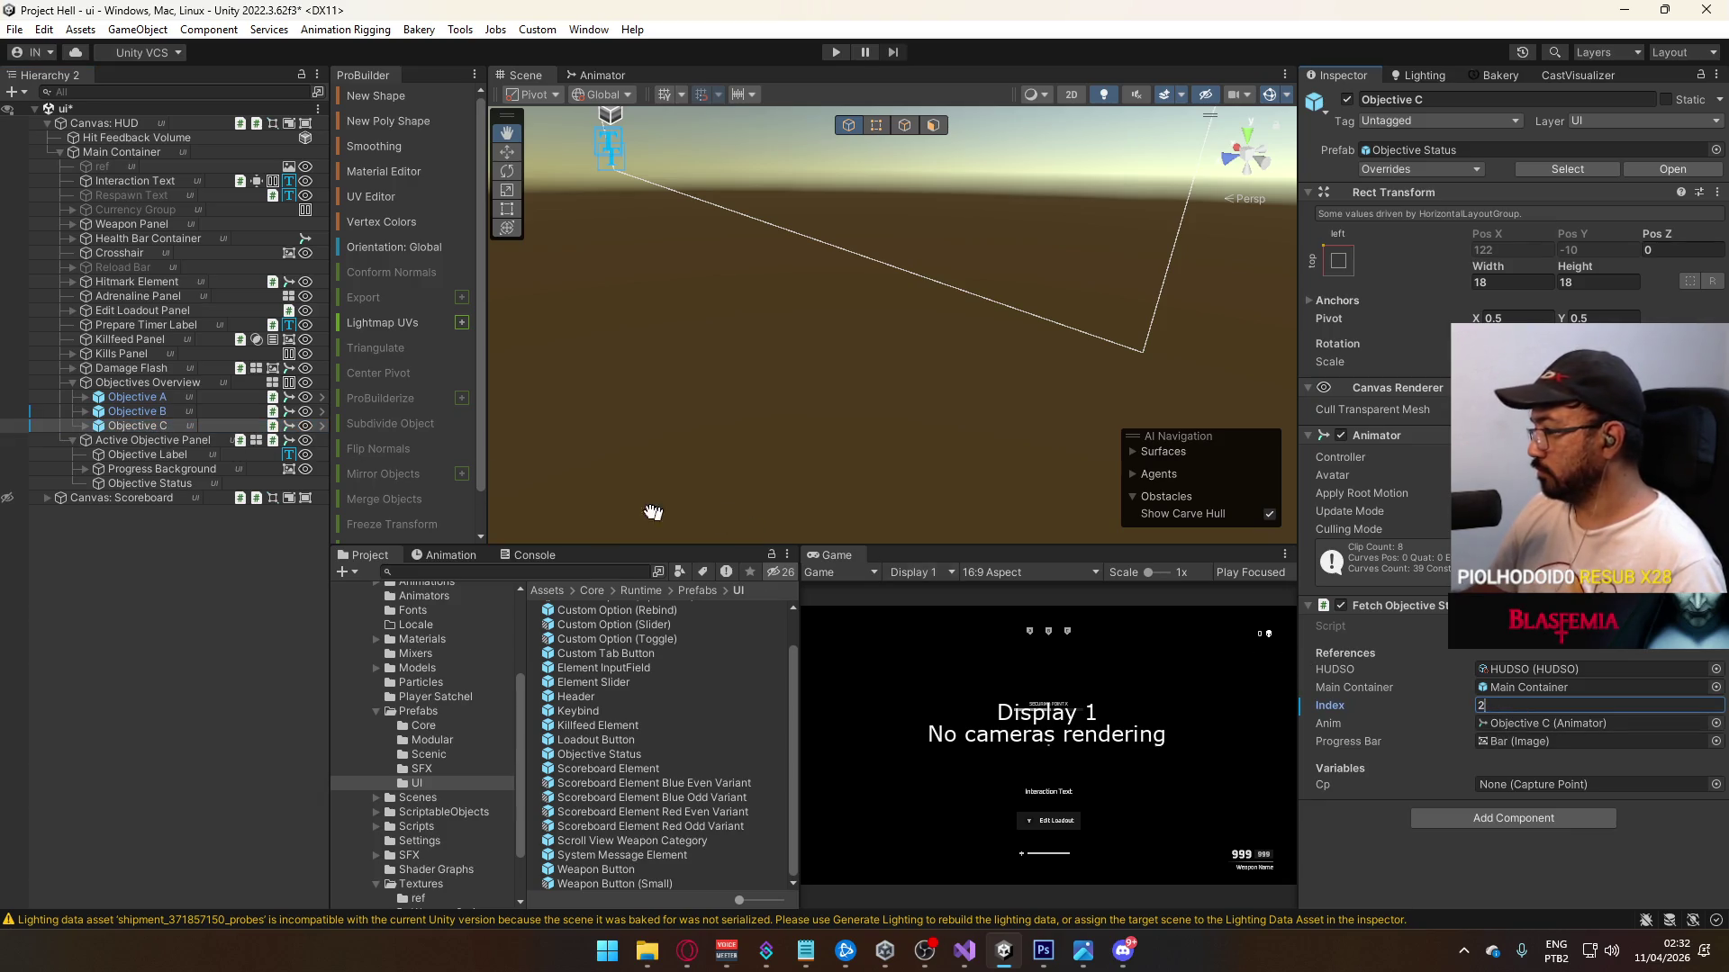
{"action": "left_click", "coordinate": [129, 412]}
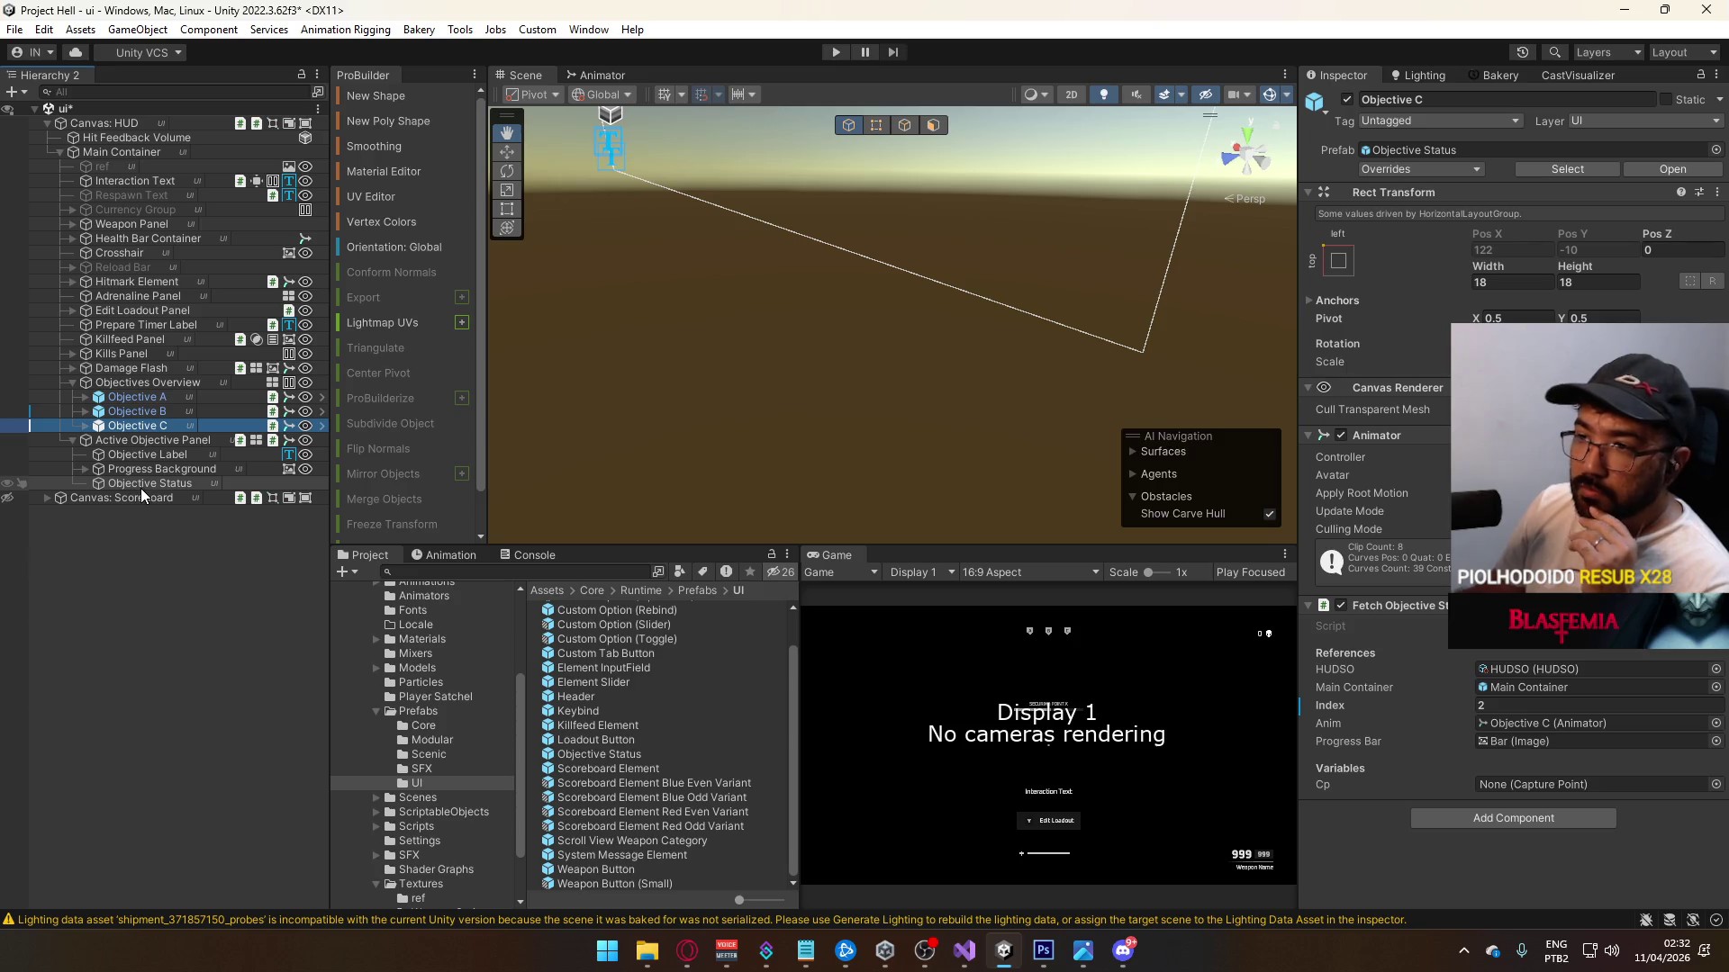
{"action": "left_click", "coordinate": [84, 470]}
Step: Drag the Objective Status prefab from the UI folder onto the Objective Status object in the Hierarchy
{"action": "left_click", "coordinate": [83, 470]}
{"action": "left_click", "coordinate": [94, 481]}
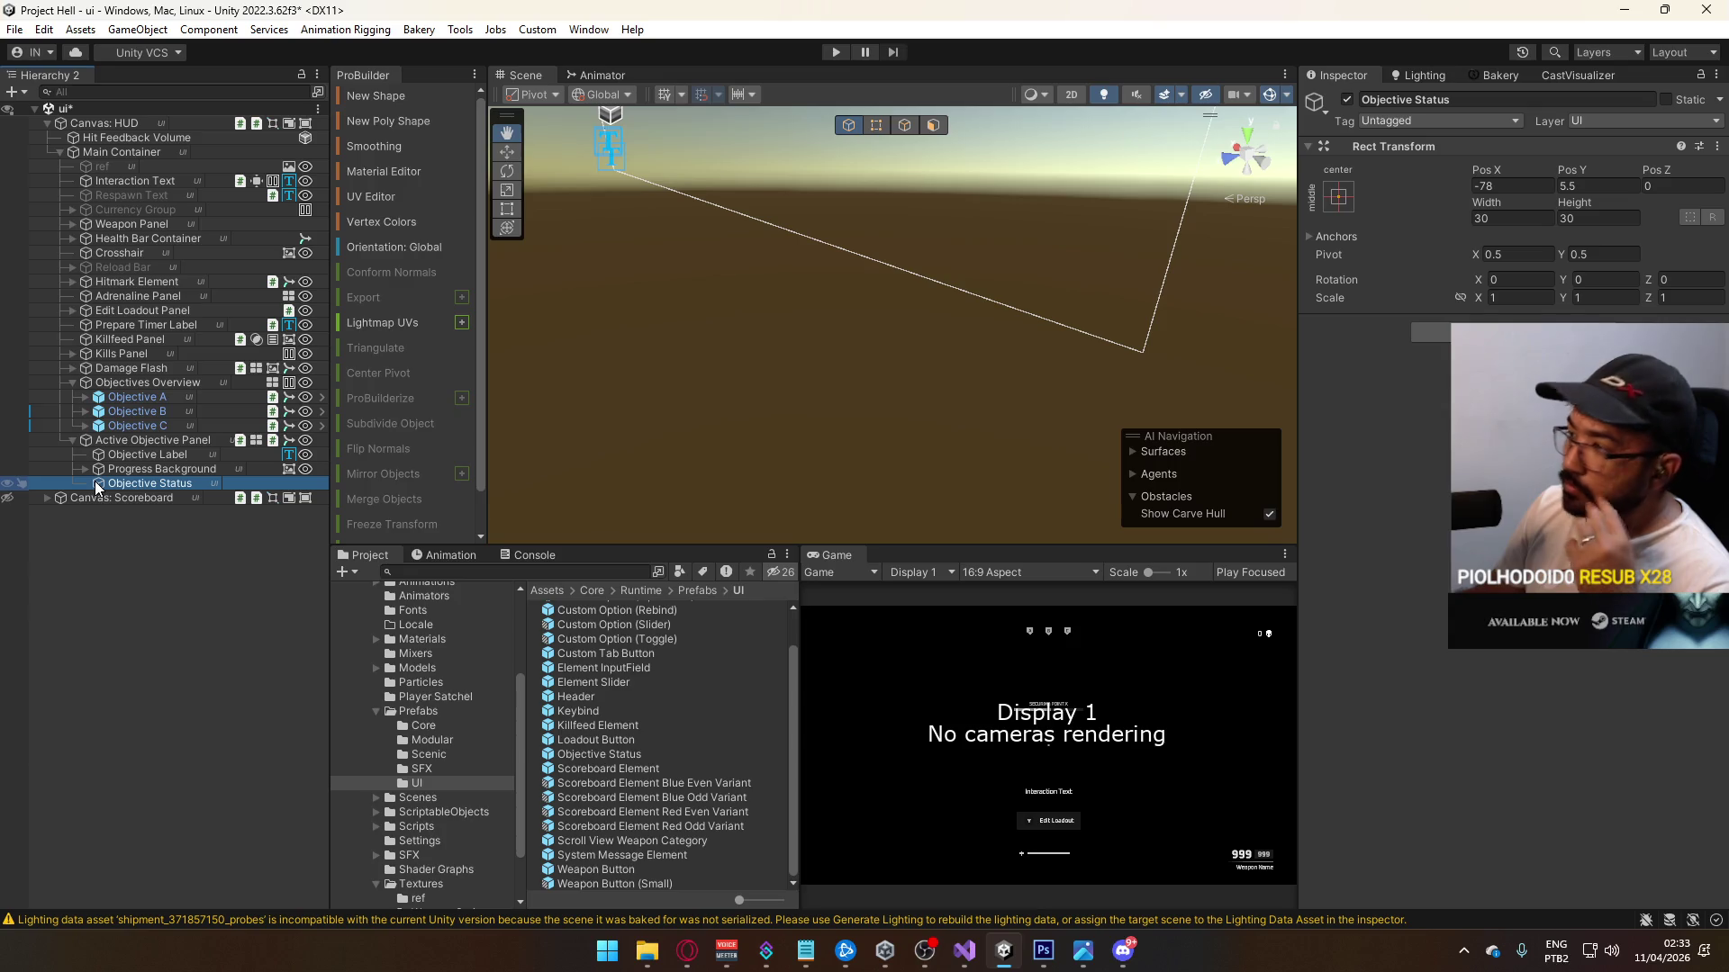
{"action": "left_click", "coordinate": [164, 441]}
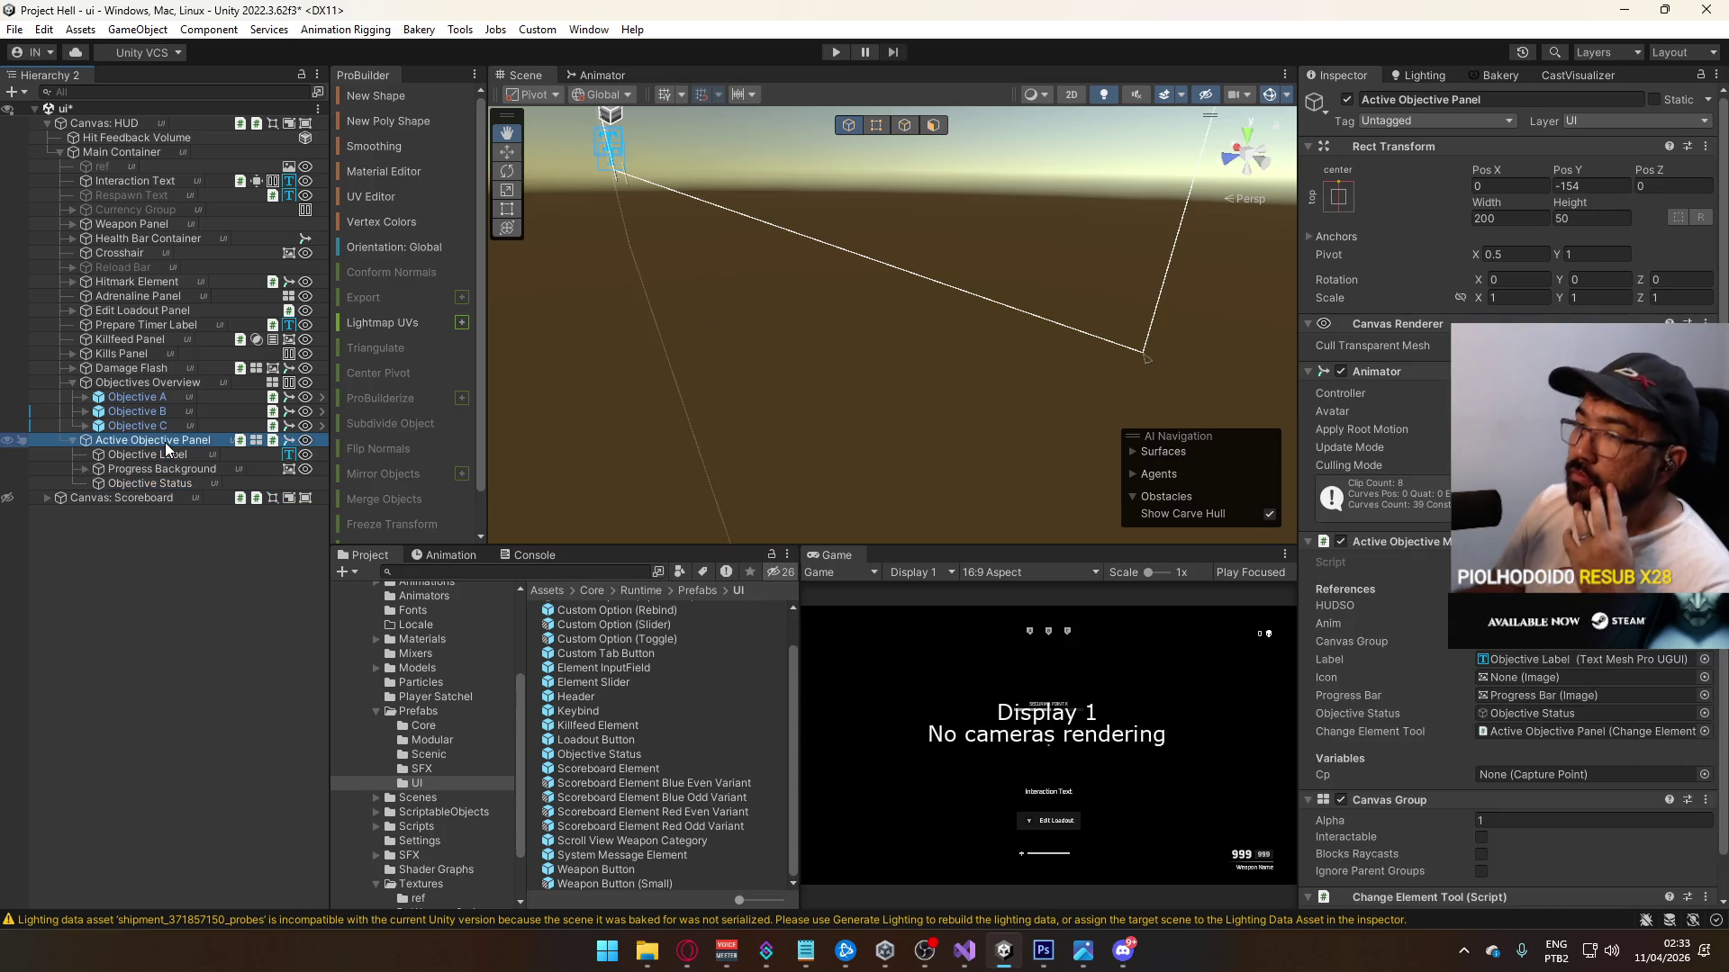
{"action": "scroll", "coordinate": [1678, 655], "scroll_direction": "down", "scroll_amount": 5}
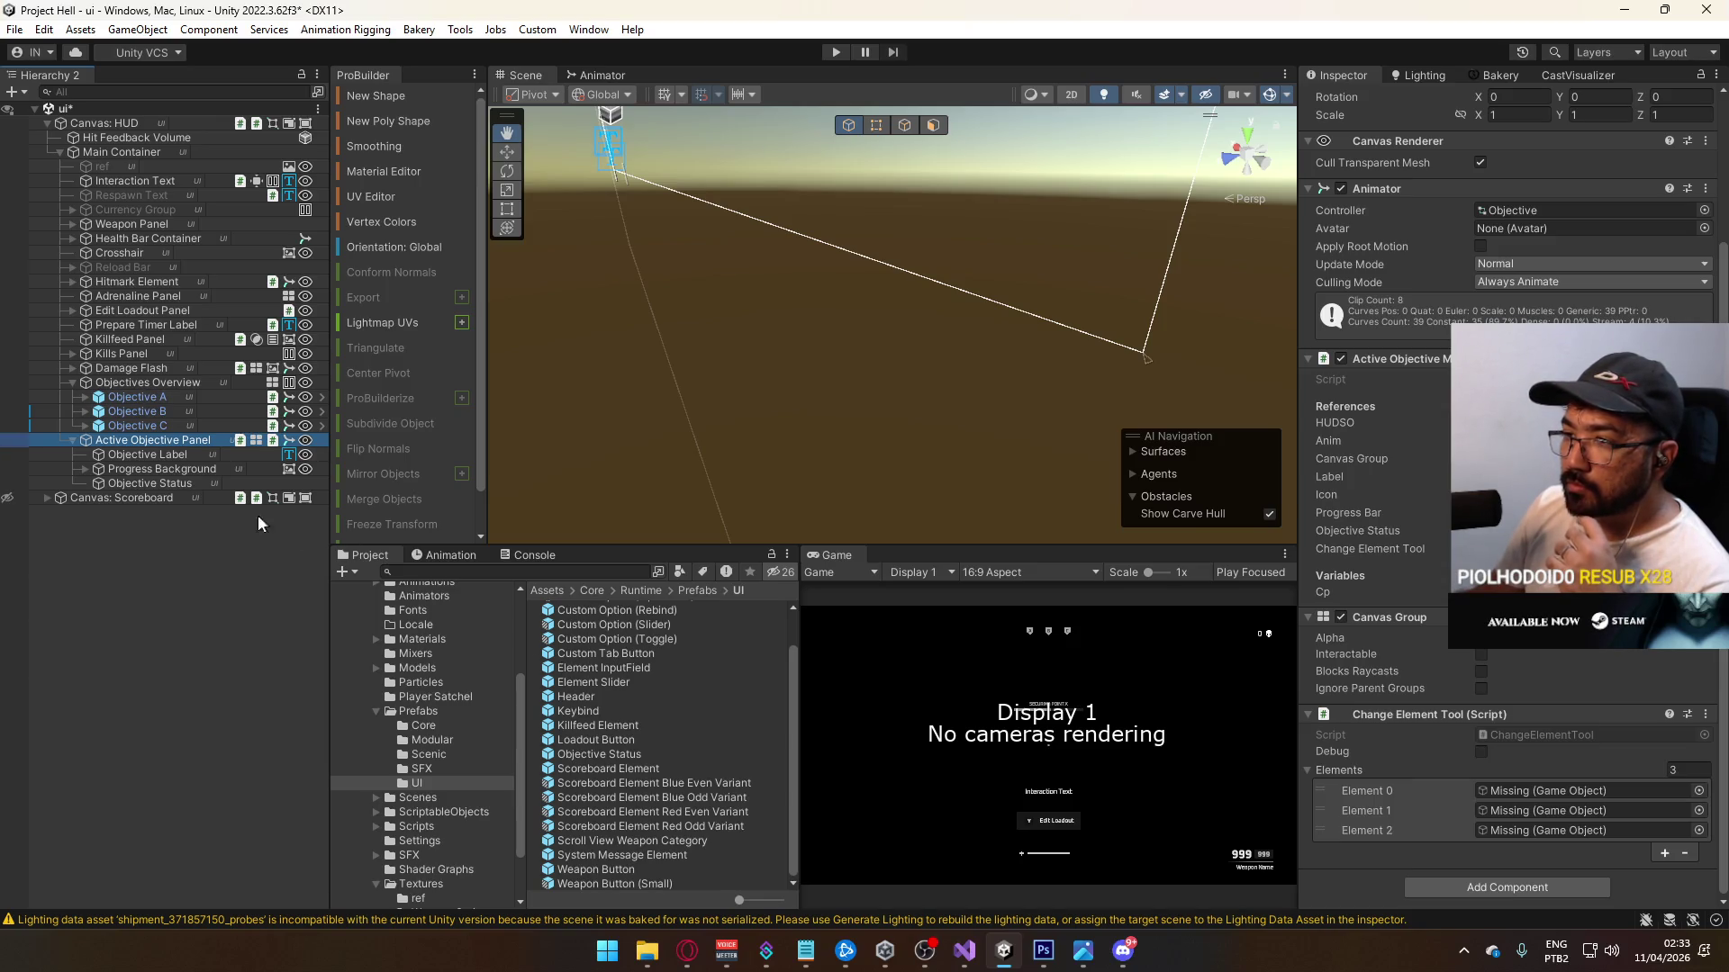
{"action": "left_click", "coordinate": [105, 484]}
{"action": "mouse_move", "coordinate": [624, 754]}
{"action": "left_mouse_down"}
{"action": "mouse_move", "coordinate": [144, 479]}
{"action": "mouse_move", "coordinate": [155, 493]}
{"action": "left_mouse_up"}
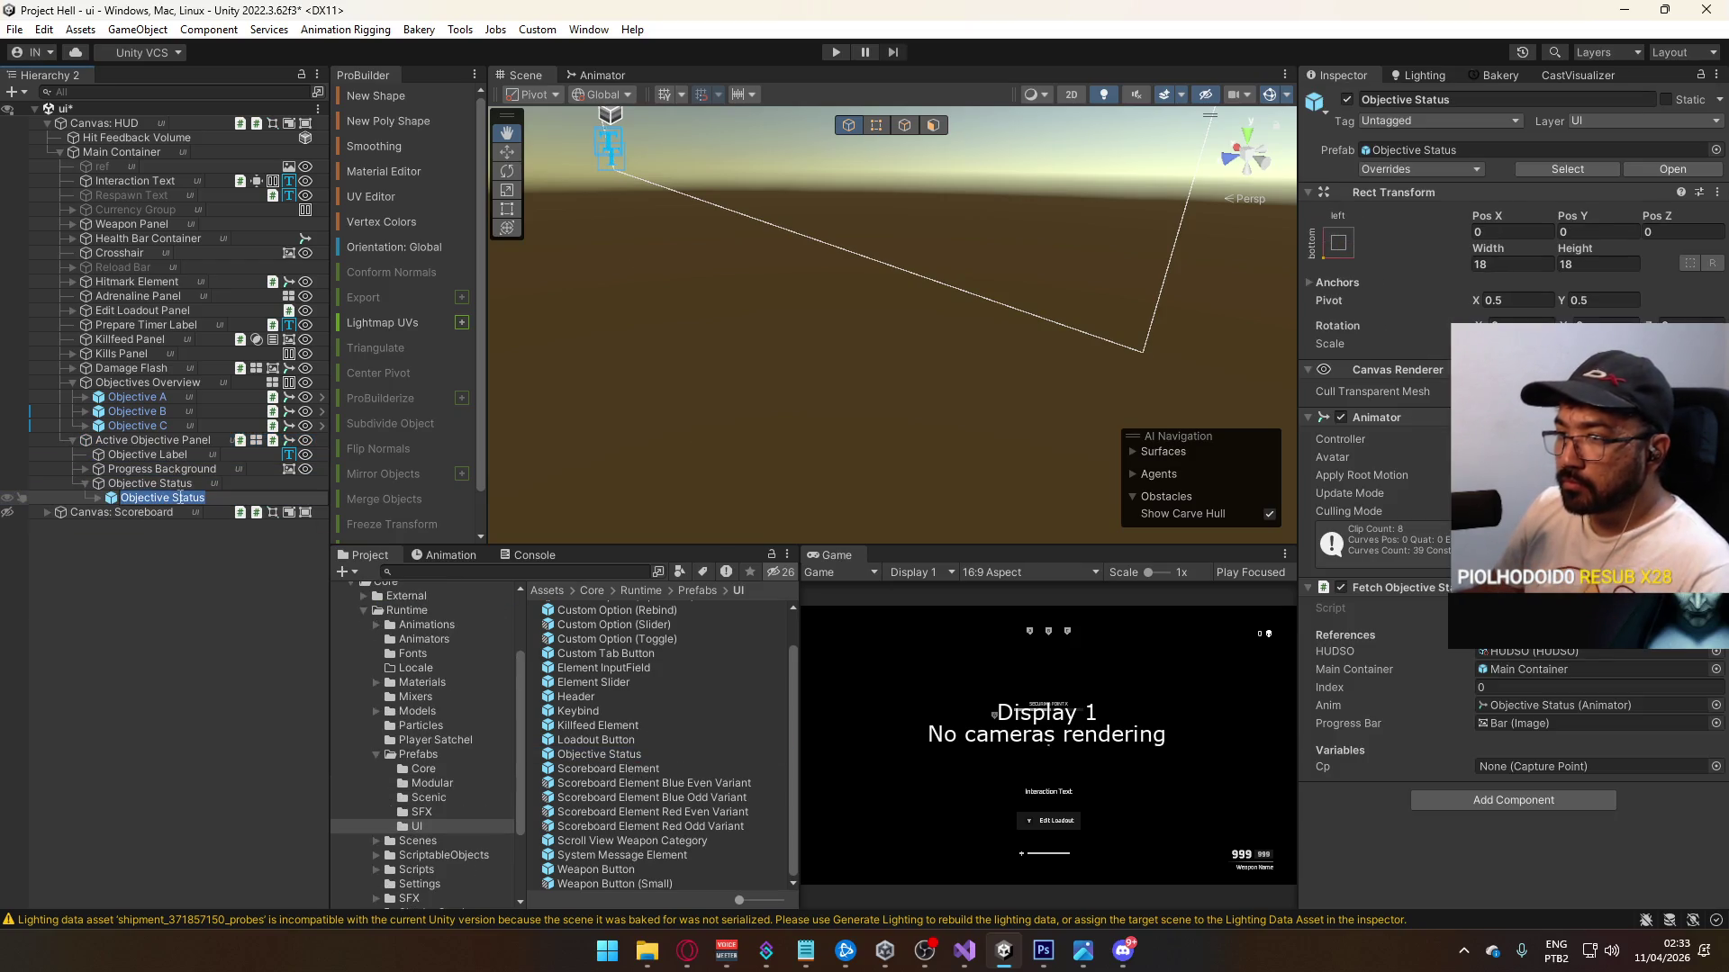
Step: Rename the child to Objective A (Icon Only) and delete its Background and Bar elements
{"action": "type", "text": "A (I"}
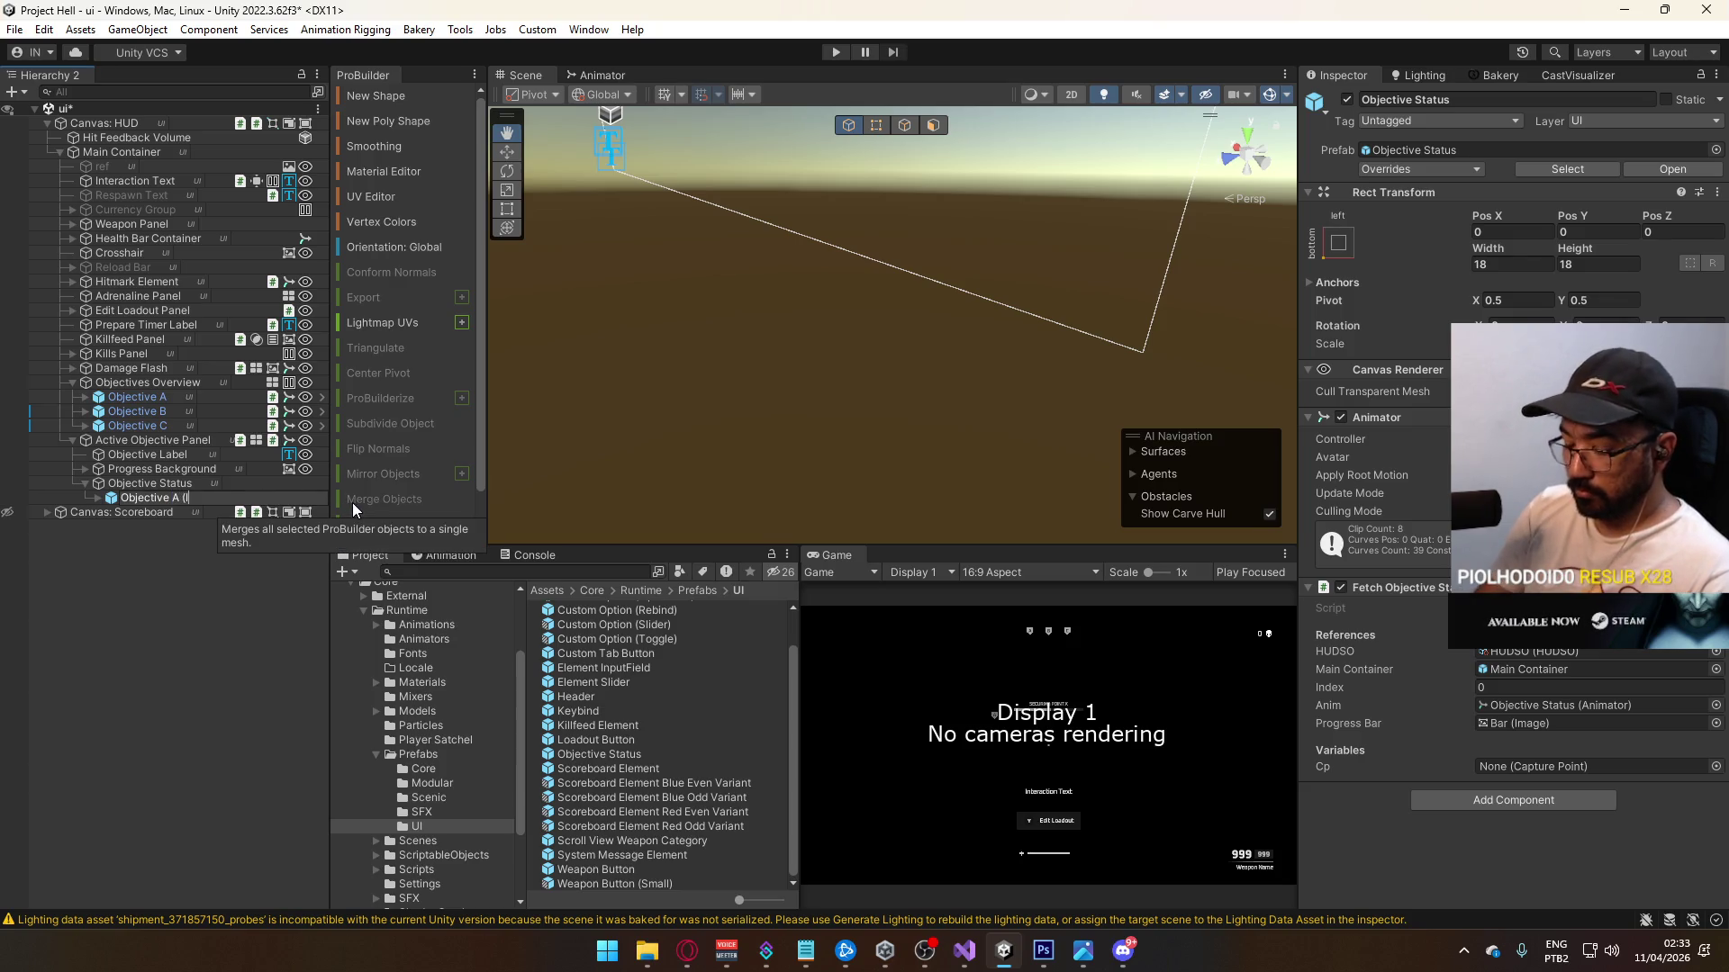
{"action": "type", "text": "con Only)"}
{"action": "key", "text": "Return"}
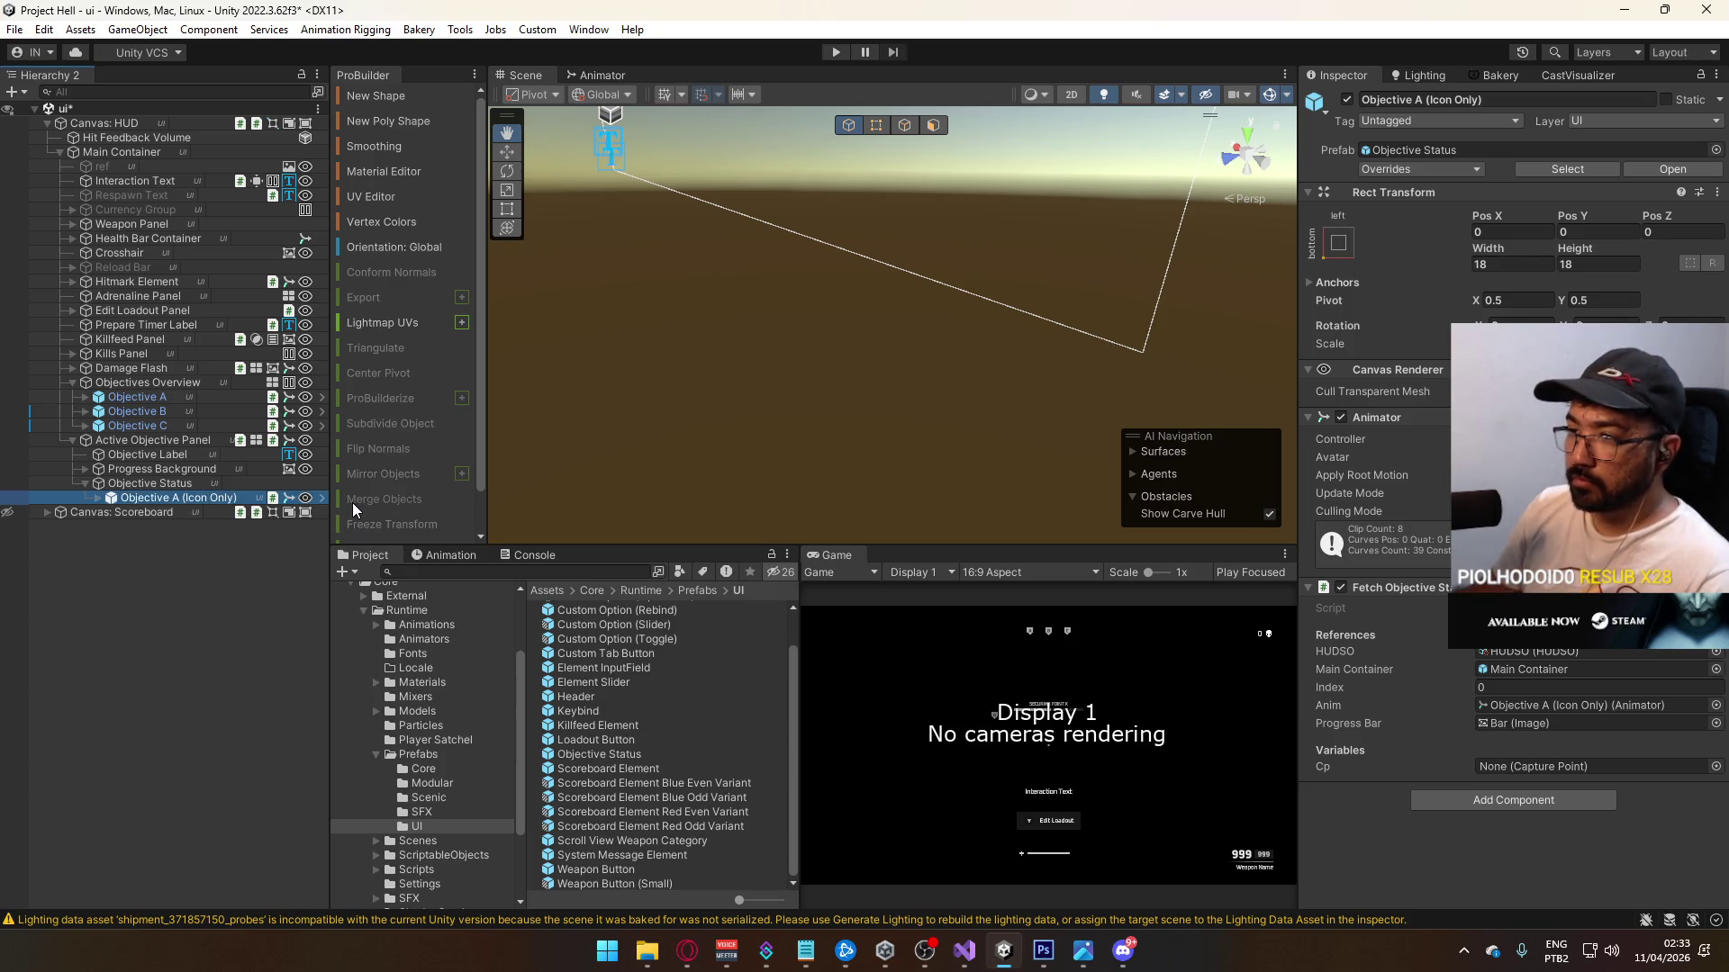
{"action": "left_click", "coordinate": [100, 498]}
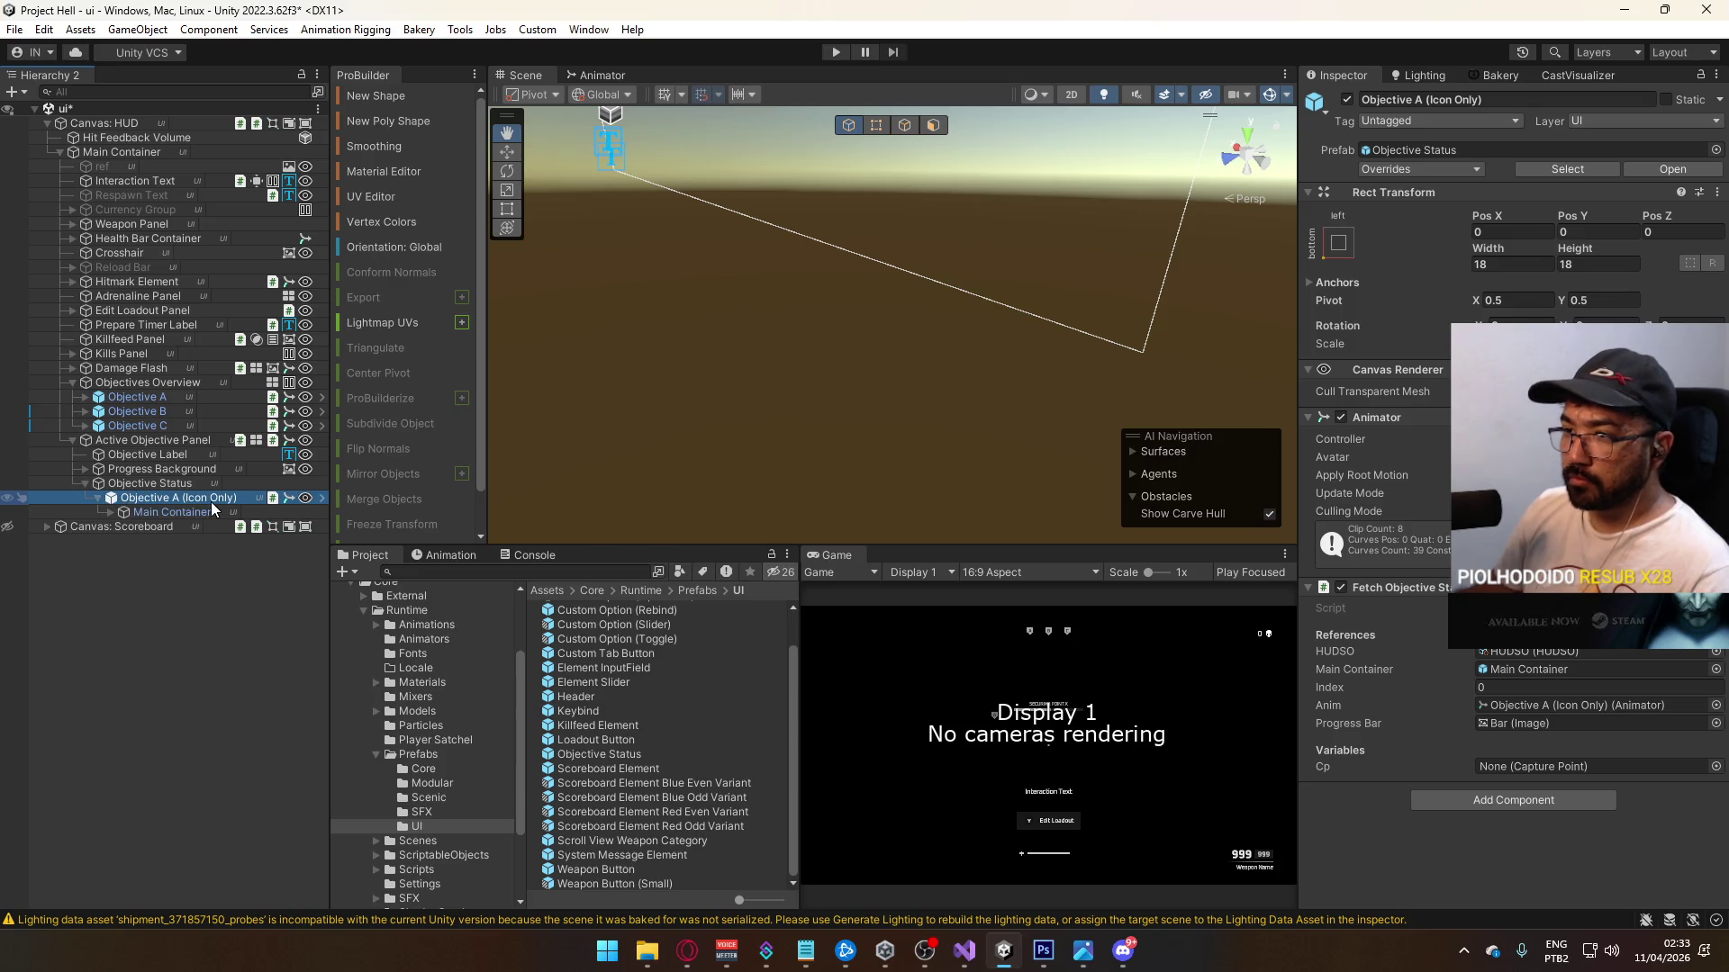
{"action": "left_click", "coordinate": [110, 511]}
{"action": "left_click", "coordinate": [190, 554]}
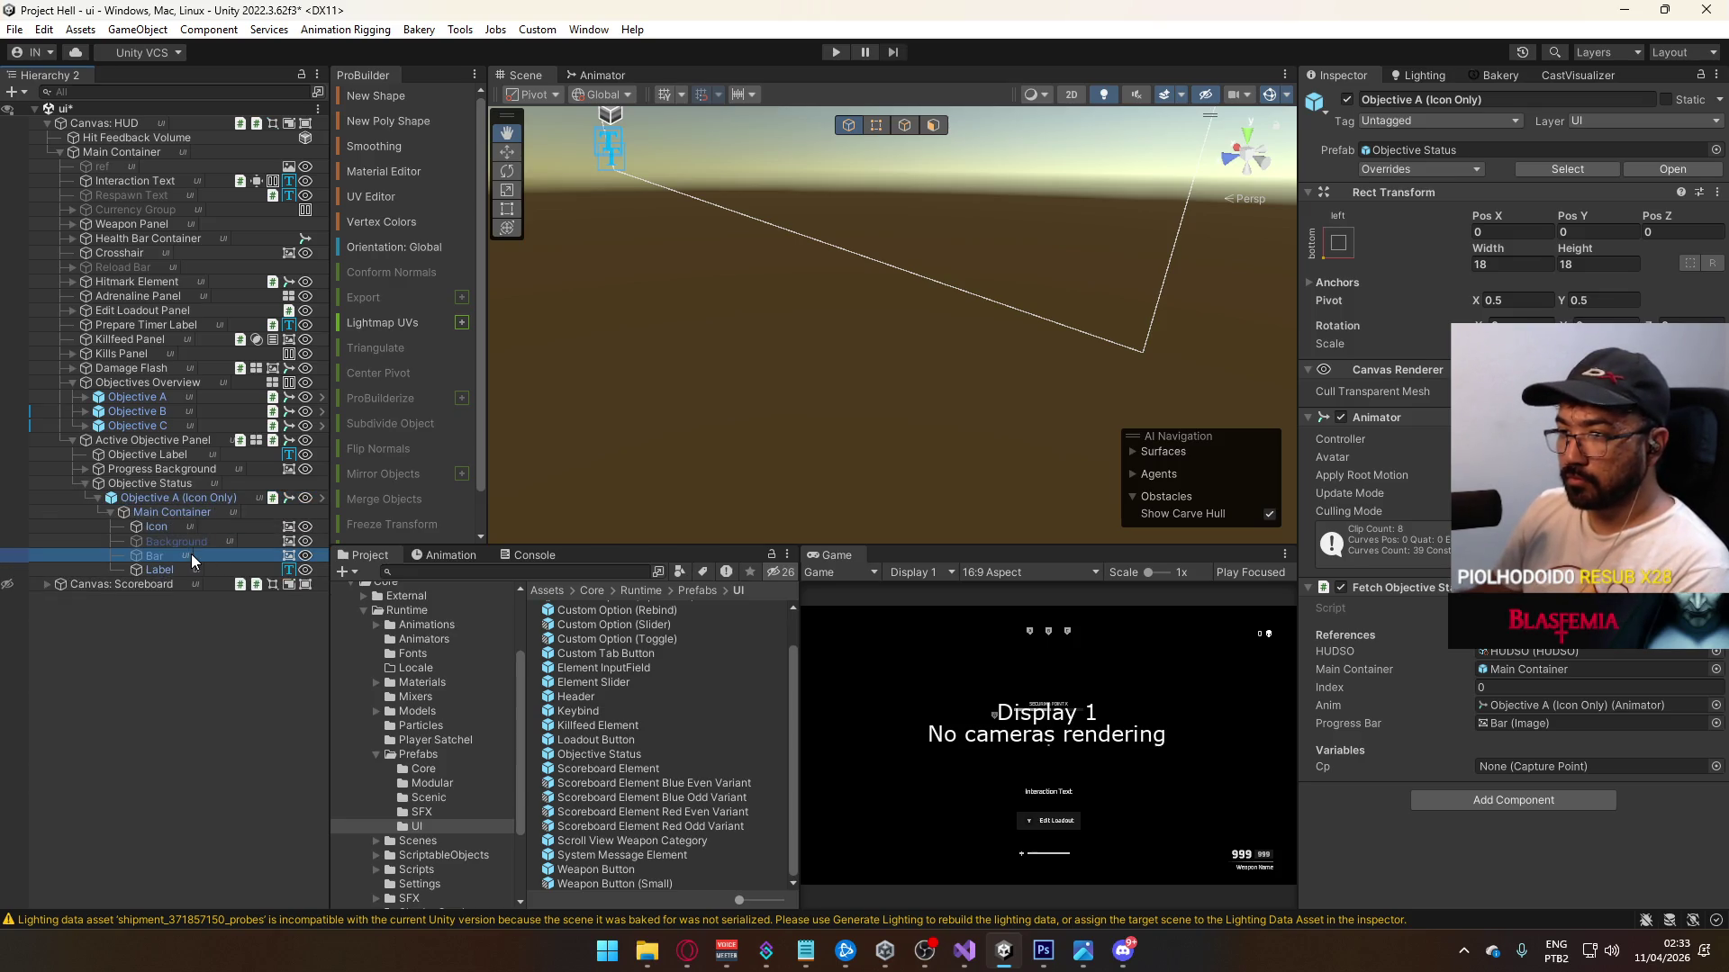
{"action": "left_click", "coordinate": [185, 542], "text": "shift"}
{"action": "key", "text": "Delete"}
Step: Preview the Objective@Owner Blue animation clip on Objective A (Icon Only)
{"action": "left_click", "coordinate": [185, 499]}
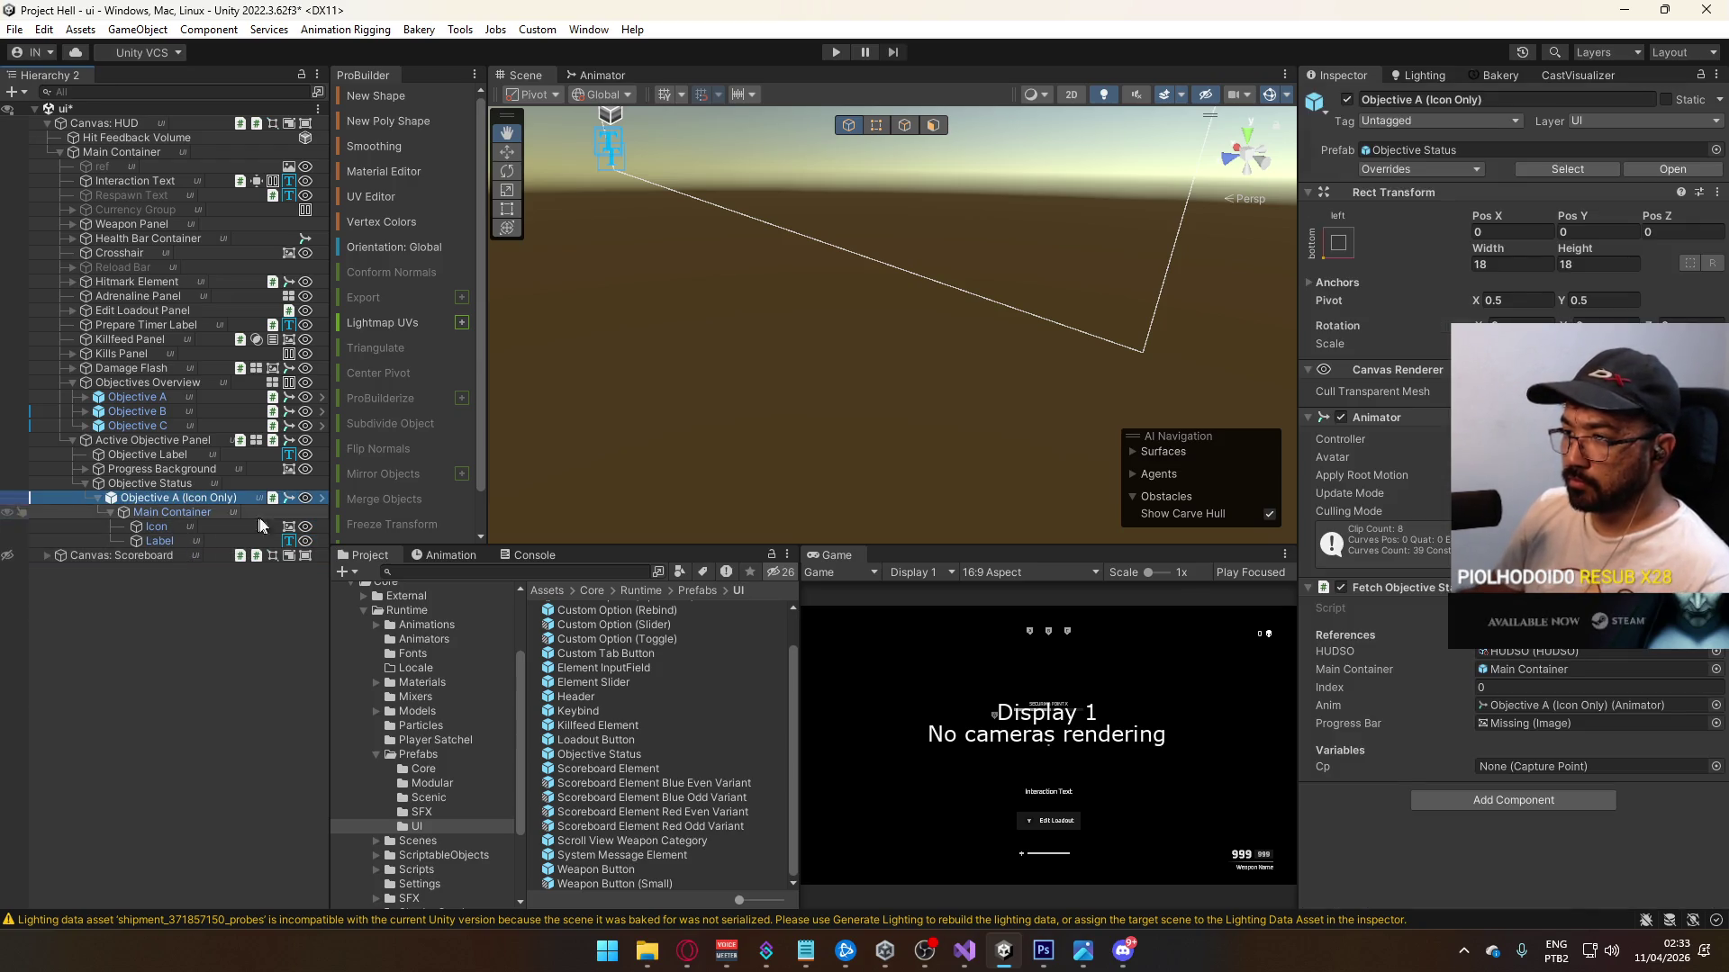
{"action": "left_click", "coordinate": [461, 557]}
{"action": "left_click", "coordinate": [414, 591]}
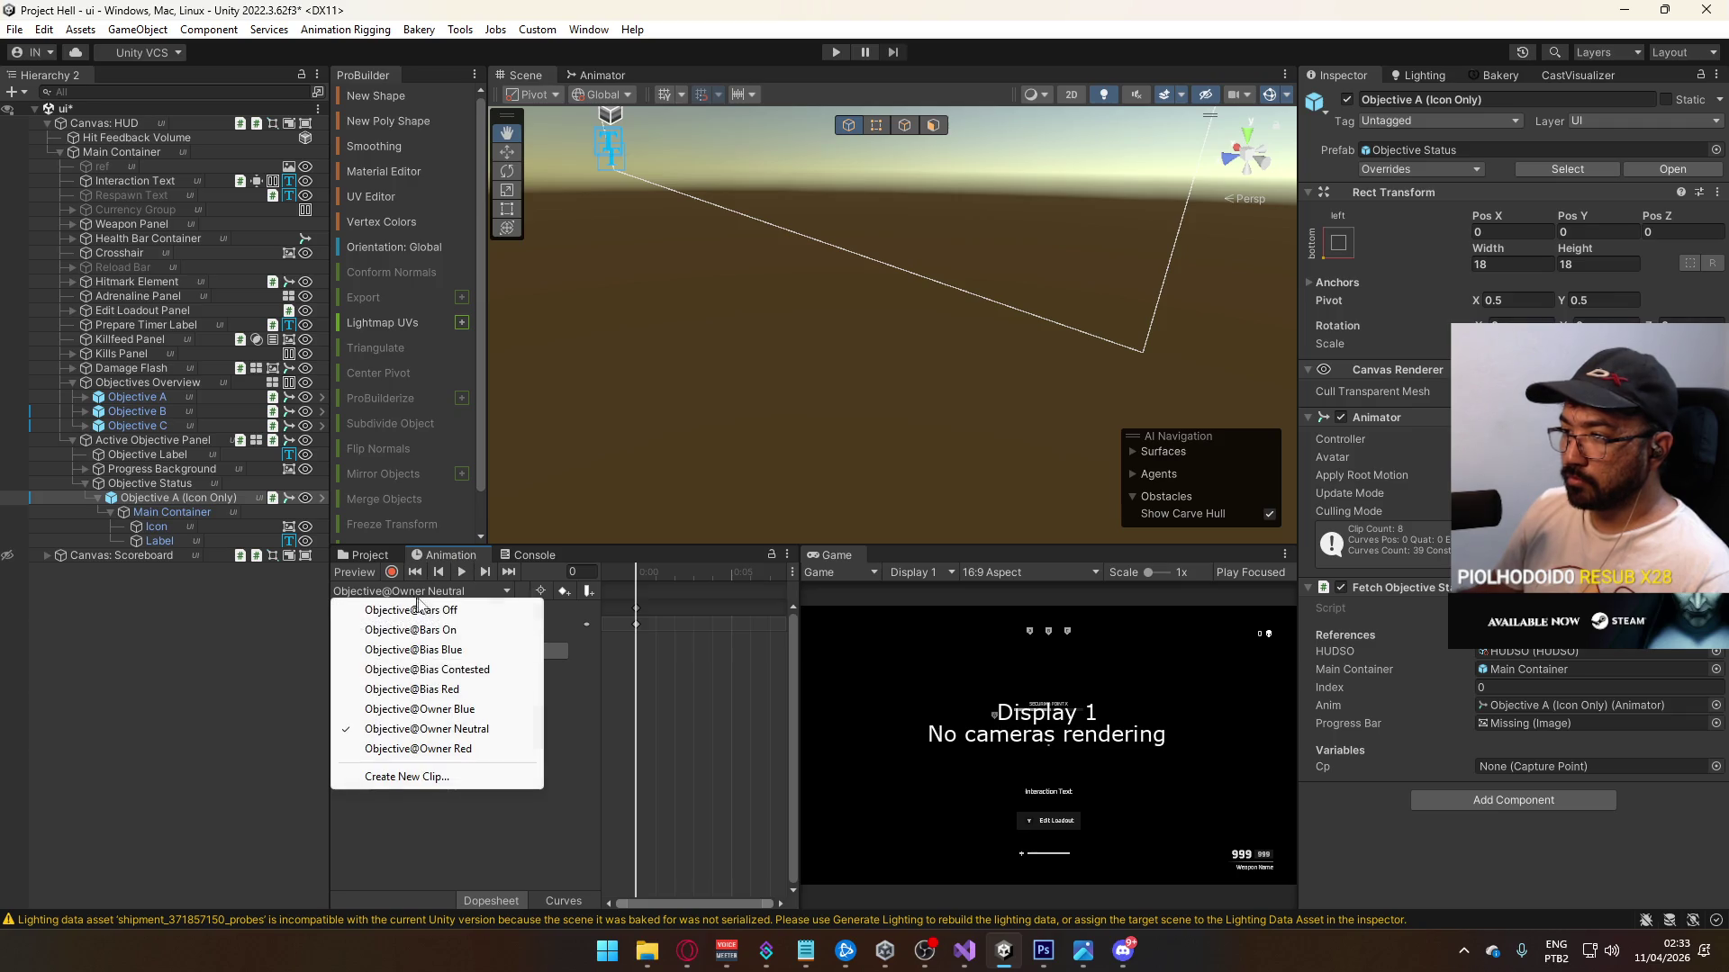
{"action": "left_click", "coordinate": [423, 708]}
{"action": "left_click", "coordinate": [422, 593]}
{"action": "left_click", "coordinate": [167, 495]}
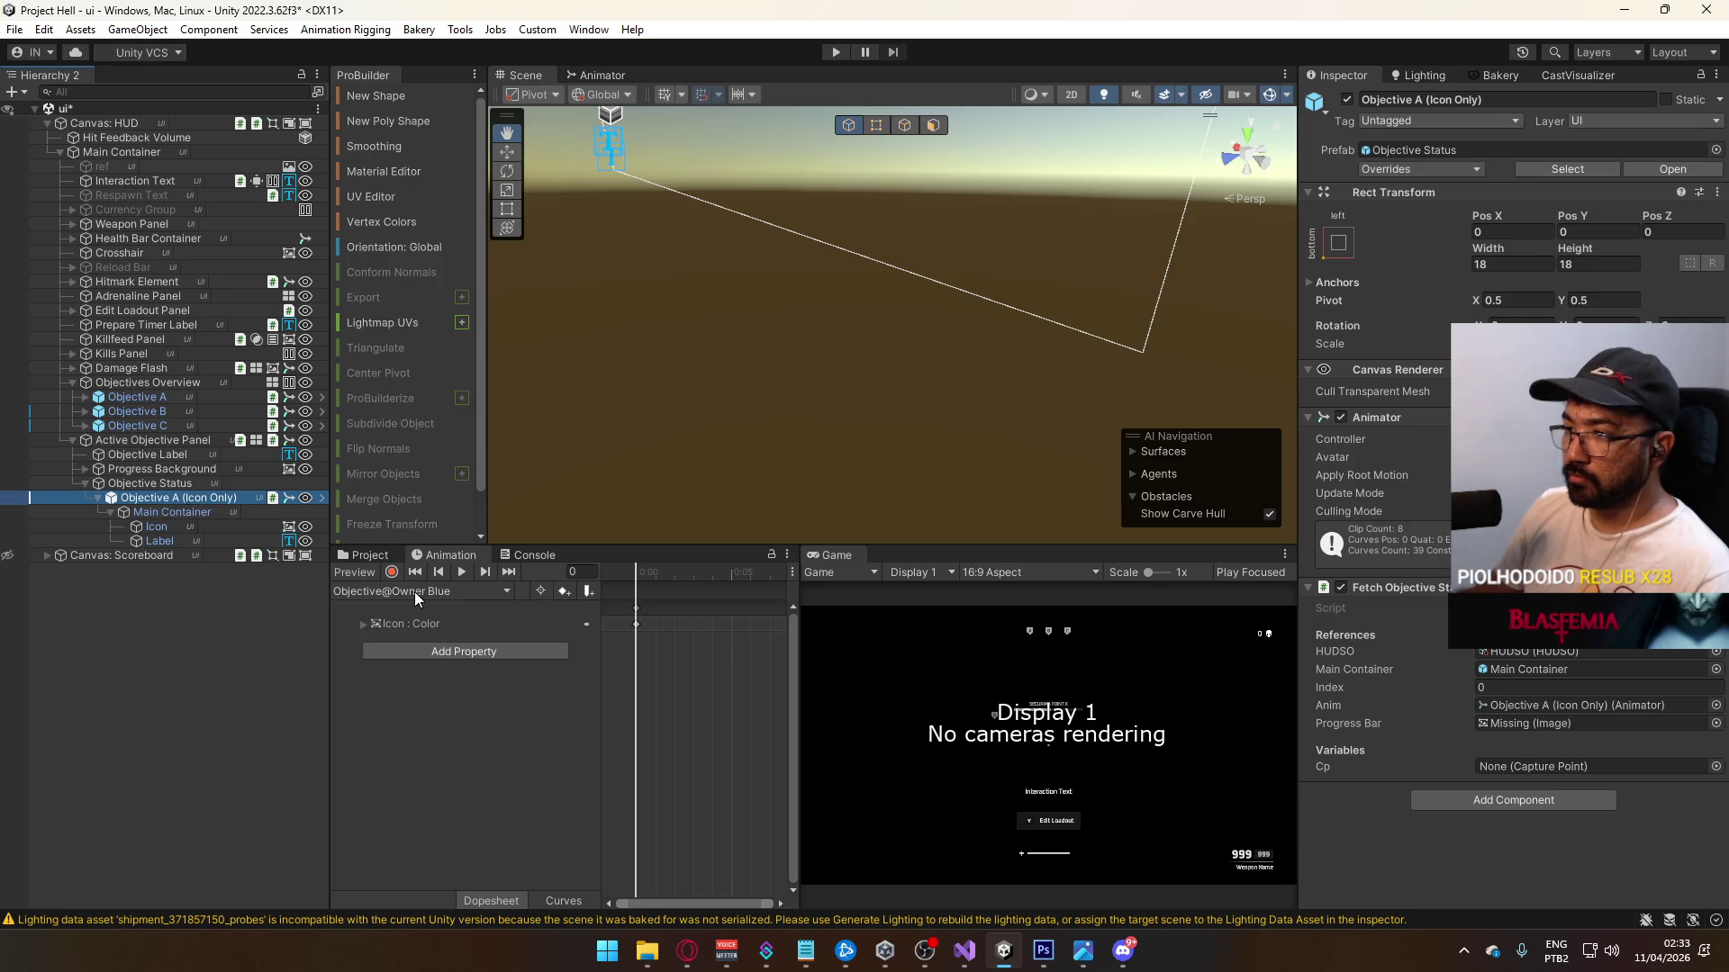
{"action": "left_click", "coordinate": [380, 552]}
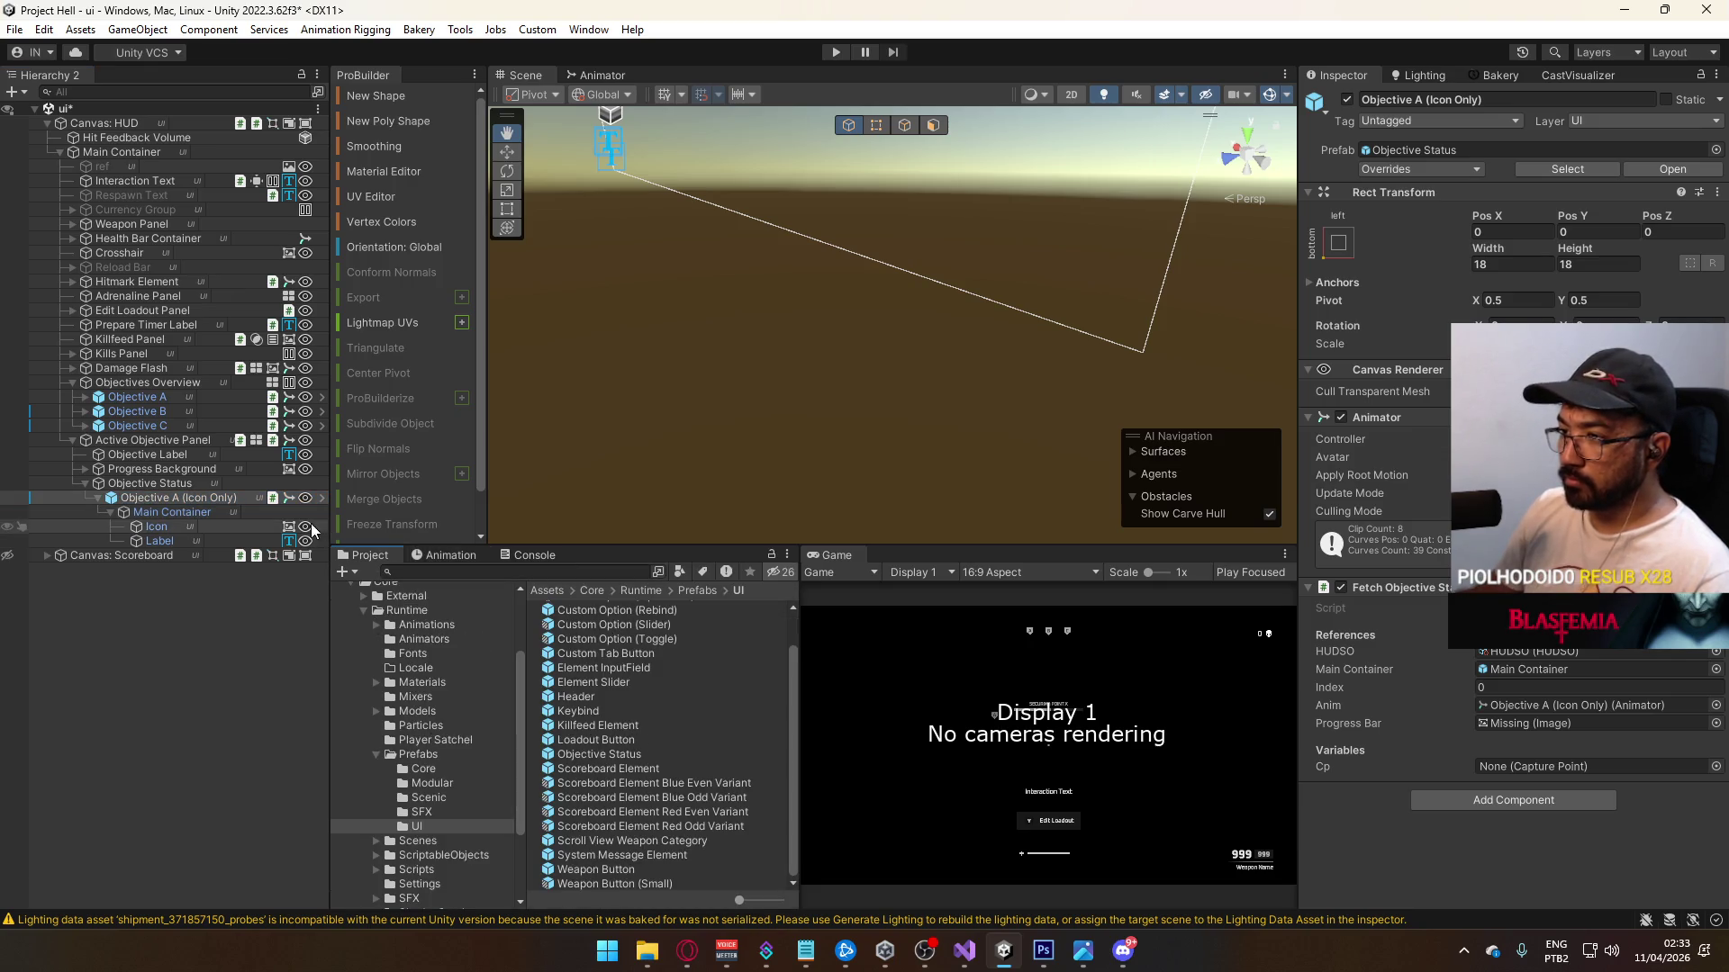
Step: Save Objective A (Icon Only) into the UI prefabs folder as a Prefab Variant
{"action": "mouse_move", "coordinate": [164, 494]}
{"action": "left_mouse_down"}
{"action": "mouse_move", "coordinate": [647, 700]}
{"action": "mouse_move", "coordinate": [785, 689]}
{"action": "mouse_move", "coordinate": [627, 699]}
{"action": "mouse_move", "coordinate": [436, 868]}
{"action": "left_mouse_up"}
{"action": "left_click", "coordinate": [925, 527]}
{"action": "left_click", "coordinate": [662, 748]}
{"action": "left_click", "coordinate": [614, 750]}
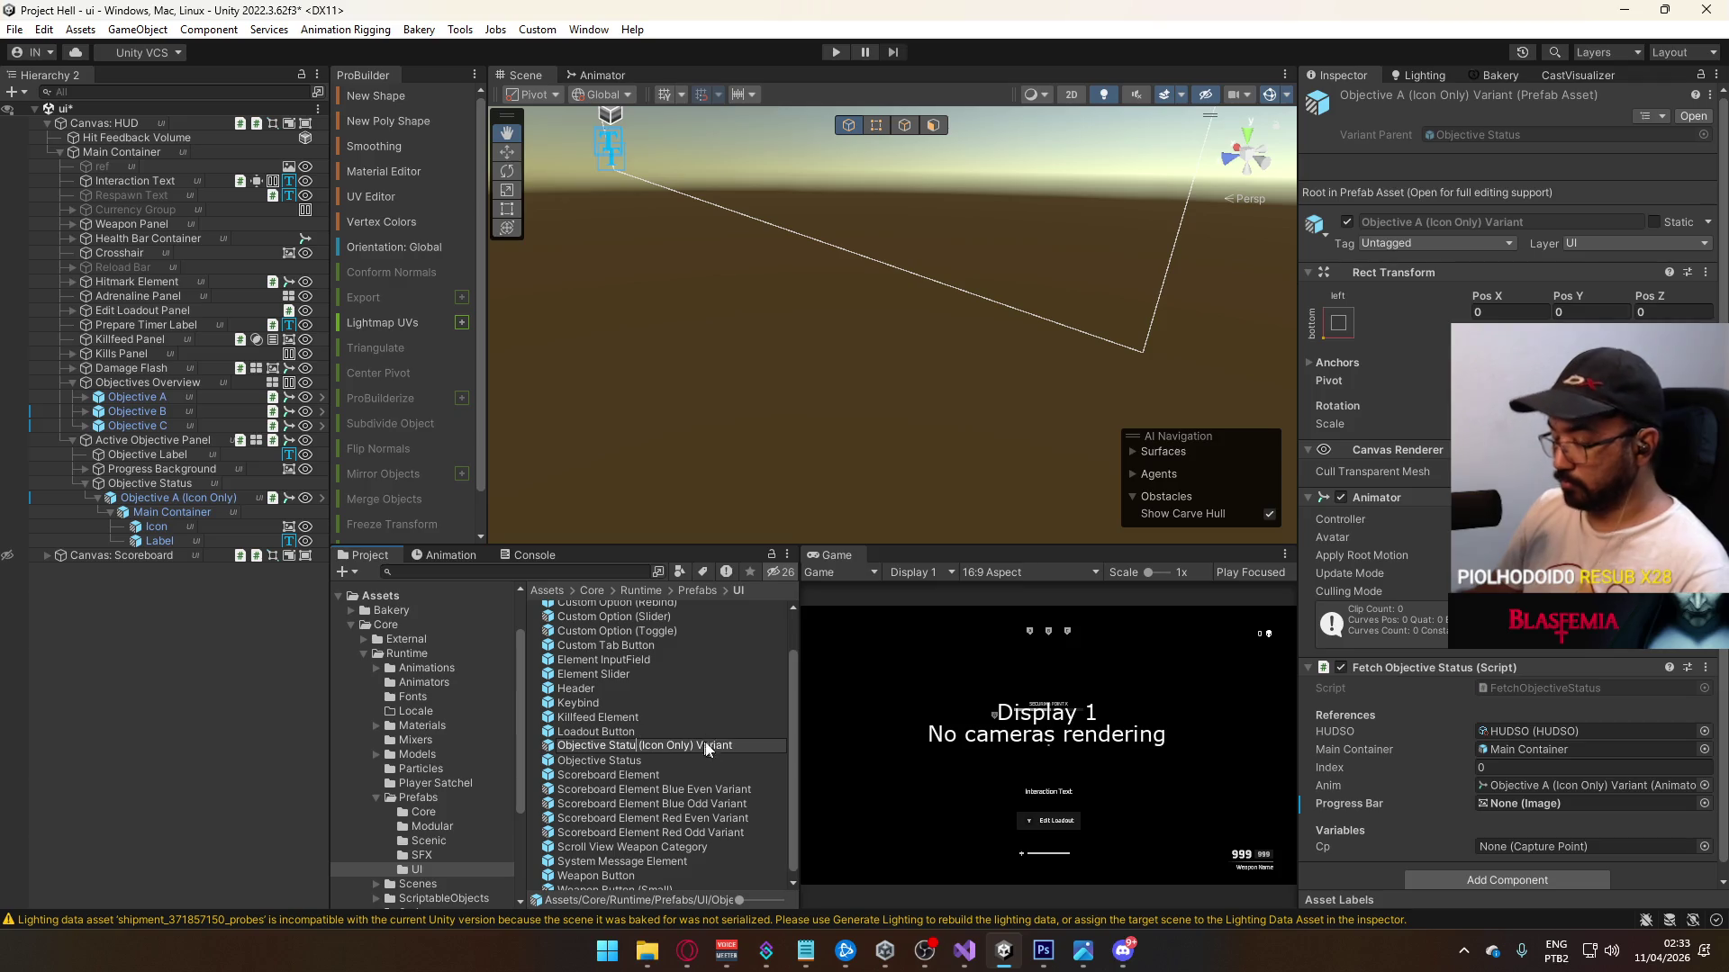
Step: Finish naming the variant prefab Objective Status (Icon Only)
{"action": "key", "text": "BackSpace"}
{"action": "key", "text": "BackSpace"}
{"action": "key", "text": "Return"}
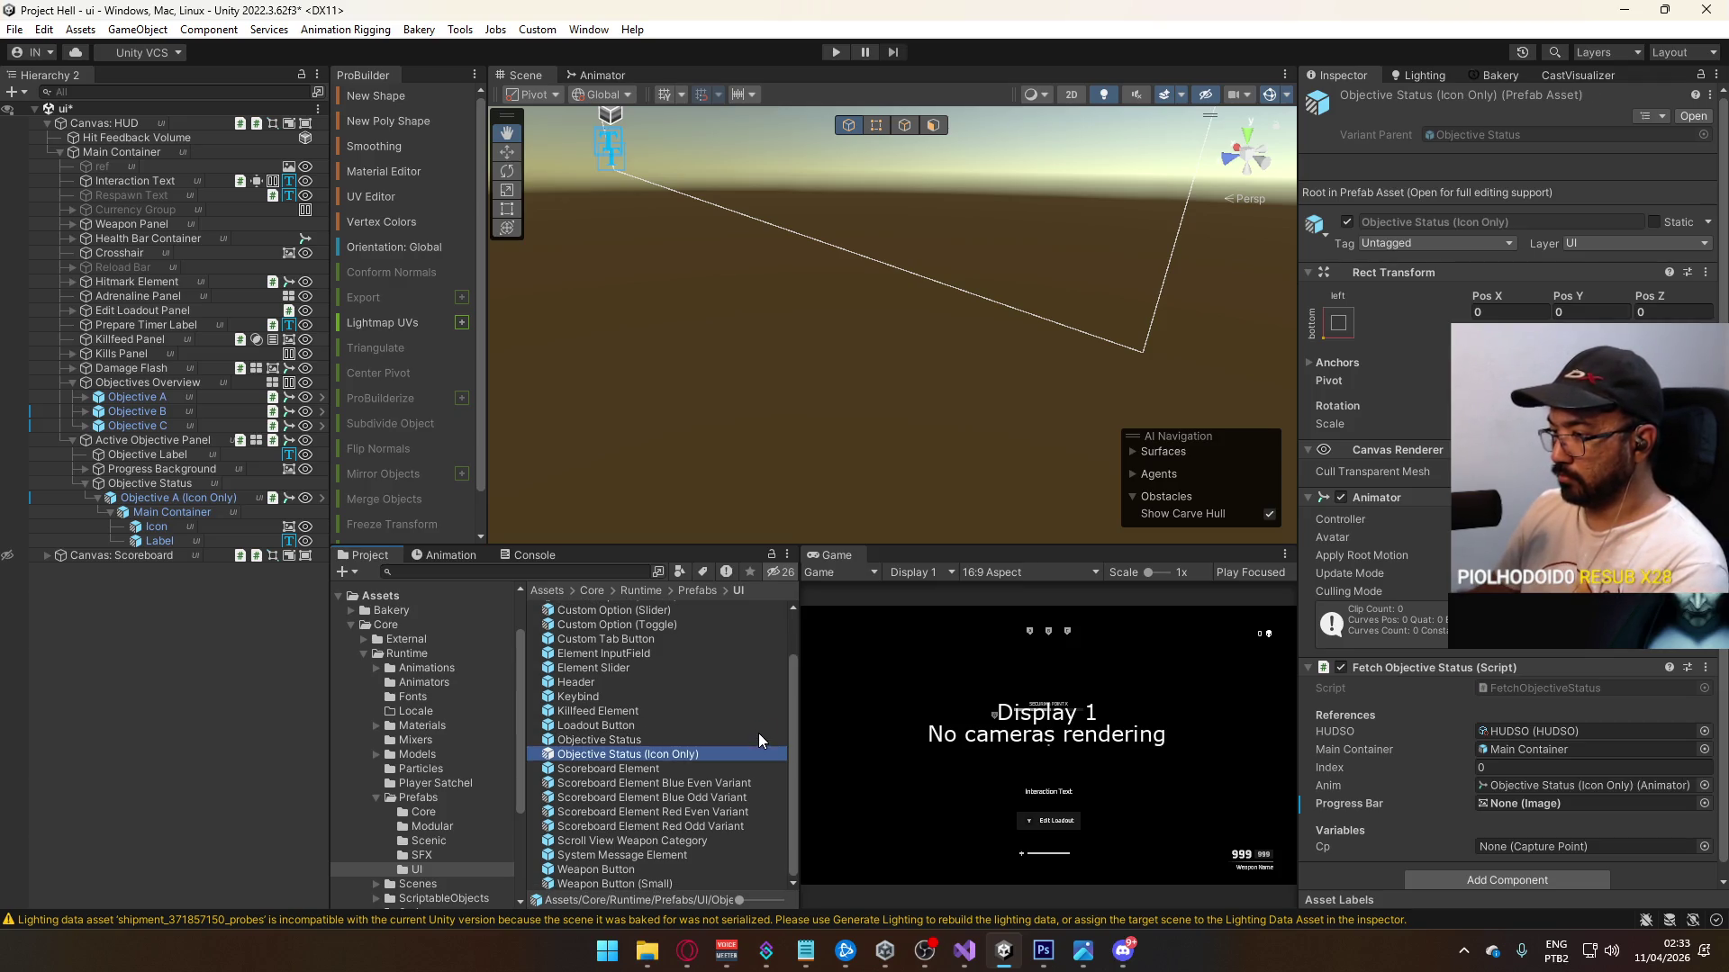
{"action": "left_click", "coordinate": [99, 498]}
Step: Duplicate the icon-only objective into copies named Objective B (Icon Only) and Objective C (Icon Only)
{"action": "key", "text": "ctrl+d"}
{"action": "key", "text": "ctrl+d"}
{"action": "left_click", "coordinate": [218, 510]}
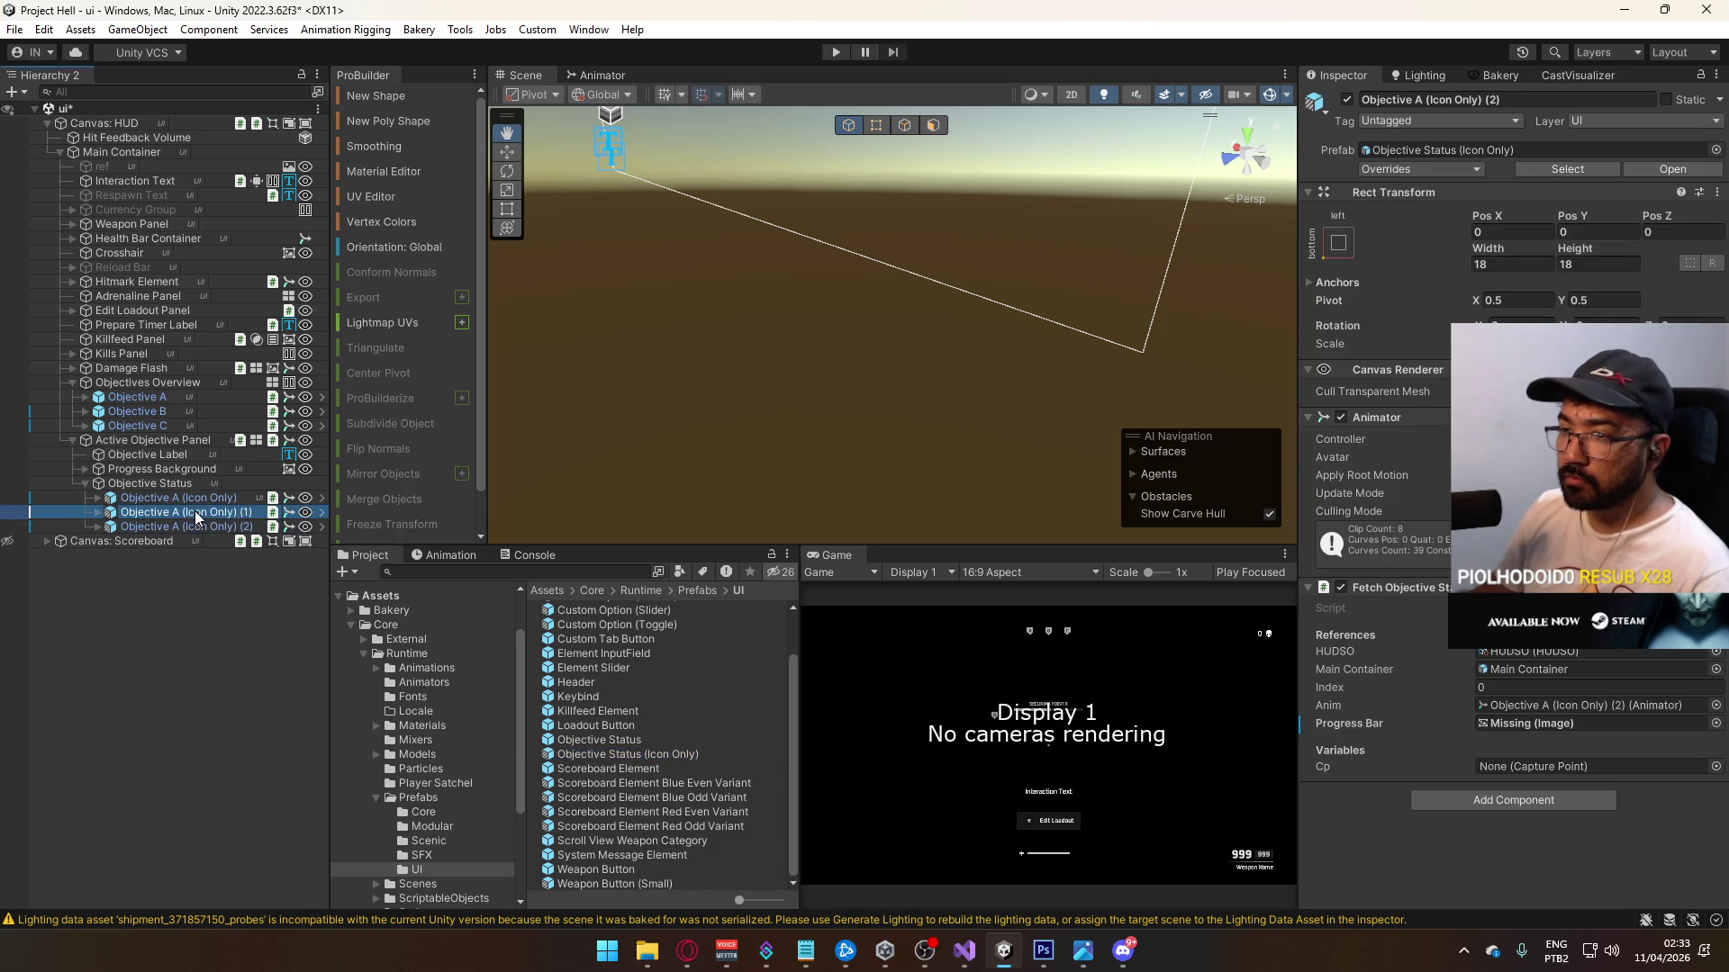
{"action": "double_click", "coordinate": [174, 512]}
{"action": "type", "text": "B"}
{"action": "left_click", "coordinate": [180, 528]}
{"action": "left_click", "coordinate": [174, 525]}
{"action": "type", "text": "C"}
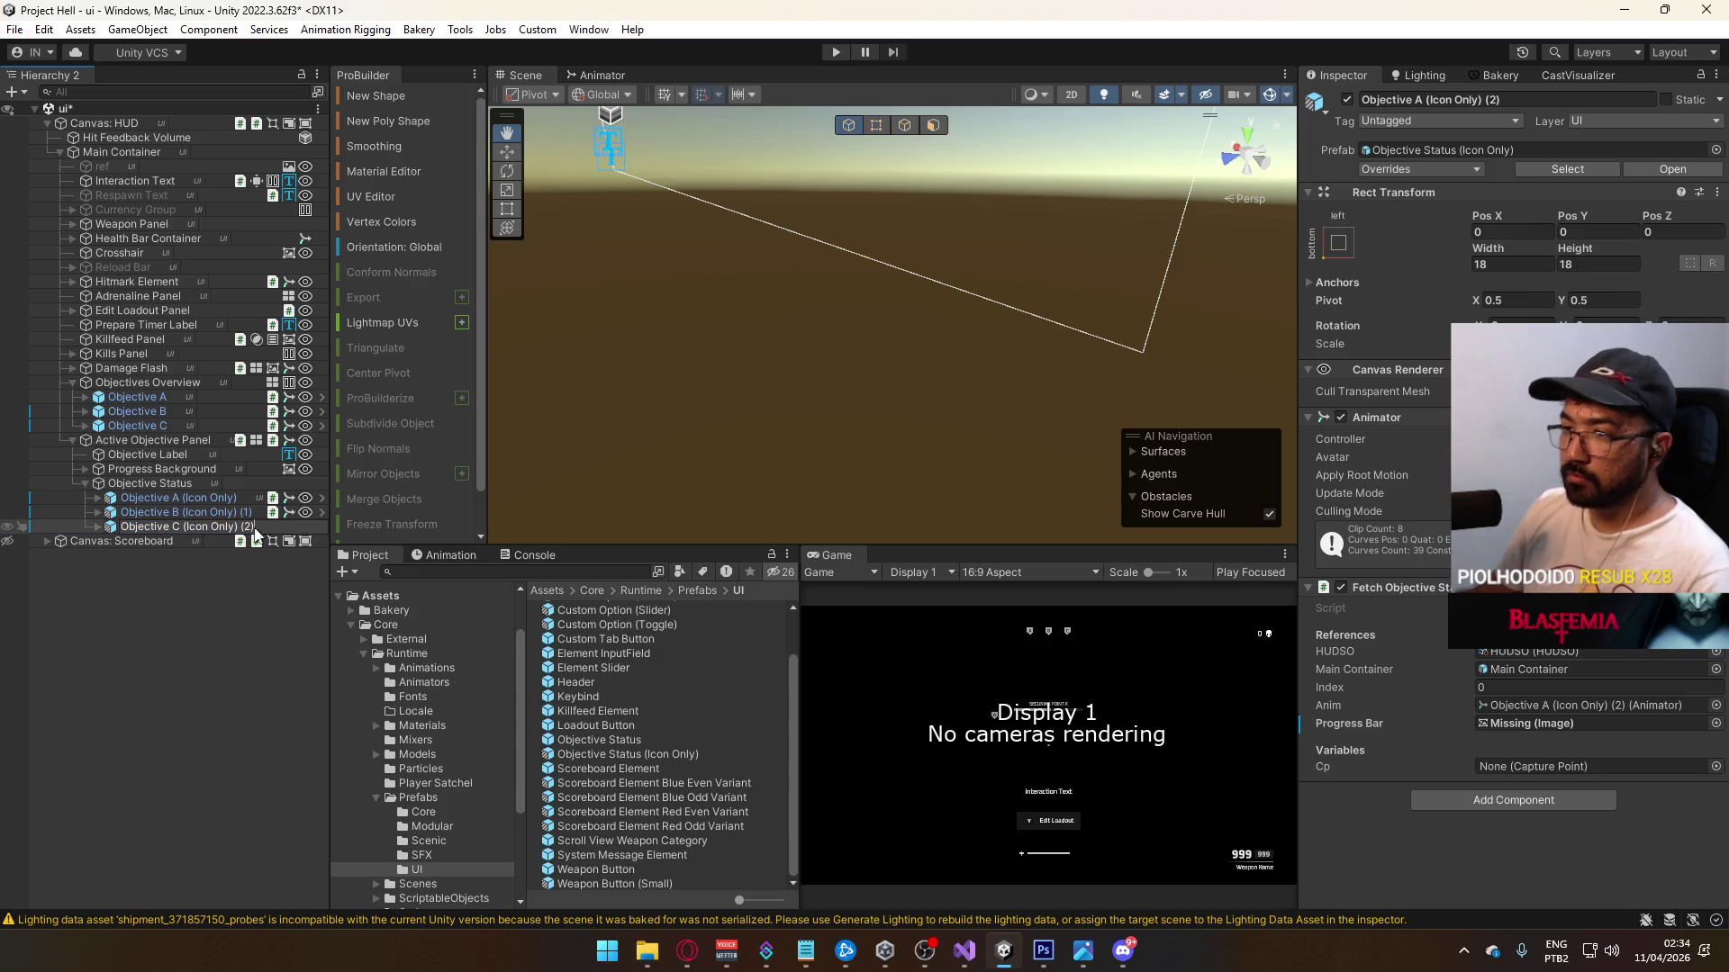
{"action": "key", "text": "BackSpace"}
{"action": "left_click", "coordinate": [252, 517]}
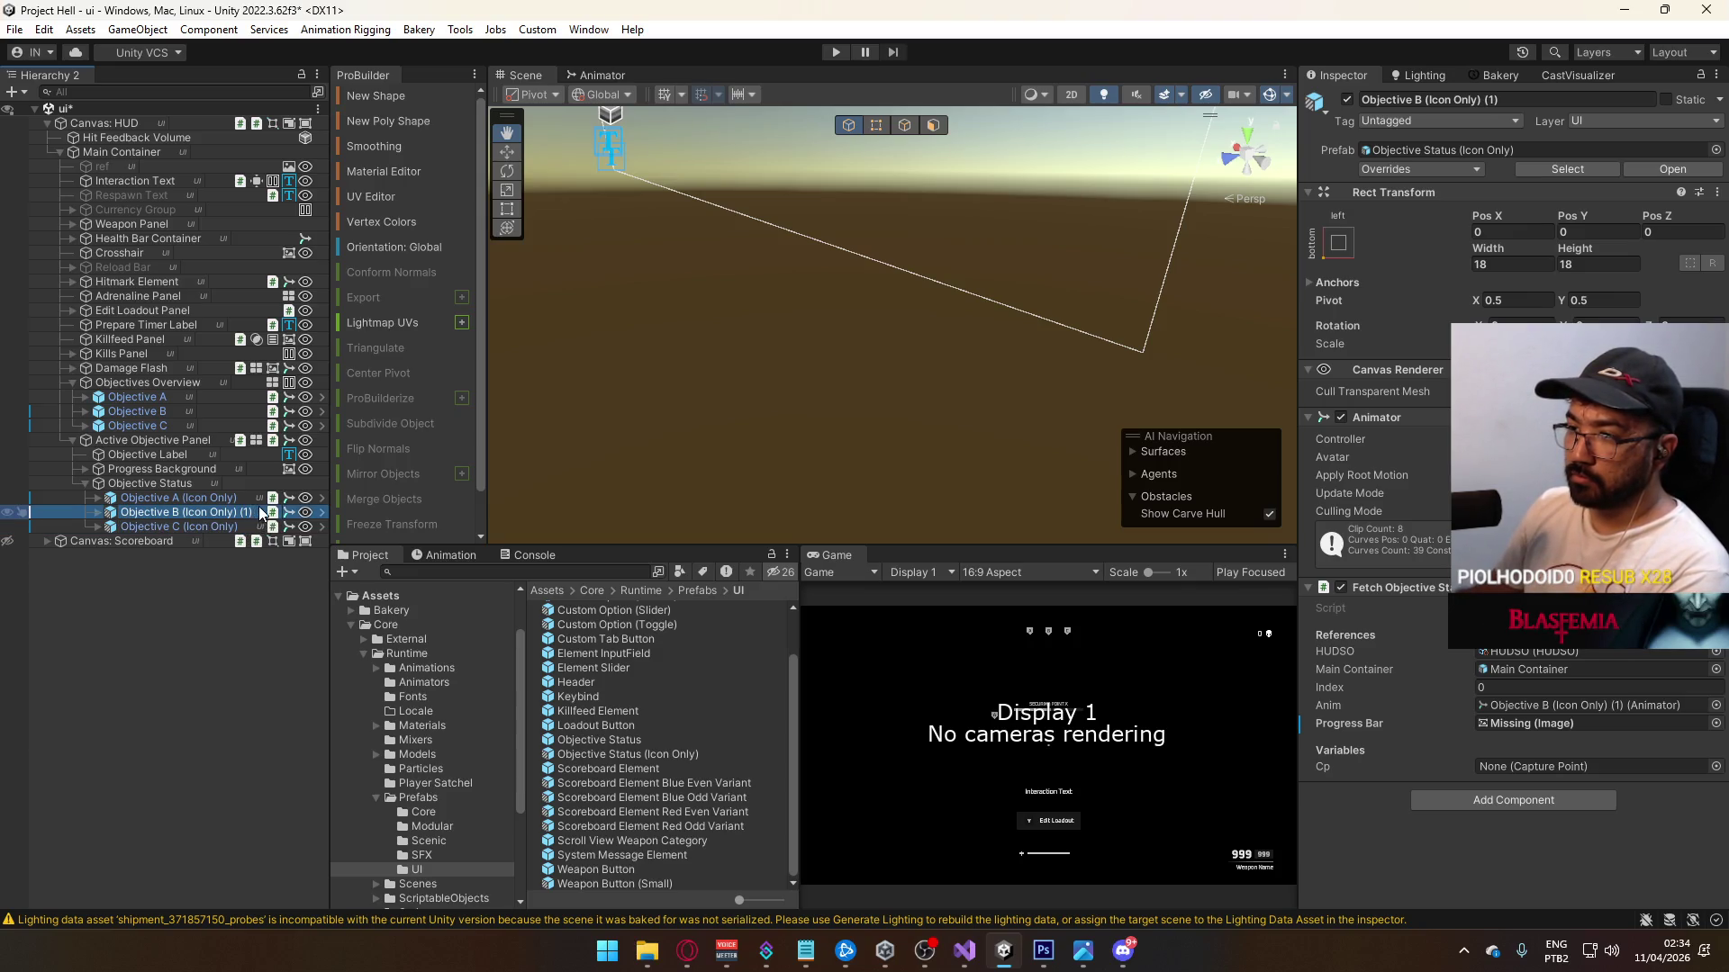
{"action": "left_click", "coordinate": [256, 515]}
{"action": "key", "text": "Return"}
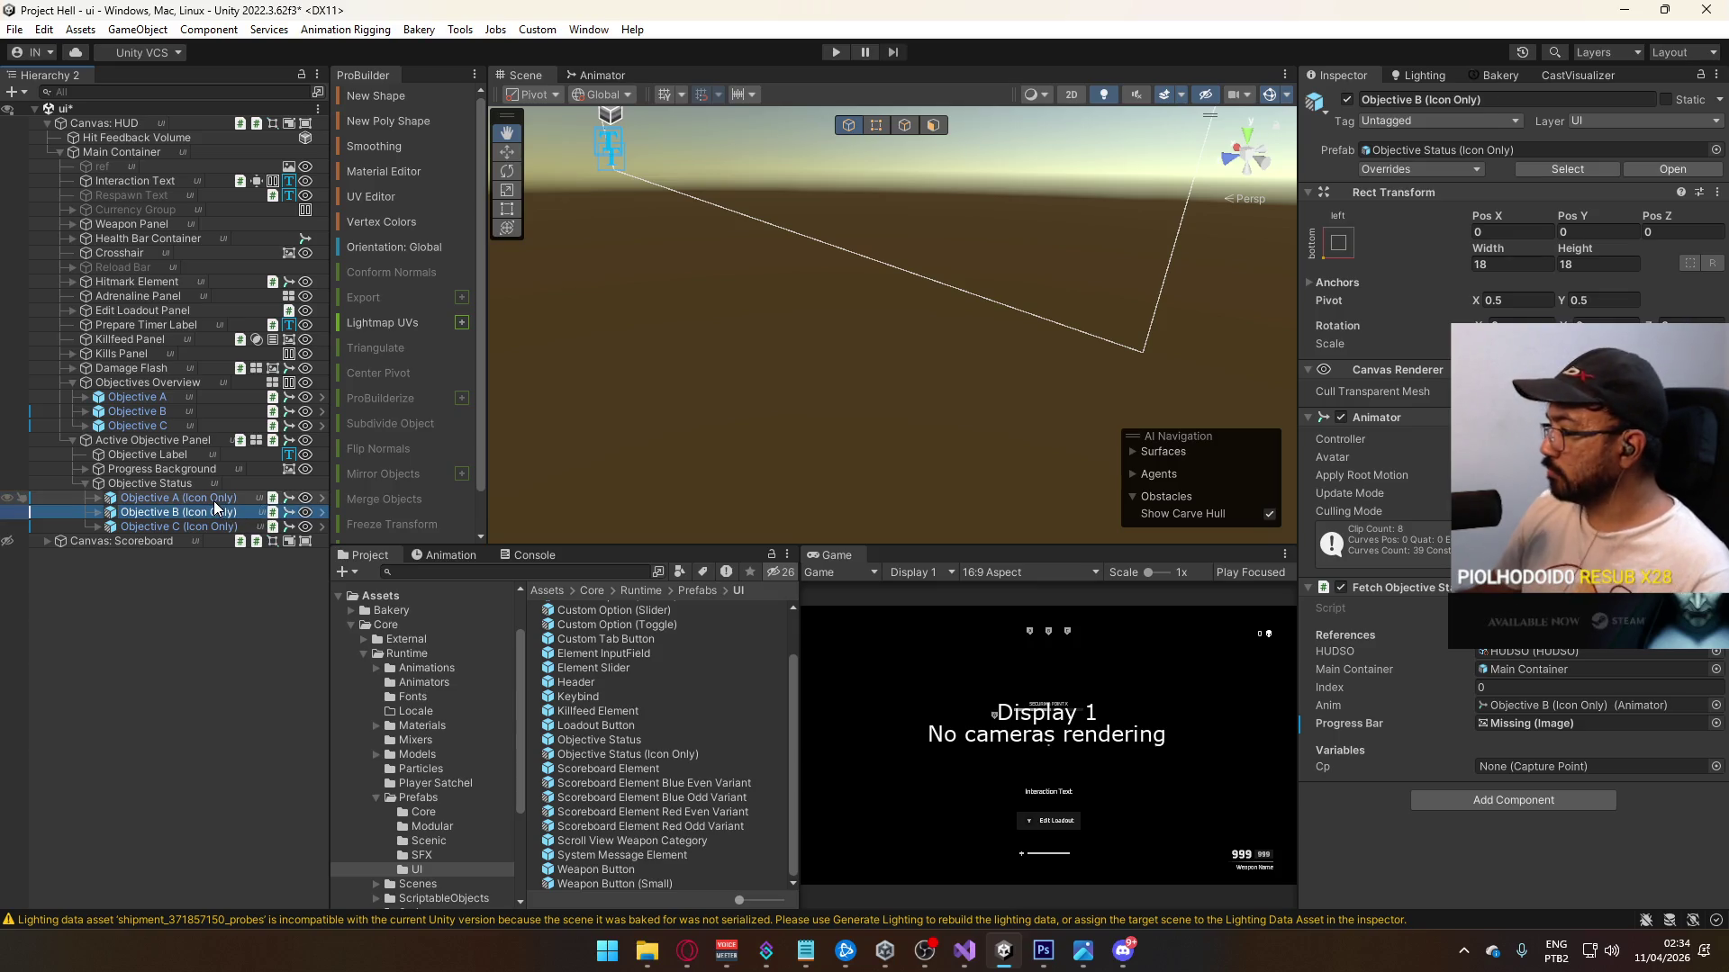
{"action": "left_click", "coordinate": [210, 497]}
{"action": "left_click", "coordinate": [209, 526], "text": "shift"}
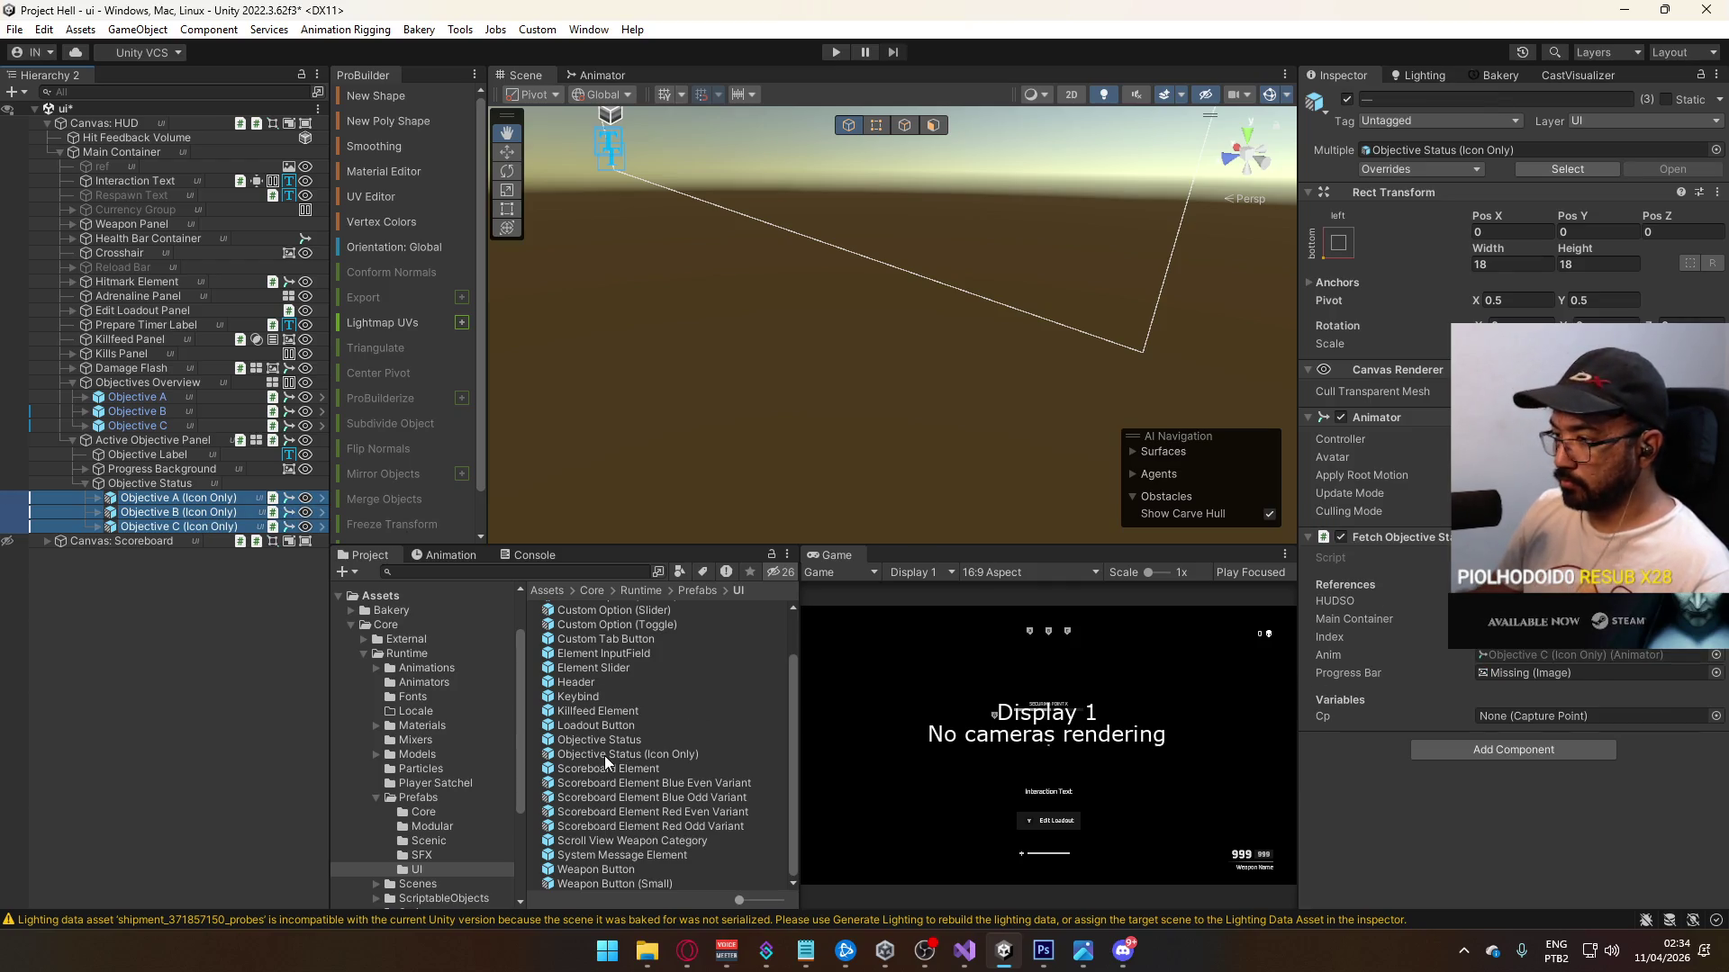
Step: Check the Progress Bar reference in the Objective Status (Icon Only) prefab, then exit Prefab Mode
{"action": "double_click", "coordinate": [641, 754]}
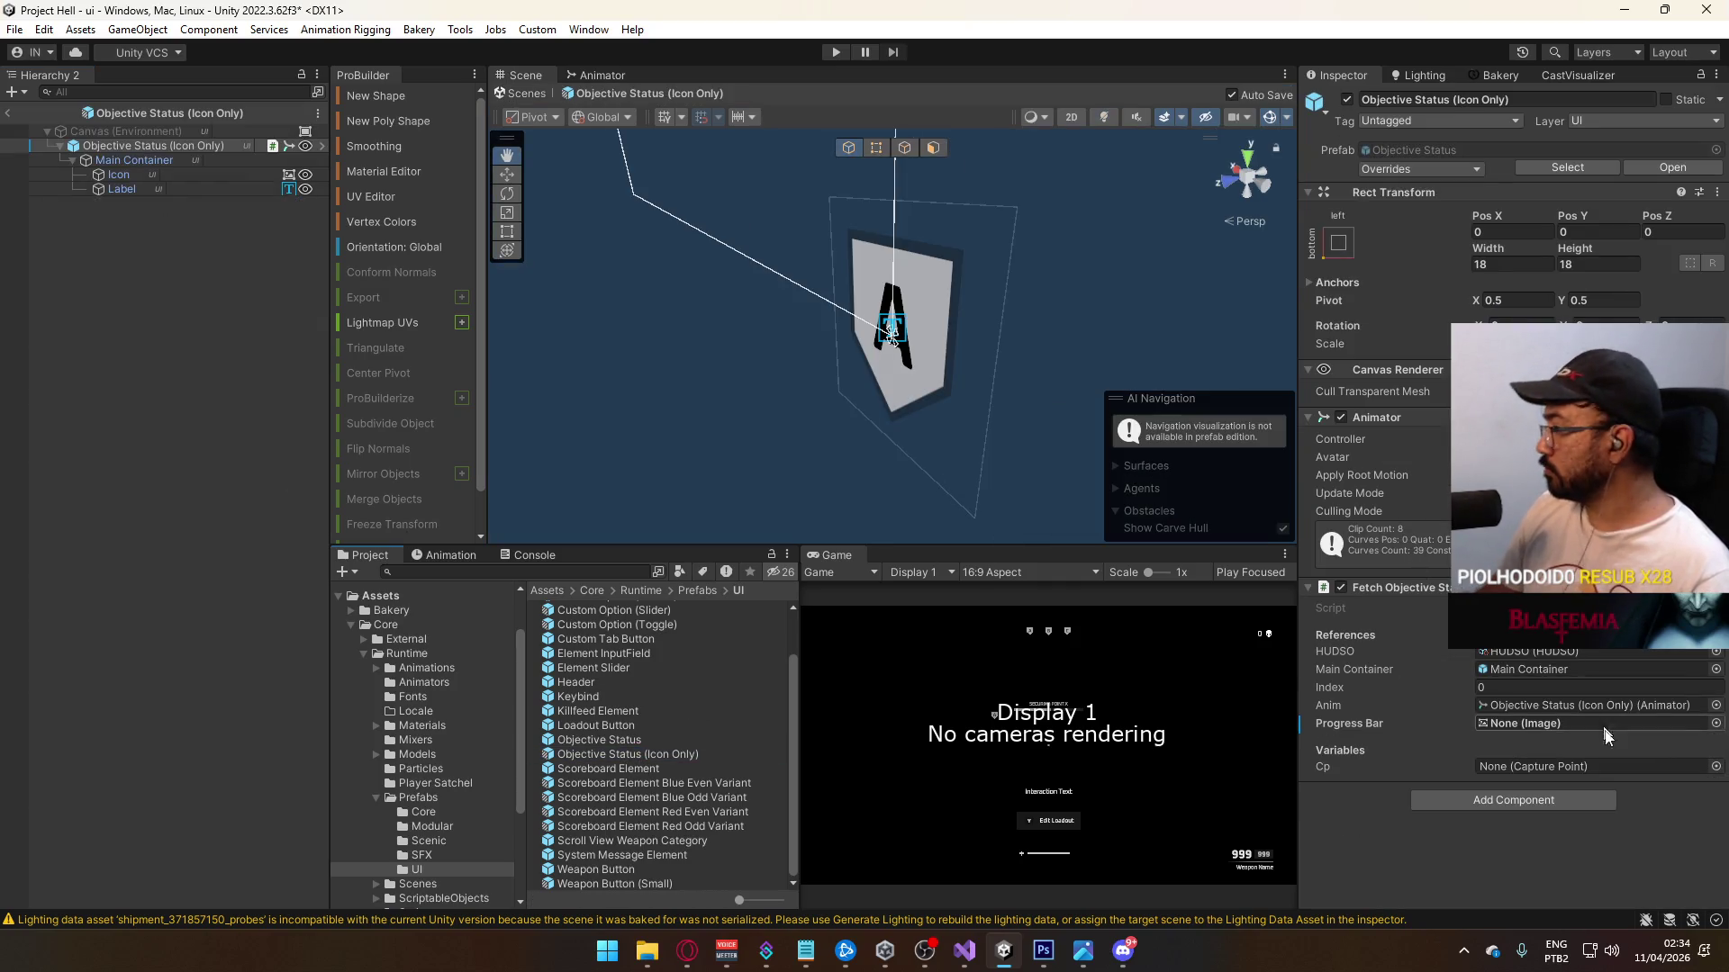
{"action": "left_click", "coordinate": [1715, 723]}
{"action": "double_click", "coordinate": [1285, 616]}
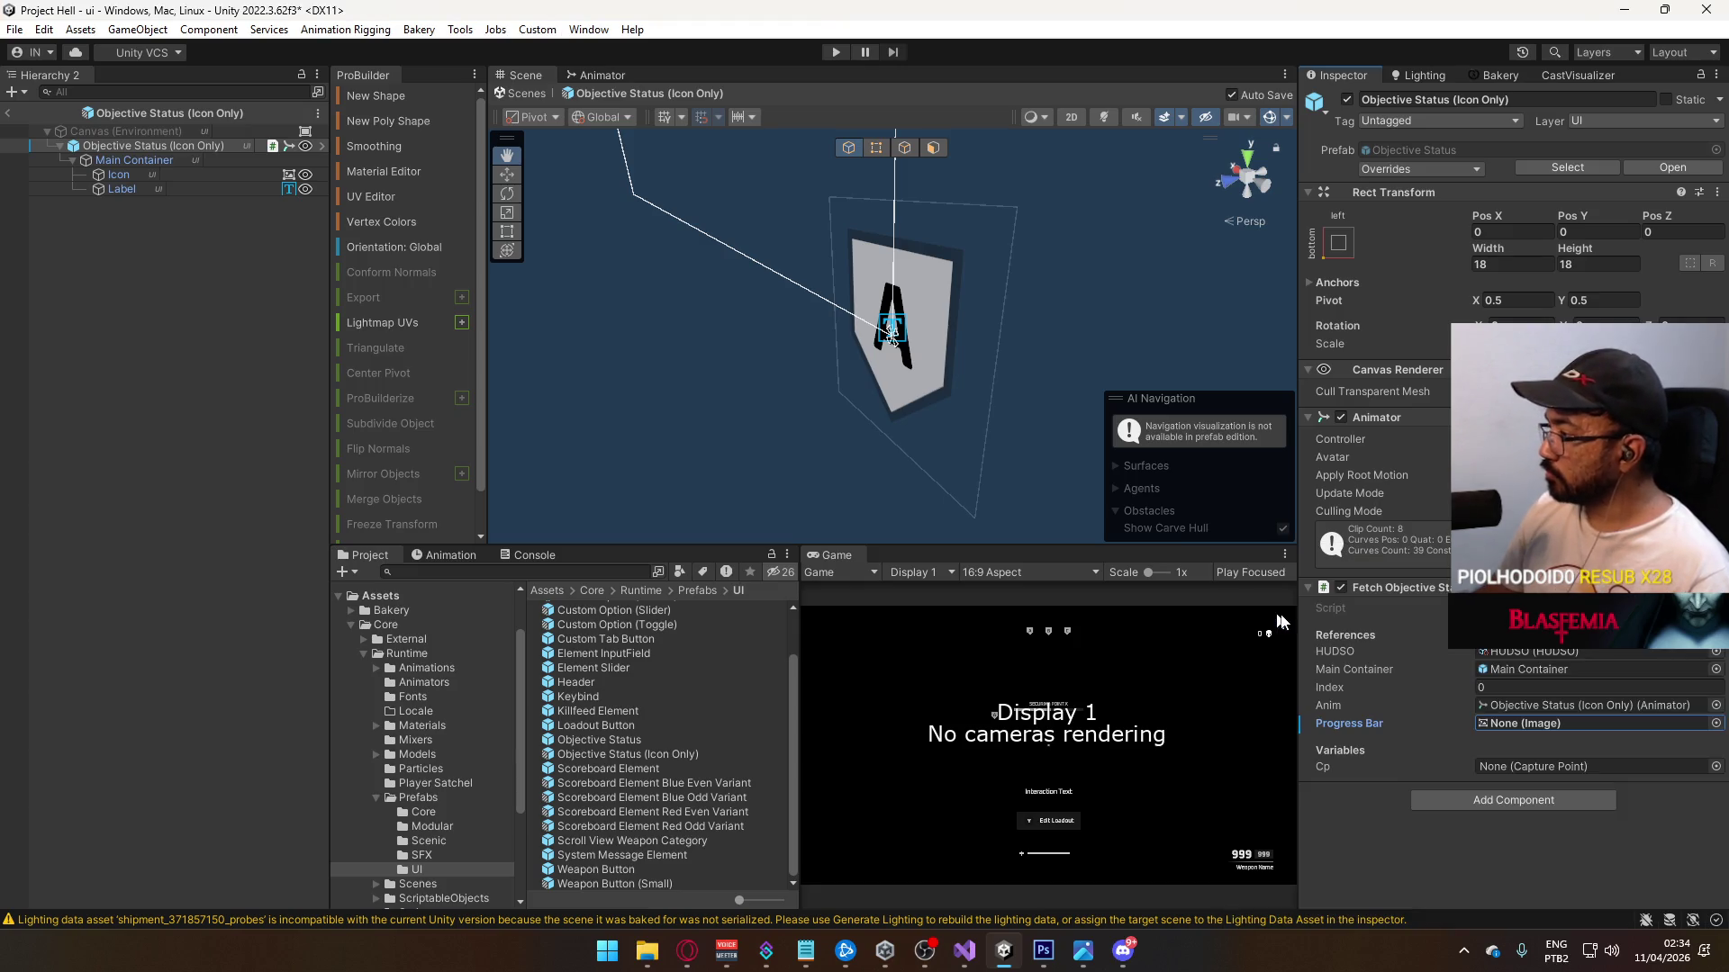
{"action": "right_click", "coordinate": [1368, 721]}
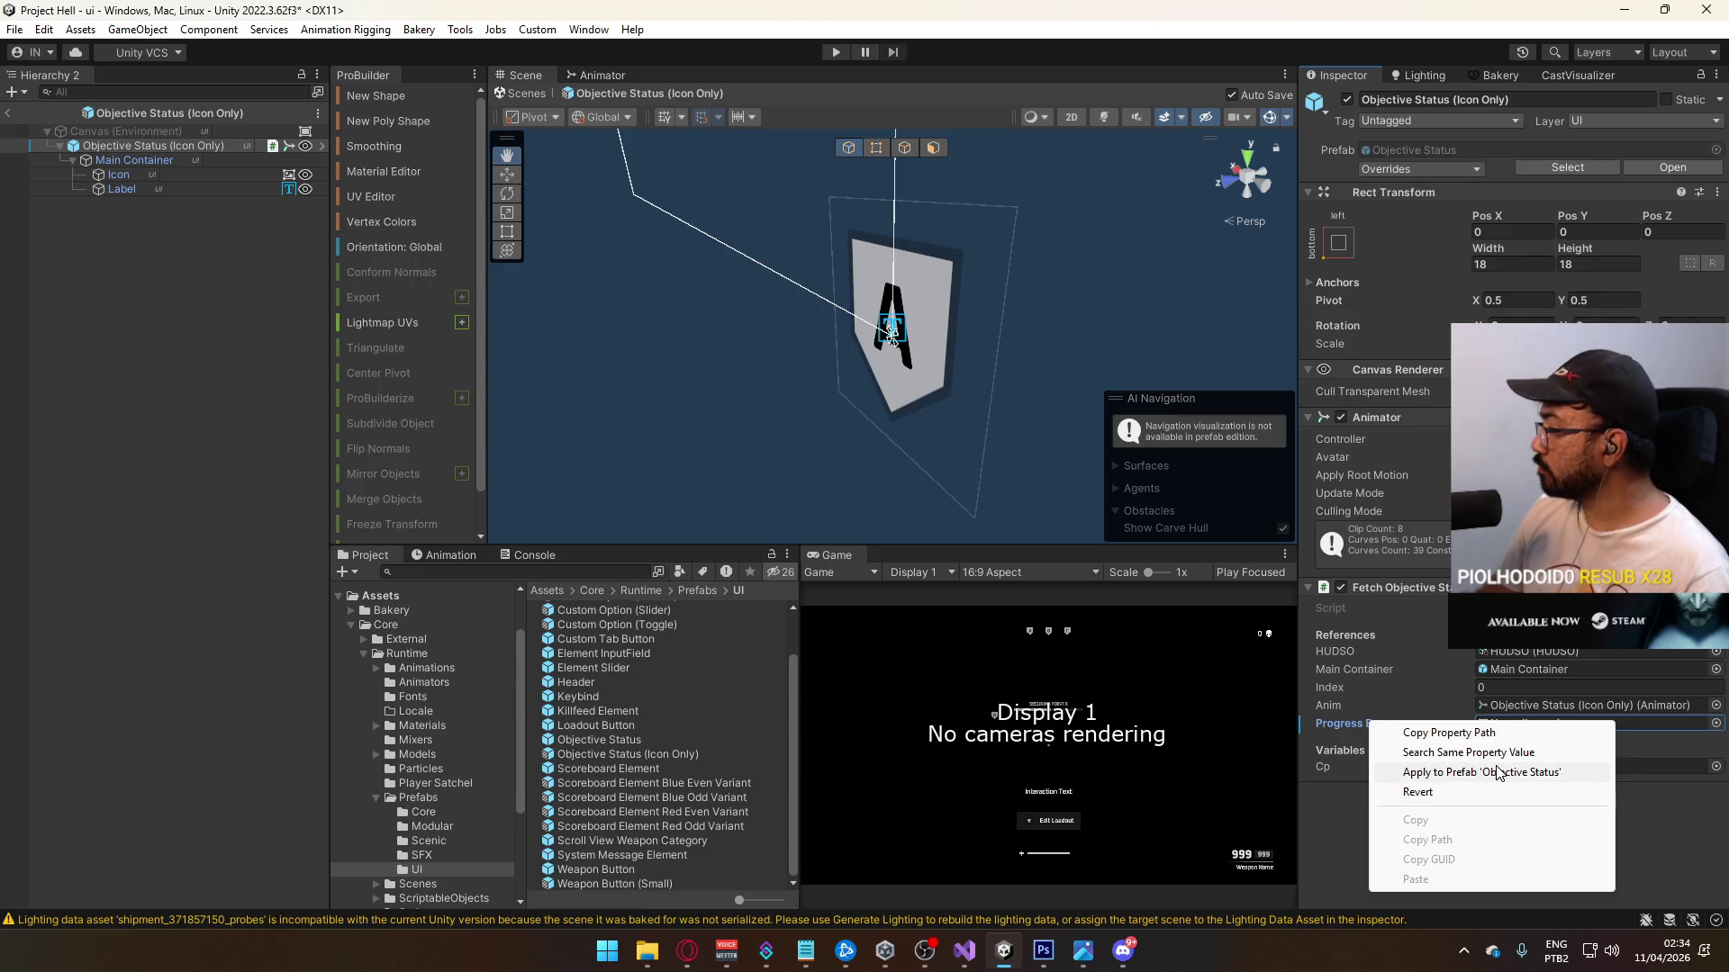
{"action": "left_click", "coordinate": [9, 112]}
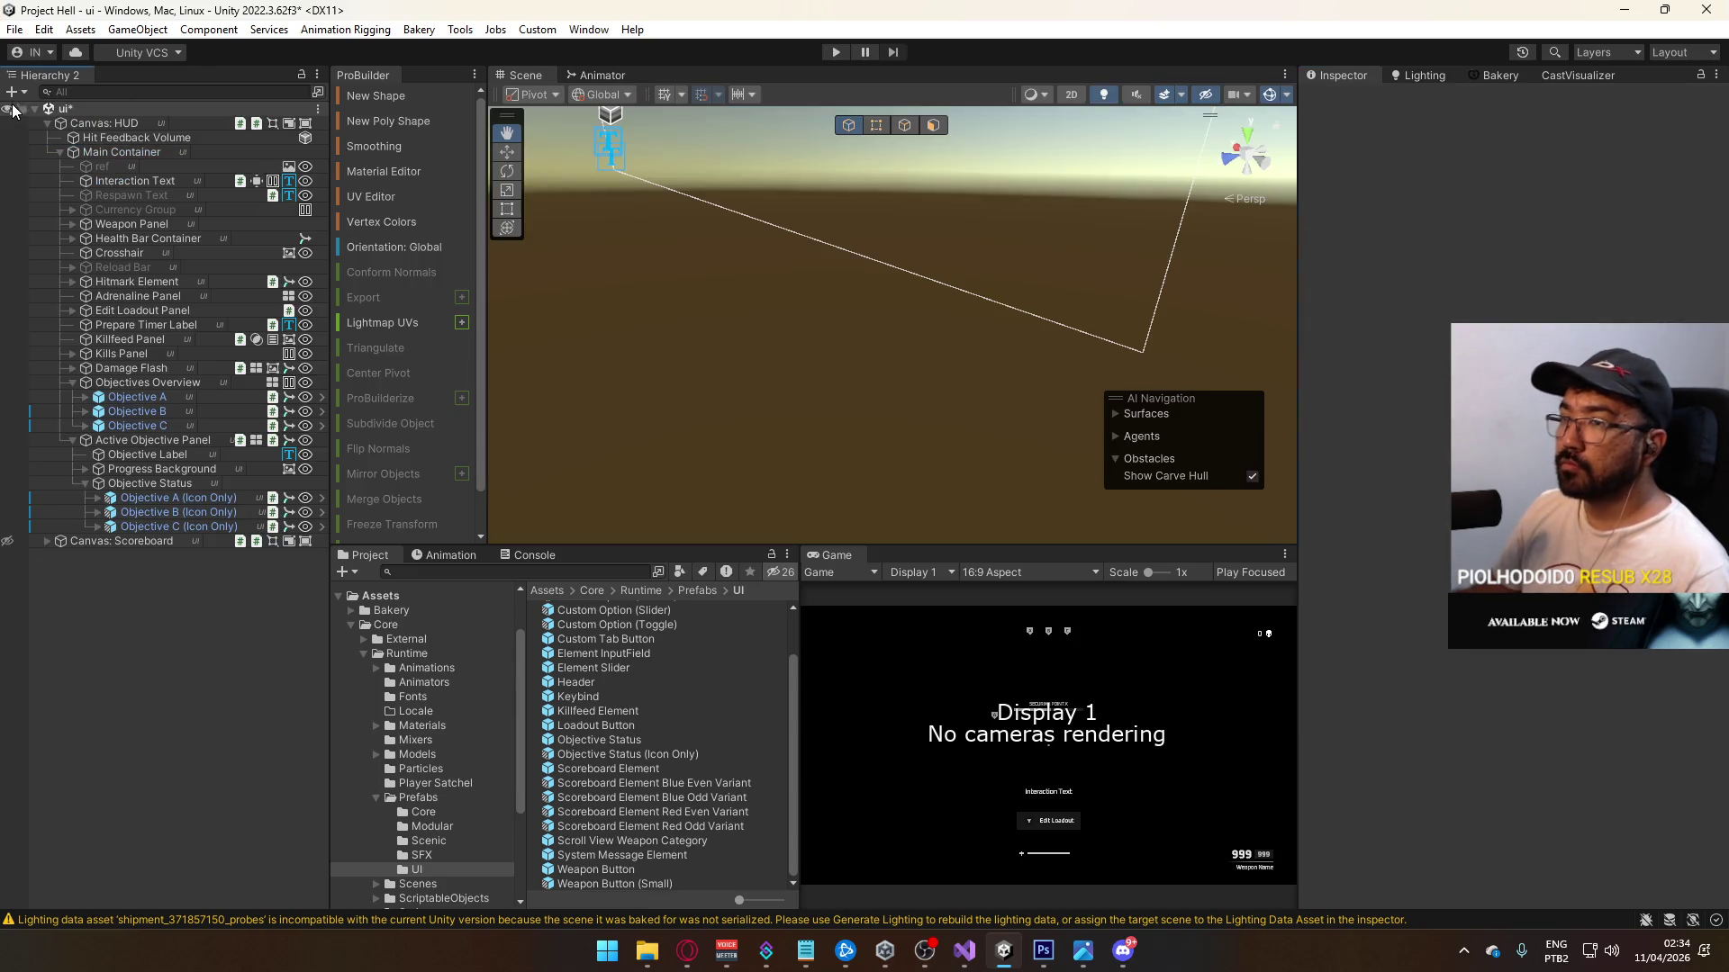
Step: Set Progress Bar to None (Image) on all three Icon Only objectives
{"action": "left_click", "coordinate": [204, 528], "text": "shift"}
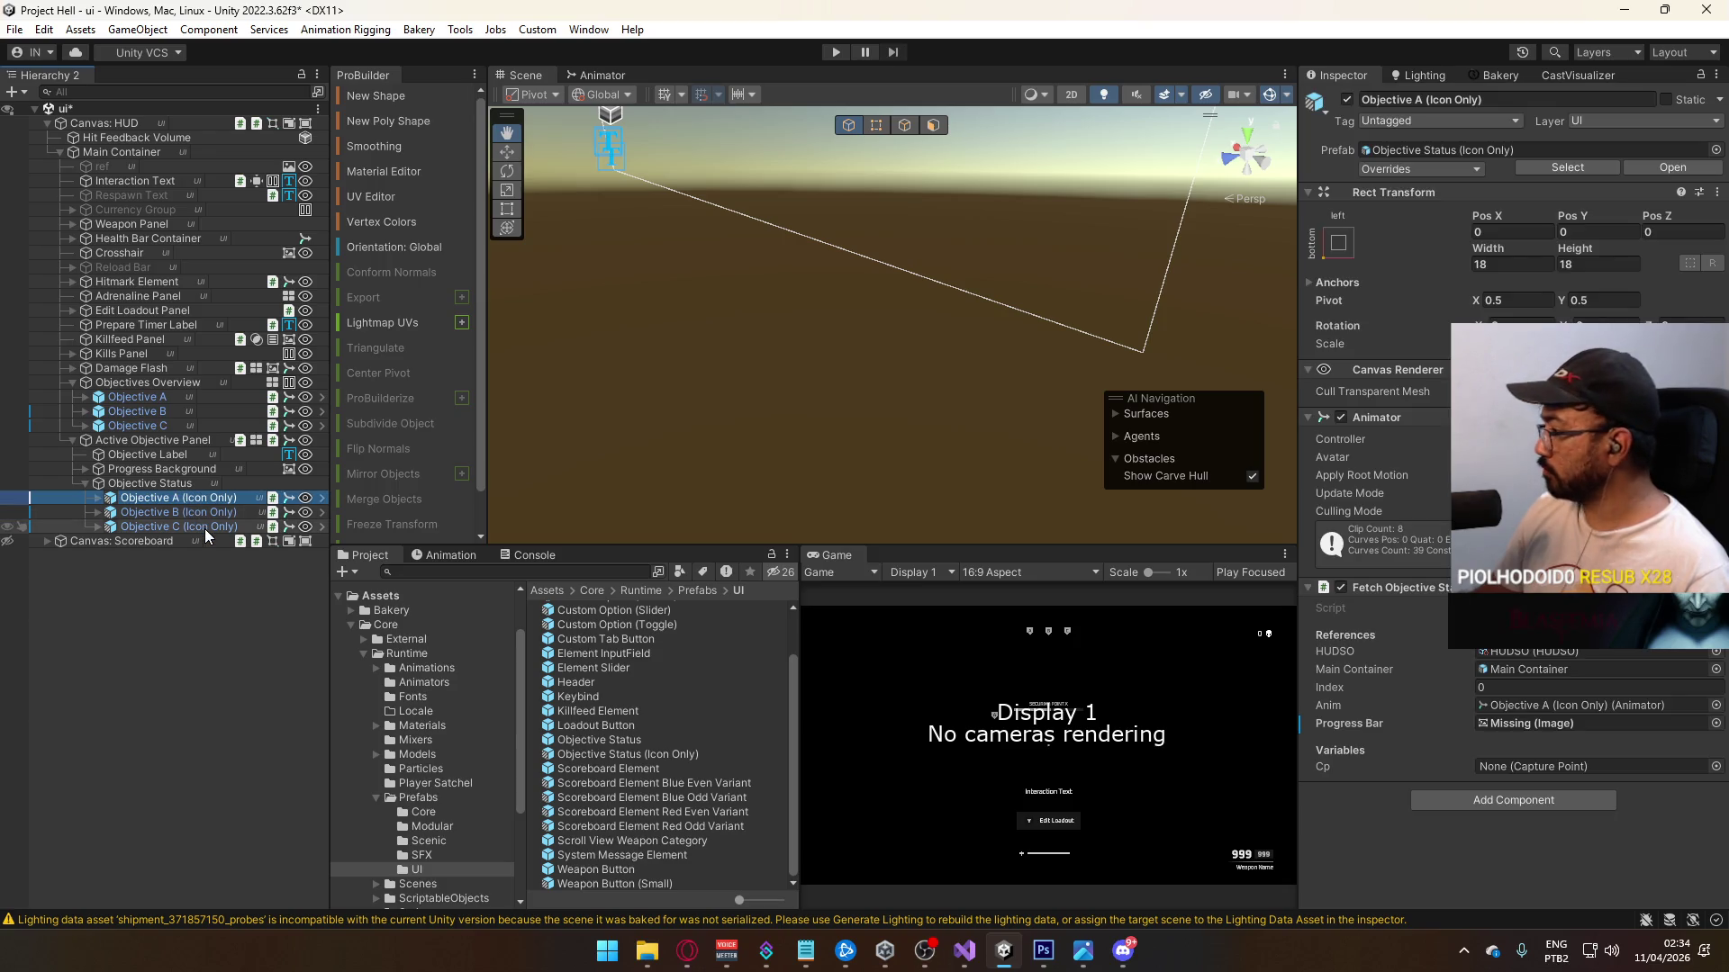
{"action": "left_click", "coordinate": [203, 527], "text": "shift"}
{"action": "left_click", "coordinate": [1715, 672]}
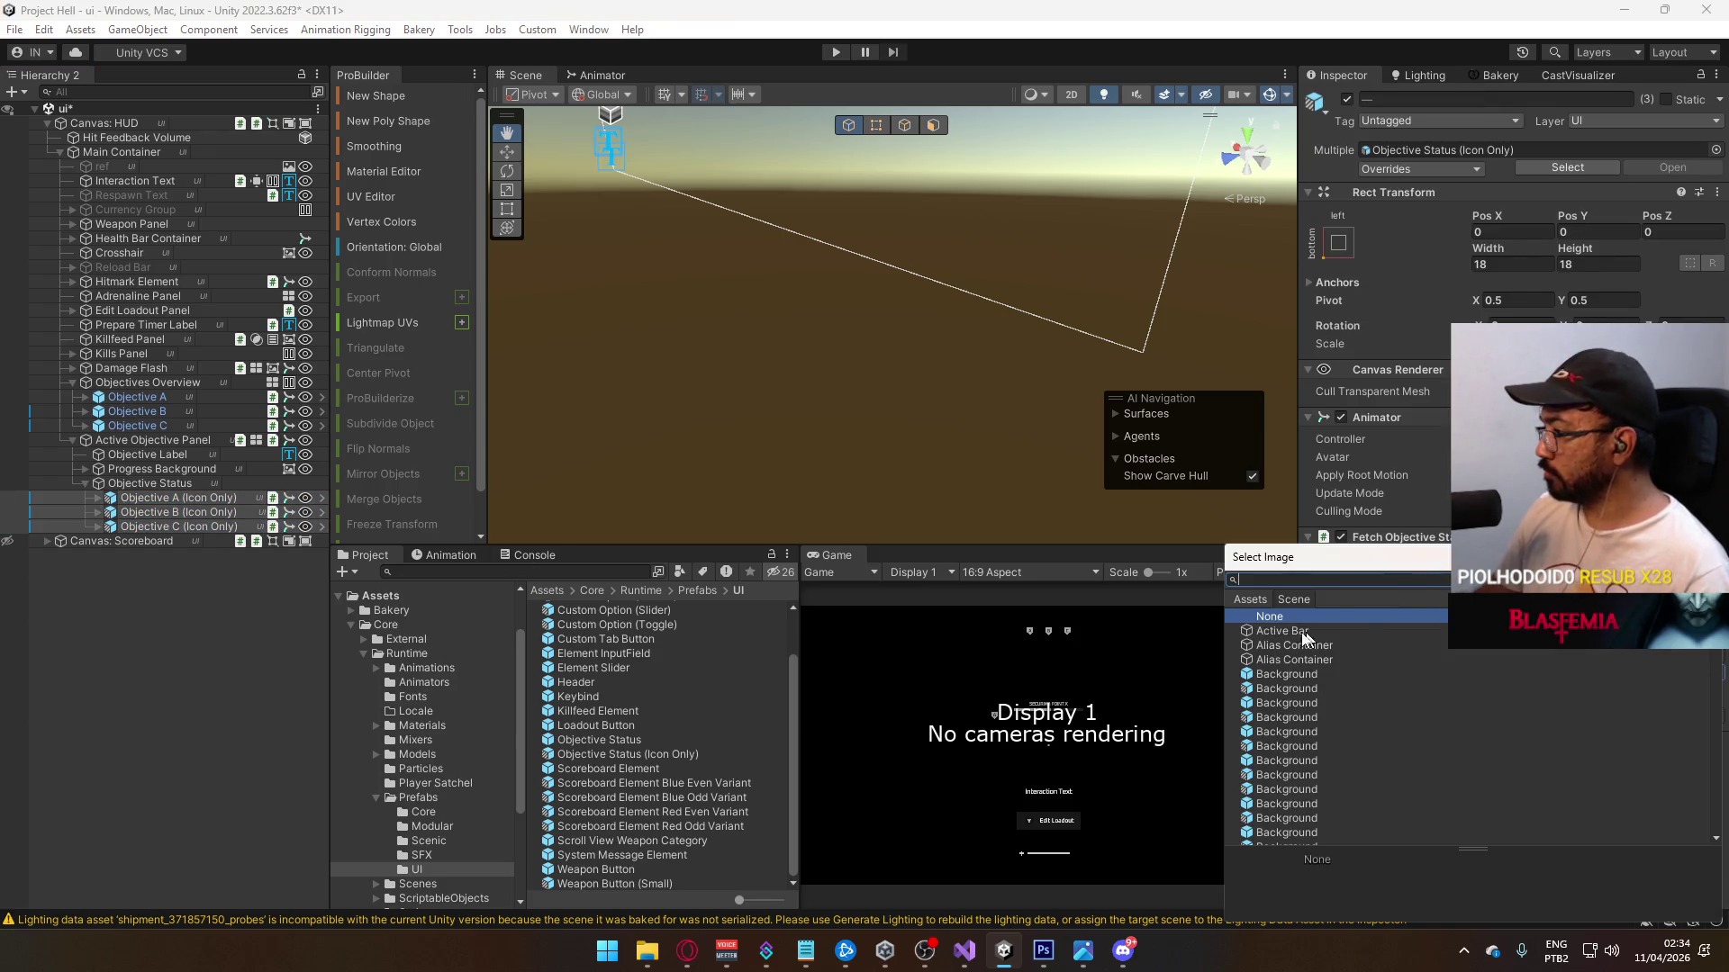
{"action": "double_click", "coordinate": [1282, 617]}
Step: Give Objective B (Icon Only) Index 1 and Objective C (Icon Only) Index 2
{"action": "left_click", "coordinate": [194, 498]}
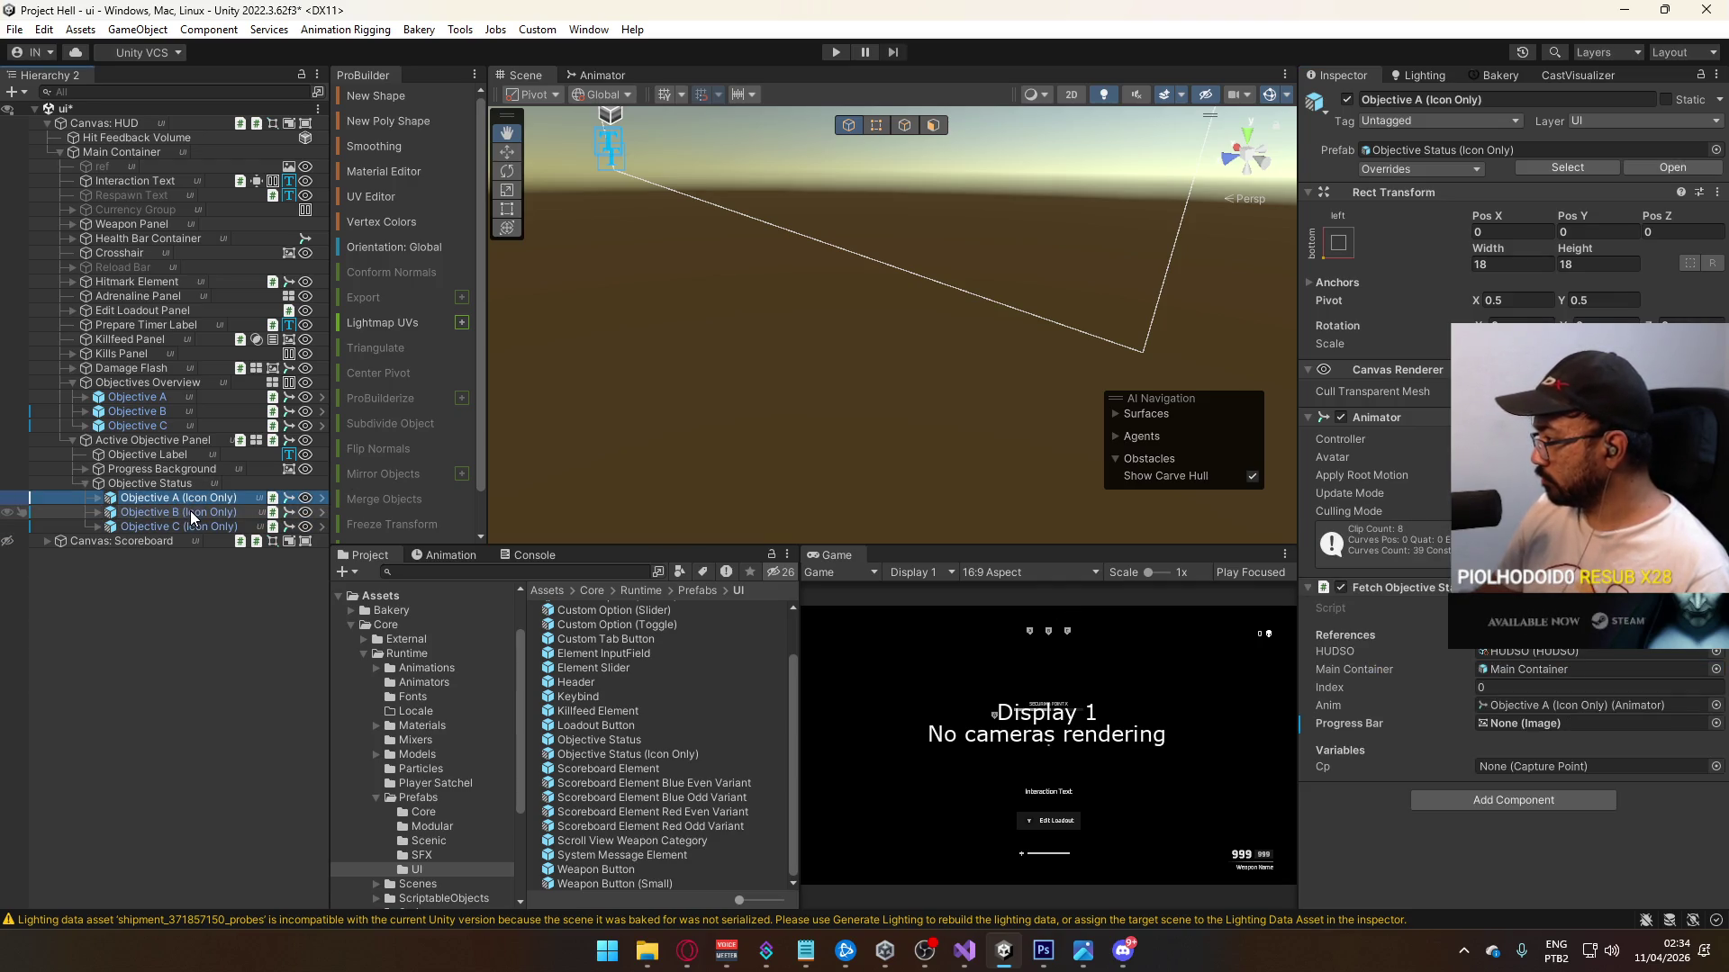
{"action": "left_click", "coordinate": [192, 512]}
{"action": "left_click", "coordinate": [1498, 687]}
{"action": "left_click", "coordinate": [180, 527]}
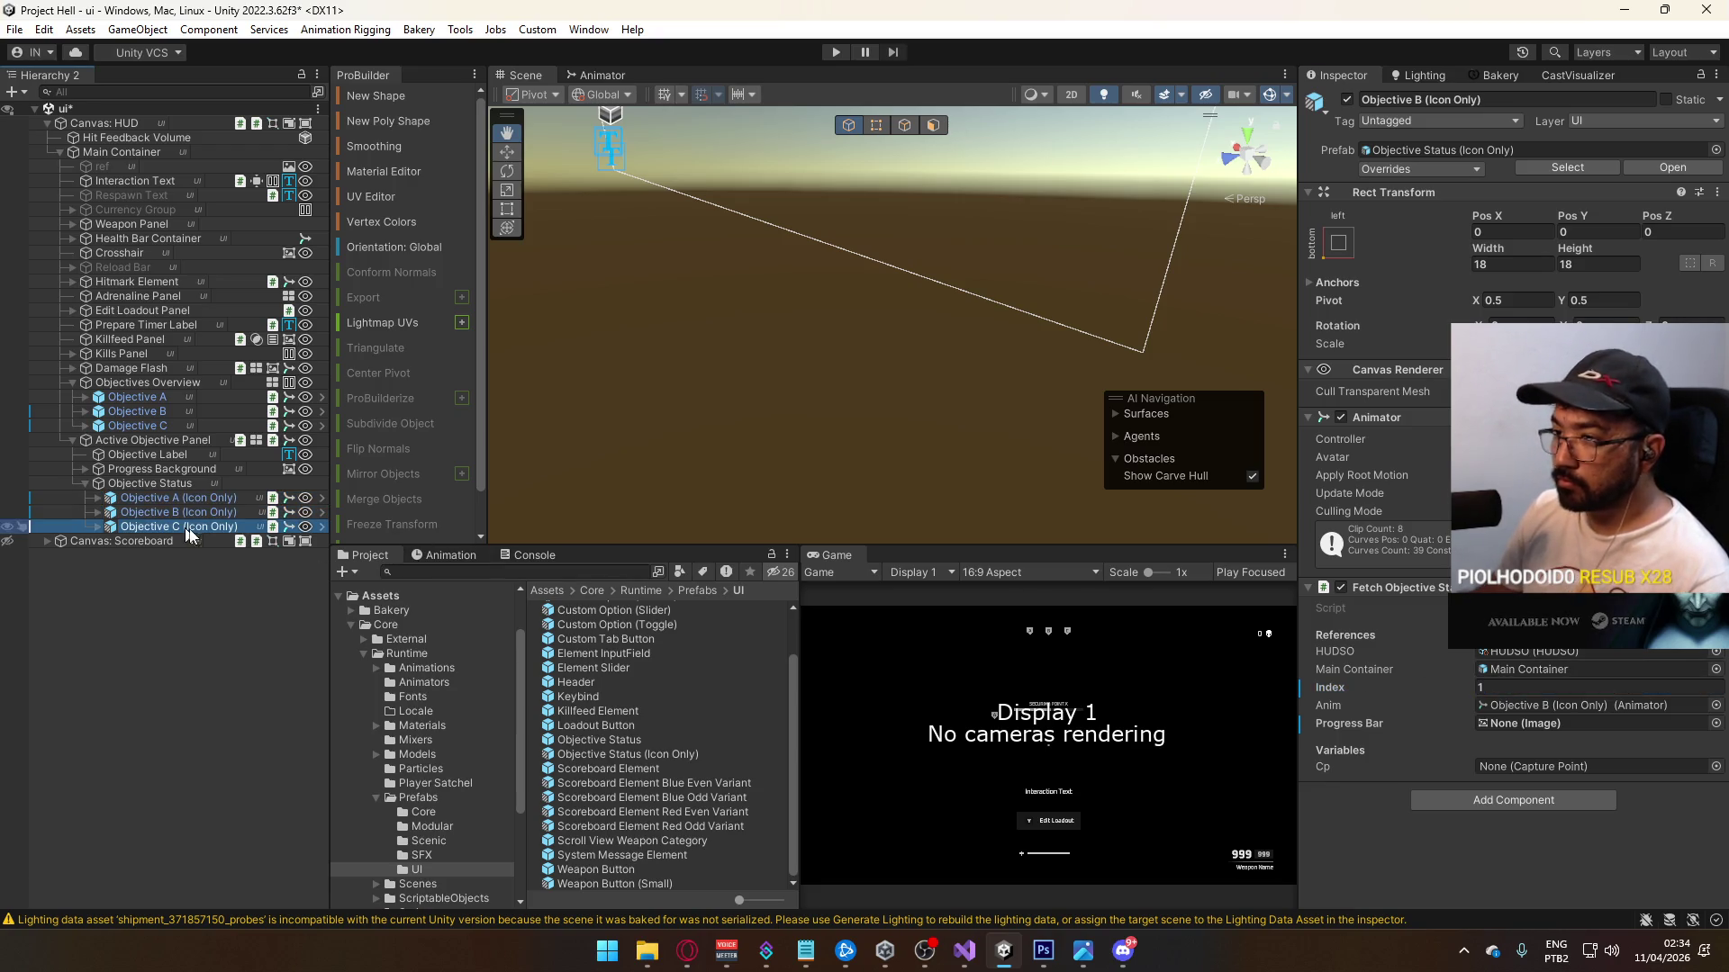
{"action": "left_click", "coordinate": [1496, 689]}
{"action": "type", "text": "2"}
{"action": "left_click", "coordinate": [97, 498]}
Step: Expand the icon-only objectives and check the Label text of Objective B and C
{"action": "left_click", "coordinate": [109, 512]}
{"action": "left_click", "coordinate": [98, 570]}
{"action": "left_click", "coordinate": [97, 555]}
{"action": "left_click", "coordinate": [109, 598]}
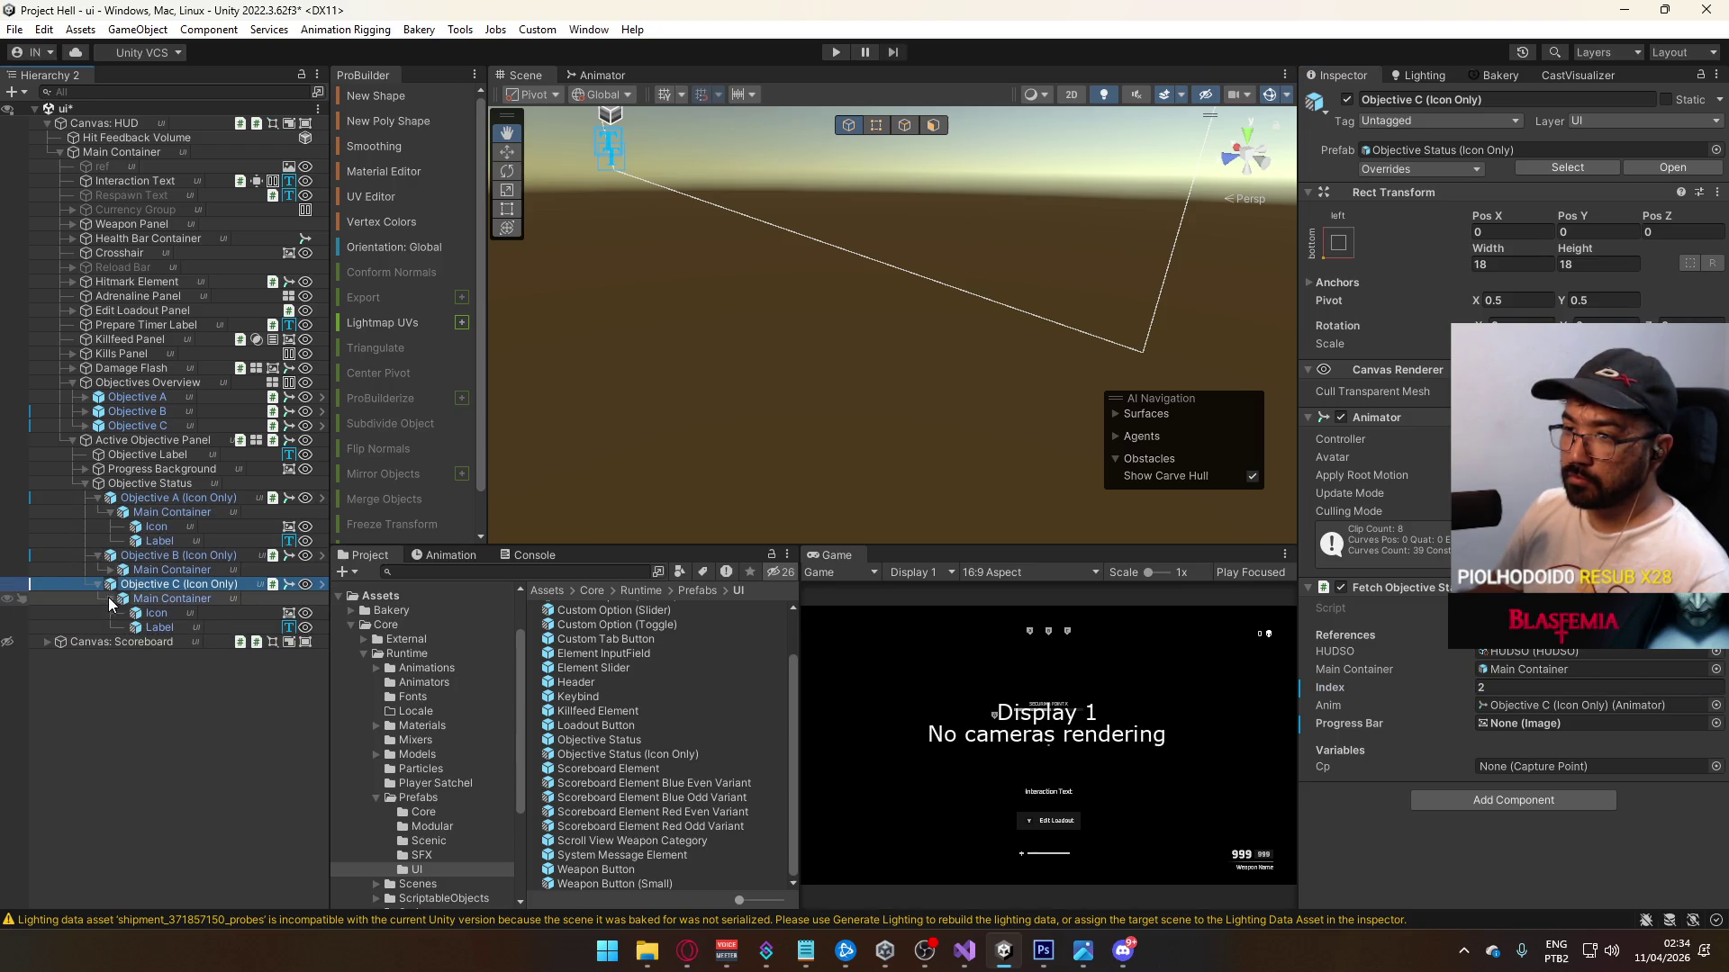
{"action": "left_click", "coordinate": [110, 569]}
{"action": "left_click", "coordinate": [196, 599]}
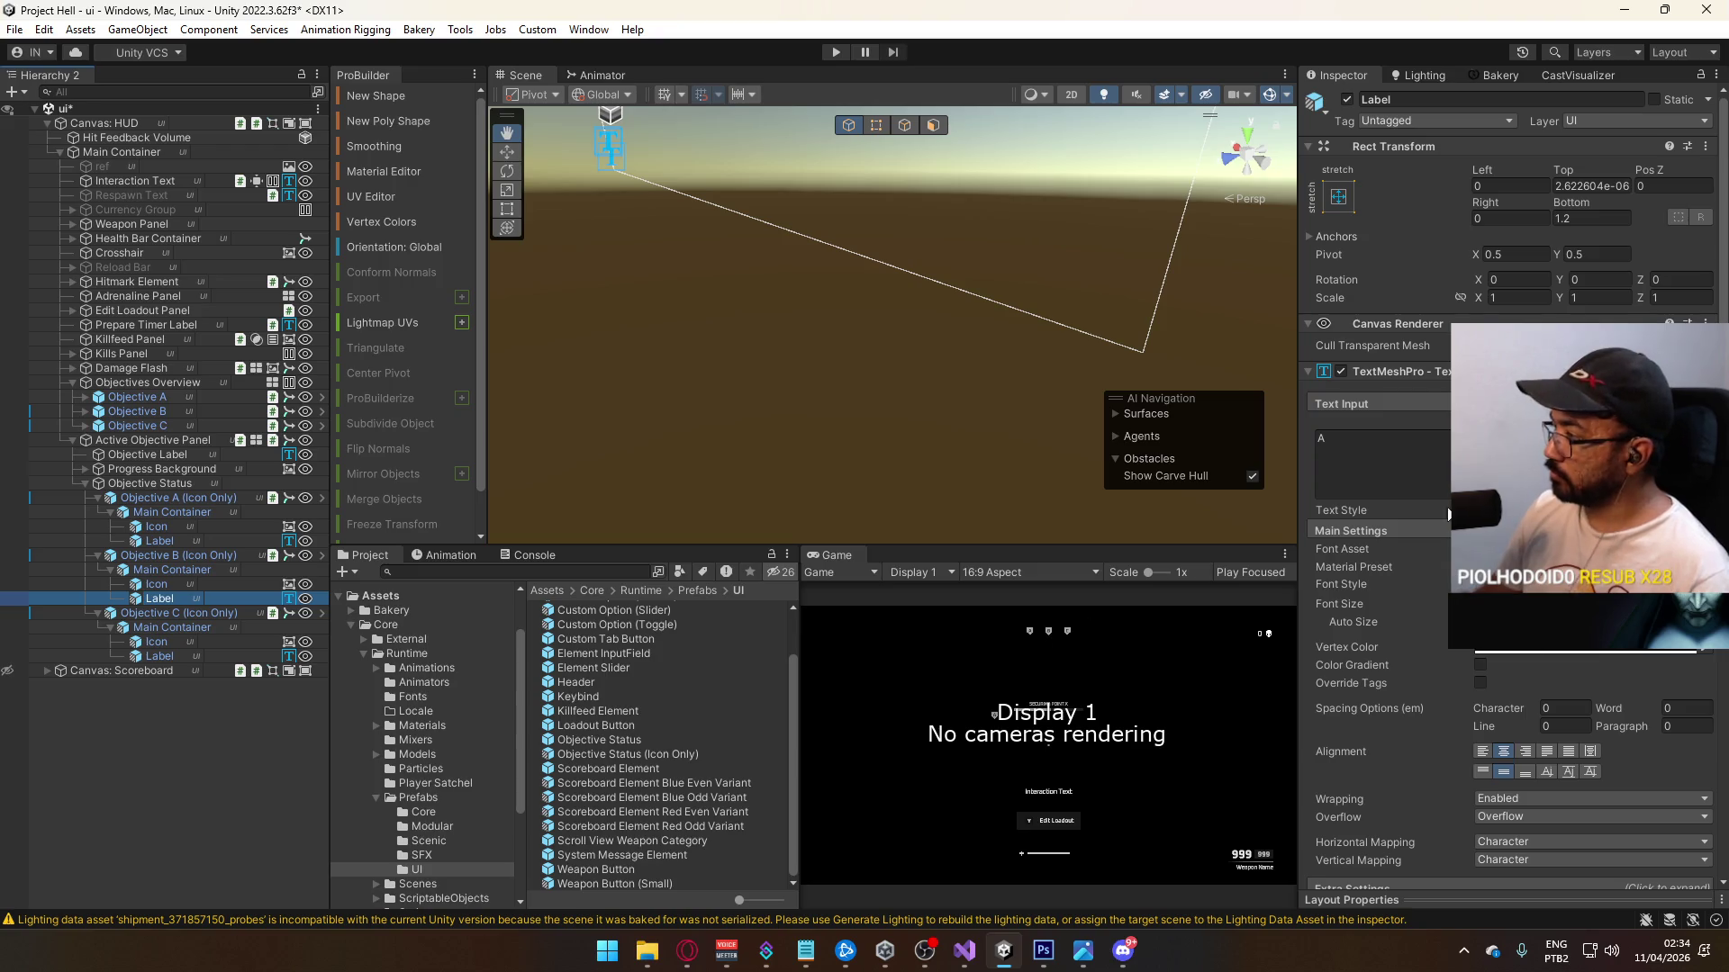
{"action": "left_click", "coordinate": [160, 657]}
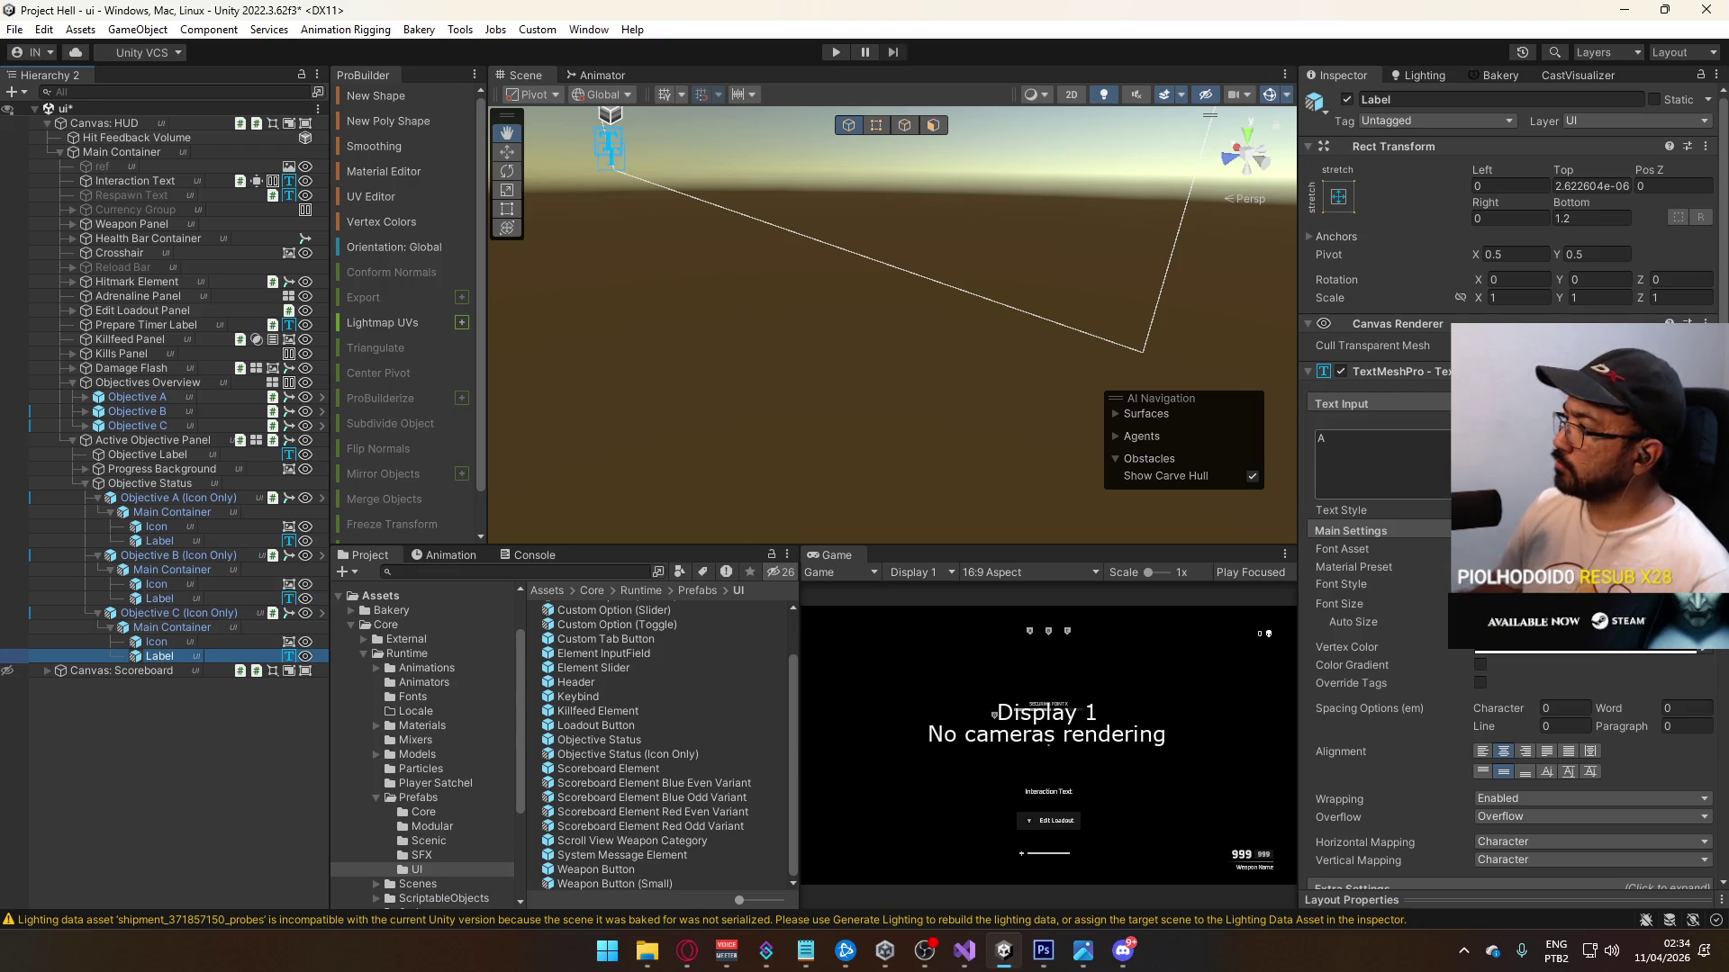
{"action": "left_click", "coordinate": [1407, 465]}
{"action": "type", "text": "C"}
{"action": "left_click", "coordinate": [85, 486]}
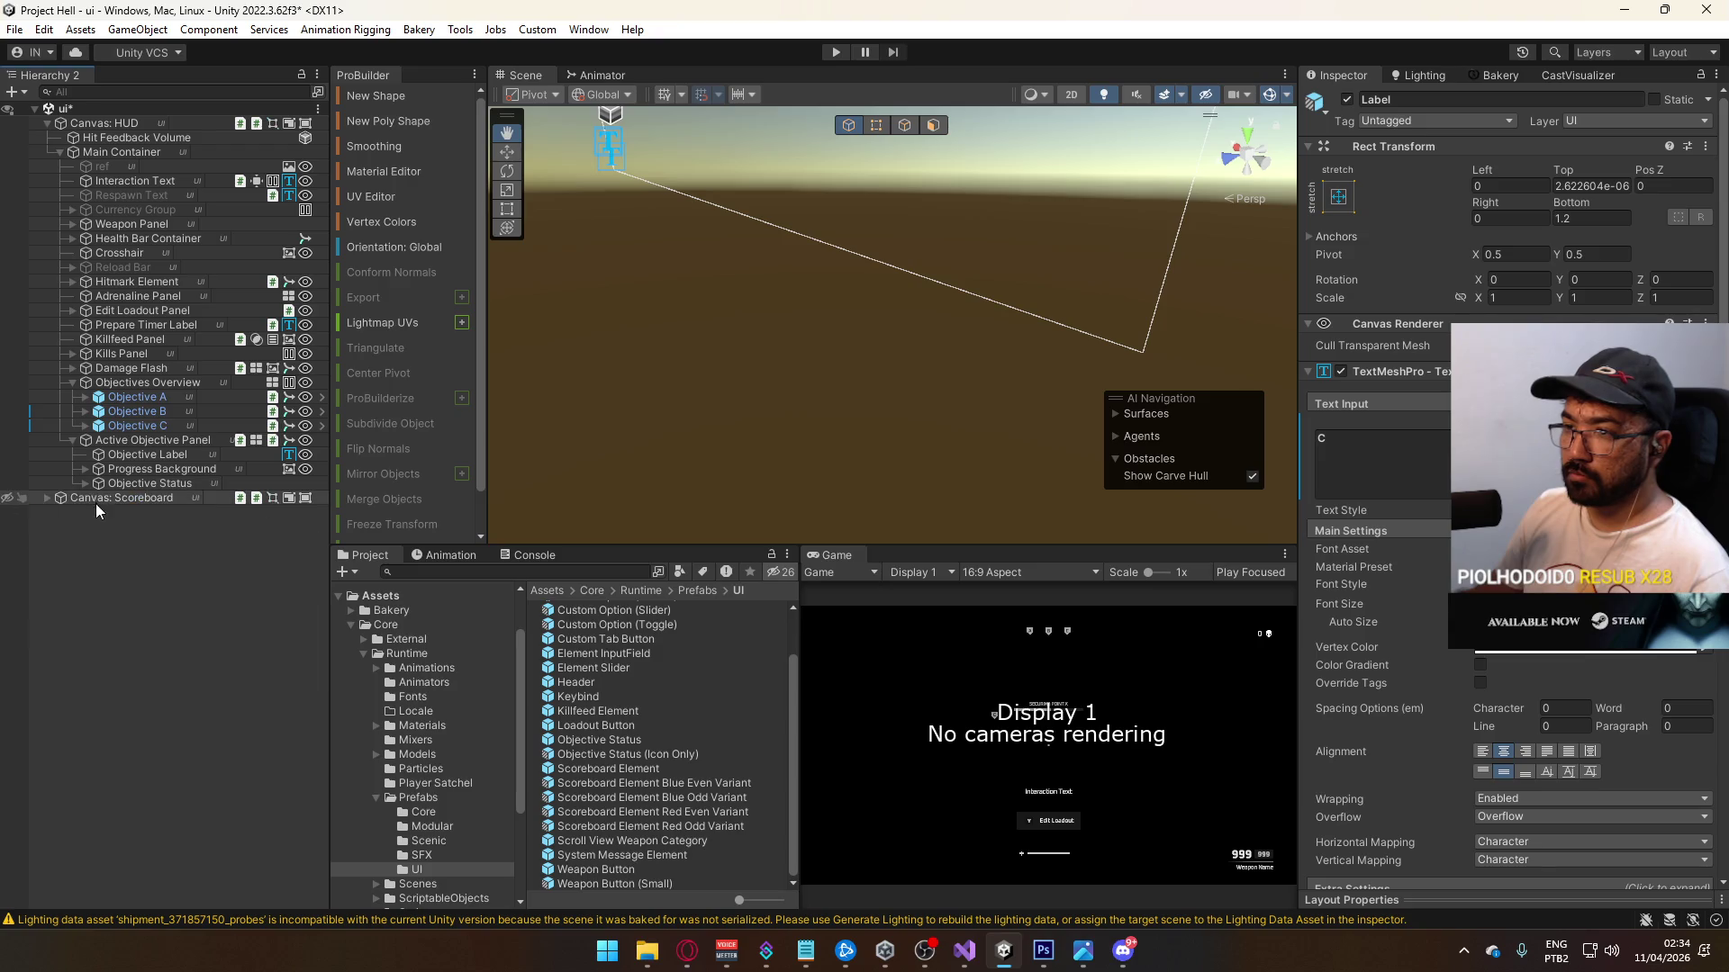
Step: Save the ui scene, open the title scene from the Scenes folder, and enter Play mode
{"action": "left_click", "coordinate": [72, 382]}
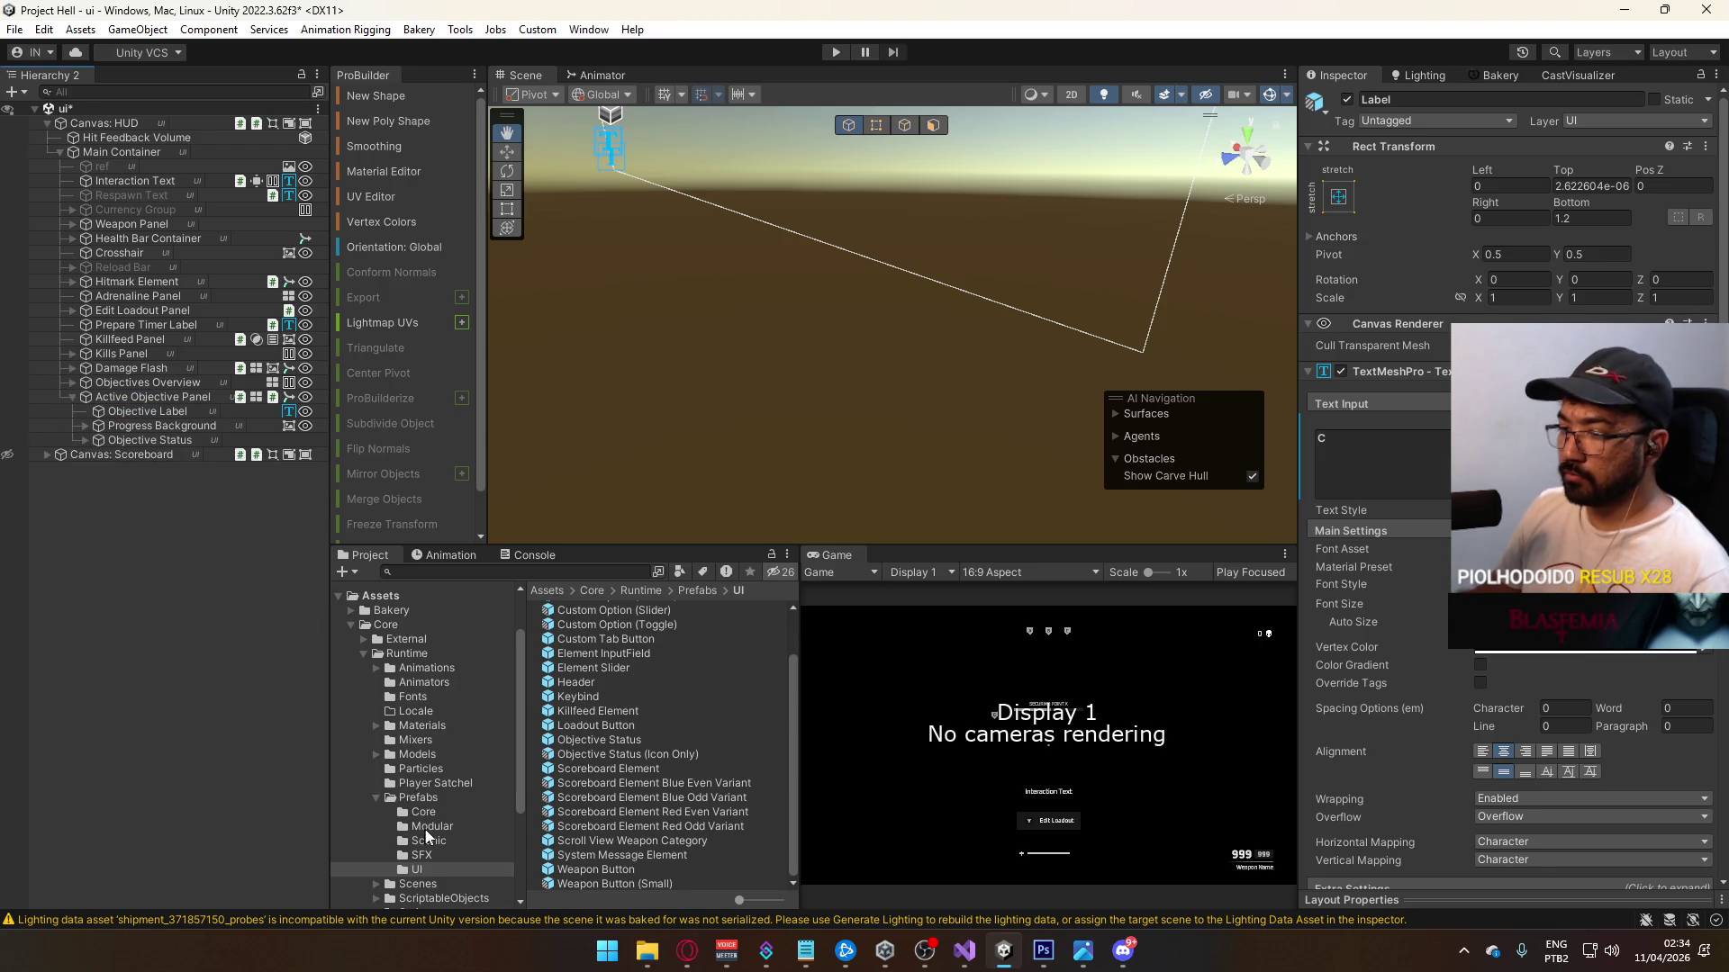
{"action": "scroll", "coordinate": [430, 770], "scroll_direction": "down", "scroll_amount": 3}
{"action": "left_click", "coordinate": [418, 726]}
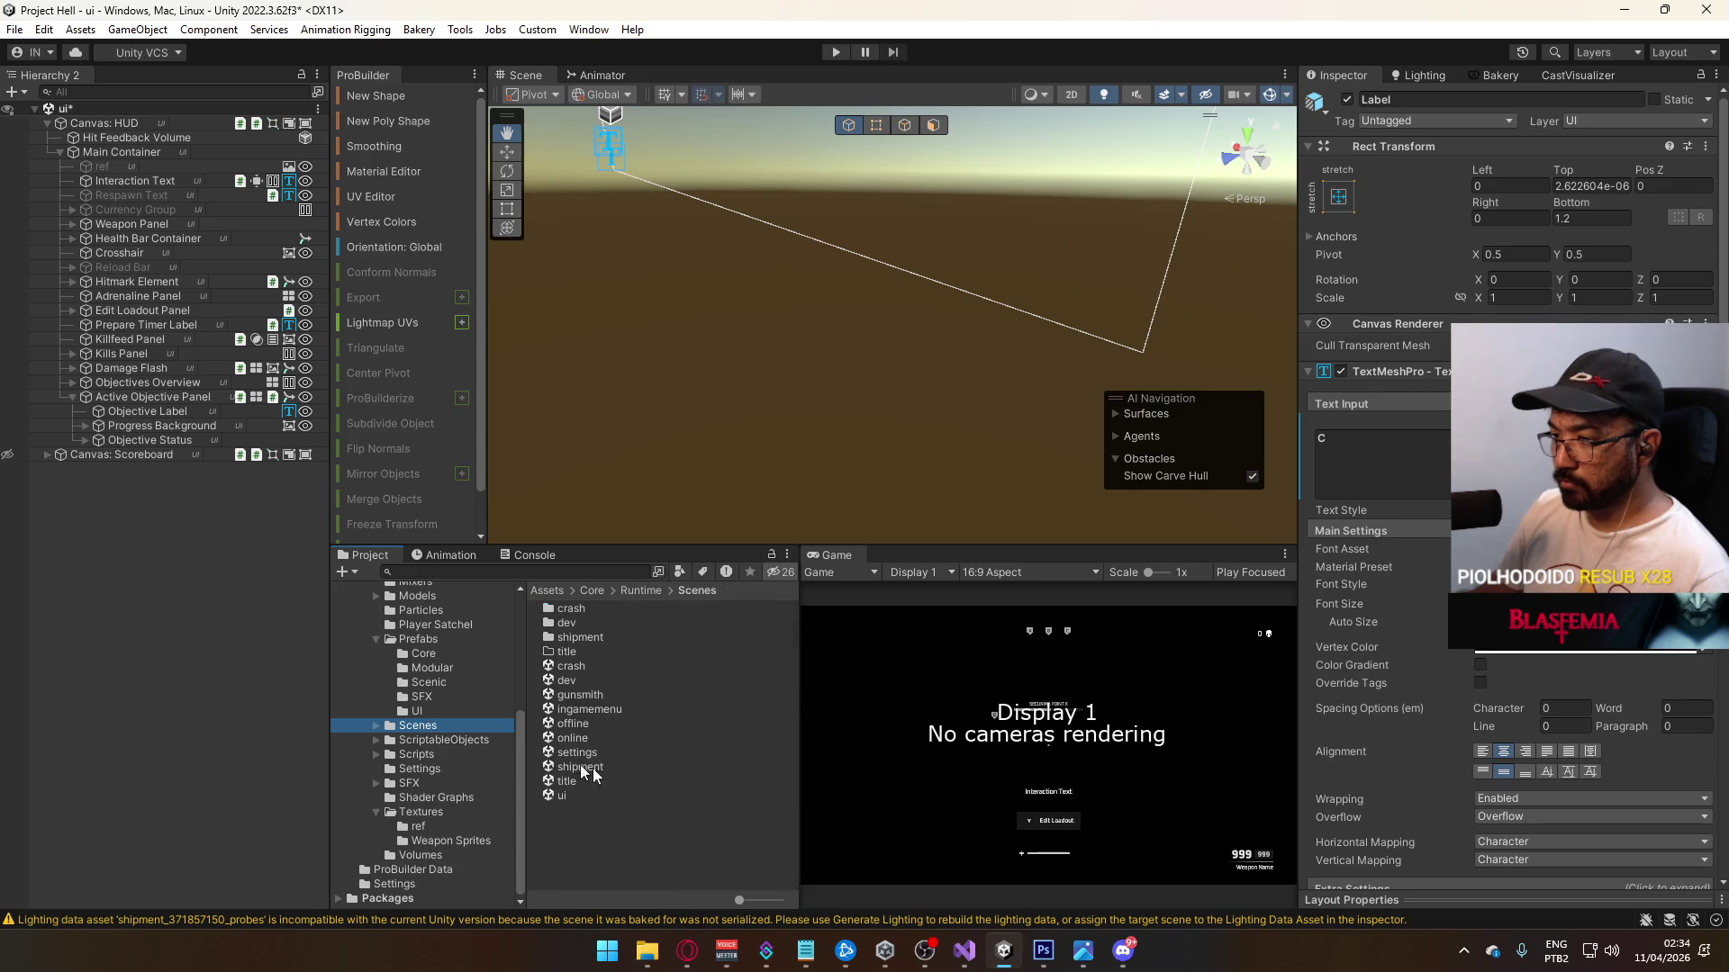
{"action": "double_click", "coordinate": [624, 782]}
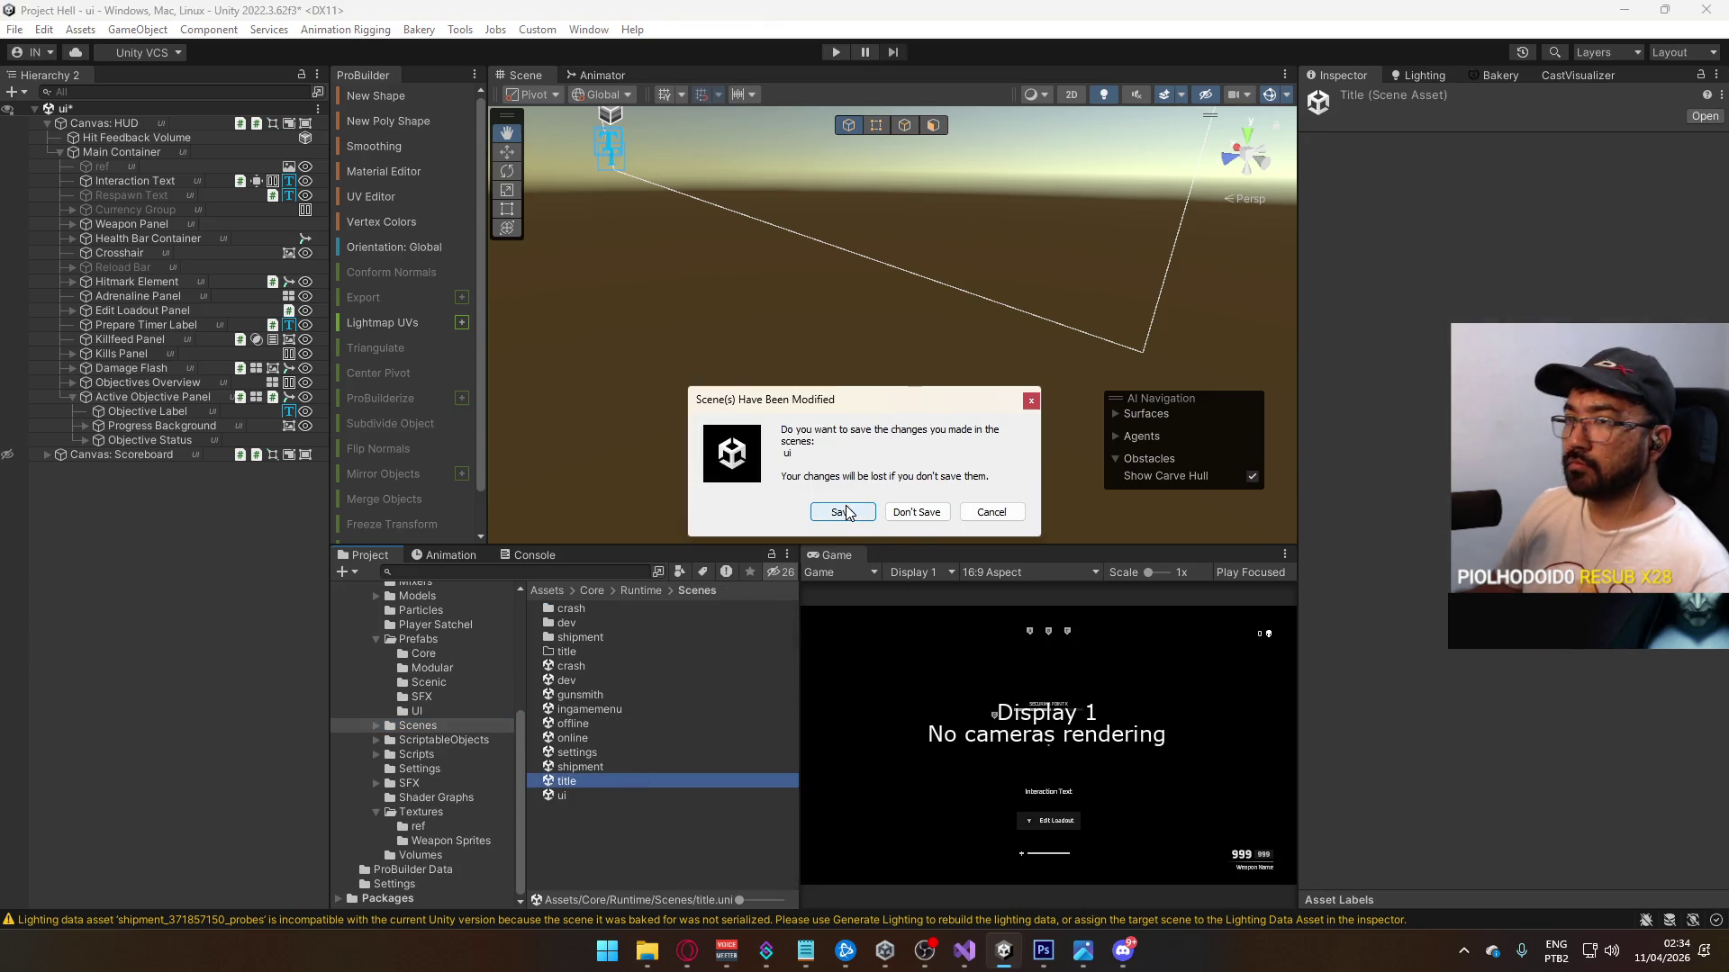
{"action": "left_click", "coordinate": [842, 512]}
{"action": "left_click", "coordinate": [836, 52]}
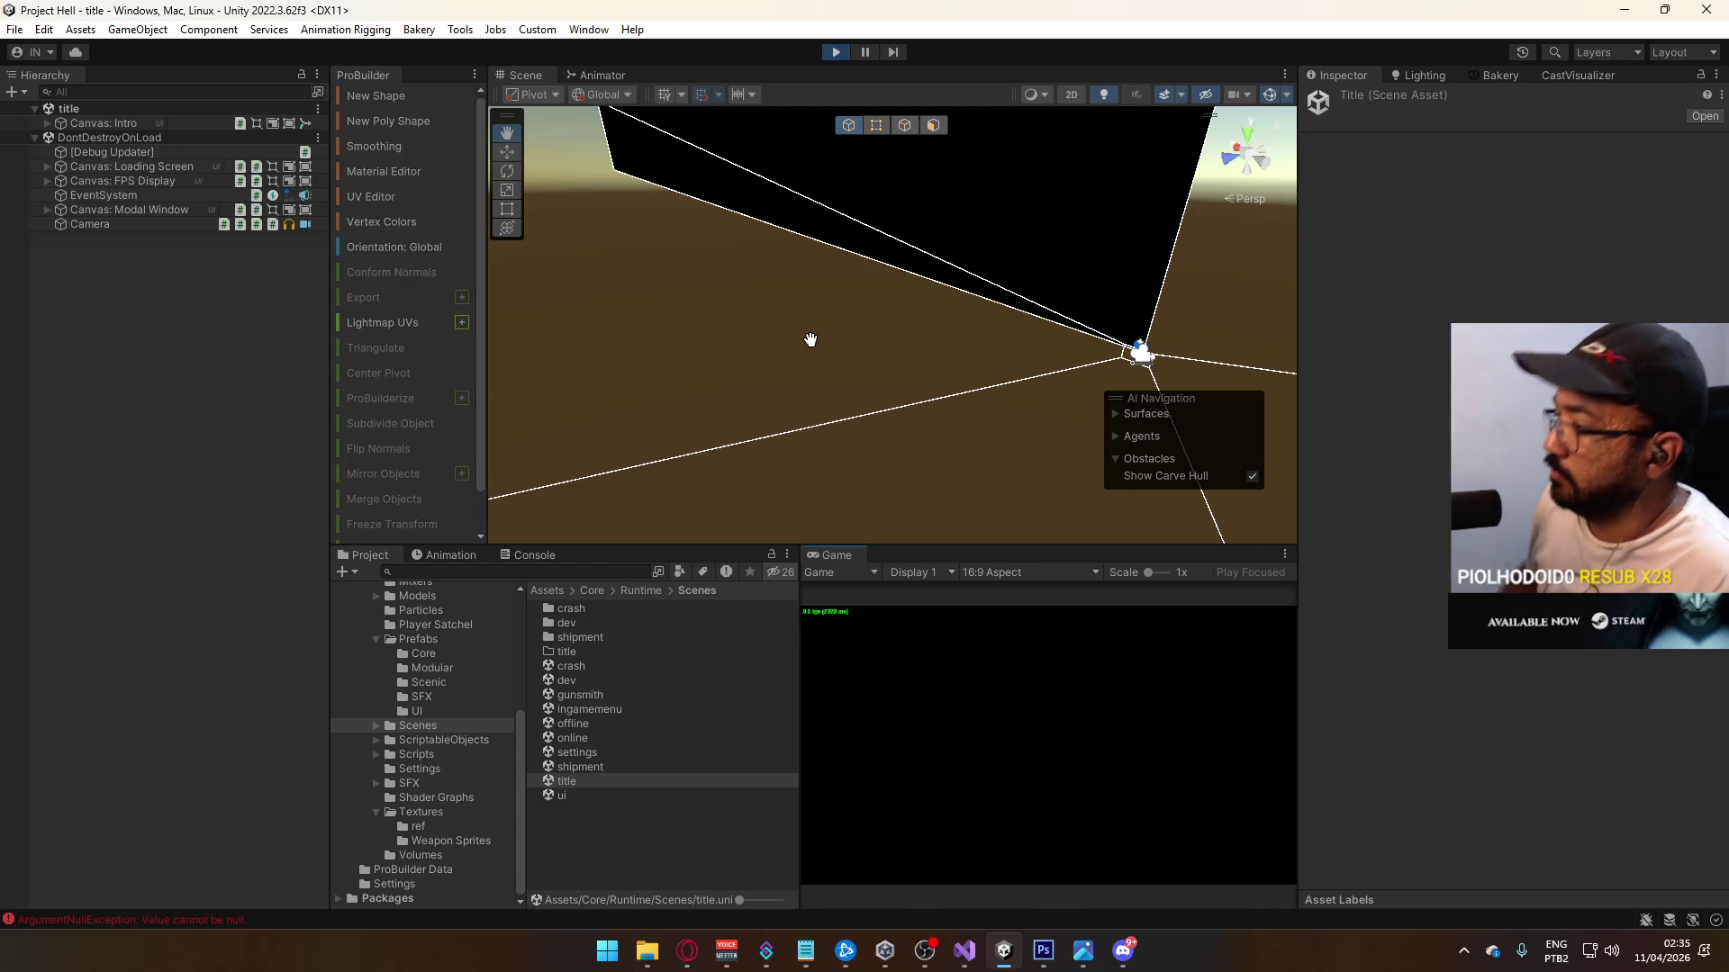
Step: Maximize the Game view and host a Domination match on Crash
{"action": "right_click", "coordinate": [842, 562]}
{"action": "left_click", "coordinate": [969, 626]}
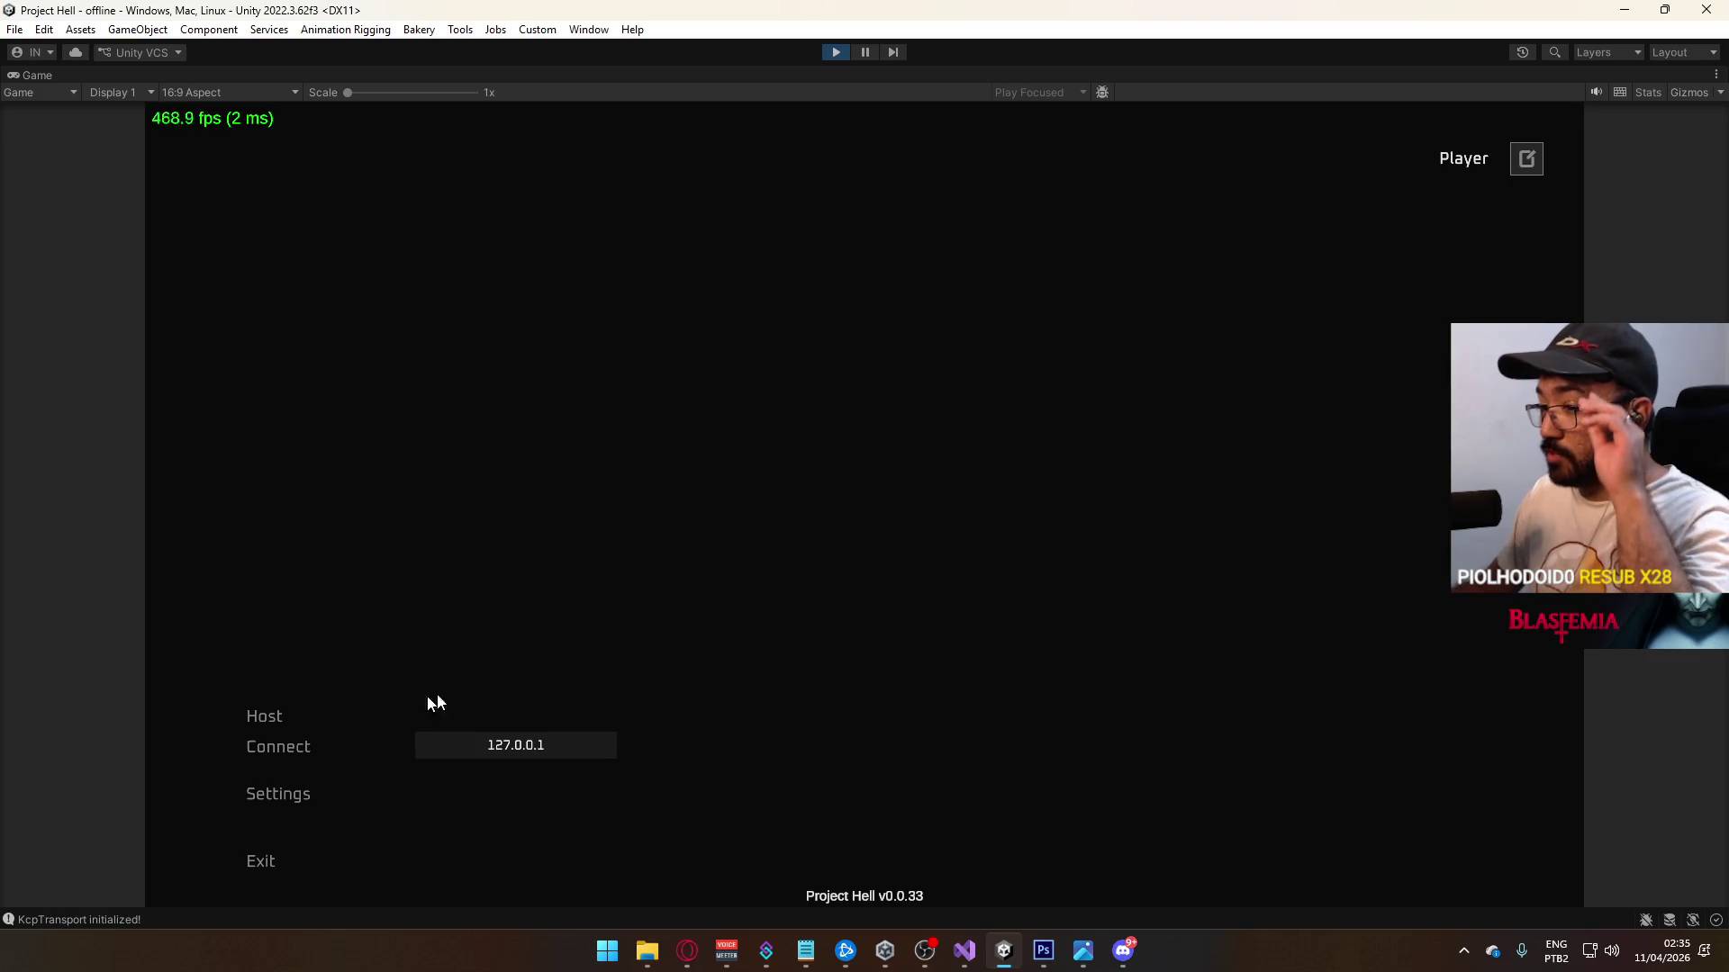
{"action": "left_click", "coordinate": [279, 715]}
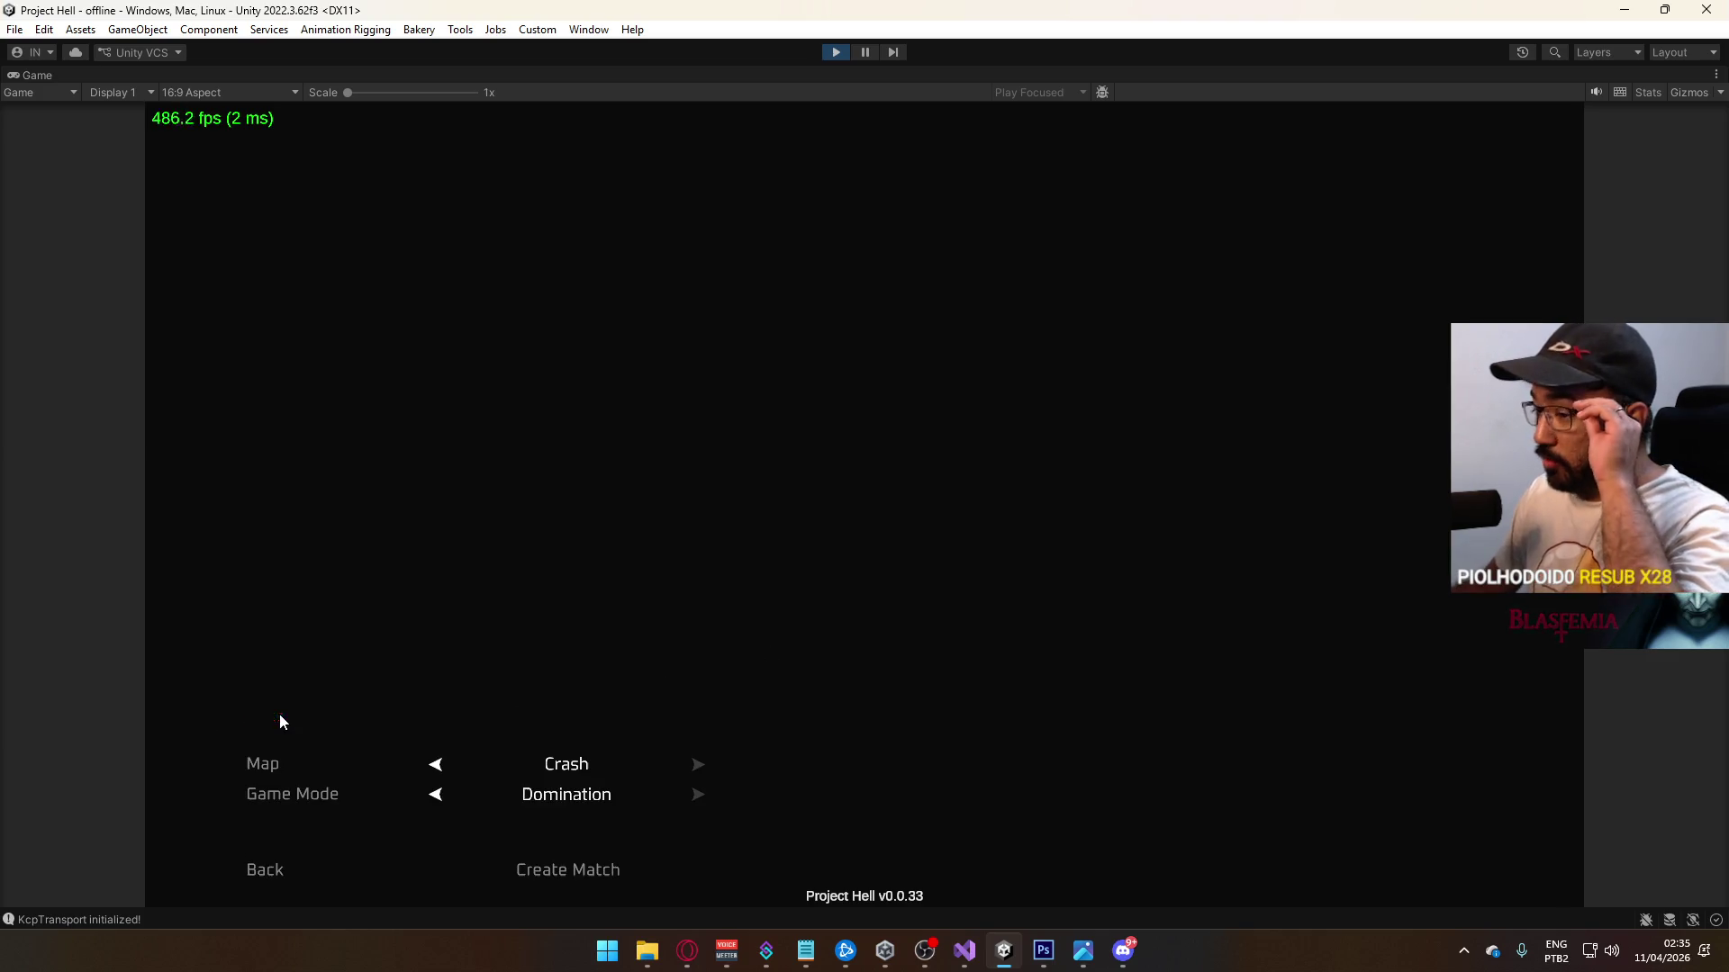
{"action": "left_click", "coordinate": [566, 870]}
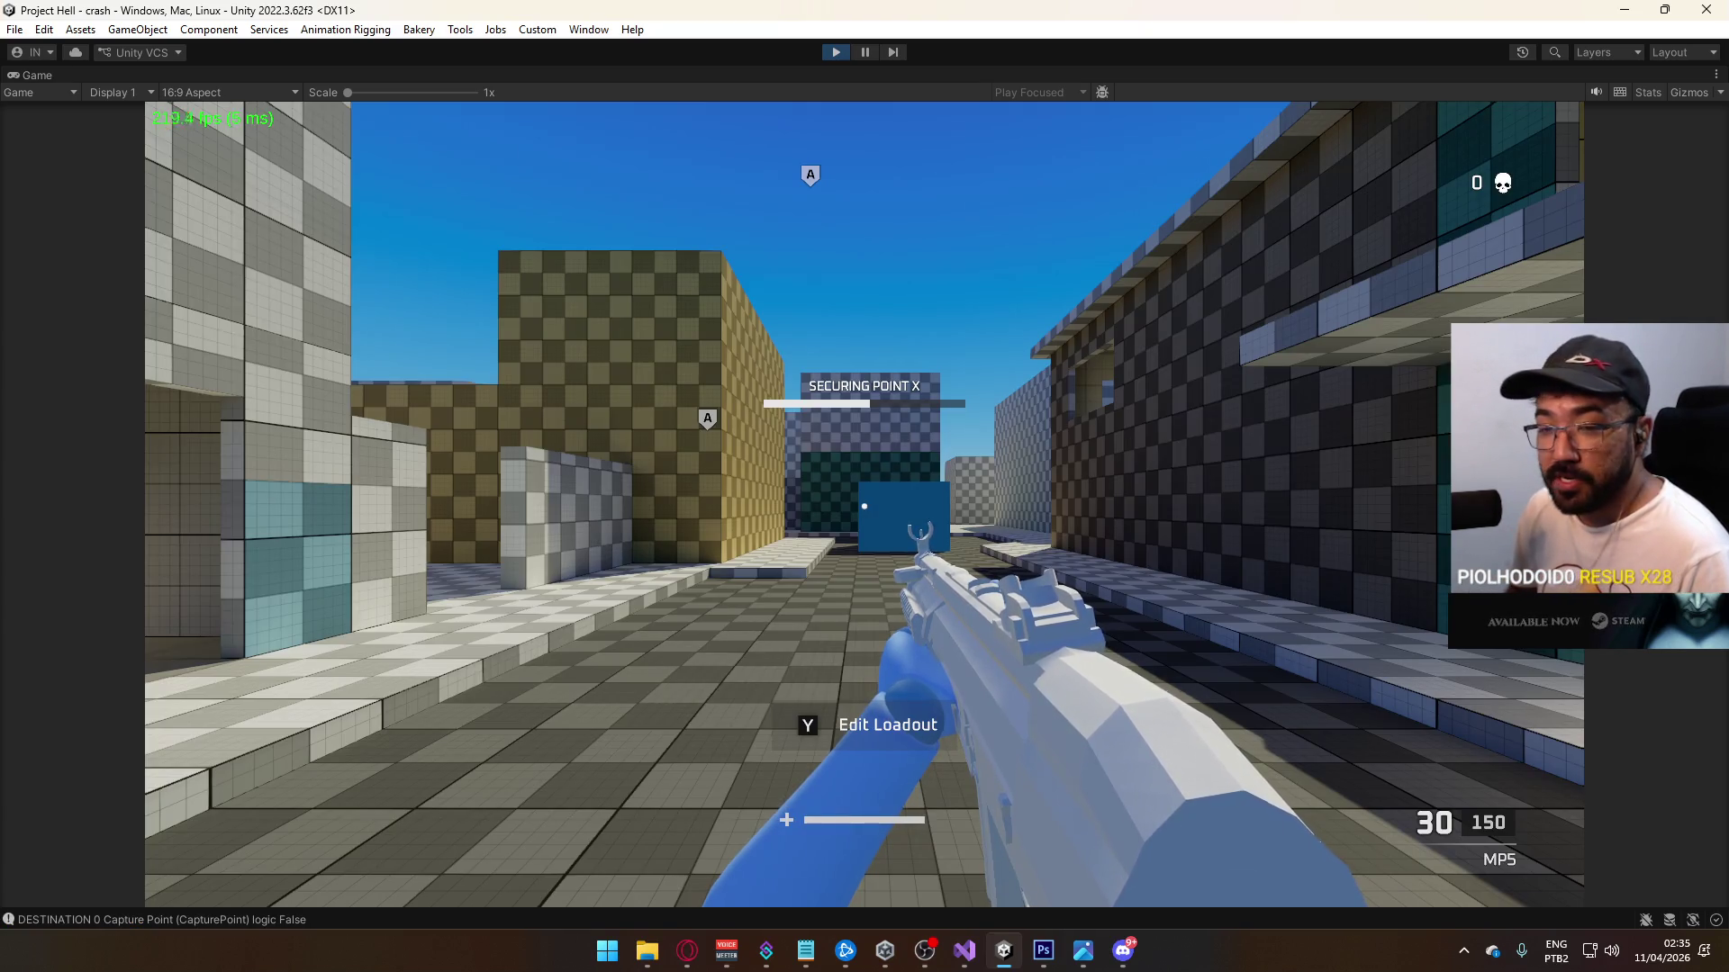
Step: Walk and sprint to the capture point by the checkered wall, then stop play mode
{"action": "key", "text": "w"}
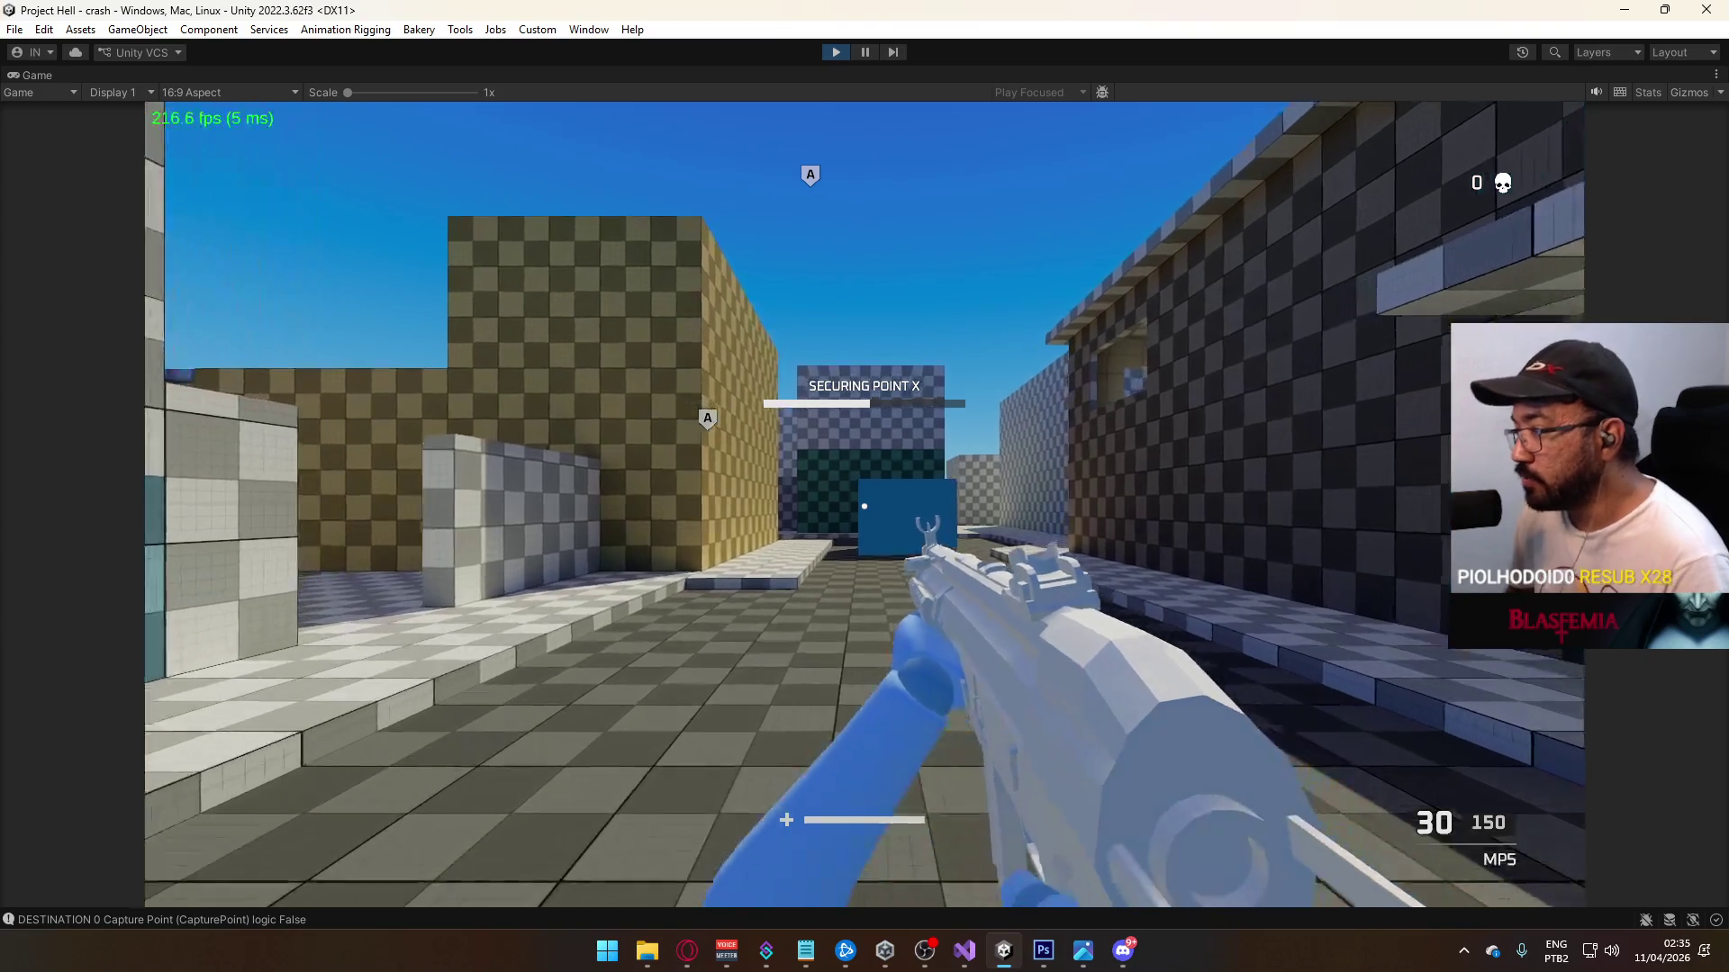
{"action": "key", "text": "shift"}
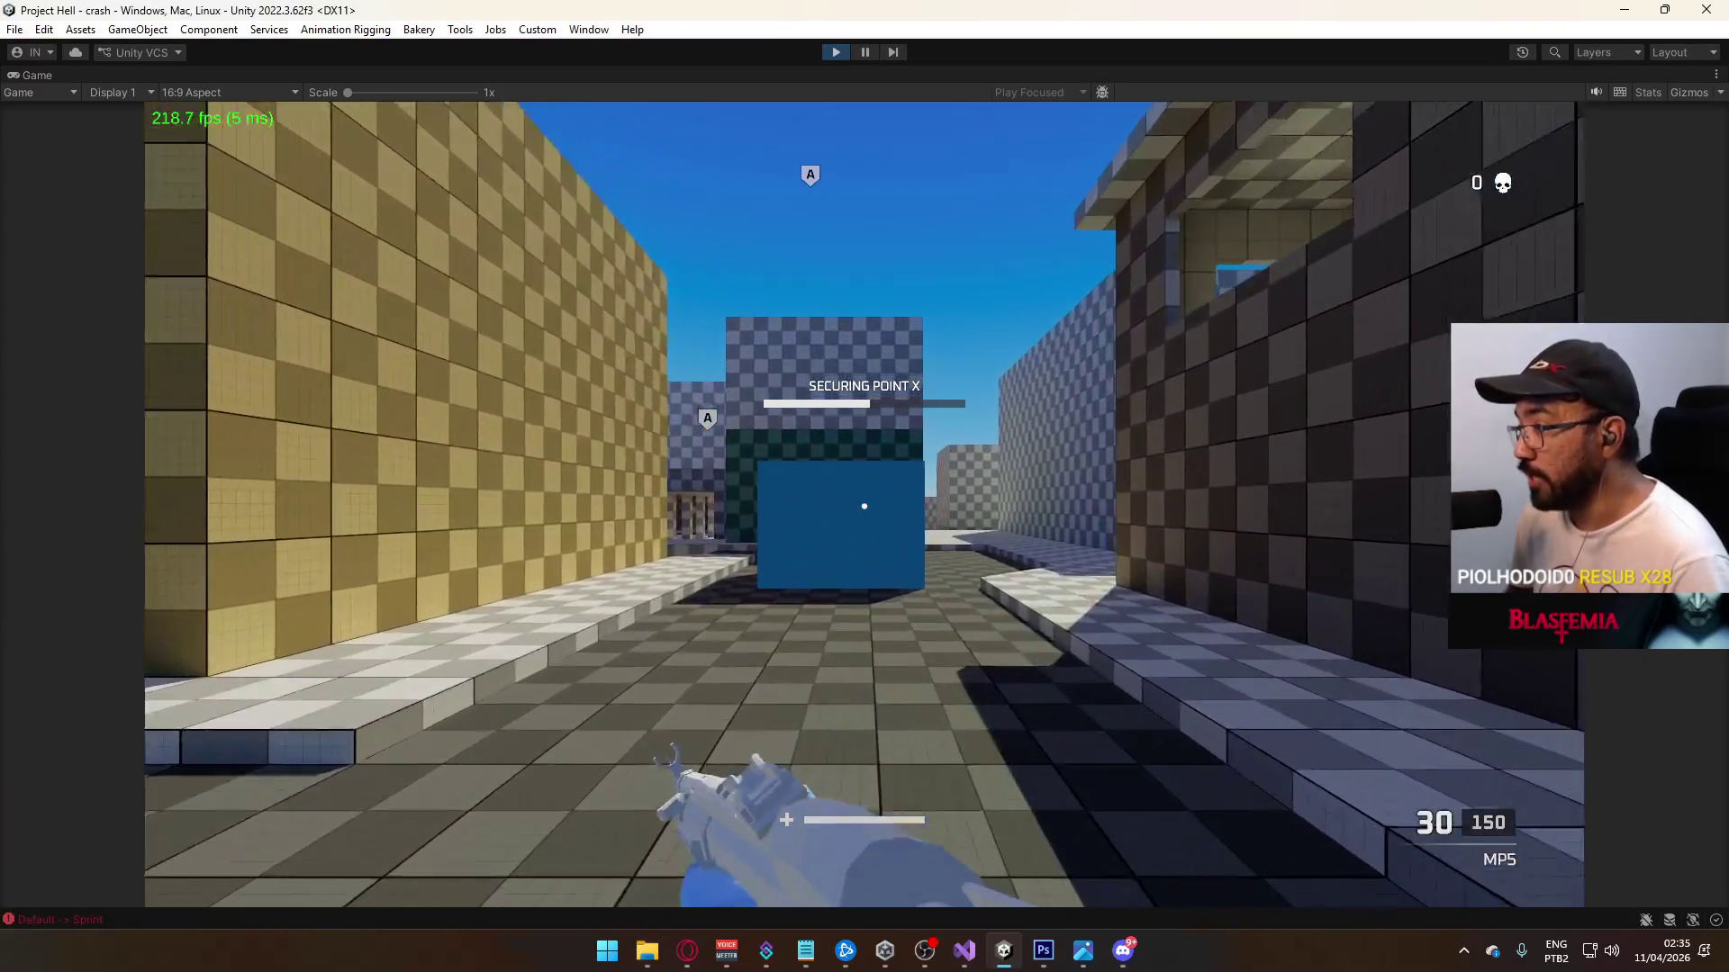
{"action": "key", "text": "w"}
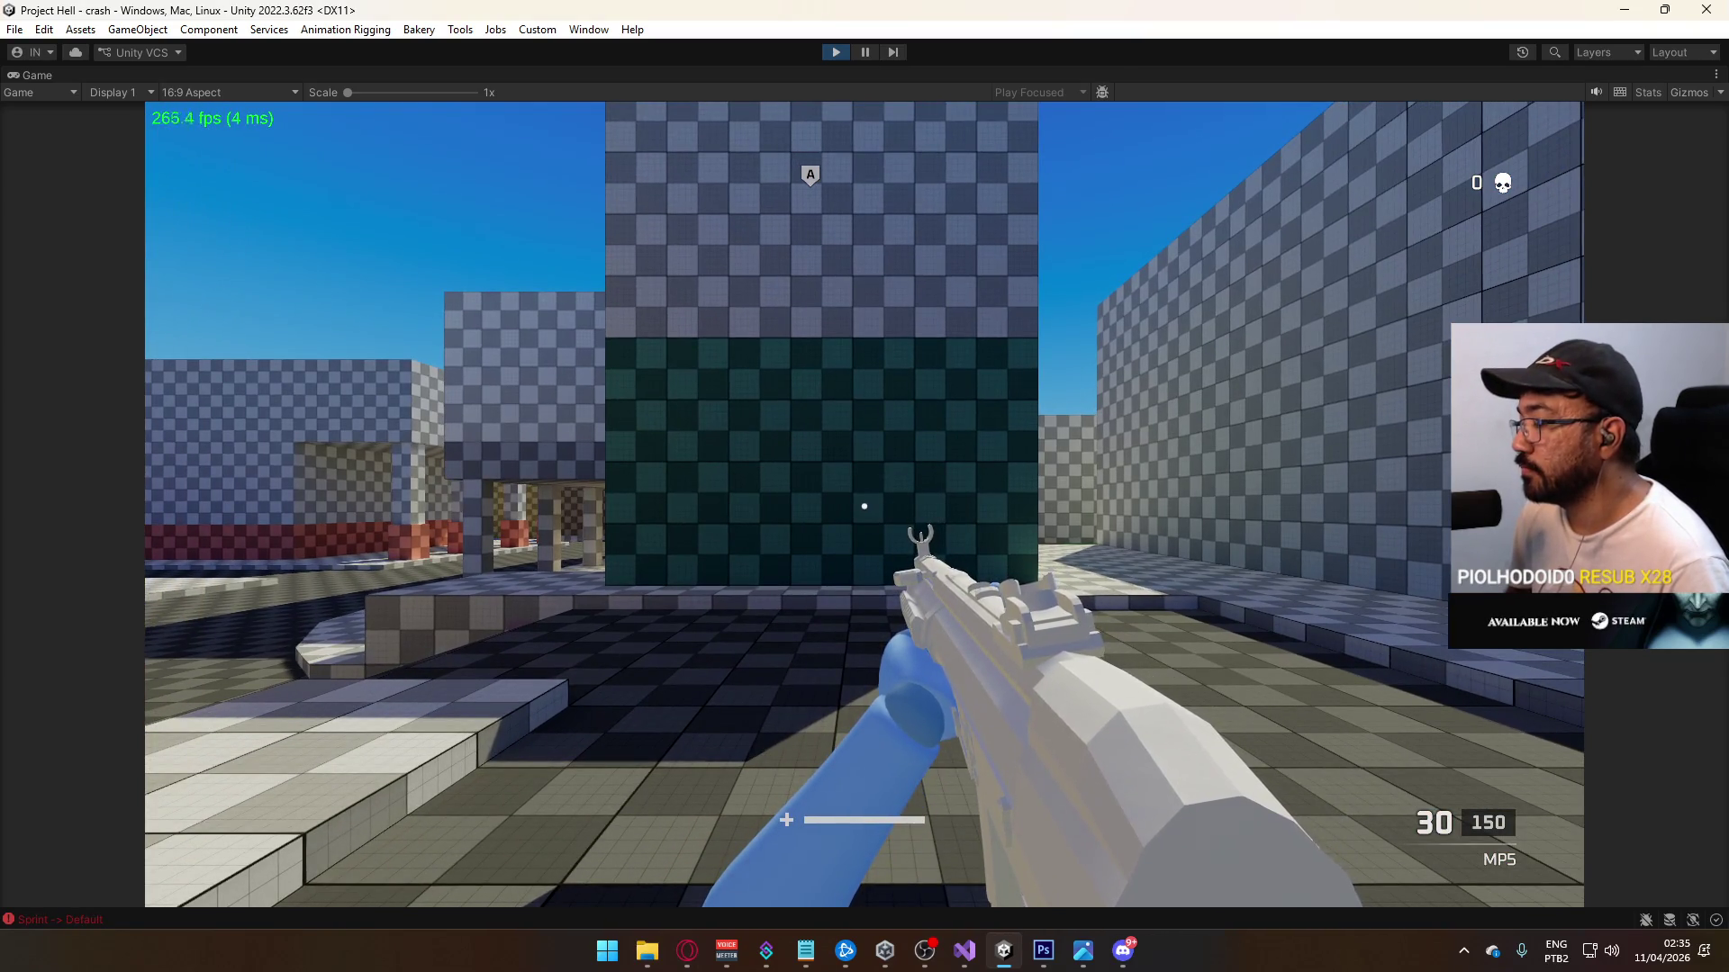
{"action": "key", "text": "s"}
{"action": "key", "text": "w"}
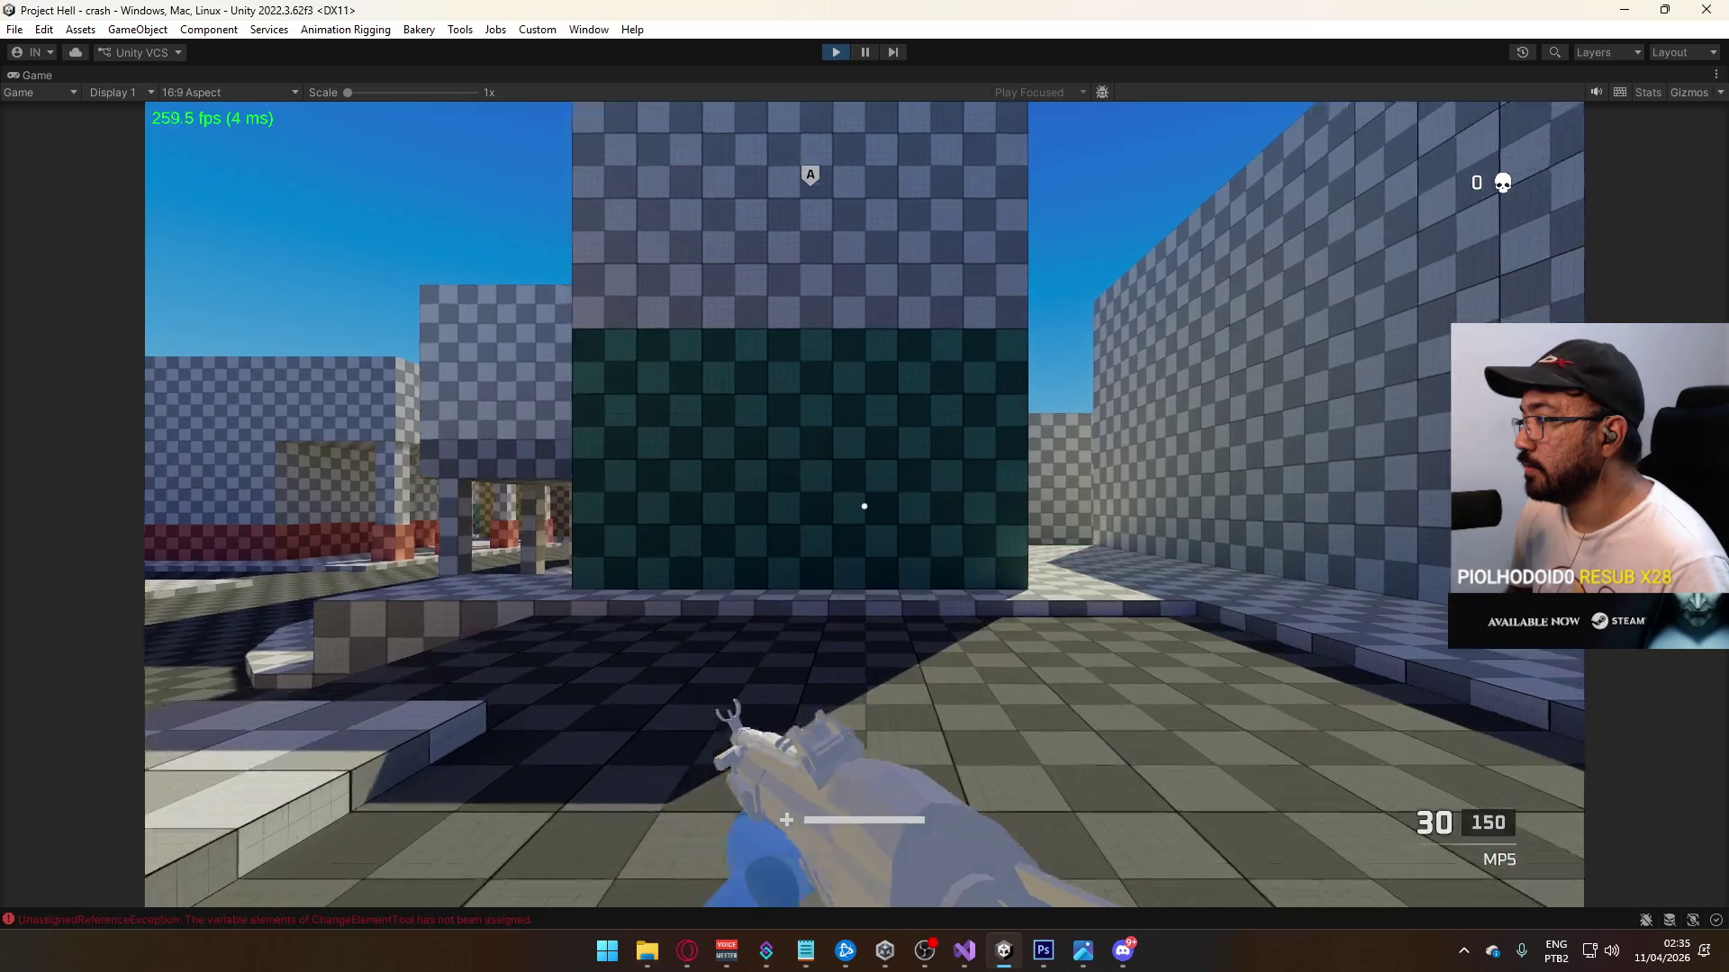
{"action": "mouse_move", "coordinate": [817, 77]}
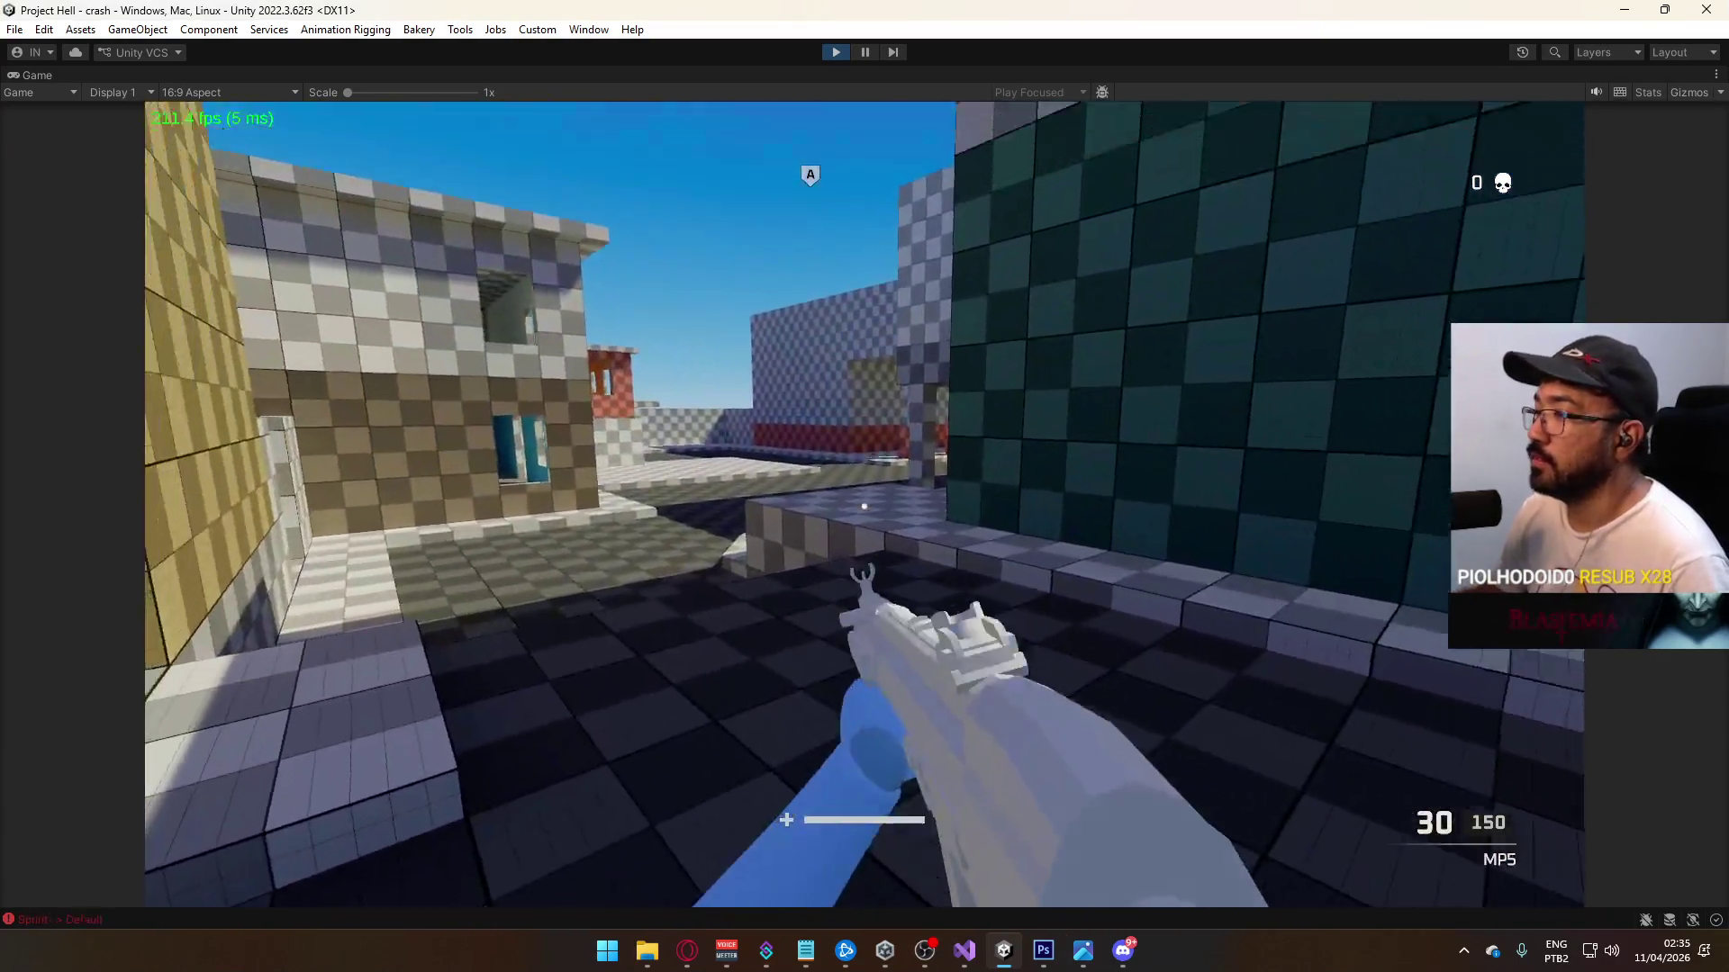
{"action": "key", "text": "Escape"}
{"action": "left_click", "coordinate": [829, 52]}
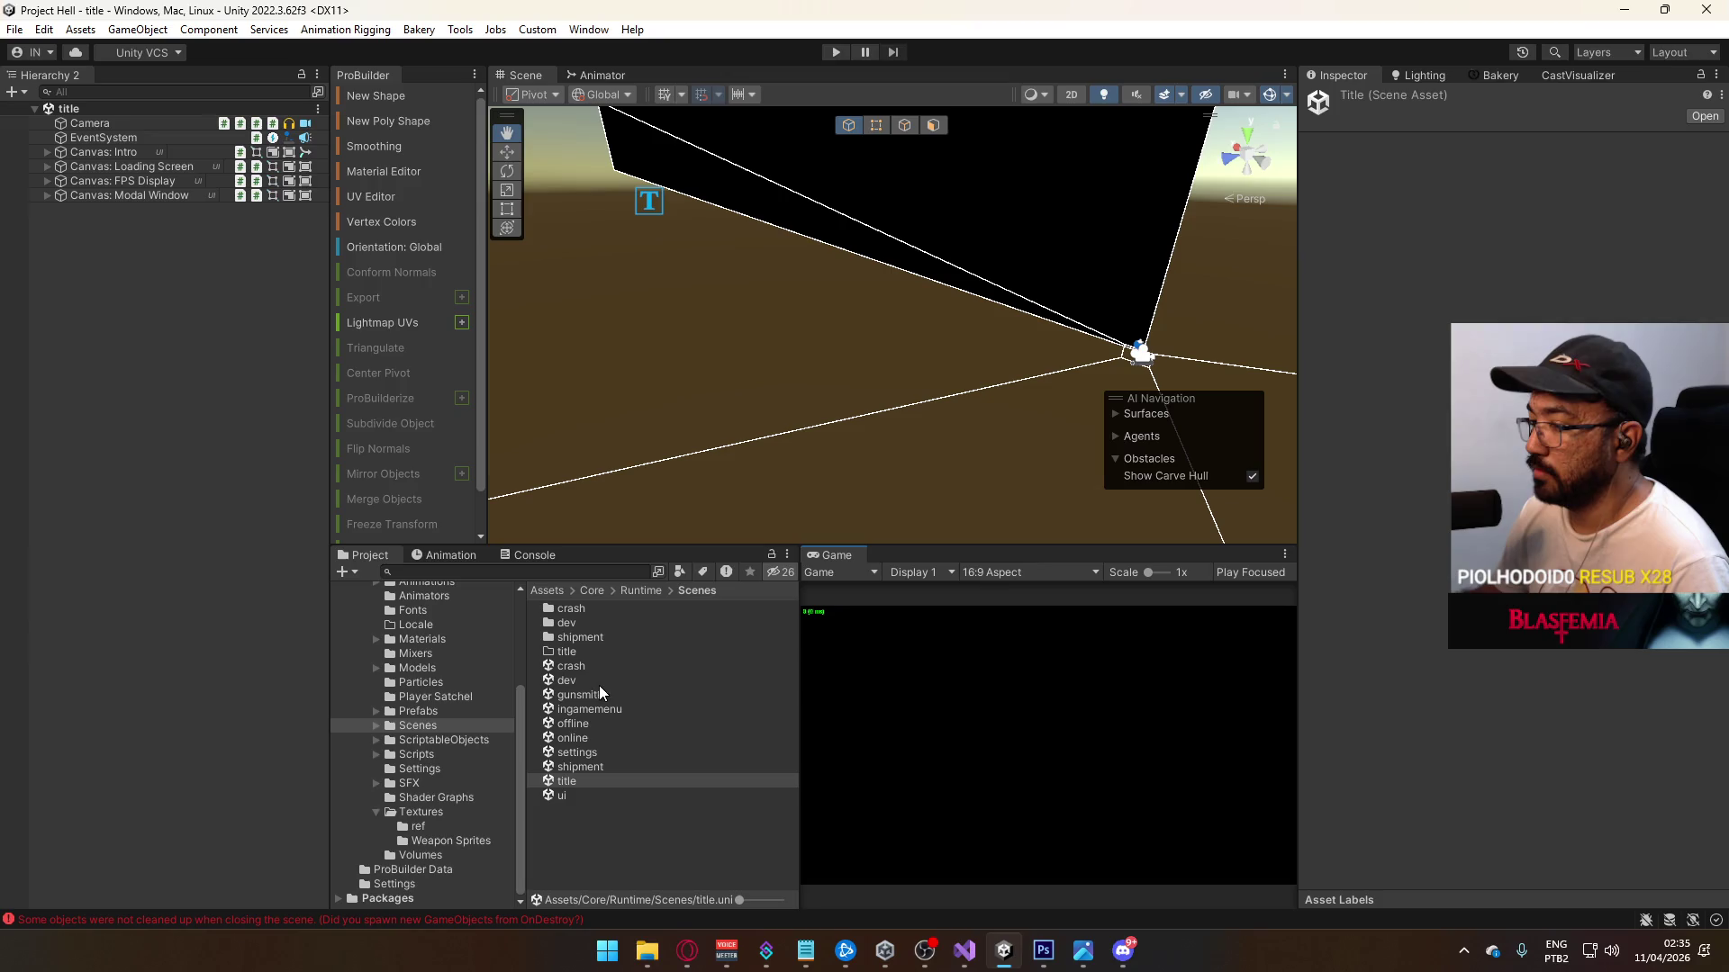
Step: Clear the Console errors and open the ui scene from the Scenes folder
{"action": "left_click", "coordinate": [547, 555]}
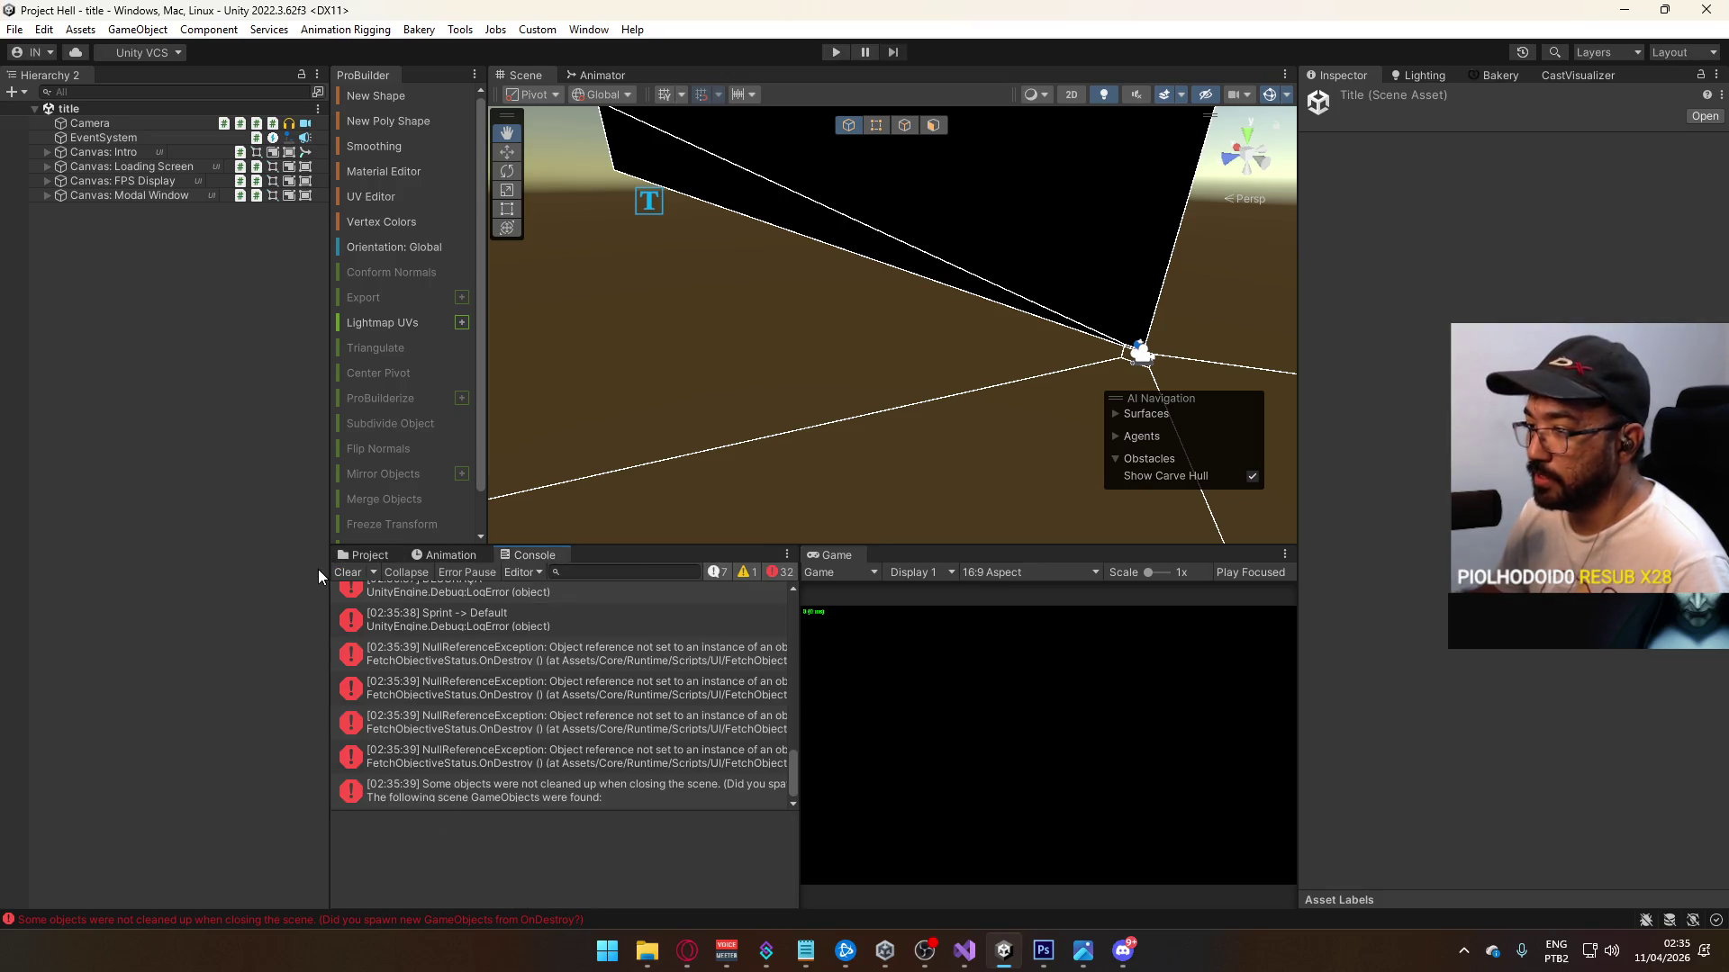
{"action": "left_click", "coordinate": [344, 572]}
{"action": "left_click", "coordinate": [364, 556]}
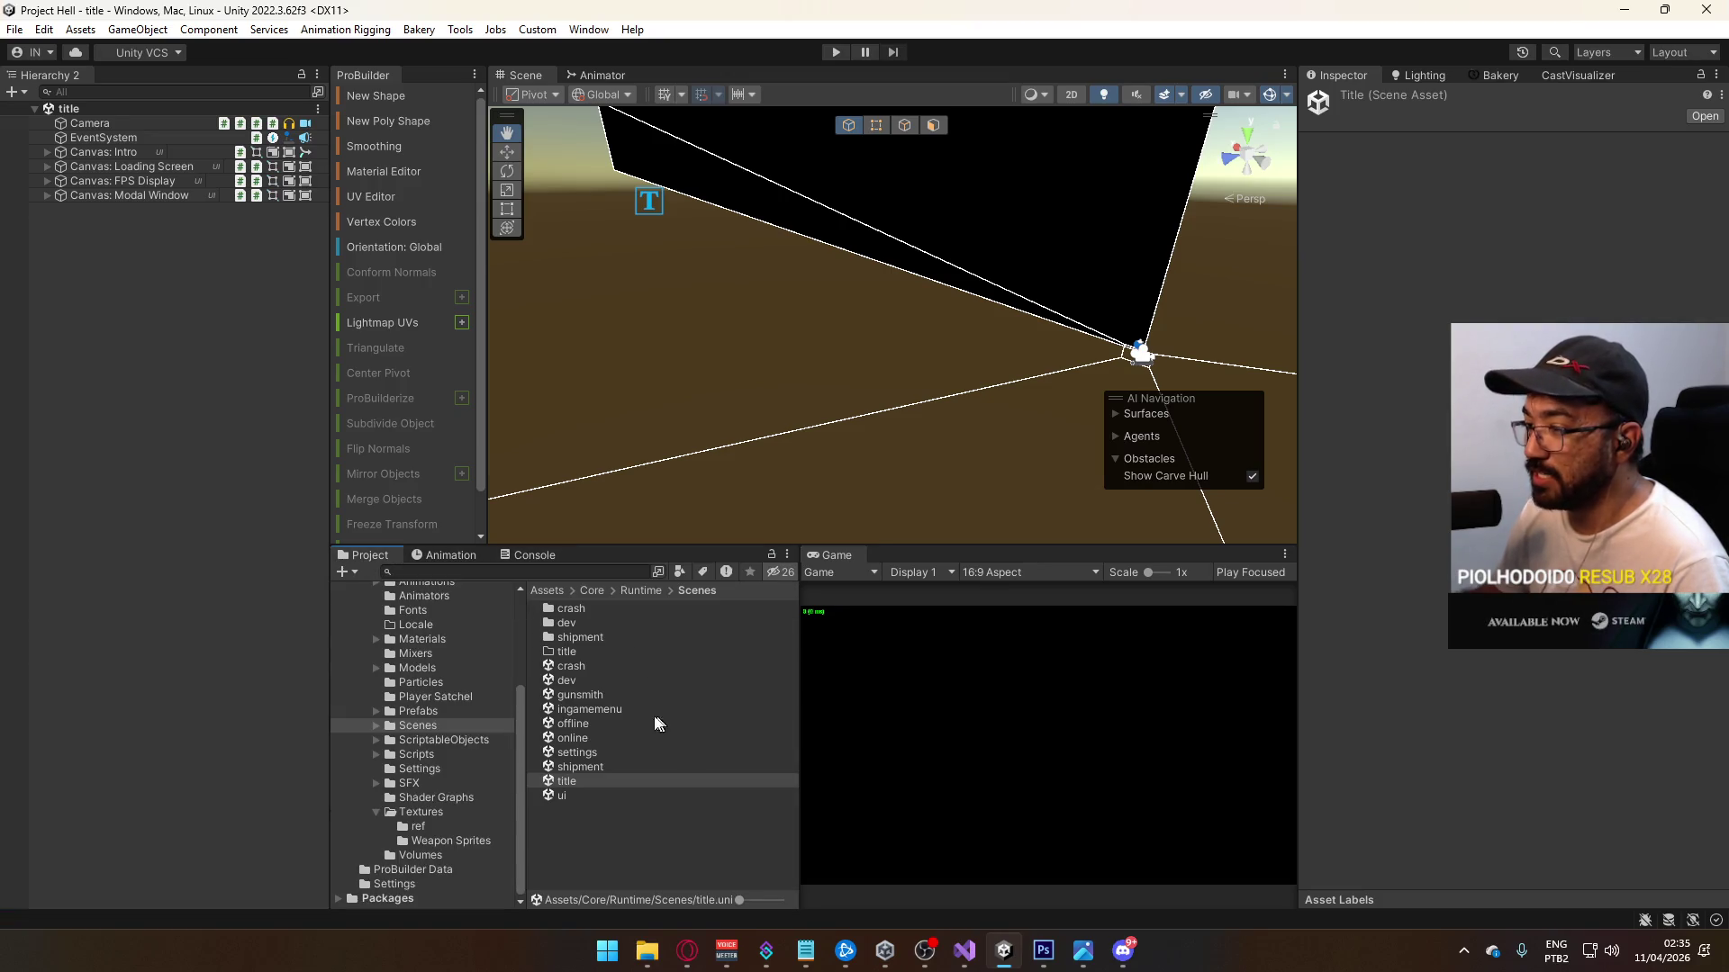
{"action": "double_click", "coordinate": [600, 795]}
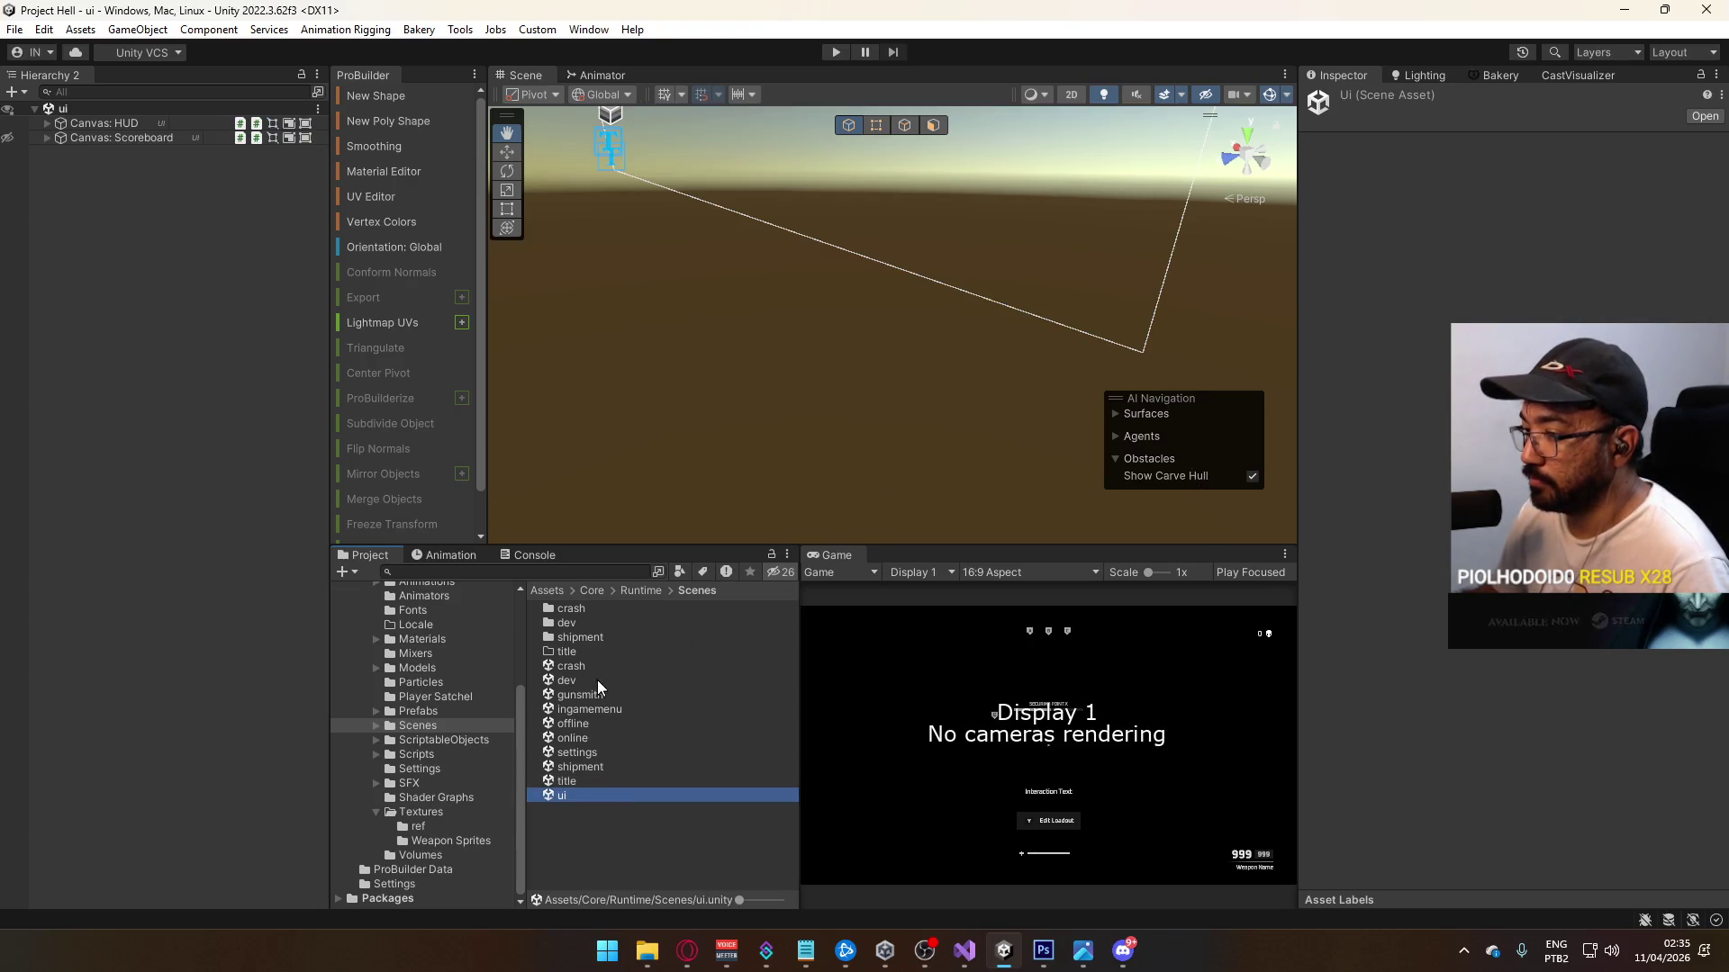
Step: Expand Canvas: HUD and Main Container, then select Objectives Overview
{"action": "left_click", "coordinate": [48, 123]}
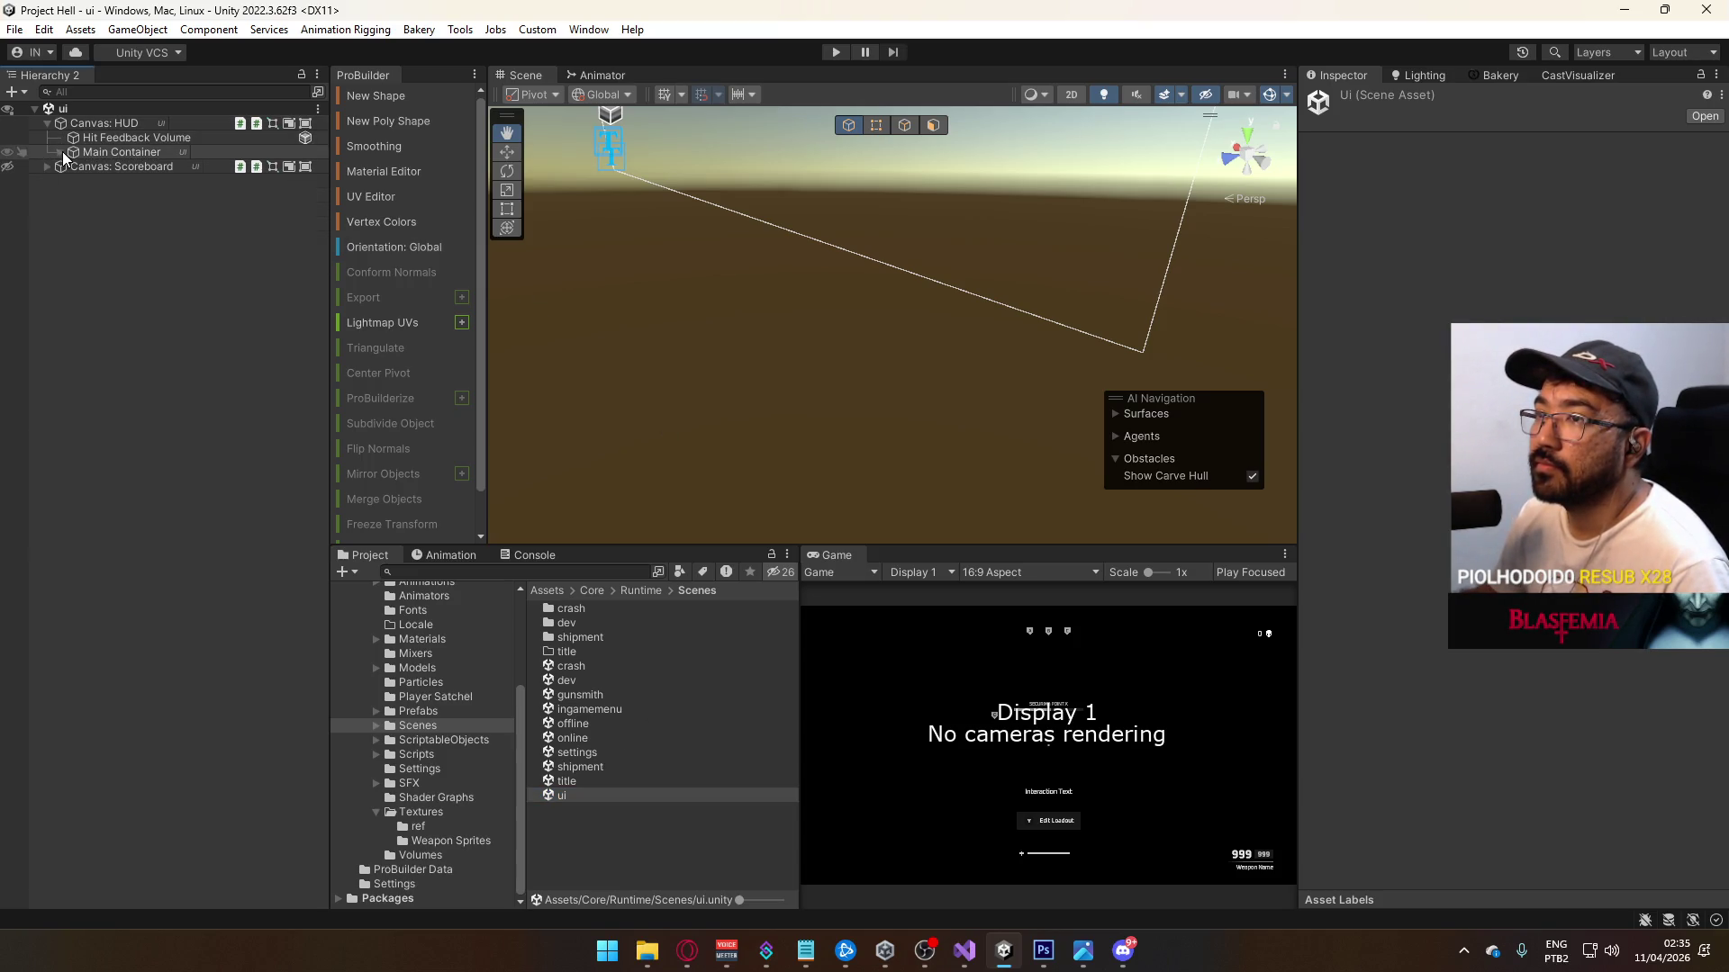
{"action": "left_click", "coordinate": [62, 151]}
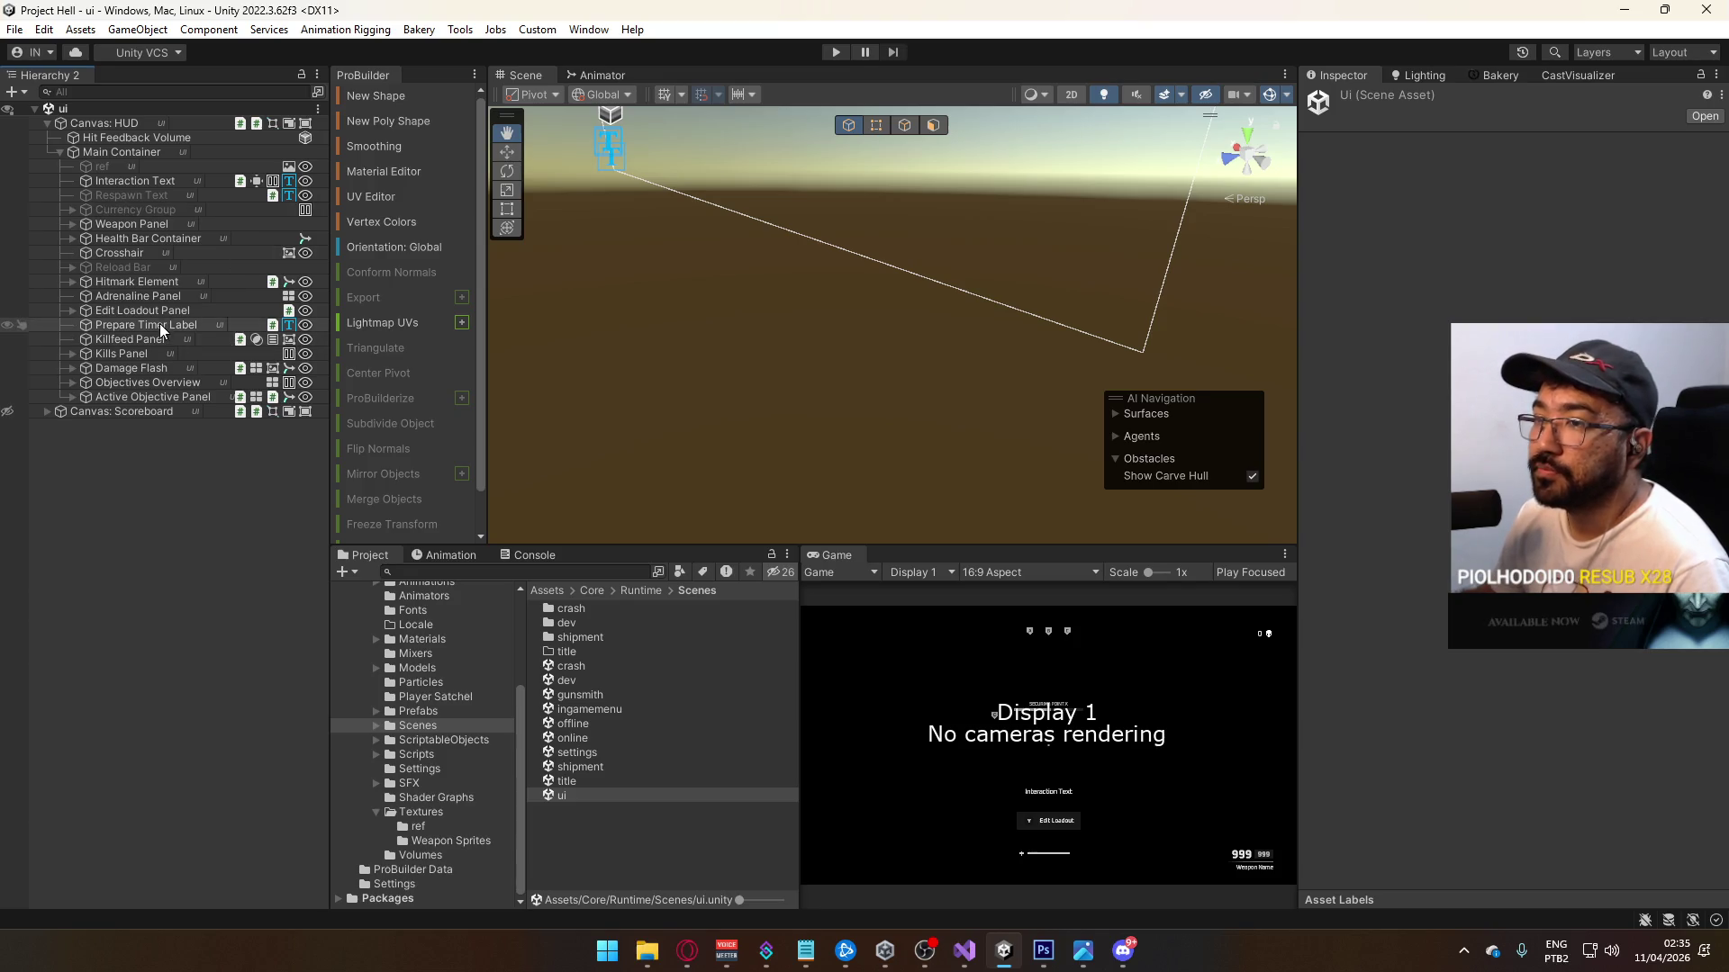
{"action": "left_click", "coordinate": [160, 381]}
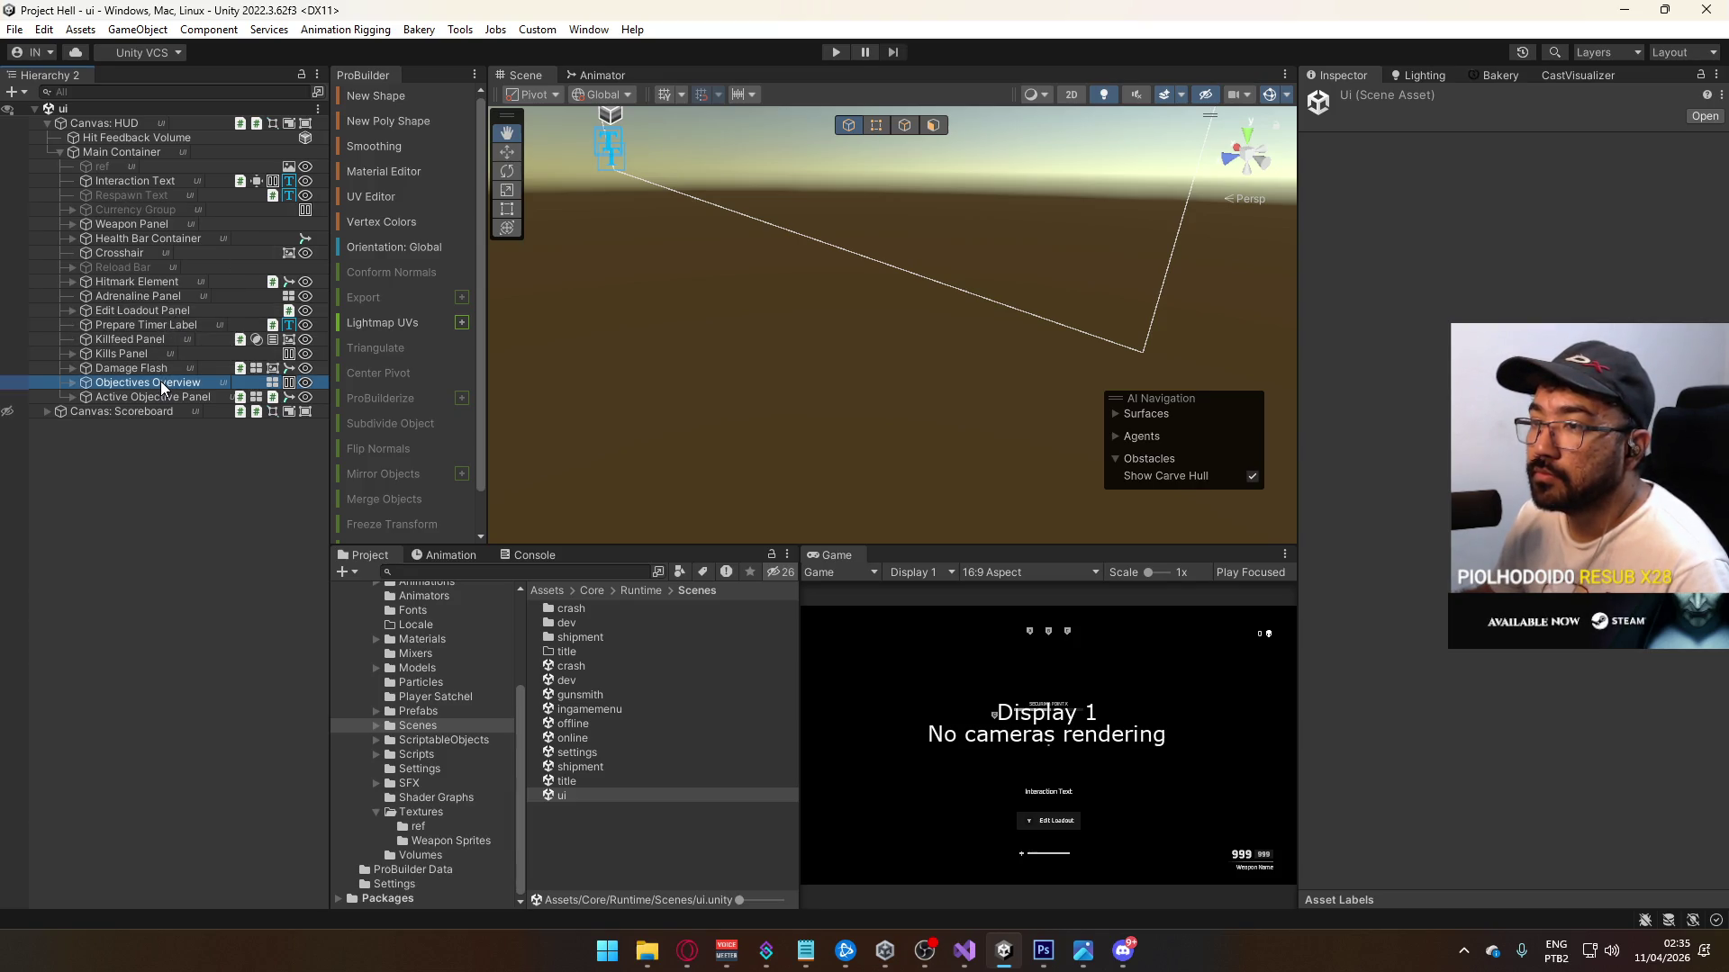
Step: Expand Objectives Overview, inspect Objectives A, B and C, then unfold Active Objective Panel
{"action": "left_click", "coordinate": [72, 383]}
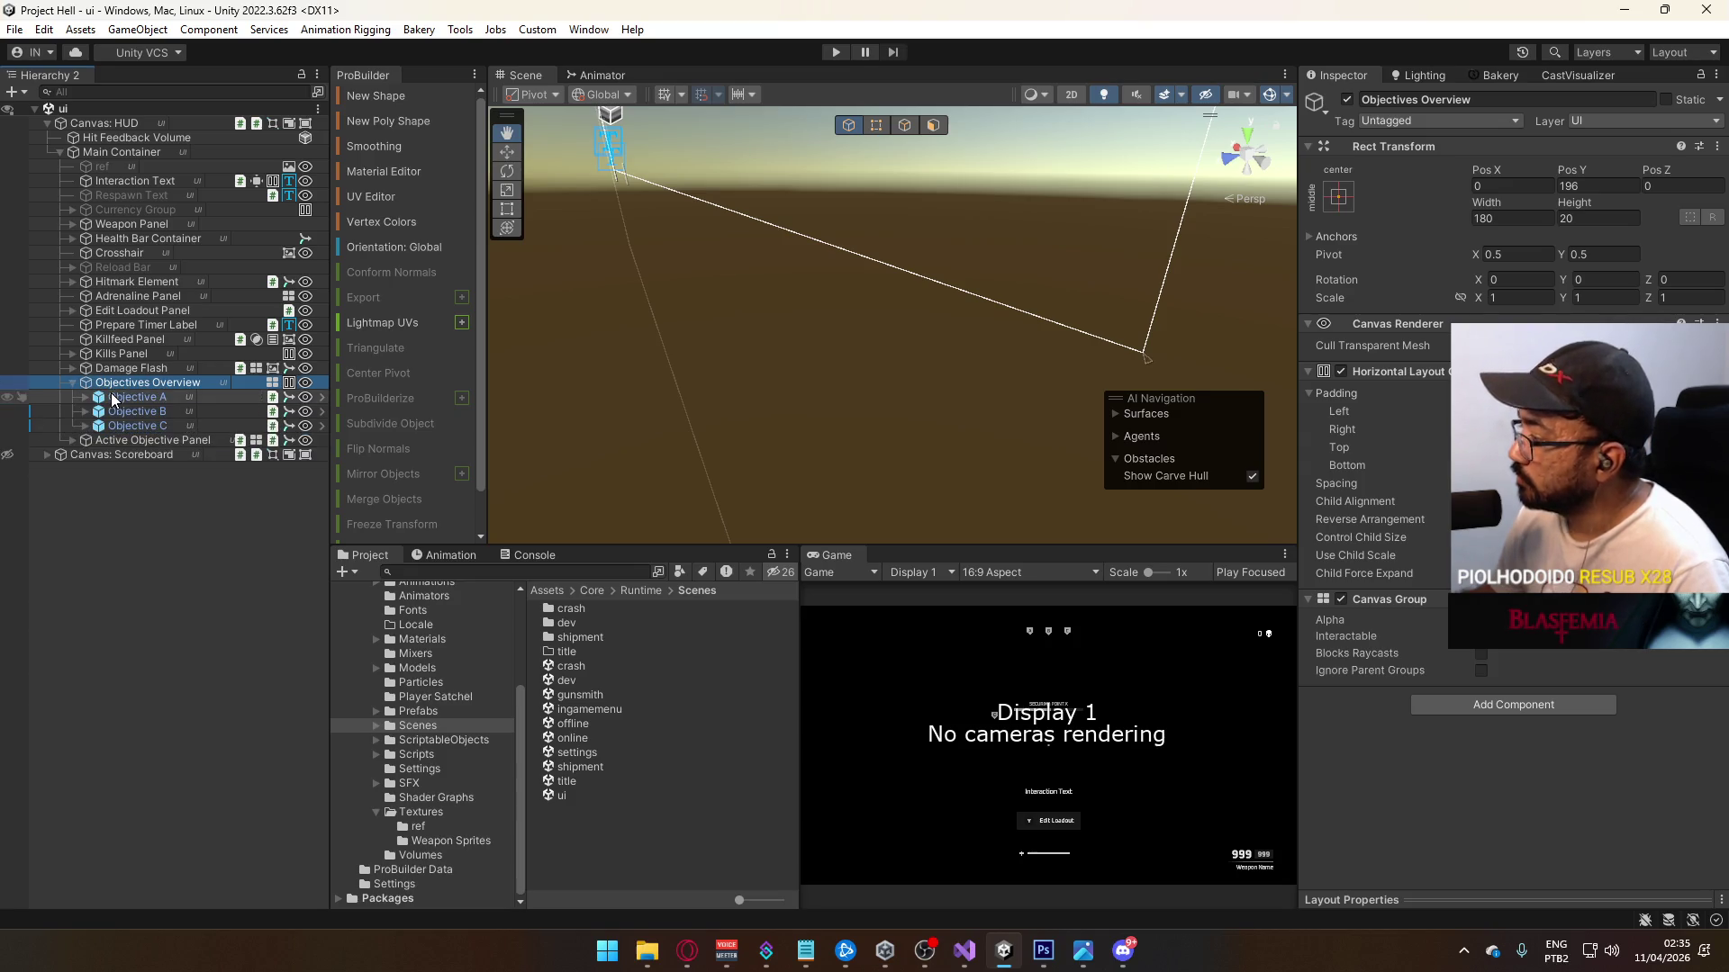
{"action": "left_click", "coordinate": [108, 397]}
{"action": "left_click", "coordinate": [150, 412]}
{"action": "left_click", "coordinate": [155, 426]}
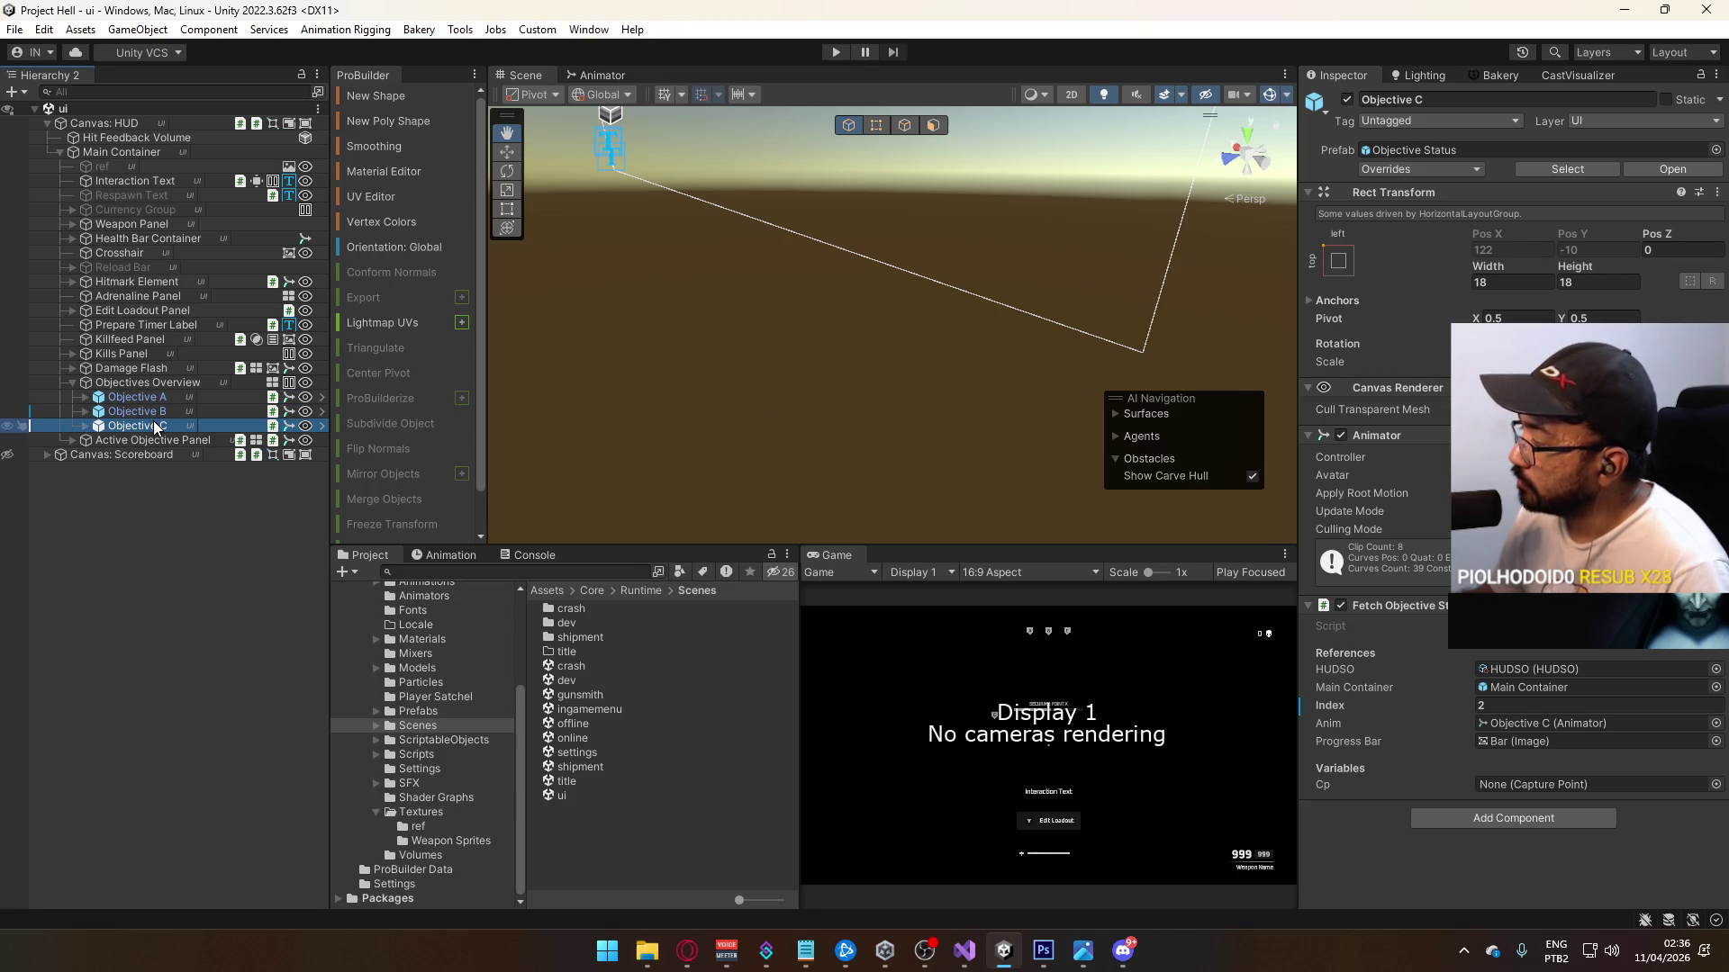
{"action": "left_click", "coordinate": [149, 412]}
{"action": "left_click", "coordinate": [144, 397]}
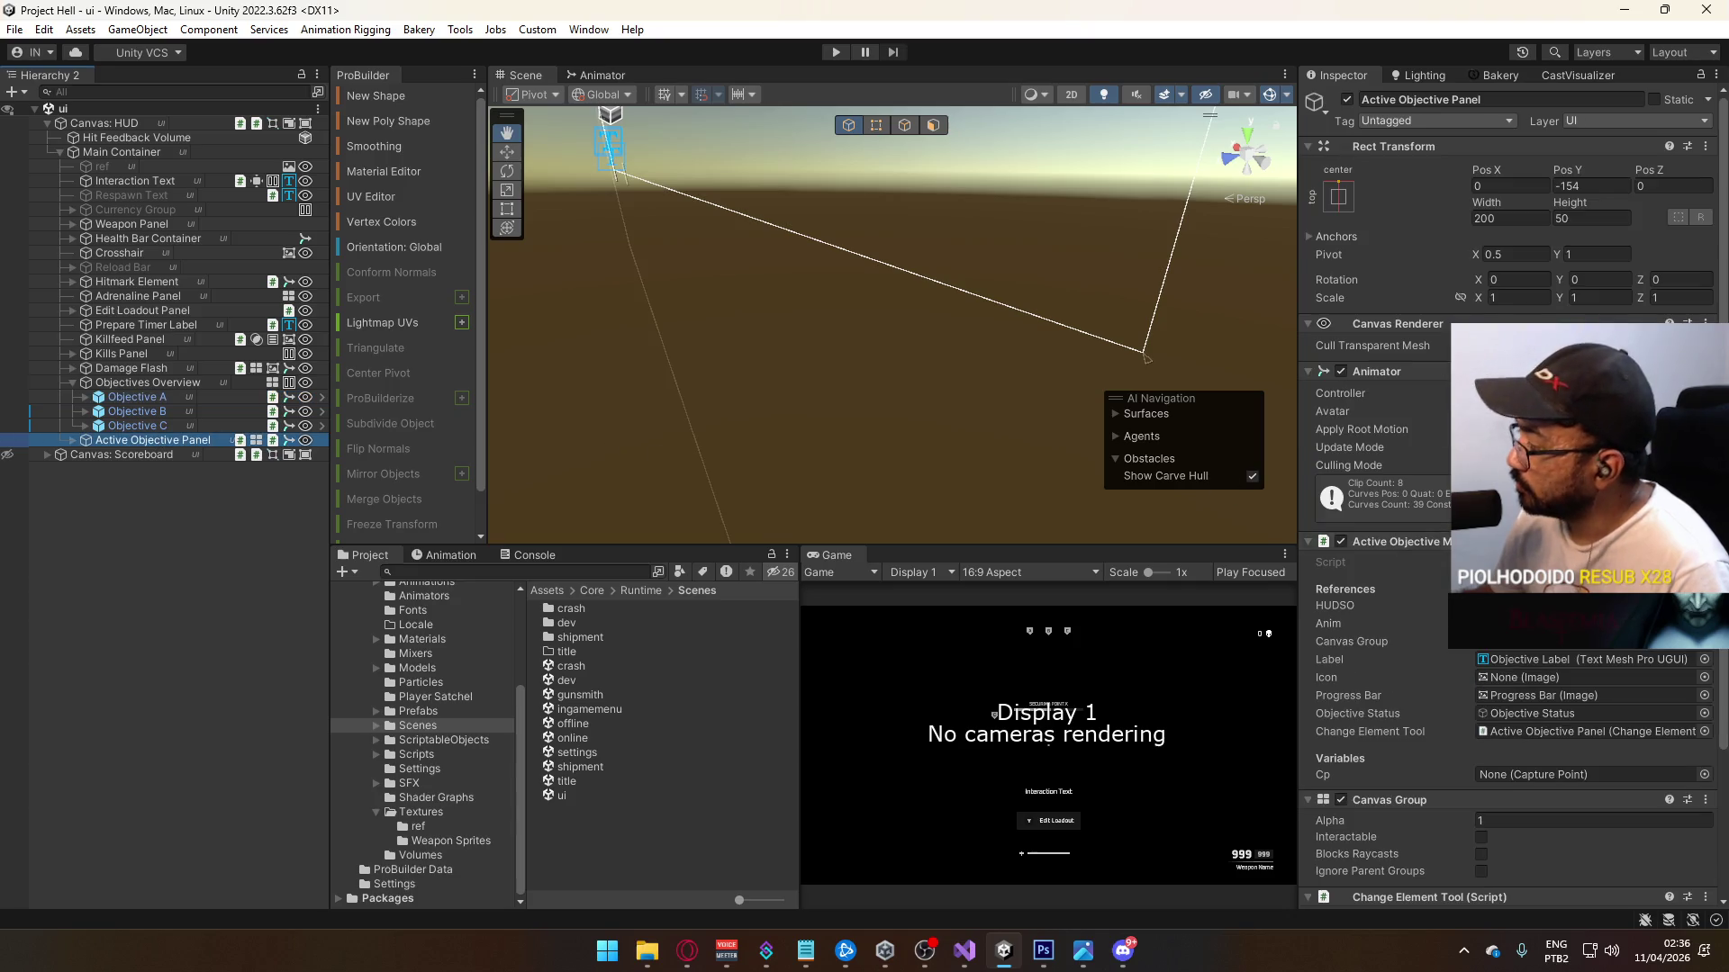
{"action": "scroll", "coordinate": [1508, 540], "scroll_direction": "down", "scroll_amount": 3}
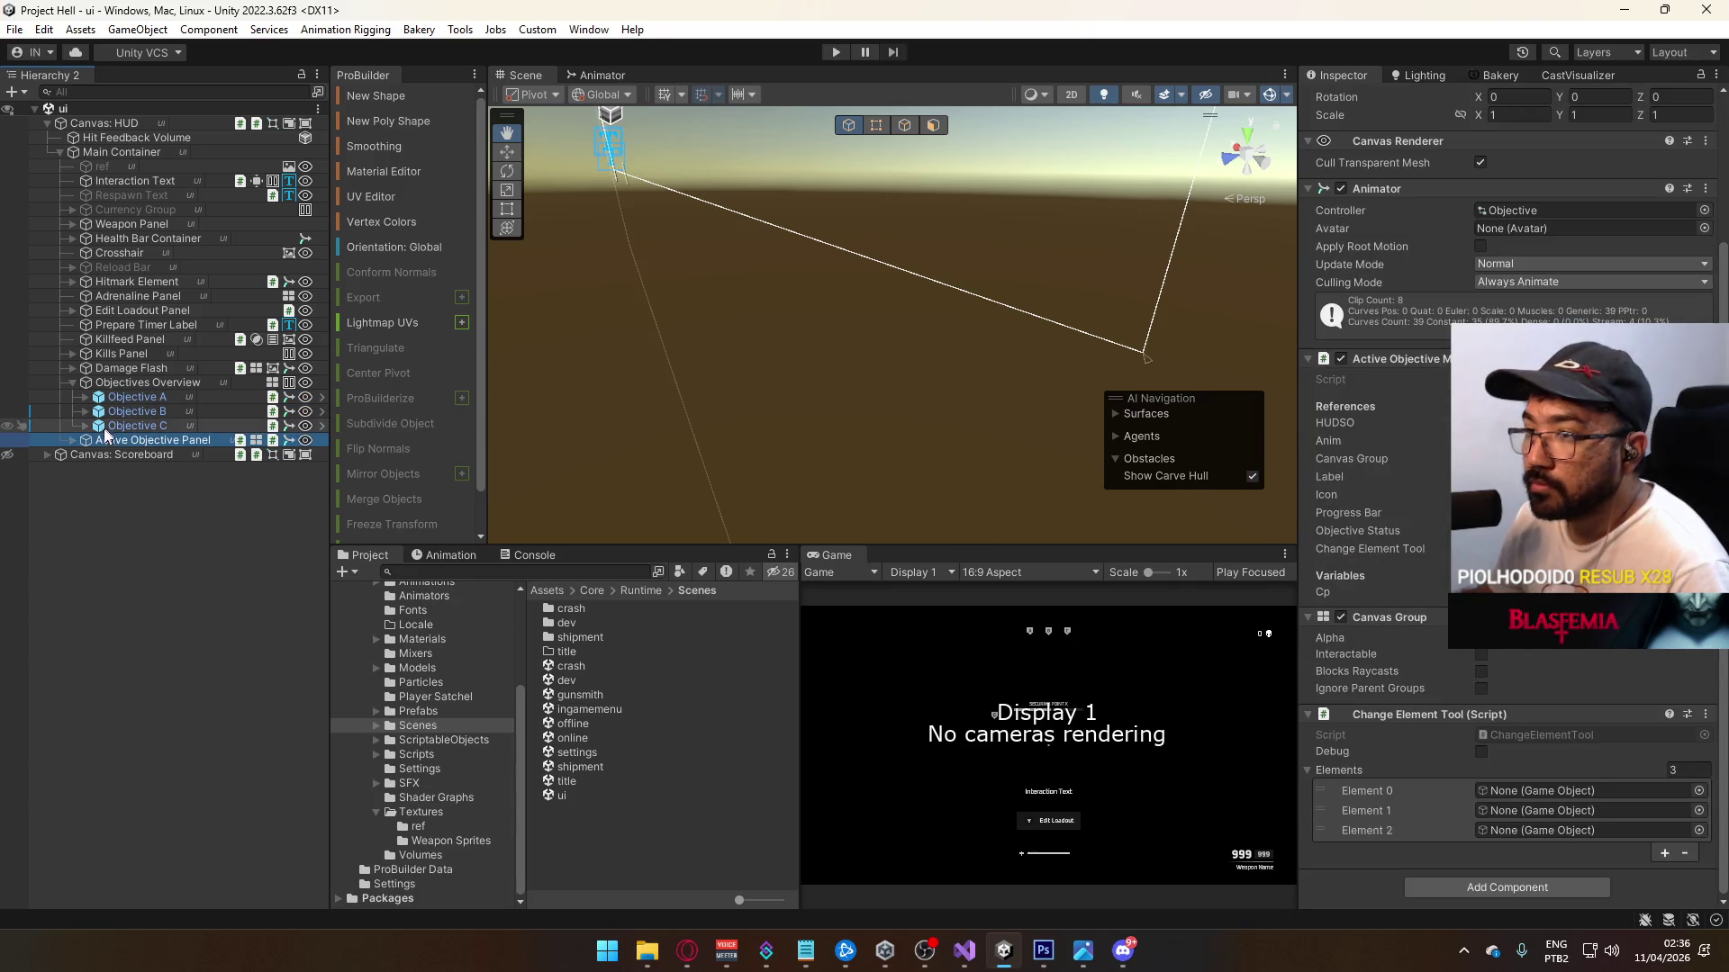
{"action": "left_click", "coordinate": [73, 440]}
Step: Drag Objective A and B (Icon Only) into Change Element Tool Elements 0 and 1
{"action": "left_click", "coordinate": [86, 484]}
{"action": "mouse_move", "coordinate": [153, 498]}
{"action": "left_mouse_down"}
{"action": "mouse_move", "coordinate": [365, 520]}
{"action": "mouse_move", "coordinate": [1494, 797]}
{"action": "left_mouse_up"}
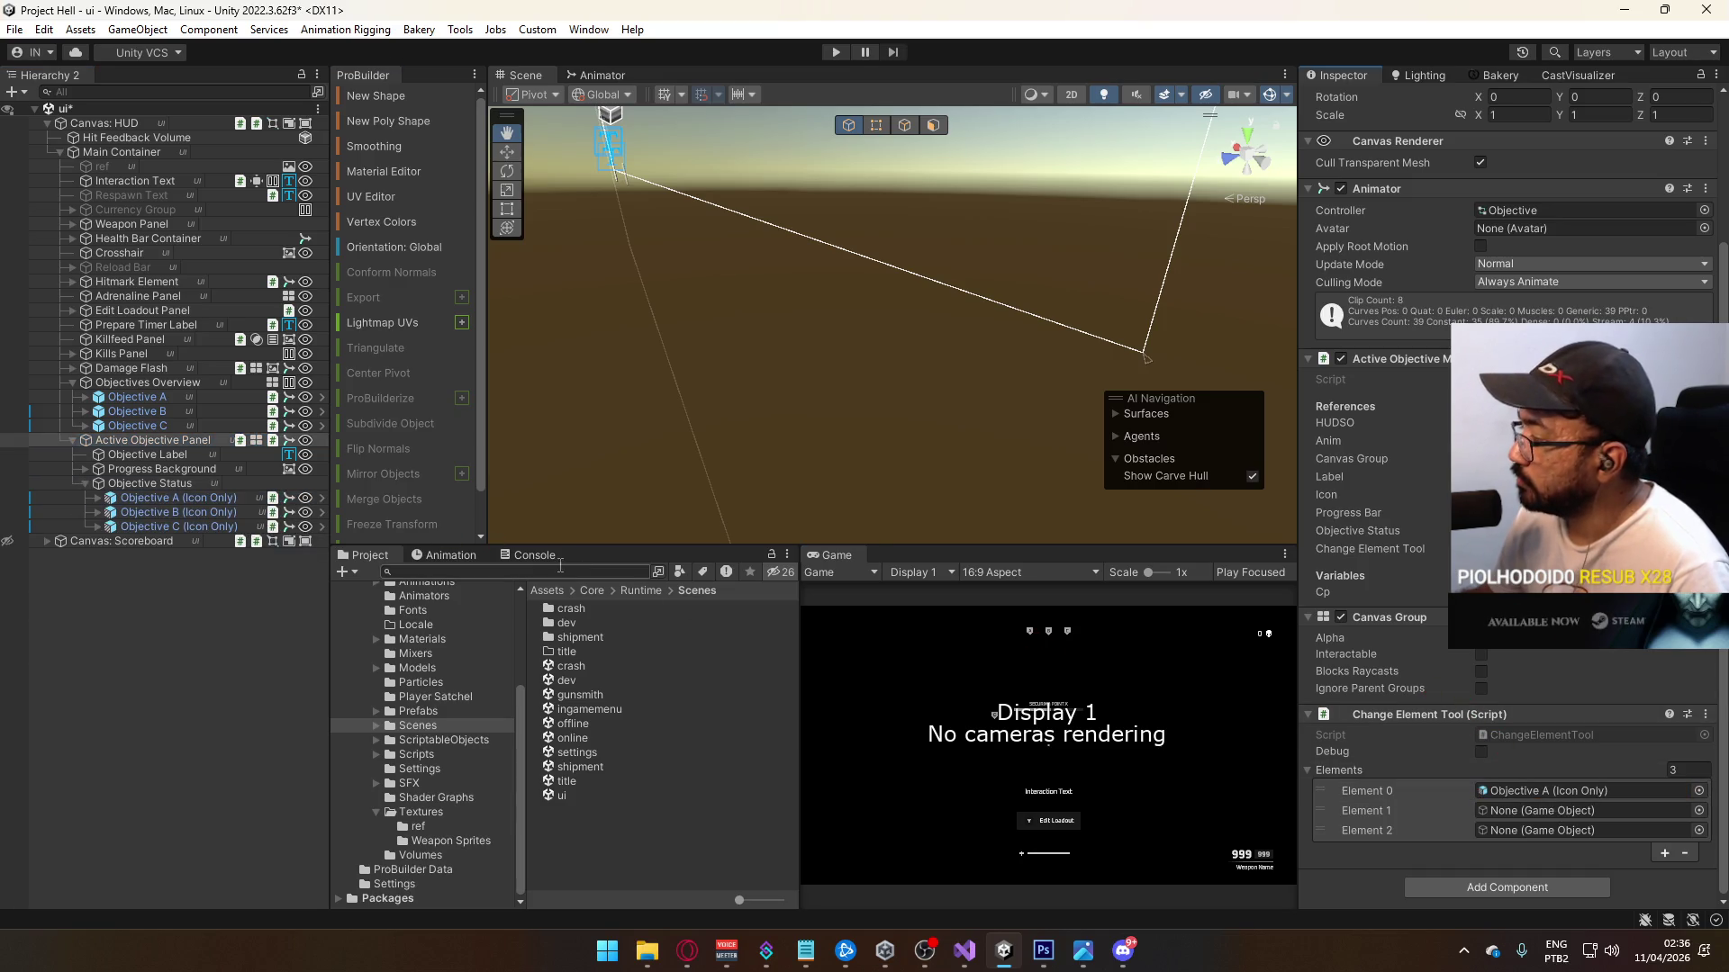
{"action": "mouse_move", "coordinate": [178, 512]}
{"action": "left_mouse_down"}
{"action": "mouse_move", "coordinate": [1580, 731]}
{"action": "mouse_move", "coordinate": [1585, 810]}
{"action": "left_mouse_up"}
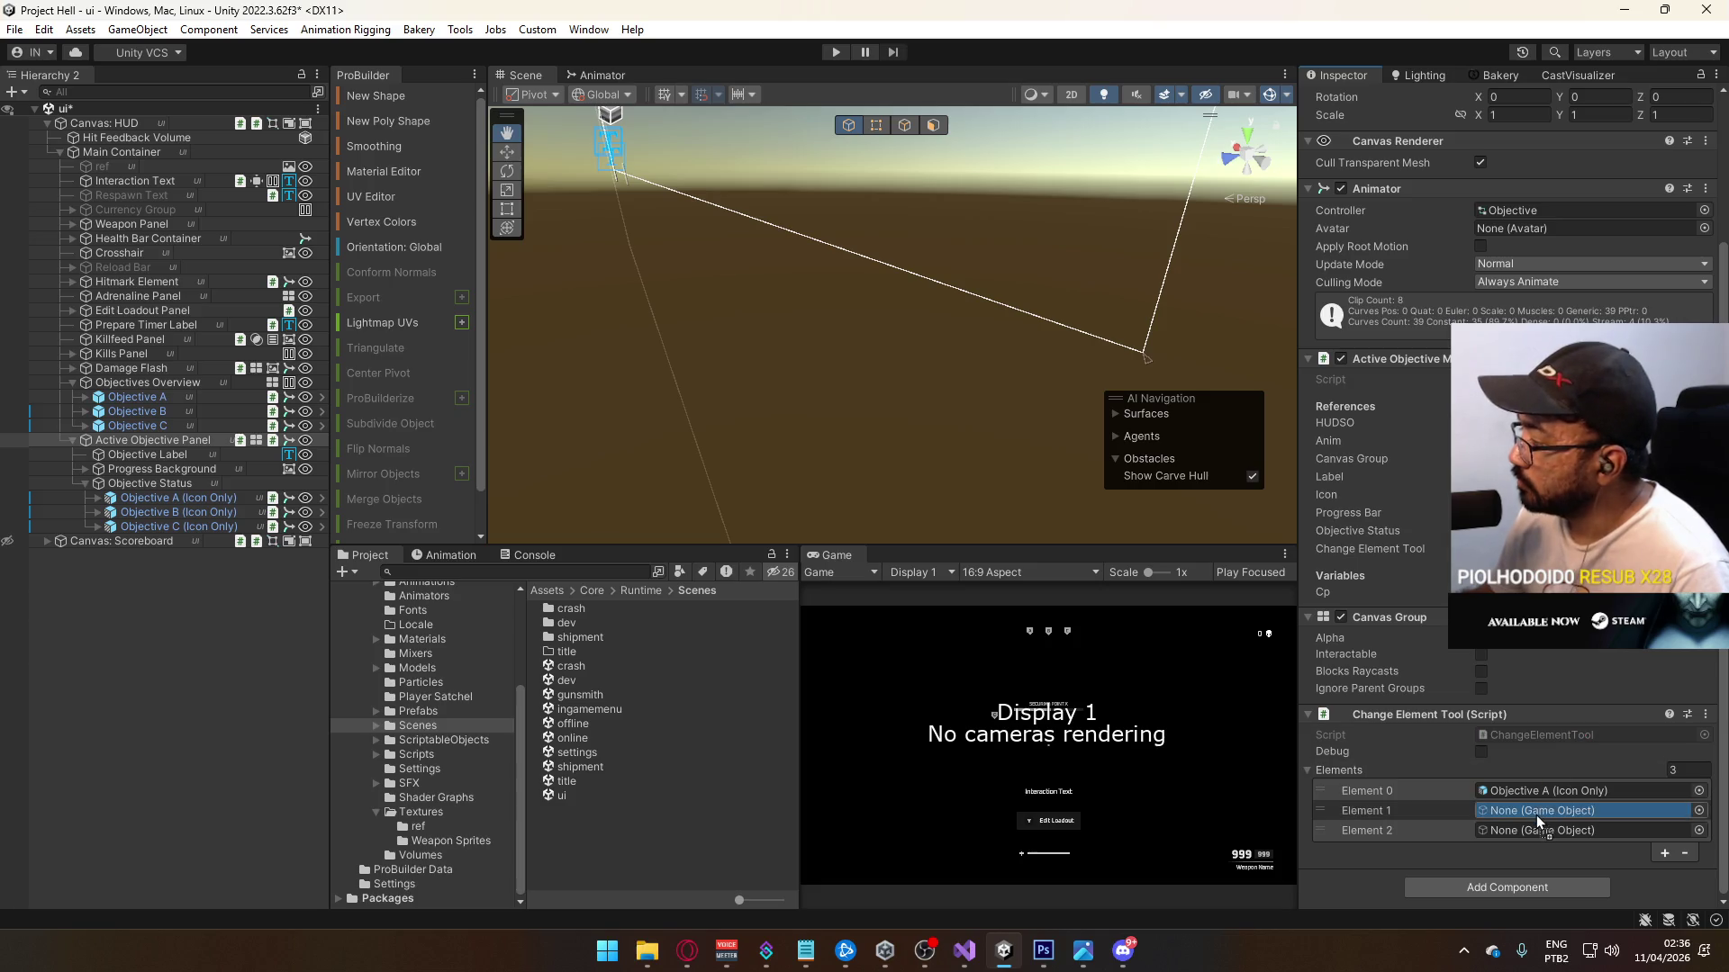
{"action": "mouse_move", "coordinate": [179, 527]}
{"action": "left_mouse_down"}
{"action": "mouse_move", "coordinate": [1444, 788]}
{"action": "mouse_move", "coordinate": [1530, 830]}
{"action": "left_mouse_up"}
Step: Save the ui scene and switch to the title scene
{"action": "left_click", "coordinate": [149, 384]}
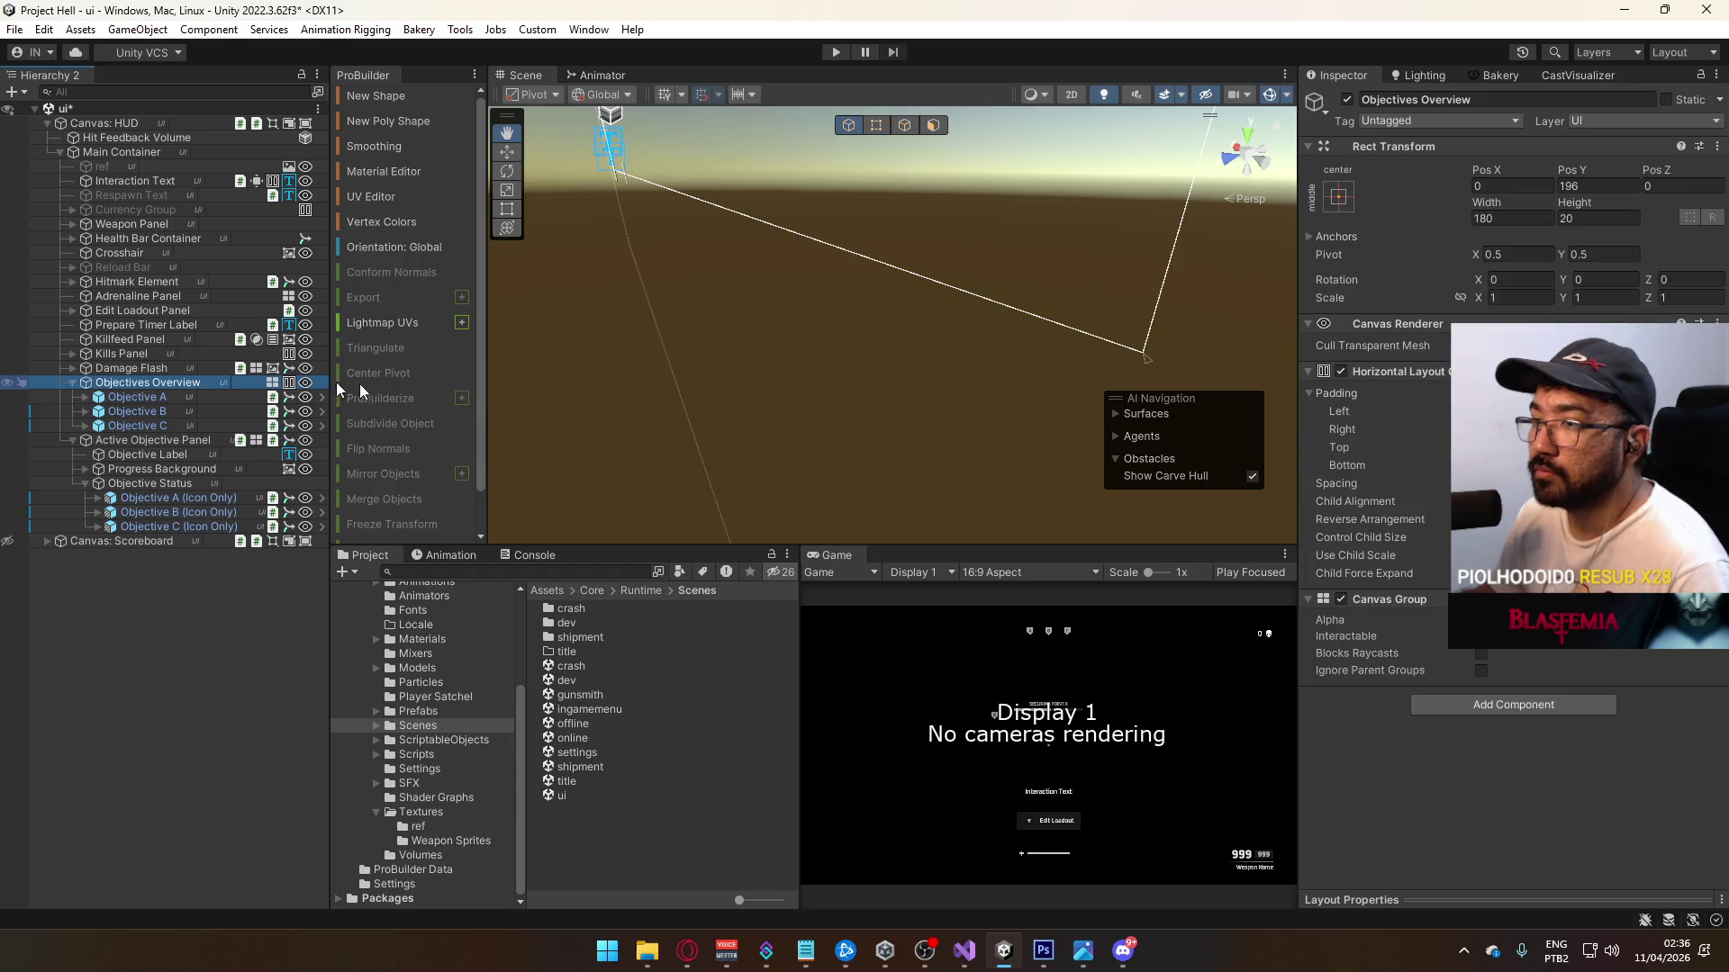
{"action": "left_click", "coordinate": [1365, 606]}
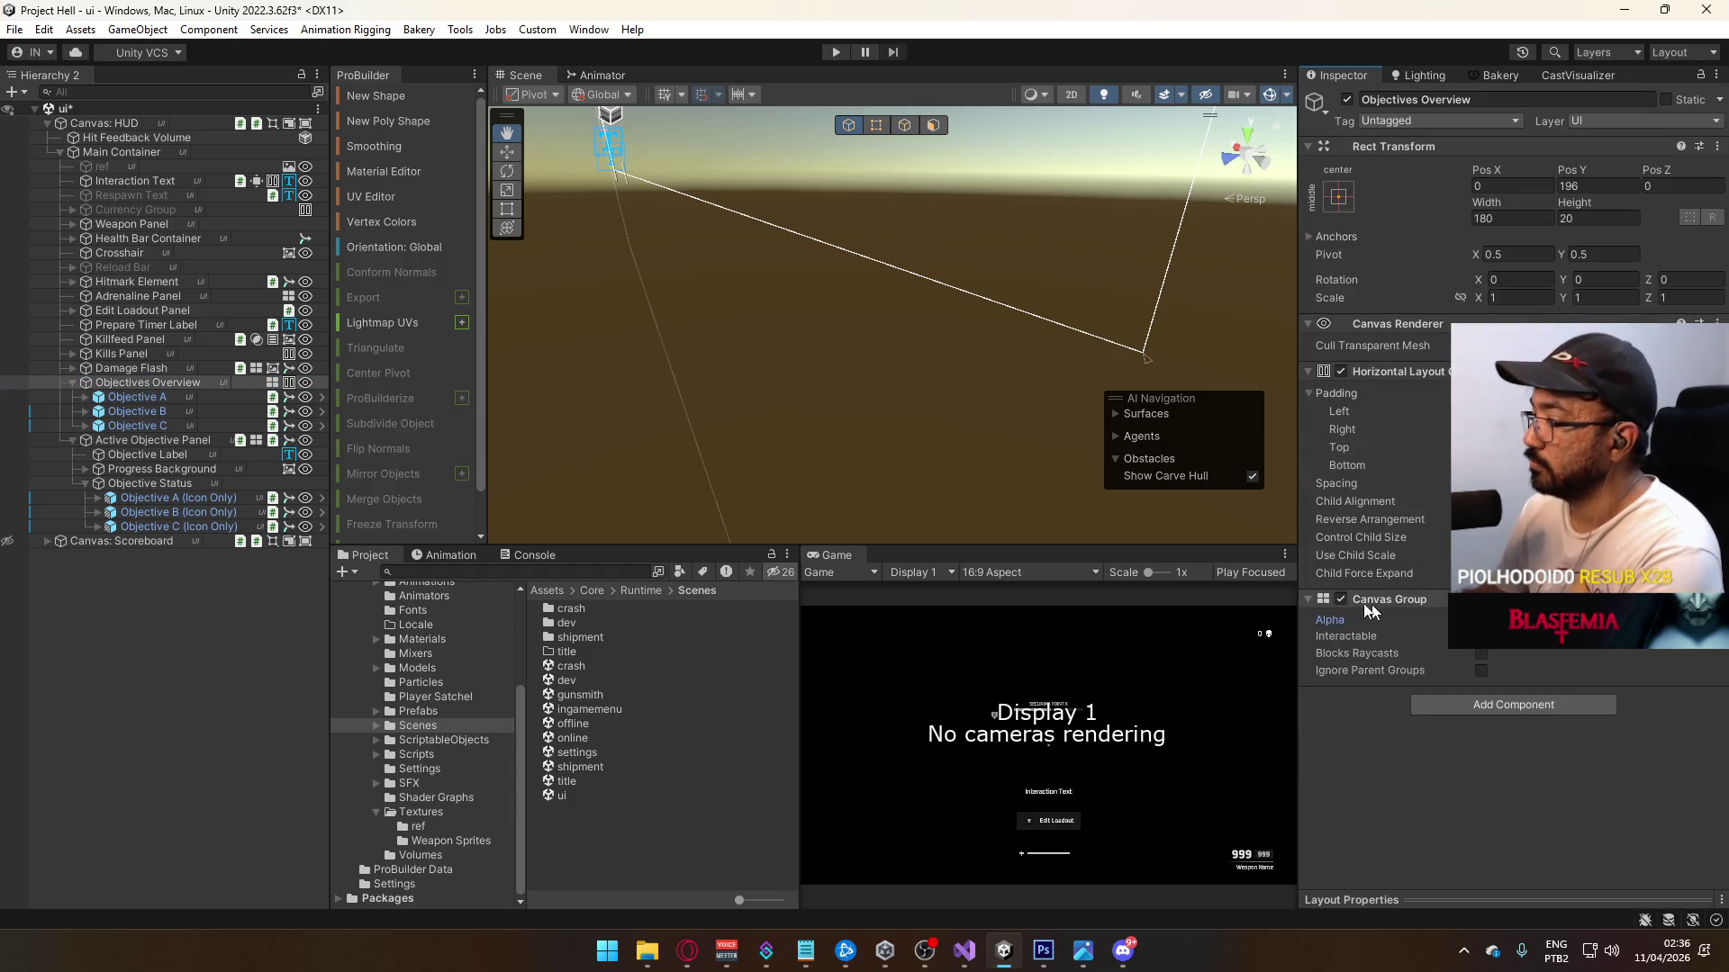
{"action": "double_click", "coordinate": [585, 781]}
{"action": "left_click", "coordinate": [848, 519]}
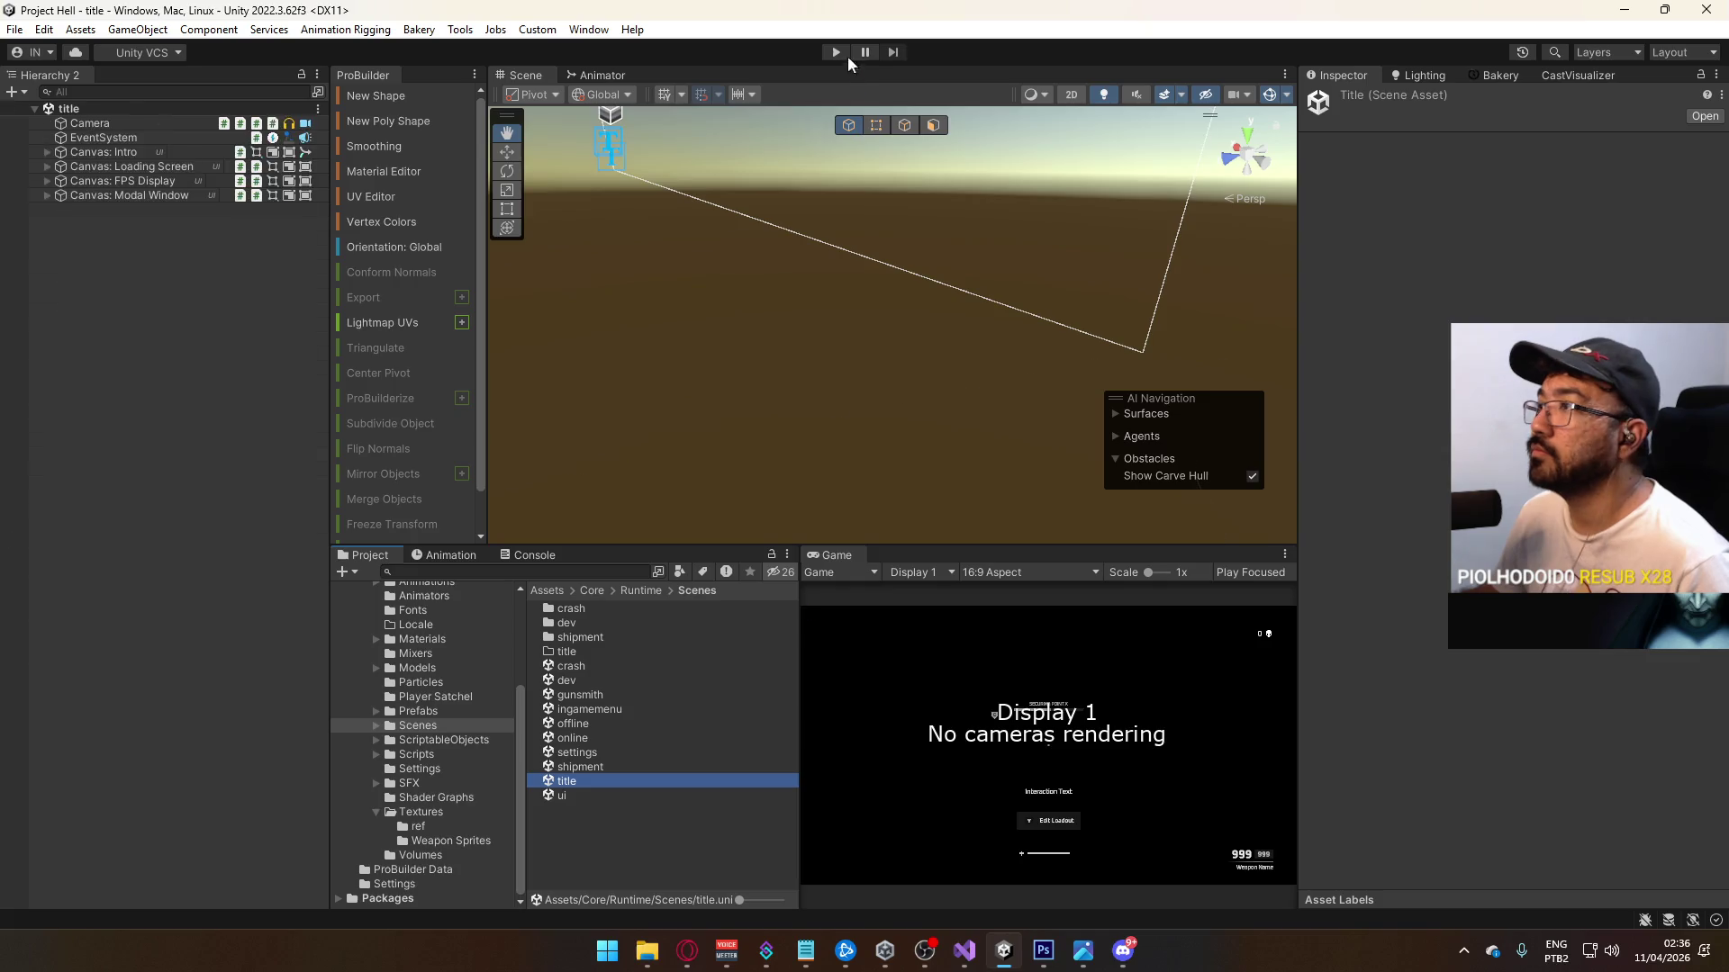
Step: Play-test from the title scene, stop with Ctrl+P, and reopen the ui scene
{"action": "left_click", "coordinate": [837, 52]}
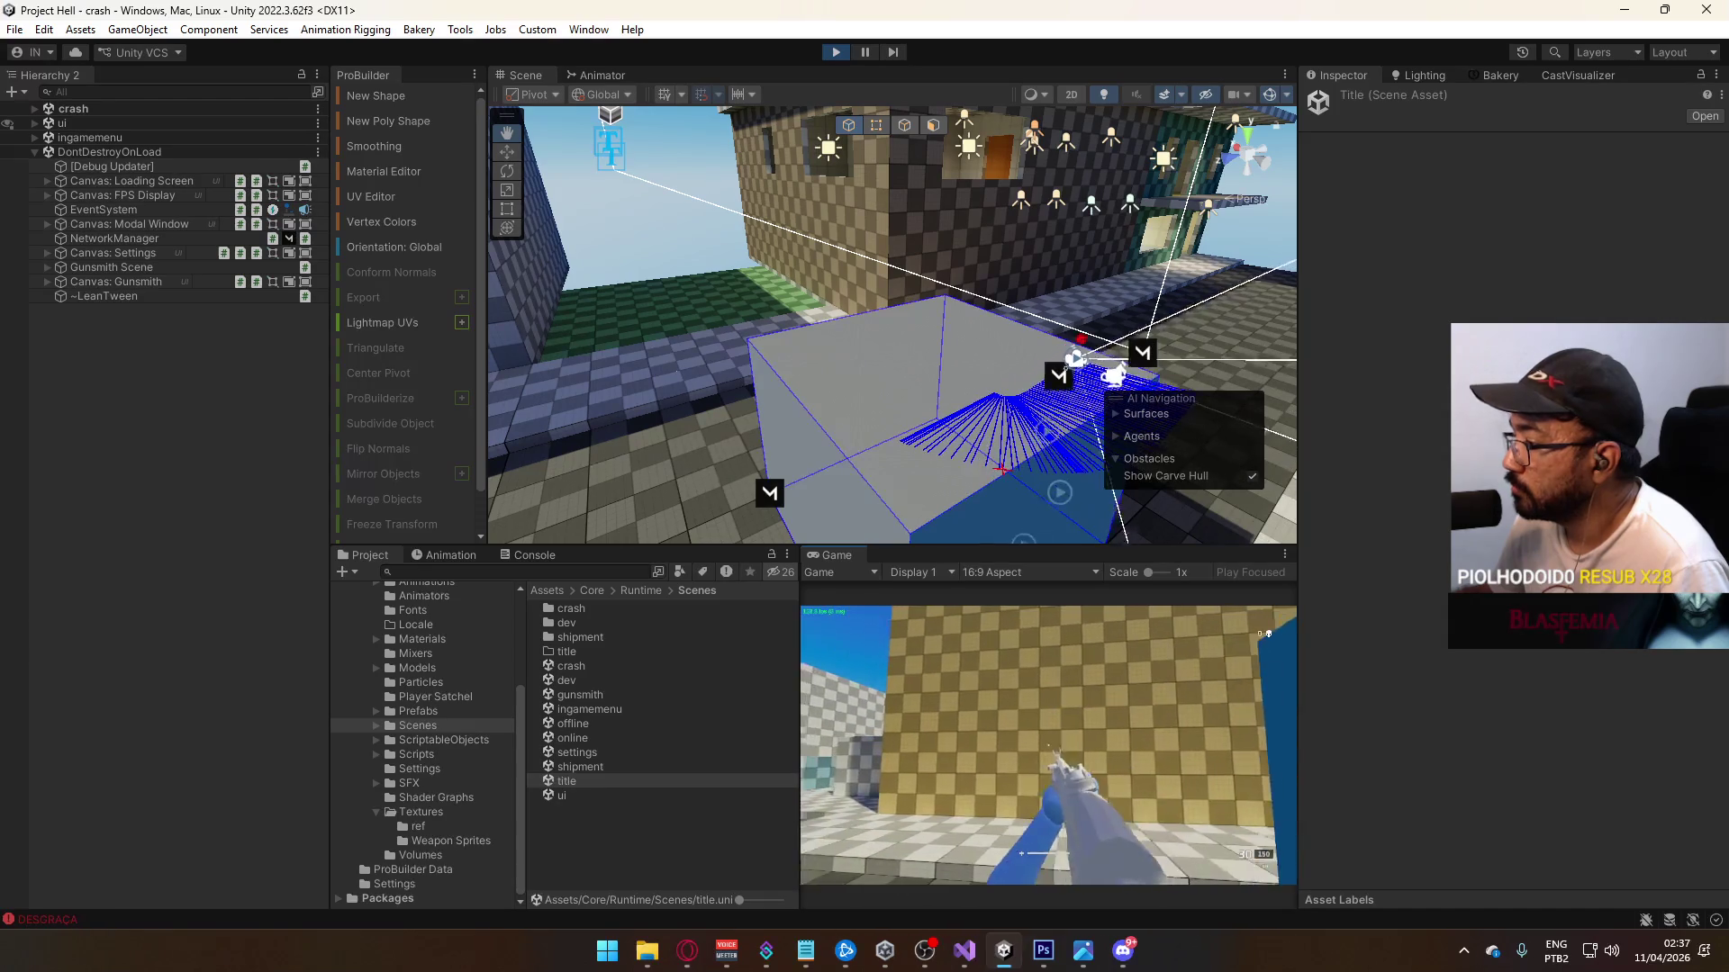
{"action": "key", "text": "super"}
{"action": "key", "text": "super"}
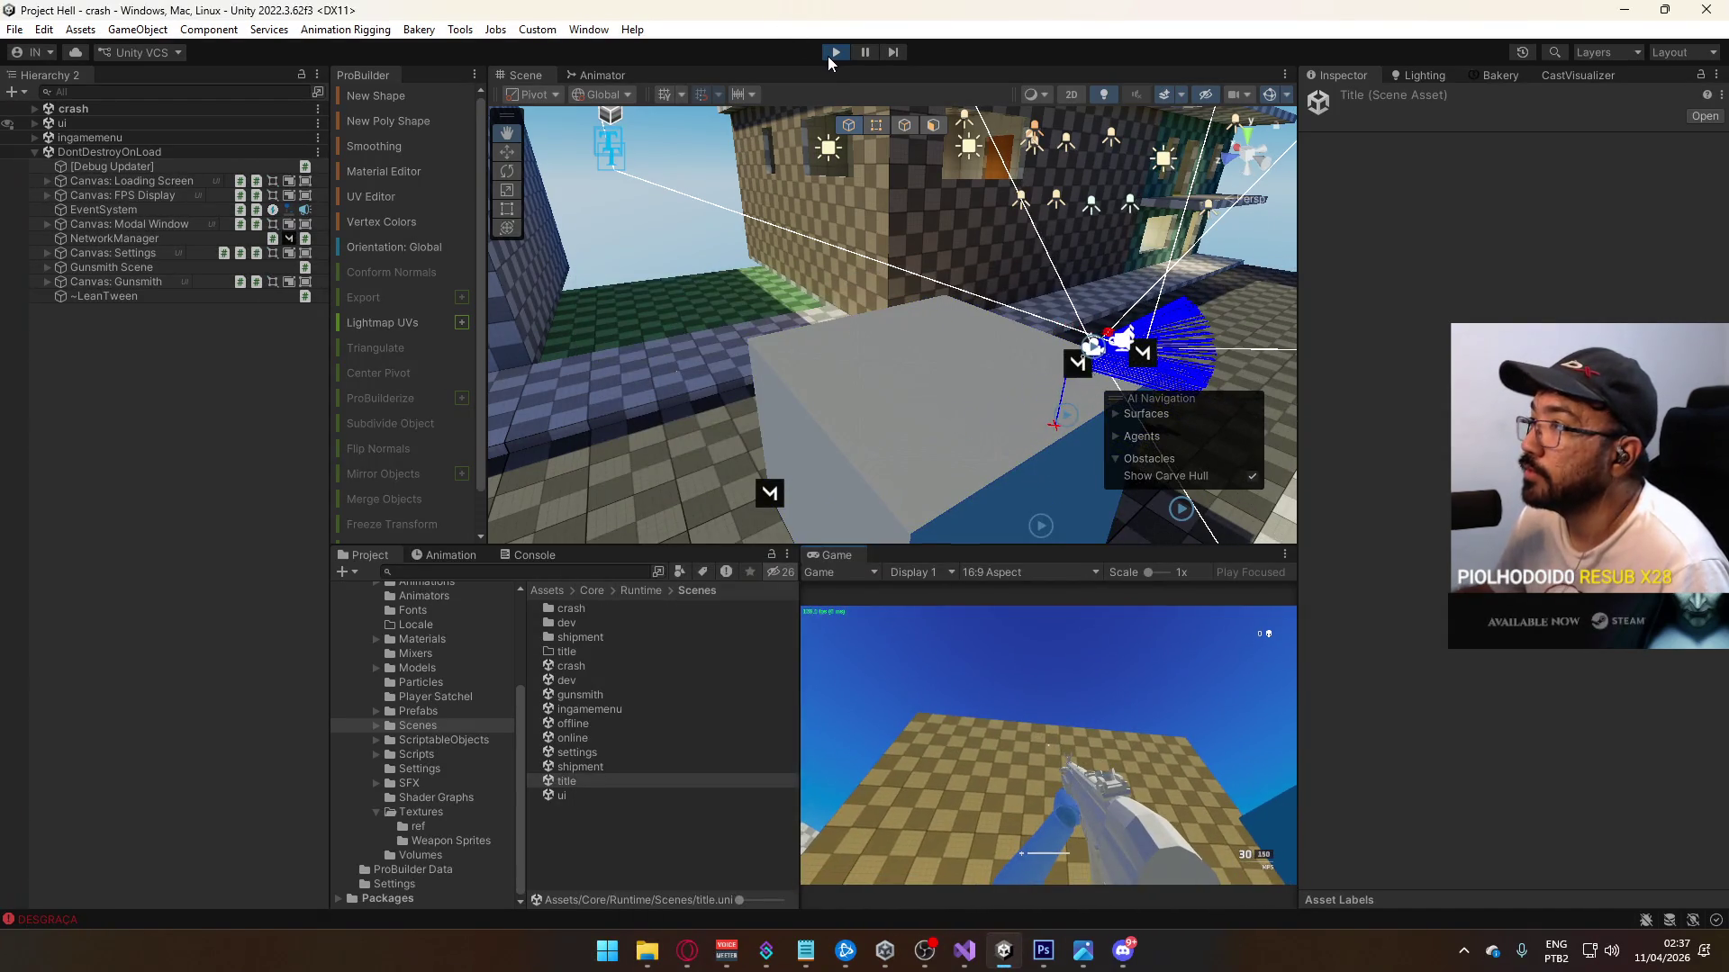
{"action": "key", "text": "ctrl+p"}
{"action": "left_click", "coordinate": [576, 799]}
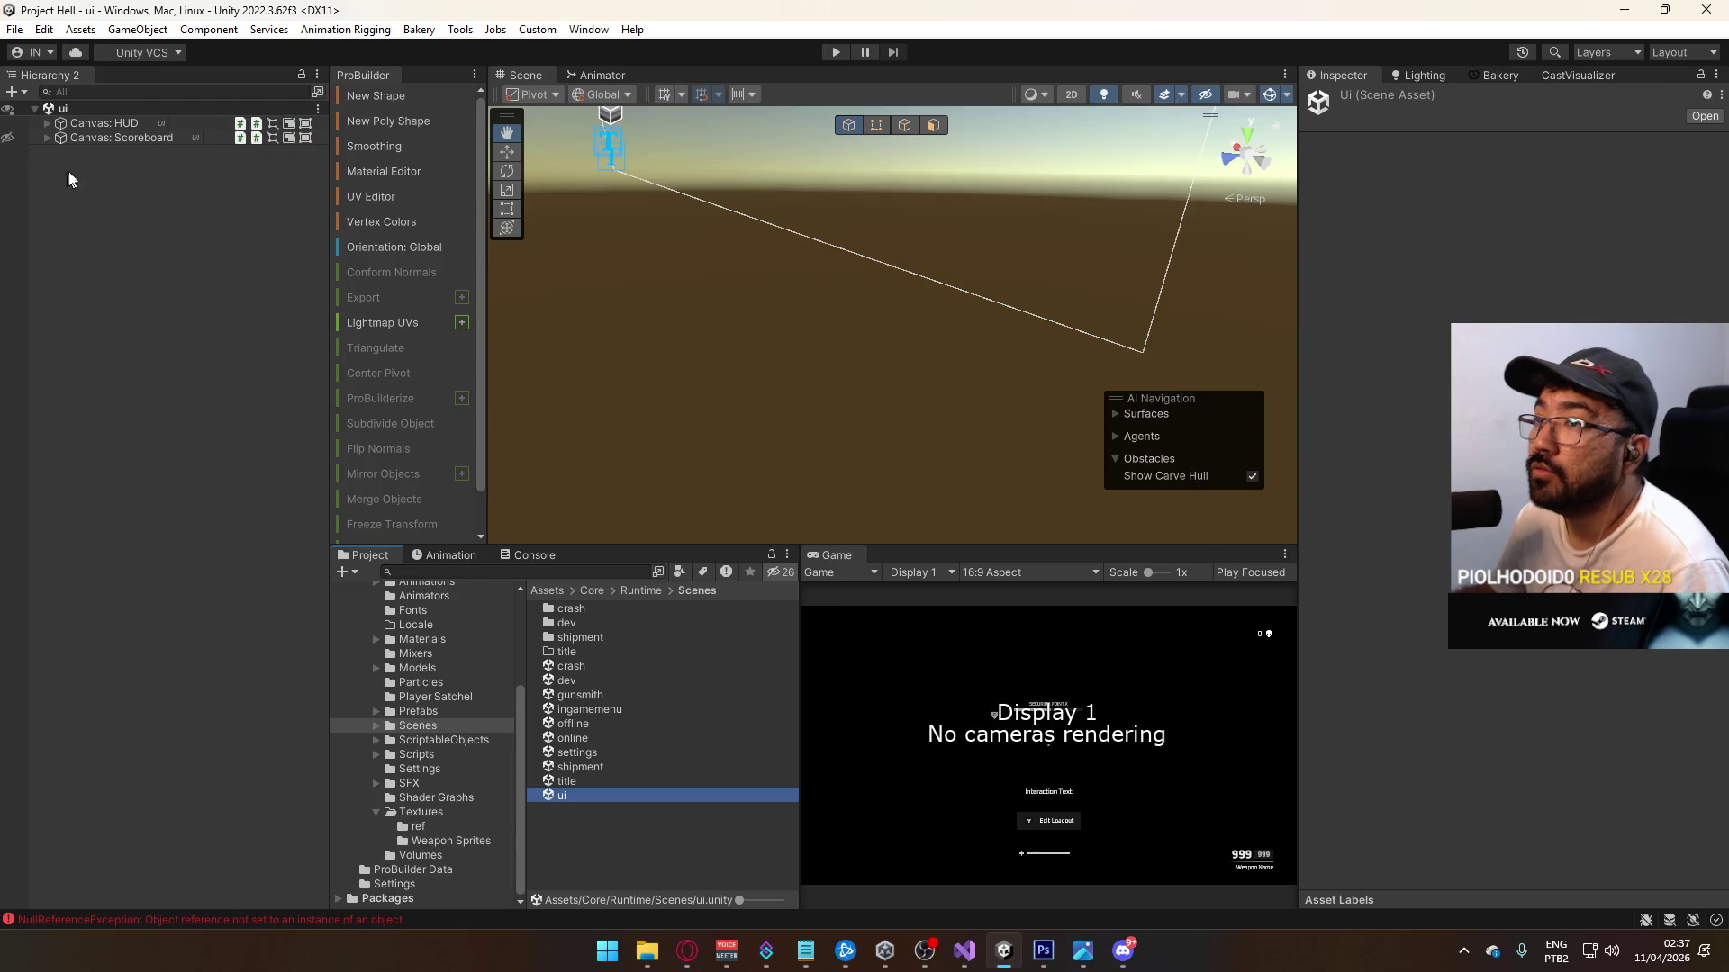
Step: Unfold Canvas: HUD through Active Objective Panel to Objective Status and select Objective A (Icon Only)
{"action": "left_click", "coordinate": [47, 124]}
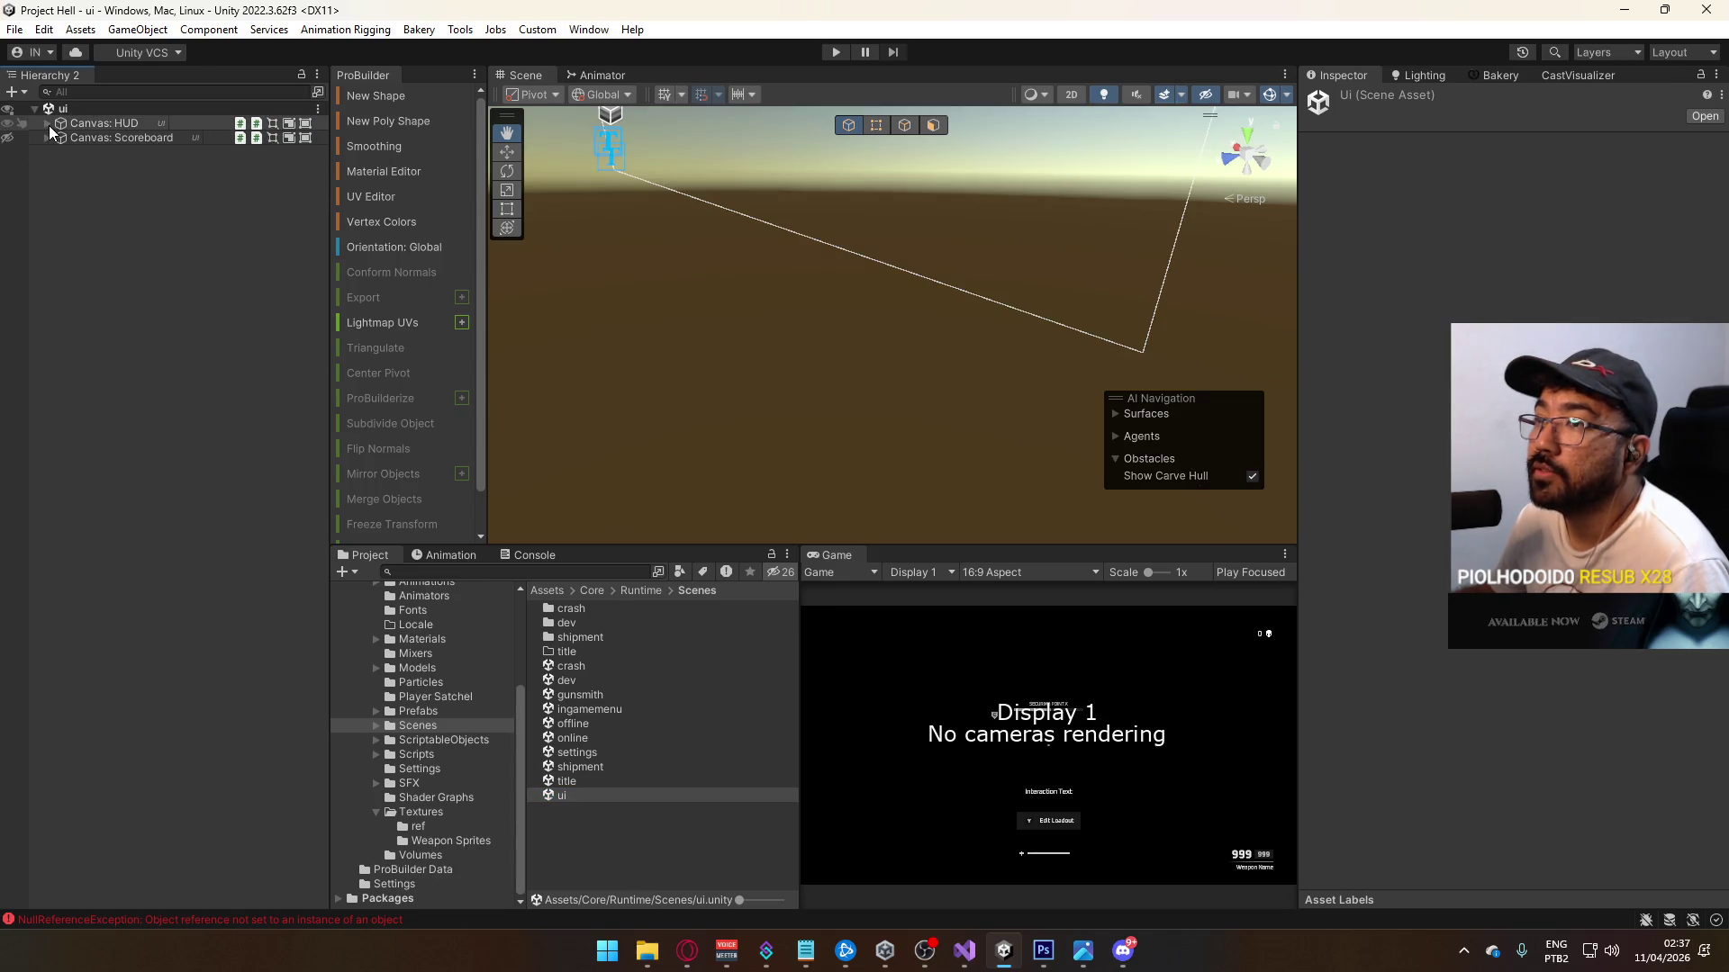
{"action": "left_click", "coordinate": [60, 152]}
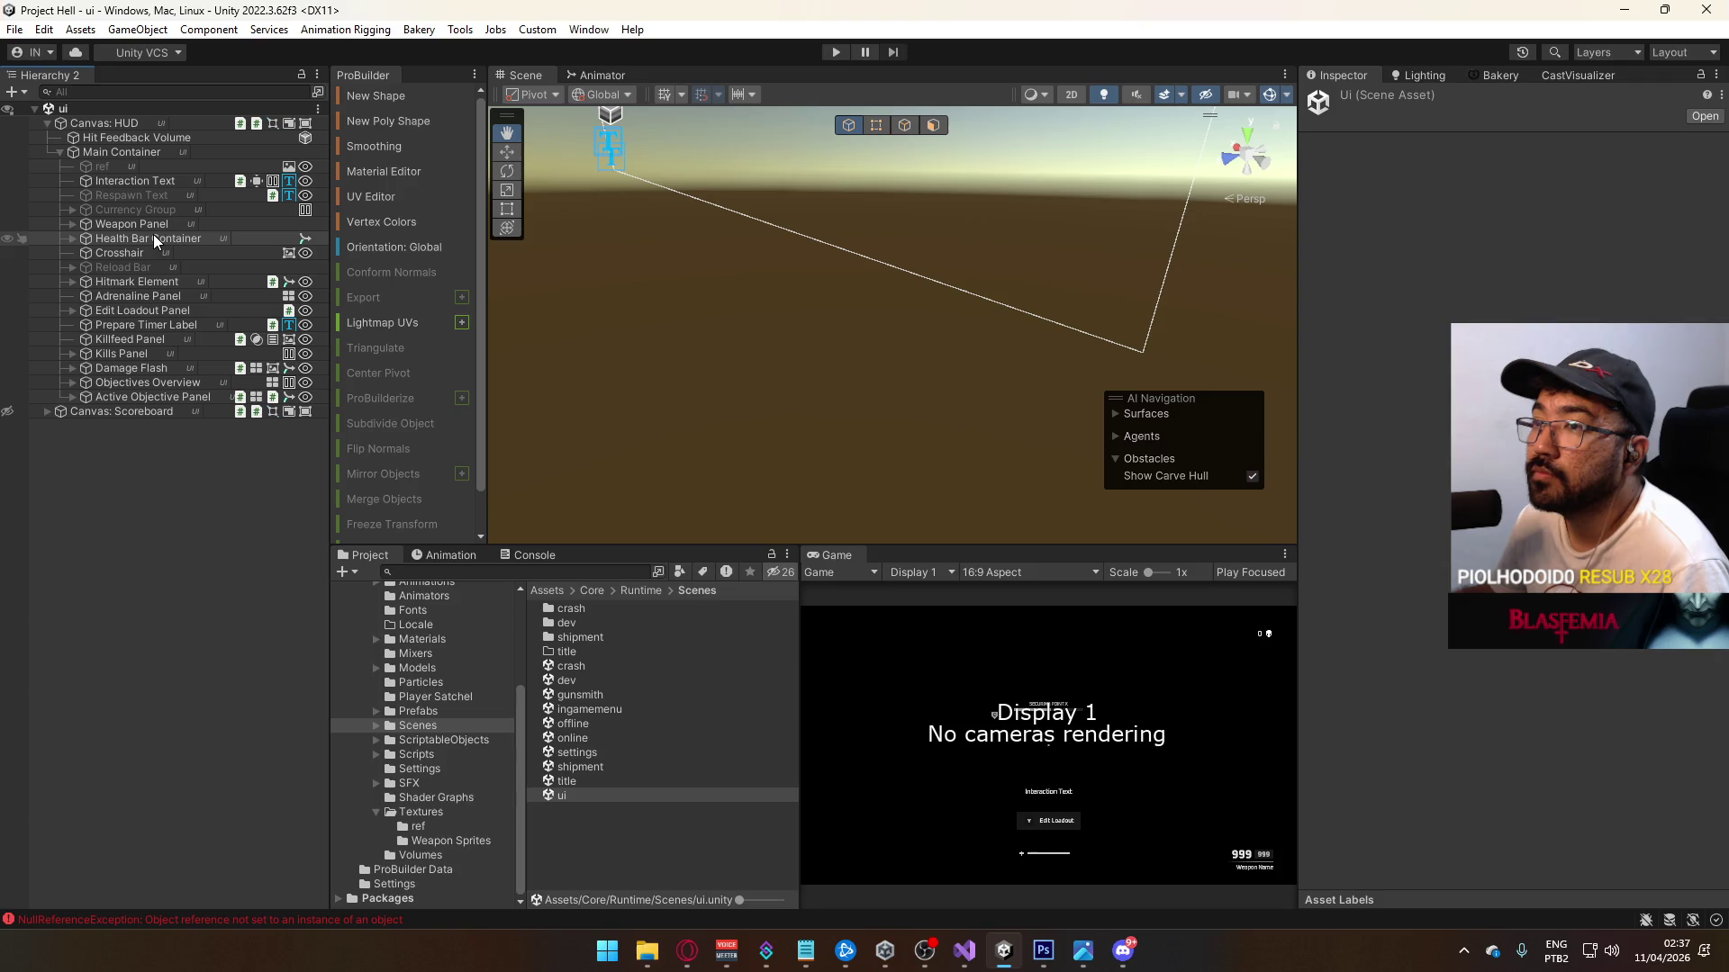
{"action": "left_click", "coordinate": [170, 387]}
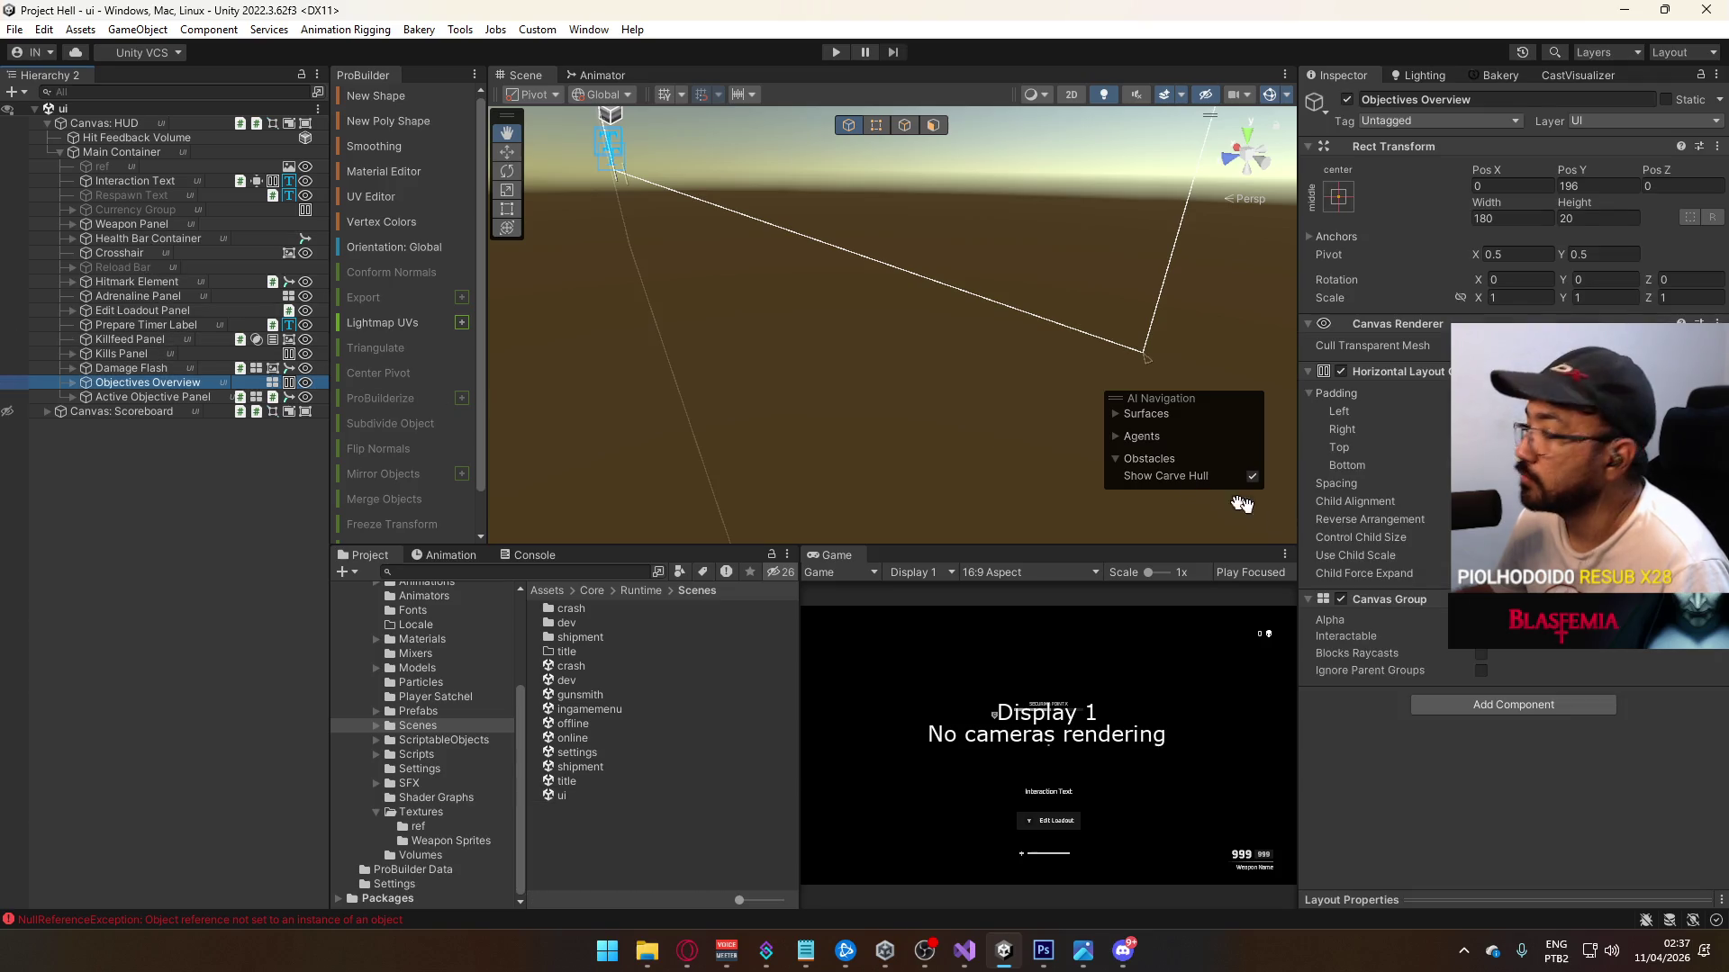
{"action": "left_click", "coordinate": [108, 398]}
{"action": "scroll", "coordinate": [1505, 647], "scroll_direction": "down", "scroll_amount": 3}
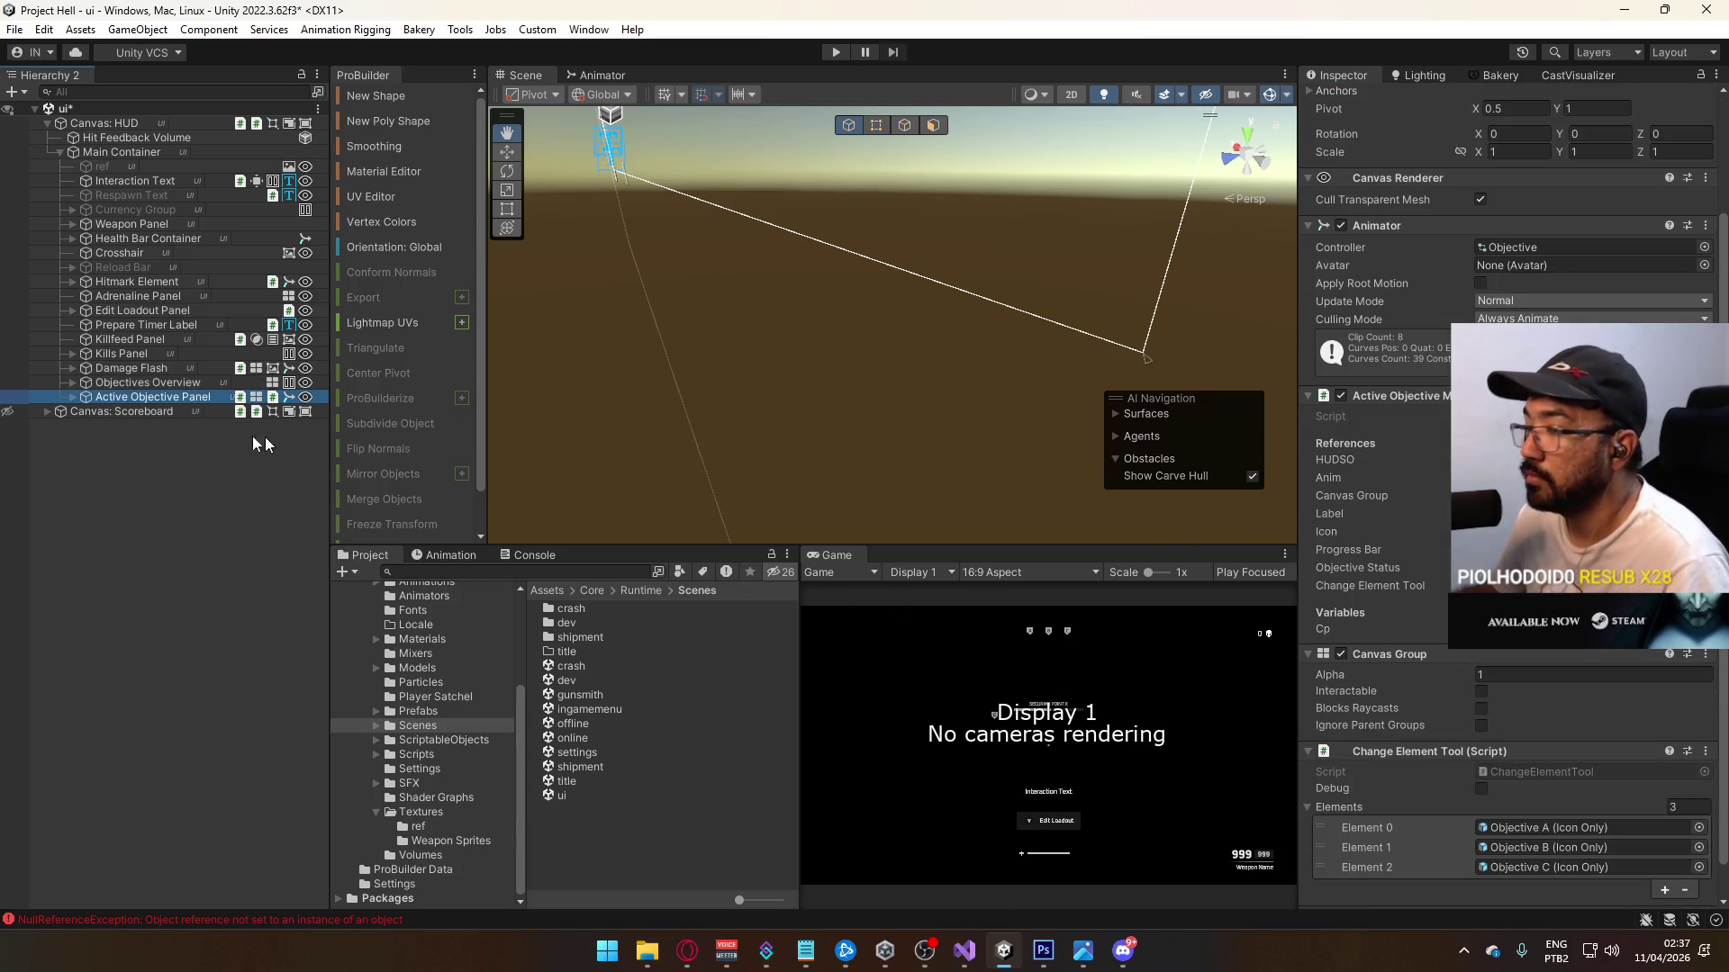
{"action": "left_click", "coordinate": [70, 396]}
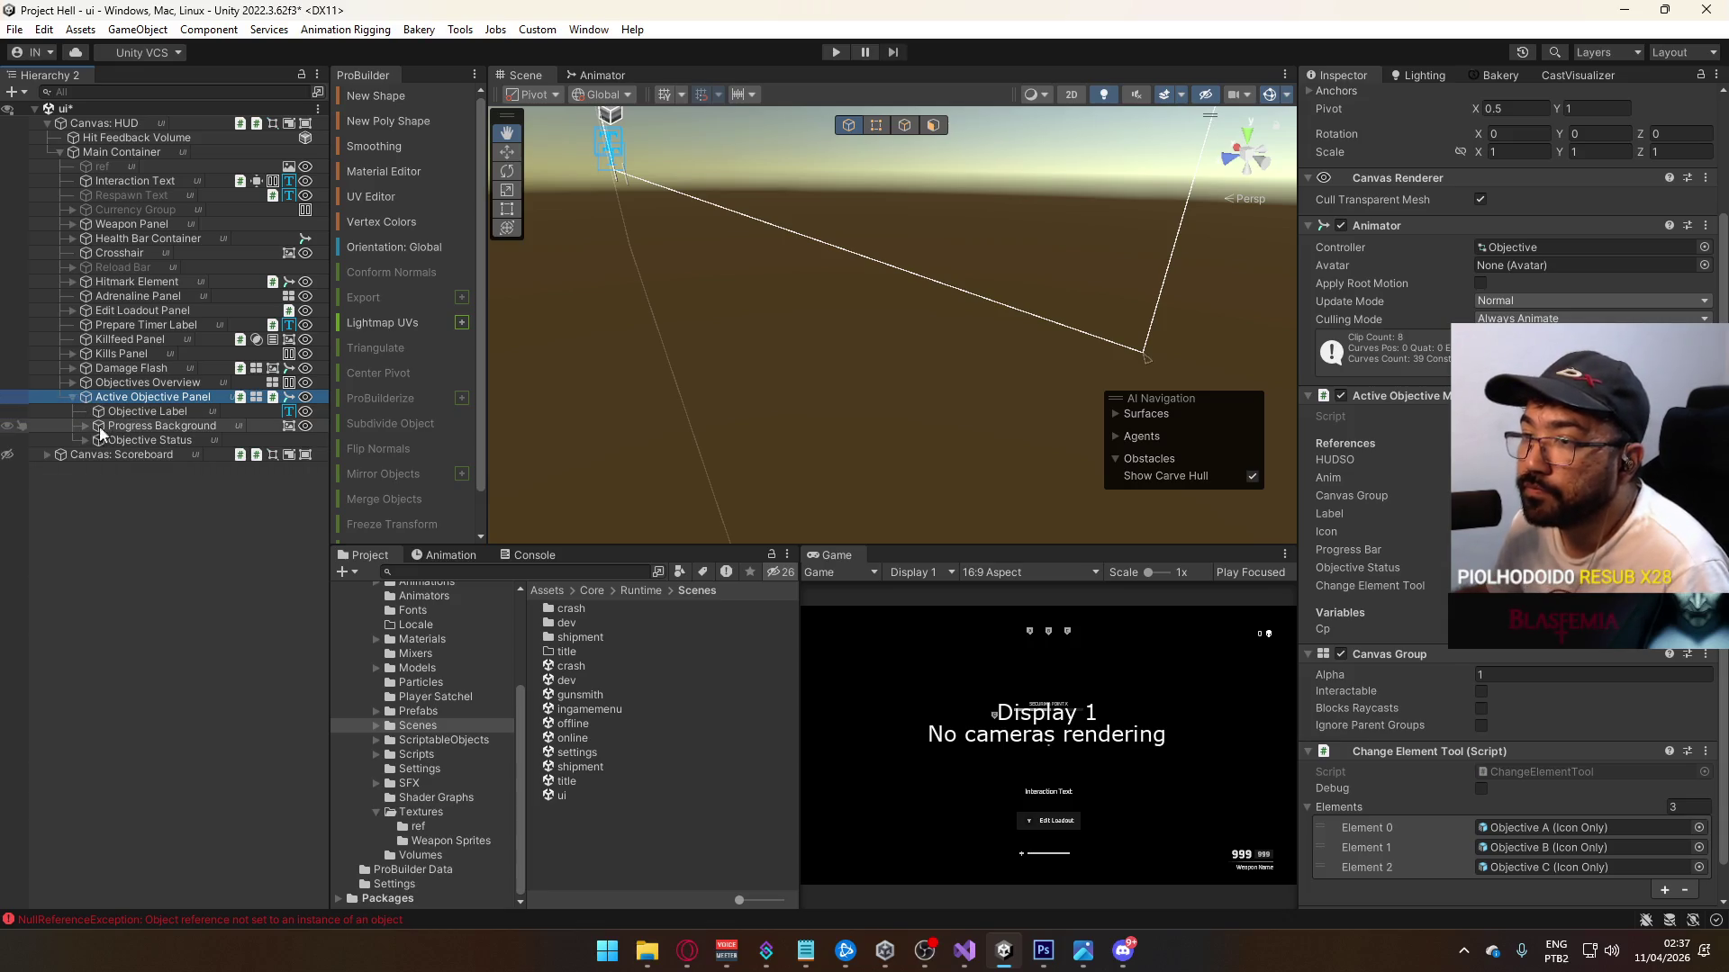
{"action": "left_click", "coordinate": [85, 439]}
{"action": "left_click", "coordinate": [130, 455]}
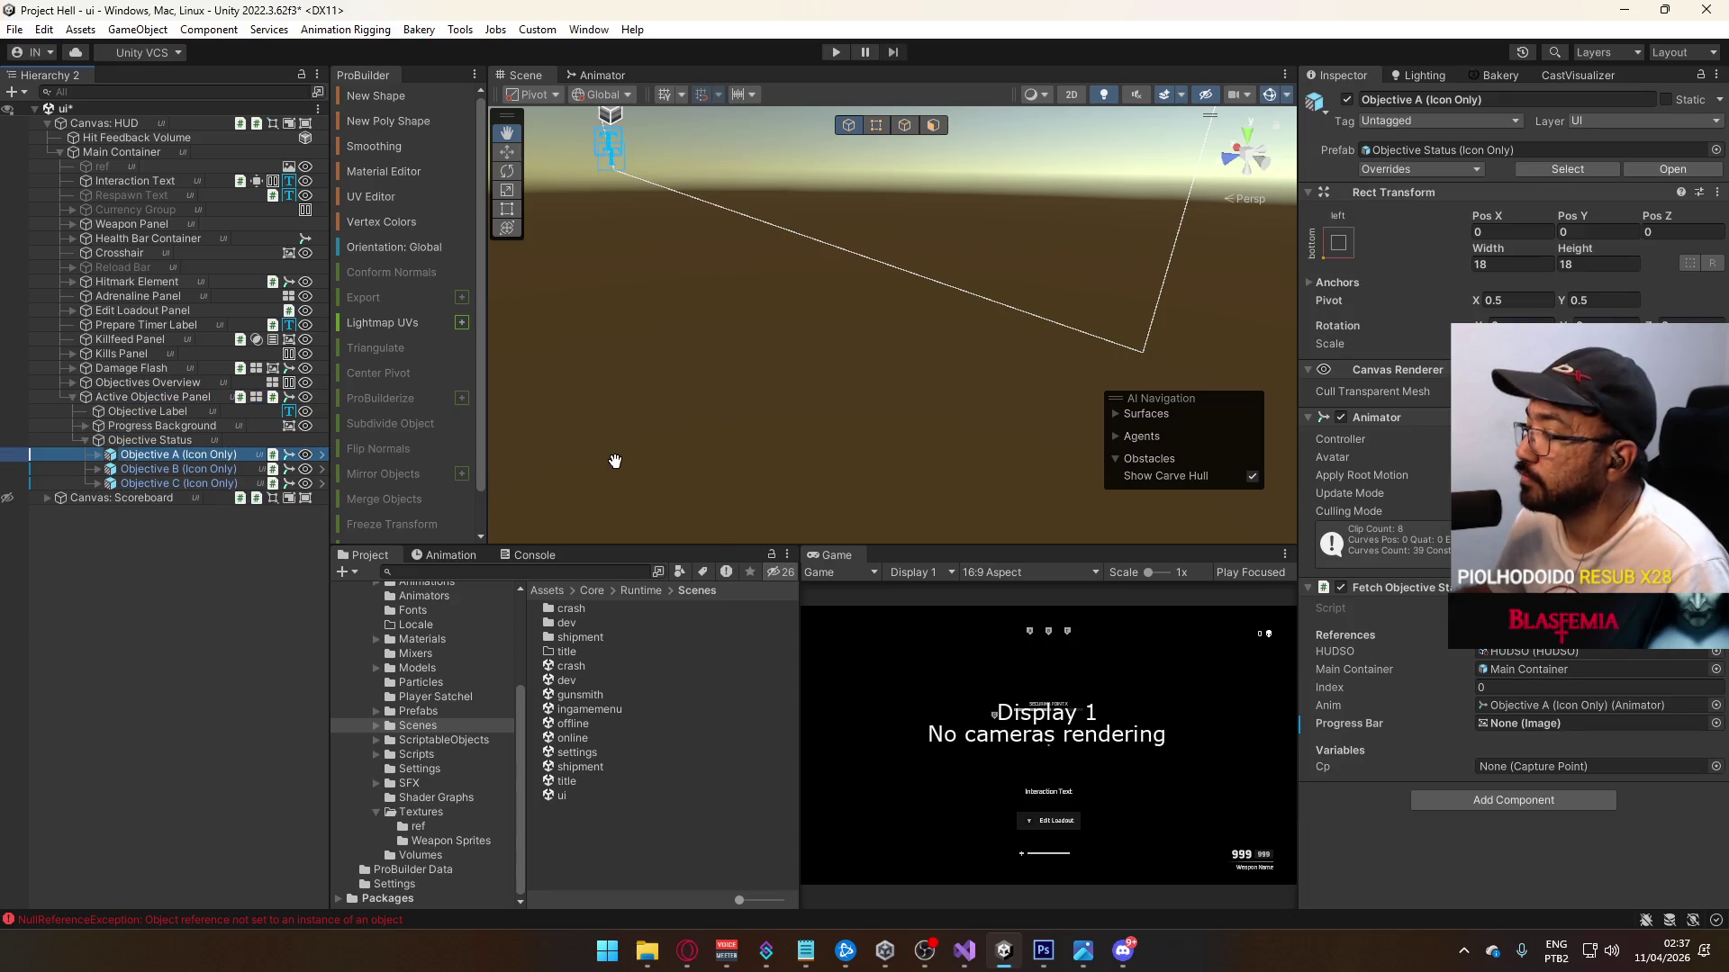
Step: Frame the Objective A icon in 2D and anchor it middle-centre at position 0, 0
{"action": "key", "text": "f"}
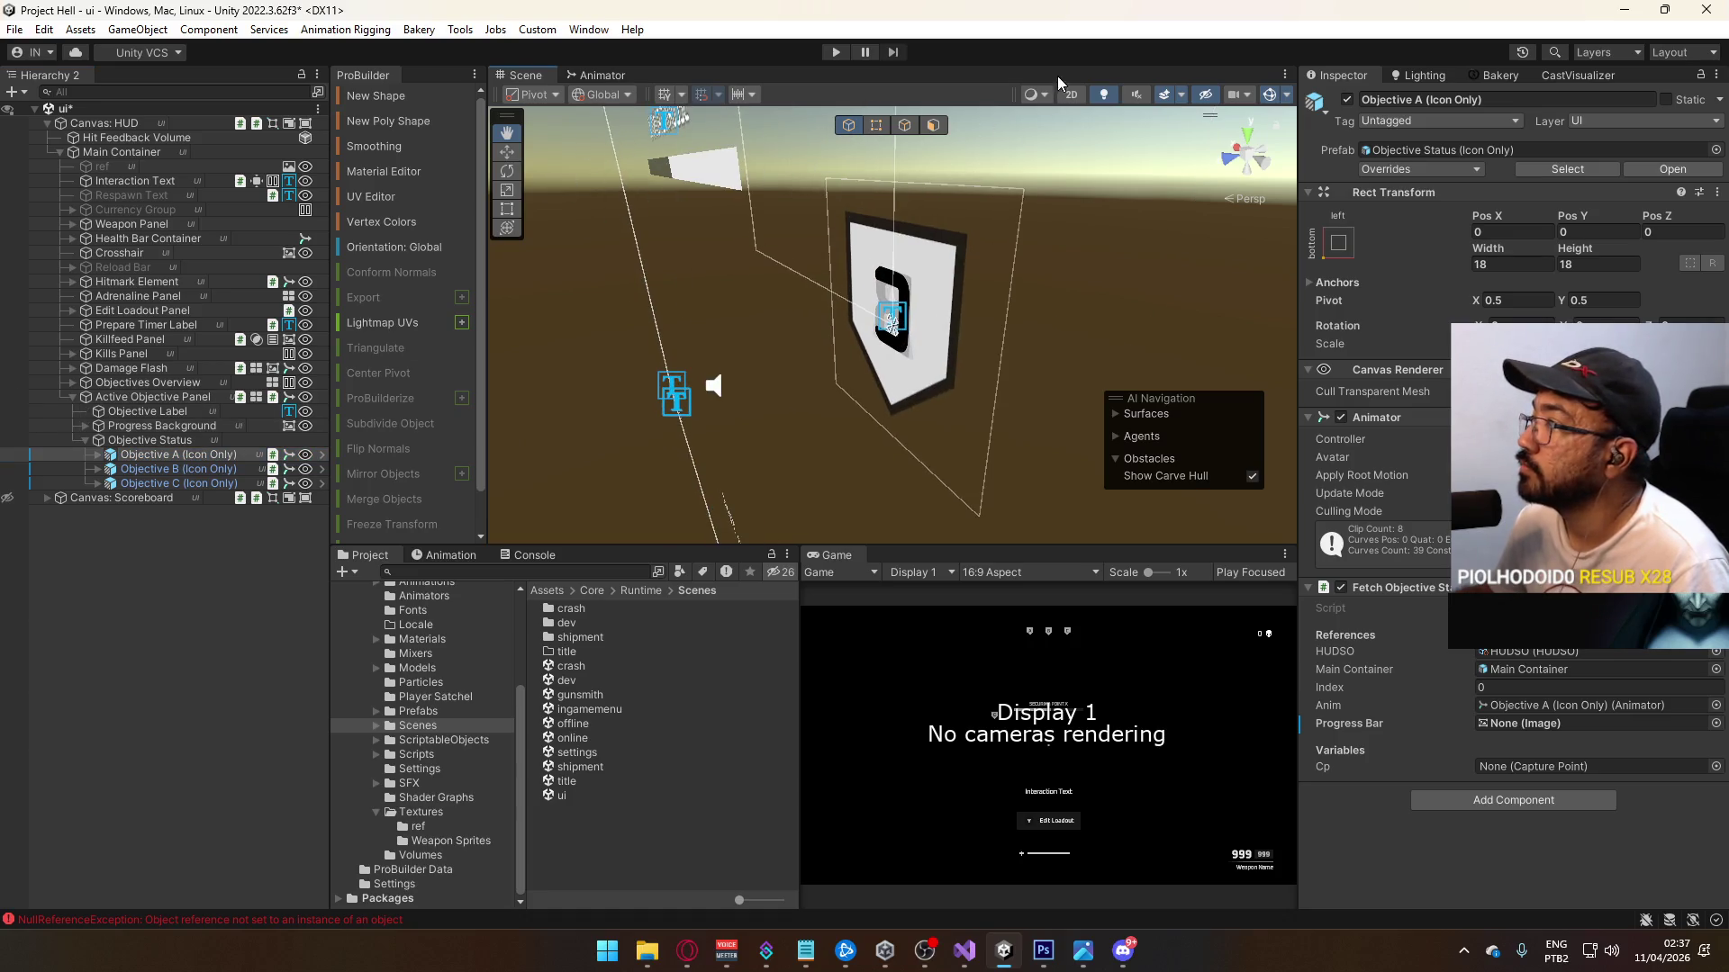
{"action": "left_click", "coordinate": [1072, 94]}
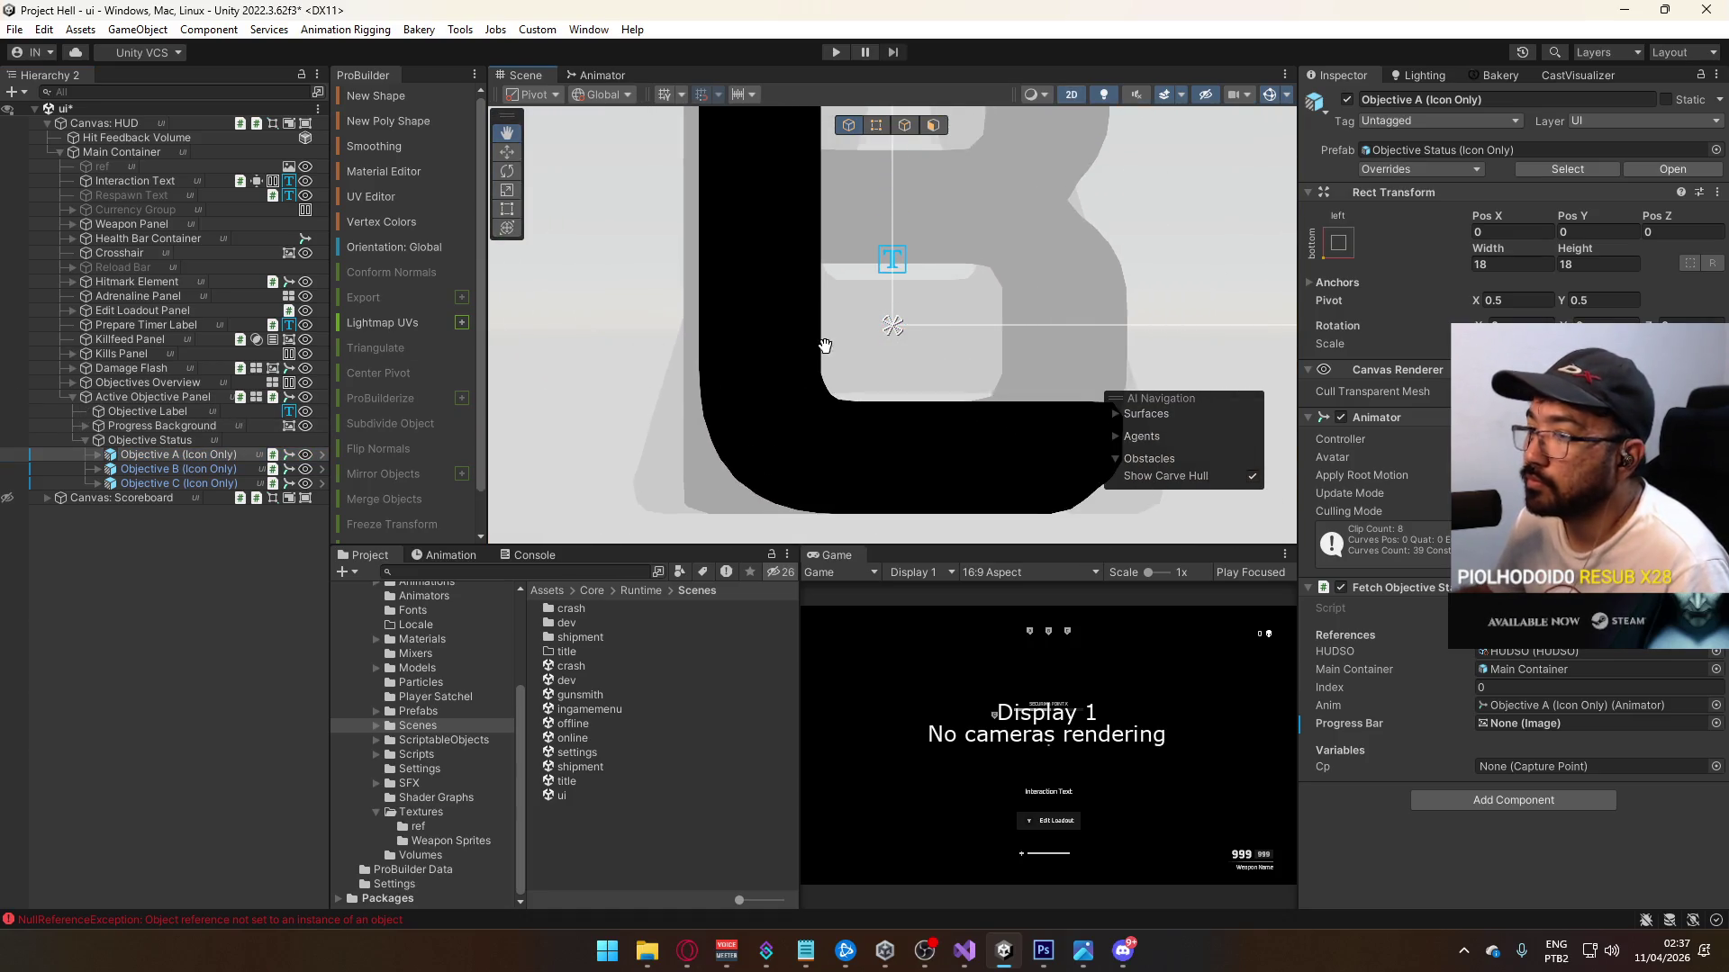
{"action": "scroll", "coordinate": [825, 345], "scroll_direction": "down", "scroll_amount": 5}
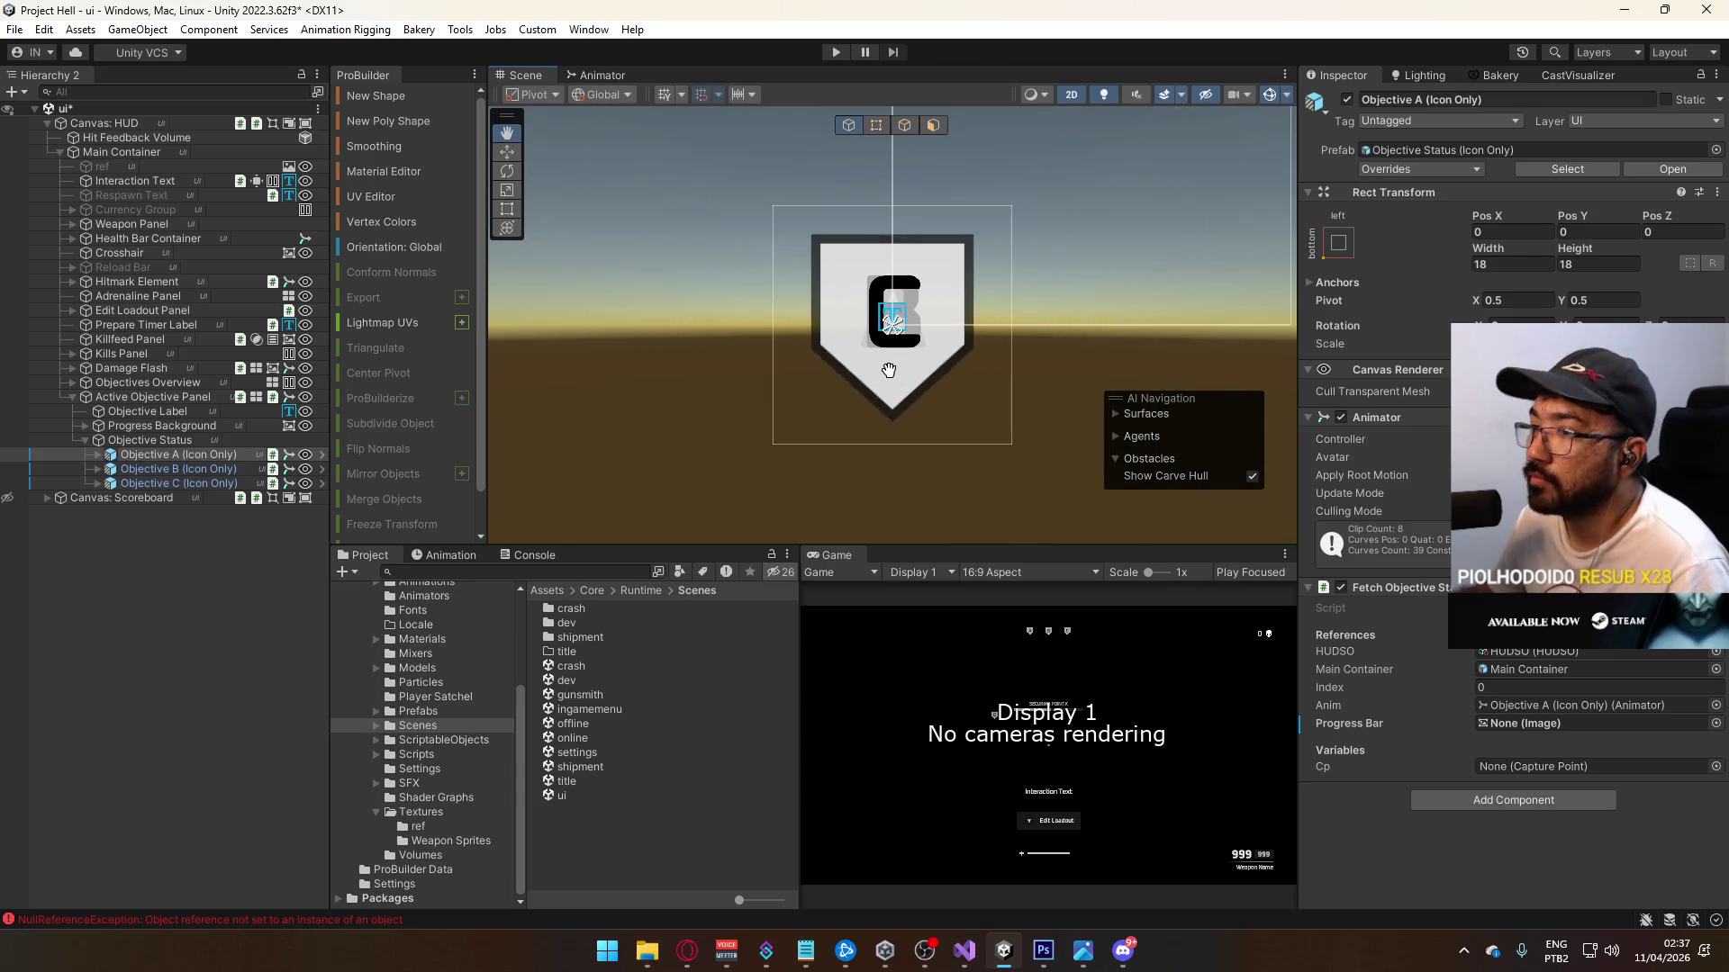
{"action": "scroll", "coordinate": [888, 370], "scroll_direction": "down", "scroll_amount": 5}
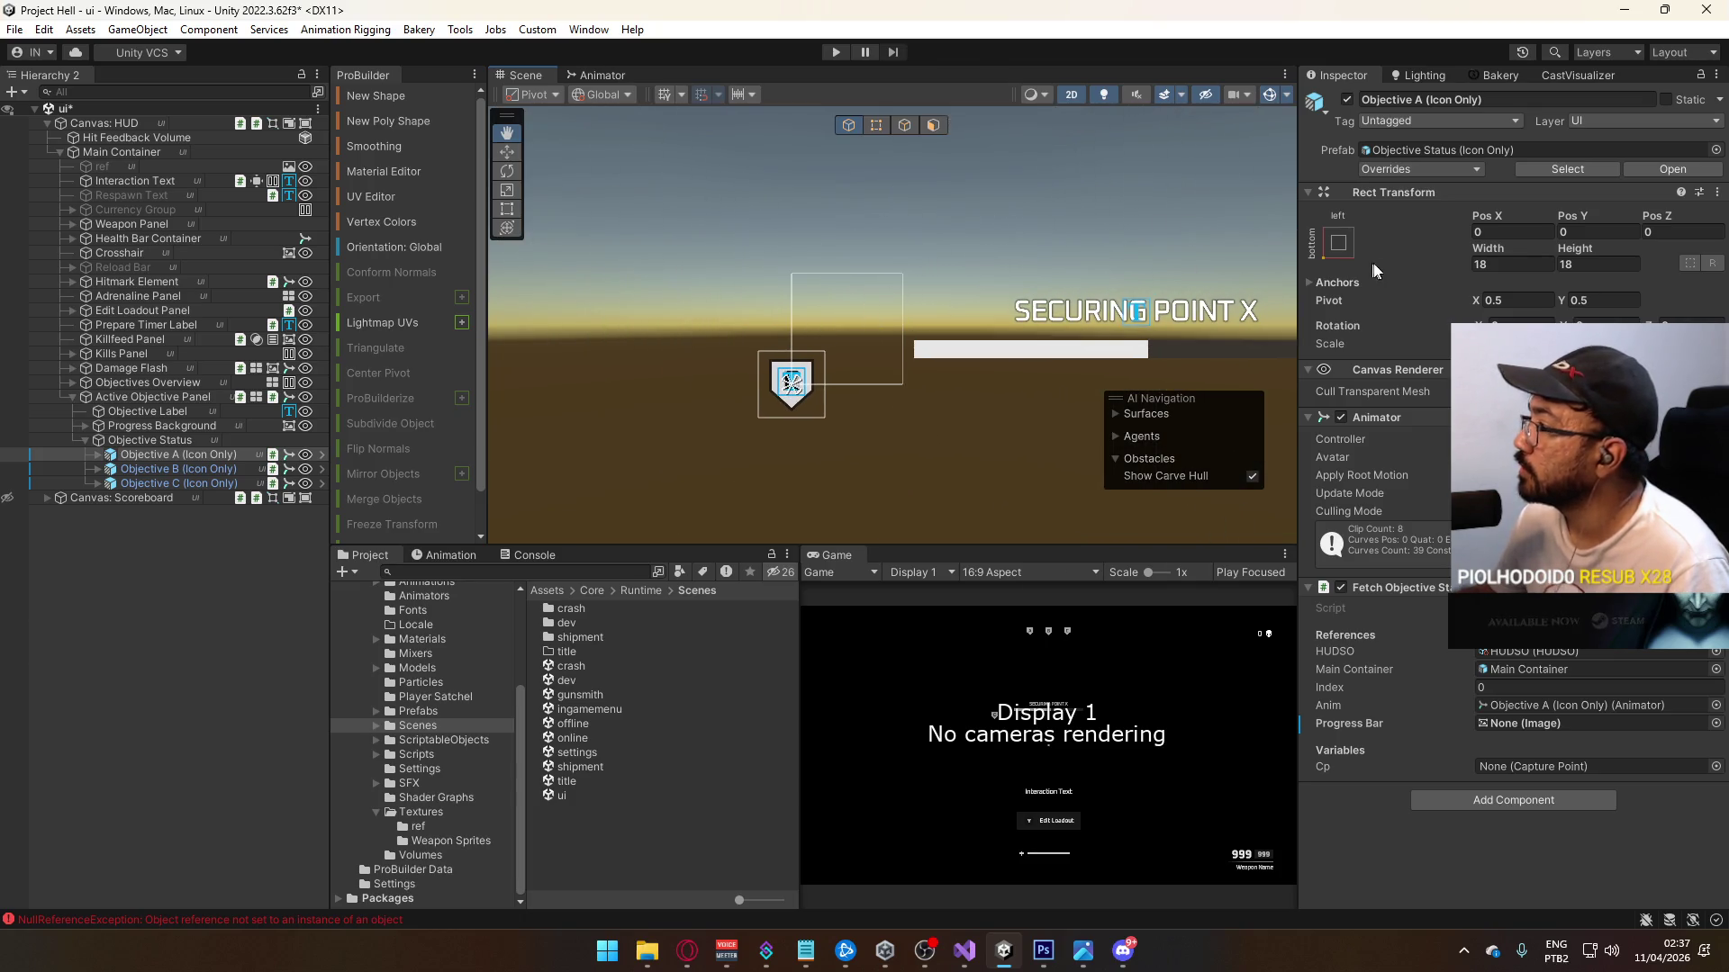
{"action": "left_click", "coordinate": [1338, 241]}
{"action": "left_click", "coordinate": [1439, 422]}
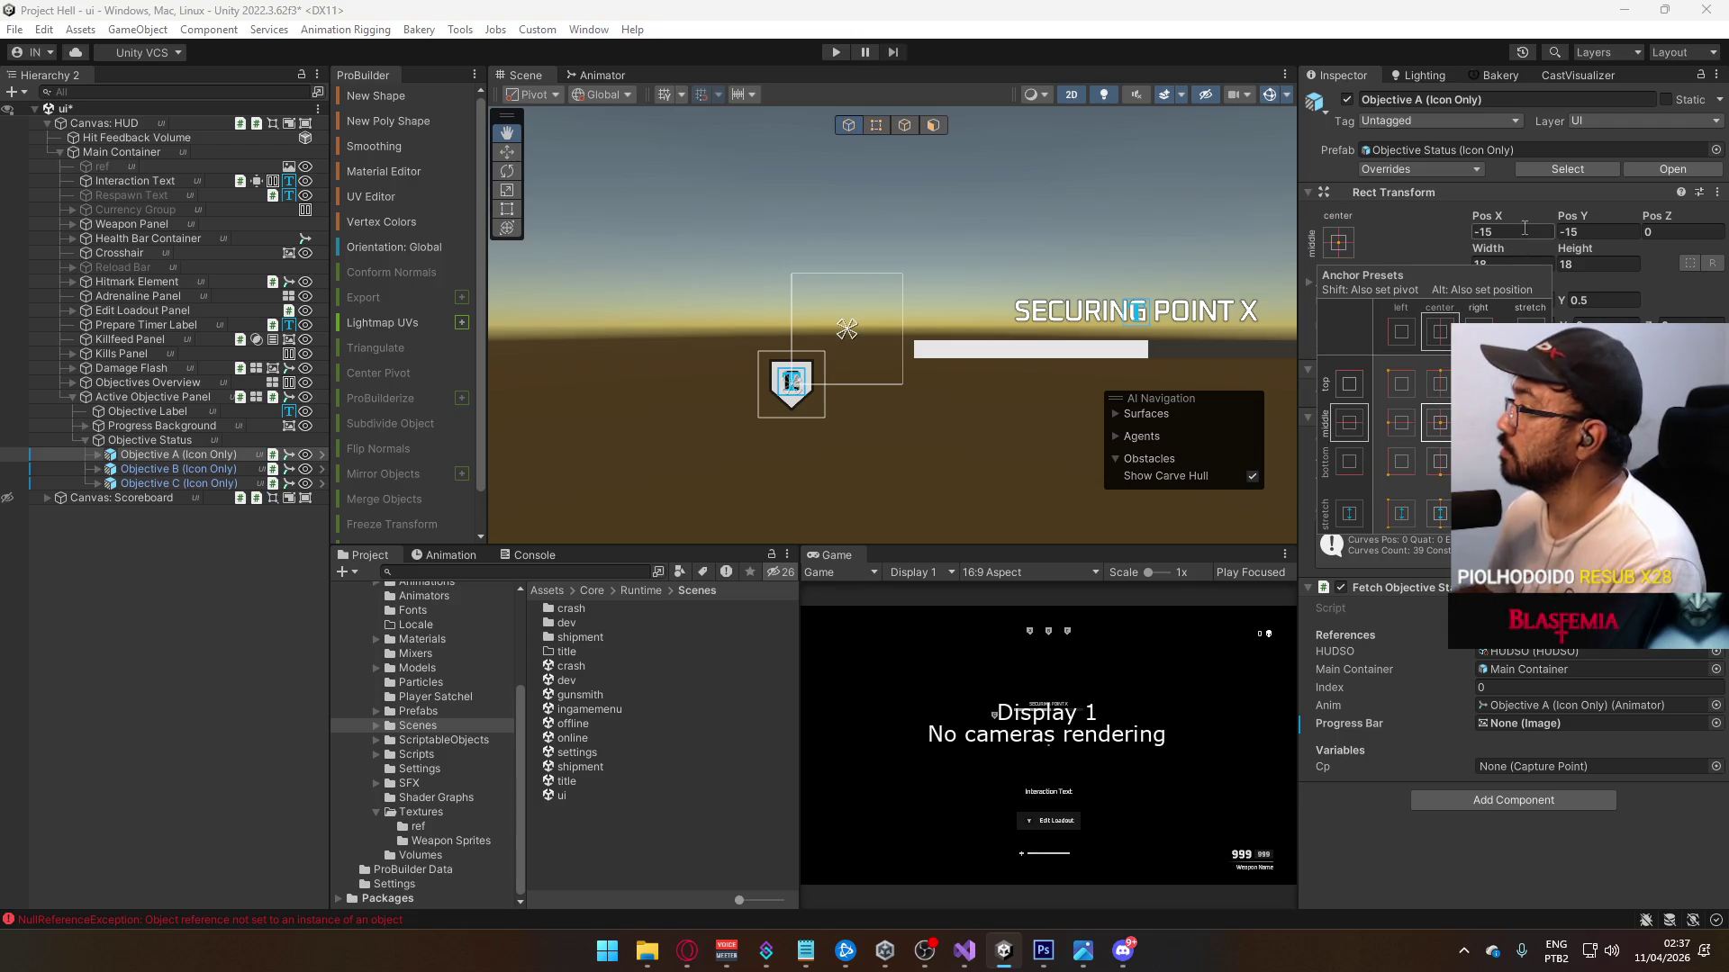
{"action": "left_click", "coordinate": [1525, 228]}
{"action": "type", "text": "0"}
{"action": "key", "text": "Tab"}
{"action": "type", "text": "0"}
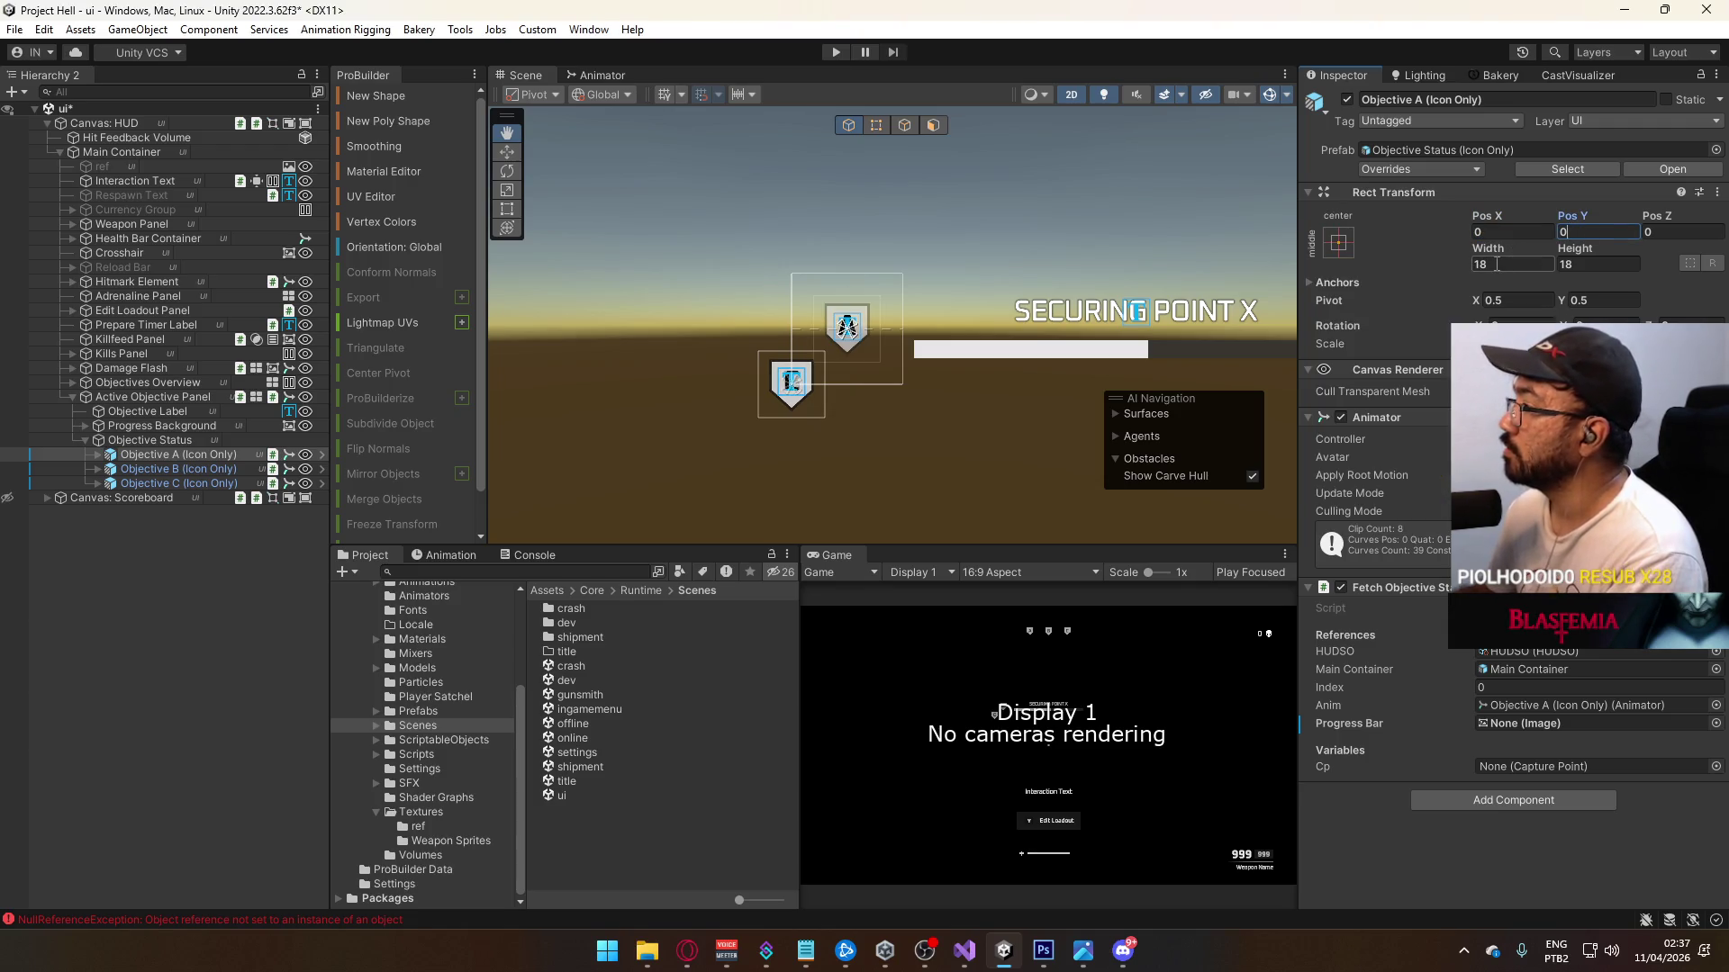
Step: Try widths 30 and 40 for the Objective A icon, undoing the last change
{"action": "left_click", "coordinate": [1519, 263]}
{"action": "type", "text": "30"}
{"action": "key", "text": "BackSpace"}
{"action": "key", "text": "BackSpace"}
{"action": "type", "text": "40"}
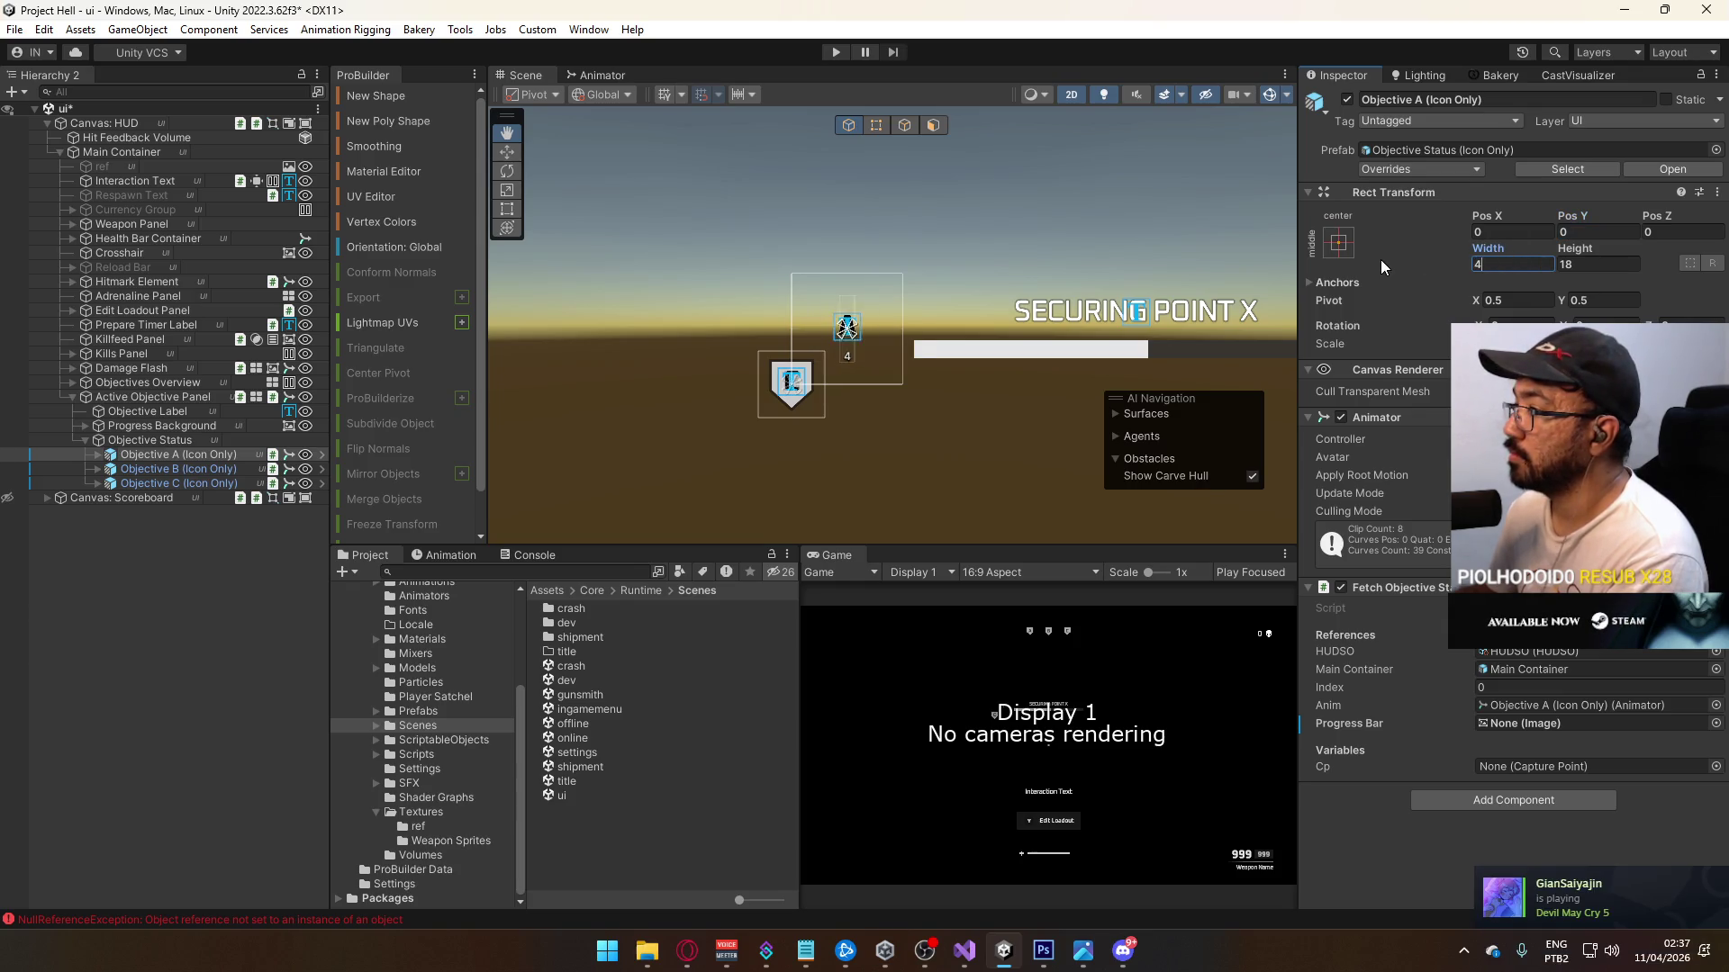
{"action": "key", "text": "ctrl+z"}
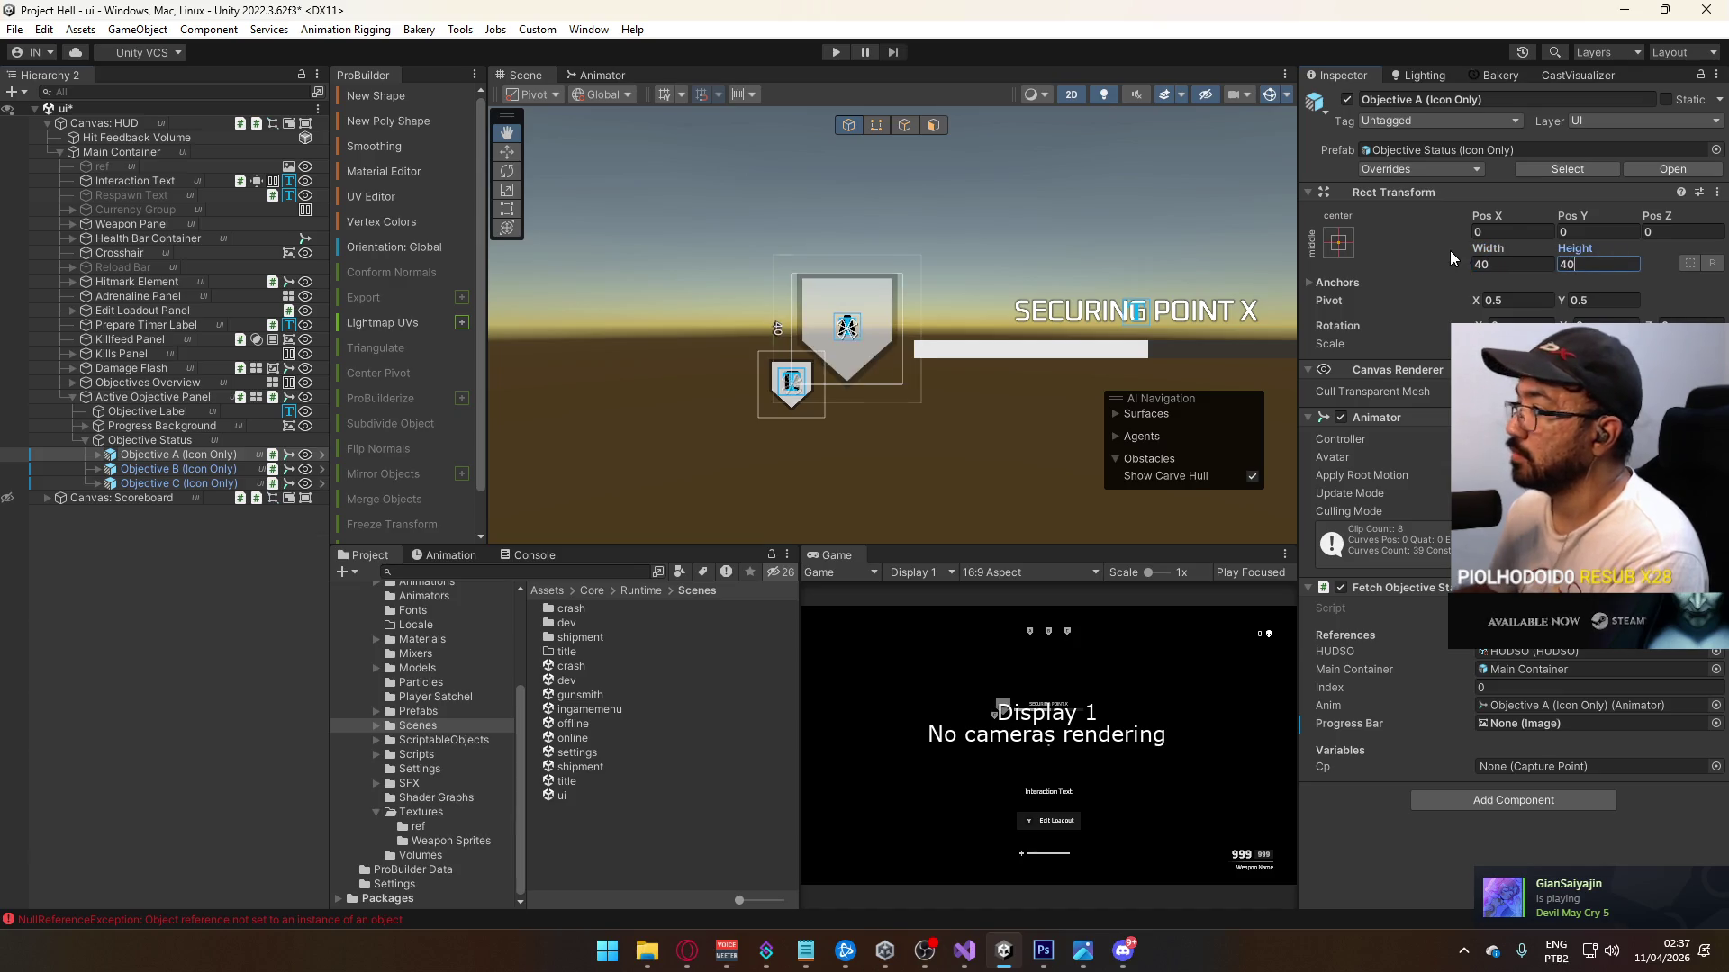
Step: Select Objective B (Icon Only) and open the Objective Status (Icon Only) prefab
{"action": "left_click", "coordinate": [97, 454]}
{"action": "left_click", "coordinate": [223, 512]}
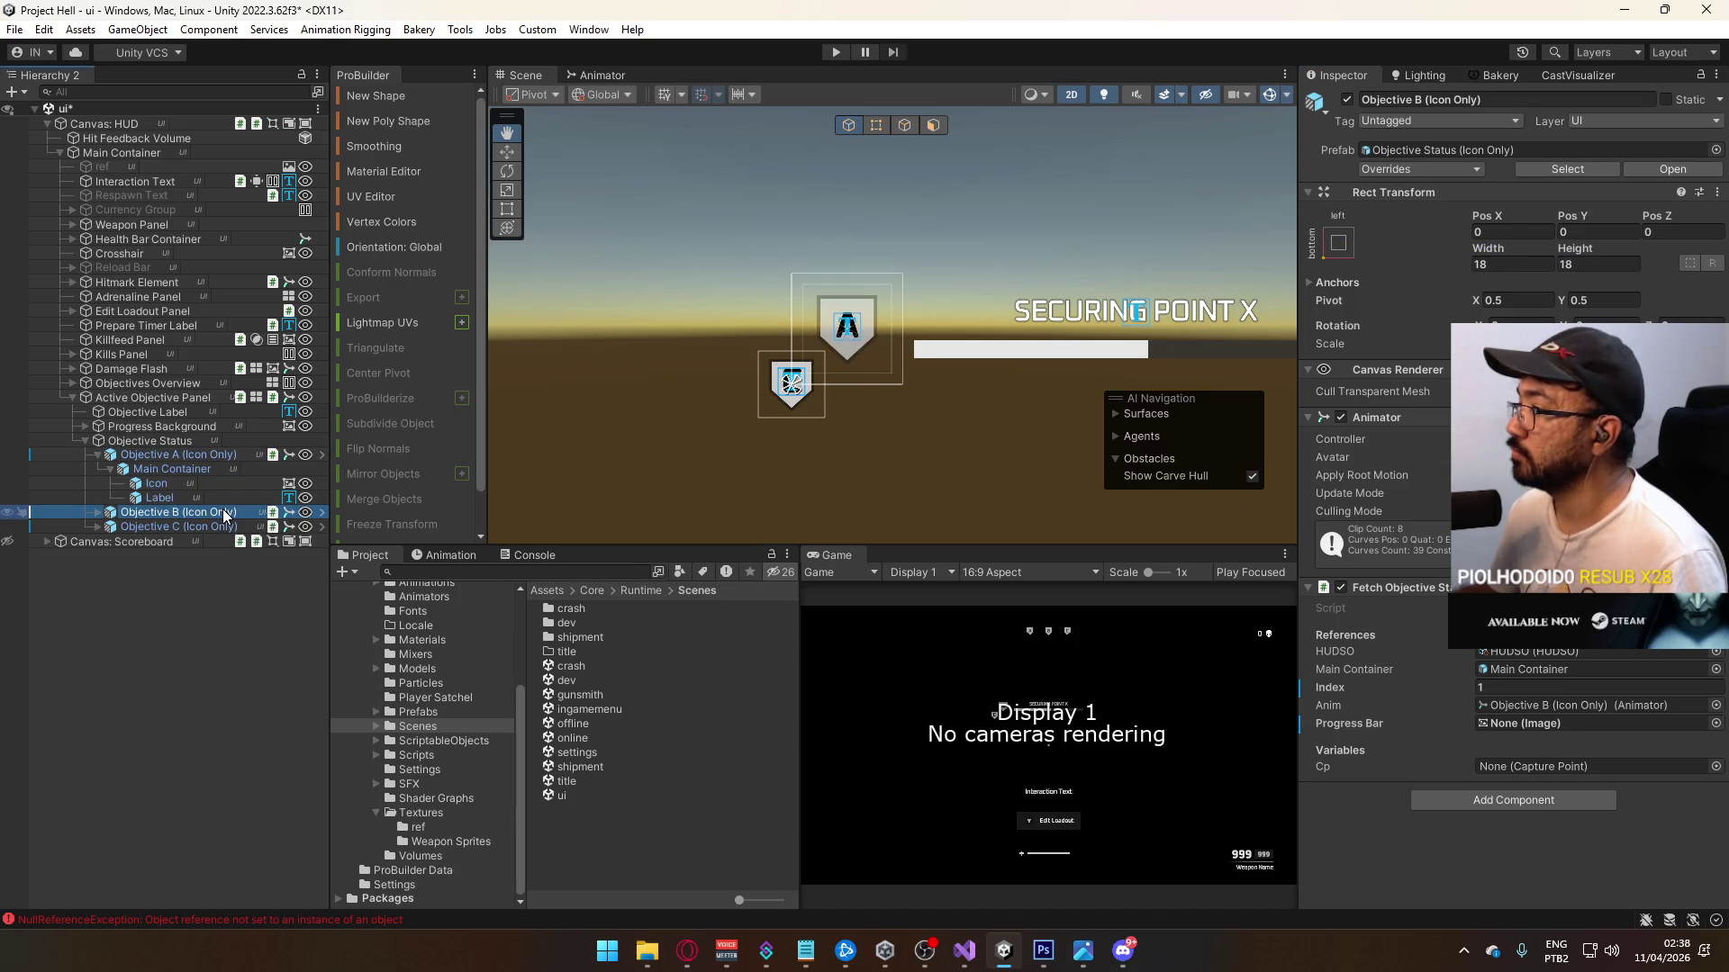
{"action": "left_click", "coordinate": [1672, 168]}
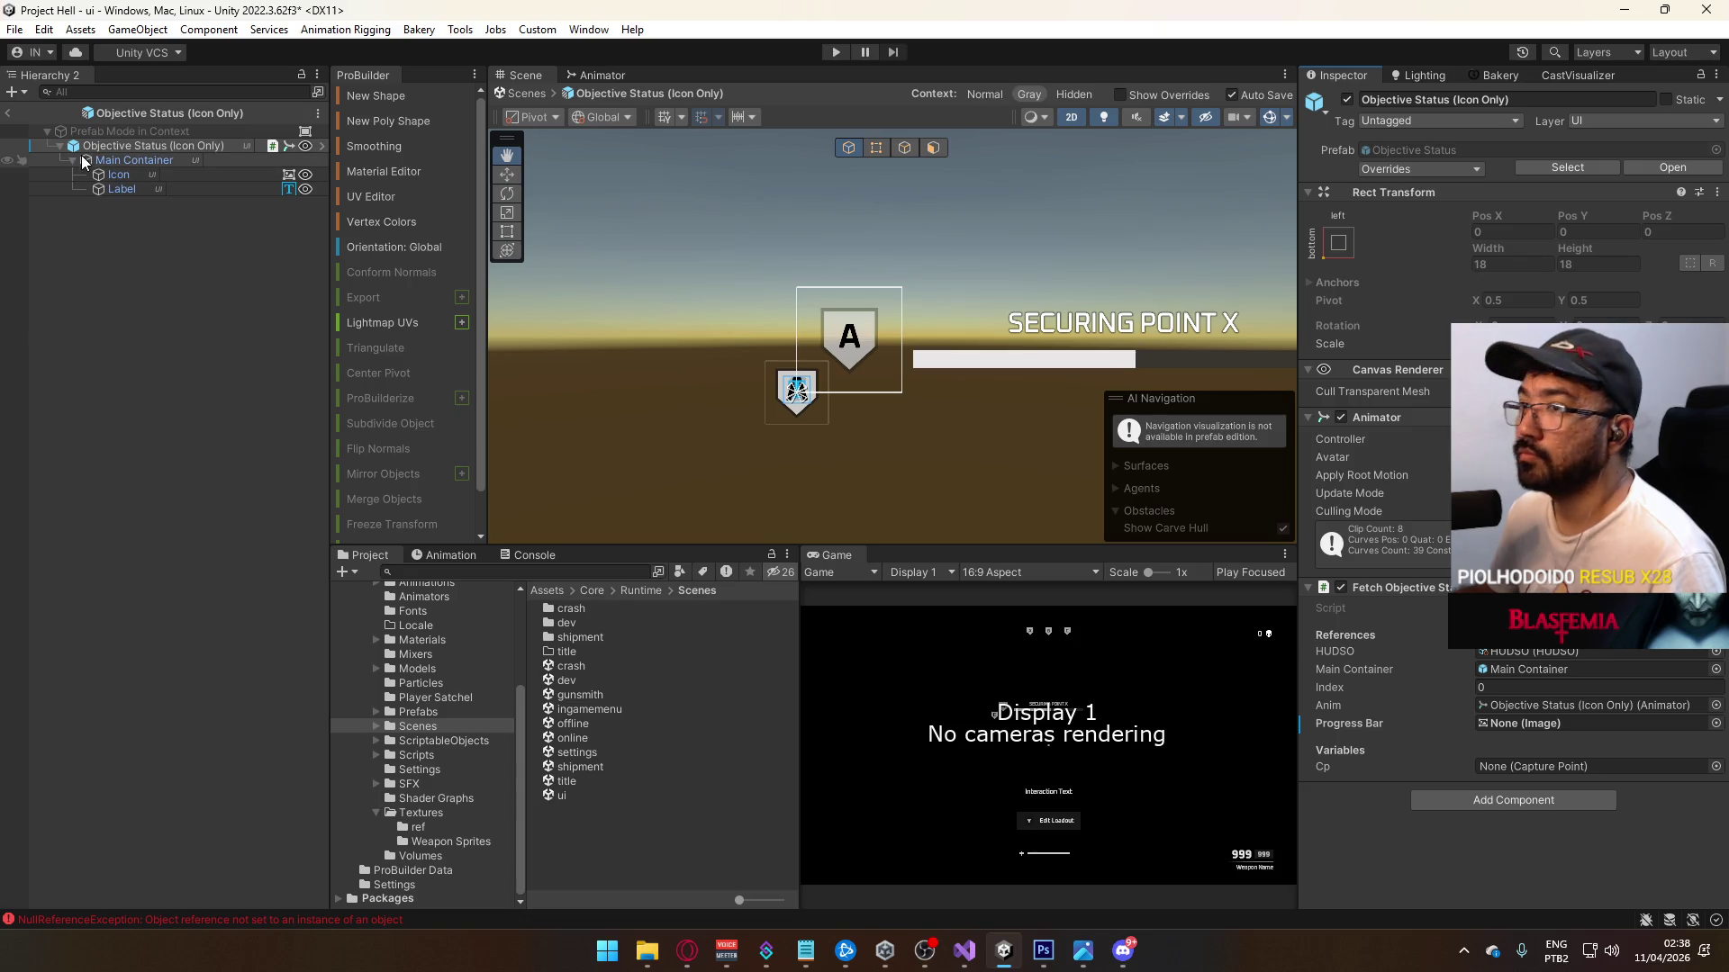
Step: Inspect the prefab's Main Container and root, then return to the ui scene
{"action": "left_click", "coordinate": [134, 162]}
{"action": "left_click", "coordinate": [148, 146]}
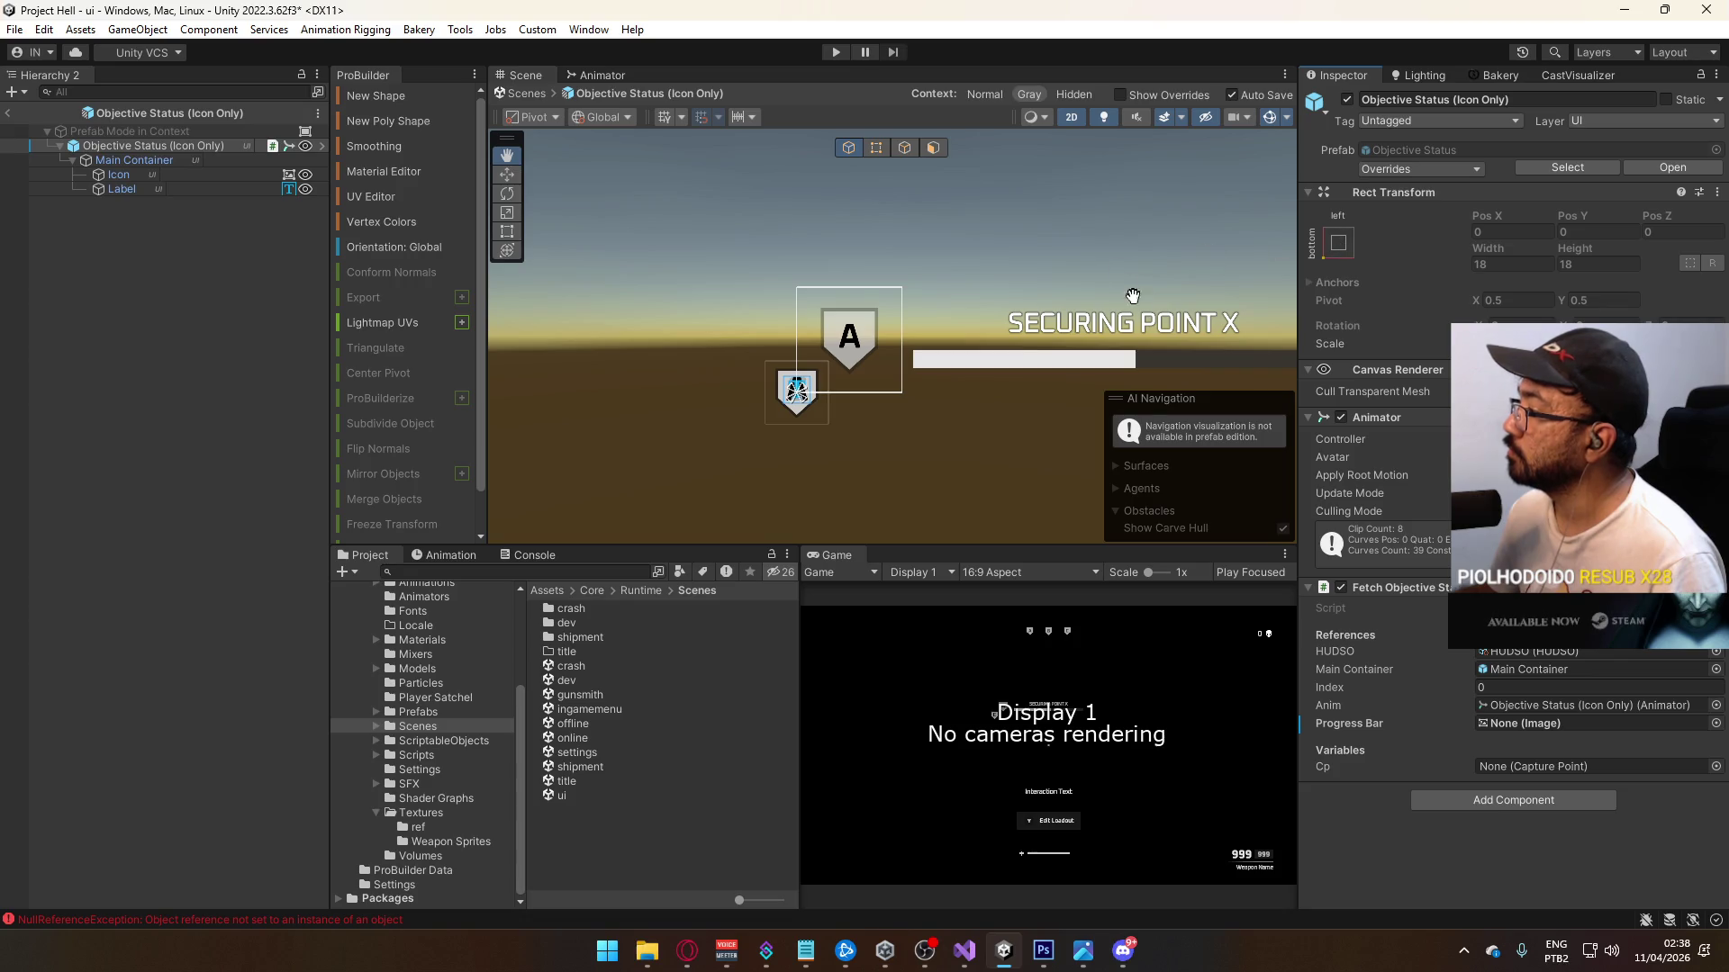
{"action": "left_click", "coordinate": [7, 112]}
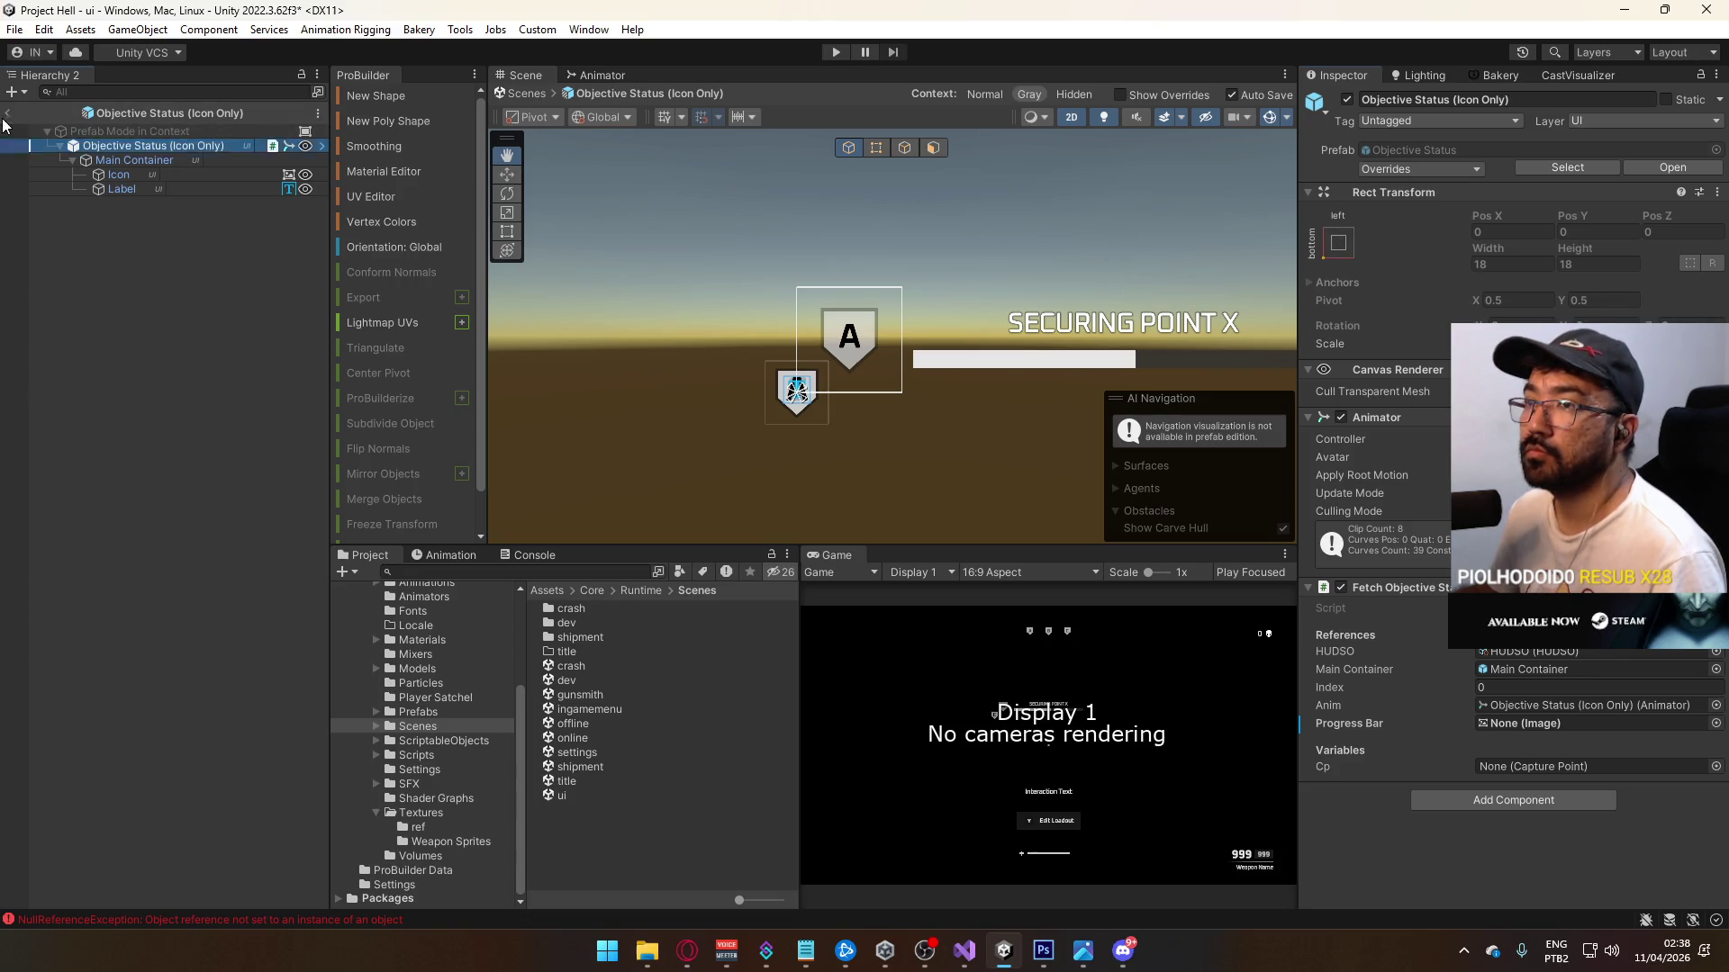
Step: Select Objectives B and C together and set their Pos X to 240
{"action": "left_click", "coordinate": [188, 526], "text": "shift"}
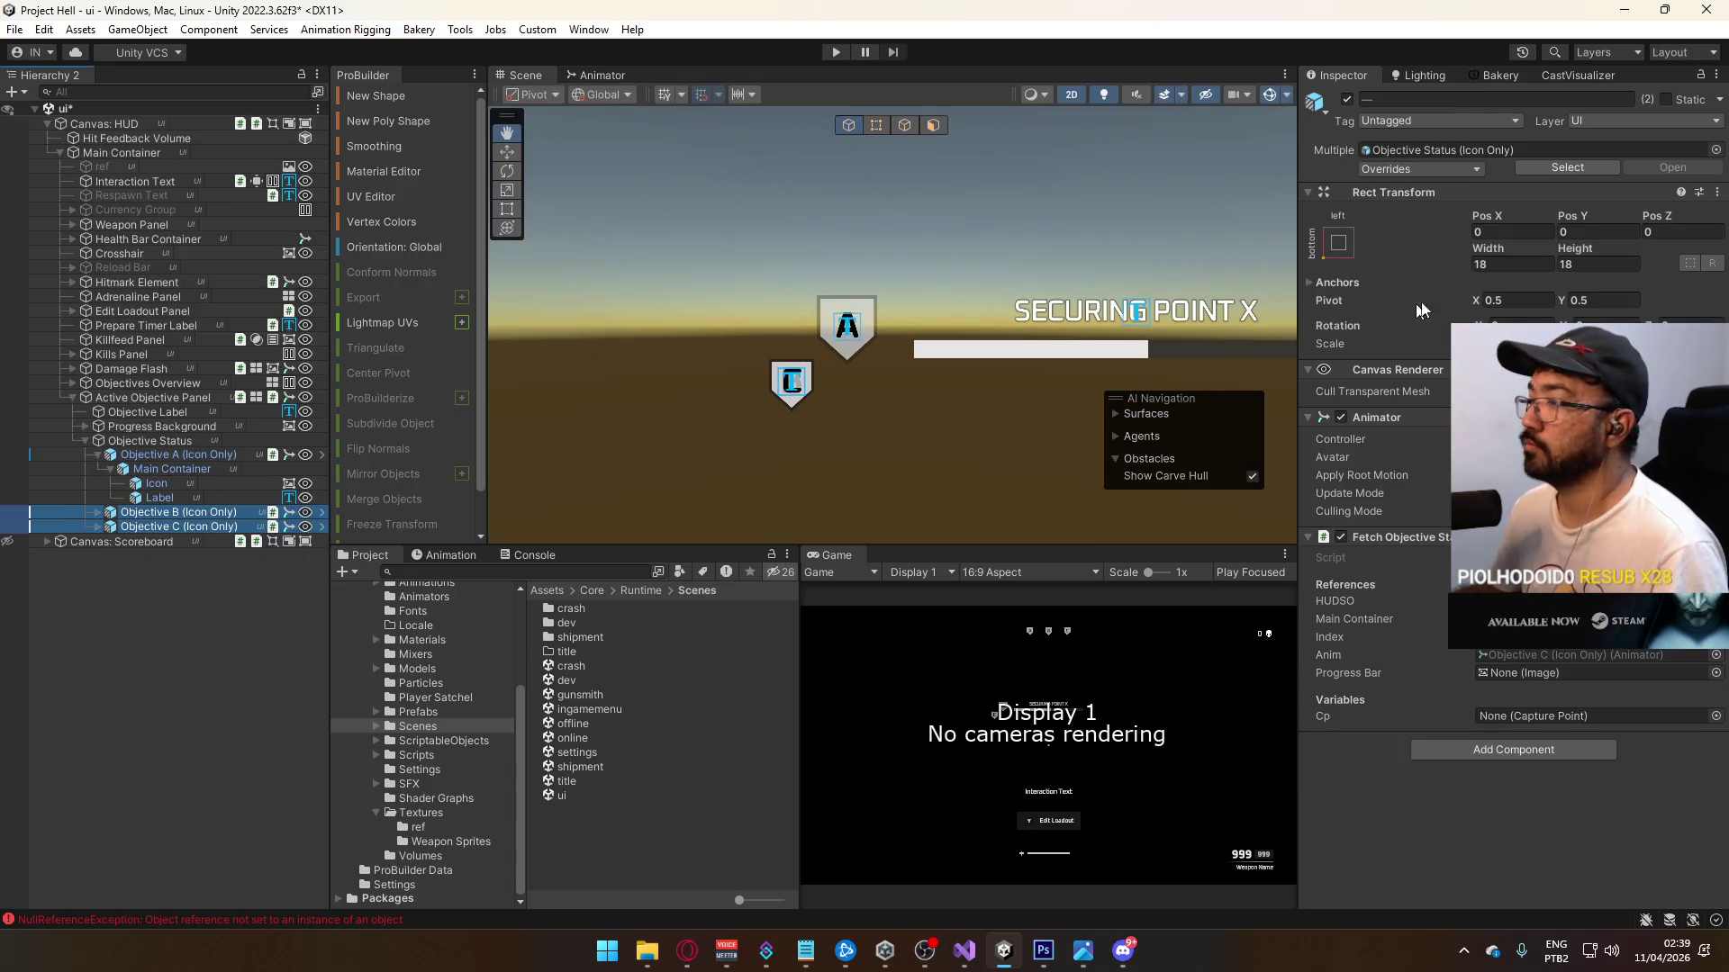
{"action": "left_click", "coordinate": [1511, 235]}
{"action": "type", "text": "24"}
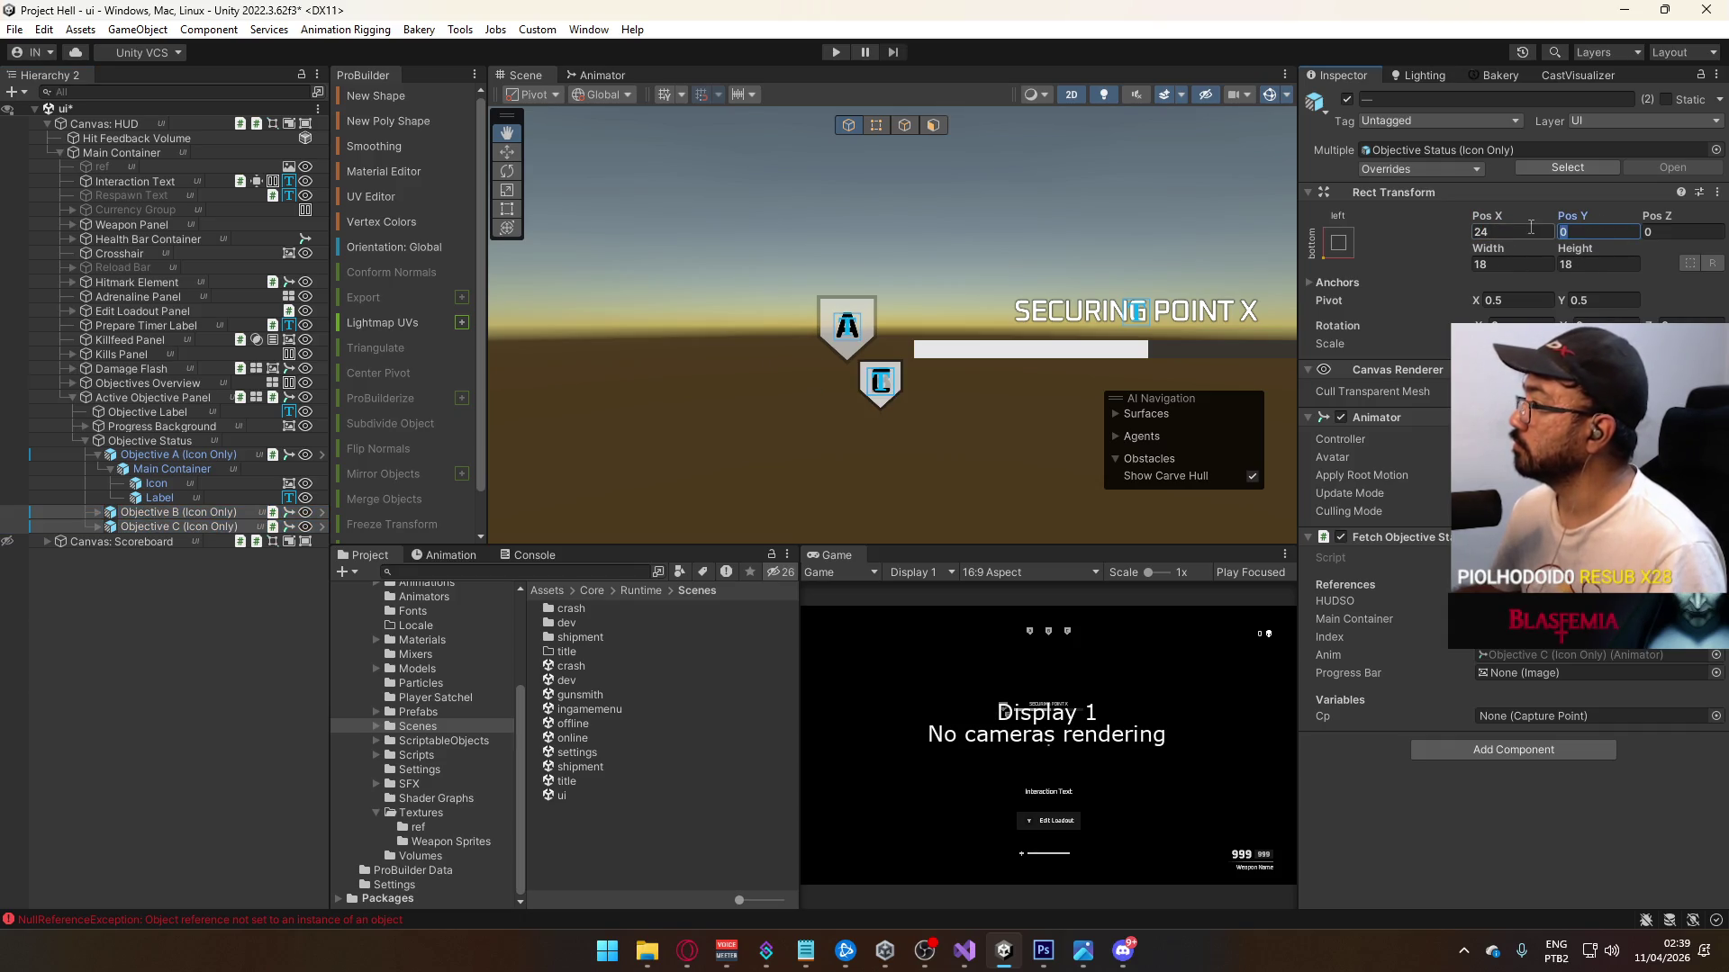
{"action": "type", "text": "0"}
Step: Anchor Objectives B and C middle-centre with Width and Height 24
{"action": "left_click", "coordinate": [1338, 242]}
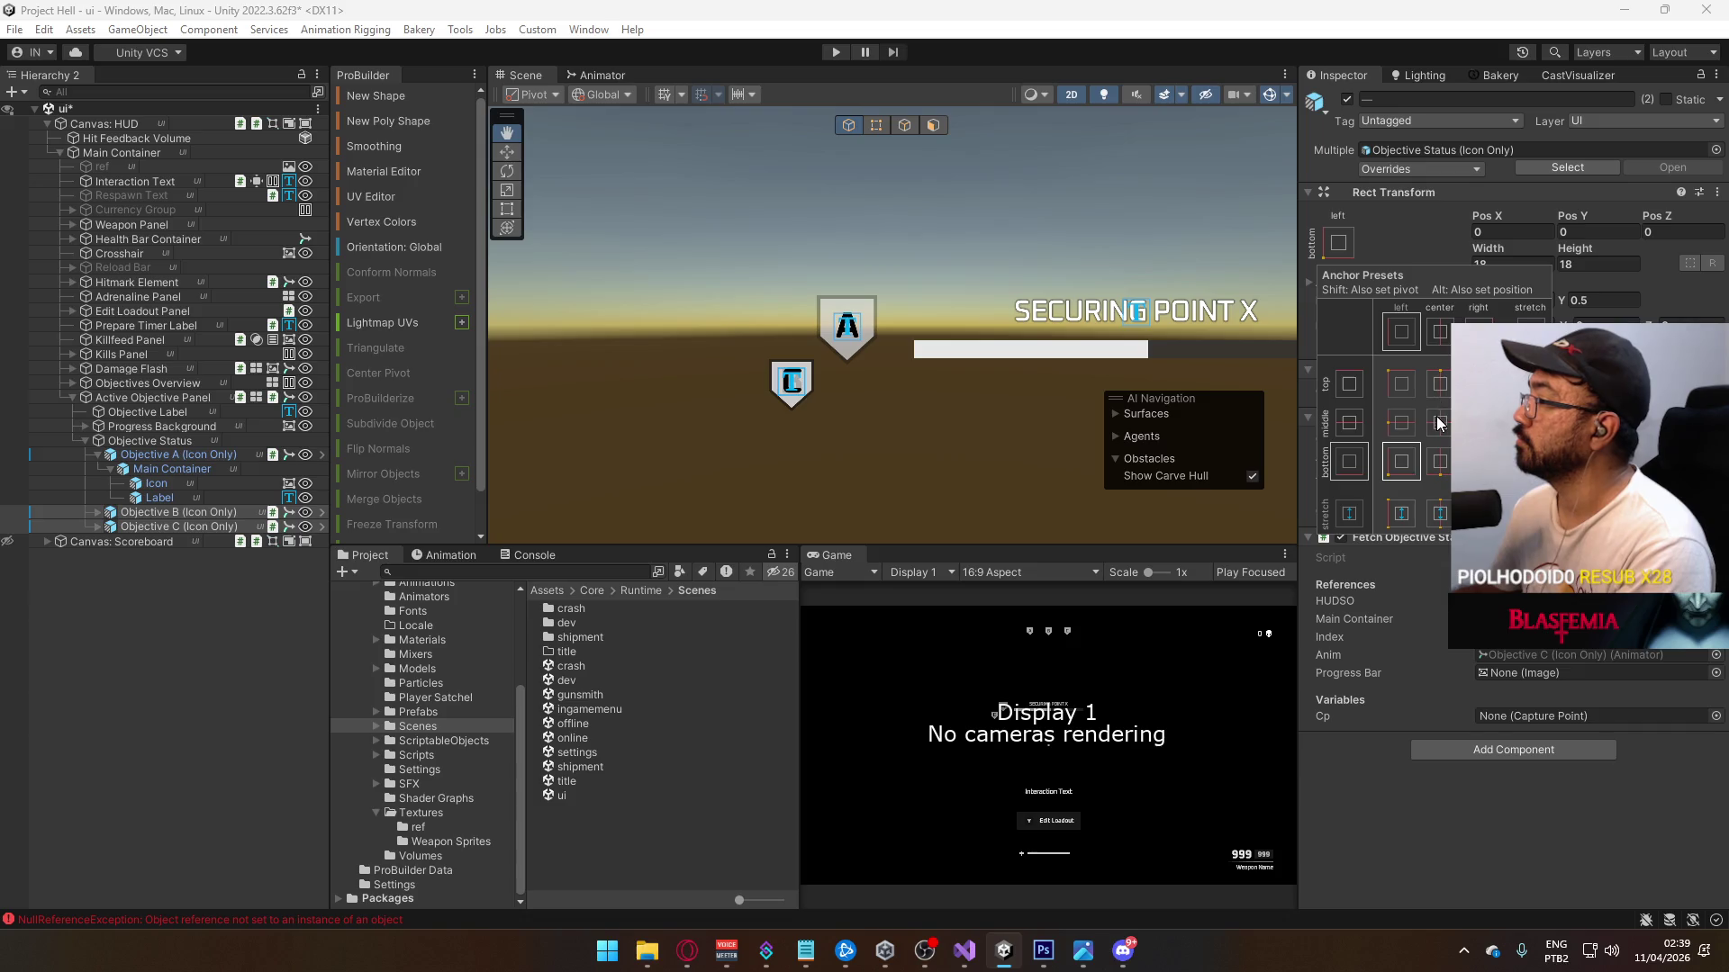
{"action": "left_click", "coordinate": [1439, 423]}
{"action": "left_click", "coordinate": [1519, 263]}
{"action": "type", "text": "24"}
{"action": "left_click", "coordinate": [1599, 263]}
{"action": "type", "text": "24"}
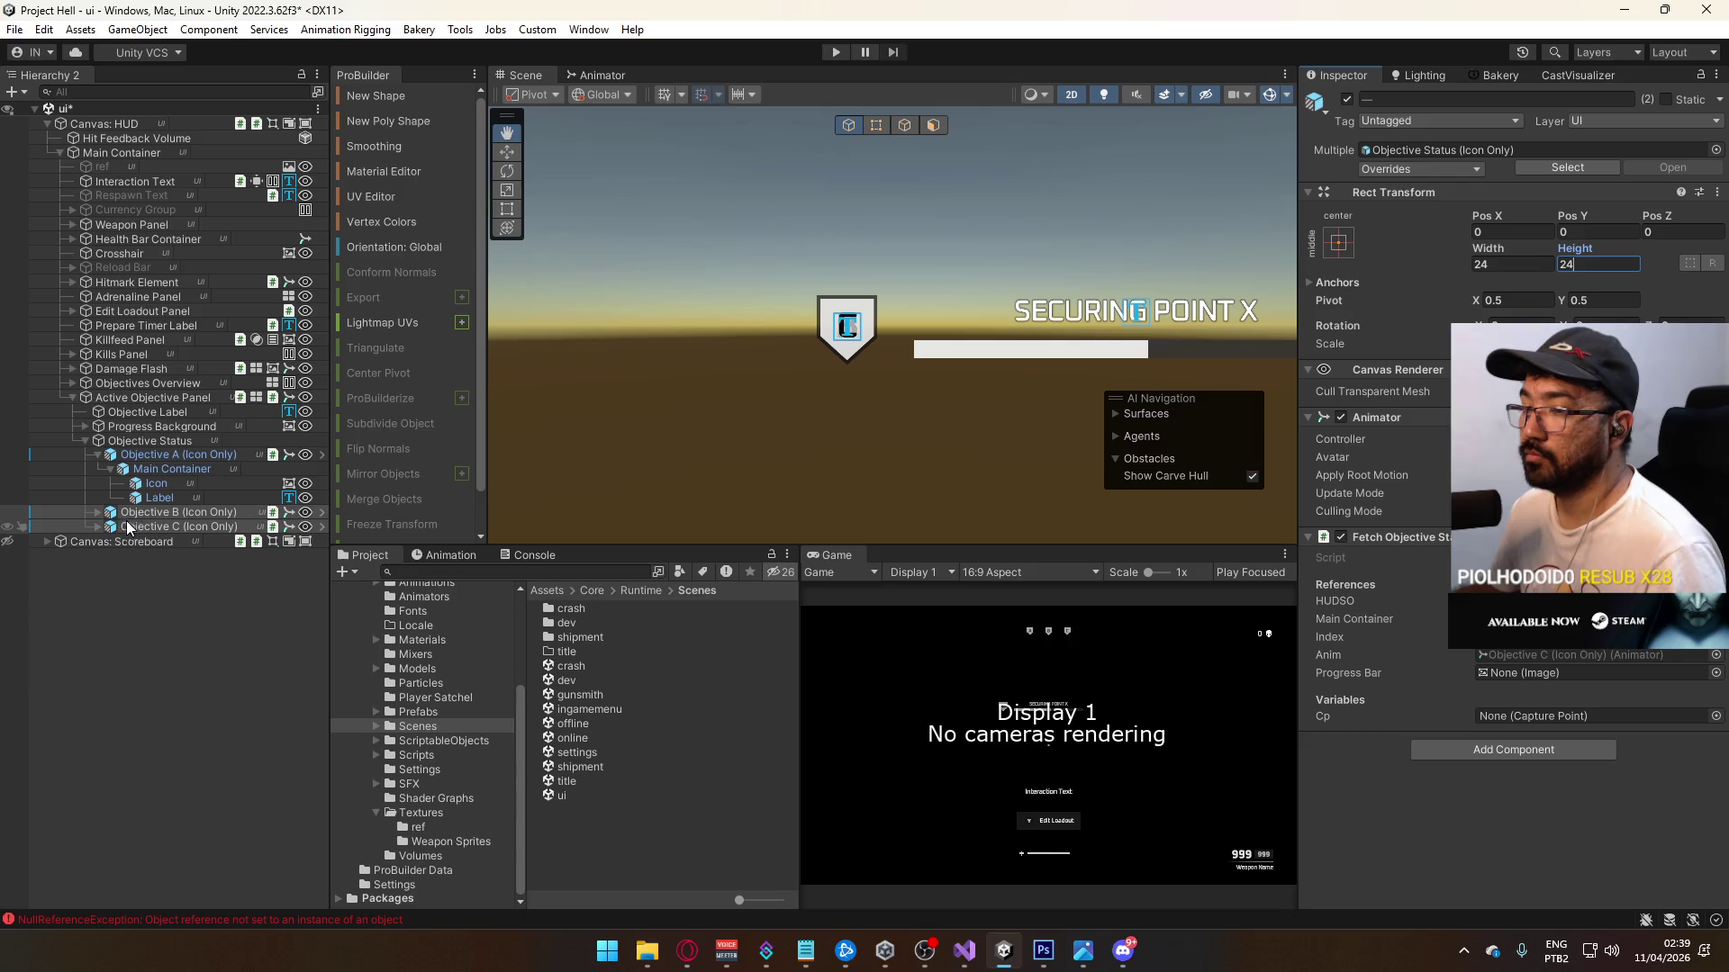
Step: Check Objective C's Label, collapse the objective tree, and edit Active Objective Panel's Canvas Group Alpha
{"action": "left_click", "coordinate": [98, 526]}
{"action": "left_click", "coordinate": [117, 527]}
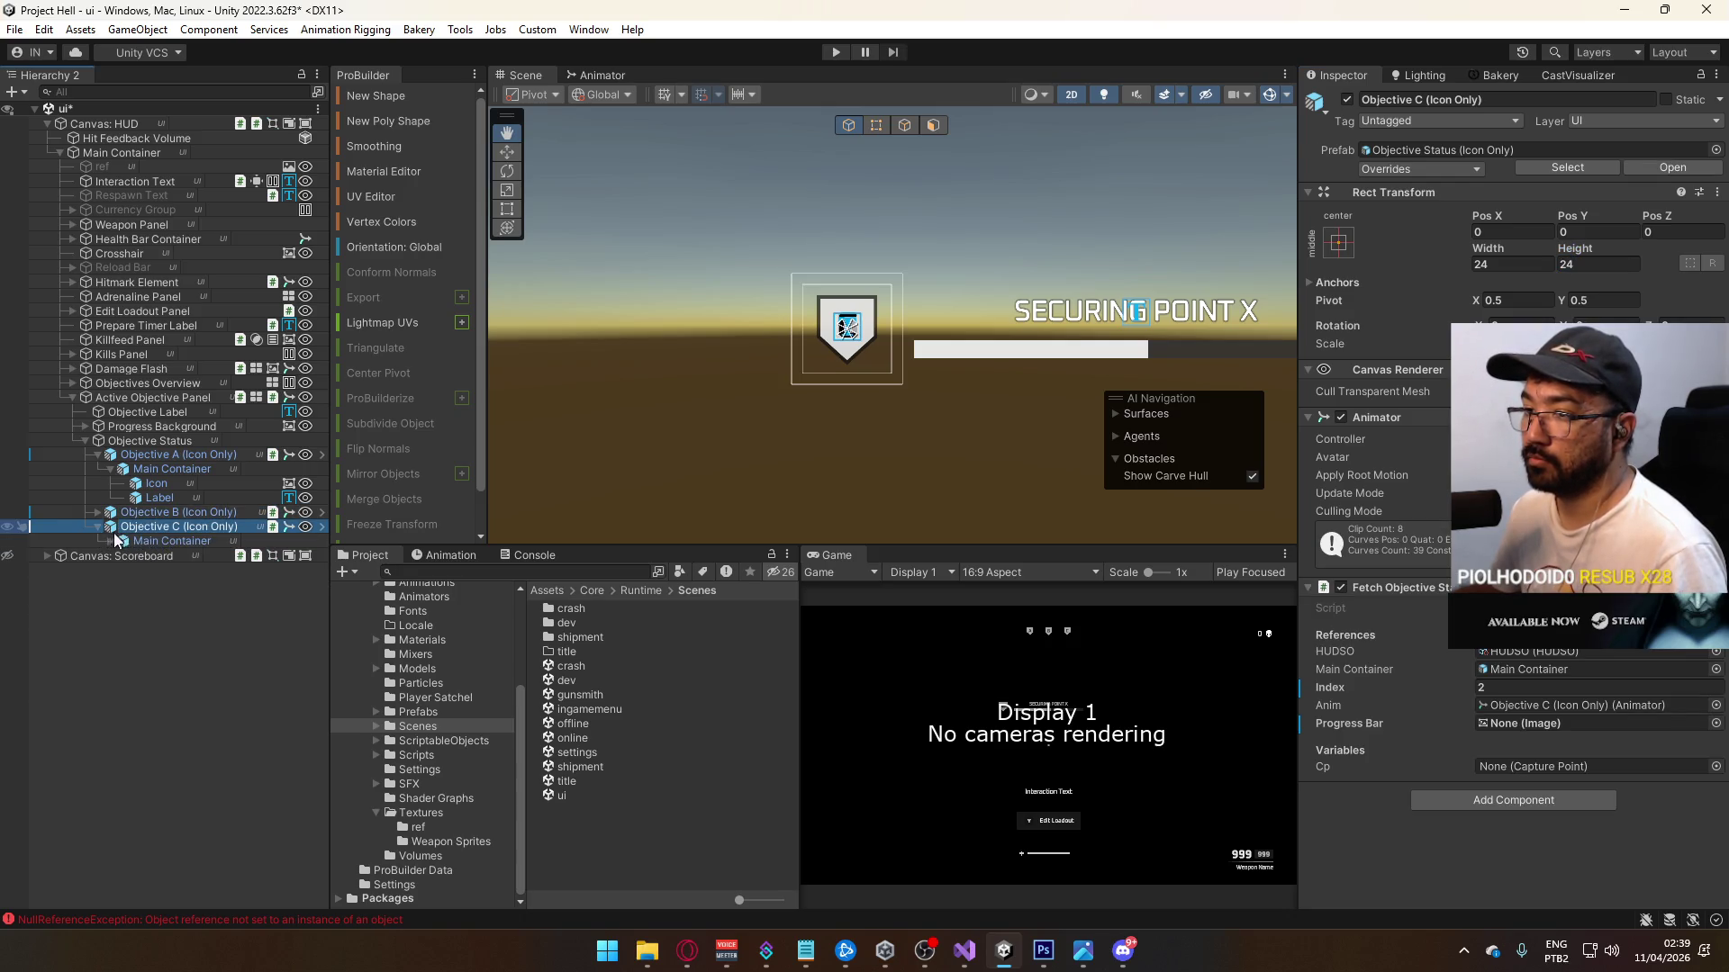
{"action": "left_click", "coordinate": [111, 541]}
{"action": "left_click", "coordinate": [176, 569]}
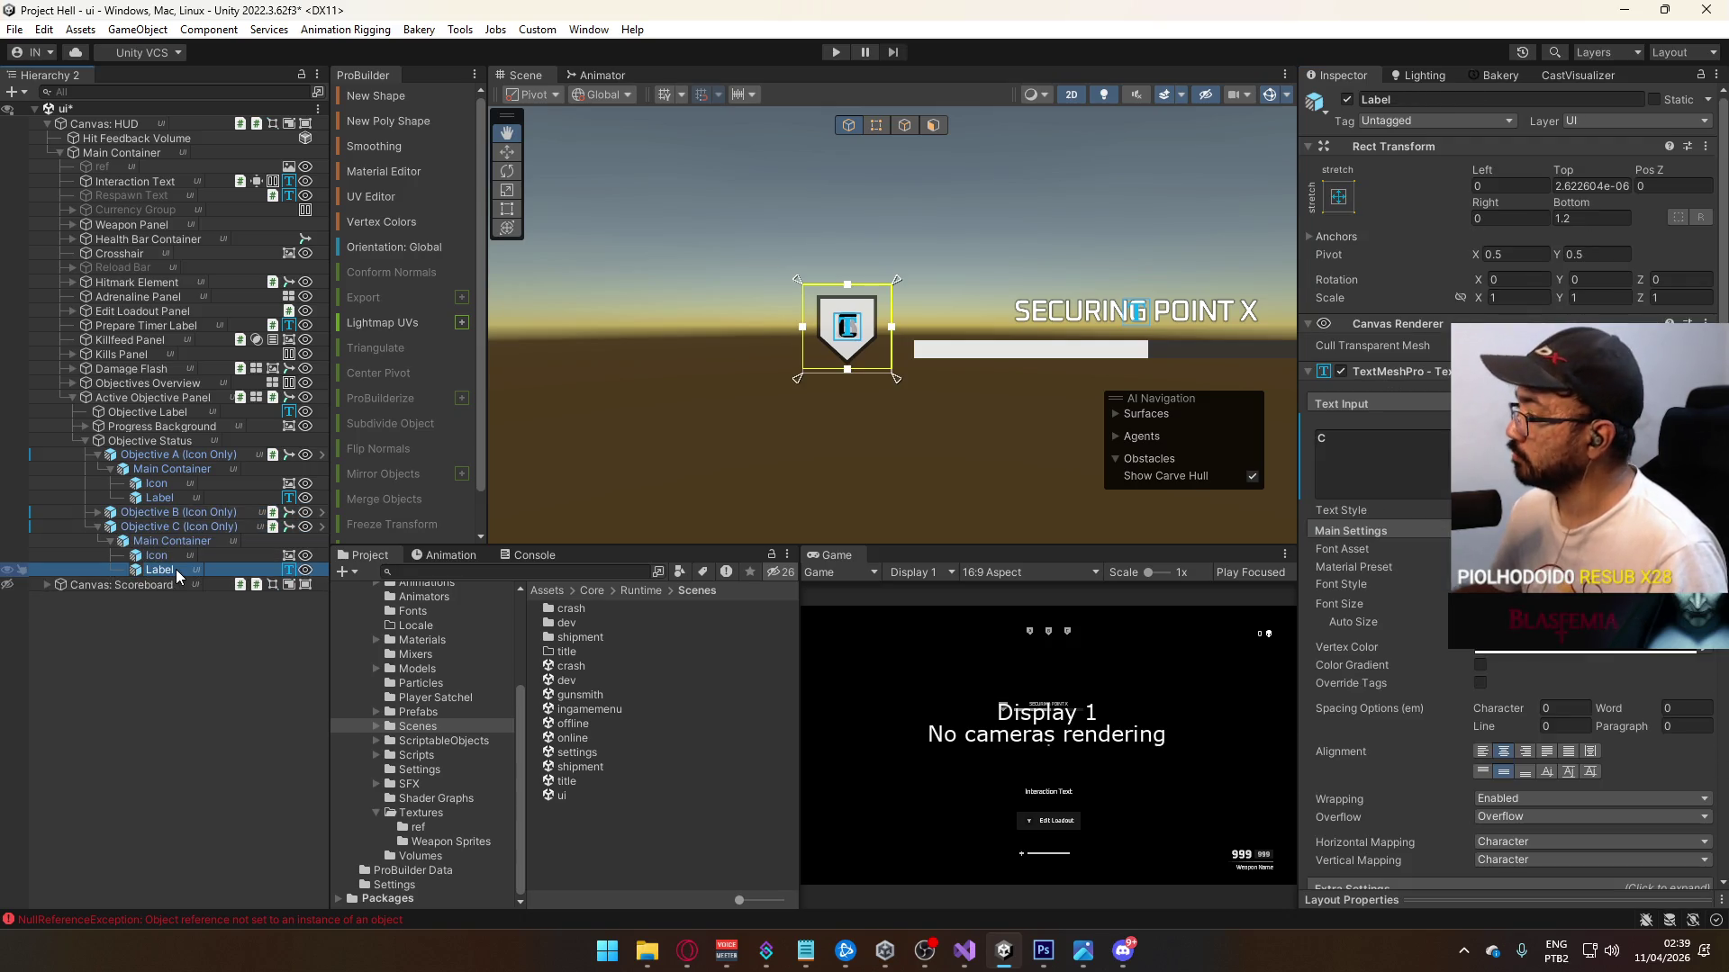
{"action": "left_click", "coordinate": [98, 527]}
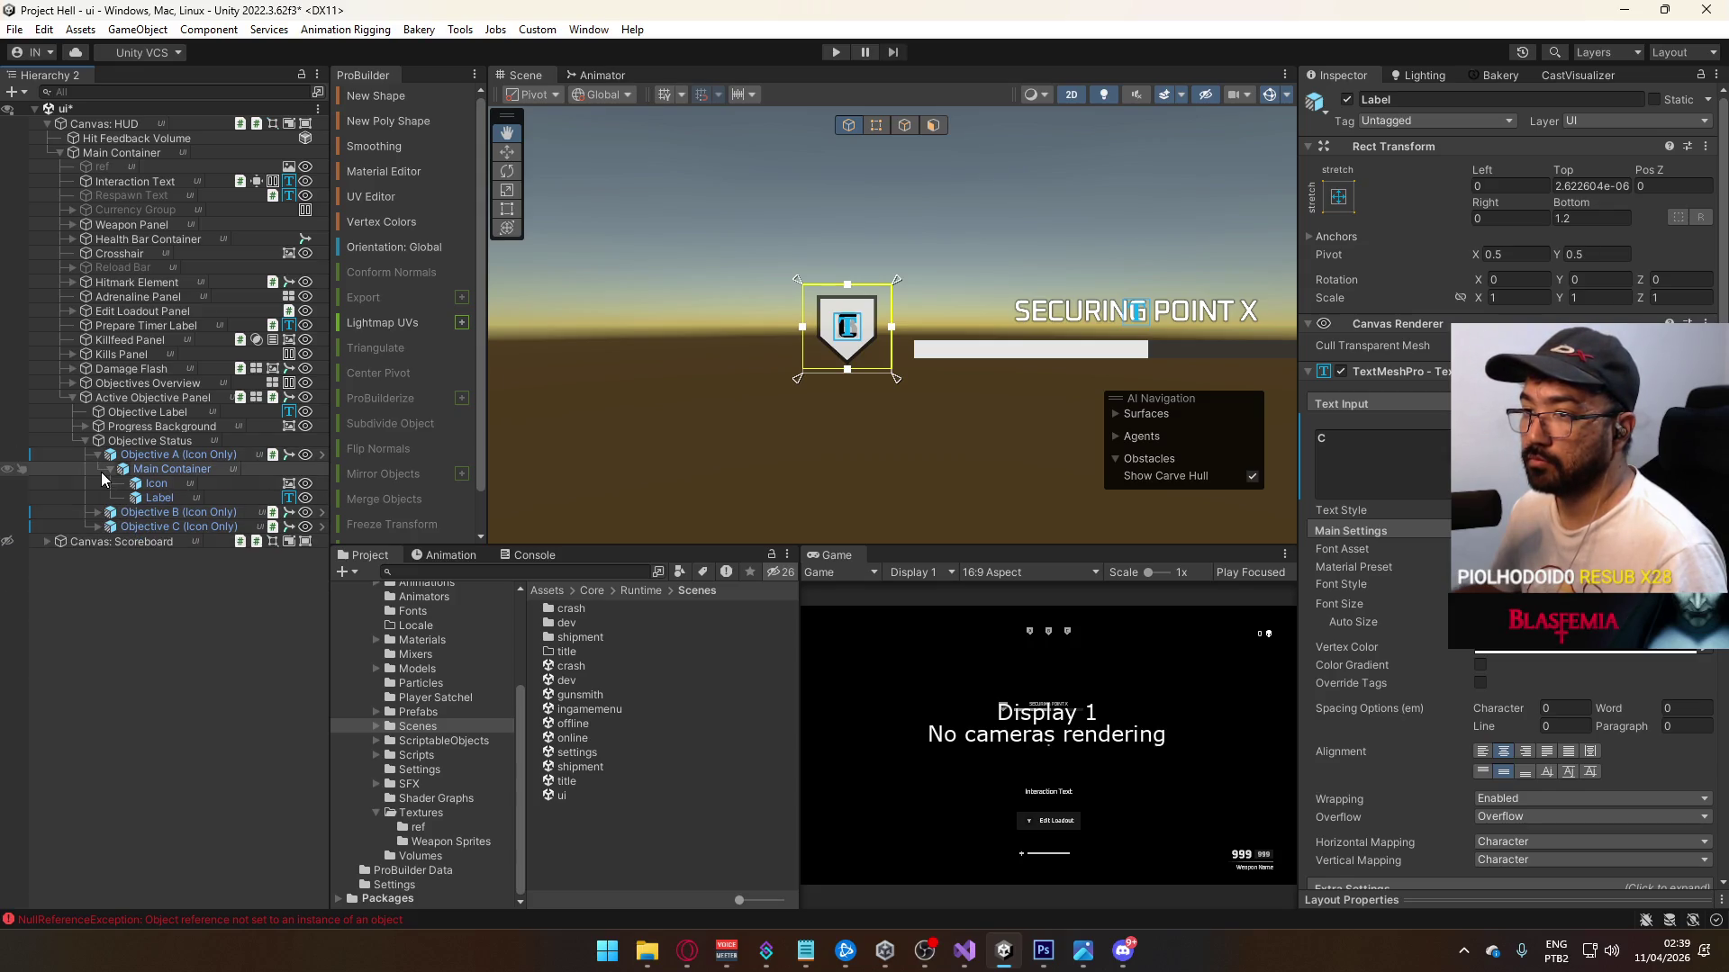
{"action": "left_click", "coordinate": [98, 455]}
{"action": "left_click", "coordinate": [85, 442]}
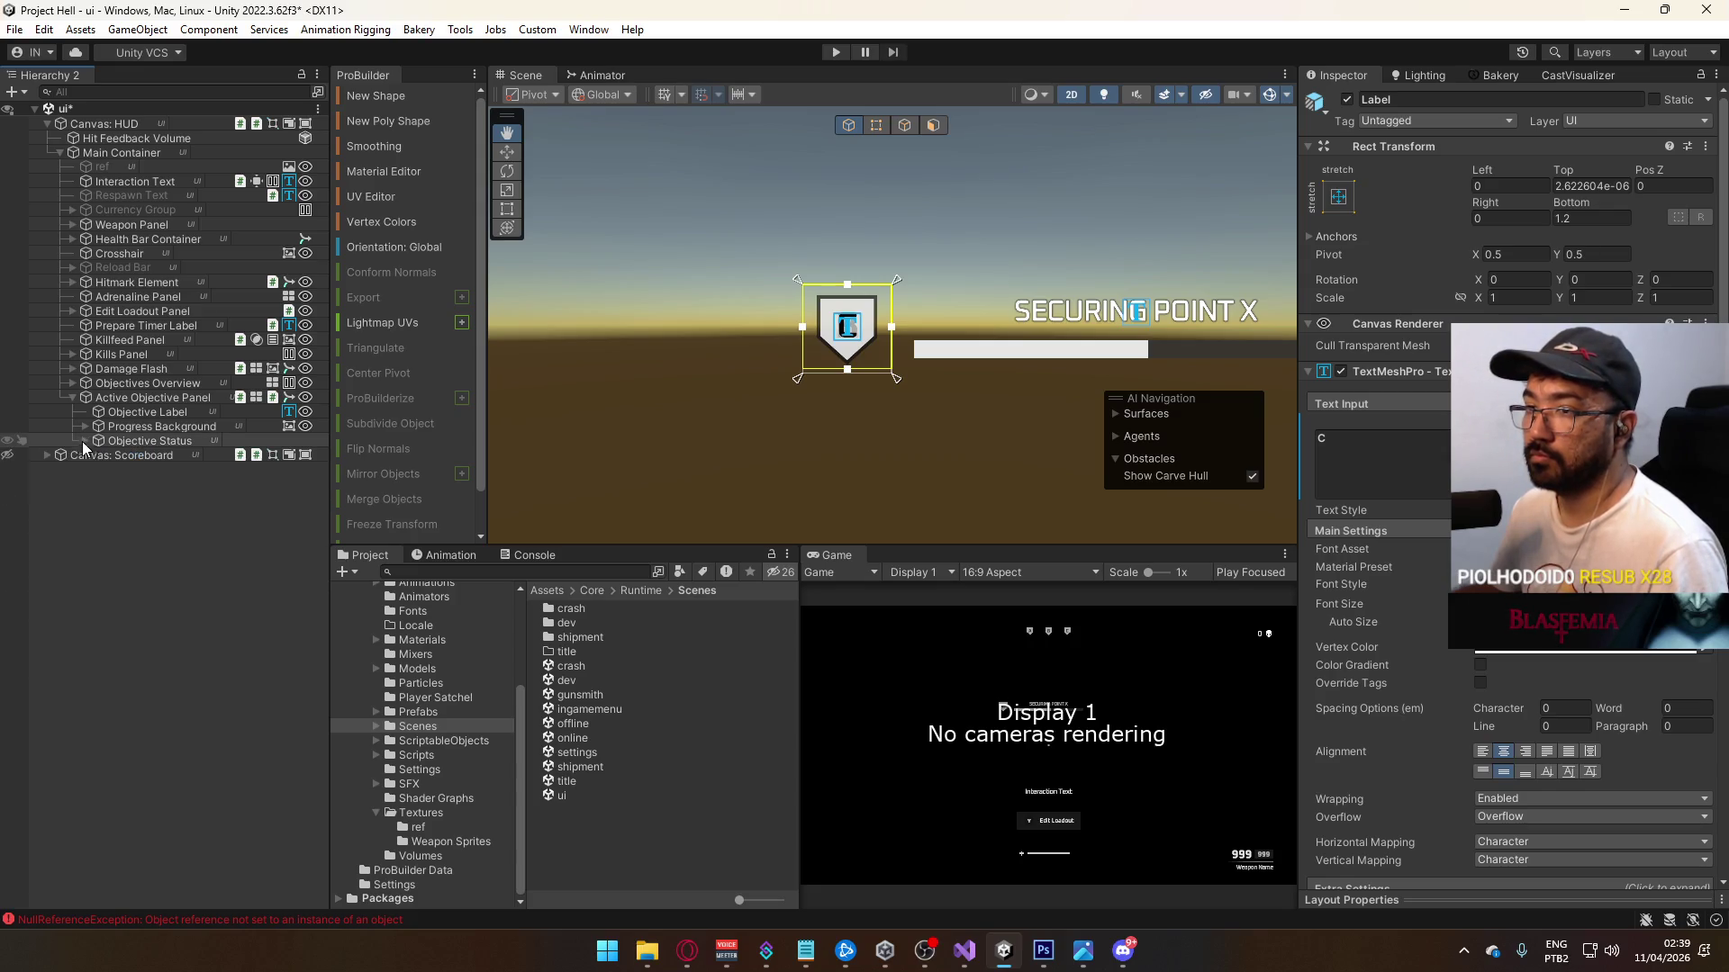
{"action": "left_click", "coordinate": [149, 399]}
{"action": "left_click", "coordinate": [1525, 820]}
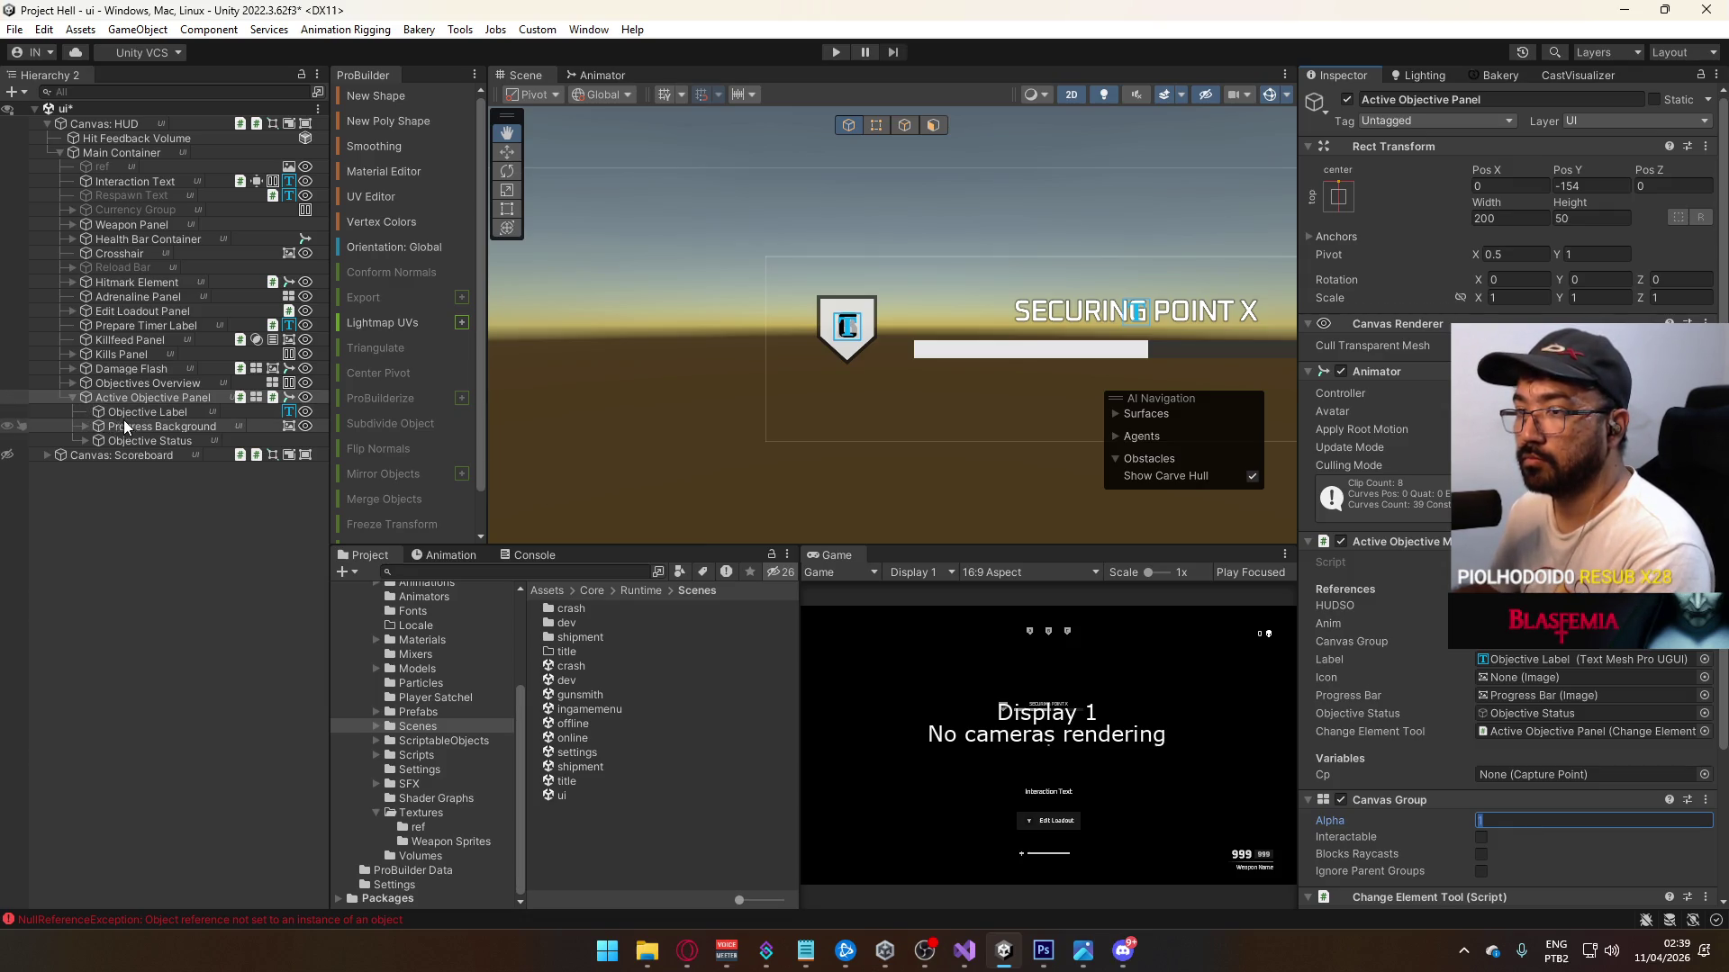
Step: Select the Objective Status container and nudge its Pos Y to about 4
{"action": "left_click", "coordinate": [84, 437]}
{"action": "left_click", "coordinate": [142, 454]}
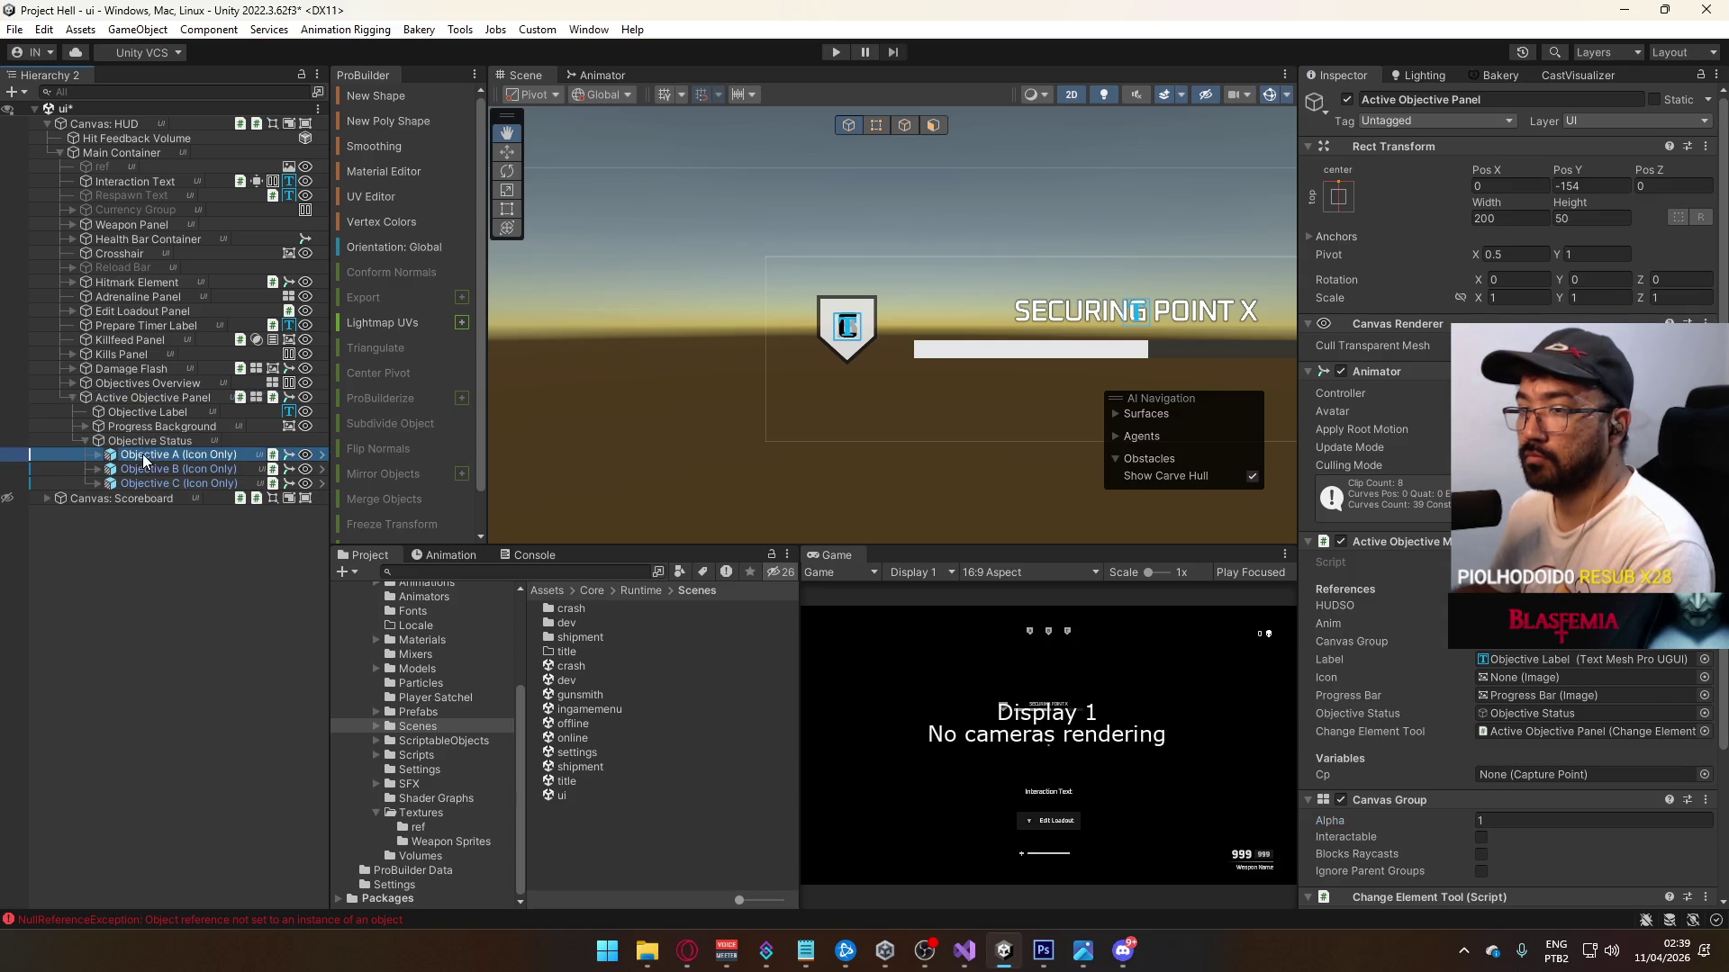
{"action": "left_click", "coordinate": [193, 484], "text": "shift"}
{"action": "left_click", "coordinate": [149, 440]}
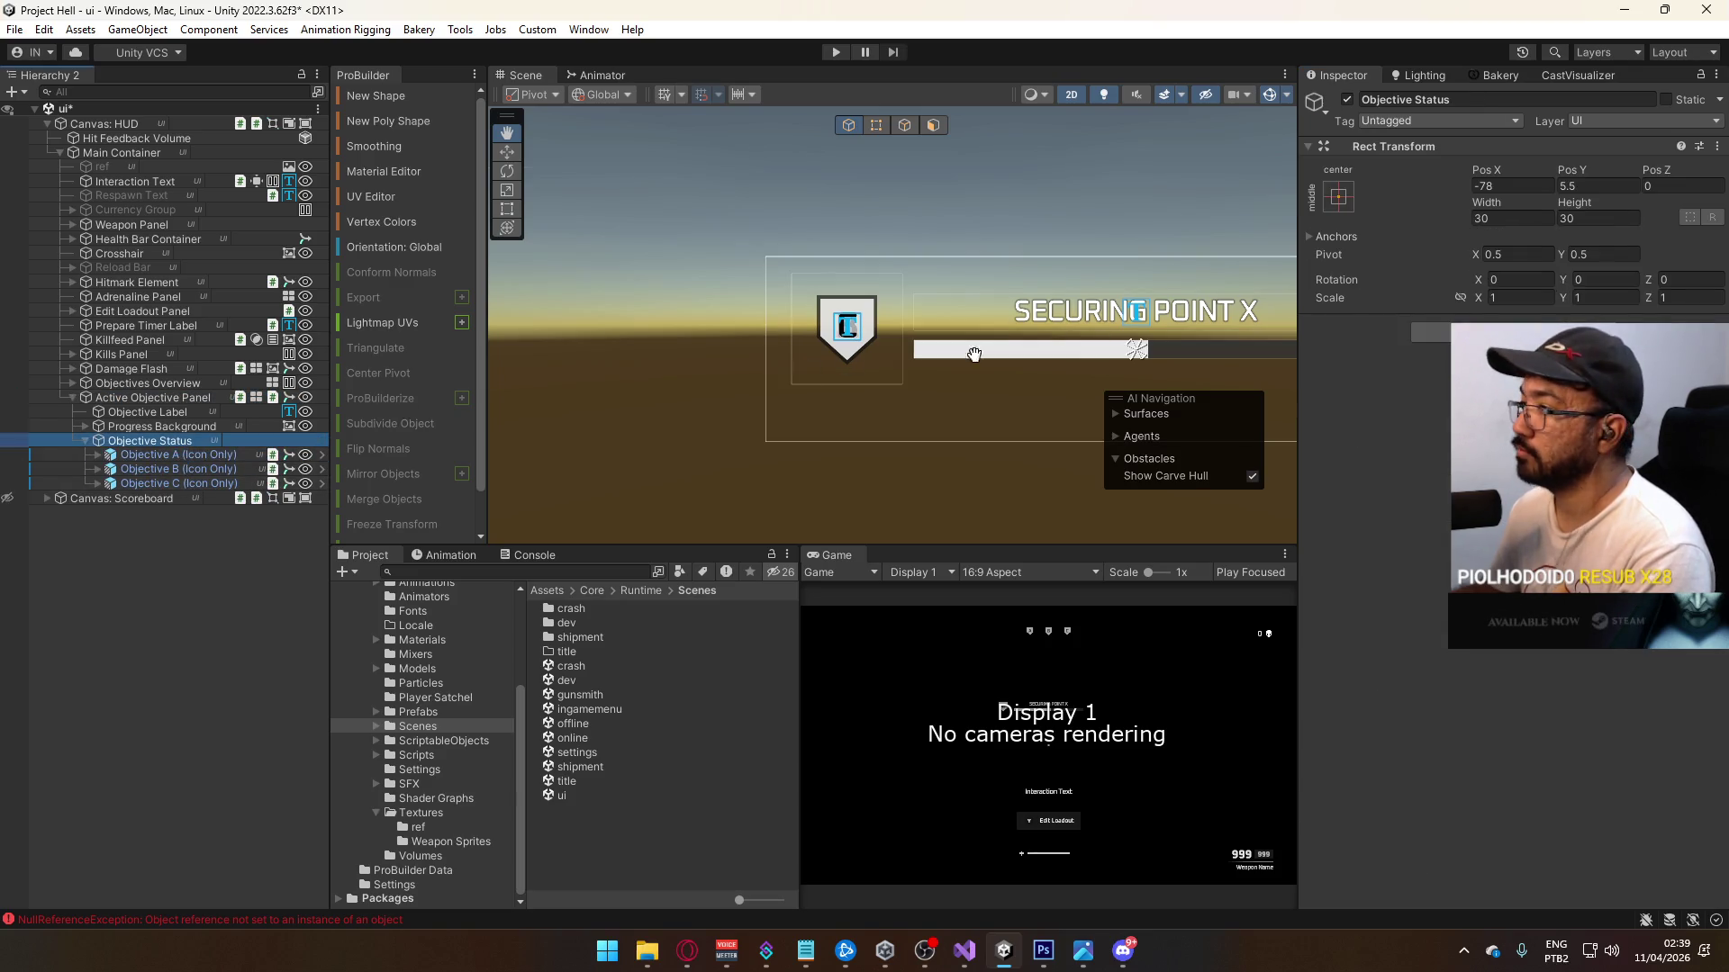
{"action": "left_click_drag", "start_coordinate": [1583, 172], "coordinate": [1536, 173]}
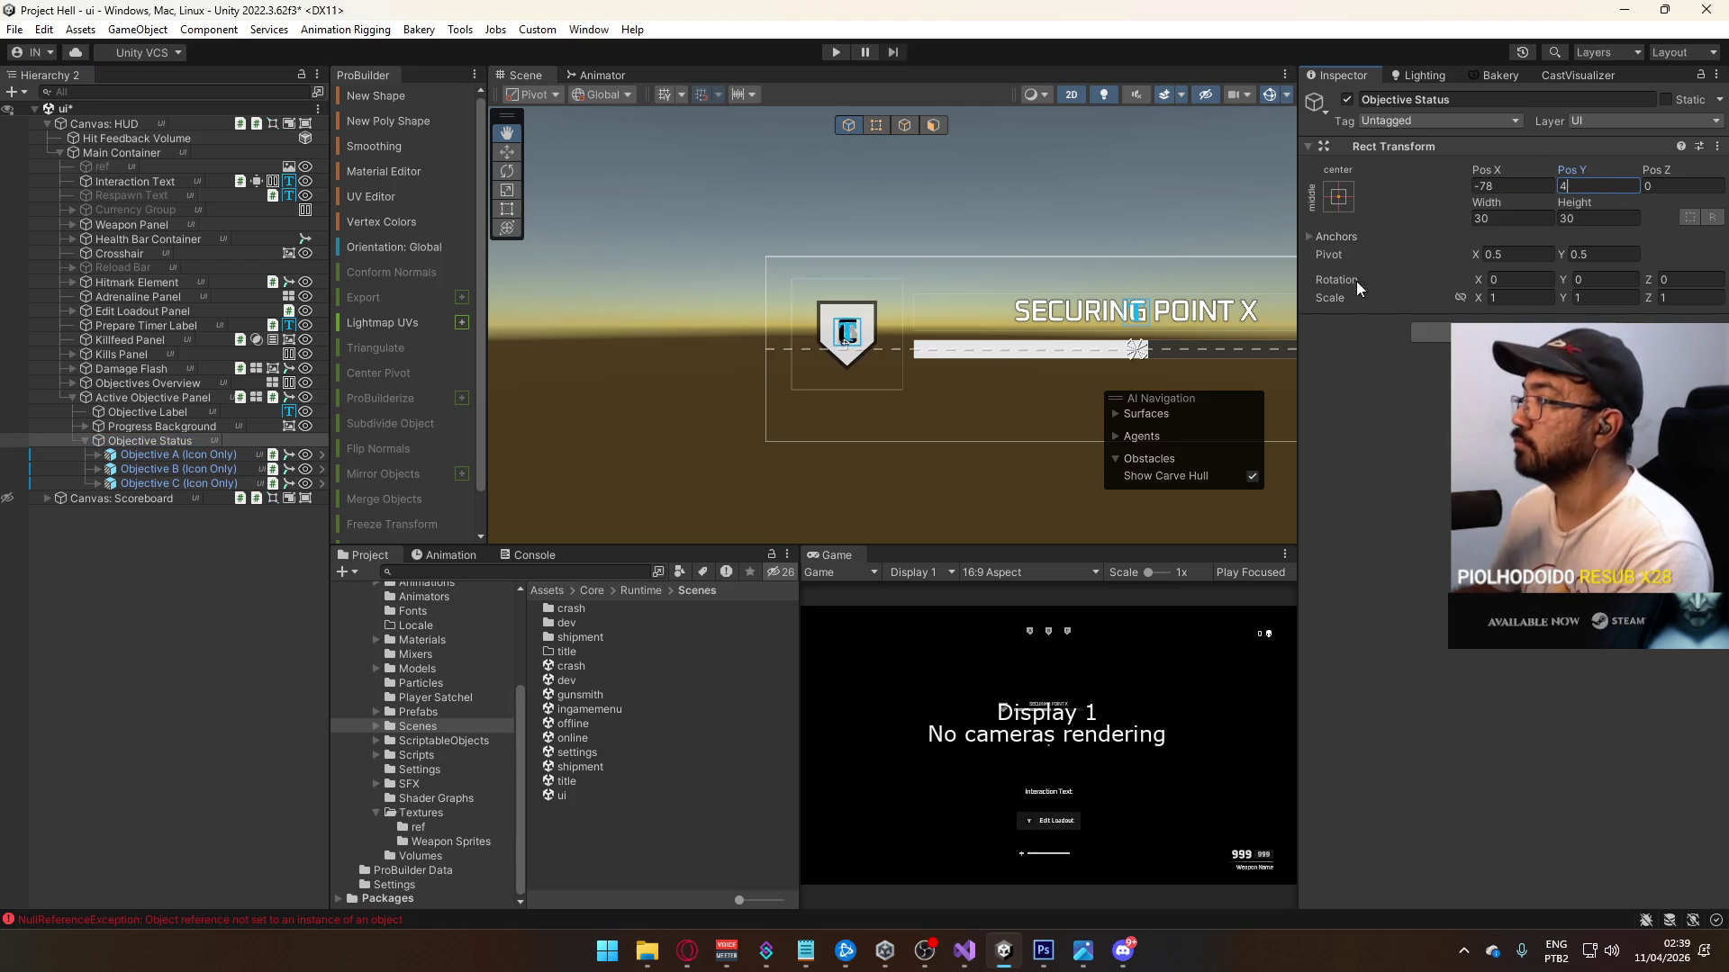
Step: Set Active Objective Panel's Canvas Group Alpha to 0, then save the ui scene and open the title scene
{"action": "left_click", "coordinate": [71, 397]}
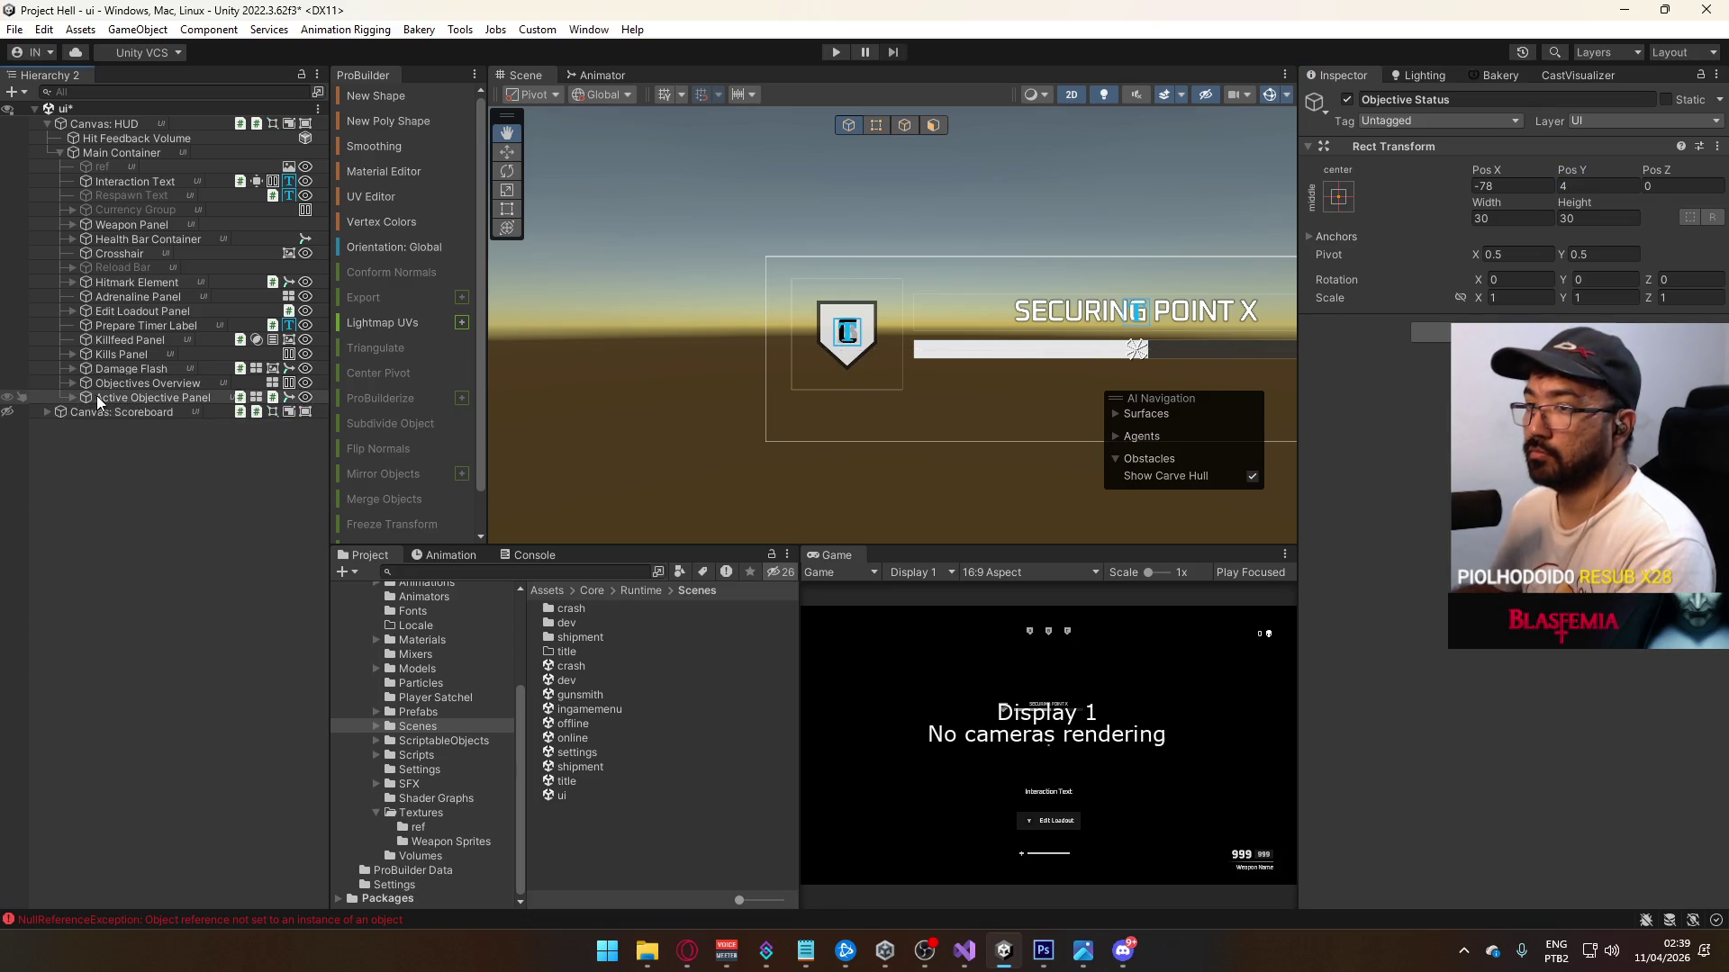
{"action": "left_click", "coordinate": [96, 397]}
{"action": "left_click", "coordinate": [1620, 821]}
{"action": "type", "text": "0"}
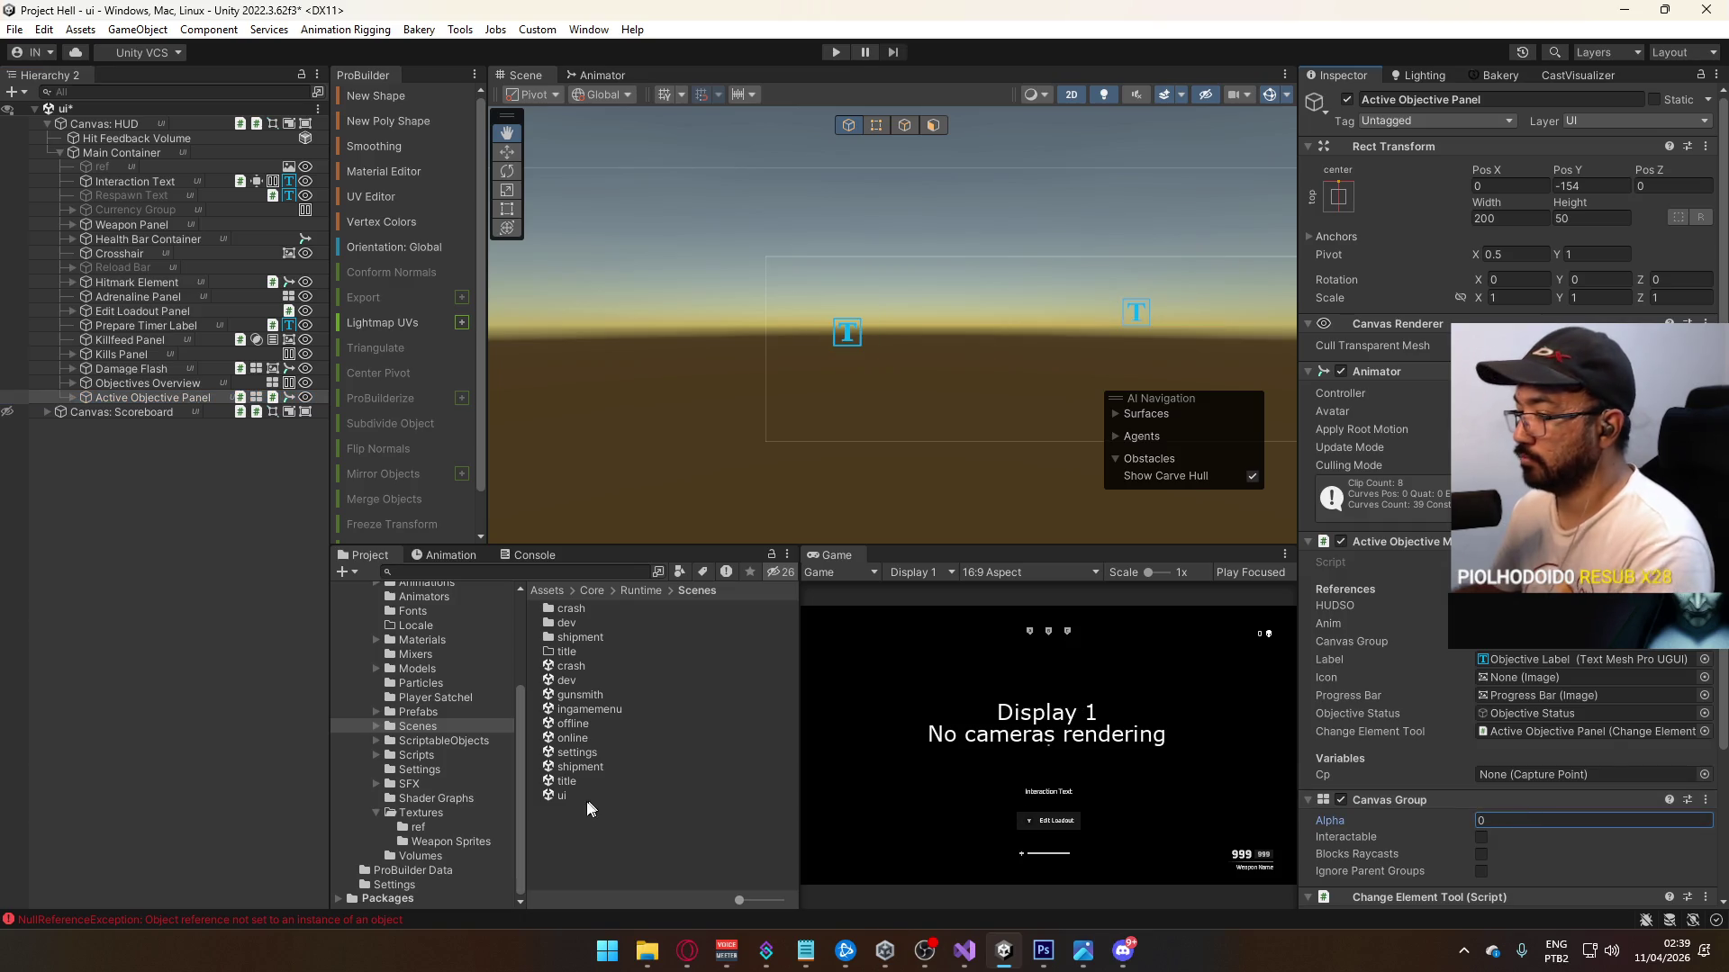
{"action": "double_click", "coordinate": [583, 782]}
{"action": "left_click", "coordinate": [840, 512]}
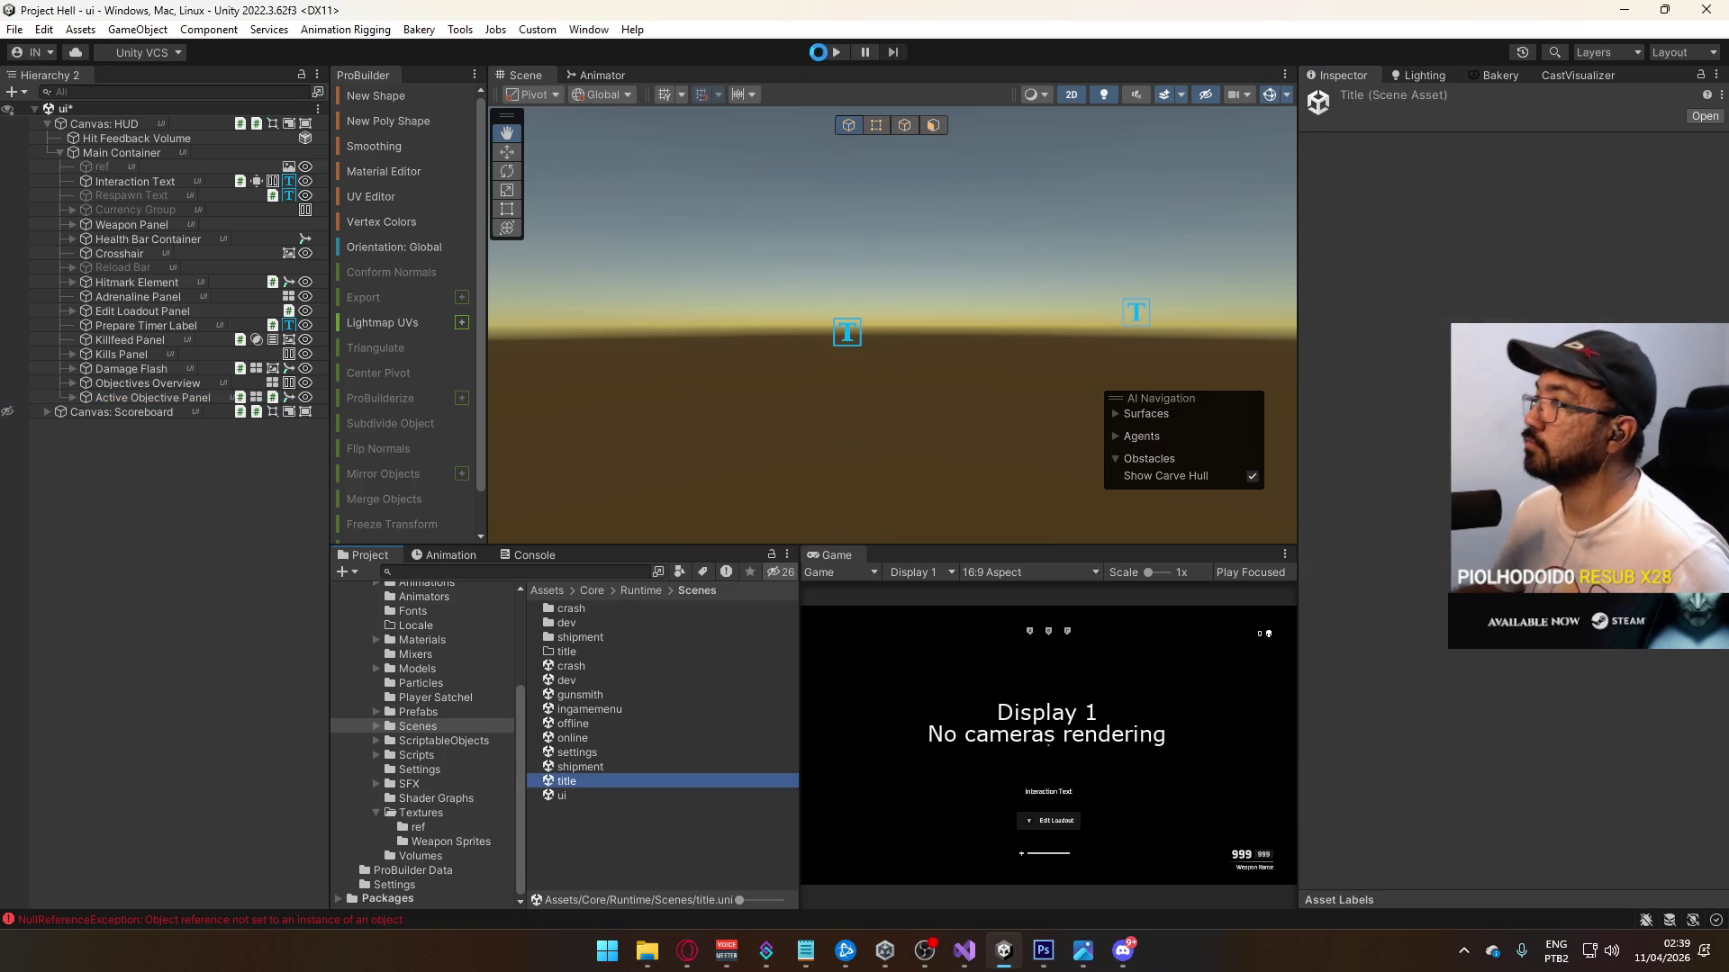
Step: Start Play mode from the title scene, then bring the Opera browser to the front
{"action": "left_click", "coordinate": [835, 52]}
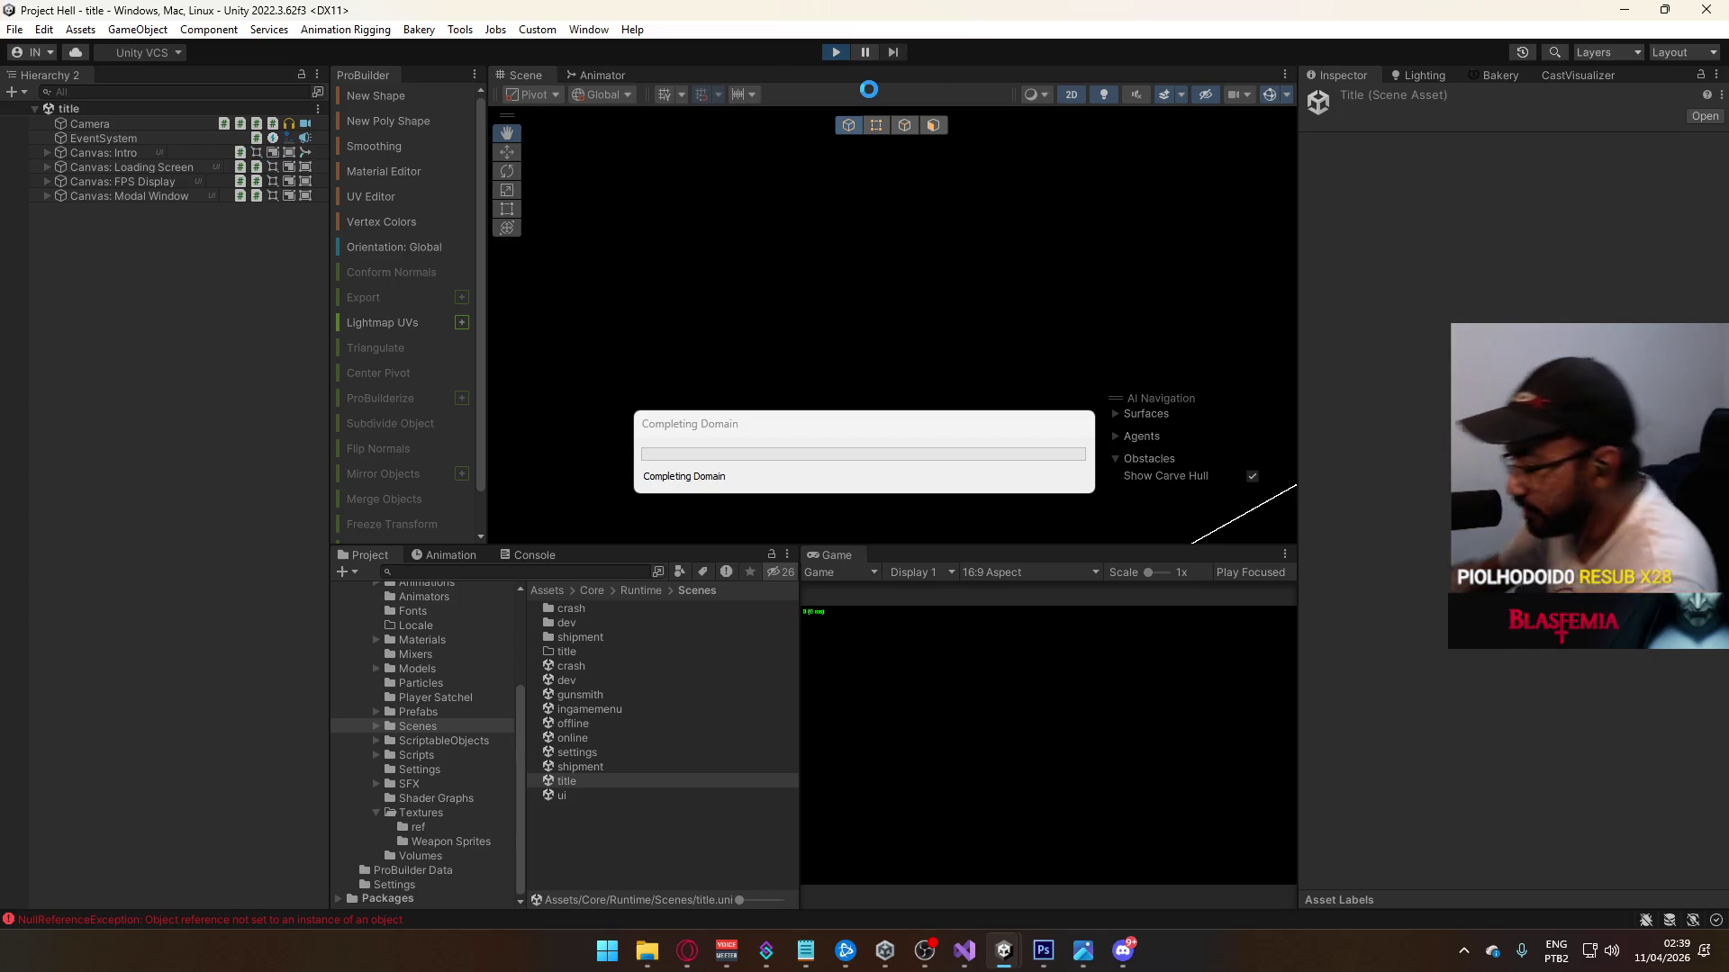
{"action": "left_click", "coordinate": [689, 950]}
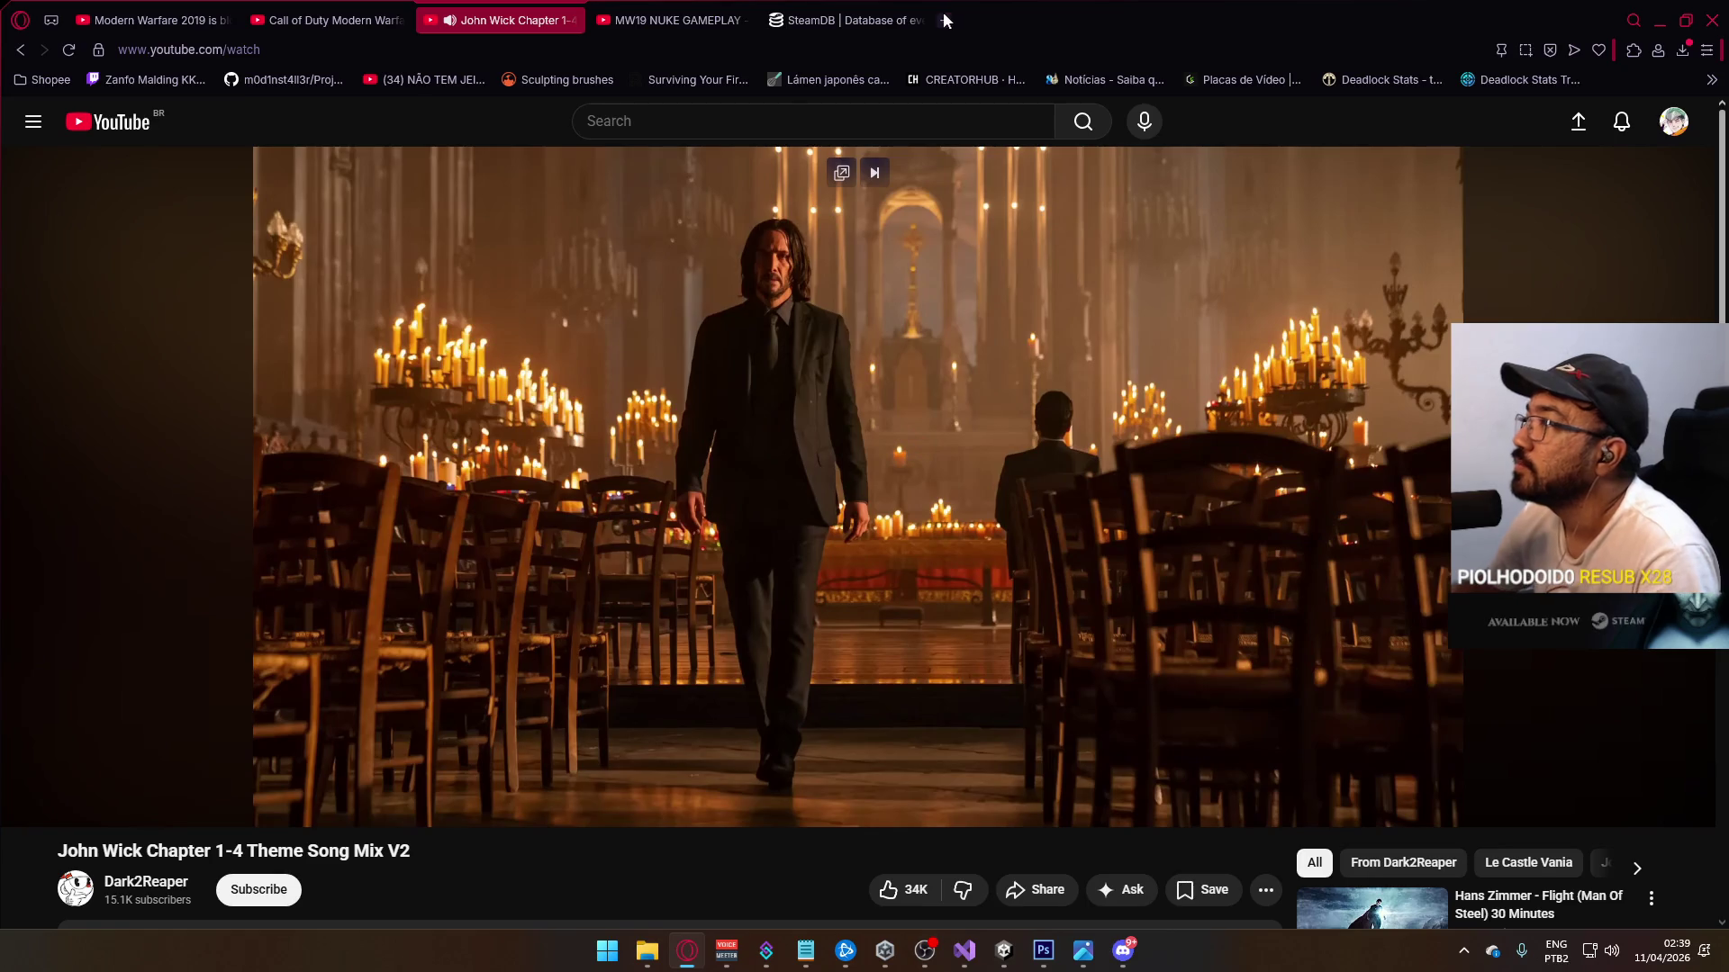
Step: Open Twitch in a new tab and browse the expanded Followed Channels, then close it and minimise Opera
{"action": "left_click", "coordinate": [943, 20]}
{"action": "left_click", "coordinate": [791, 743]}
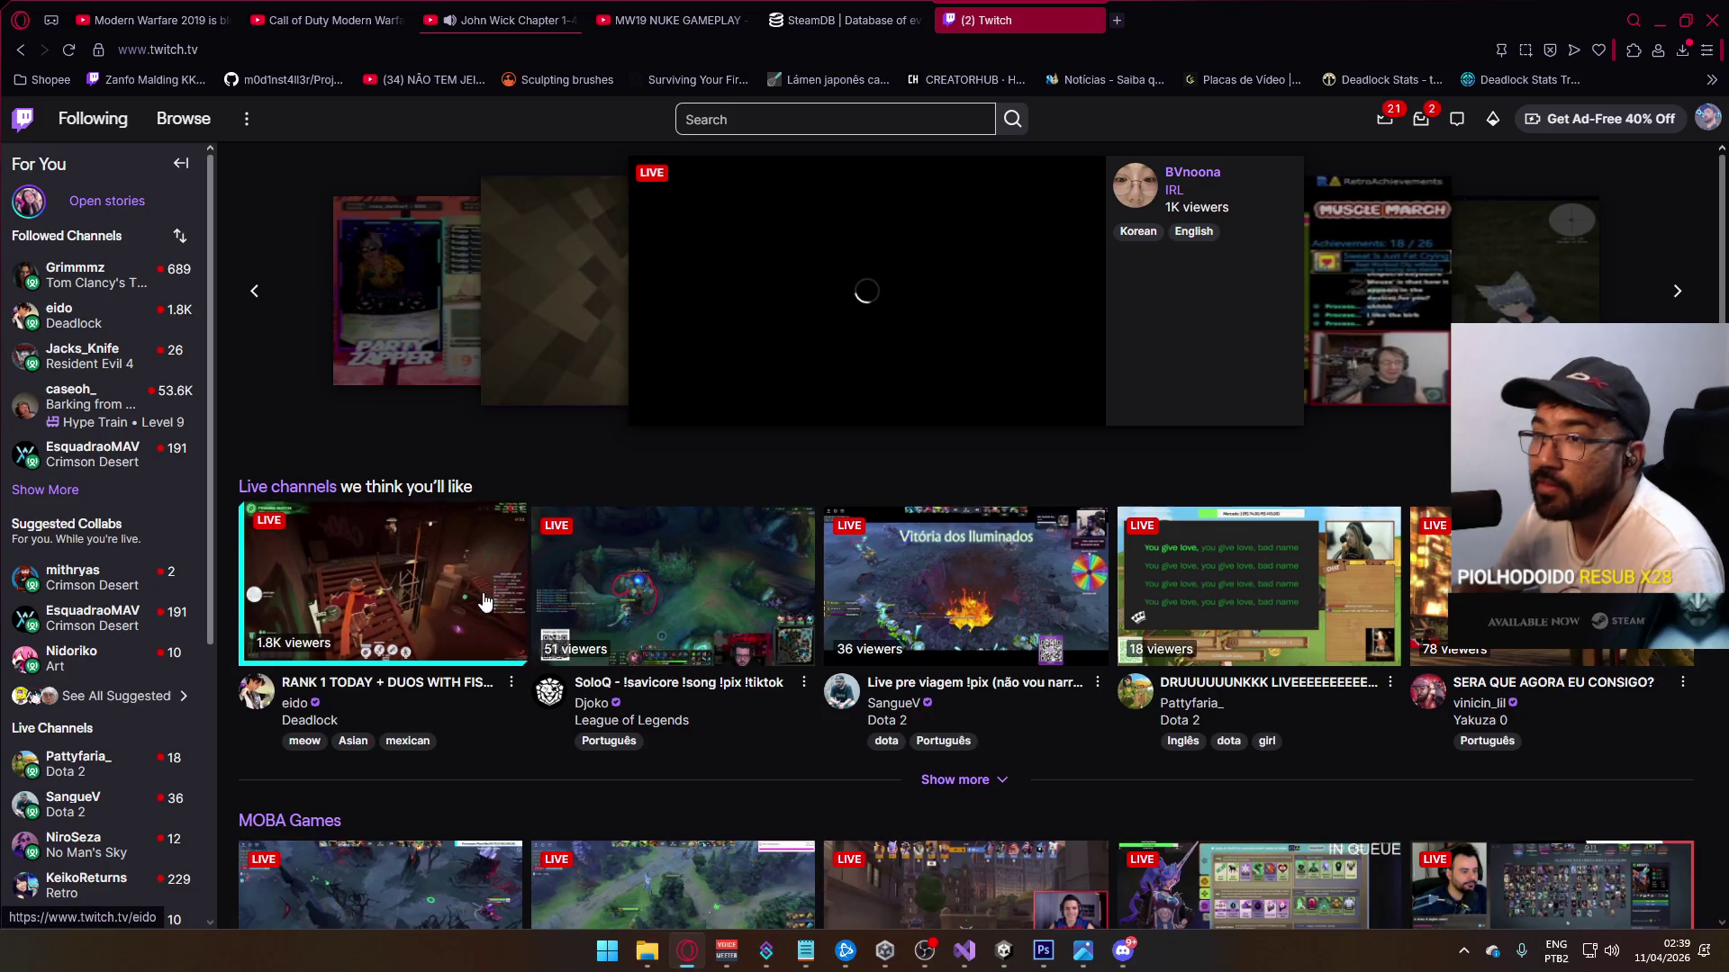
{"action": "left_click", "coordinate": [45, 488]}
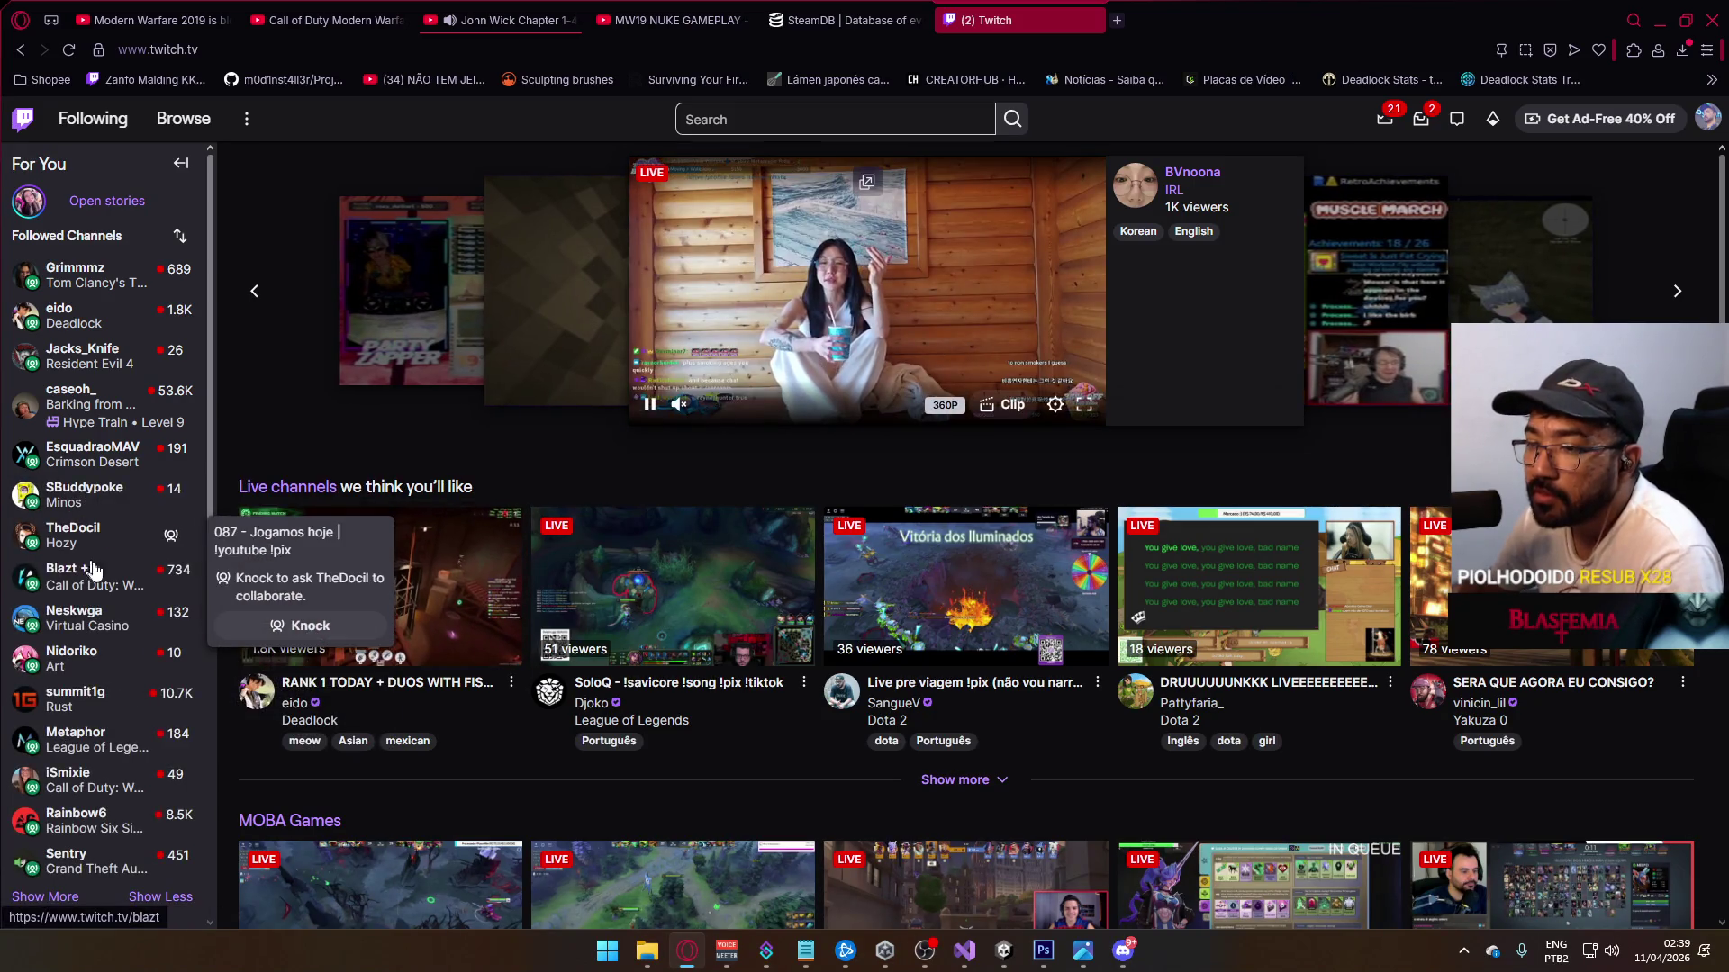
{"action": "scroll", "coordinate": [99, 594], "scroll_direction": "down", "scroll_amount": 2}
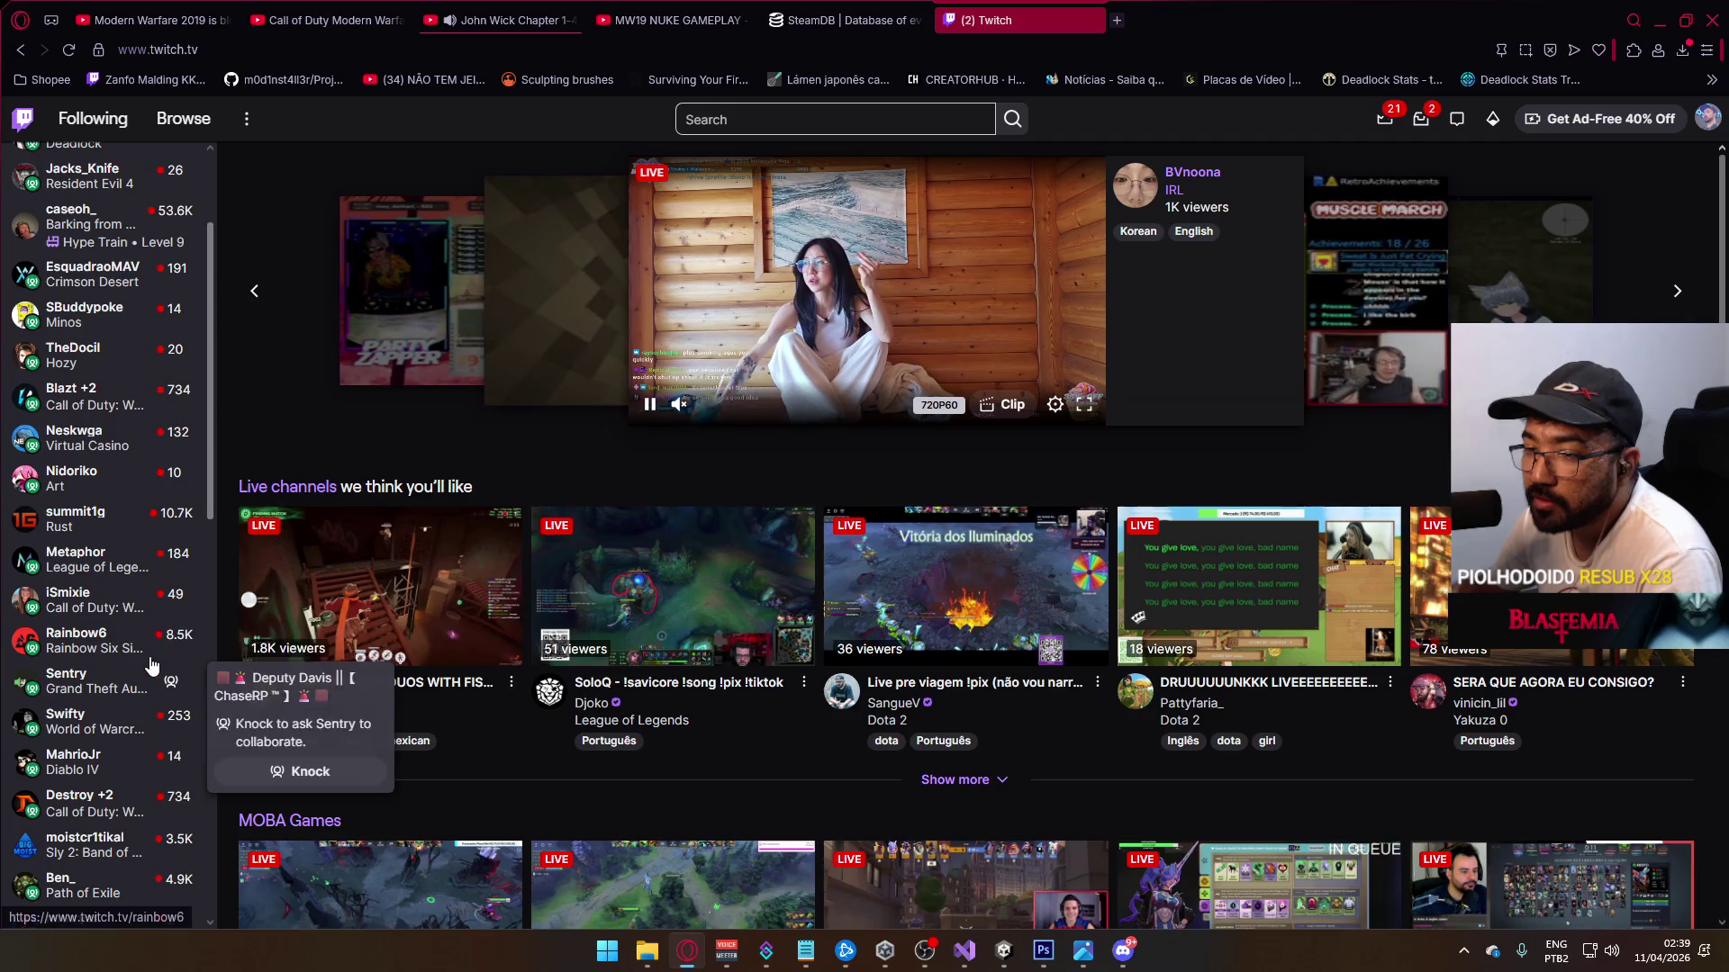
{"action": "scroll", "coordinate": [151, 666], "scroll_direction": "down", "scroll_amount": 3}
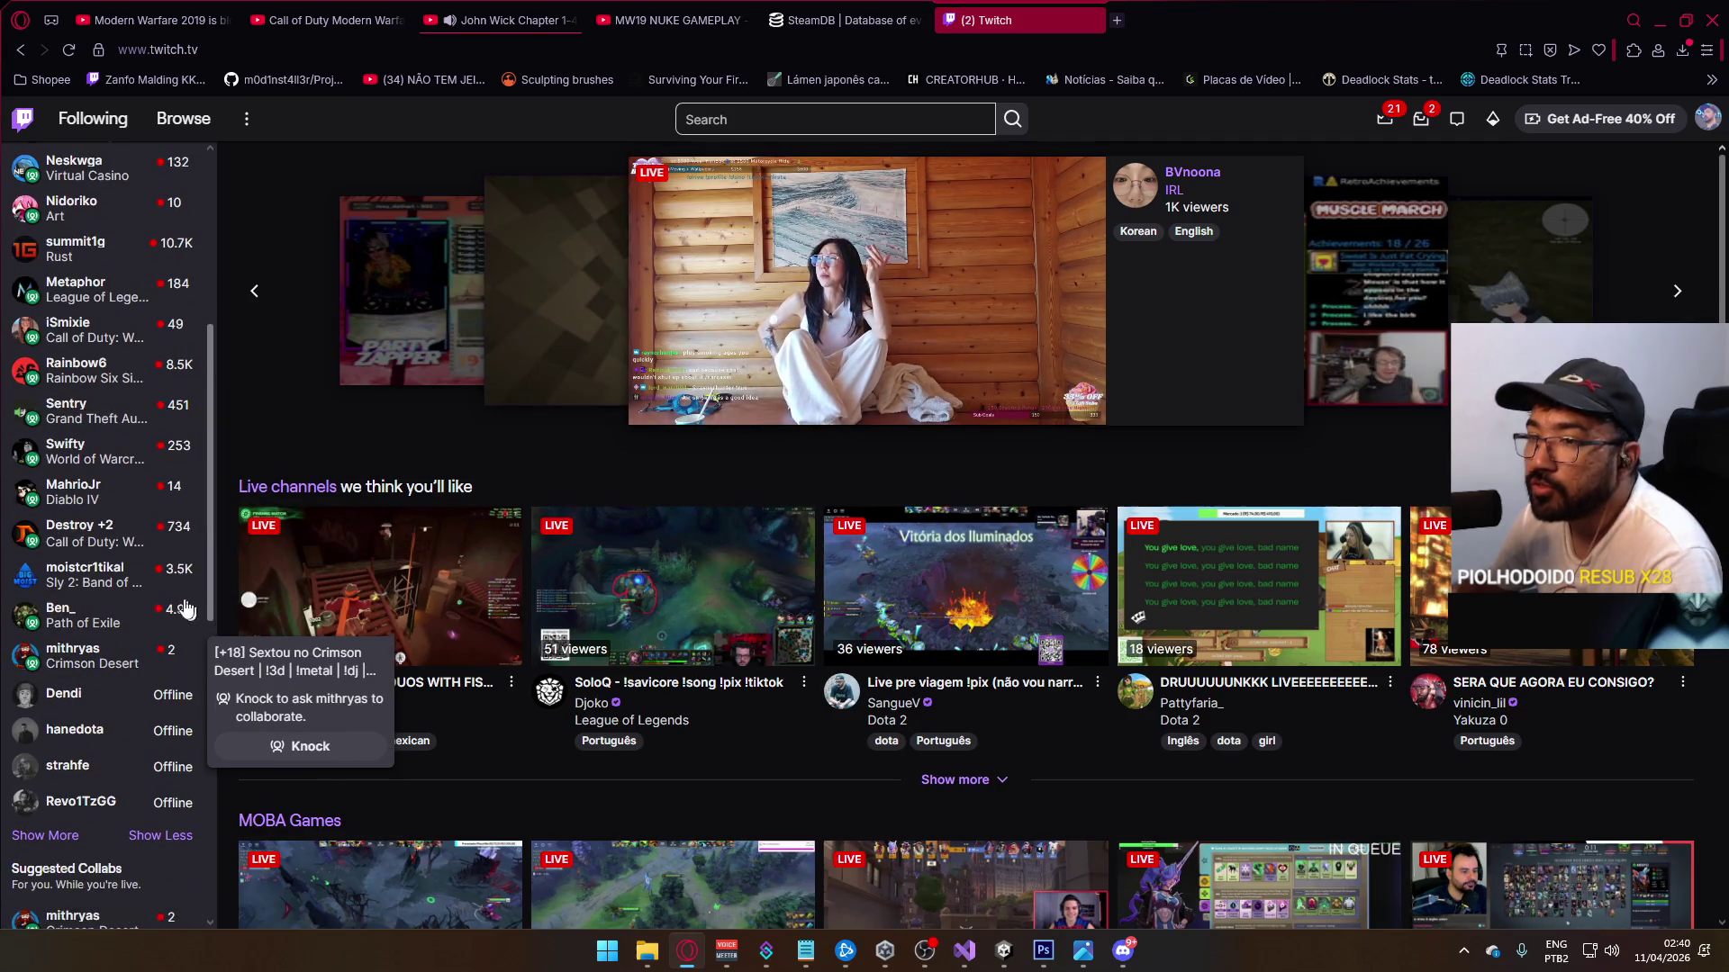
{"action": "scroll", "coordinate": [180, 605], "scroll_direction": "up", "scroll_amount": 4}
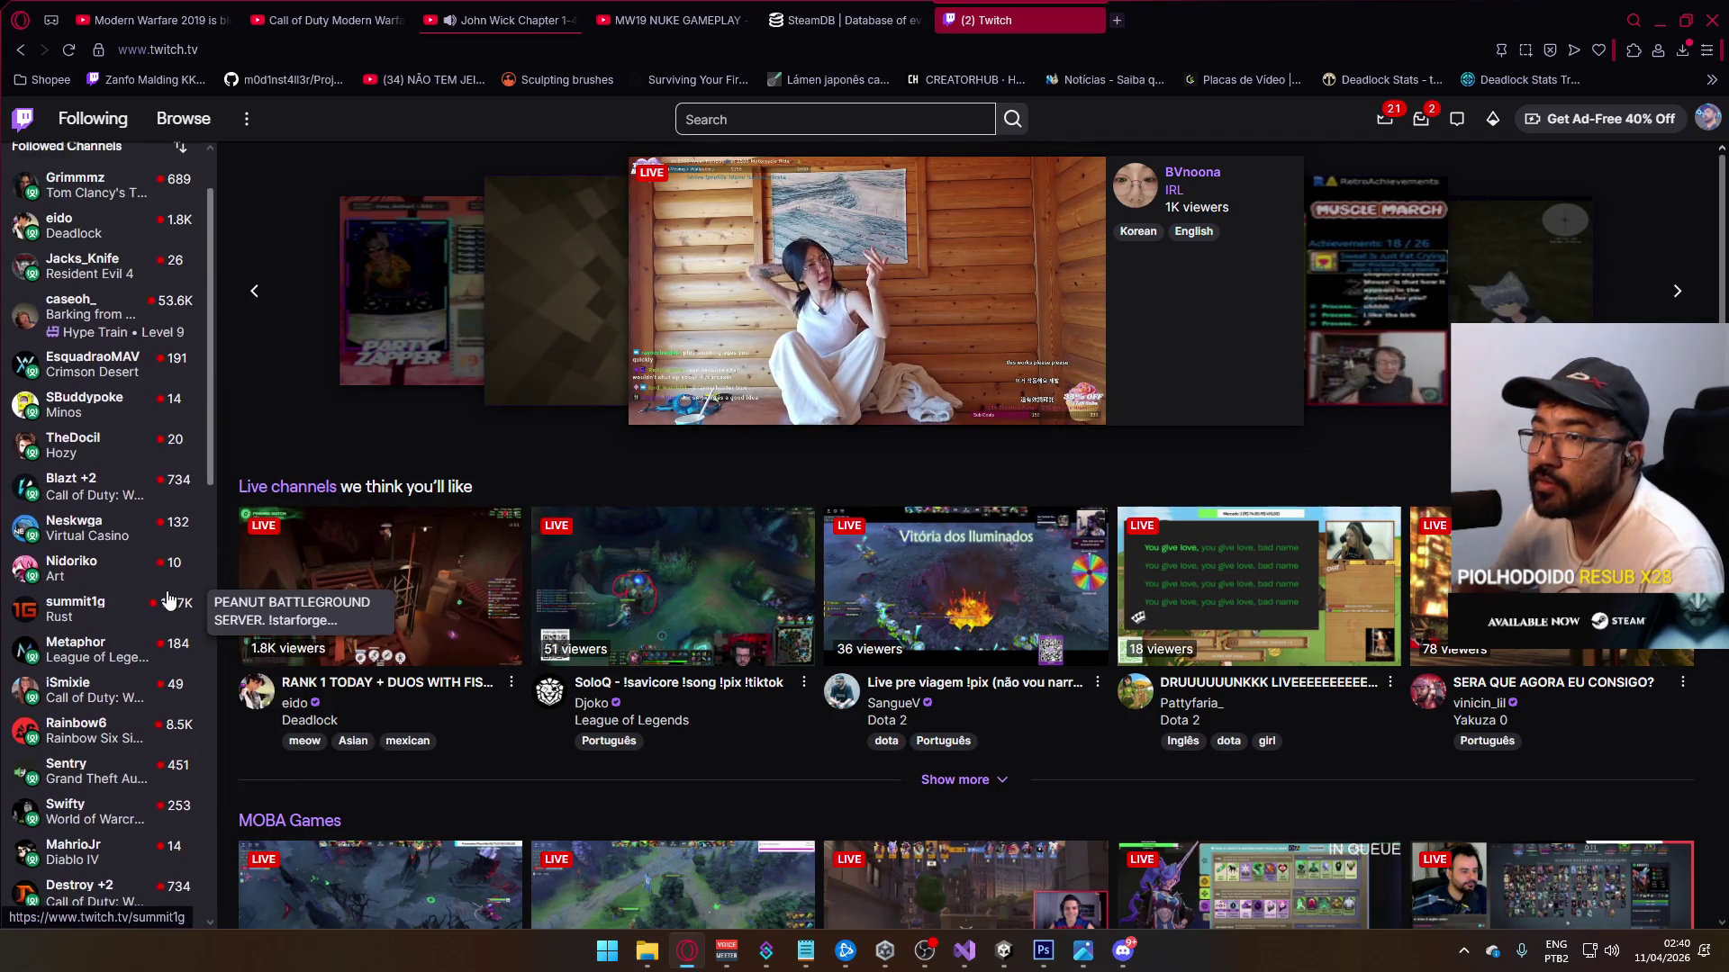
{"action": "scroll", "coordinate": [169, 600], "scroll_direction": "up", "scroll_amount": 1}
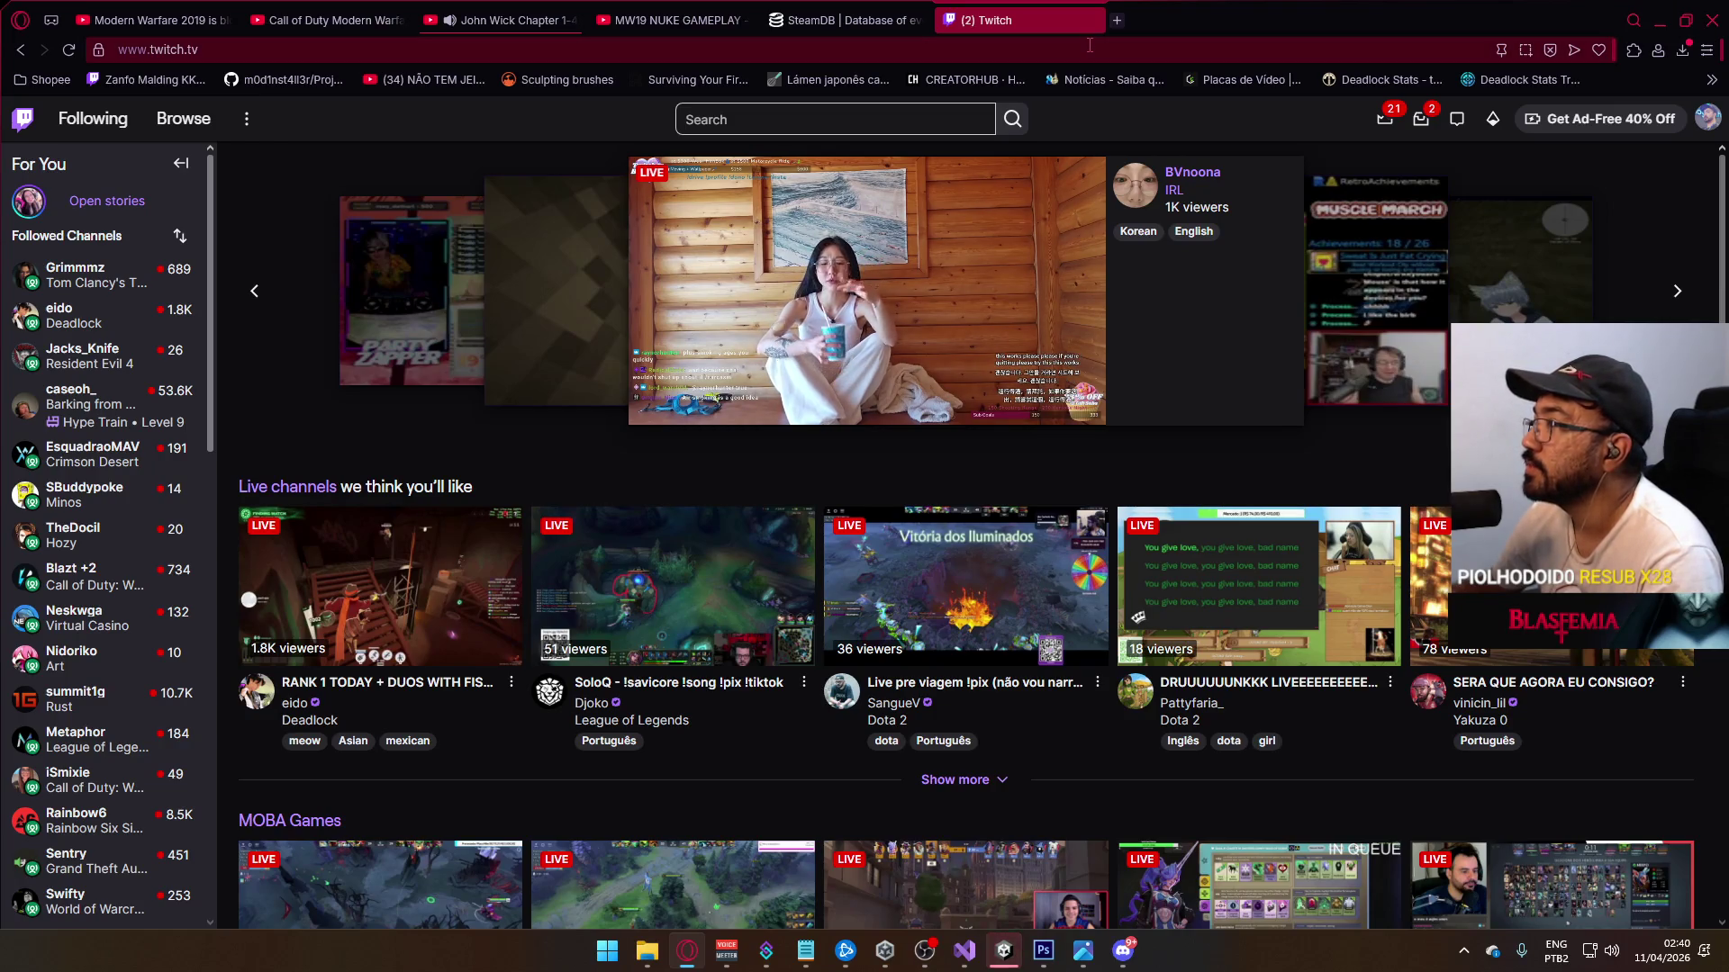
{"action": "key", "text": "ctrl+w"}
{"action": "left_click", "coordinate": [1677, 30]}
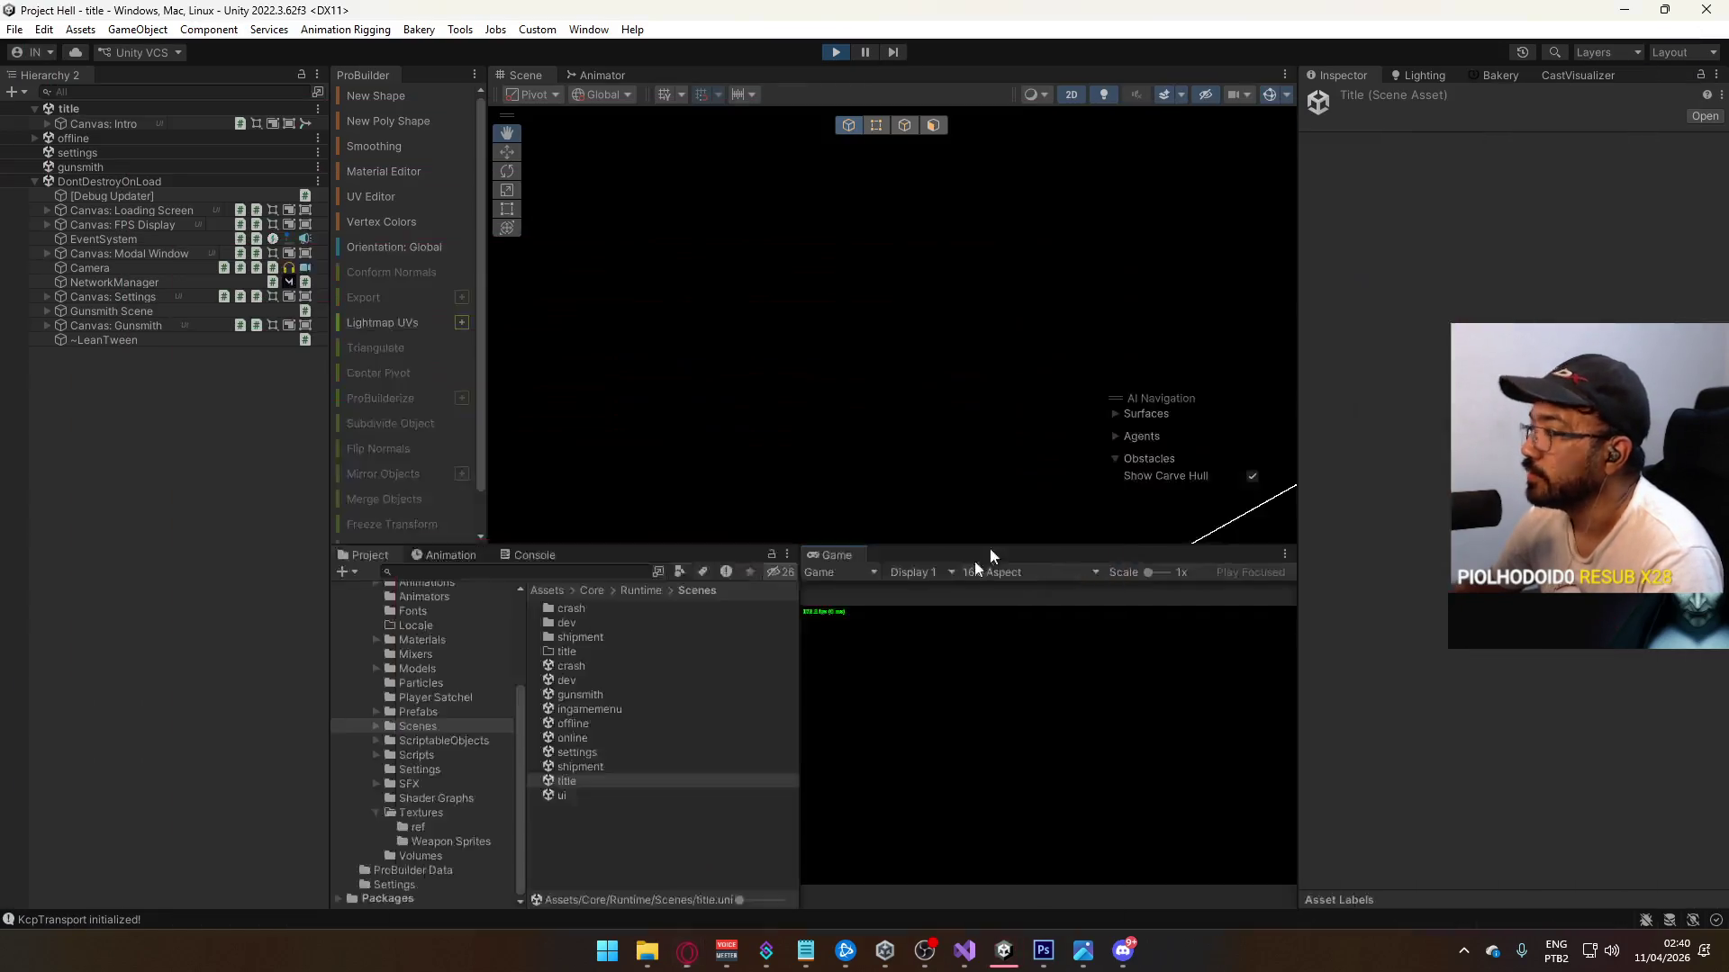
Step: Open the match setup in the running game and maximise the Game view at Full HD 1920x1080
{"action": "left_click", "coordinate": [848, 823]}
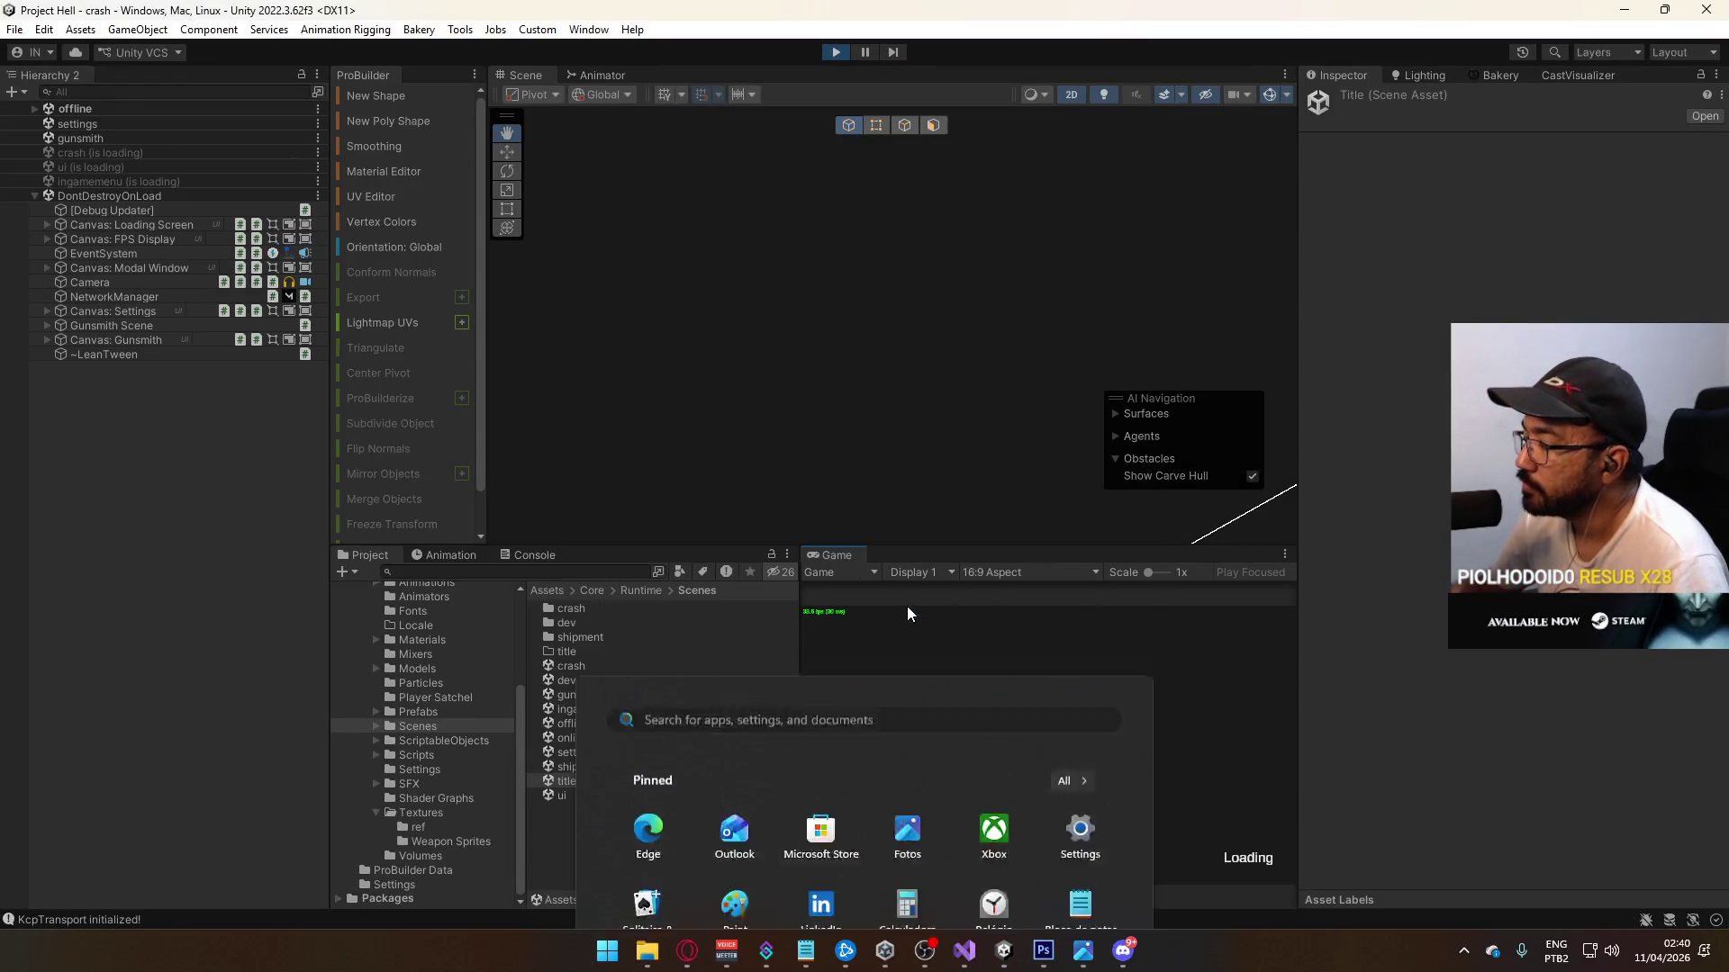
{"action": "key", "text": "super"}
{"action": "key", "text": "super"}
{"action": "right_click", "coordinate": [821, 555]}
{"action": "left_click", "coordinate": [942, 614]}
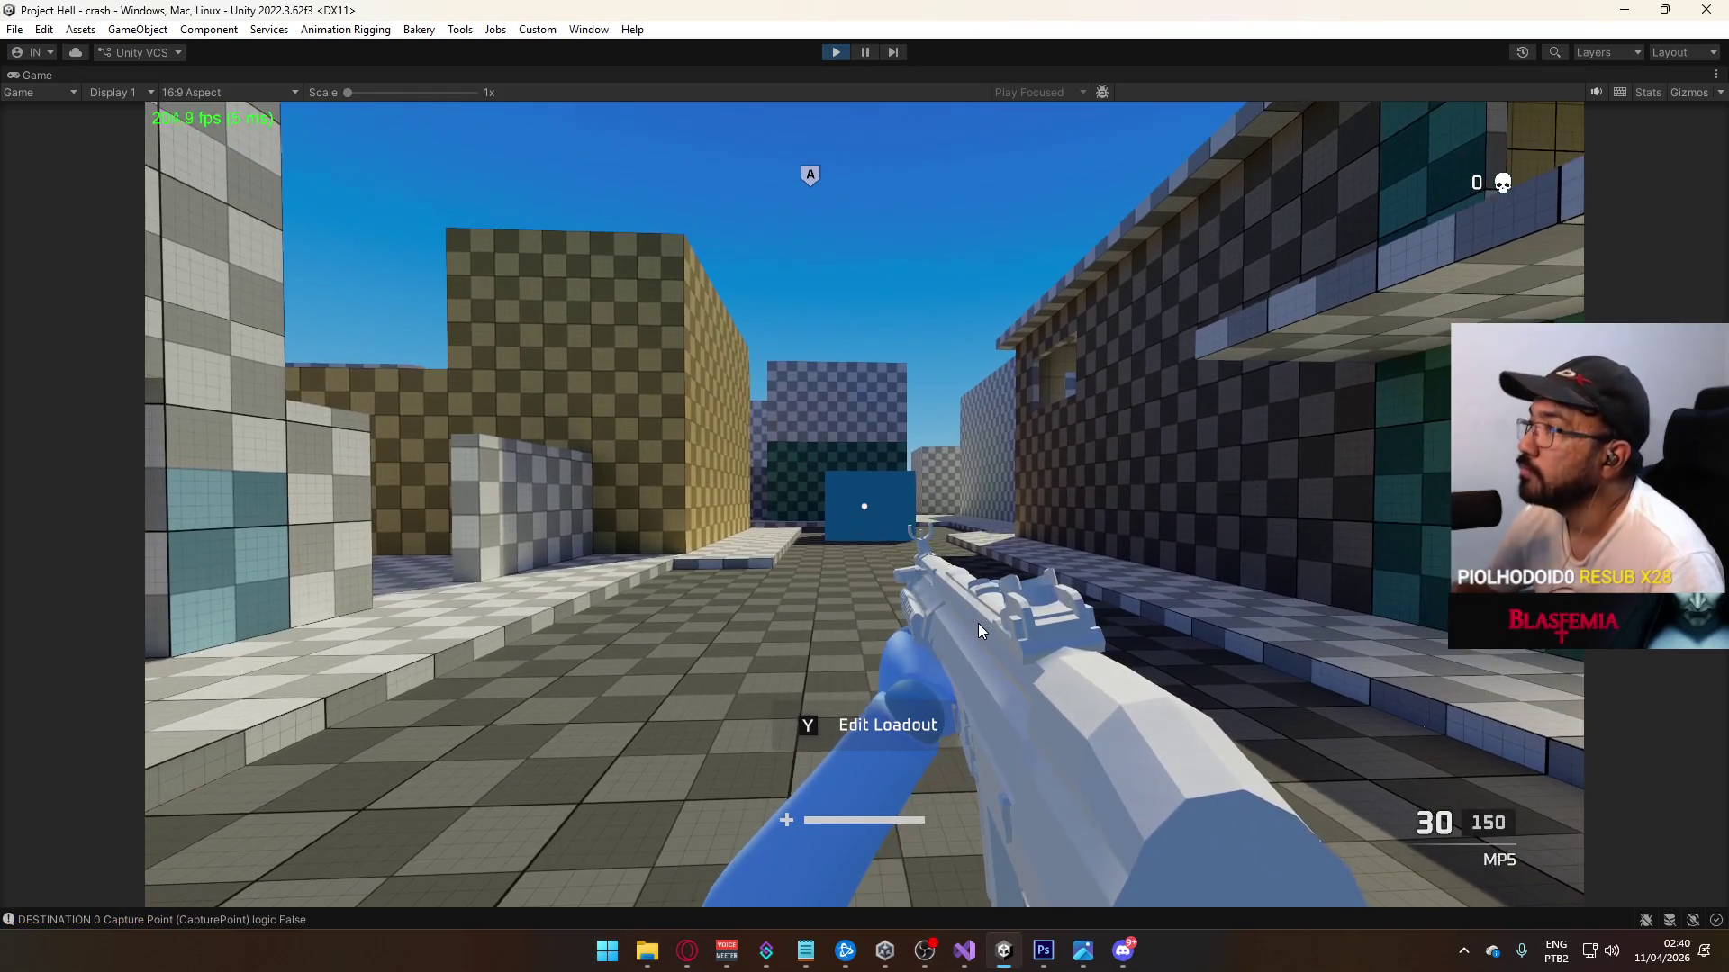
{"action": "key", "text": "super"}
{"action": "key", "text": "super"}
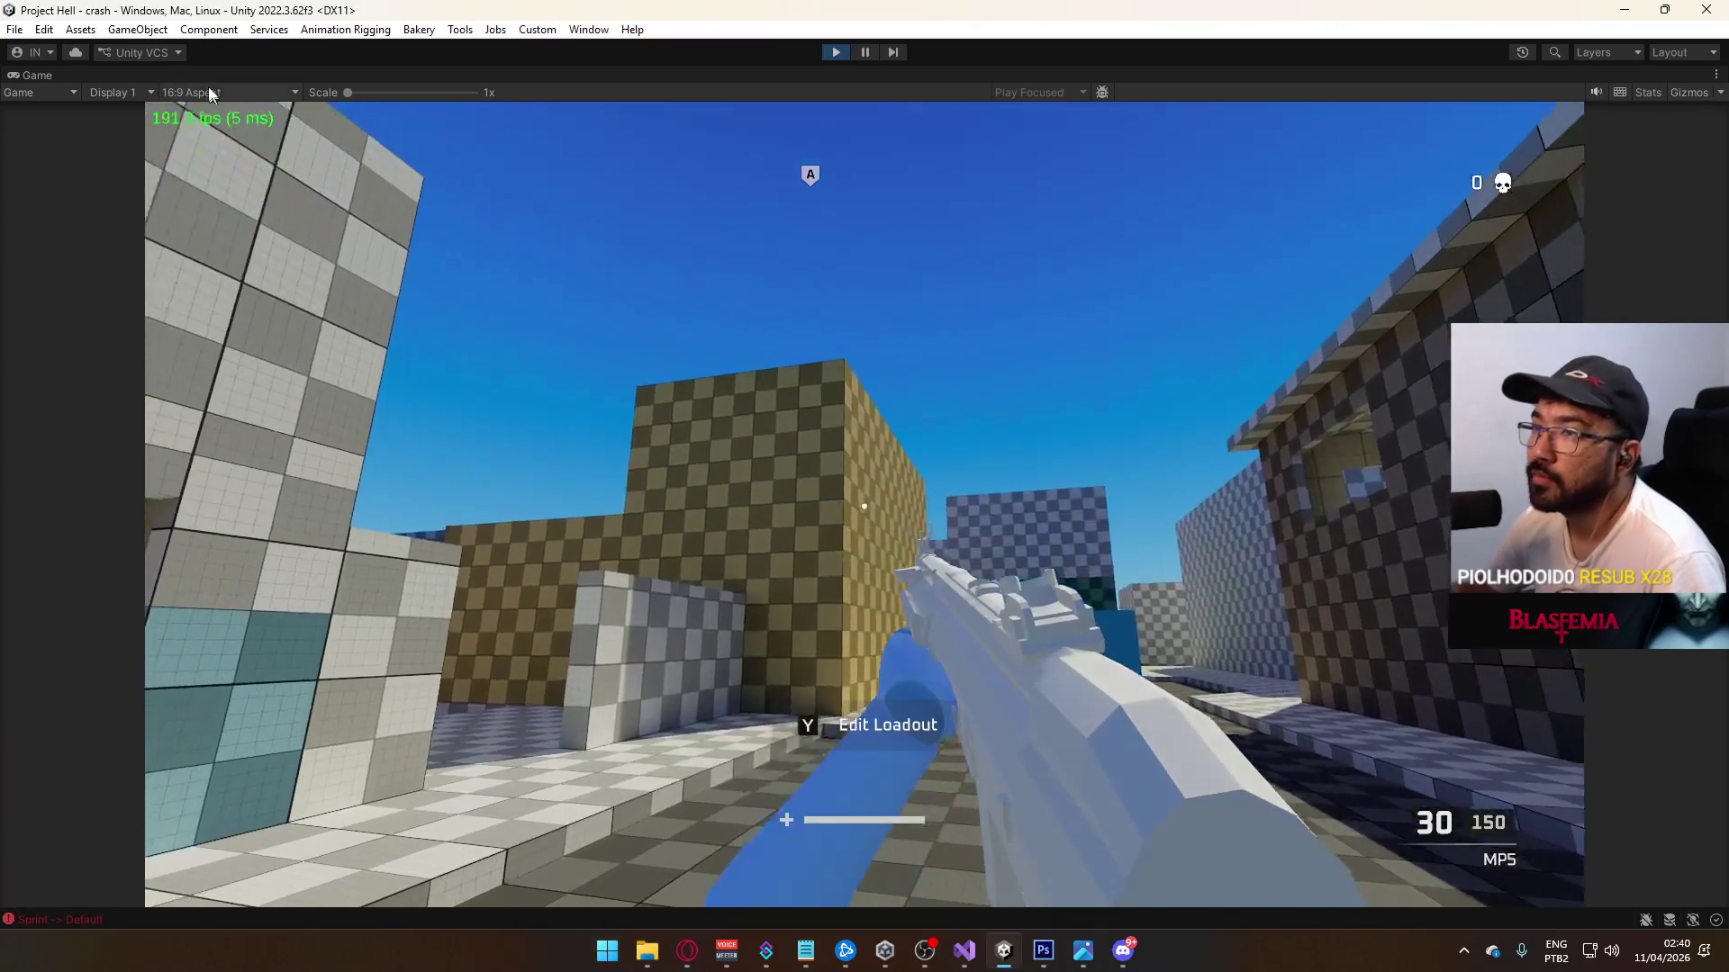
{"action": "left_click", "coordinate": [227, 92]}
{"action": "left_click", "coordinate": [262, 203]}
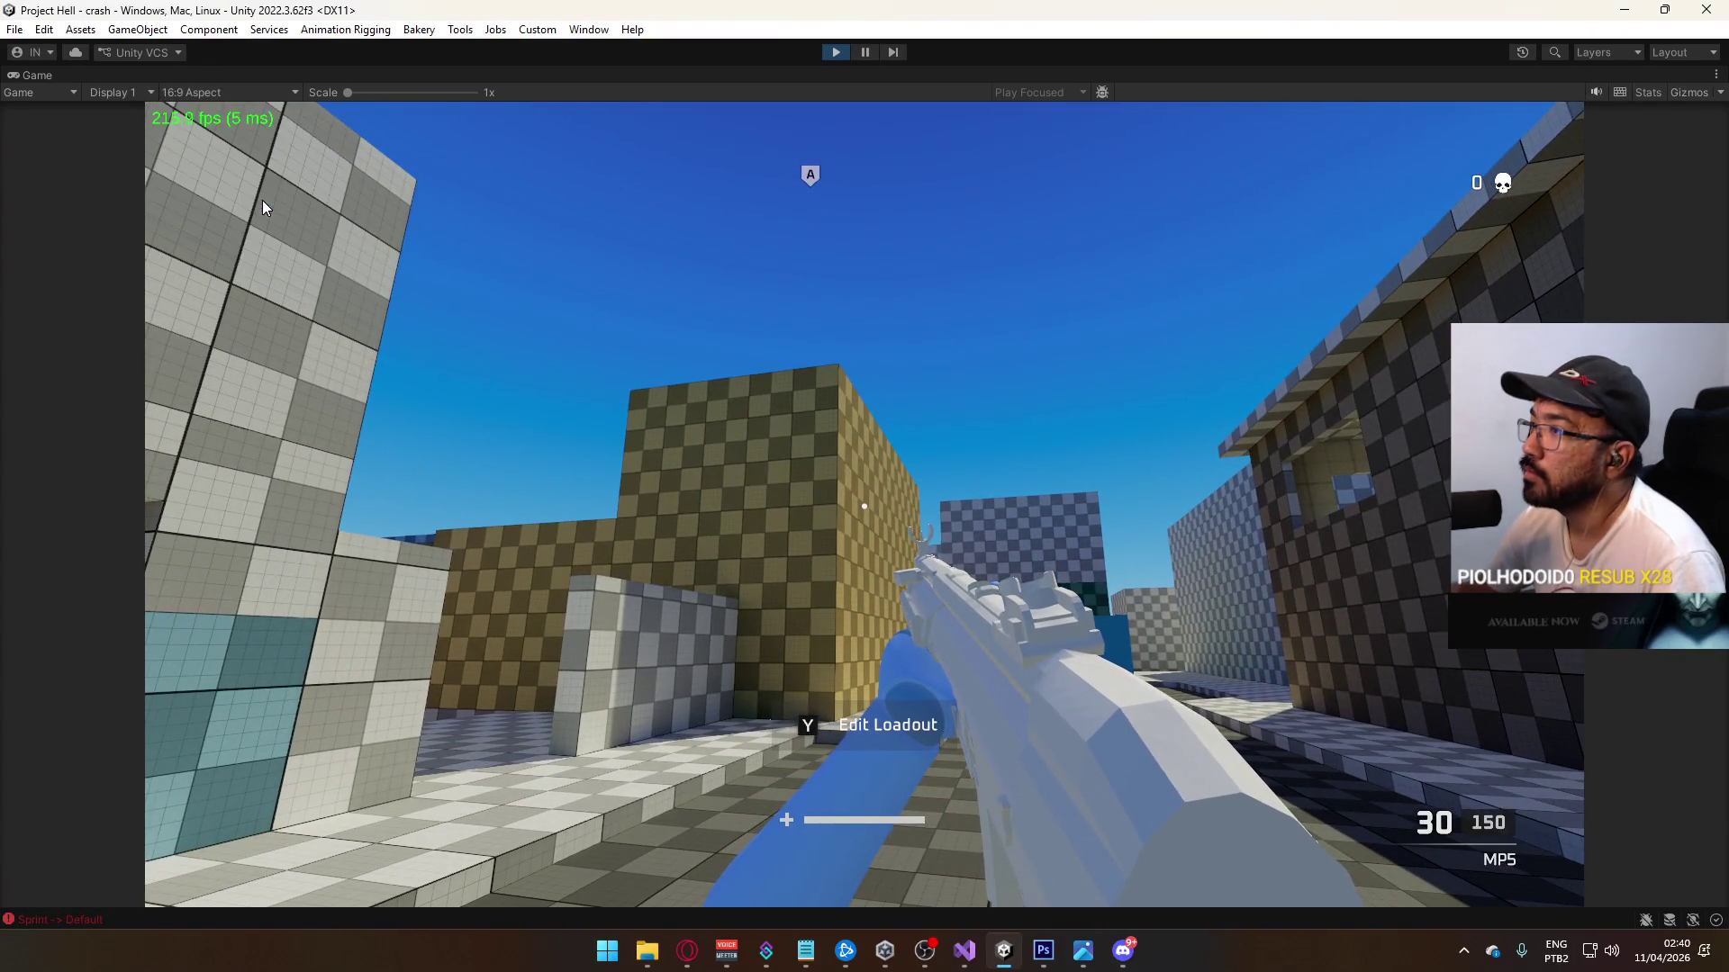
Step: Sprint into Point A to capture it, then fire, reload and walk around the map
{"action": "key", "text": "shift+w"}
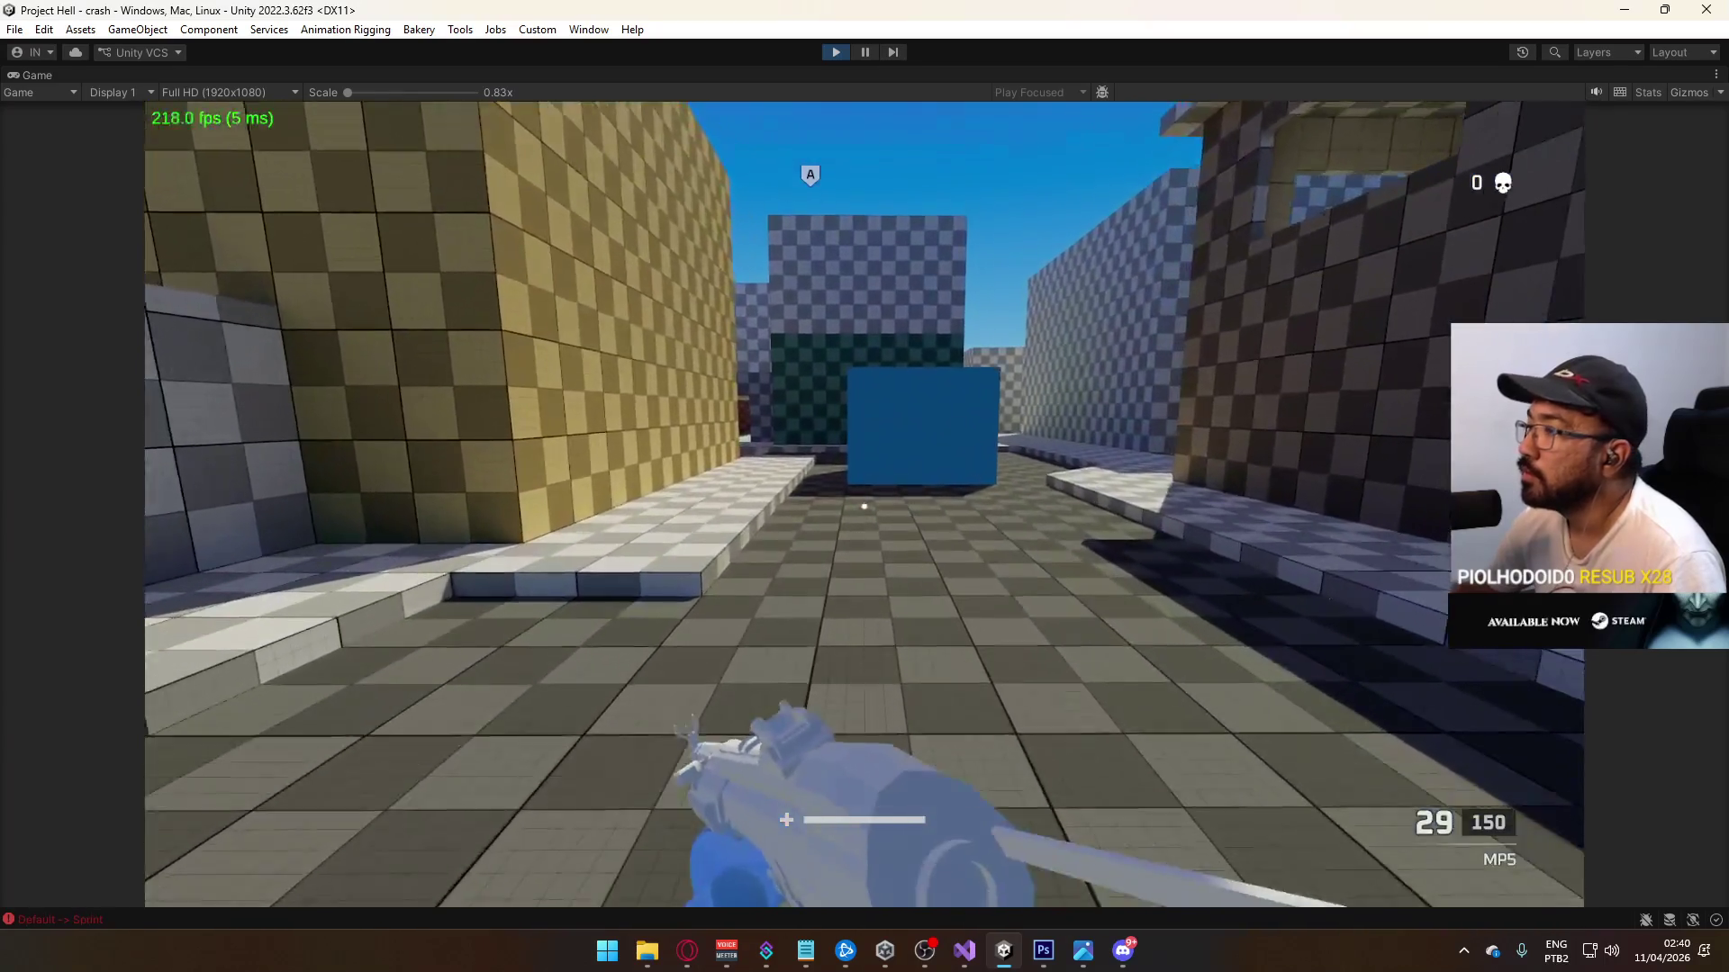
{"action": "key", "text": "shift+w"}
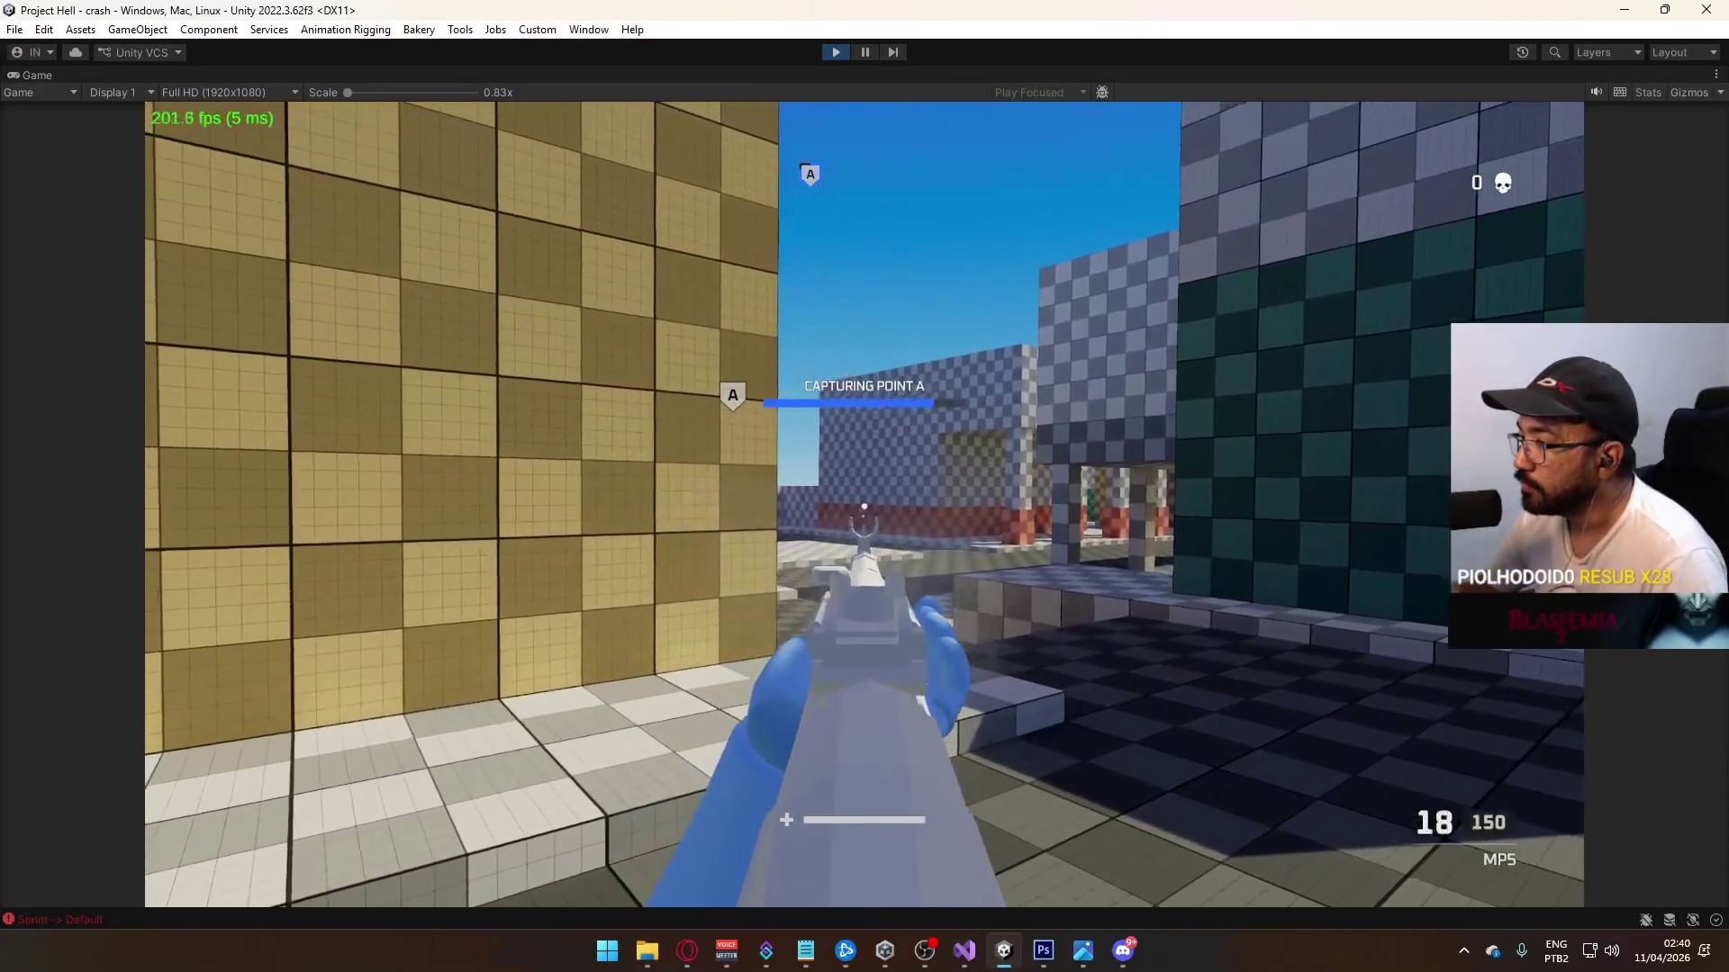
{"action": "left_click", "coordinate": [863, 506]}
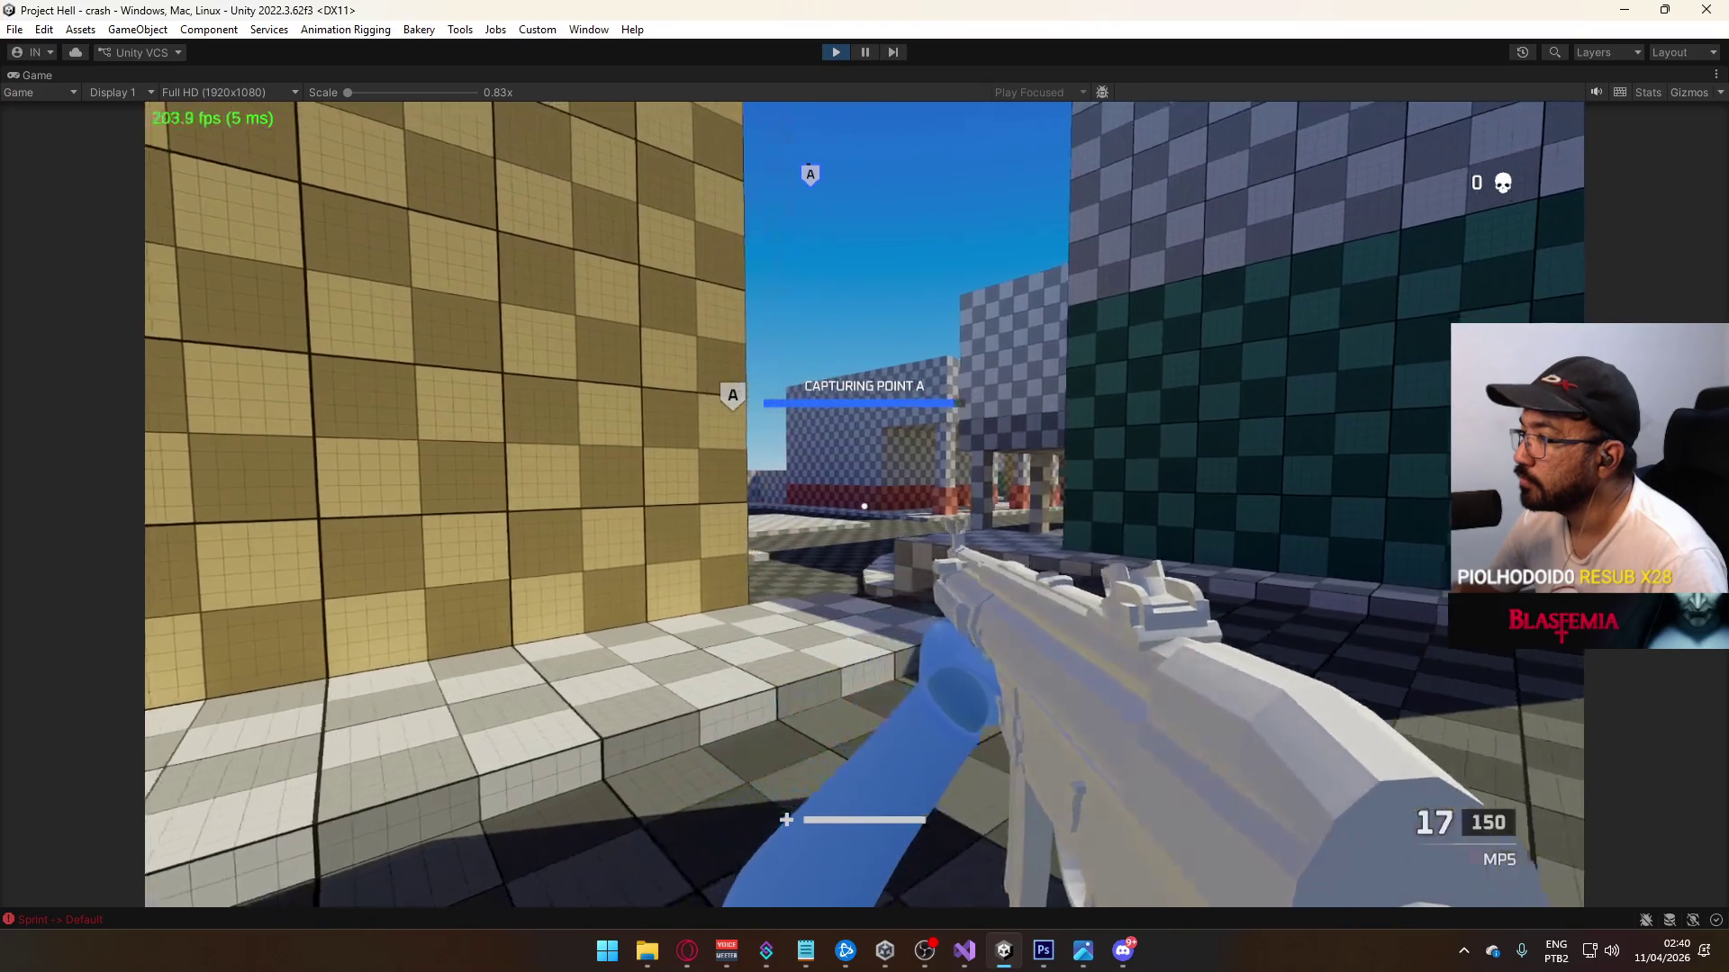
{"action": "key", "text": "w"}
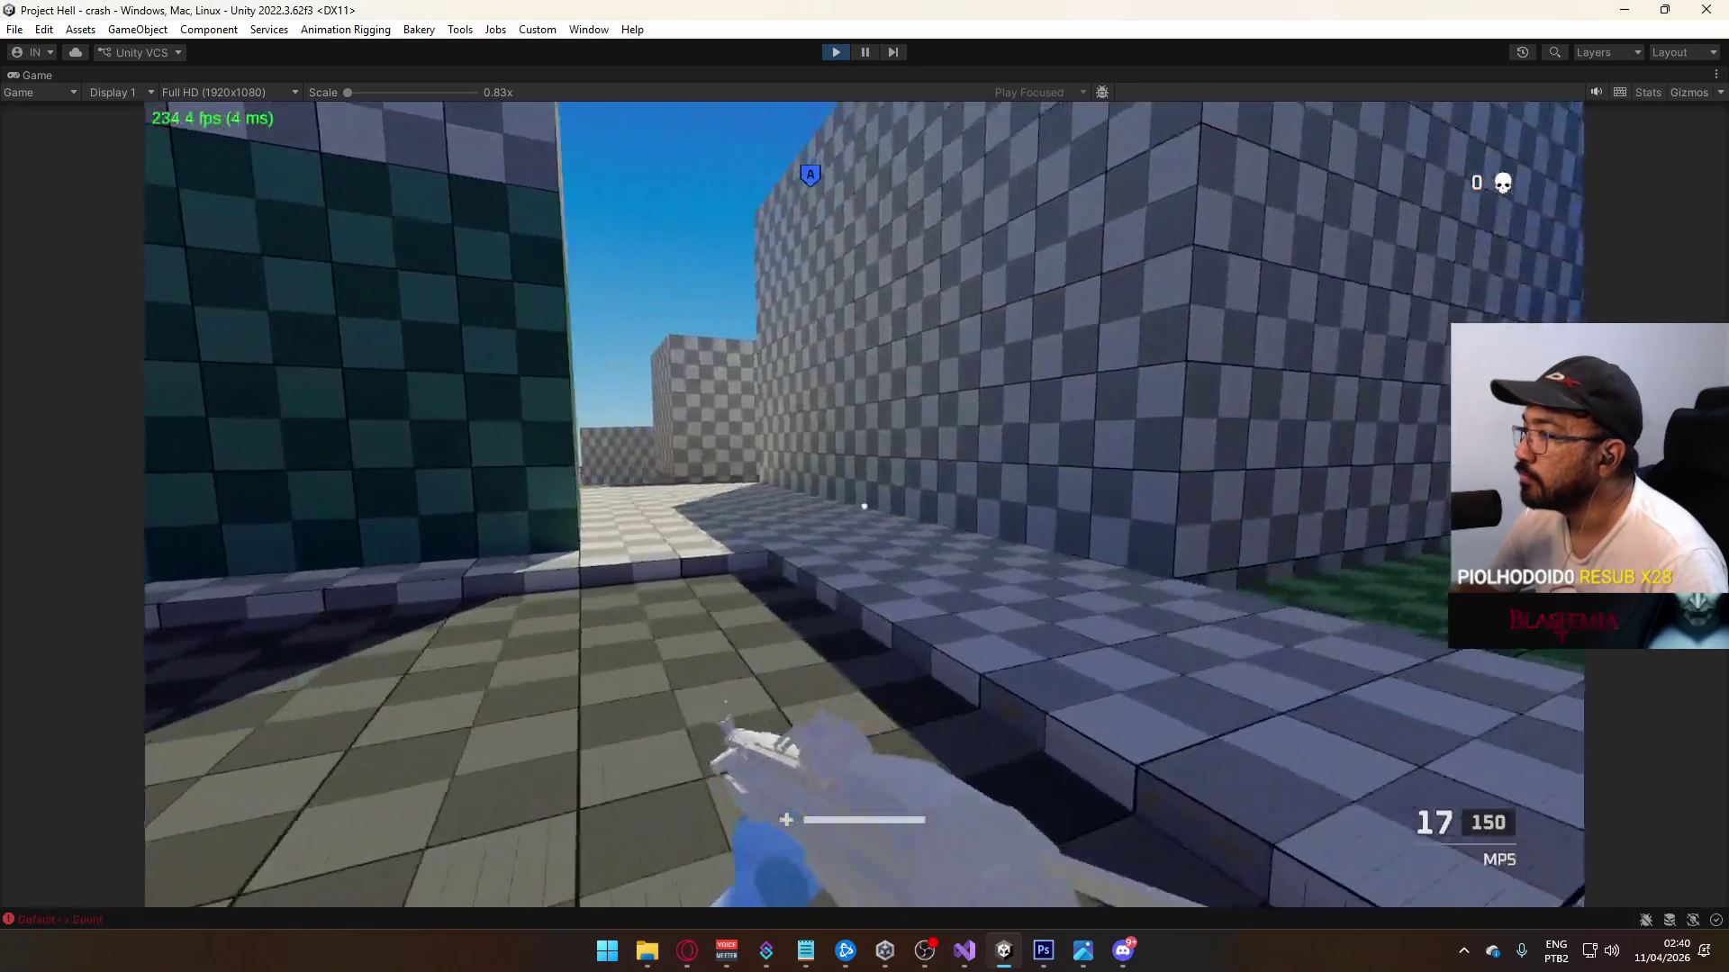
{"action": "key", "text": "r"}
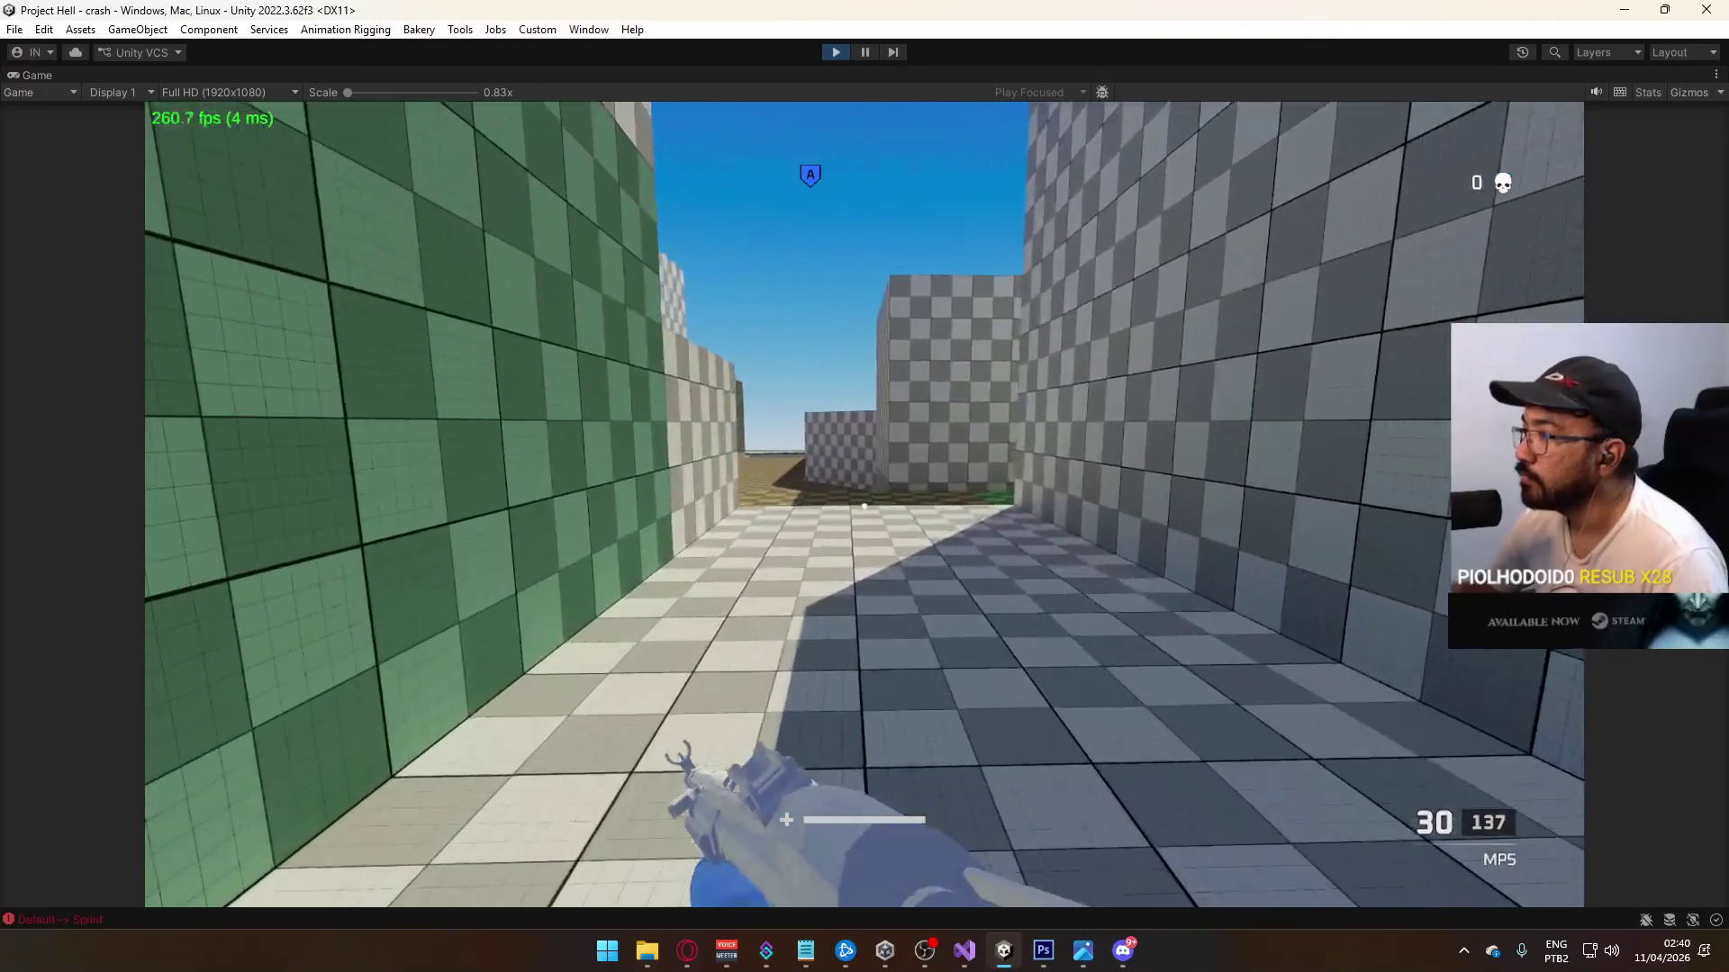
{"action": "key", "text": "w"}
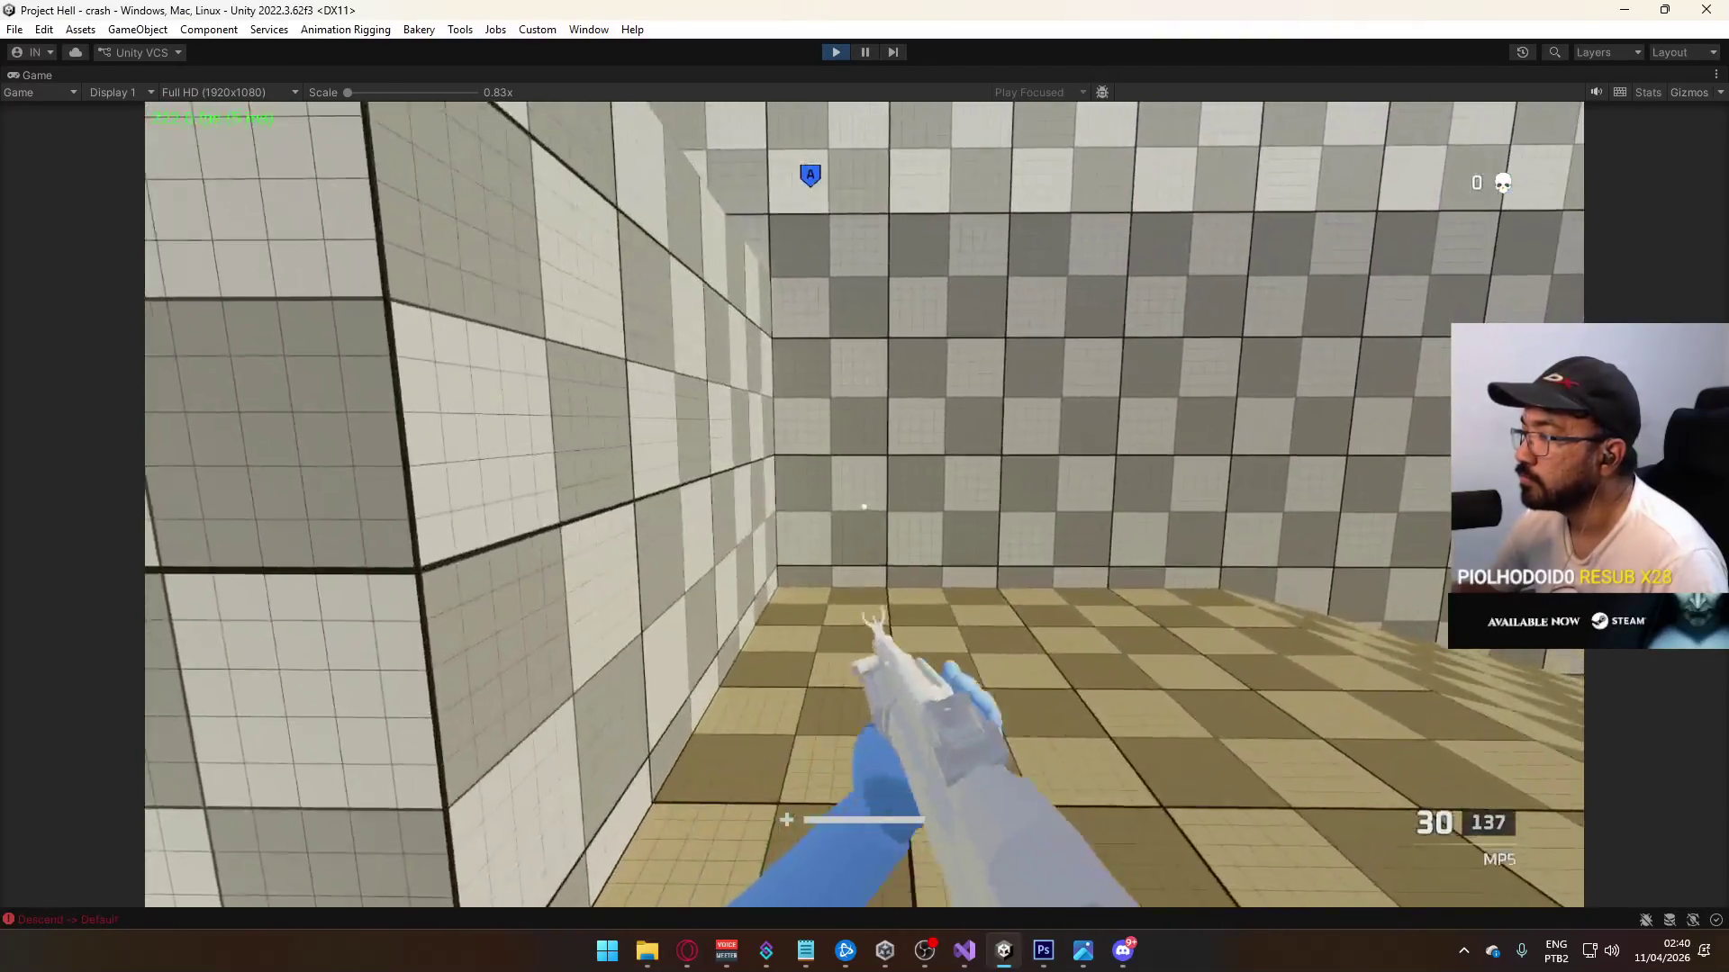
{"action": "key", "text": "w"}
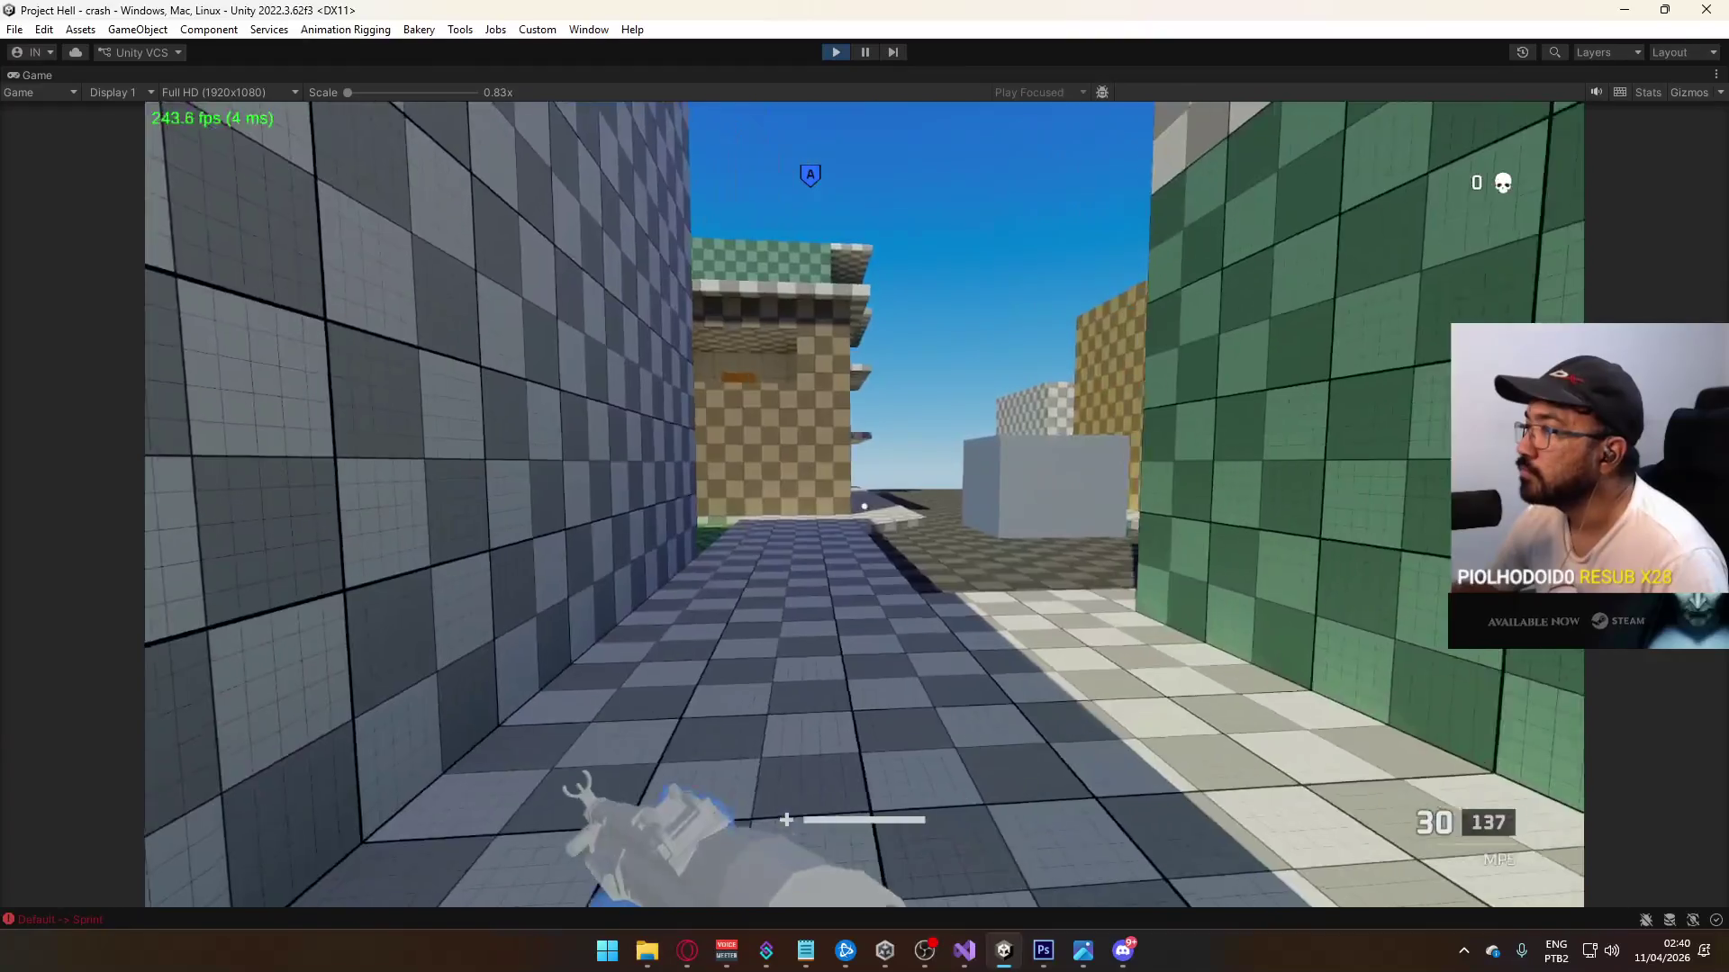
{"action": "key", "text": "w"}
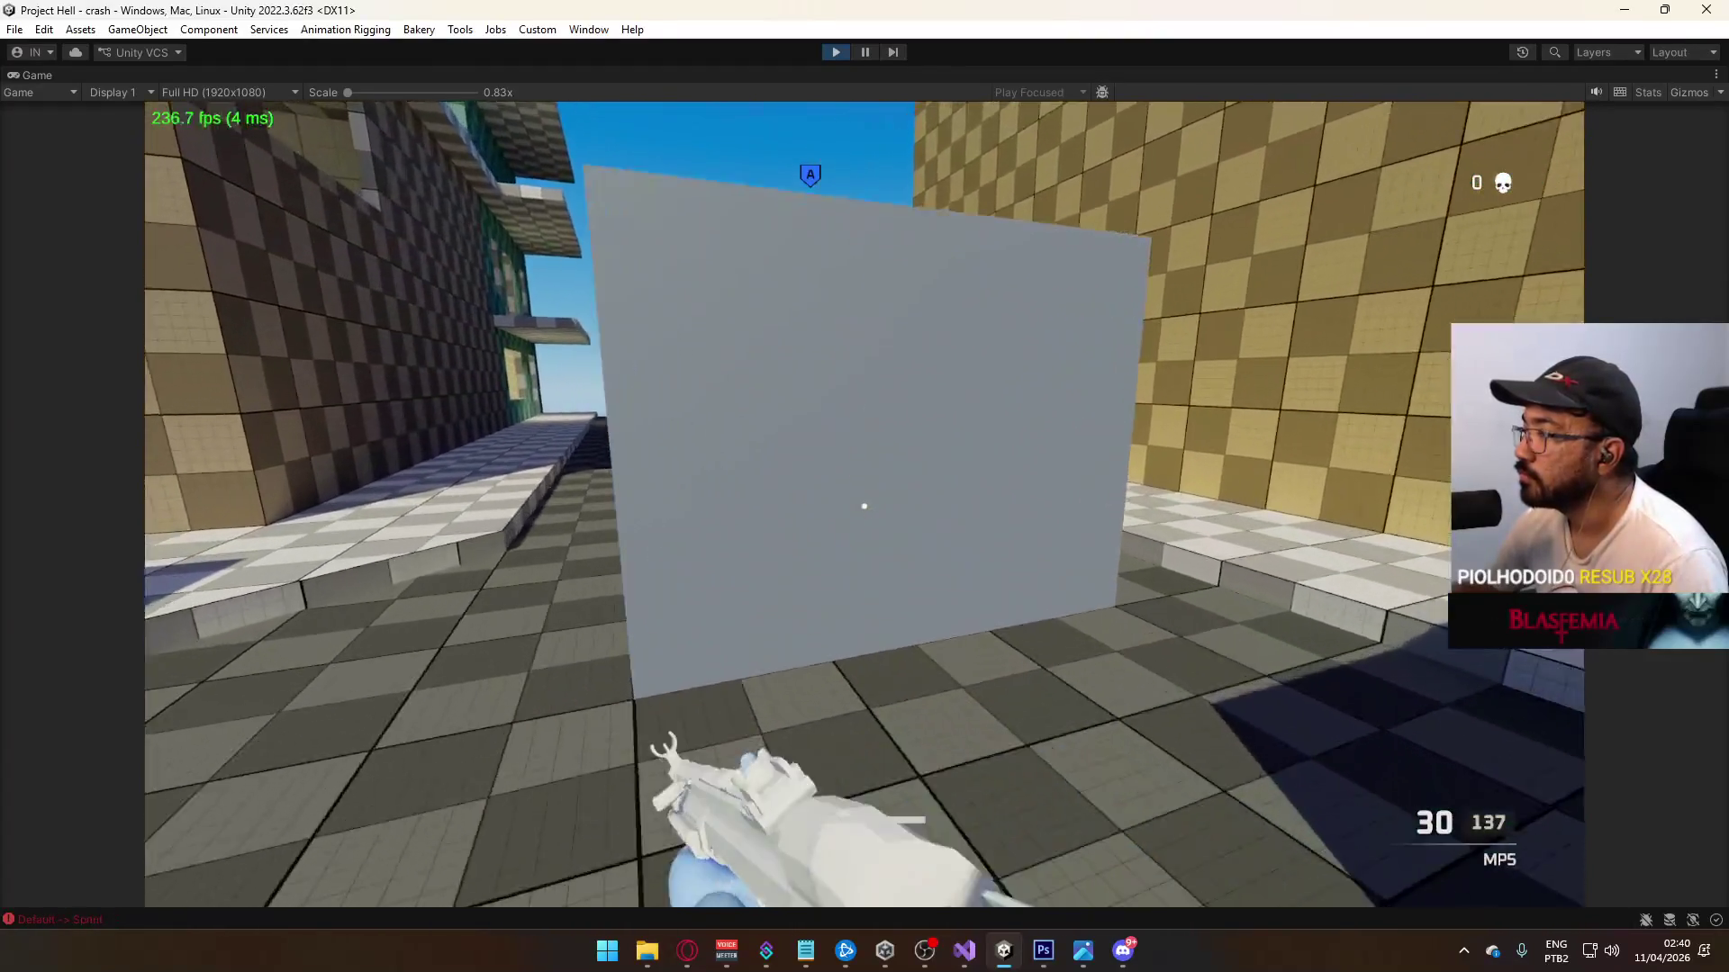
{"action": "key", "text": "w"}
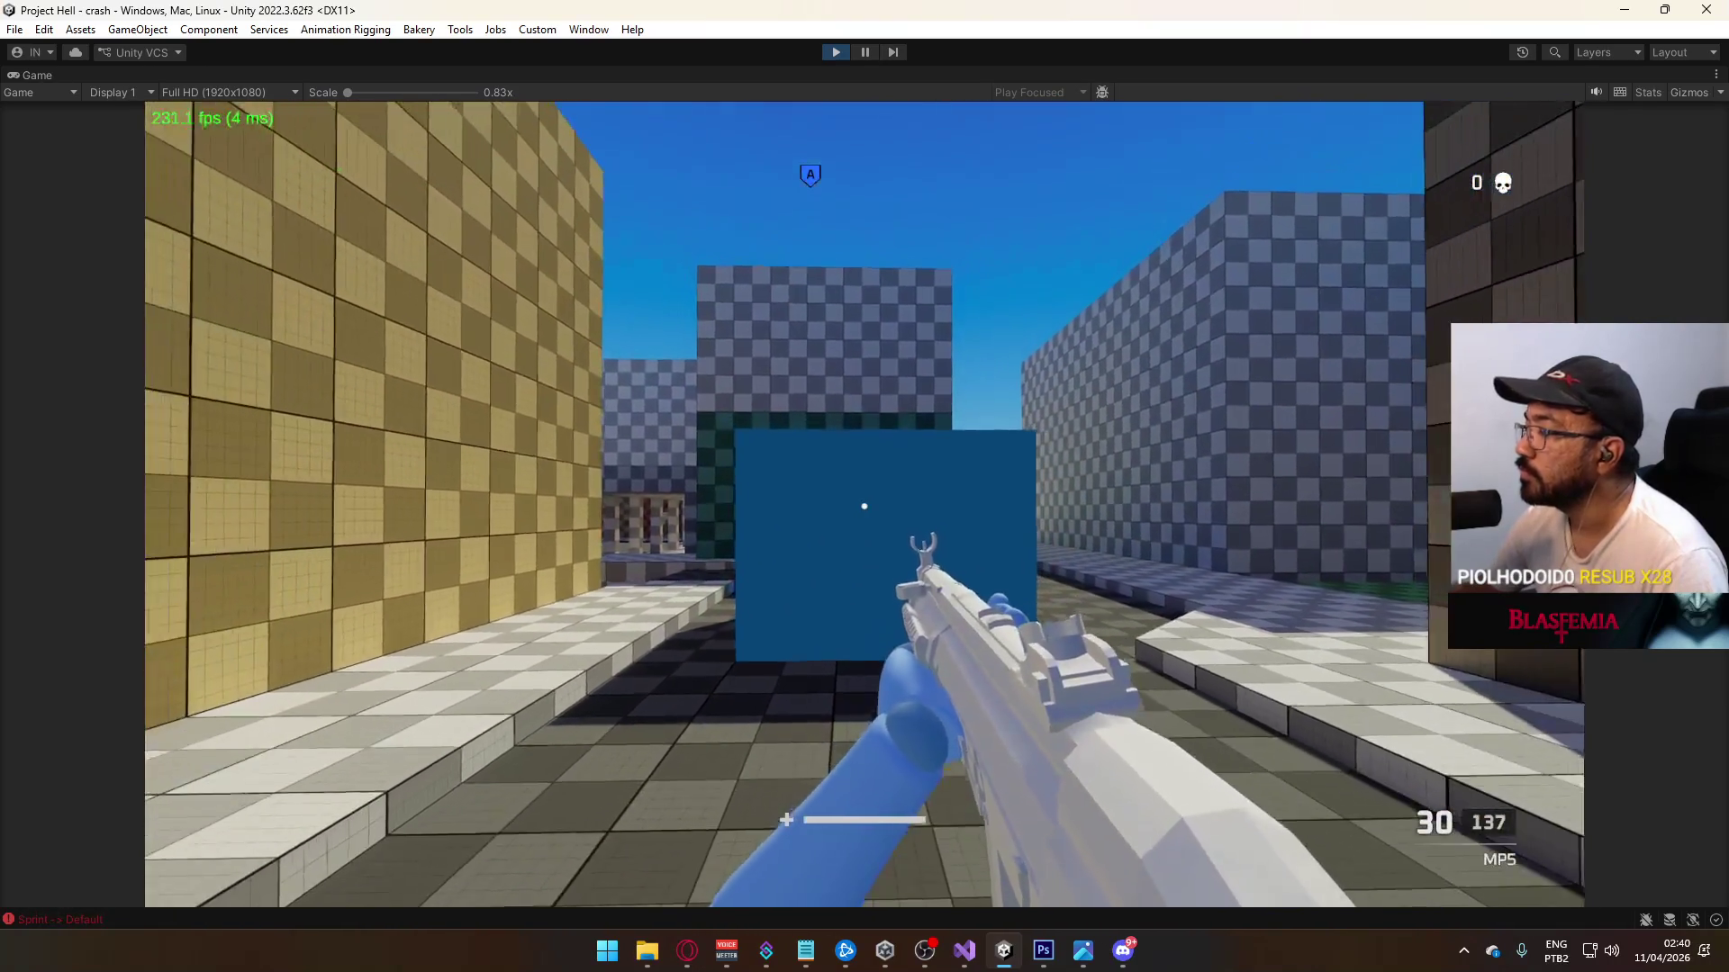
Step: Stop Play mode and open the dev scene
{"action": "key", "text": "super"}
{"action": "left_click", "coordinate": [836, 52]}
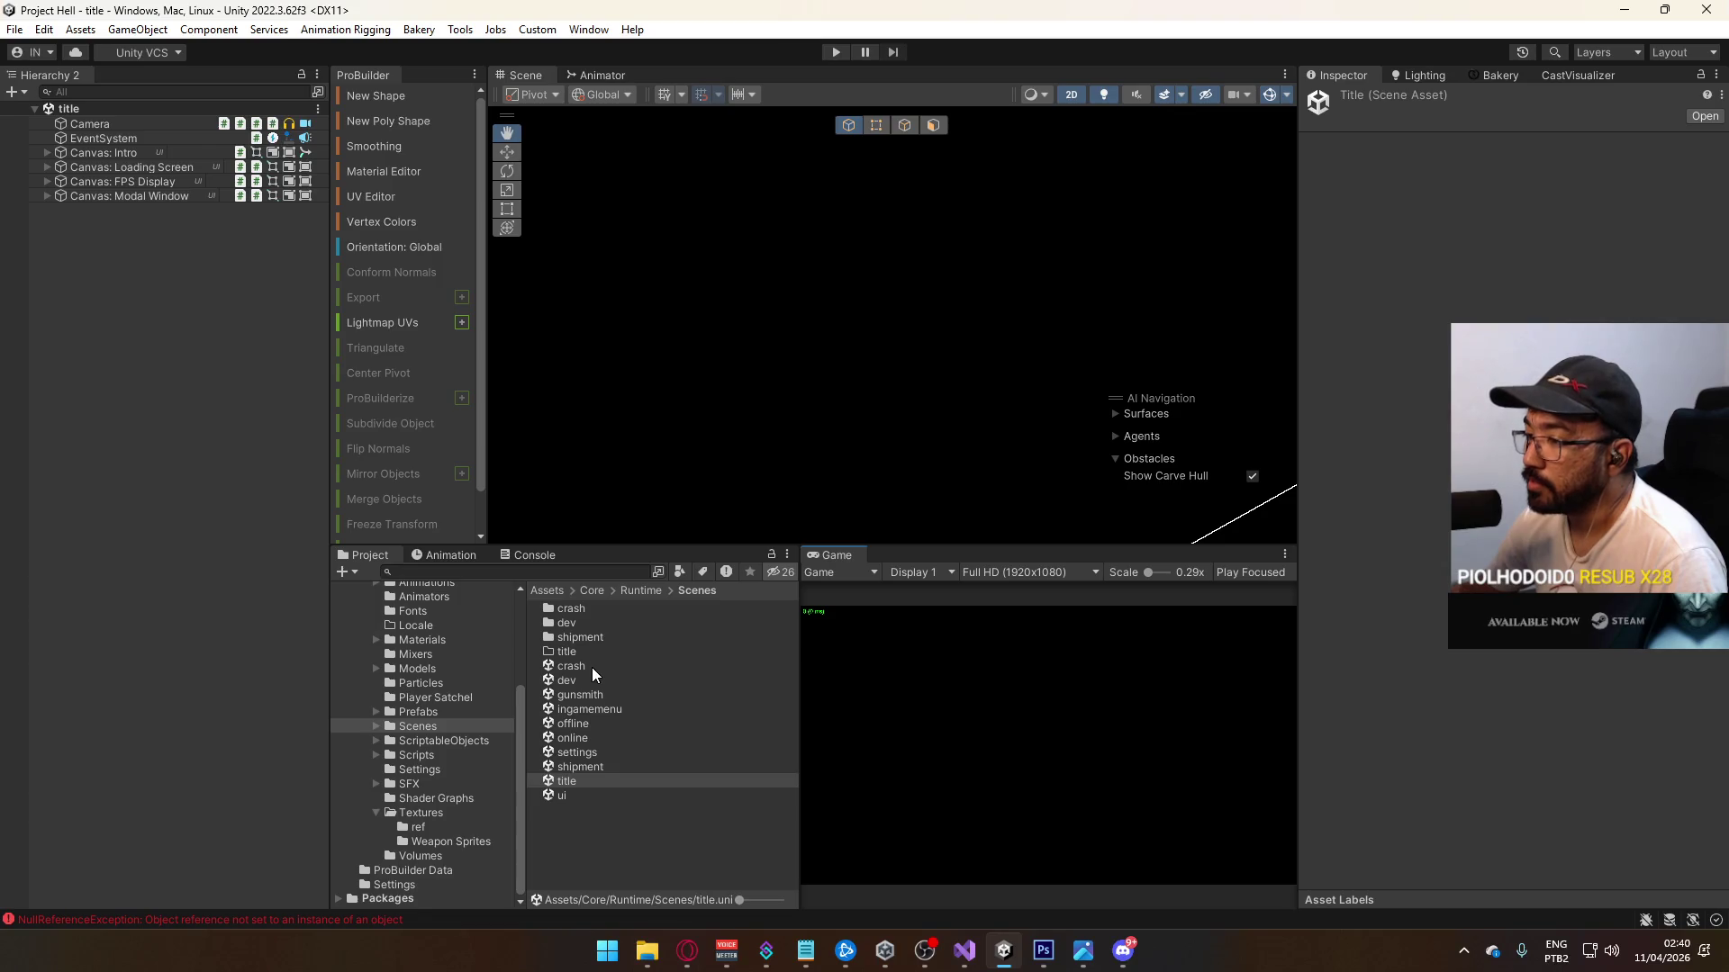
{"action": "double_click", "coordinate": [583, 679]}
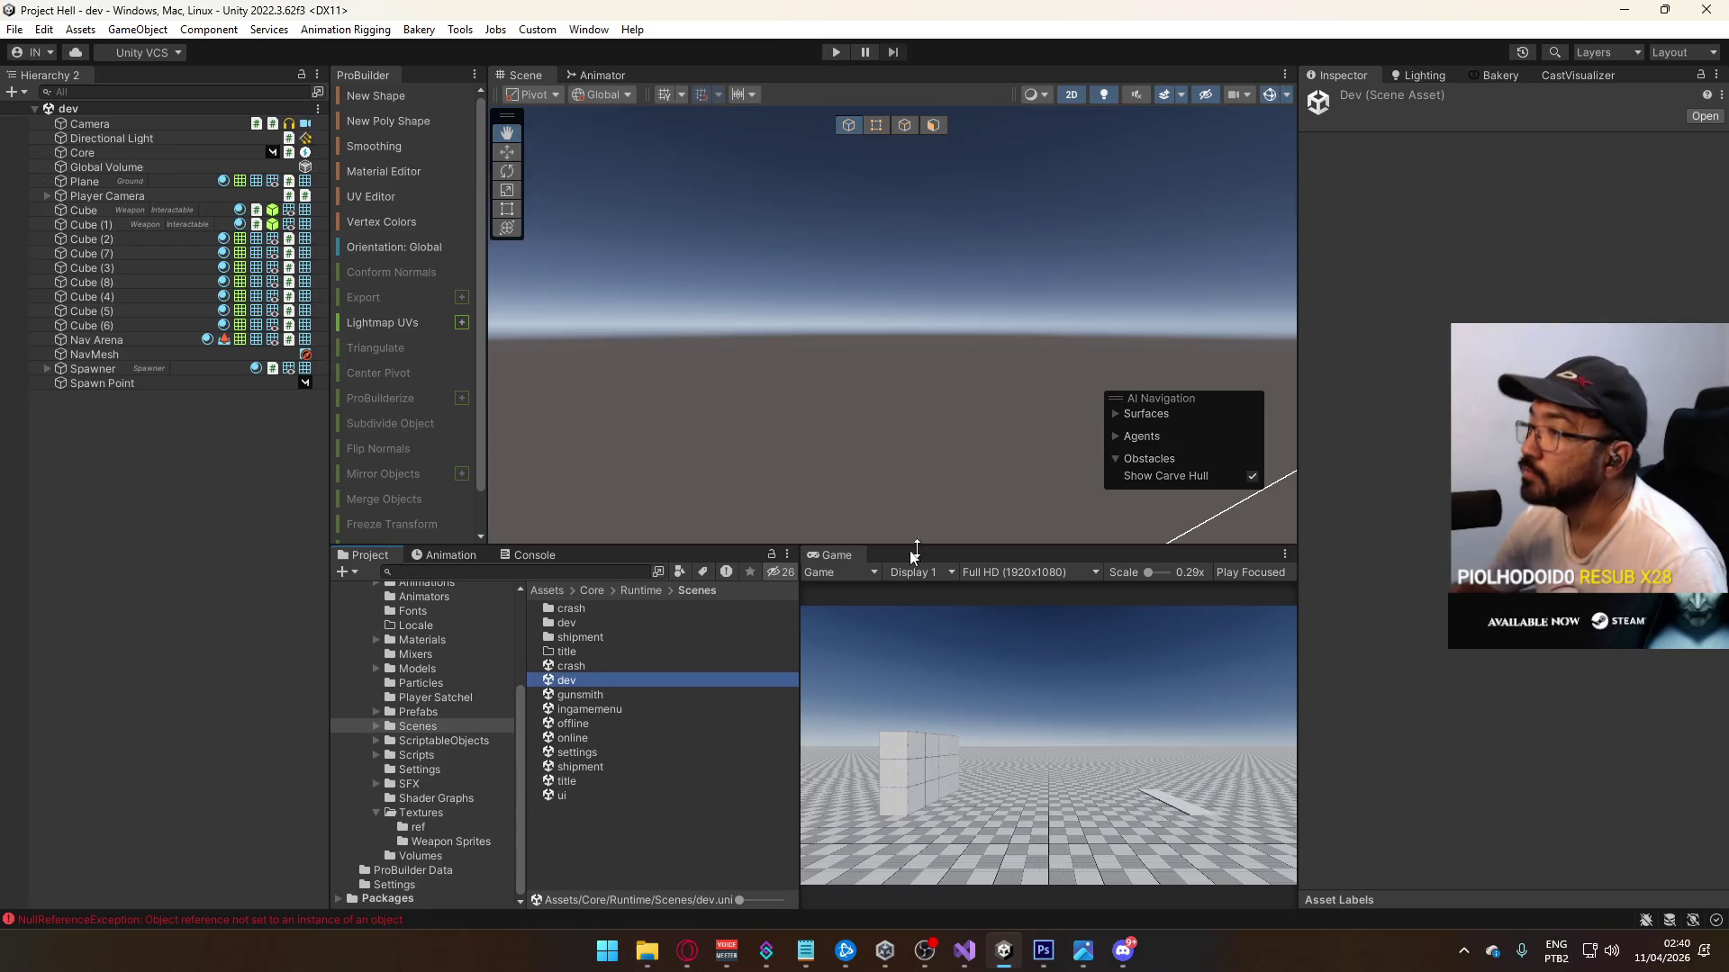
Step: Open the crash scene via shipment, frame the Capture Point, and view it in 3D perspective
{"action": "left_click", "coordinate": [597, 768]}
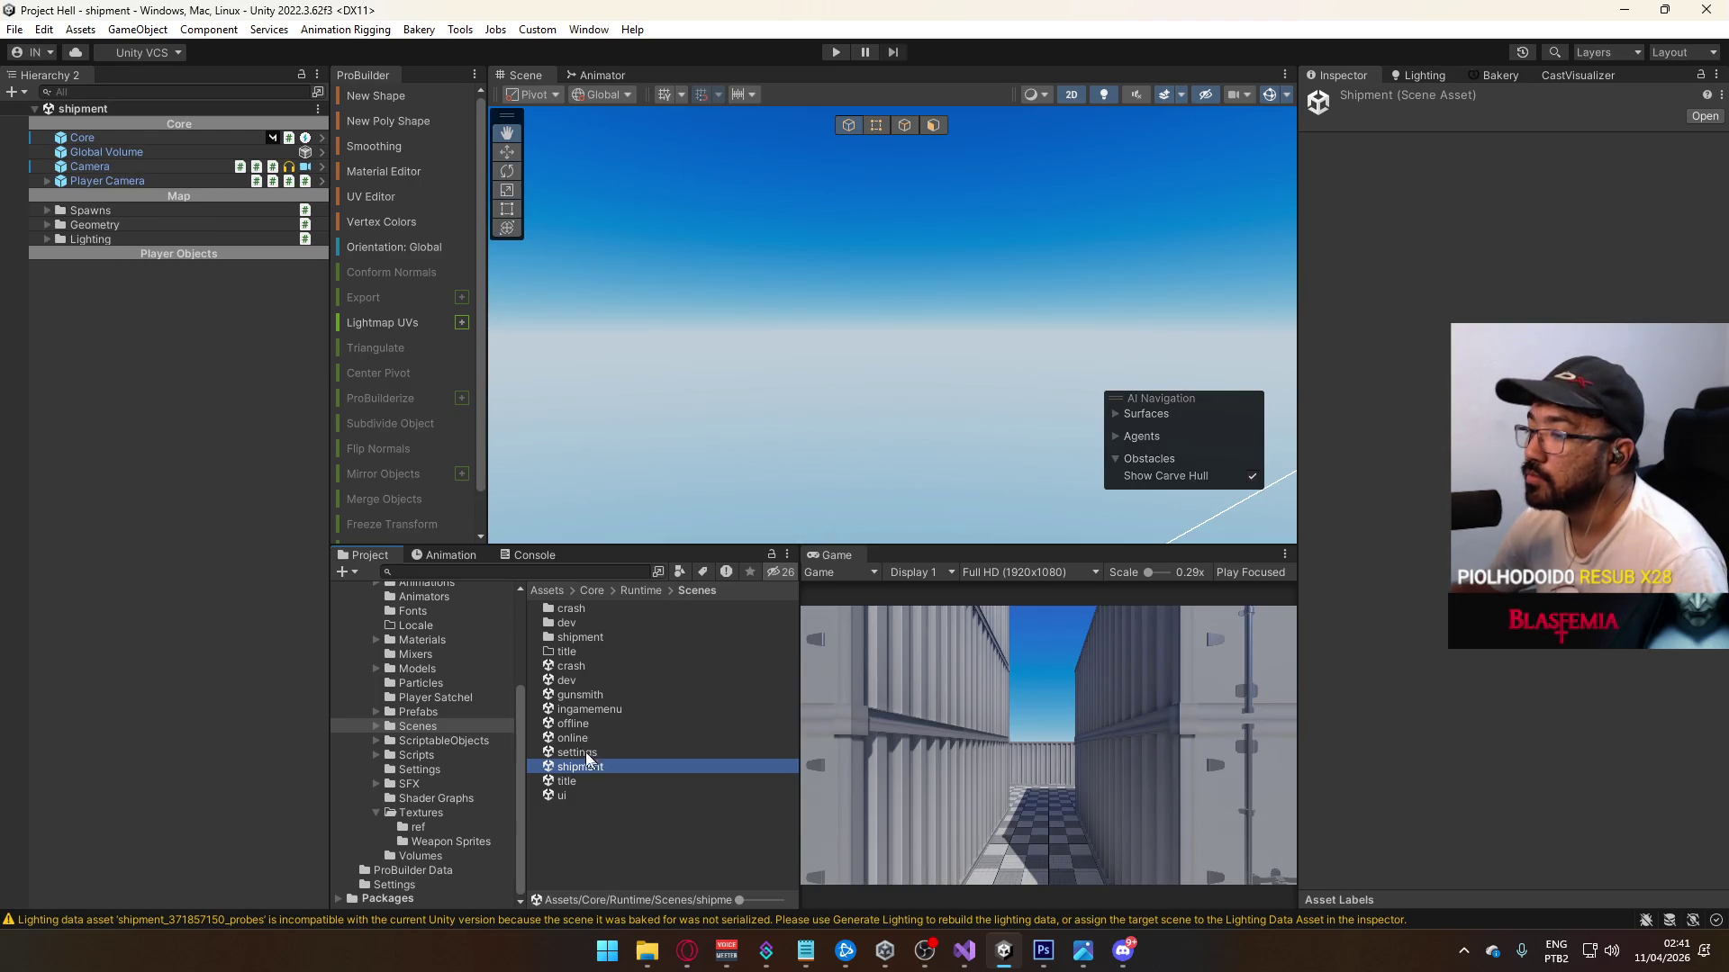
{"action": "double_click", "coordinate": [587, 666]}
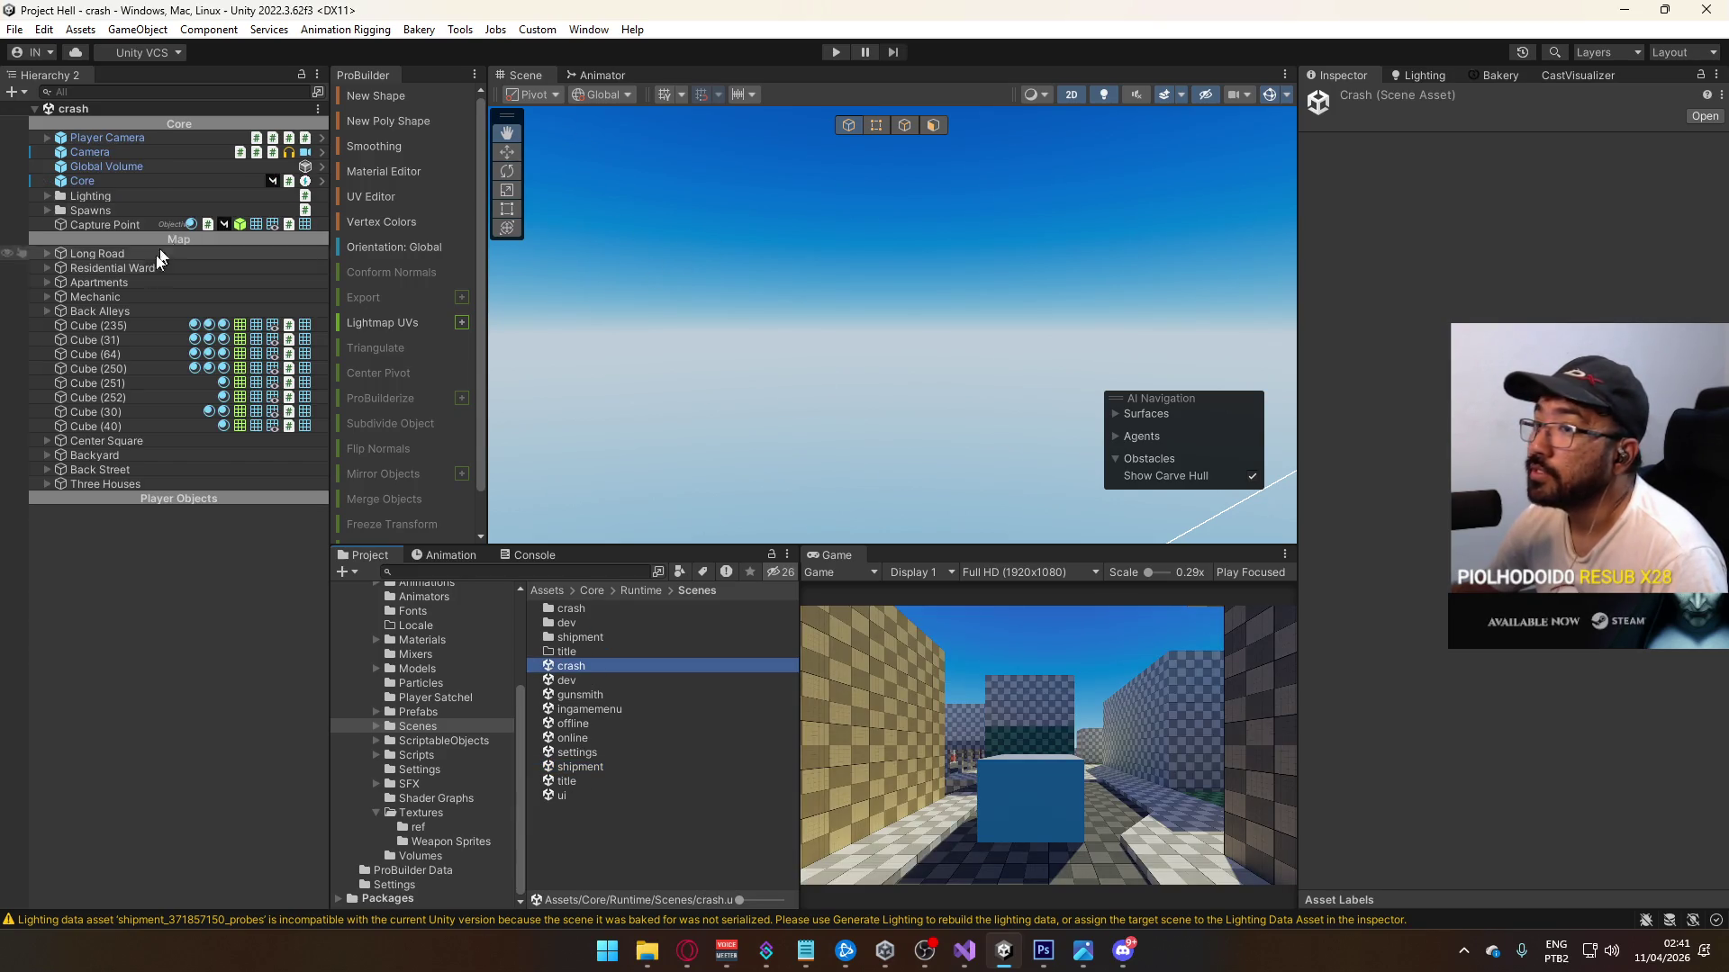
{"action": "left_click", "coordinate": [117, 227]}
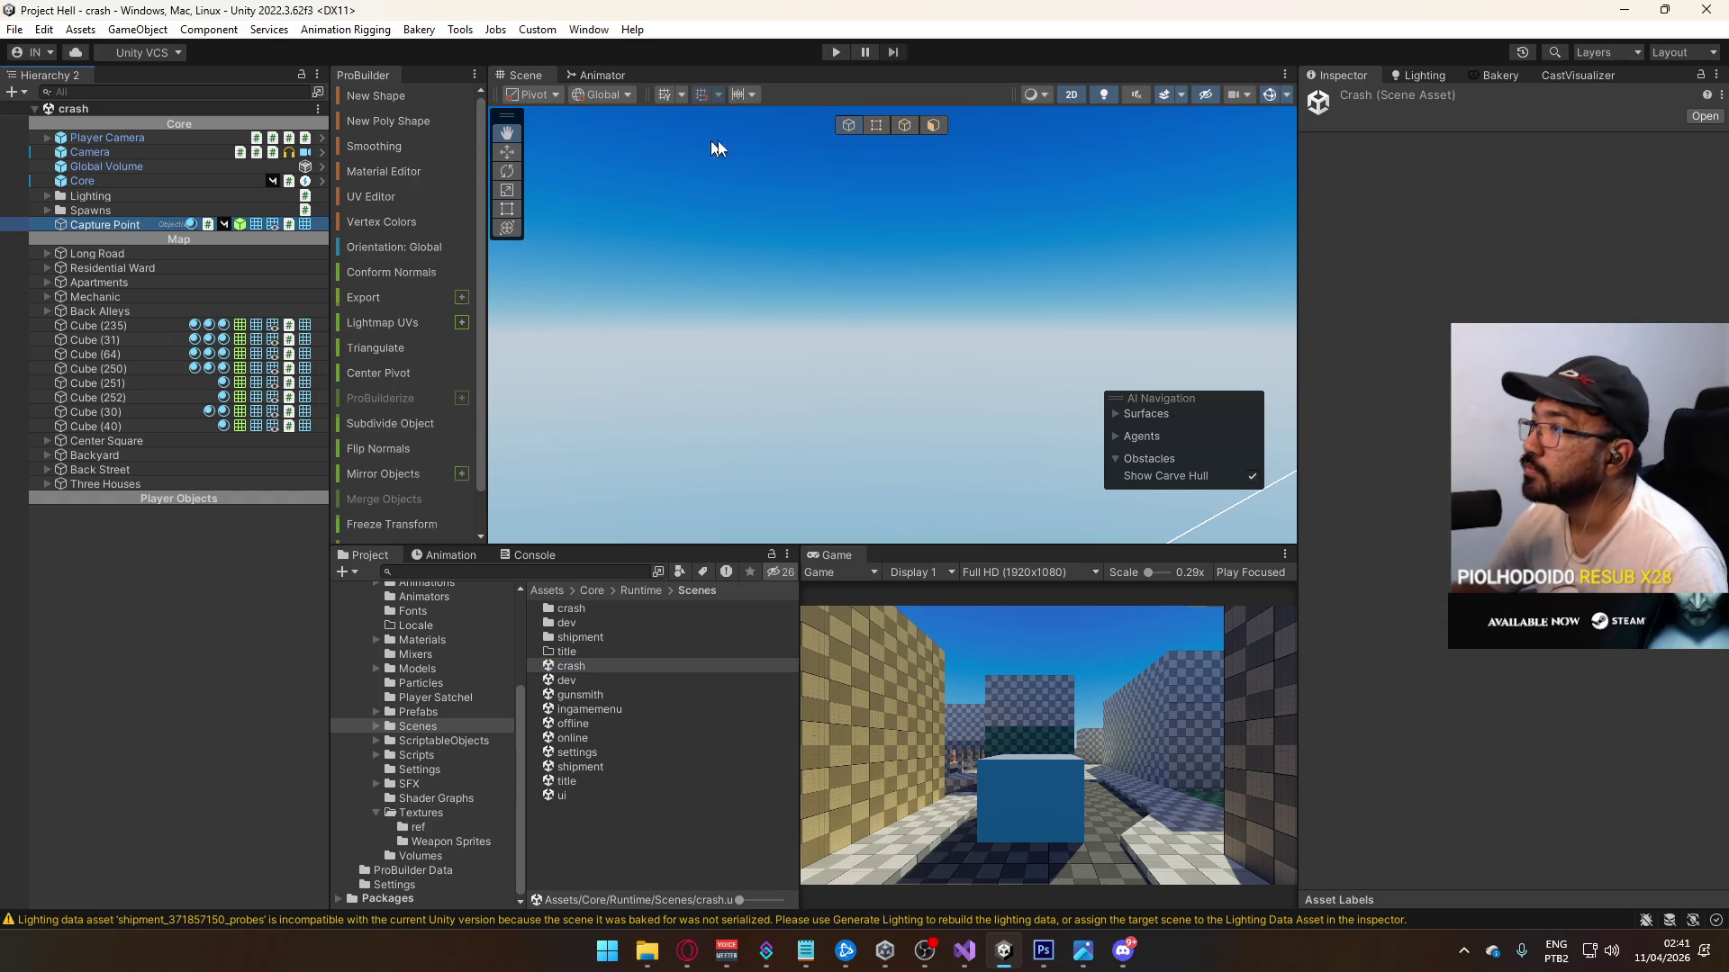
{"action": "key", "text": "f"}
{"action": "left_click", "coordinate": [1071, 95]}
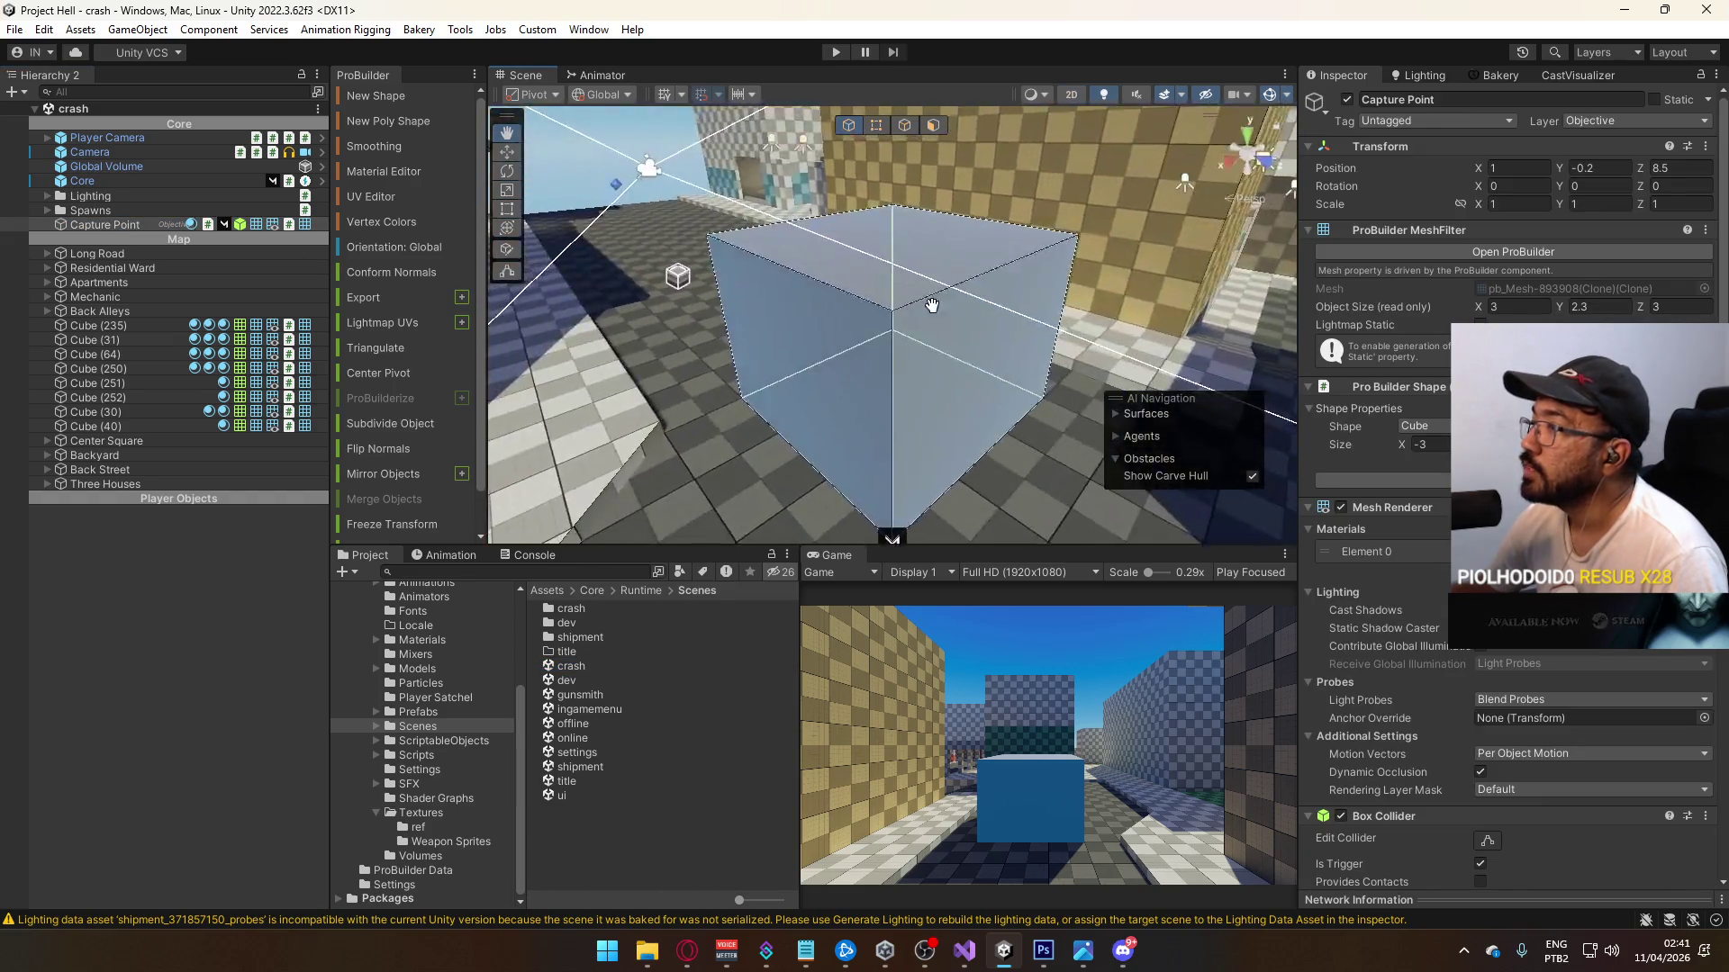
{"action": "left_click_drag", "start_coordinate": [702, 362], "coordinate": [339, 404]}
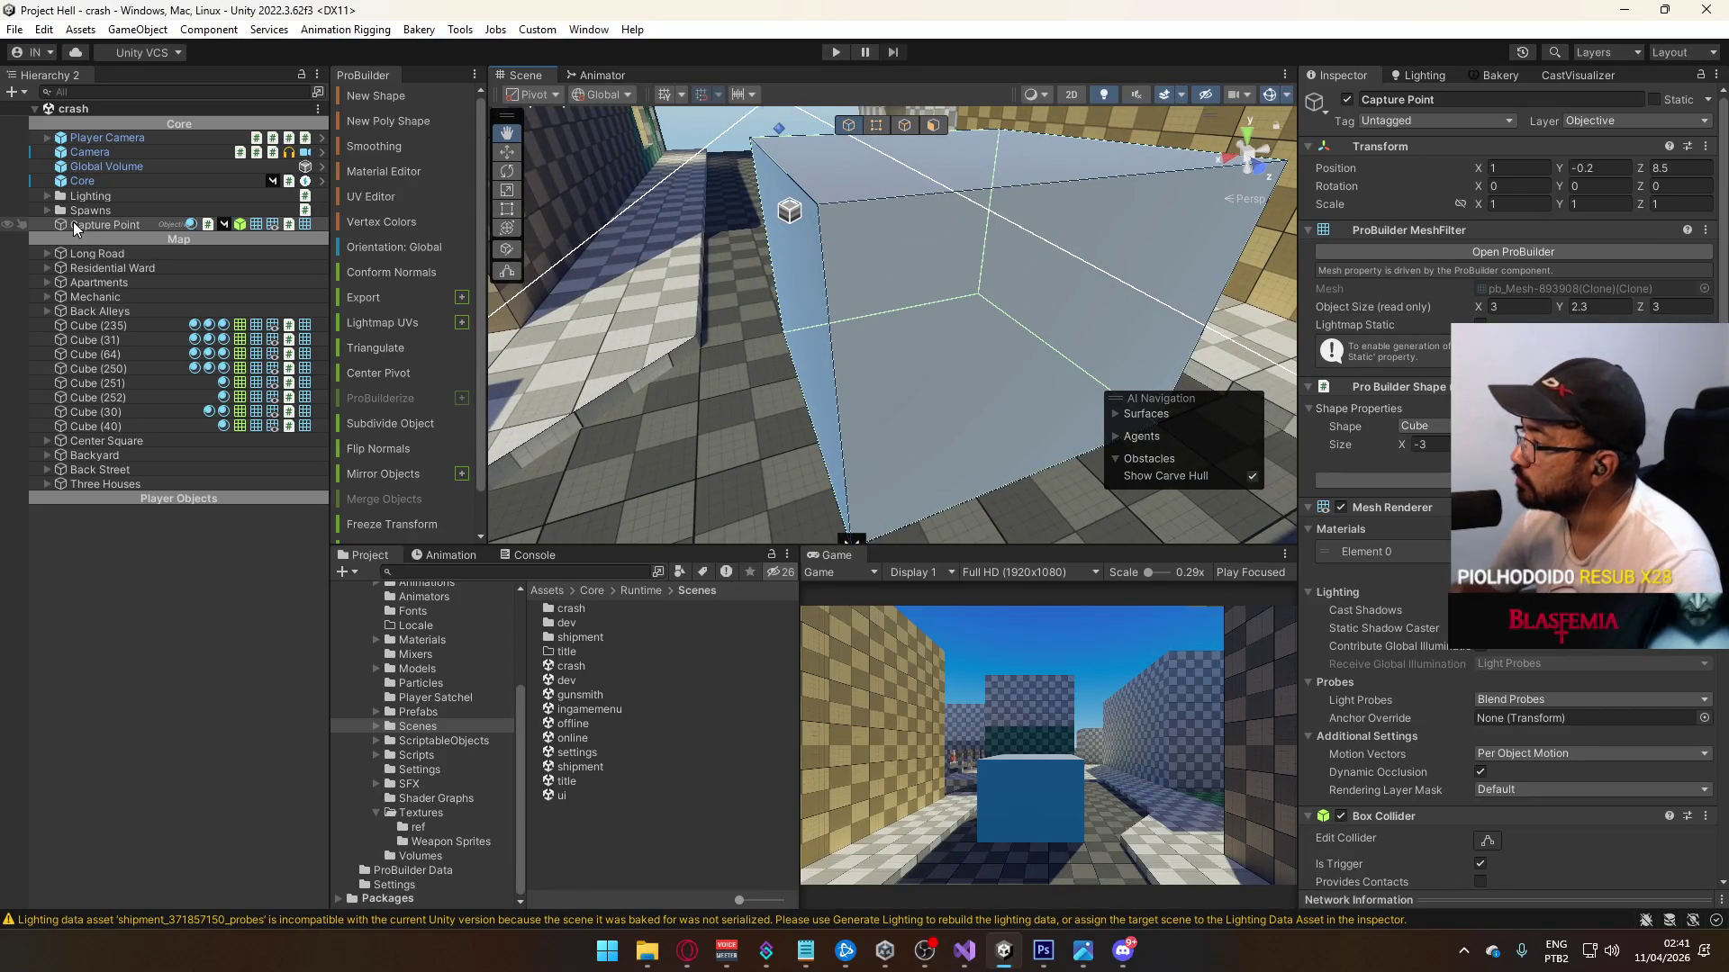
Step: Remove the ProBuilder MeshFilter and Pro Builder Shape components after Mesh Renderer removal is blocked
{"action": "right_click", "coordinate": [1406, 511]}
{"action": "left_click", "coordinate": [1431, 552]}
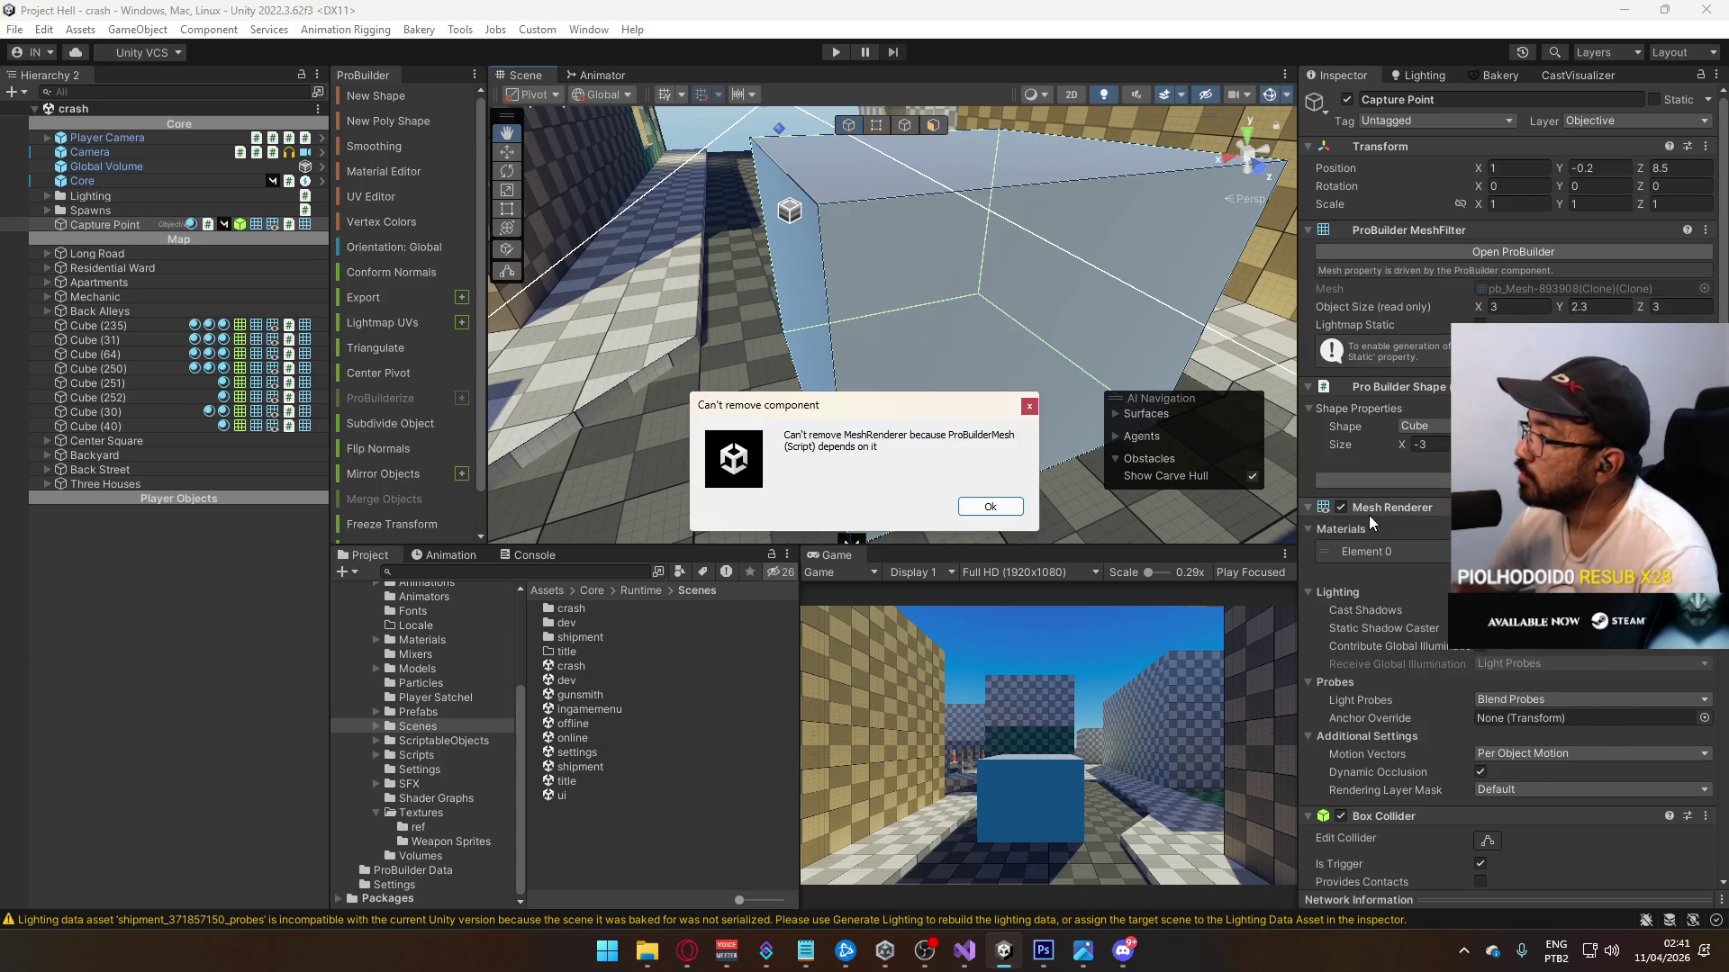
{"action": "left_click", "coordinate": [969, 509]}
{"action": "right_click", "coordinate": [1417, 234]}
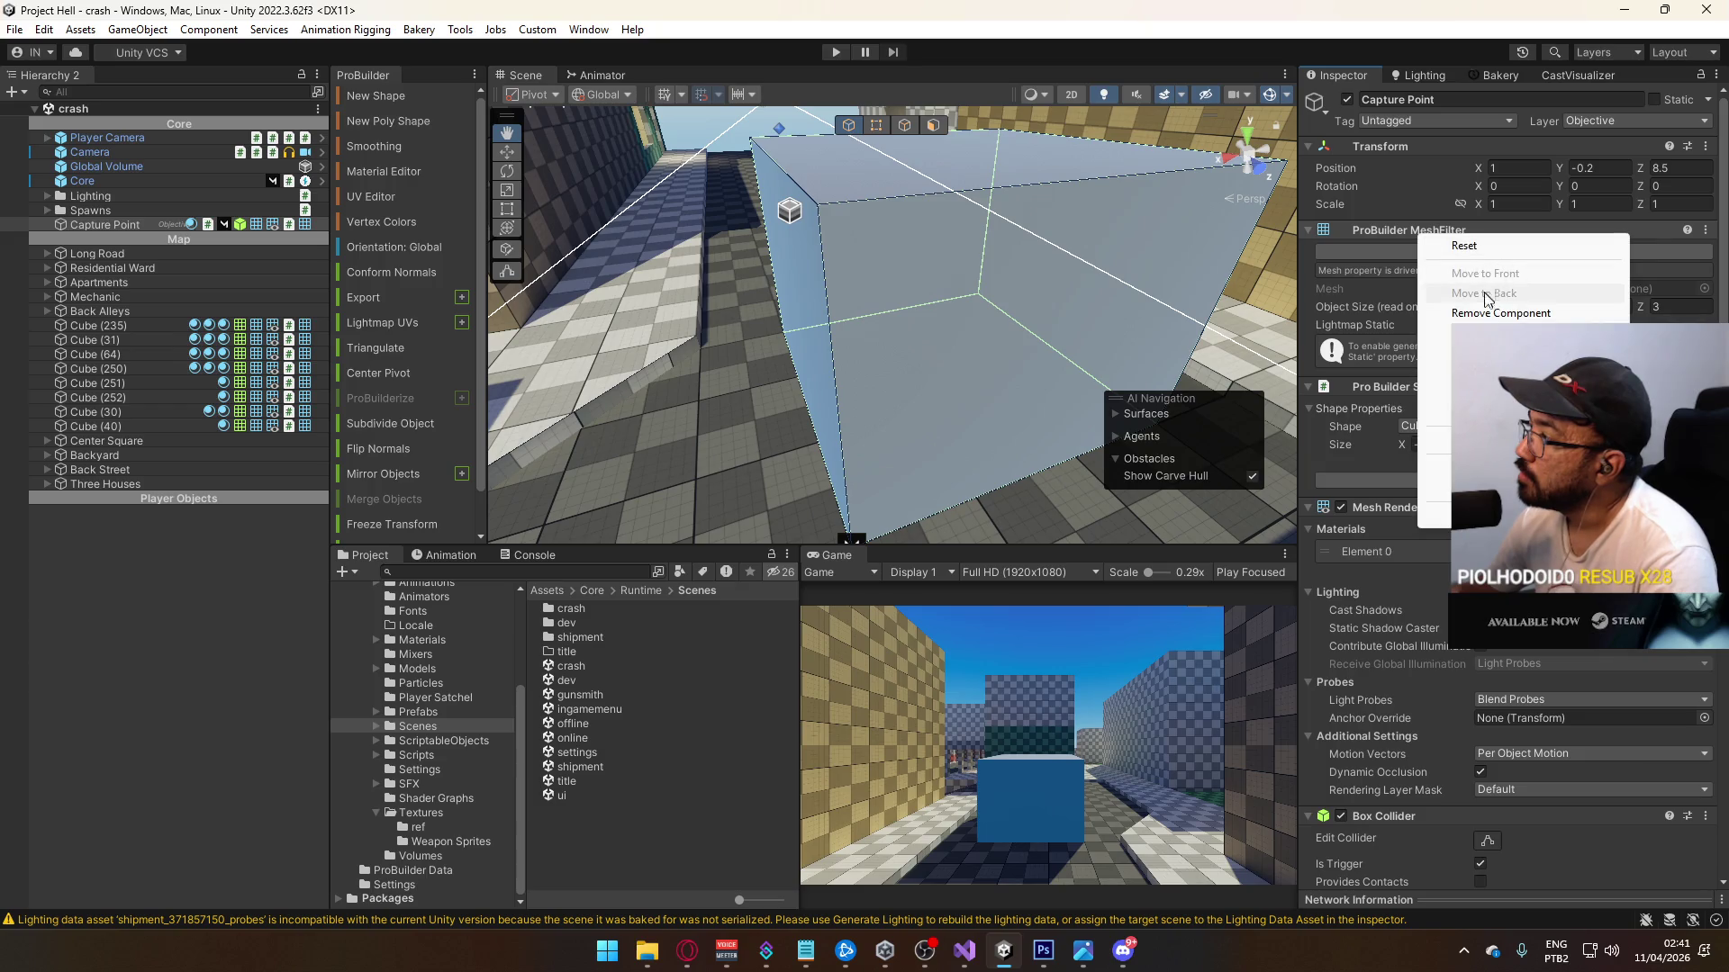
{"action": "left_click", "coordinate": [1450, 312]}
{"action": "right_click", "coordinate": [1413, 238]}
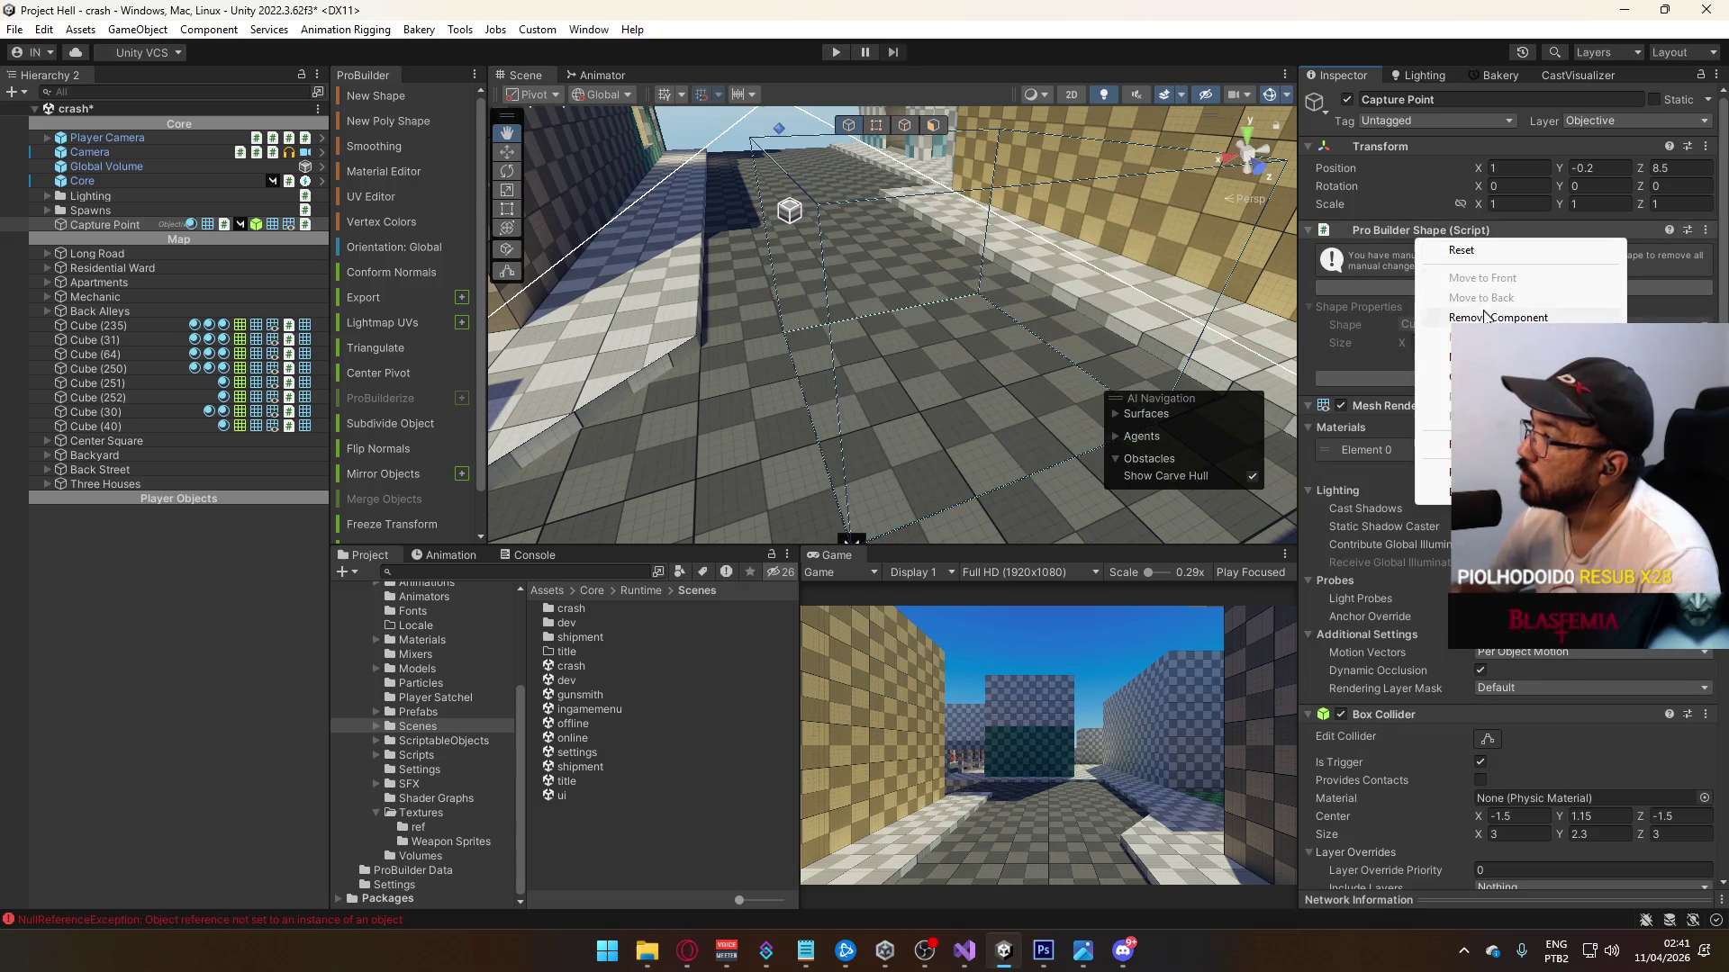
{"action": "left_click", "coordinate": [1450, 315]}
Step: Remove the Mesh Renderer component from the Capture Point once its dependency is gone
{"action": "right_click", "coordinate": [1407, 231]}
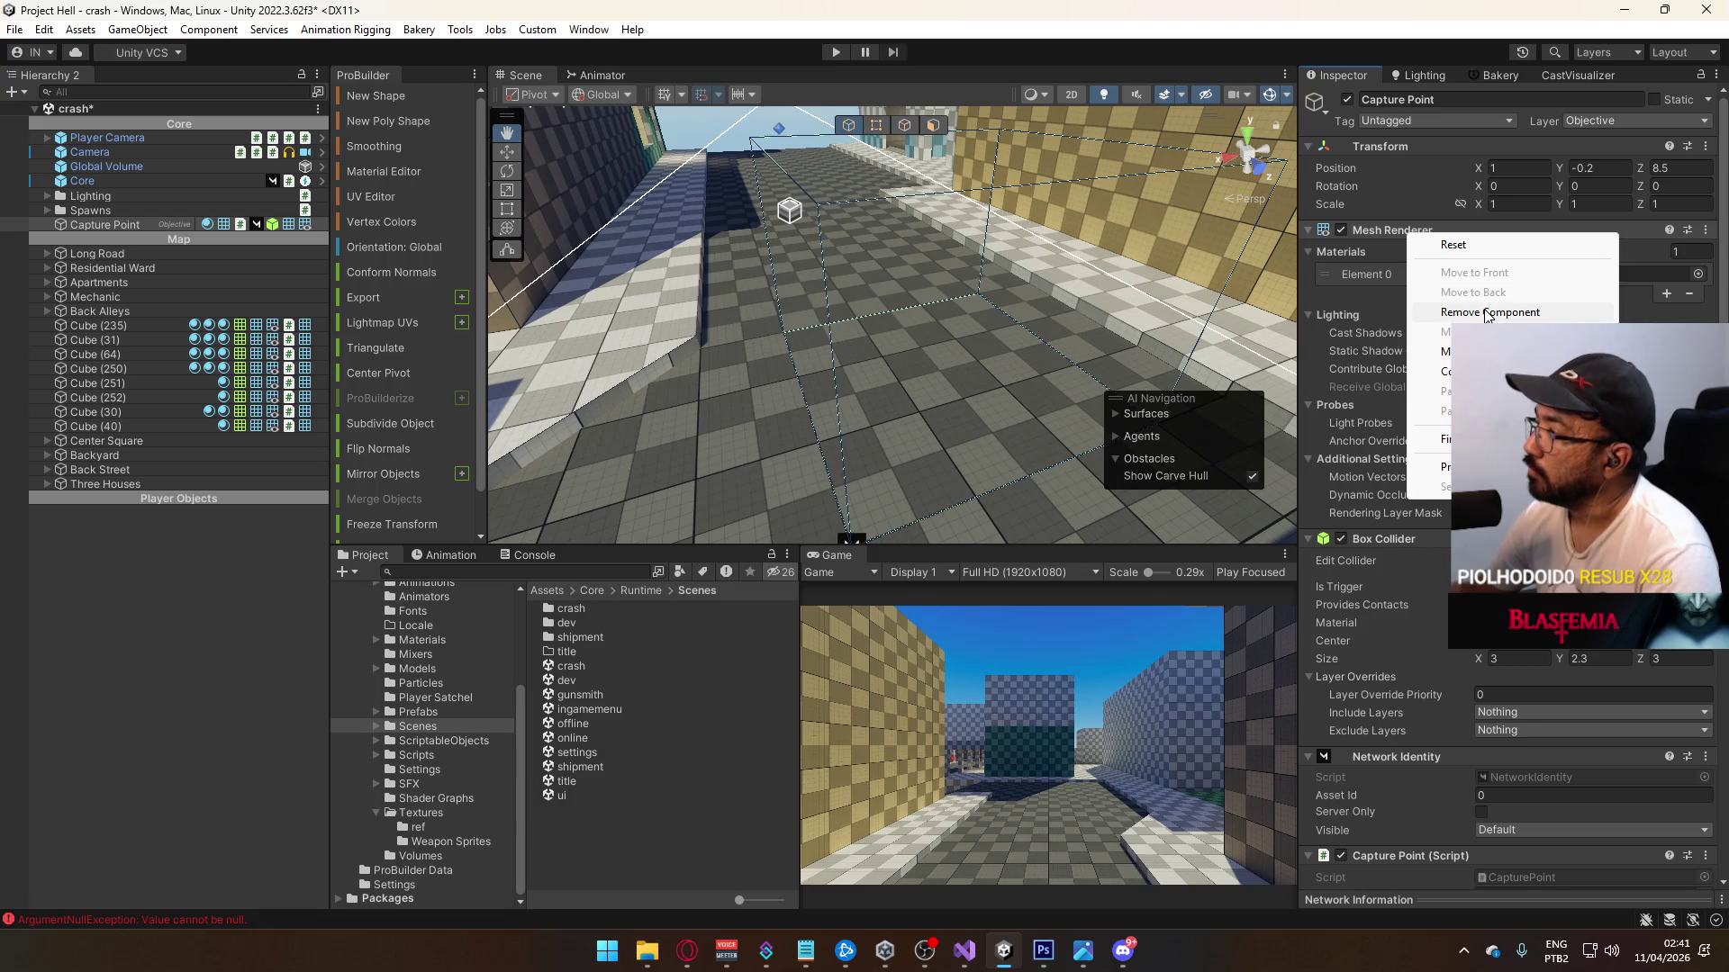
{"action": "left_click", "coordinate": [1467, 313]}
{"action": "left_click", "coordinate": [987, 506]}
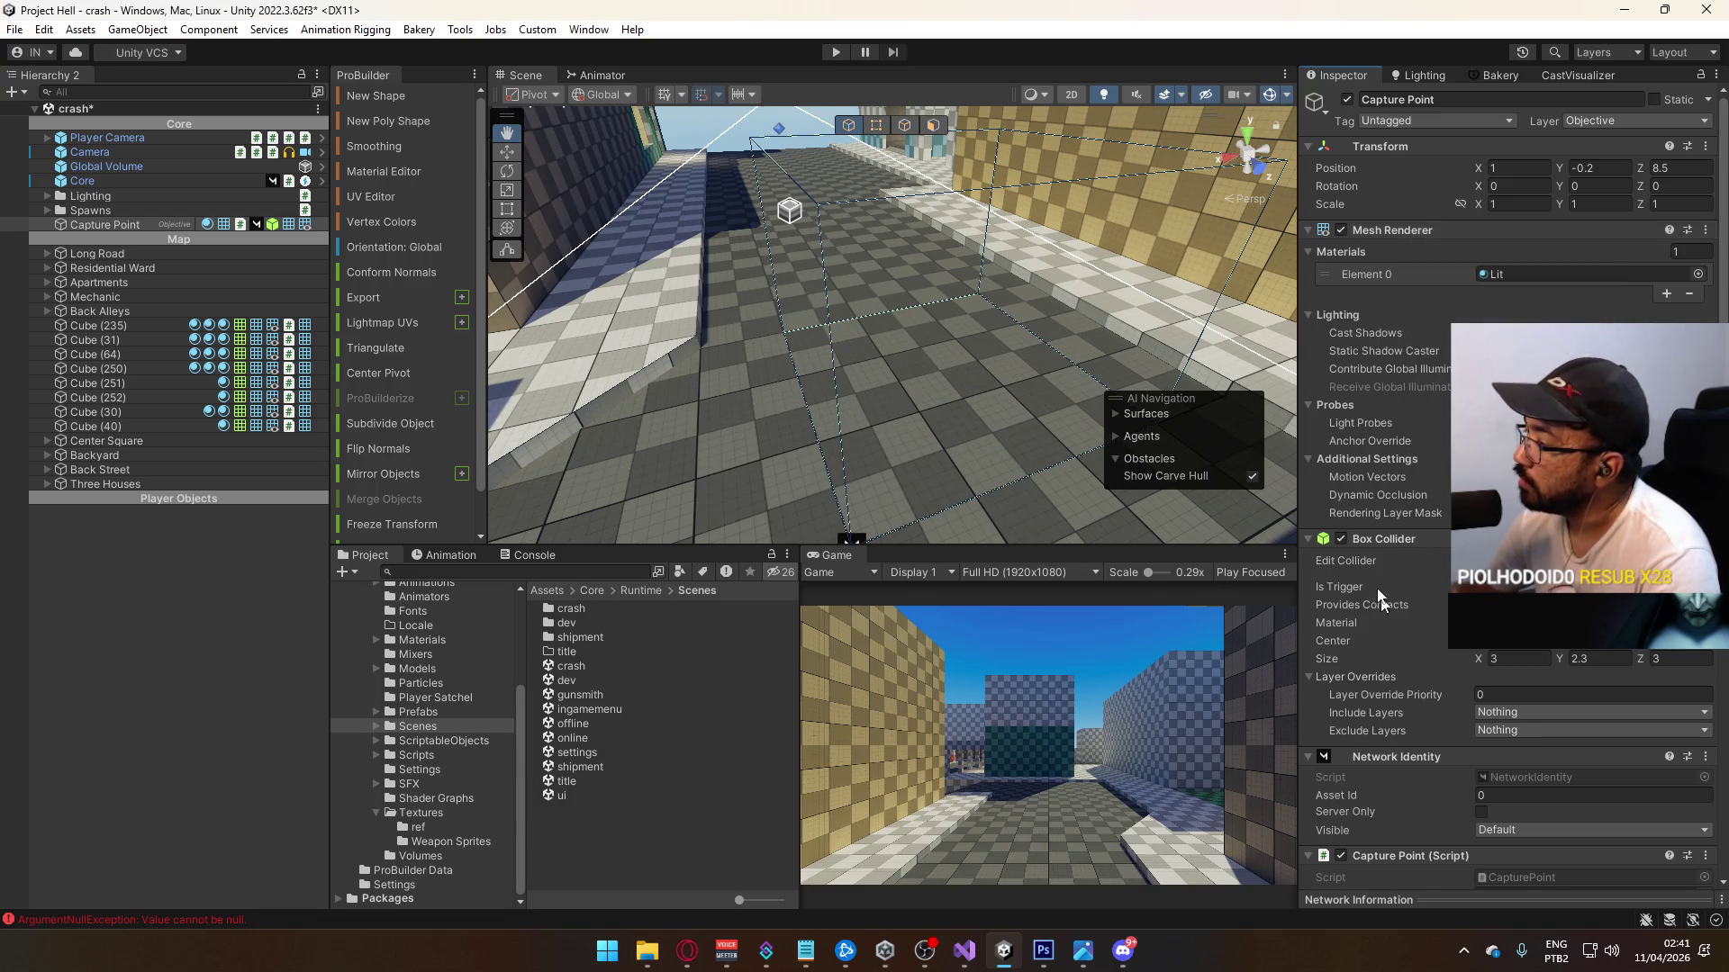
{"action": "scroll", "coordinate": [1436, 587], "scroll_direction": "down", "scroll_amount": 5}
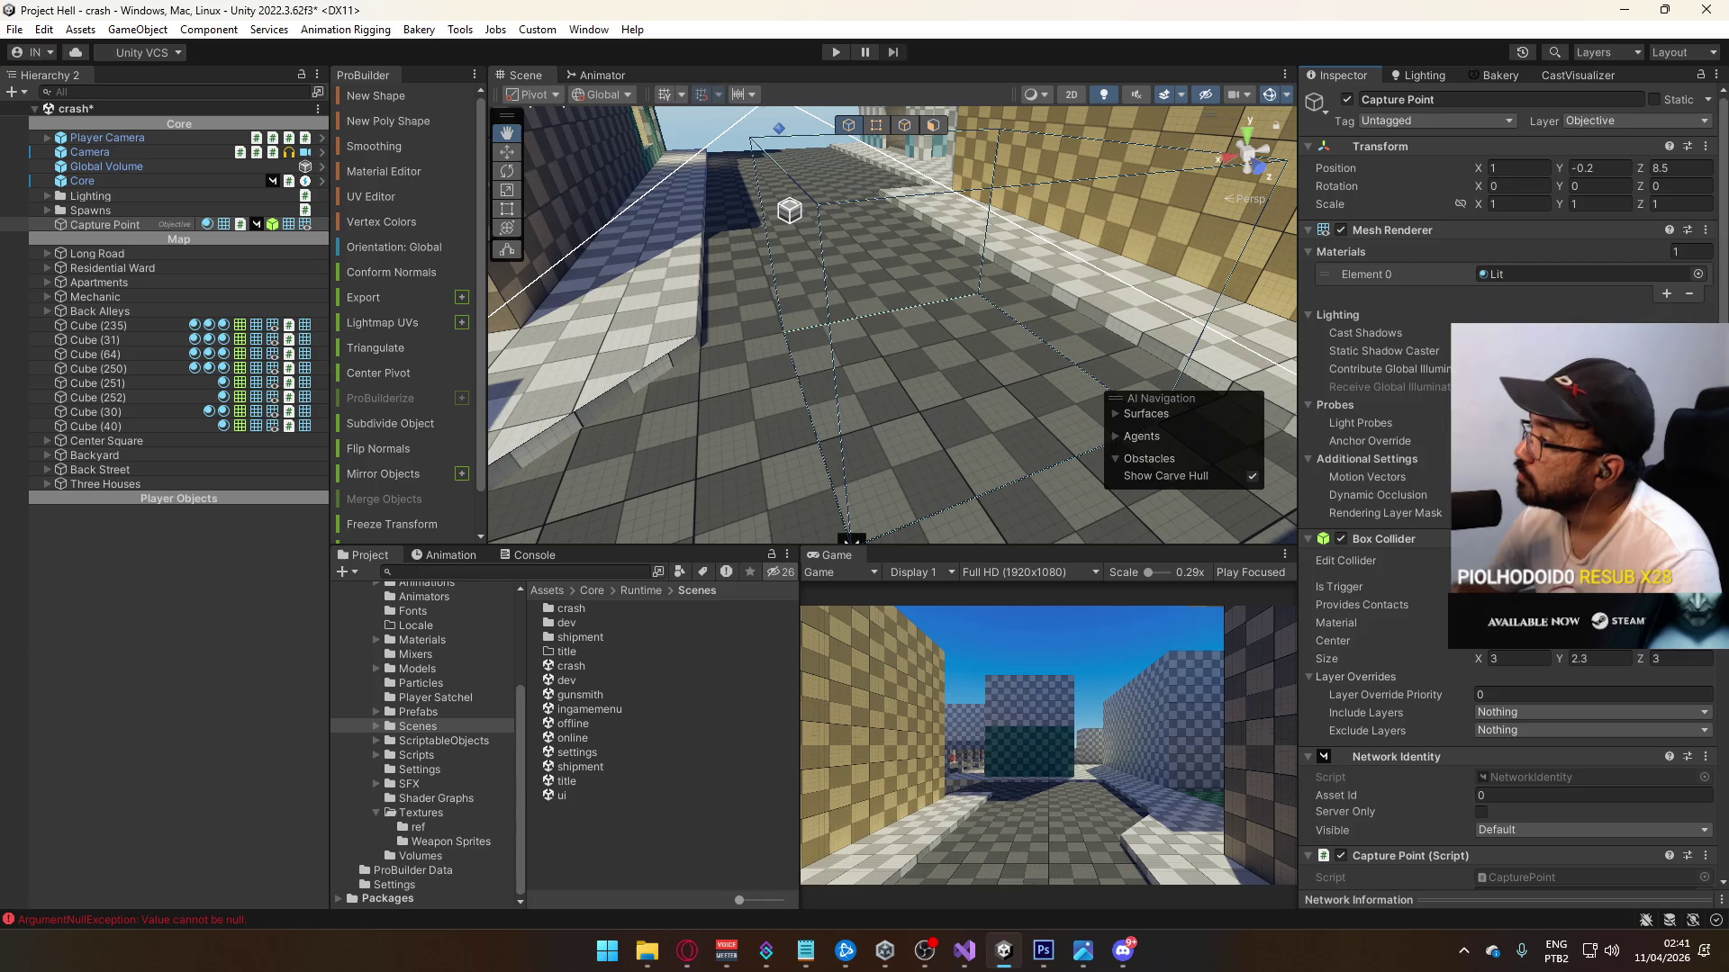
{"action": "scroll", "coordinate": [1469, 654], "scroll_direction": "down", "scroll_amount": 8}
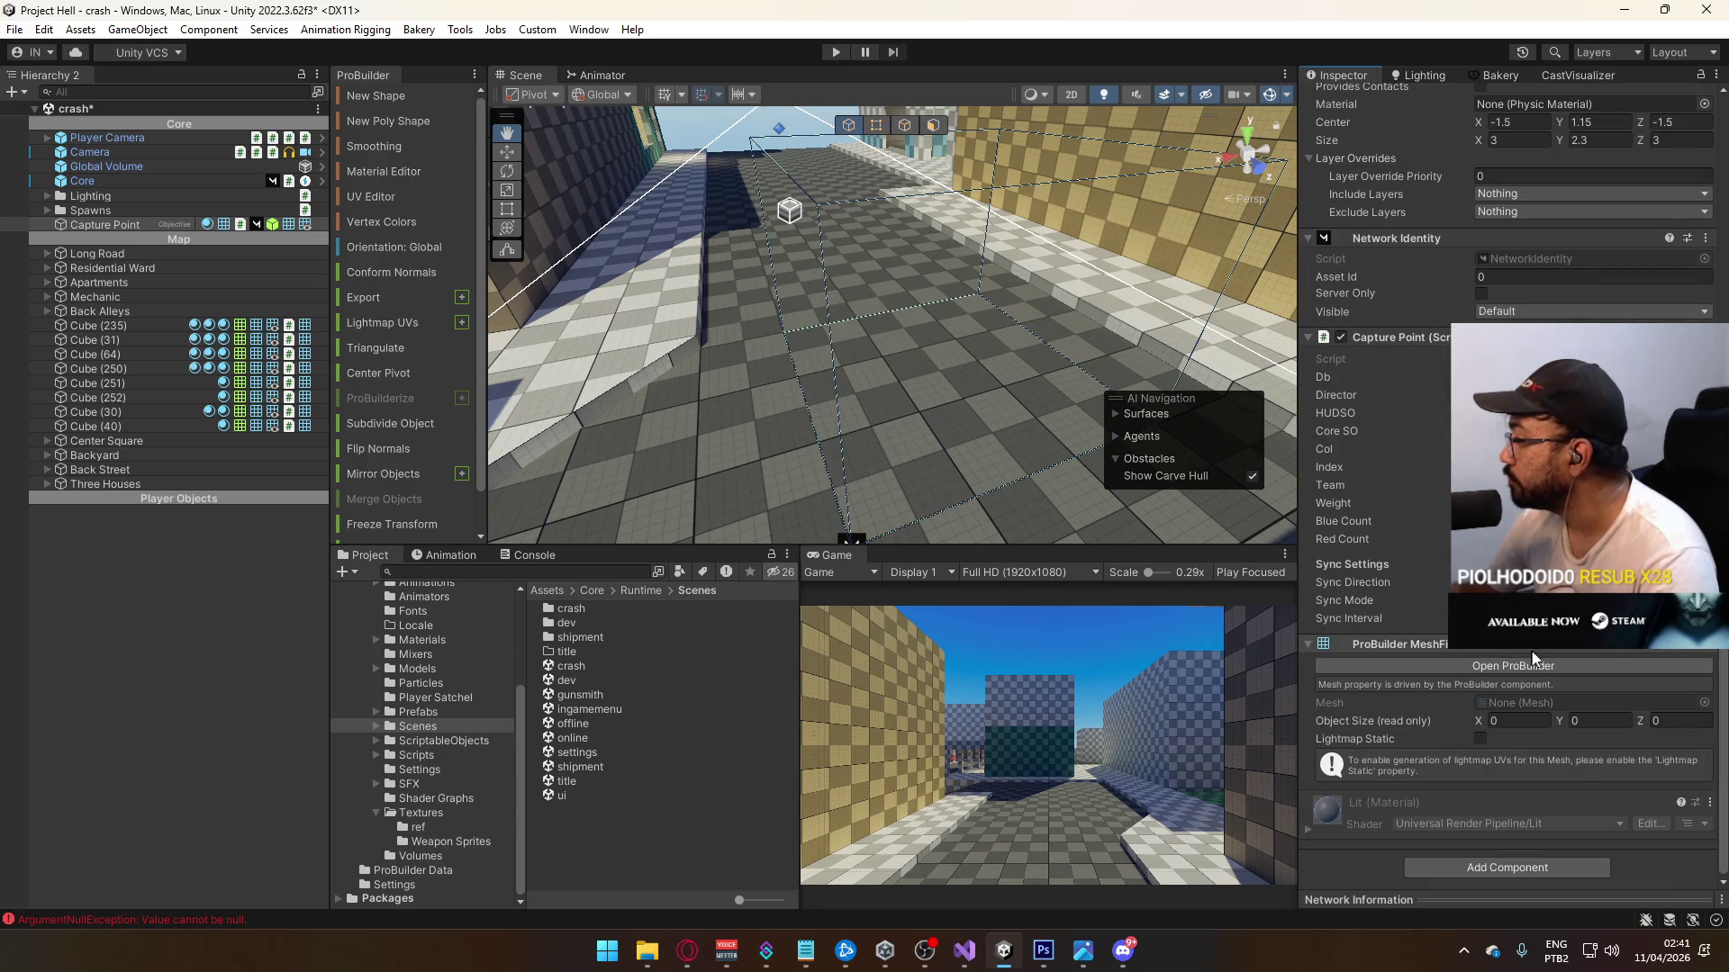
{"action": "scroll", "coordinate": [1377, 450], "scroll_direction": "up", "scroll_amount": 10}
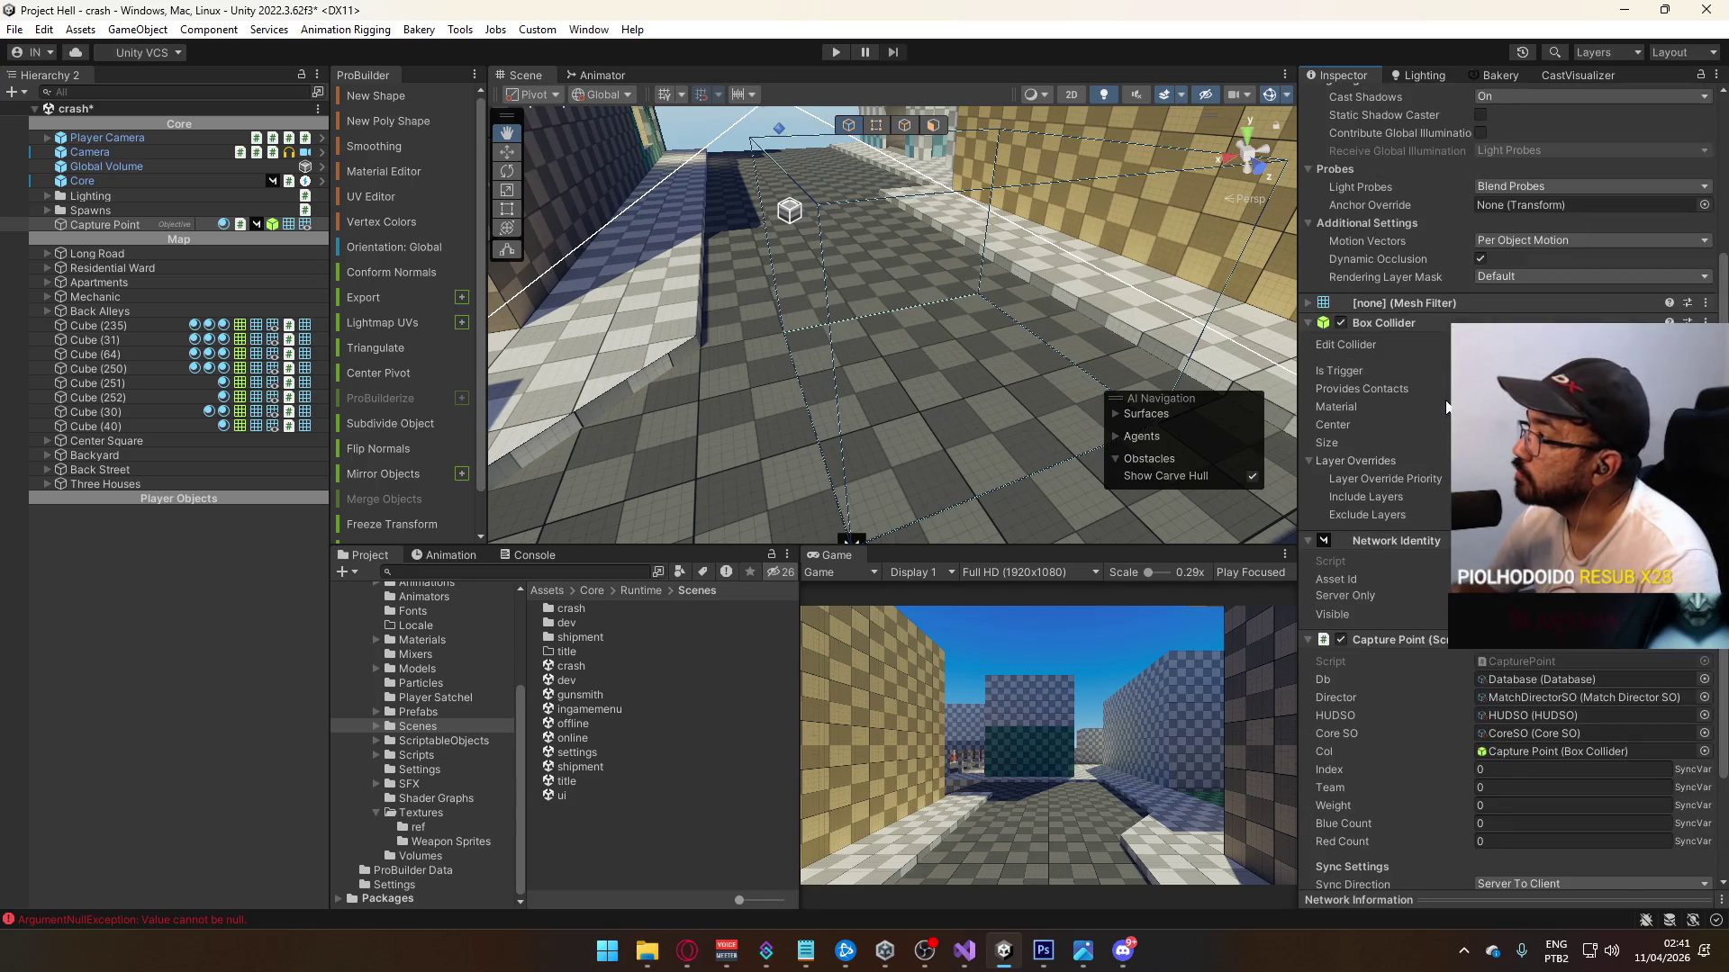
{"action": "right_click", "coordinate": [1414, 402]}
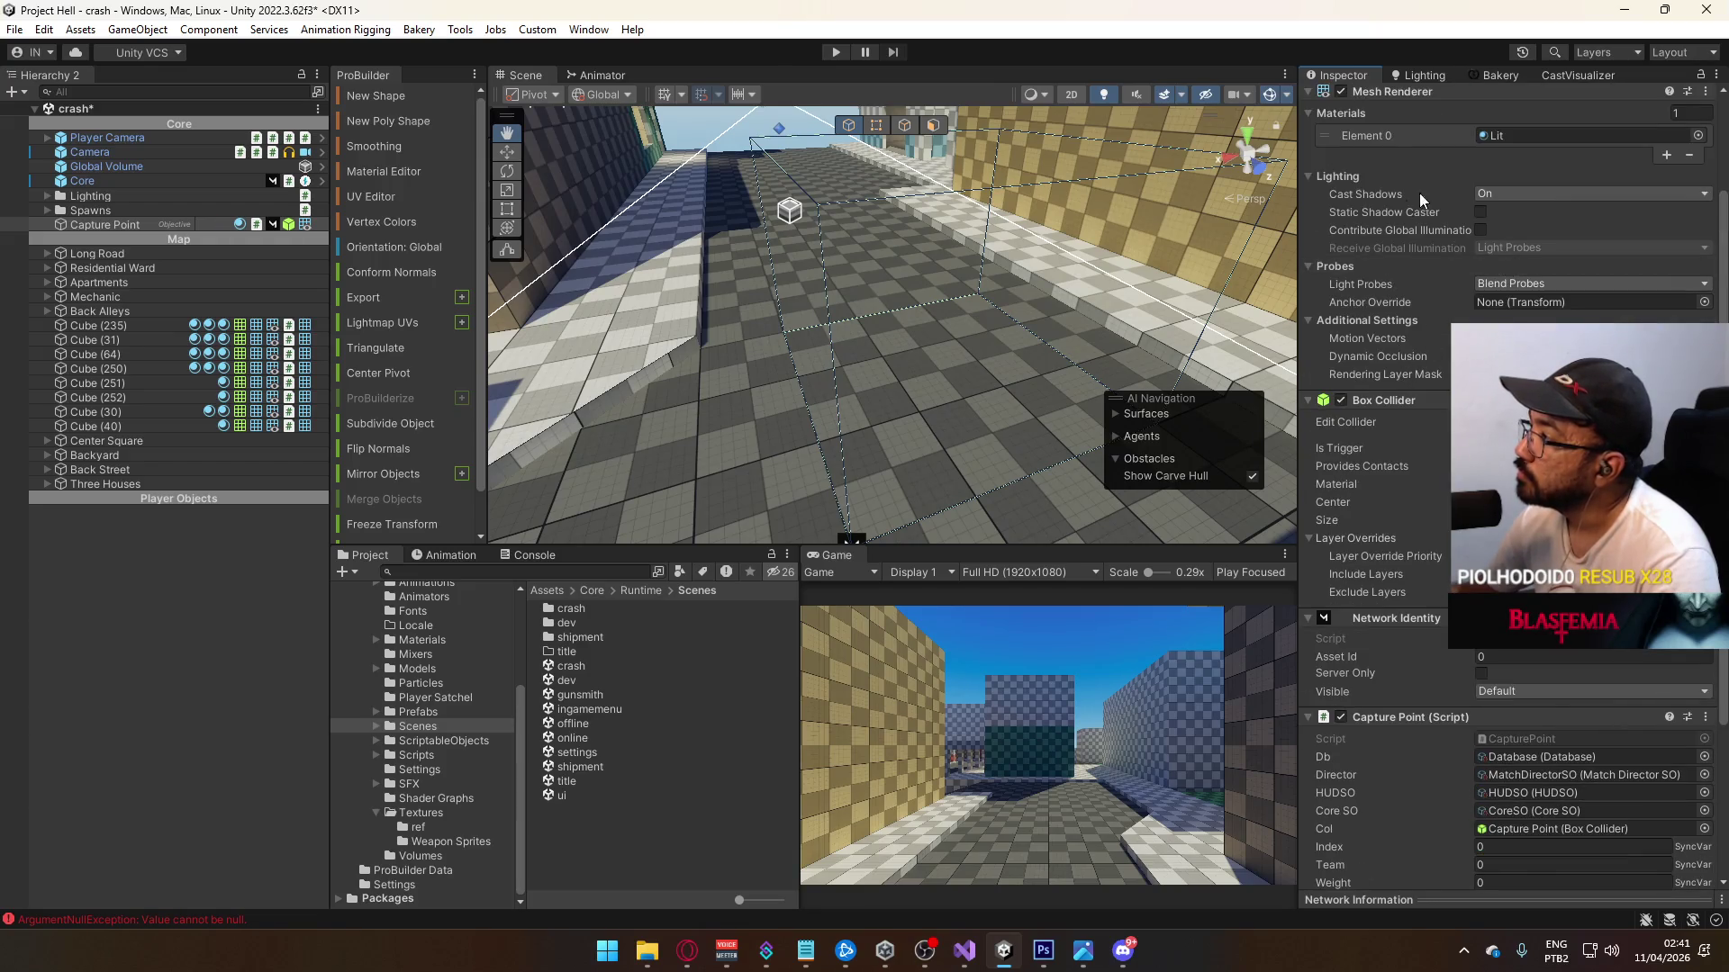
{"action": "scroll", "coordinate": [1419, 193], "scroll_direction": "up", "scroll_amount": 4}
{"action": "right_click", "coordinate": [1386, 229]}
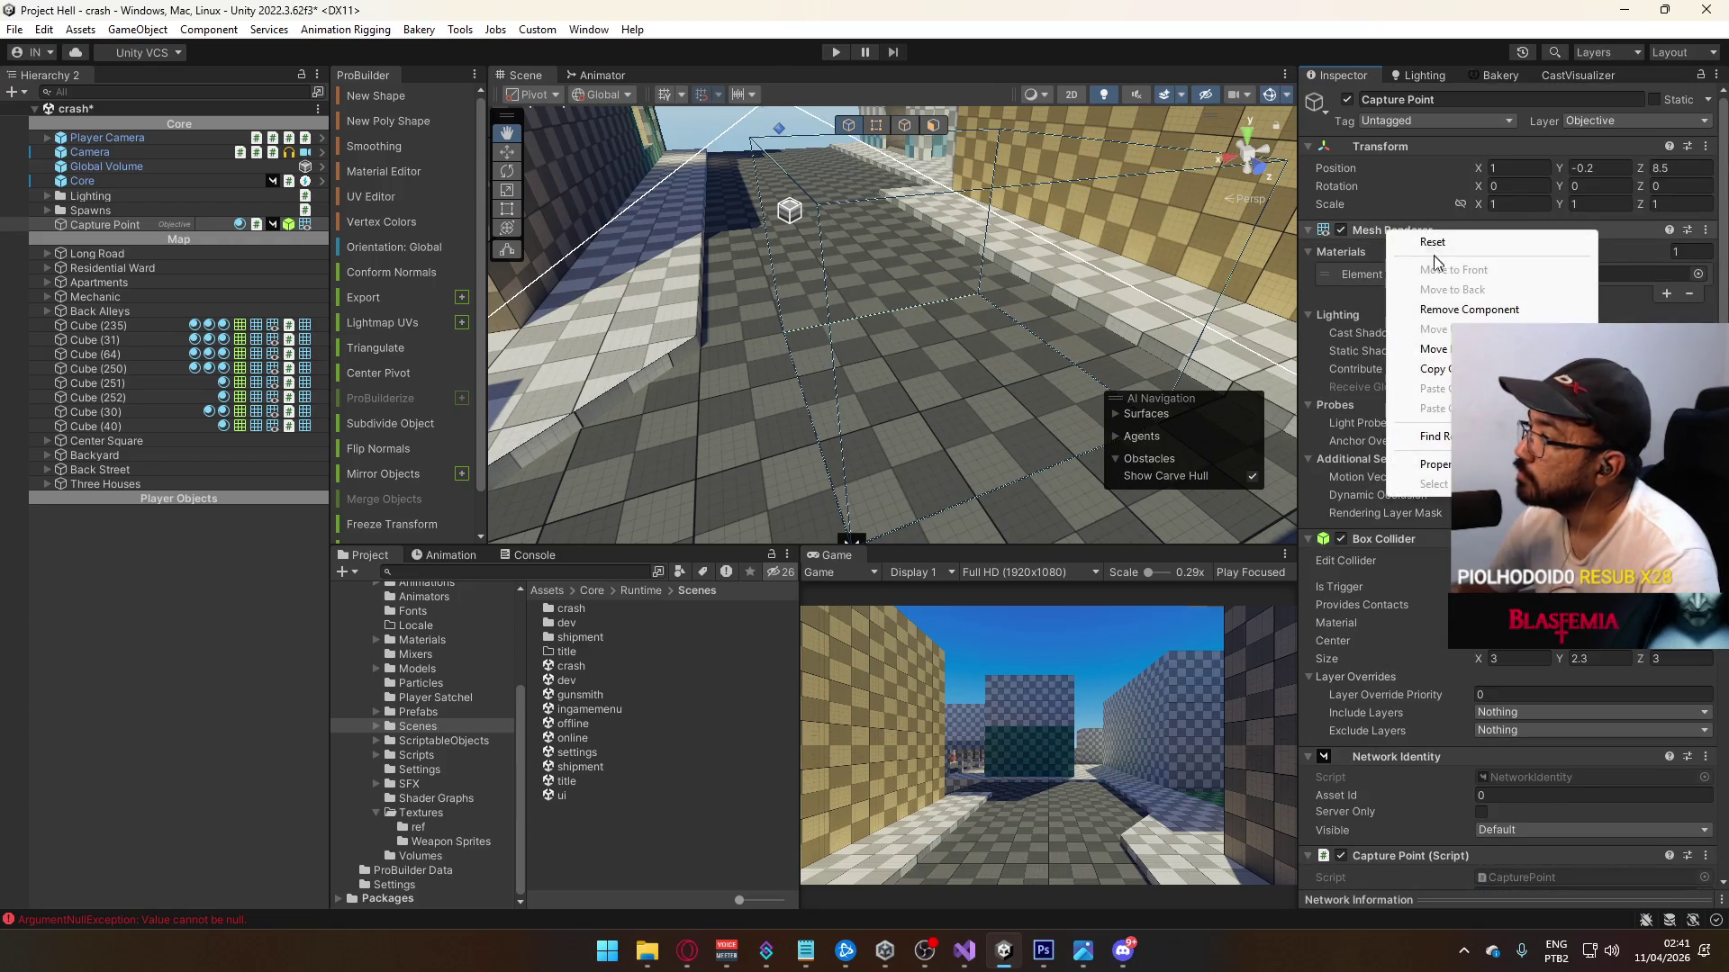
{"action": "left_click", "coordinate": [1459, 308]}
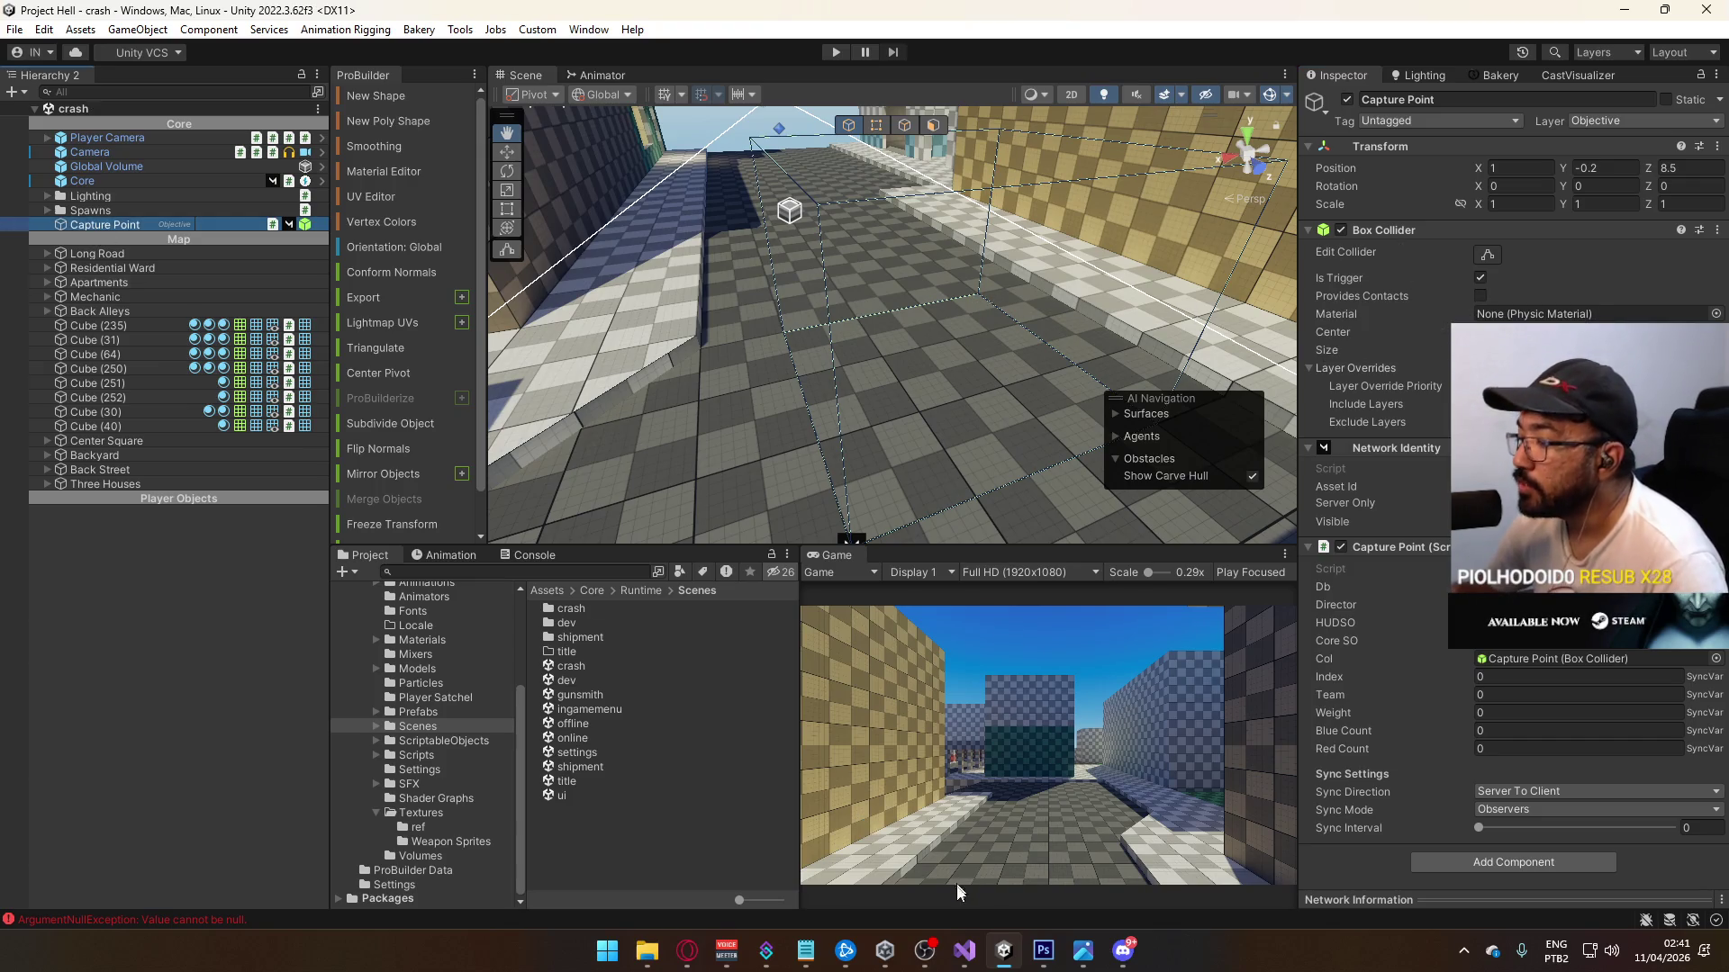
Step: Launch Call of Duty: Modern Warfare from Battle.net and switch away while it connects
{"action": "left_click", "coordinate": [836, 956]}
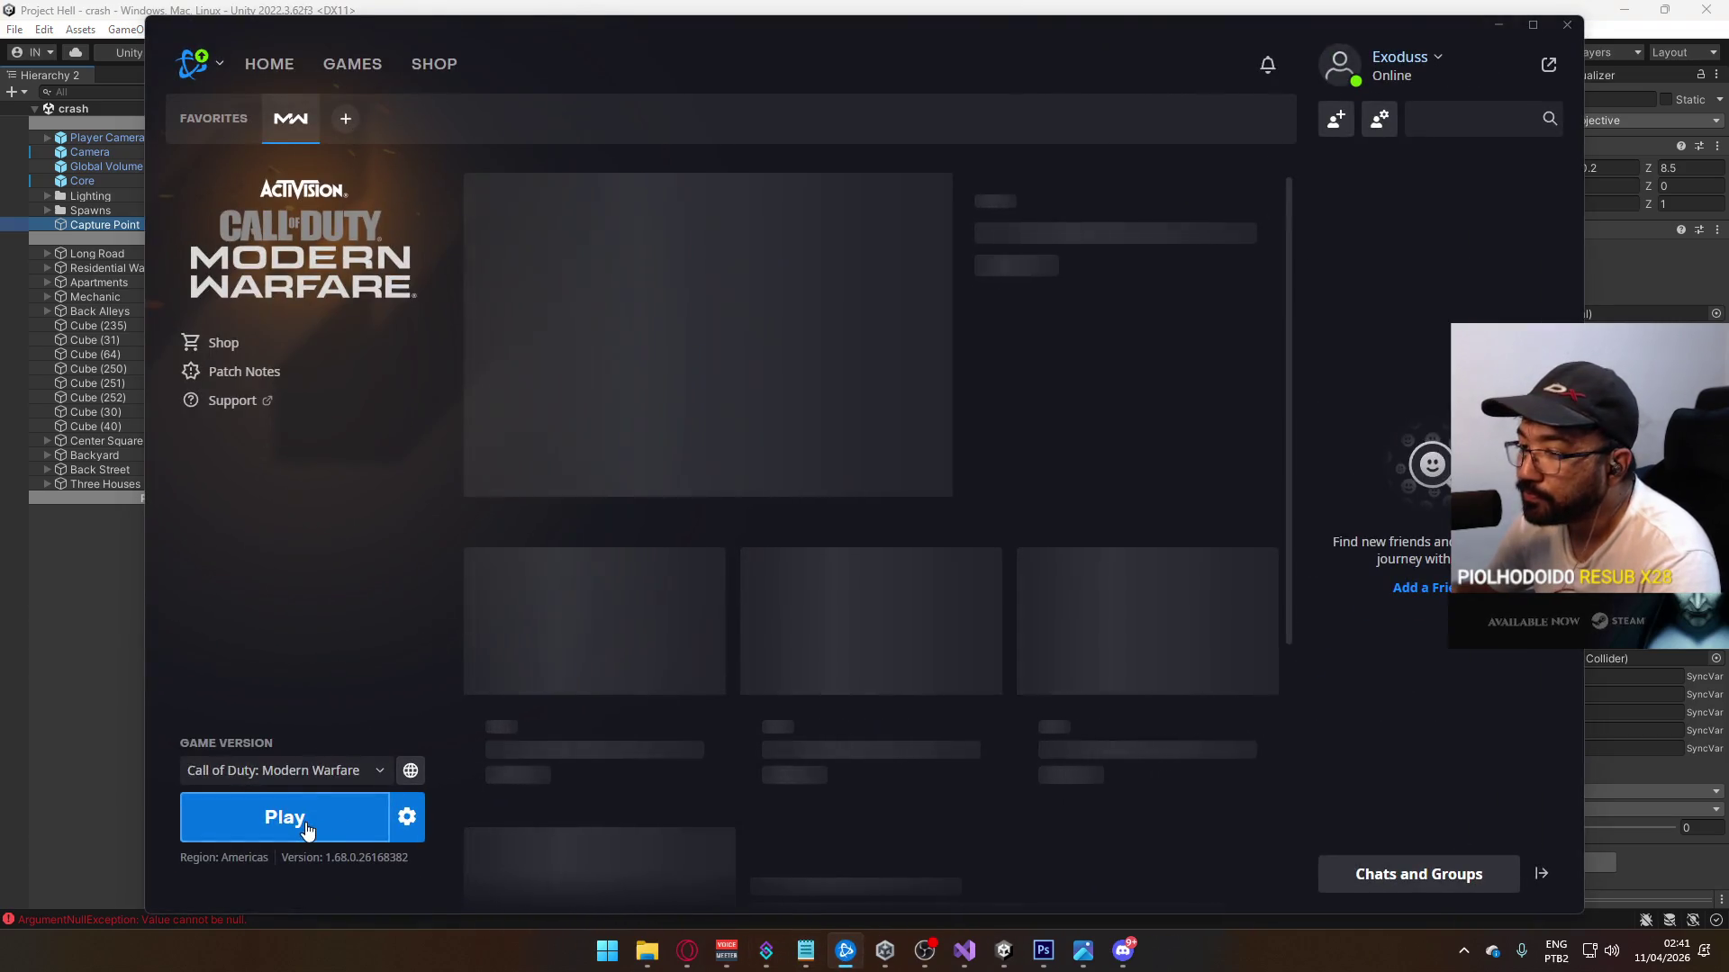
{"action": "left_click", "coordinate": [285, 817]}
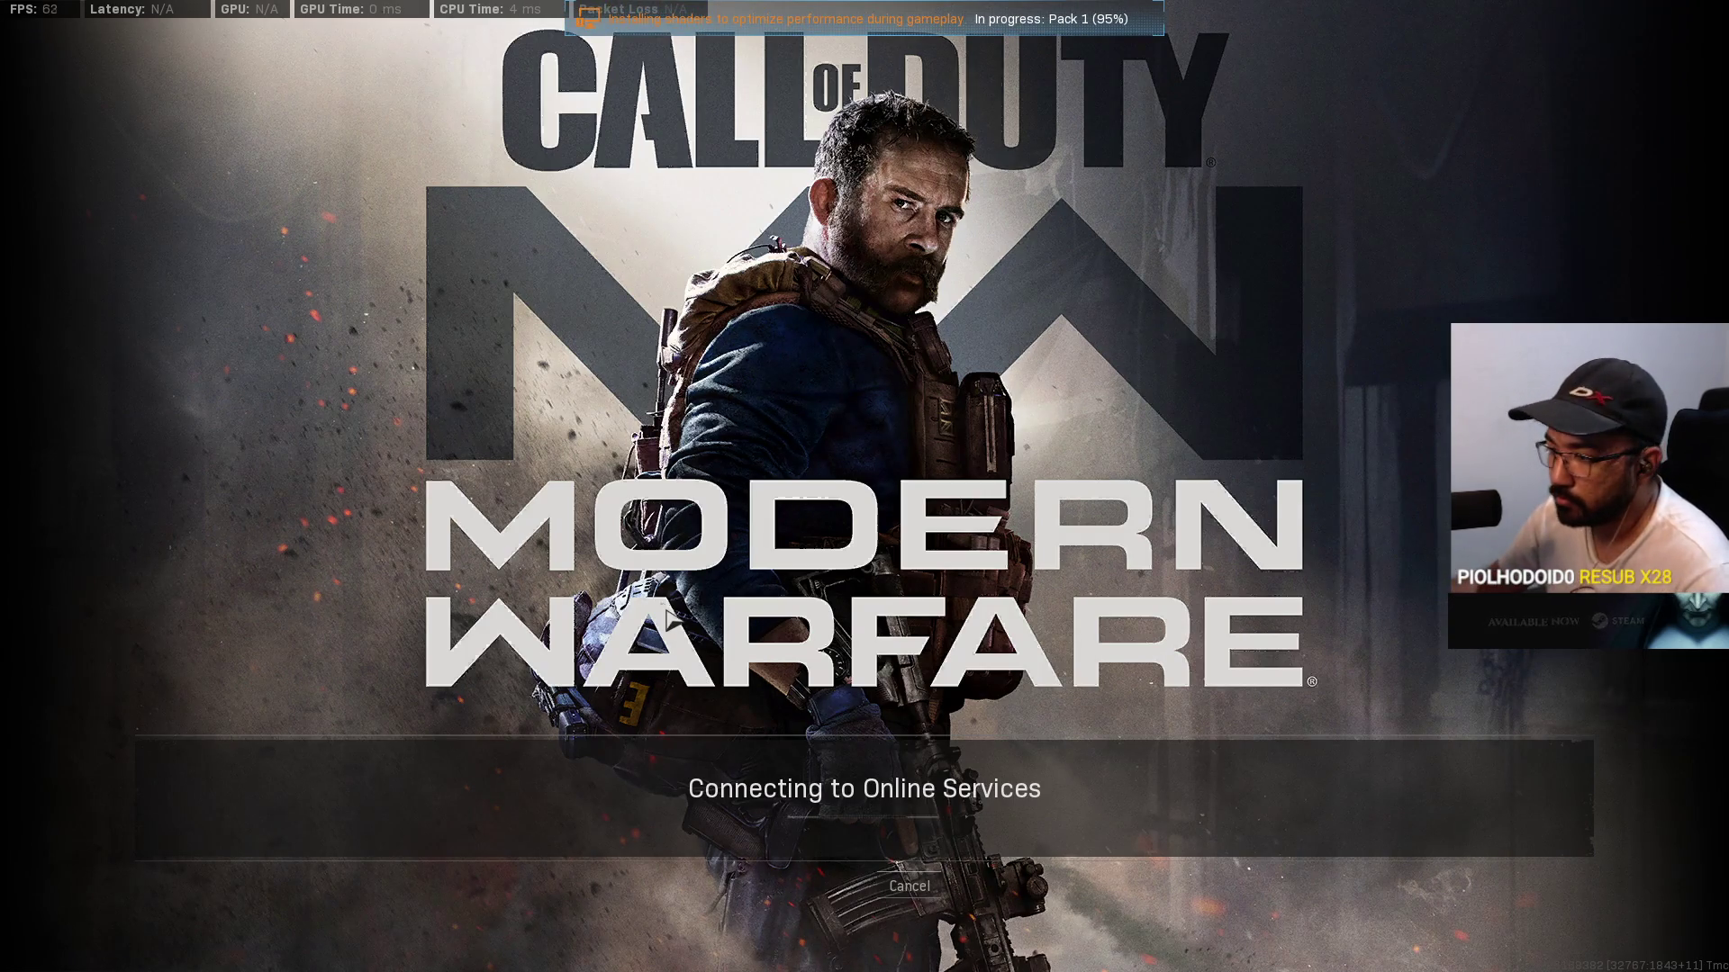
{"action": "key", "text": "super"}
Step: Check the John Wick theme mix playing in Opera, then return to Modern Warfare
{"action": "left_click", "coordinate": [667, 950]}
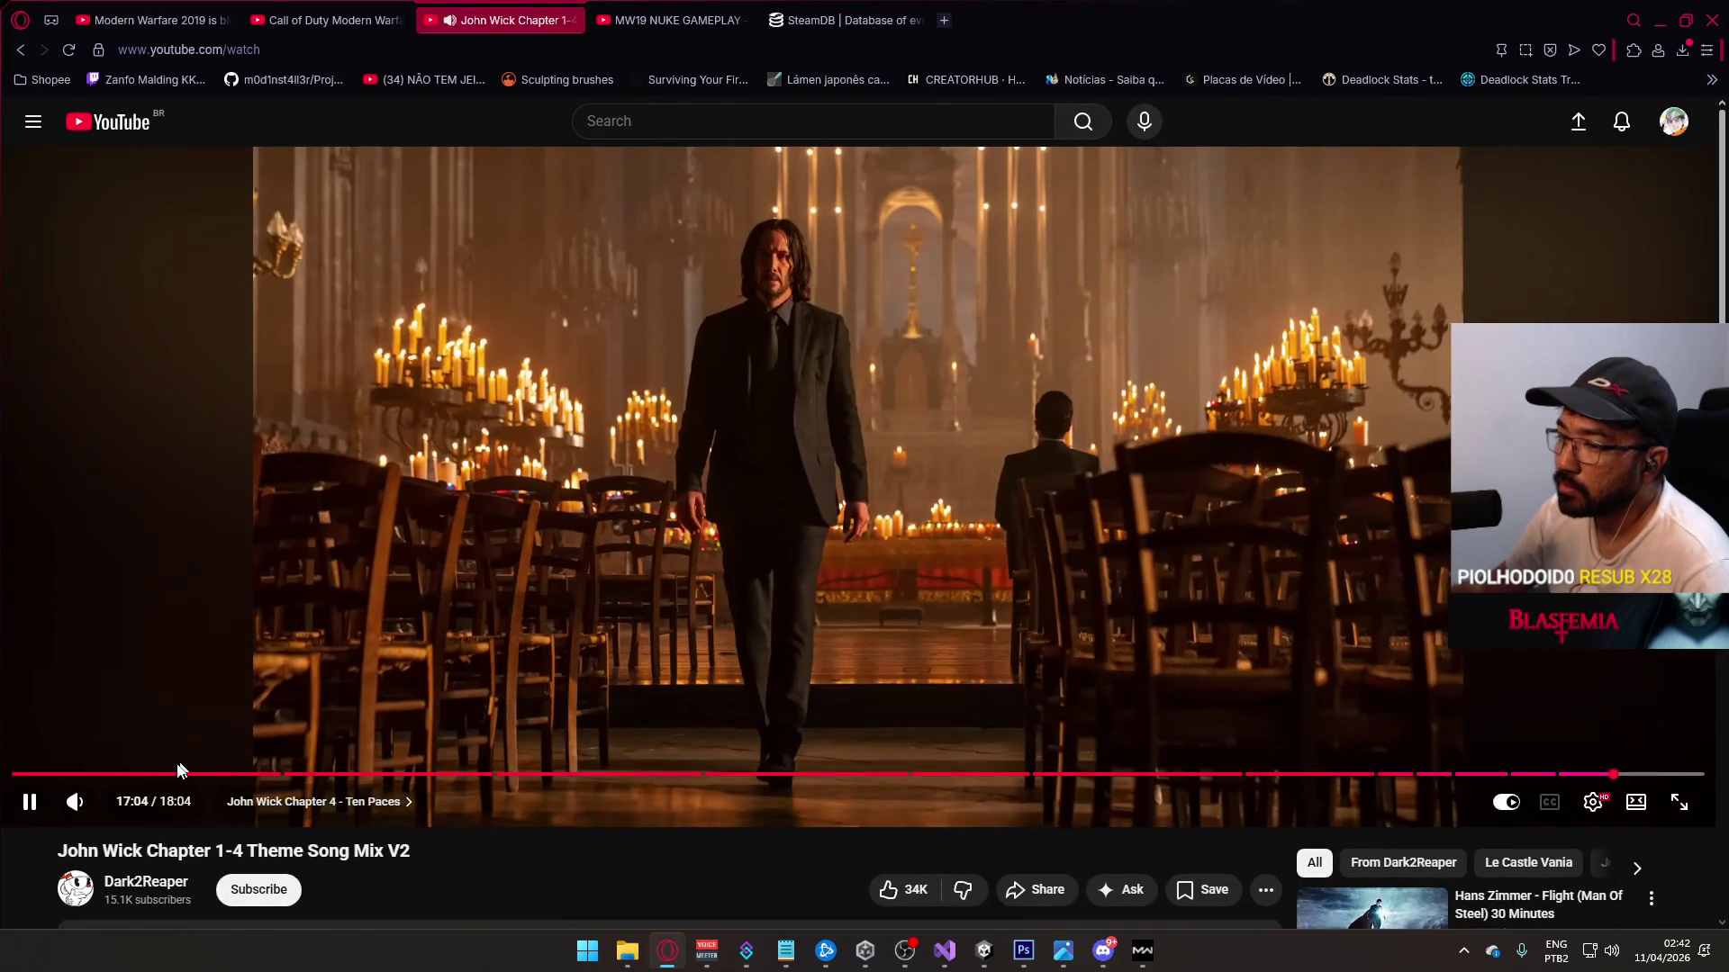
{"action": "mouse_move", "coordinate": [113, 809]}
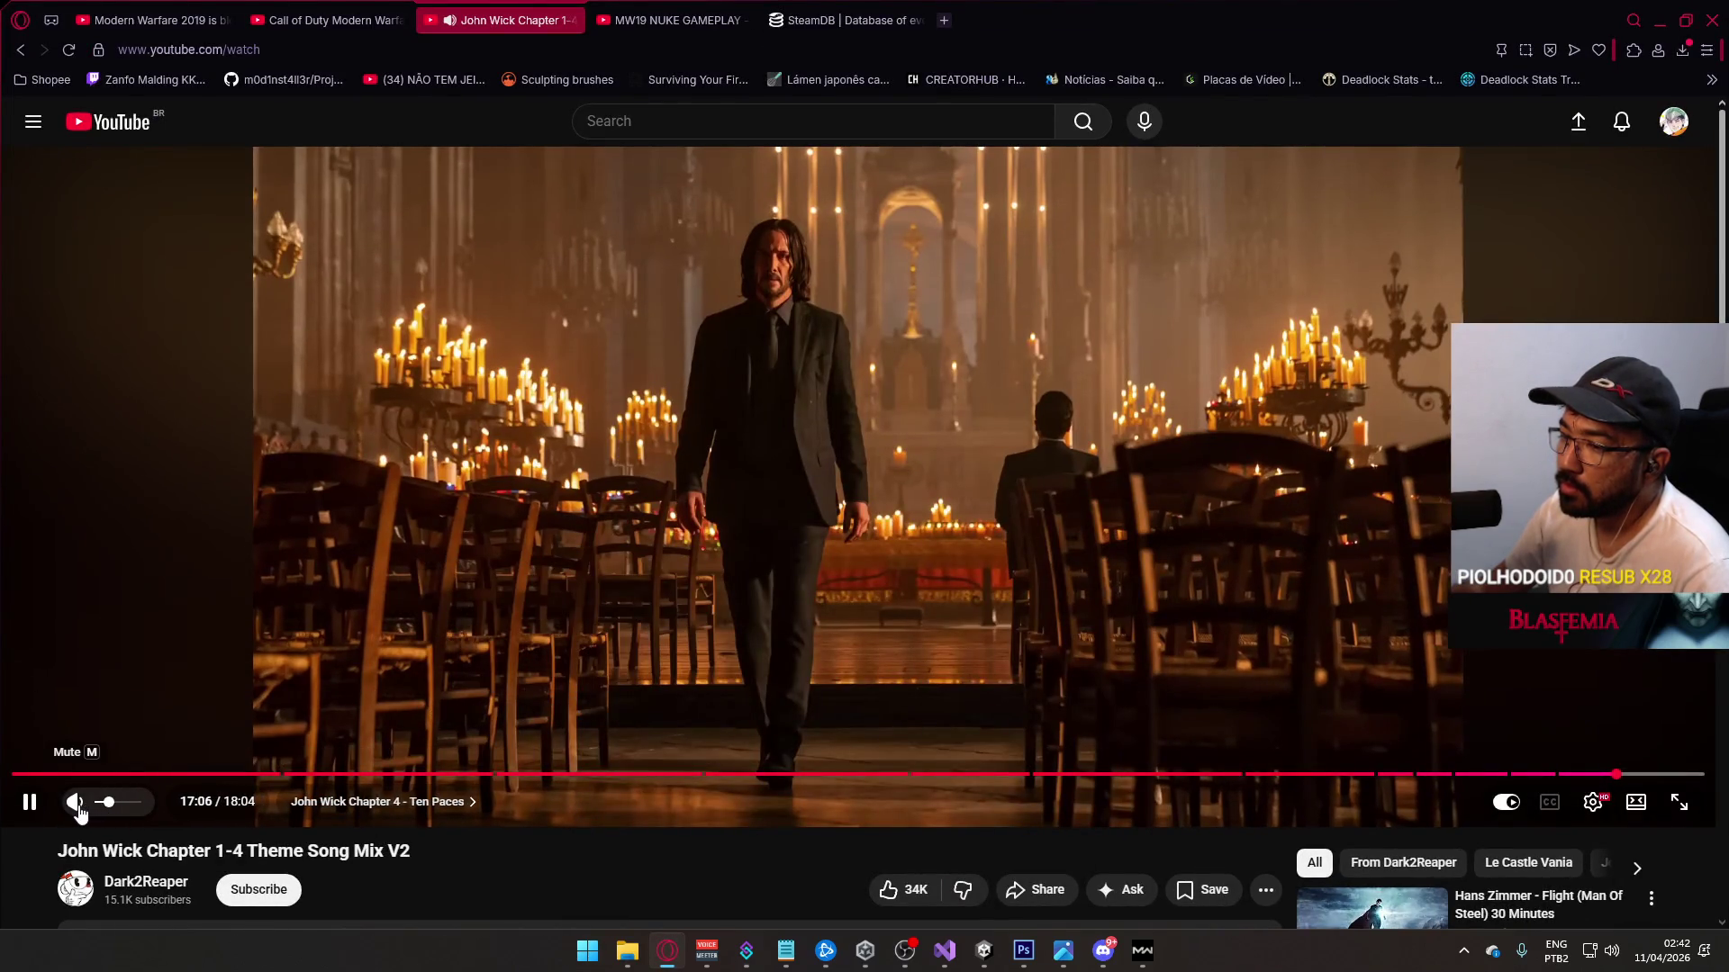
{"action": "left_click", "coordinate": [1140, 952]}
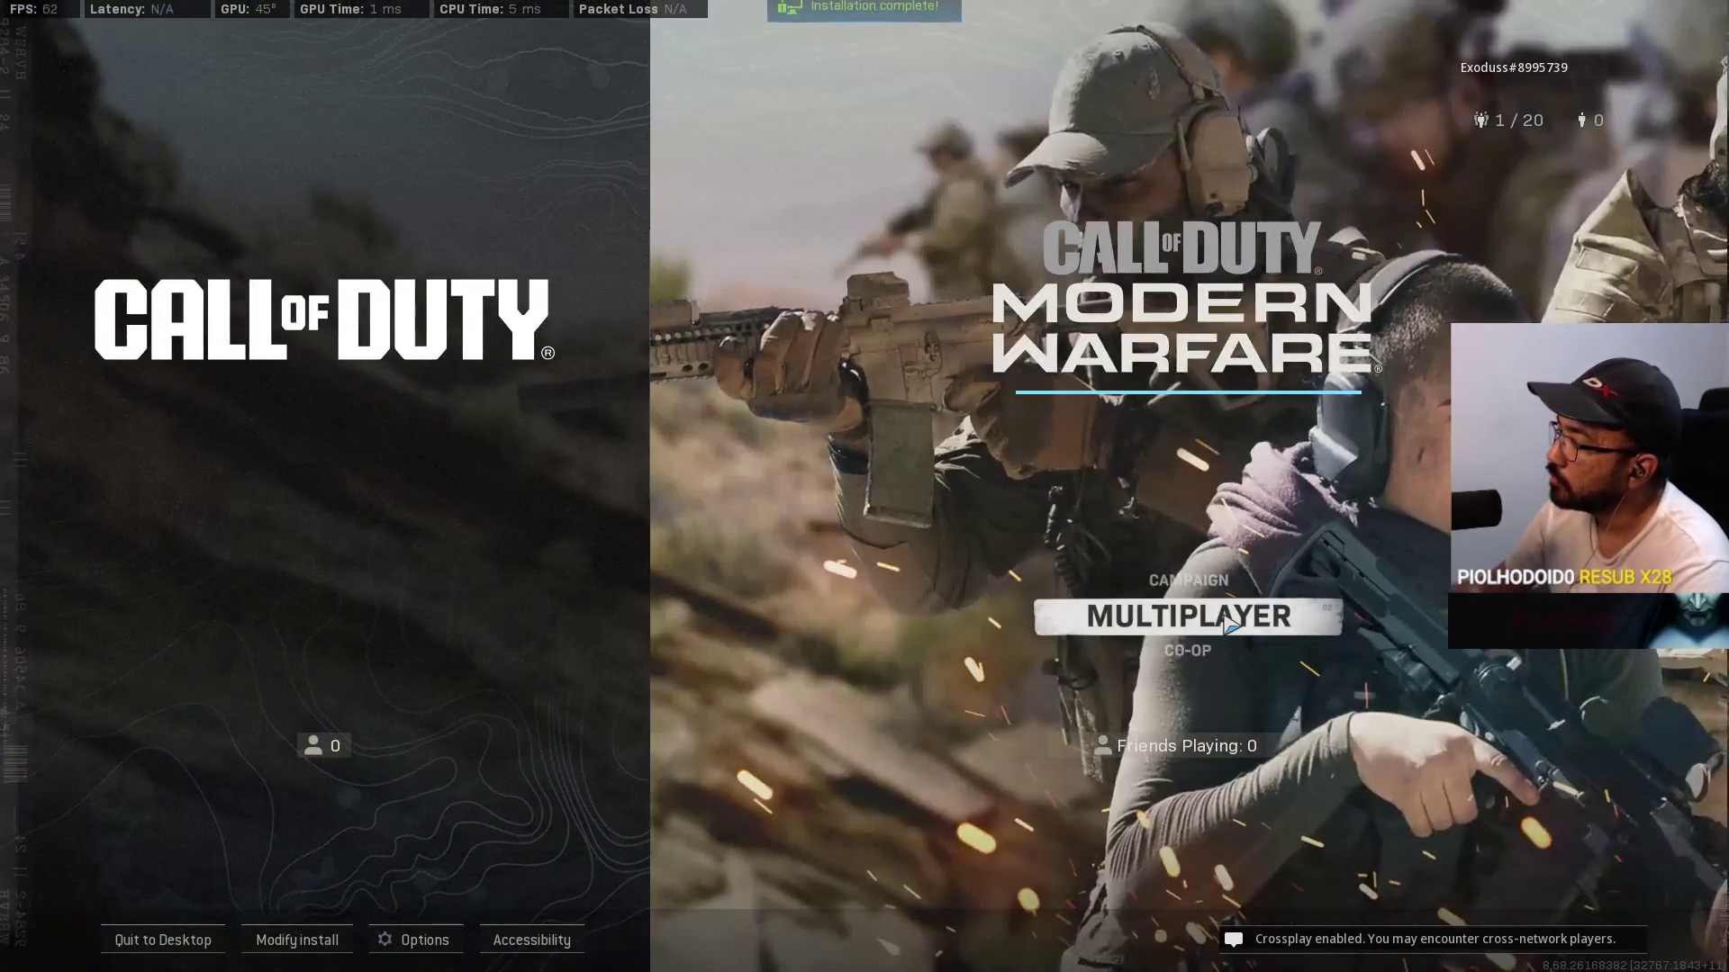
Step: Create a Private Match custom game and open its Game Setup options
{"action": "left_click", "coordinate": [1188, 615]}
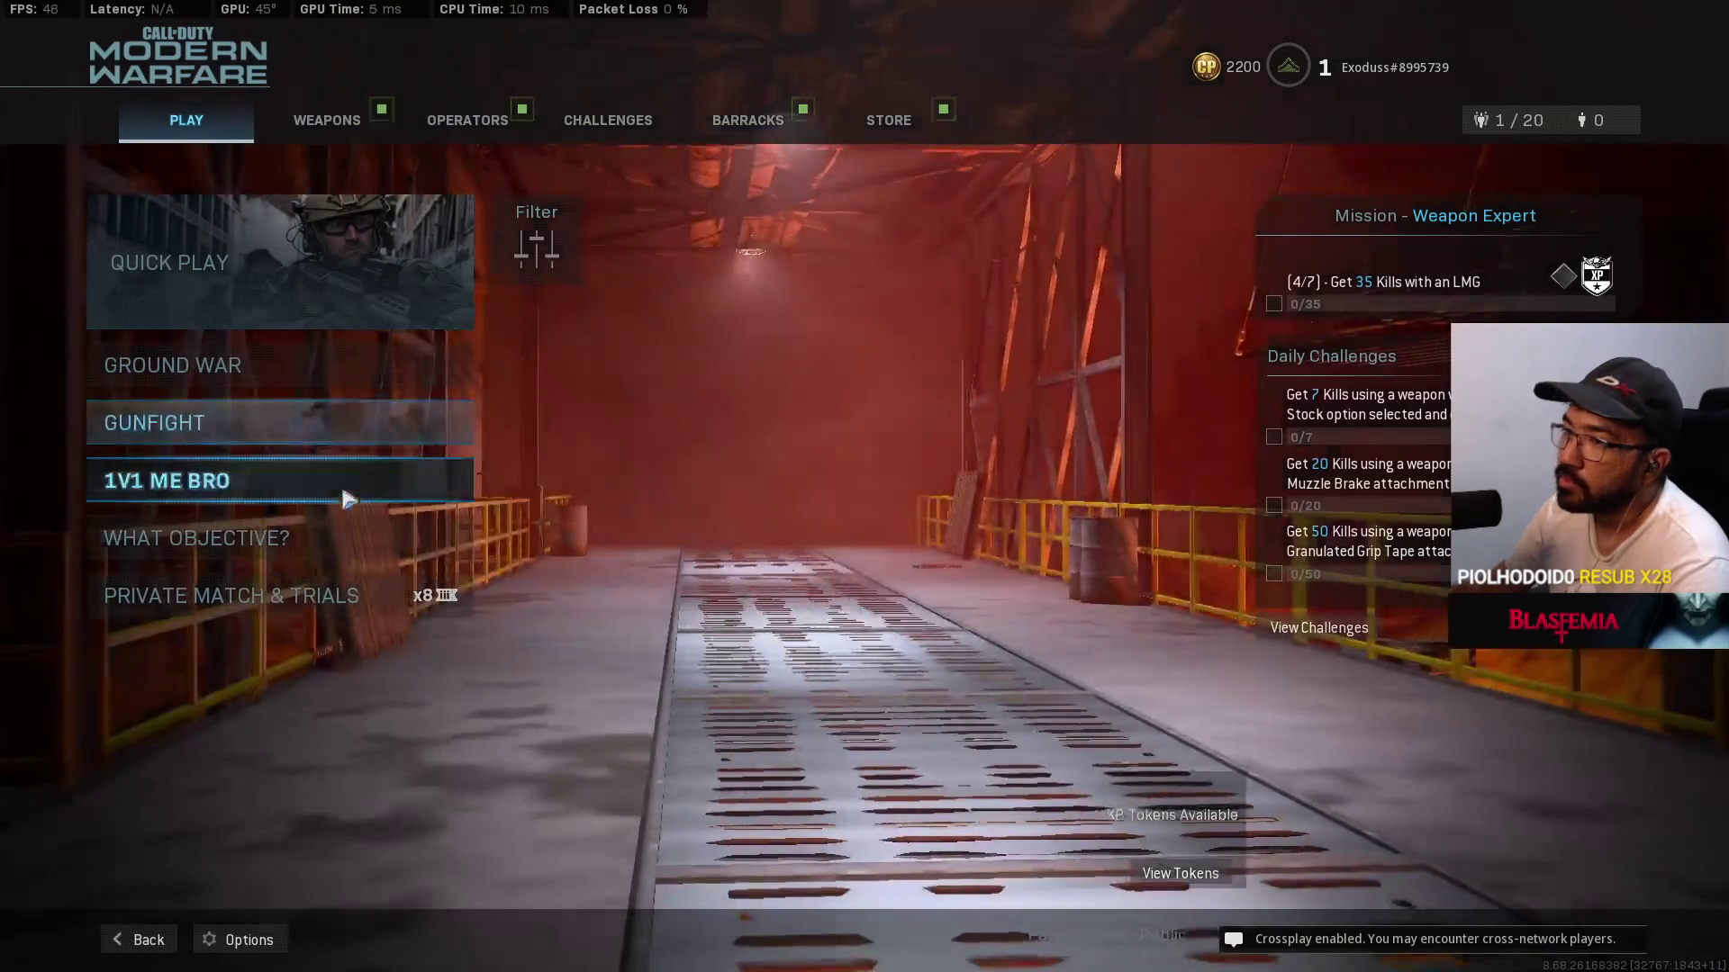
{"action": "left_click", "coordinate": [270, 595]}
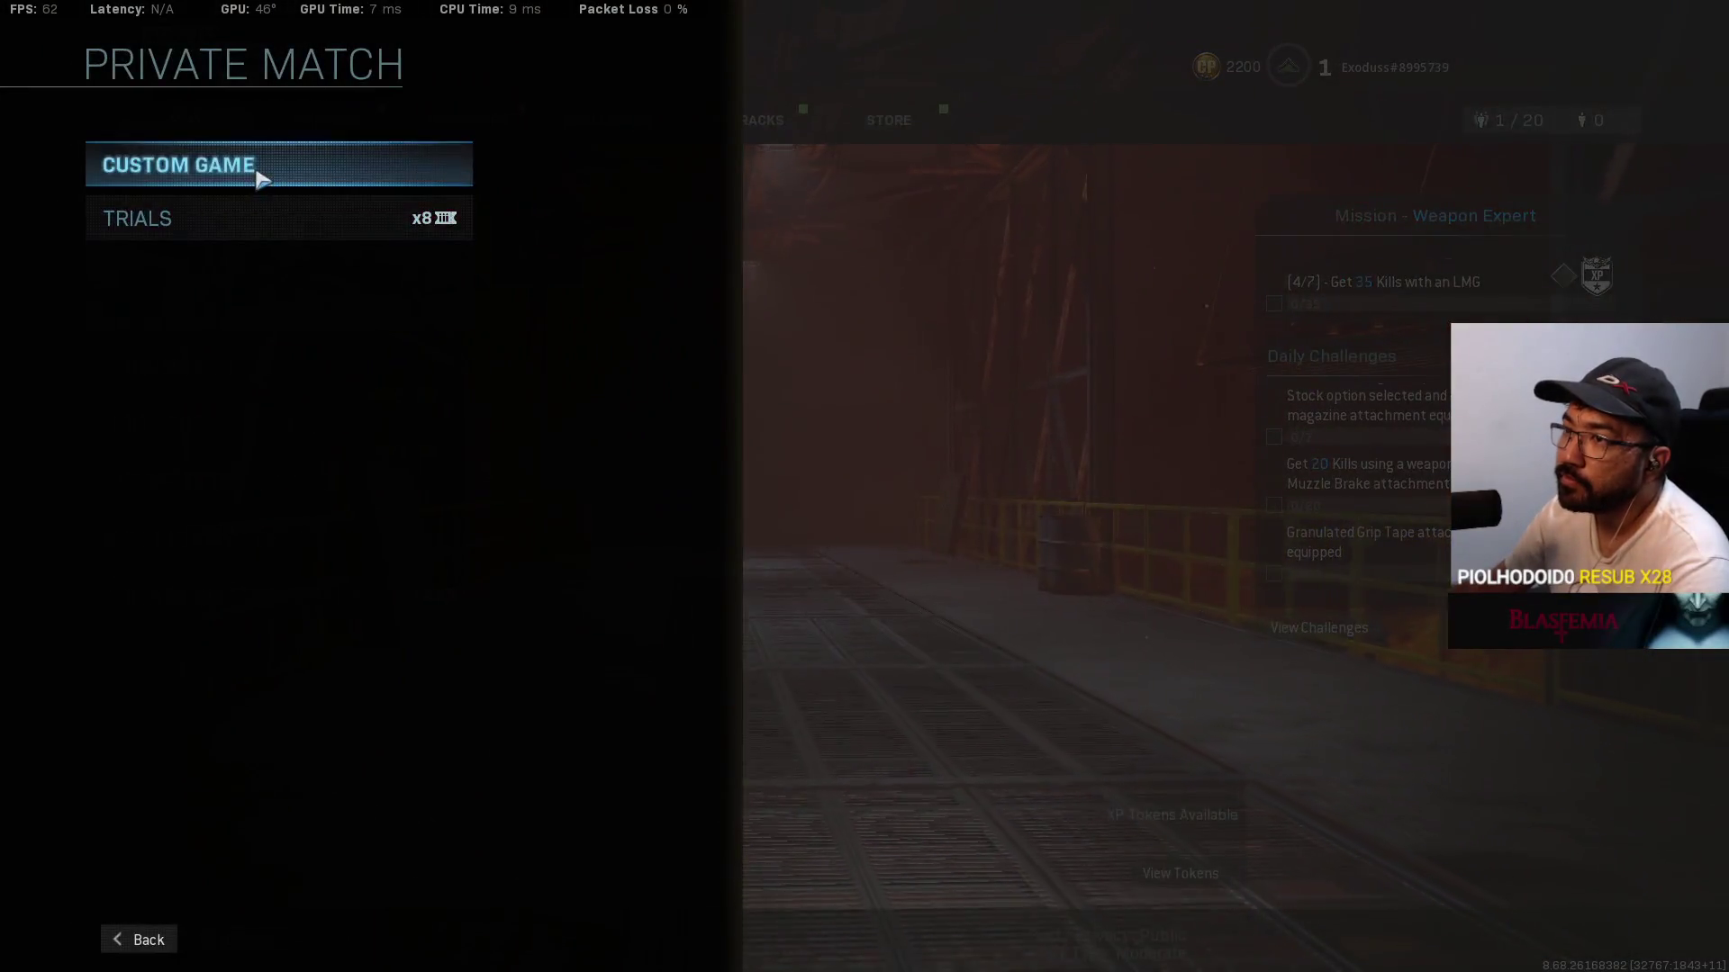
{"action": "left_click", "coordinate": [255, 171]}
{"action": "left_click", "coordinate": [298, 324]}
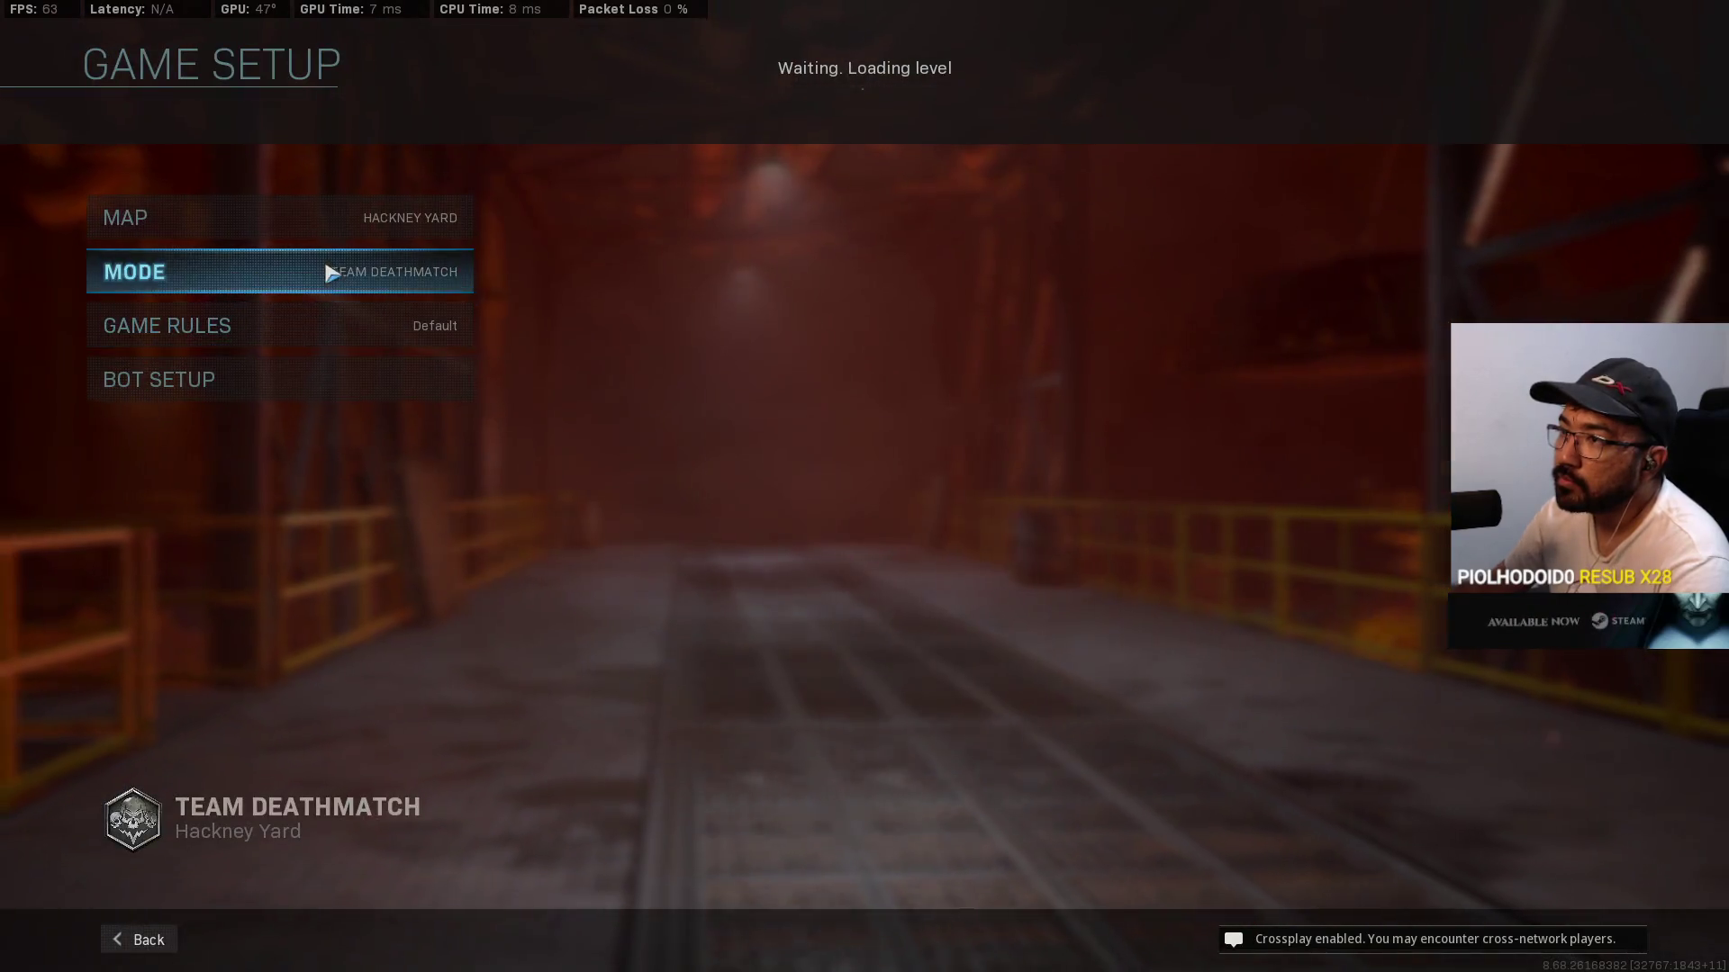
{"action": "left_click", "coordinate": [320, 382]}
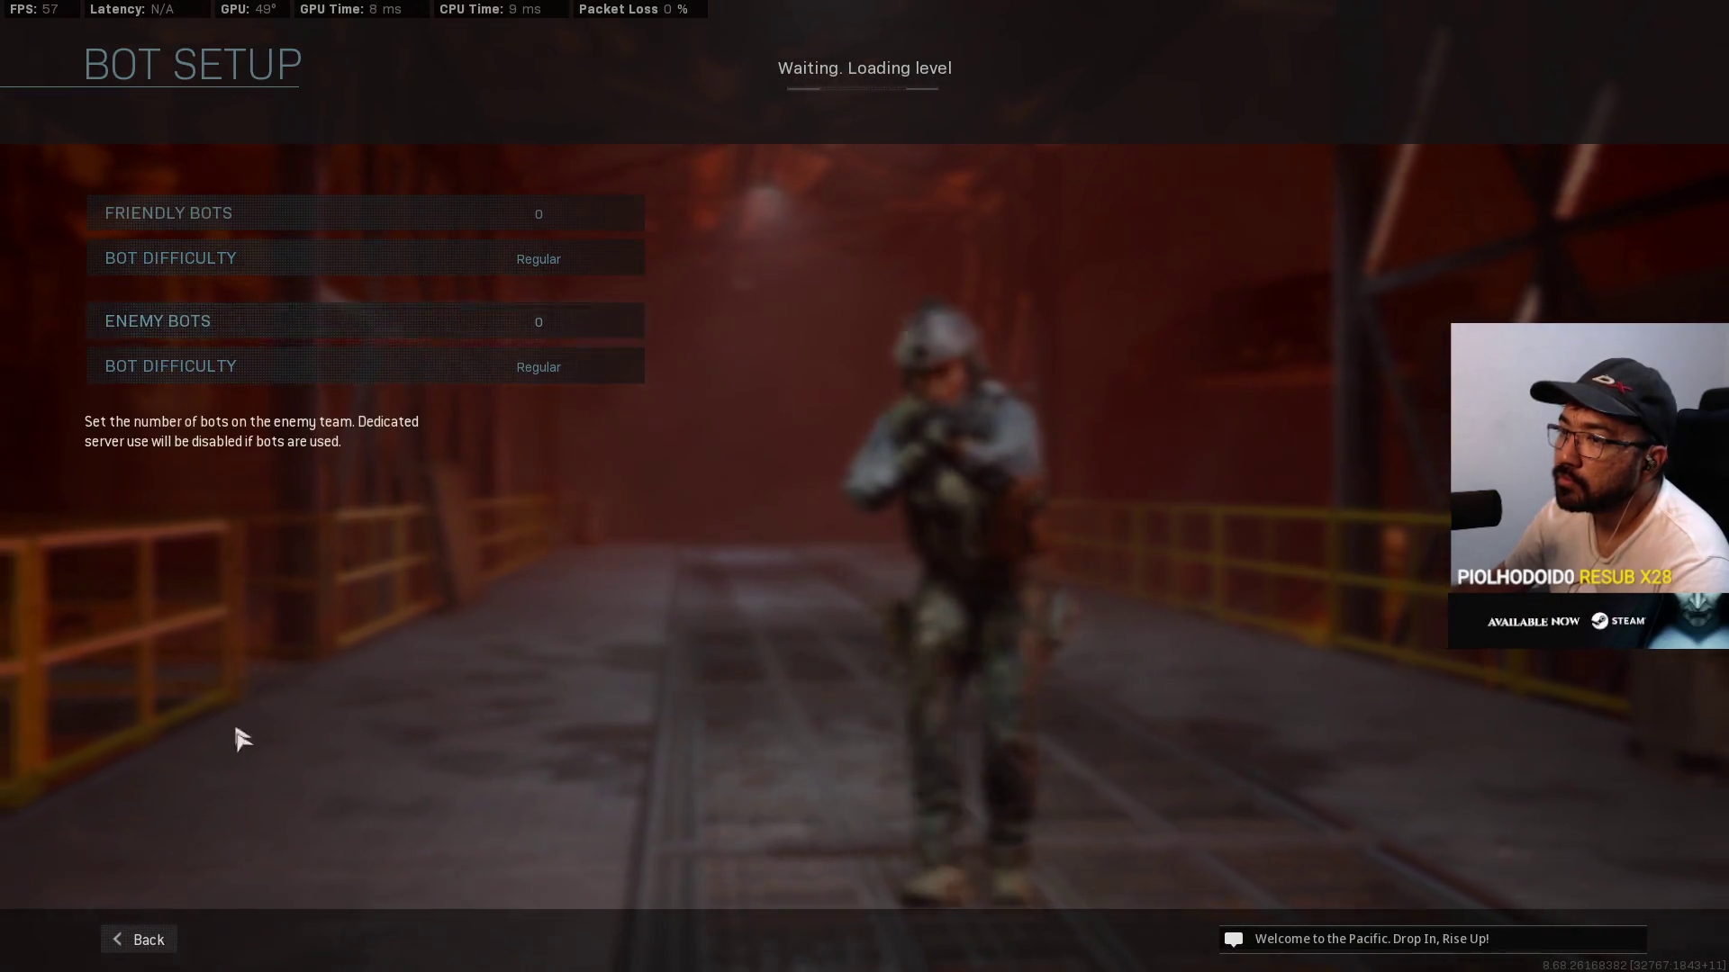
{"action": "left_click", "coordinate": [135, 938]}
Step: Cycle the match time limit in the match rules to Unlimited
{"action": "left_click", "coordinate": [256, 335]}
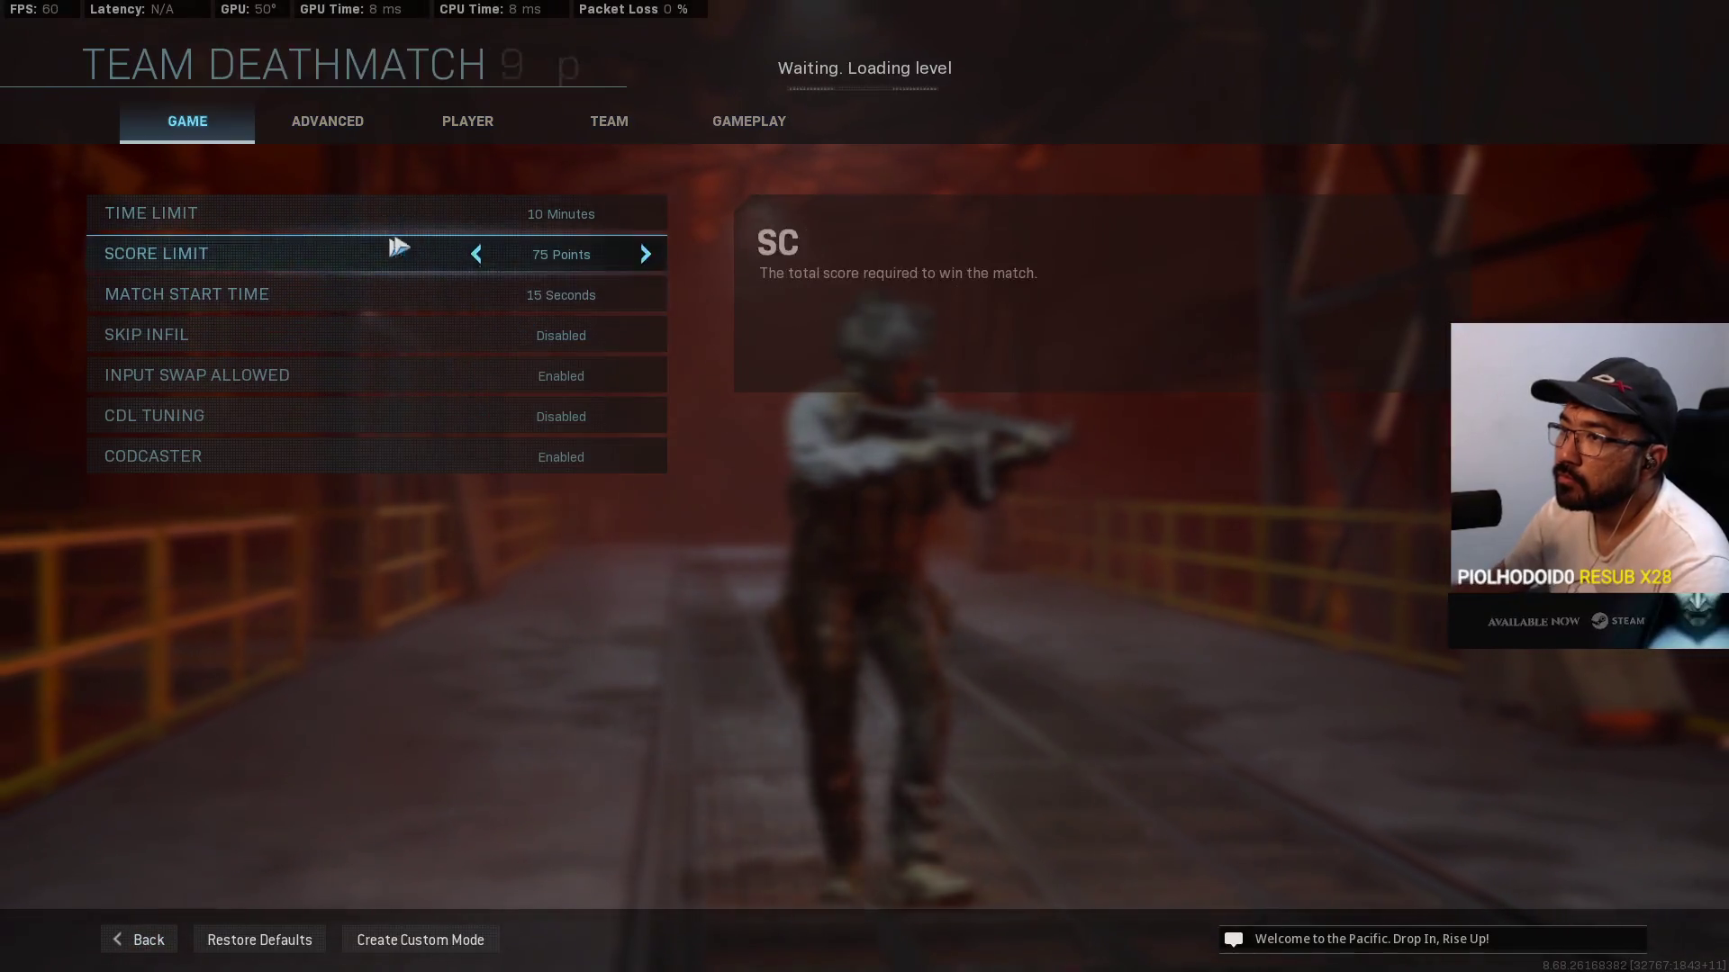
{"action": "left_click", "coordinate": [476, 212]}
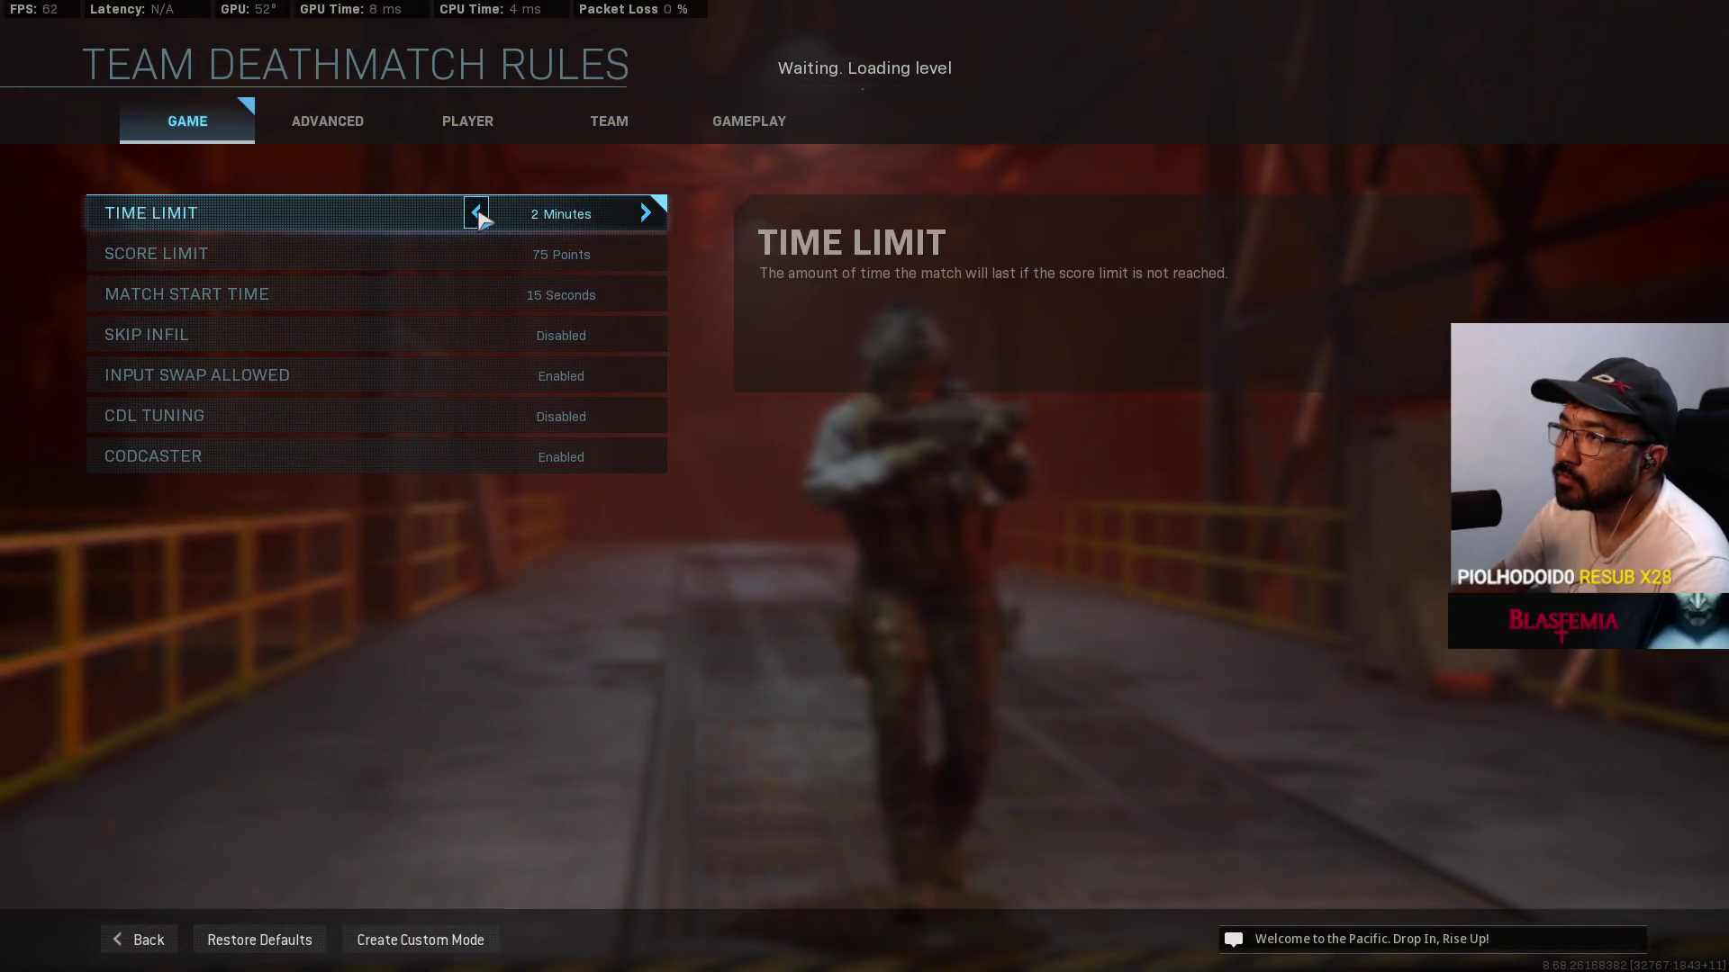
{"action": "left_click", "coordinate": [476, 213]}
{"action": "left_click", "coordinate": [477, 212]}
{"action": "left_click", "coordinate": [477, 212]}
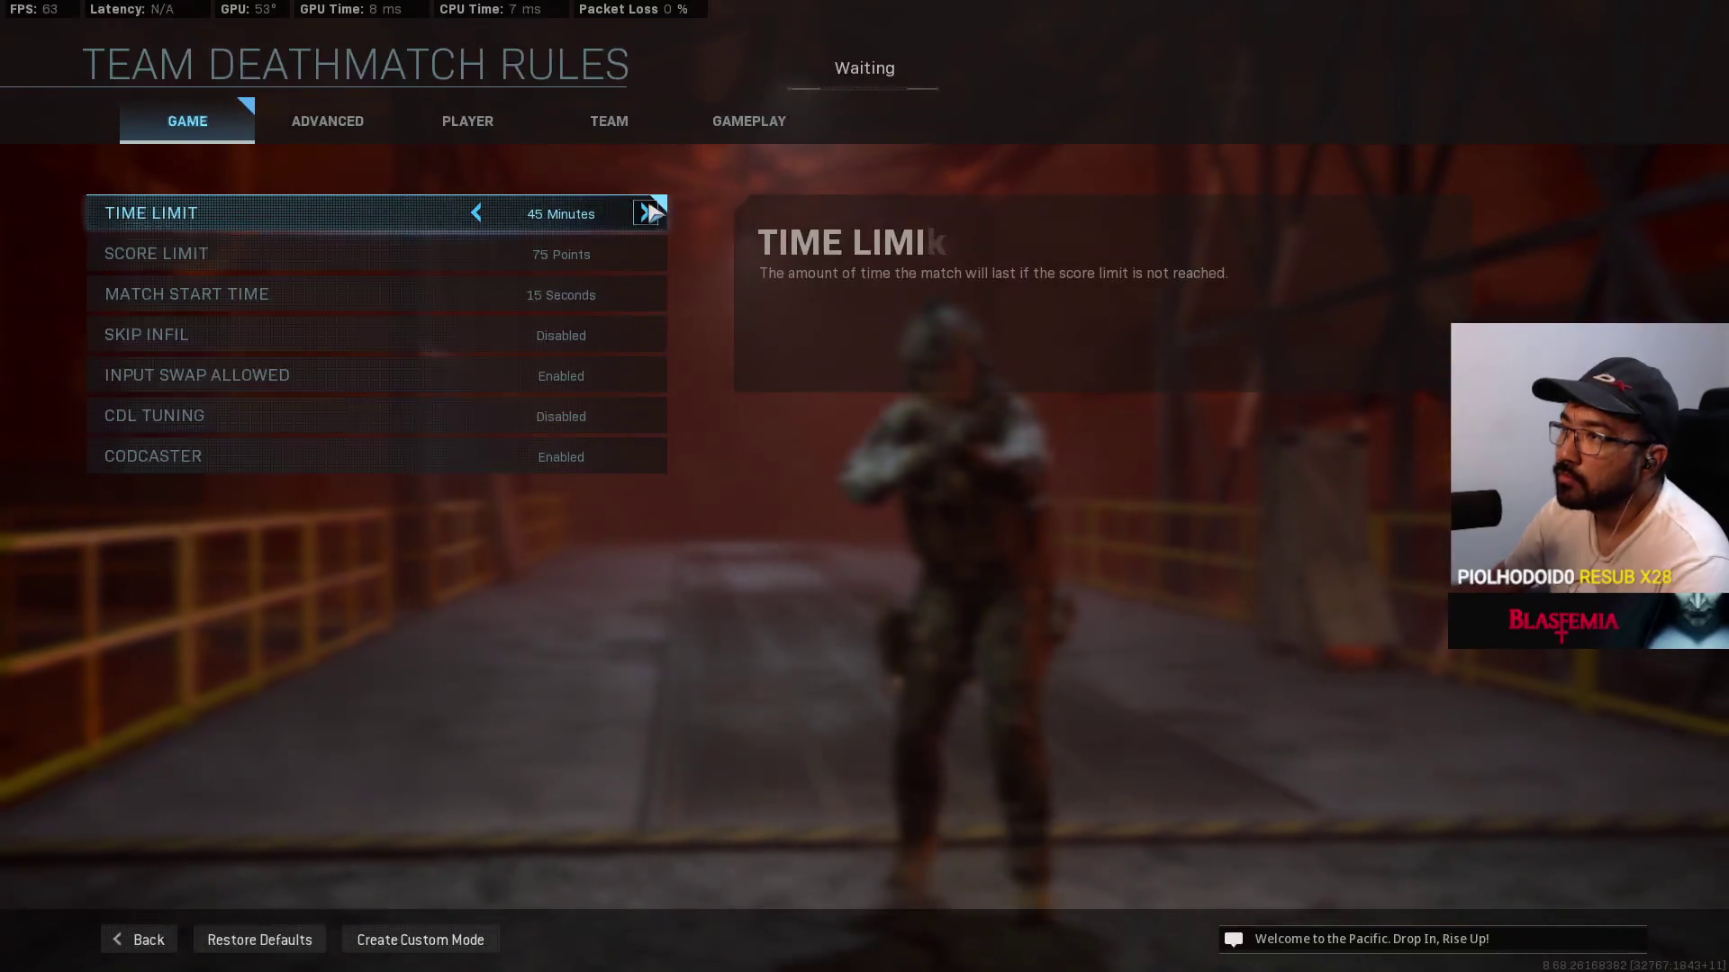
{"action": "left_click", "coordinate": [652, 213]}
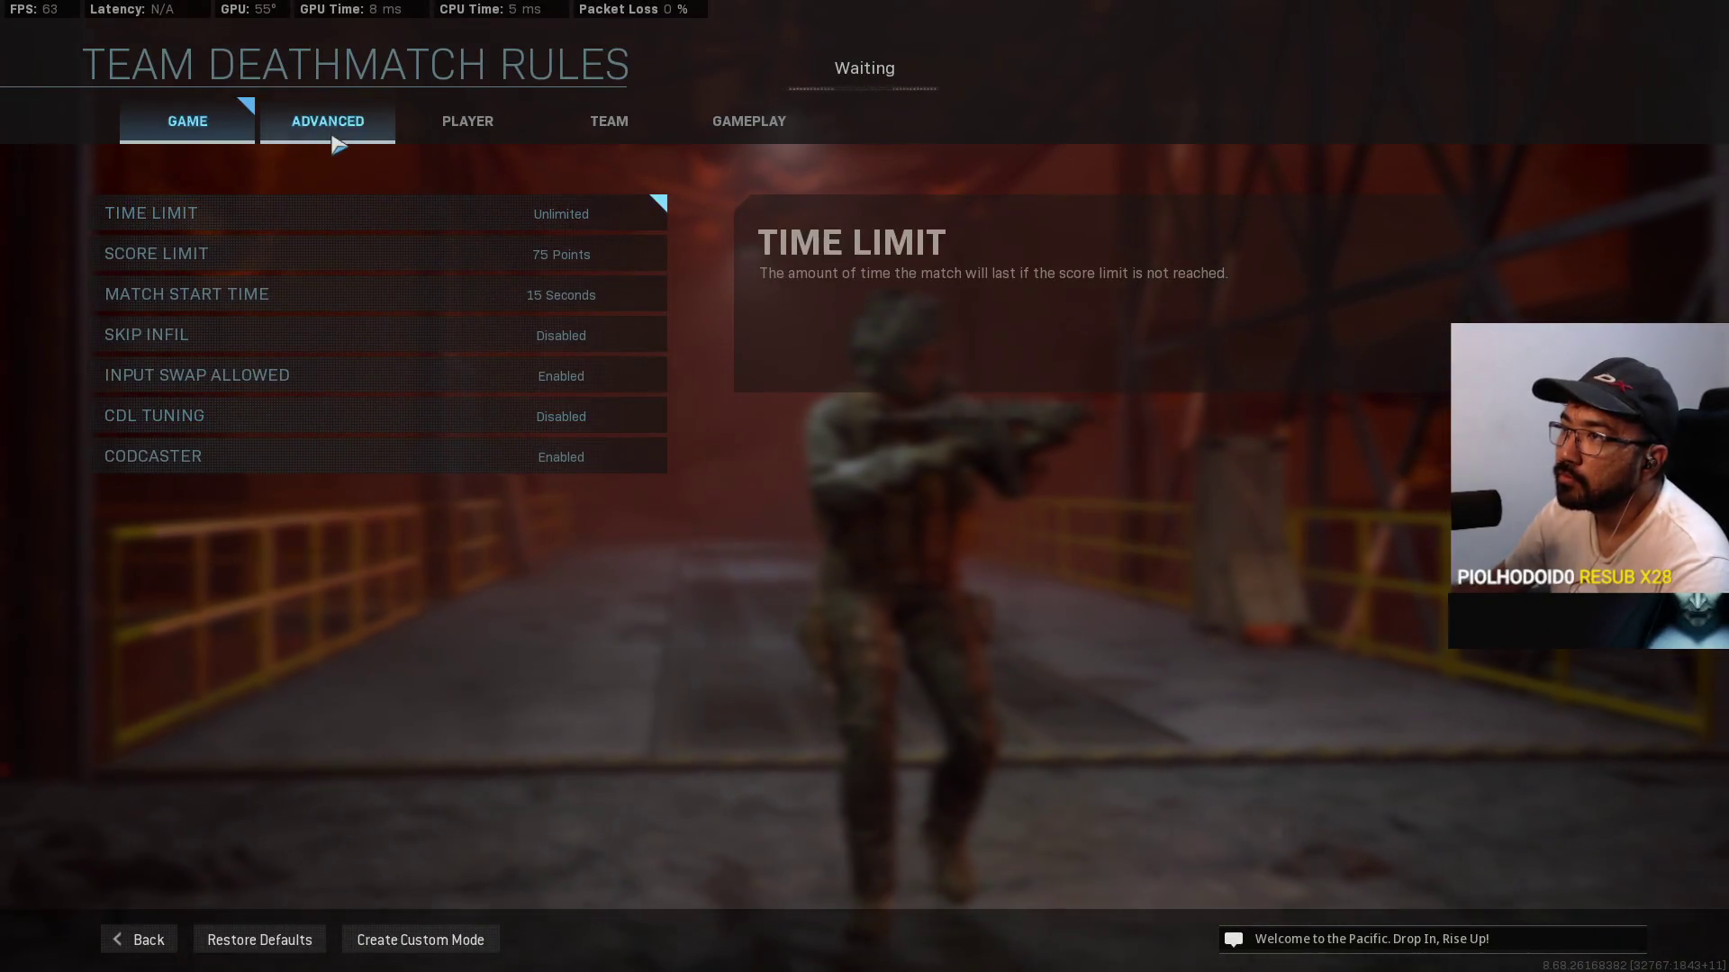
{"action": "left_click", "coordinate": [157, 938]}
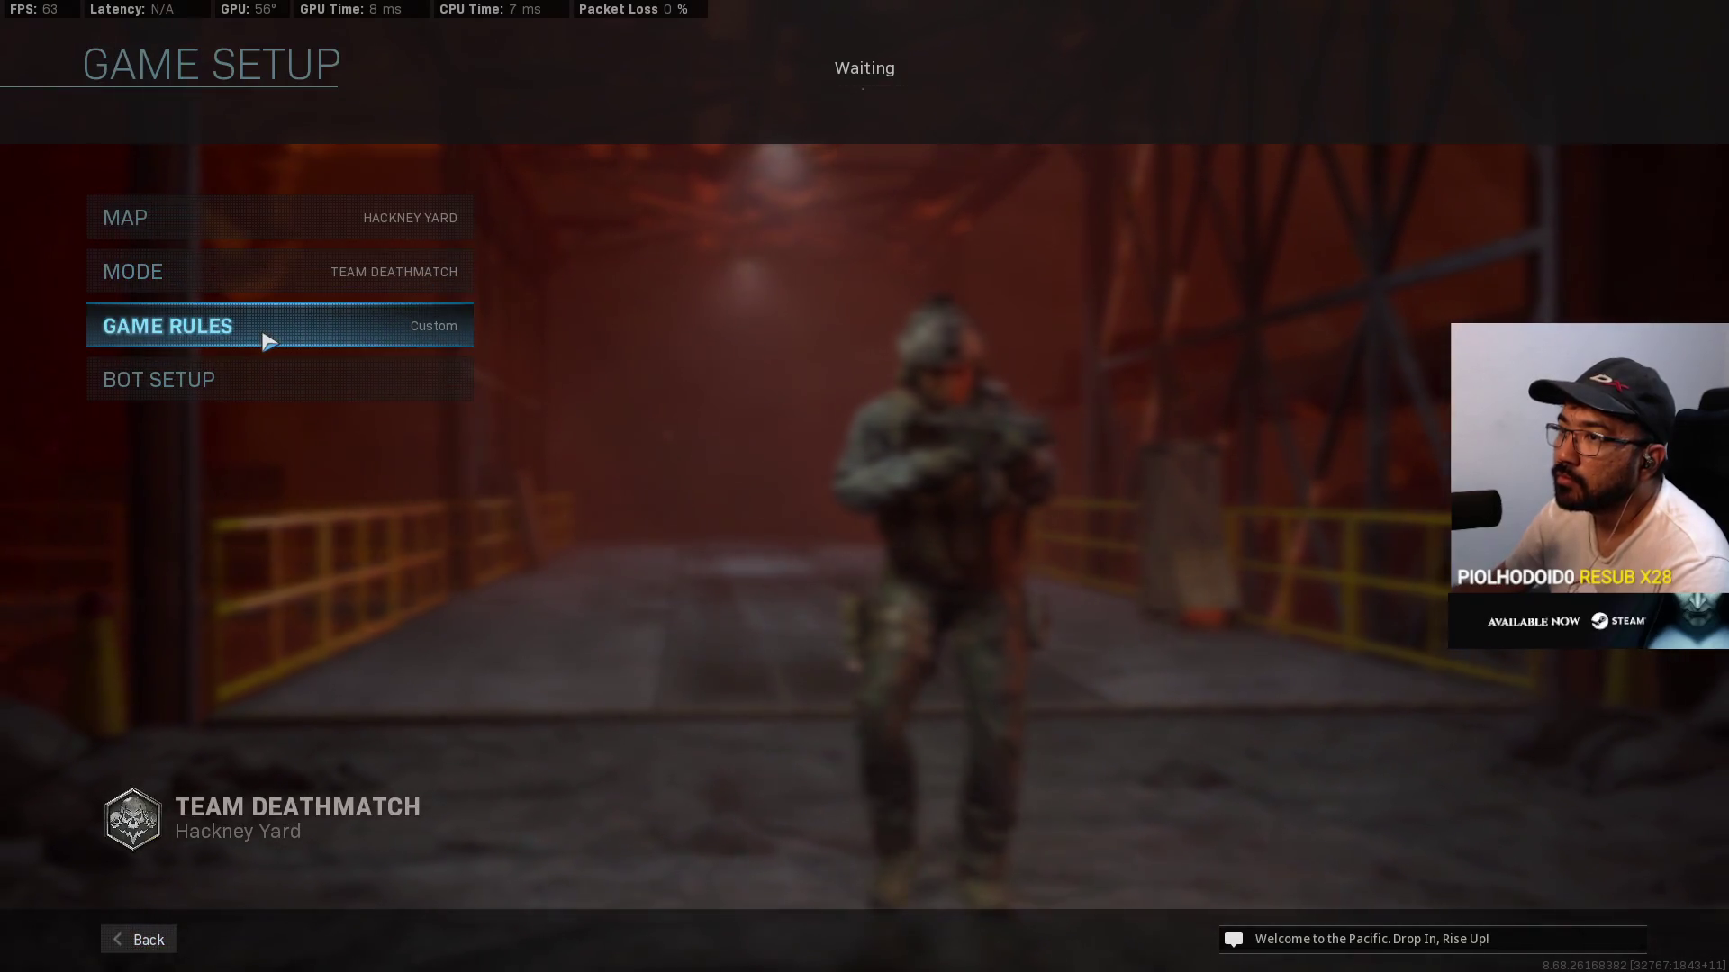
Step: Set the map to Crash and the game mode to Domination
{"action": "left_click", "coordinate": [378, 236]}
{"action": "scroll", "coordinate": [324, 444], "scroll_direction": "down", "scroll_amount": 4}
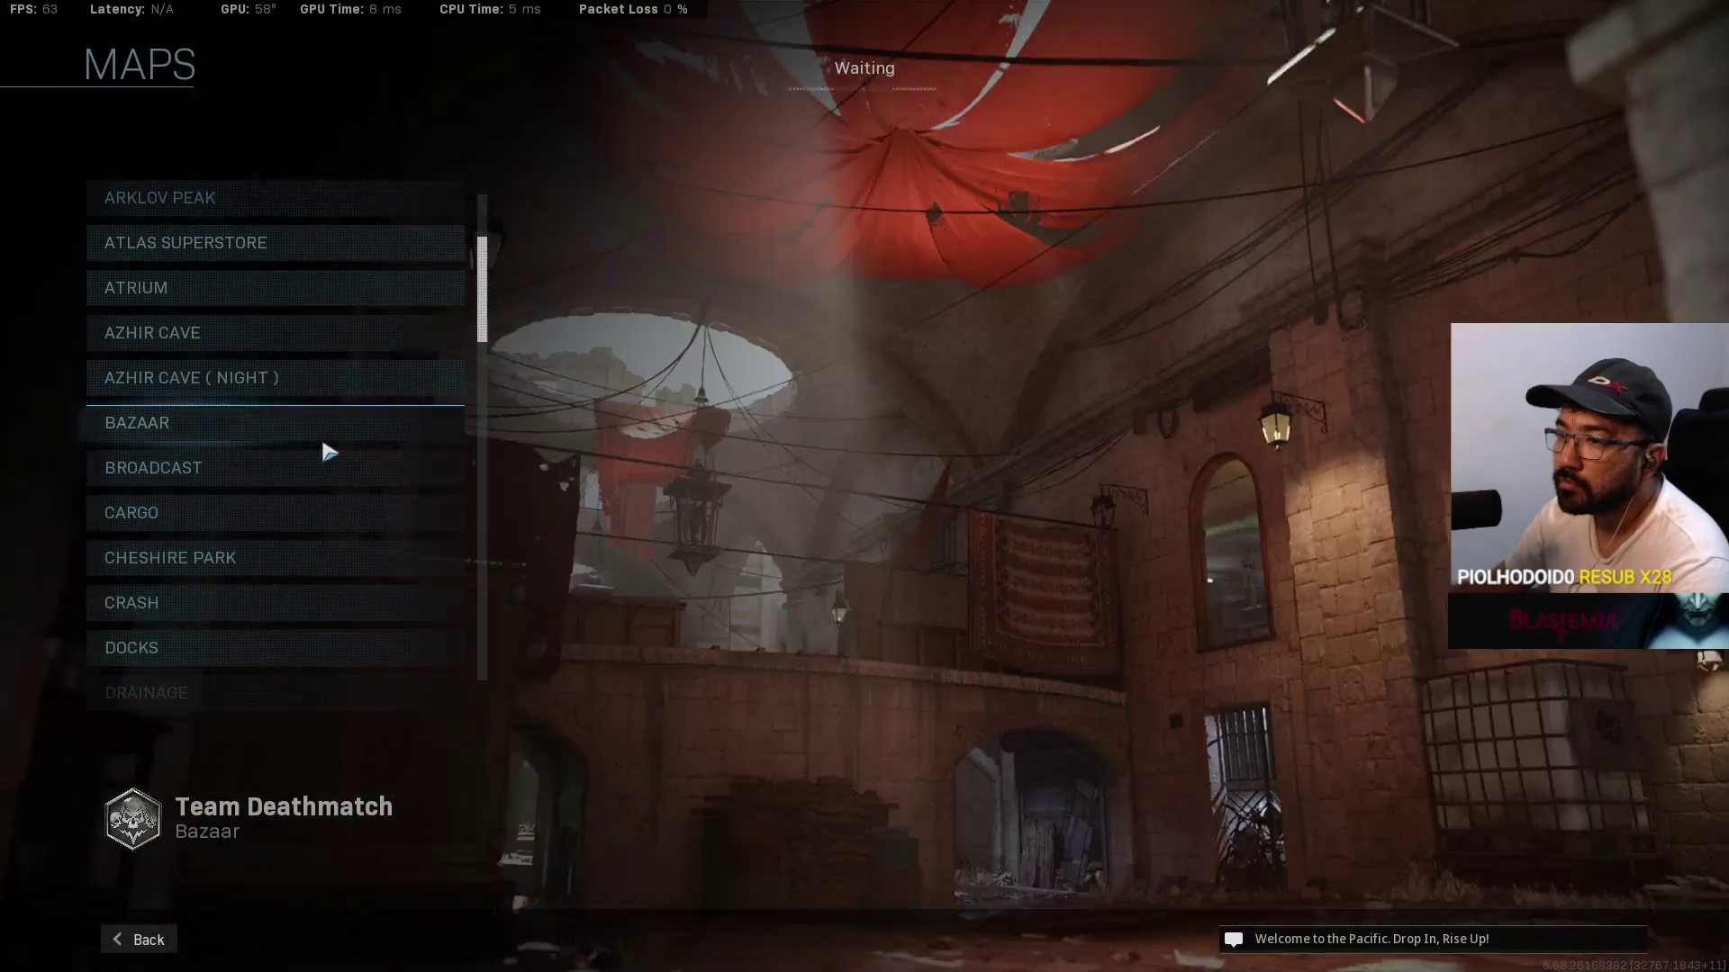
{"action": "scroll", "coordinate": [329, 452], "scroll_direction": "down", "scroll_amount": 10}
{"action": "scroll", "coordinate": [324, 497], "scroll_direction": "down", "scroll_amount": 3}
{"action": "scroll", "coordinate": [335, 511], "scroll_direction": "up", "scroll_amount": 6}
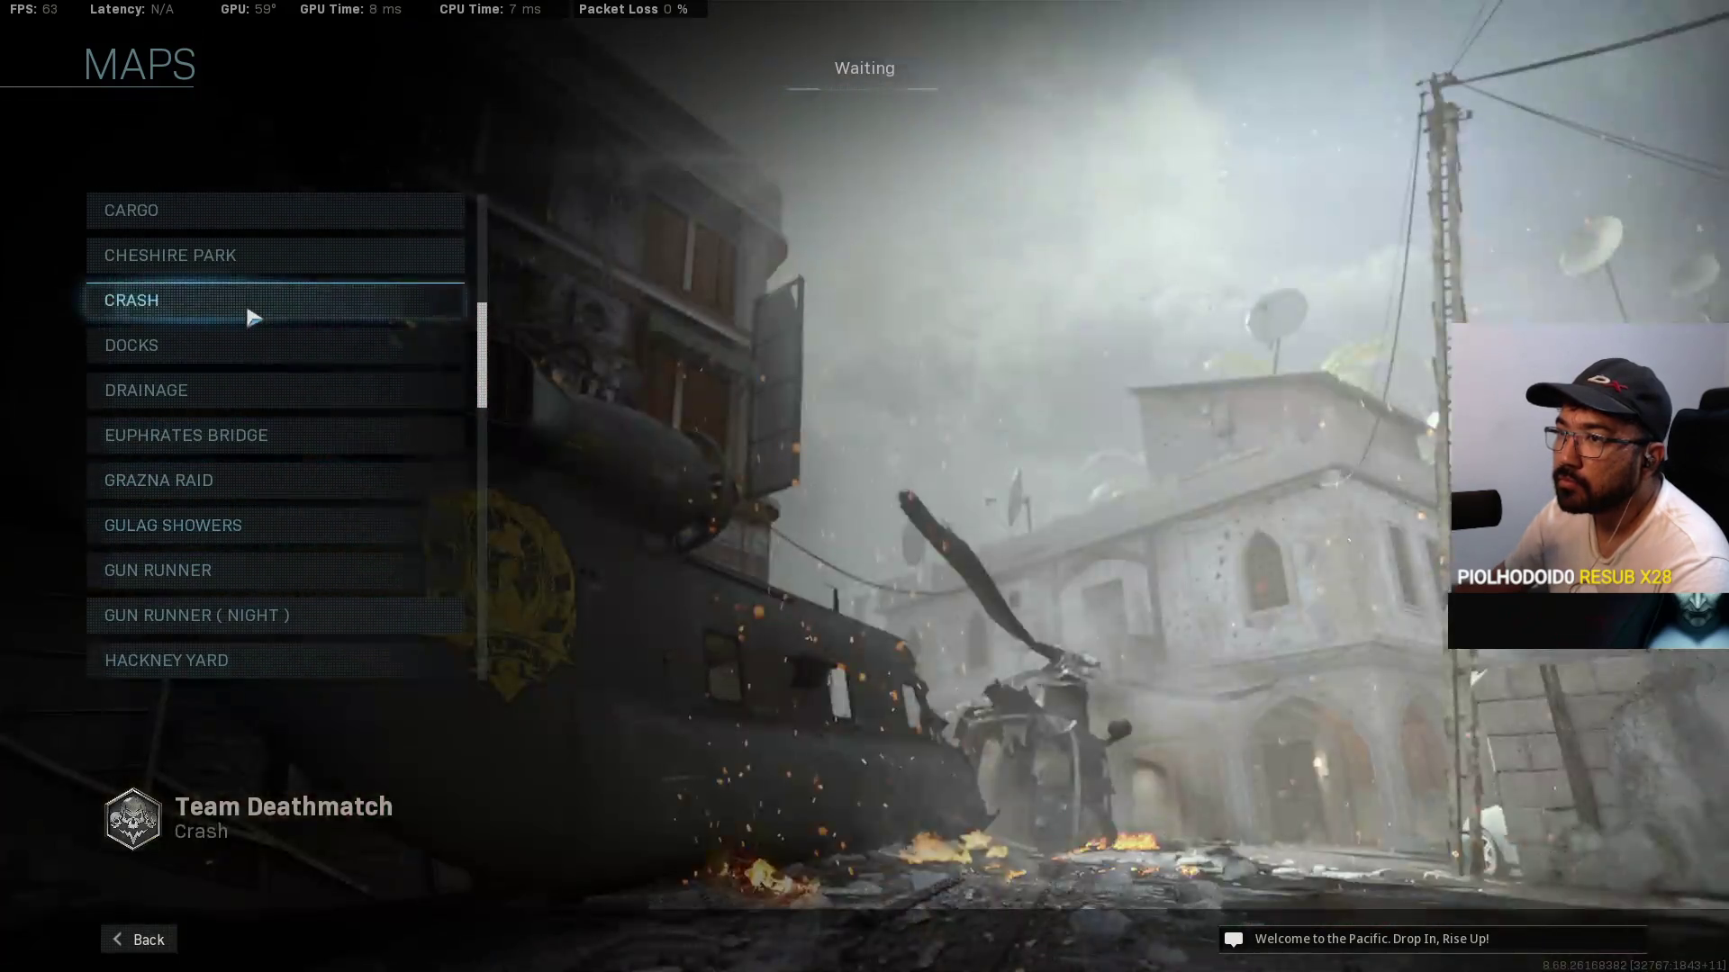
{"action": "left_click", "coordinate": [253, 317]}
{"action": "left_click", "coordinate": [347, 274]}
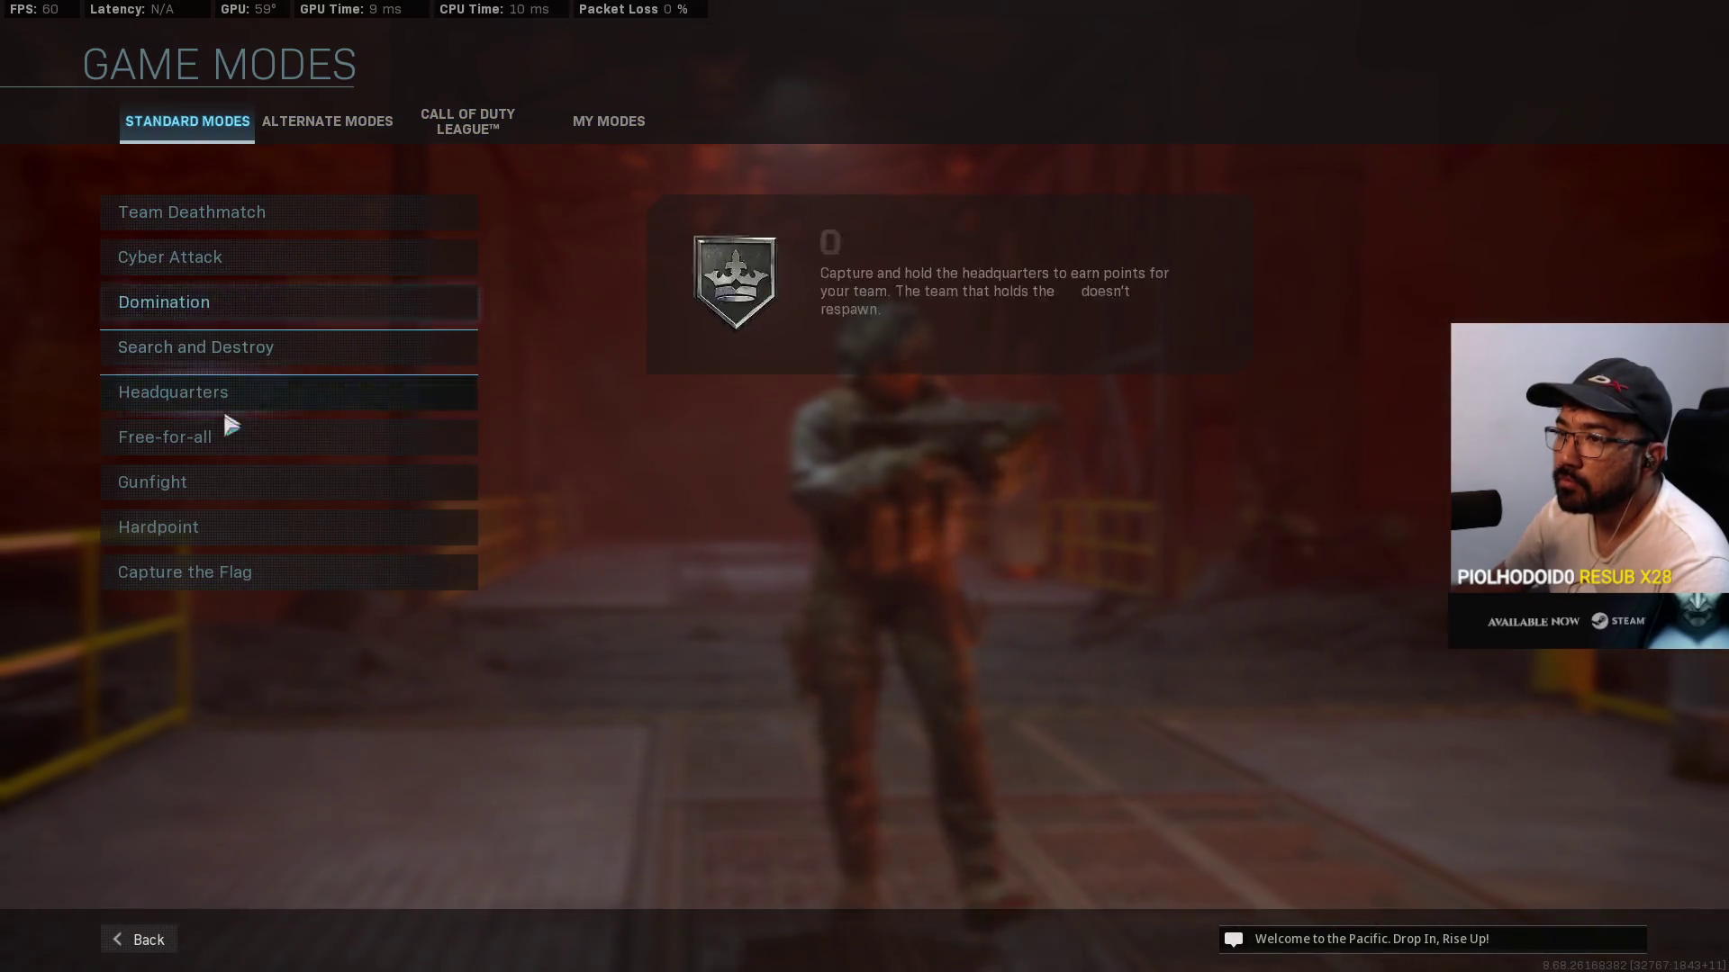
{"action": "left_click", "coordinate": [231, 311]}
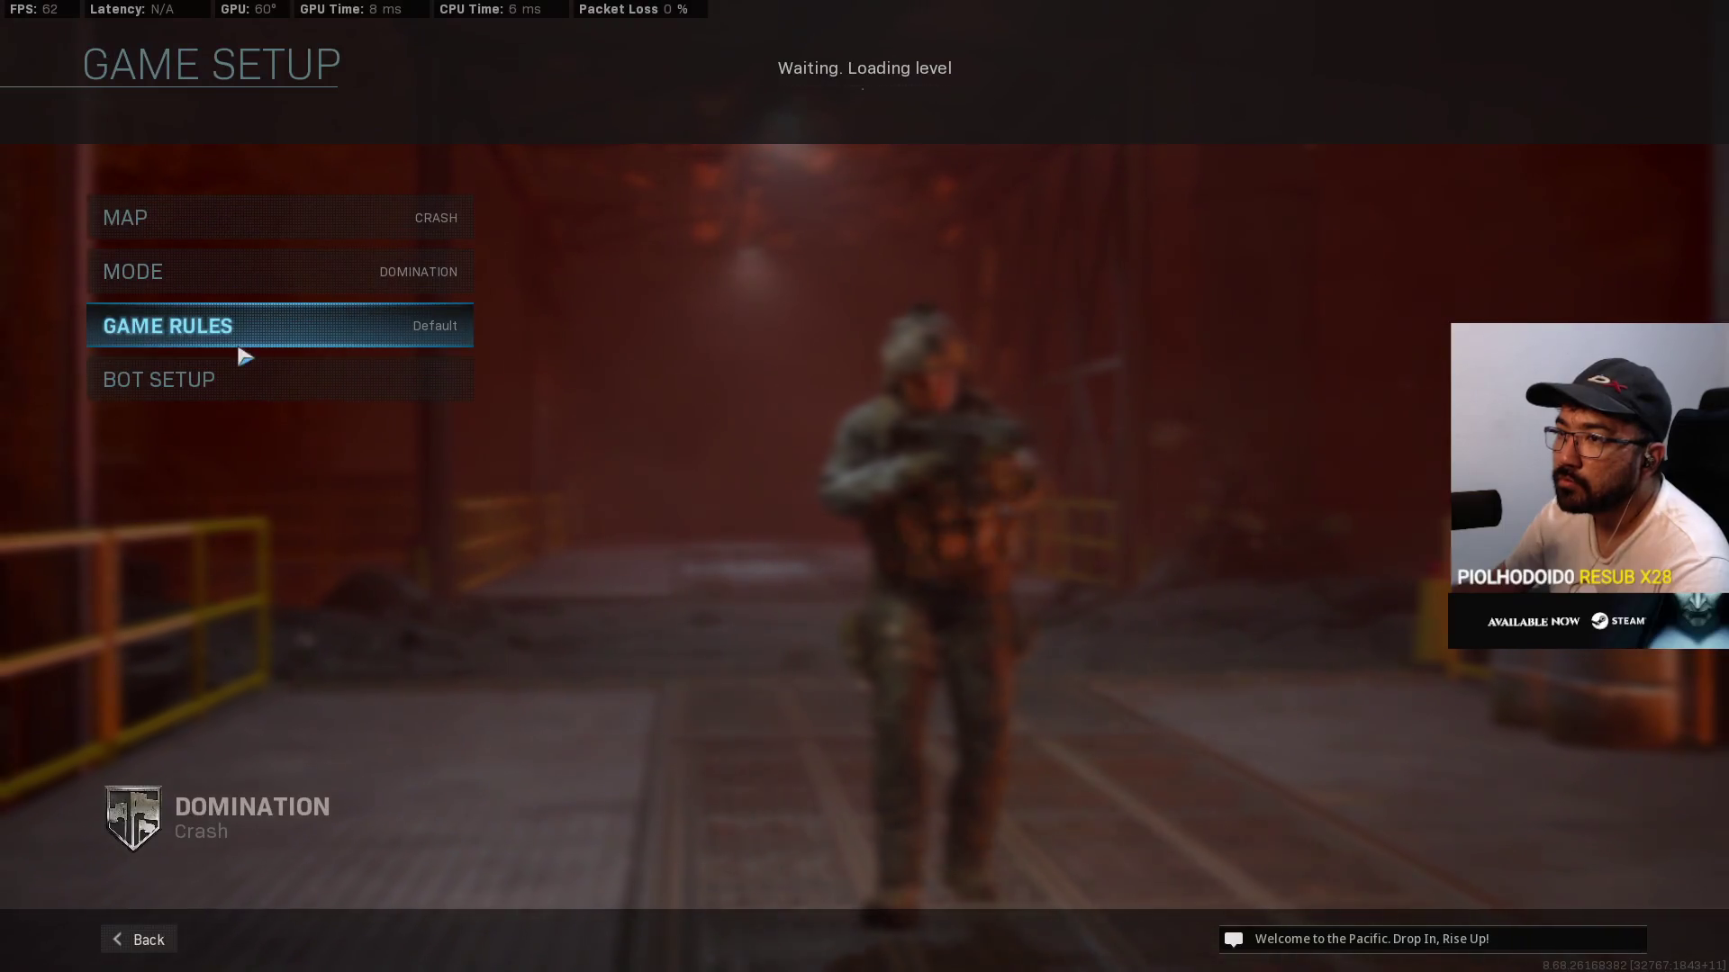
Step: Add 2 enemy bots on Recruit difficulty and return to the custom game lobby
{"action": "left_click", "coordinate": [224, 384]}
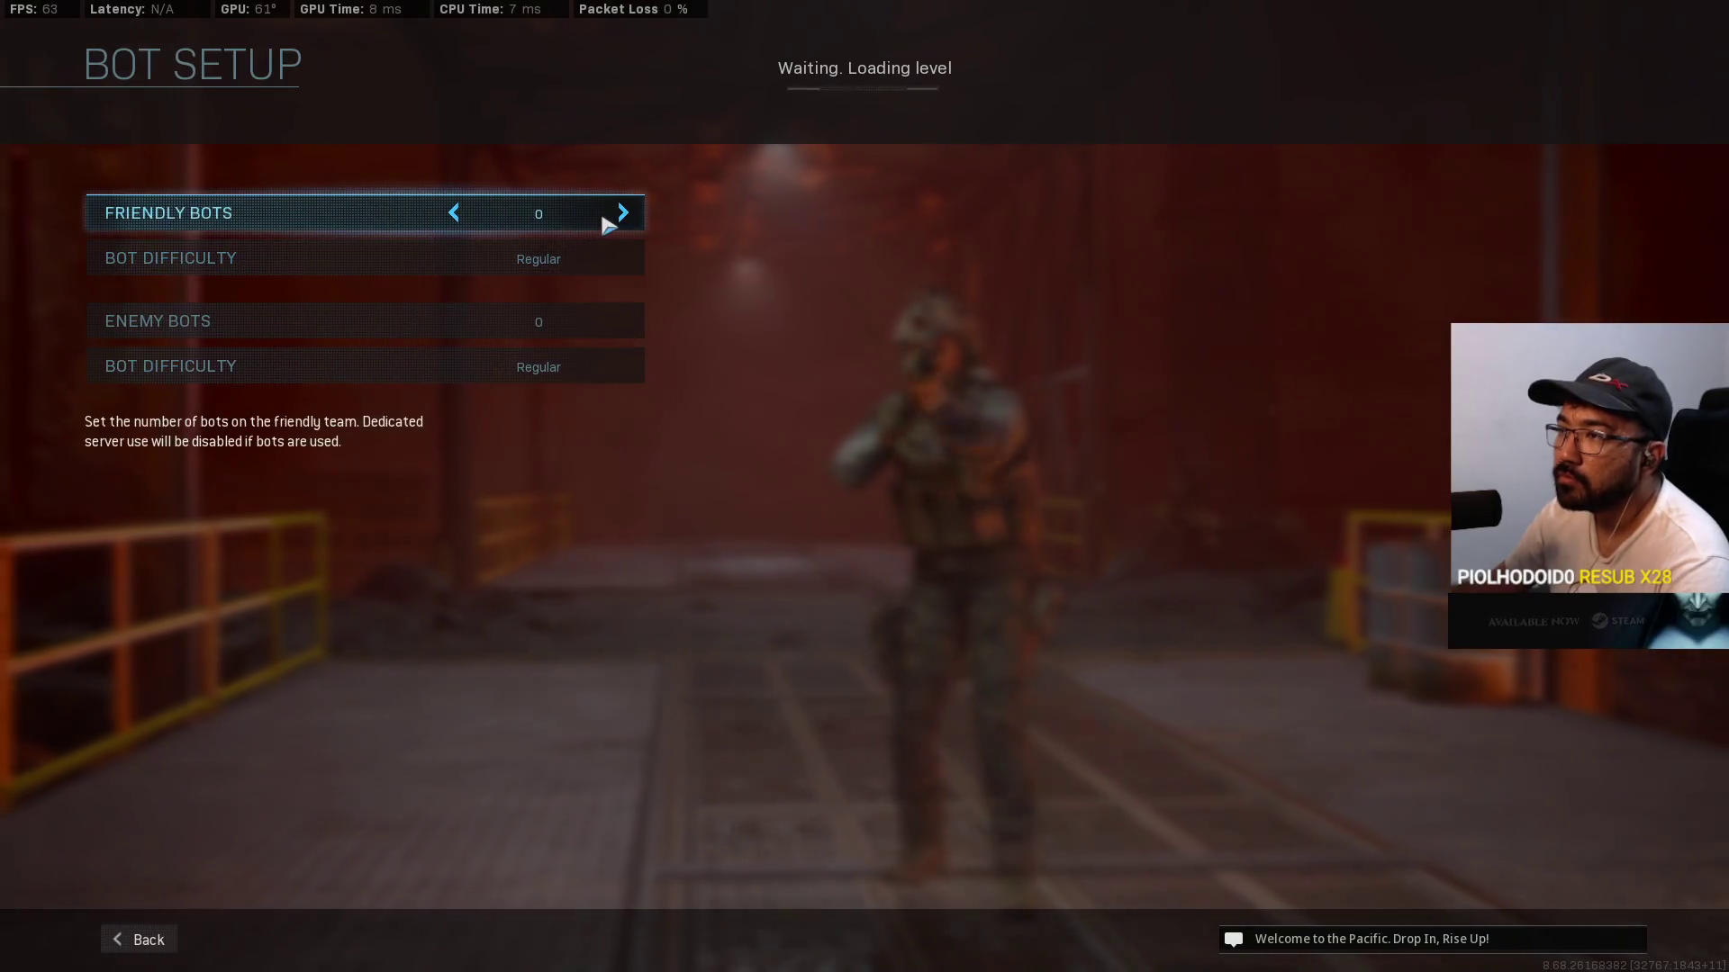
{"action": "left_click", "coordinate": [623, 321]}
{"action": "left_click", "coordinate": [623, 322]}
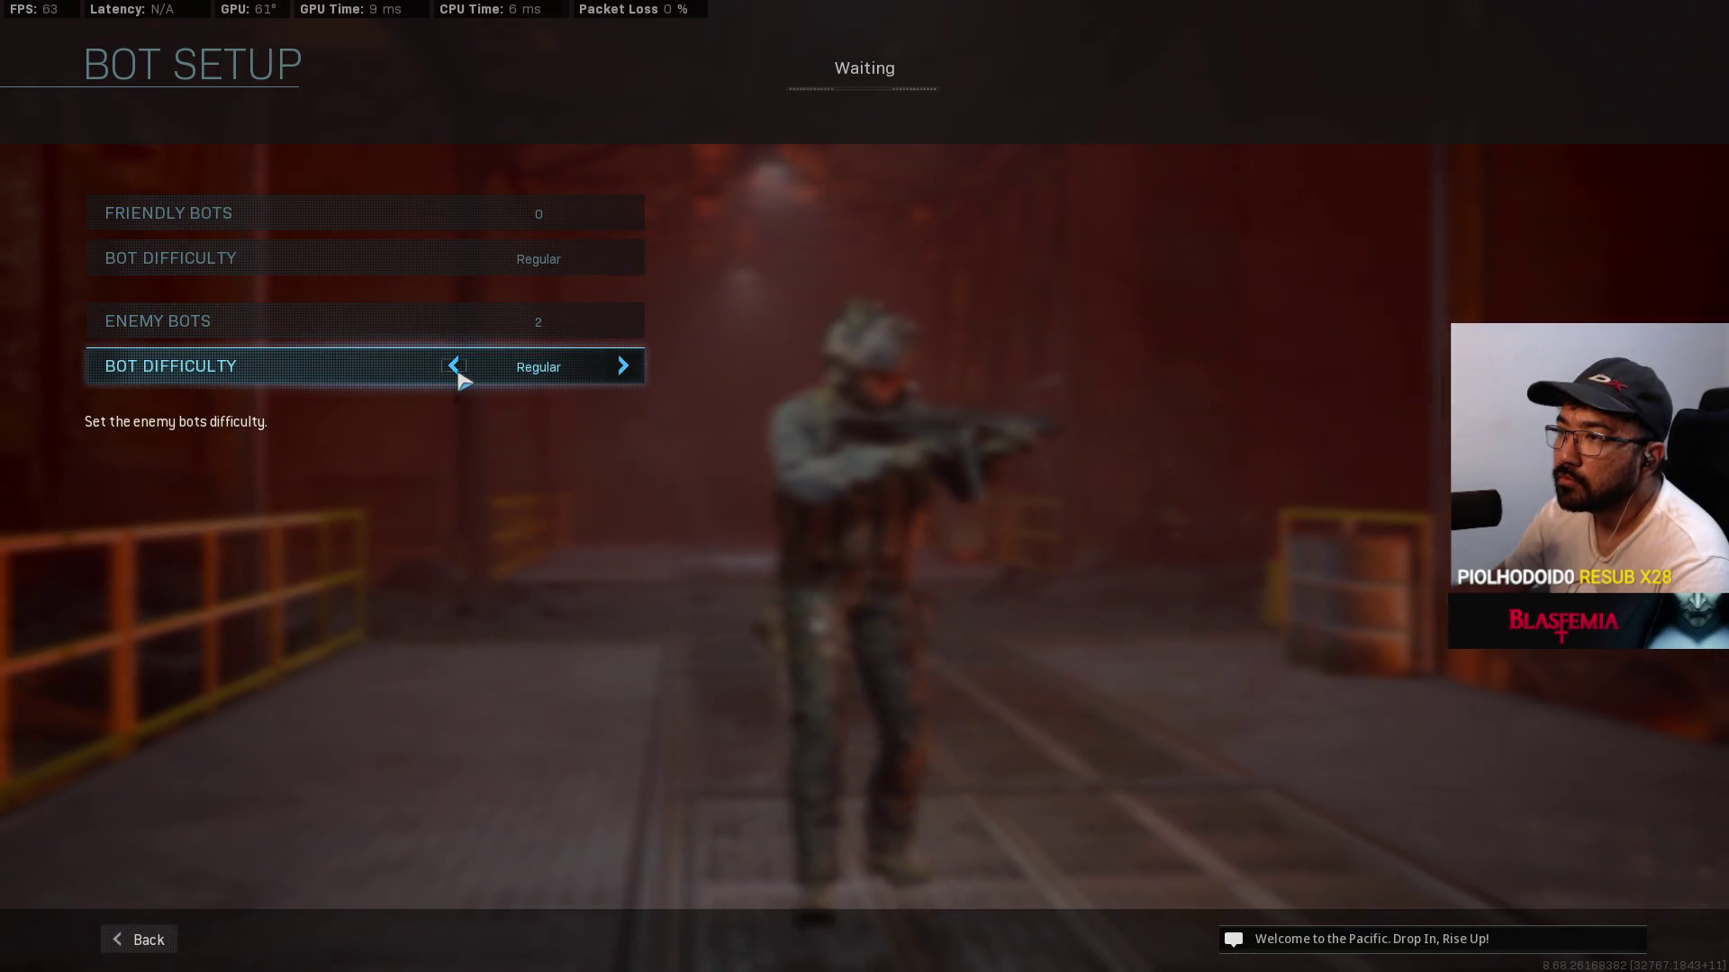
{"action": "left_click", "coordinate": [454, 366]}
{"action": "left_click", "coordinate": [454, 365]}
{"action": "left_click", "coordinate": [622, 365]}
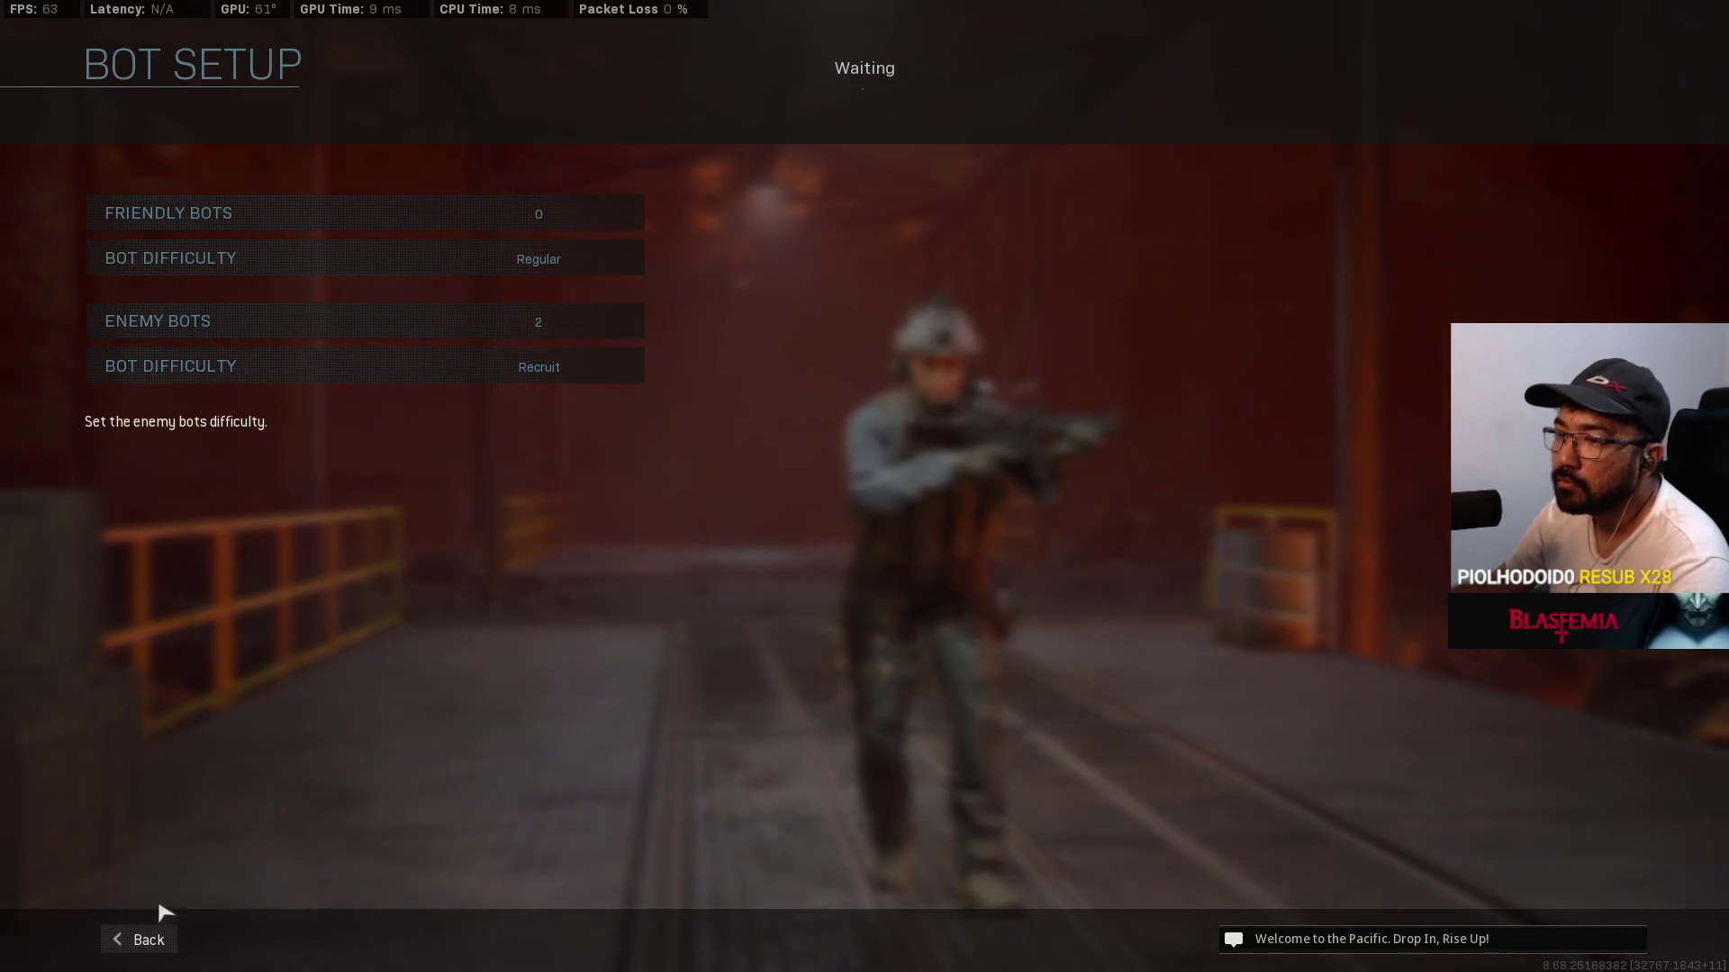
{"action": "left_click", "coordinate": [153, 936]}
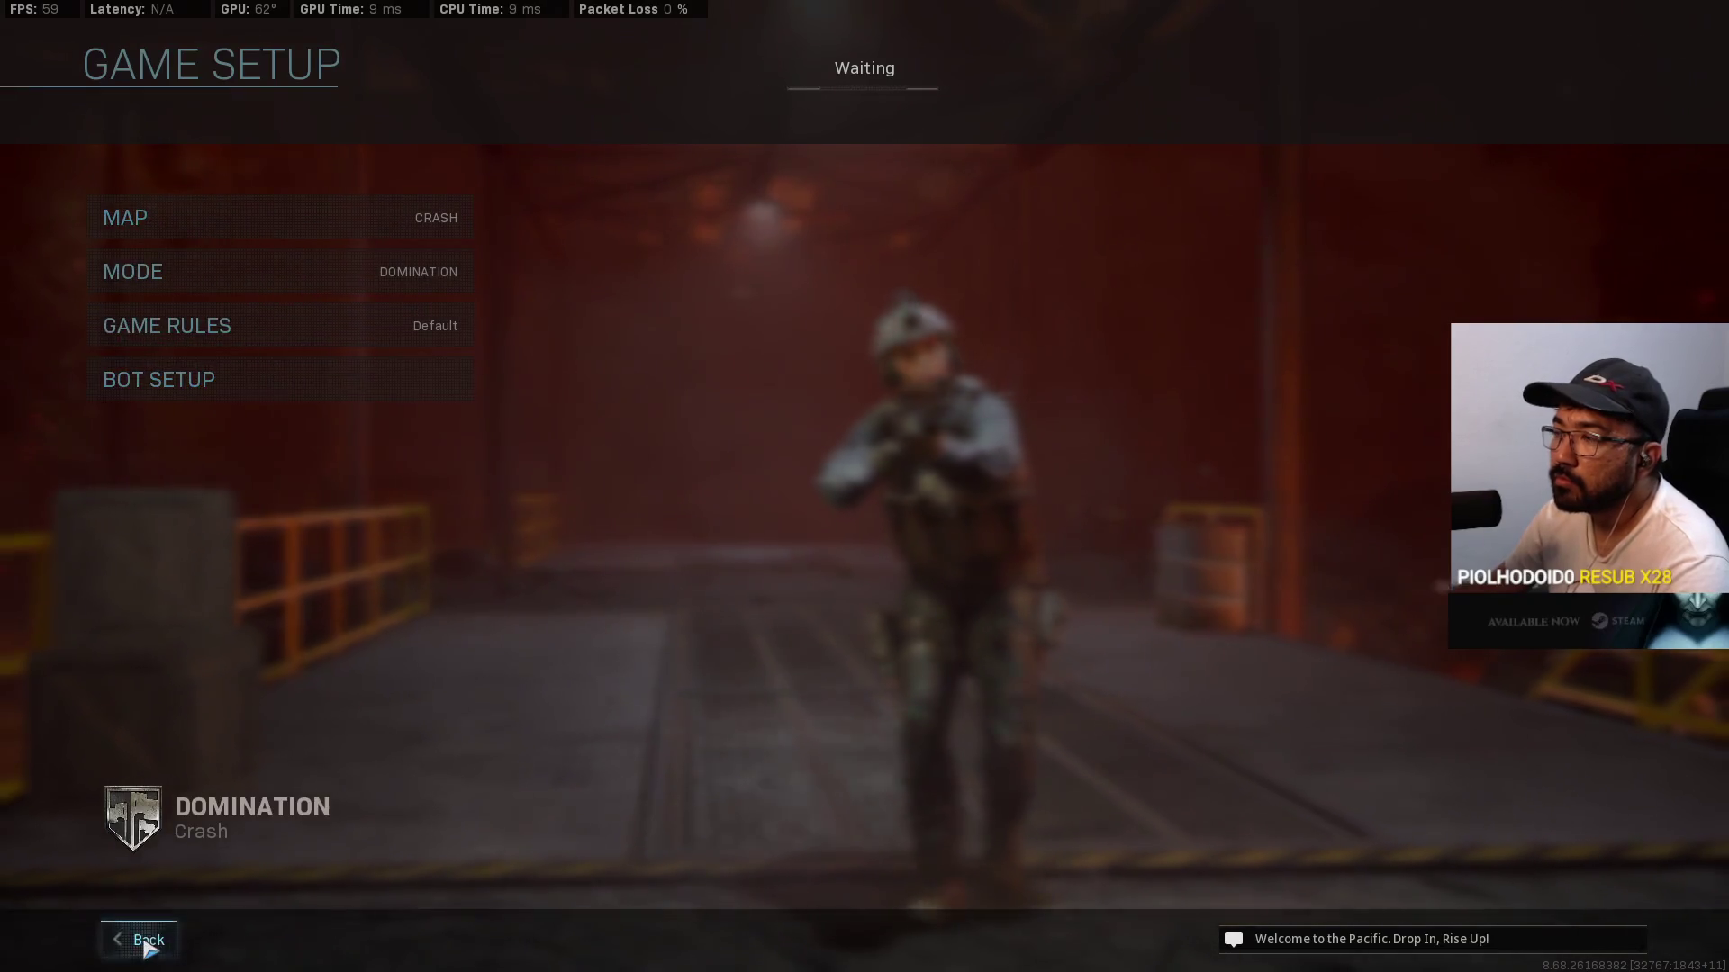
{"action": "left_click", "coordinate": [146, 943]}
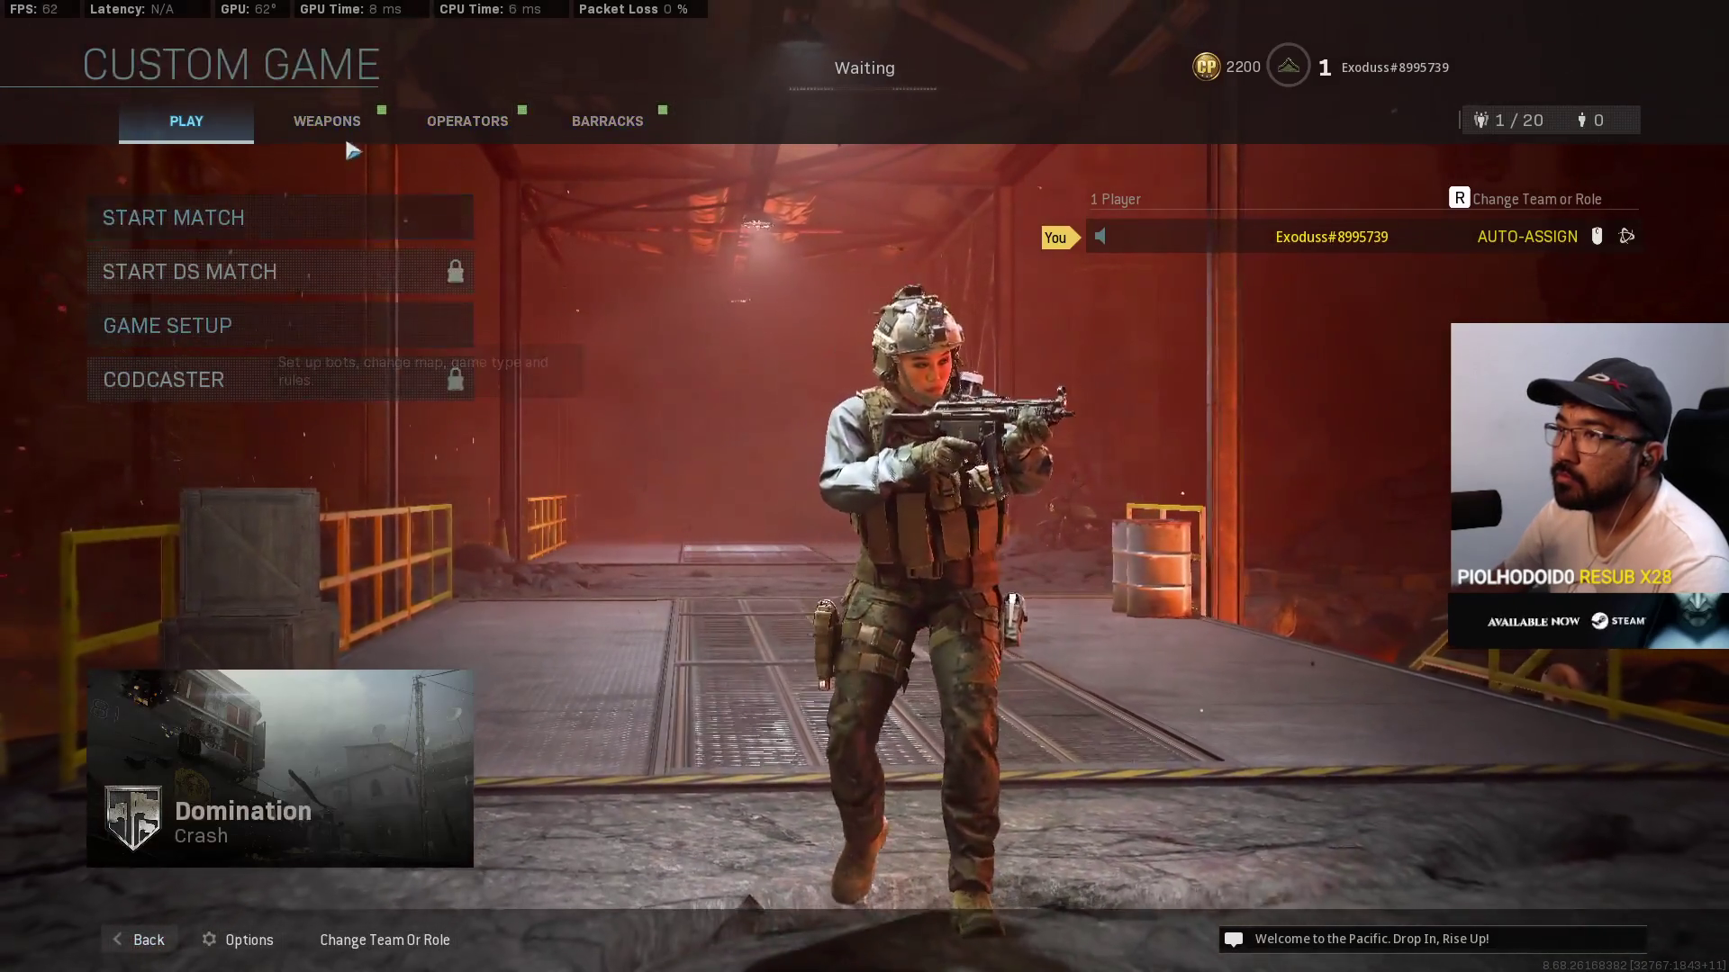
Step: Equip a Throwing Knife as the lethal in Custom Loadout 1
{"action": "left_click", "coordinate": [337, 126]}
{"action": "left_click", "coordinate": [328, 216]}
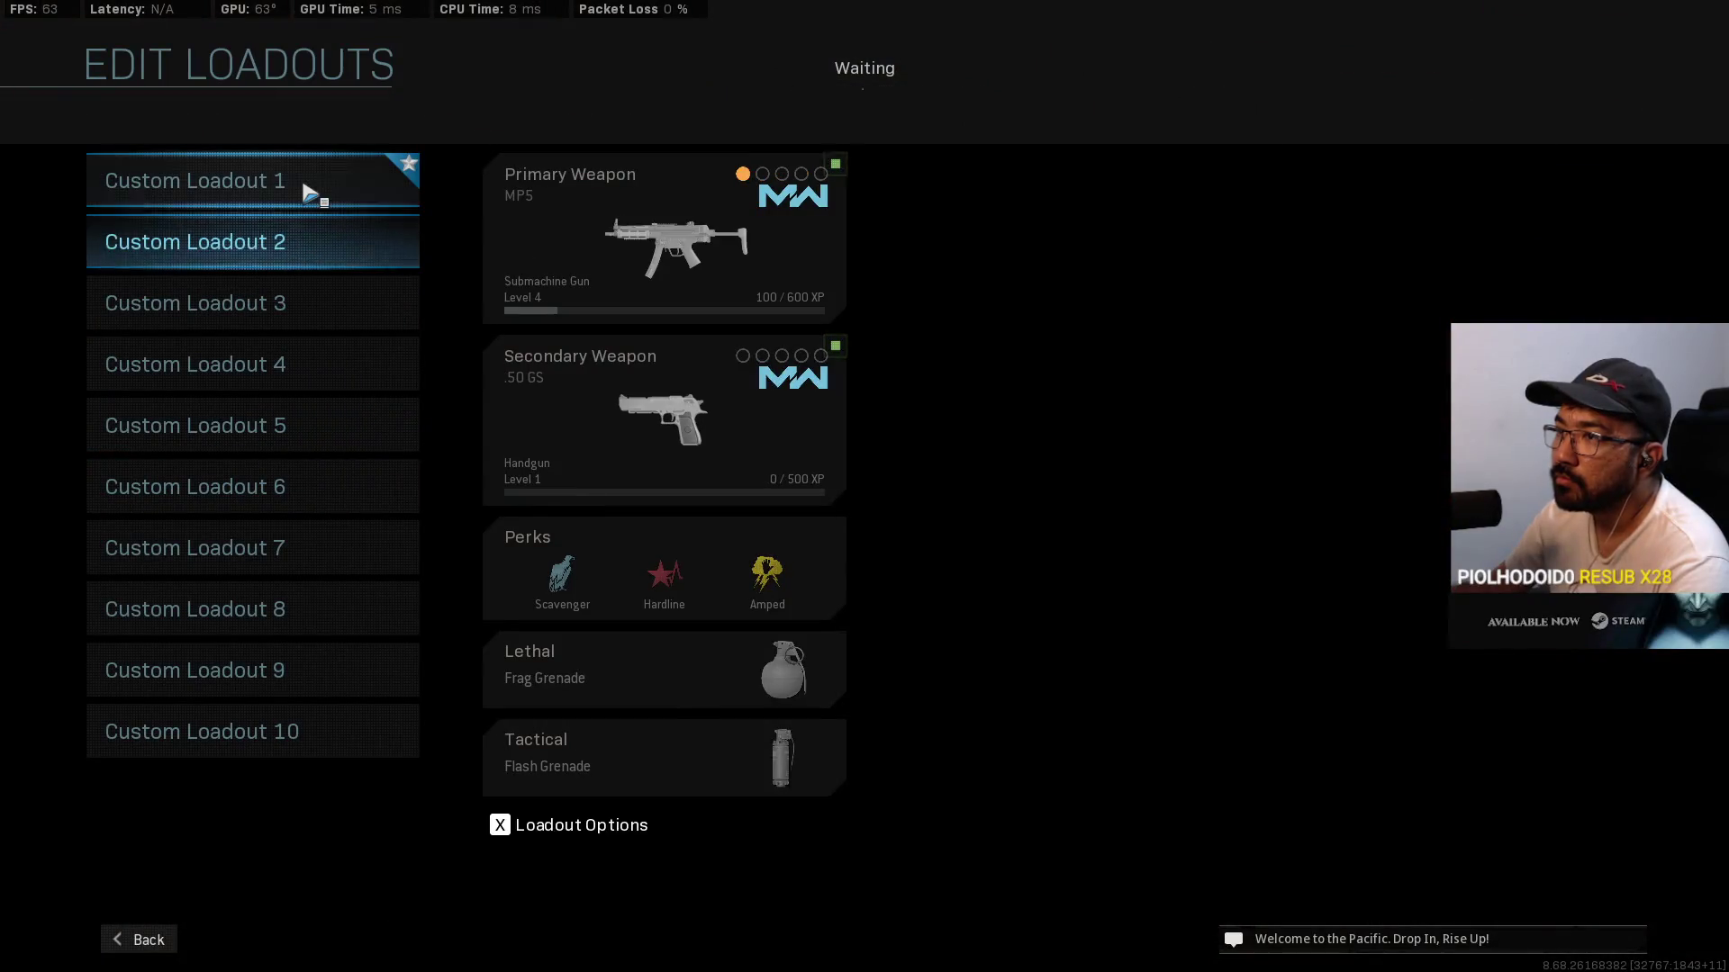
{"action": "left_click", "coordinate": [309, 192]}
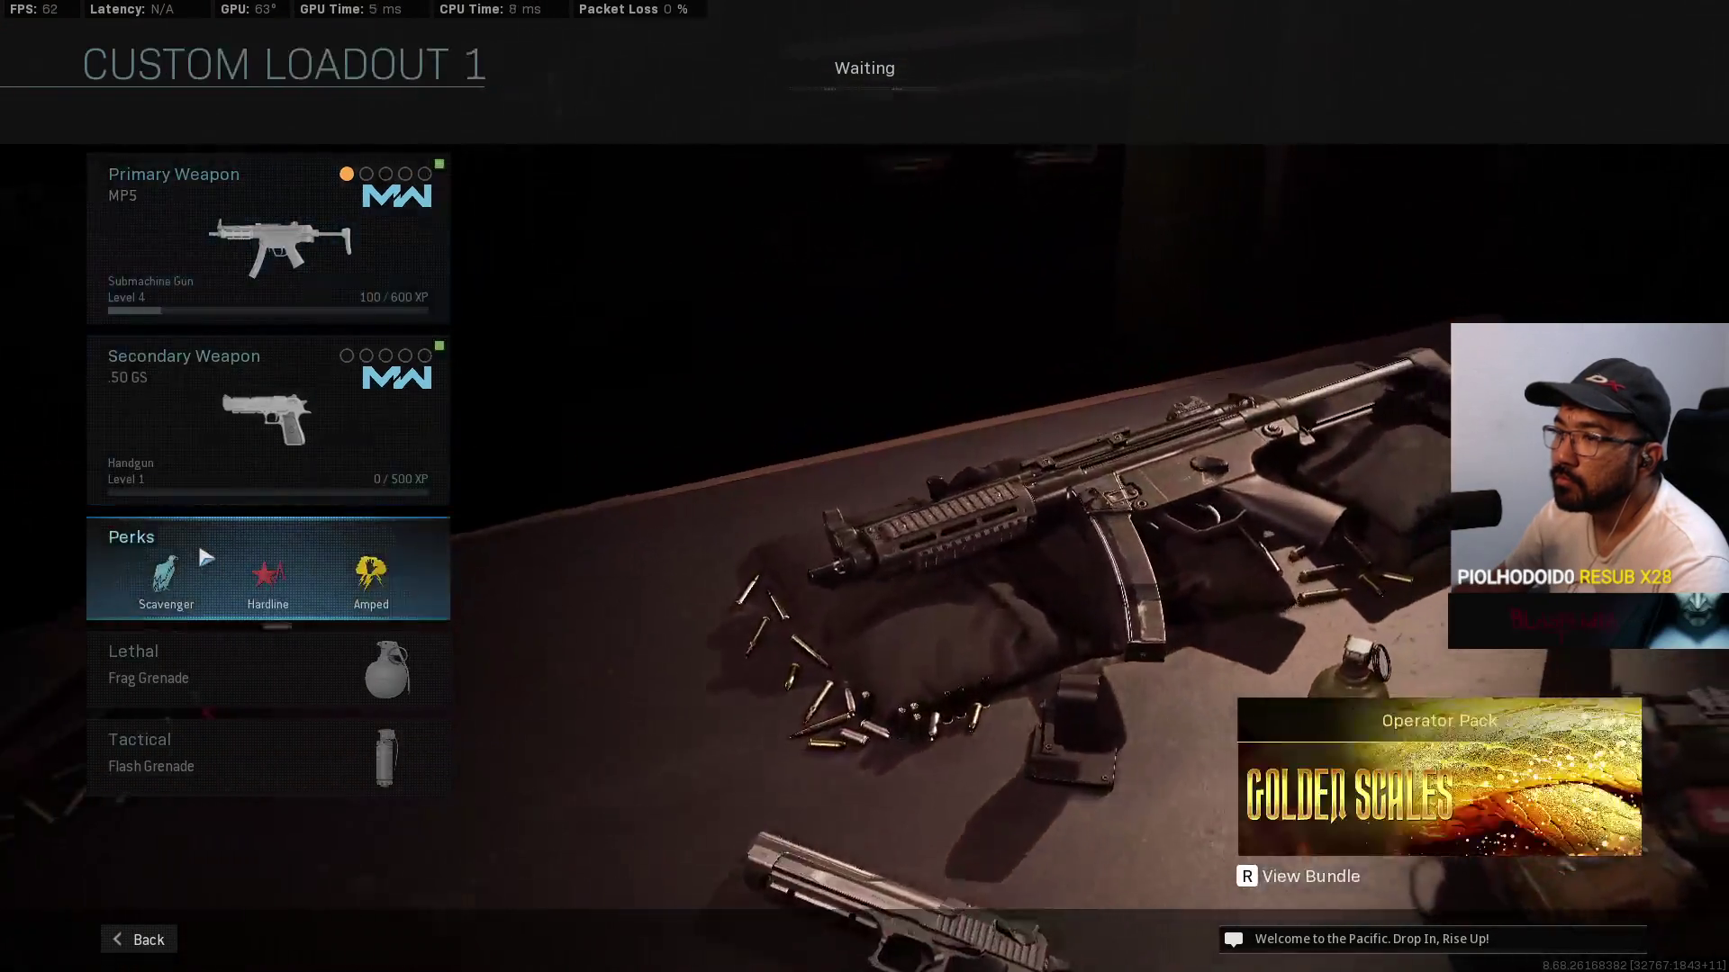
{"action": "left_click", "coordinate": [203, 560]}
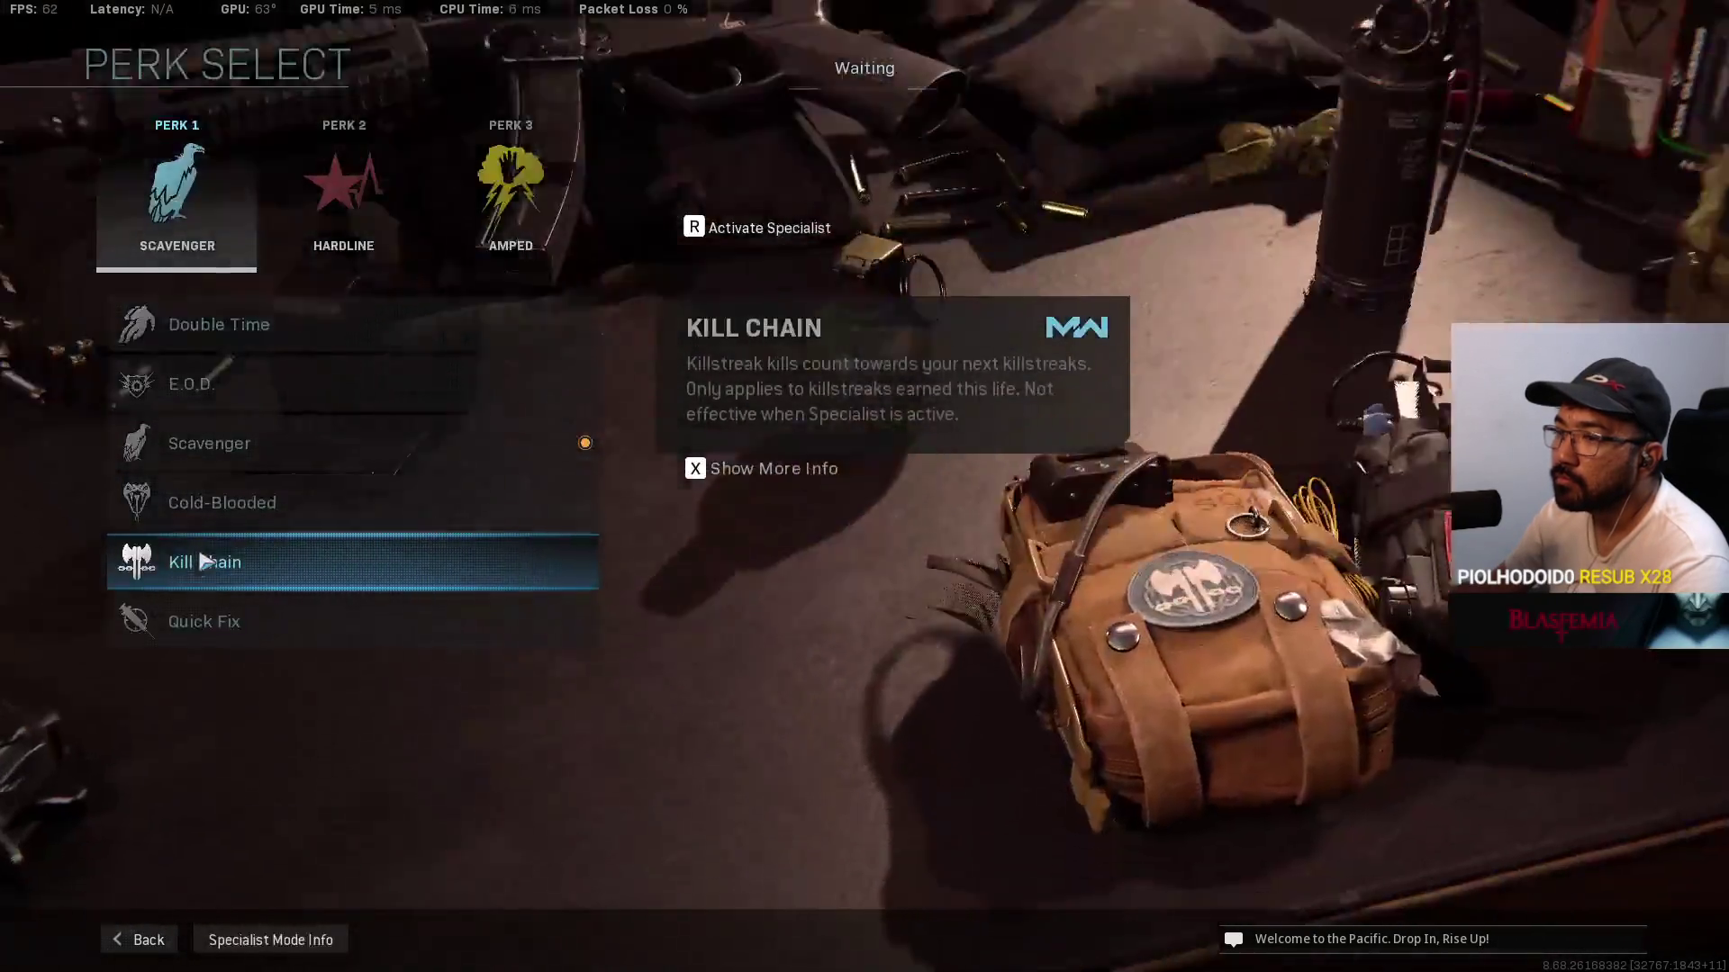
{"action": "left_click", "coordinate": [203, 621]}
{"action": "left_click", "coordinate": [225, 676]}
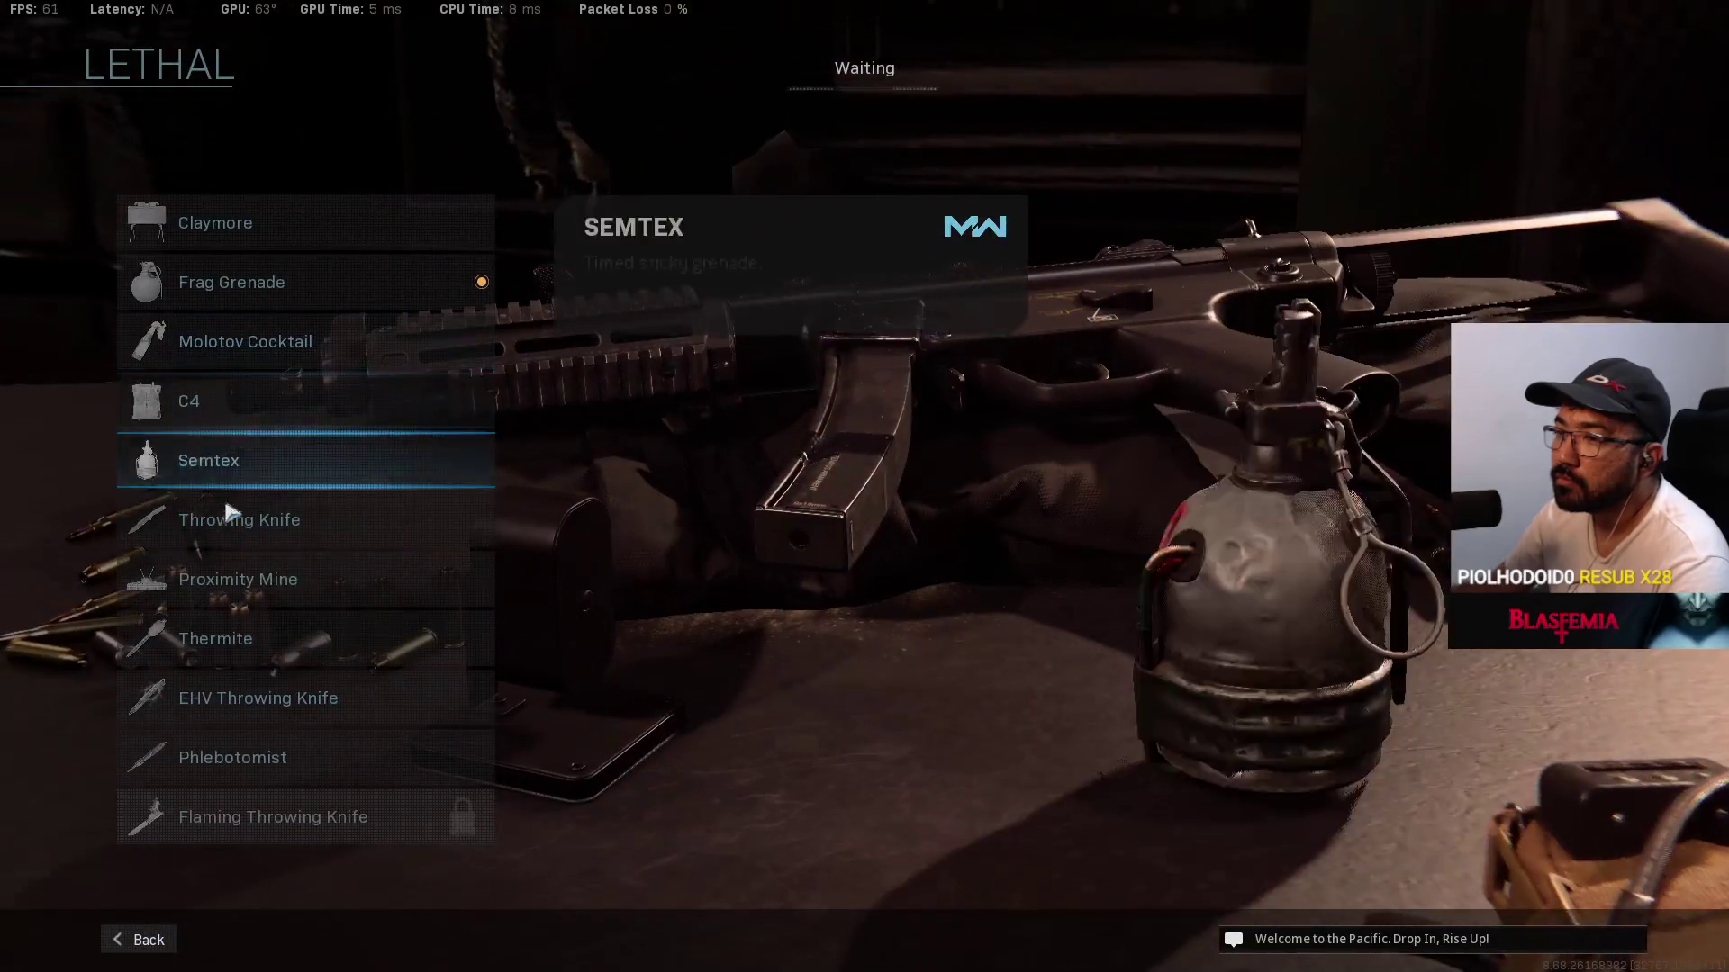
{"action": "left_click", "coordinate": [230, 513]}
Step: Start the custom match from the lobby and spawn with Custom Loadout 1
{"action": "left_click", "coordinate": [144, 939]}
{"action": "left_click", "coordinate": [149, 941]}
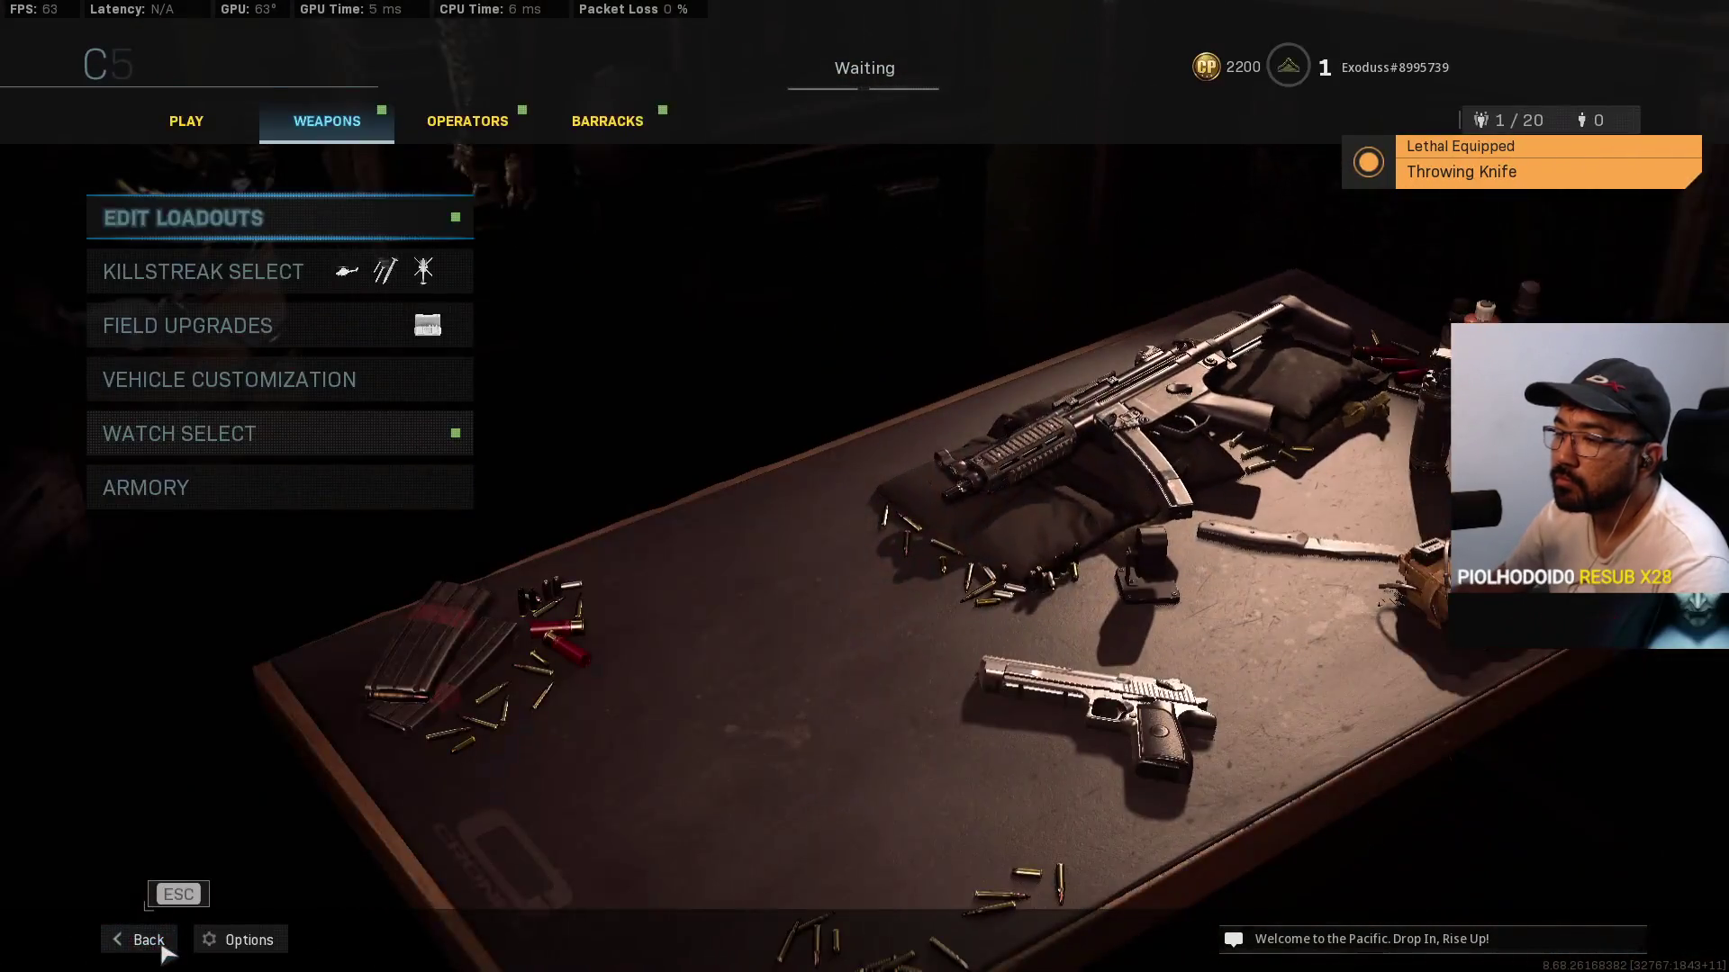
{"action": "left_click", "coordinate": [142, 948]}
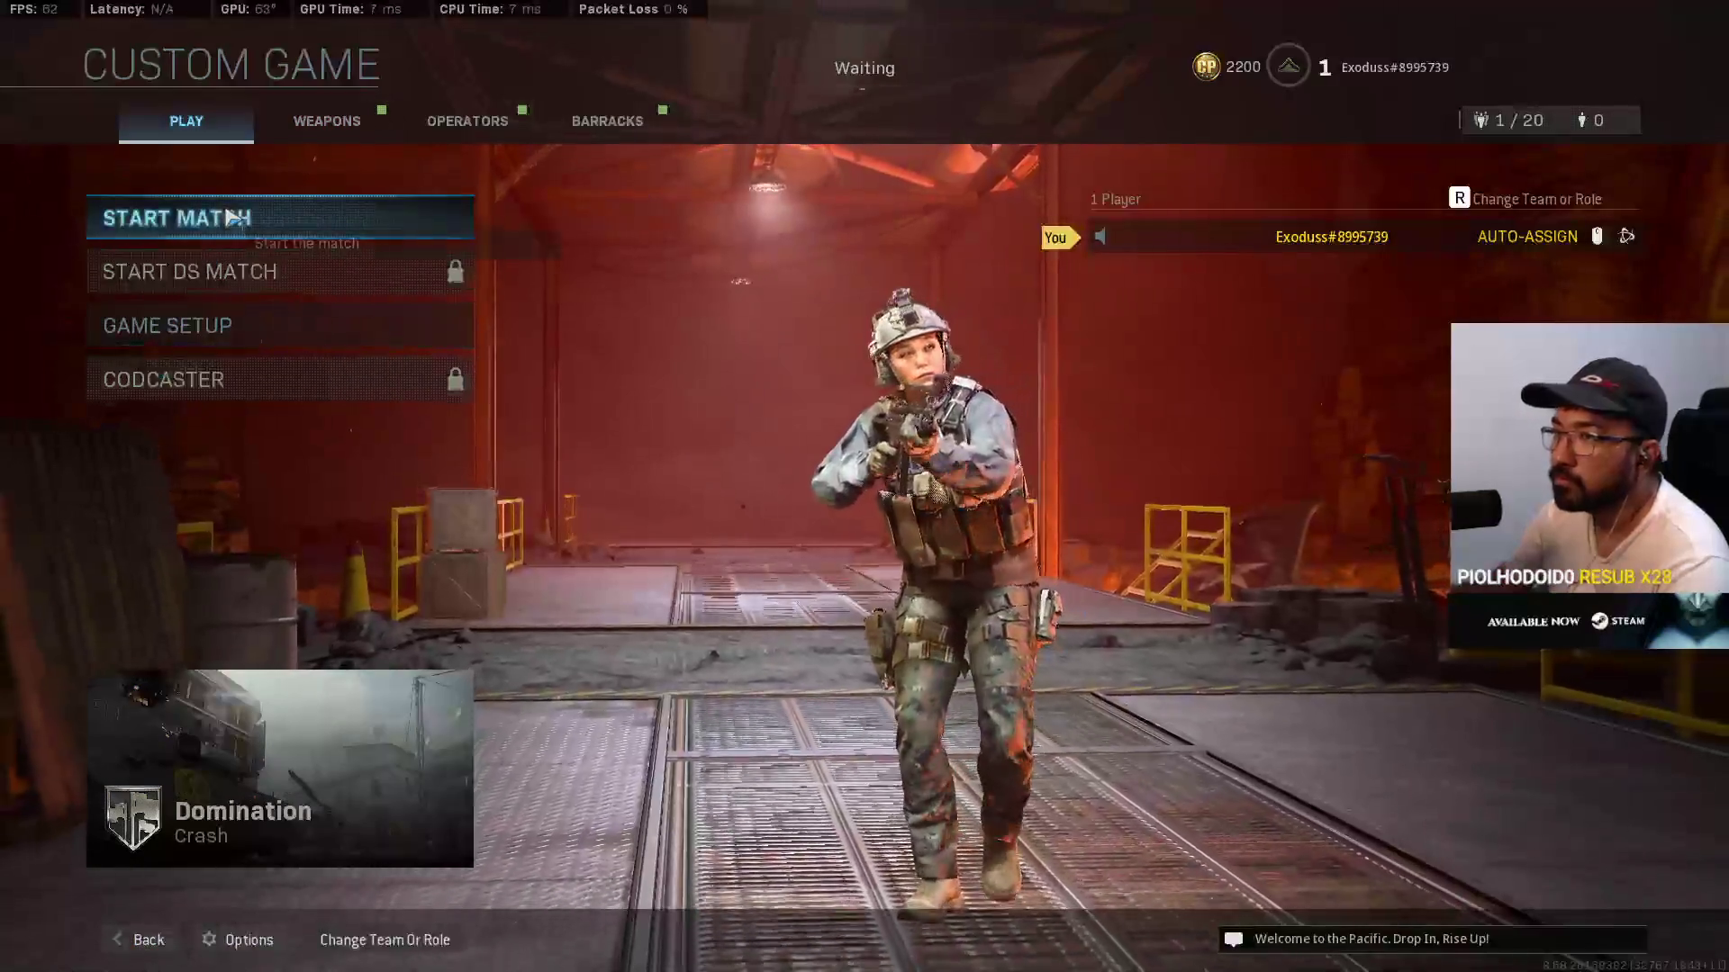
{"action": "left_click", "coordinate": [233, 218]}
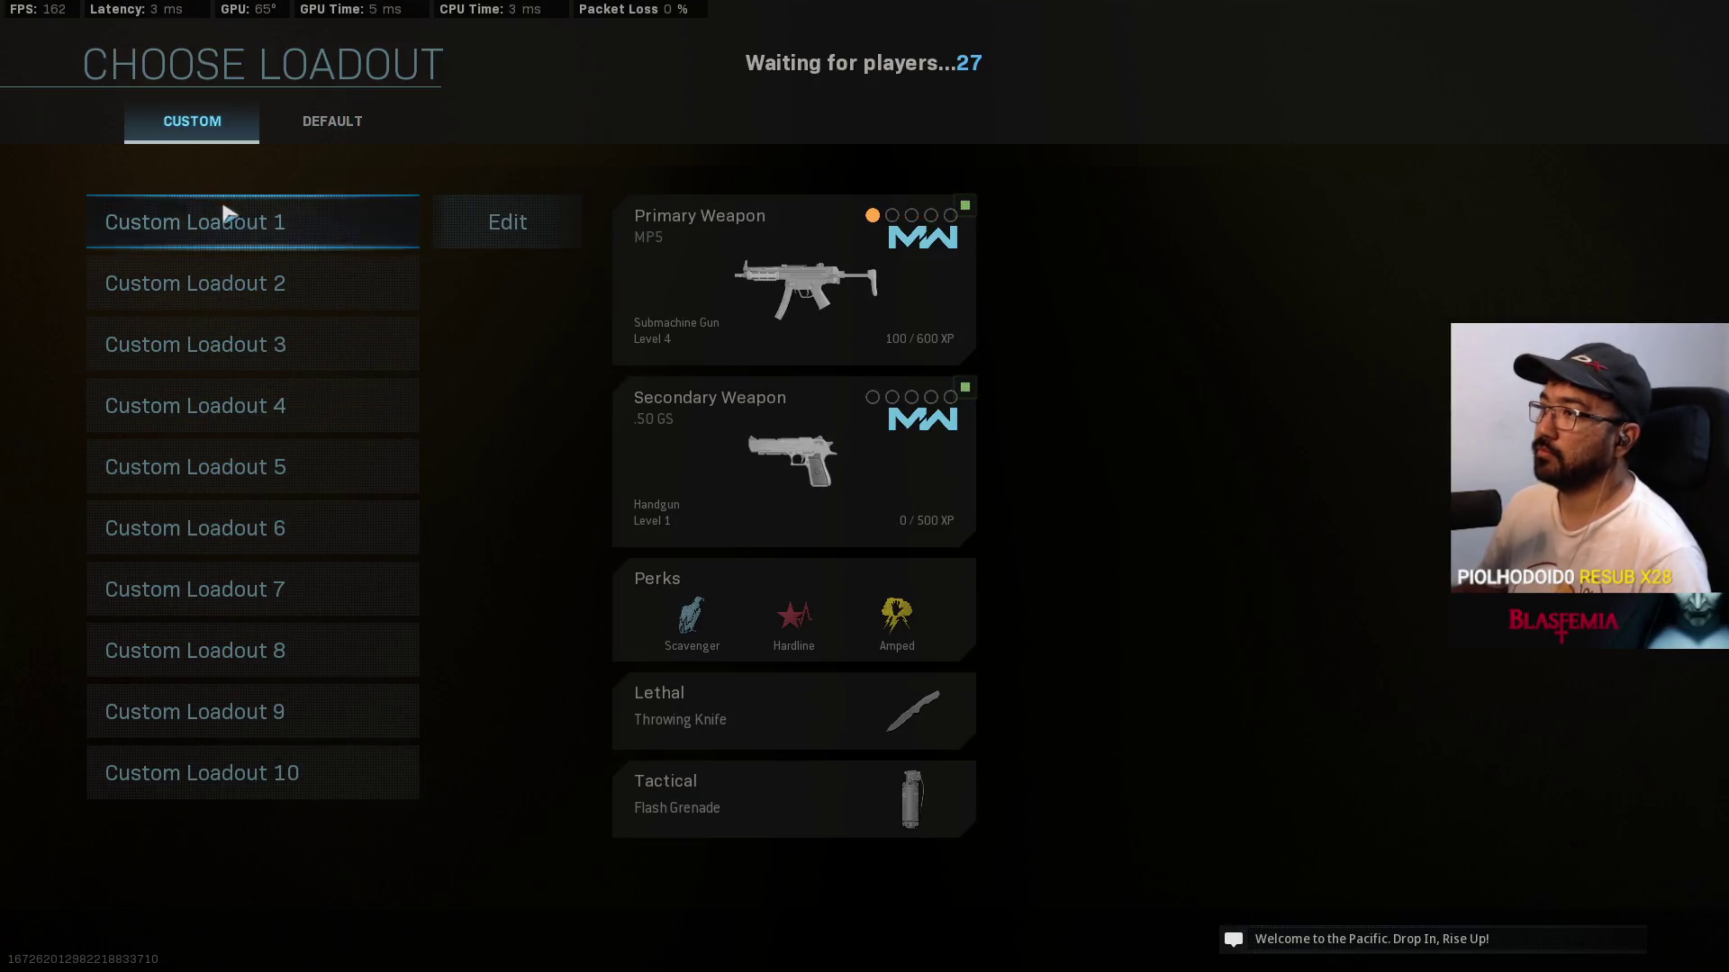
{"action": "left_click", "coordinate": [240, 222]}
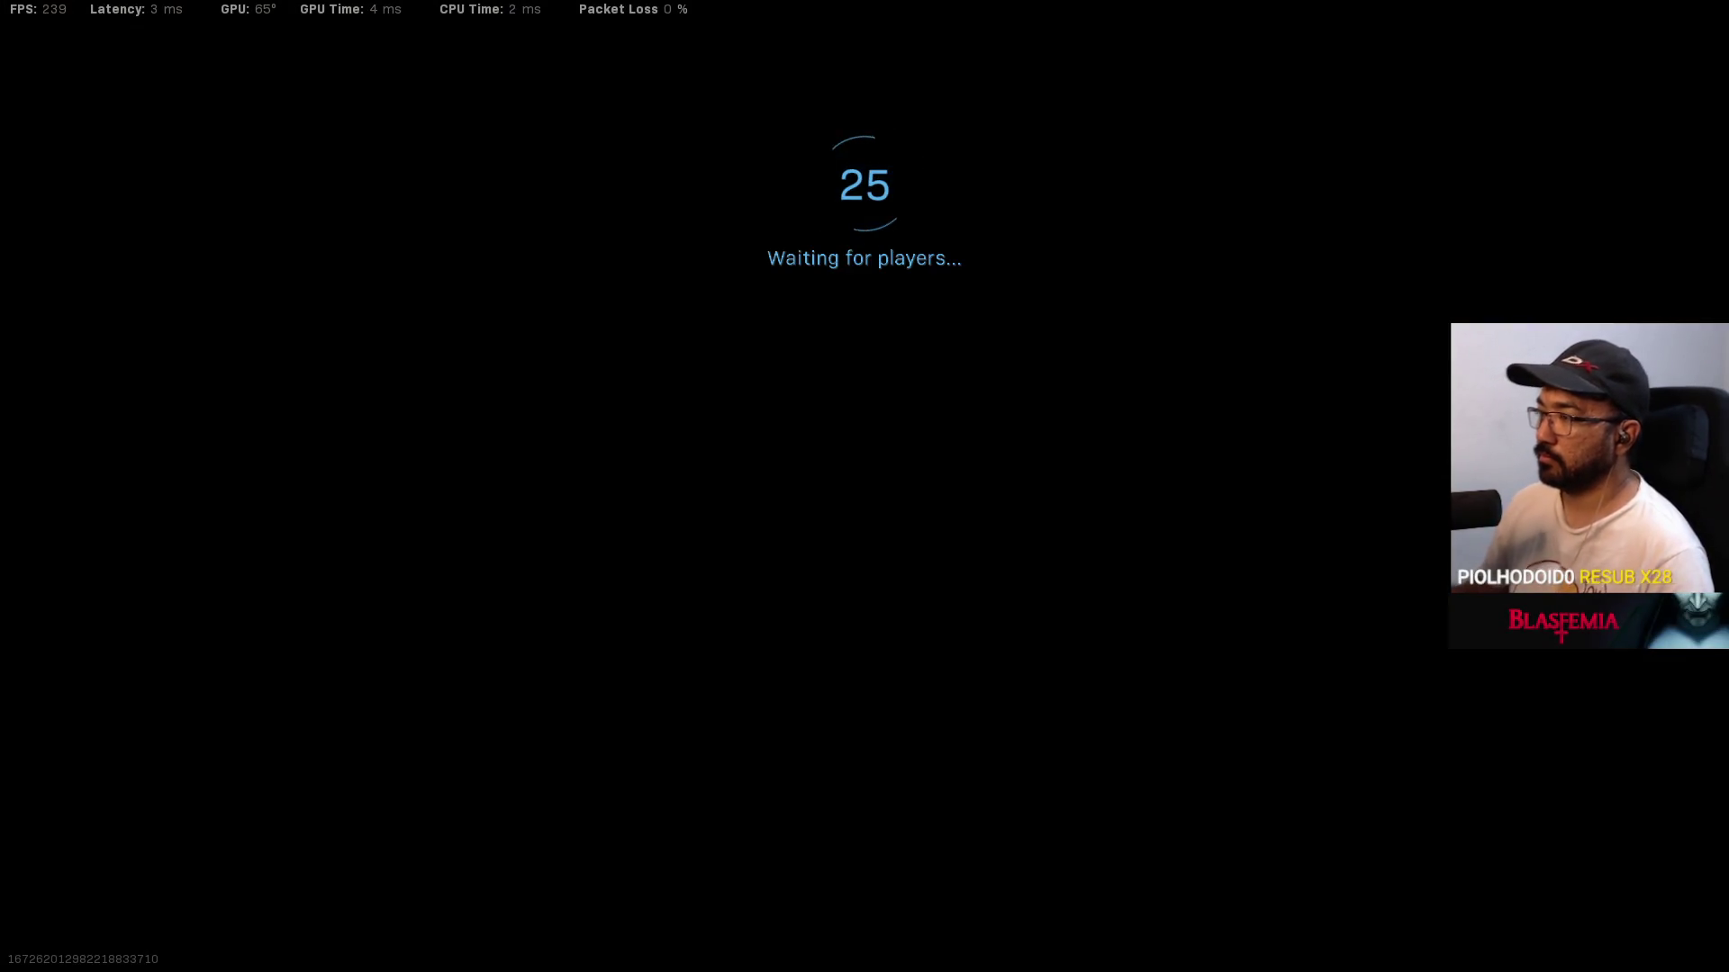
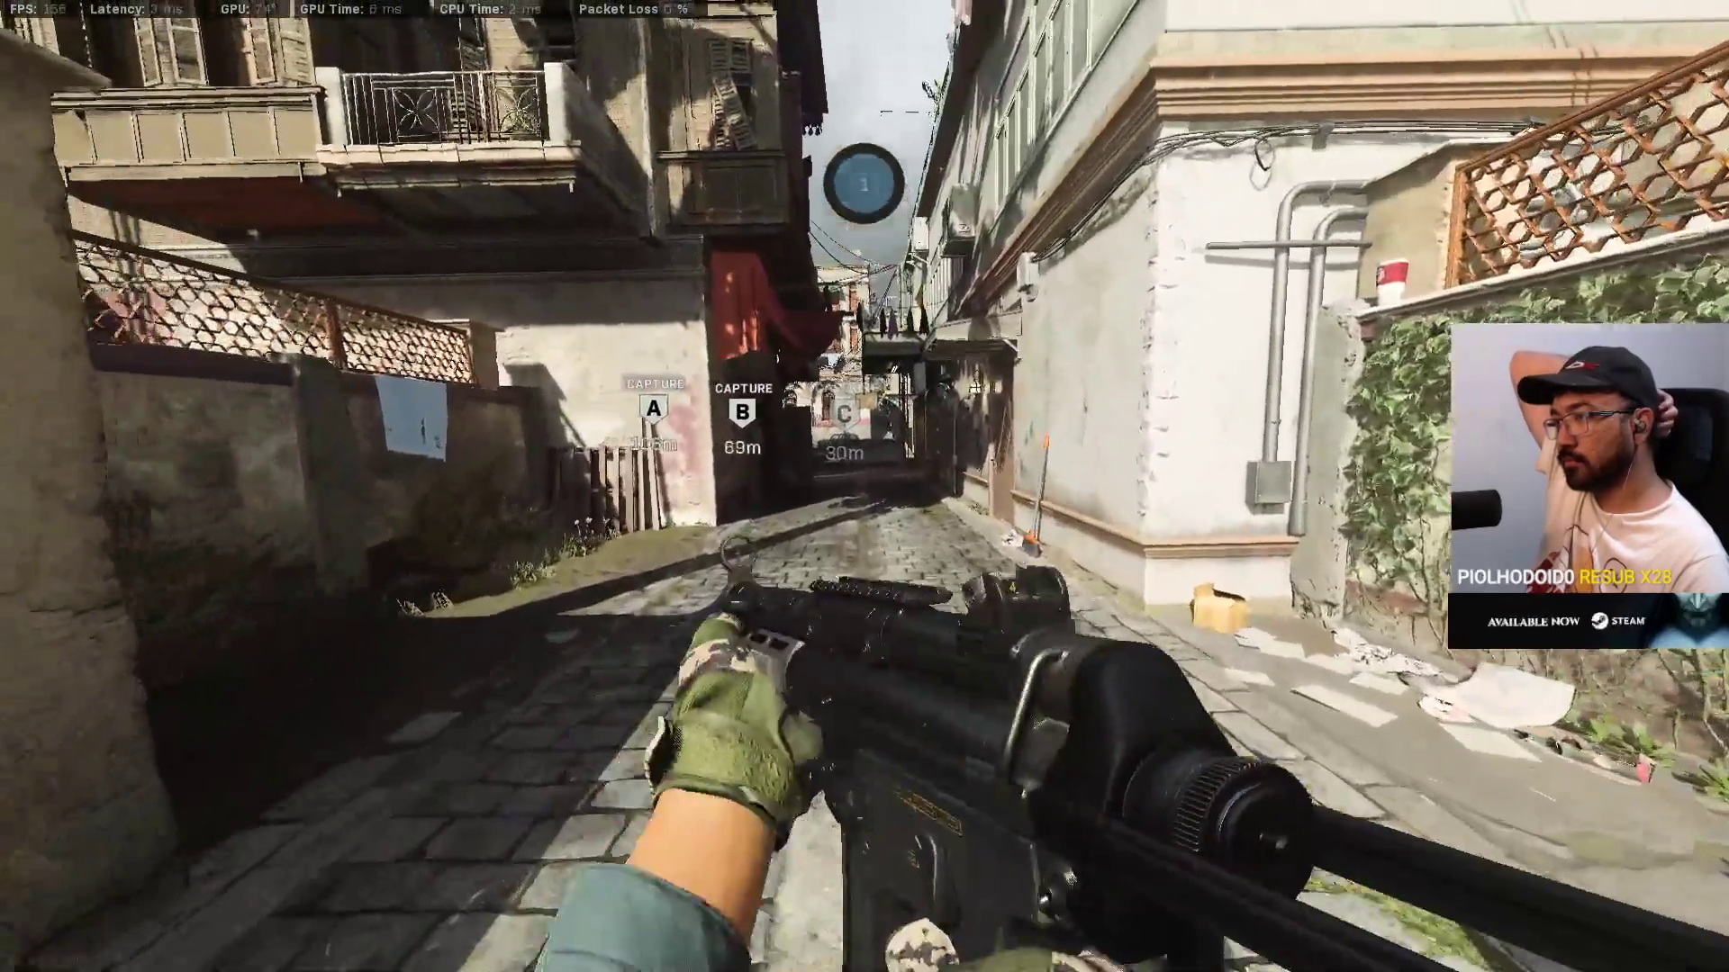
Step: Switch to full-auto, run down Curved Street and hold point C until it's captured
{"action": "key", "text": "w"}
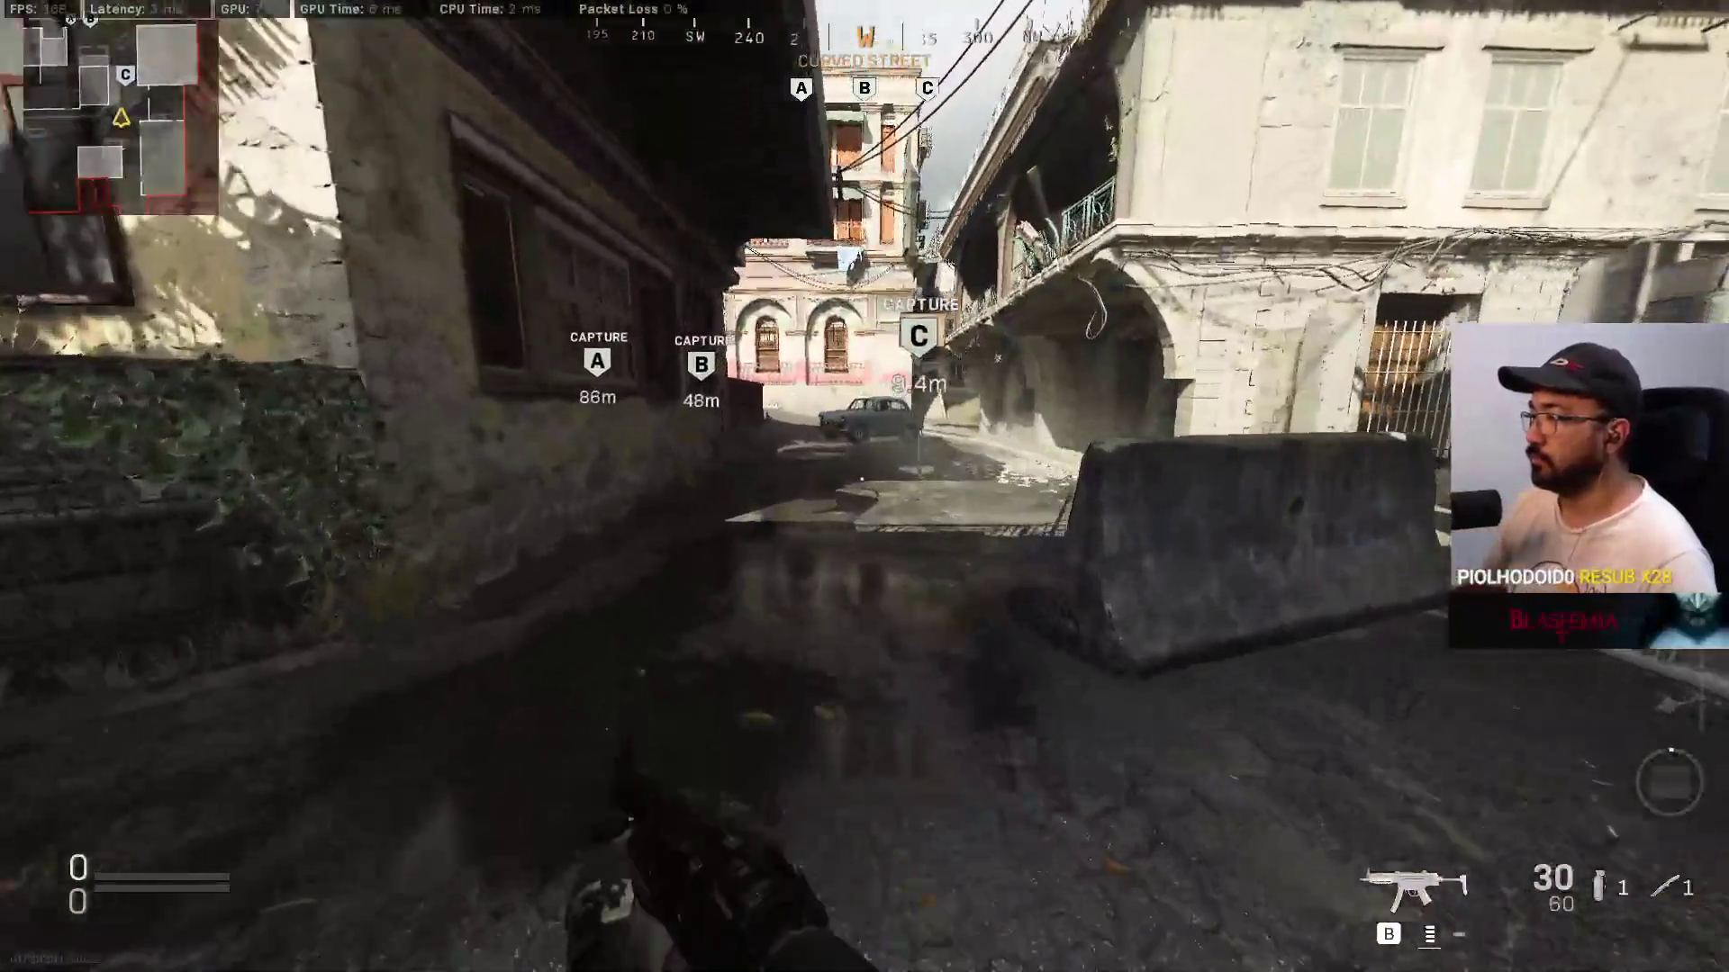
{"action": "key", "text": "b"}
{"action": "key", "text": "w"}
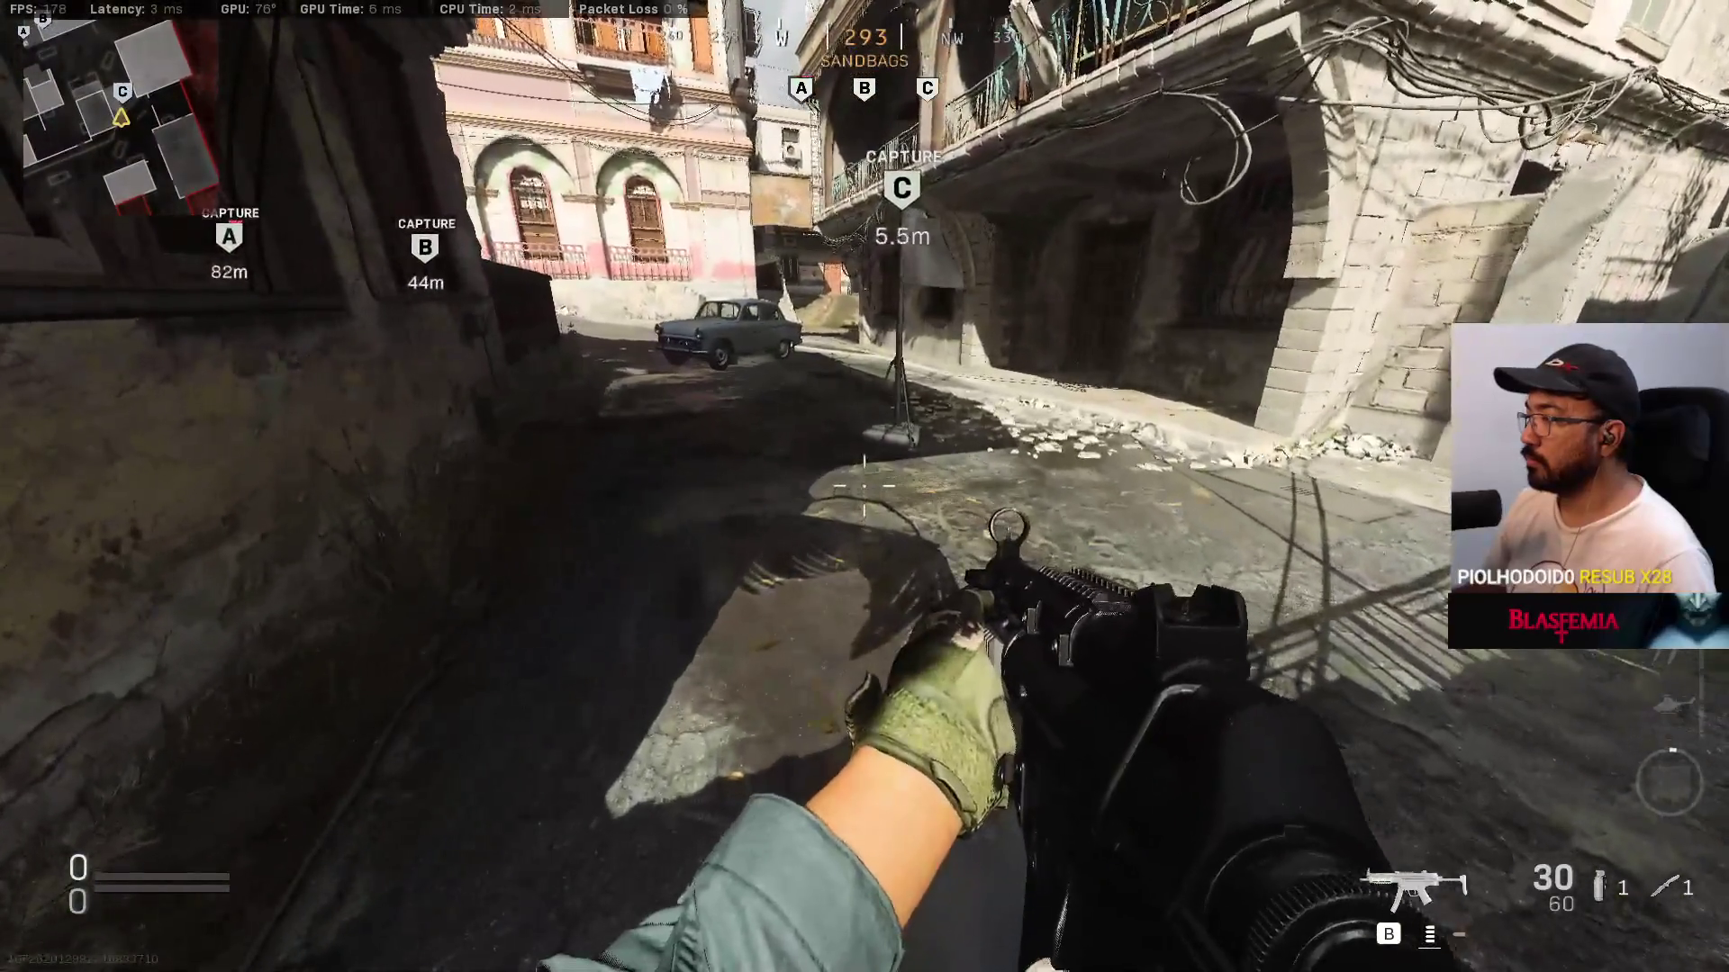
{"action": "key", "text": "w"}
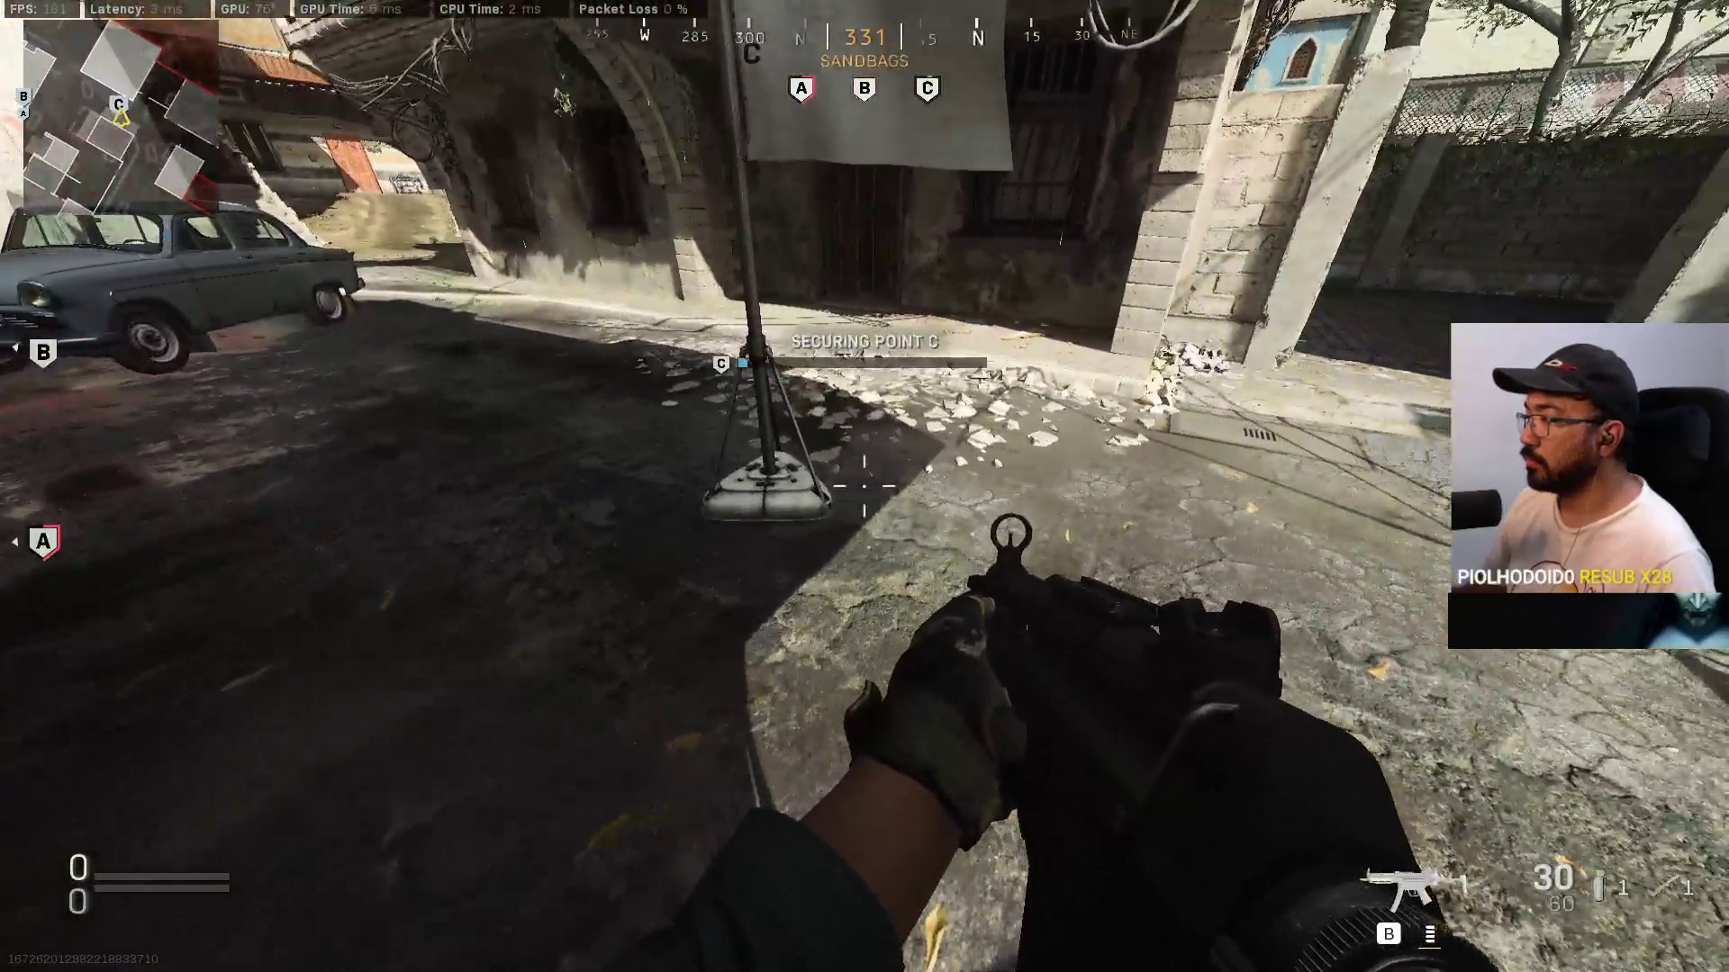
{"action": "key", "text": "w"}
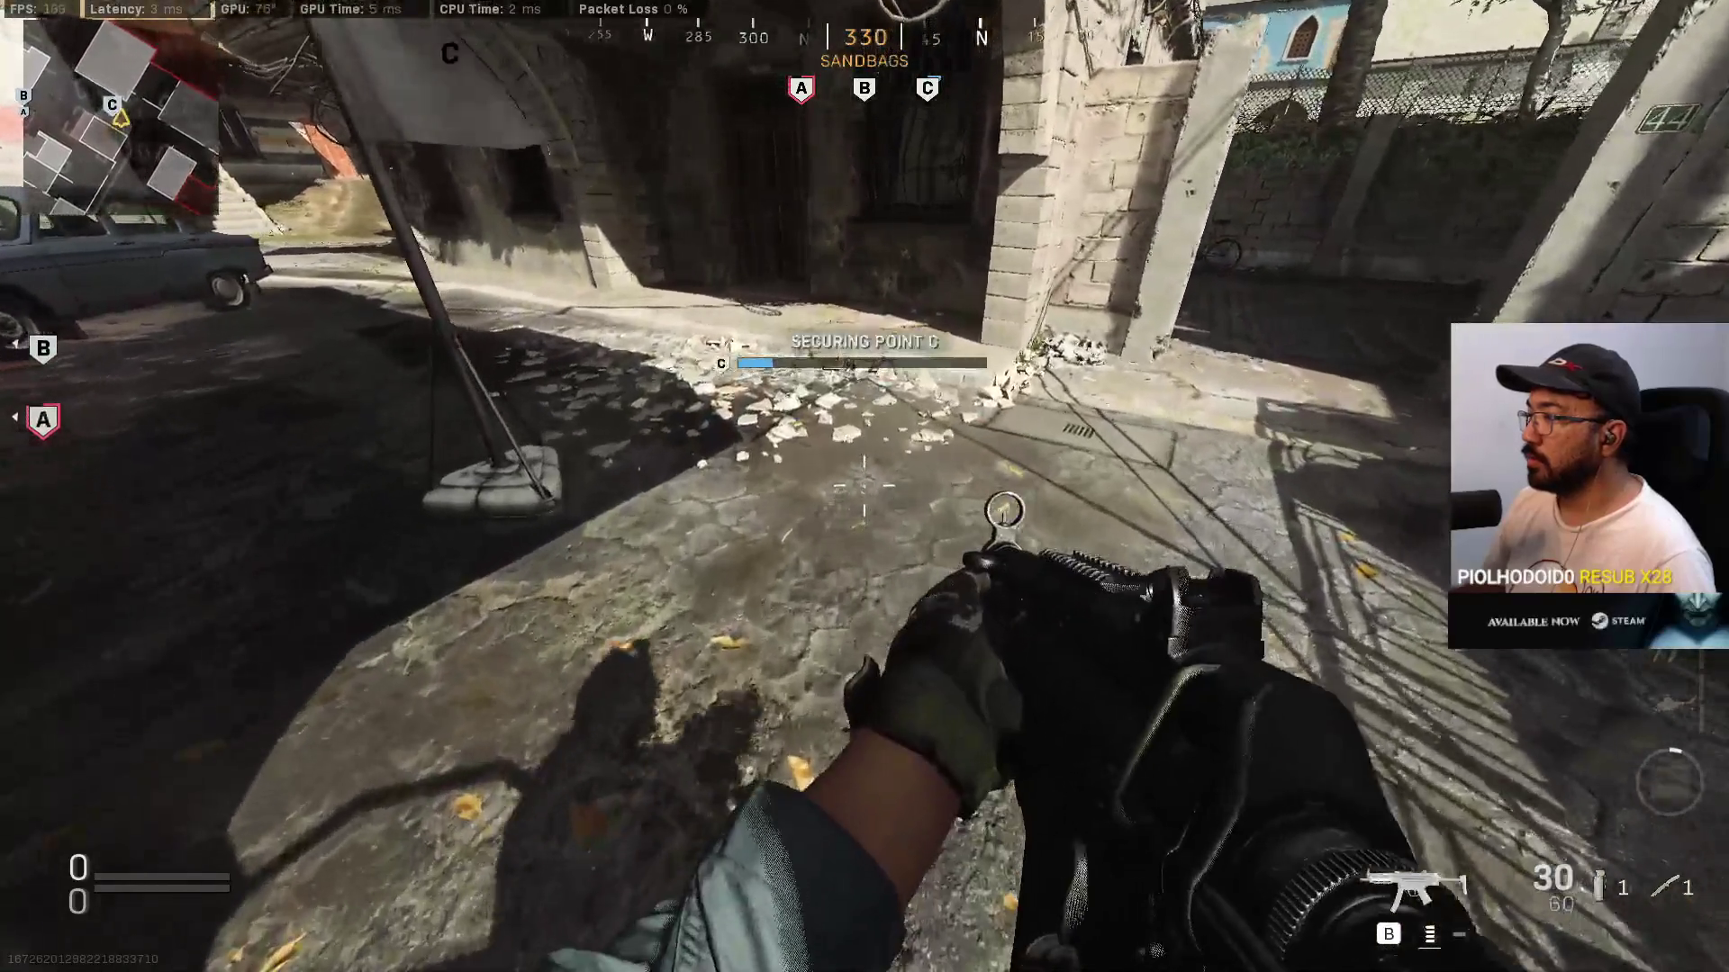
{"action": "key", "text": "w"}
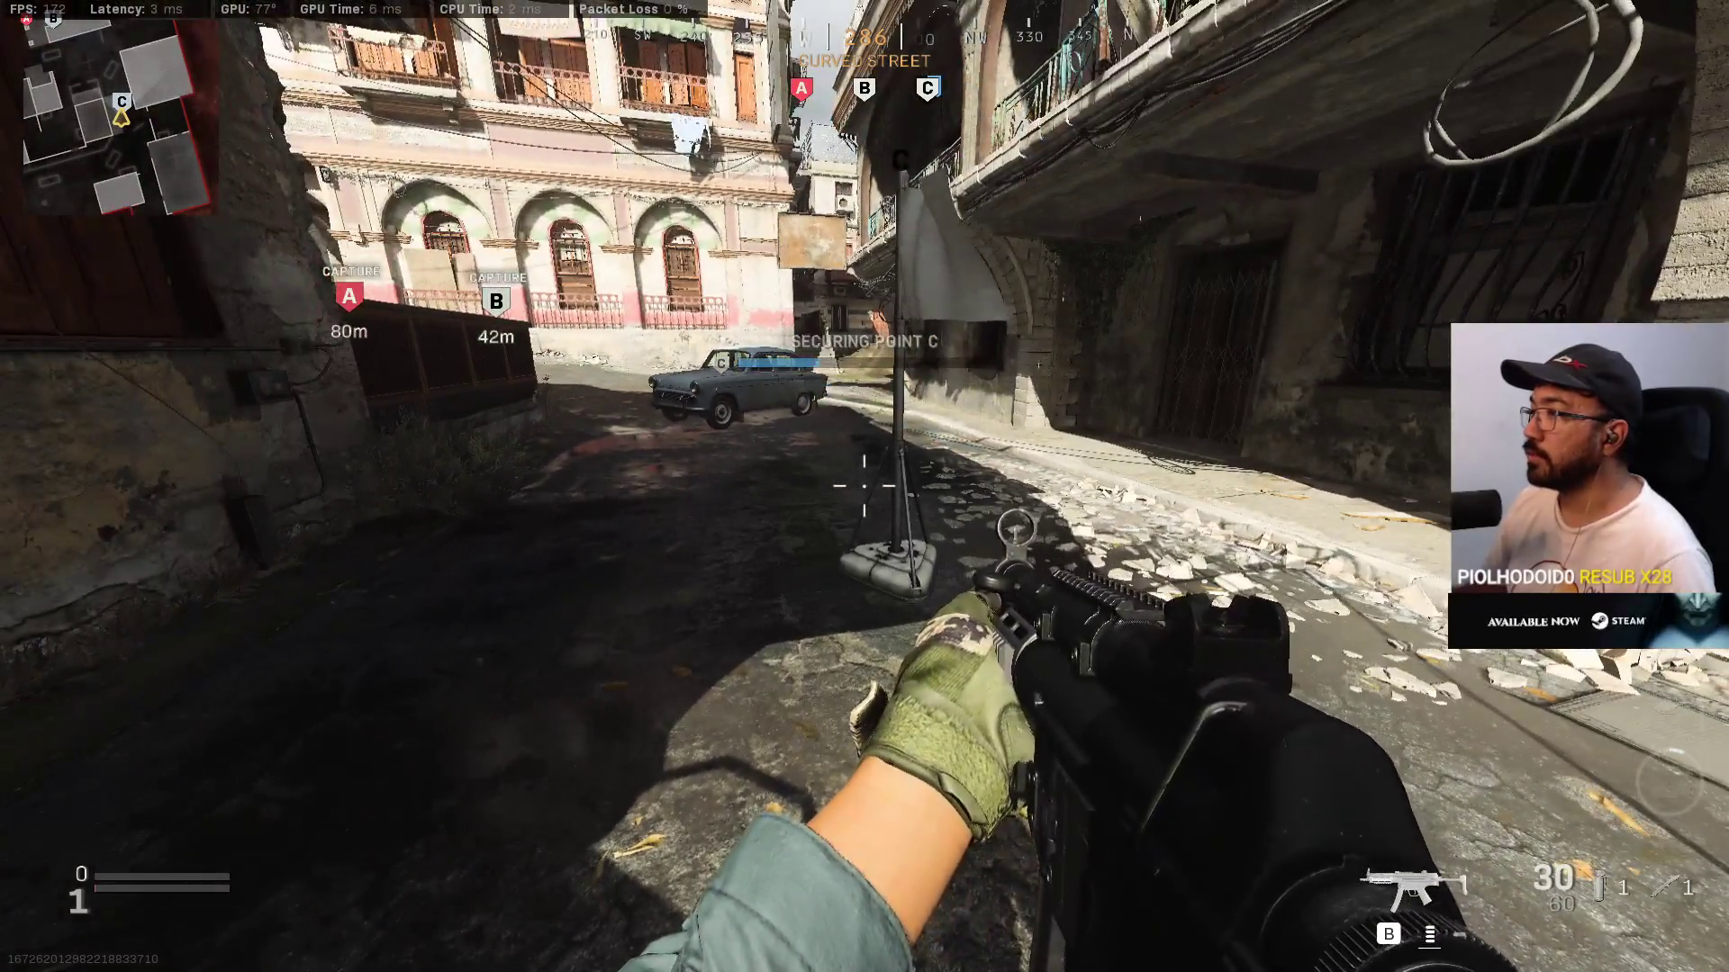
{"action": "key", "text": "w"}
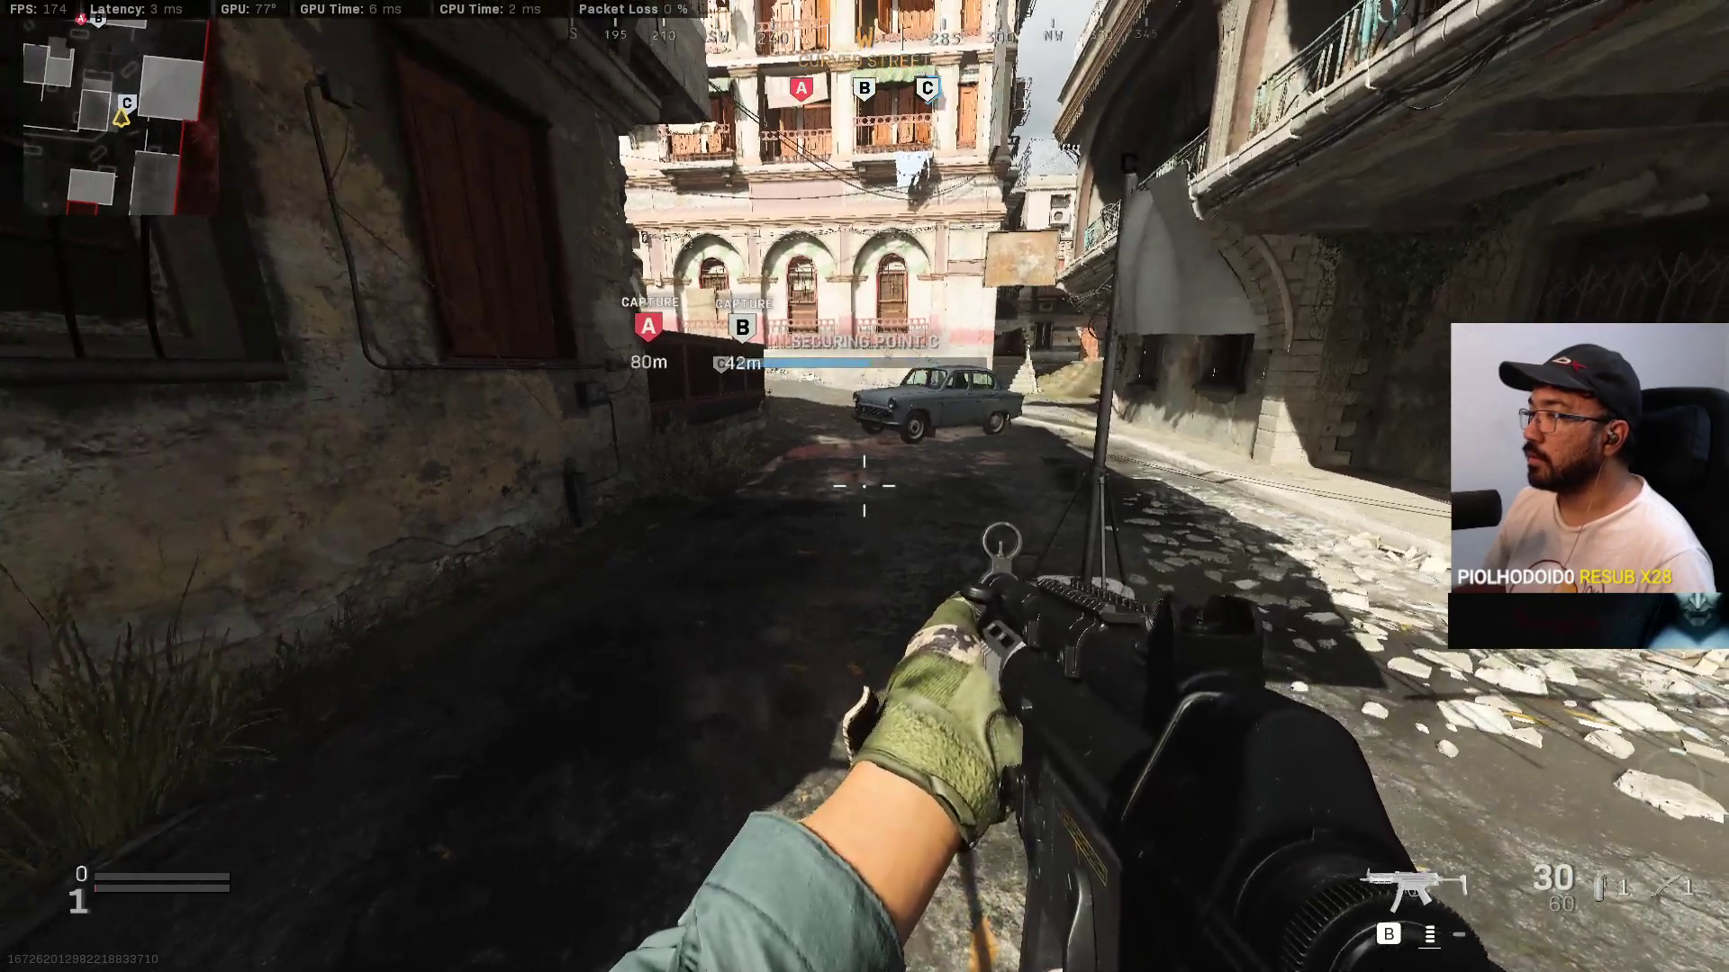
{"action": "key", "text": "w"}
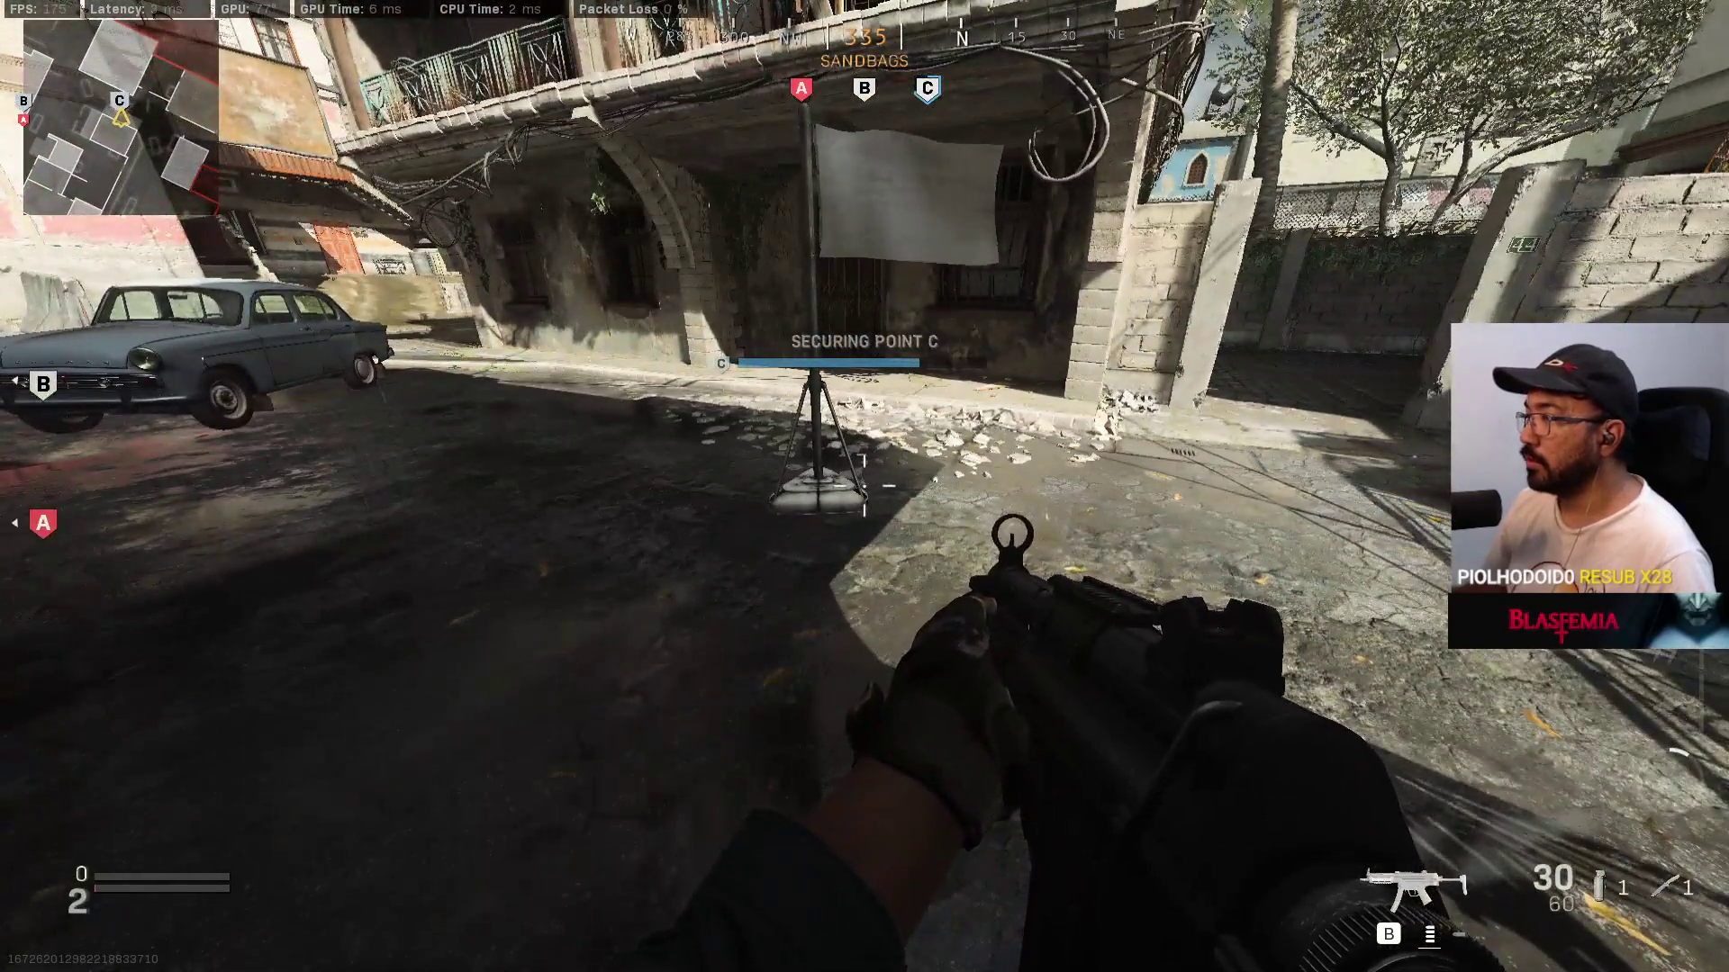
{"action": "key", "text": "w"}
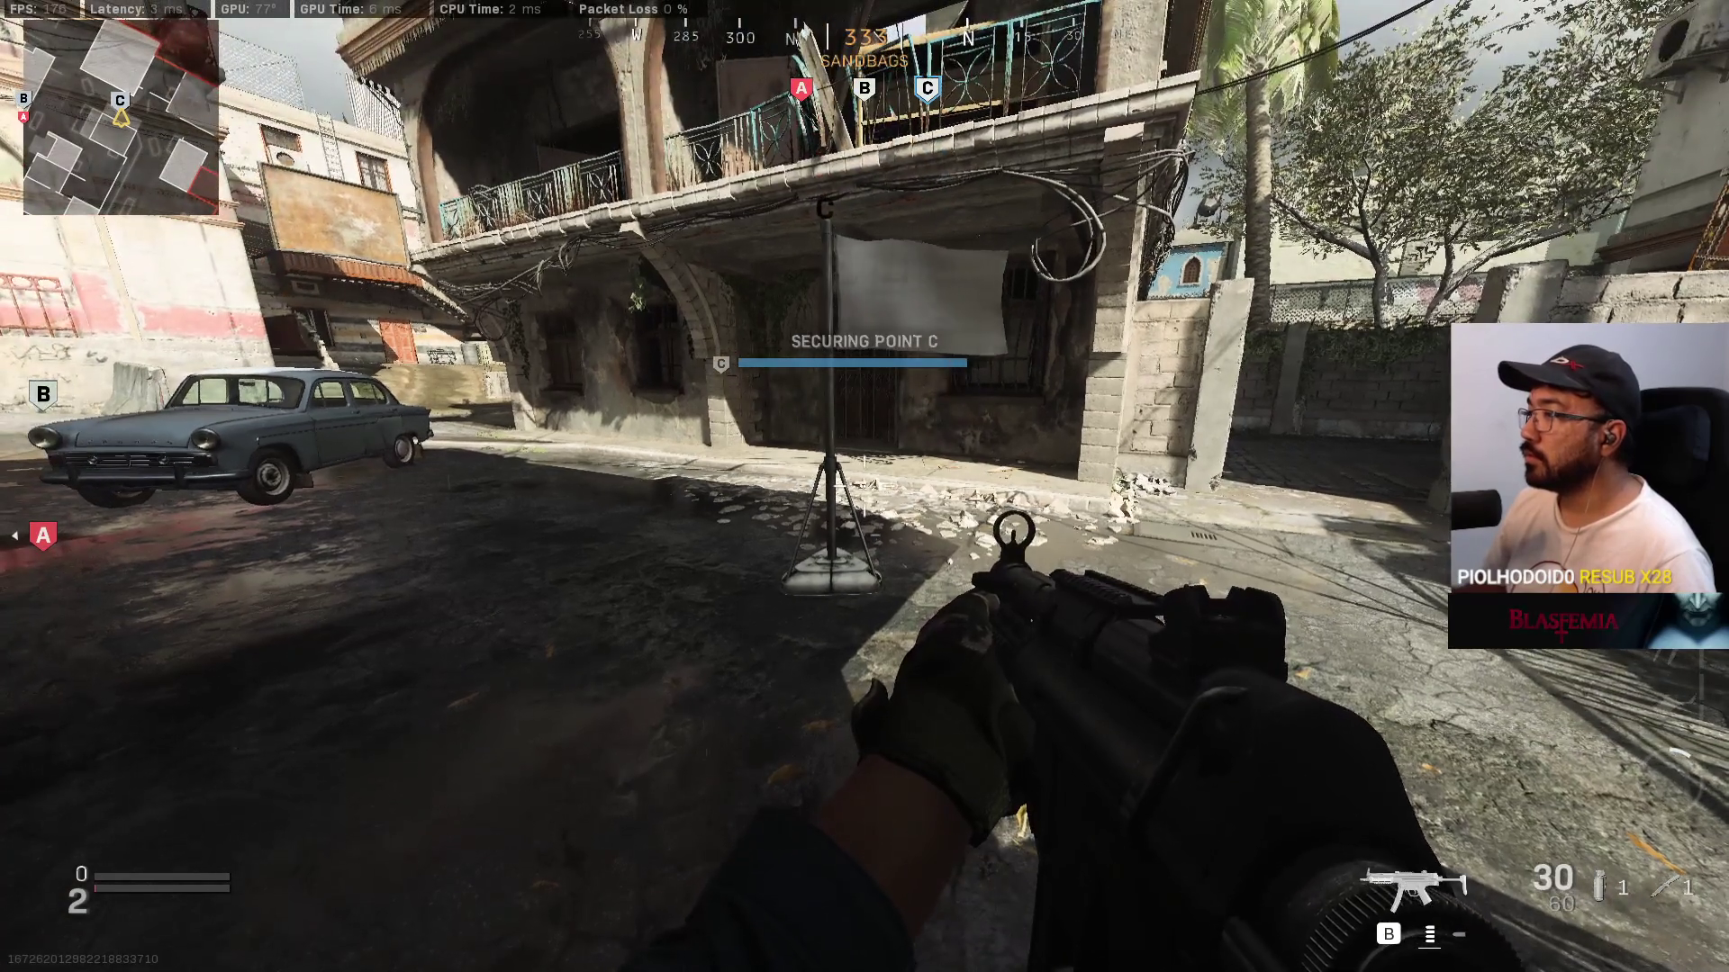
Step: Sprint past the arch into the Pillars arcade and shoot the enemies there
{"action": "key", "text": "w"}
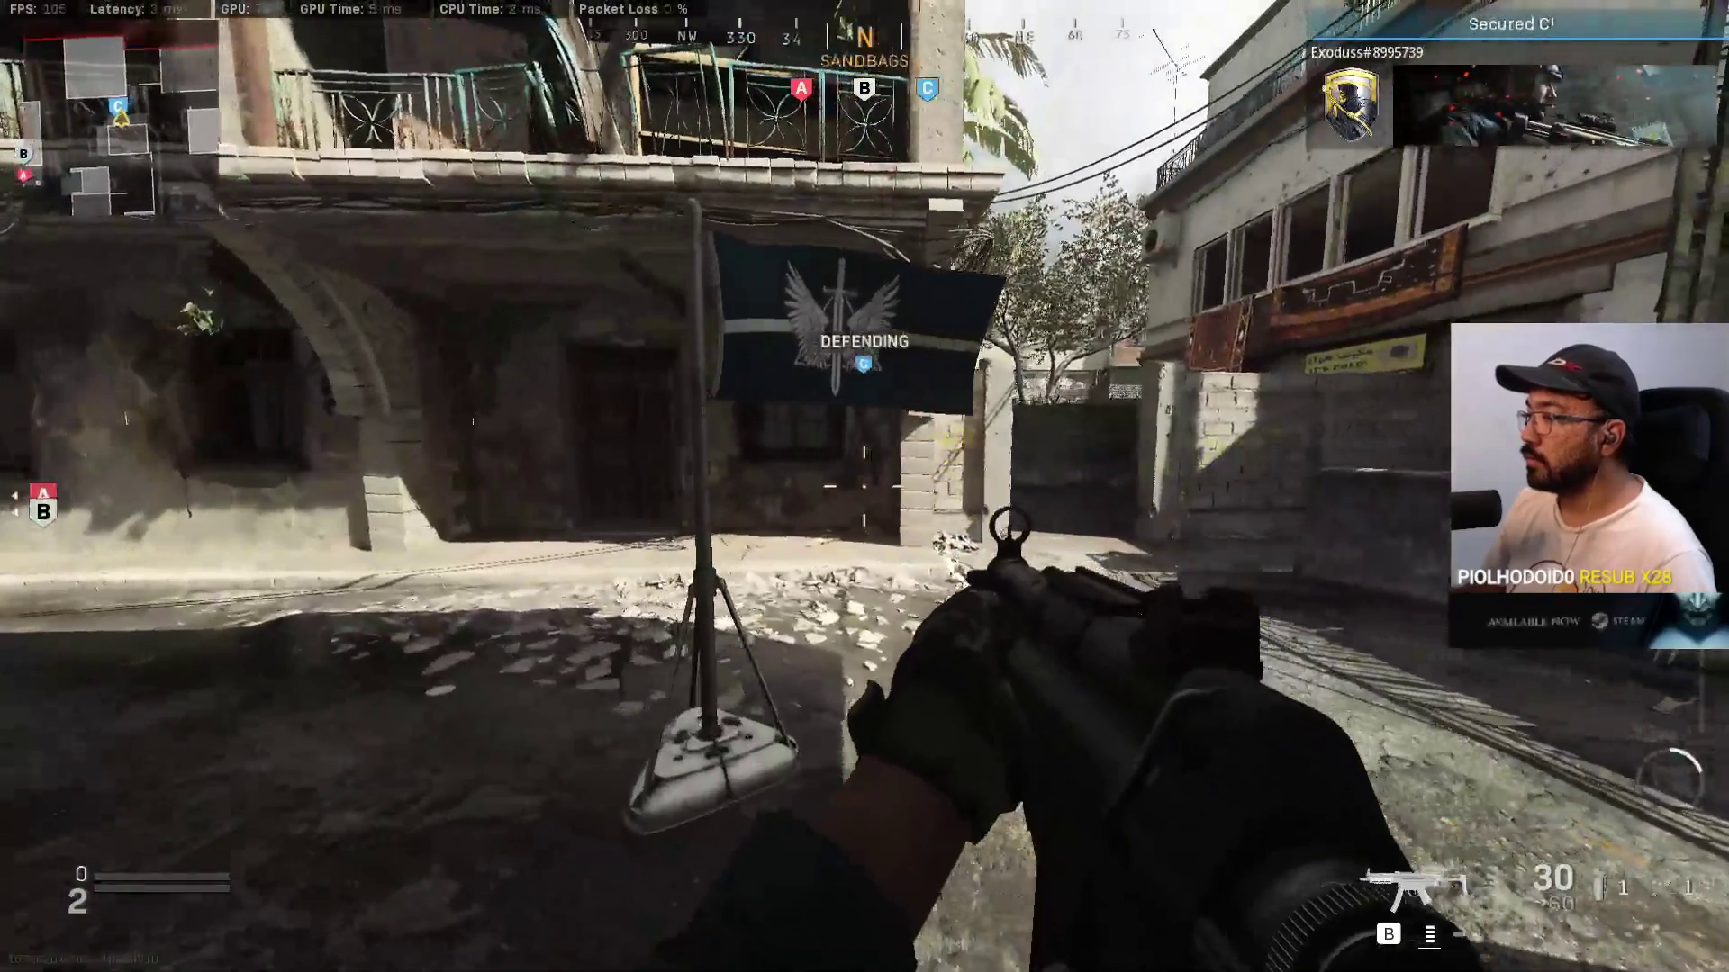
{"action": "key", "text": "w"}
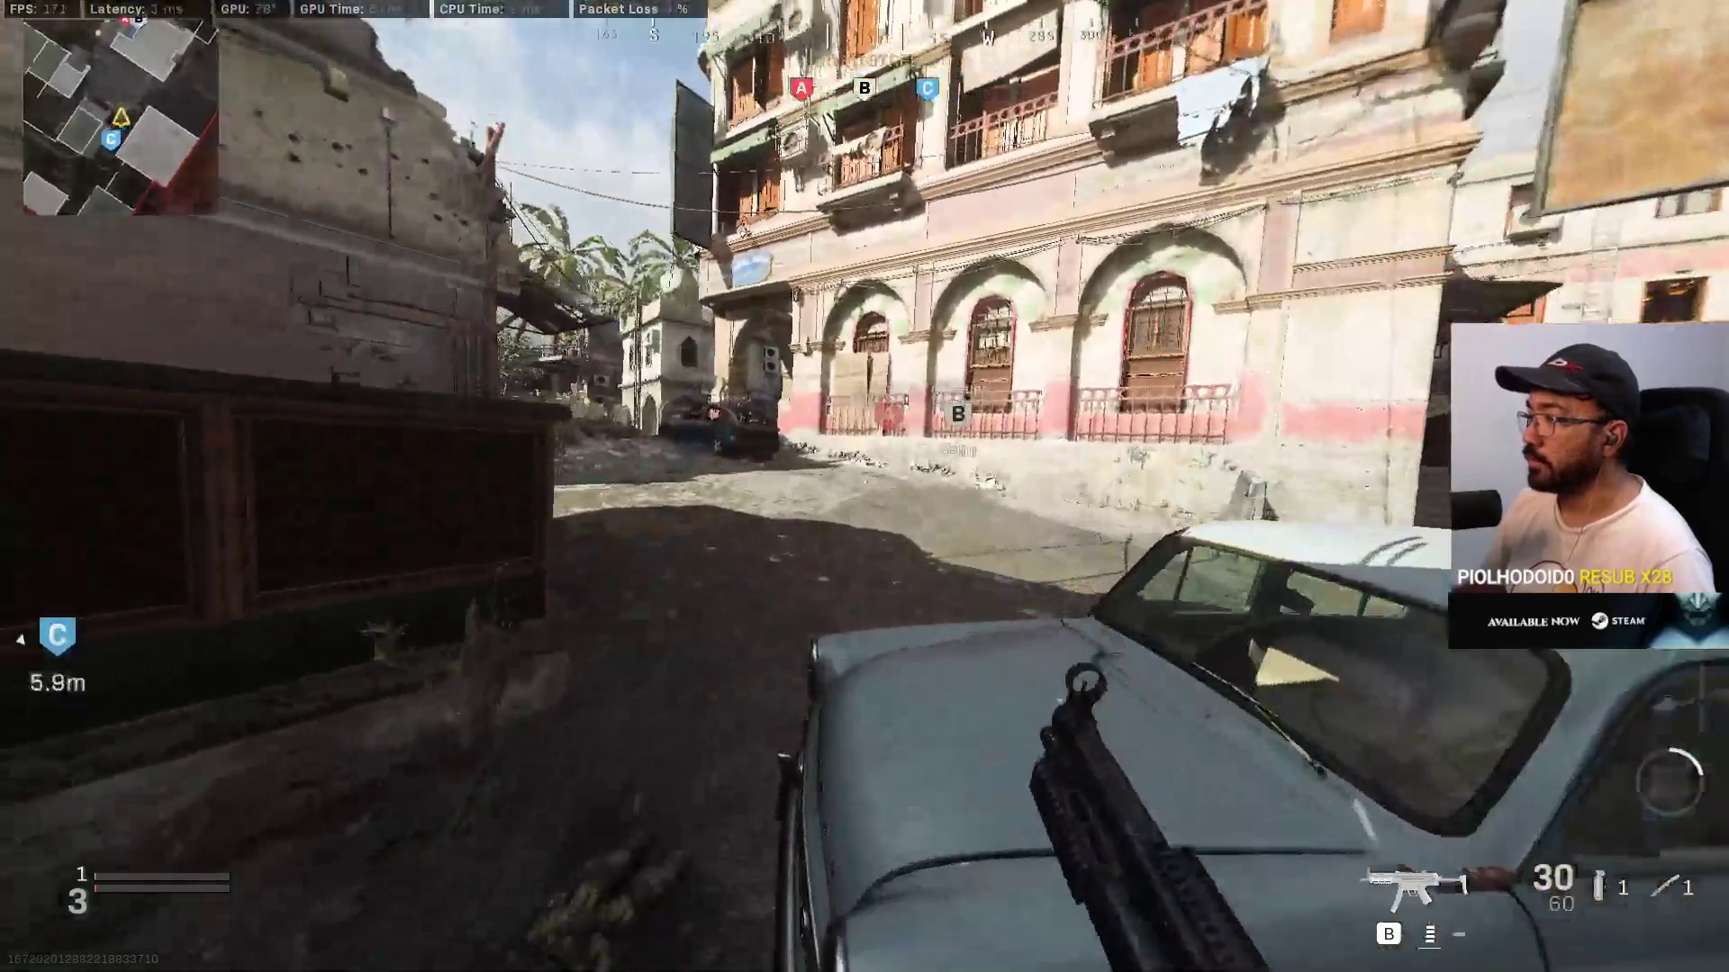
{"action": "key", "text": "w"}
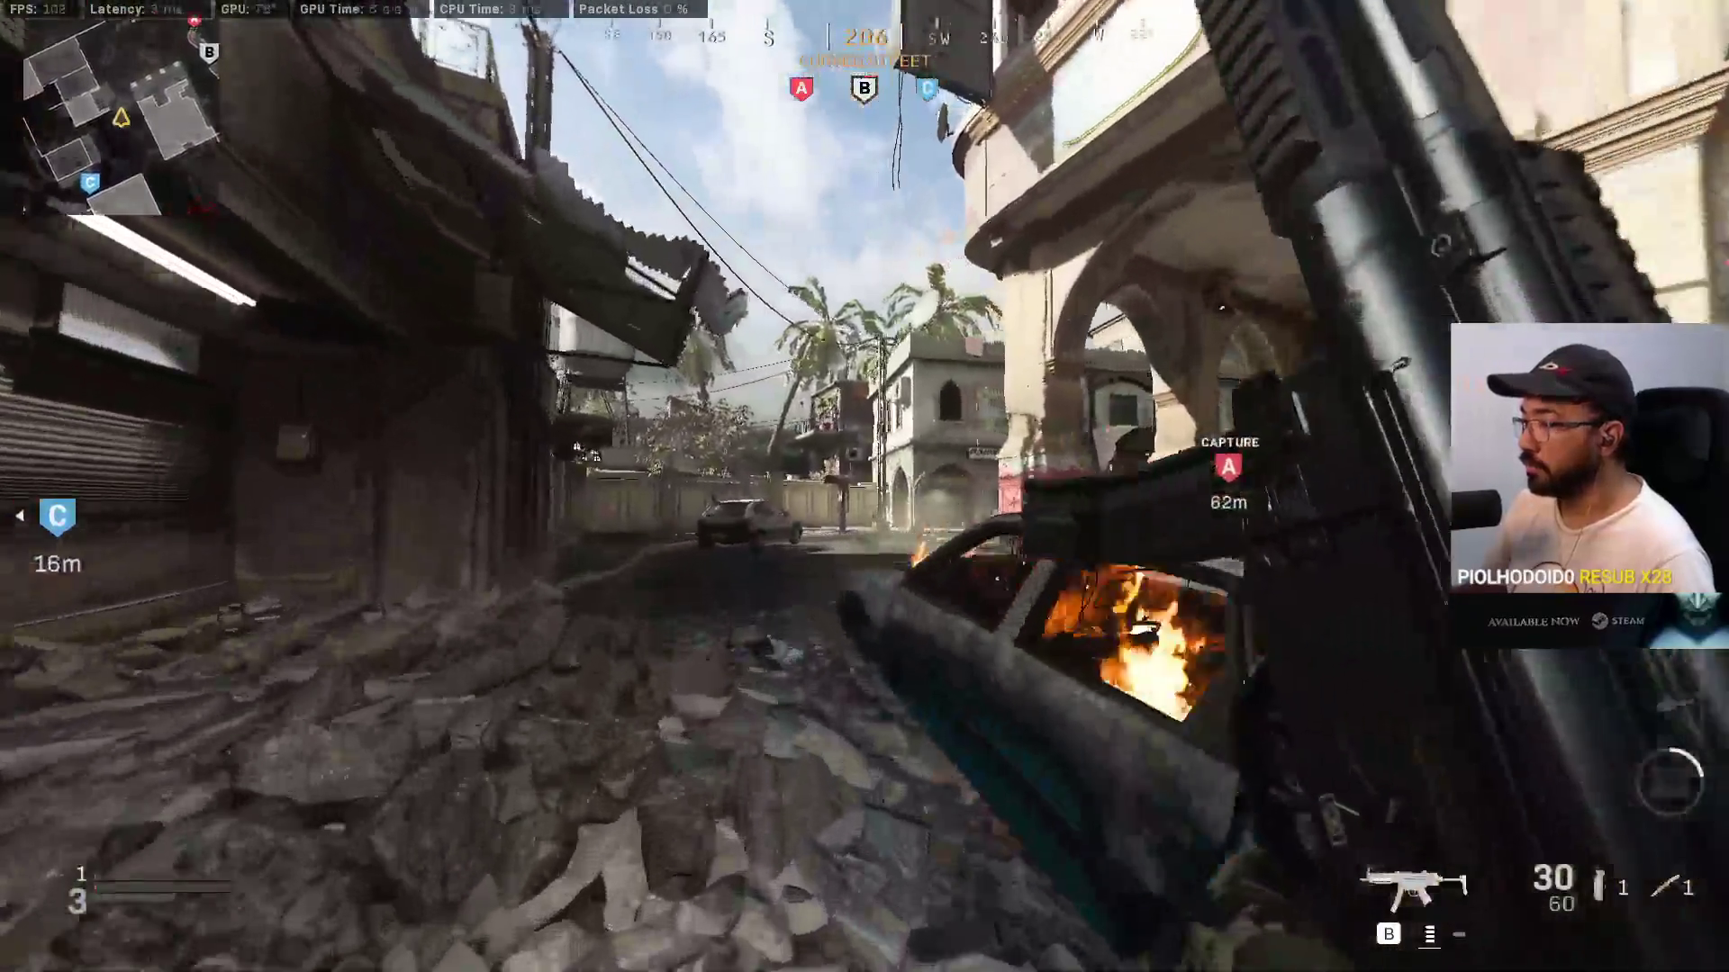
{"action": "key", "text": "w"}
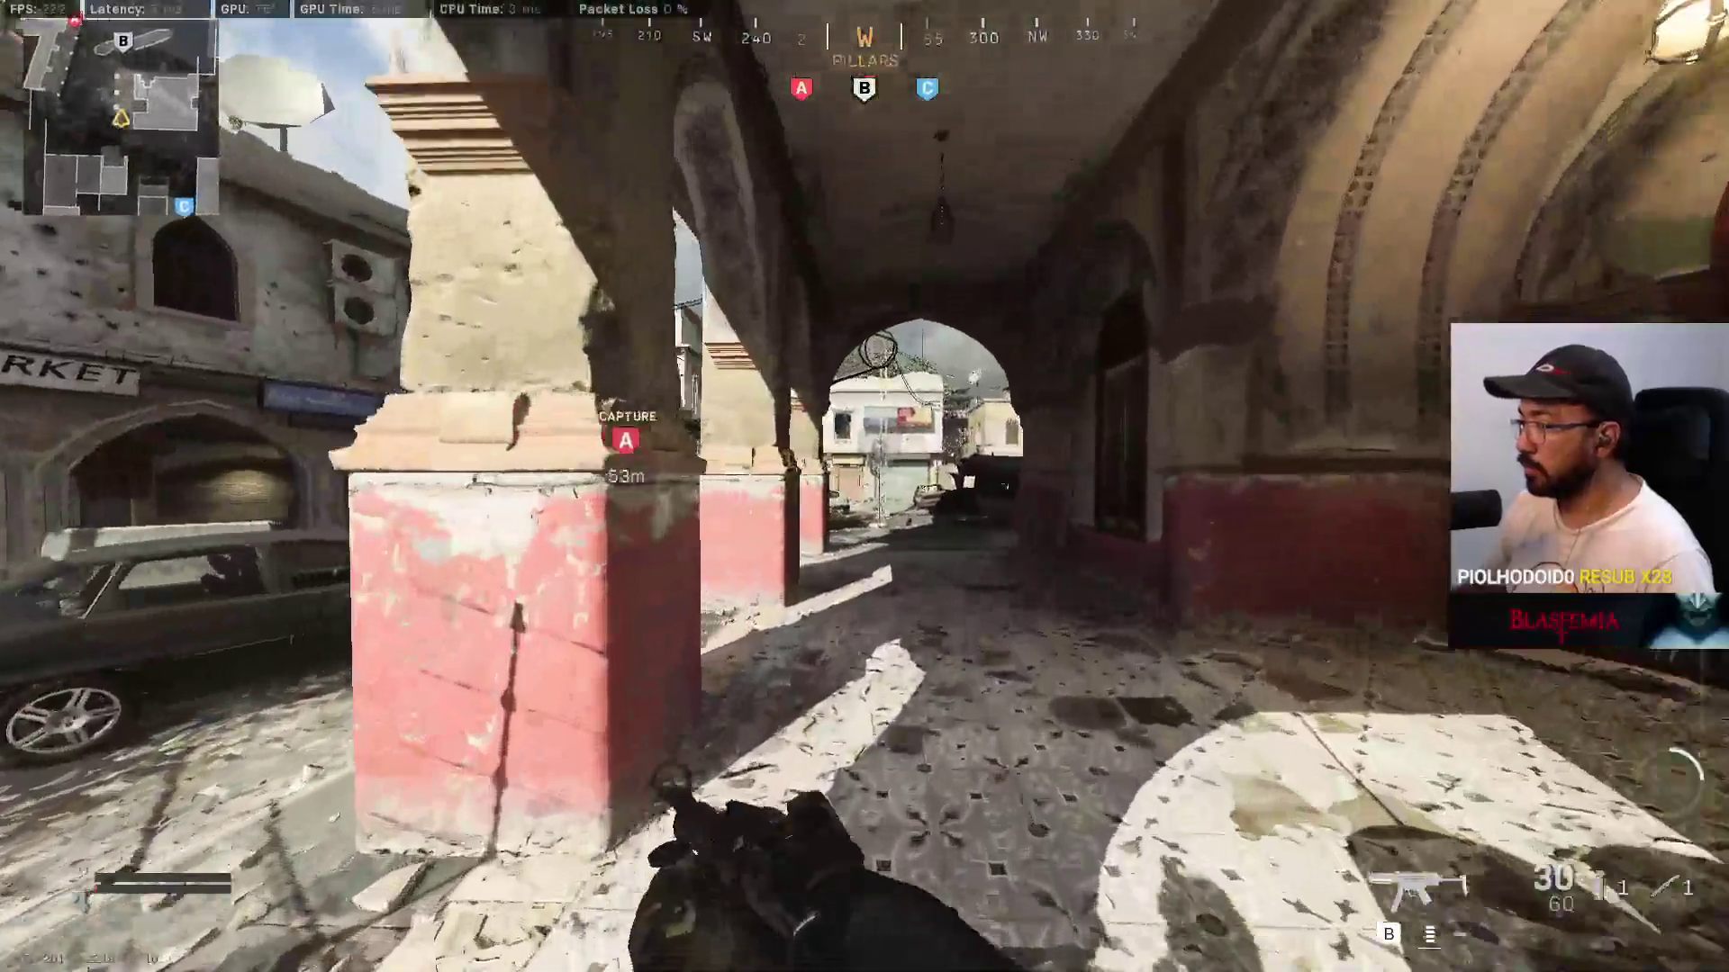
{"action": "key", "text": "w"}
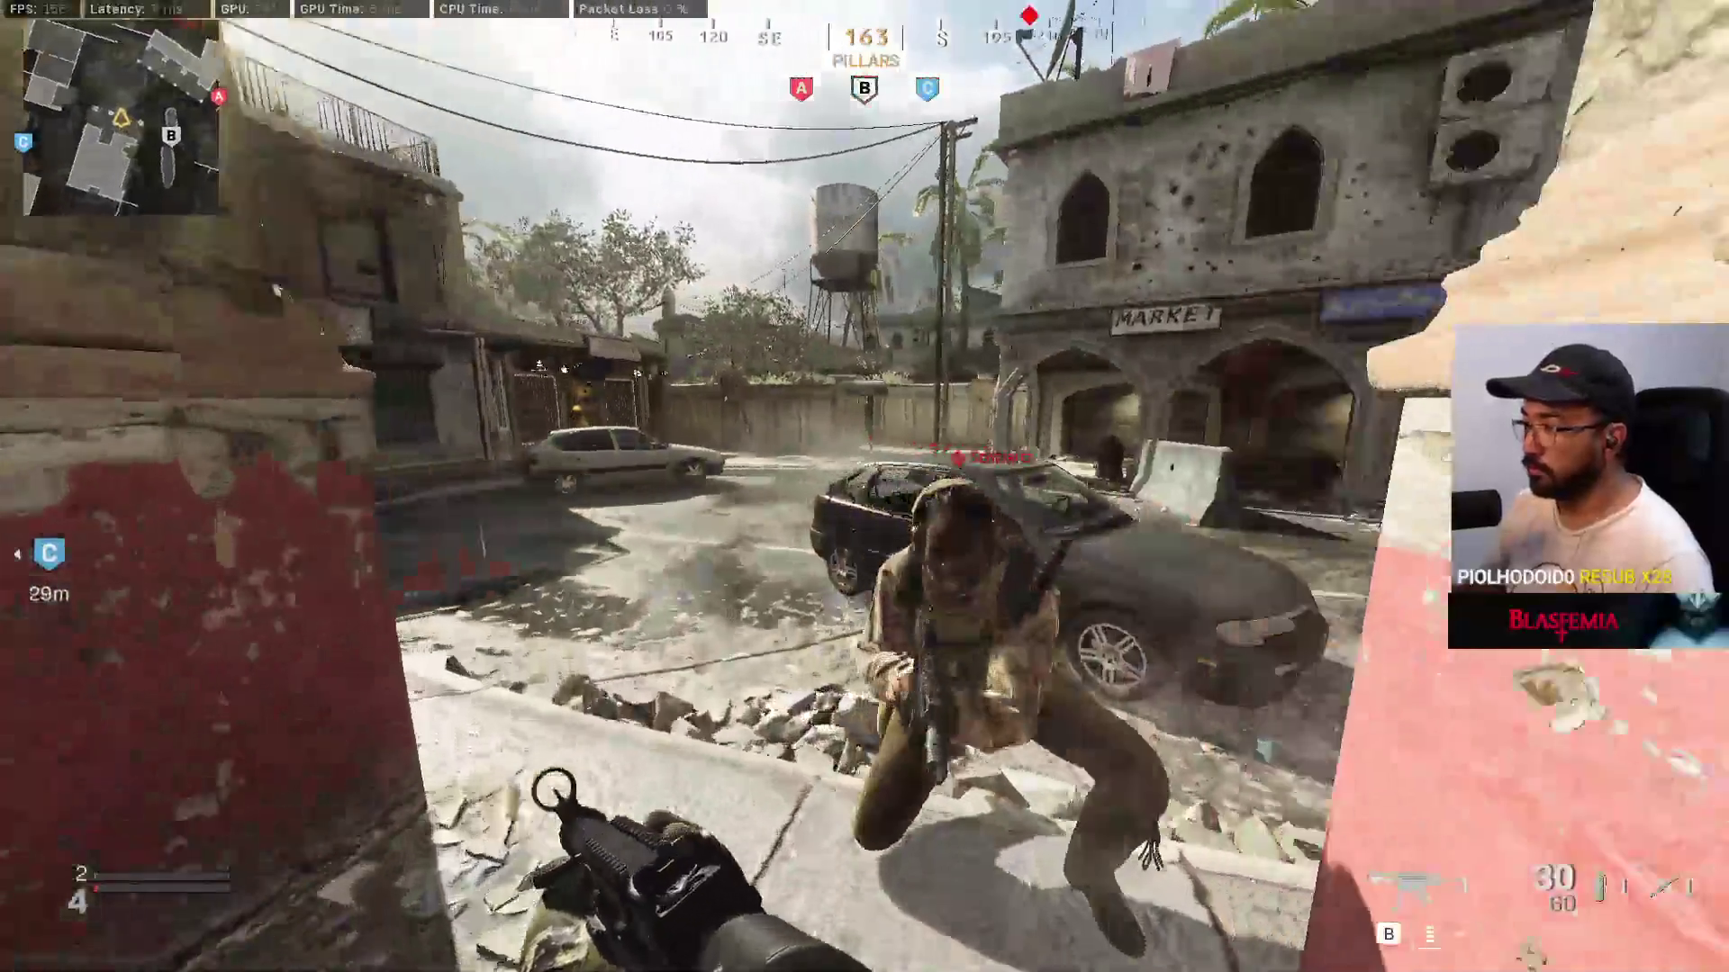
{"action": "left_click", "coordinate": [864, 486]}
{"action": "key", "text": "w"}
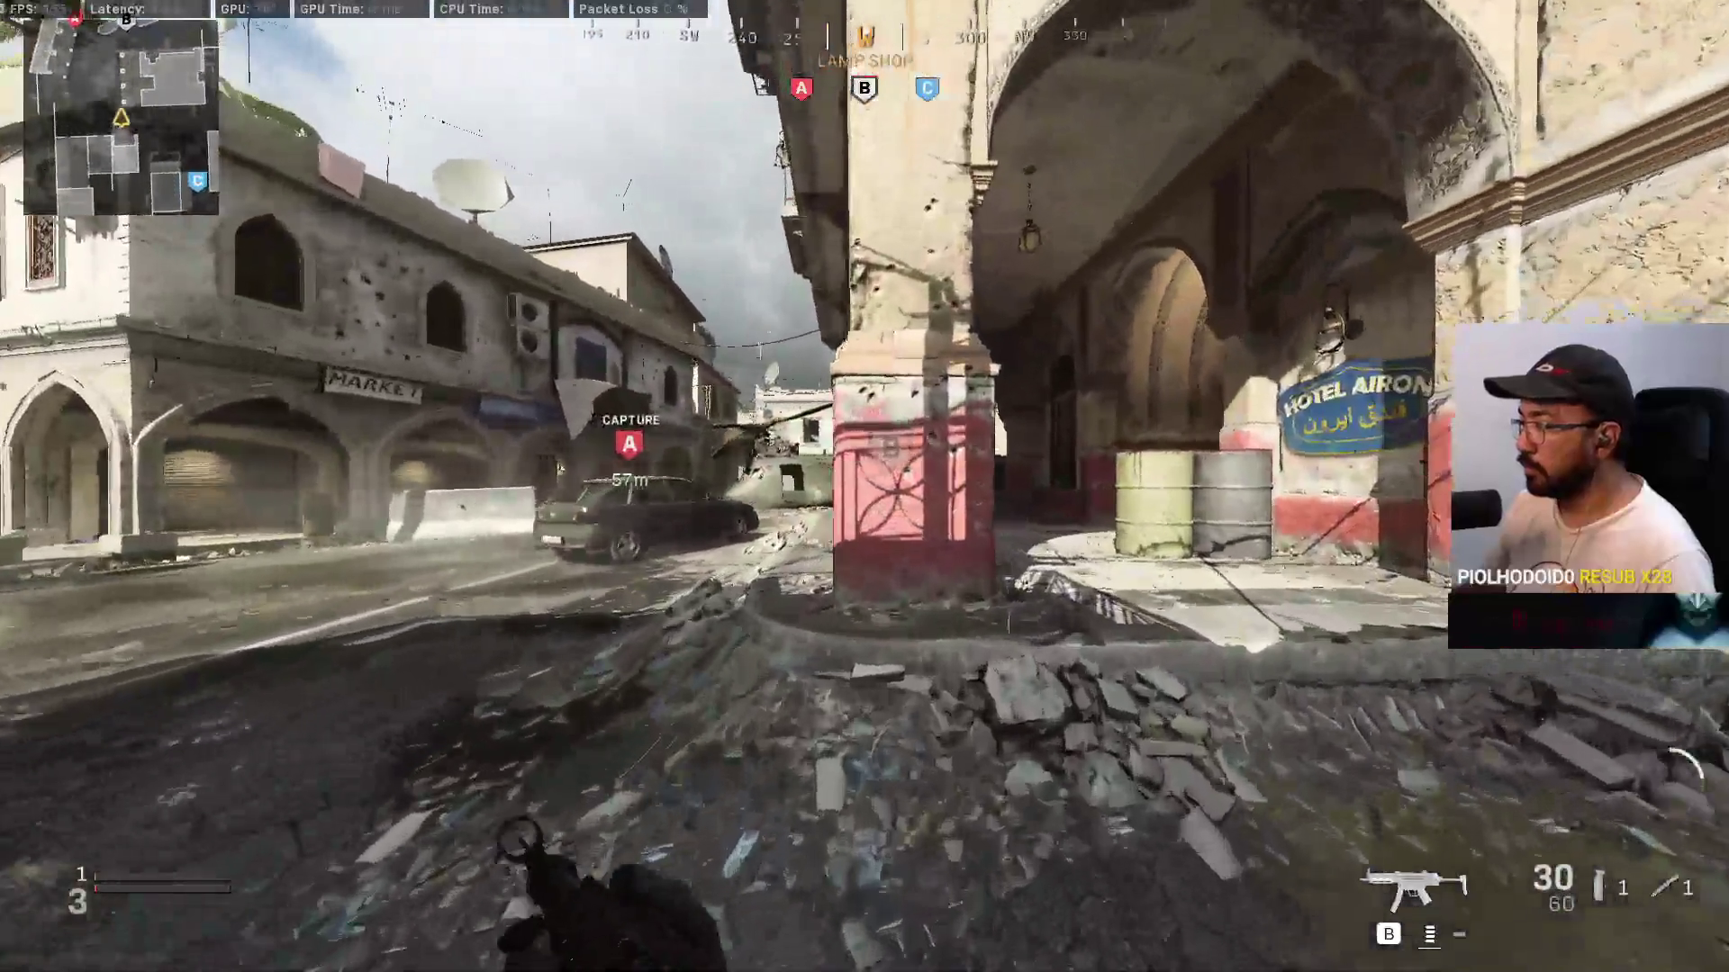
{"action": "key", "text": "w"}
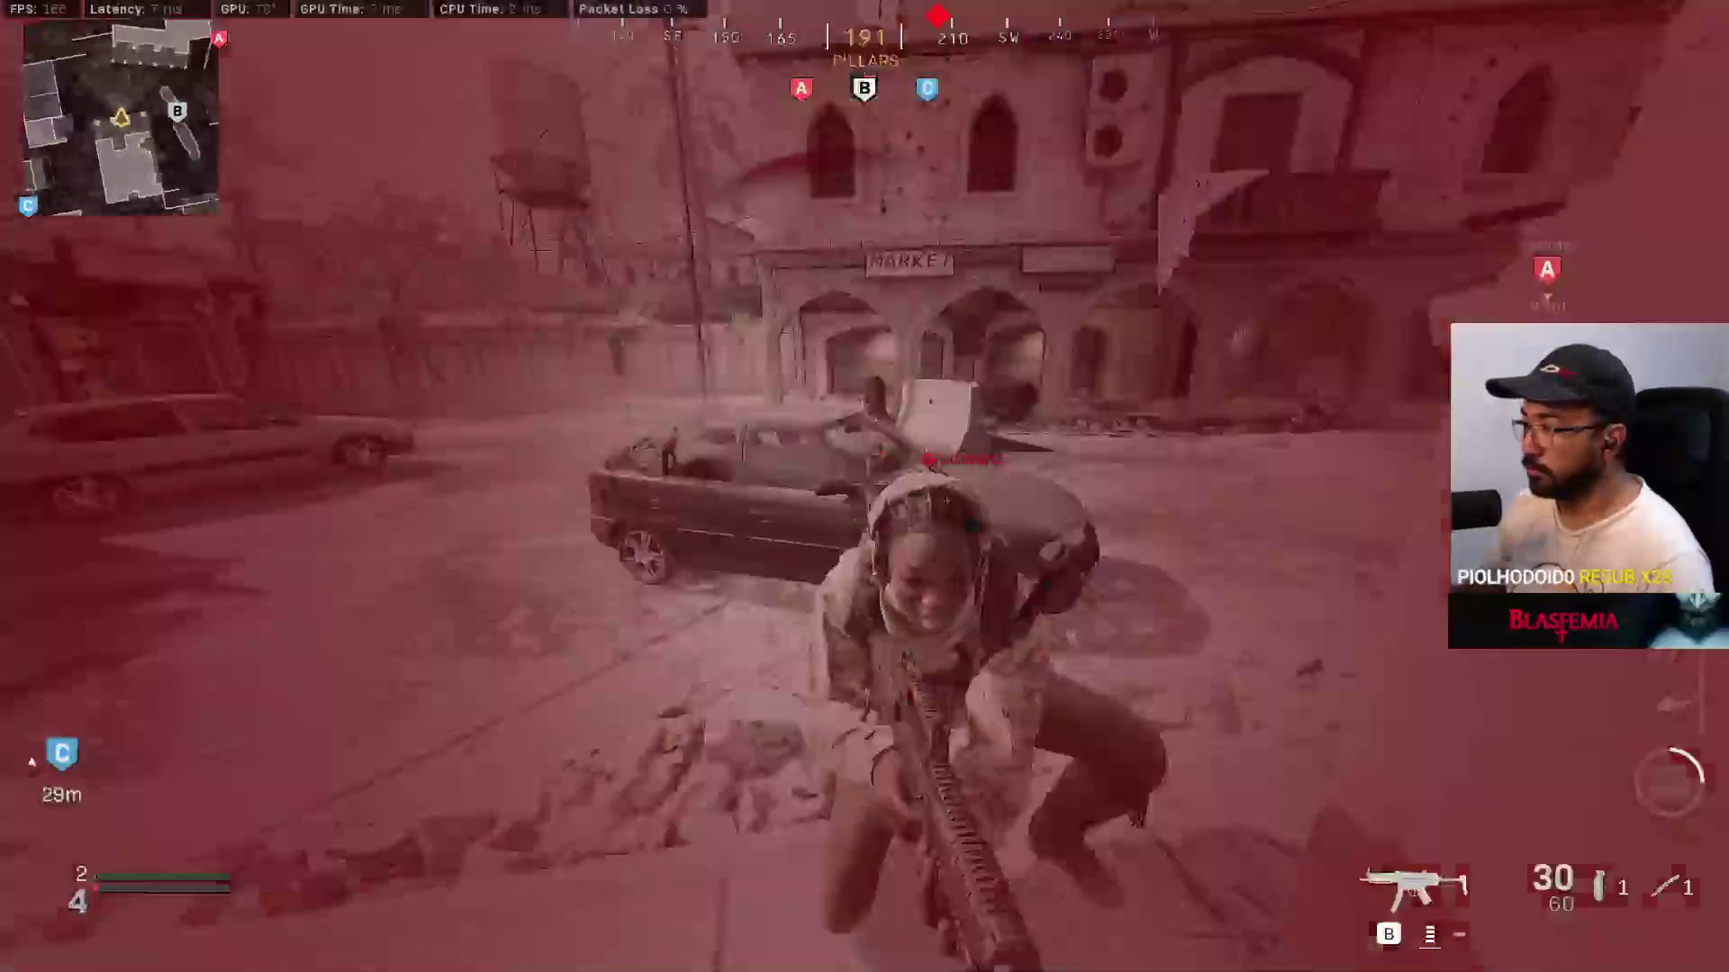
{"action": "left_click", "coordinate": [864, 486]}
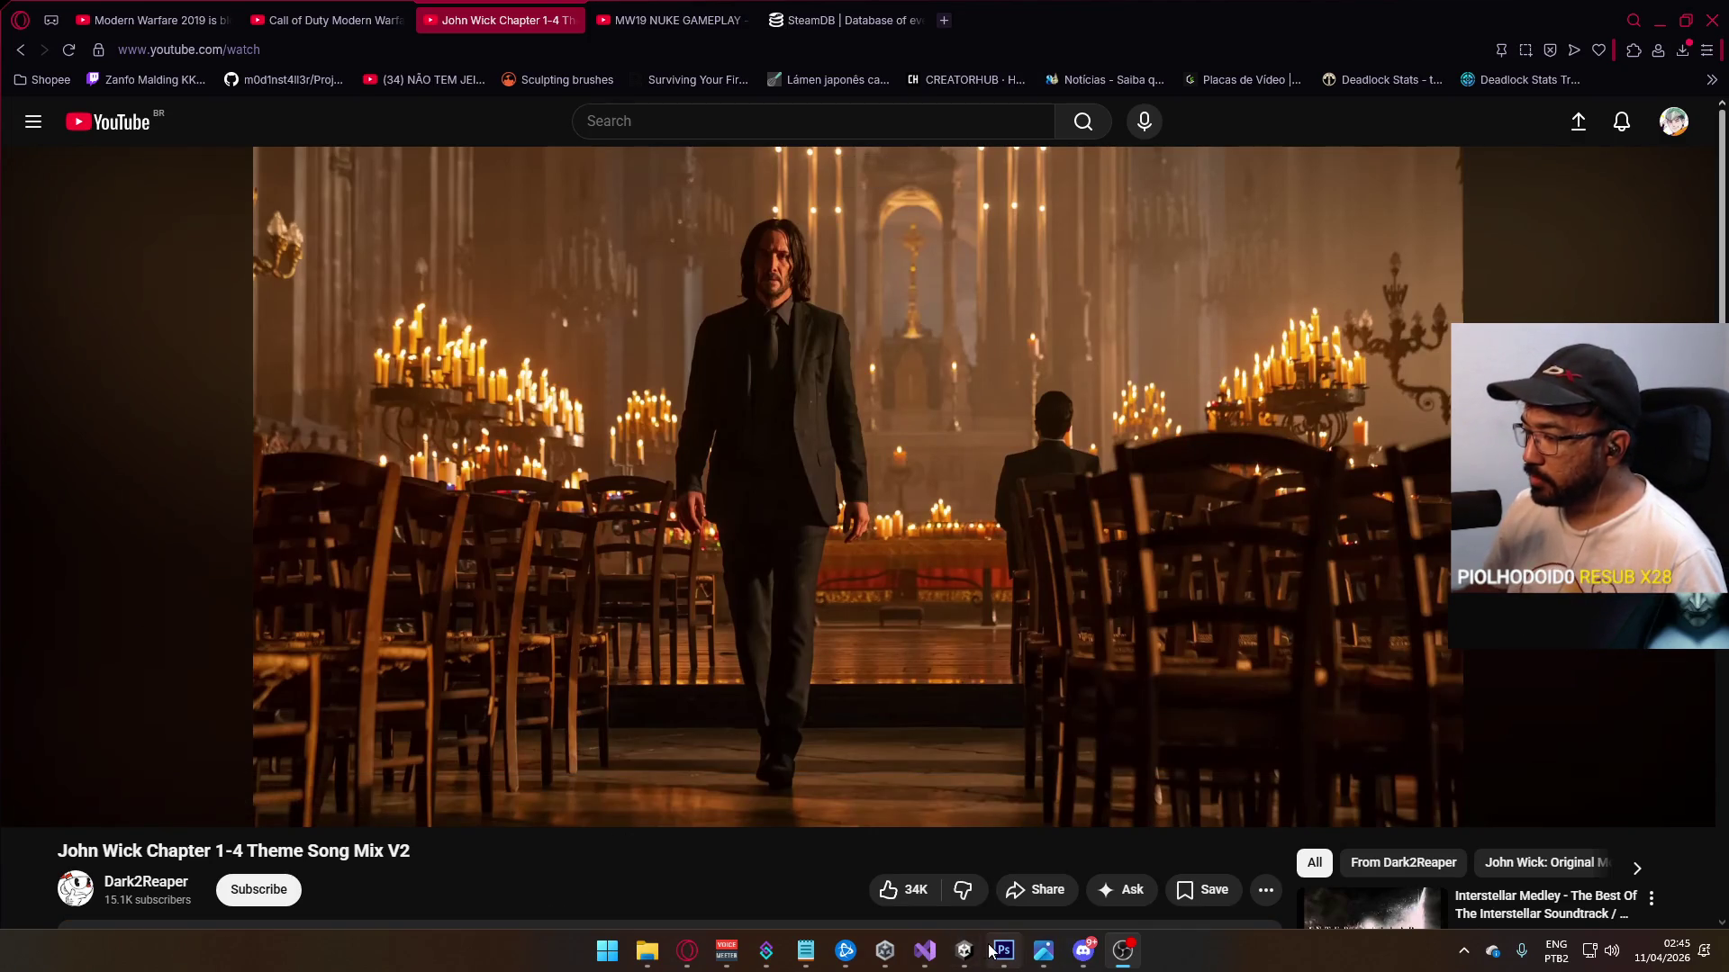
Step: Open Steam from the hidden tray icons over the YouTube page
{"action": "left_click", "coordinate": [1463, 951]}
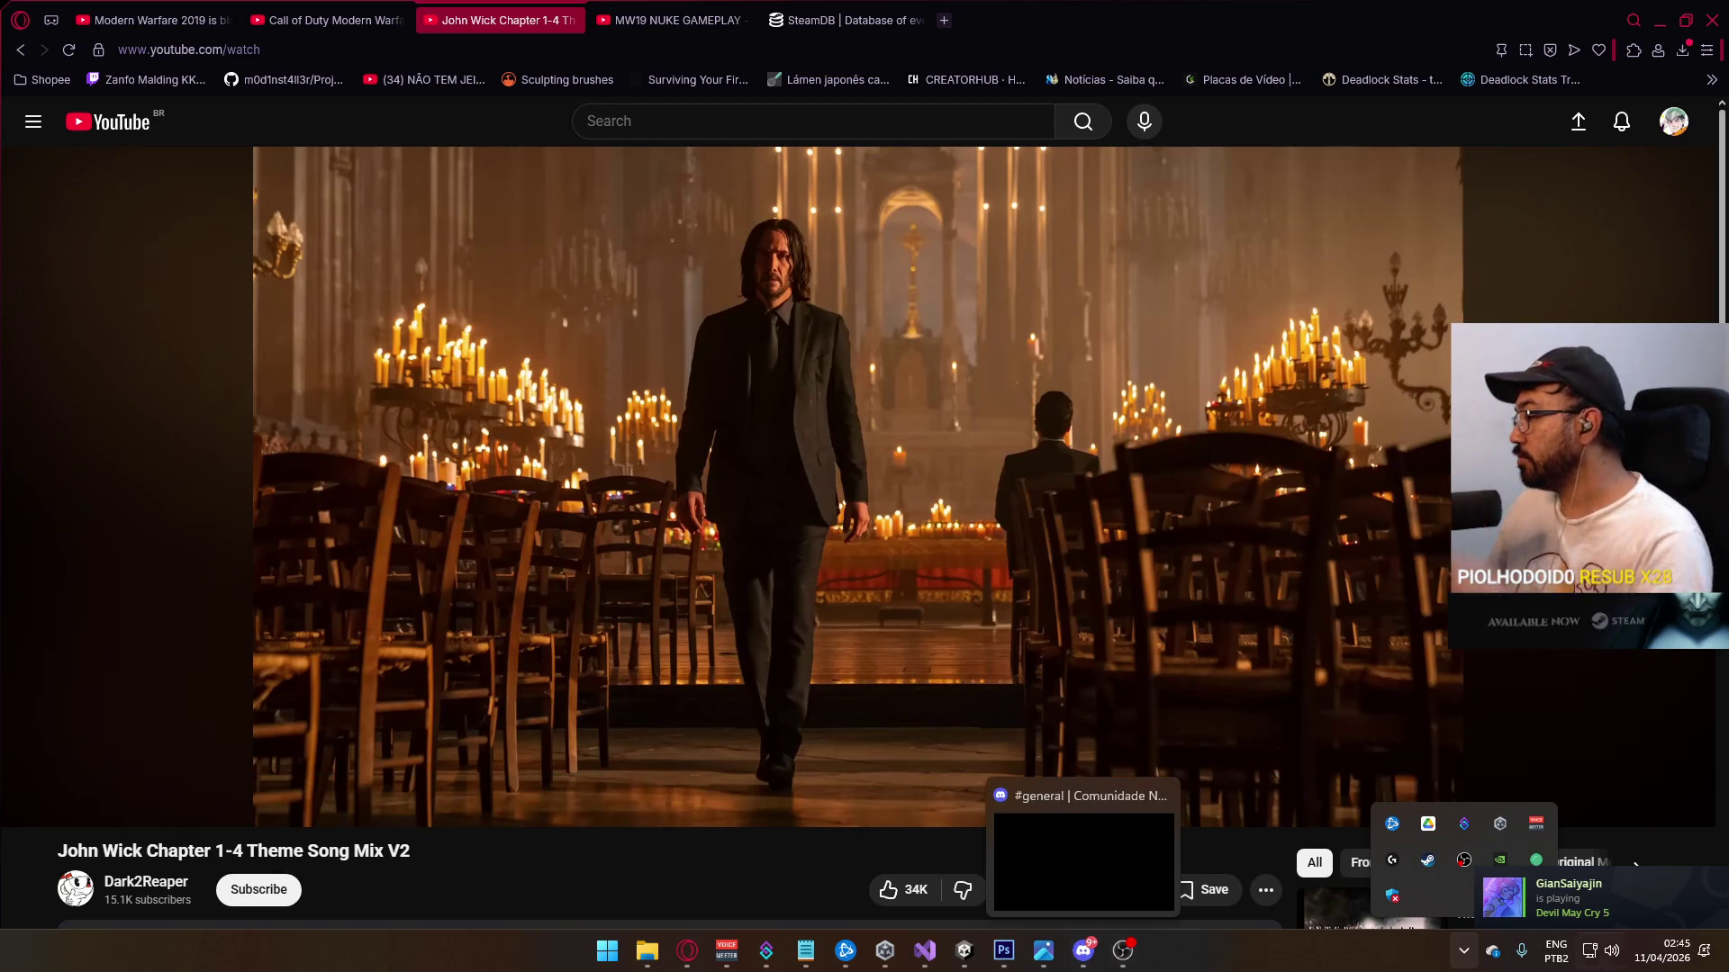
{"action": "left_click", "coordinate": [1421, 867]}
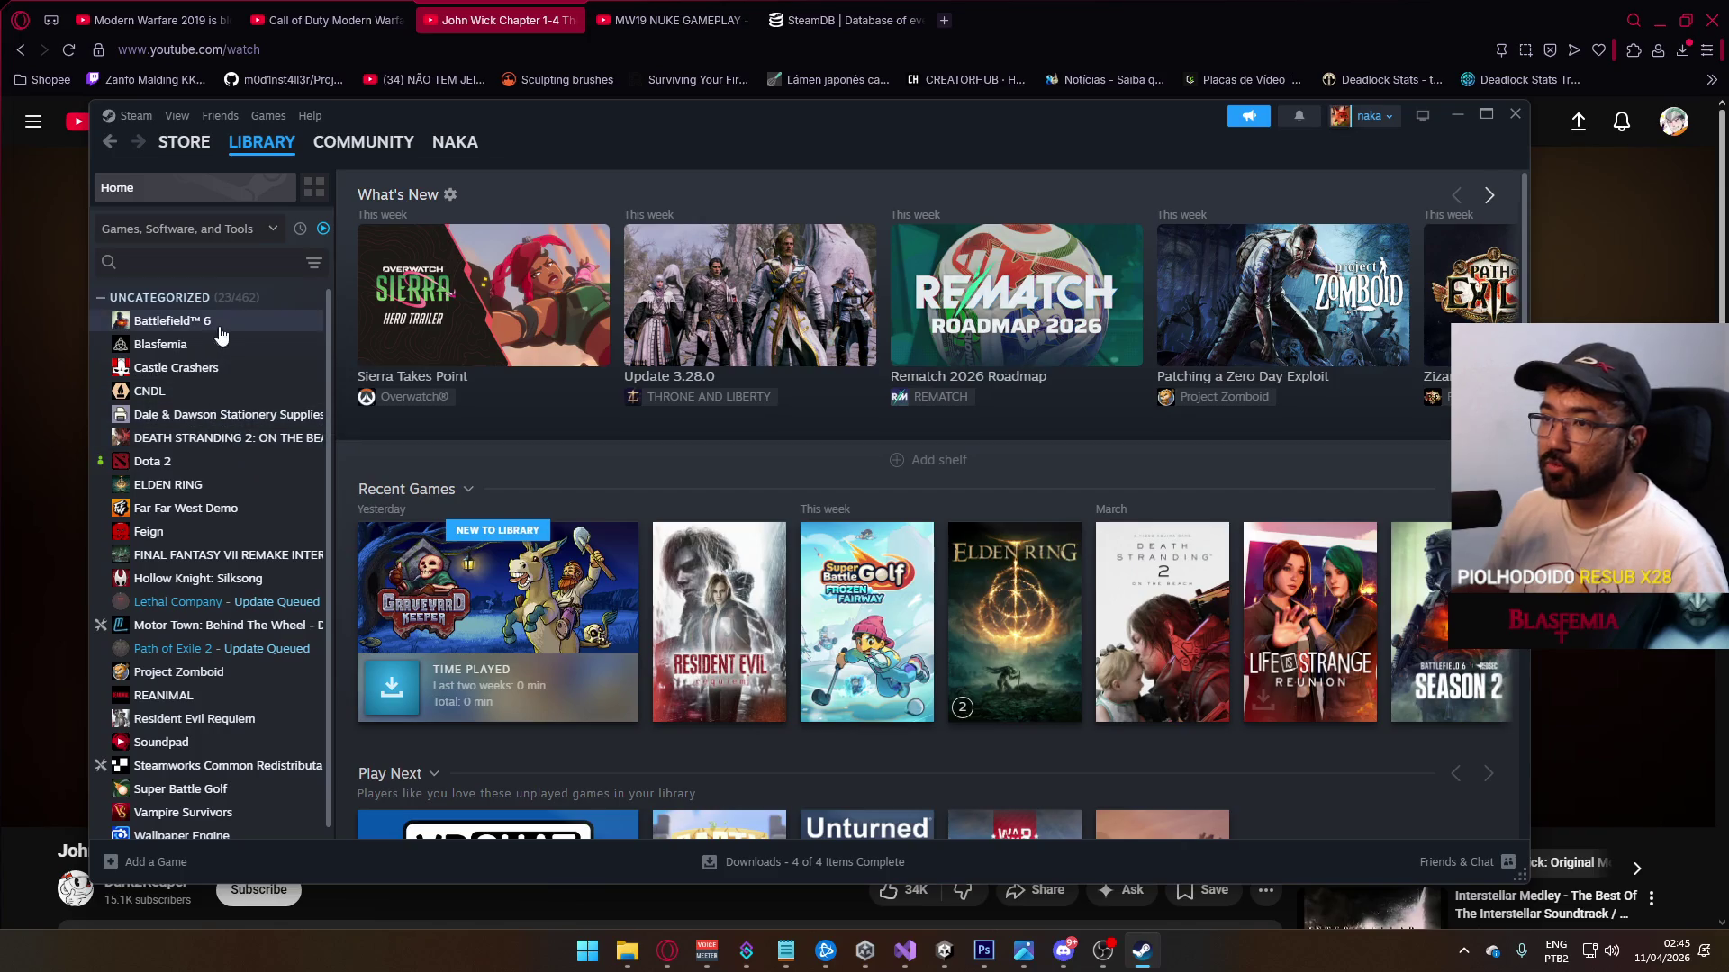
Step: Select Battlefield 6 in the Steam Library sidebar to view its game page
{"action": "left_click", "coordinate": [219, 326]}
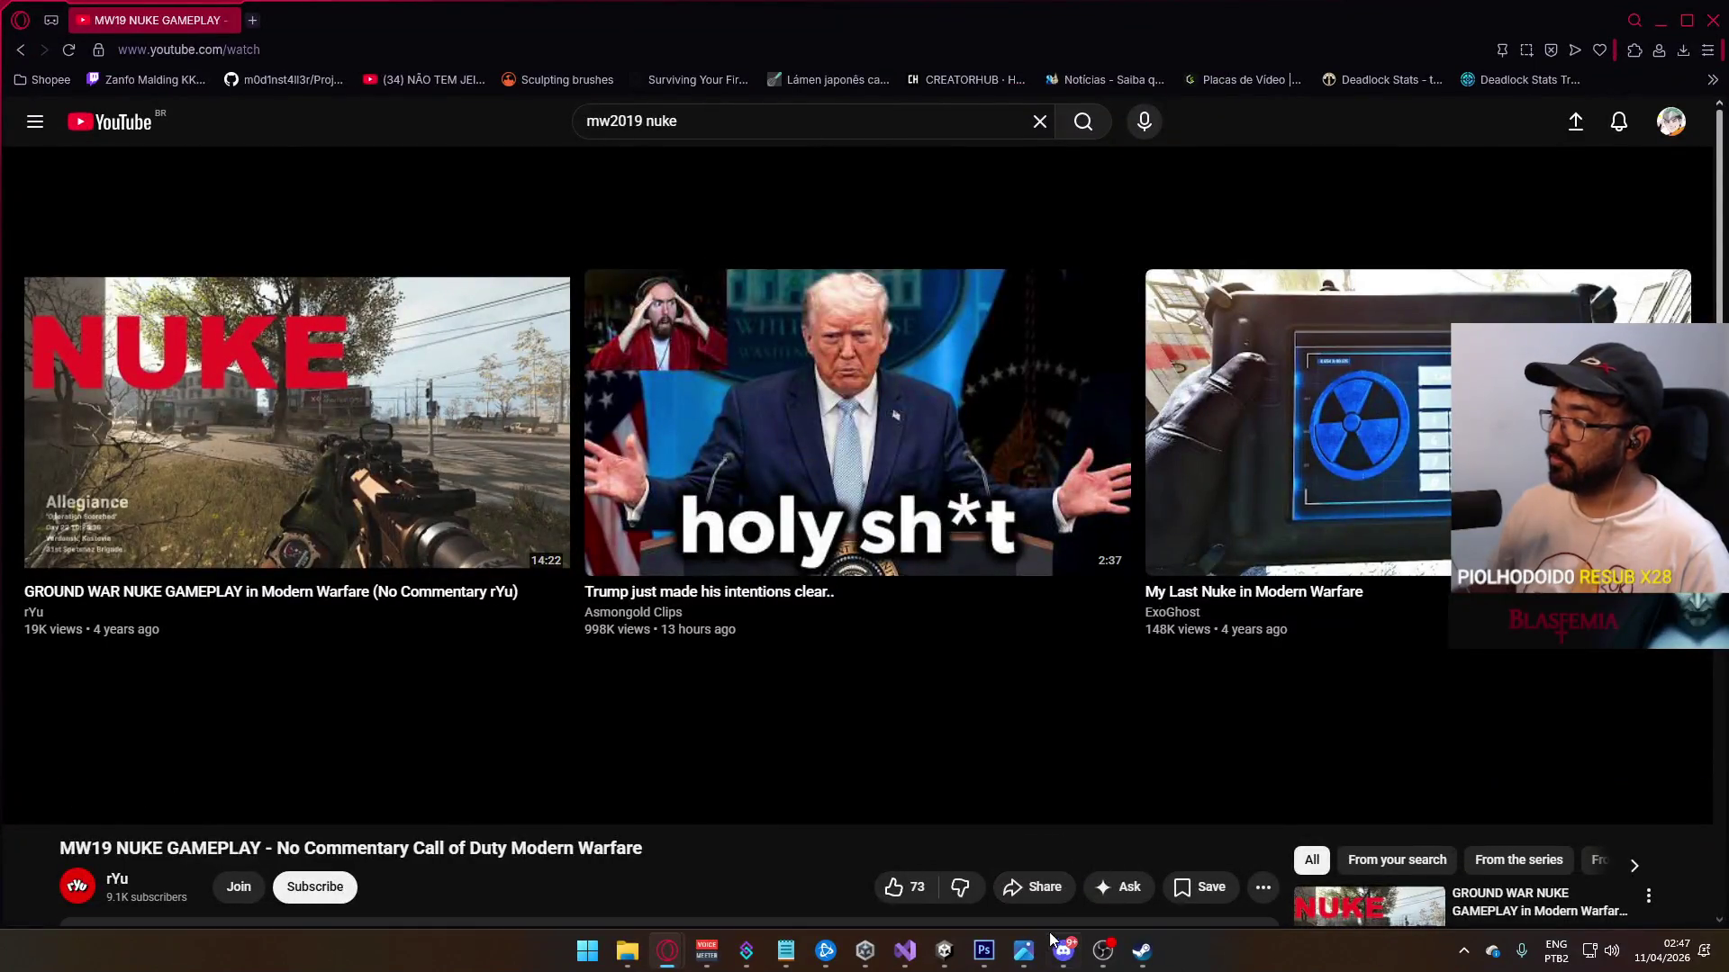
Step: Close the Unity editor and bring the Photoshop document forward
{"action": "left_click", "coordinate": [943, 950]}
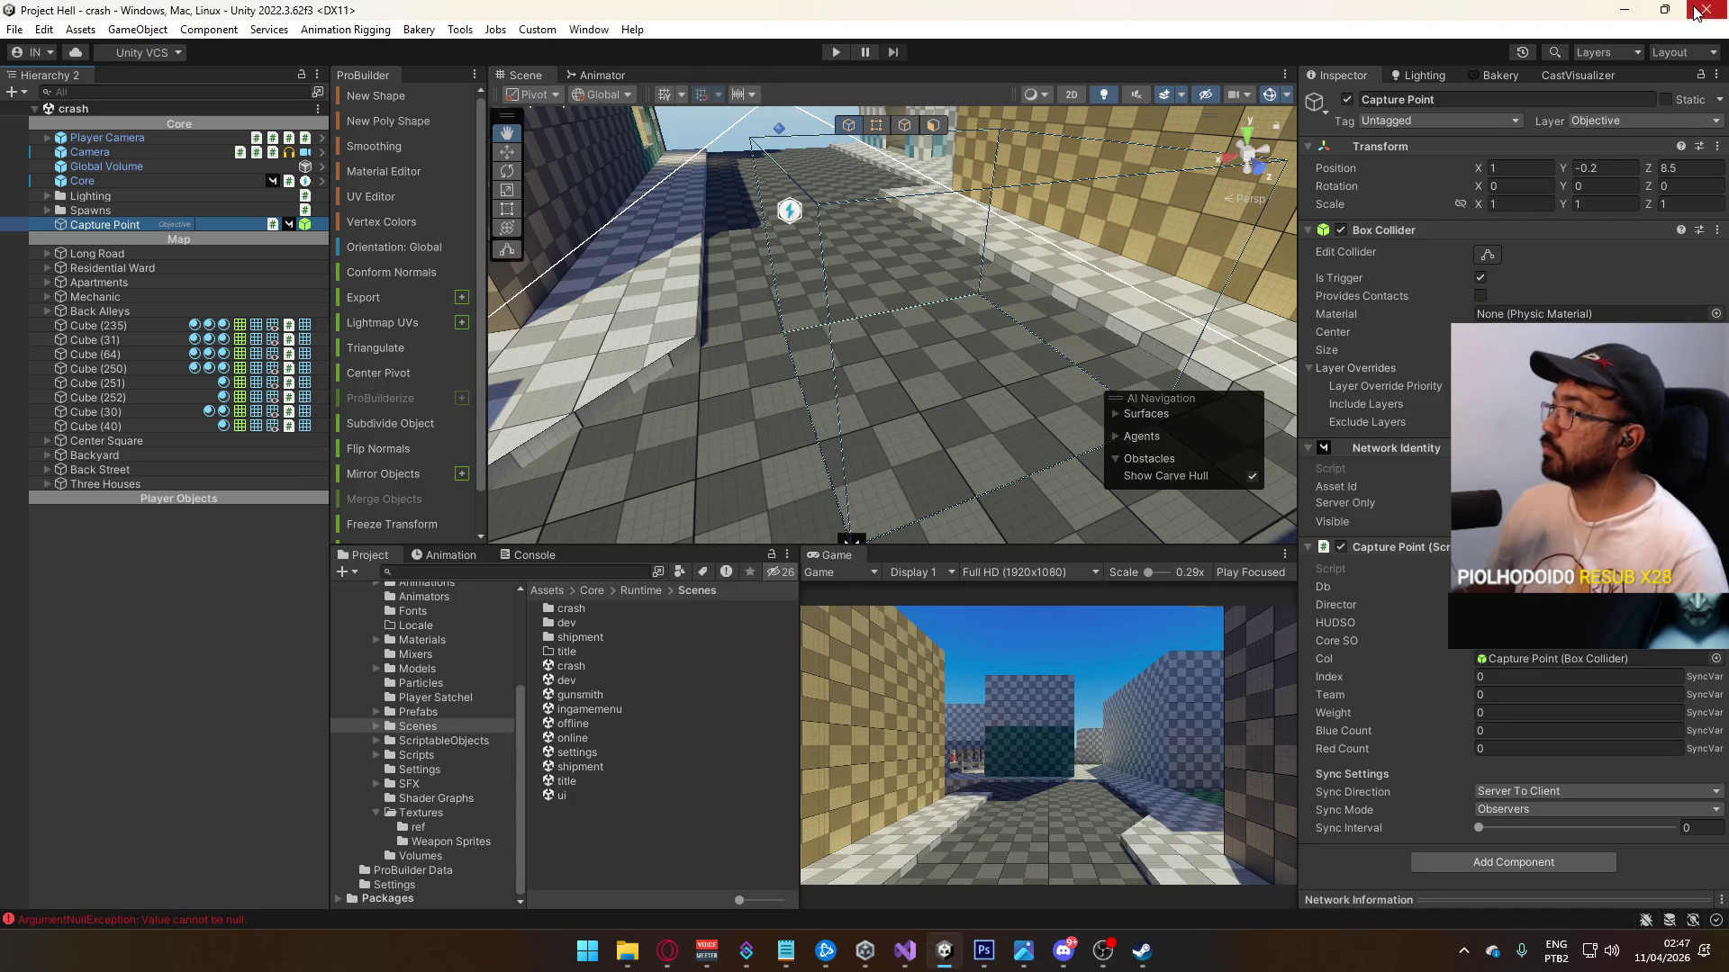
{"action": "left_click", "coordinate": [944, 950]}
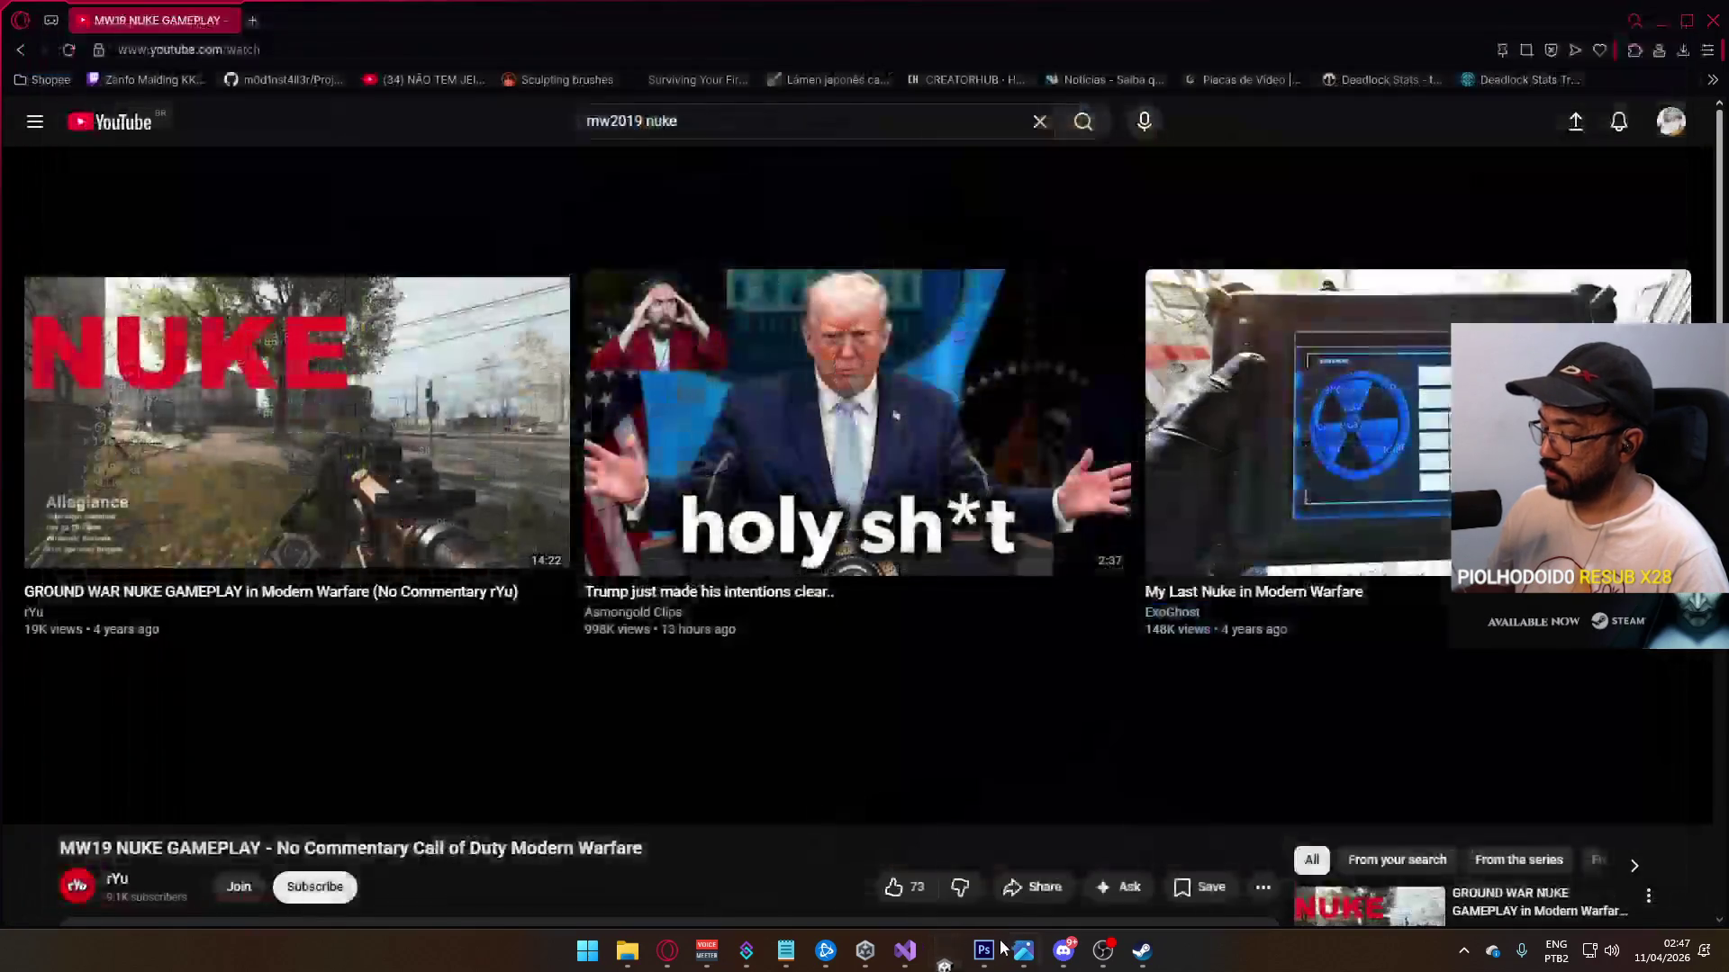
{"action": "left_click", "coordinate": [986, 950]}
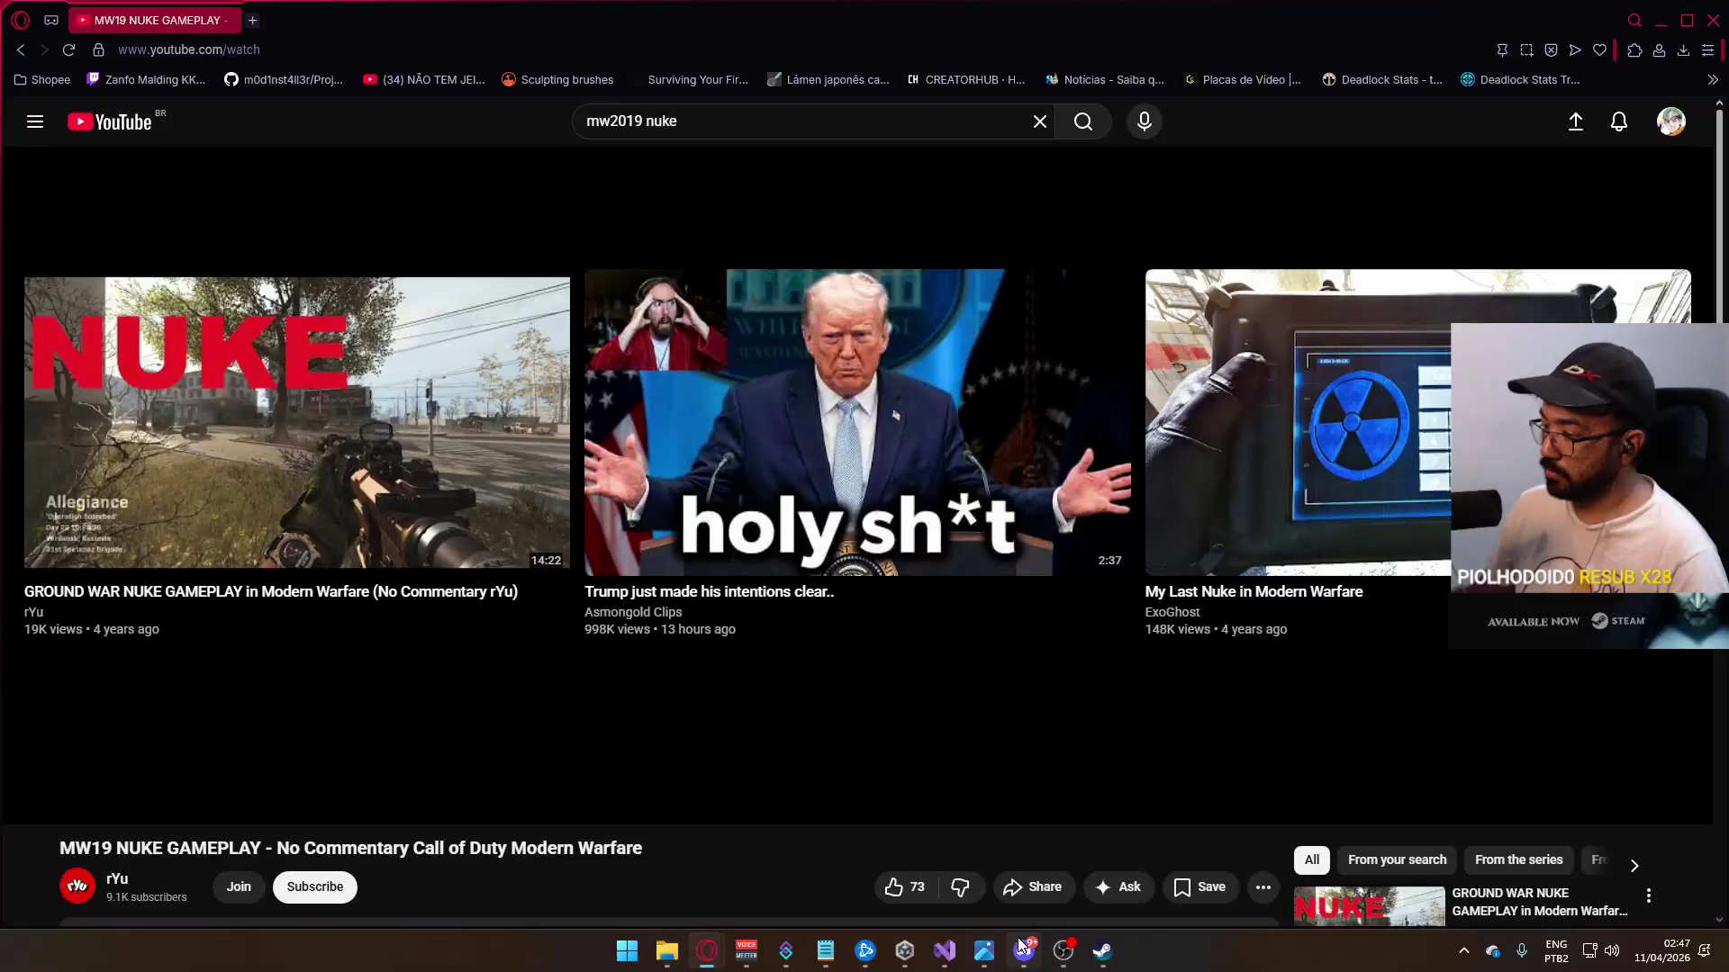
Step: Close Visual Studio 2022 and the extra single-tab MW19 NUKE YouTube window
{"action": "mouse_move", "coordinate": [1022, 945]}
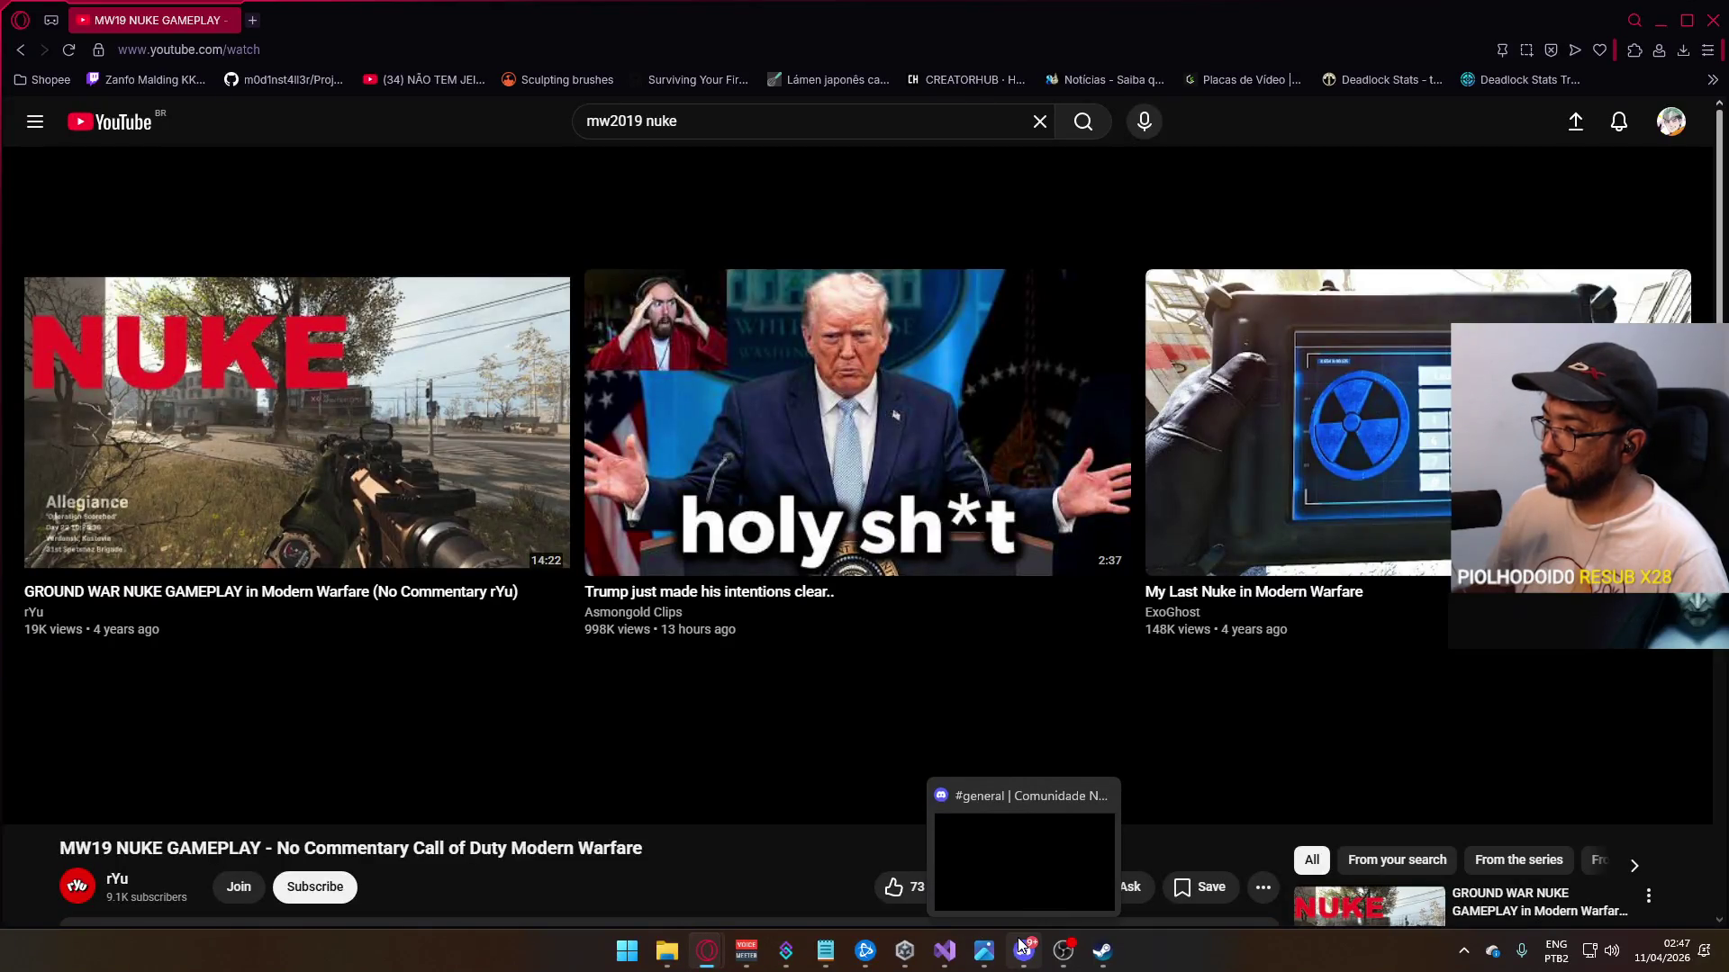
{"action": "right_click", "coordinate": [952, 952]}
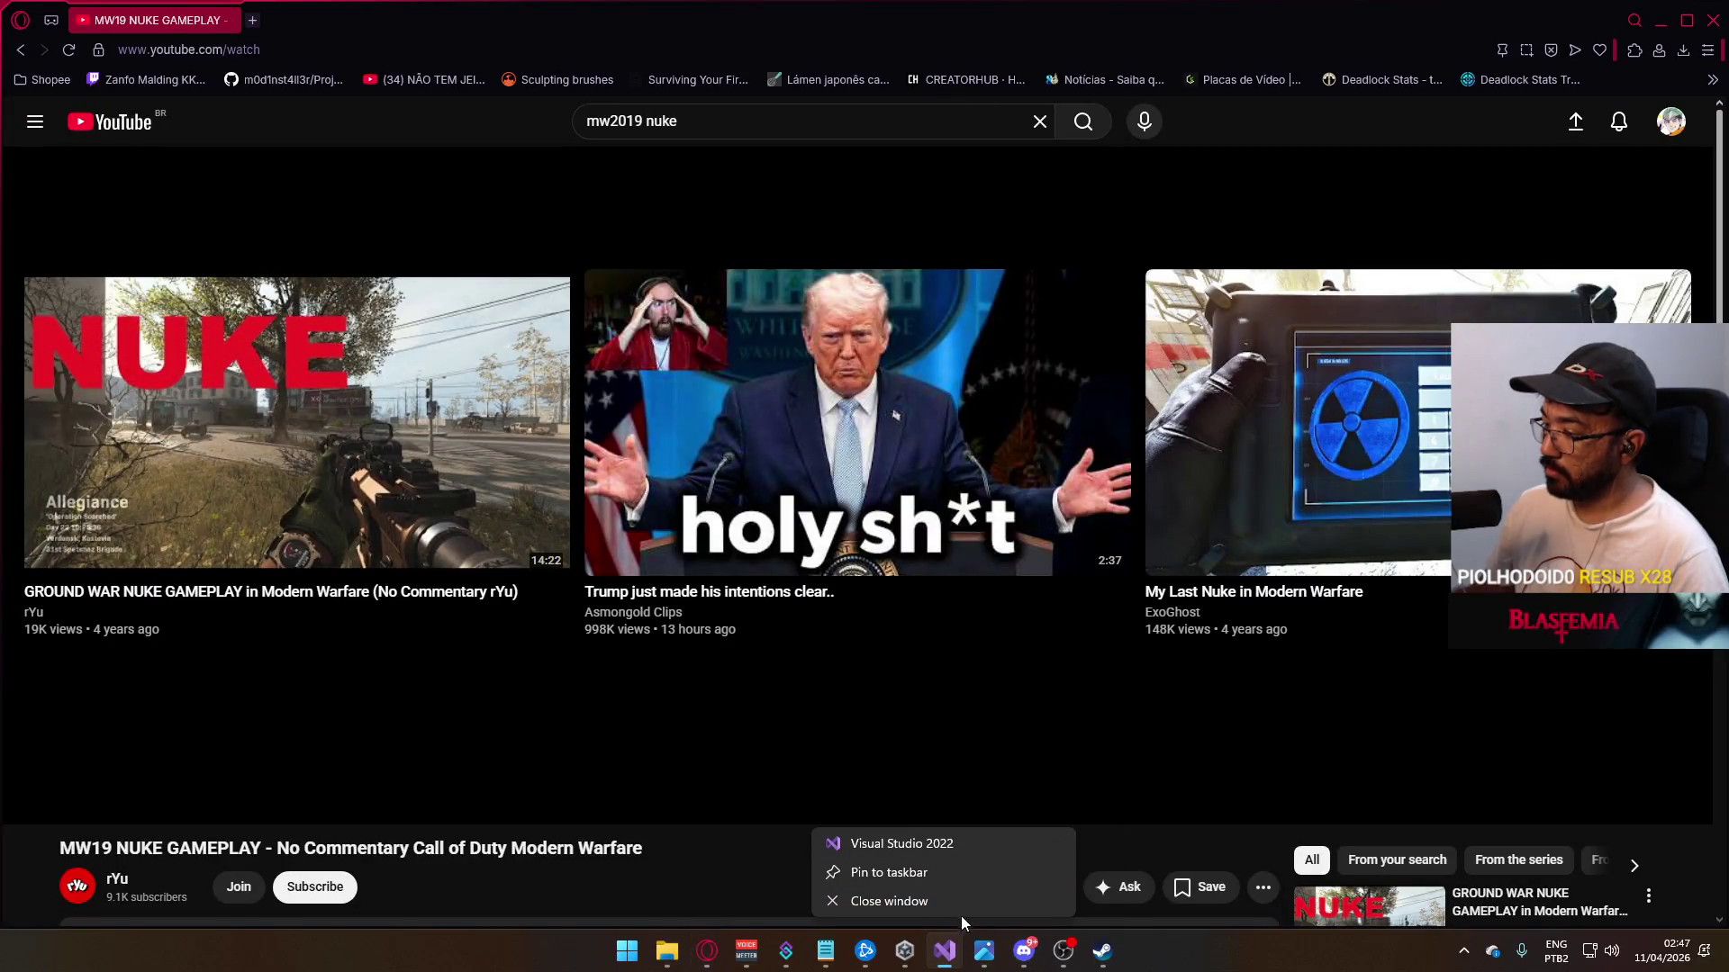
{"action": "left_click", "coordinate": [959, 916]}
{"action": "mouse_move", "coordinate": [934, 942]}
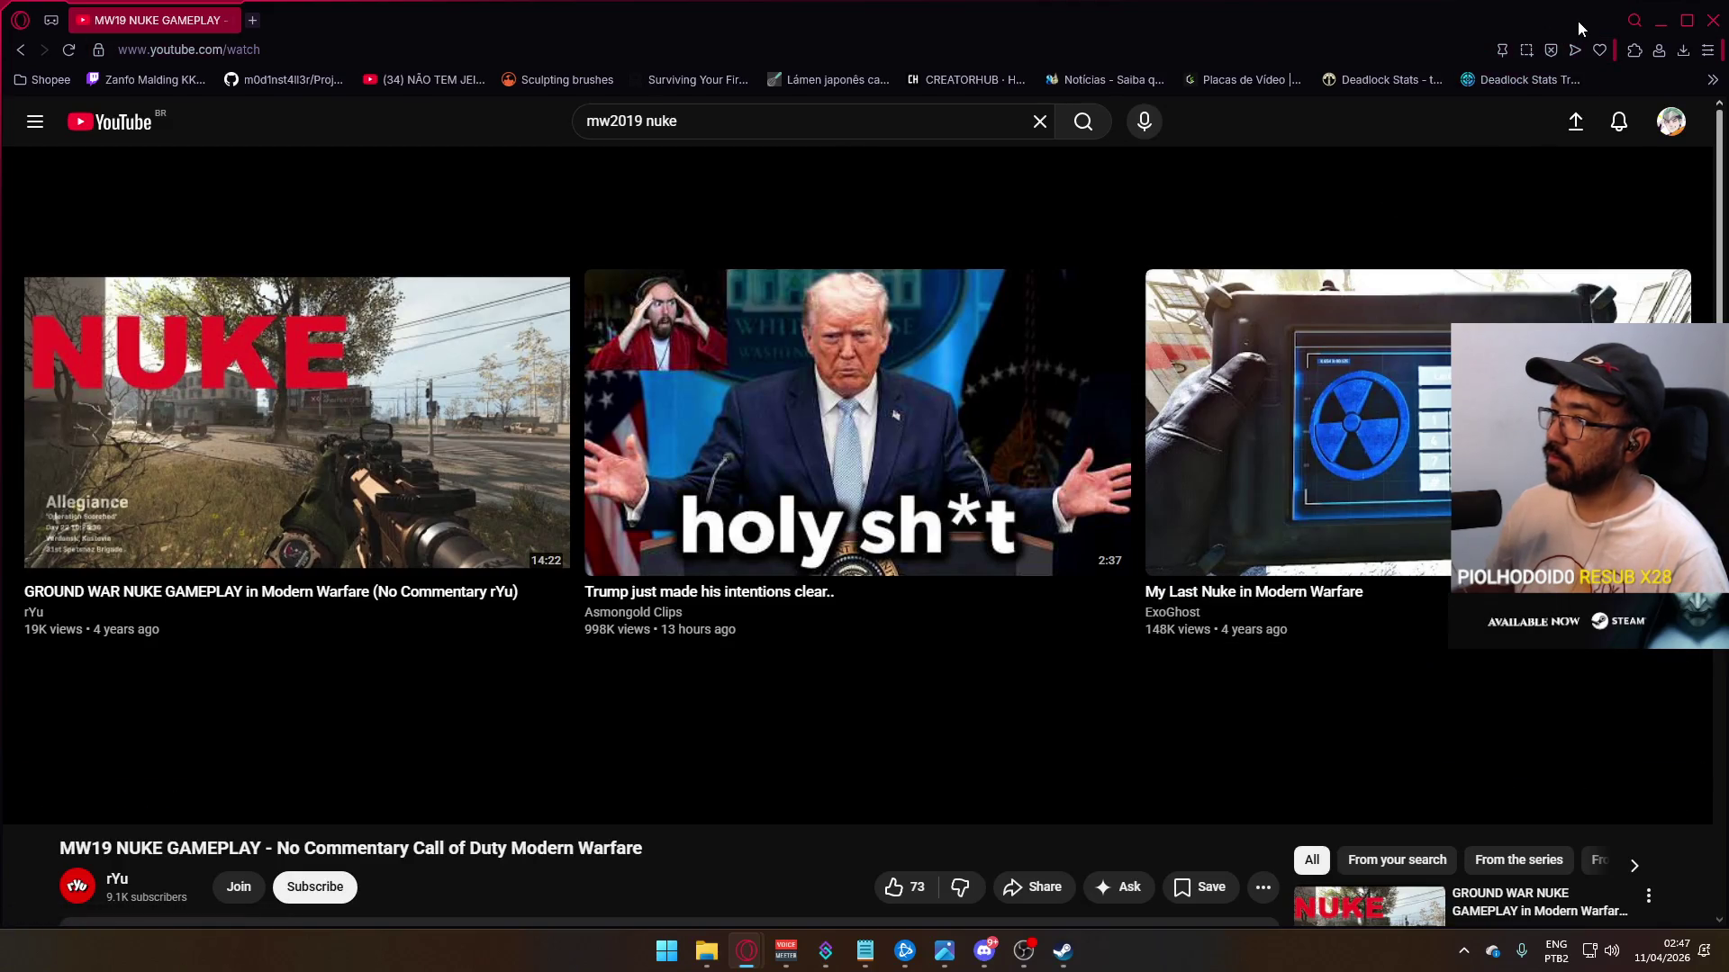
{"action": "left_click", "coordinate": [1671, 20]}
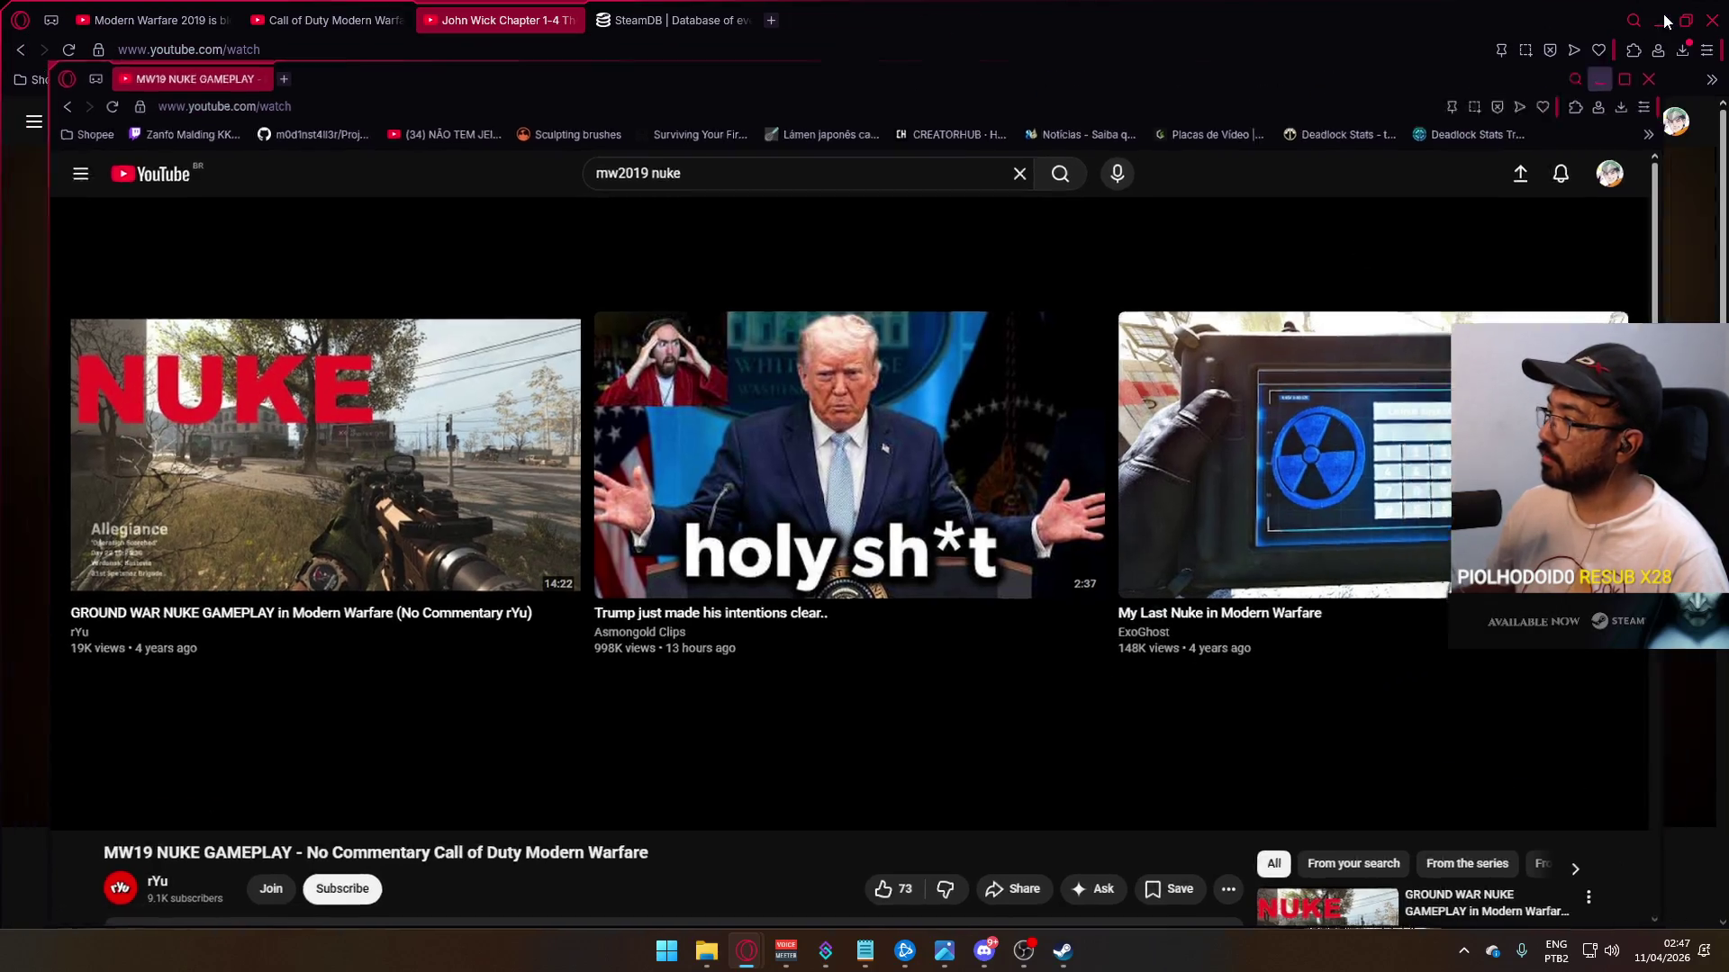
Step: Launch Battlefield 6 from Steam, then bring up Task Manager from the taskbar
{"action": "left_click", "coordinate": [1060, 962]}
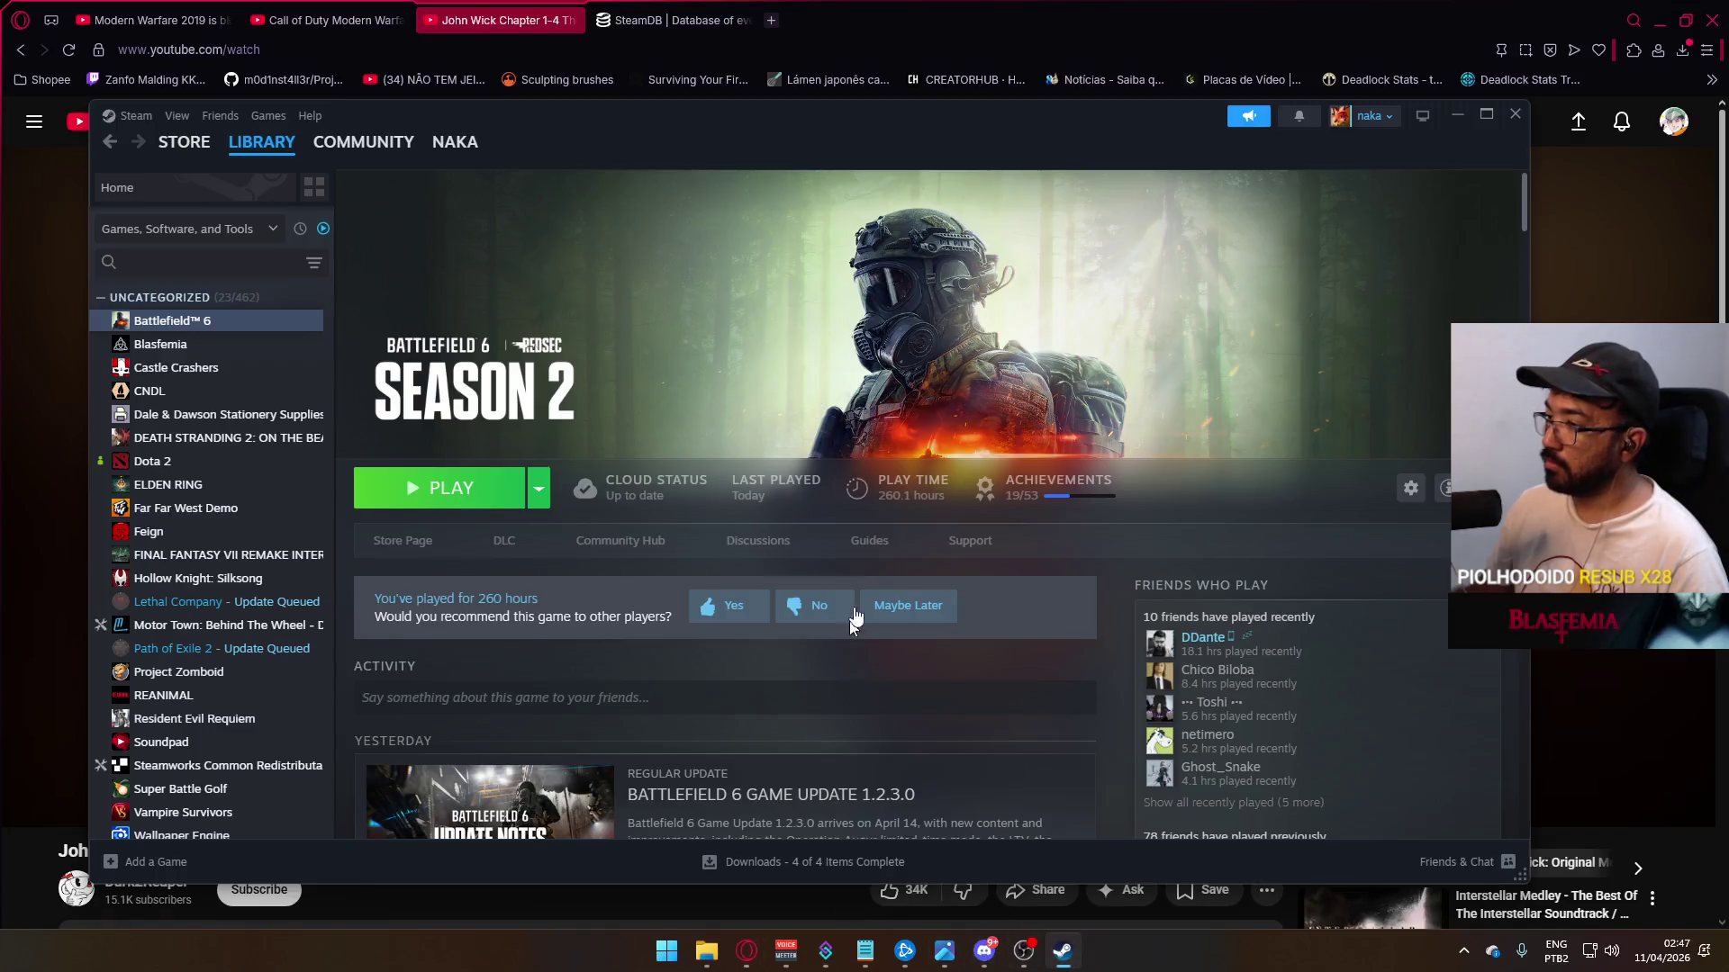
{"action": "left_click", "coordinate": [432, 487]}
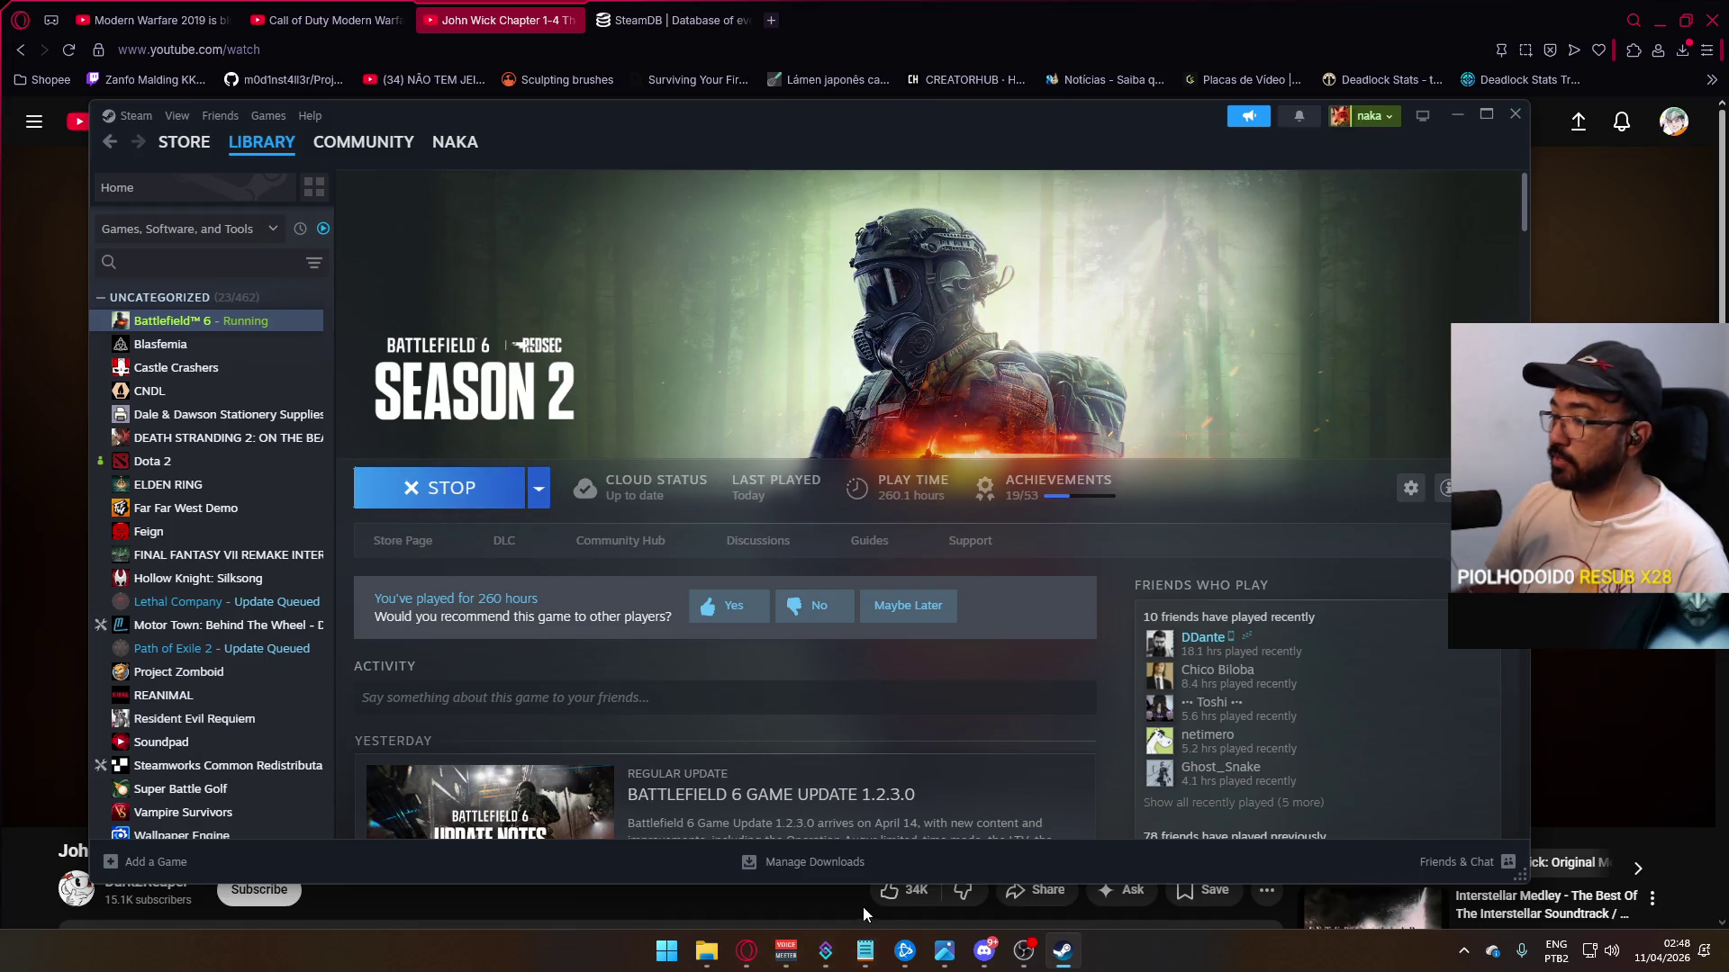
{"action": "left_click", "coordinate": [1062, 954]}
{"action": "left_click", "coordinate": [1063, 956]}
{"action": "right_click", "coordinate": [1217, 955]}
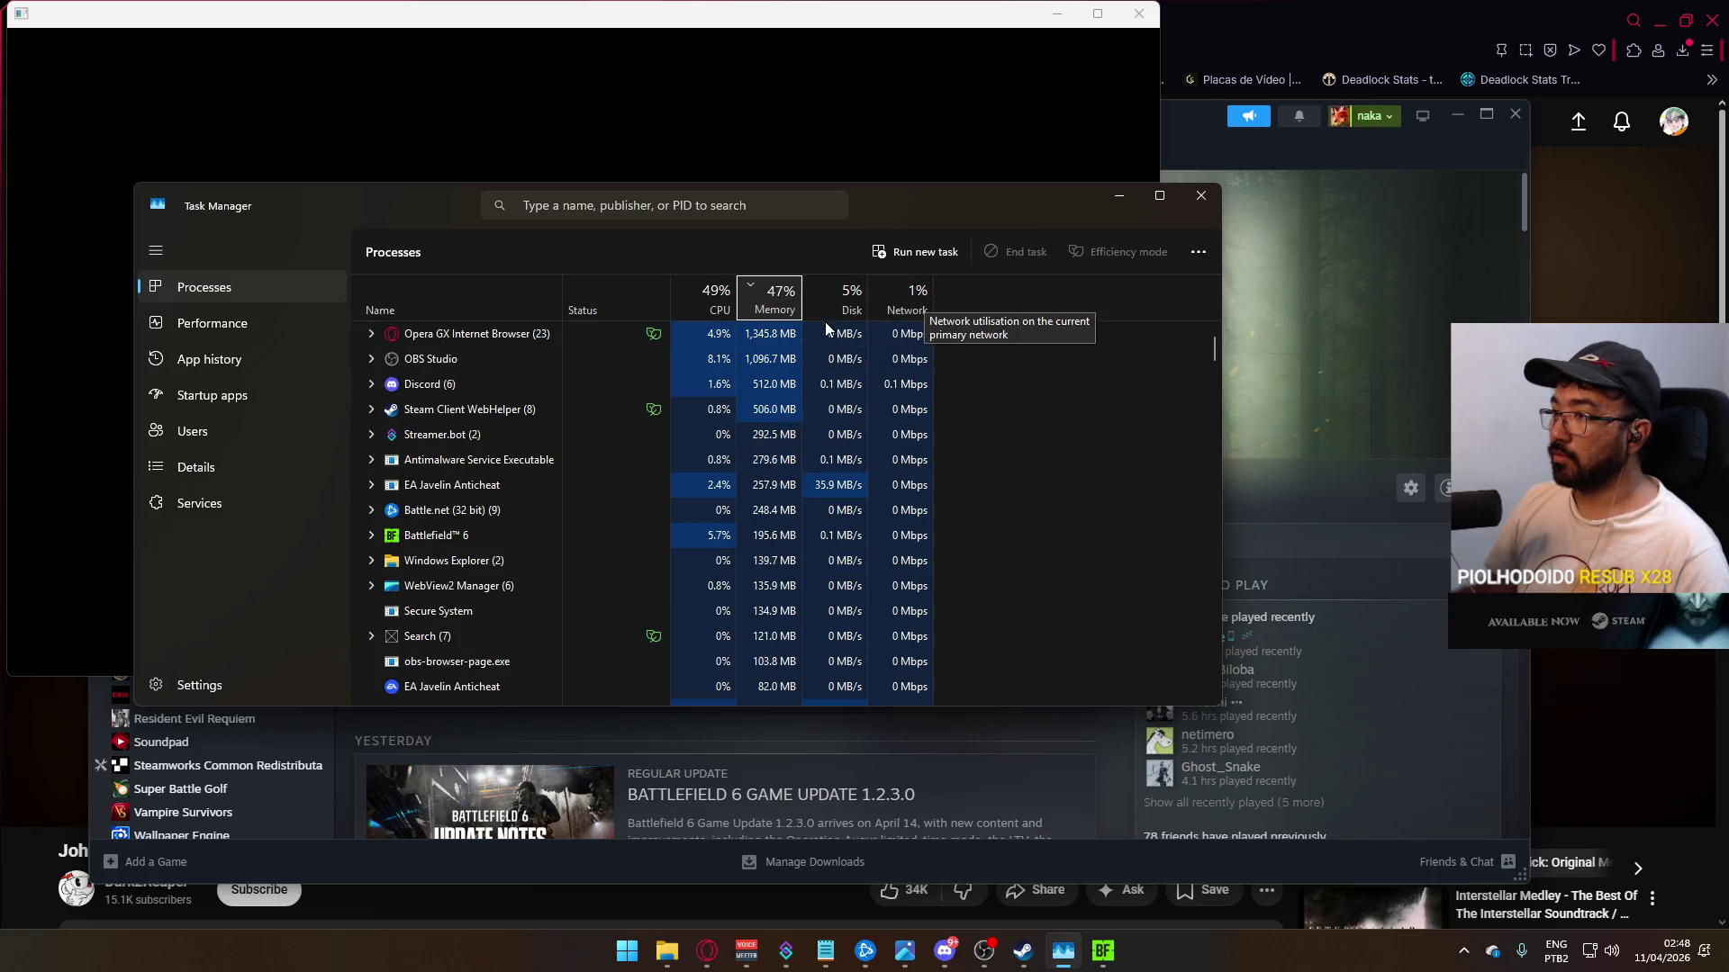
Step: End the Opera GX Internet Browser process and close Task Manager
{"action": "left_click", "coordinate": [758, 335]}
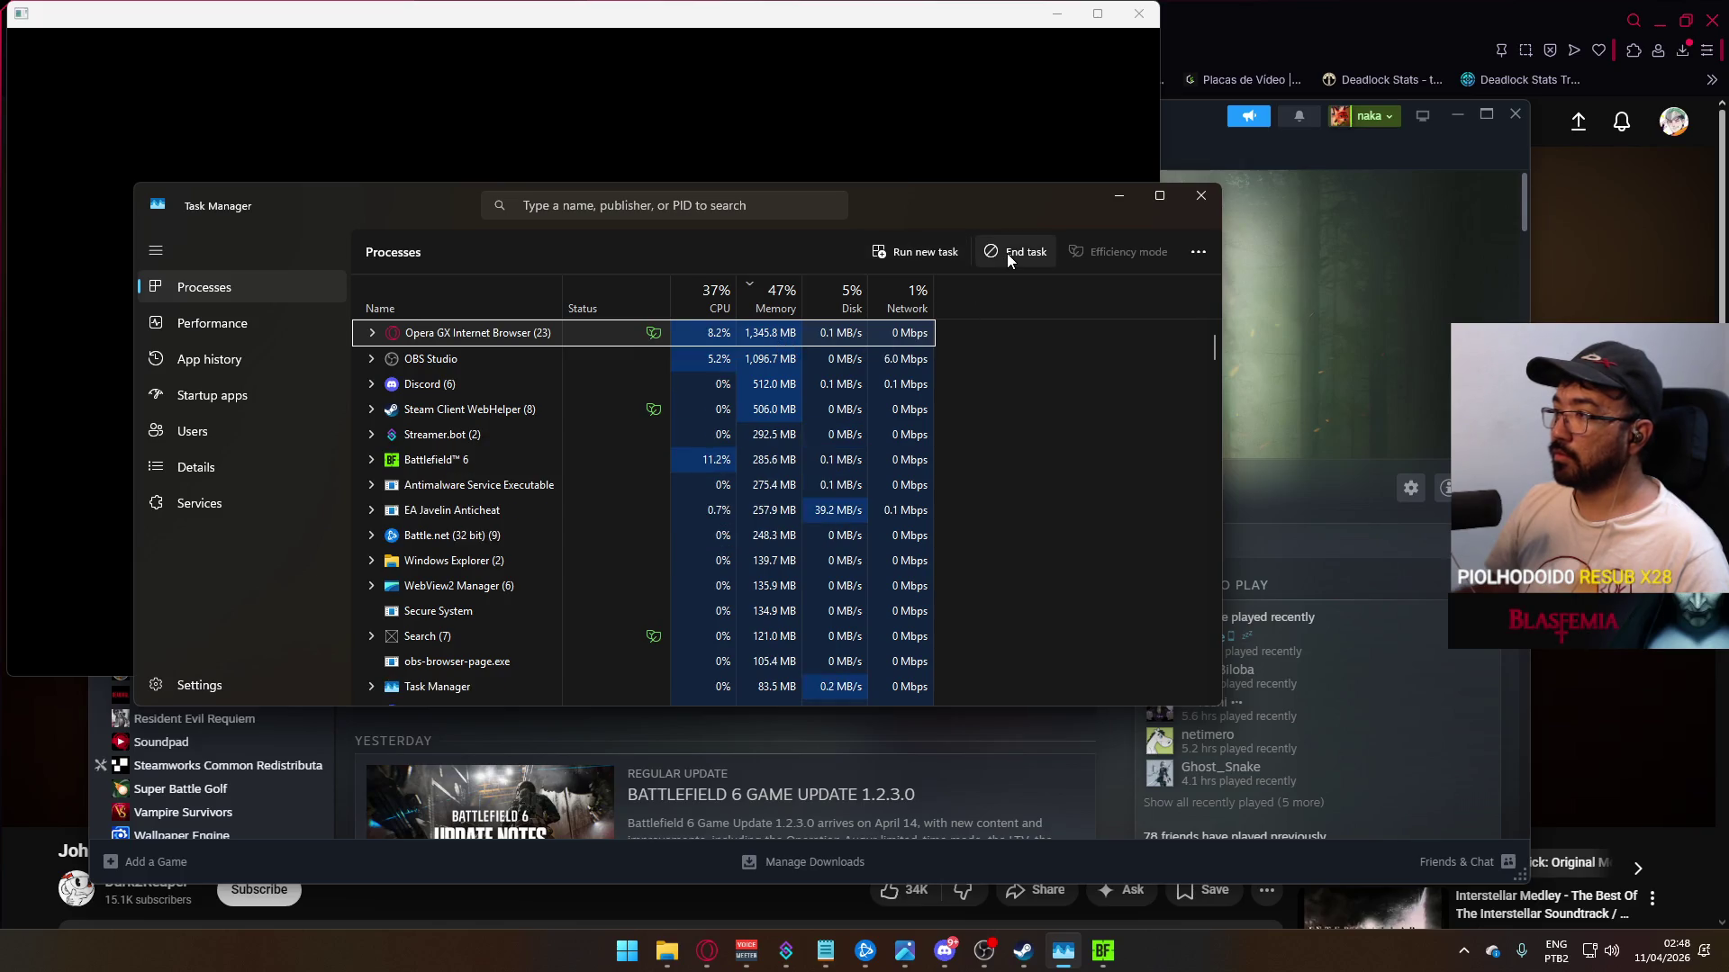
{"action": "left_click", "coordinate": [1015, 251]}
{"action": "left_click", "coordinate": [918, 487]}
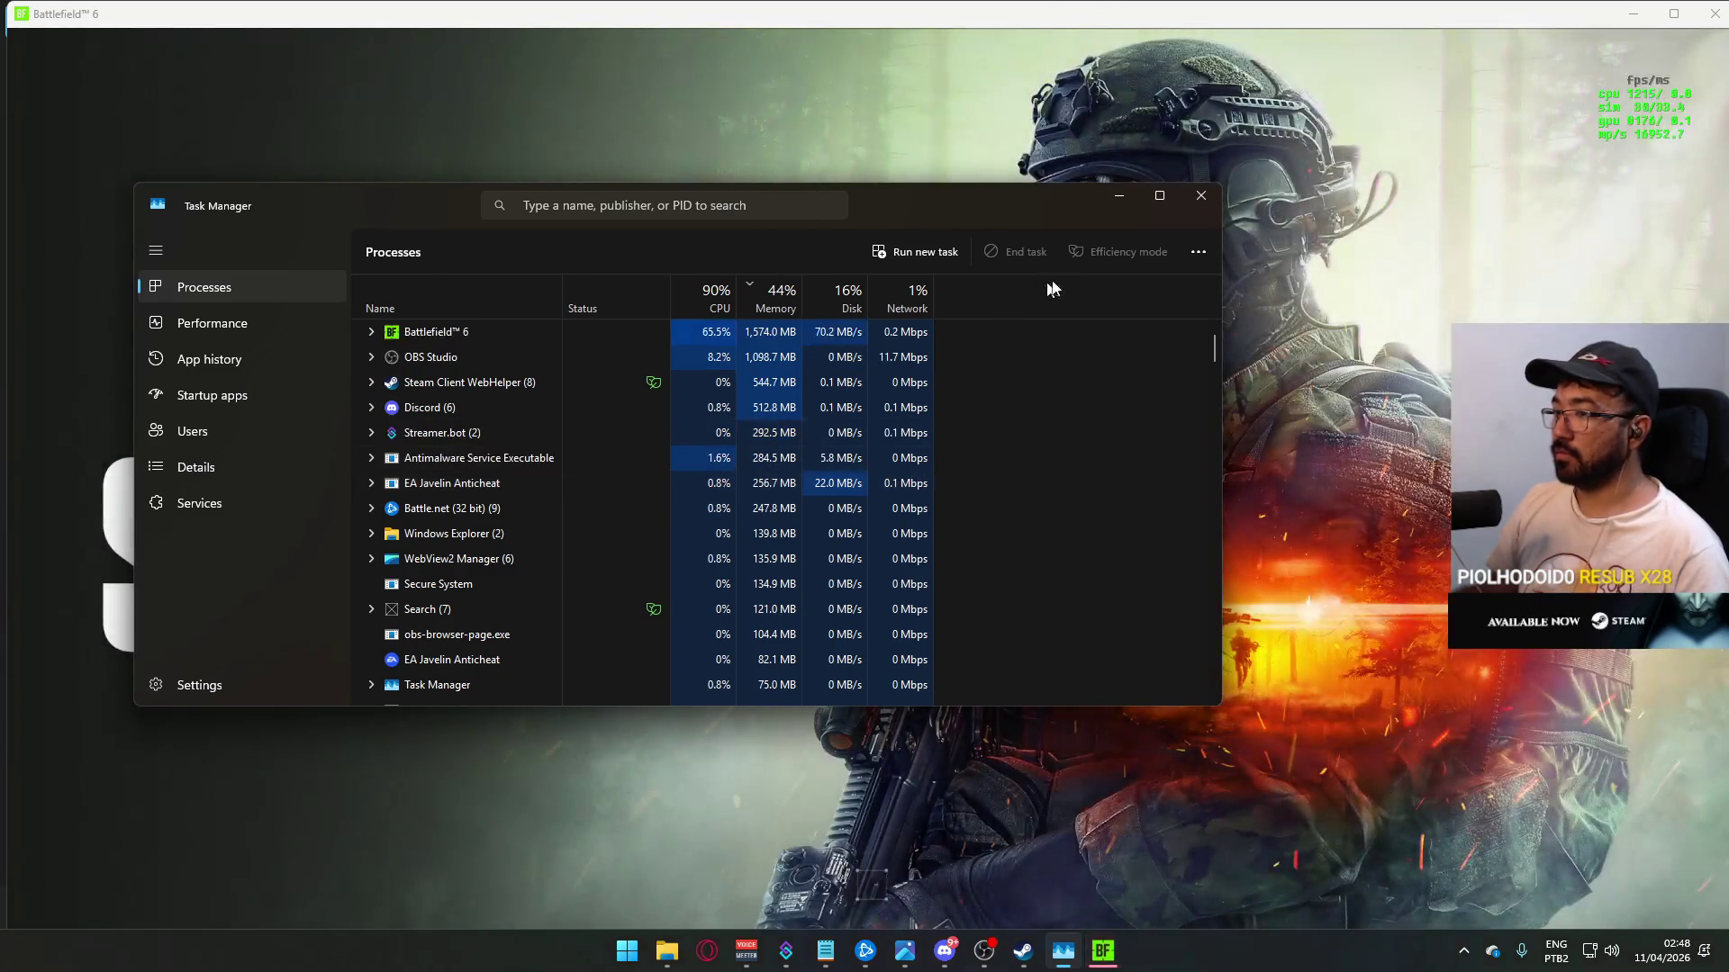
{"action": "left_click", "coordinate": [1202, 191]}
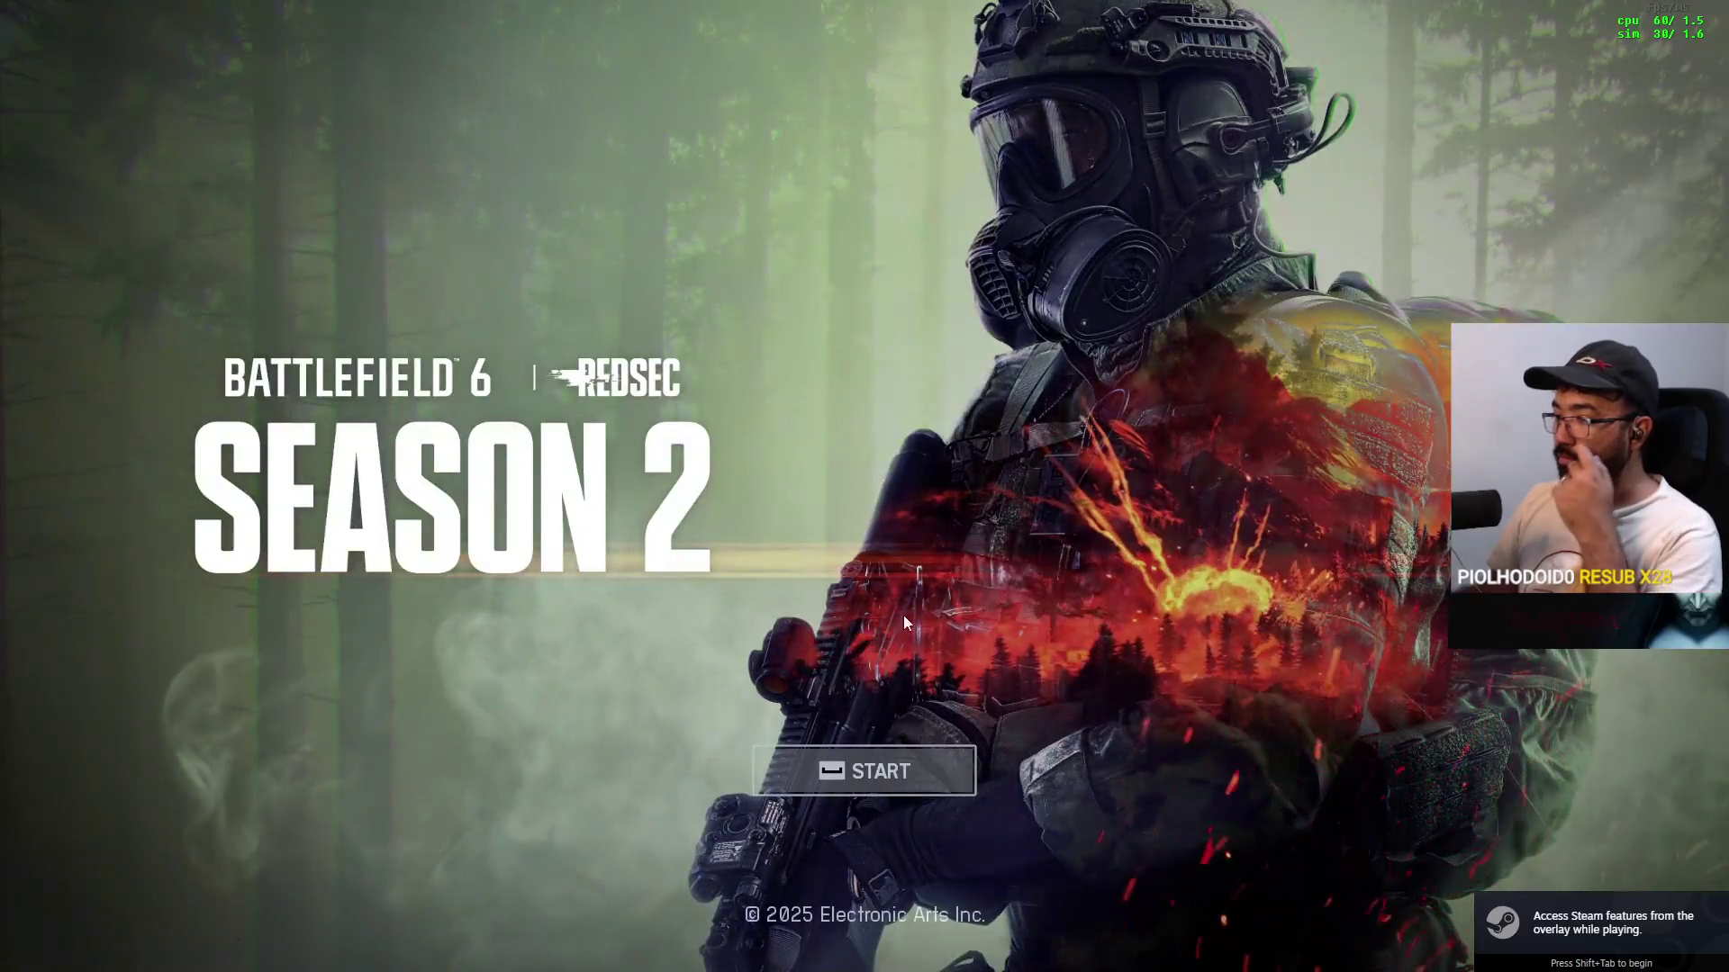
Step: Get past the title screen and Season 2 promo, then peek at the Community server list
{"action": "left_click", "coordinate": [878, 771]}
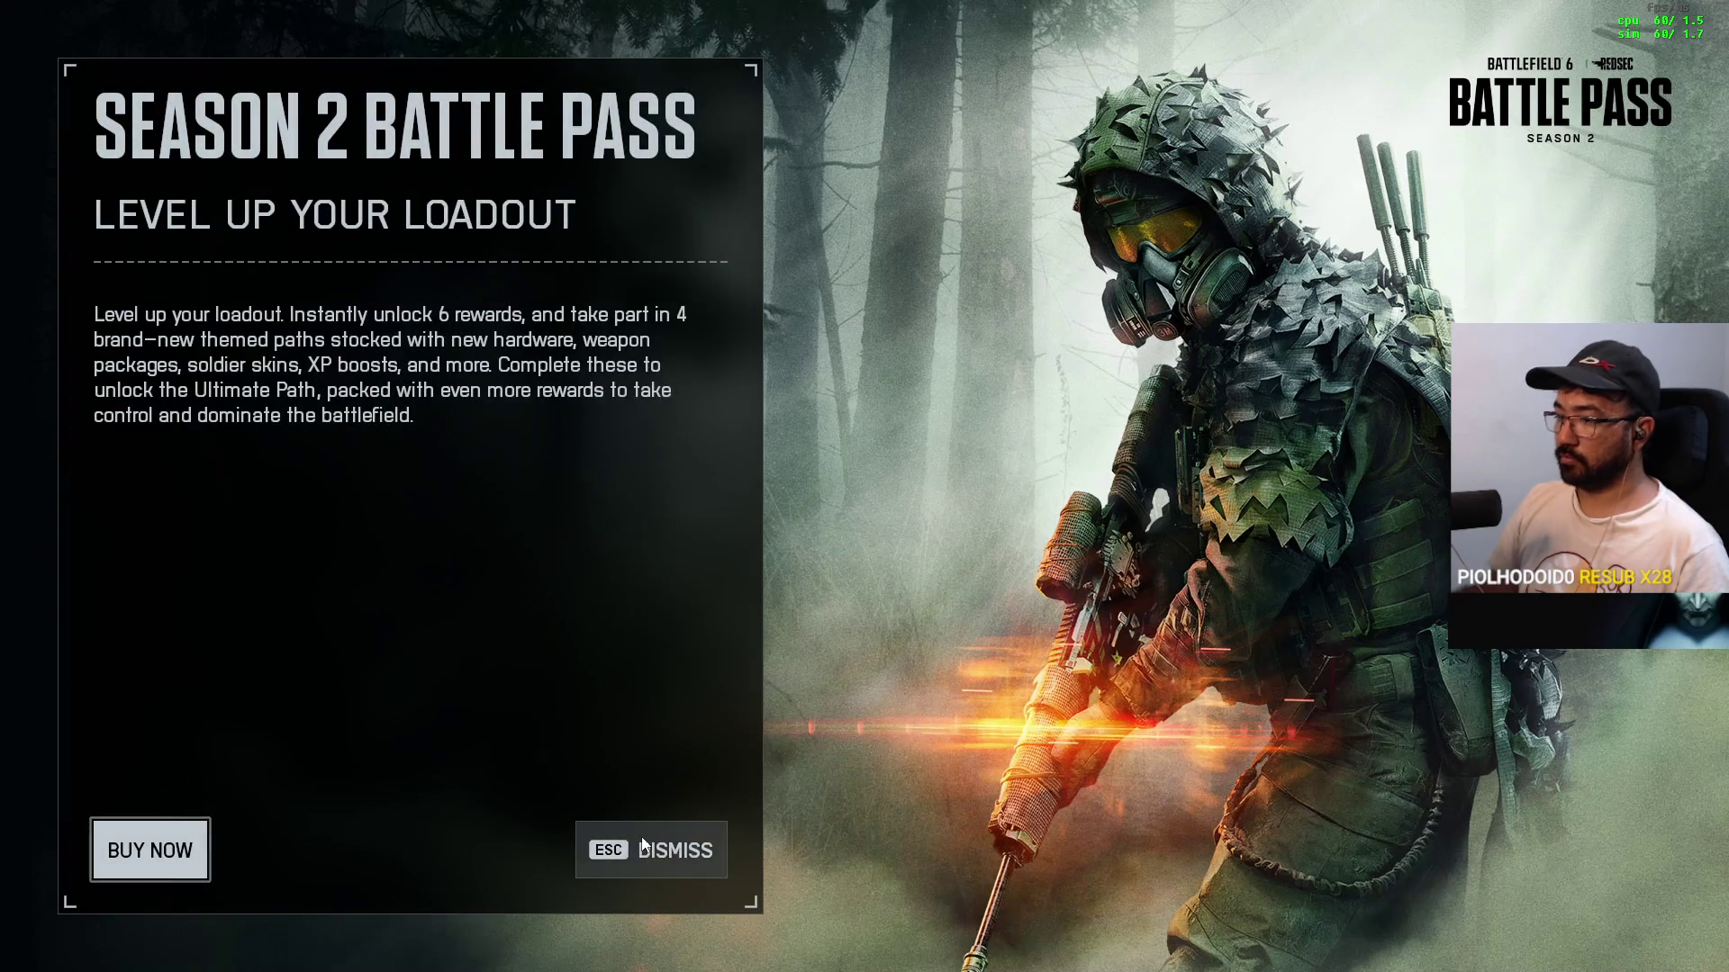
{"action": "left_click", "coordinate": [662, 850]}
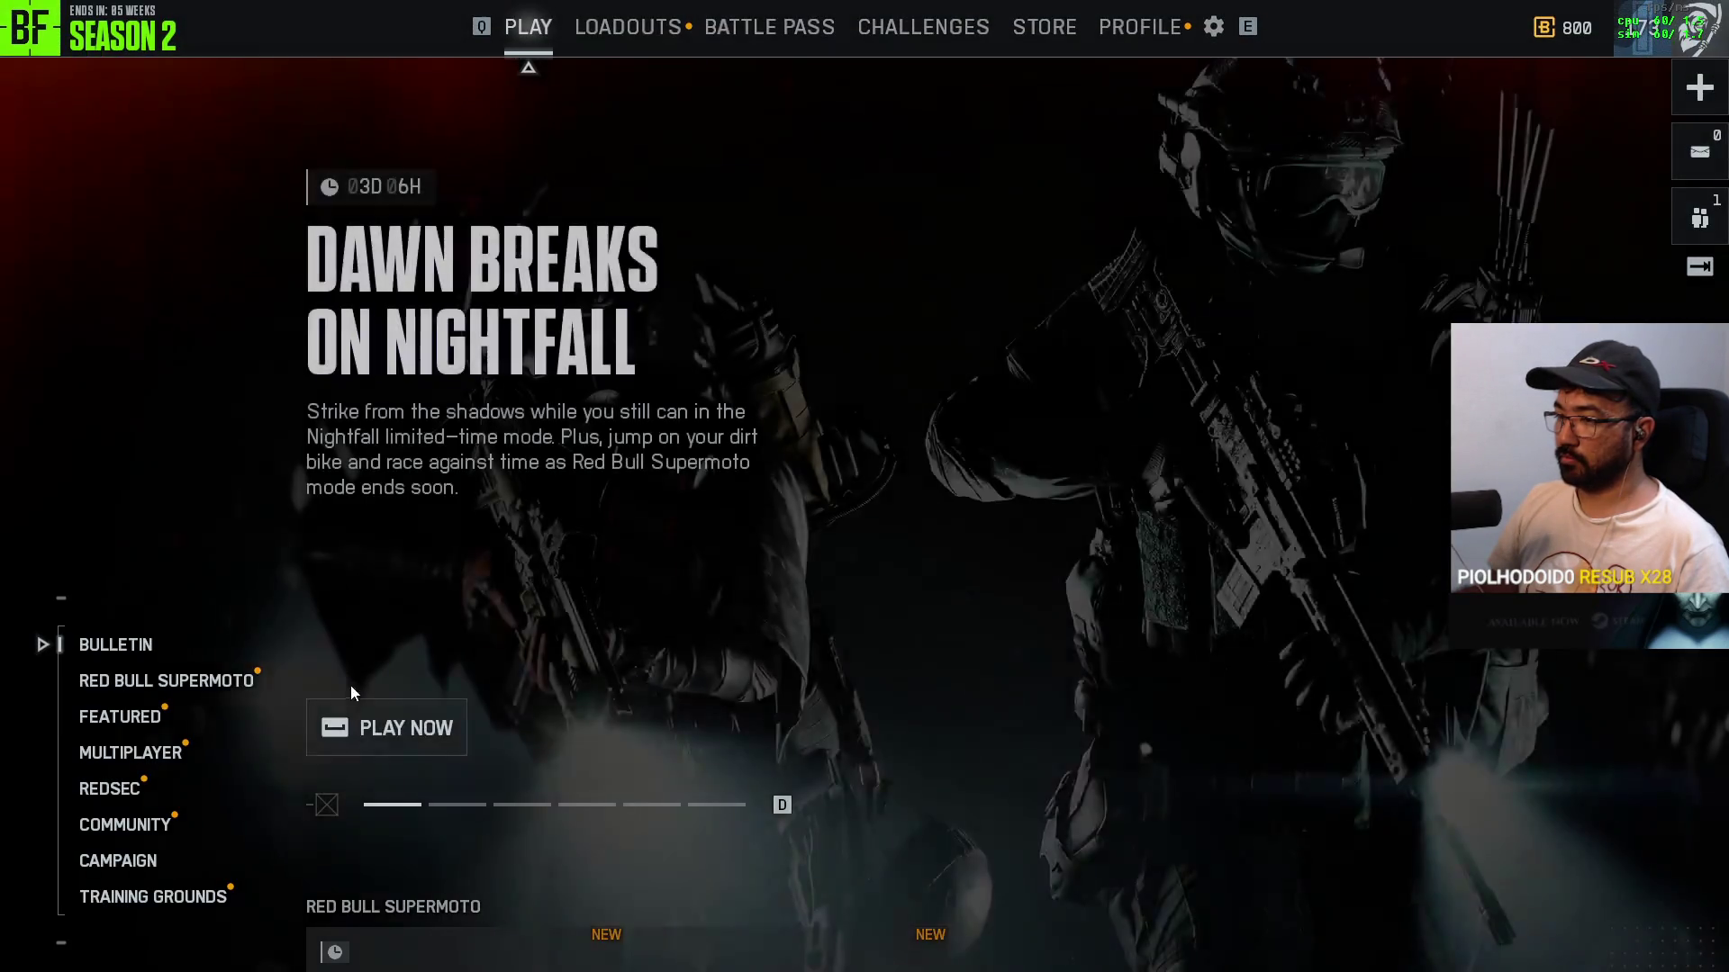
{"action": "left_click", "coordinate": [177, 894]}
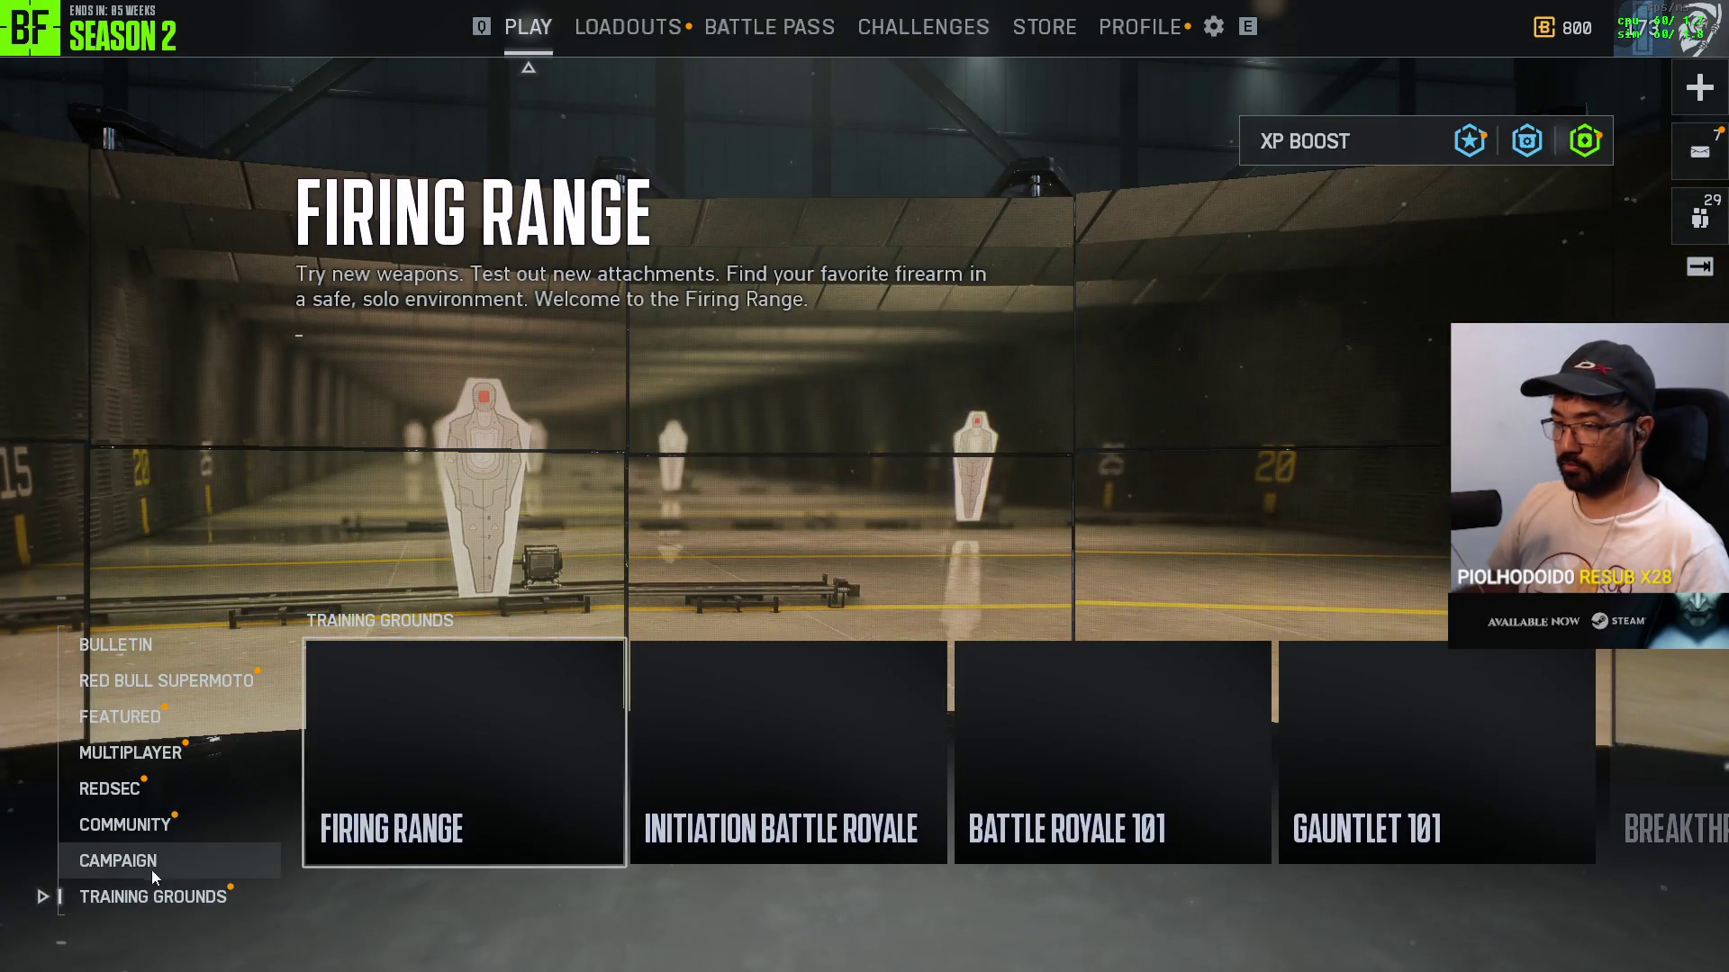
{"action": "left_click", "coordinate": [153, 825]}
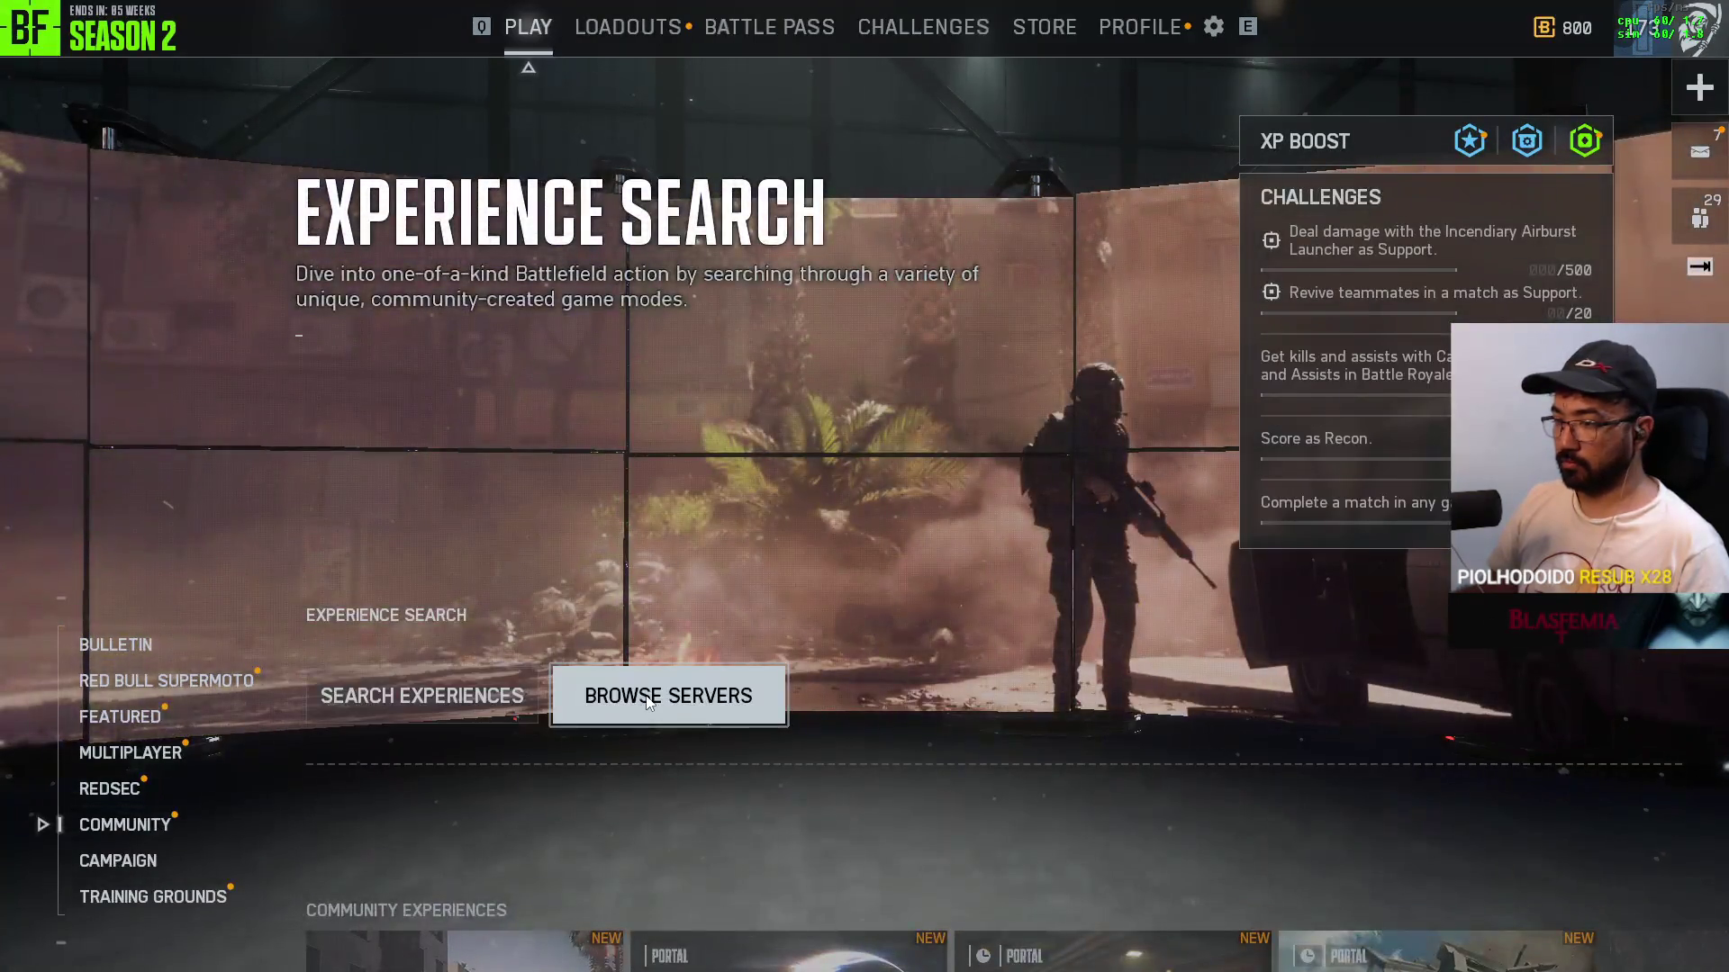
{"action": "scroll", "coordinate": [551, 753], "scroll_direction": "down", "scroll_amount": 1}
{"action": "scroll", "coordinate": [551, 753], "scroll_direction": "up", "scroll_amount": 1}
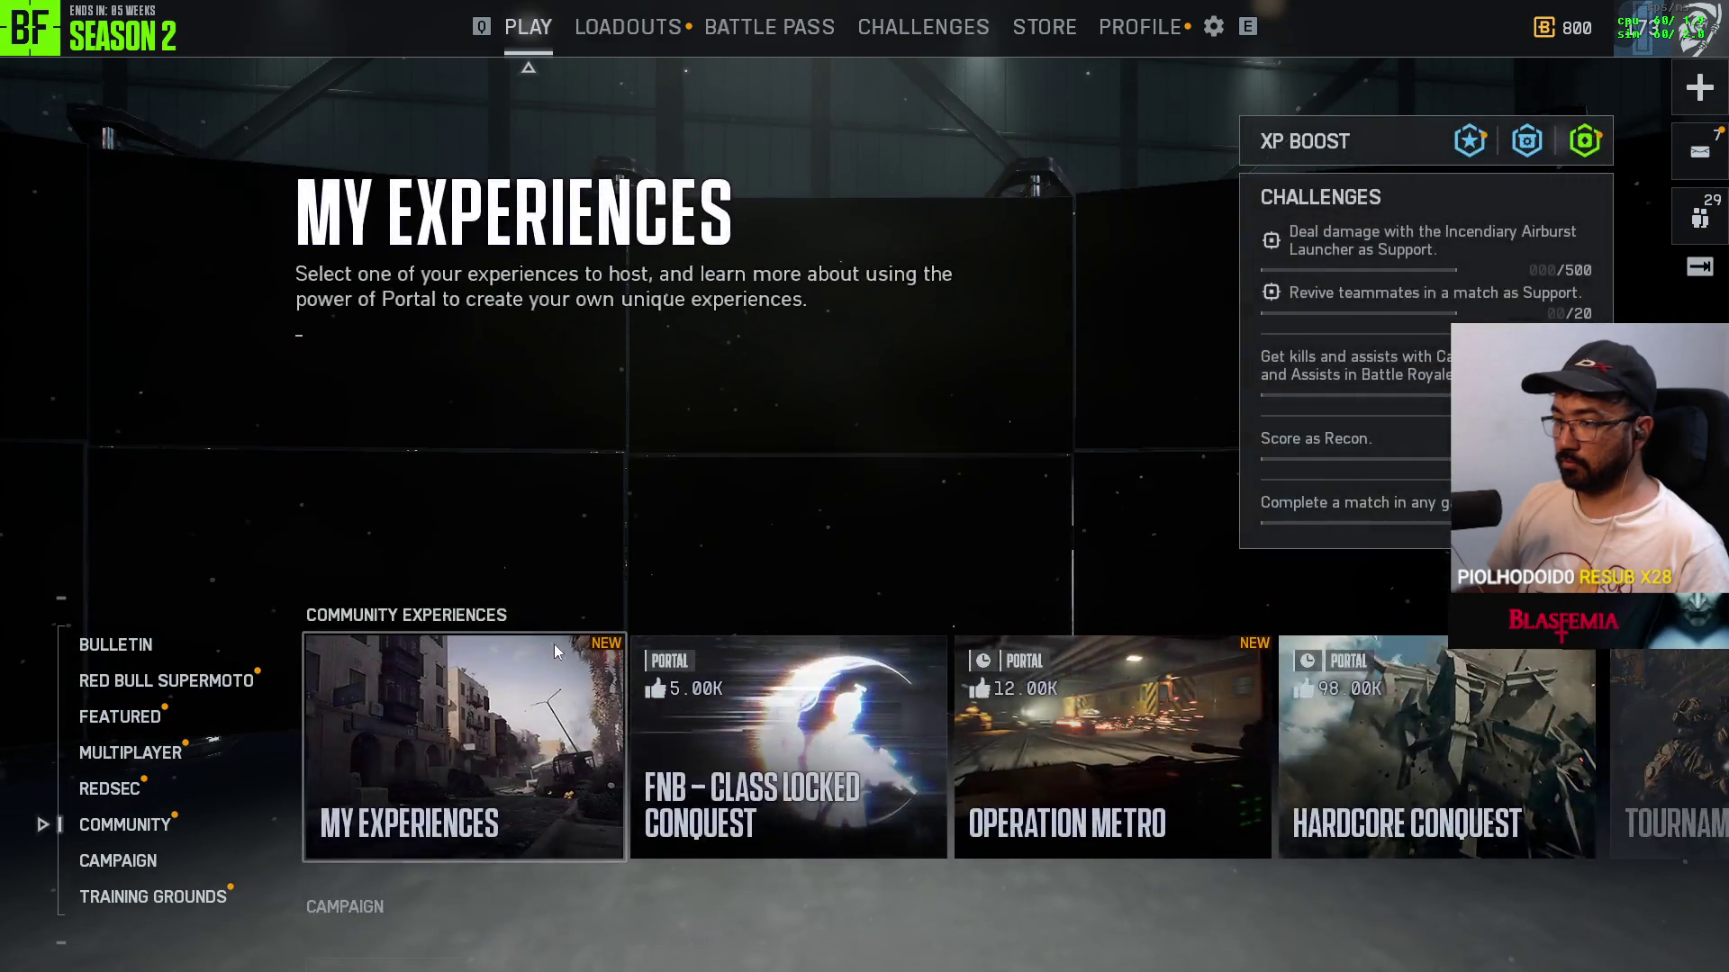
{"action": "scroll", "coordinate": [533, 736], "scroll_direction": "up", "scroll_amount": 1}
{"action": "left_click", "coordinate": [657, 698]}
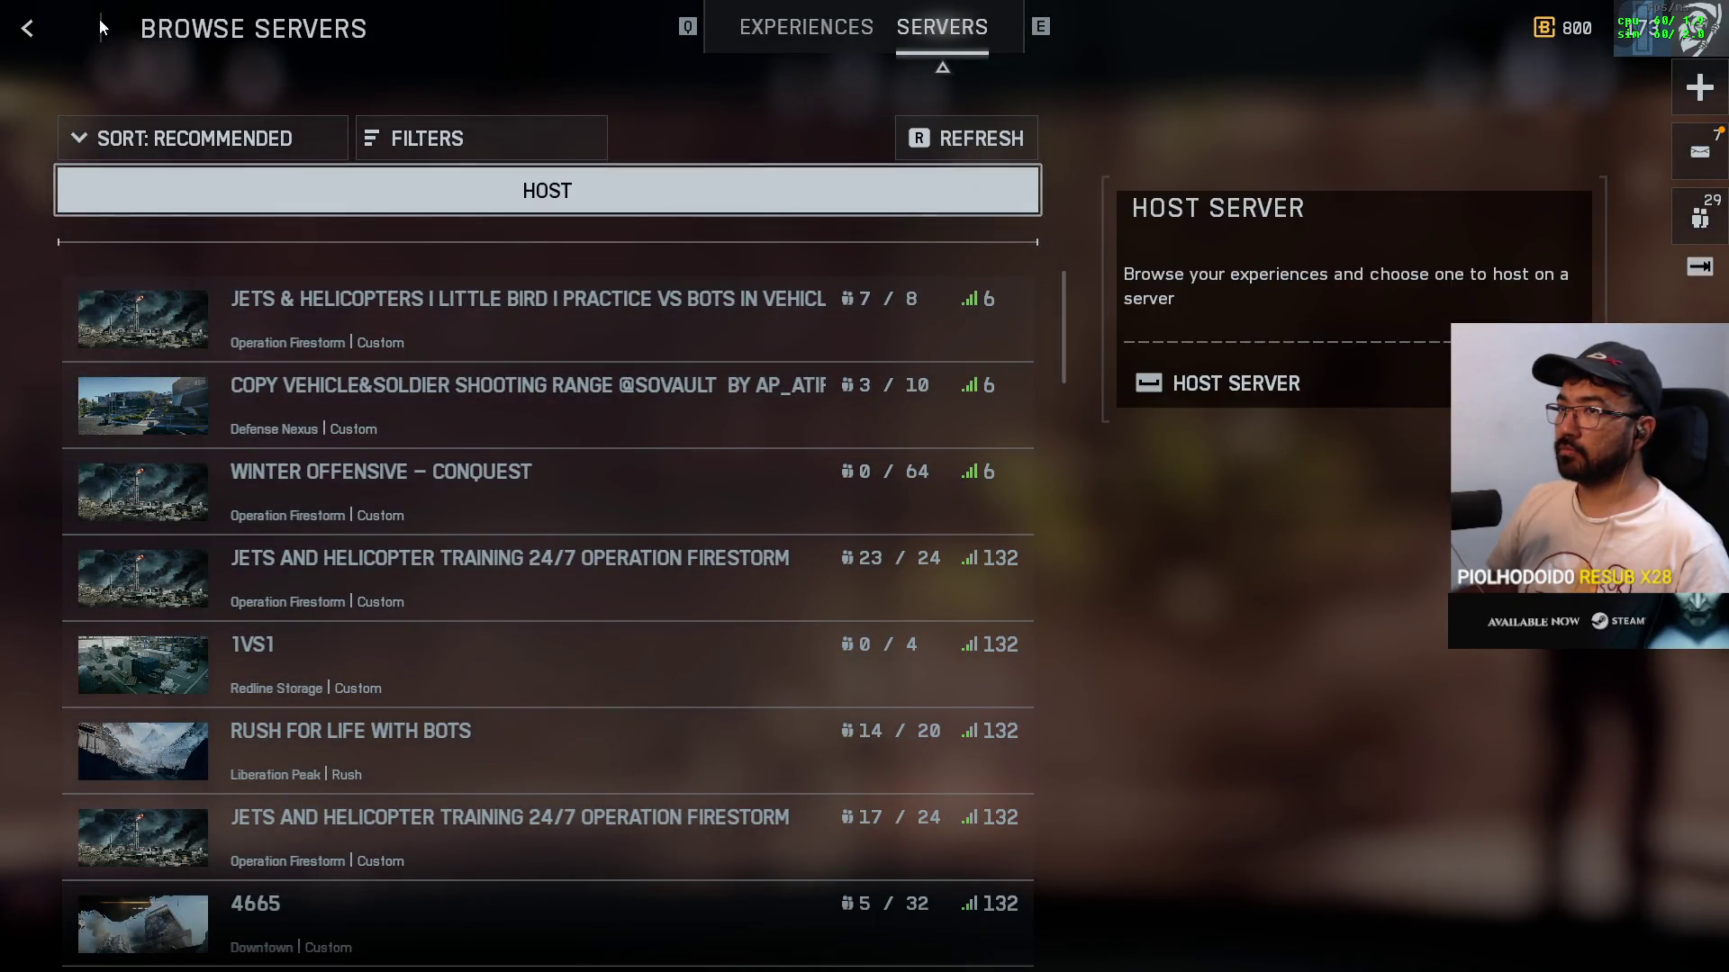
{"action": "key", "text": "Escape"}
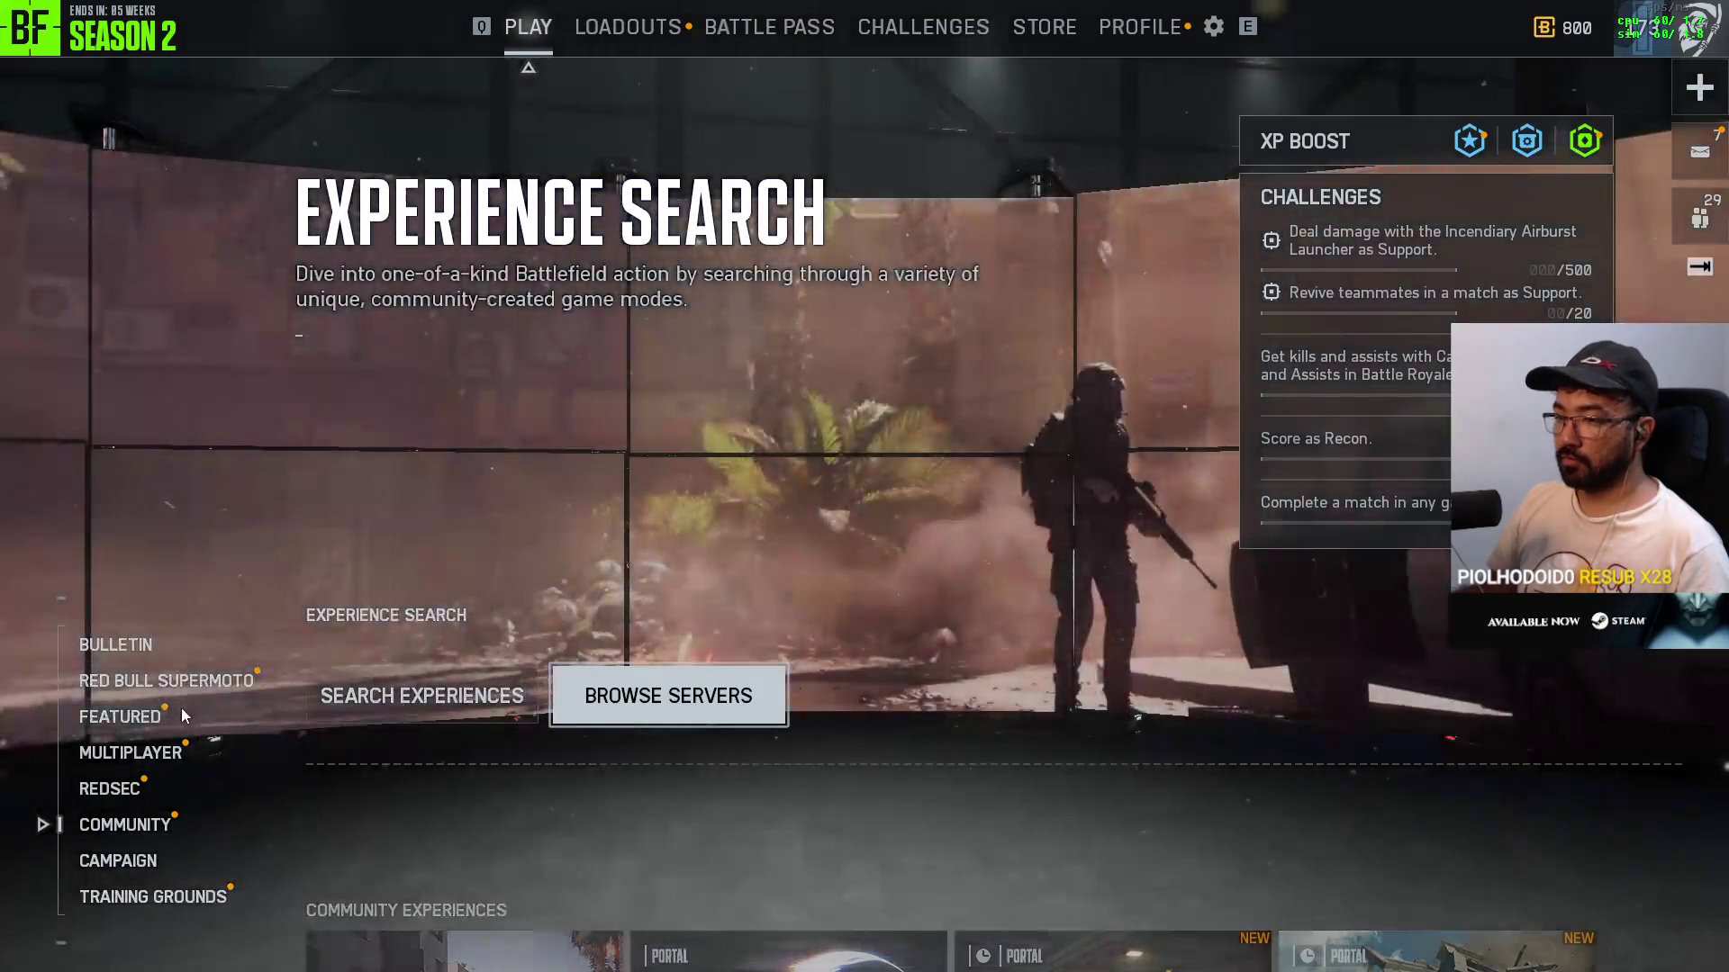
Step: Browse the Red Bull Supermoto, Community and Multiplayer categories and My Experiences
{"action": "left_click", "coordinate": [186, 697]}
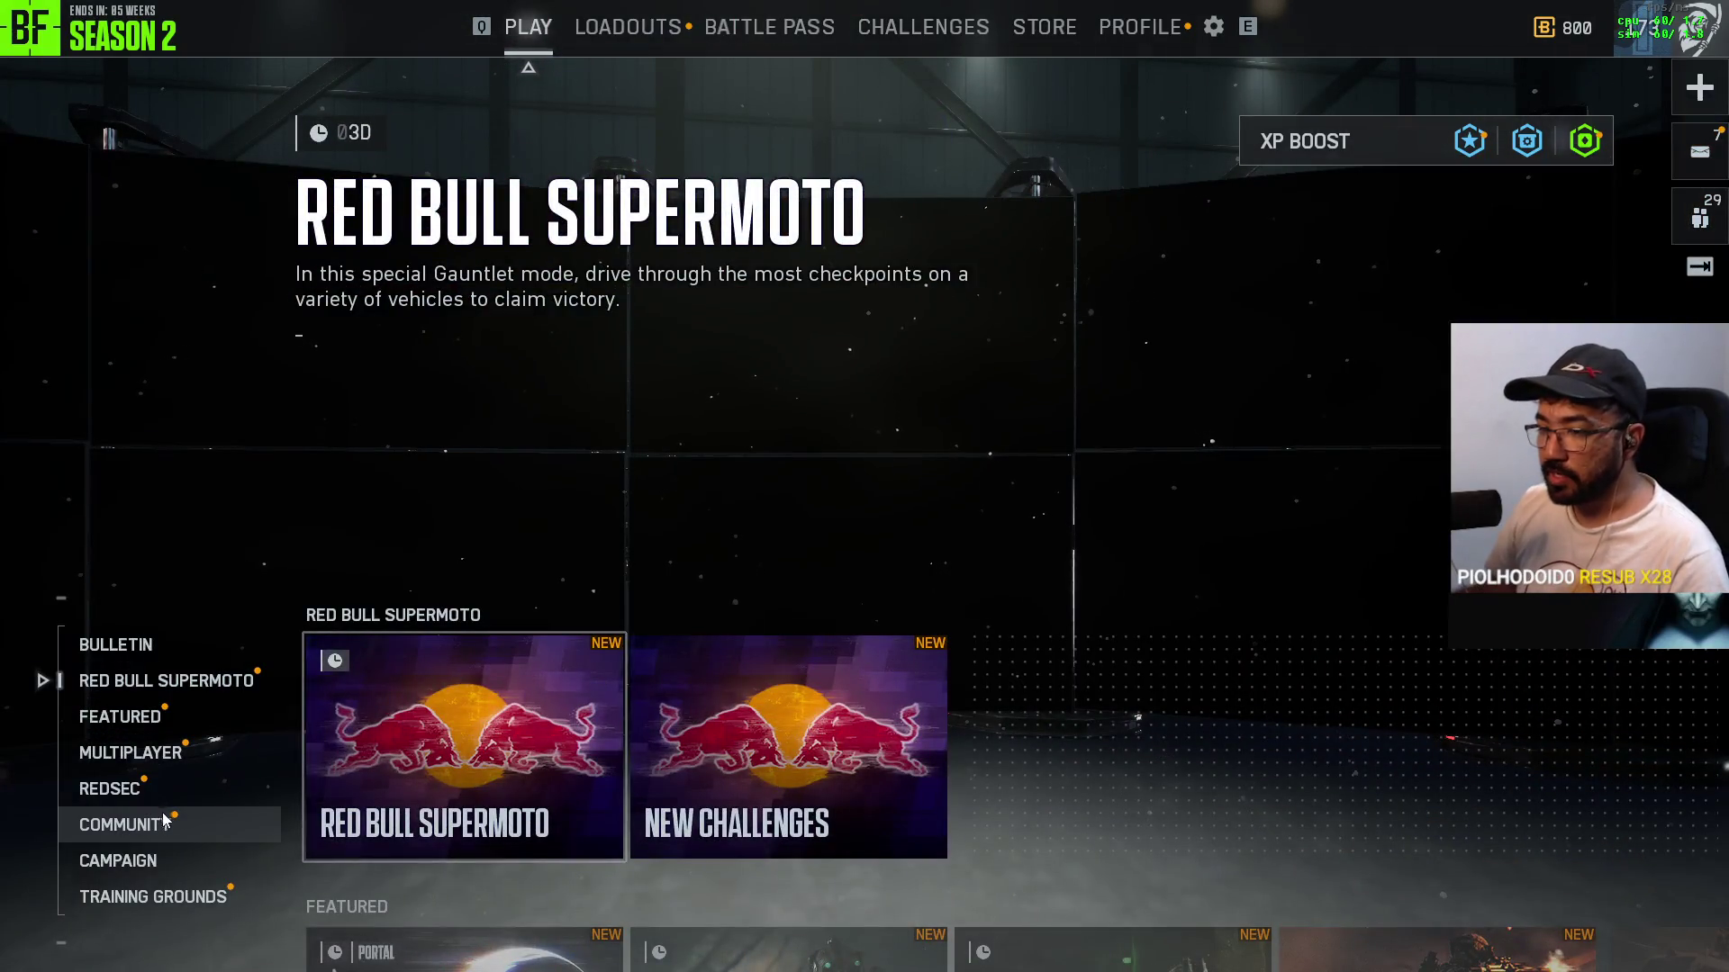
{"action": "left_click", "coordinate": [162, 821]}
{"action": "left_click", "coordinate": [176, 766]}
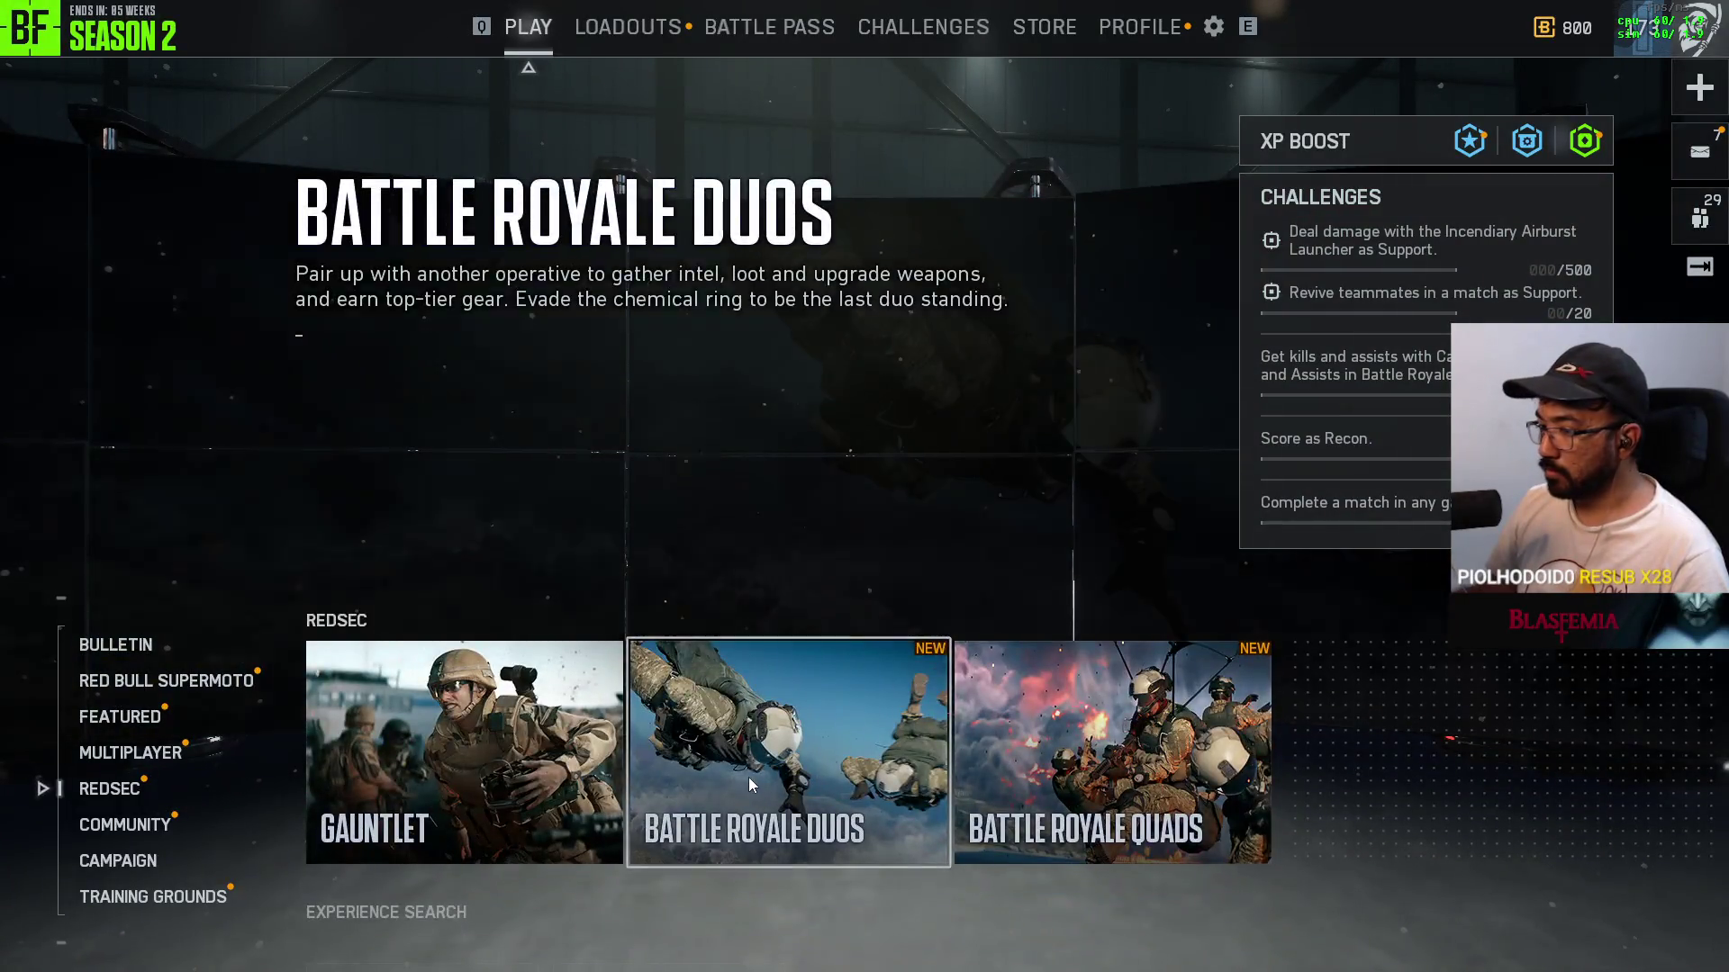
{"action": "scroll", "coordinate": [748, 776], "scroll_direction": "down", "scroll_amount": 1}
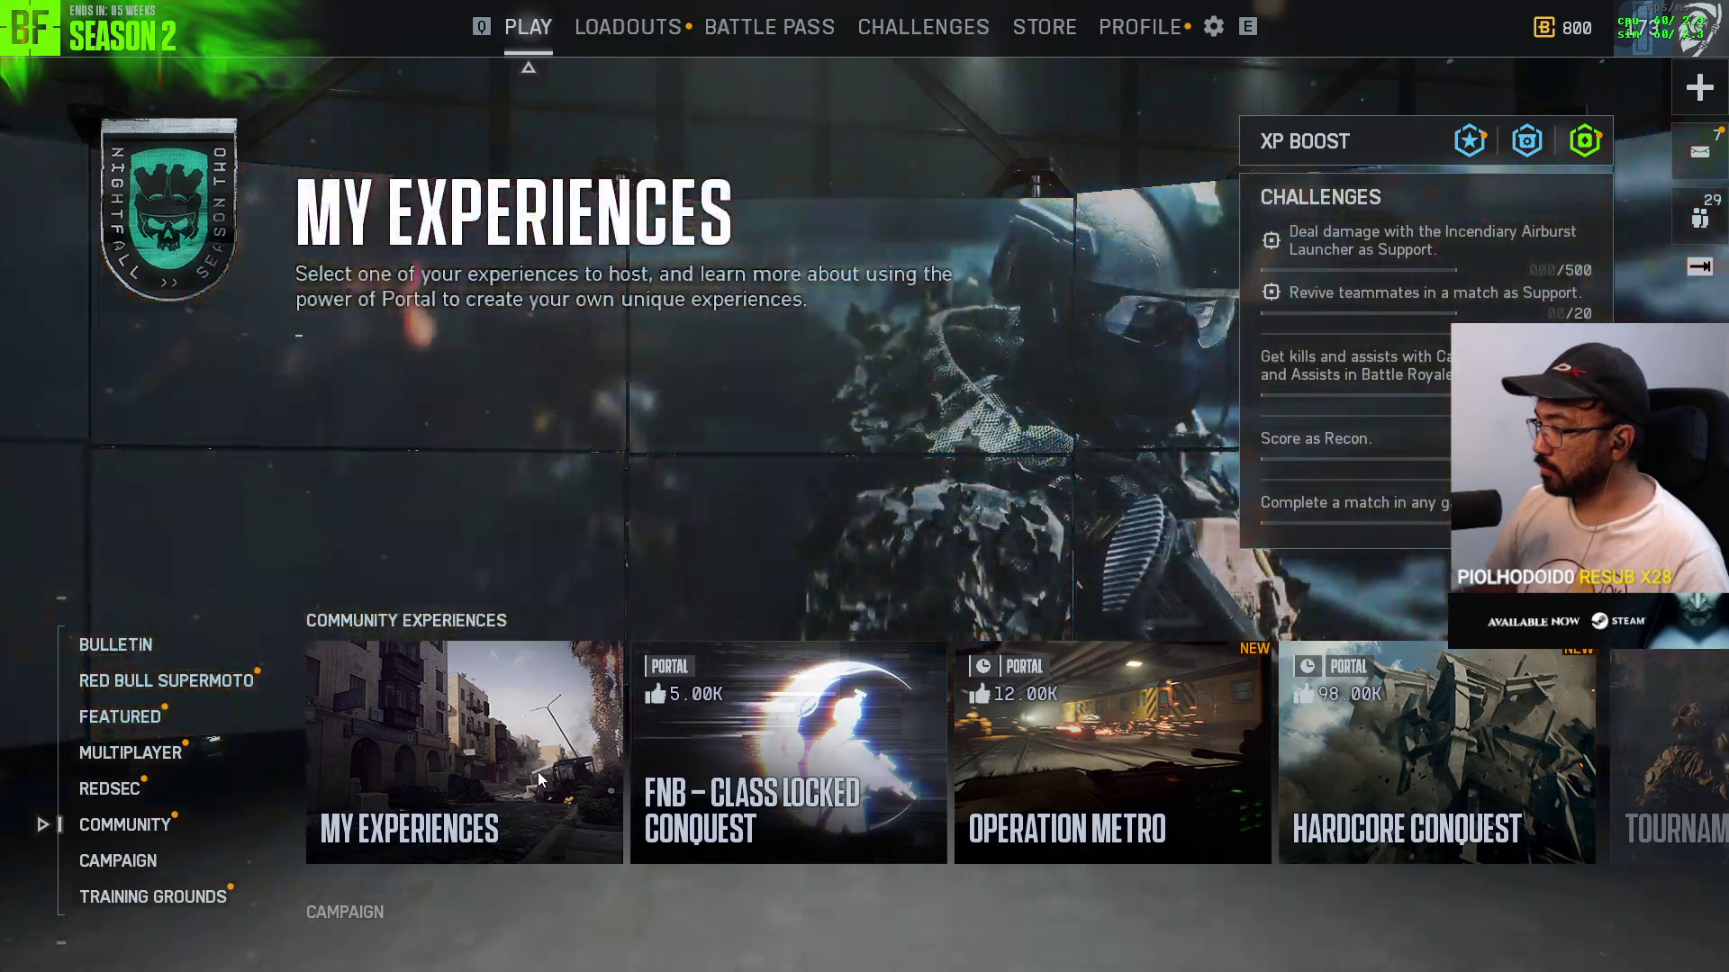
{"action": "left_click", "coordinate": [558, 756]}
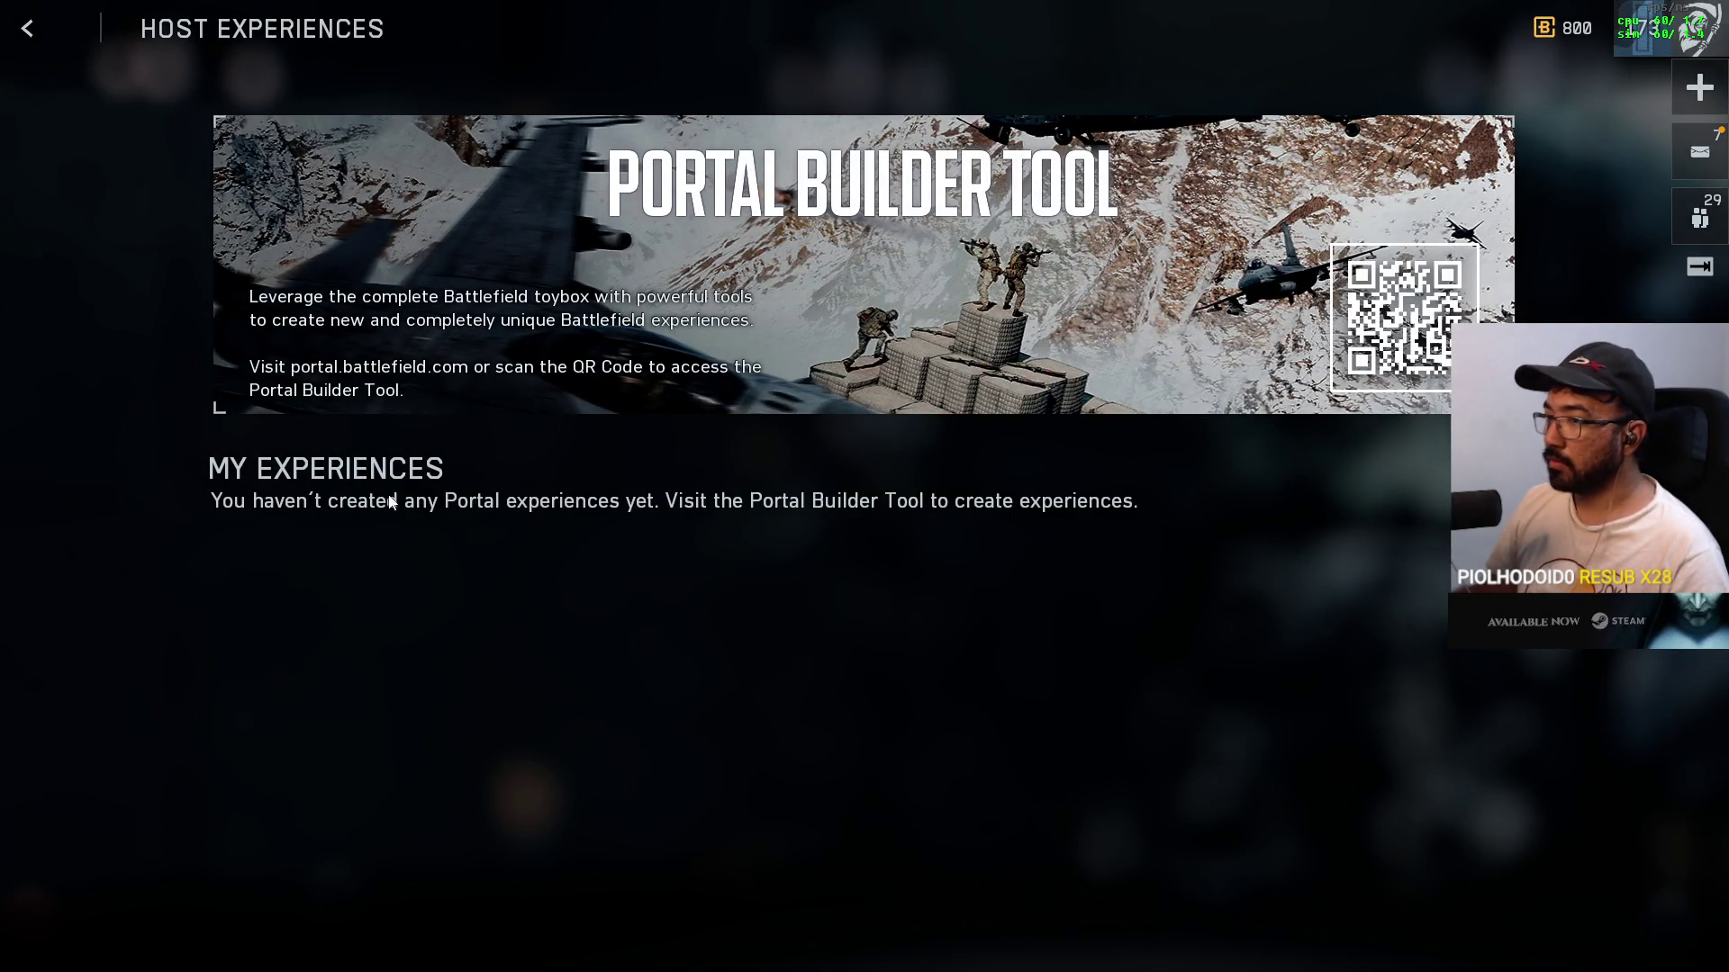
{"action": "left_click", "coordinate": [41, 32]}
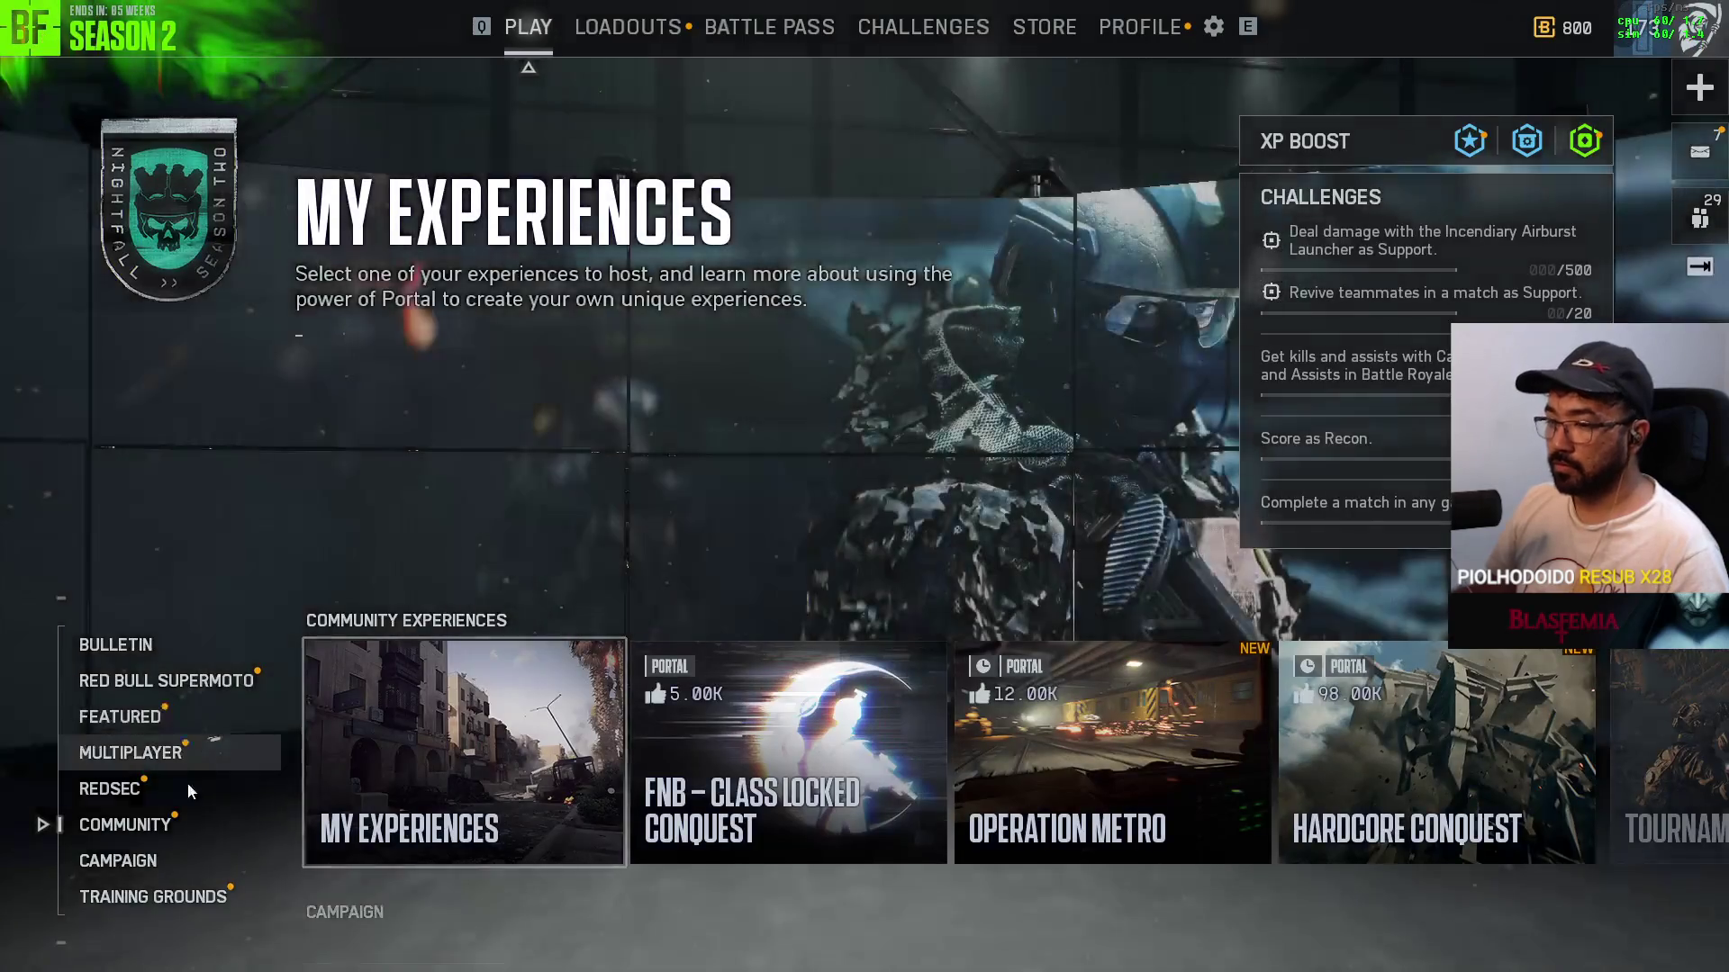
Step: Start the Breakthrough 101 tutorial from the Training Grounds cards
{"action": "scroll", "coordinate": [841, 789], "scroll_direction": "down", "scroll_amount": 1}
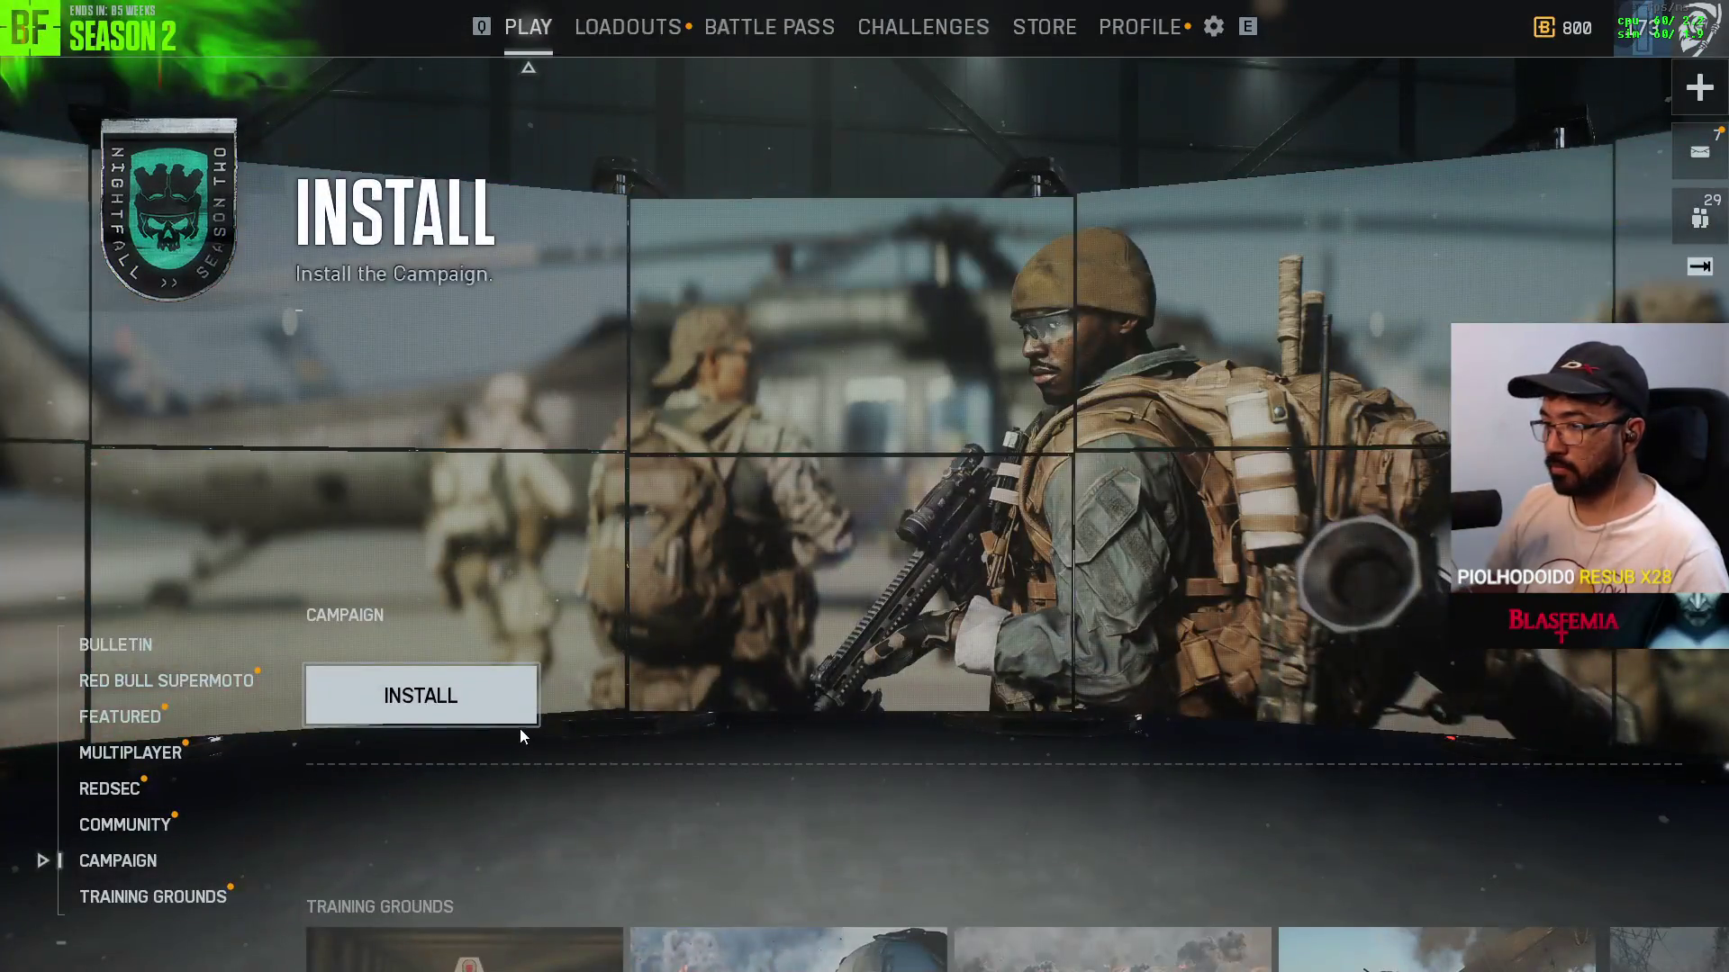
{"action": "scroll", "coordinate": [518, 727], "scroll_direction": "down", "scroll_amount": 1}
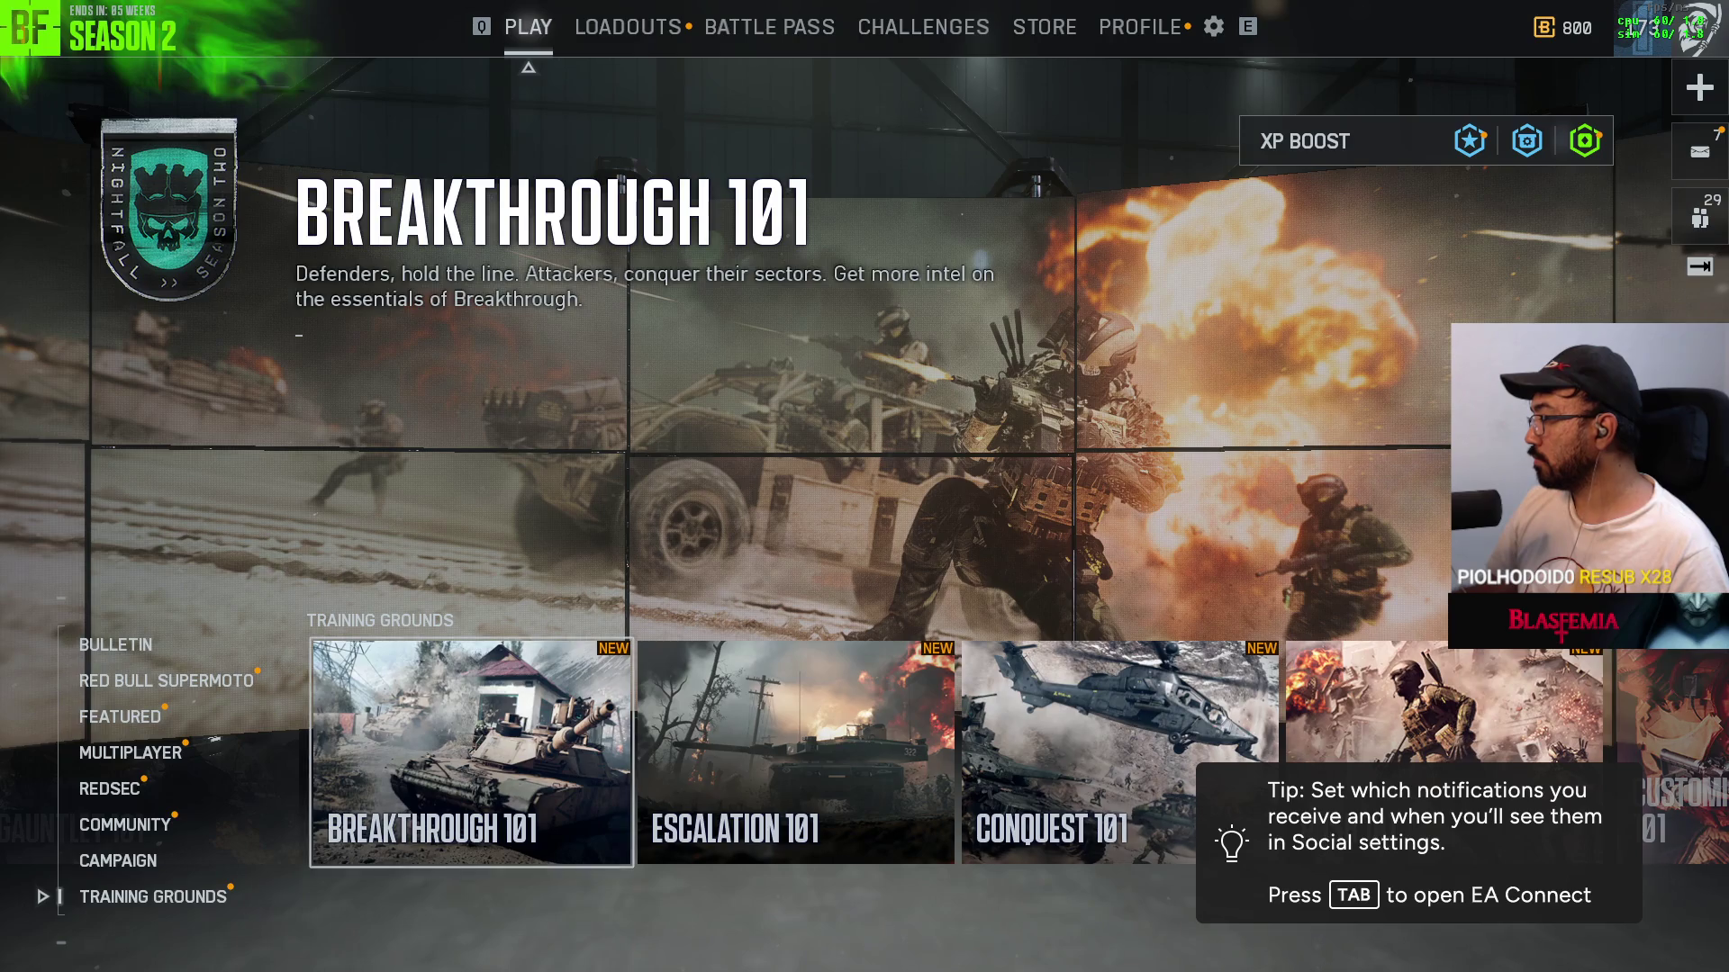
{"action": "key", "text": "Right"}
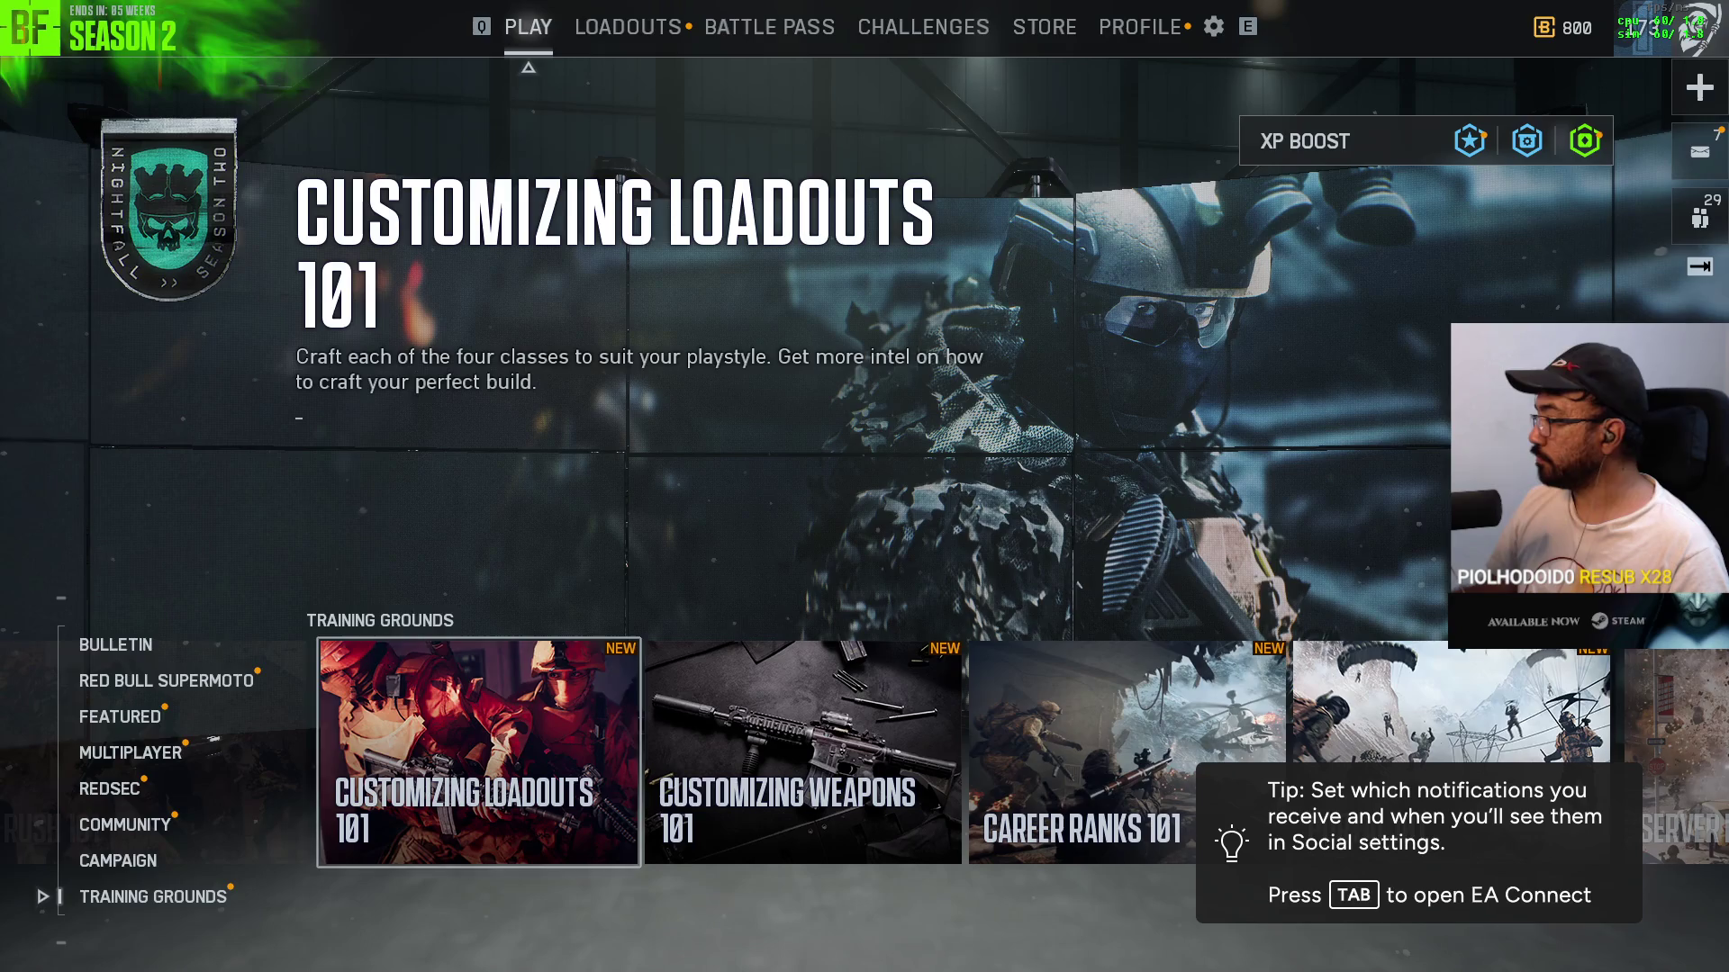
{"action": "key", "text": "Left"}
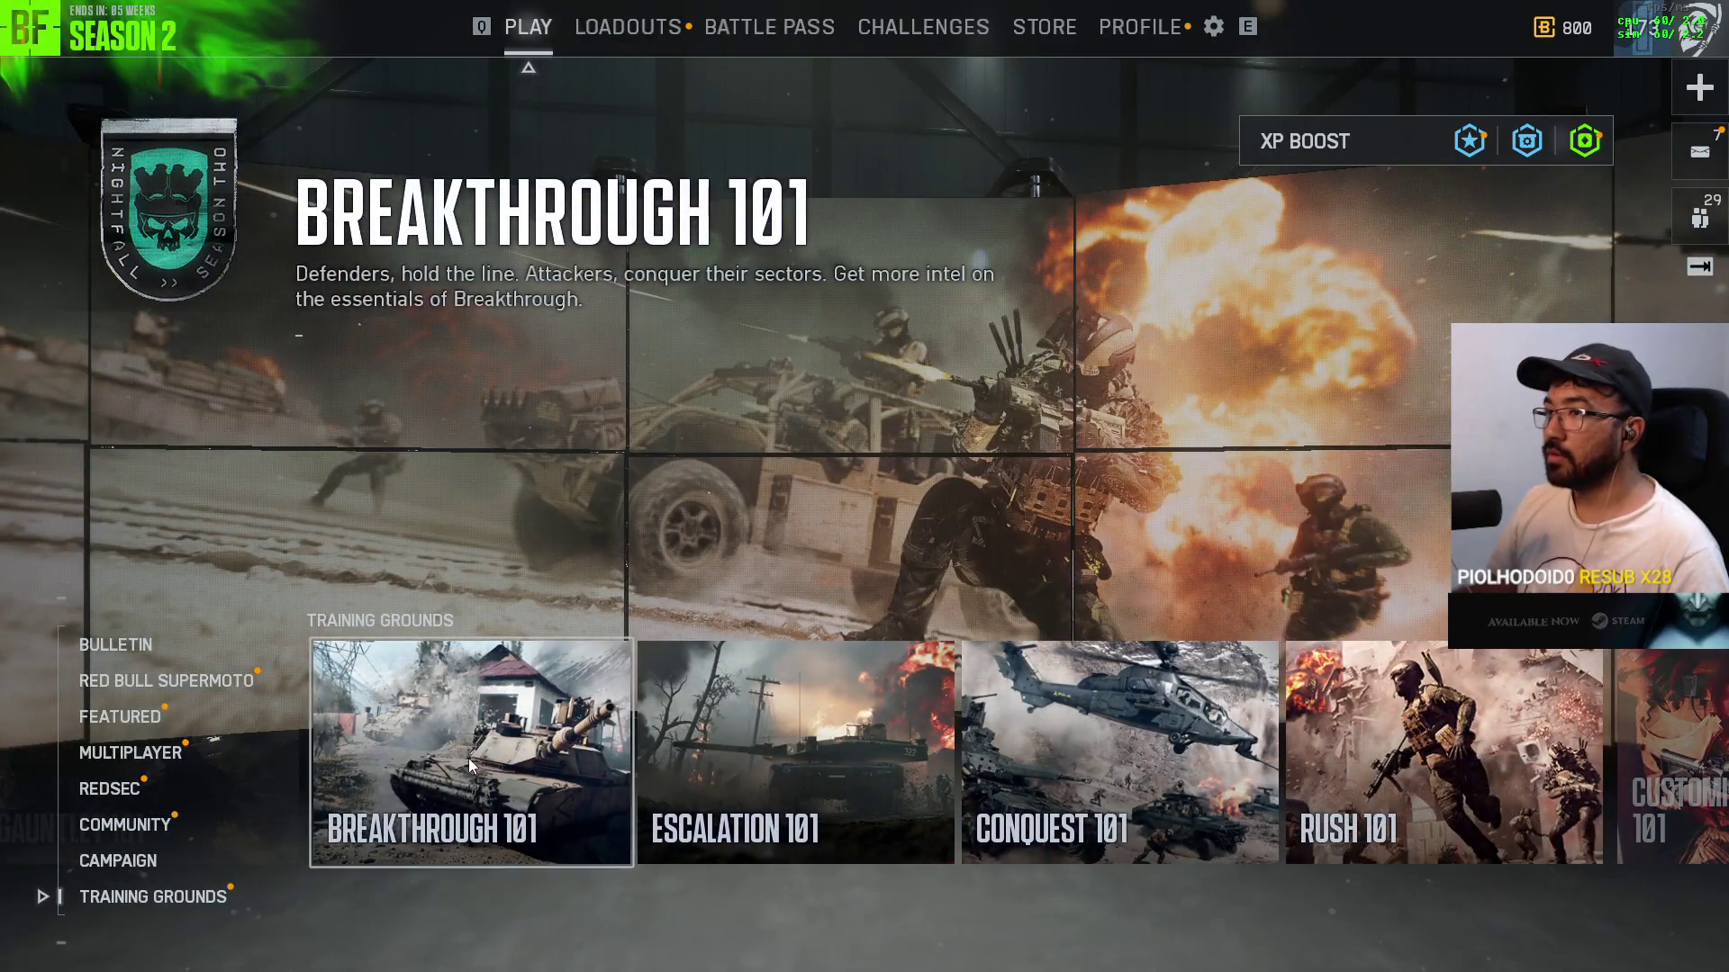
{"action": "left_click", "coordinate": [468, 758]}
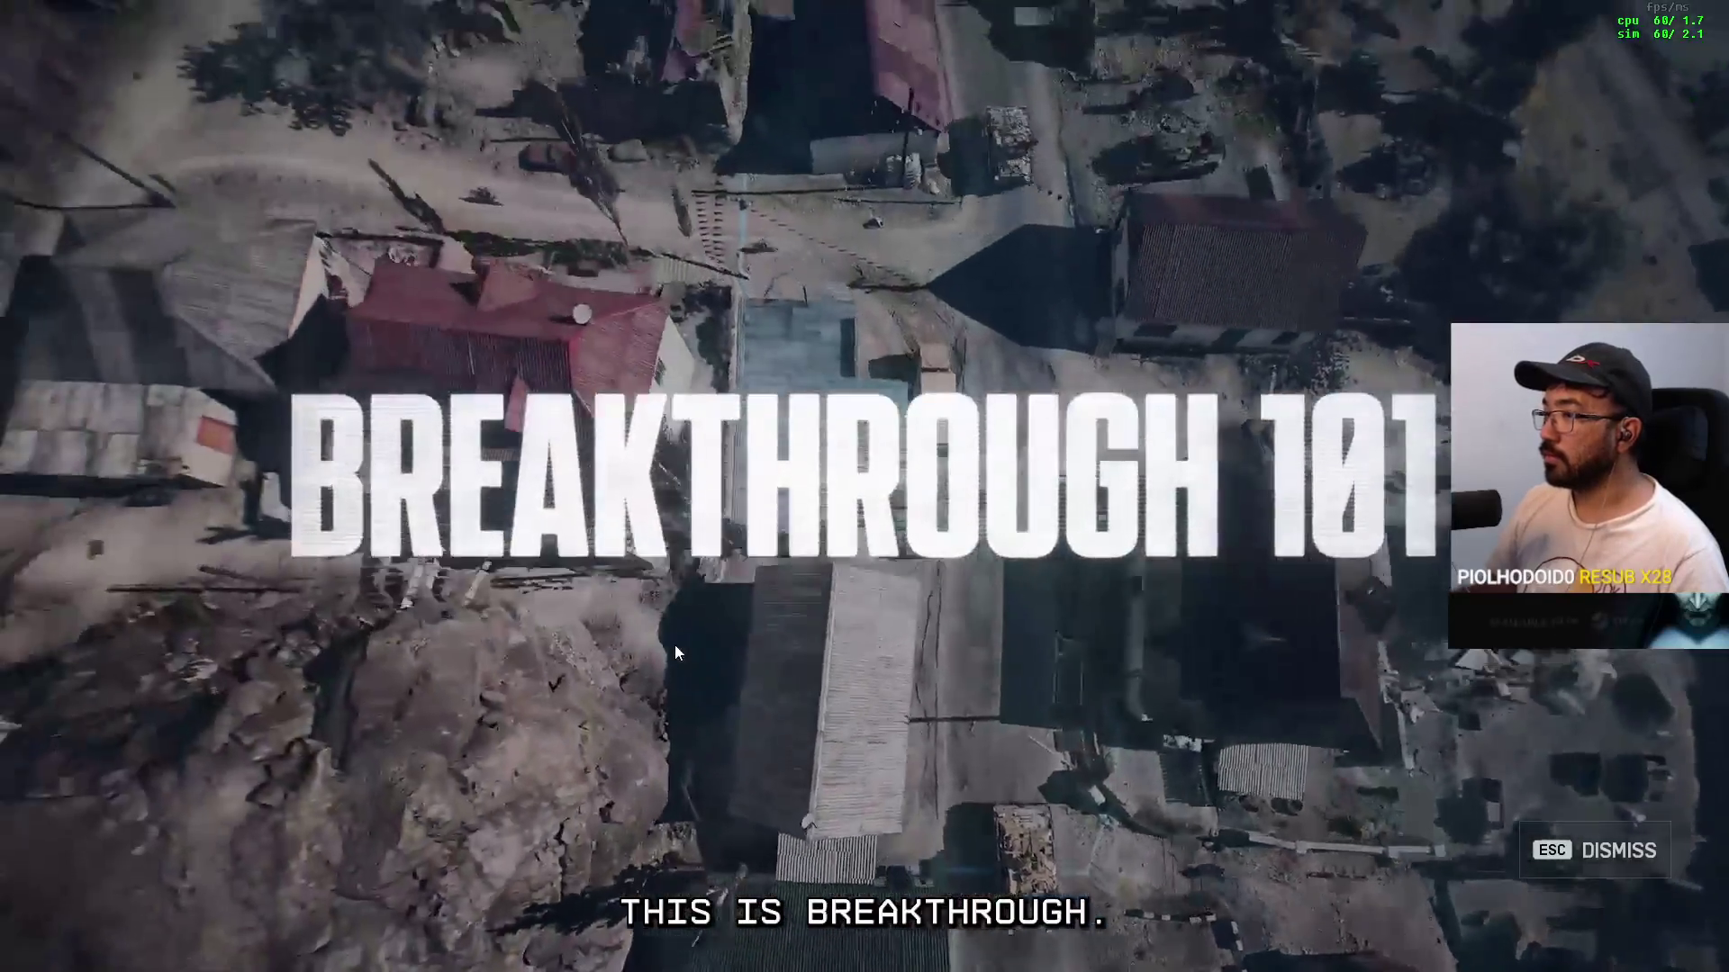
Step: Skip the tutorial video, deploy and run past the trucks to the wooden shed
{"action": "key", "text": "Escape"}
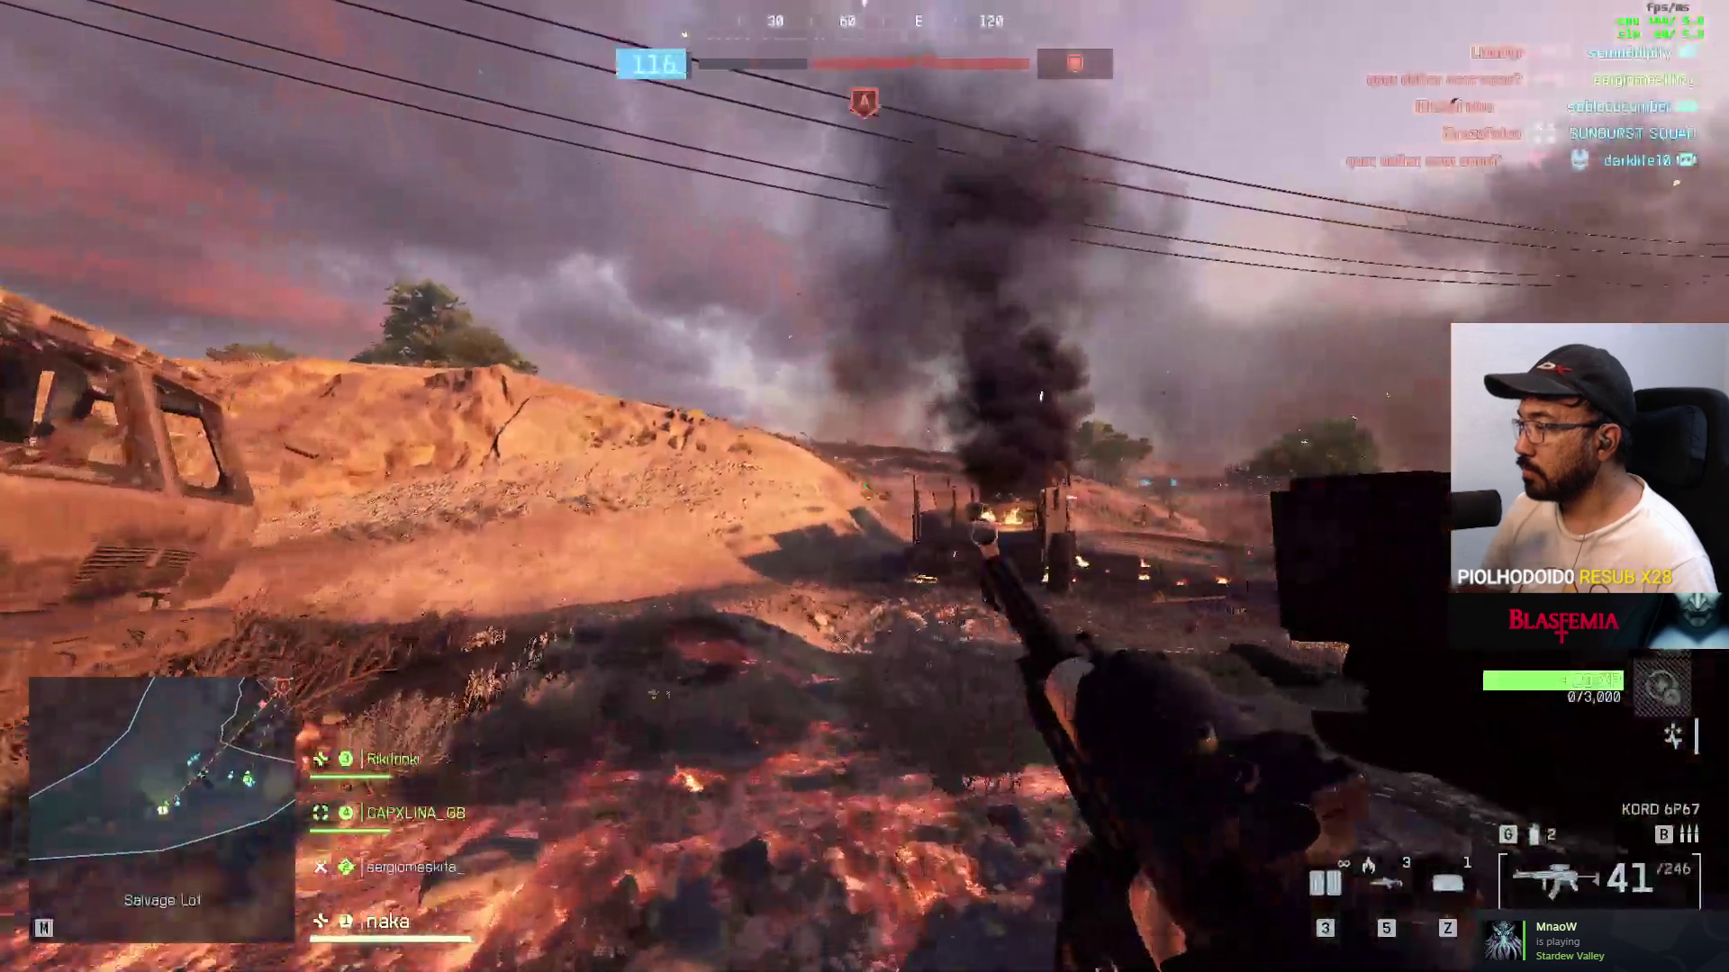
{"action": "key", "text": "w"}
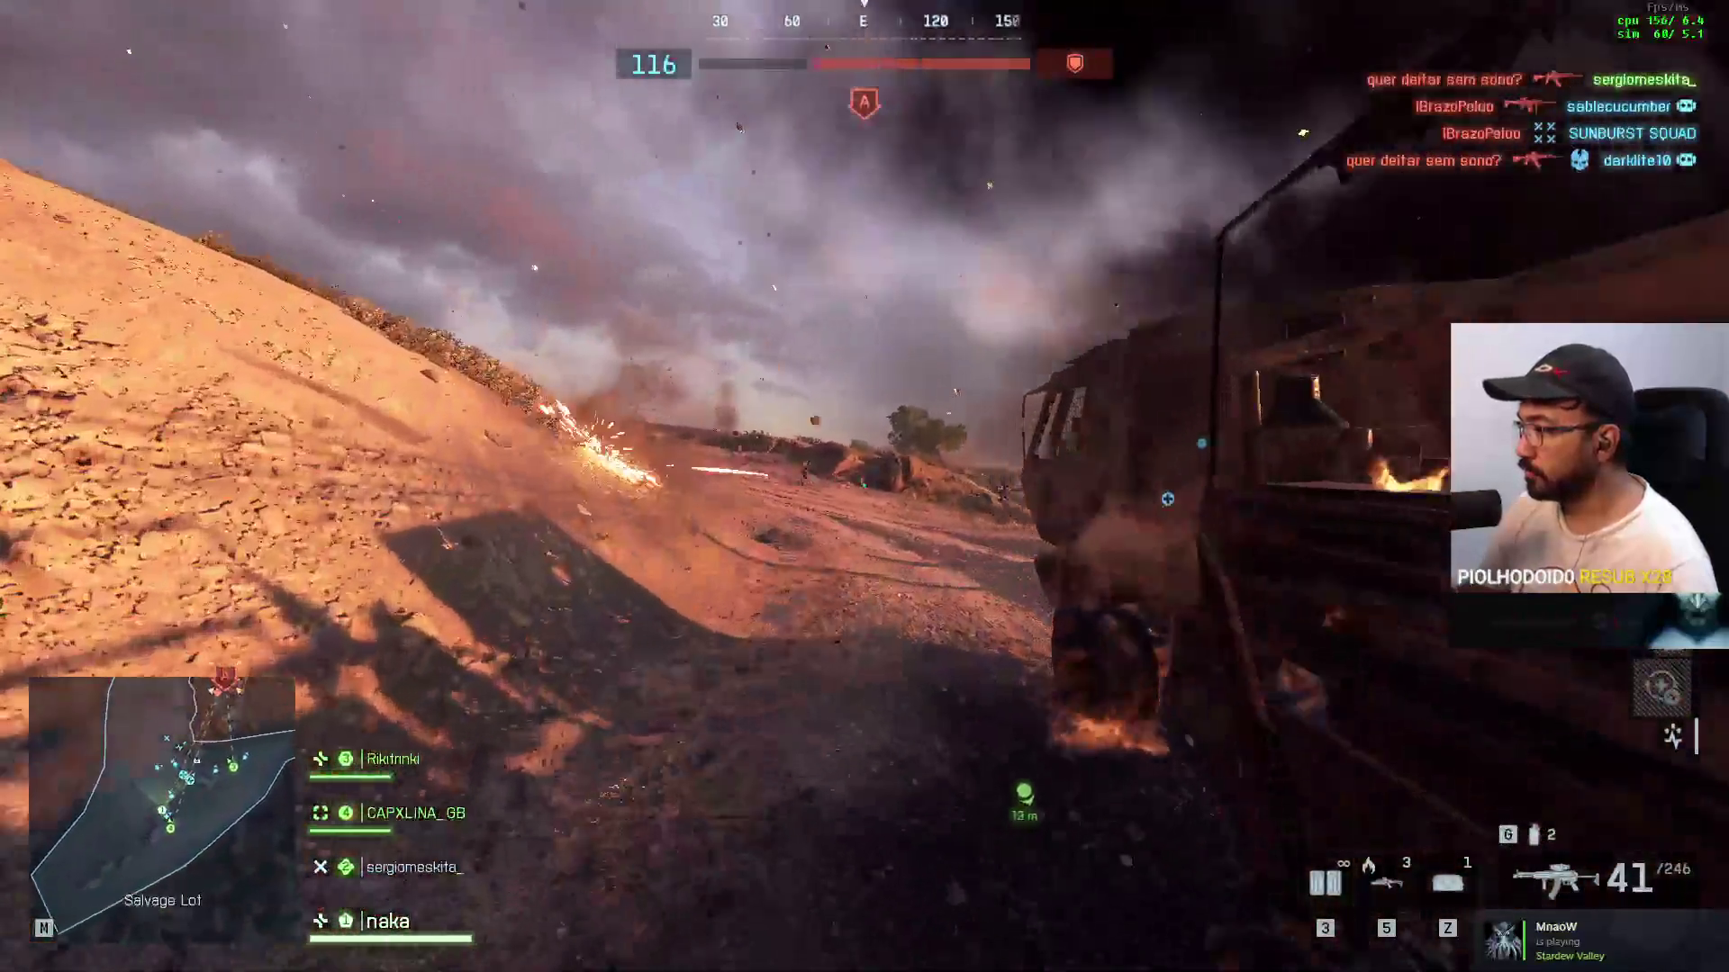
{"action": "key", "text": "w"}
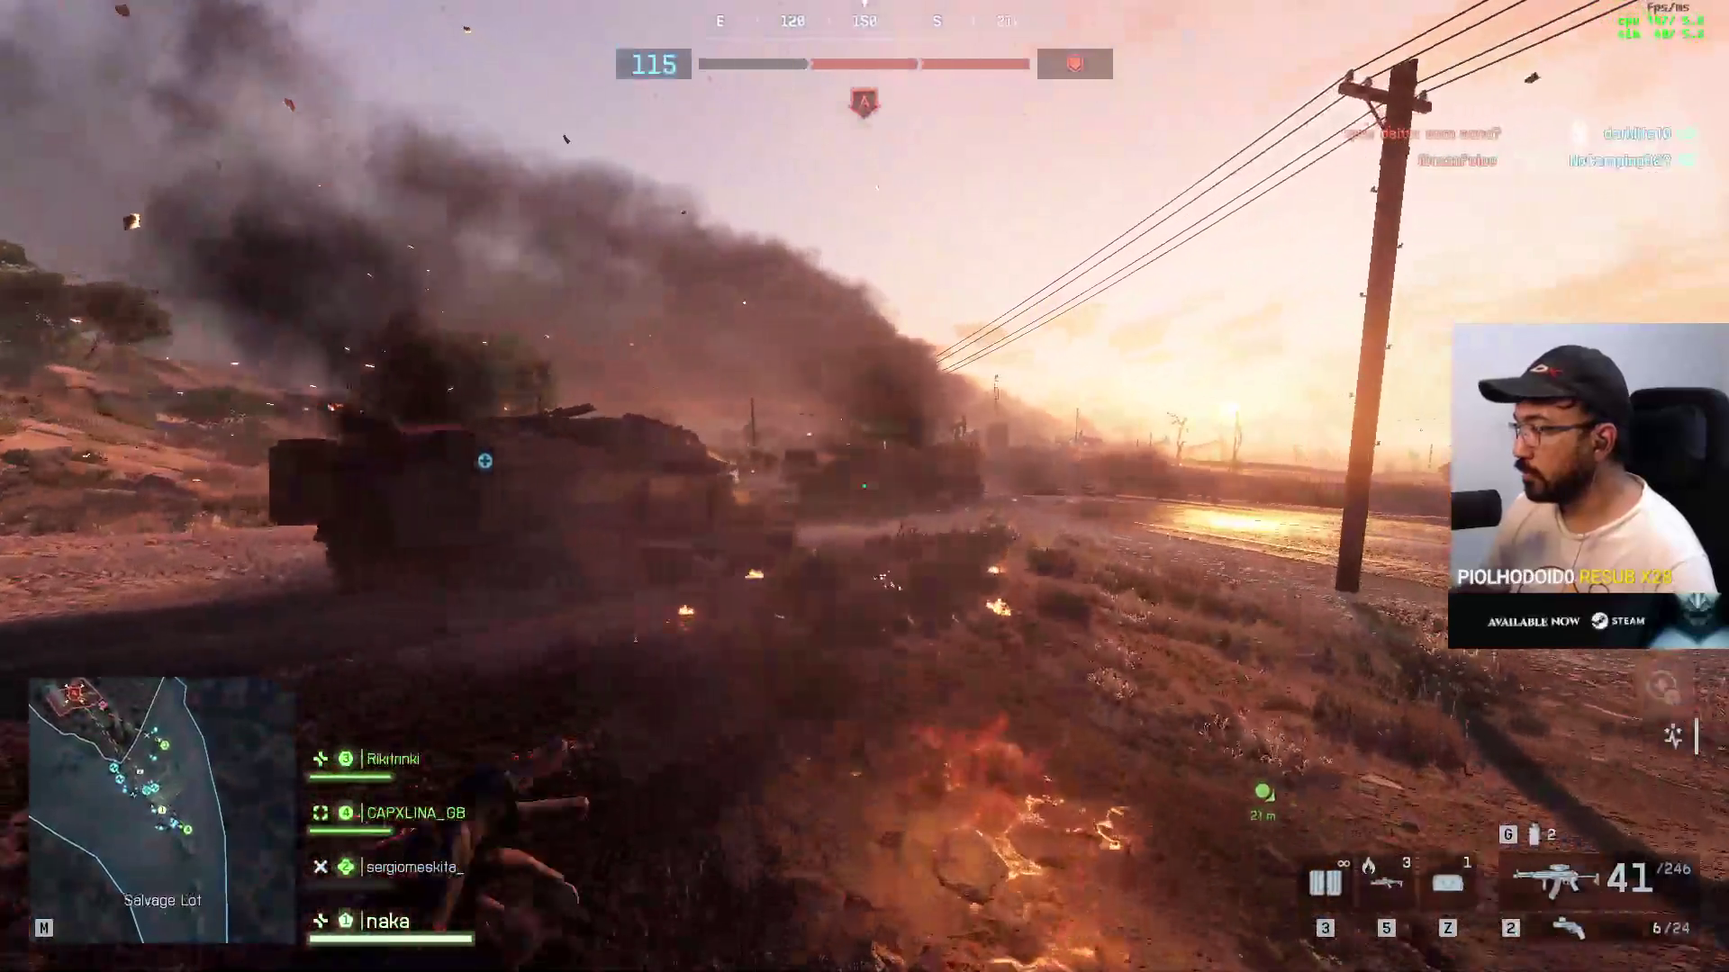
{"action": "key", "text": "w"}
{"action": "key", "text": "f"}
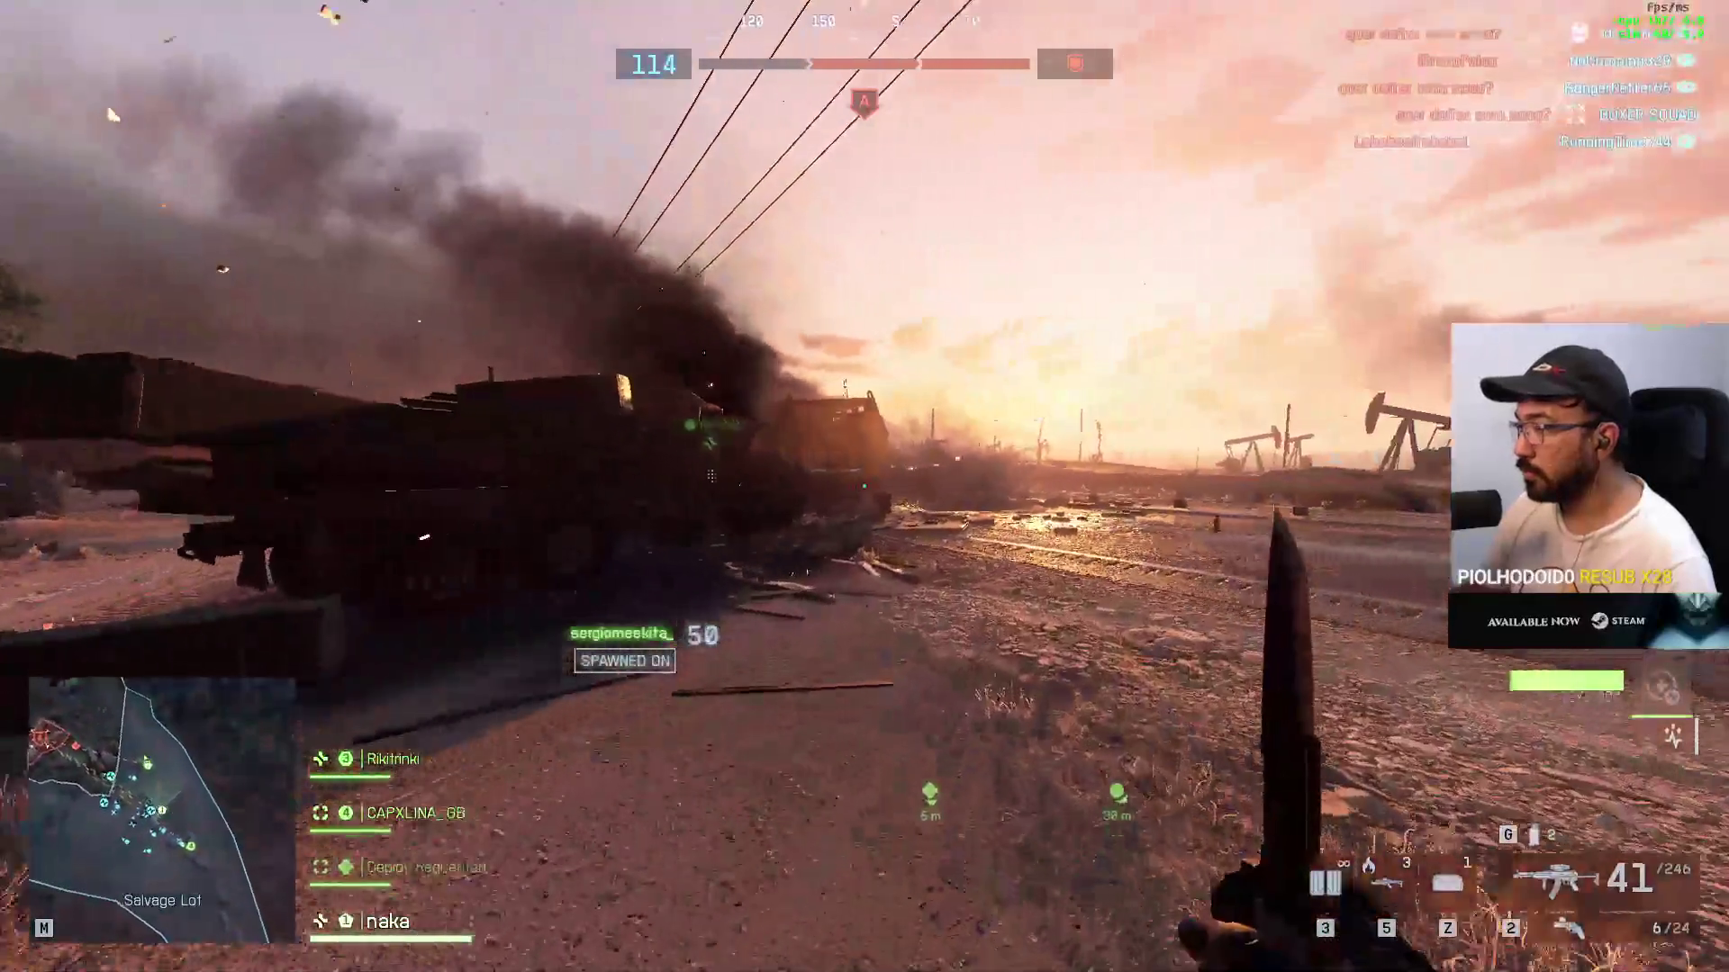
{"action": "key", "text": "w"}
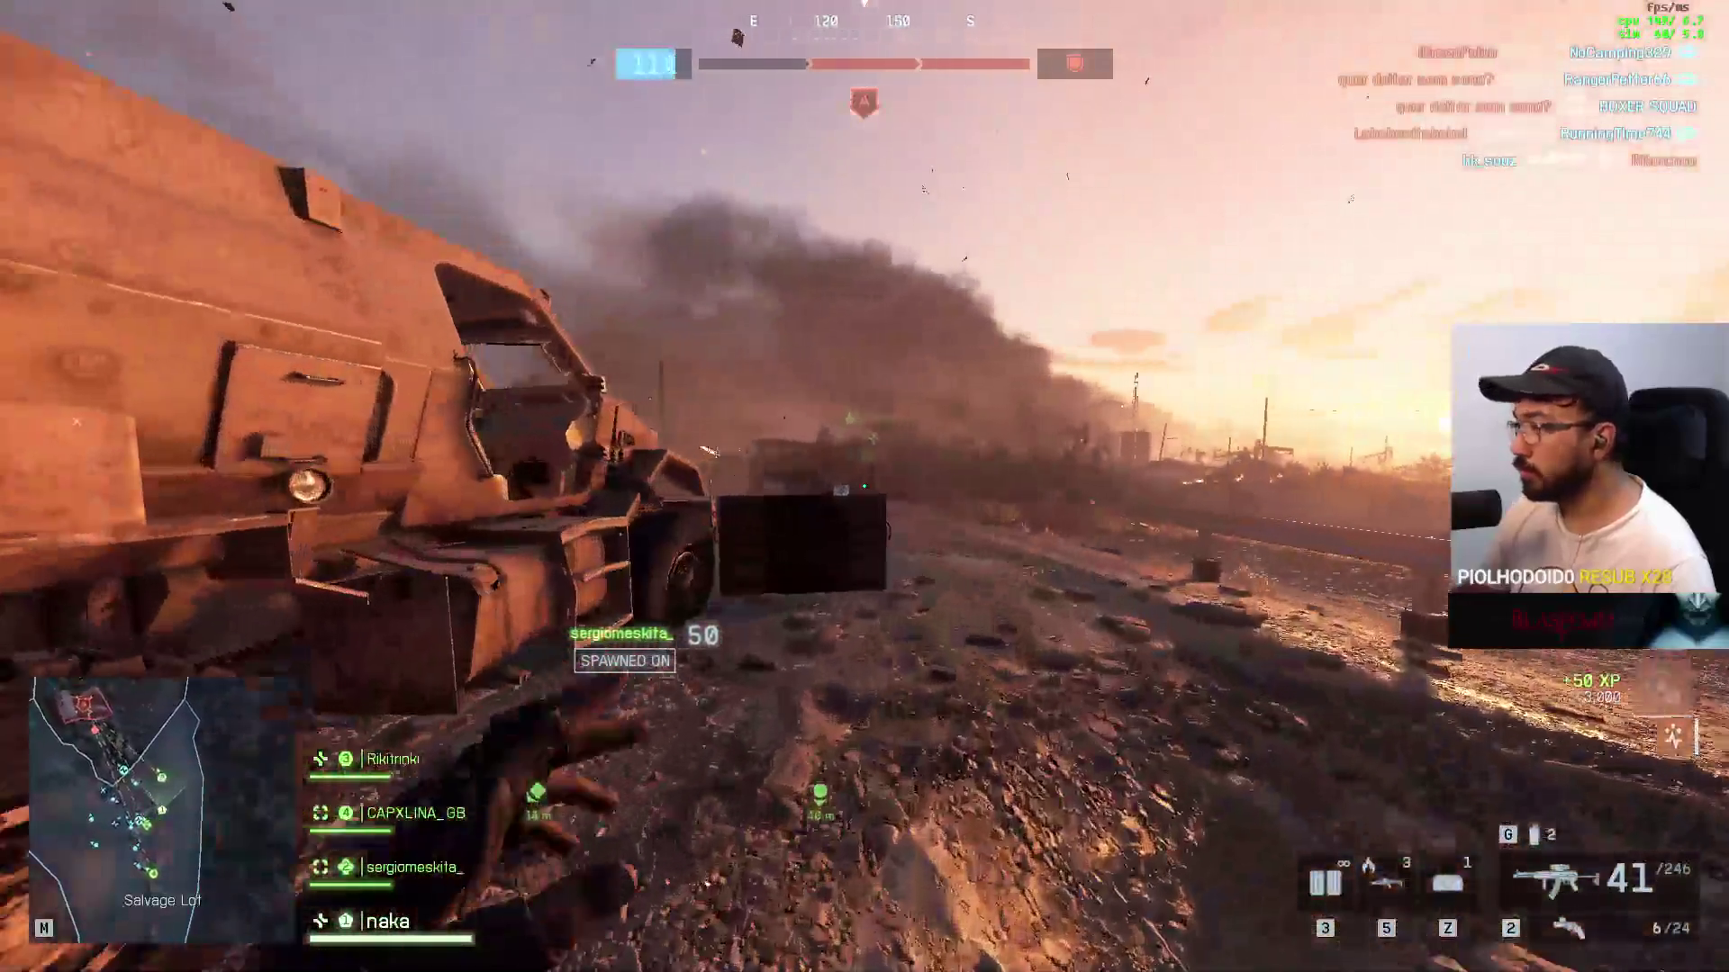
{"action": "key", "text": "z"}
{"action": "key", "text": "w"}
{"action": "key", "text": "f"}
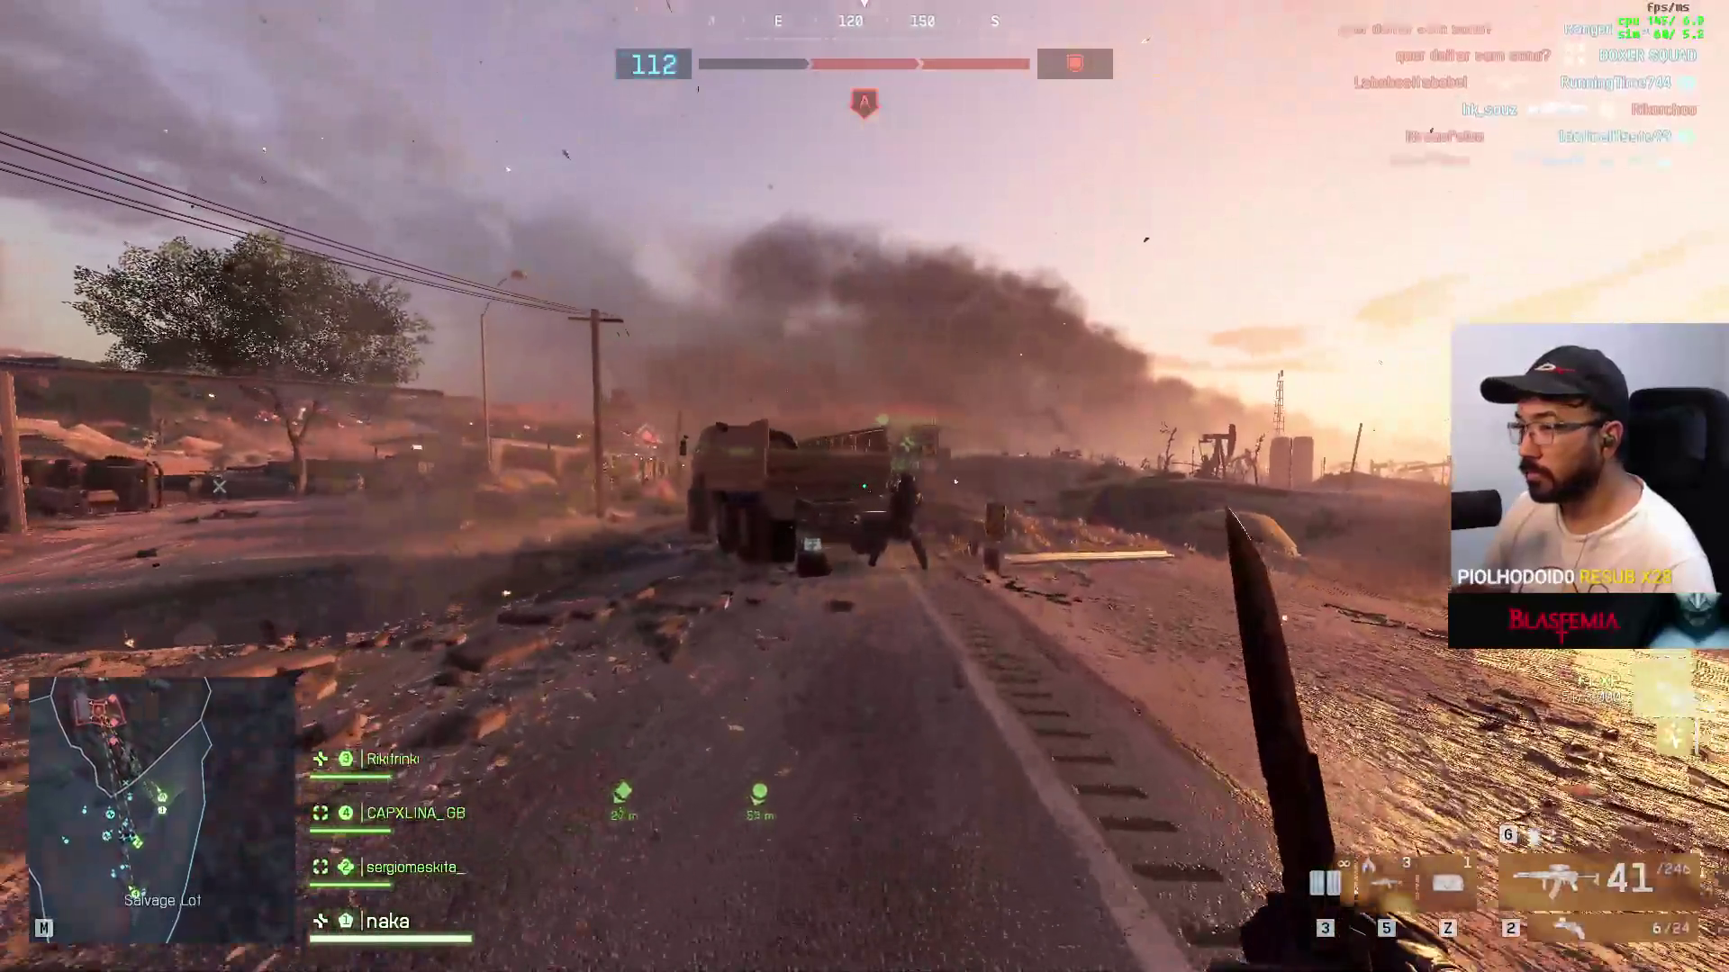
{"action": "key", "text": "w"}
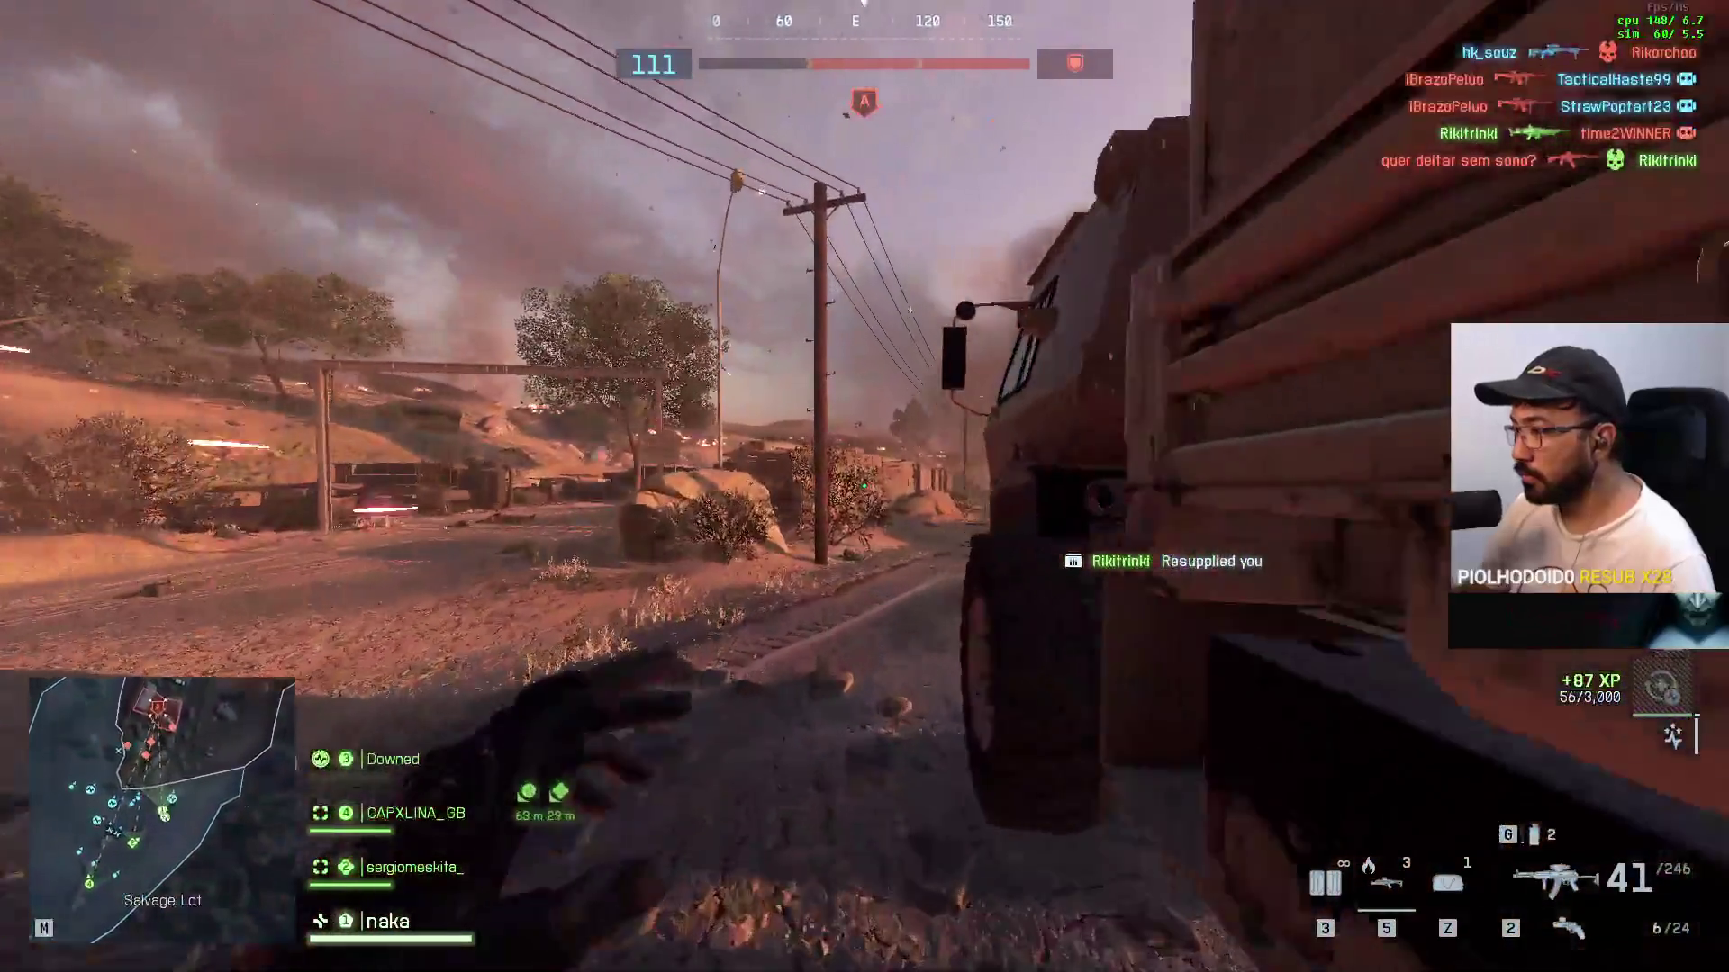
{"action": "key", "text": "w"}
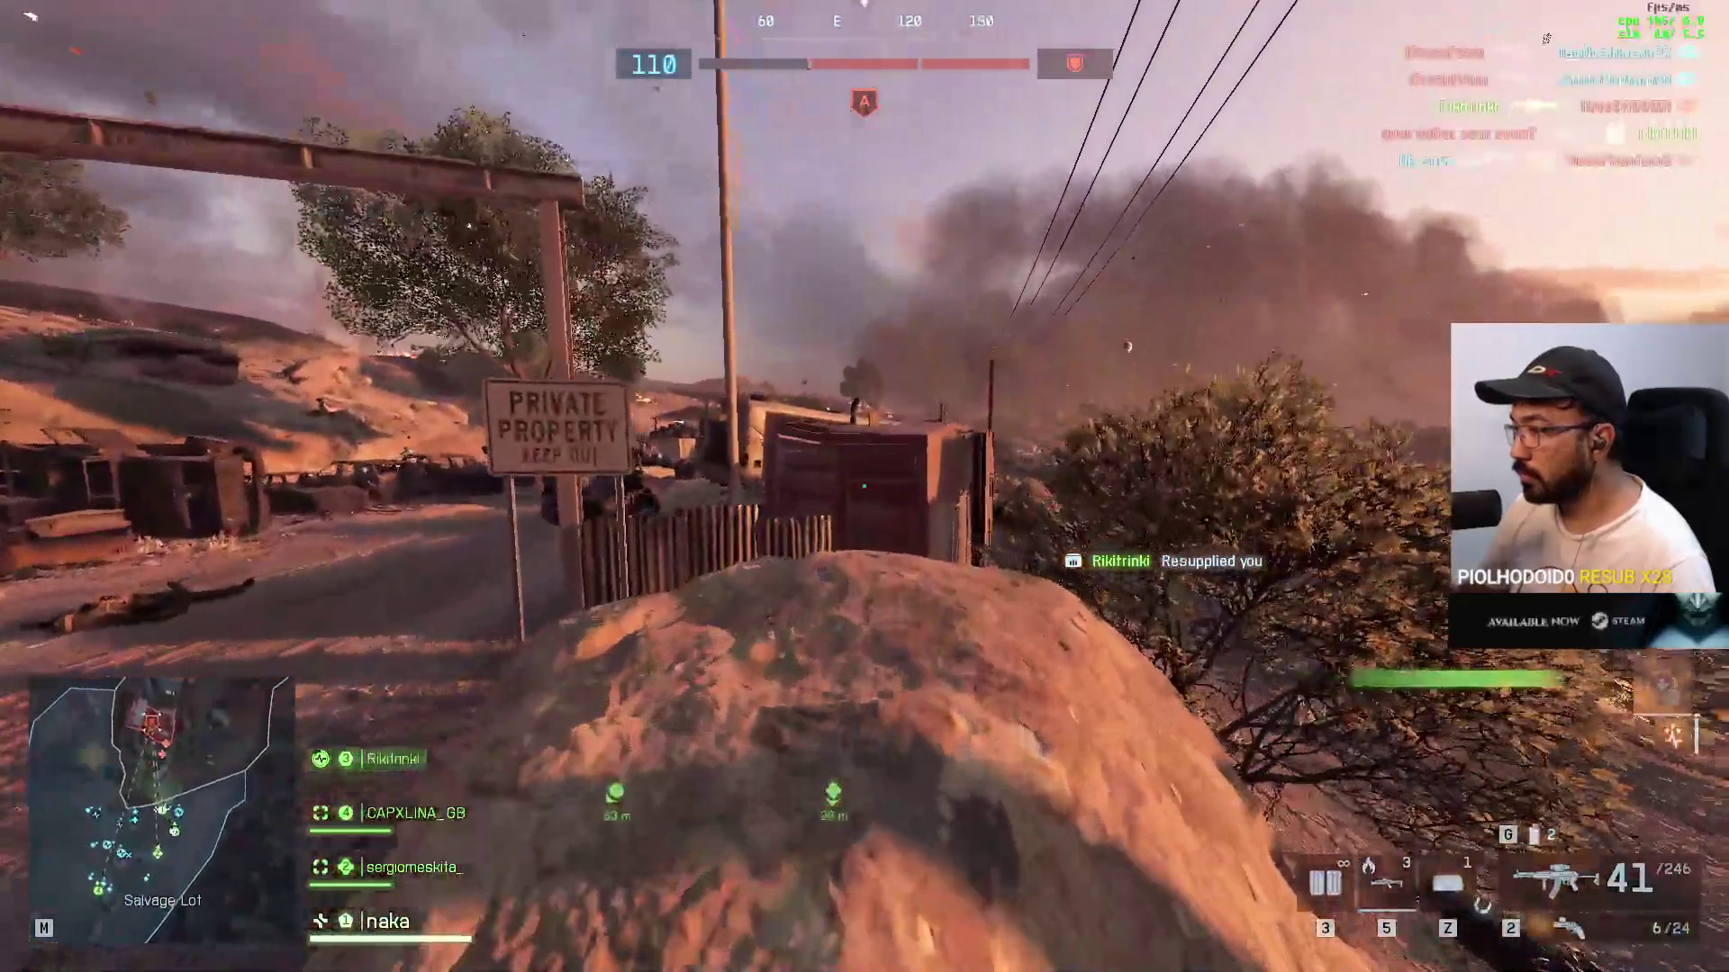
{"action": "key", "text": "w"}
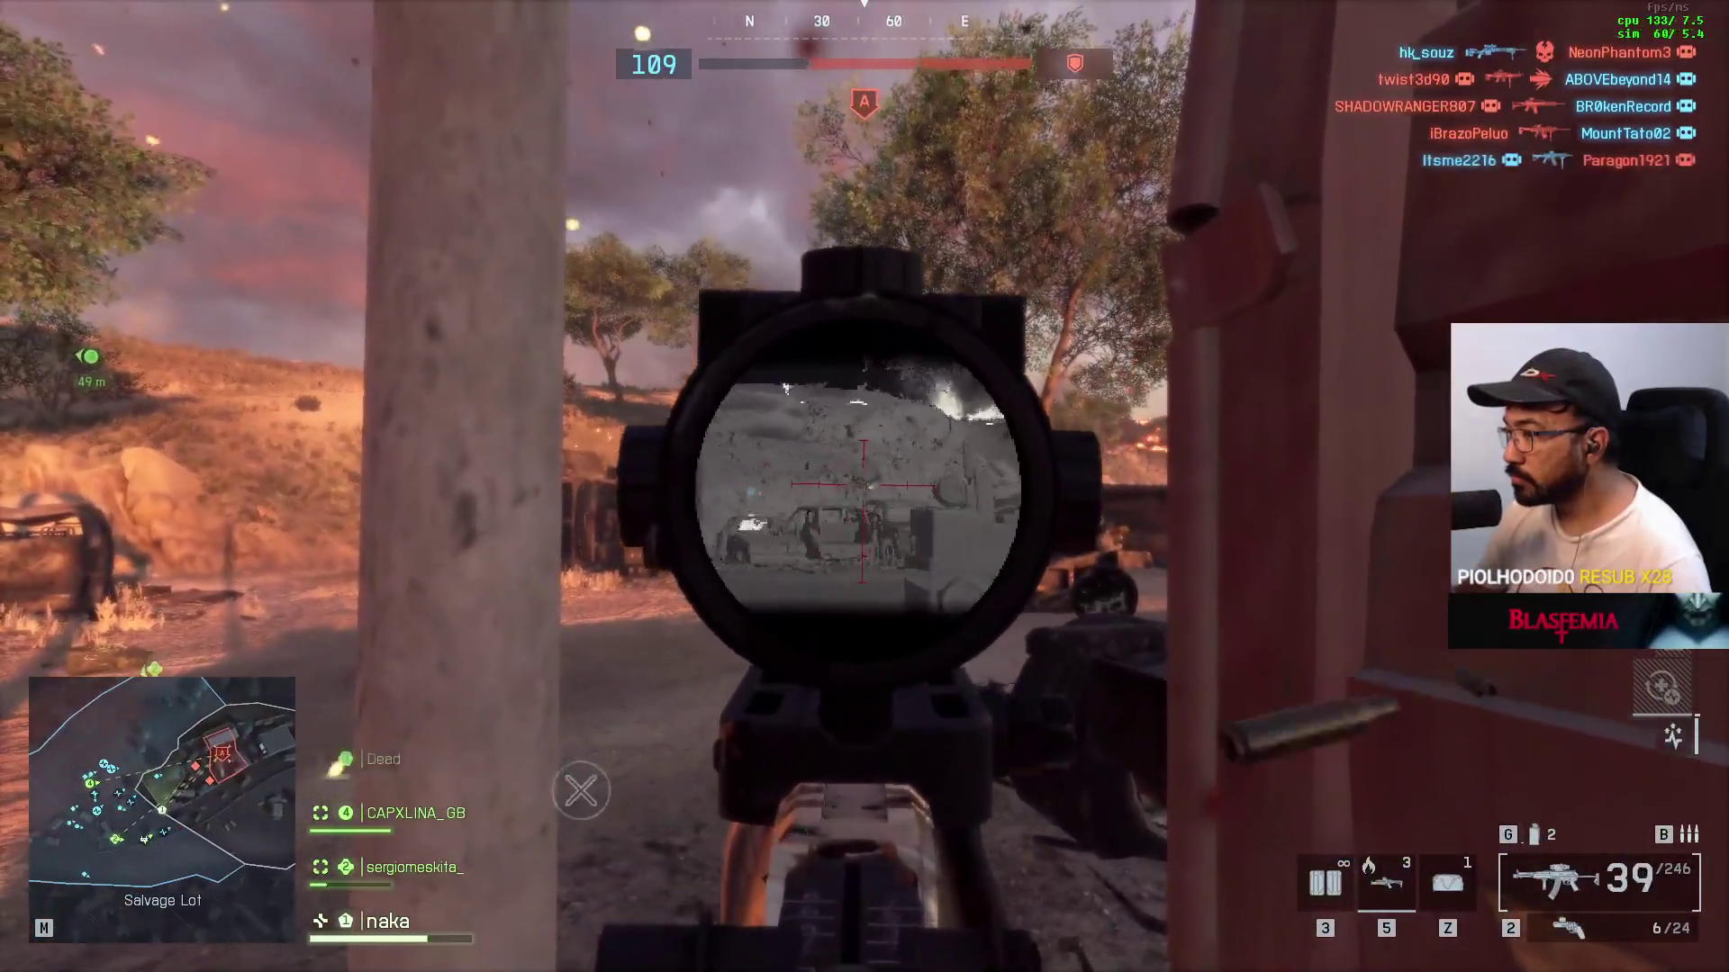
Step: Fight enemies near the bus with the scoped rifle, reloading midway
{"action": "left_click", "coordinate": [865, 486]}
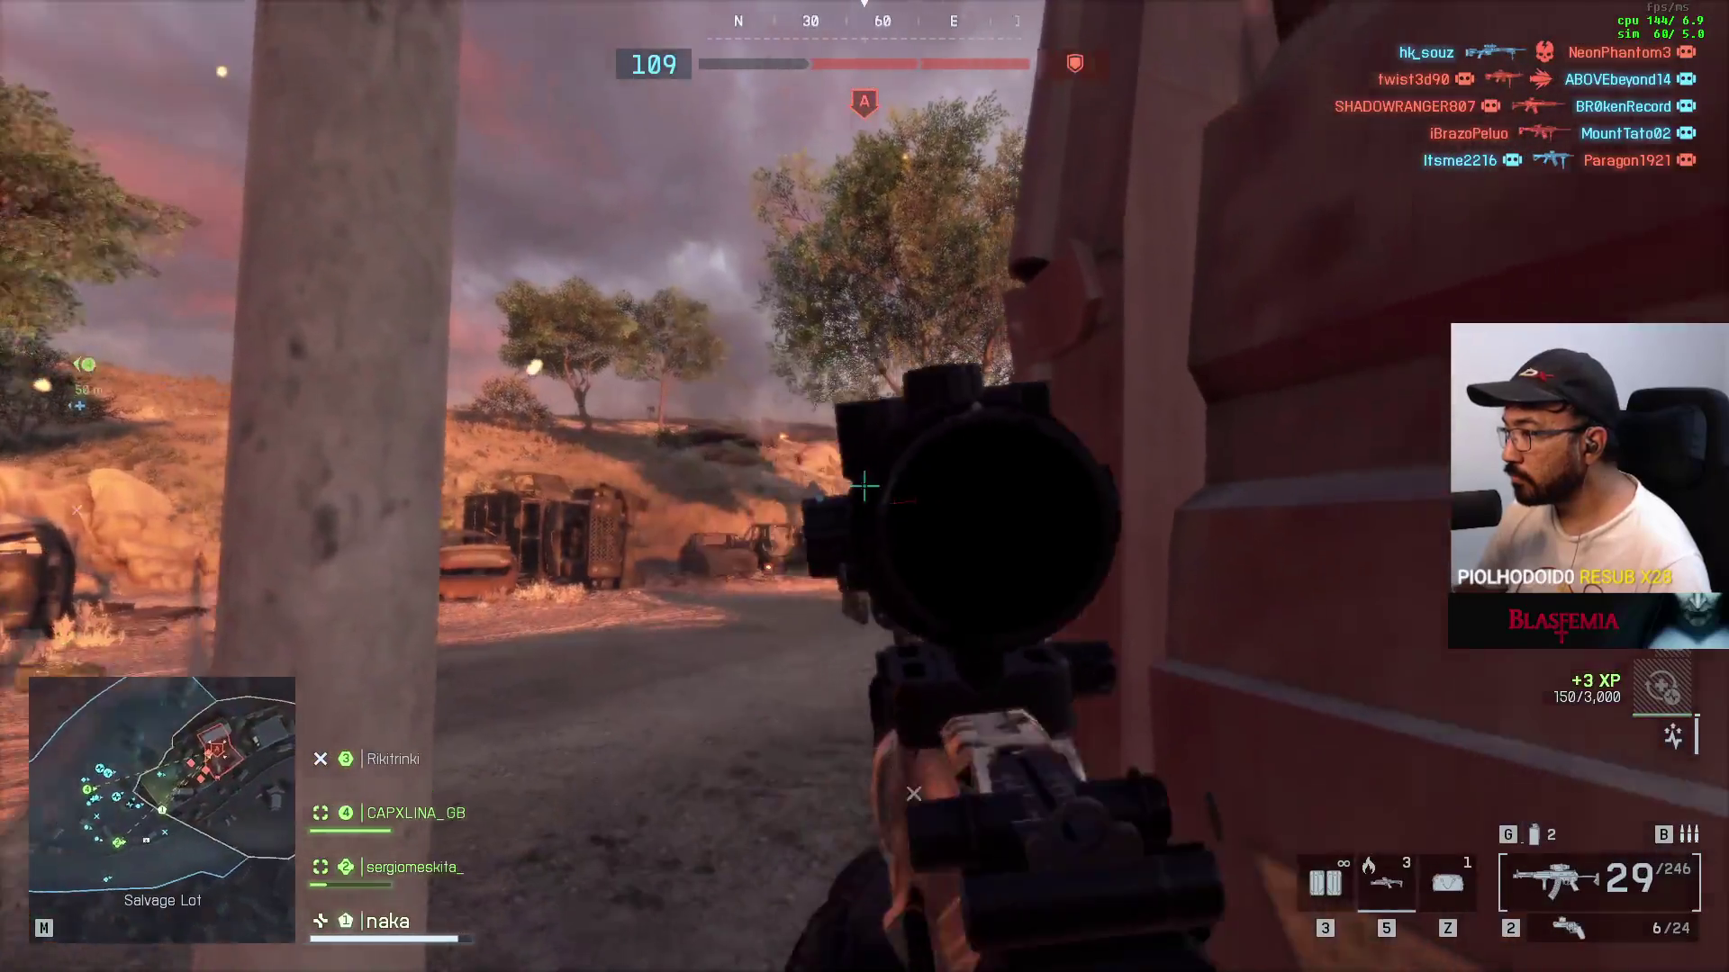
{"action": "key", "text": "w"}
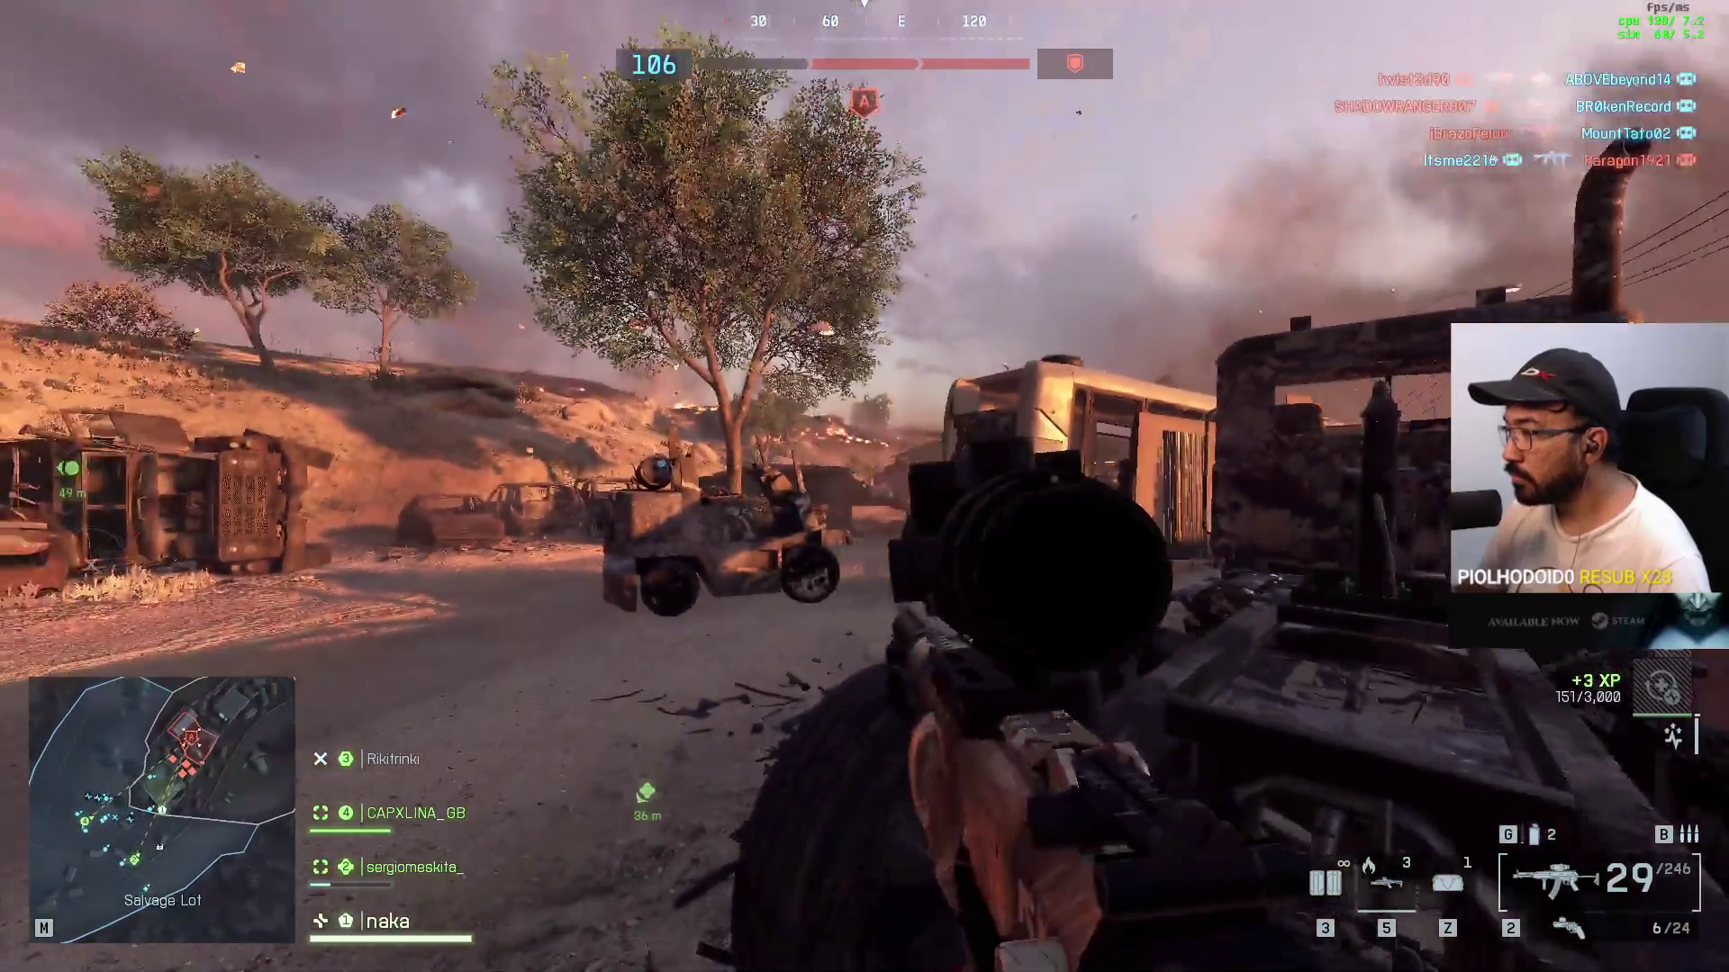
{"action": "key", "text": "w"}
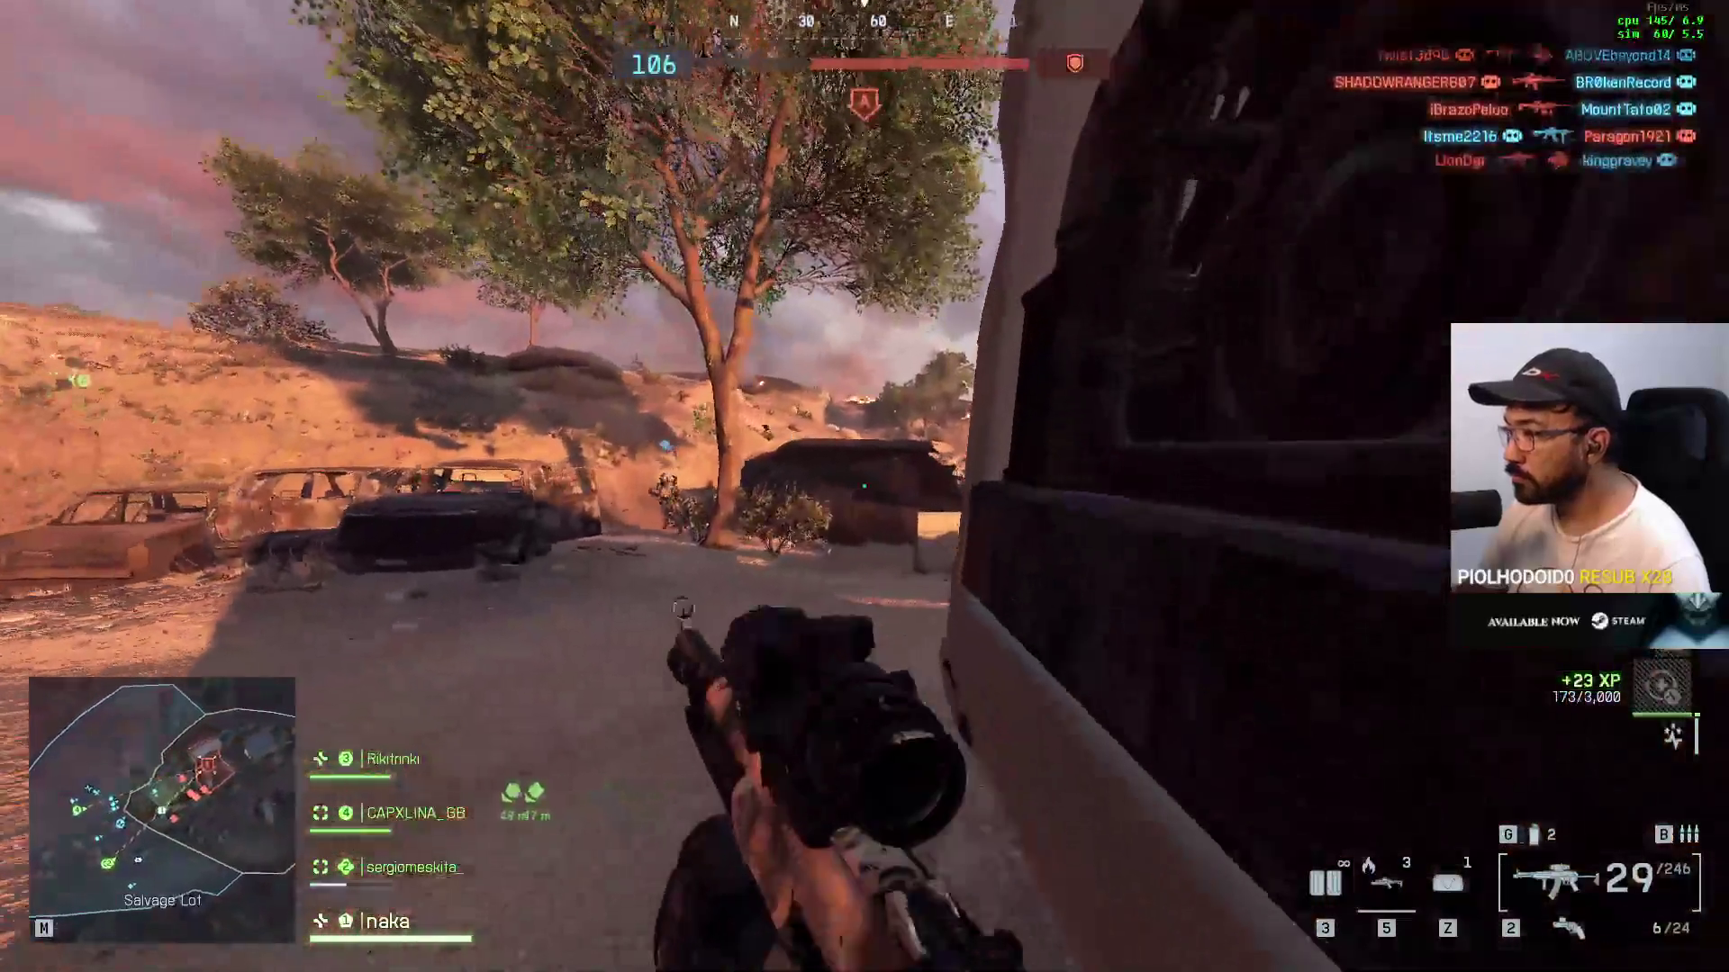
{"action": "right_click", "coordinate": [865, 486]}
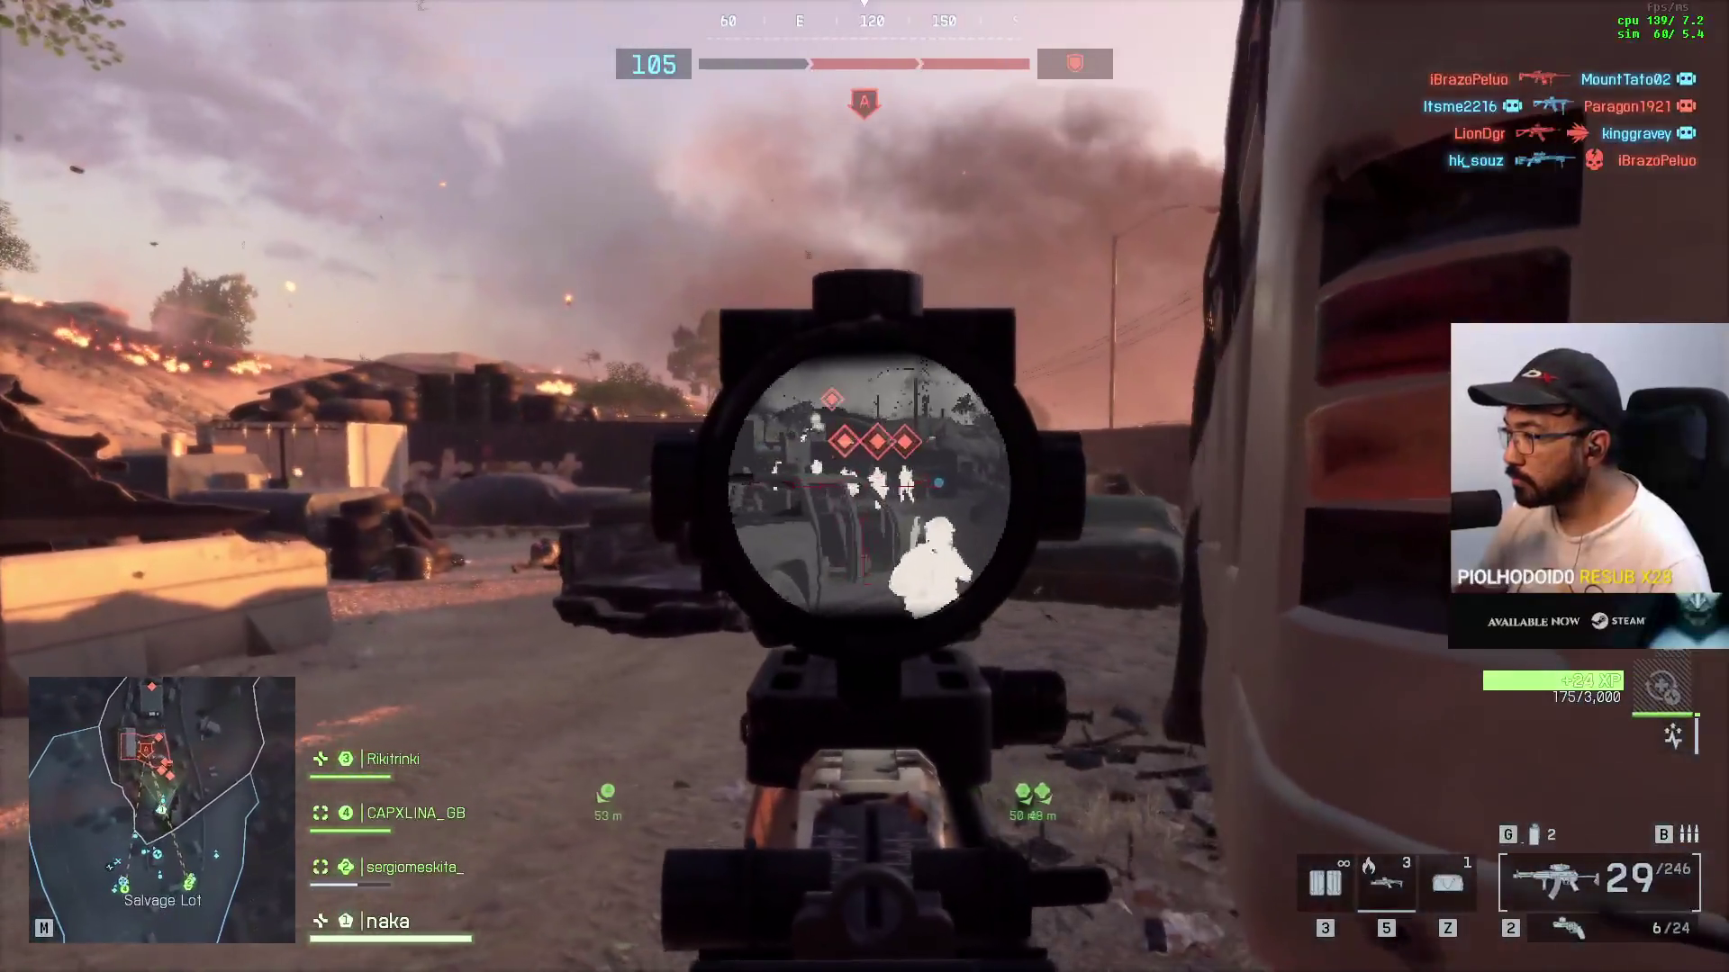
{"action": "left_click", "coordinate": [865, 486]}
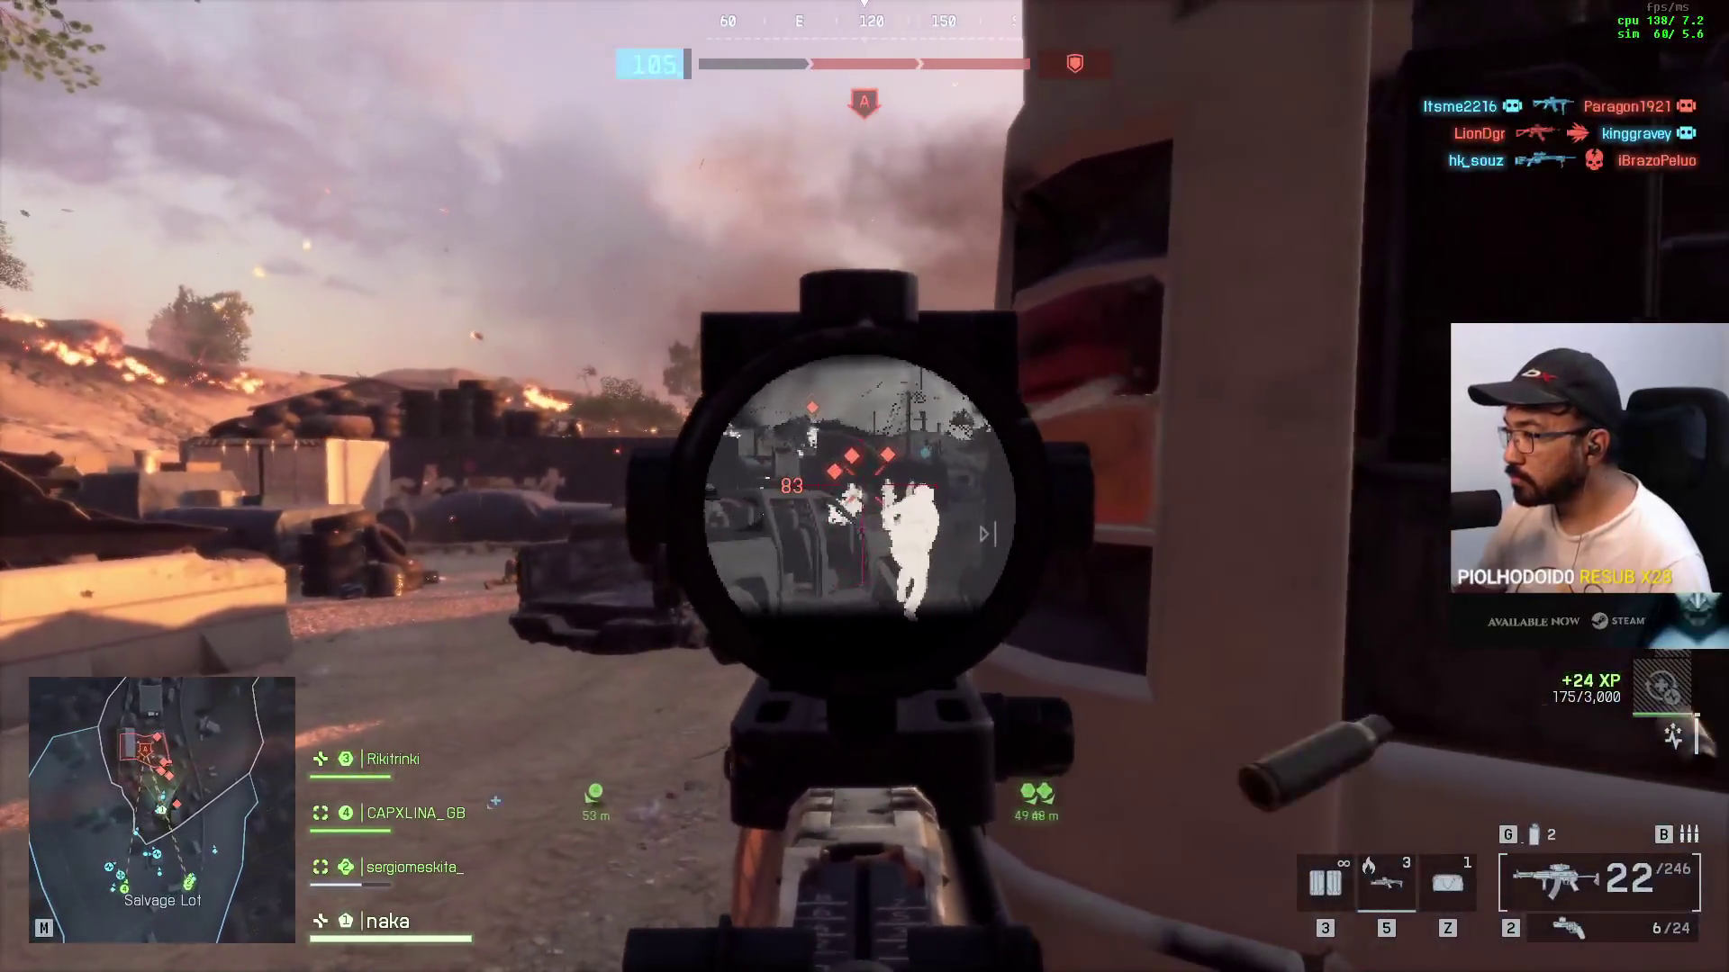
{"action": "left_click", "coordinate": [865, 487]}
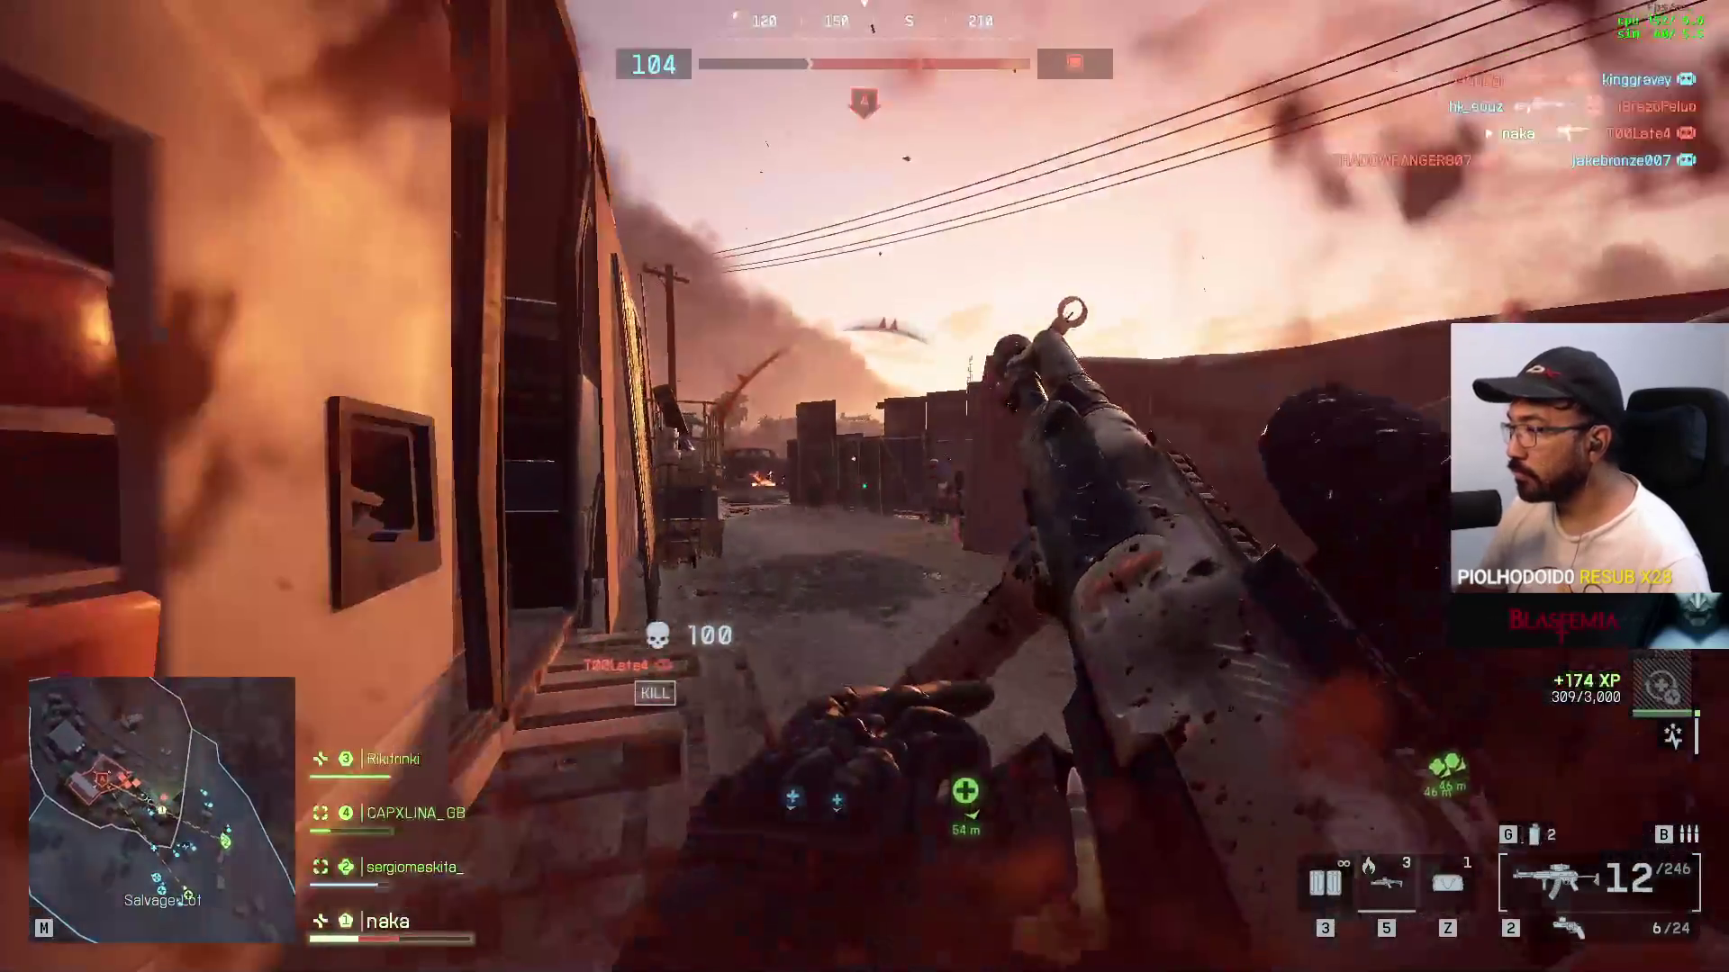
{"action": "key", "text": "r"}
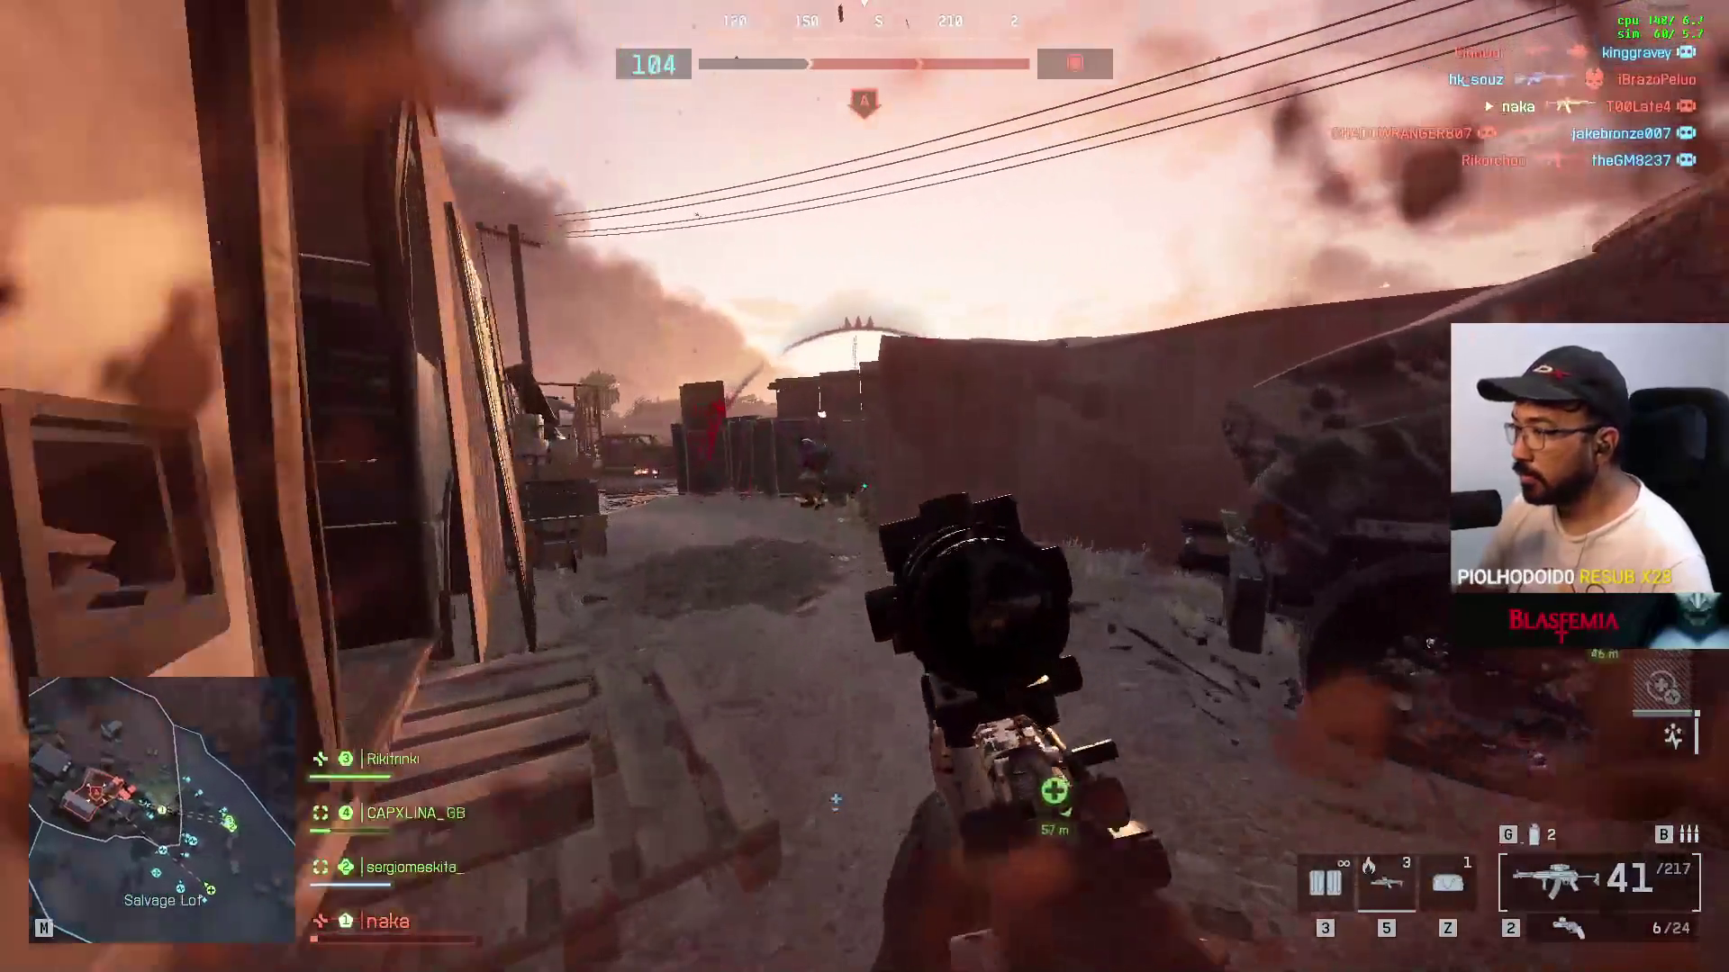
{"action": "left_click", "coordinate": [864, 486]}
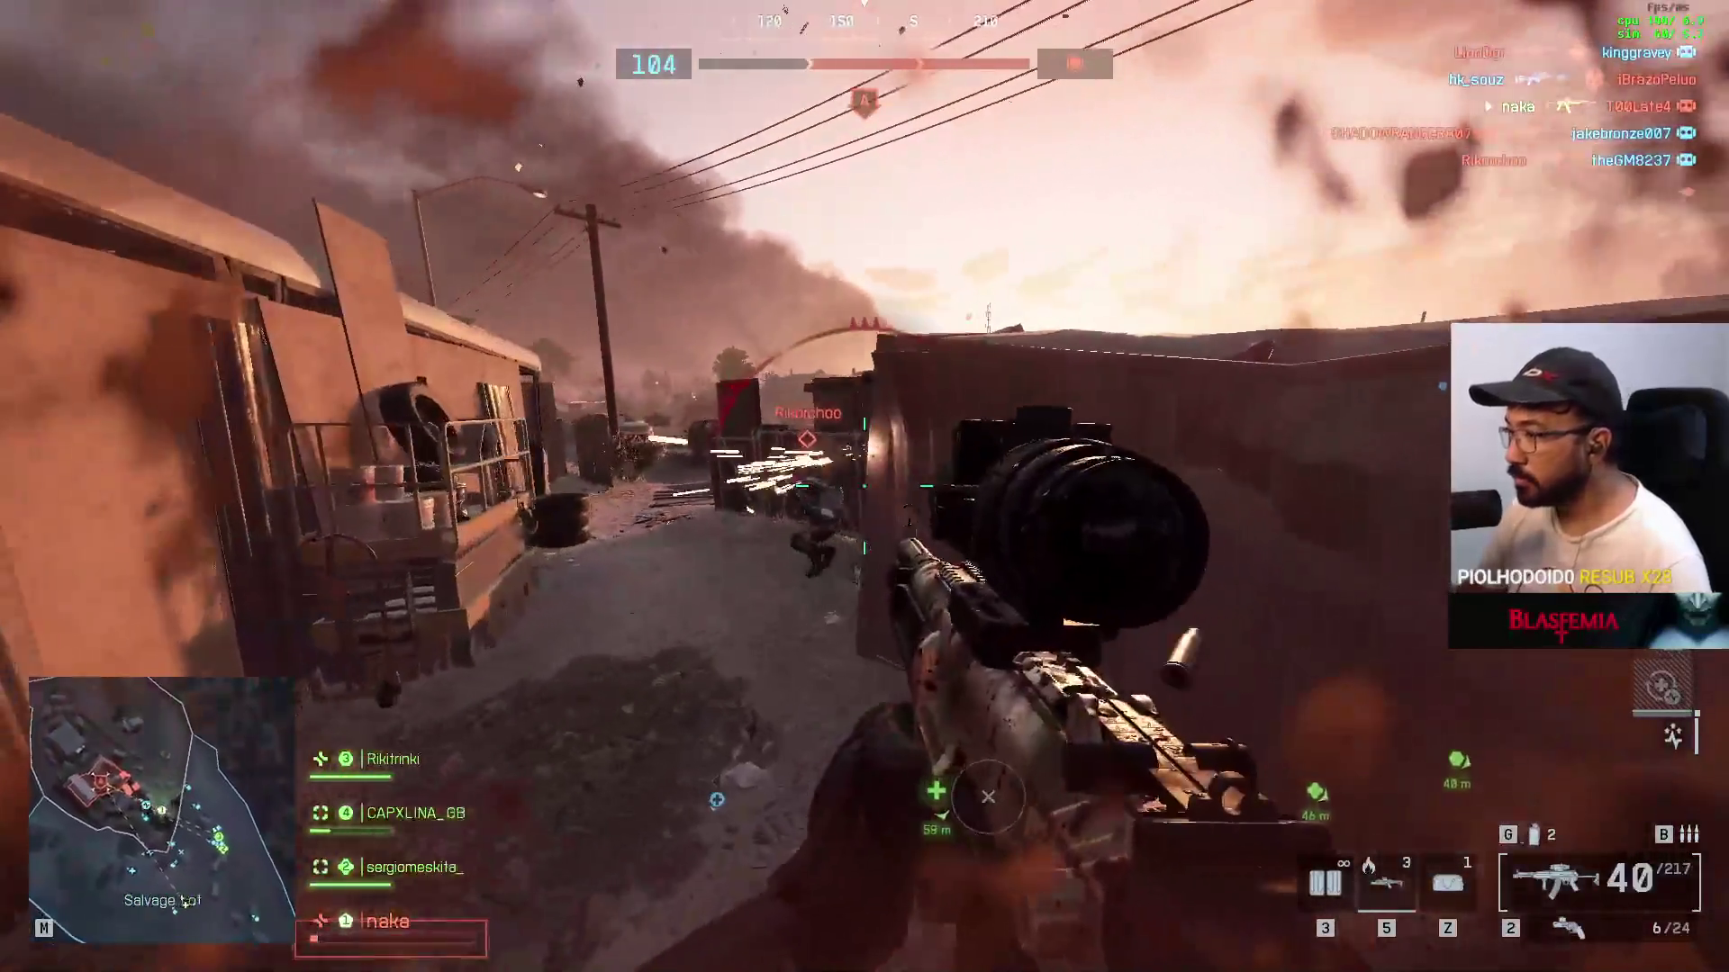
{"action": "left_click", "coordinate": [864, 486]}
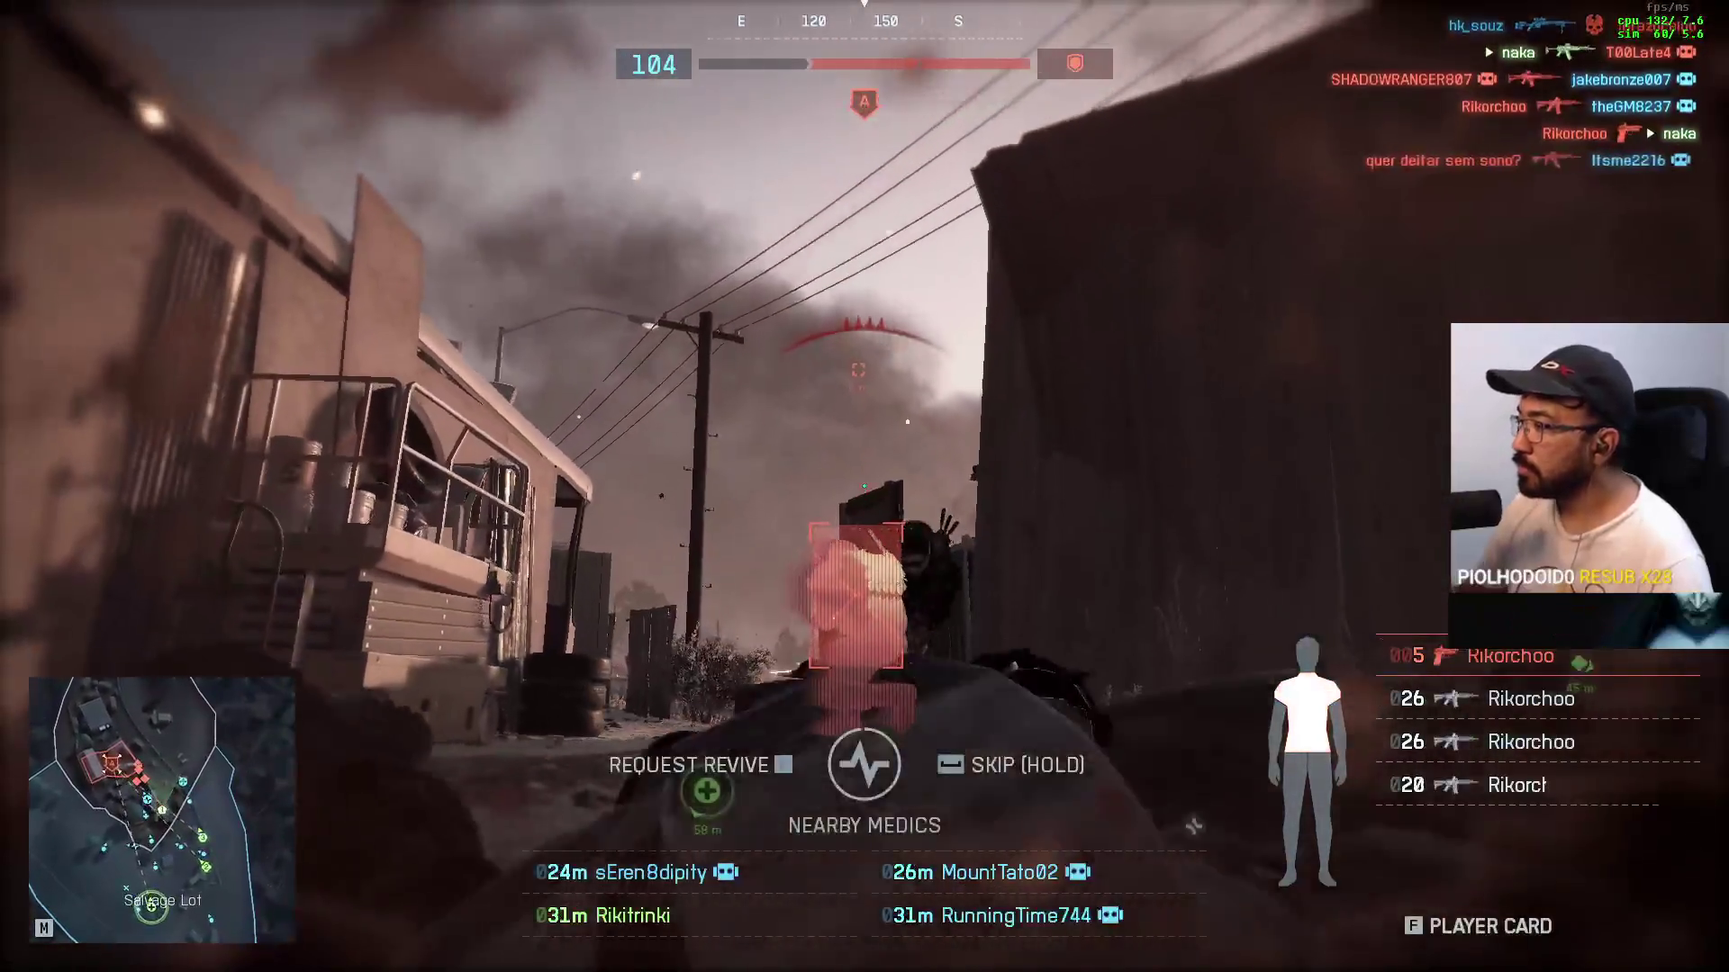
Step: Pause the match, choose Quit to Menu, then back out of the confirmation
{"action": "key", "text": "Escape"}
{"action": "left_click", "coordinate": [275, 892]}
{"action": "key", "text": "Escape"}
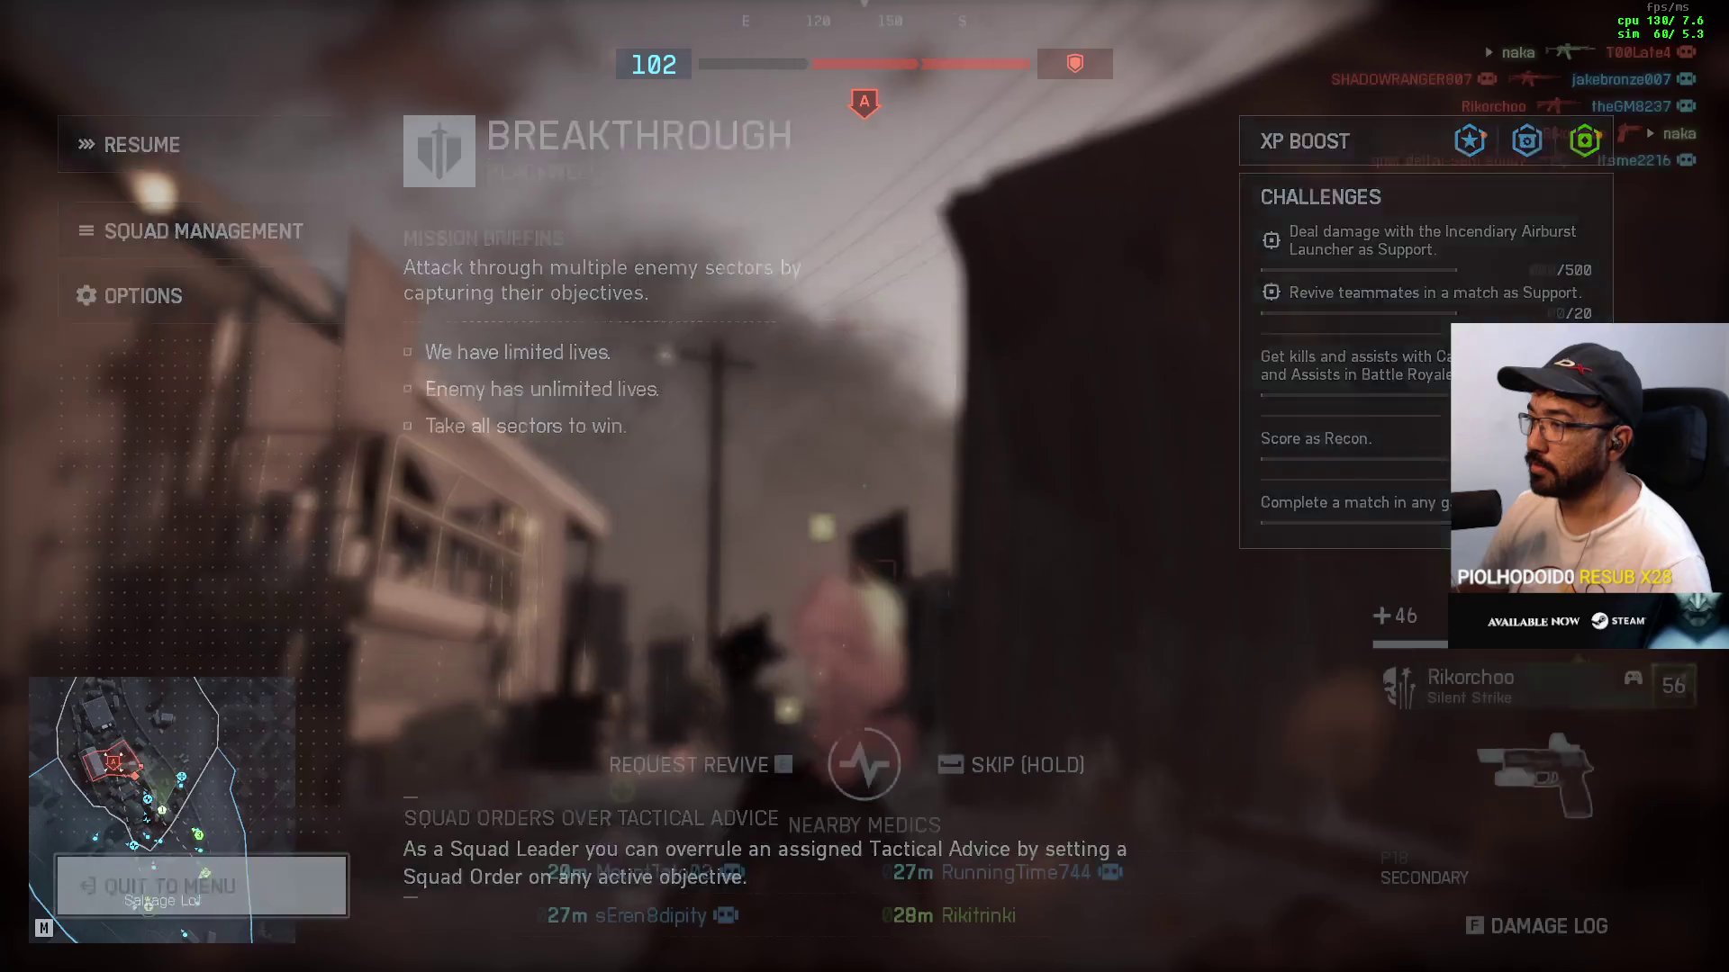
Step: Quit to the main menu and matchmake into Casual Breakthrough from Multiplayer
{"action": "left_click", "coordinate": [201, 886]}
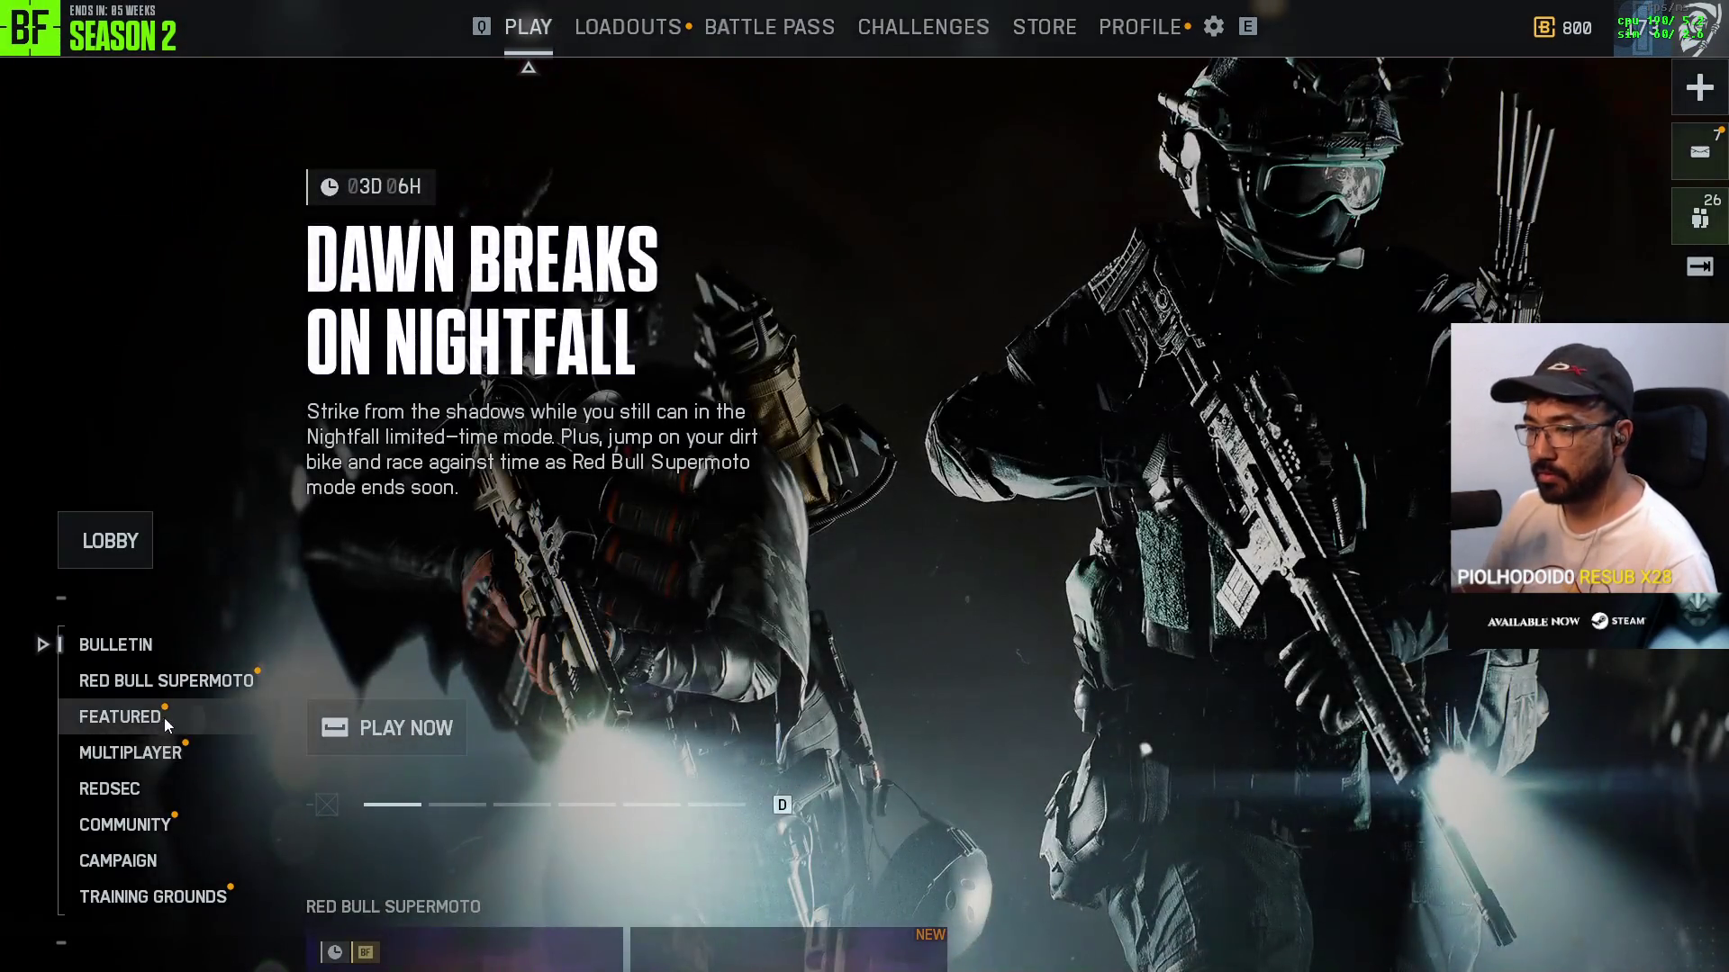
{"action": "left_click", "coordinate": [154, 794]}
{"action": "scroll", "coordinate": [613, 747], "scroll_direction": "up", "scroll_amount": 1}
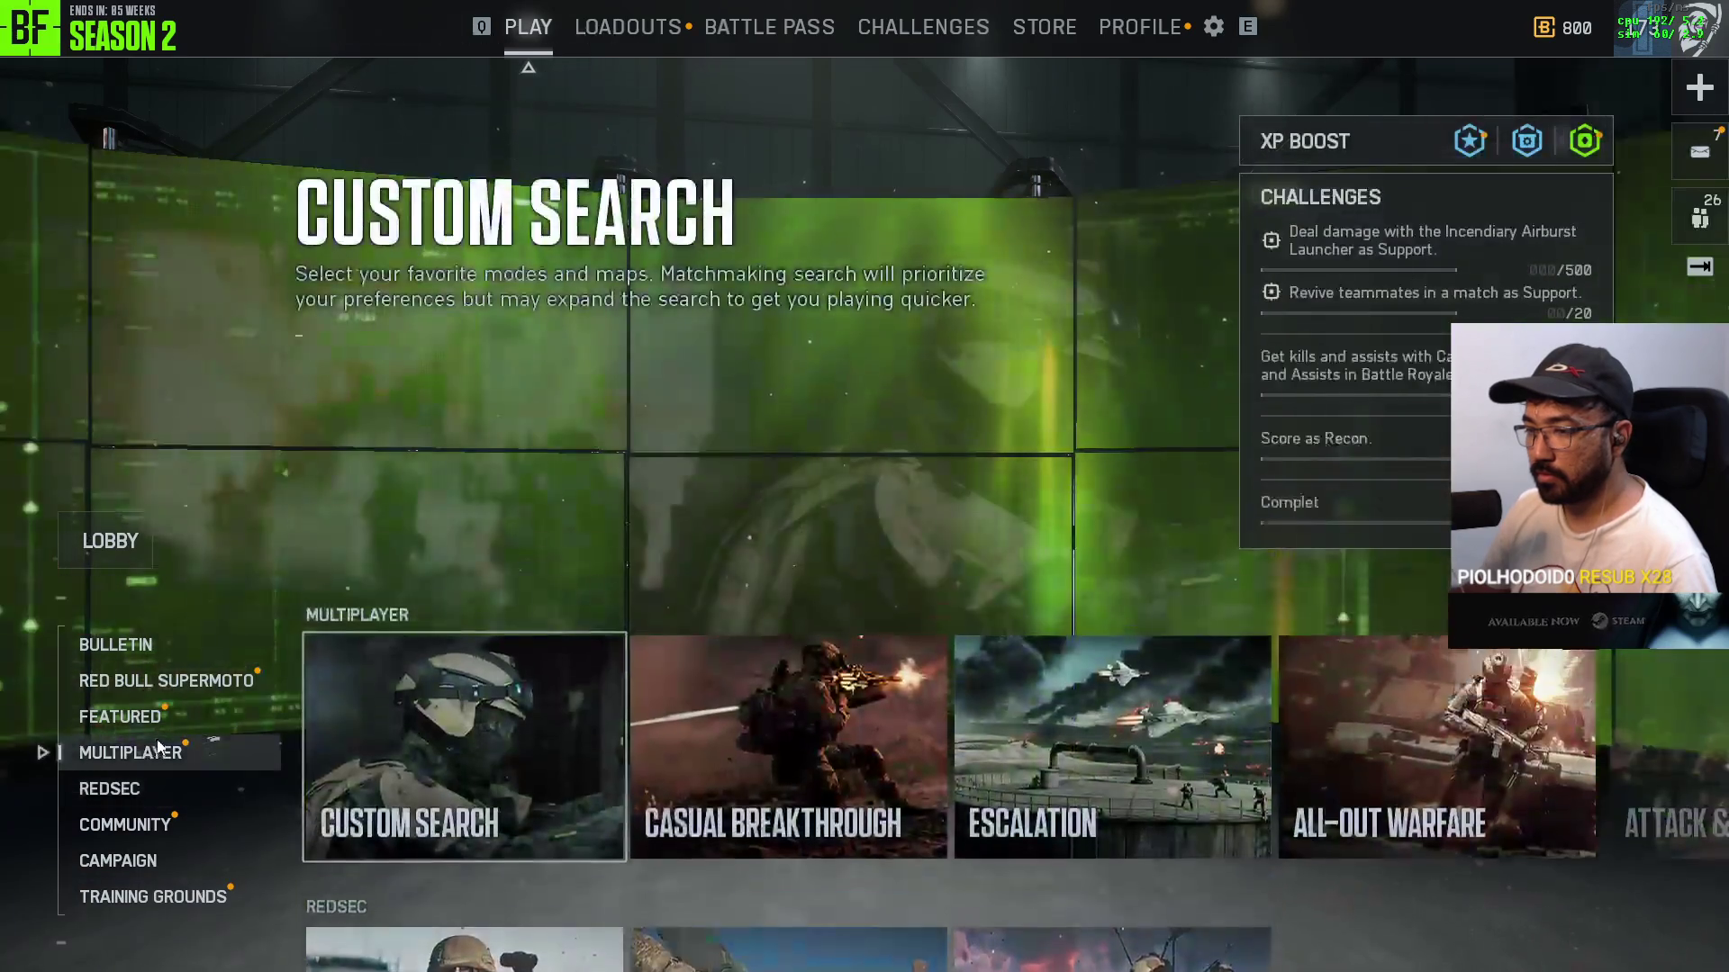
{"action": "left_click", "coordinate": [796, 764]}
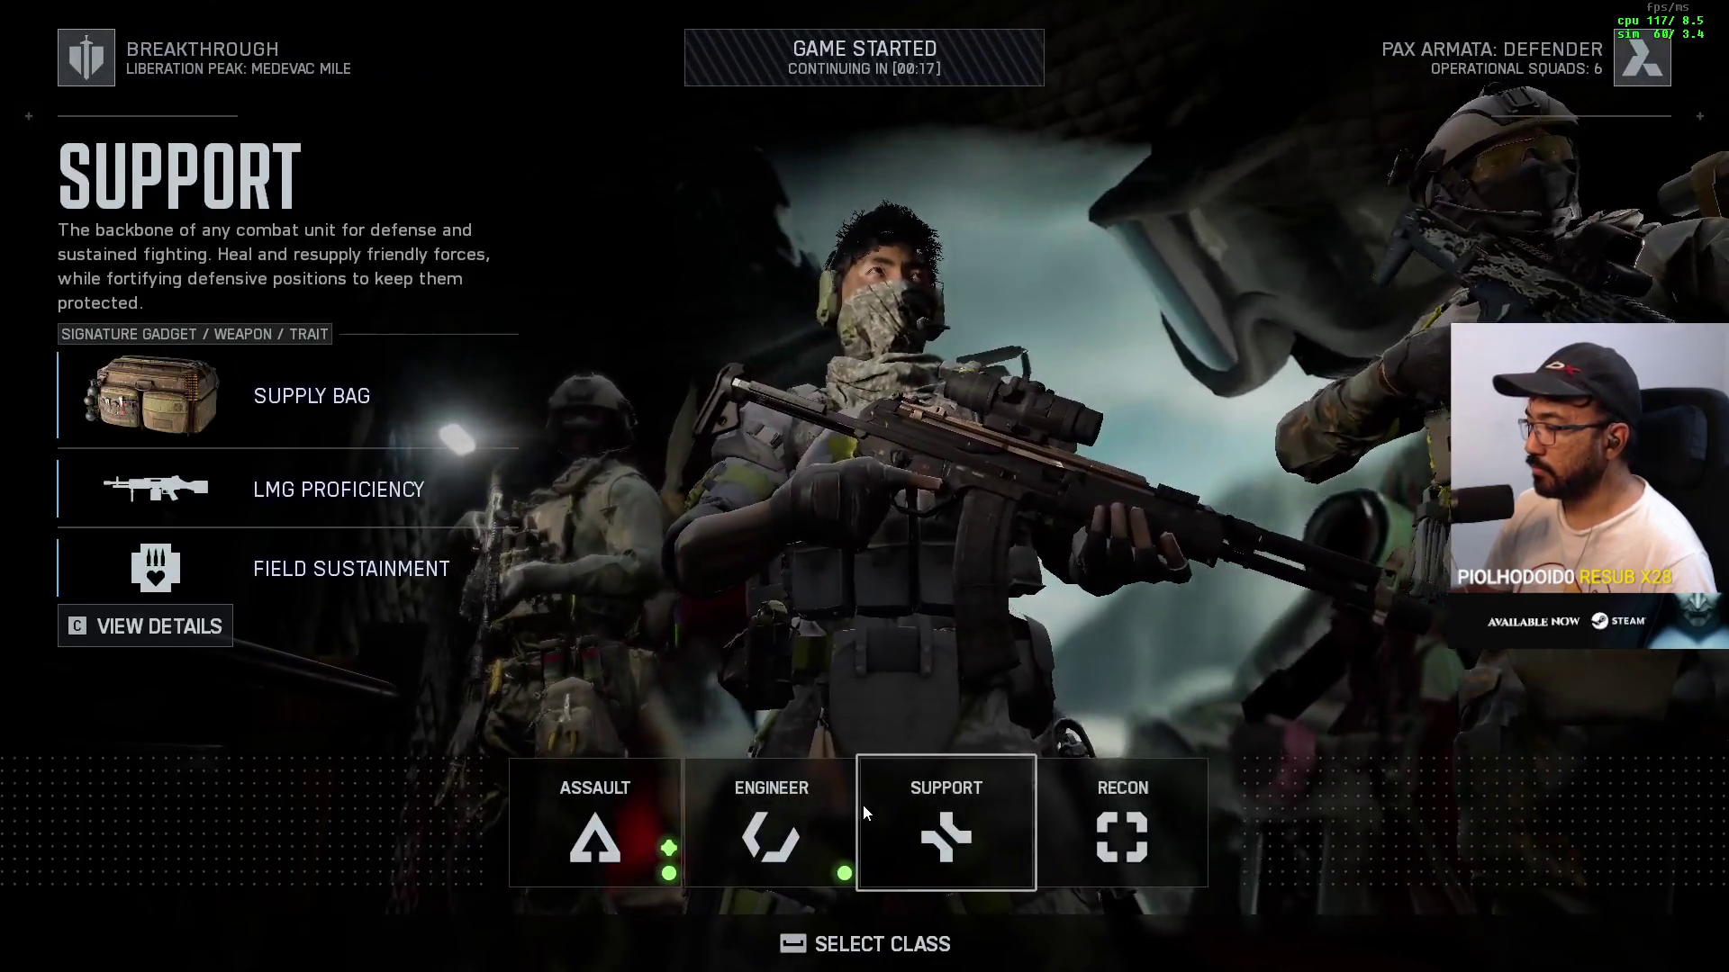
Step: Deploy as Support and advance down the ridge road to the container by the tower
{"action": "left_click", "coordinate": [863, 804]}
{"action": "key", "text": "space"}
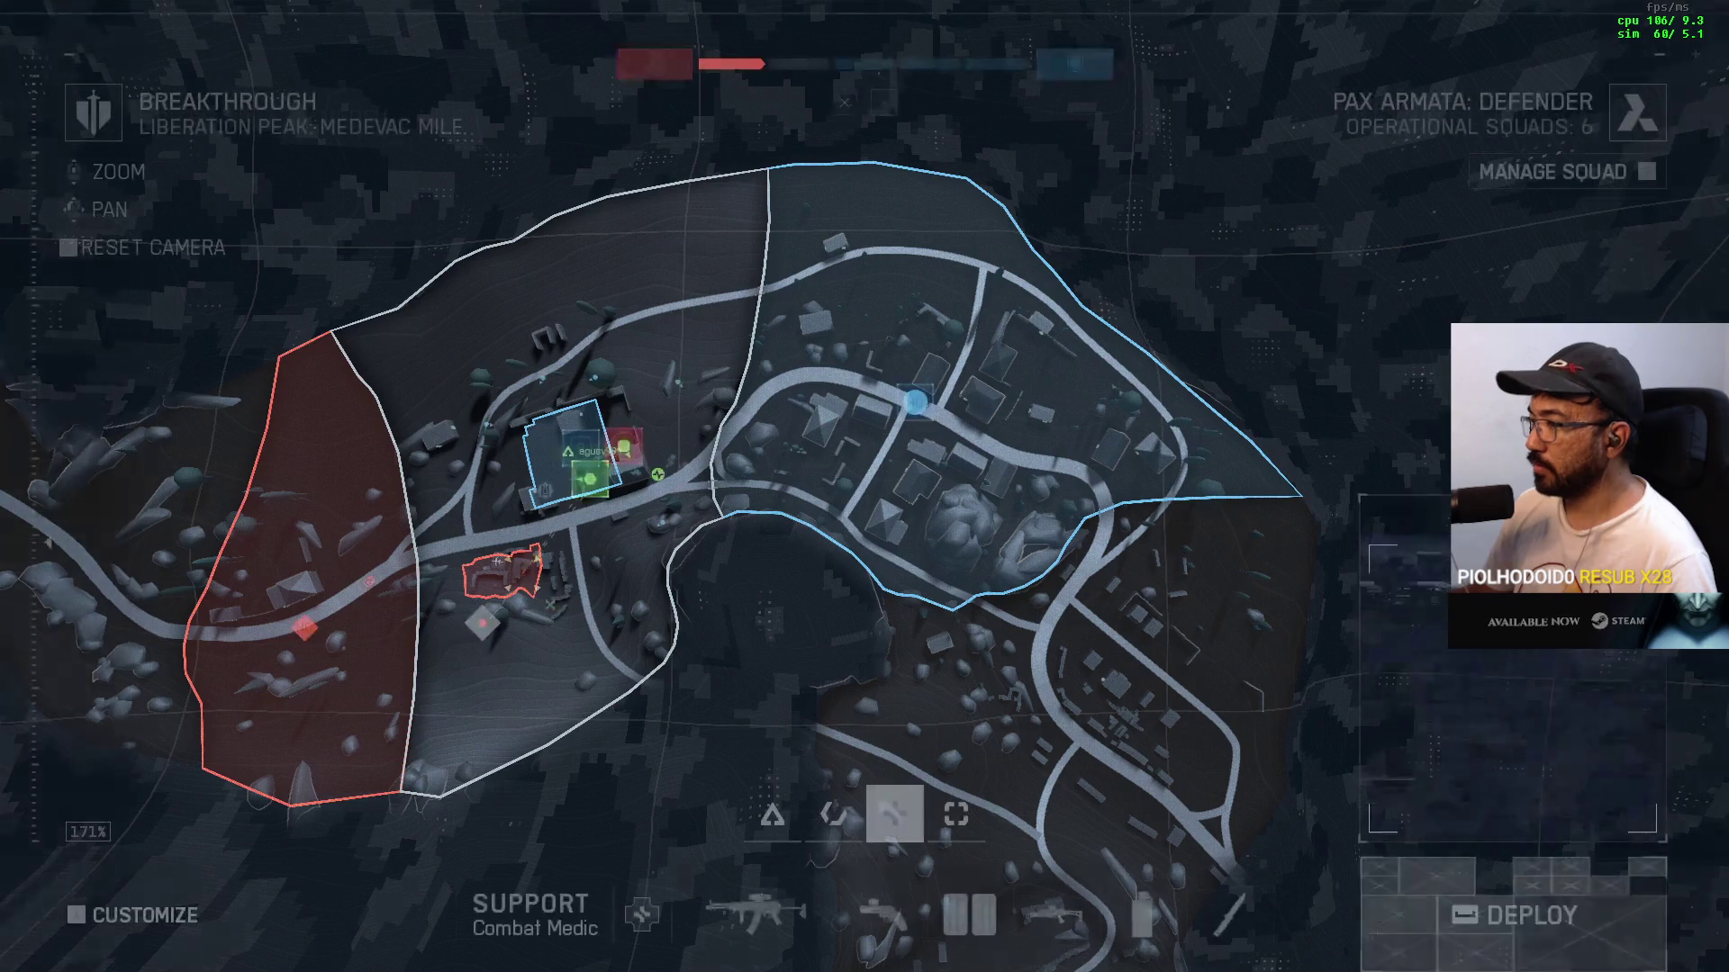
{"action": "key", "text": "space"}
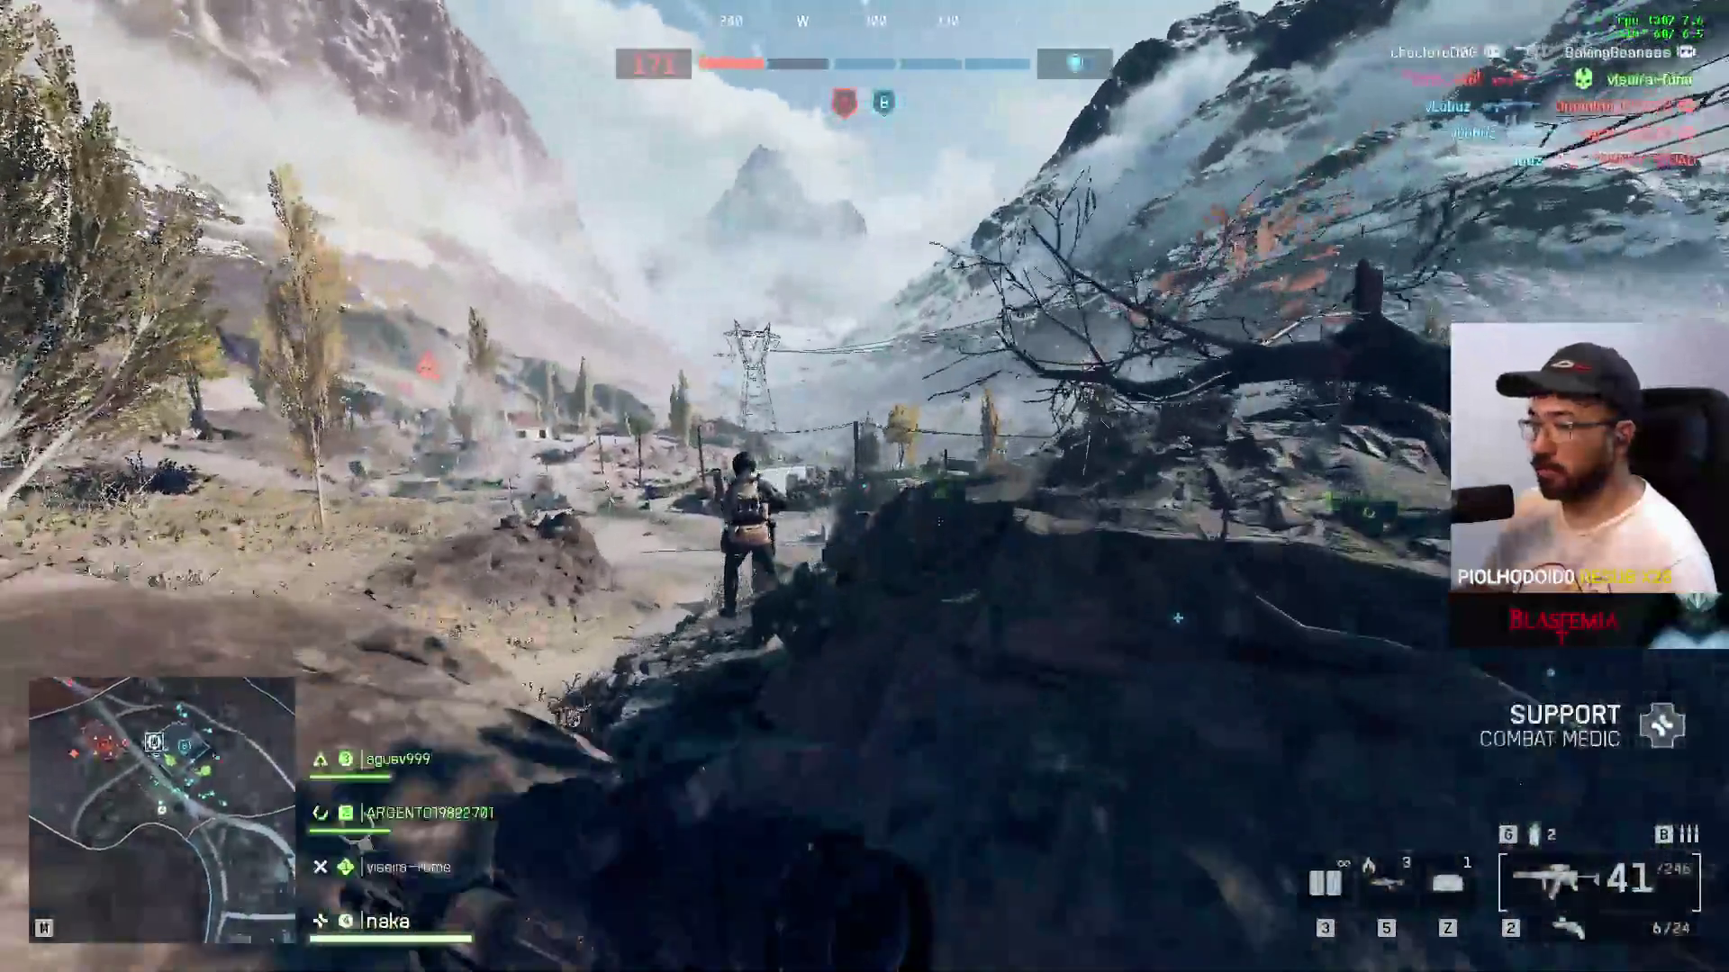
{"action": "key", "text": "w"}
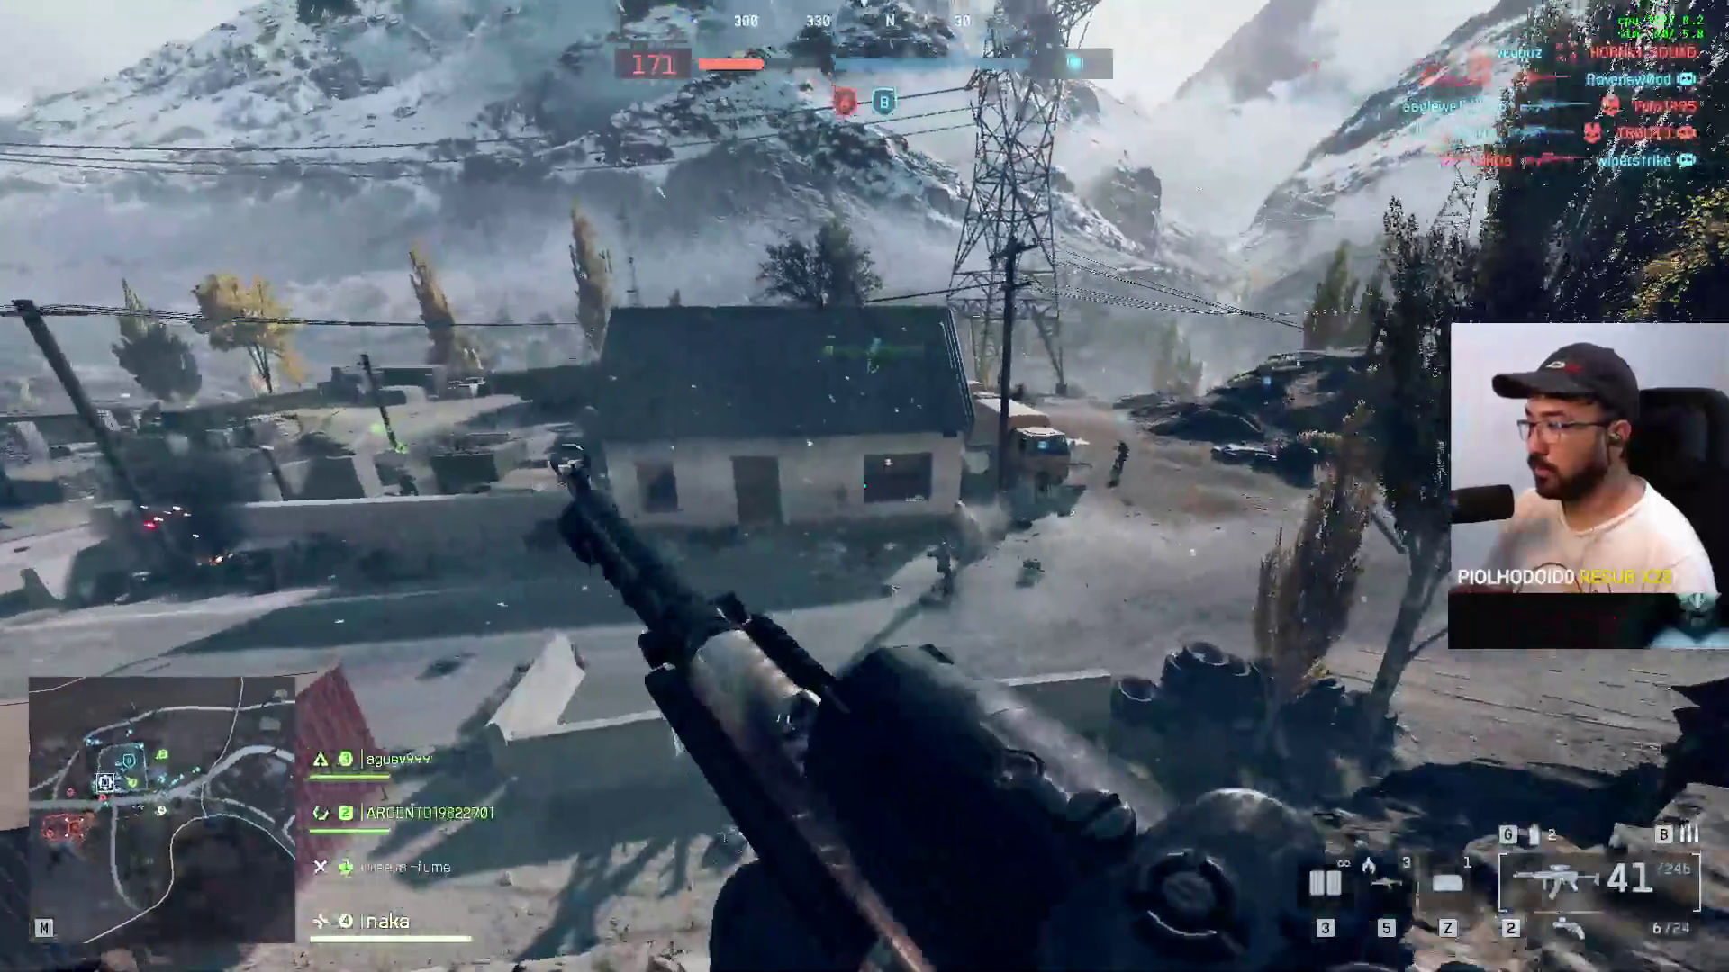
{"action": "key", "text": "w"}
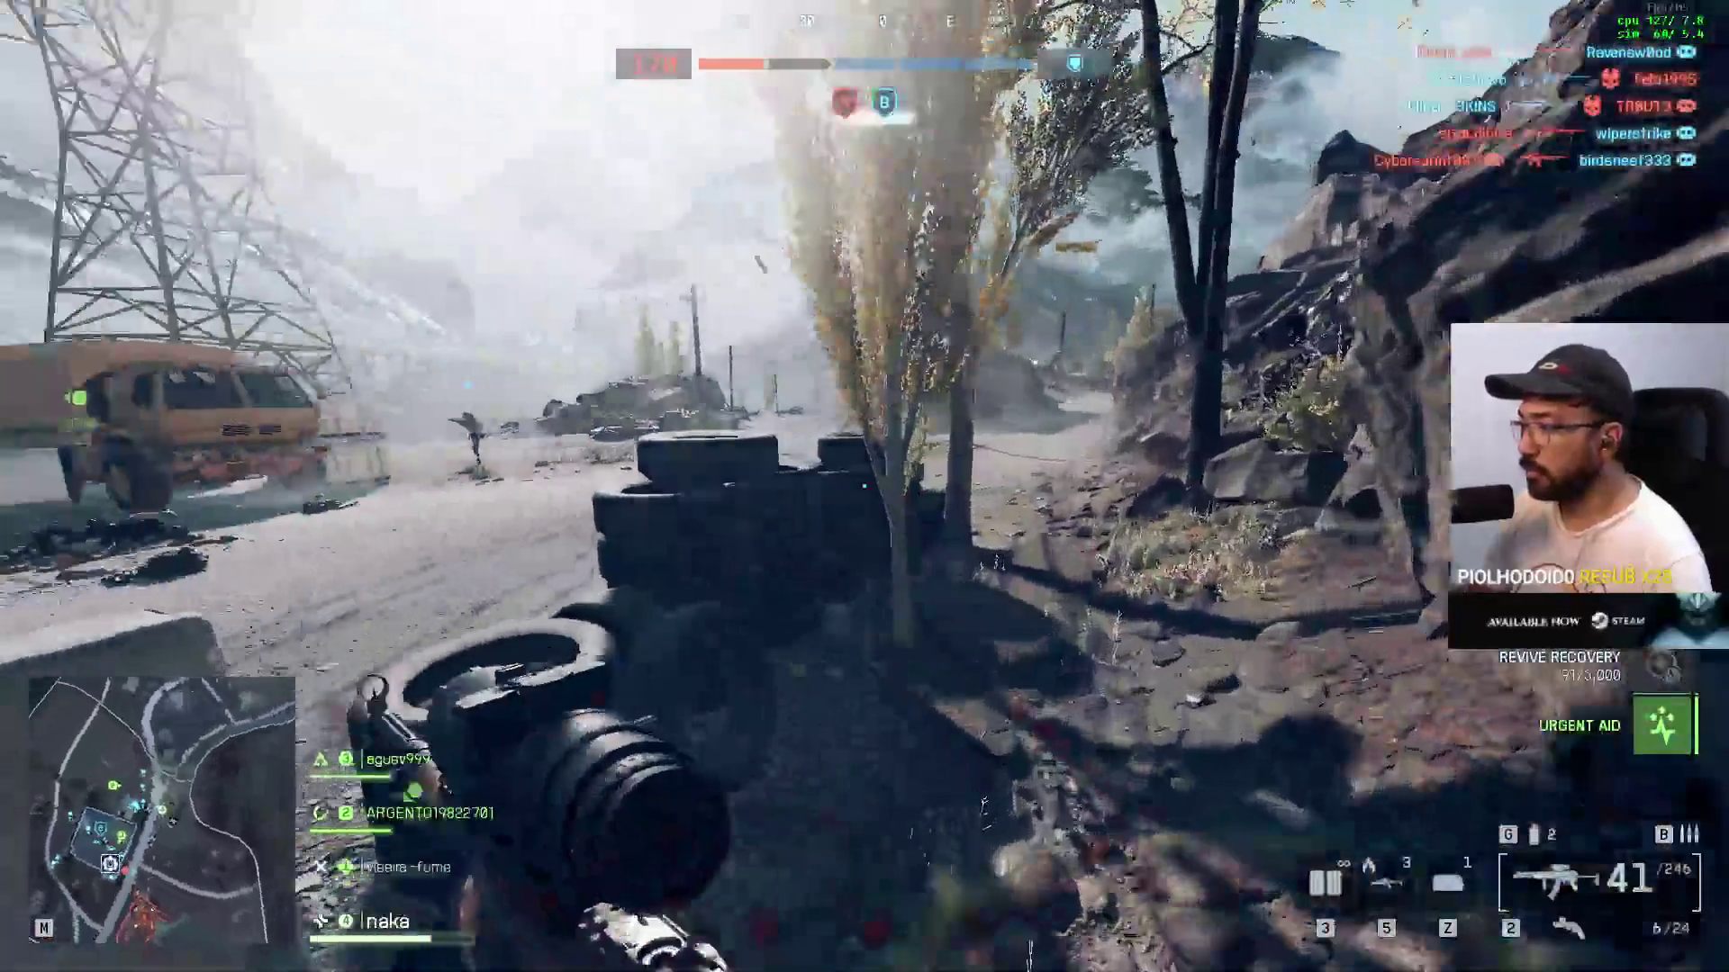
{"action": "key", "text": "w"}
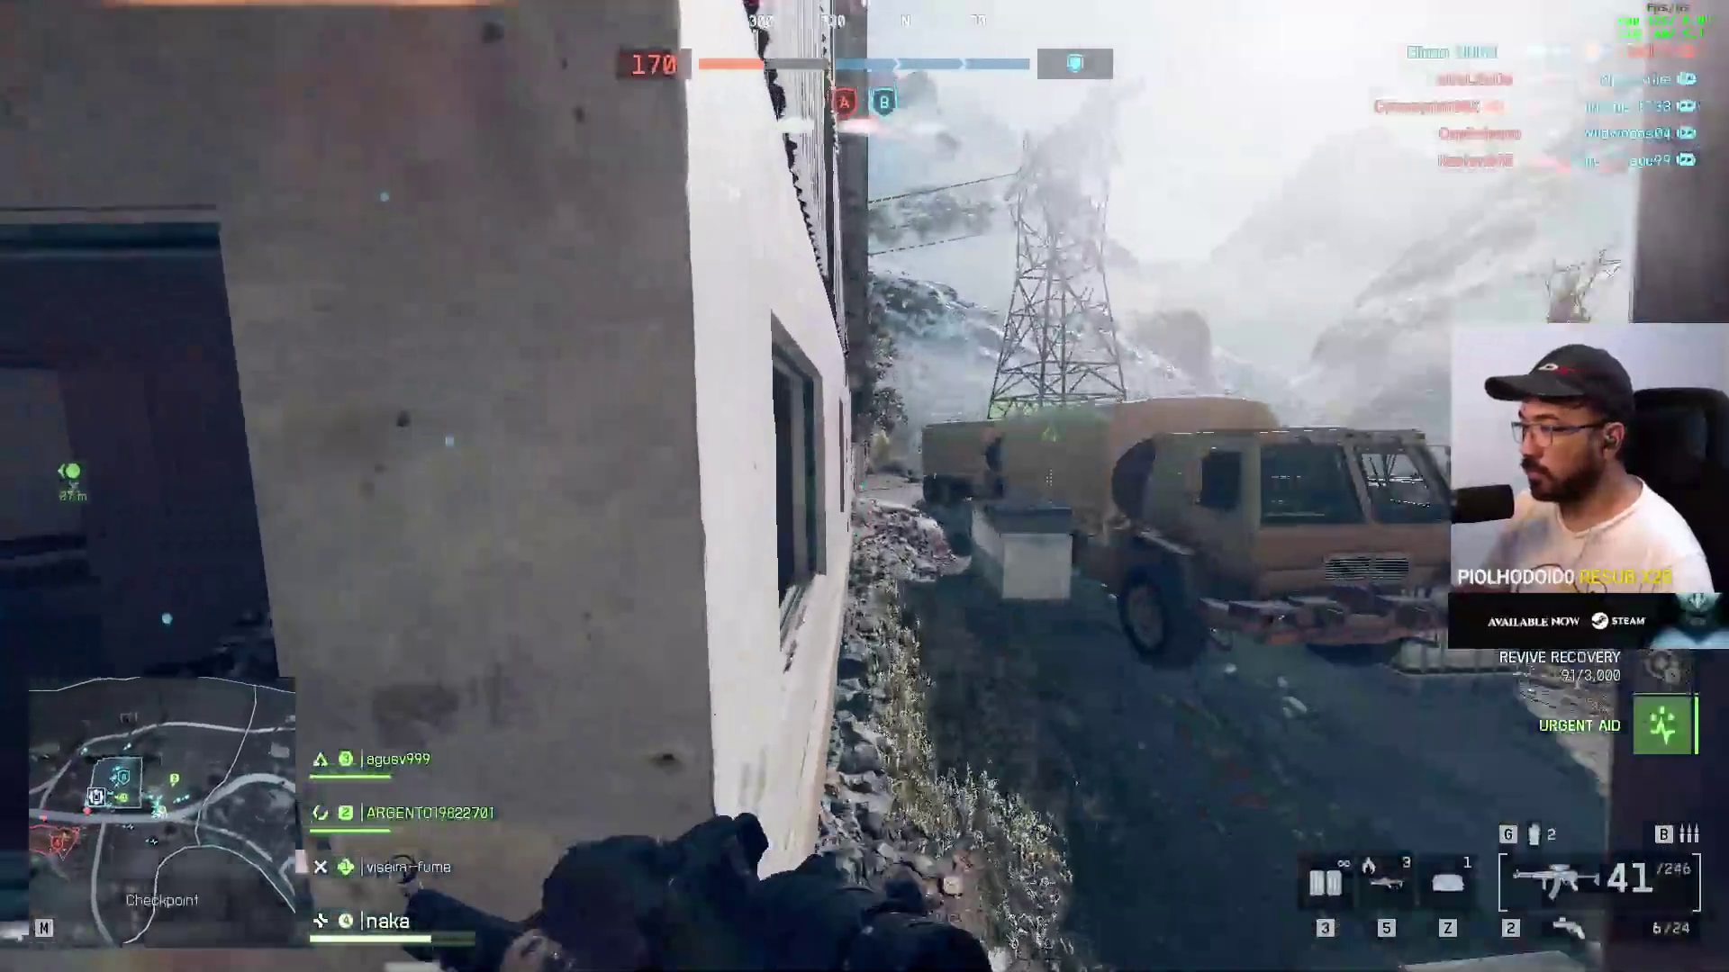
{"action": "key", "text": "w"}
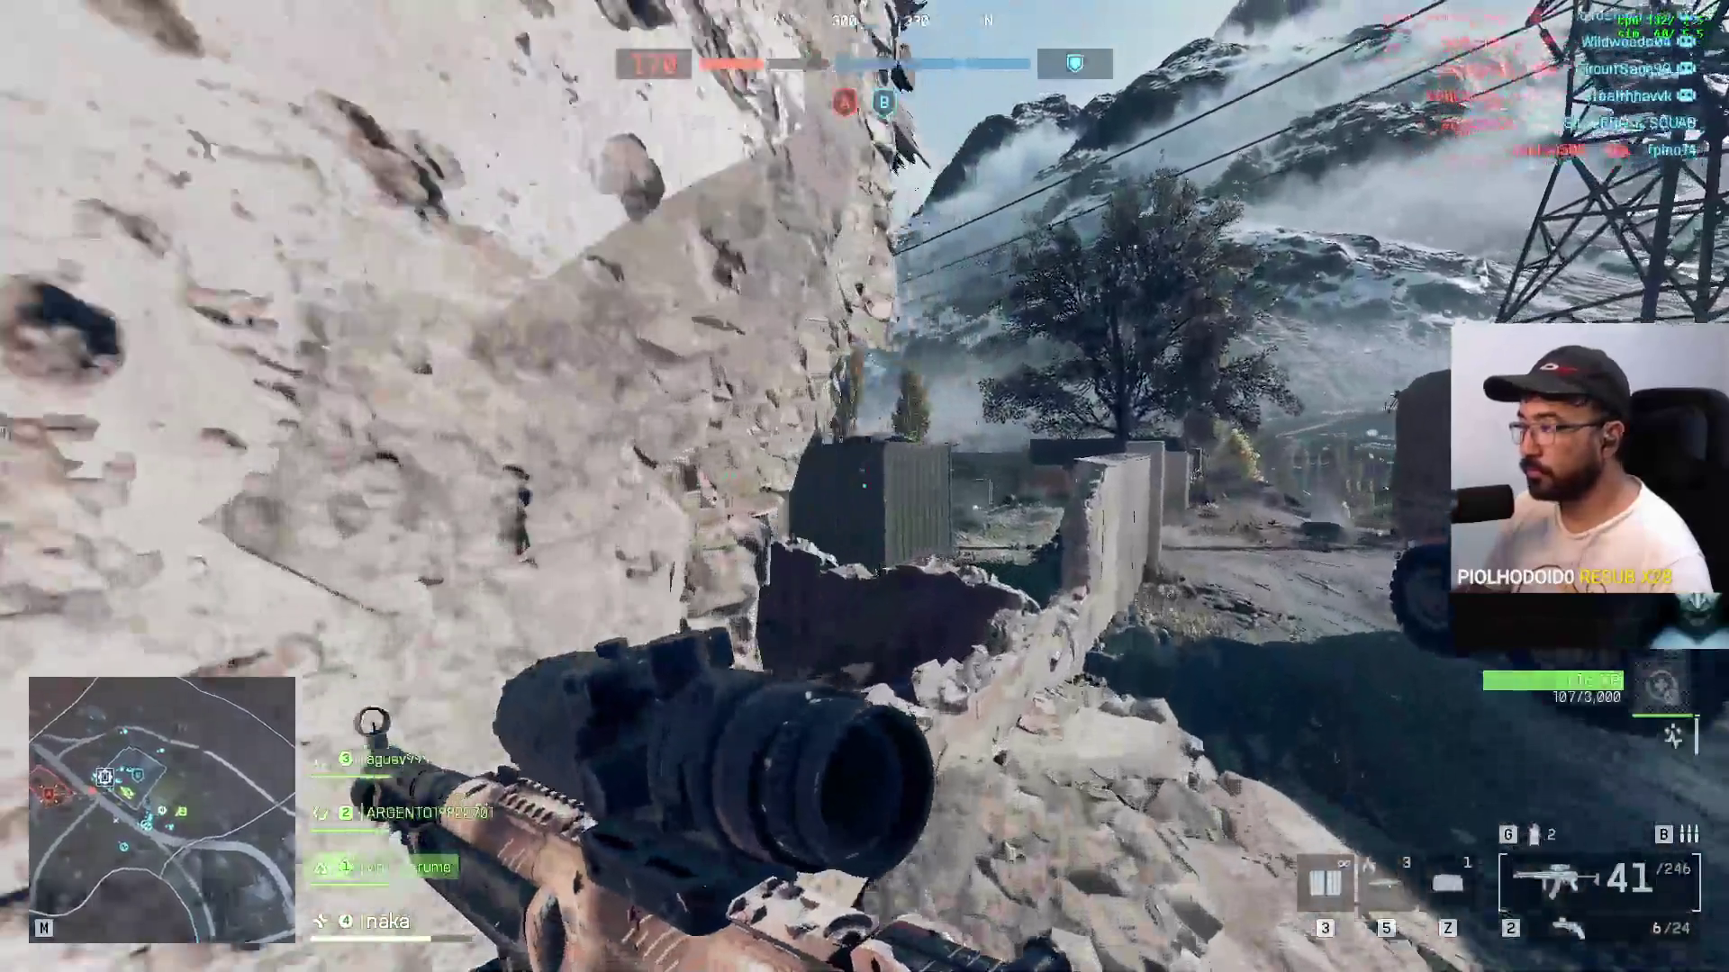
{"action": "key", "text": "w"}
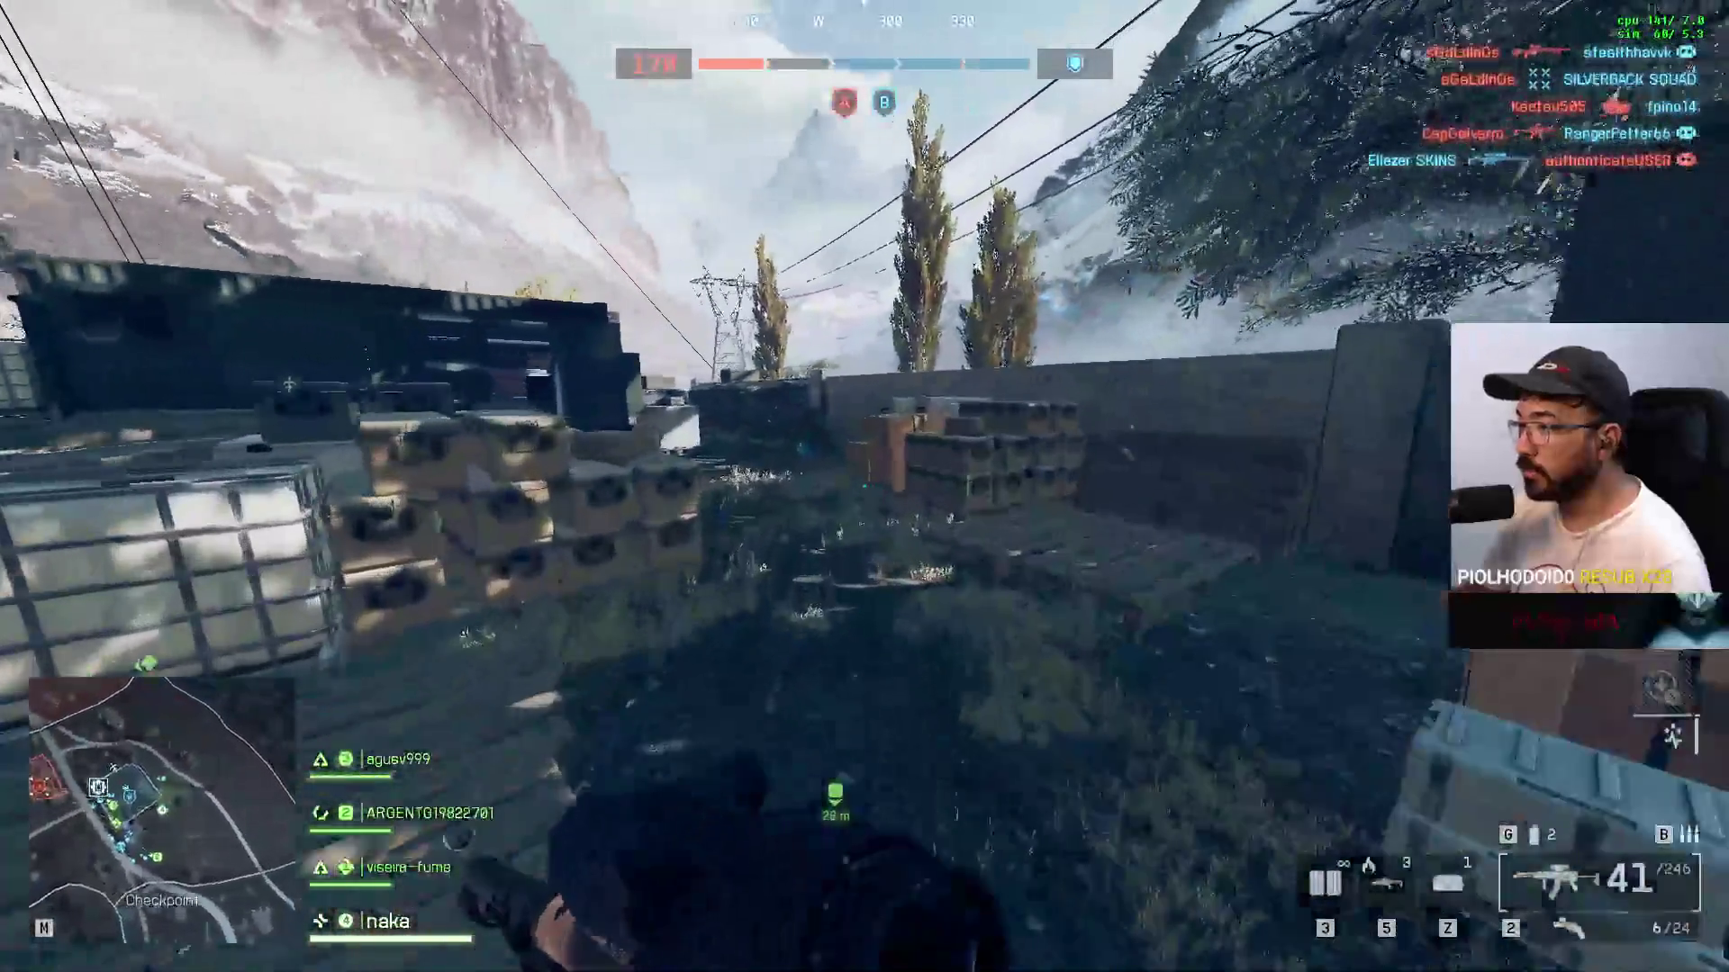
{"action": "key", "text": "w"}
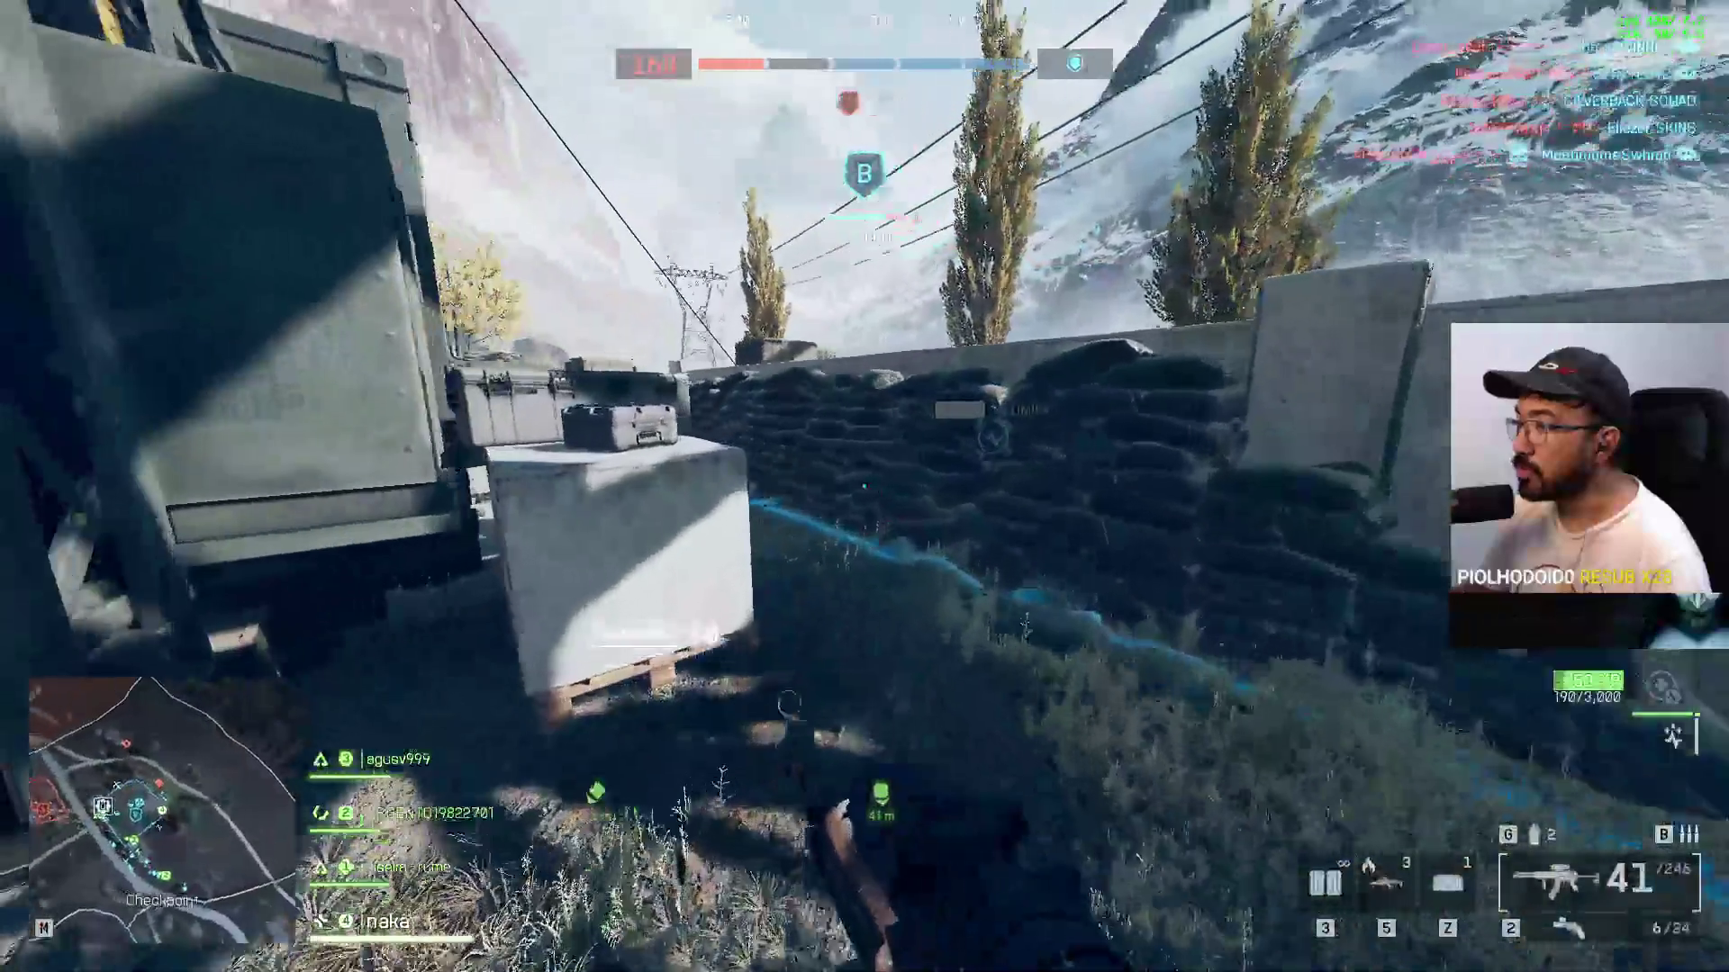
Step: Vault along the container and score scoped kills near the sandbags and tree
{"action": "right_click", "coordinate": [864, 487]}
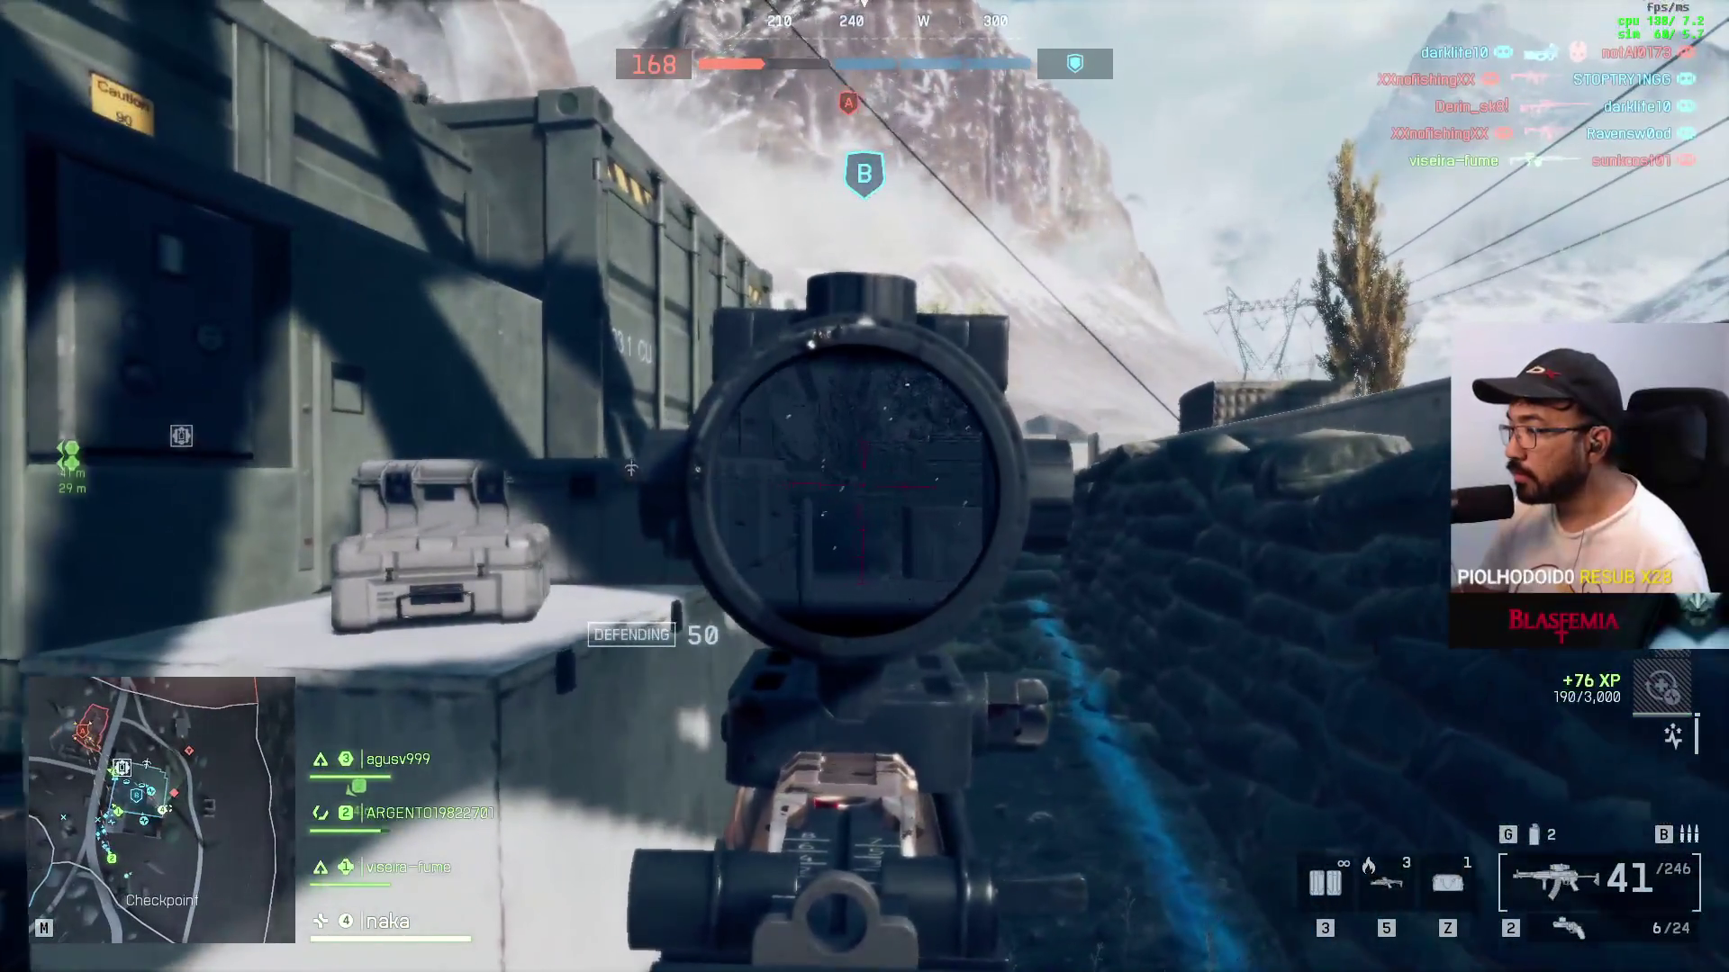
{"action": "key", "text": "shift"}
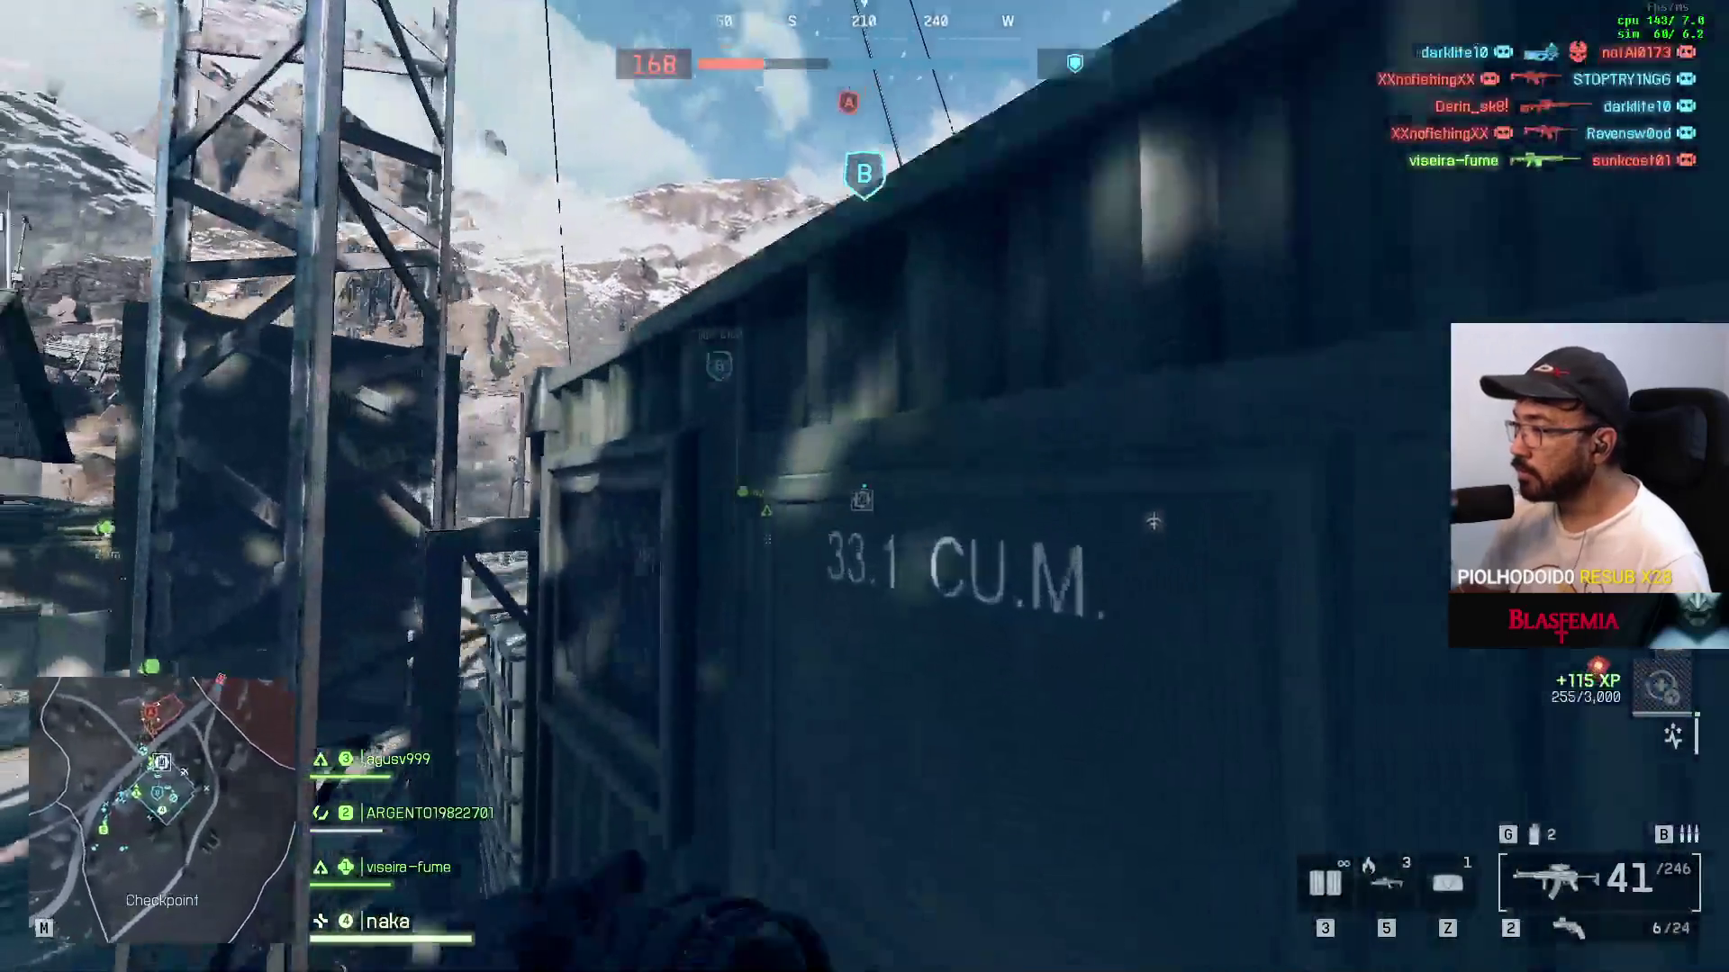
{"action": "key", "text": "space"}
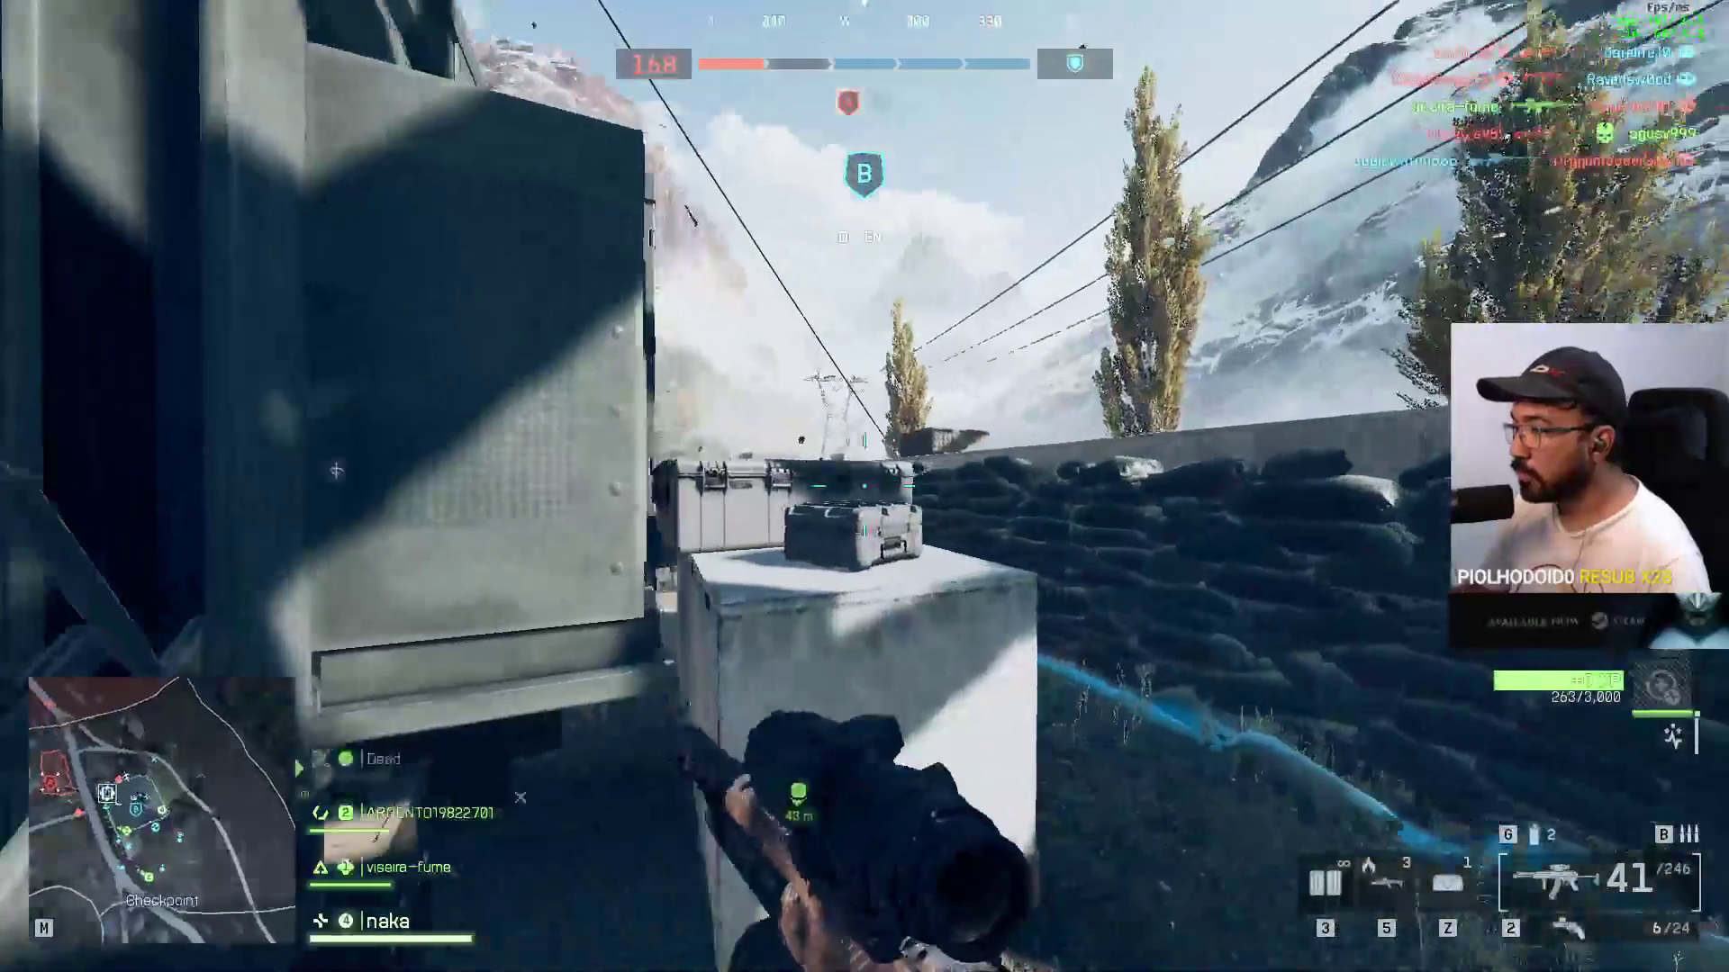
{"action": "right_click", "coordinate": [864, 487]}
{"action": "left_click", "coordinate": [864, 486]}
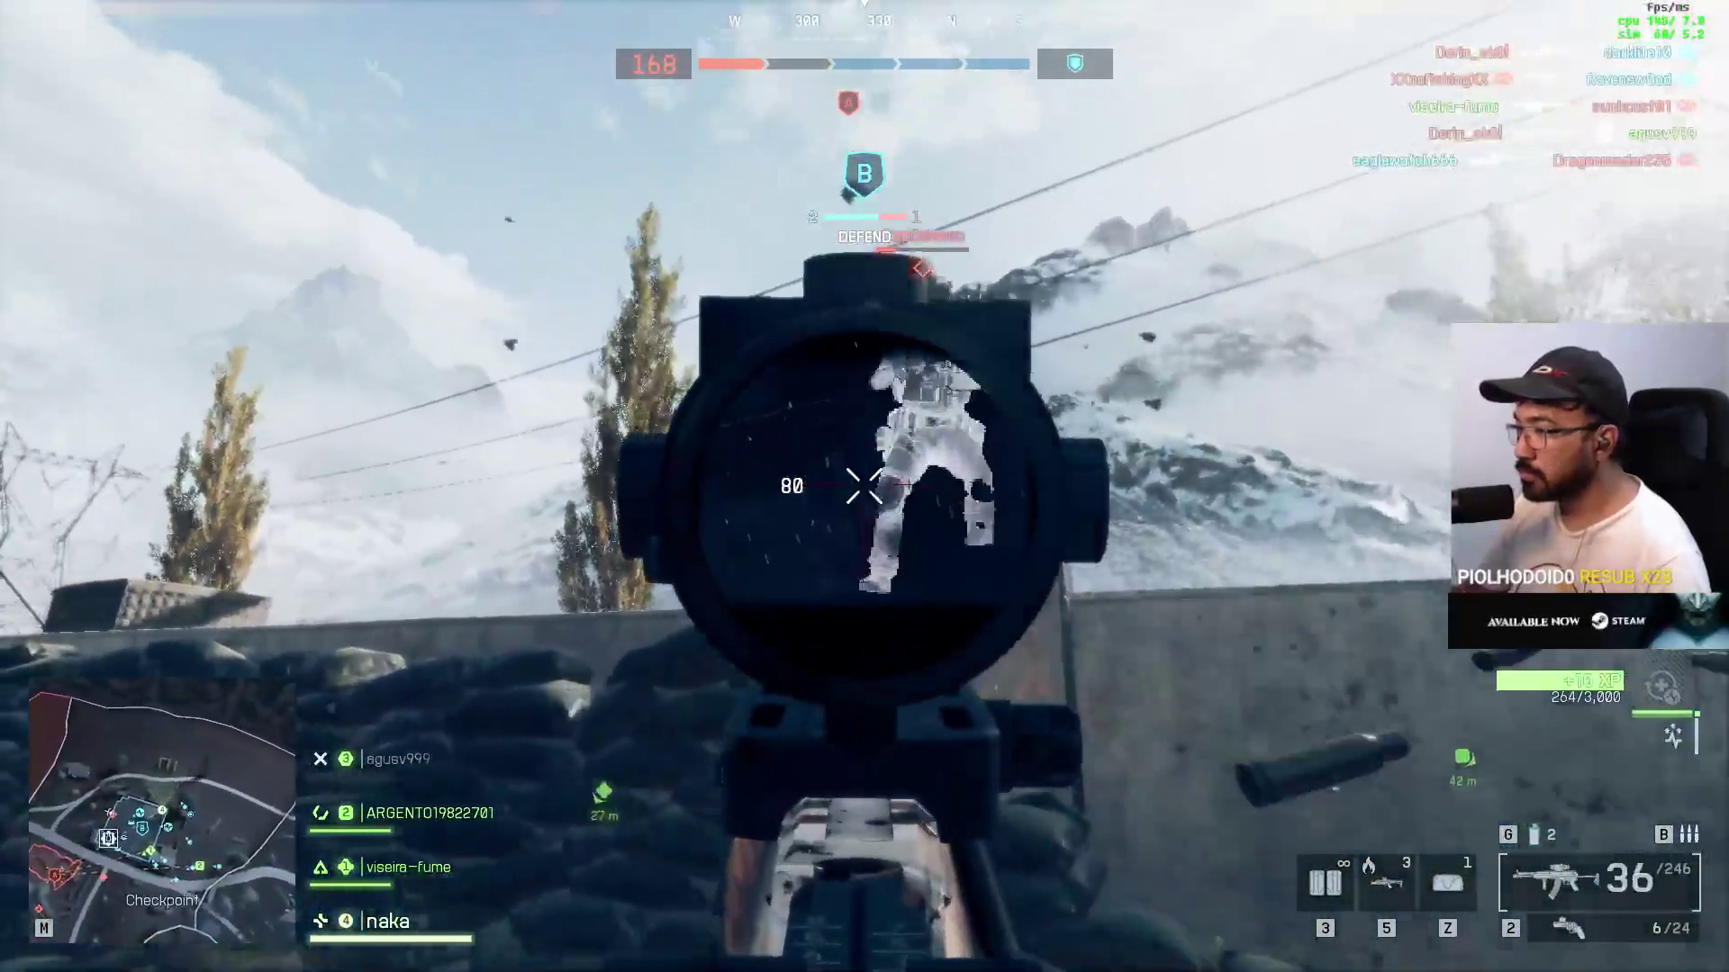
{"action": "key", "text": "w"}
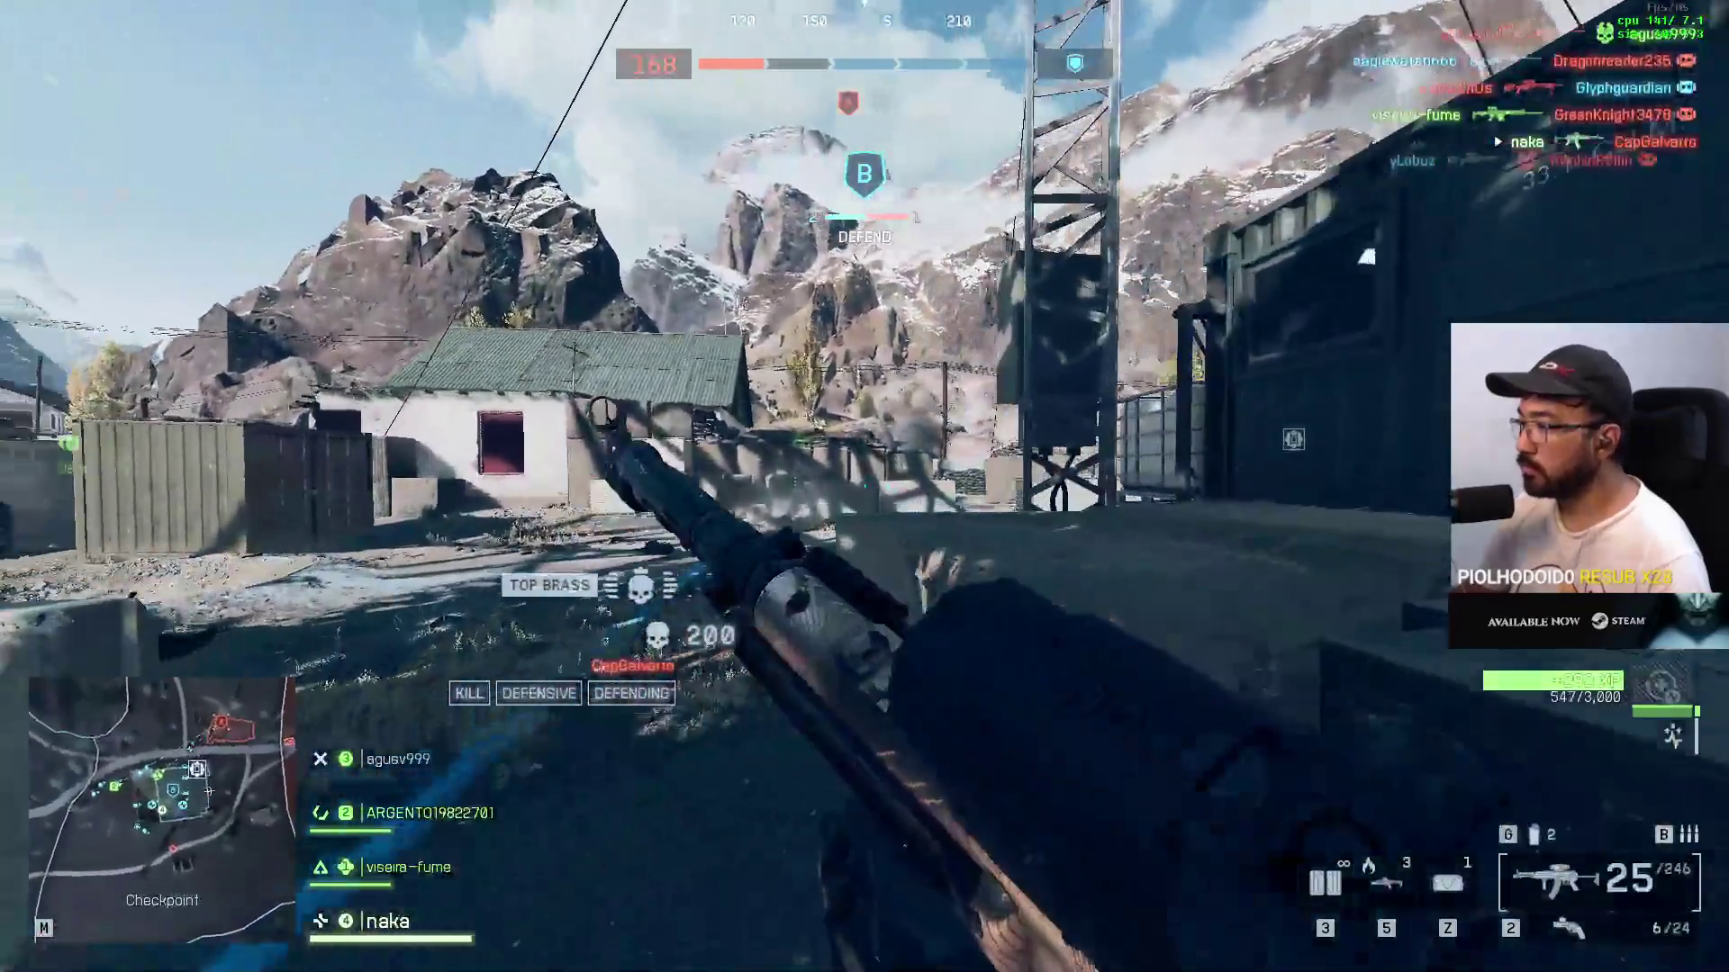
{"action": "key", "text": "w"}
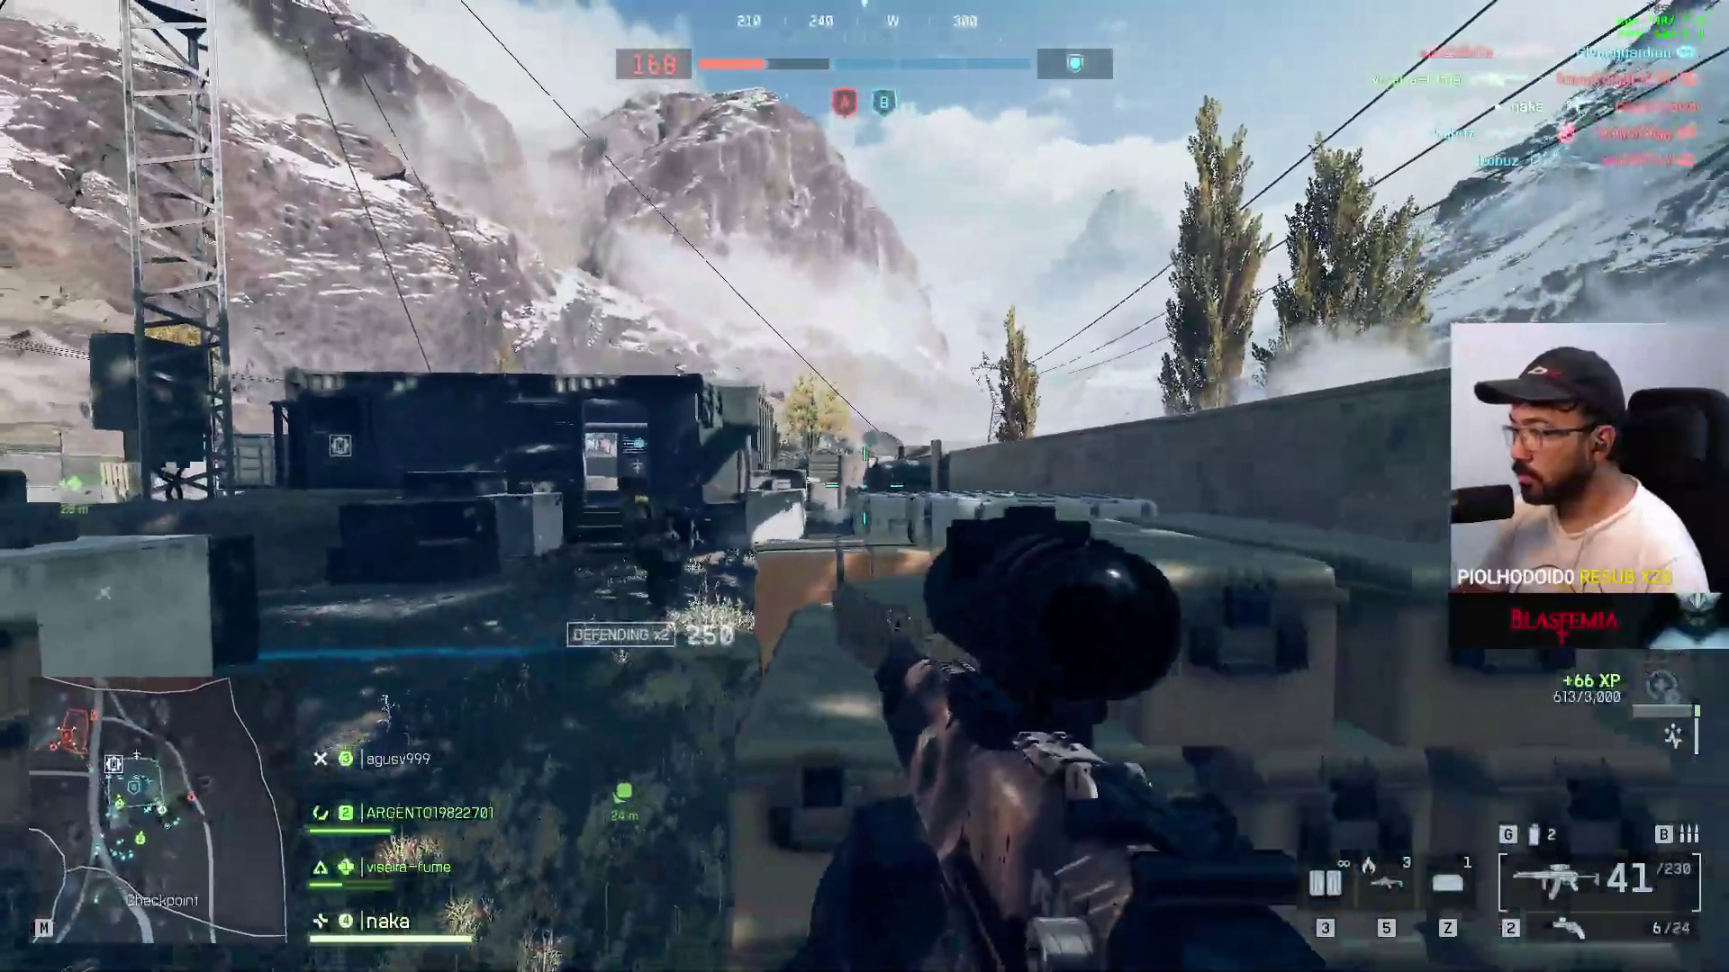
{"action": "right_click", "coordinate": [865, 487]}
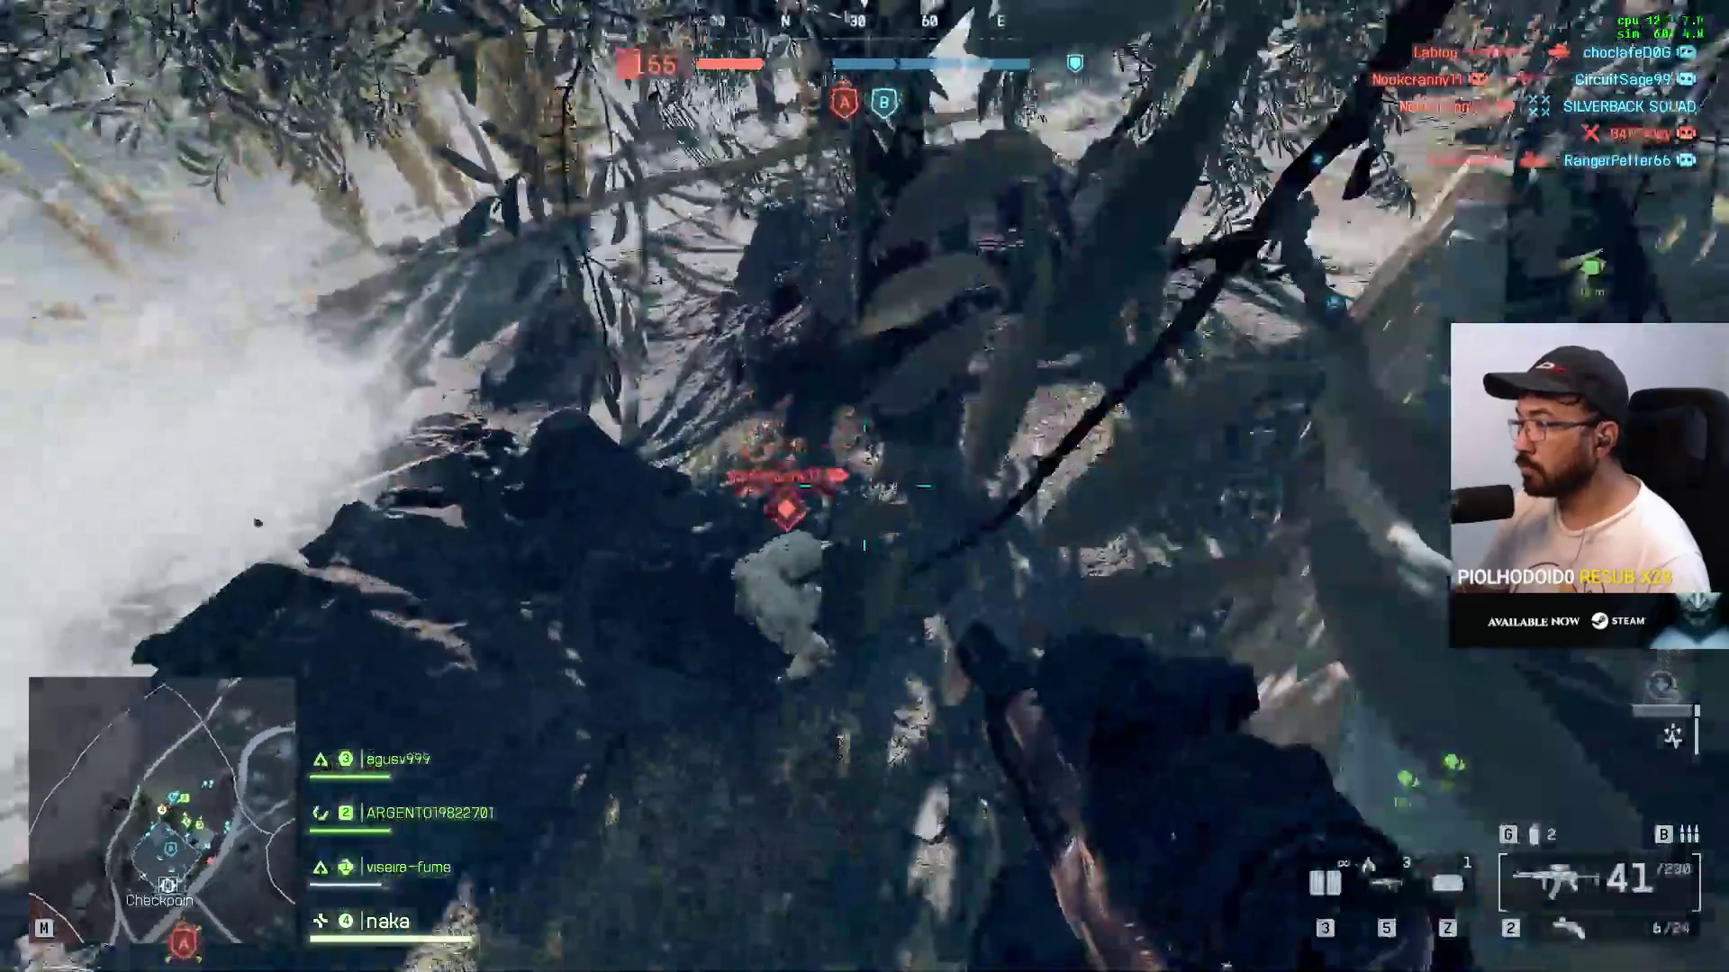
{"action": "left_click", "coordinate": [864, 486]}
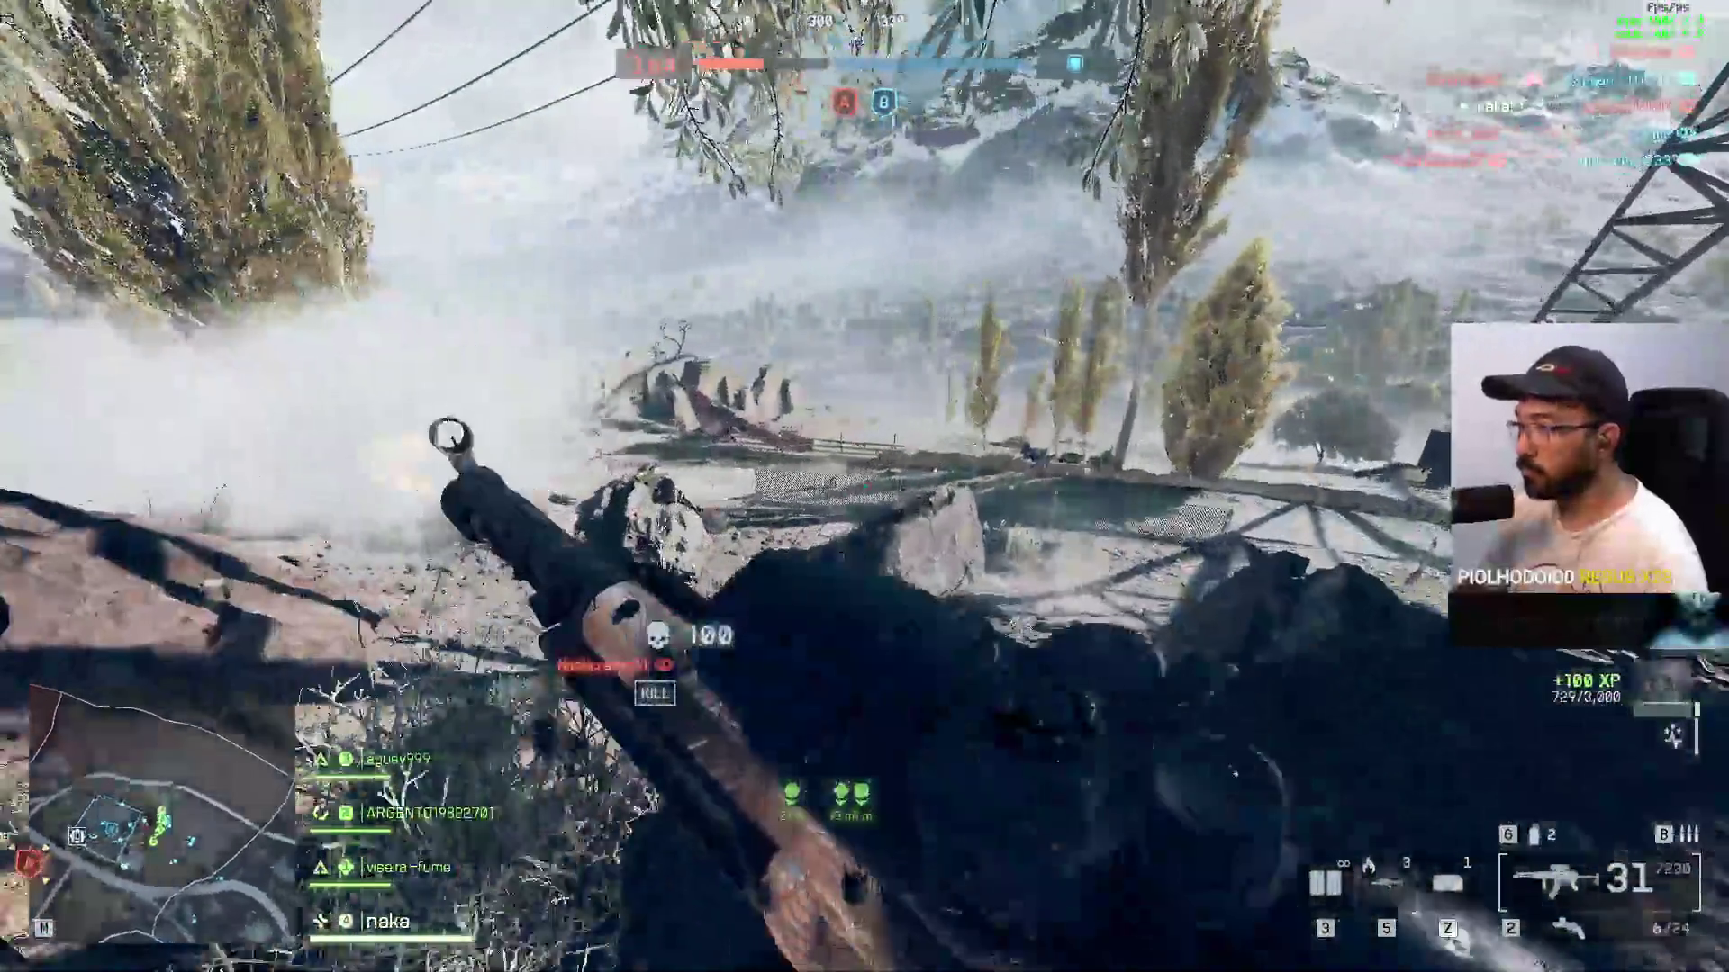
Step: Reload, push into the concrete corridor and take down two more enemies
{"action": "right_click", "coordinate": [864, 486]}
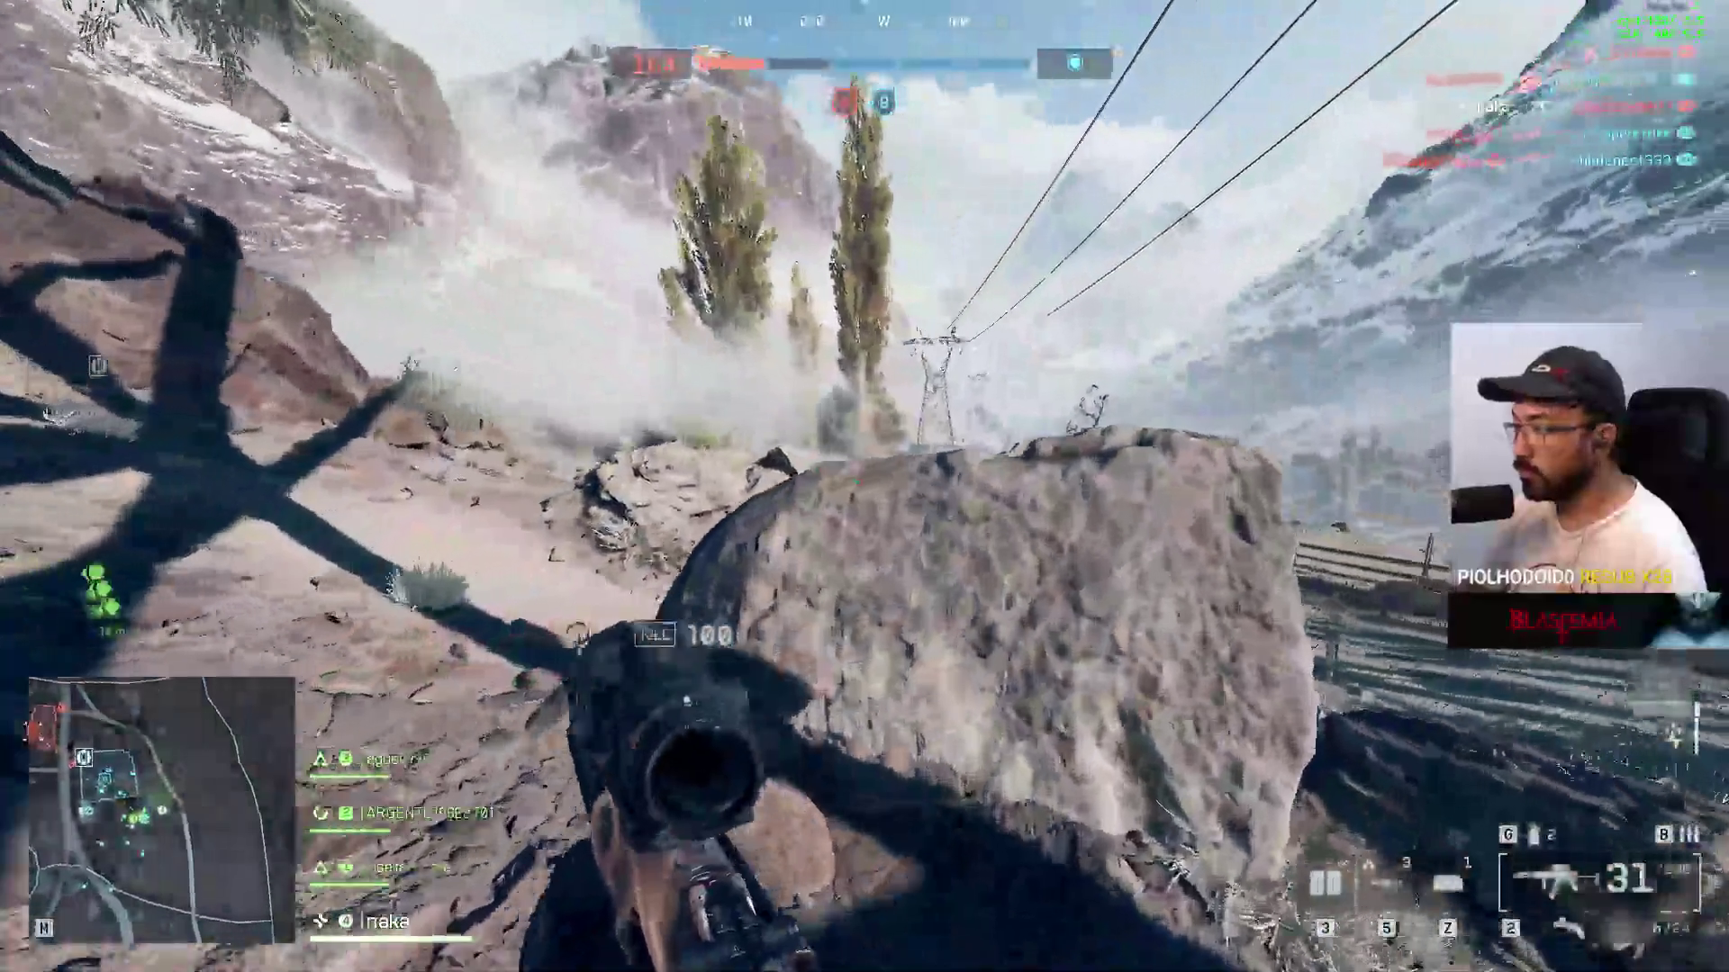
{"action": "right_click", "coordinate": [864, 487]}
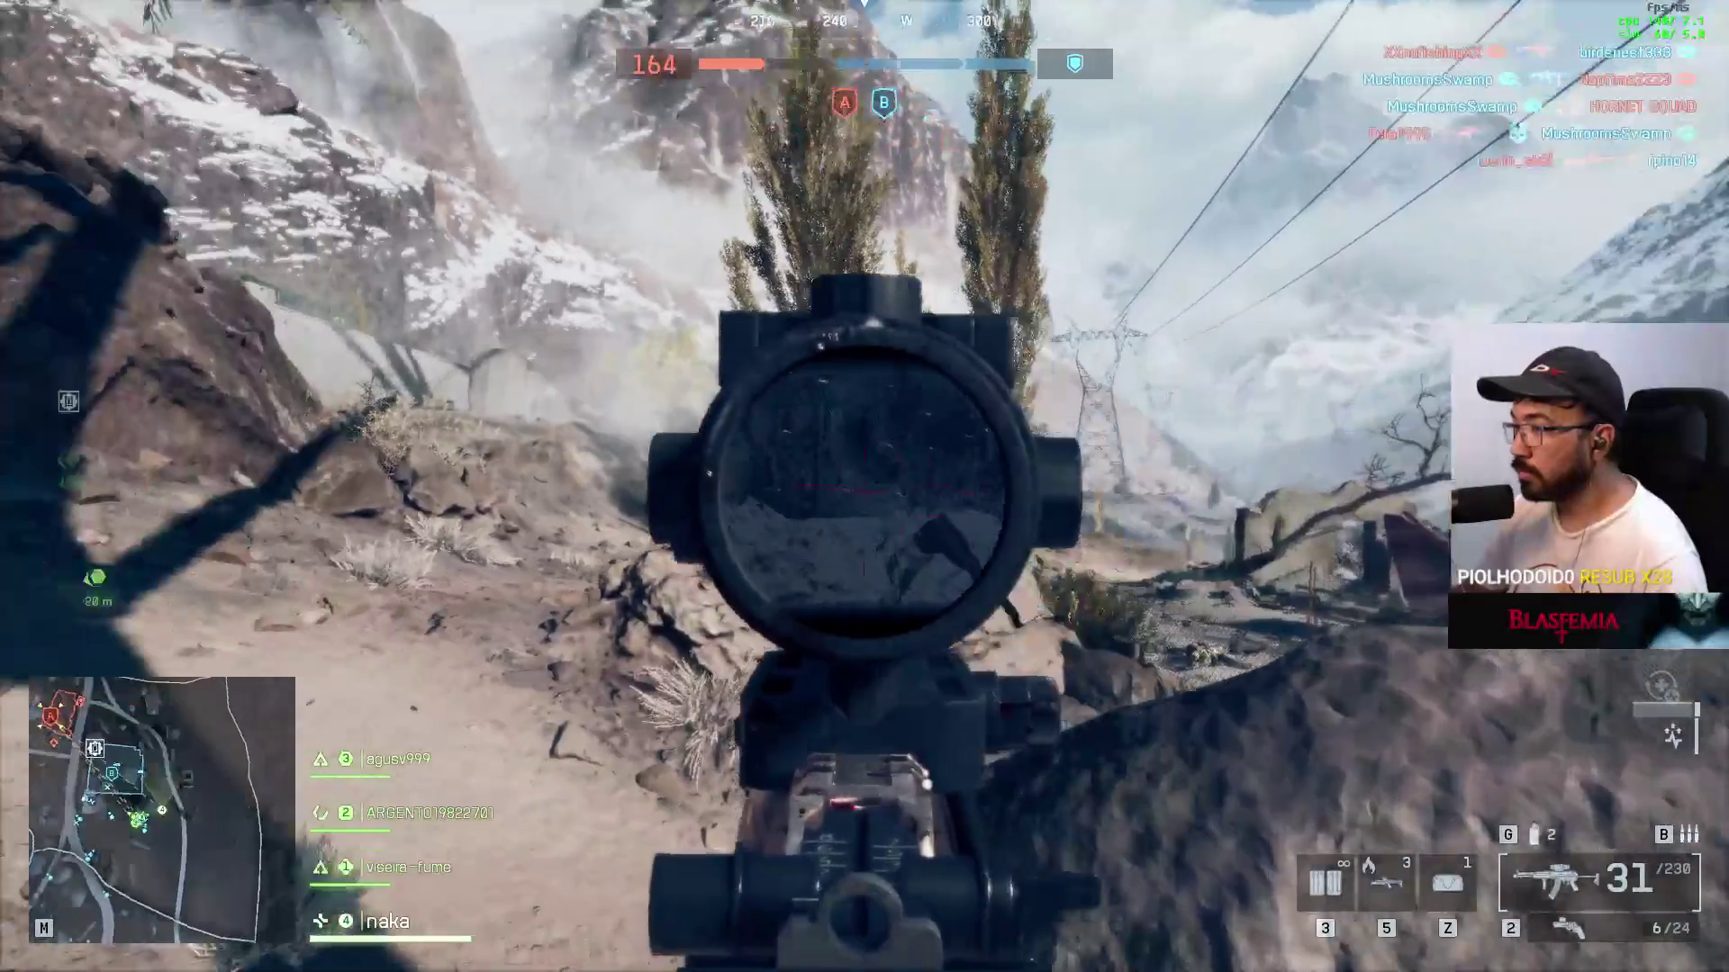
{"action": "key", "text": "shift"}
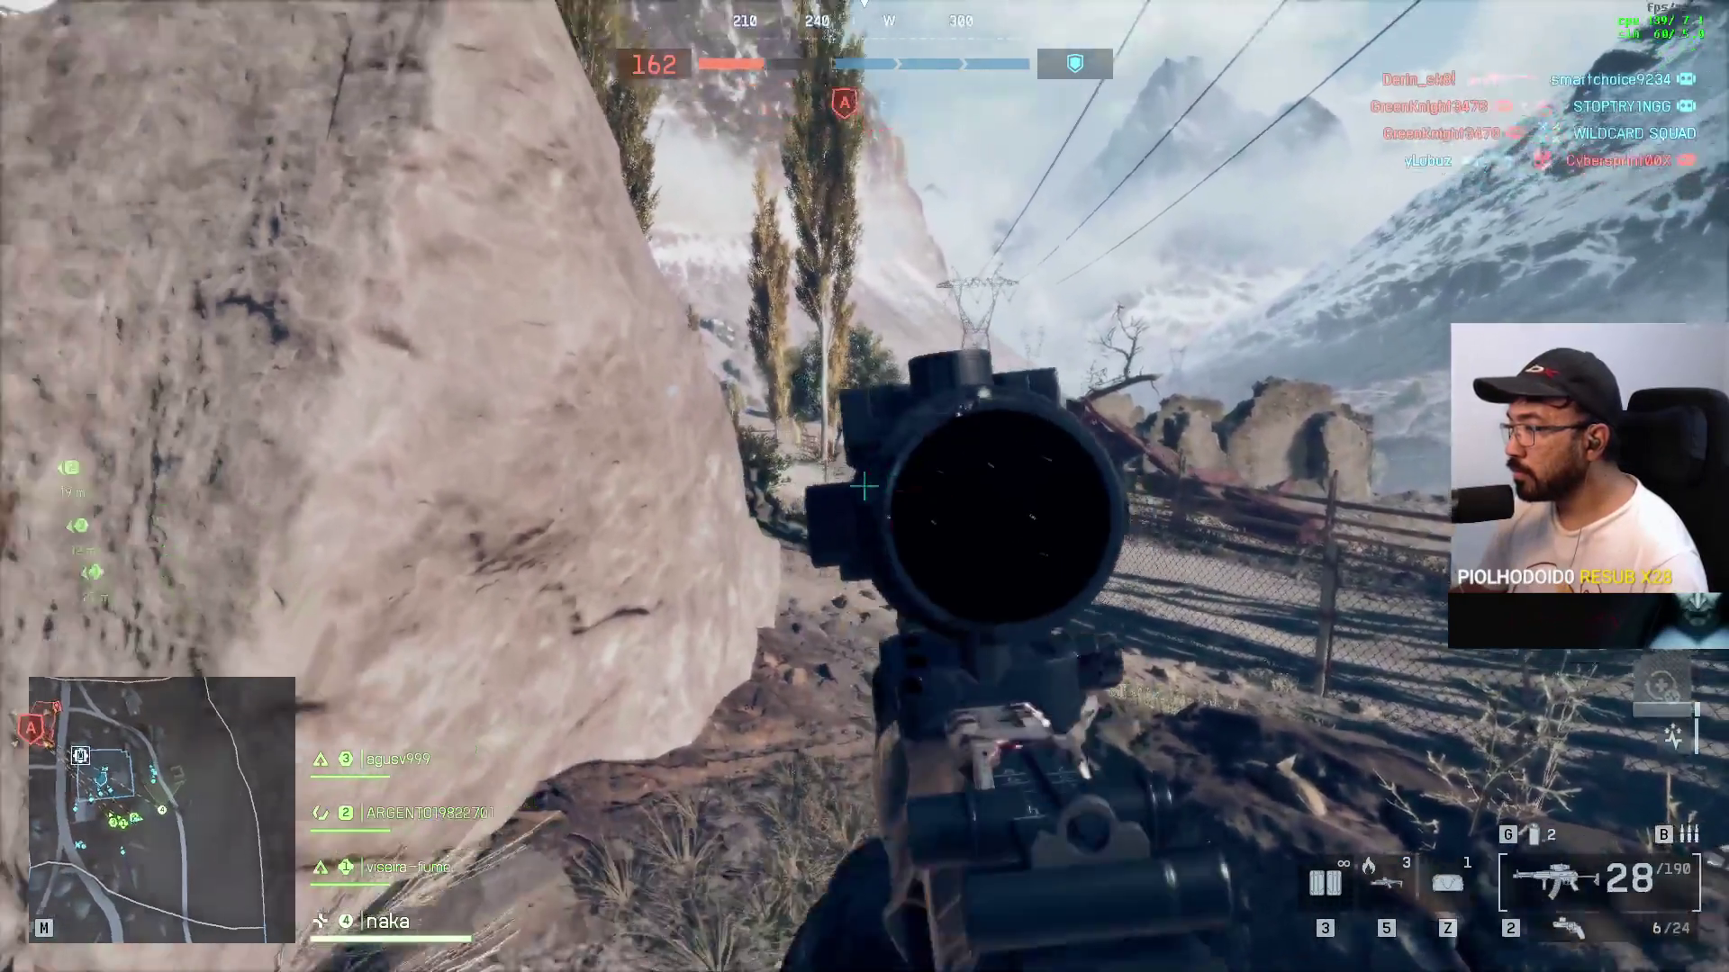
{"action": "key", "text": "r"}
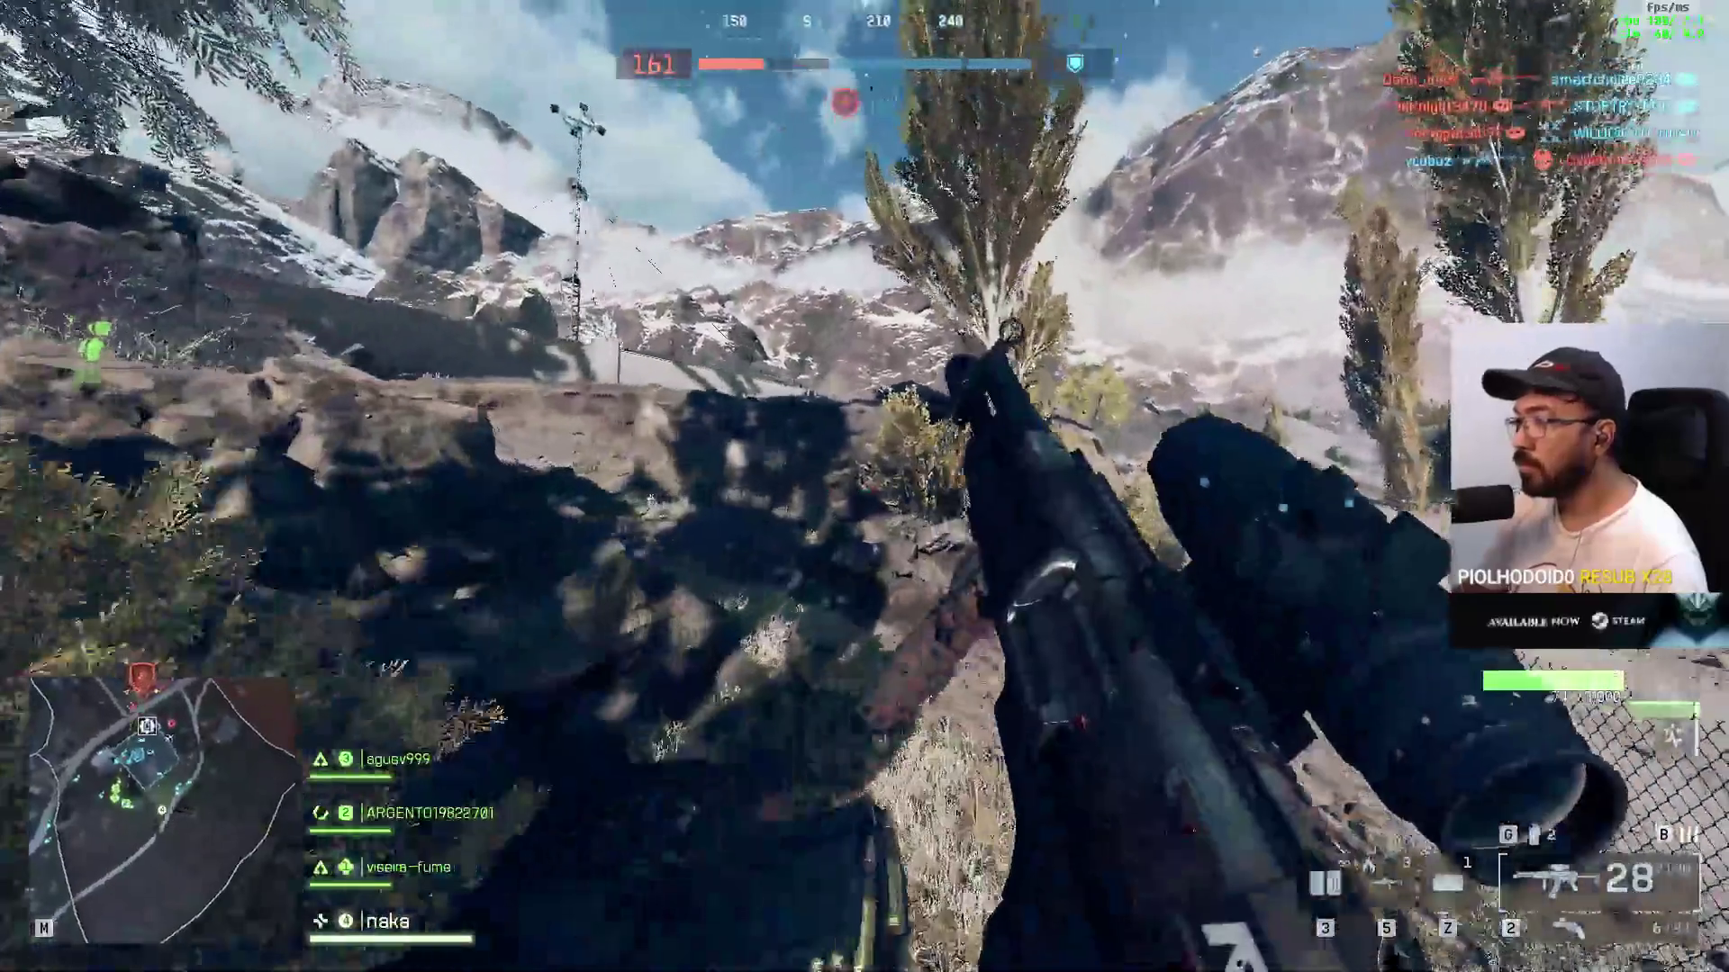
{"action": "key", "text": "w"}
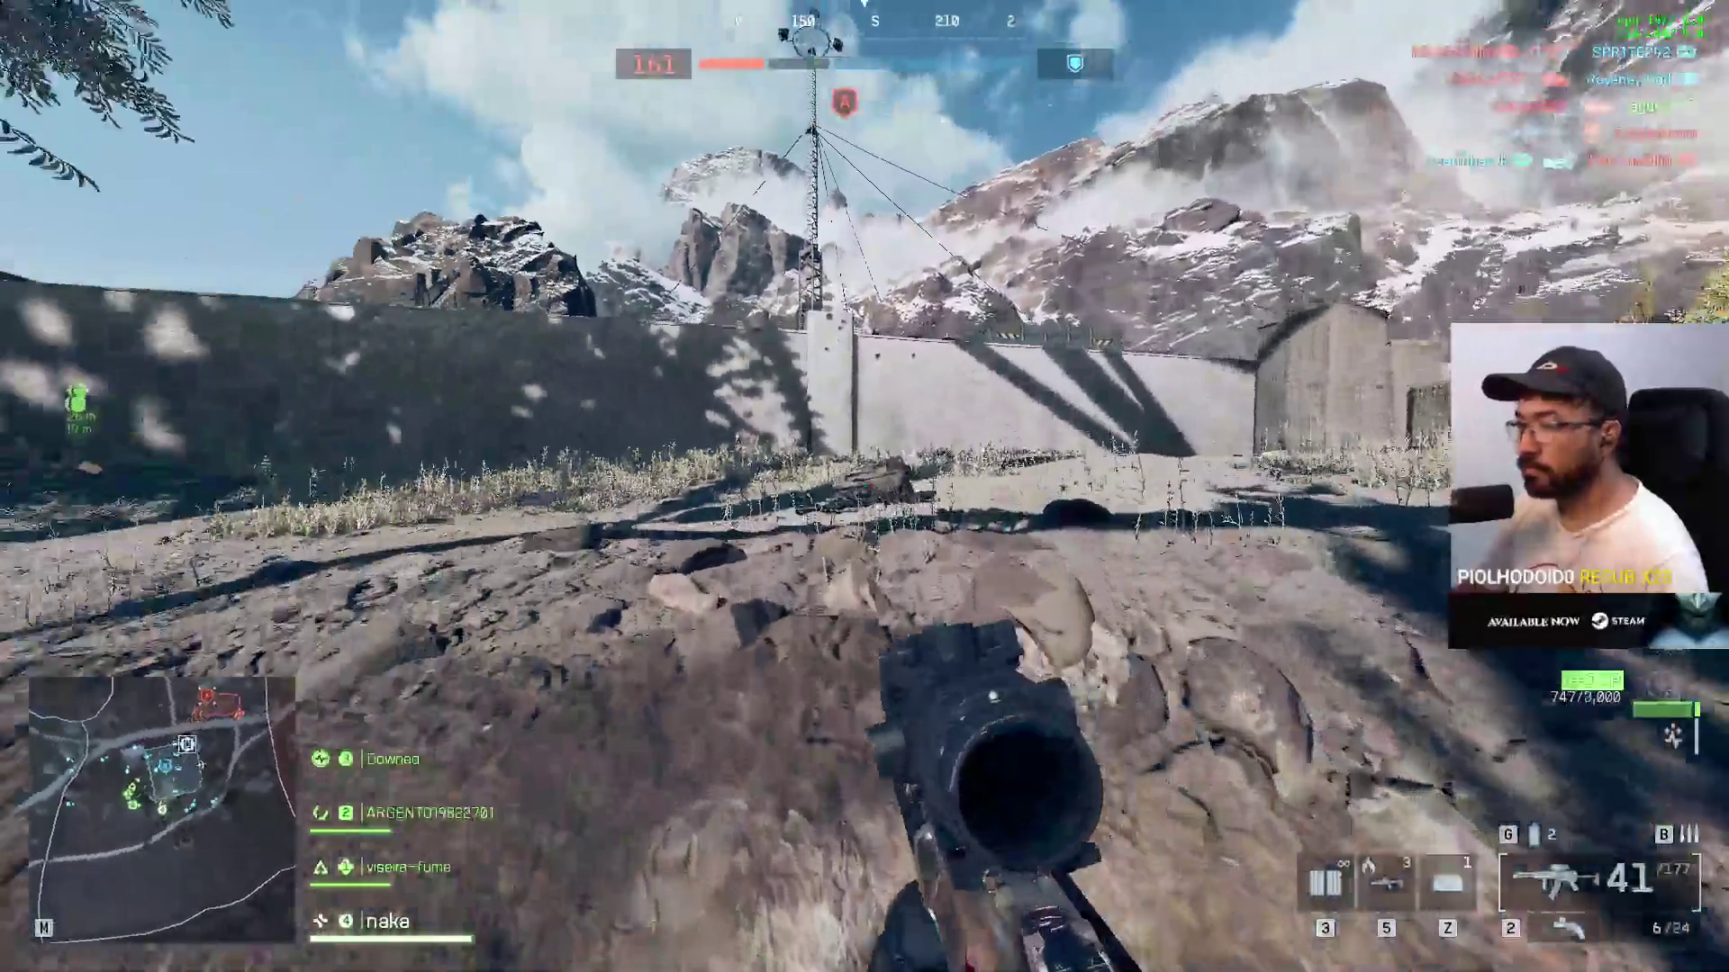
{"action": "key", "text": "w"}
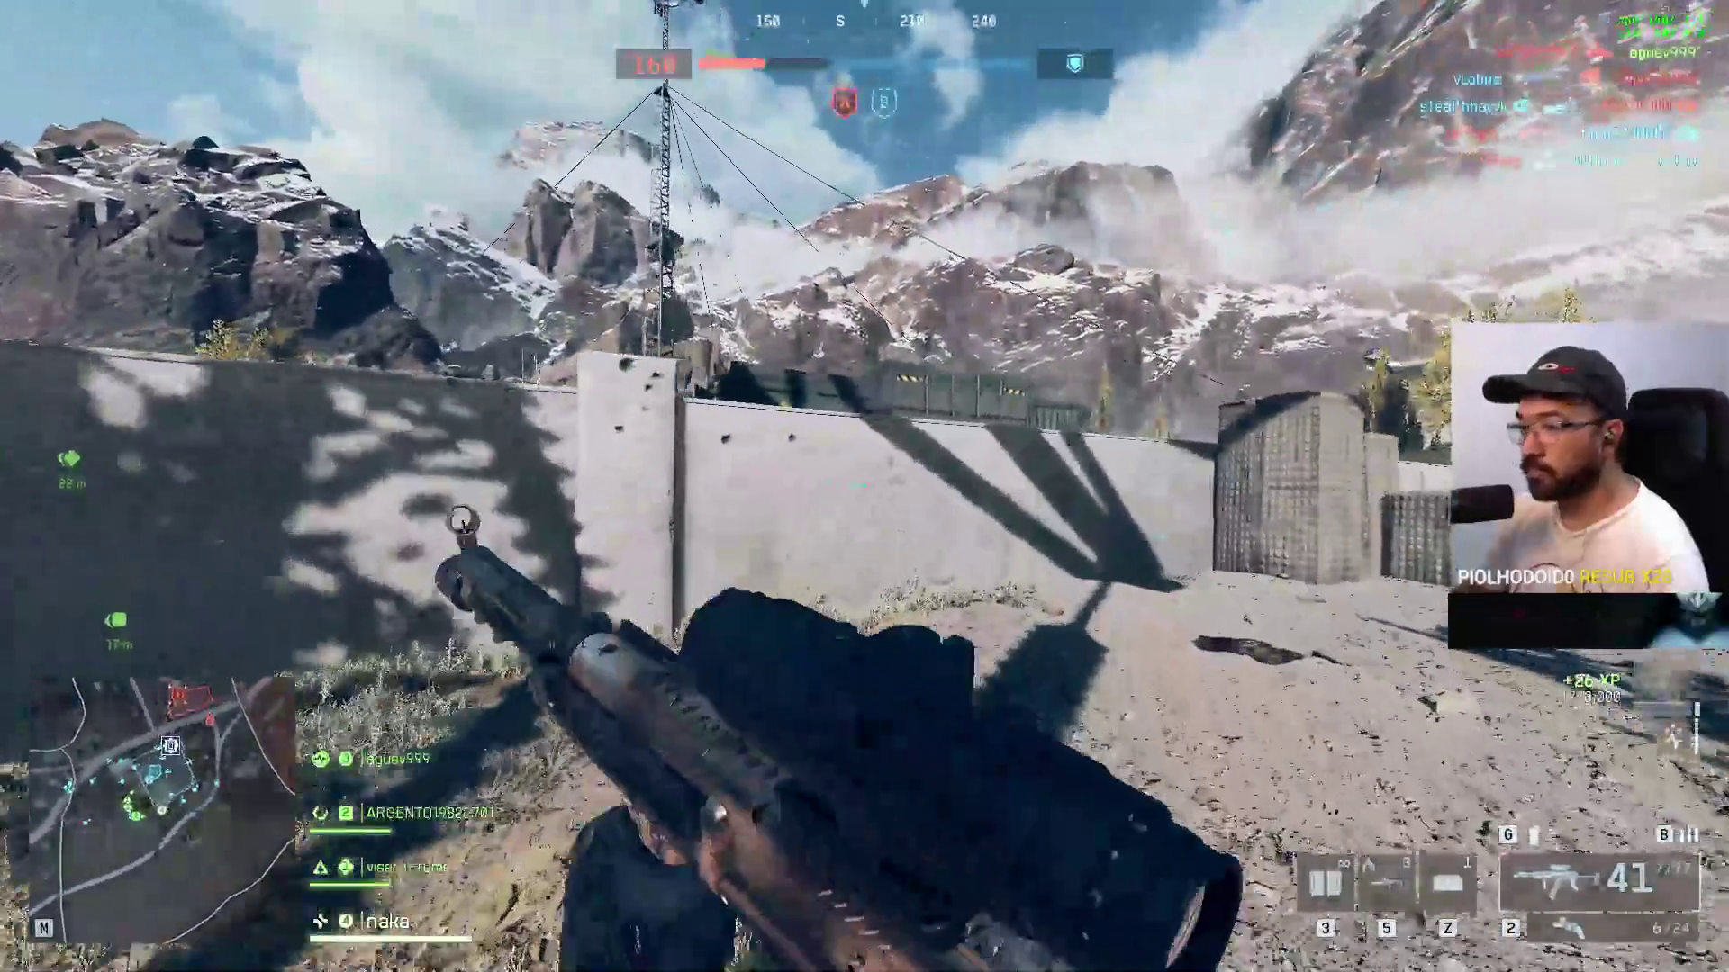
{"action": "key", "text": "w"}
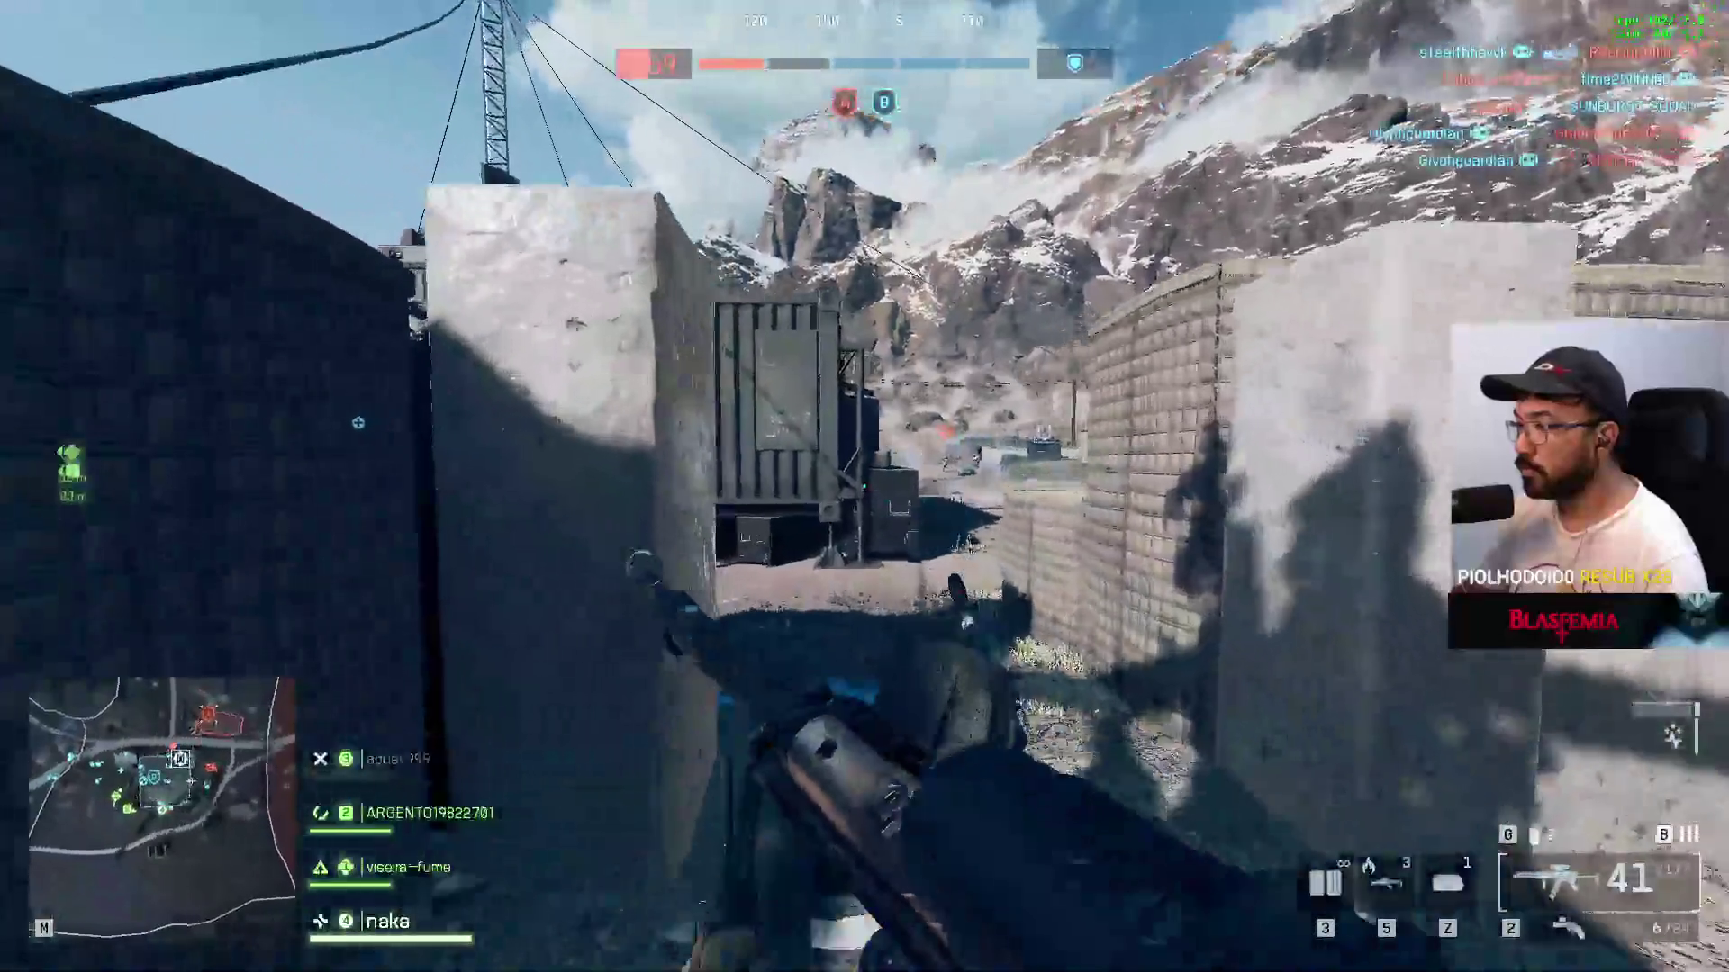
{"action": "right_click", "coordinate": [864, 486]}
{"action": "left_click", "coordinate": [864, 486]}
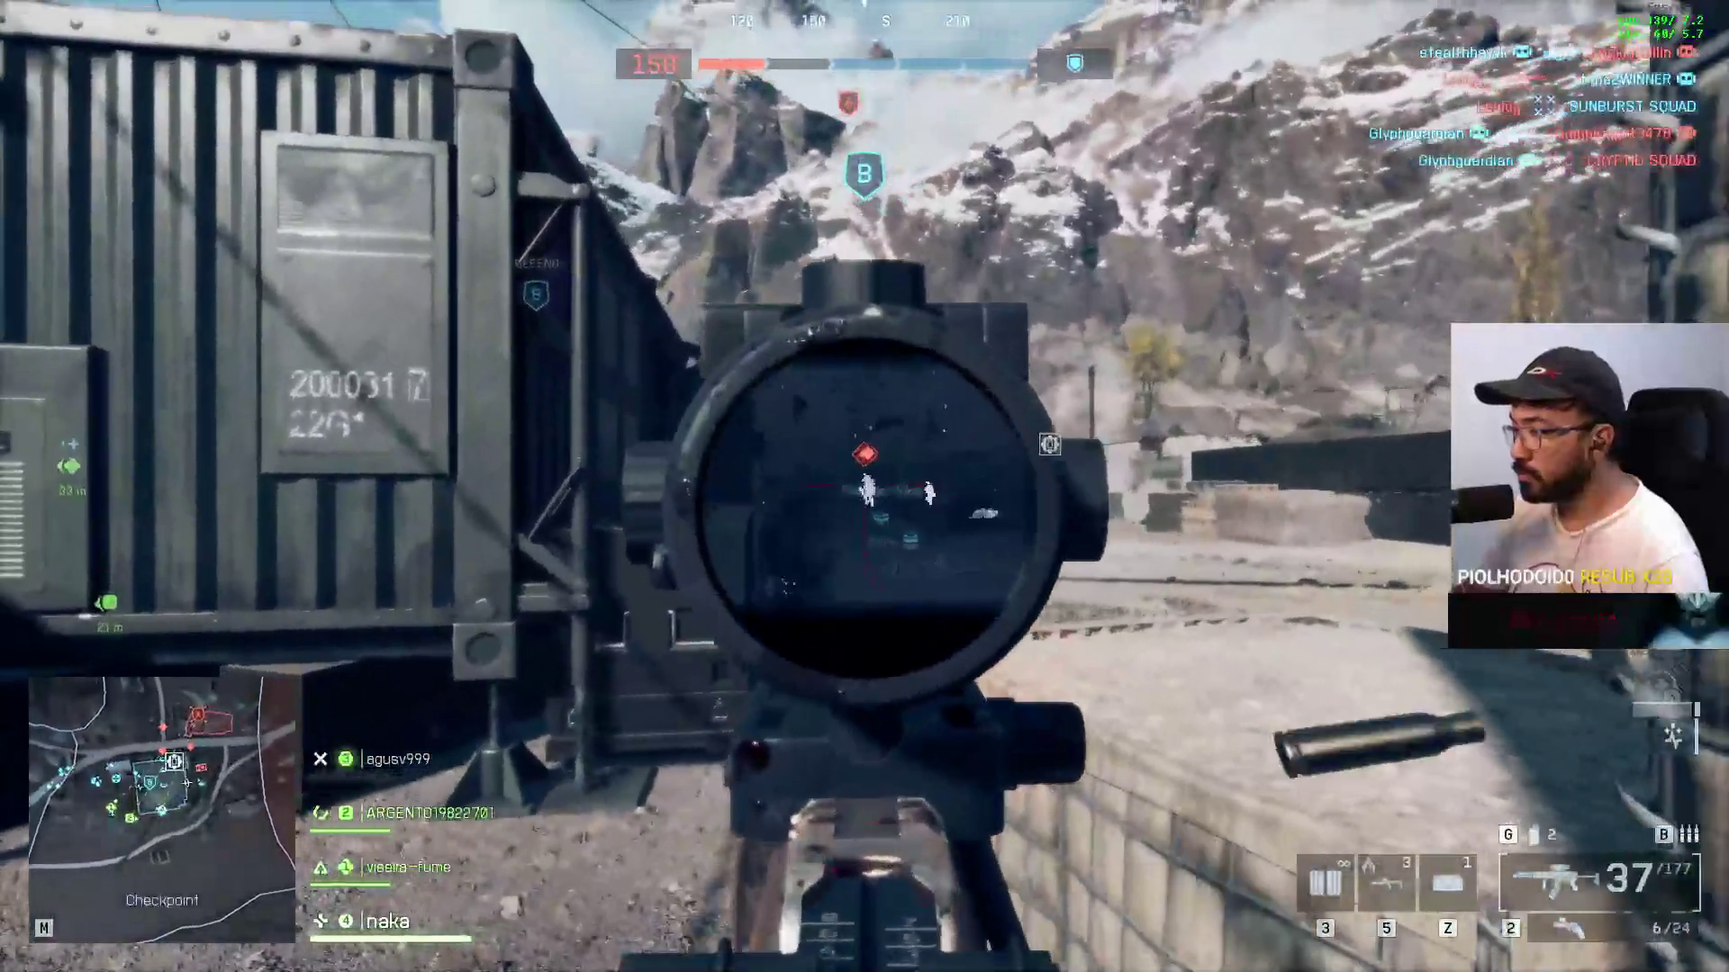
{"action": "left_click", "coordinate": [864, 487]}
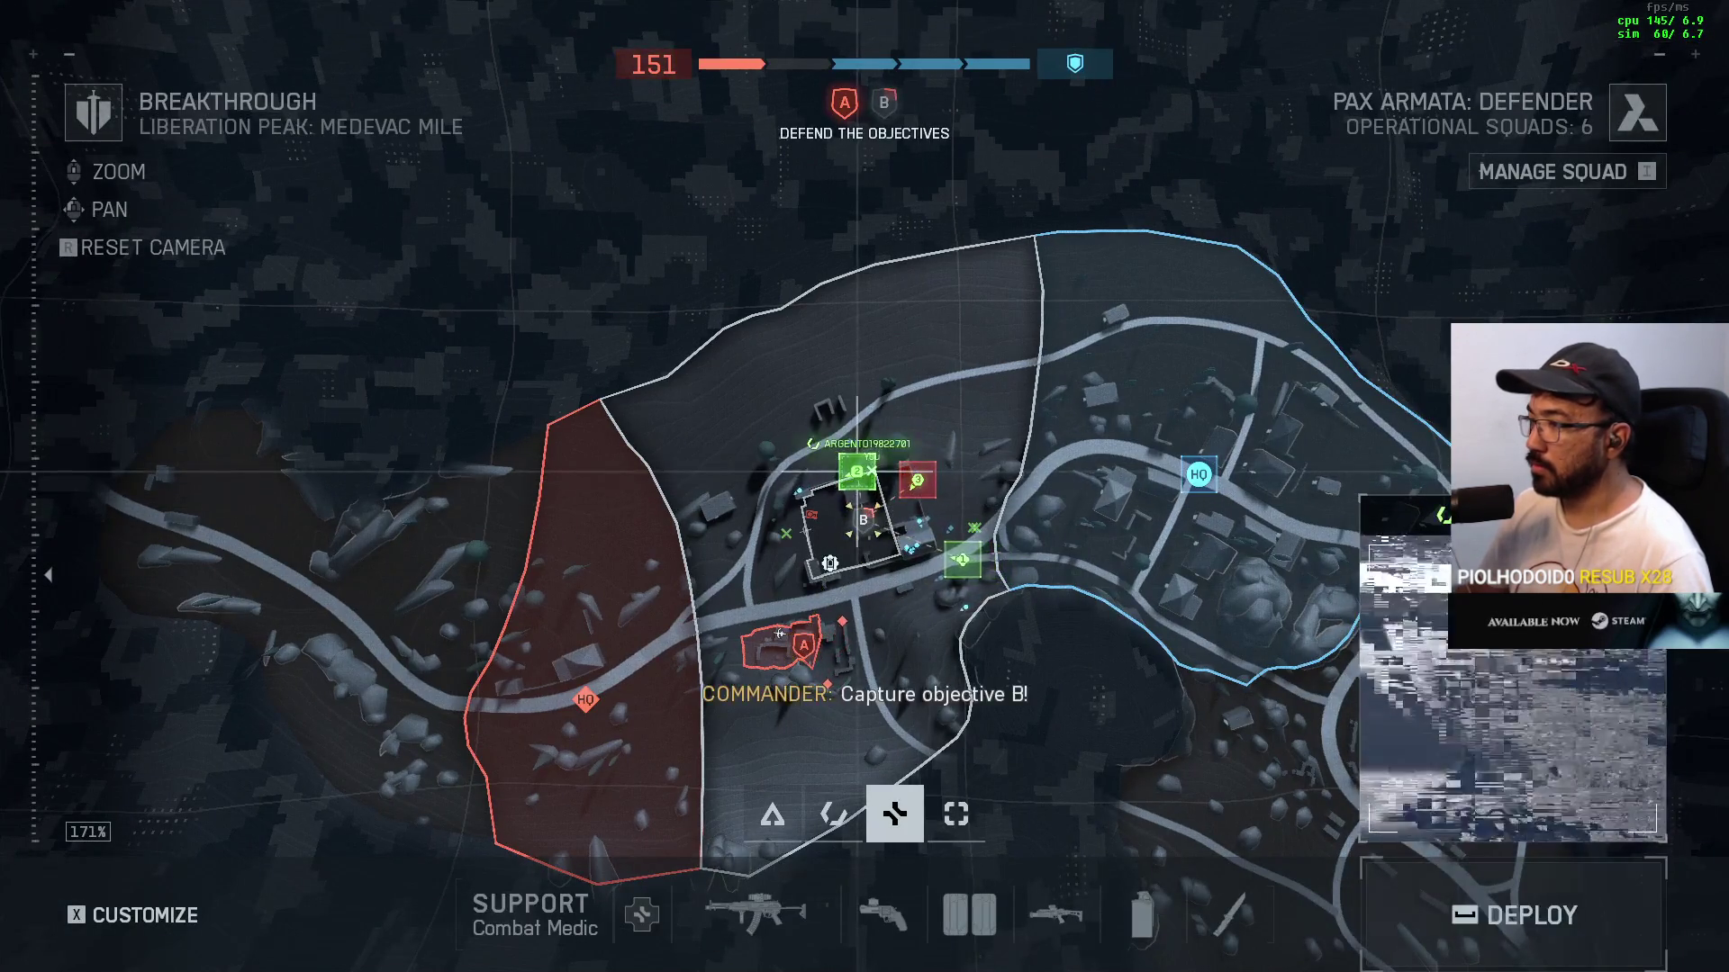
Step: Redeploy into the match as a Support Combat Medic beside the walls
{"action": "key", "text": "space"}
Step: Advance past the green containers and up the stairs into the container corridor
{"action": "key", "text": "w"}
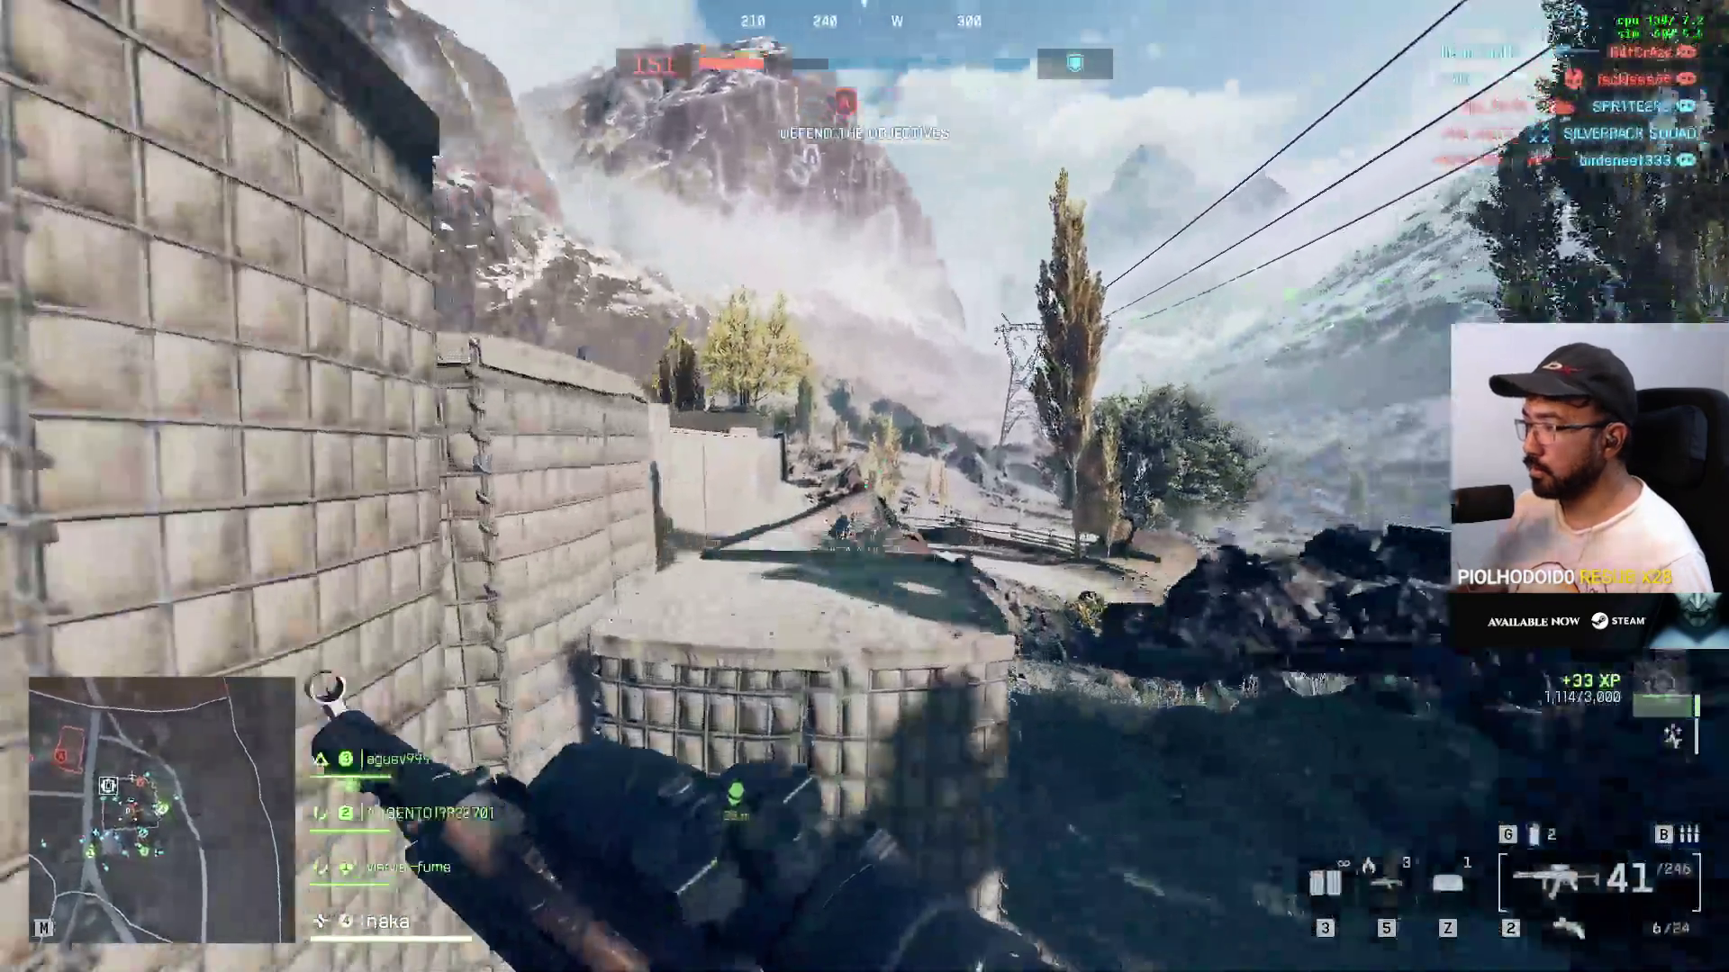
{"action": "key", "text": "w"}
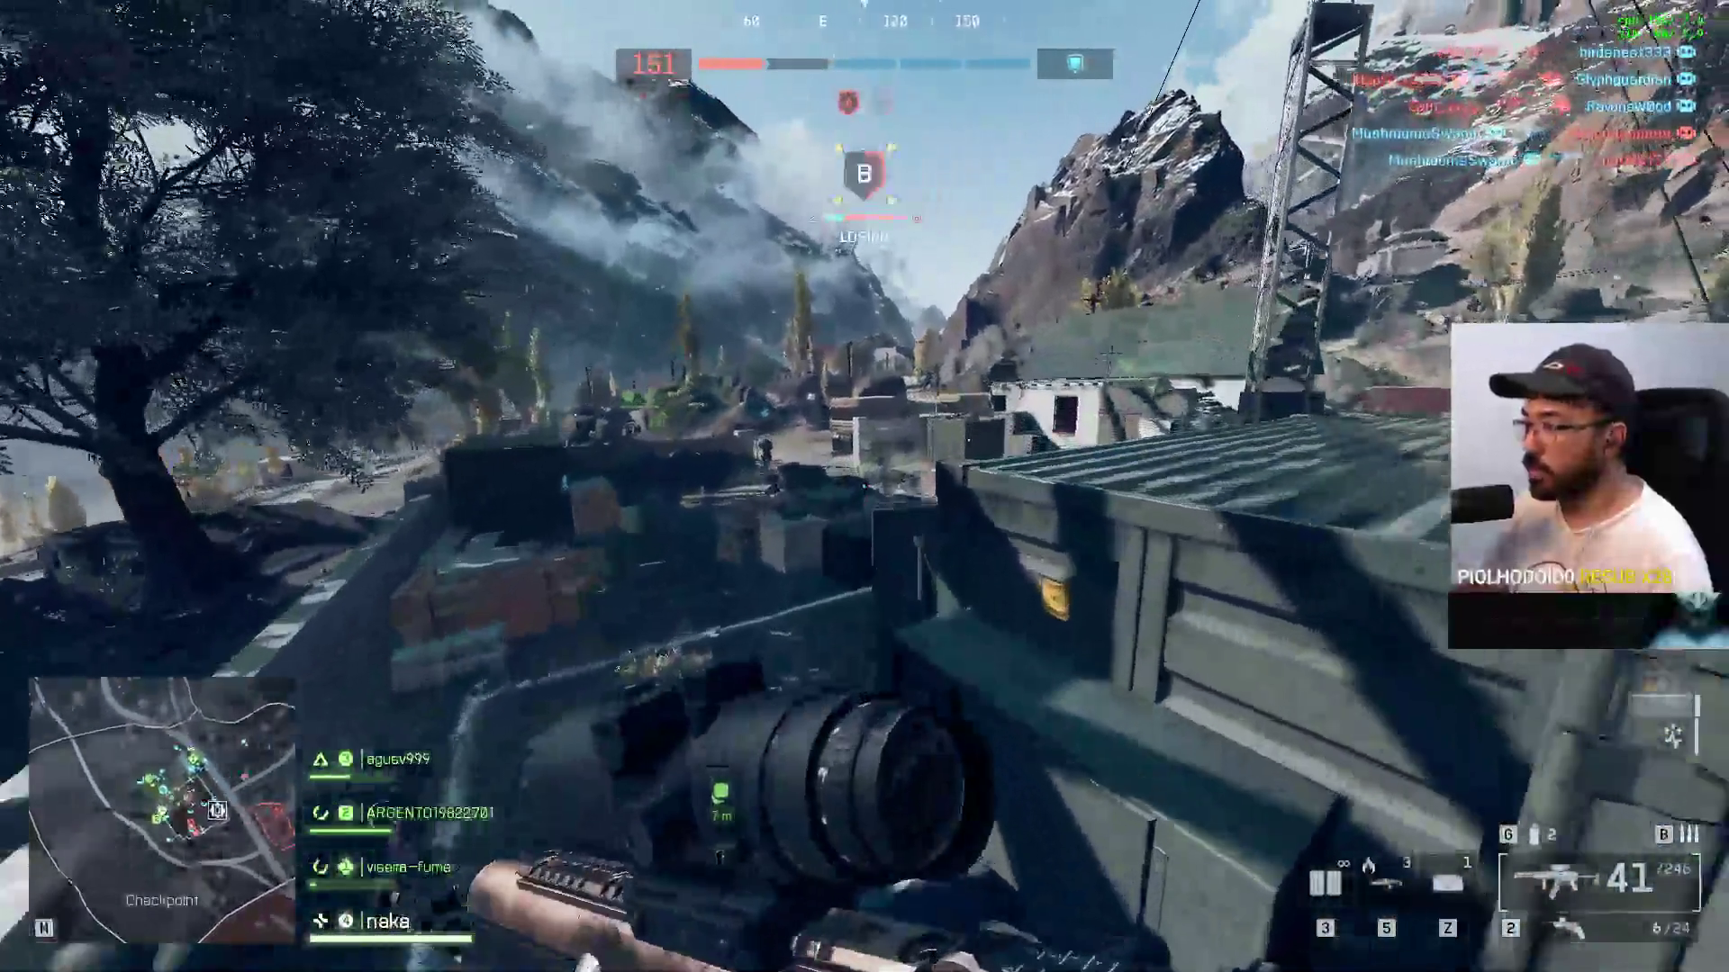
{"action": "key", "text": "w"}
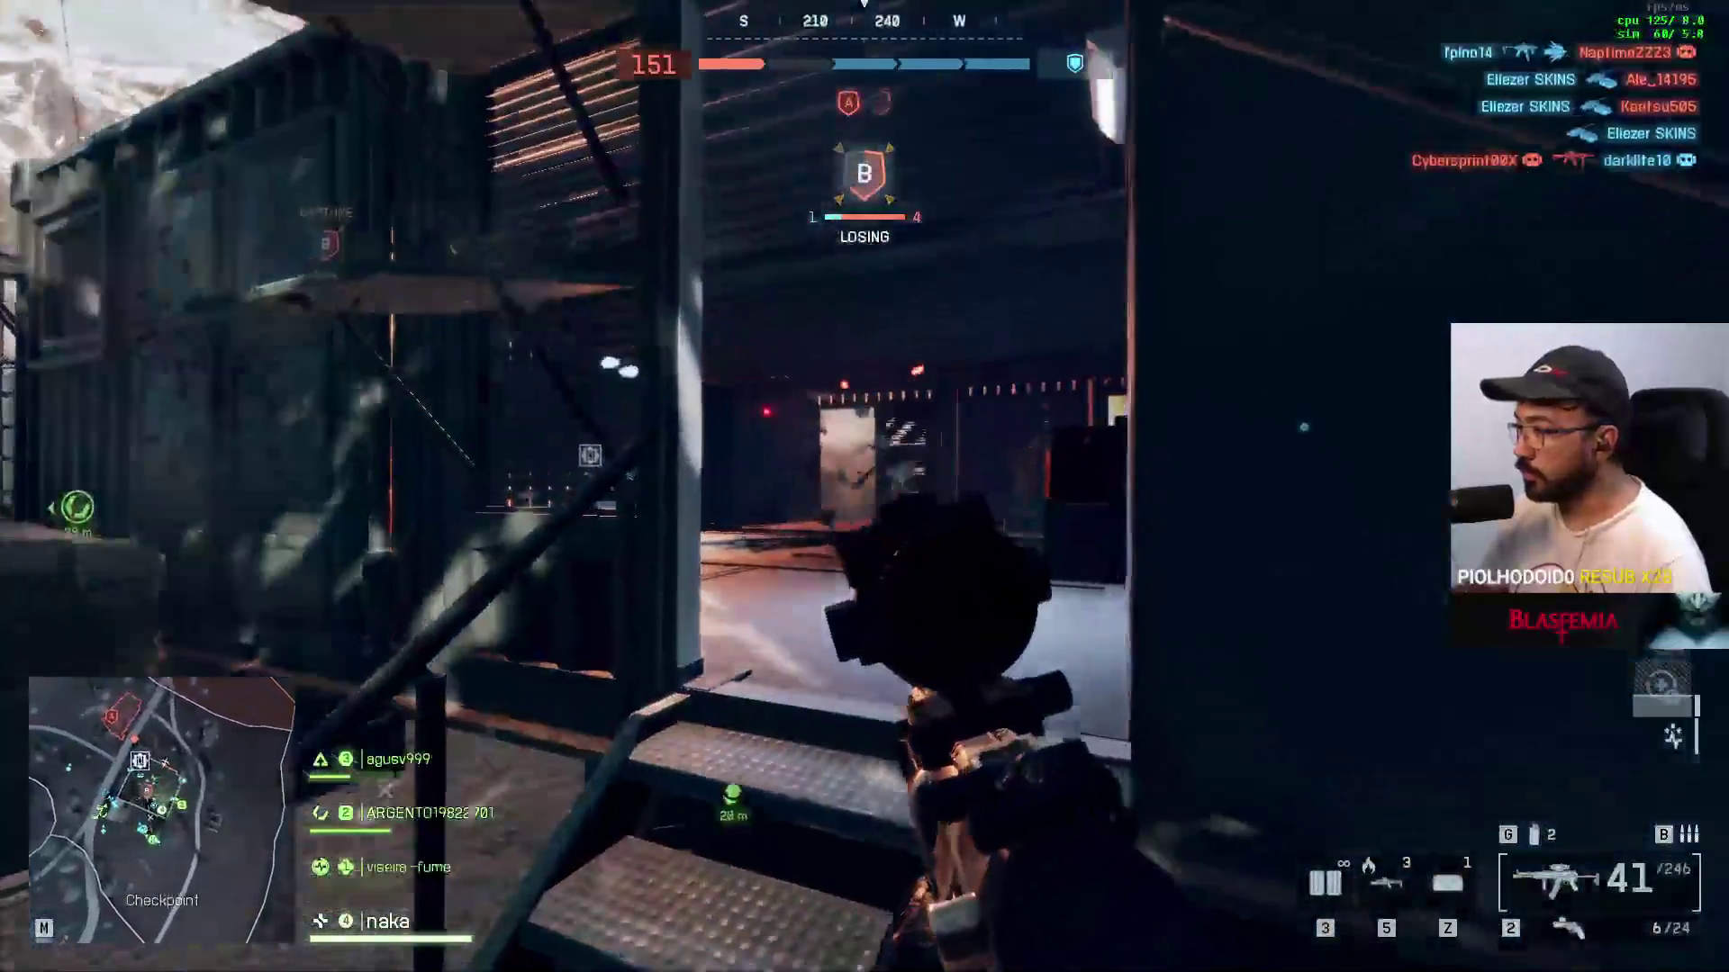
{"action": "key", "text": "w"}
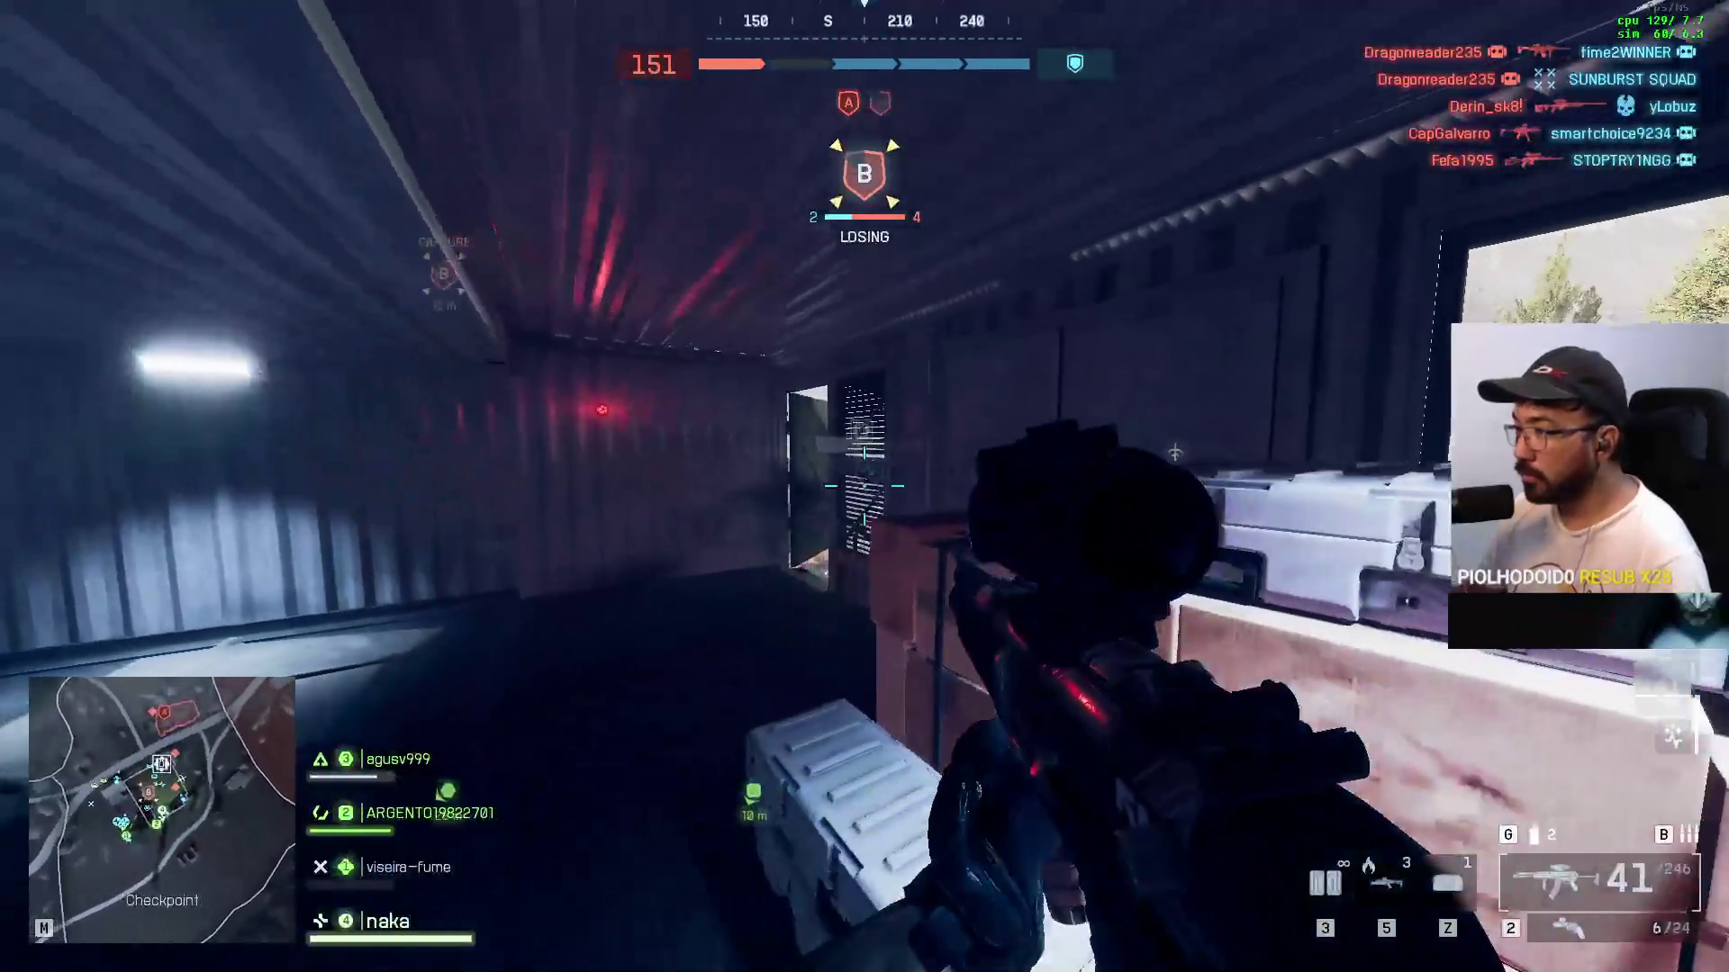
Step: Aim down sights and shoot the enemy in the container corridor for 350 points
{"action": "right_click", "coordinate": [864, 486]}
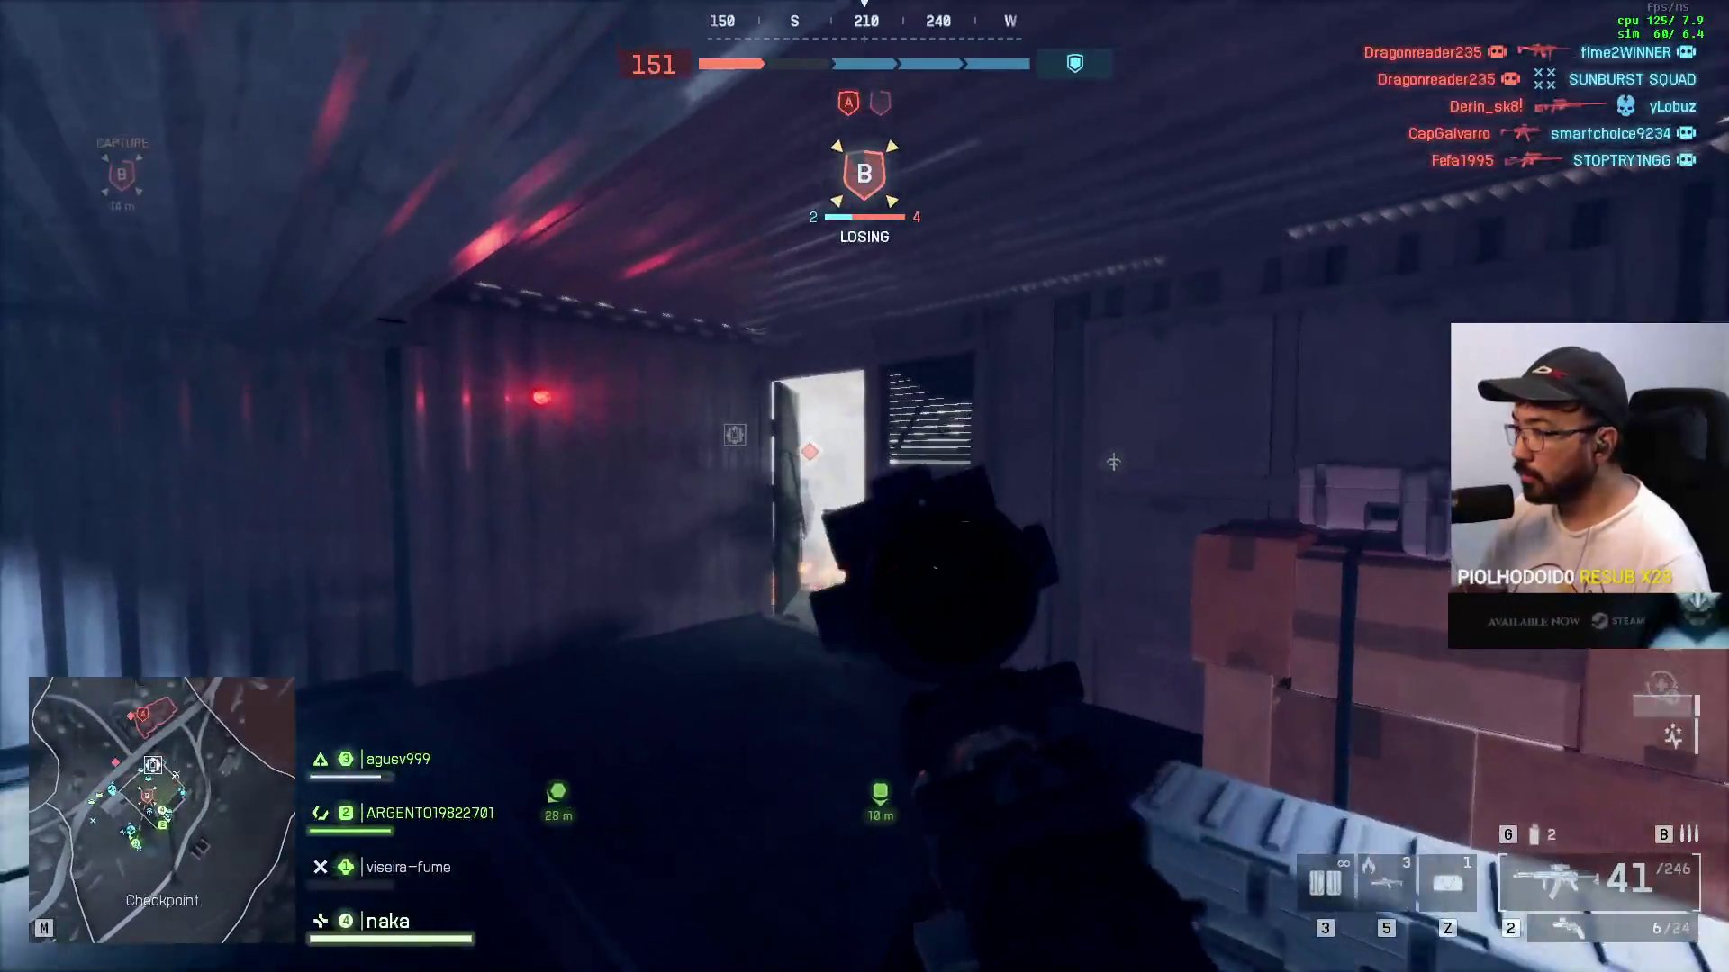
{"action": "left_click", "coordinate": [864, 486]}
{"action": "left_click", "coordinate": [865, 486]}
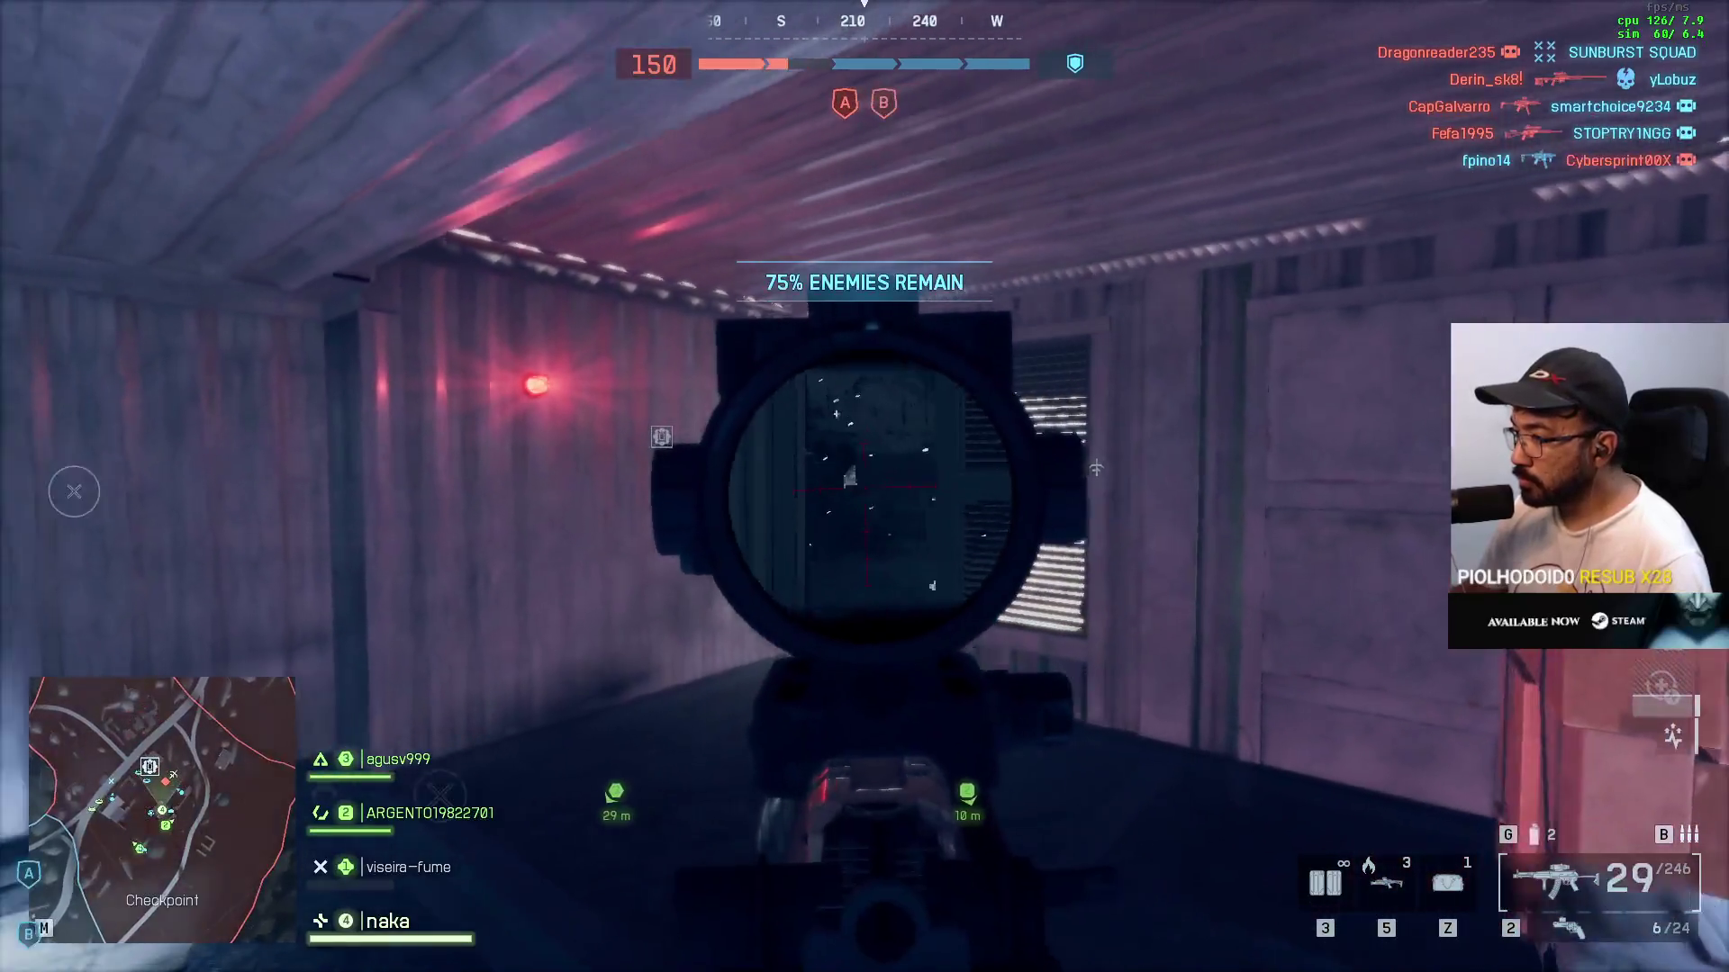
{"action": "left_click", "coordinate": [864, 486]}
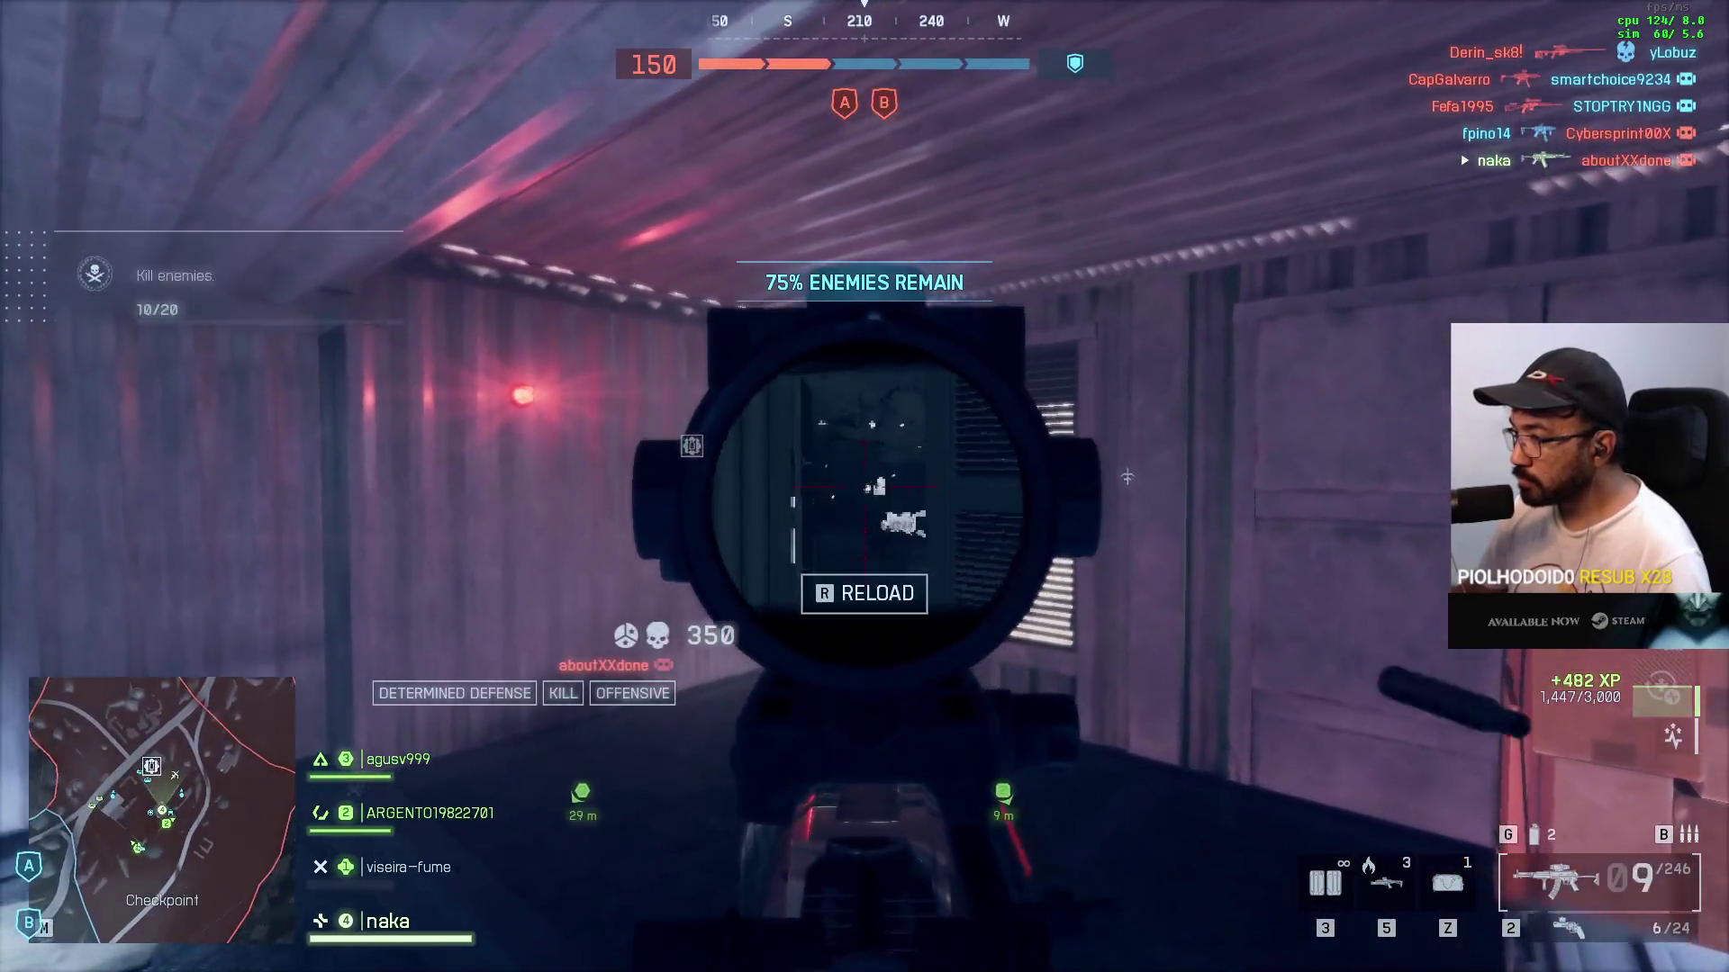
{"action": "left_click", "coordinate": [864, 486]}
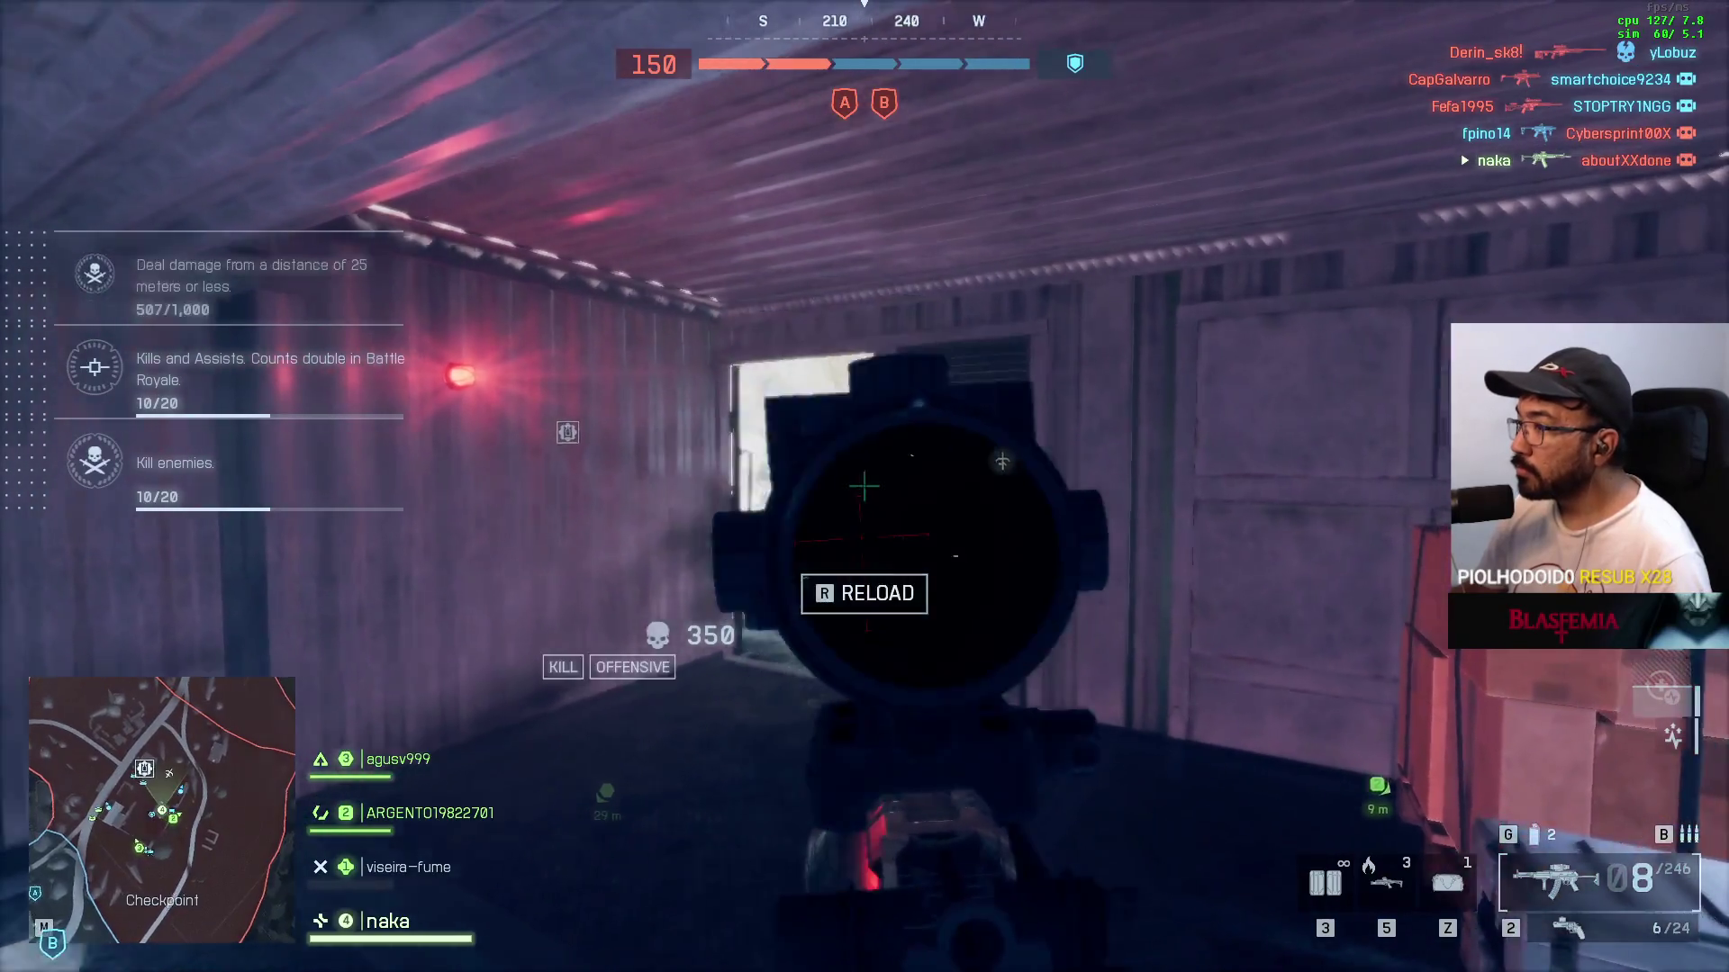
Step: Retreat across open ground, over the ridge and down the road into the village sector
{"action": "key", "text": "w"}
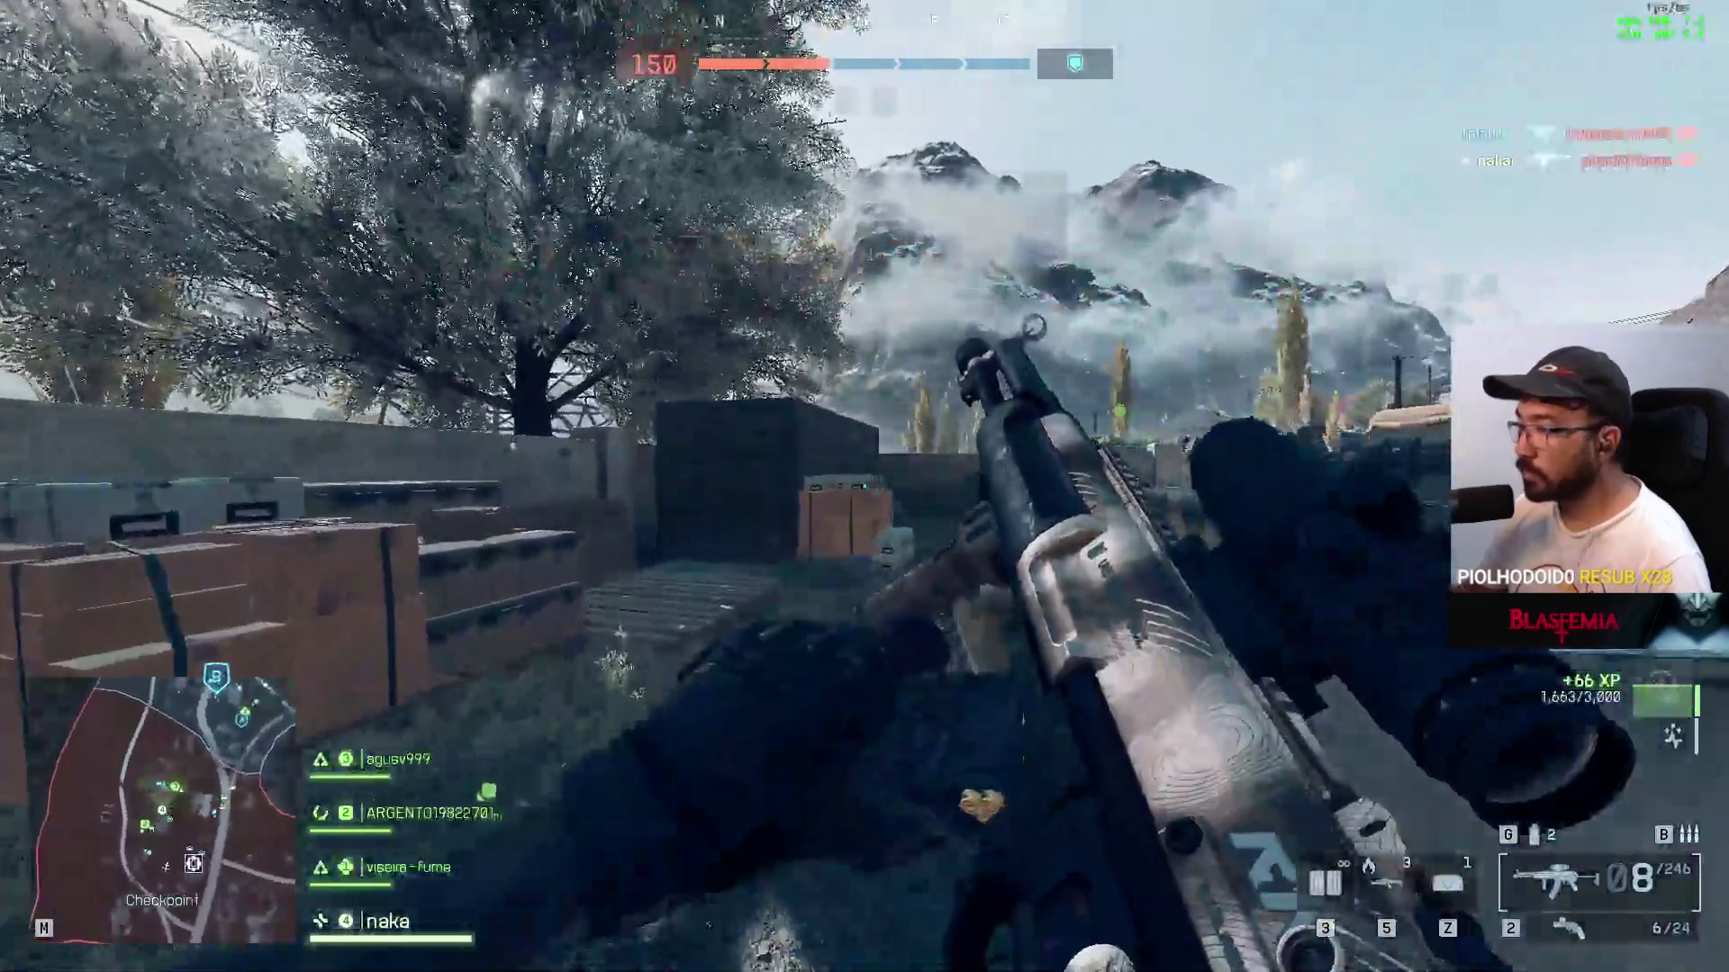
{"action": "key", "text": "w"}
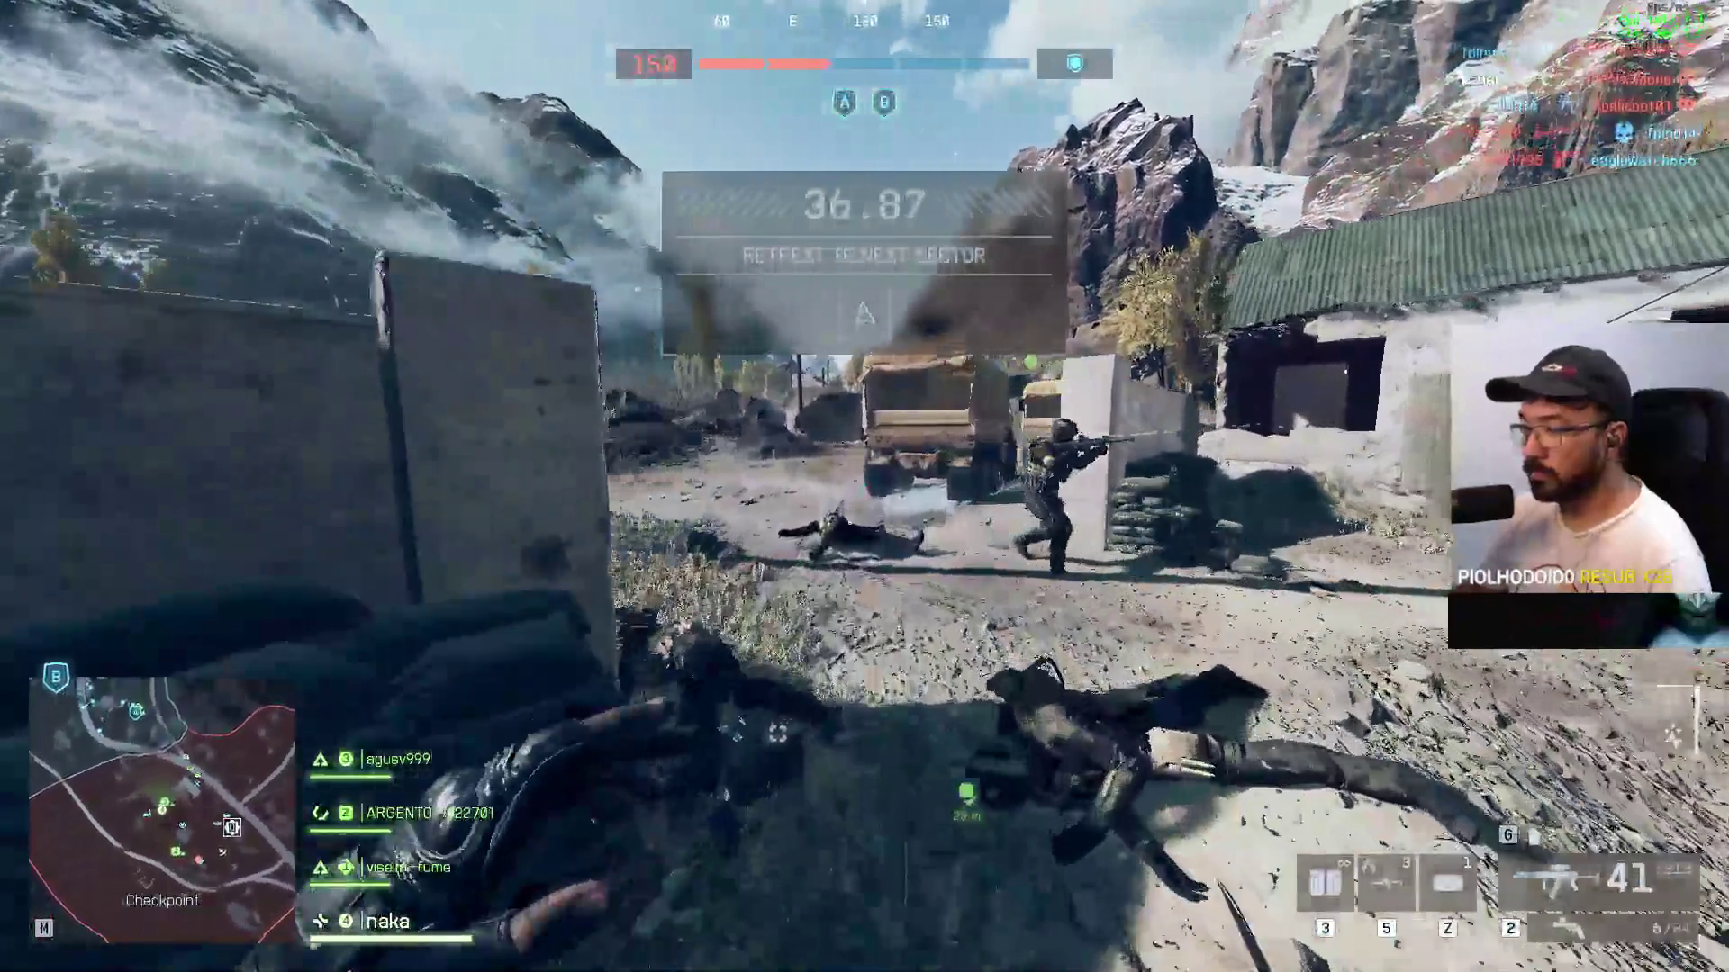
{"action": "key", "text": "w"}
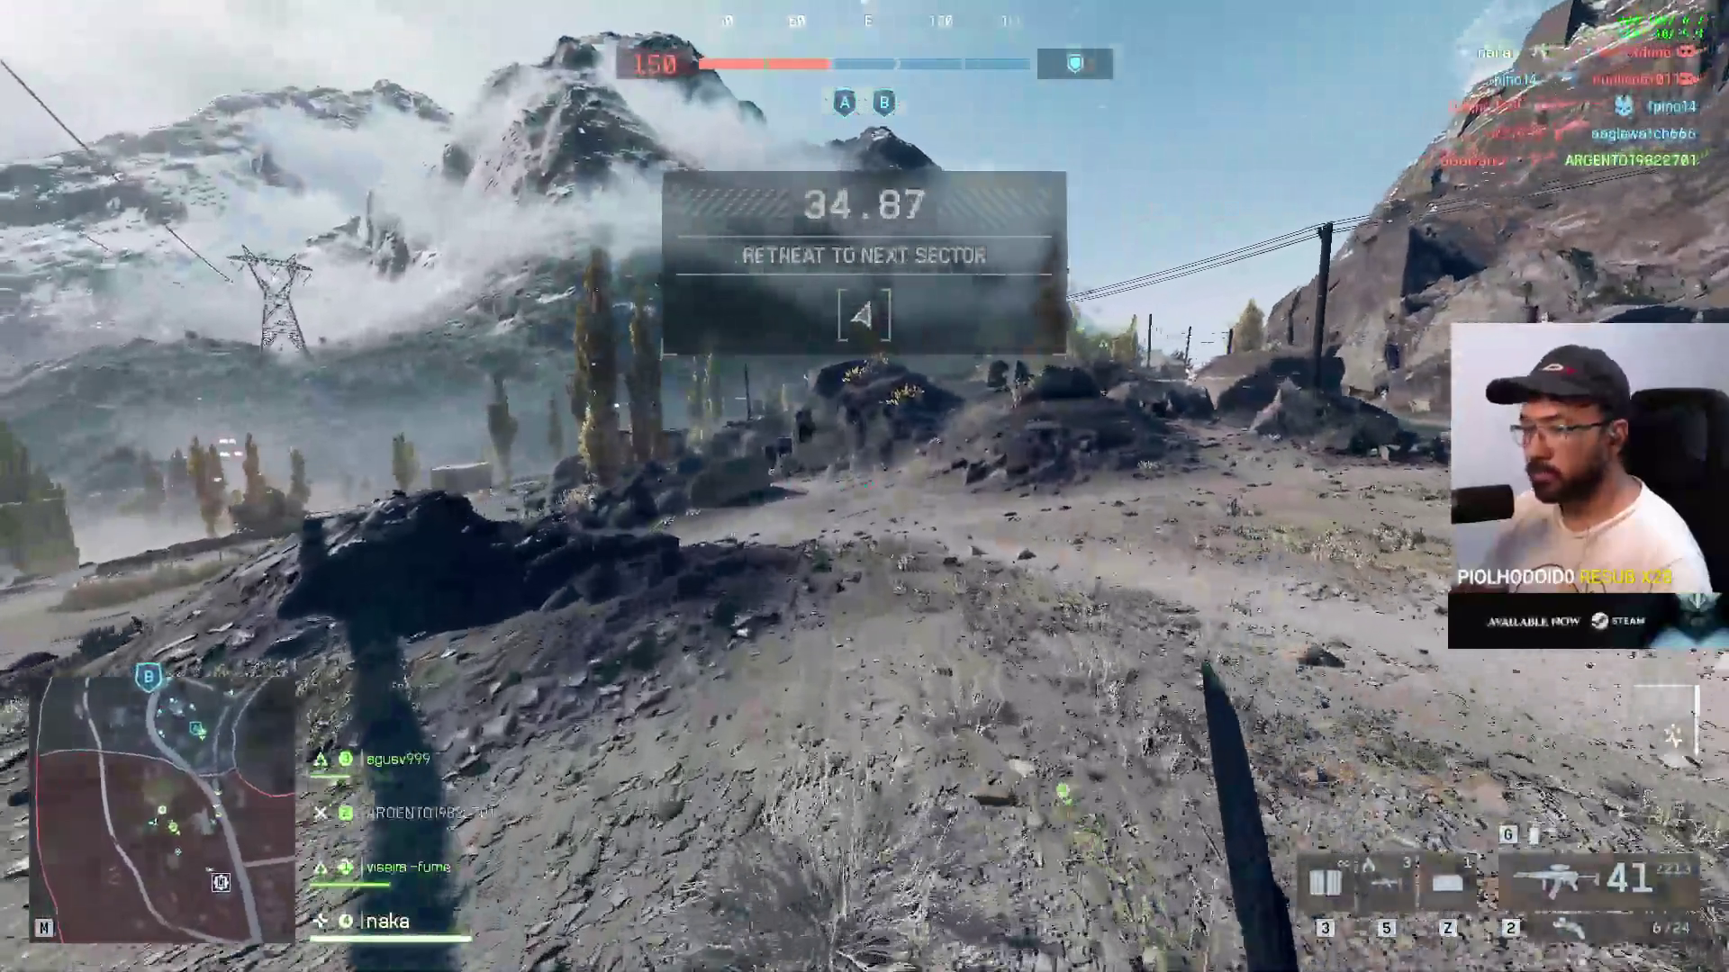
{"action": "key", "text": "w"}
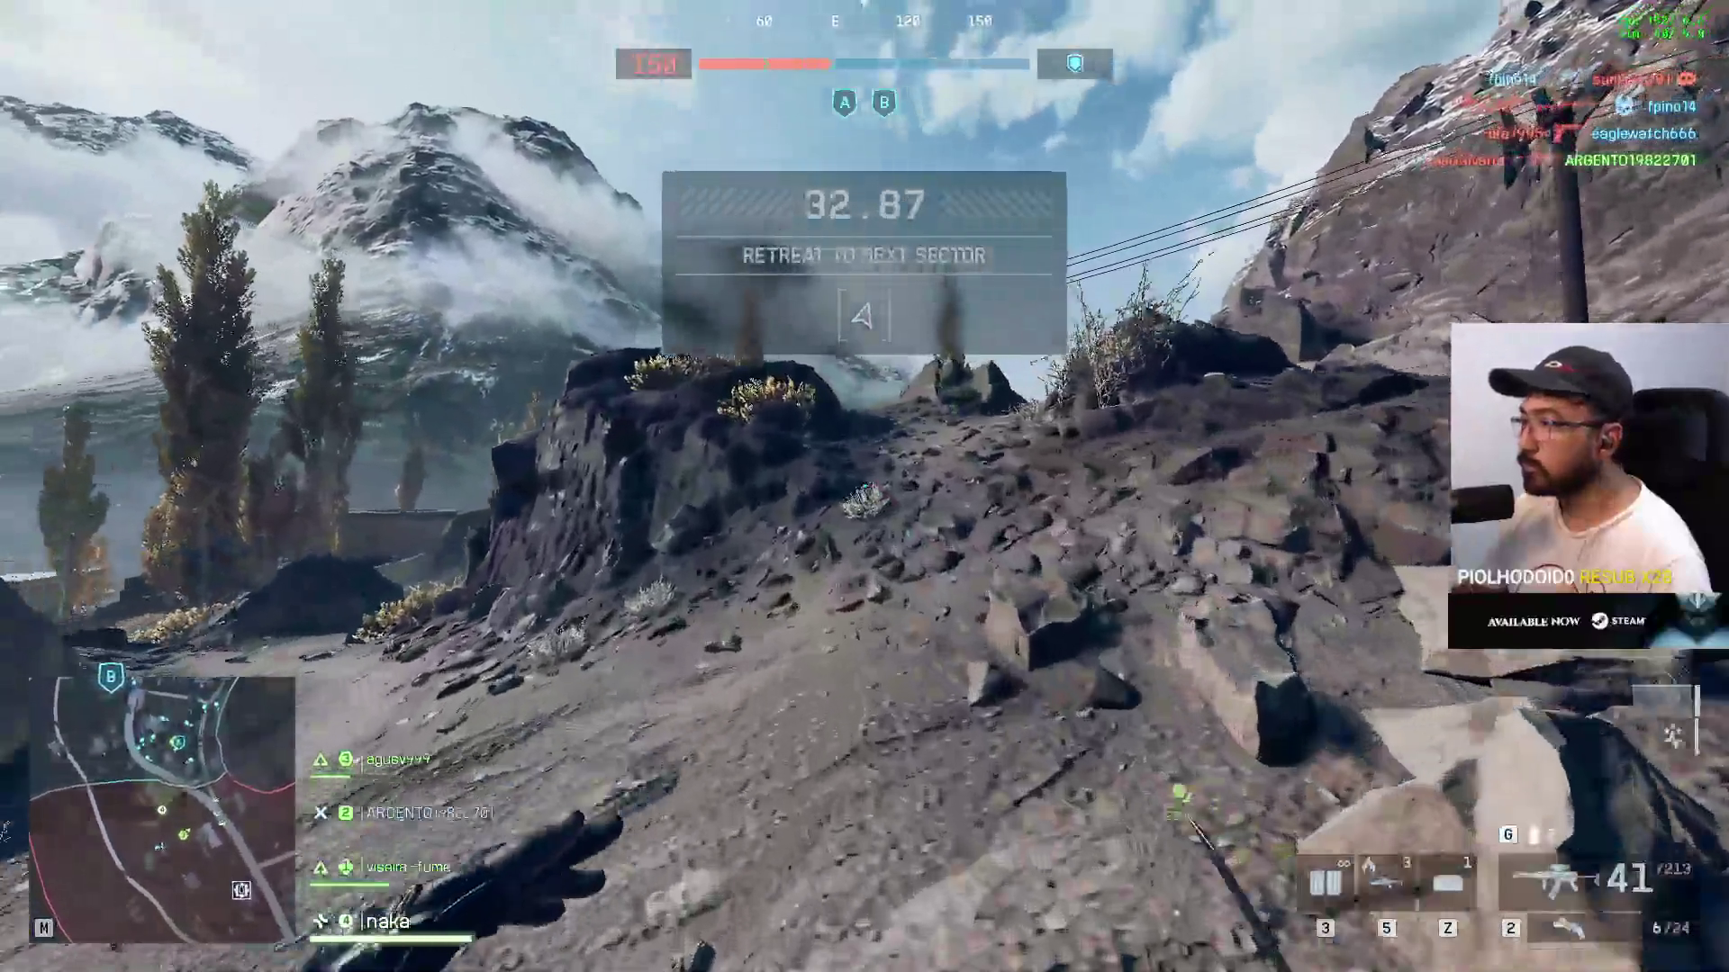
{"action": "key", "text": "w"}
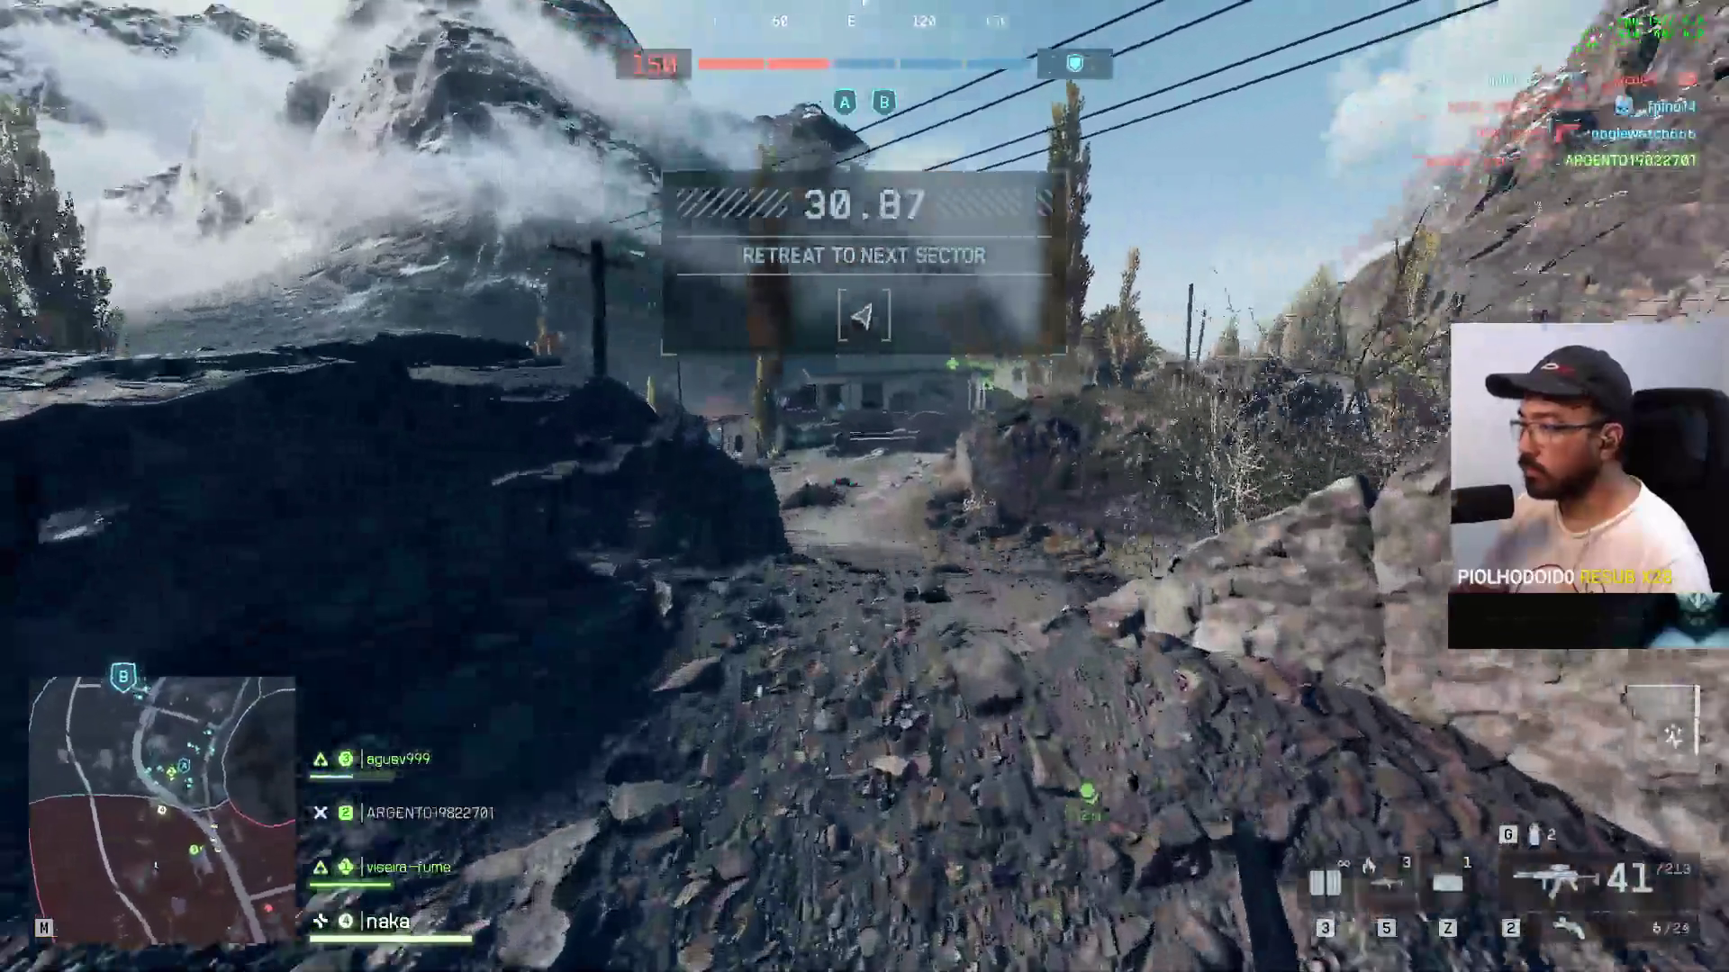
{"action": "key", "text": "w"}
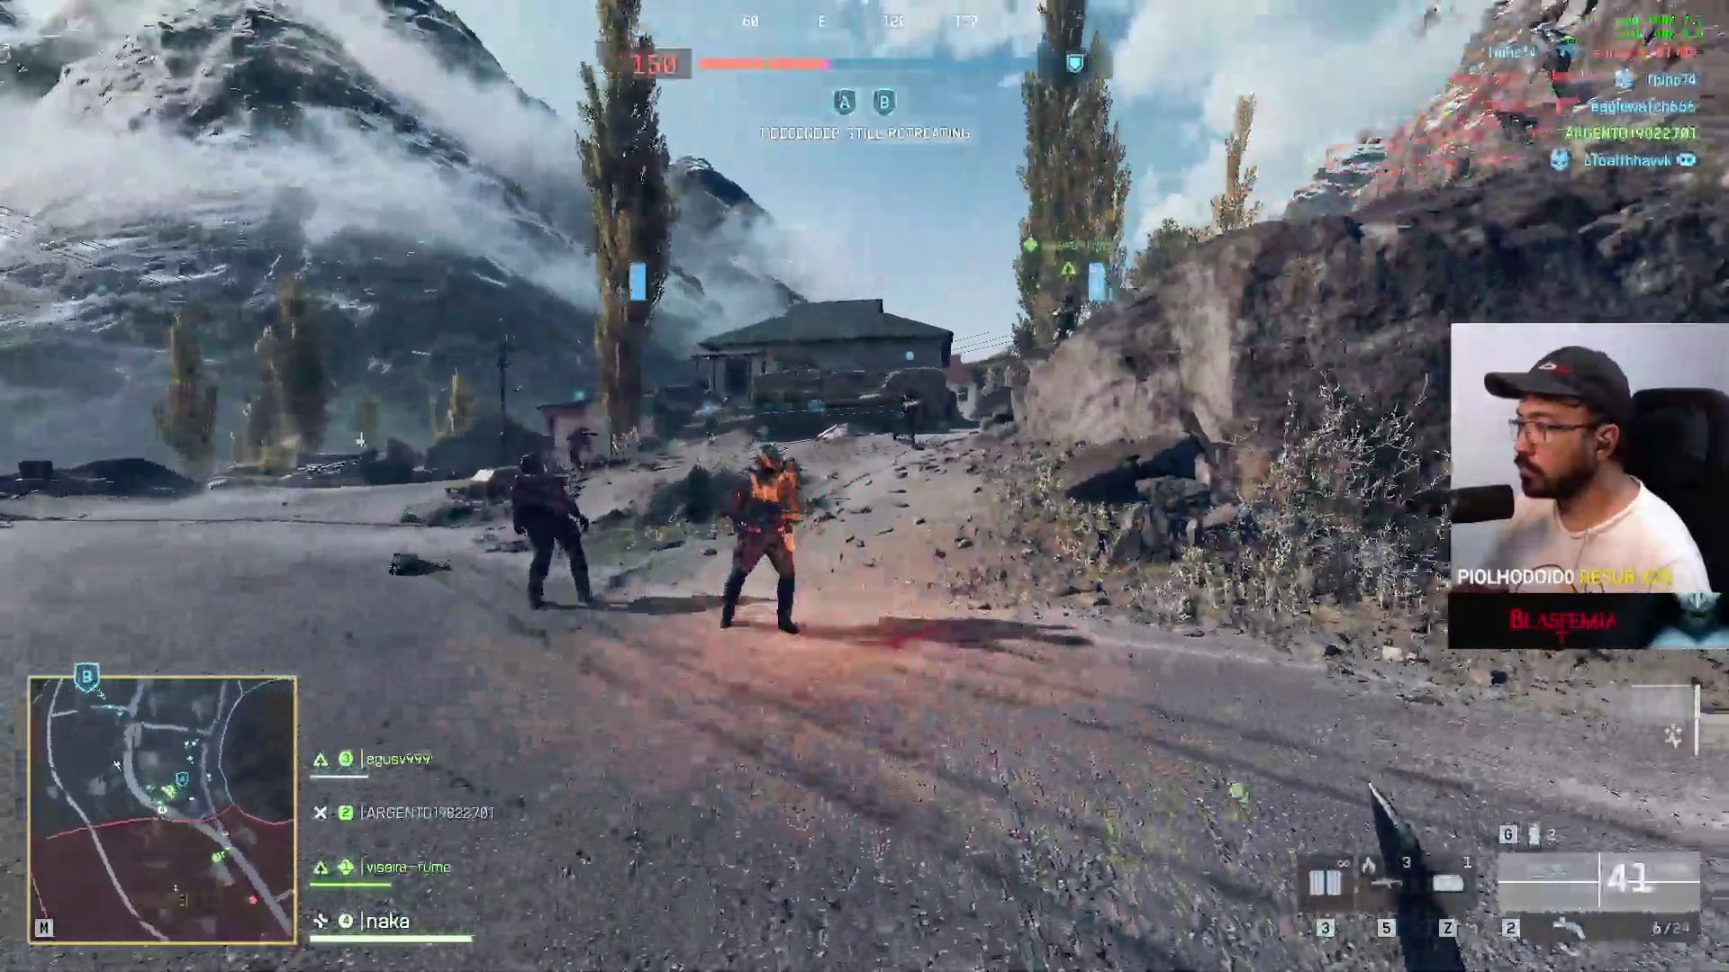
{"action": "key", "text": "w"}
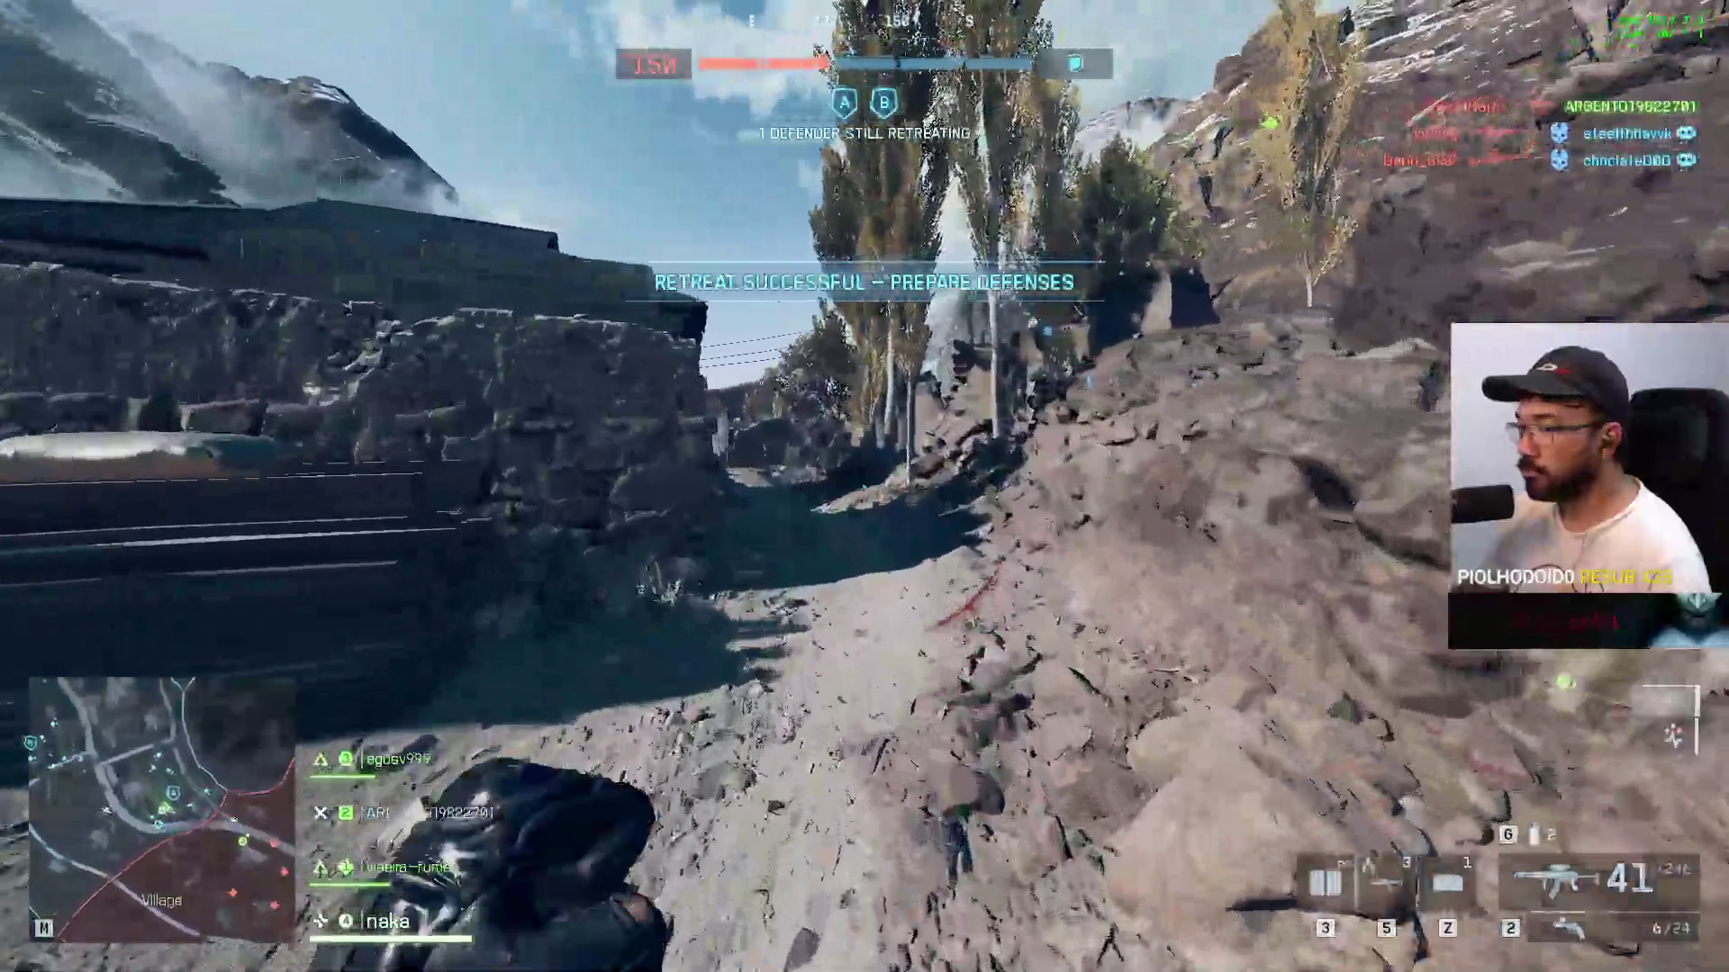
{"action": "key", "text": "w"}
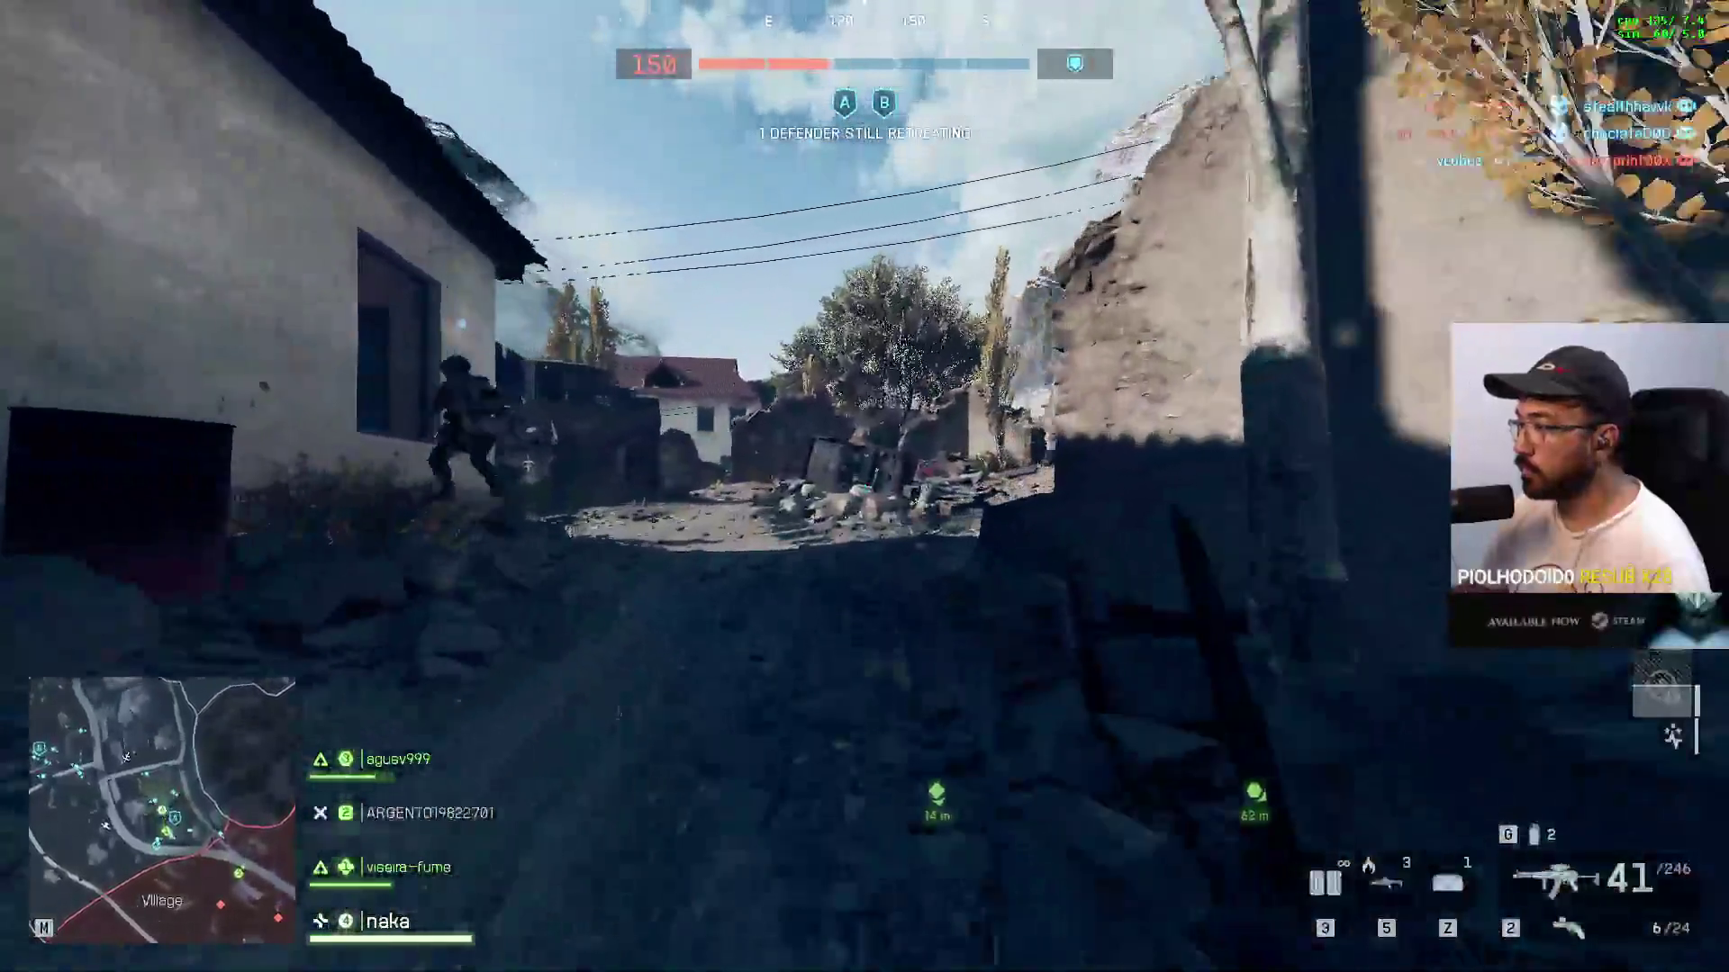
Step: Move across the hillside, past the sandbags and over the rocky ledge toward the houses
{"action": "key", "text": "w"}
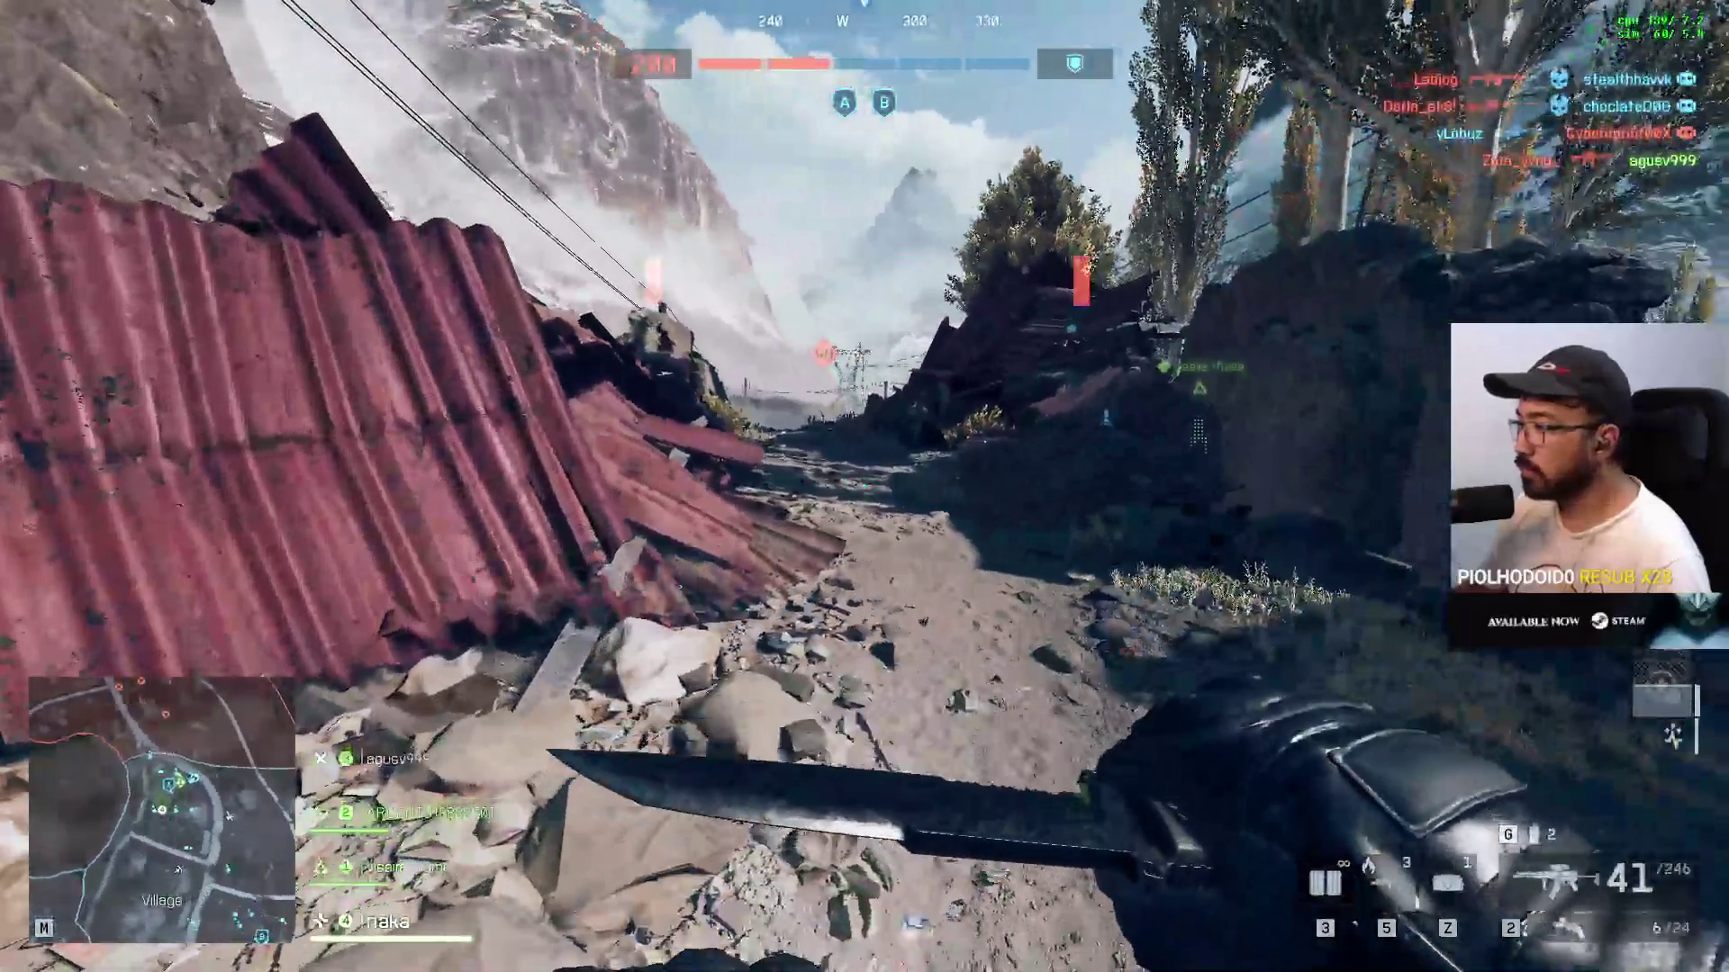
{"action": "key", "text": "w"}
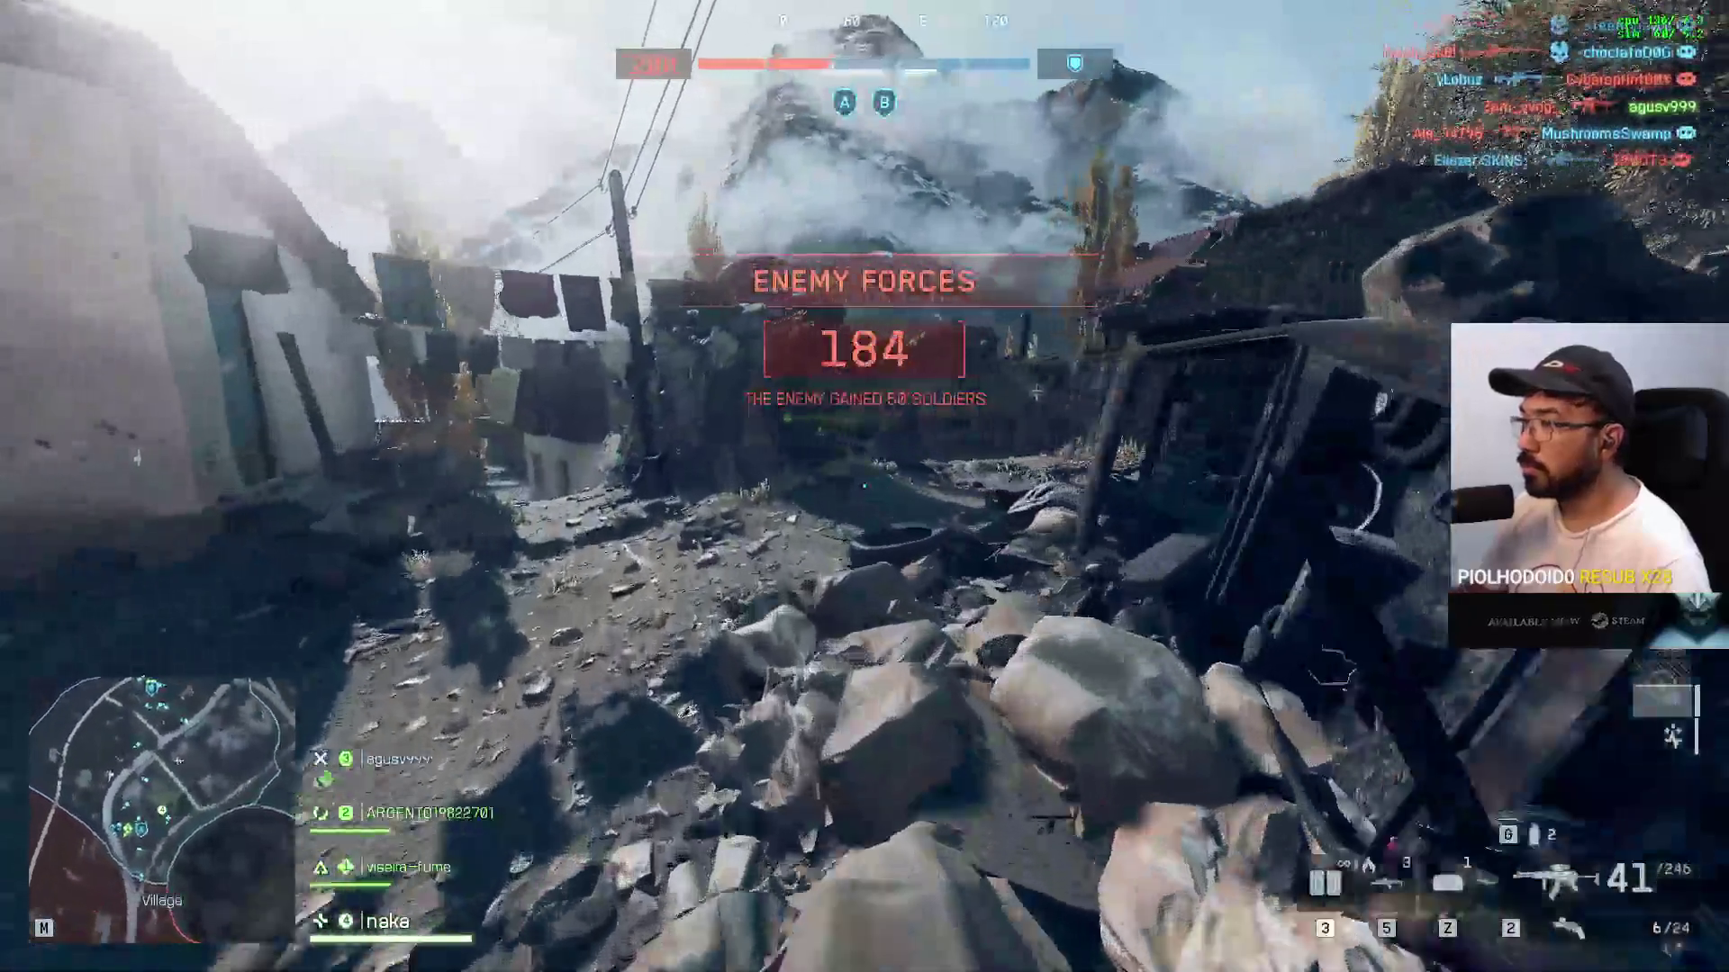
{"action": "key", "text": "w"}
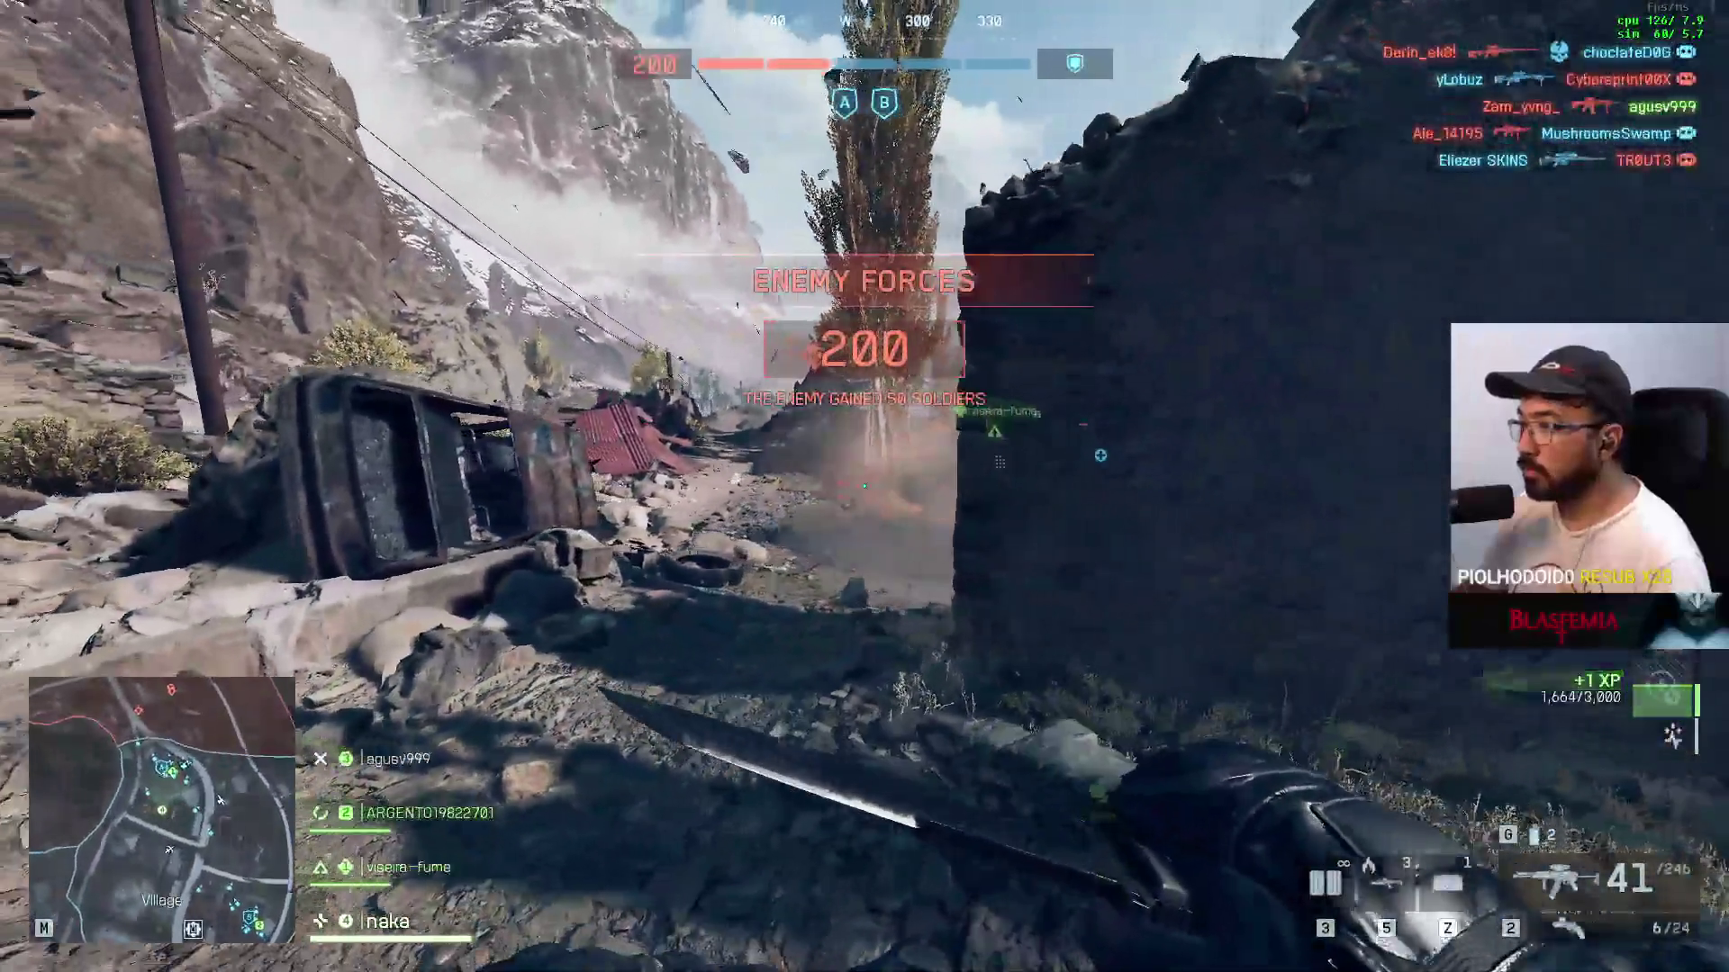
{"action": "key", "text": "w"}
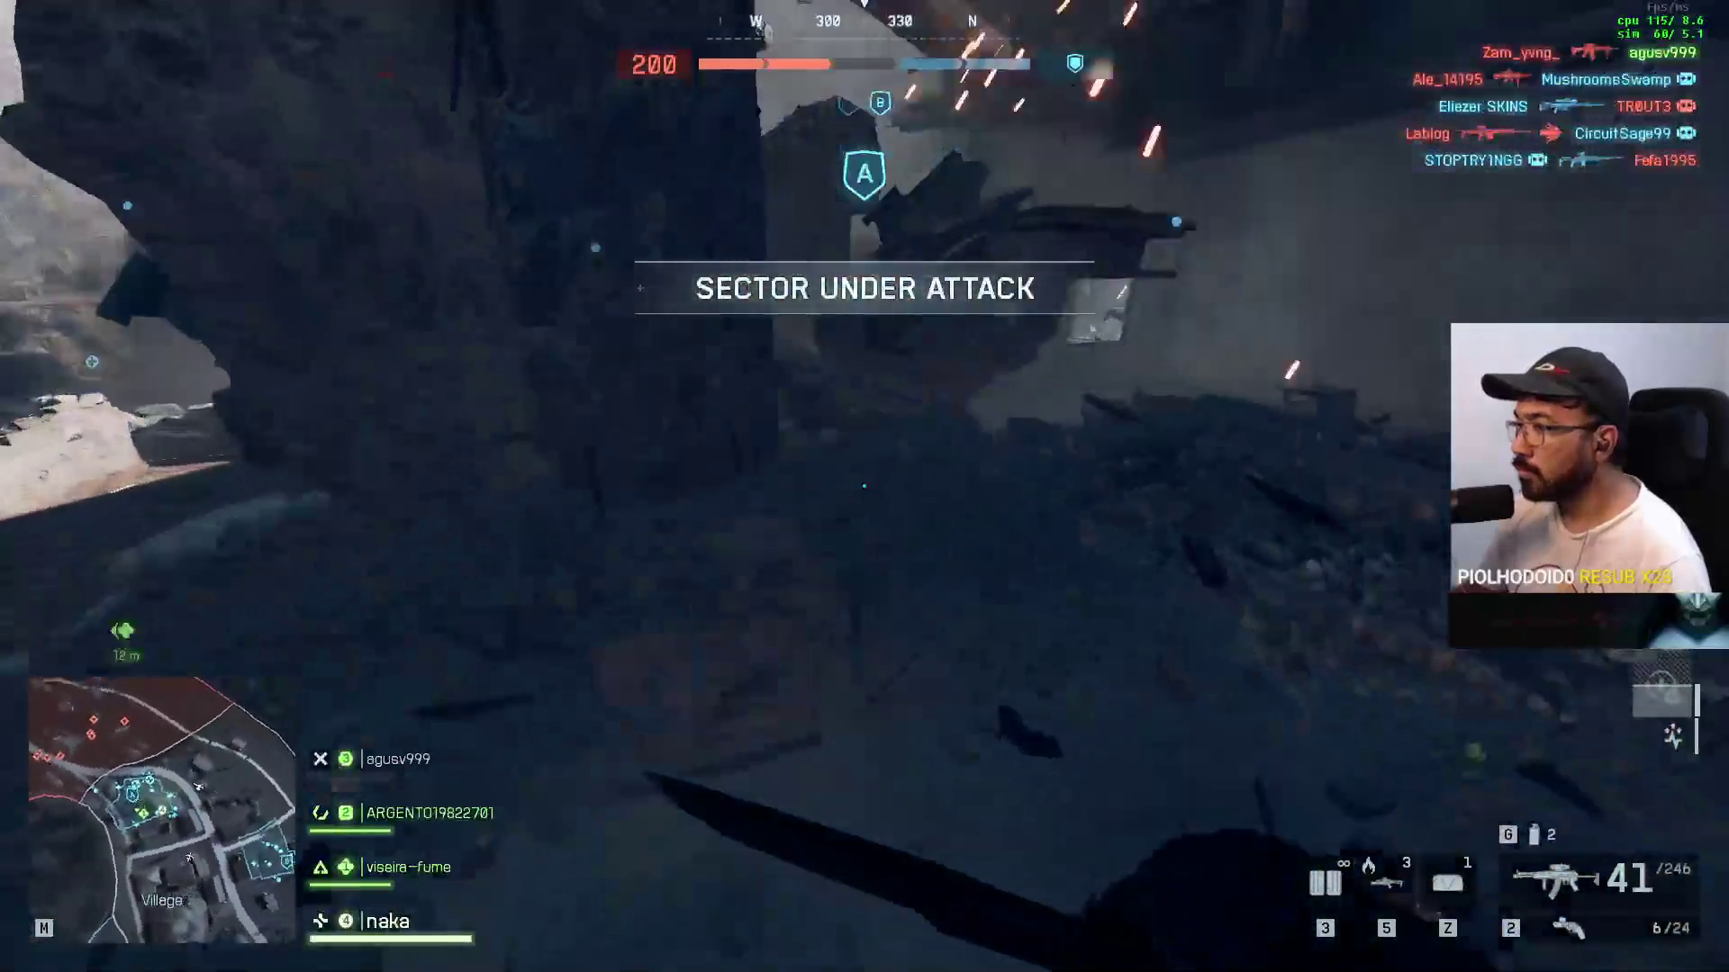
{"action": "key", "text": "w"}
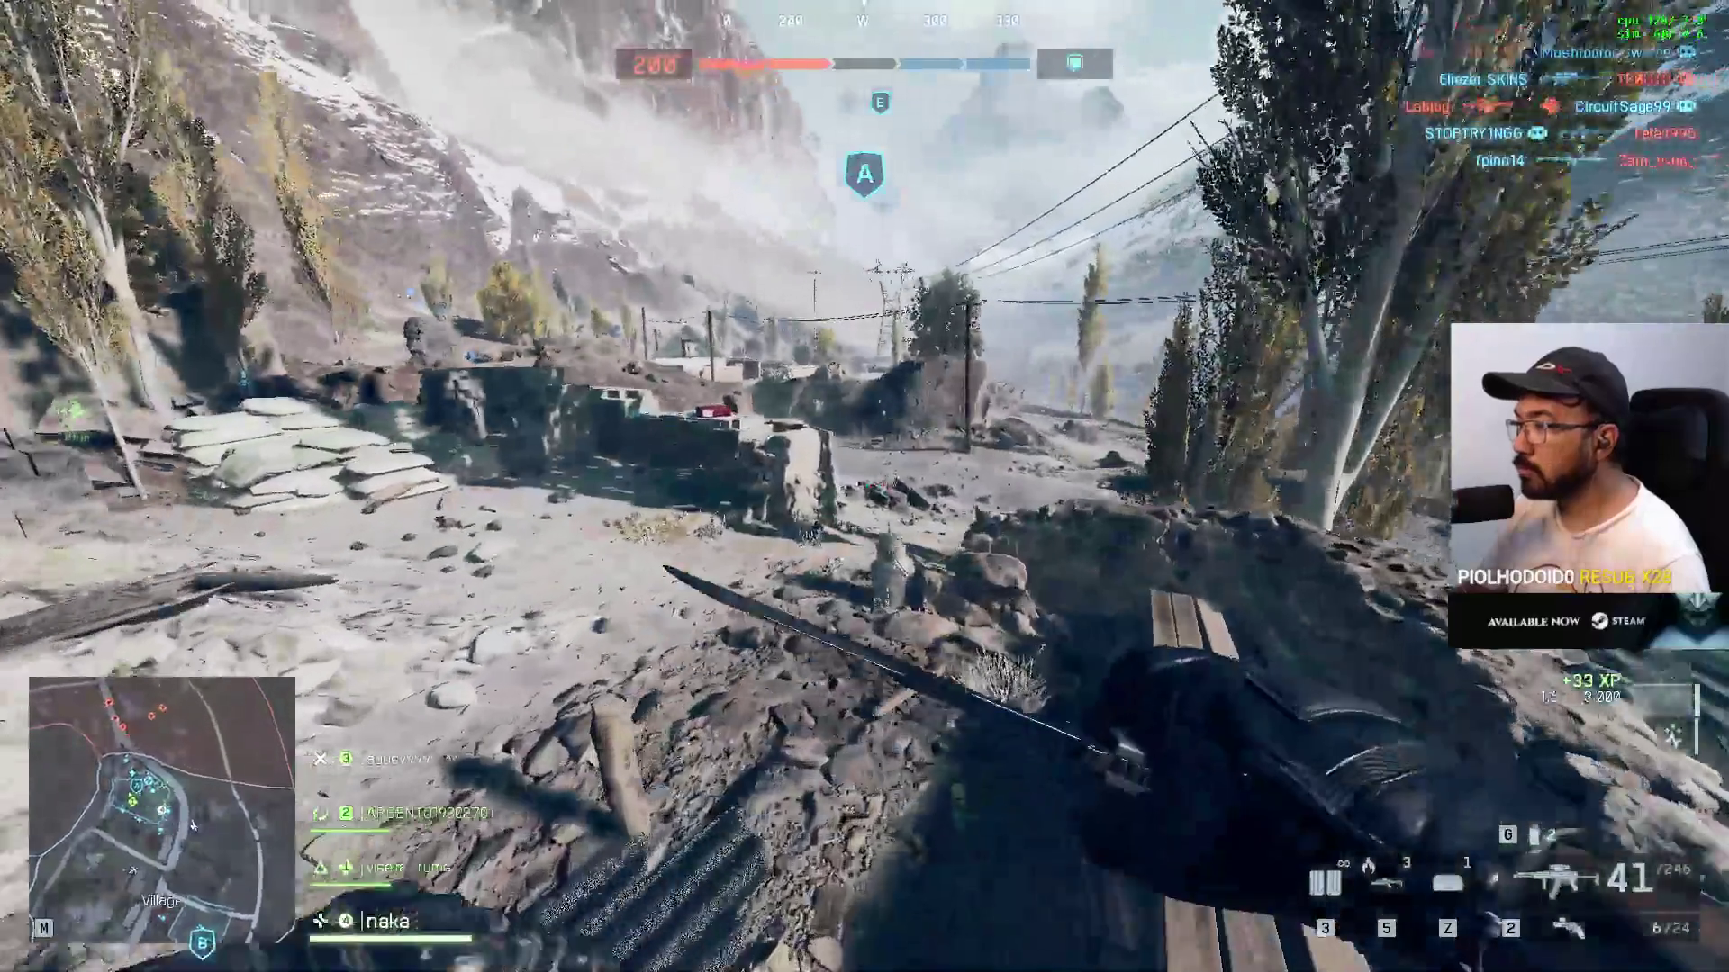
{"action": "key", "text": "w"}
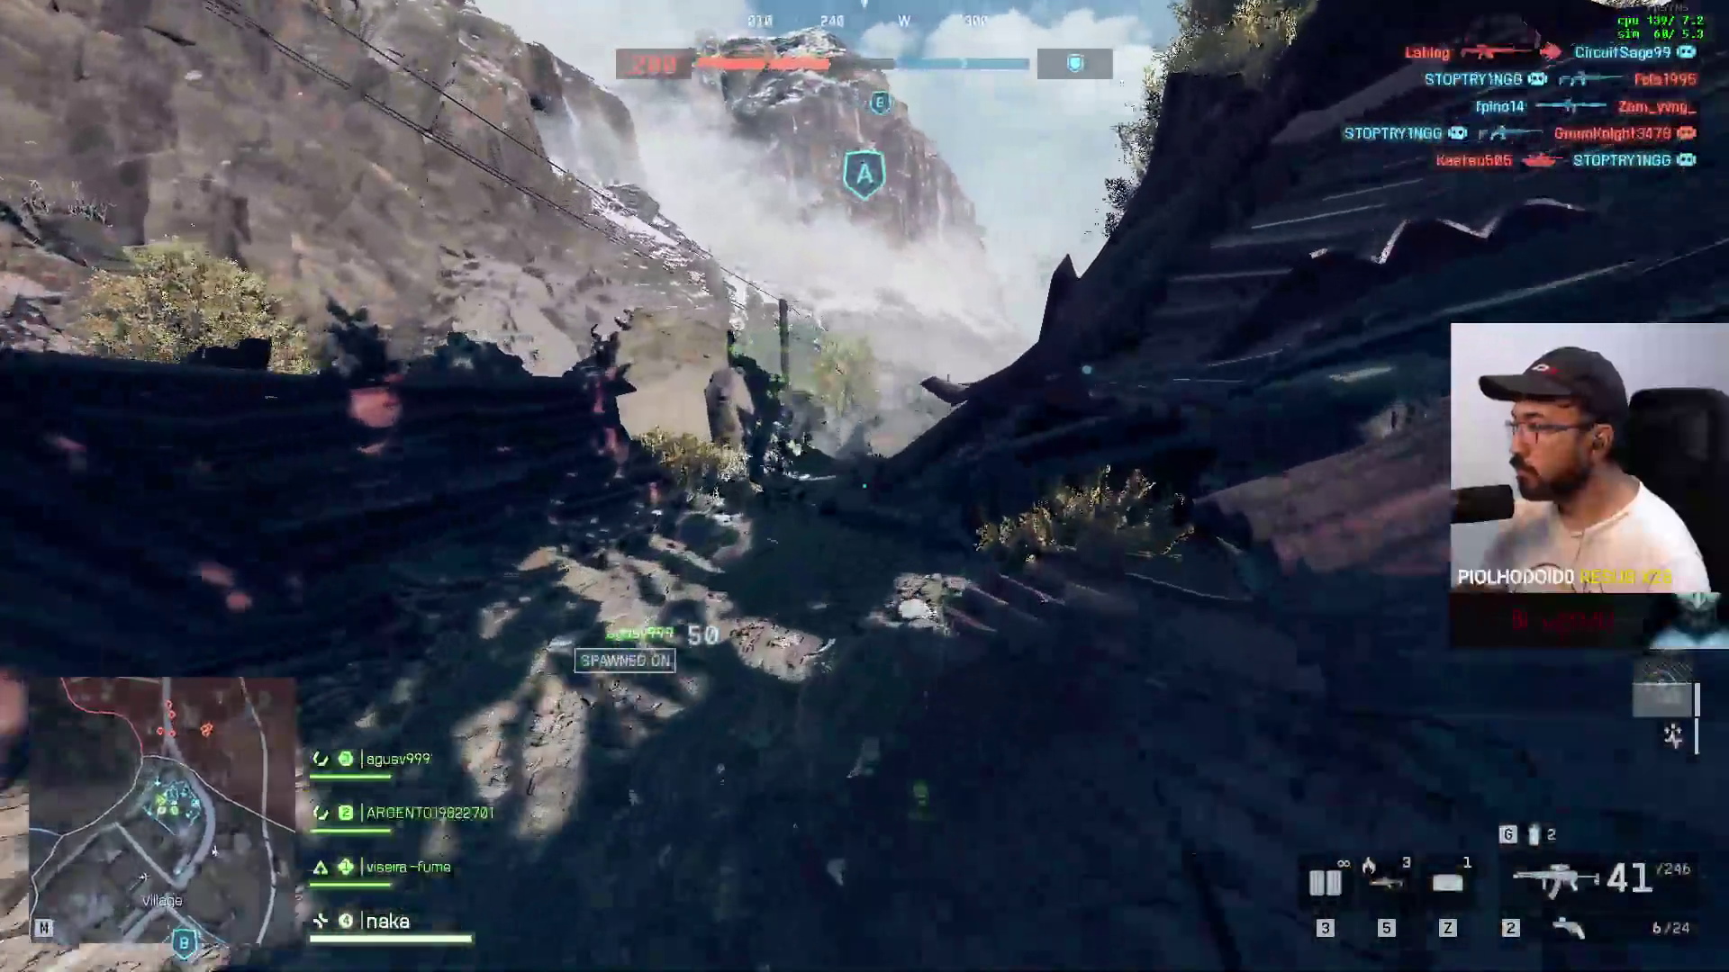
{"action": "key", "text": "w"}
{"action": "key", "text": "w"}
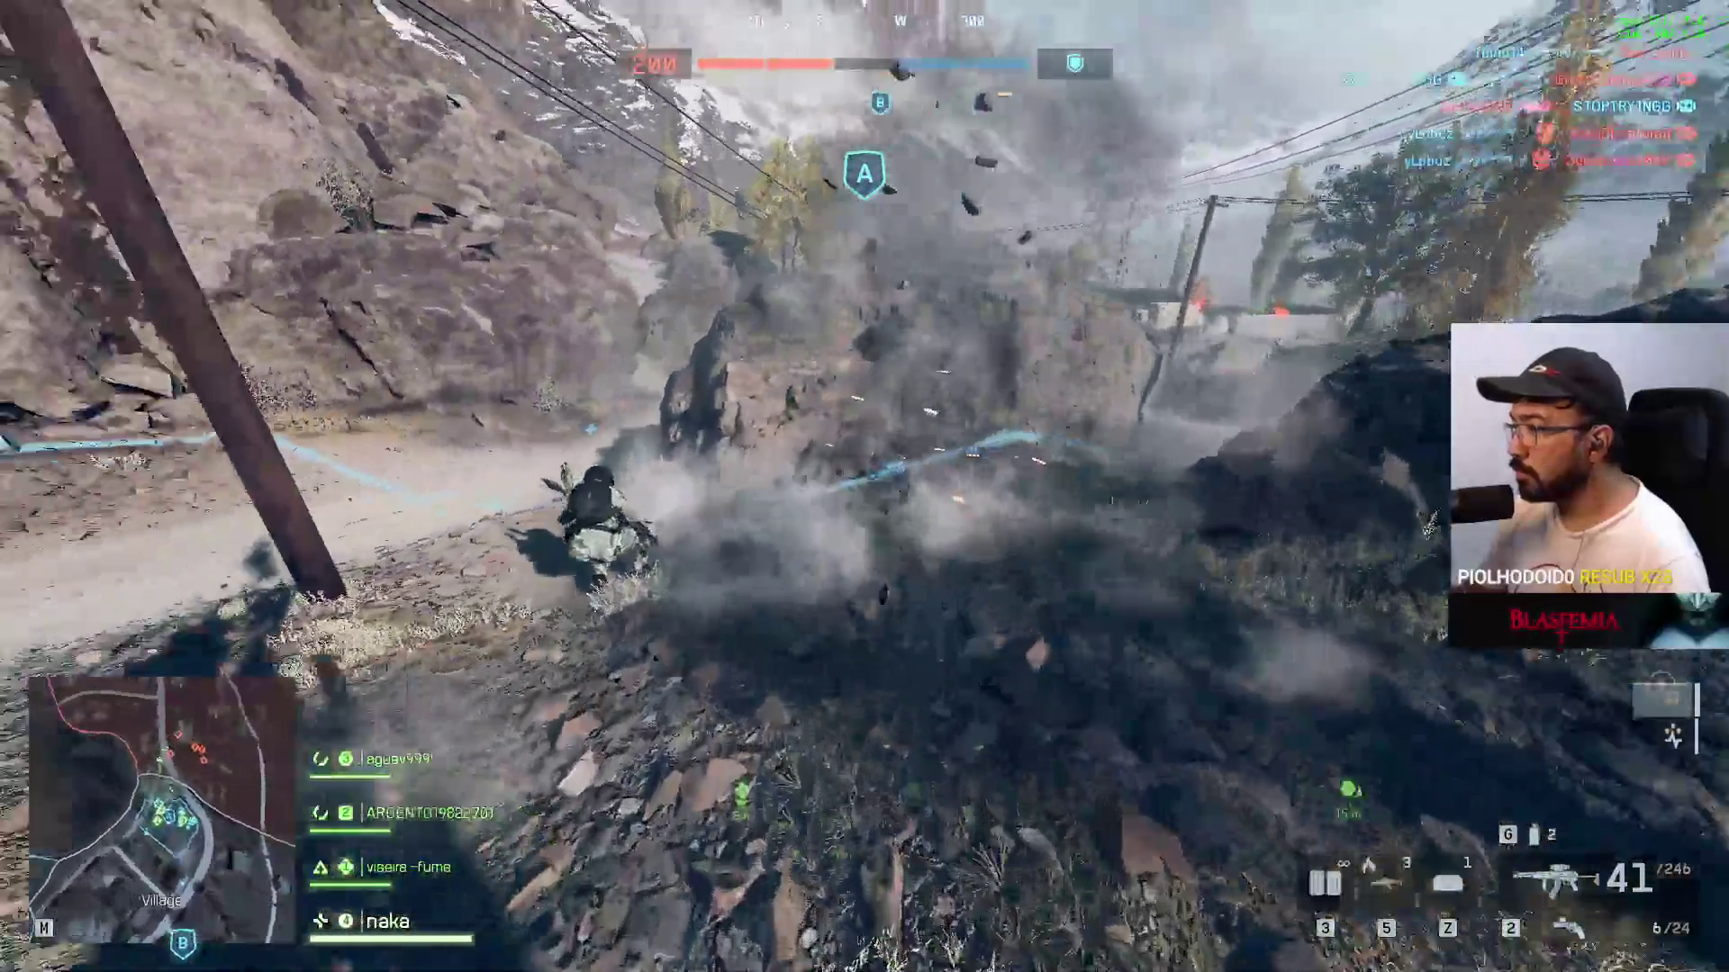
{"action": "key", "text": "w"}
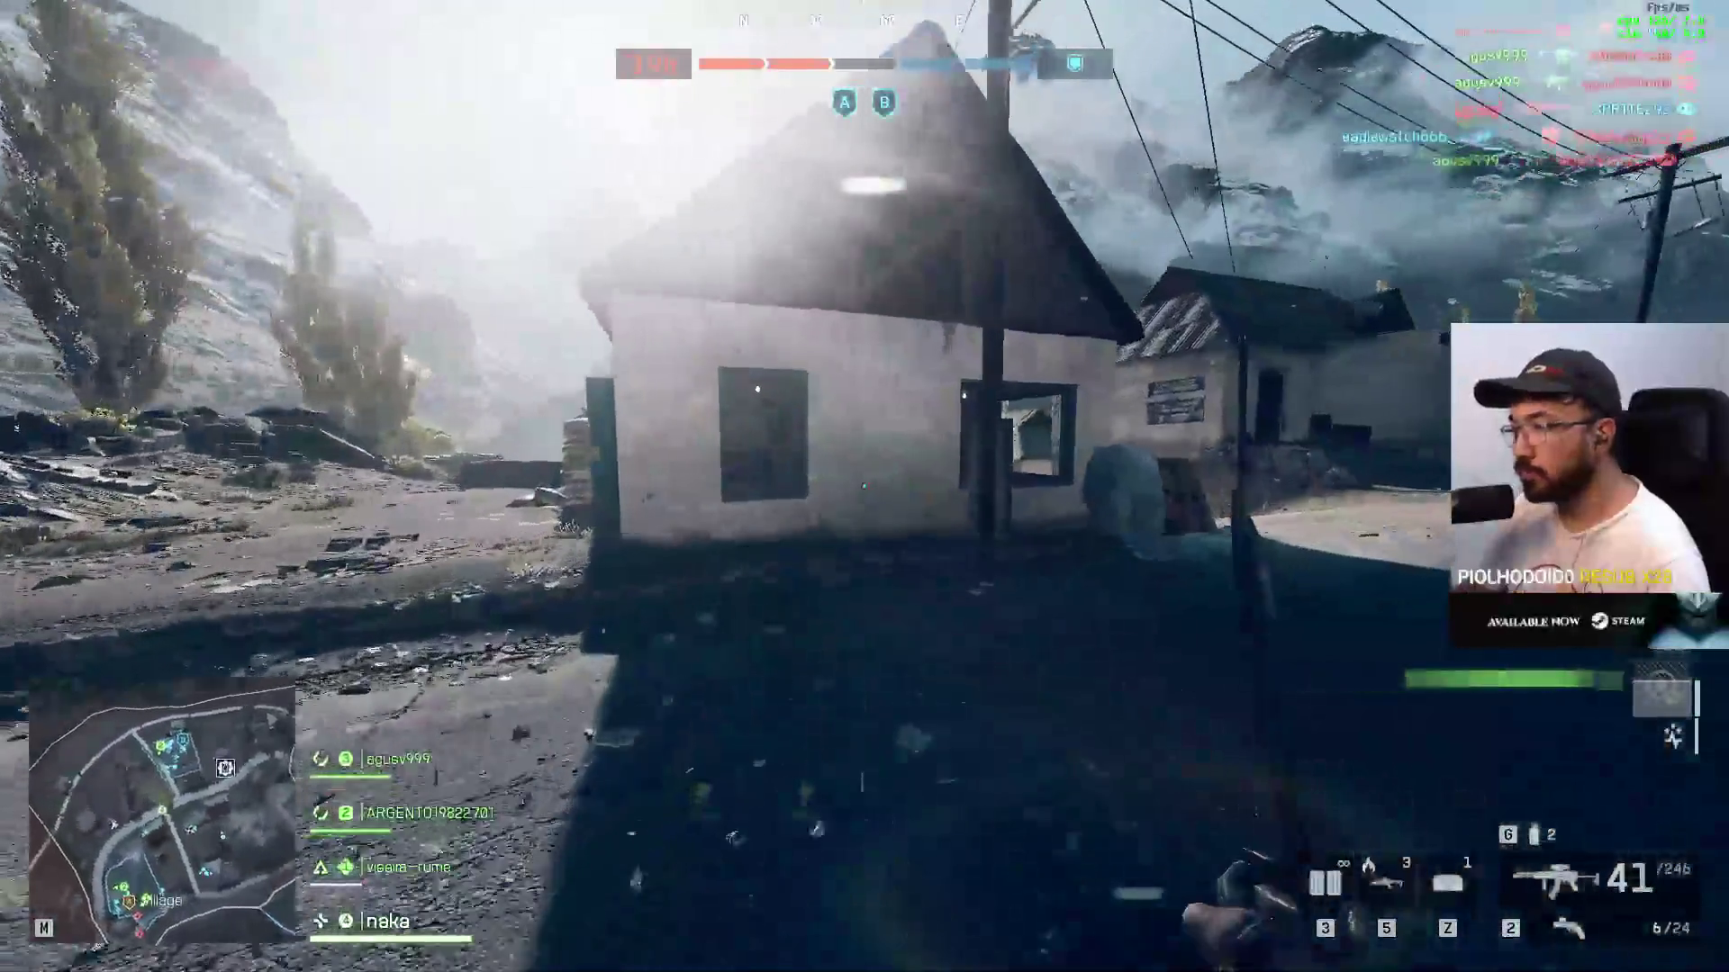
Step: Advance down the village road and alley, then knife a nearby enemy soldier
{"action": "key", "text": "w"}
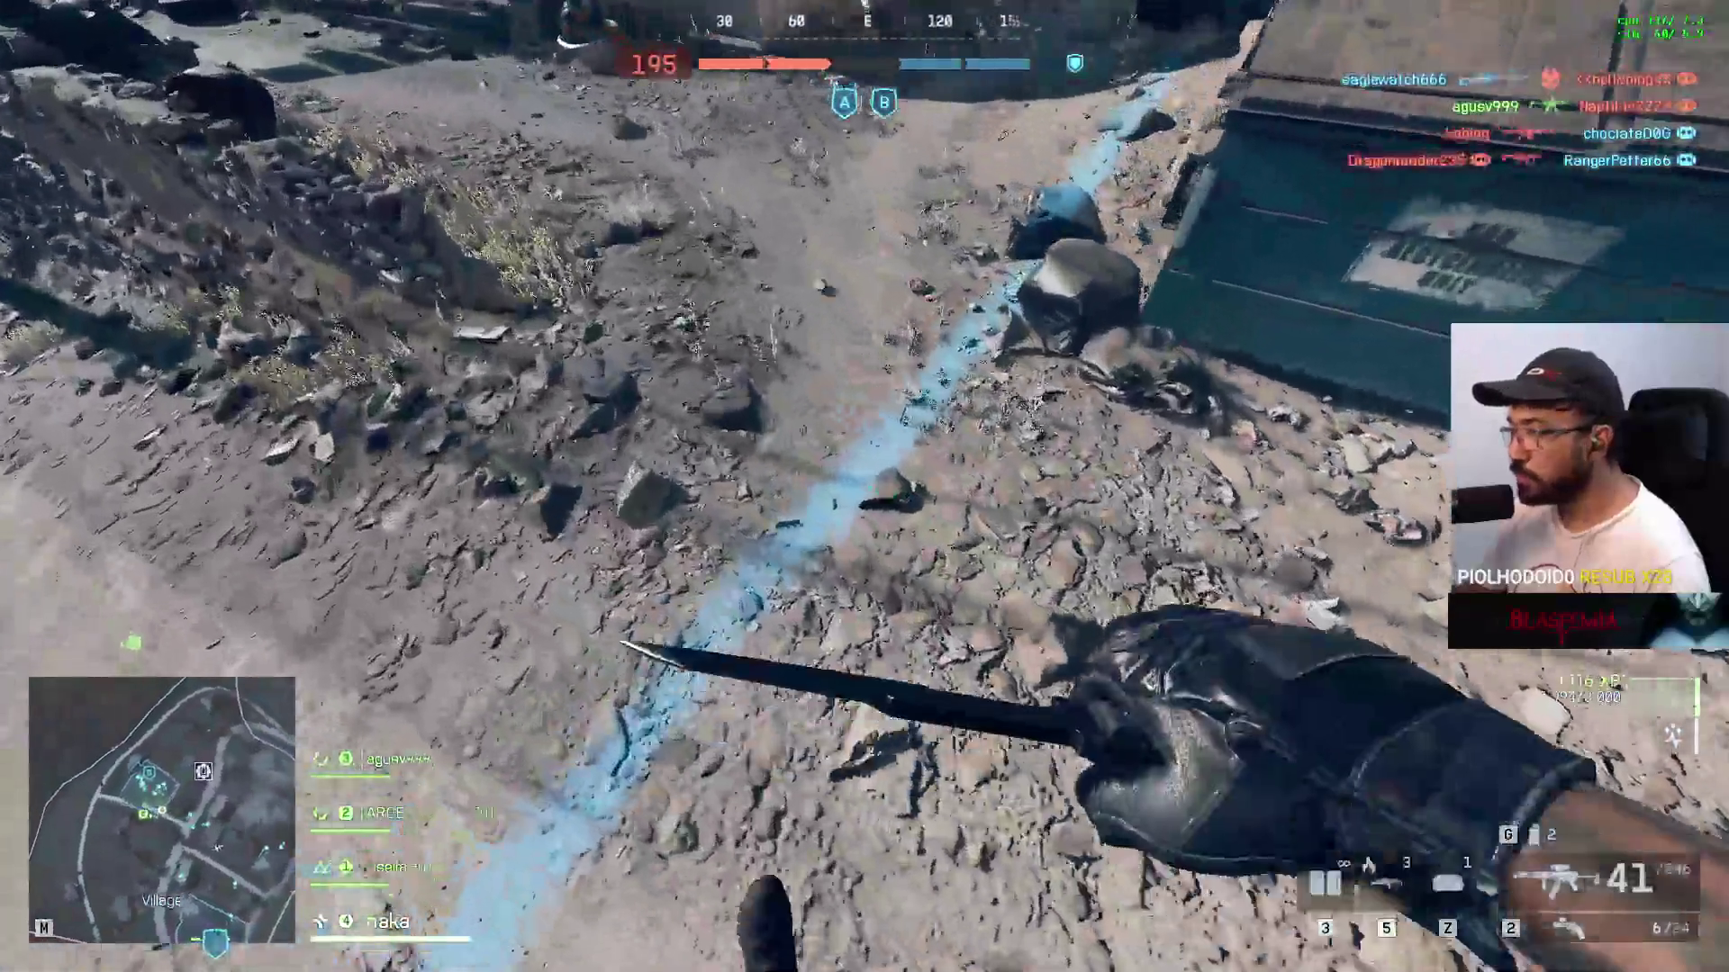
{"action": "key", "text": "w"}
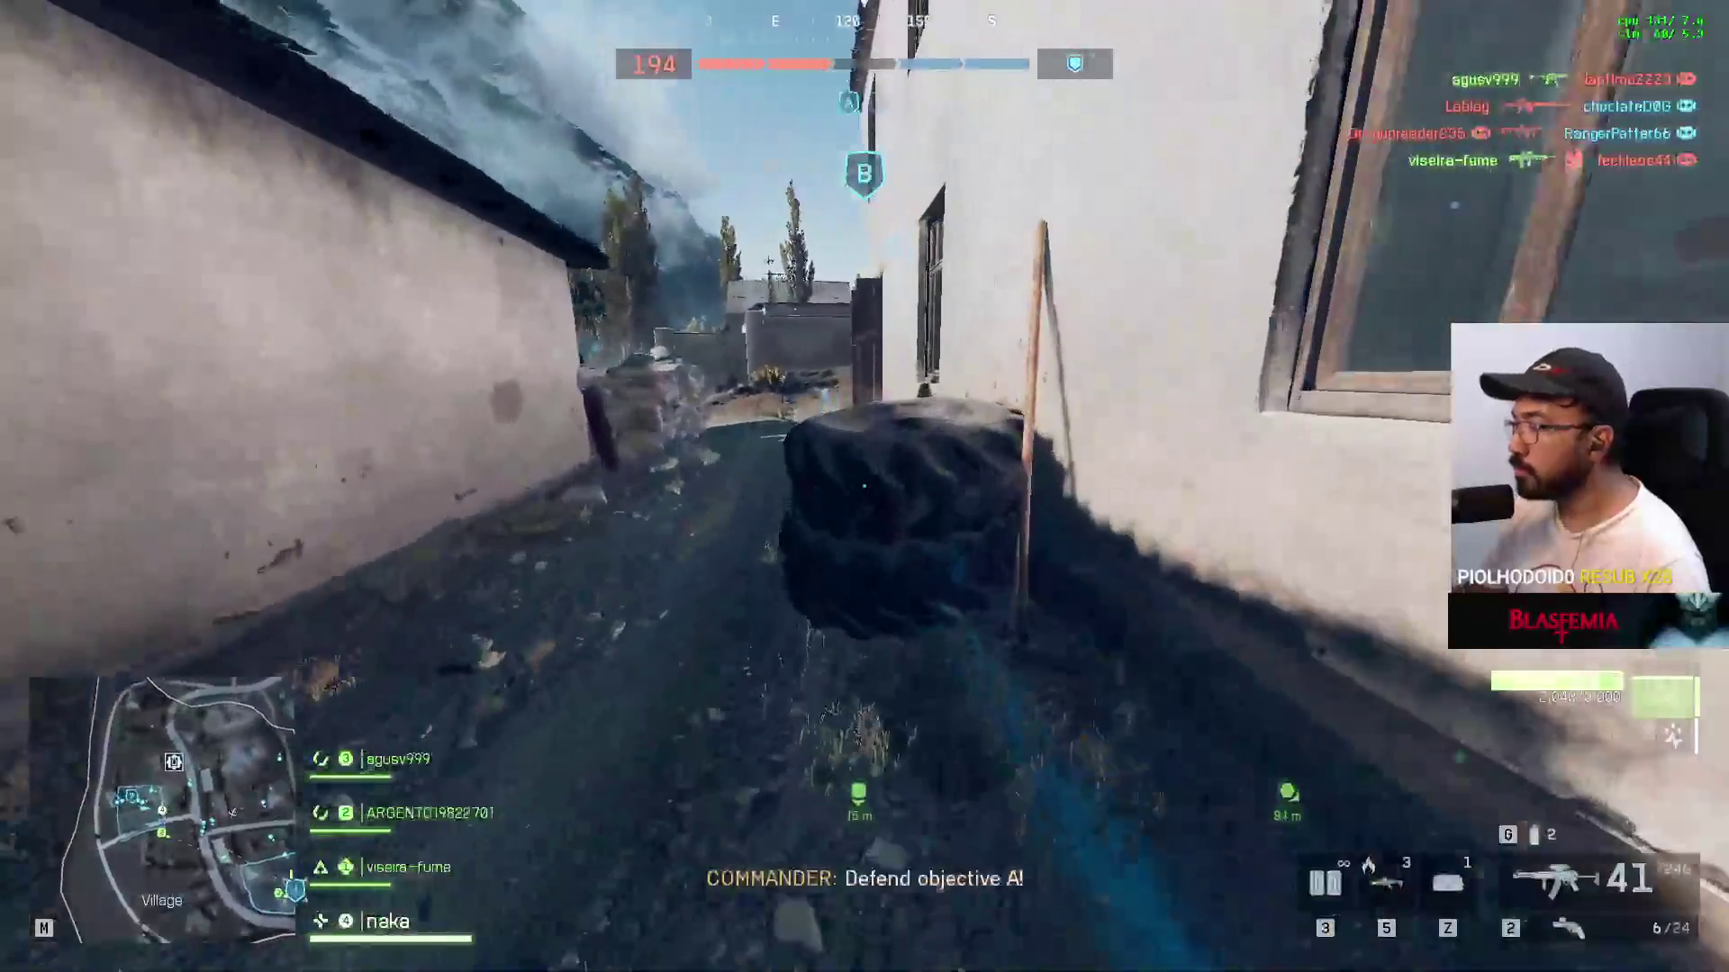
{"action": "key", "text": "f"}
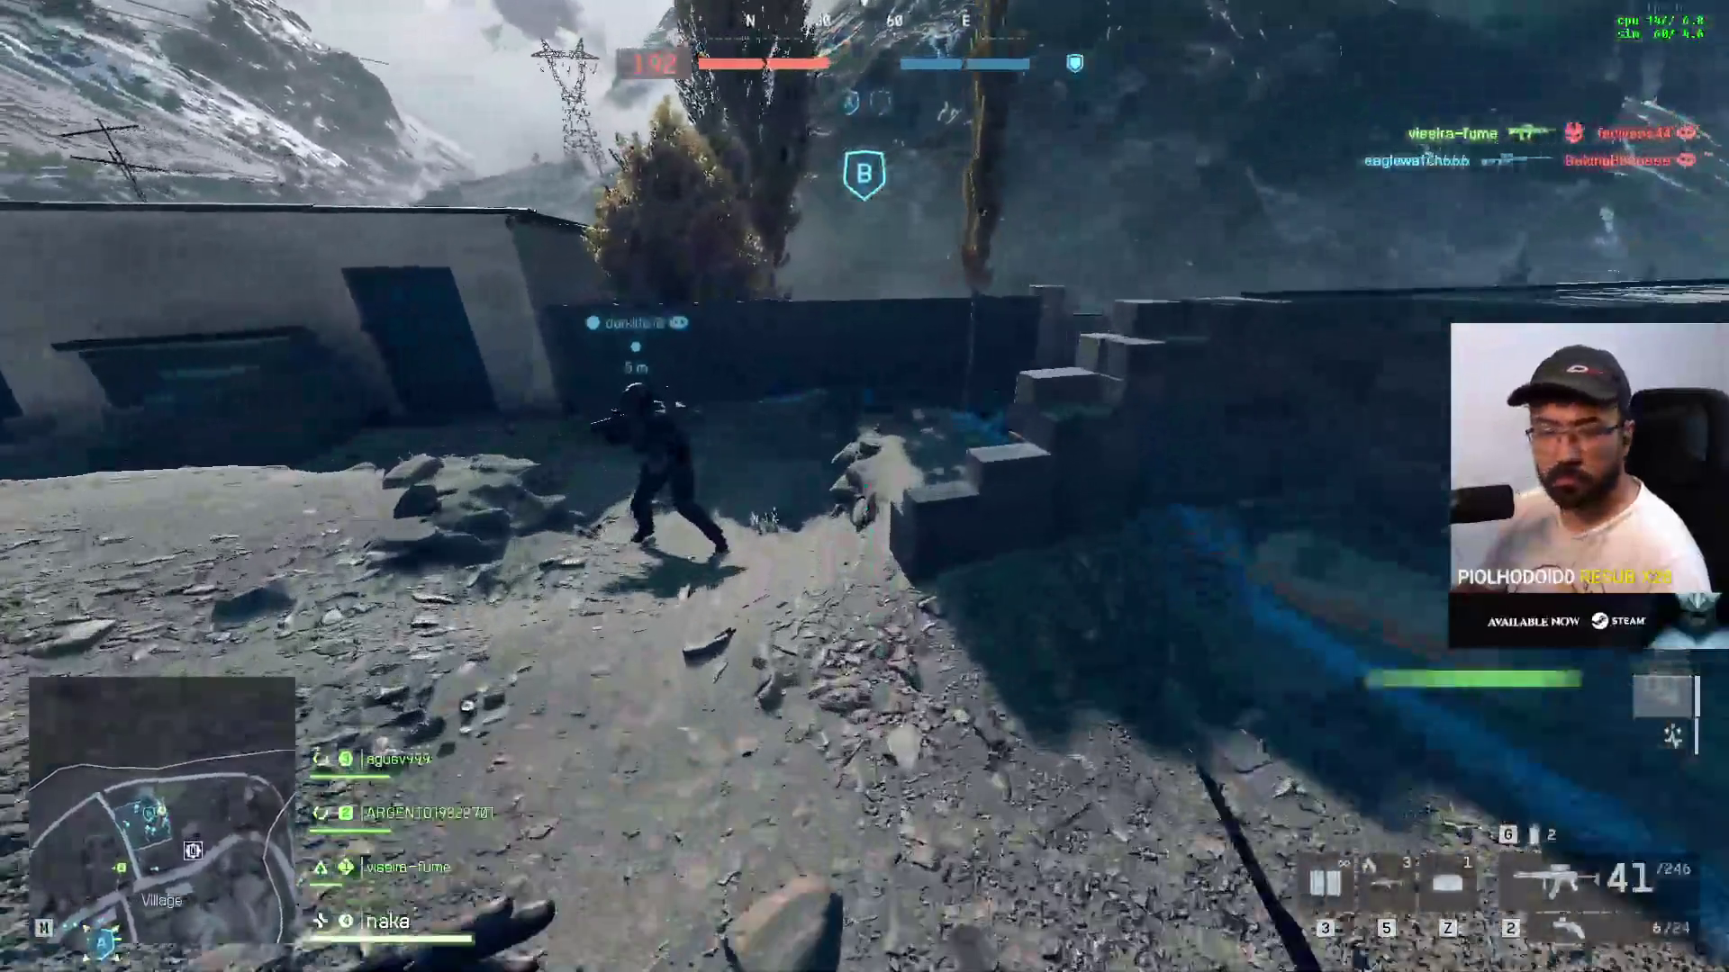
{"action": "key", "text": "f"}
Step: Close in on the next enemy with the knife ready, then pause the match
{"action": "key", "text": "w"}
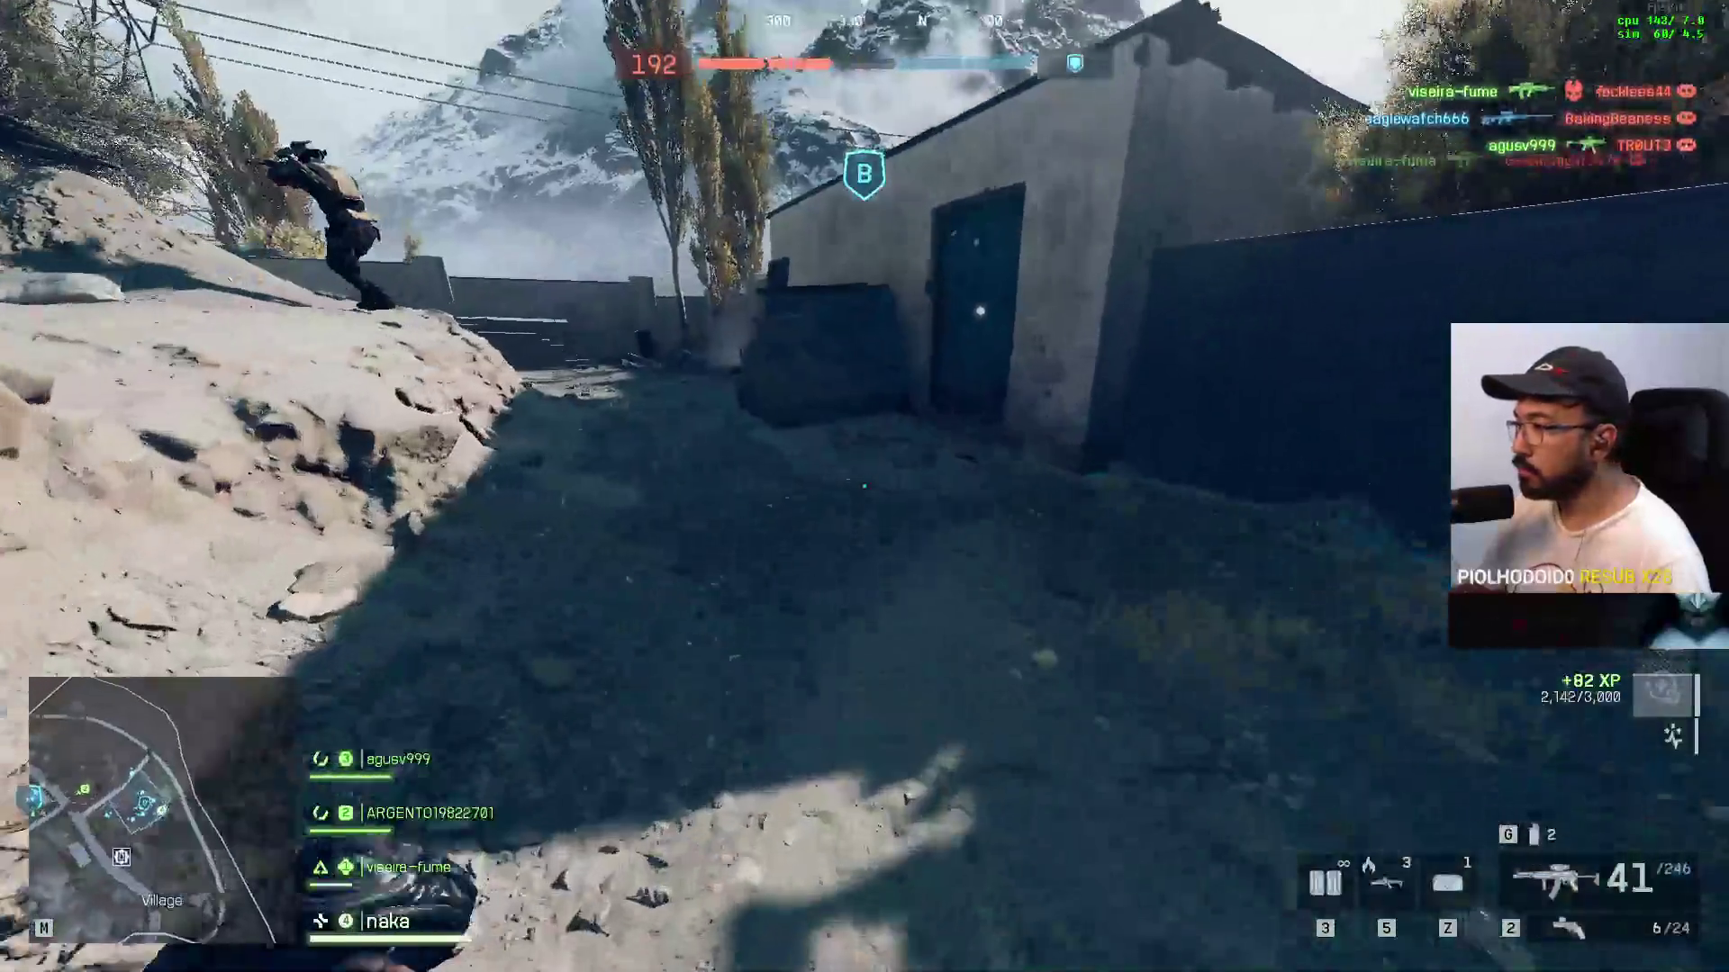
{"action": "key", "text": "w"}
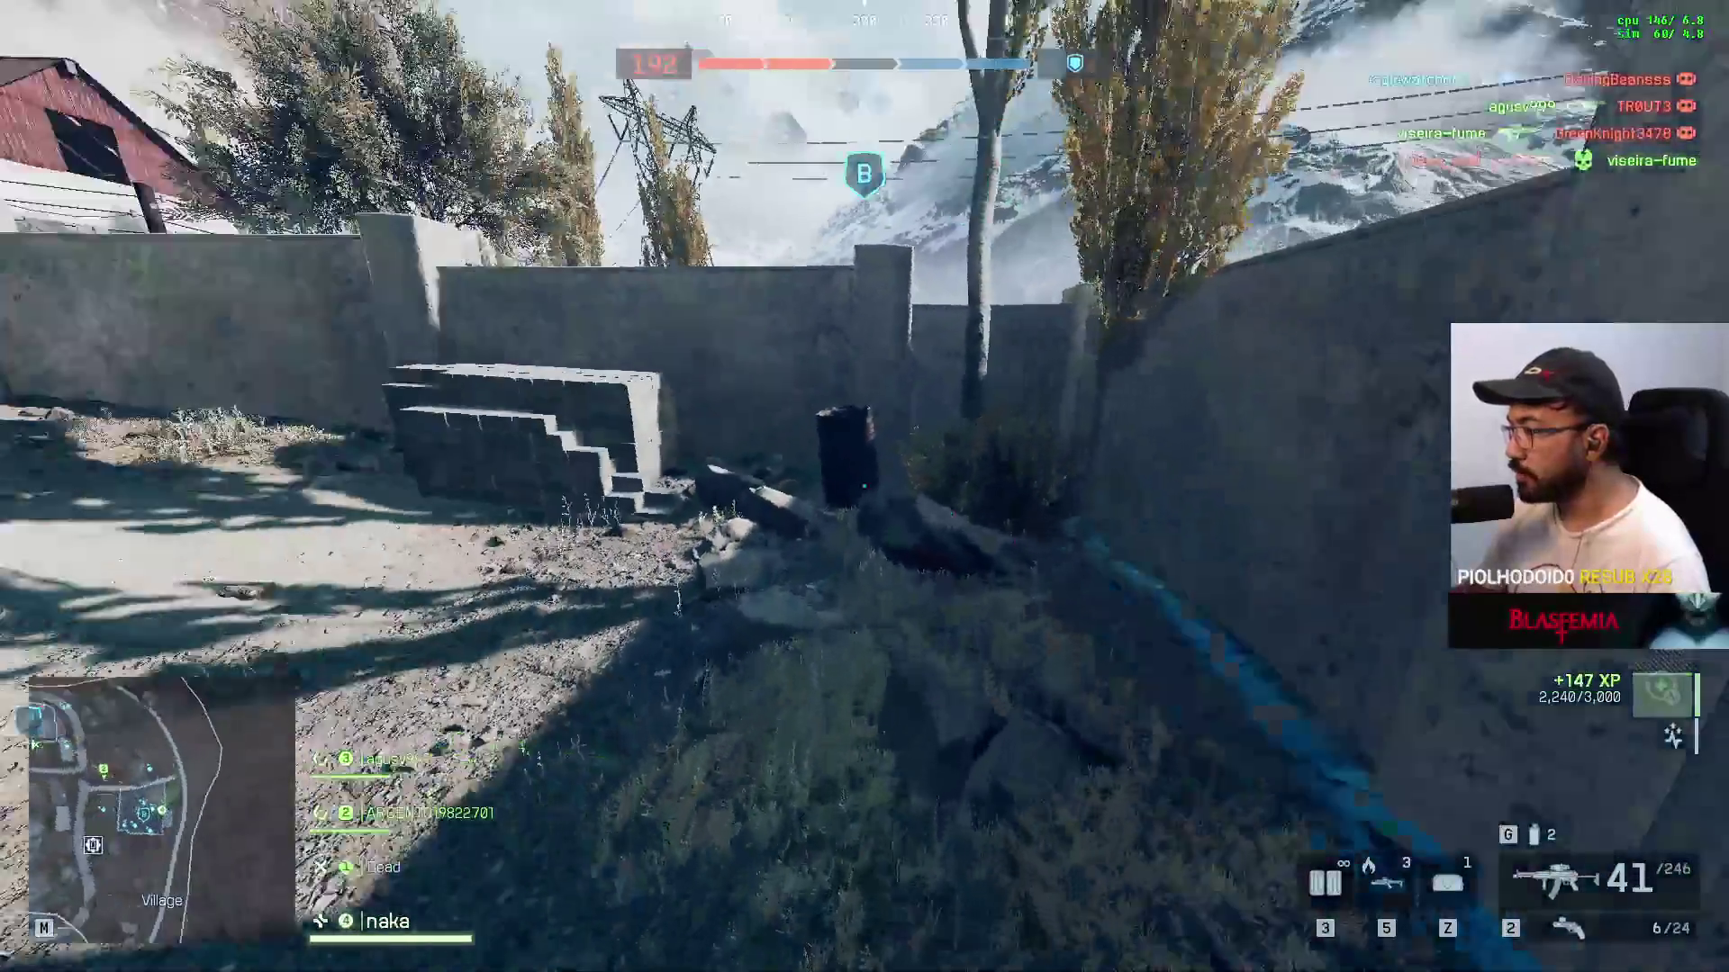
{"action": "key", "text": "f"}
{"action": "key", "text": "w"}
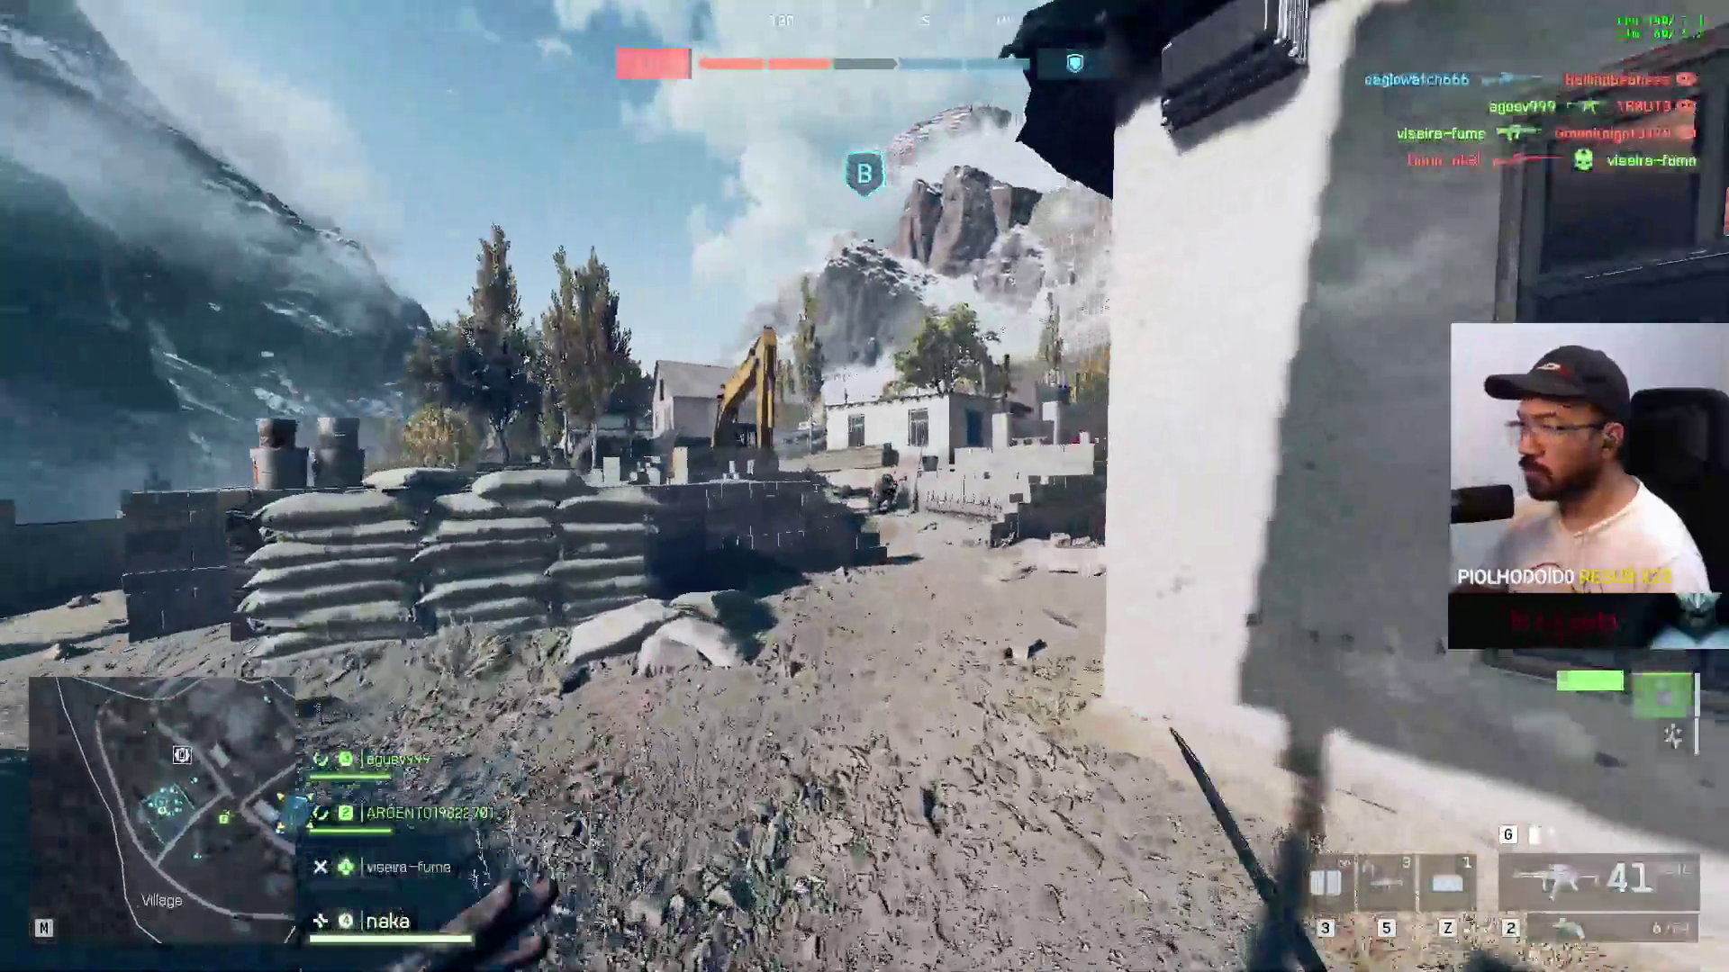
{"action": "key", "text": "Escape"}
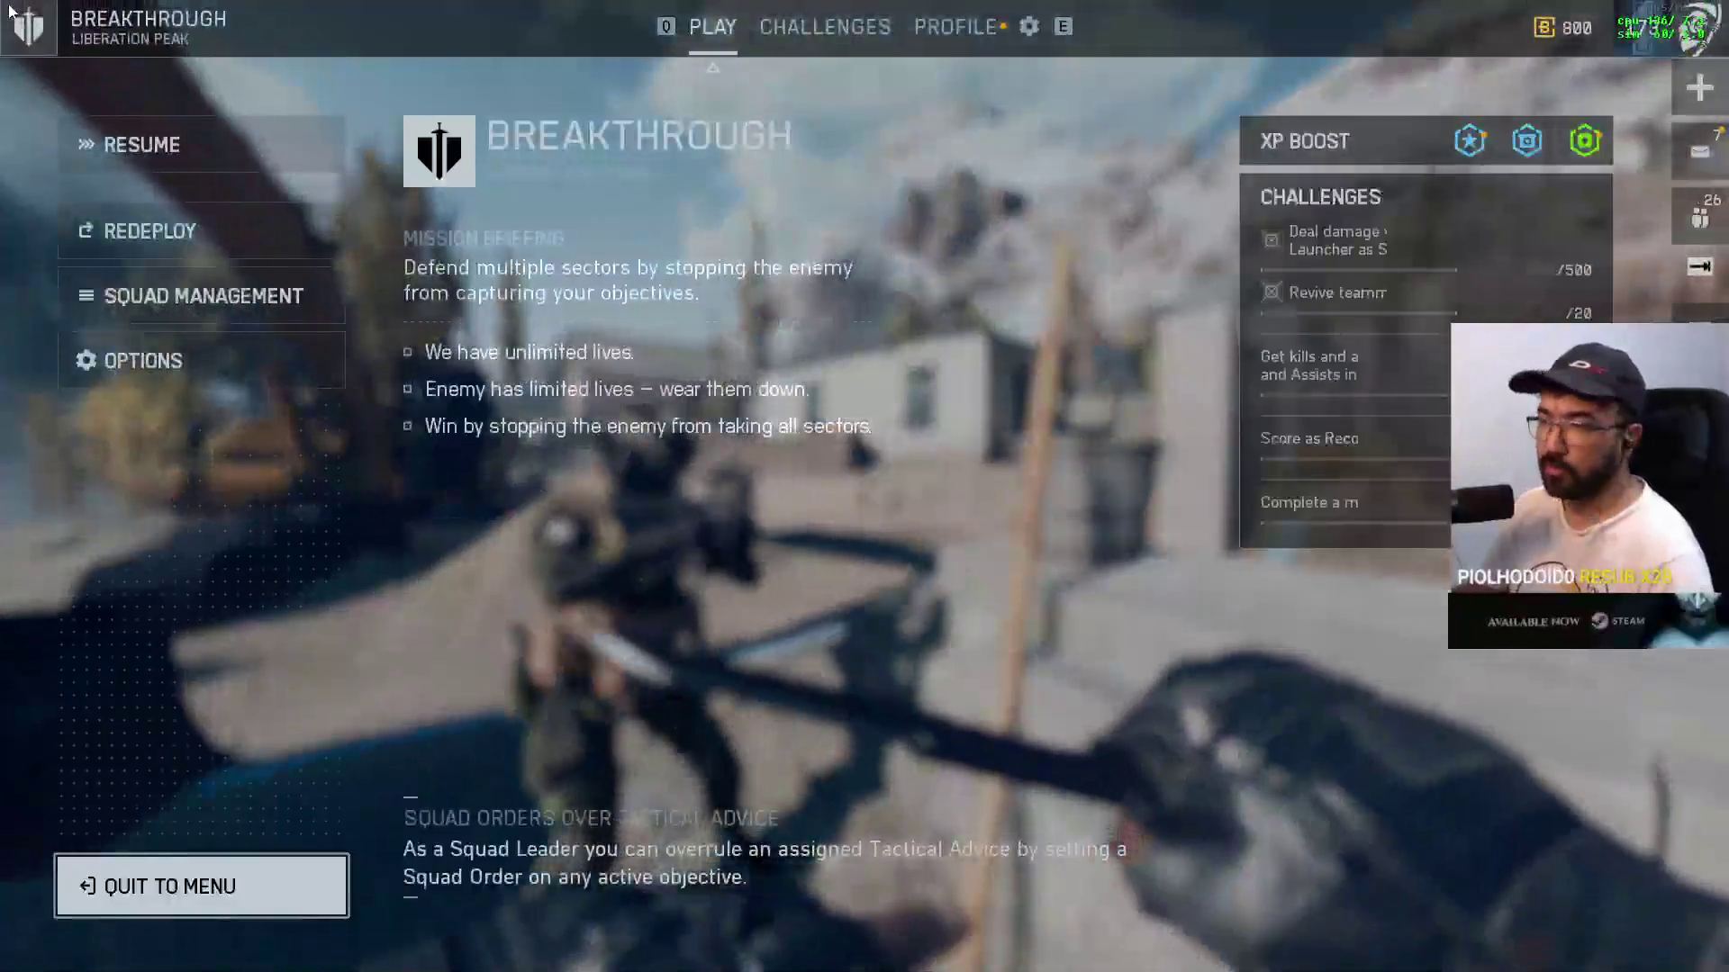
Step: Quit the Breakthrough match to the menu and confirm with QUIT
{"action": "left_click", "coordinate": [194, 883]}
{"action": "left_click", "coordinate": [859, 500]}
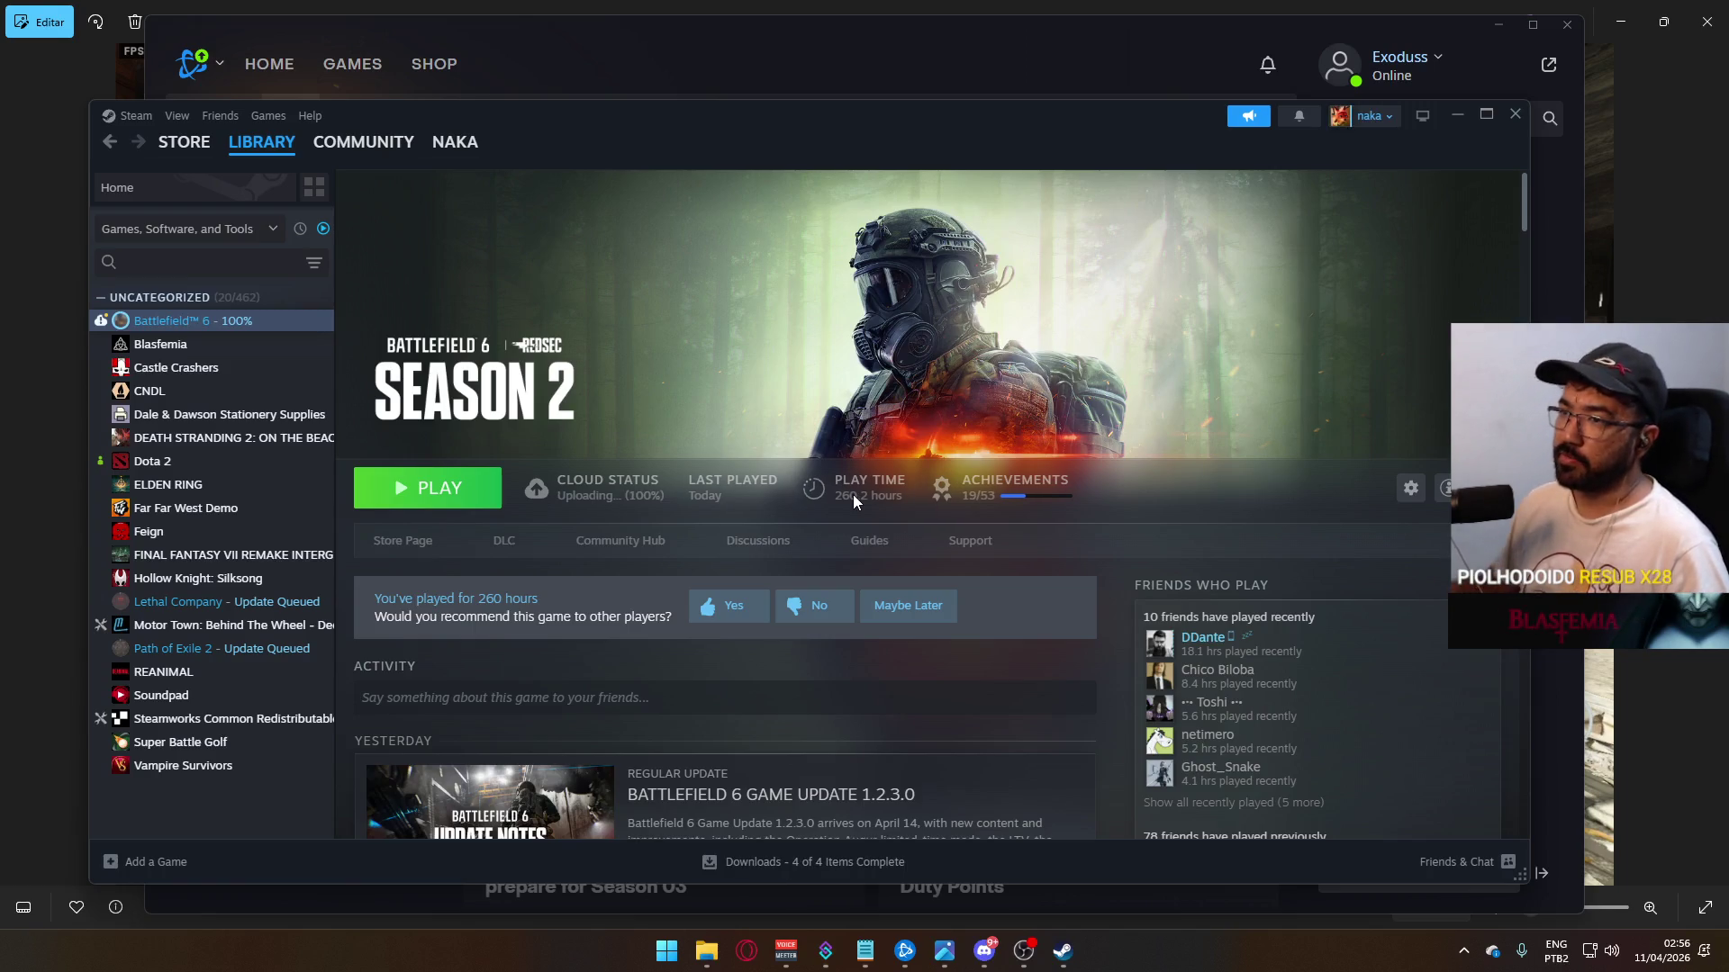
Step: Close the Steam, Battle.net, image viewer, ref and Textures windows
{"action": "left_click", "coordinate": [1457, 115]}
{"action": "left_click", "coordinate": [1498, 24]}
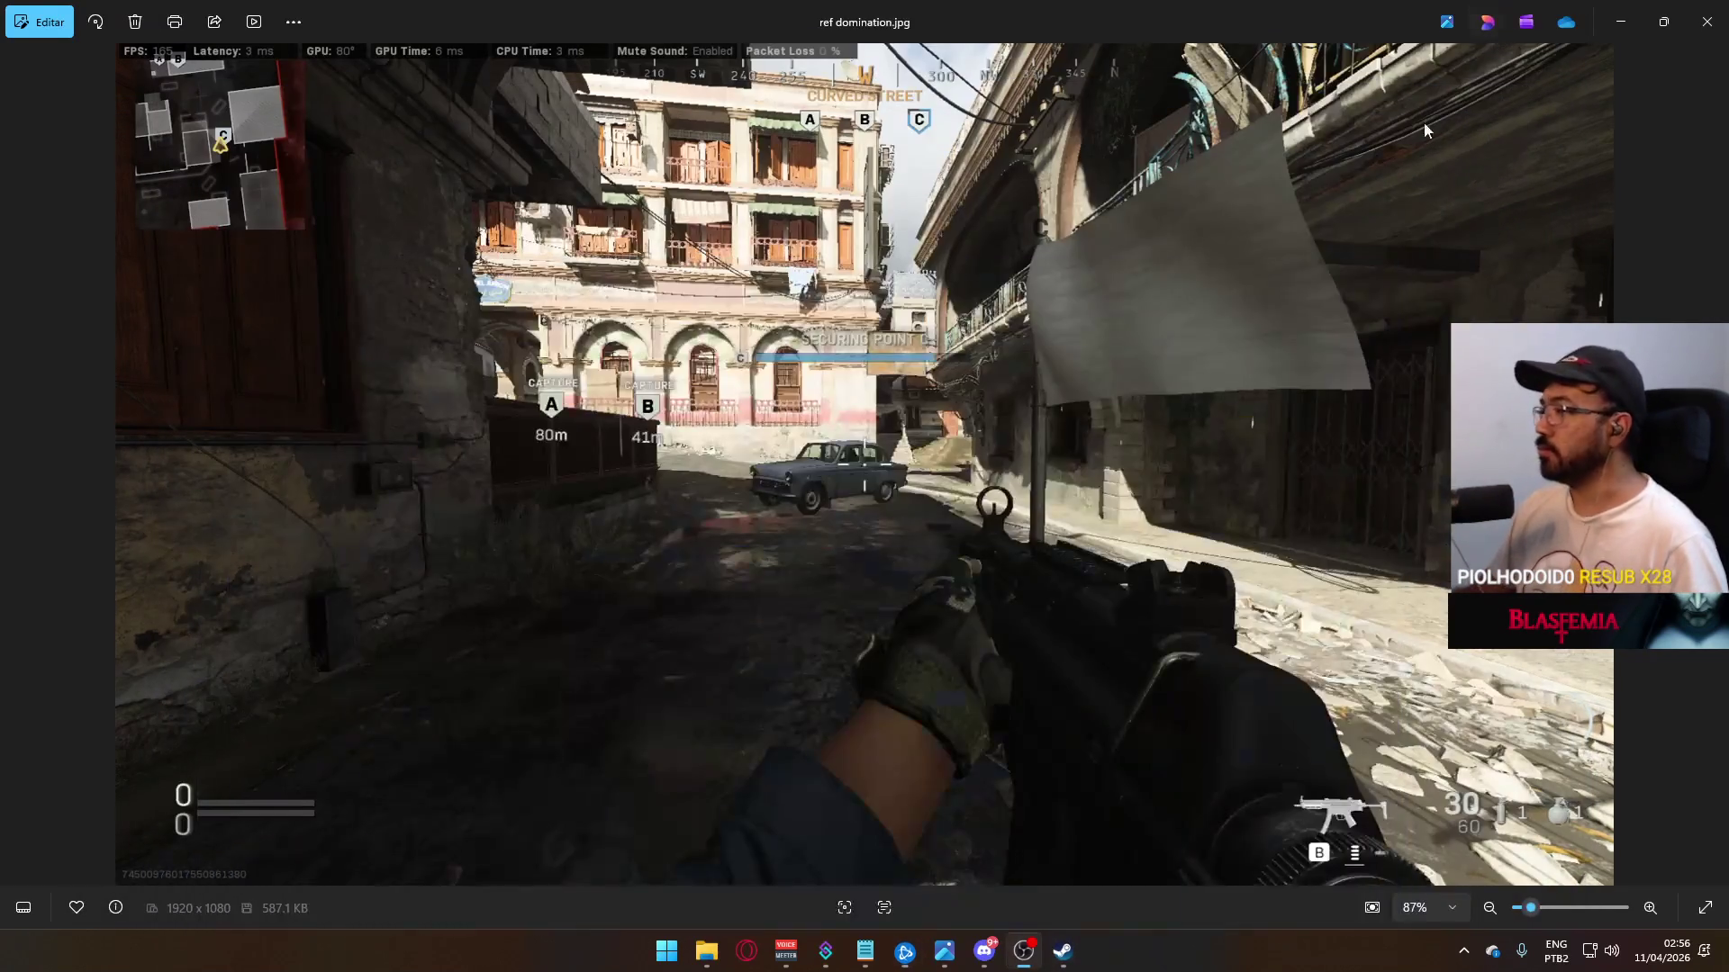
{"action": "left_click", "coordinate": [1706, 21]}
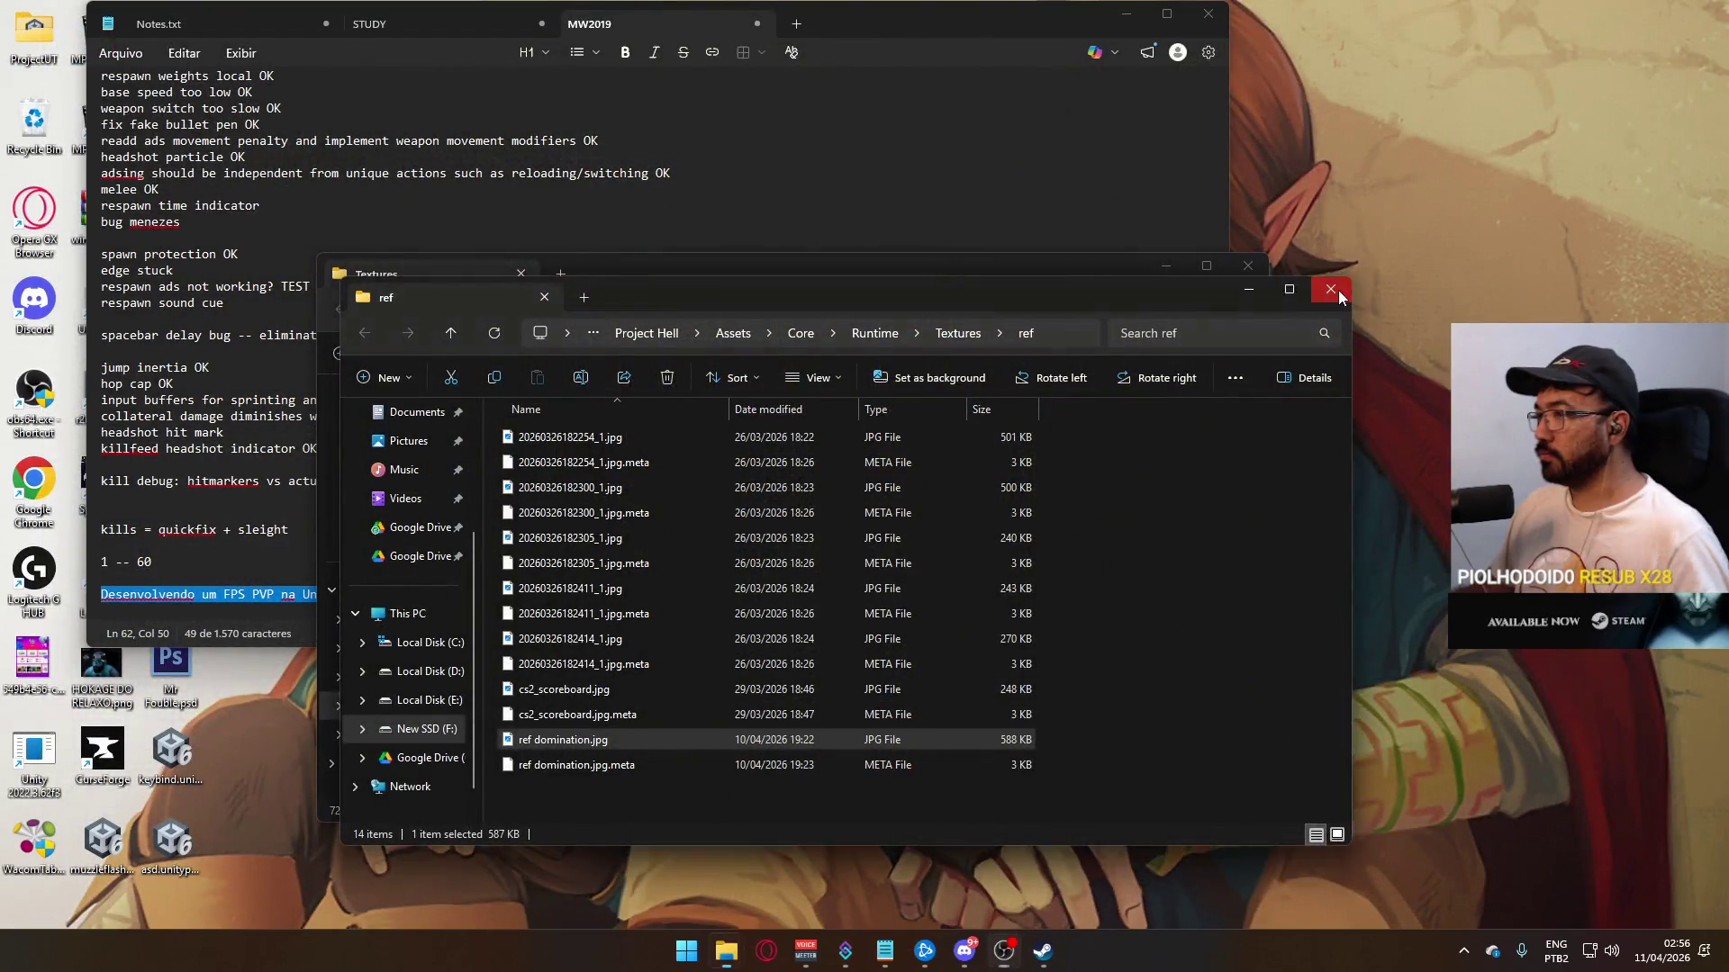
{"action": "left_click", "coordinate": [1331, 289]}
{"action": "left_click", "coordinate": [1247, 265]}
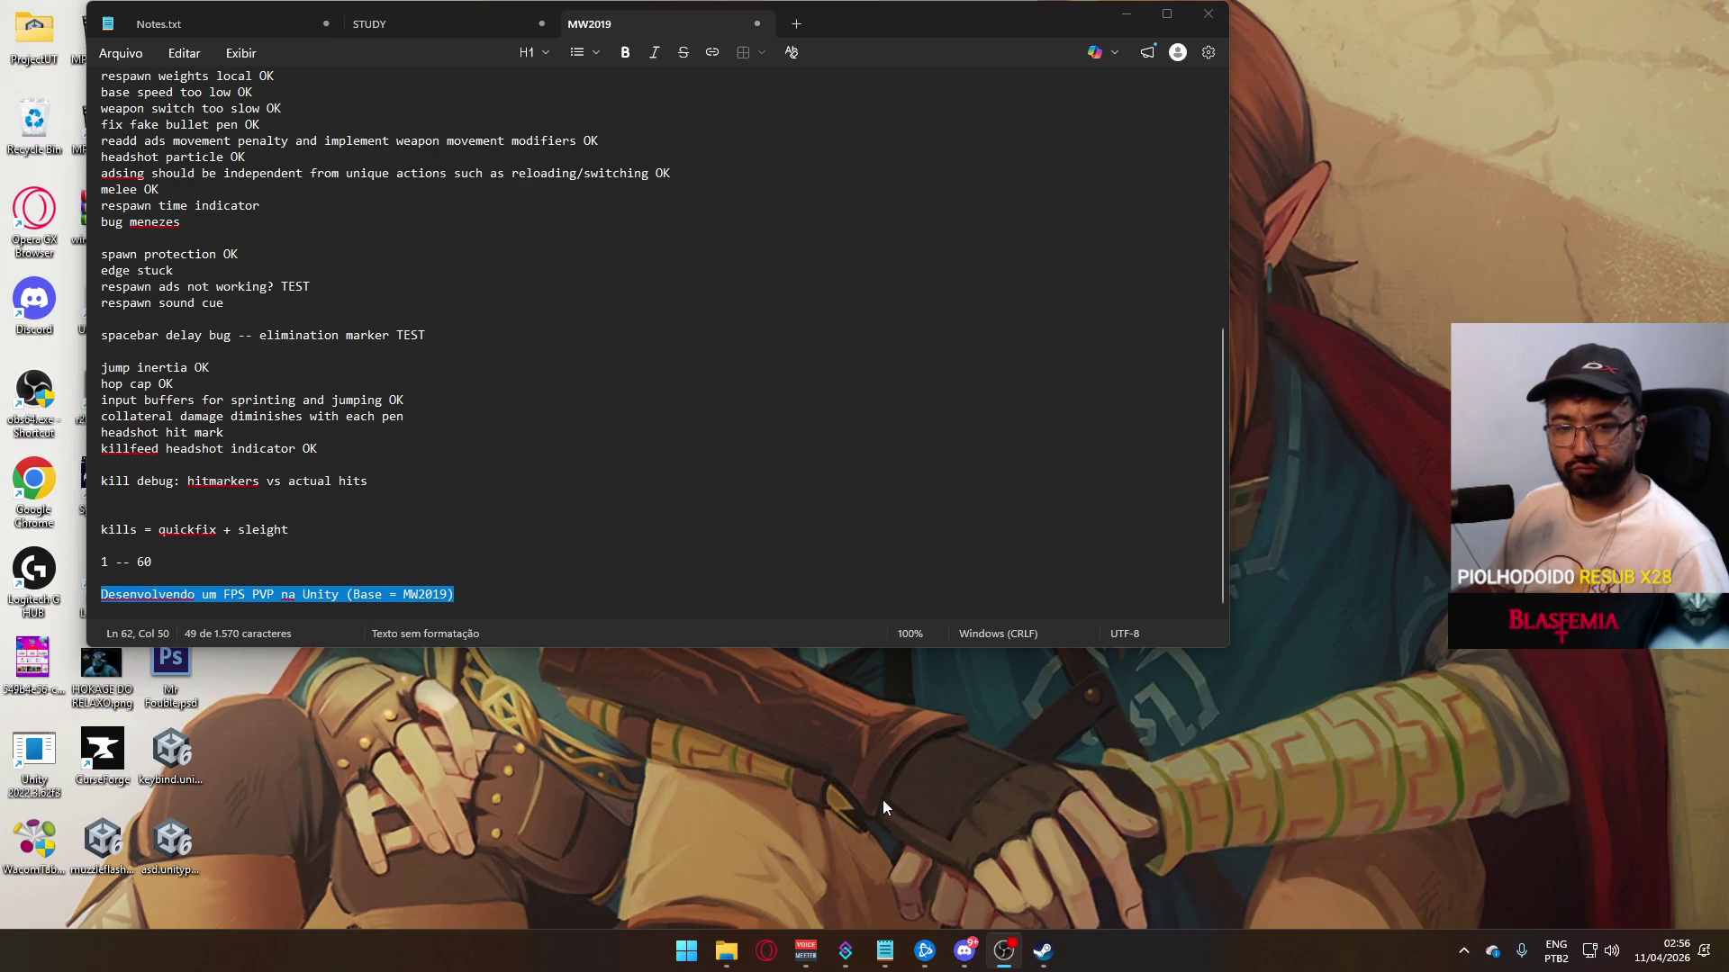
Step: Move the notes window to the lower right and open Unity Hub from the system tray
{"action": "mouse_move", "coordinate": [846, 31]}
{"action": "left_mouse_down"}
{"action": "mouse_move", "coordinate": [1113, 135]}
{"action": "mouse_move", "coordinate": [1062, 191]}
{"action": "left_mouse_up"}
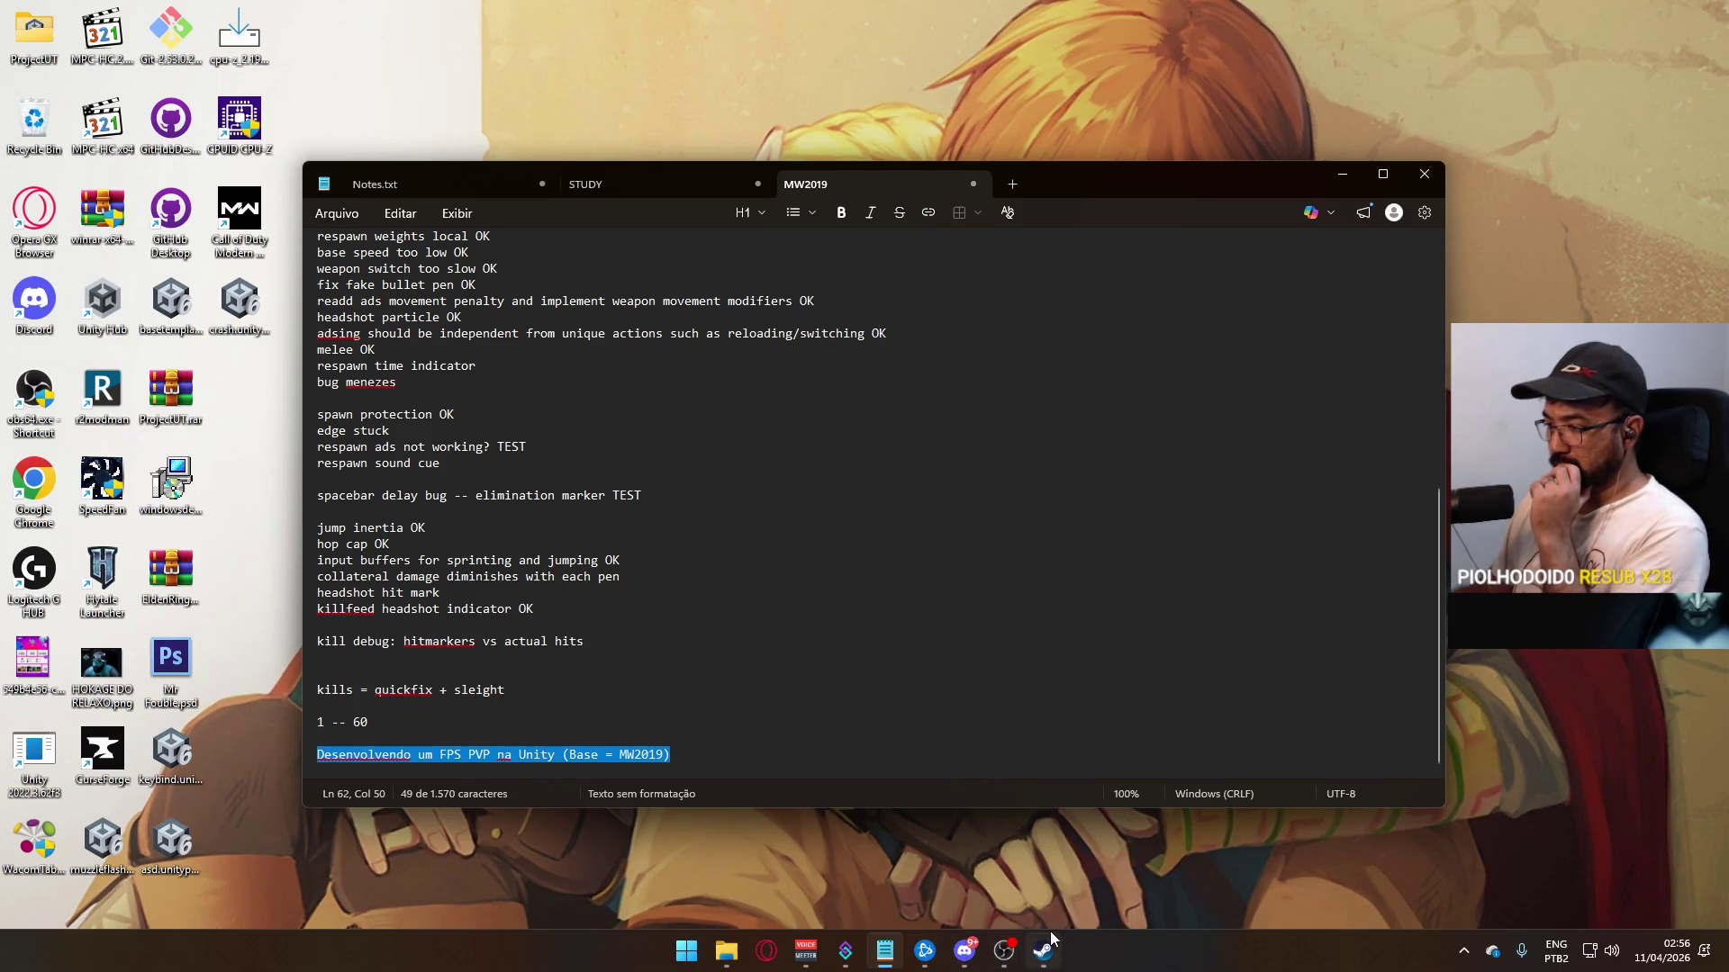
{"action": "left_click", "coordinate": [1463, 951]}
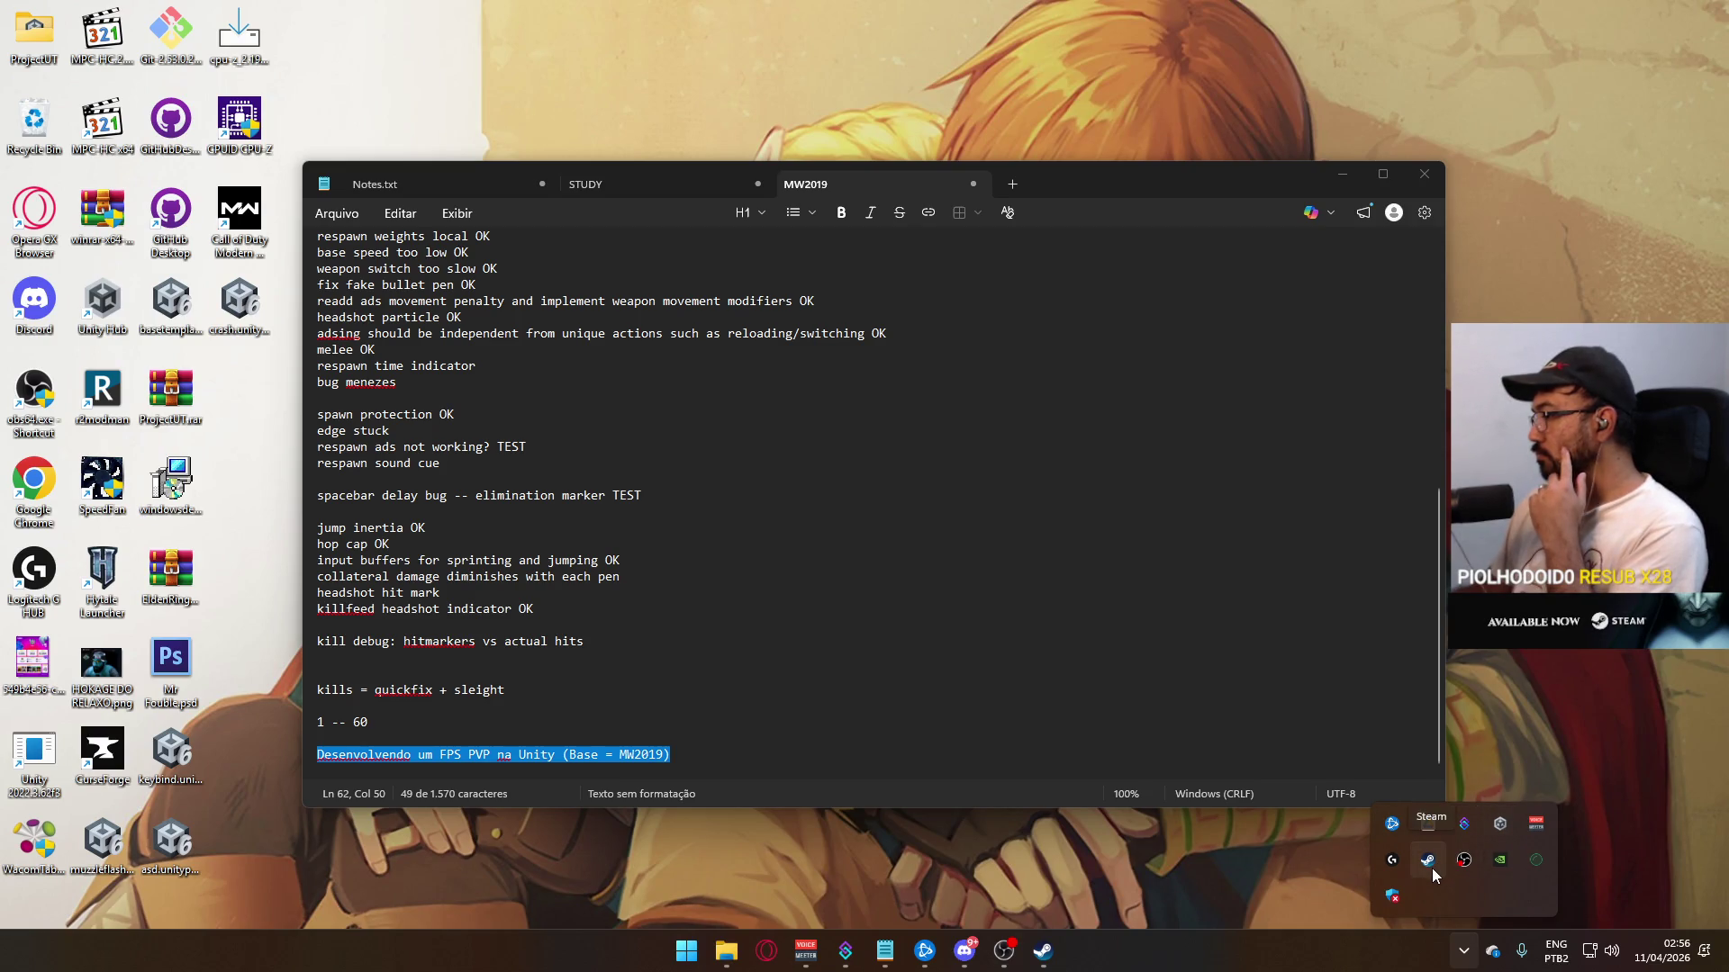
{"action": "left_click", "coordinate": [1500, 824]}
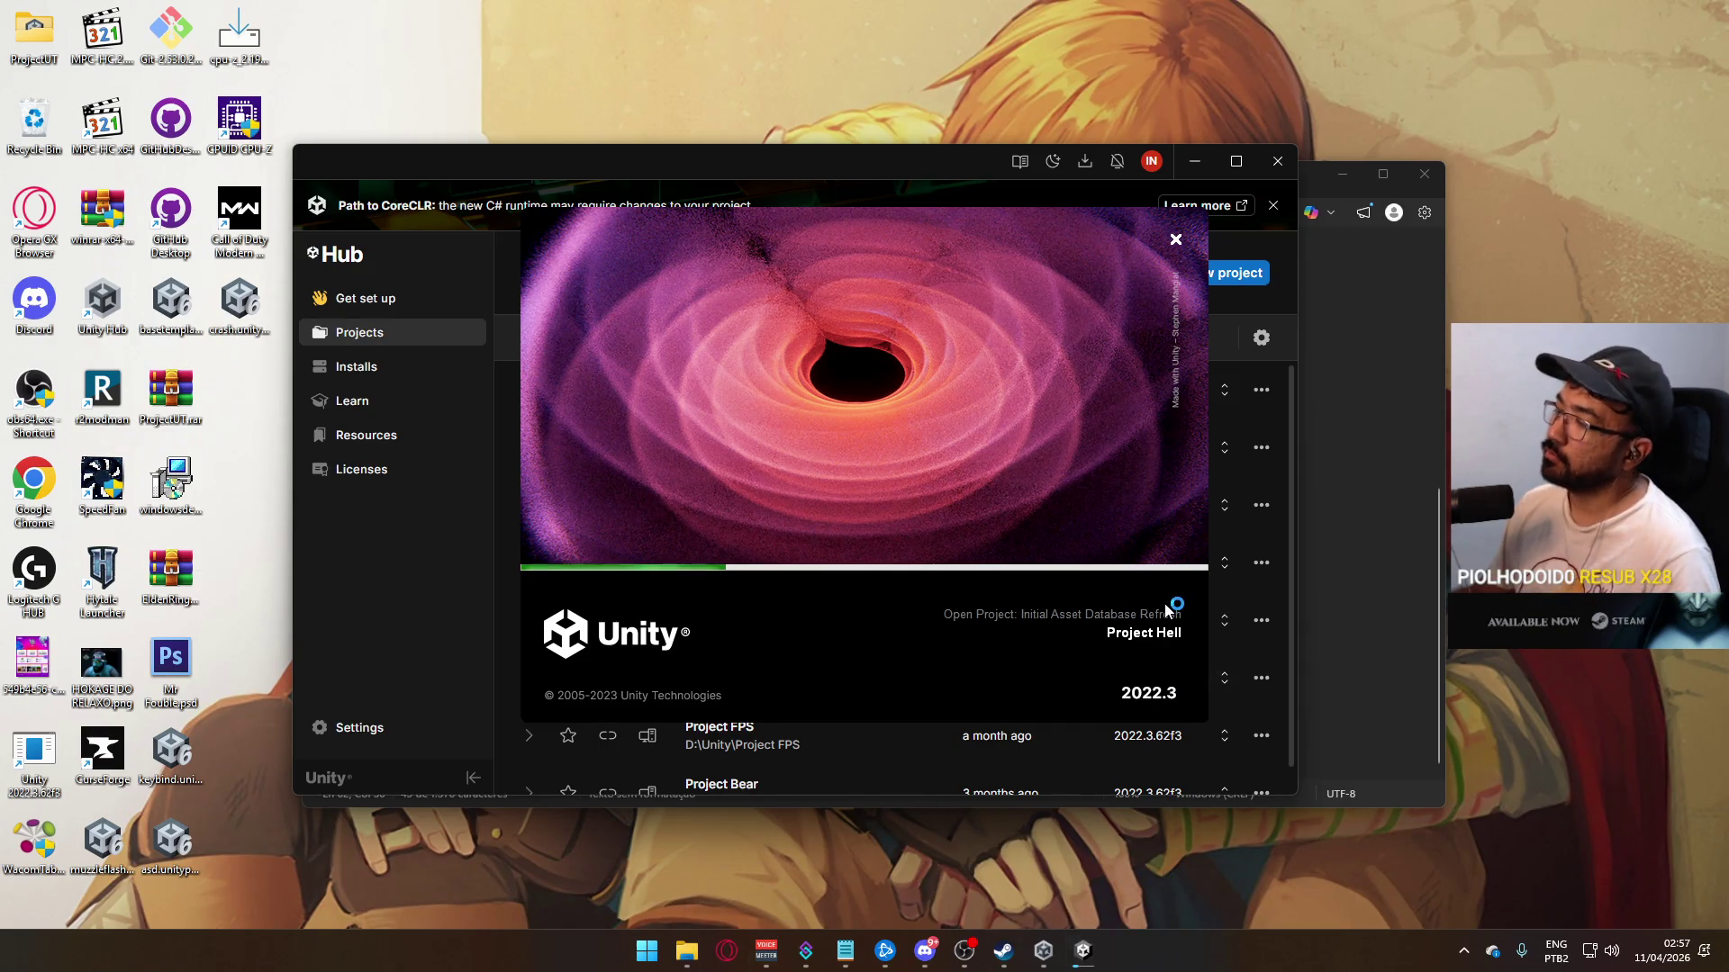
Step: Open YouTube in a new Opera GX tab
{"action": "key", "text": "alt+Tab"}
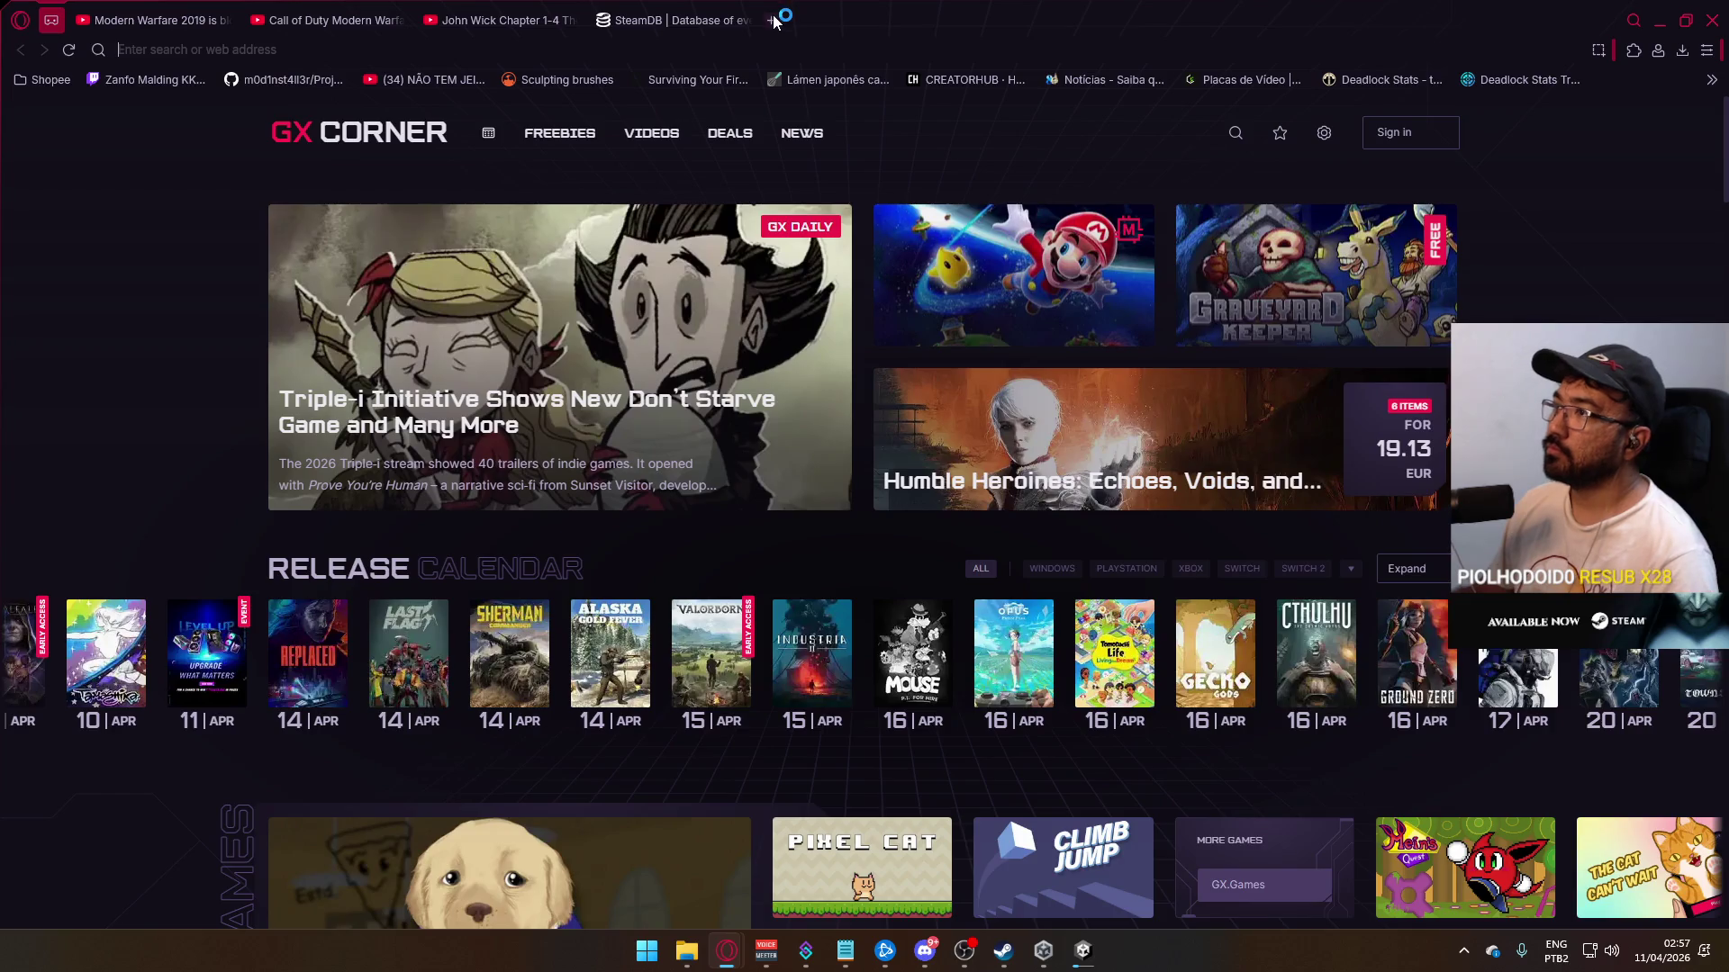
{"action": "left_click", "coordinate": [774, 22]}
{"action": "type", "text": "y"}
{"action": "left_click", "coordinate": [343, 127]}
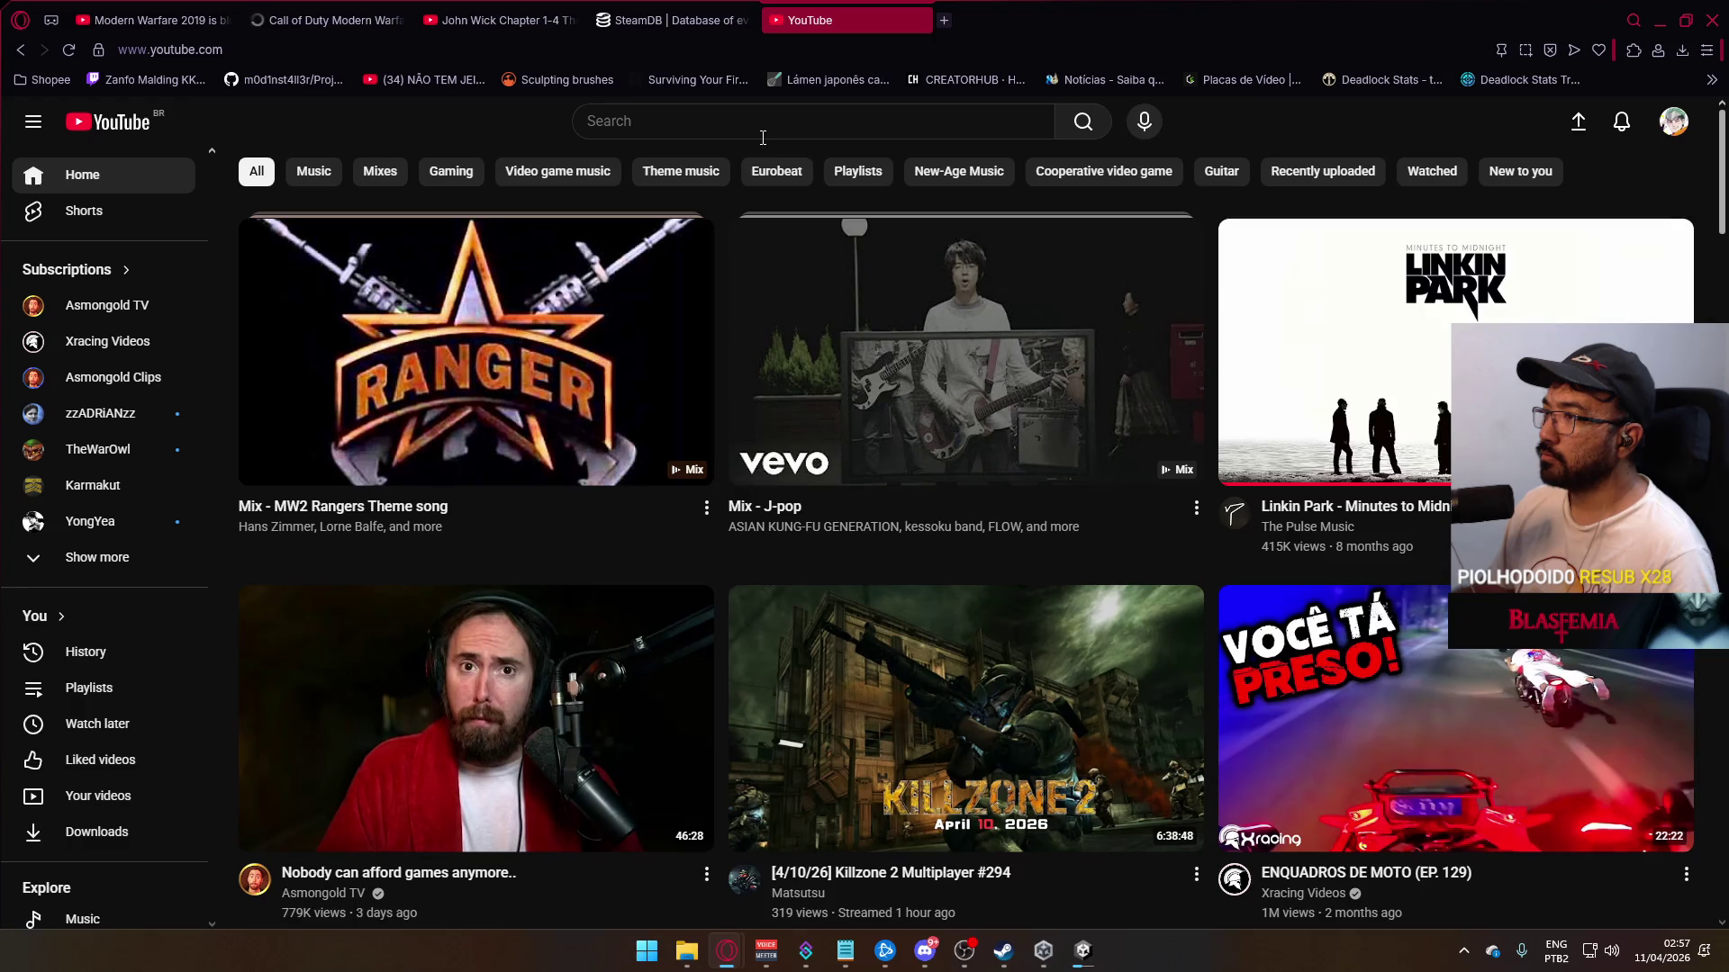
Step: Search YouTube for 'bf3 conquest gameplay' and play the Conquest Gameplay video
{"action": "left_click", "coordinate": [770, 126]}
{"action": "type", "text": "bf3"}
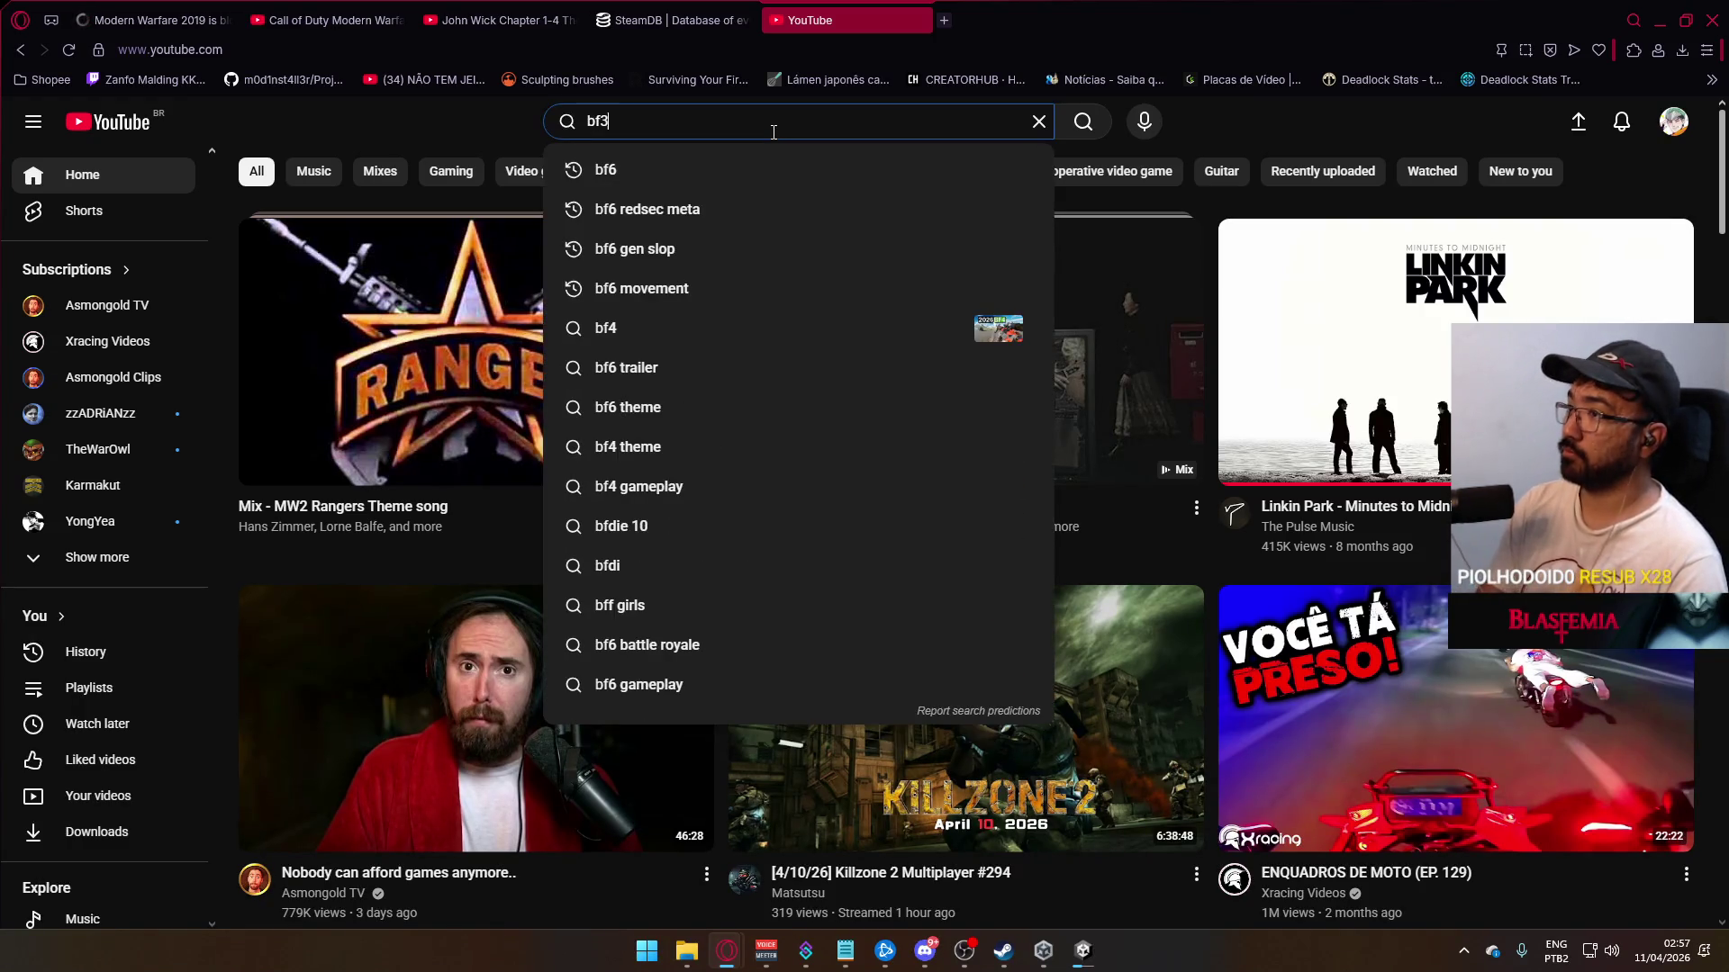
{"action": "type", "text": " conquest "}
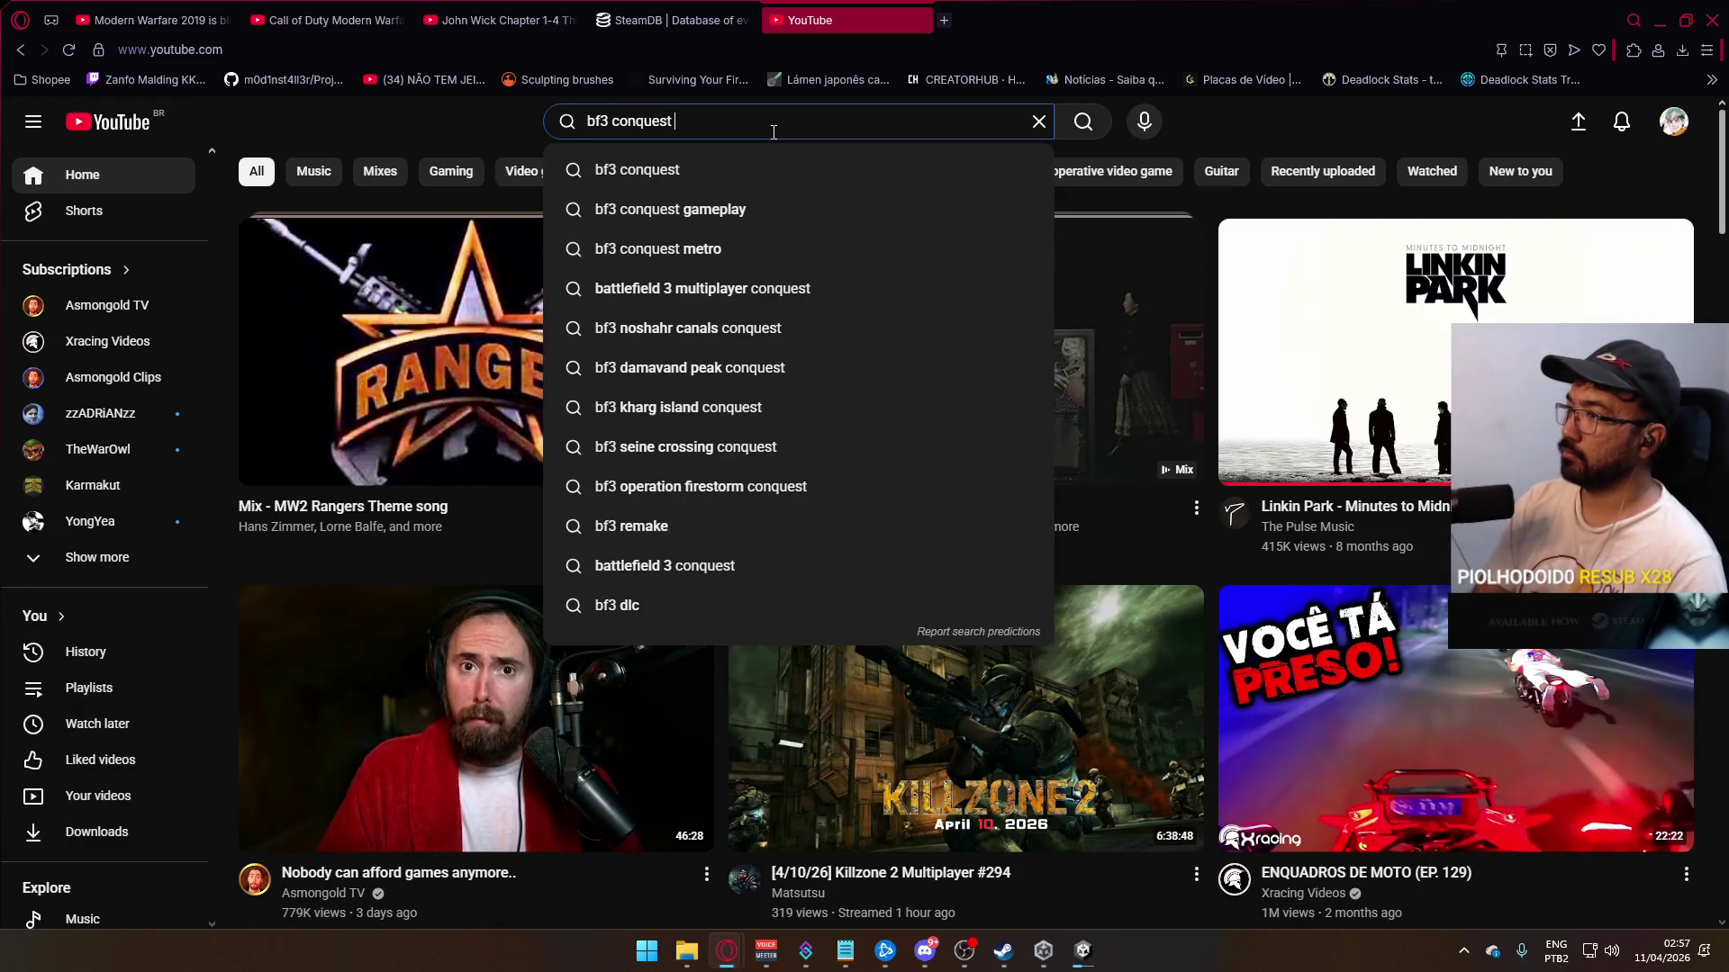
{"action": "type", "text": "gameplay"}
{"action": "key", "text": "Return"}
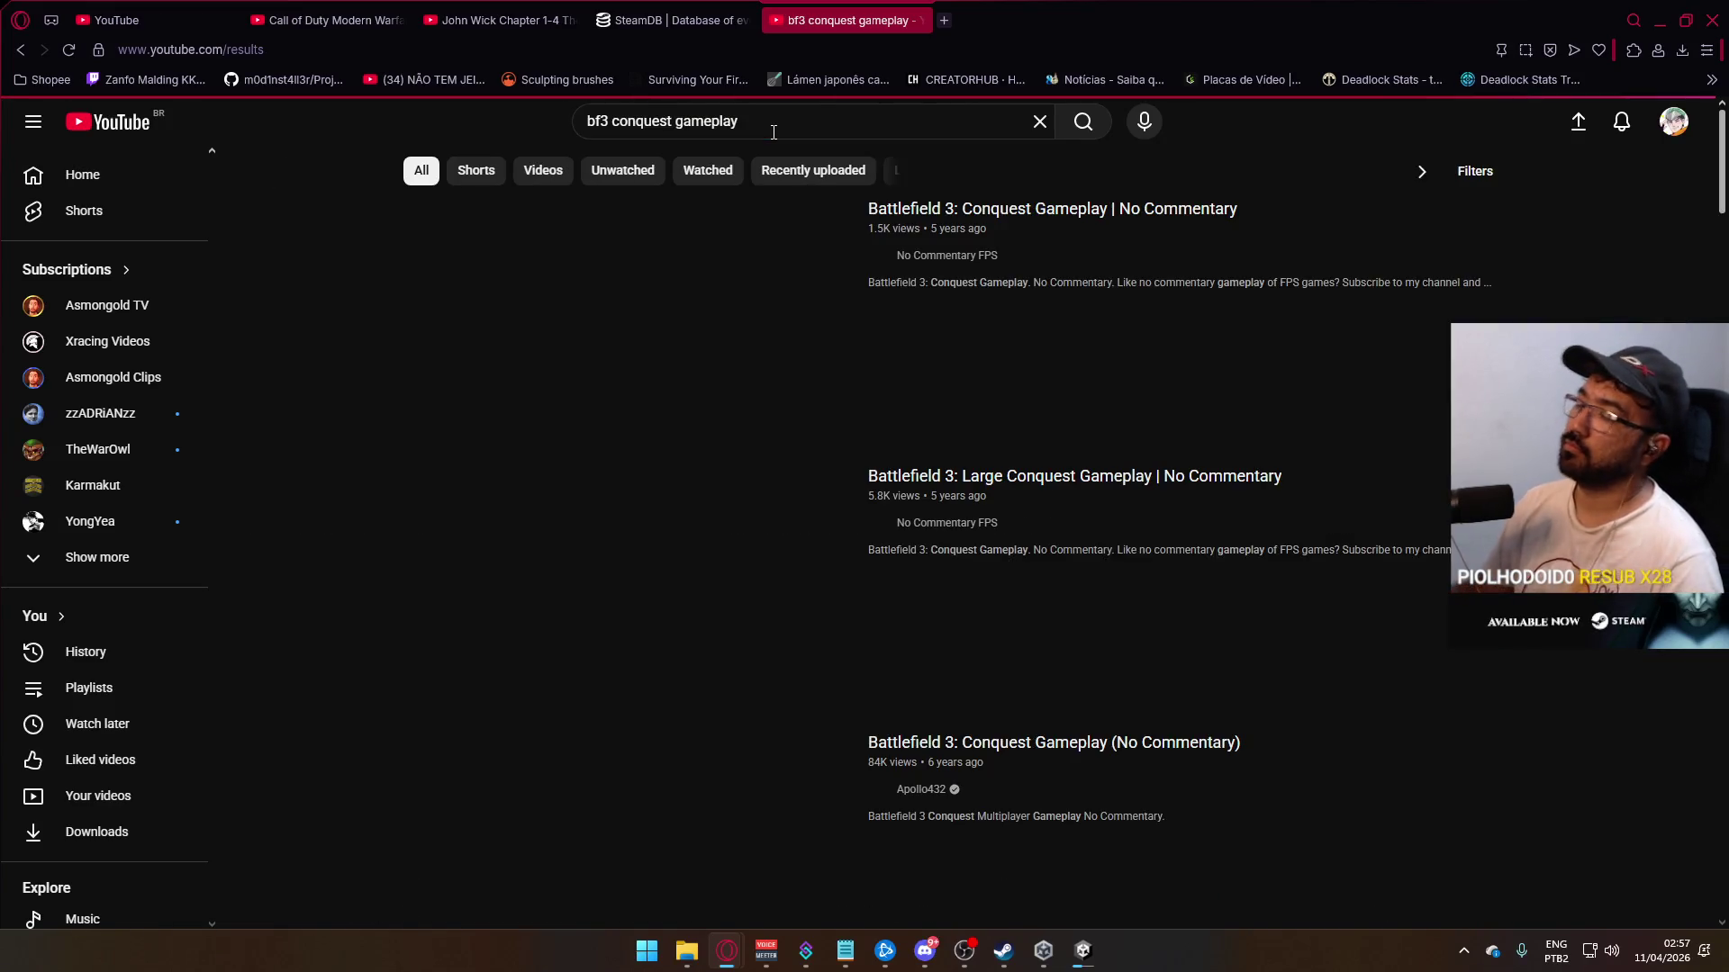
{"action": "left_click", "coordinate": [676, 306]}
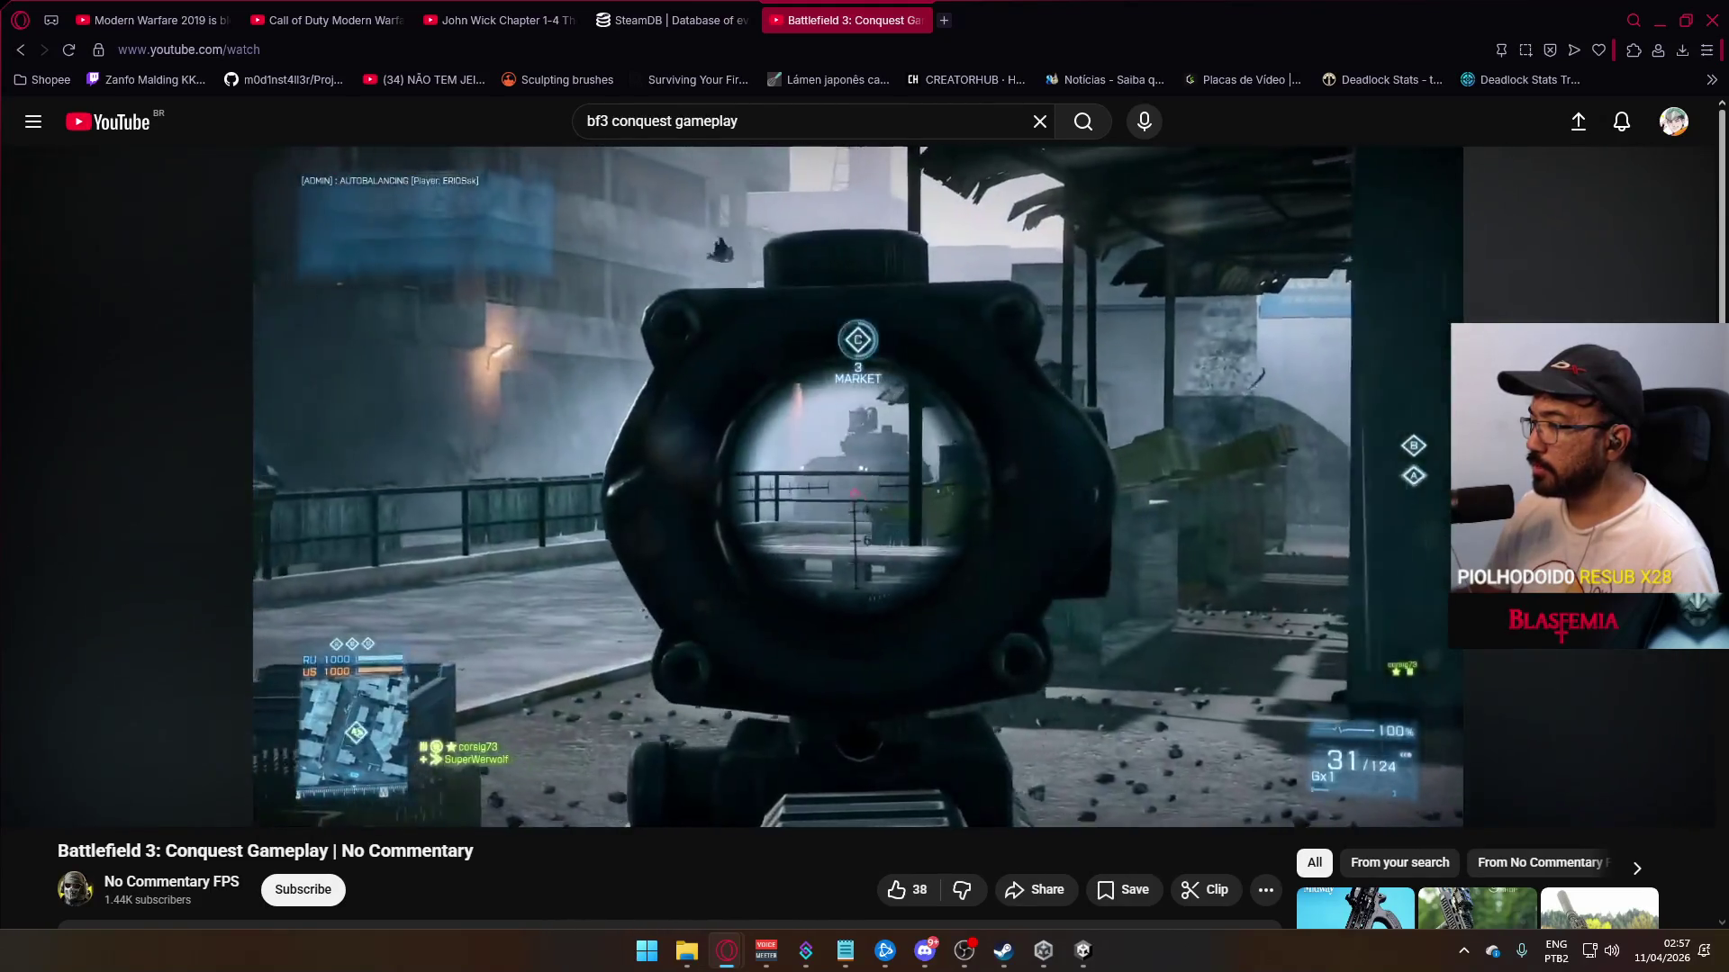
Step: Watch the Battlefield 3 Conquest video past 0:37, then focus the search box
{"action": "mouse_move", "coordinate": [735, 677]}
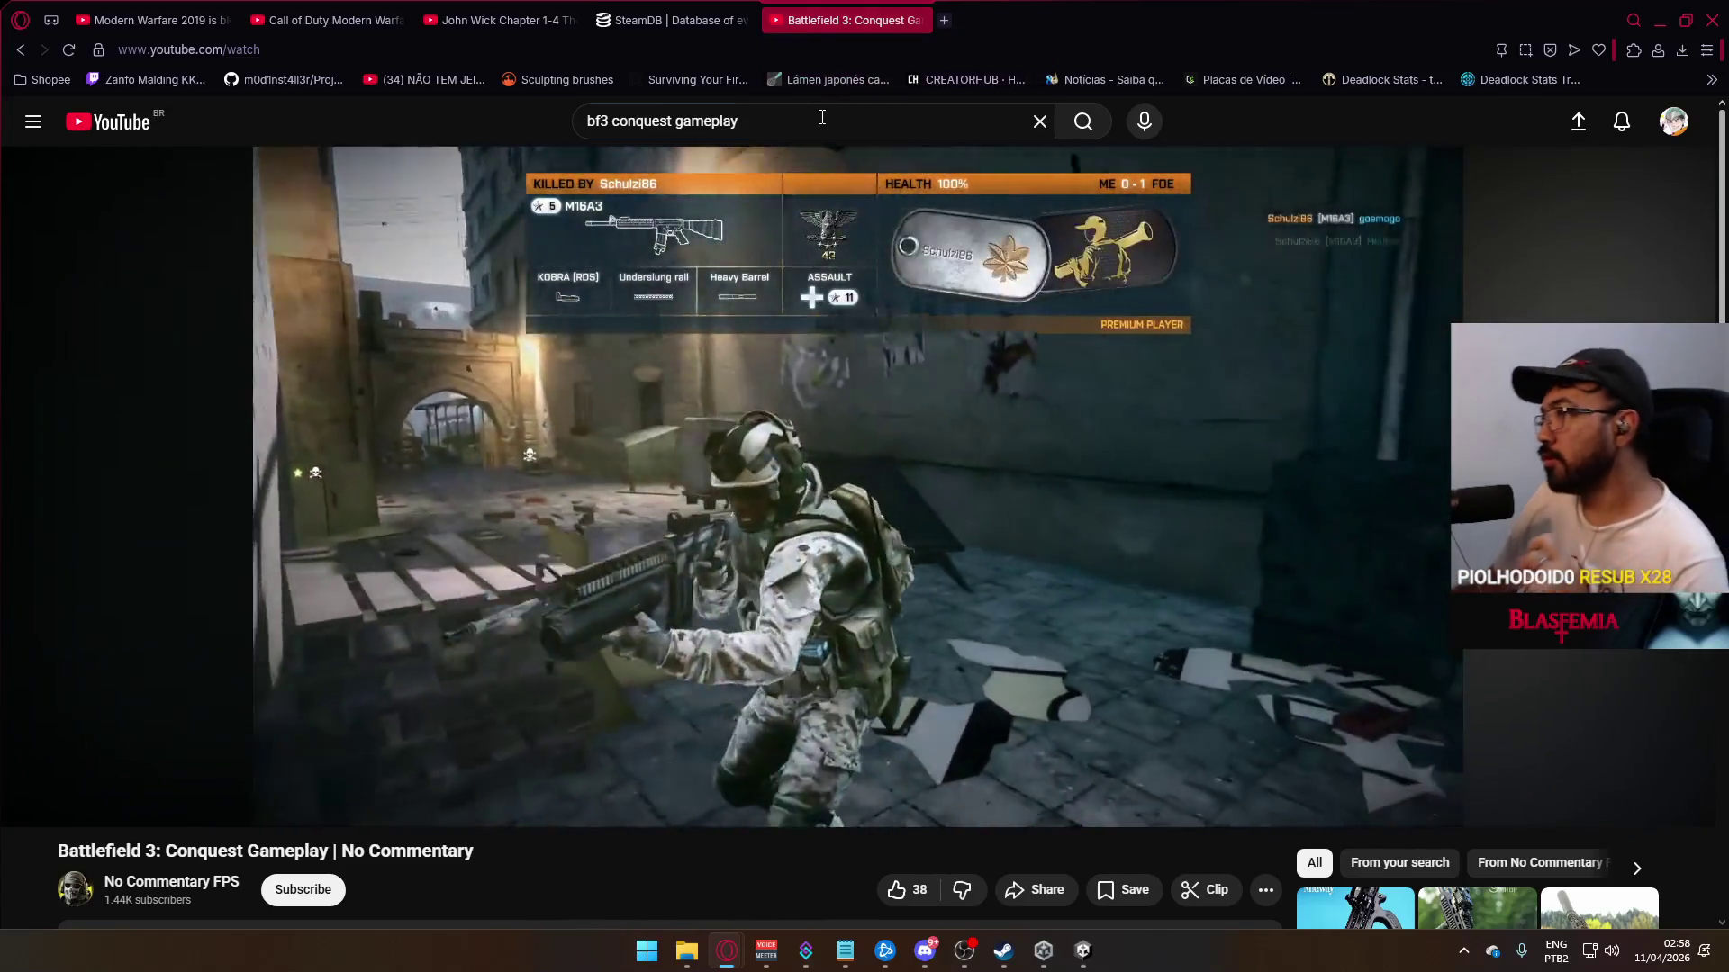
{"action": "key", "text": "slash"}
Step: Search YouTube for 'delta force gameplay'
{"action": "type", "text": "d"}
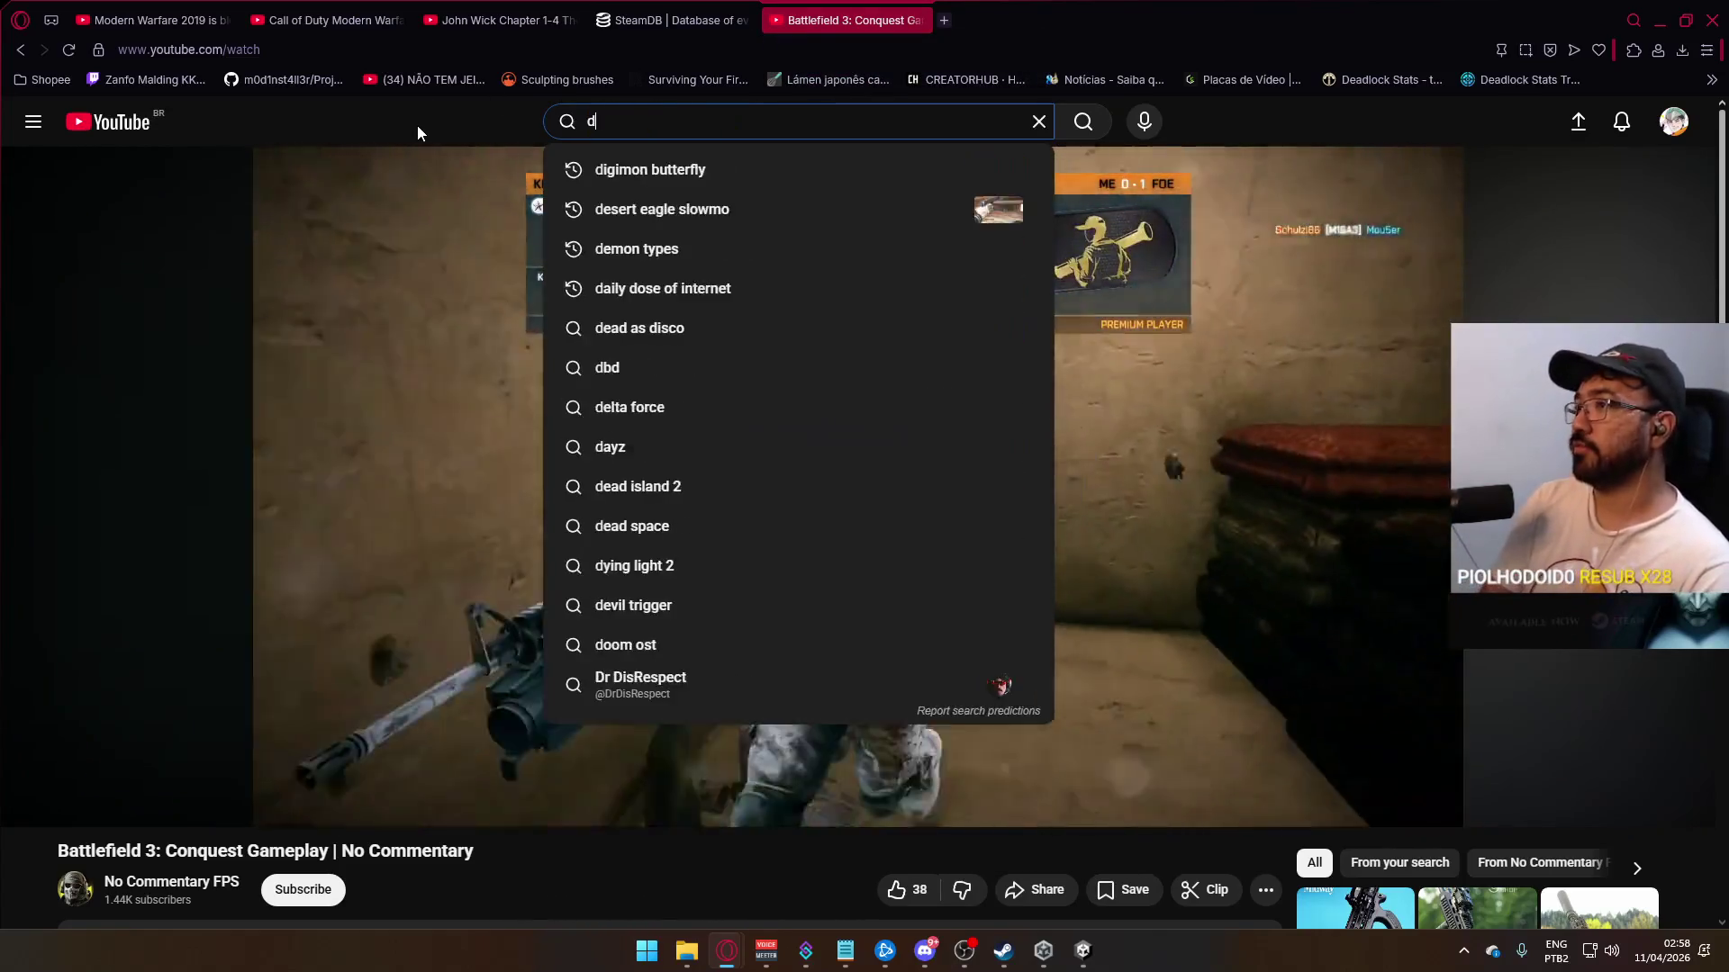
{"action": "type", "text": "elta force"}
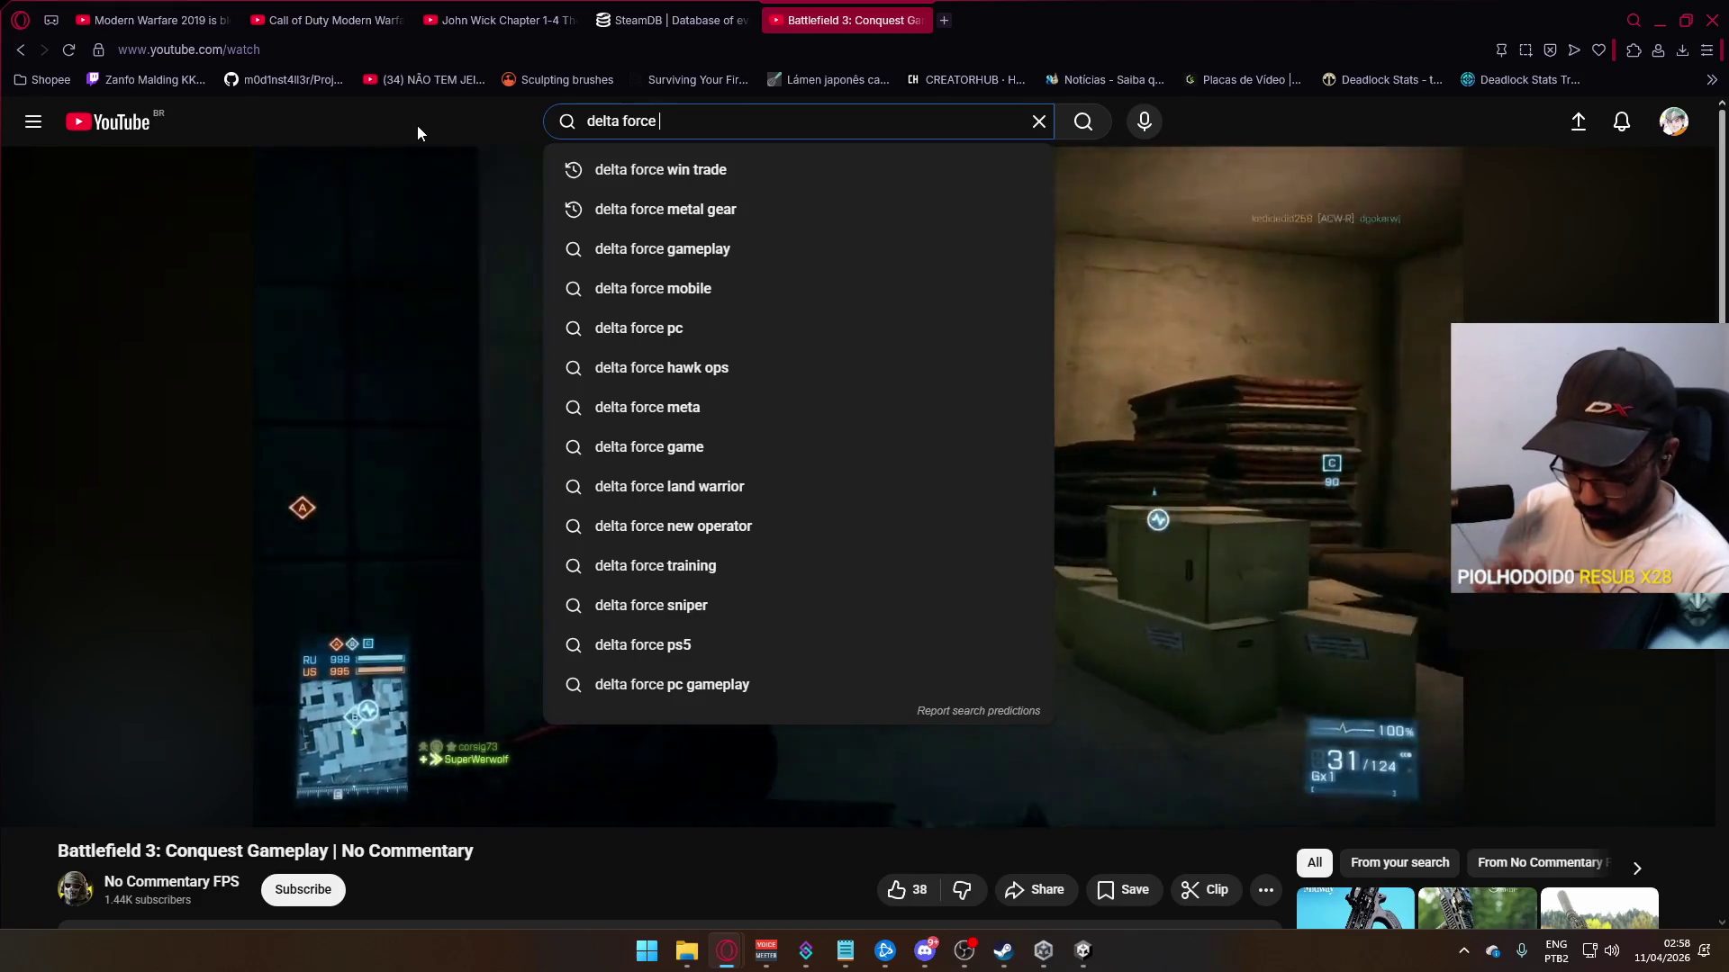
{"action": "type", "text": "g"}
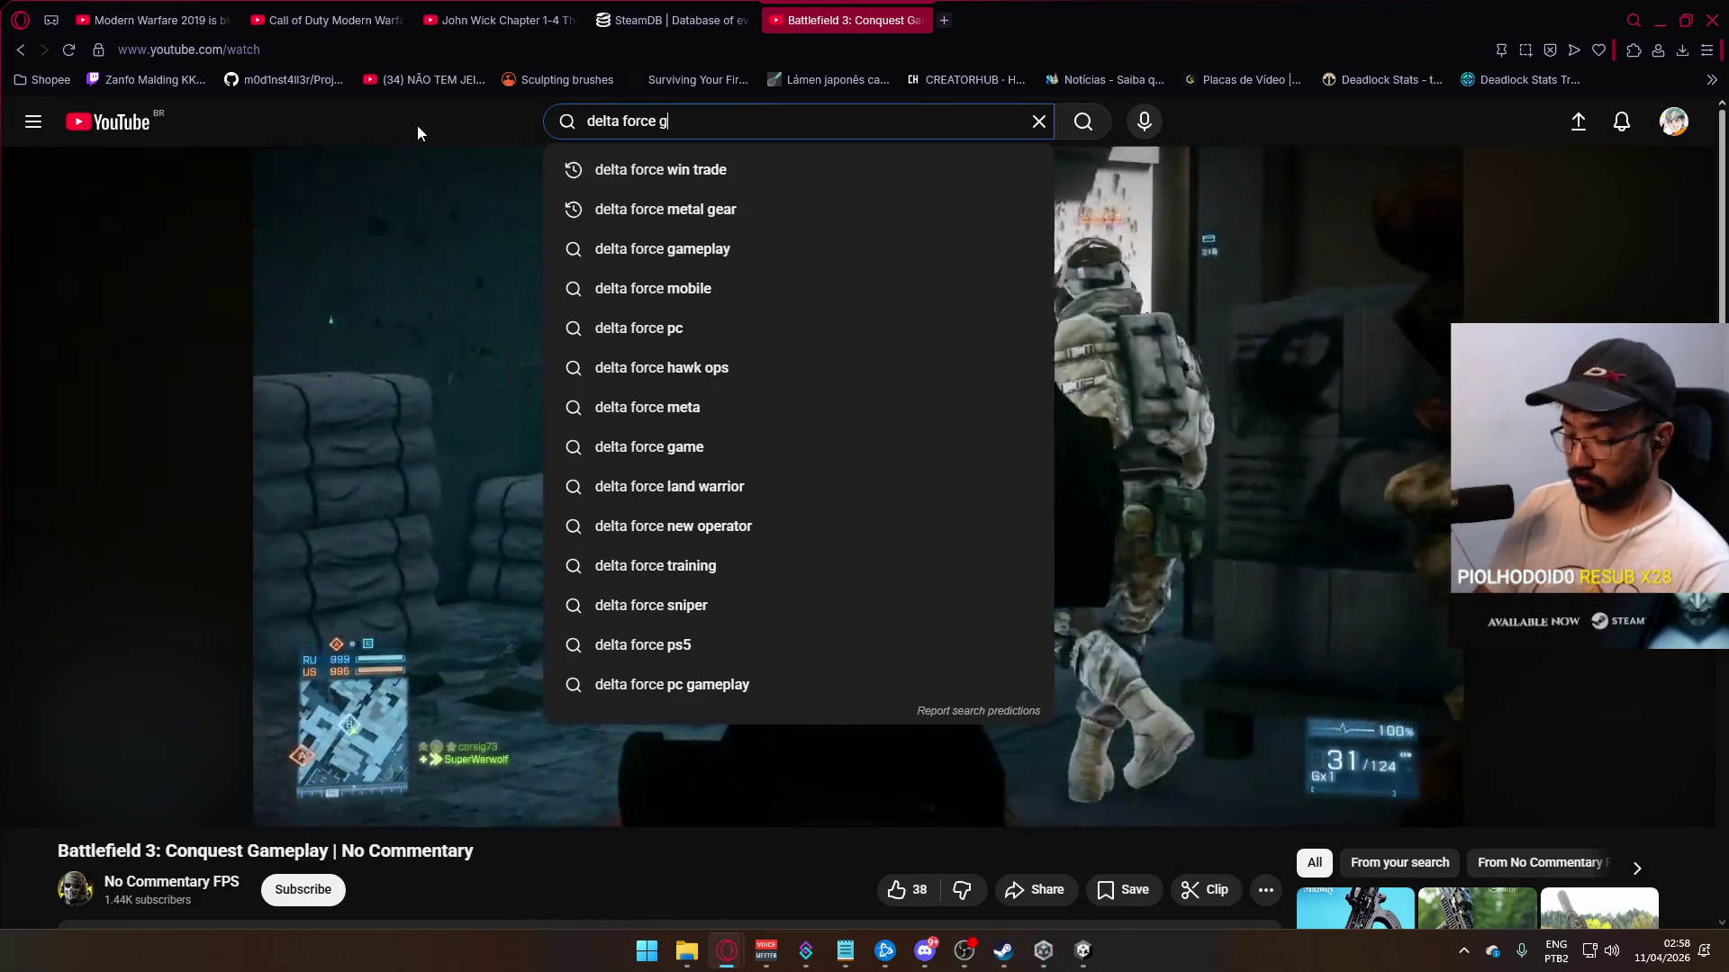
{"action": "type", "text": "ameplay"}
{"action": "key", "text": "Return"}
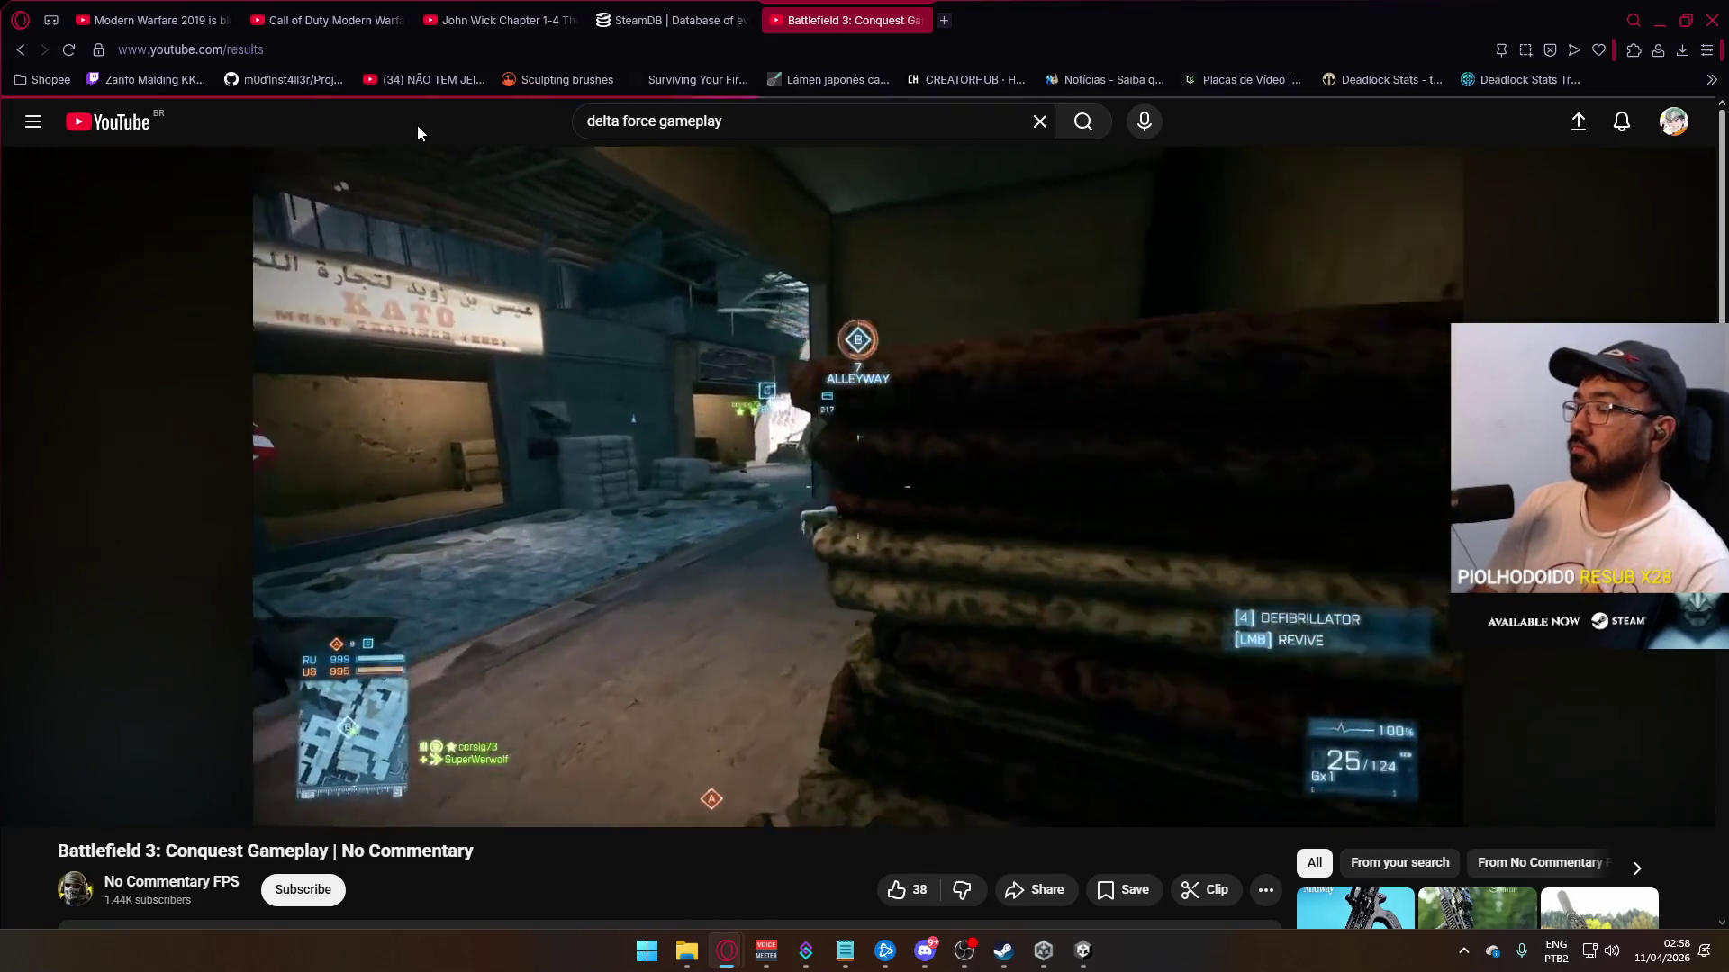
Step: Browse the Delta Force results, including Multiplayer Gameplay [4K] and the Season 8 RTX 5090 video
{"action": "mouse_move", "coordinate": [1048, 403]}
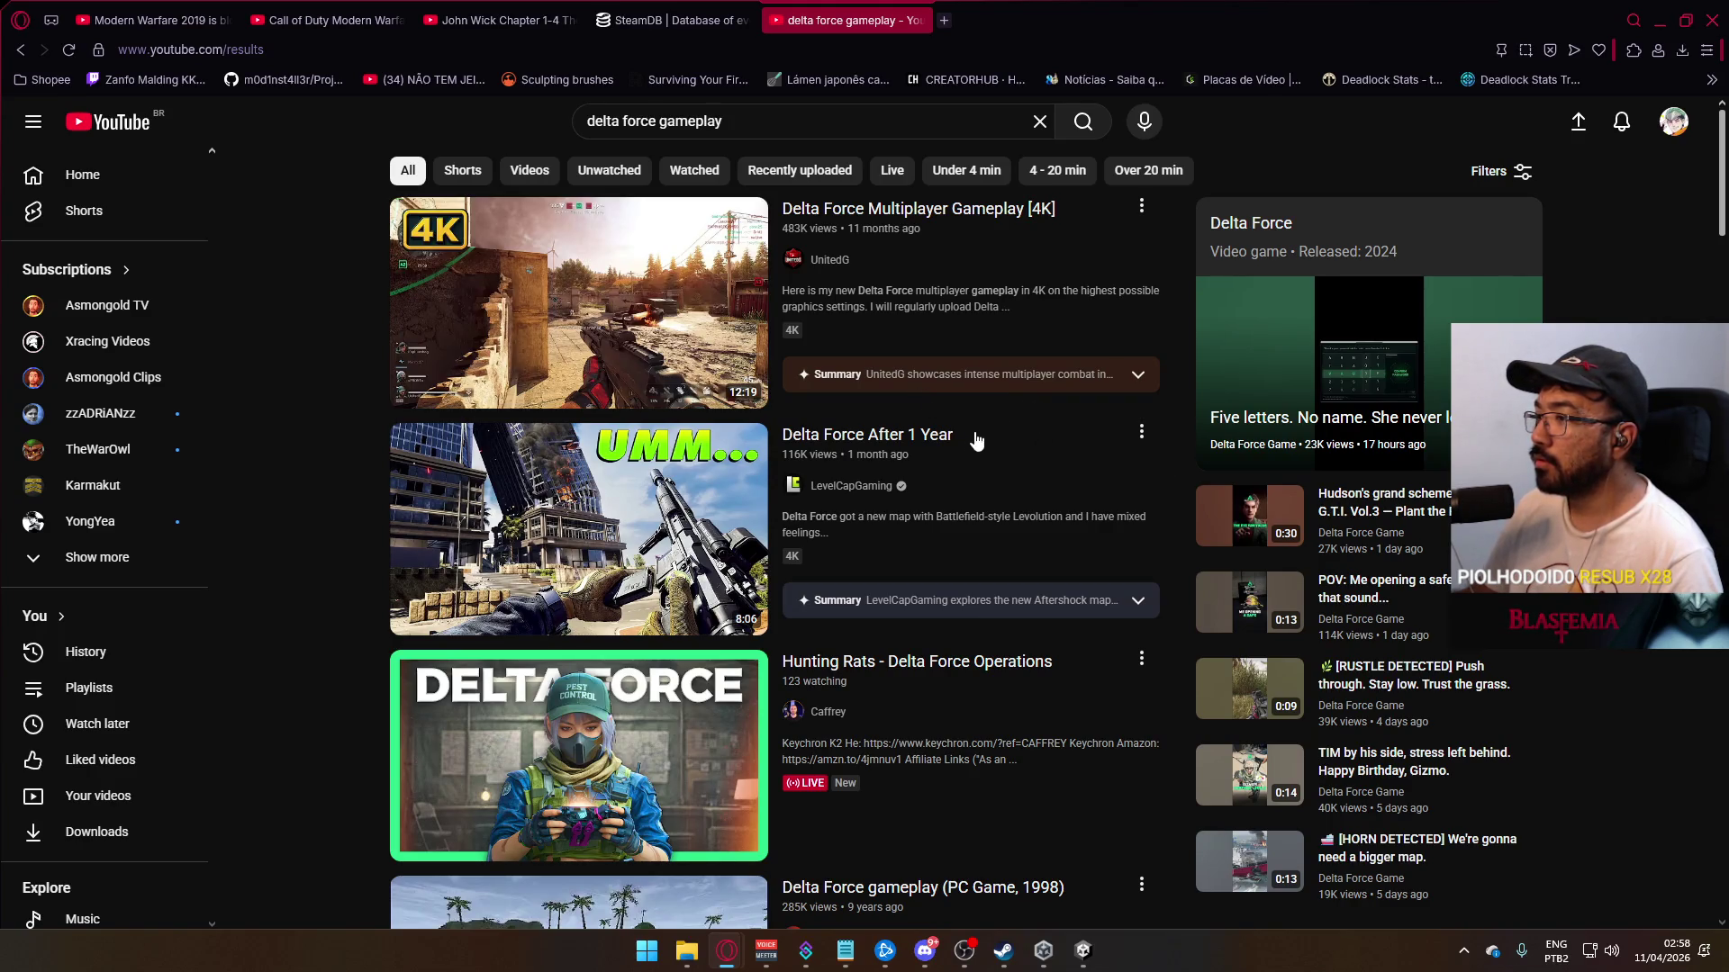
{"action": "mouse_move", "coordinate": [1023, 501]}
{"action": "scroll", "coordinate": [821, 512], "scroll_direction": "down", "scroll_amount": 2}
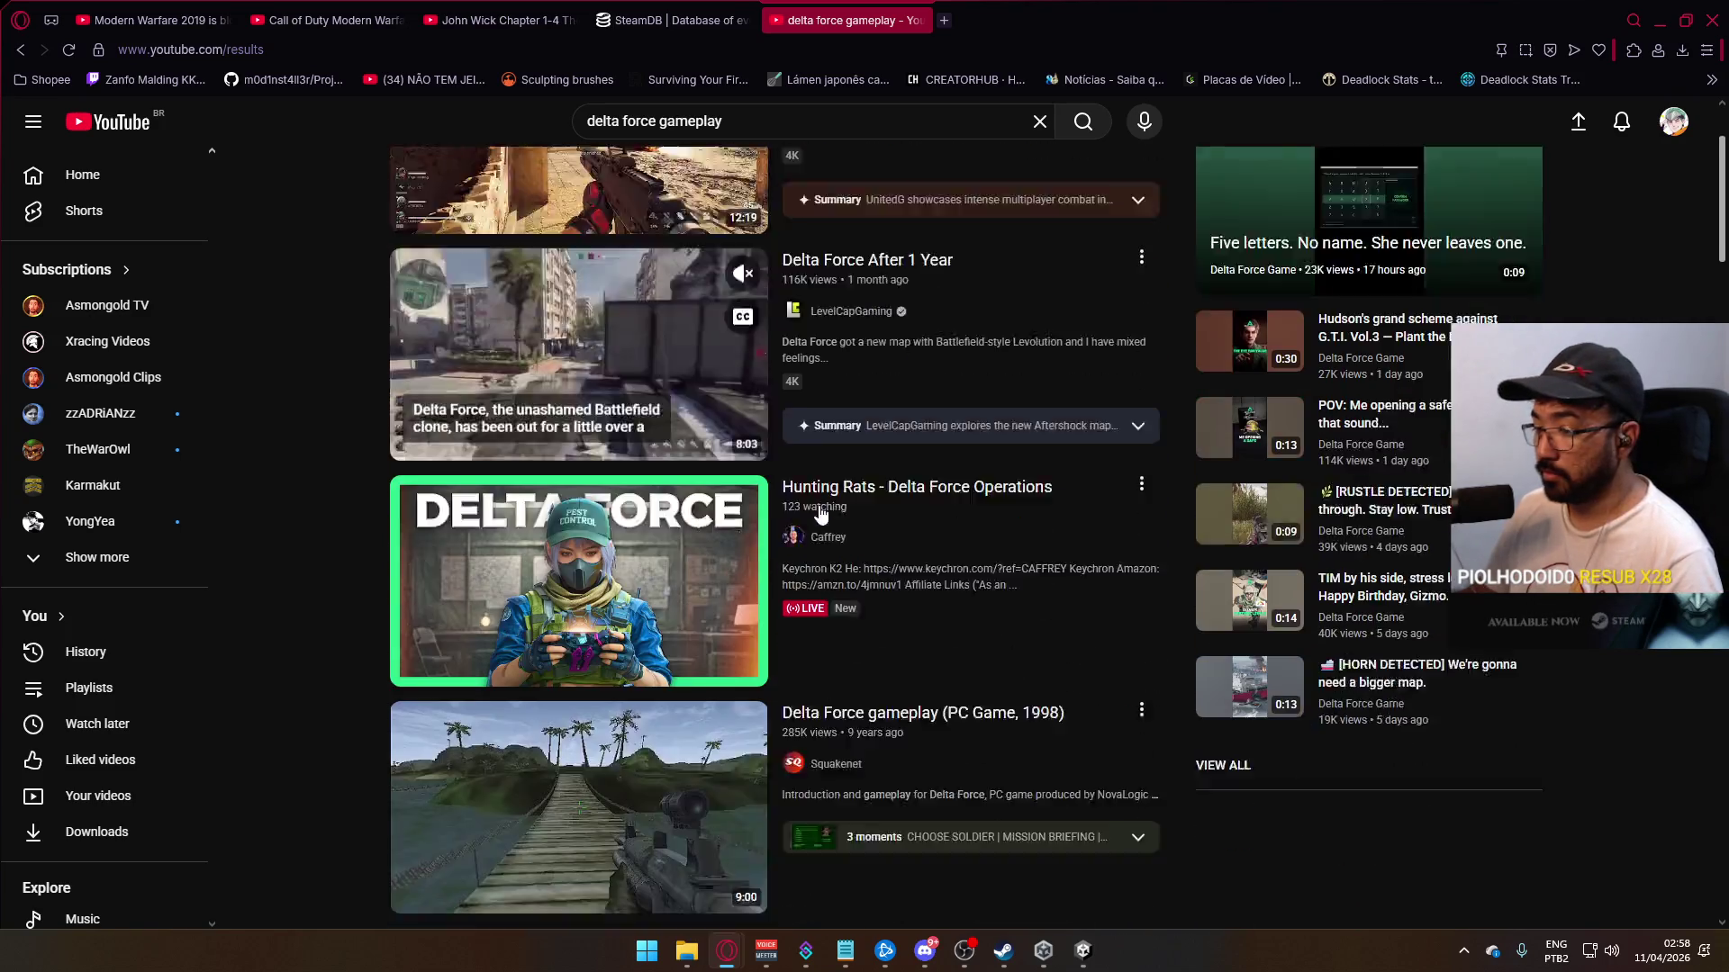
{"action": "scroll", "coordinate": [820, 512], "scroll_direction": "down", "scroll_amount": 1}
{"action": "scroll", "coordinate": [815, 520], "scroll_direction": "down", "scroll_amount": 4}
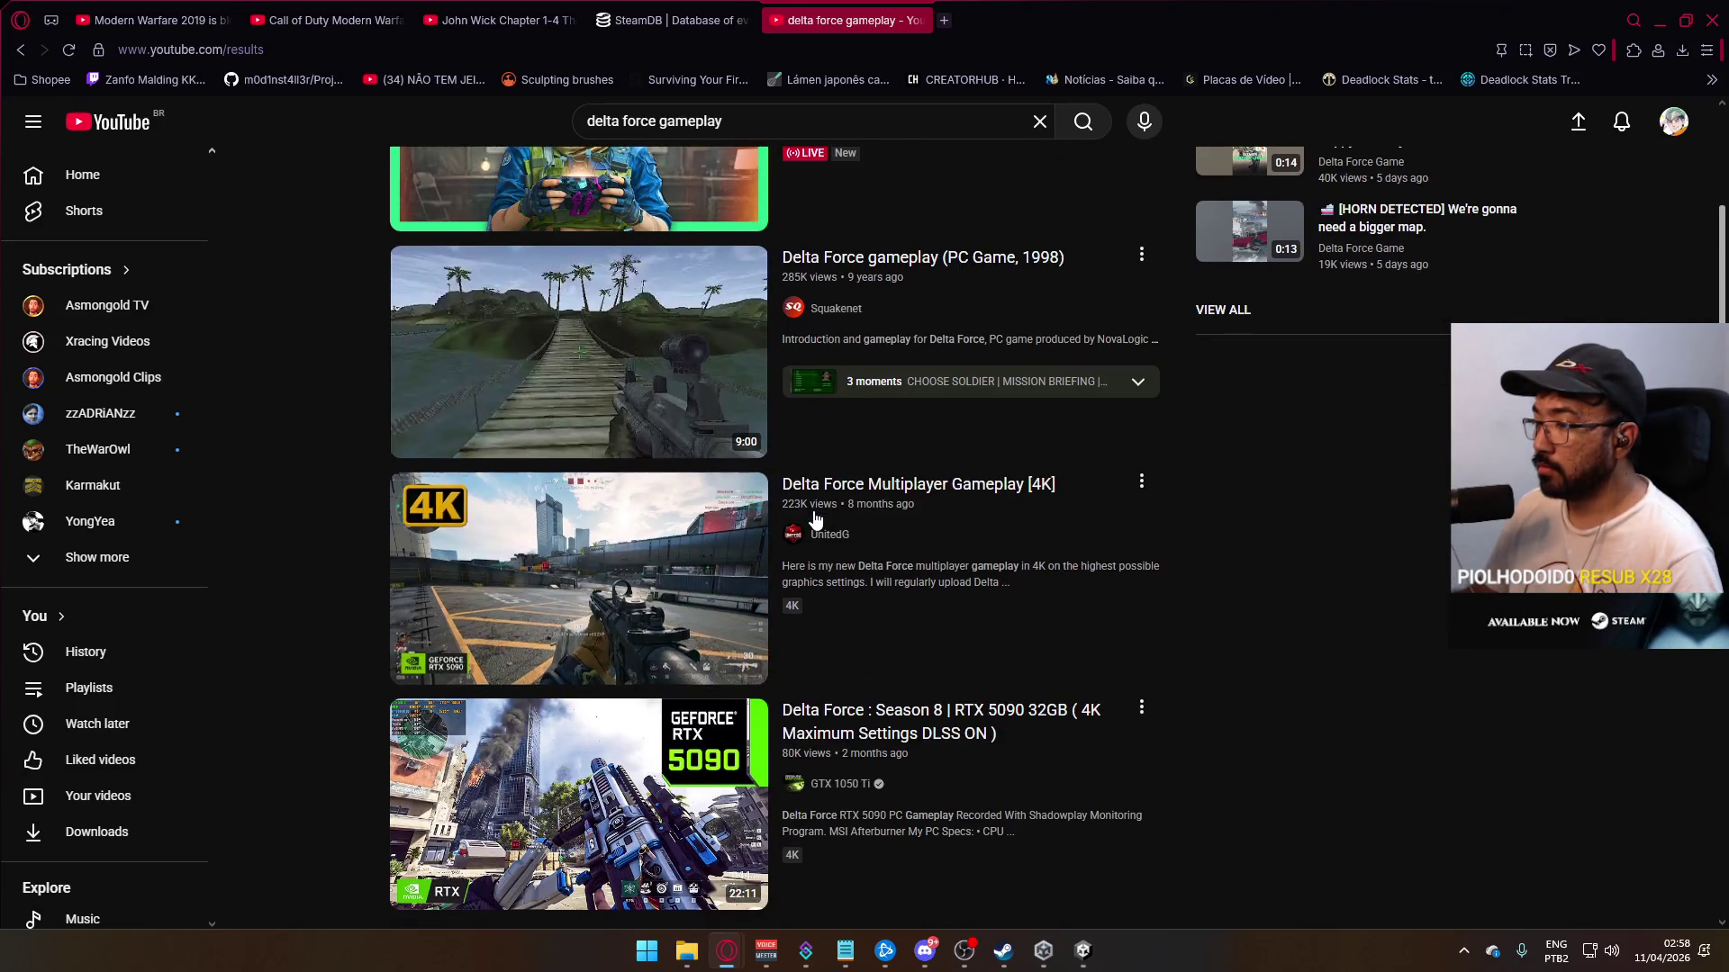
{"action": "mouse_move", "coordinate": [814, 520]}
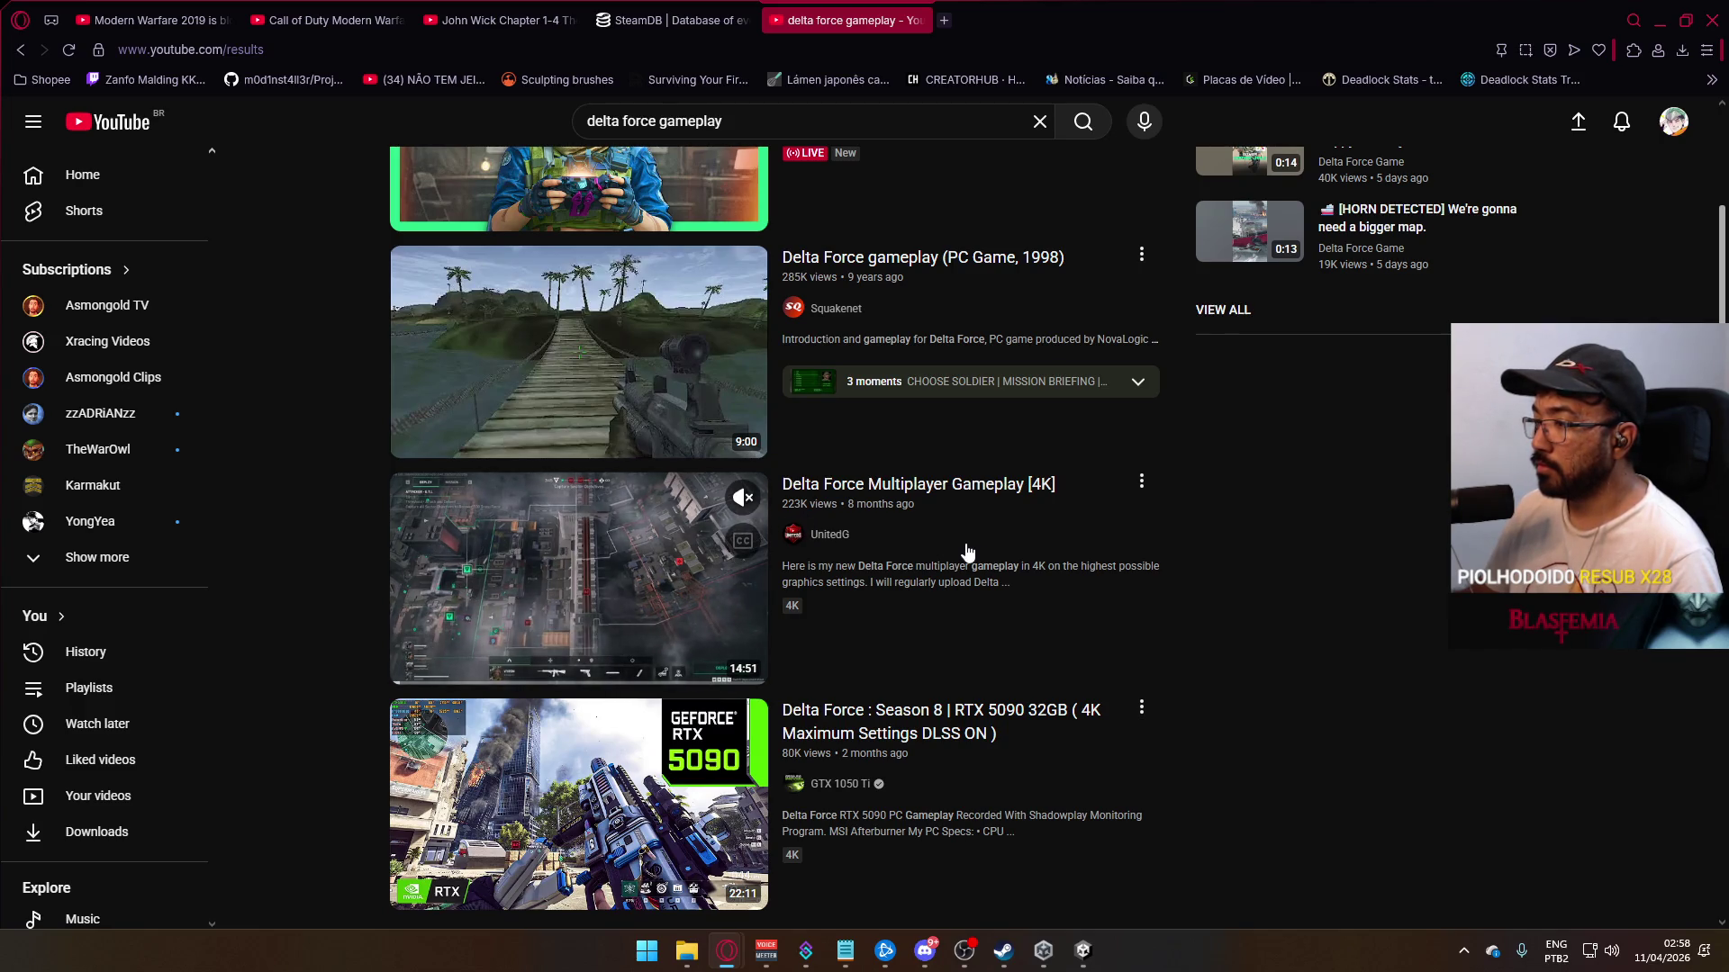
{"action": "scroll", "coordinate": [916, 547], "scroll_direction": "down", "scroll_amount": 3}
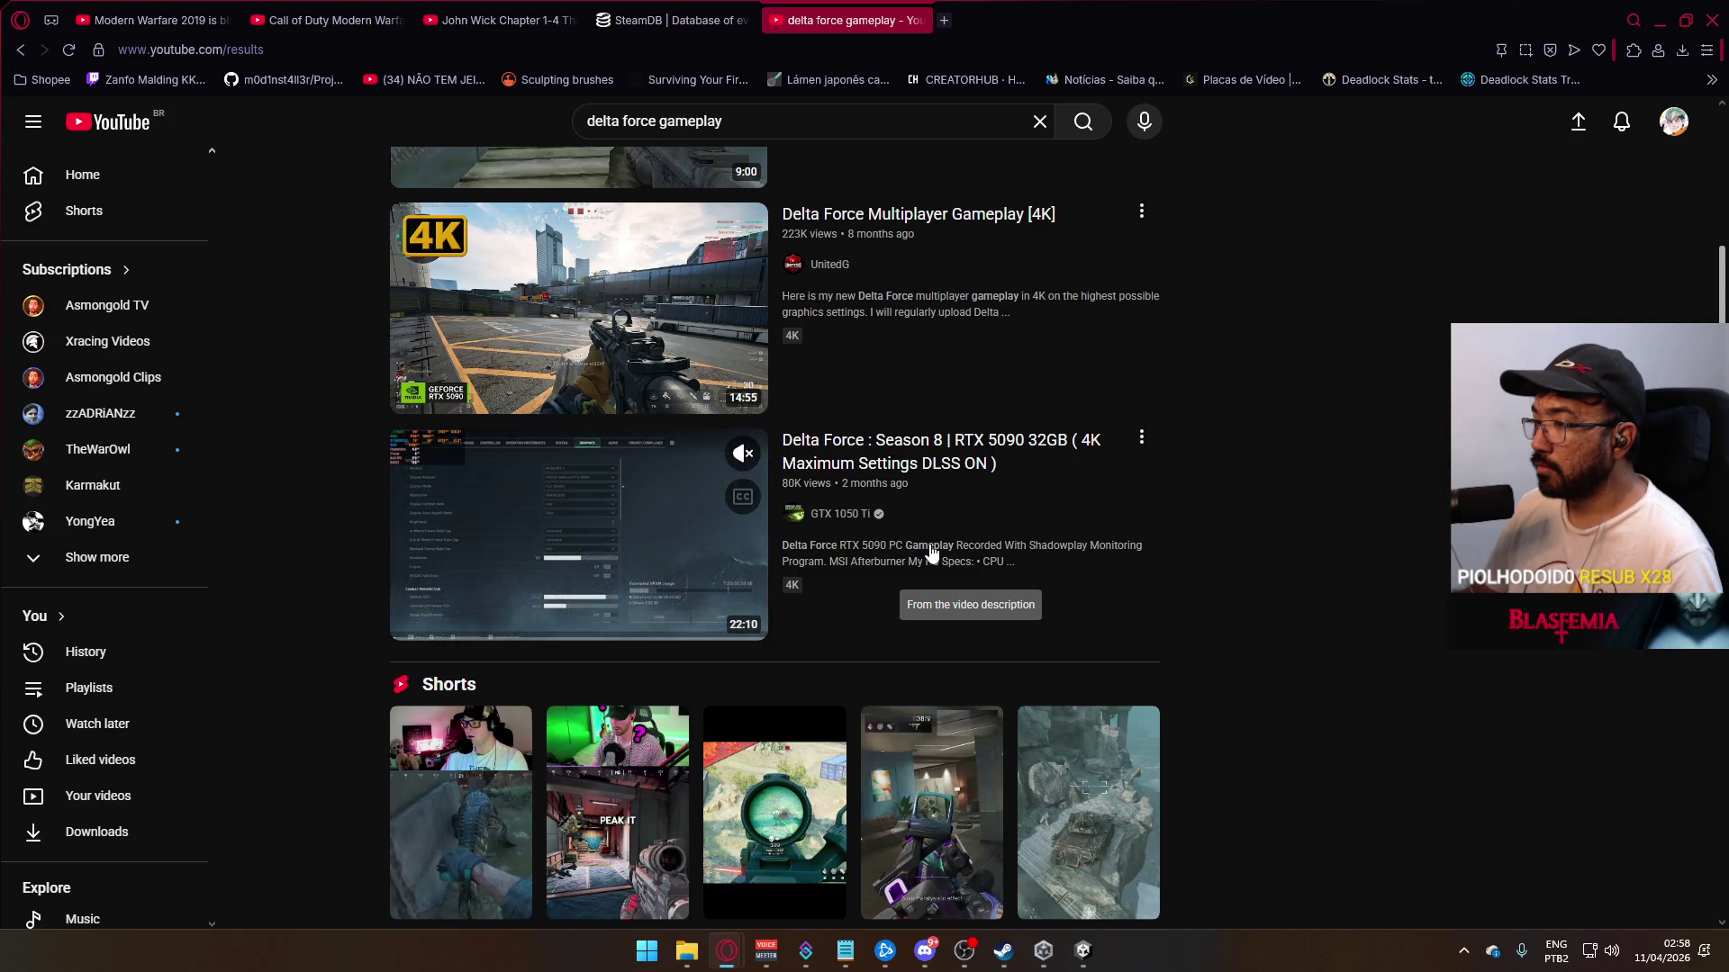
{"action": "left_click", "coordinate": [609, 524]}
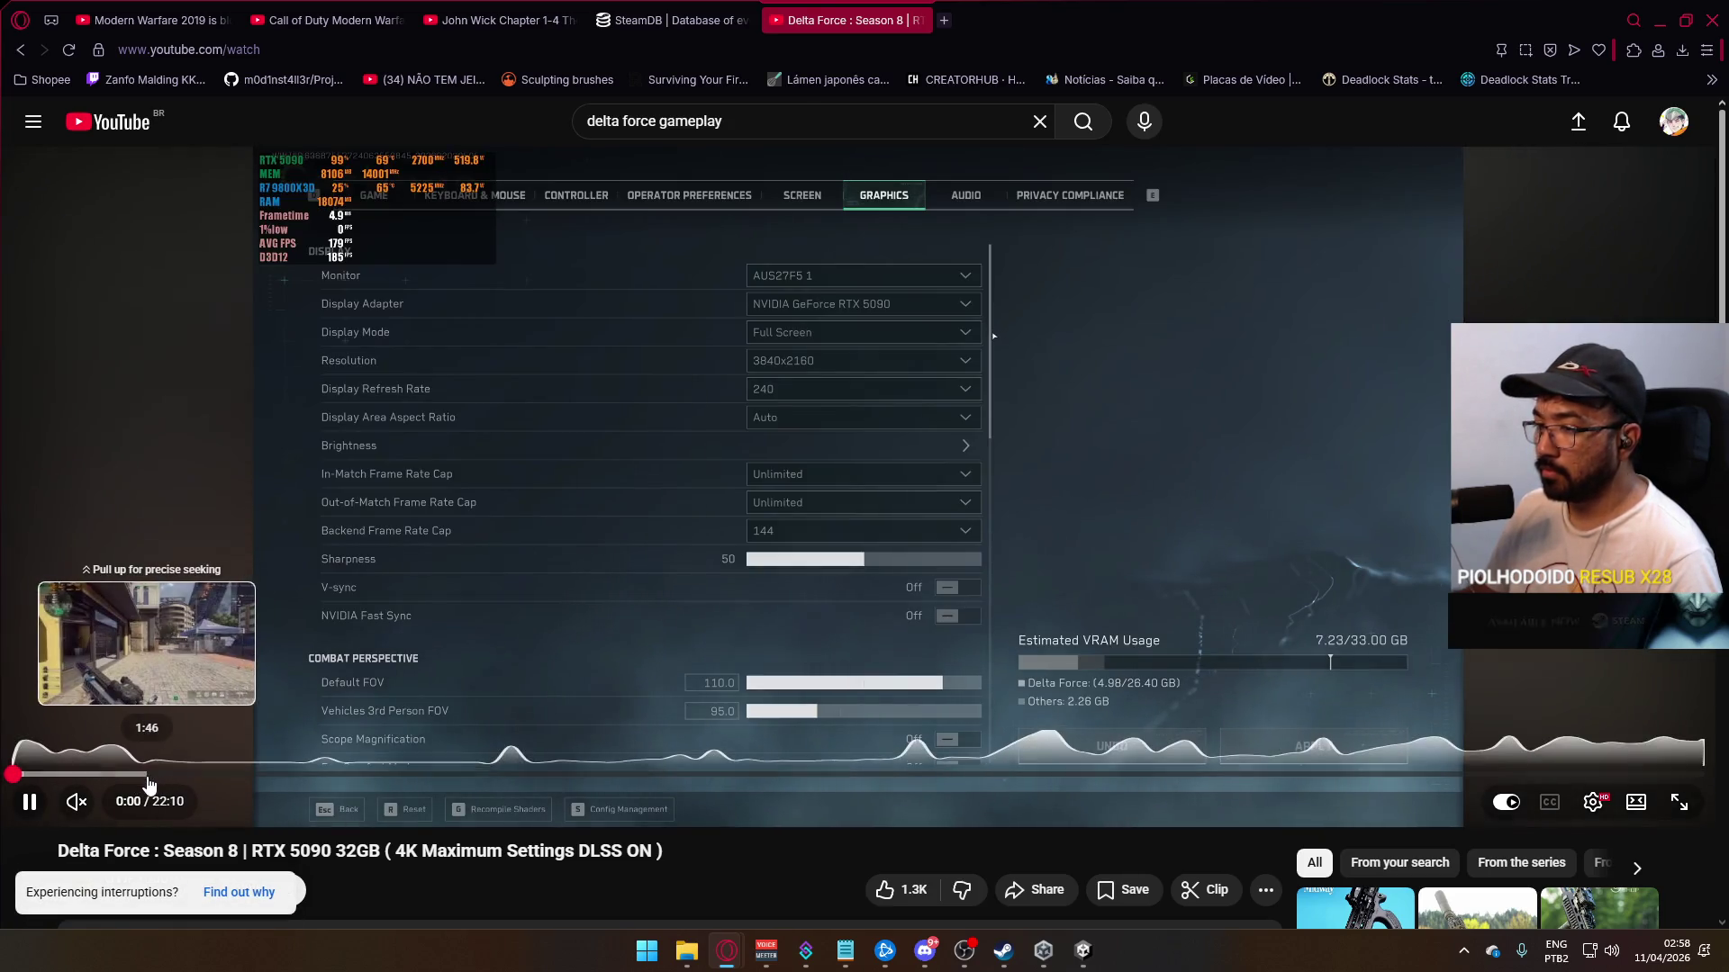
{"action": "left_click", "coordinate": [155, 778]}
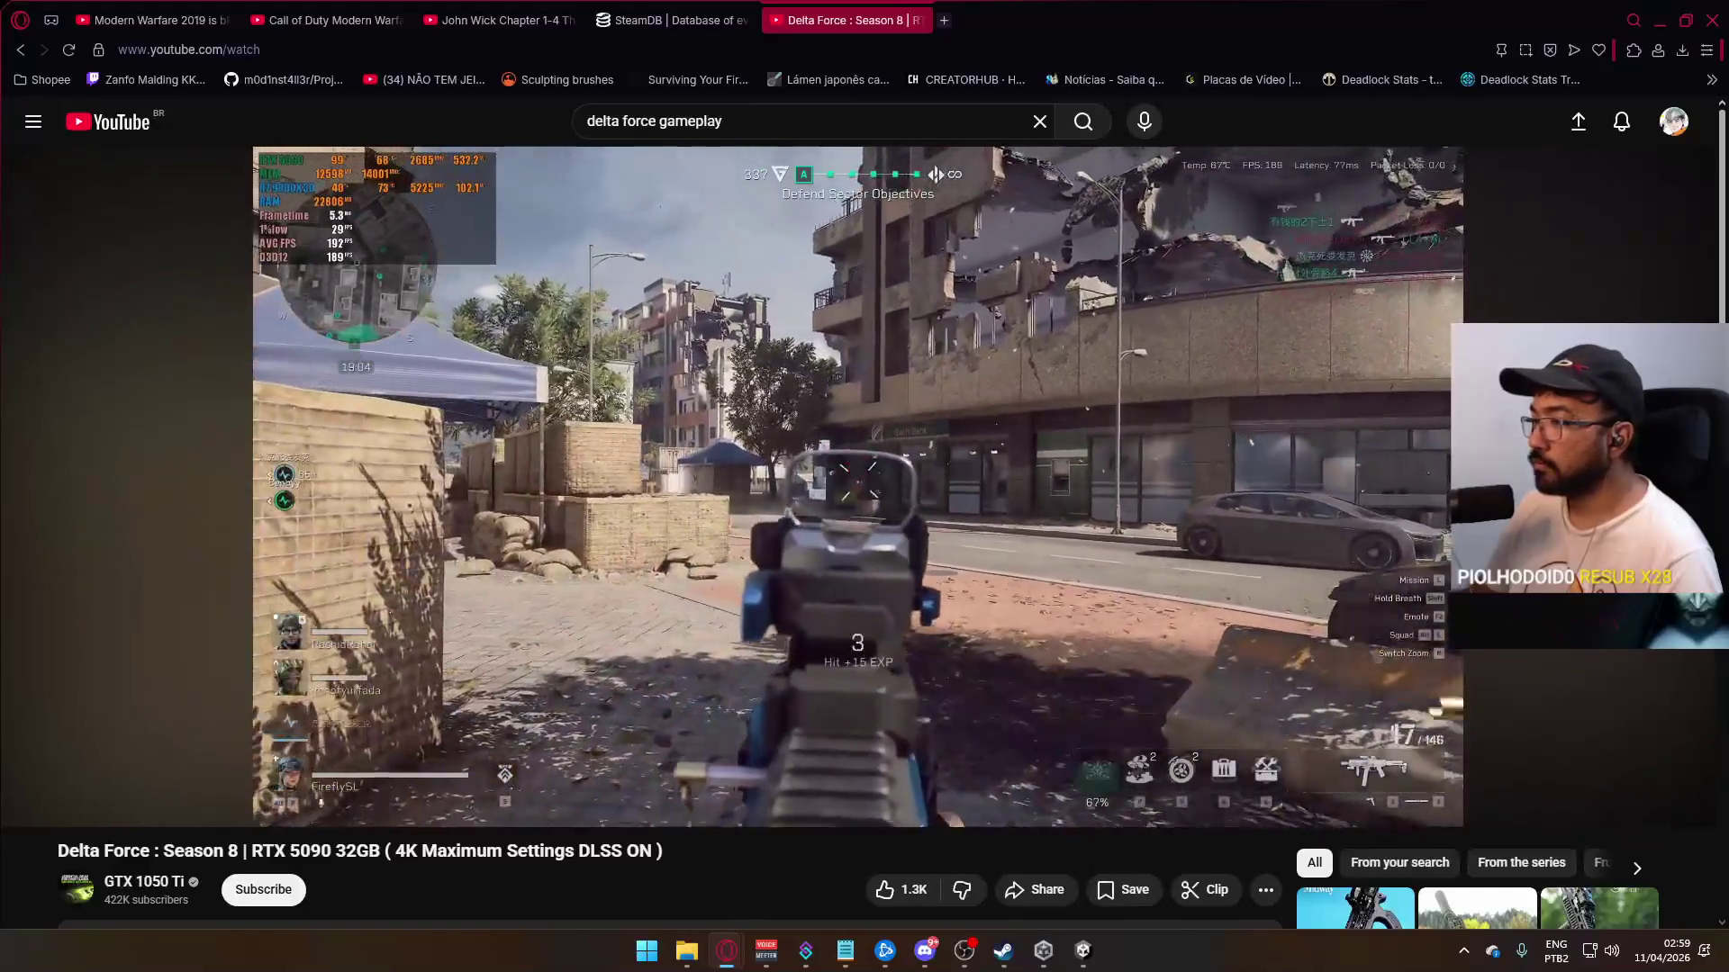
{"action": "mouse_move", "coordinate": [125, 761]}
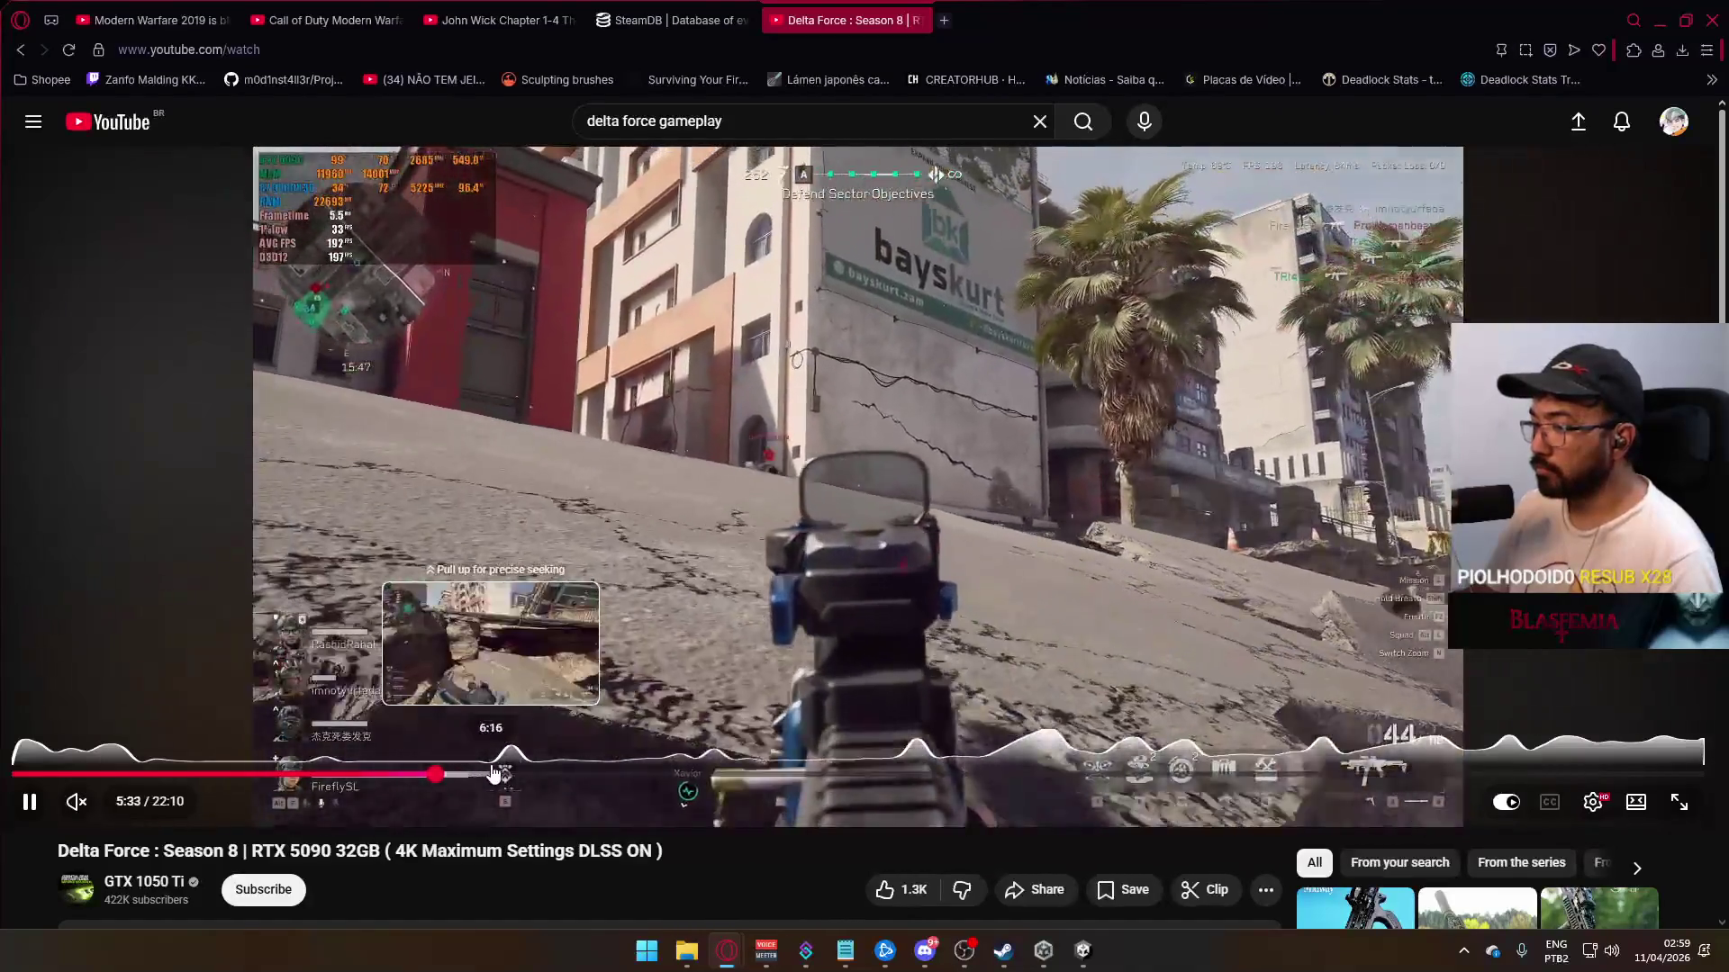
{"action": "left_click", "coordinate": [494, 773]}
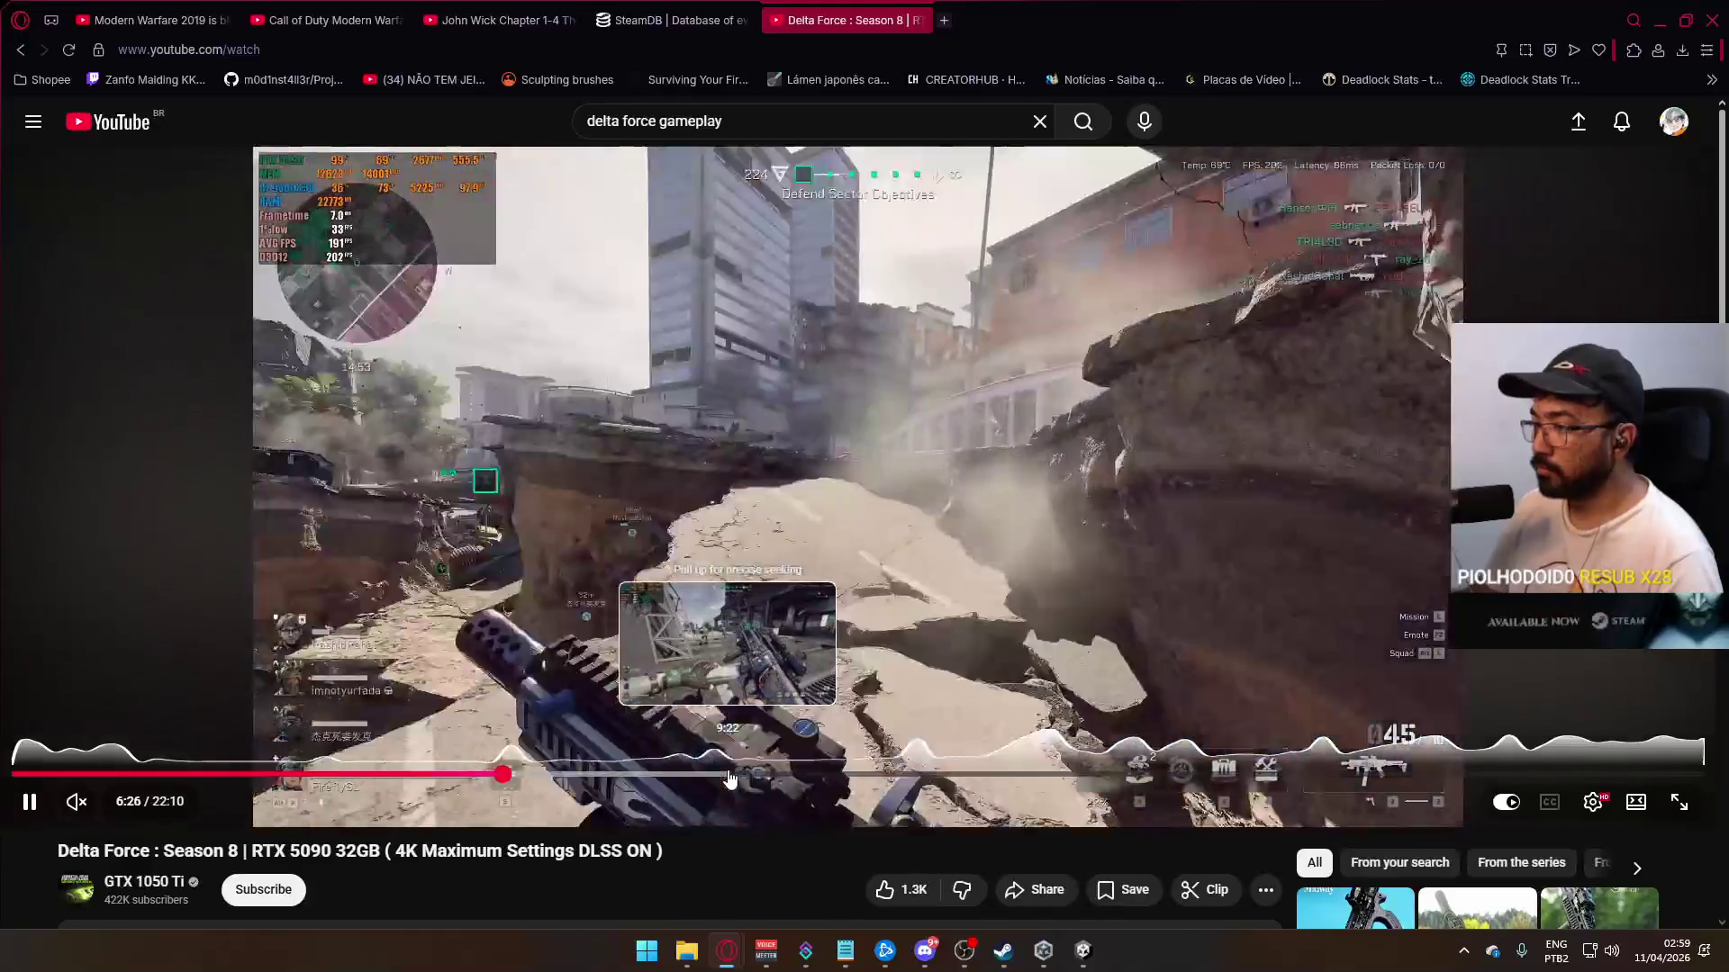
{"action": "left_click", "coordinate": [703, 776]}
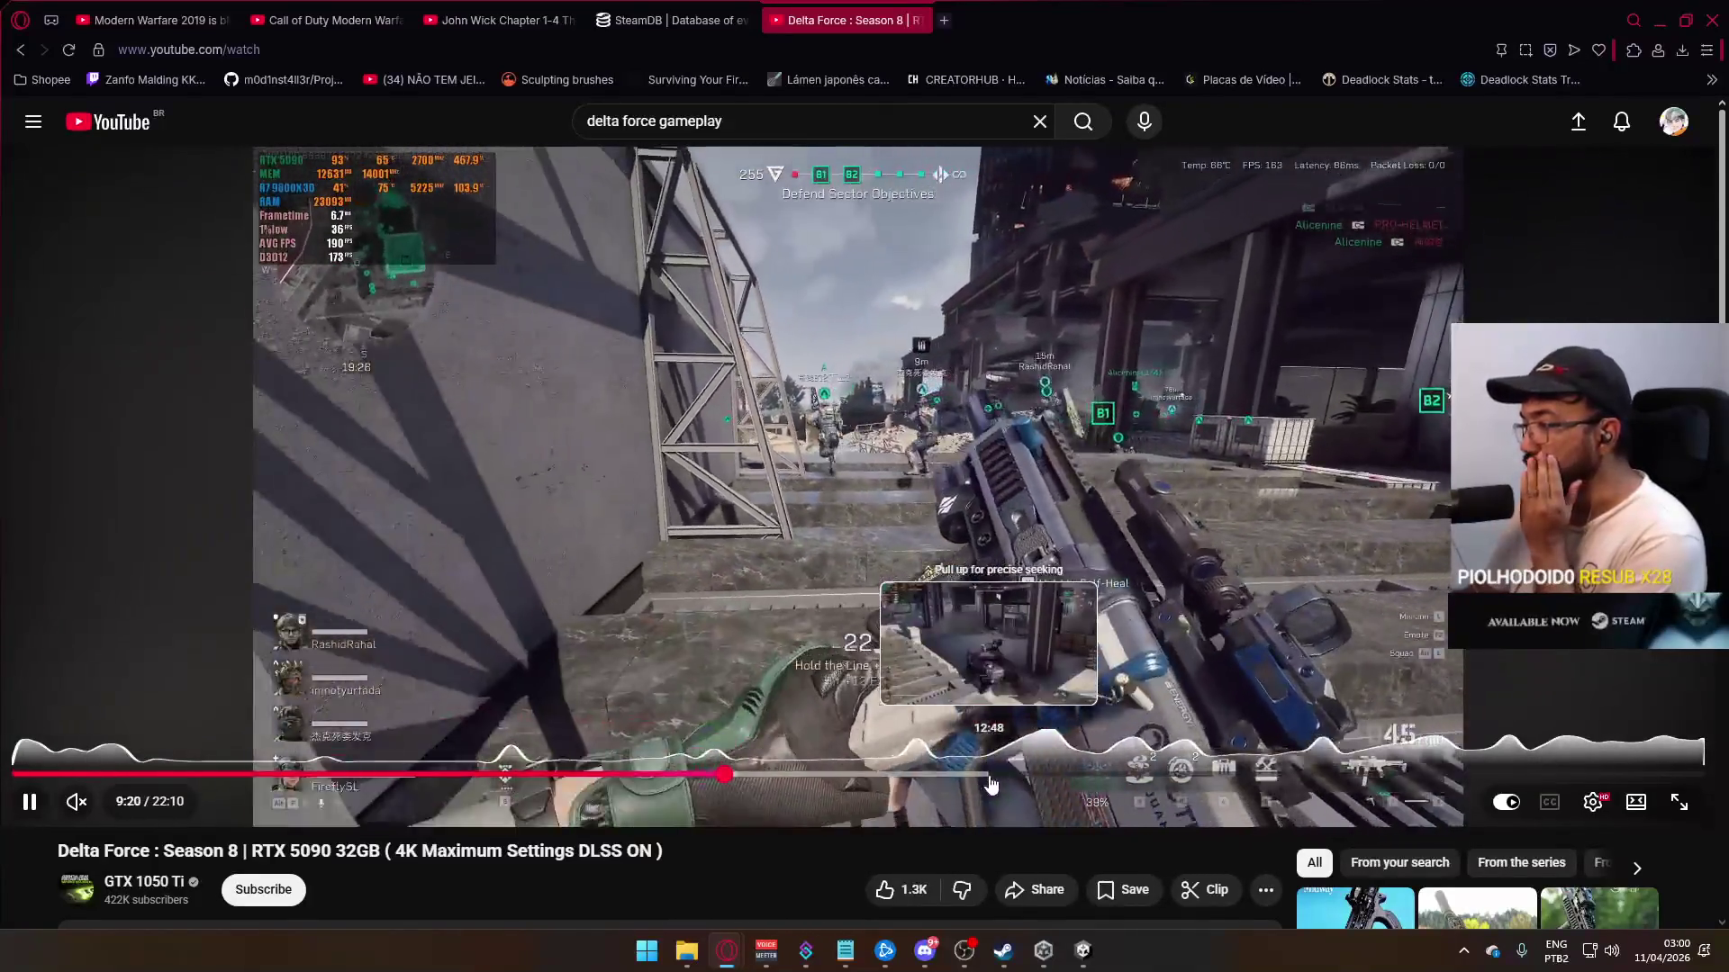
{"action": "left_click", "coordinate": [24, 50]}
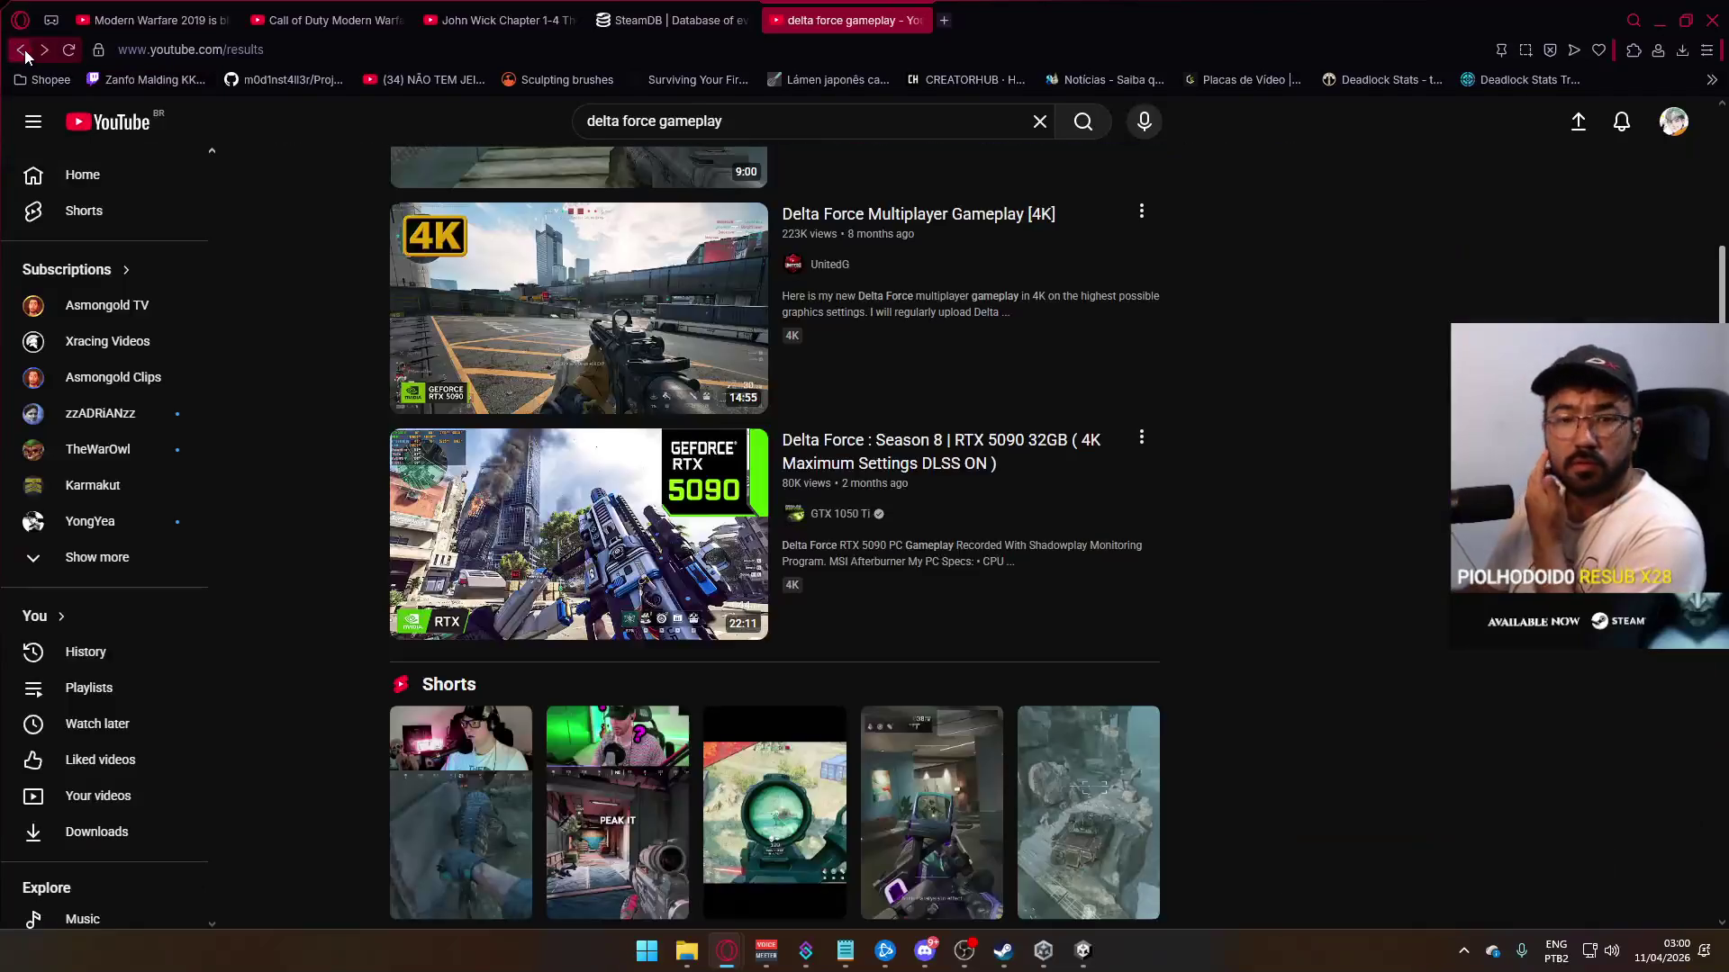
Step: Scroll down and open the 12:23 Delta Force Hawk Ops No Recoil AK video
{"action": "scroll", "coordinate": [580, 407], "scroll_direction": "down", "scroll_amount": 6}
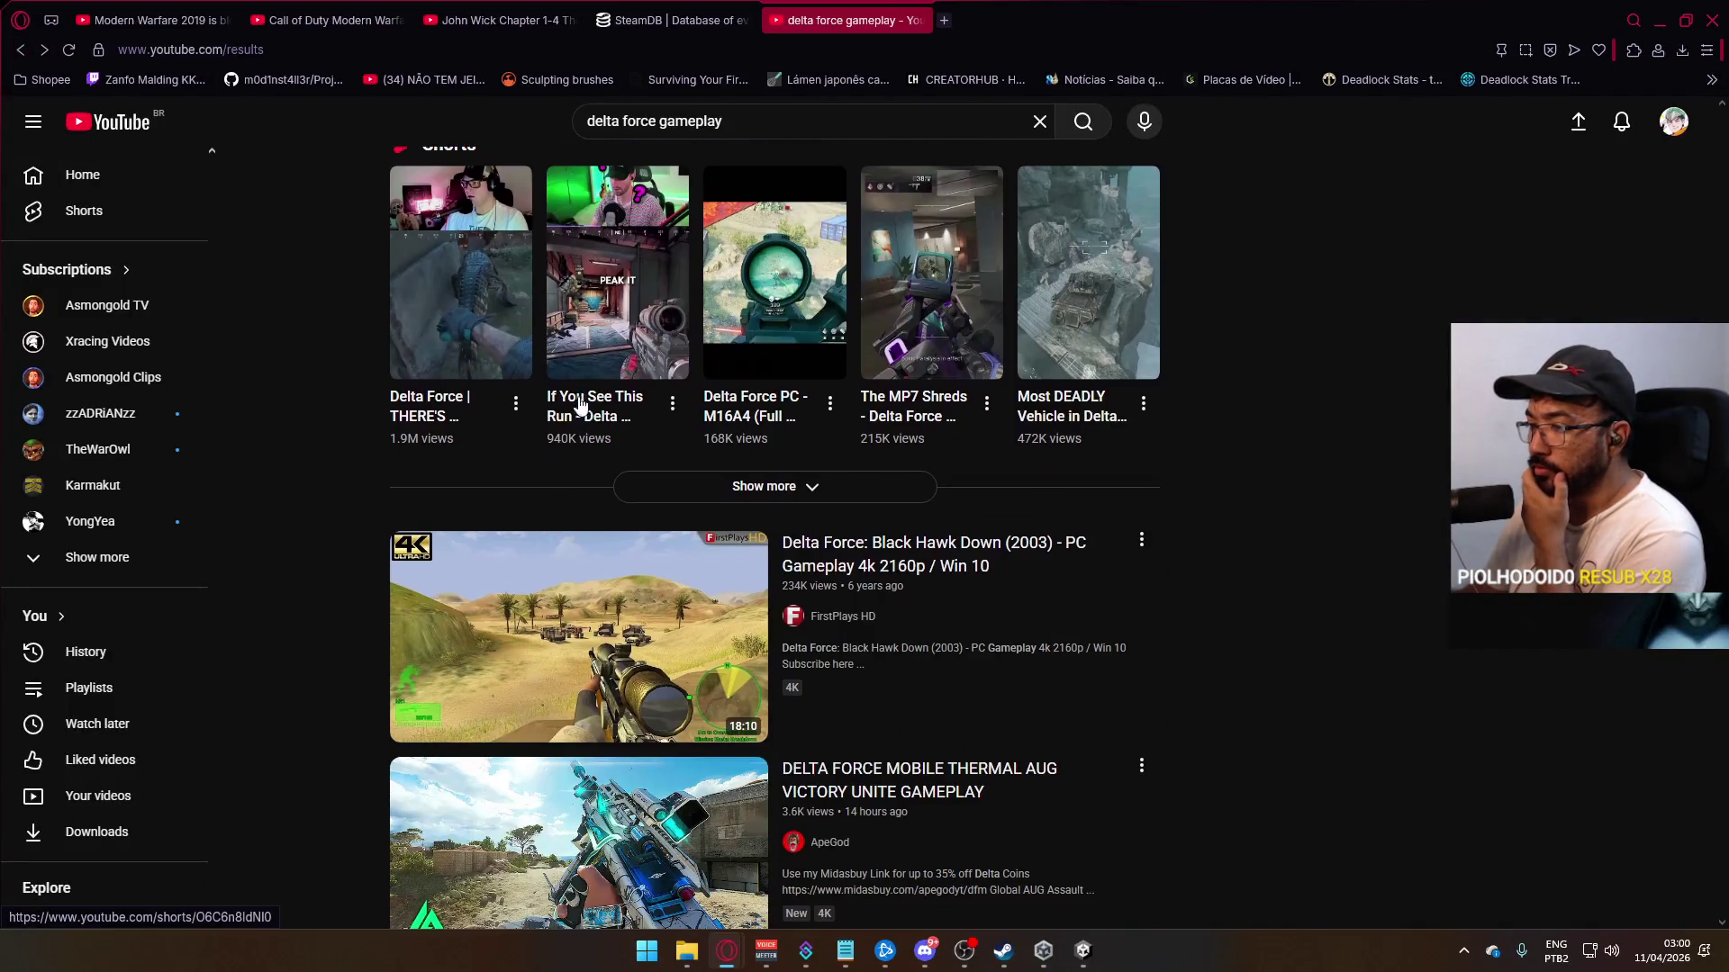
{"action": "scroll", "coordinate": [572, 405], "scroll_direction": "down", "scroll_amount": 3}
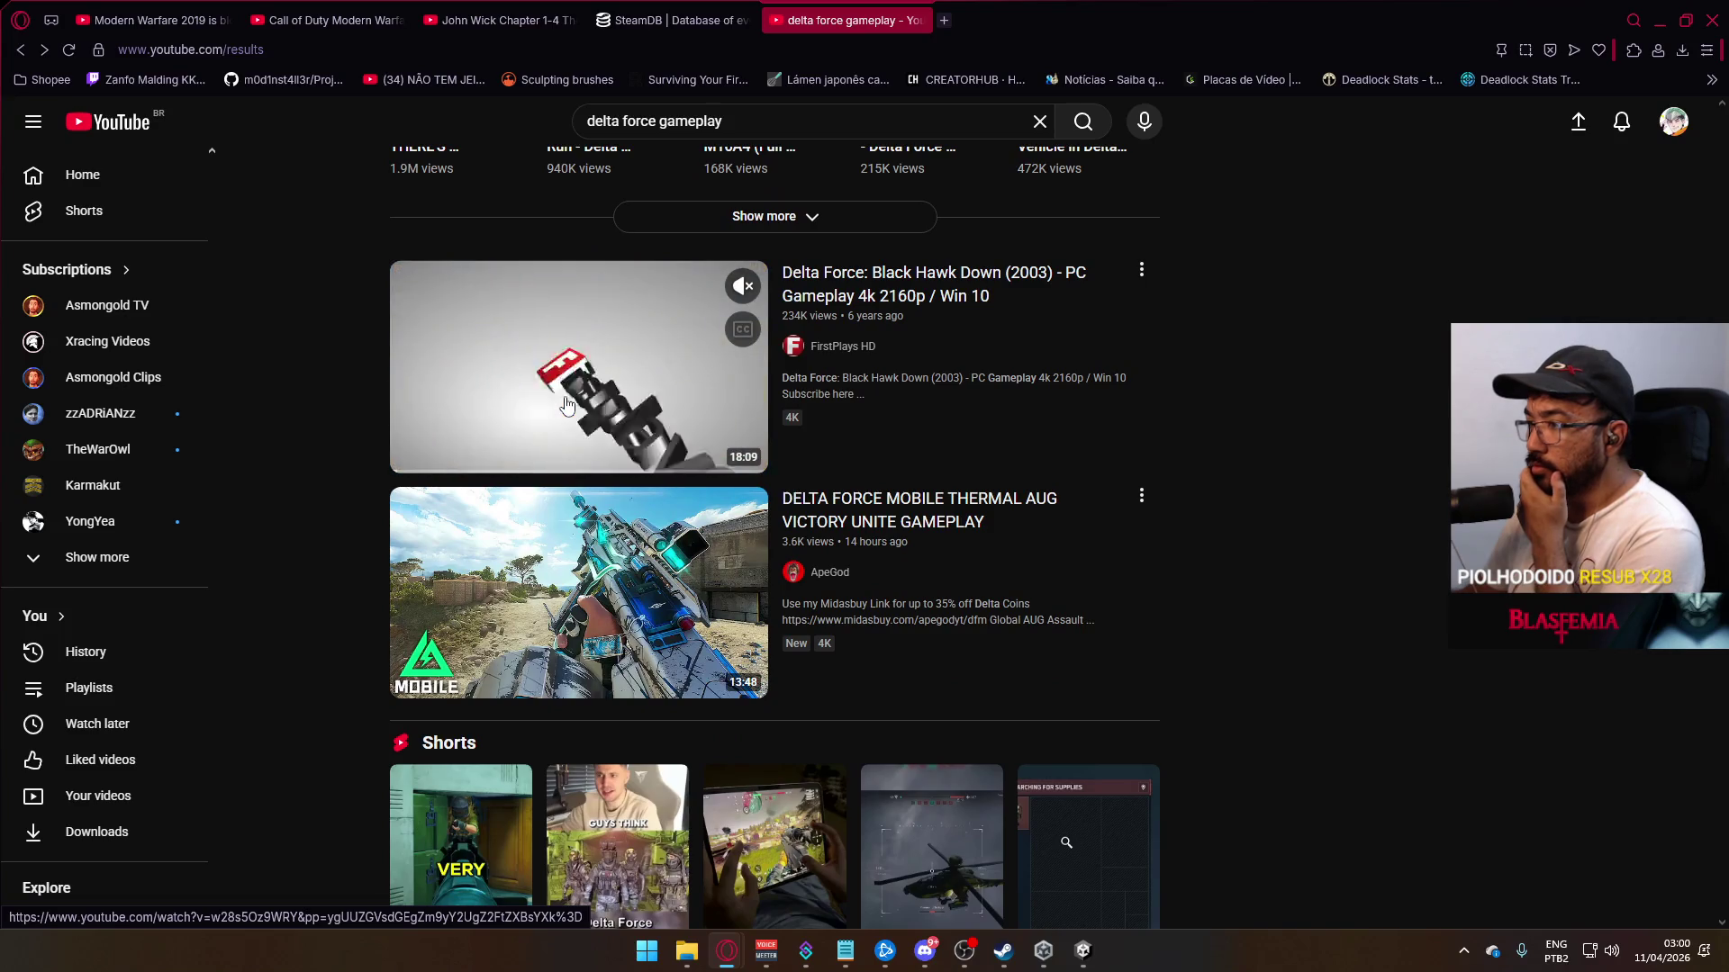
{"action": "scroll", "coordinate": [552, 412], "scroll_direction": "down", "scroll_amount": 2}
{"action": "scroll", "coordinate": [540, 415], "scroll_direction": "down", "scroll_amount": 5}
{"action": "scroll", "coordinate": [530, 418], "scroll_direction": "down", "scroll_amount": 3}
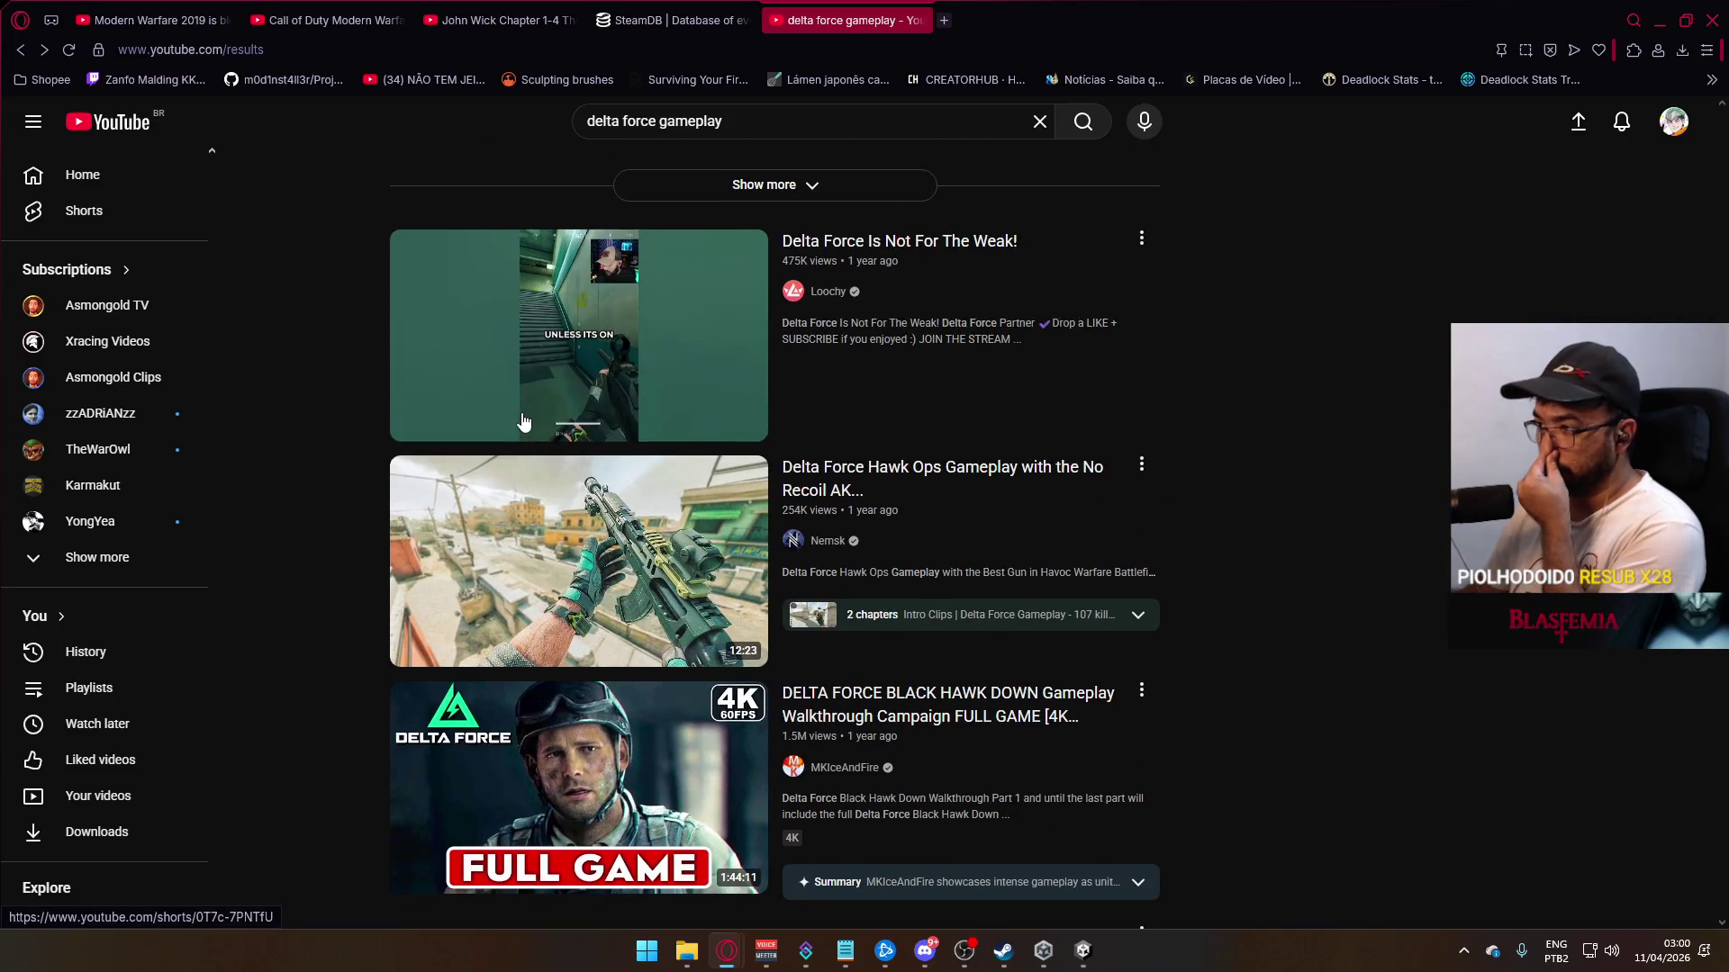
{"action": "left_click", "coordinate": [618, 561]}
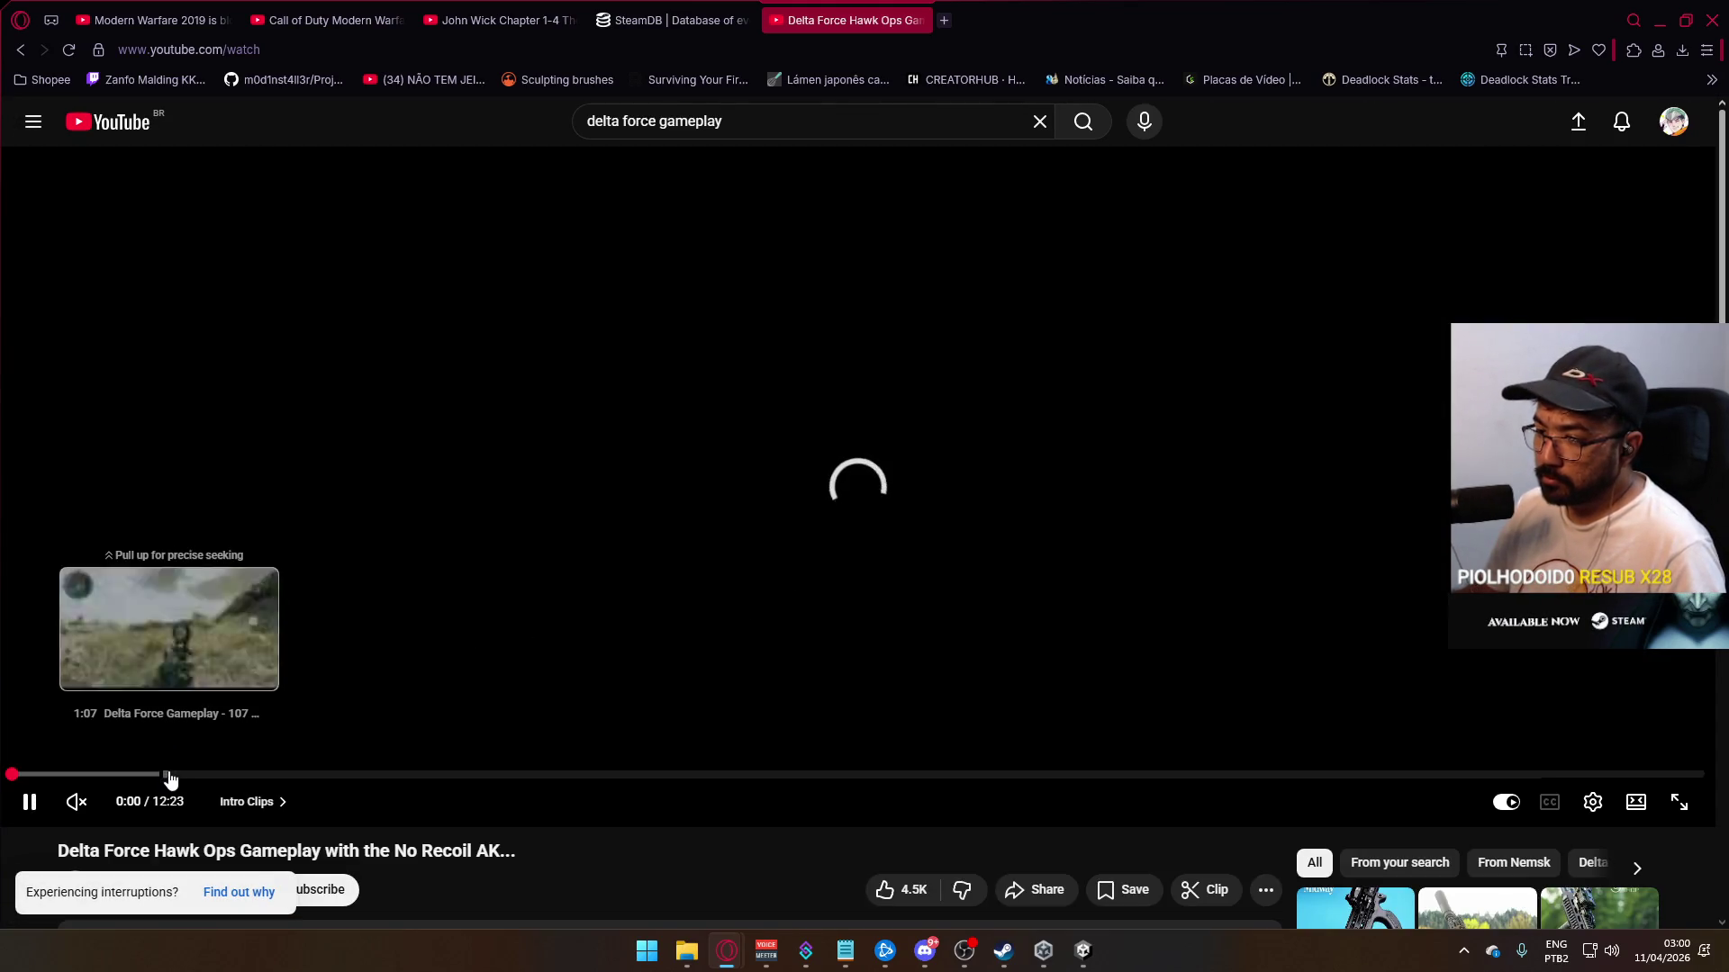